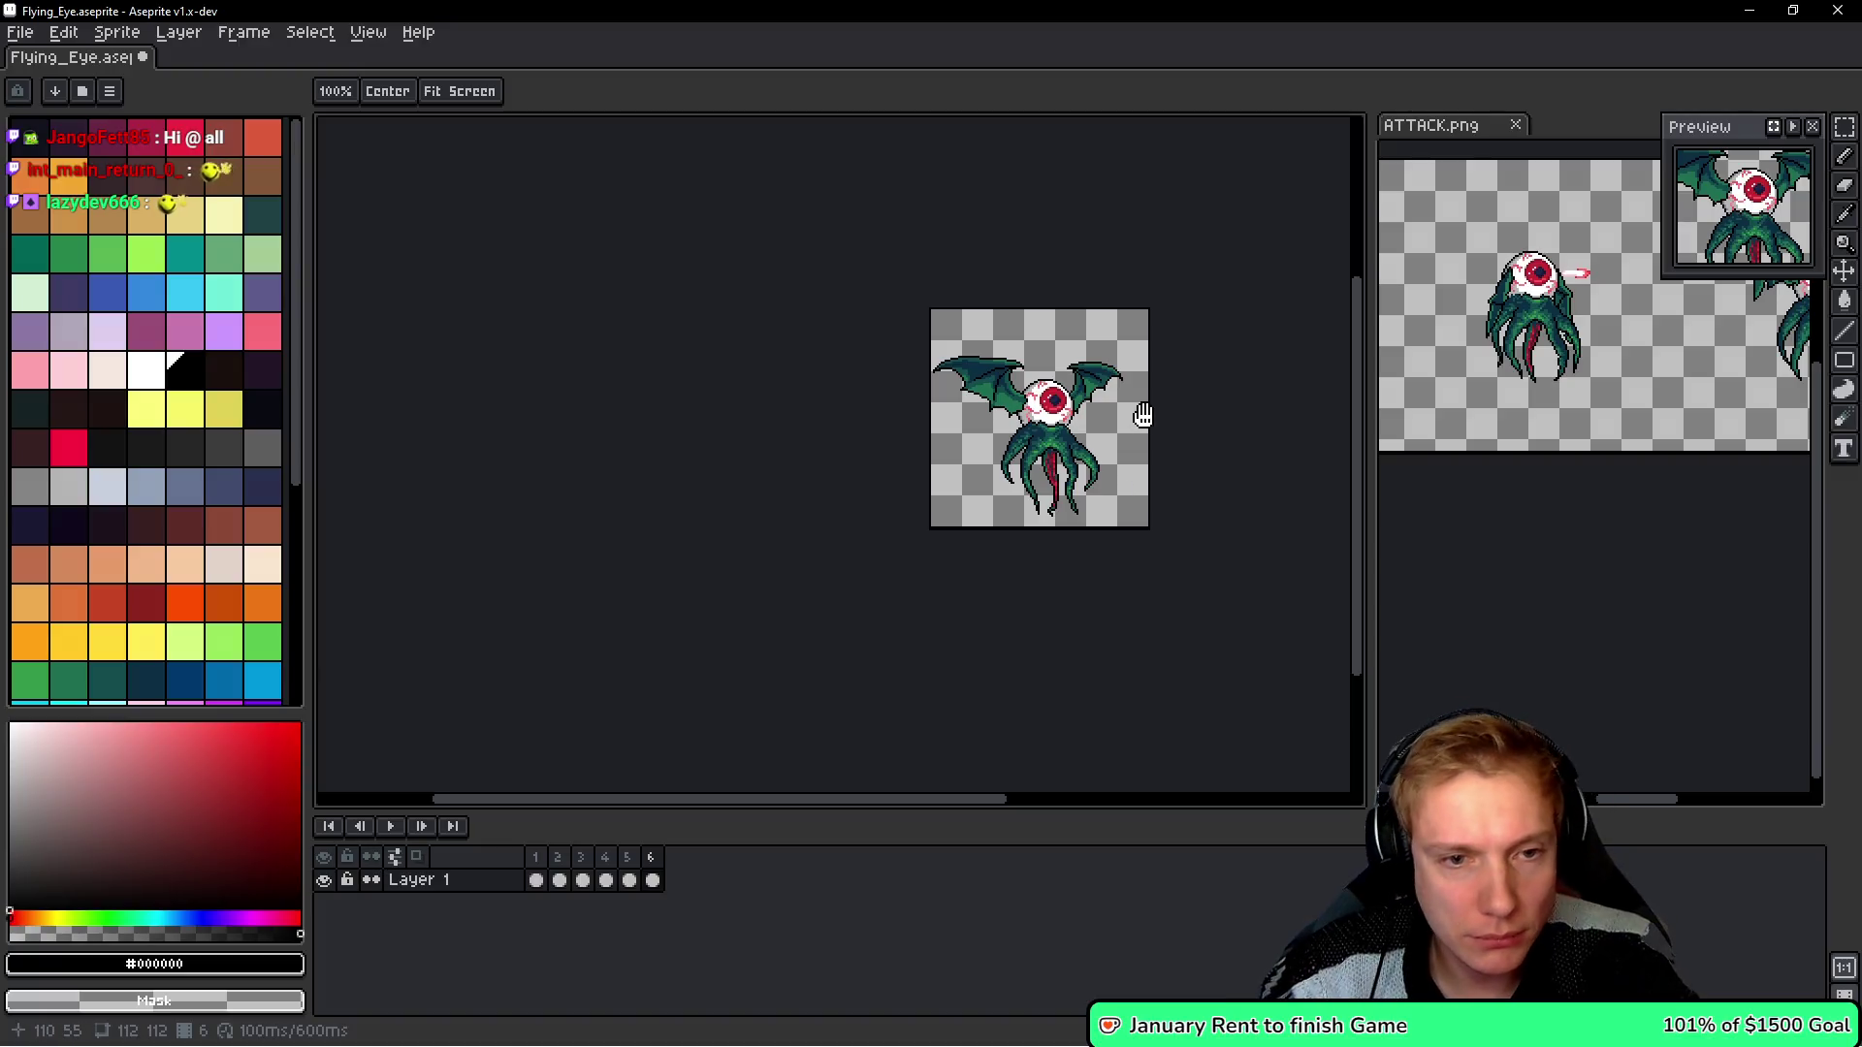
key(Right)
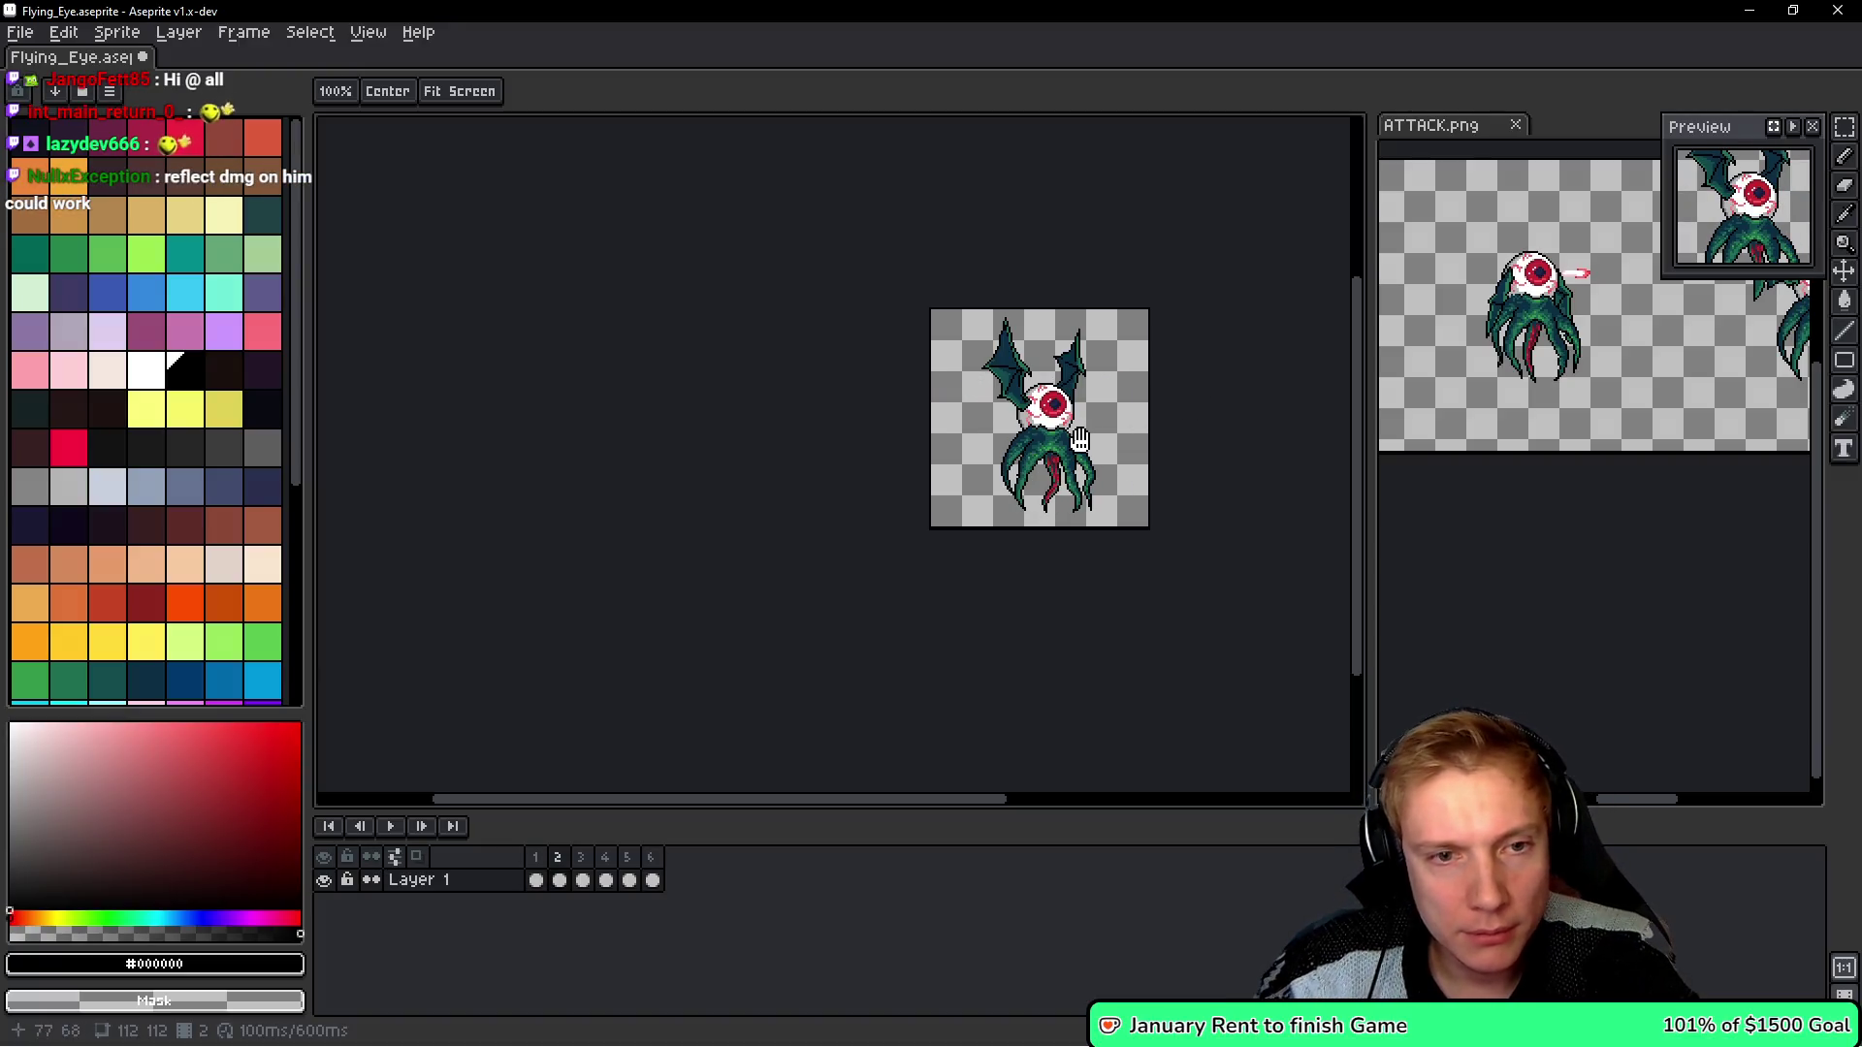
- Step to frame 2, save the flying eye sprite, and set up a sprite sheet export to Flying_Eye.png
key(b)
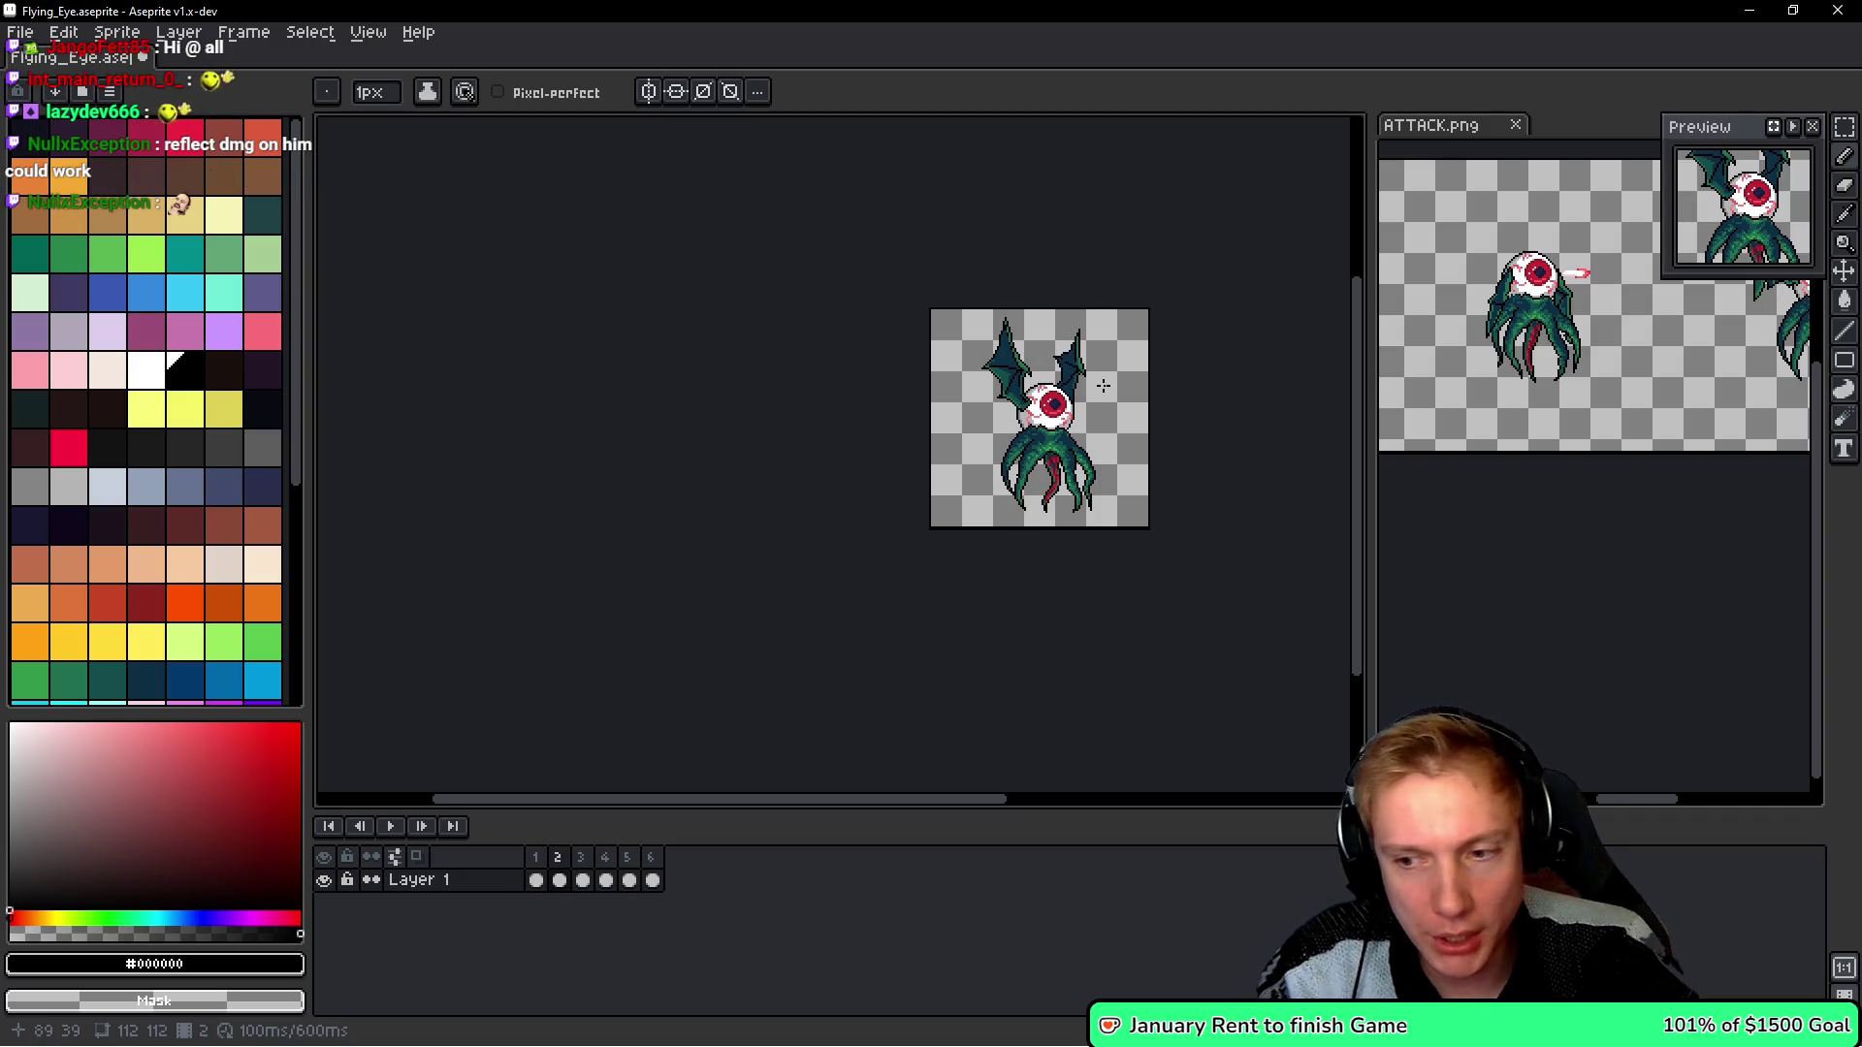
key(v)
key(ctrl+s)
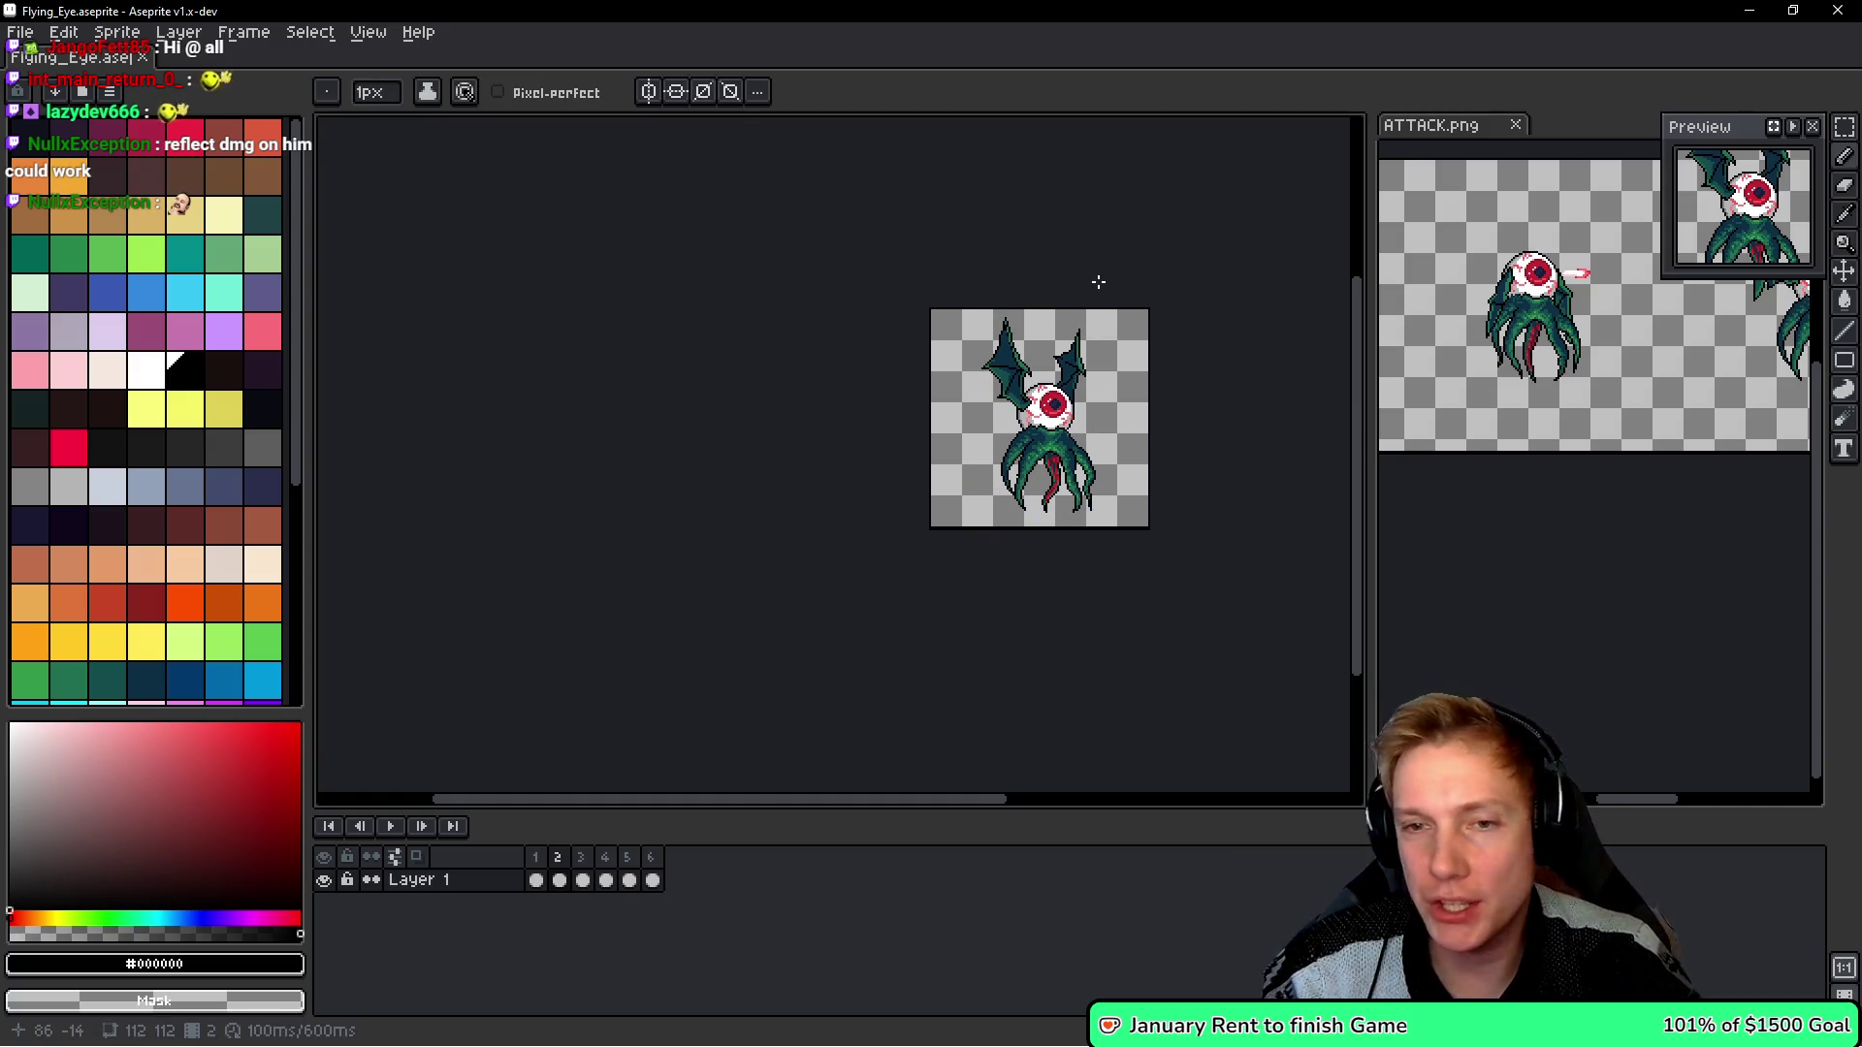
key(ctrl+e)
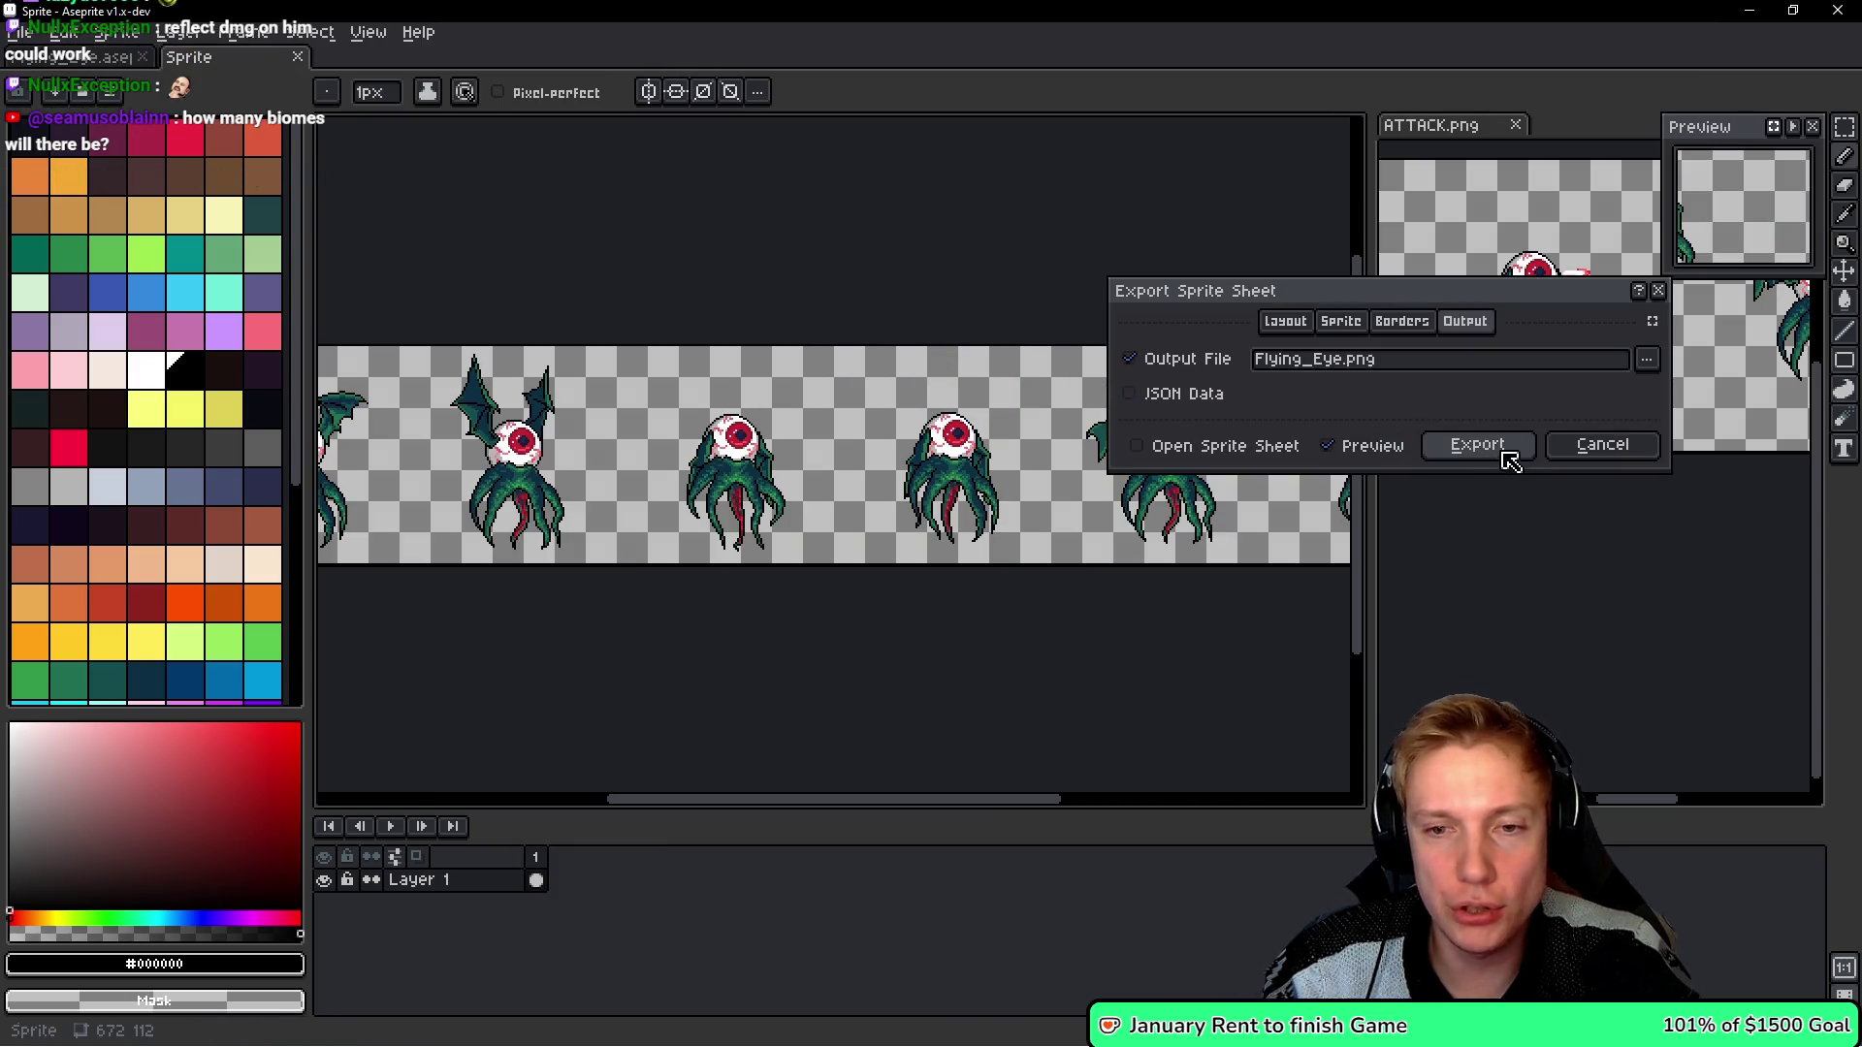
- Export the flying eye frames to Flying_Eye.png, then bring up a calculator
click(1504, 456)
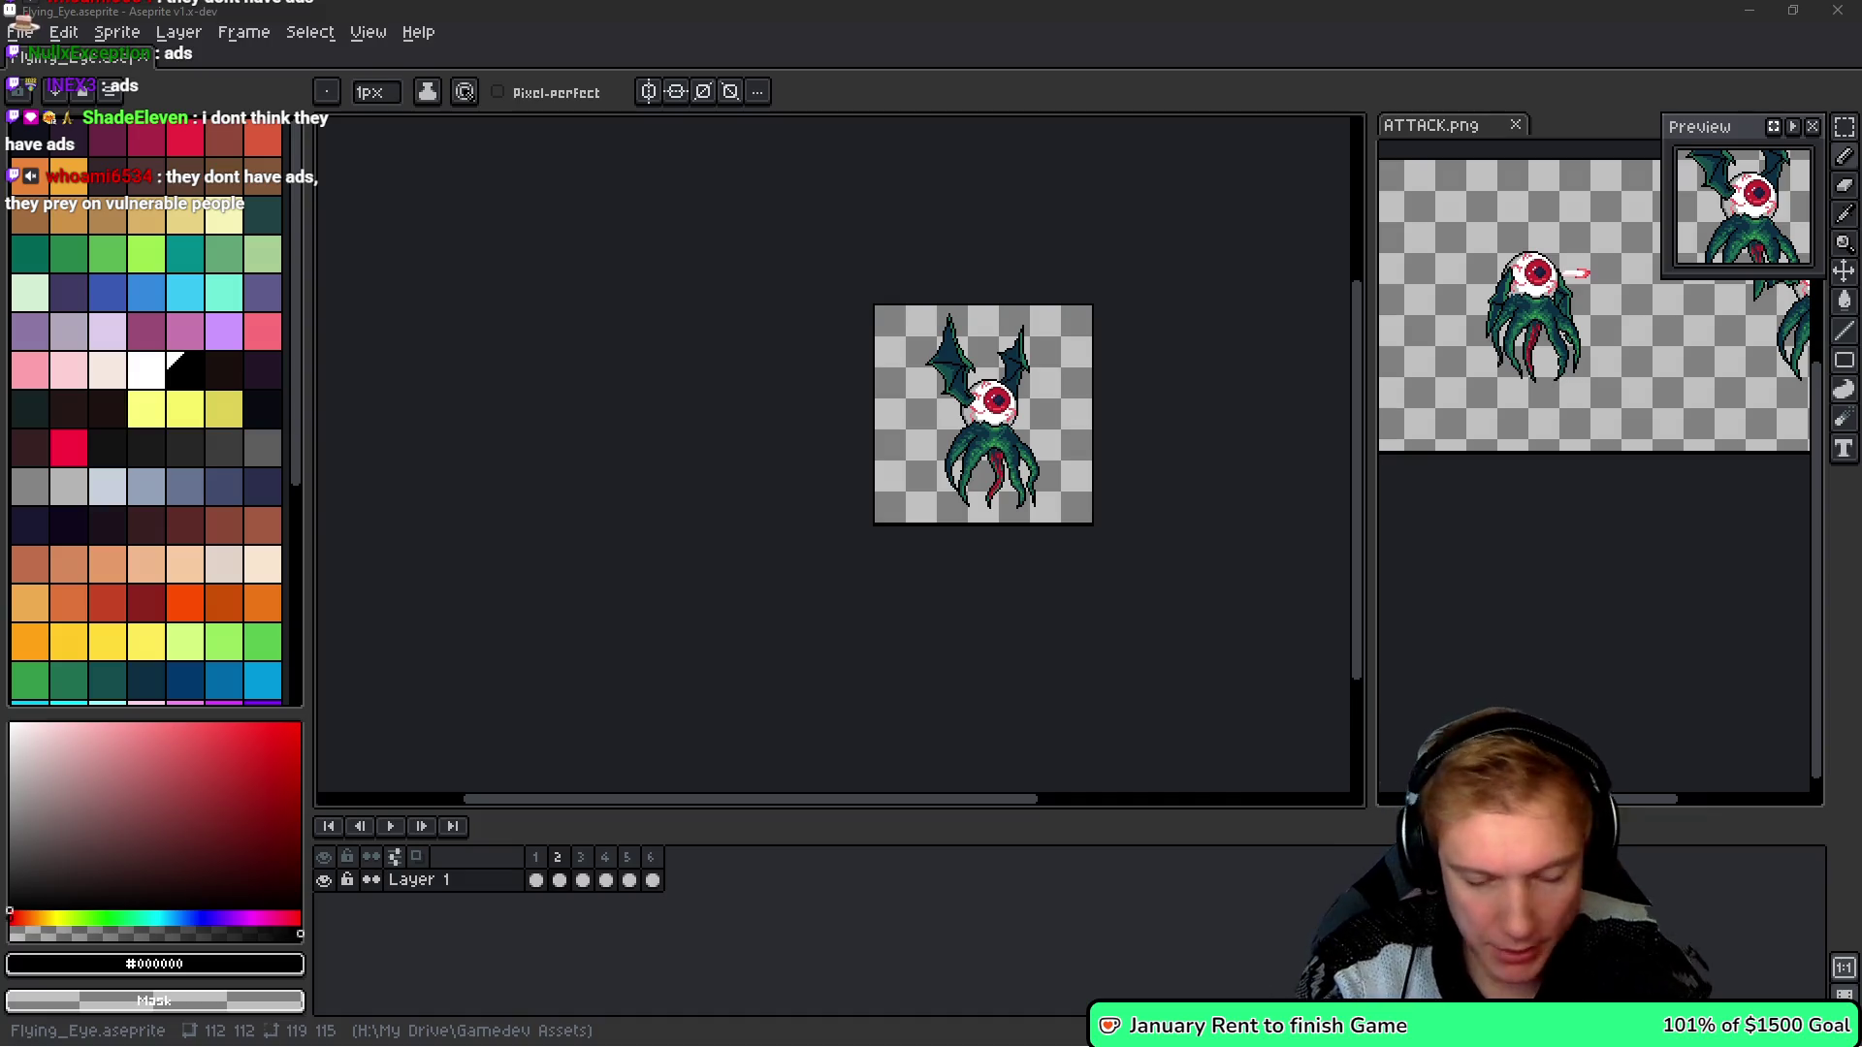
key(XF86Calculator)
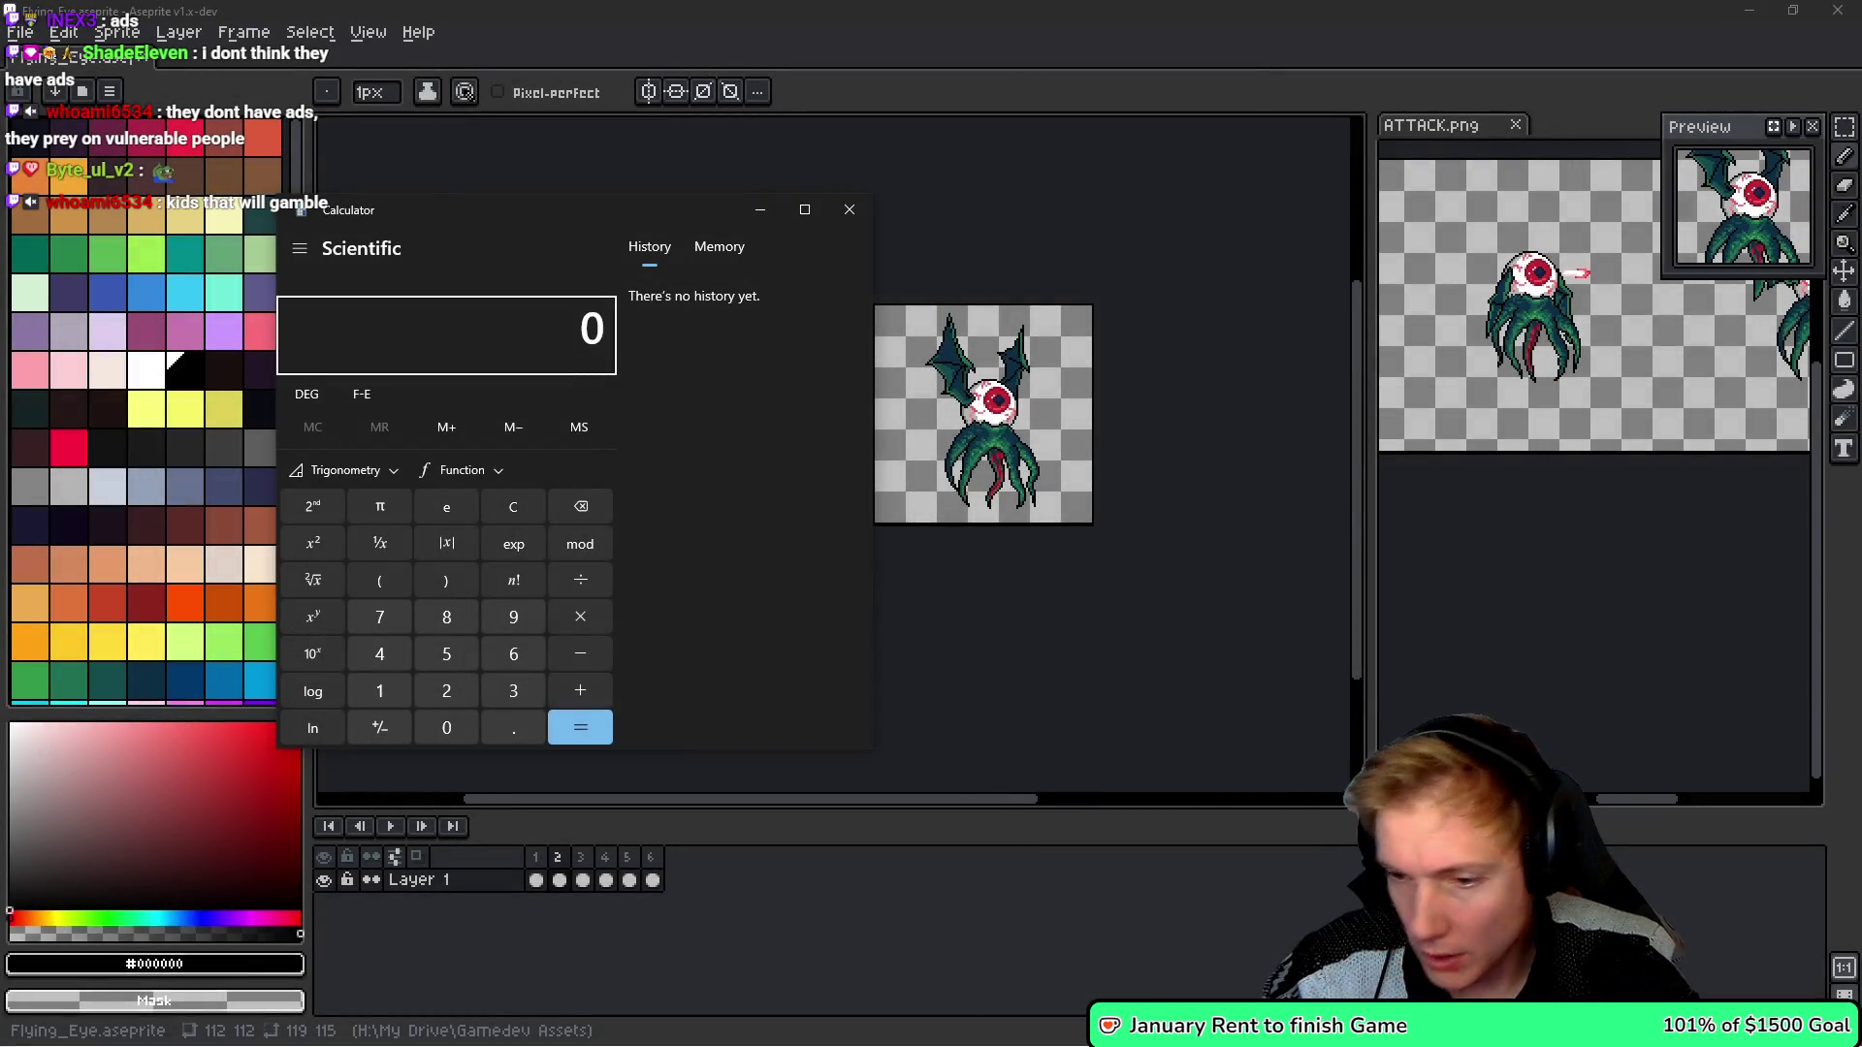
- Paste the revenue chart into a blank Paint canvas trimmed to the chart's width
key(alt+Tab)
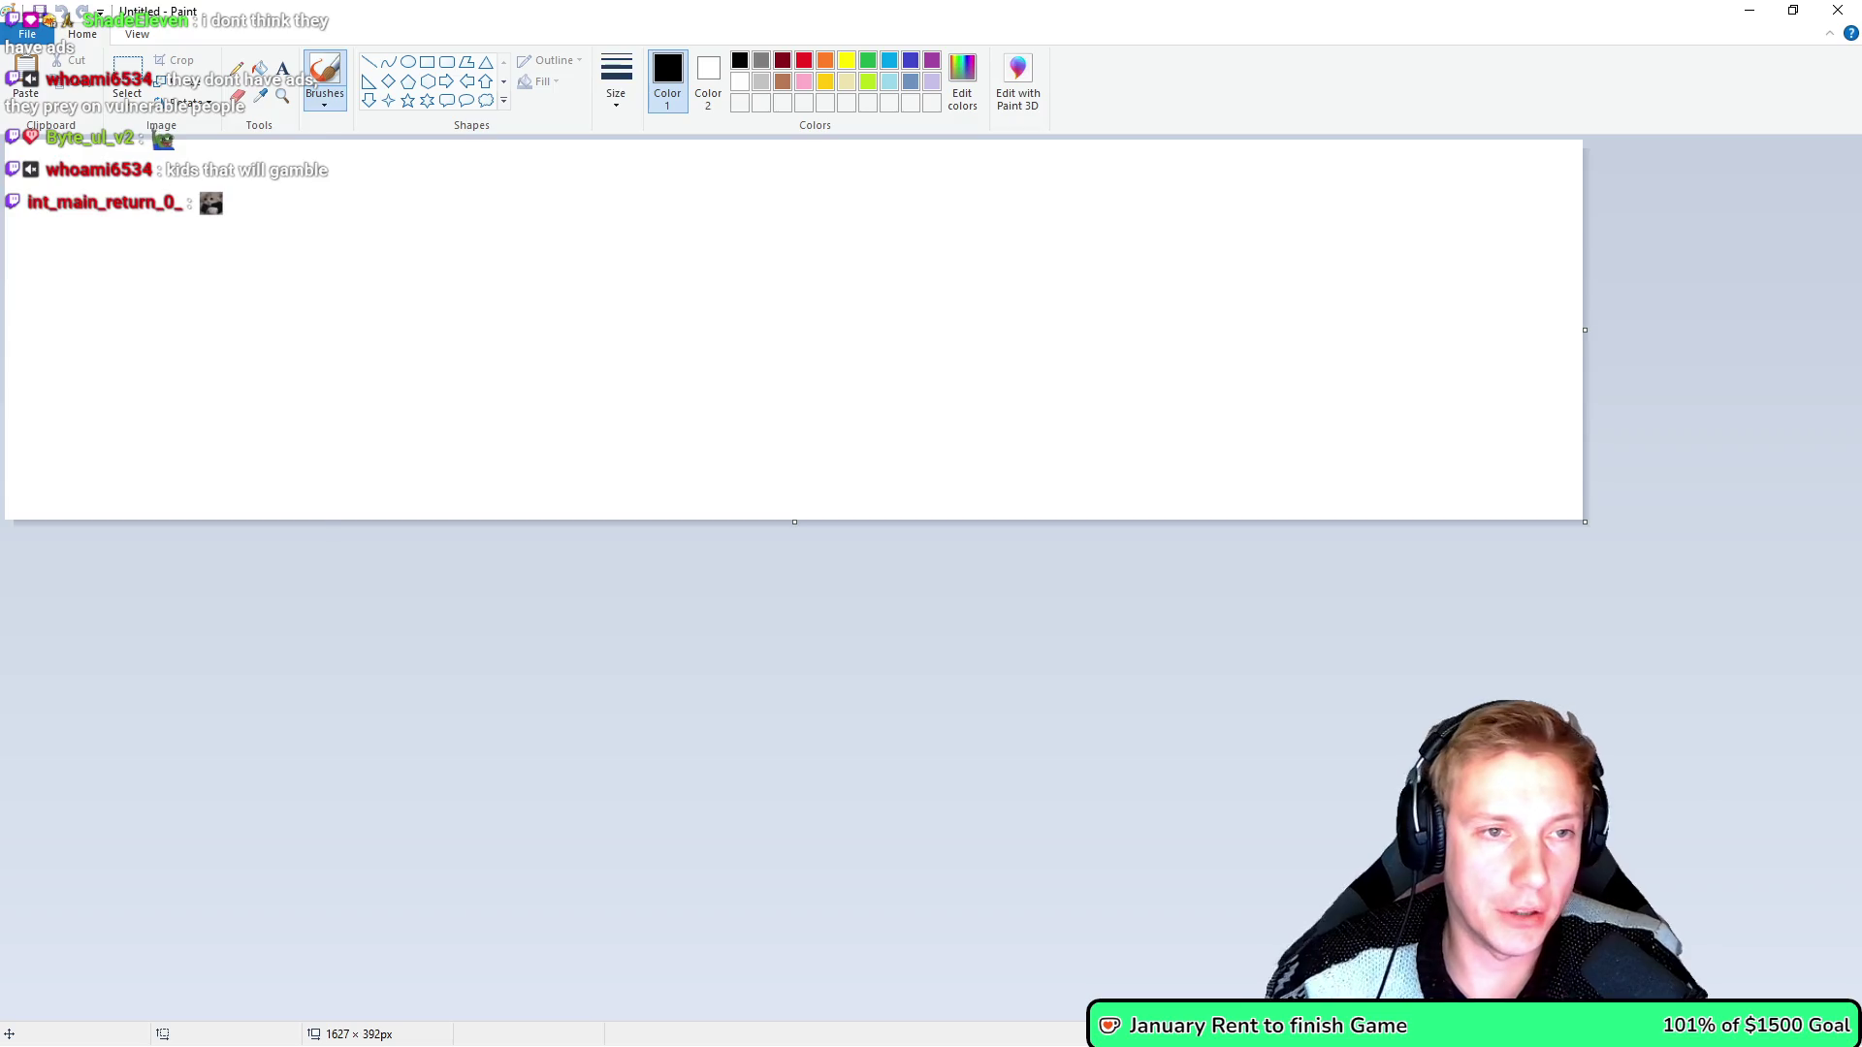
key(ctrl+v)
drag(1585, 331, 319, 330)
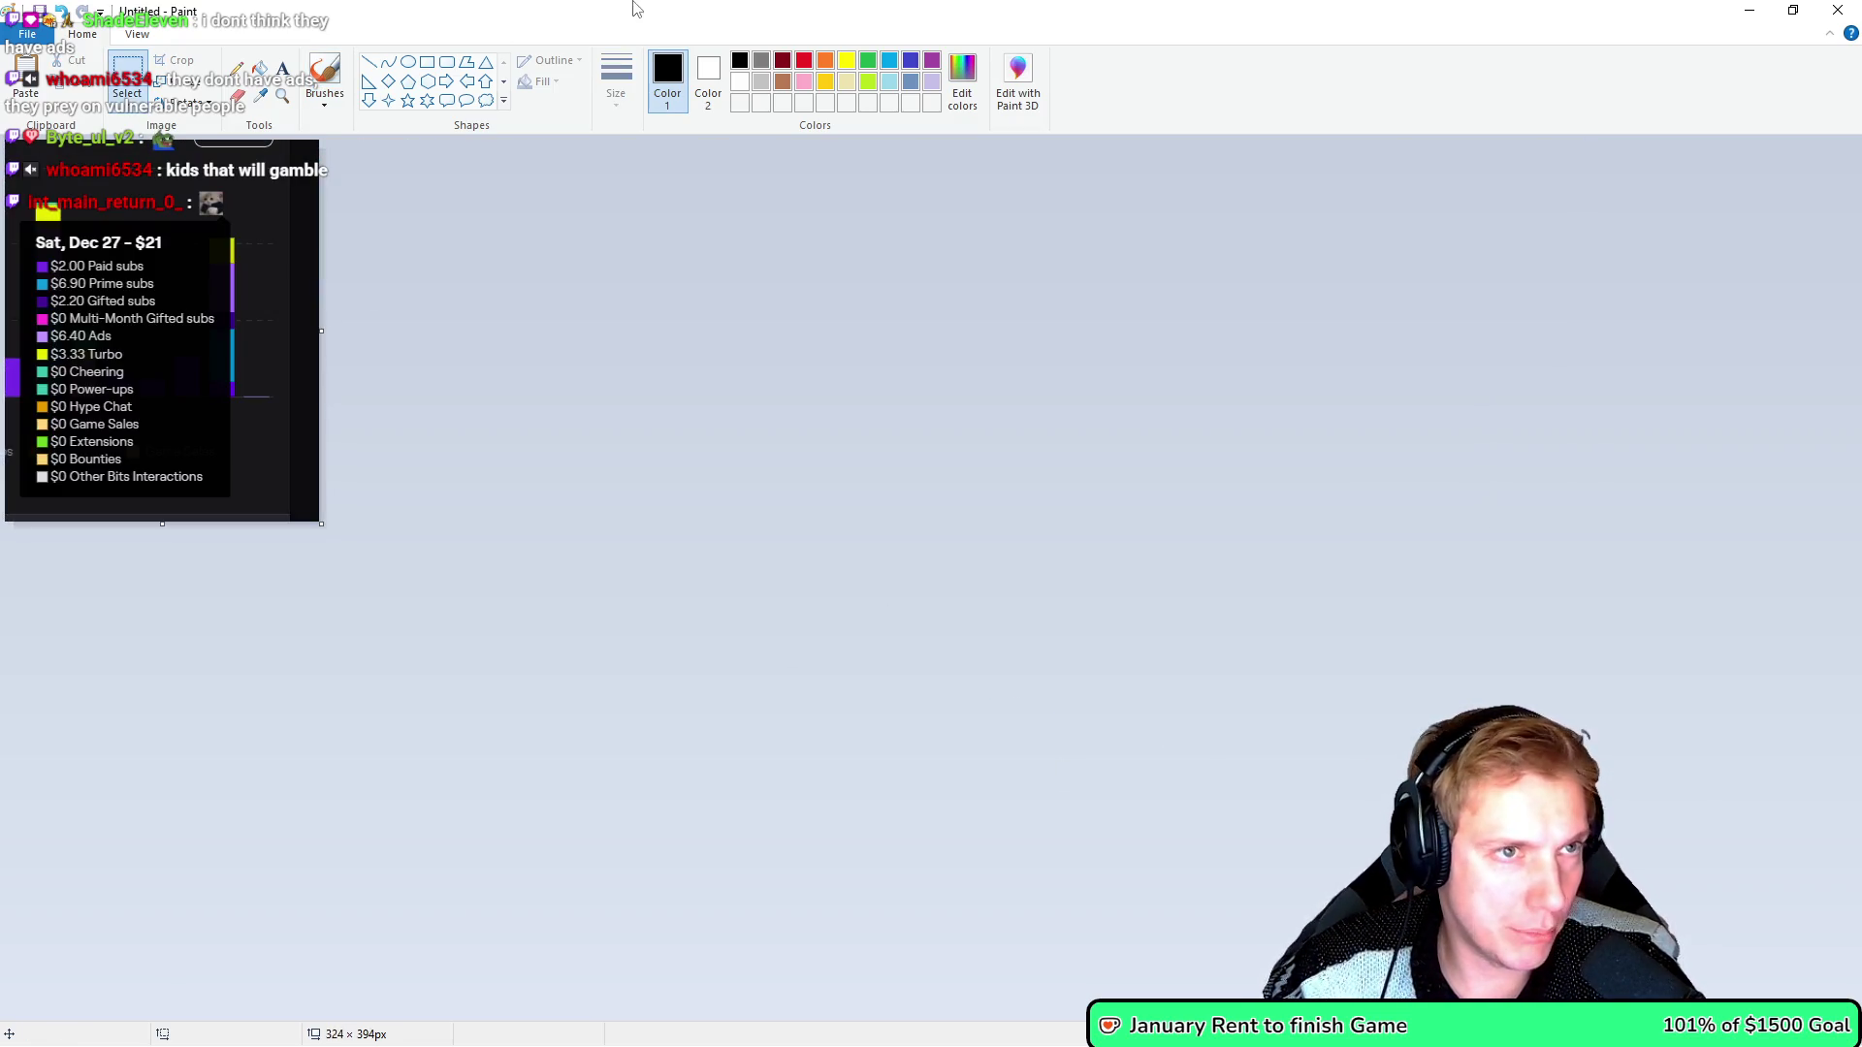
- Shrink the Paint window to fit the chart, move it right, and close the calculator
double_click(635, 8)
mouse_move(1810, 513)
mouse_down()
mouse_move(561, 515)
mouse_move(579, 516)
mouse_up()
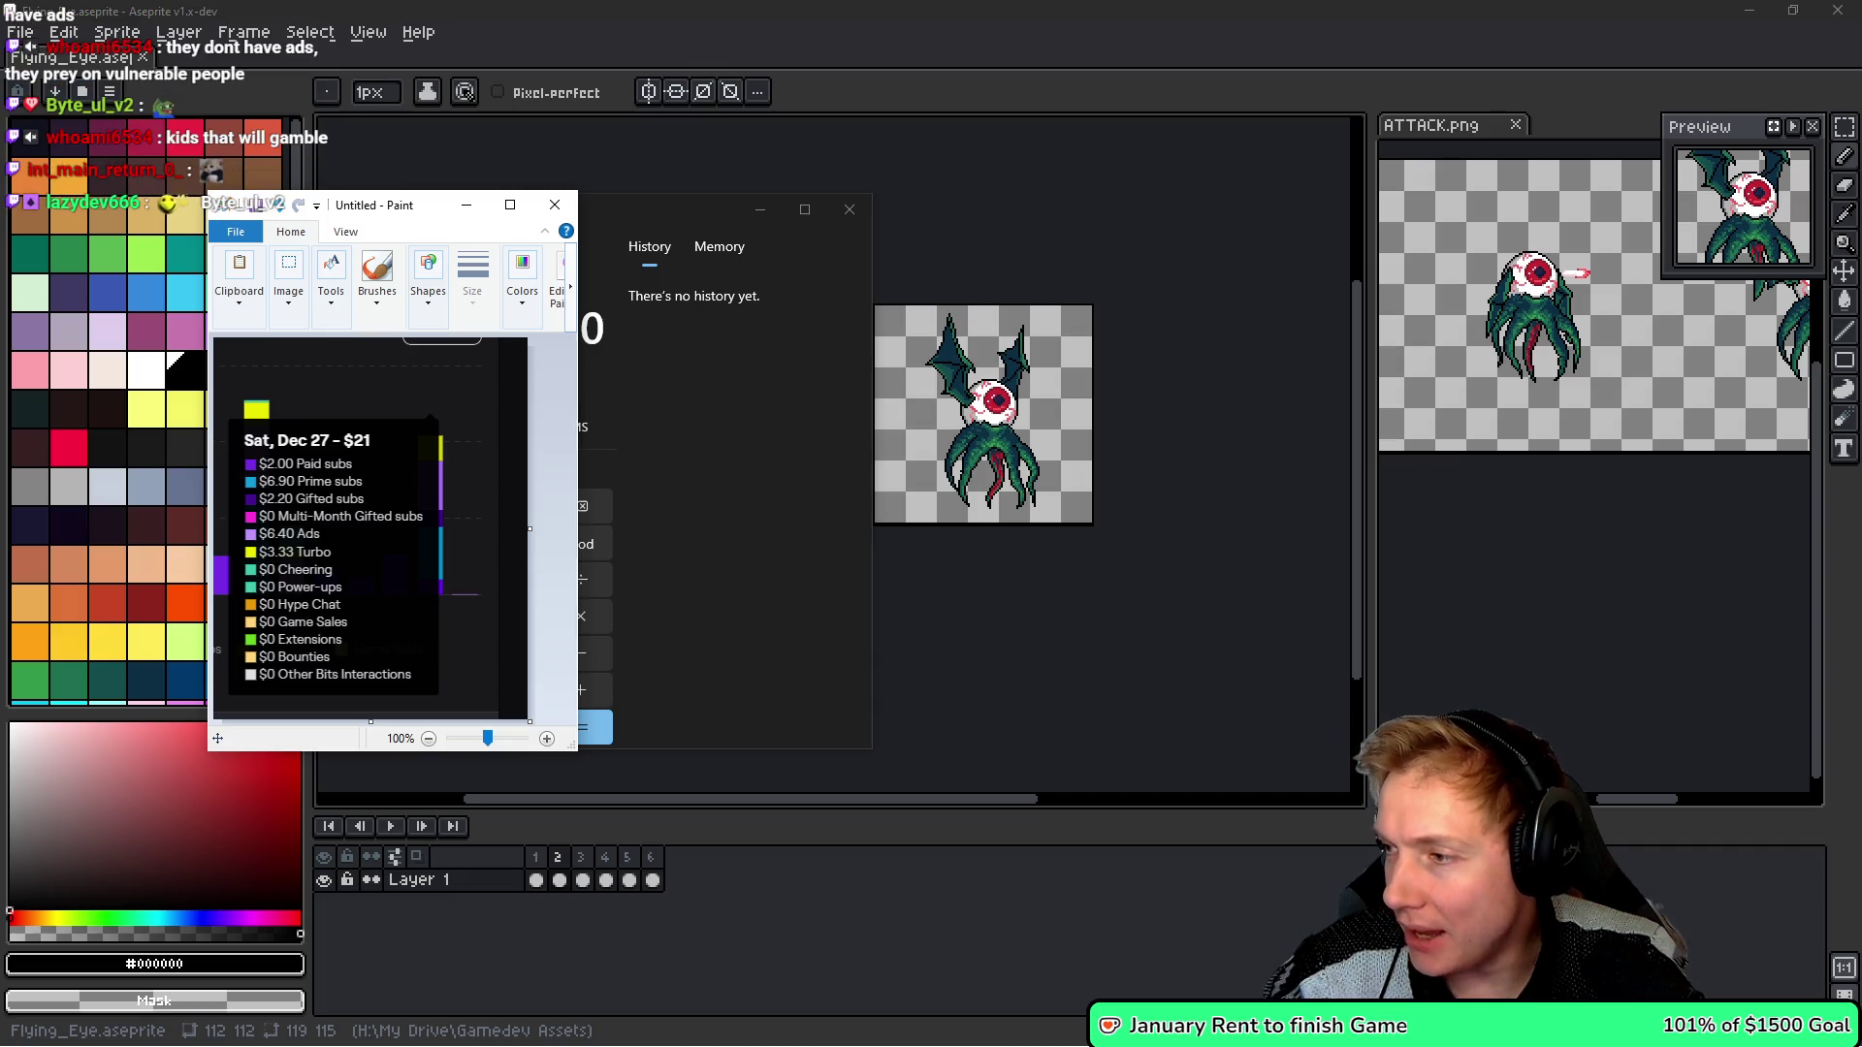
drag(440, 211, 1199, 257)
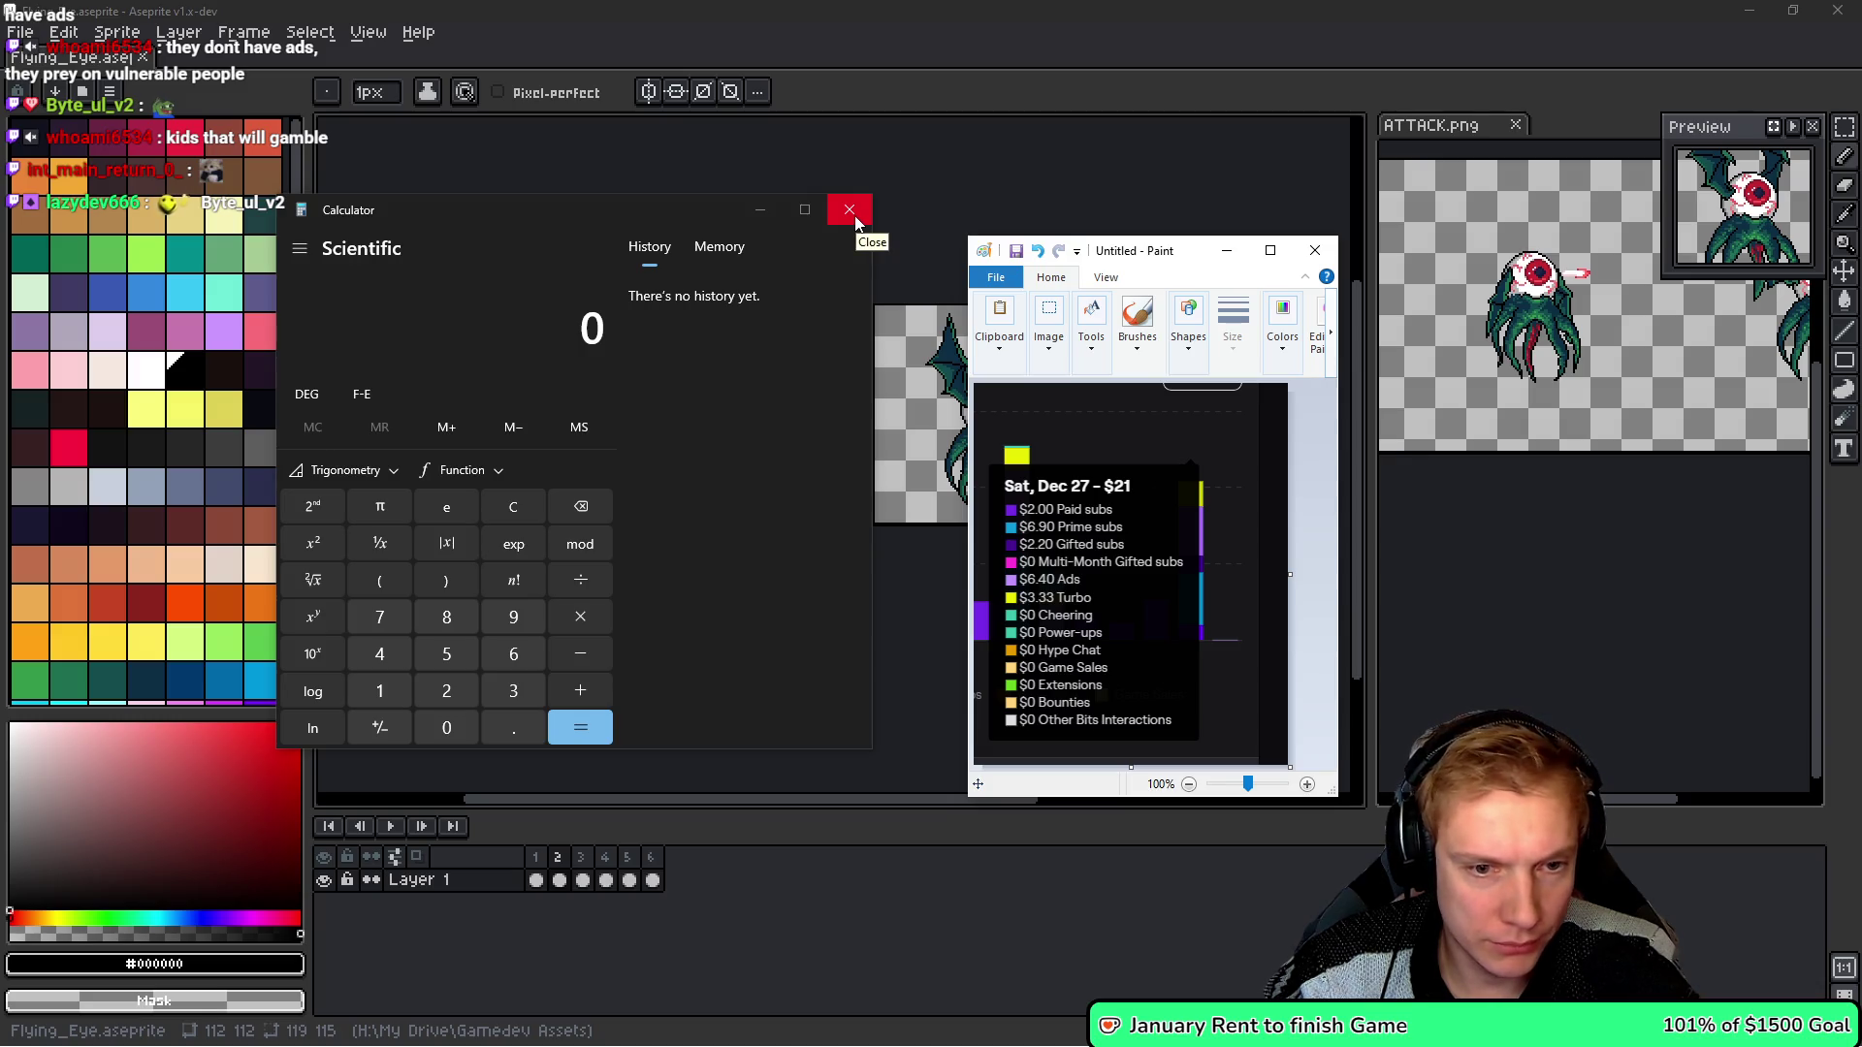
click(852, 221)
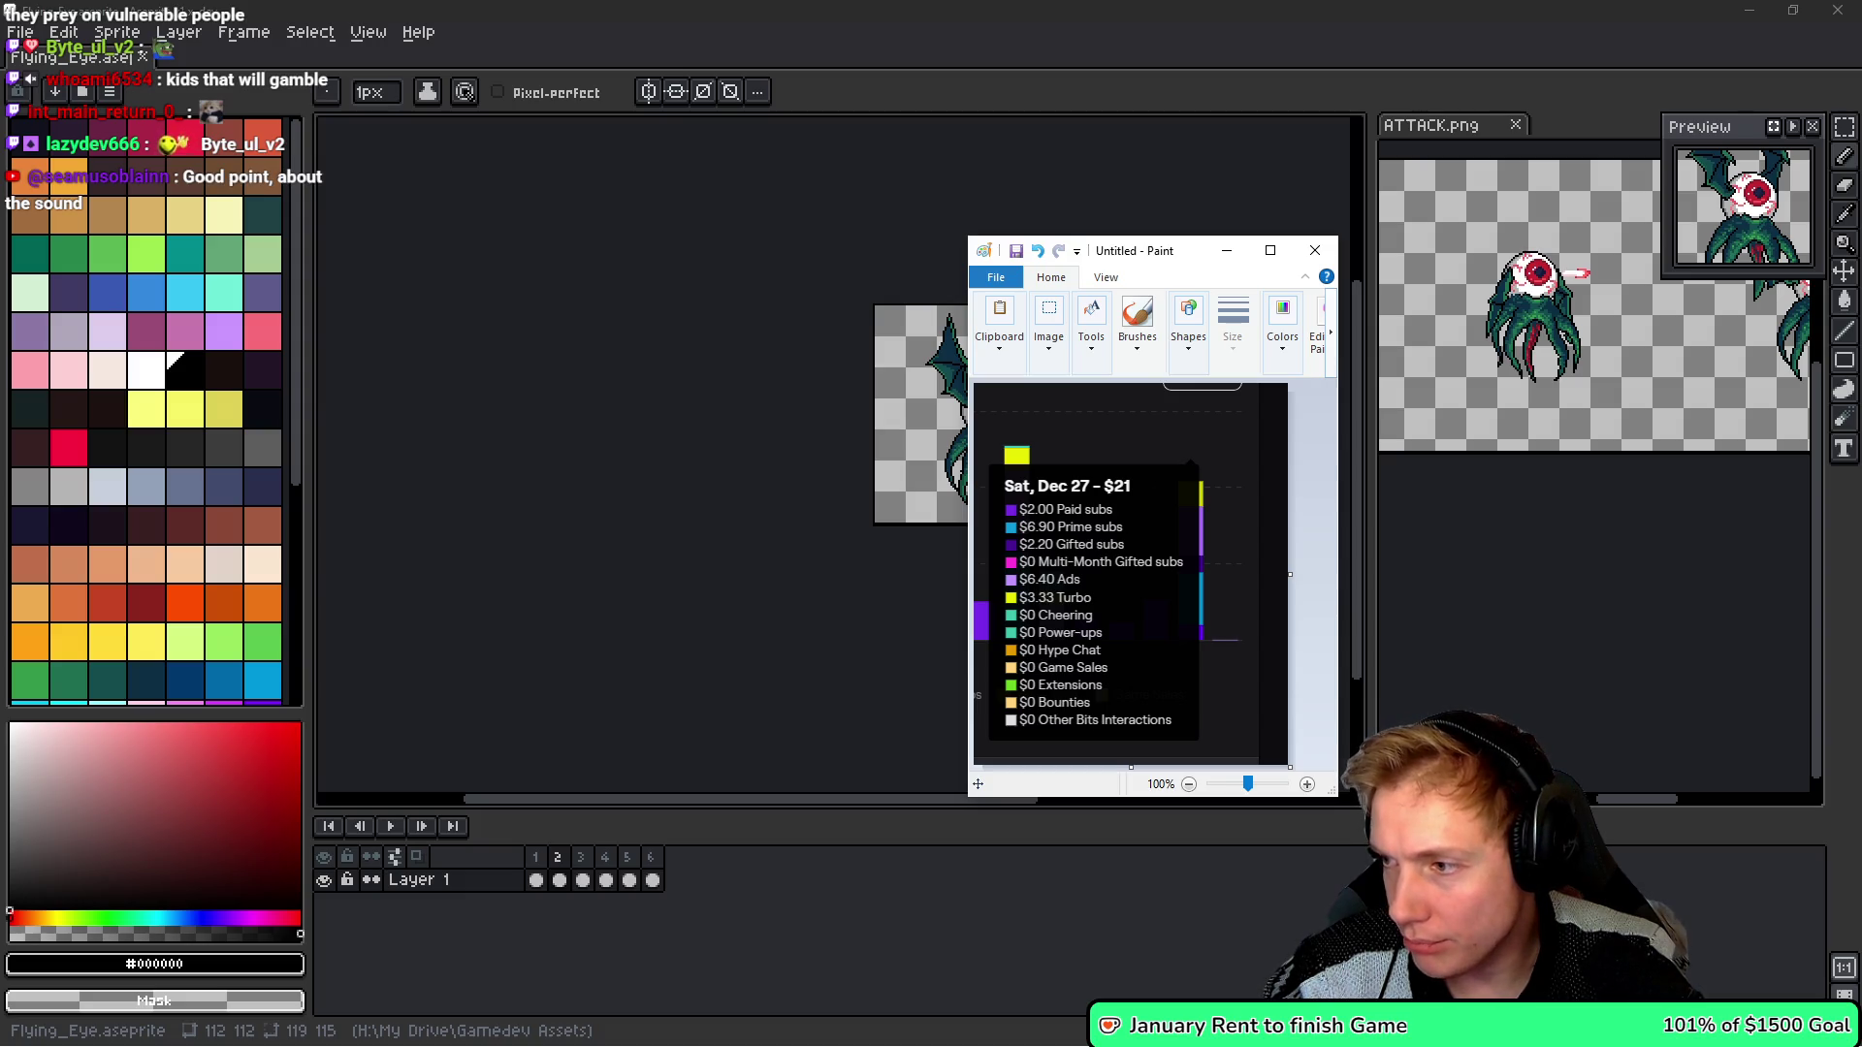
- Move the earnings chart window to the upper left and close Paint
key(alt+Tab)
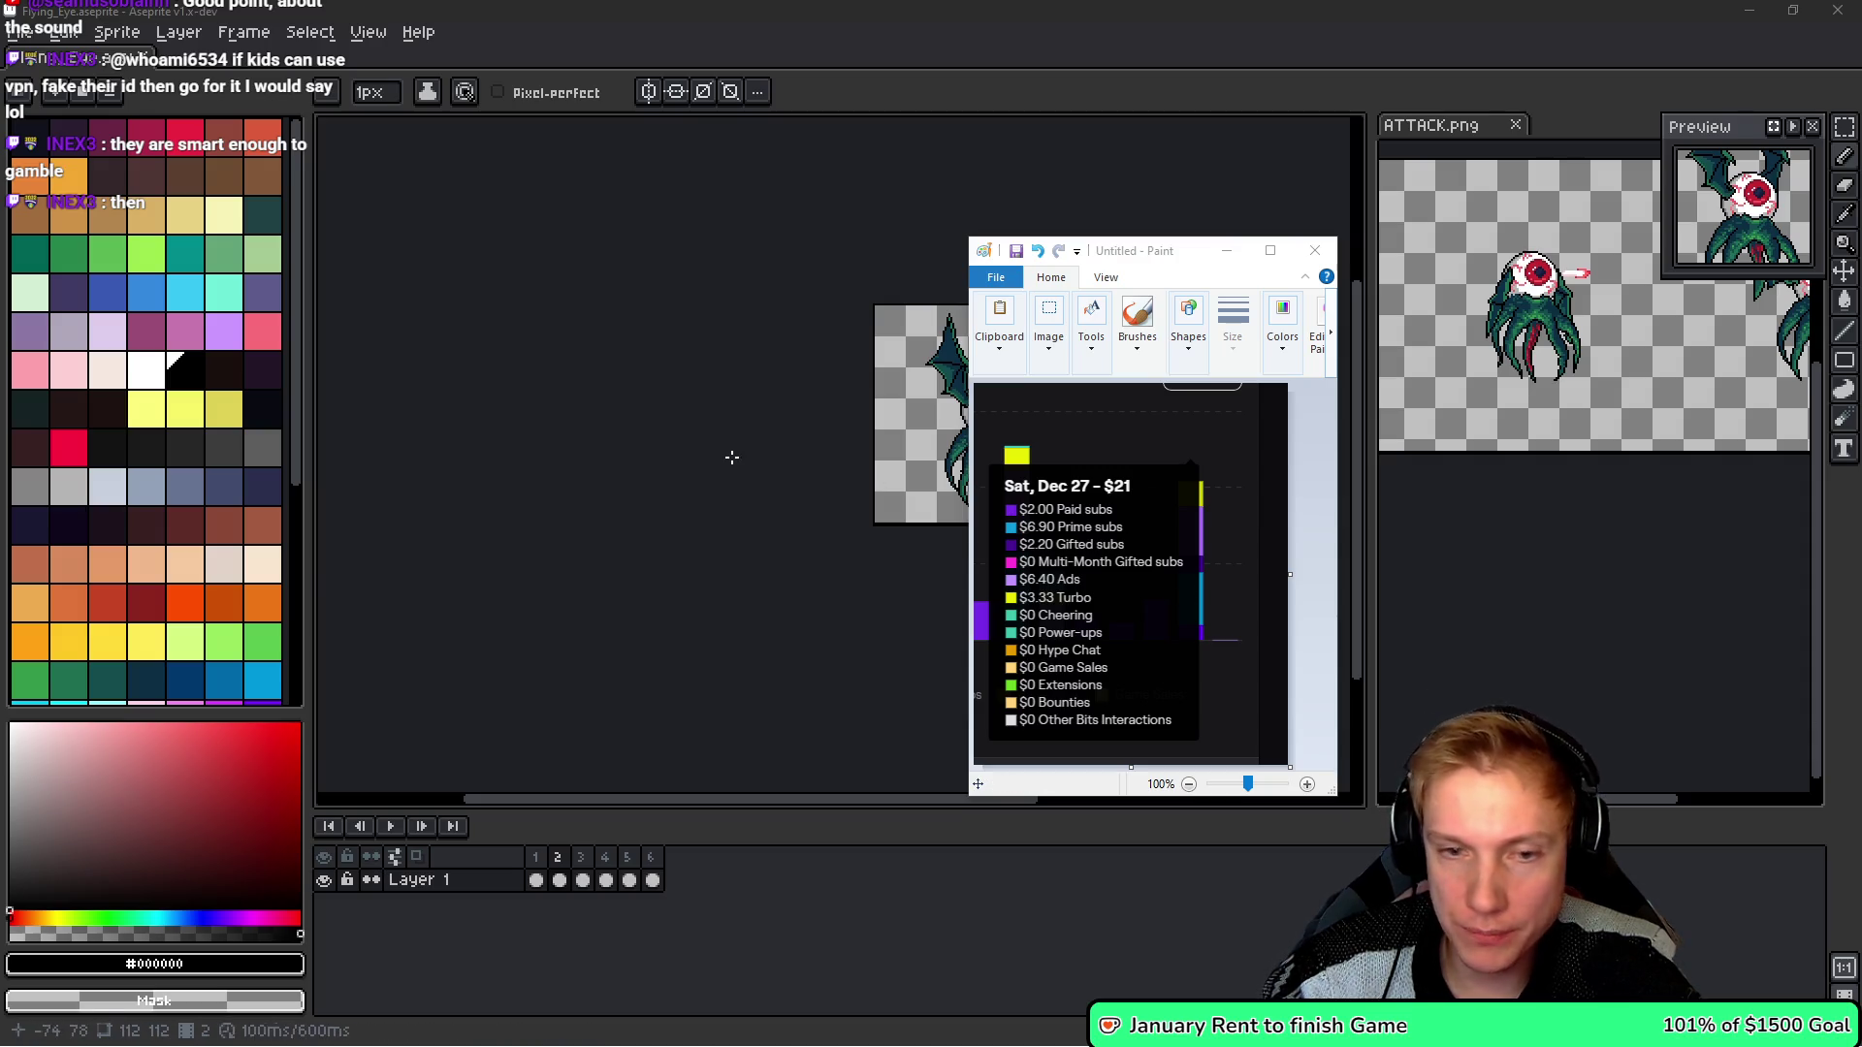
mouse_move(1171, 254)
mouse_down()
mouse_move(723, 157)
mouse_move(572, 159)
mouse_up()
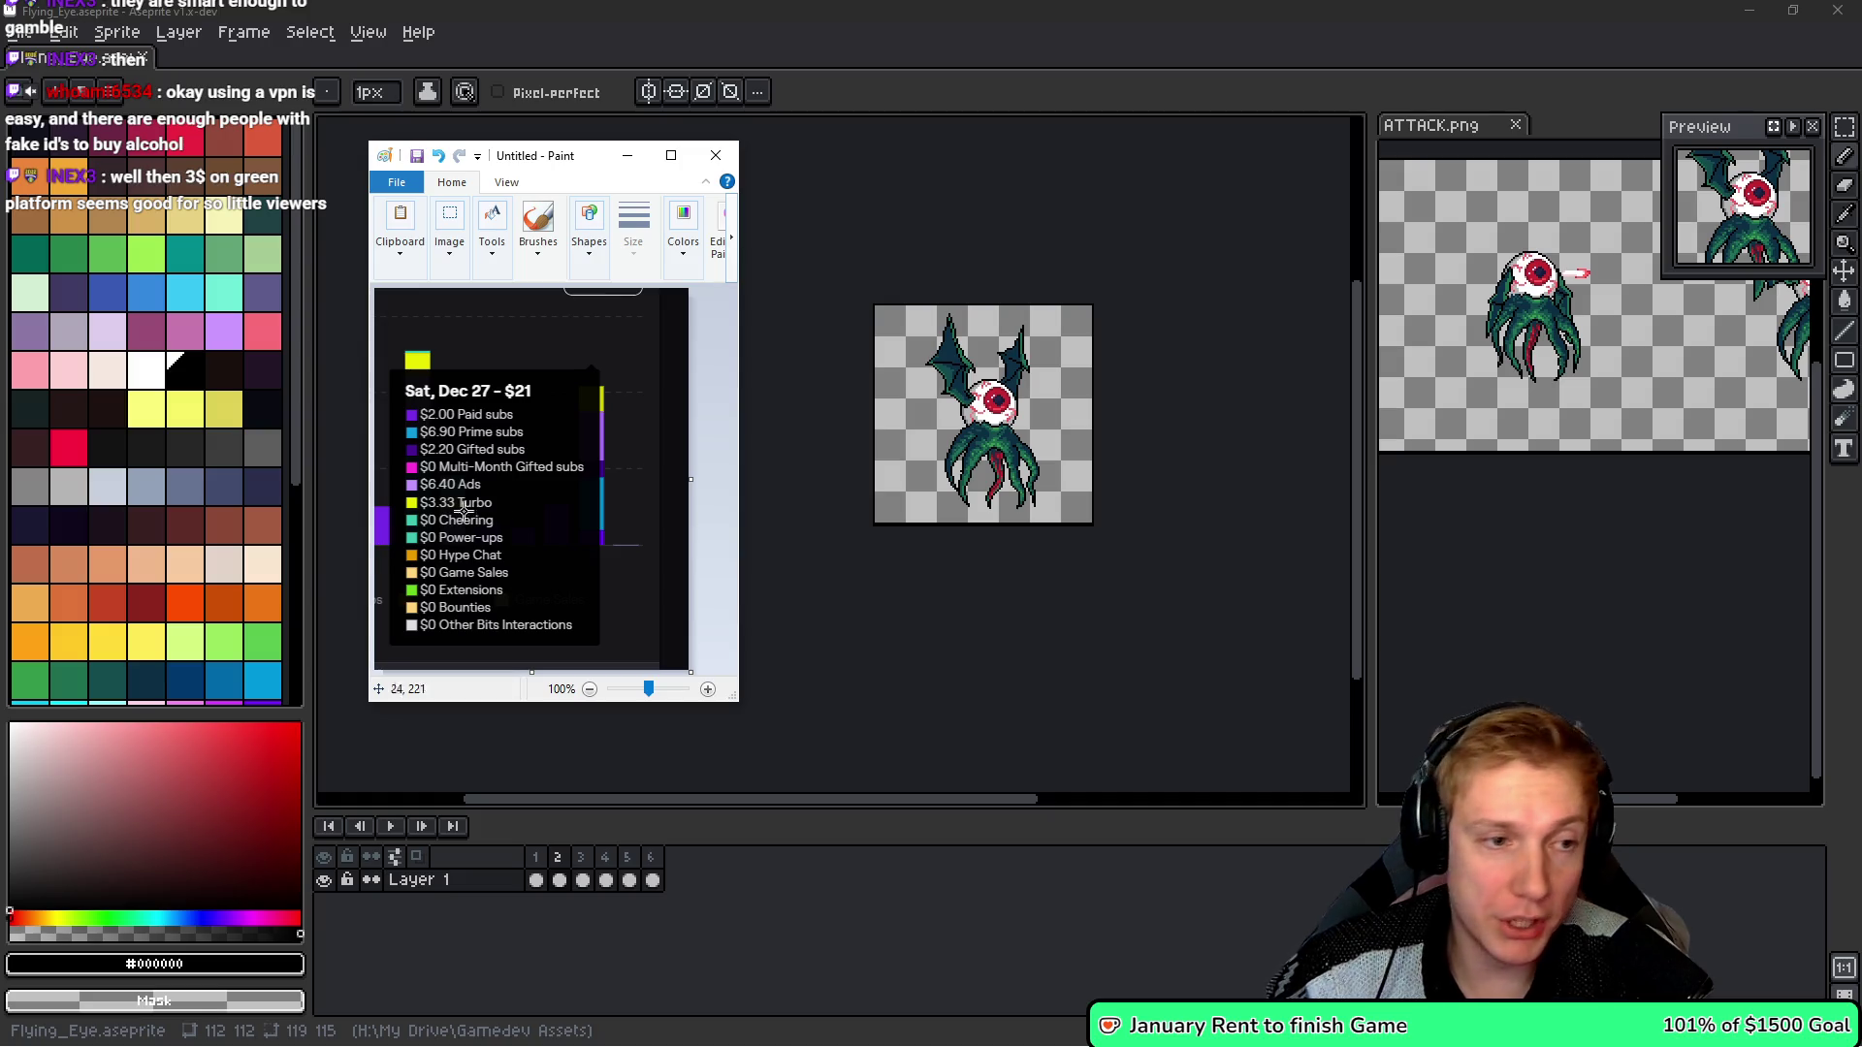
click(717, 156)
- Discard the Paint chart without saving and pan the flying eye sprite to sit within the canvas
click(586, 436)
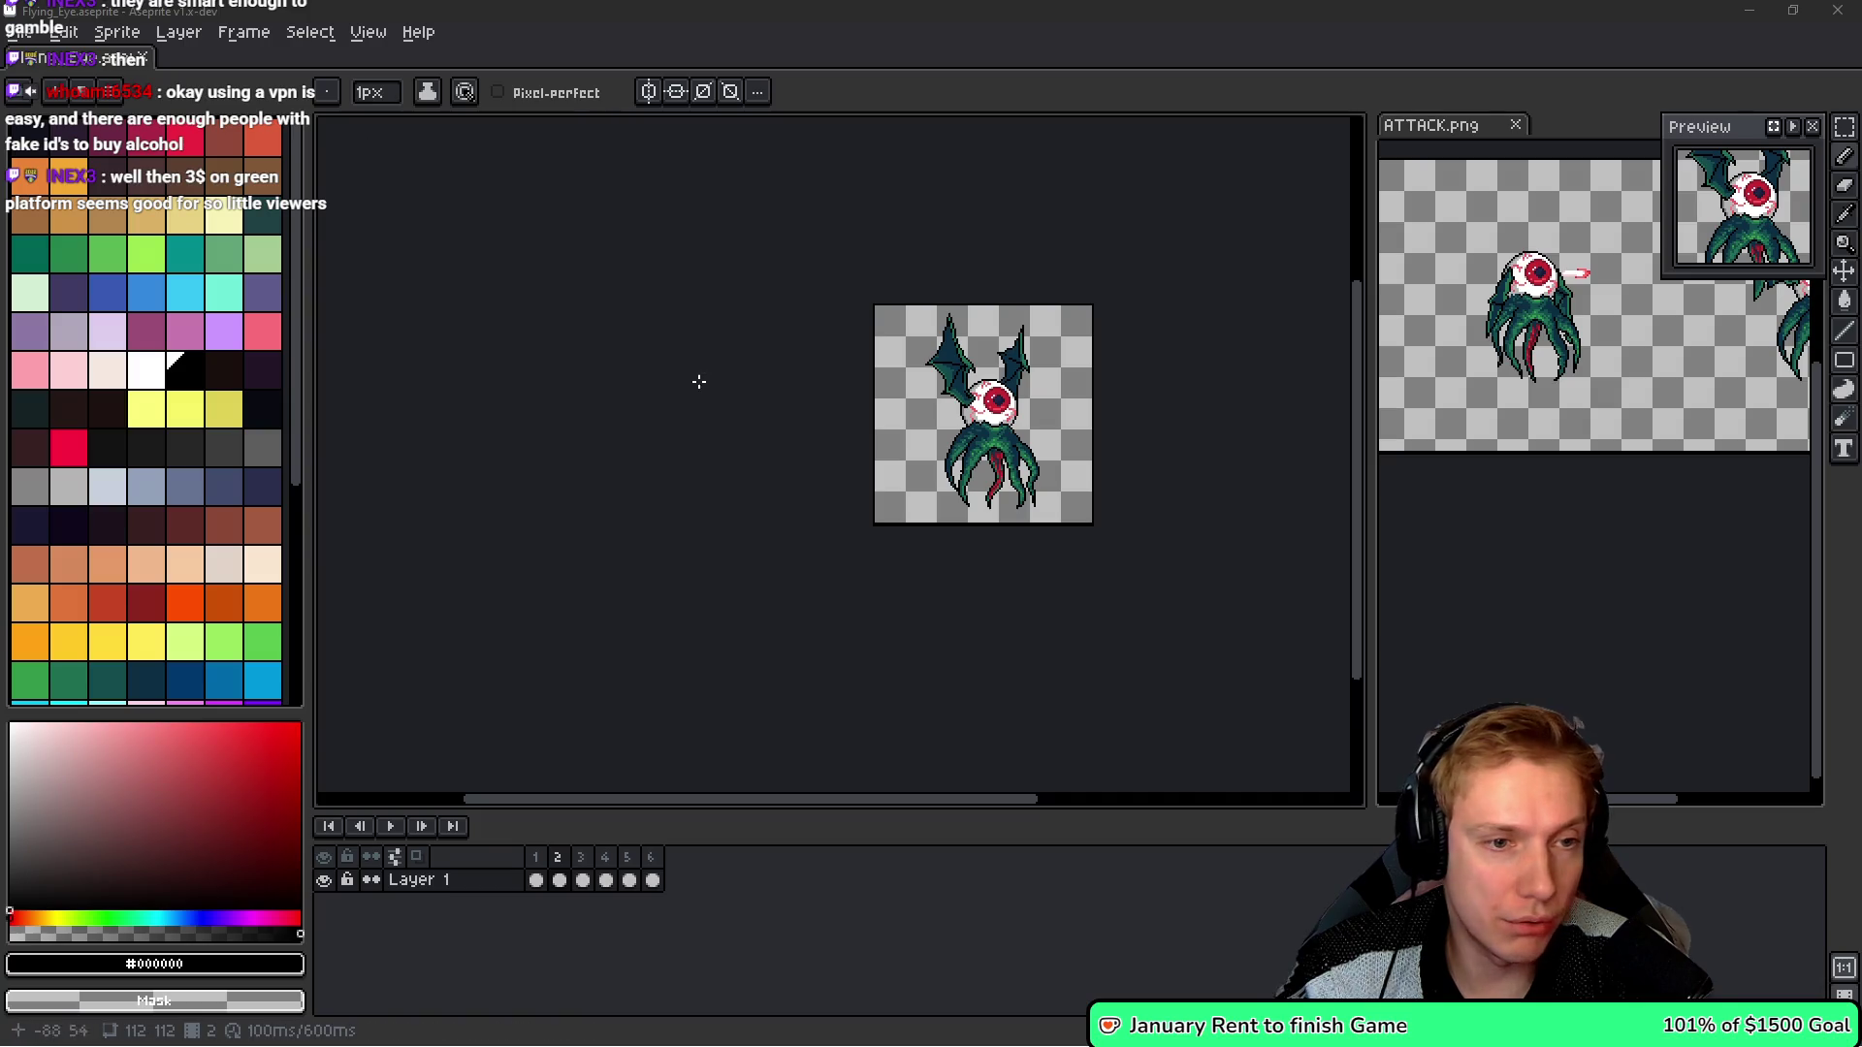
drag(782, 395, 769, 393)
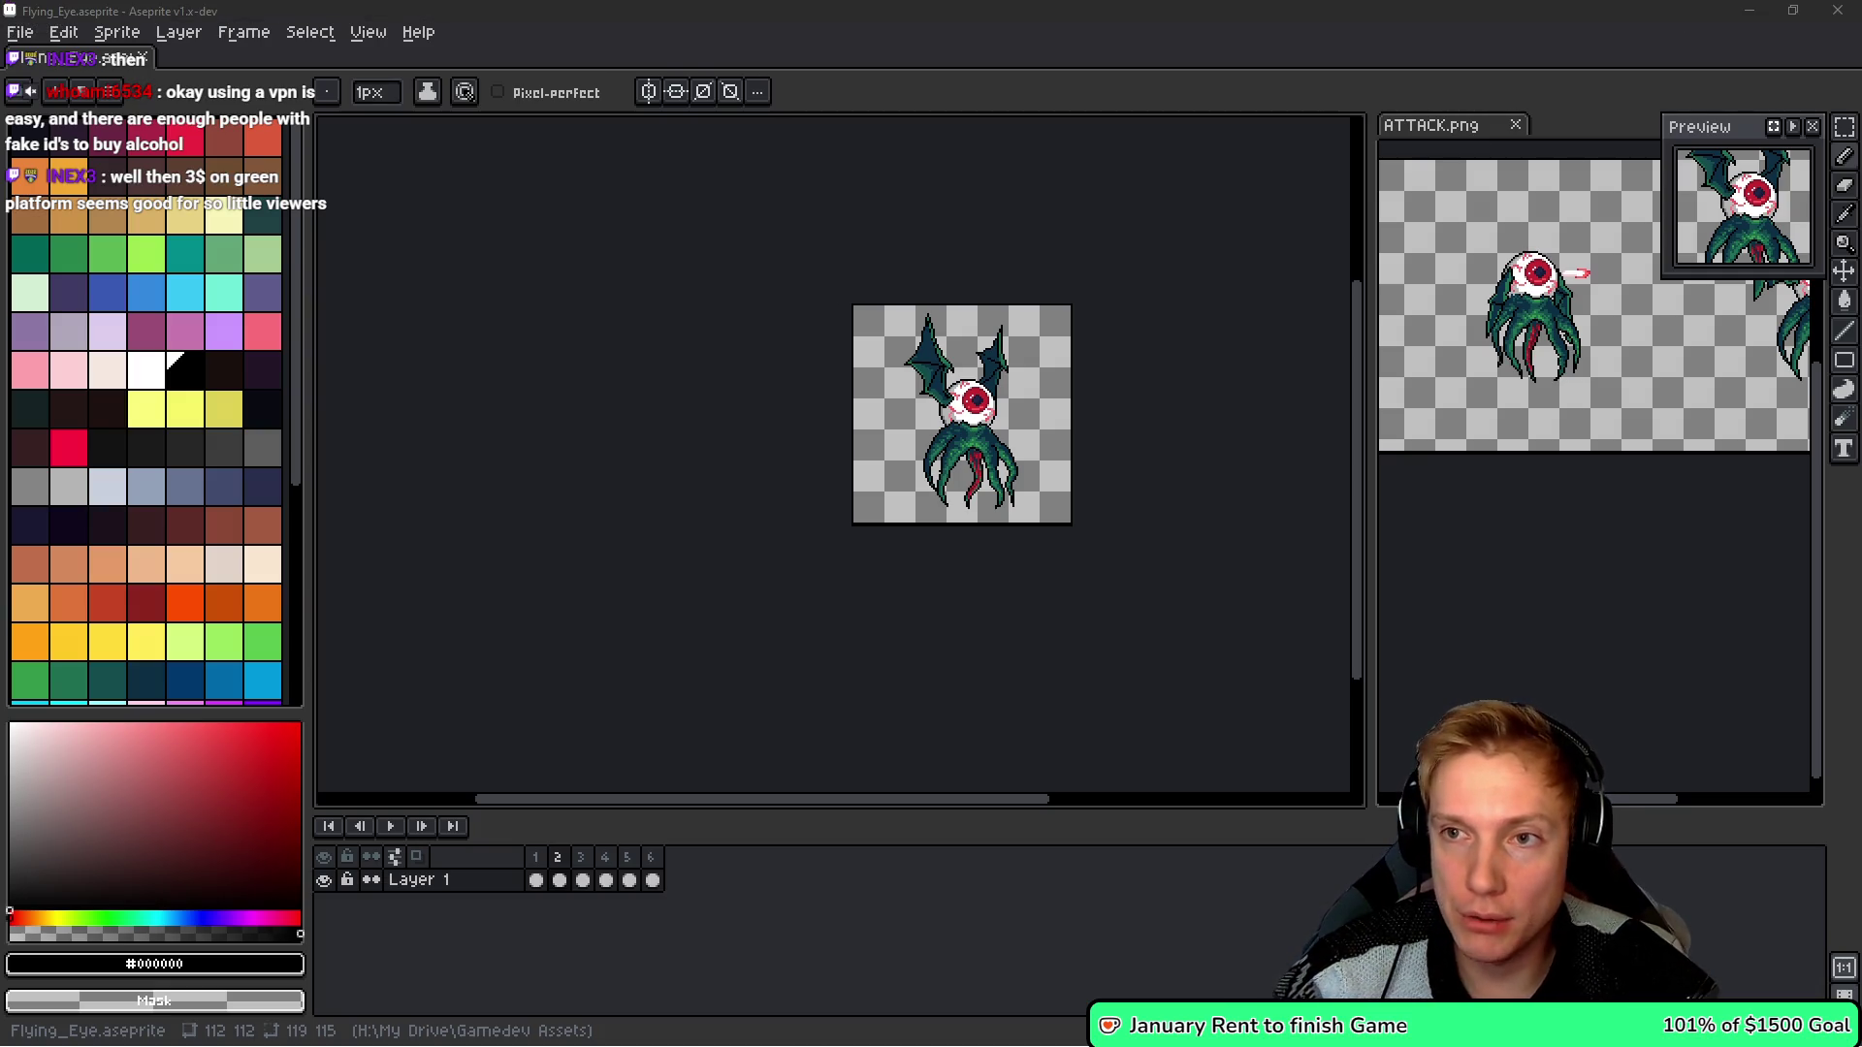
mouse_move(1152, 411)
mouse_down()
mouse_move(1064, 419)
mouse_move(1051, 399)
mouse_up()
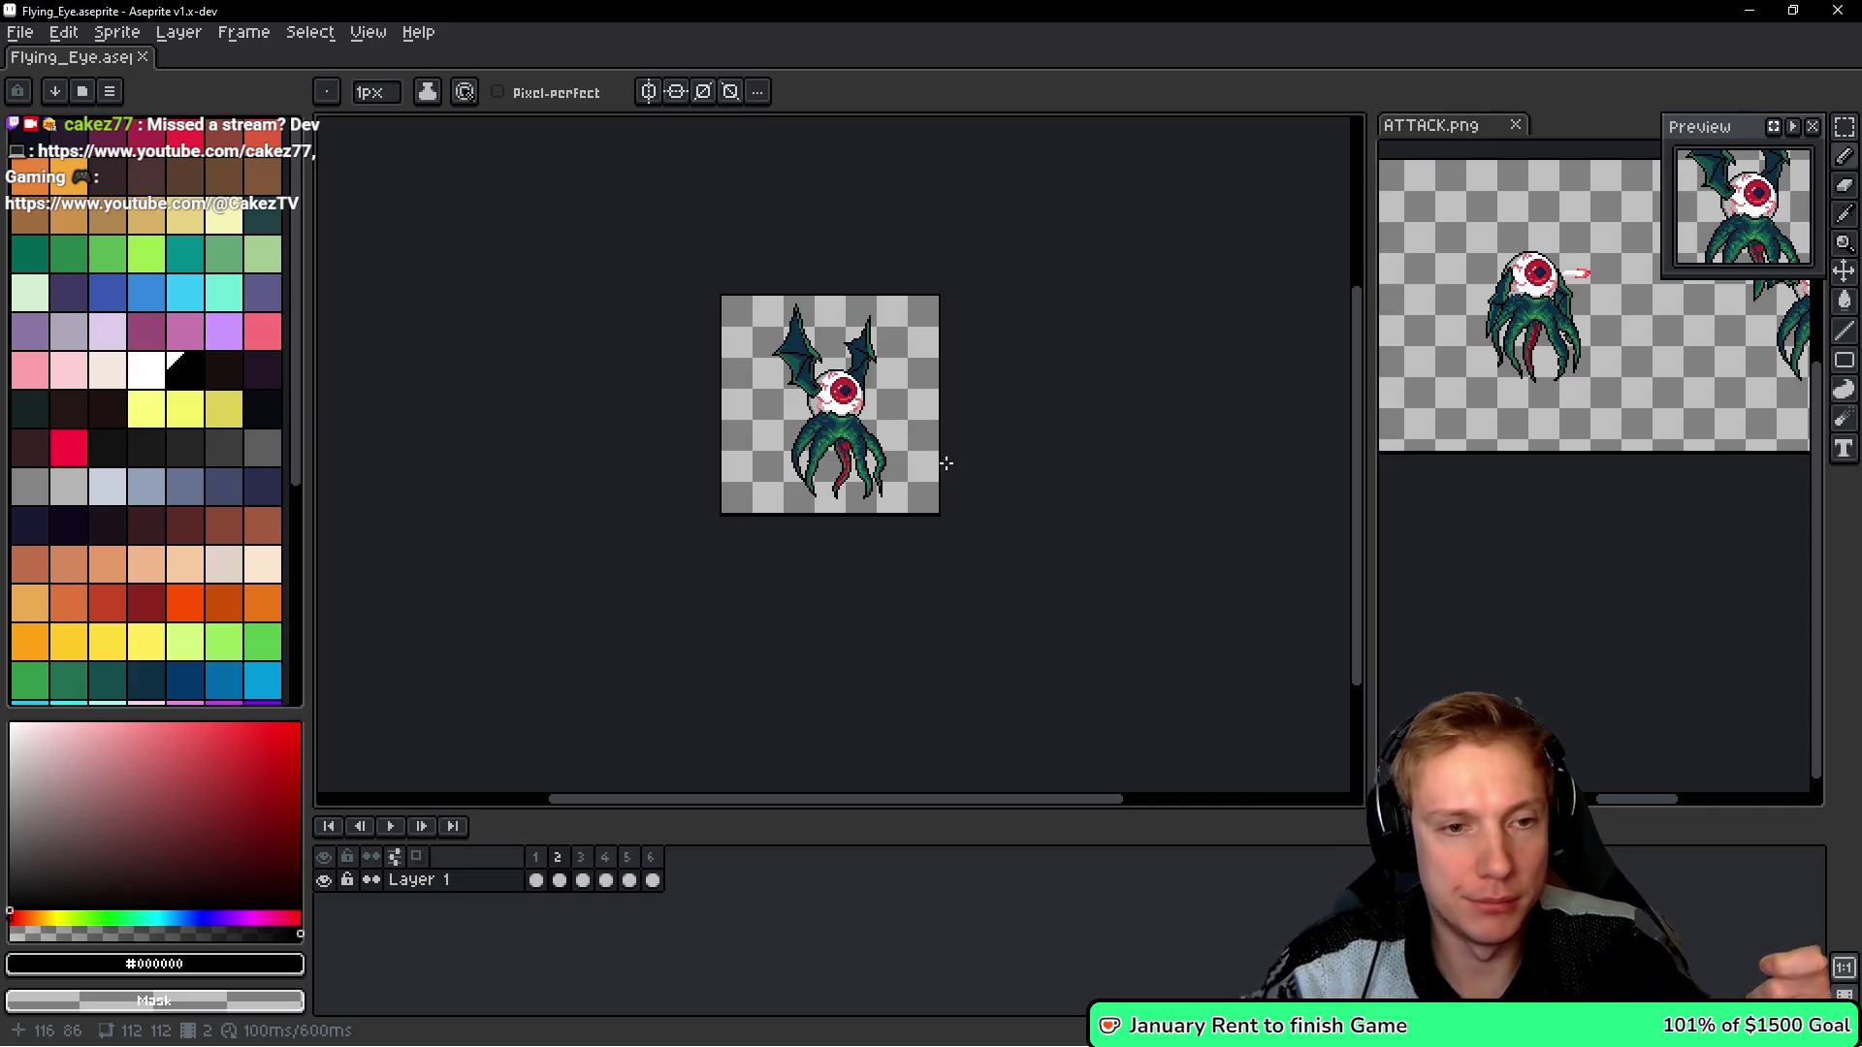
mouse_move(944, 456)
mouse_down()
mouse_move(990, 440)
mouse_move(929, 475)
mouse_up()
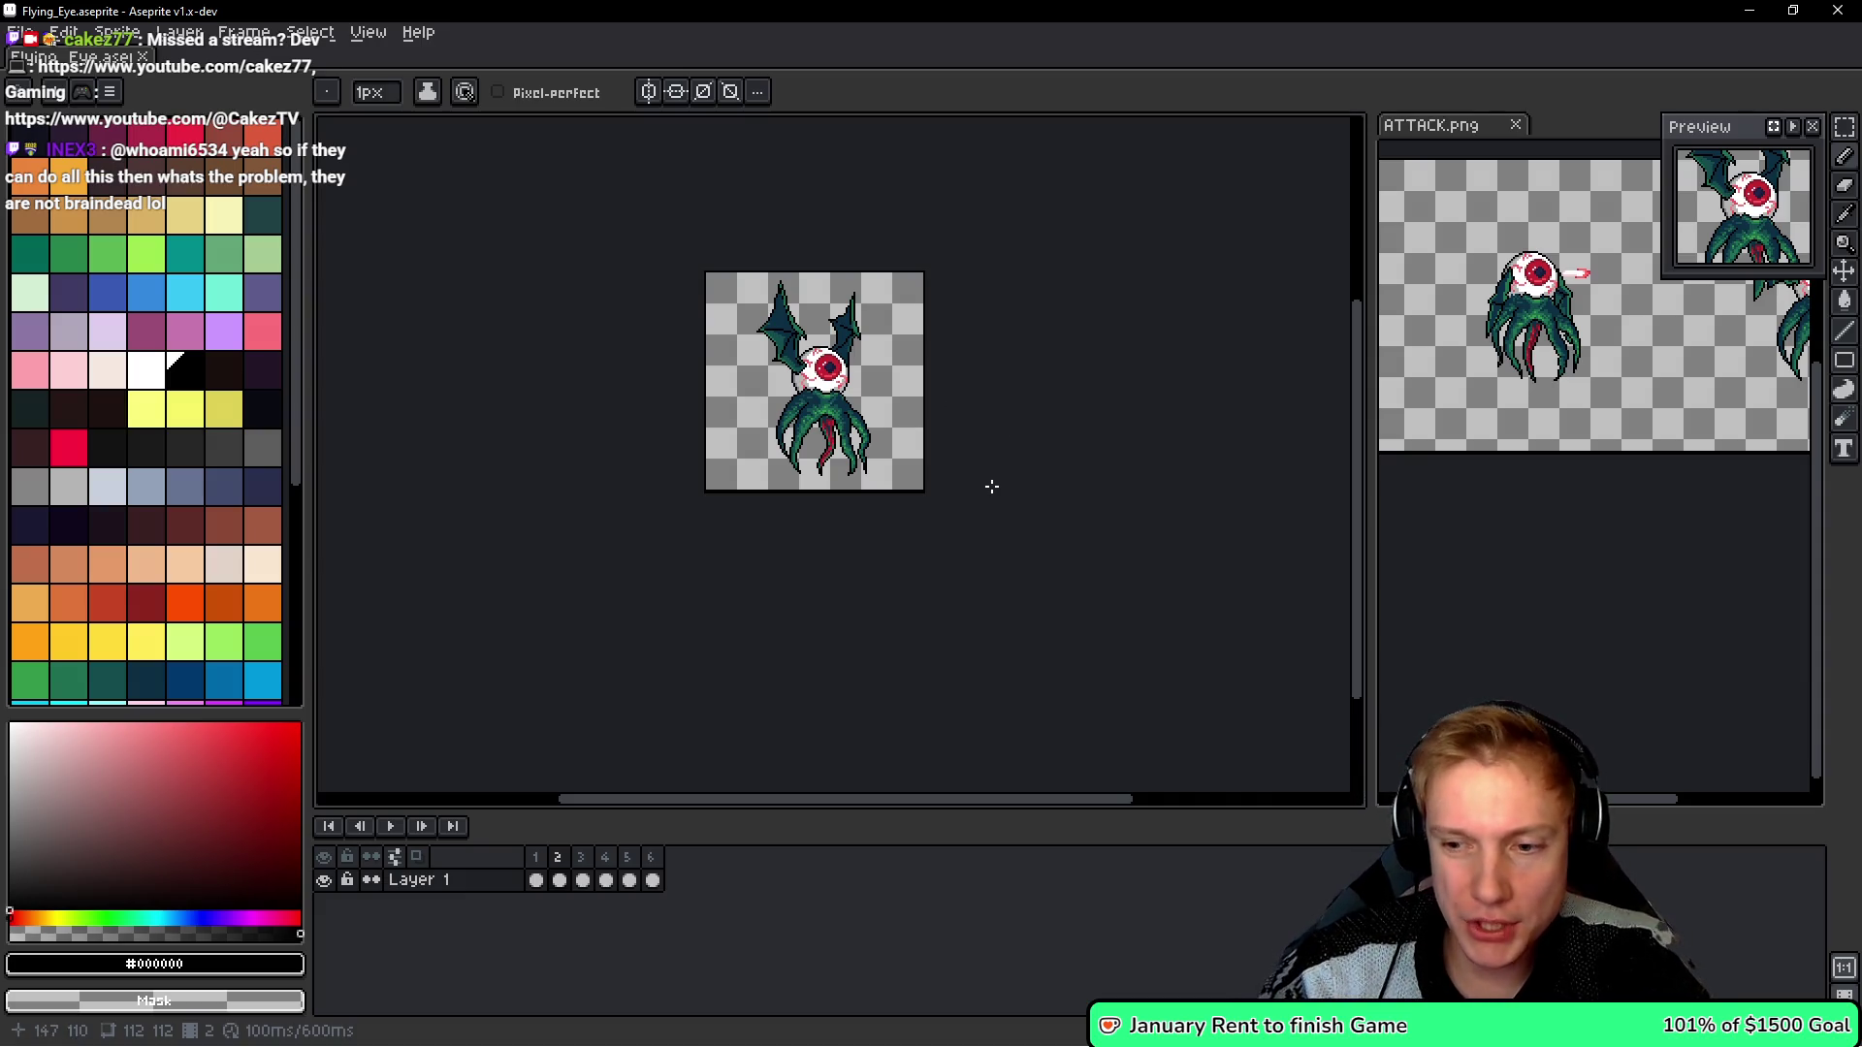
drag(1081, 457, 1065, 465)
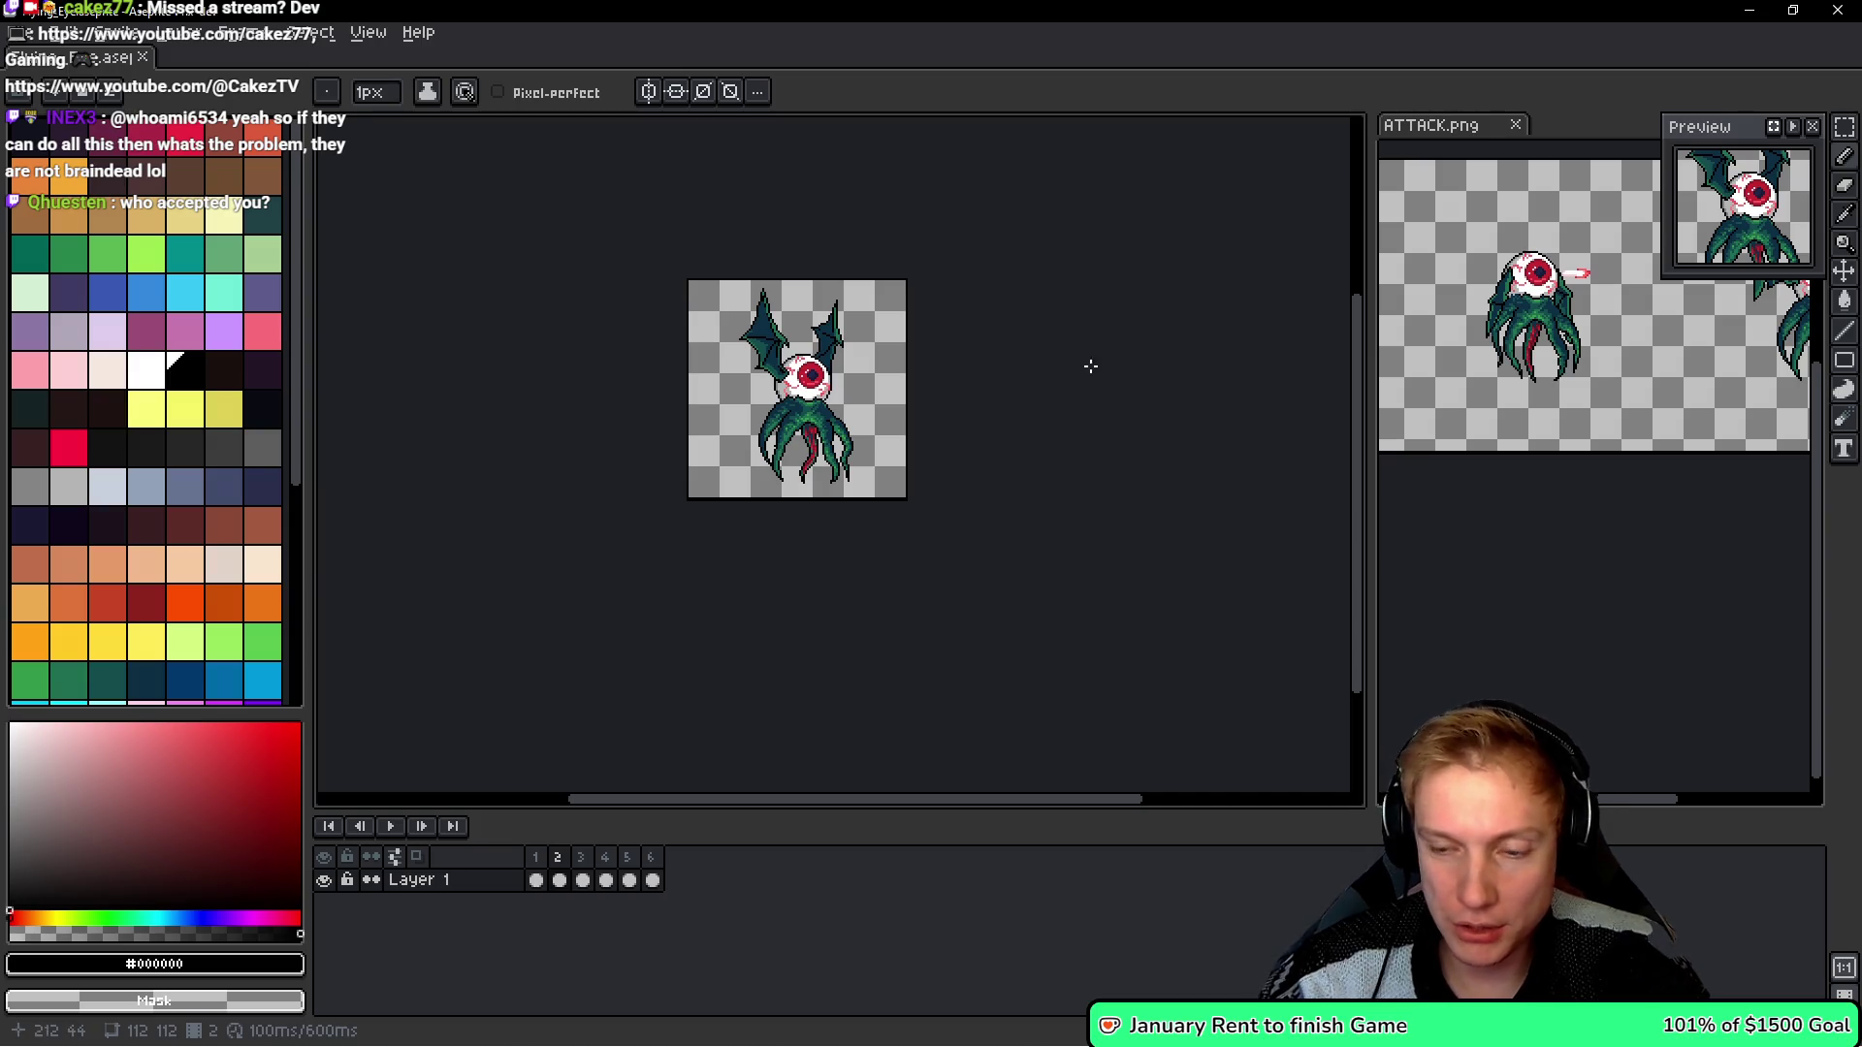
drag(1050, 388, 1056, 433)
drag(942, 378, 955, 373)
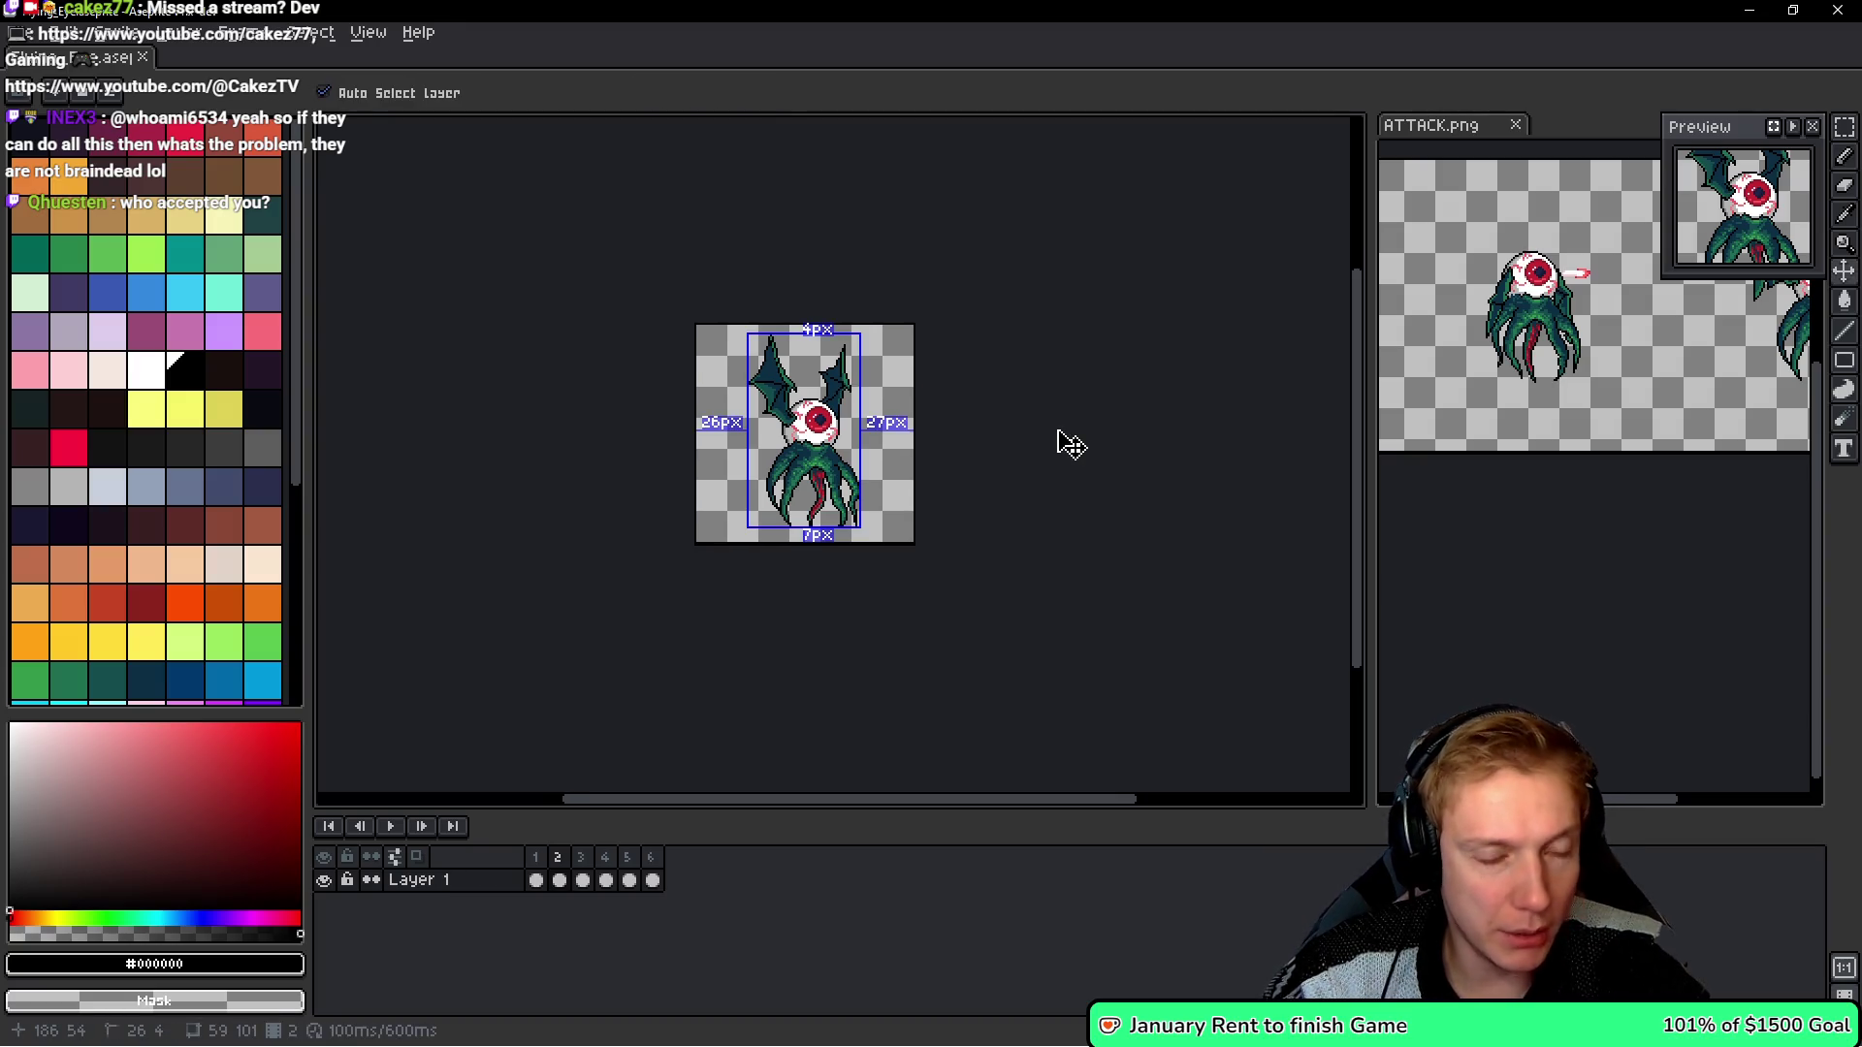
- Save Flying_Eye.aseprite and re-export its frames to the Flying_Eye.png sprite sheet
key(ctrl+s)
key(v)
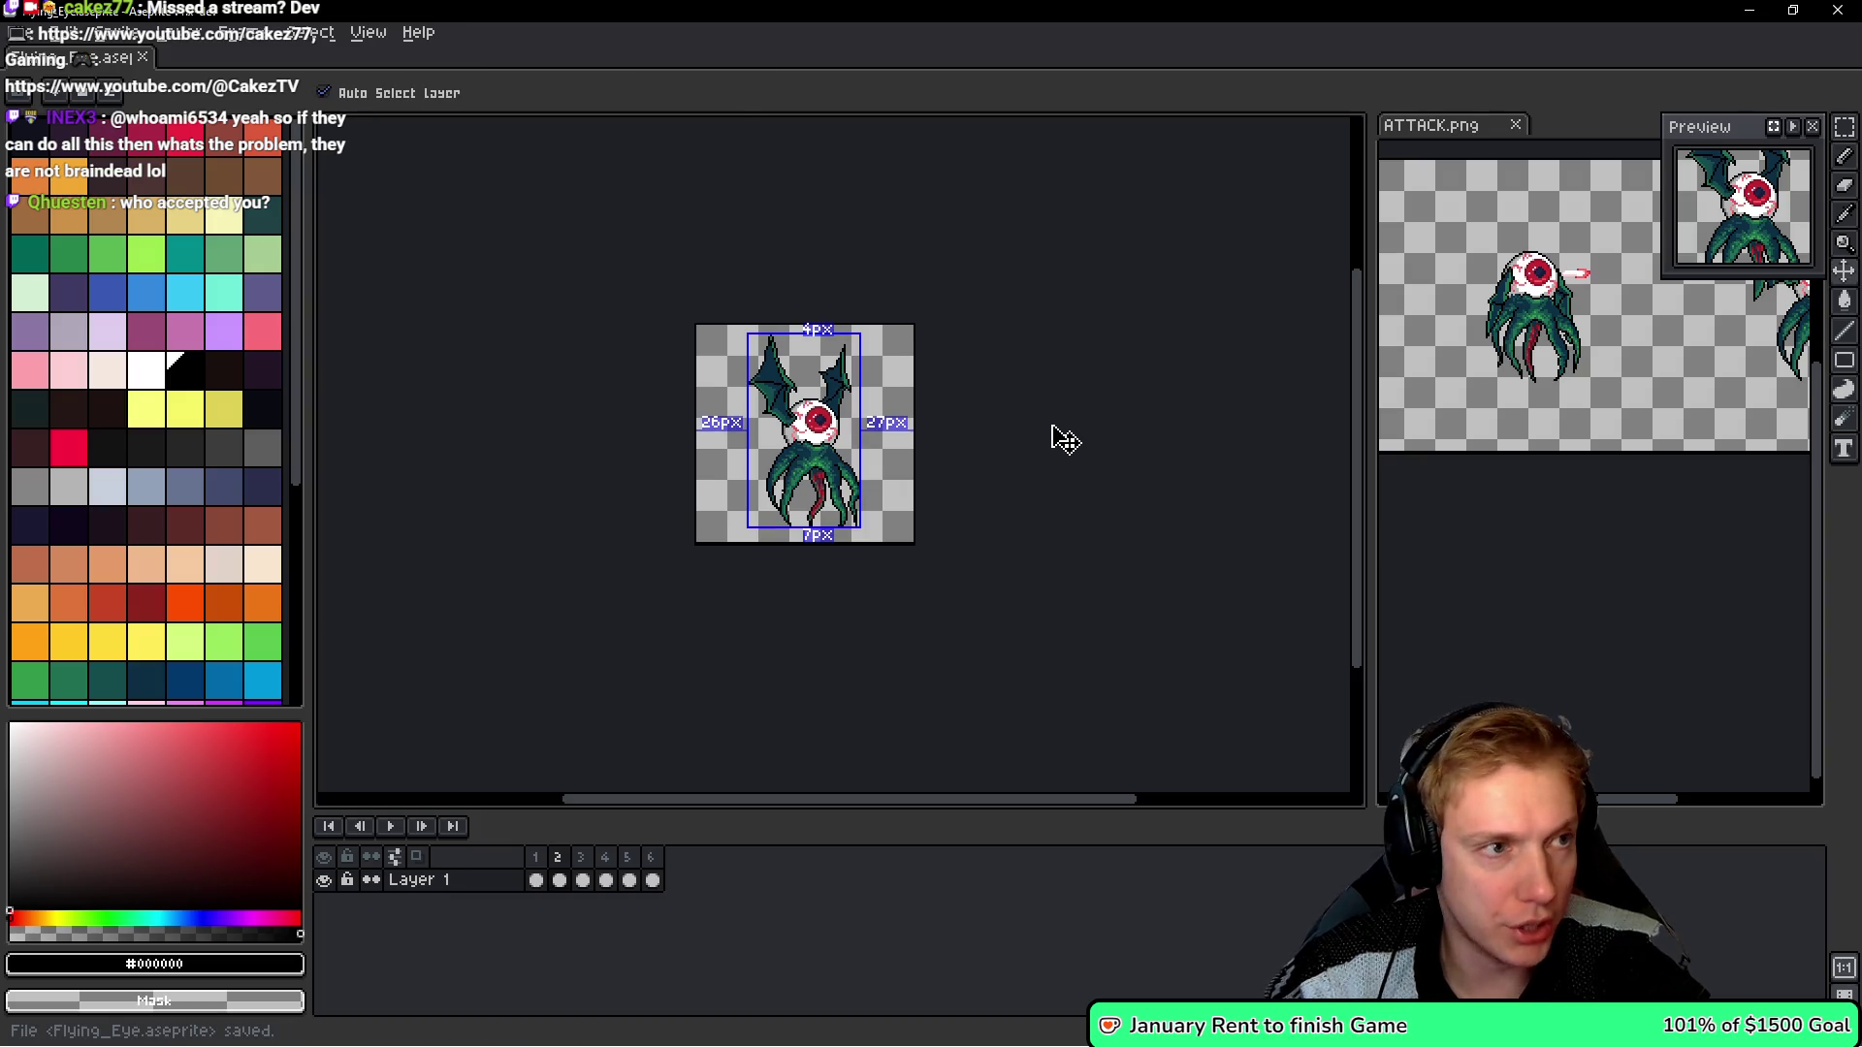
key(ctrl+e)
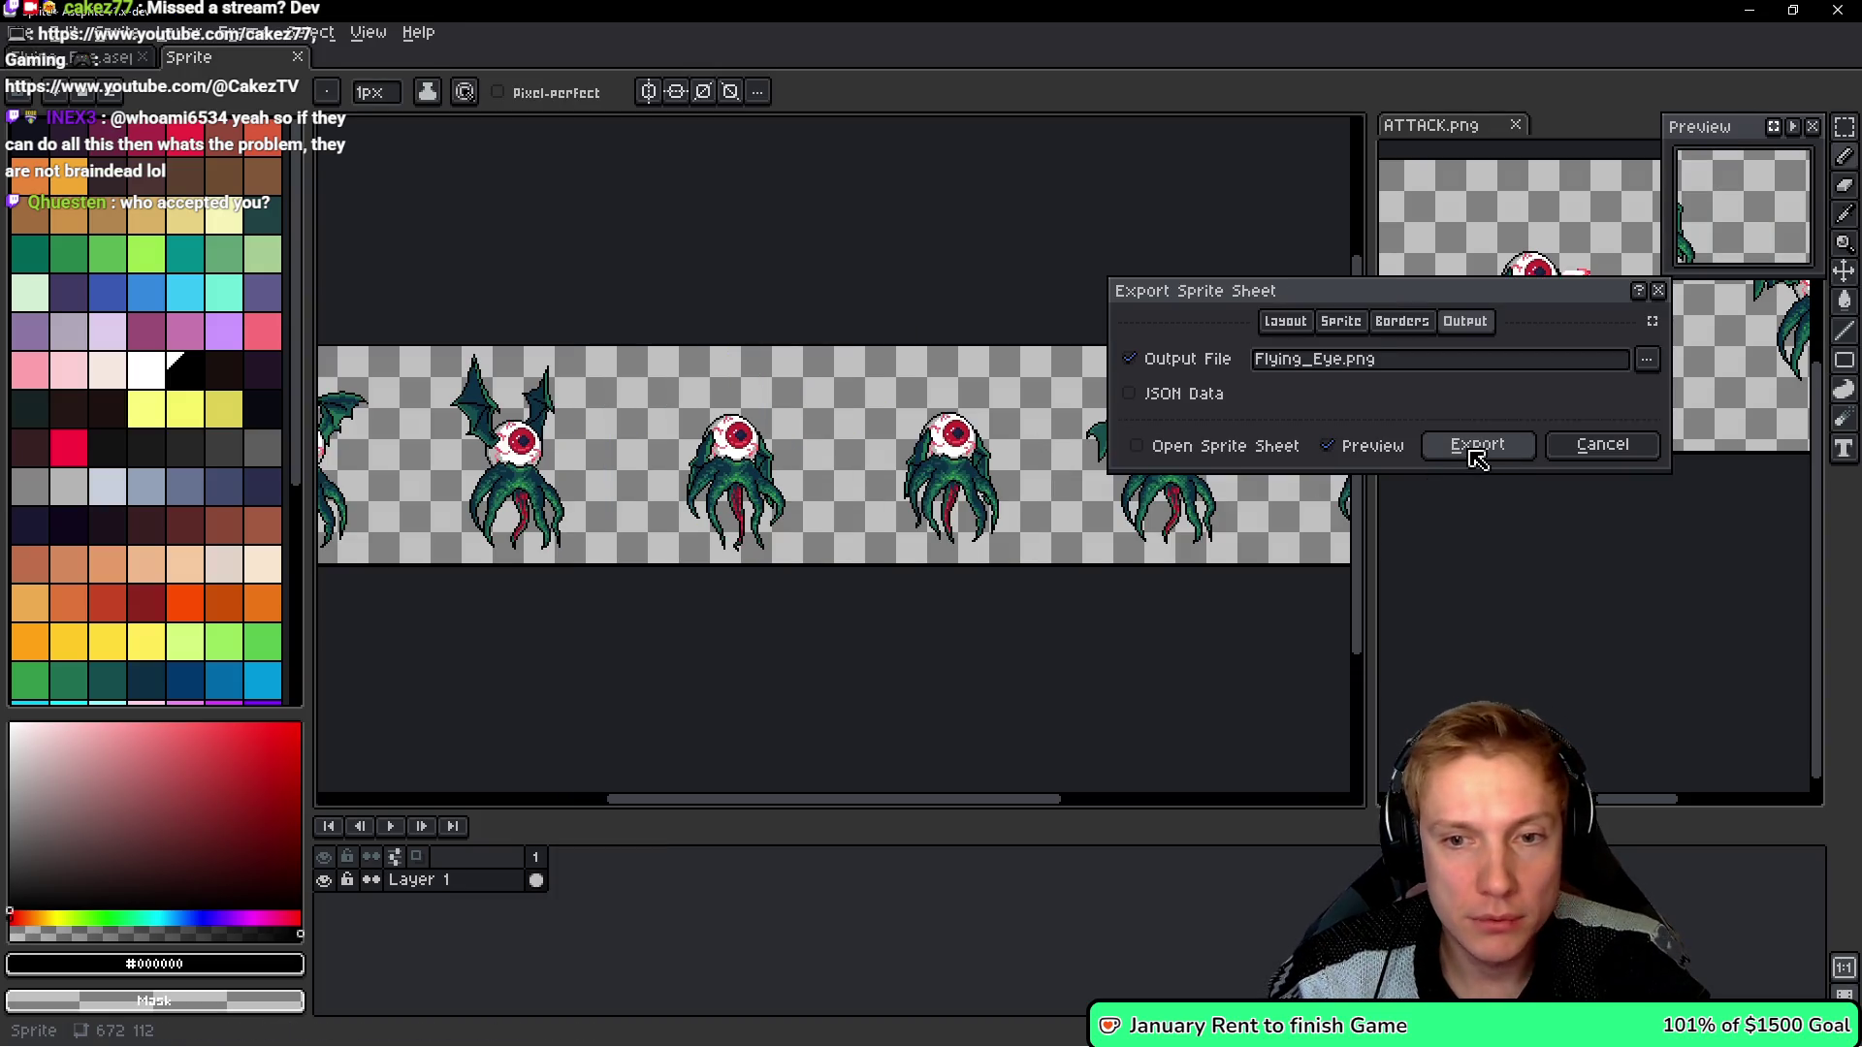
click(1472, 450)
key(i)
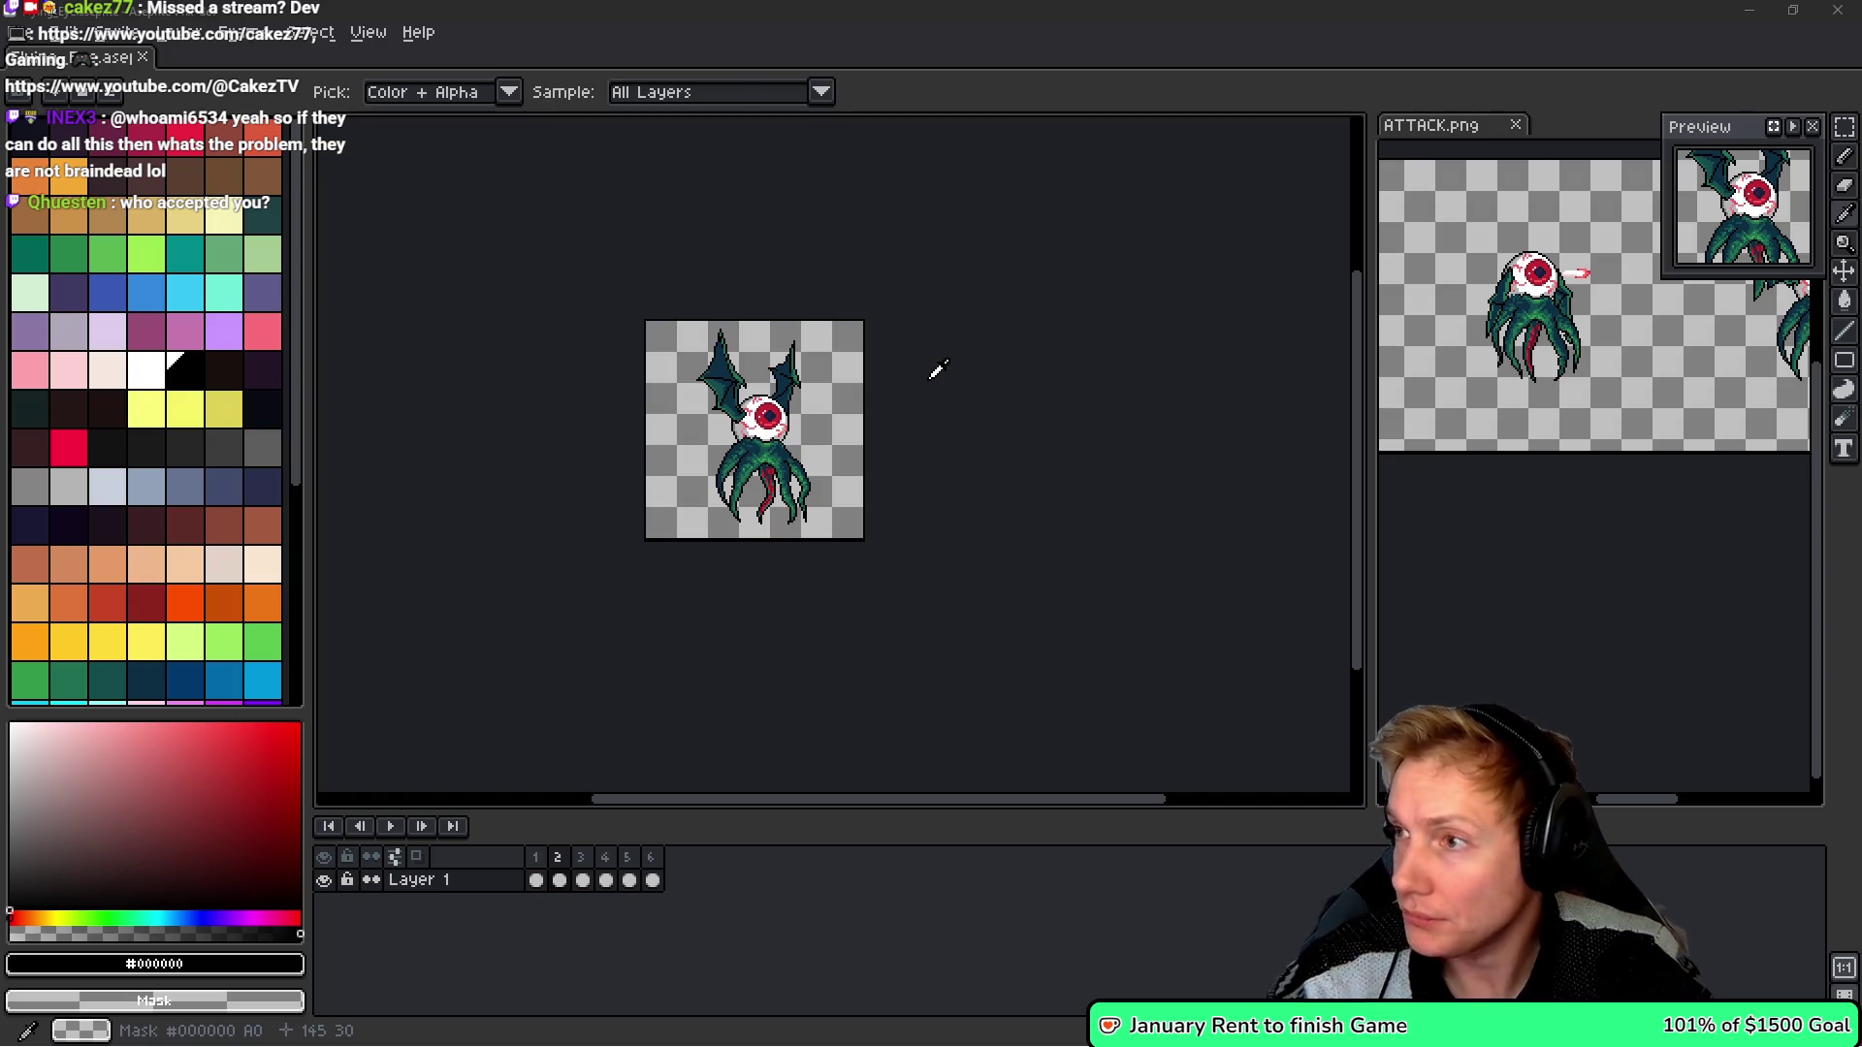
key(b)
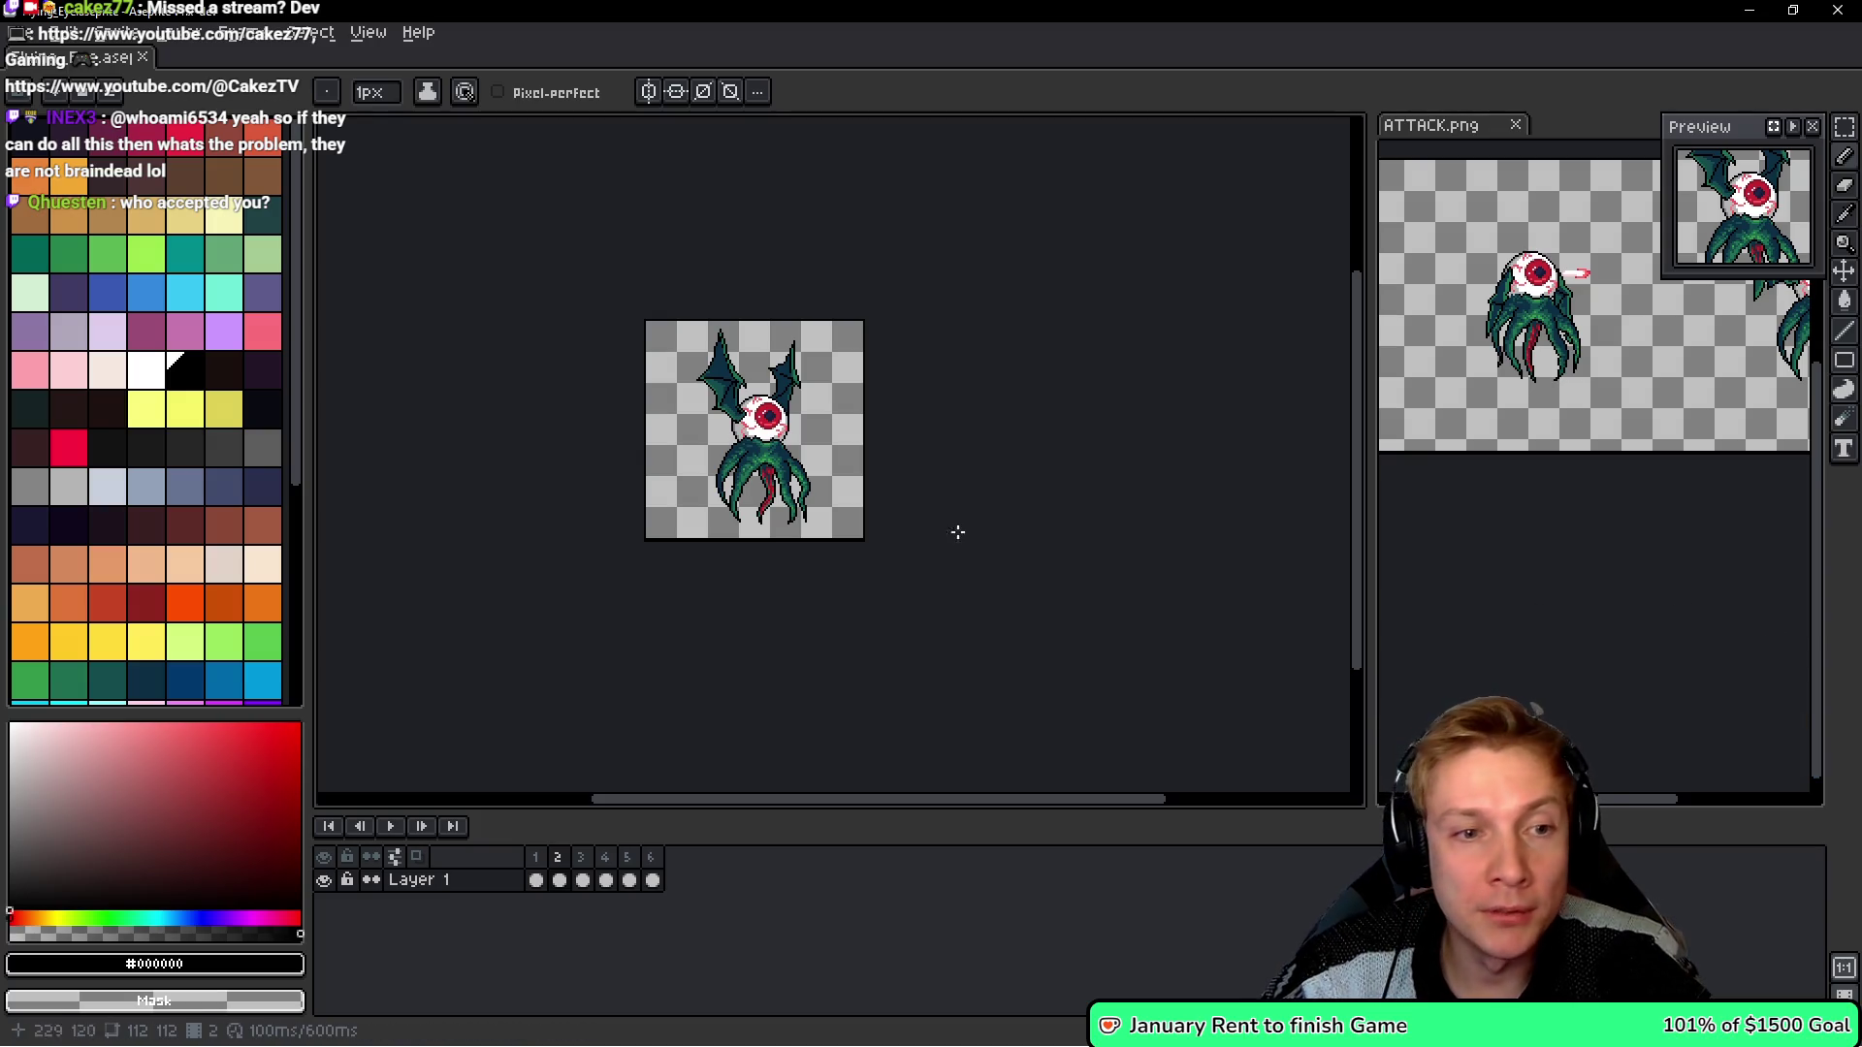
key(alt+Tab)
- Rename the ENEMY_BAT types on lines 3430 and 3437 to ENEMY_LIGHT_BAT
click(1067, 413)
key(k)
key(k)
key(k)
key(dollar)
key(h)
key(h)
key(h)
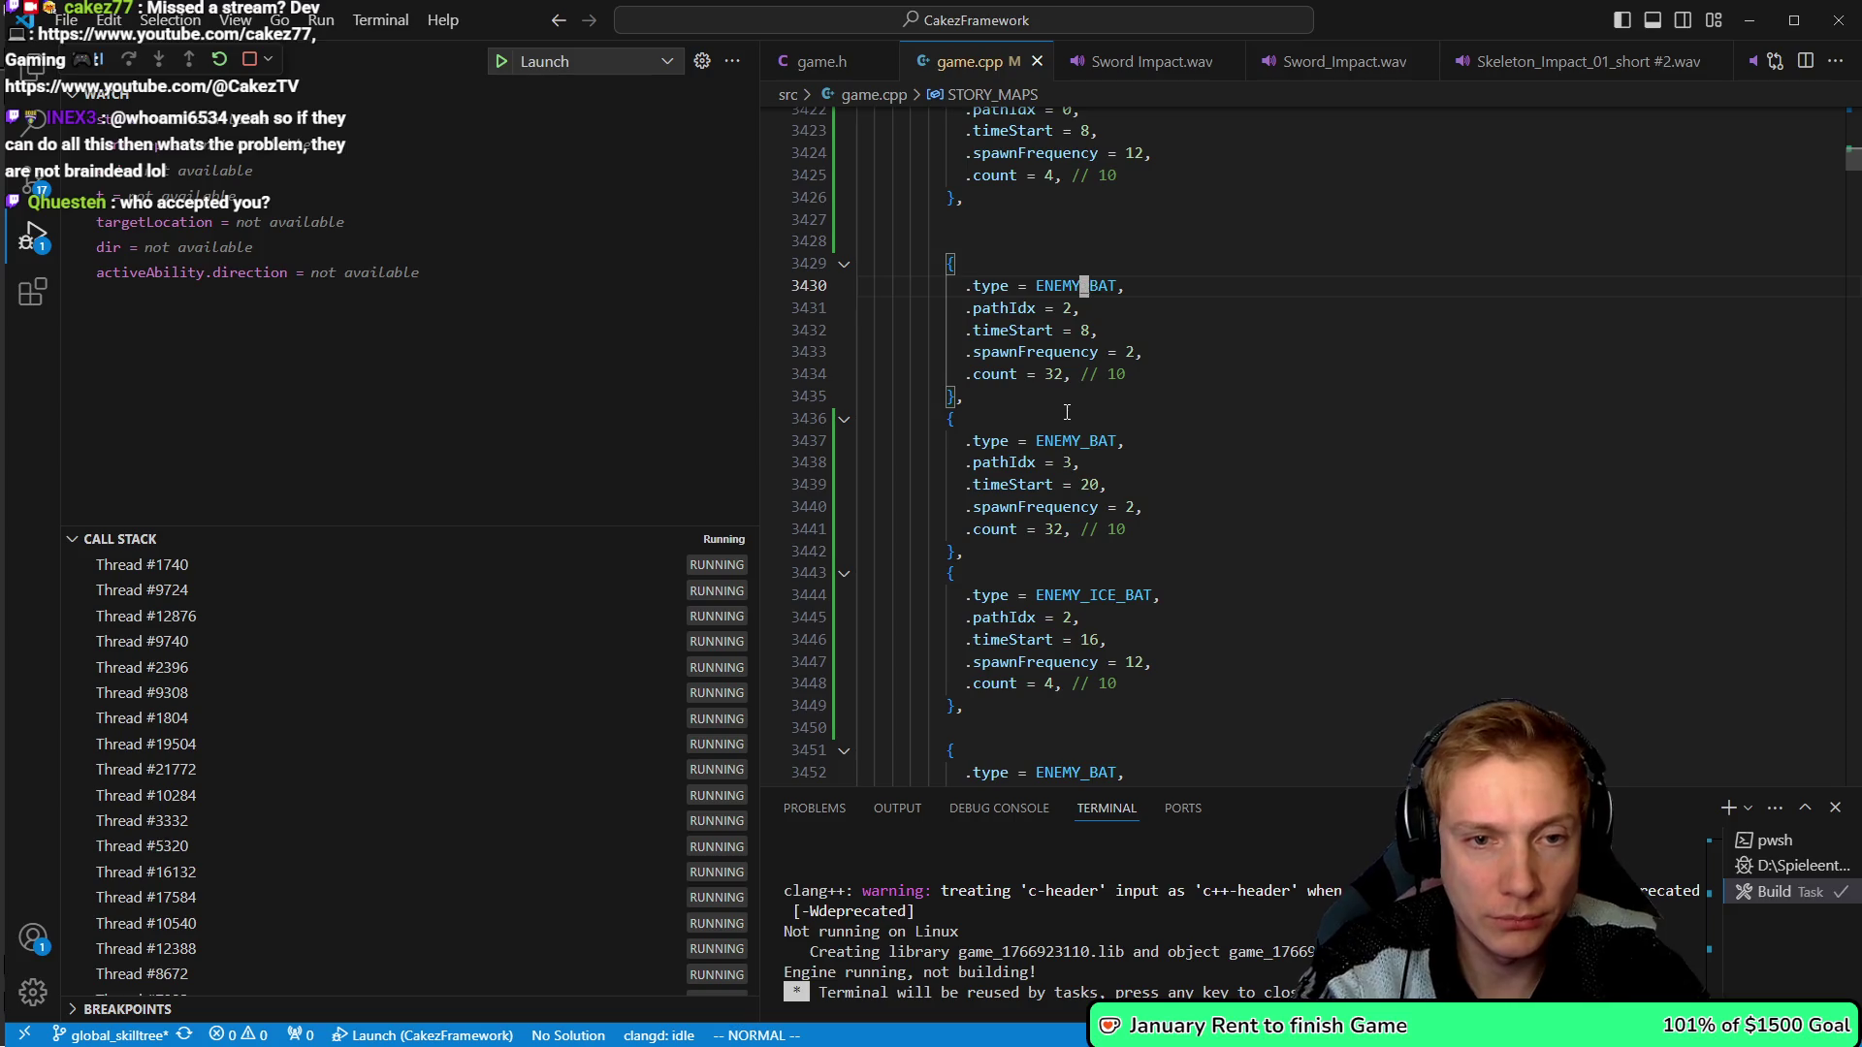
text(iLIGHT_)
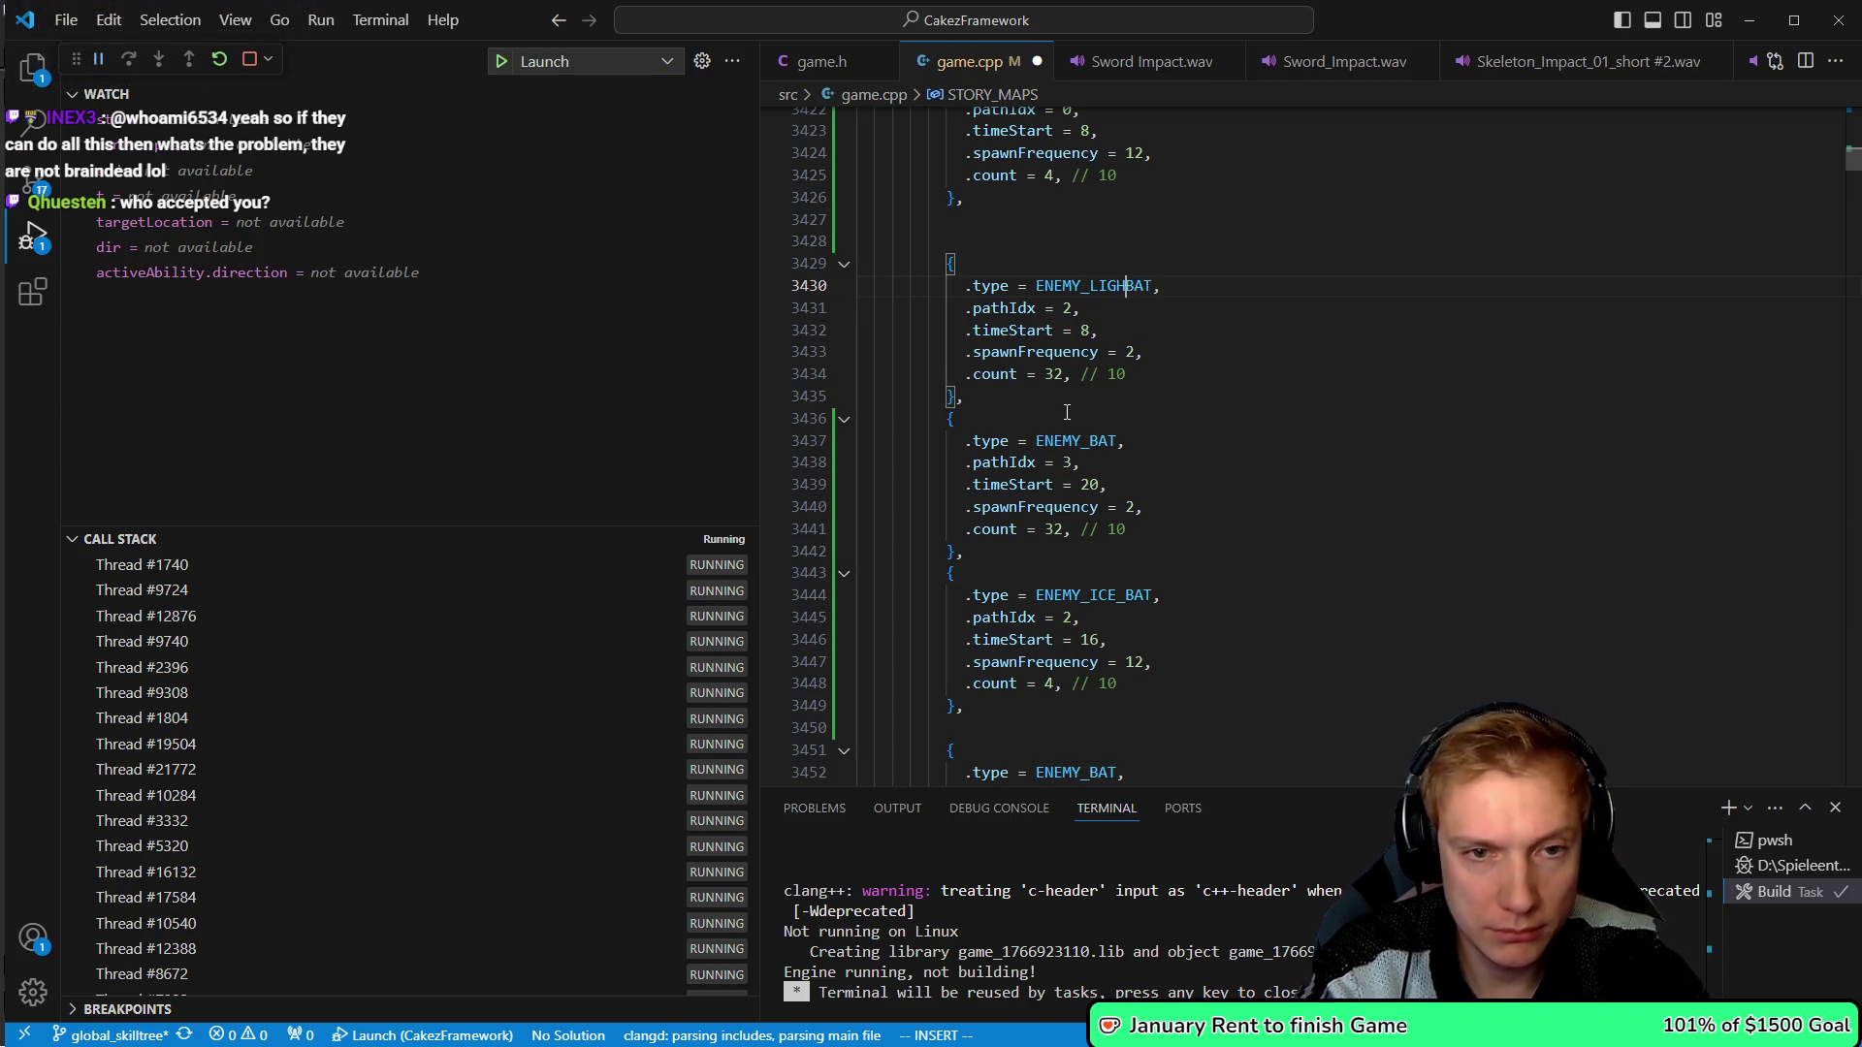
key(Escape)
key(j)
key(j)
key(j)
key(h)
key(h)
key(h)
text(iLIGHT_)
key(Escape)
- Make the ENEMY_BAT entries on lines 3407 and 3414 ENEMY_LIGHT_BAT as well
key(k)
key(k)
key(k)
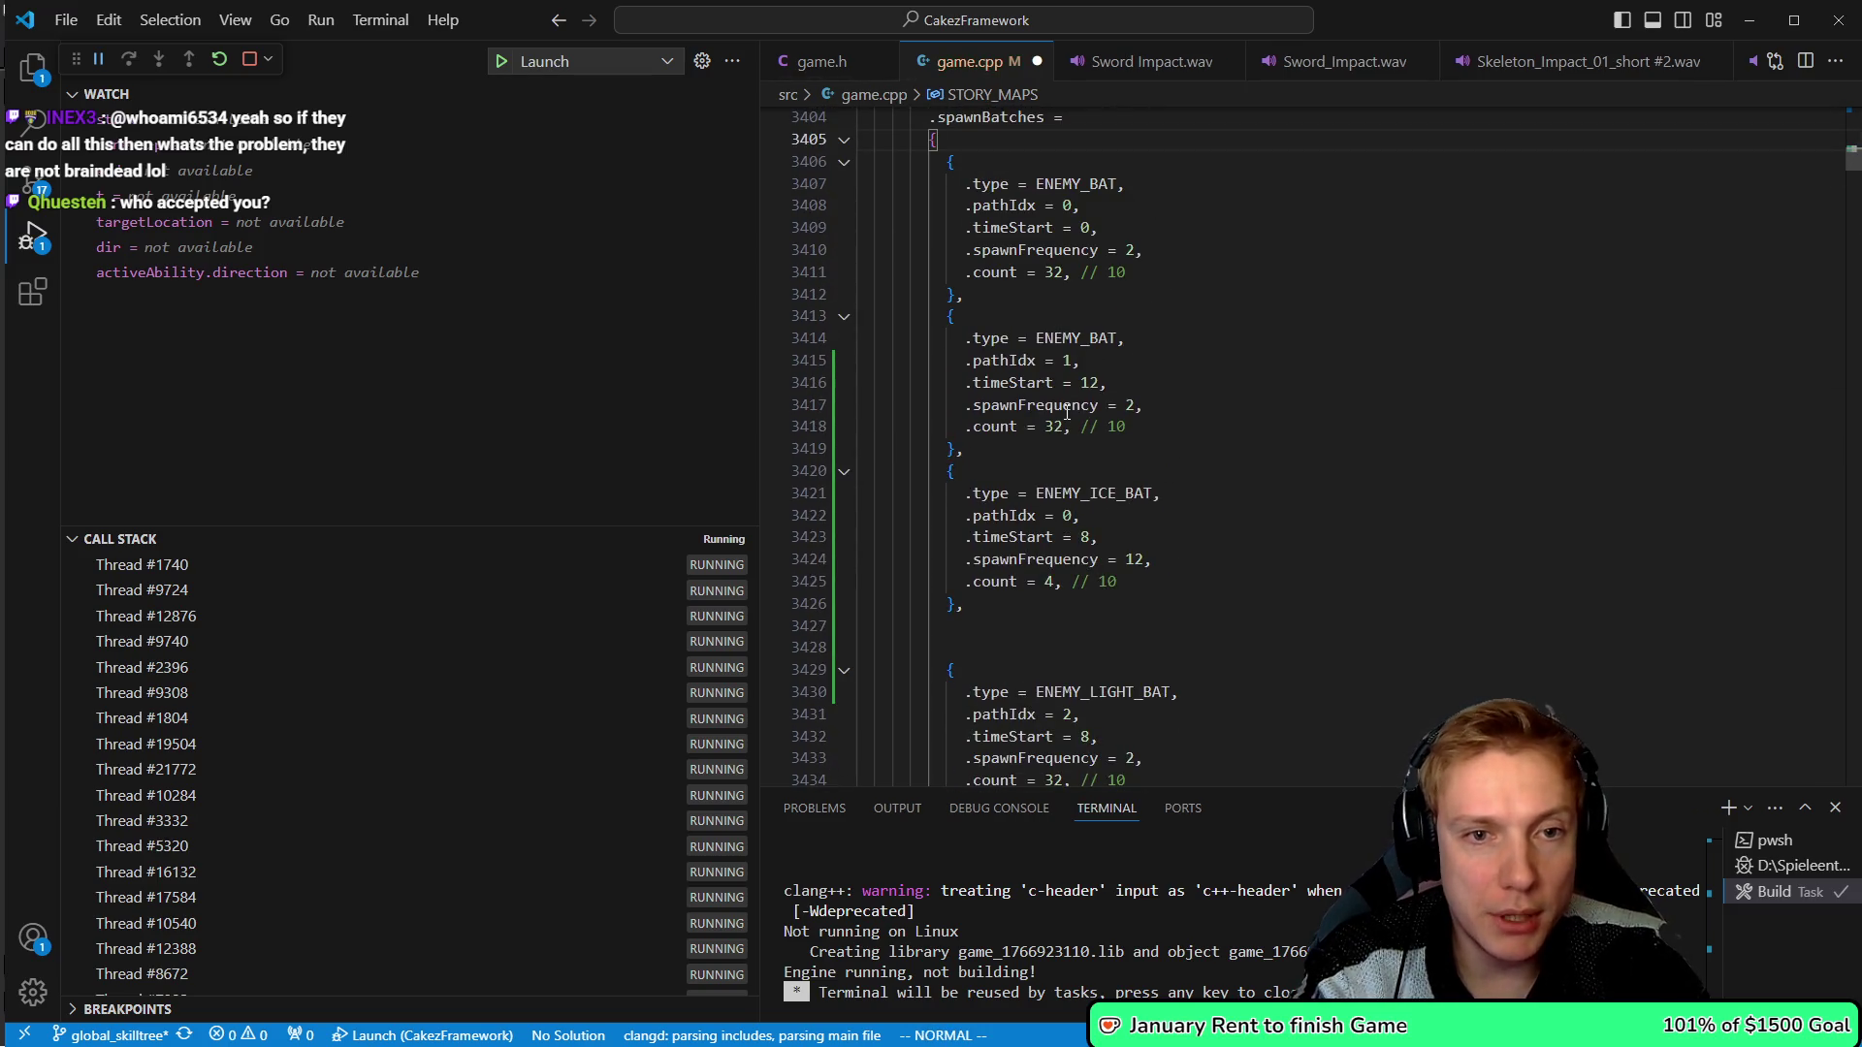
key(j)
key(j)
key(w)
key(w)
key(e)
key(h)
key(h)
text(iLIGHT_)
key(Escape)
key(j)
key(j)
key(j)
key(h)
key(h)
key(h)
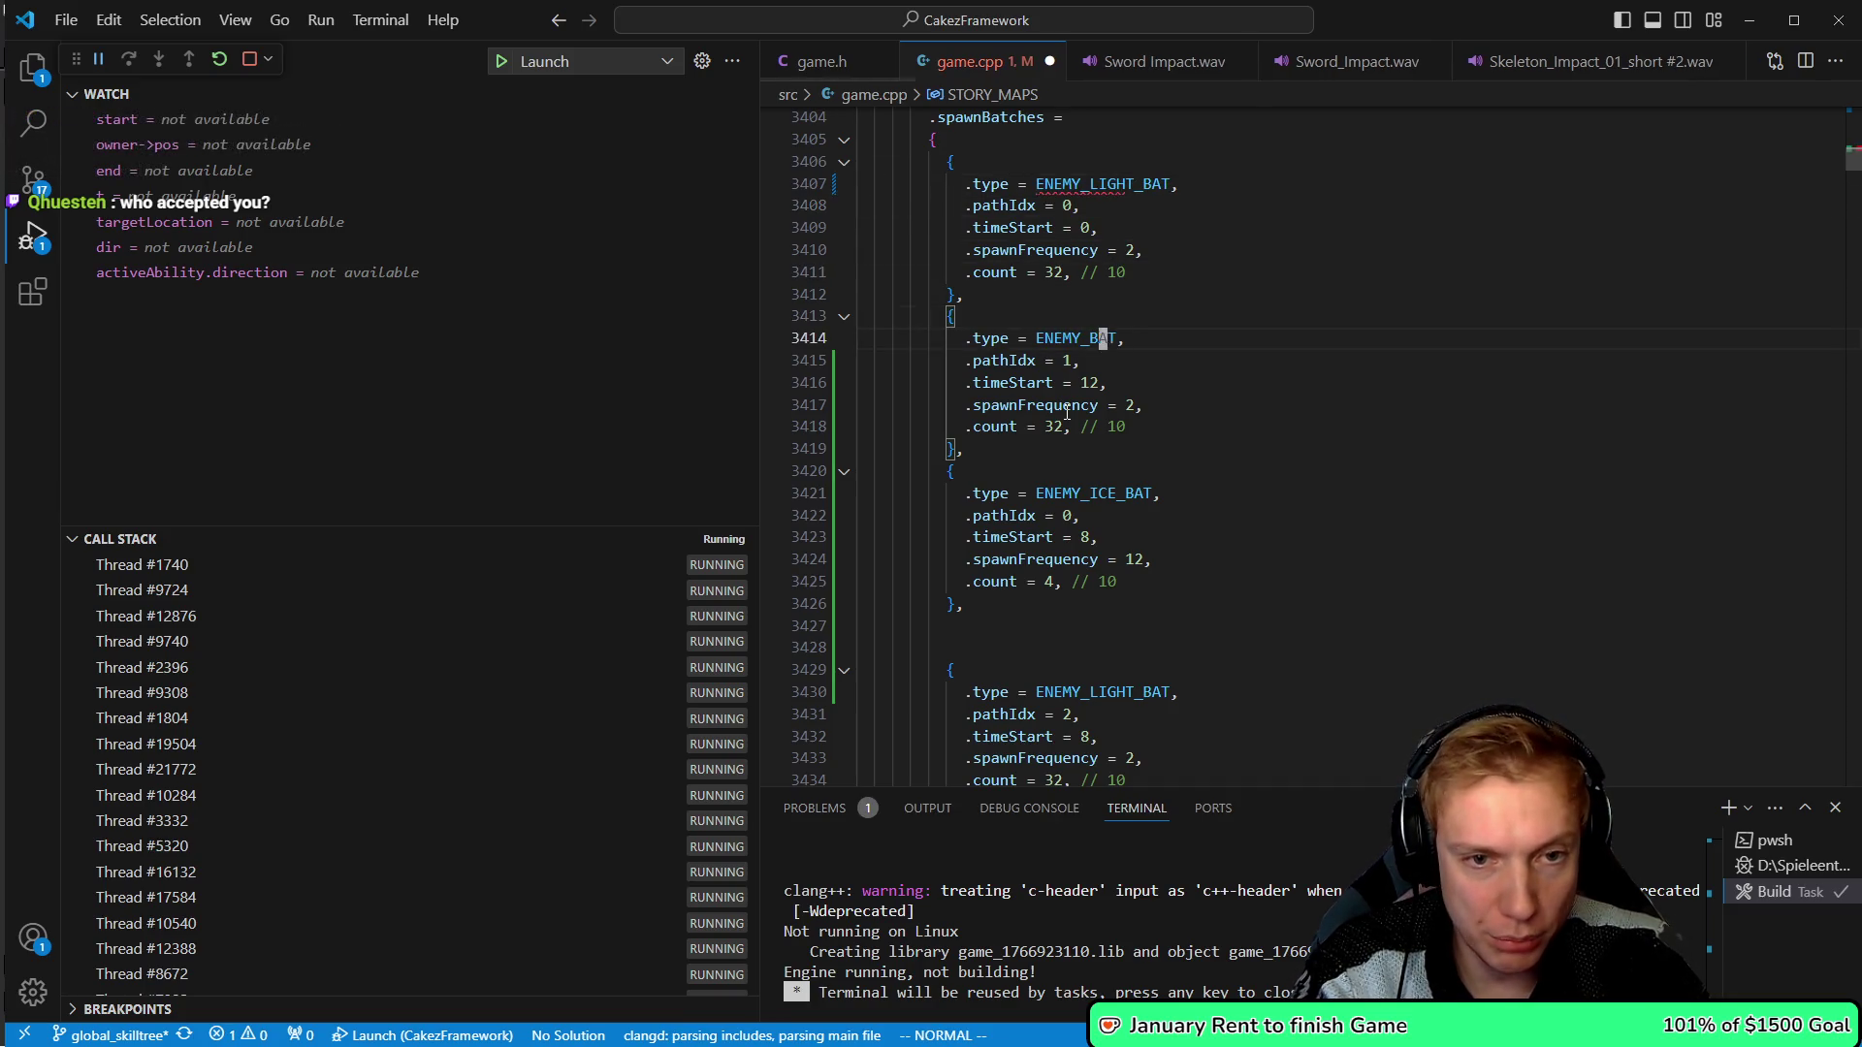
key(.)
- Change the ENEMY_BAT entries on lines 3452 and 3459 to ENEMY_LIGHT_BAT
key(k)
key(k)
key(k)
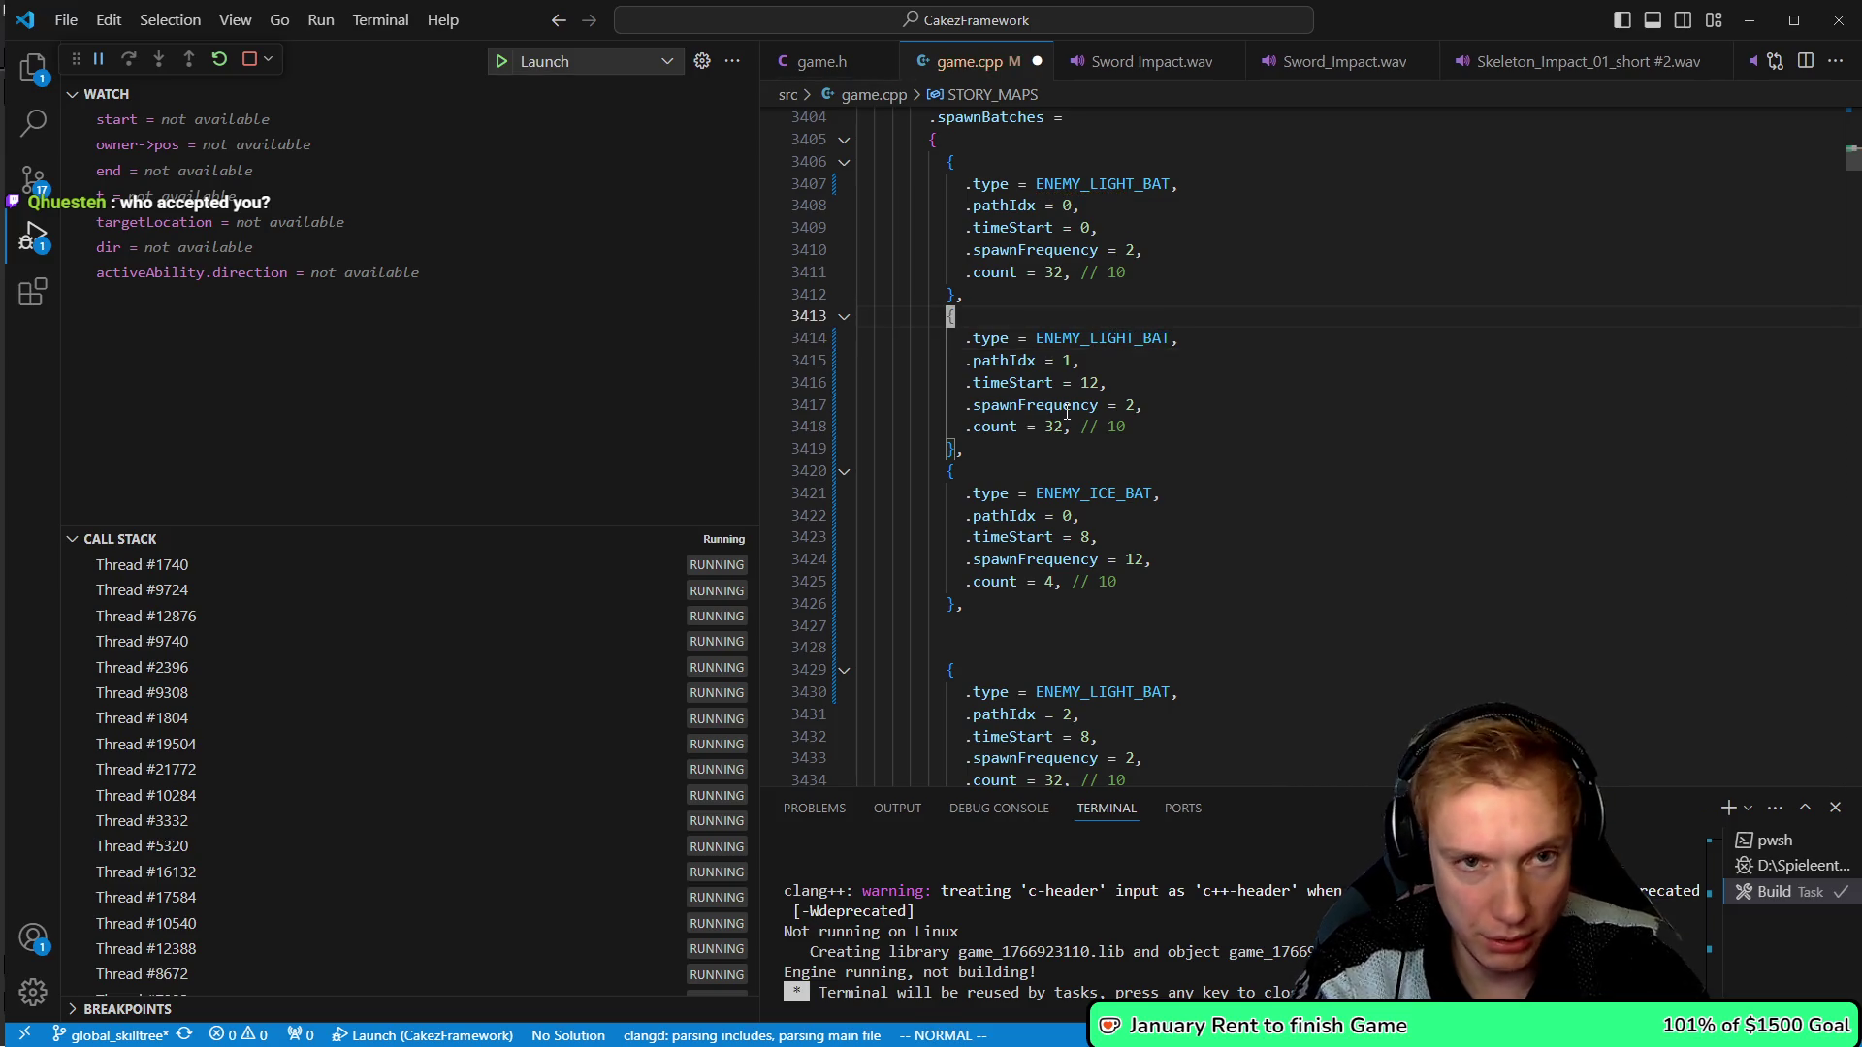
key(j)
key(j)
key(j)
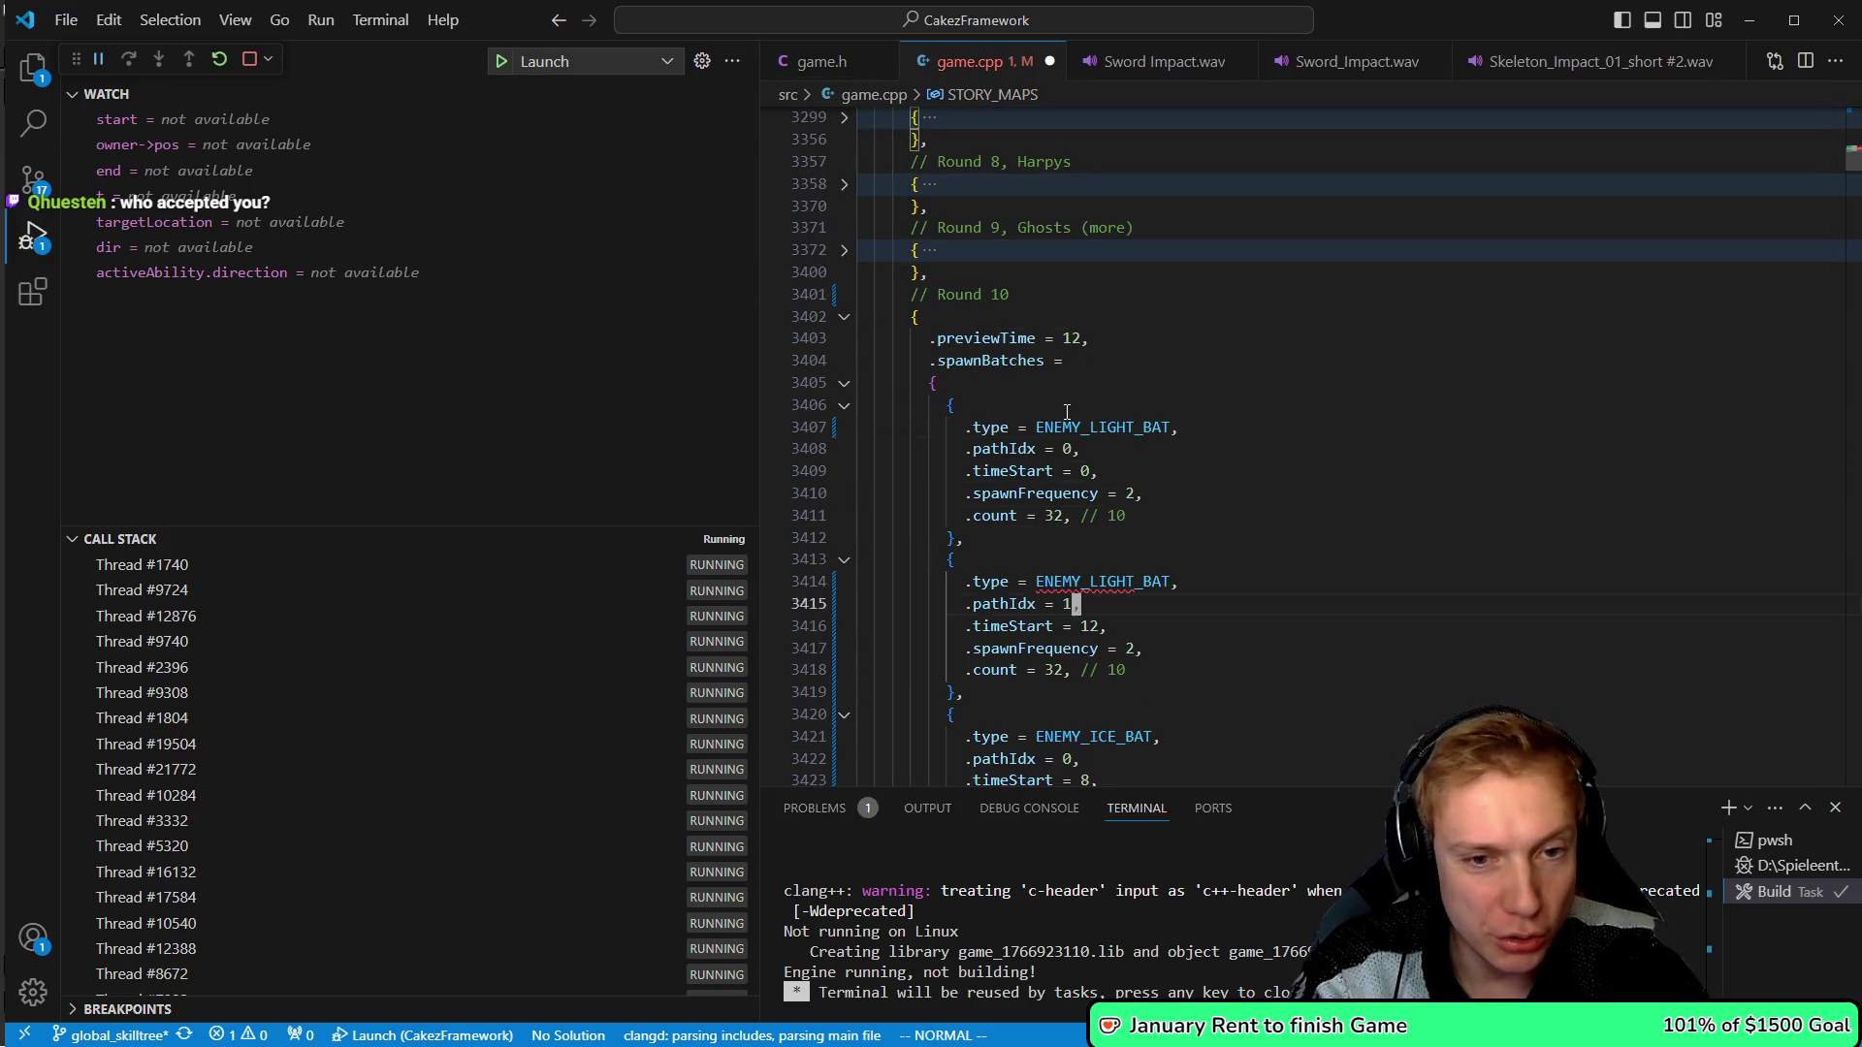
key(j)
key(j)
key(j)
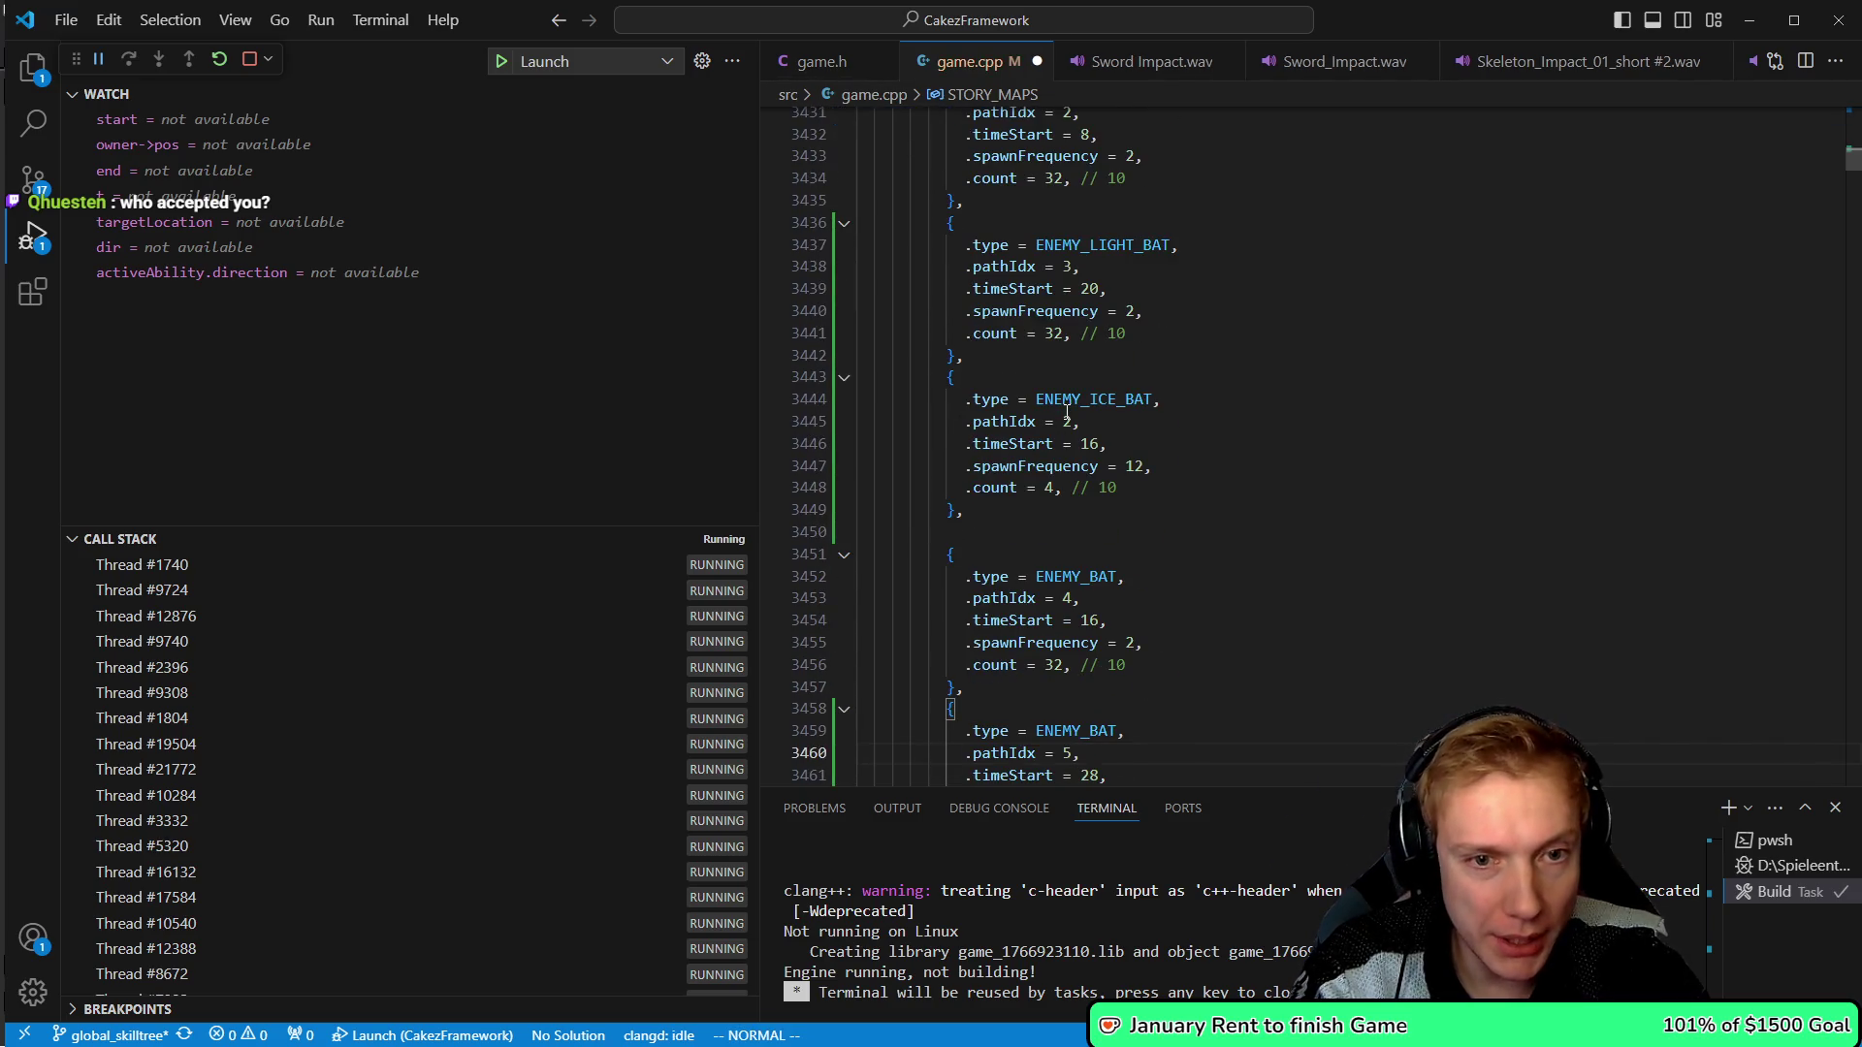
key(k)
key(k)
key(k)
key(k)
key(k)
key(k)
key(j)
key(k)
key(h)
key(h)
key(h)
text(iLIGHT_)
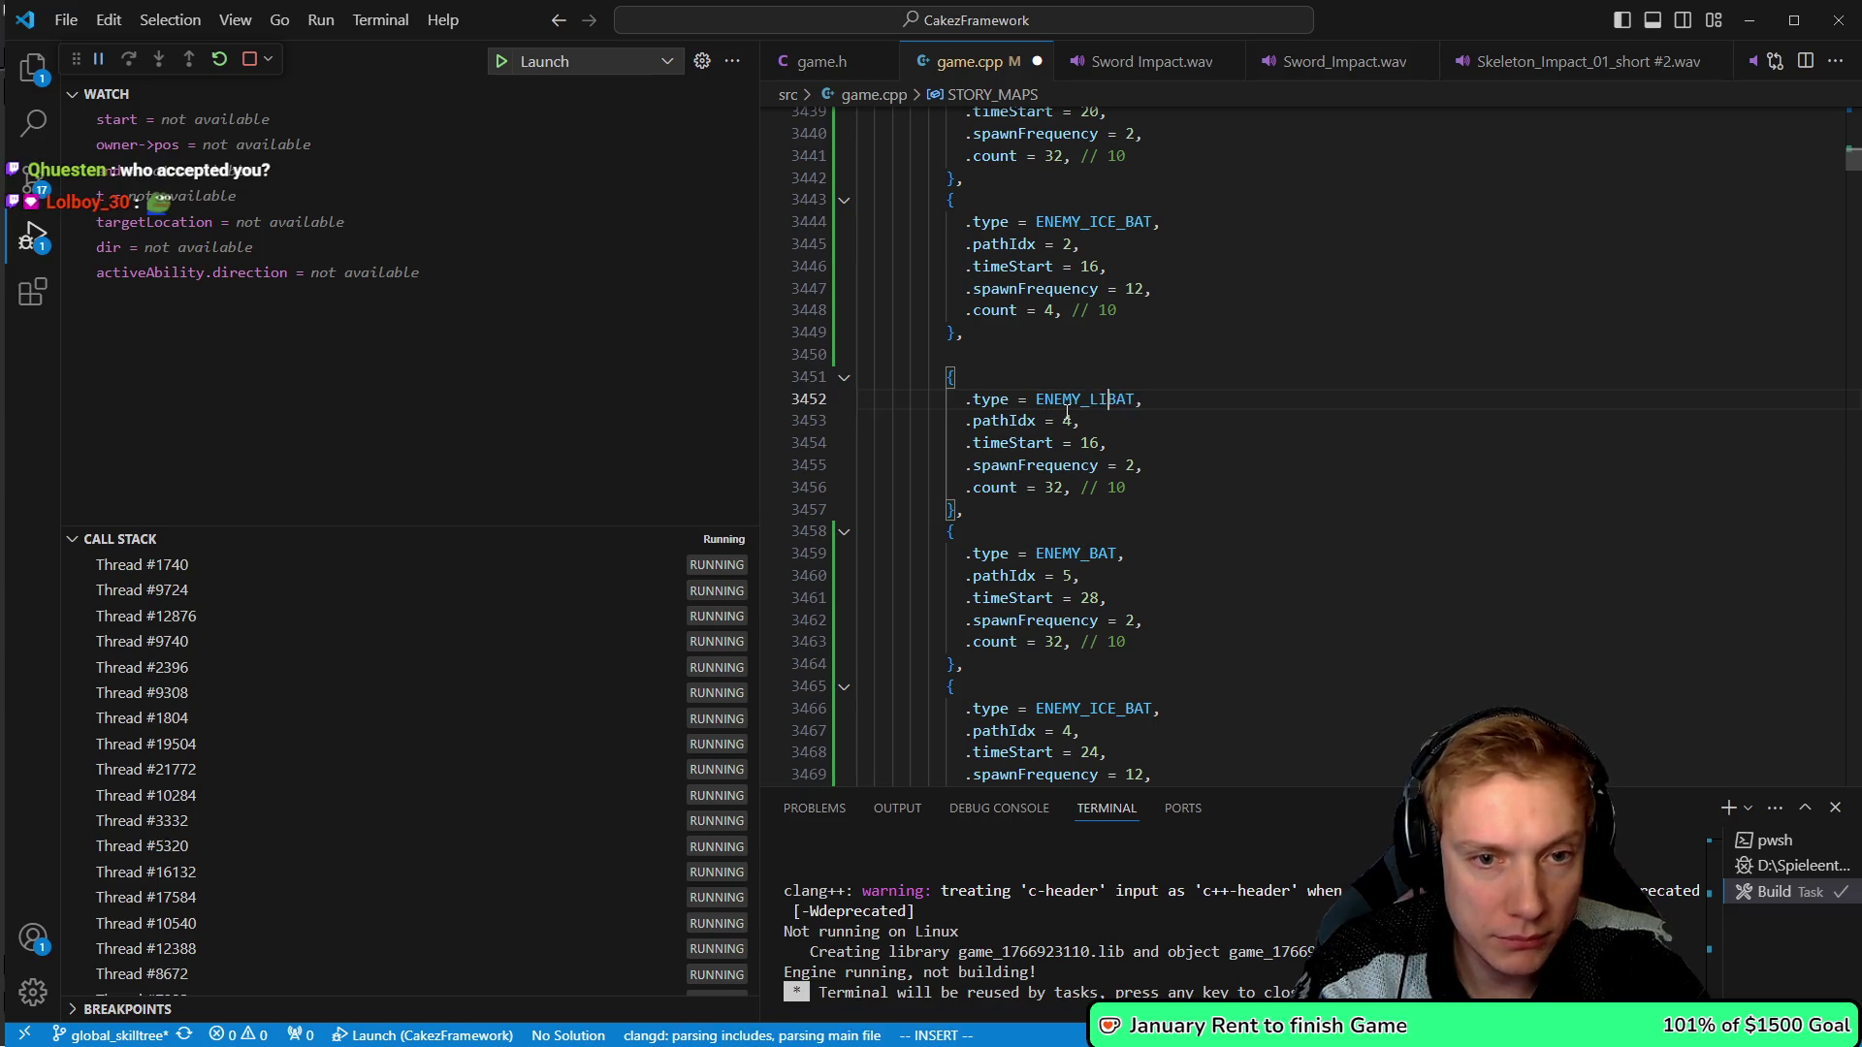
key(Escape)
key(j)
key(j)
key(j)
key(j)
key(j)
key(j)
key(h)
key(h)
text(hiLIGHT_)
key(Escape)
key(j)
key(j)
key(j)
- Save game.cpp with the light bat changes
key(k)
key(k)
key(k)
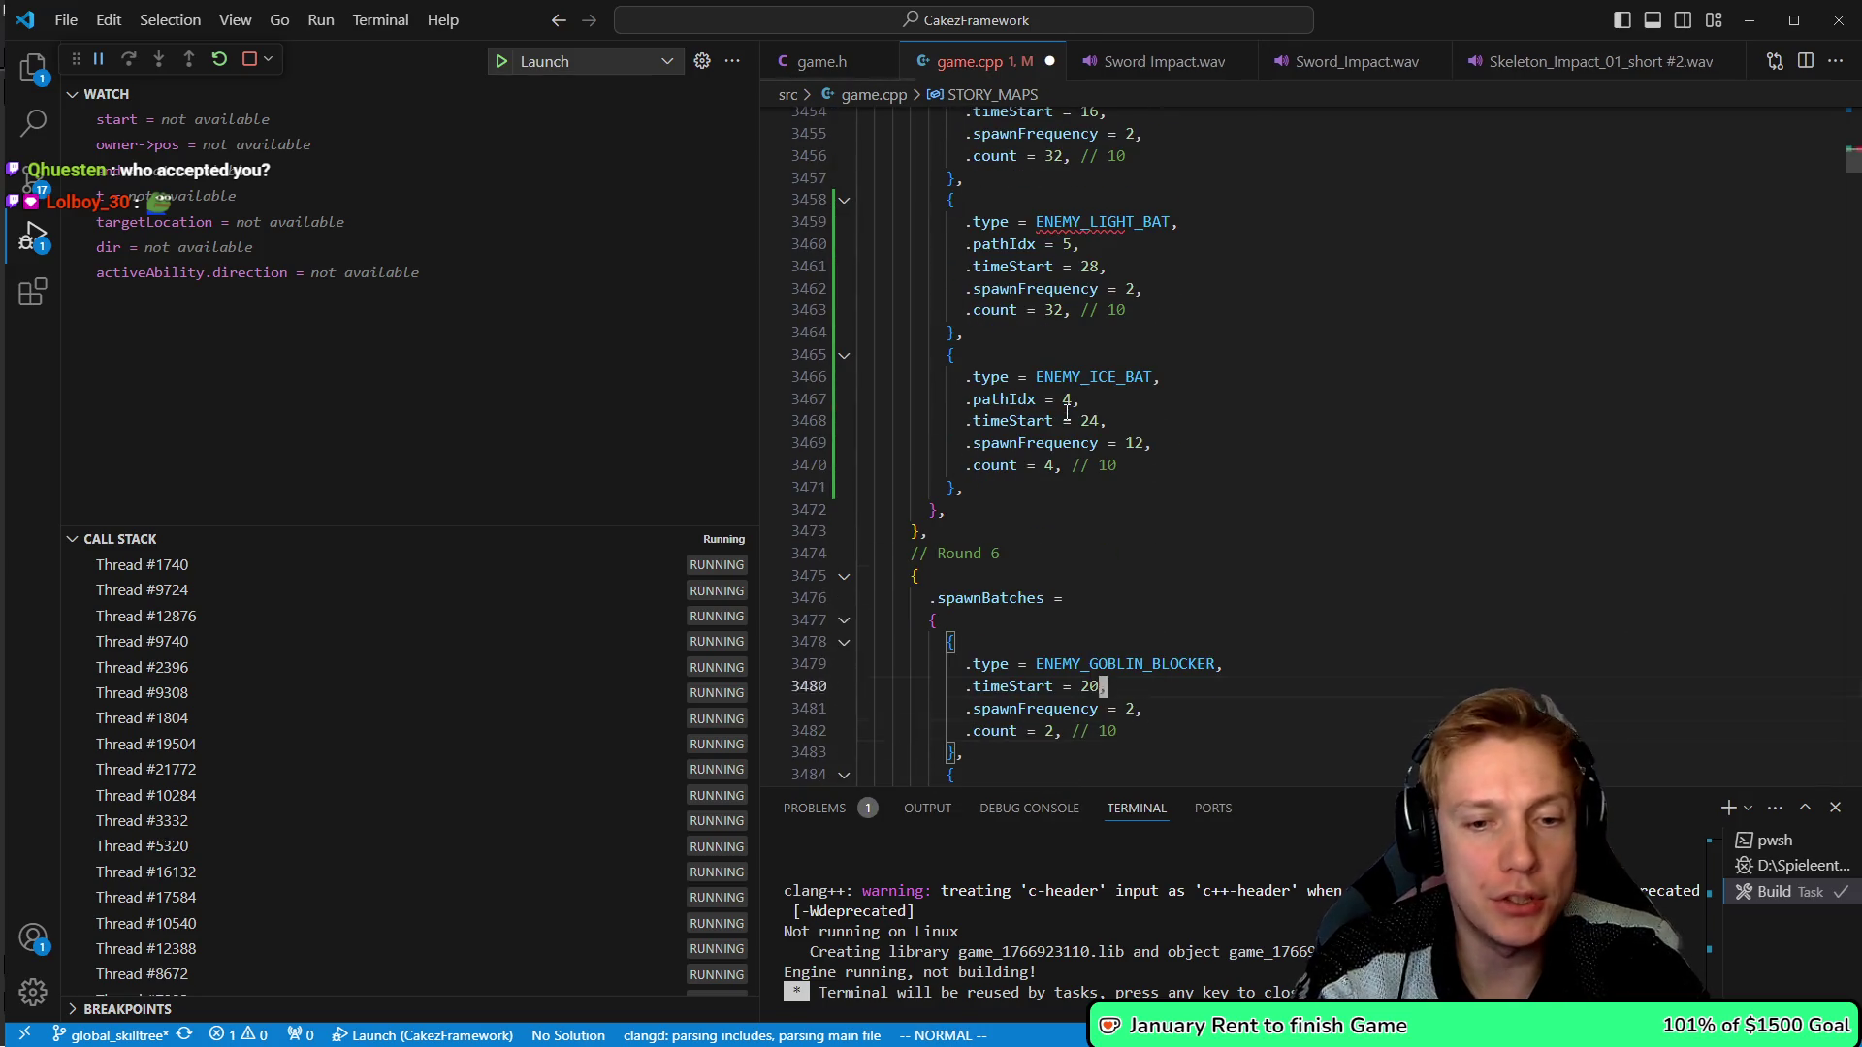
key(ctrl+s)
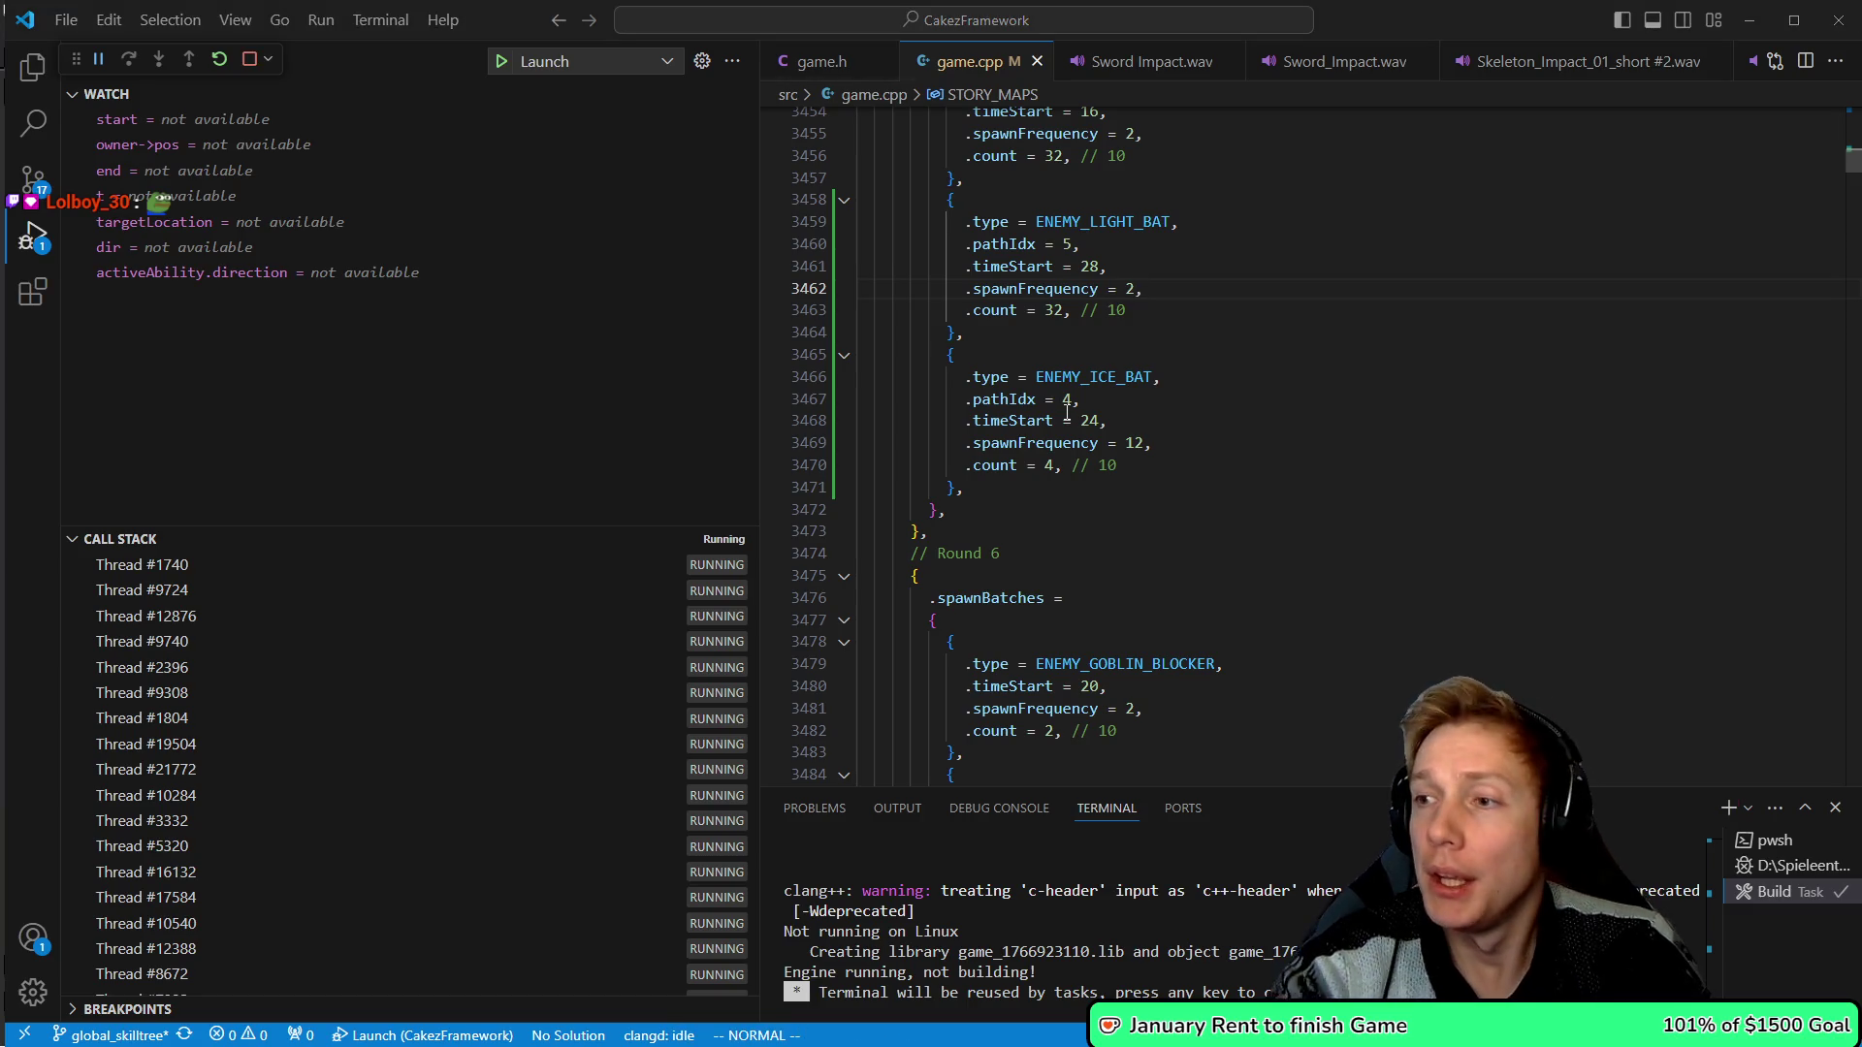
key(alt+Tab)
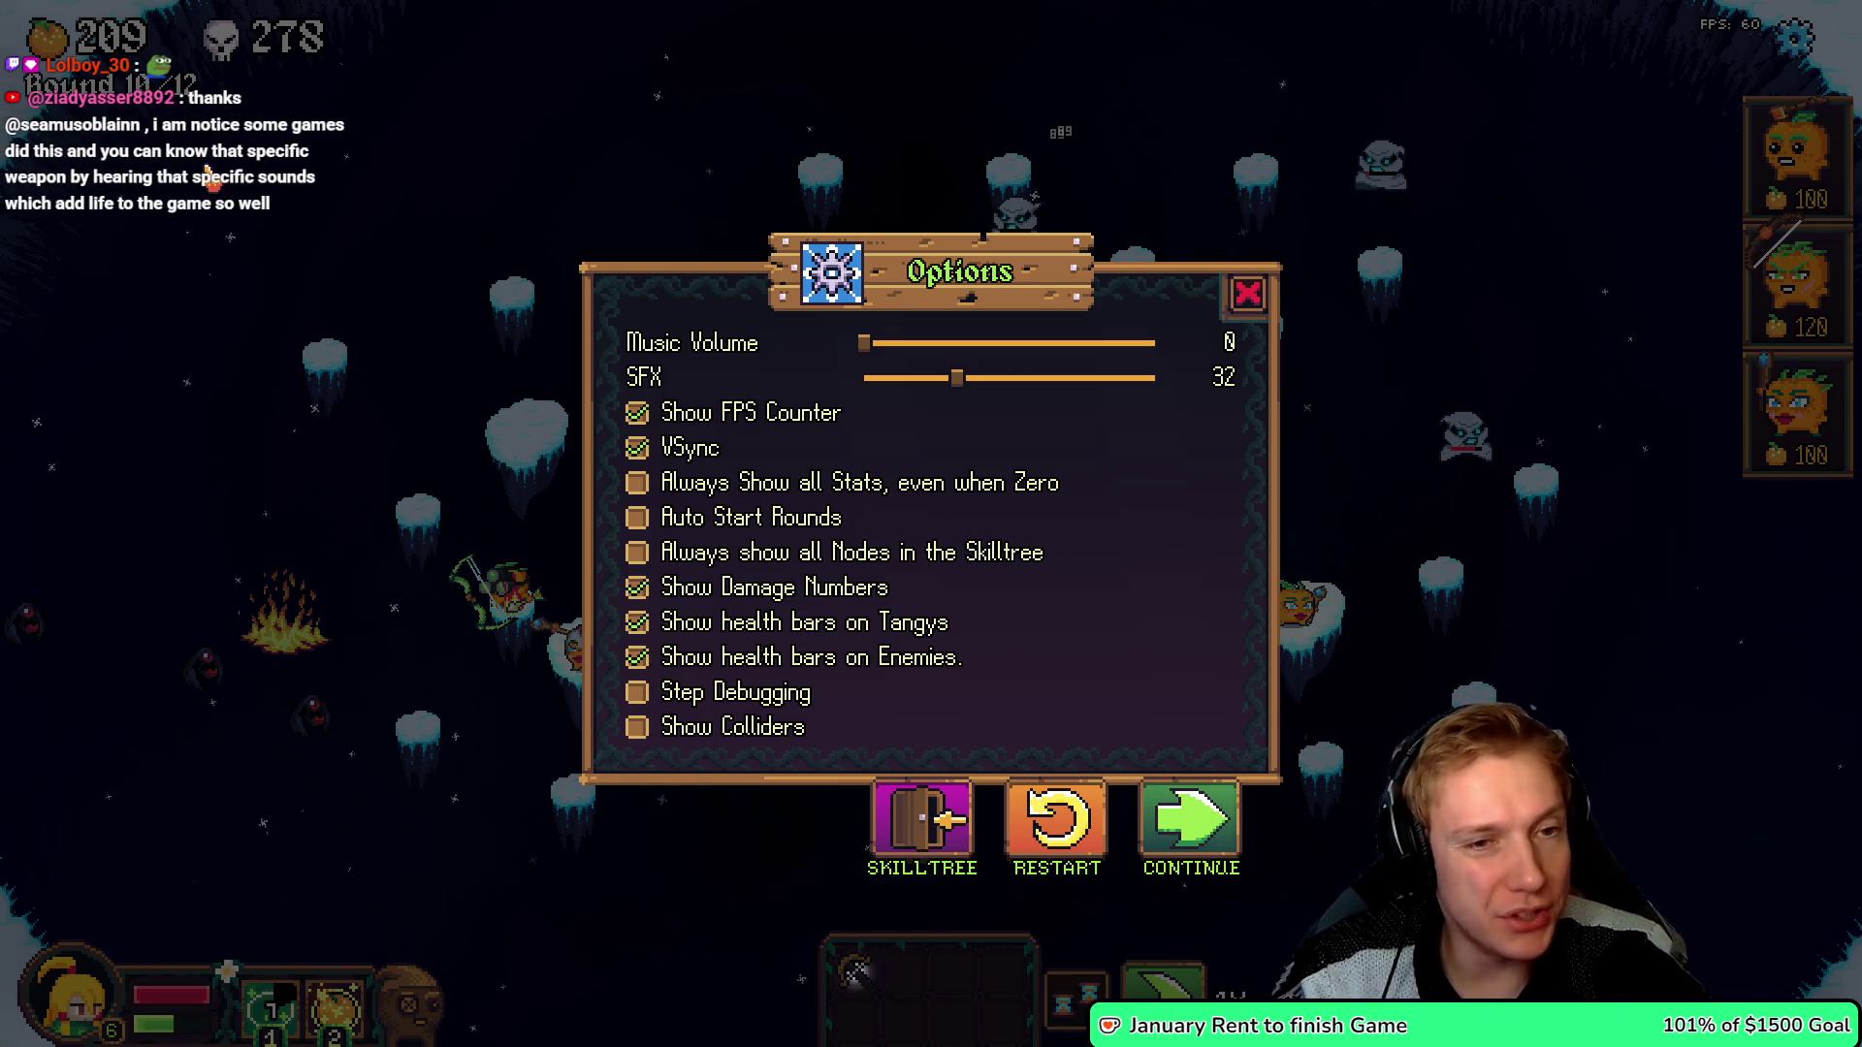
key(Escape)
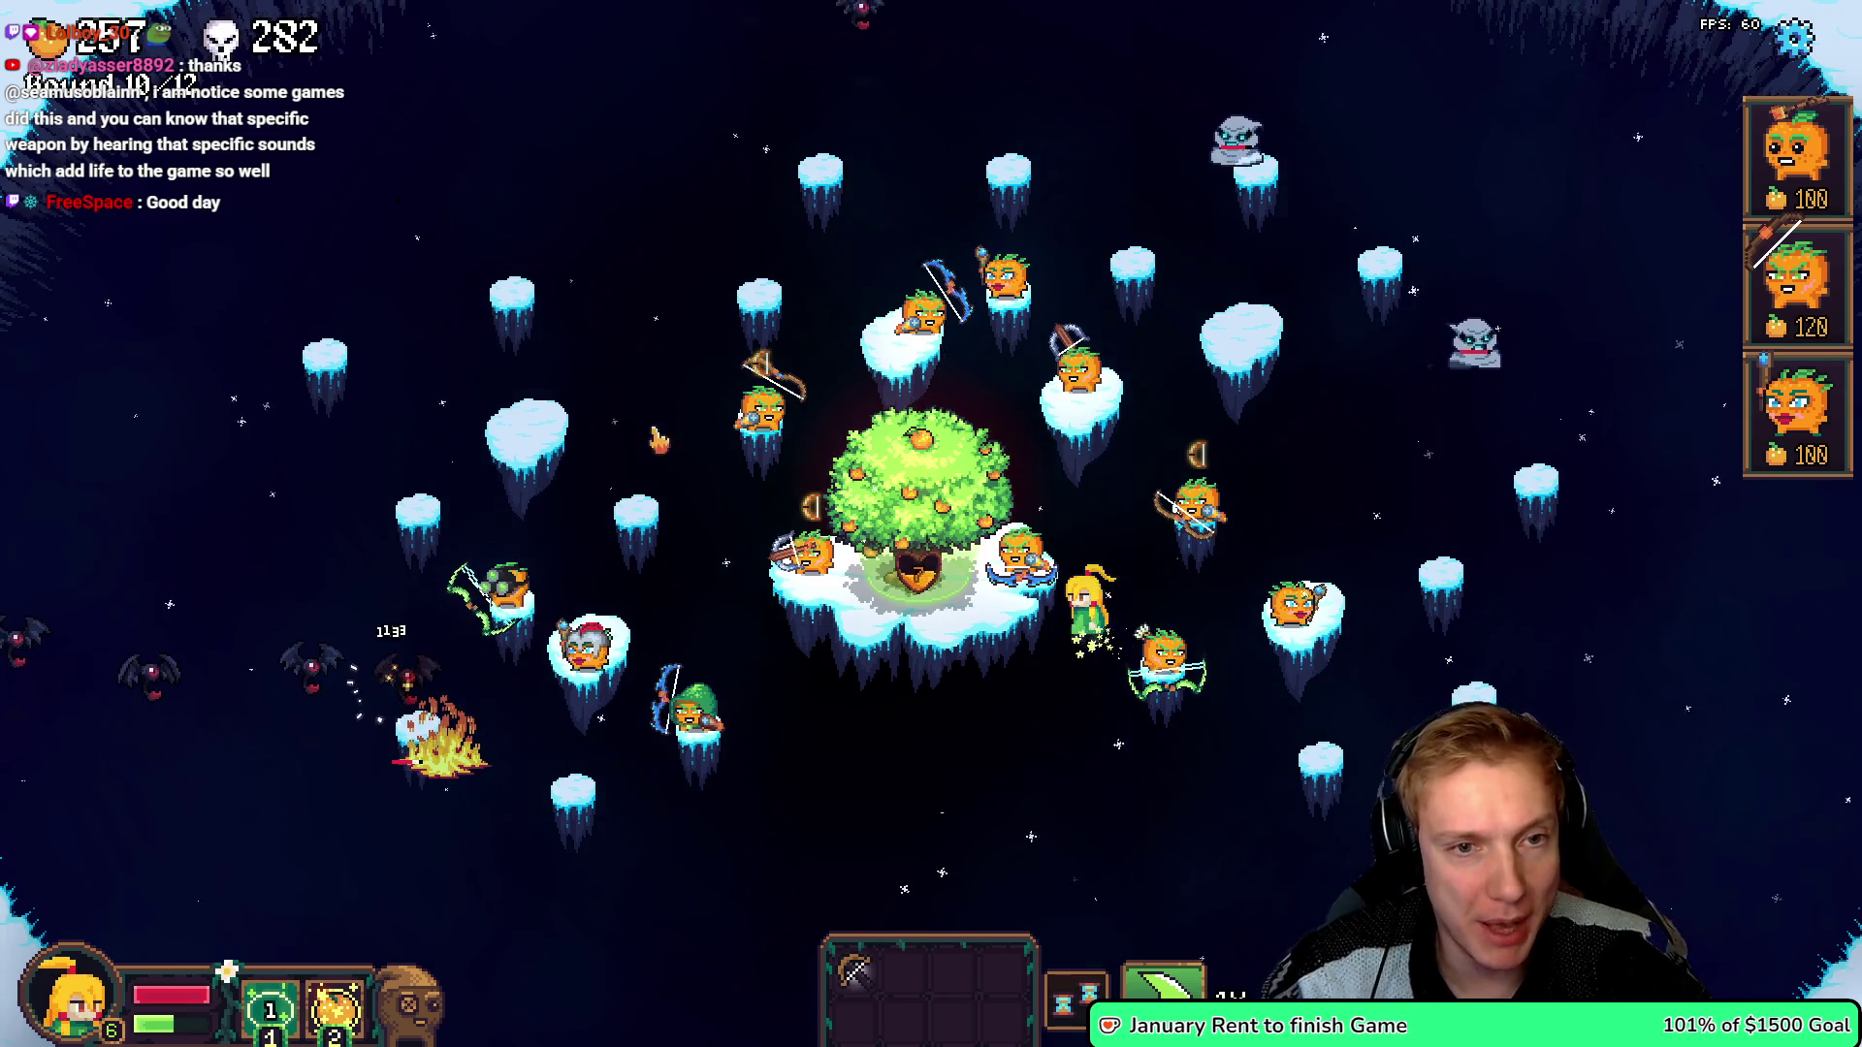
key(Escape)
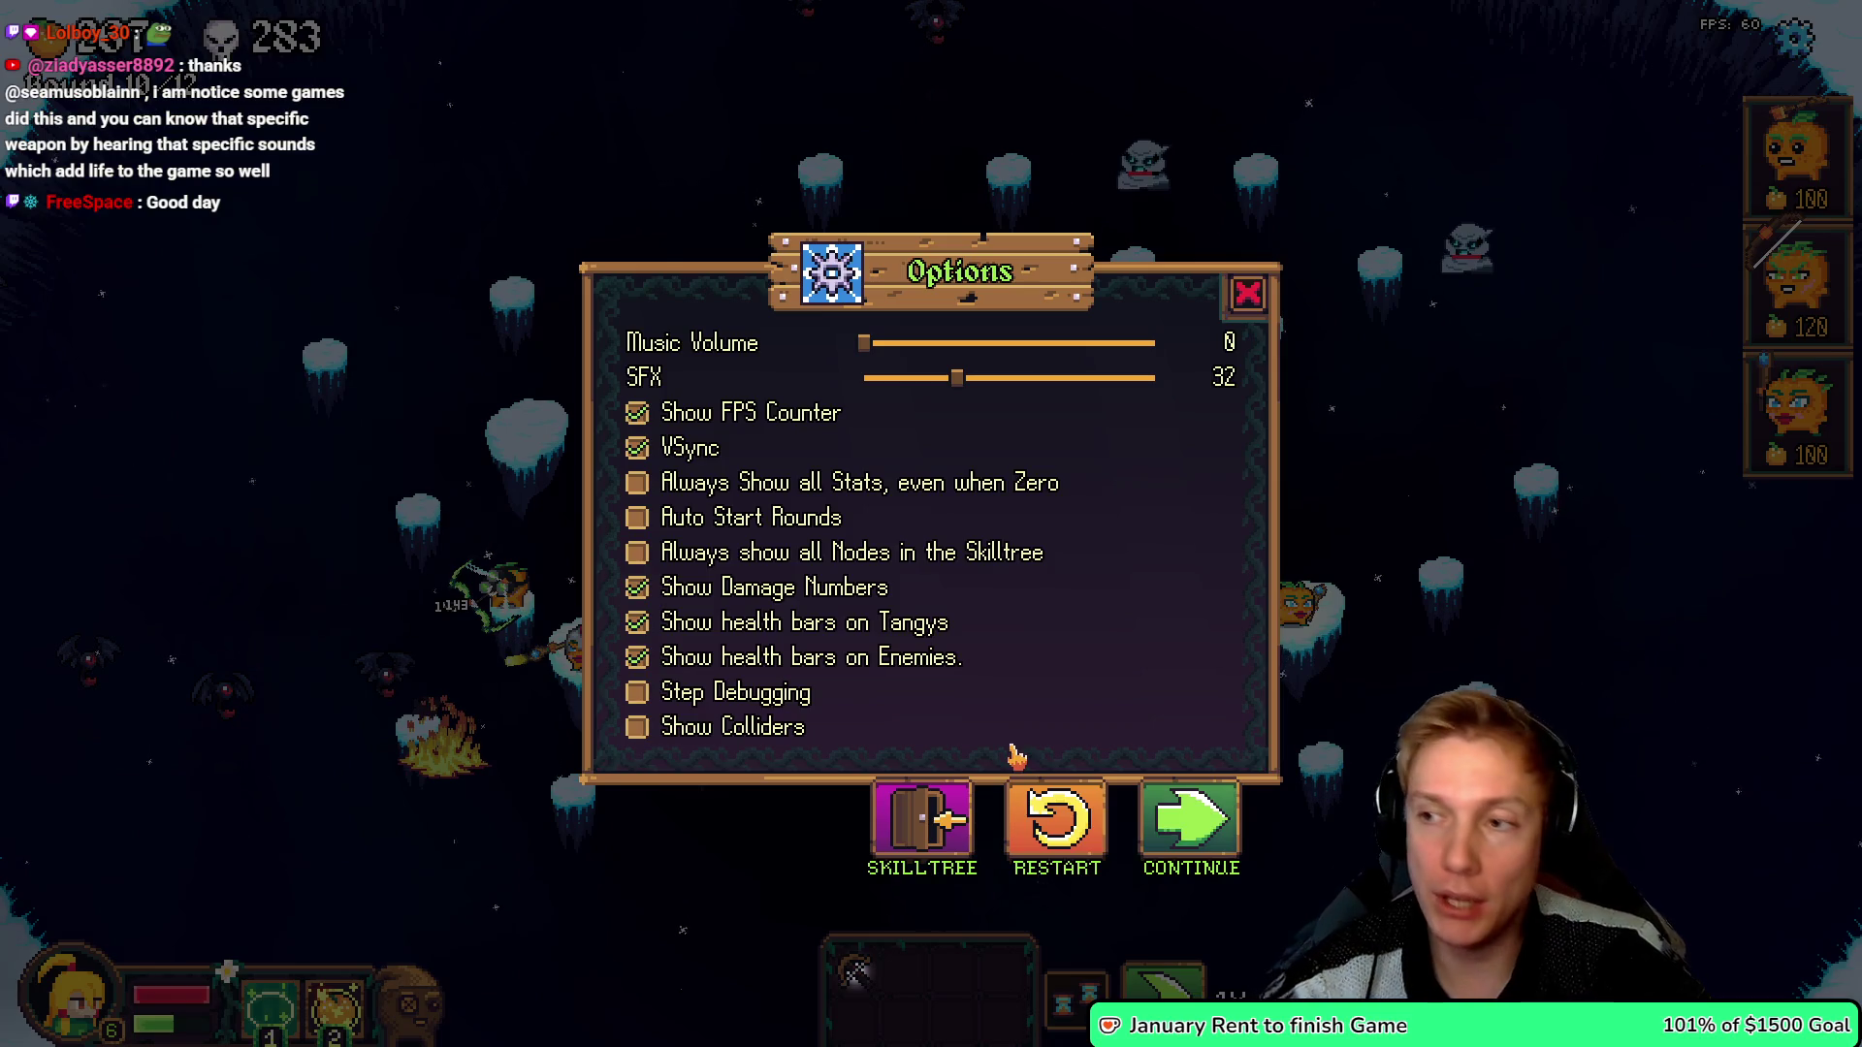
key(alt+Tab)
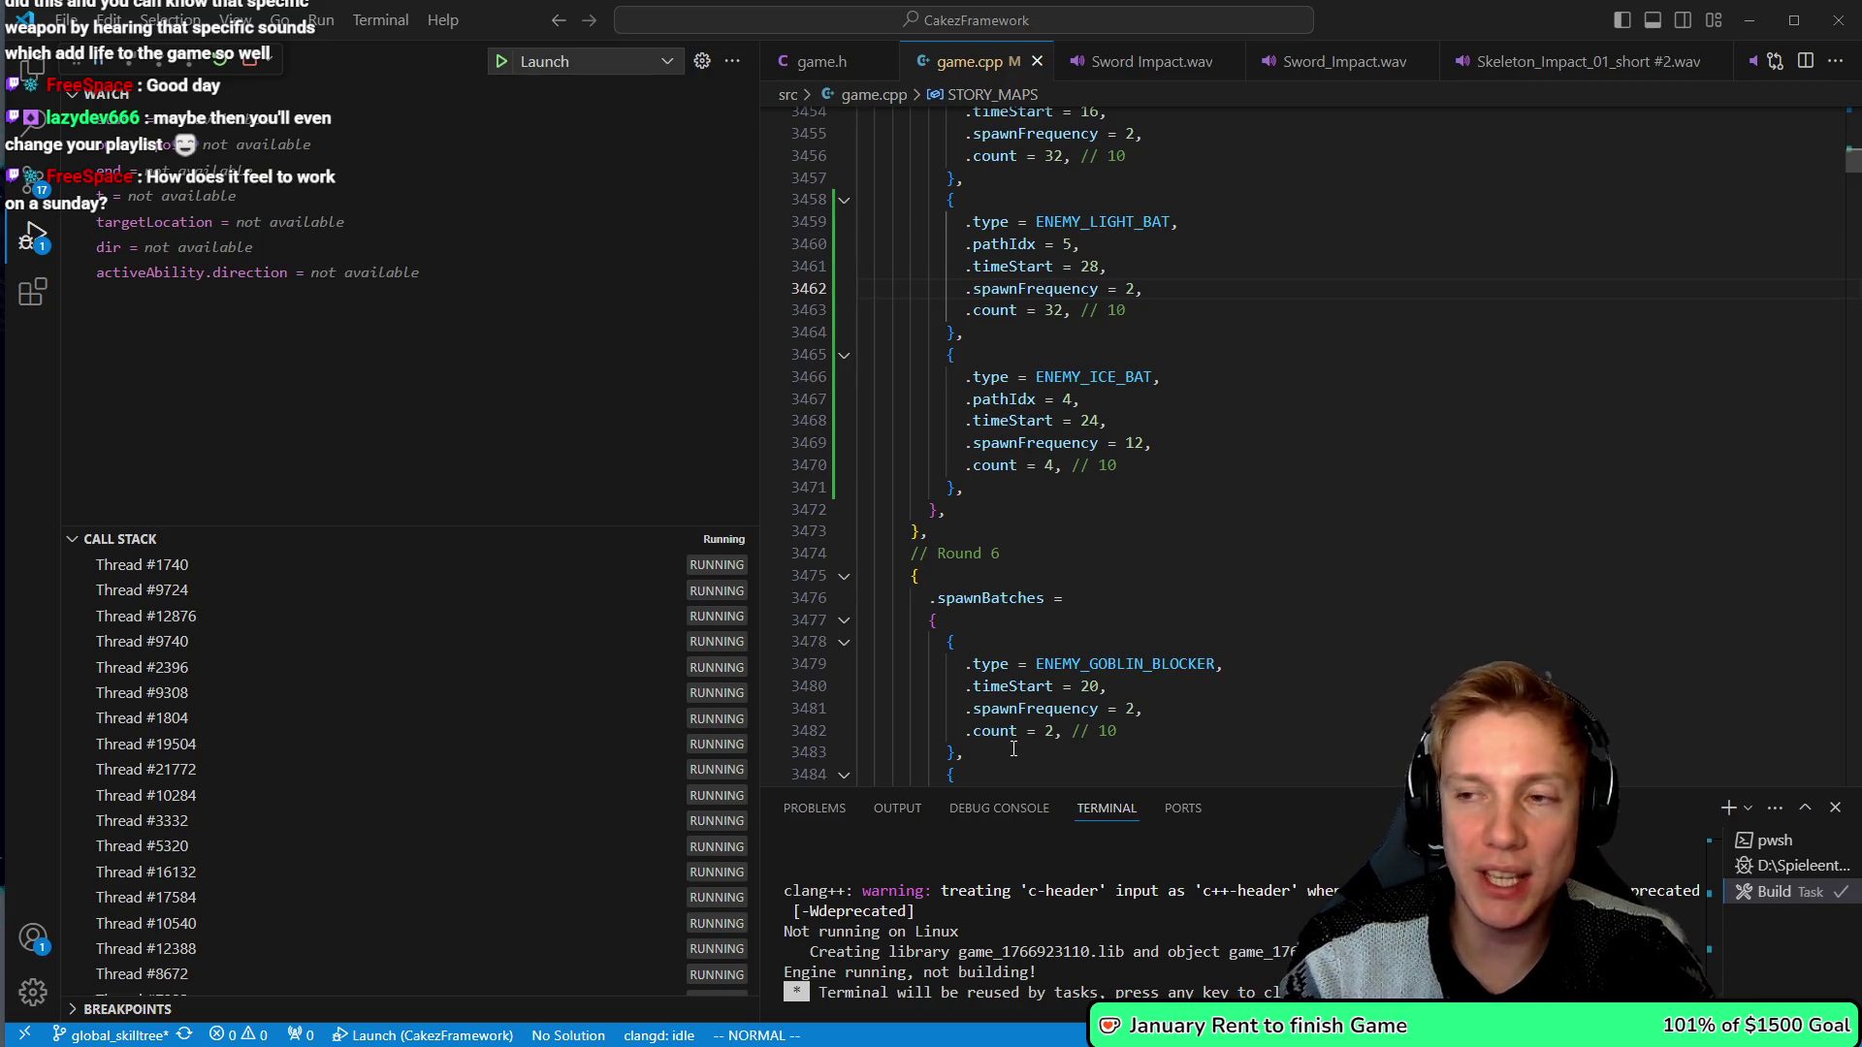
- Place the caret at the light bat block's closing brace, then resume the game from Options
key(alt+Tab)
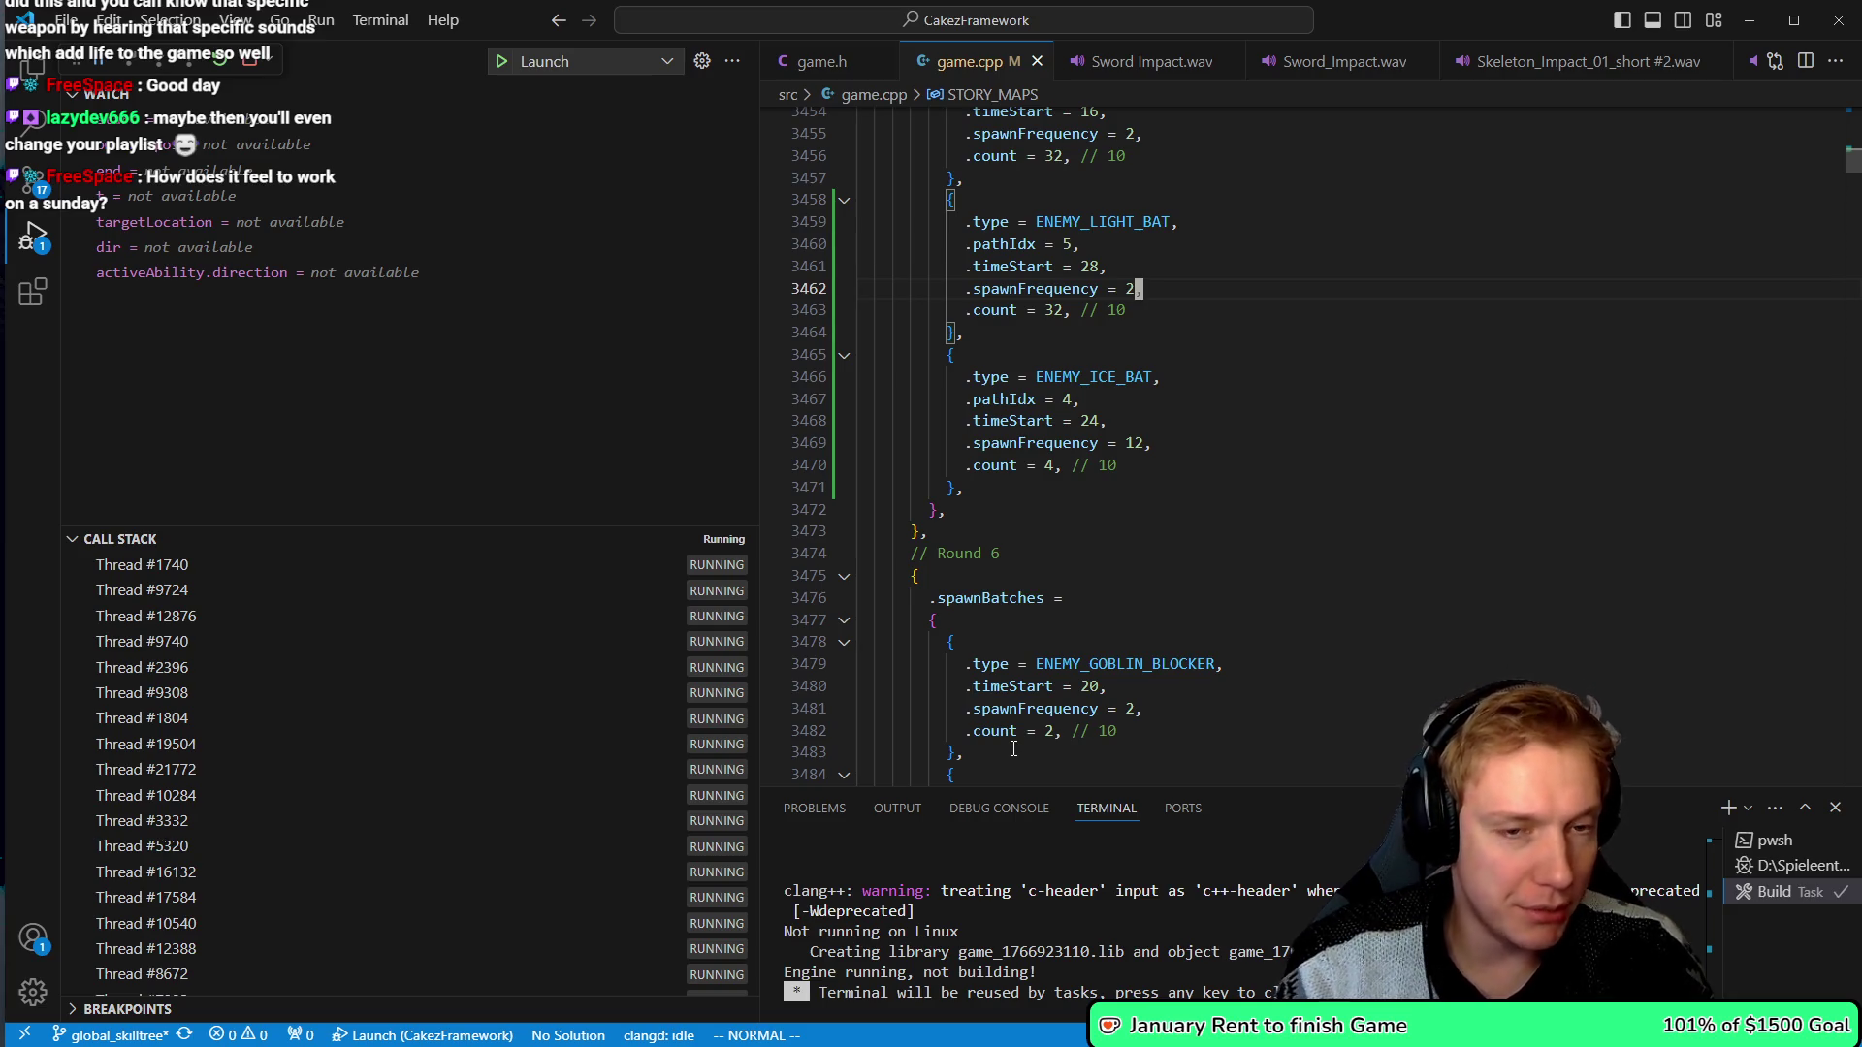
click(963, 333)
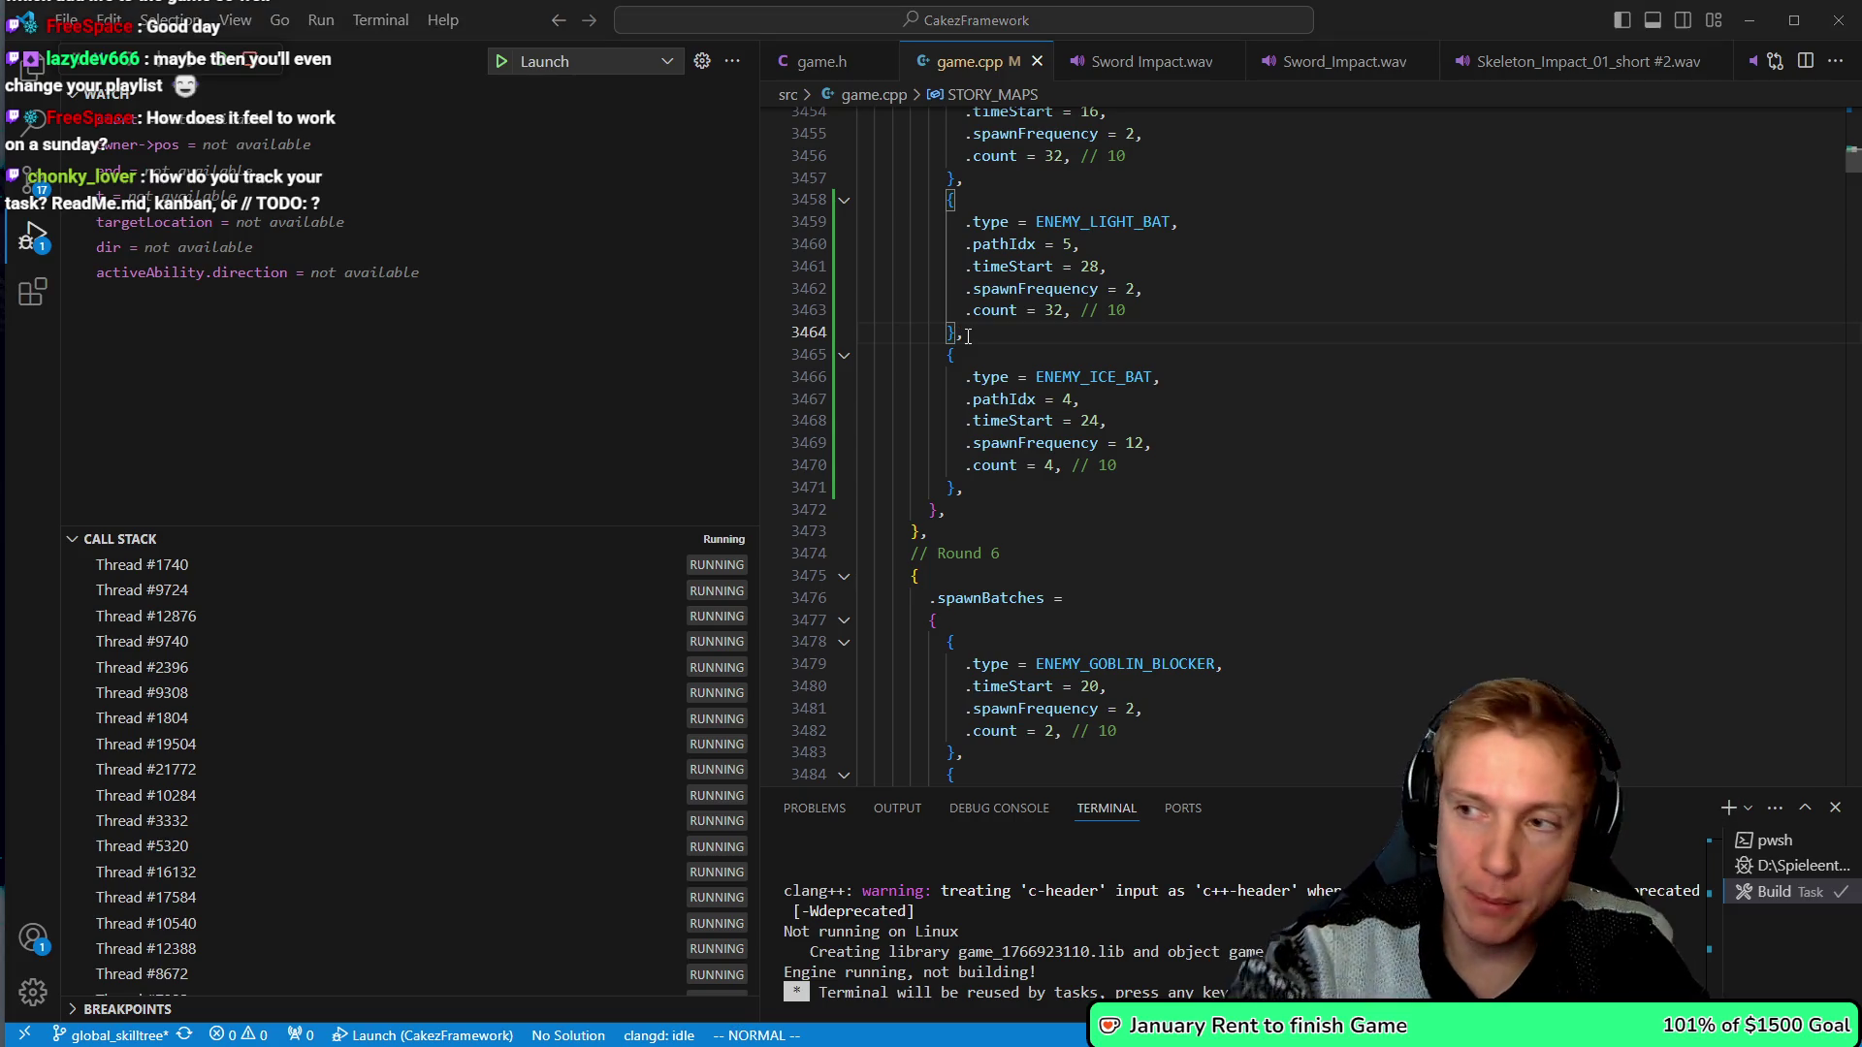
key(alt+Tab)
key(Escape)
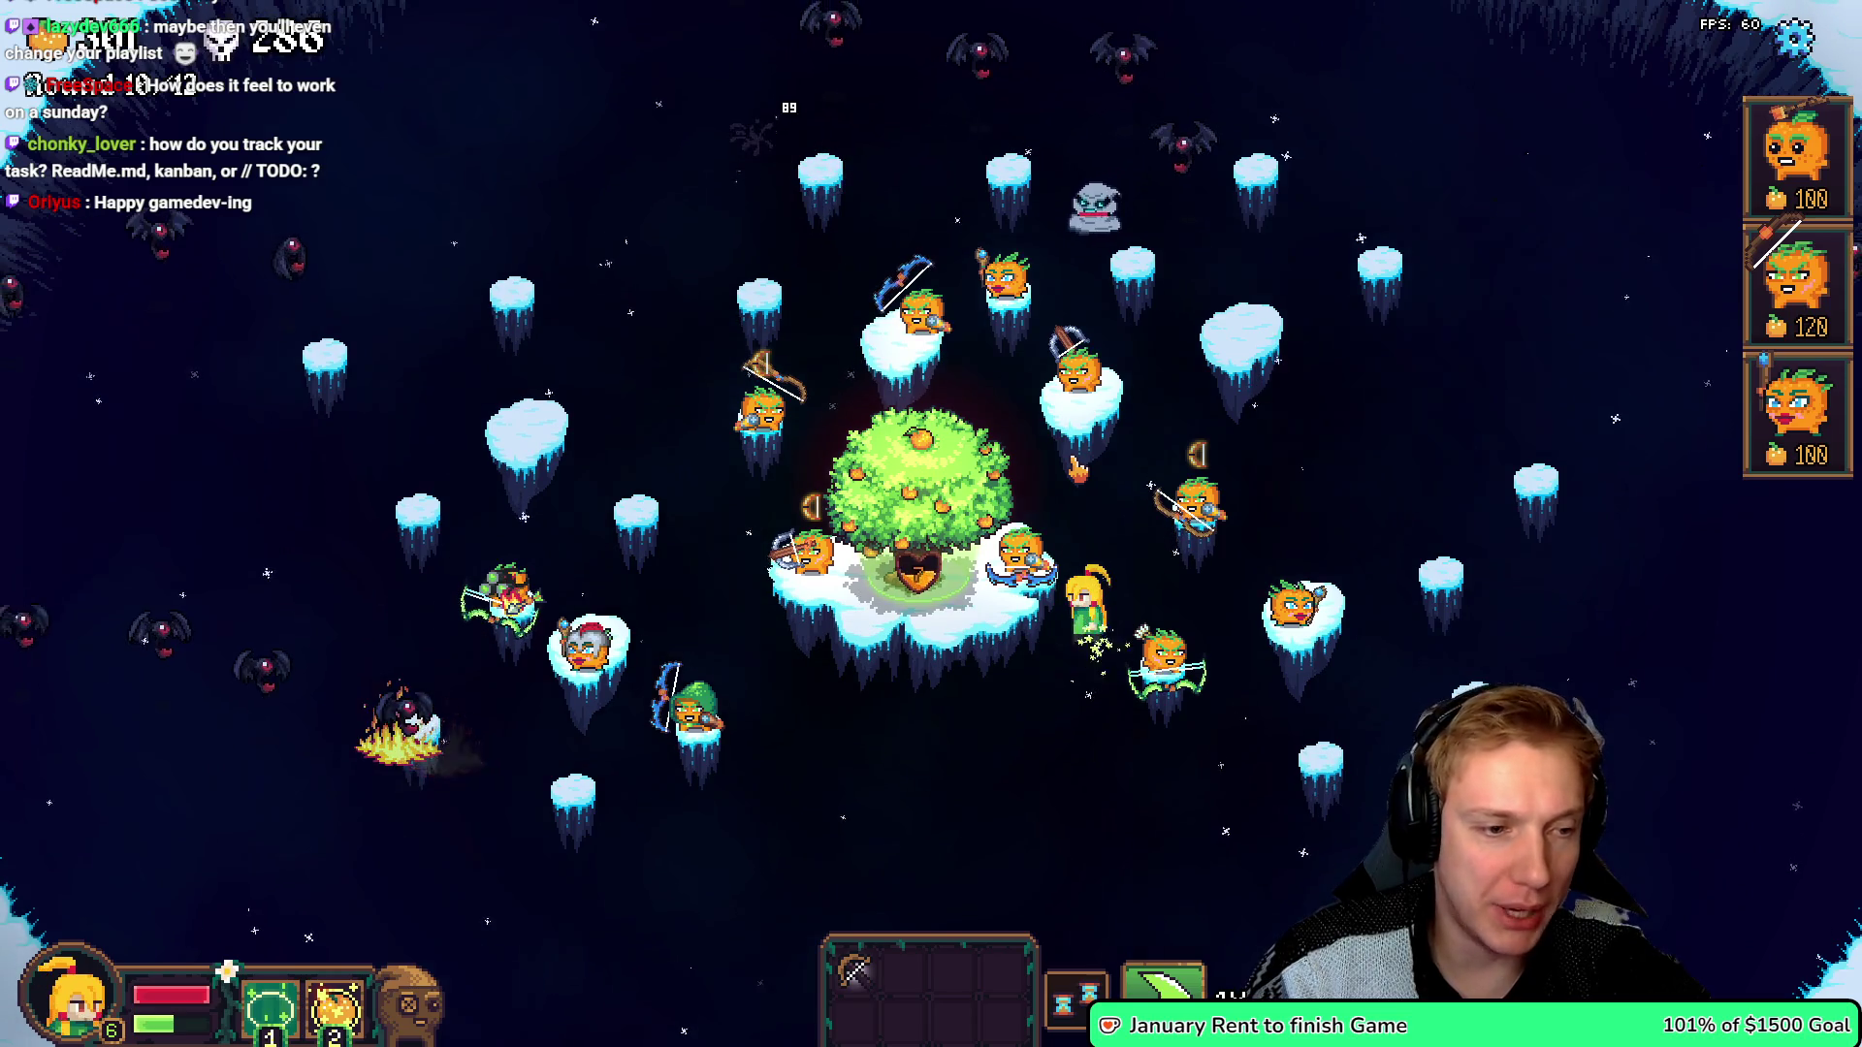
- Pause, close Options to keep playing toward round 10, then pause again and return to the code
key(Escape)
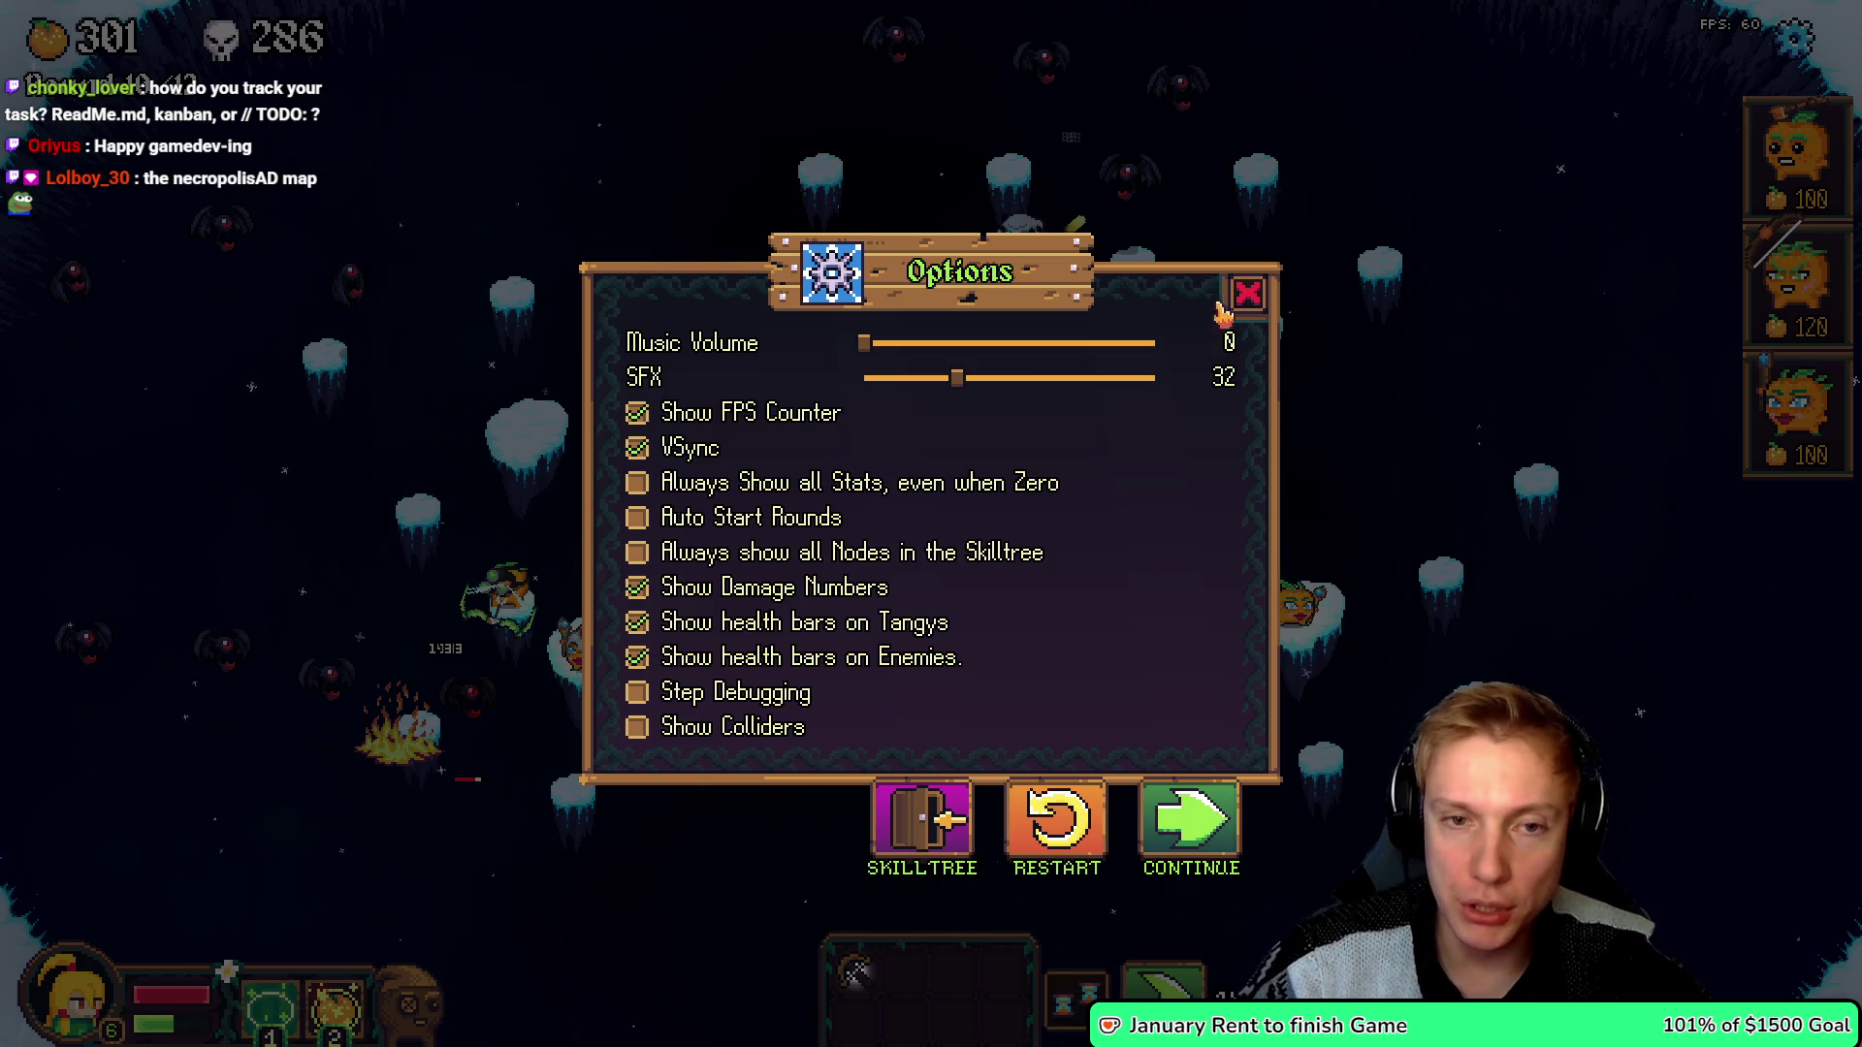
click(1248, 297)
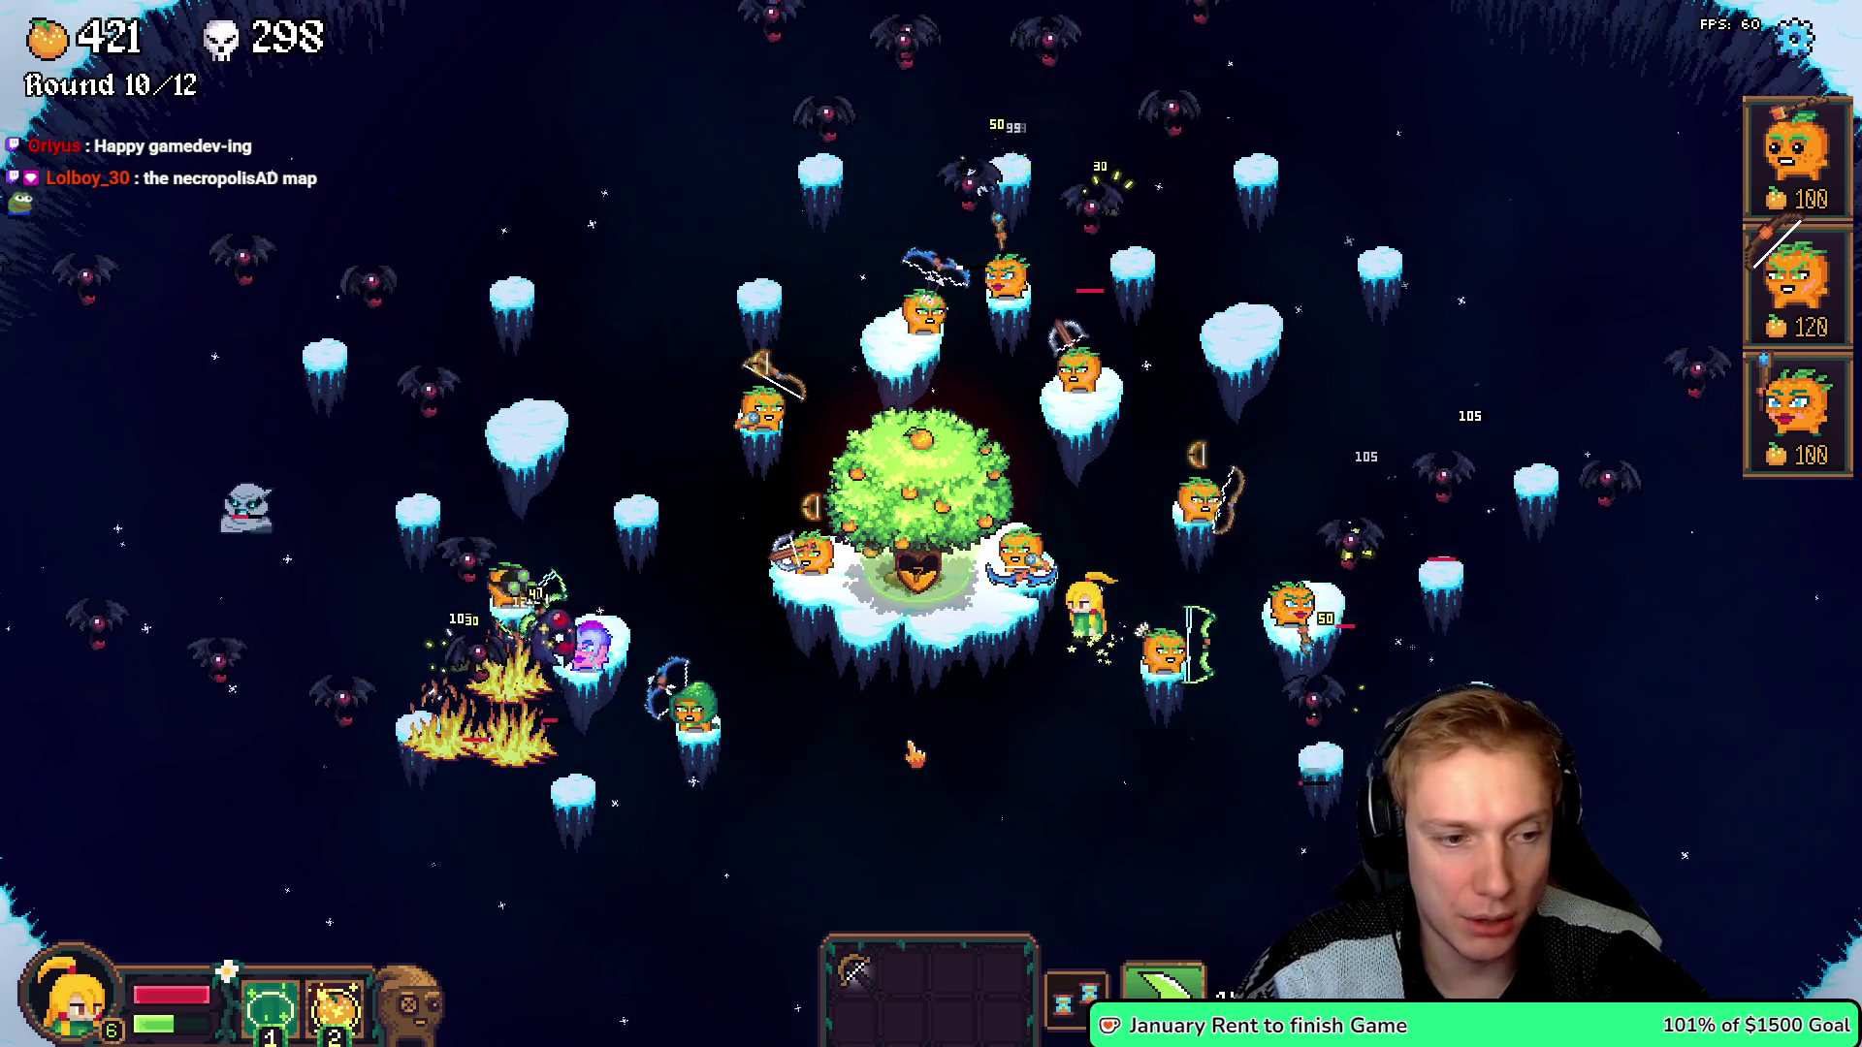
key(Escape)
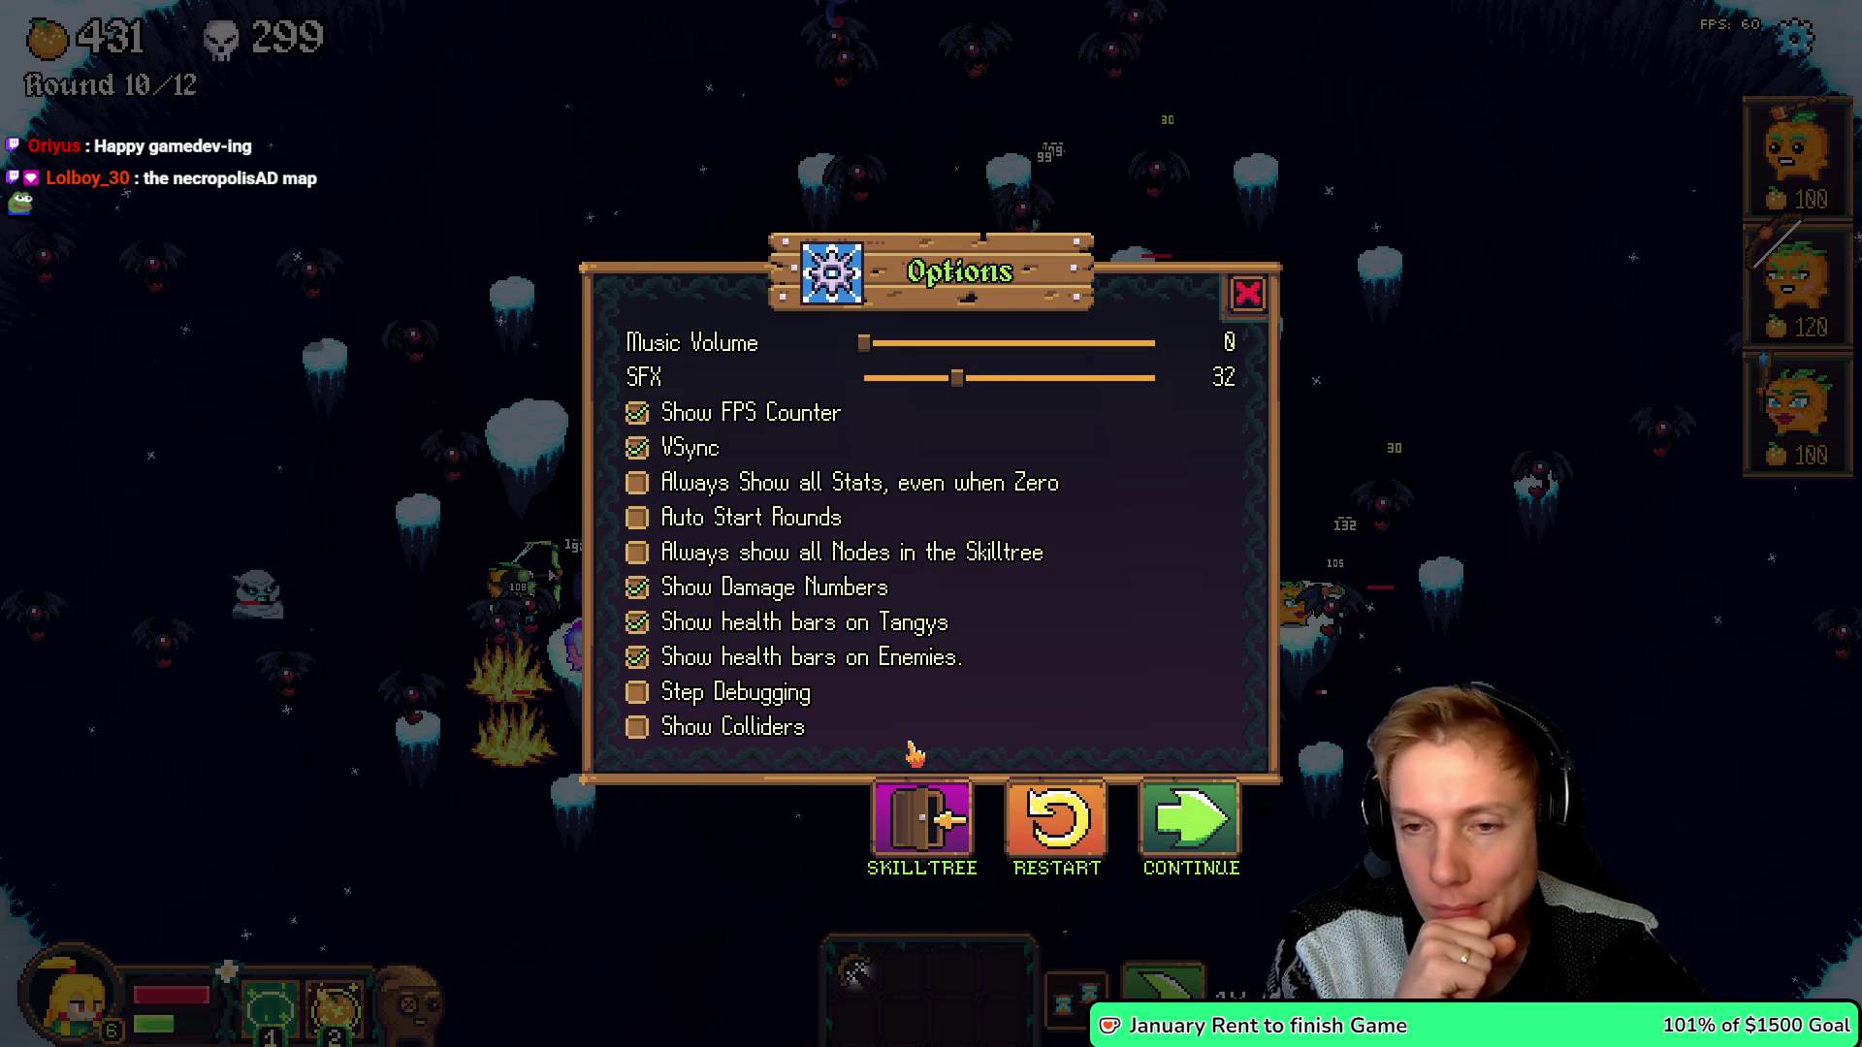
key(alt+Tab)
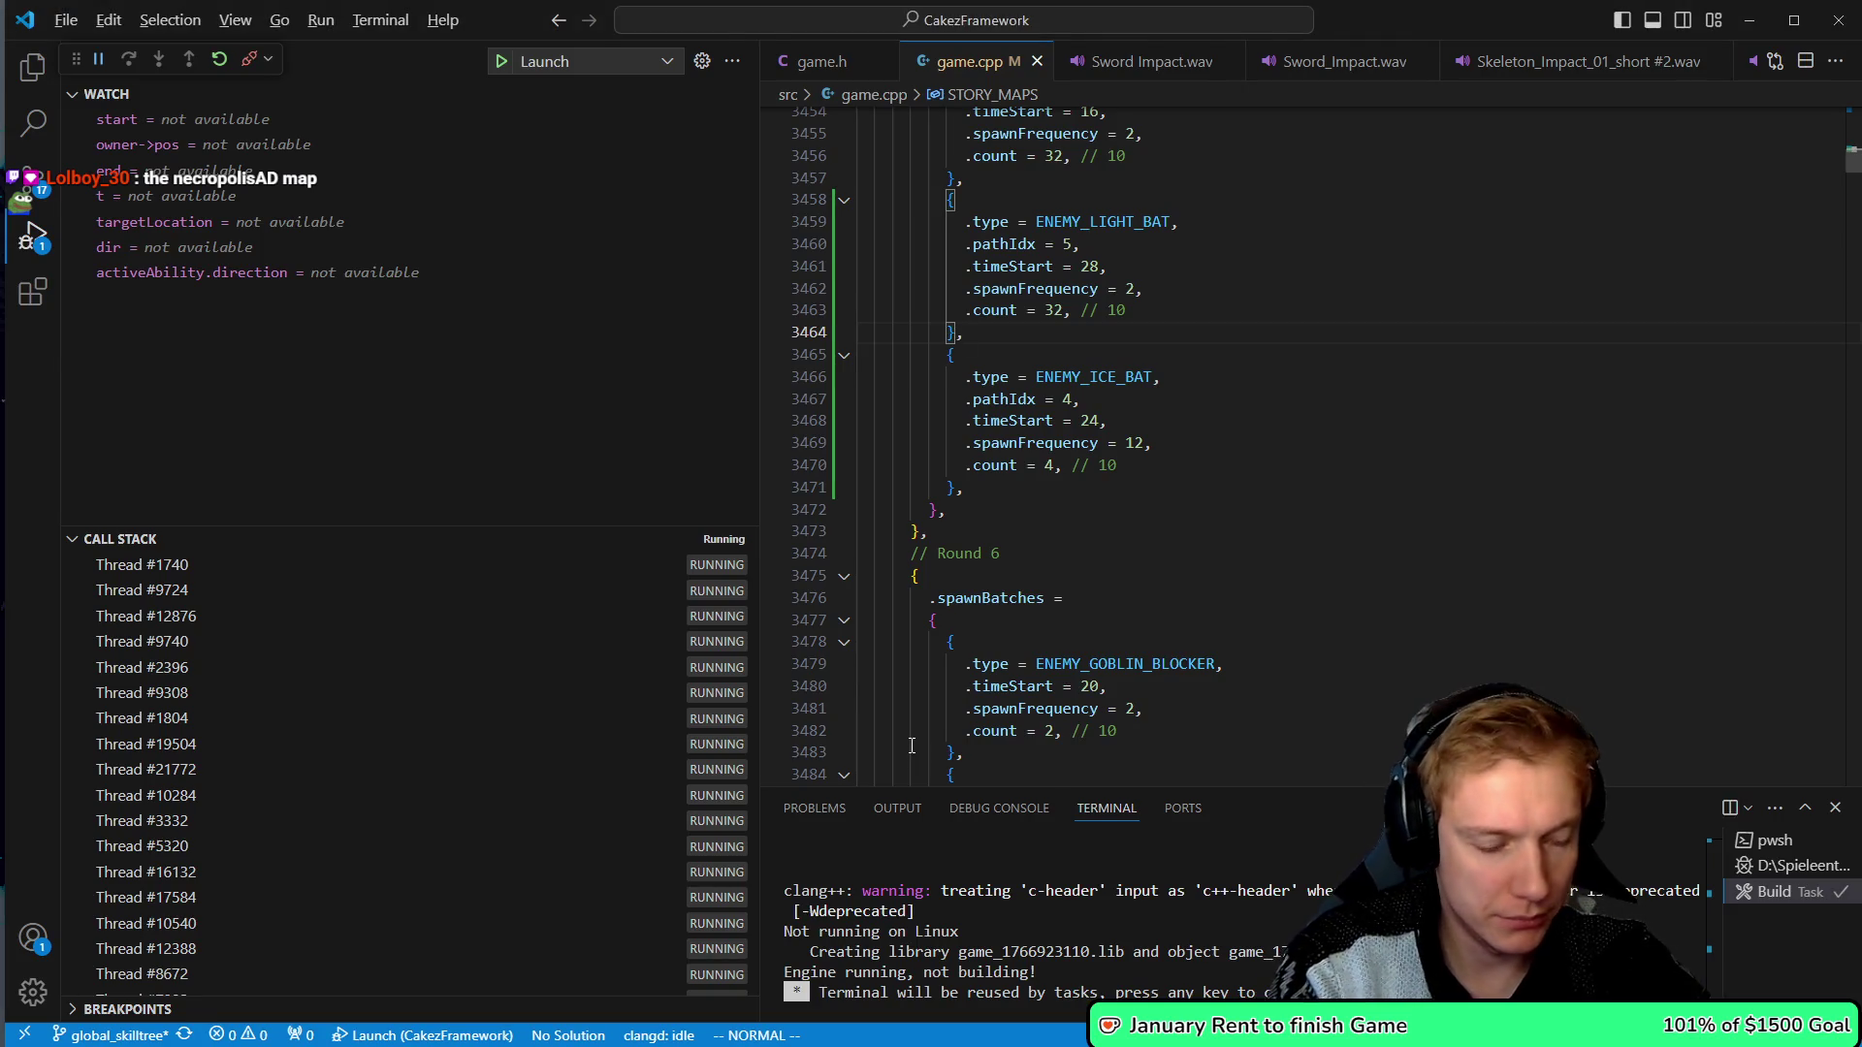
- Switch from game.cpp to game.h and move down through its type lists
key(alt+Tab)
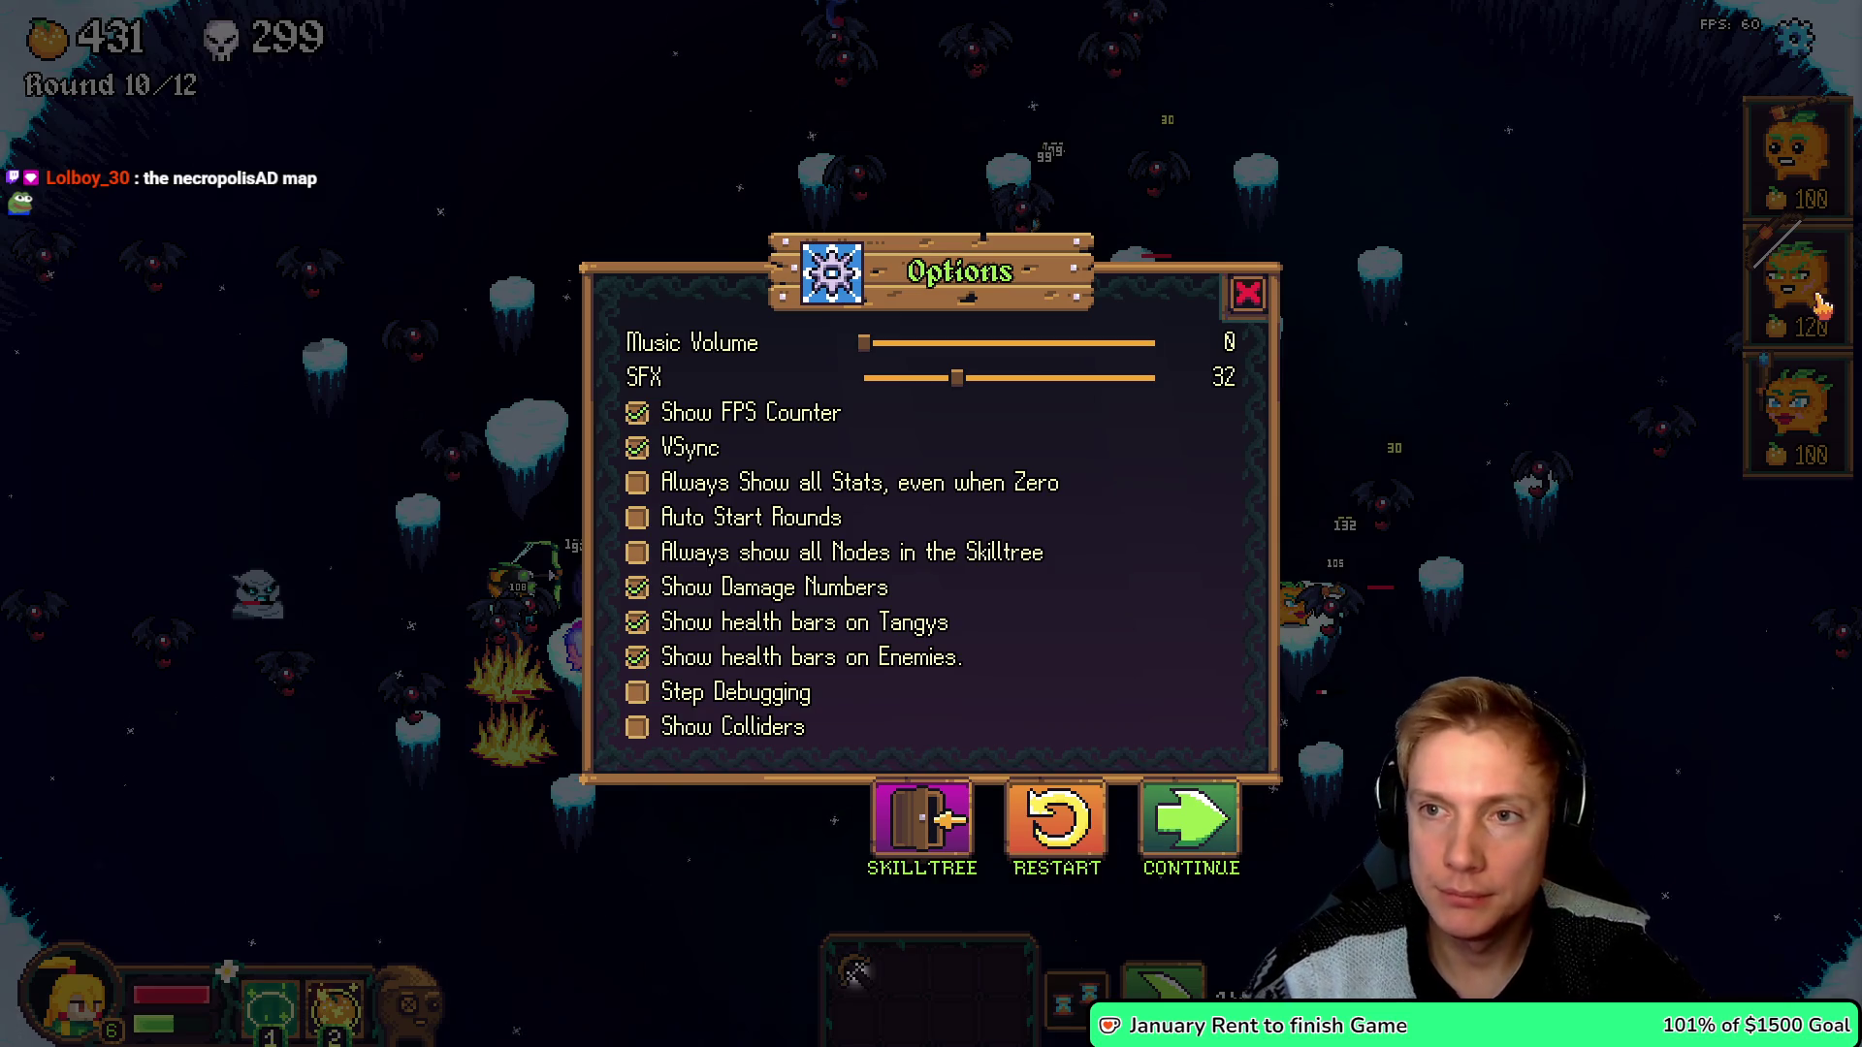
key(alt+Tab)
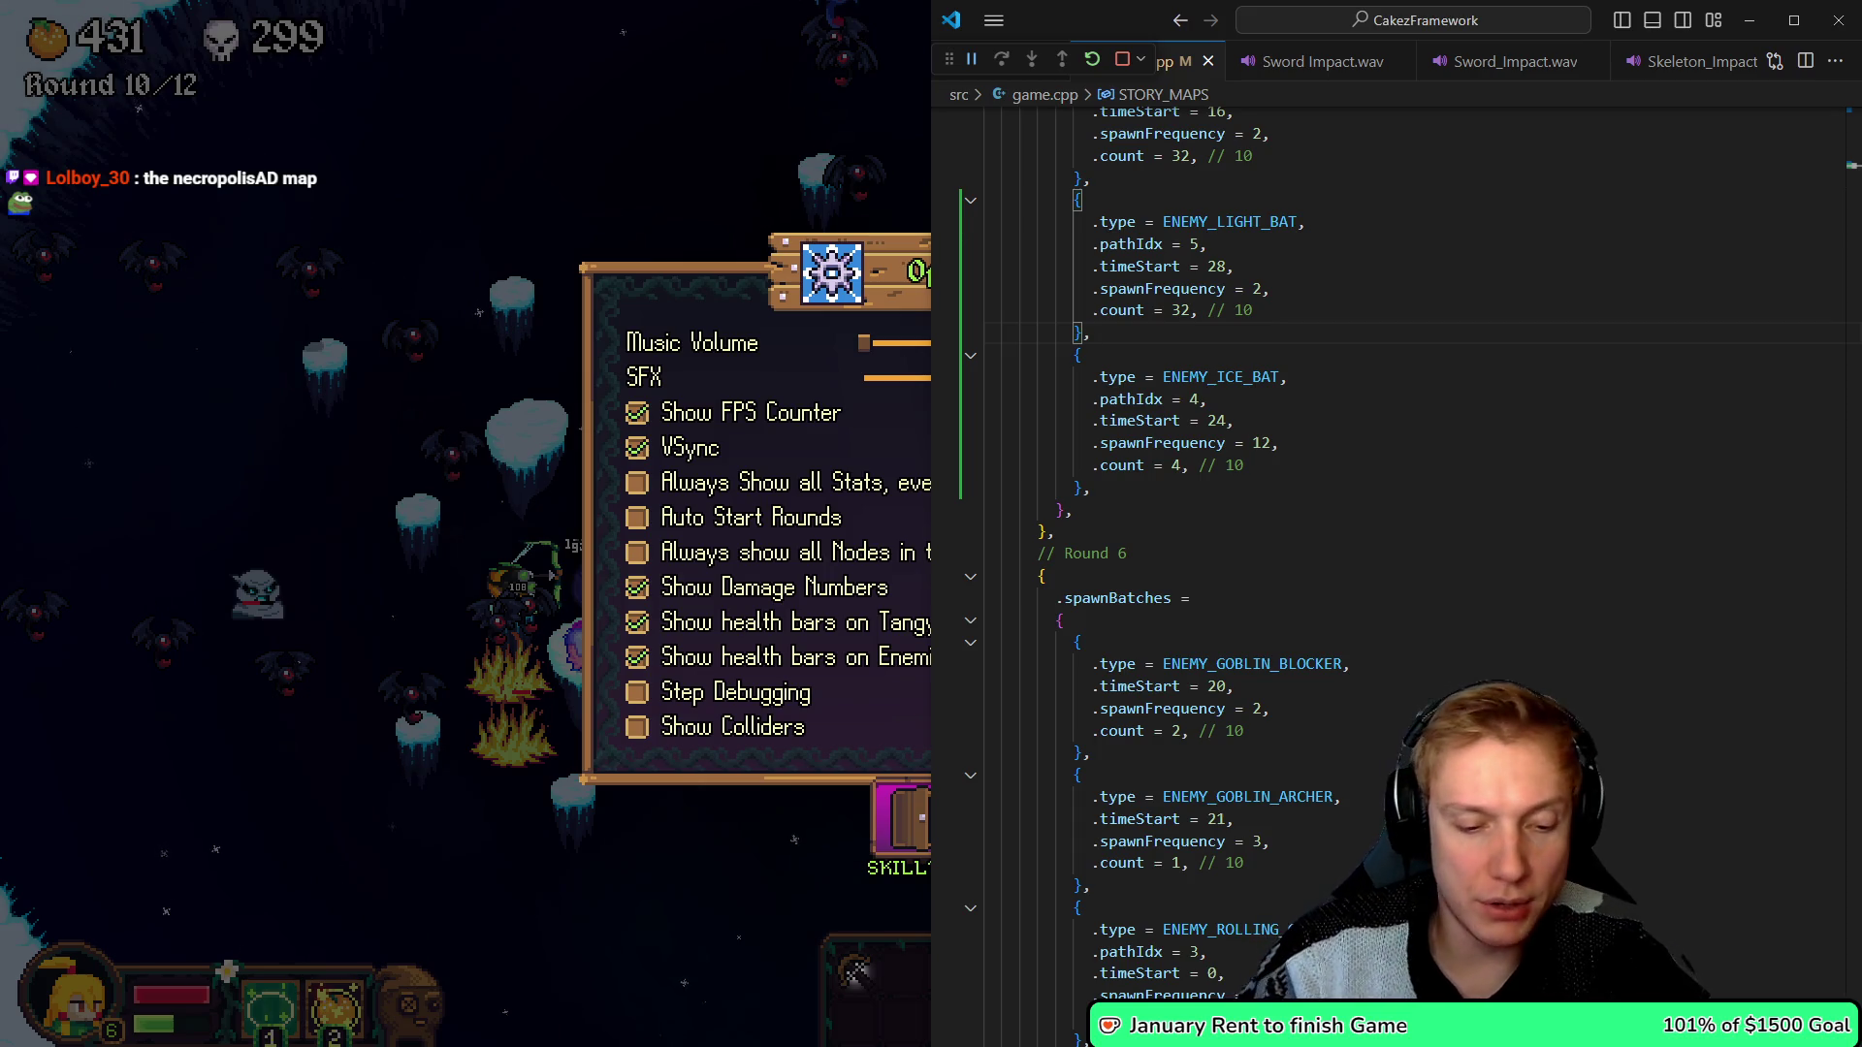
key(Down)
key(ctrl+Tab)
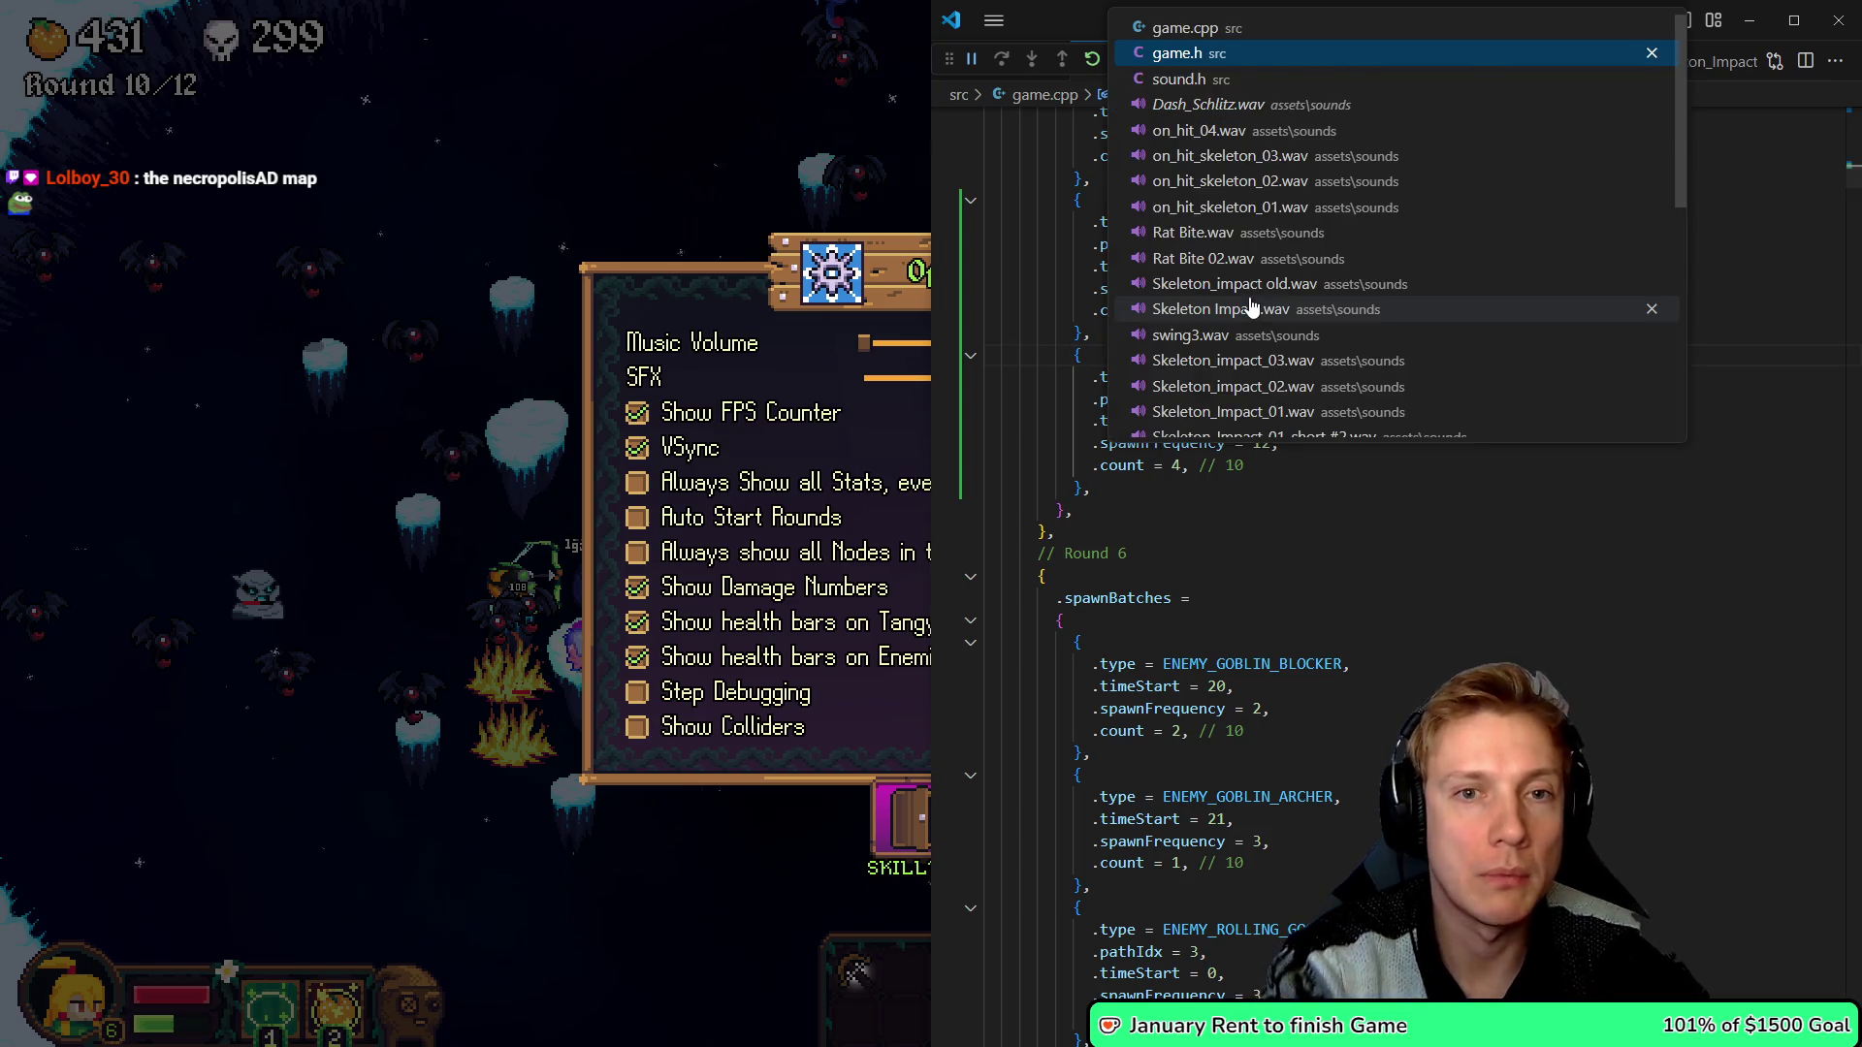
key(Down)
key(Down)
key(Down)
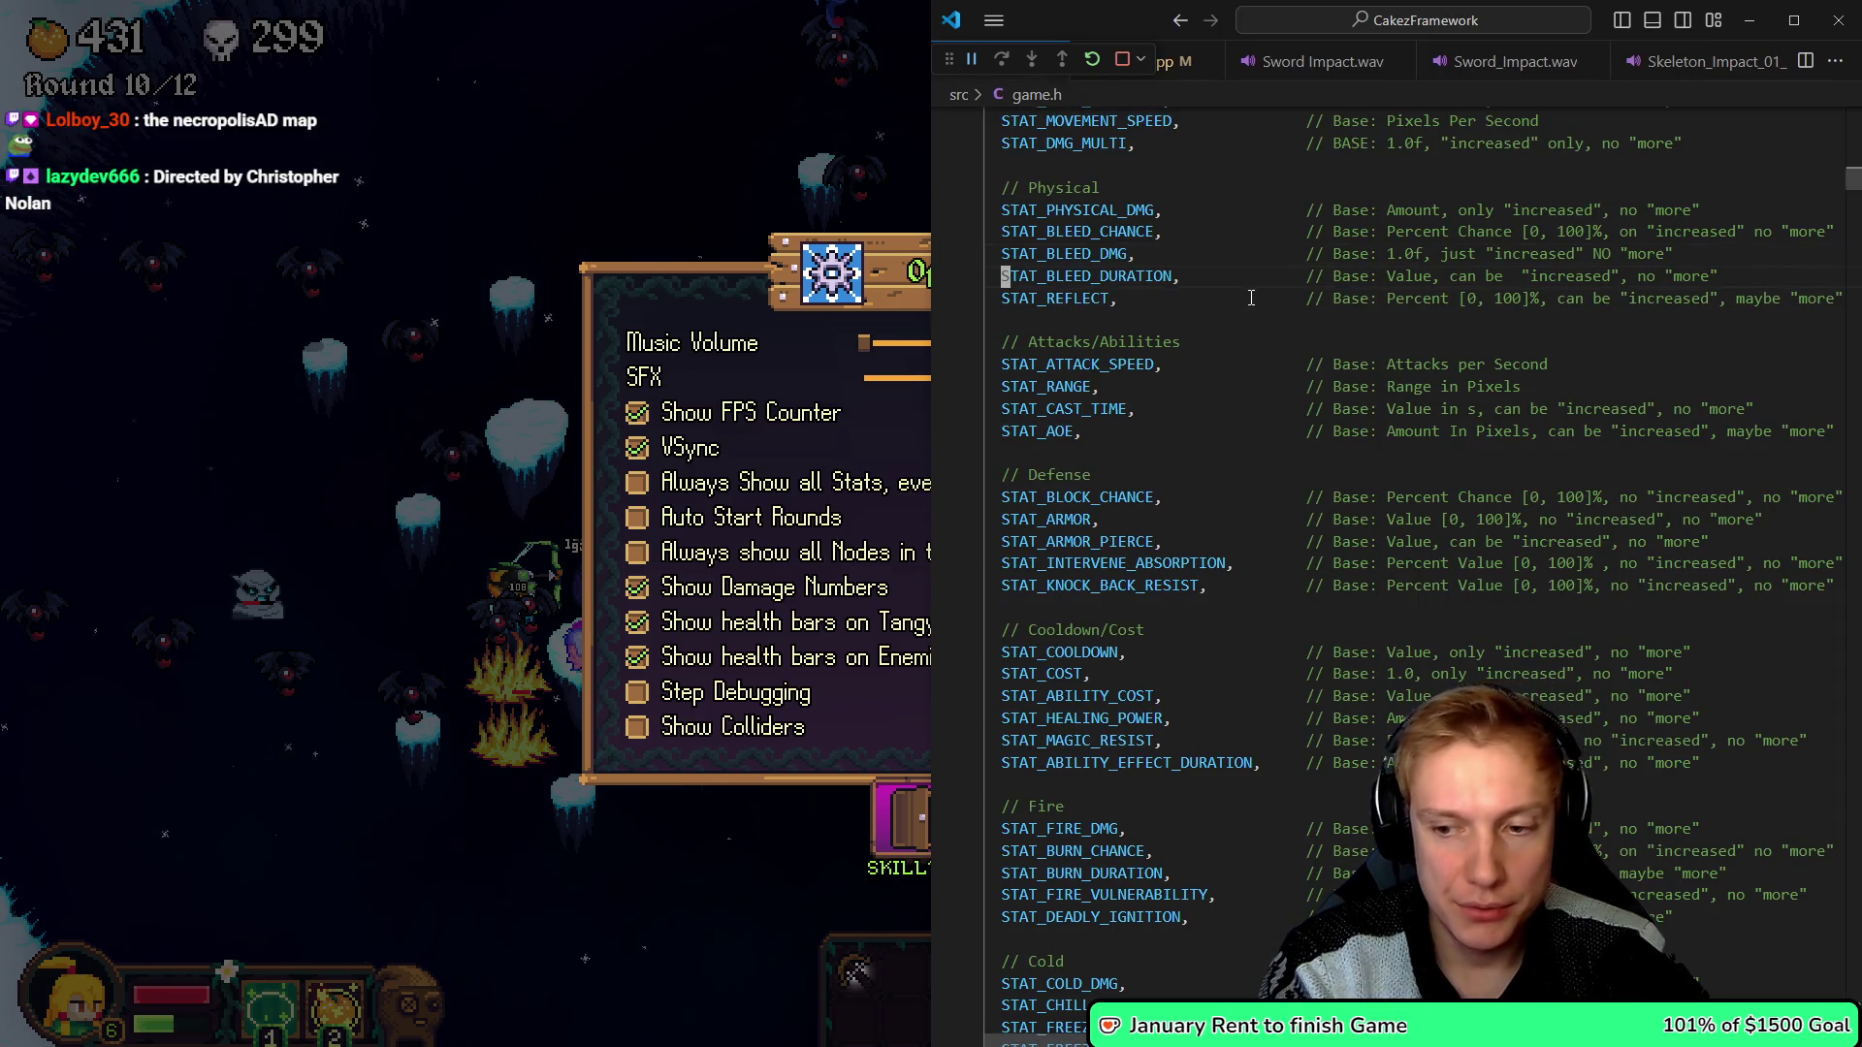
key(Down)
key(Down)
key(Down)
key(Down)
key(Down)
key(Down)
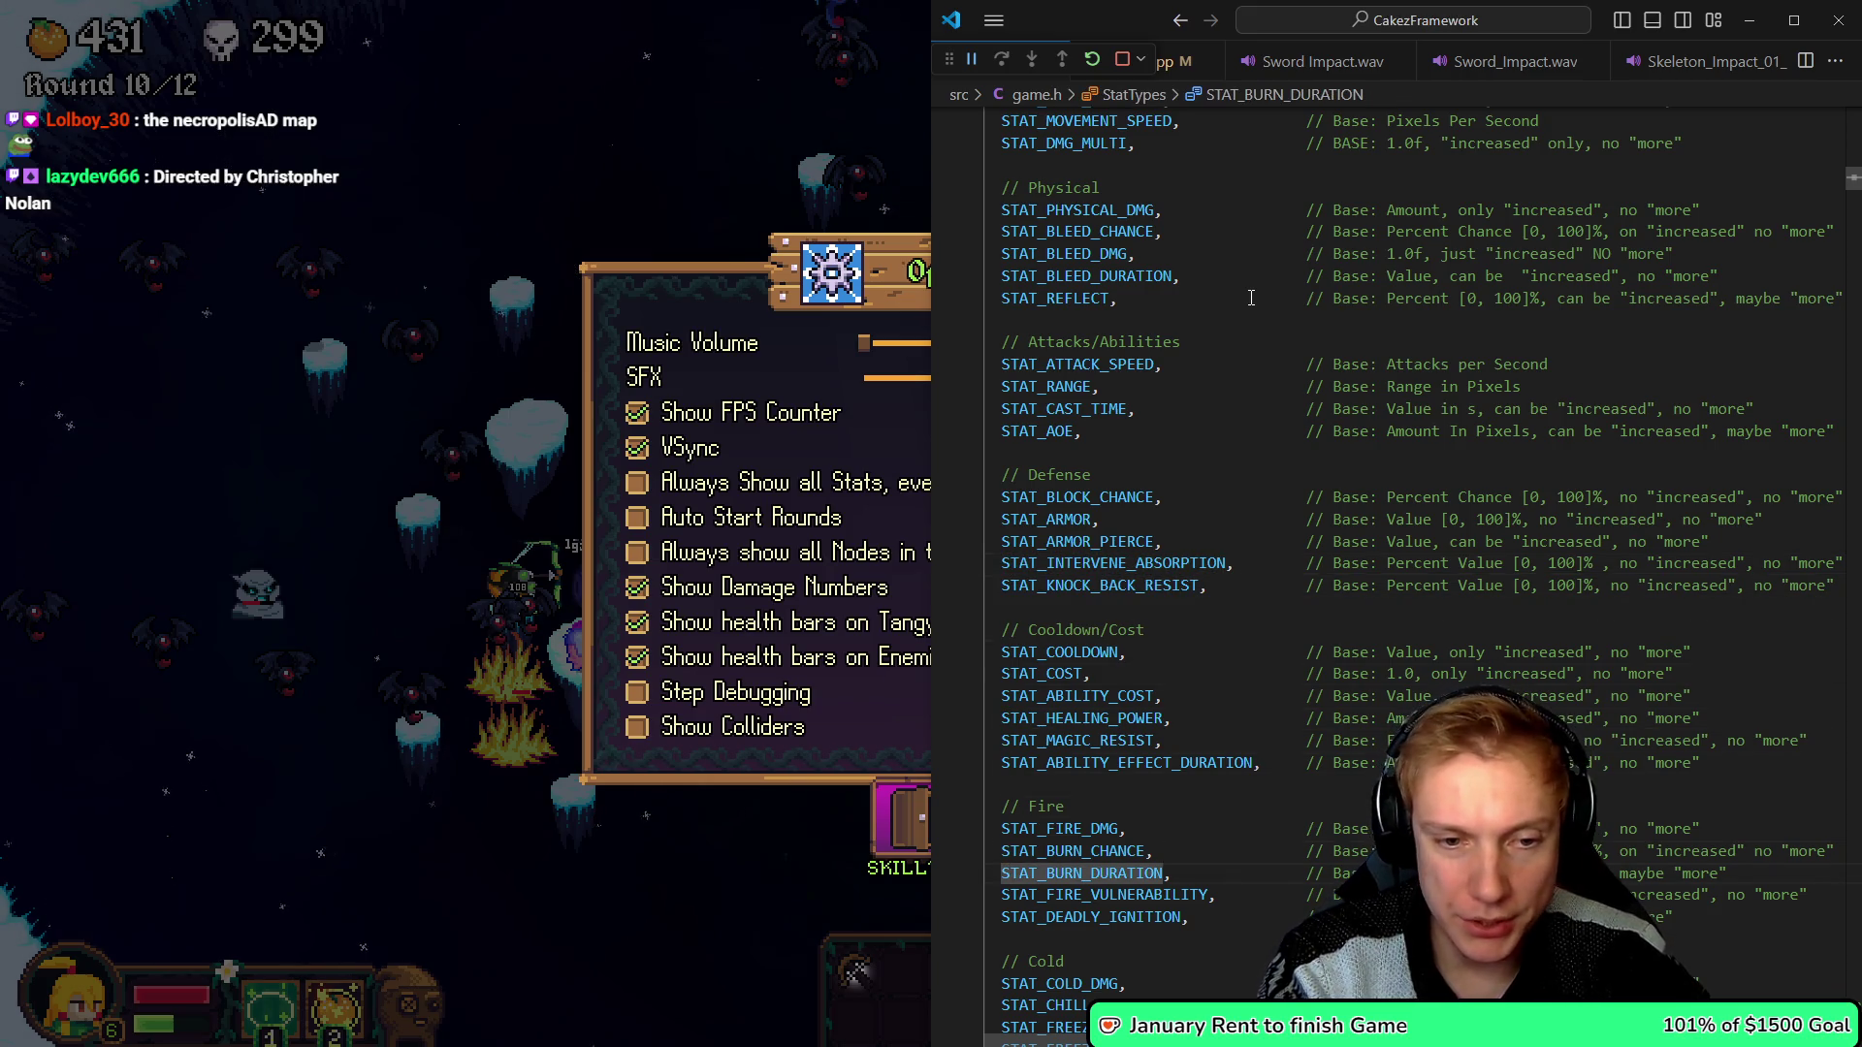
scroll(1251, 298, down, 10)
- Search for ENEMY_COUNT and begin a new ENEMY_ line after ENEMY_FROST_GUARDIAN
text(_COUNT)
key(Return)
key(Up)
key(Up)
key(End)
key(Return)
text(#)
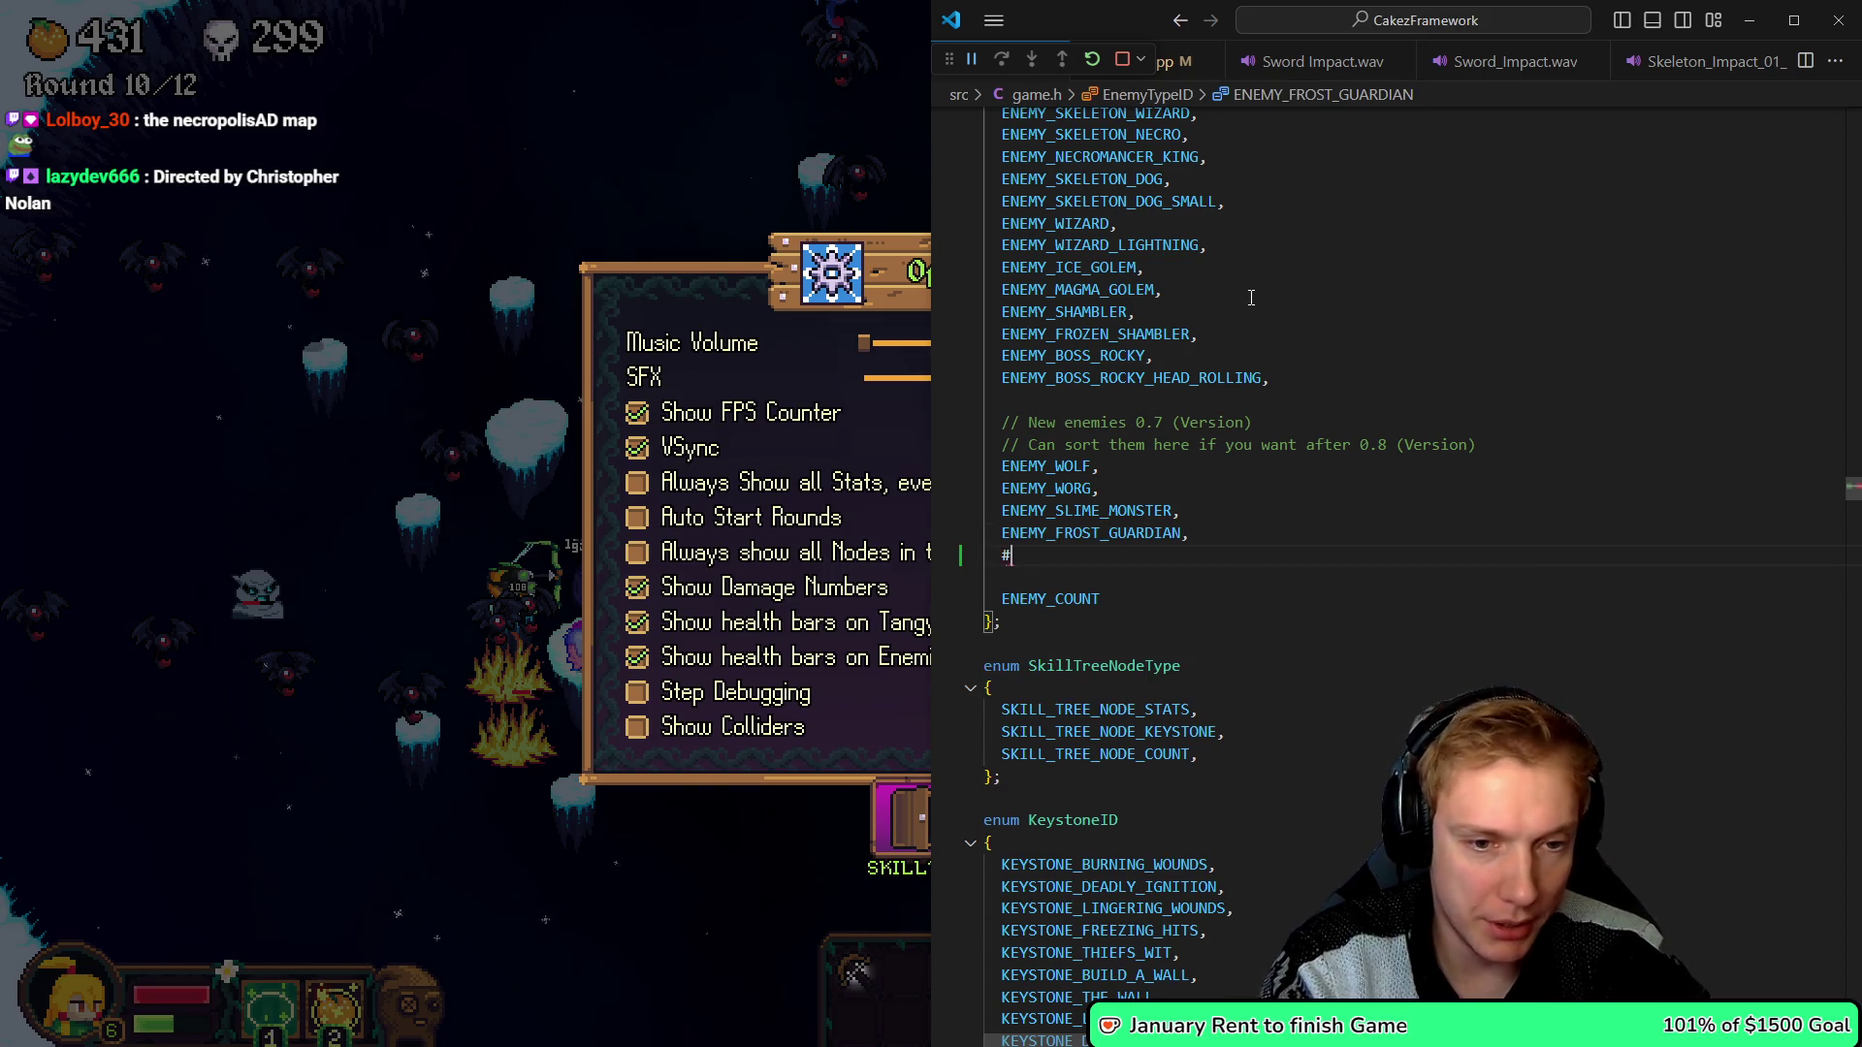
text(ENEMY_)
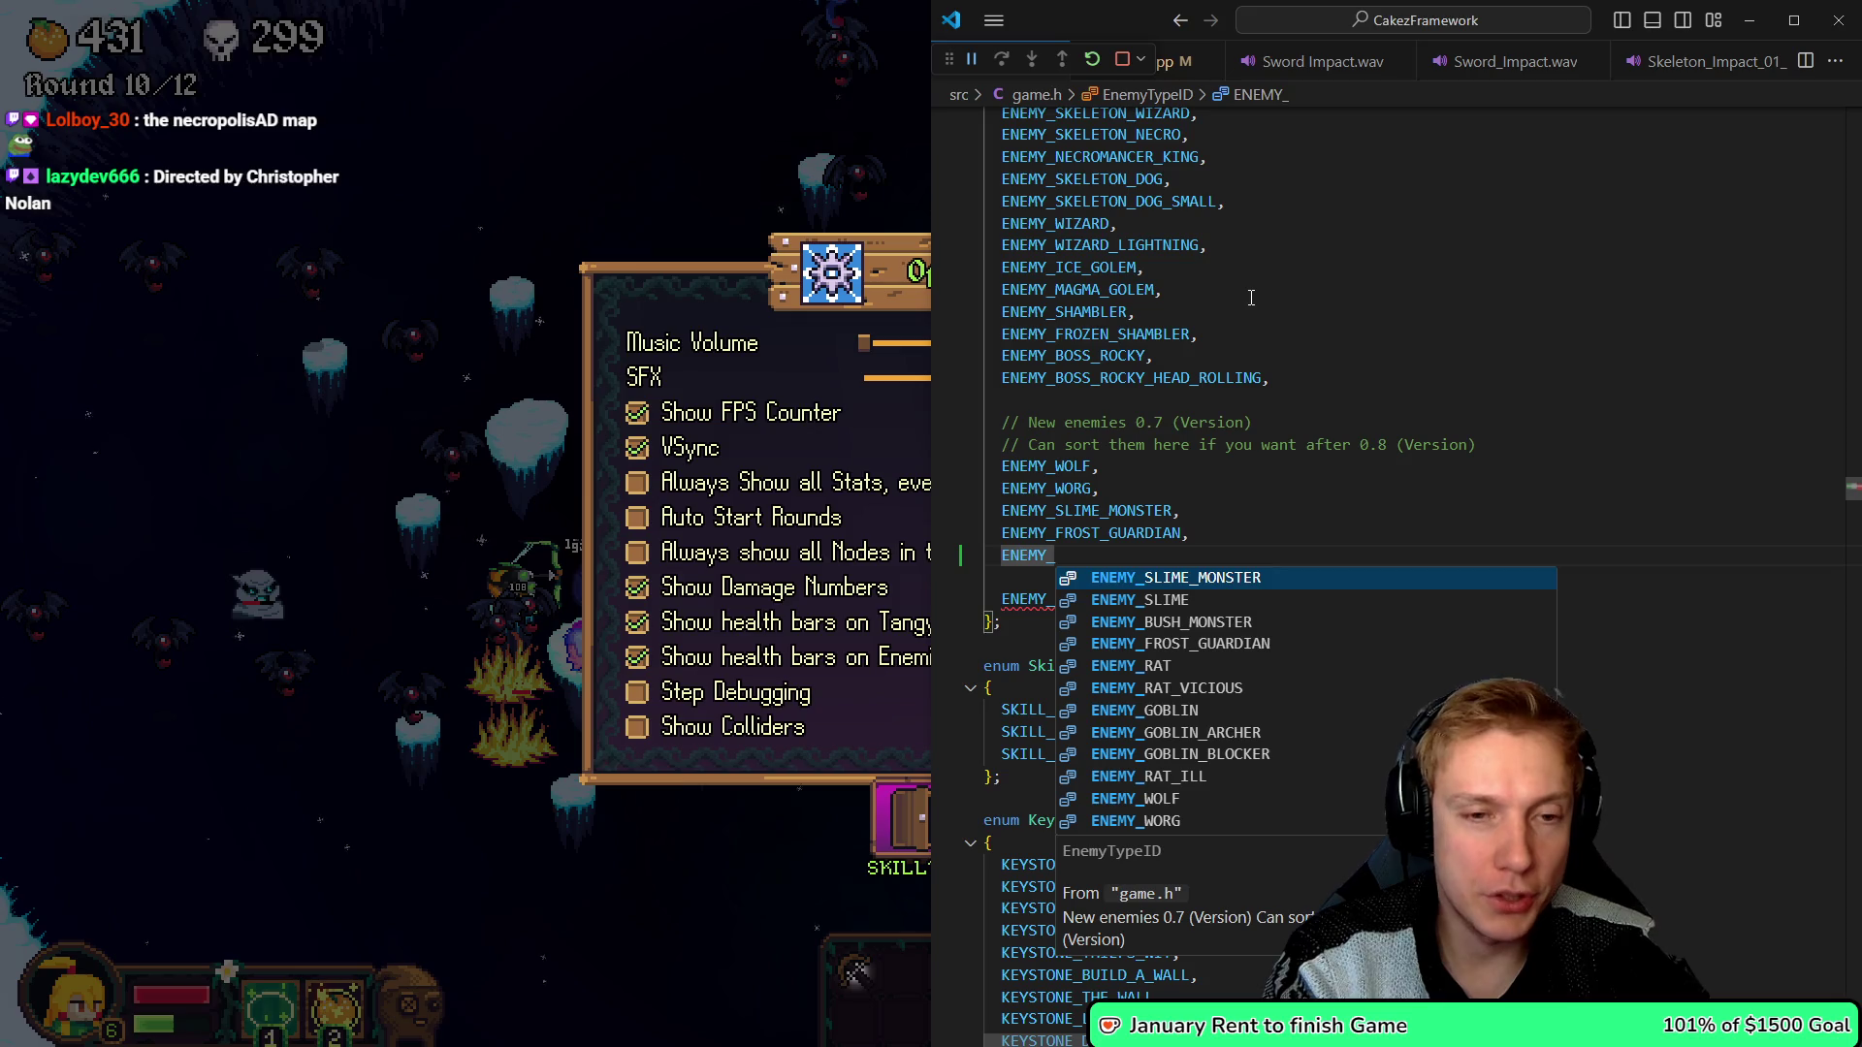
- Check game.cpp, return to game.h, then bring up the flying eye sprite in Aseprite
key(ctrl+Tab)
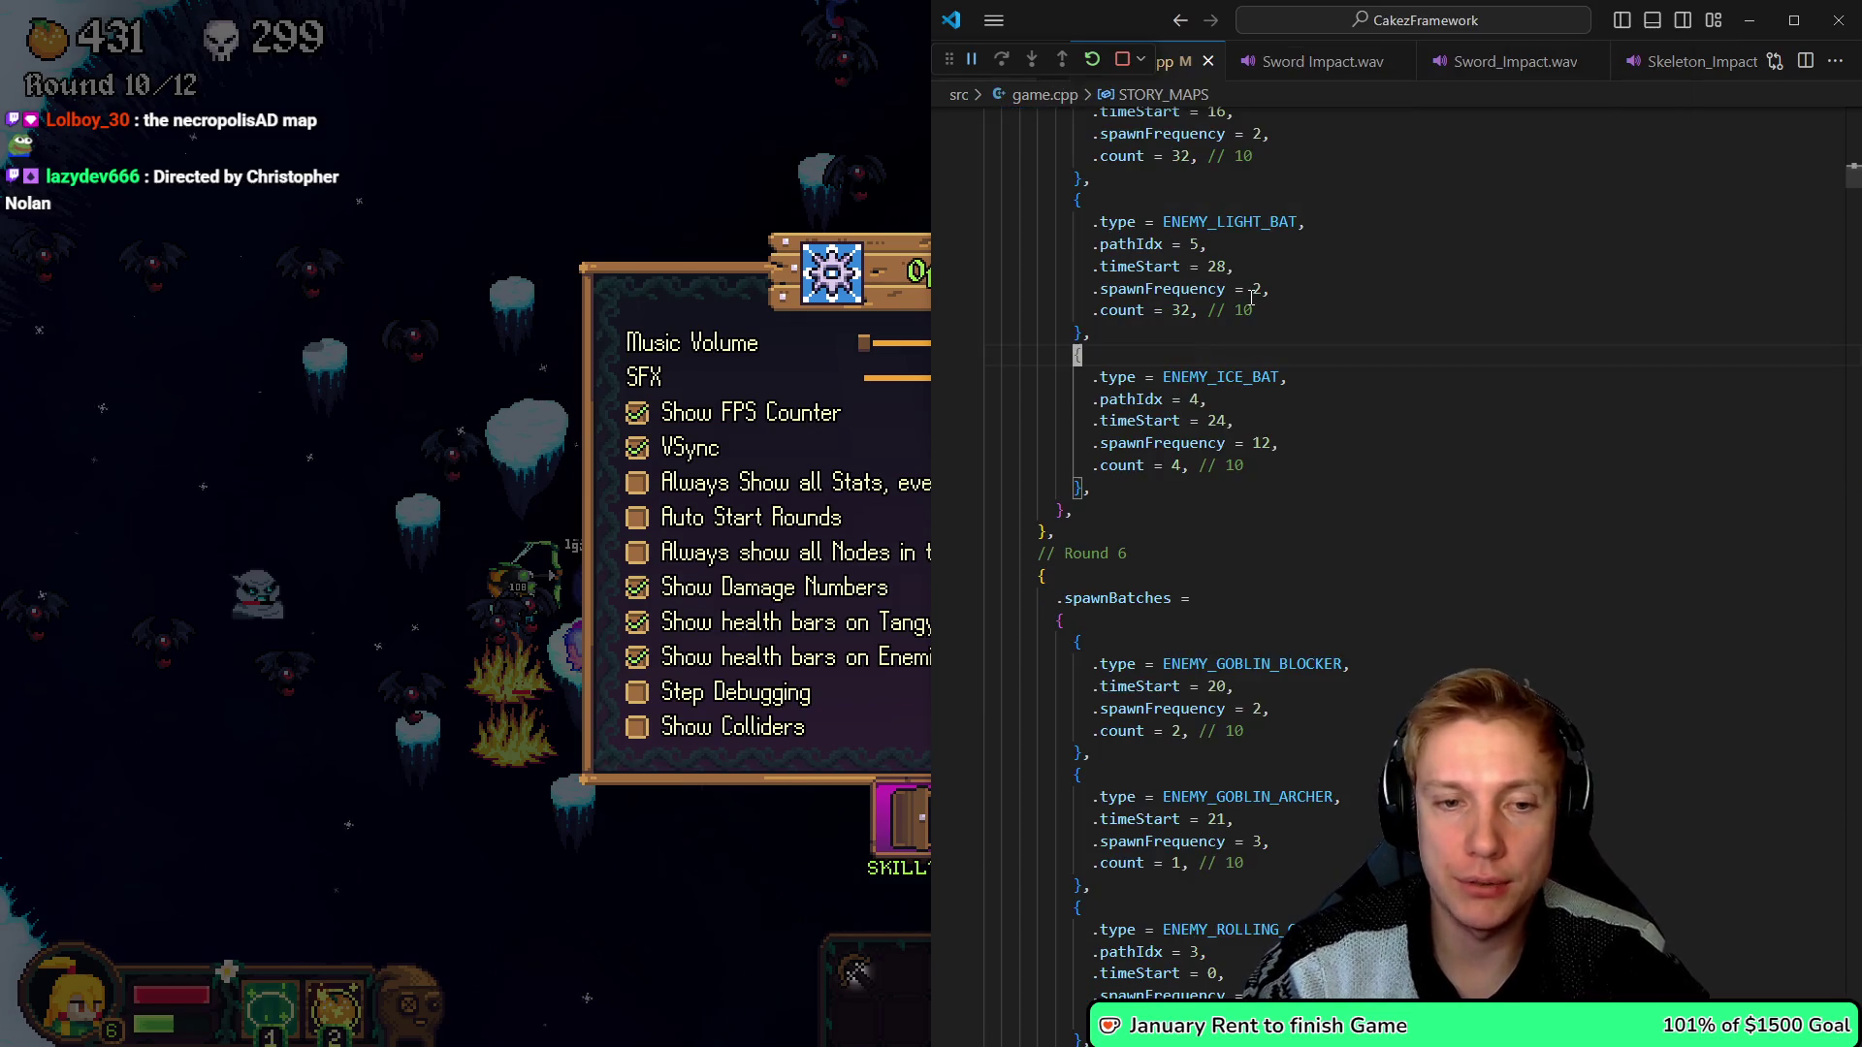
key(ctrl+Tab)
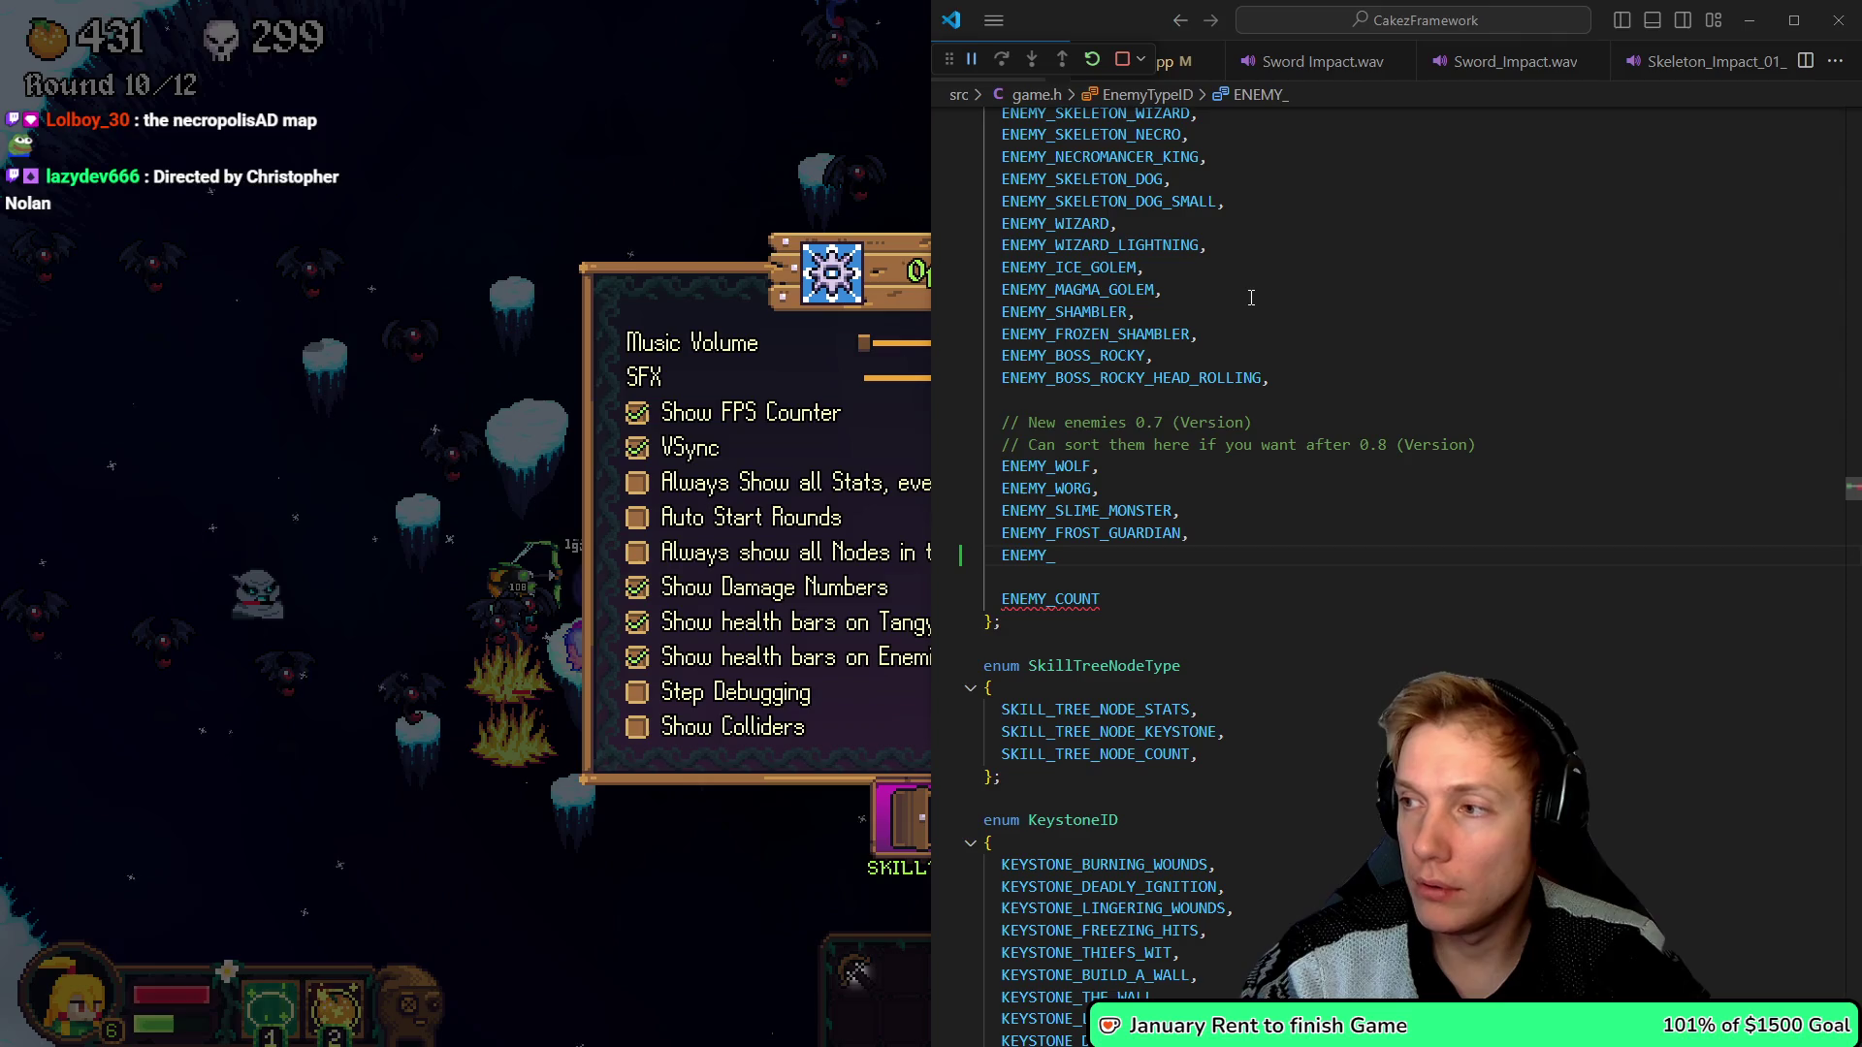
key(alt+Tab)
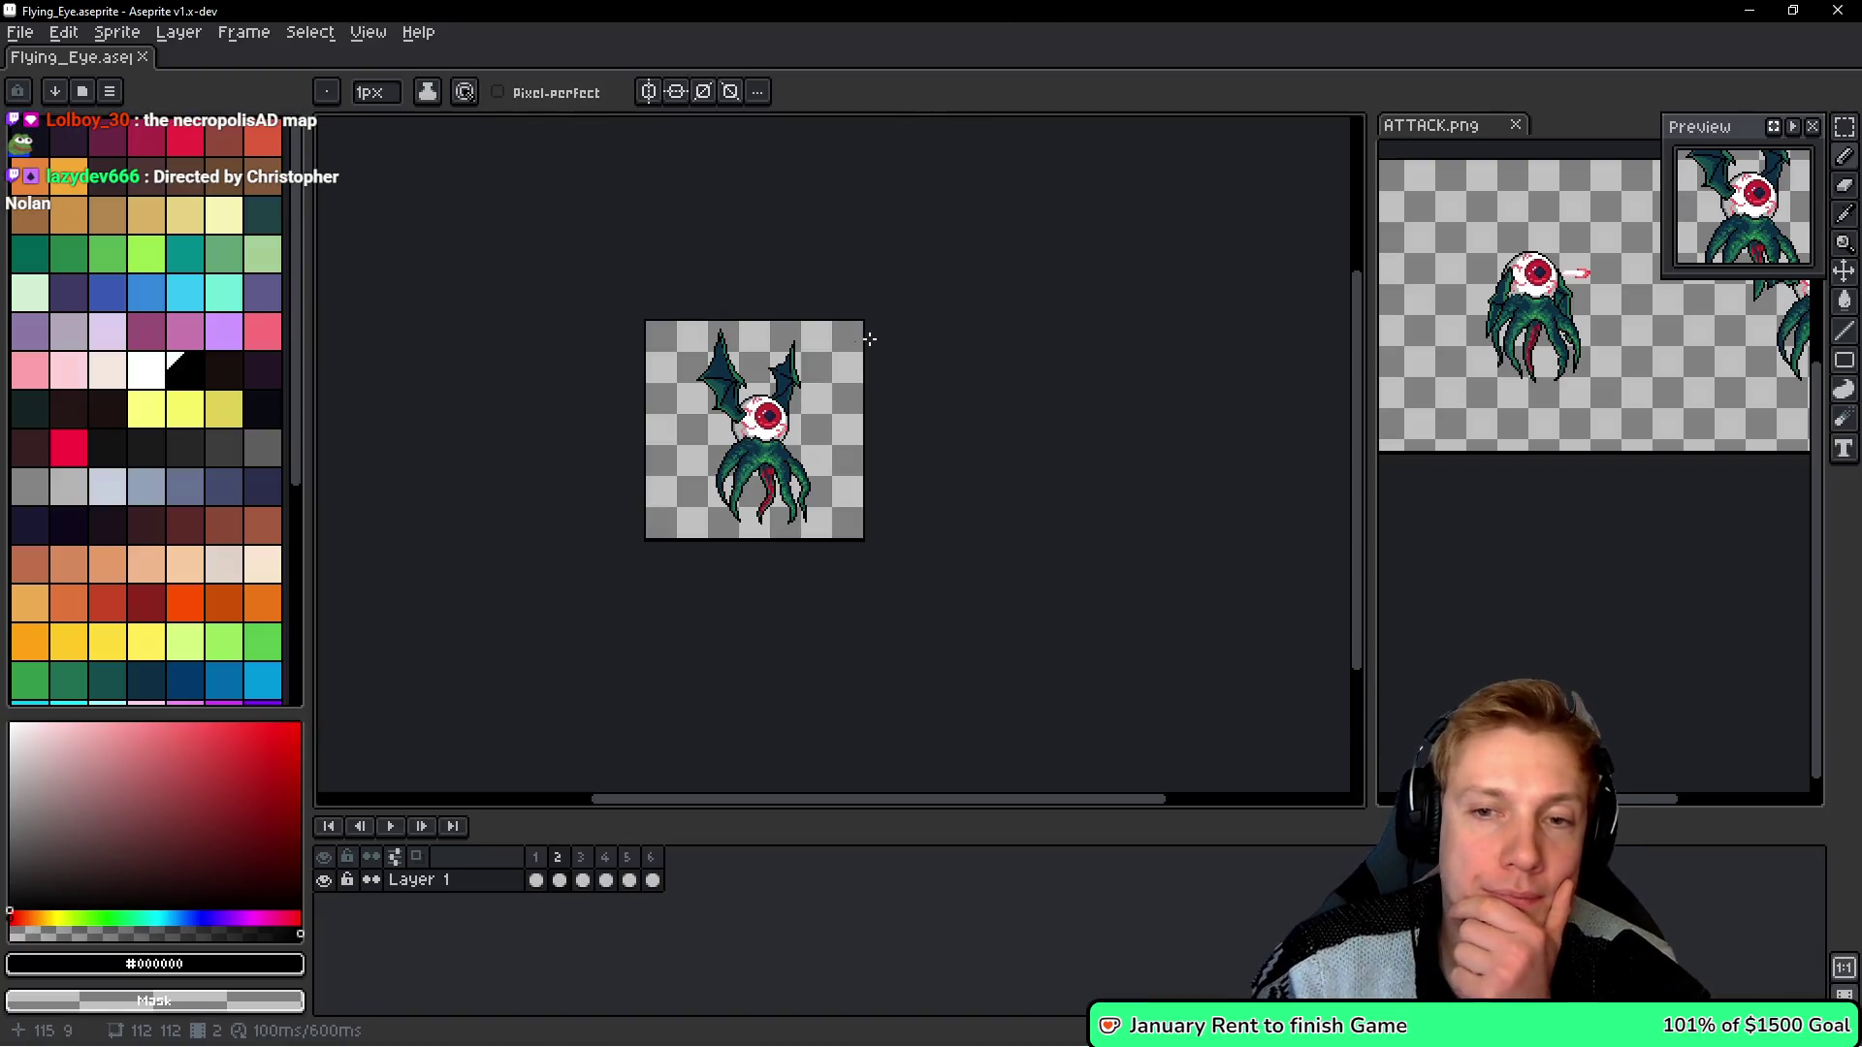
- Zoom in and out on the flying eye sprite and pan across it
scroll(755, 424, up, 5)
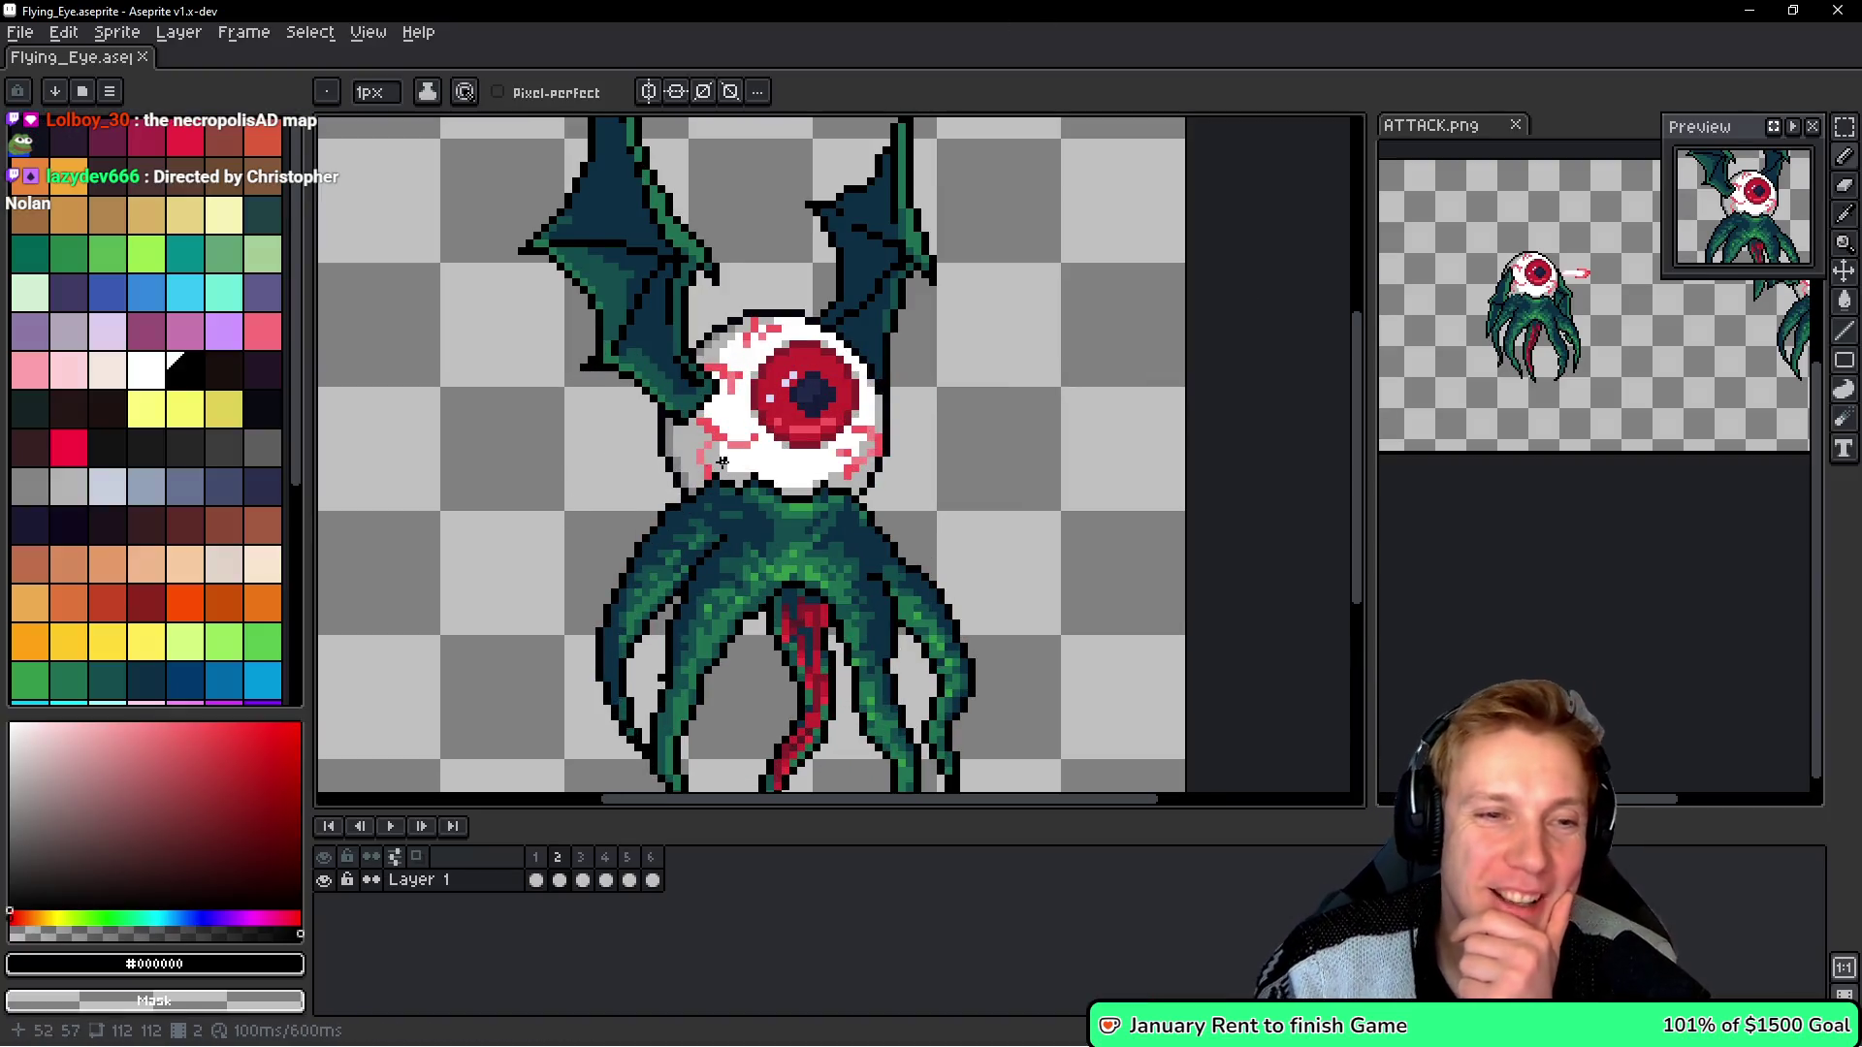
scroll(632, 396, up, 2)
scroll(880, 461, down, 1)
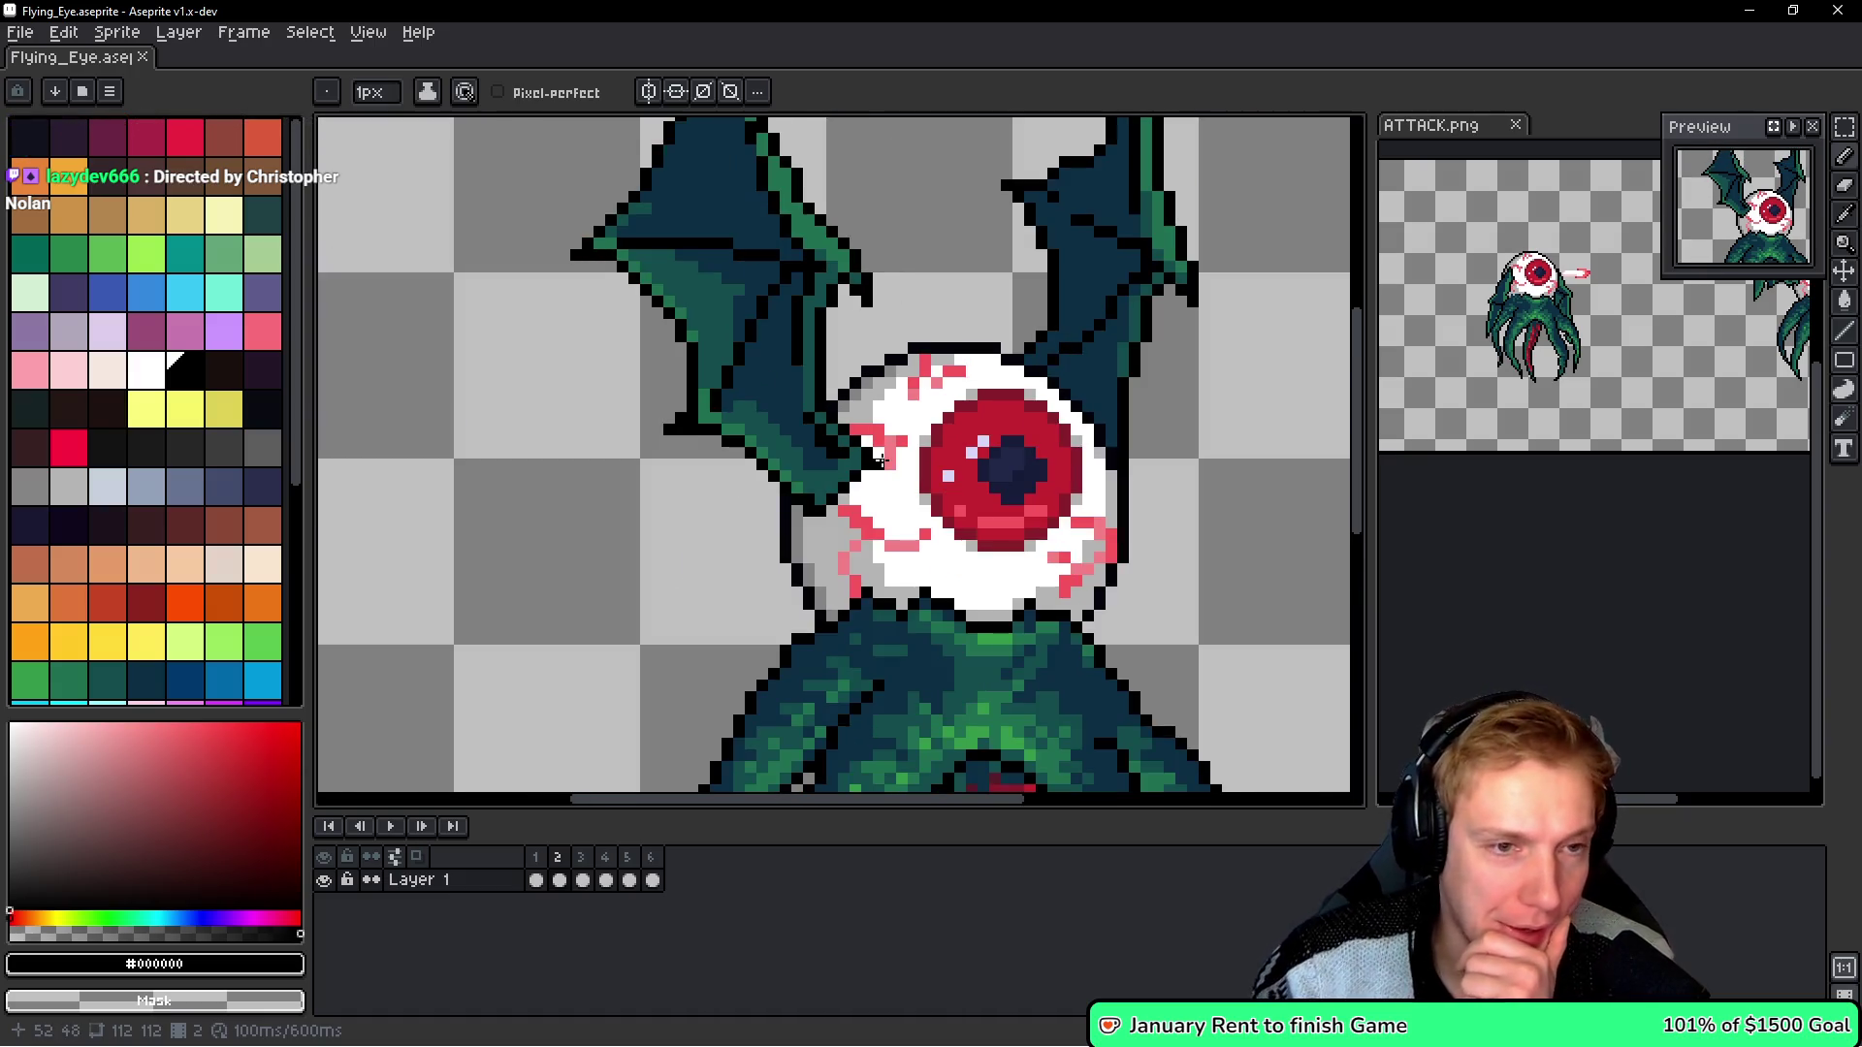
scroll(970, 422, down, 1)
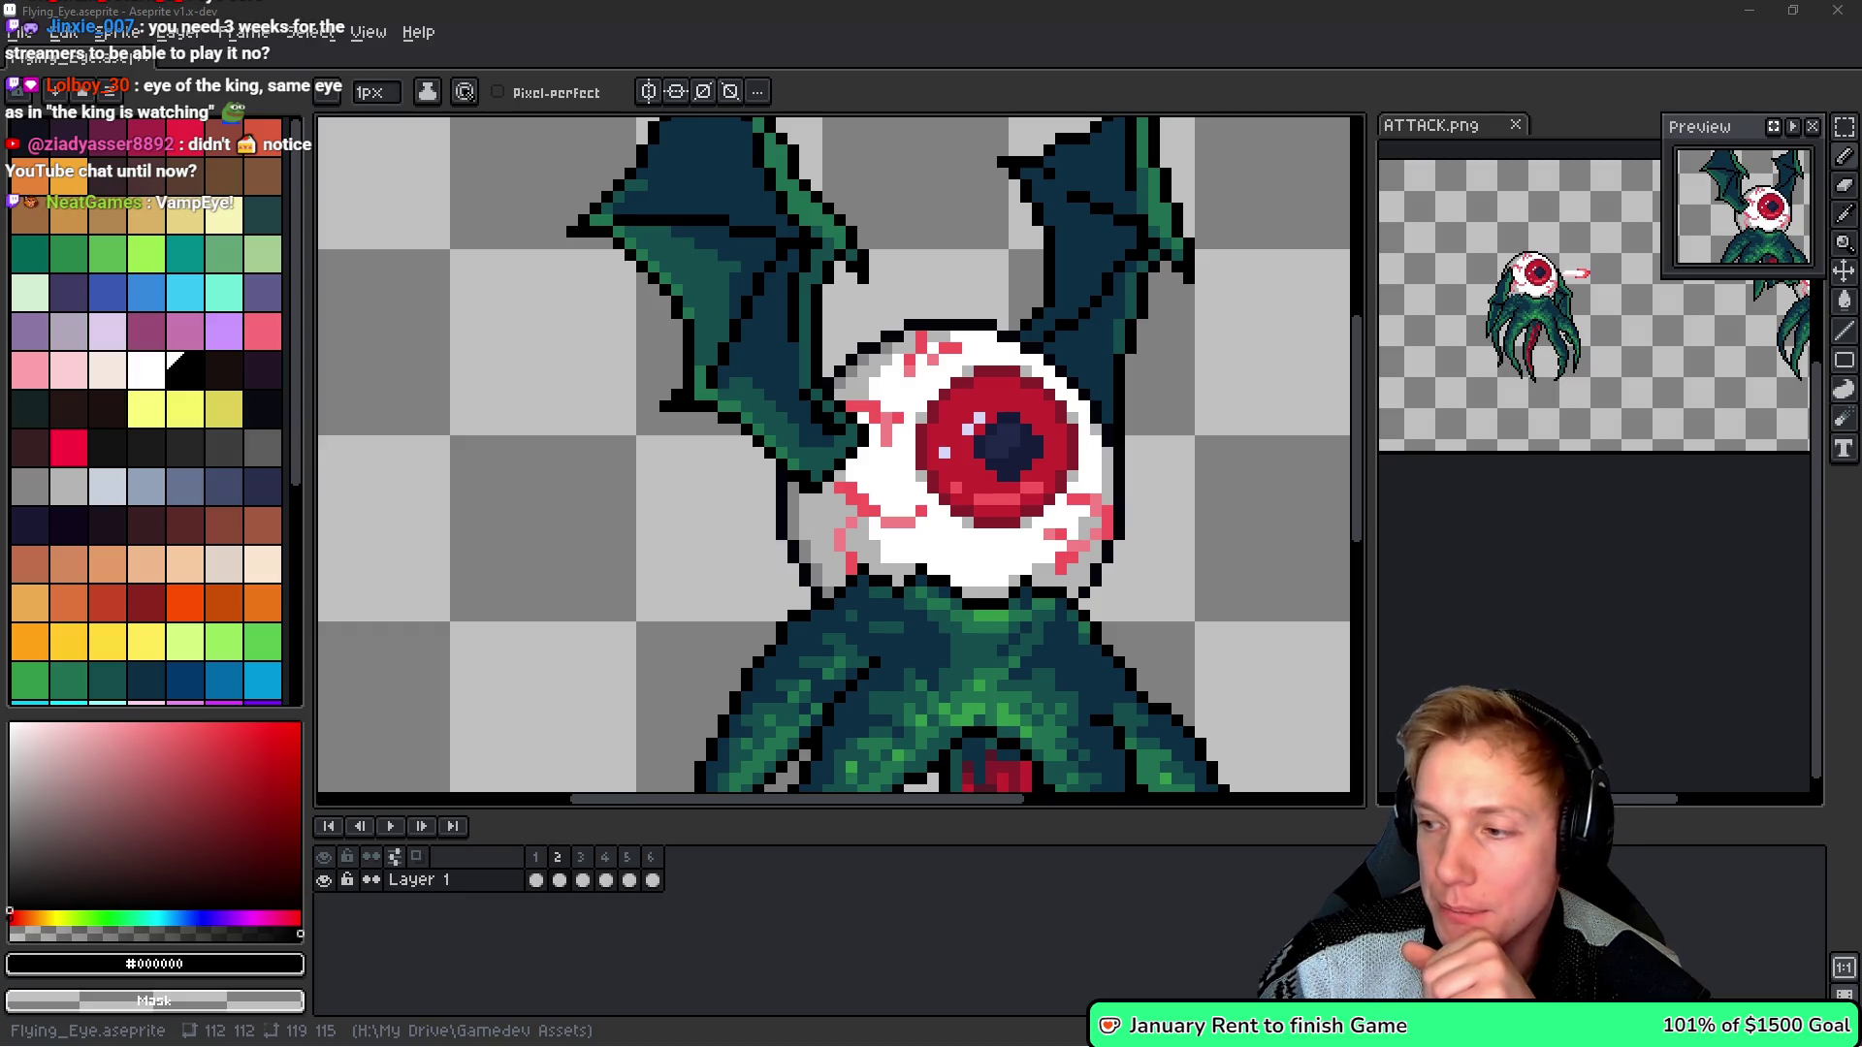
mouse_move(1185, 592)
mouse_down()
mouse_move(1156, 595)
mouse_move(1122, 499)
mouse_up()
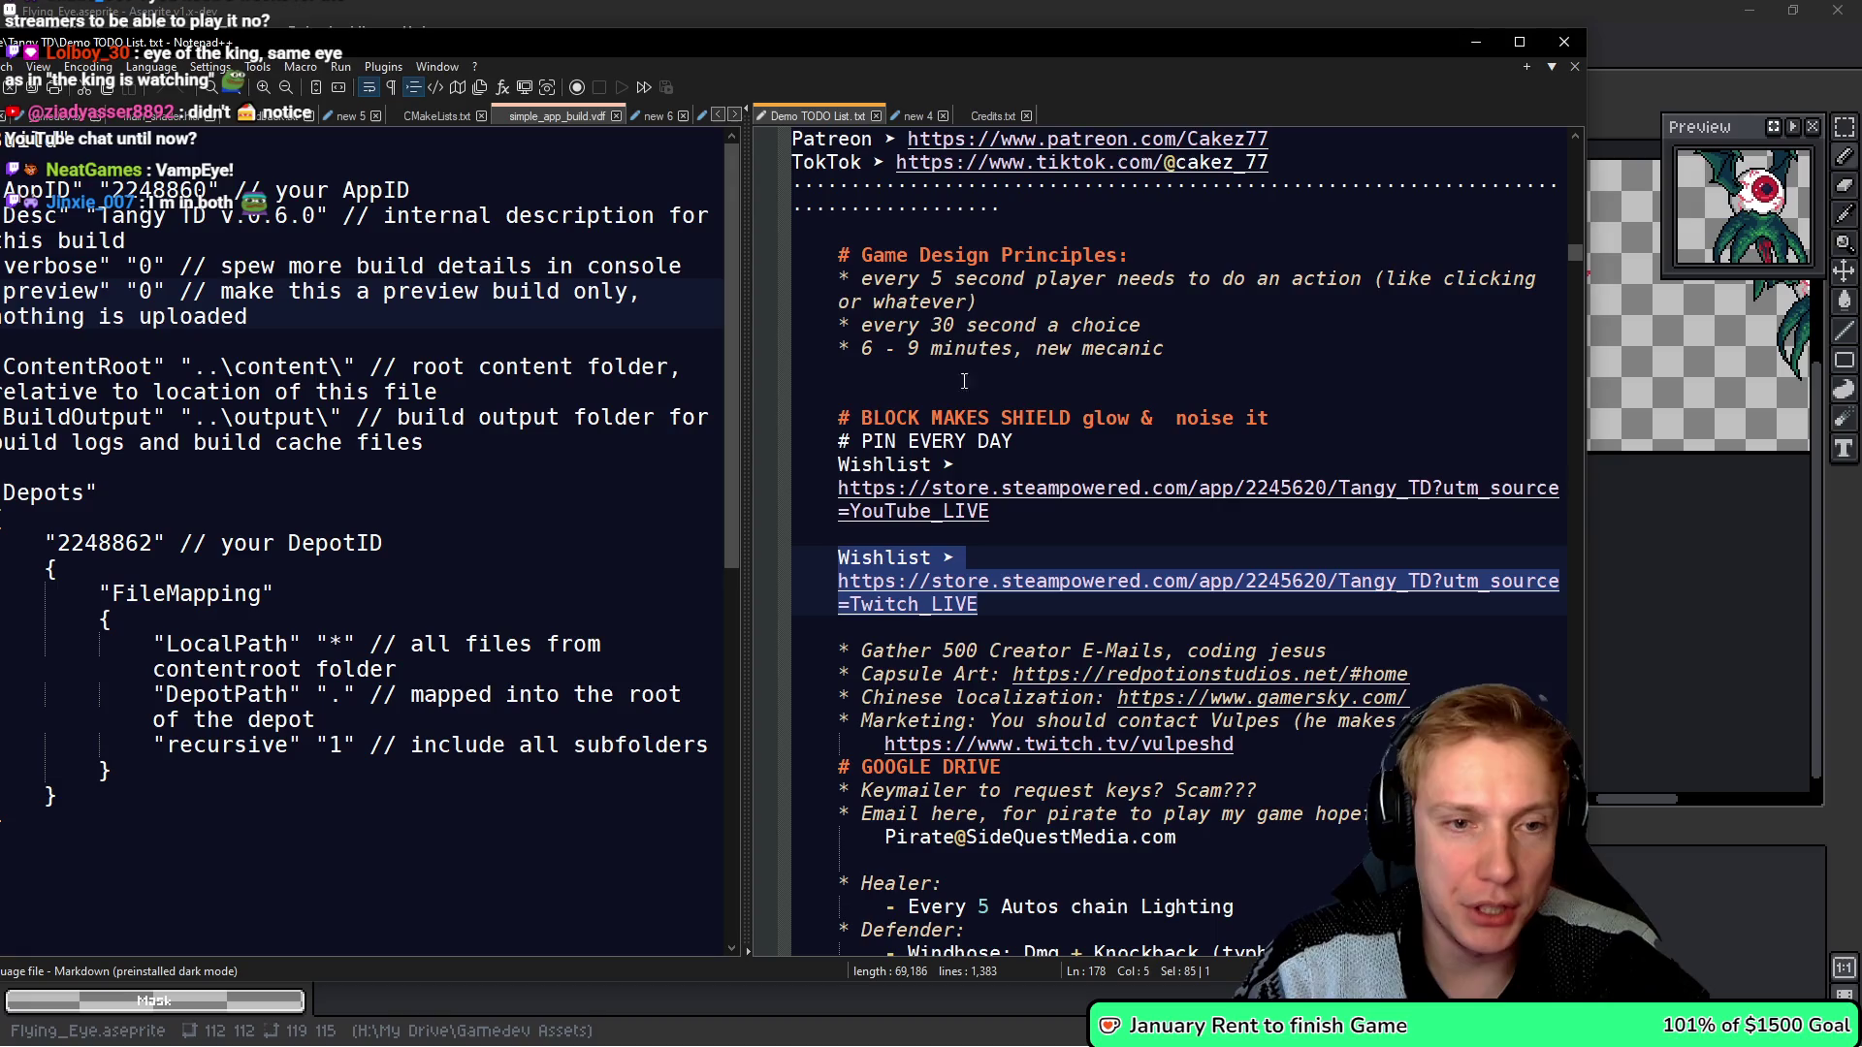
- Minimize the notes, view the eye's second frame up close, then go to the browser
click(1476, 42)
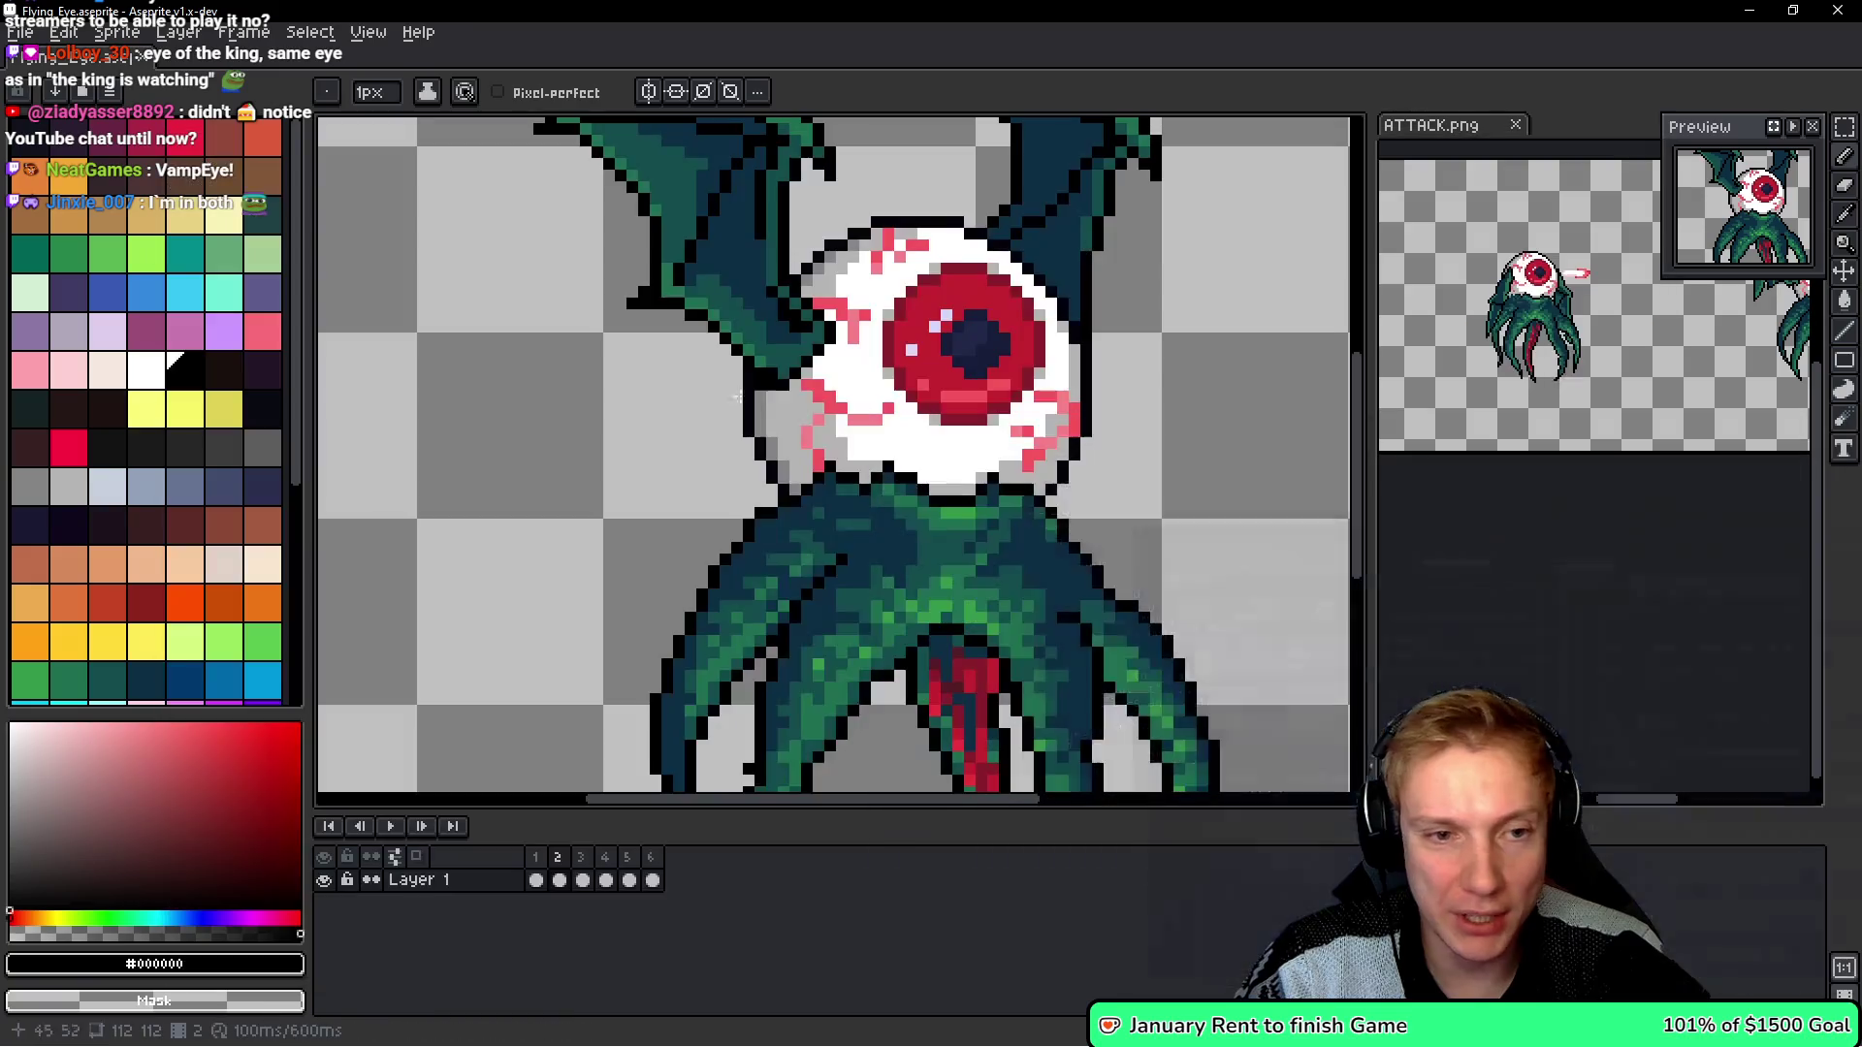
key(Right)
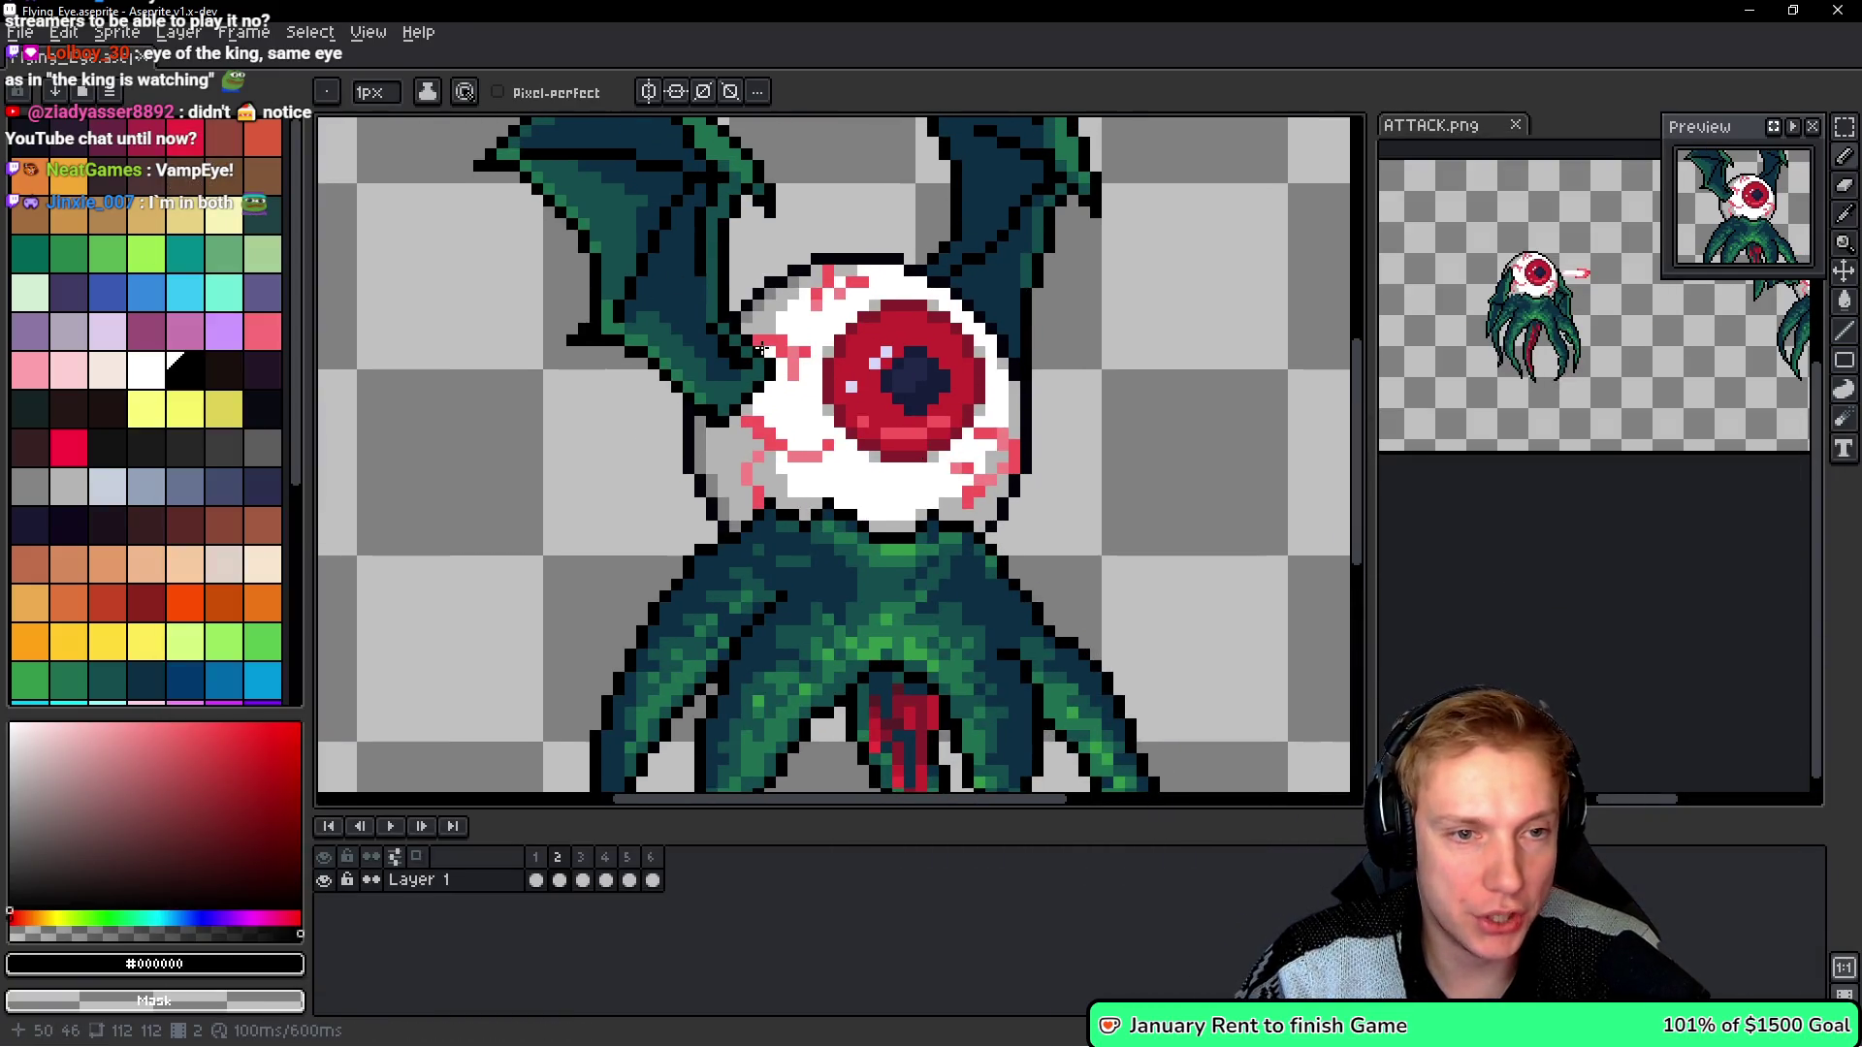
scroll(762, 349, down, 2)
scroll(824, 335, up, 3)
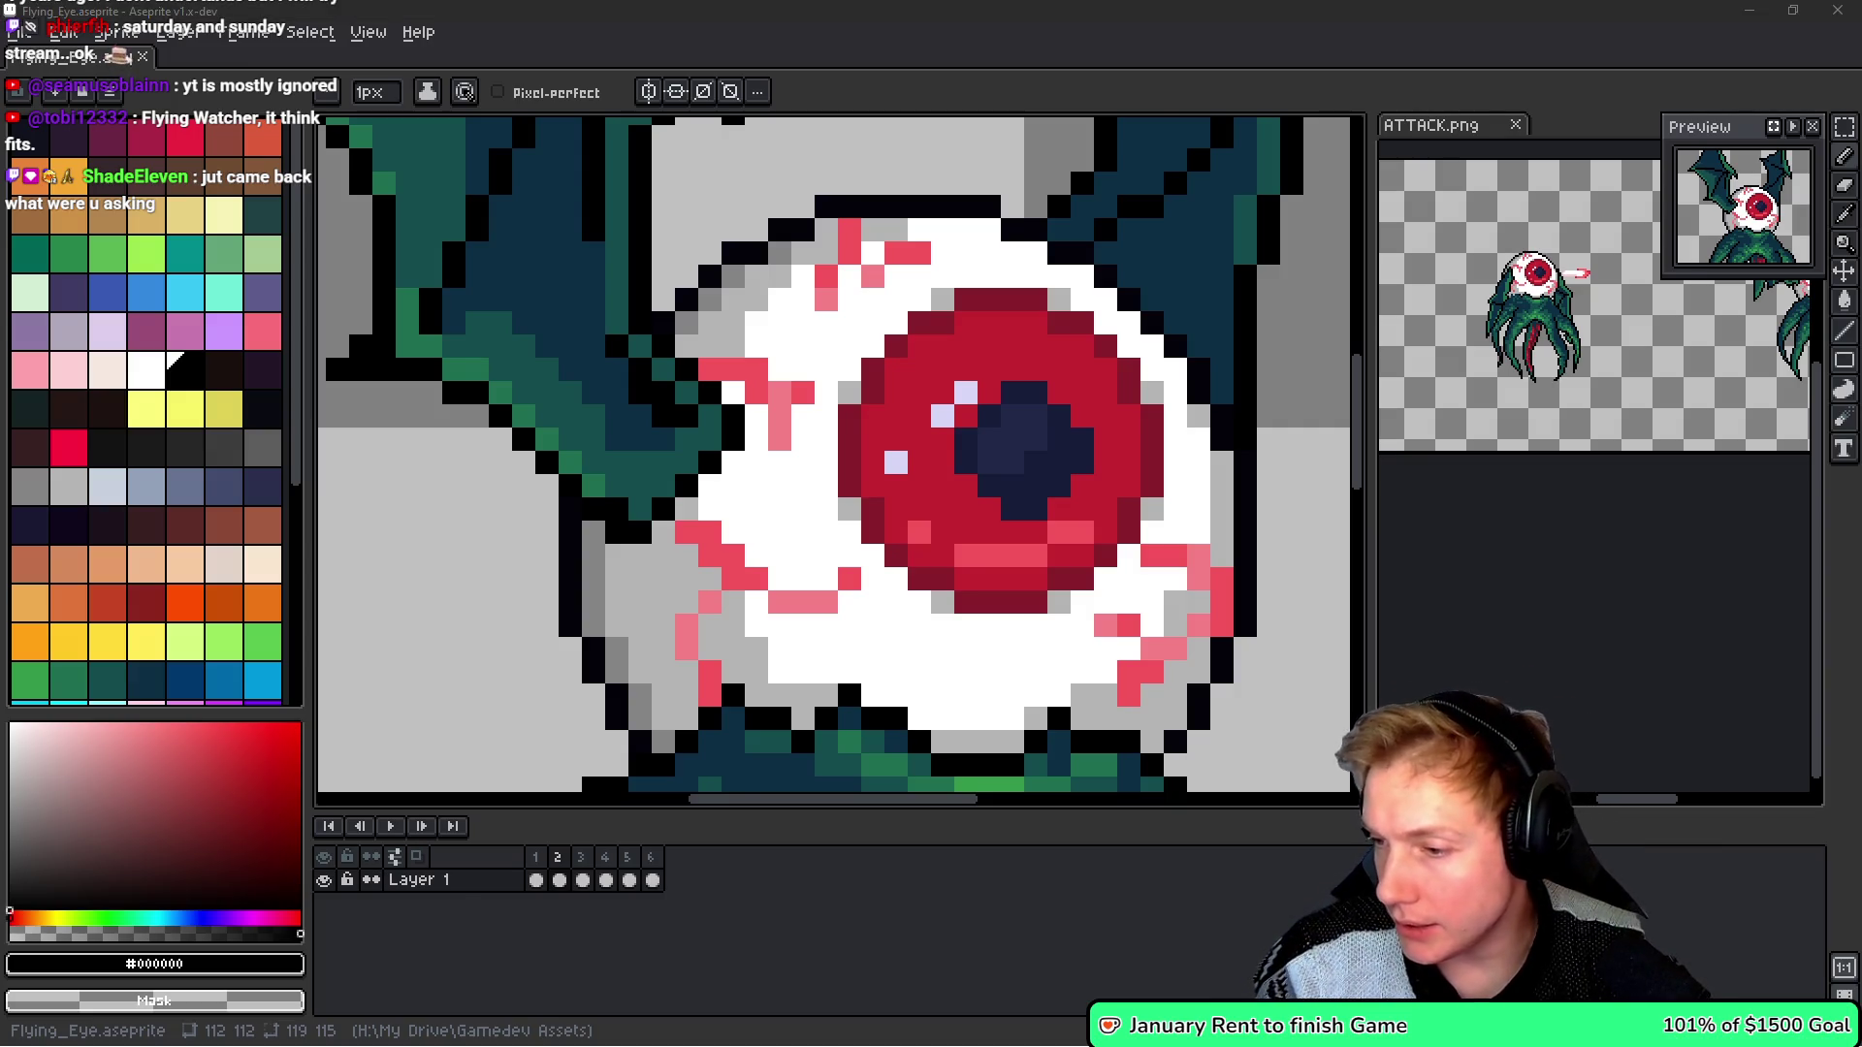
key(alt+Tab)
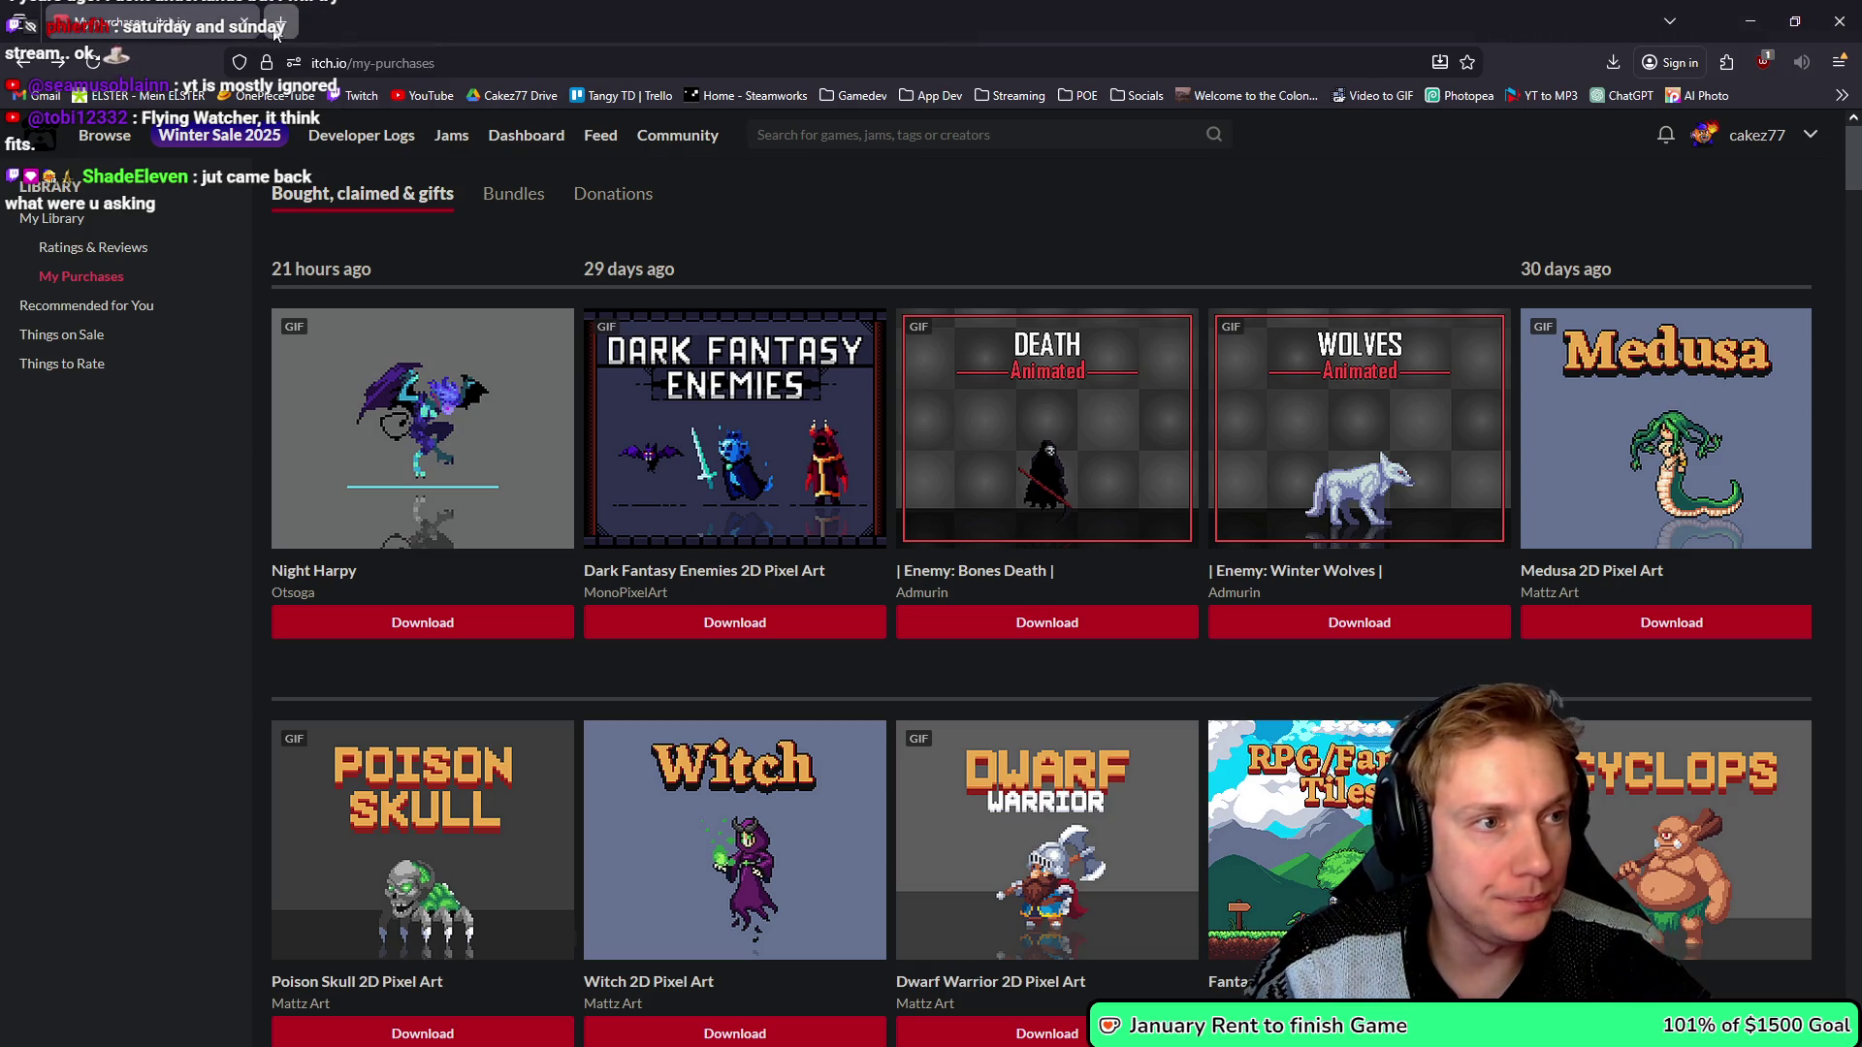
- Google 'terraria eye of cthulhu' in a new tab, then return to itch.io and Aseprite
click(278, 23)
text(te)
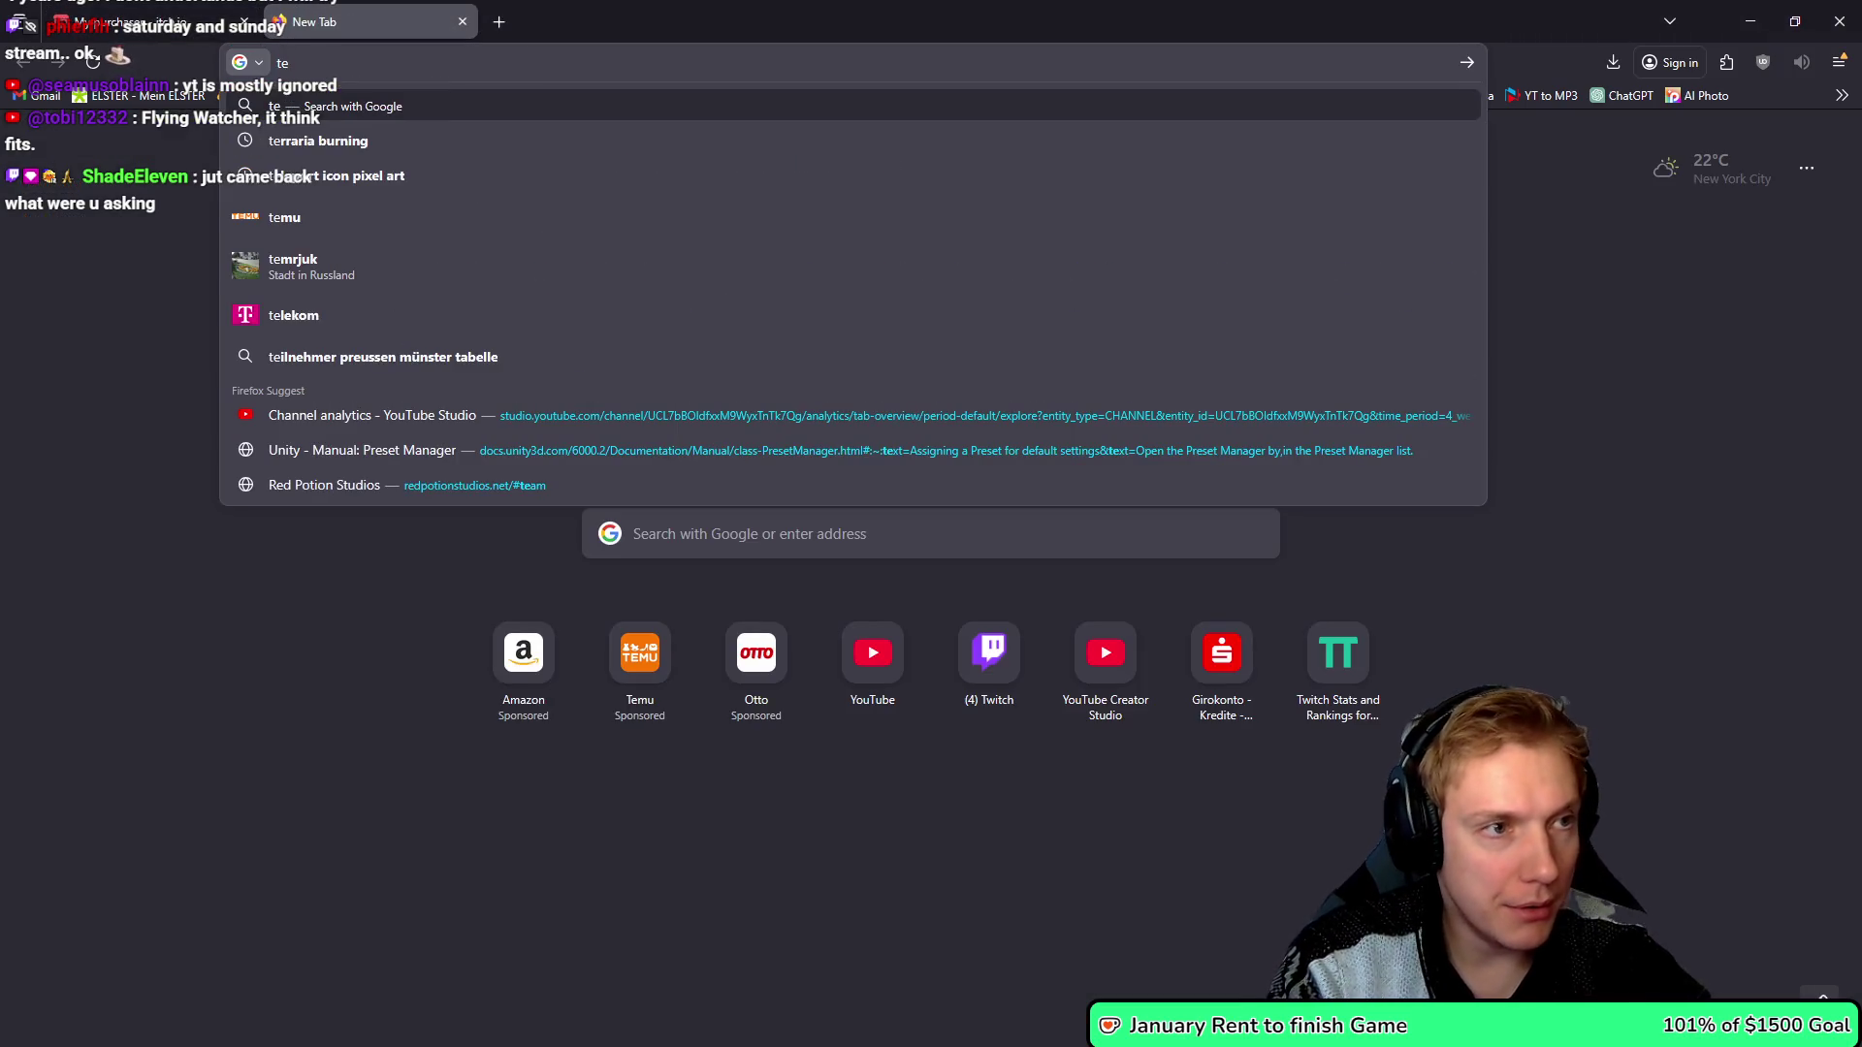
text(rraria eye)
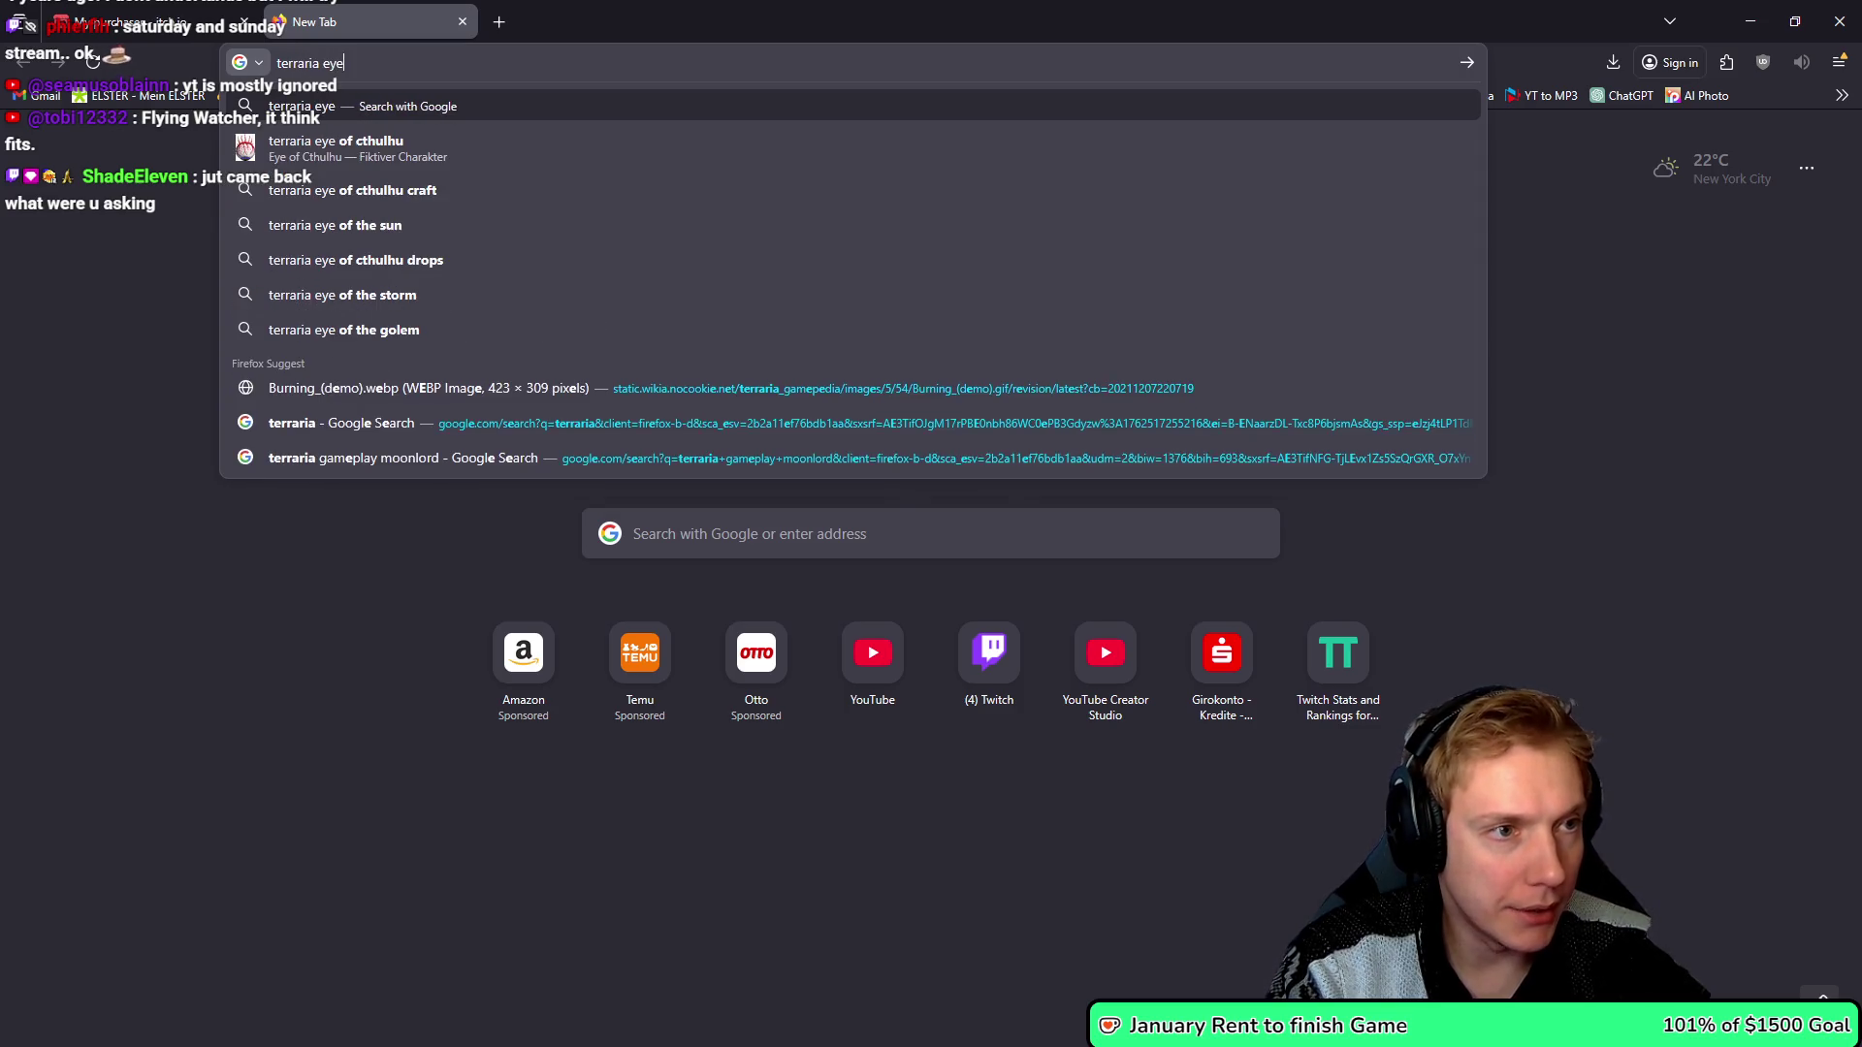
key(Down)
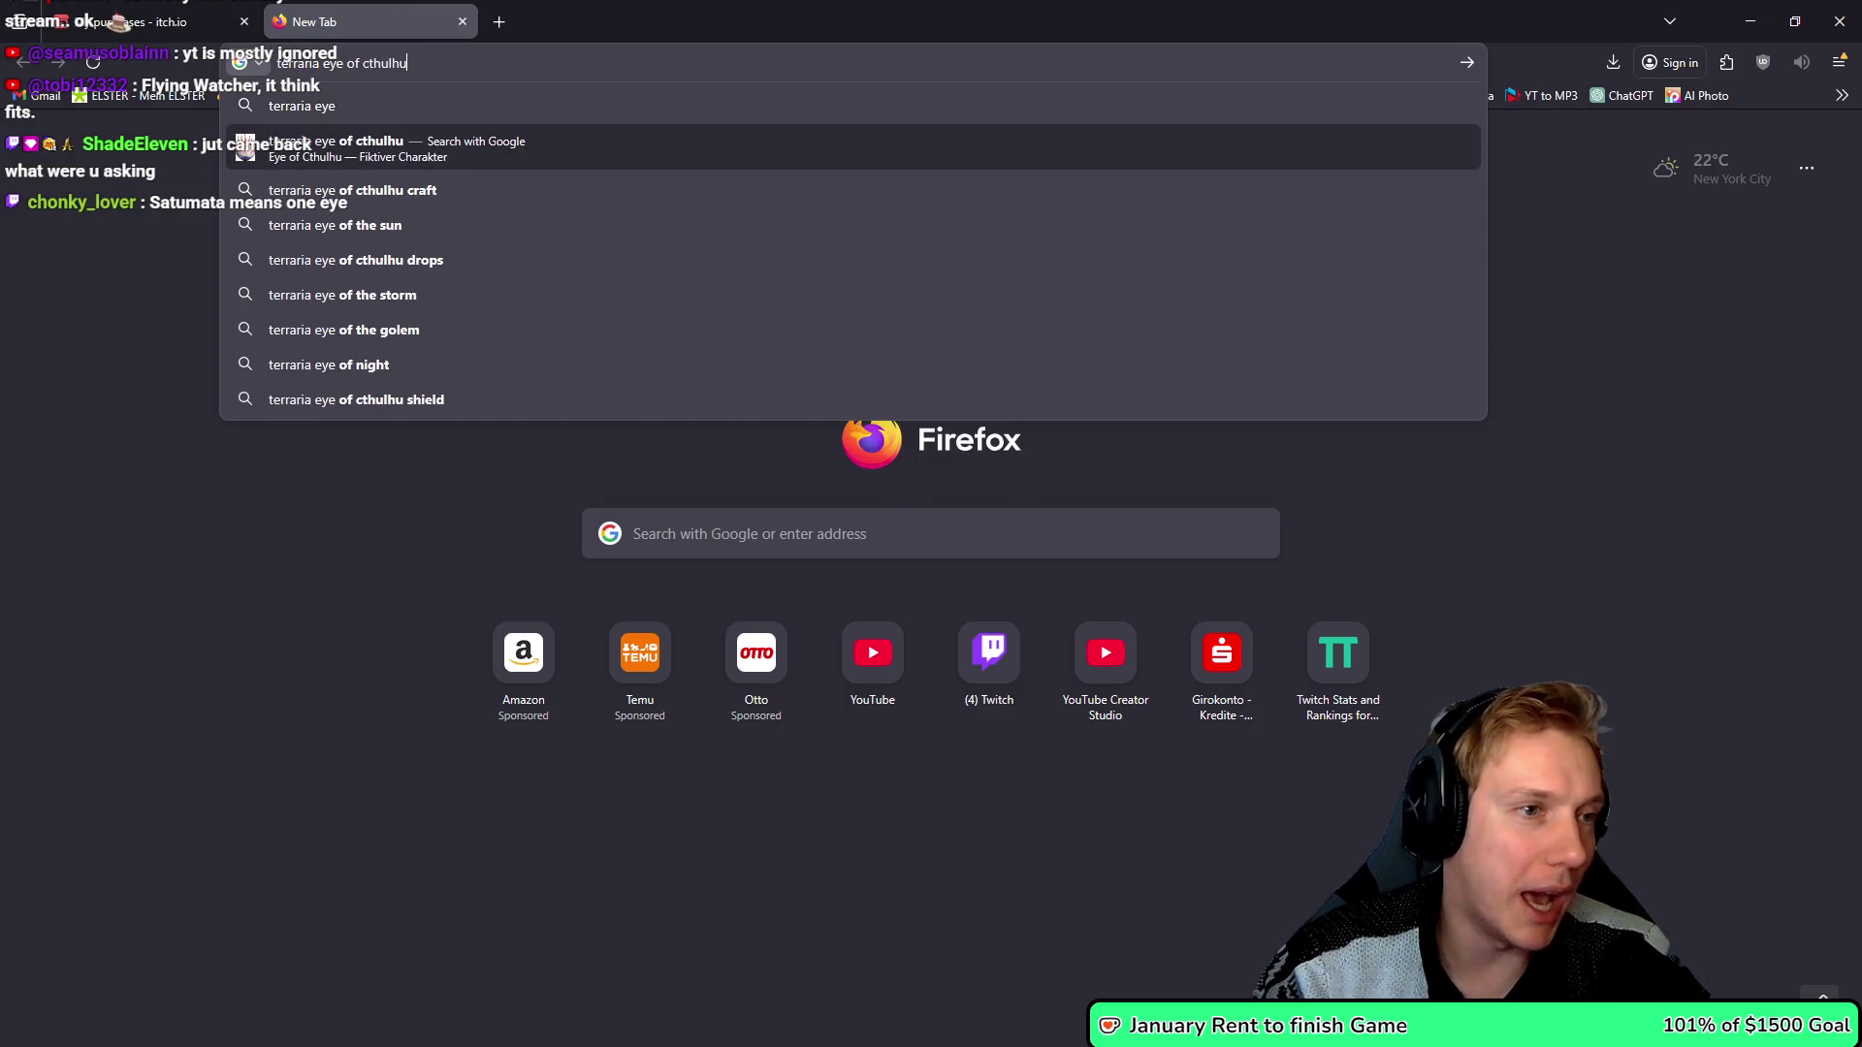
key(Return)
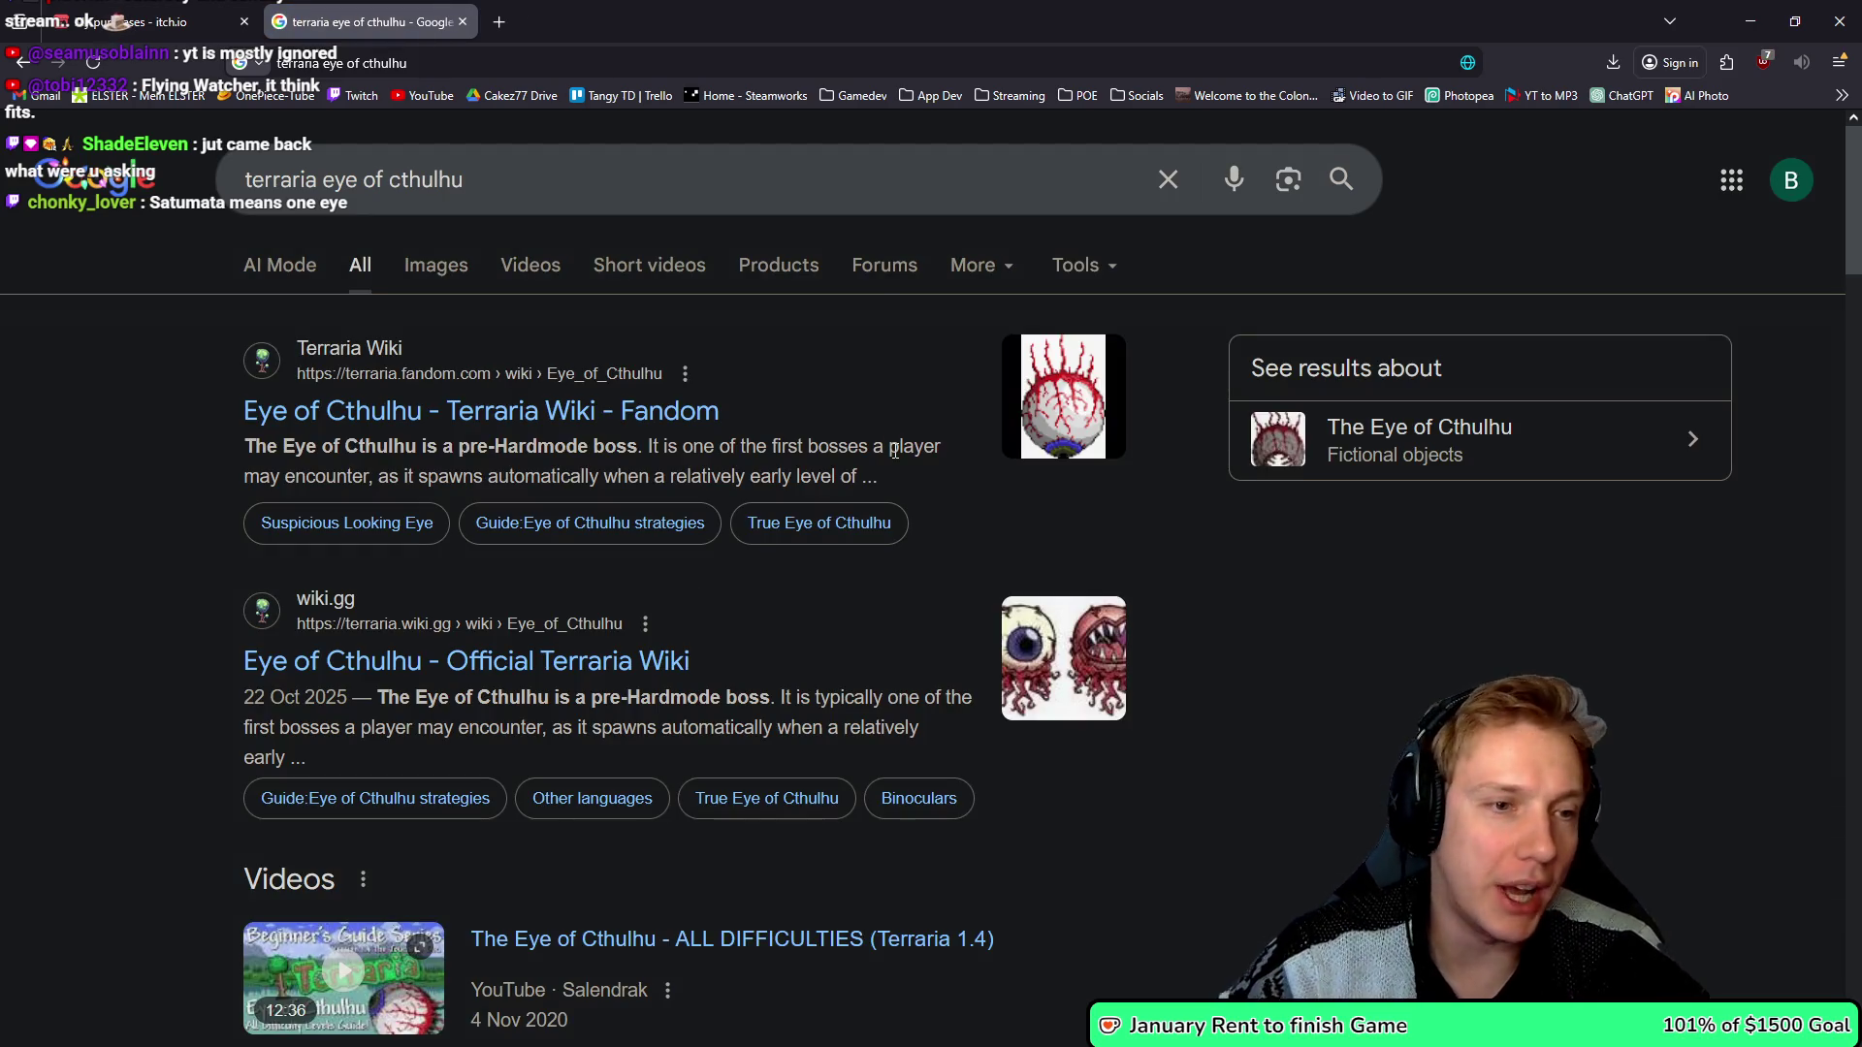
click(189, 11)
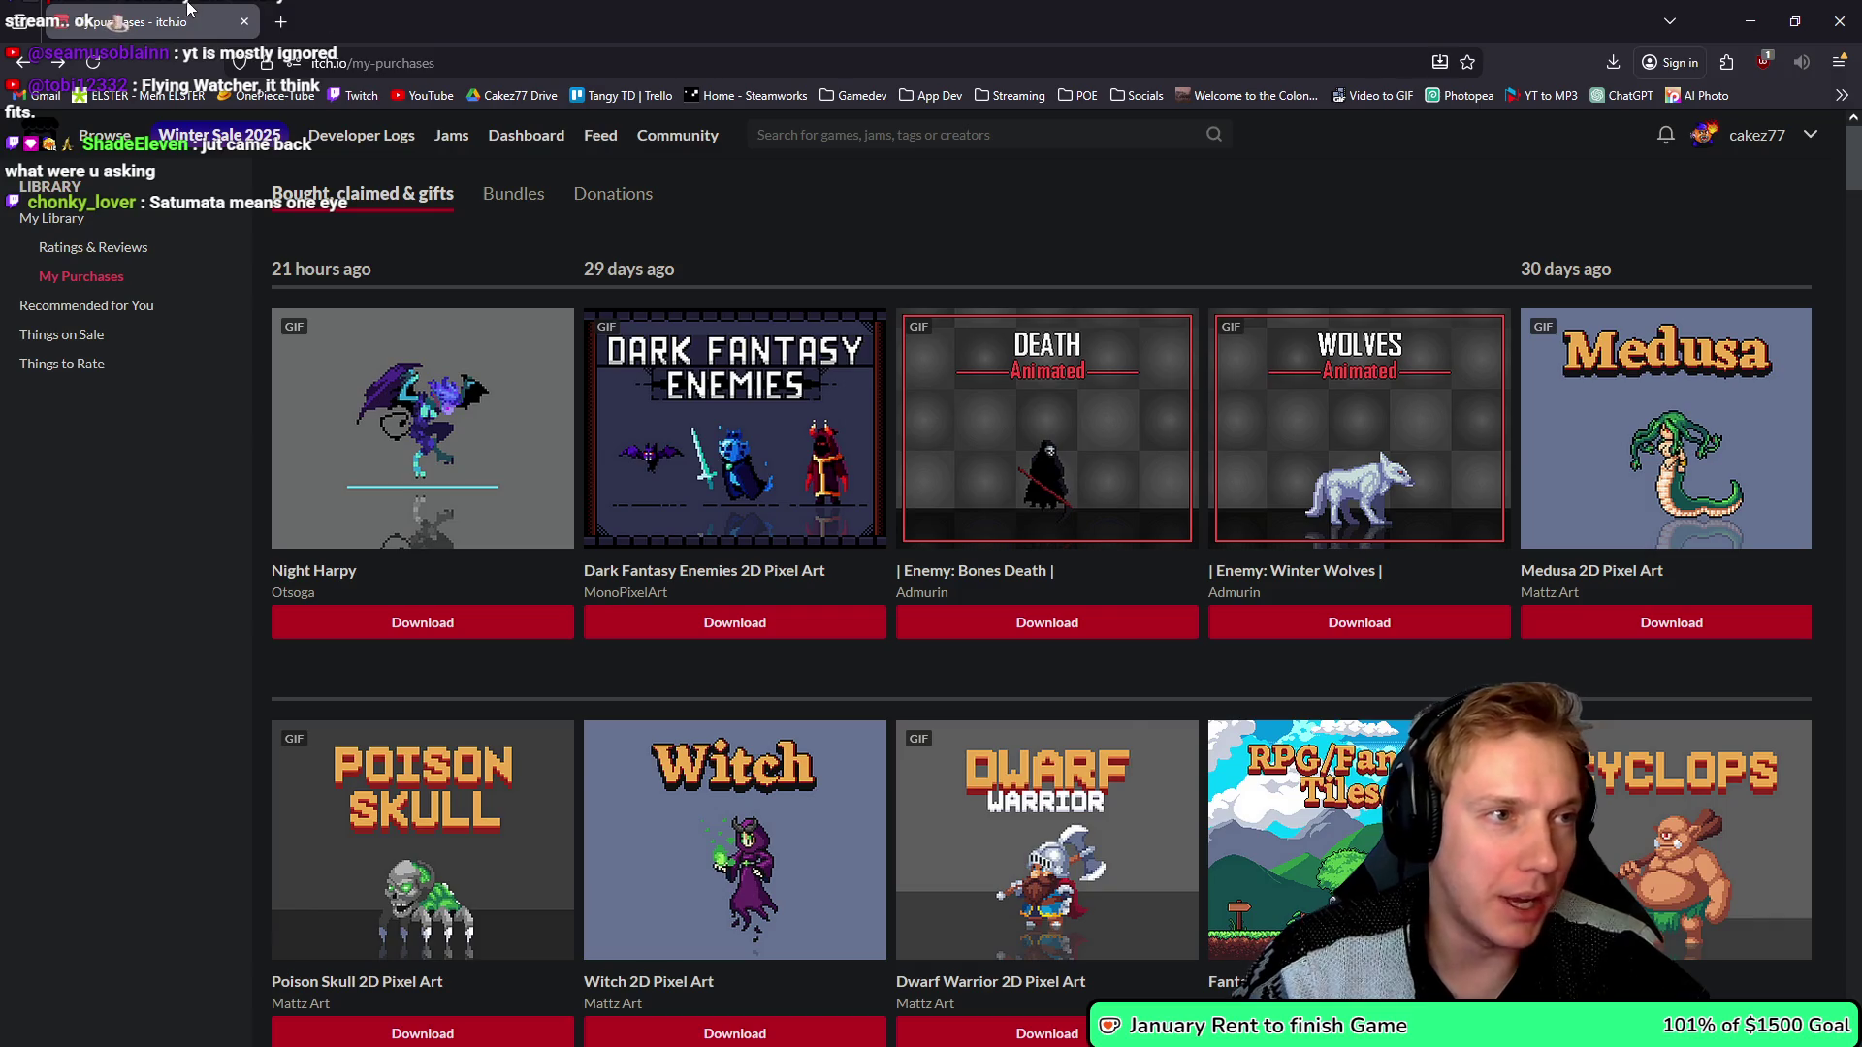
key(alt+Tab)
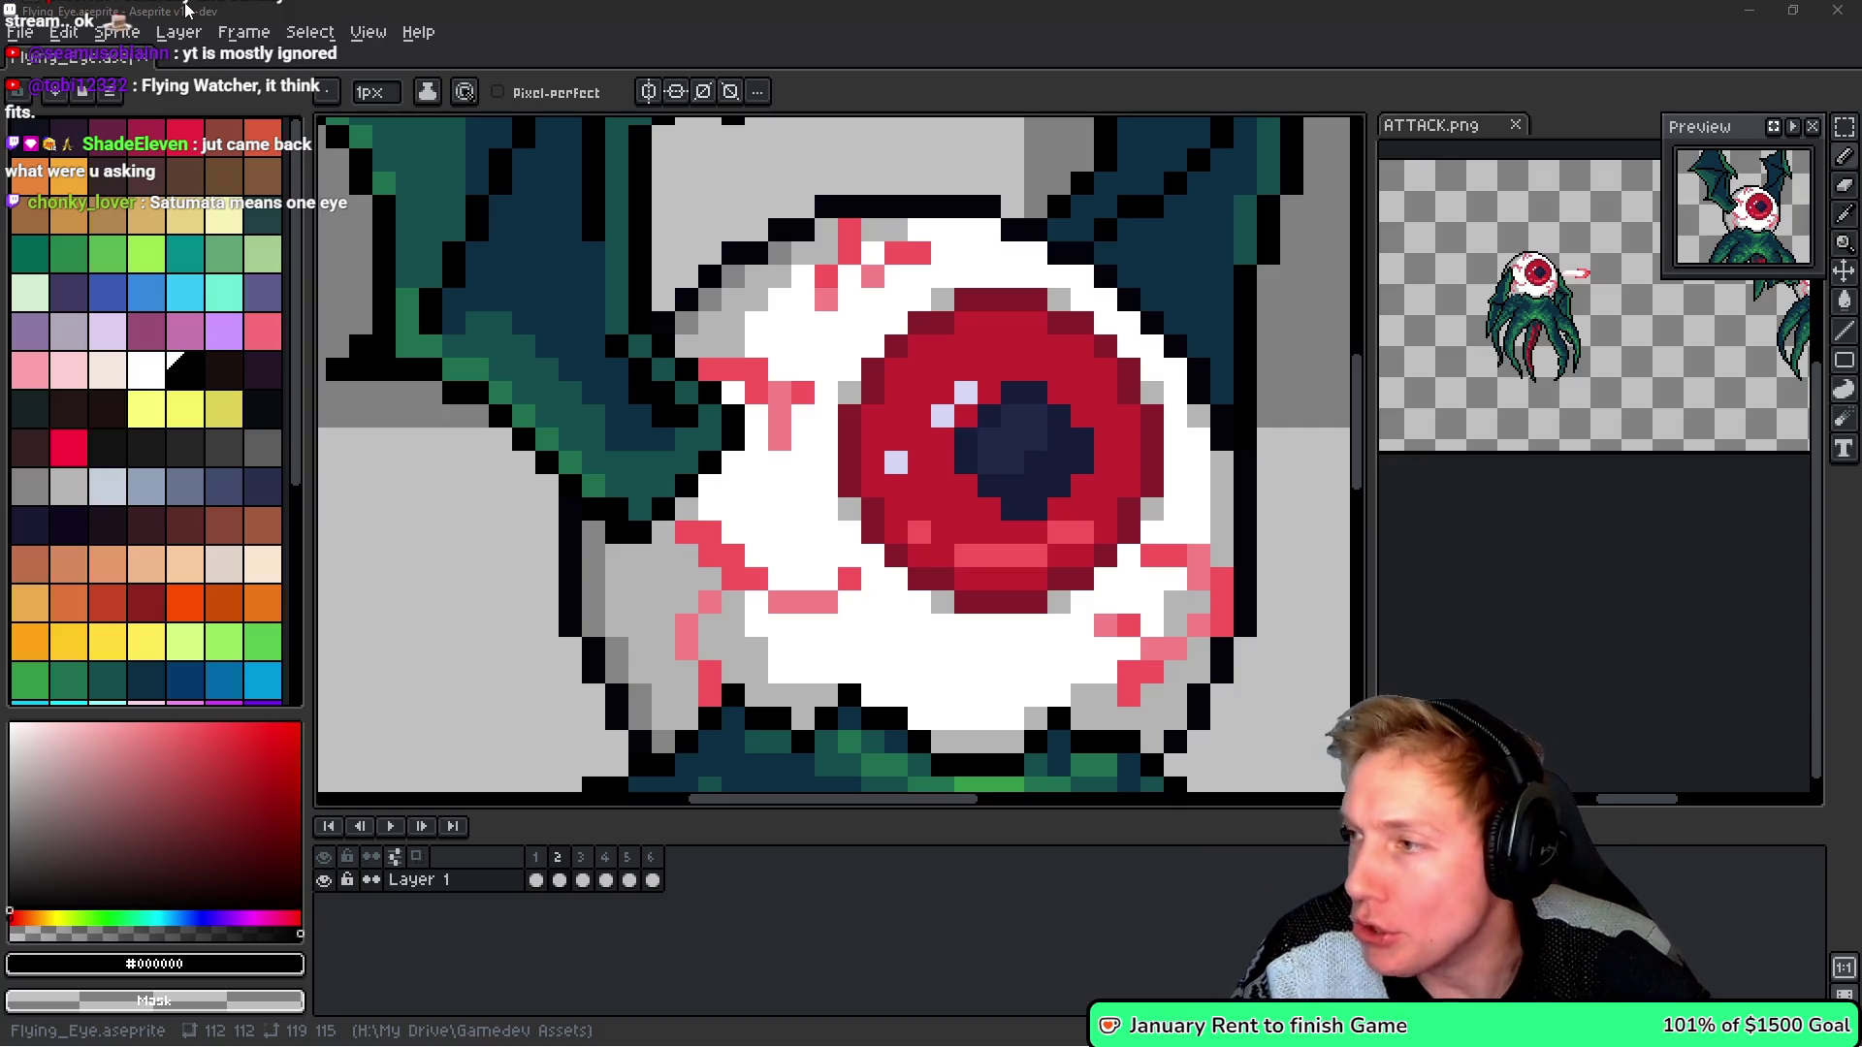
- In game.h, complete the new line below ENEMY_FROST_GUARDIAN as ENEMY_OF_DOOM,
key(alt+Tab)
text(OF_DOOM,)
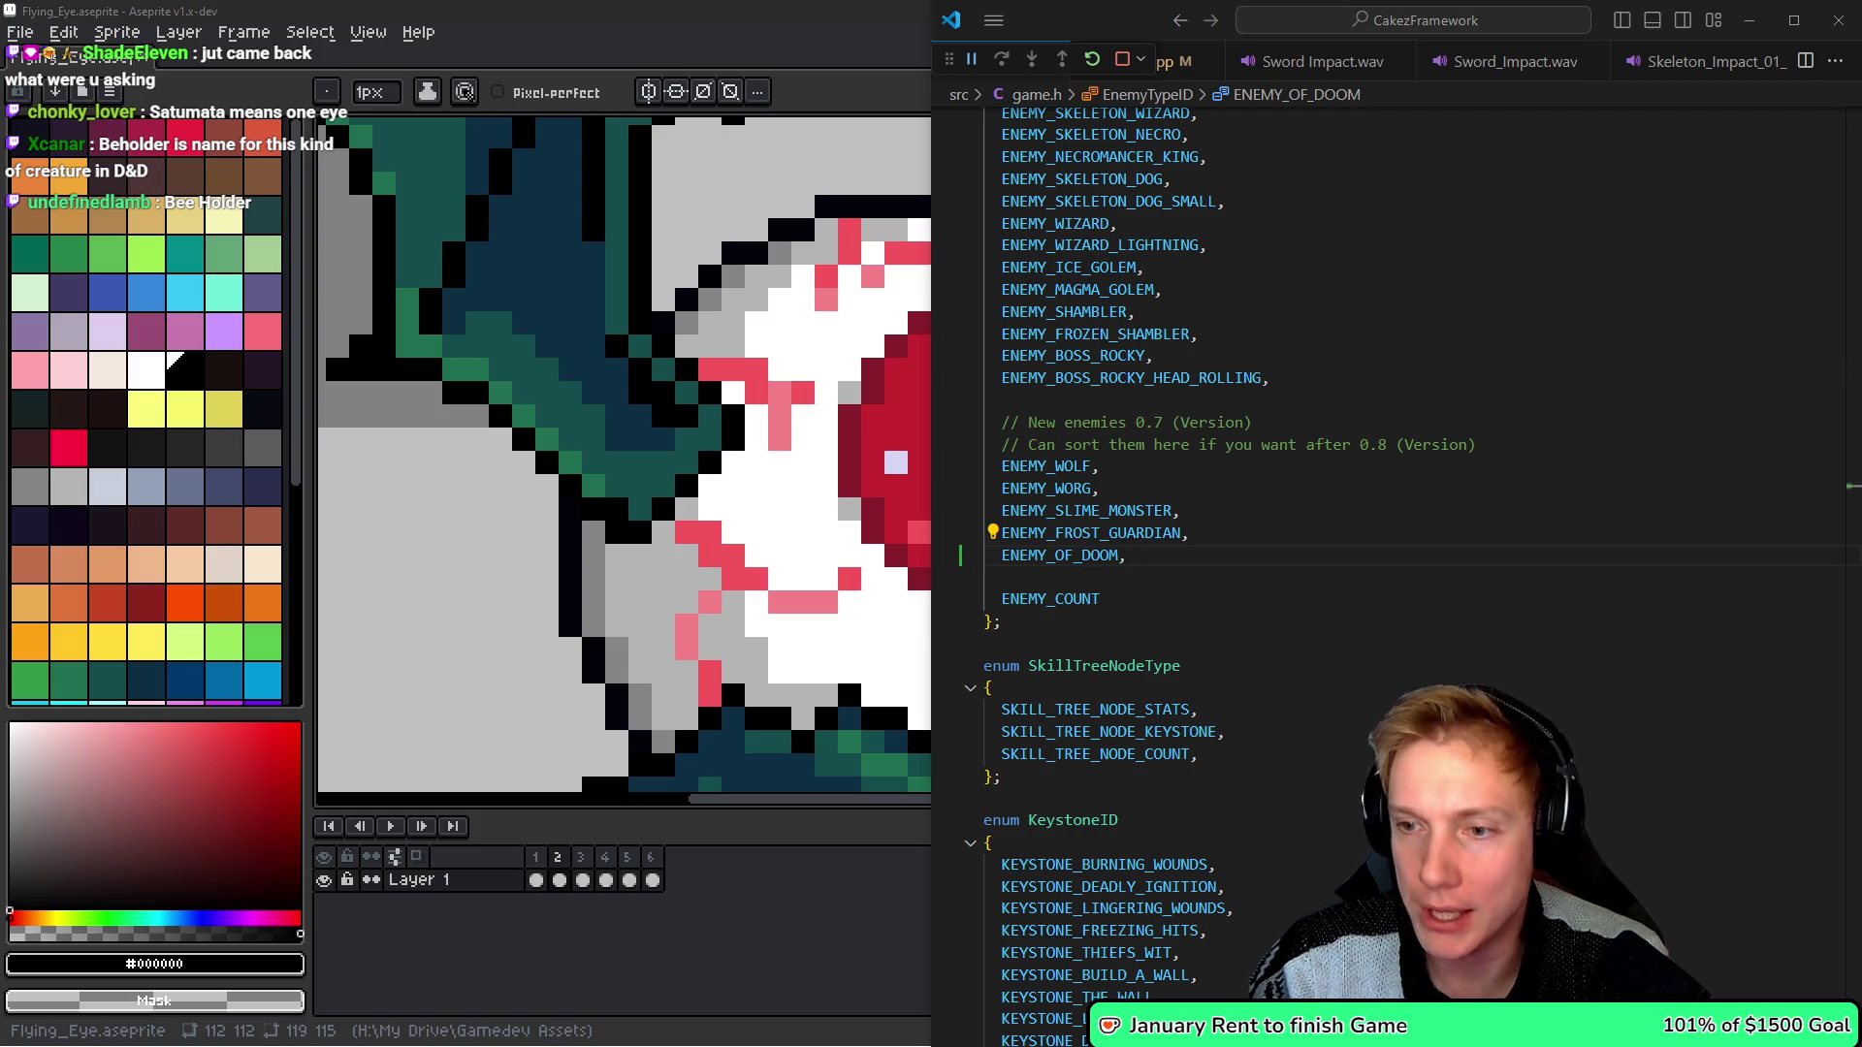
key(alt+Tab)
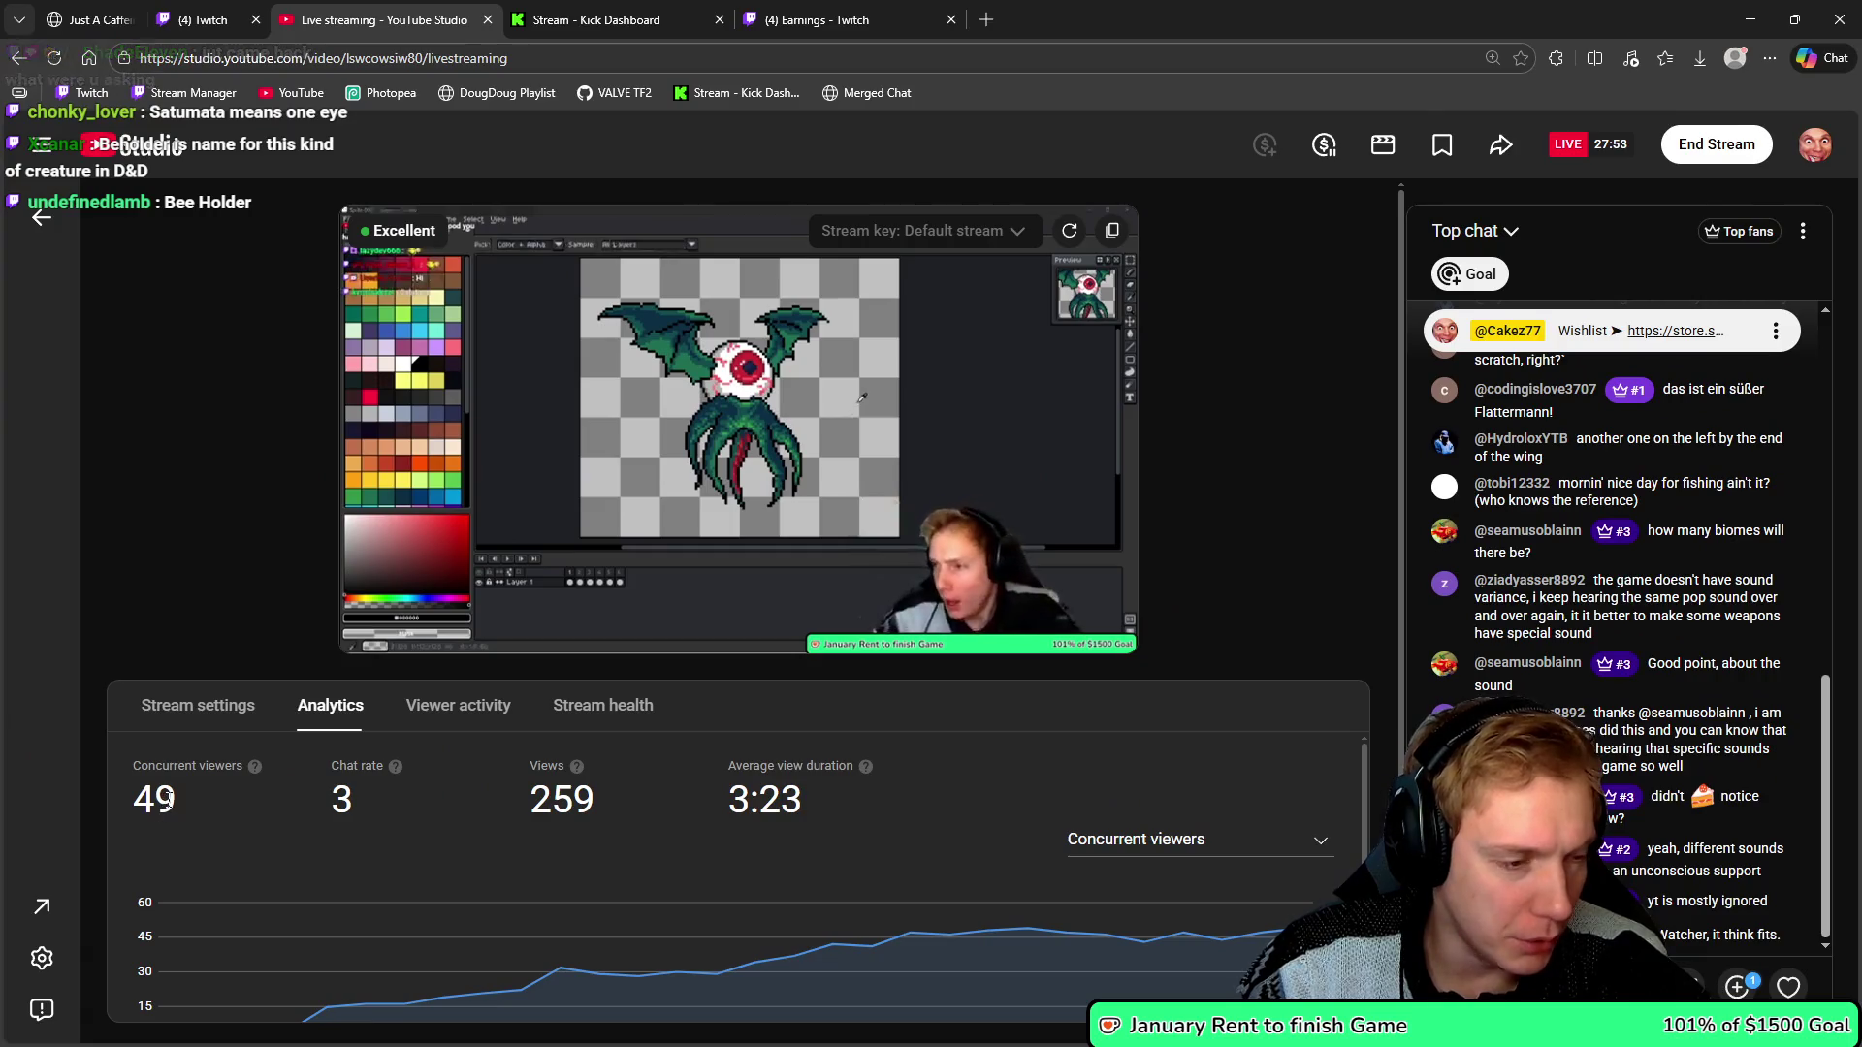
double_click(155, 800)
drag(155, 805, 274, 797)
click(275, 798)
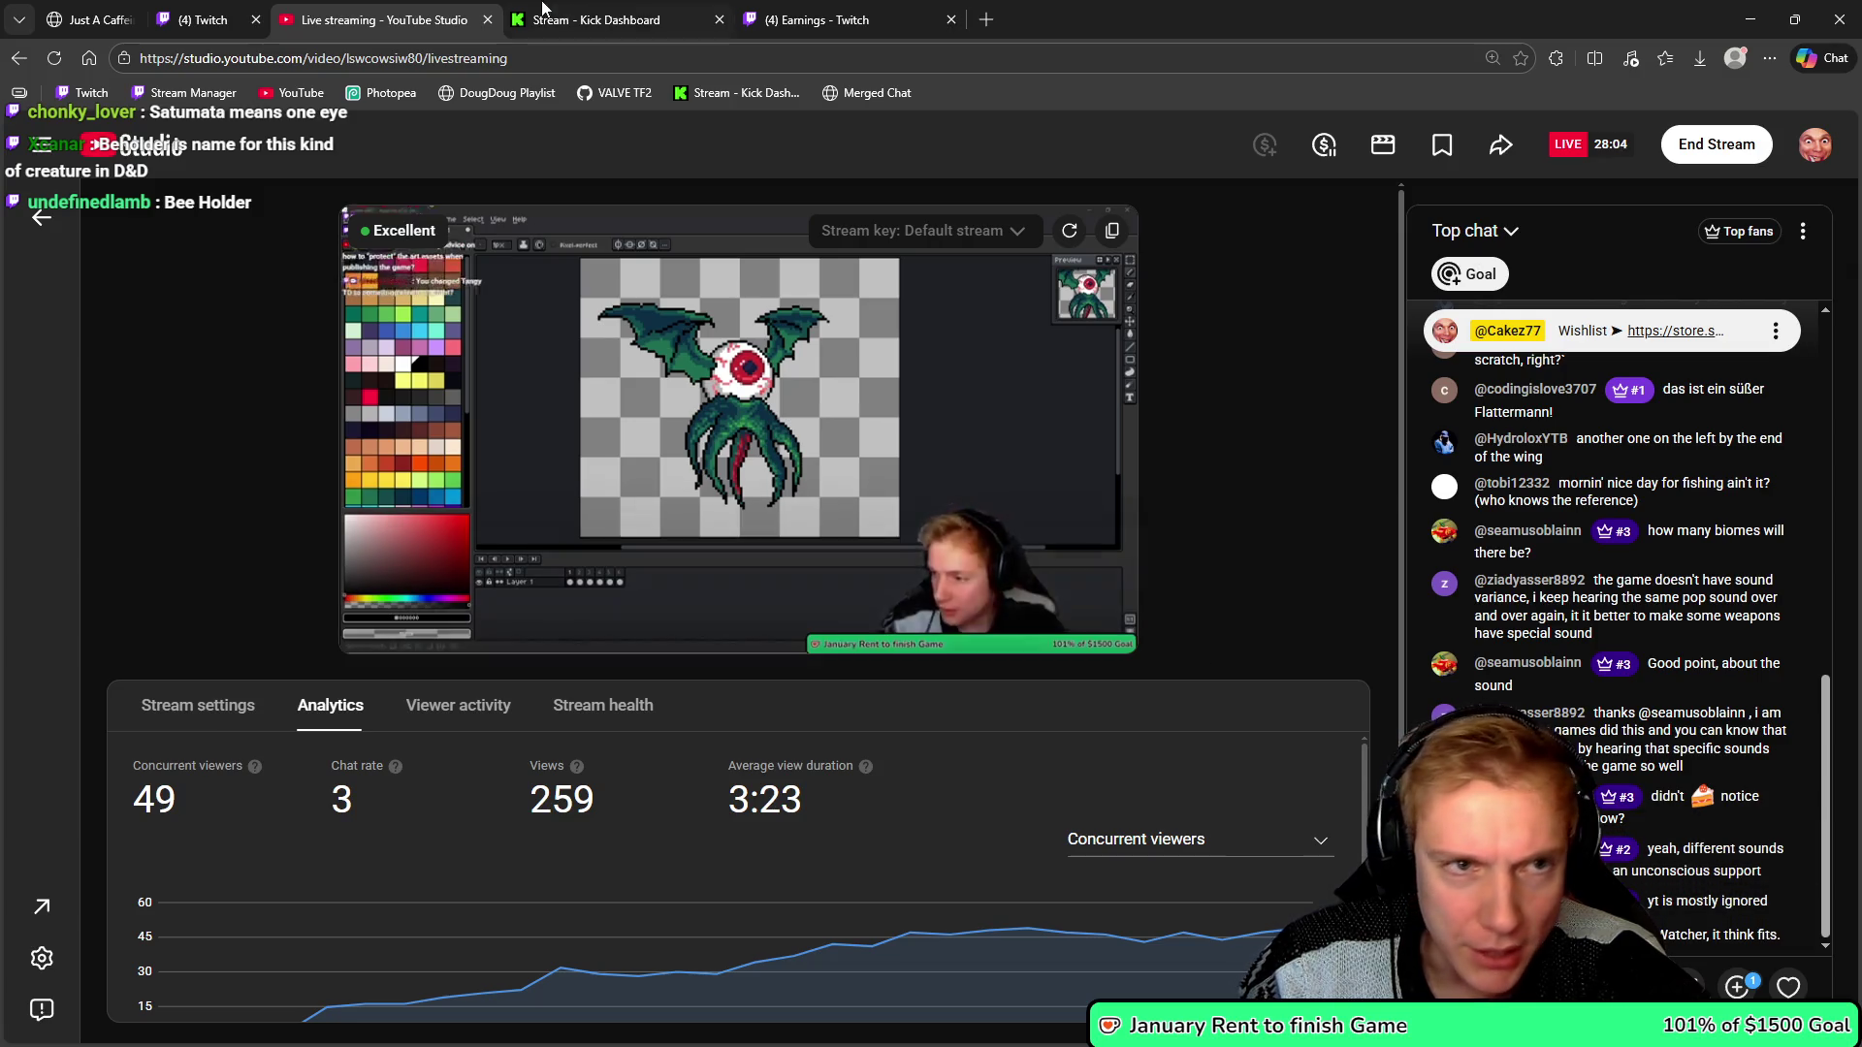
click(208, 17)
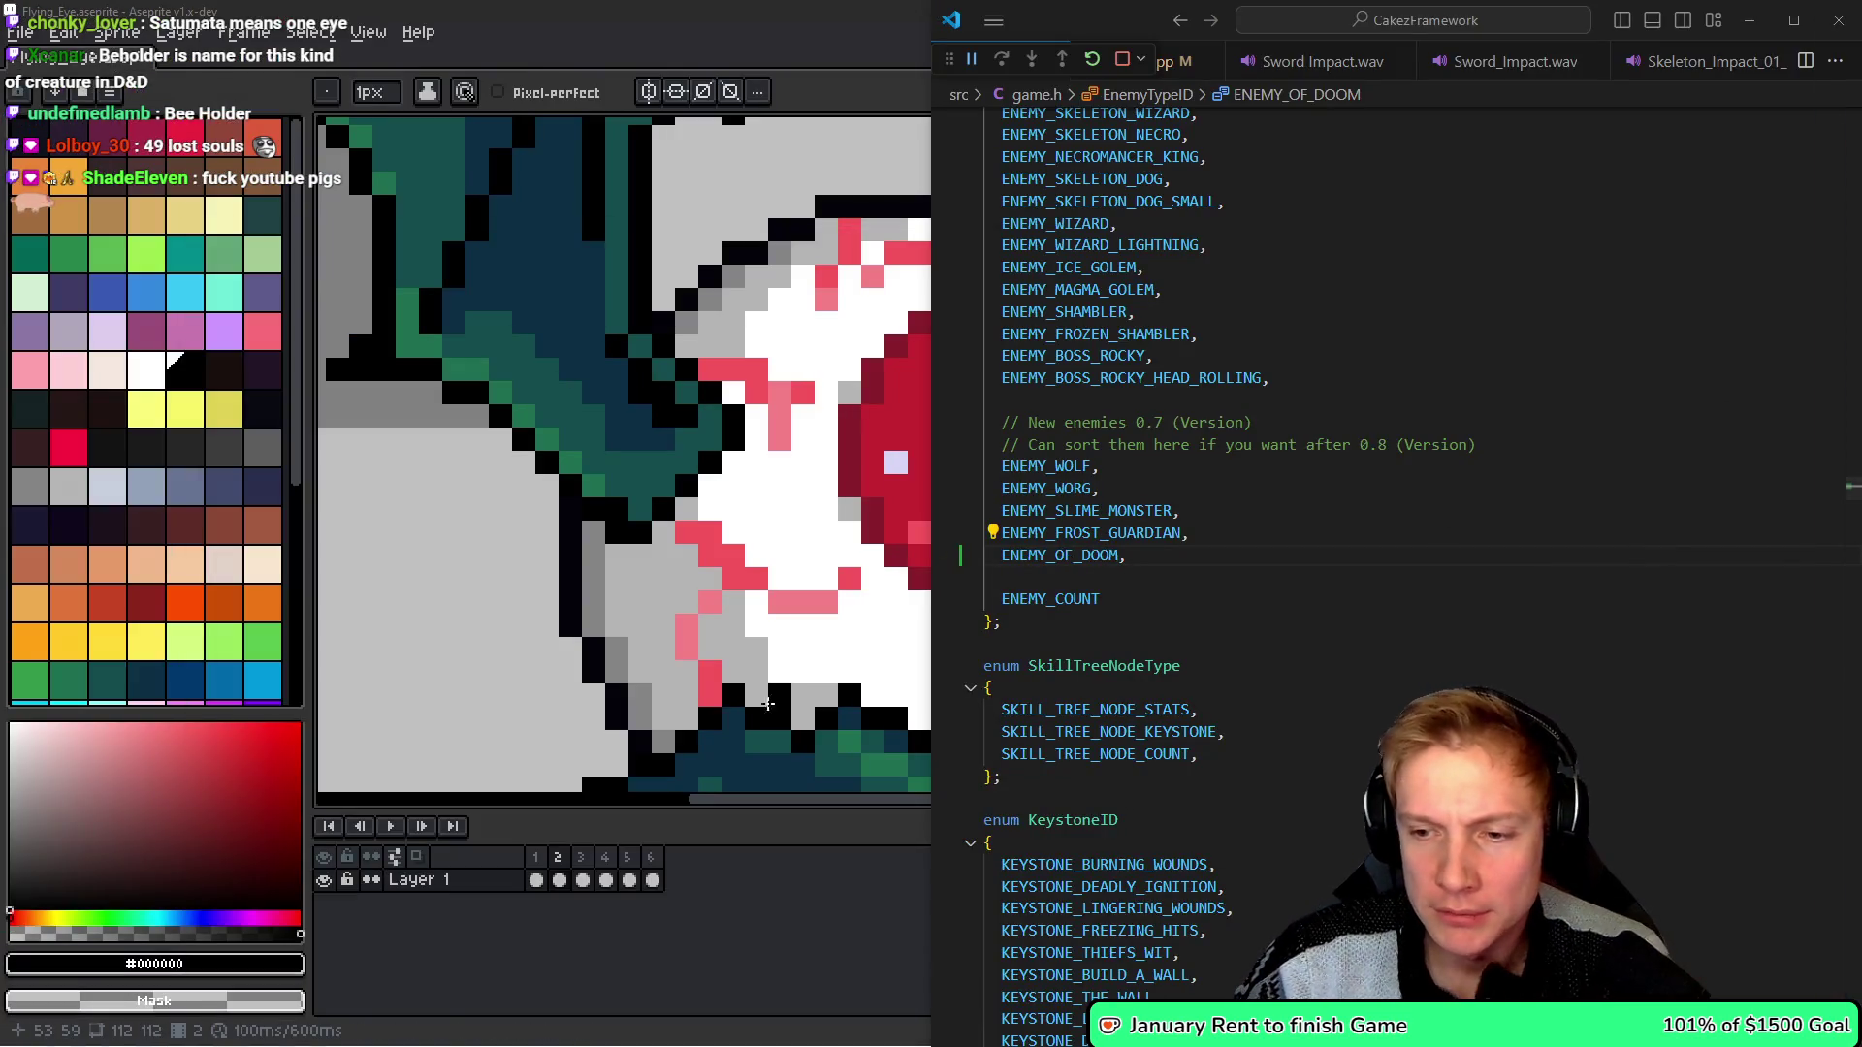
- Put the caret after ENEMY_OF_DOOM in game.h, then switch to the browser
click(1145, 556)
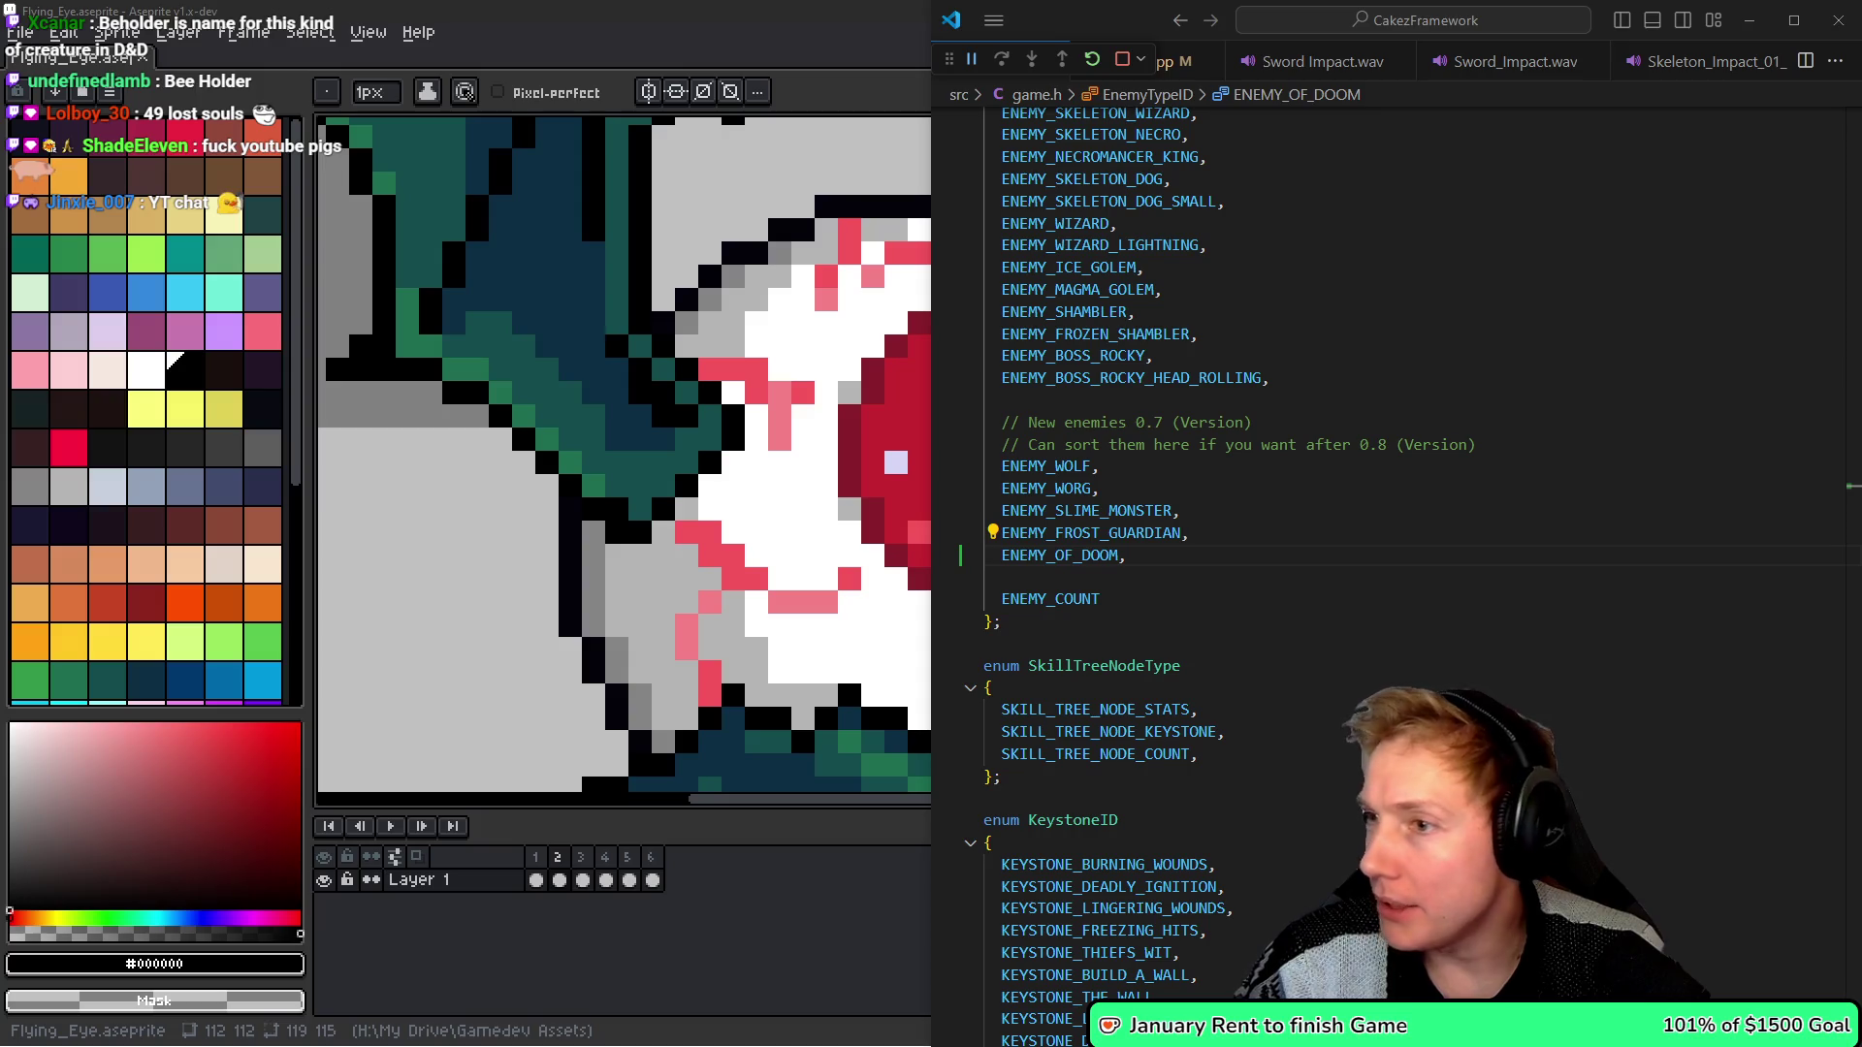
key(alt+Tab)
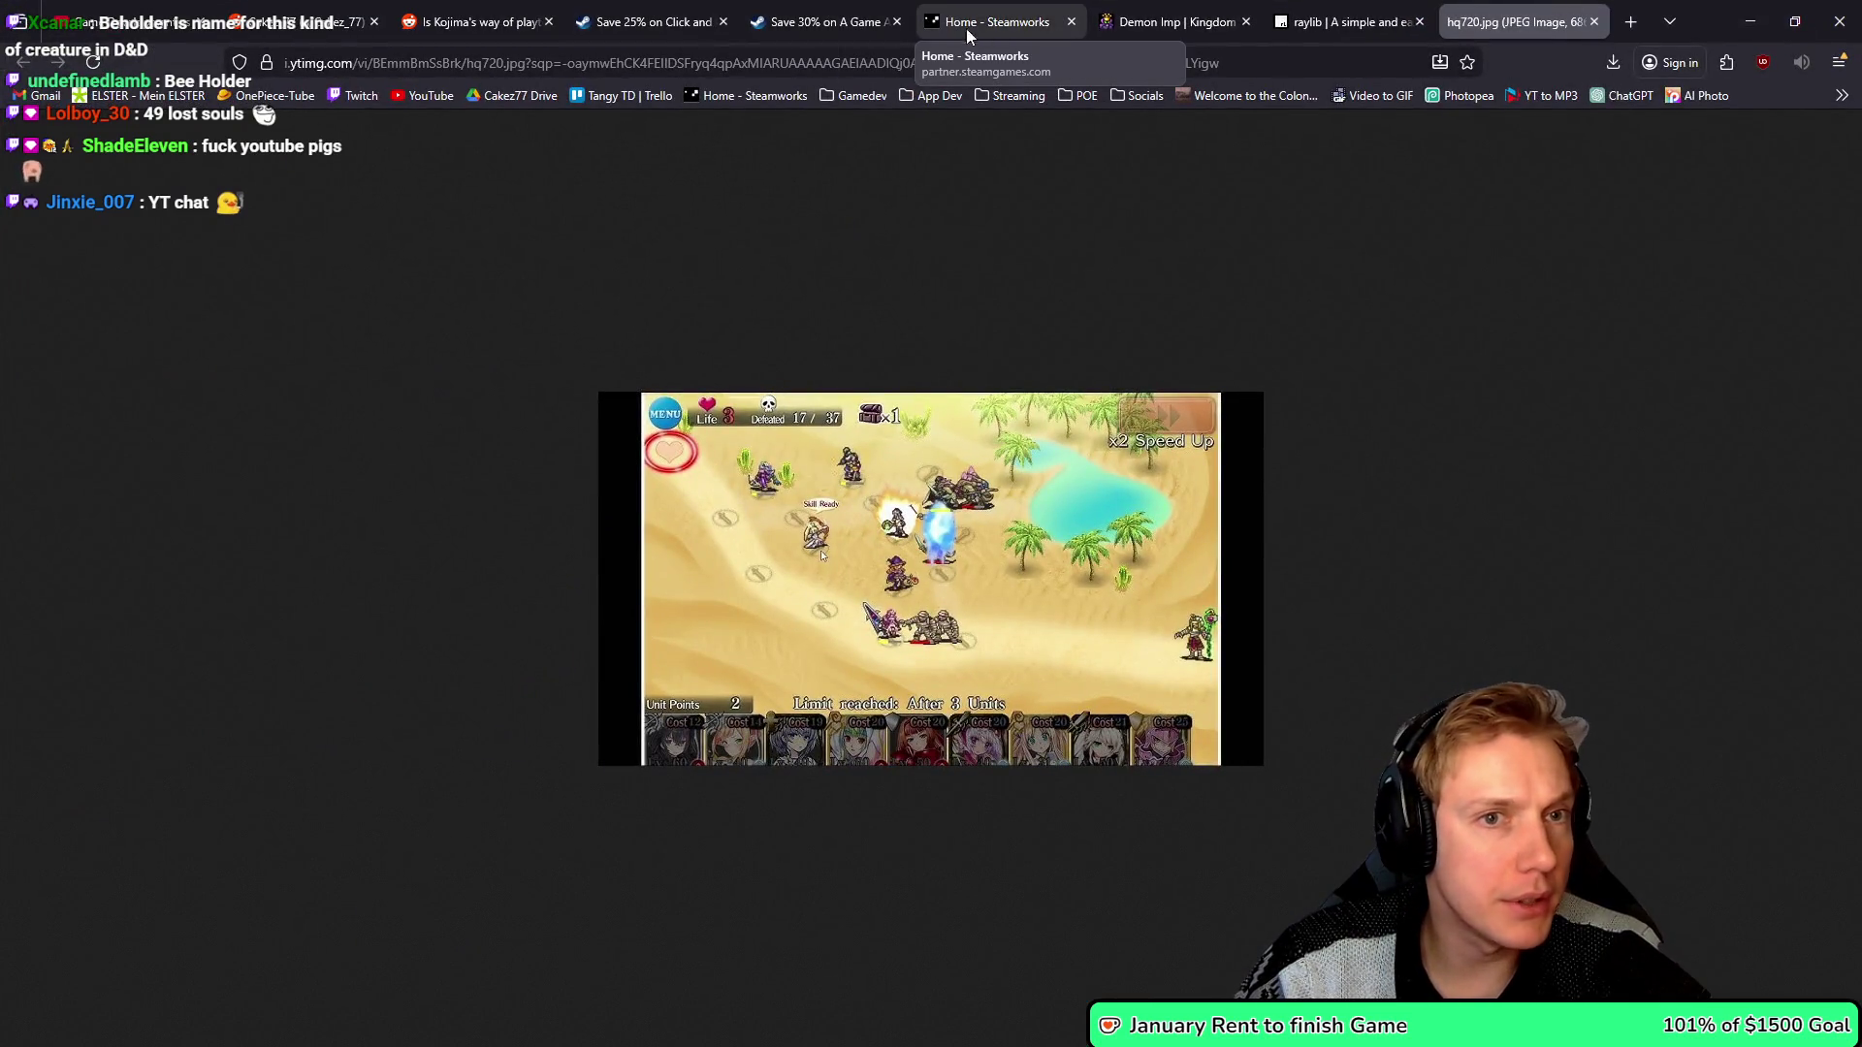
- Check Tangy TD's wishlist stats in Steamworks, then close the page and hide the browser
click(975, 12)
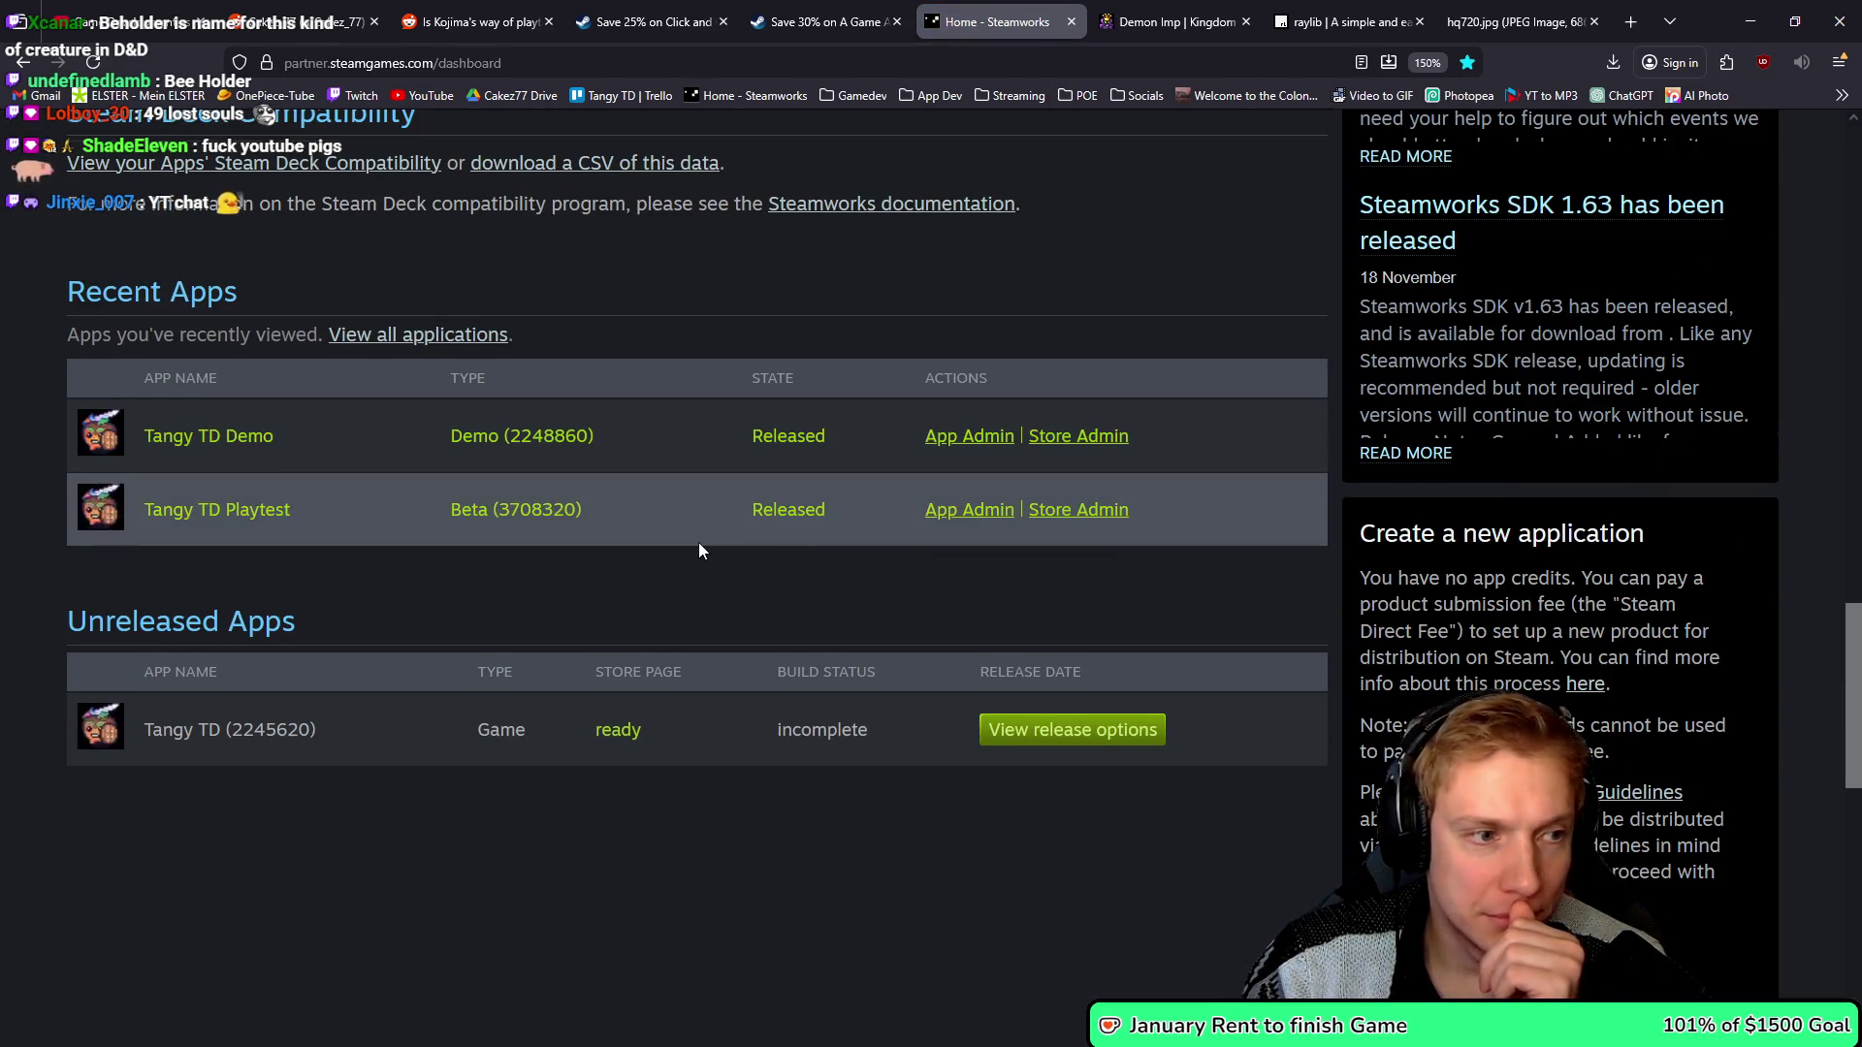
scroll(640, 657, up, 15)
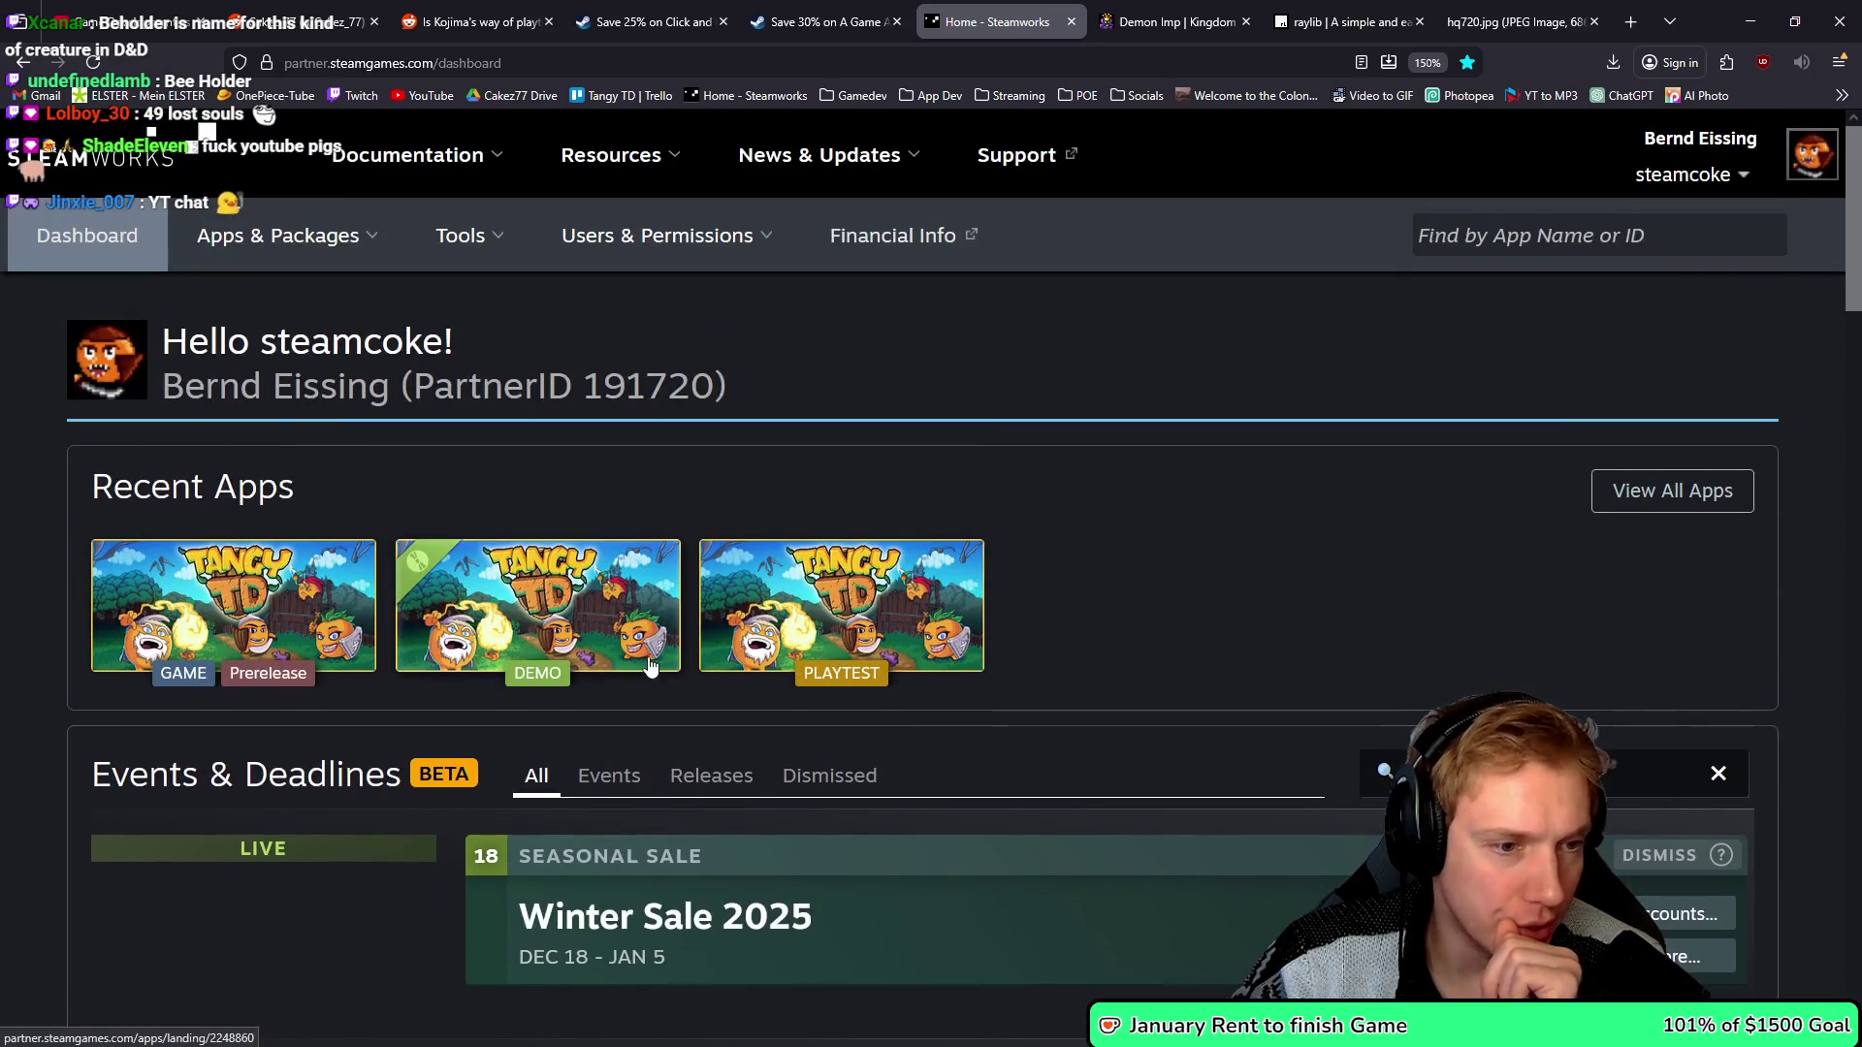
click(259, 597)
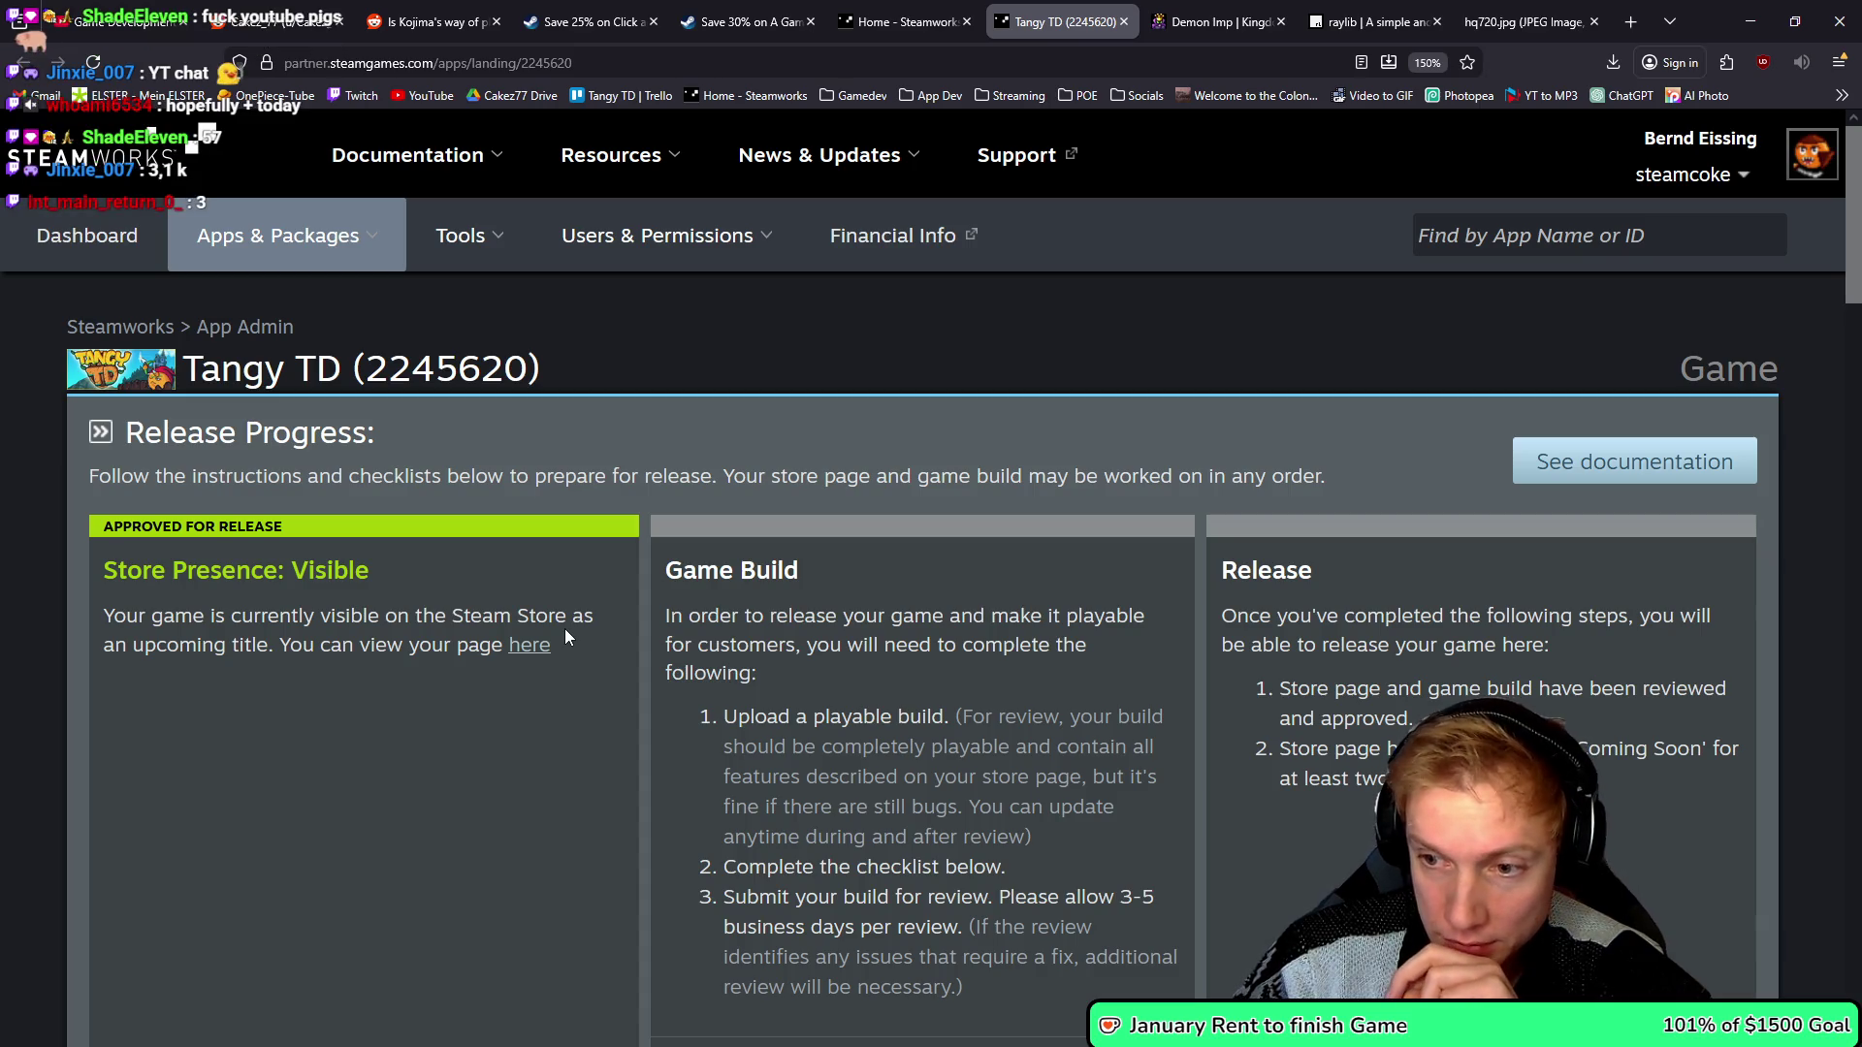
key(alt+Left)
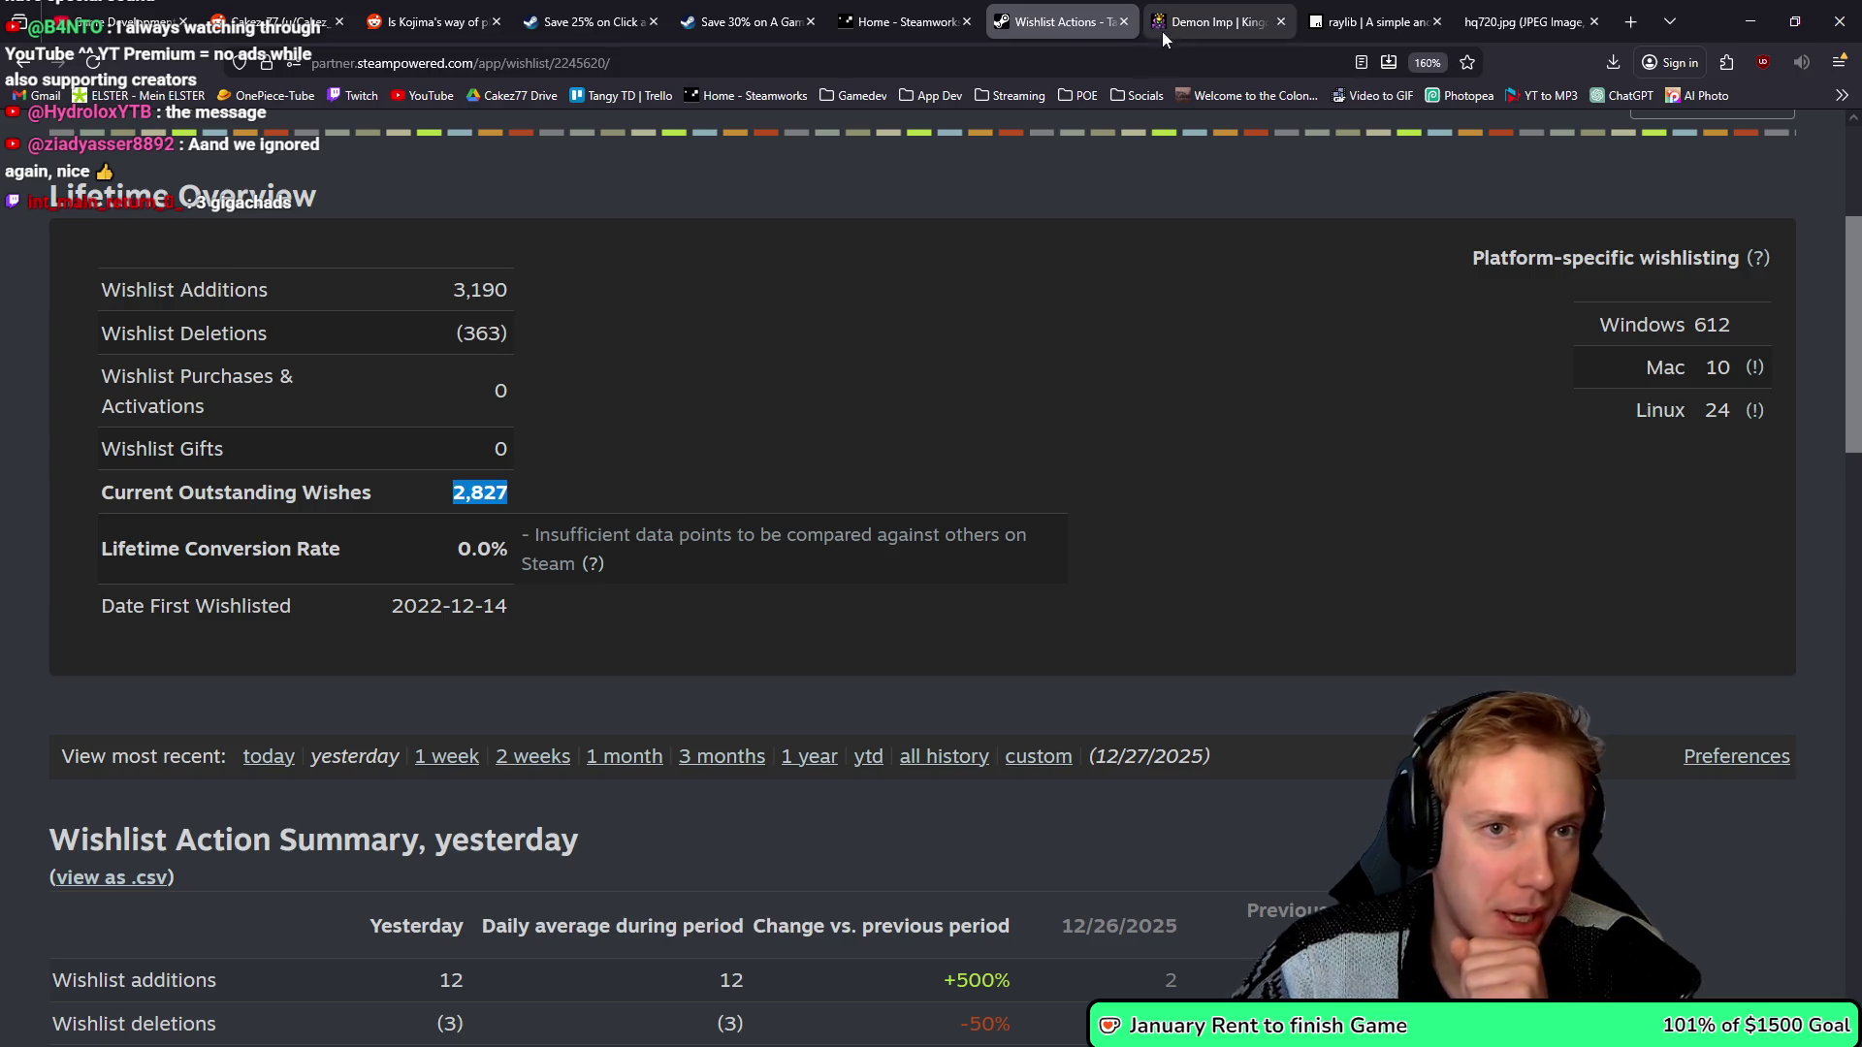
click(1124, 21)
click(1751, 20)
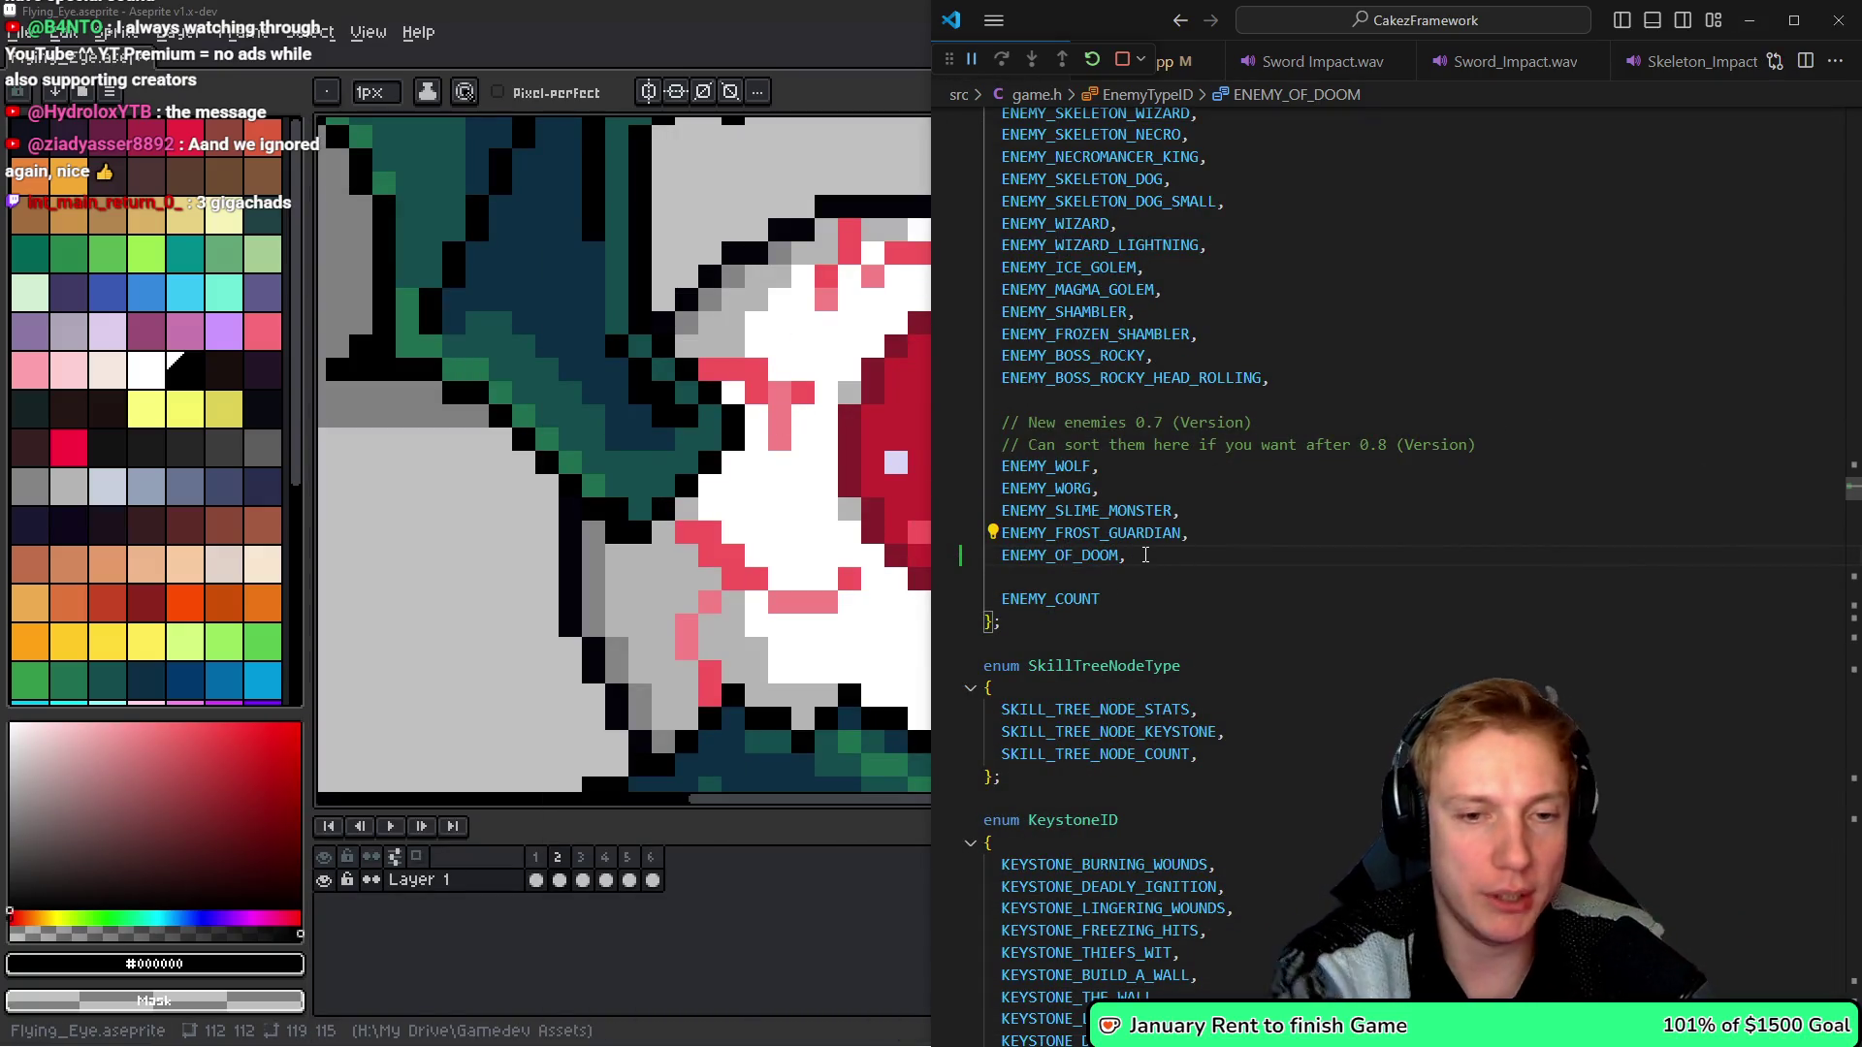
click(1146, 554)
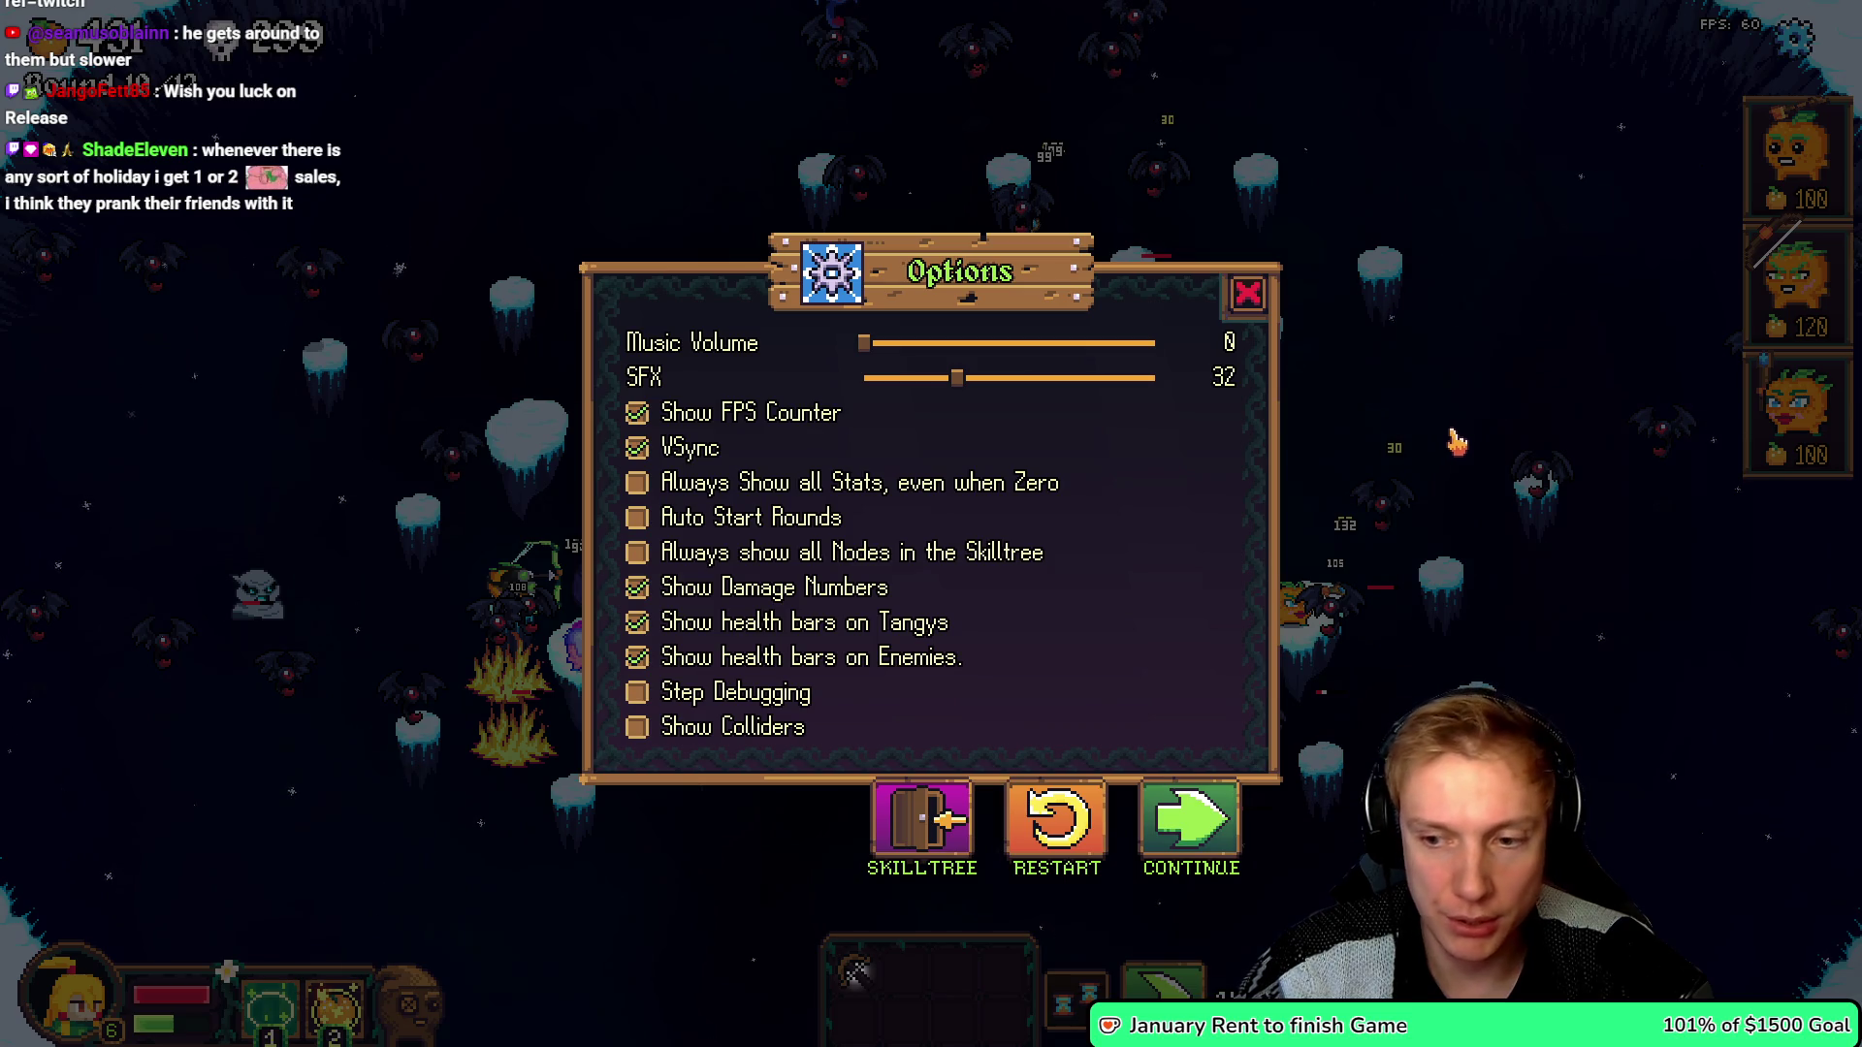
- Resume Tangy TD, play the bat round, pause again, and return to game.h
key(Escape)
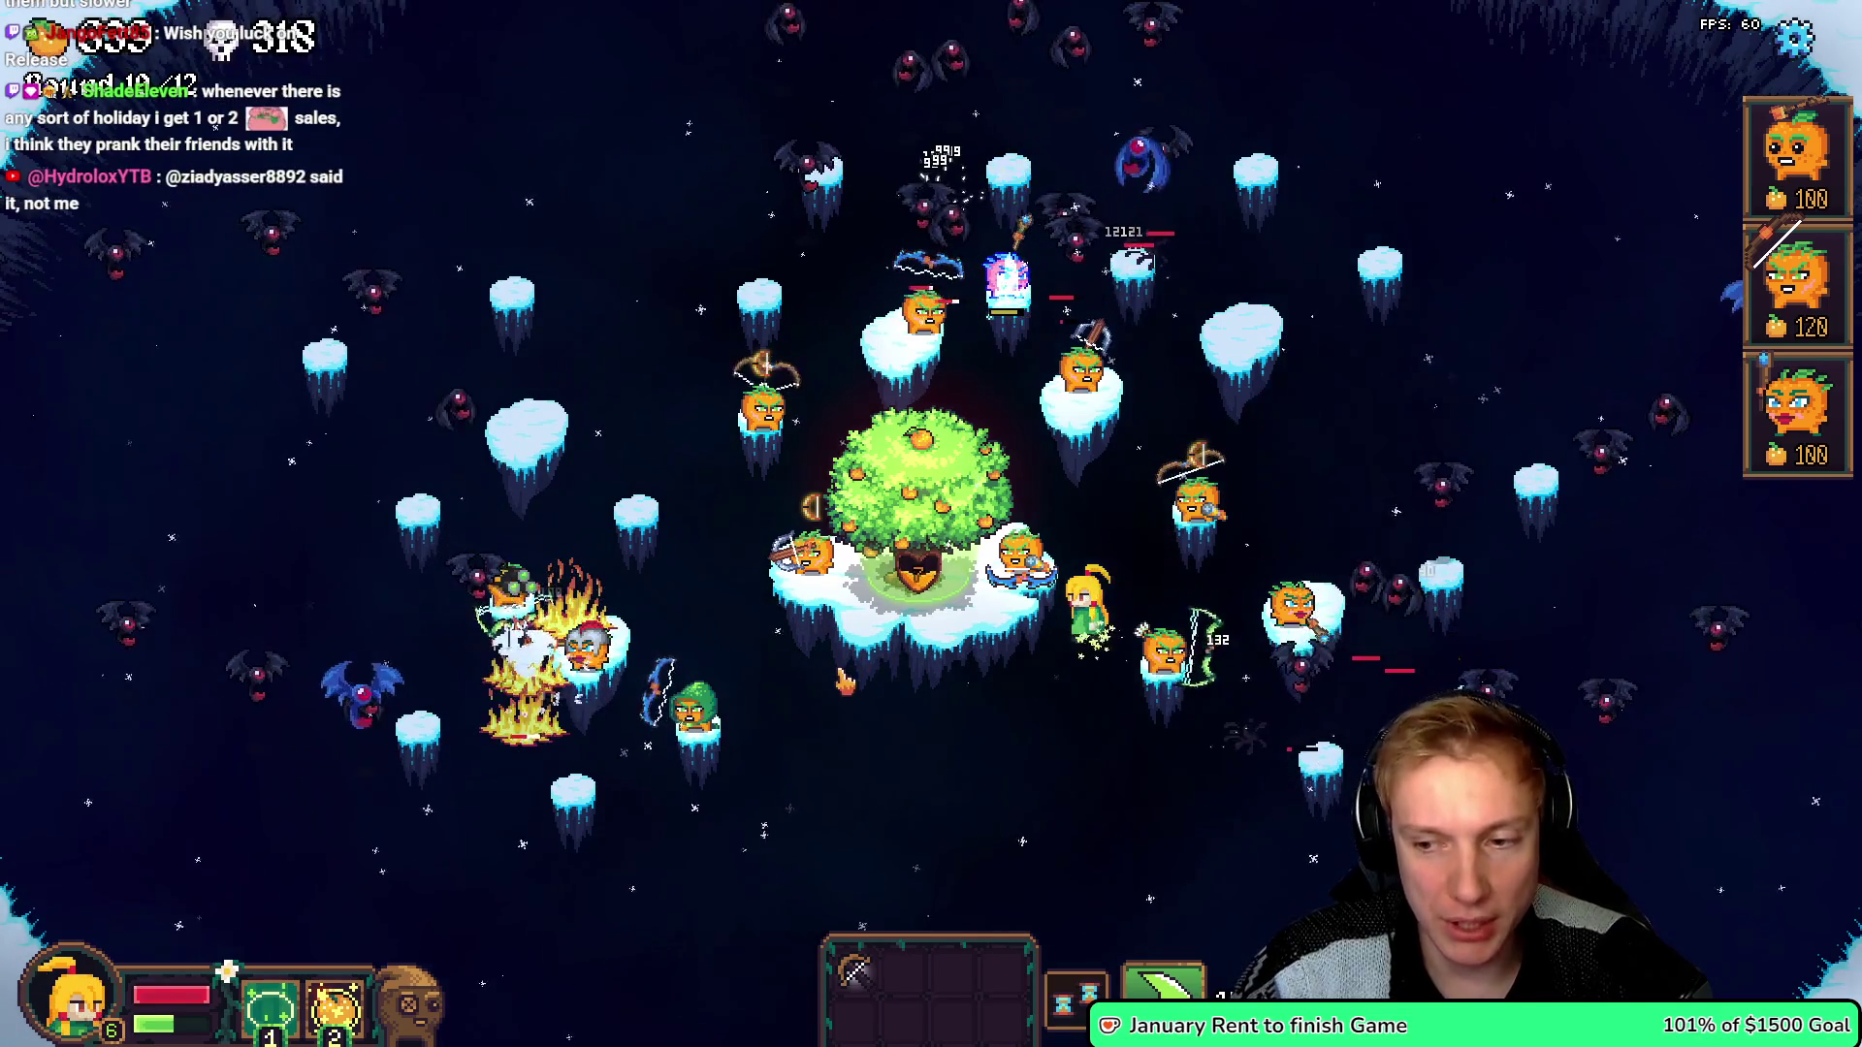
key(Escape)
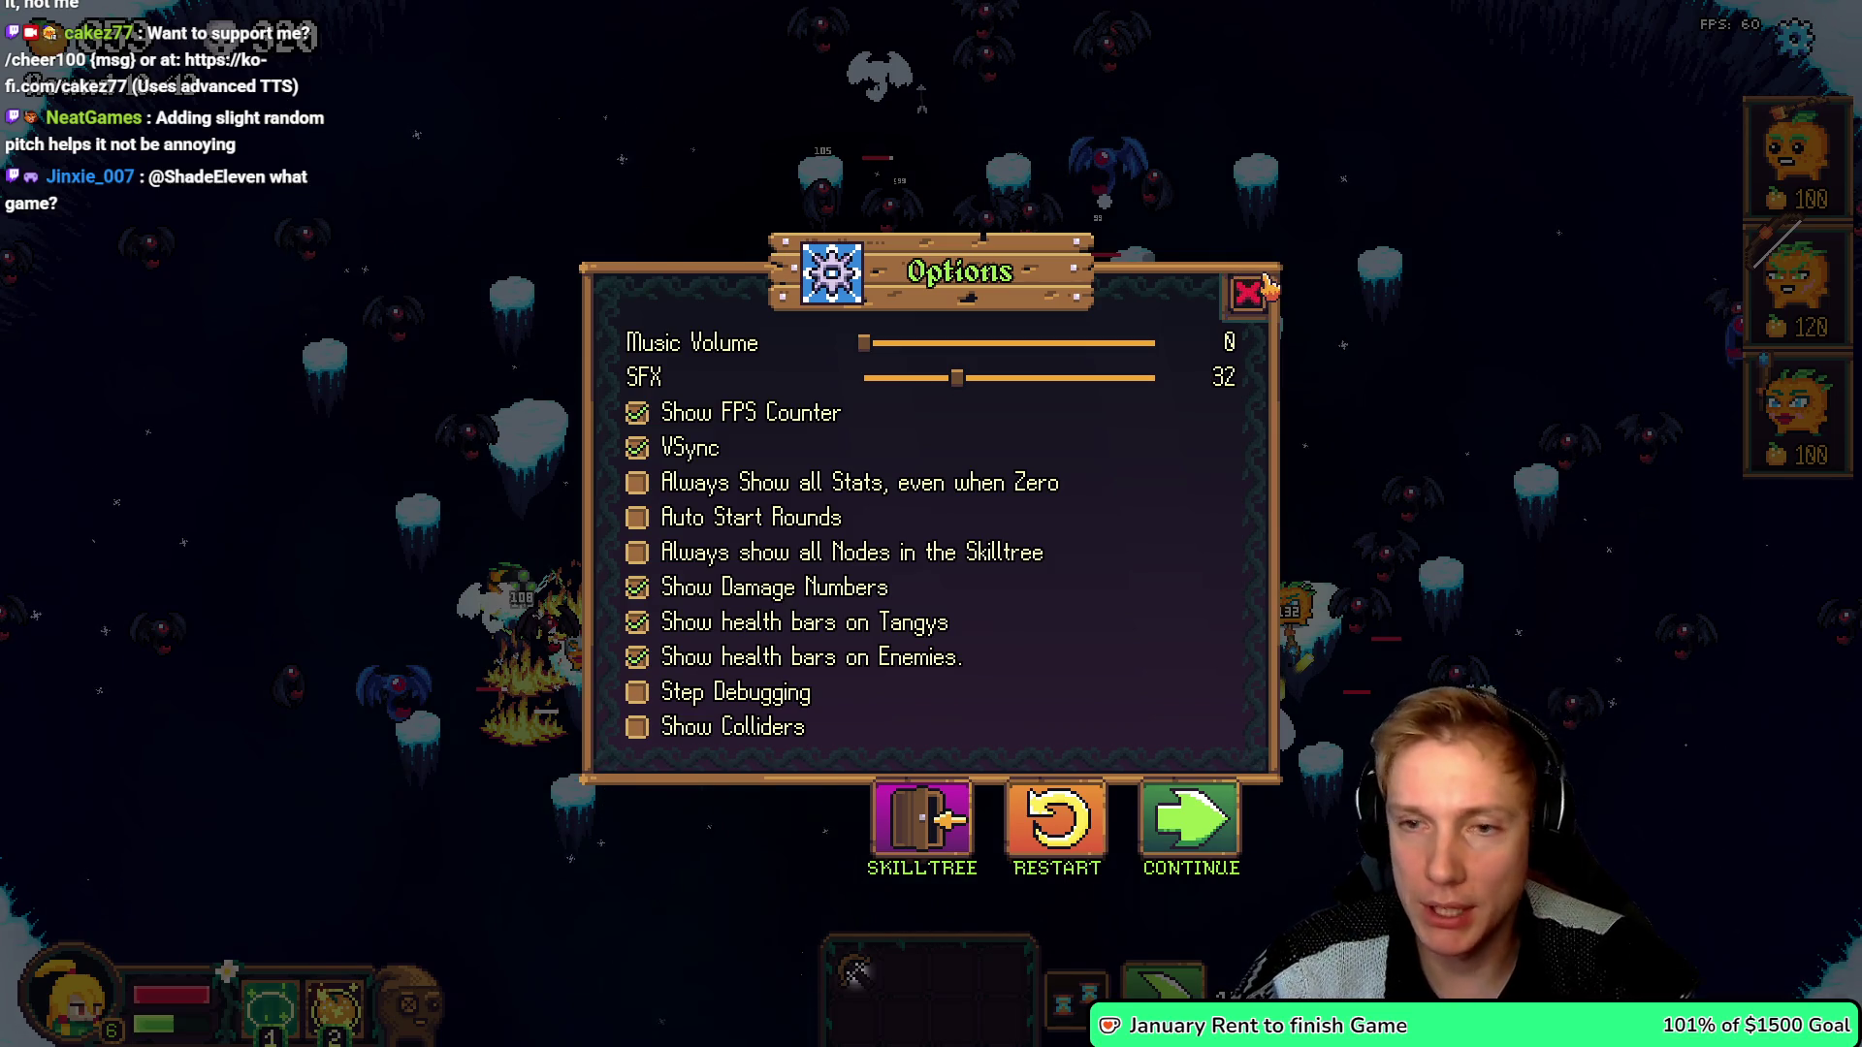
key(alt+Tab)
key(shift+Left)
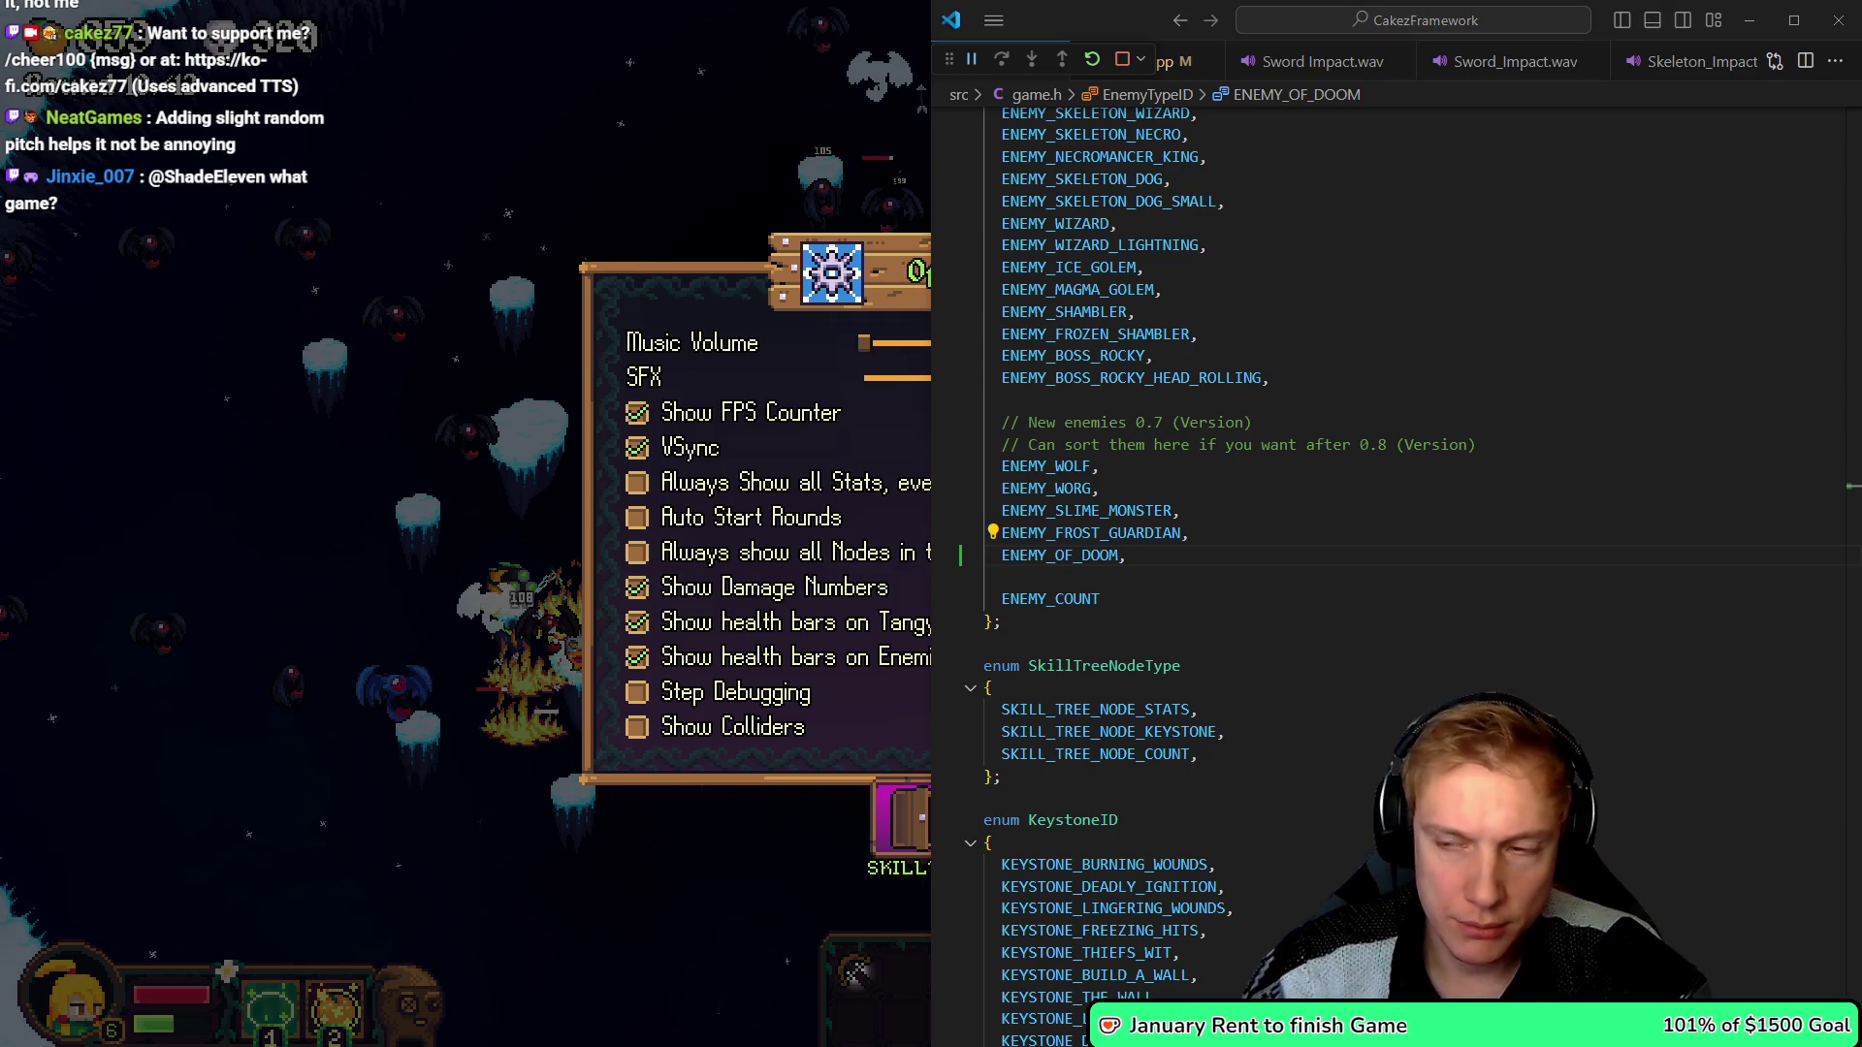
- Move to the ENEMY_OF_DOOM line in game.h and open game.cpp from recent files
click(1185, 511)
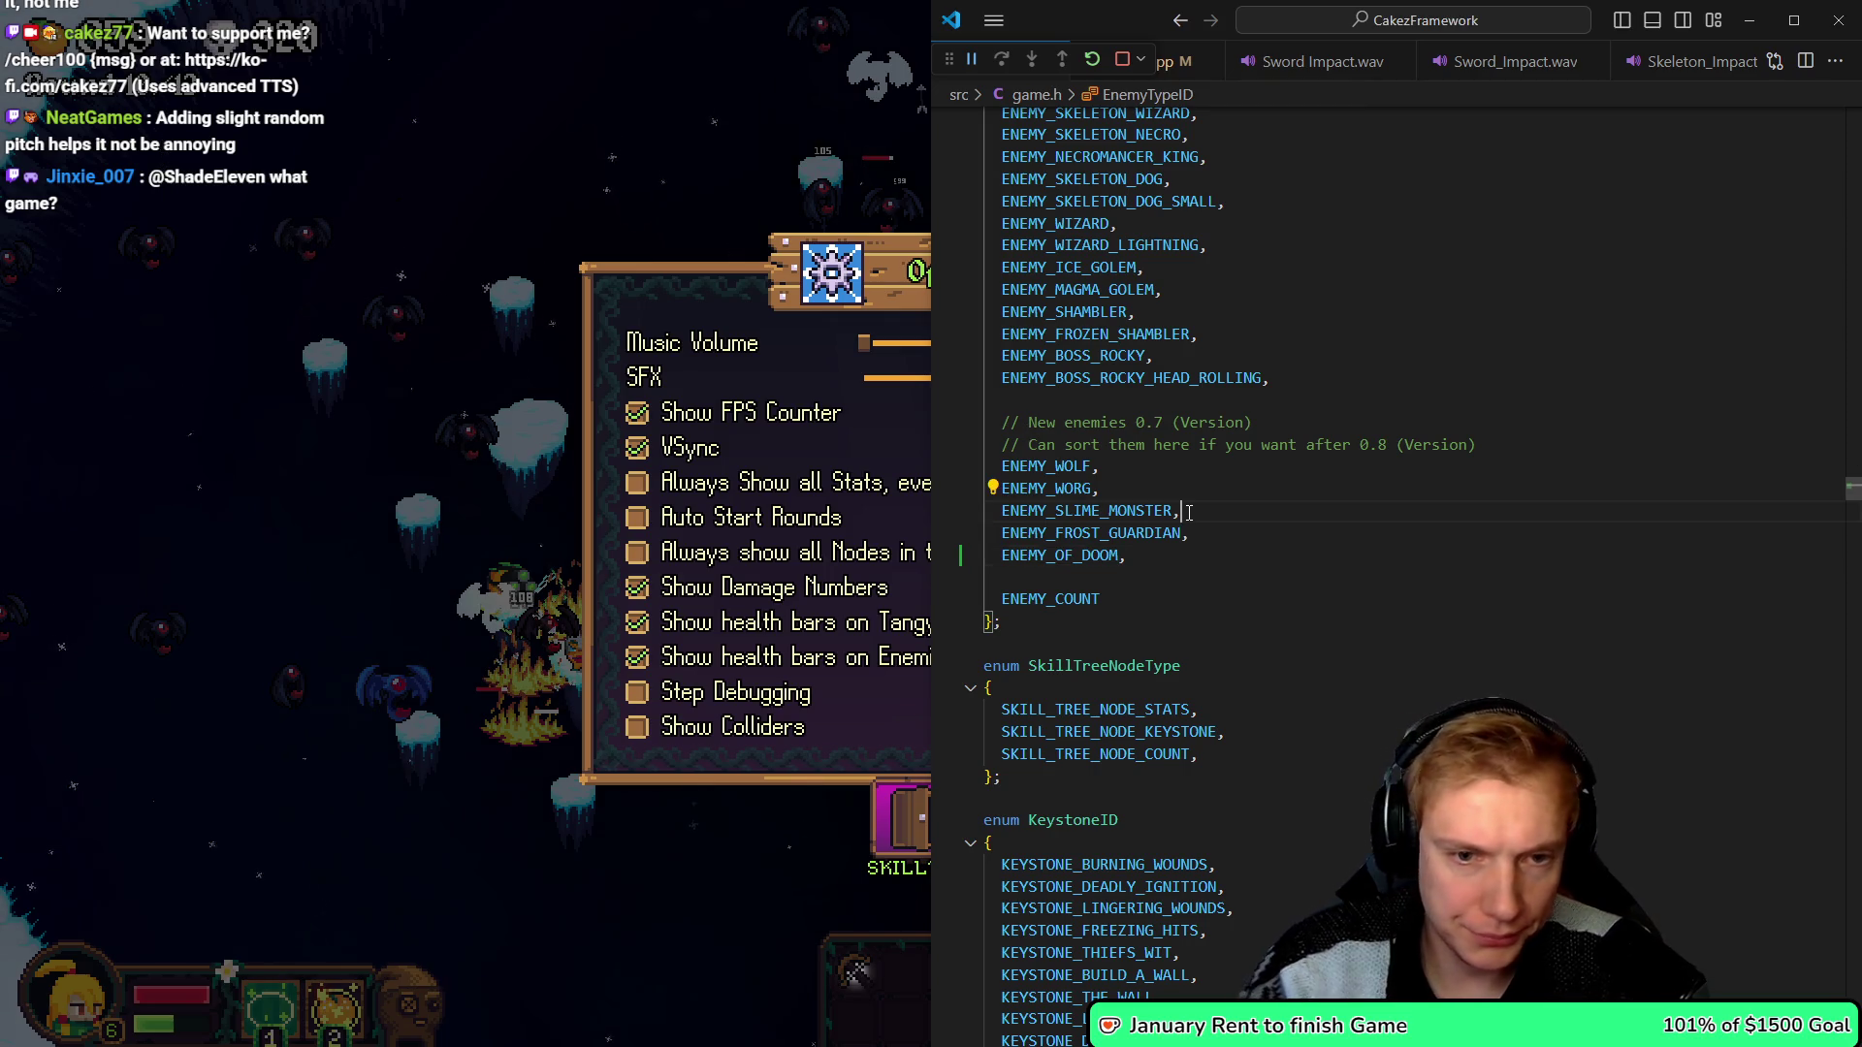
key(Down)
key(Down)
key(ctrl+p)
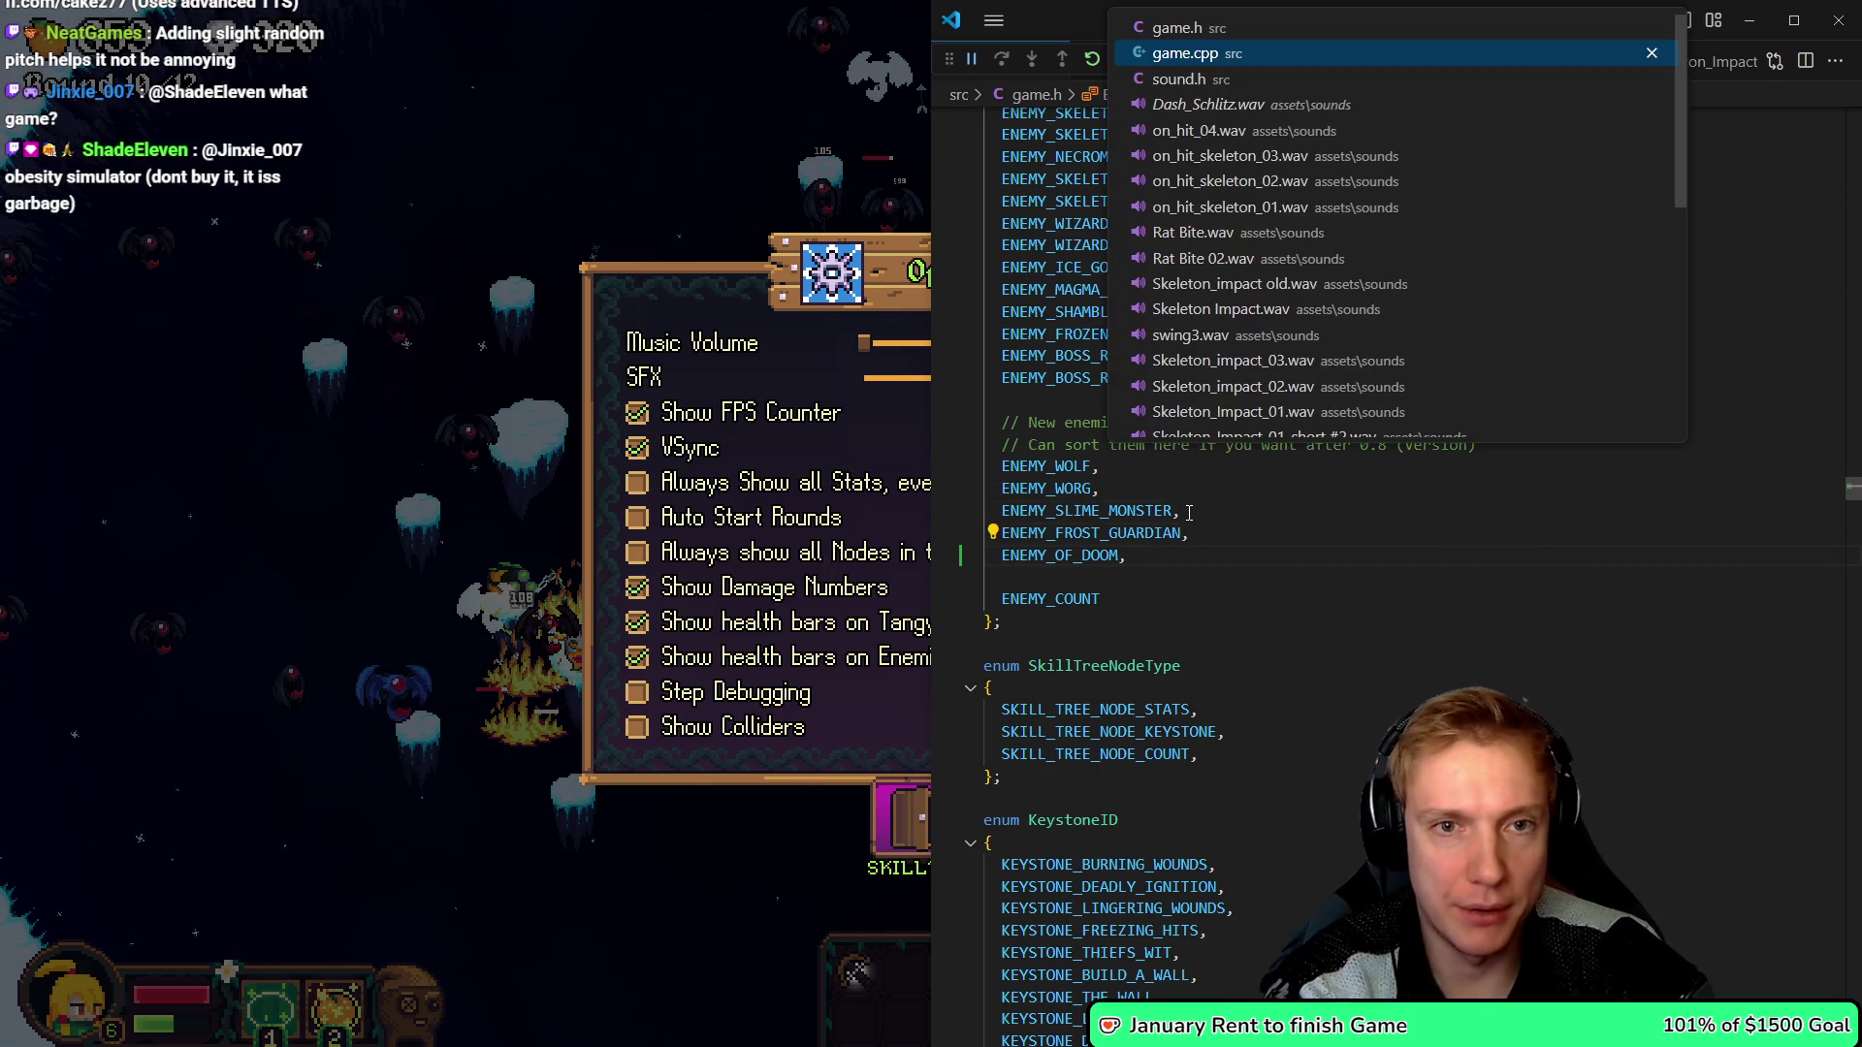
key(Return)
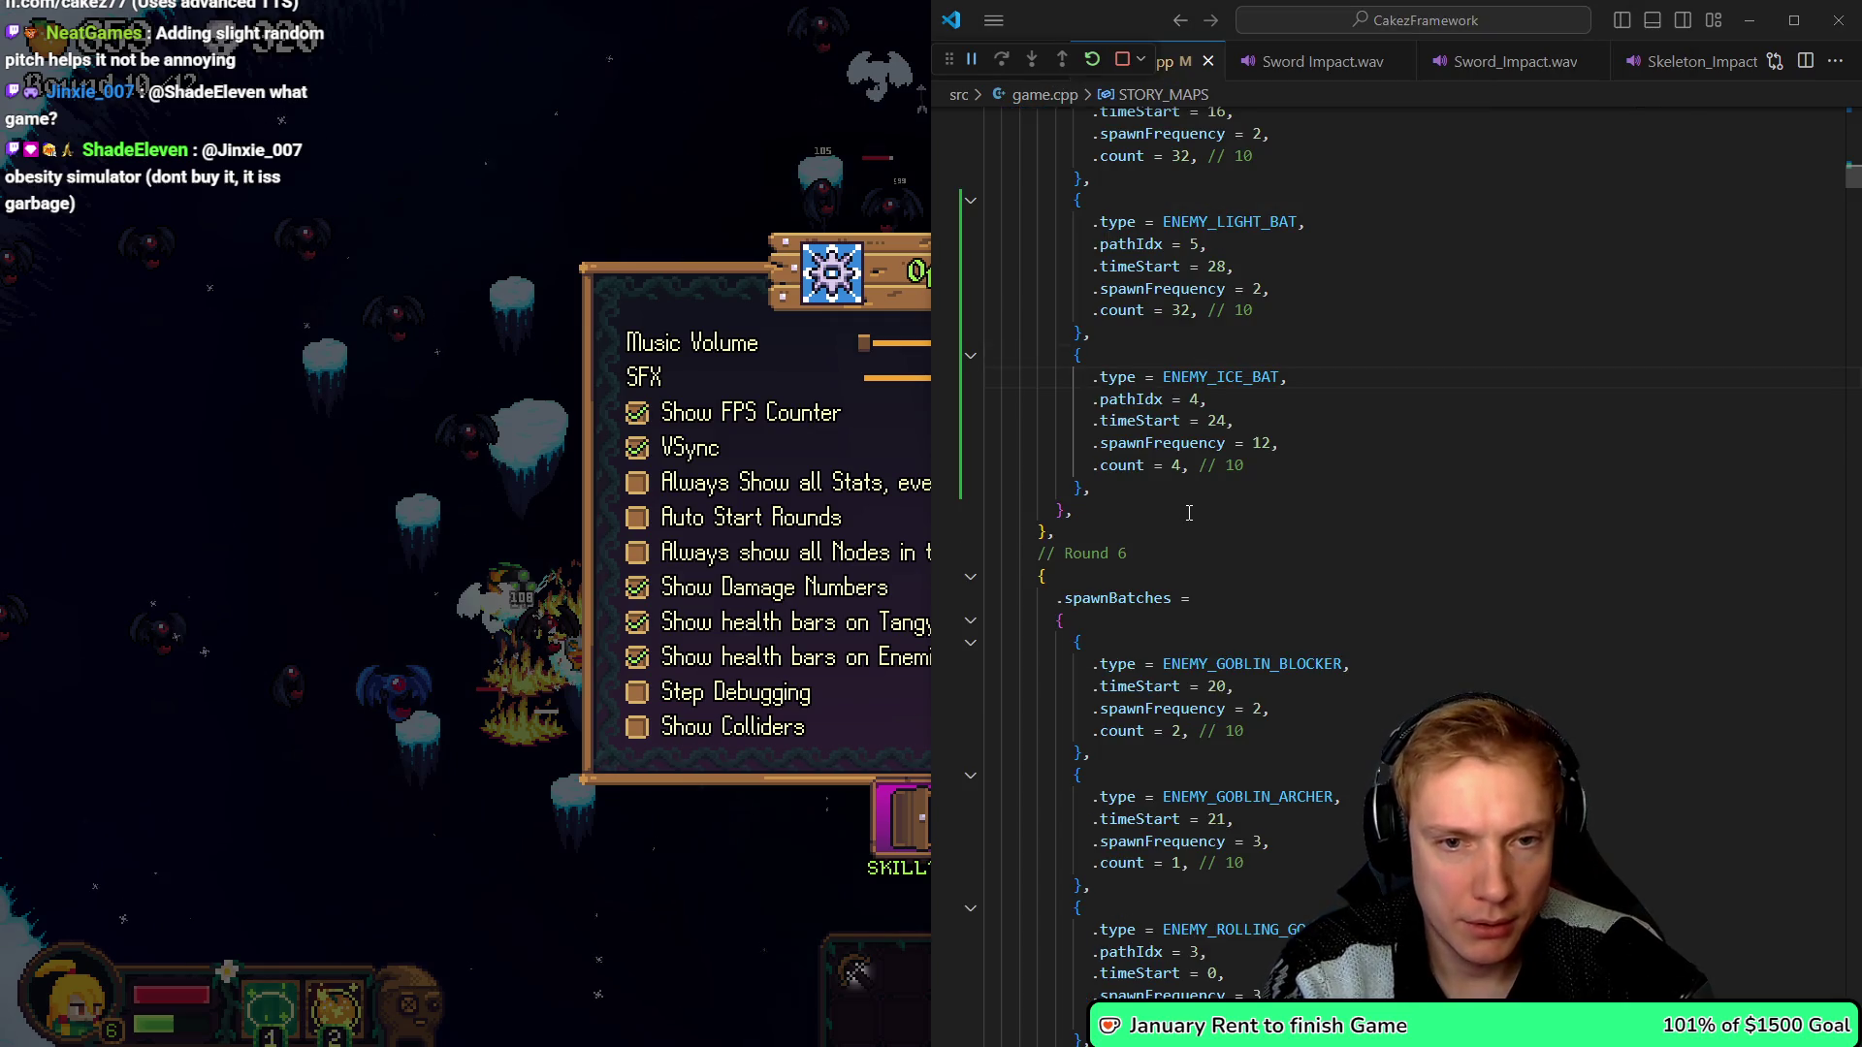
- Copy the ENEMY_HARPY case in init_enemy_of_type and paste a duplicate labelled 'ENEMY_'
click(1084, 488)
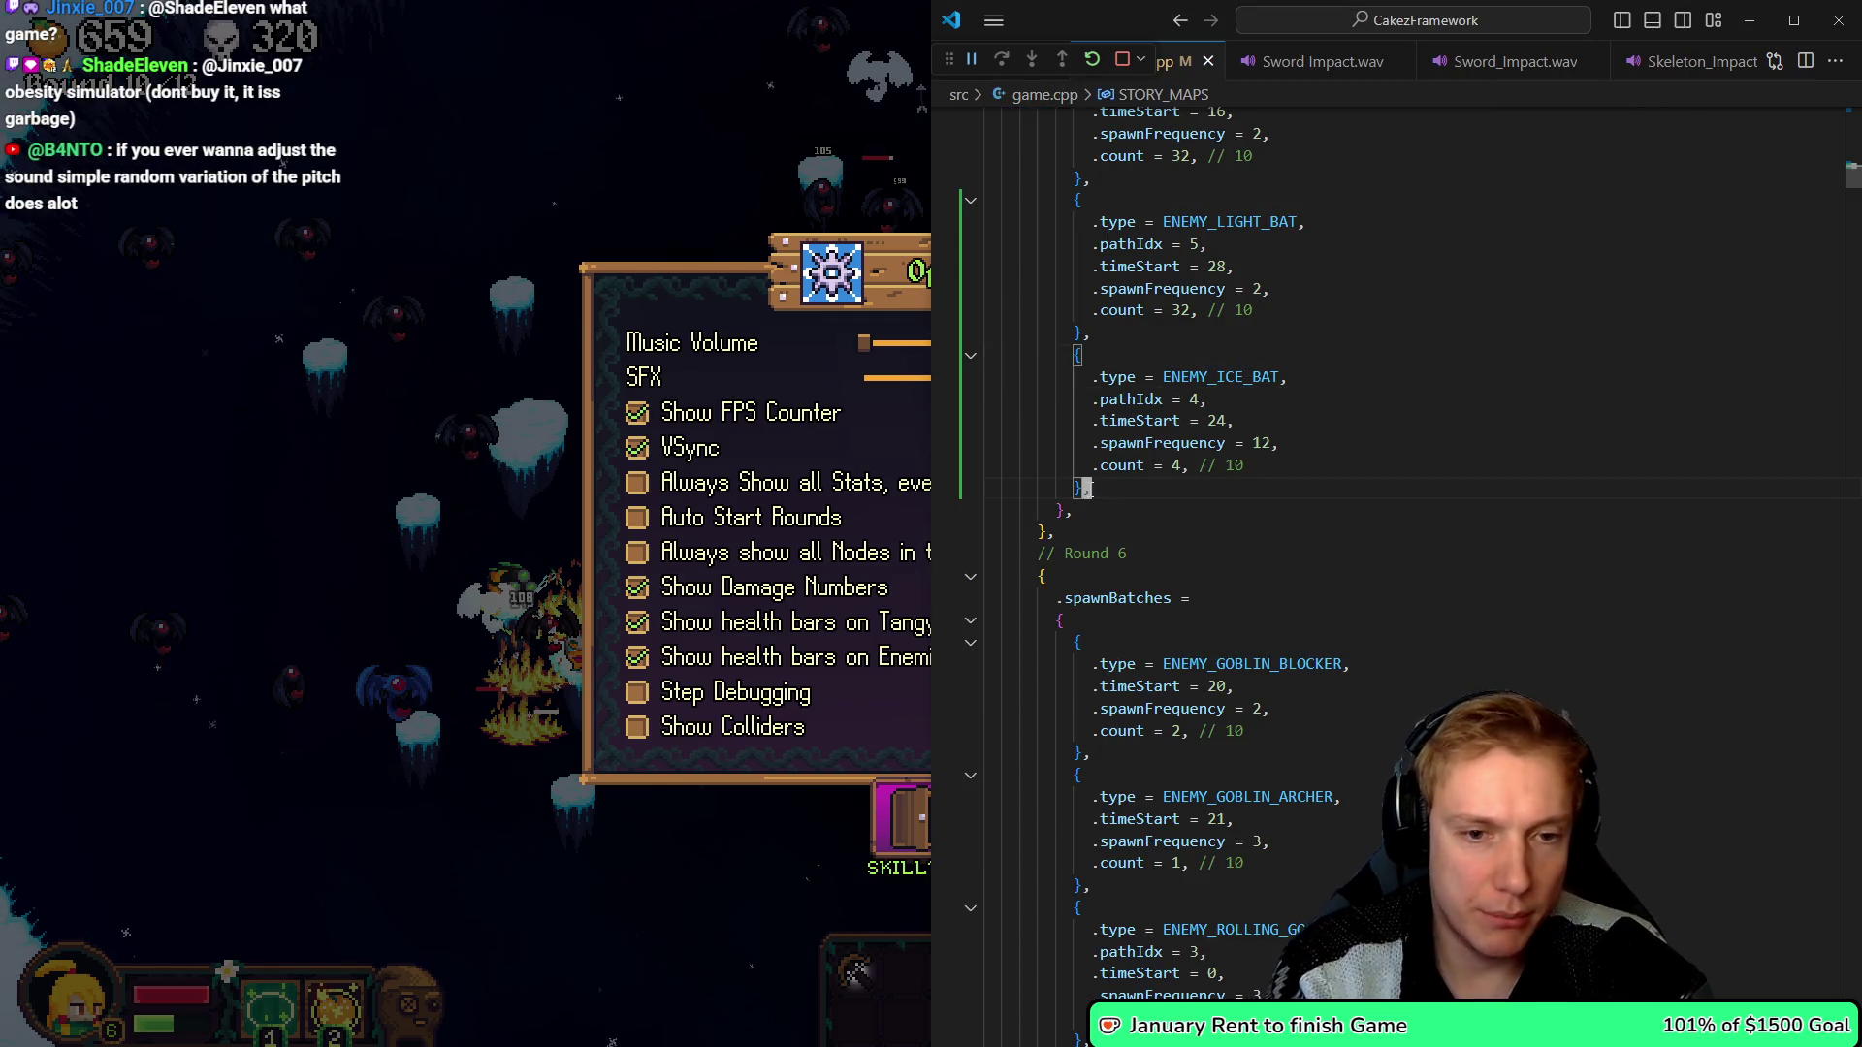
scroll(1088, 490, down, 10)
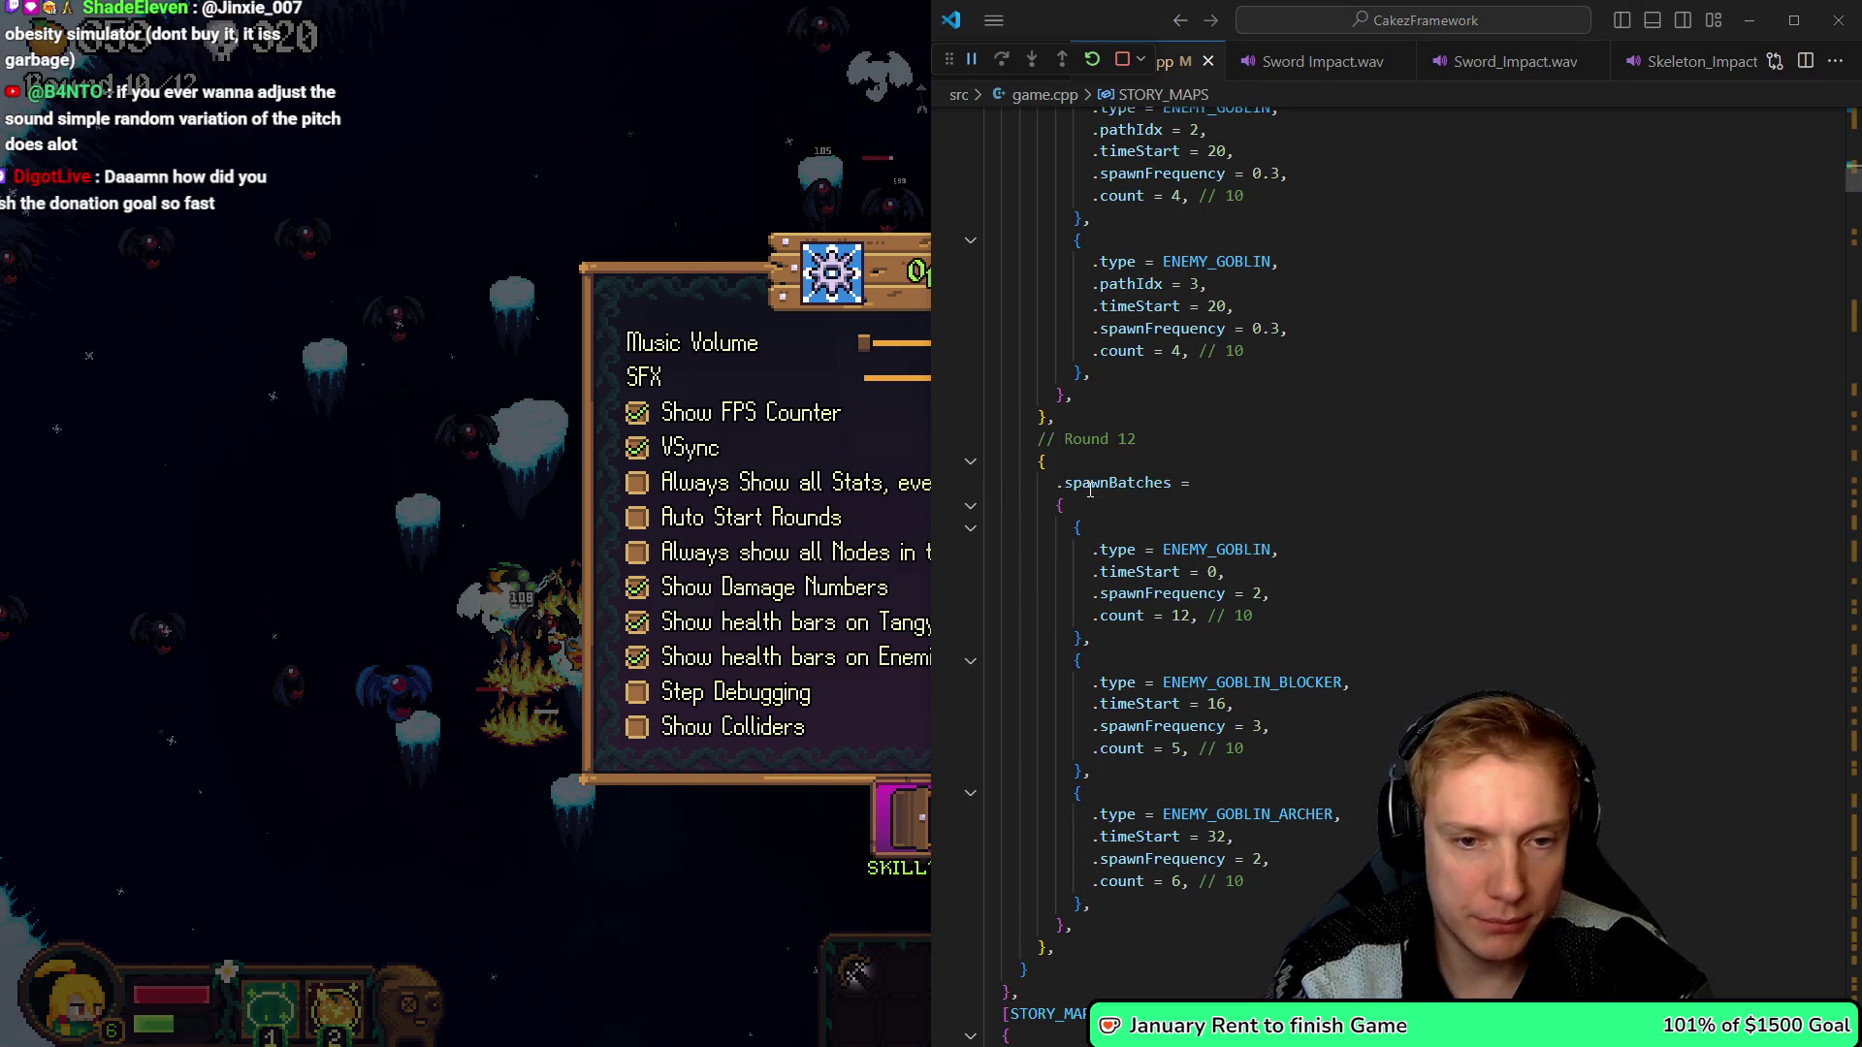
drag(1059, 417, 1085, 443)
key(ctrl+z)
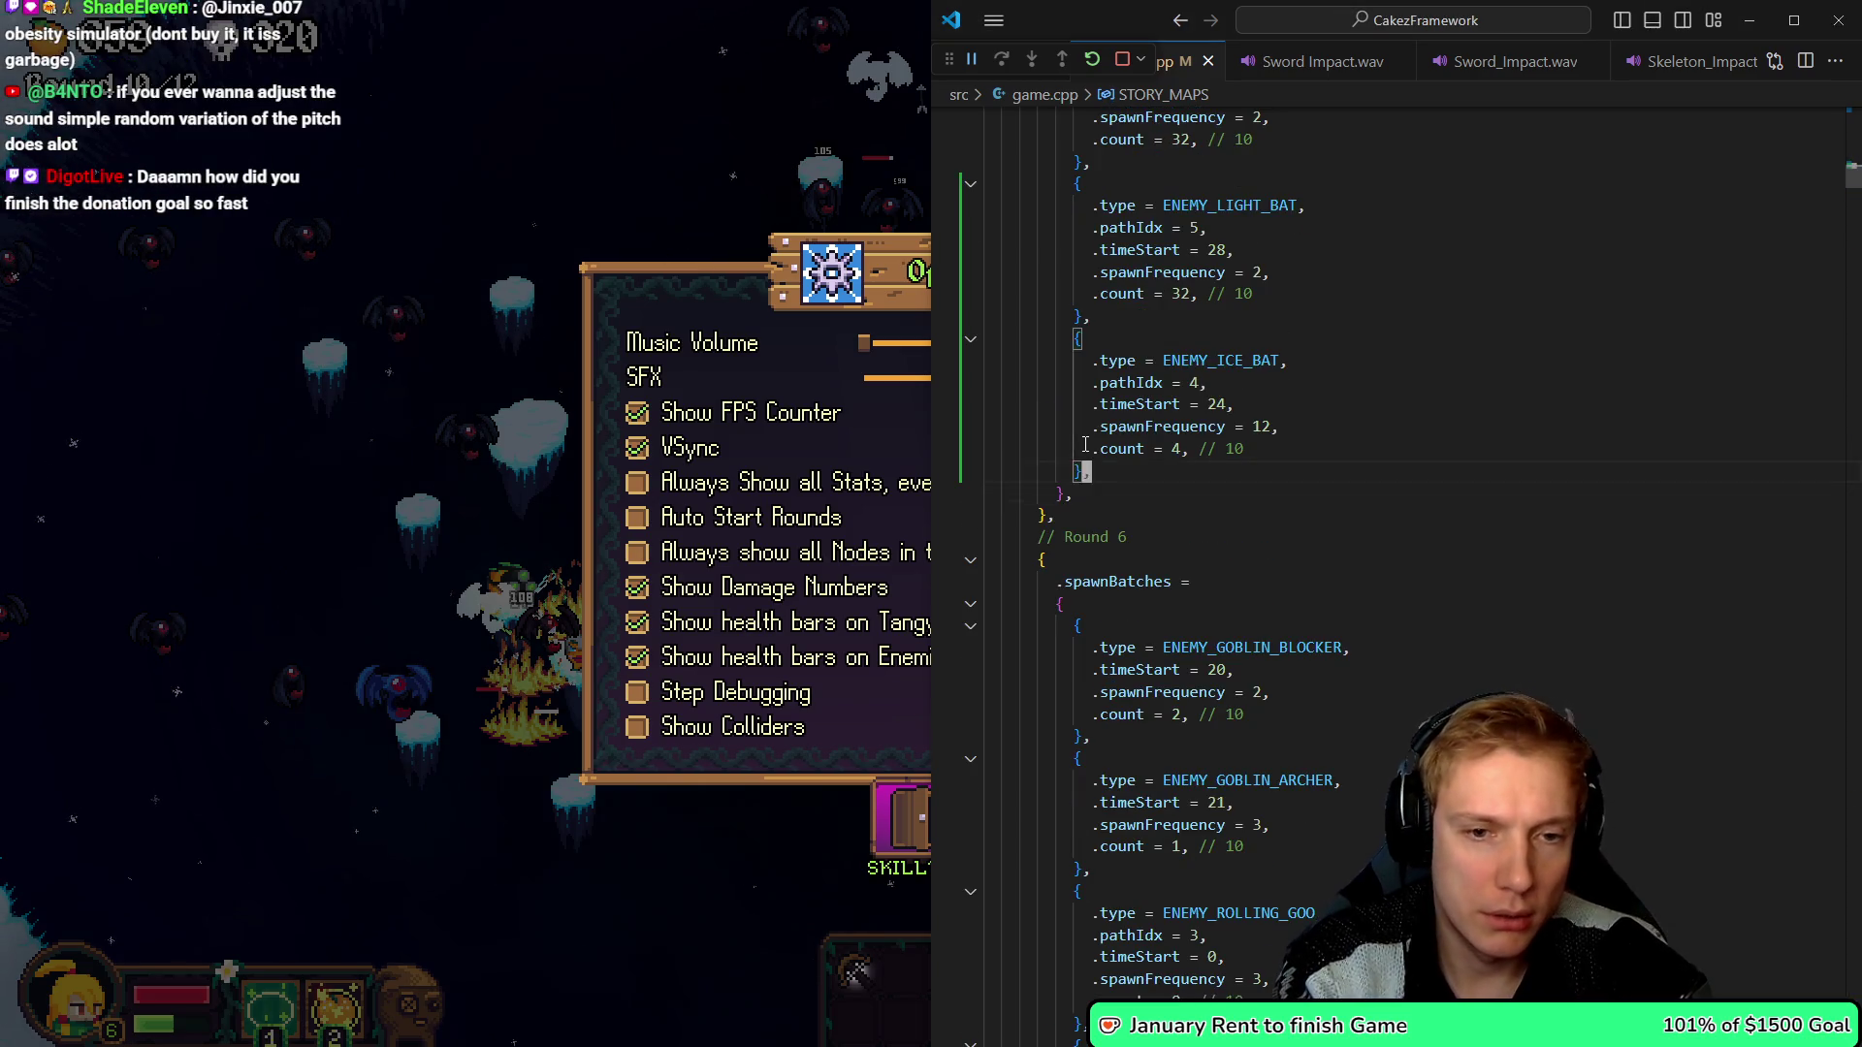
key(ctrl+z)
key(ctrl+z)
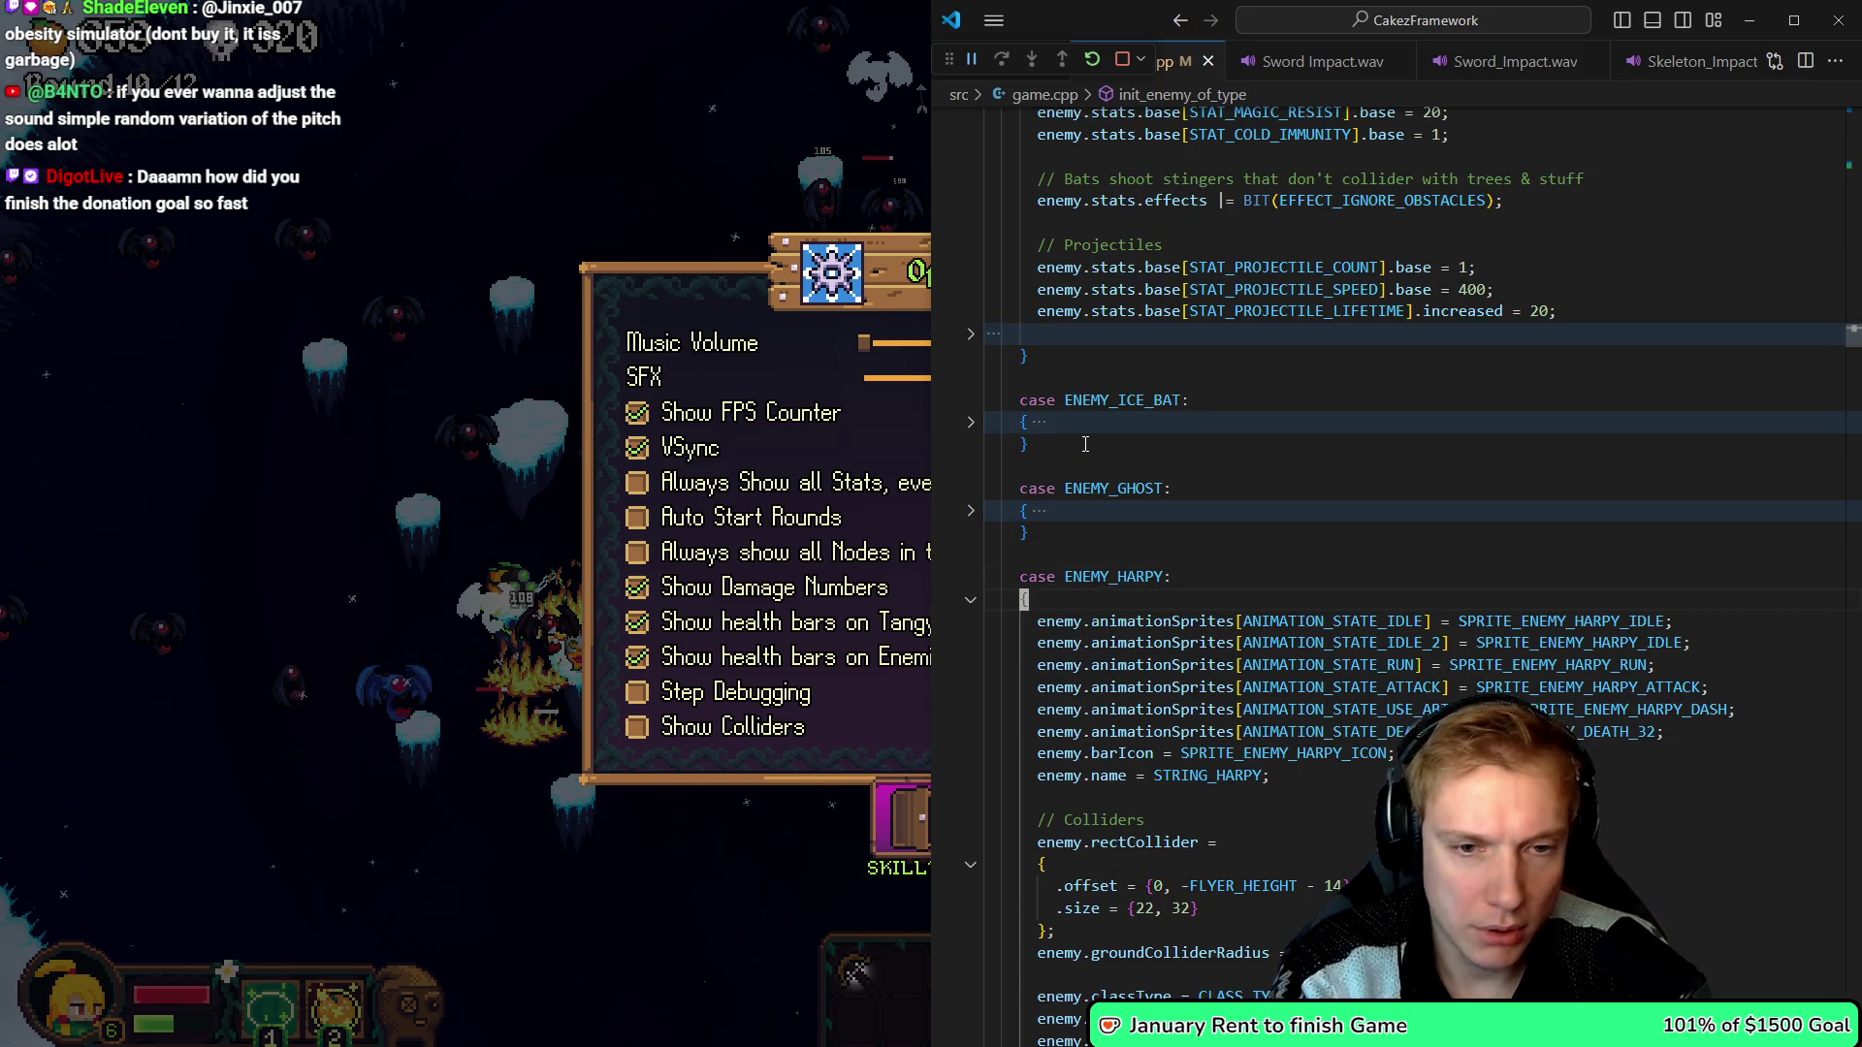
key(ctrl+shift+backslash)
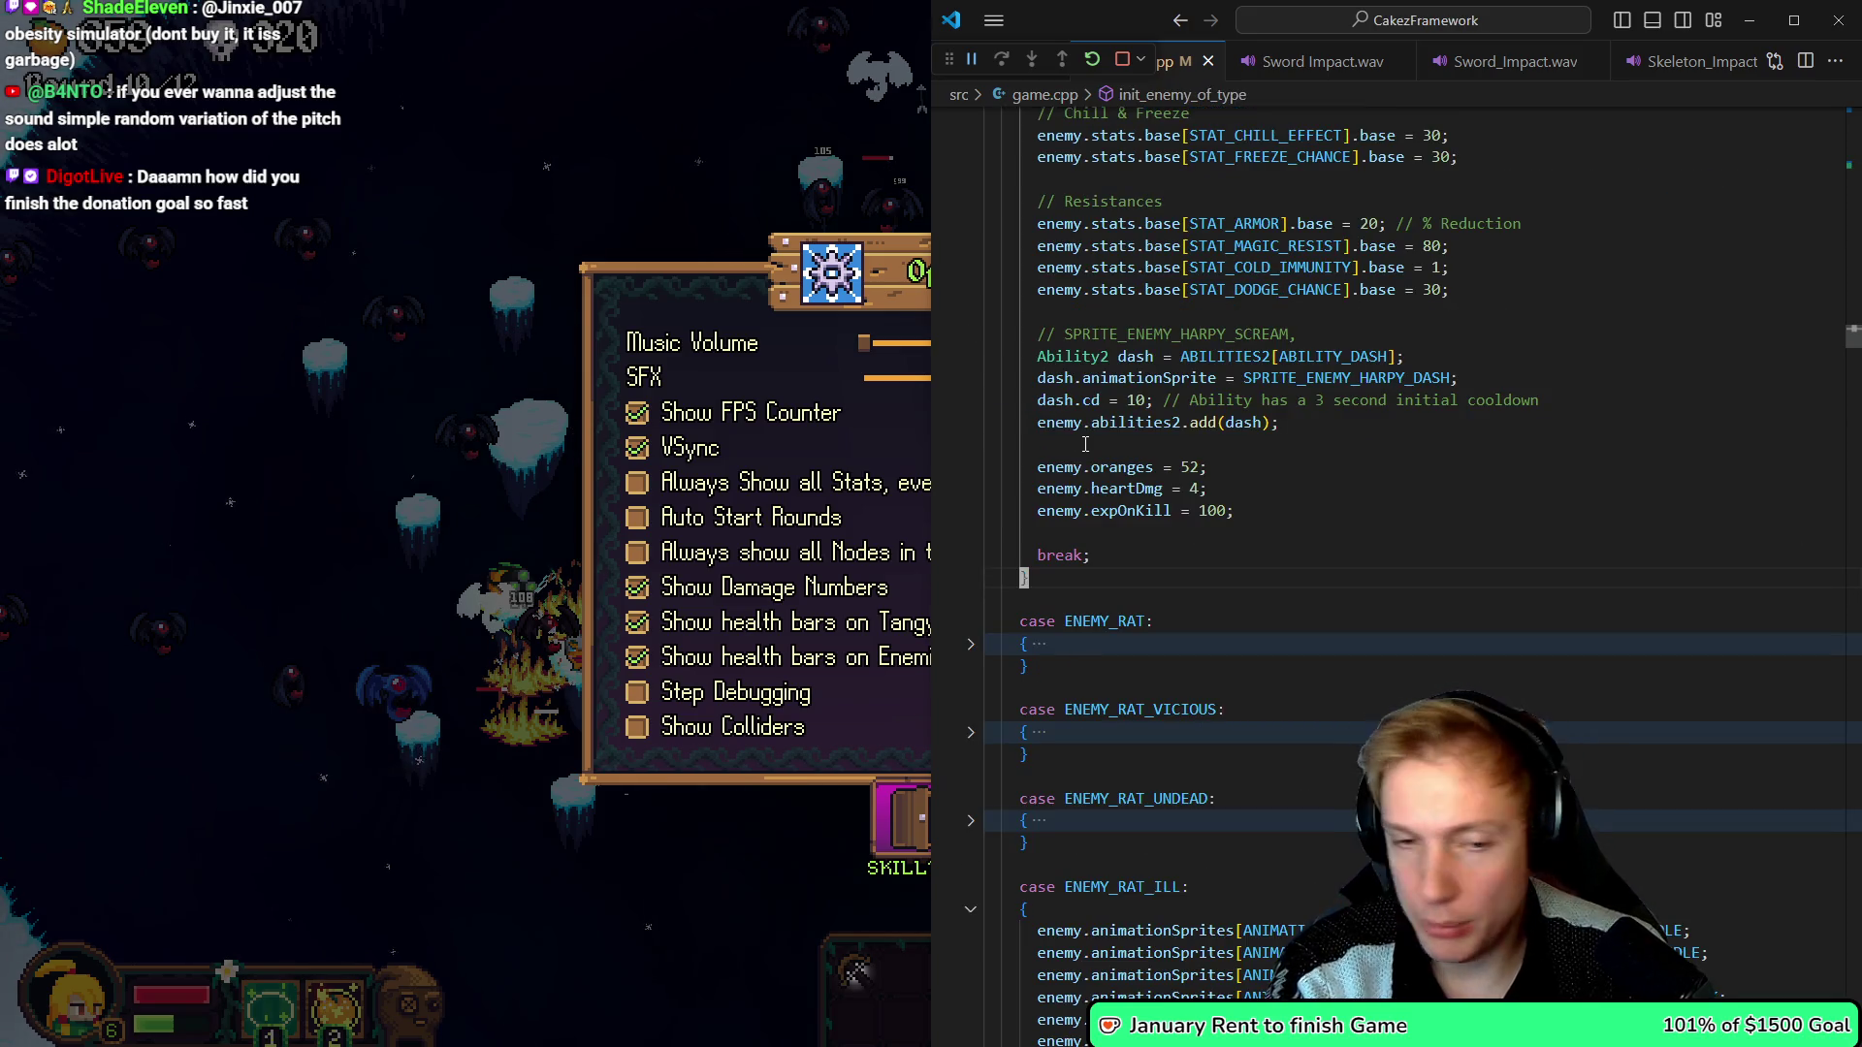
key(ctrl+z)
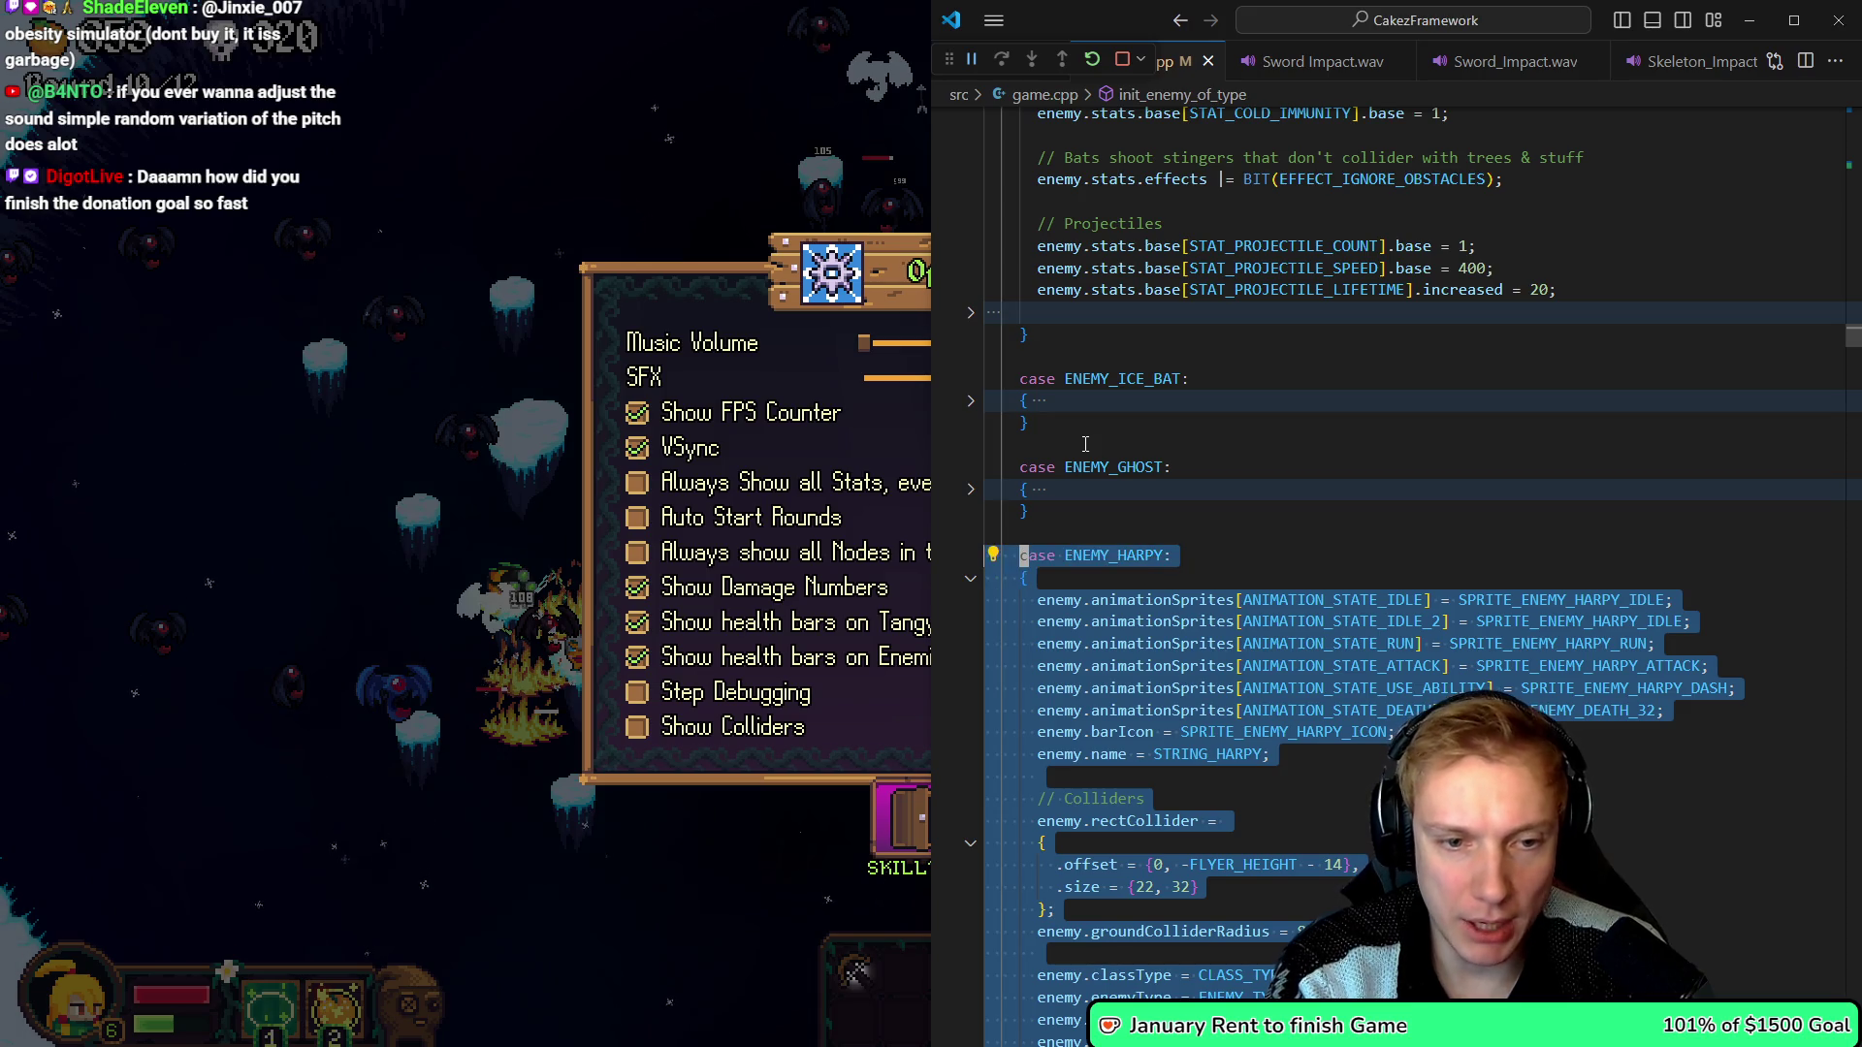
key(Escape)
key(ctrl+z)
key(ctrl+z)
key(ctrl+z)
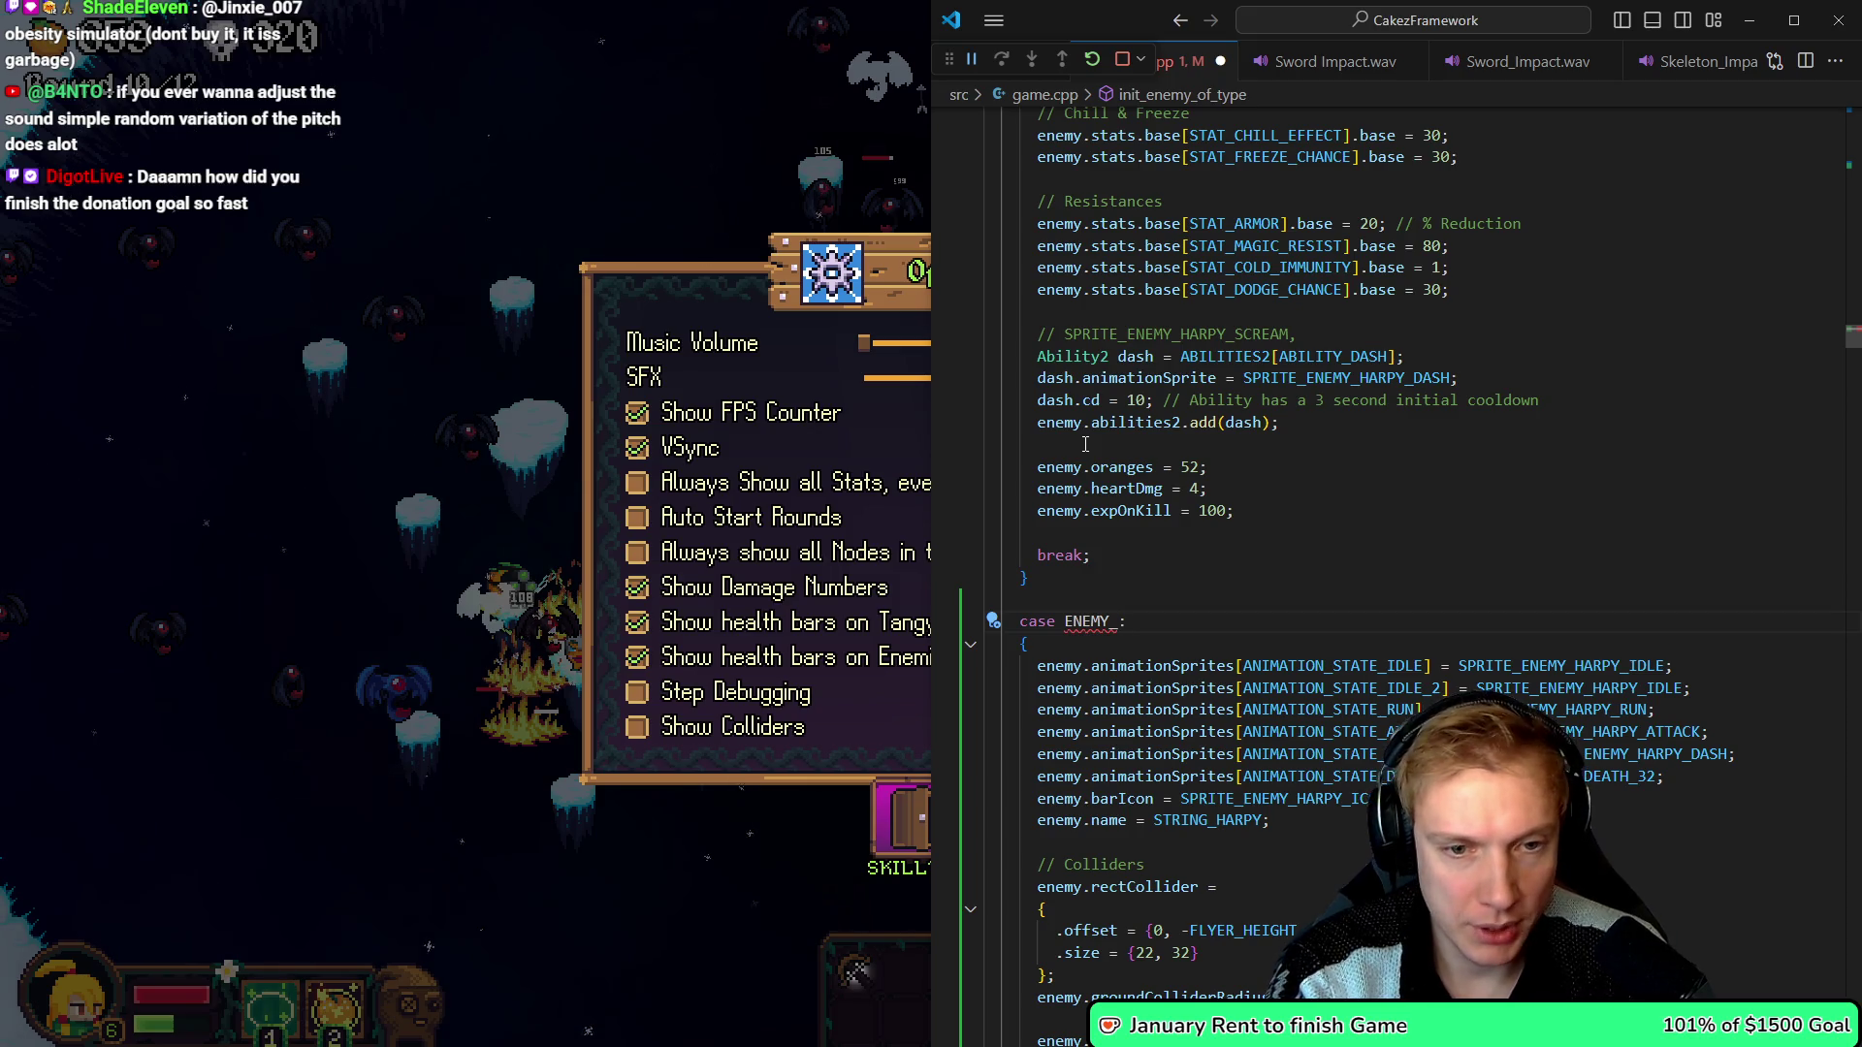
- Label the copied case ENEMY_EYE_OF_DOOM and rename the game.h entry to match
text(EYE_OFF)
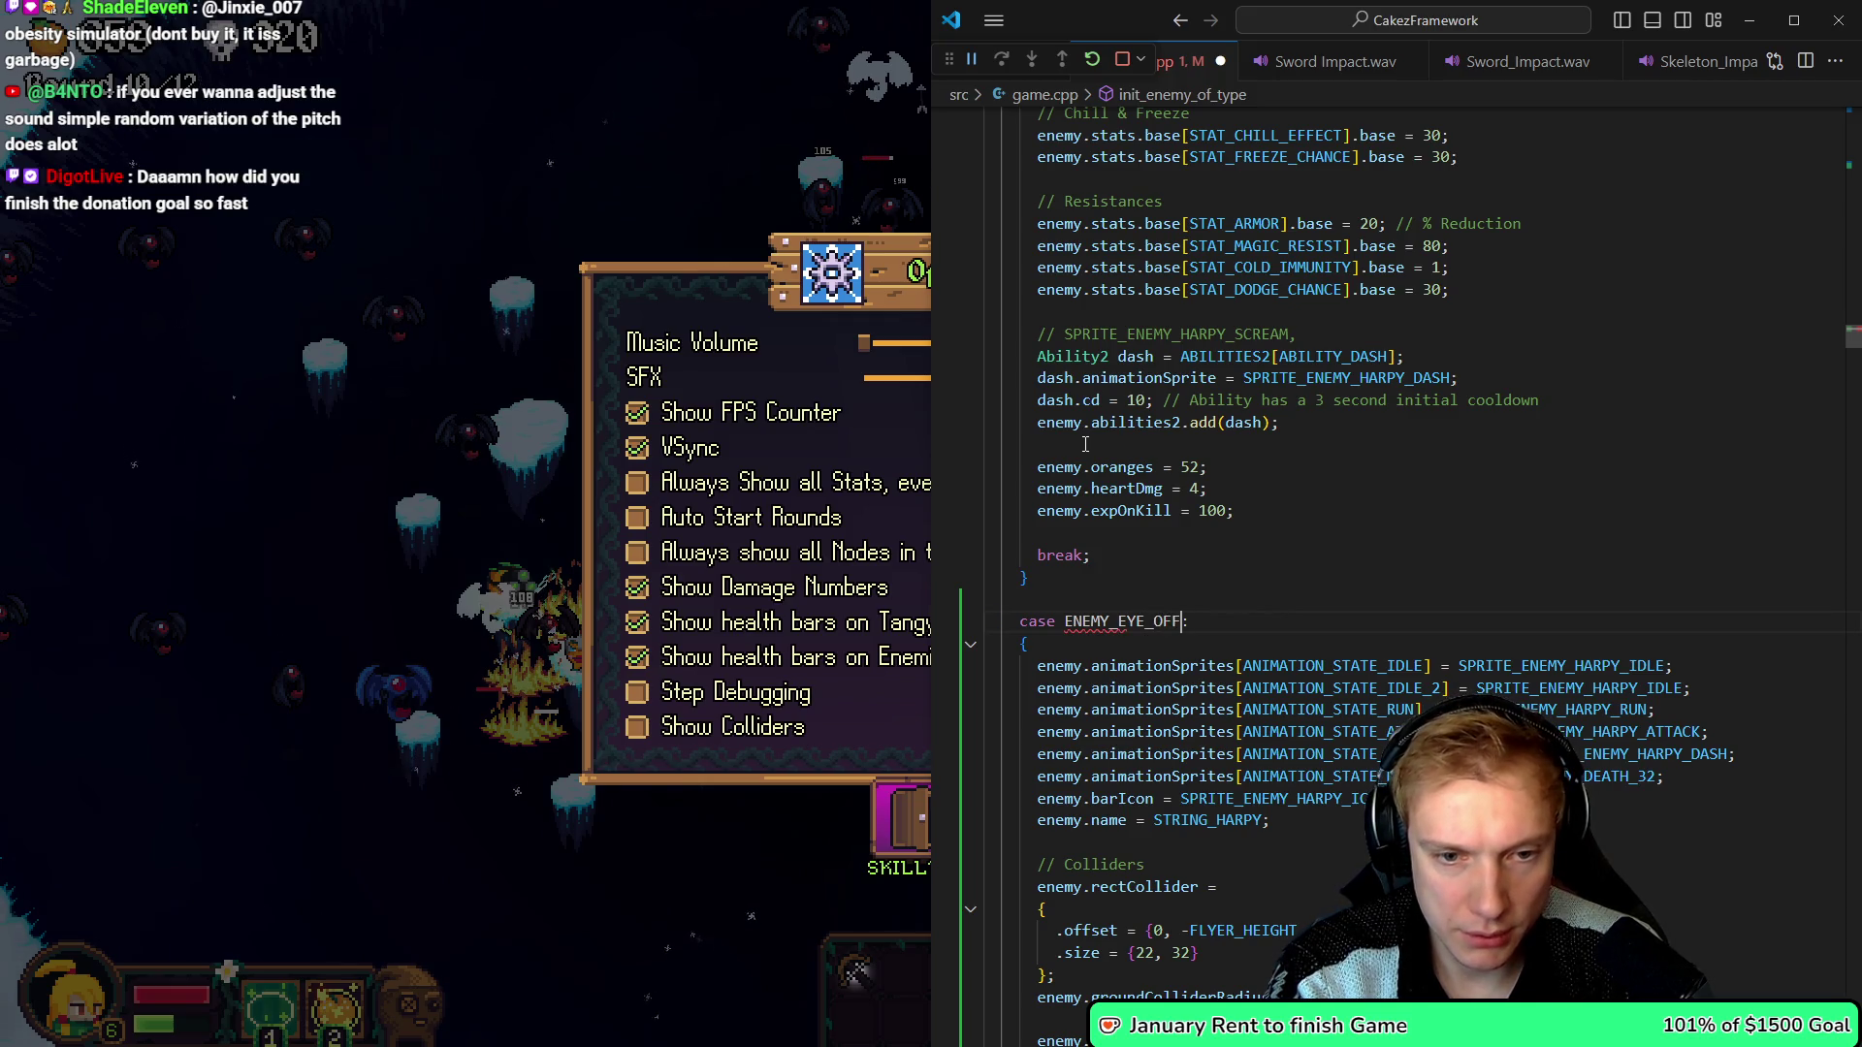
key(ctrl+Tab)
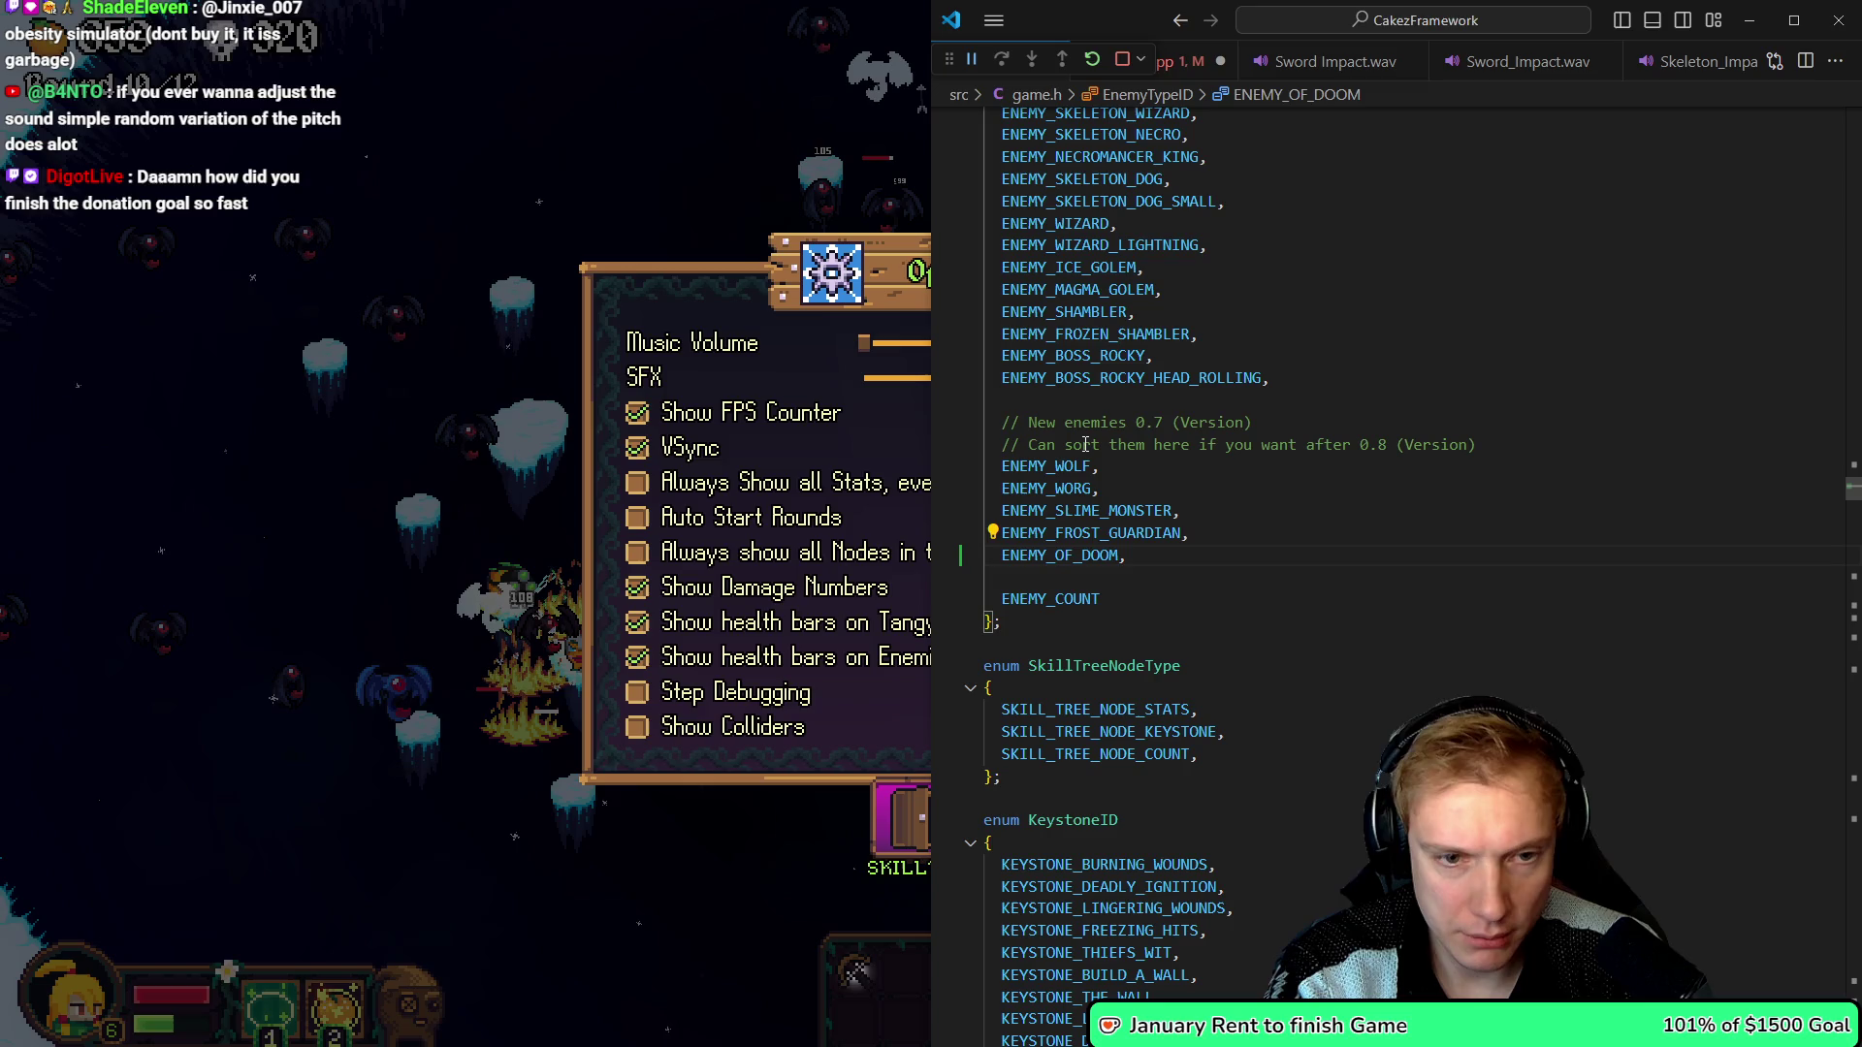
key(Left)
key(Left)
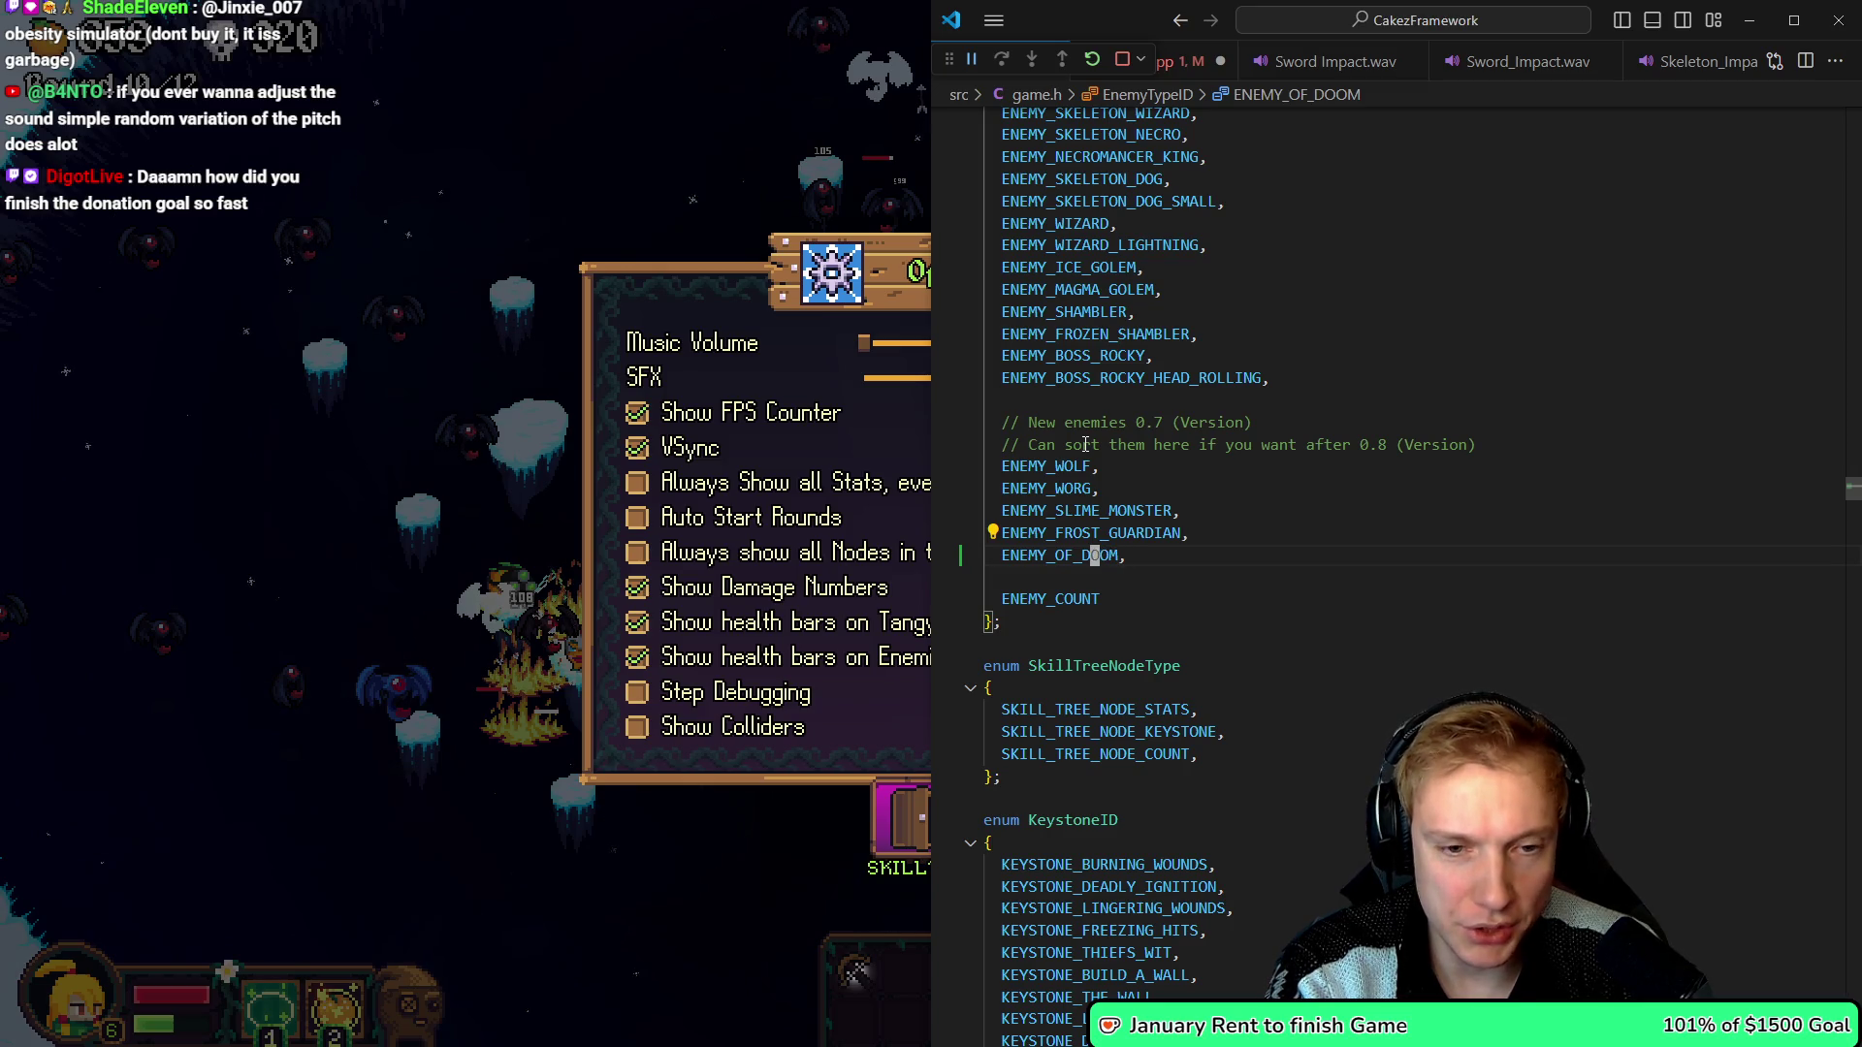
text(iEYE_)
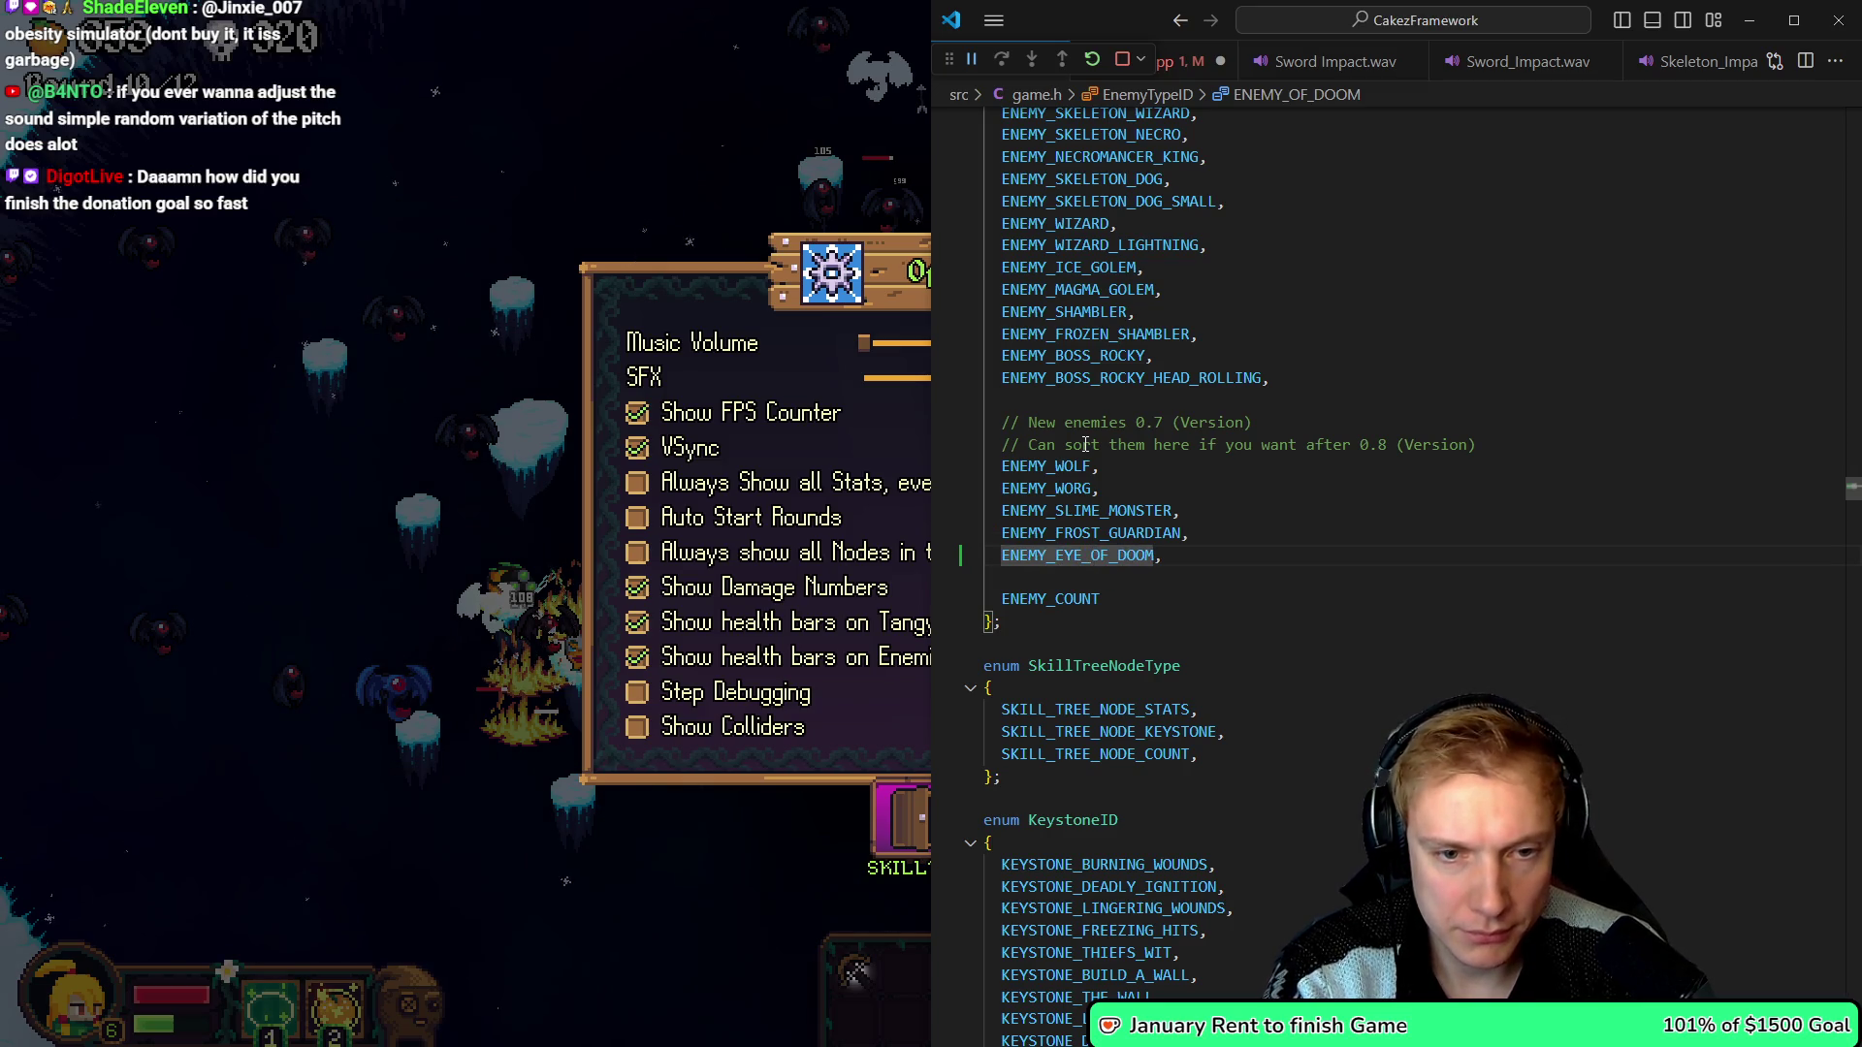
key(ctrl+Tab)
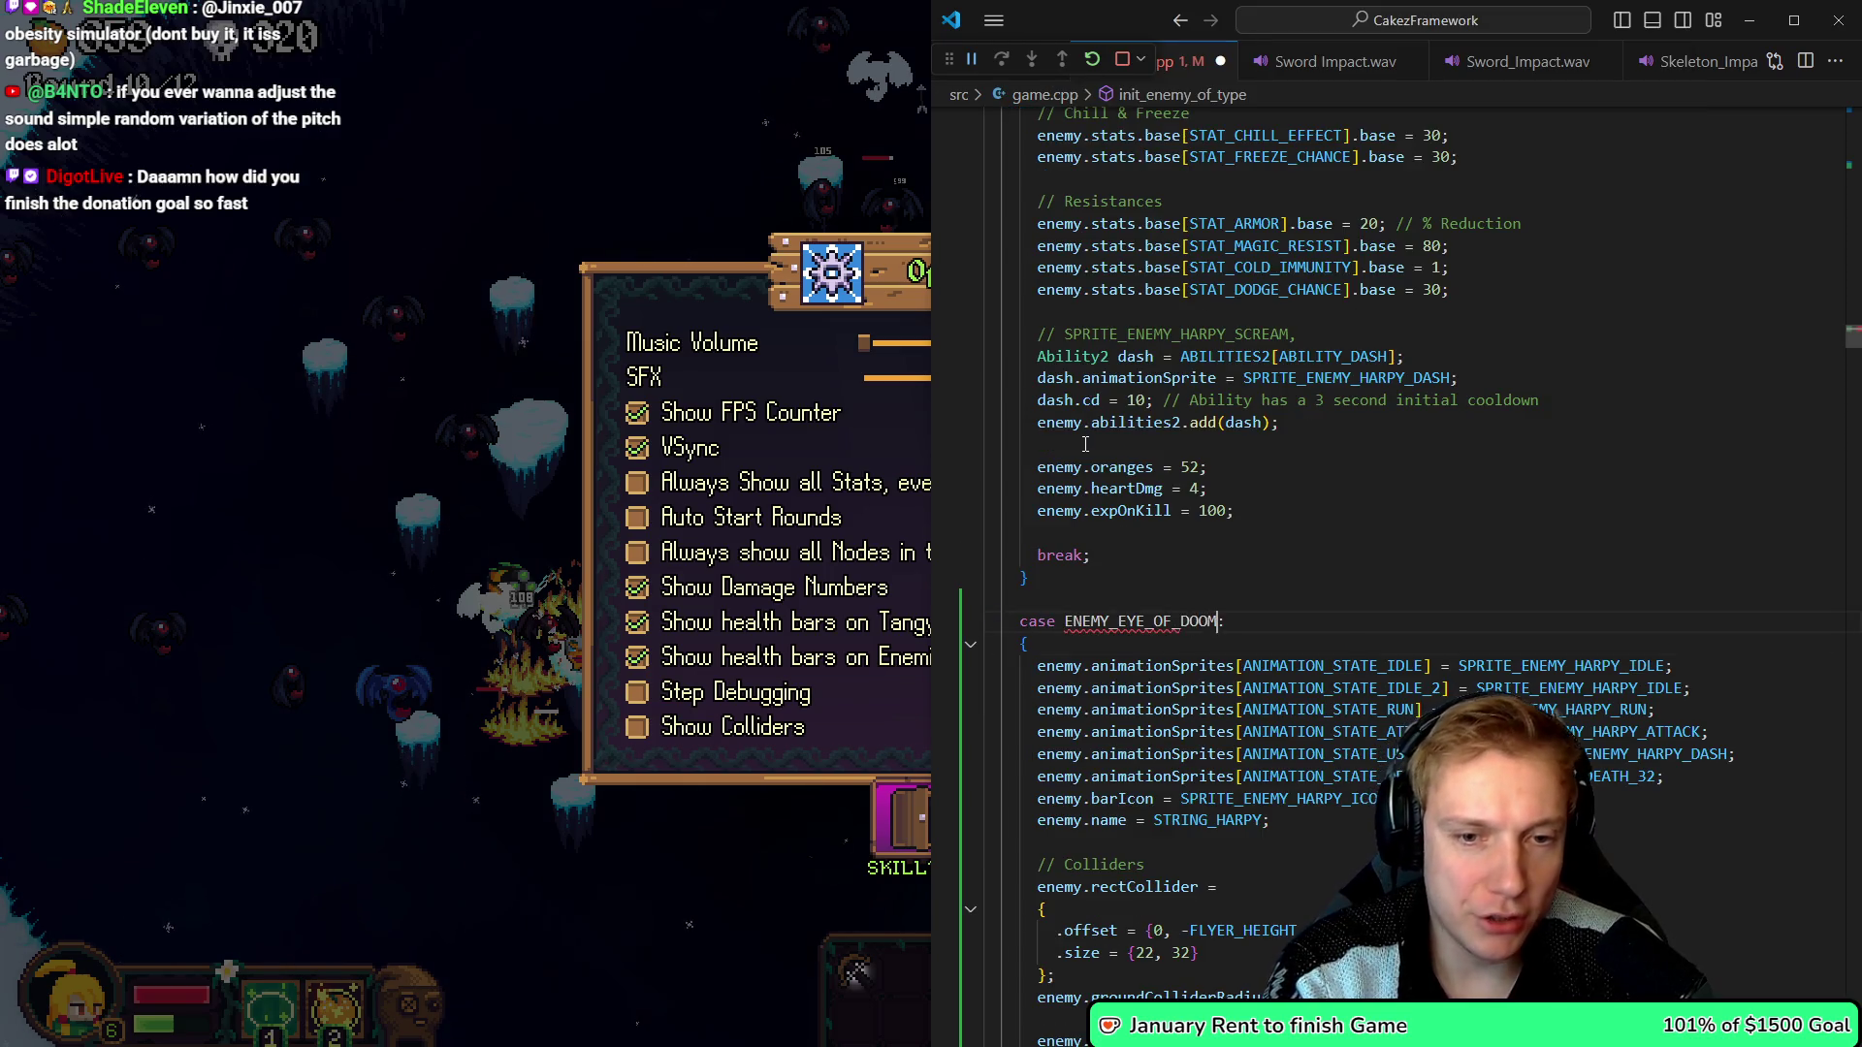
- Review the copied case body and the harpy dash-ability lines in game.cpp
key(j)
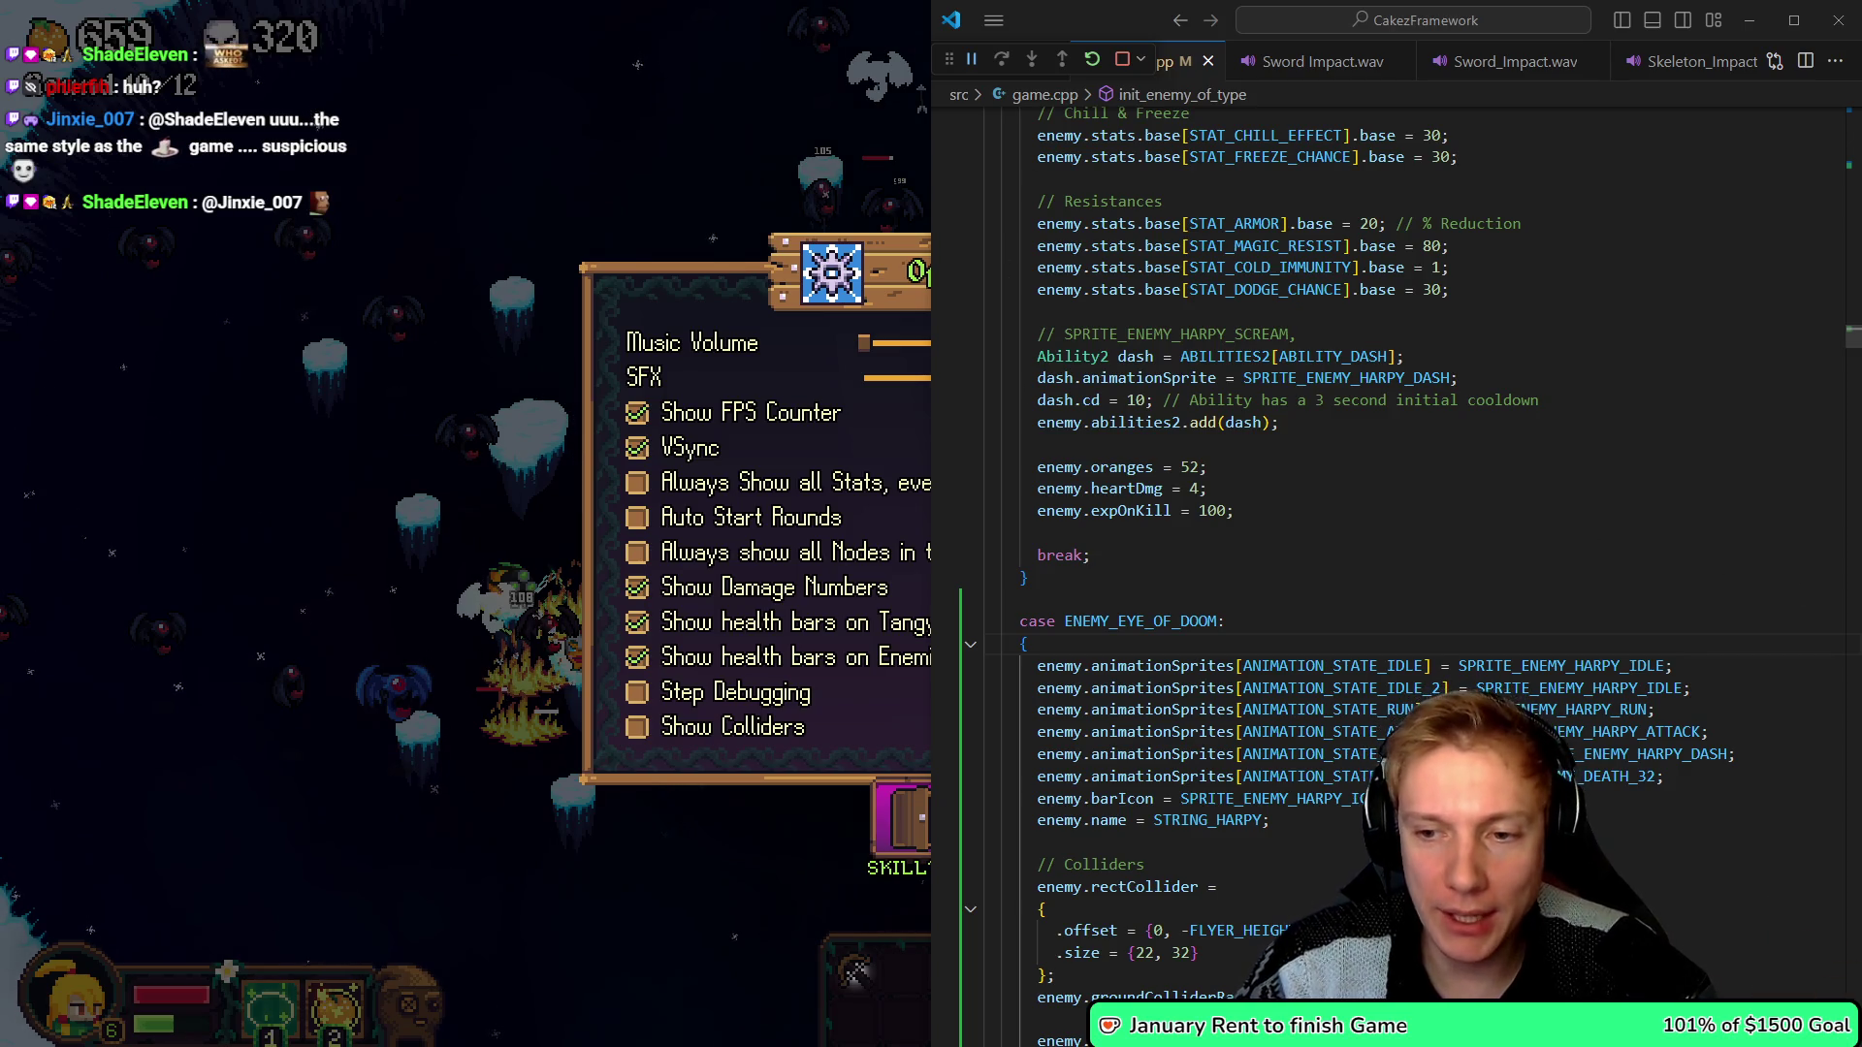
click(1031, 357)
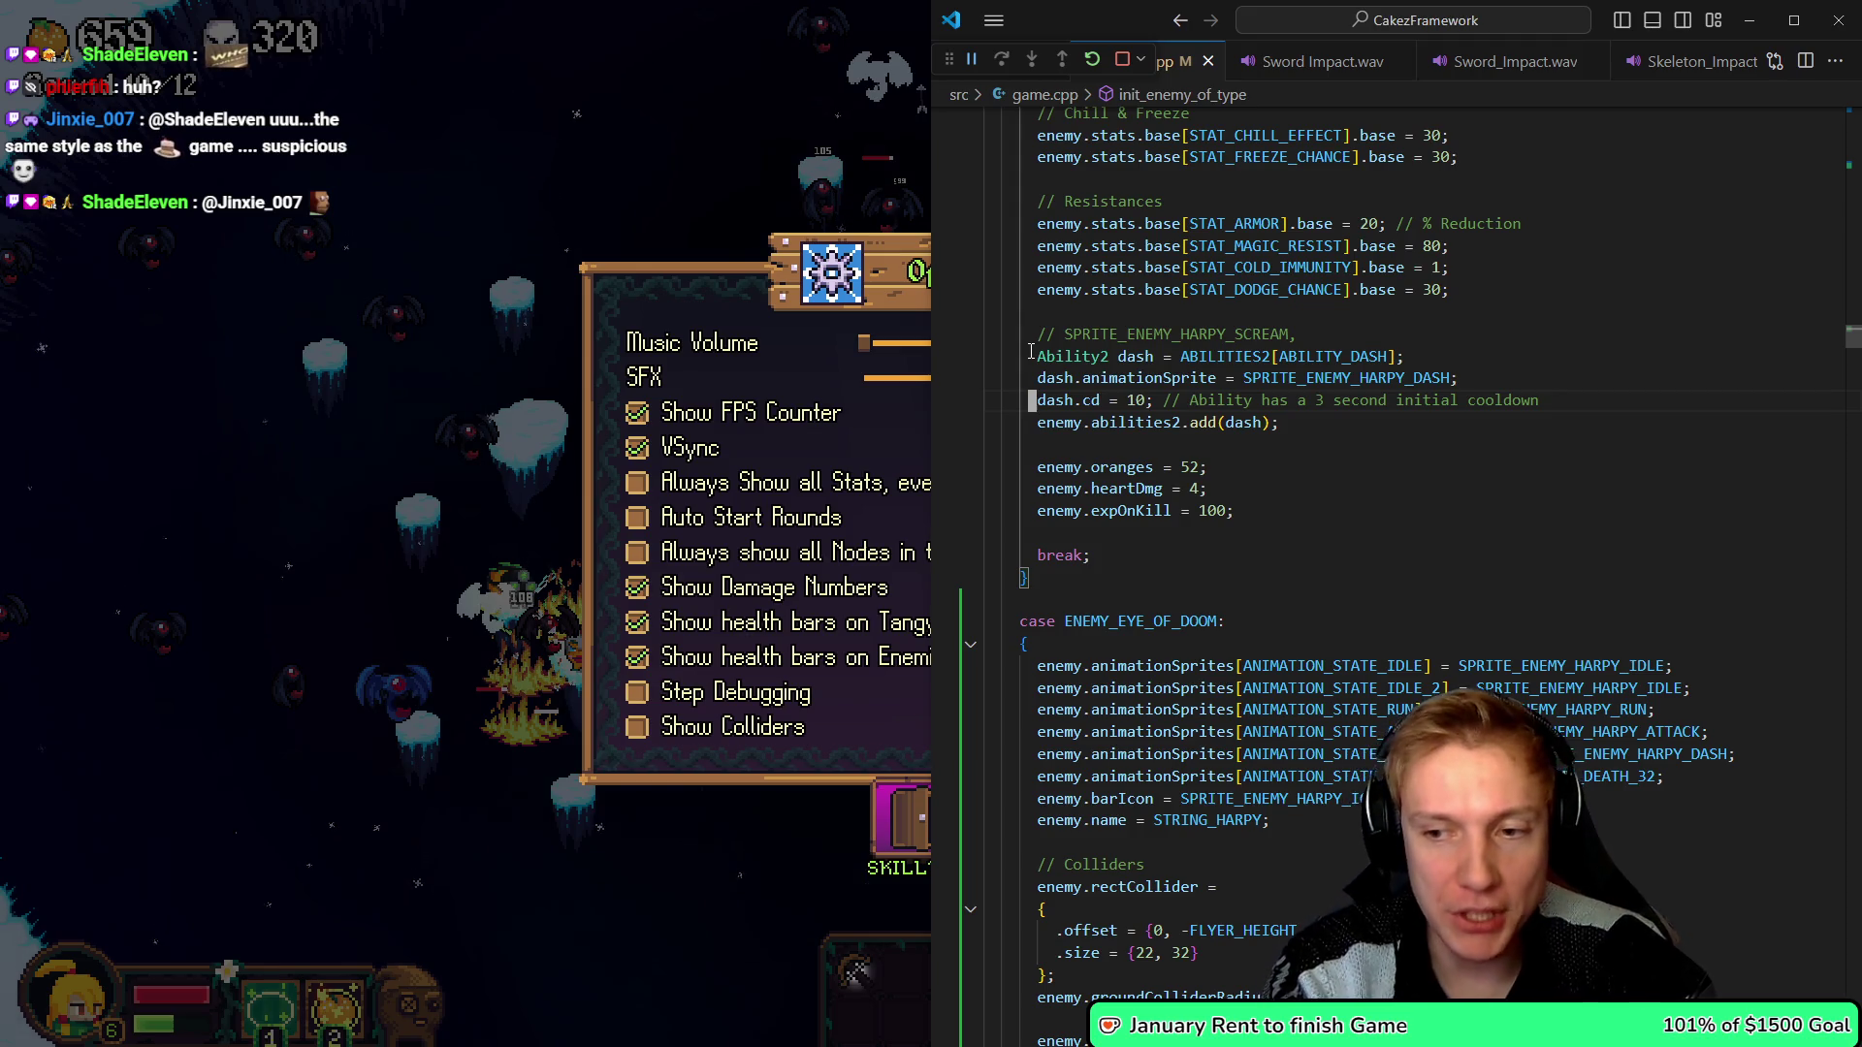
key(Down)
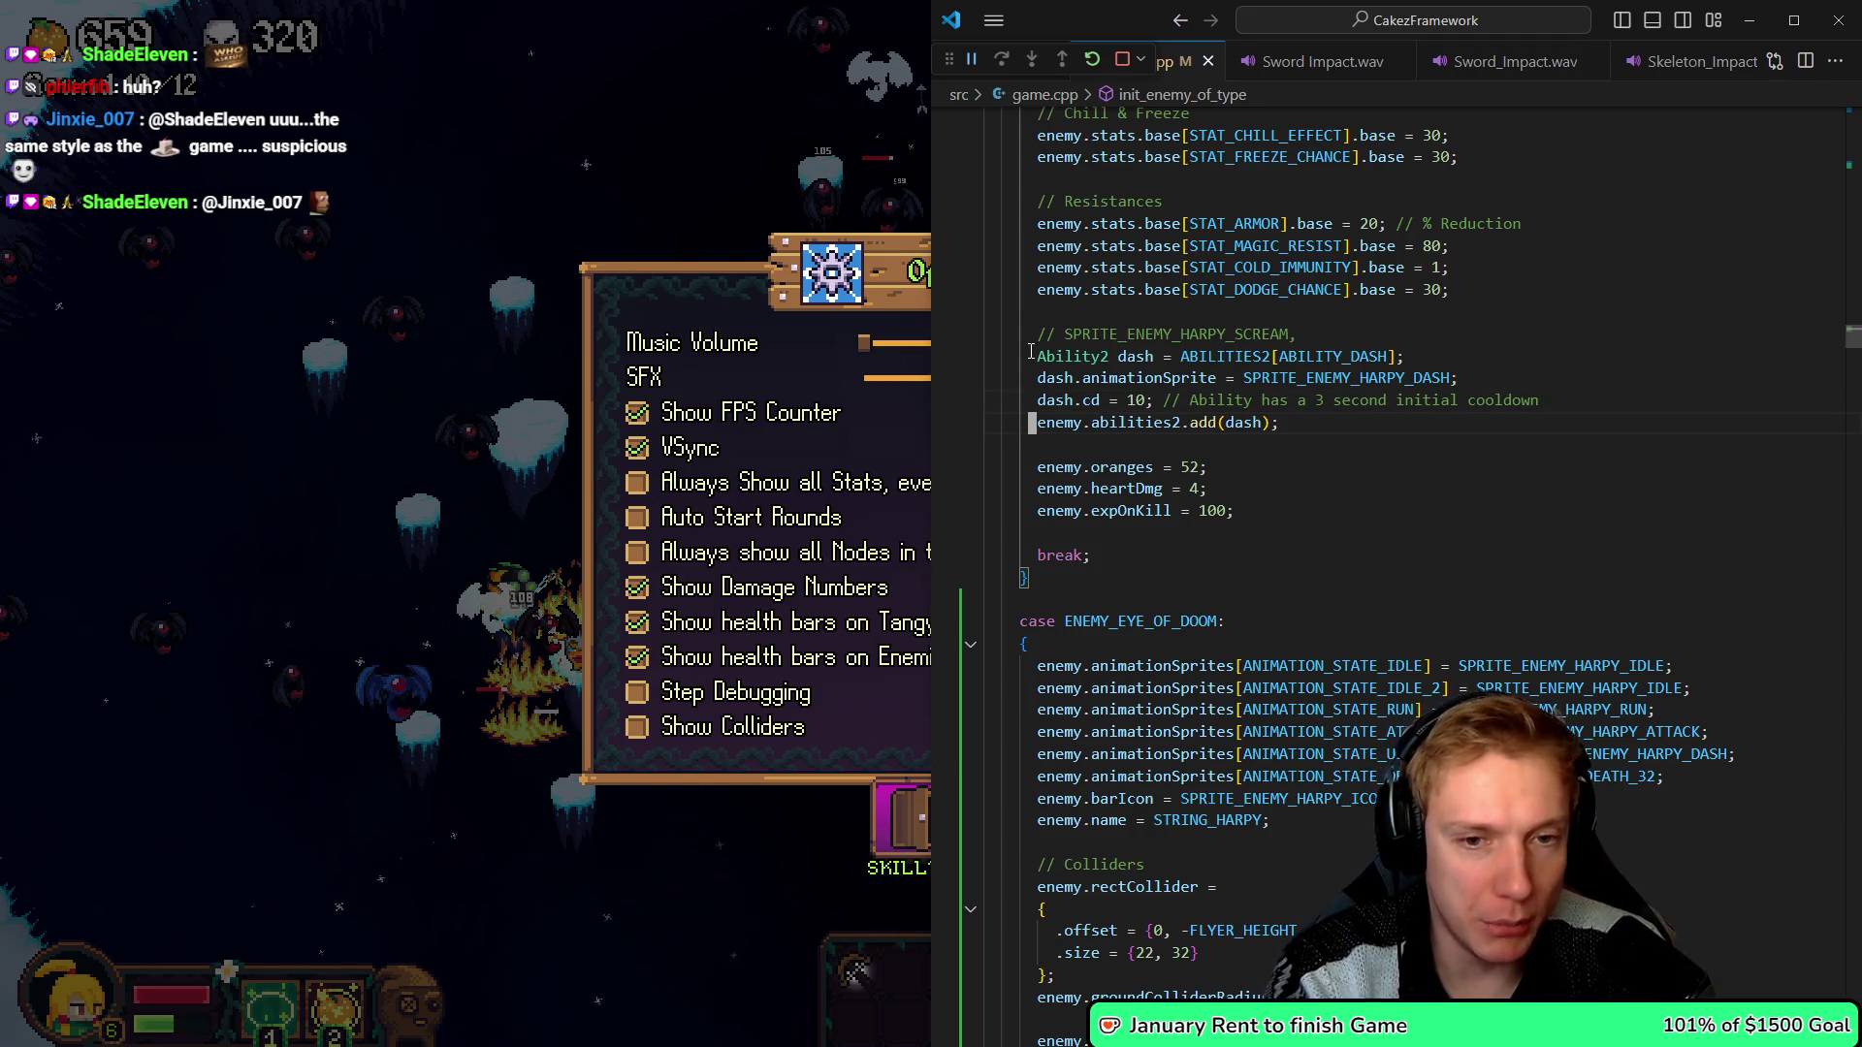
key(Left)
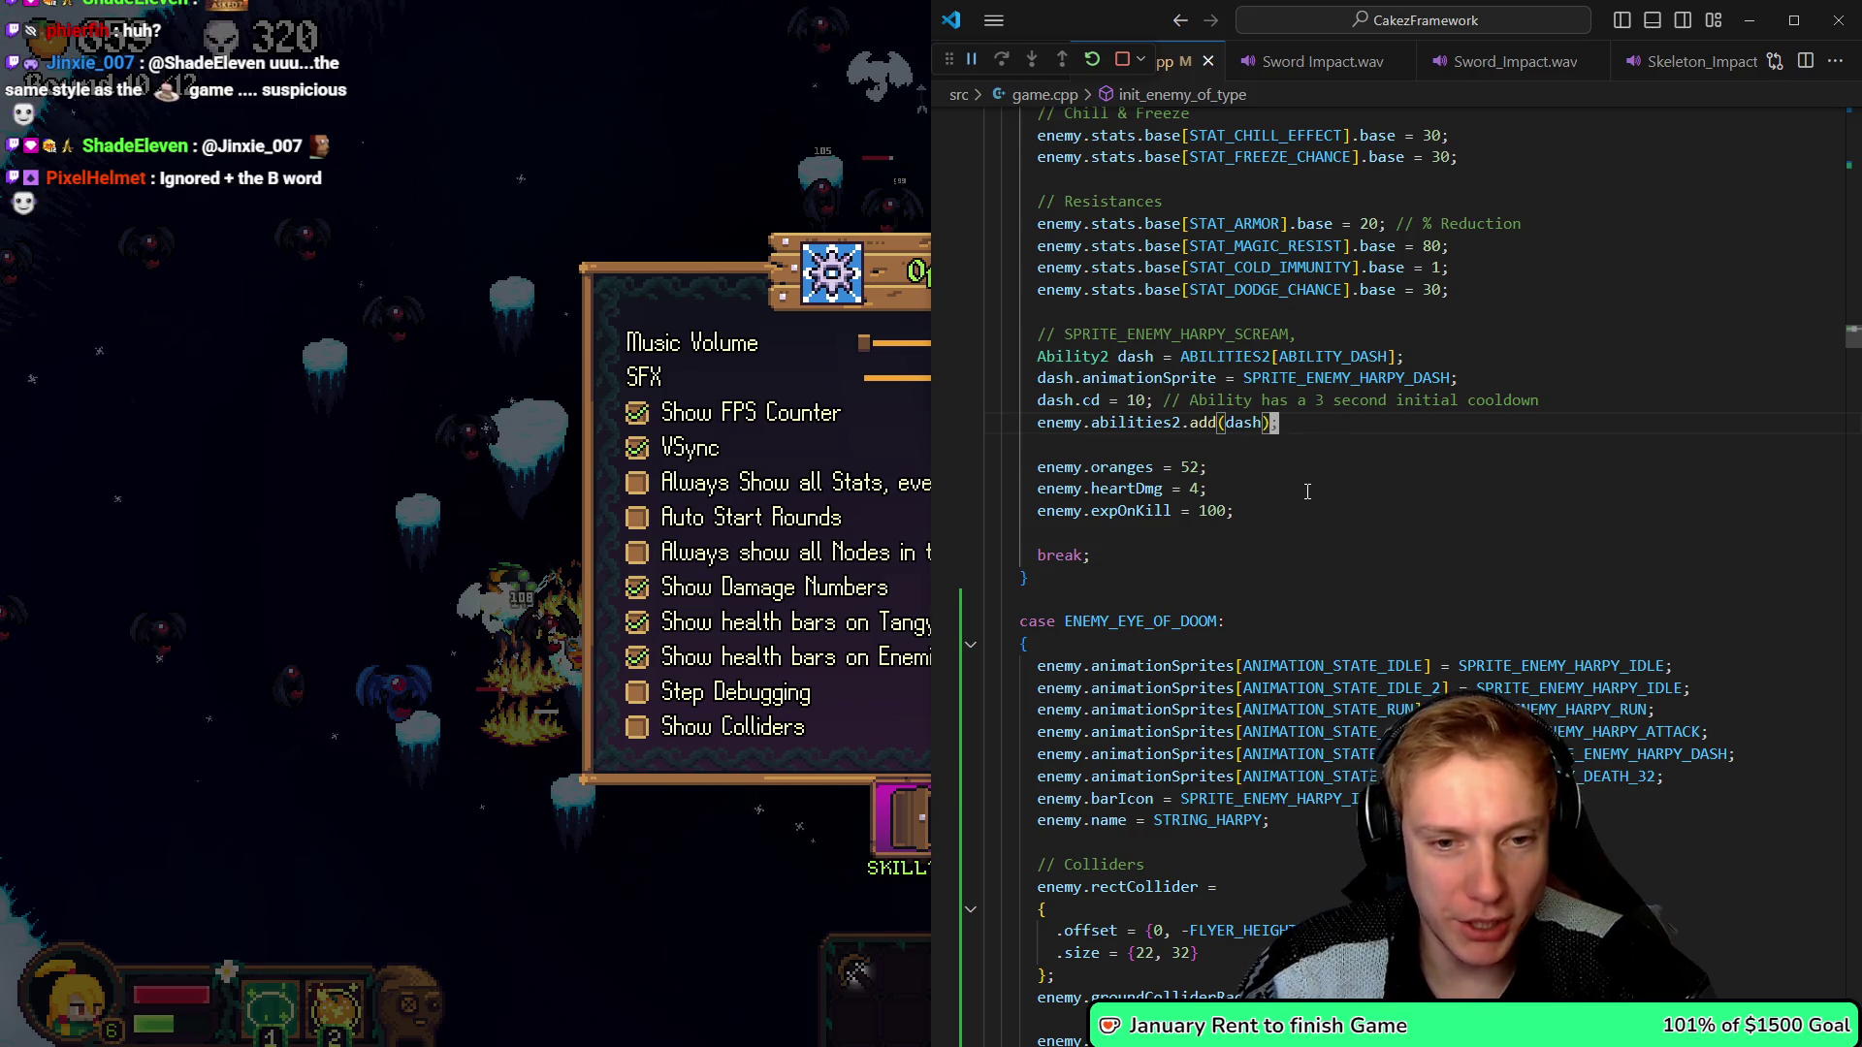
scroll(1358, 495, down, 2)
scroll(1119, 486, down, 2)
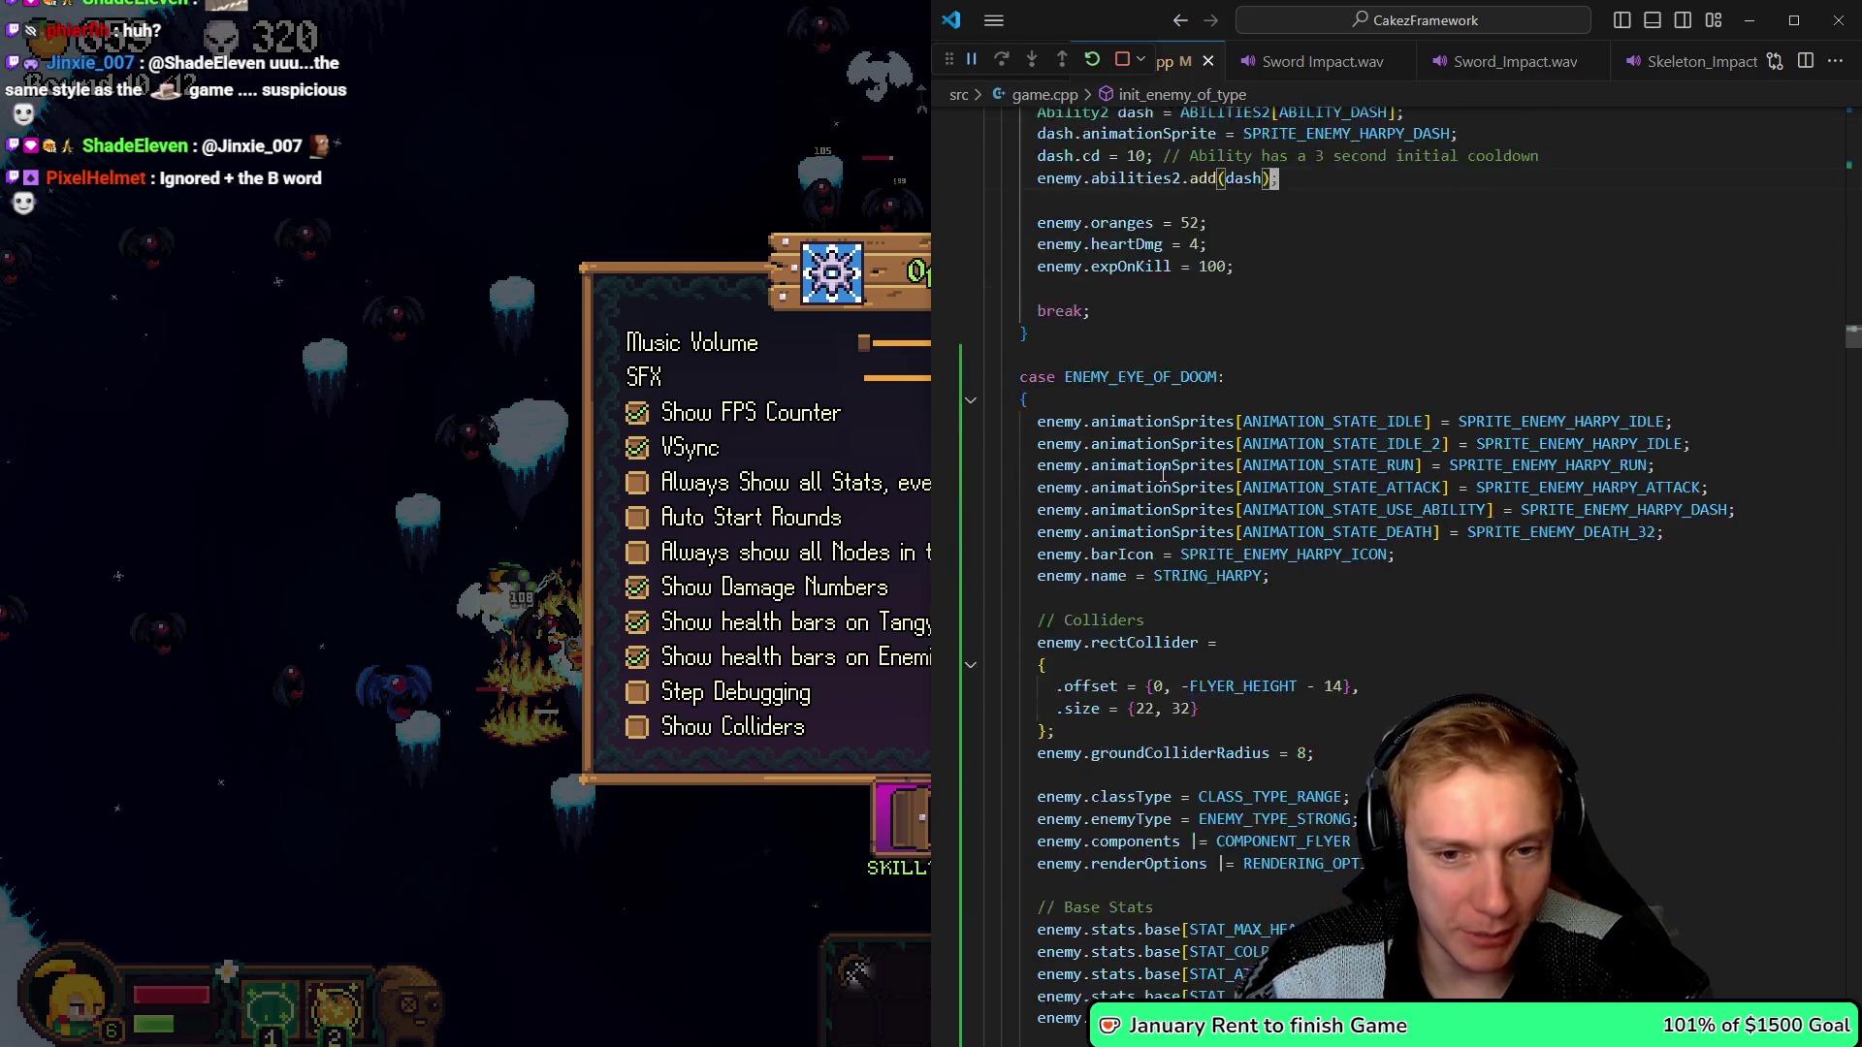
click(1509, 369)
- Duplicate the harpy sprite ID block in assets.h directly below the original
key(F12)
key(Down)
key(Down)
key(Down)
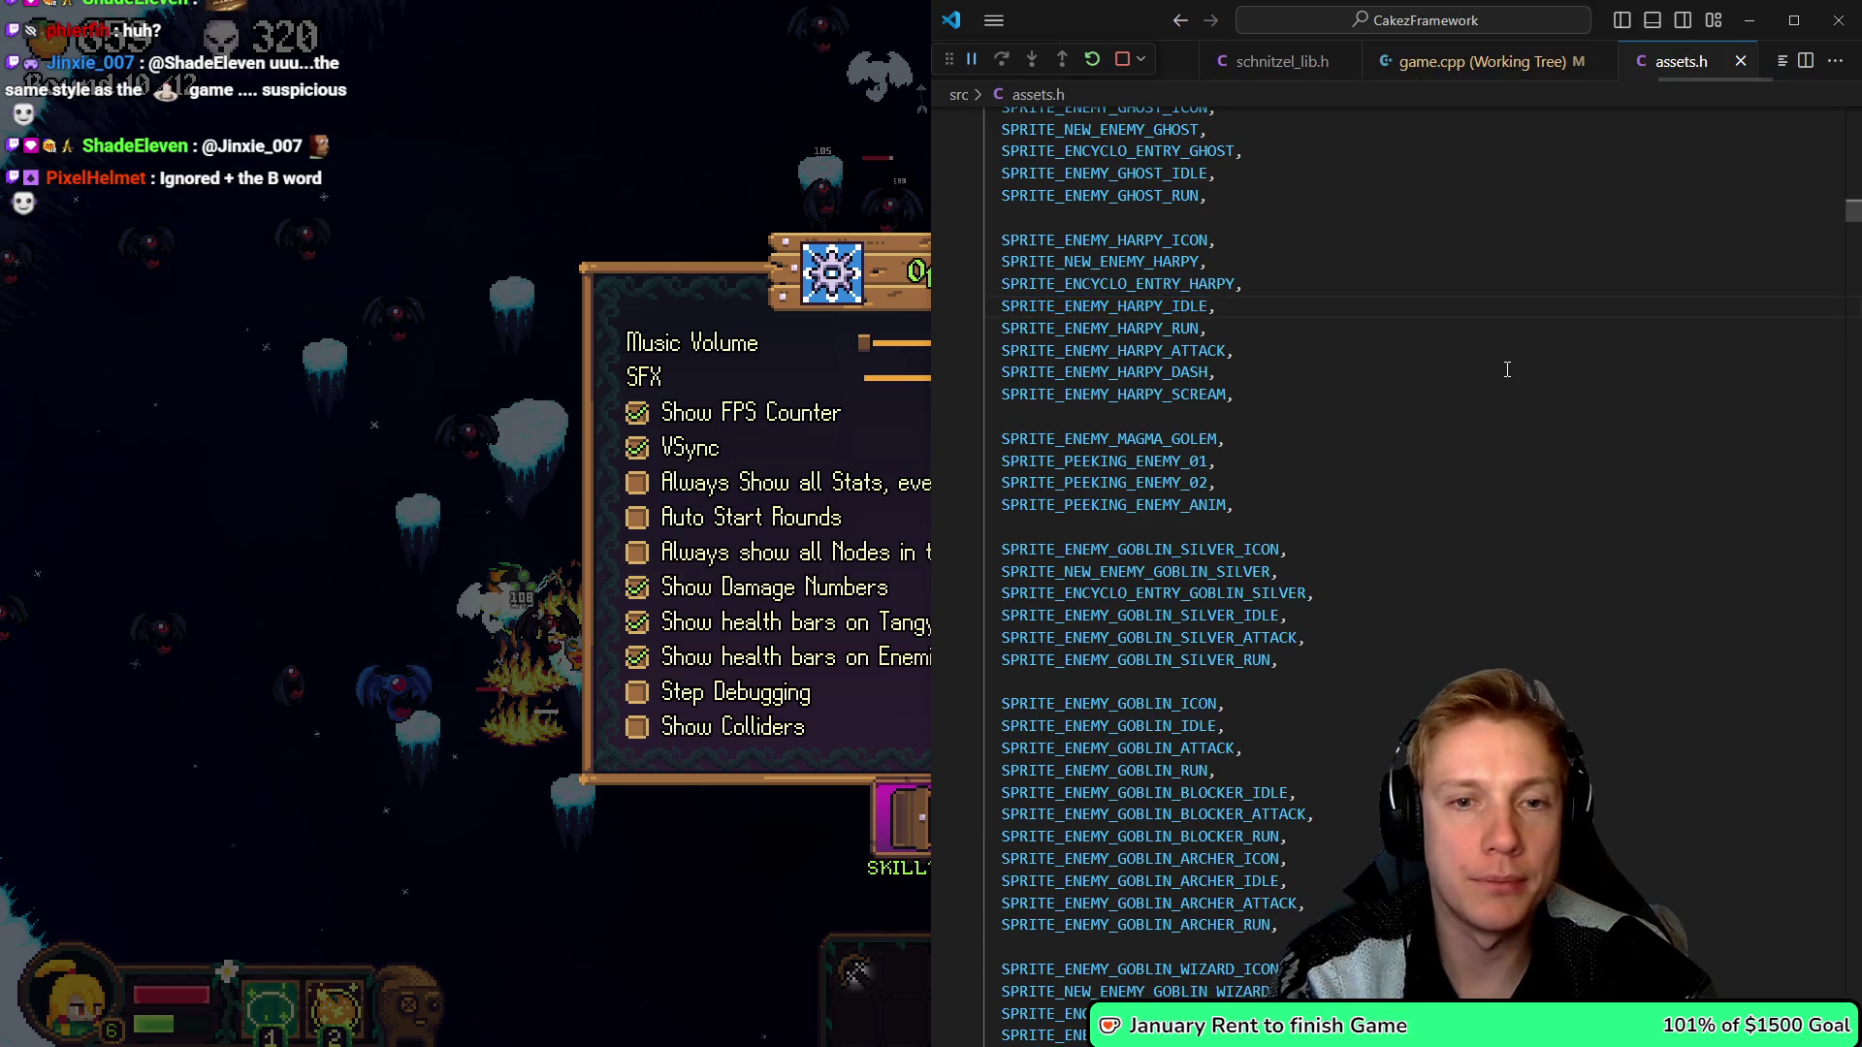
key(shift+Up)
key(shift+Up)
key(shift+Up)
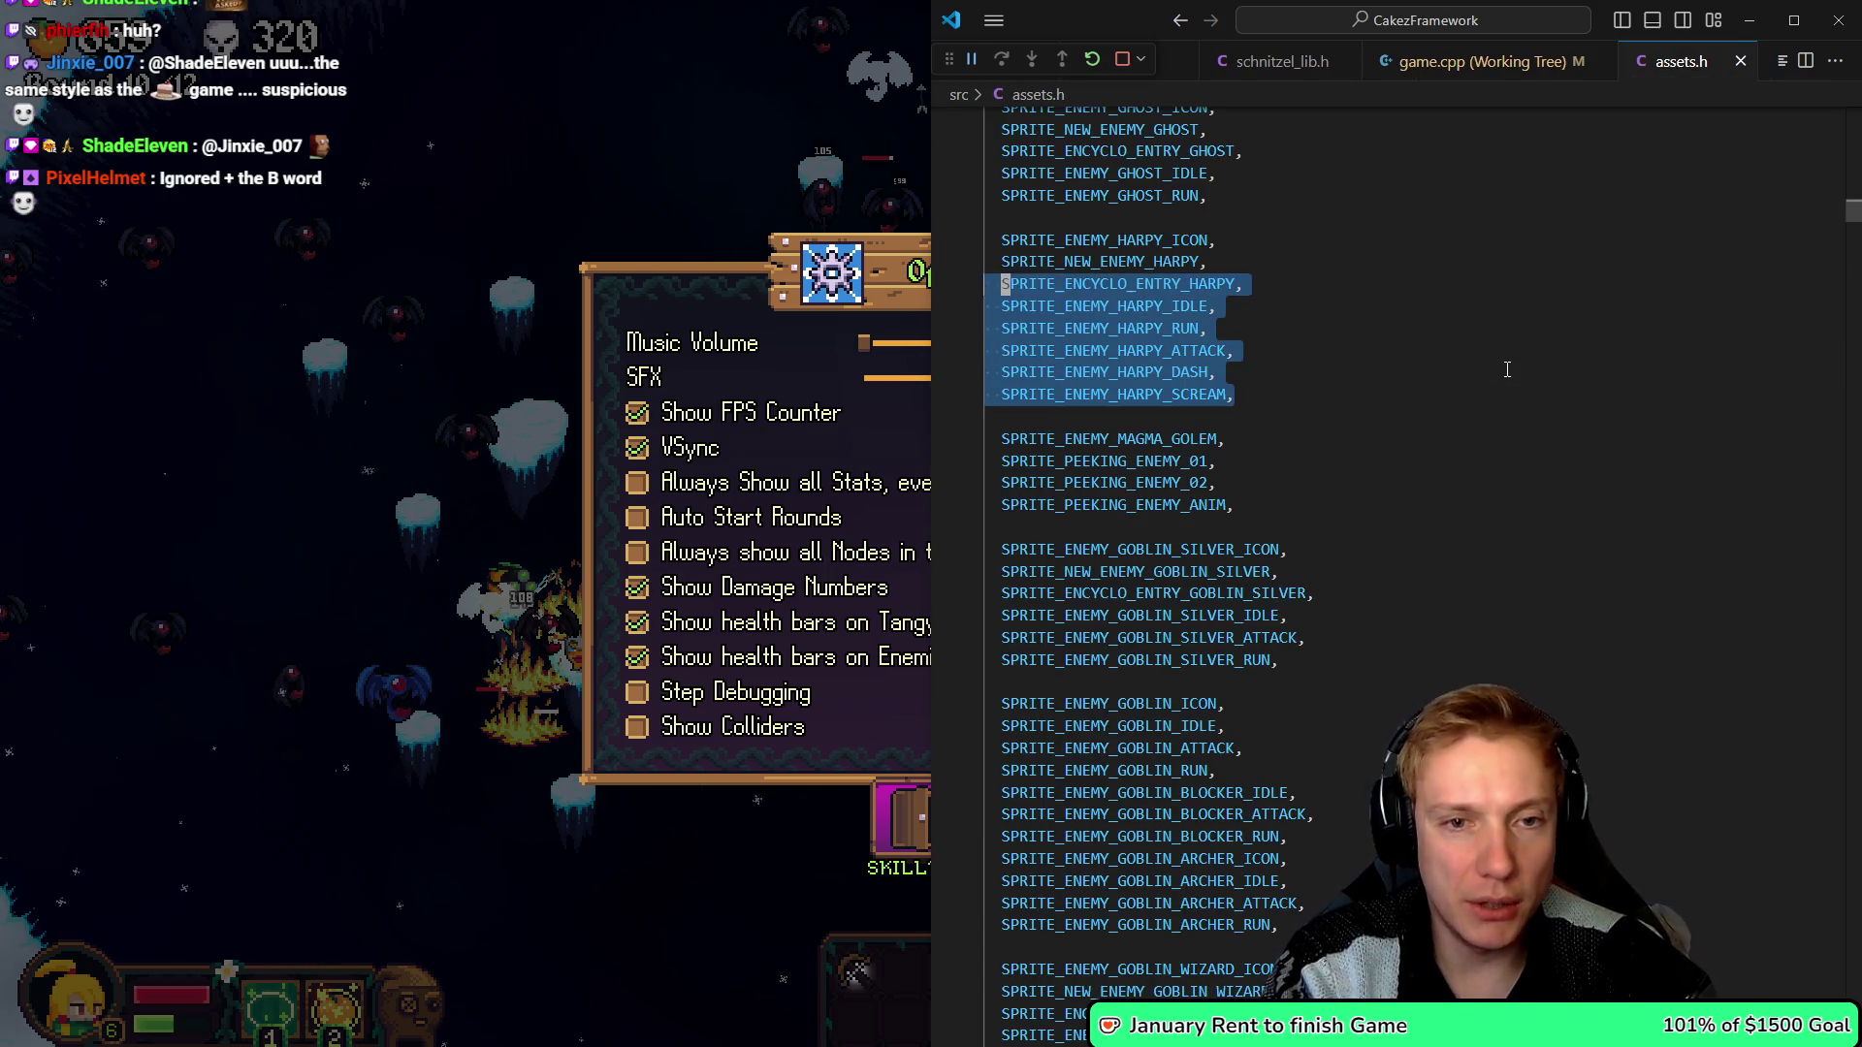
key(Down)
key(Down)
key(Down)
key(Down)
key(Down)
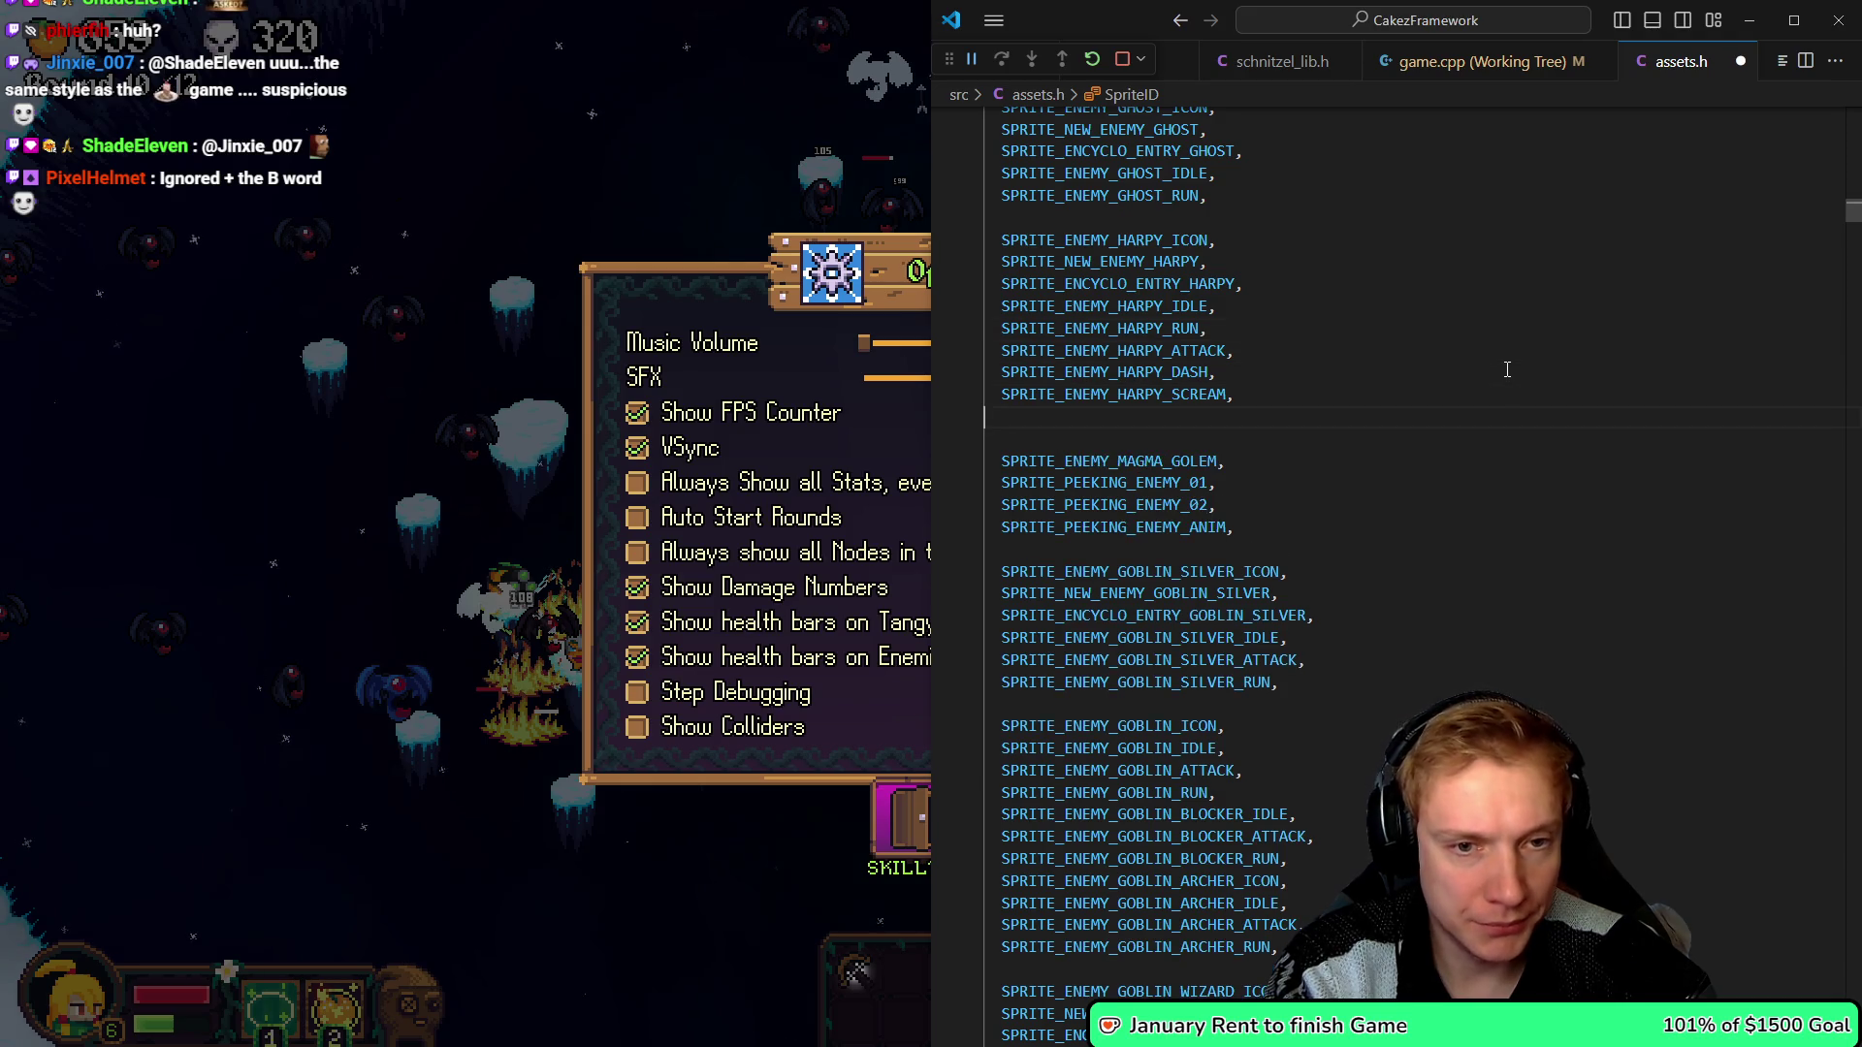
text(SPRITE_ENEMY_HARPY_ICON, SPRITE_NEW_ENEMY_HARPY, SPRITE_ENCYCLO_ENTRY_HARPY, SPRITE_ENEMY_HARPY_IDLE, SPRITE_ENEMY_HARPY_RUN, SPRITE_ENEMY_HARPY_ATTACK, SPRITE_ENEMY_HARPY_DASH, SPRITE_ENEMY_HARPY_SCREAM,)
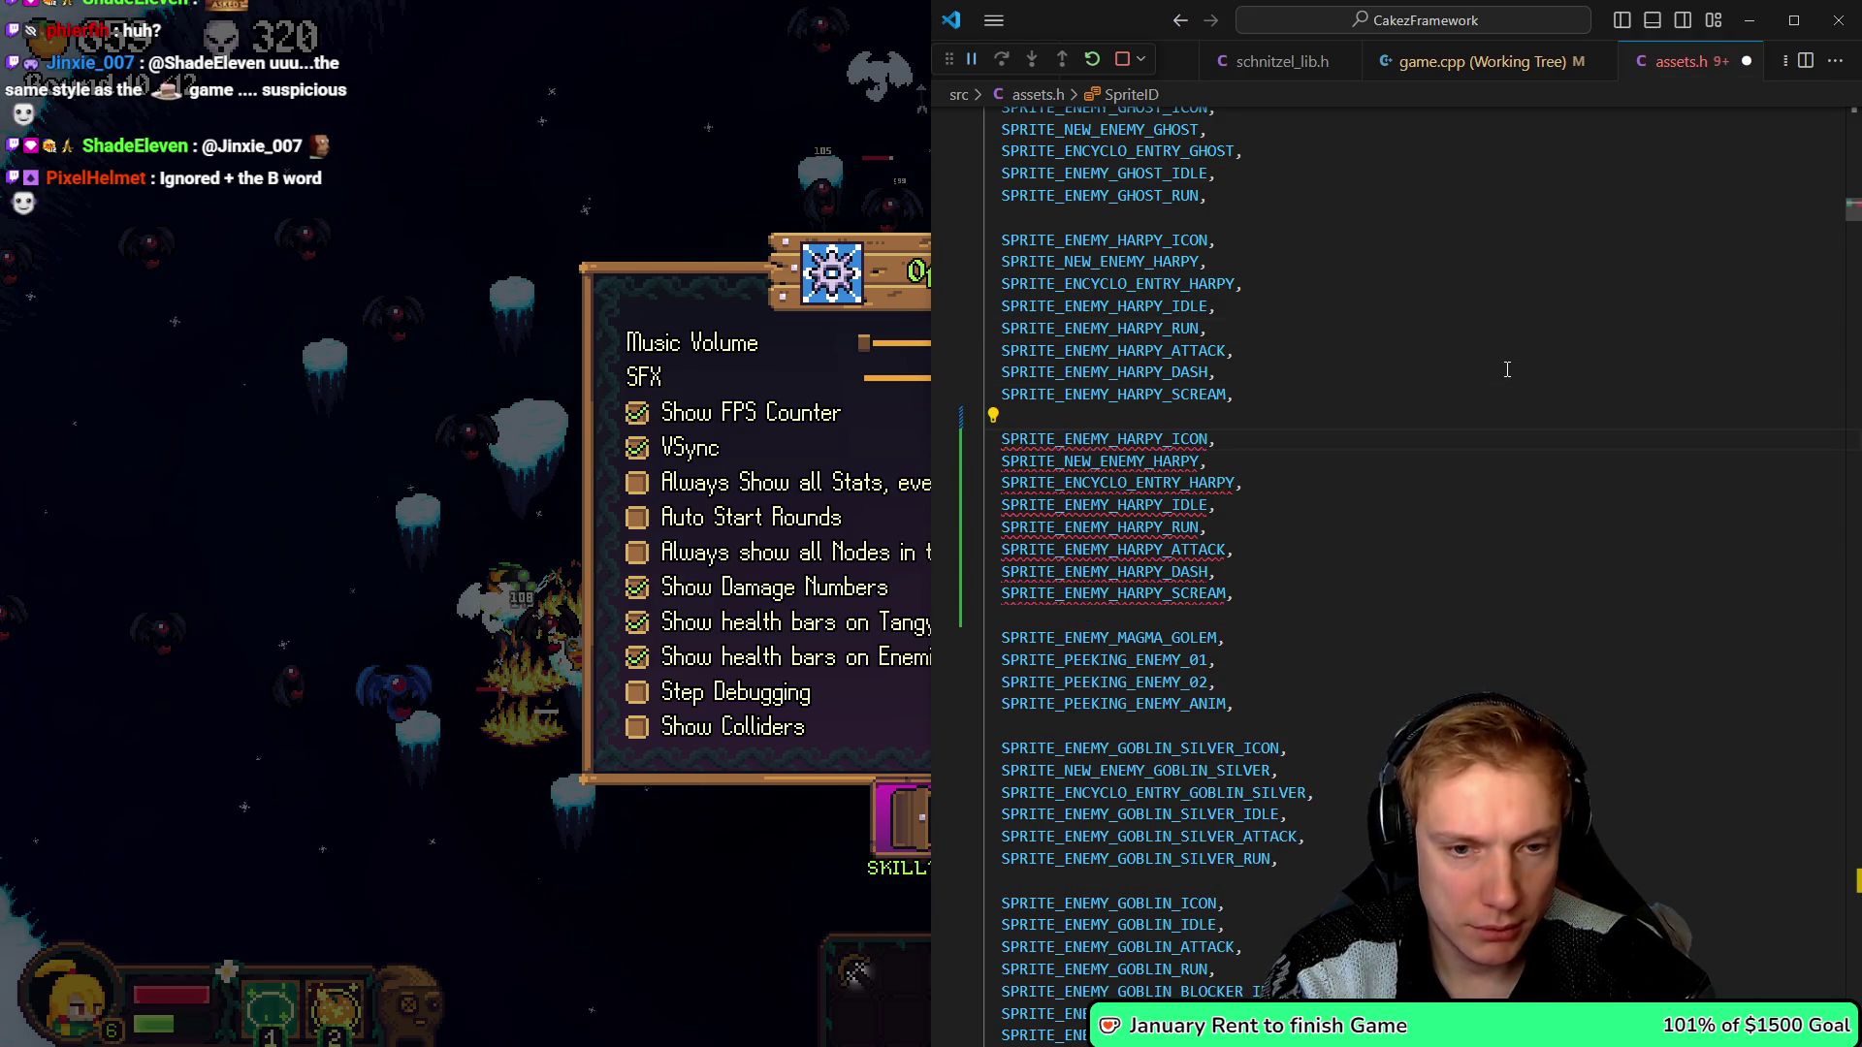
key(Right)
key(Right)
key(Right)
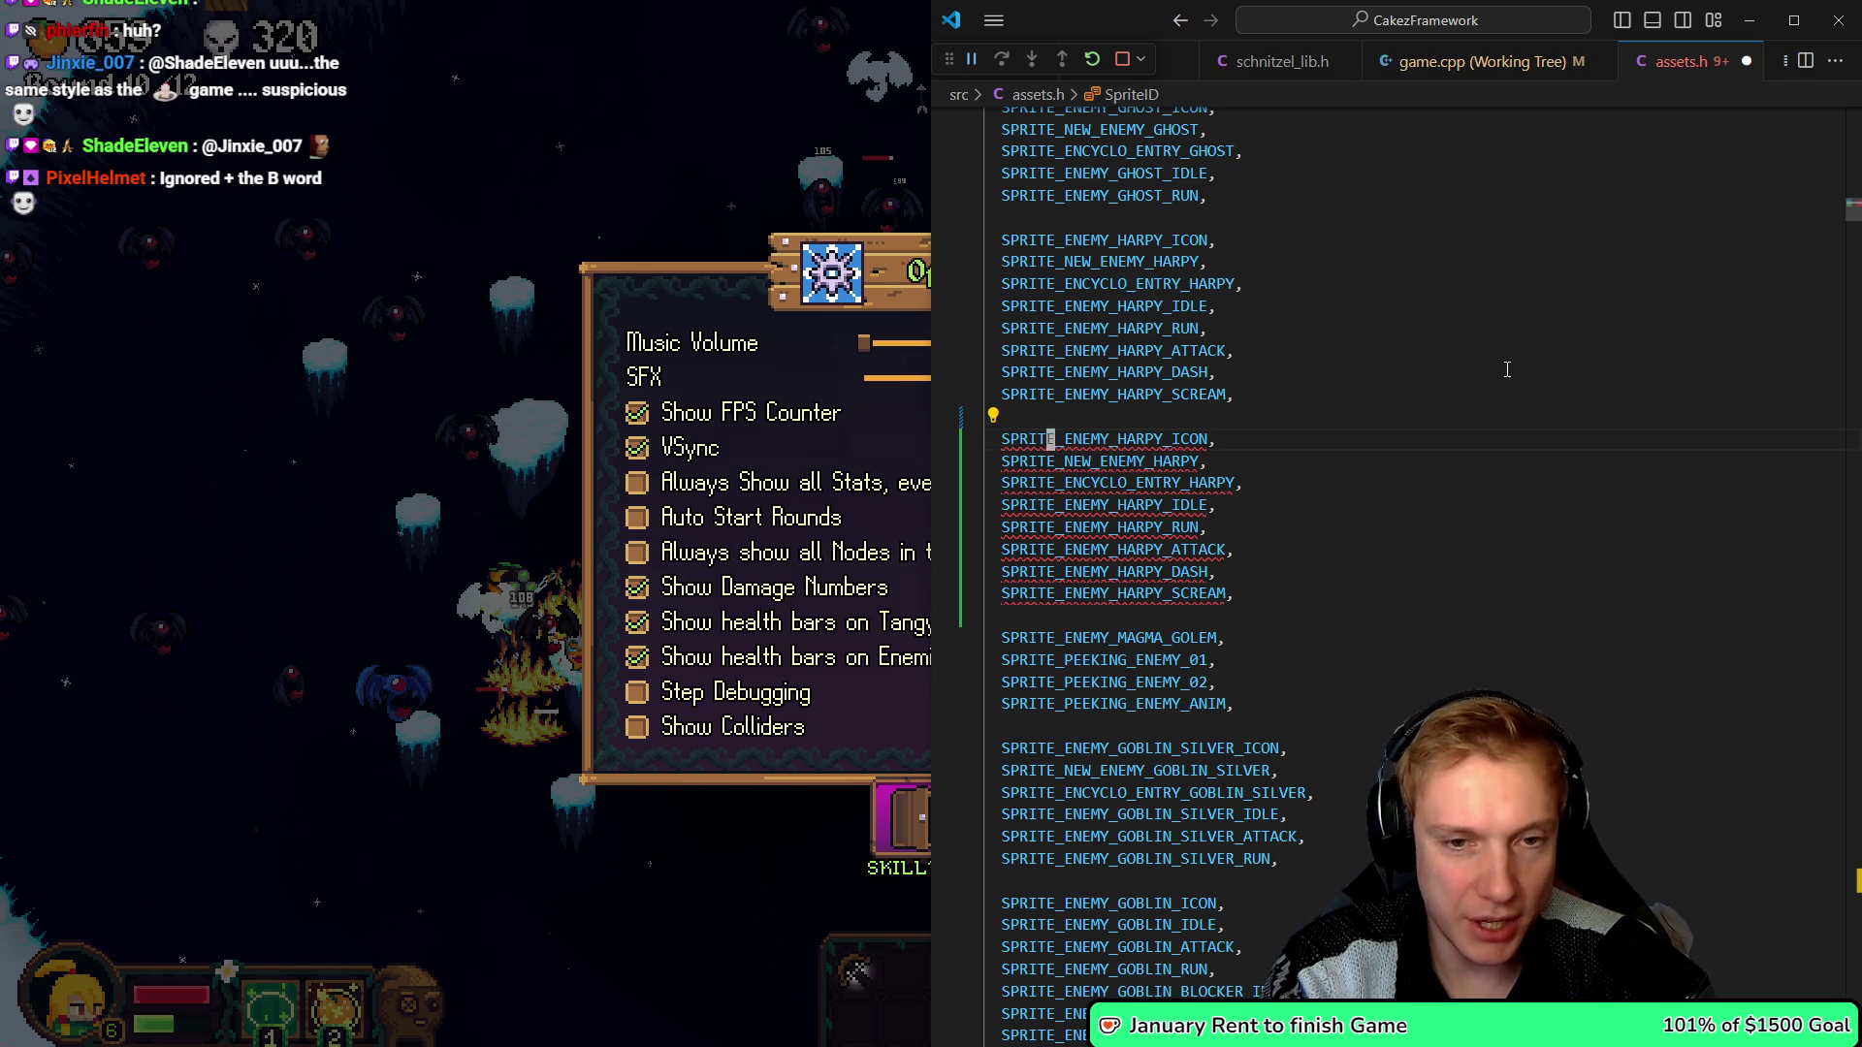
key(shift+Right)
key(shift+Right)
key(shift+Right)
text(H)
key(Tab)
key(Tab)
key(Tab)
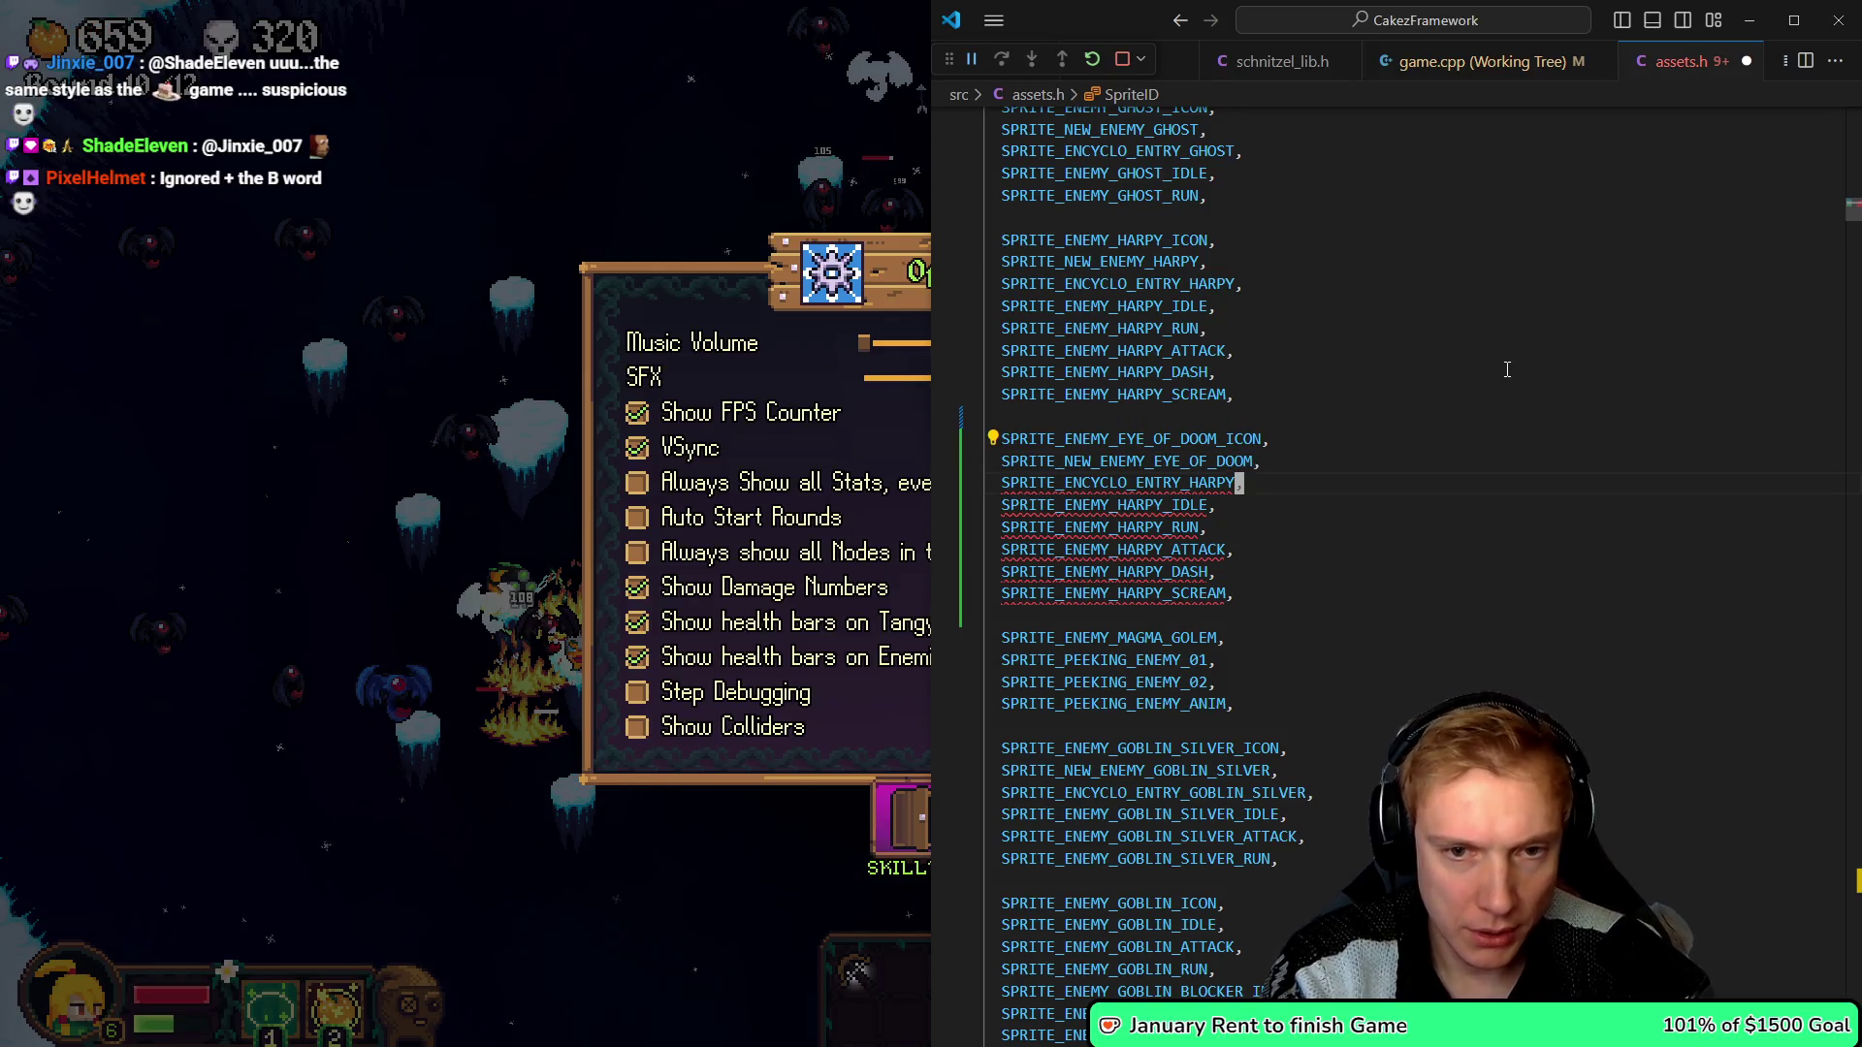
- Resume and re-pause Tangy TD, then return to assets.h
click(424, 548)
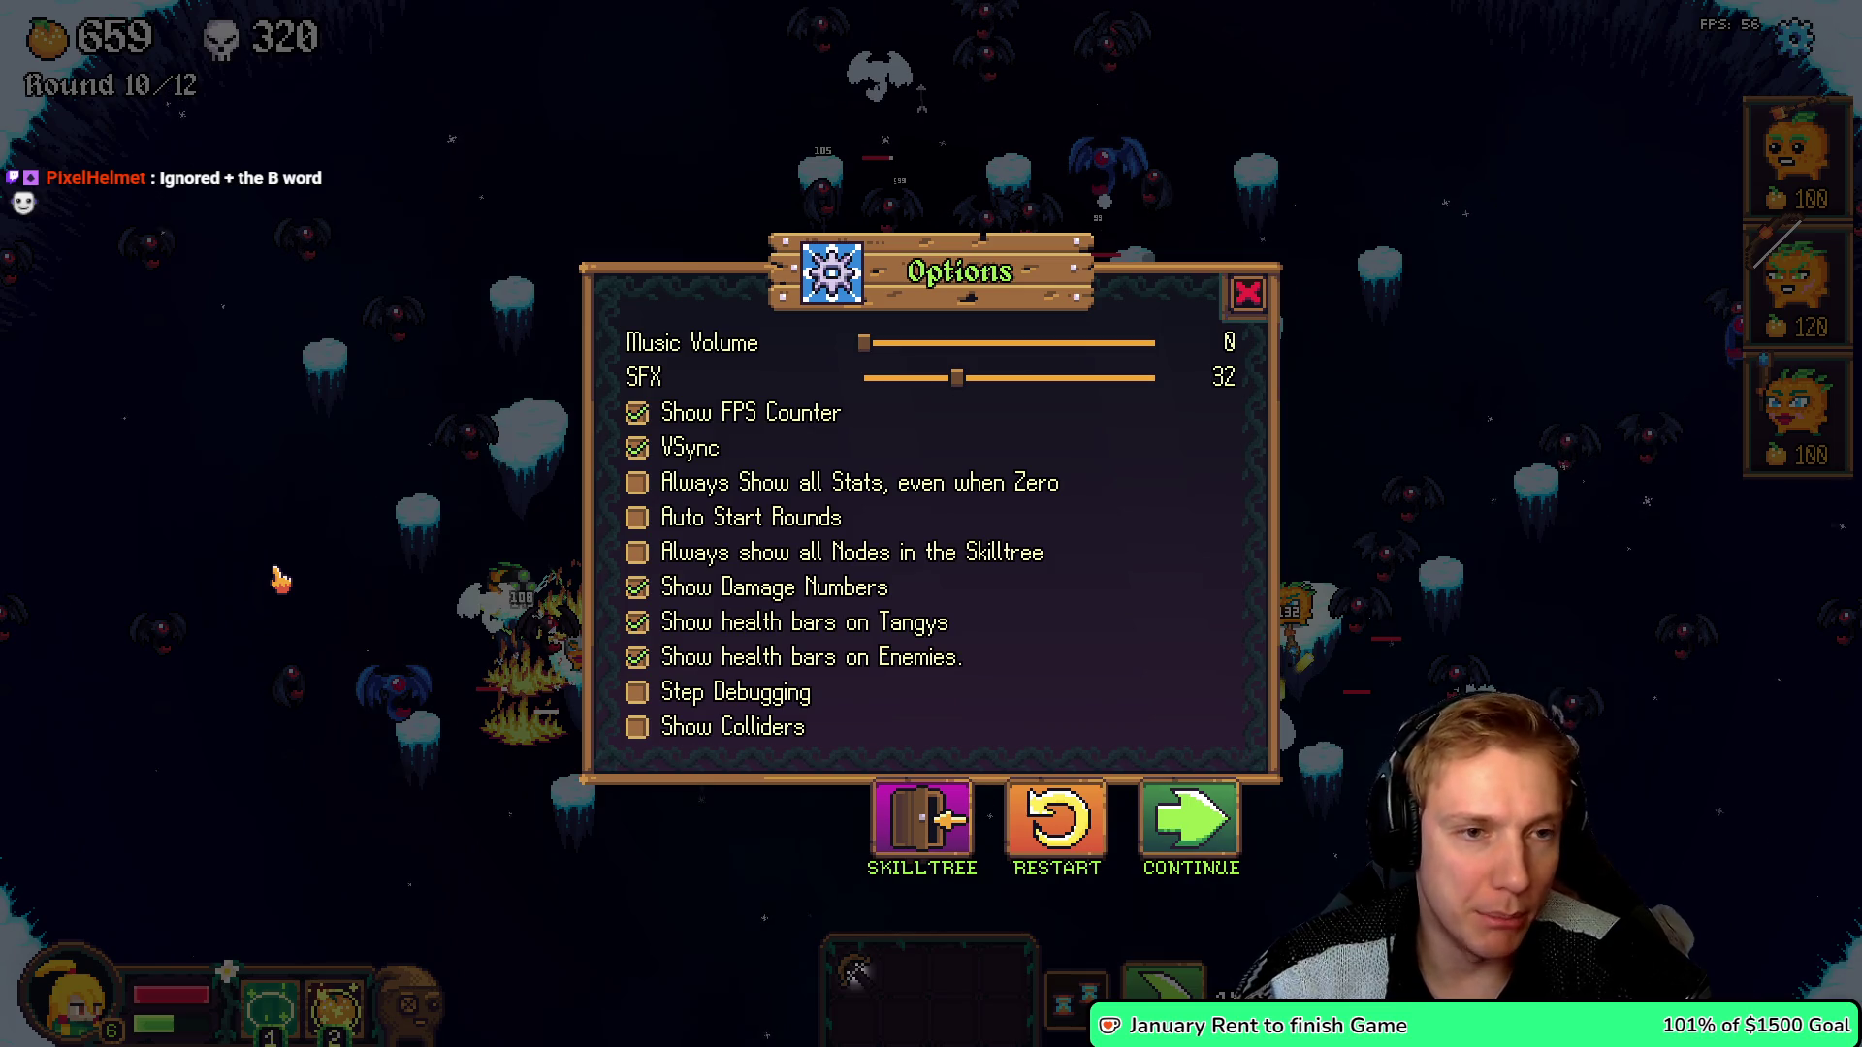
key(Escape)
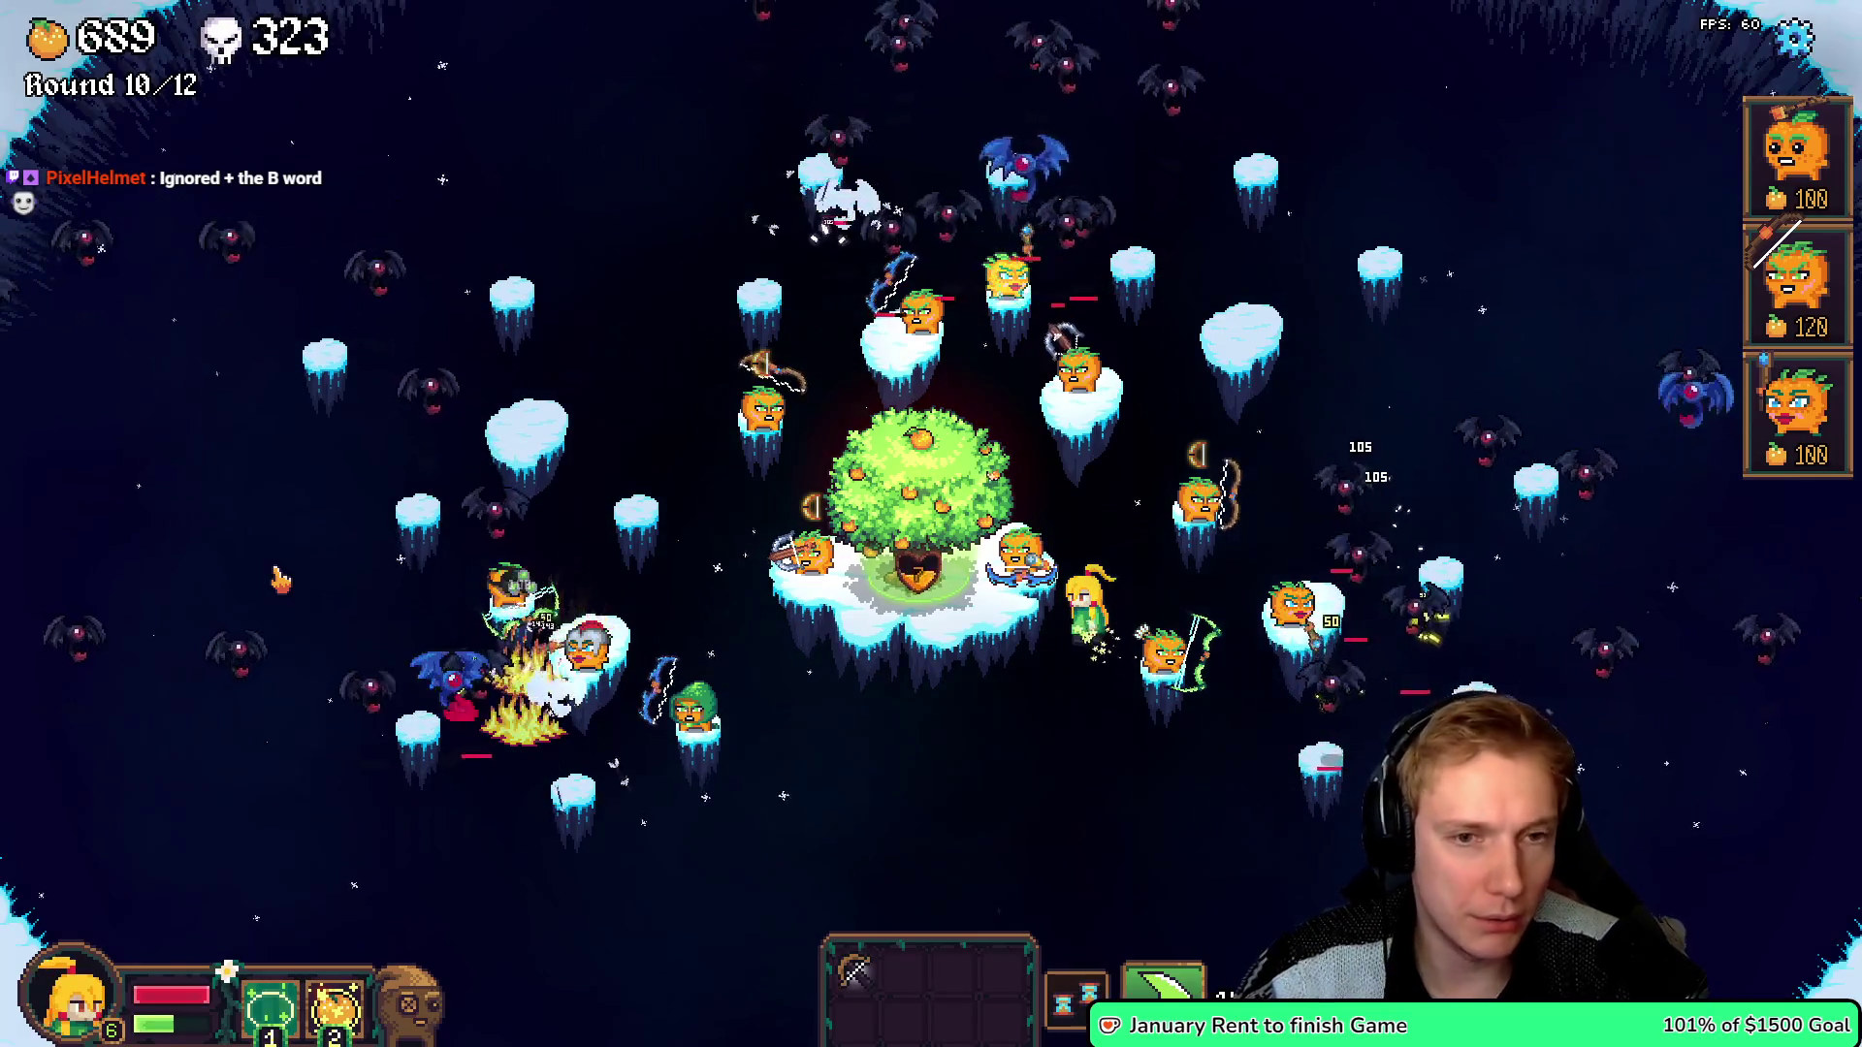
key(Escape)
key(alt+Tab)
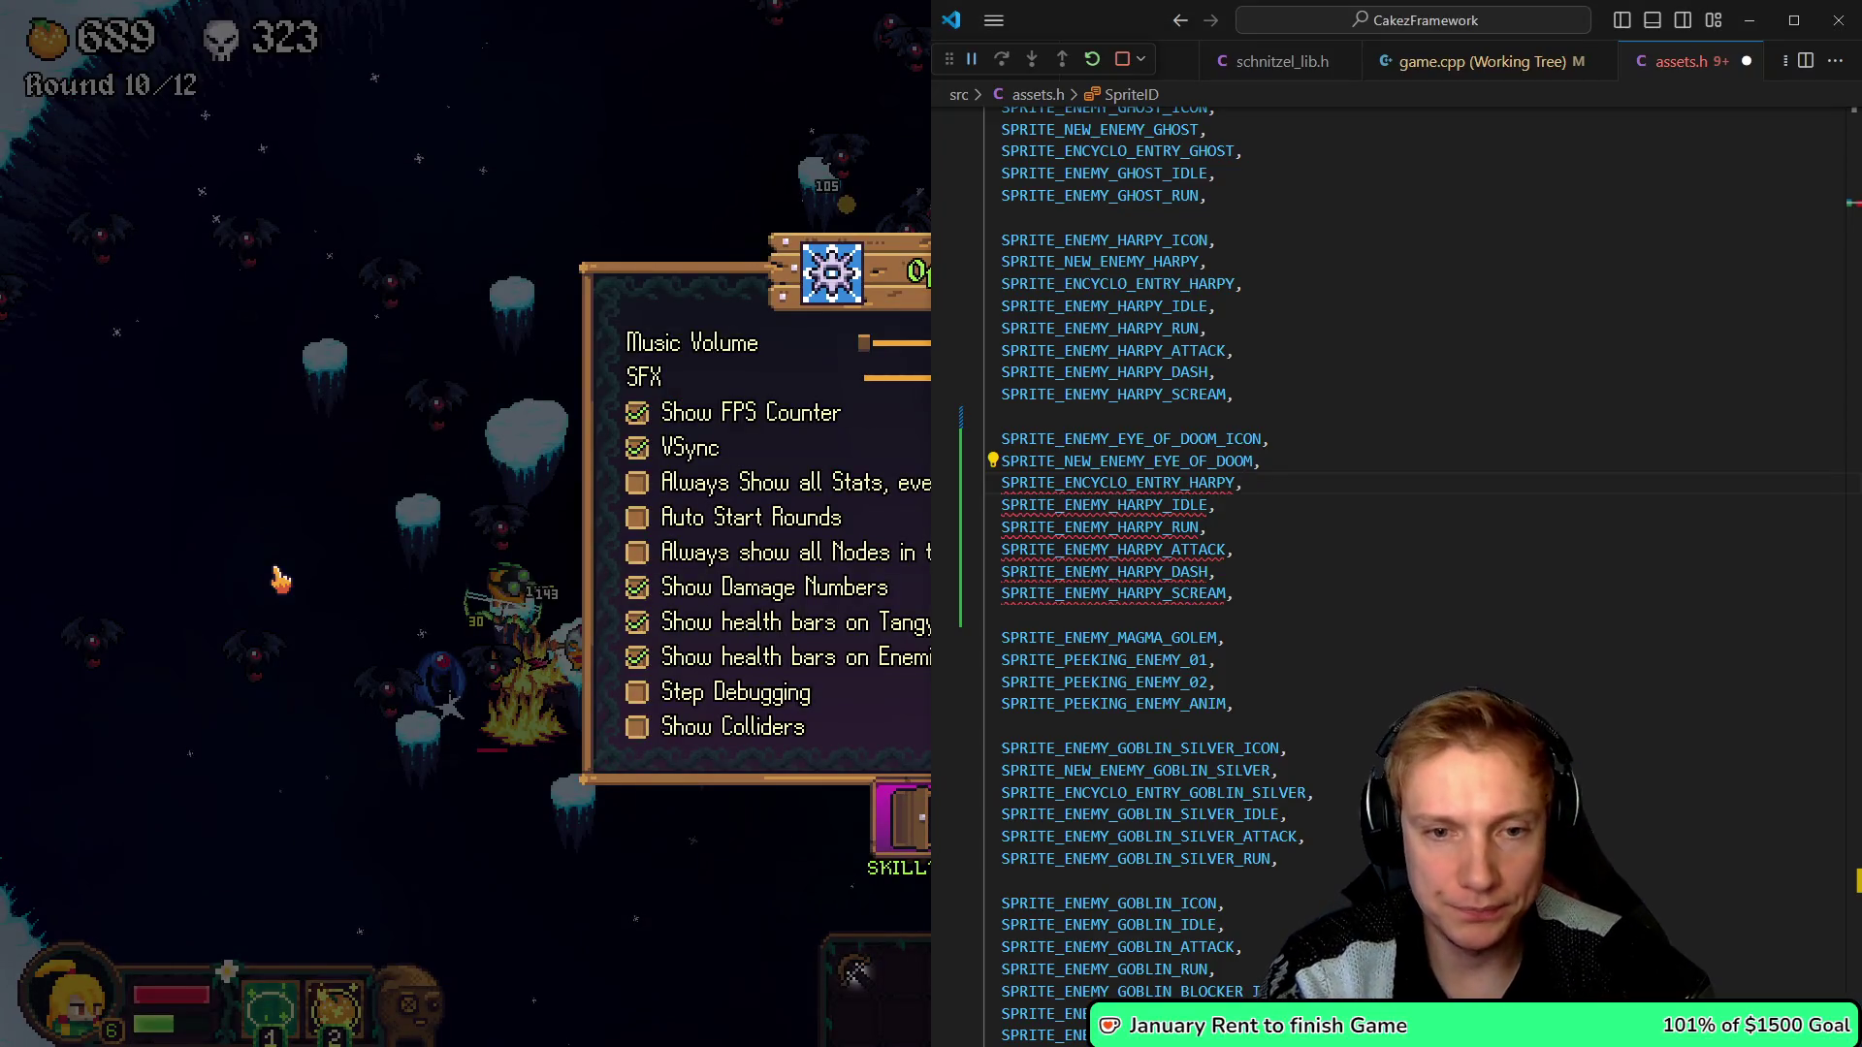
- Rename HARPY to EYE_OF_DOOM across all the copied sprite IDs
key(Up)
key(BackSpace)
key(BackSpace)
key(BackSpace)
text(EYE)
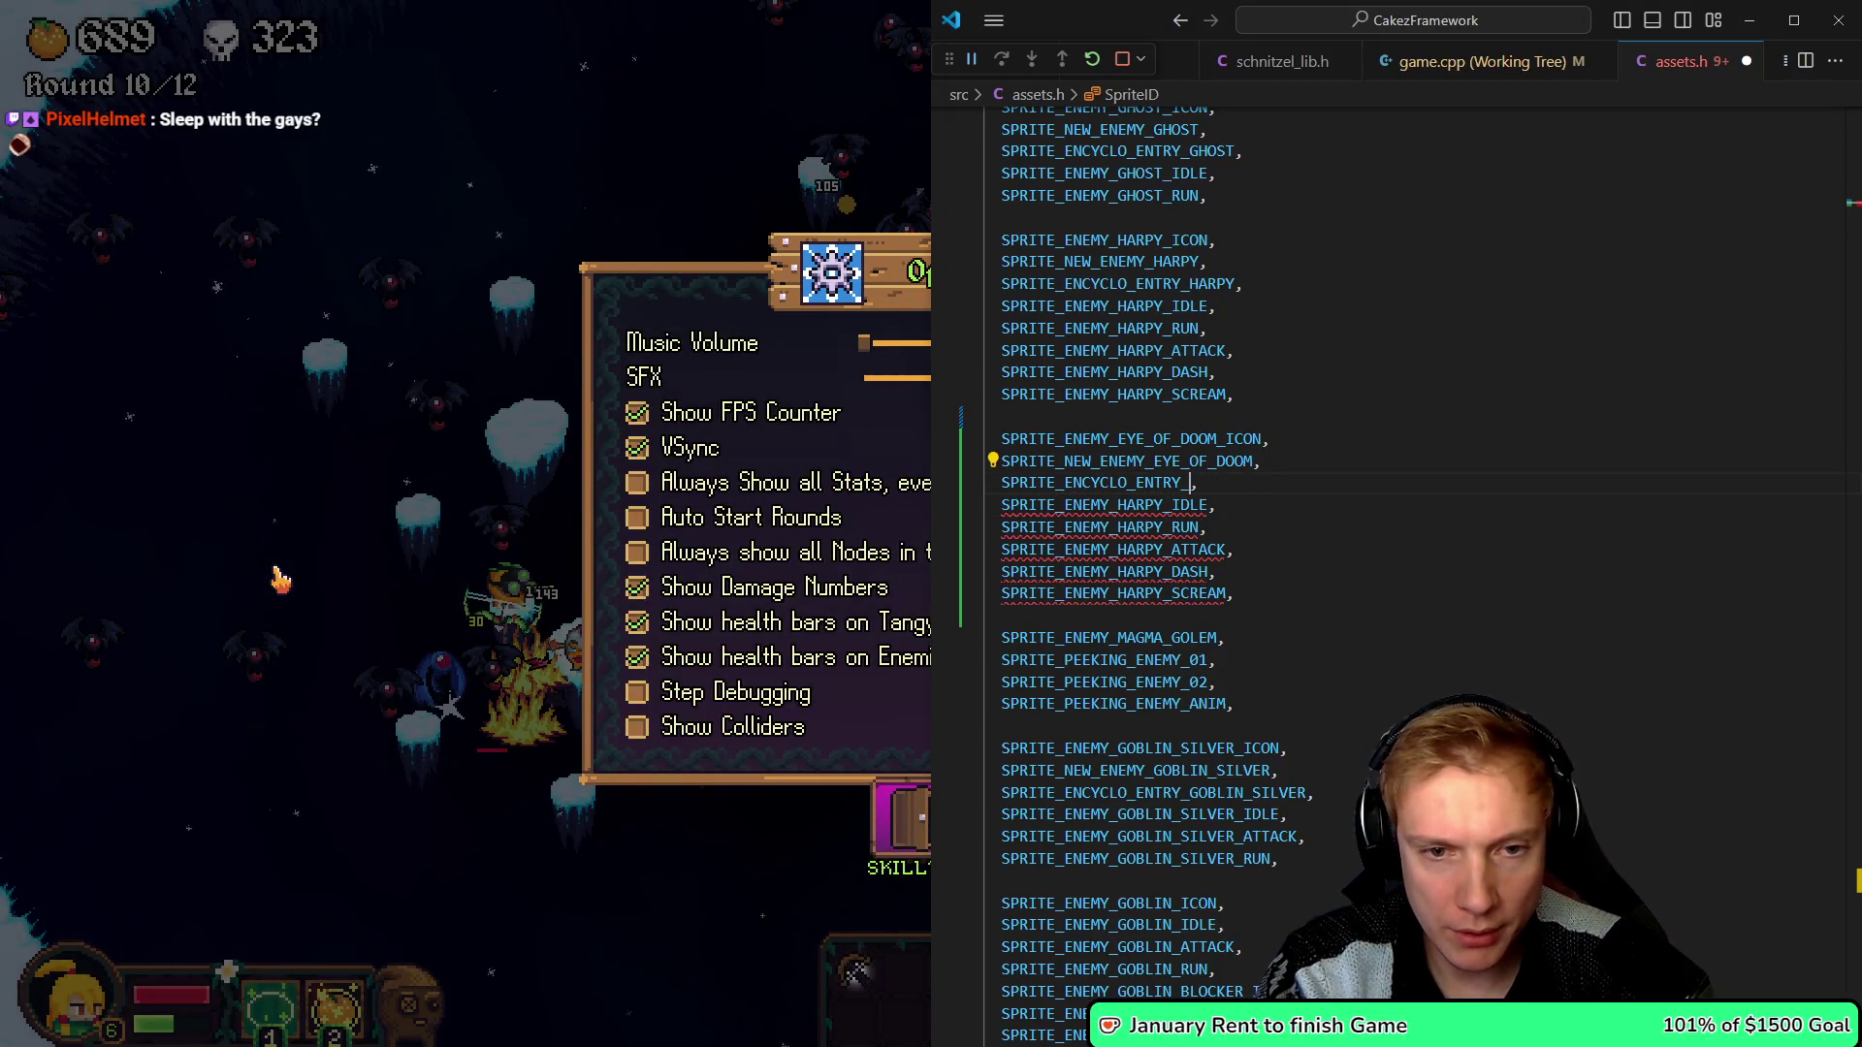
text(_OF_DOOM)
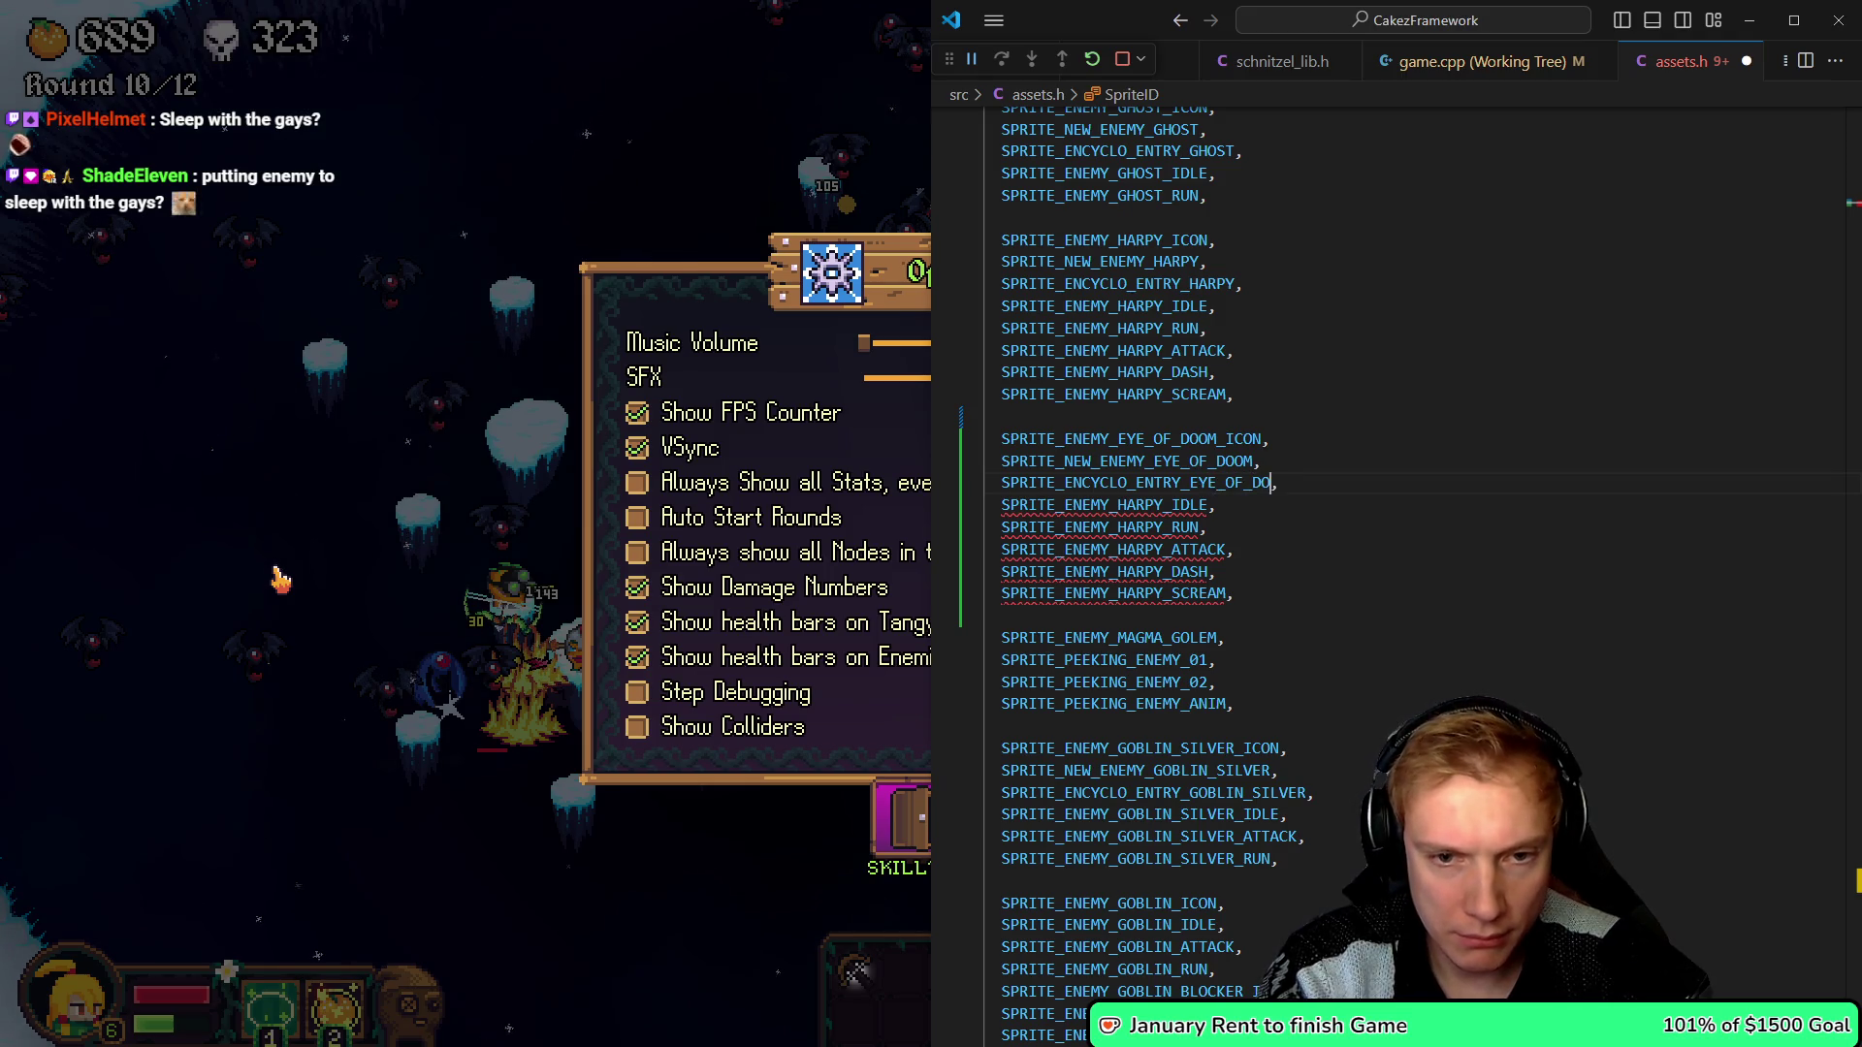
key(Left)
key(ctrl+alt+Down)
key(ctrl+alt+Down)
key(ctrl+alt+Down)
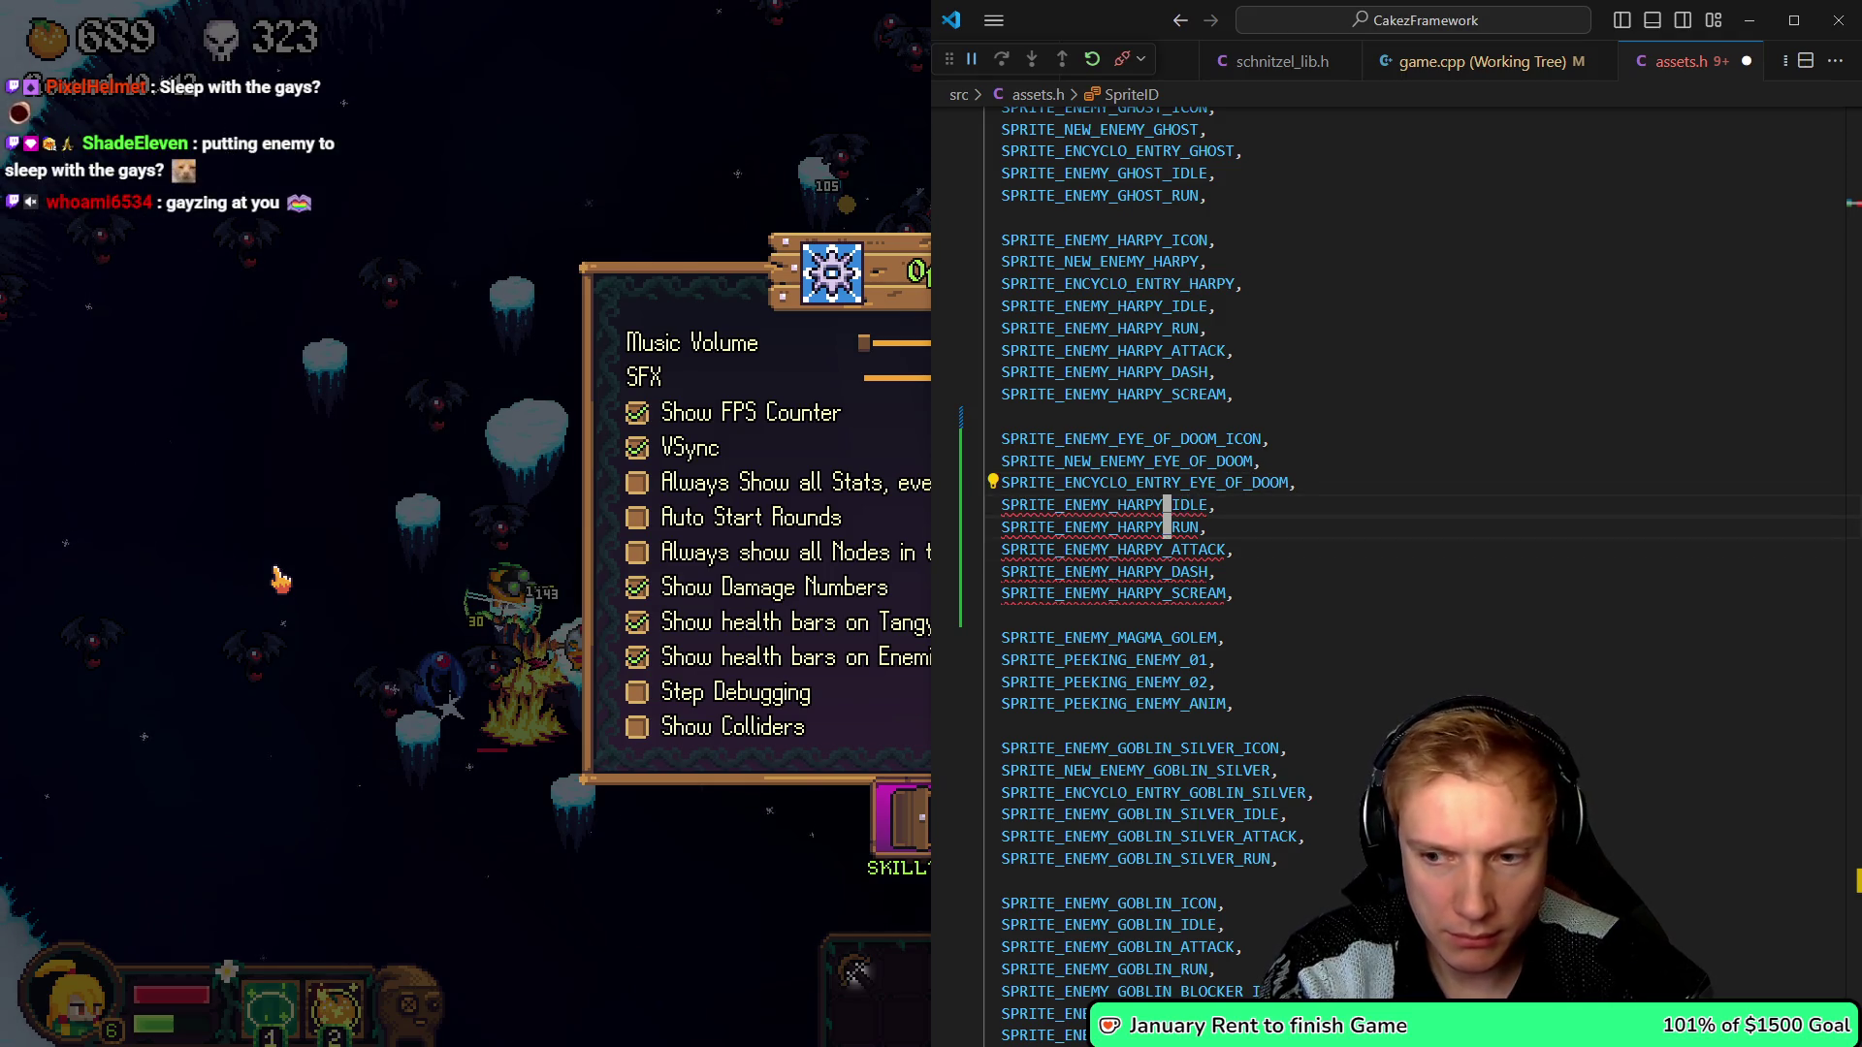
key(BackSpace)
key(BackSpace)
key(BackSpace)
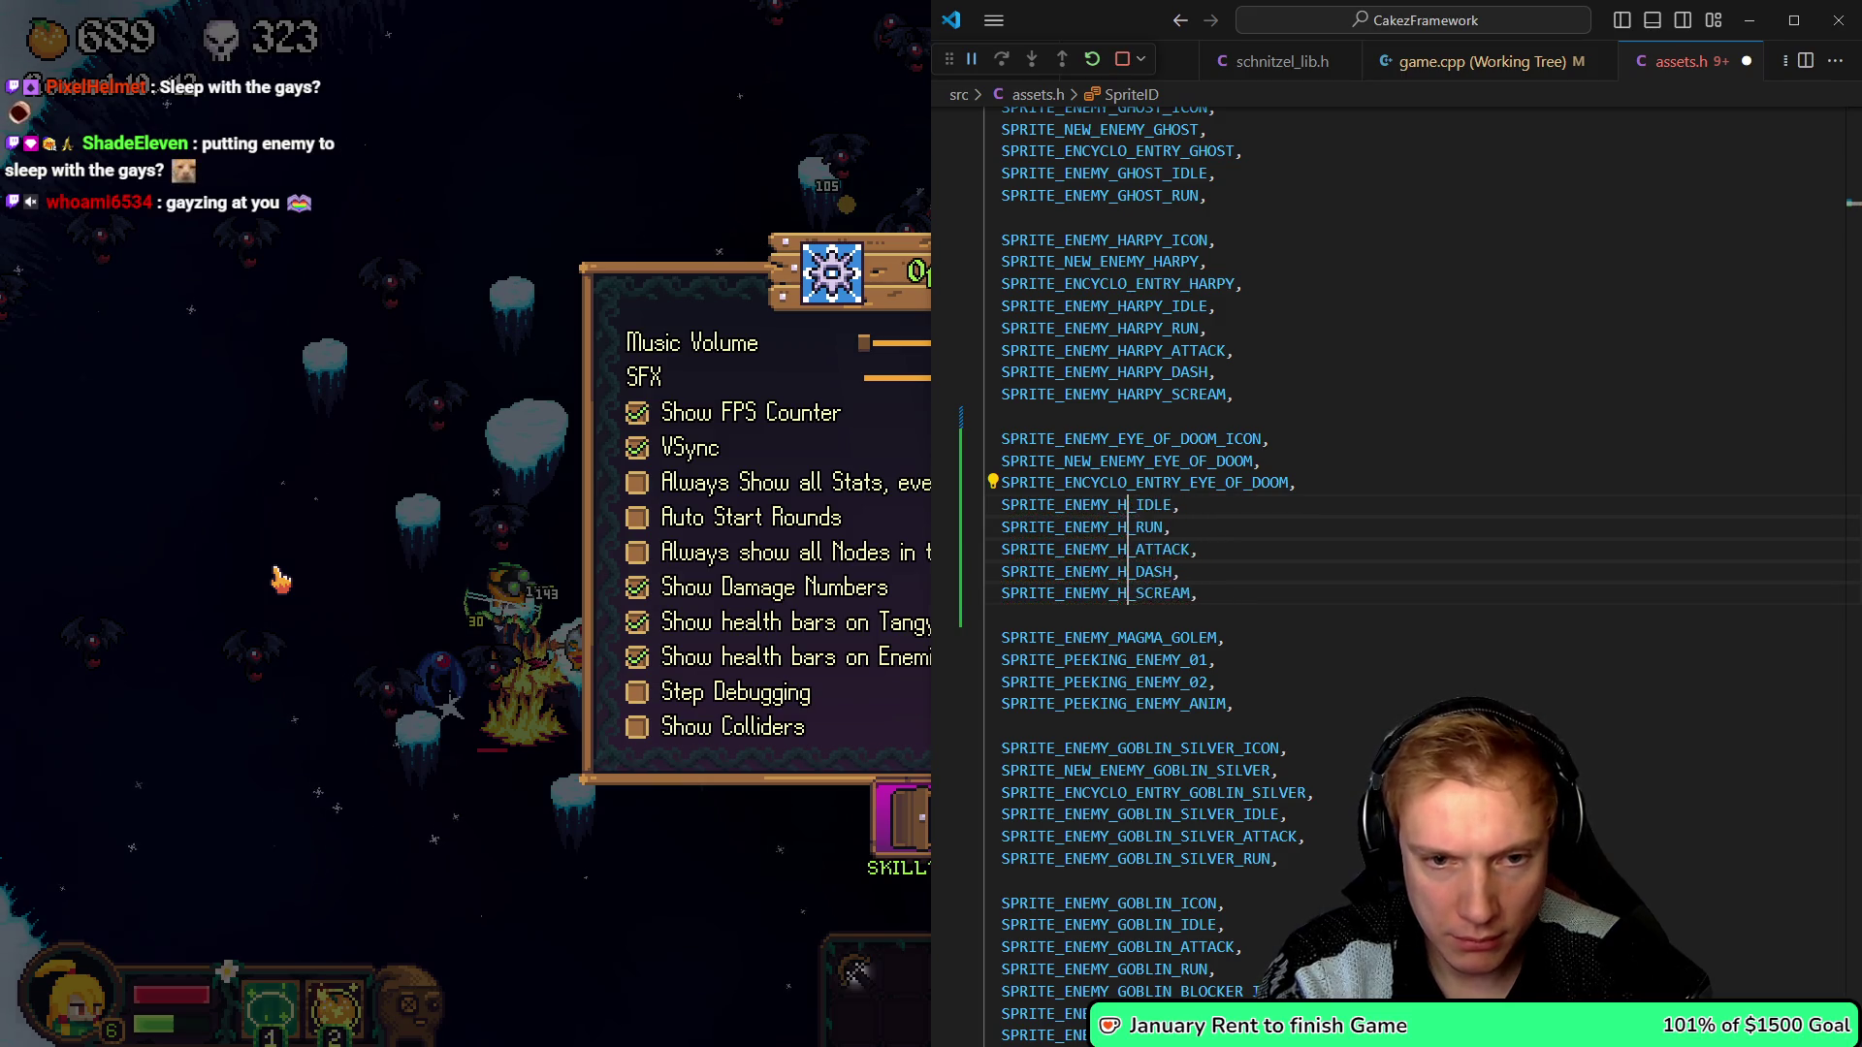
text(EYE)
text(_OF_DOOM)
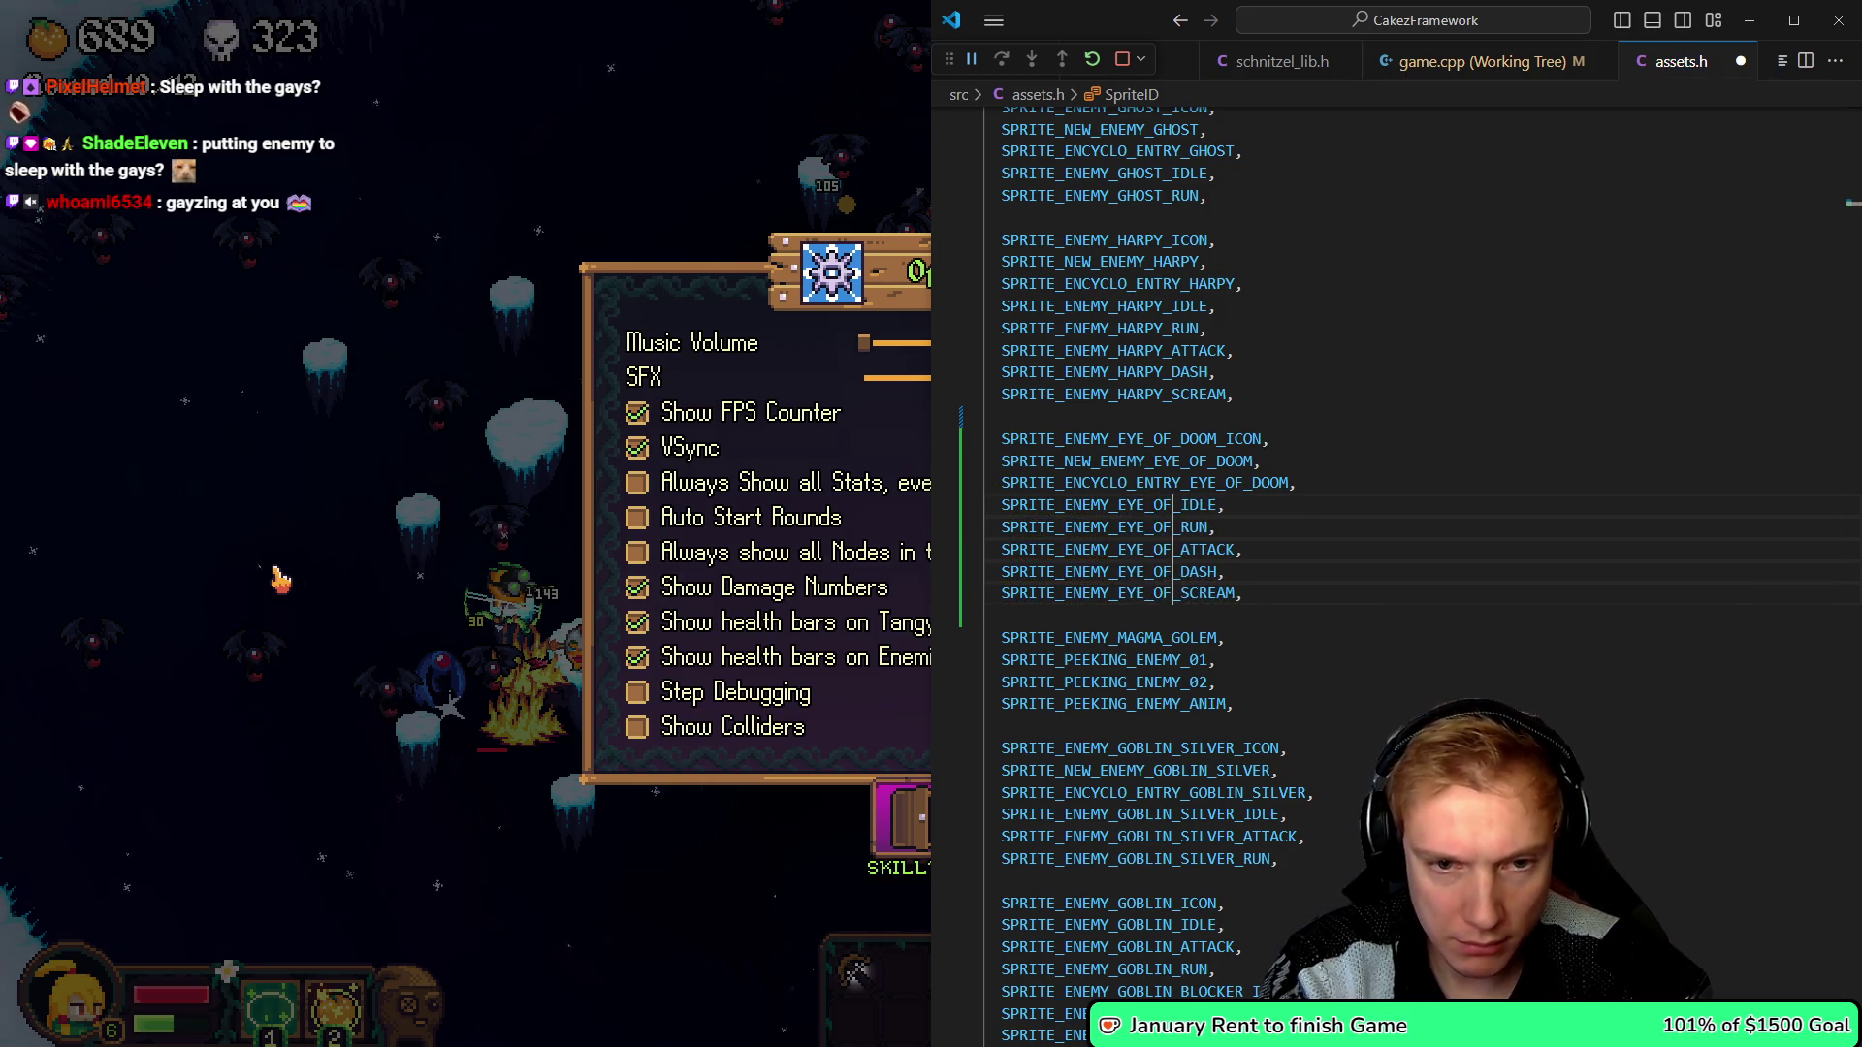
key(Escape)
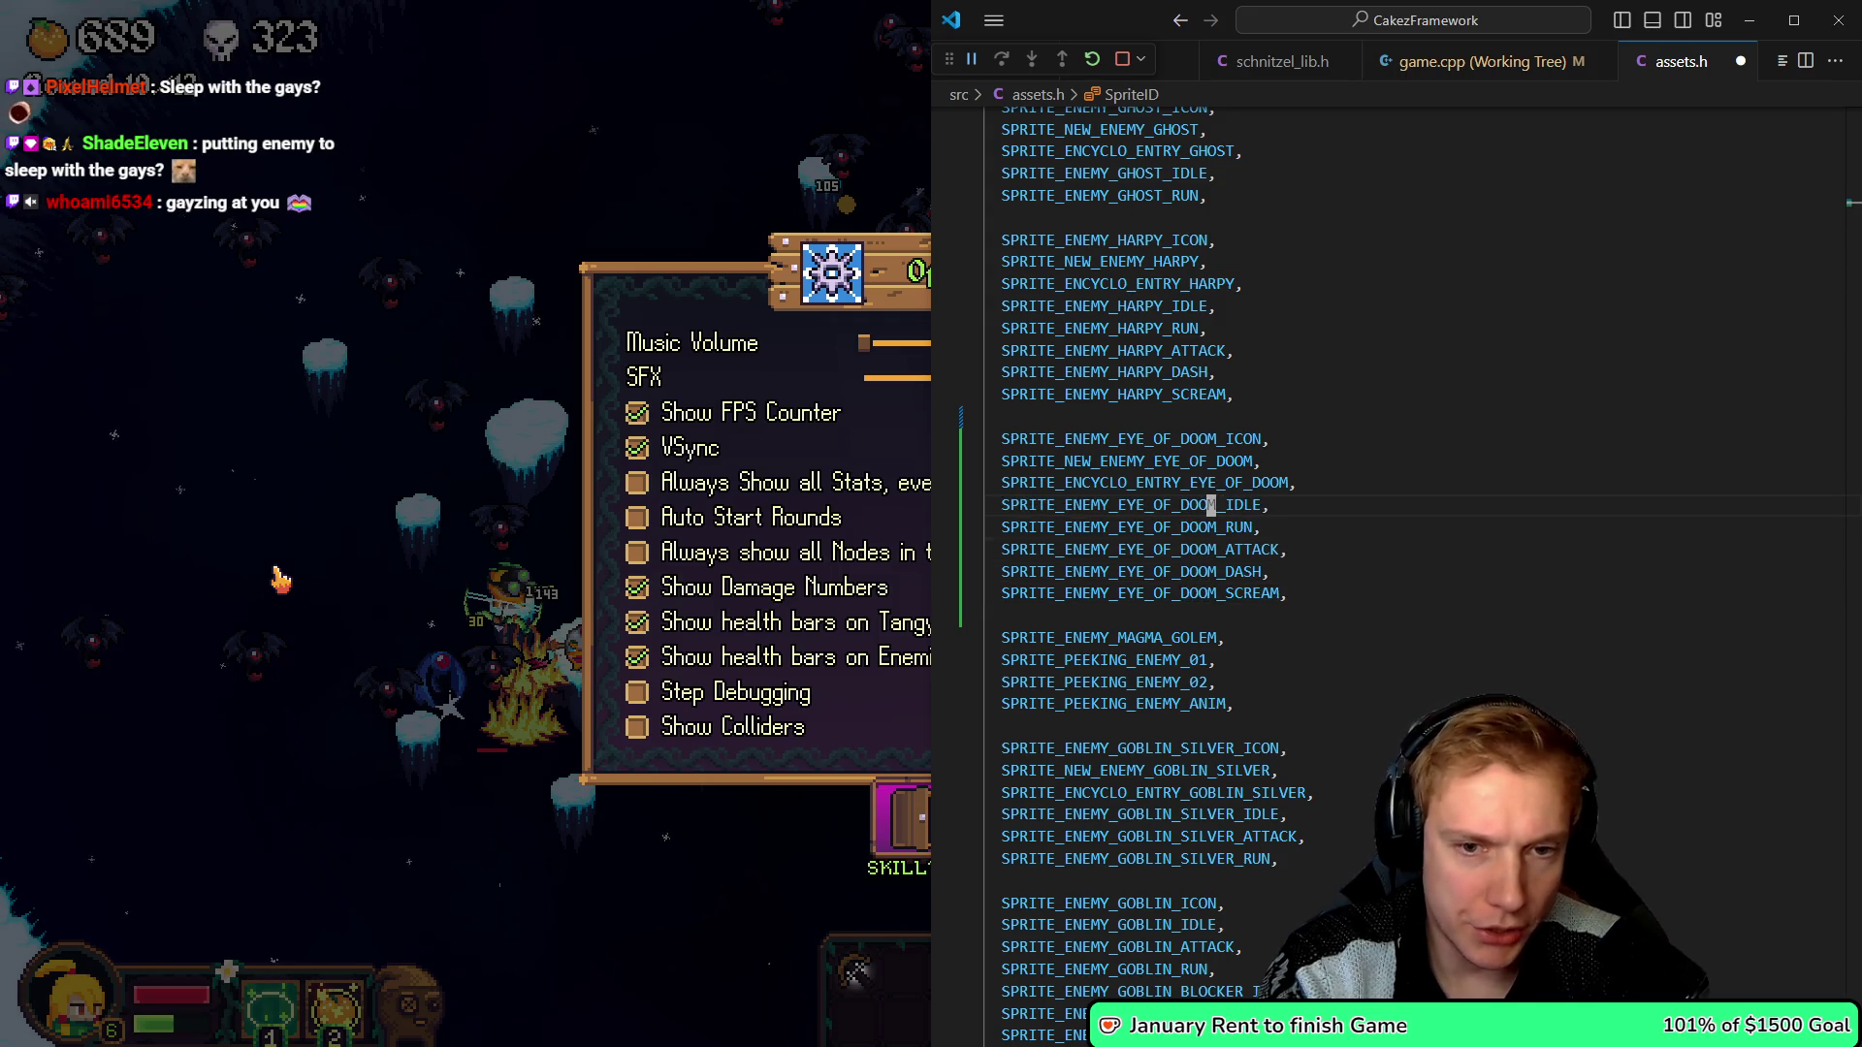
- Delete the copied ATTACK, DASH and SCREAM IDs, keeping the remaining Eye of Doom IDs
key(Down)
key(Down)
key(shift+Down)
key(shift+Down)
key(shift+Down)
key(BackSpace)
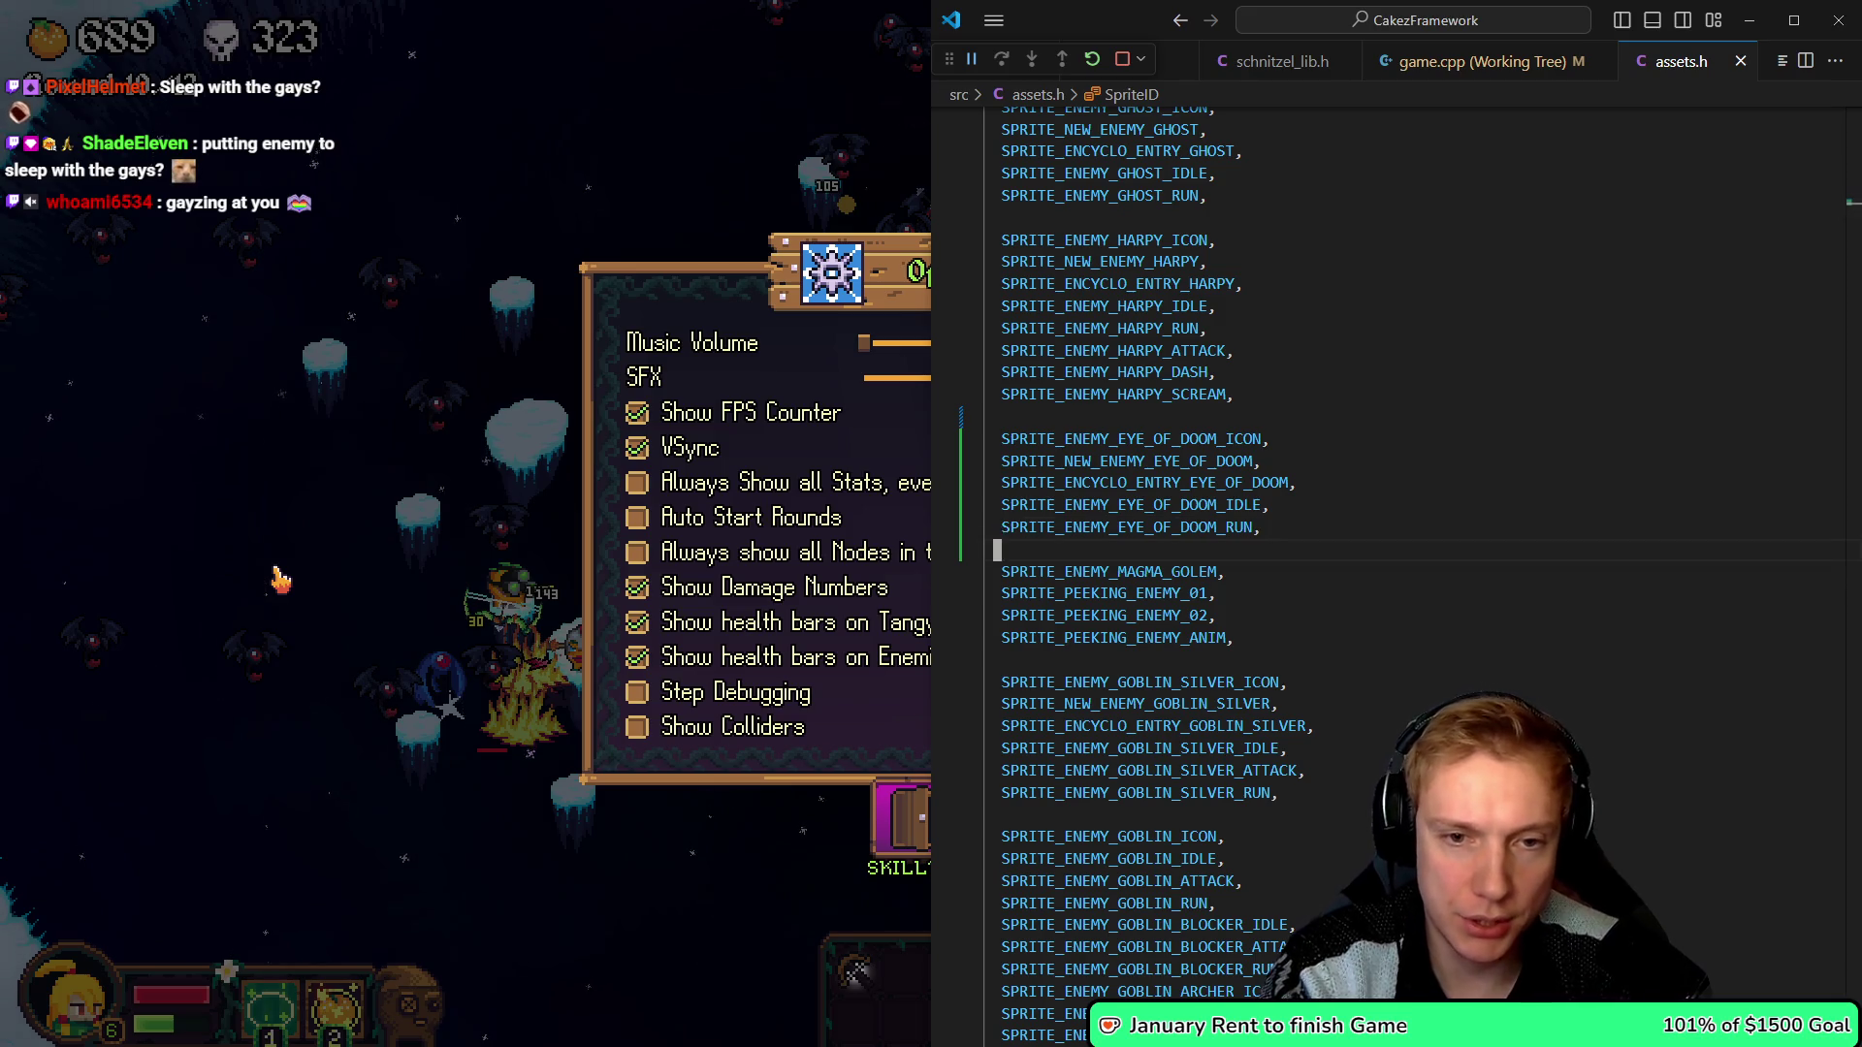
key(shift+Up)
key(shift+Up)
key(shift+Up)
key(shift+Up)
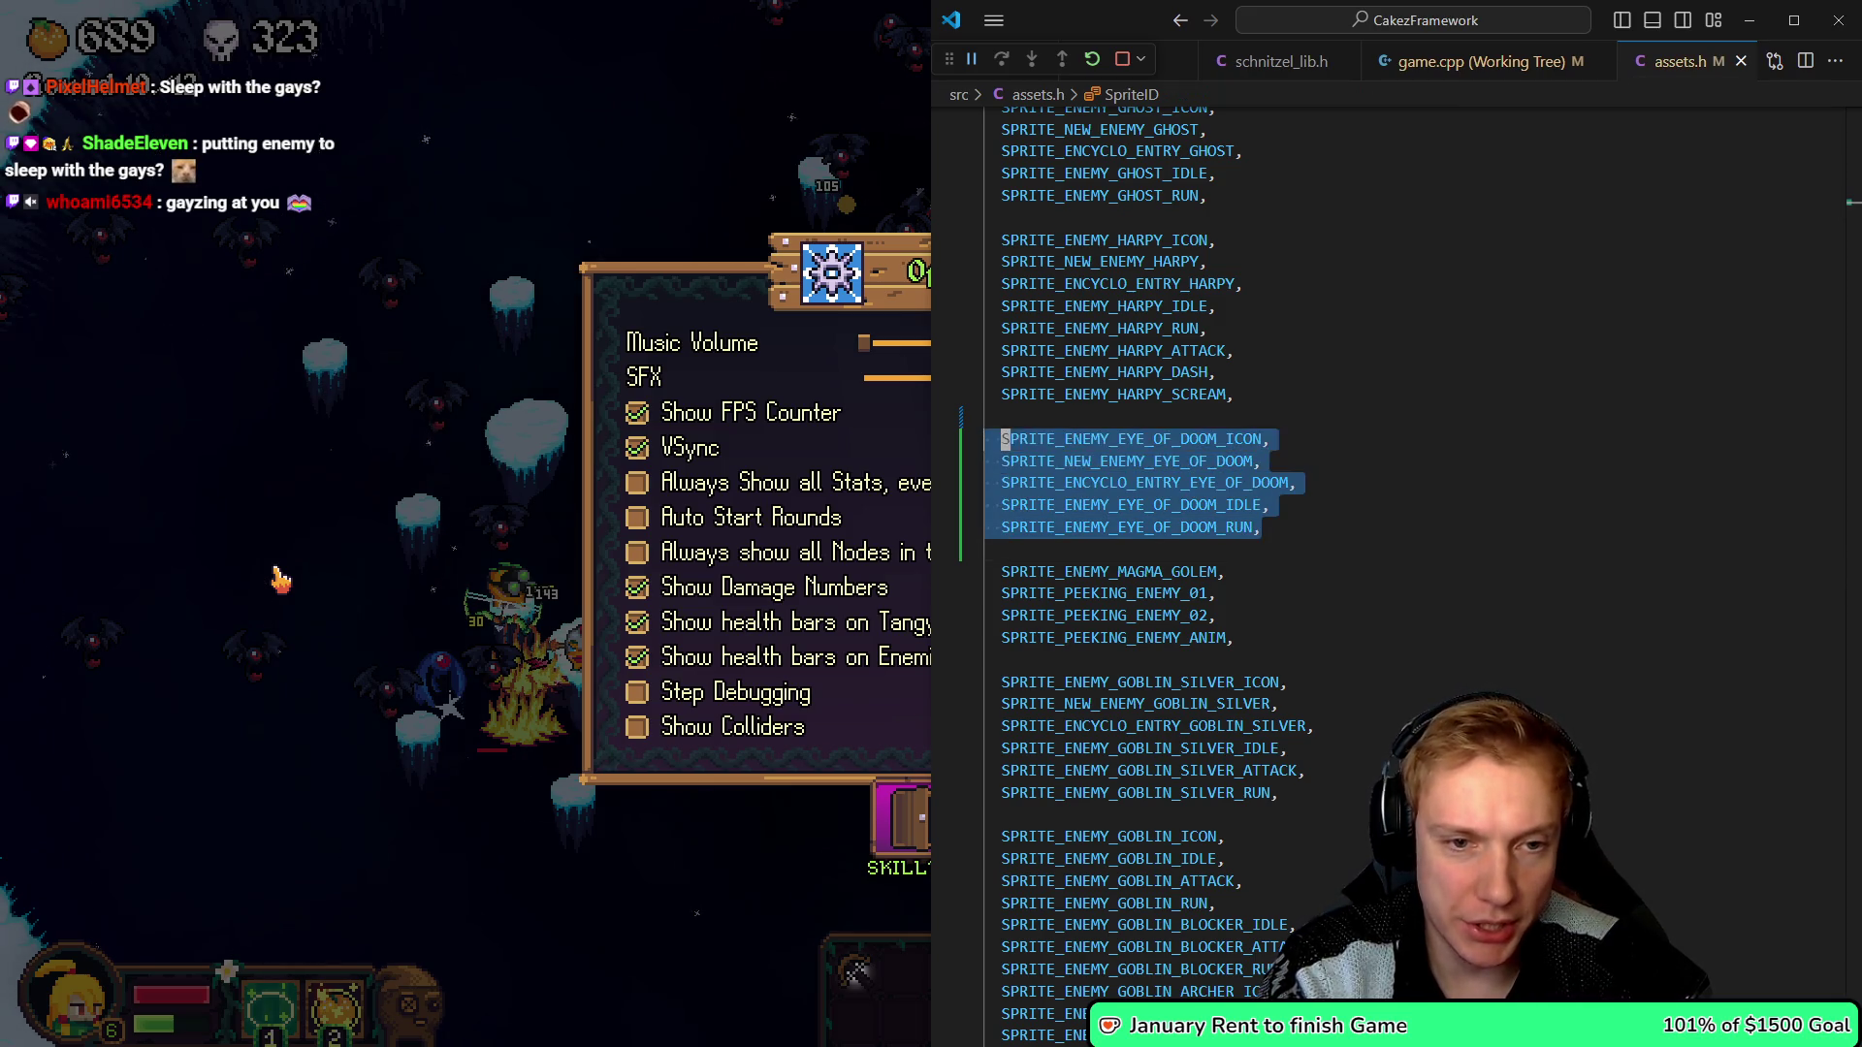
- Paste the five Eye of Doom sprite IDs below the harpy entries as bracketed atlasOffset initializers
key(Down)
key(alt+Left)
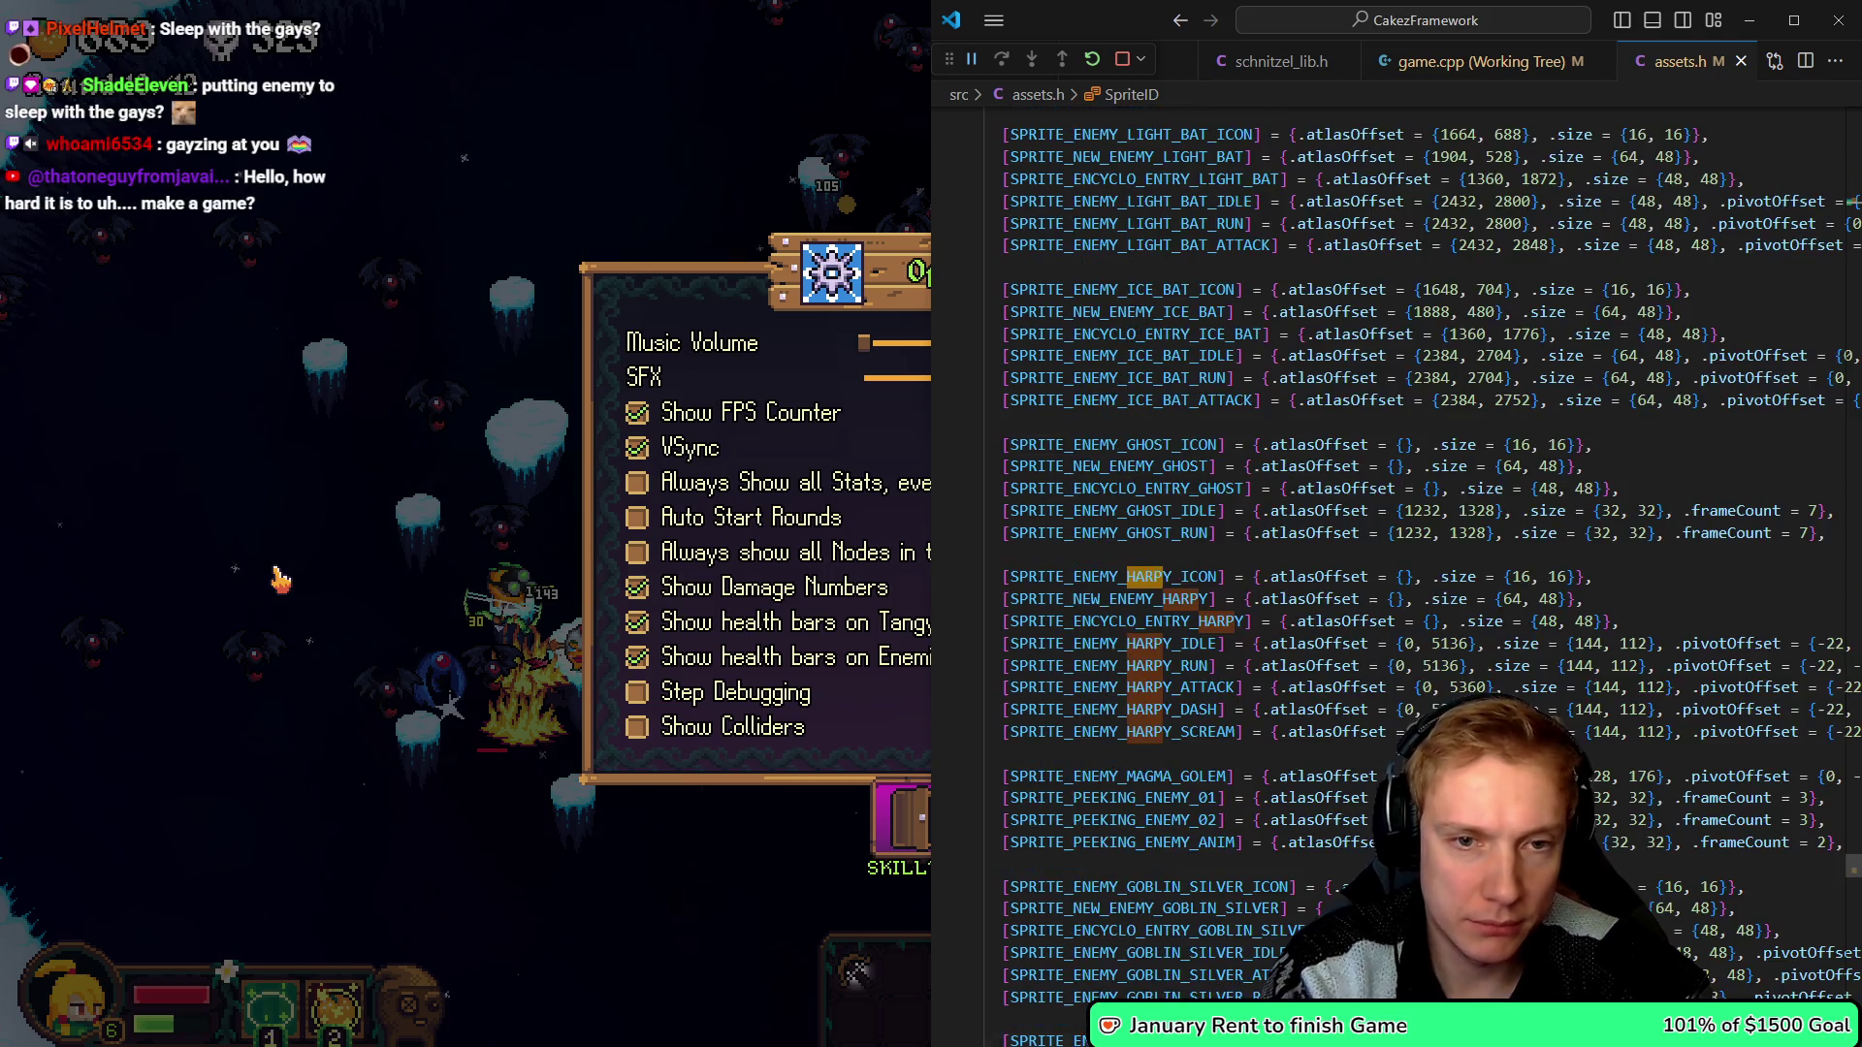
key(Down)
key(Down)
key(Down)
key(p)
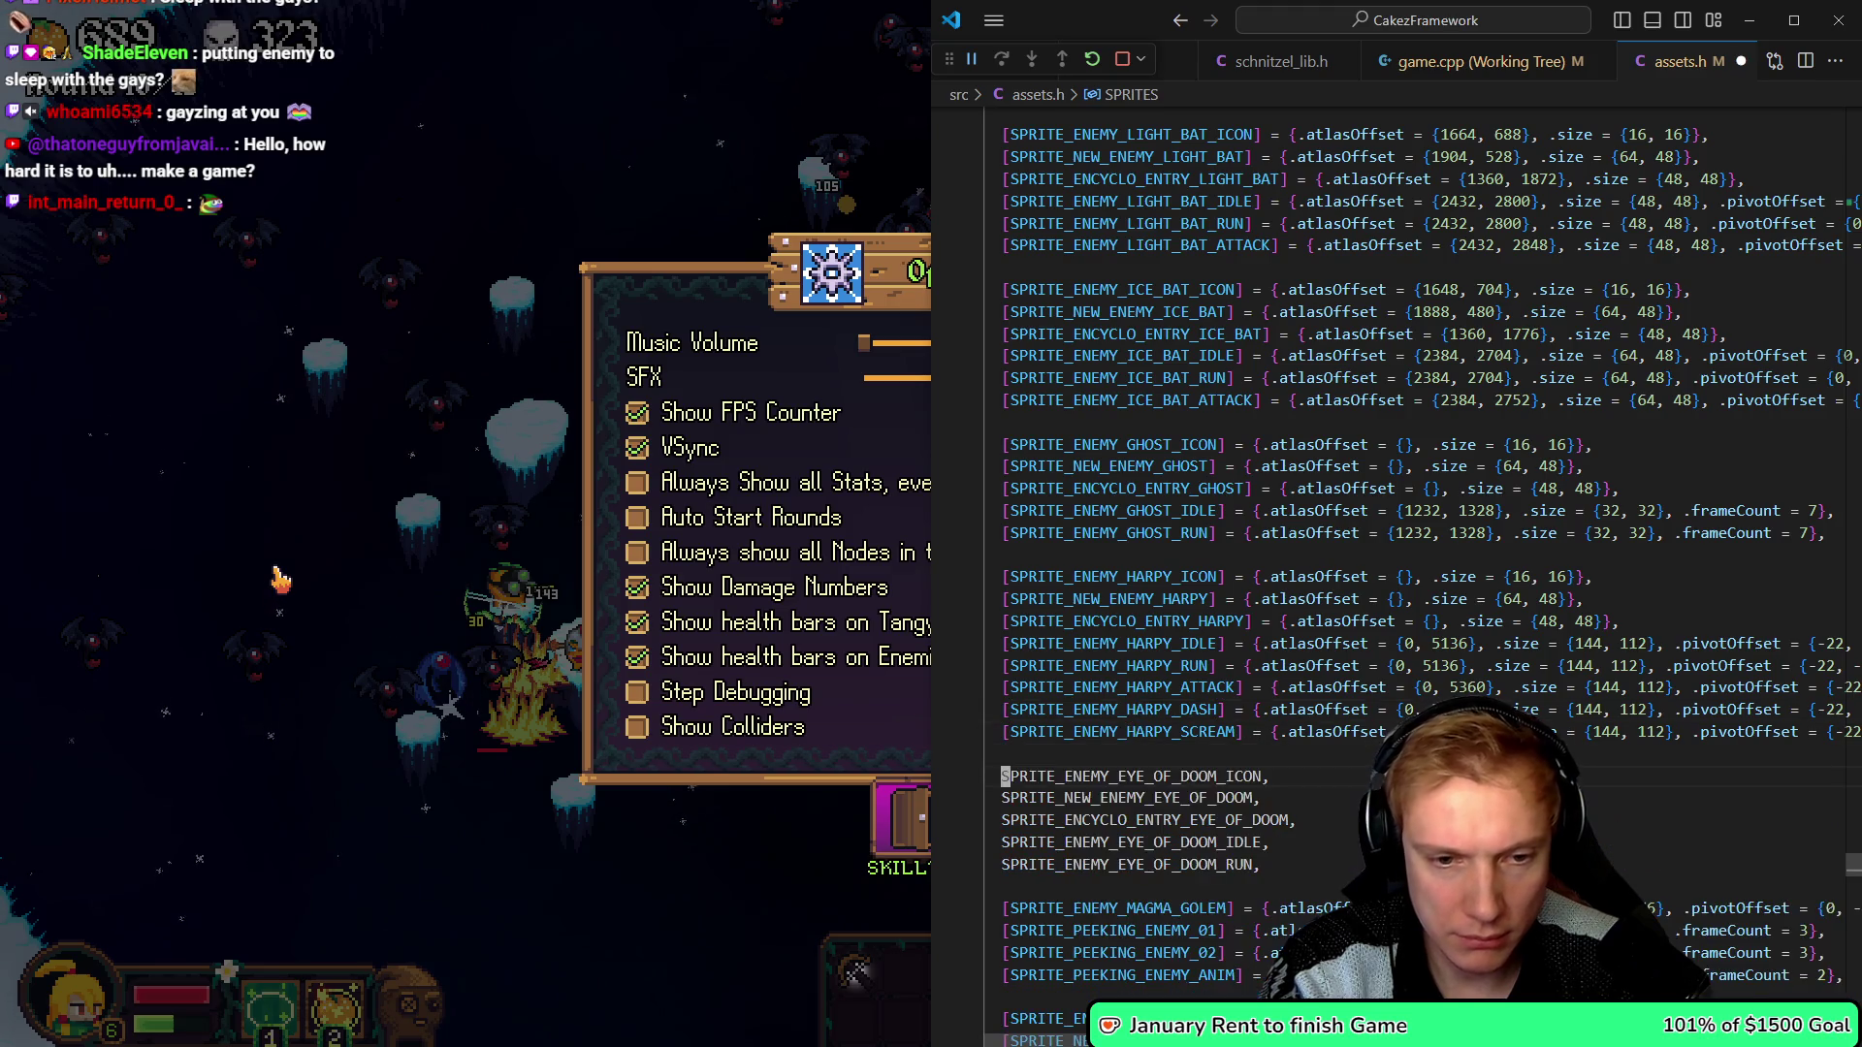
key(ctrl+v)
key(j)
key(j)
key(j)
key(shift+i)
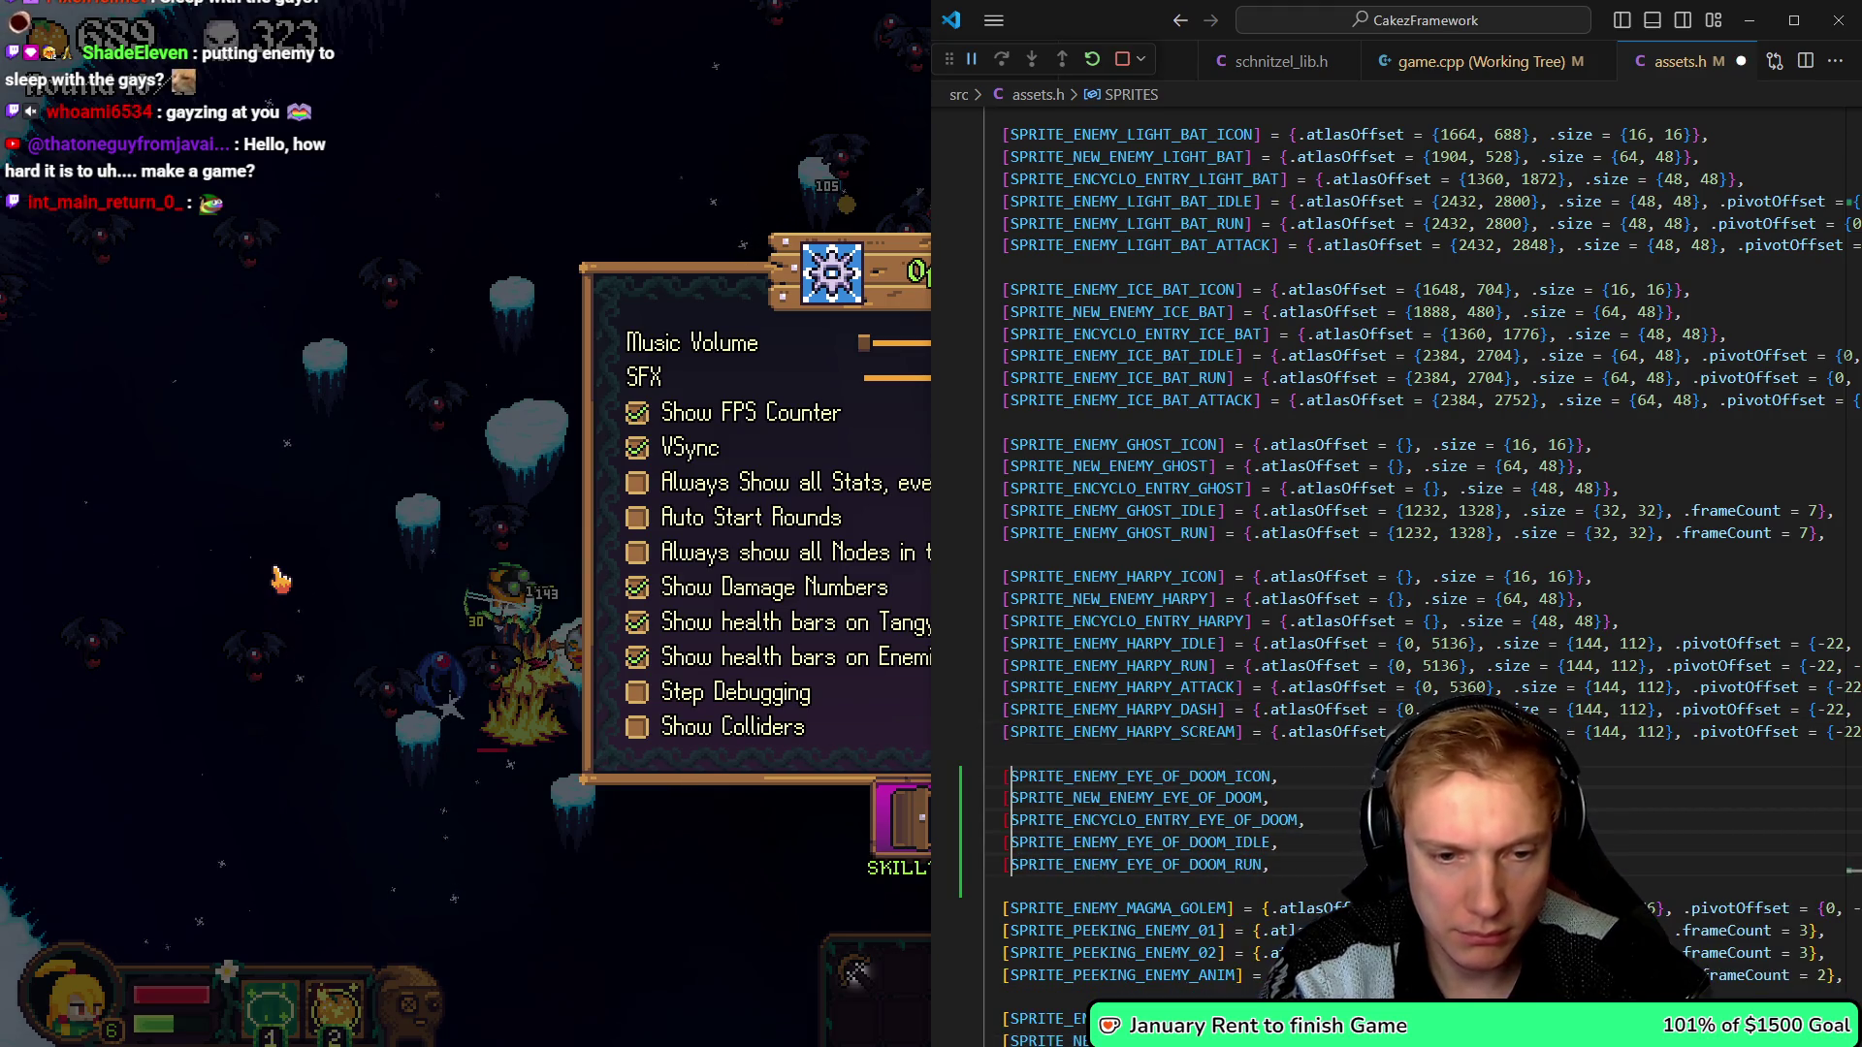
text([)
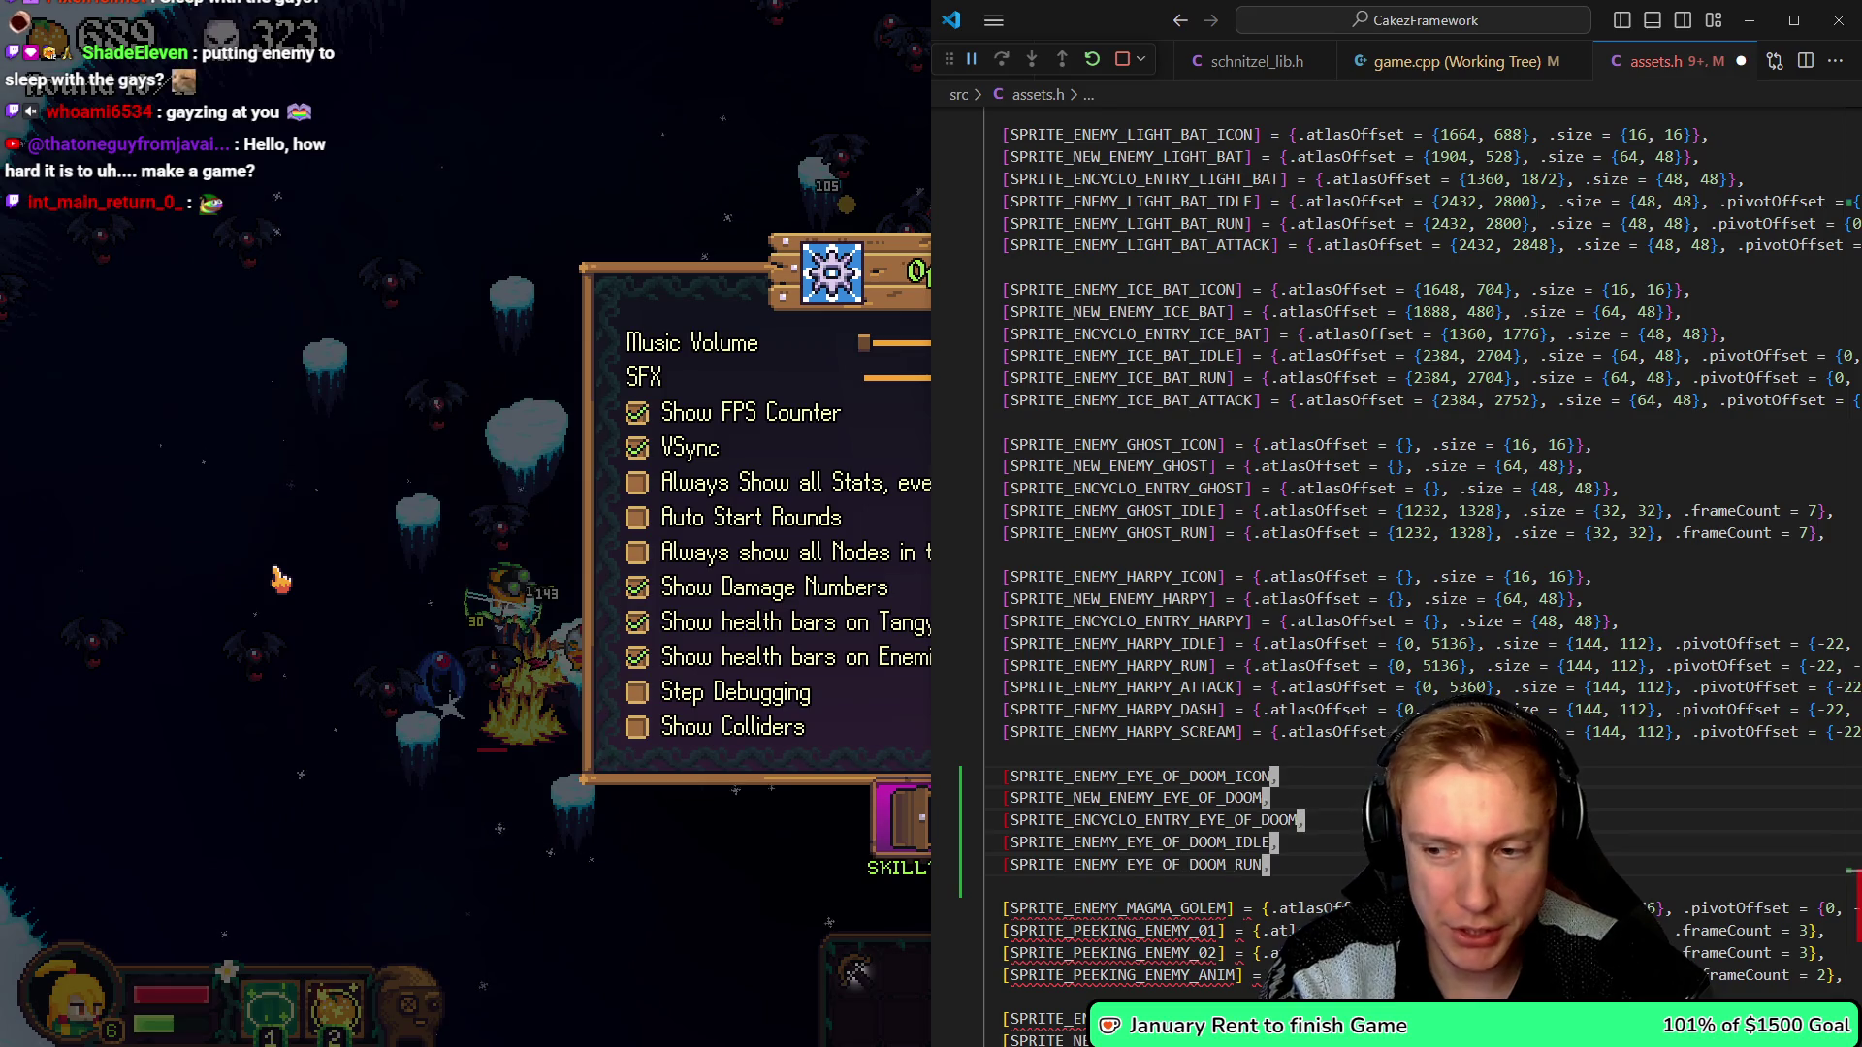
text(] = {.a)
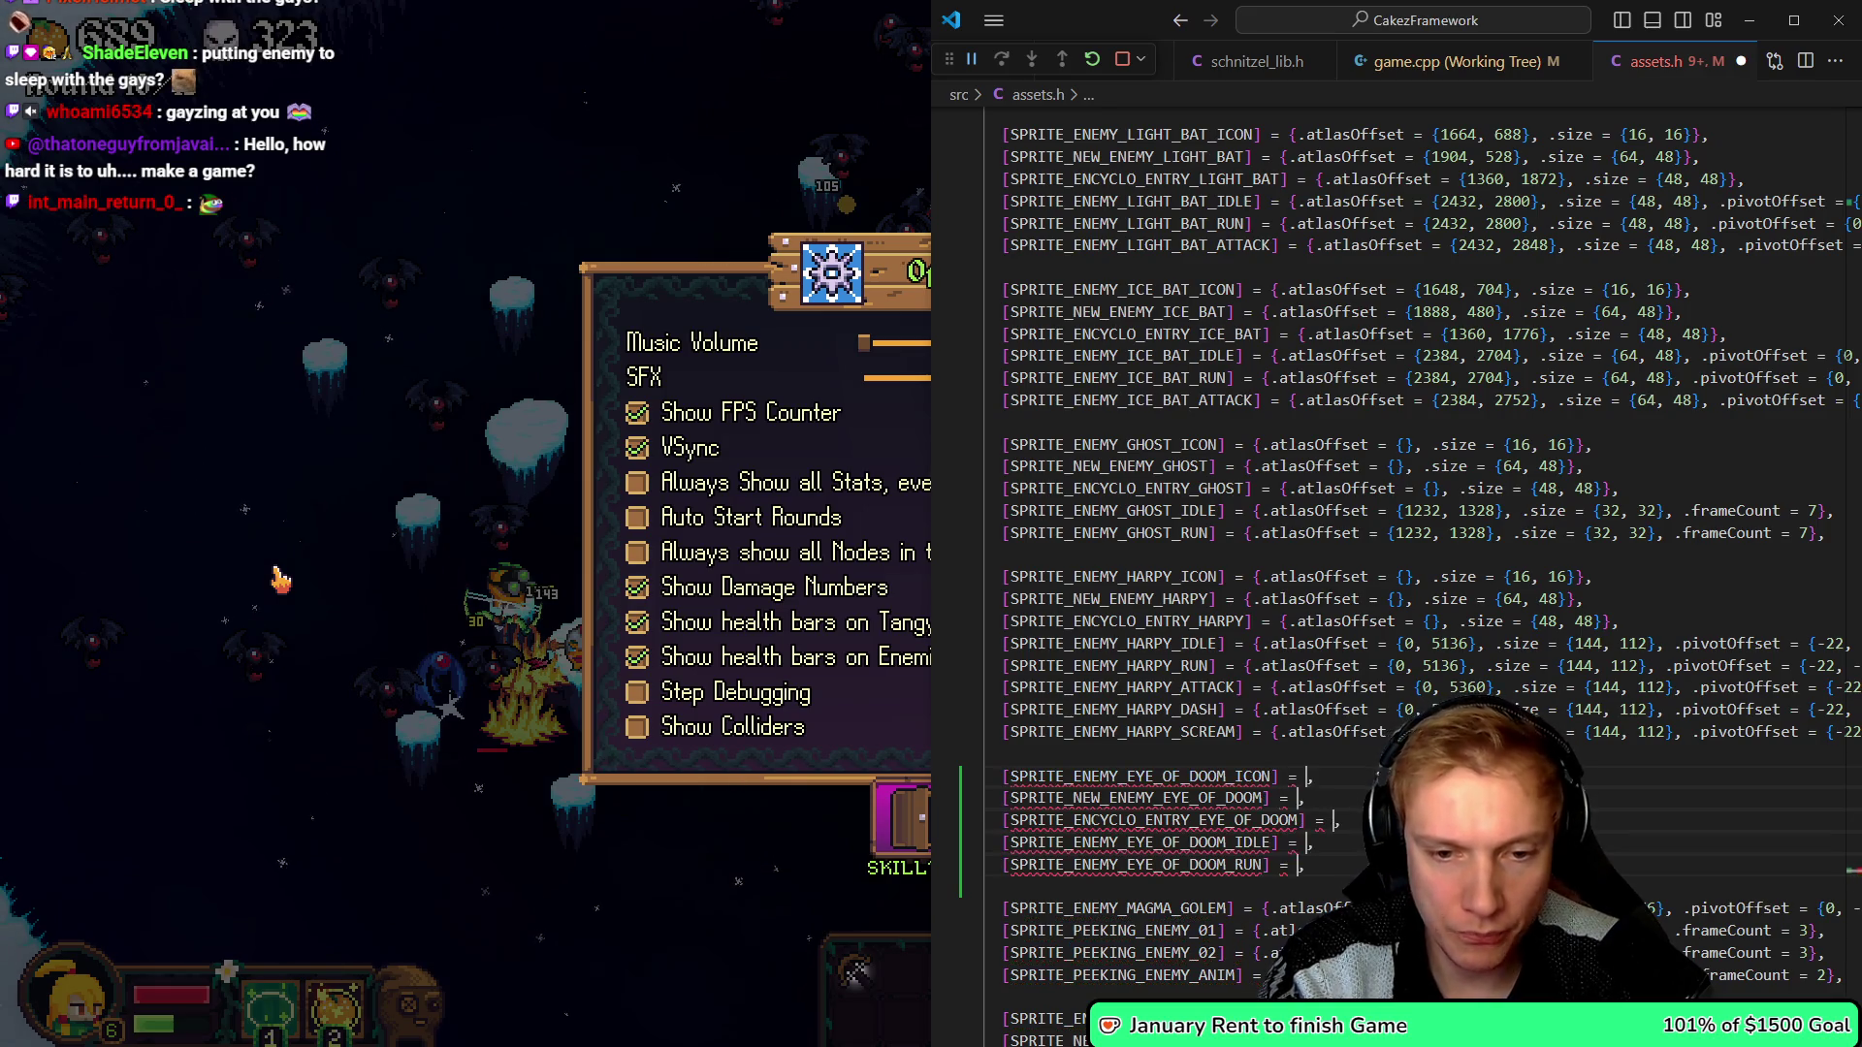
key(Tab)
text(= {)
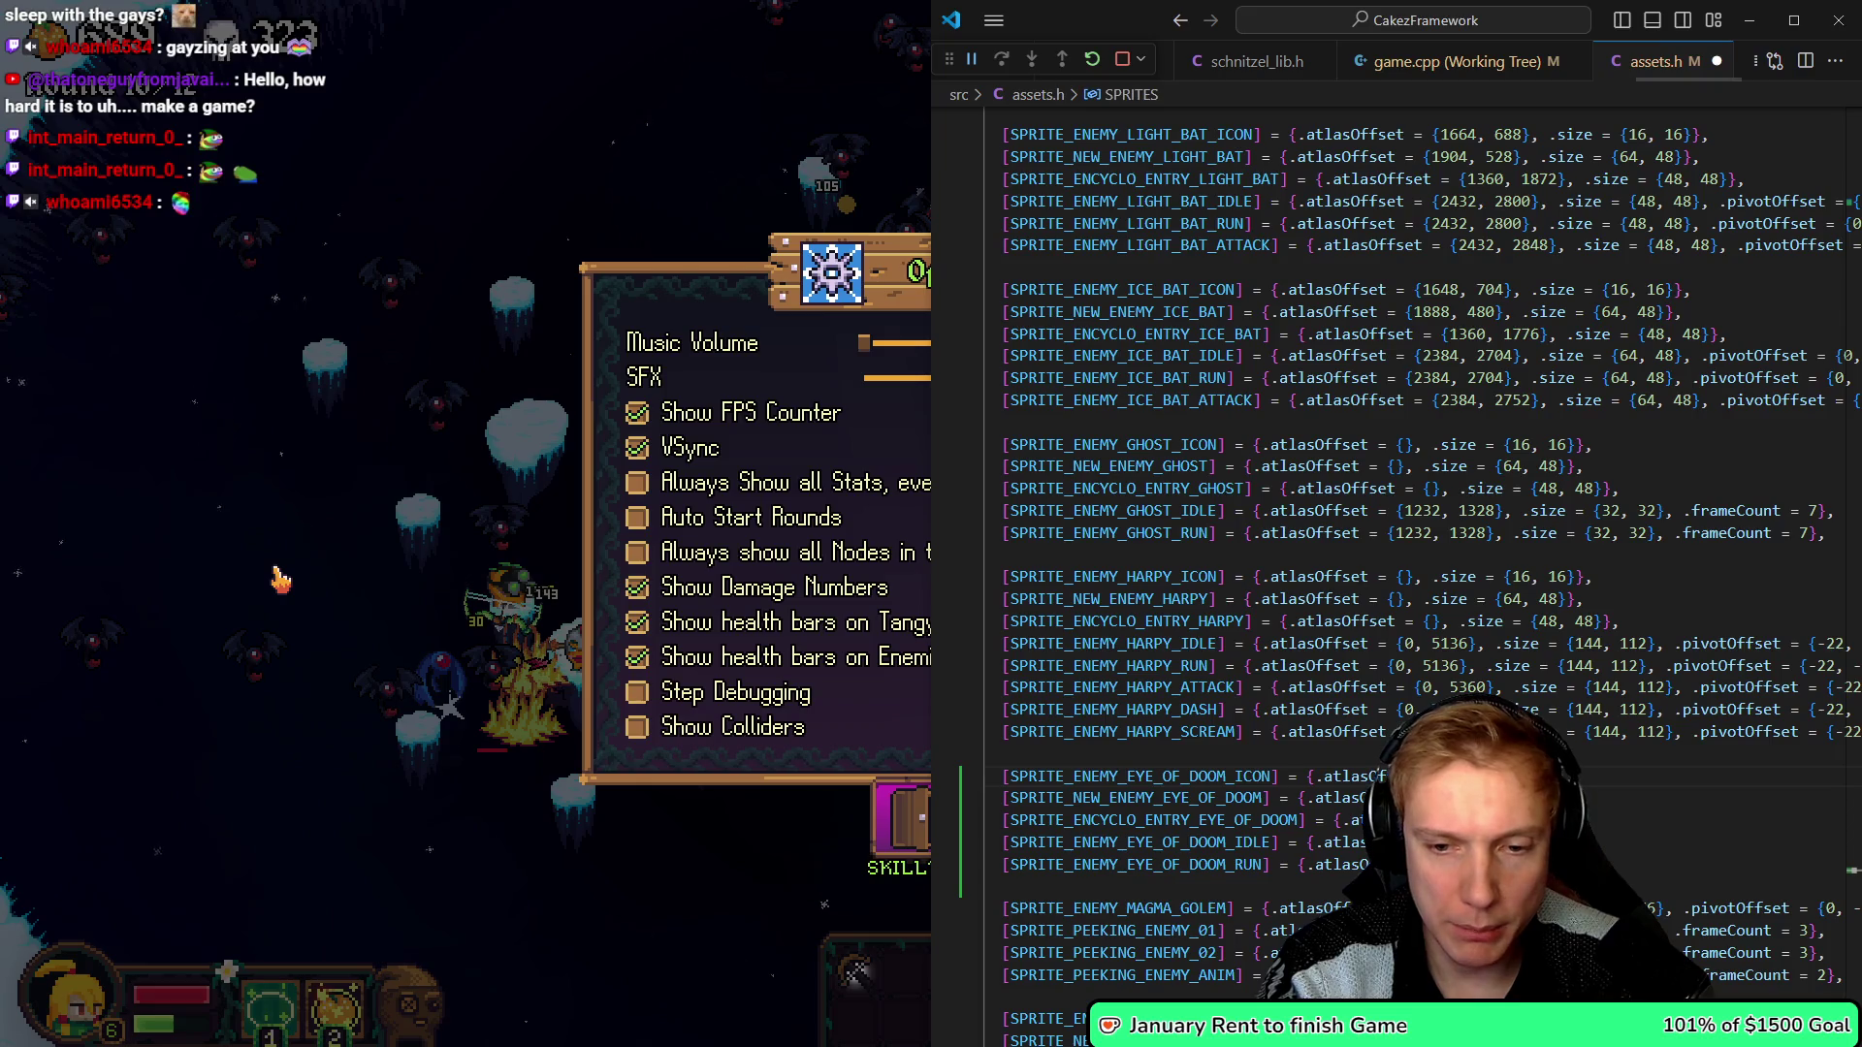
key(alt)
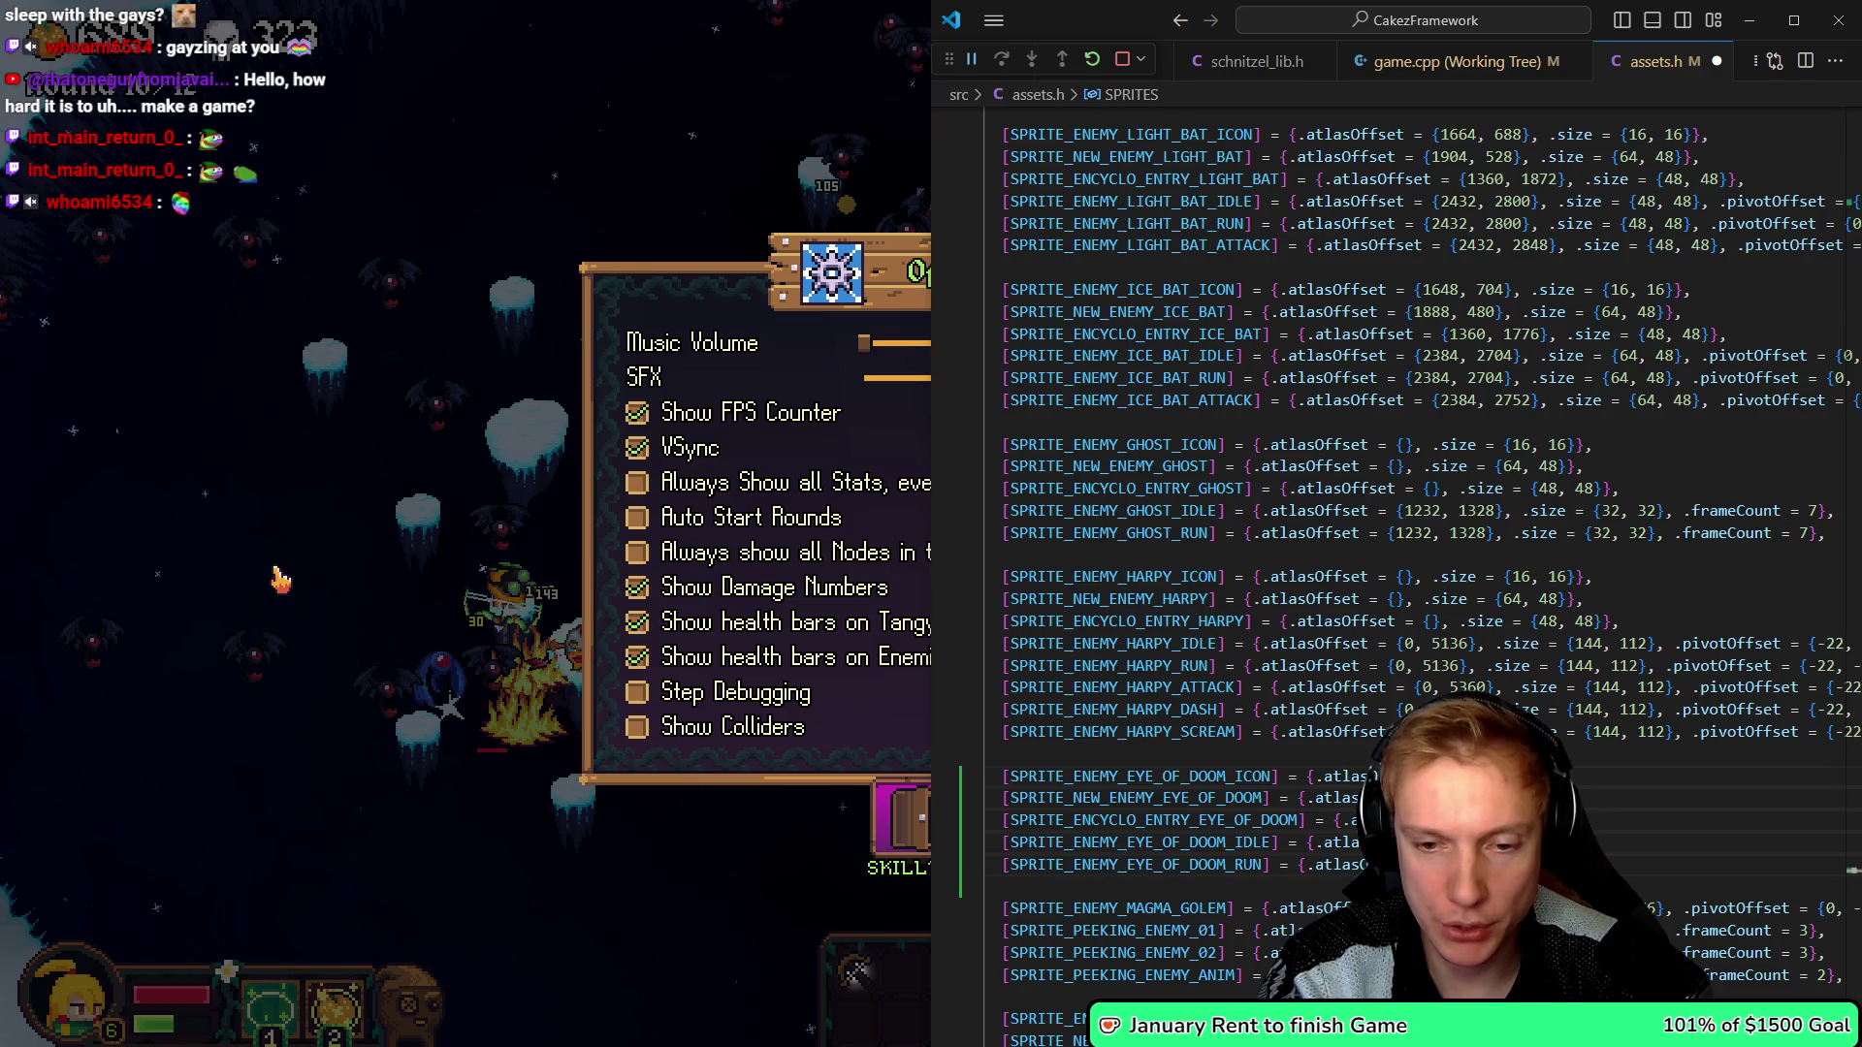
key(Left)
key(Escape)
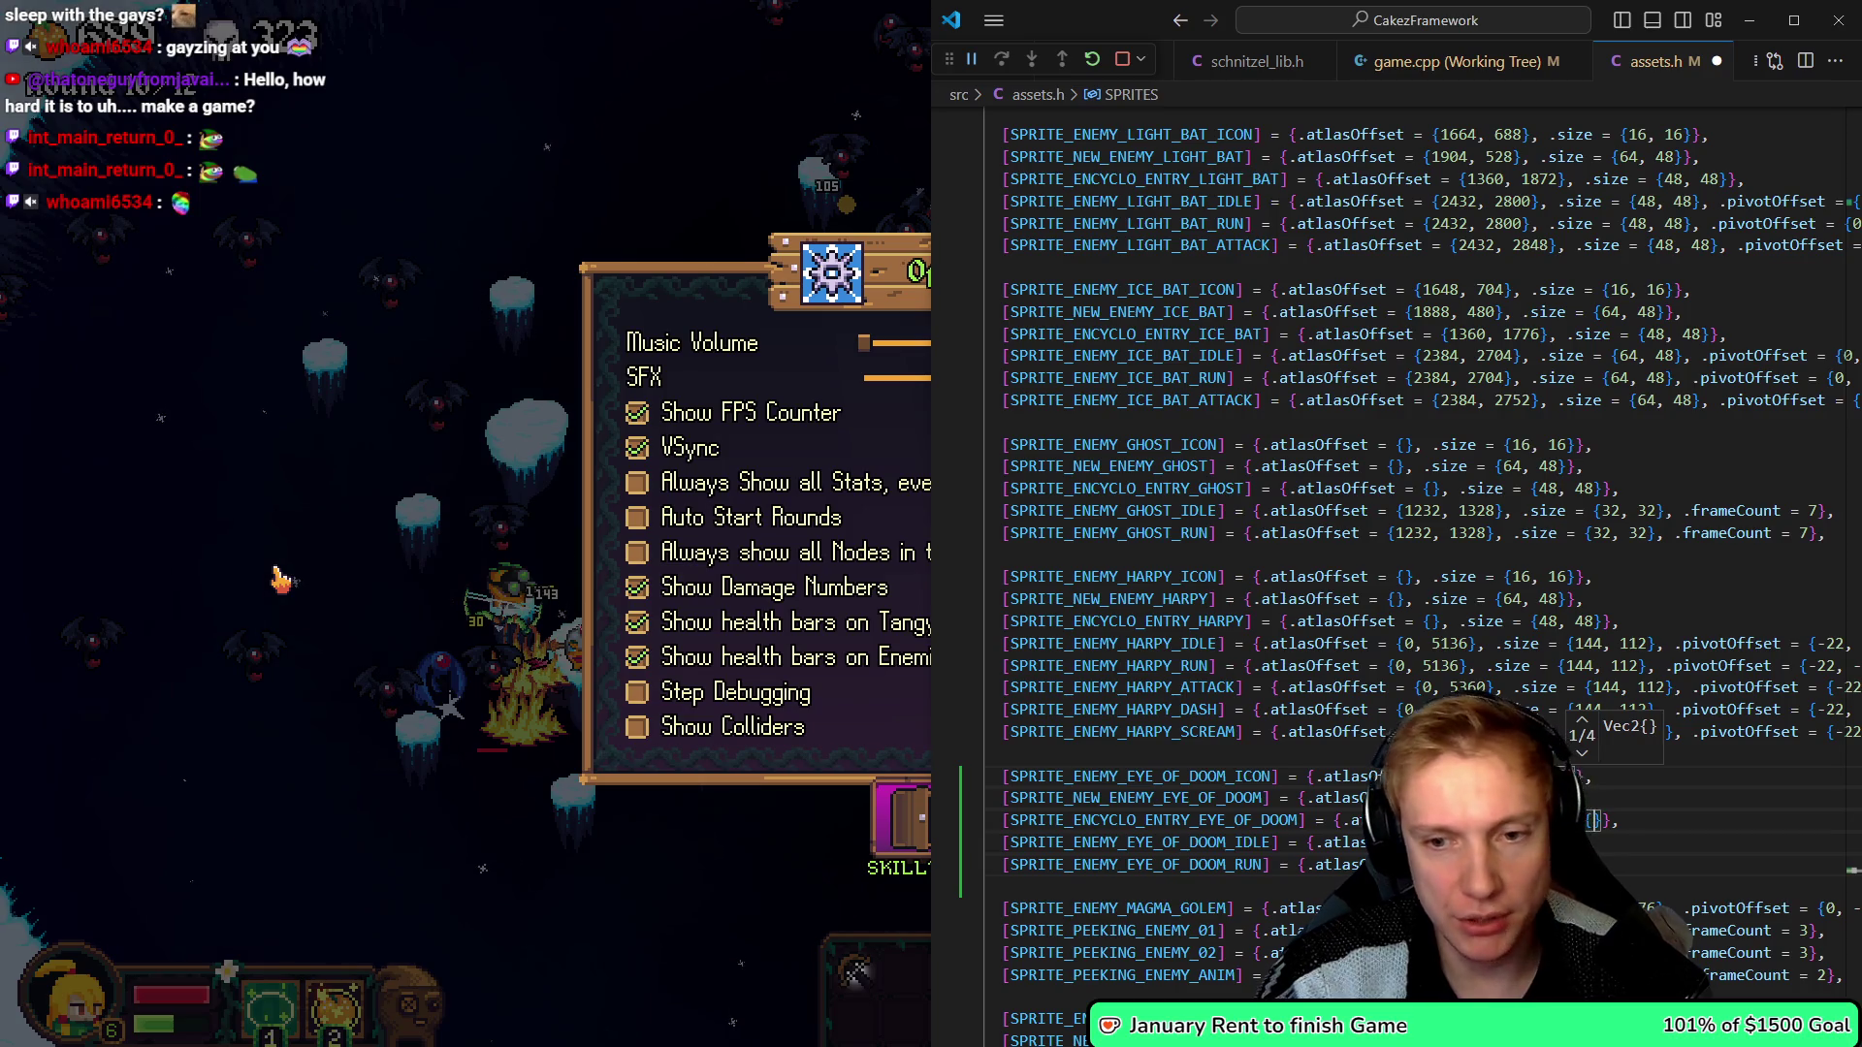
- Set the Eye of Doom sizes to 16, 16 for the icon and 48, 48 for the entries, and save
text(16, 16)
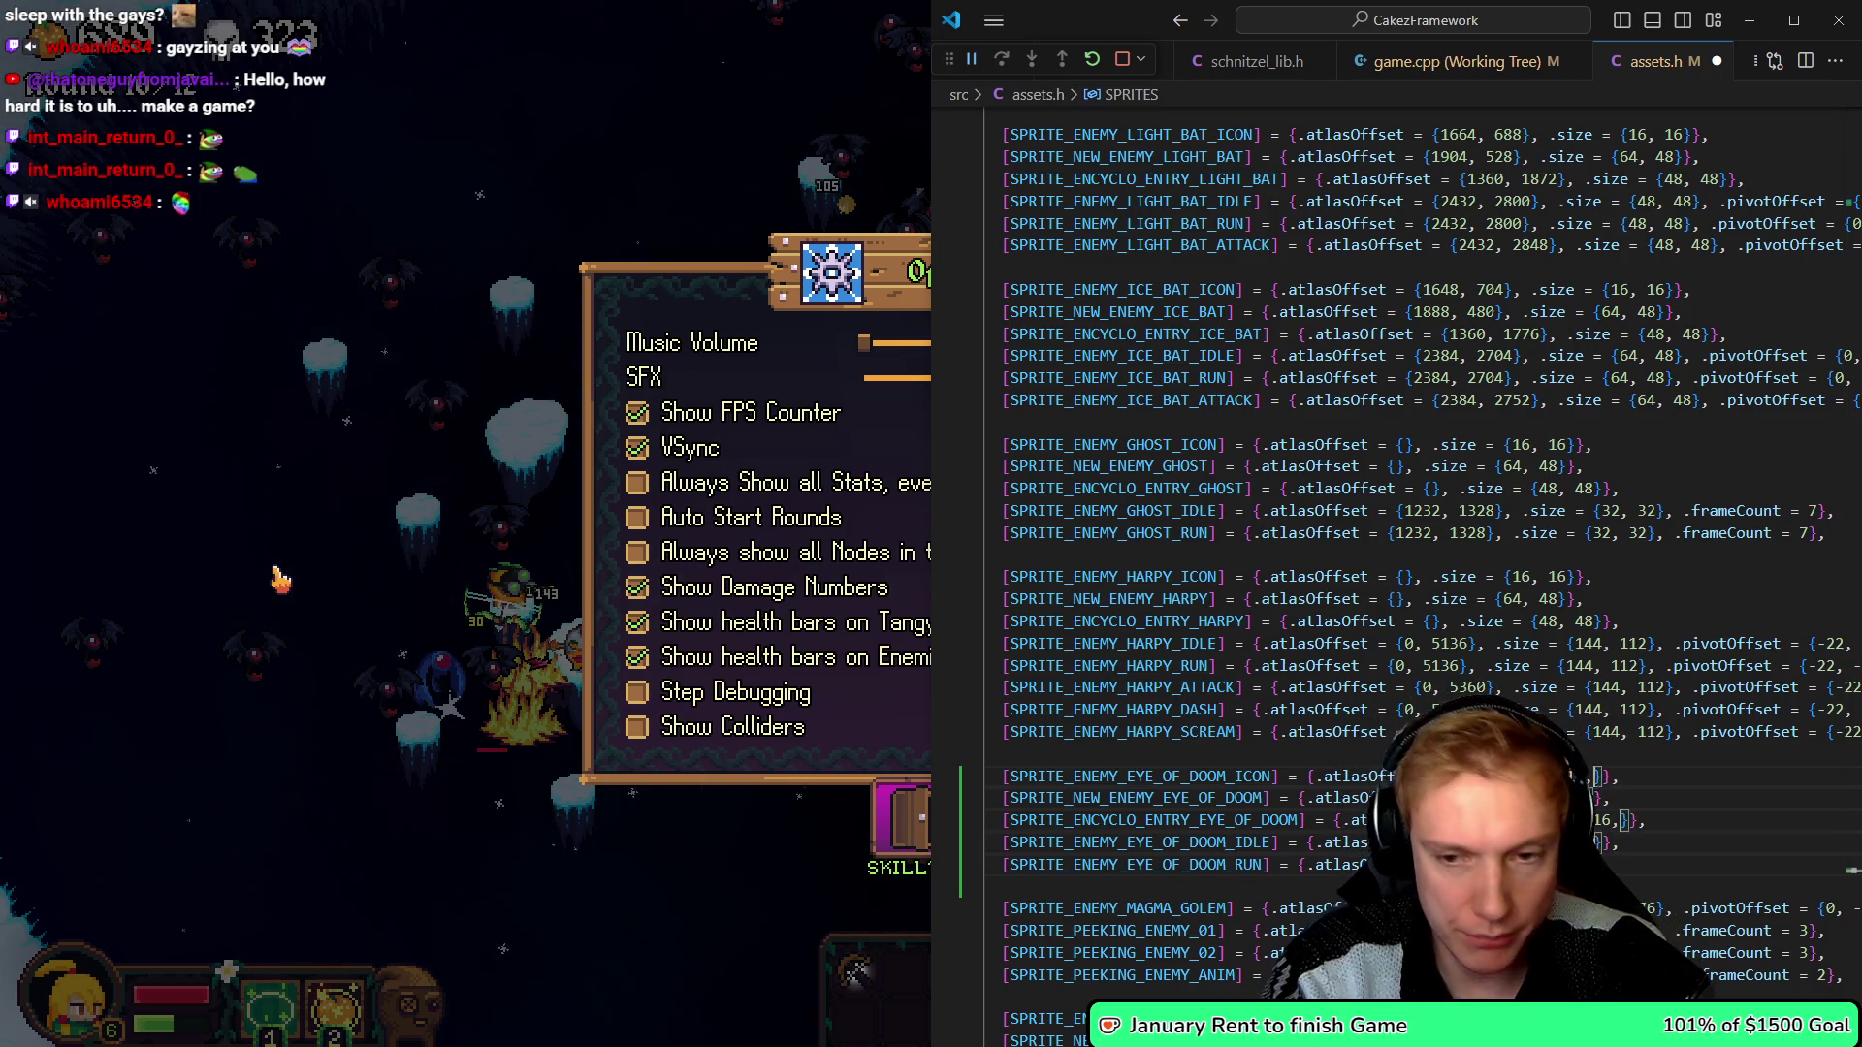
key(Down)
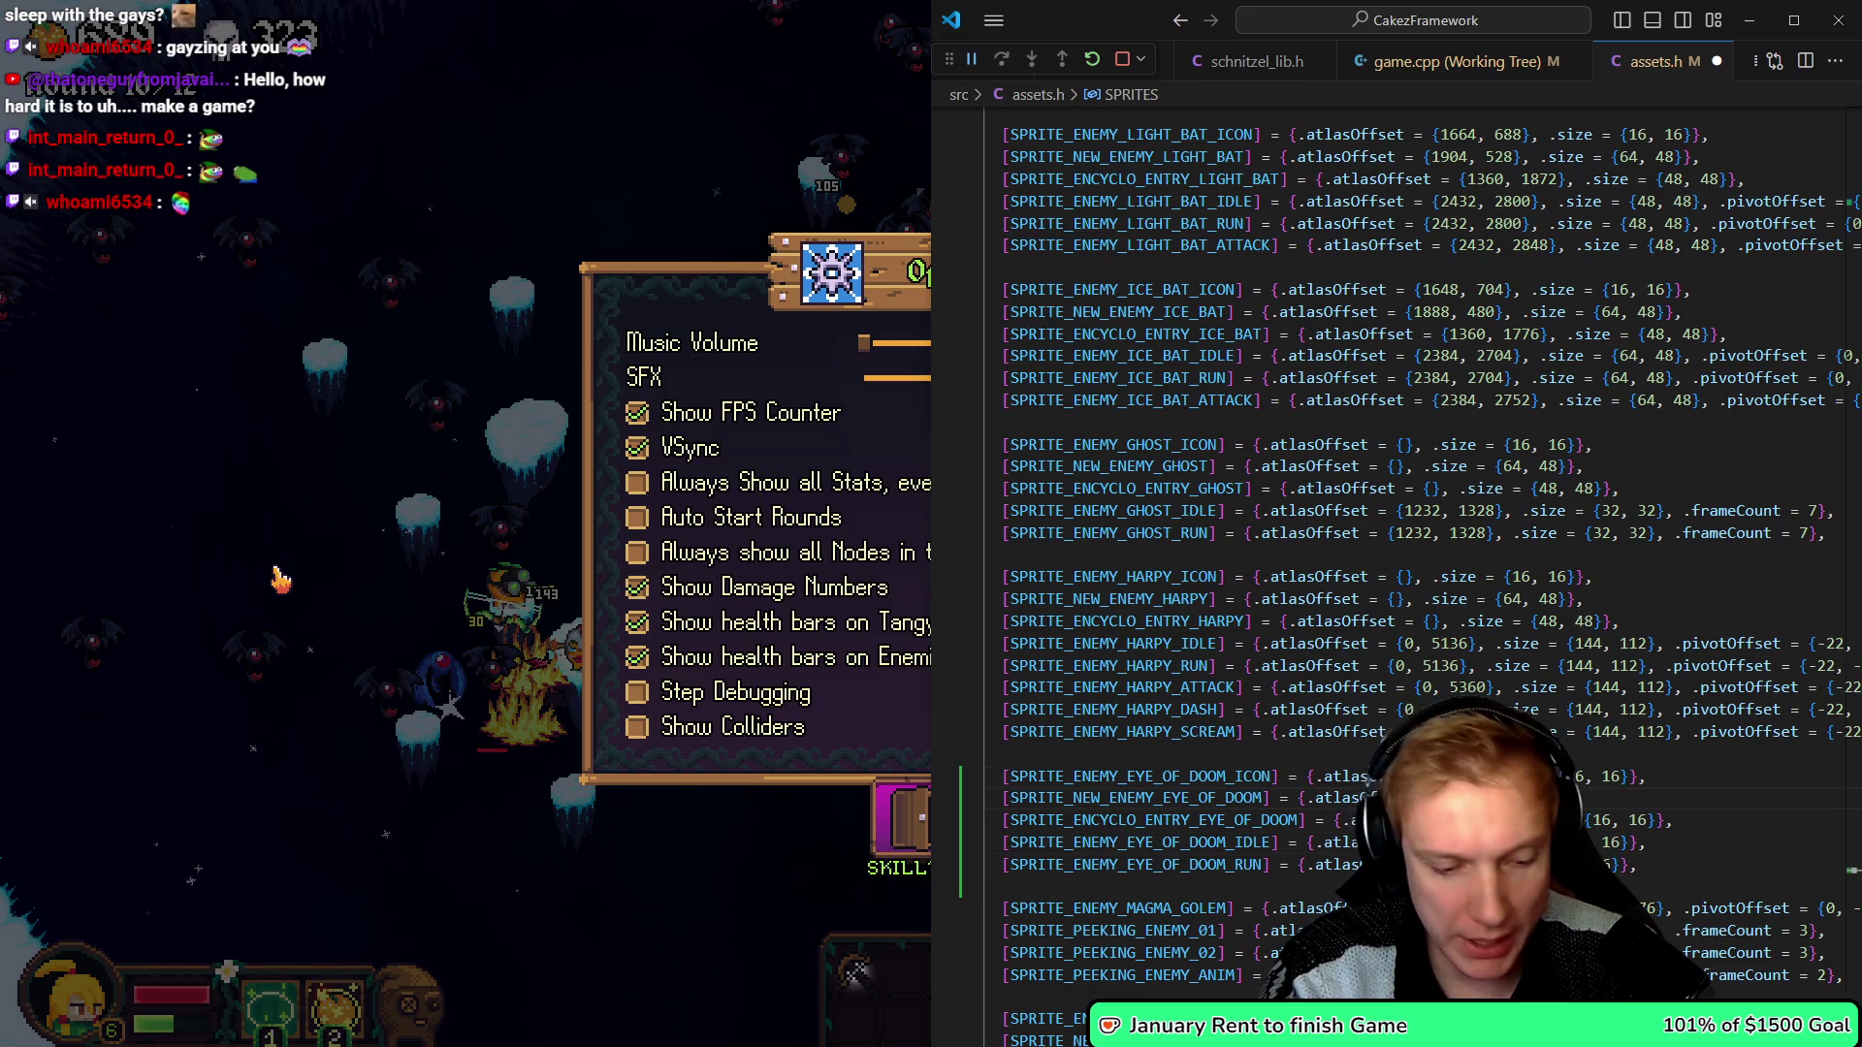
text(48)
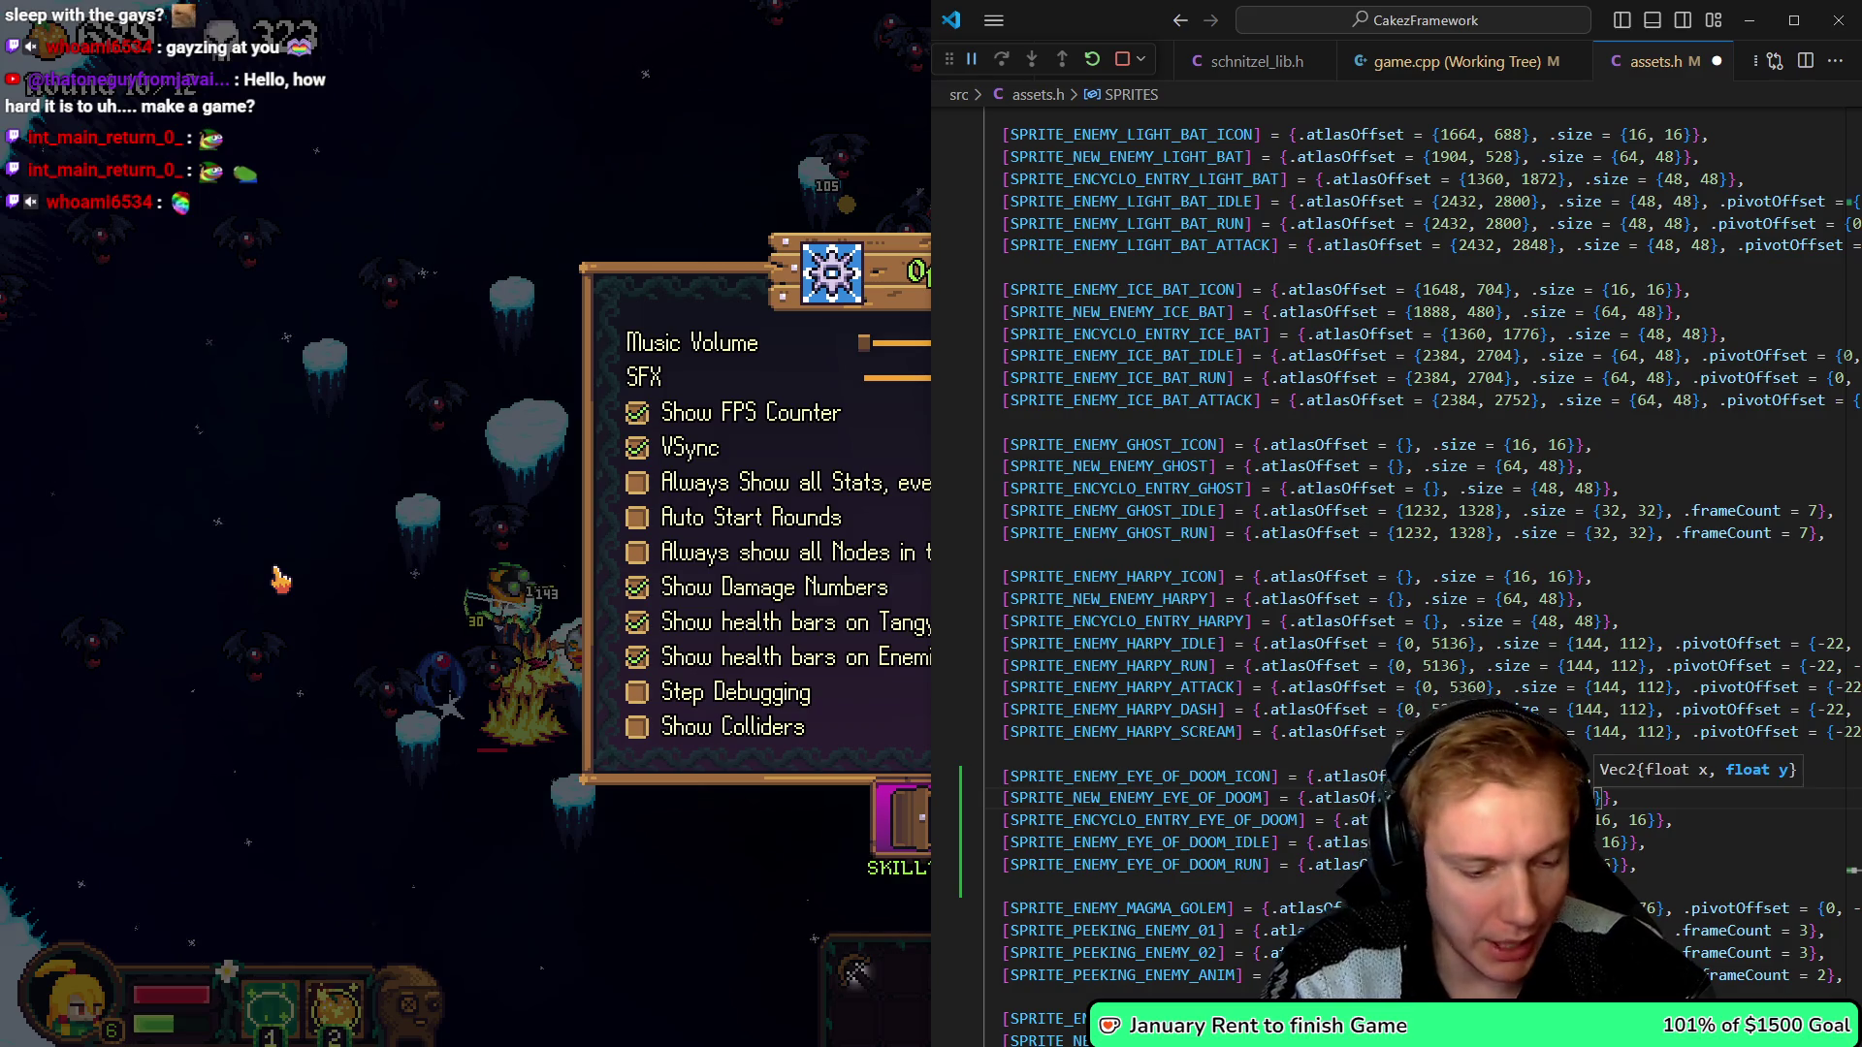
key(Down)
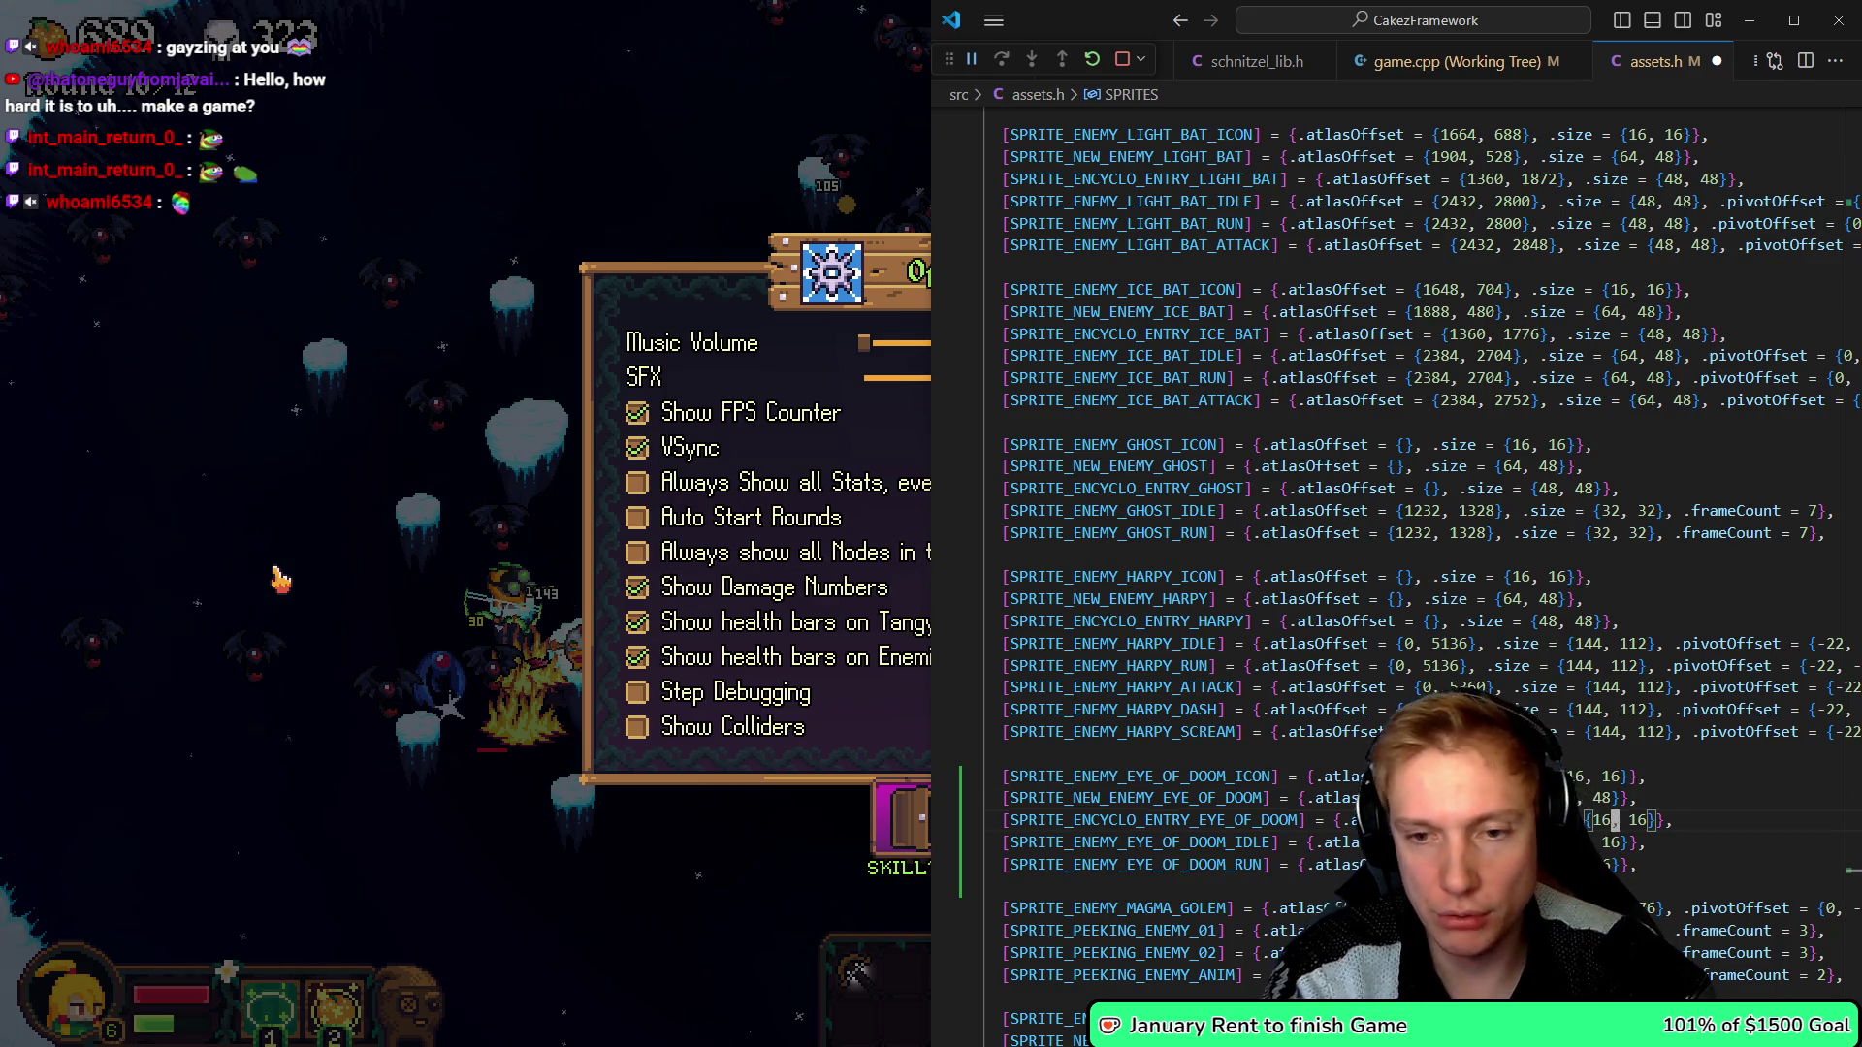
key(BackSpace)
key(BackSpace)
key(Delete)
key(Delete)
key(Delete)
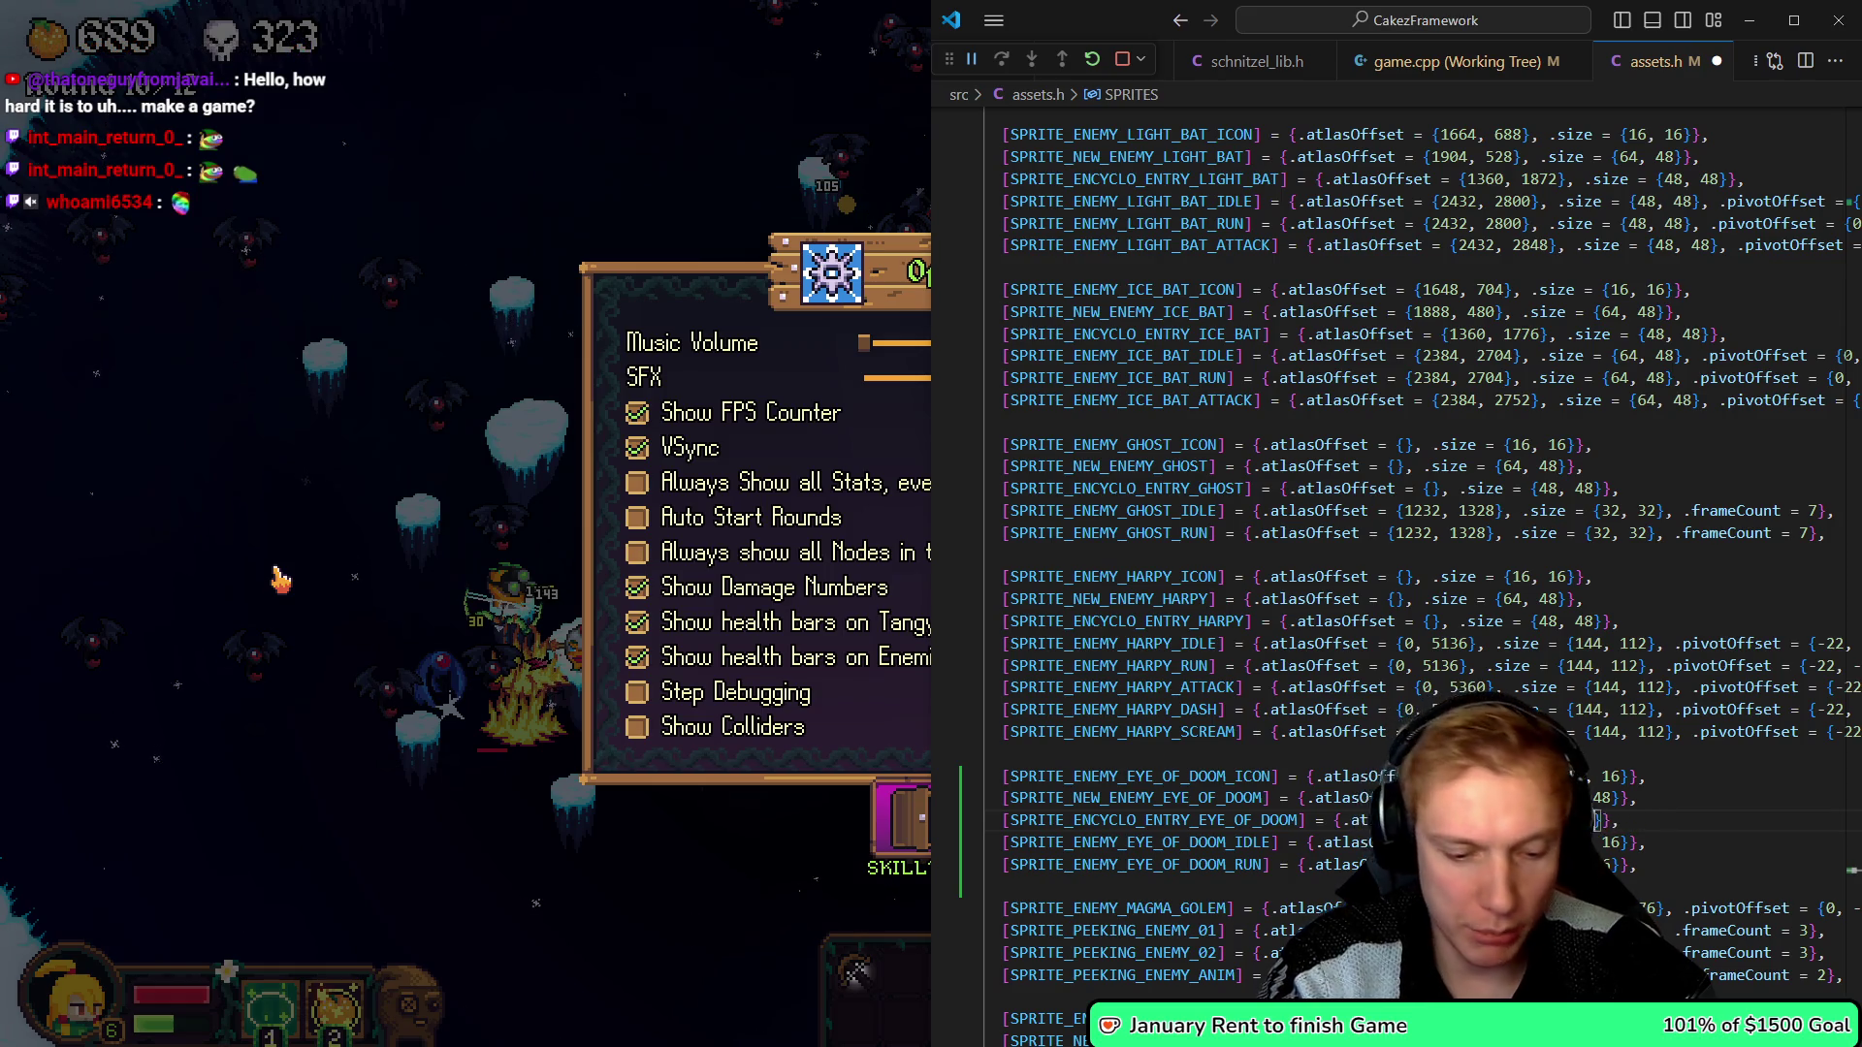
text(48)
key(ctrl+s)
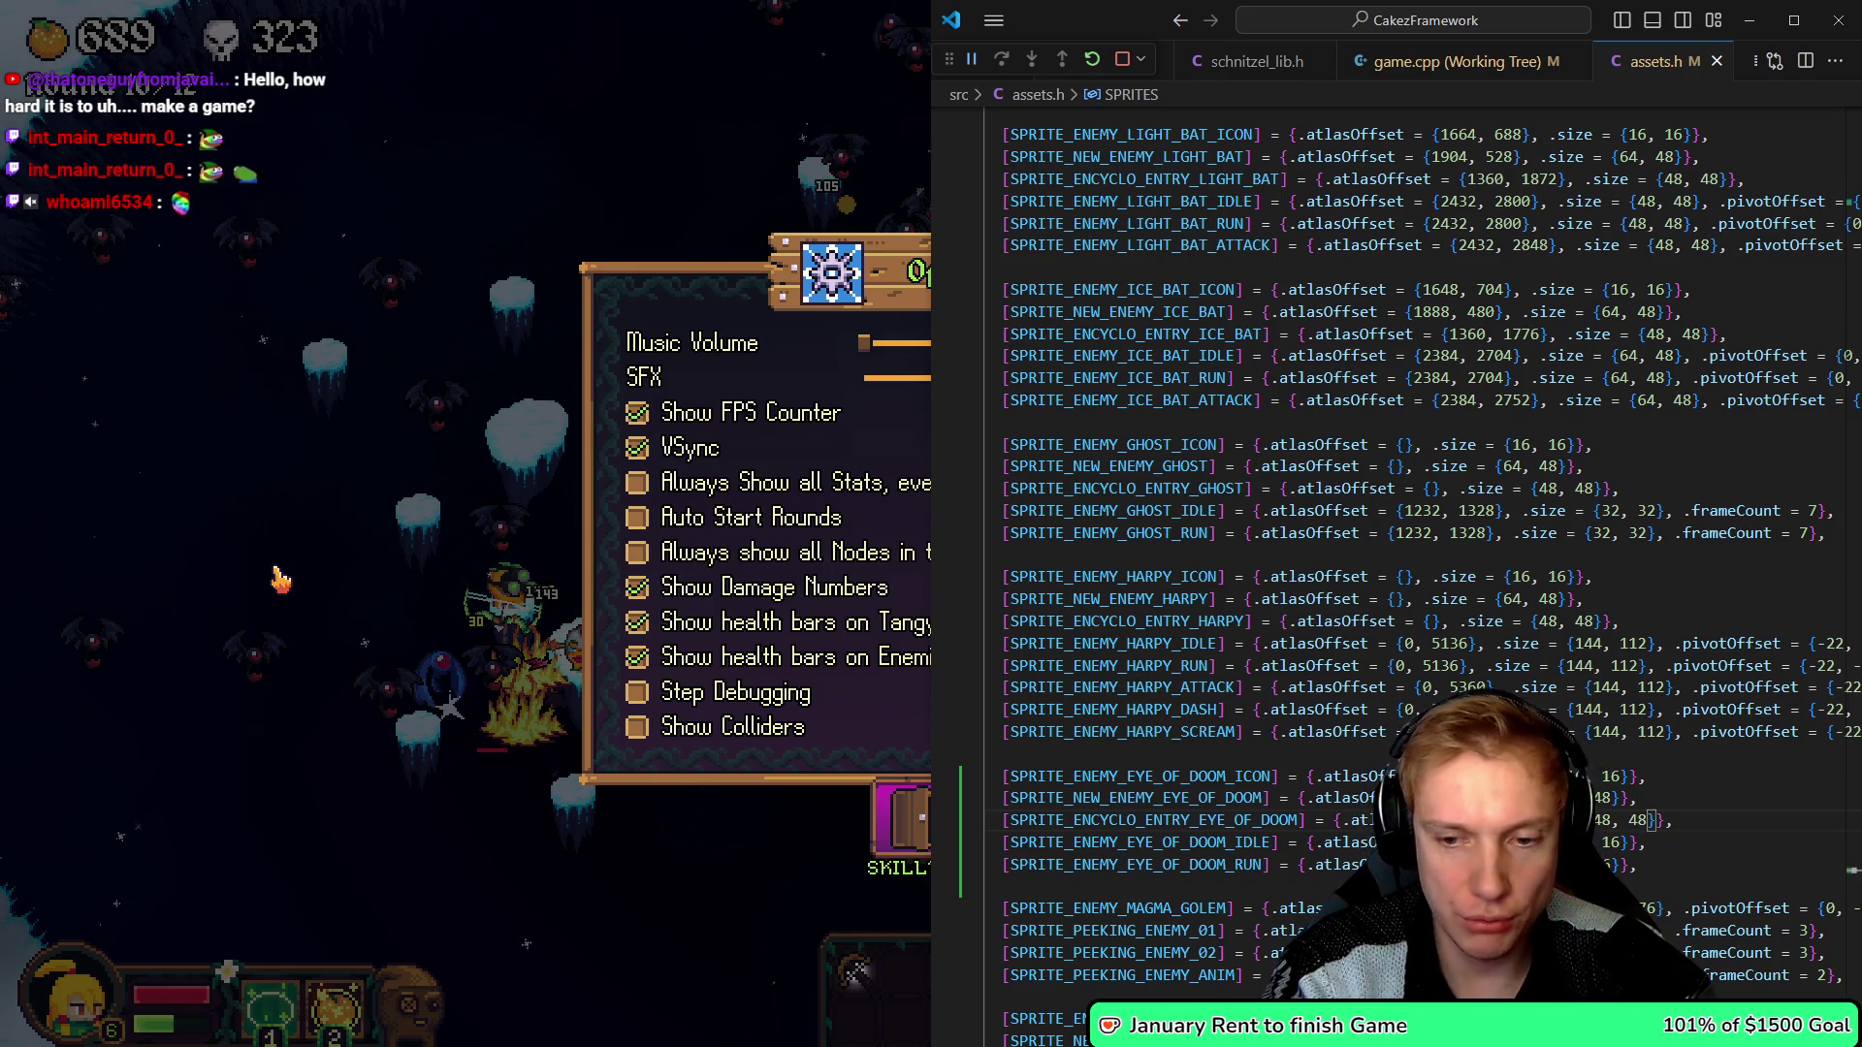
key(Left)
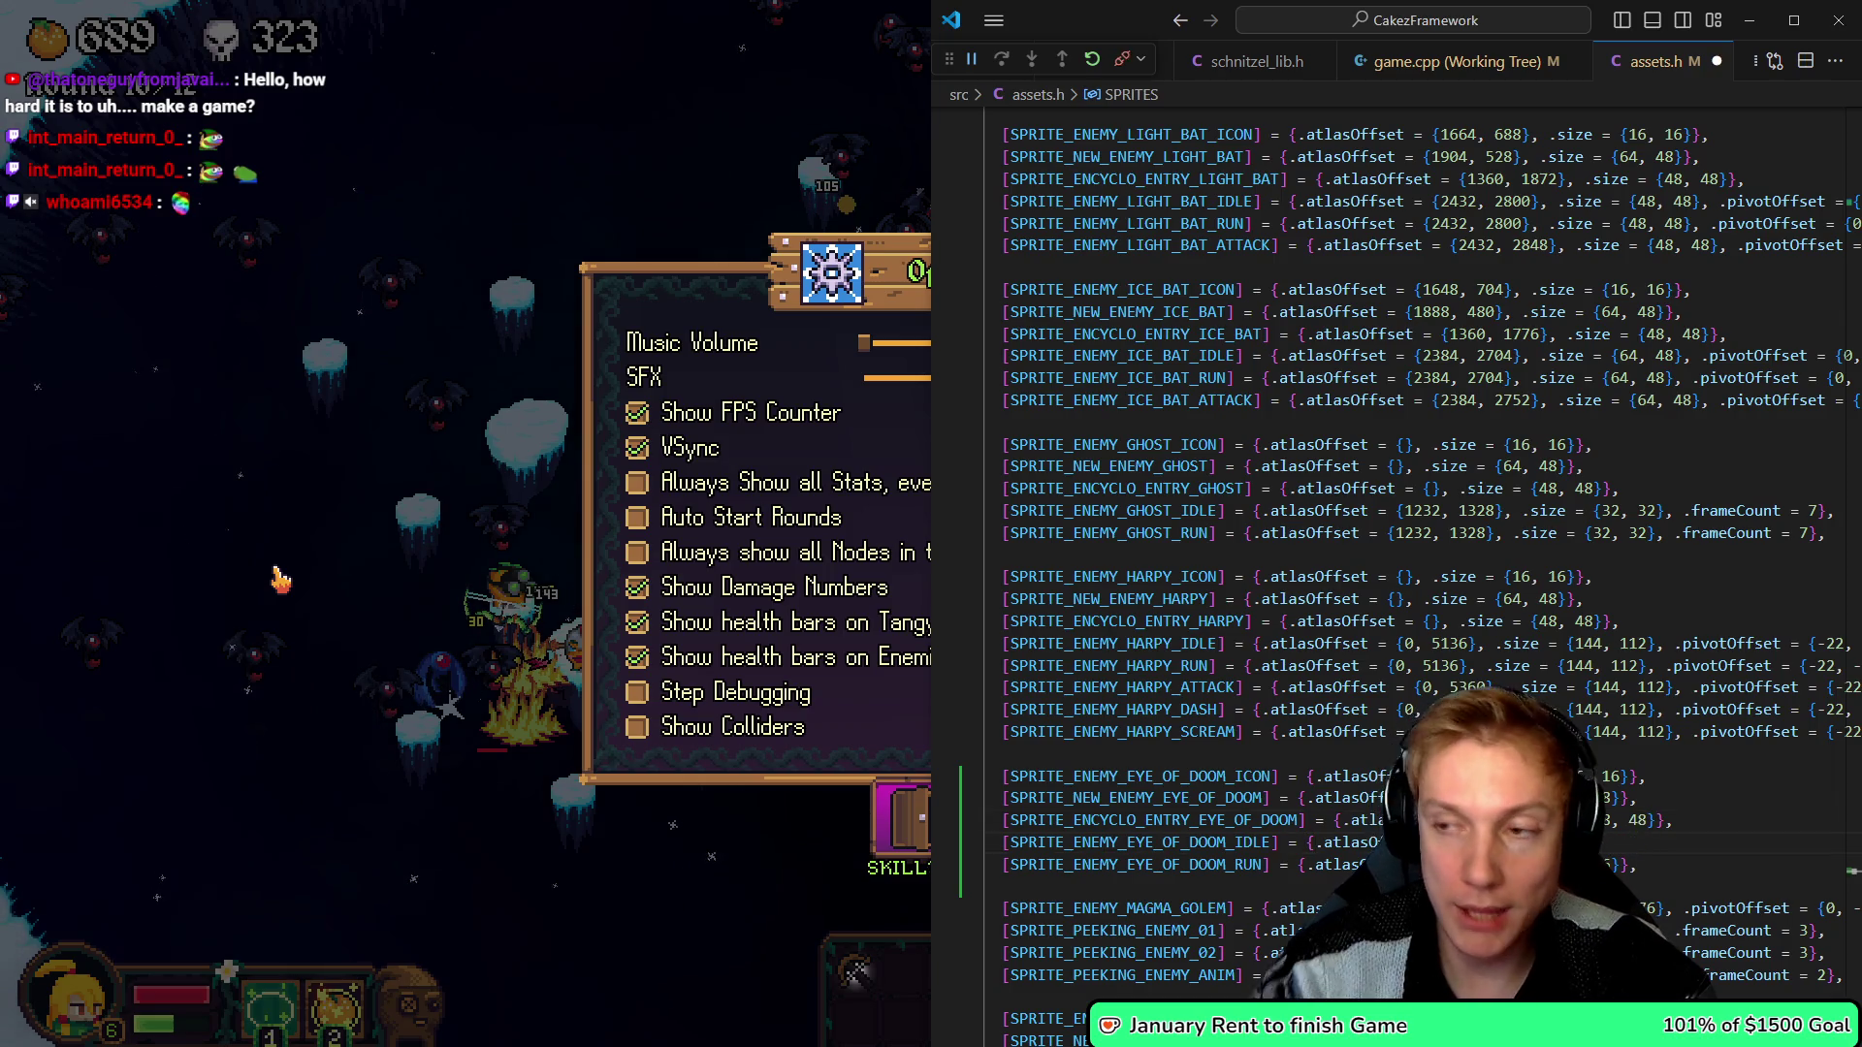
- Compare the flying eye sprite's frames against the Eye of Doom lines in assets.h
key(alt+Tab)
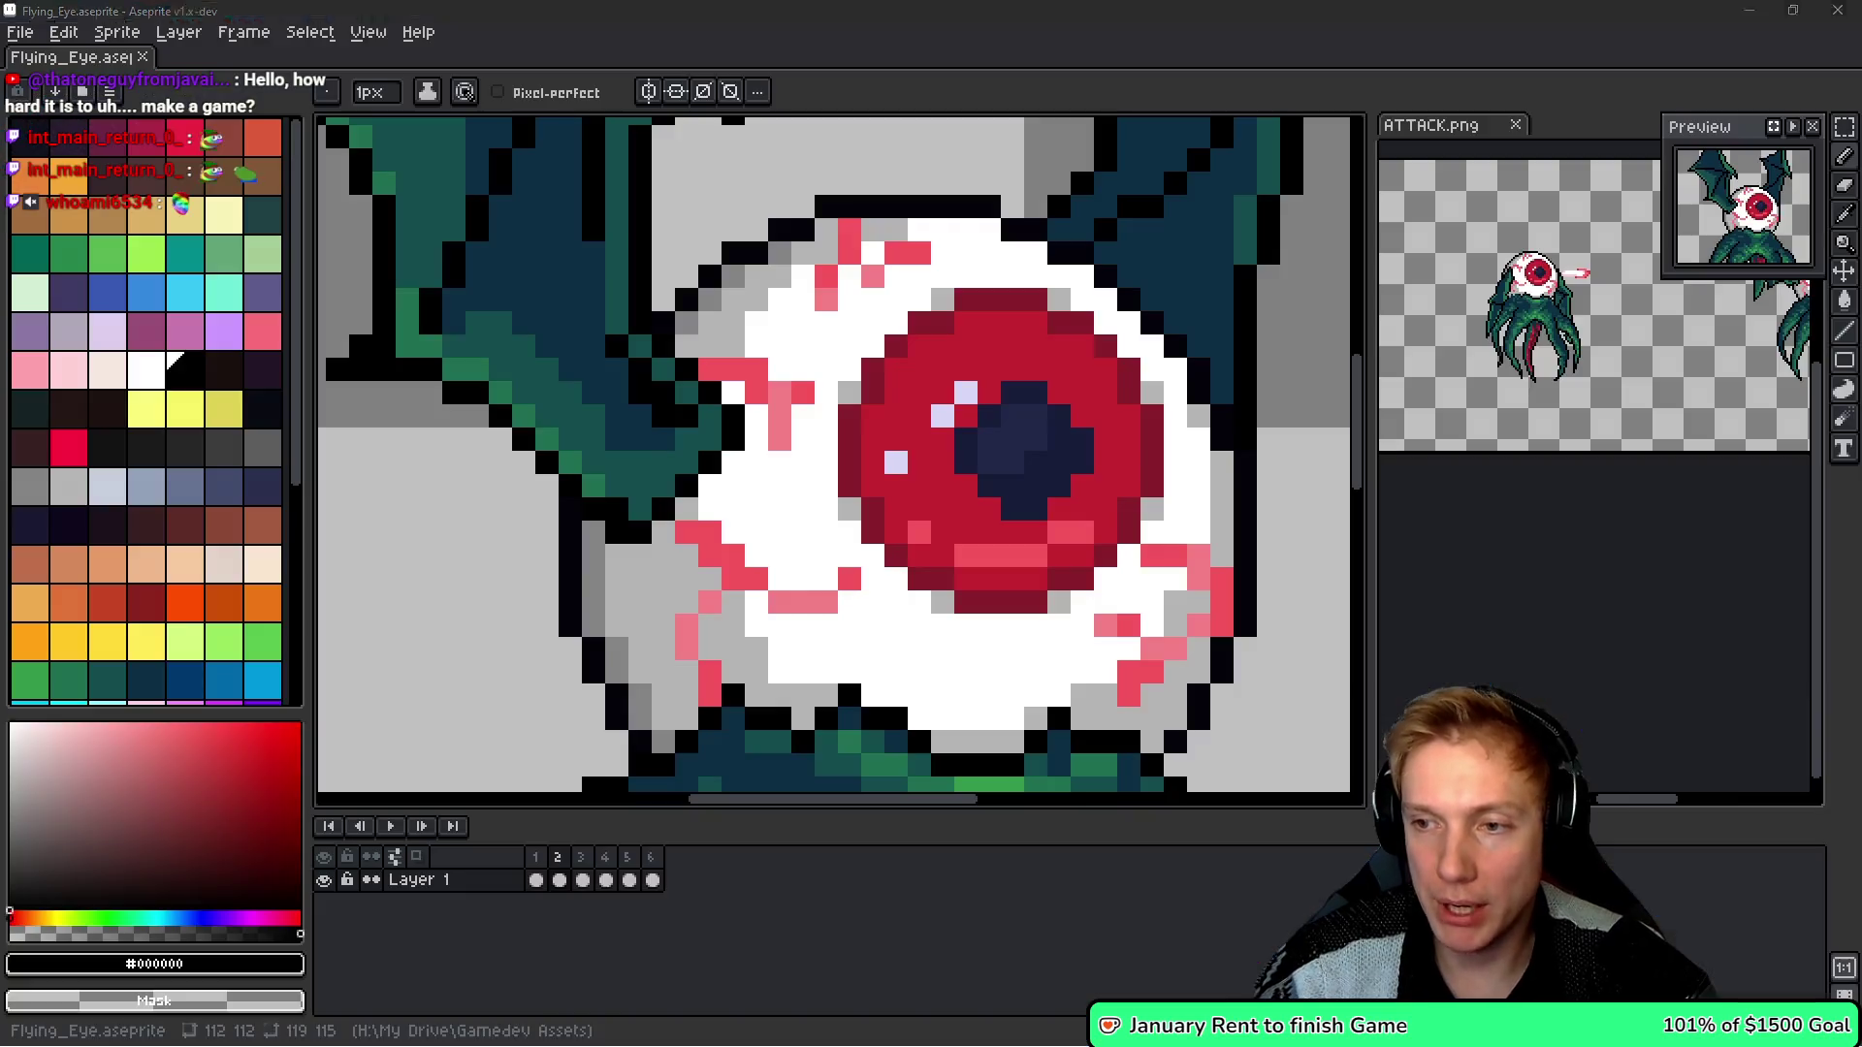
scroll(817, 488, down, 3)
scroll(816, 488, up, 1)
scroll(598, 258, up, 5)
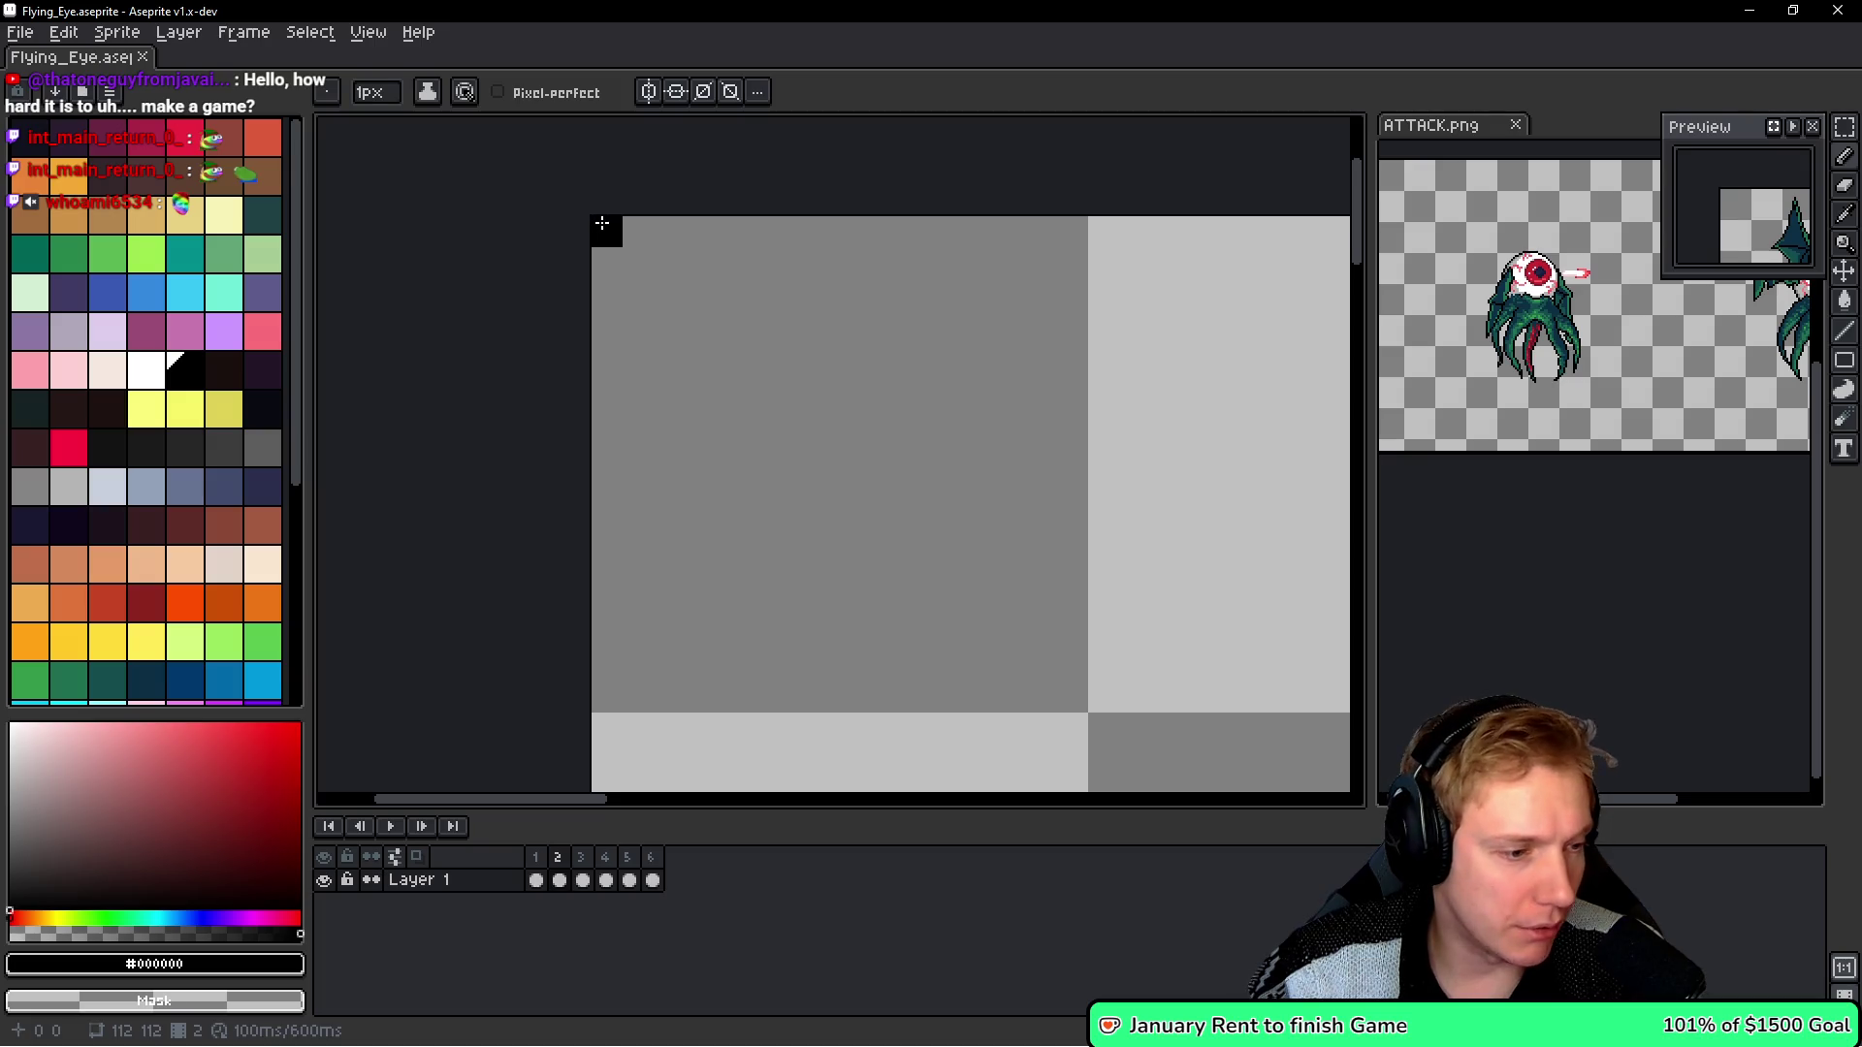
key(alt+Tab)
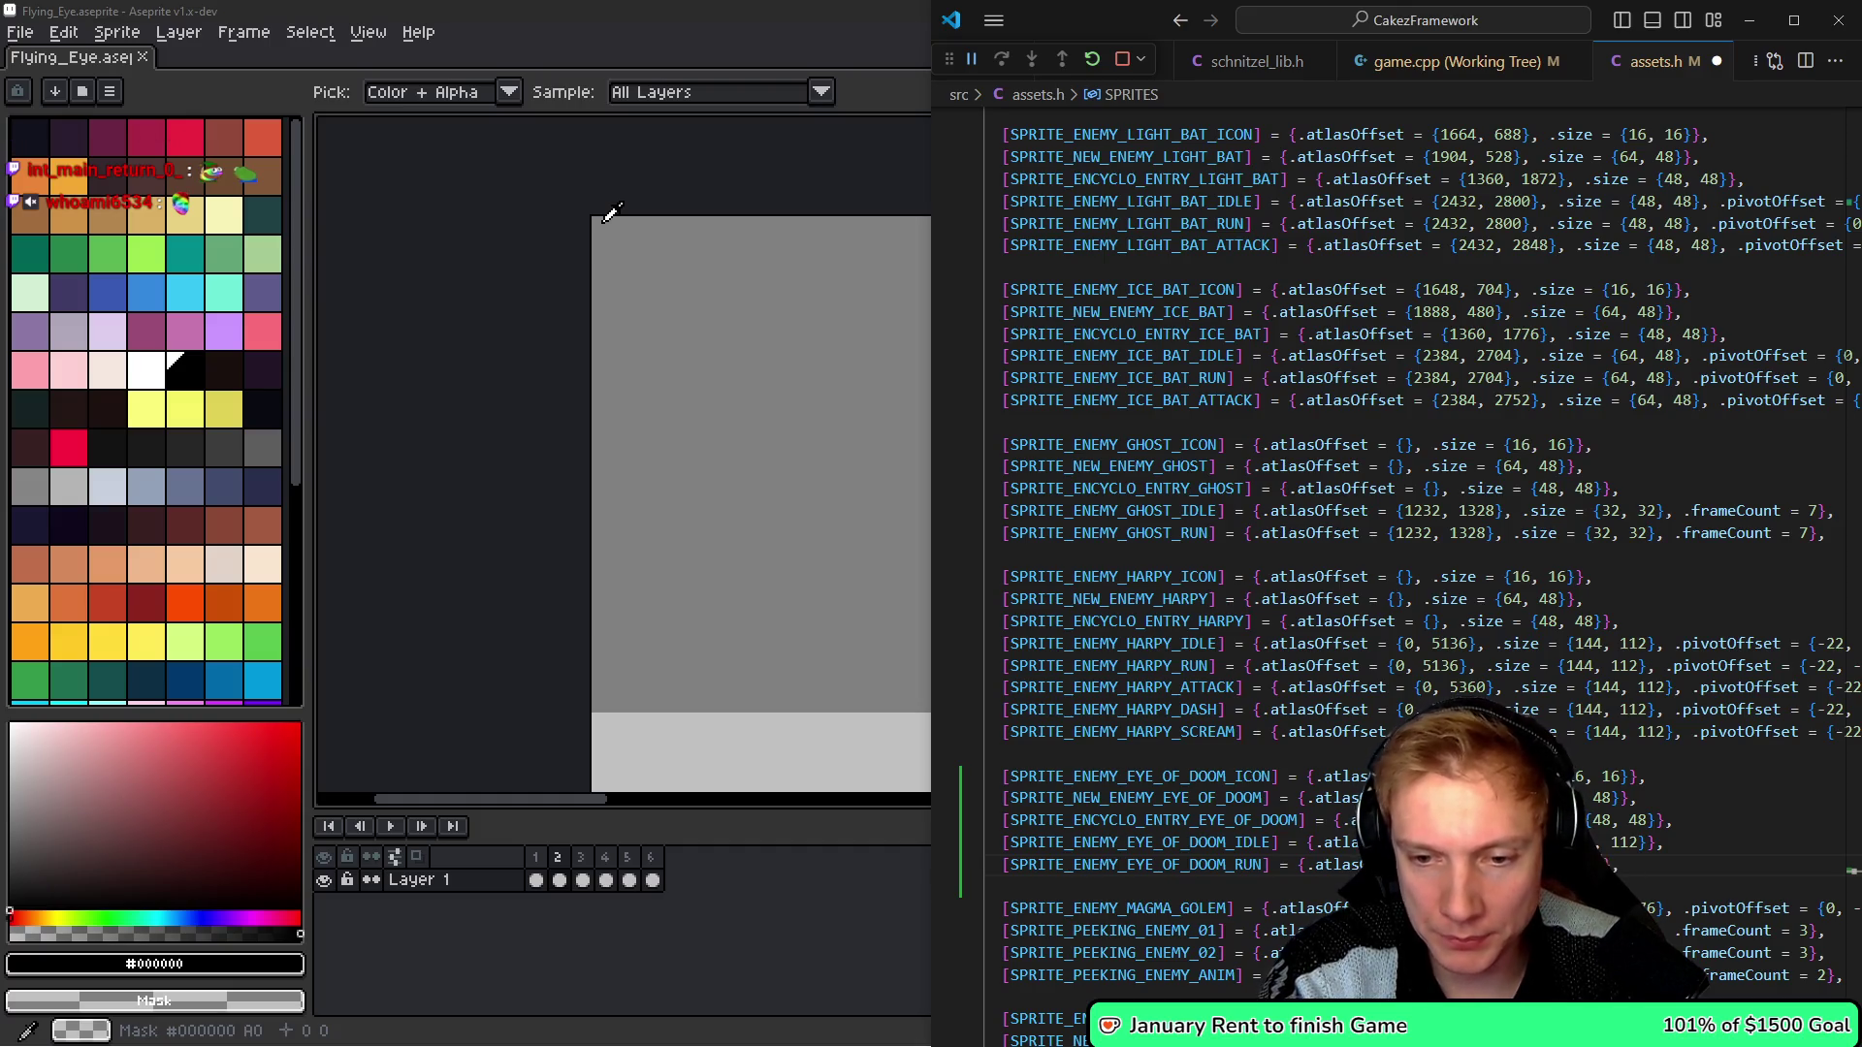
key(Up)
key(Up)
key(Up)
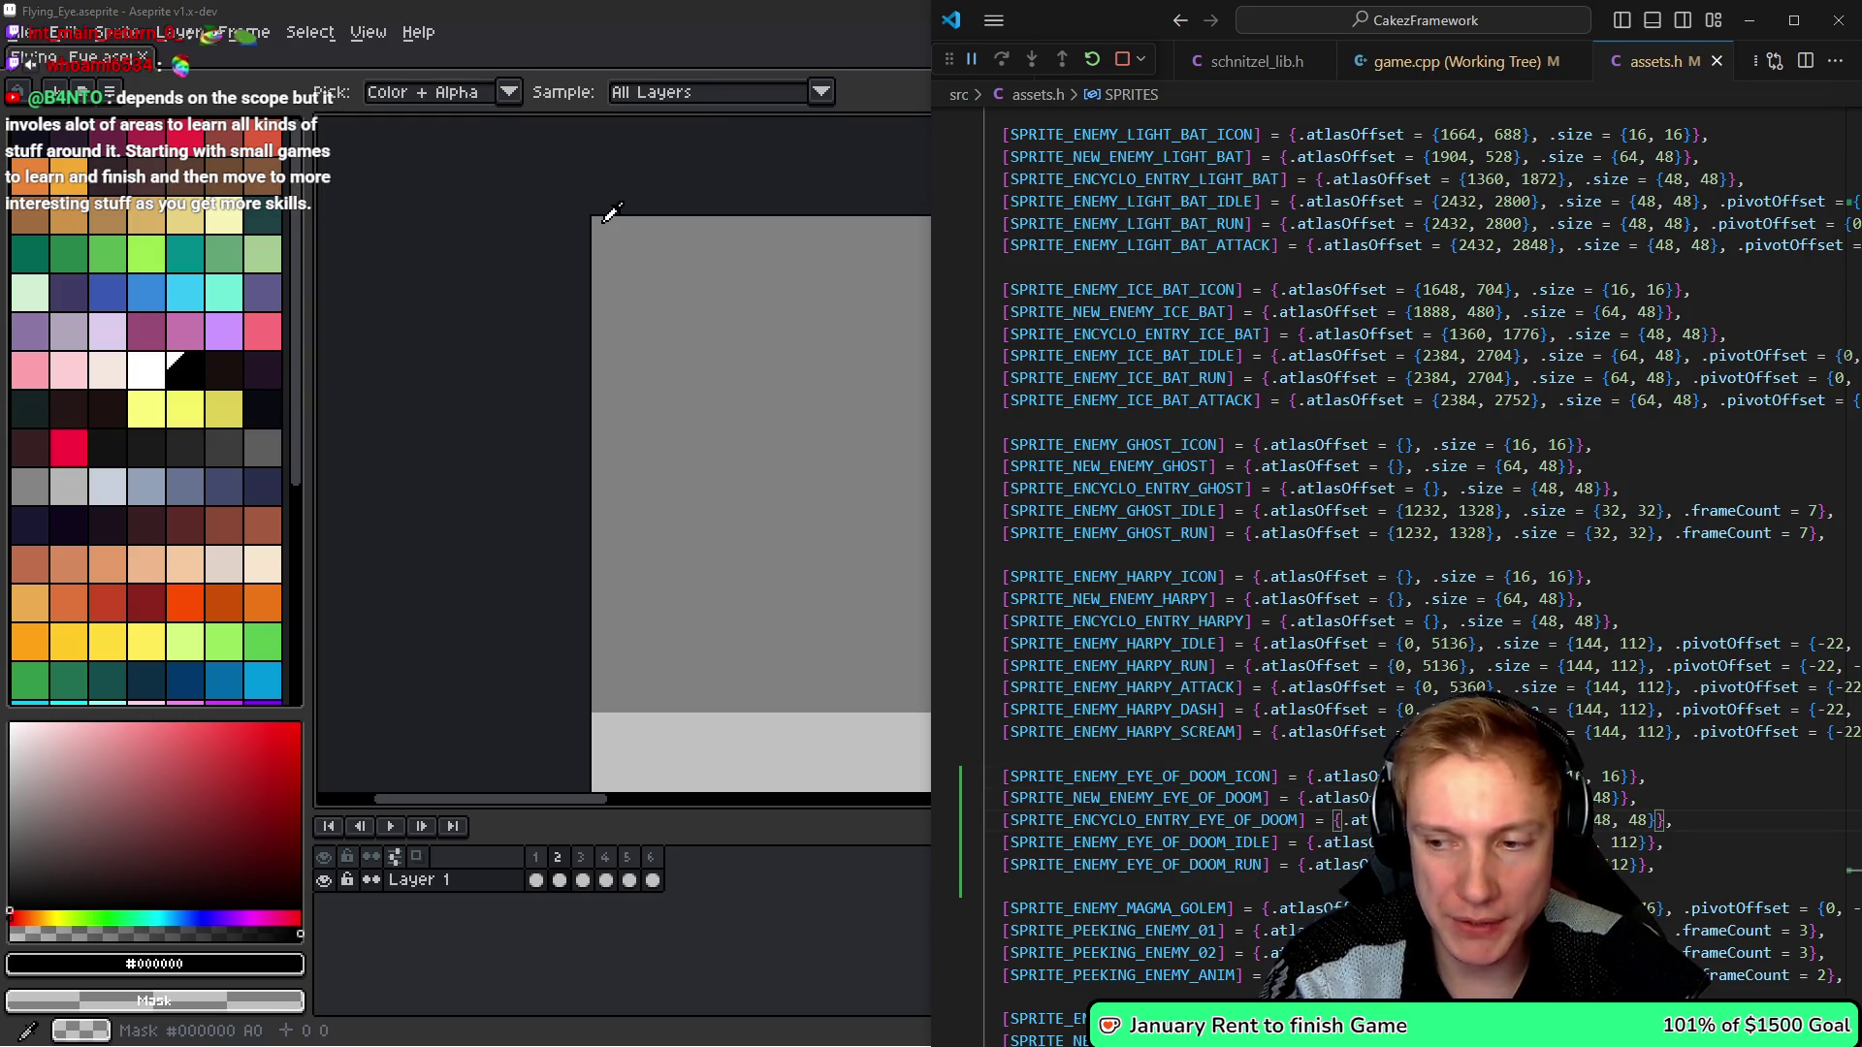
key(Down)
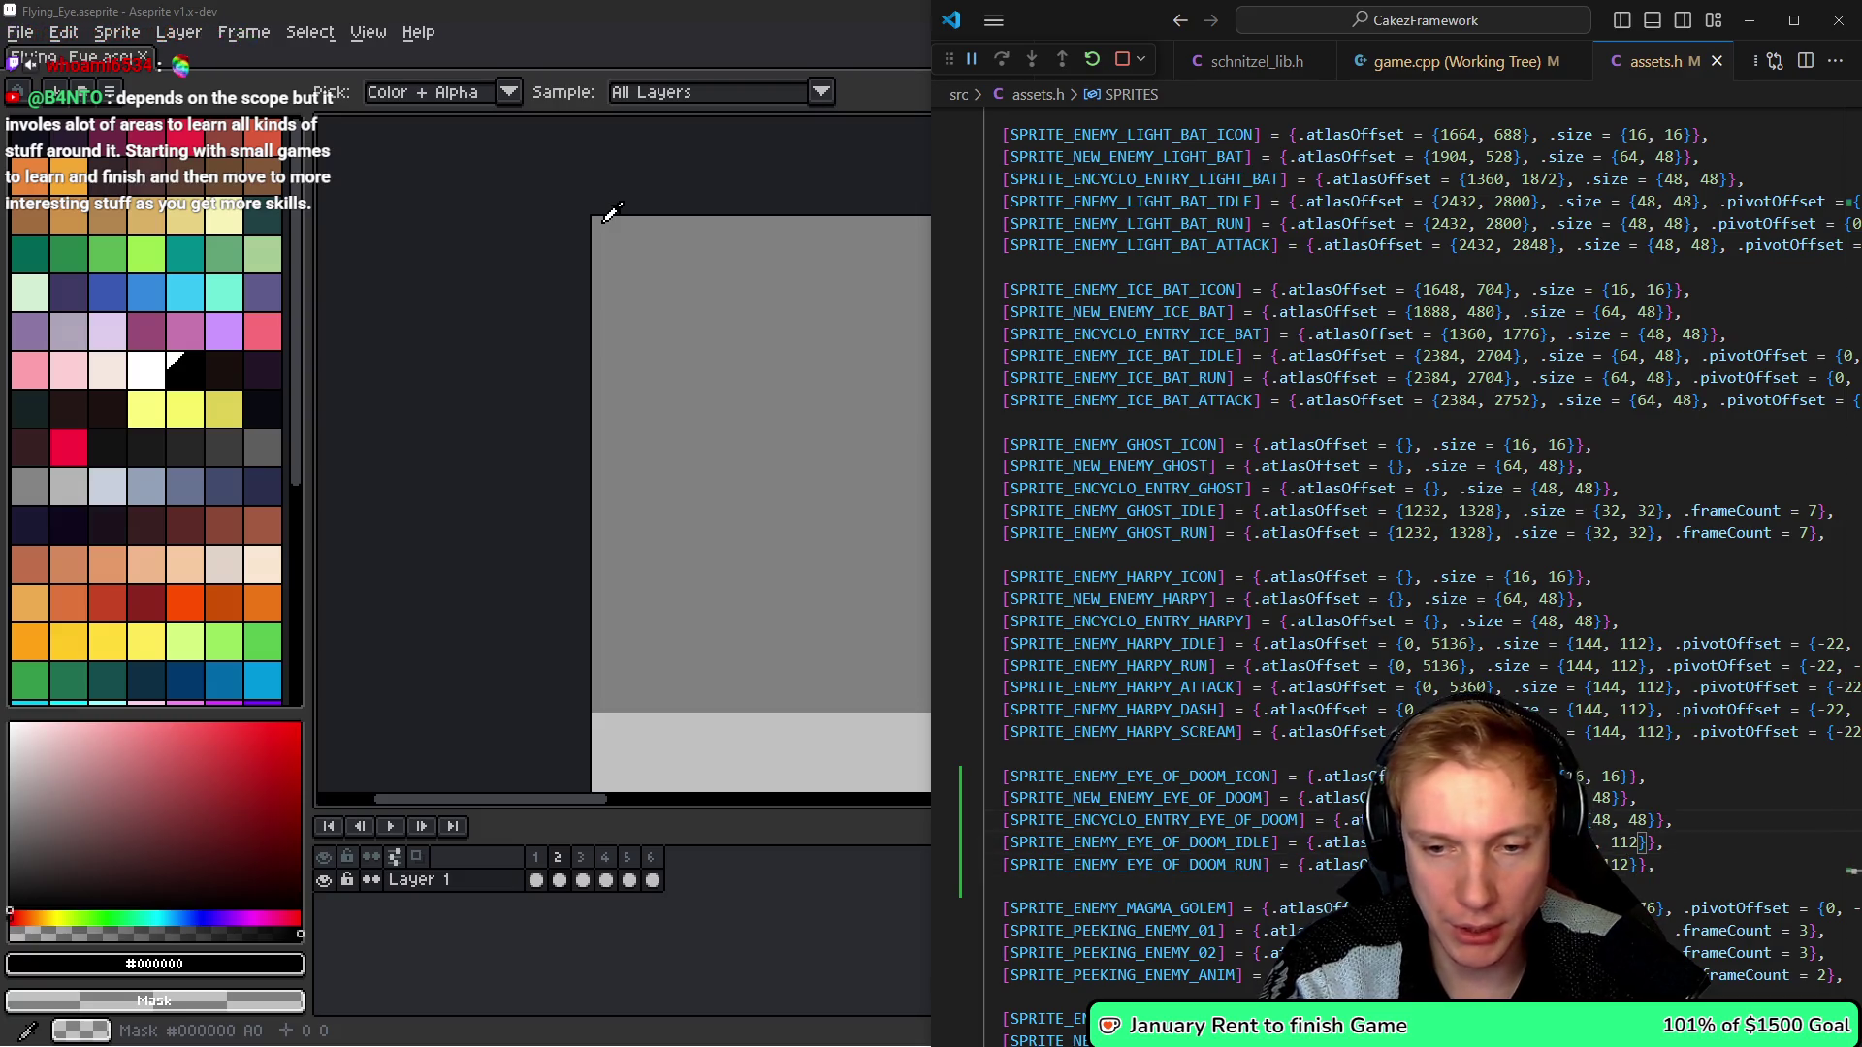
key(Up)
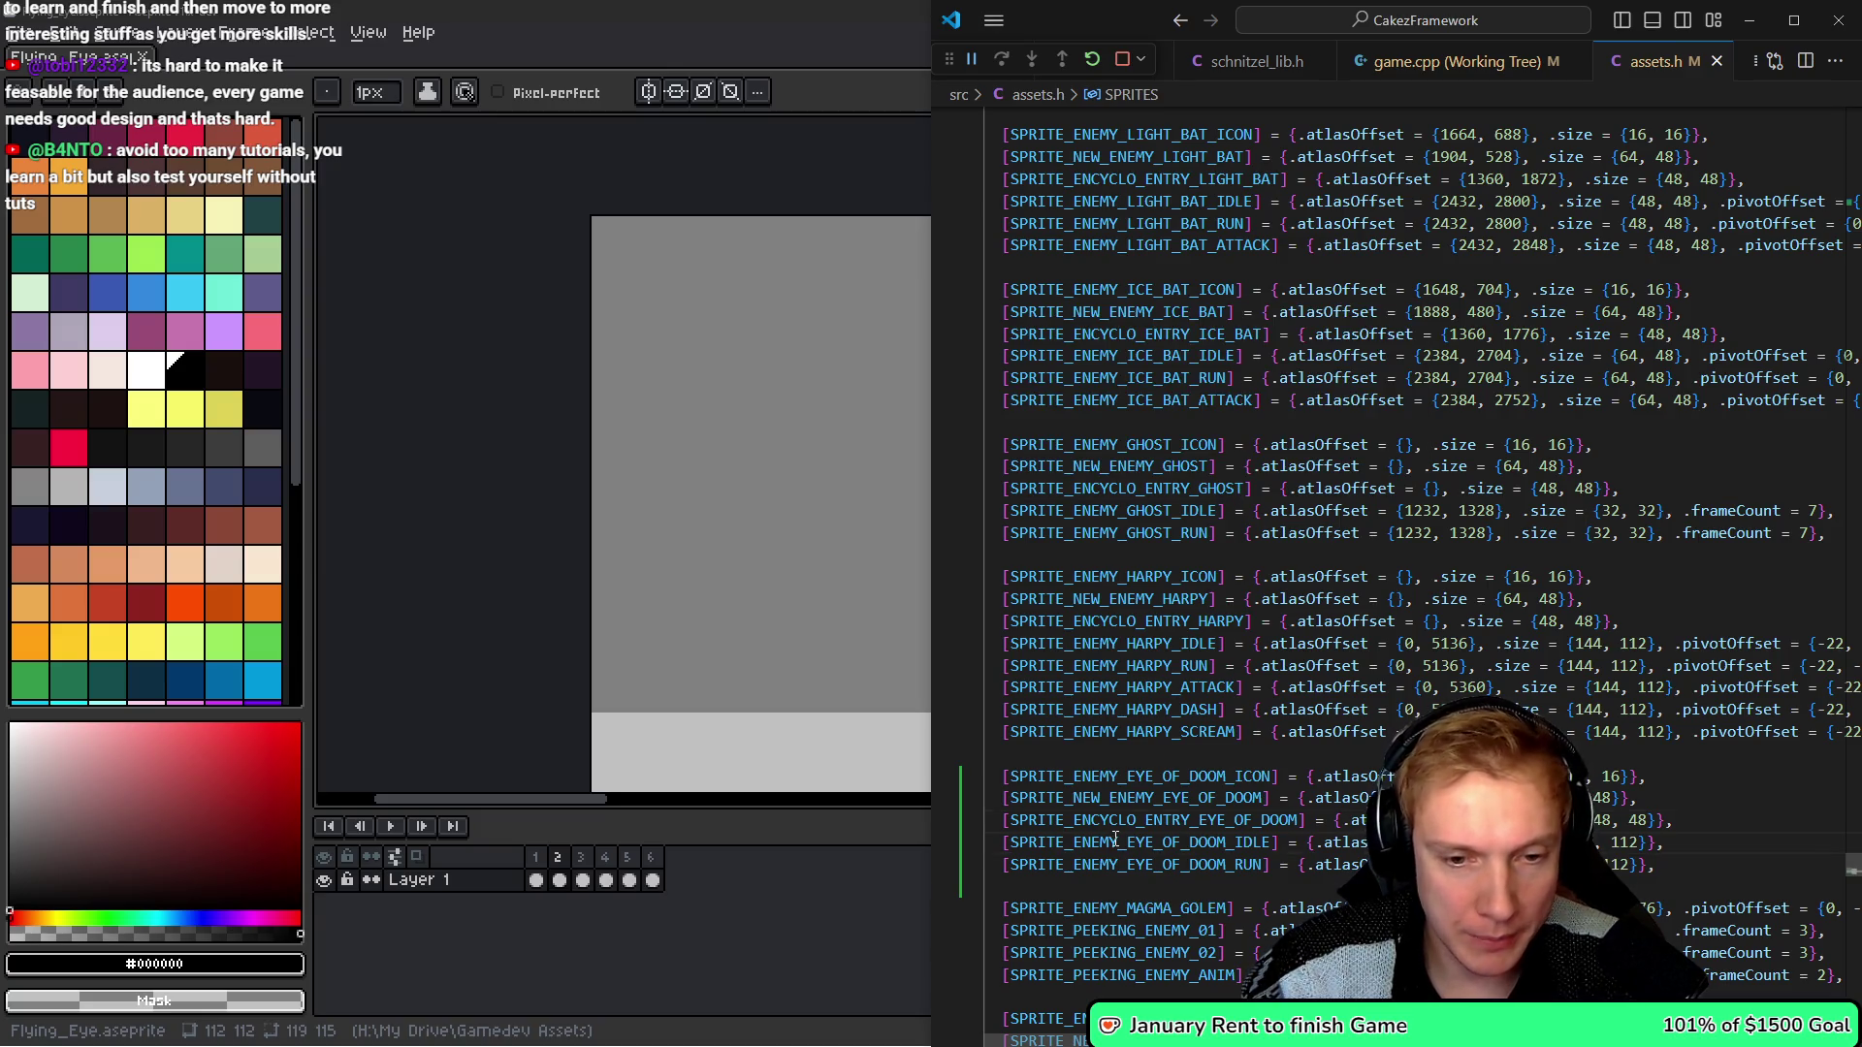
- Save the flying eye sprite and set up a sprite sheet export to Flying_Eye.png
key(alt+Tab)
scroll(1073, 291, down, 3)
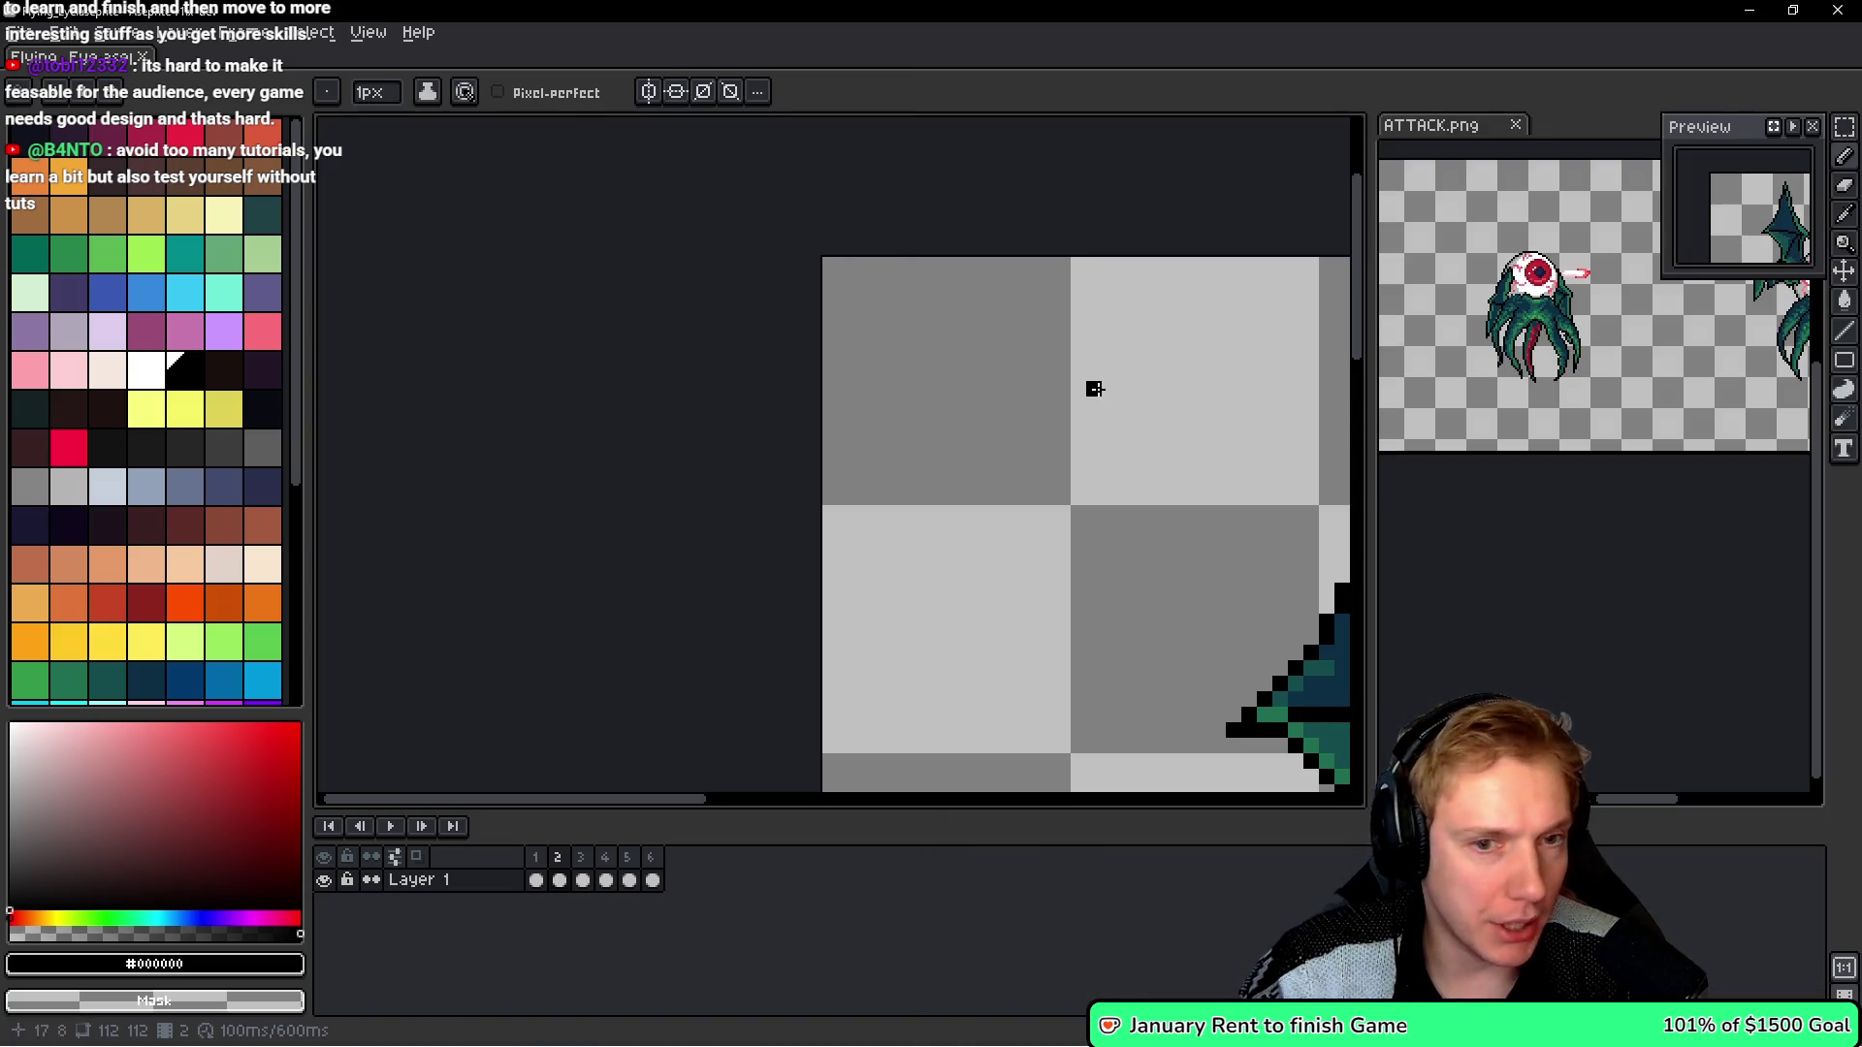
scroll(668, 298, down, 3)
key(ctrl+s)
key(ctrl+e)
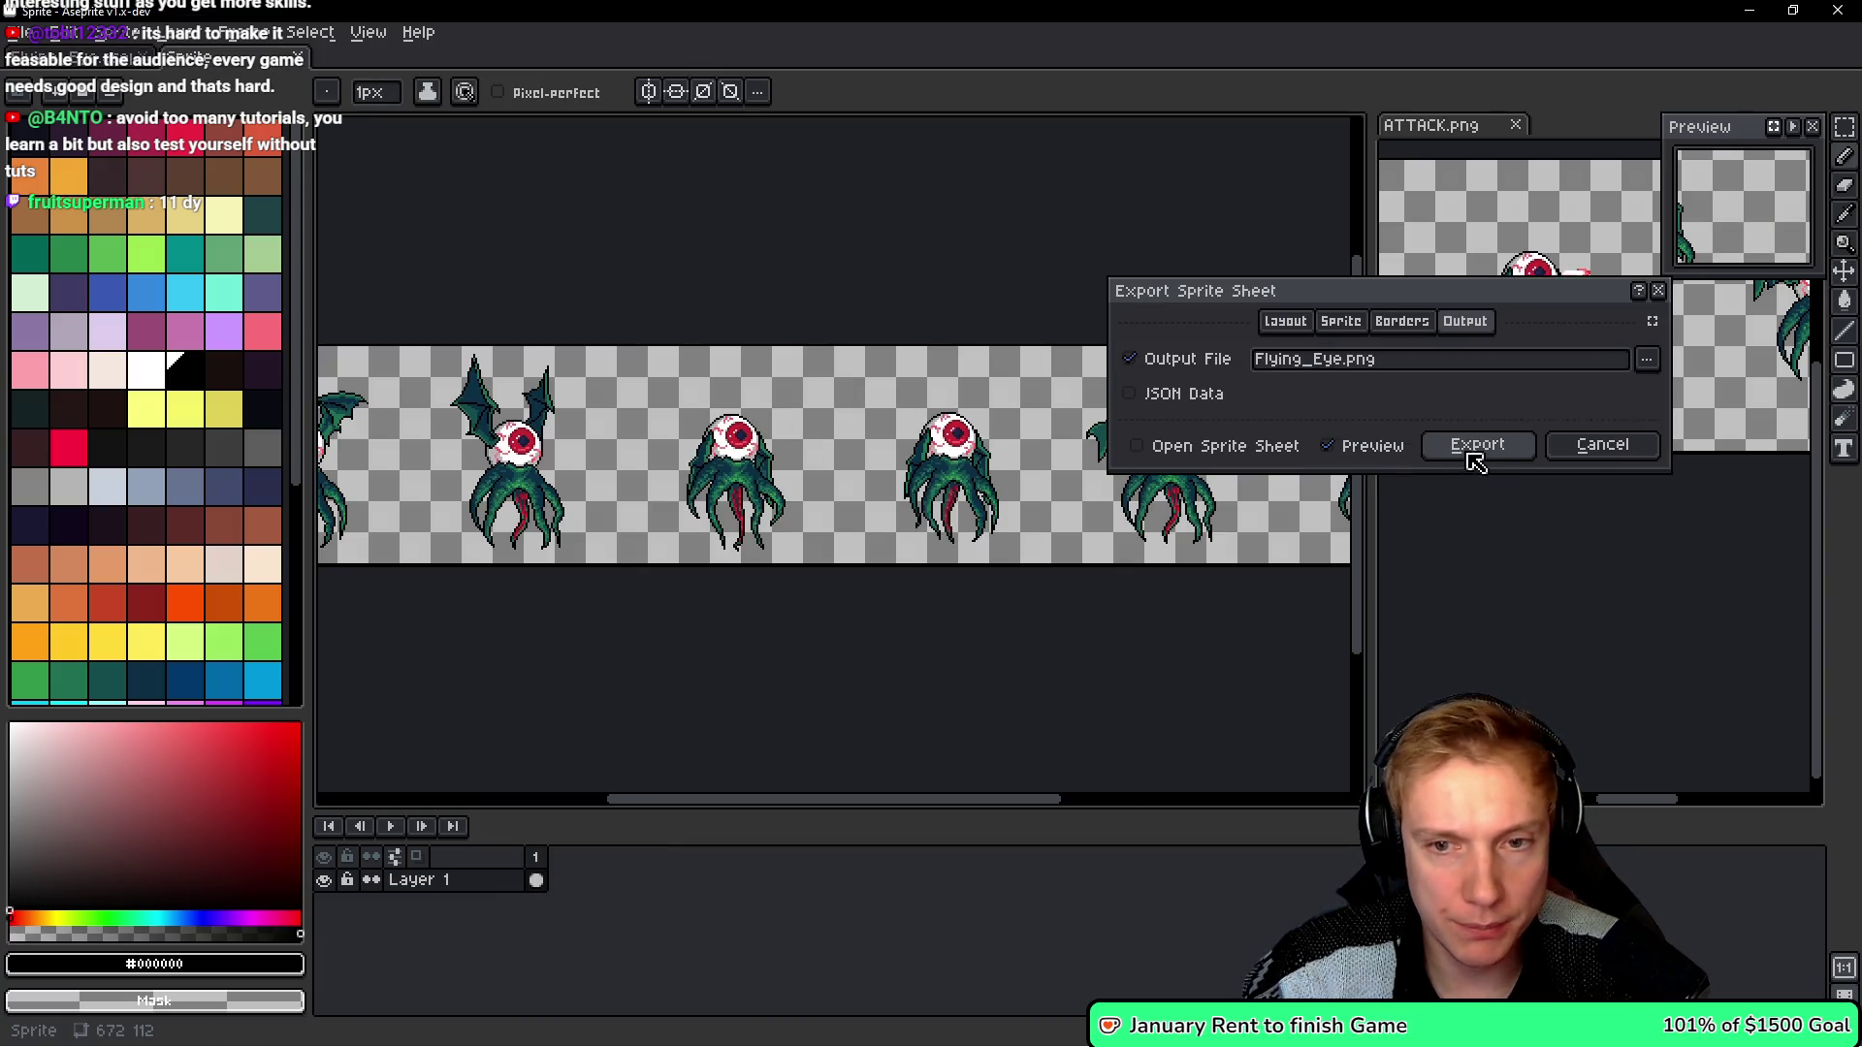
- Export the flying eye sprite sheet, then reopen Texture_Atlas and Flying_Eye.aseprite from recent files
click(1473, 454)
click(21, 32)
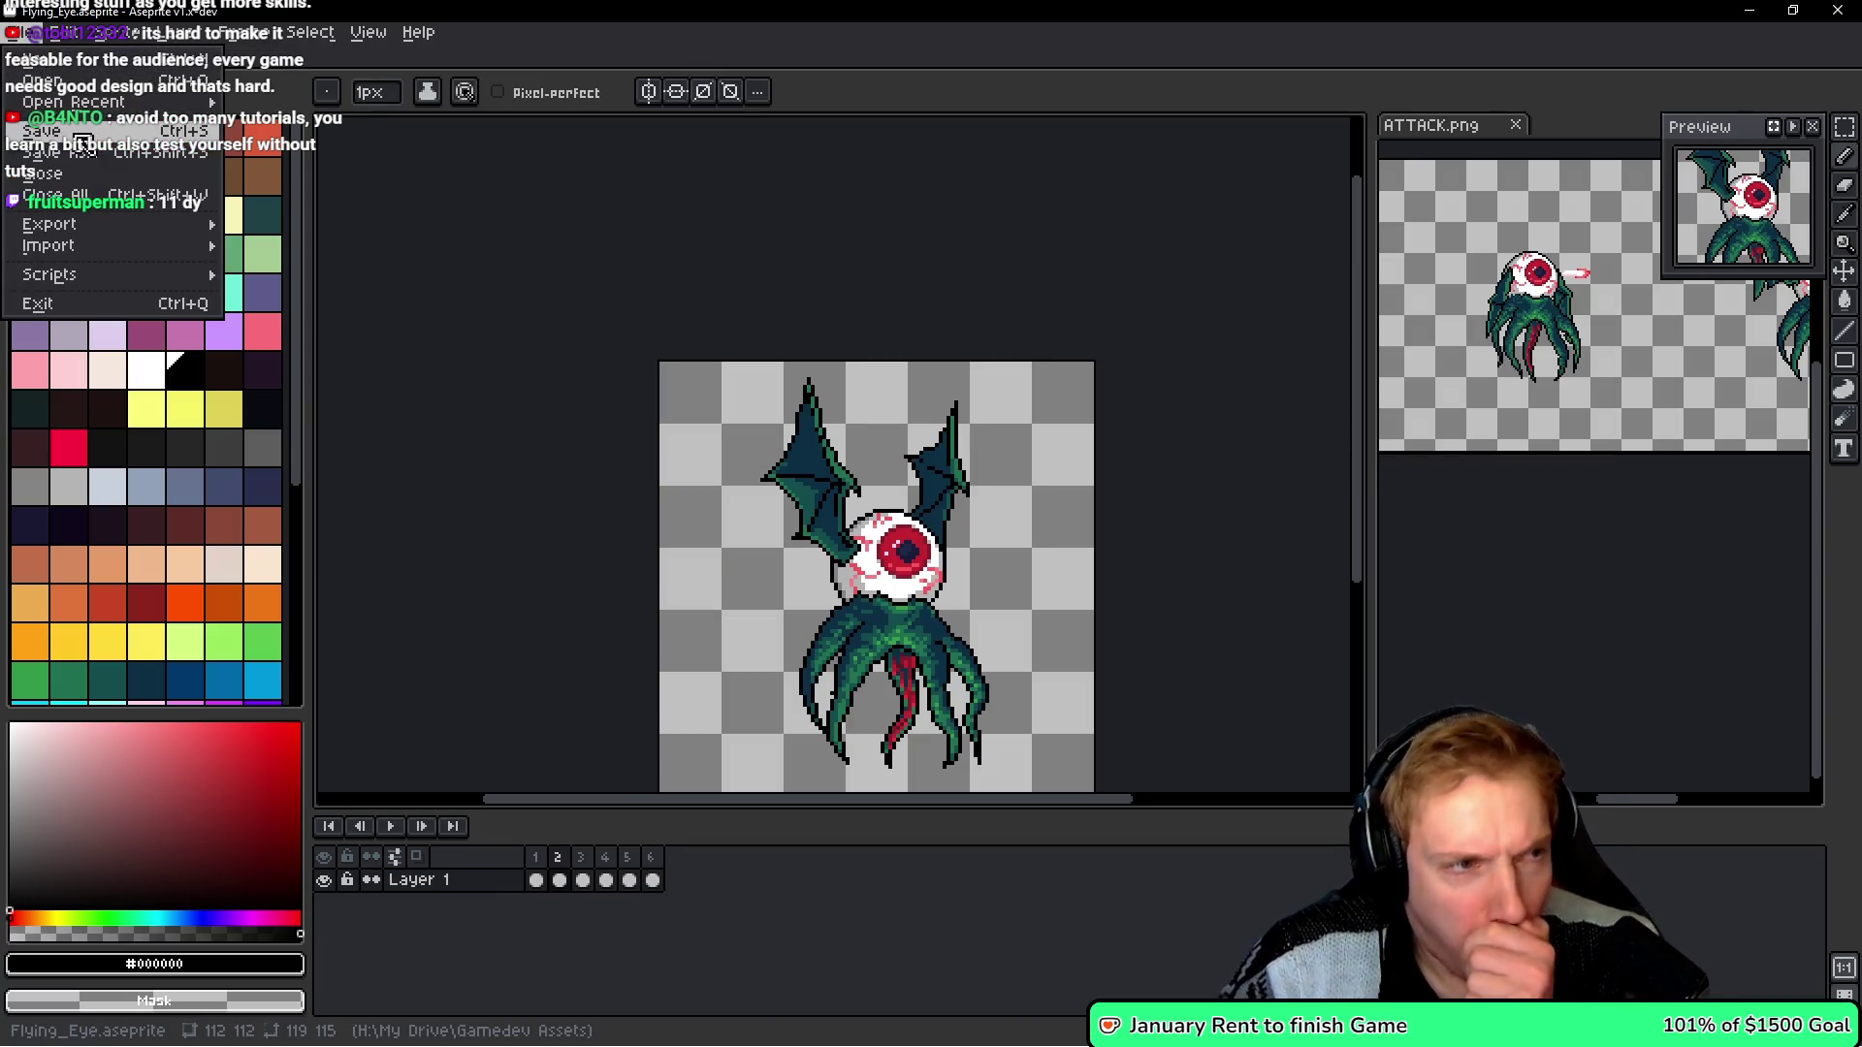
mouse_move(133, 107)
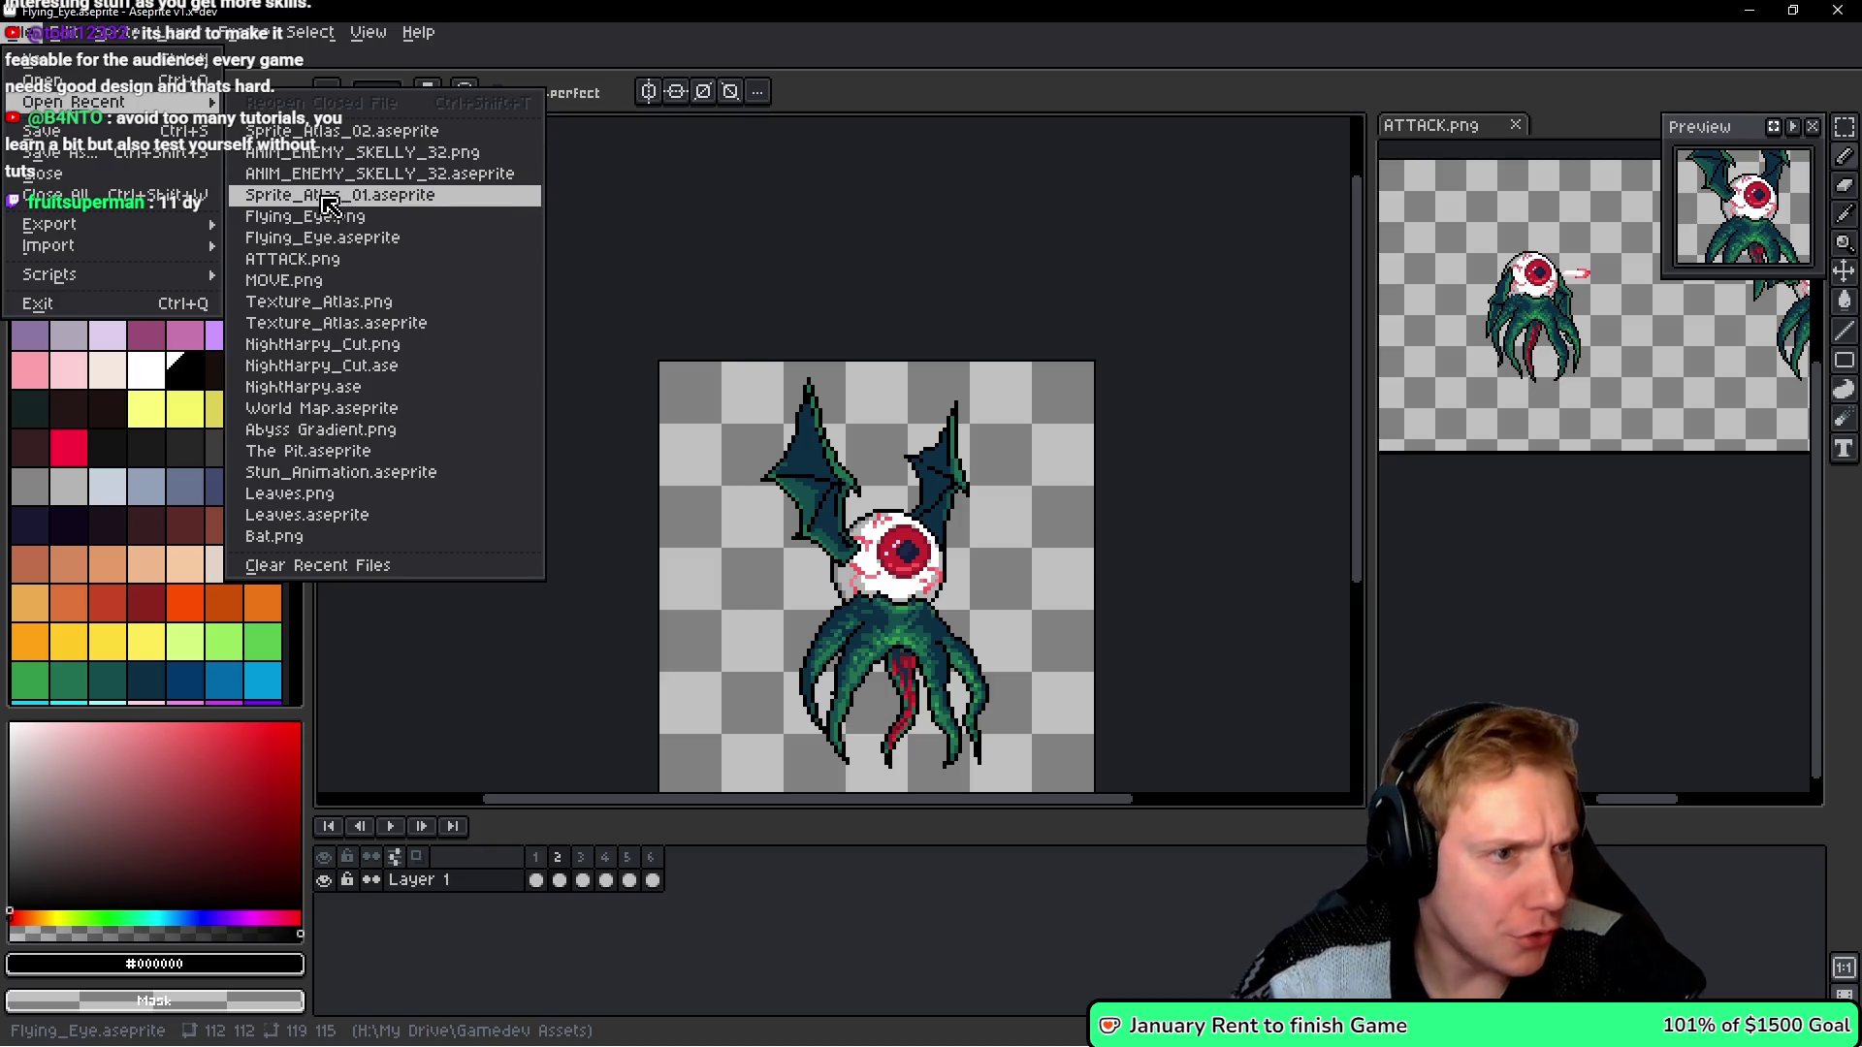
click(320, 323)
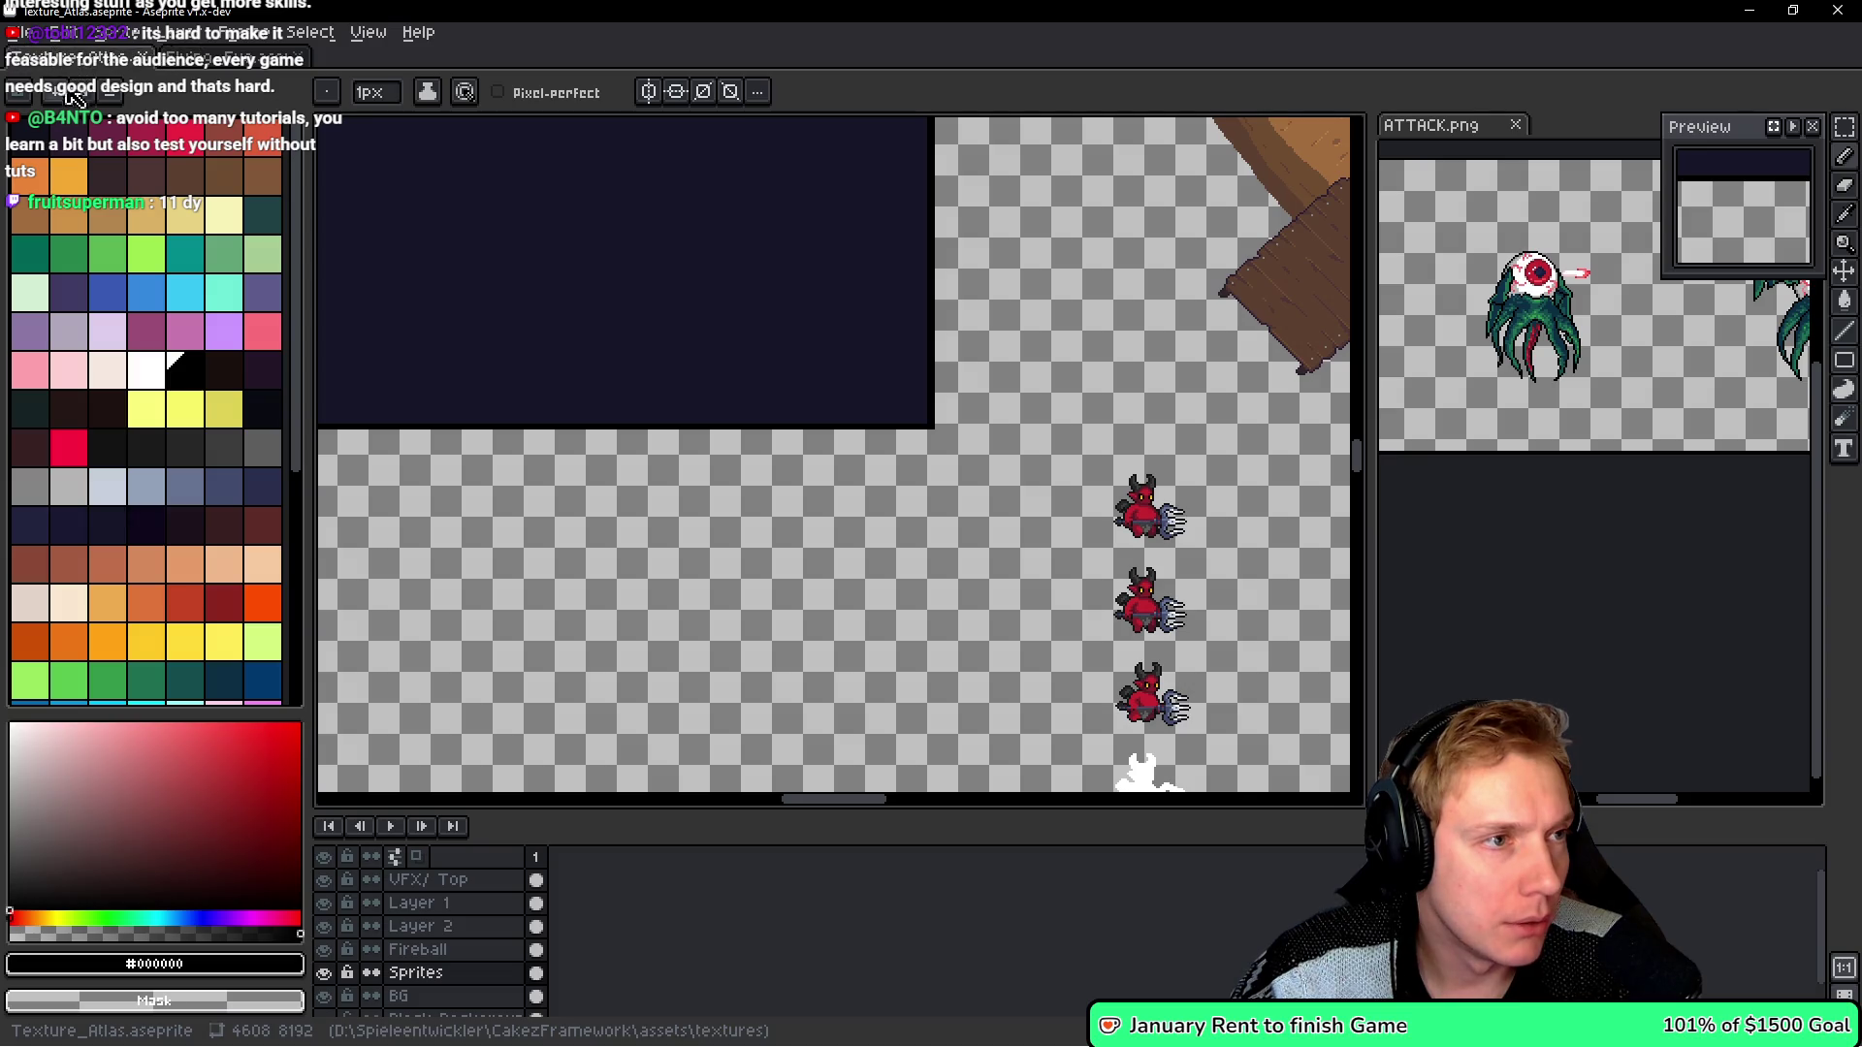
click(32, 35)
mouse_move(97, 103)
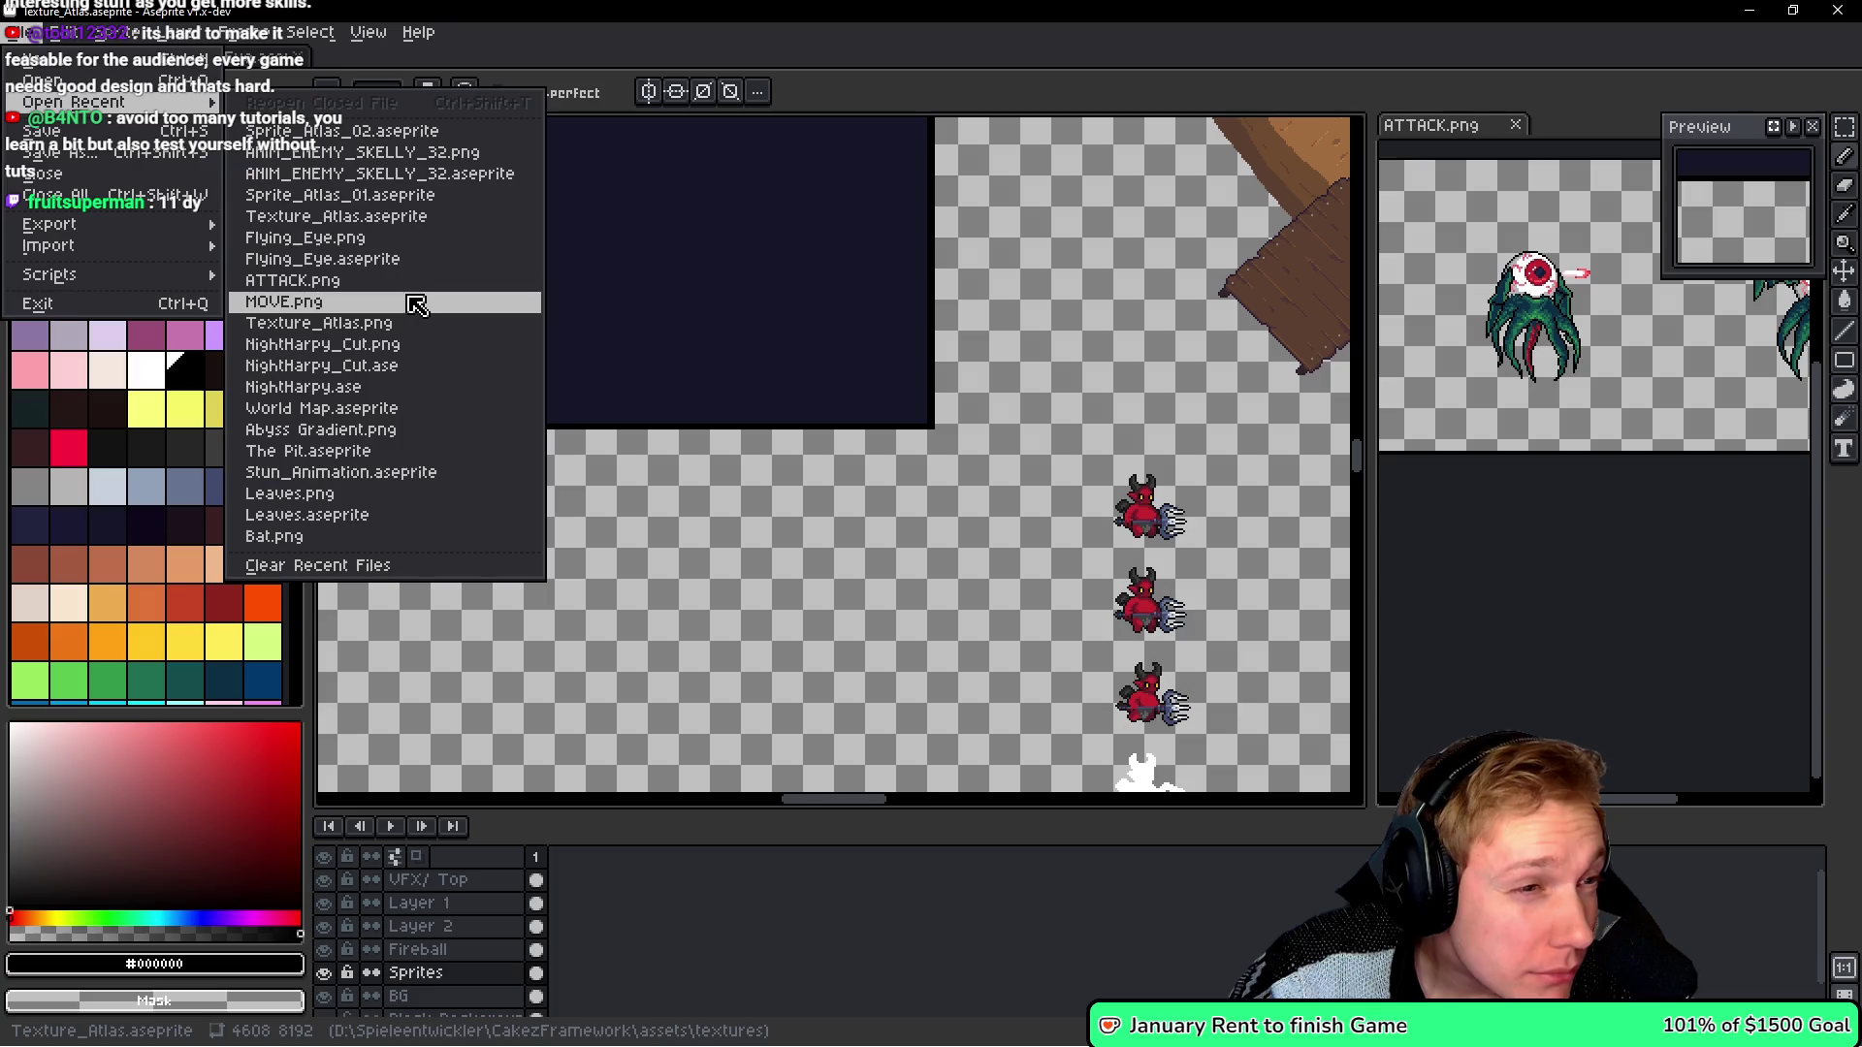
click(349, 259)
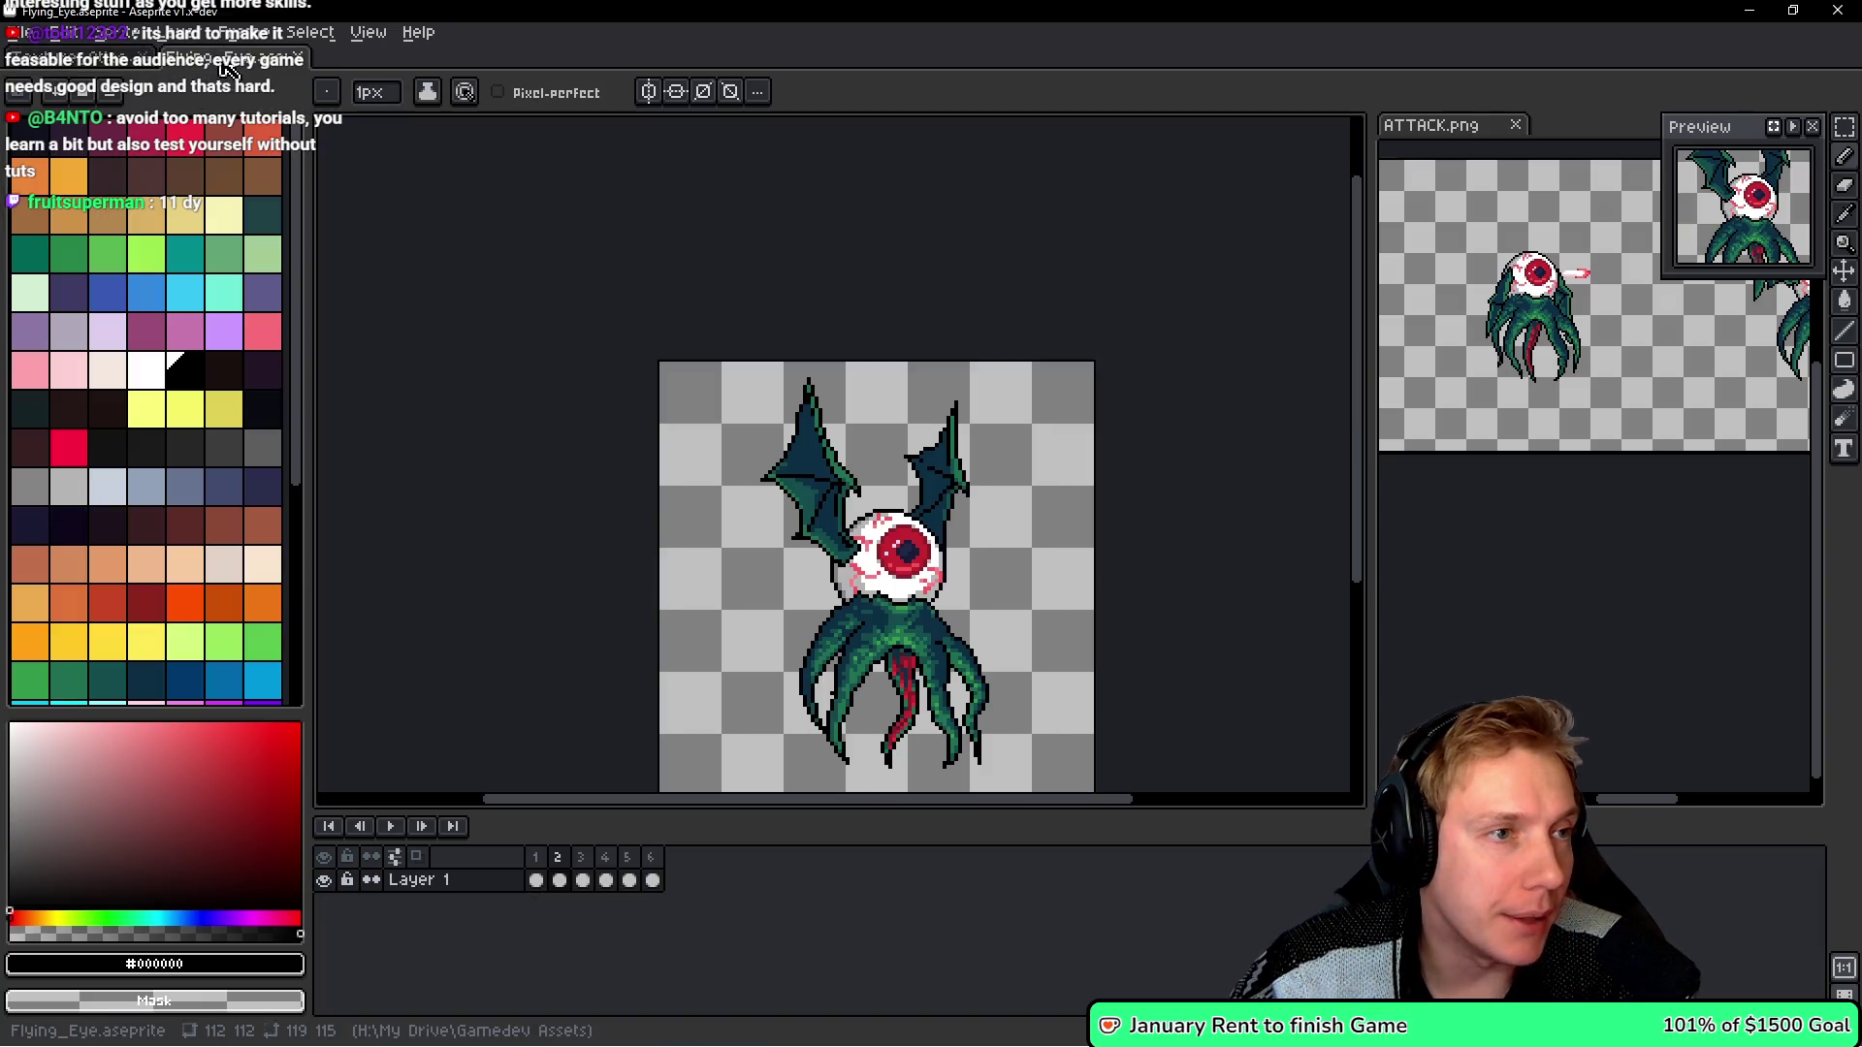
- Save the flying eye sprite under the new name Eye_Of_Doom.aseprite
click(16, 37)
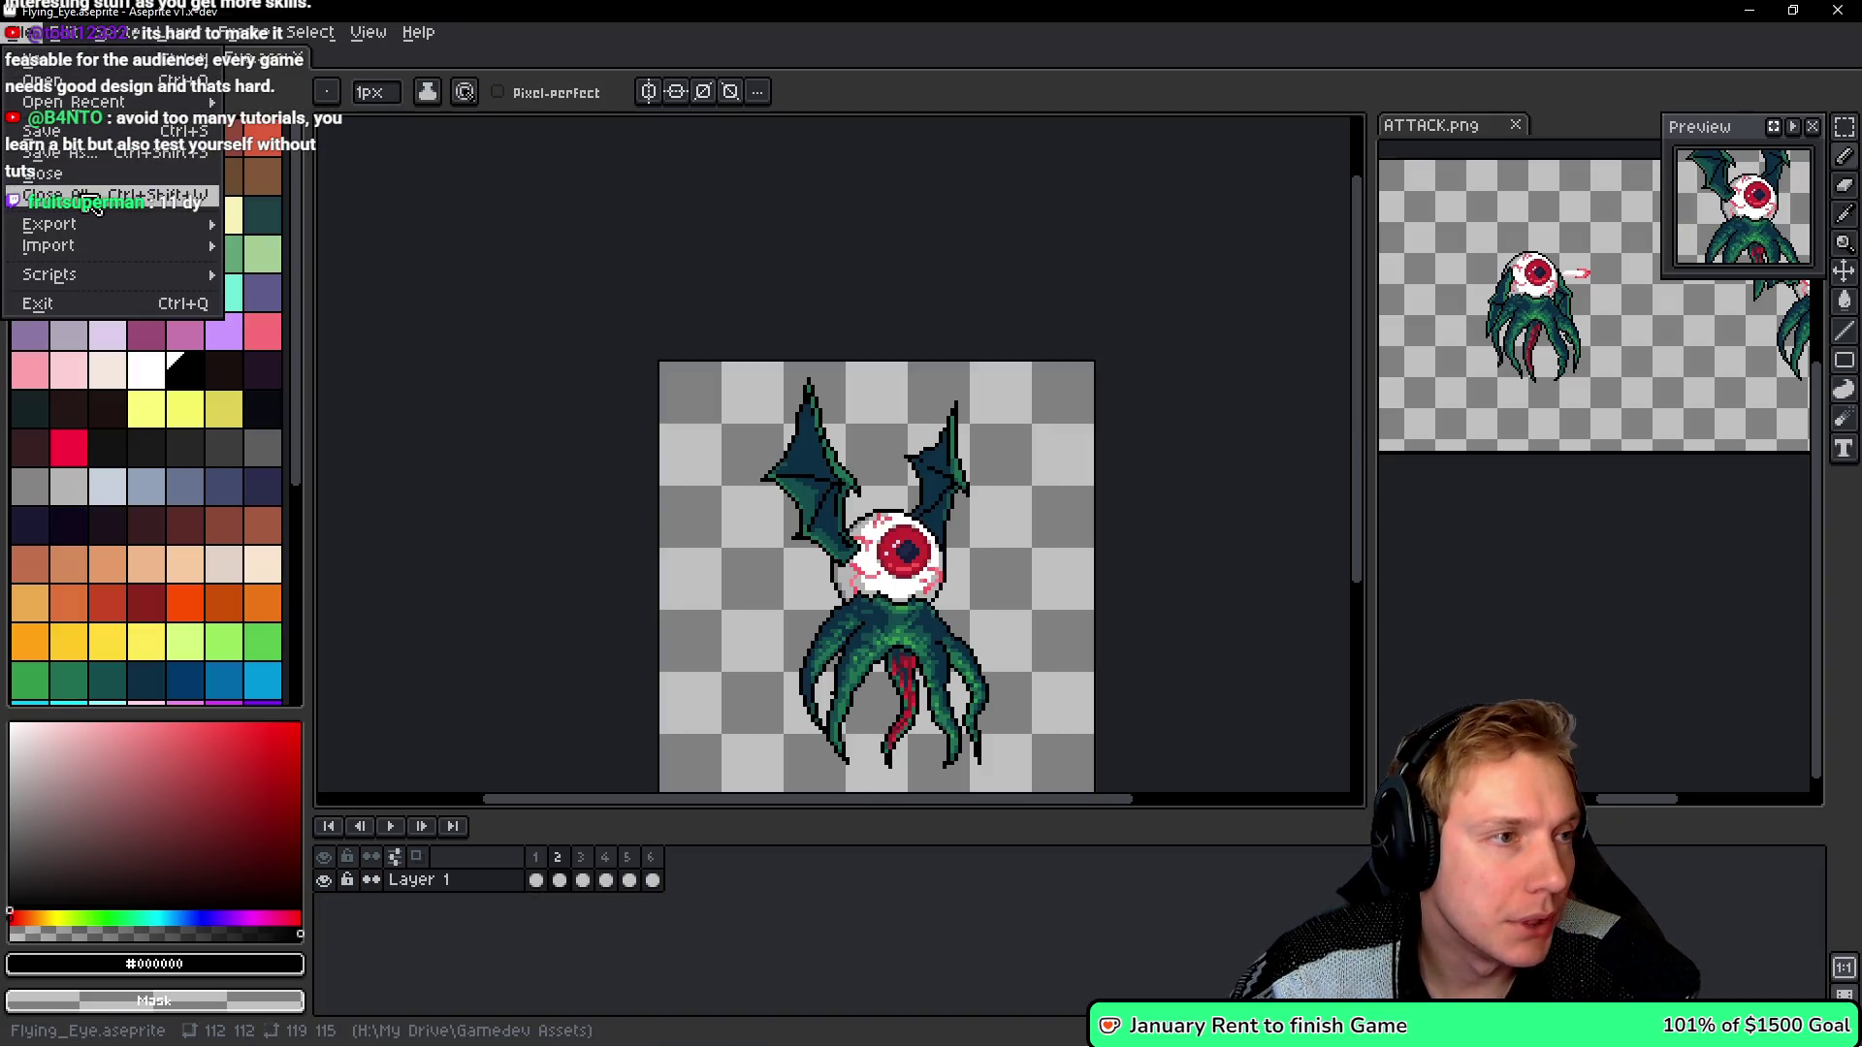
click(68, 155)
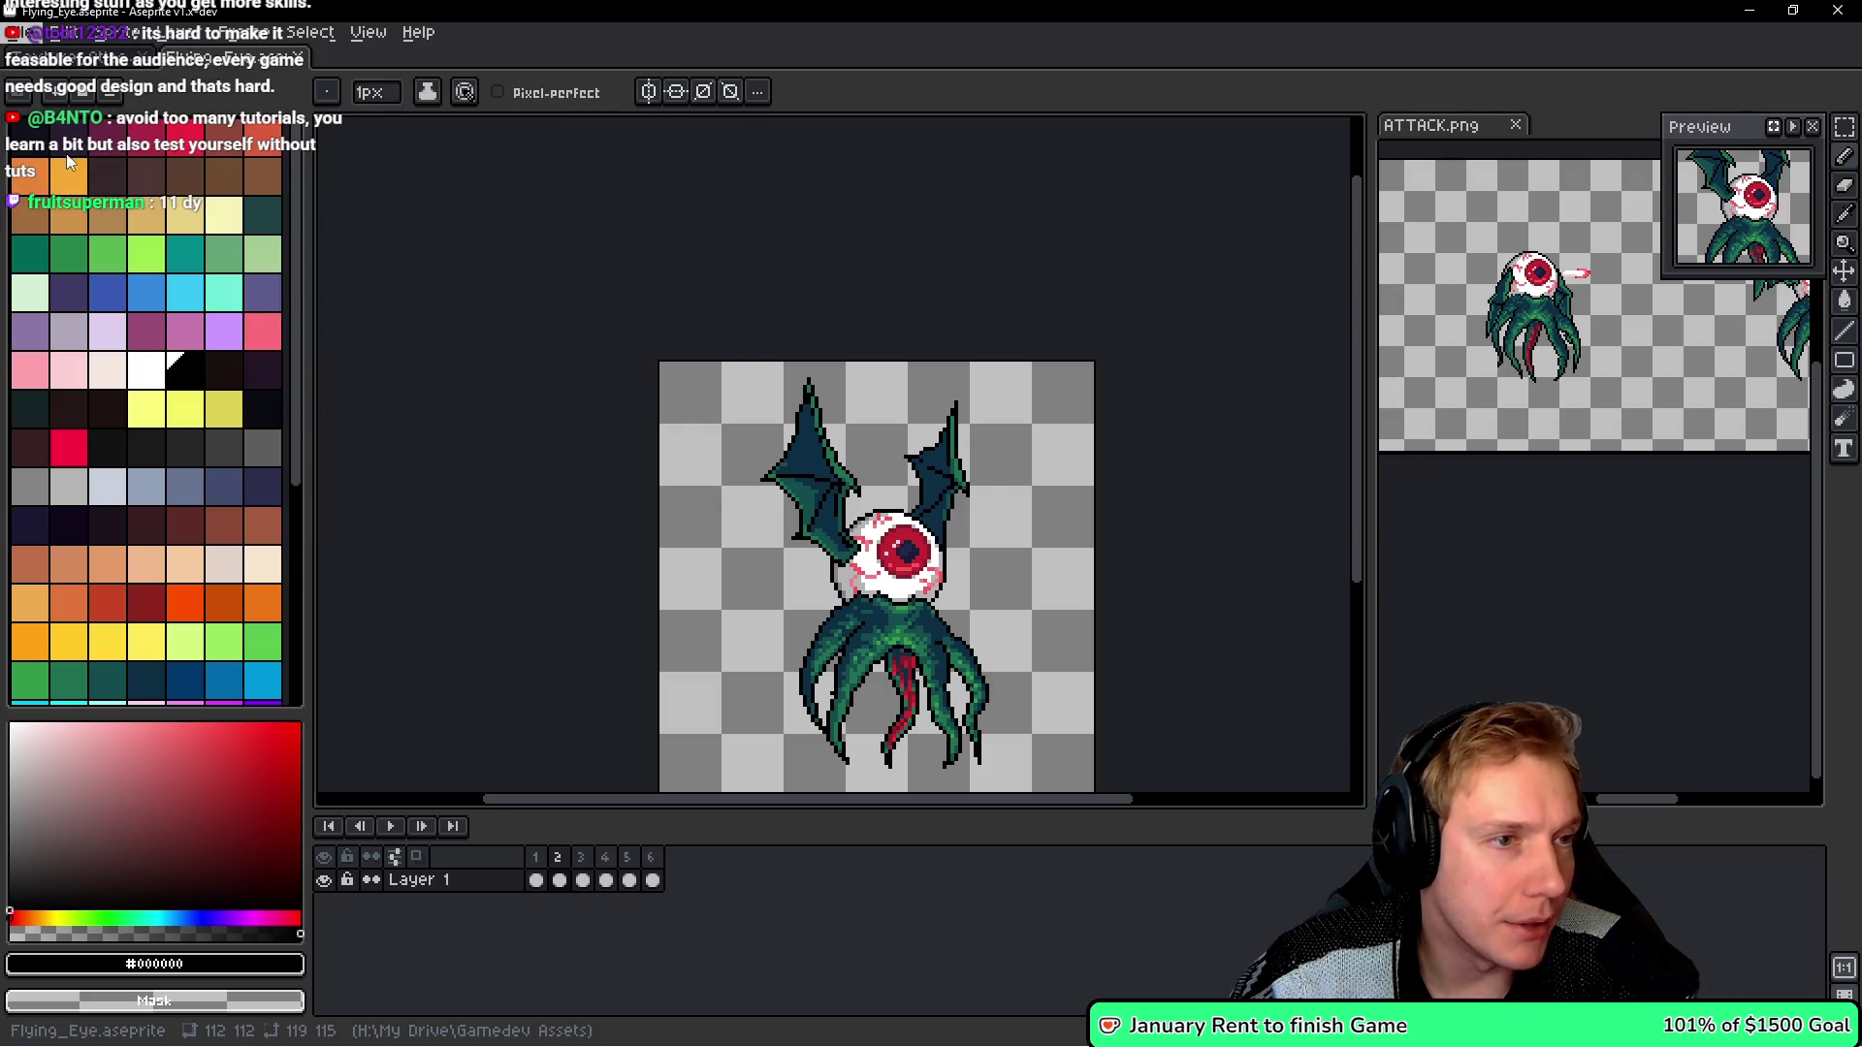
text(Eye_Of_Doom)
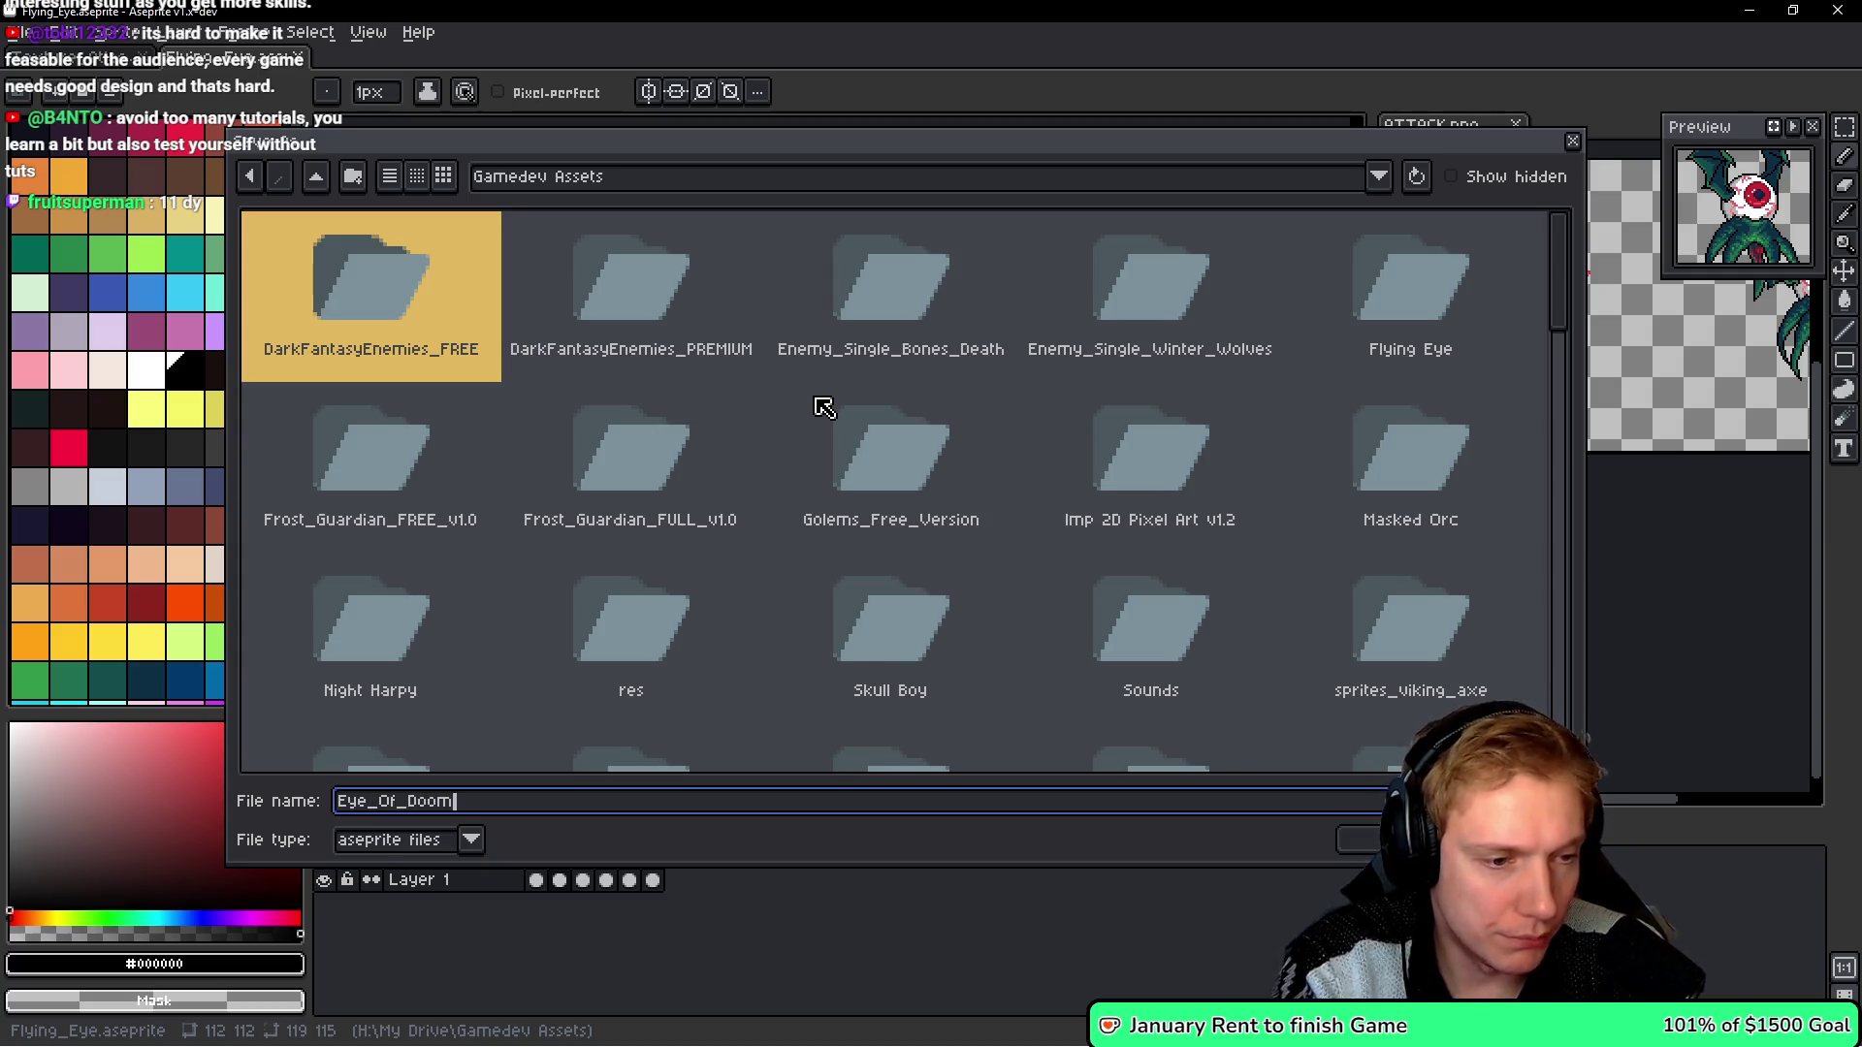
key(Return)
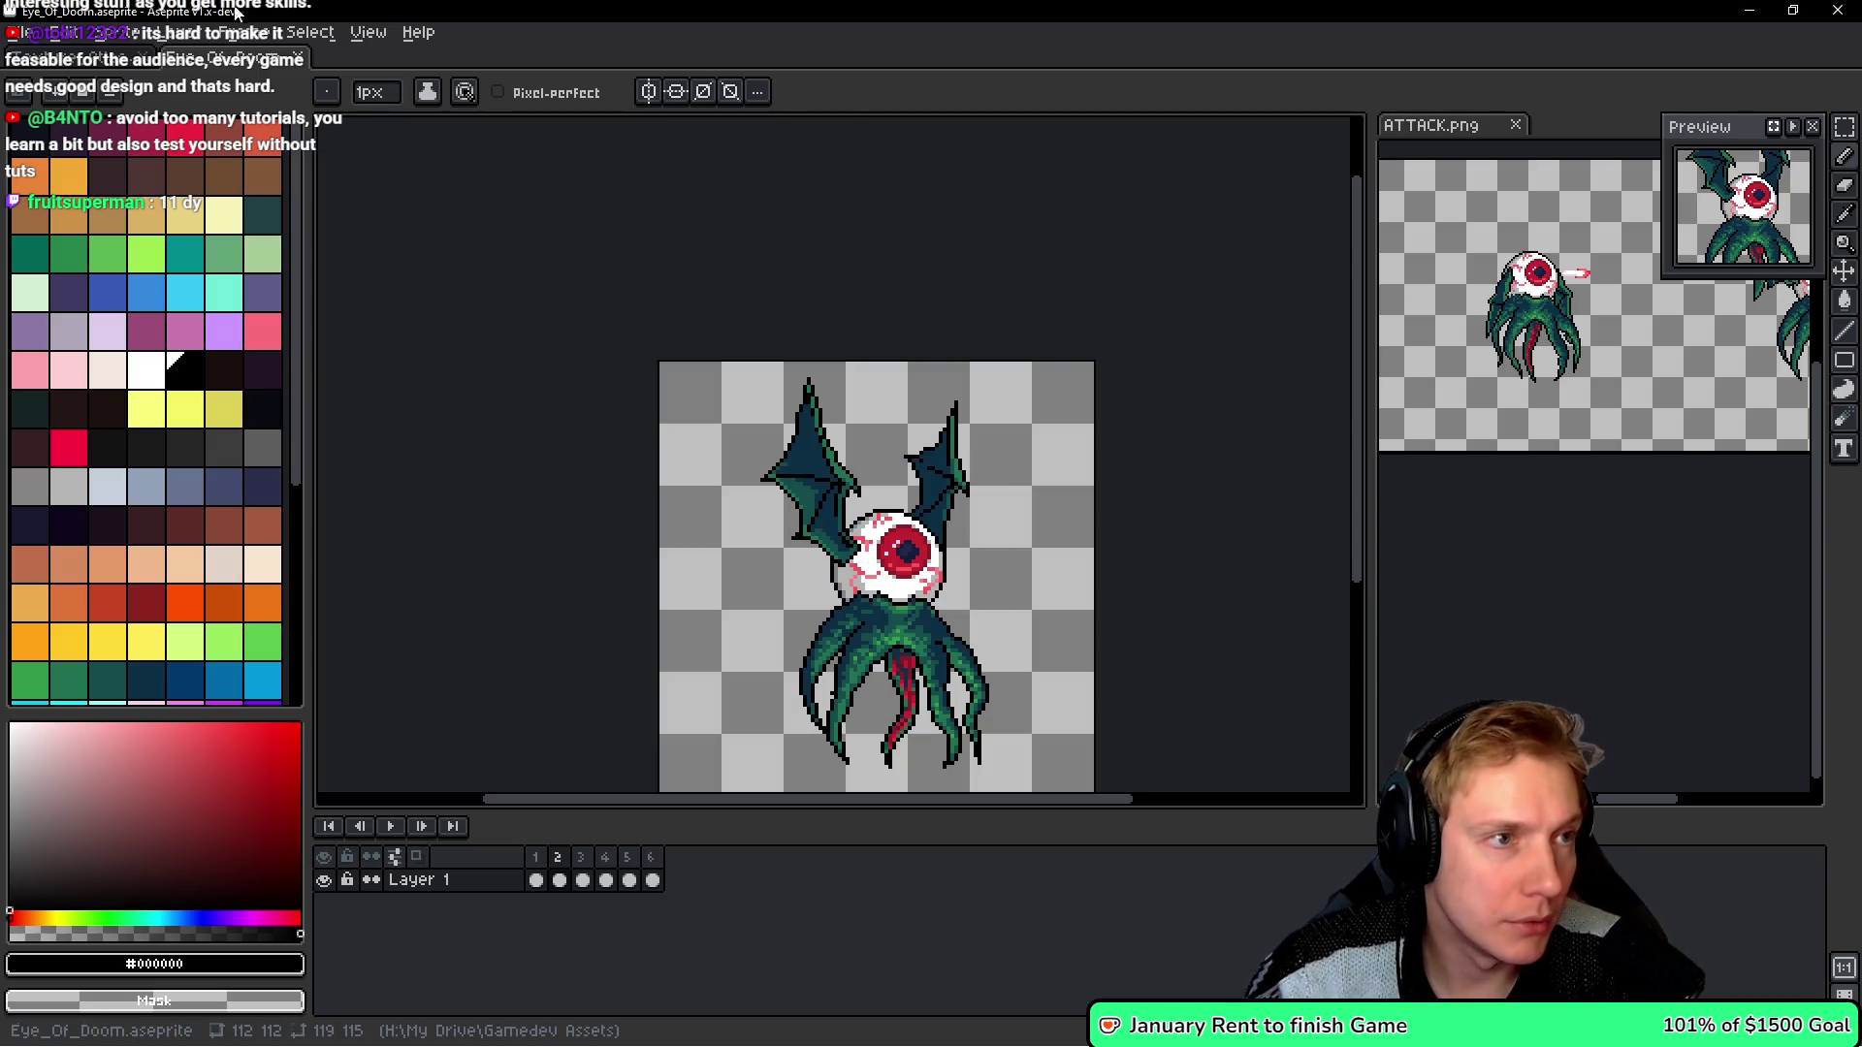
click(233, 66)
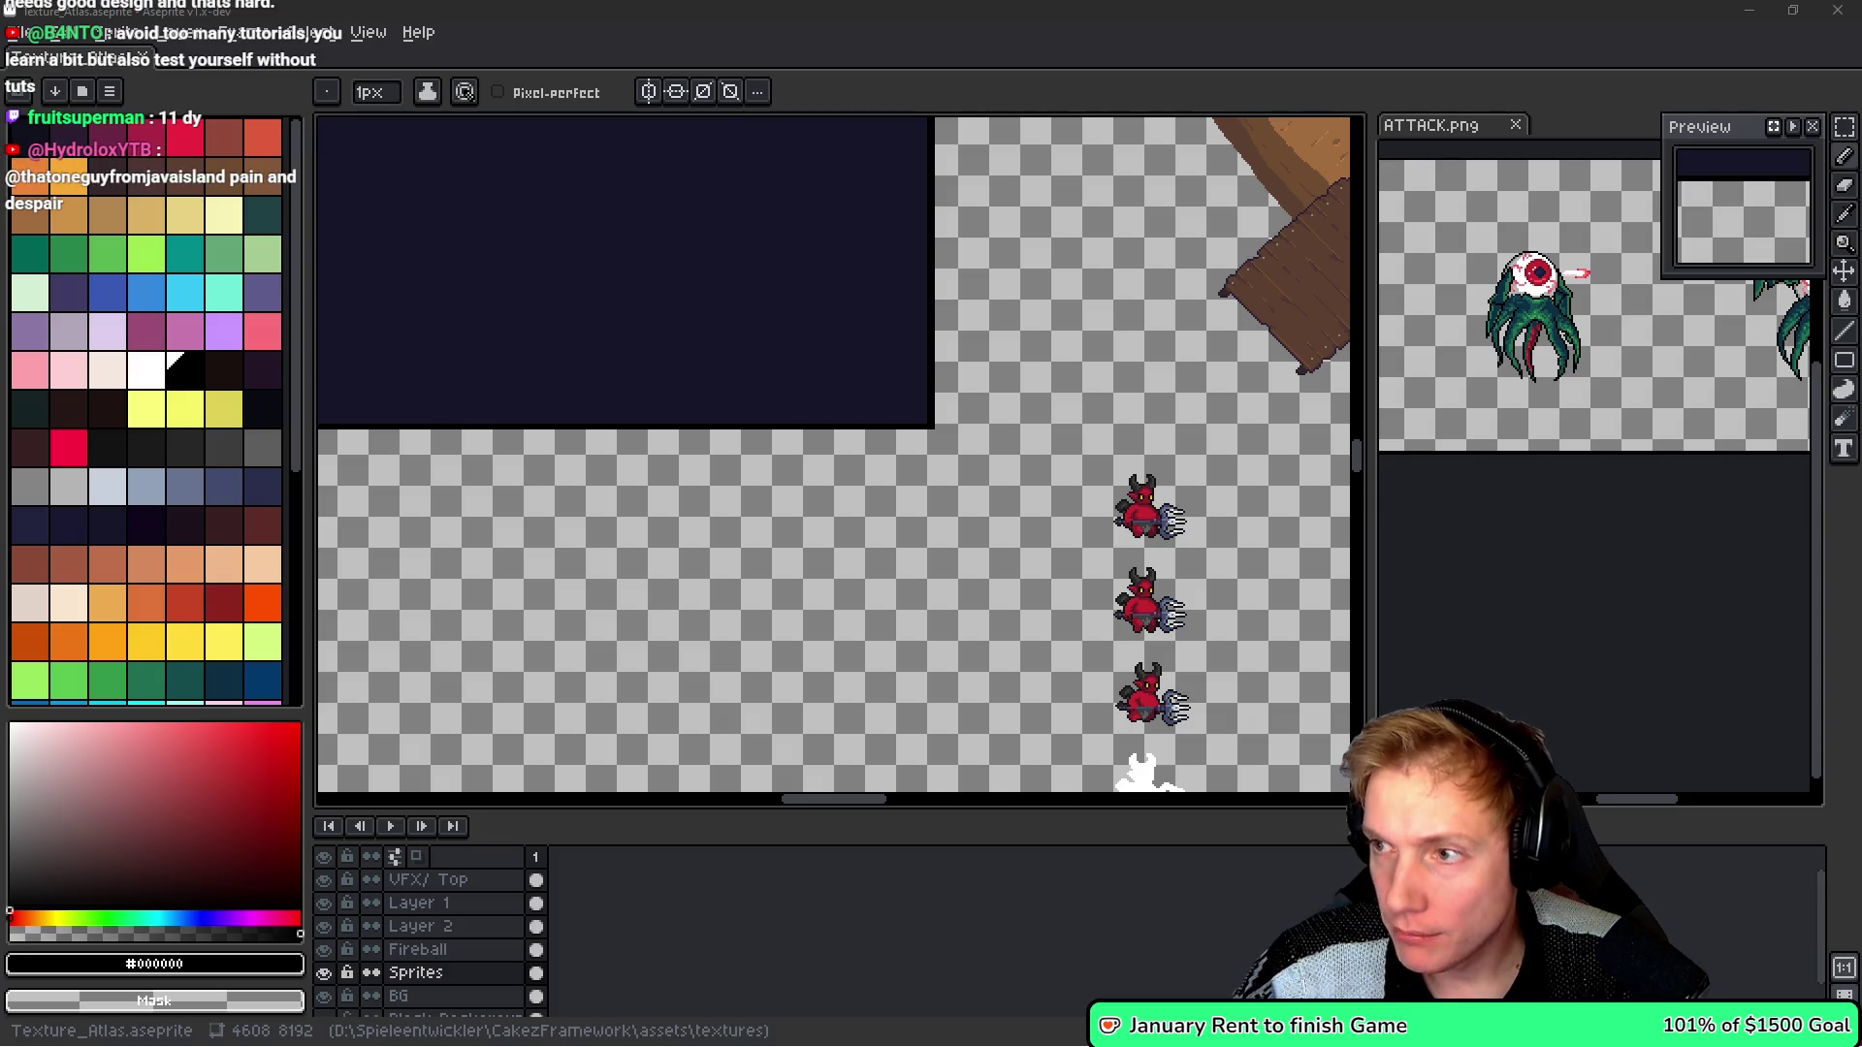
- Switch from Aseprite to the Gamedev Assets folder window
key(alt+Tab)
- Delete the outdated Flying_Eye.aseprite from Gamedev Assets and go back to Aseprite
scroll(1155, 305, down, 15)
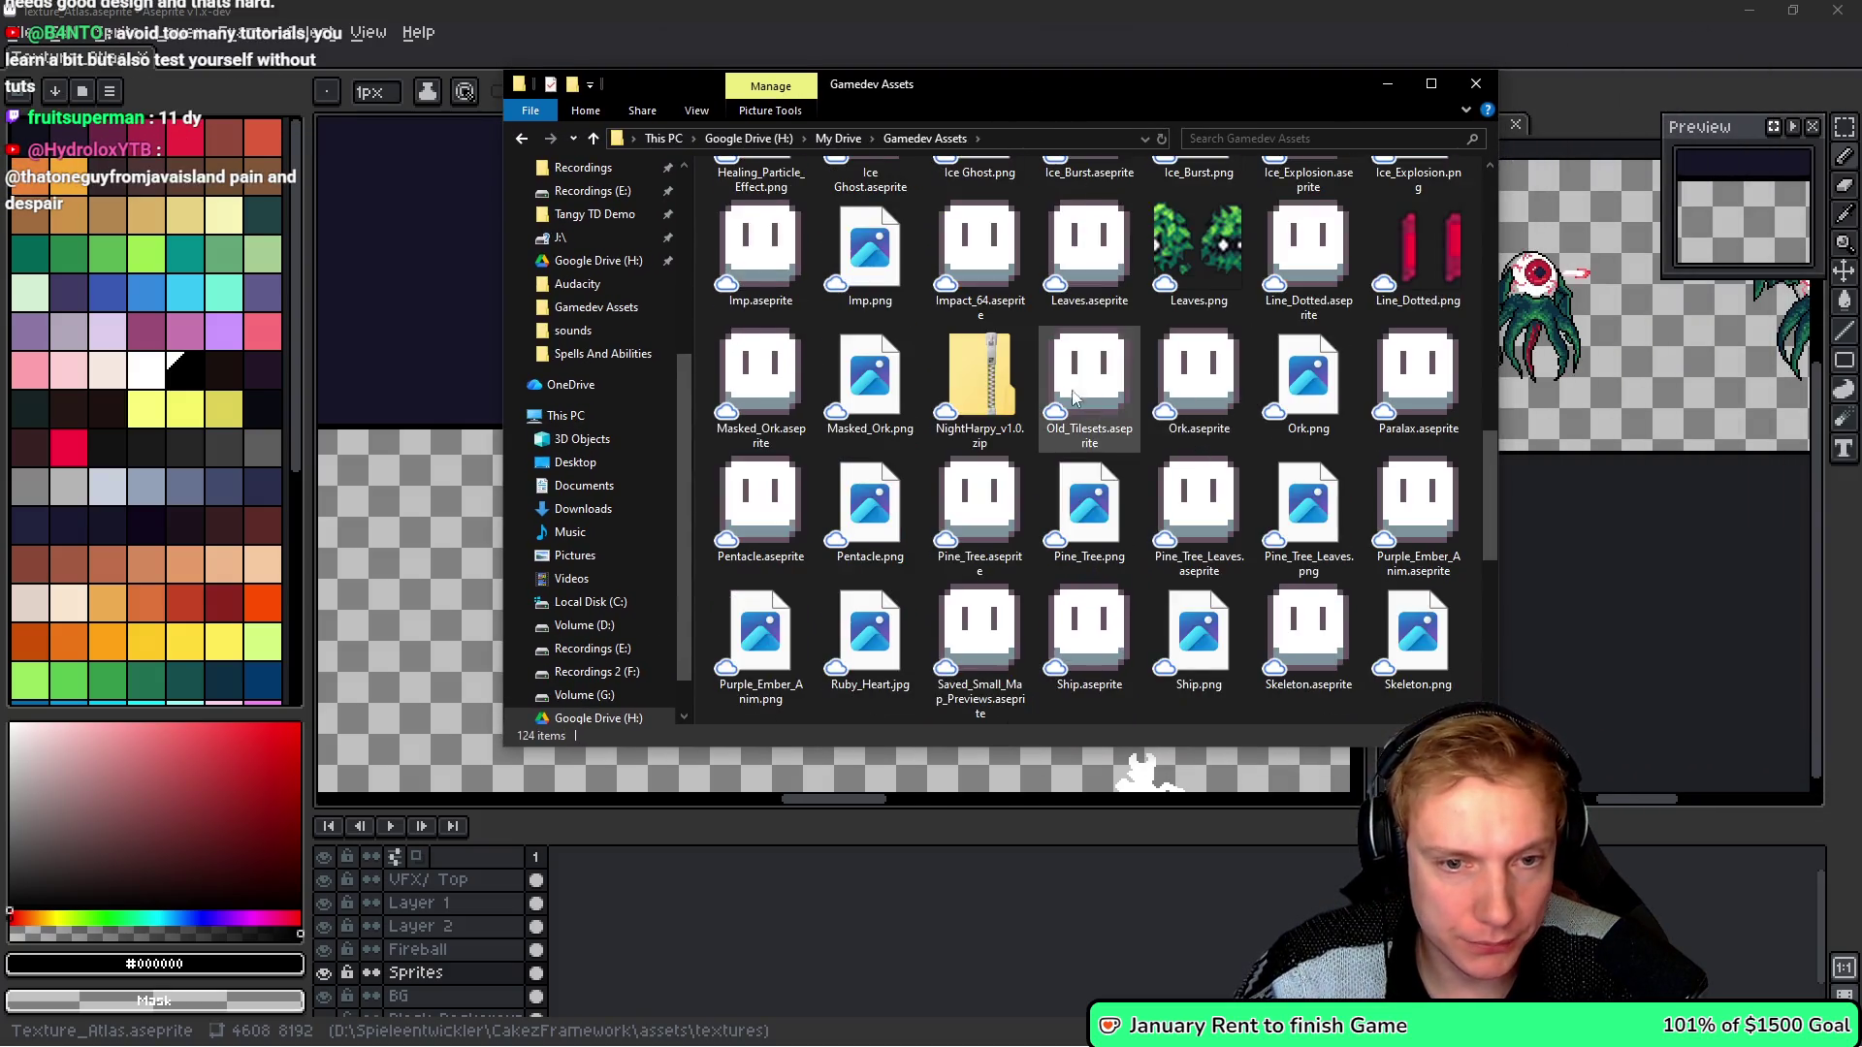
scroll(1177, 430, up, 3)
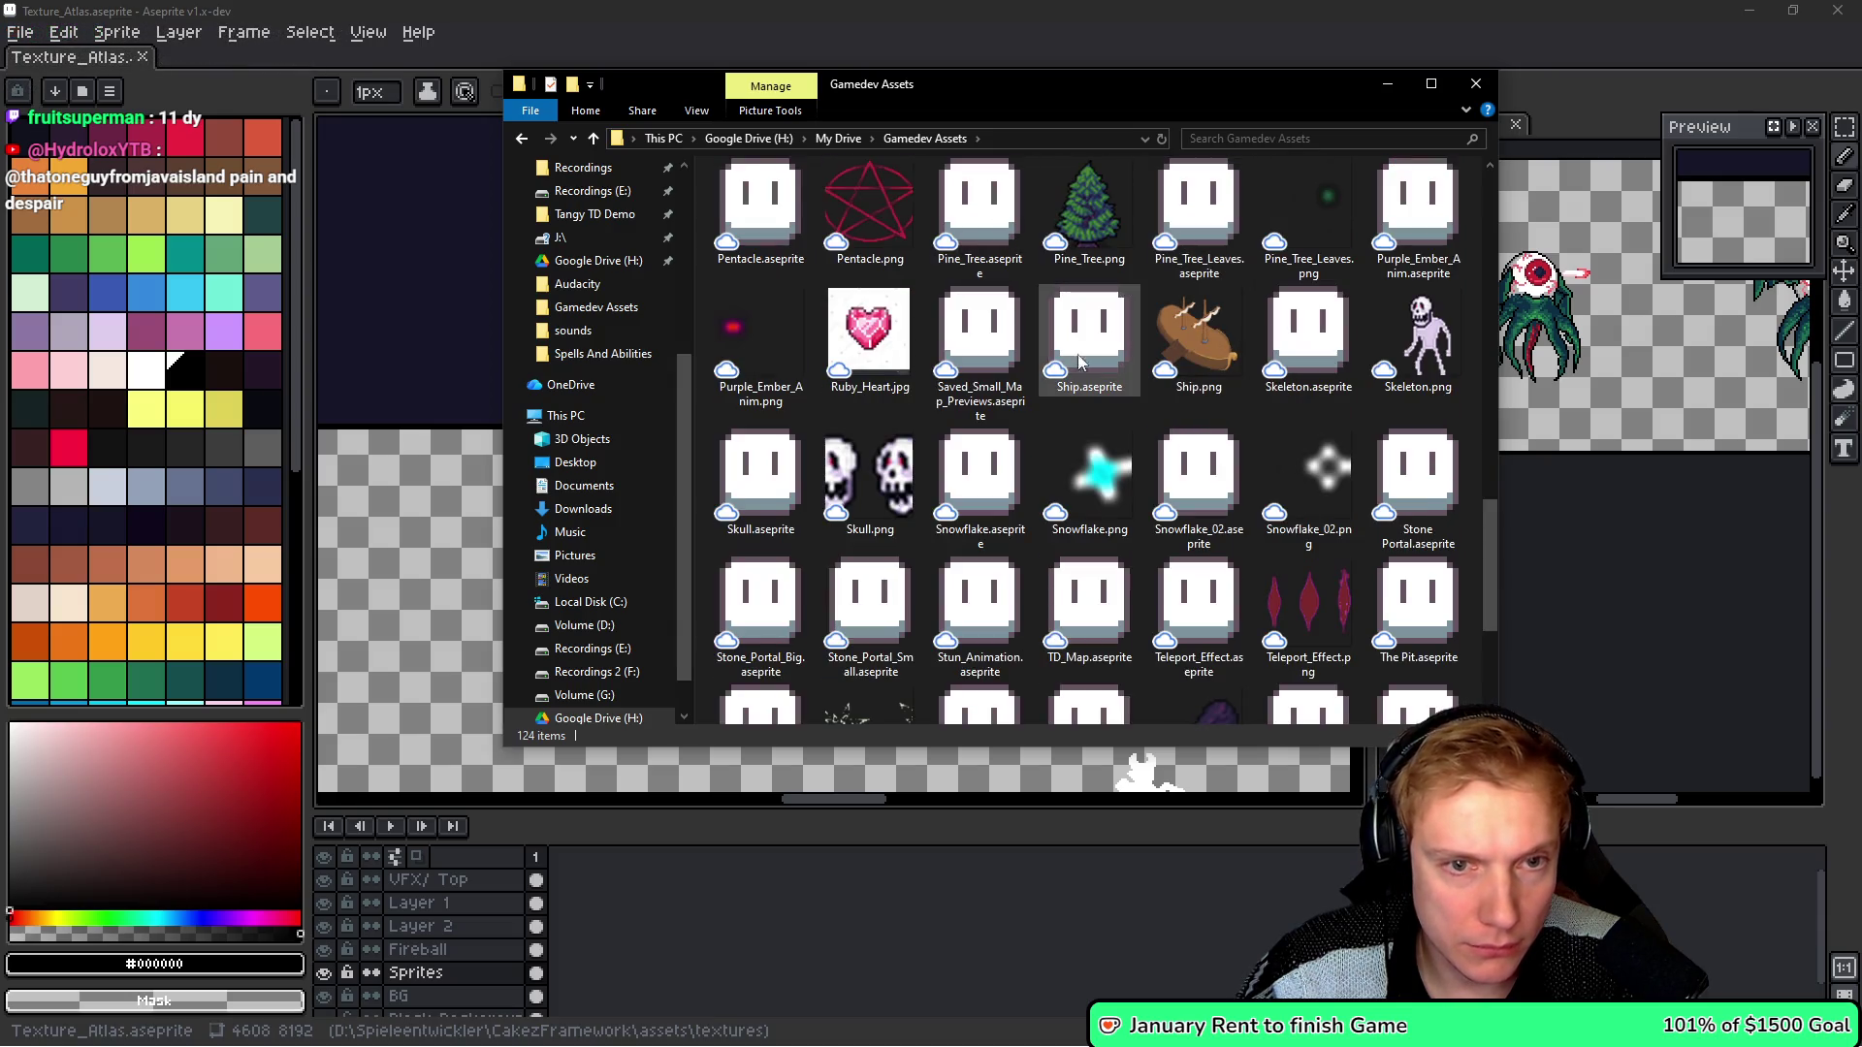
scroll(1187, 391, up, 10)
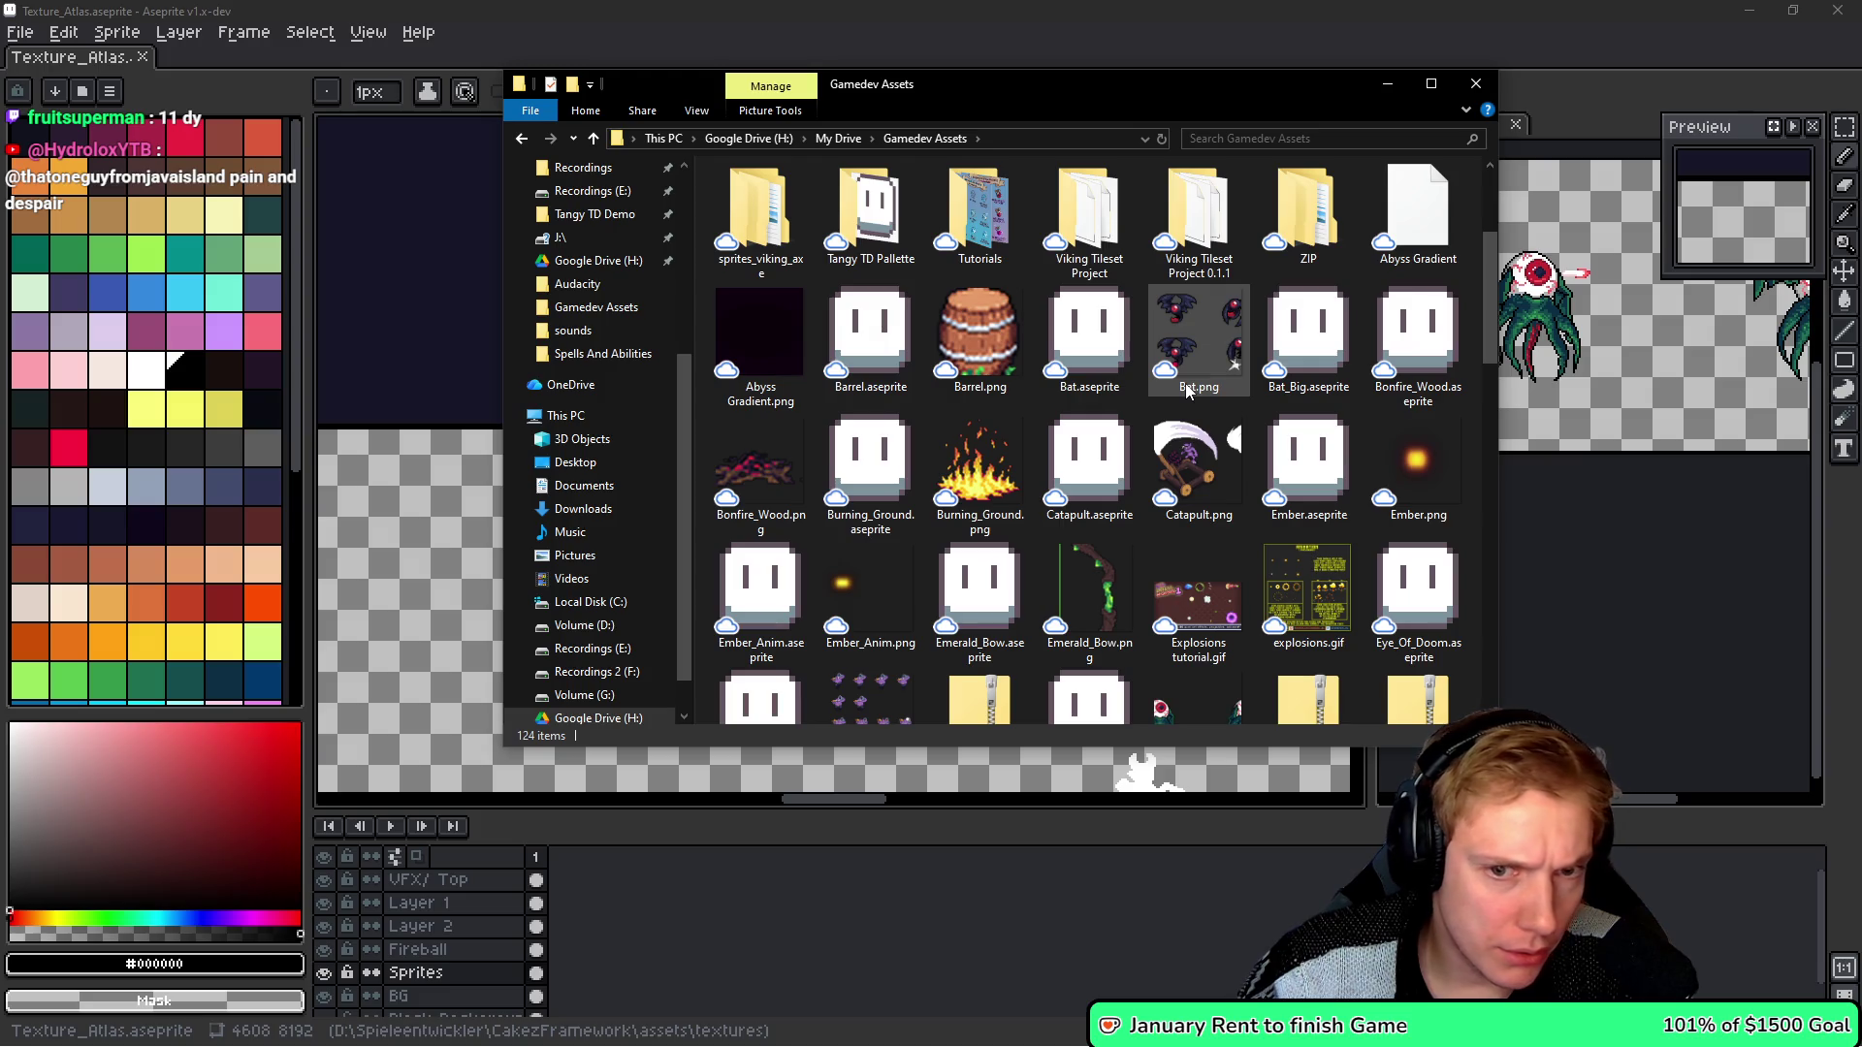
scroll(1208, 398, down, 3)
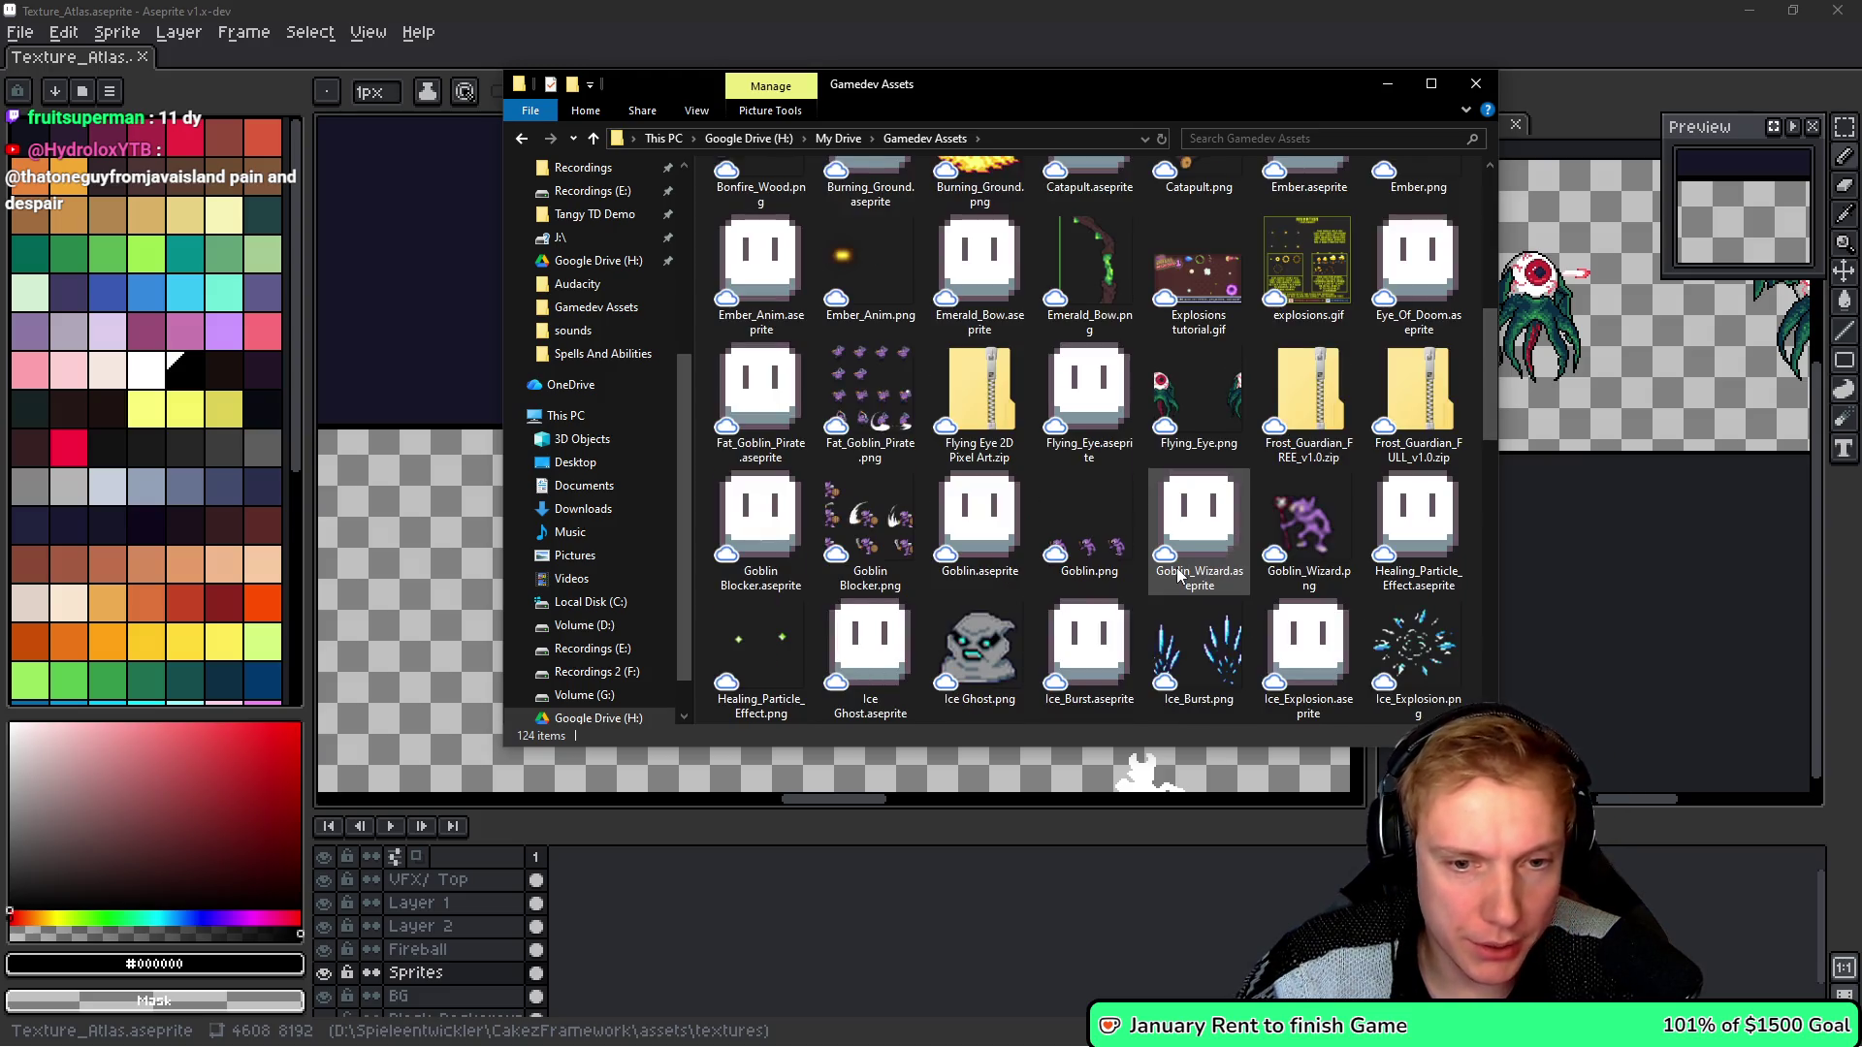
click(1190, 416)
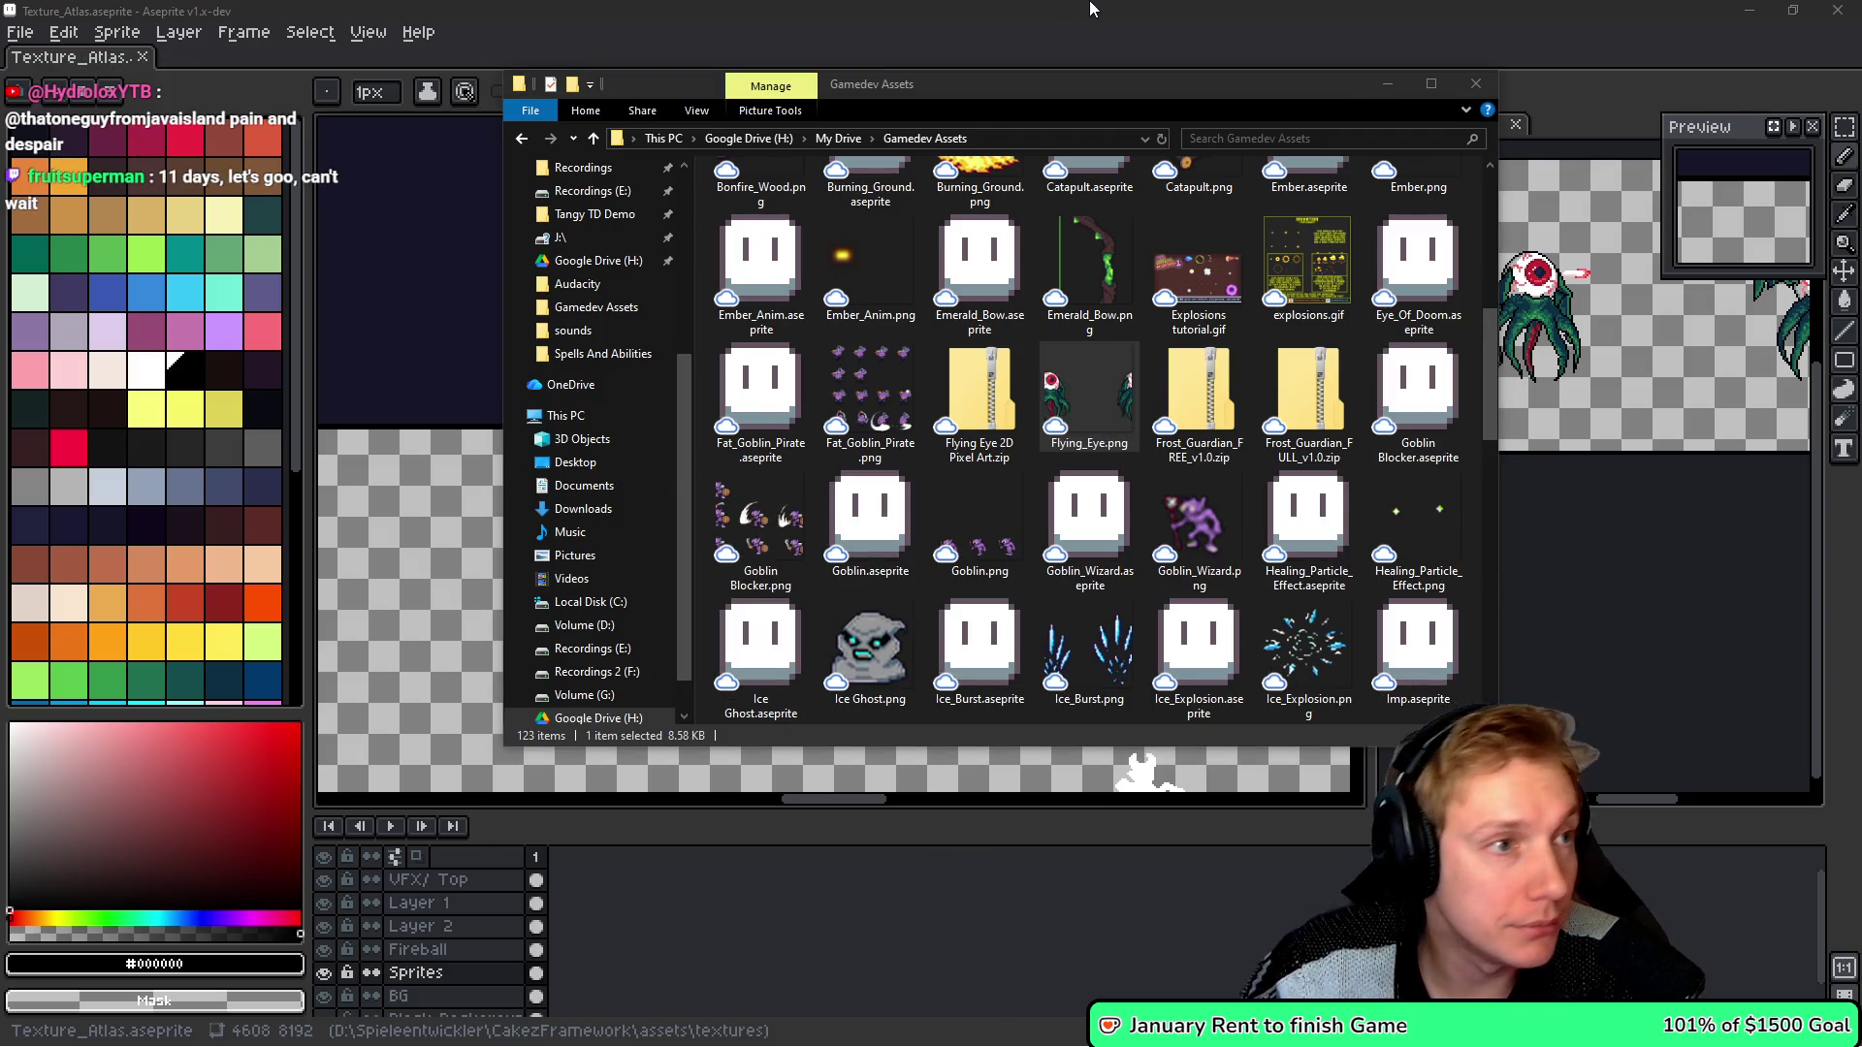
click(1092, 9)
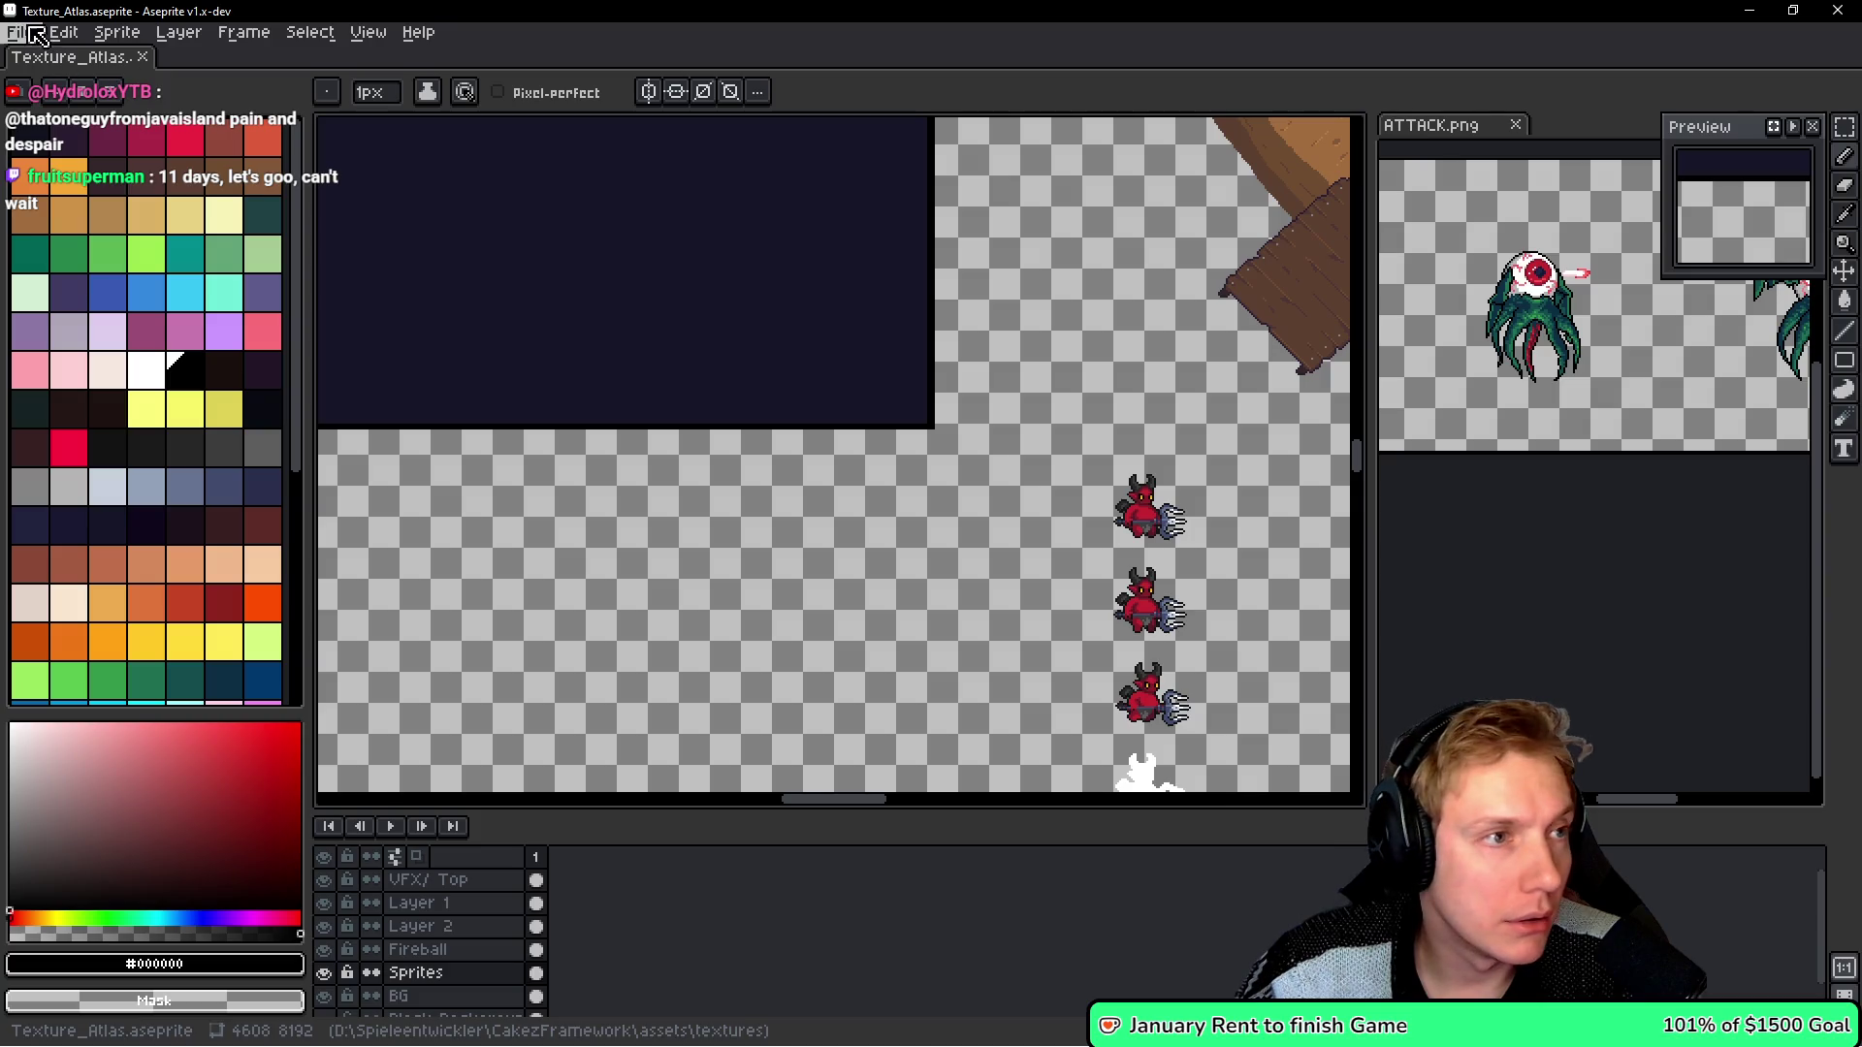
click(37, 36)
- Open Eye_Of_Doom.aseprite, save it, and export its frames as a sprite sheet
mouse_move(97, 103)
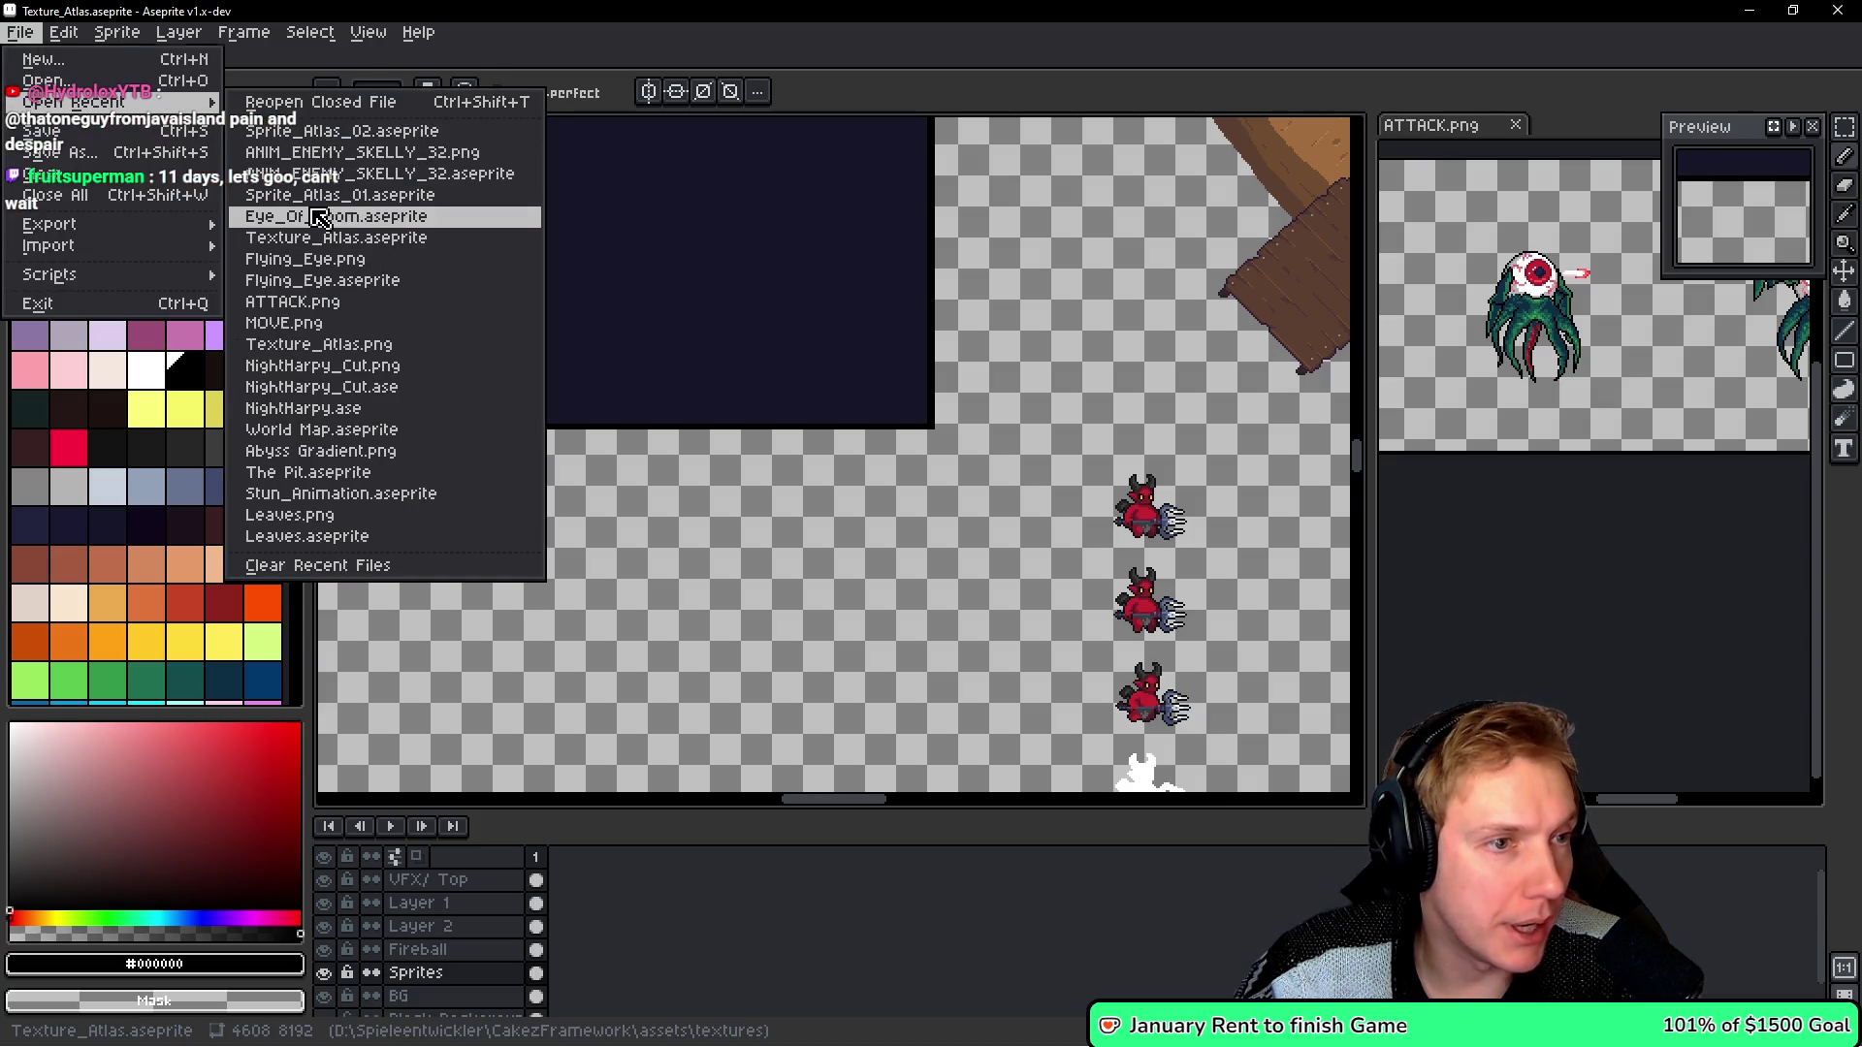
click(320, 218)
key(ctrl+s)
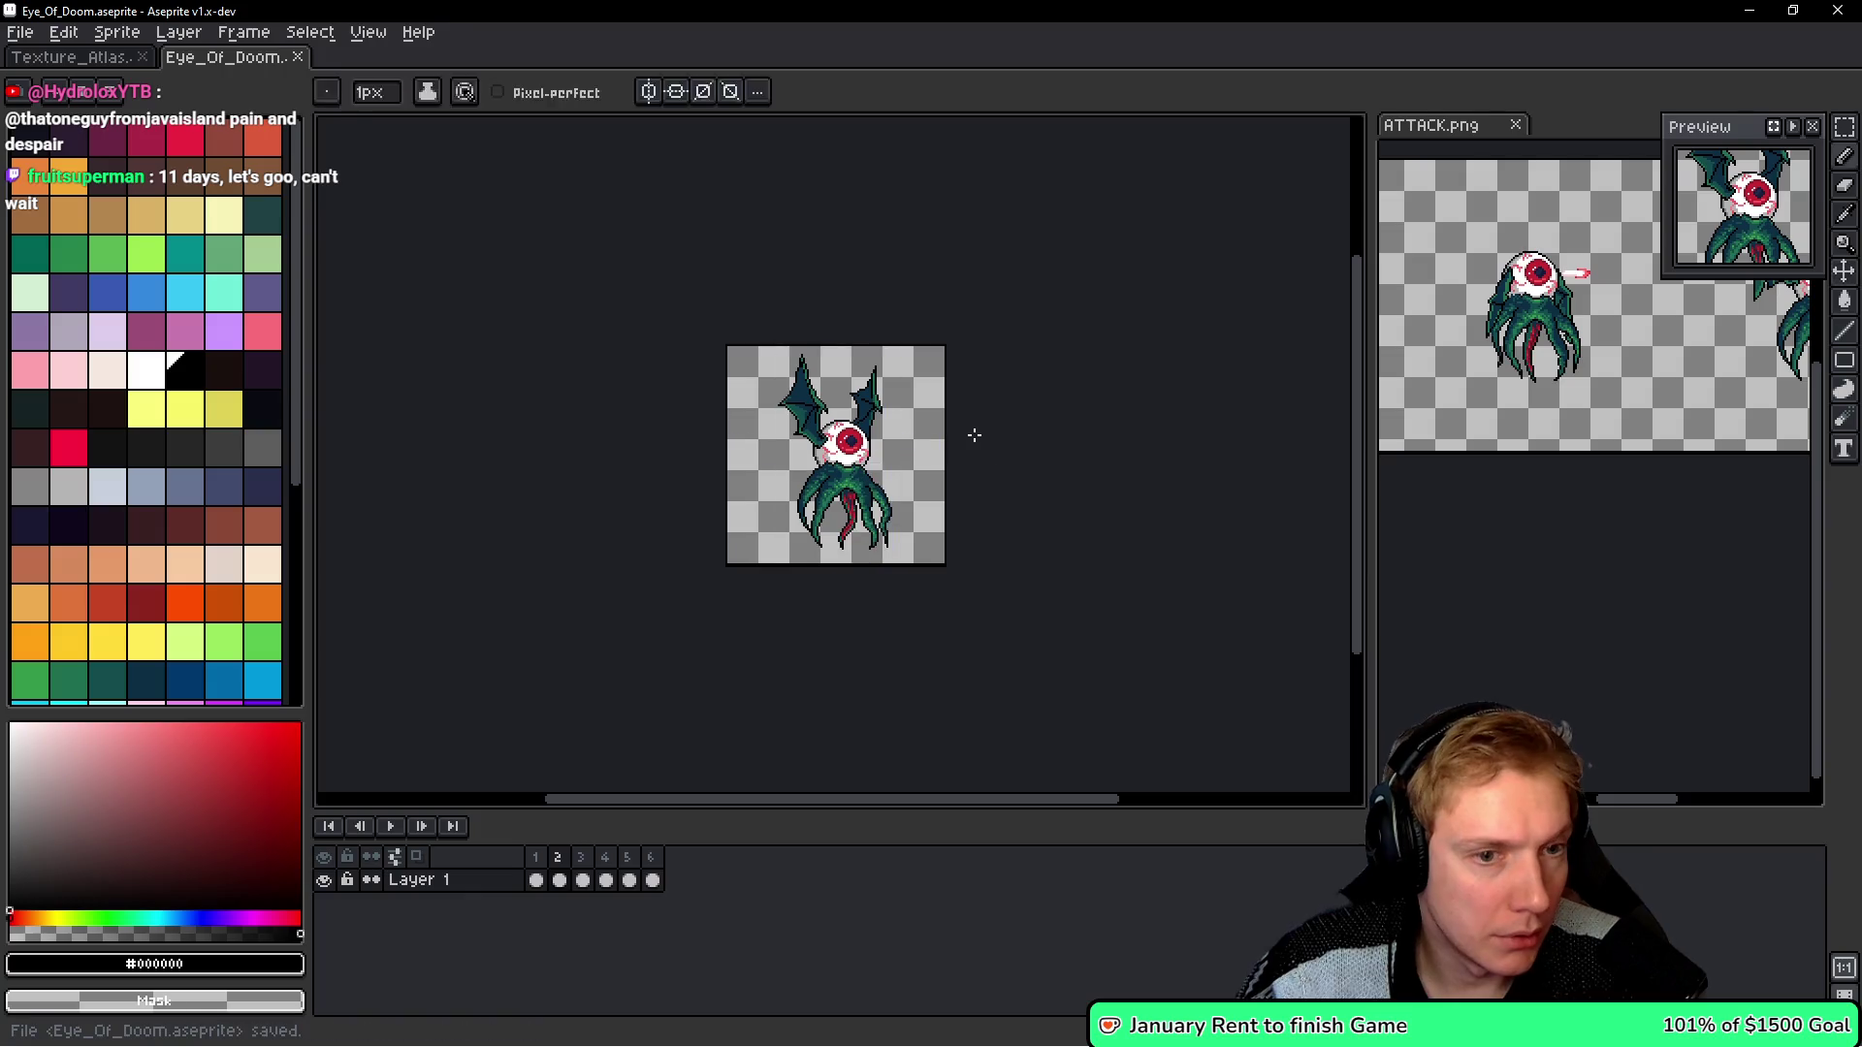
key(ctrl+e)
click(1475, 445)
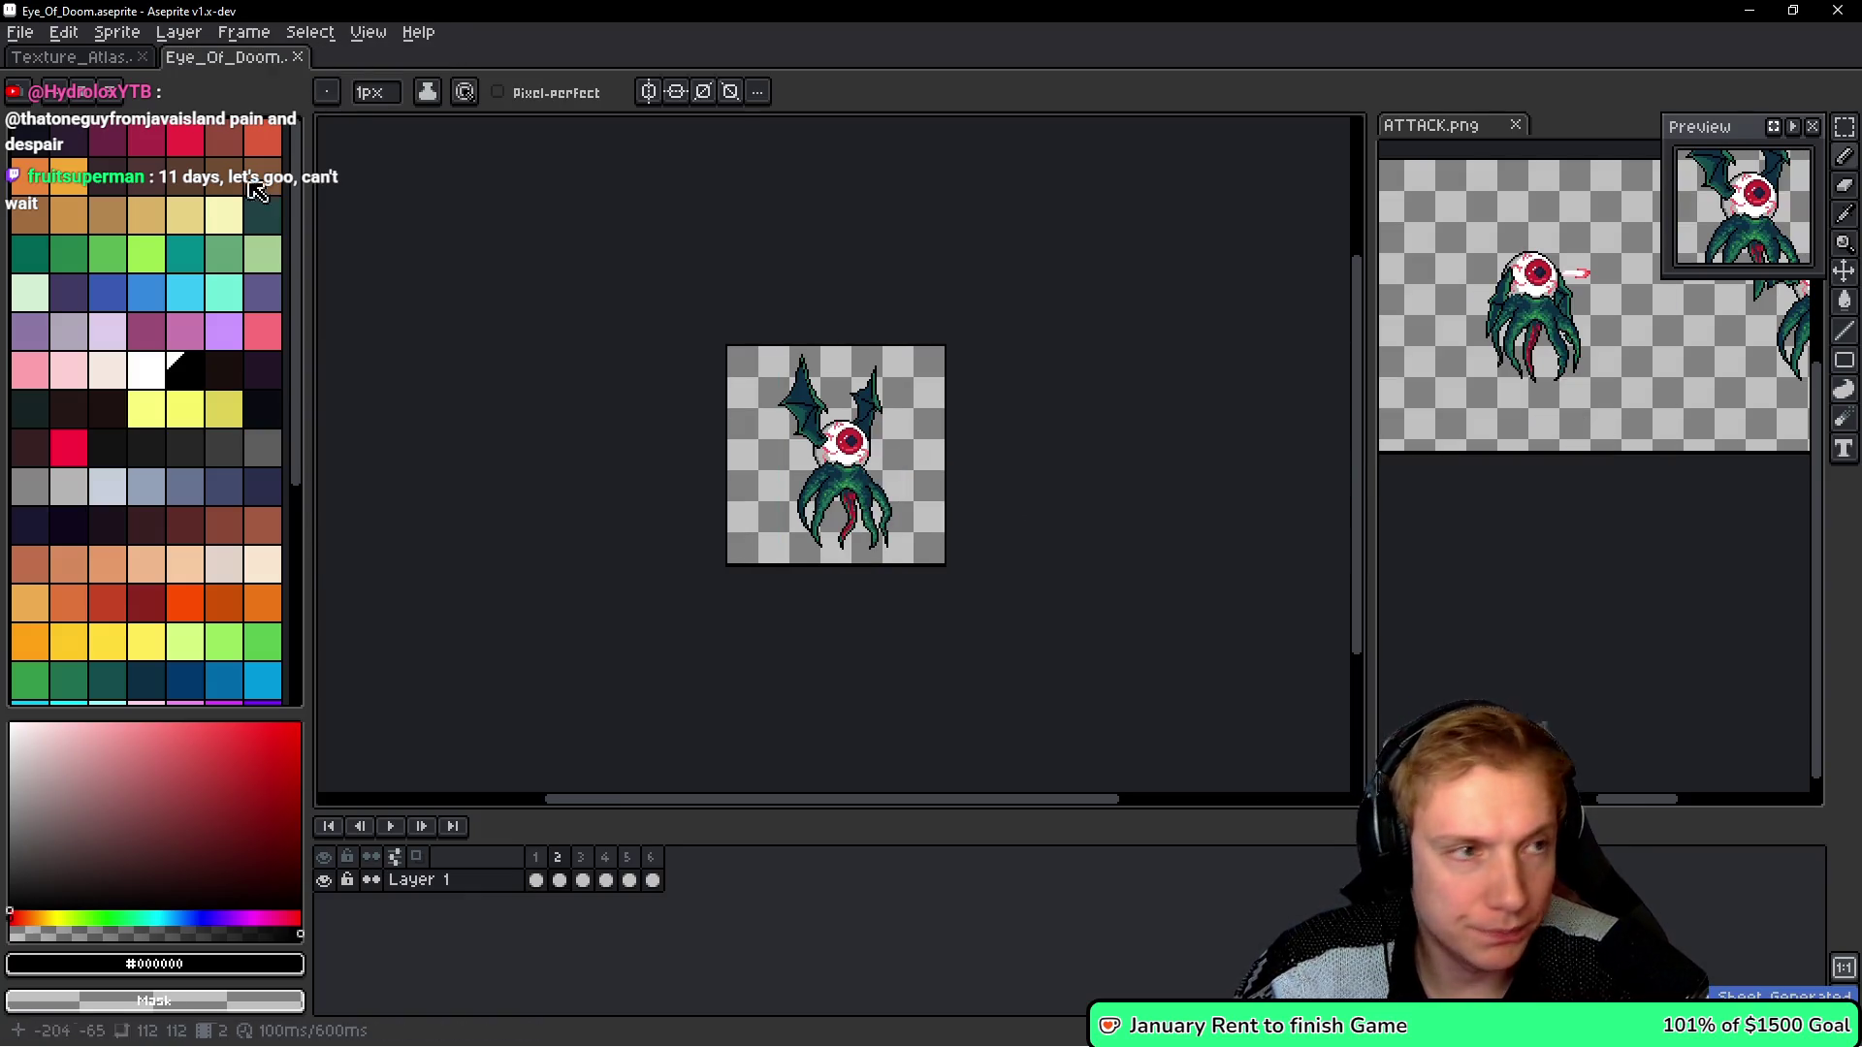
- Open the exported Eye_Of_Doom.png and copy its whole row of eye frames
click(19, 32)
mouse_move(97, 102)
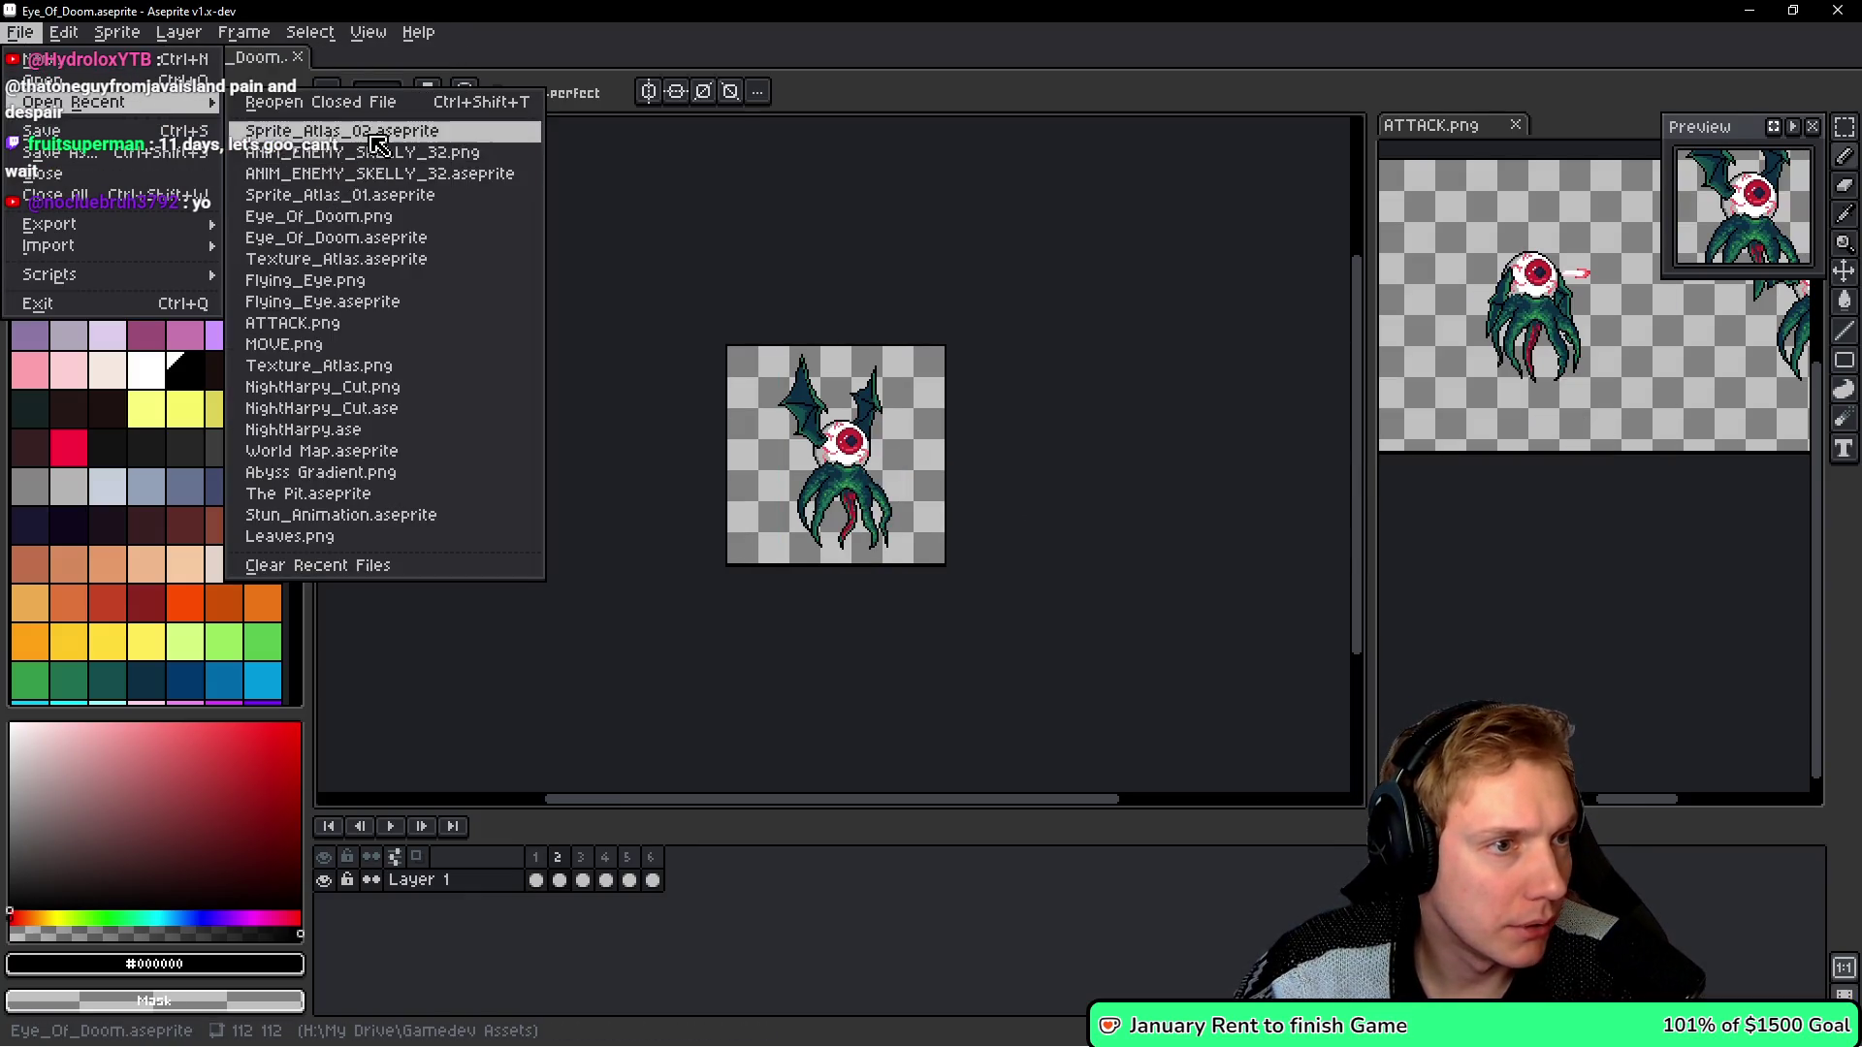
click(320, 216)
key(ctrl+a)
key(b)
drag(734, 419, 1073, 419)
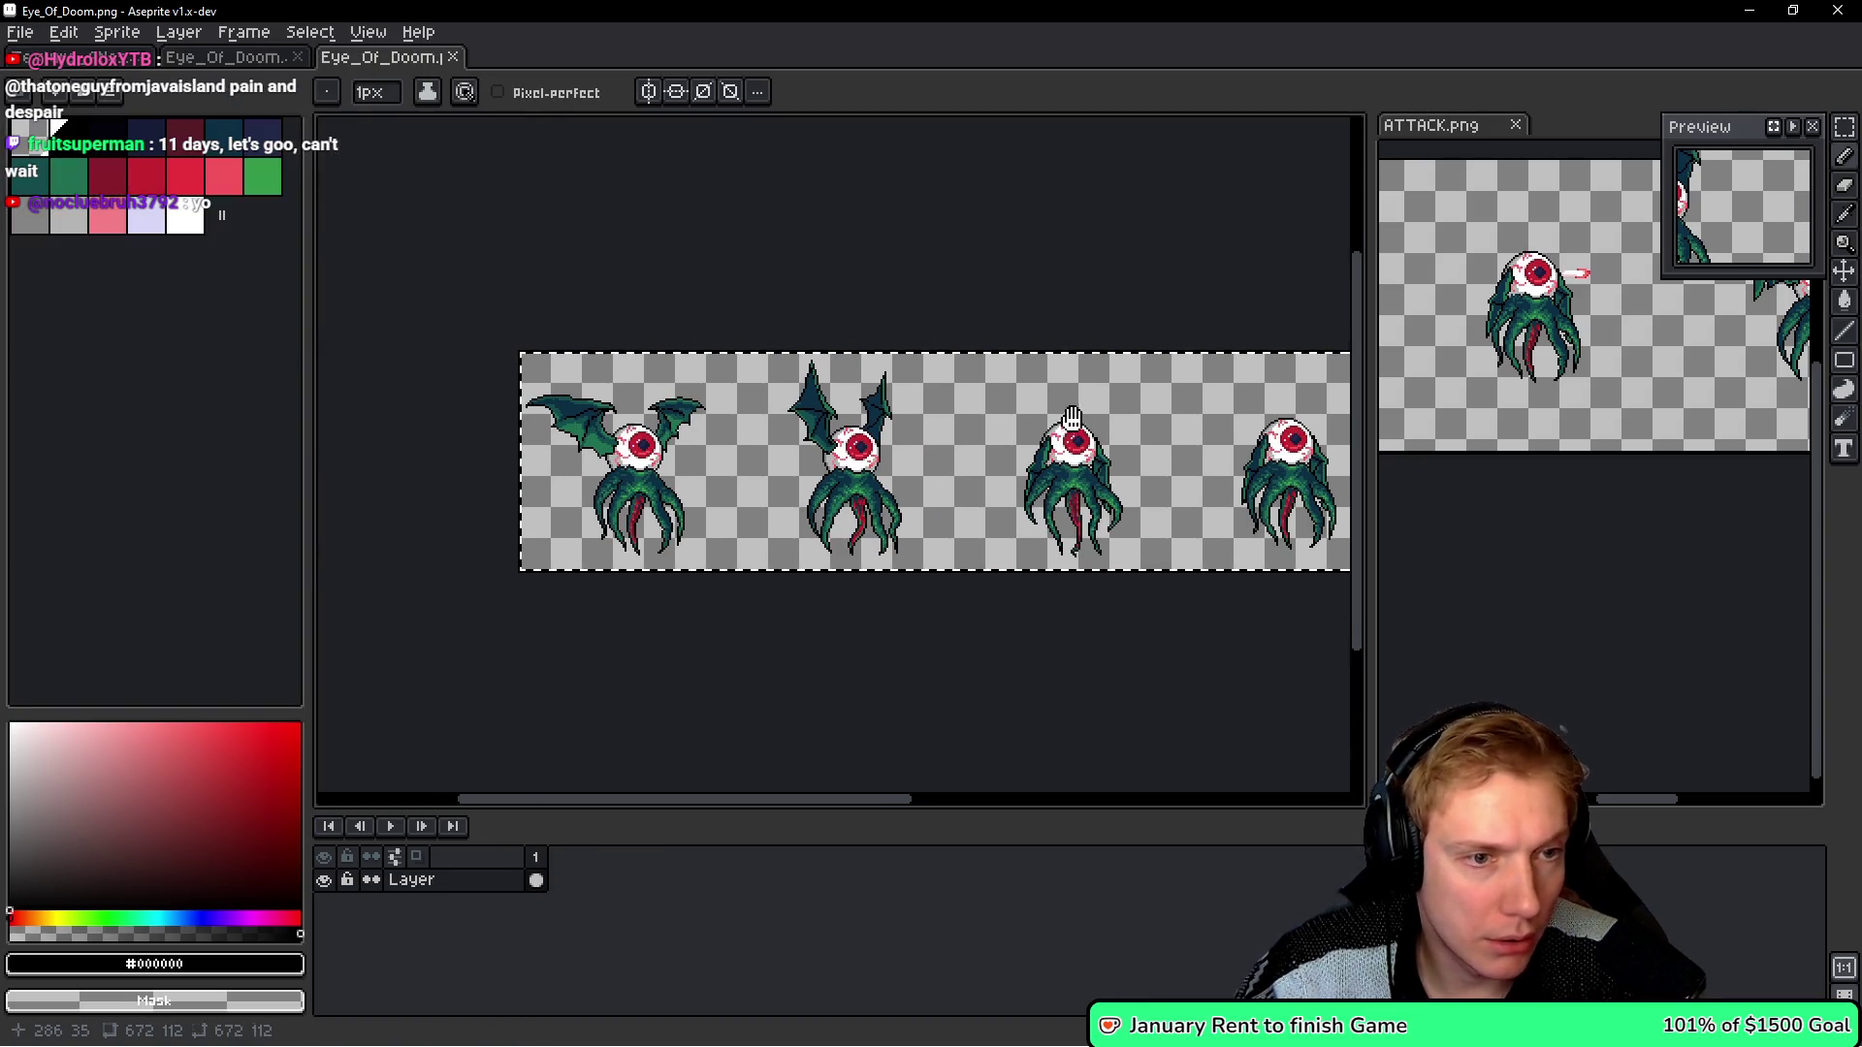
- Paste the eye frame strip into Texture_Atlas beneath the purple winged harpy frames
key(ctrl+Tab)
scroll(586, 283, down, 3)
mouse_move(748, 350)
mouse_down()
mouse_move(1348, 330)
mouse_move(1252, 330)
mouse_up()
drag(871, 754, 871, 259)
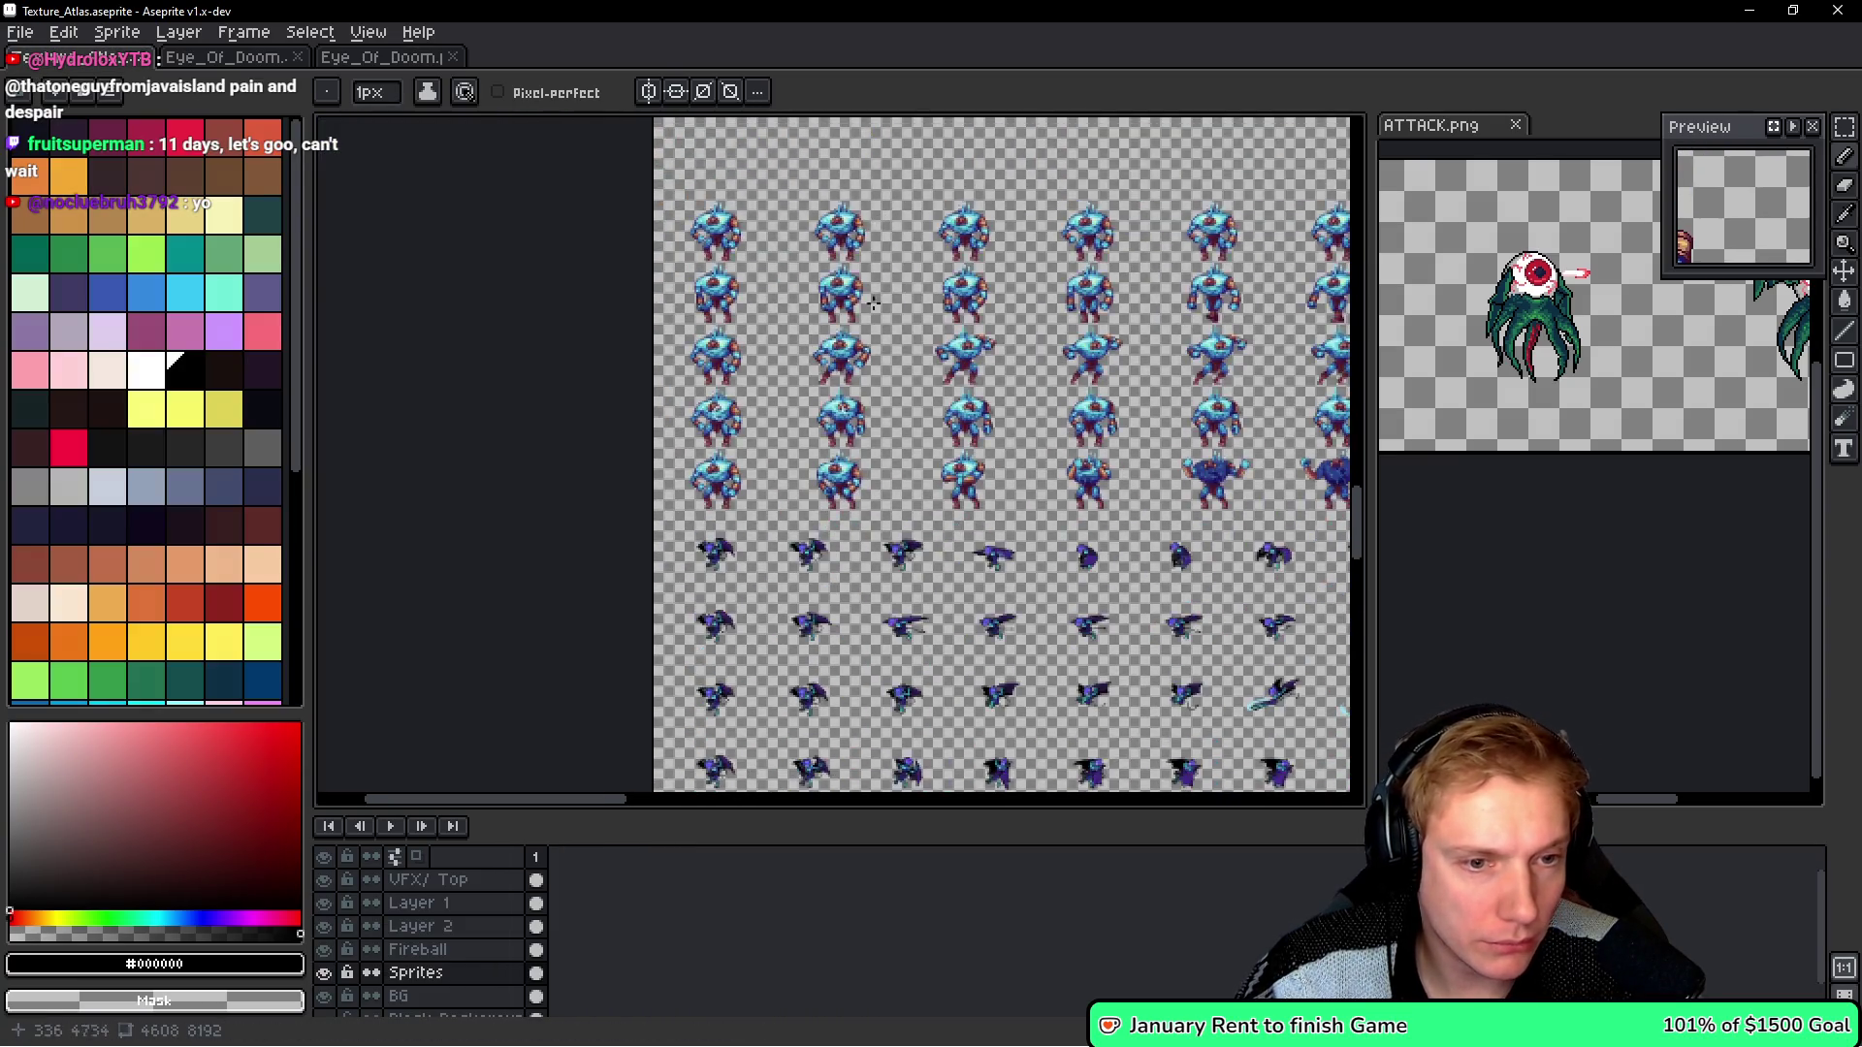
scroll(849, 496, down, 4)
scroll(814, 588, up, 3)
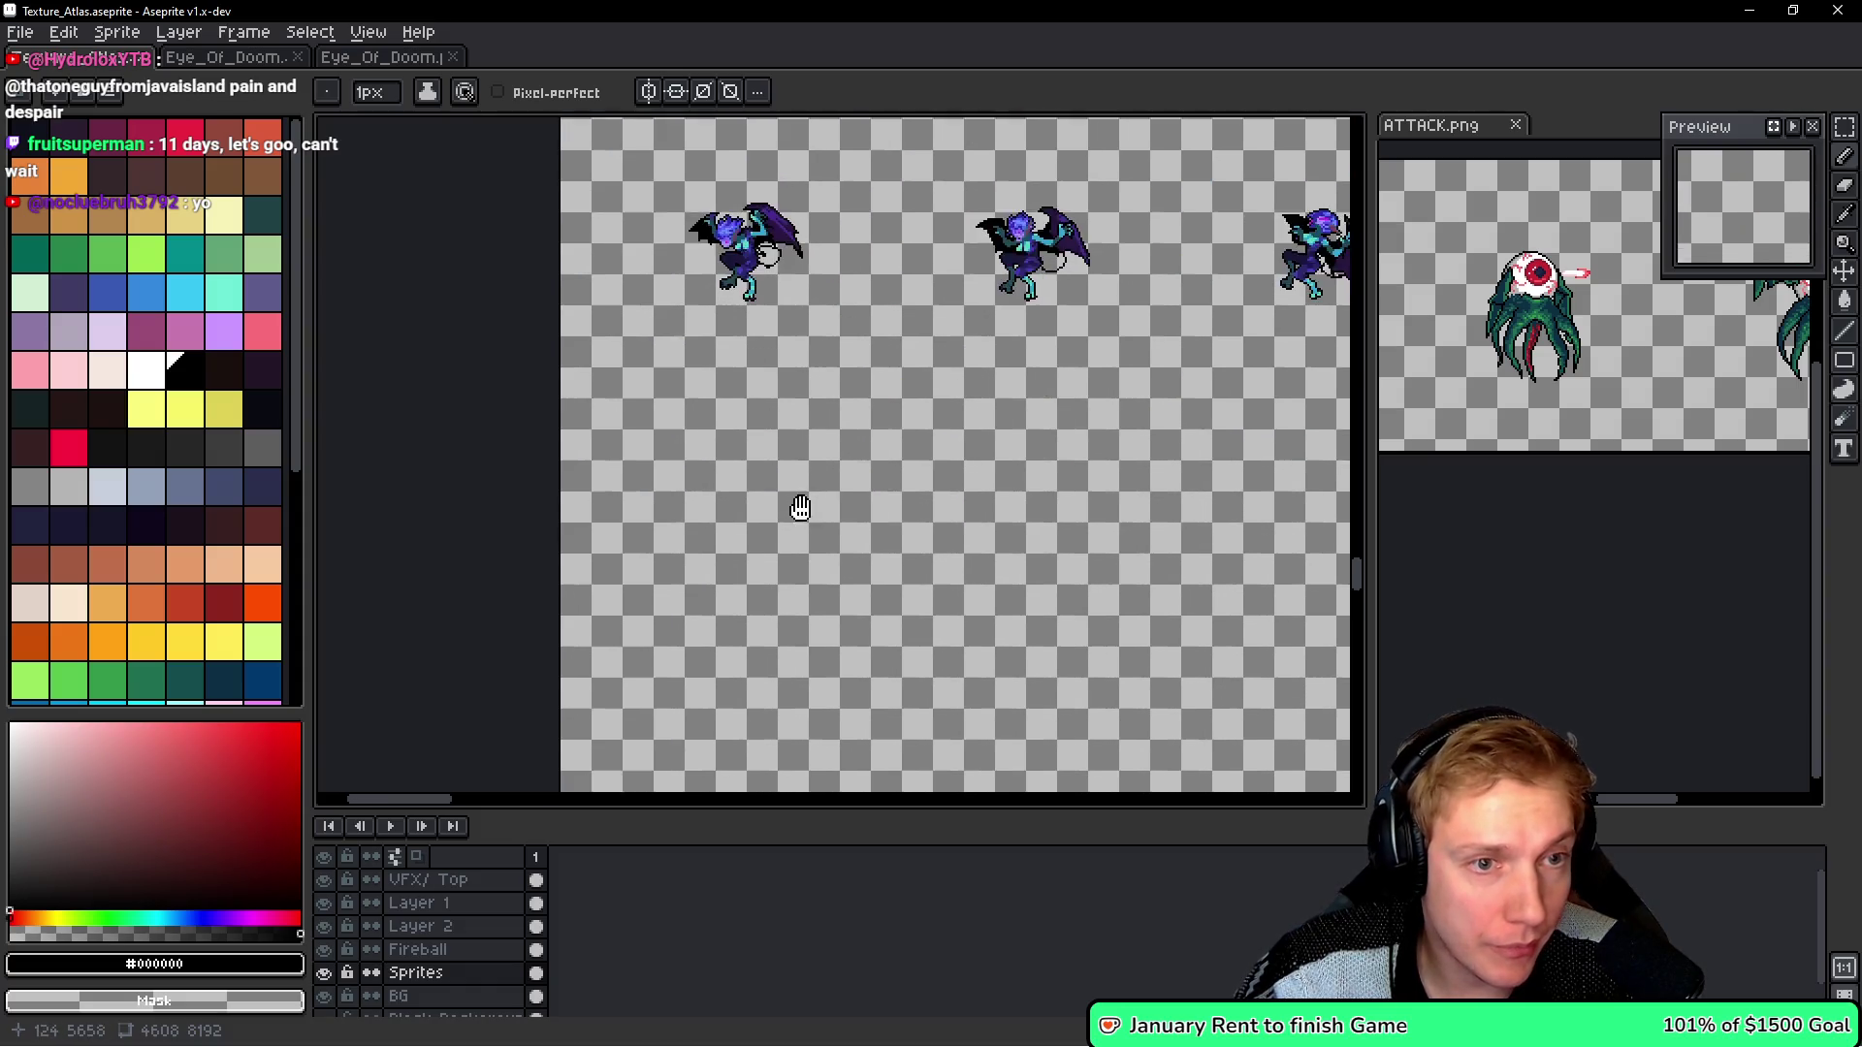
key(ctrl+v)
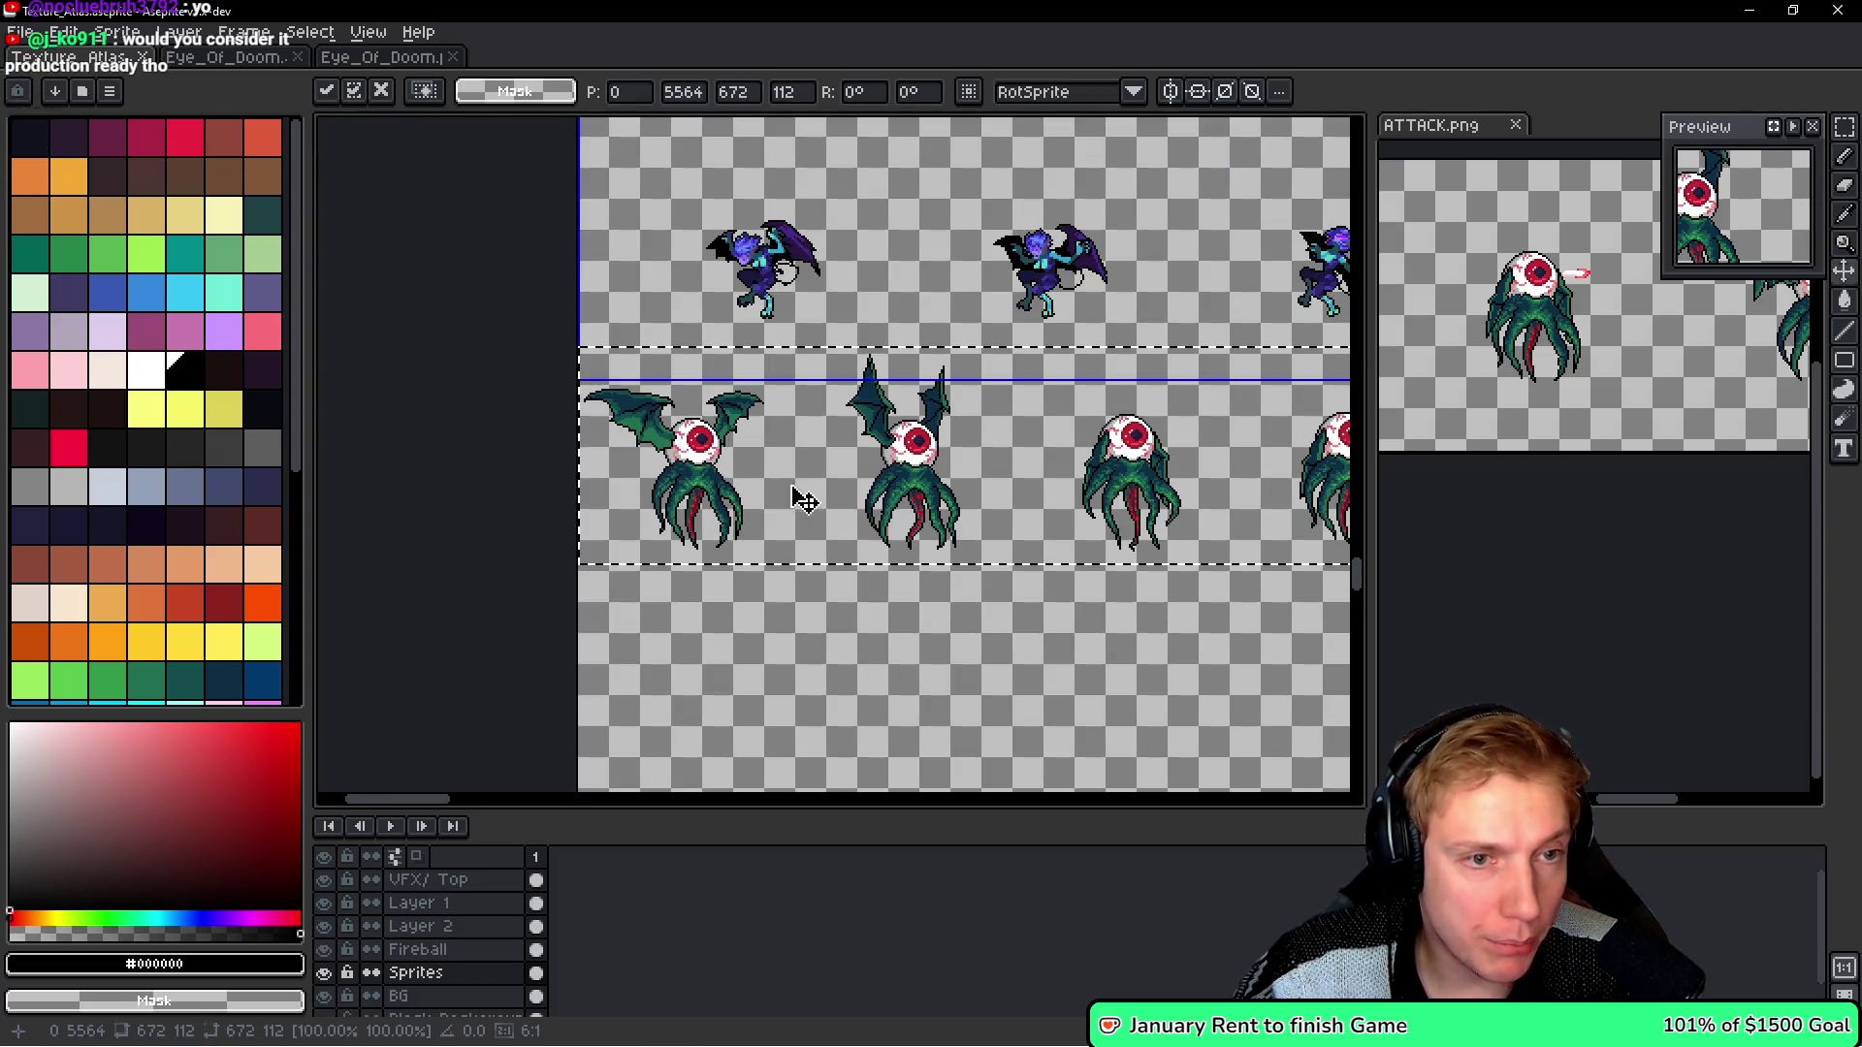
- Nudge the pasted eye row one pixel left and drop it into its final place
scroll(776, 484, up, 4)
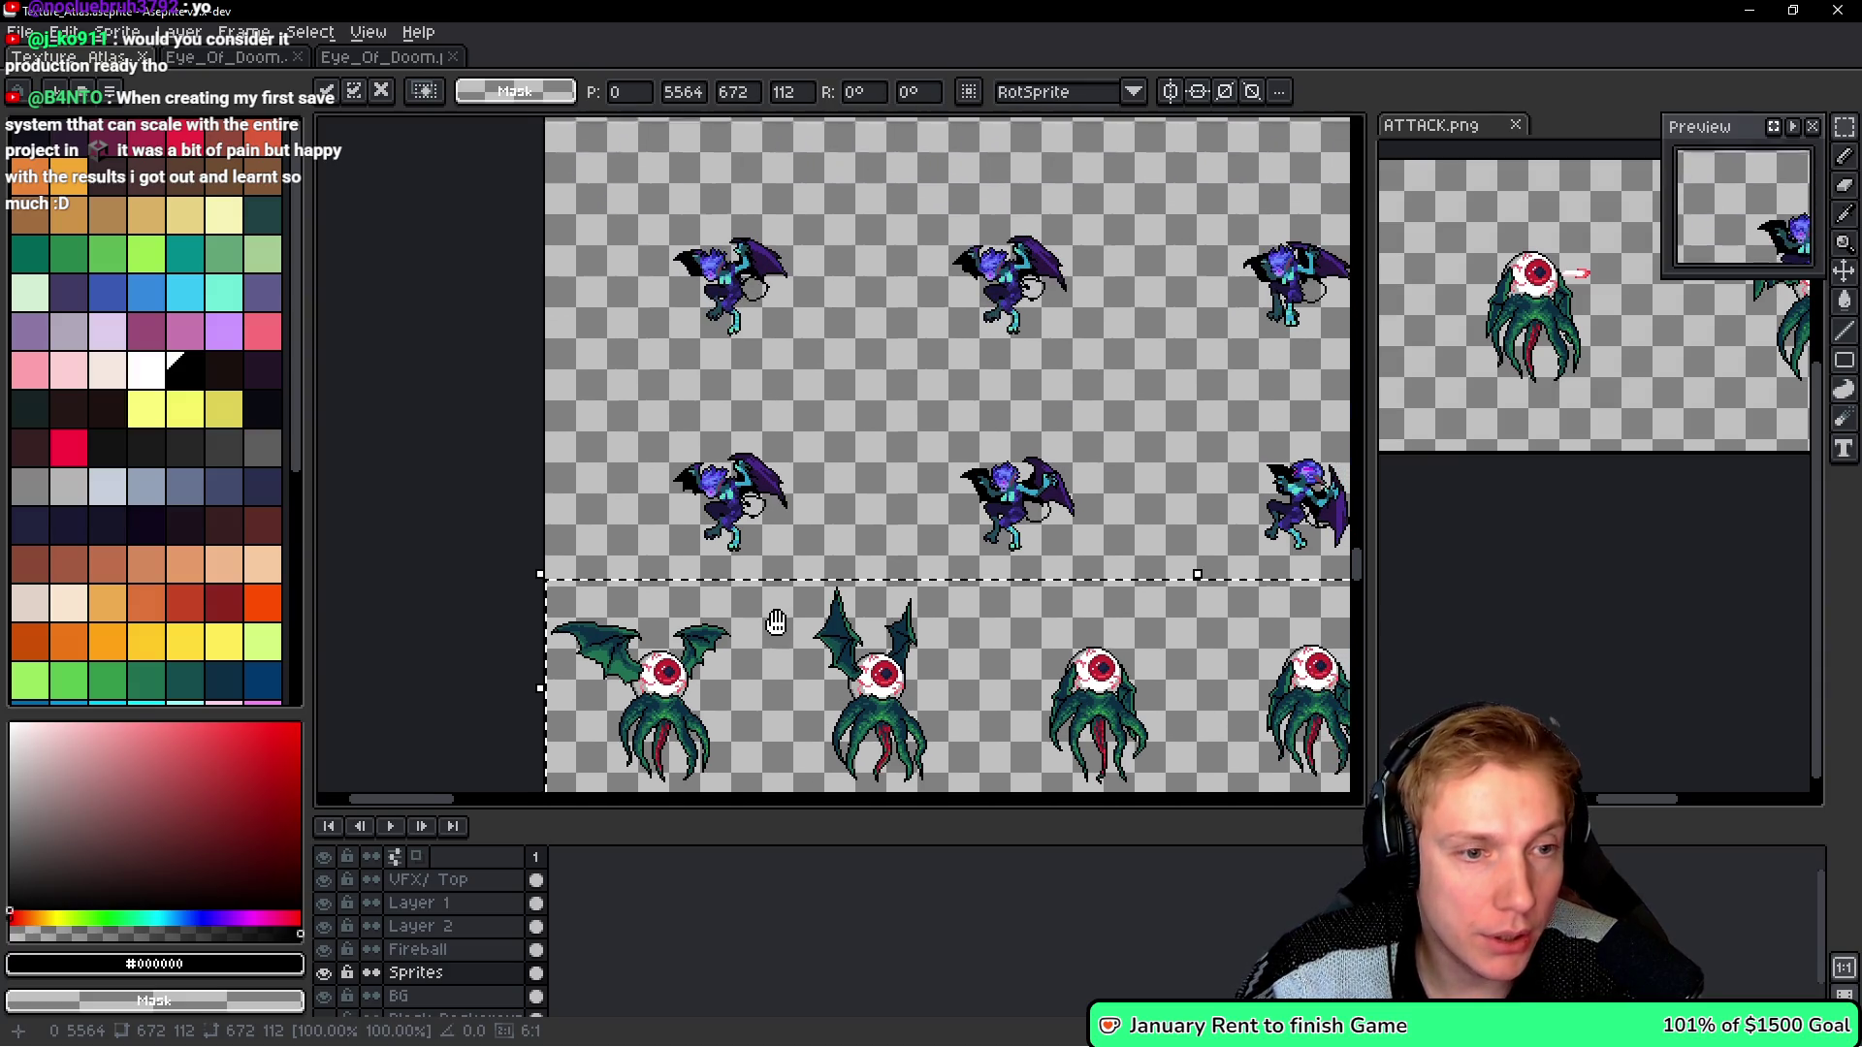
scroll(737, 415, up, 2)
scroll(737, 415, down, 2)
scroll(723, 407, up, 6)
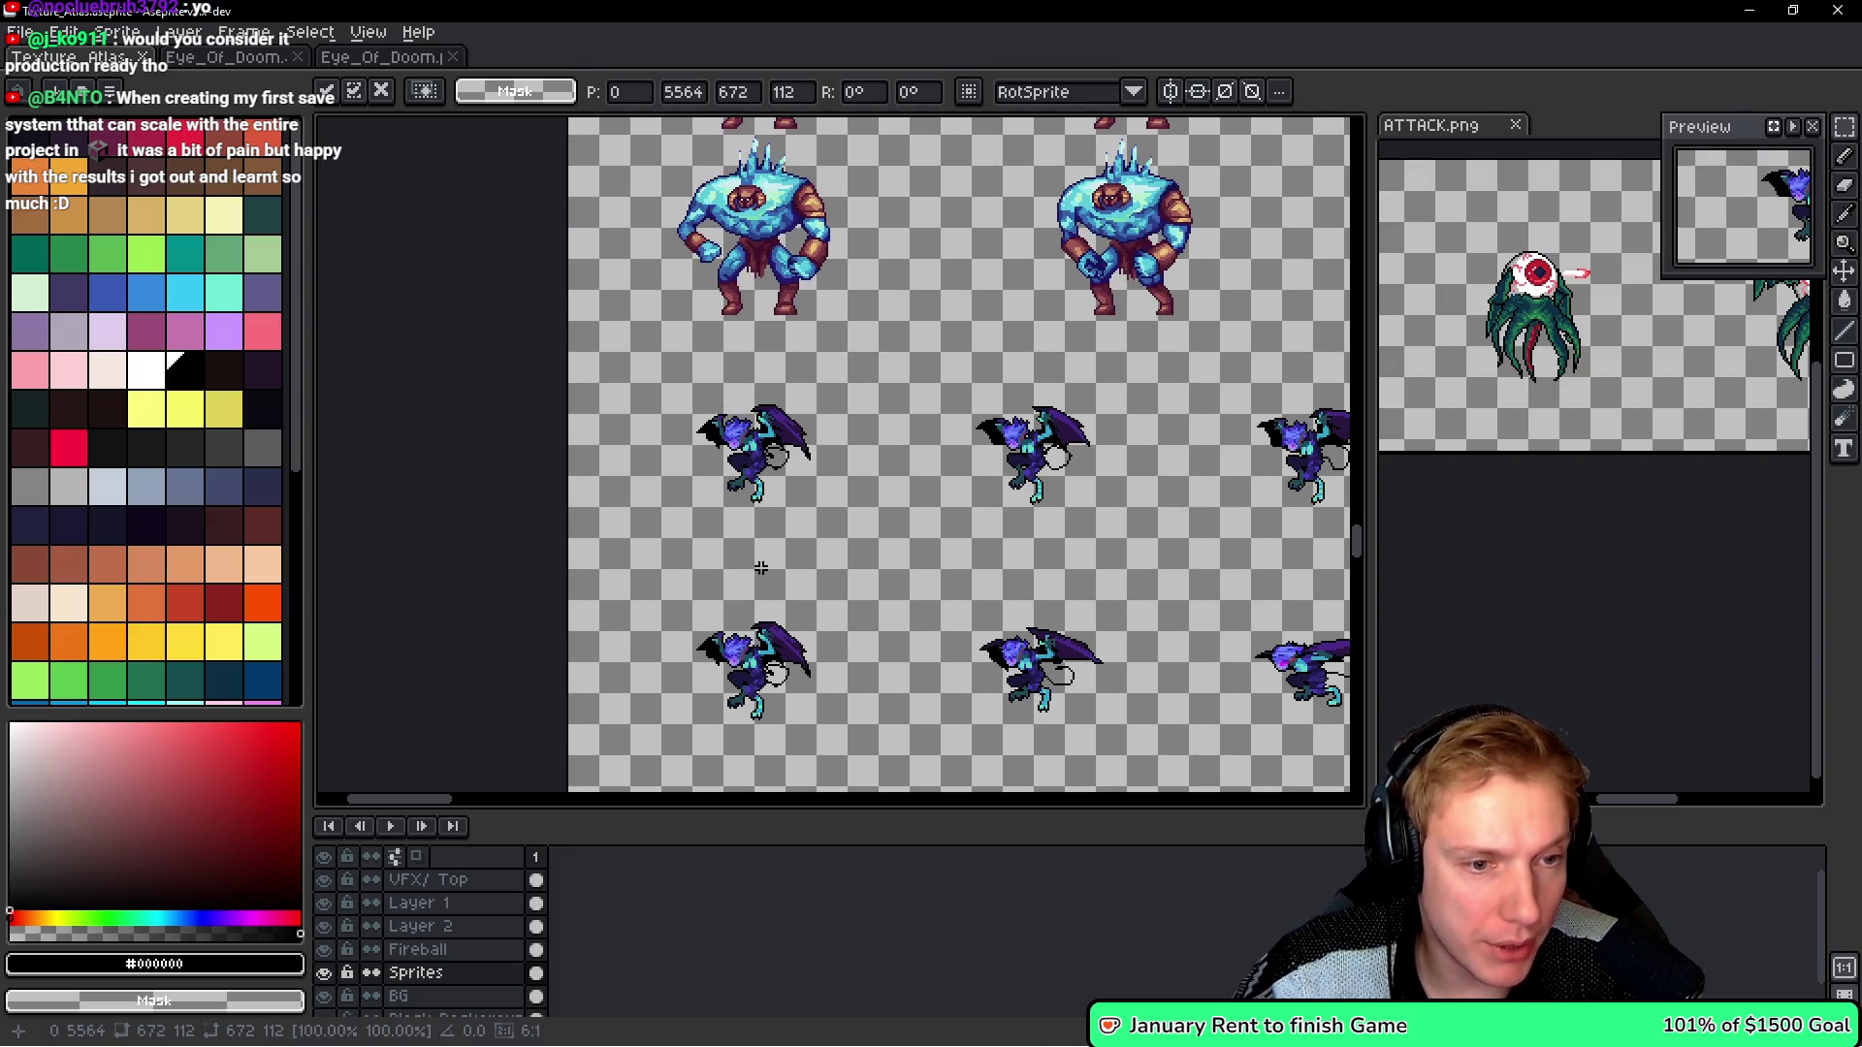
scroll(759, 570, down, 5)
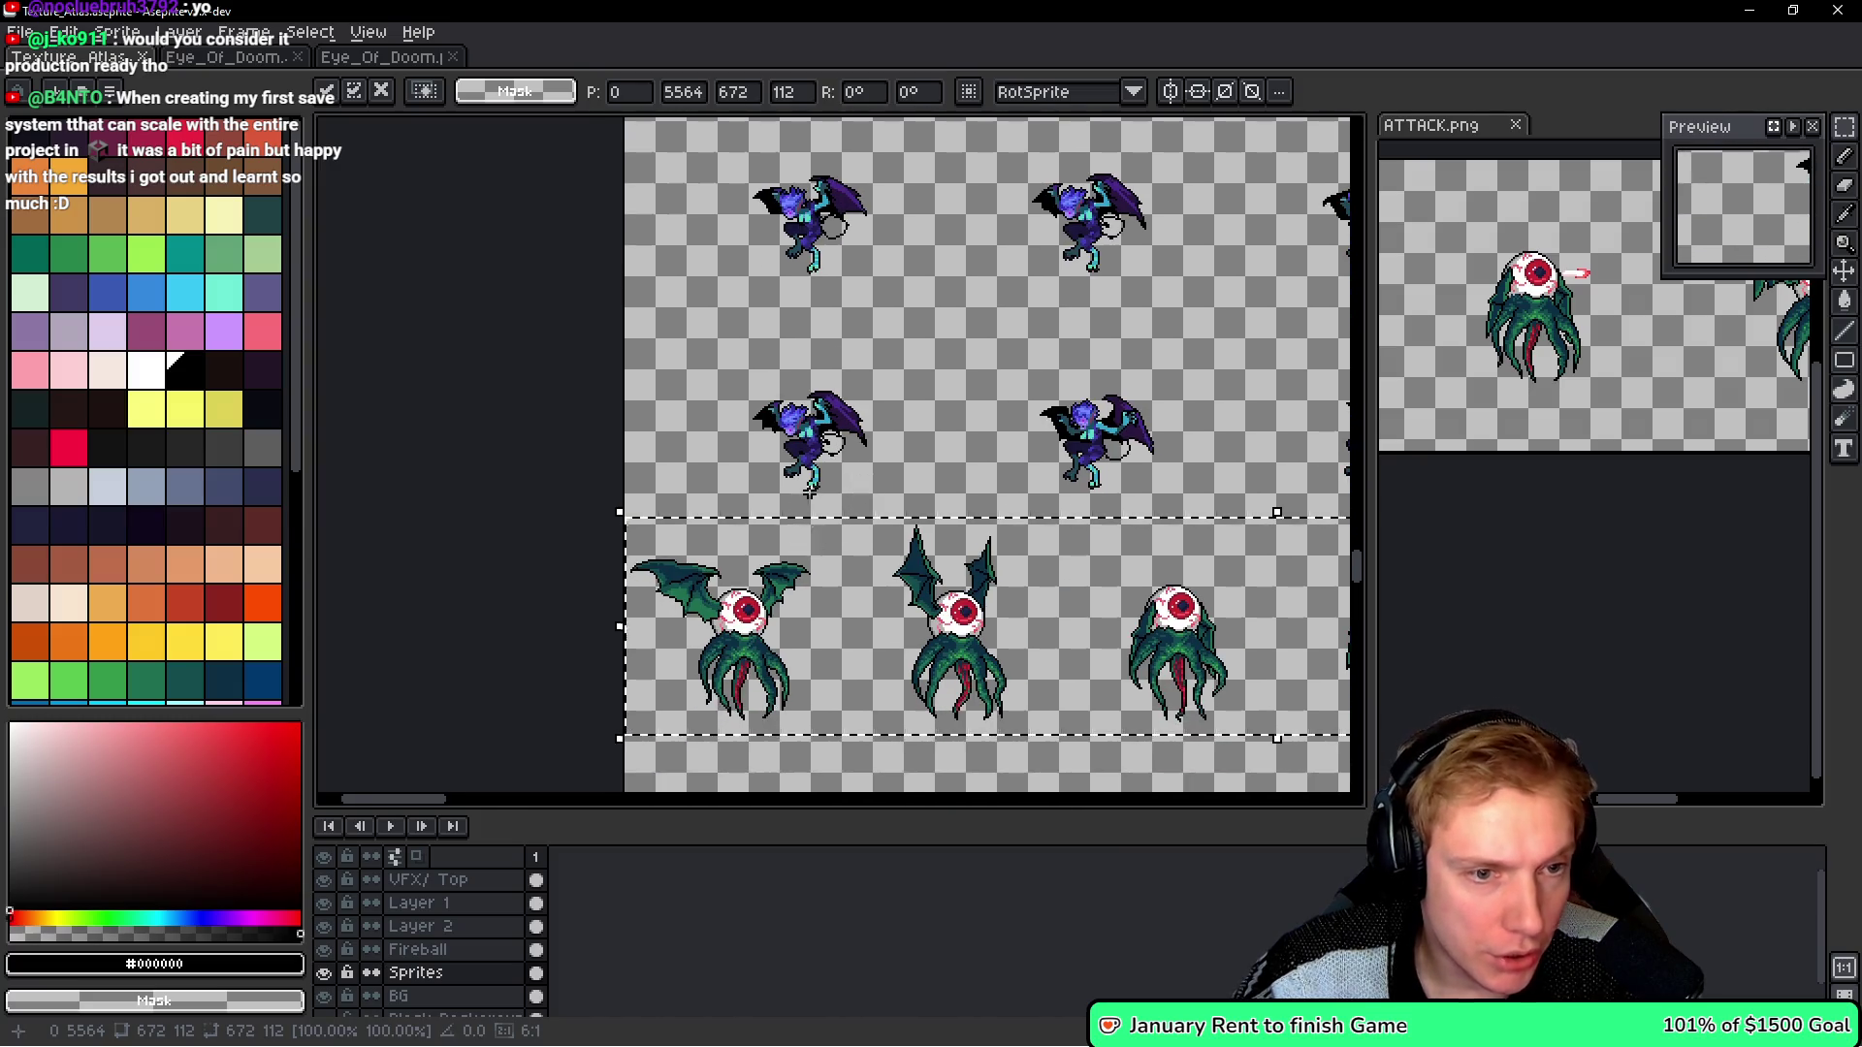
scroll(852, 398, up, 3)
scroll(852, 399, down, 1)
scroll(820, 528, up, 1)
drag(811, 603, 818, 597)
drag(803, 454, 965, 433)
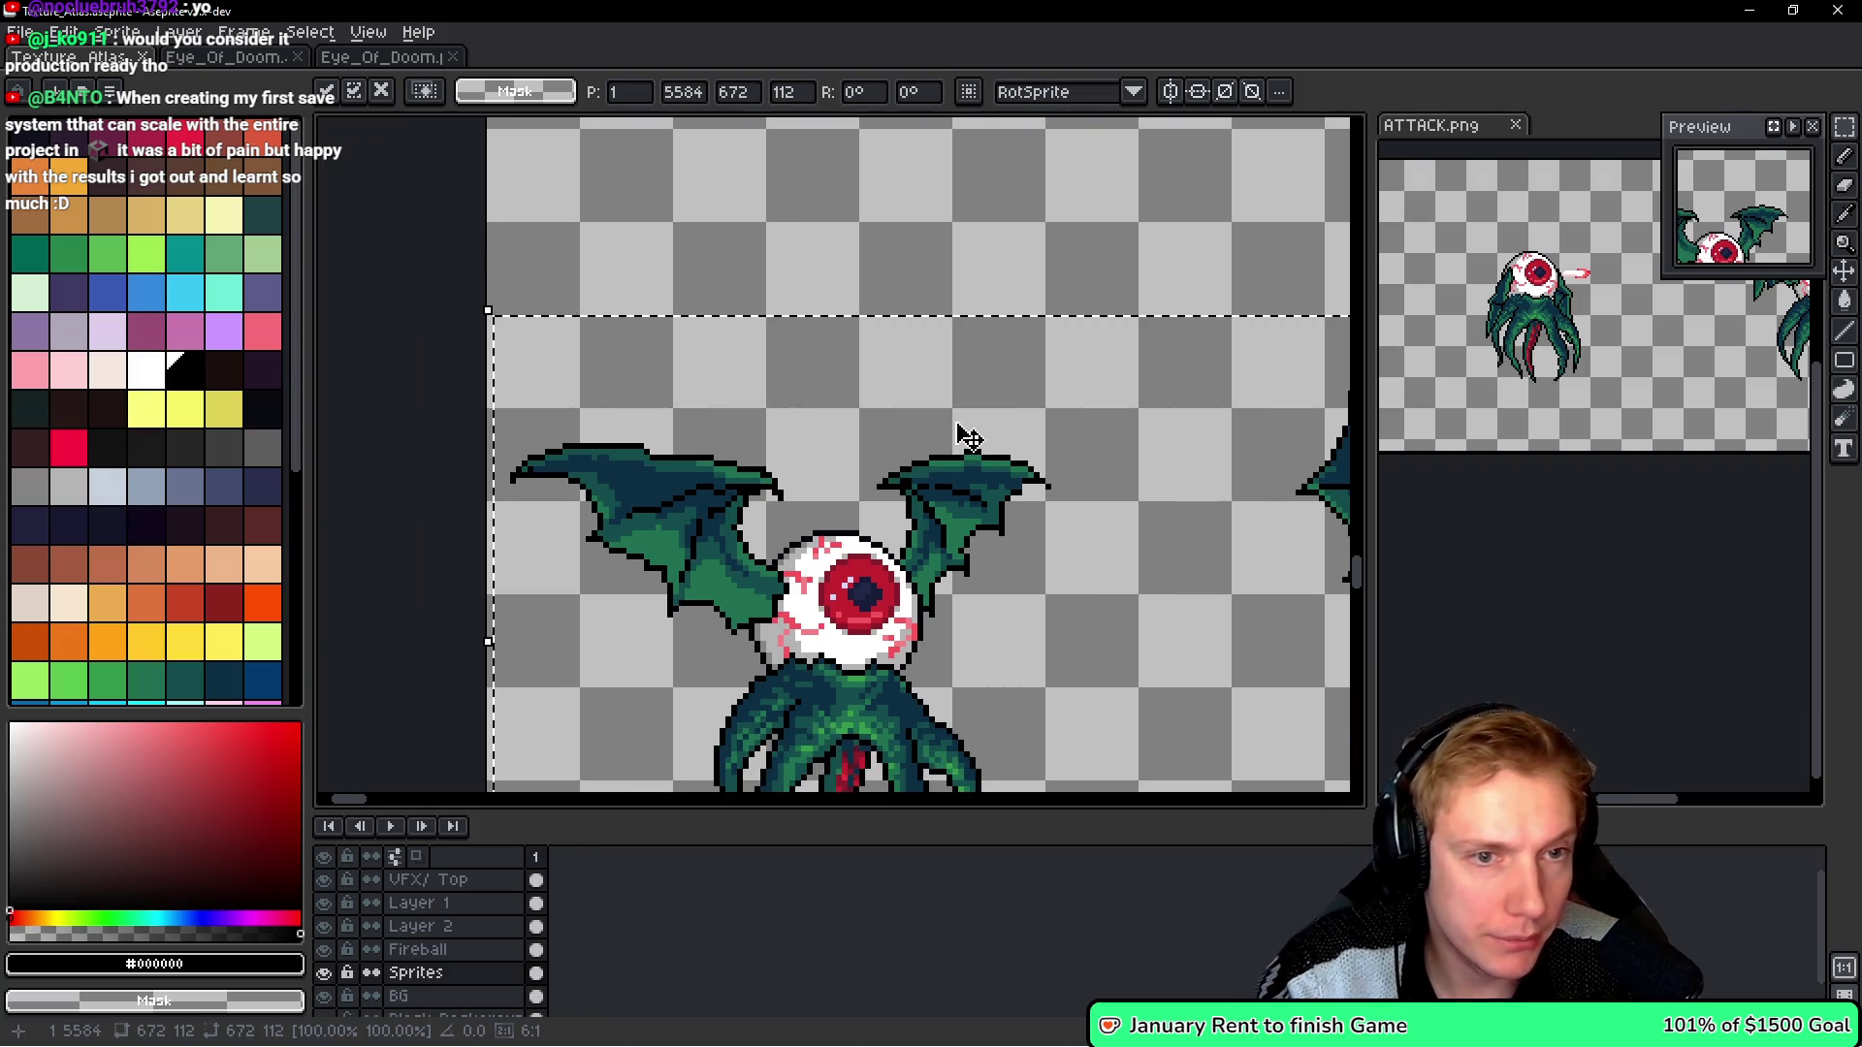
key(Left)
scroll(876, 365, down, 2)
drag(875, 365, 758, 374)
- Save Texture_Atlas and export it as a sprite sheet to Texture_Atlas.png
key(ctrl+s)
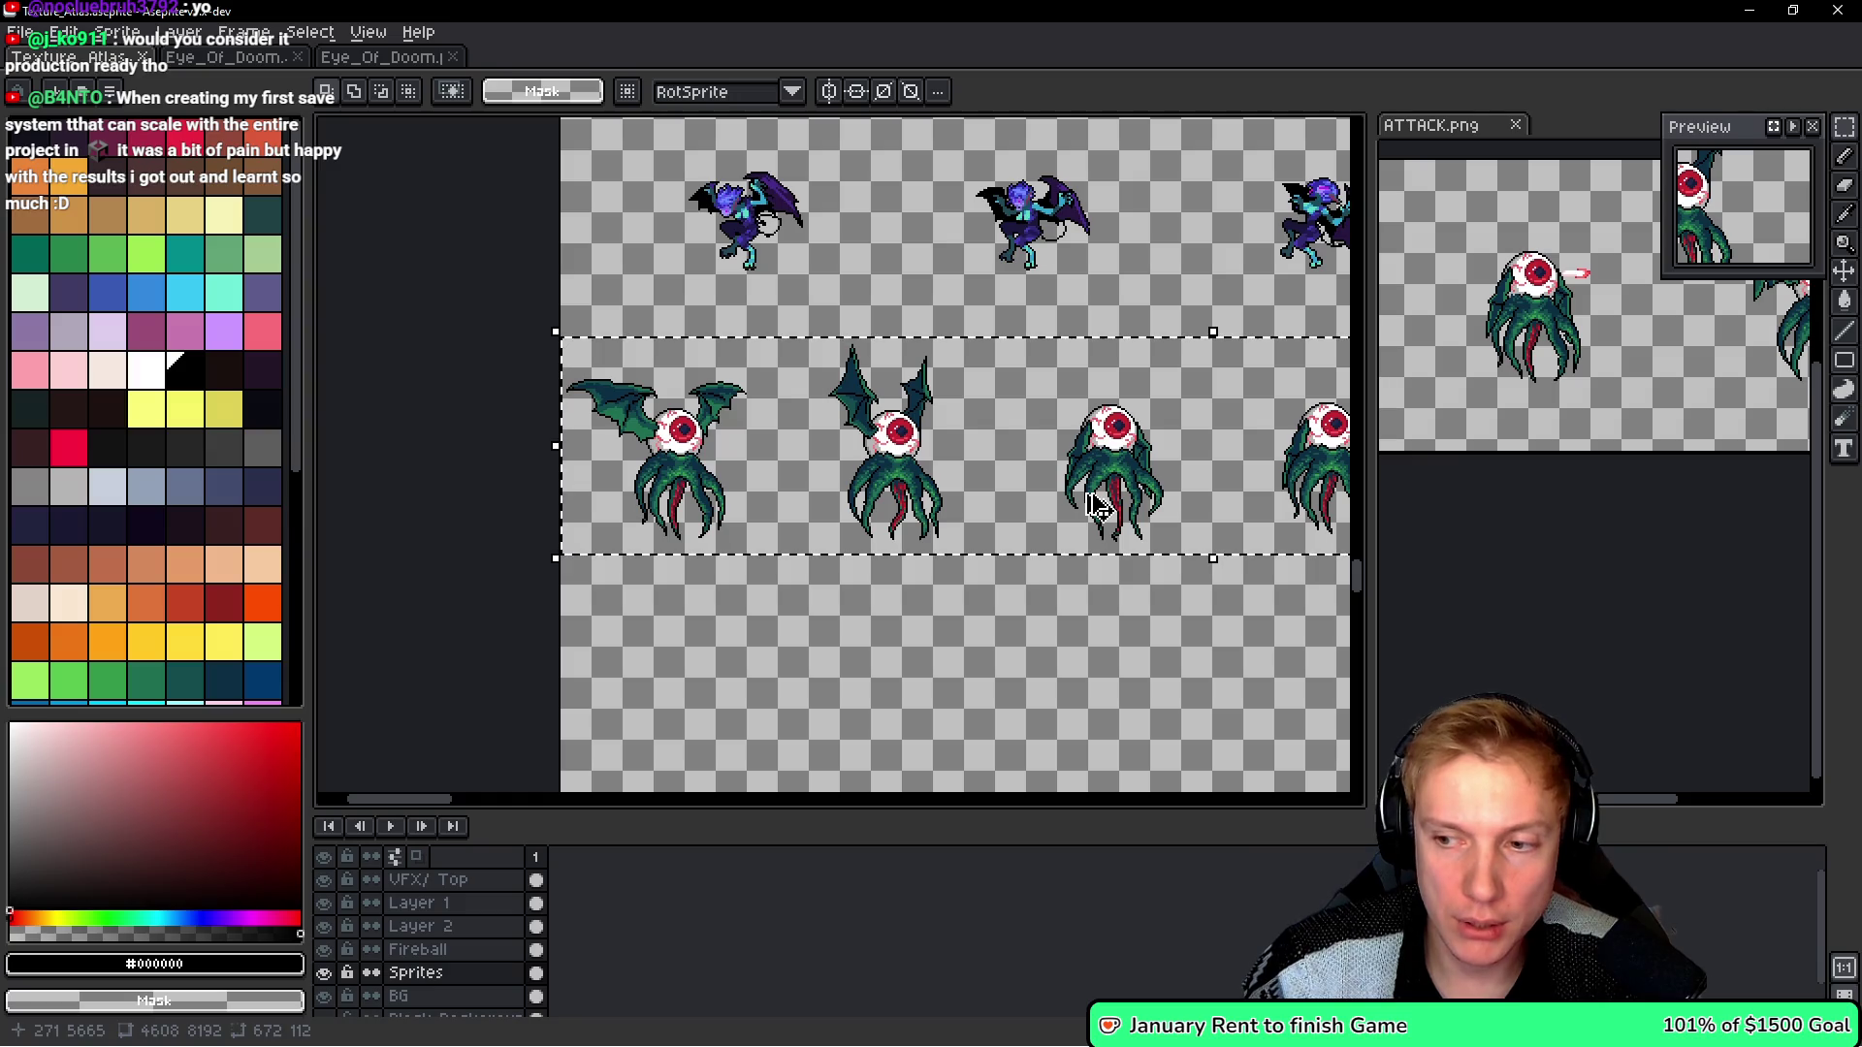
key(ctrl+e)
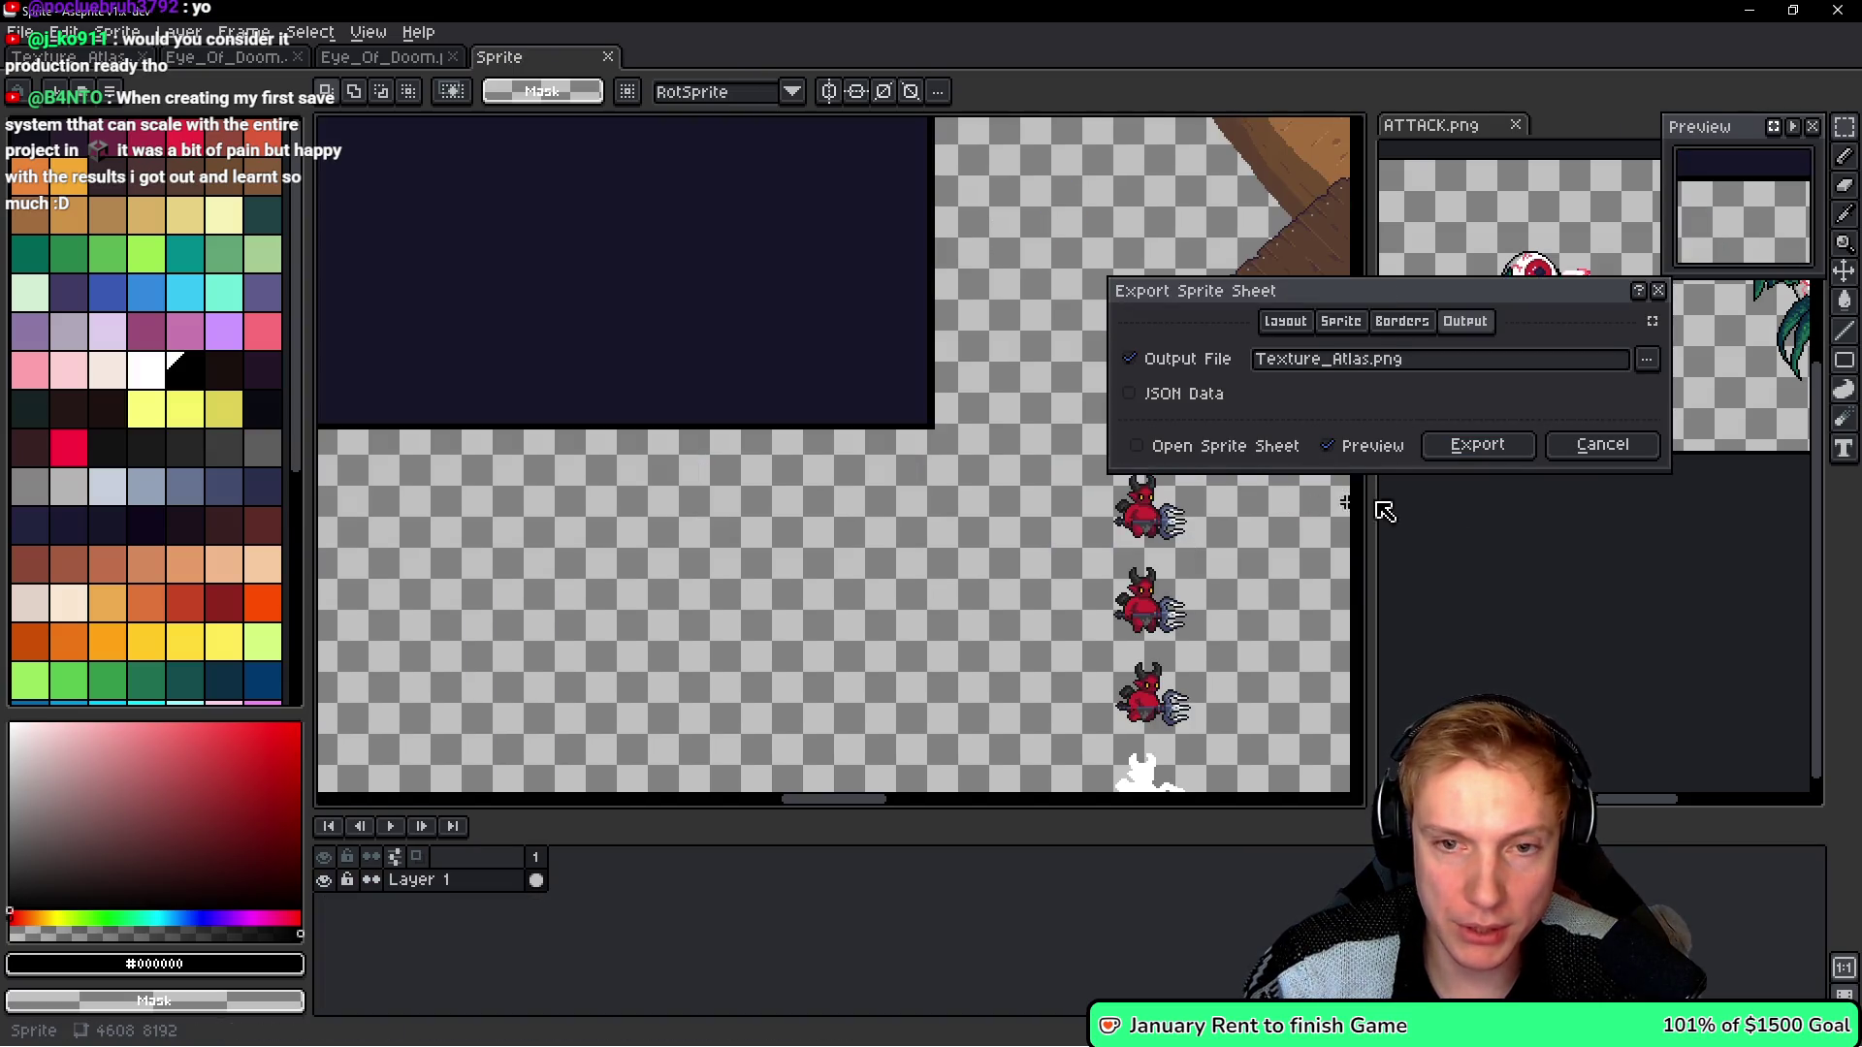
click(1491, 451)
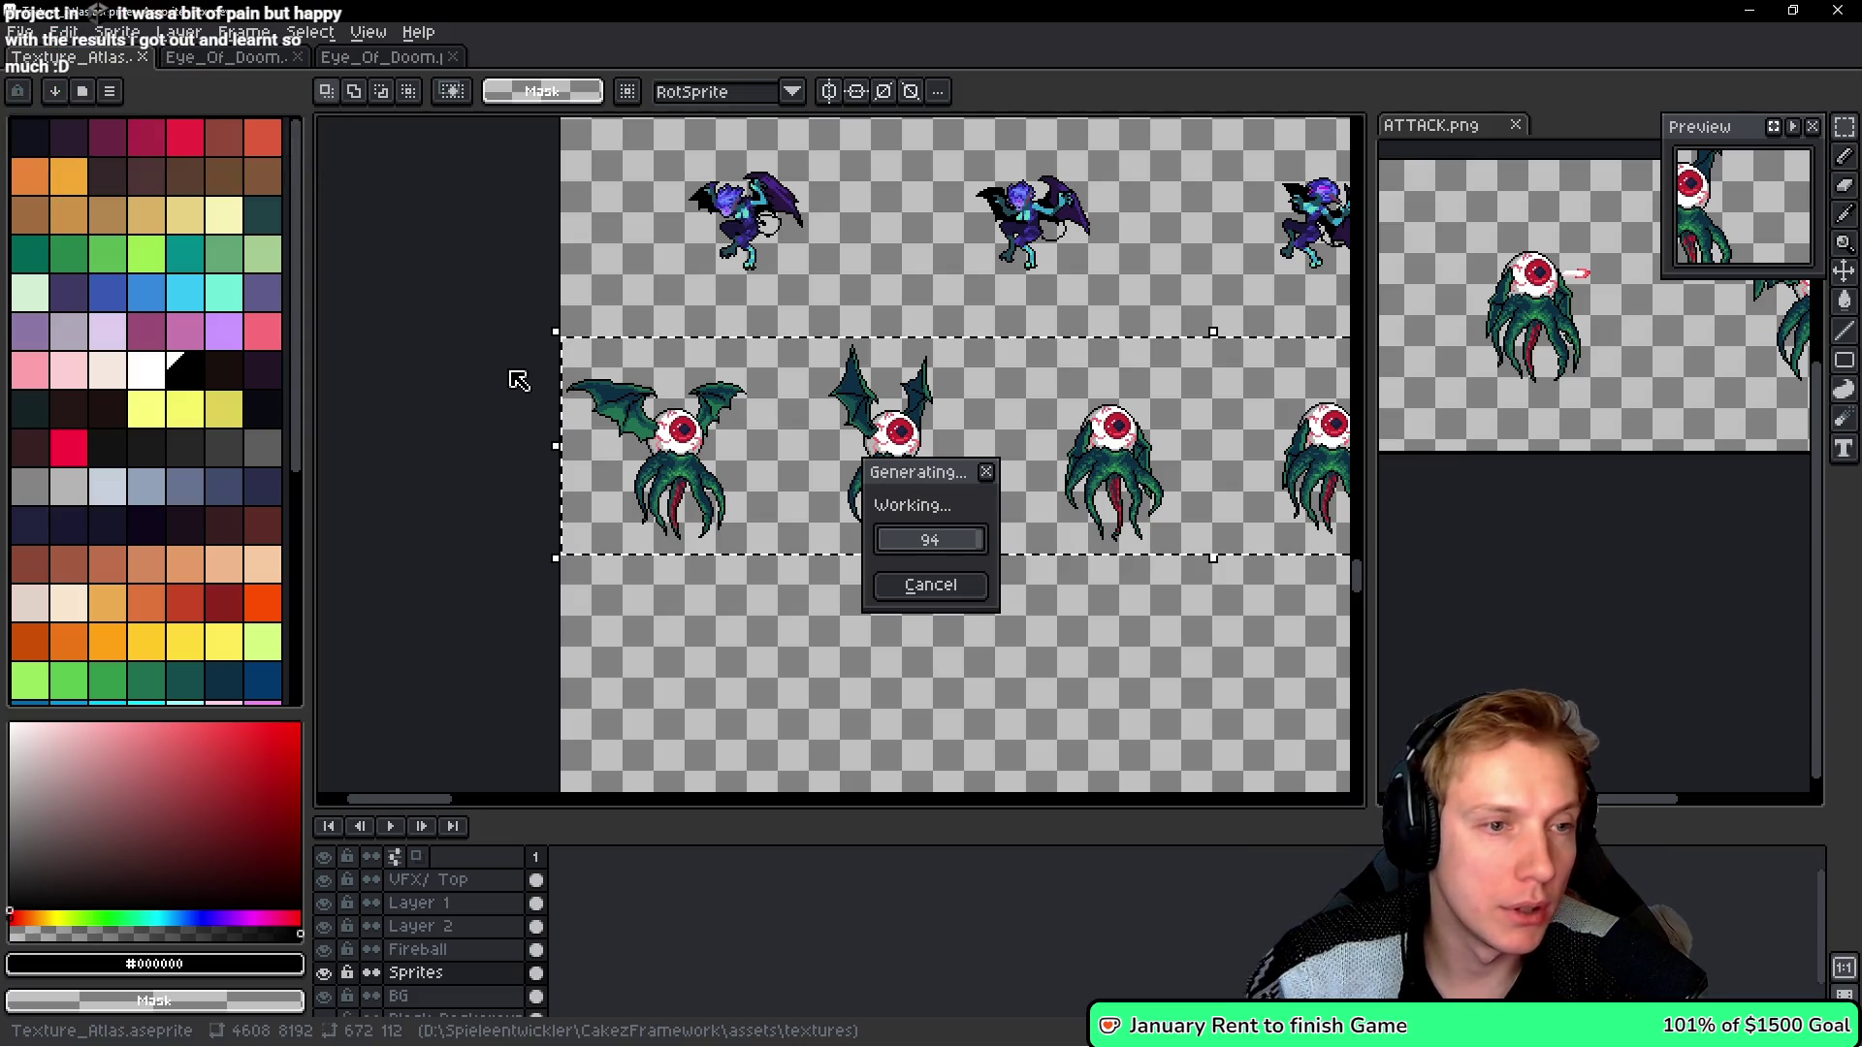
- Retouch the left wing's pixels using its mid green and black outline colours
scroll(595, 437, up, 5)
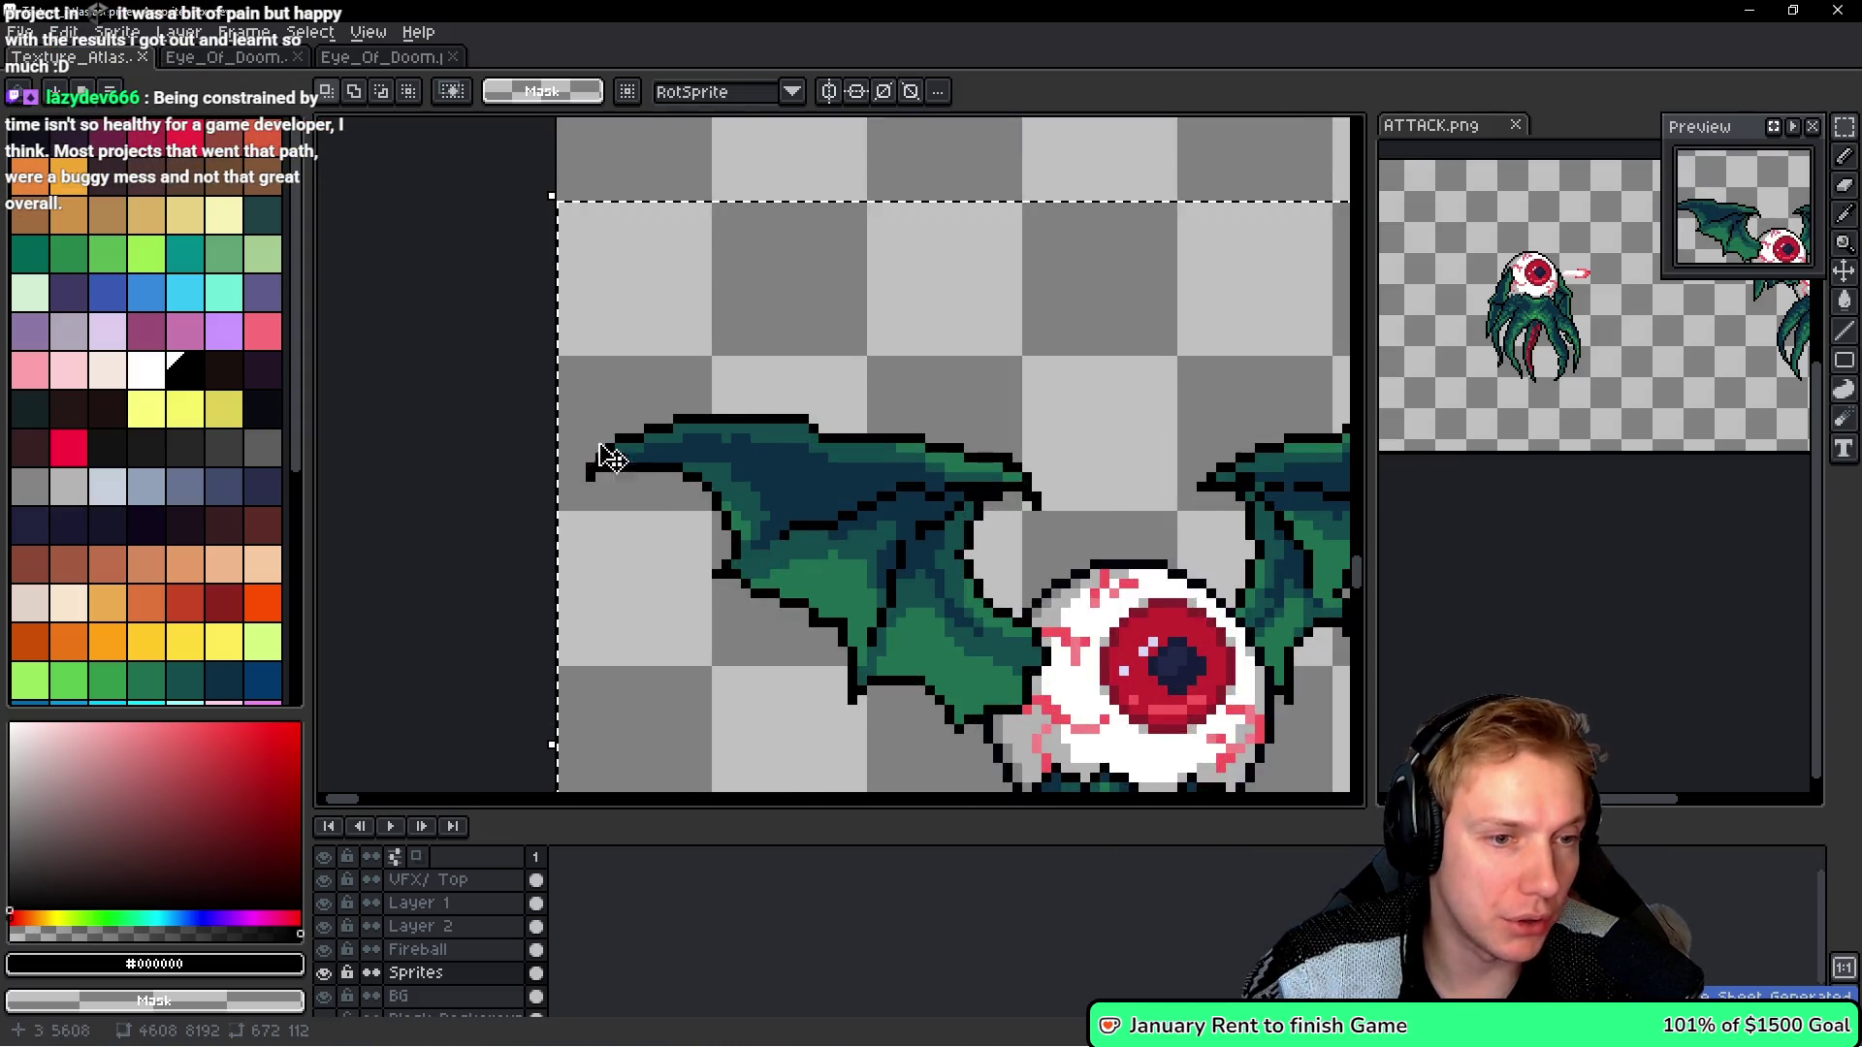
scroll(692, 501, down, 2)
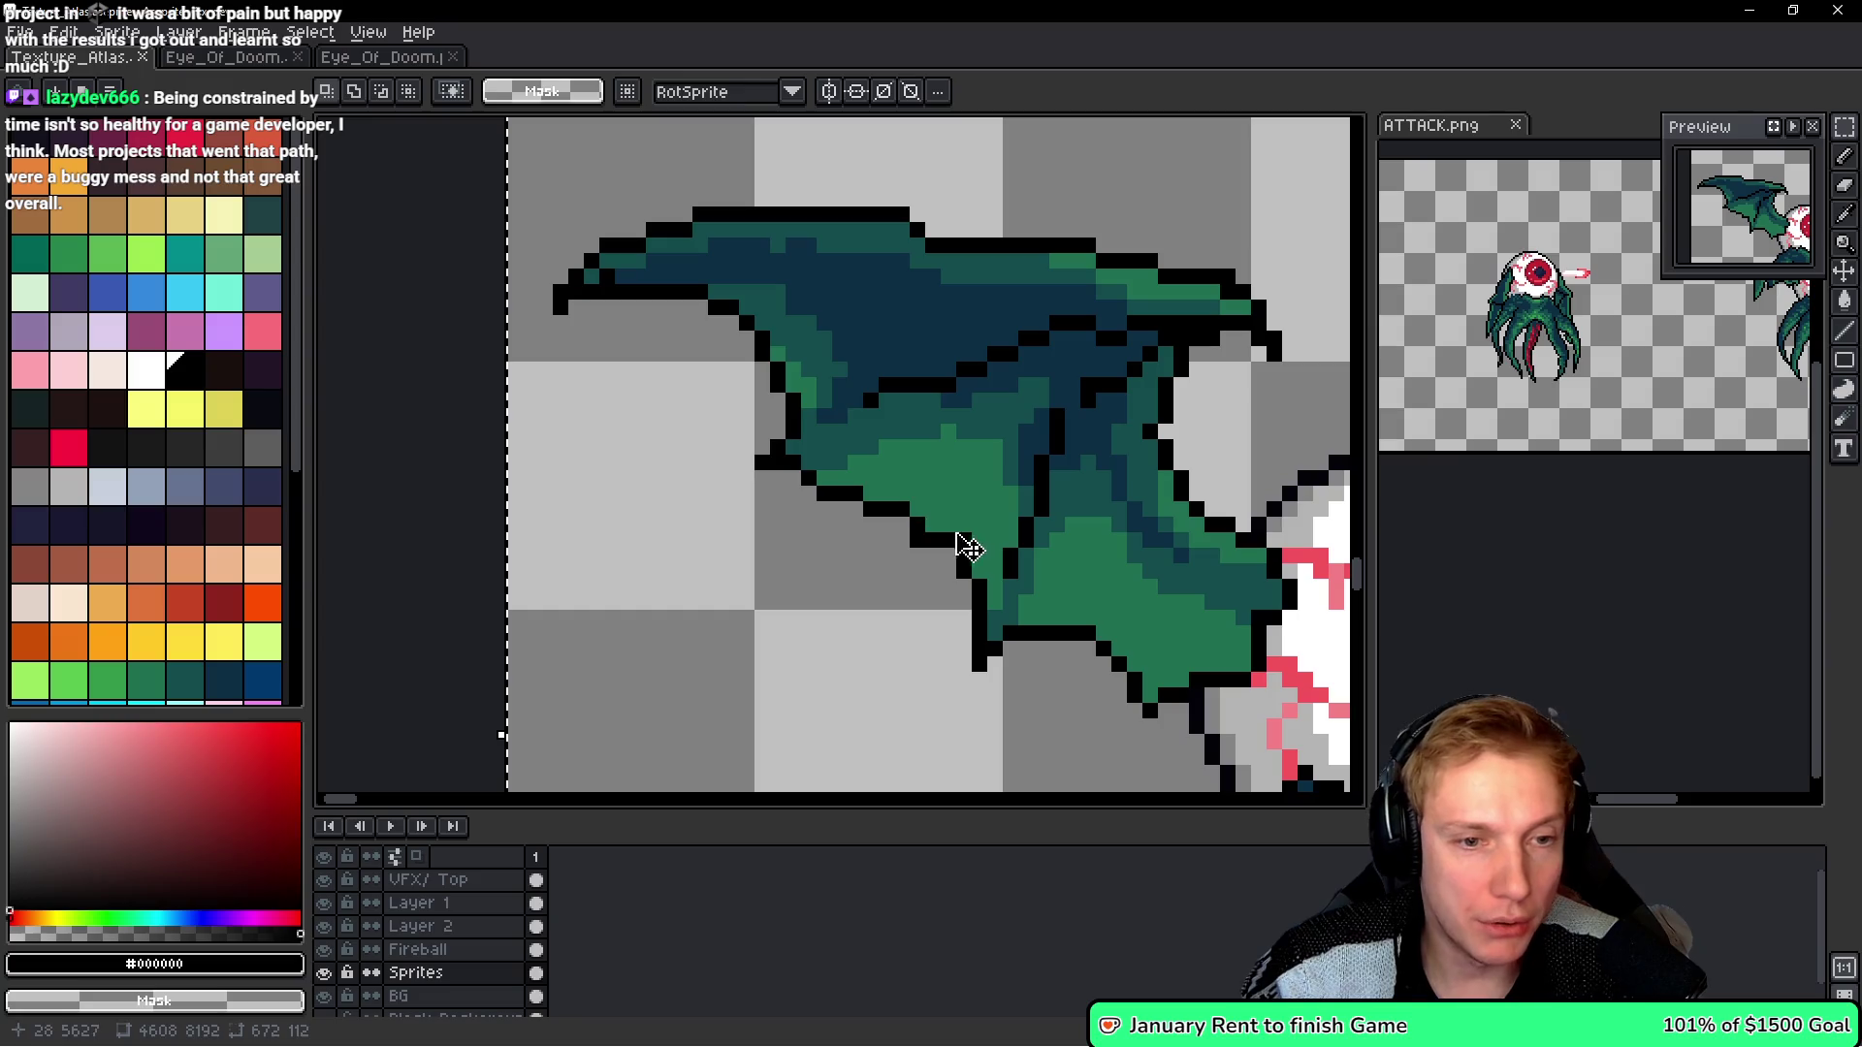
key(b)
scroll(960, 543, up, 4)
alt+click(965, 558)
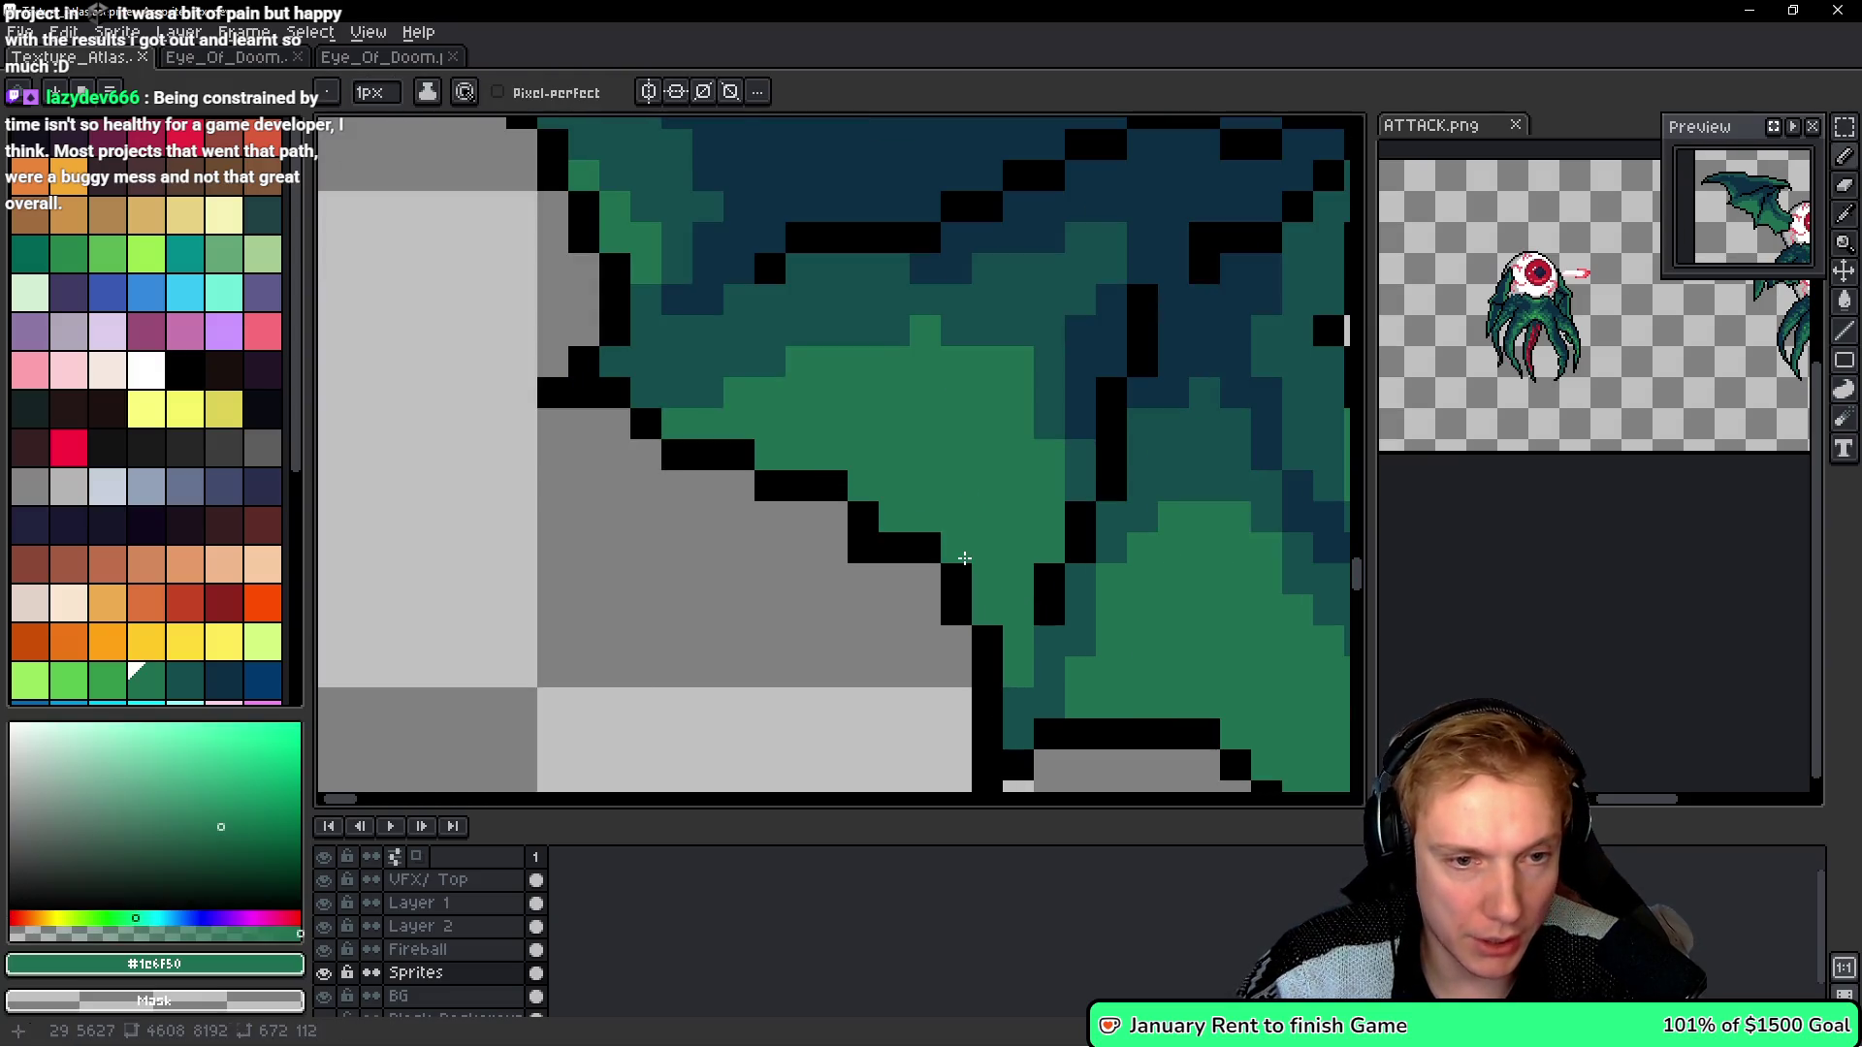
scroll(811, 535, down, 4)
scroll(846, 566, up, 3)
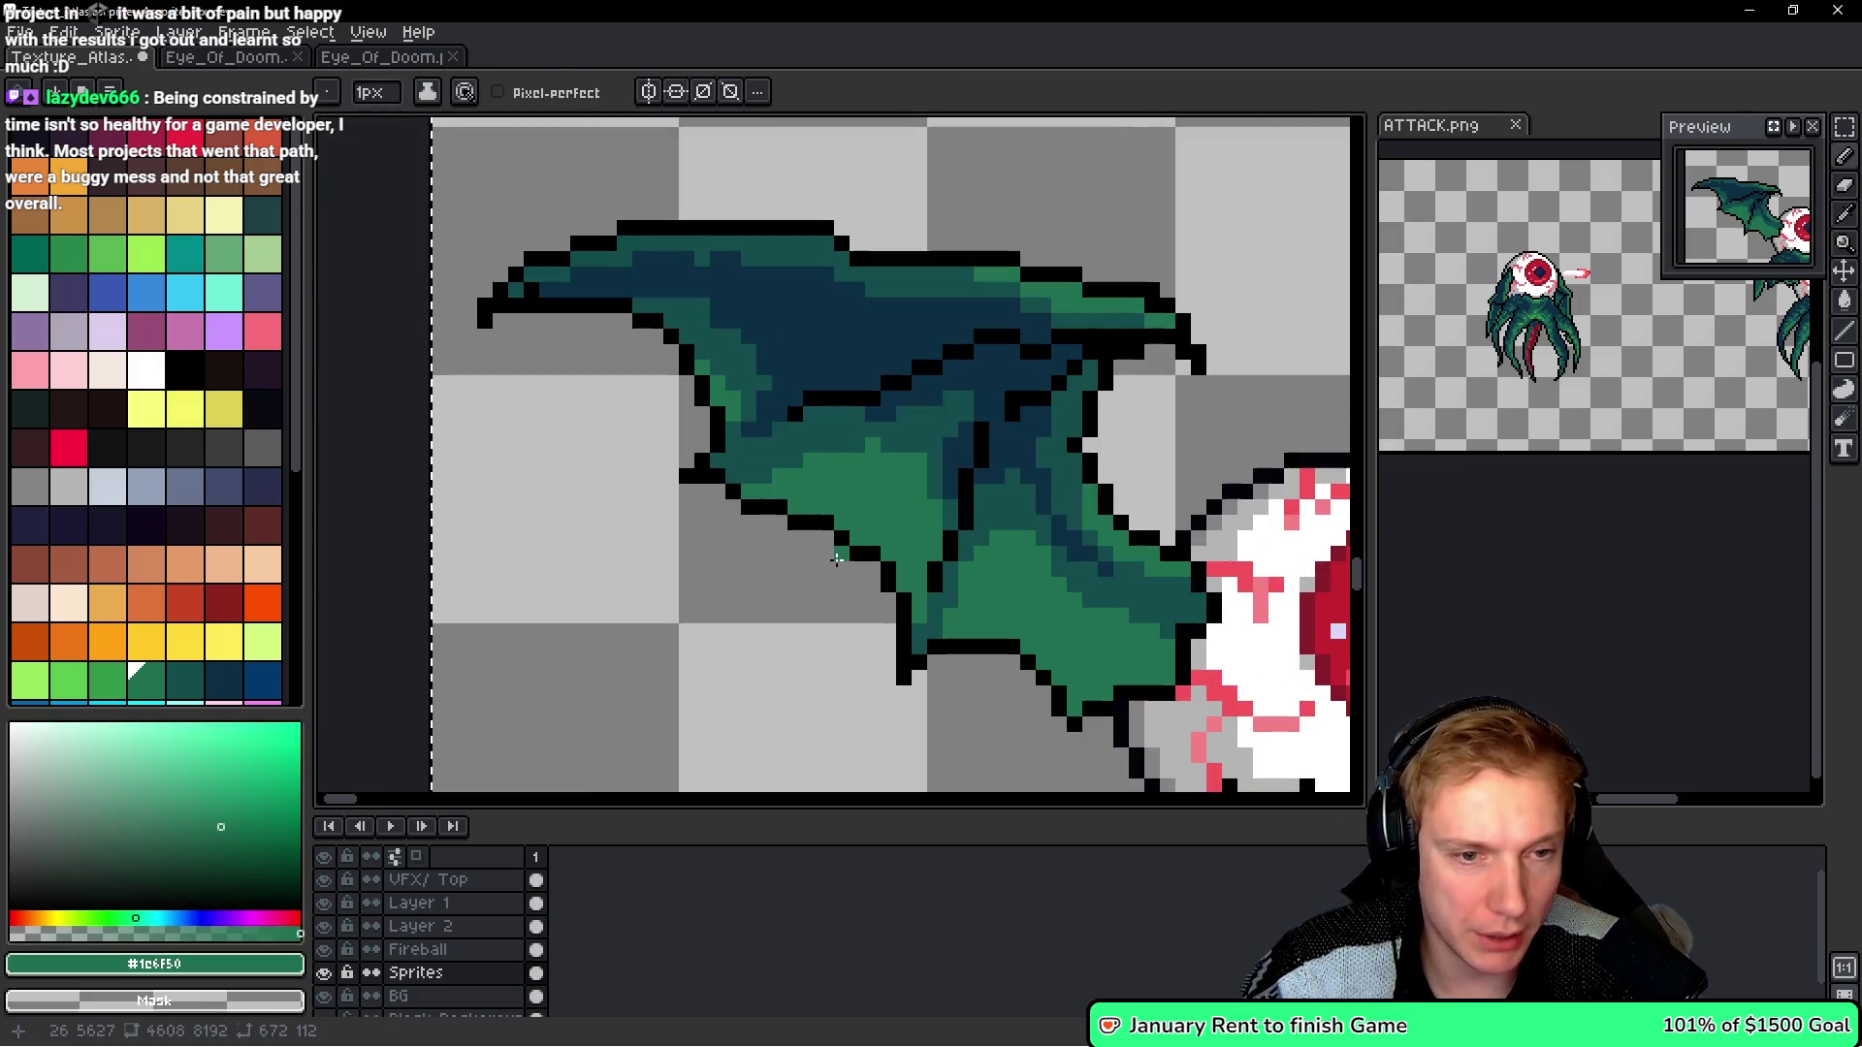
scroll(847, 567, down, 3)
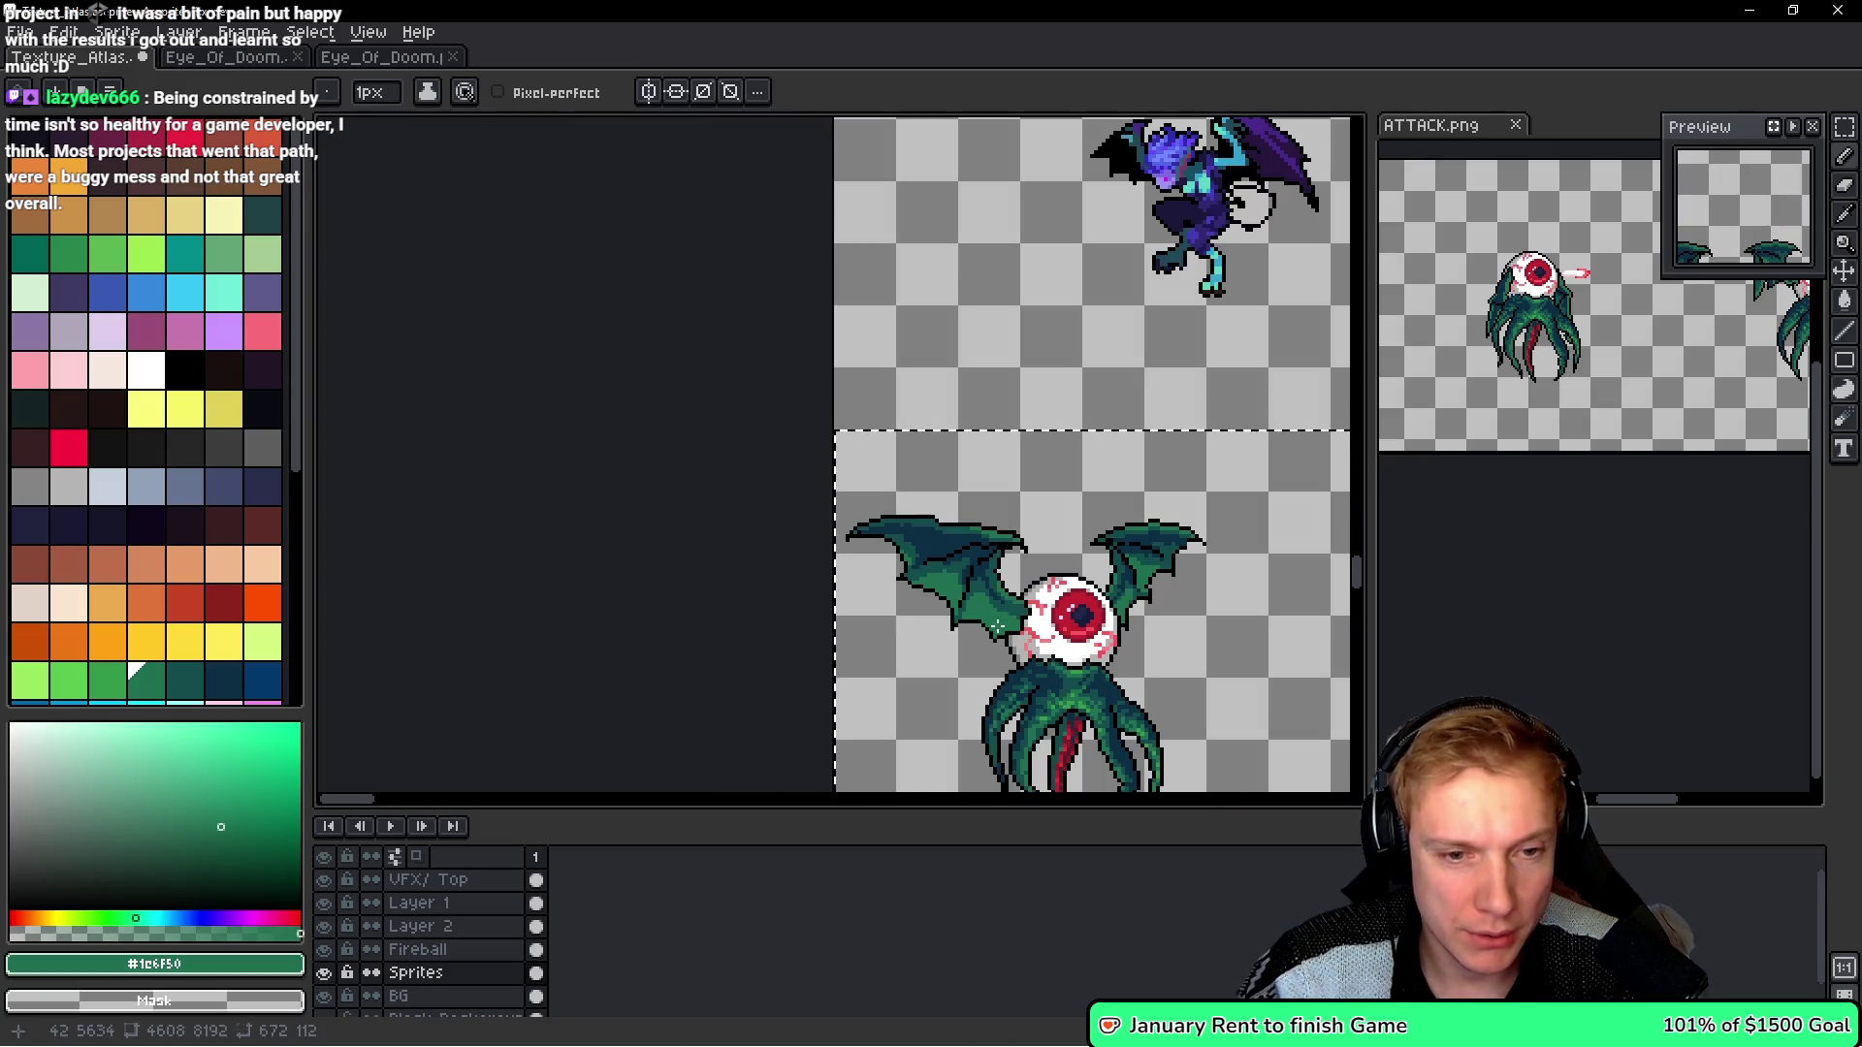
scroll(997, 625, up, 4)
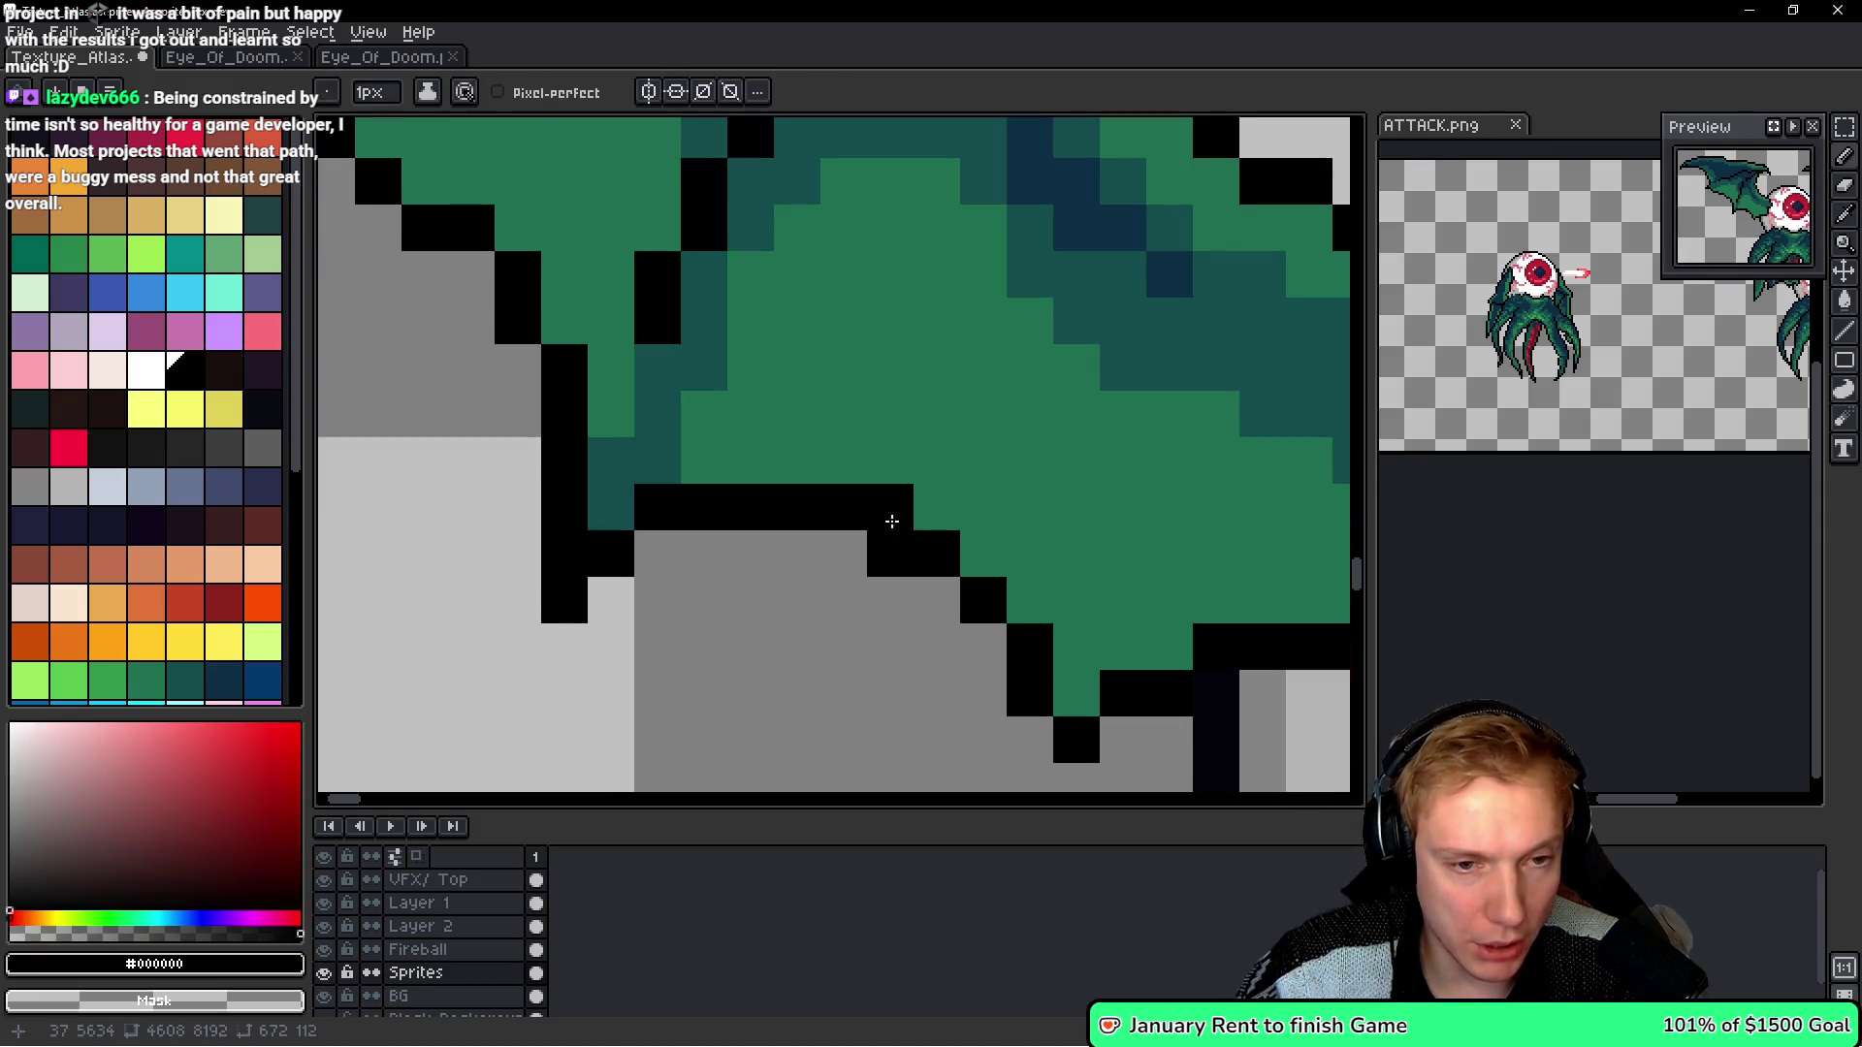
scroll(906, 515, down, 4)
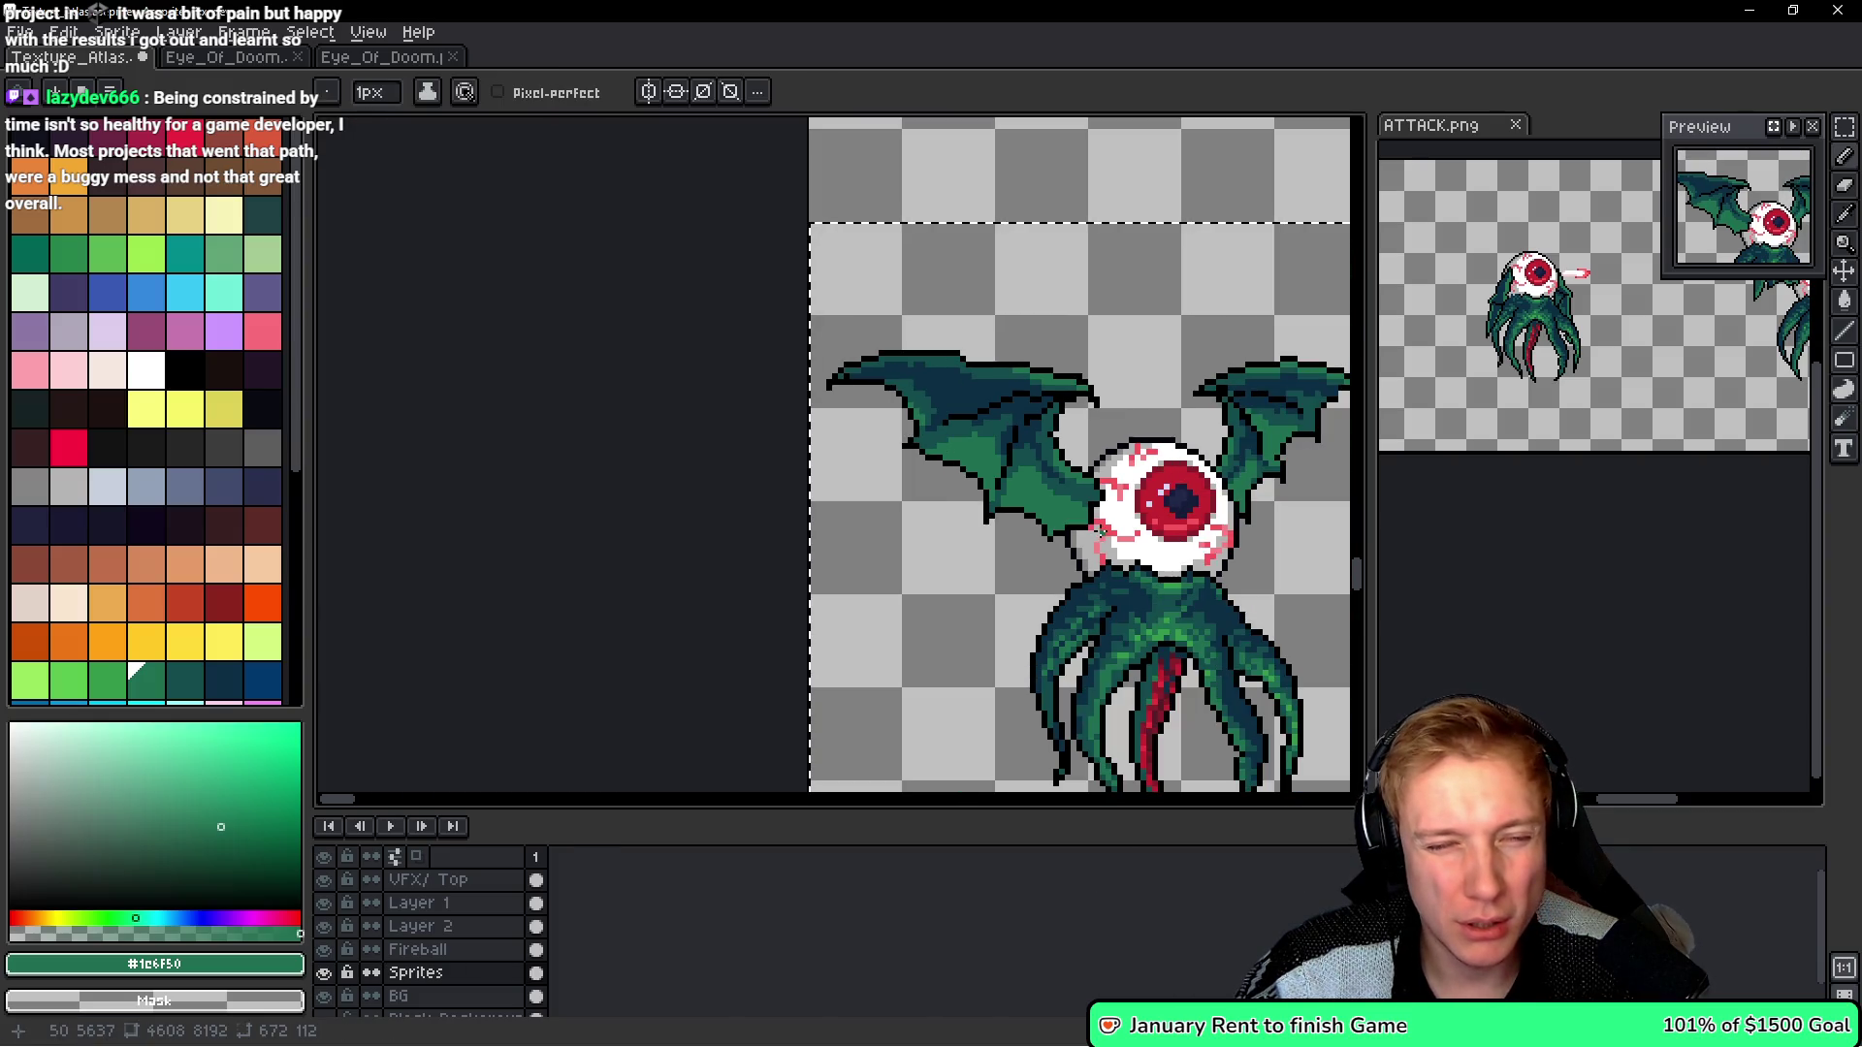
scroll(1097, 532, up, 4)
alt+click(1053, 521)
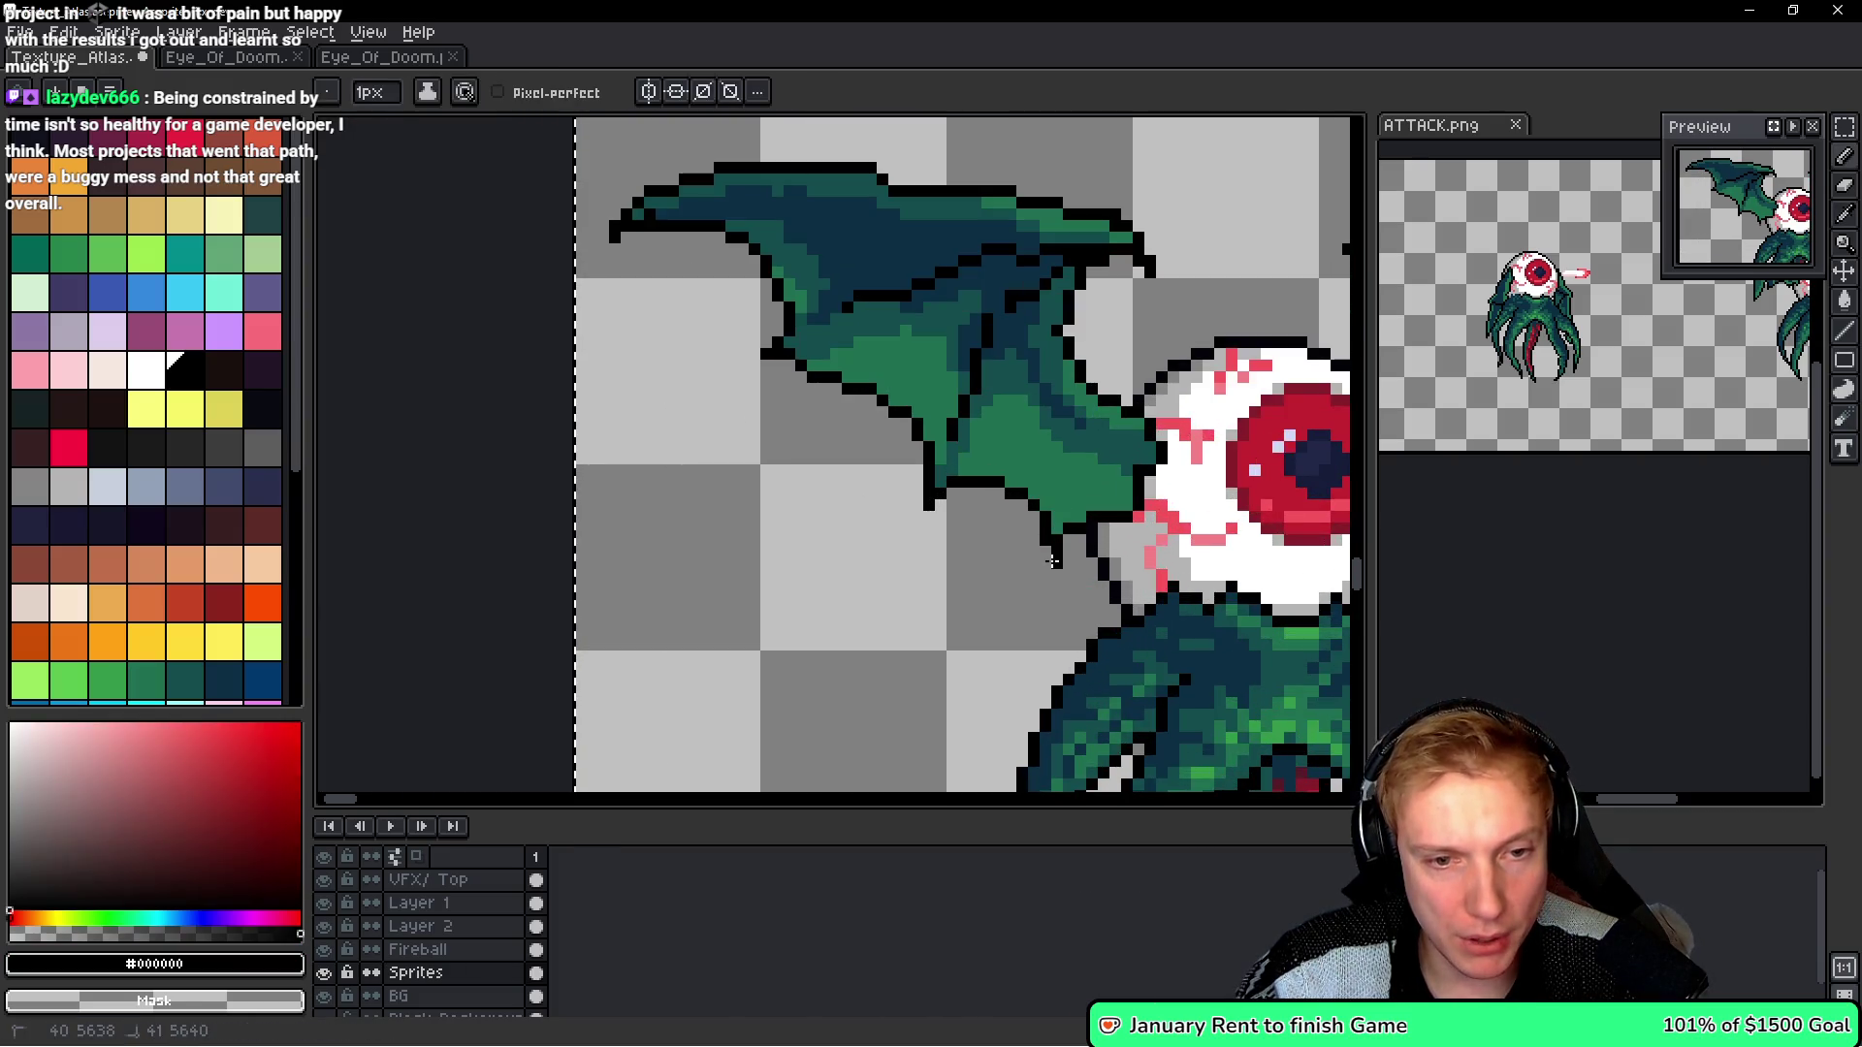
- Retouch wing pixels with the dark teal and darkest blue shades, then save the atlas
scroll(1059, 562, up, 2)
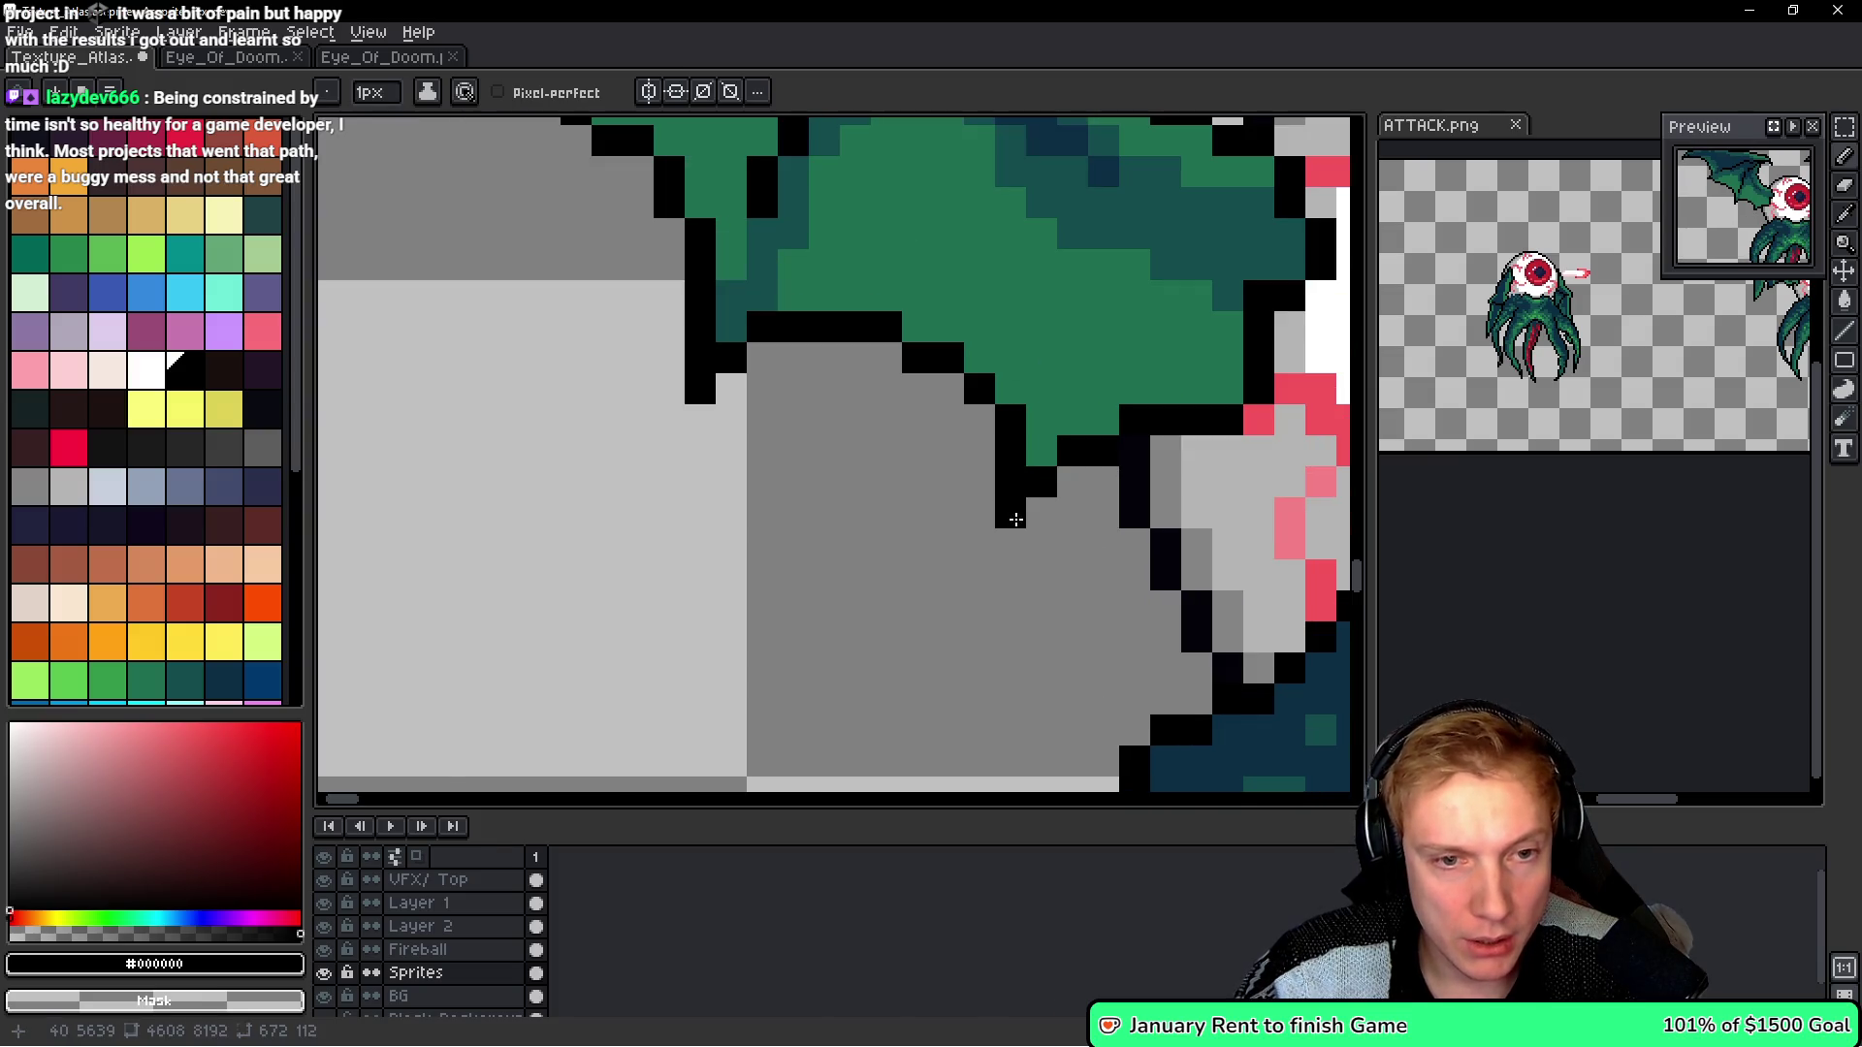
scroll(1009, 522, down, 4)
scroll(1010, 522, up, 4)
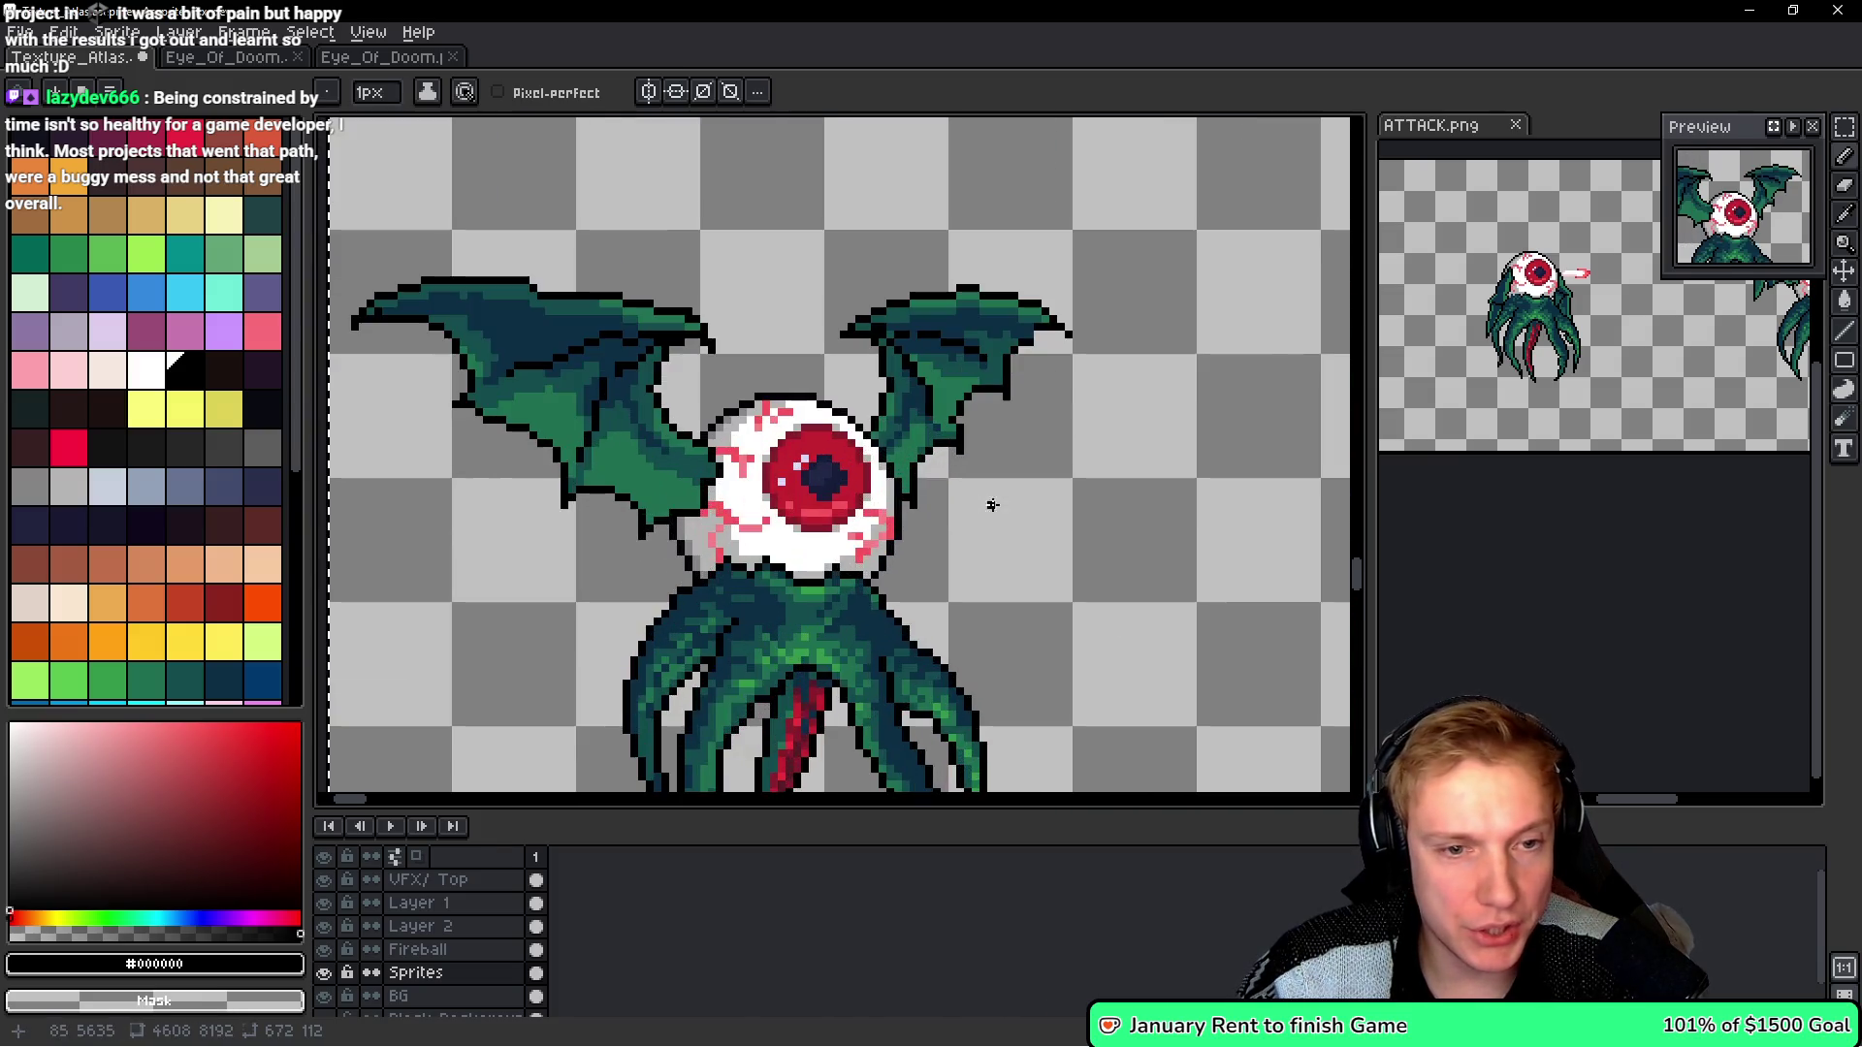
scroll(936, 427, up, 2)
scroll(970, 397, down, 4)
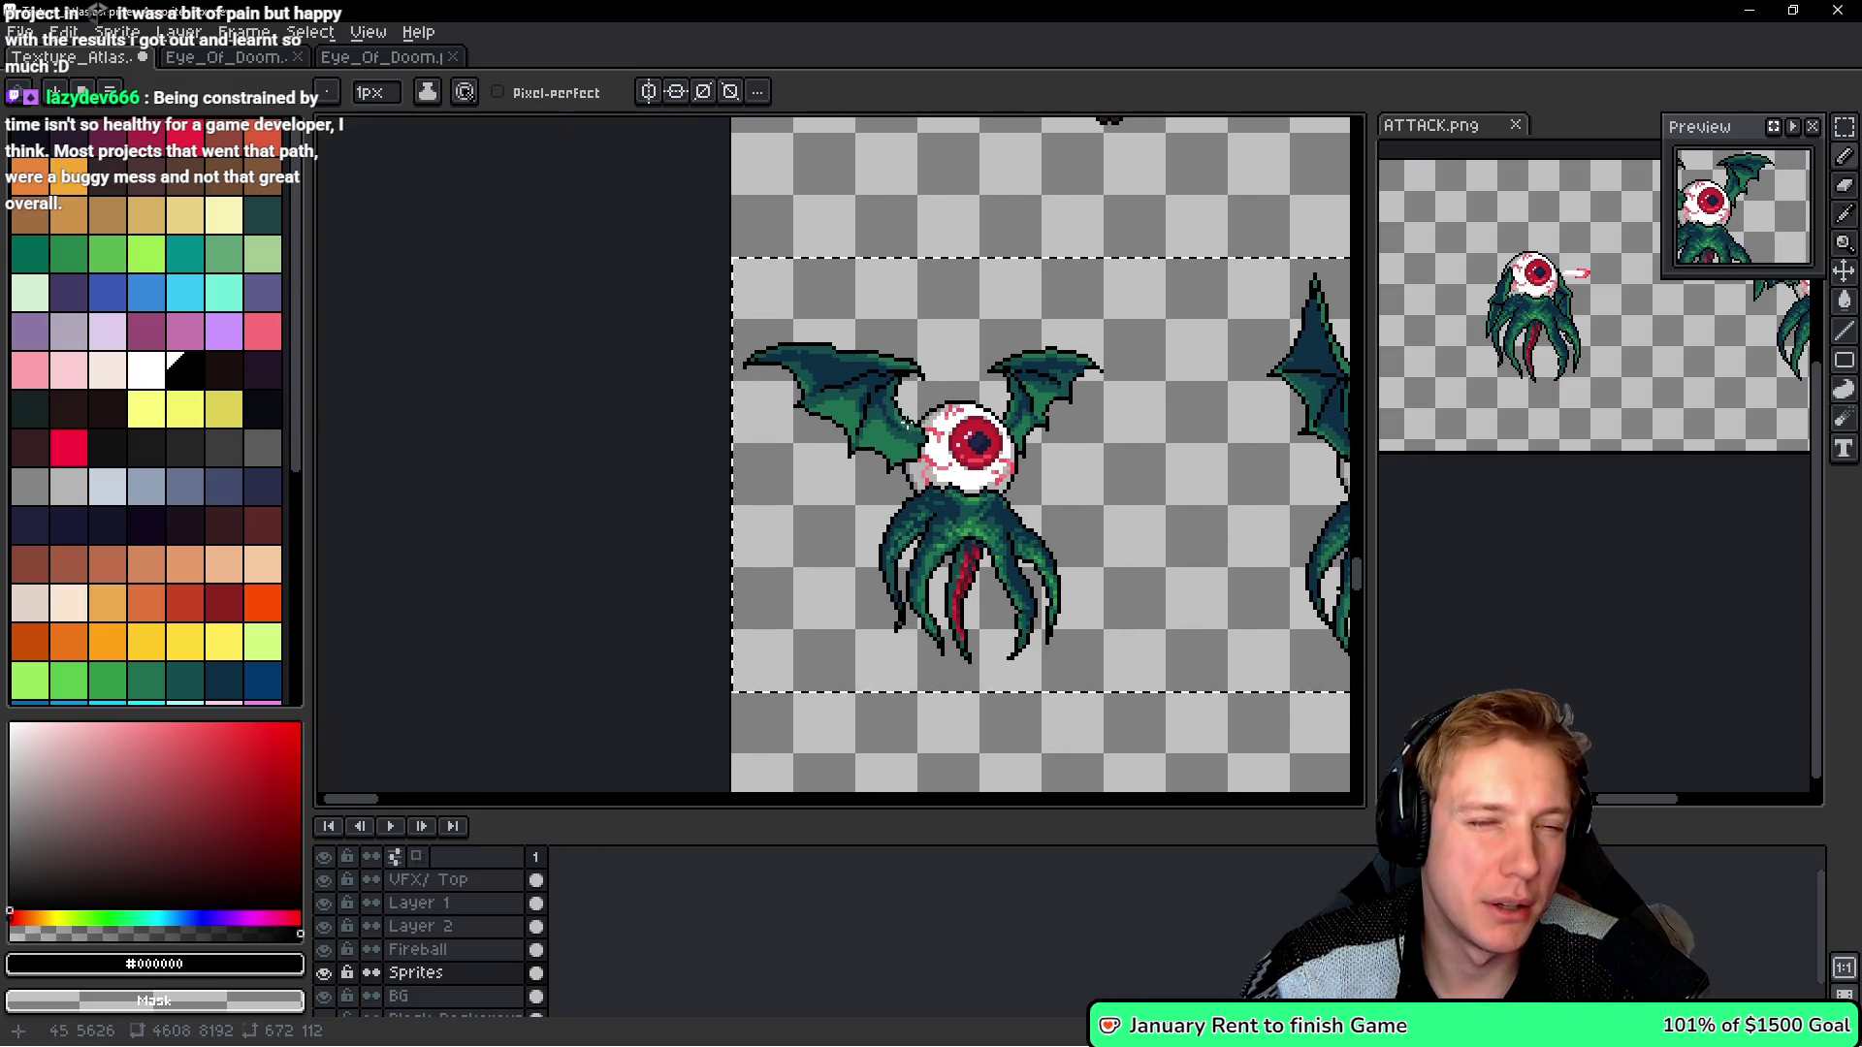
scroll(894, 400, up, 3)
scroll(894, 401, up, 2)
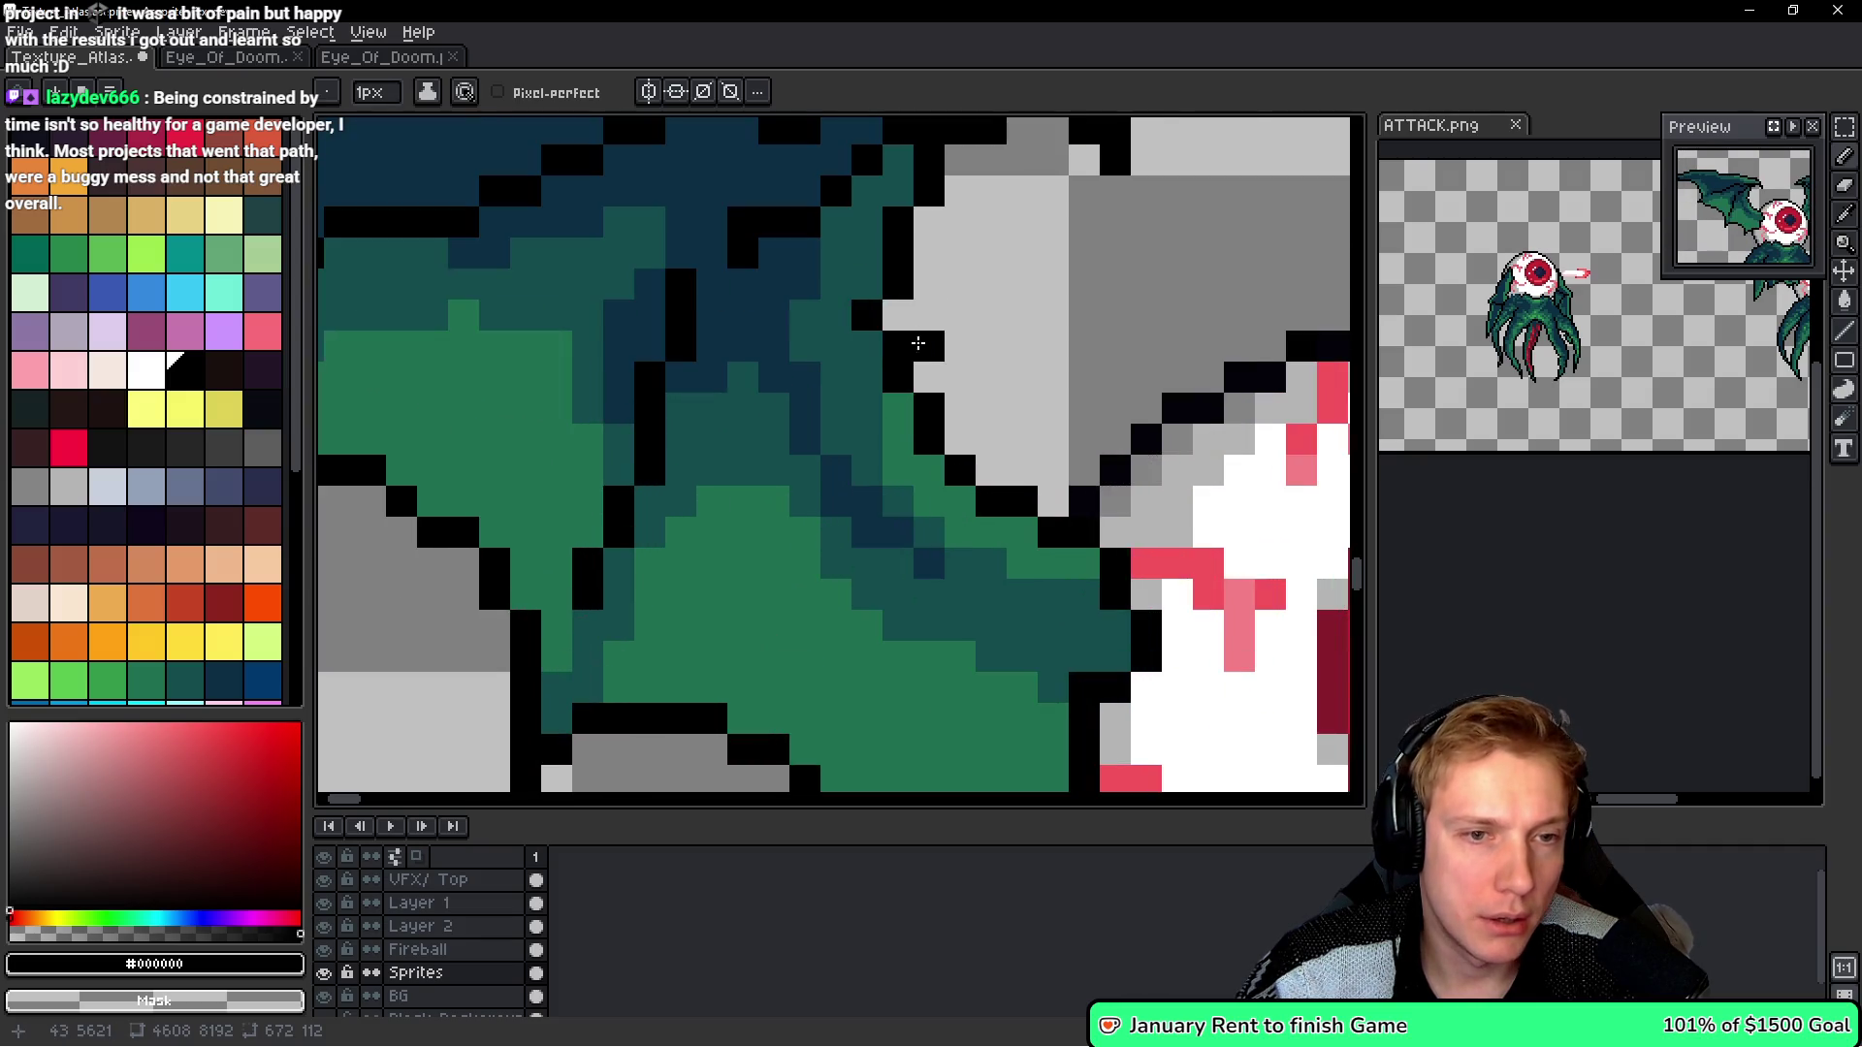
alt+click(866, 318)
scroll(866, 318, down, 5)
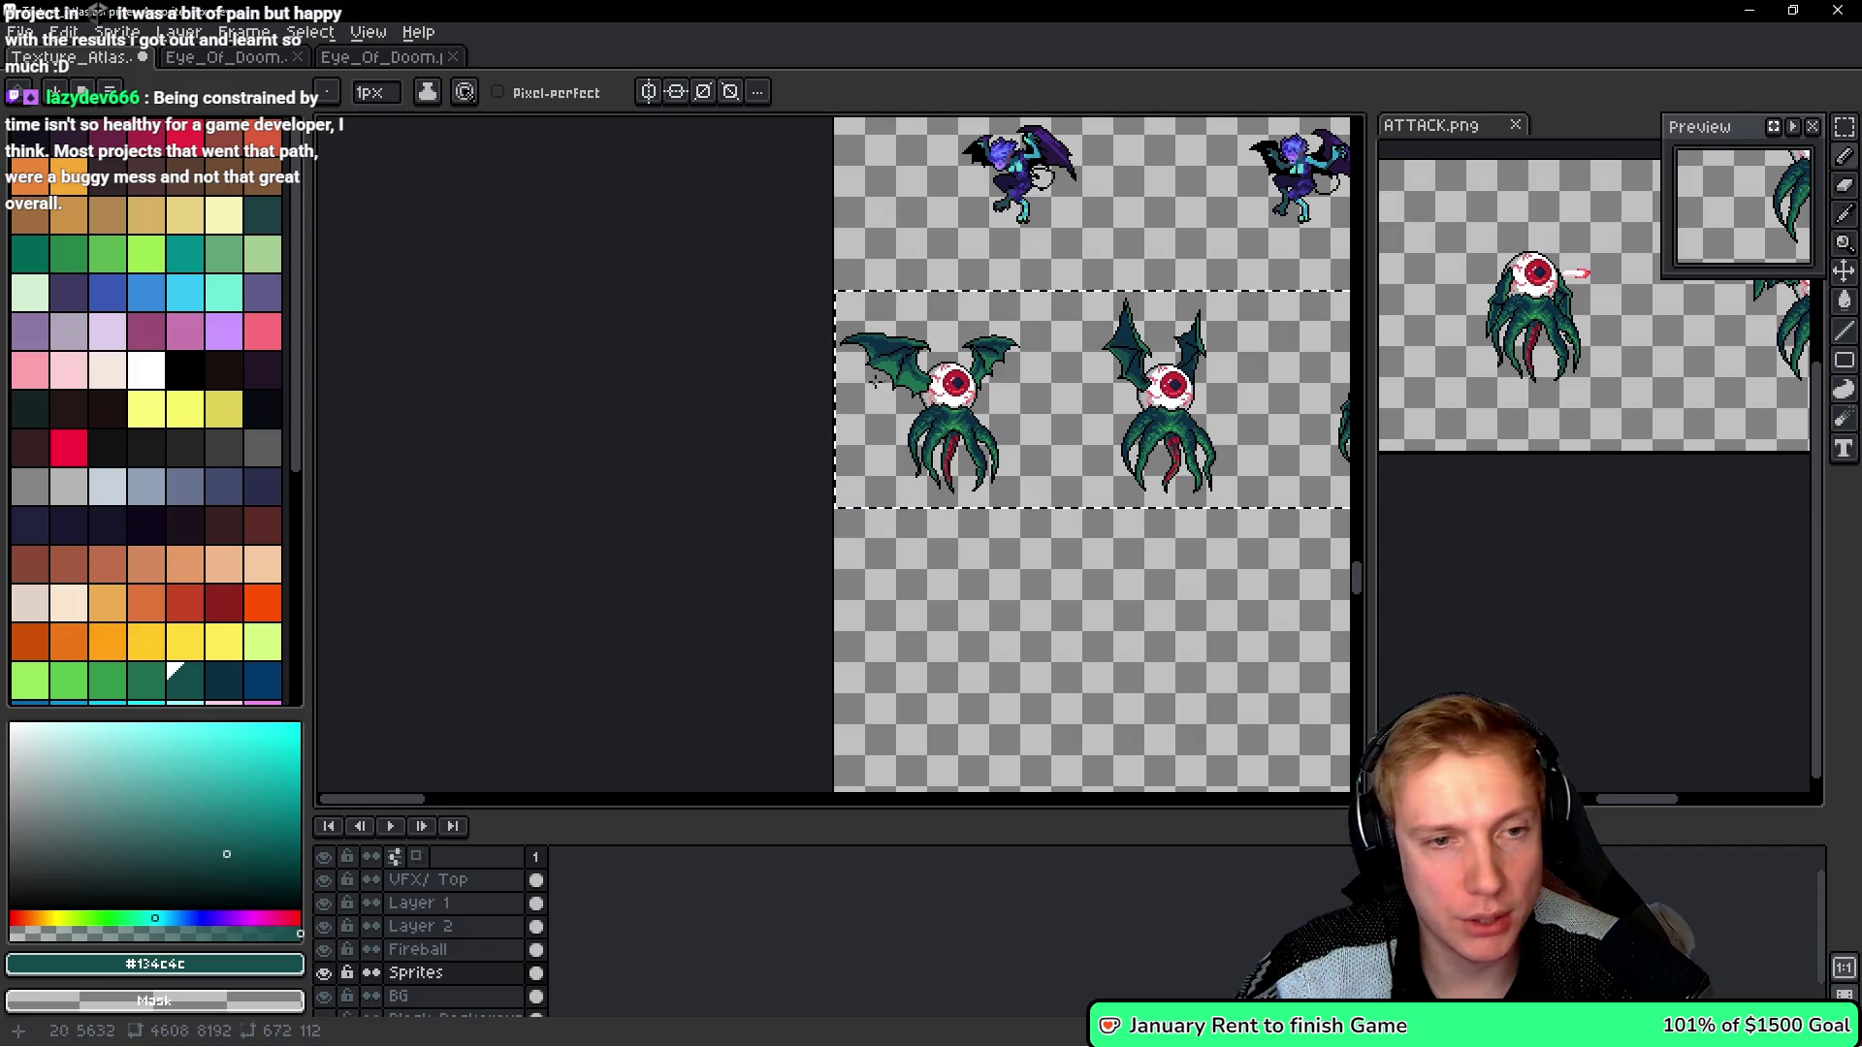
scroll(877, 398, up, 4)
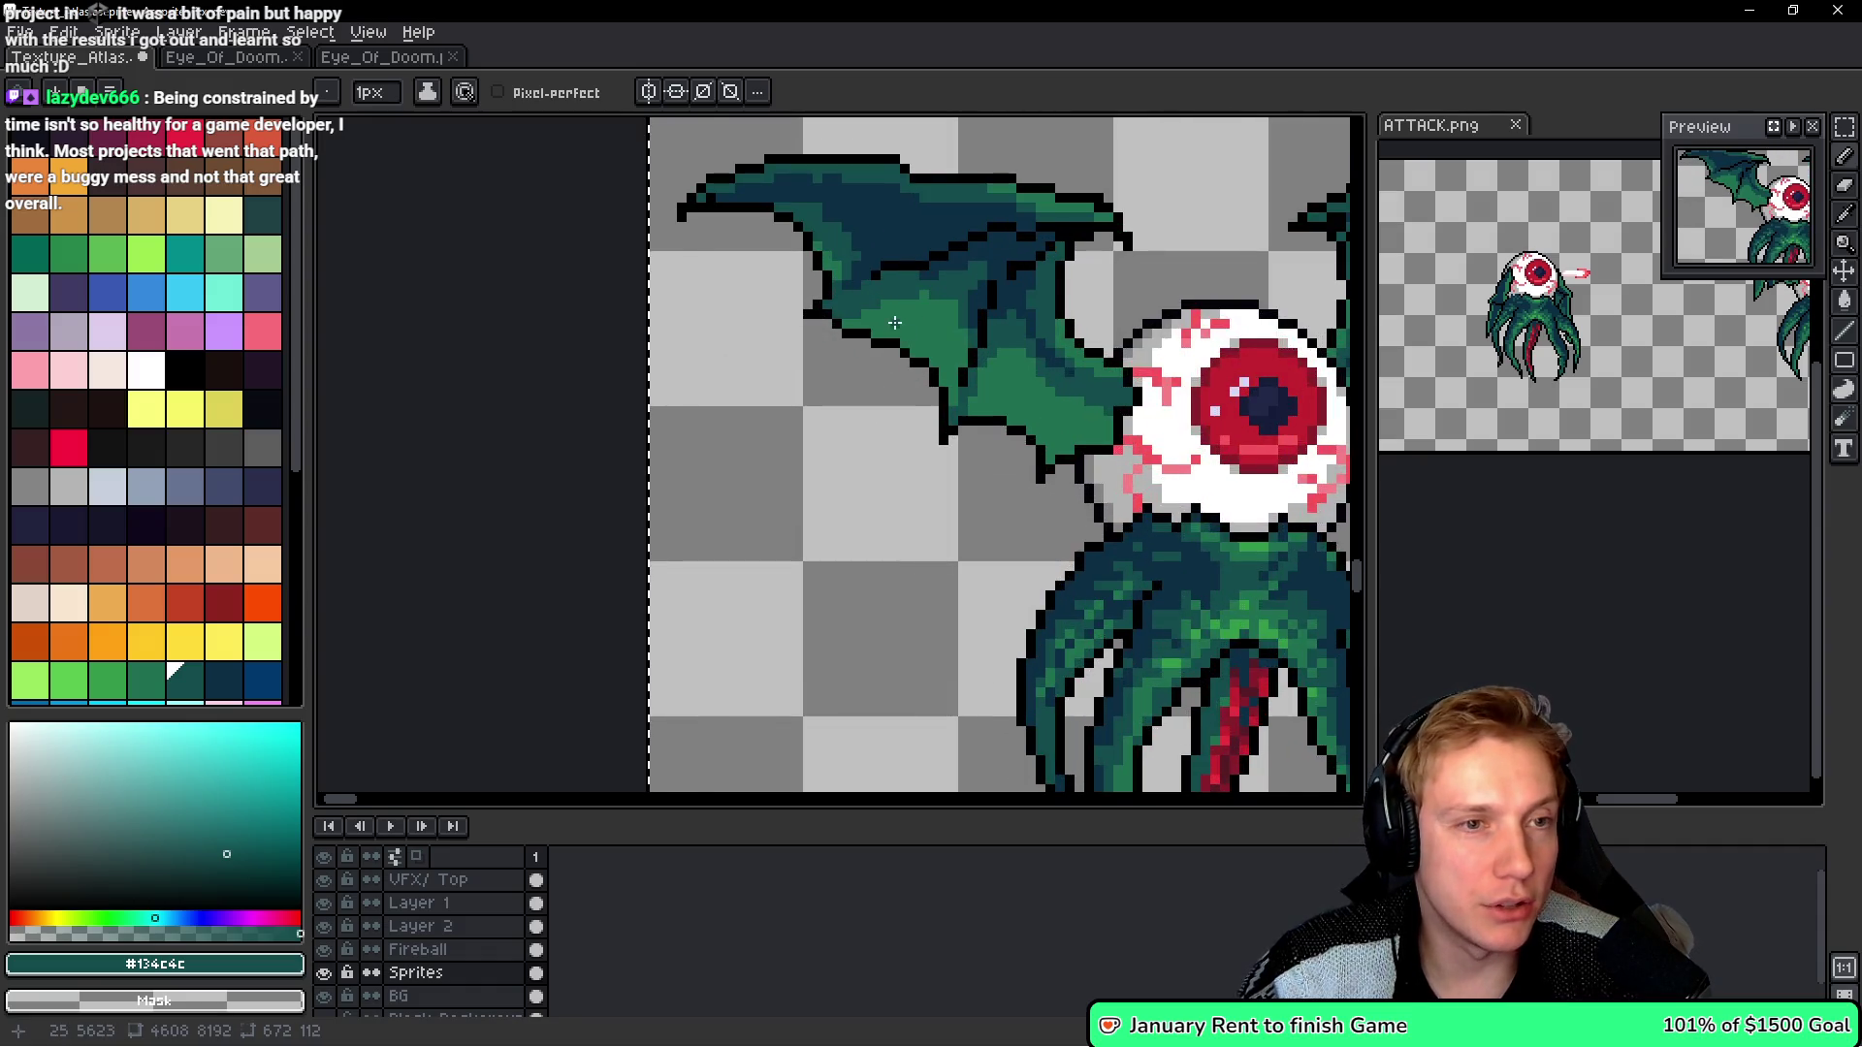
scroll(894, 323, down, 3)
scroll(782, 300, up, 5)
alt+click(701, 218)
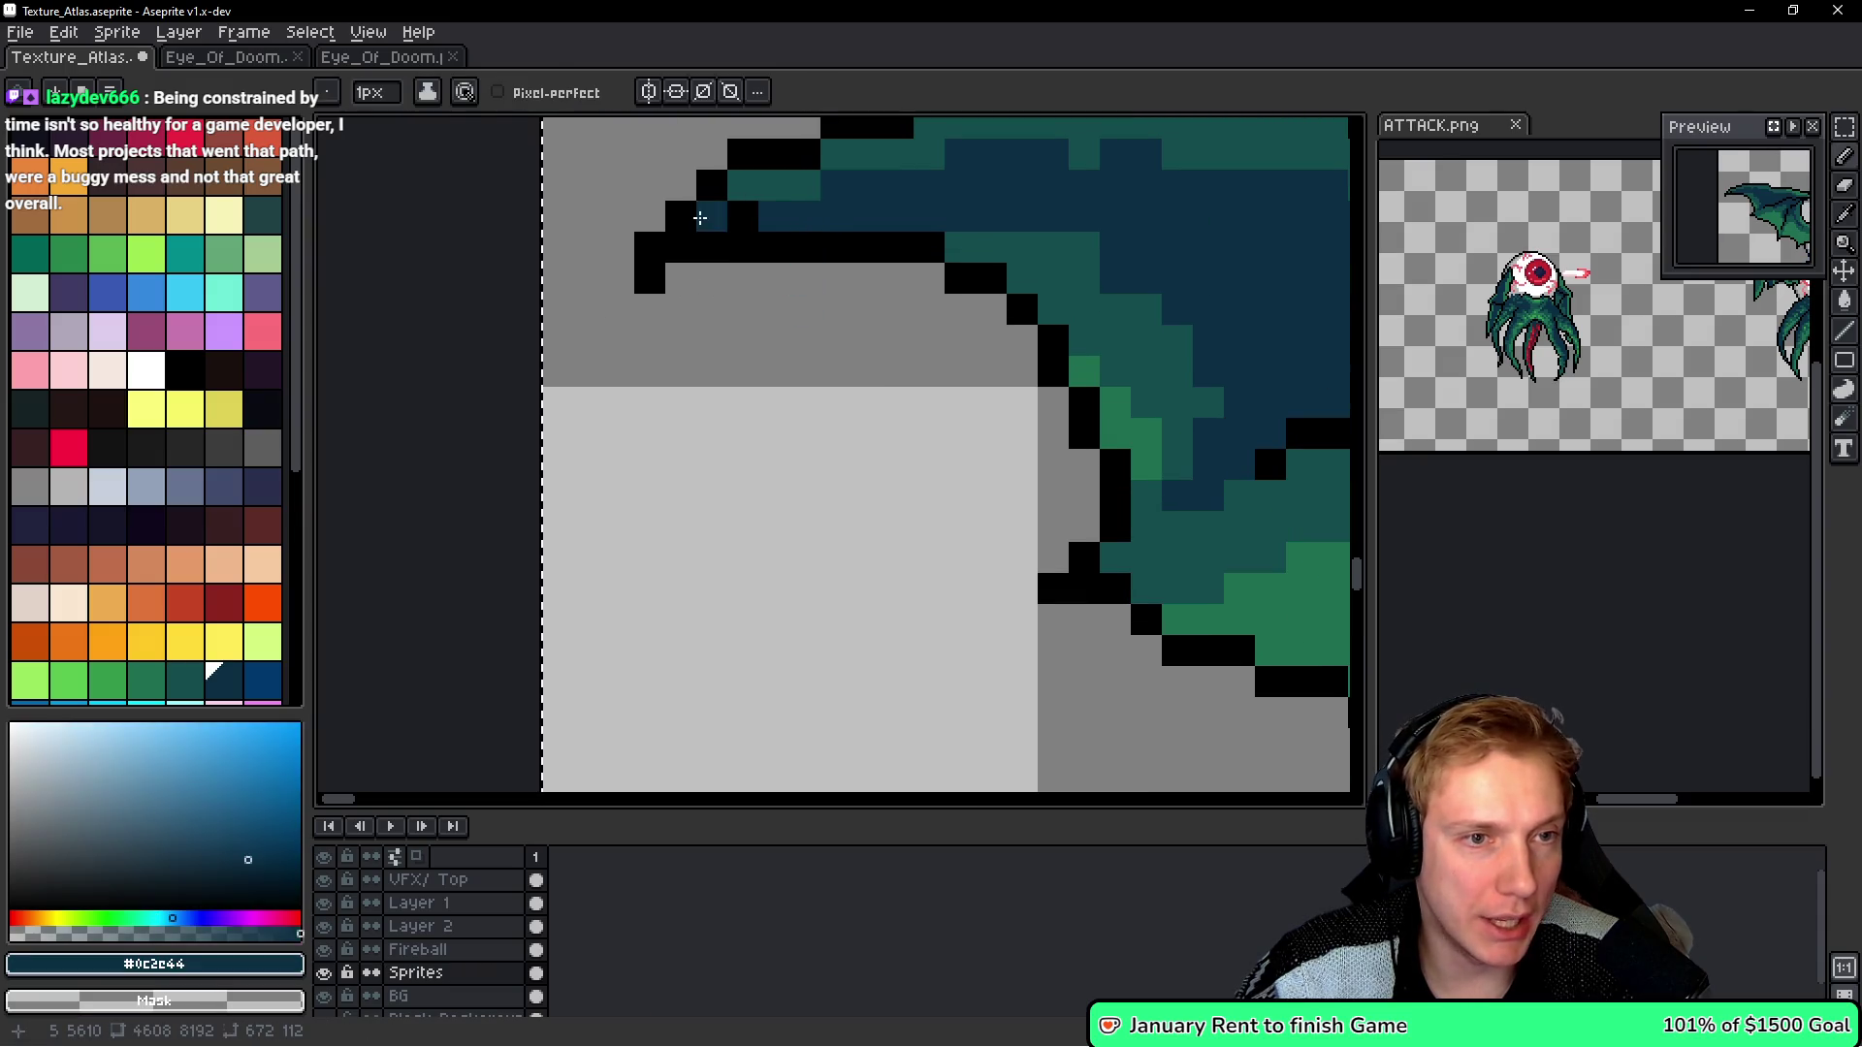
scroll(740, 221, down, 5)
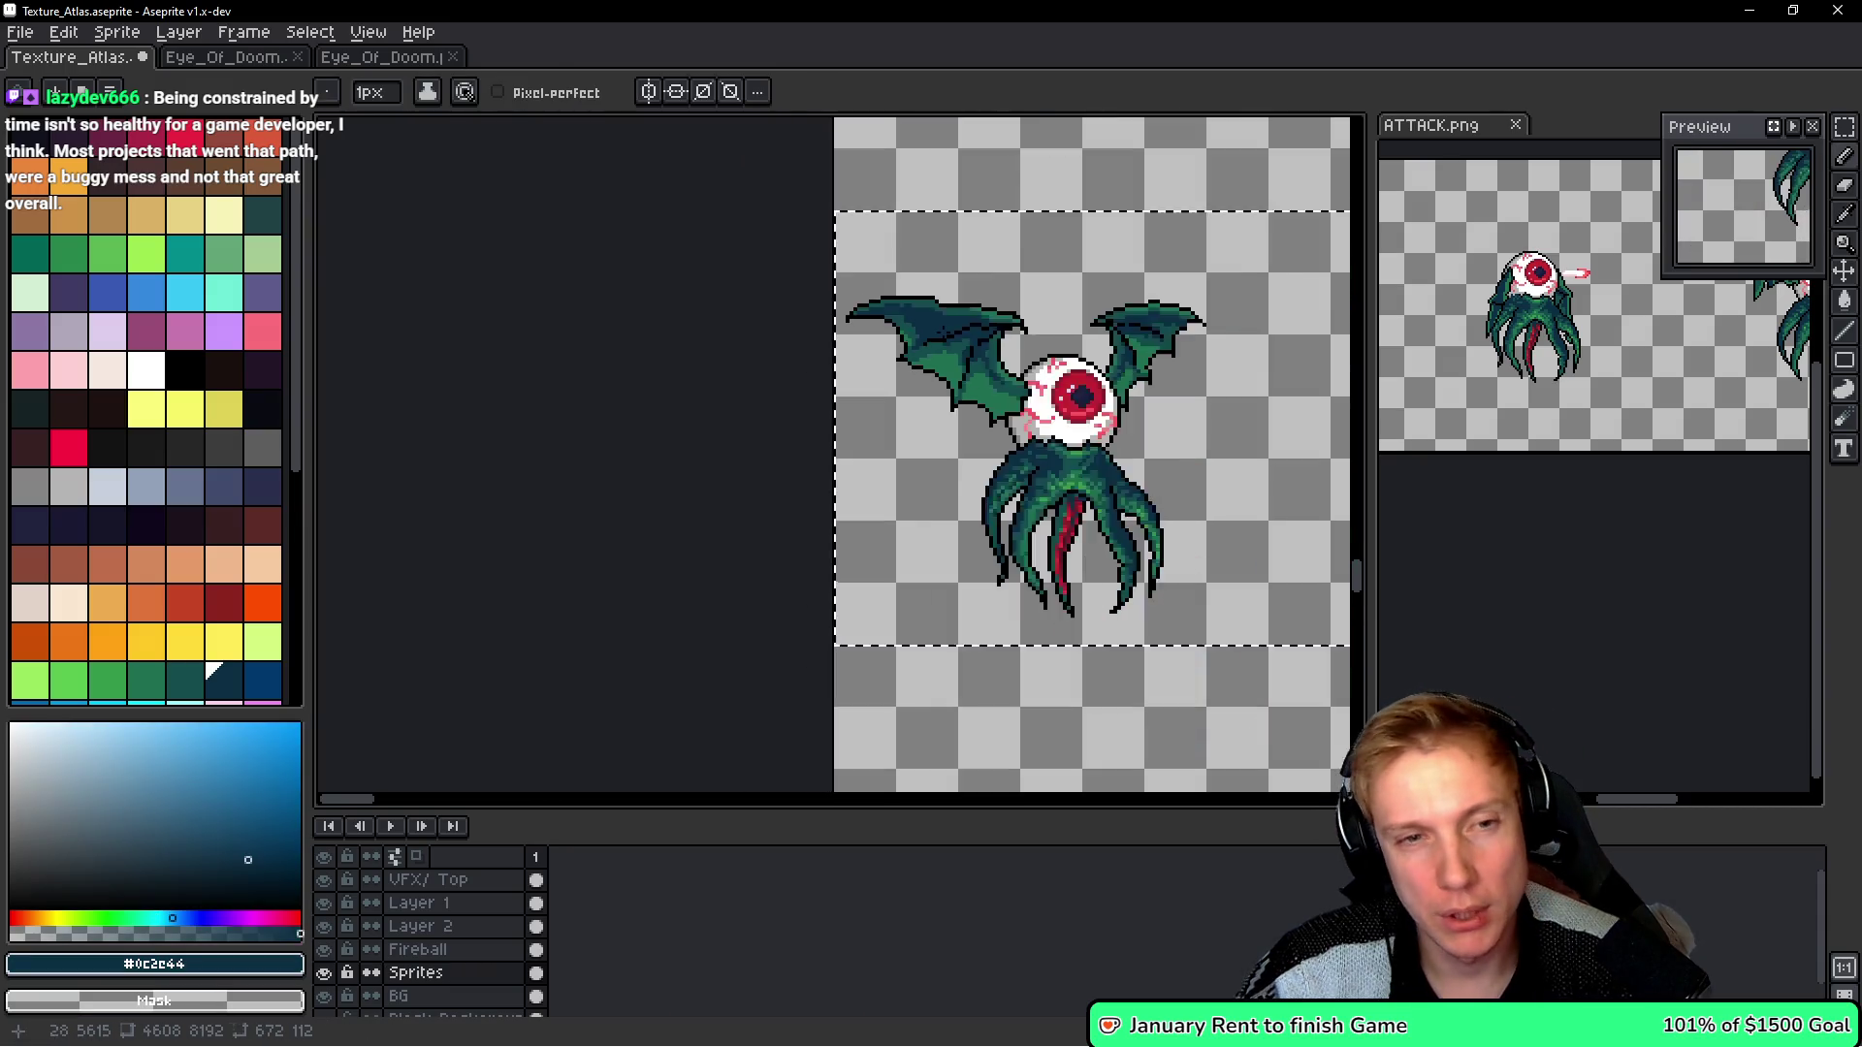
scroll(686, 343, up, 4)
scroll(689, 340, down, 5)
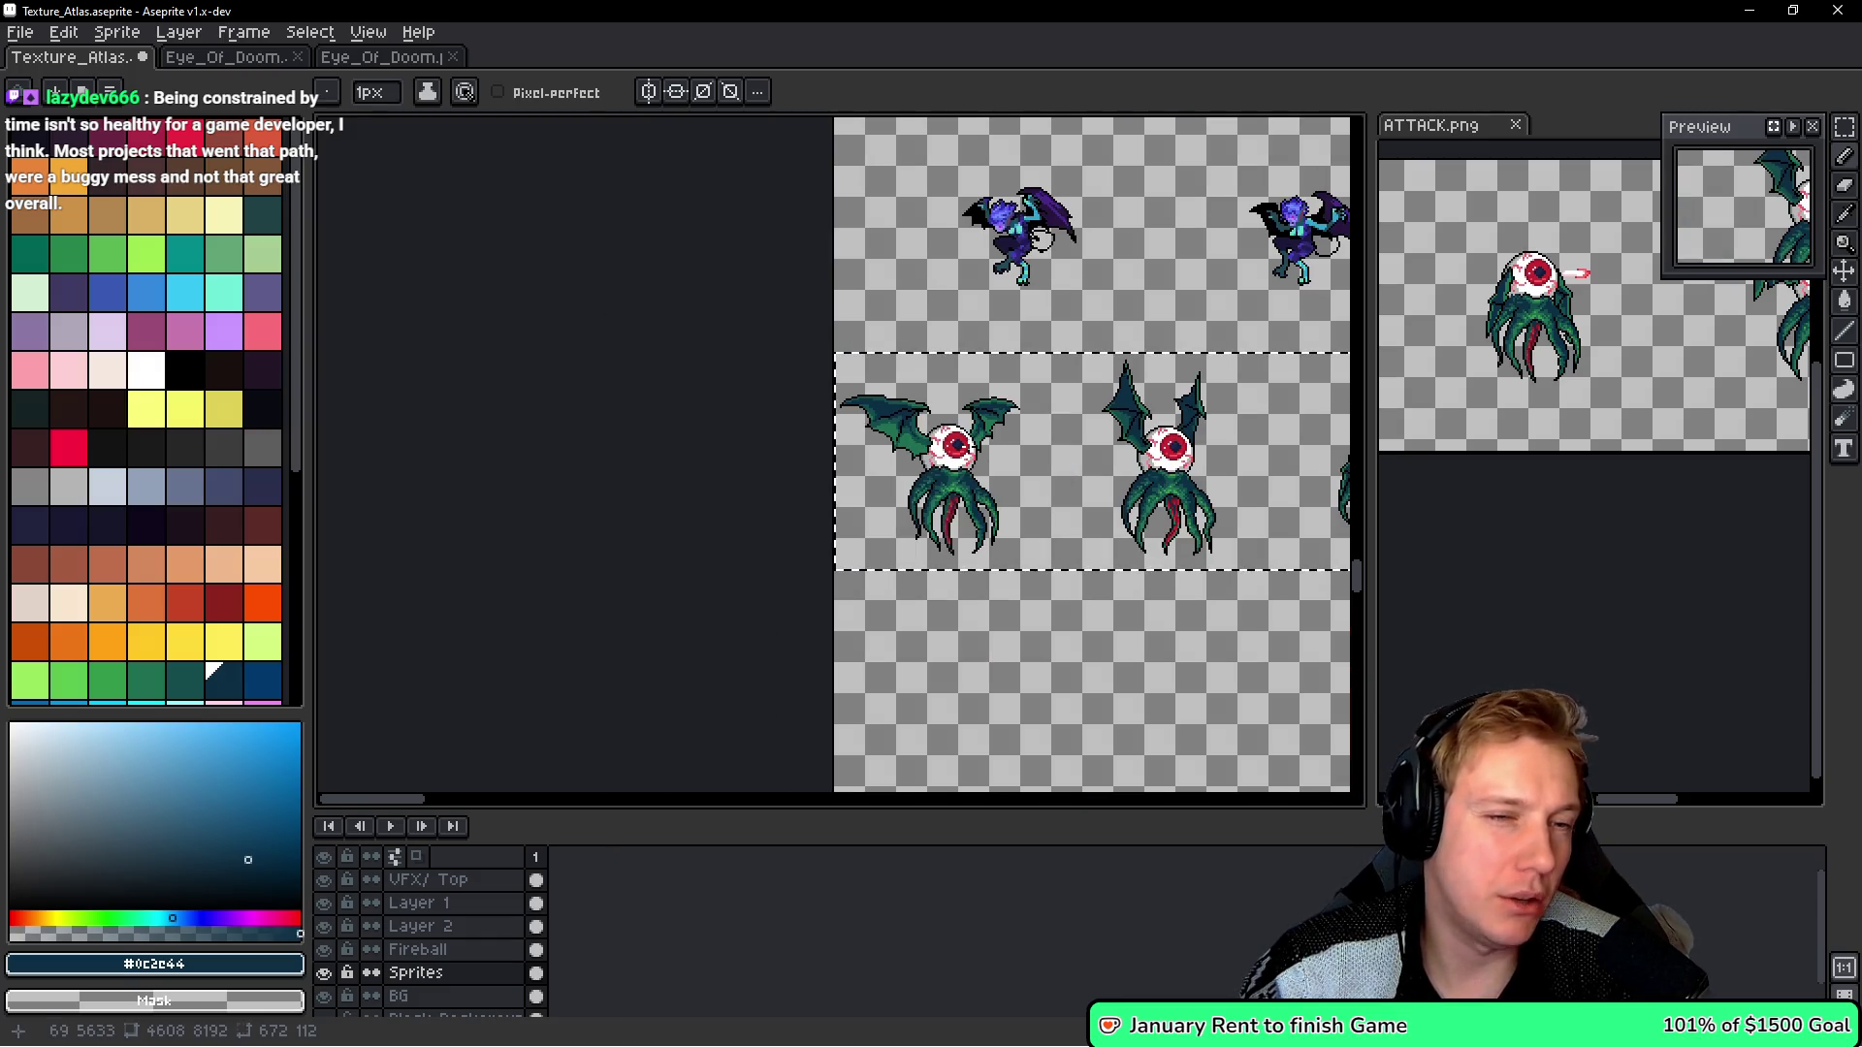
key(ctrl+s)
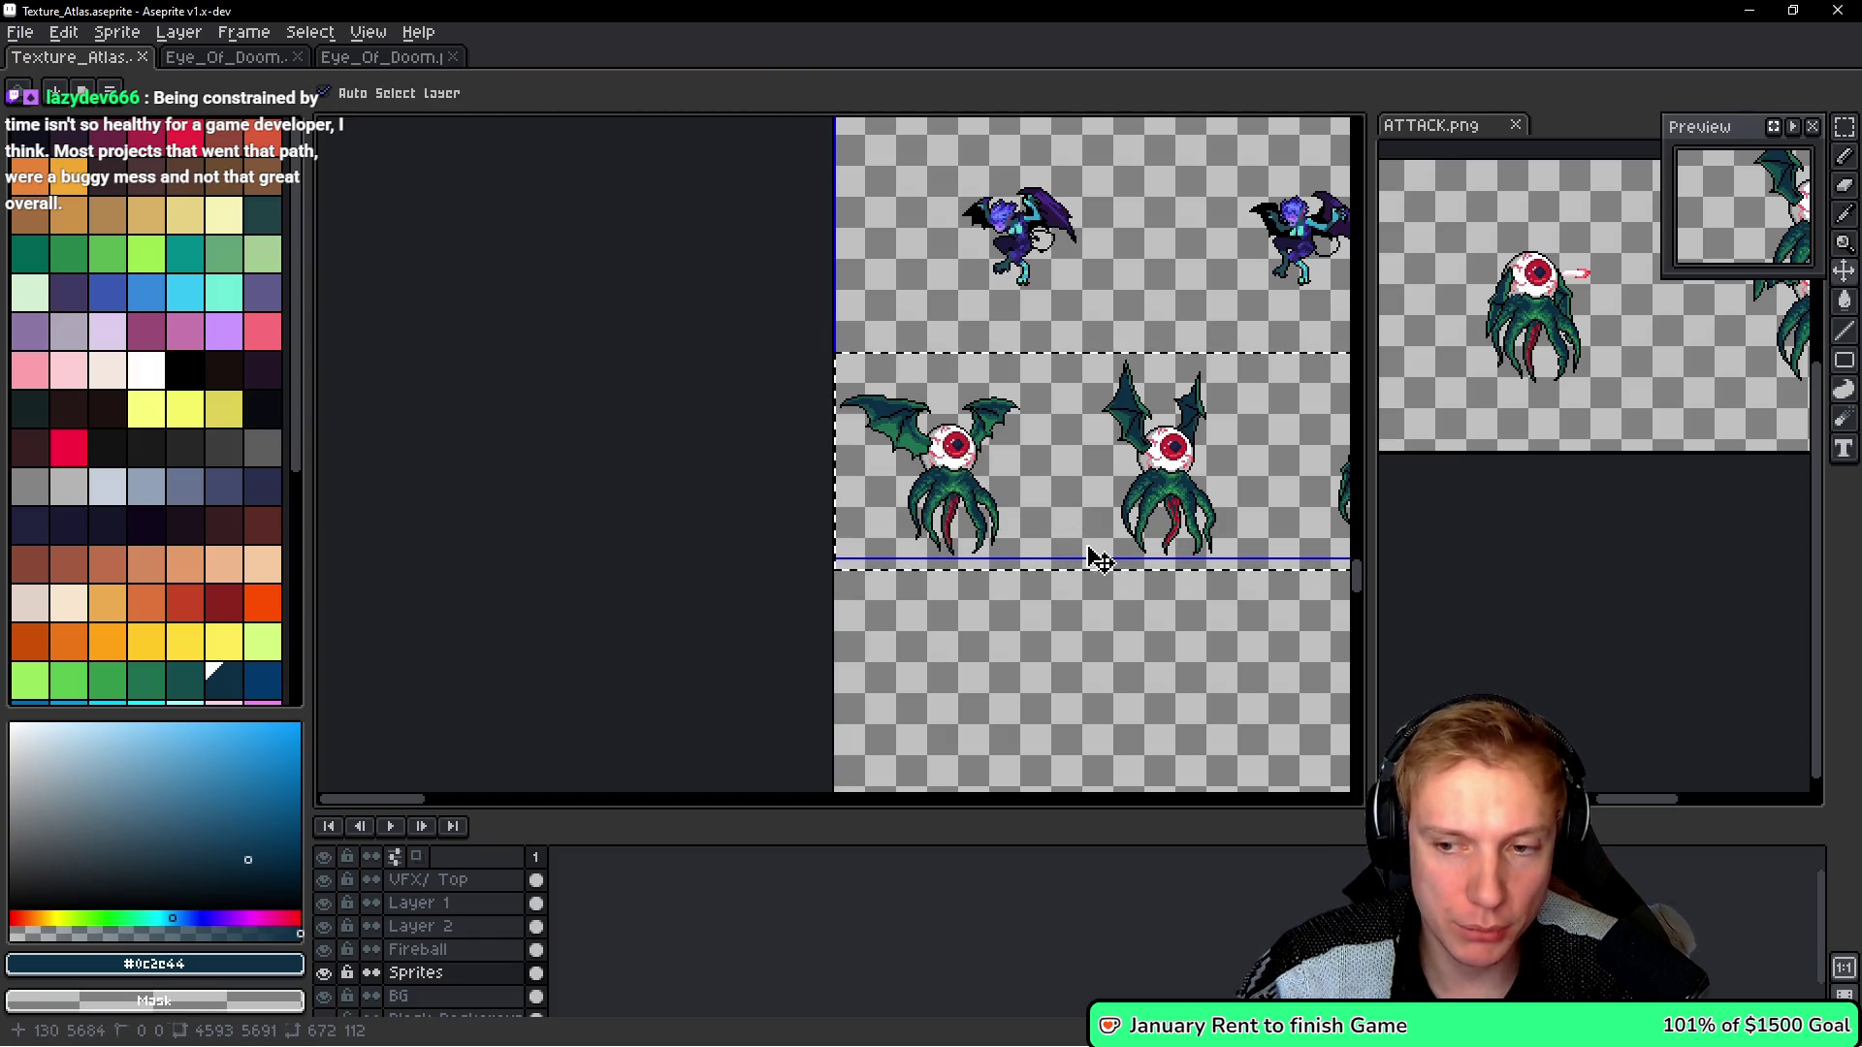
- Export Texture_Atlas as a sprite sheet to Texture_Atlas.png with Preview on
key(ctrl+e)
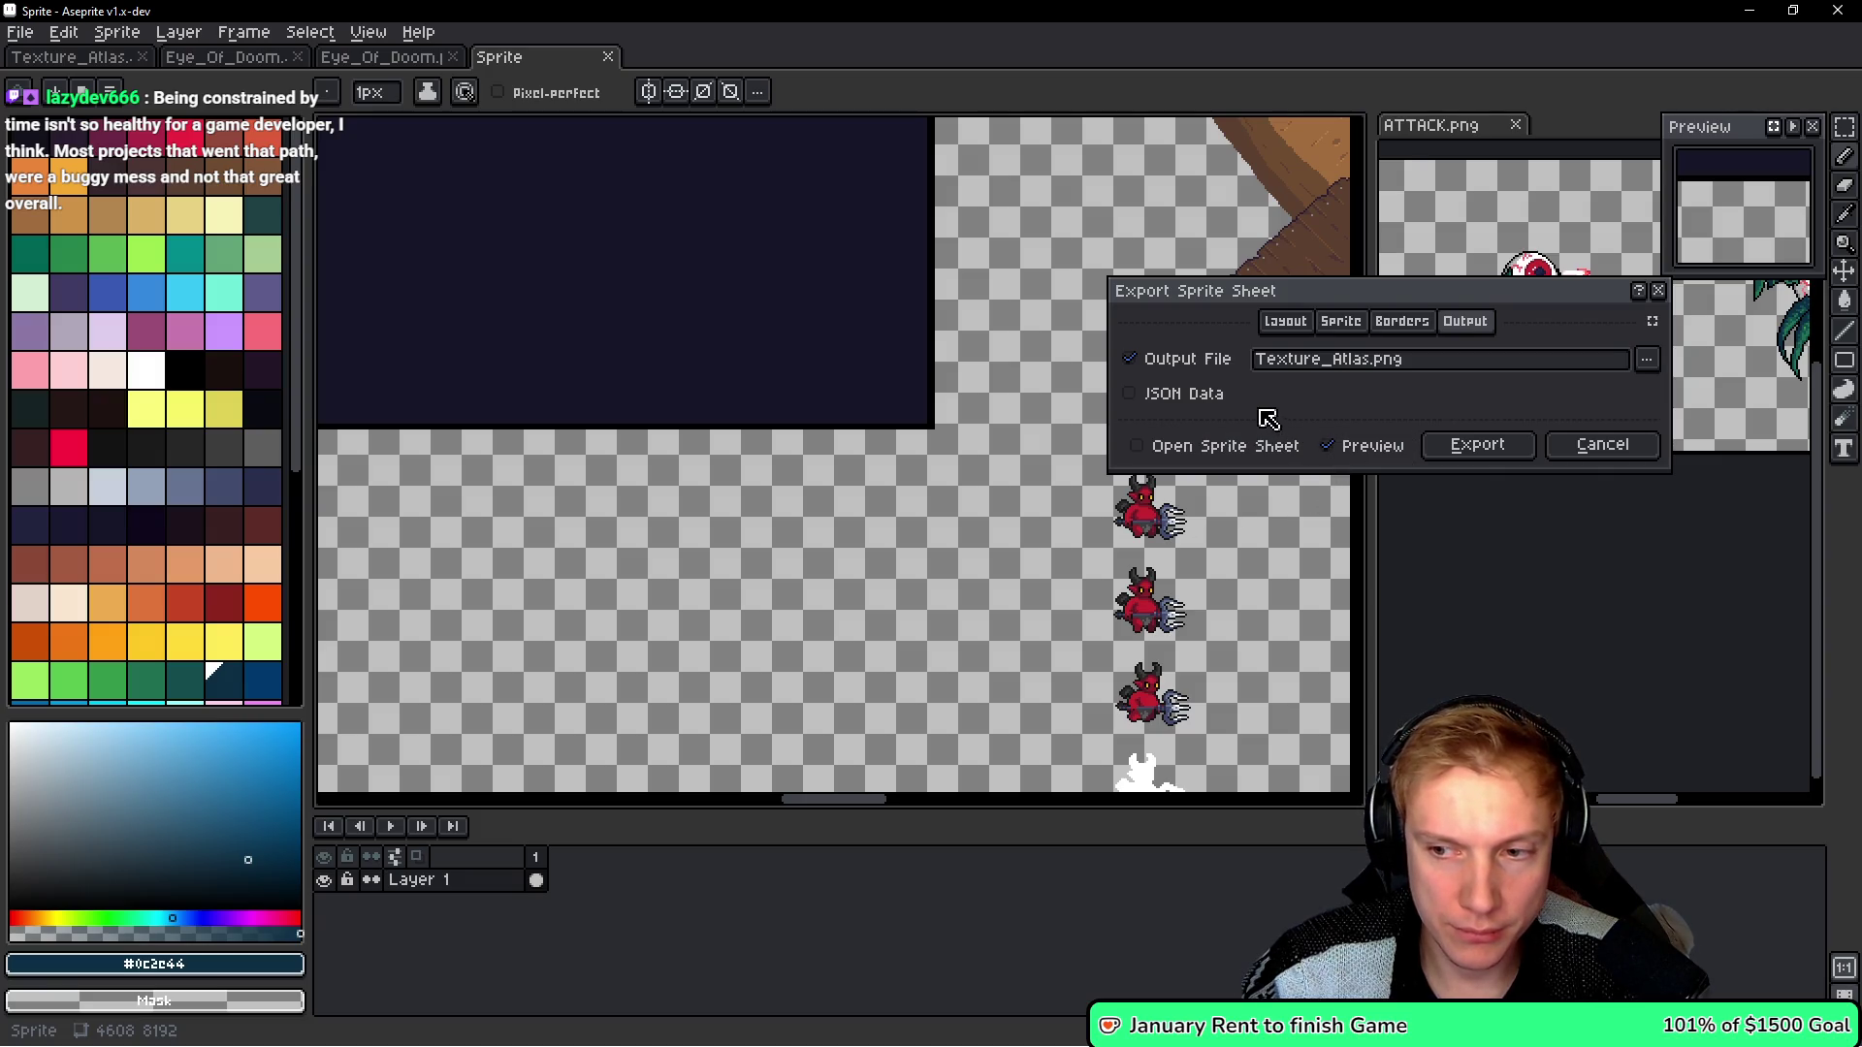
click(1328, 444)
click(1501, 451)
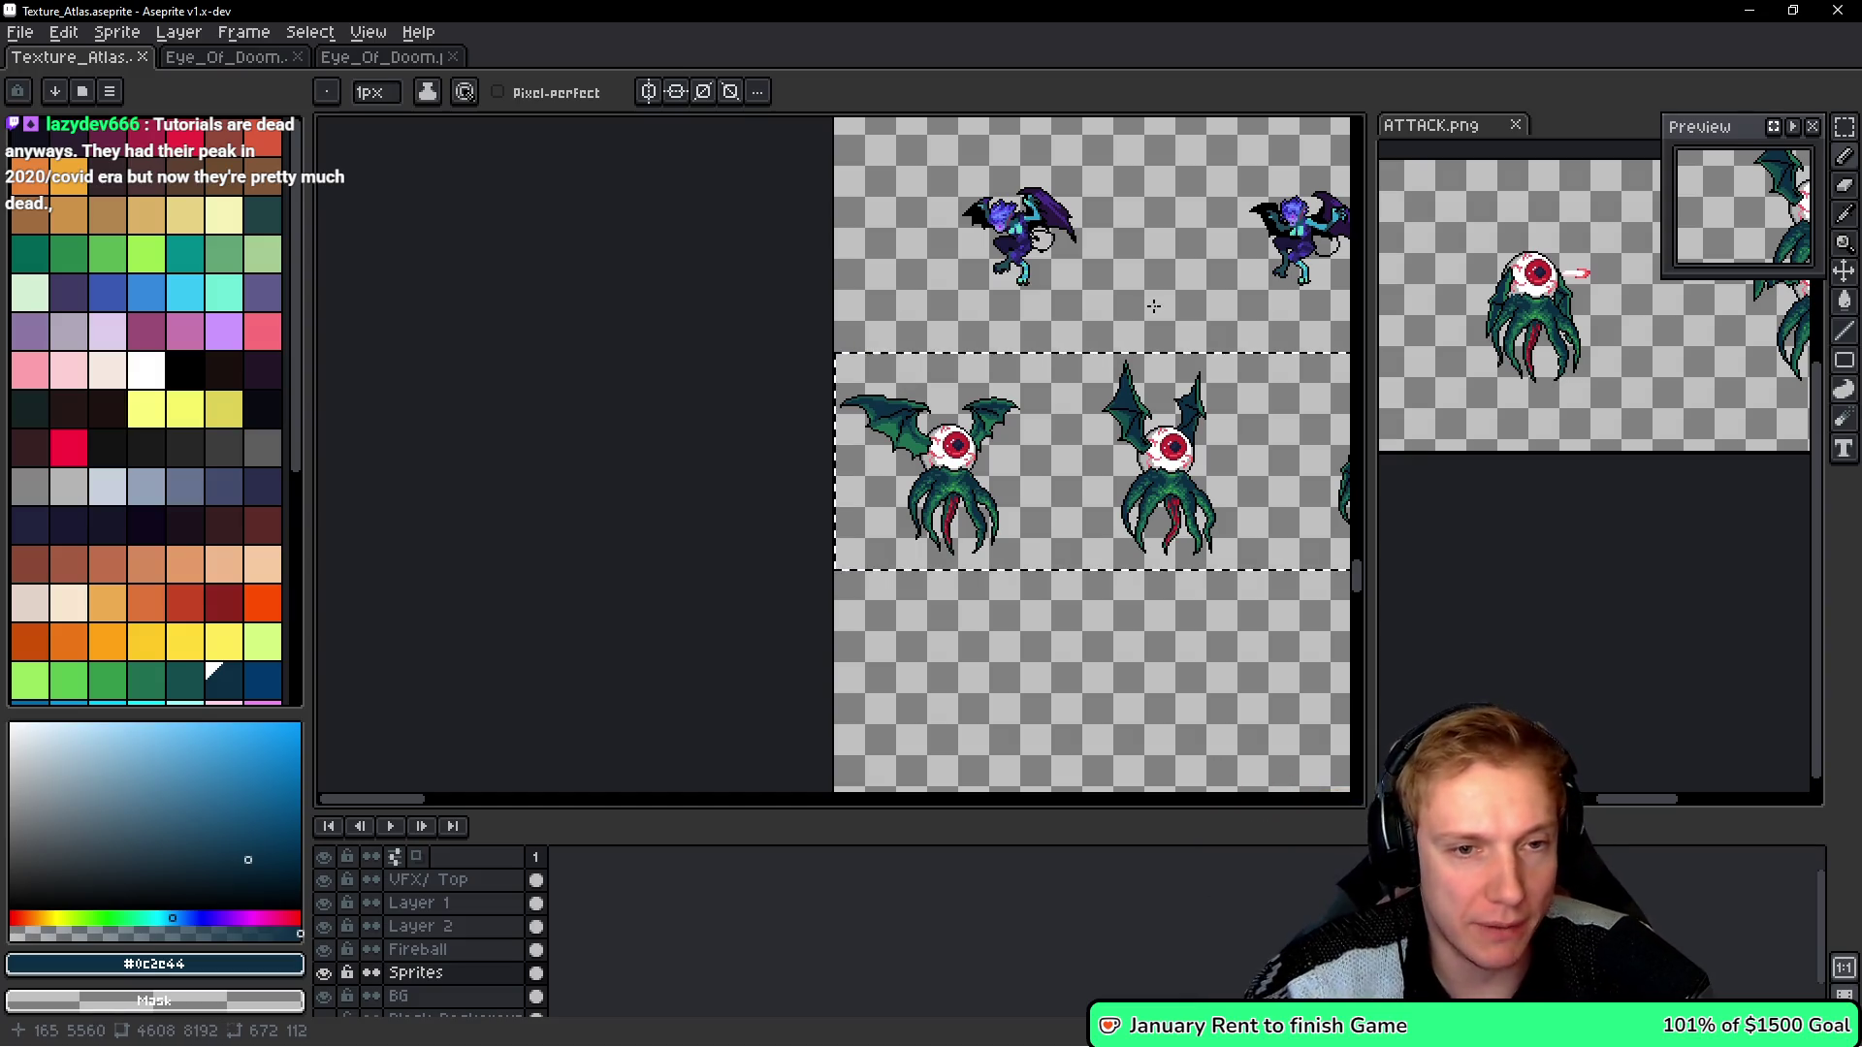
- Paint a stray outline pixel on the eye sprite's wing black
scroll(1025, 417, up, 5)
scroll(782, 566, up, 4)
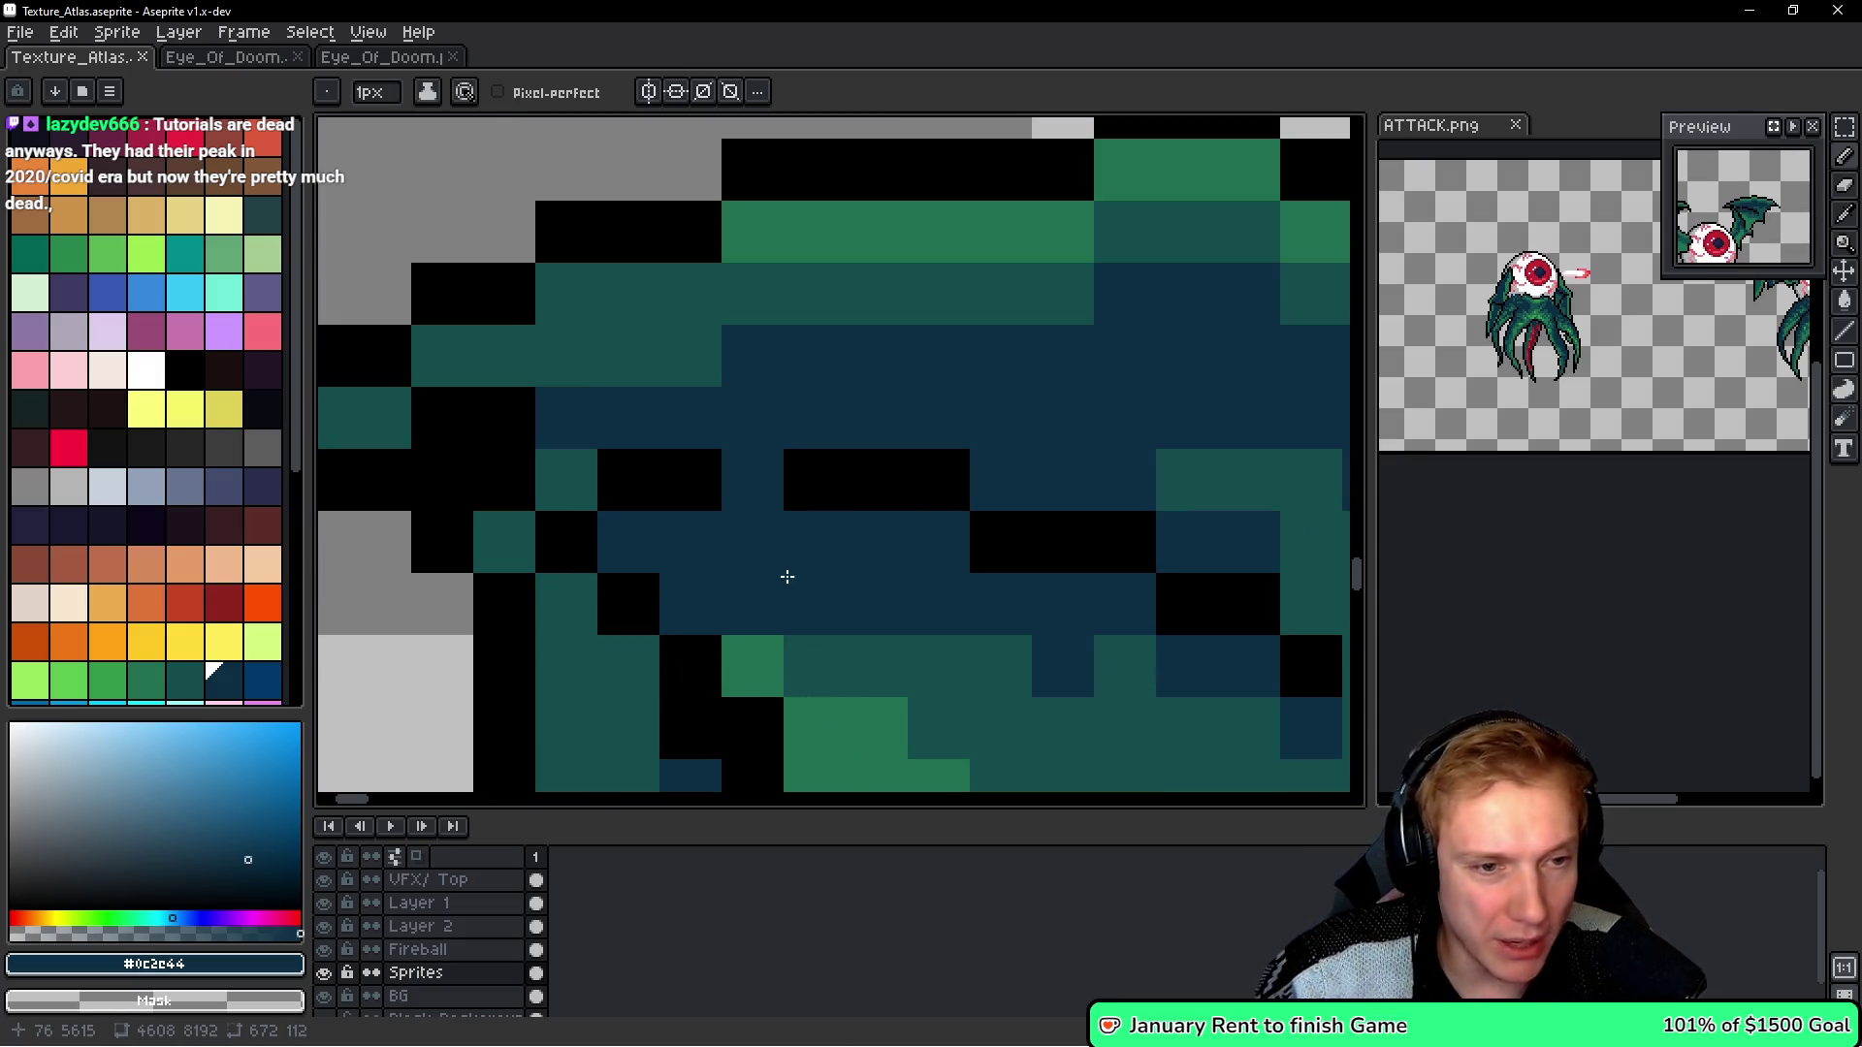
alt+click(698, 454)
click(558, 456)
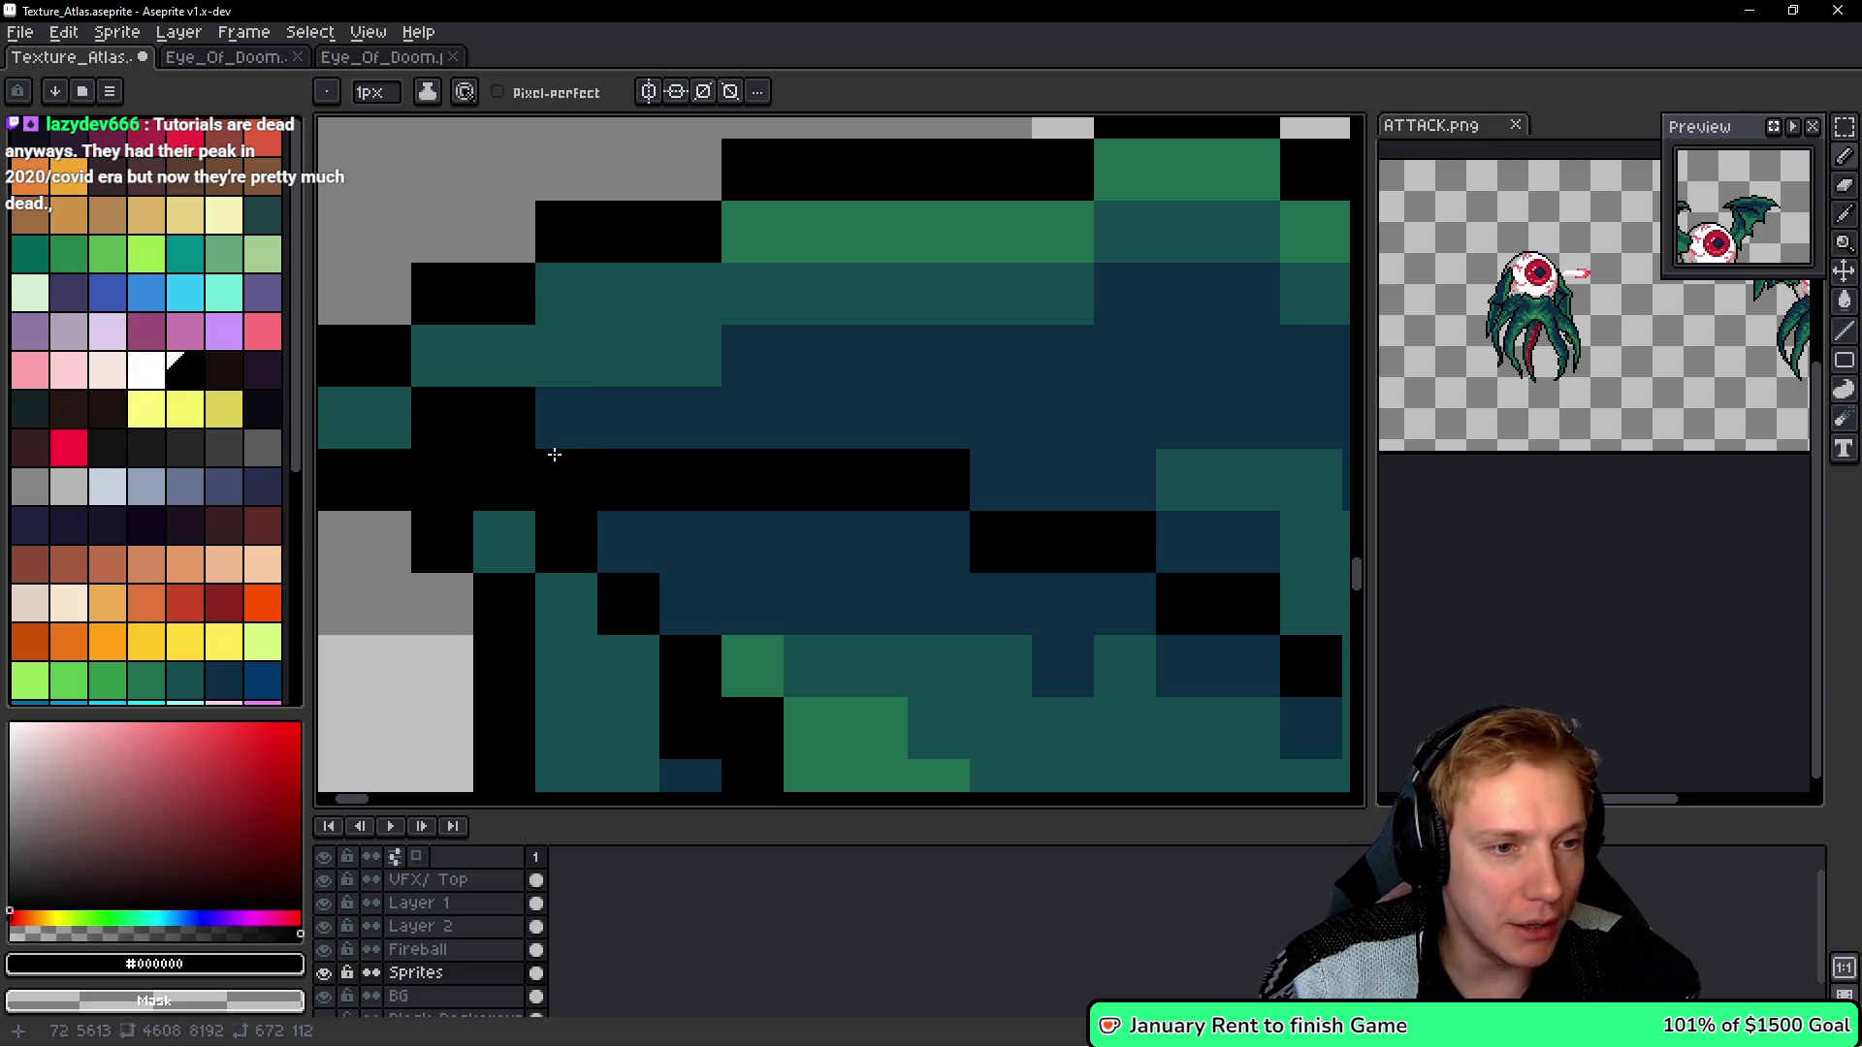
scroll(797, 499, down, 5)
scroll(797, 499, down, 4)
scroll(715, 490, up, 7)
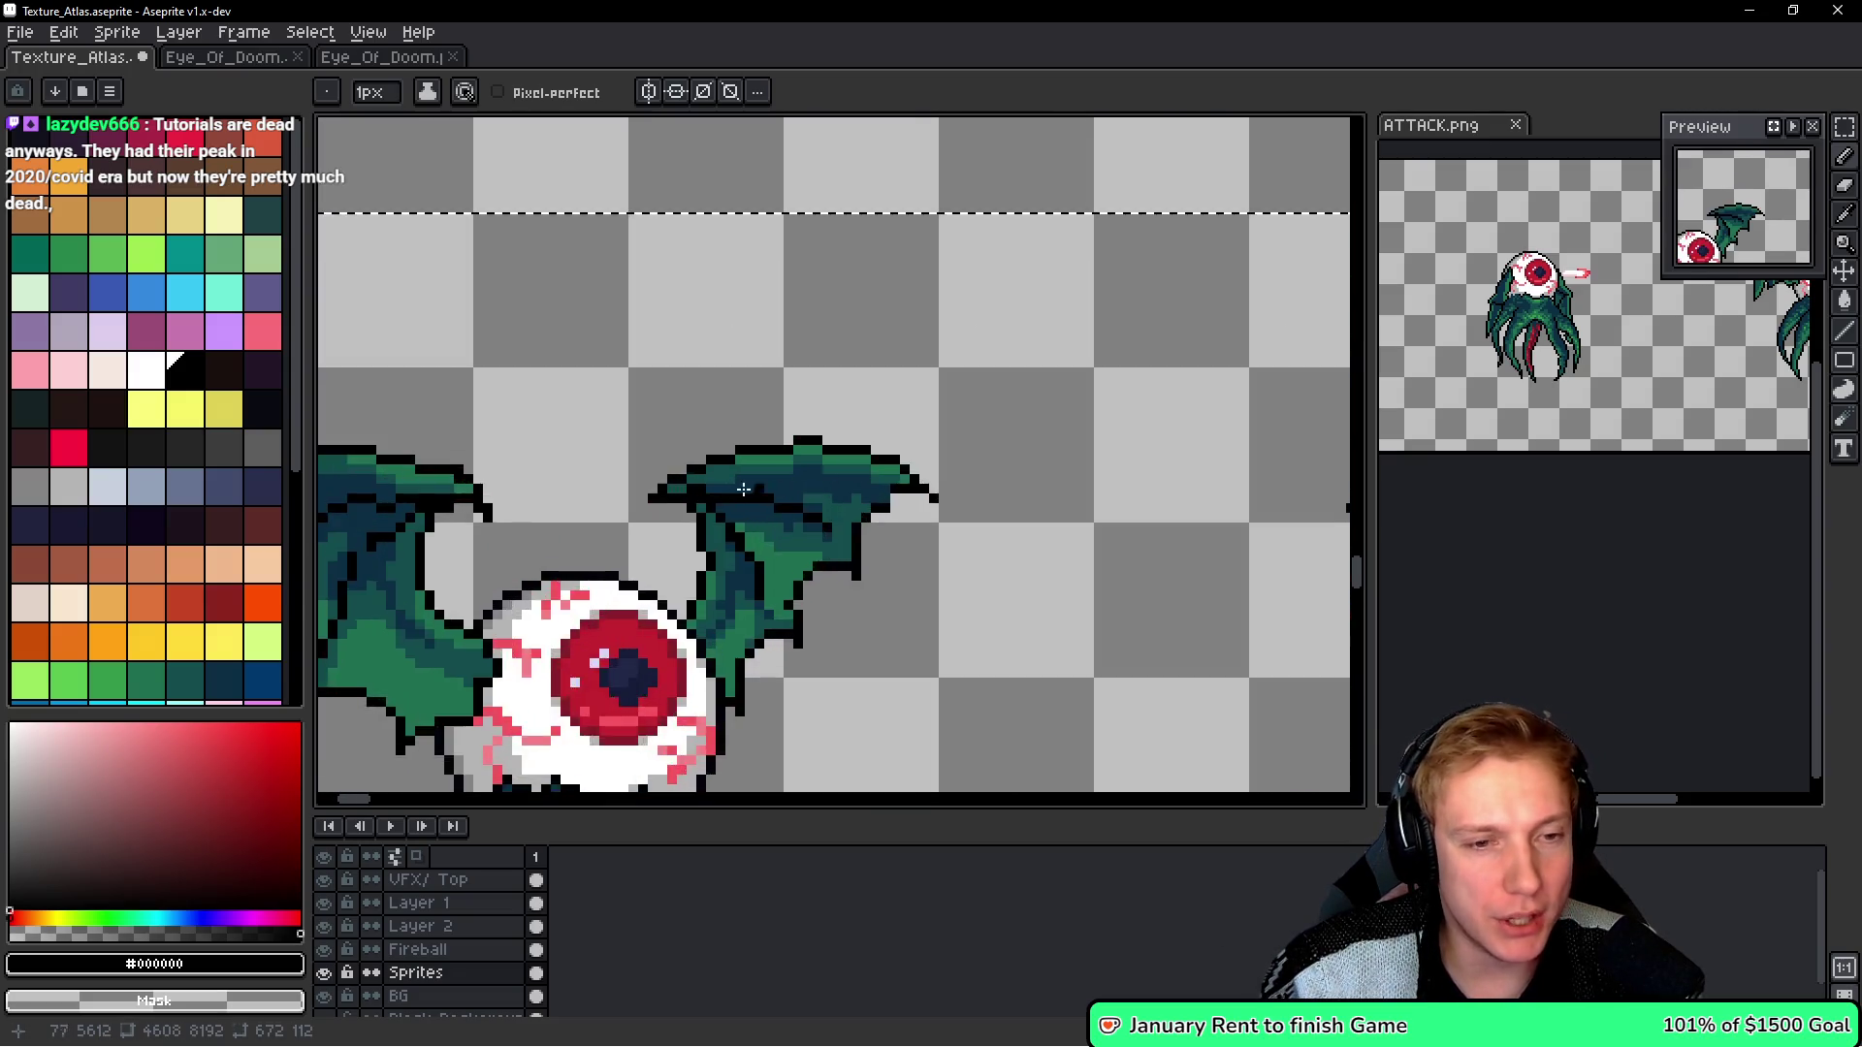
scroll(715, 490, up, 3)
- Repaint two wing pixels dark blue, blacken two outline pixels, and save the atlas
alt+click(798, 590)
click(636, 487)
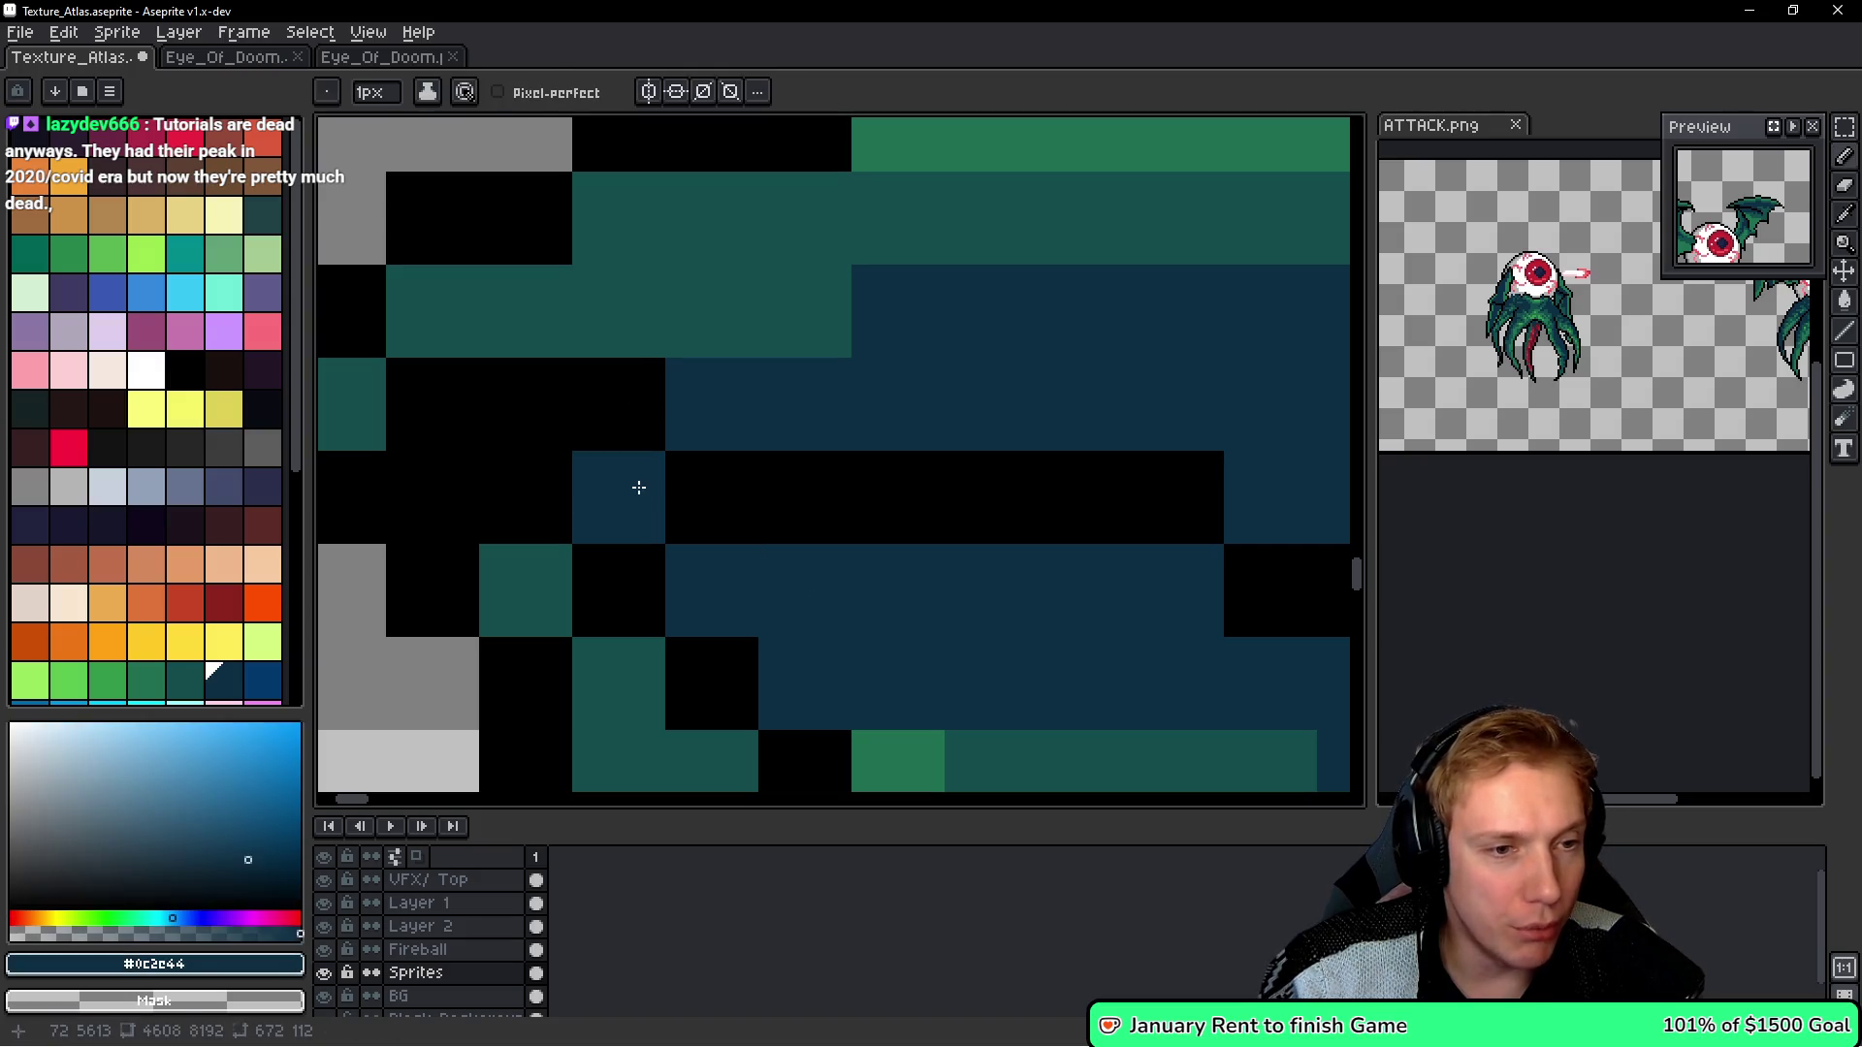
click(690, 495)
alt+click(653, 366)
click(712, 407)
click(823, 445)
scroll(908, 492, down, 4)
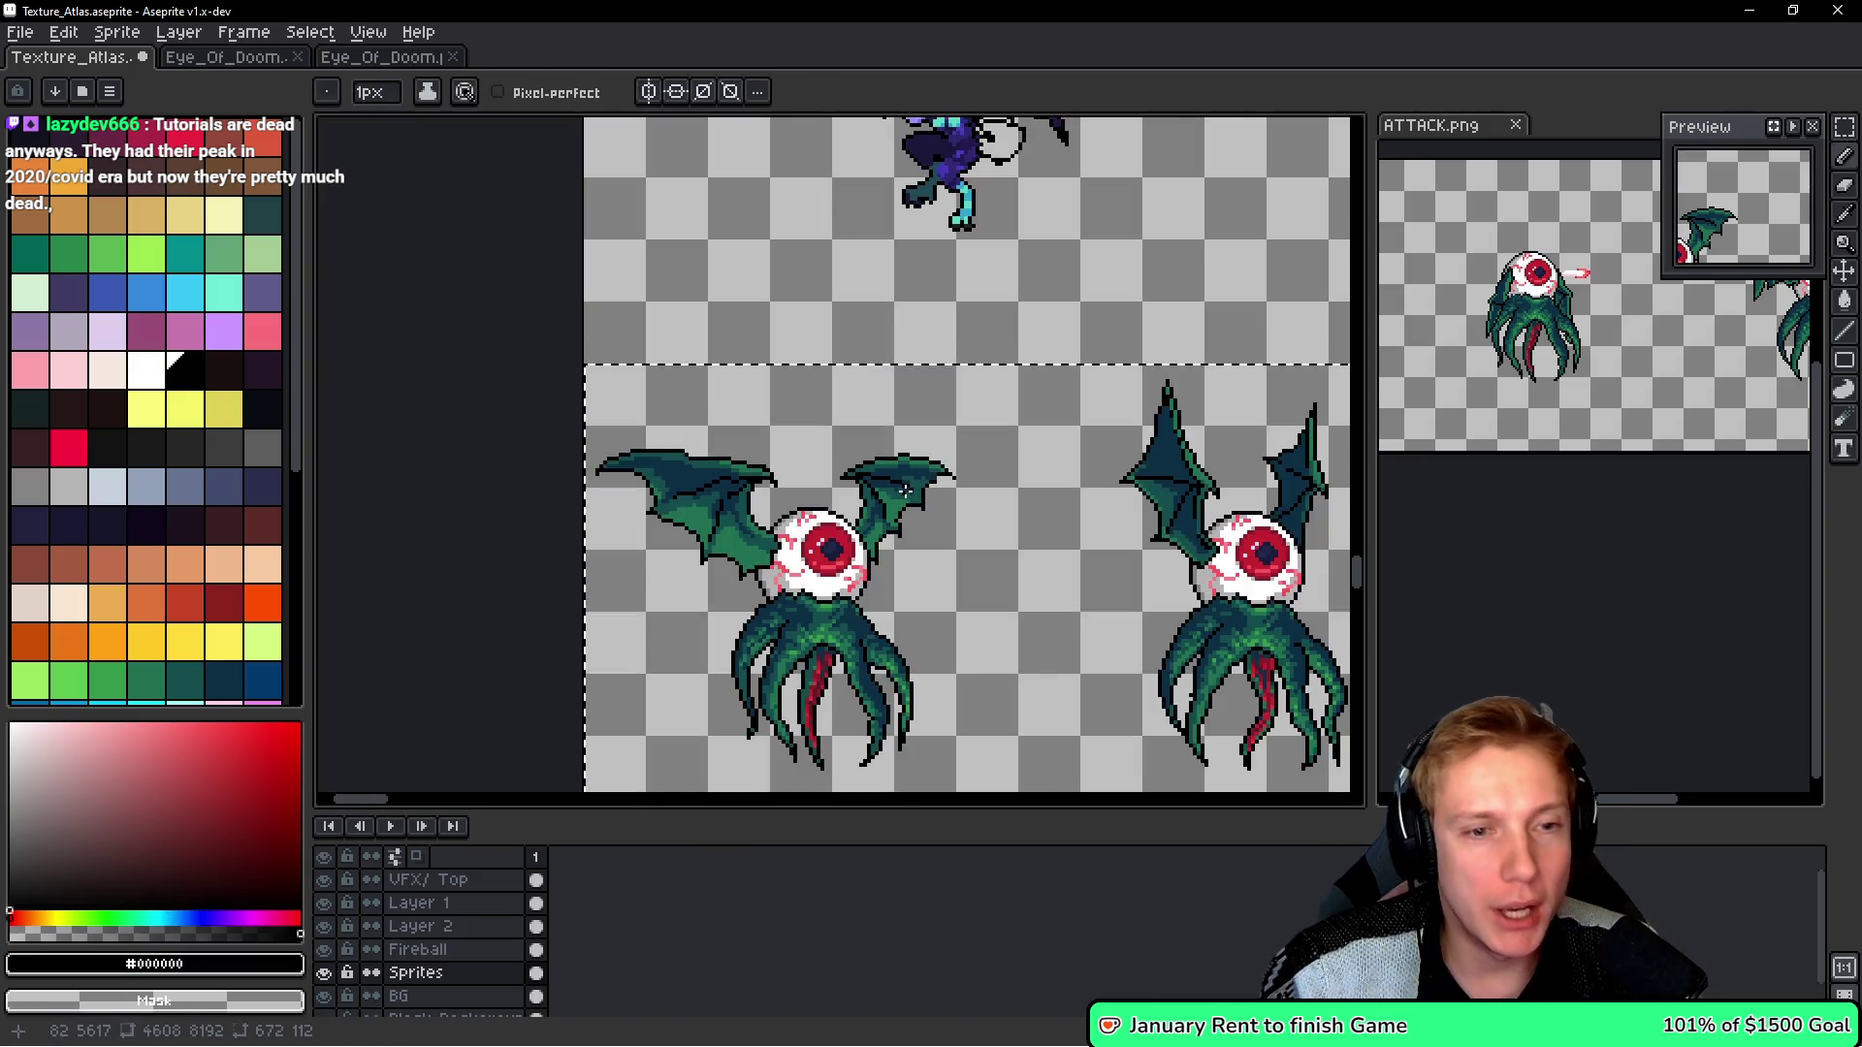
scroll(908, 492, down, 2)
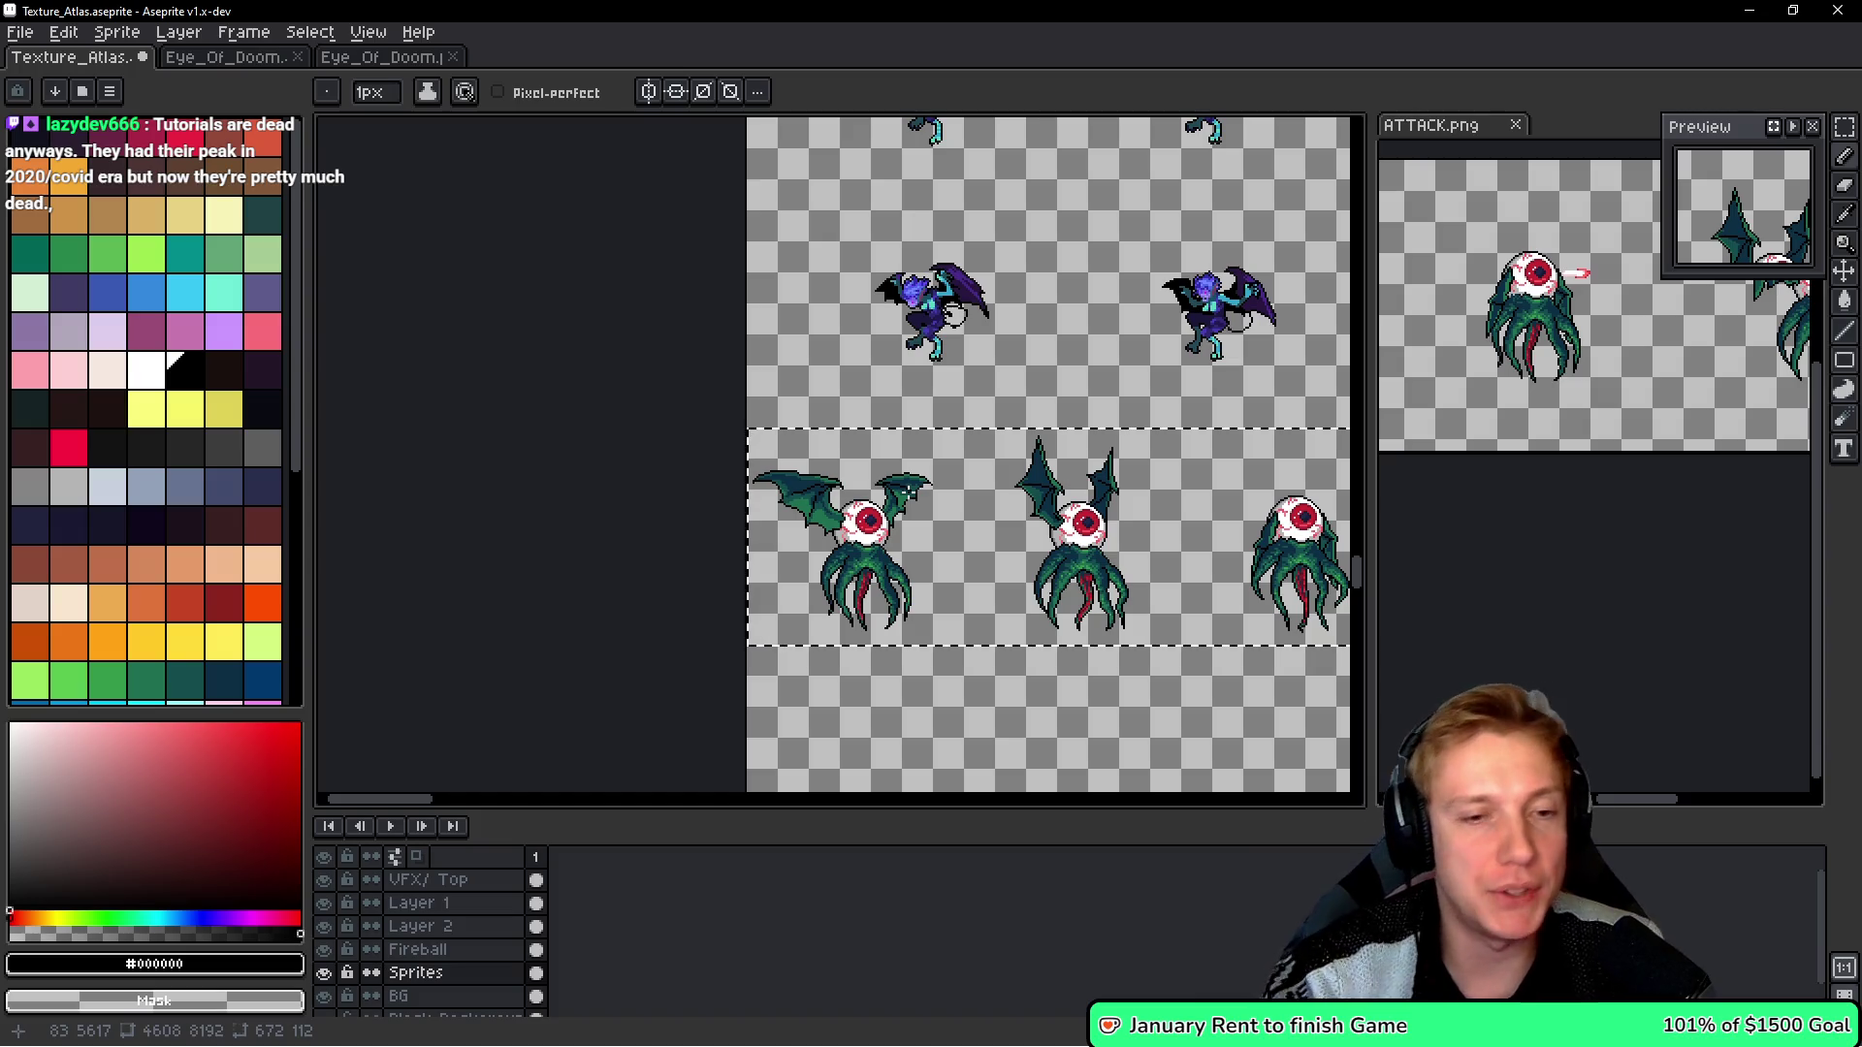
scroll(922, 492, up, 4)
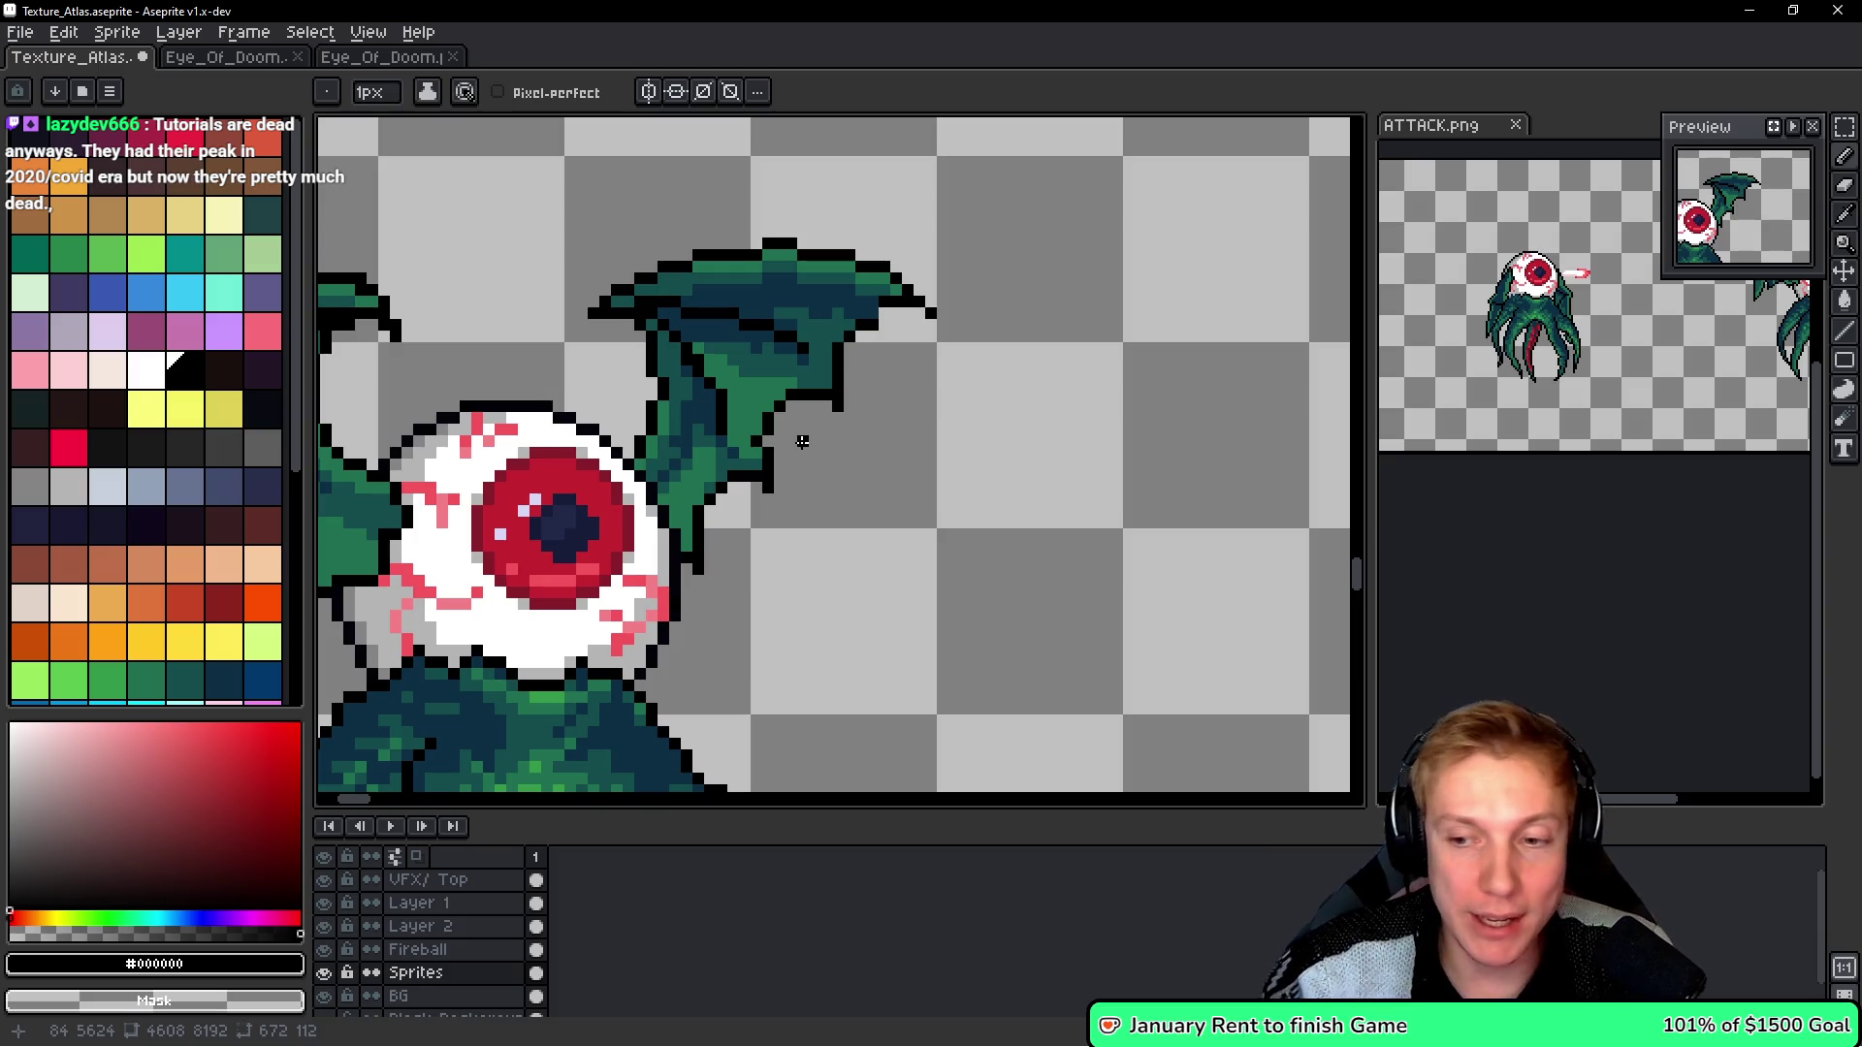
key(ctrl+s)
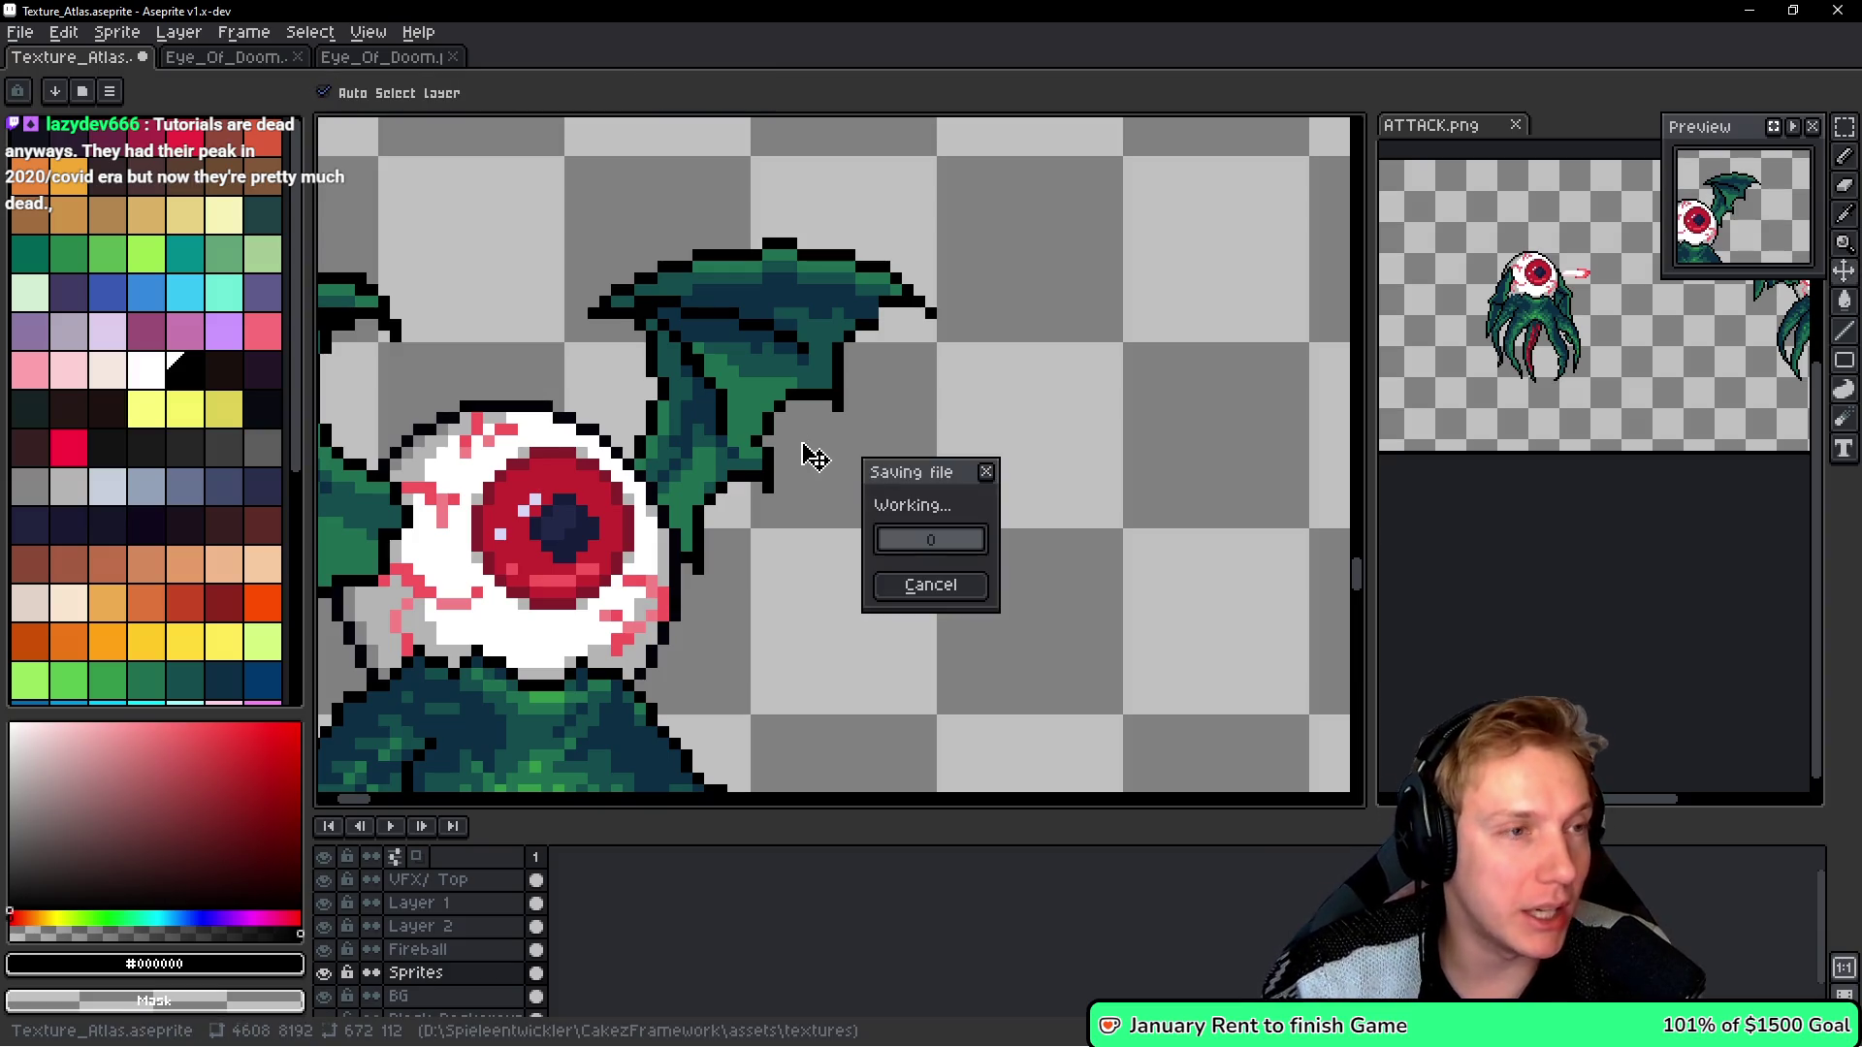
- Save Texture_Atlas.aseprite and re-export the sprite sheet to Texture_Atlas.png
click(860, 429)
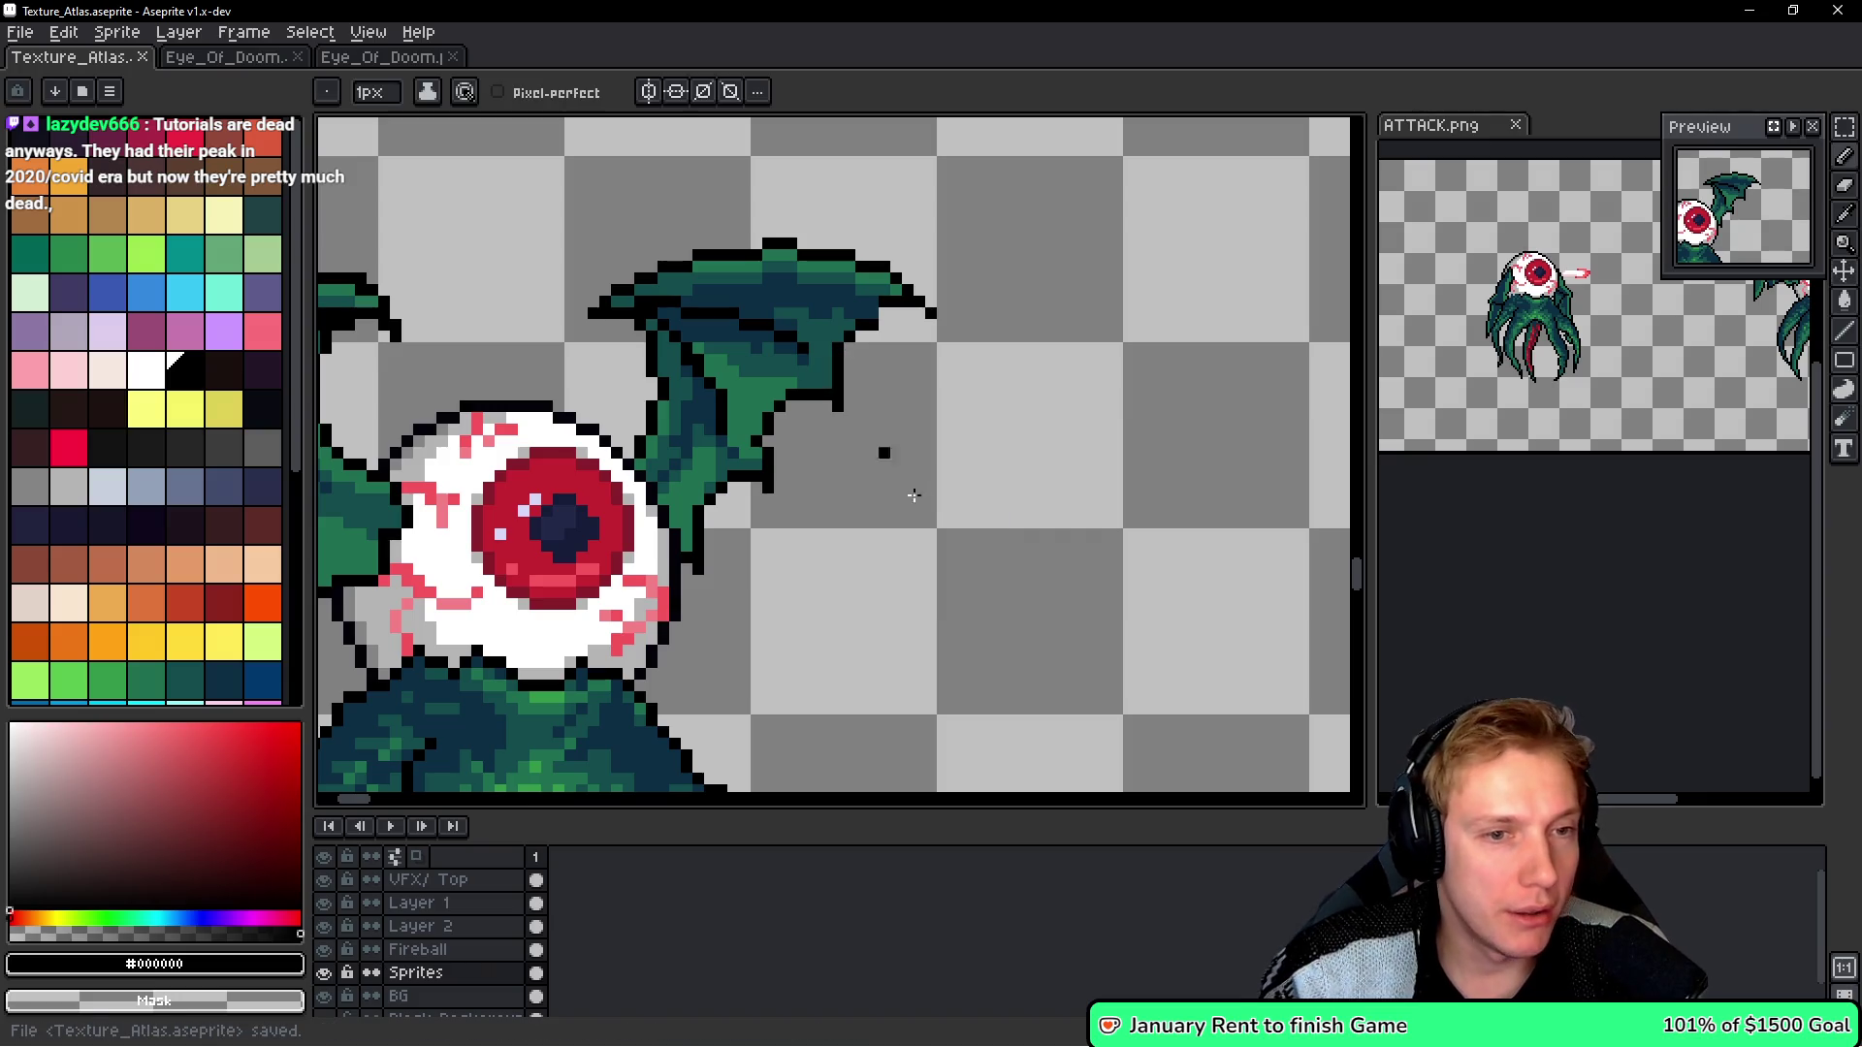
key(ctrl+e)
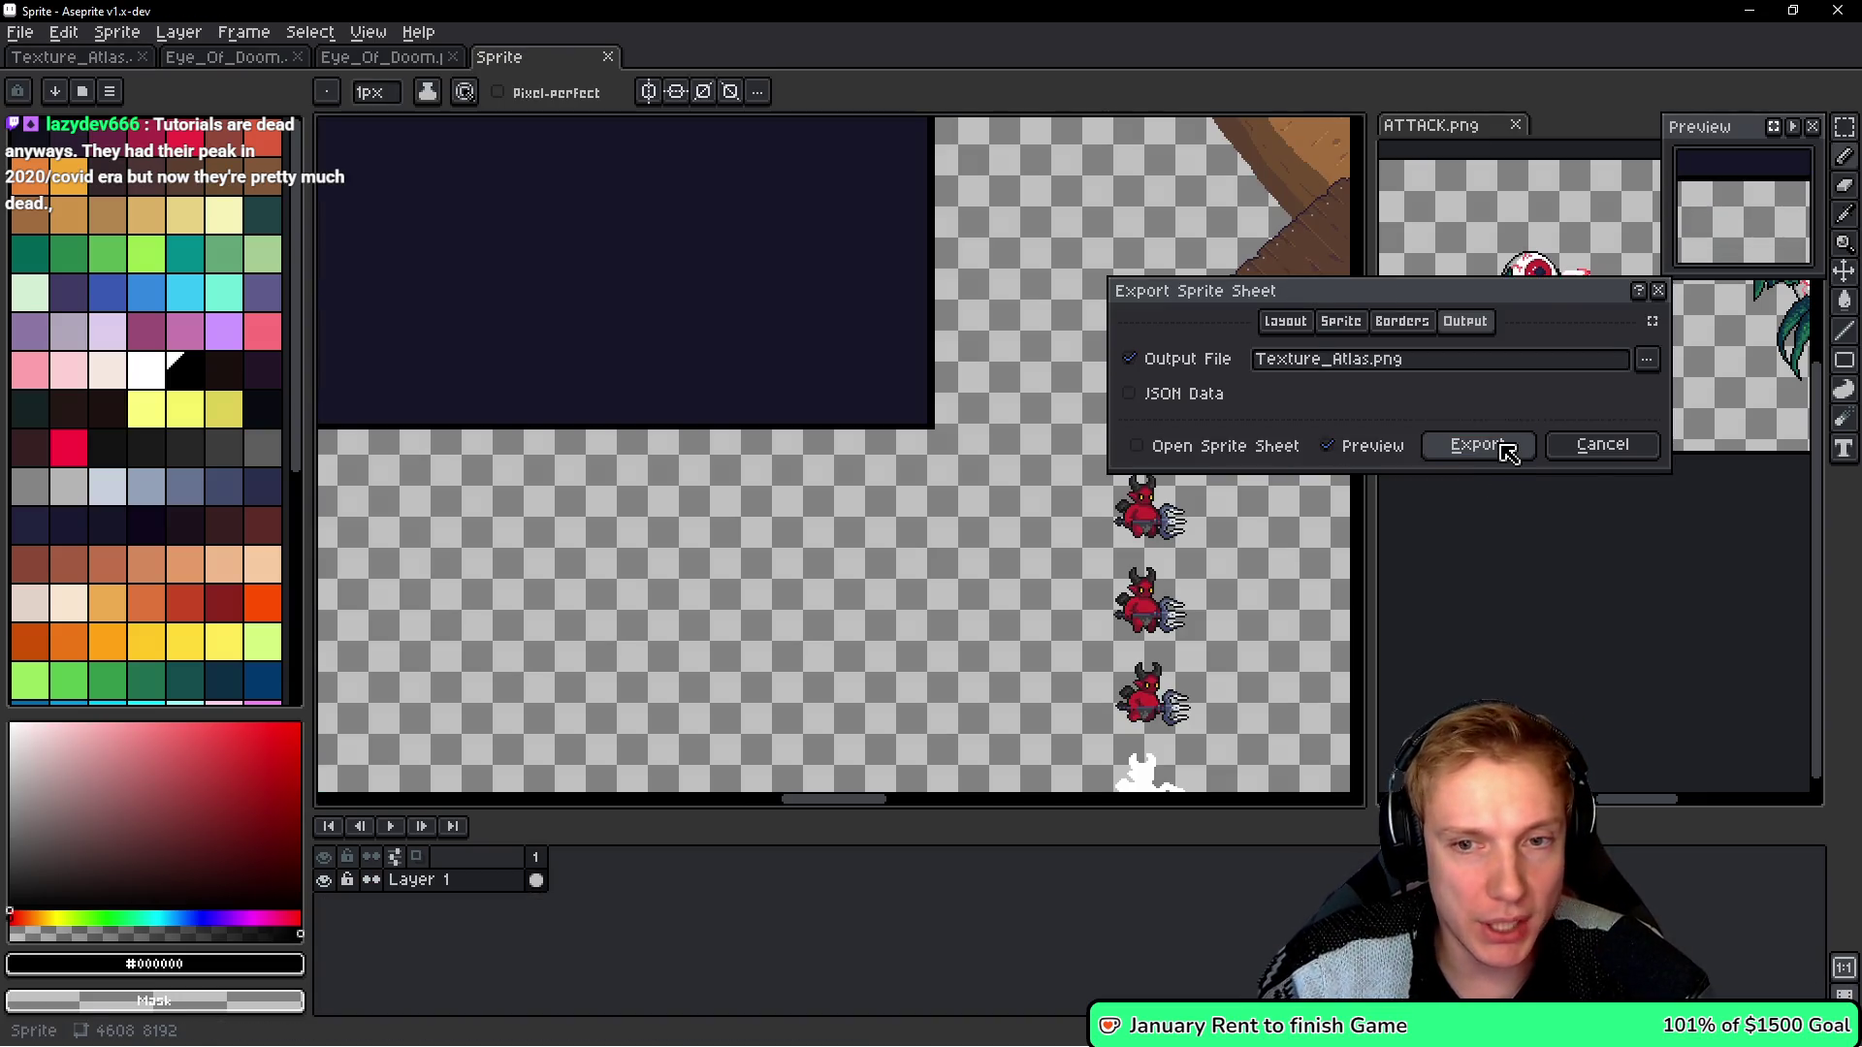
click(1508, 454)
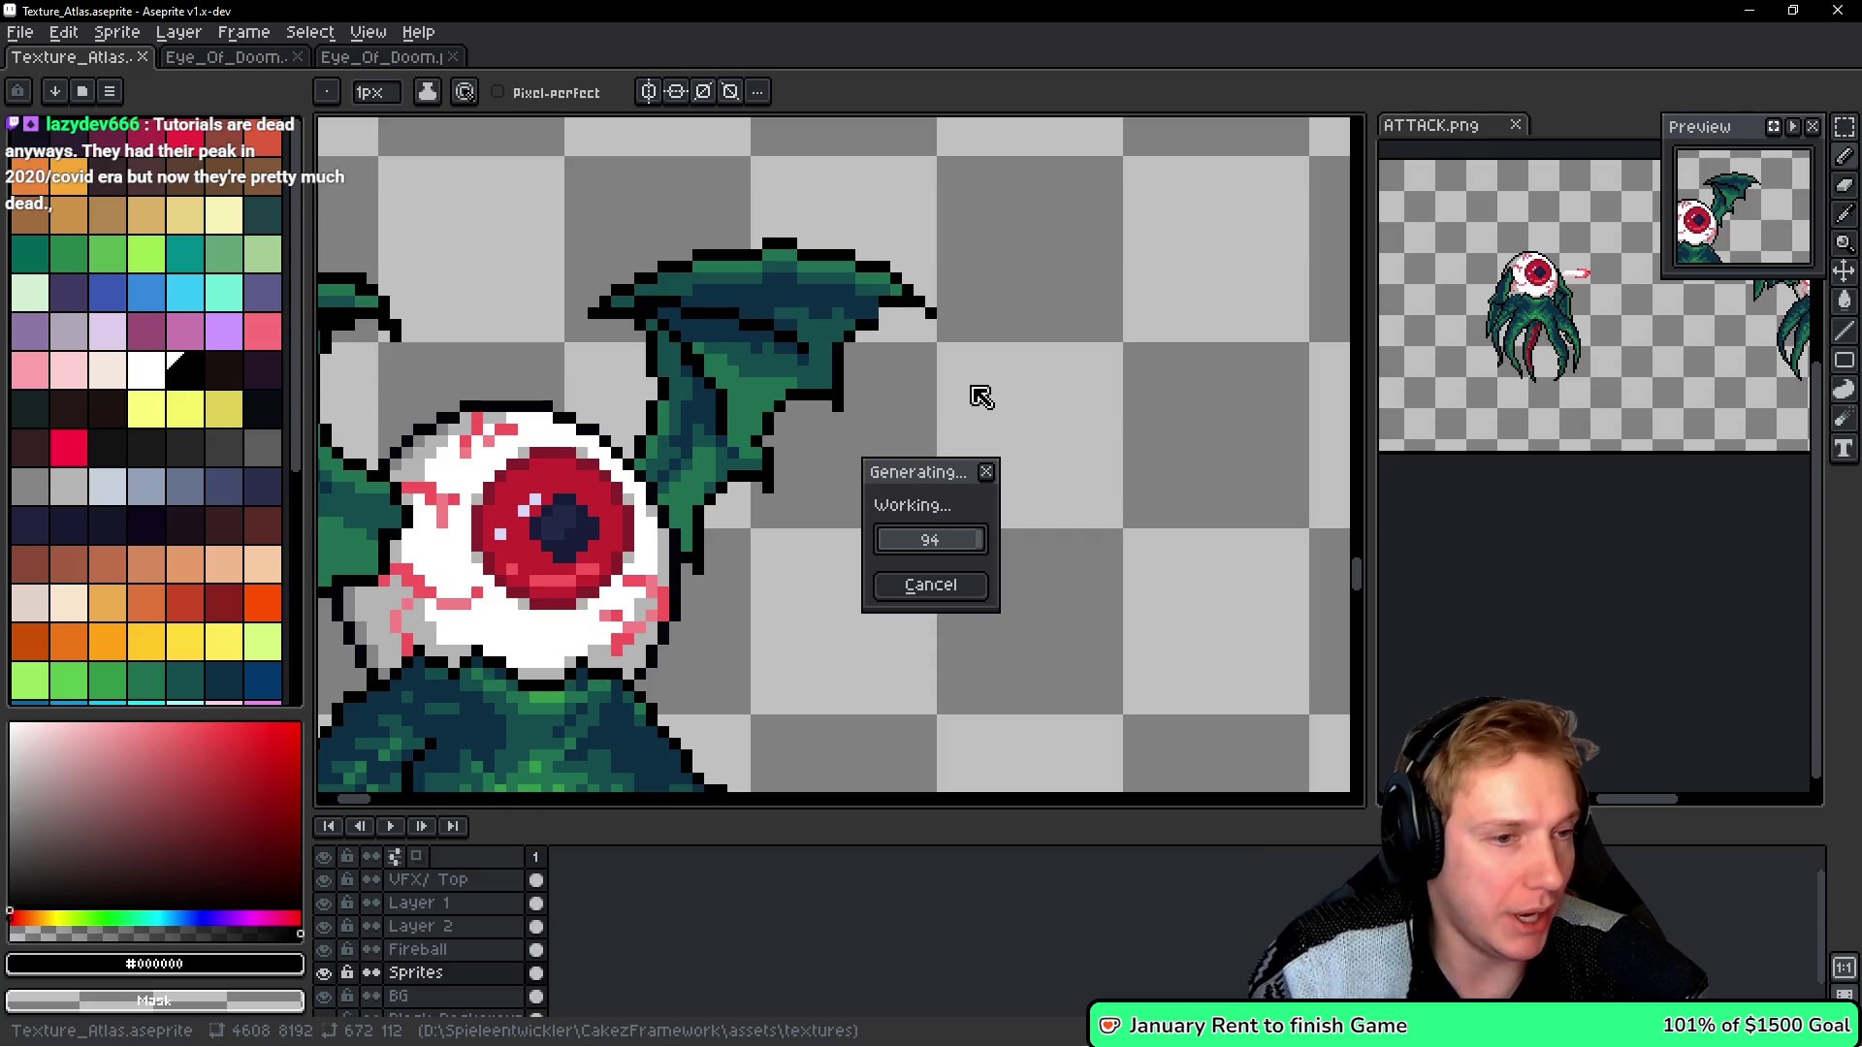
key(alt)
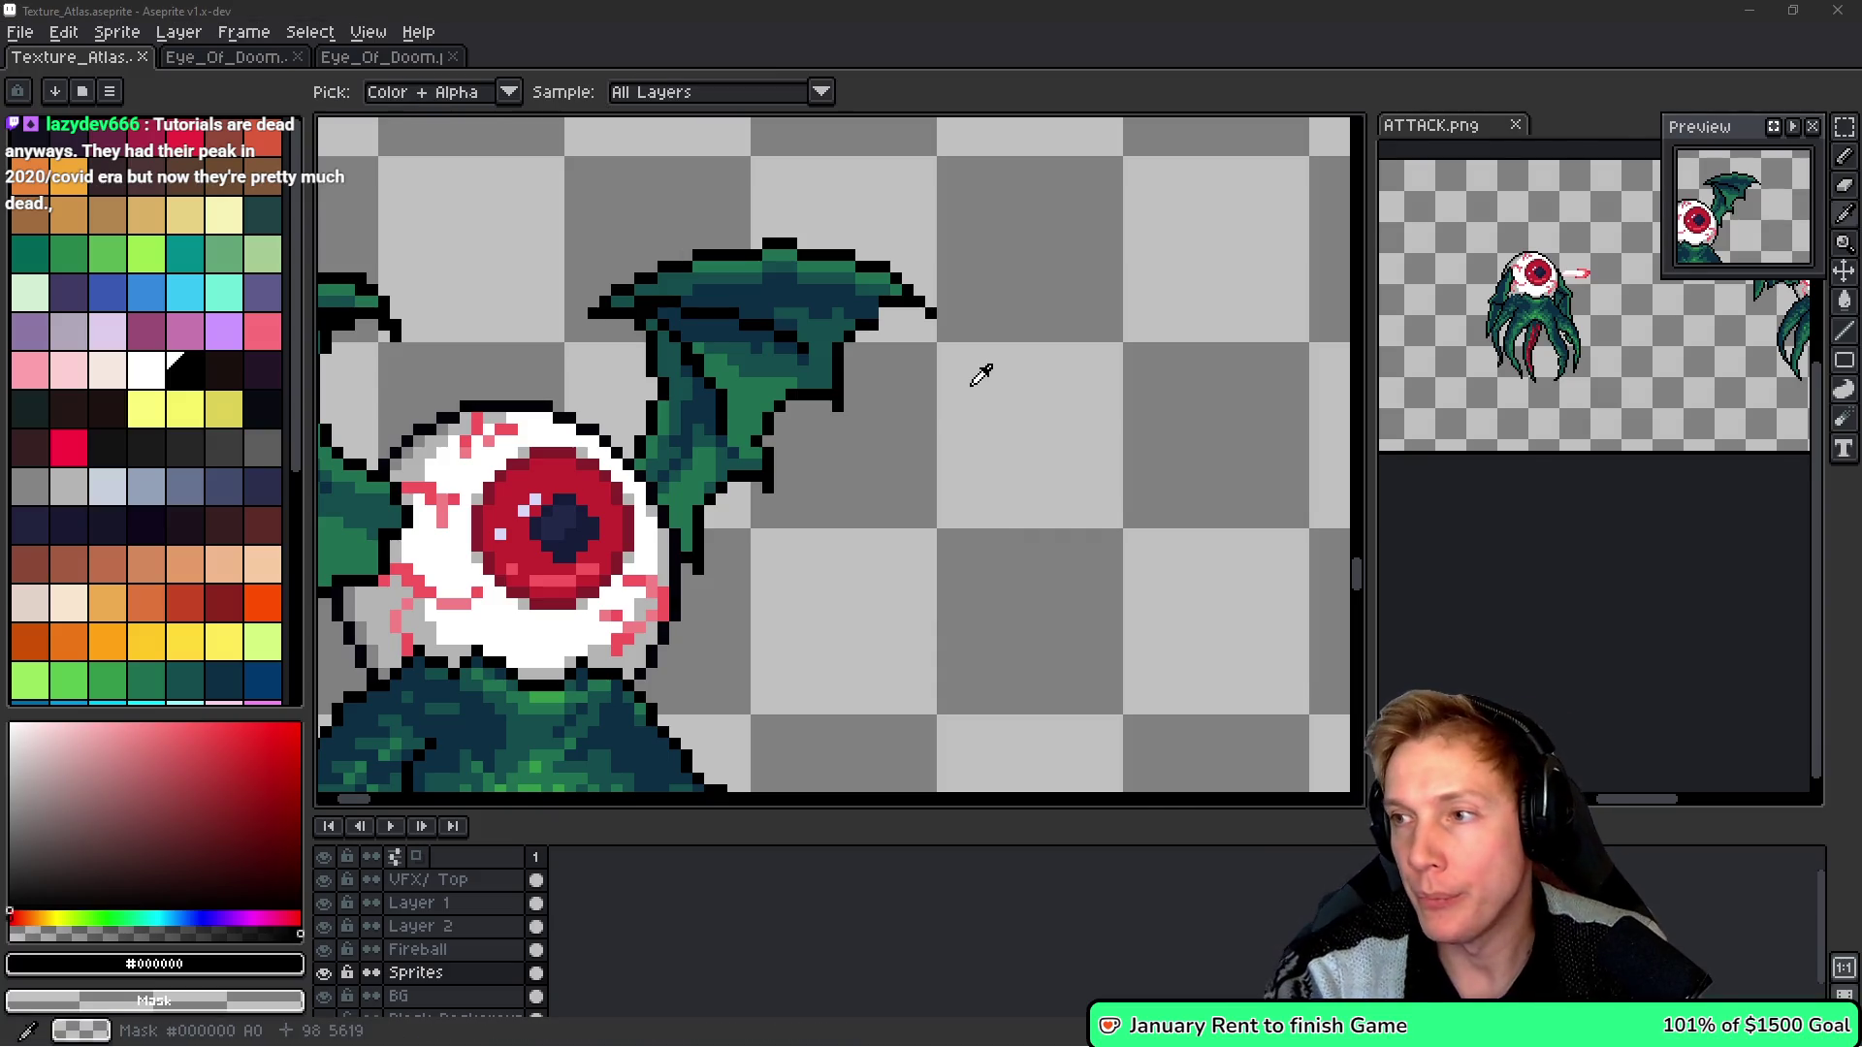
key(alt+Tab)
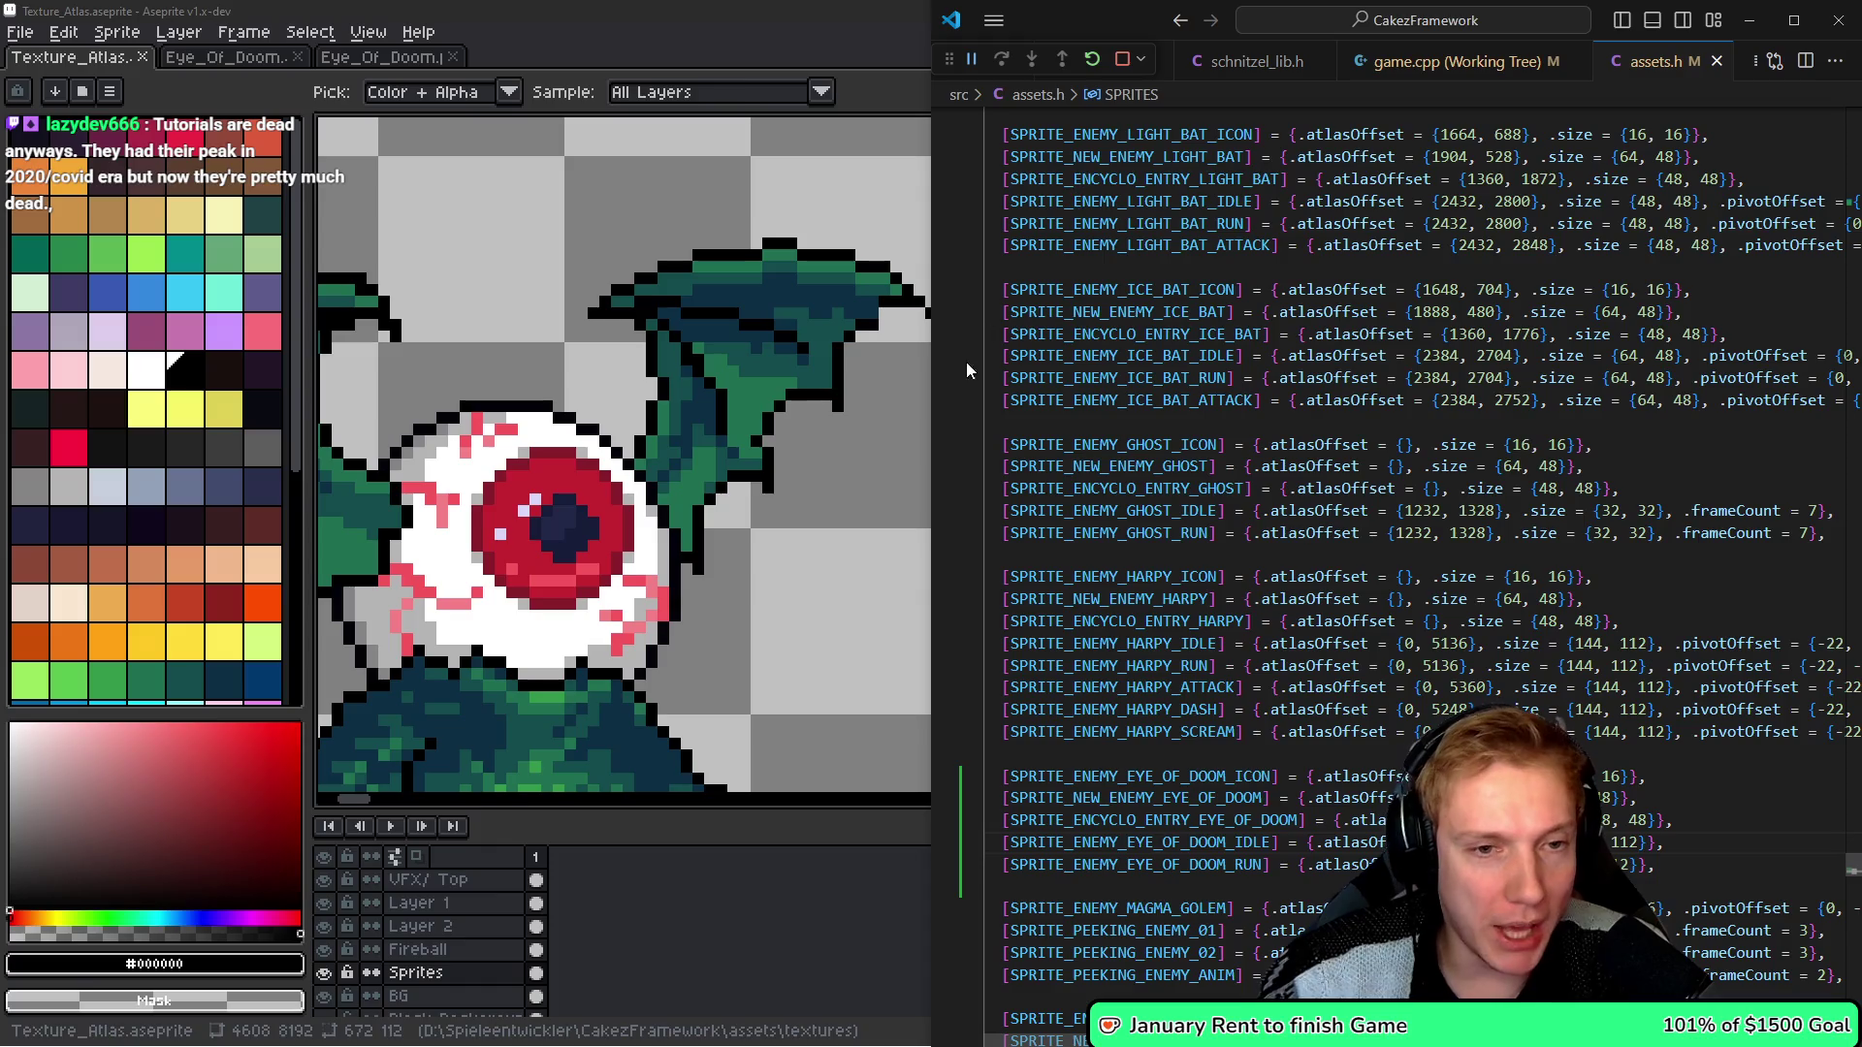
- Widen the code editor over the art and put the cursor in the EYE_OF_DOOM_IDLE entry's empty atlasOffset braces
drag(934, 425, 766, 411)
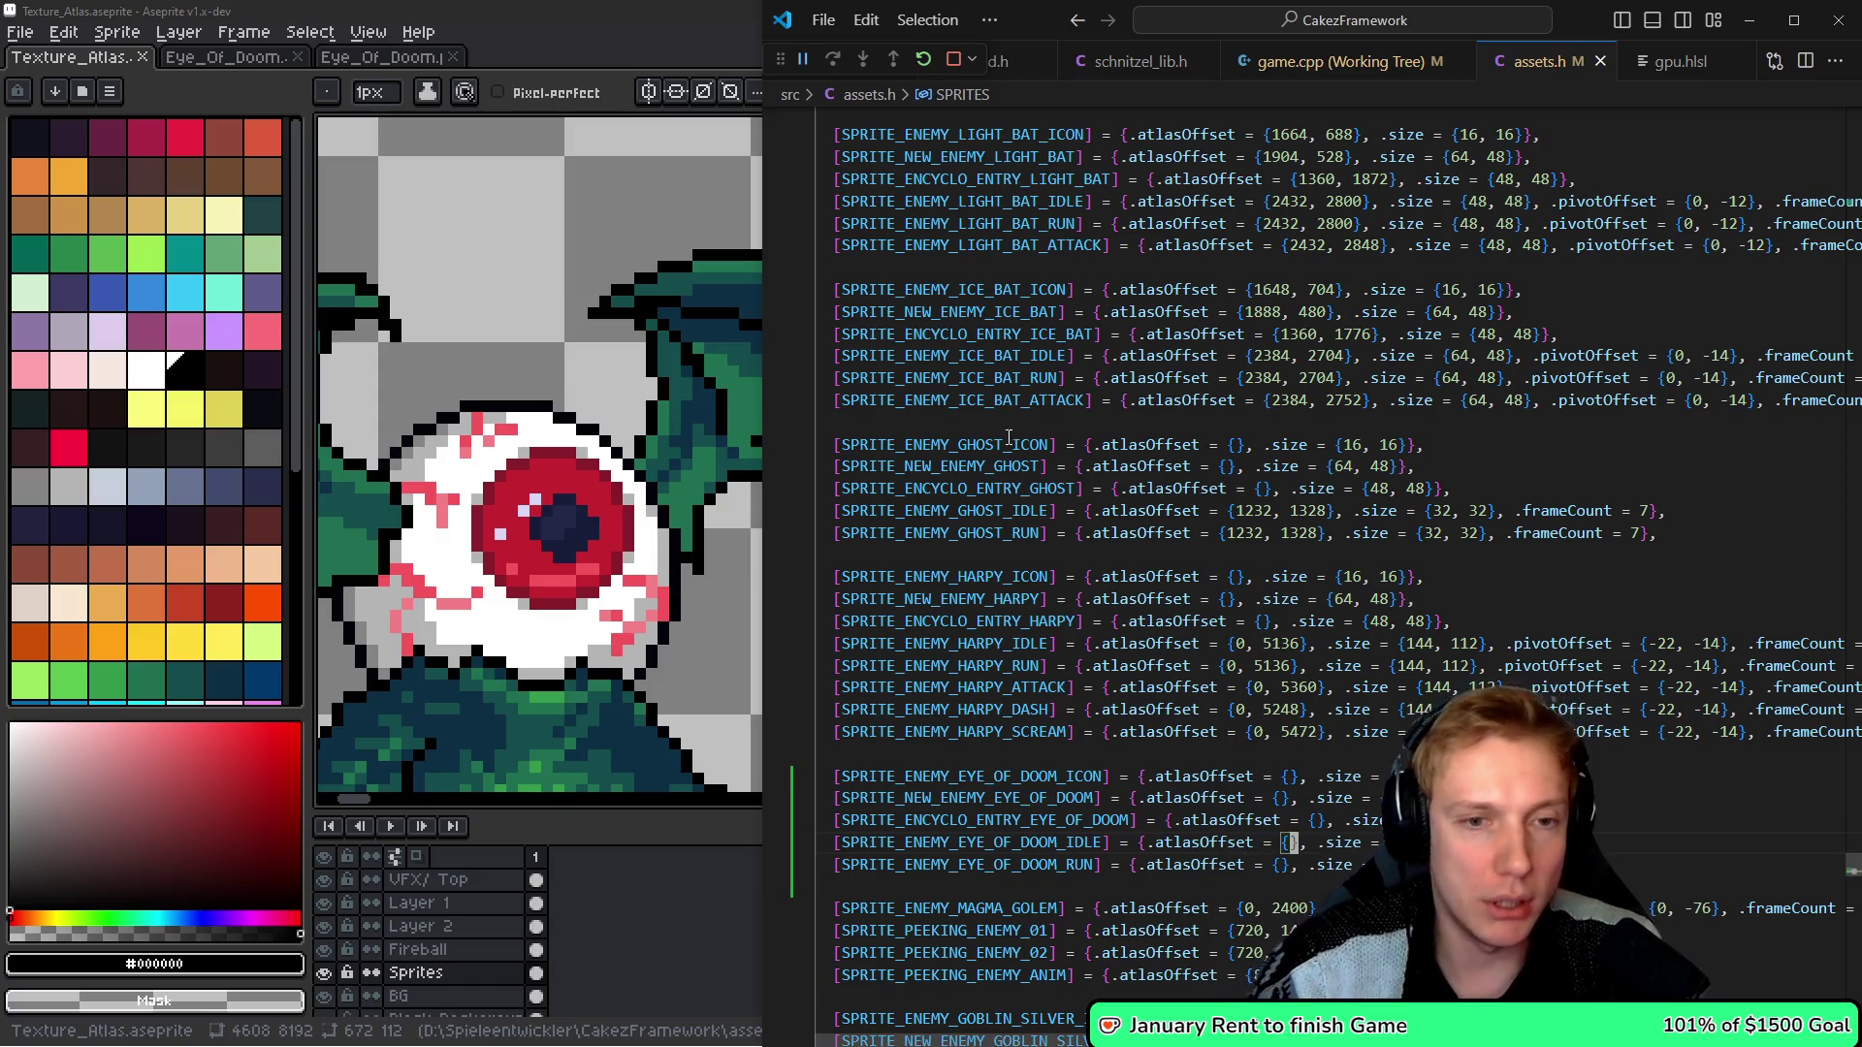
scroll(931, 485, down, 3)
click(1015, 623)
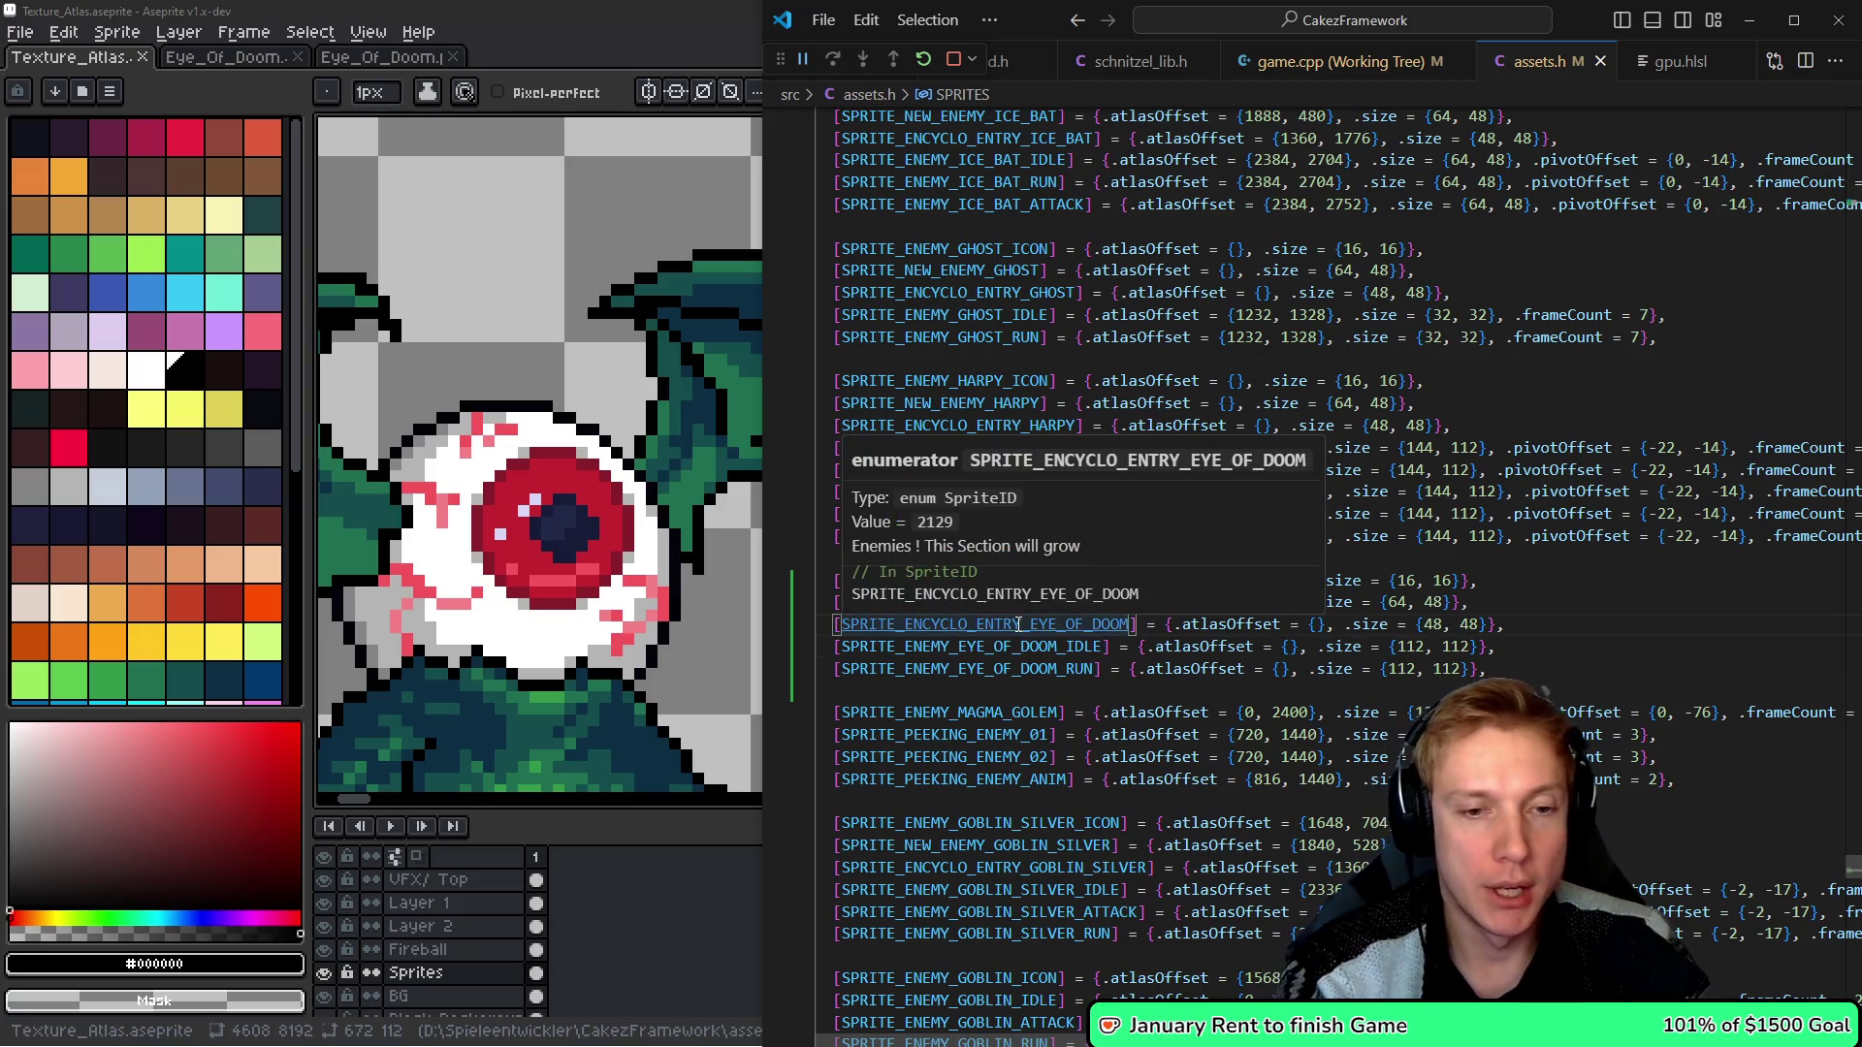
key(Down)
key(End)
key(Left)
key(ctrl+Left)
key(ctrl+Left)
key(ctrl+Left)
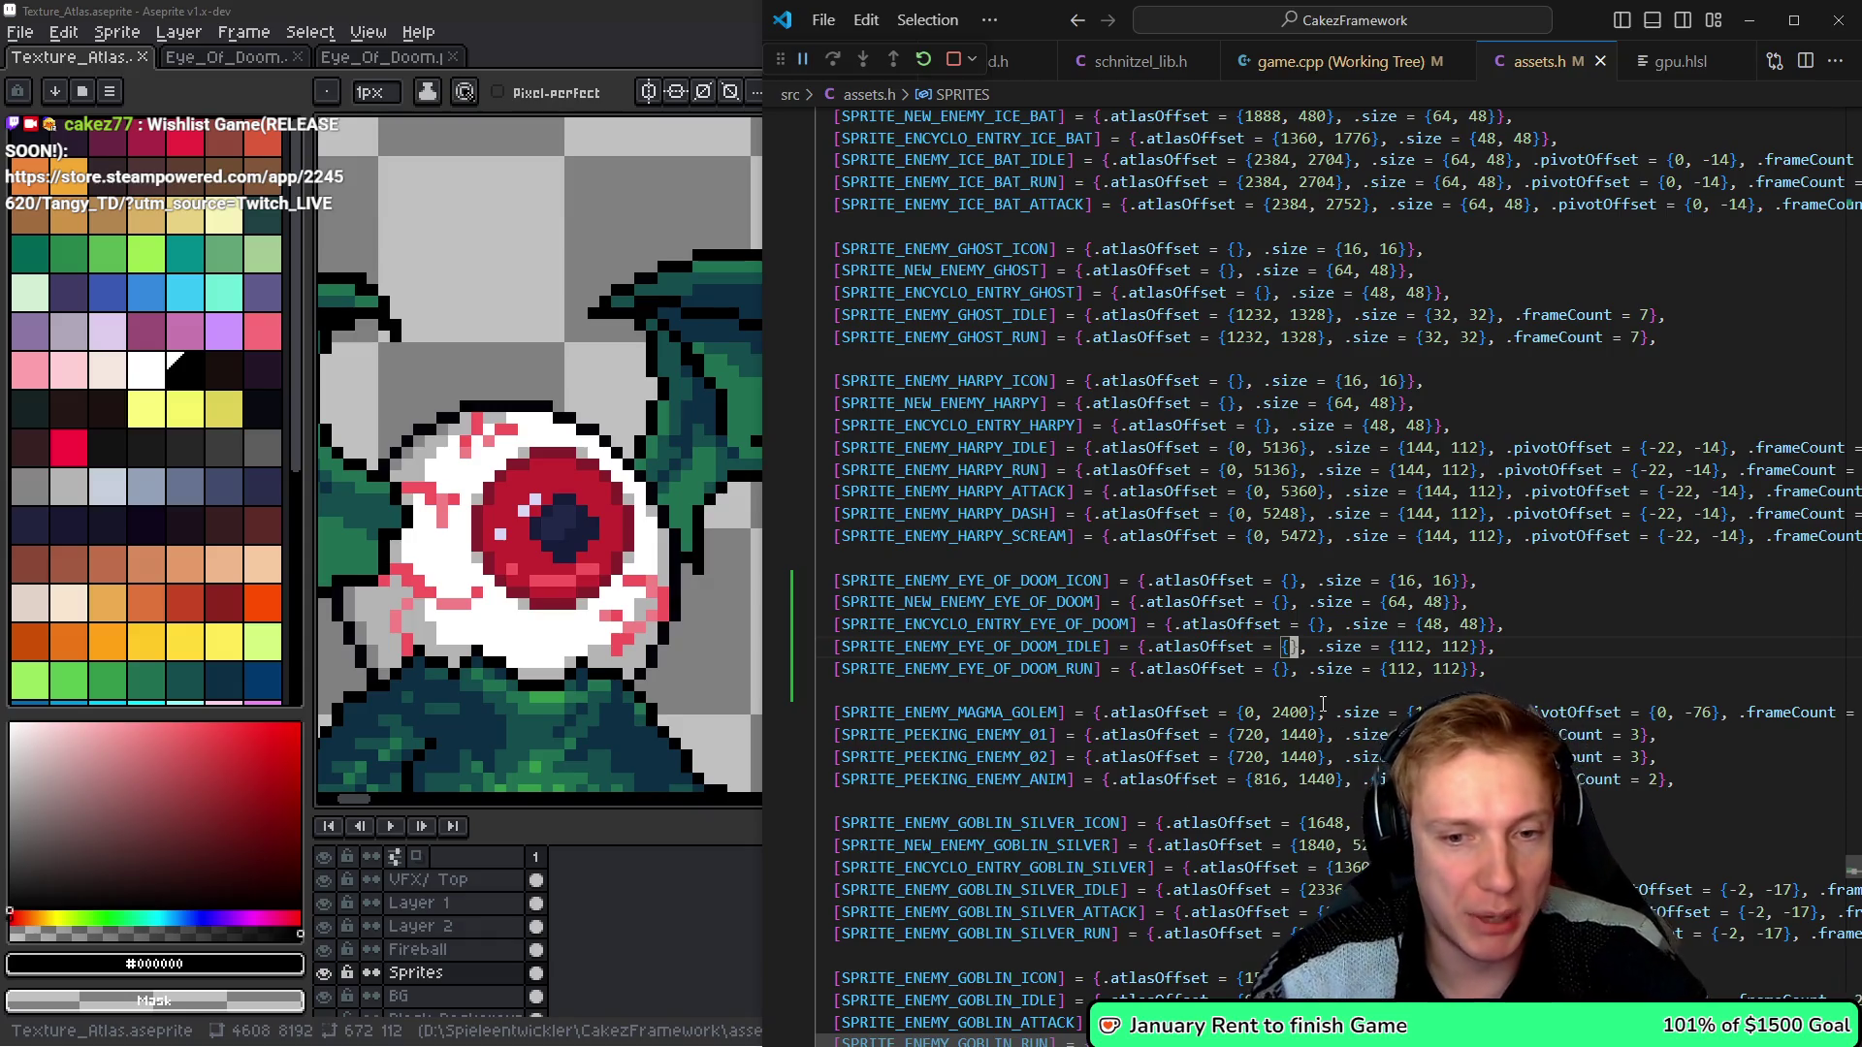
- Check the atlas position, clear its selection, and enter 0, 5584 as the IDLE atlasOffset
key(alt+Tab)
scroll(875, 363, up, 2)
scroll(875, 362, up, 2)
scroll(875, 363, up, 8)
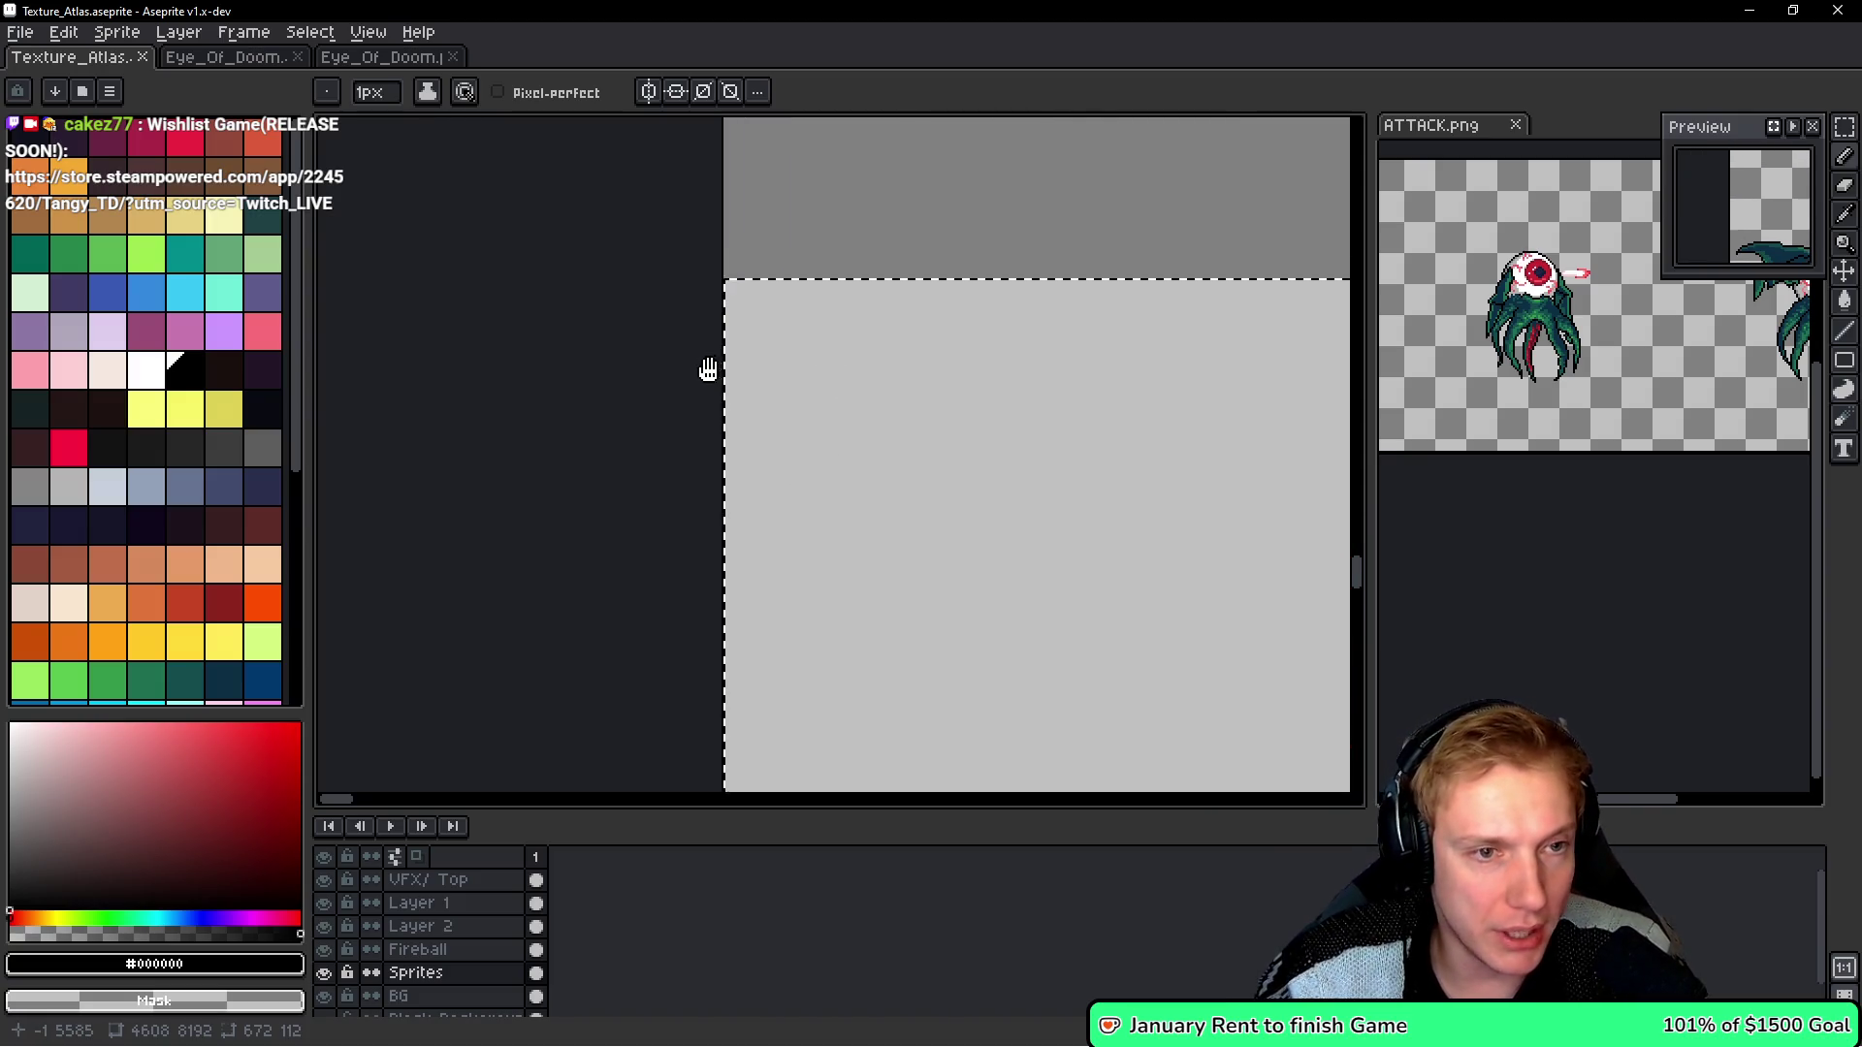
key(ctrl+d)
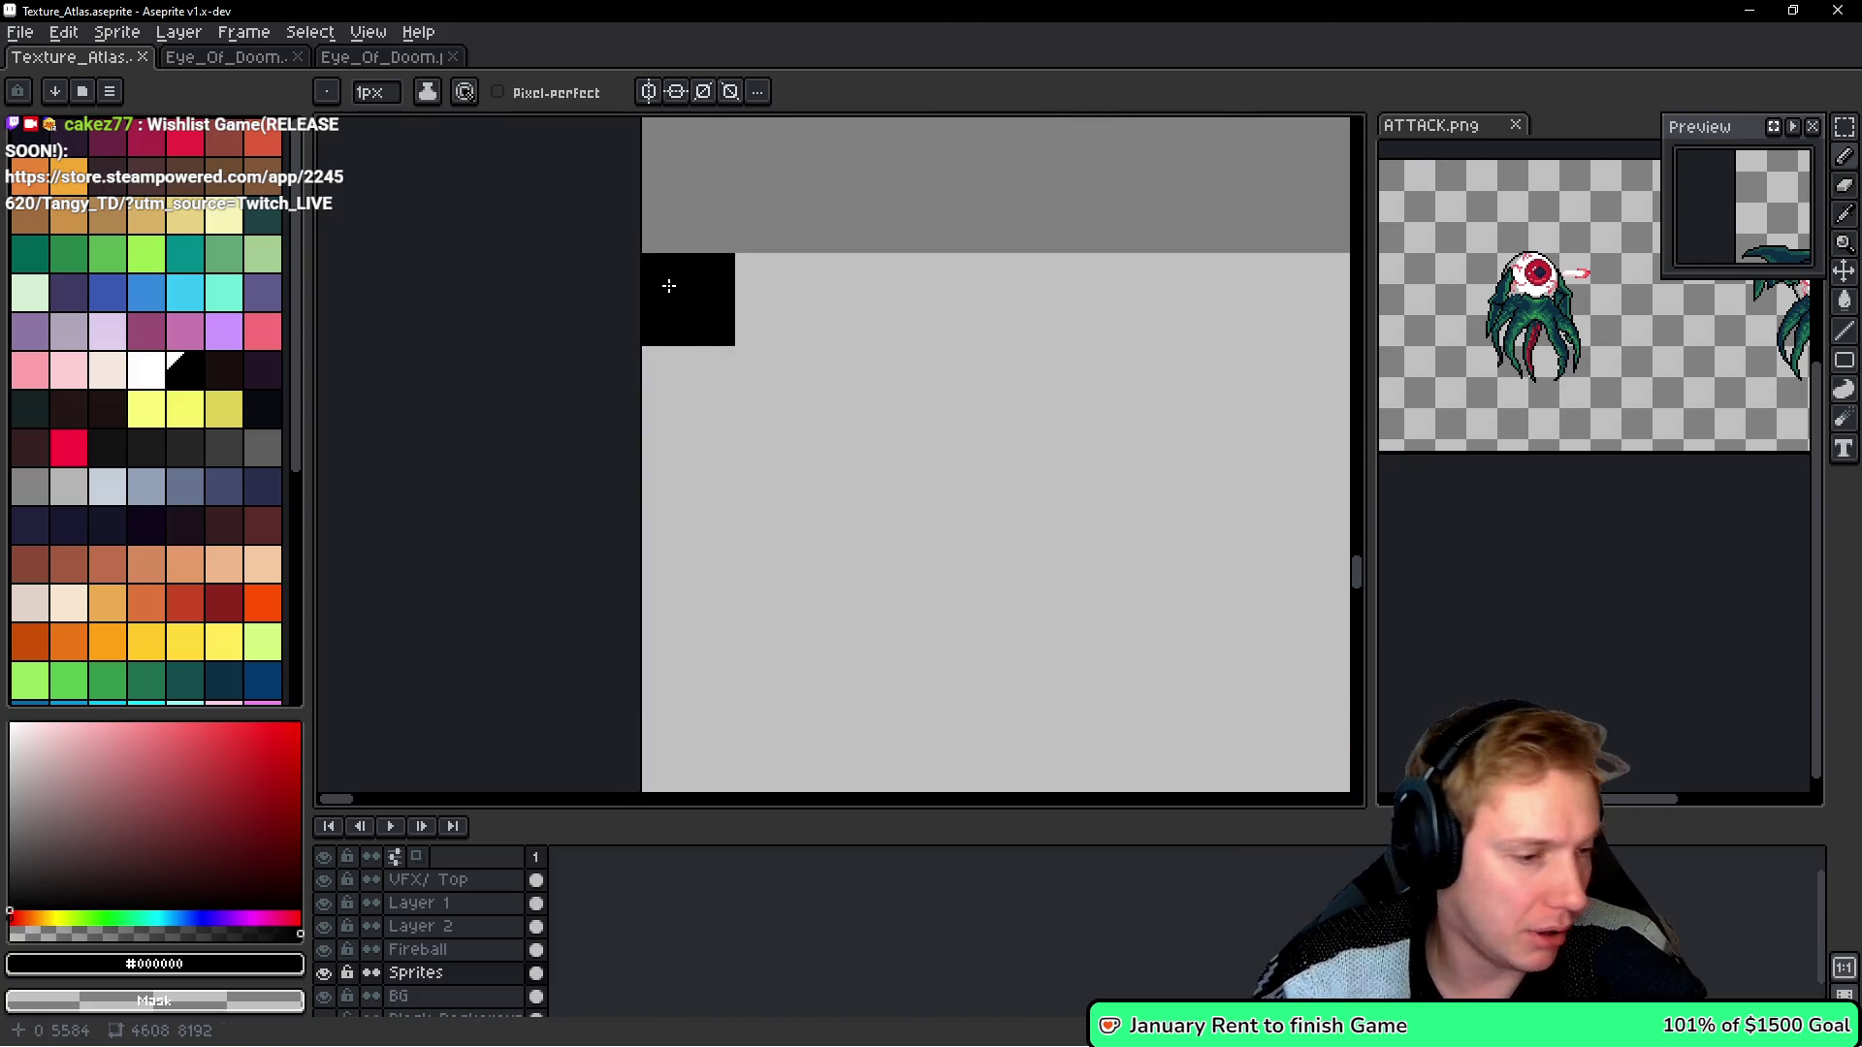
key(alt+Tab)
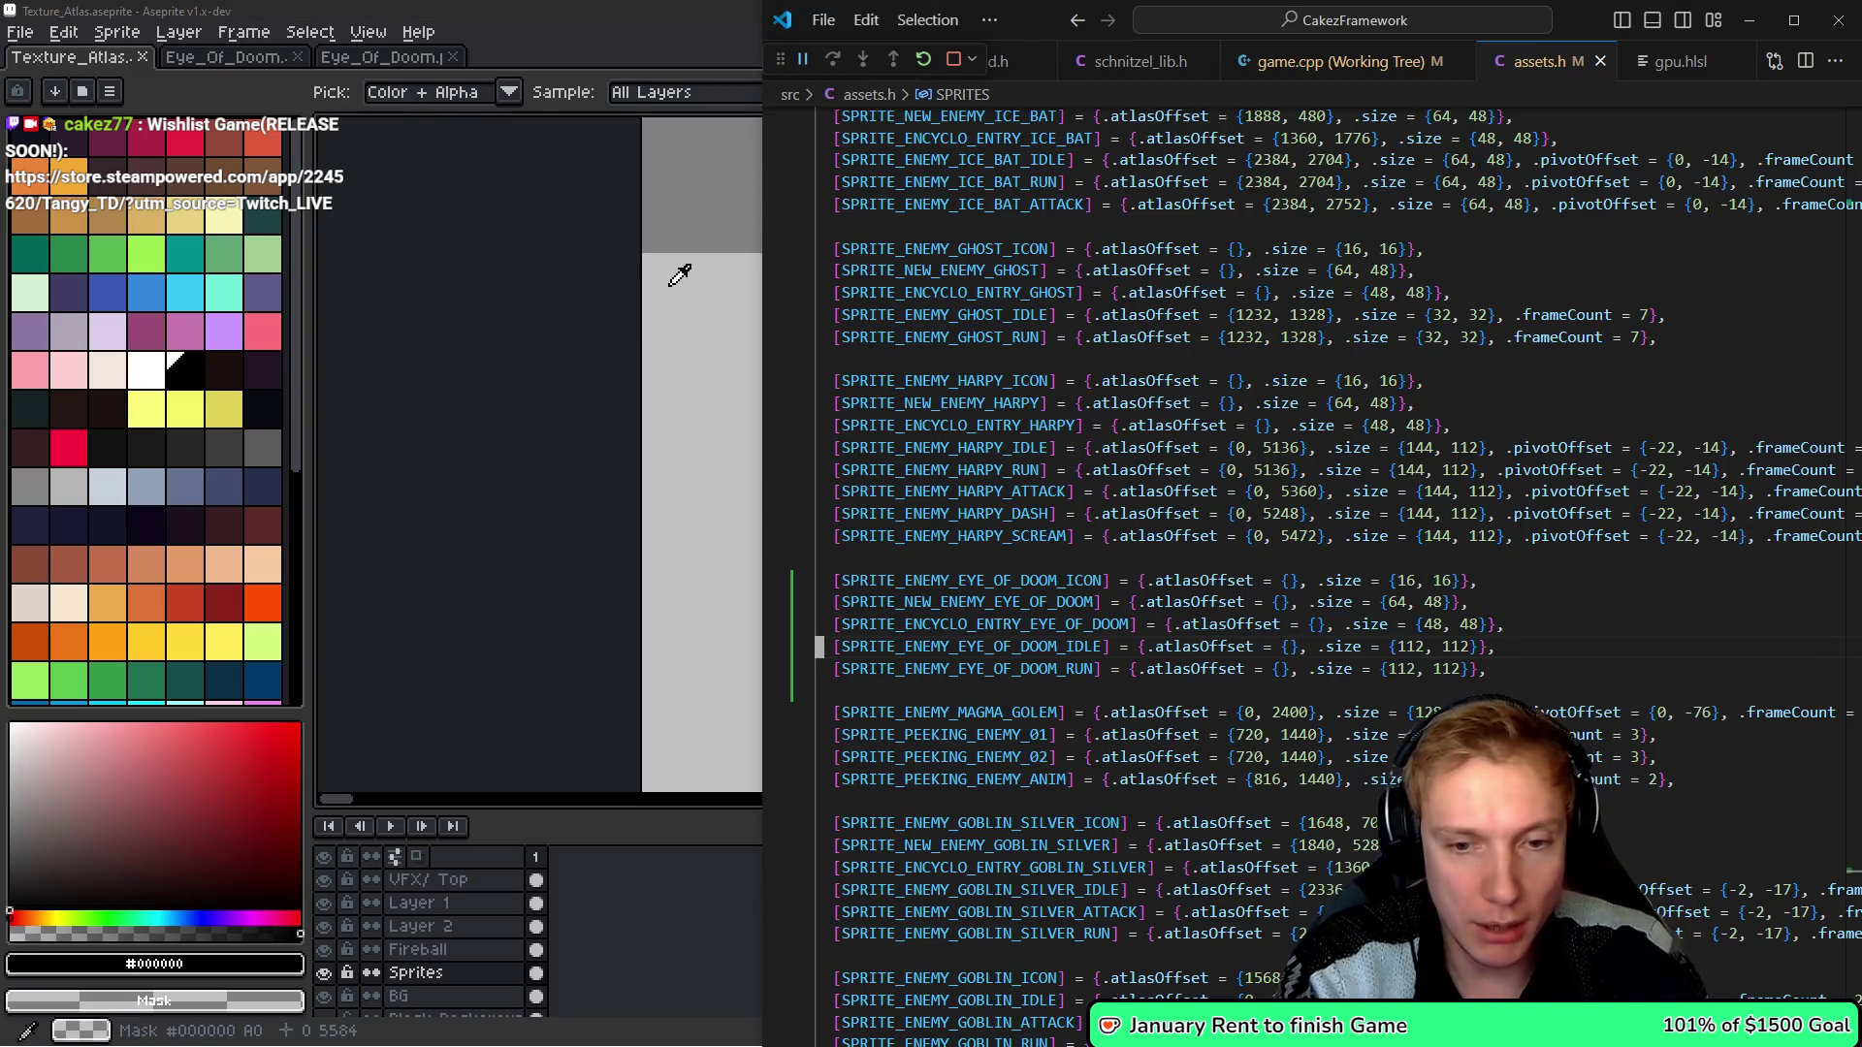
key(ctrl+Right)
key(ctrl+Right)
key(ctrl+Right)
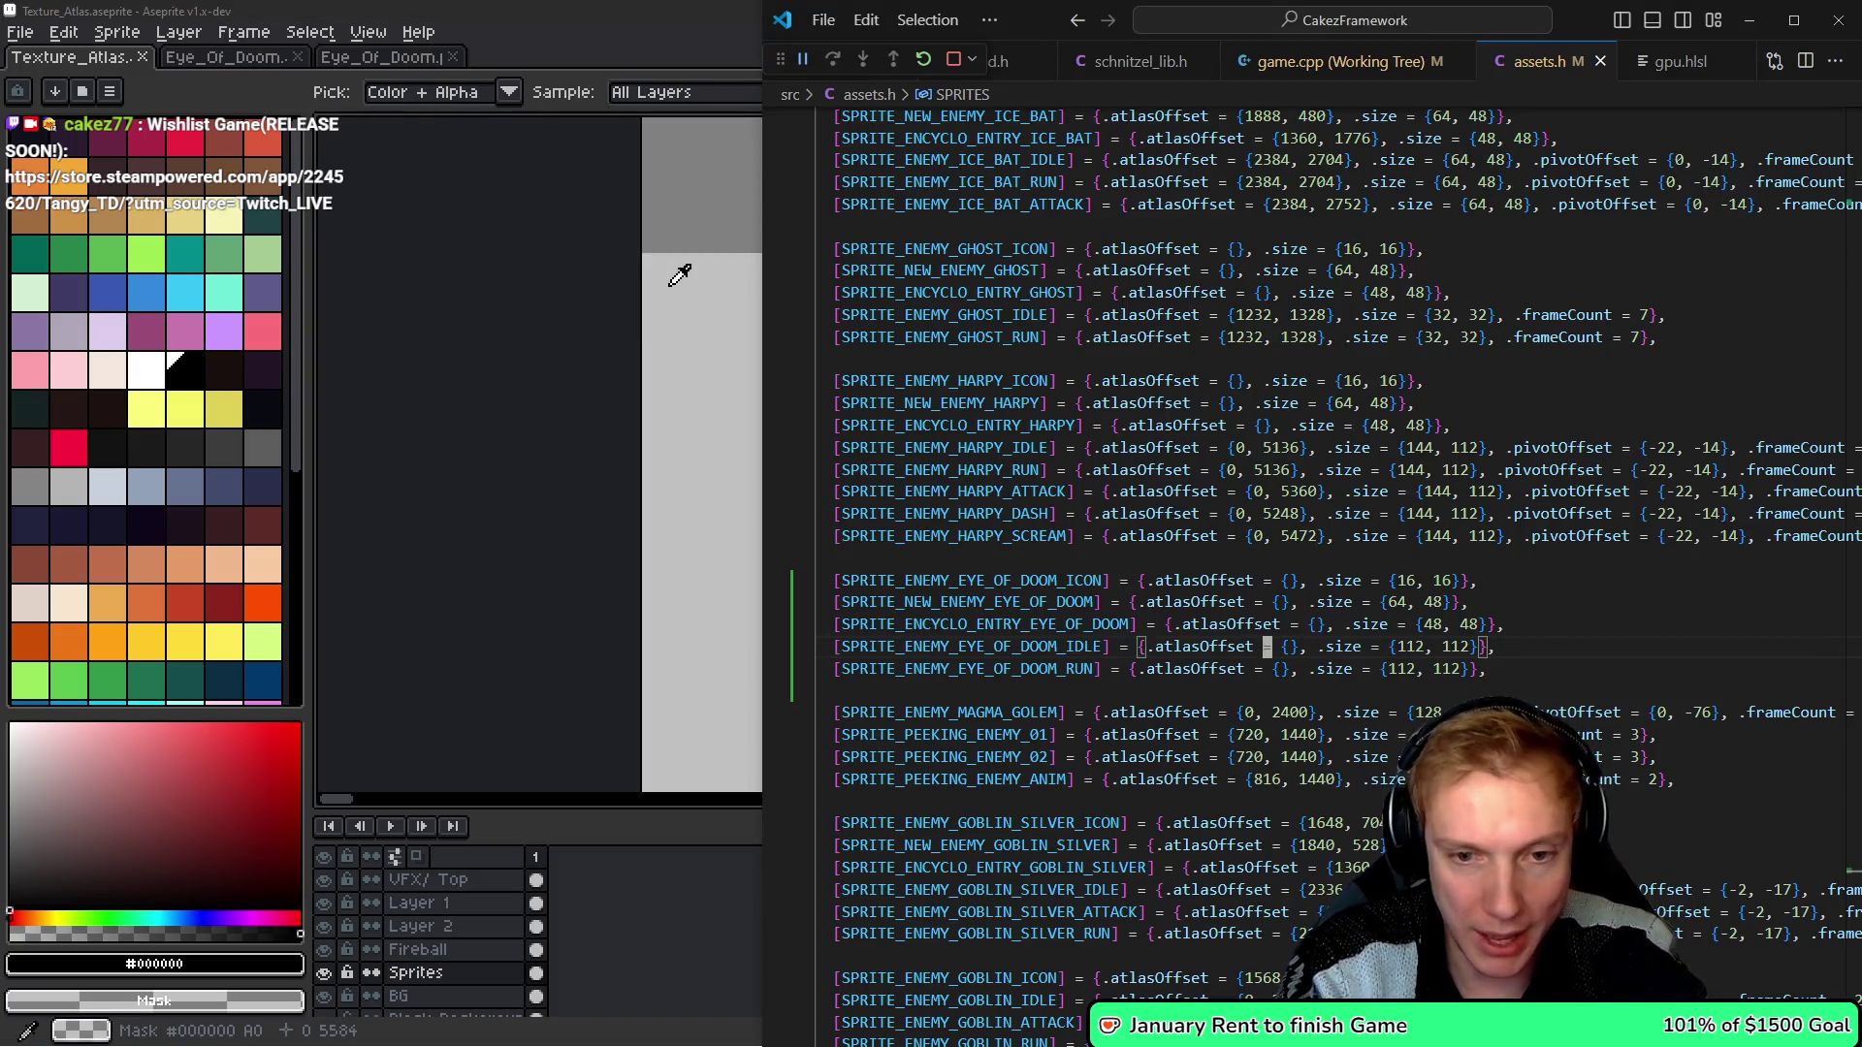
text(0, 5584)
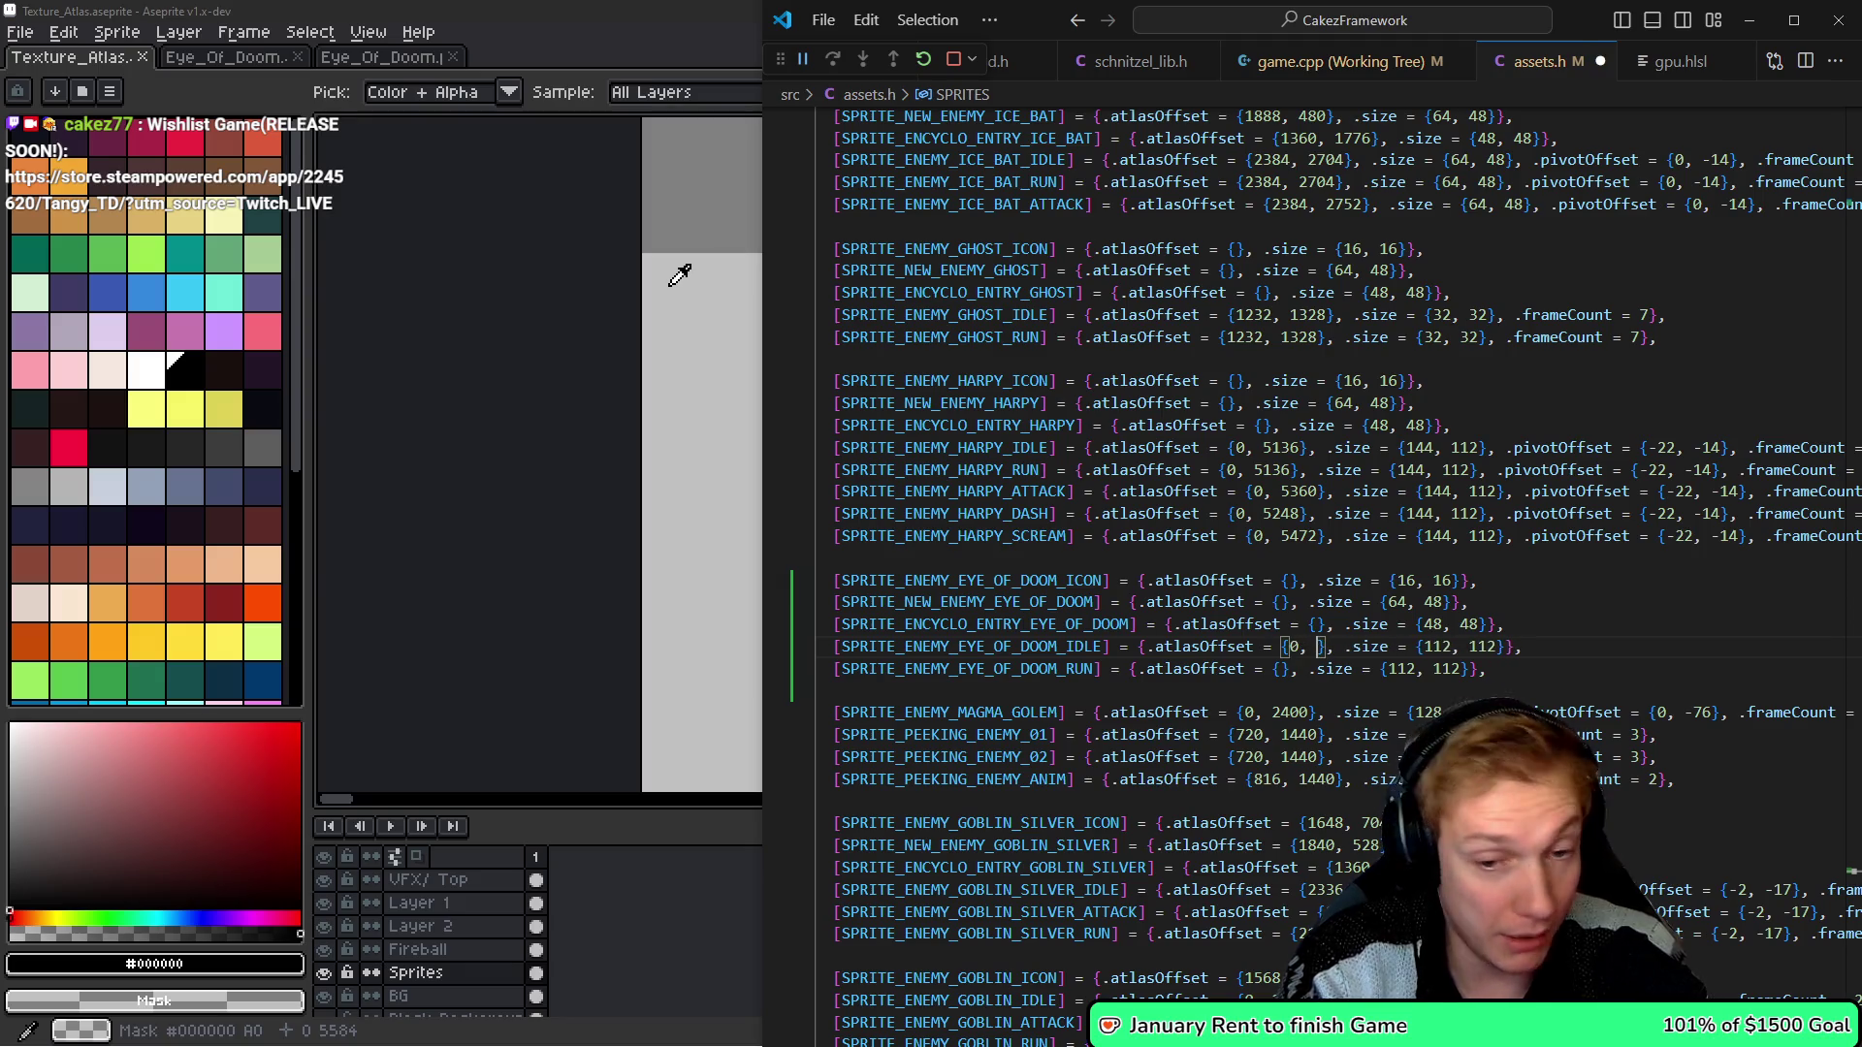
- Recheck the atlas and begin the RUN entry's atlasOffset with 0, 5584
key(alt+Tab)
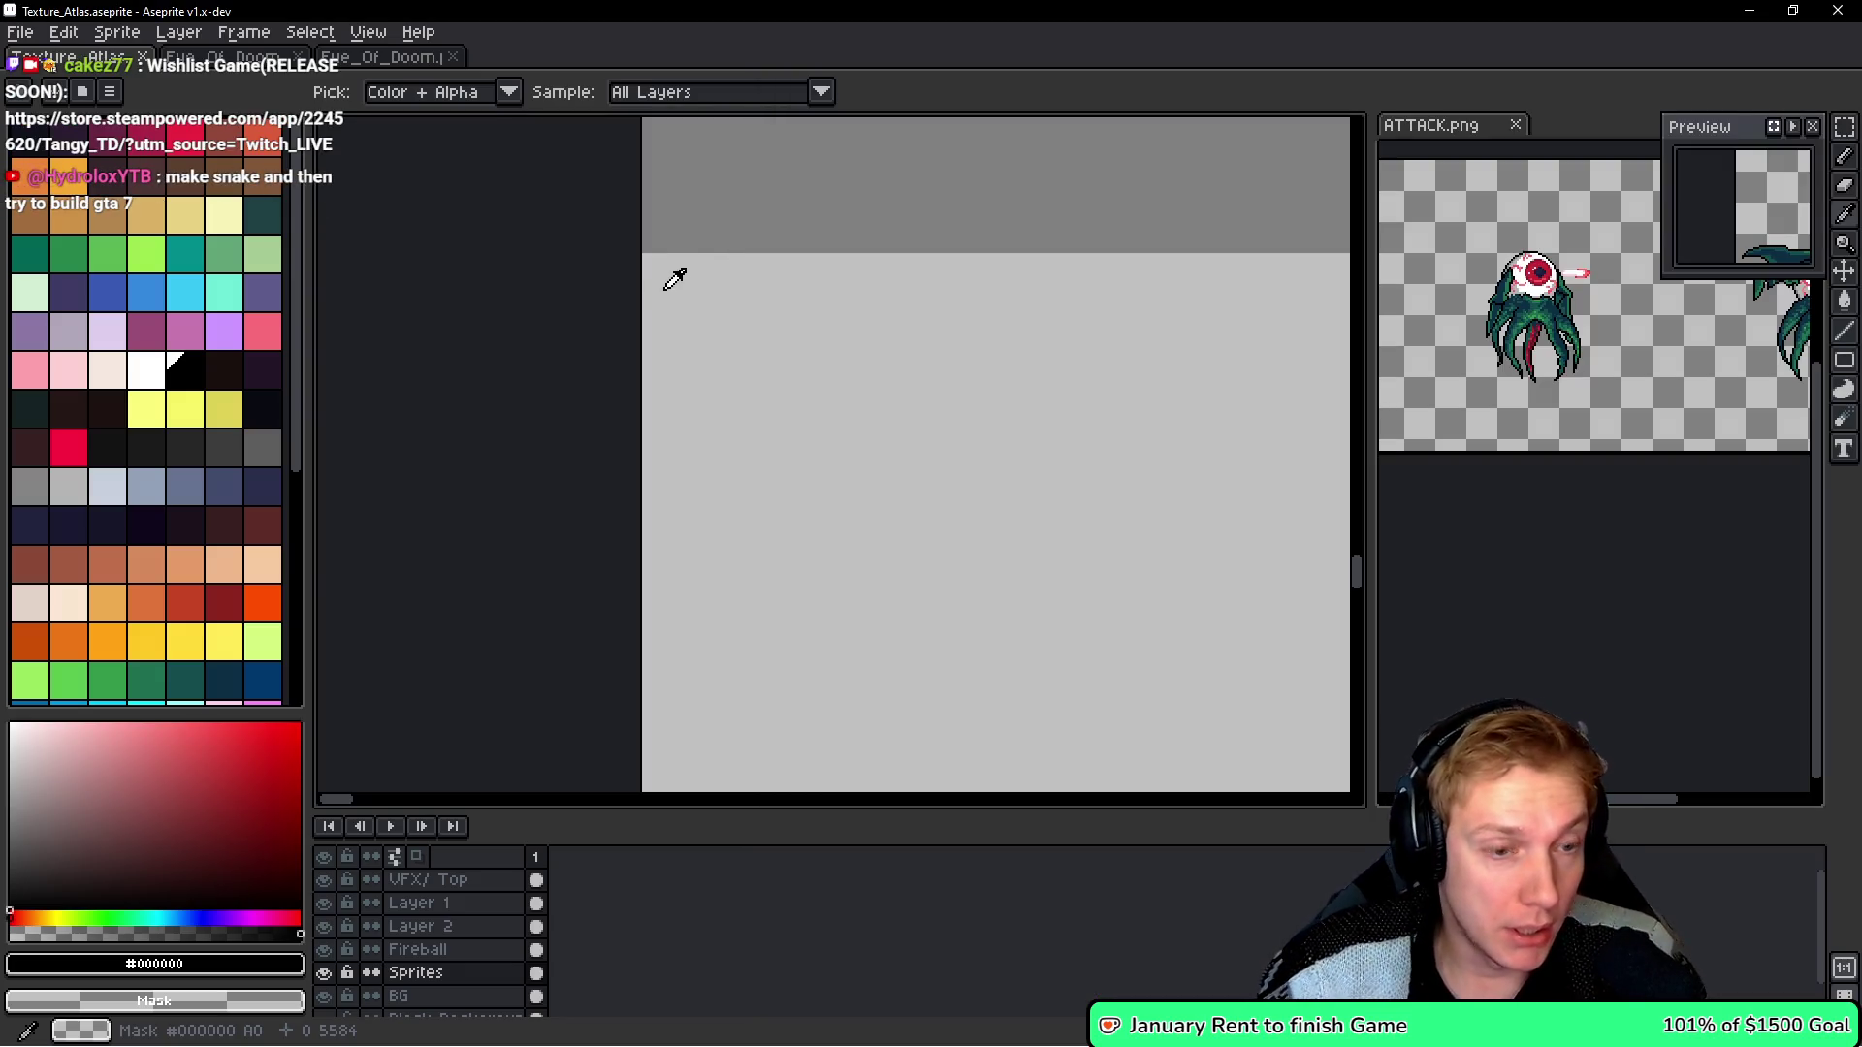
key(m)
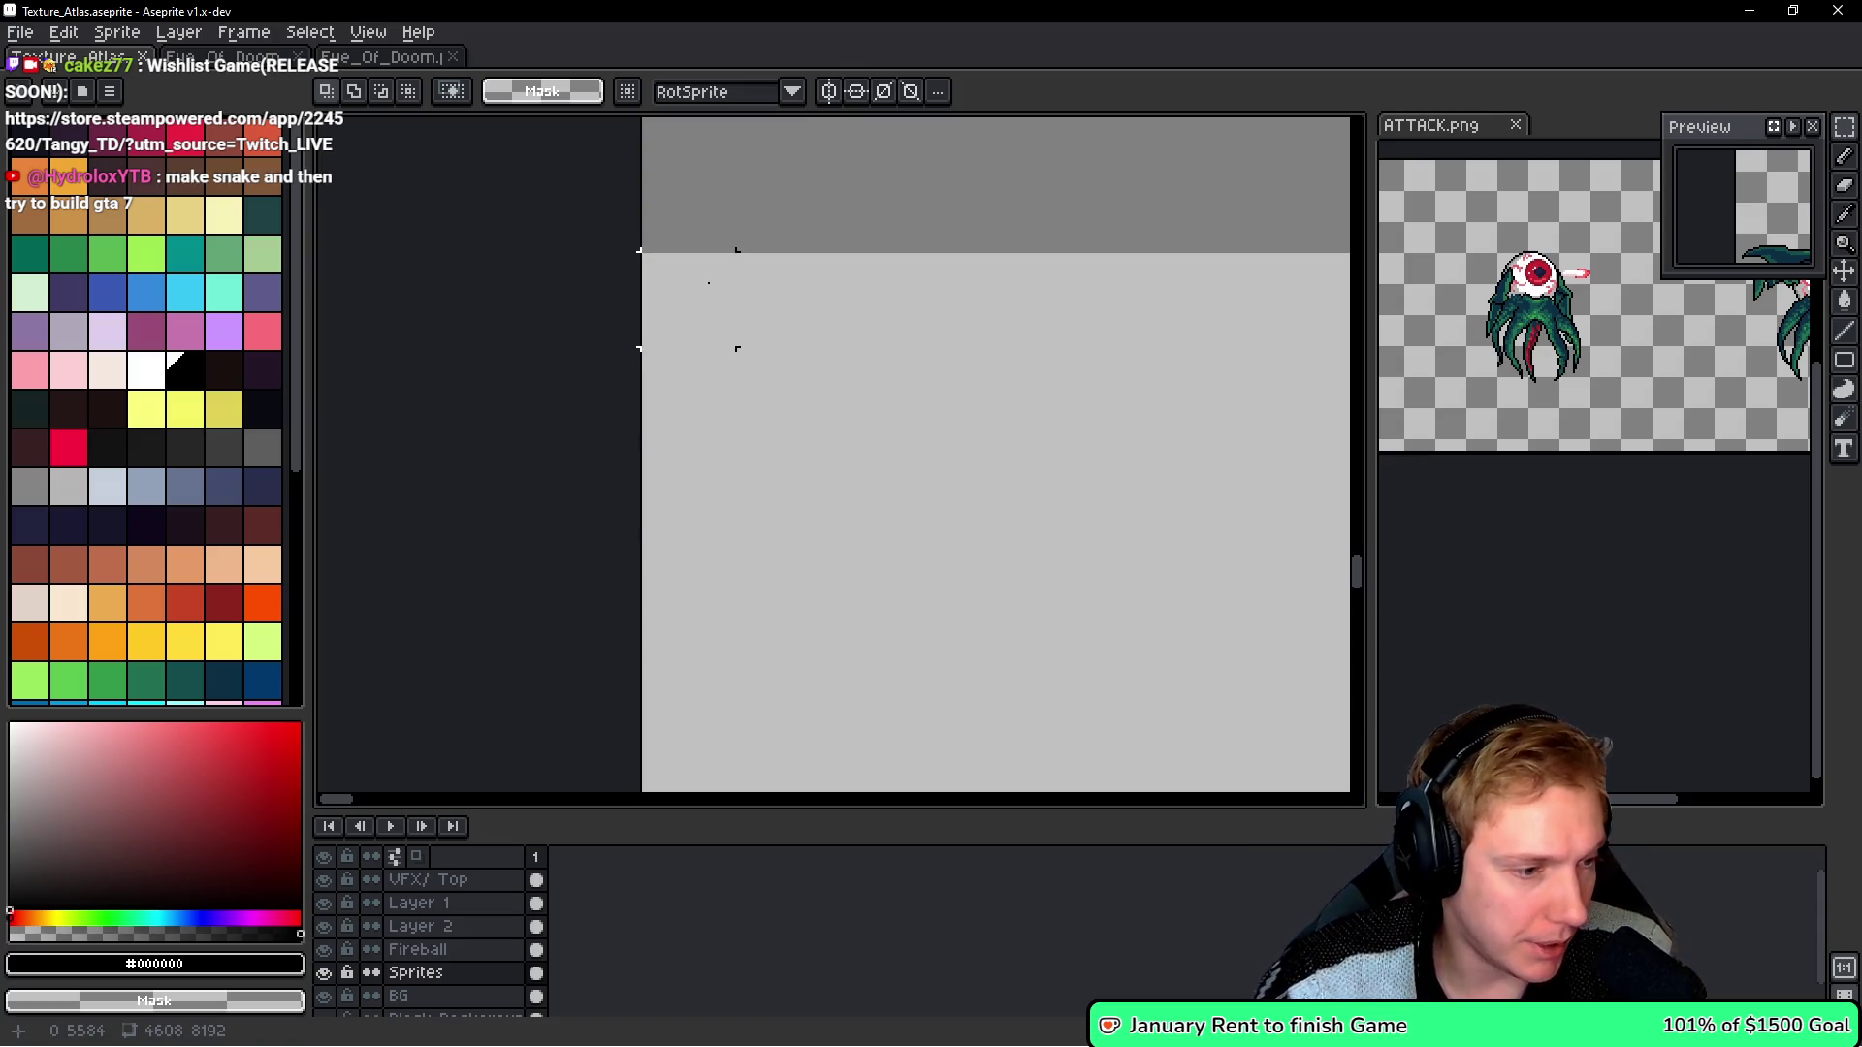
key(i)
key(alt+Tab)
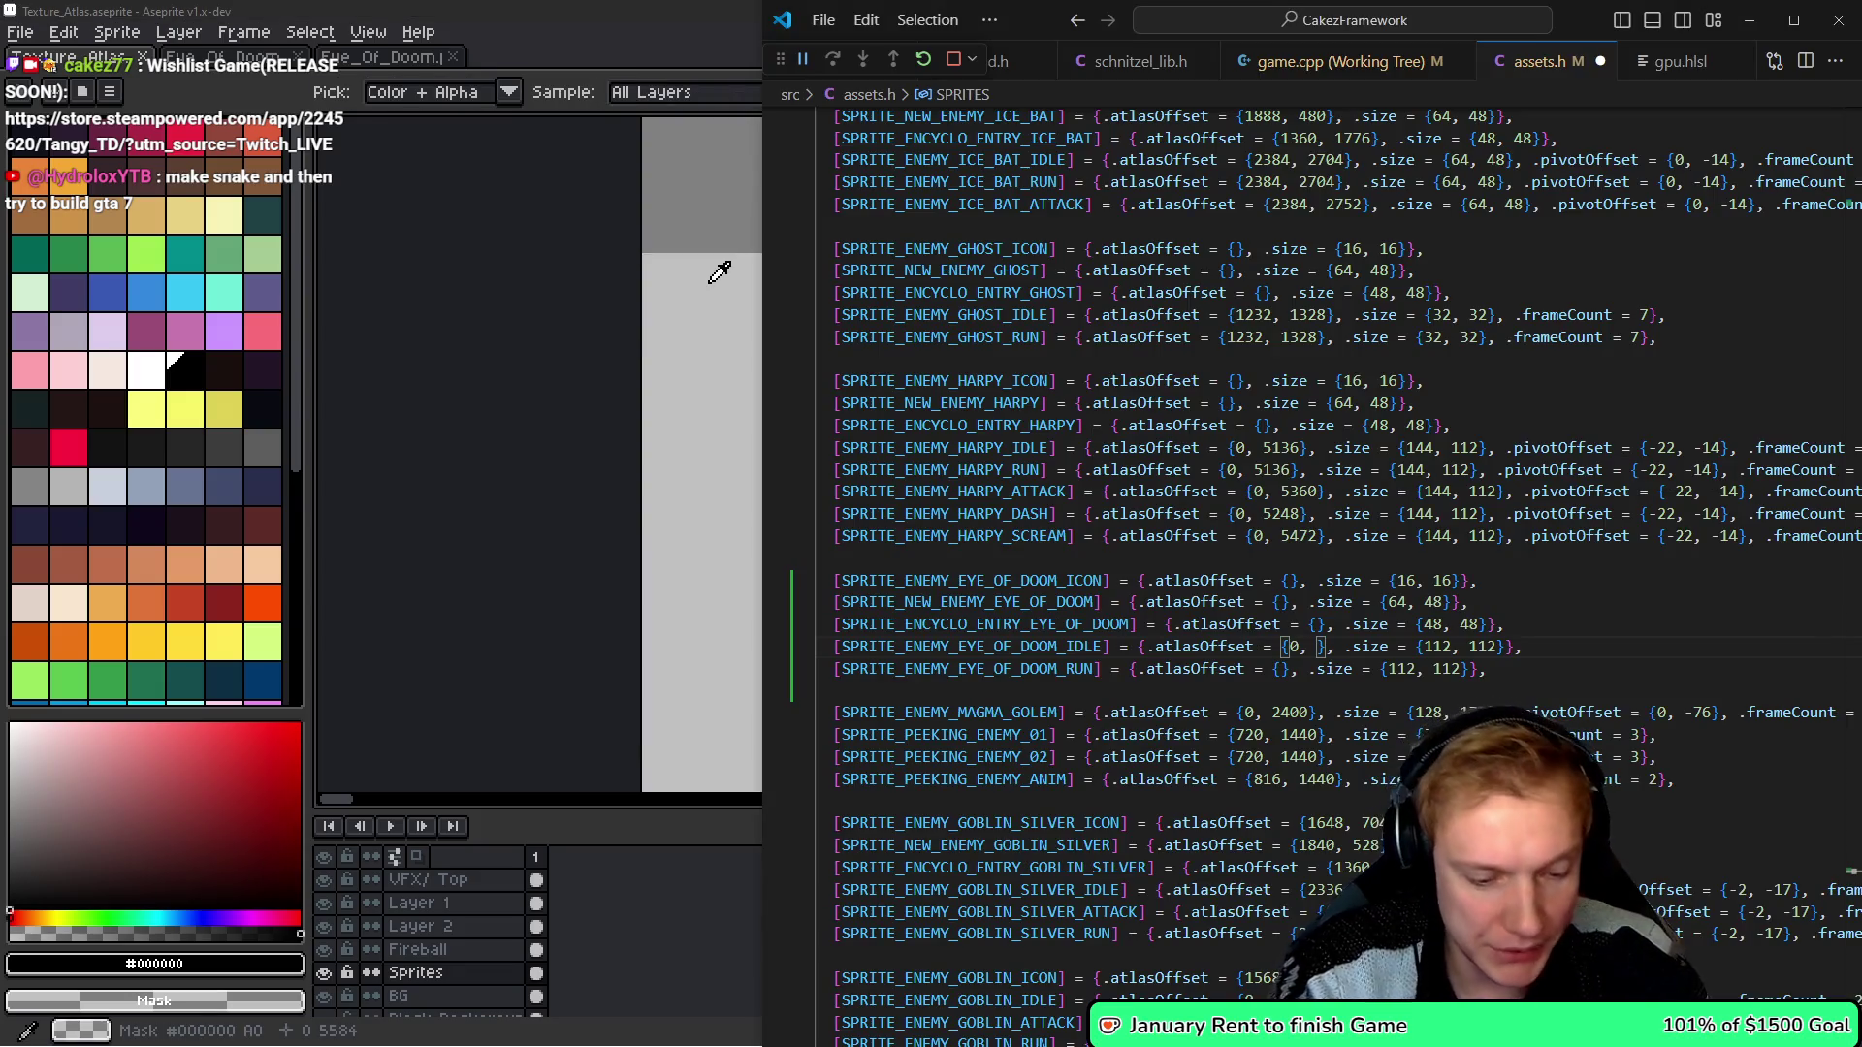
text(5584)
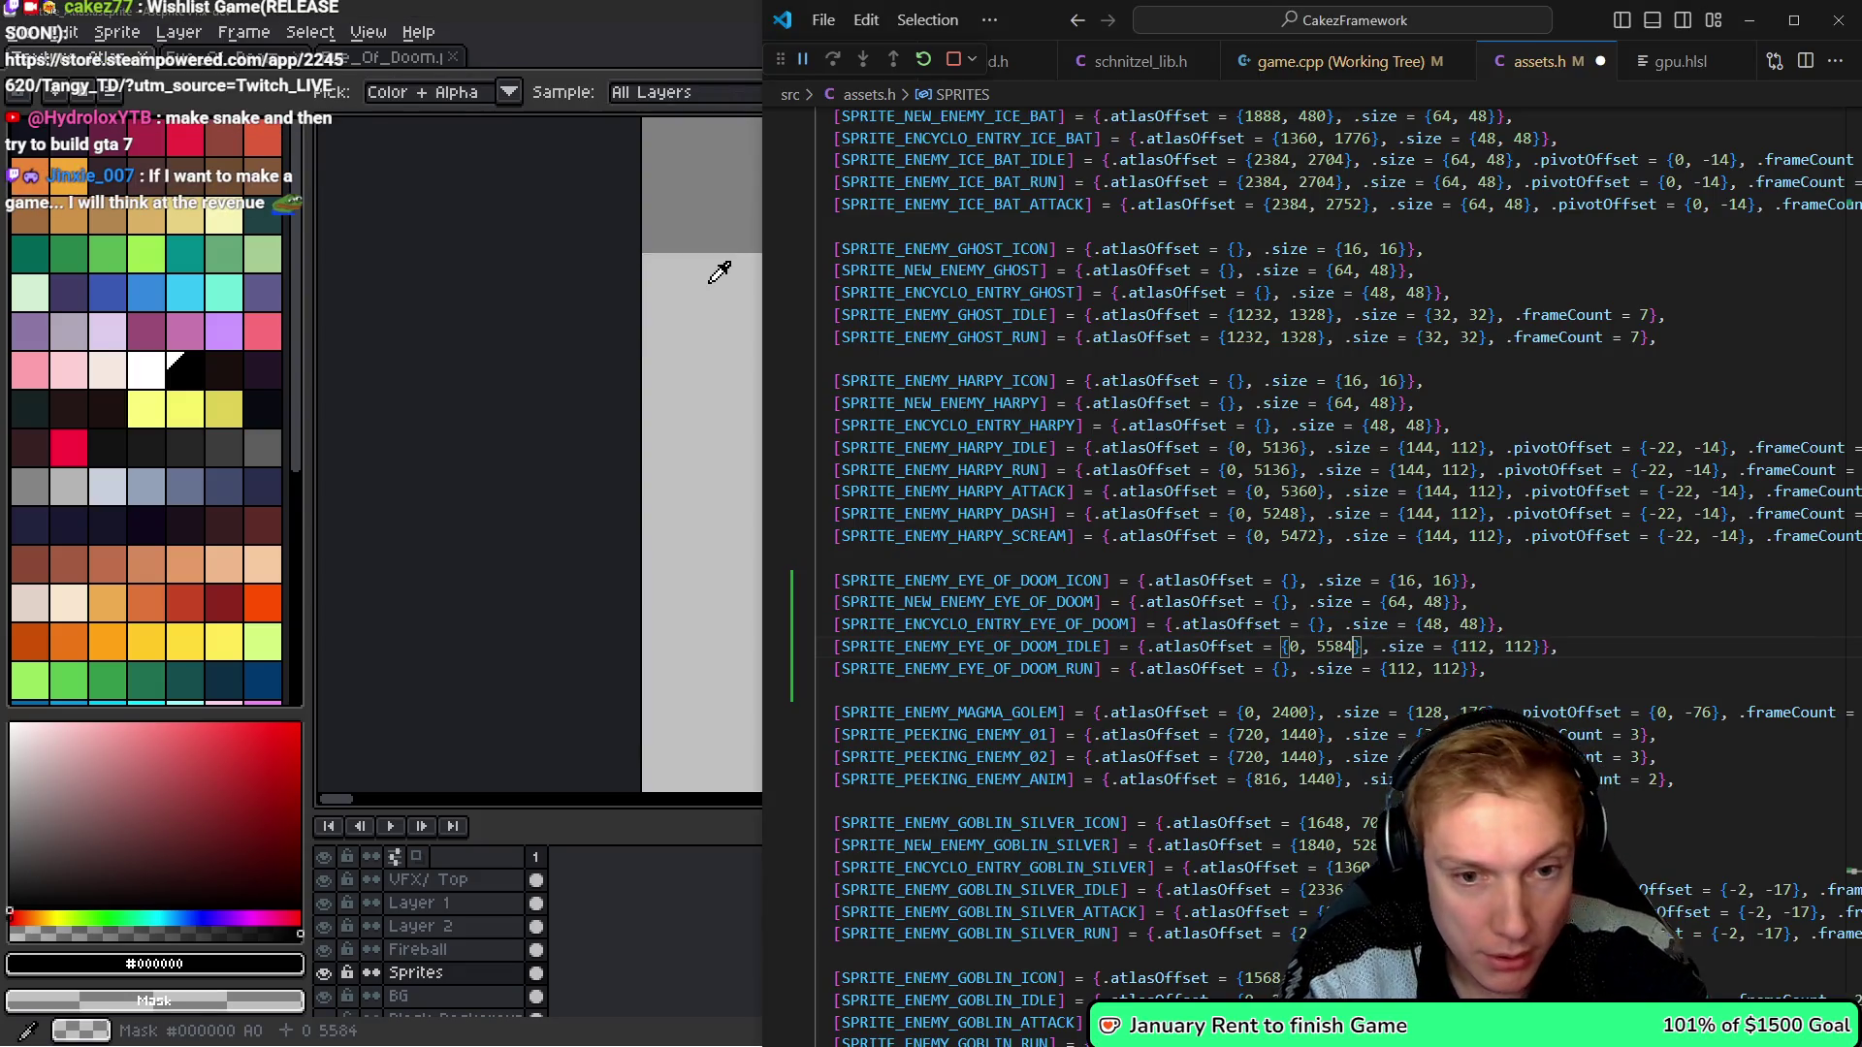
key(Escape)
key(j)
key(h)
key(h)
key(h)
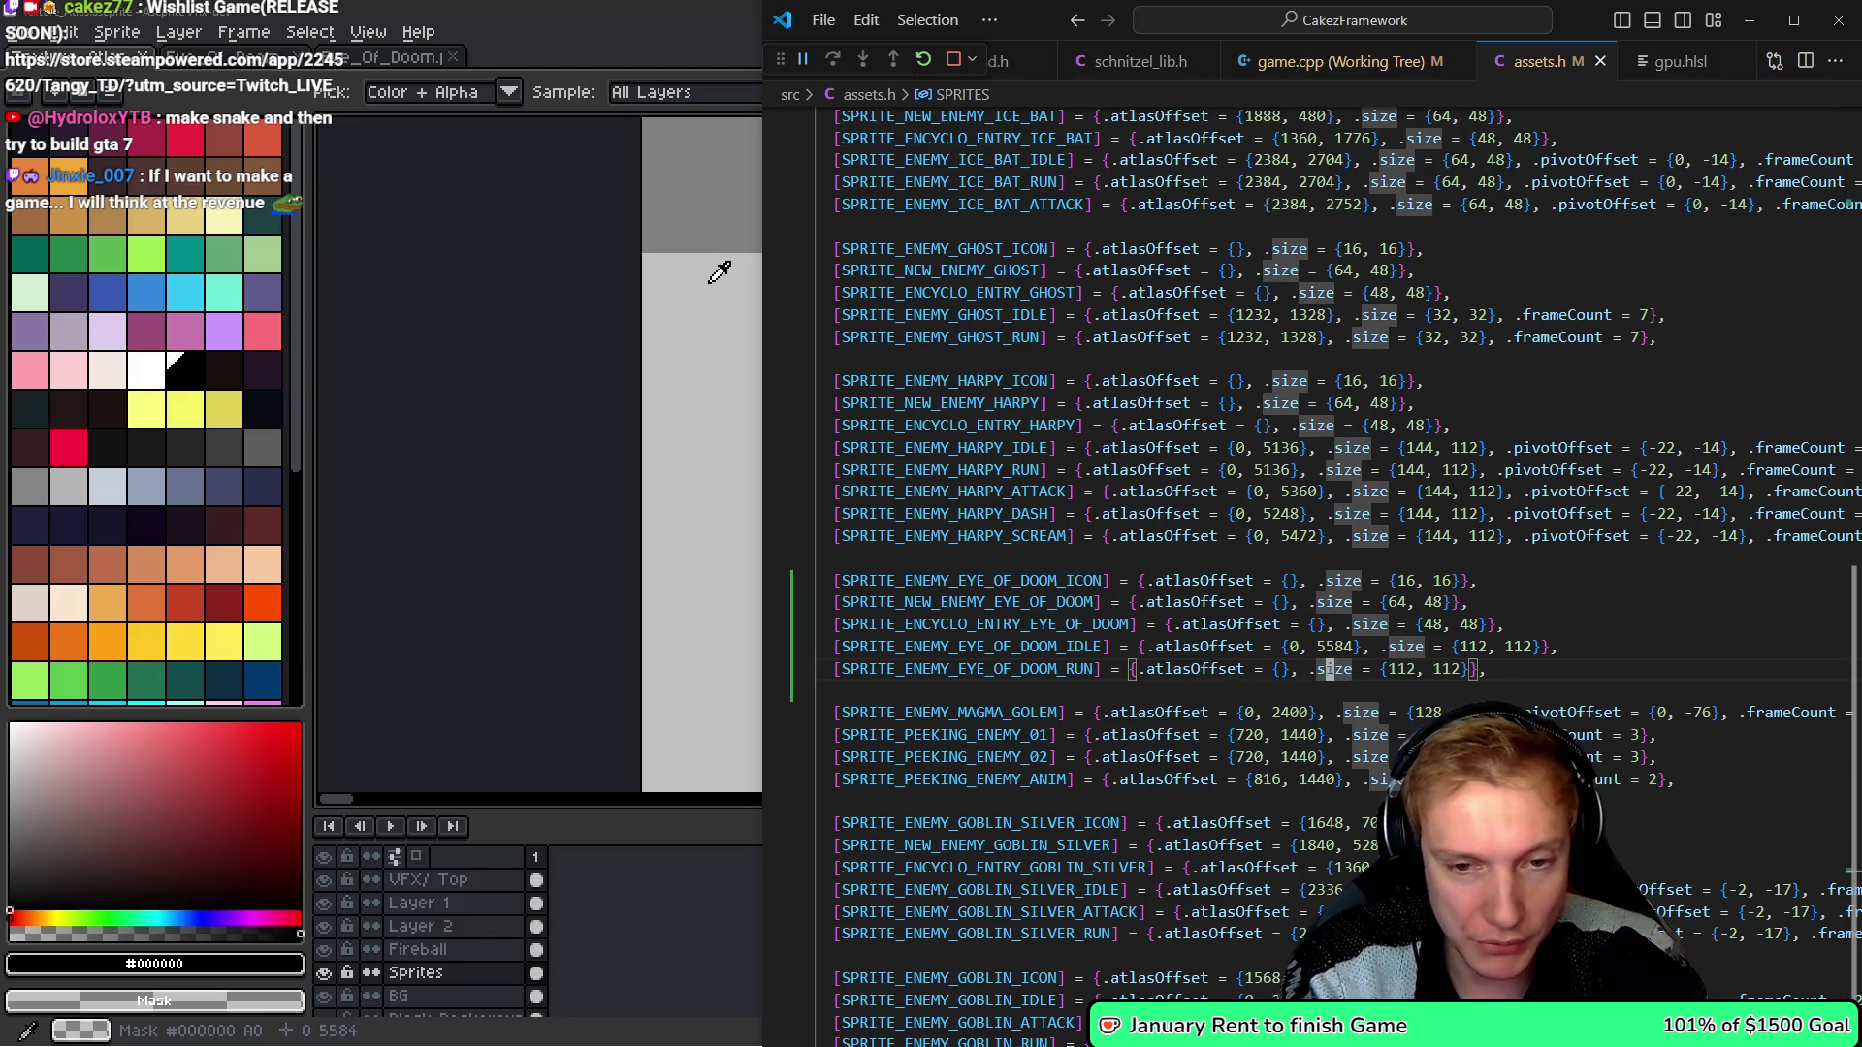
text(hi0, 5584)
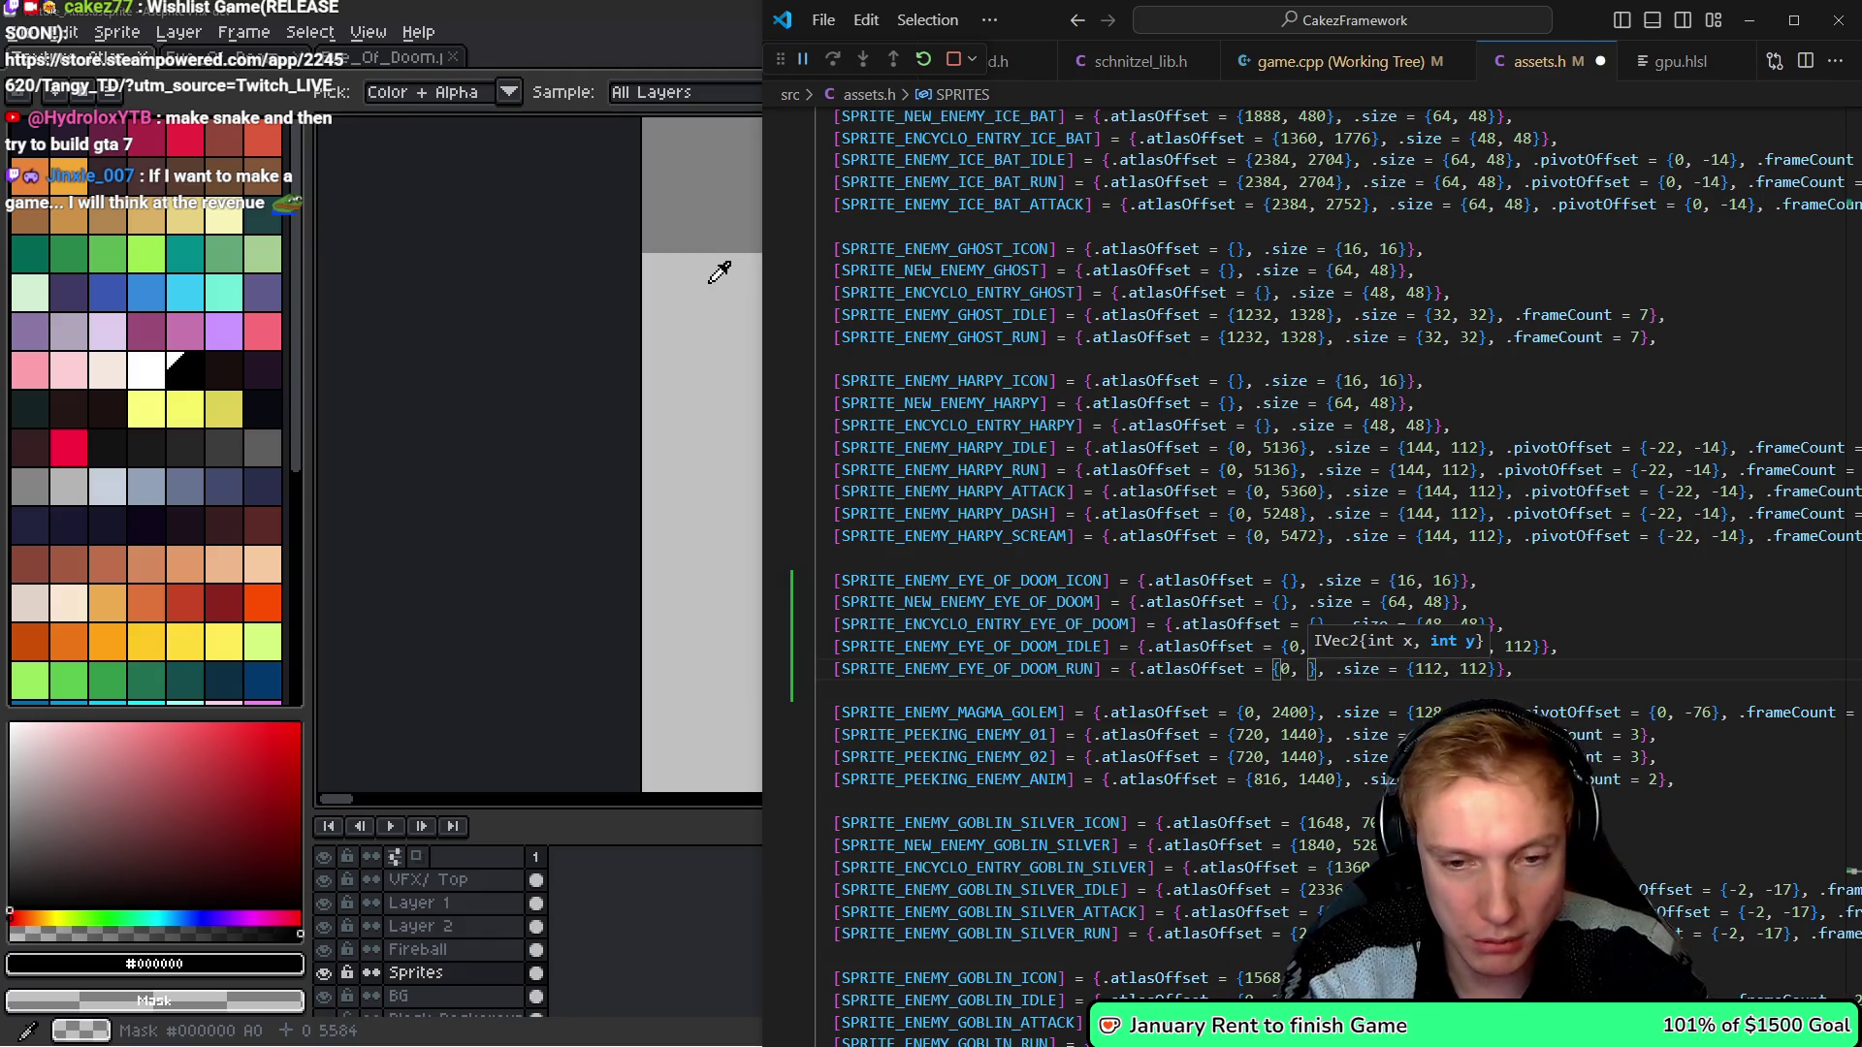
key(alt+Tab)
scroll(736, 284, down, 5)
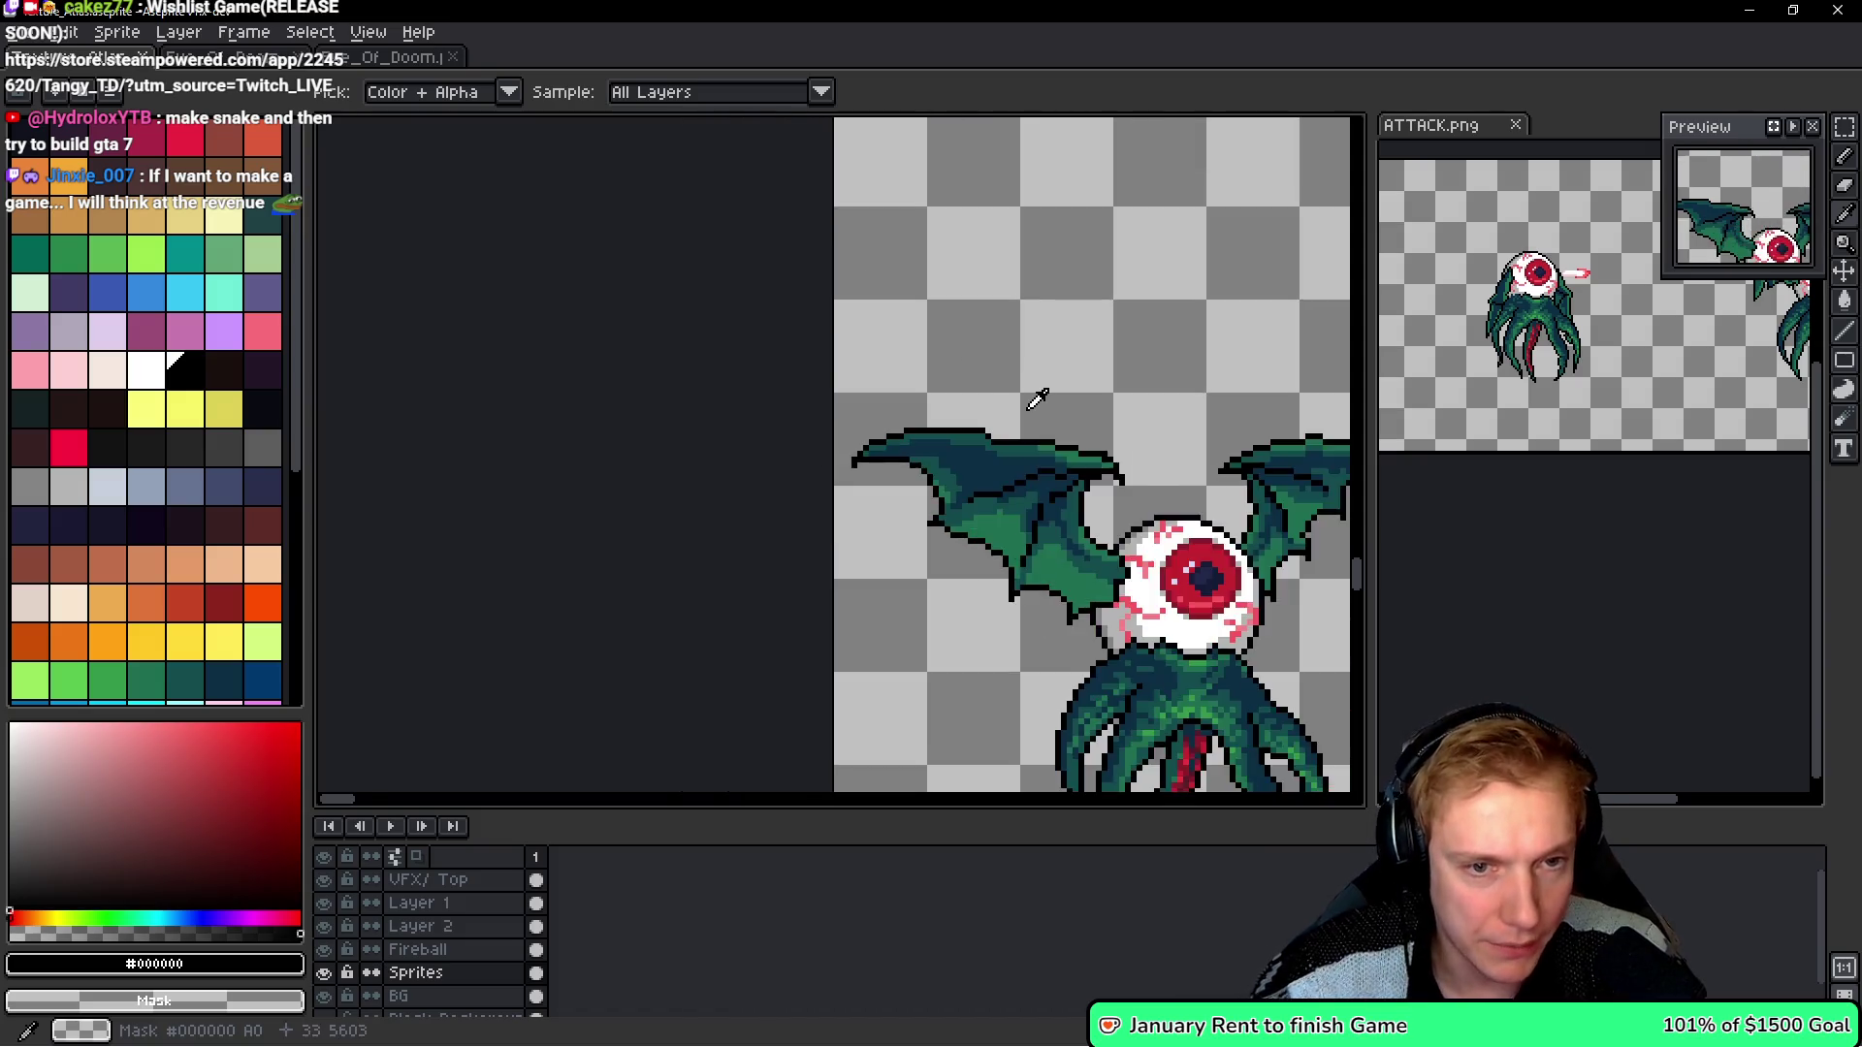
- Complete the RUN atlasOffset with 5584 and add a .frameCount field to the RUN entry
scroll(822, 403, up, 5)
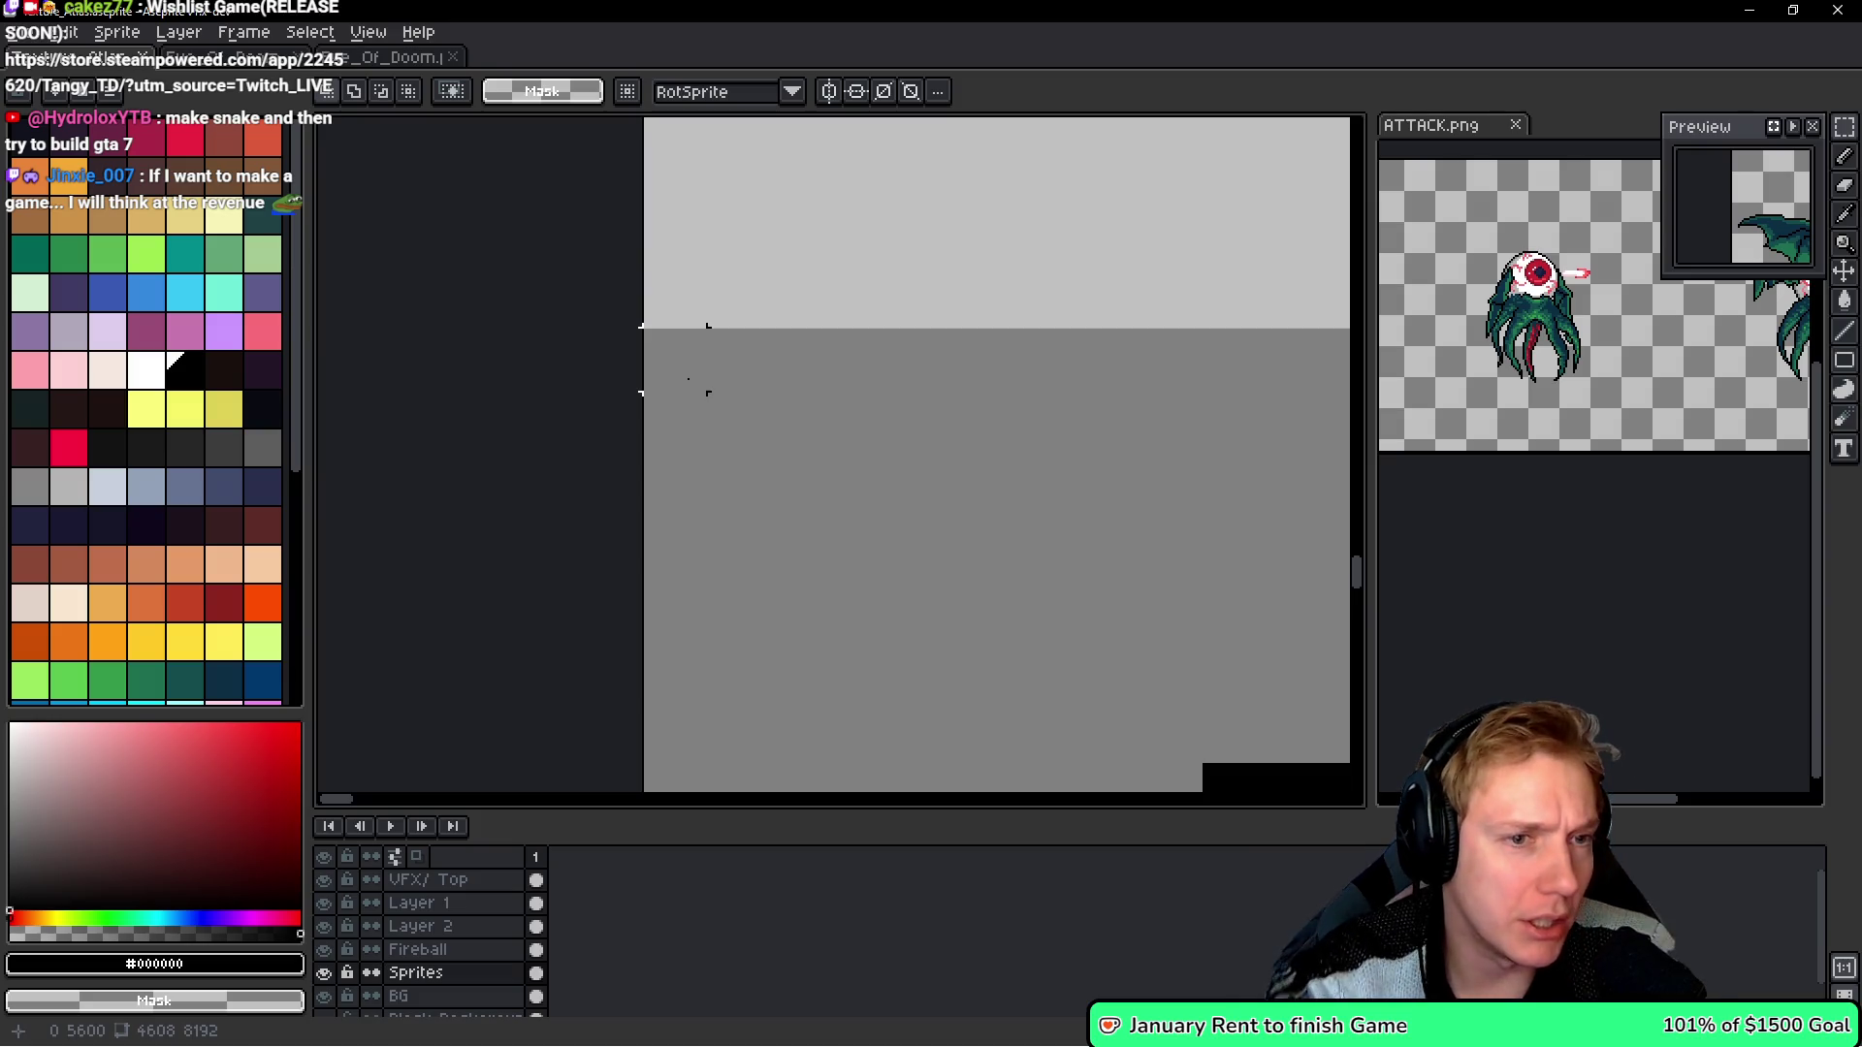
scroll(725, 412, down, 3)
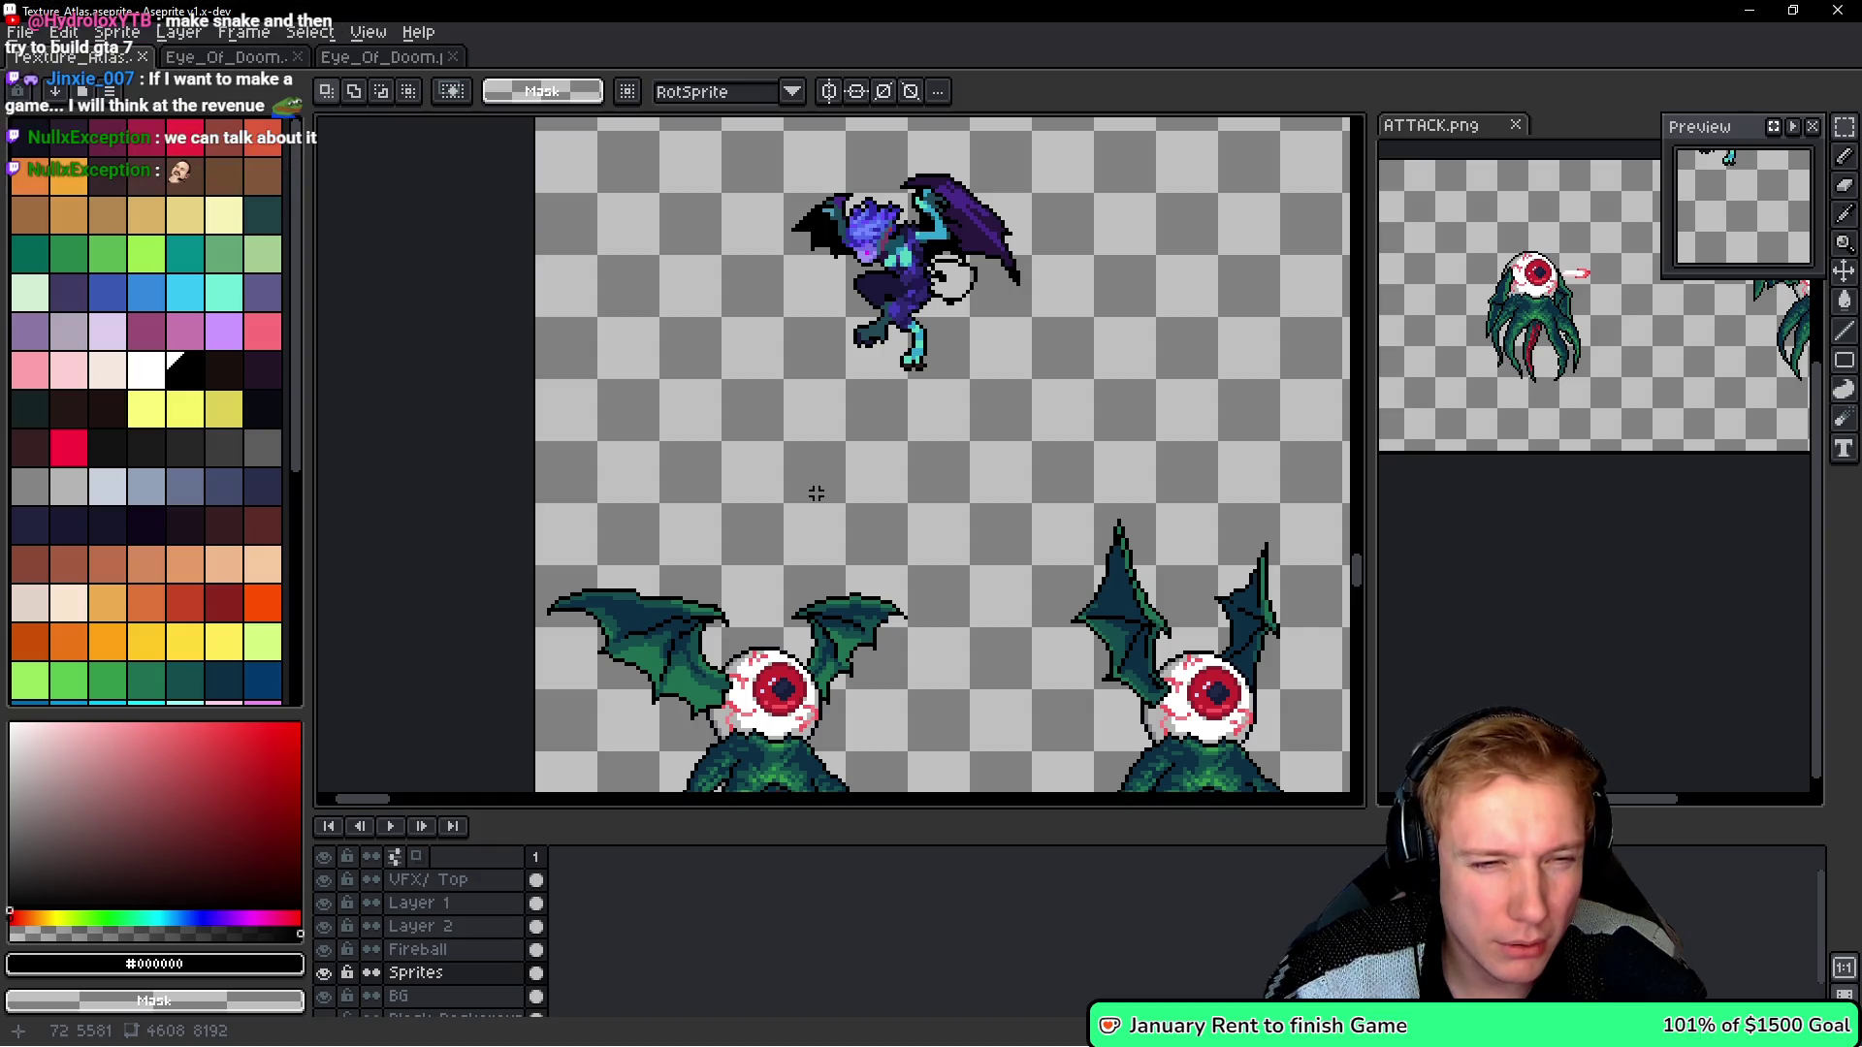
scroll(534, 495, up, 3)
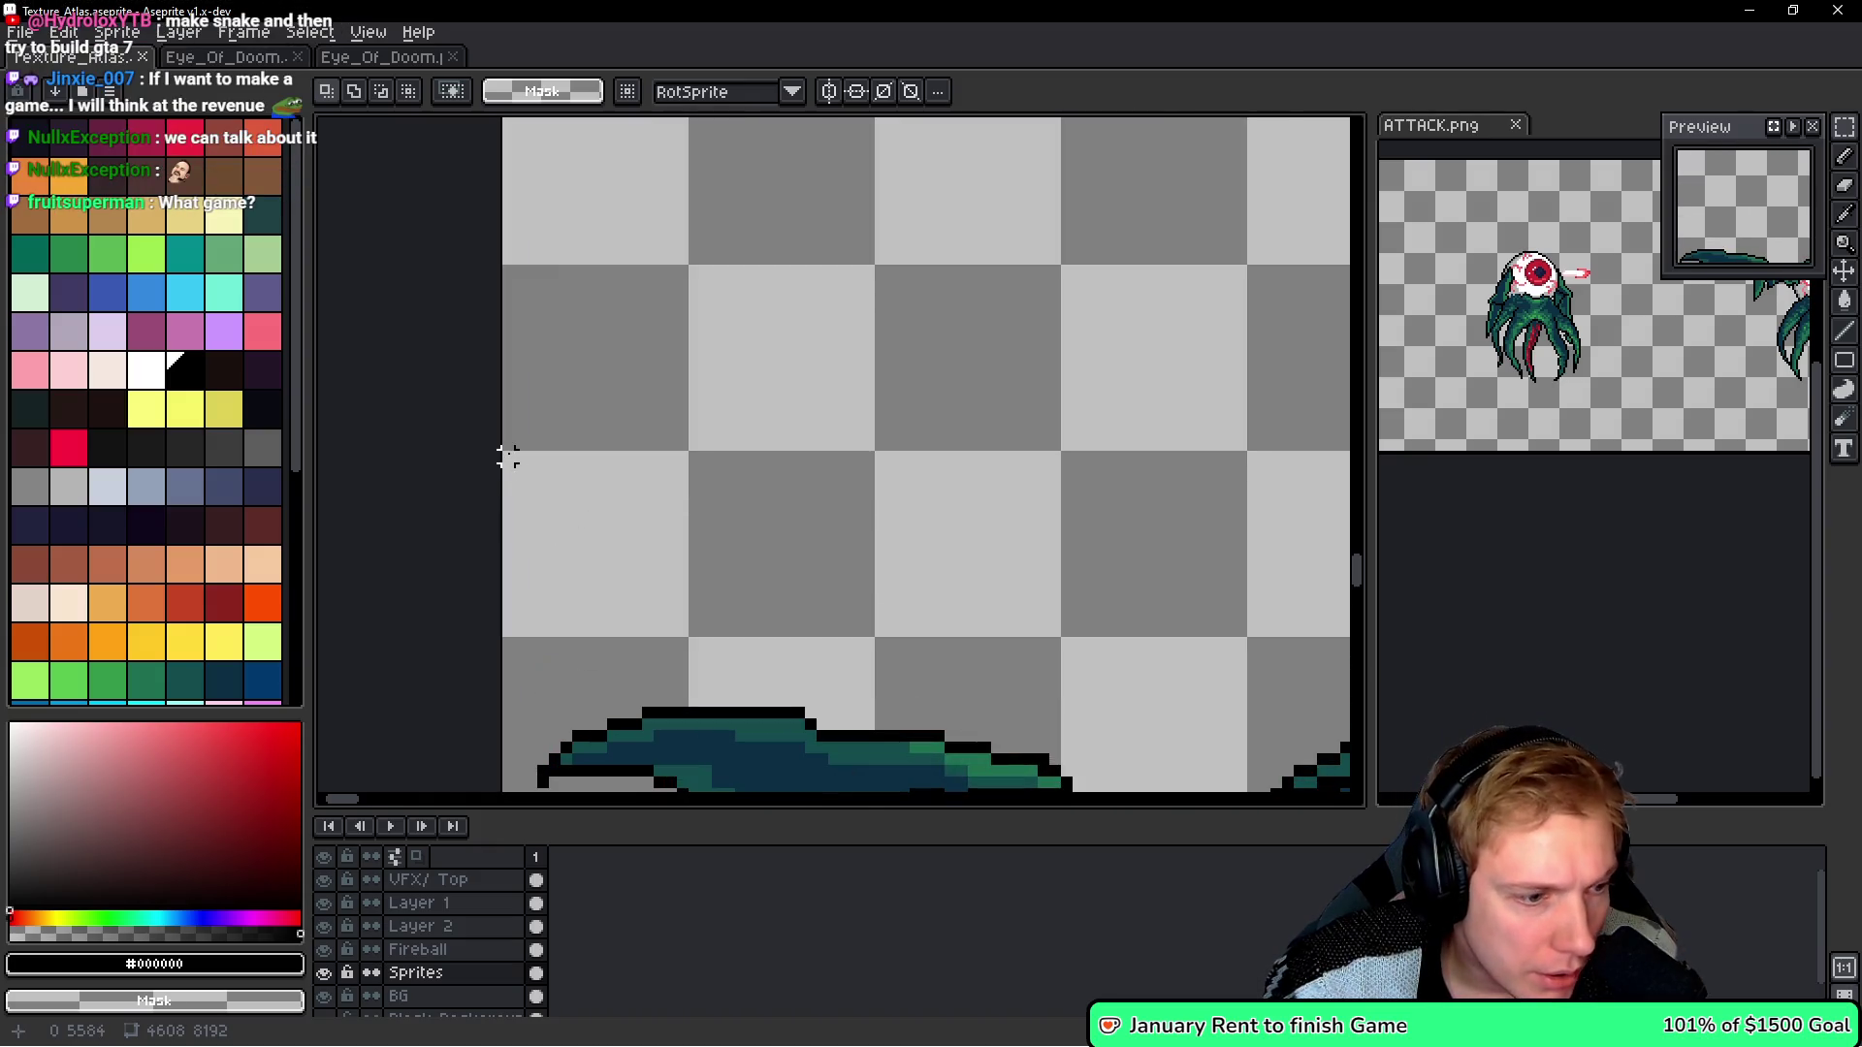
key(alt+Tab)
text(5584)
key(Left)
key(Left)
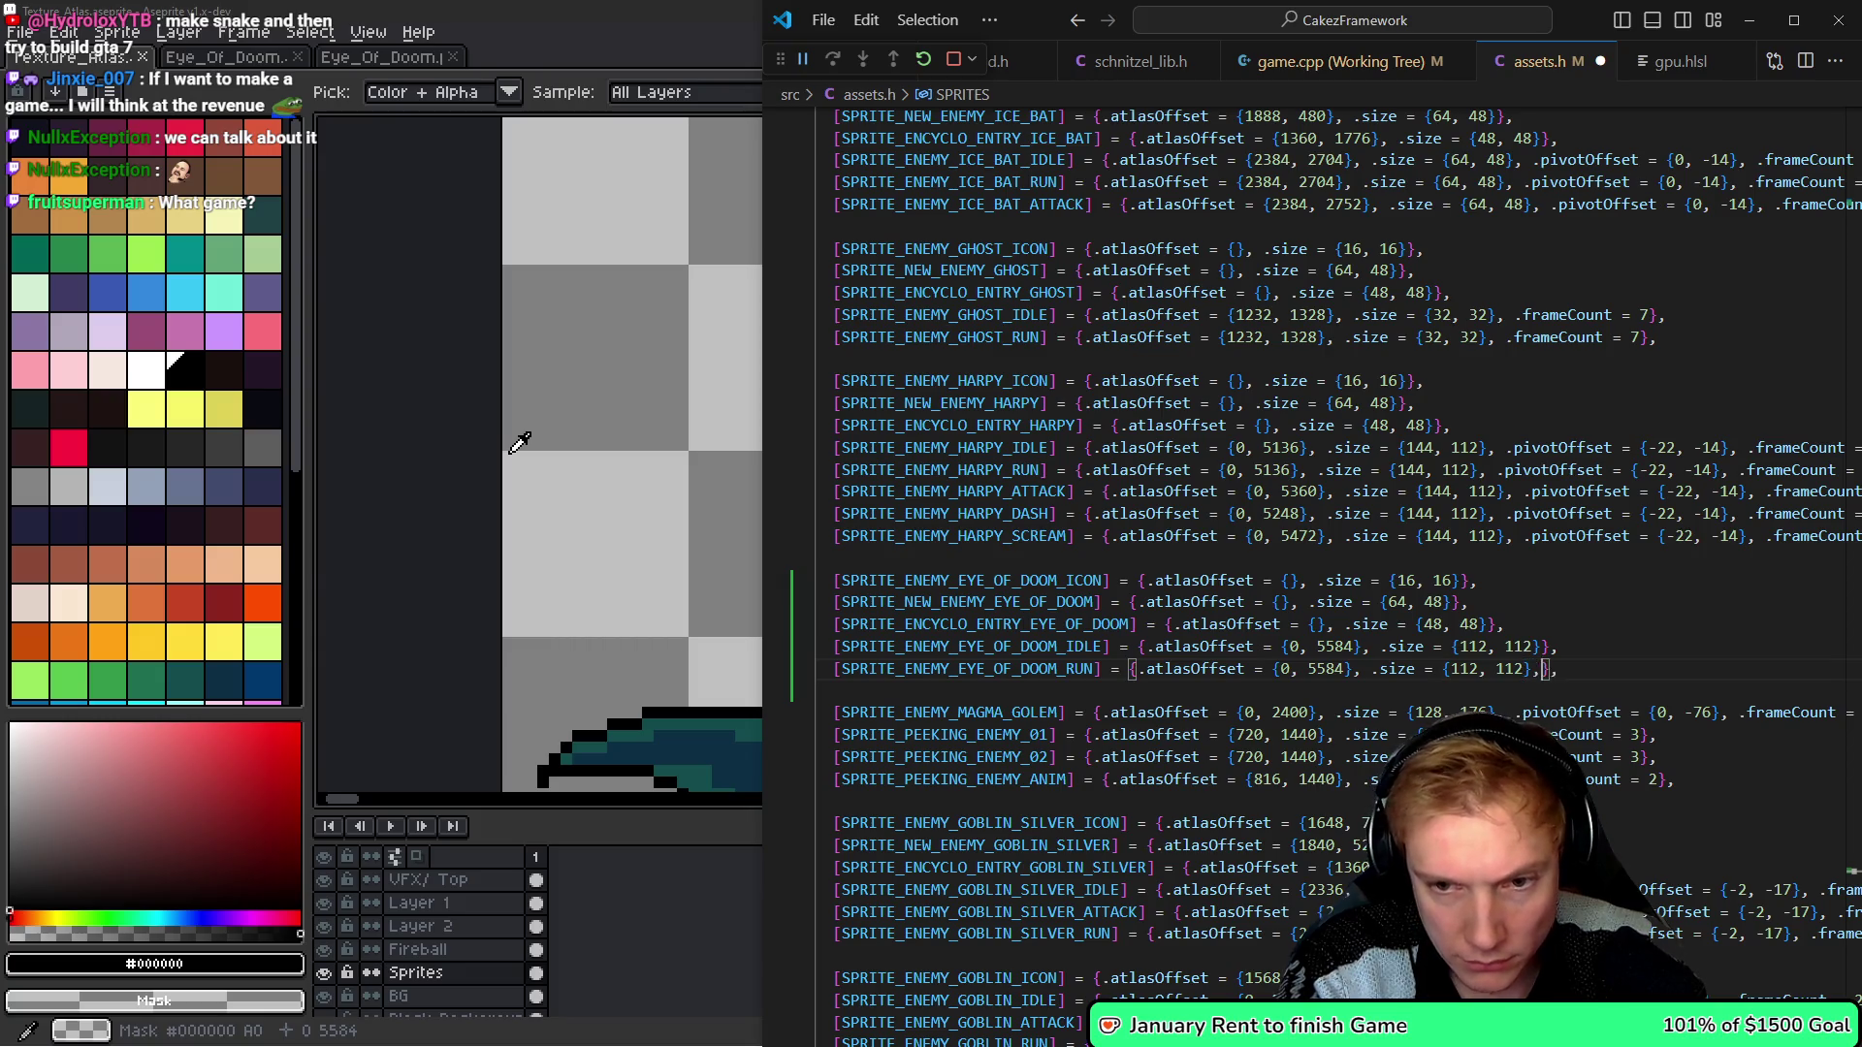
text(.s)
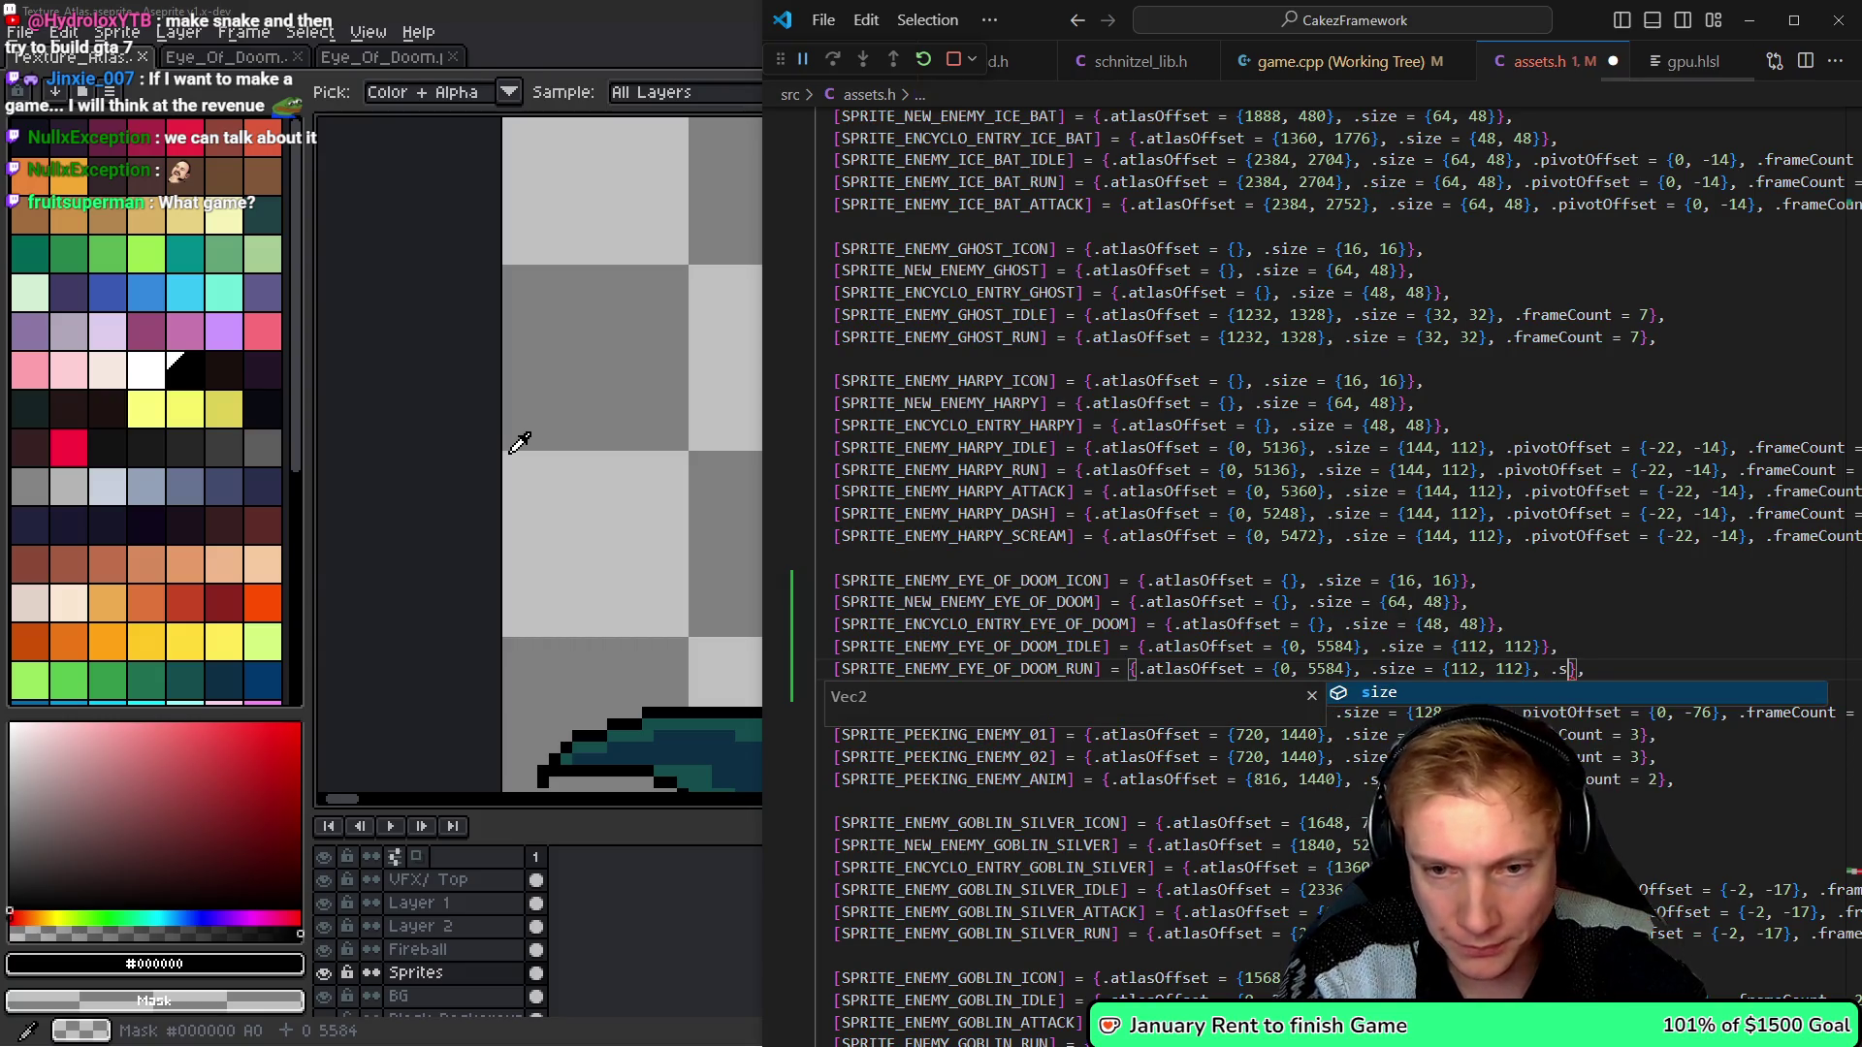
key(Escape)
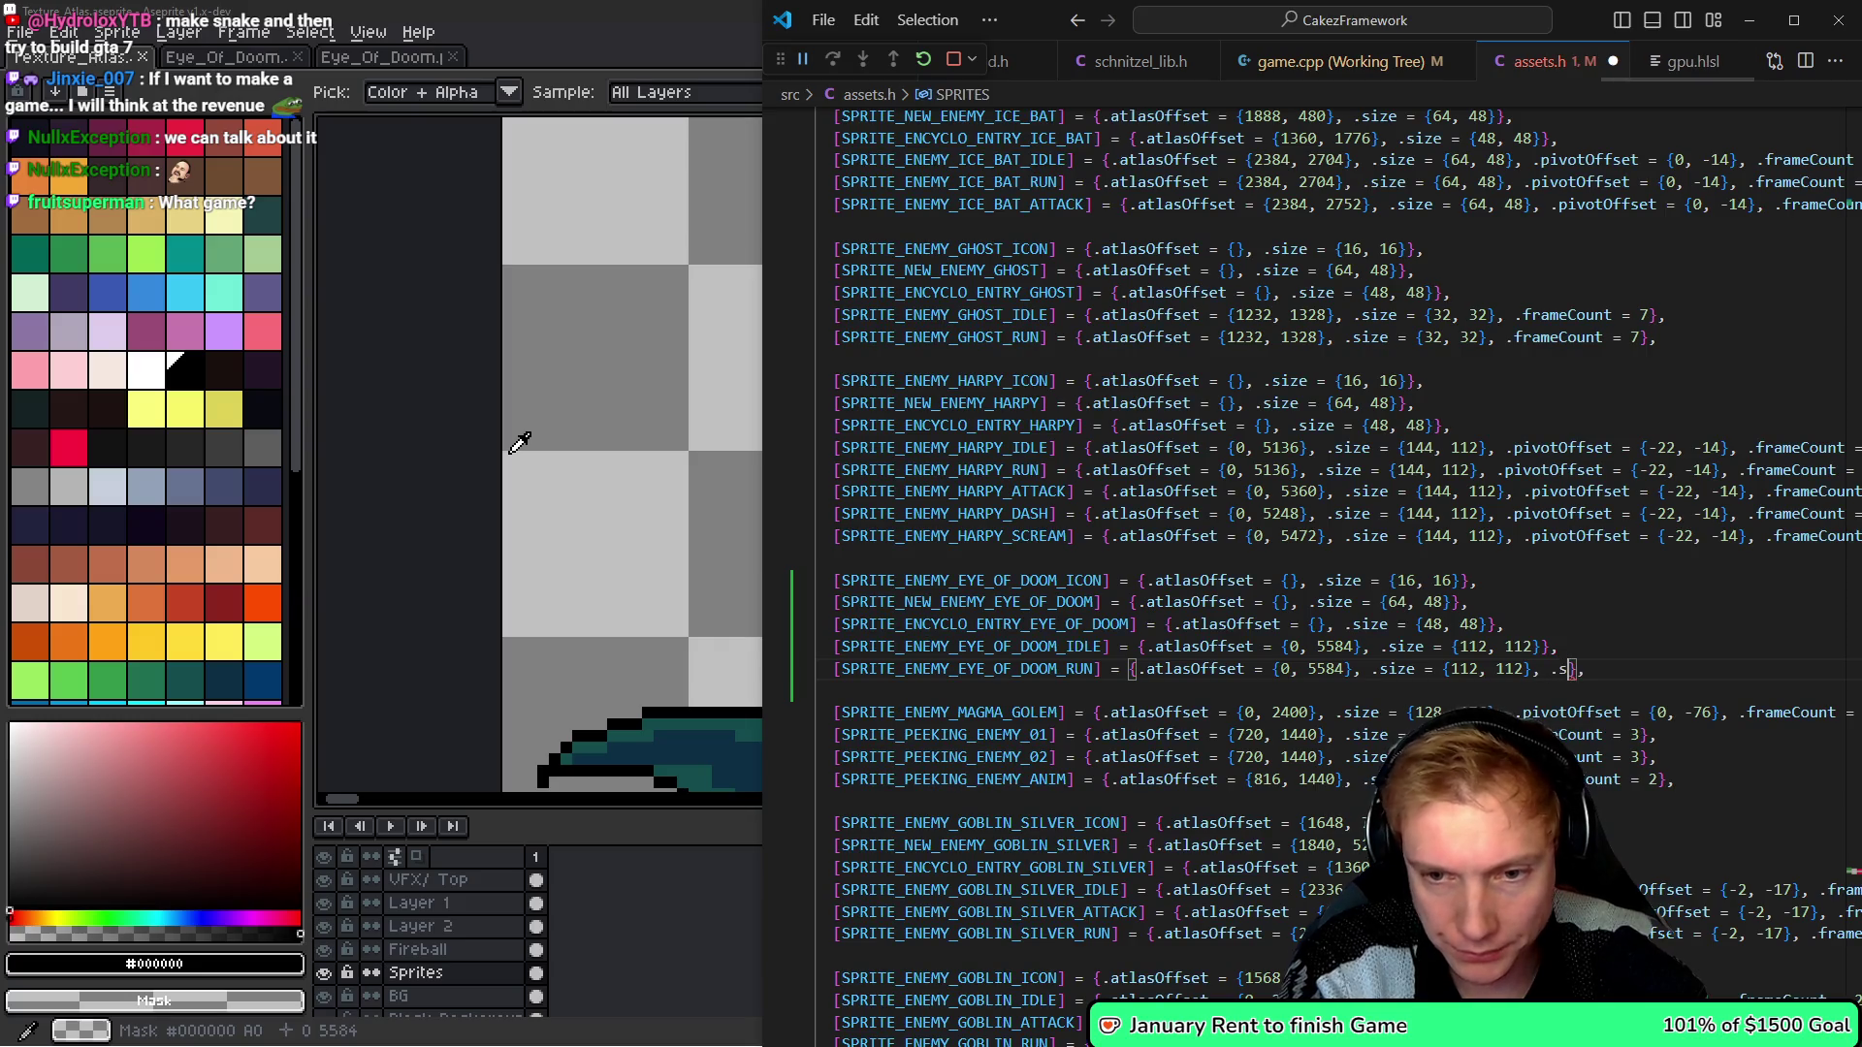
key(BackSpace)
text(frameCount =)
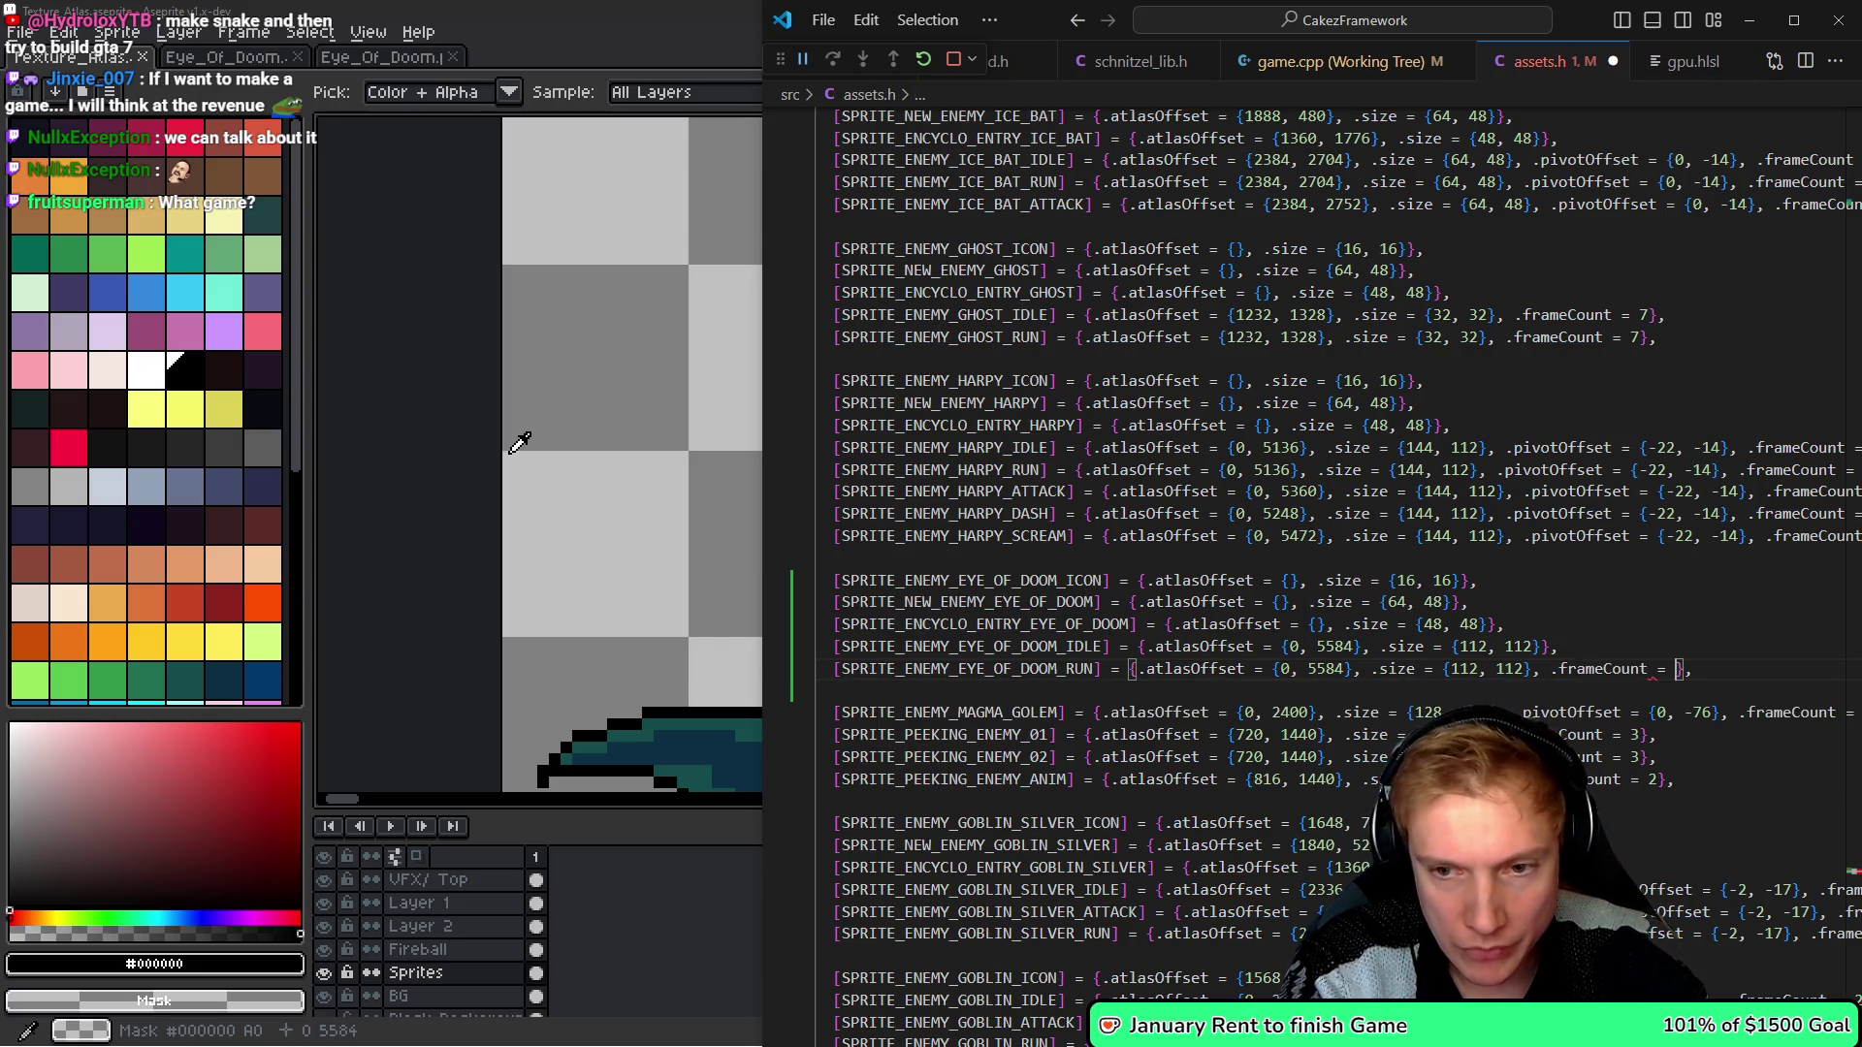
- Count the Eye of Doom frames on the atlas, give IDLE .frameCount = 6, and save assets.h
click(518, 441)
scroll(900, 520, down, 5)
key(m)
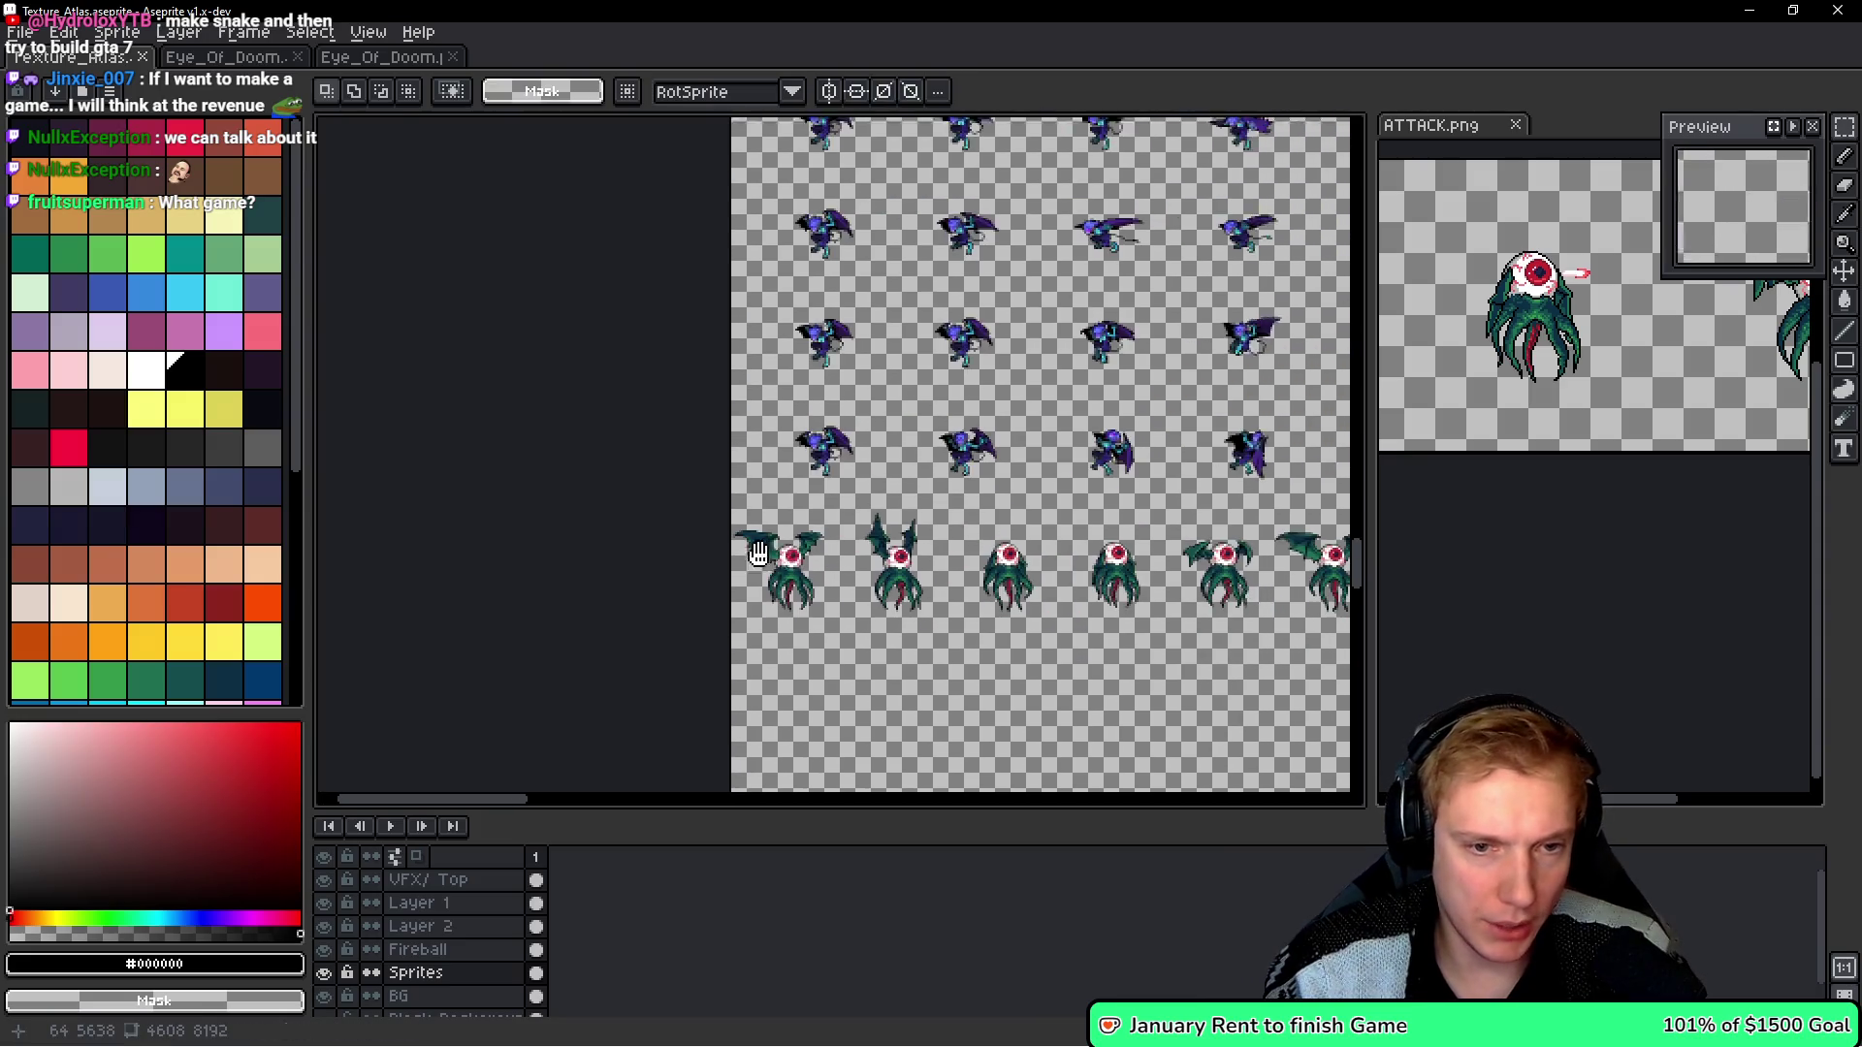
drag(818, 565, 734, 541)
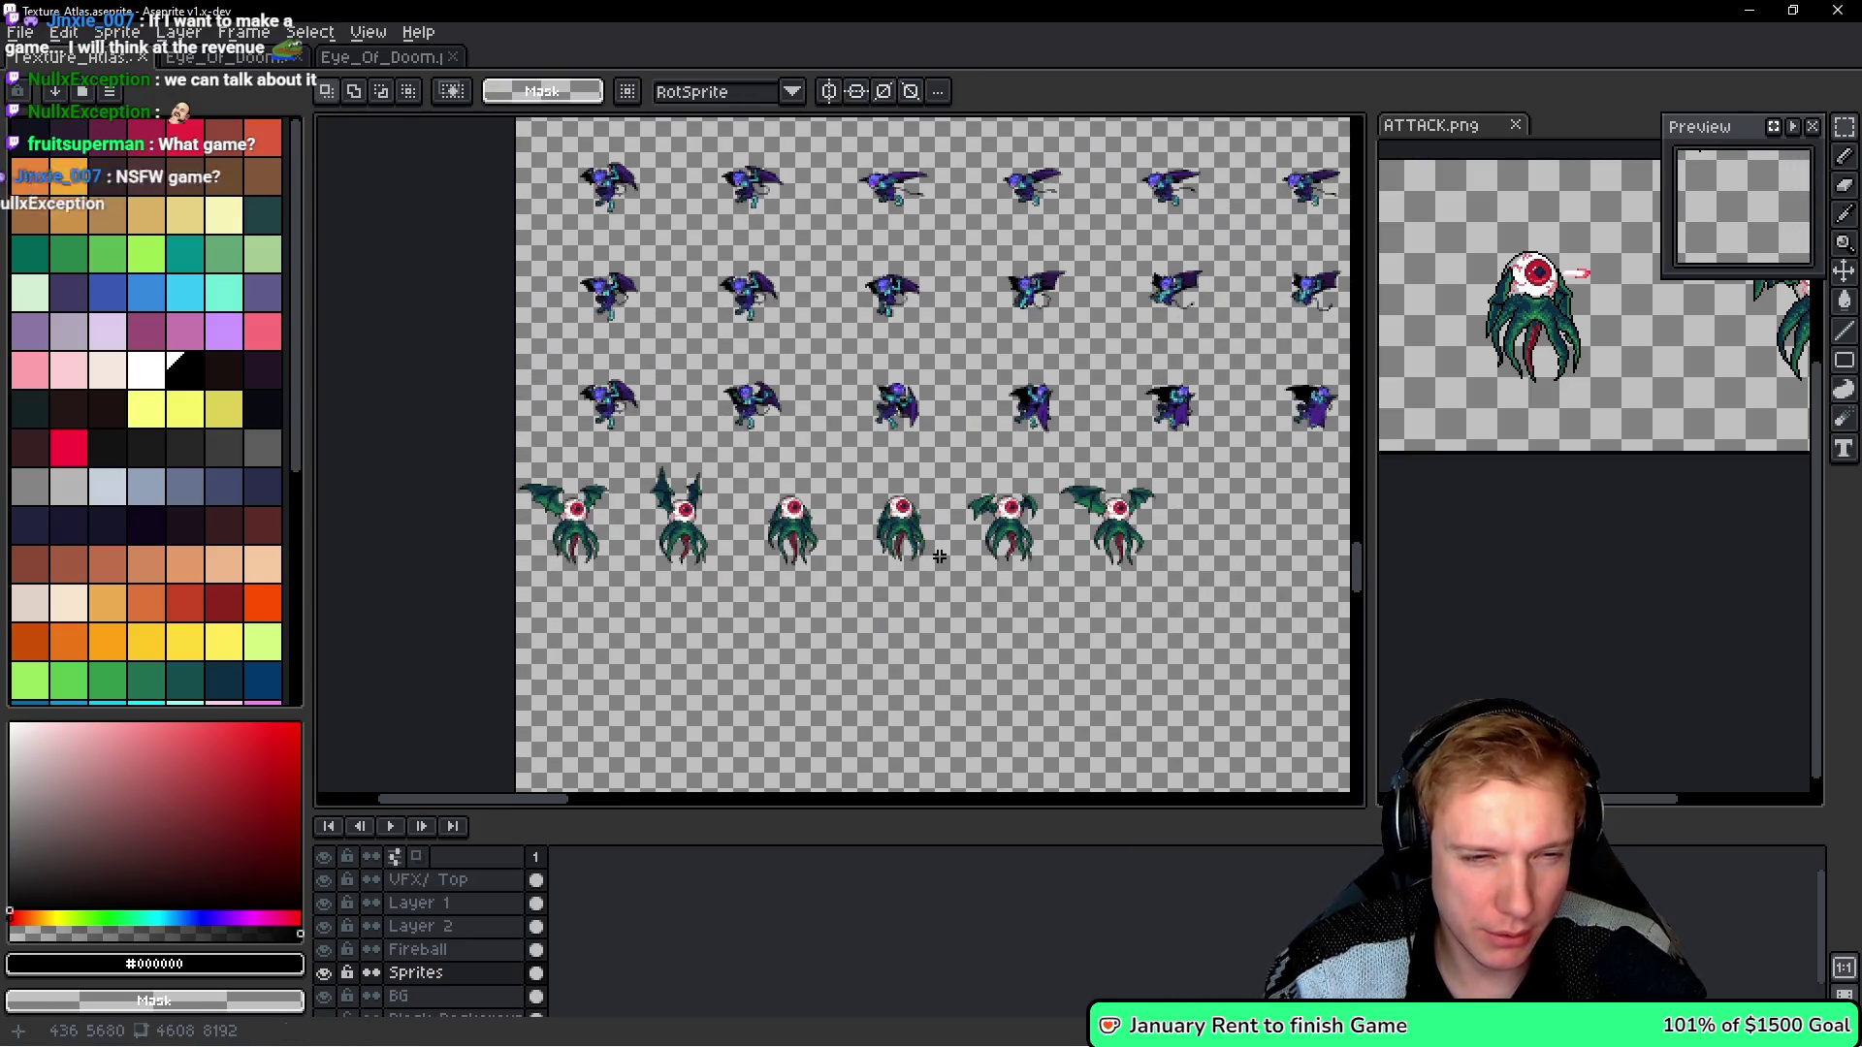
key(alt+Tab)
key(Up)
key(Left)
key(Left)
text(, .frameCount = 6)
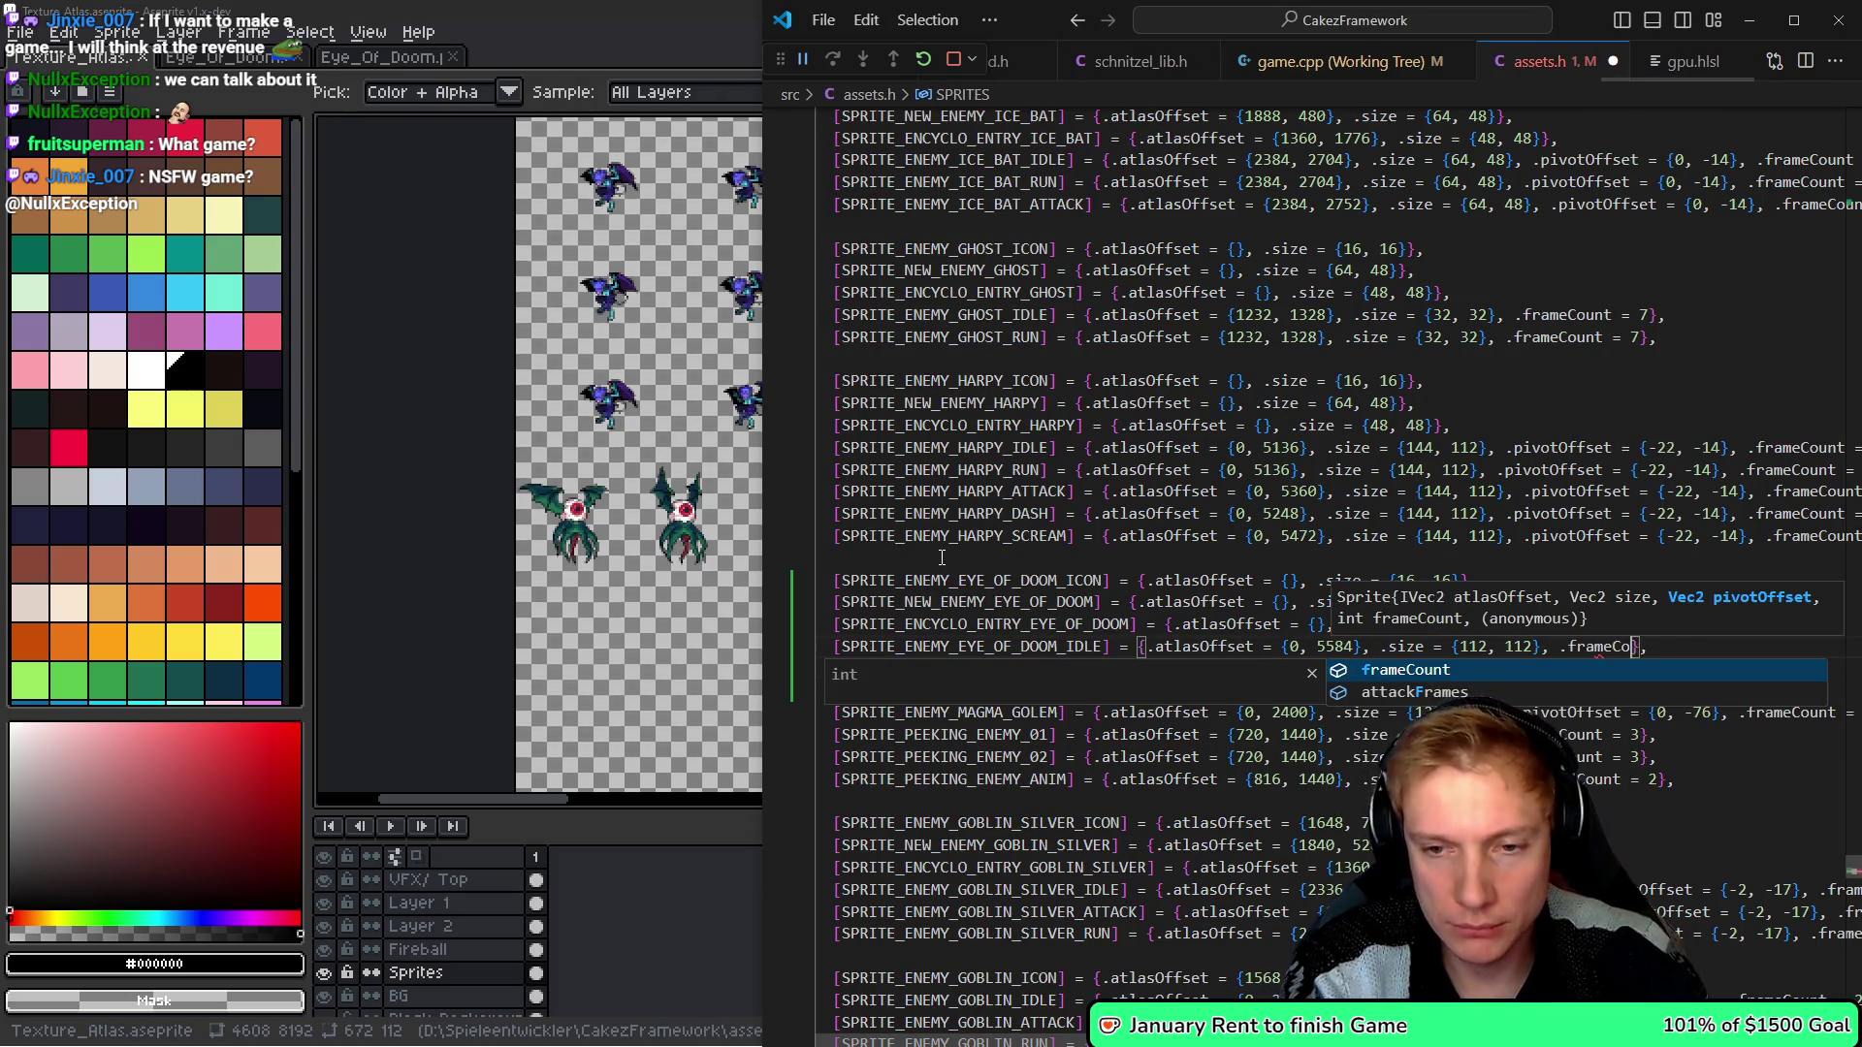
key(ctrl+s)
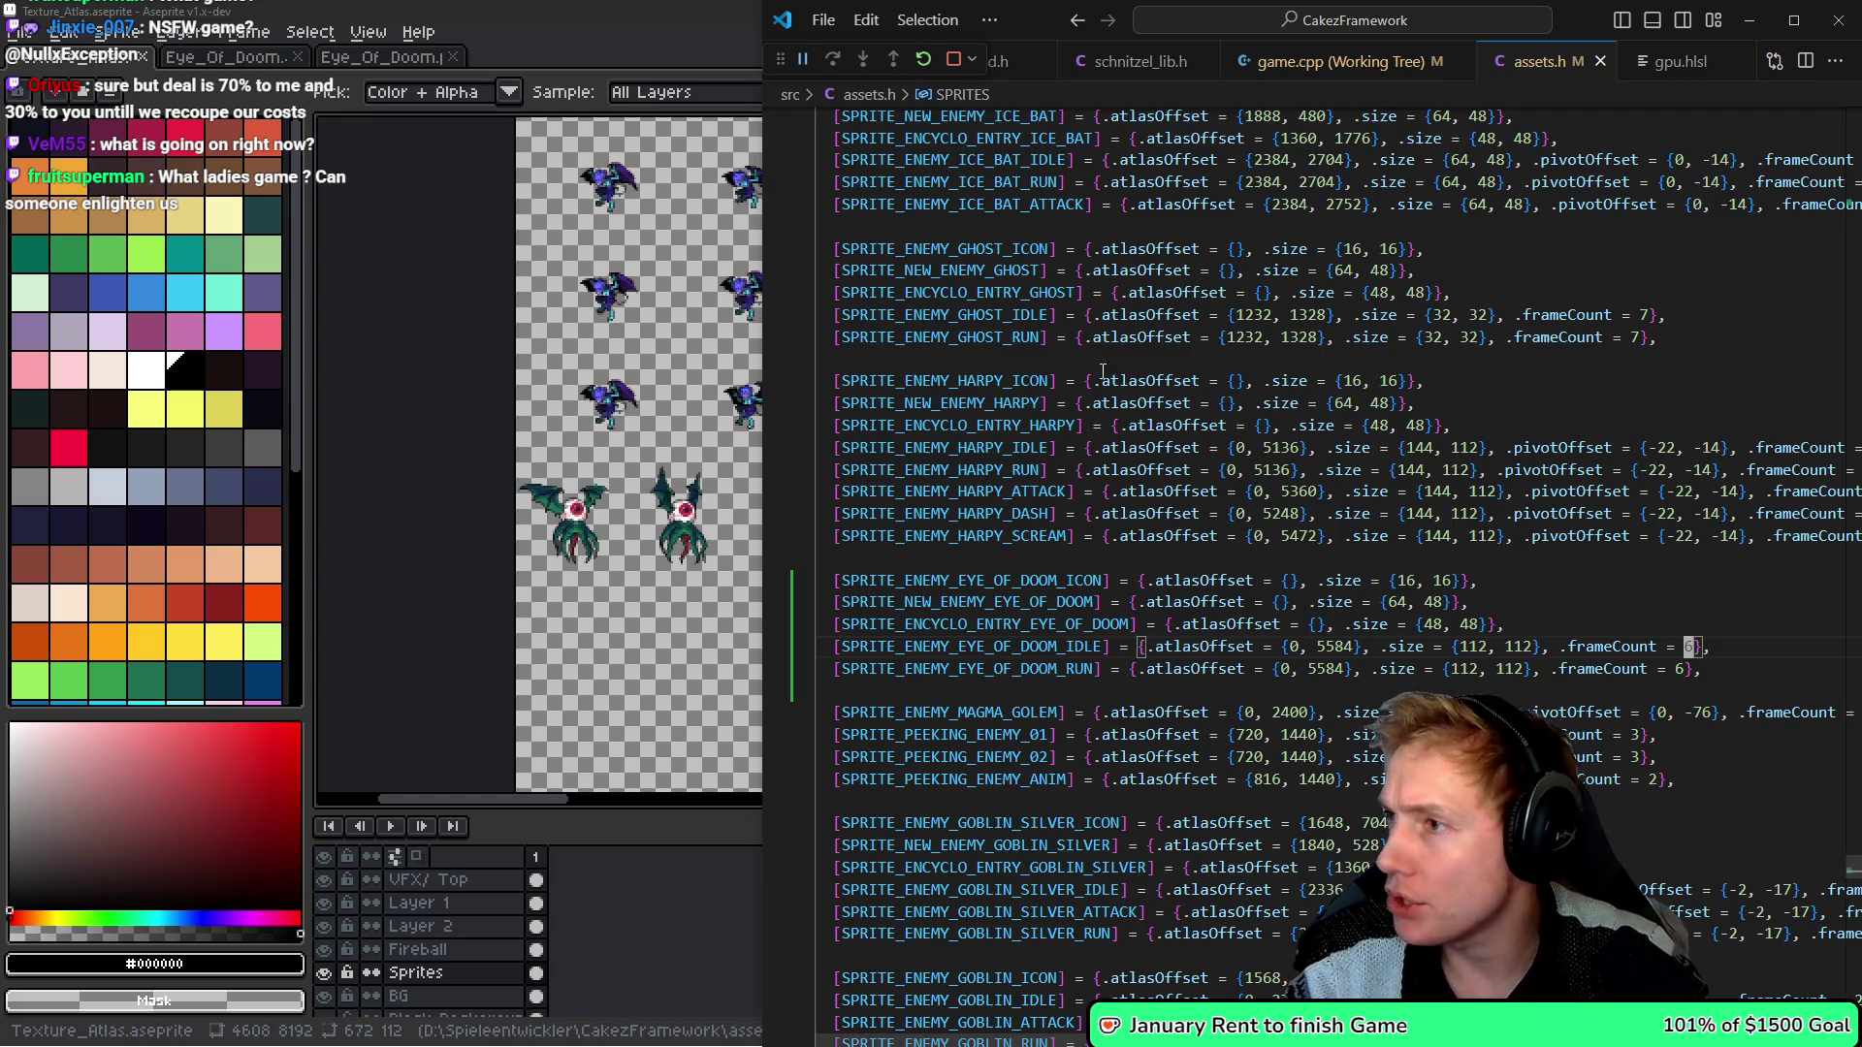
mouse_move(940, 707)
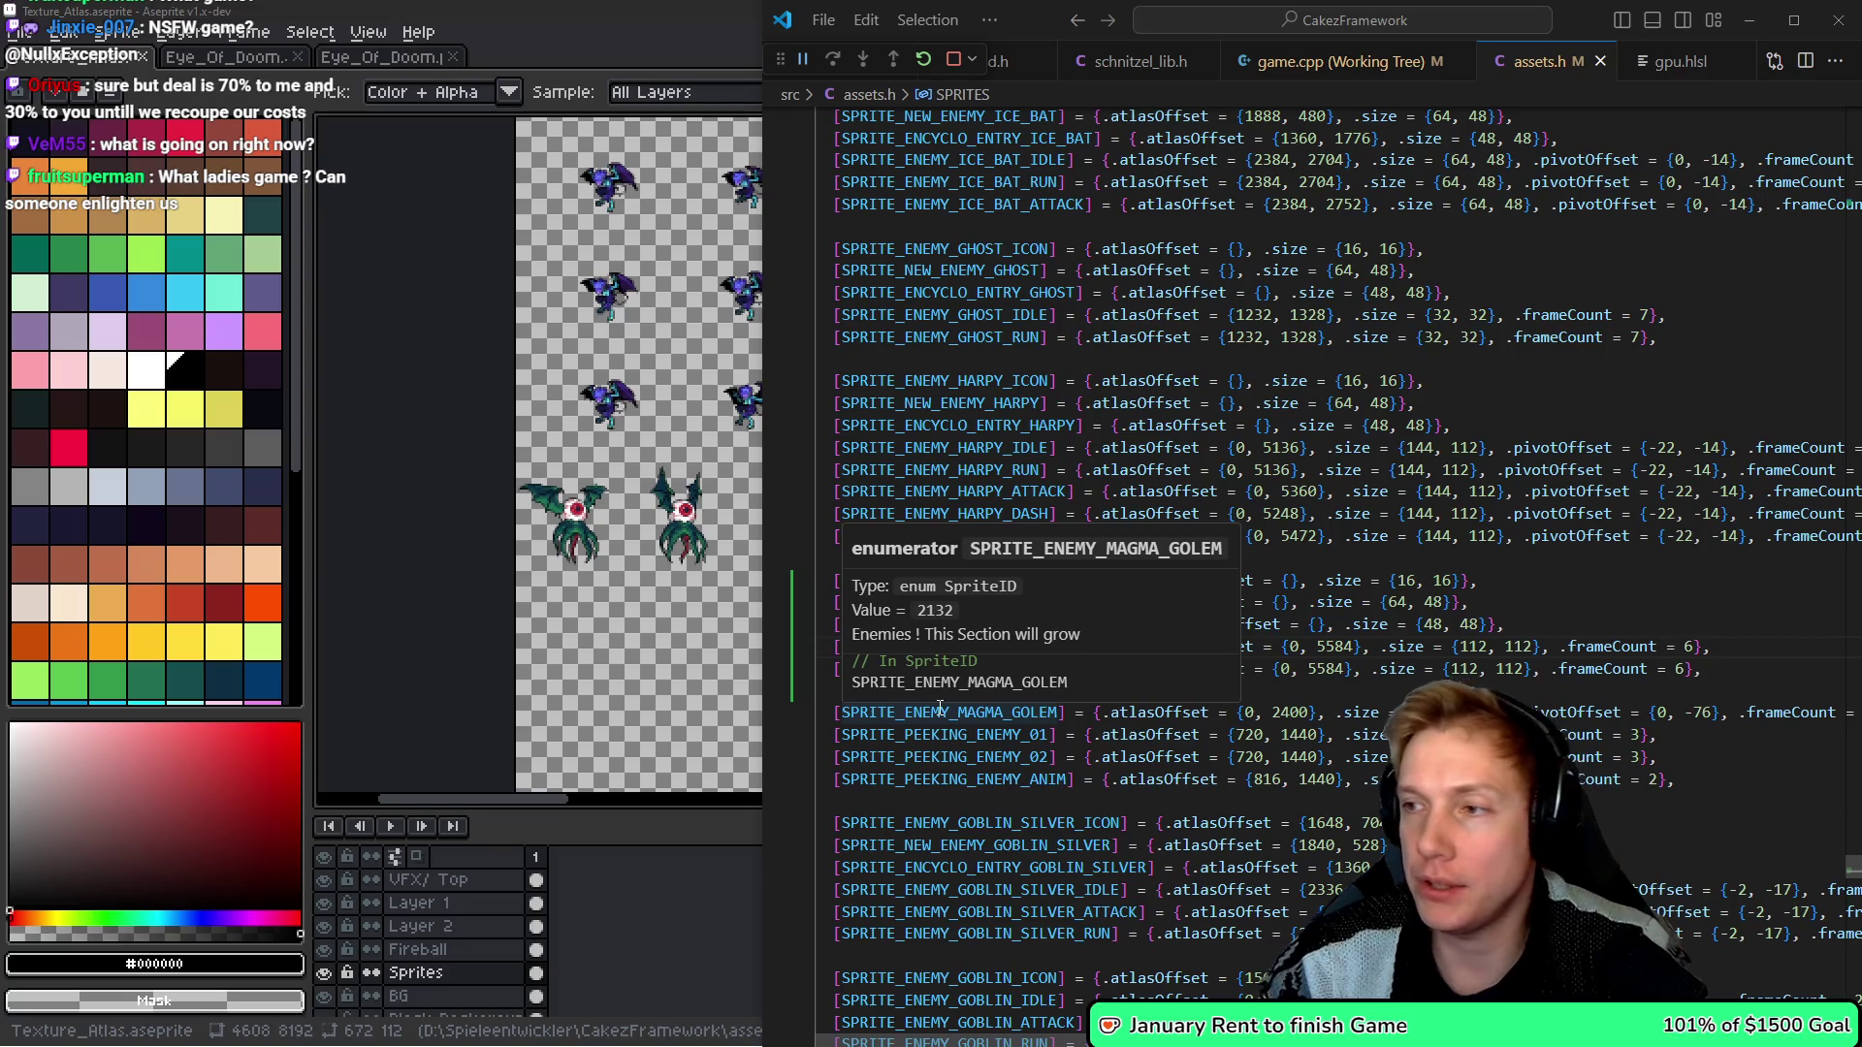
mouse_move(923, 753)
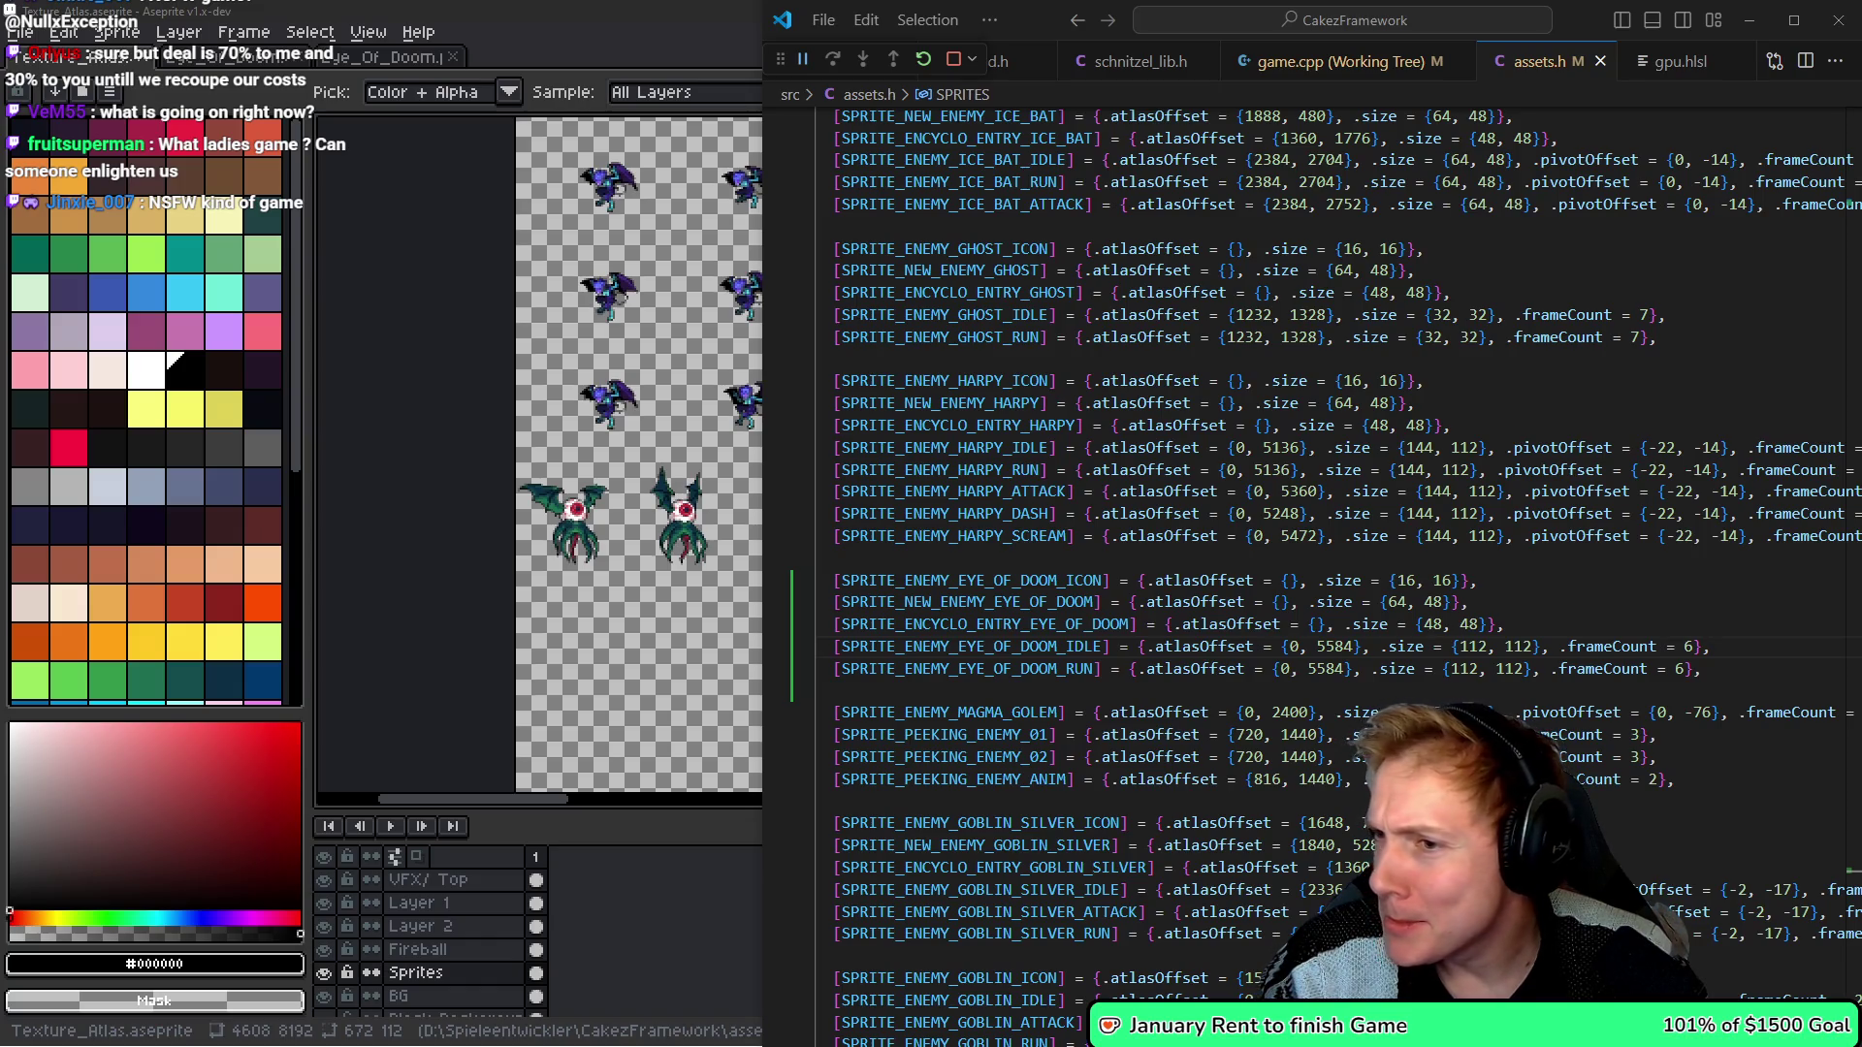
key(alt+Tab)
- Show the hq720.jpg desert tower-defense screenshot zoomed to about 230% in the browser
click(1518, 21)
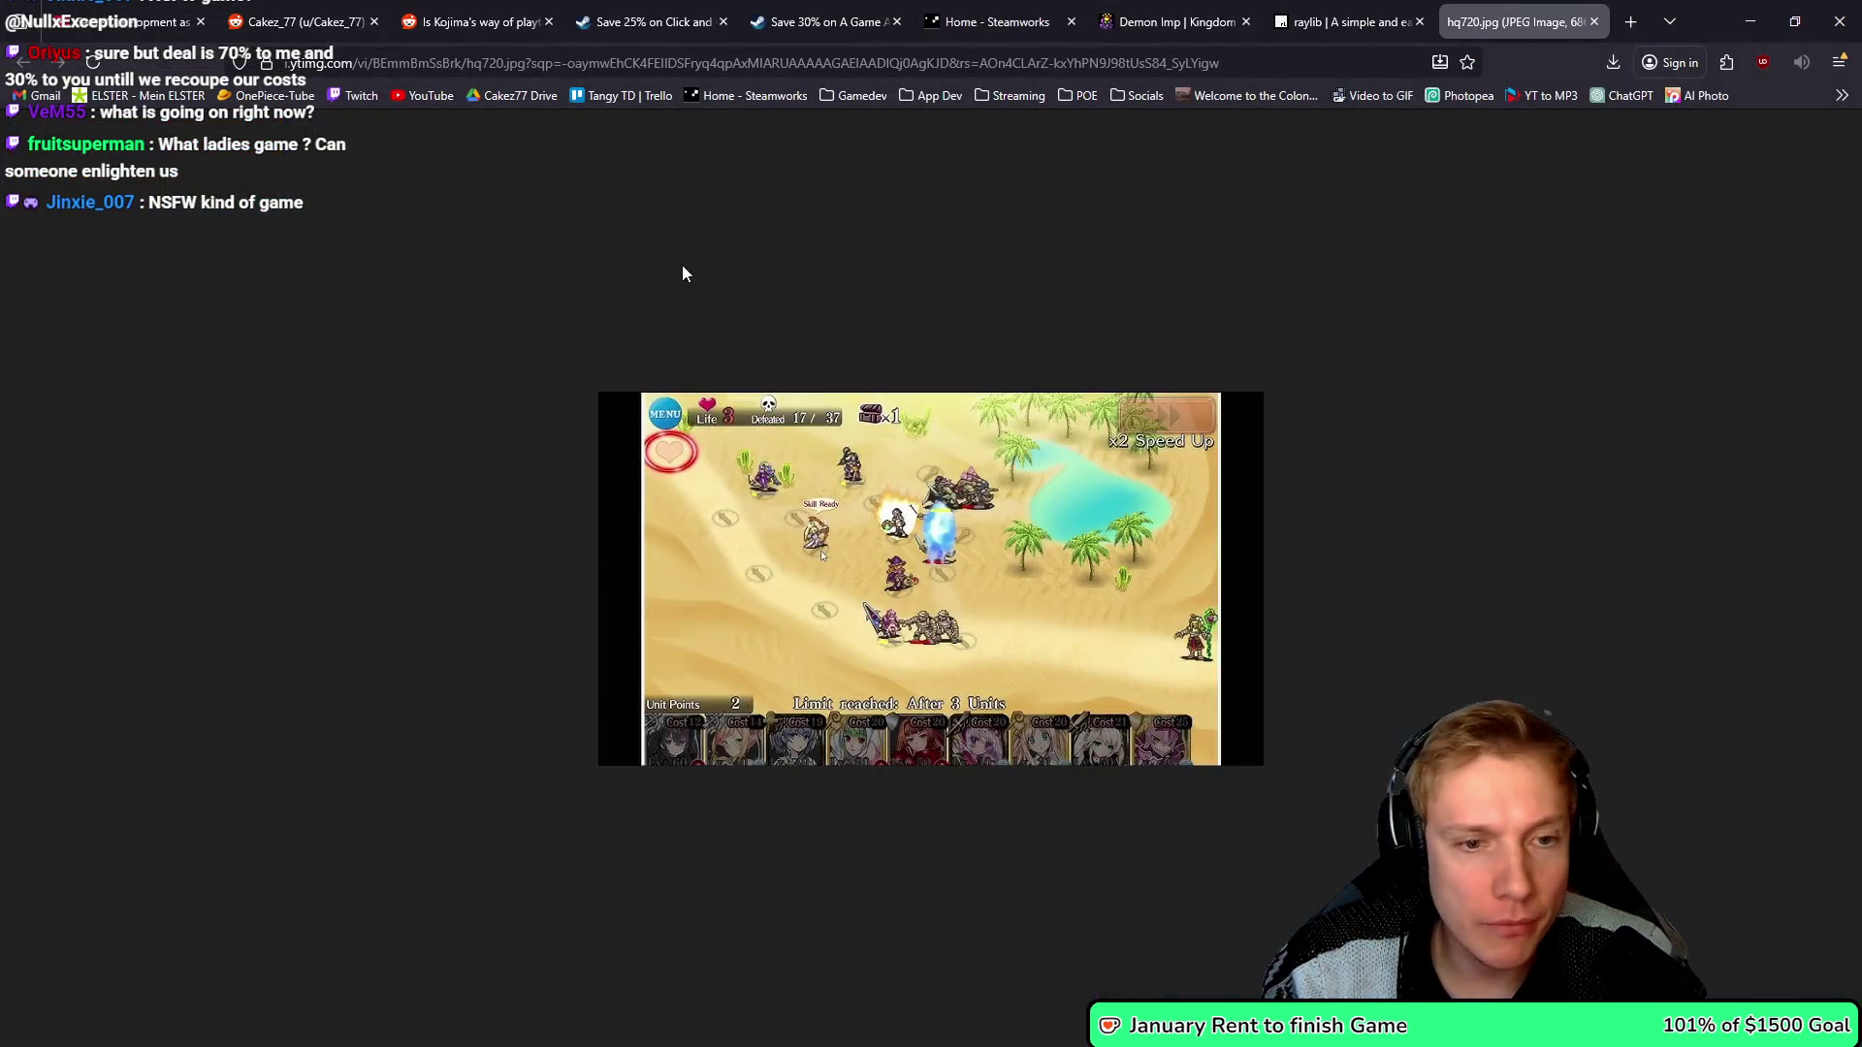
scroll(778, 551, up, 5)
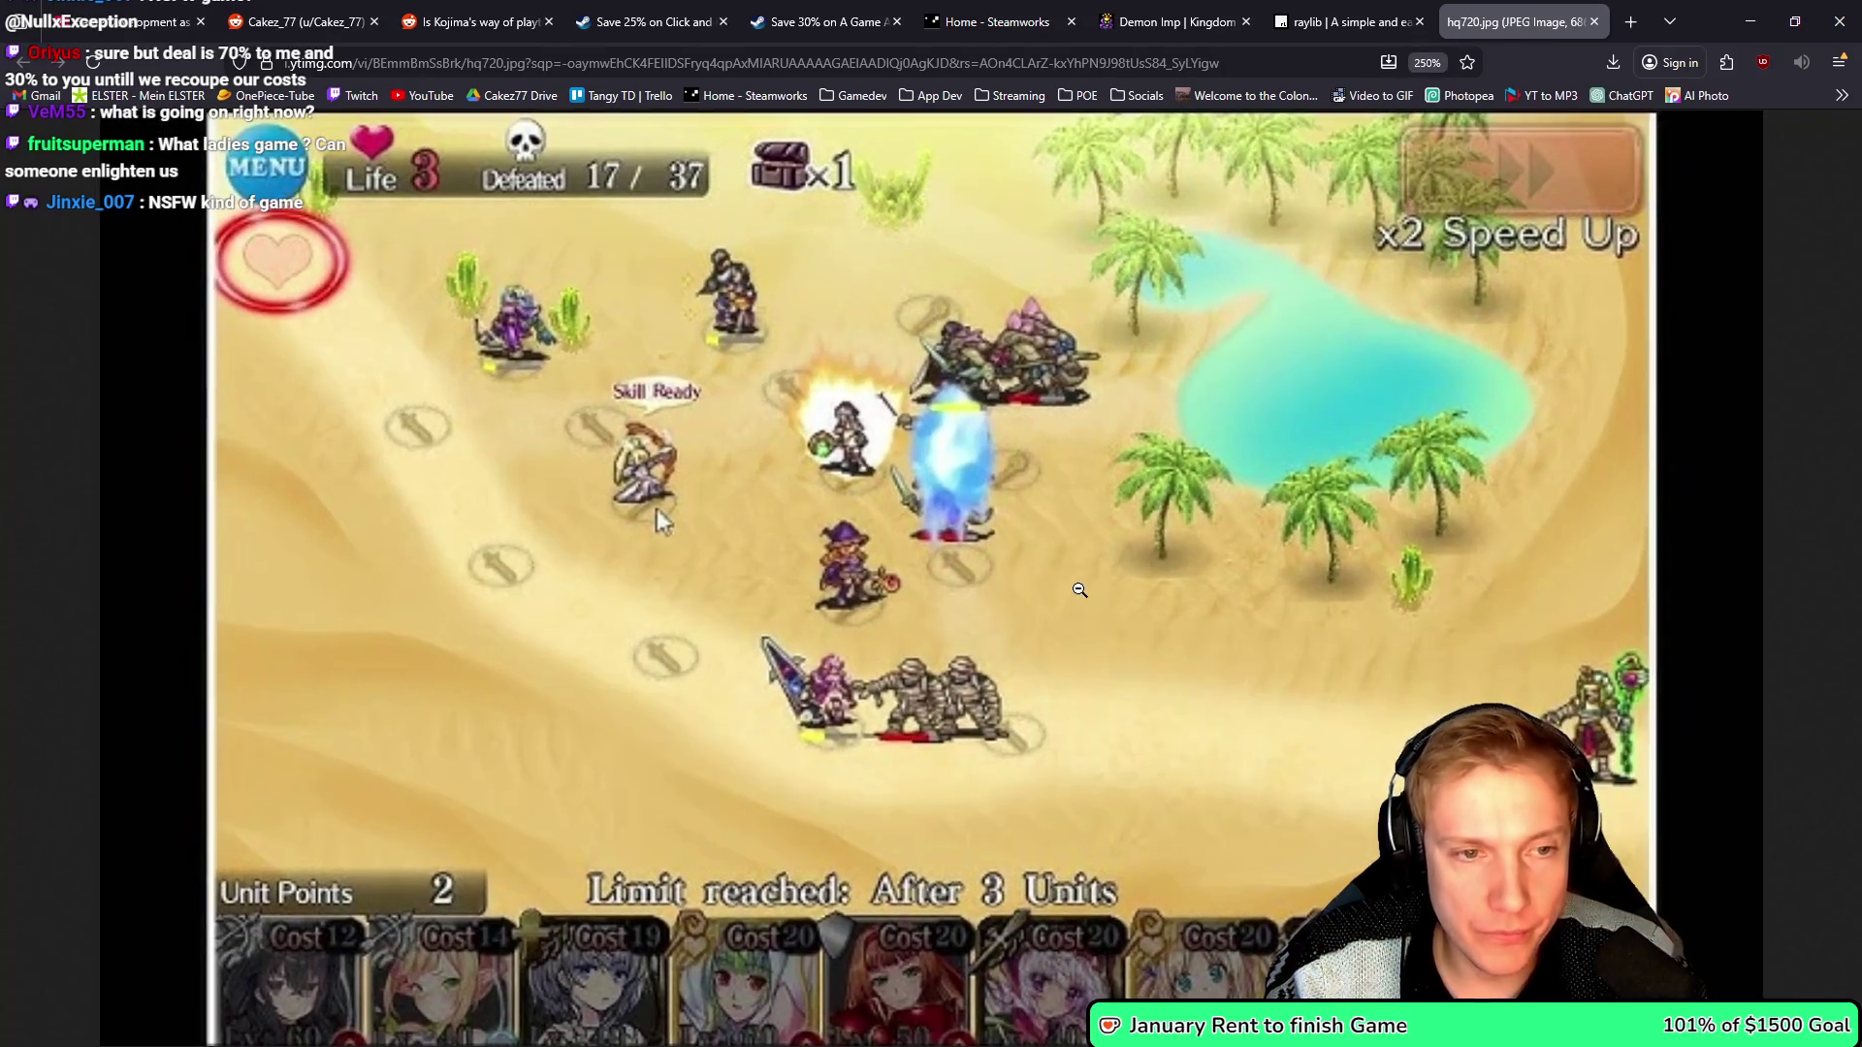
scroll(971, 602, down, 2)
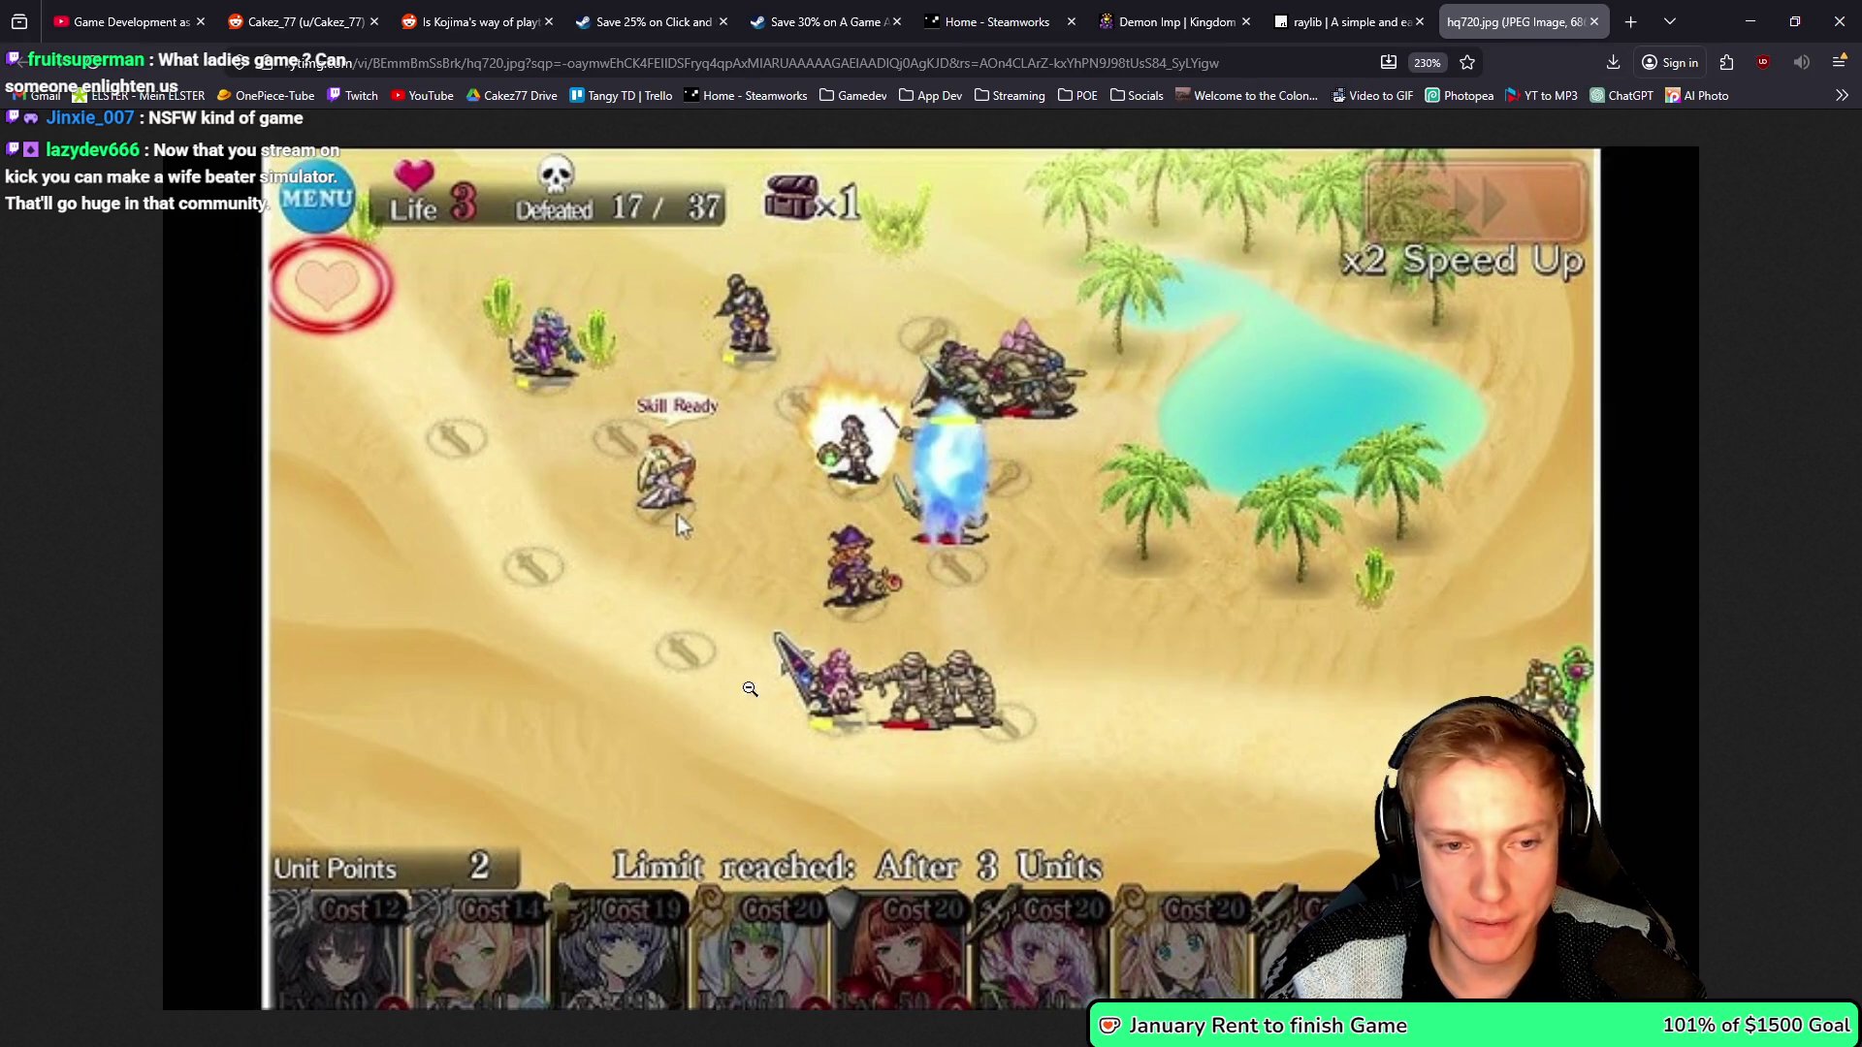
- Minimize the browser, look over the harpy sprite entries in assets.h, and switch to game.cpp
click(1751, 21)
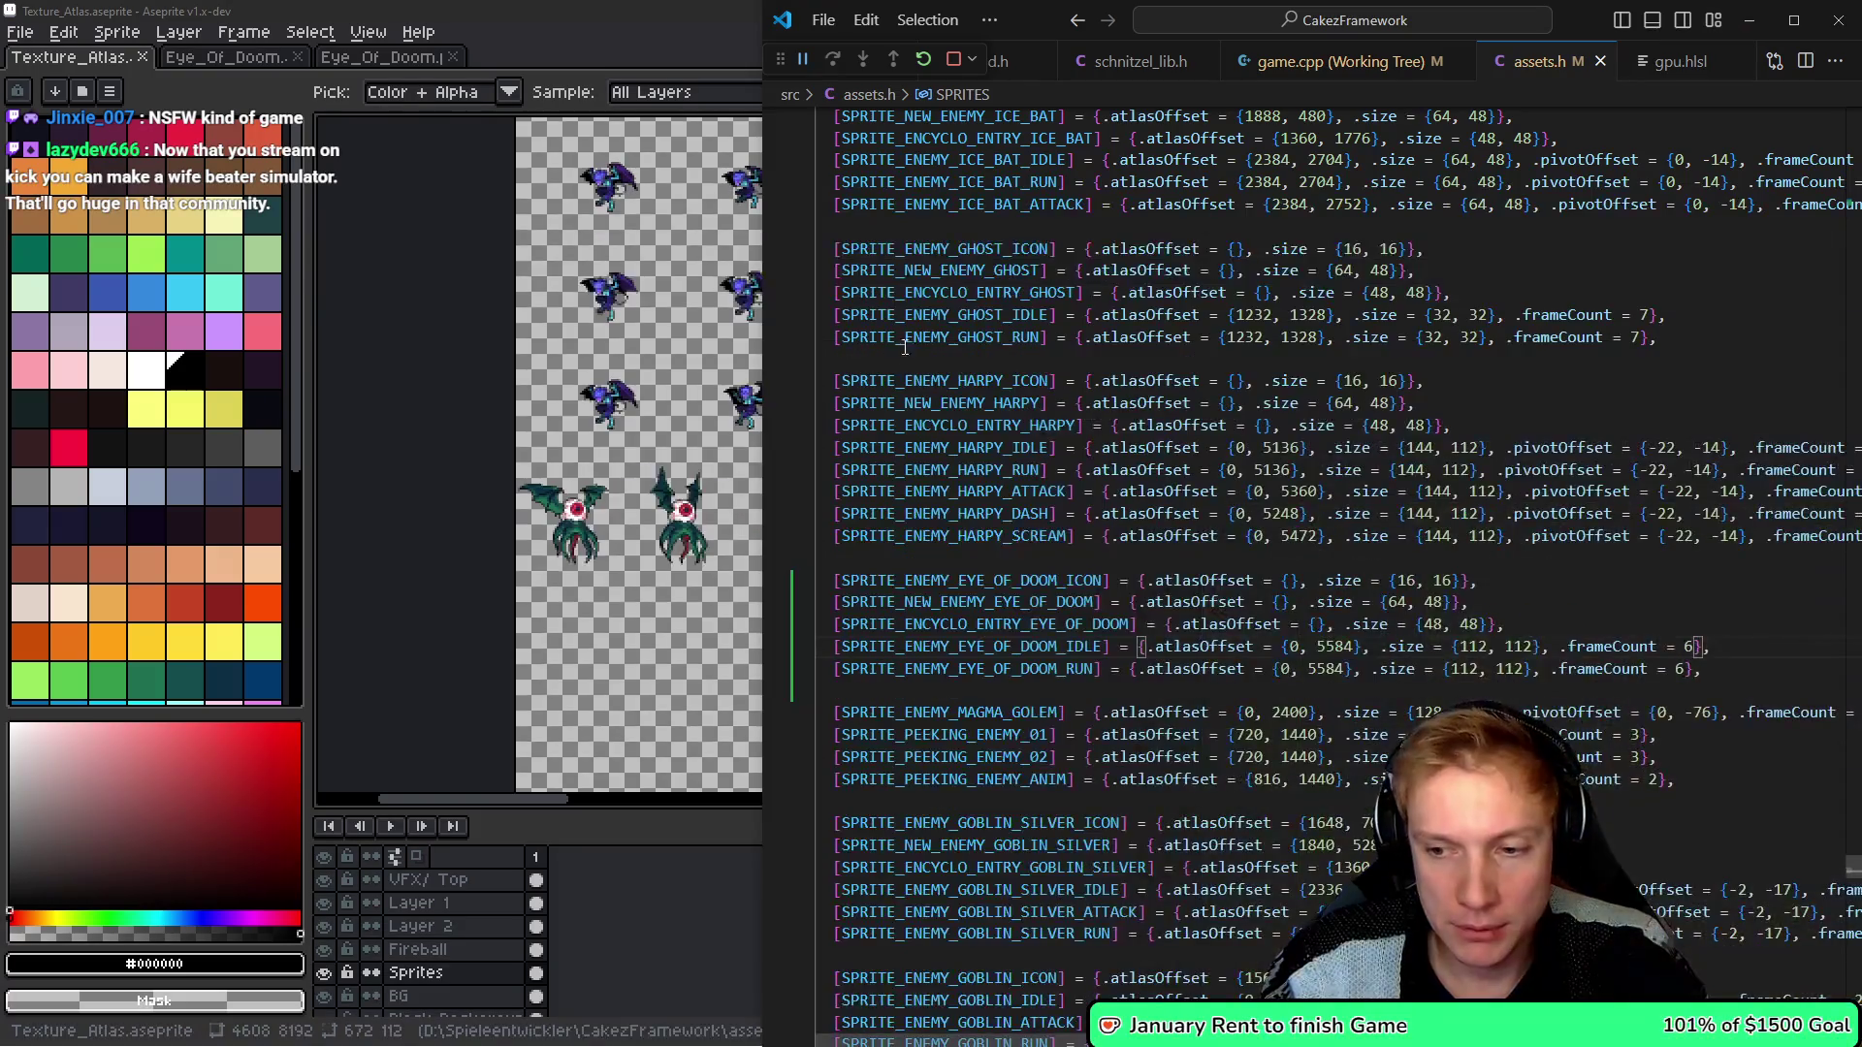
mouse_move(909, 342)
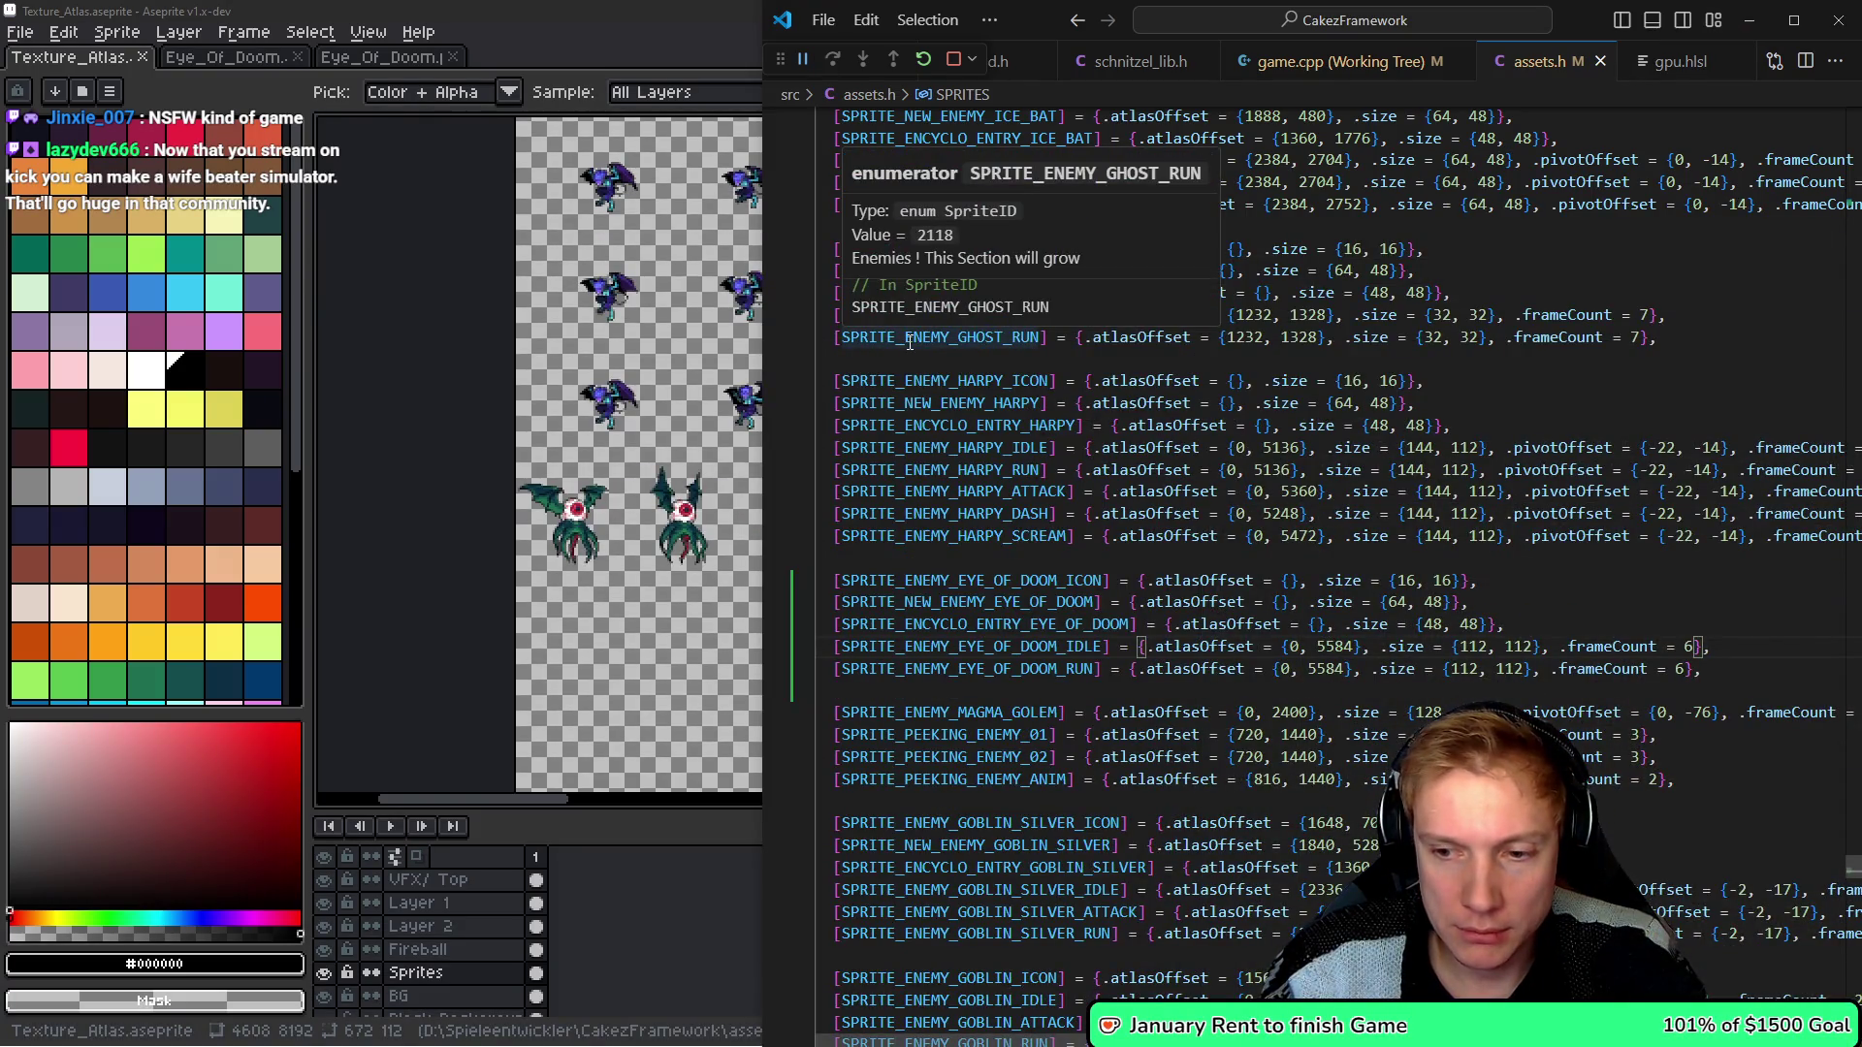
key(Home)
key(Up)
key(Up)
key(Up)
key(Up)
key(Up)
key(Up)
key(Down)
key(Down)
key(Down)
key(Down)
key(Down)
key(Down)
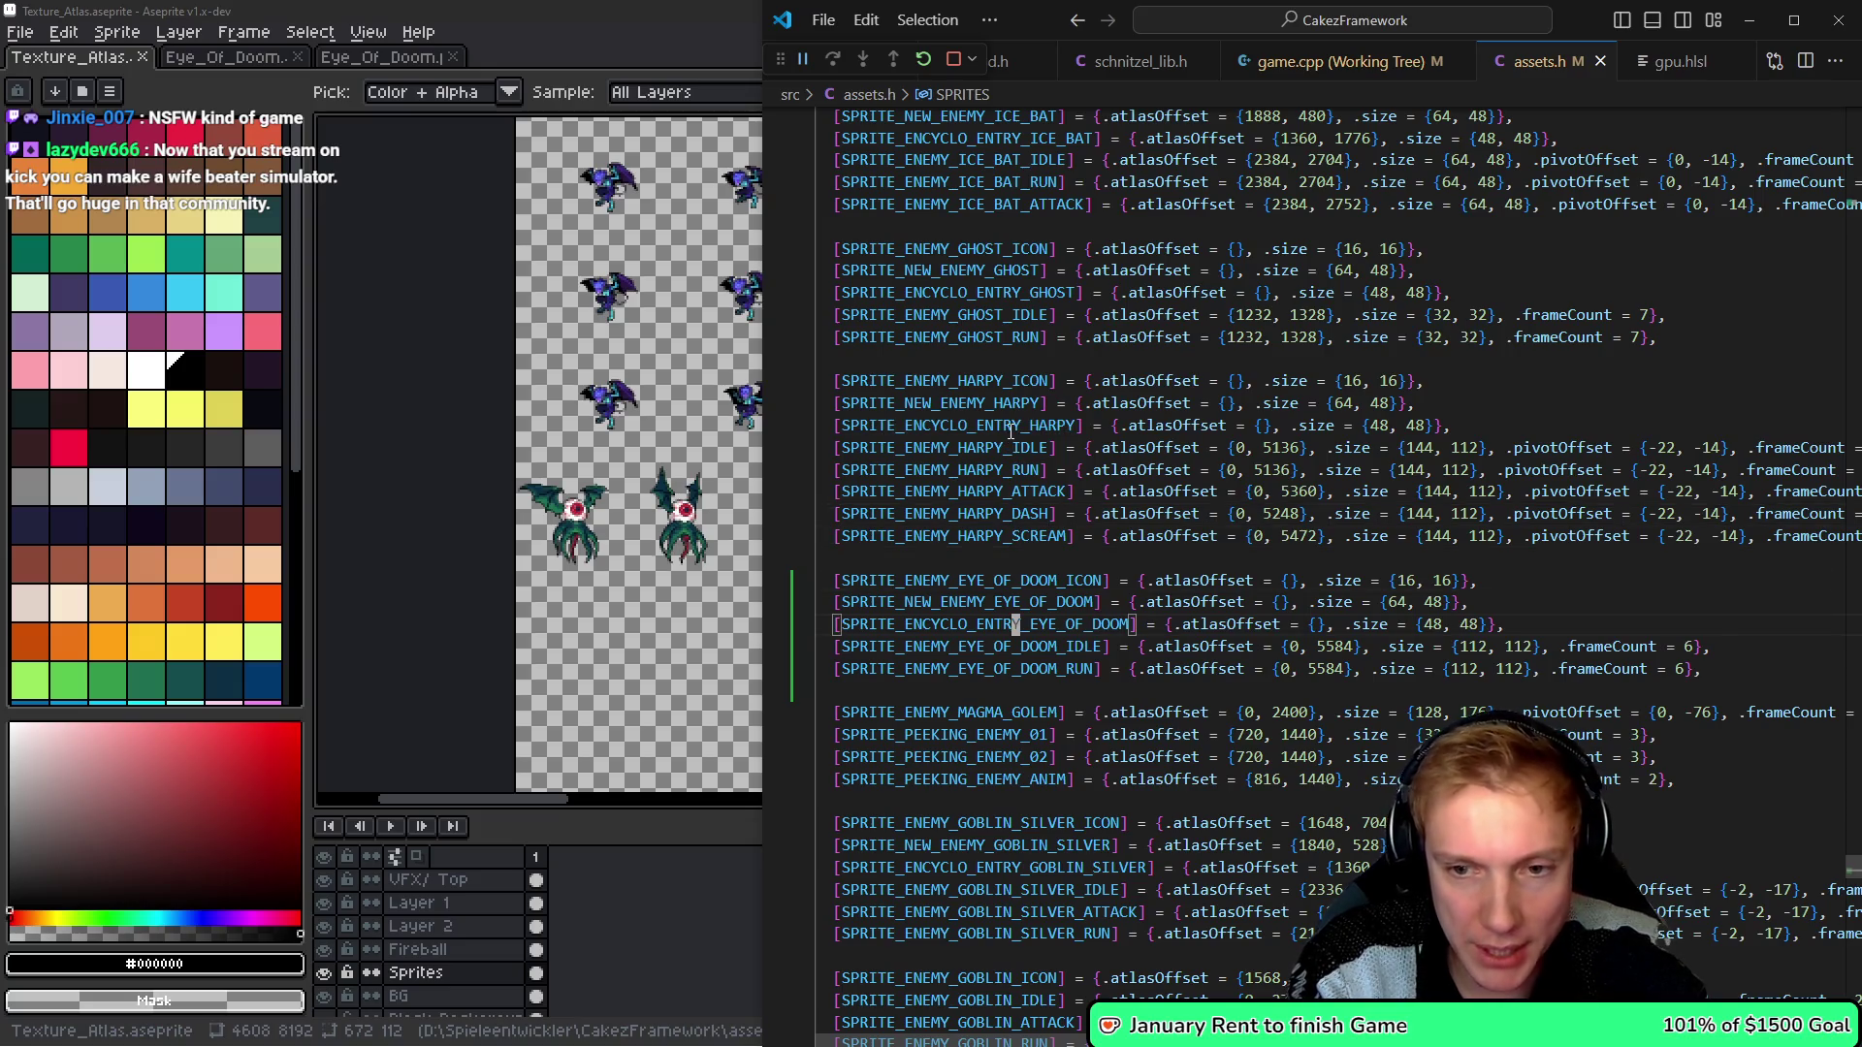
key(Home)
key(ctrl+Tab)
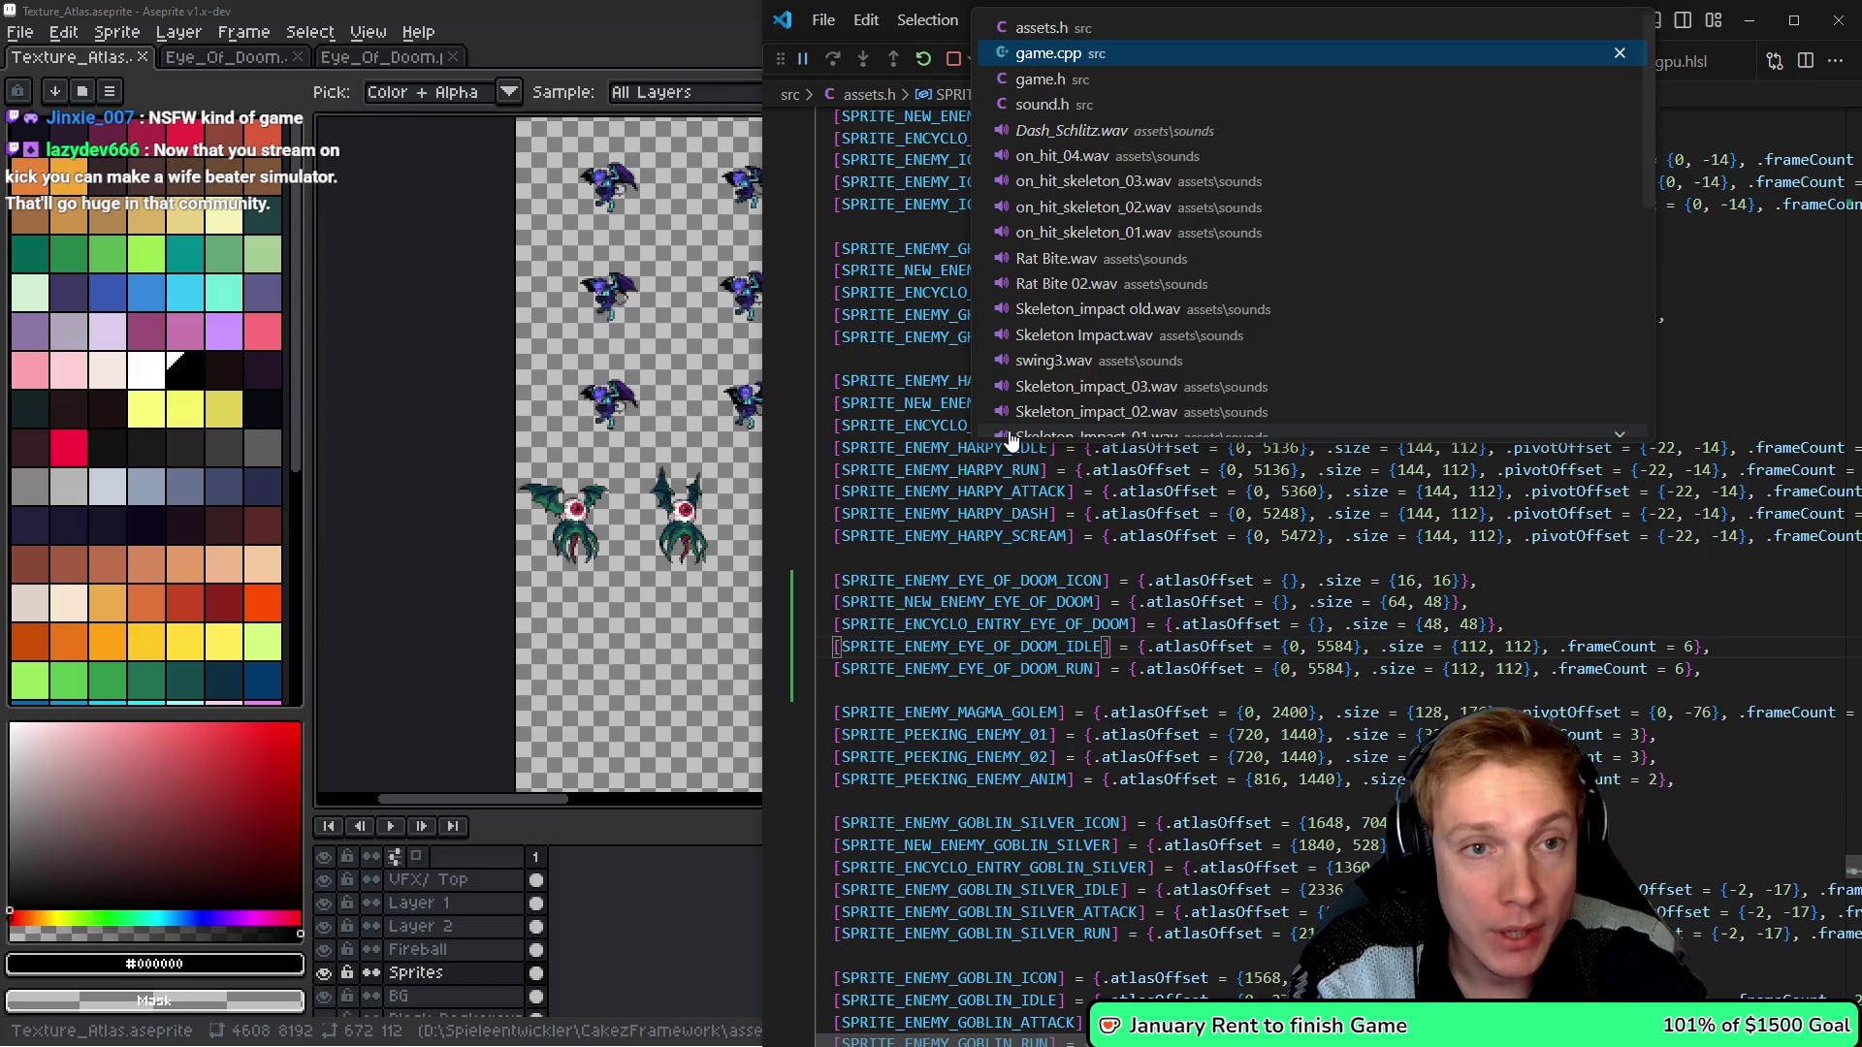
- Replace the case's HARPY_IDLE and HARPY_RUN sprites with SPRITE_ENEMY_EYE_OF_DOOM_IDLE and _RUN
key(ctrl+d)
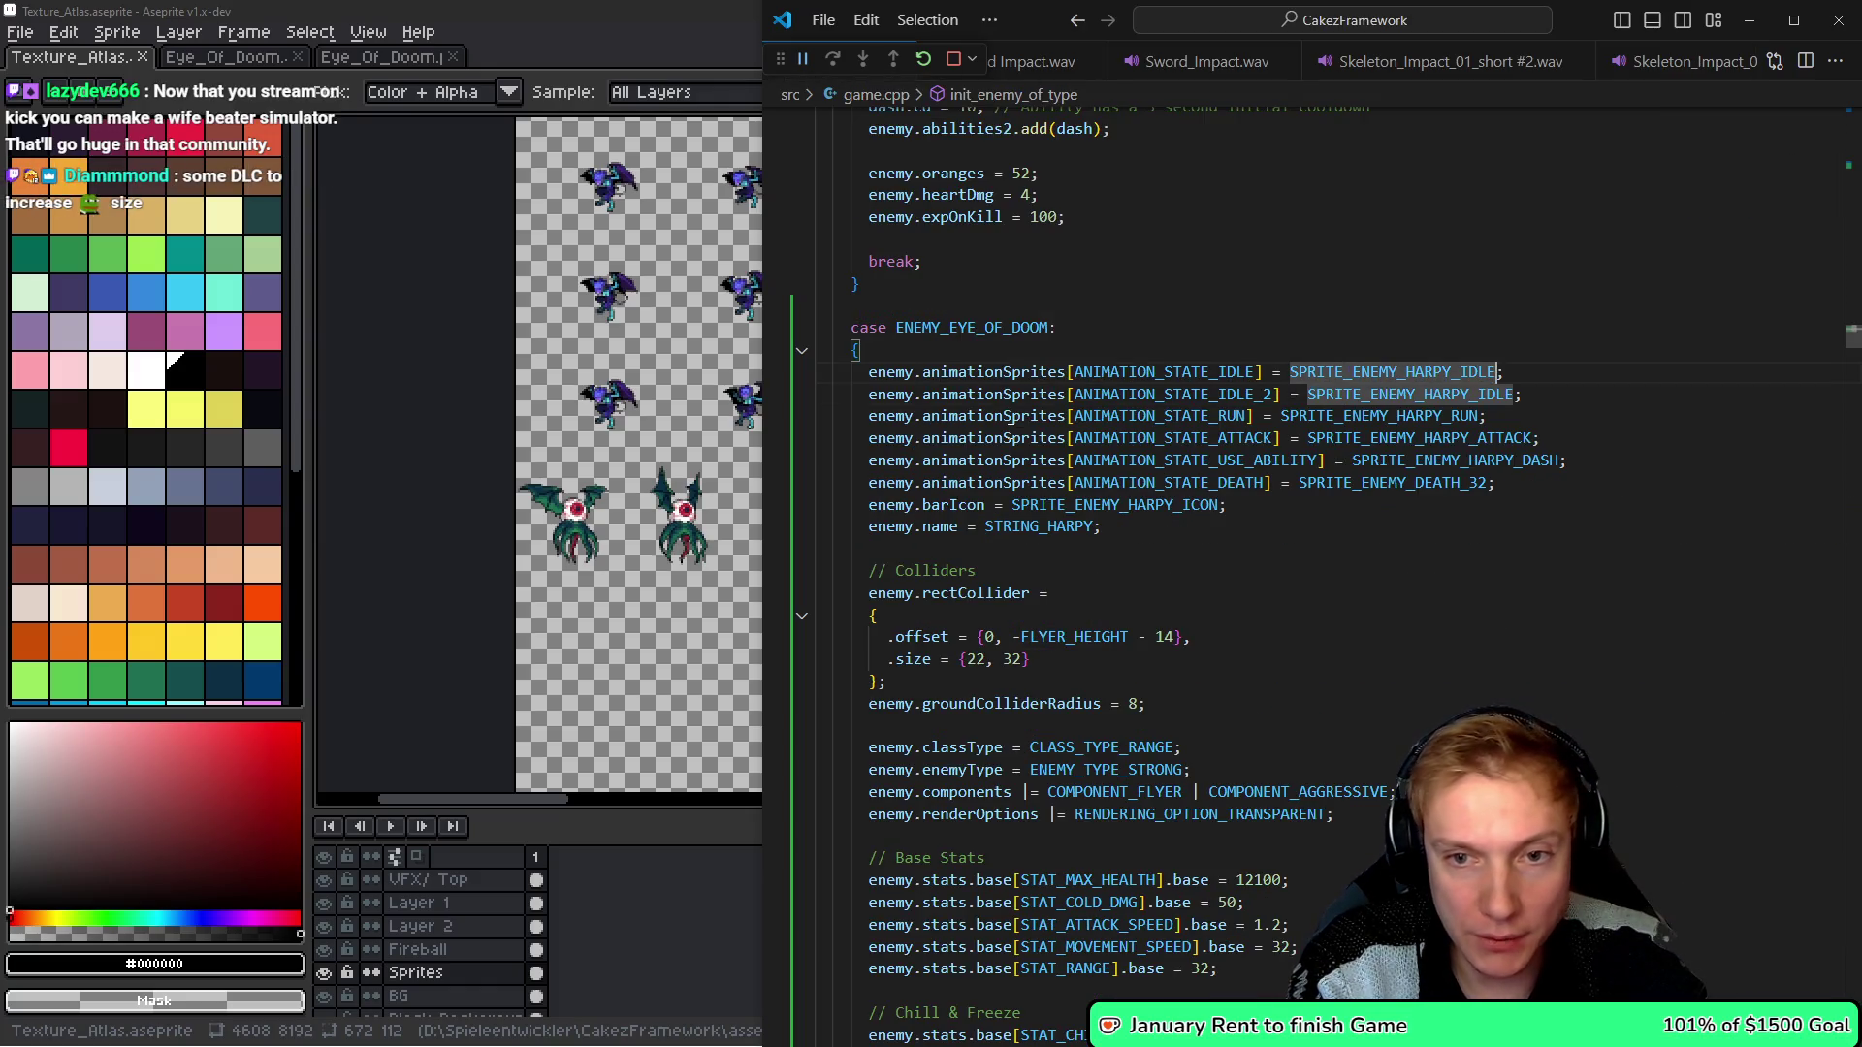
text(SPRITE_ENEMY_EYE_OF_DOOM_IDLE)
key(Down)
key(ctrl+d)
text(SPRITE_ENEMY_EYE_OF_DOOM_IDLE)
key(ctrl+Left)
key(Down)
key(ctrl+d)
text(SPRITE_ENEMY_EYE_OF_DOOM_IDLE)
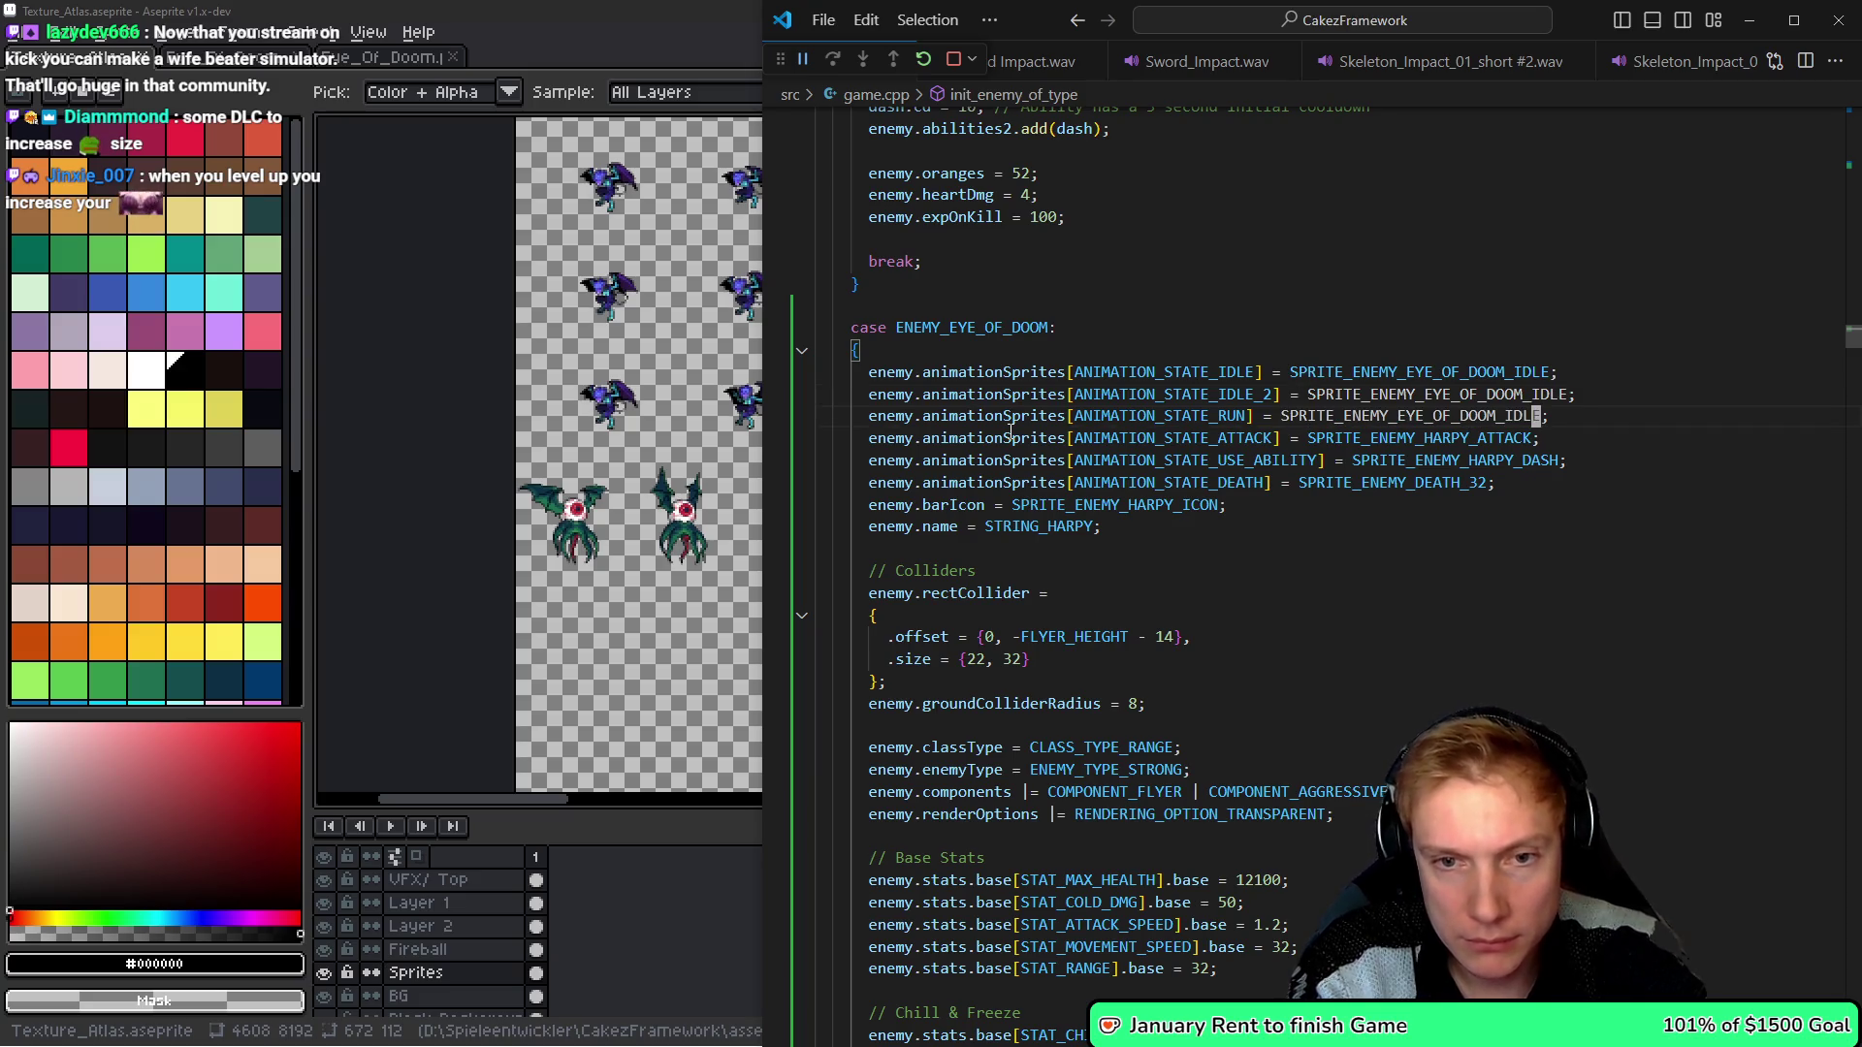
key(BackSpace)
key(BackSpace)
key(BackSpace)
text(RUN)
- Change HARPY_DASH to HARPY_ATTACK and SPRITE_ENEMY_DEATH_32 to SPRITE_ENEMY_DEATH_48
key(Down)
key(shift+Home)
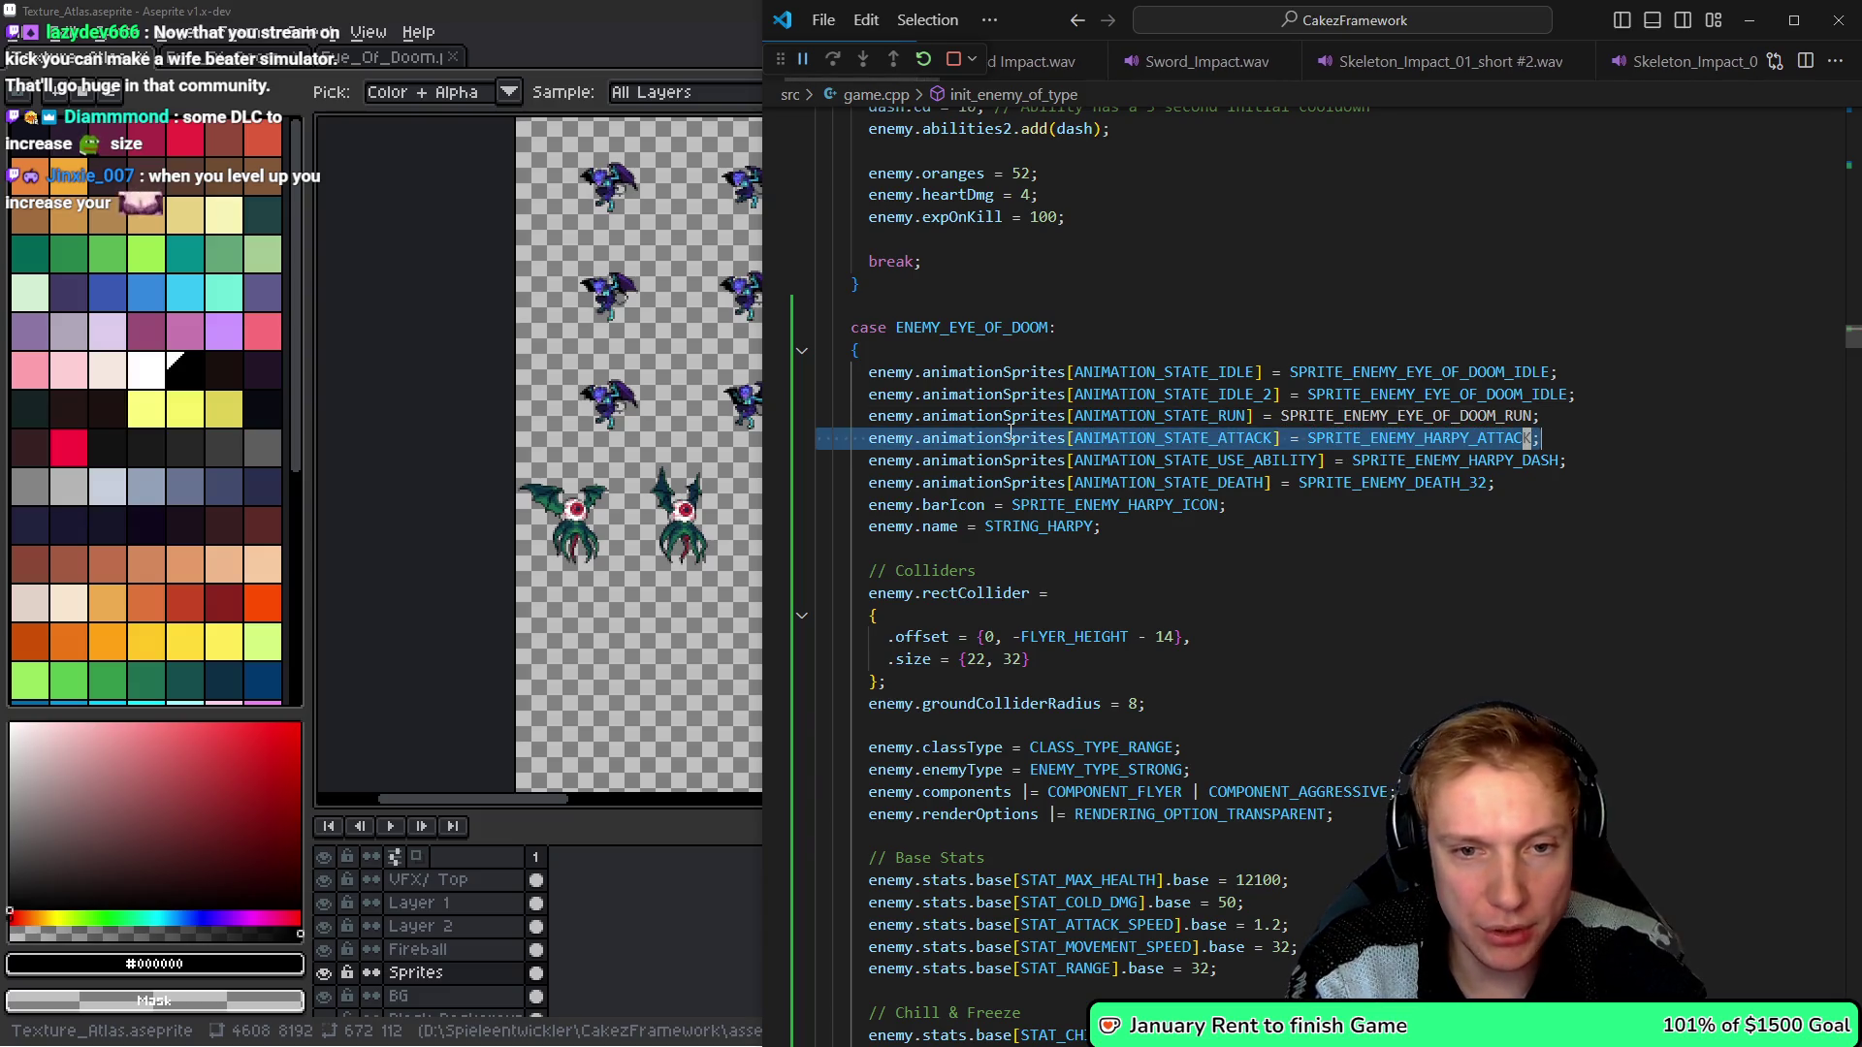
key(shift+Down)
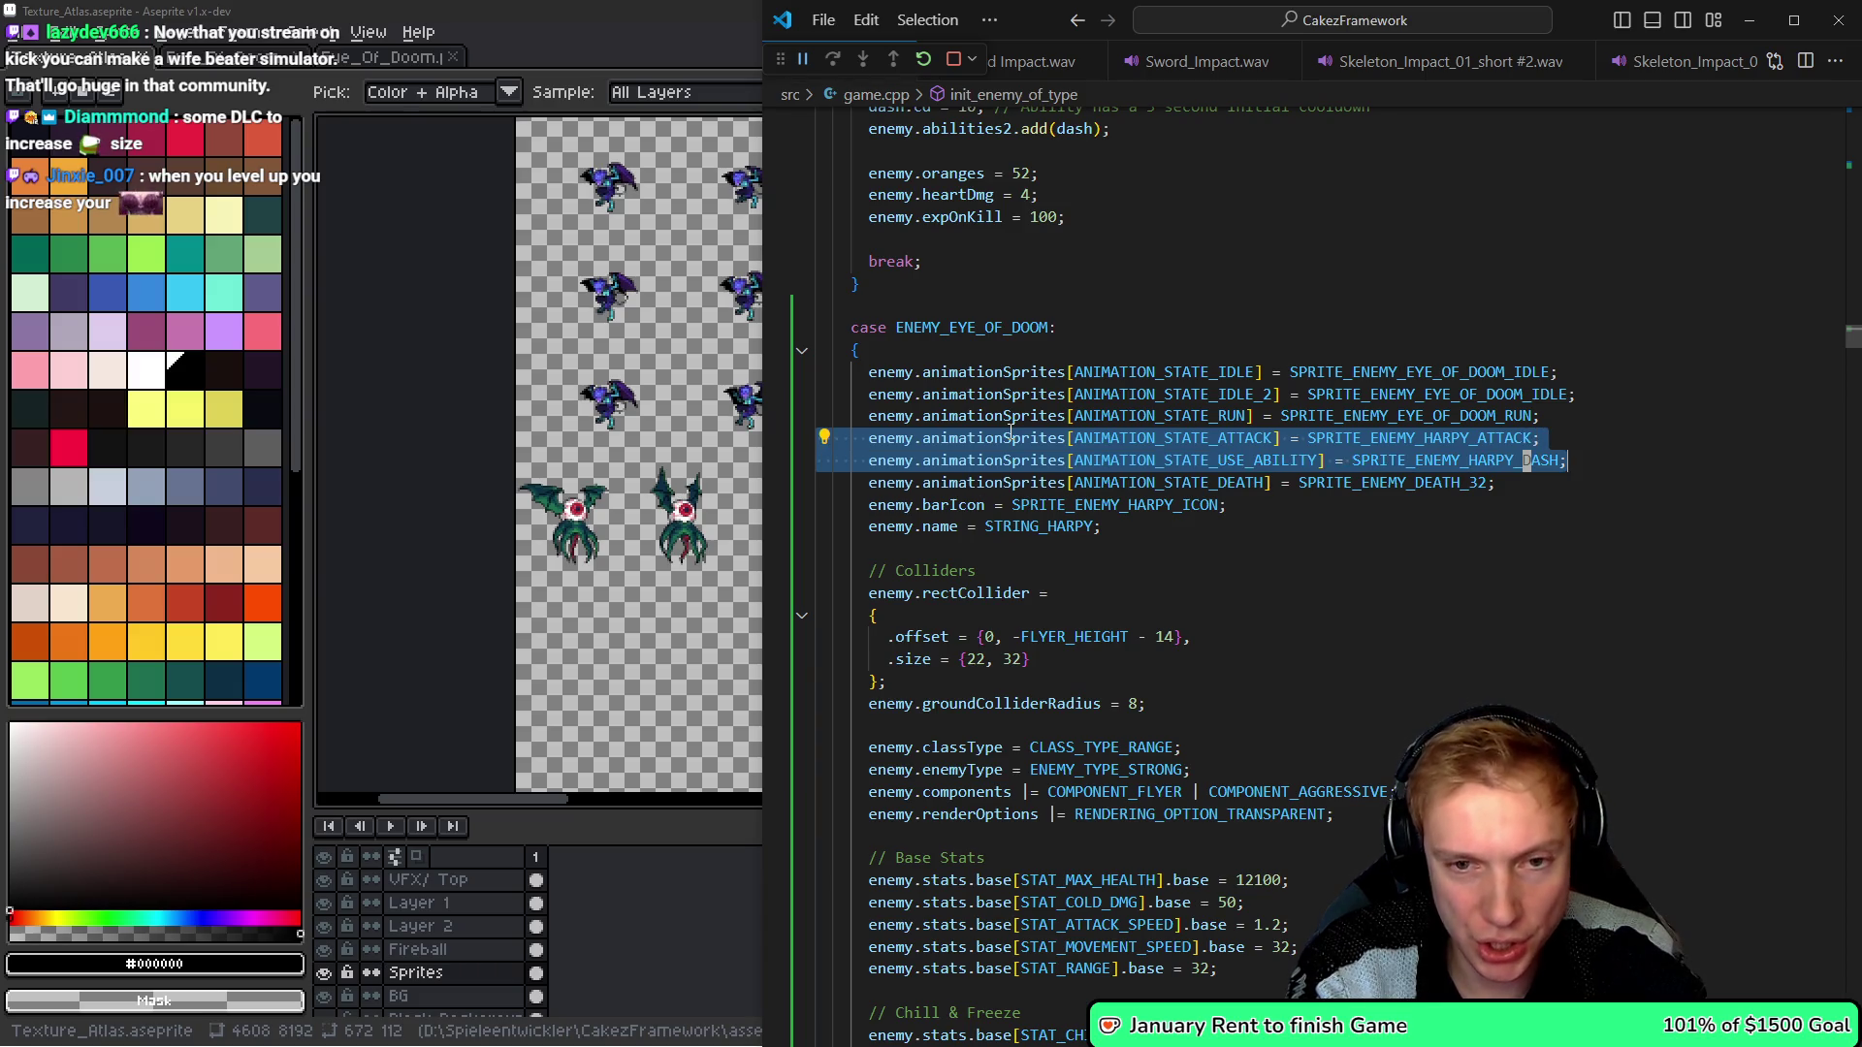
key(Right)
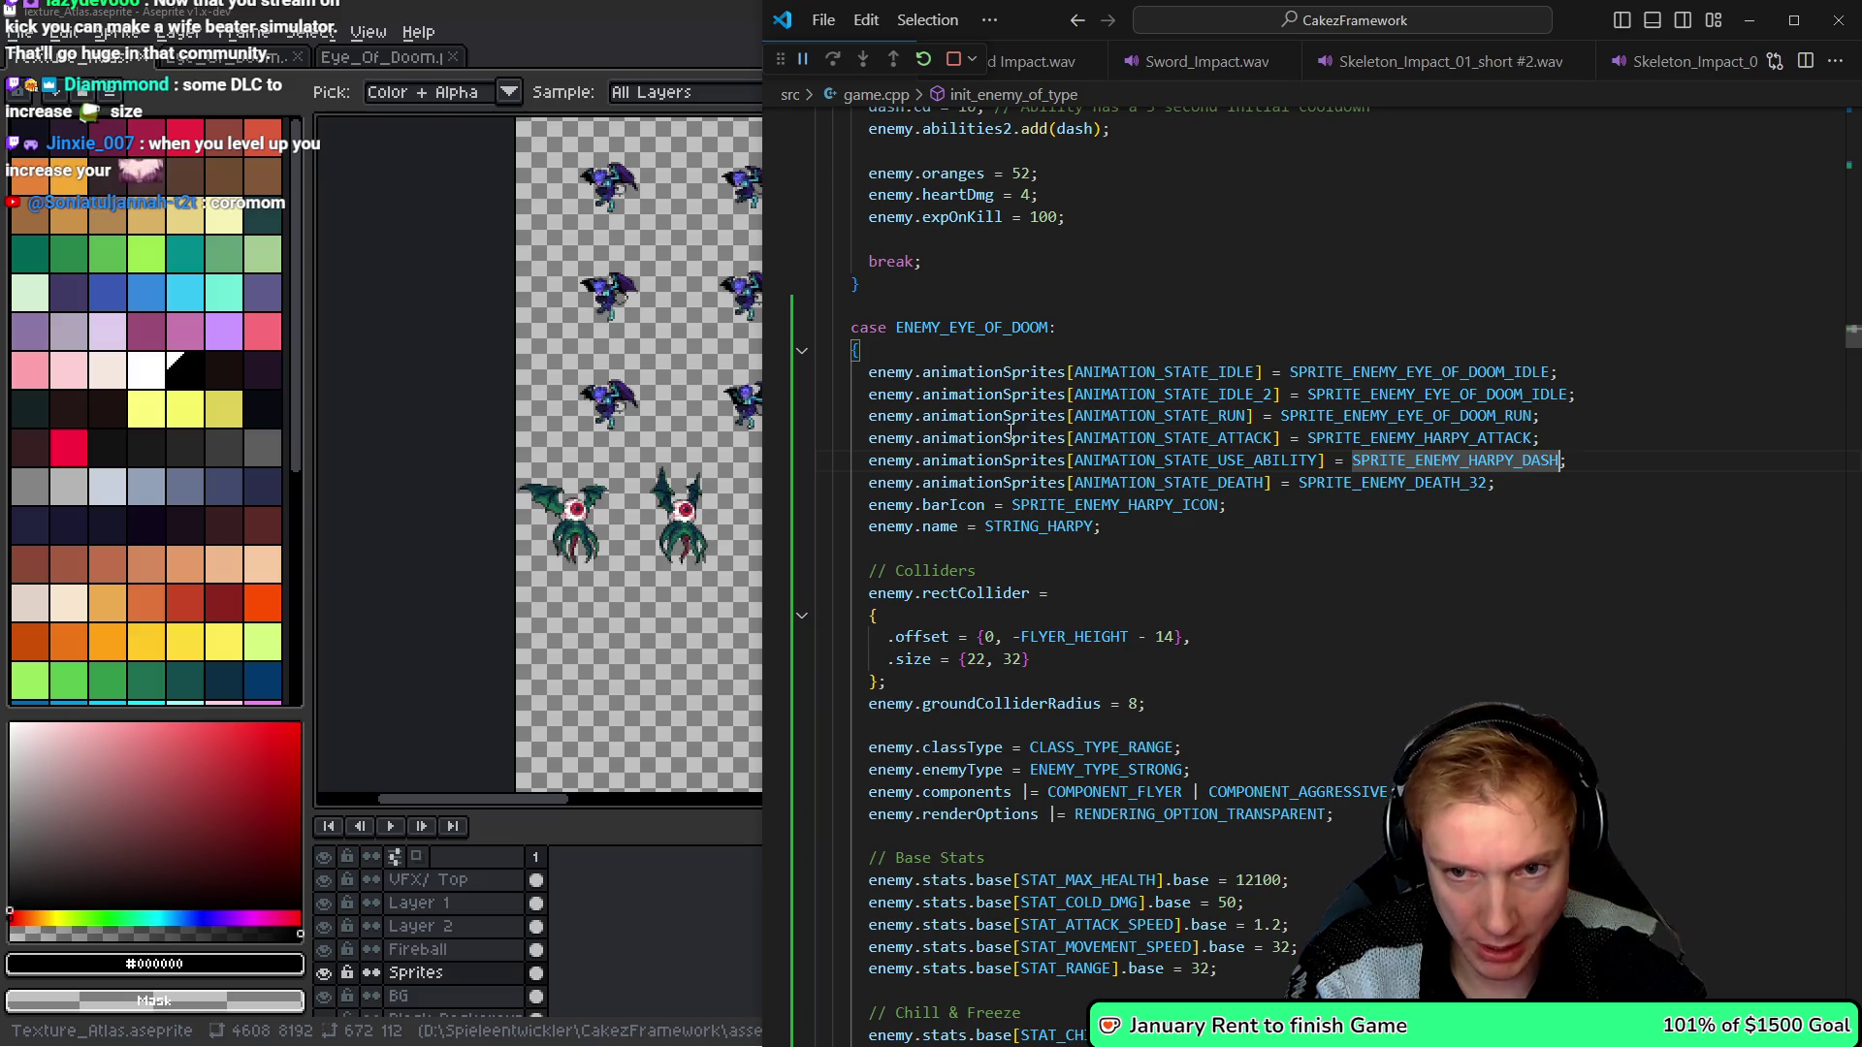
key(BackSpace)
key(BackSpace)
key(BackSpace)
text(TTACK)
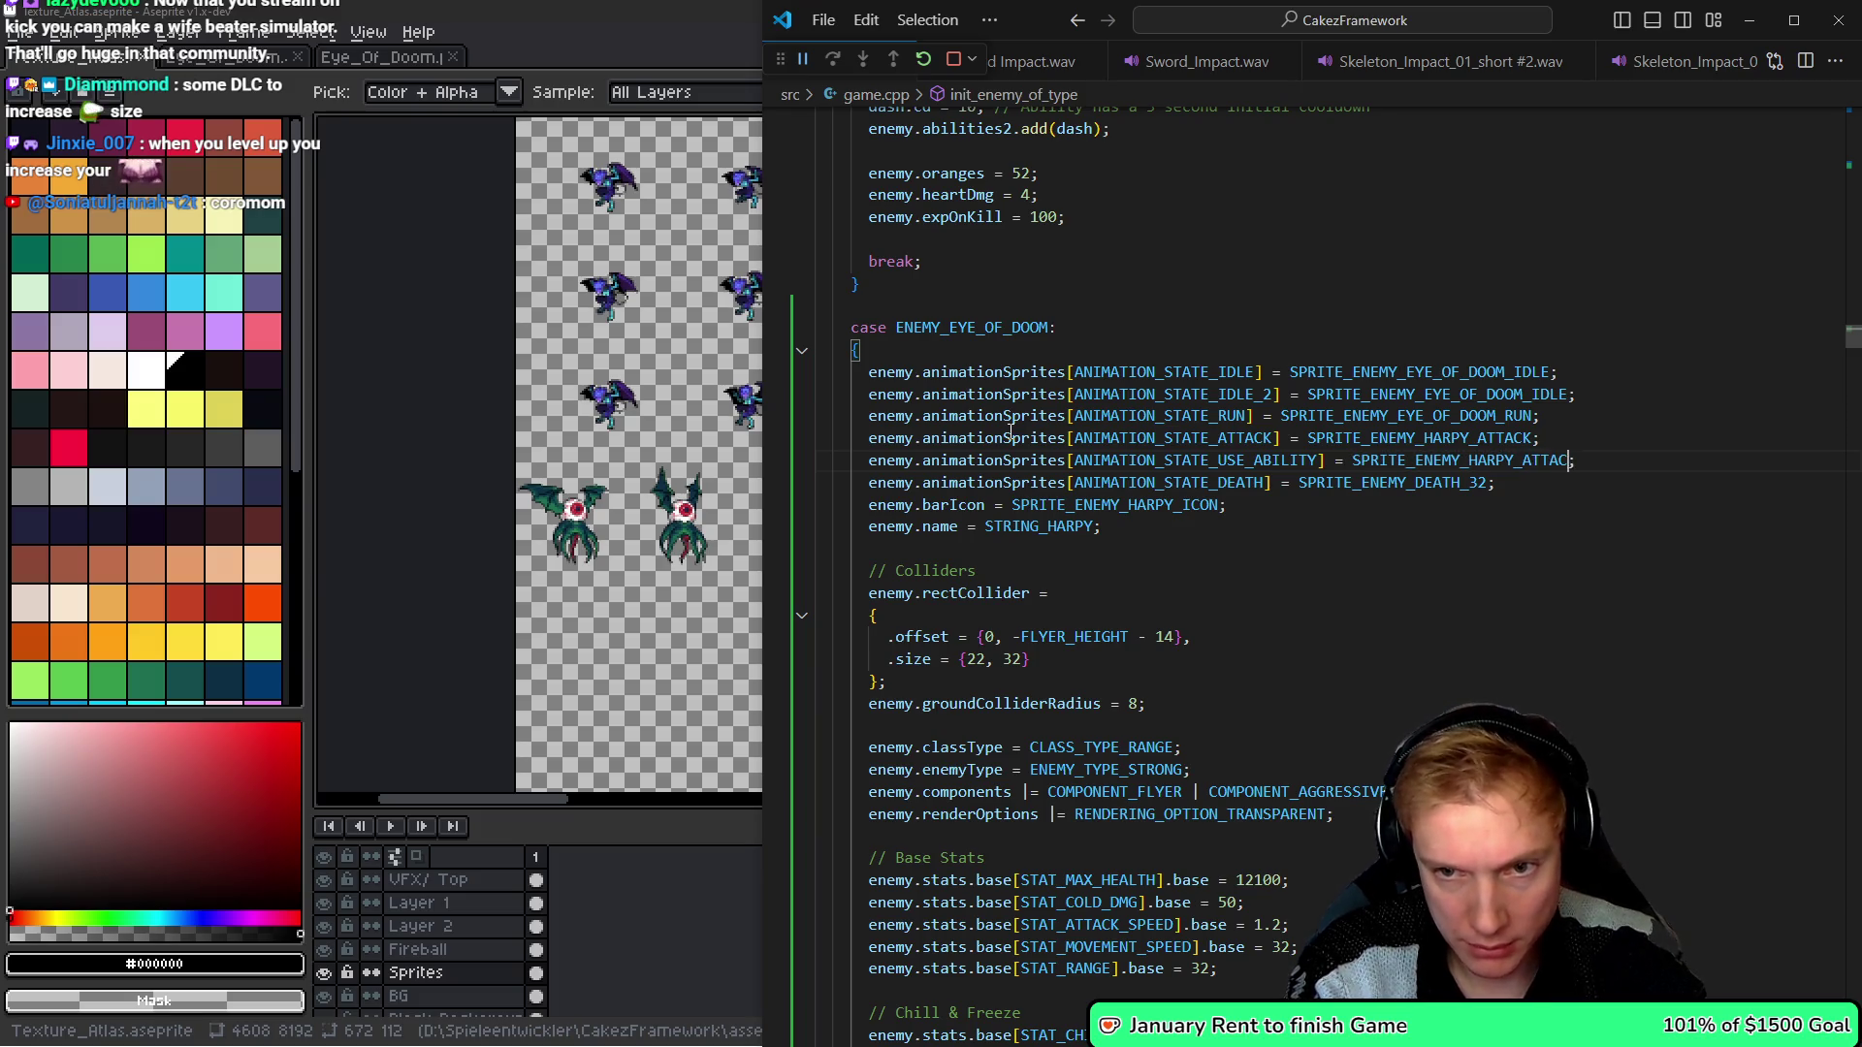
key(Down)
key(Left)
key(BackSpace)
key(BackSpace)
text(48)
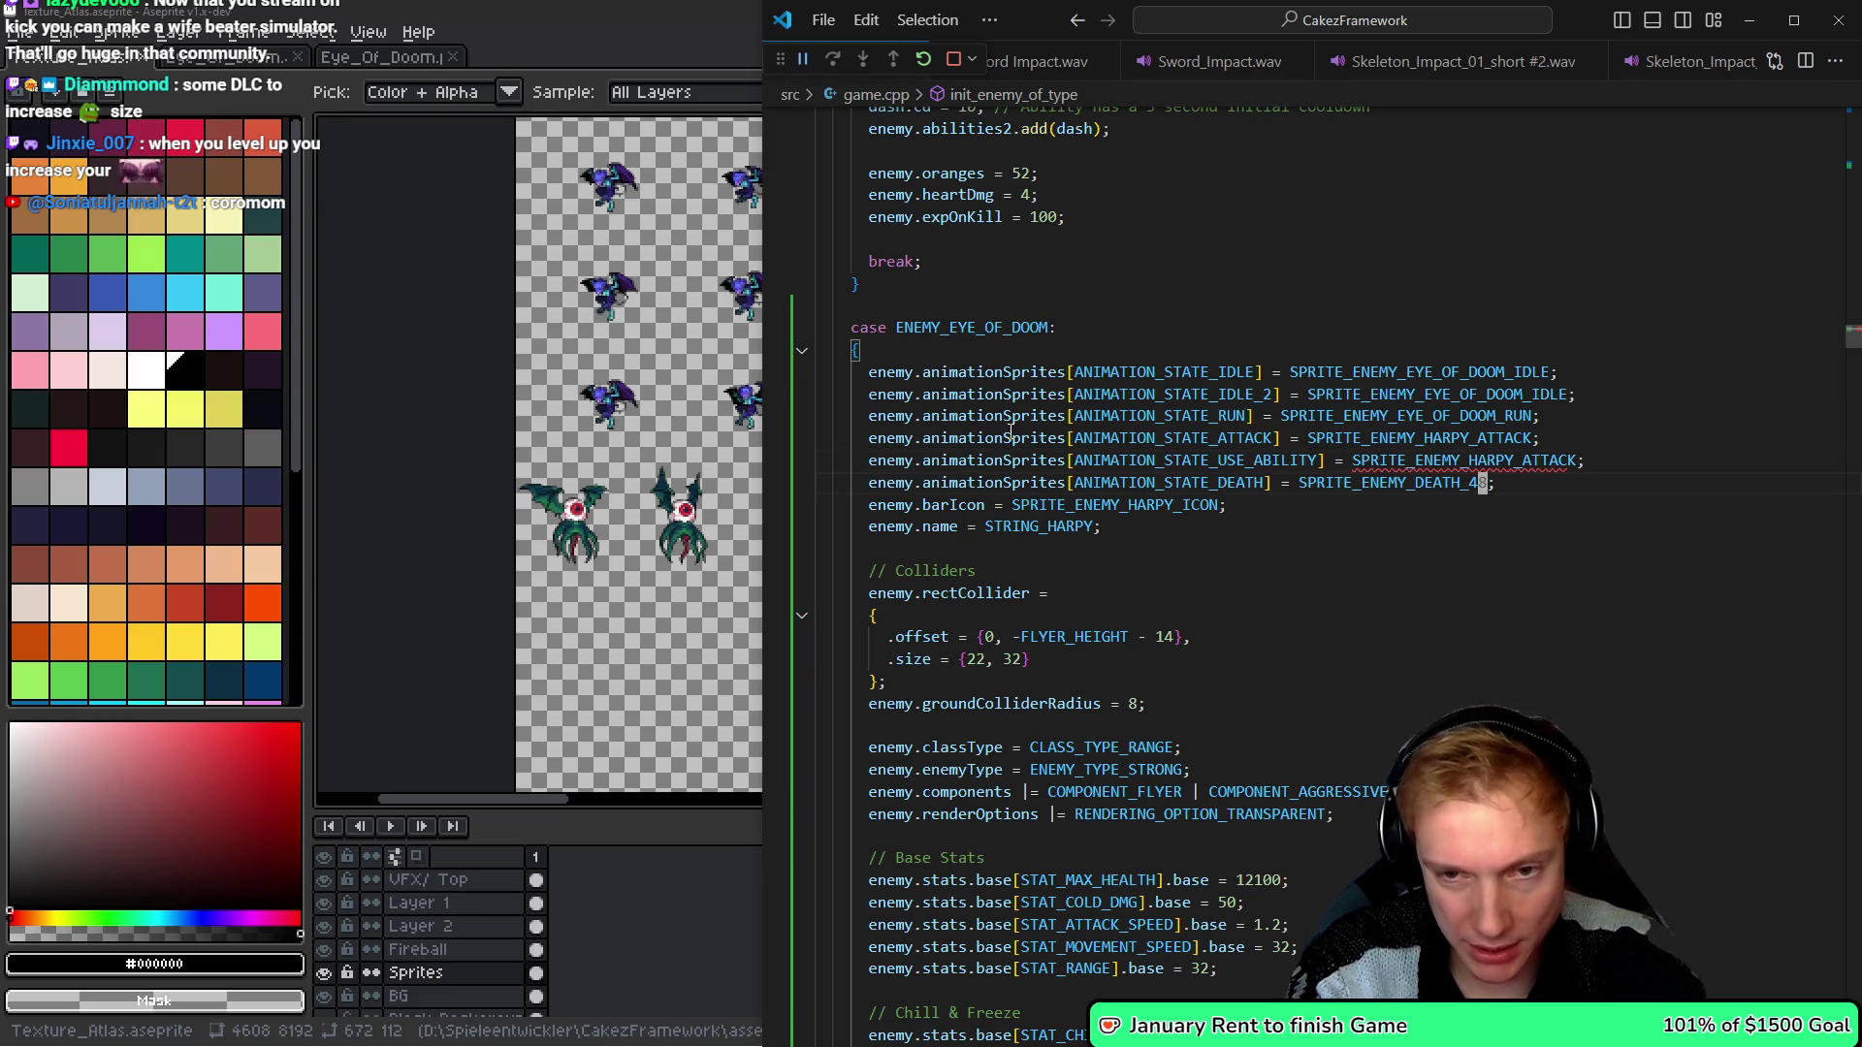
key(Up)
key(Up)
key(Up)
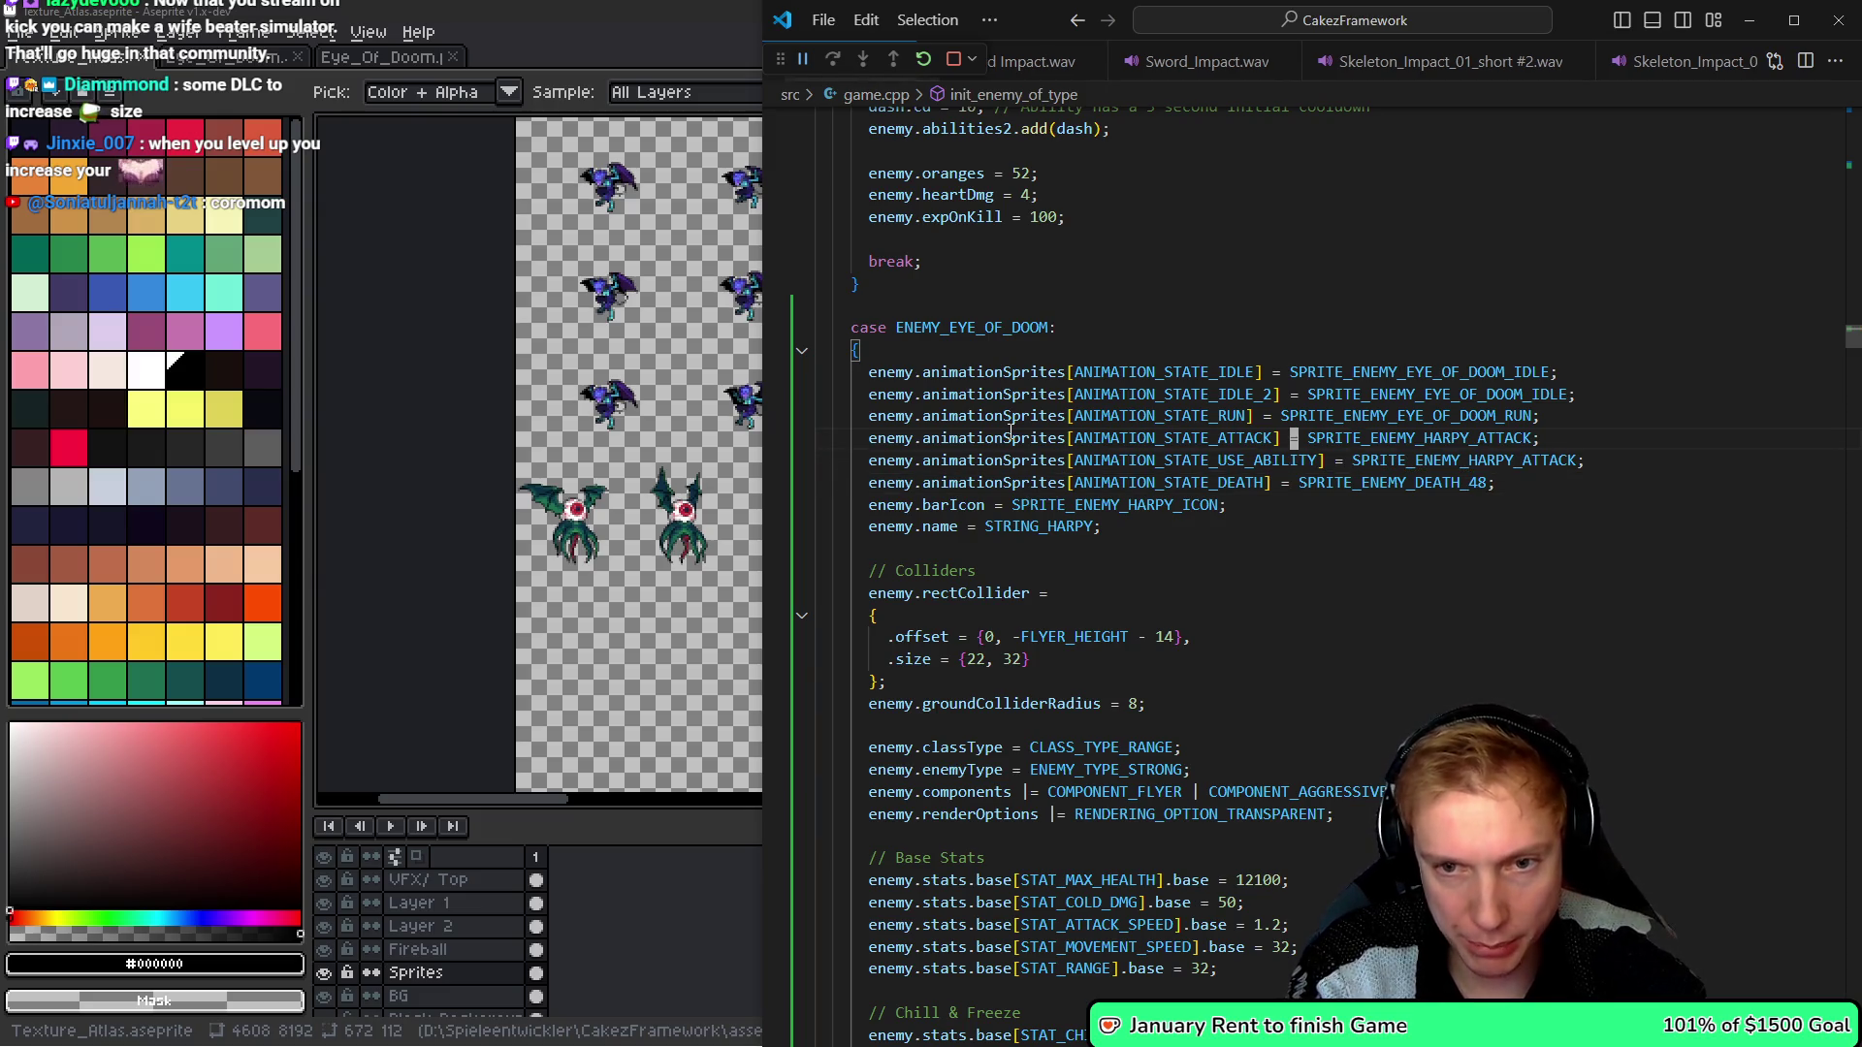
key(Page_Down)
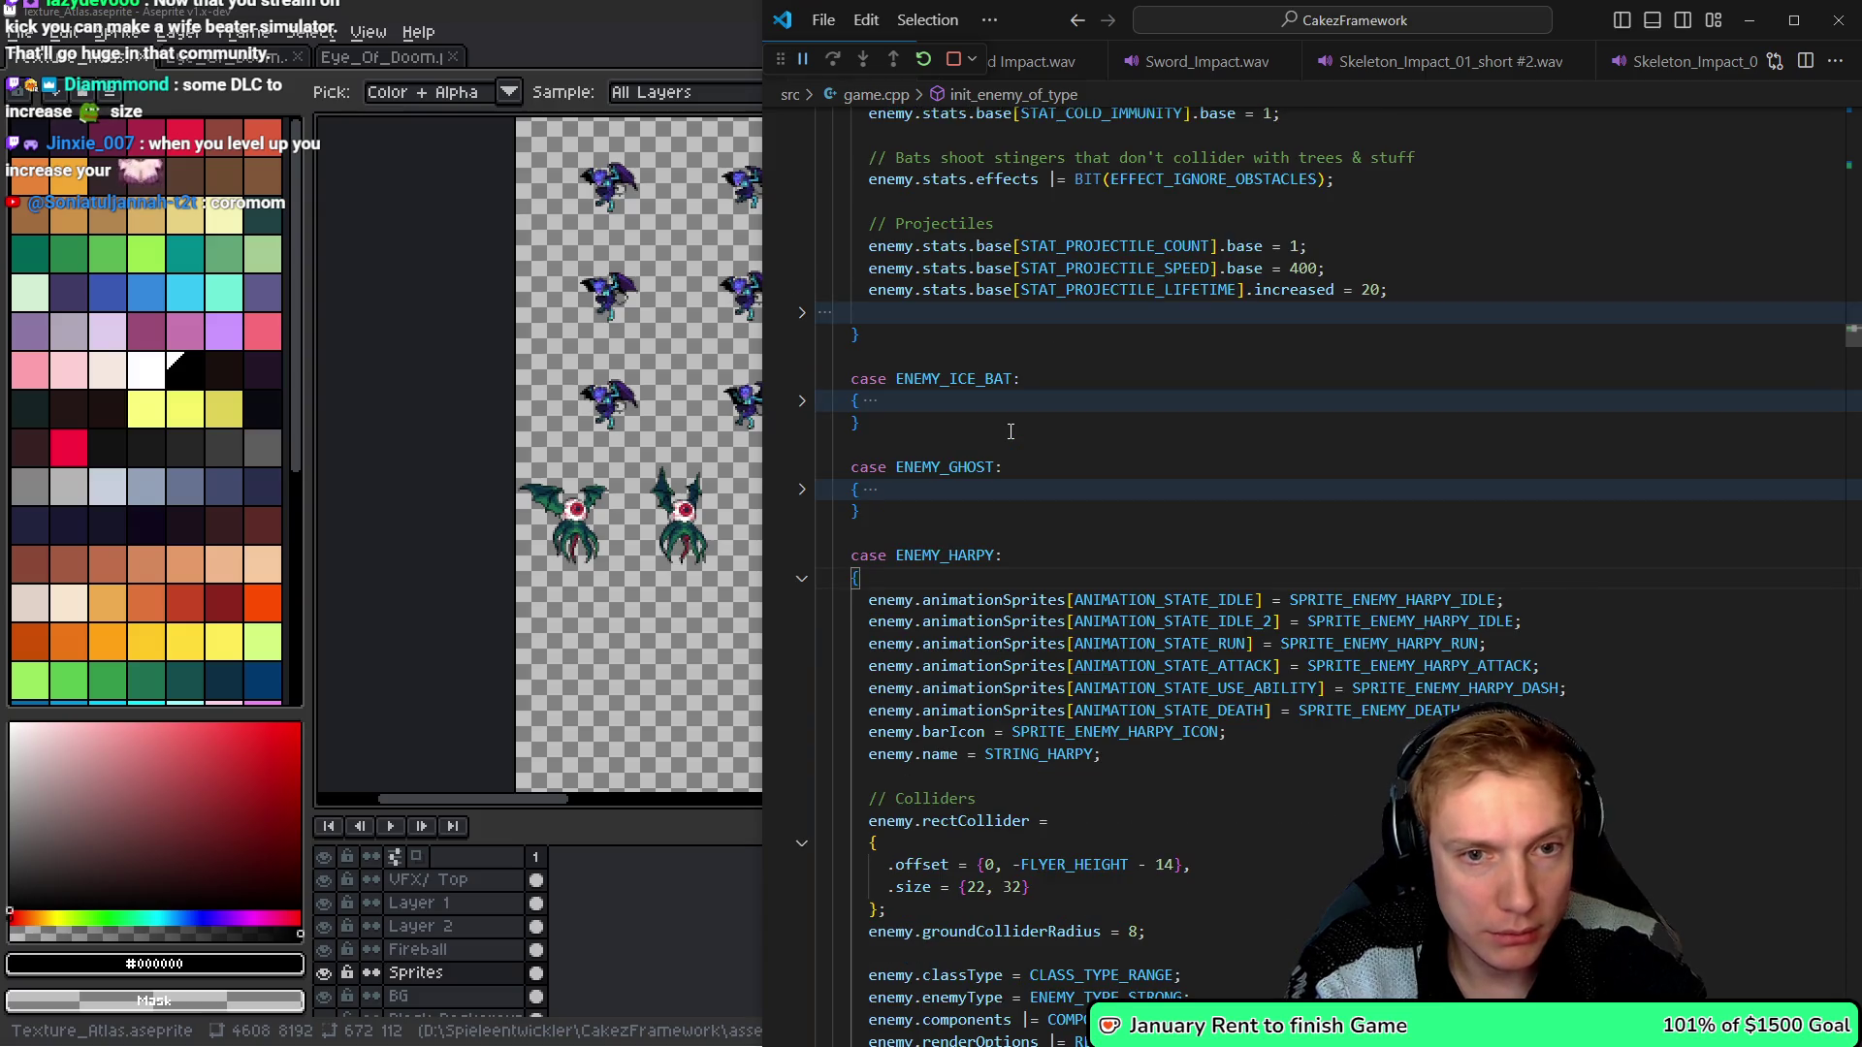
- Paste the death sprite name into the harpy case's death animation line
key(Down)
key(Down)
key(Down)
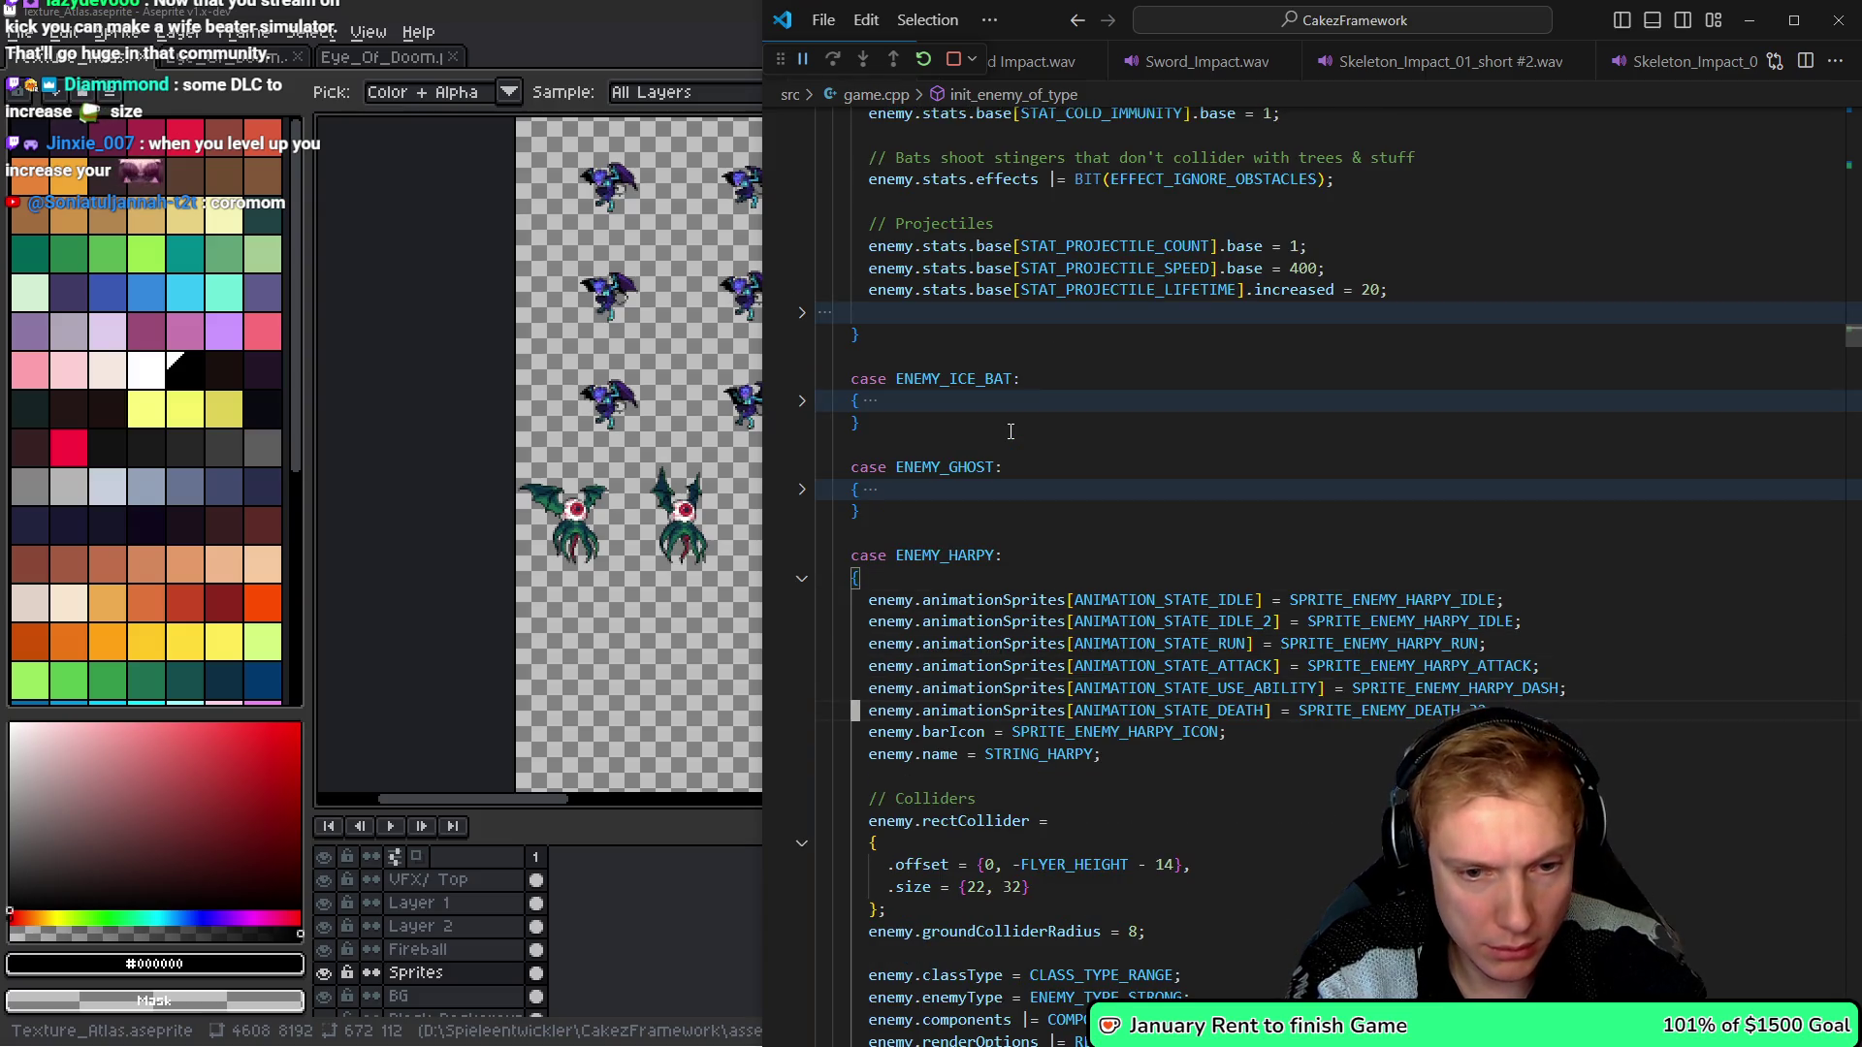
key(ctrl+v)
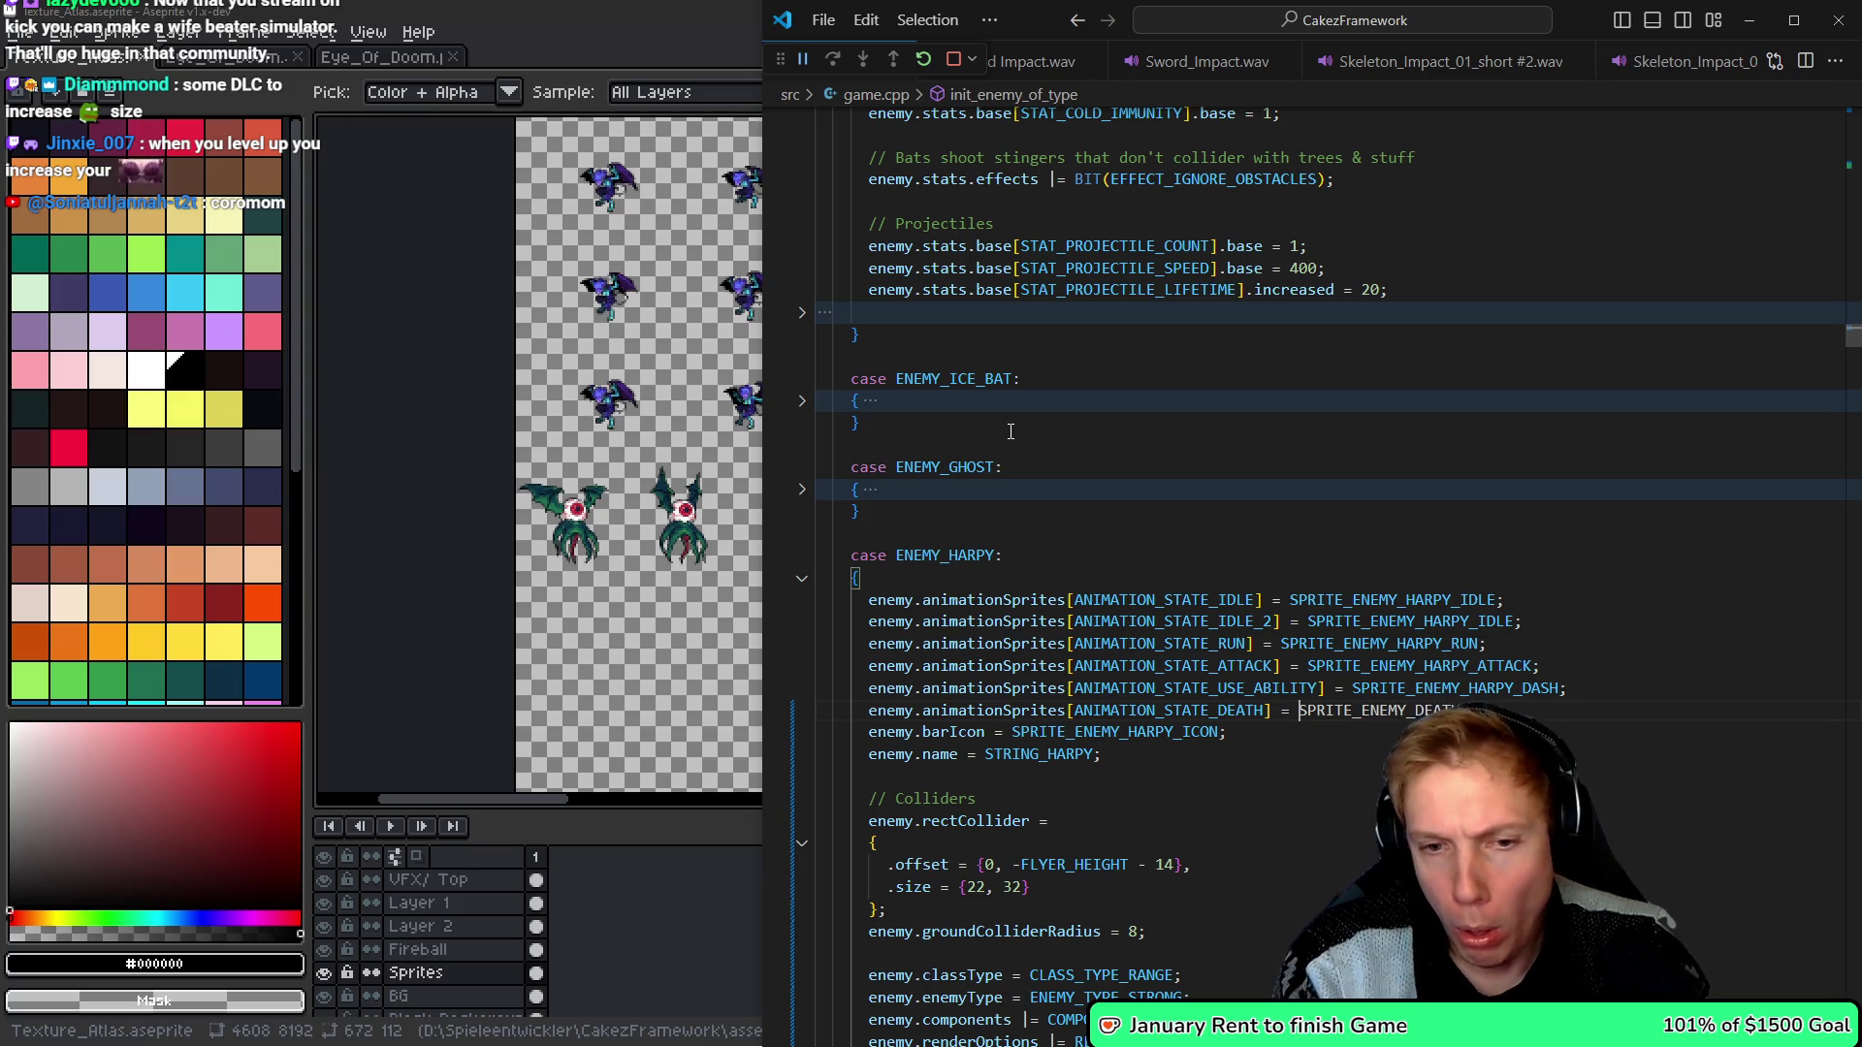
key(BackSpace)
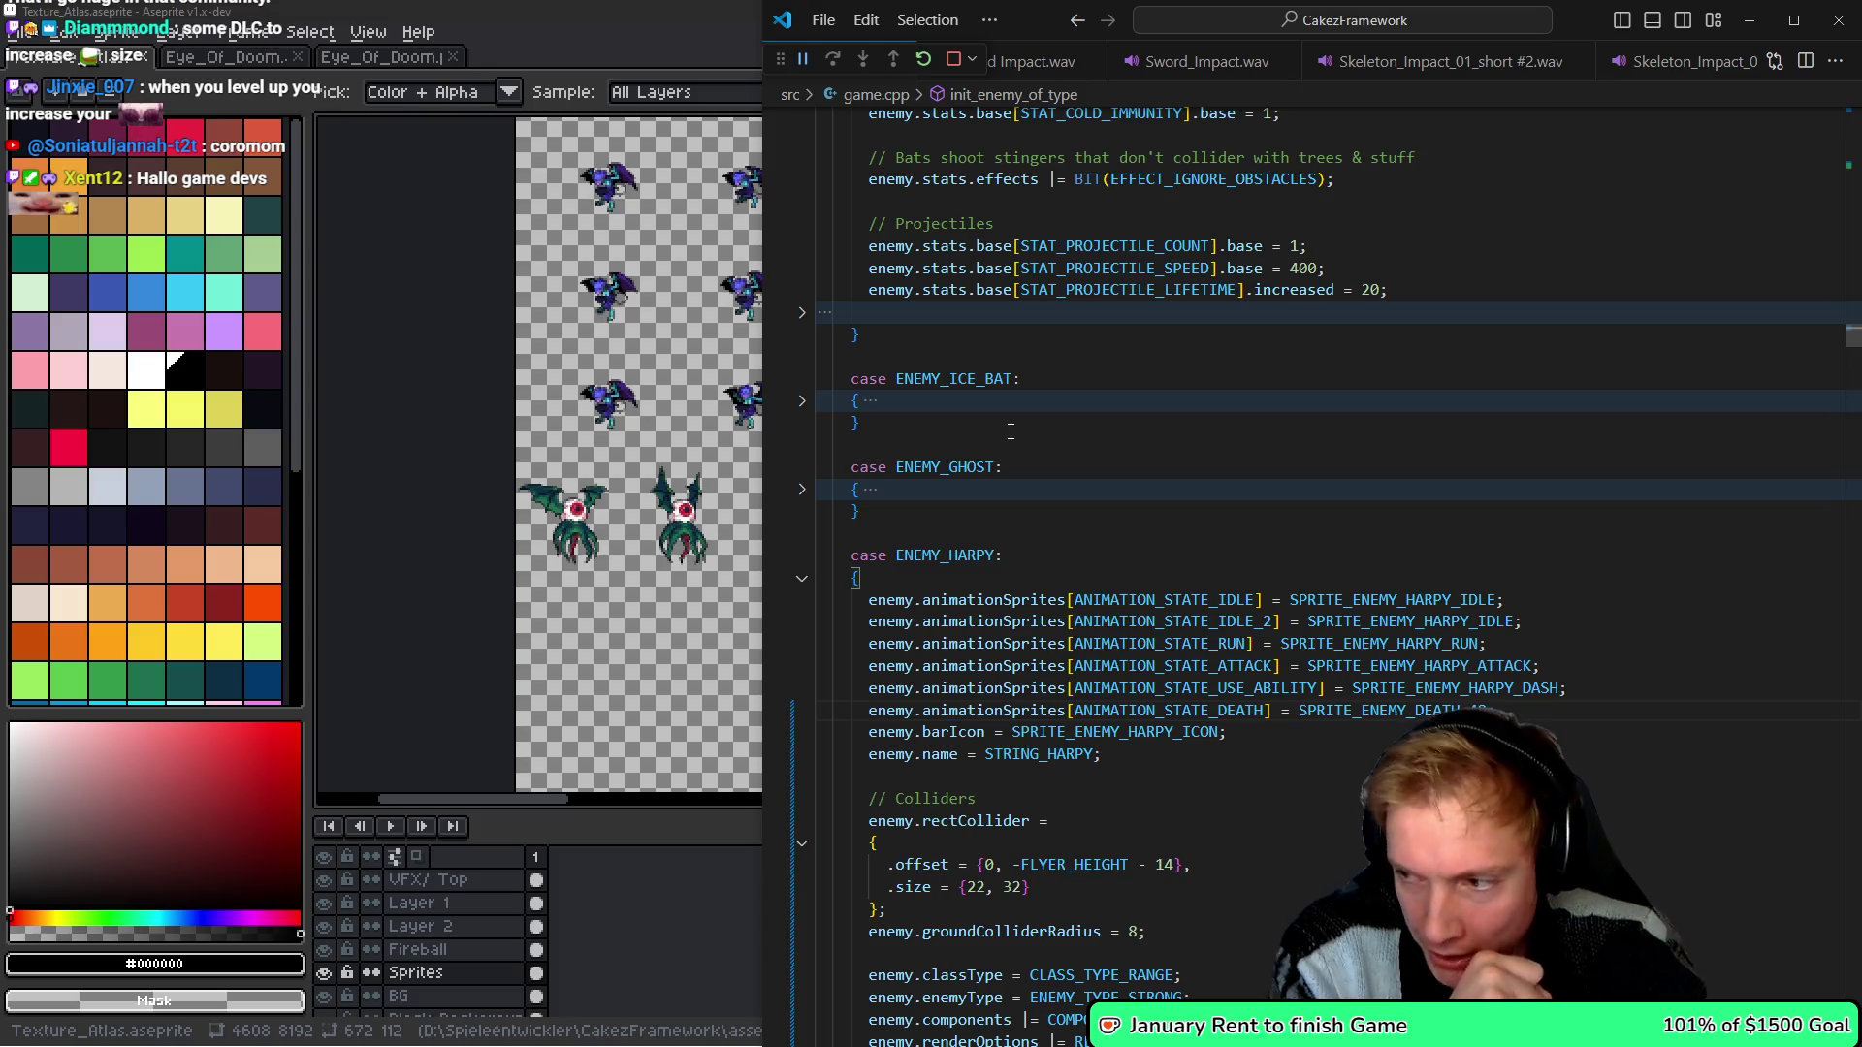
key(Up)
key(Up)
key(Up)
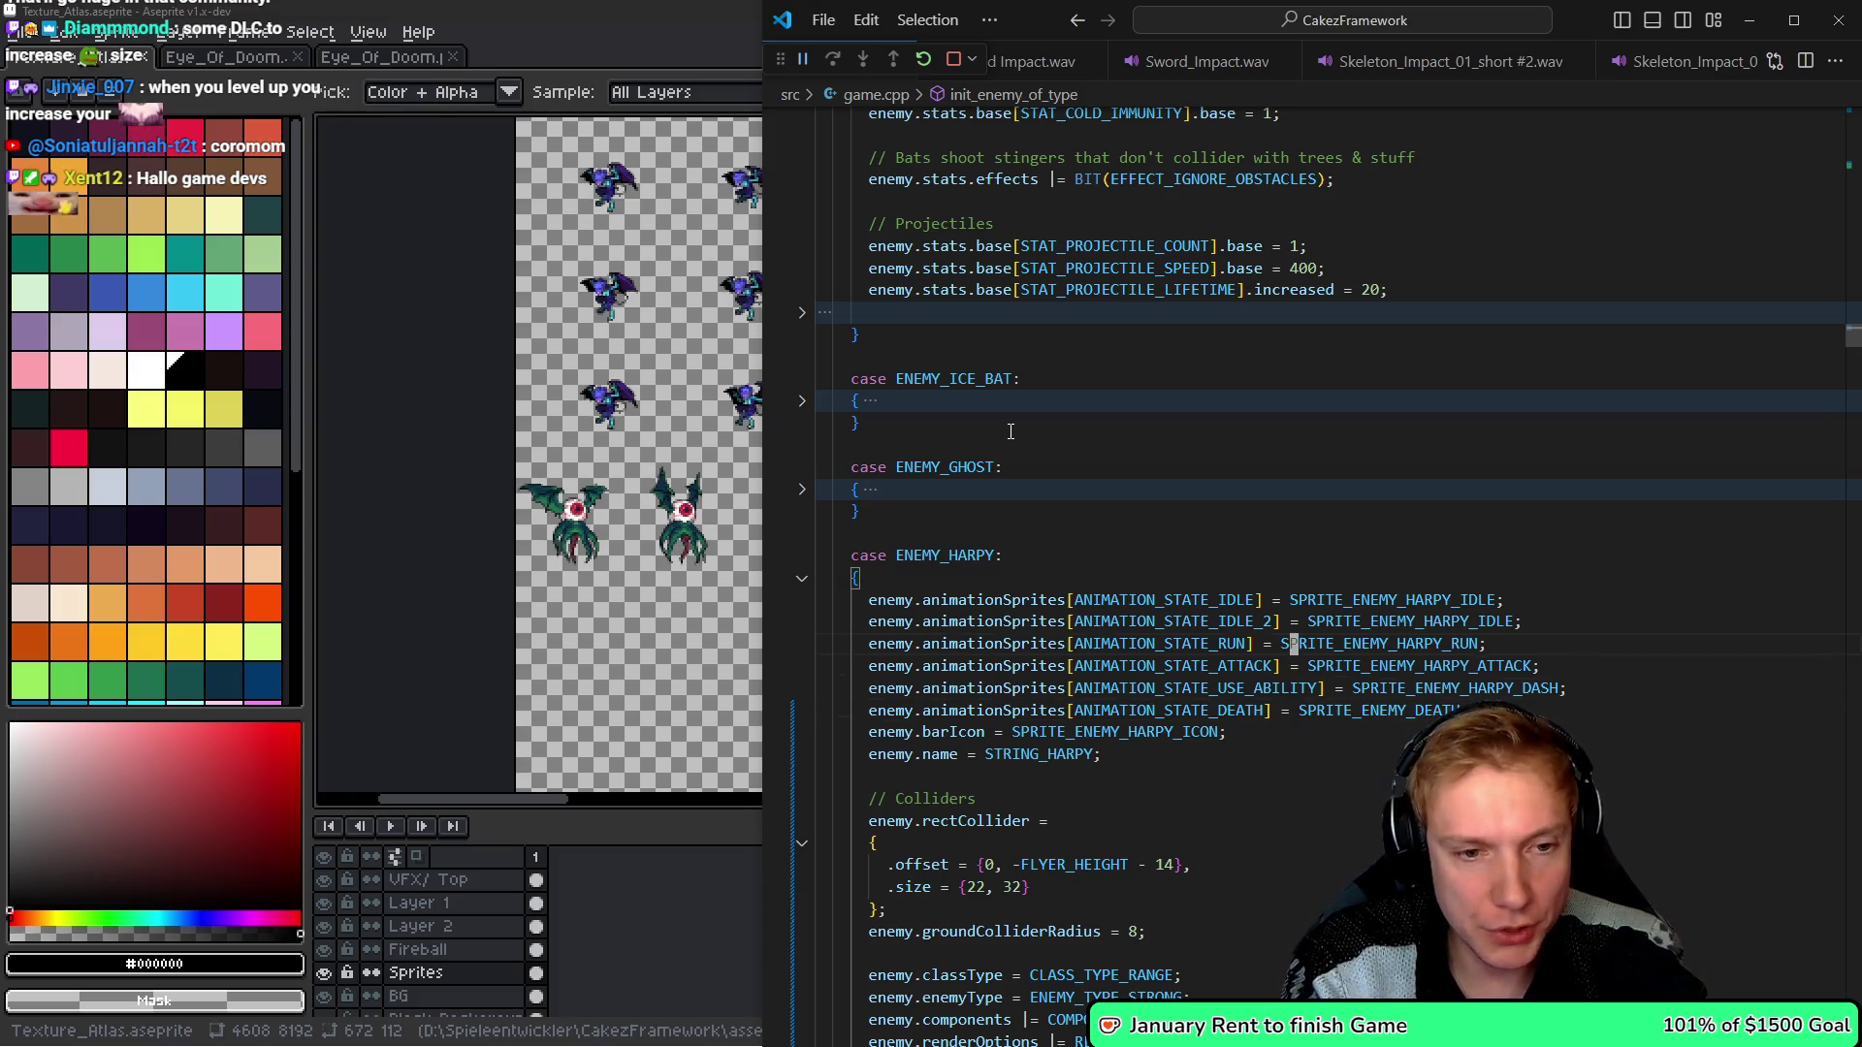
- Undo and redo edits until the enemy block has oranges = 400 and expOnKill = 320 * level
key(ctrl+z)
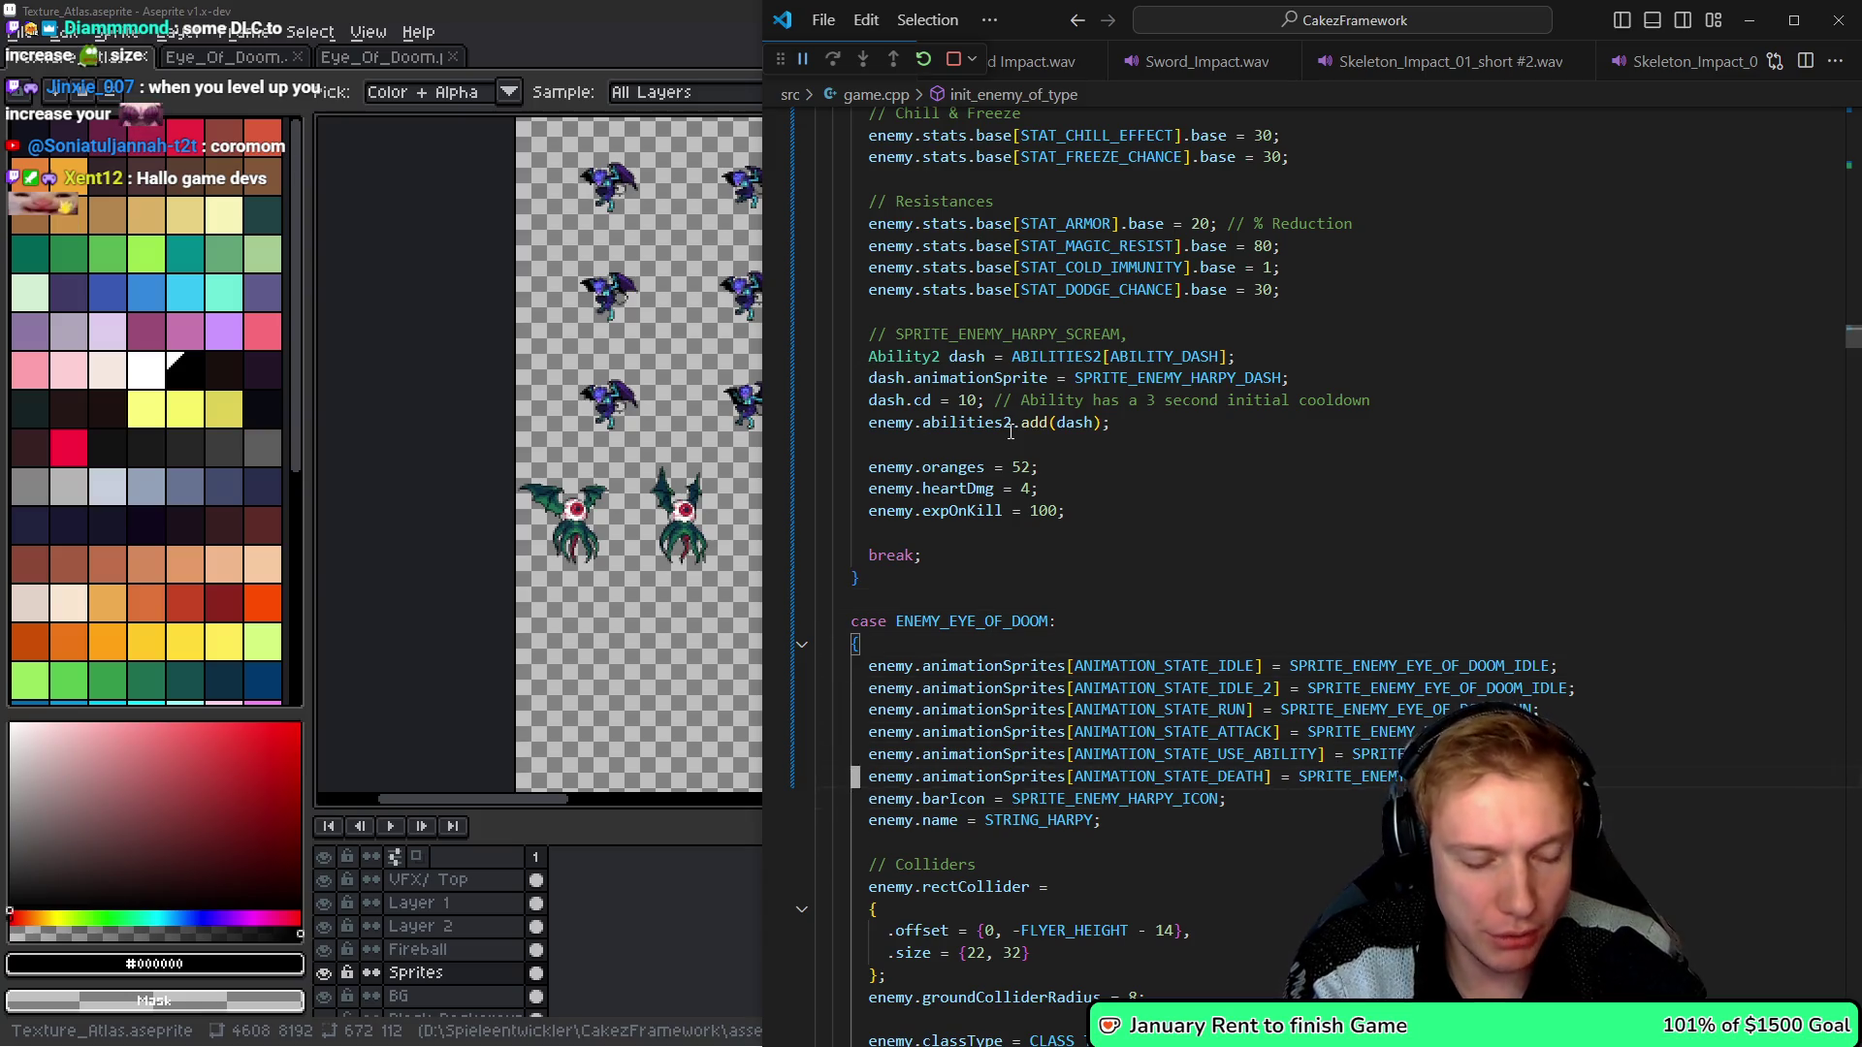
key(Up)
key(ctrl+z)
key(ctrl+z)
key(ctrl+z)
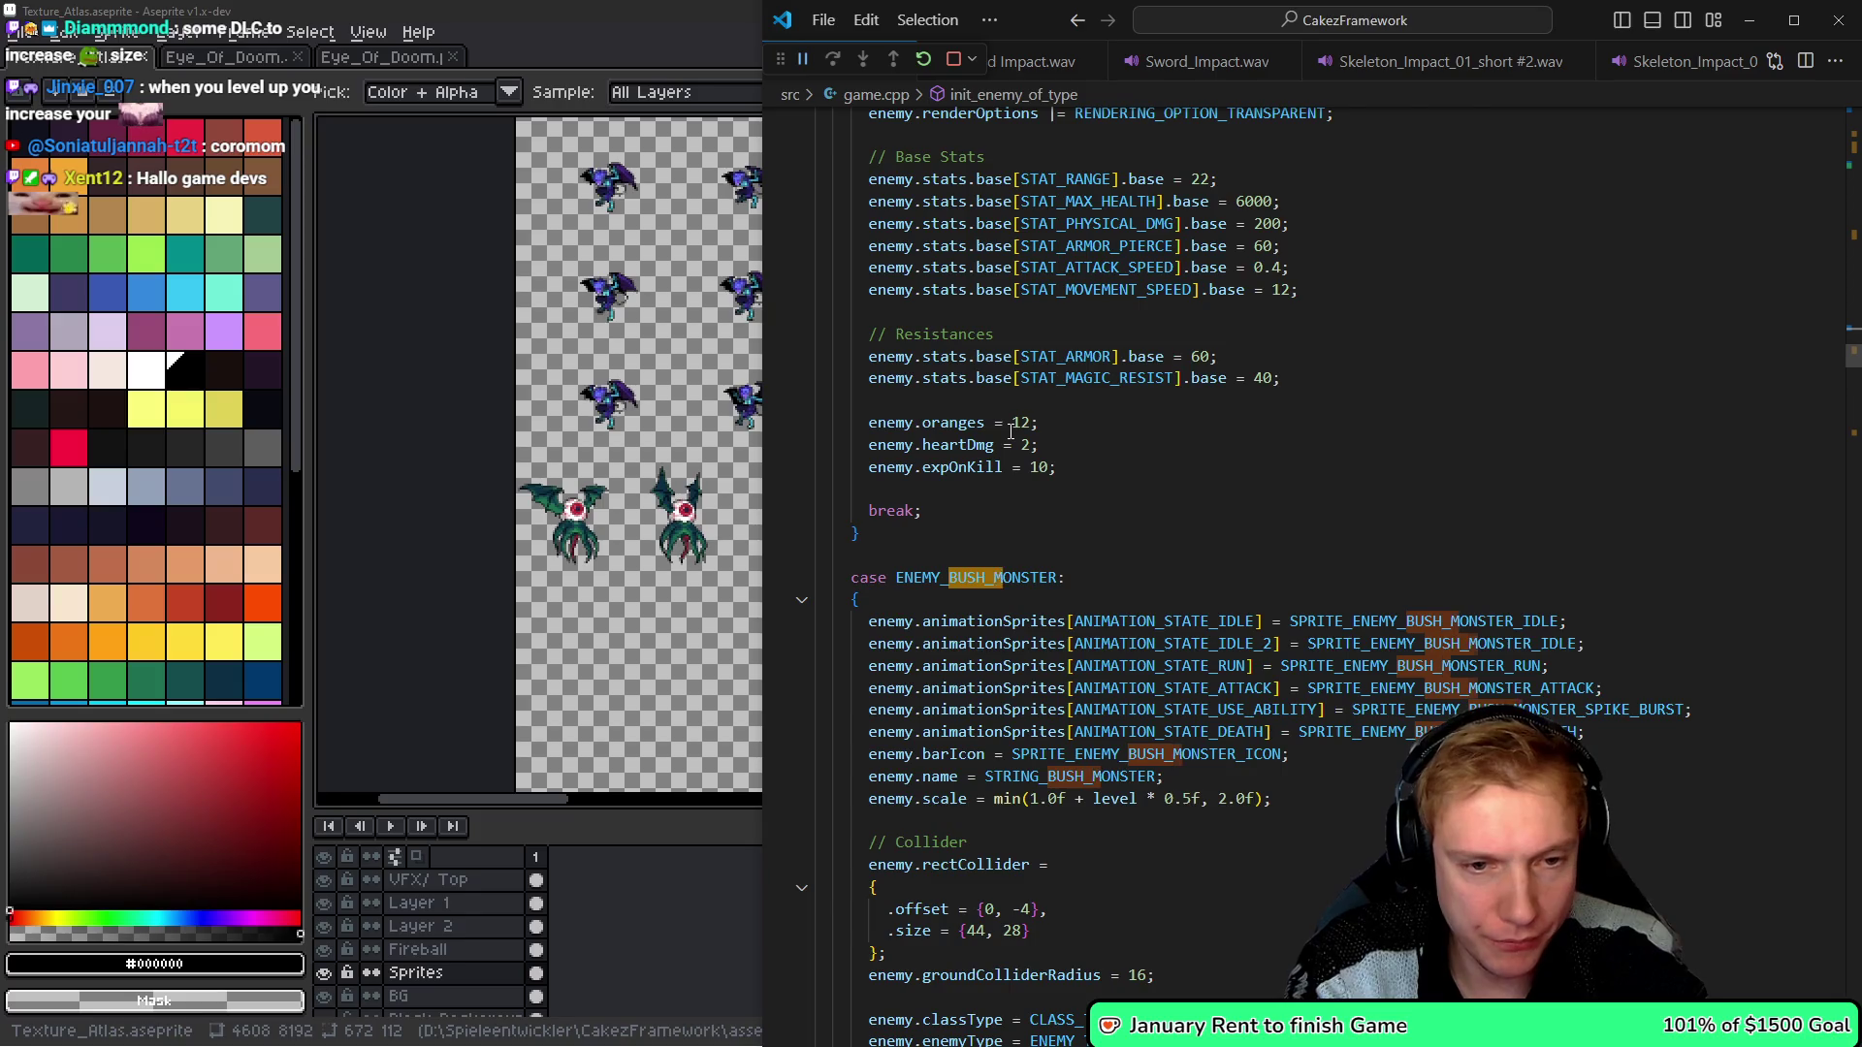
key(ctrl+z)
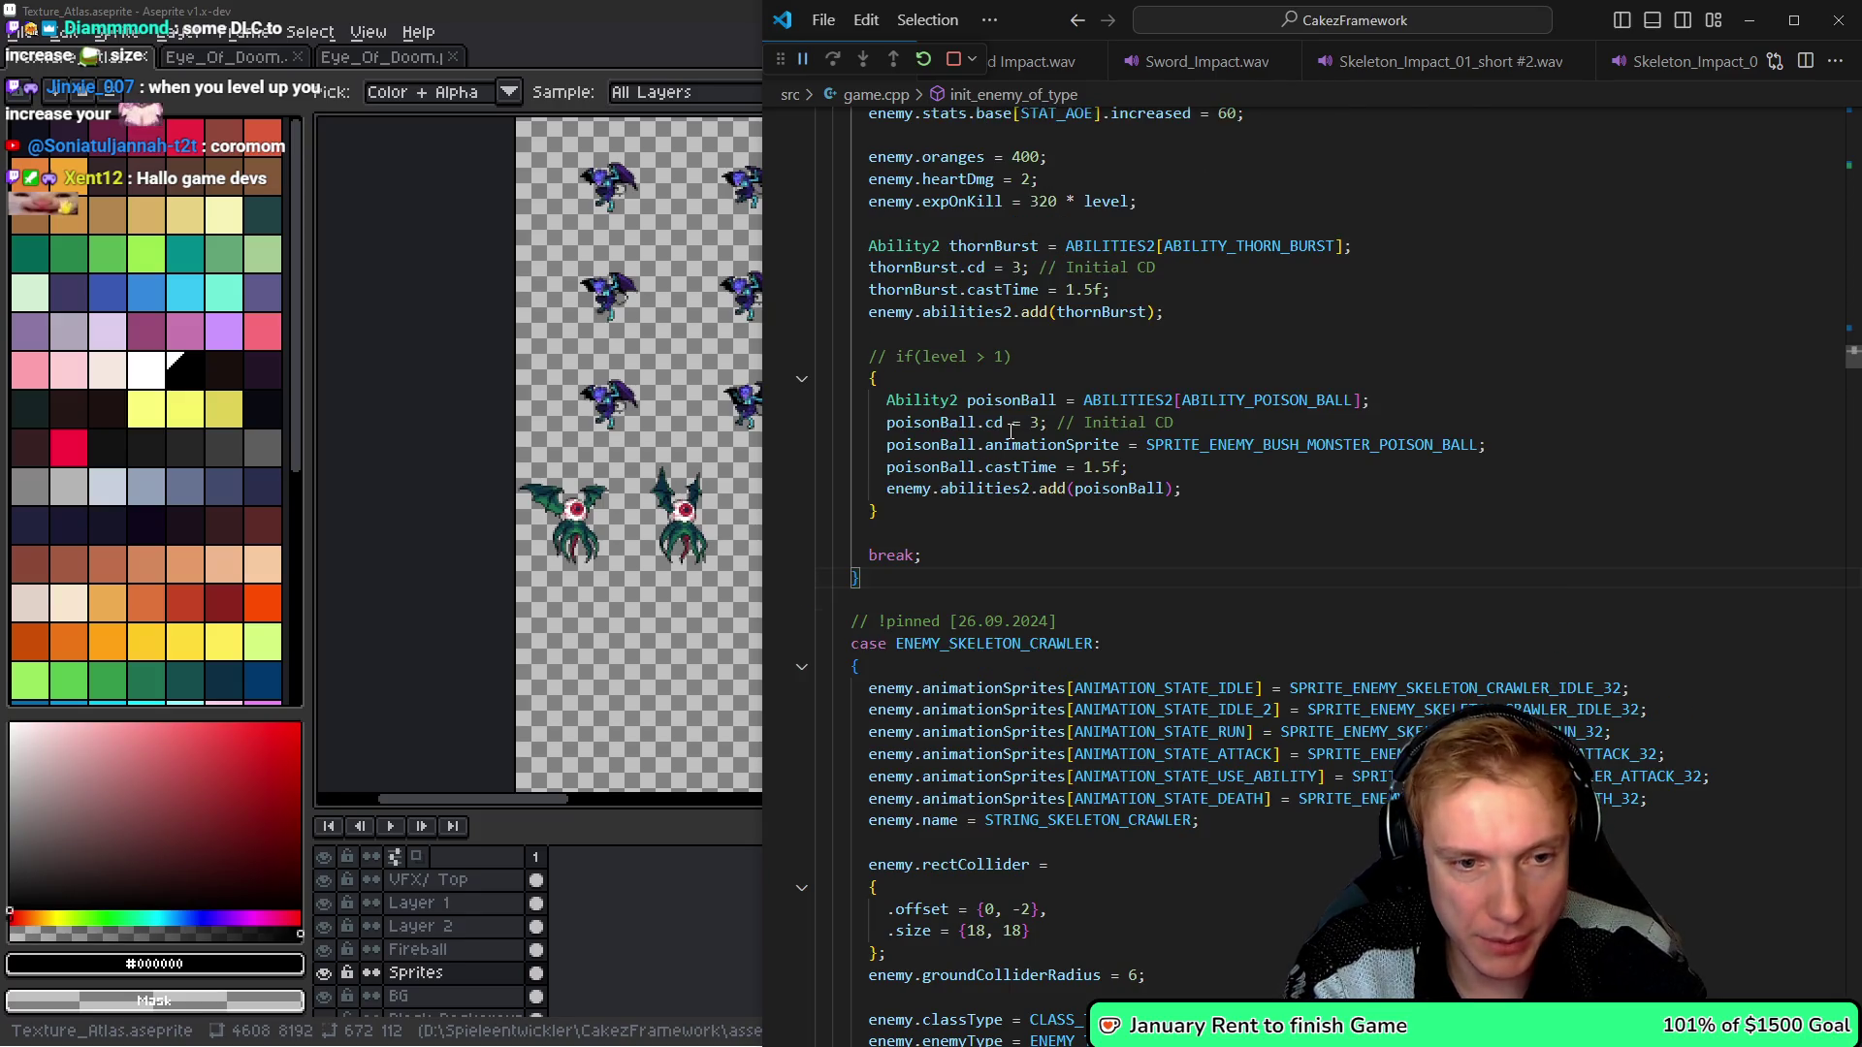
key(ctrl+z)
key(ctrl+z)
key(ctrl+z)
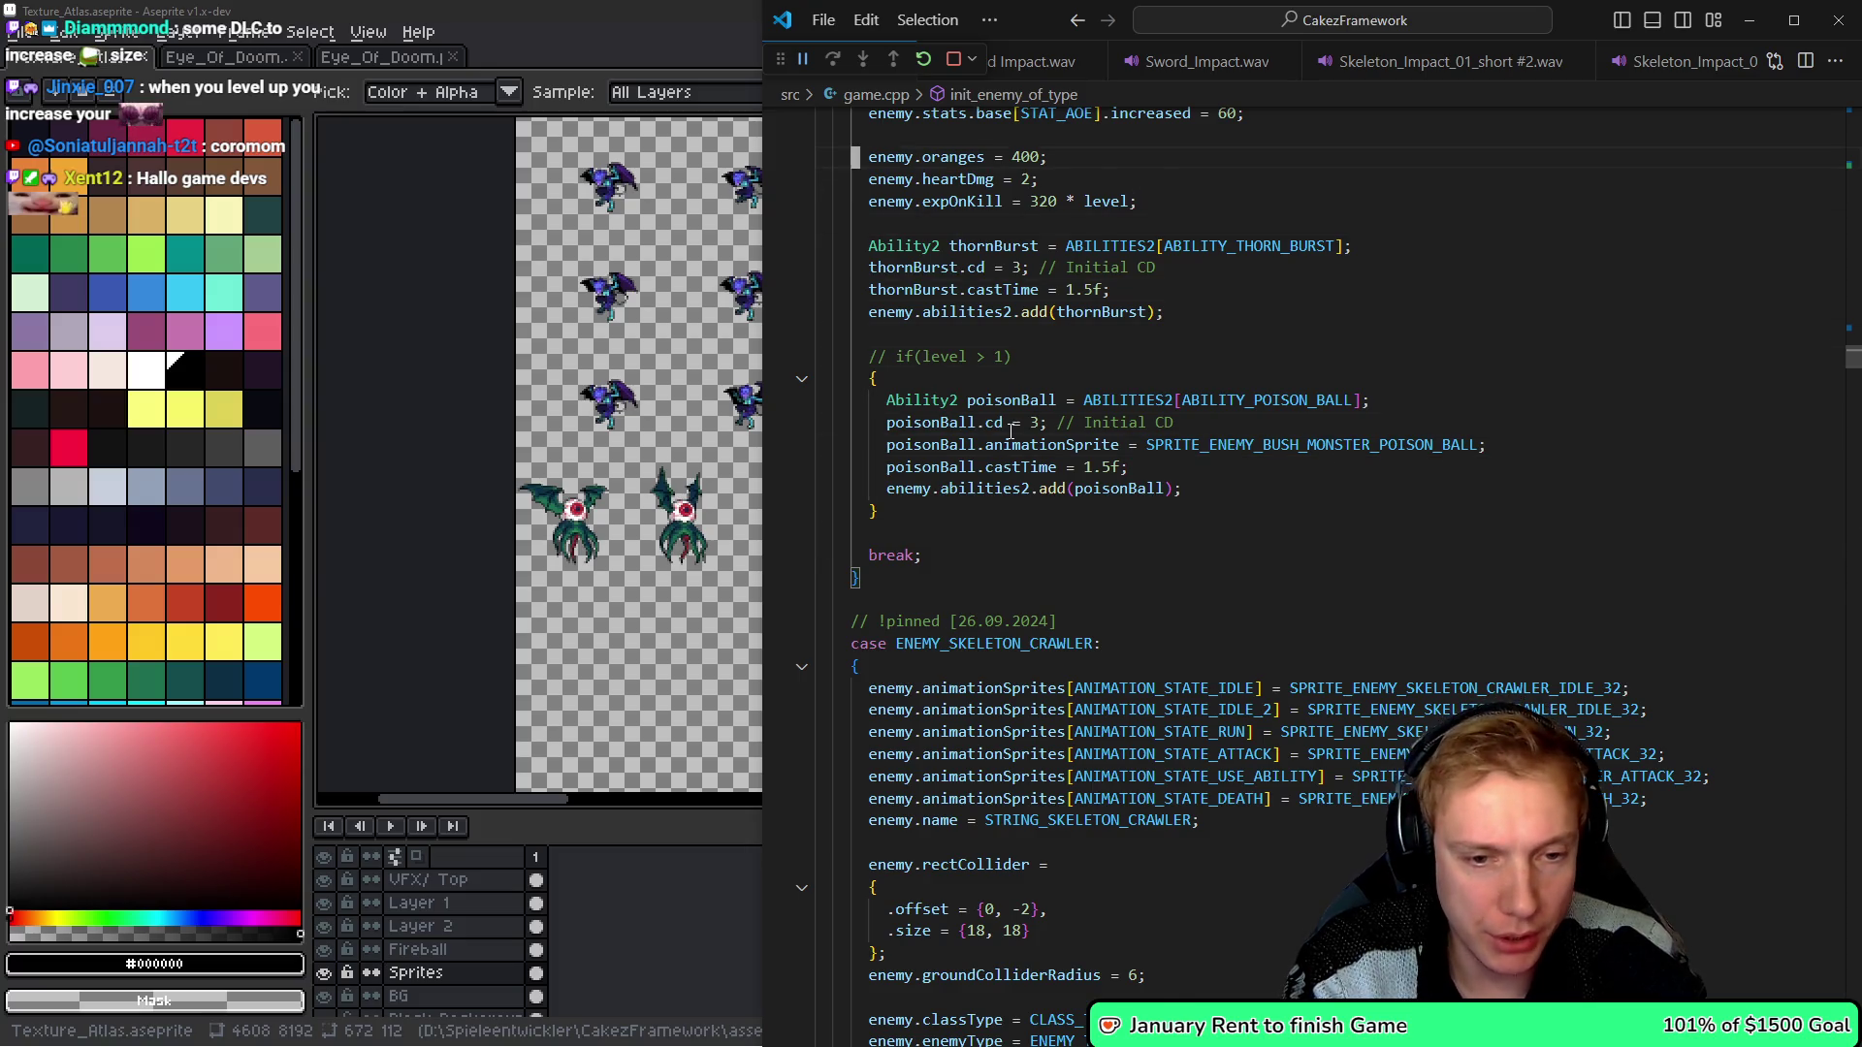
key(ctrl+y)
key(ctrl+y)
key(ctrl+y)
key(ctrl+z)
key(ctrl+z)
key(ctrl+z)
key(ctrl+z)
key(ctrl+z)
key(ctrl+z)
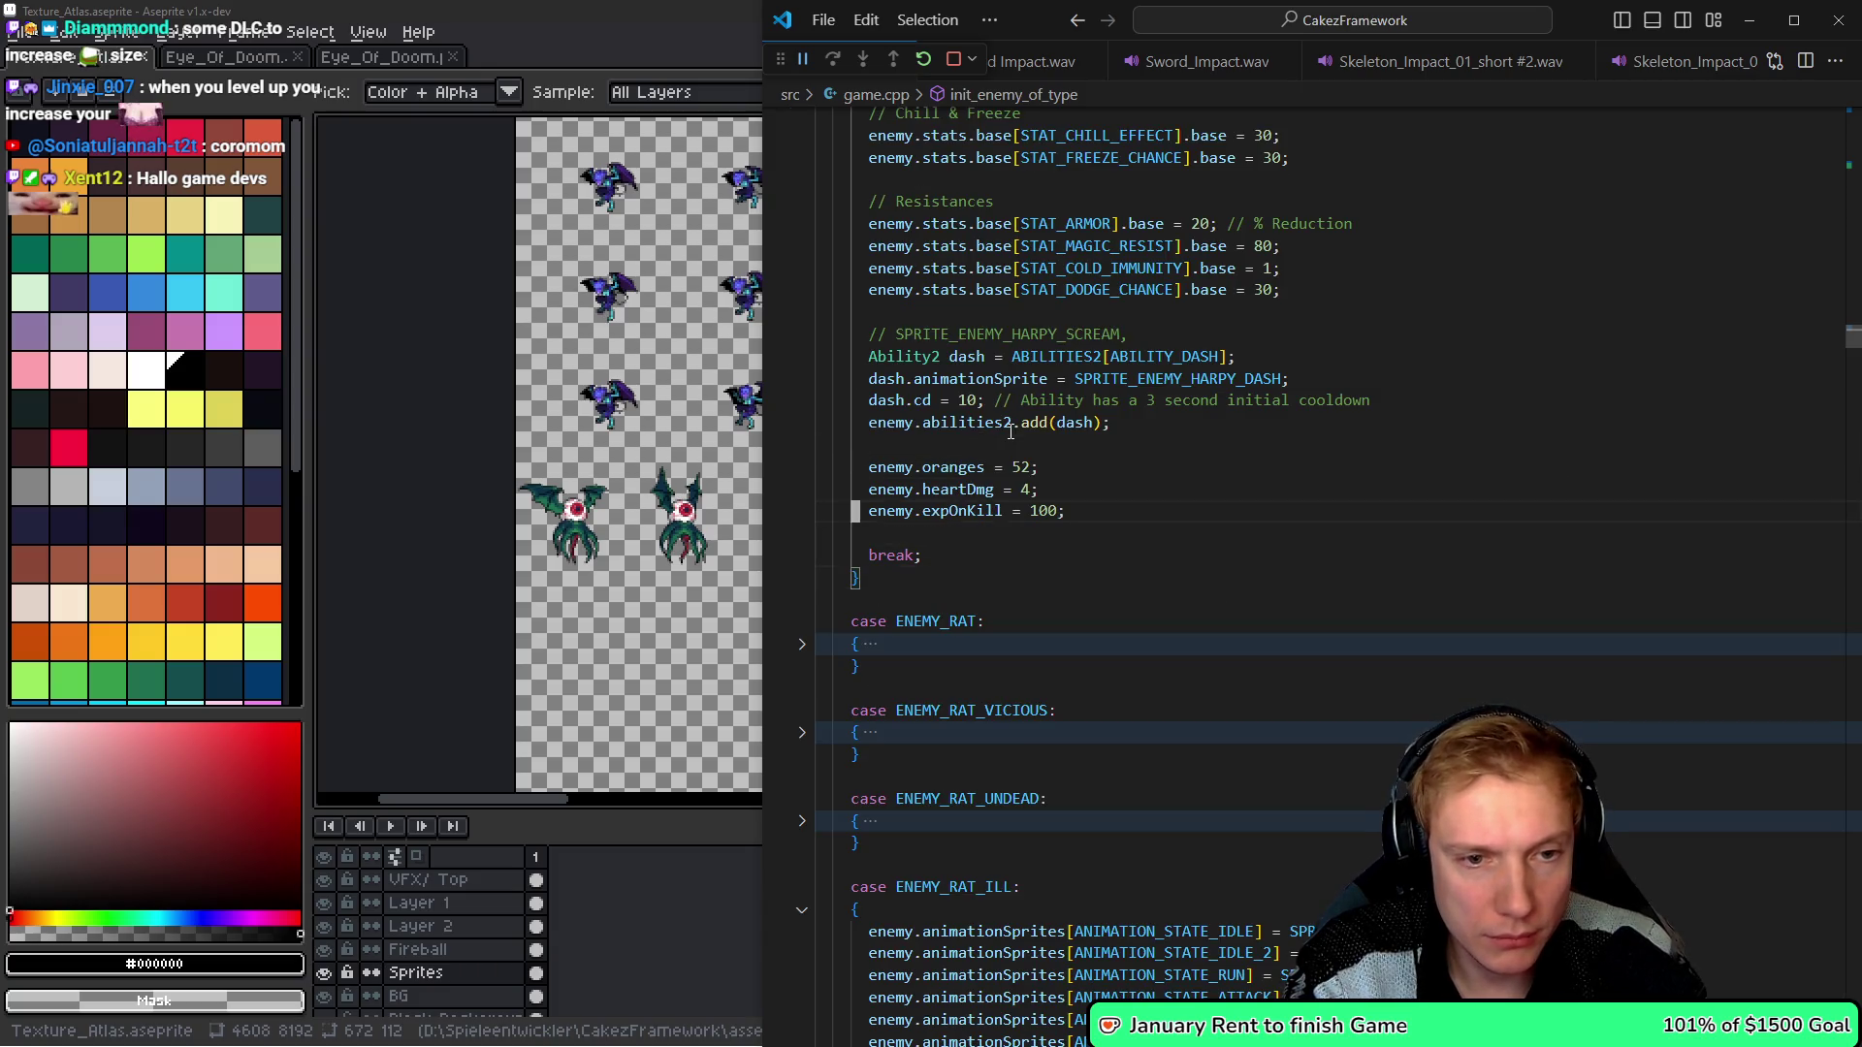
key(ctrl+z)
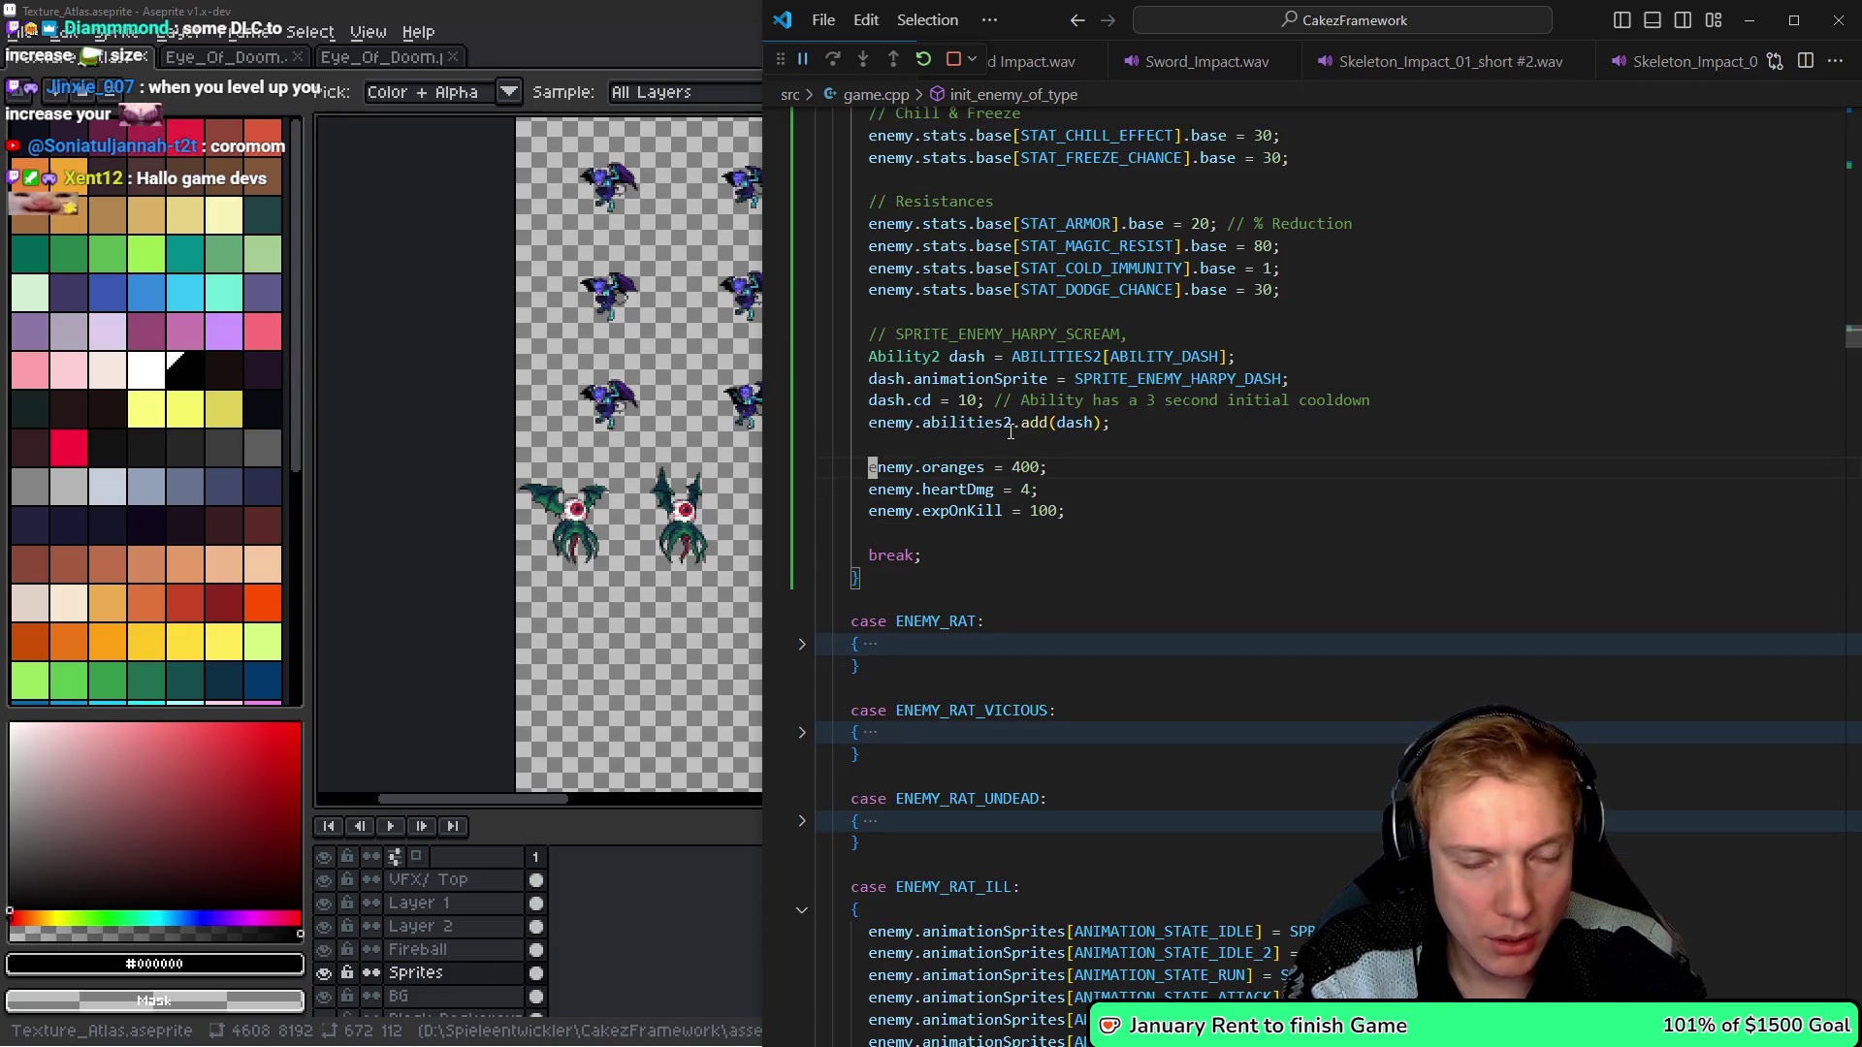
key(ctrl+z)
key(ctrl+z)
key(ctrl+z)
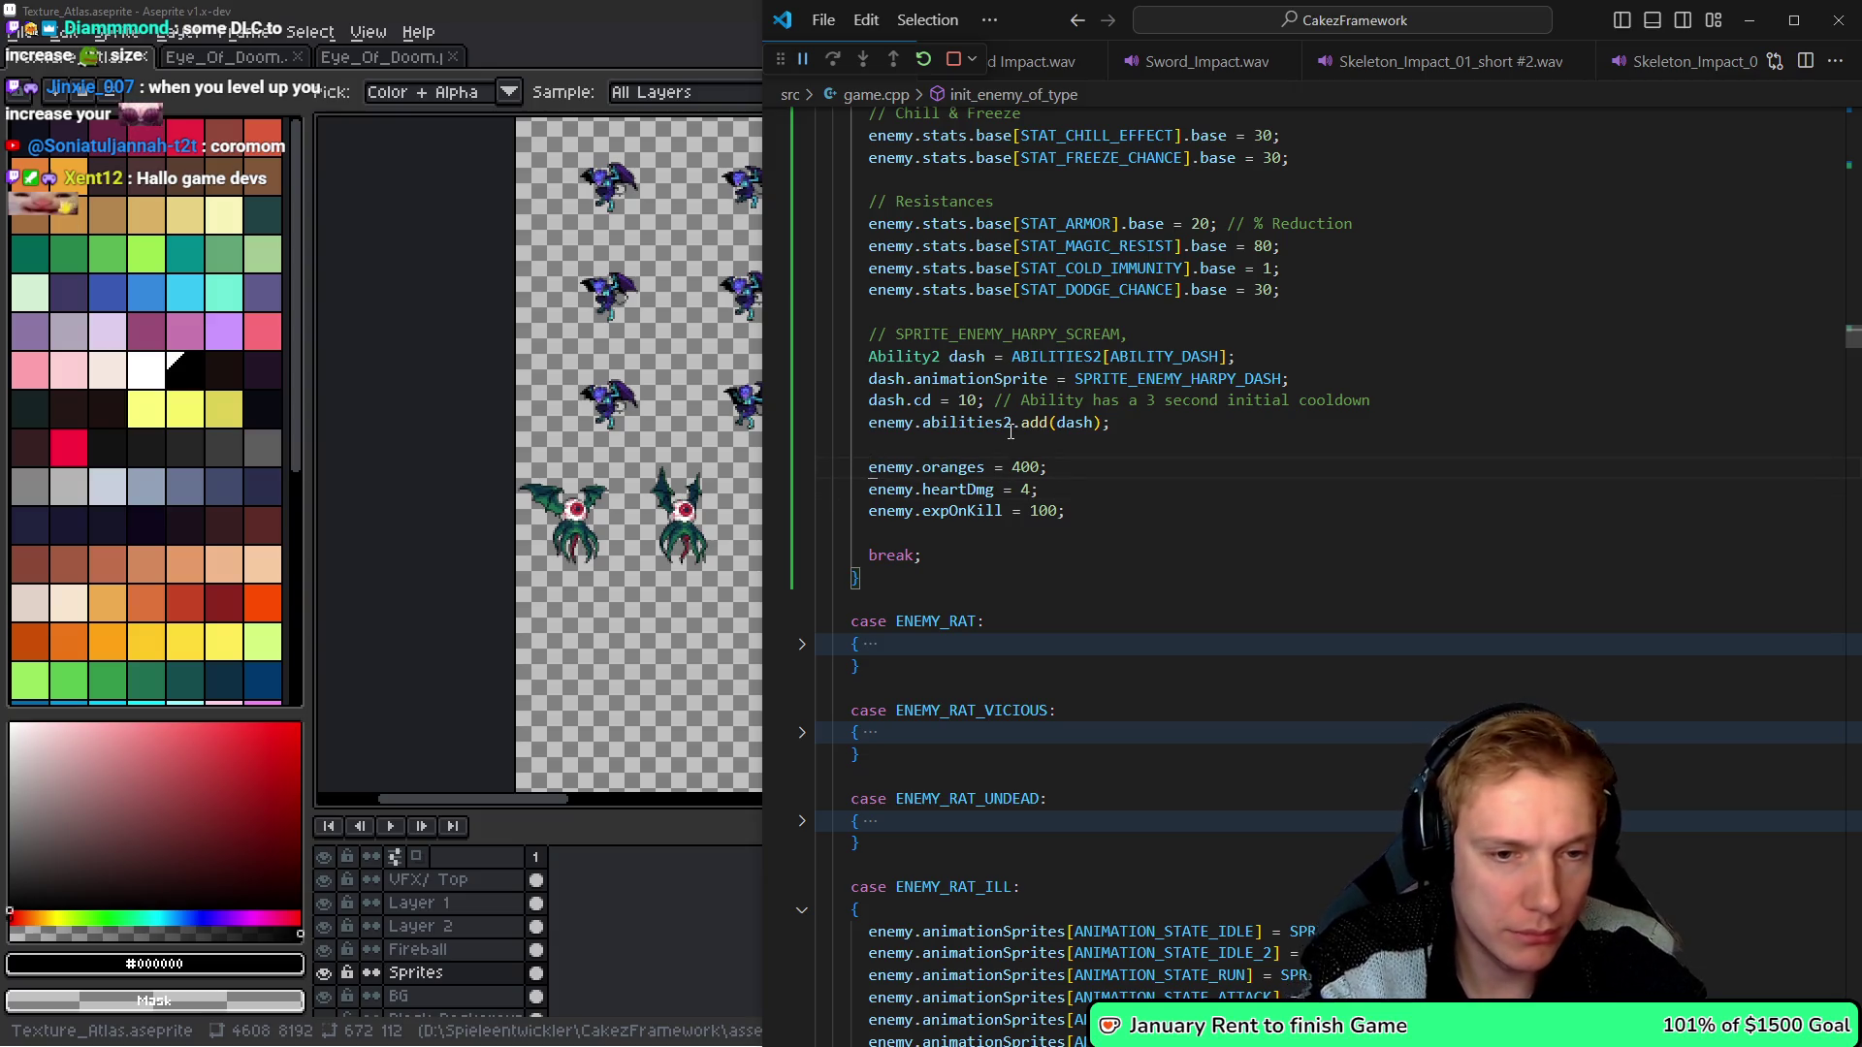
key(Right)
key(Right)
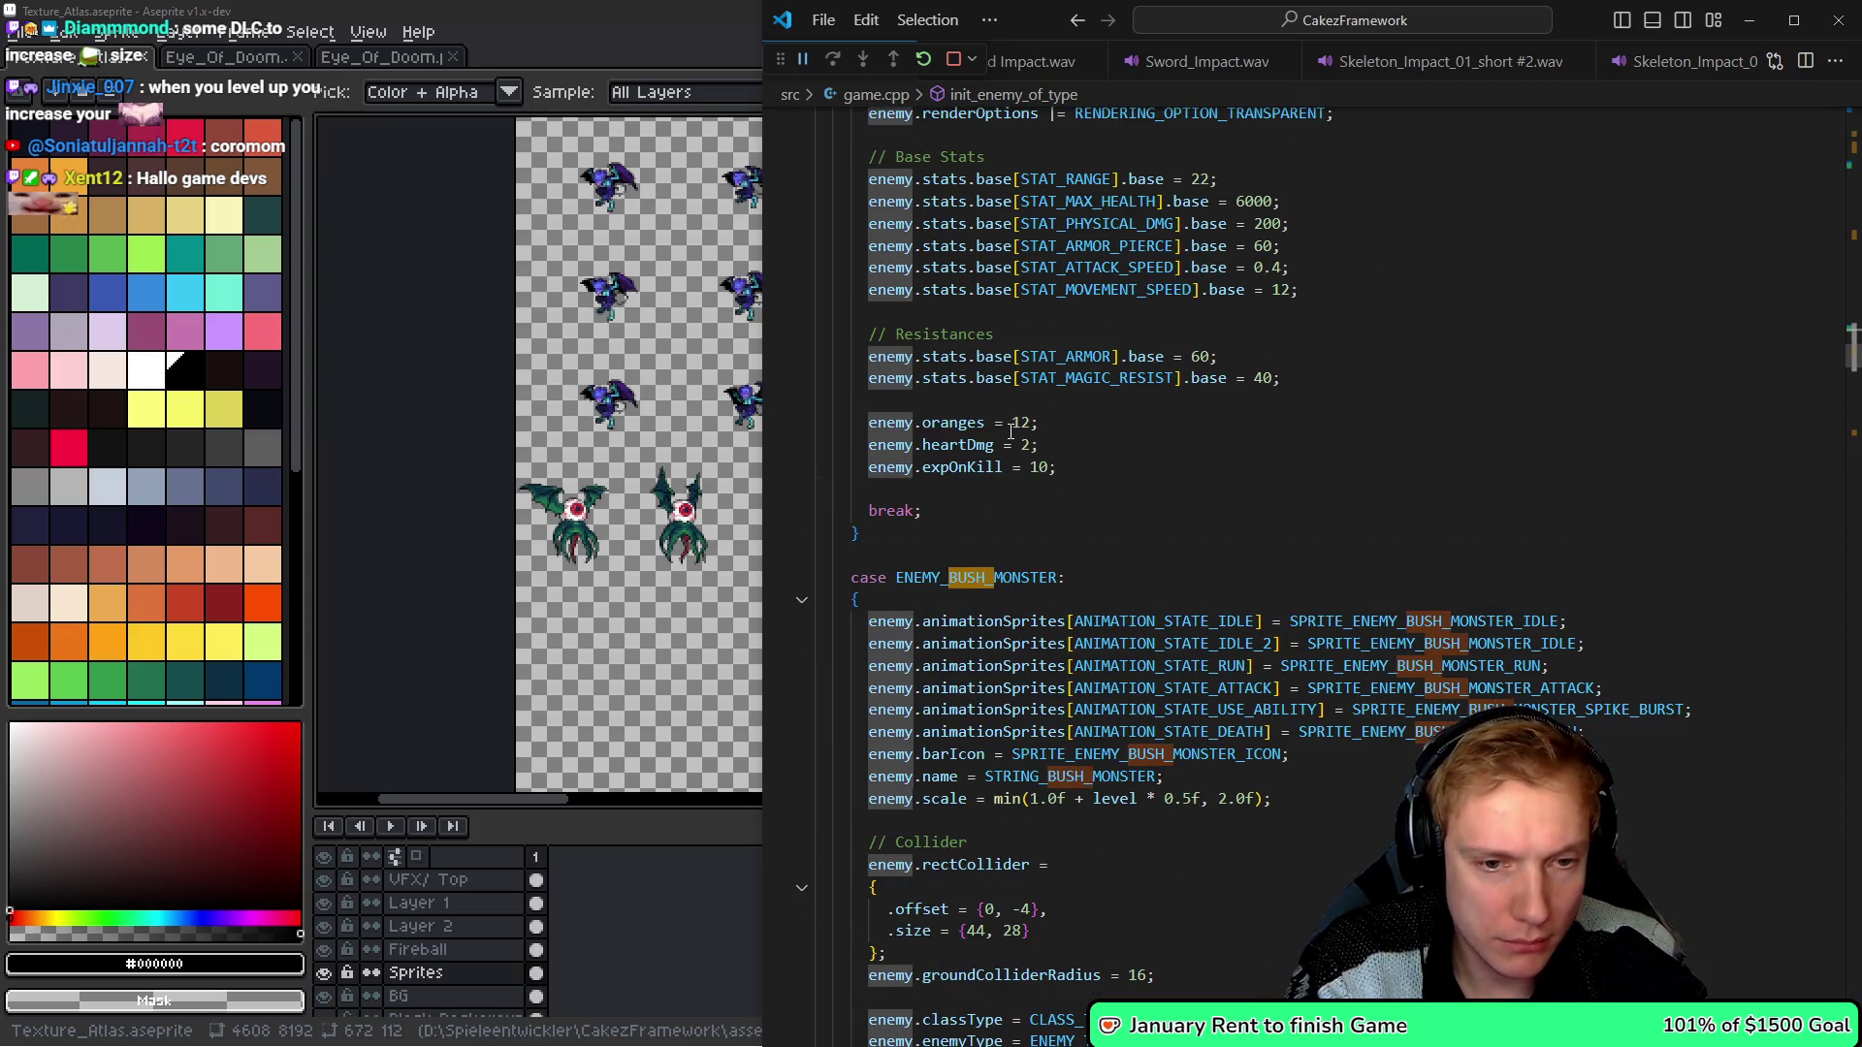
key(Down)
key(ctrl+z)
key(ctrl+z)
key(ctrl+z)
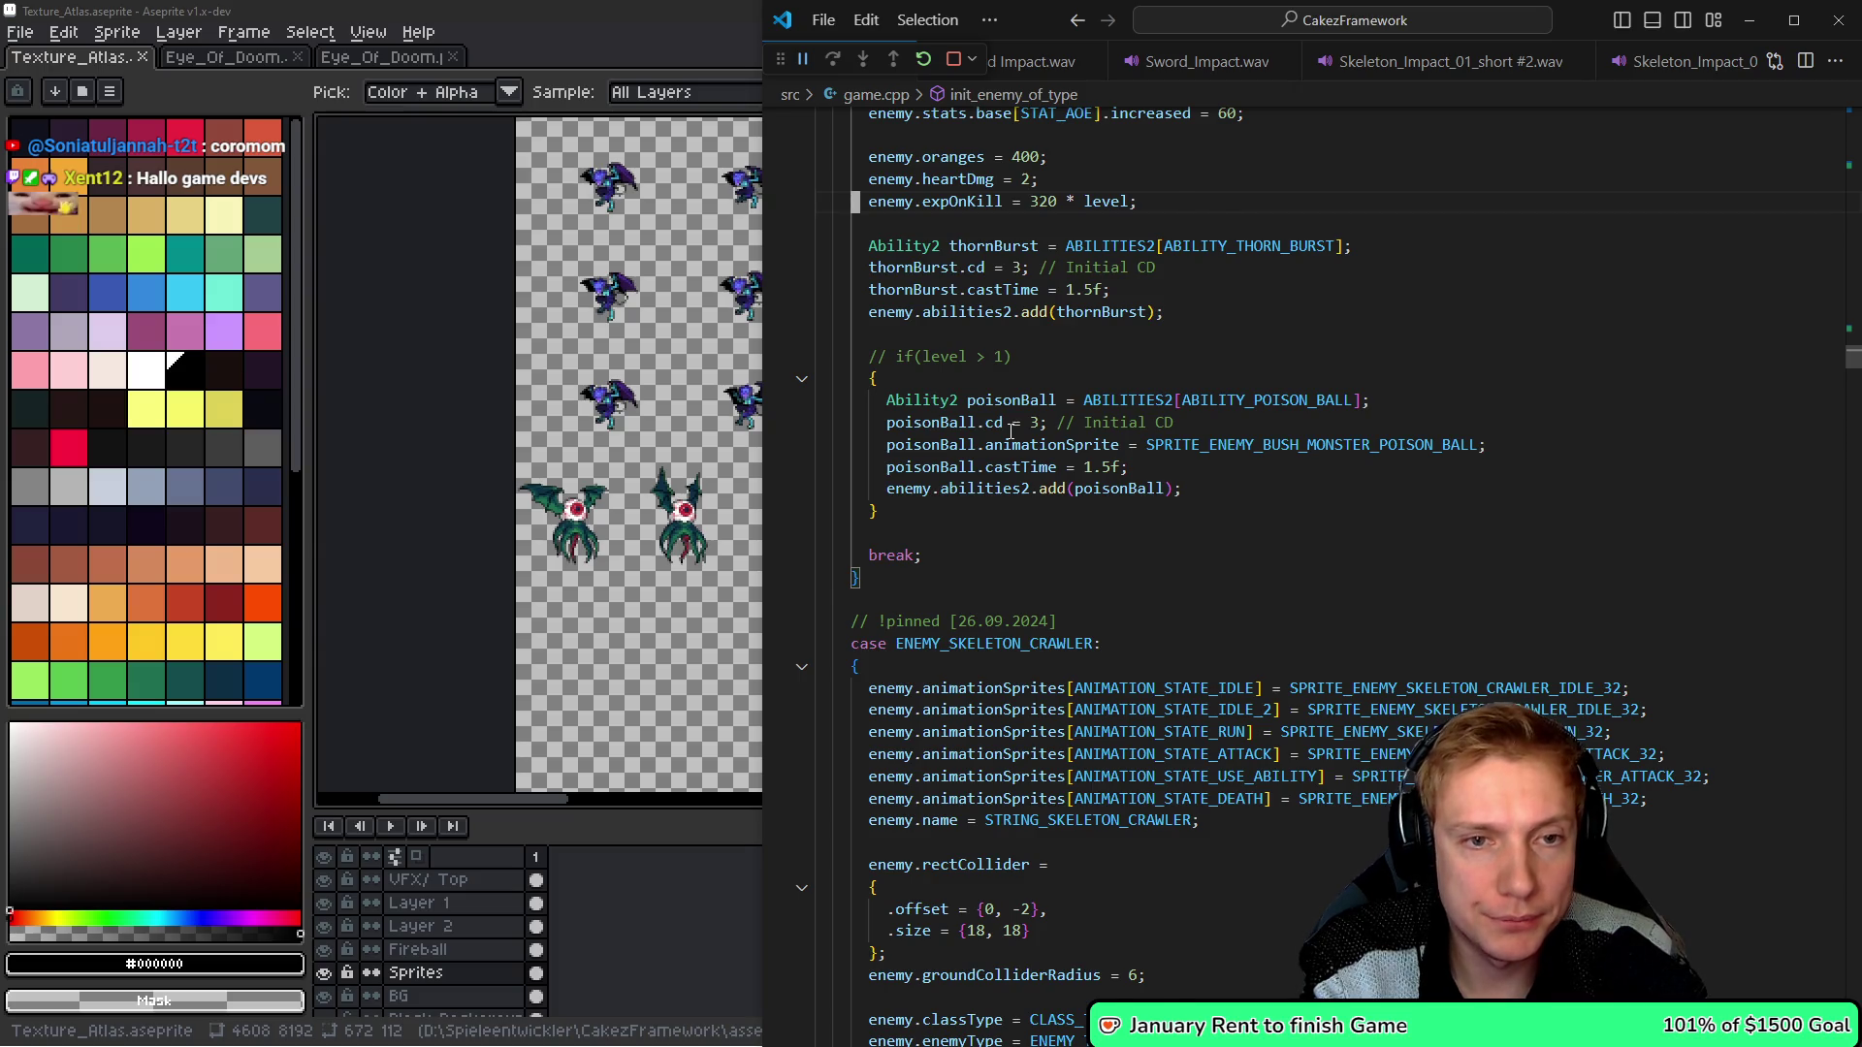
key(ctrl+z)
key(ctrl+z)
key(ctrl+z)
key(ctrl+z)
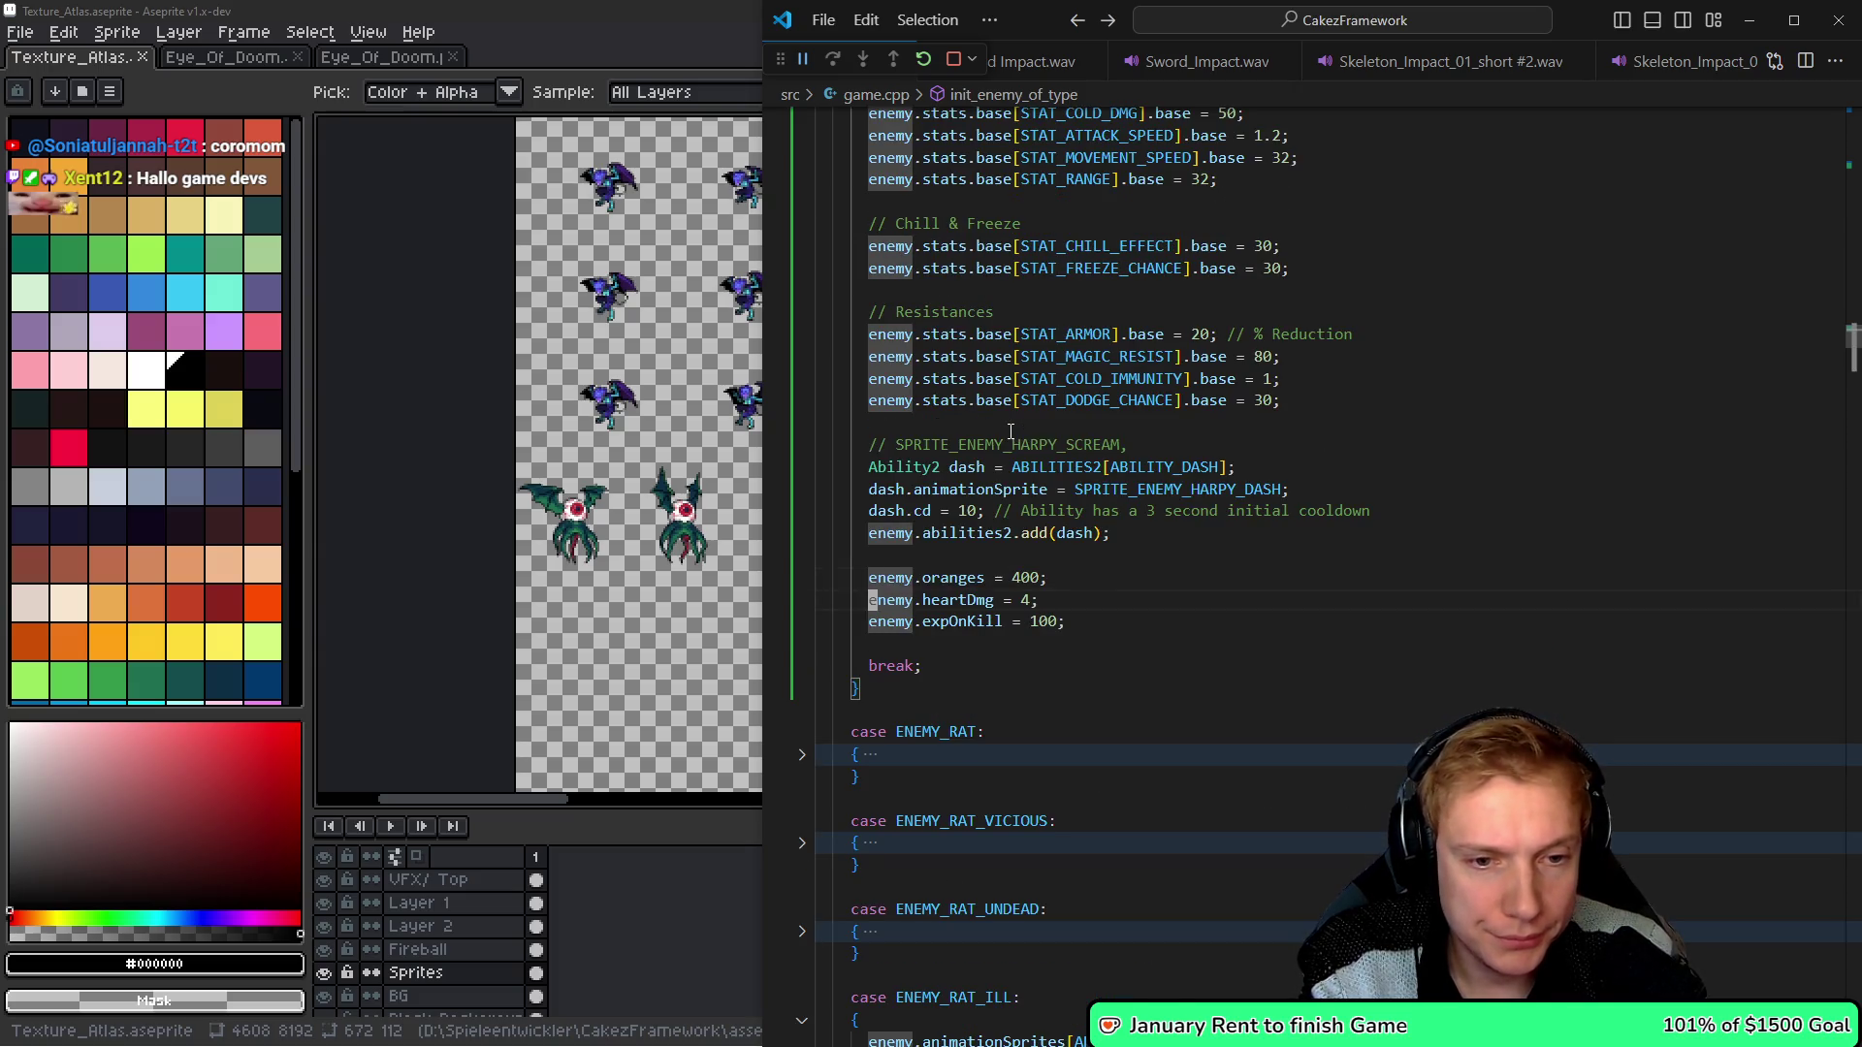
key(ctrl+z)
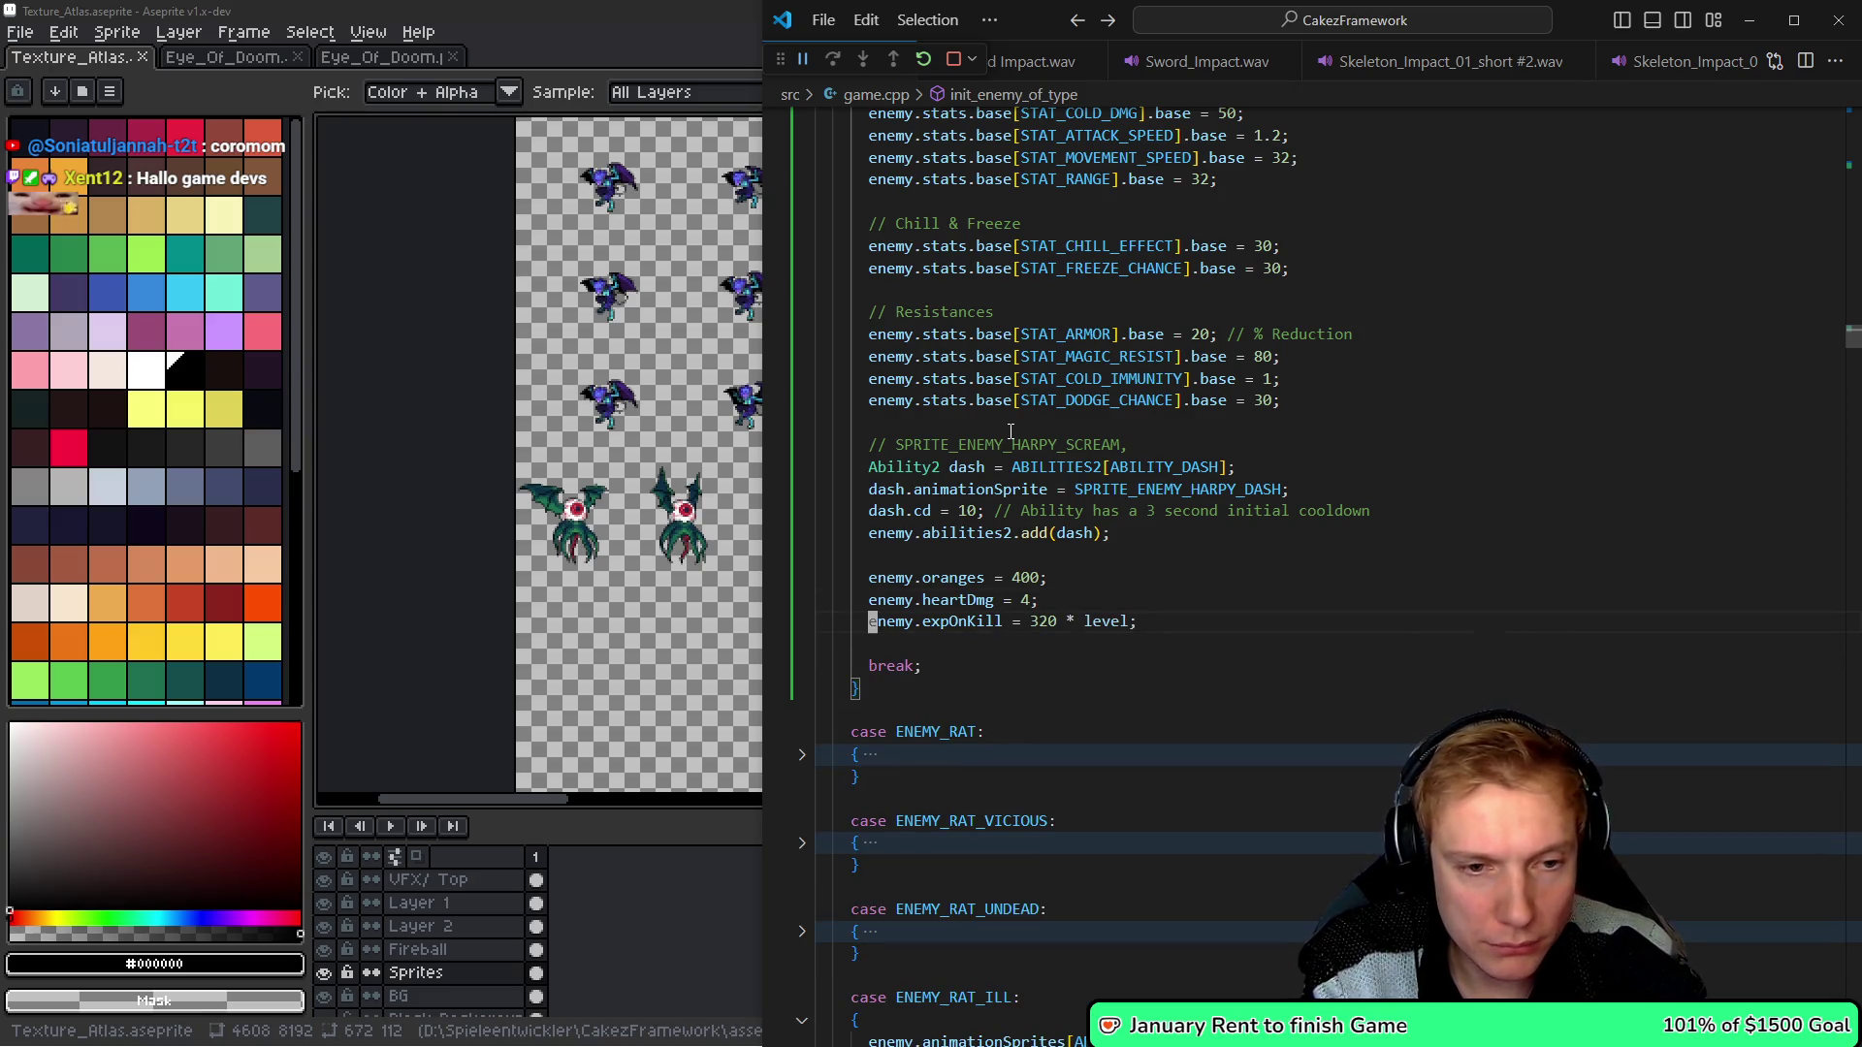
key(Up)
key(Up)
key(Up)
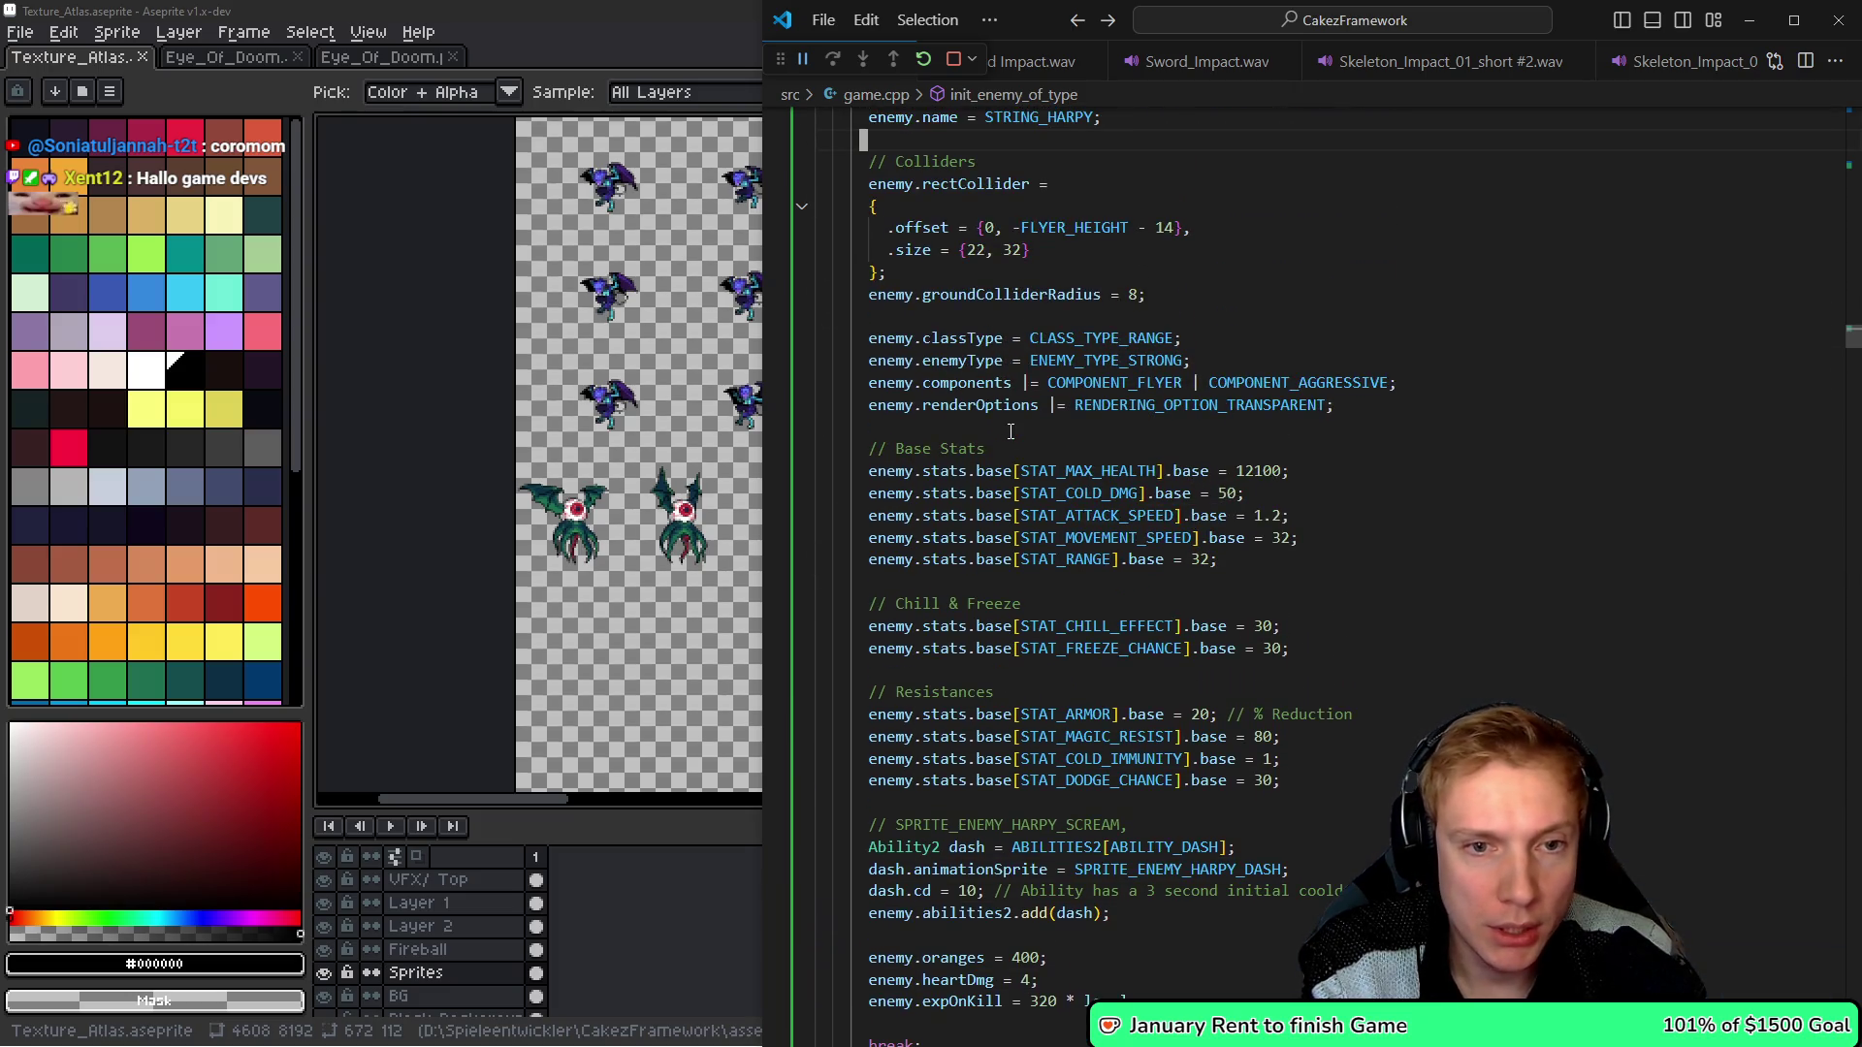
- Add COMPONENT_BOSS to the enemy's components and remove COMPONENT_AGGRESSIVE, keeping the STRONG type
key(Down)
key(Down)
key(Down)
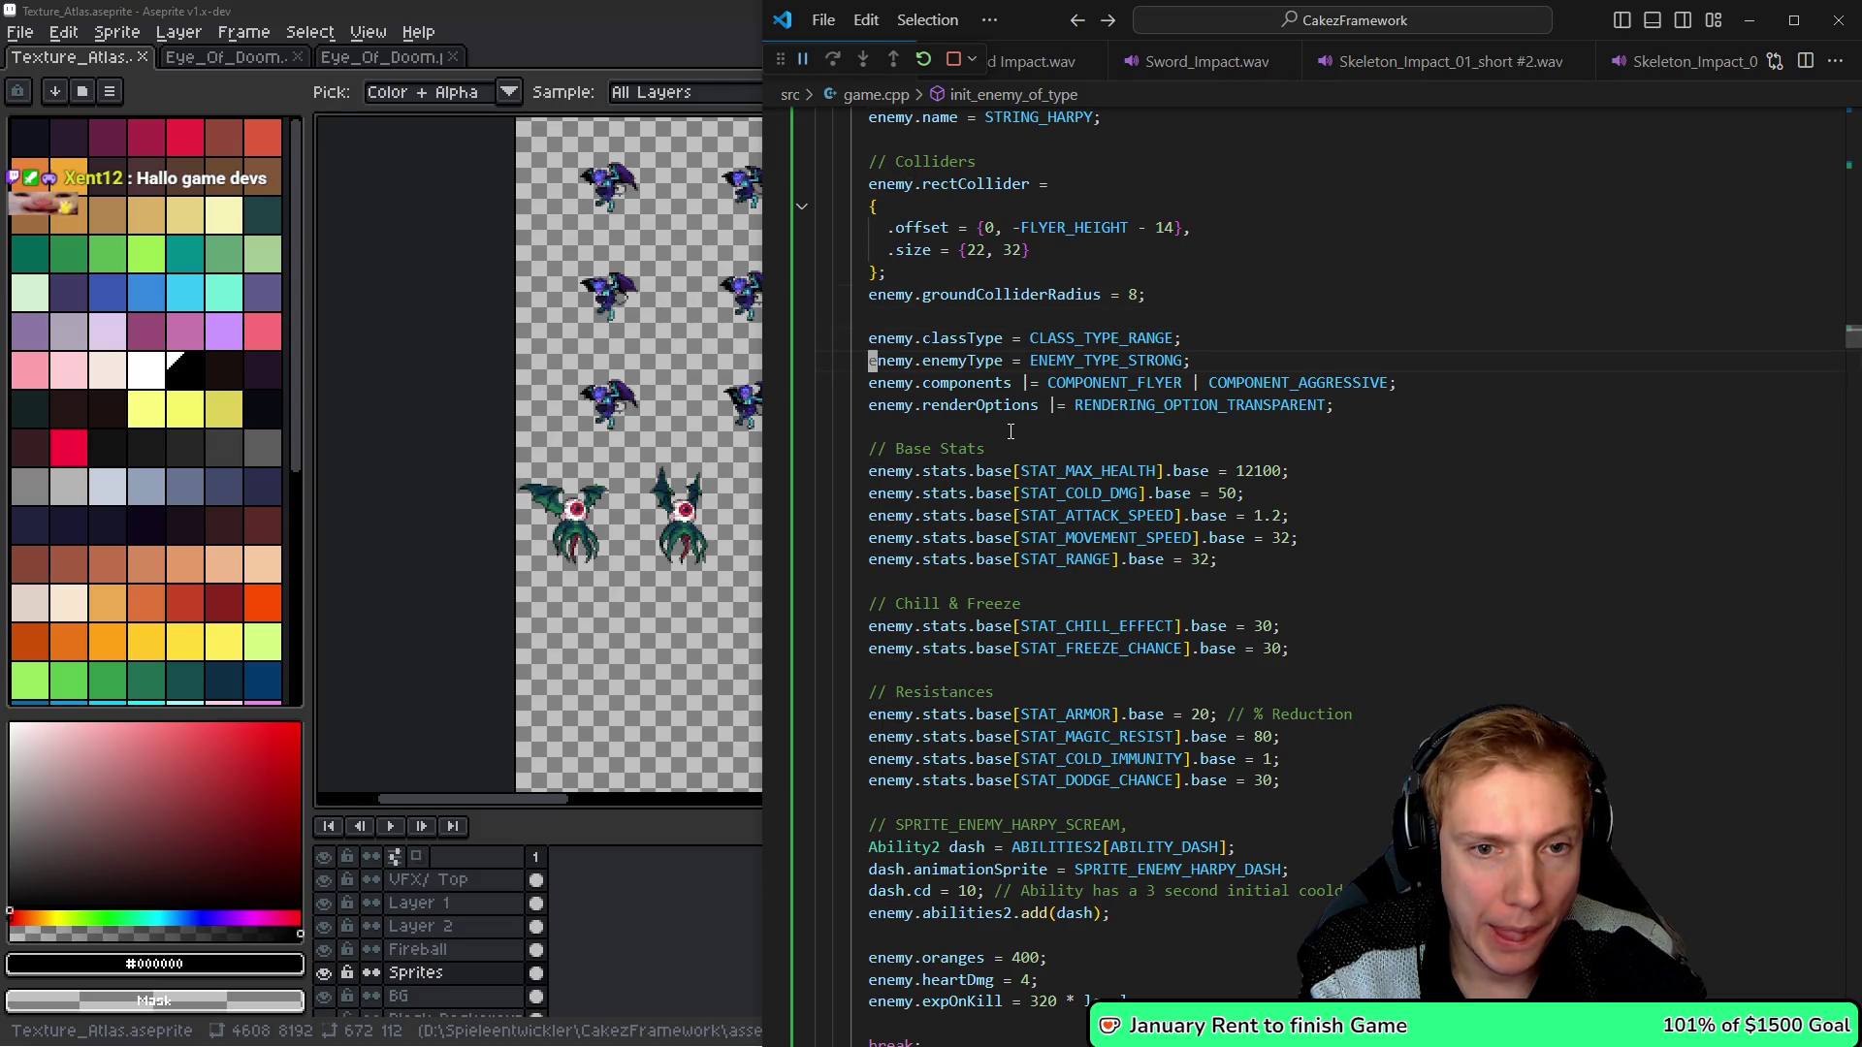
key(End)
key(Left)
key(BackSpace)
key(BackSpace)
key(BackSpace)
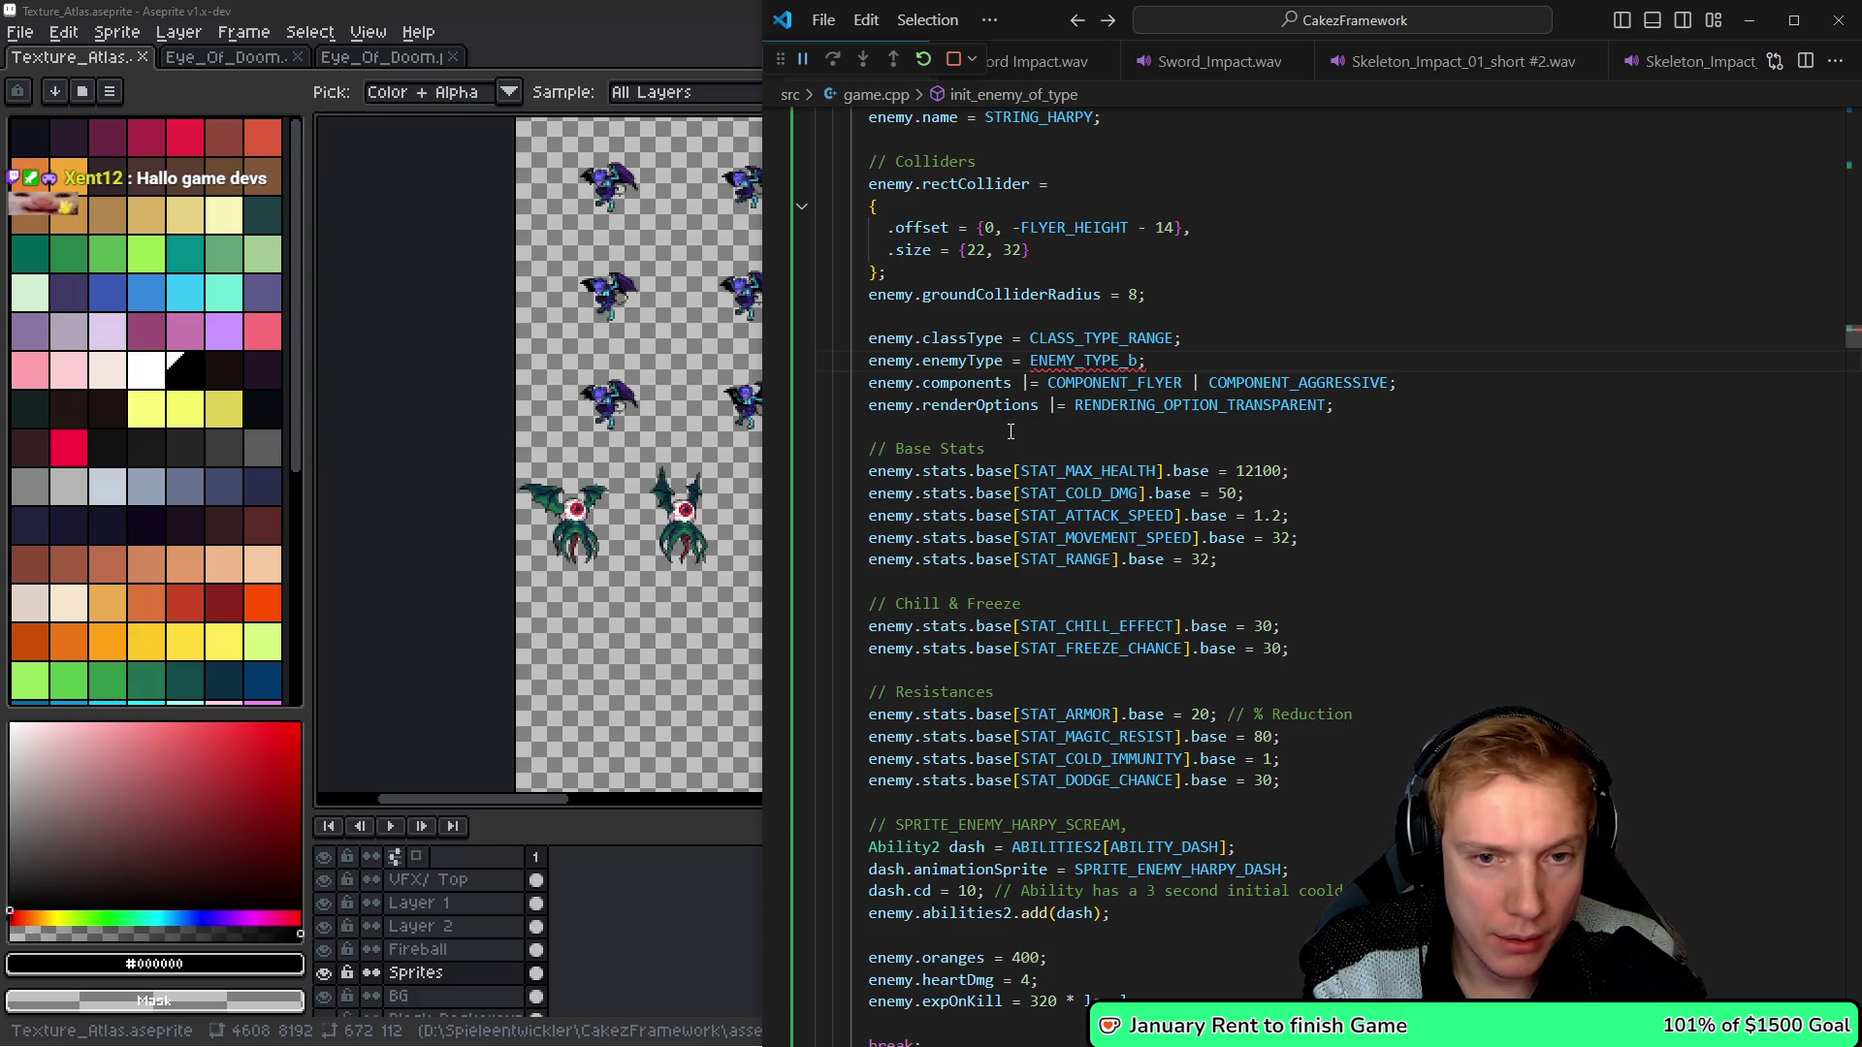
key(ctrl+z)
key(ctrl+z)
key(Down)
text(| boss)
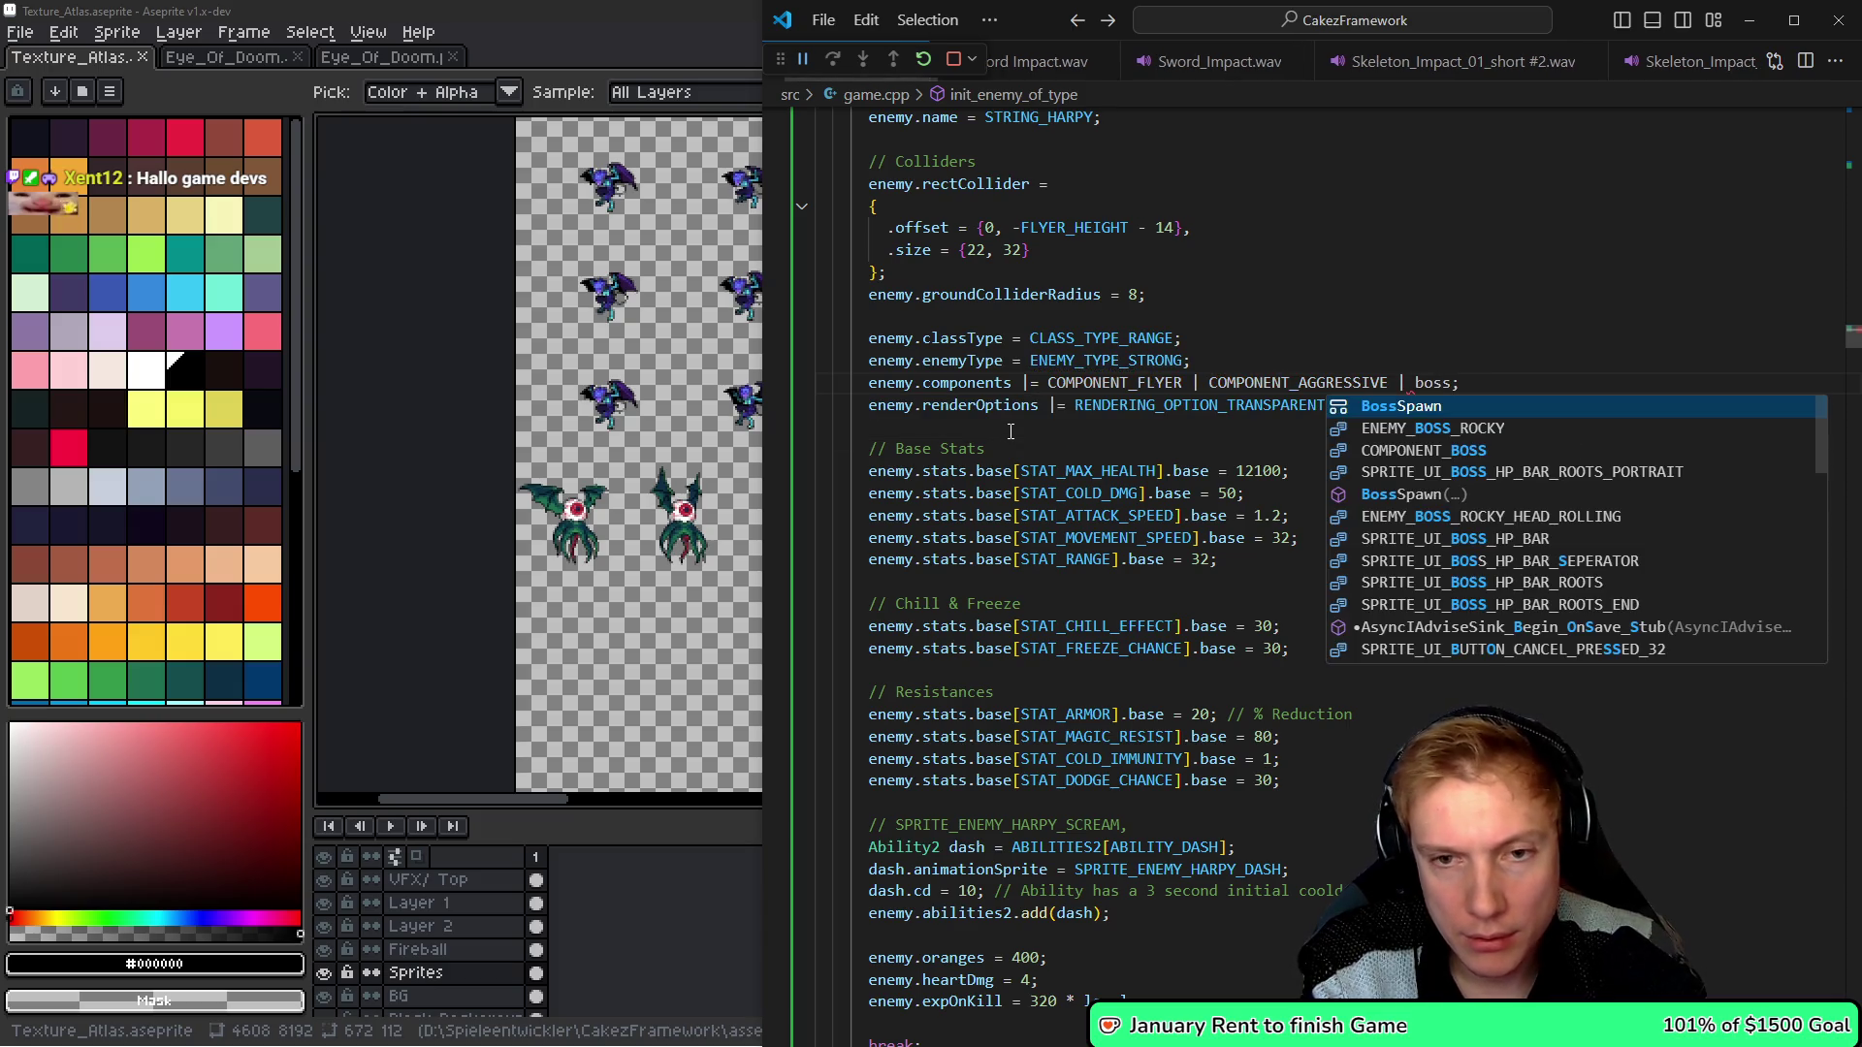
key(Down)
key(Down)
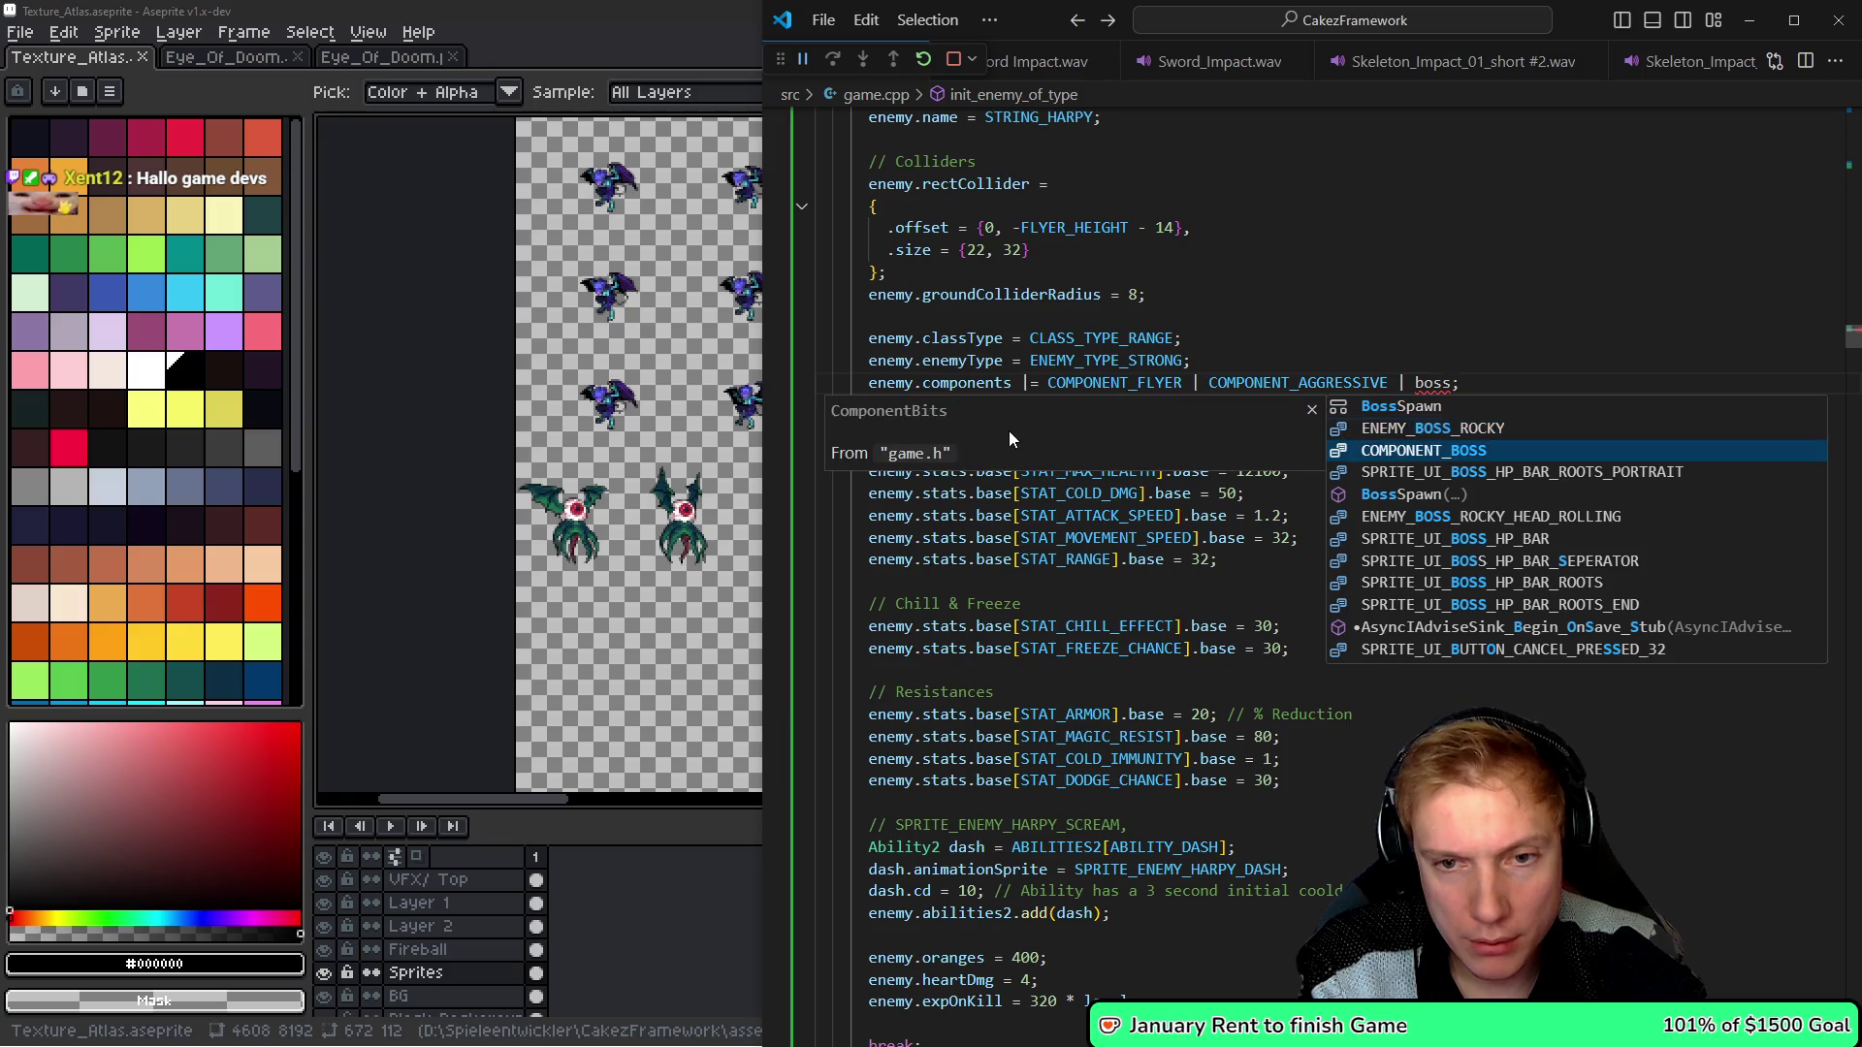
key(Return)
key(ctrl+Left)
key(ctrl+shift+Left)
key(ctrl+shift+Left)
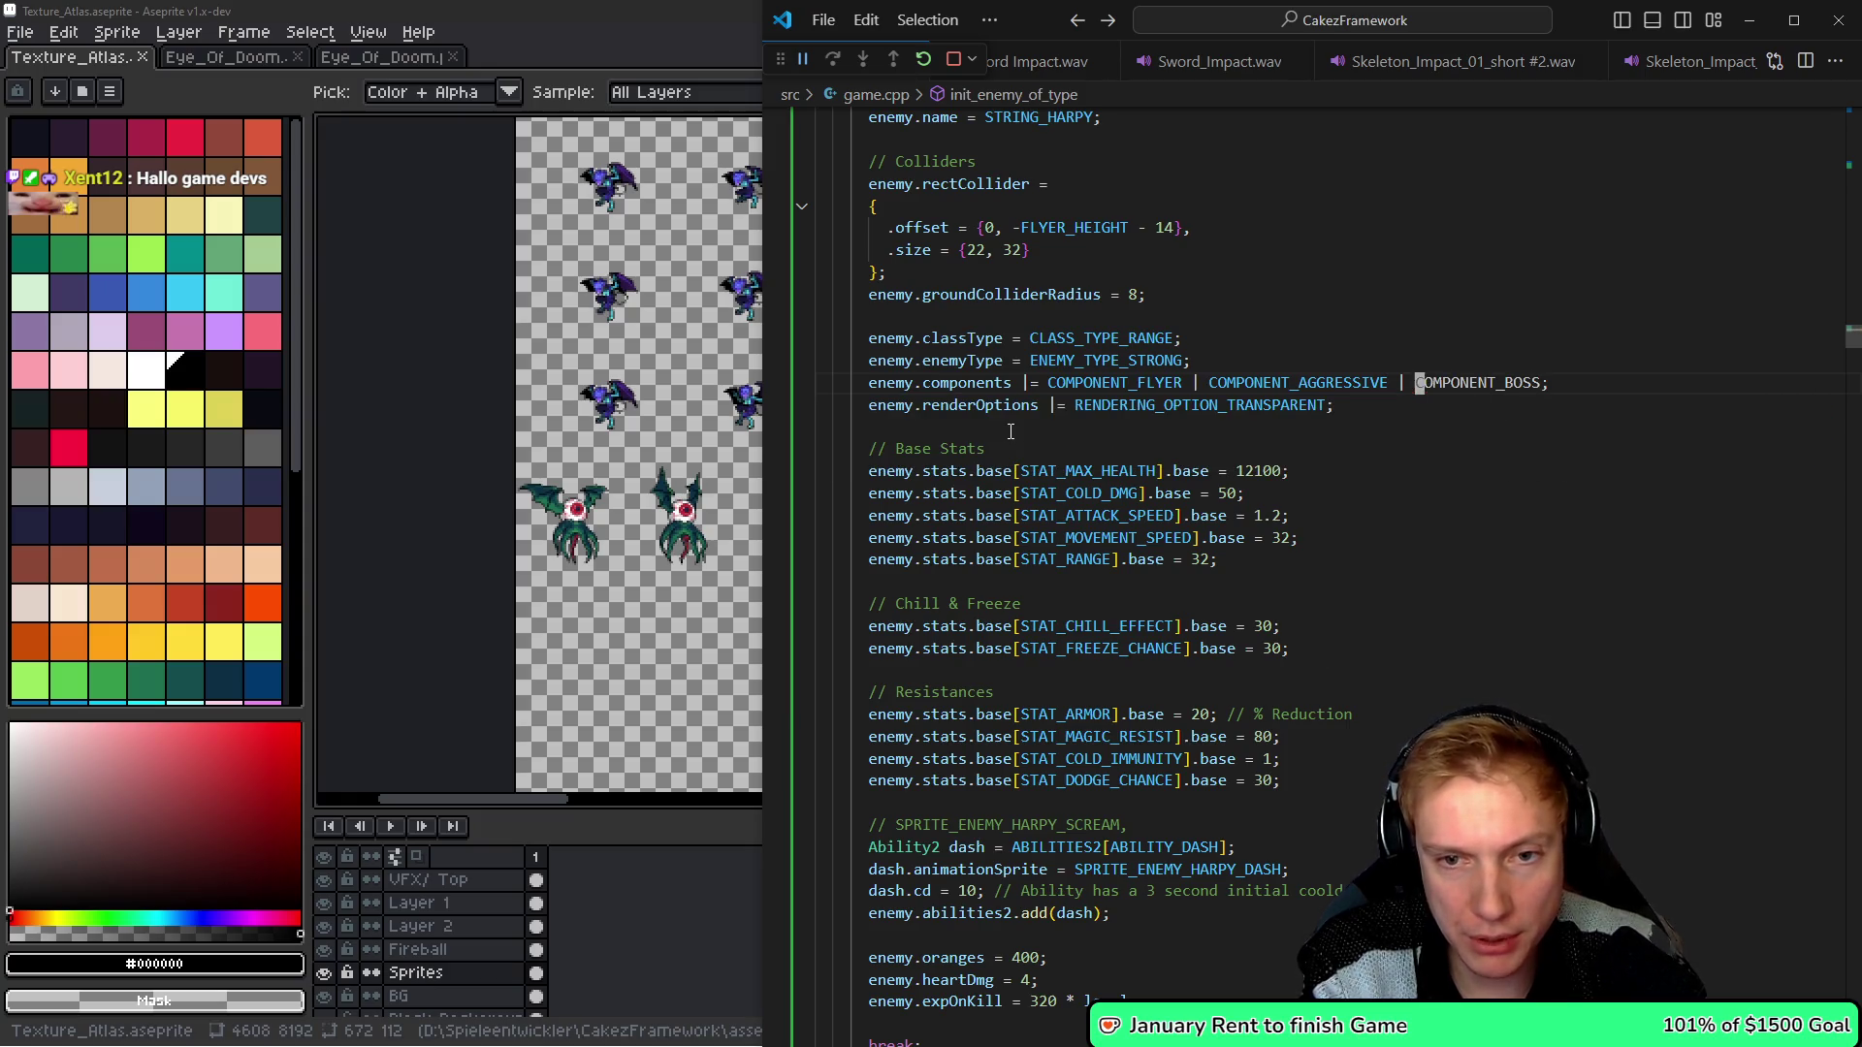
key(BackSpace)
key(Left)
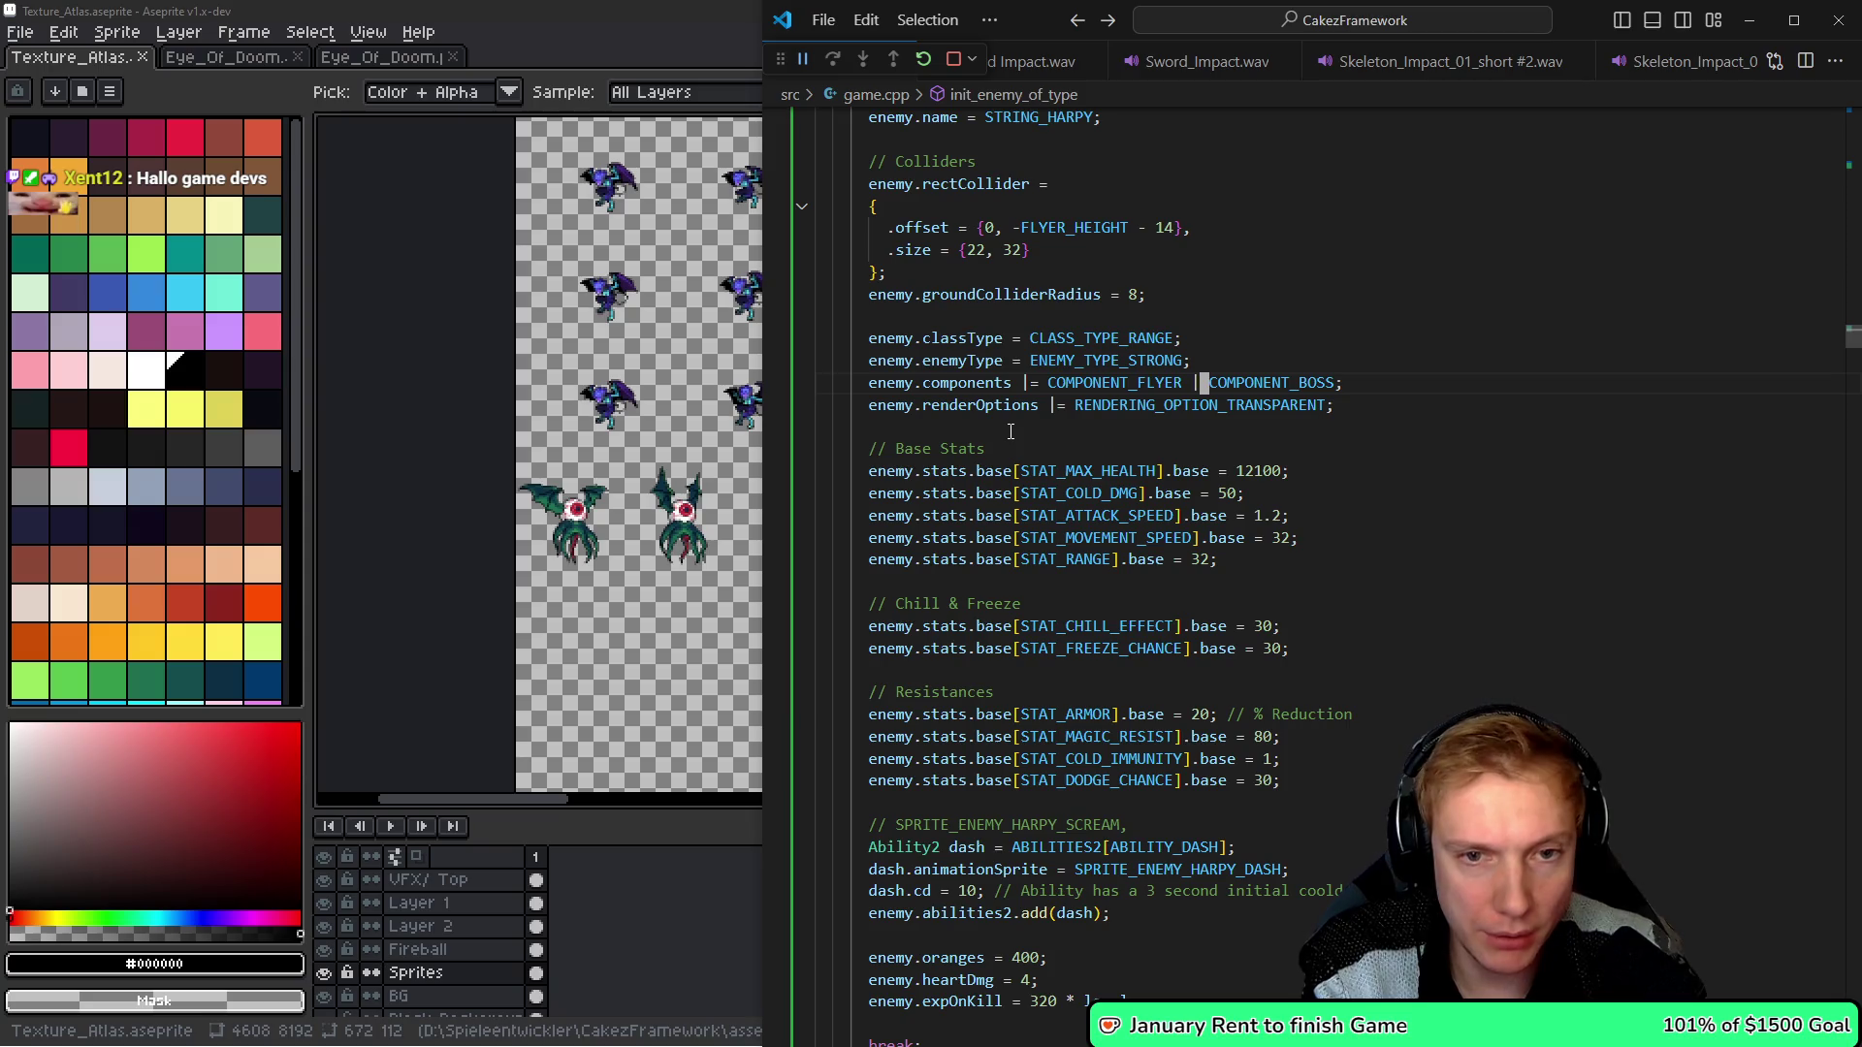
- Keep the transparent rendering line and run the build task with Ctrl+Shift+B
key(Down)
key(ctrl+shift+k)
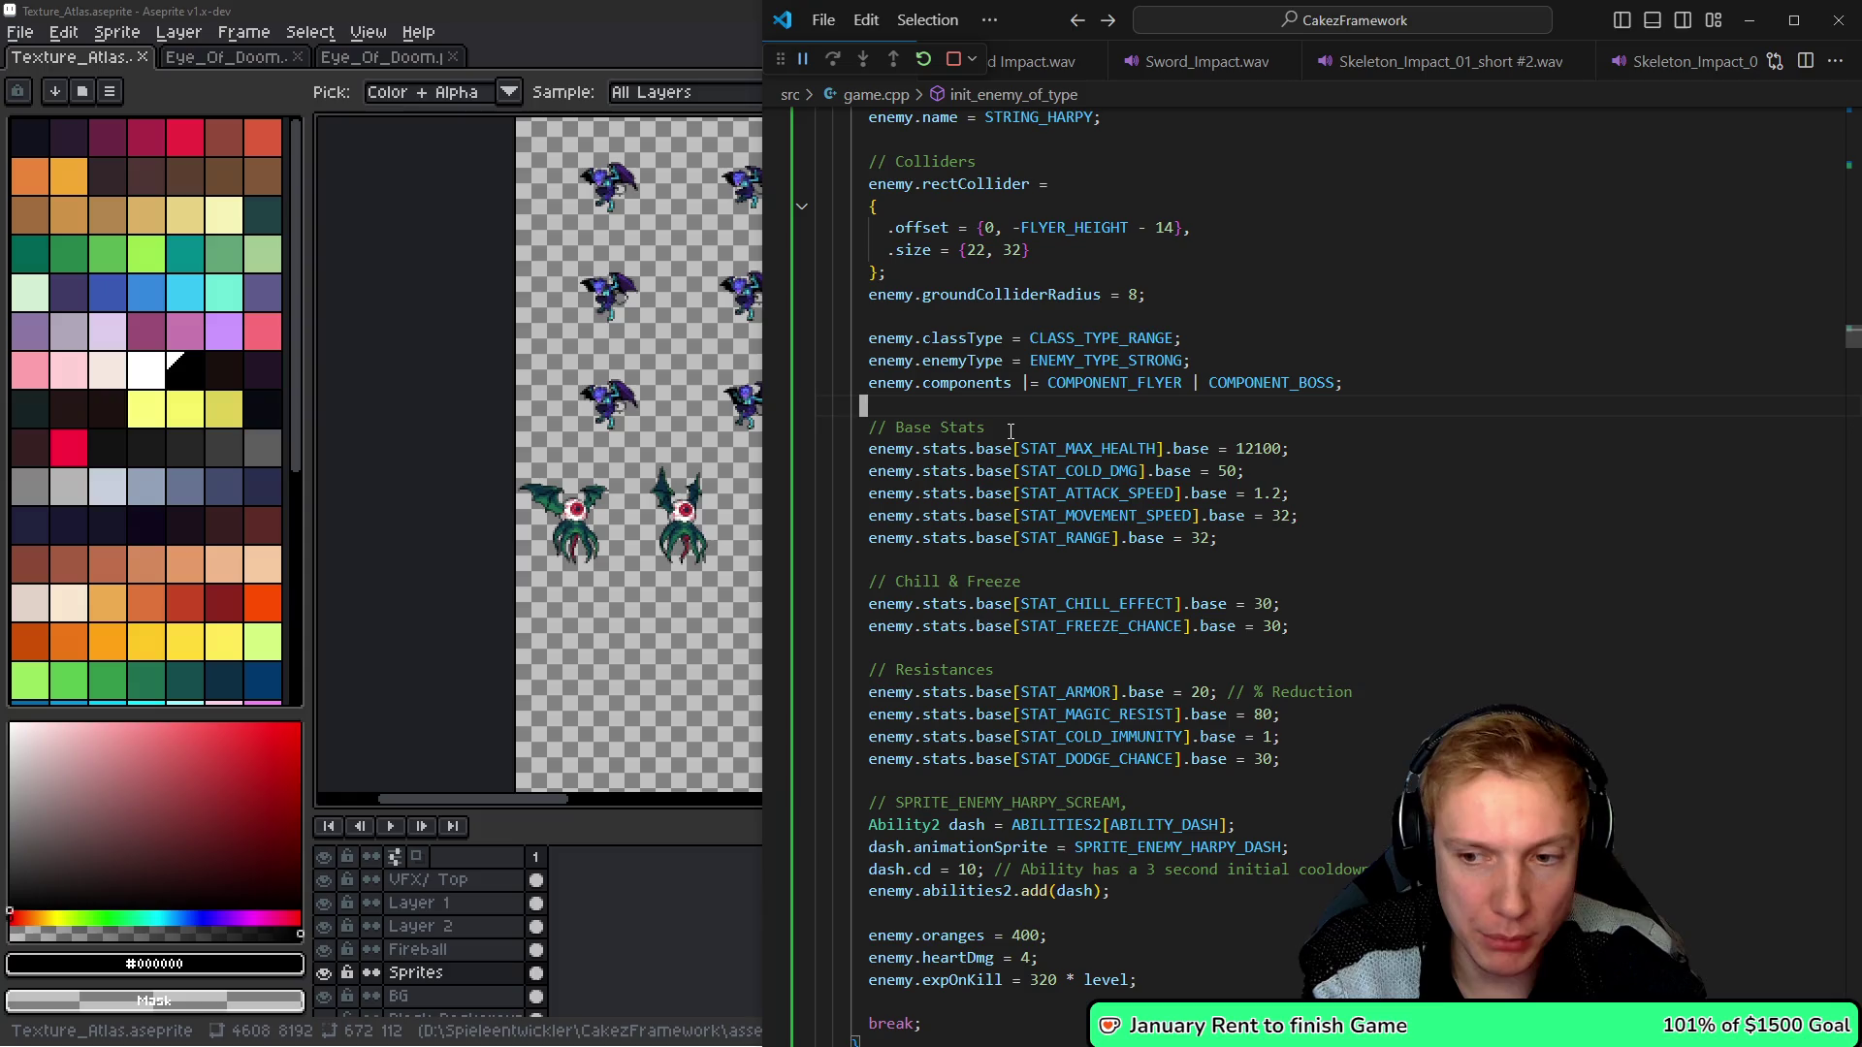
key(ctrl+z)
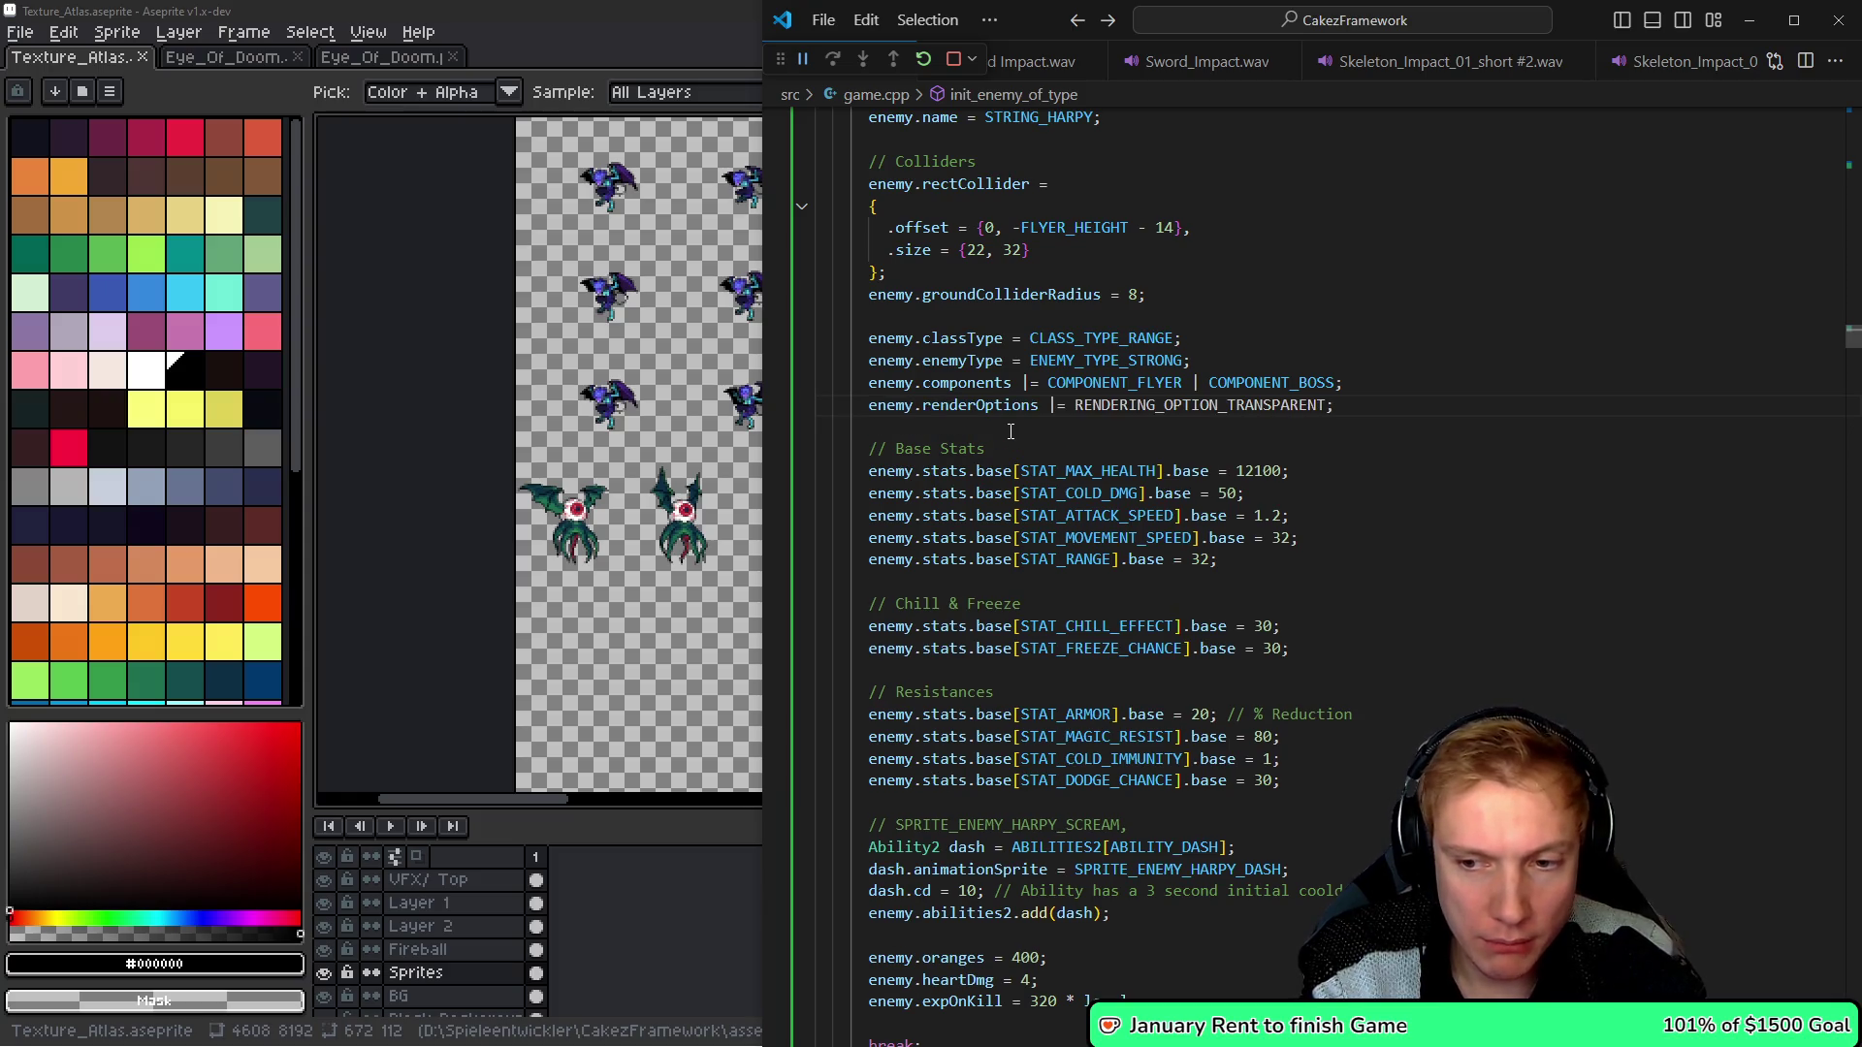
key(ctrl+shift+Right)
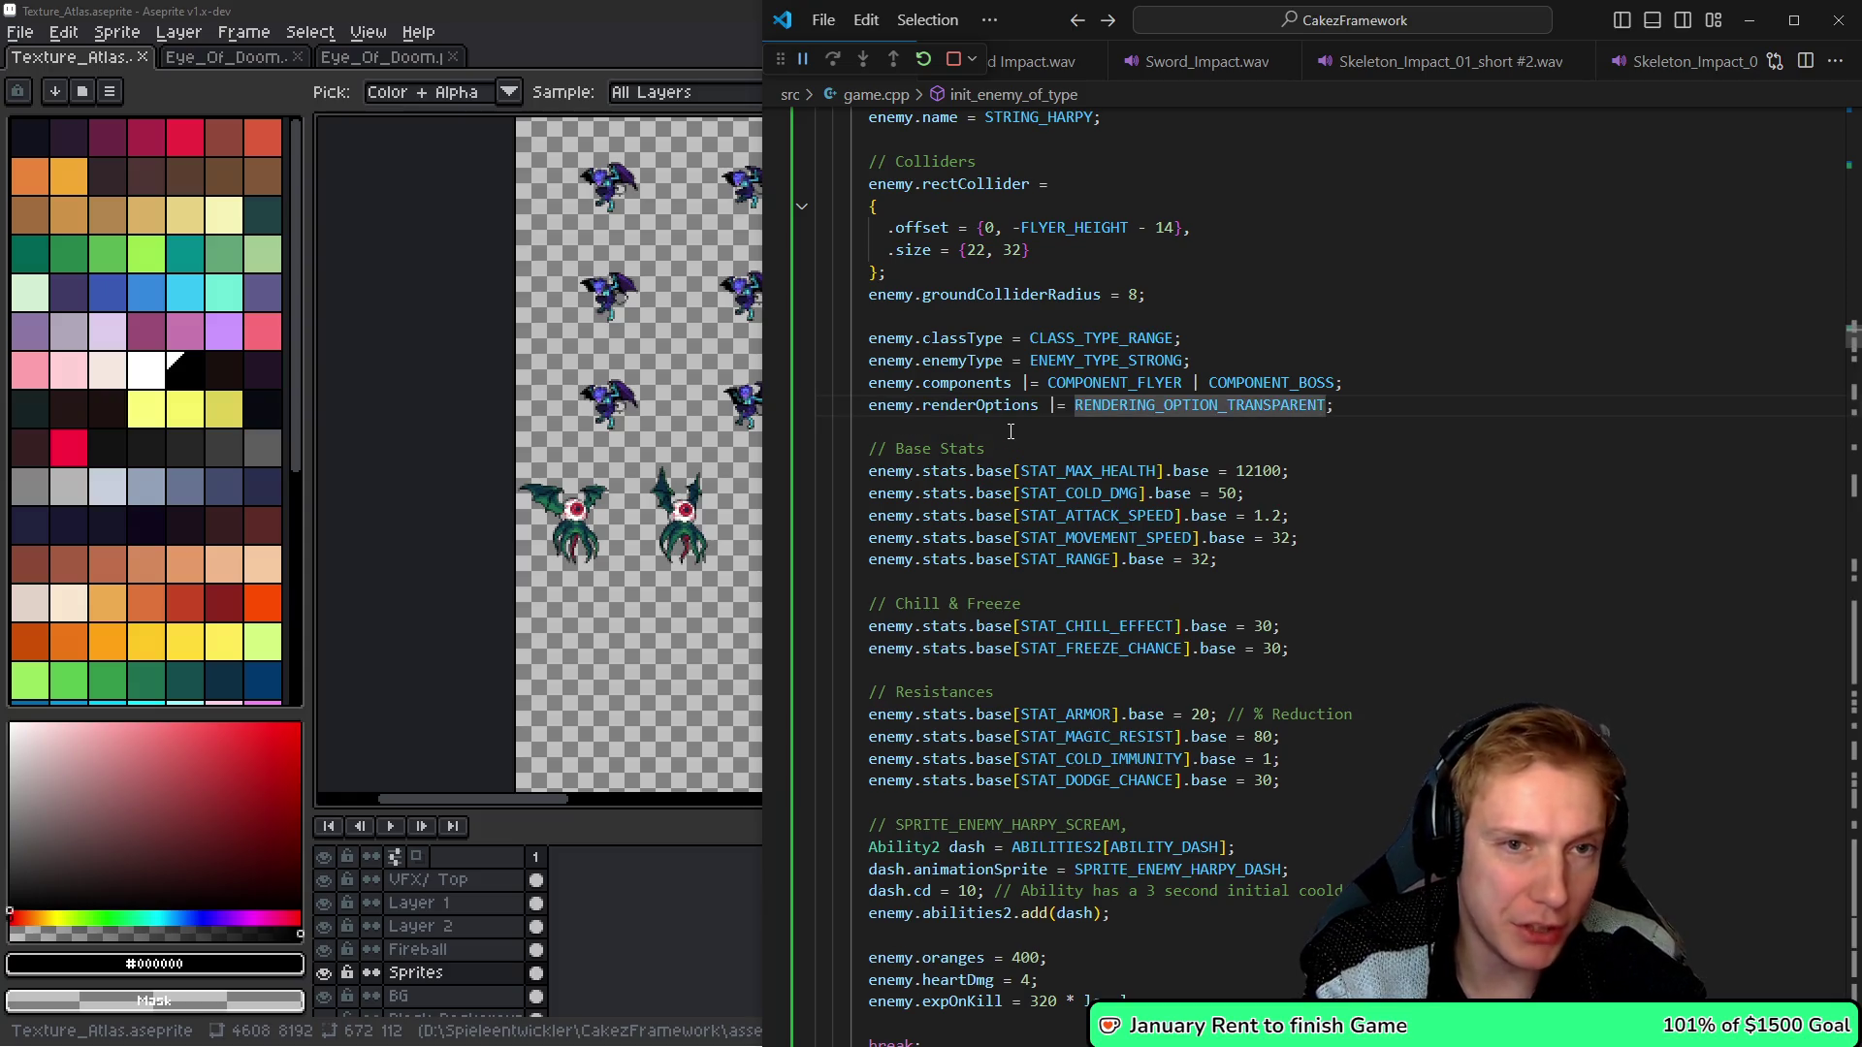
key(ctrl+shift+b)
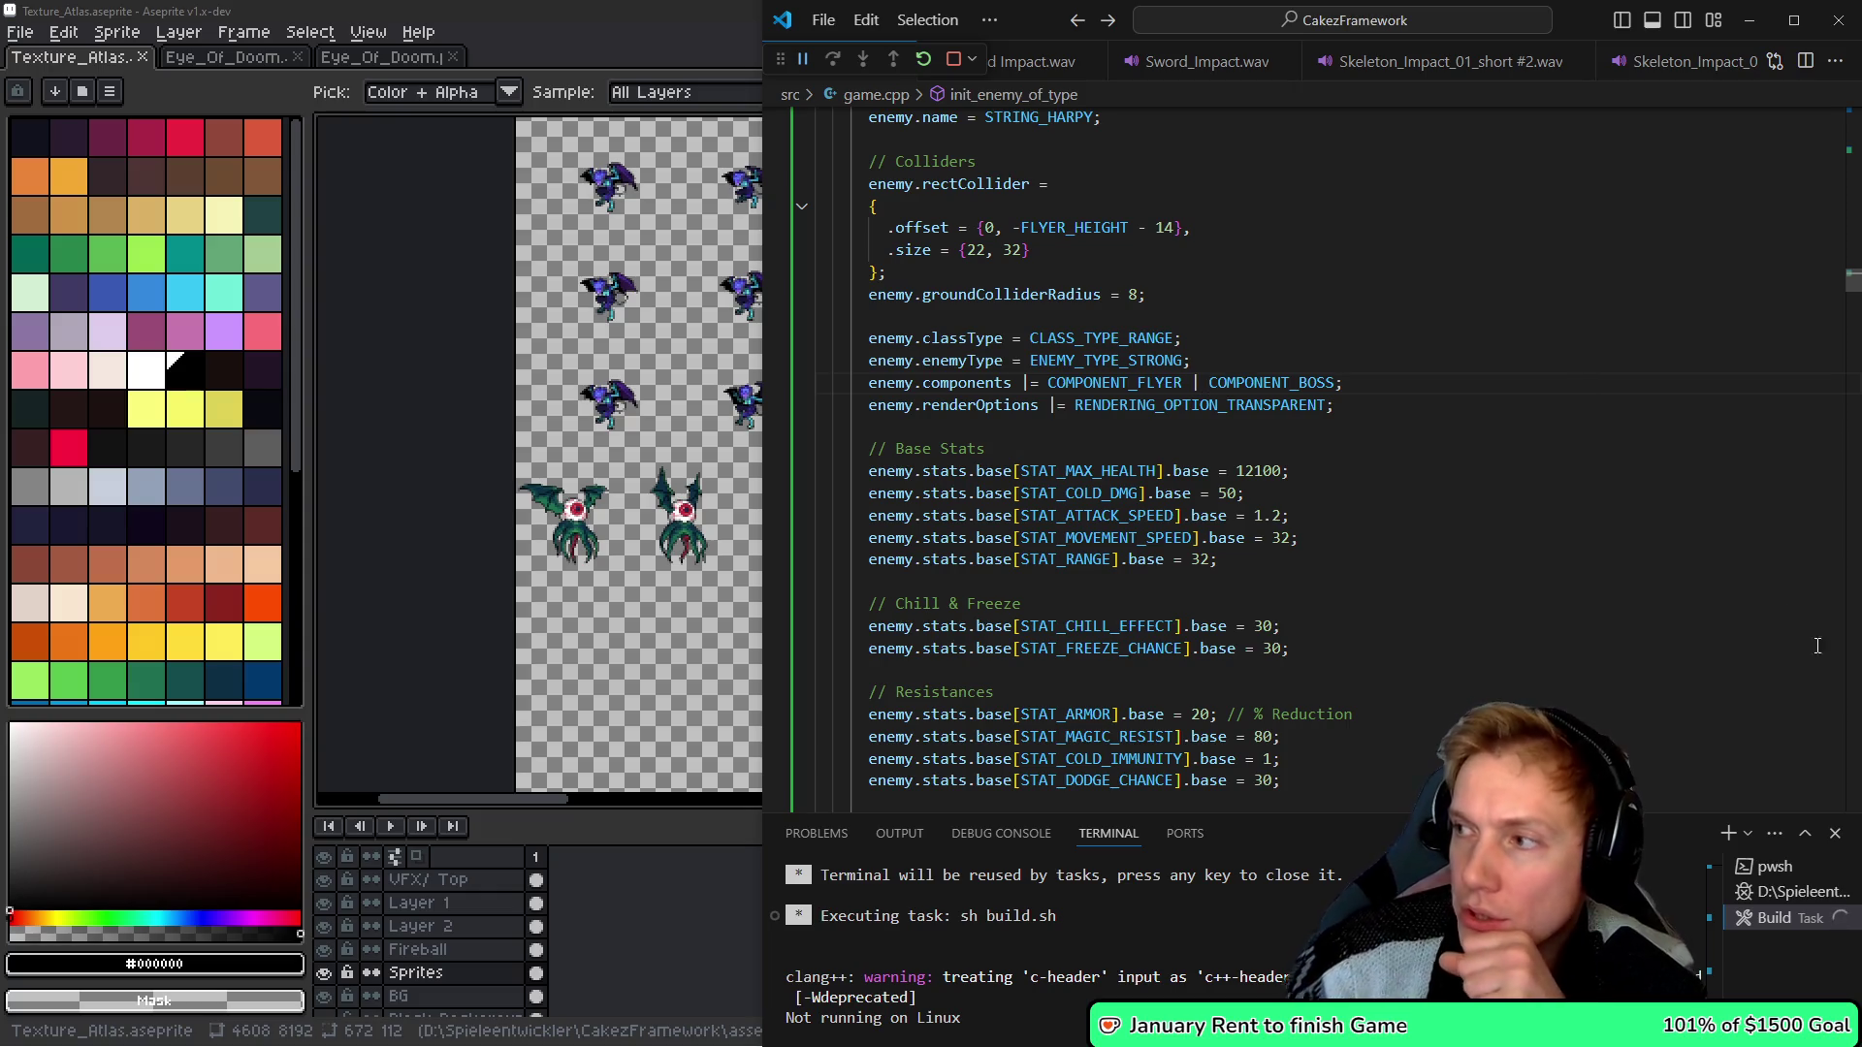
- Let the sh build.sh task finish, then show the hover description for STAT_RANGE
click(1203, 383)
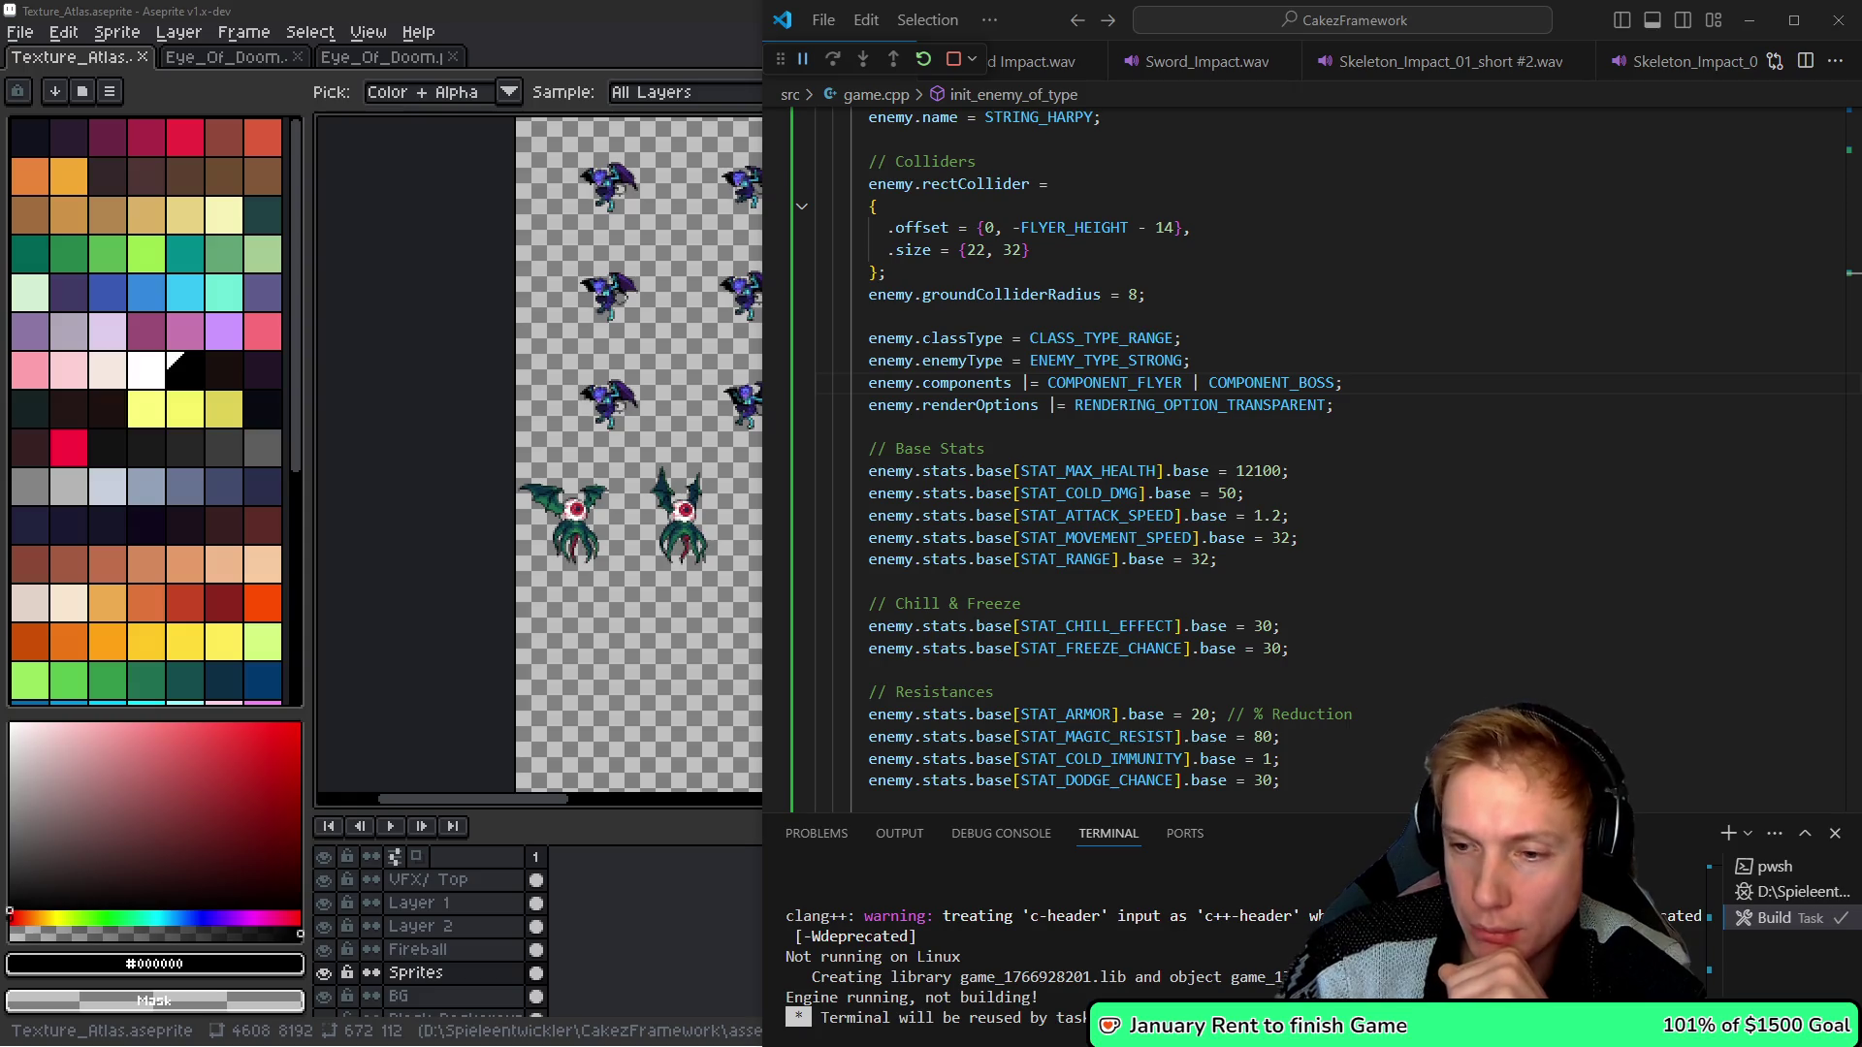
click(1063, 558)
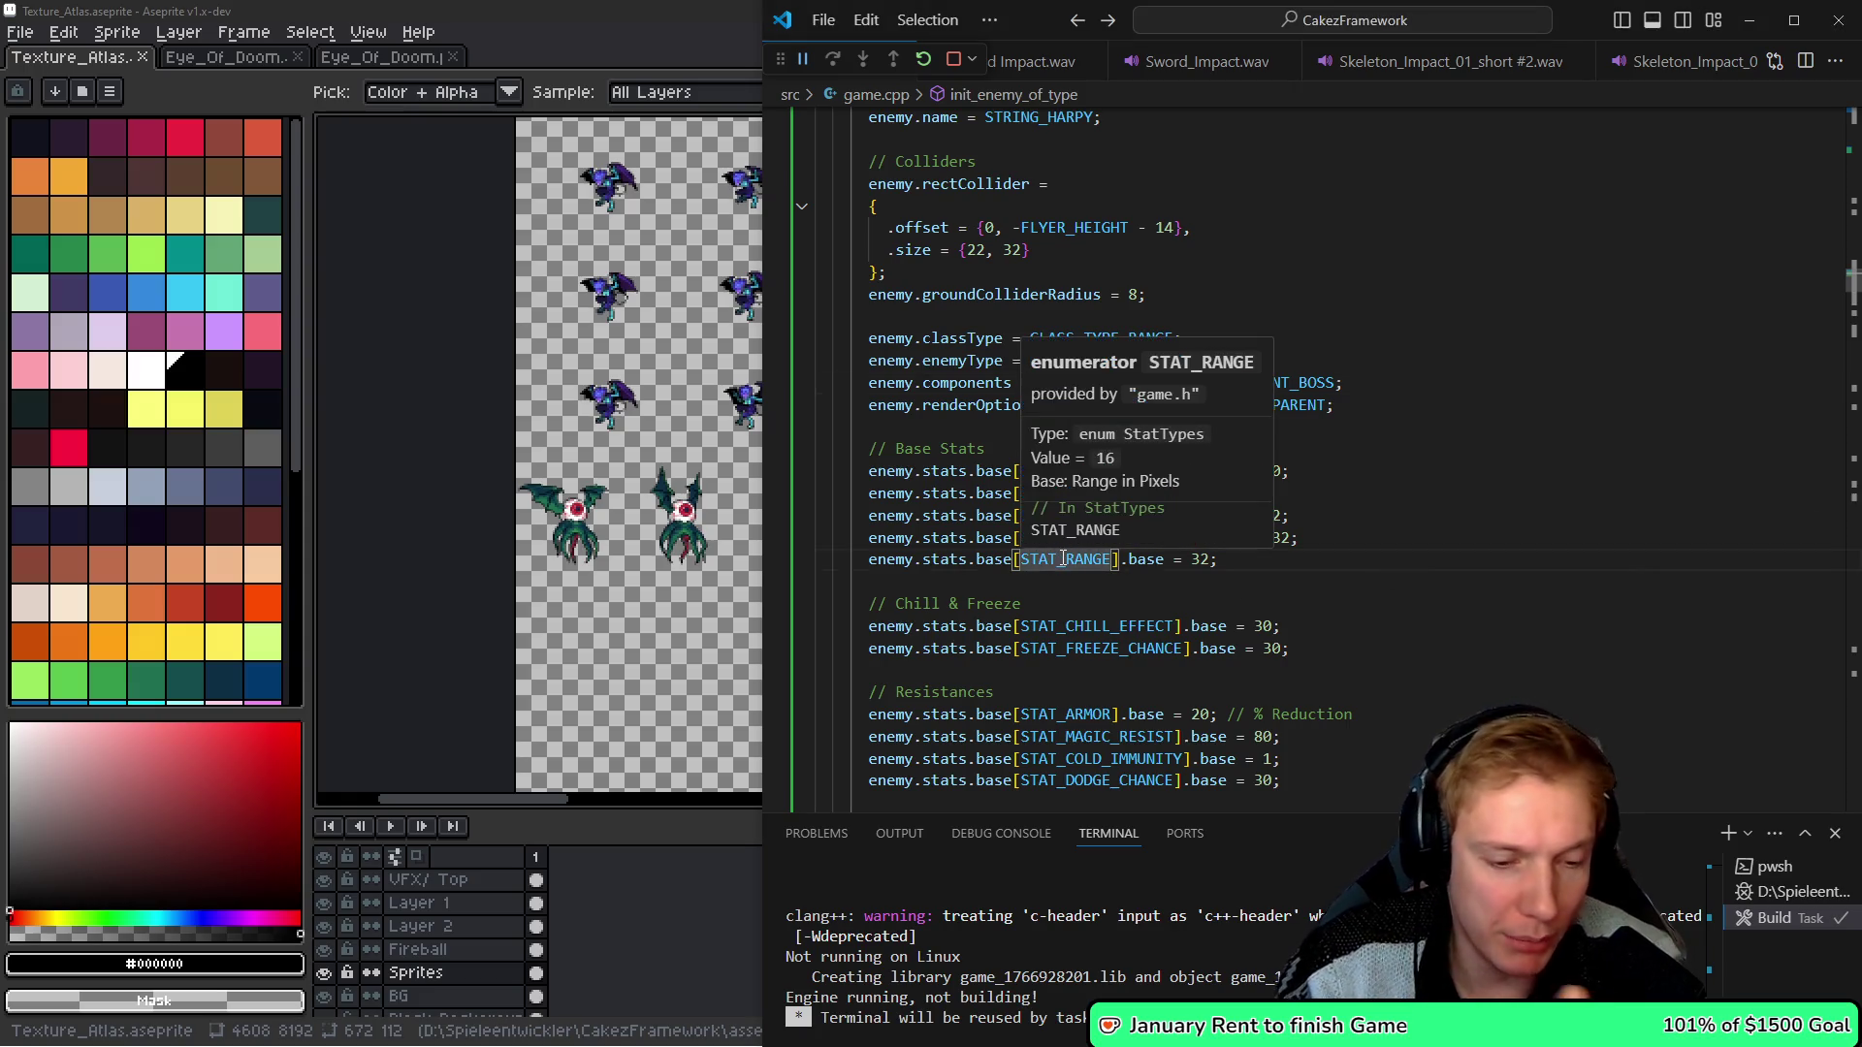
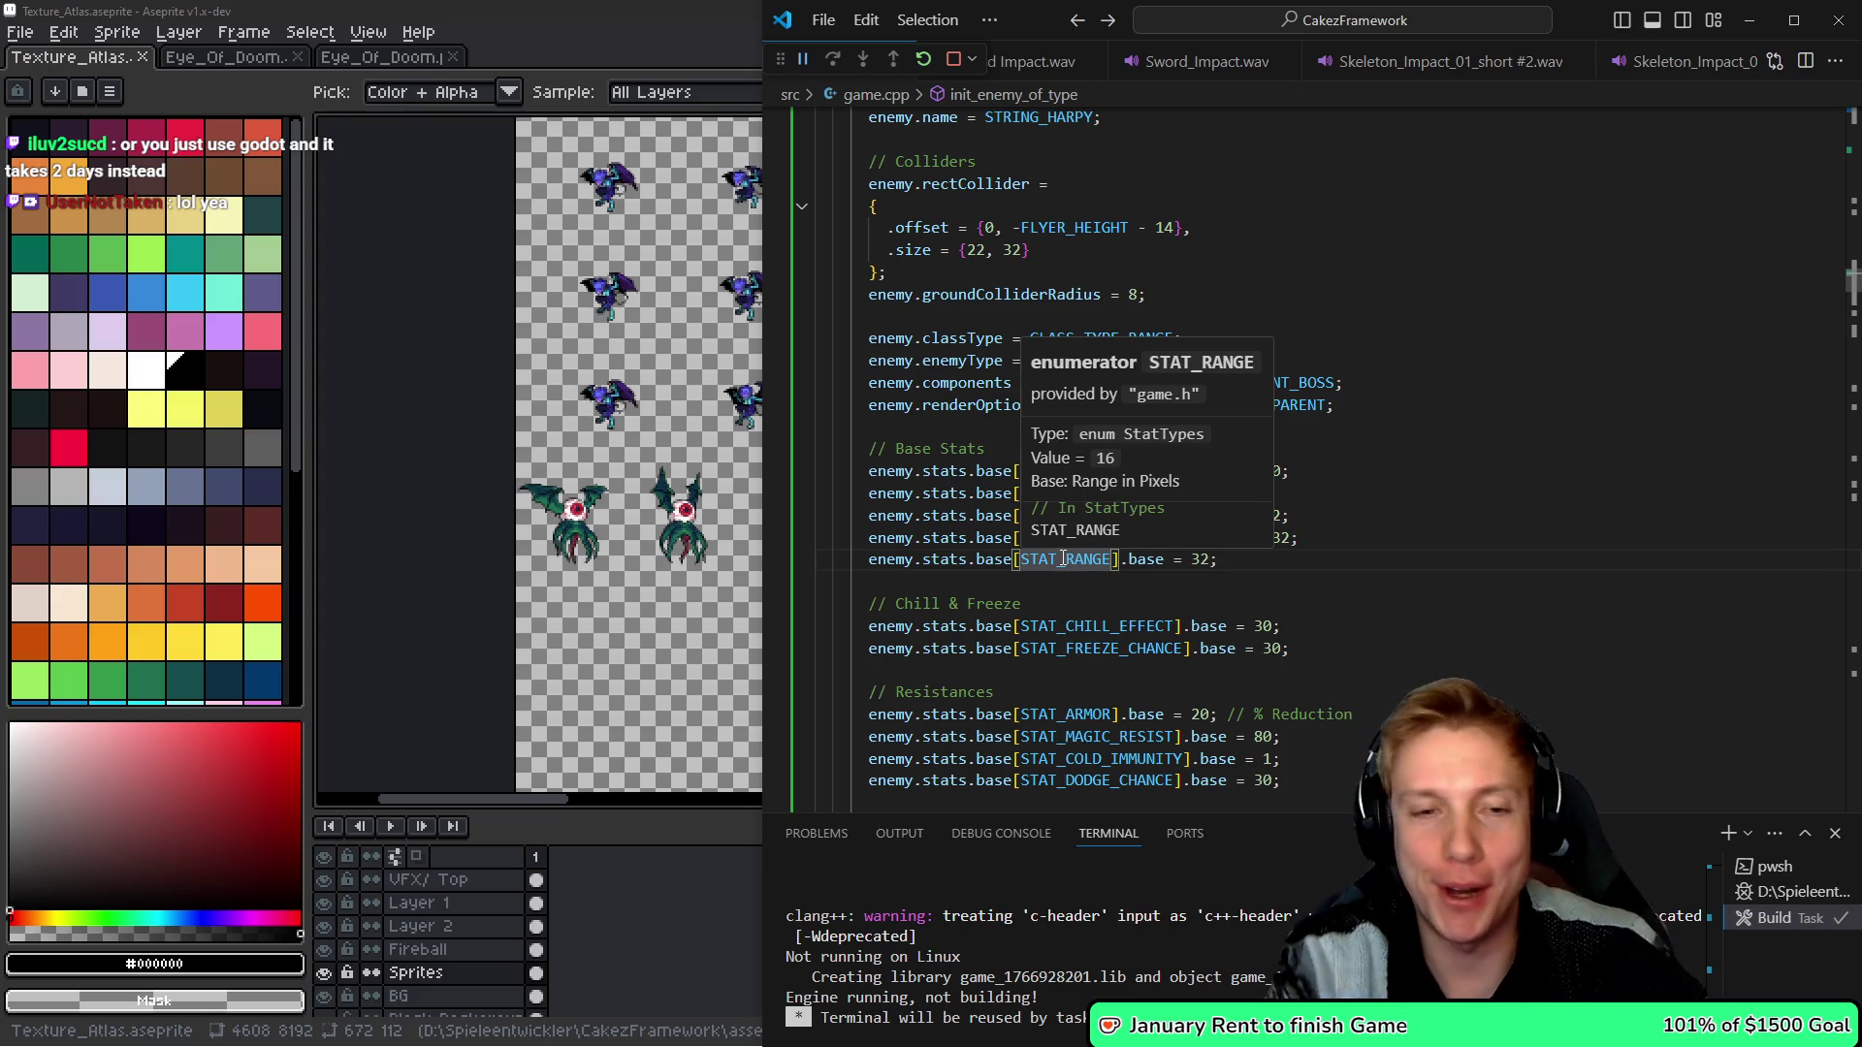
- Change STAT_MAX_HEALTH from 12100 to 1'000'000'000
click(987, 559)
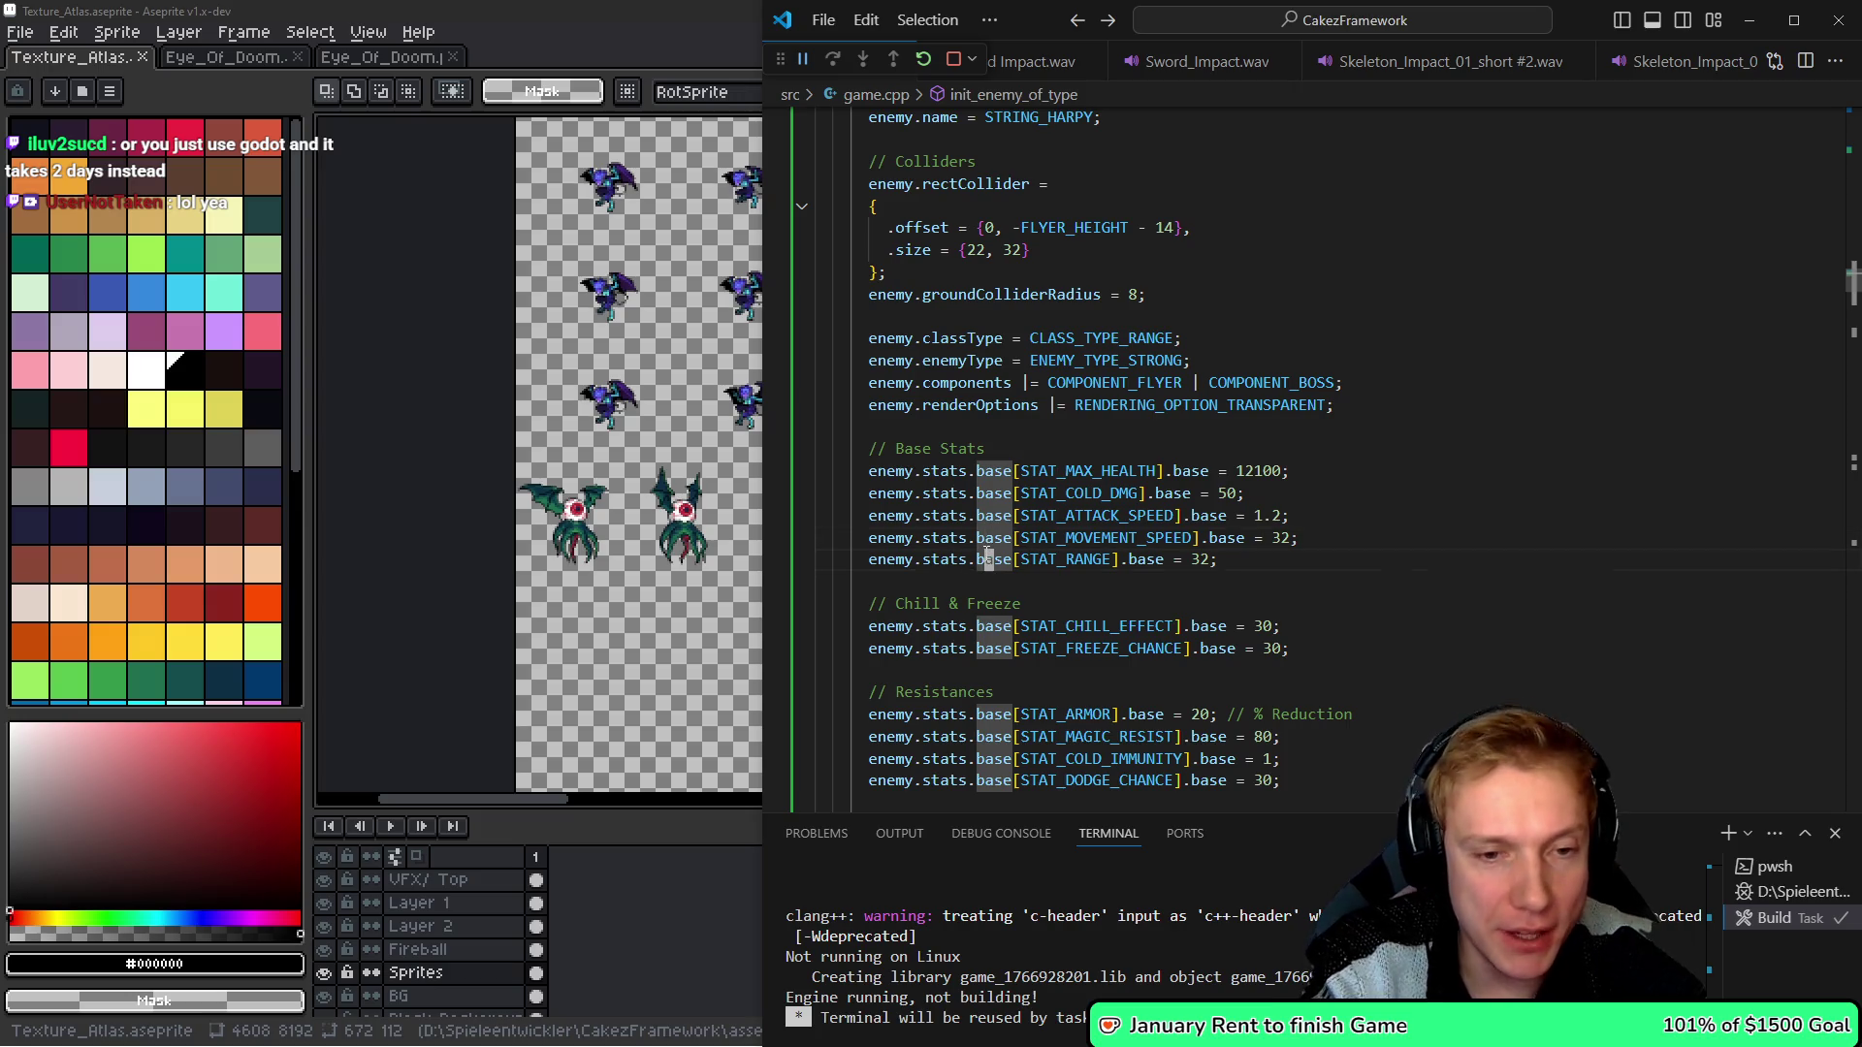
key(End)
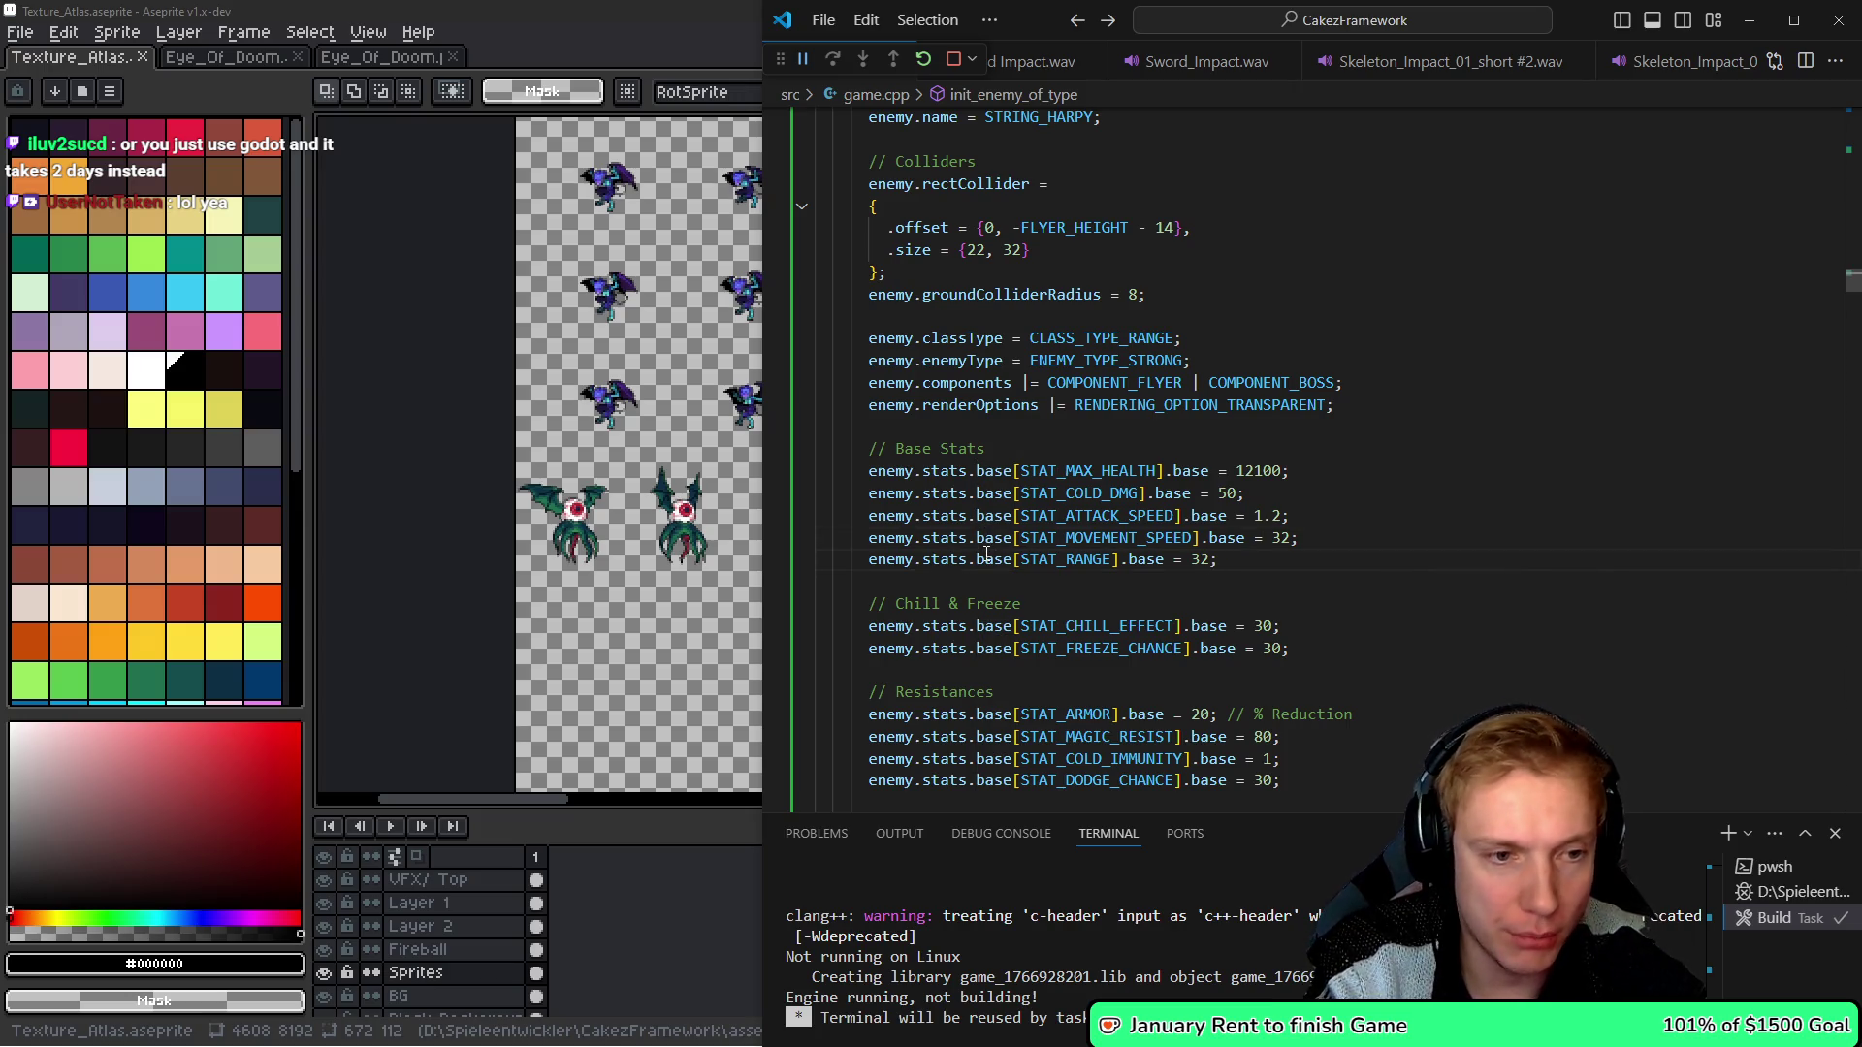
key(Up)
key(Up)
key(Up)
key(Up)
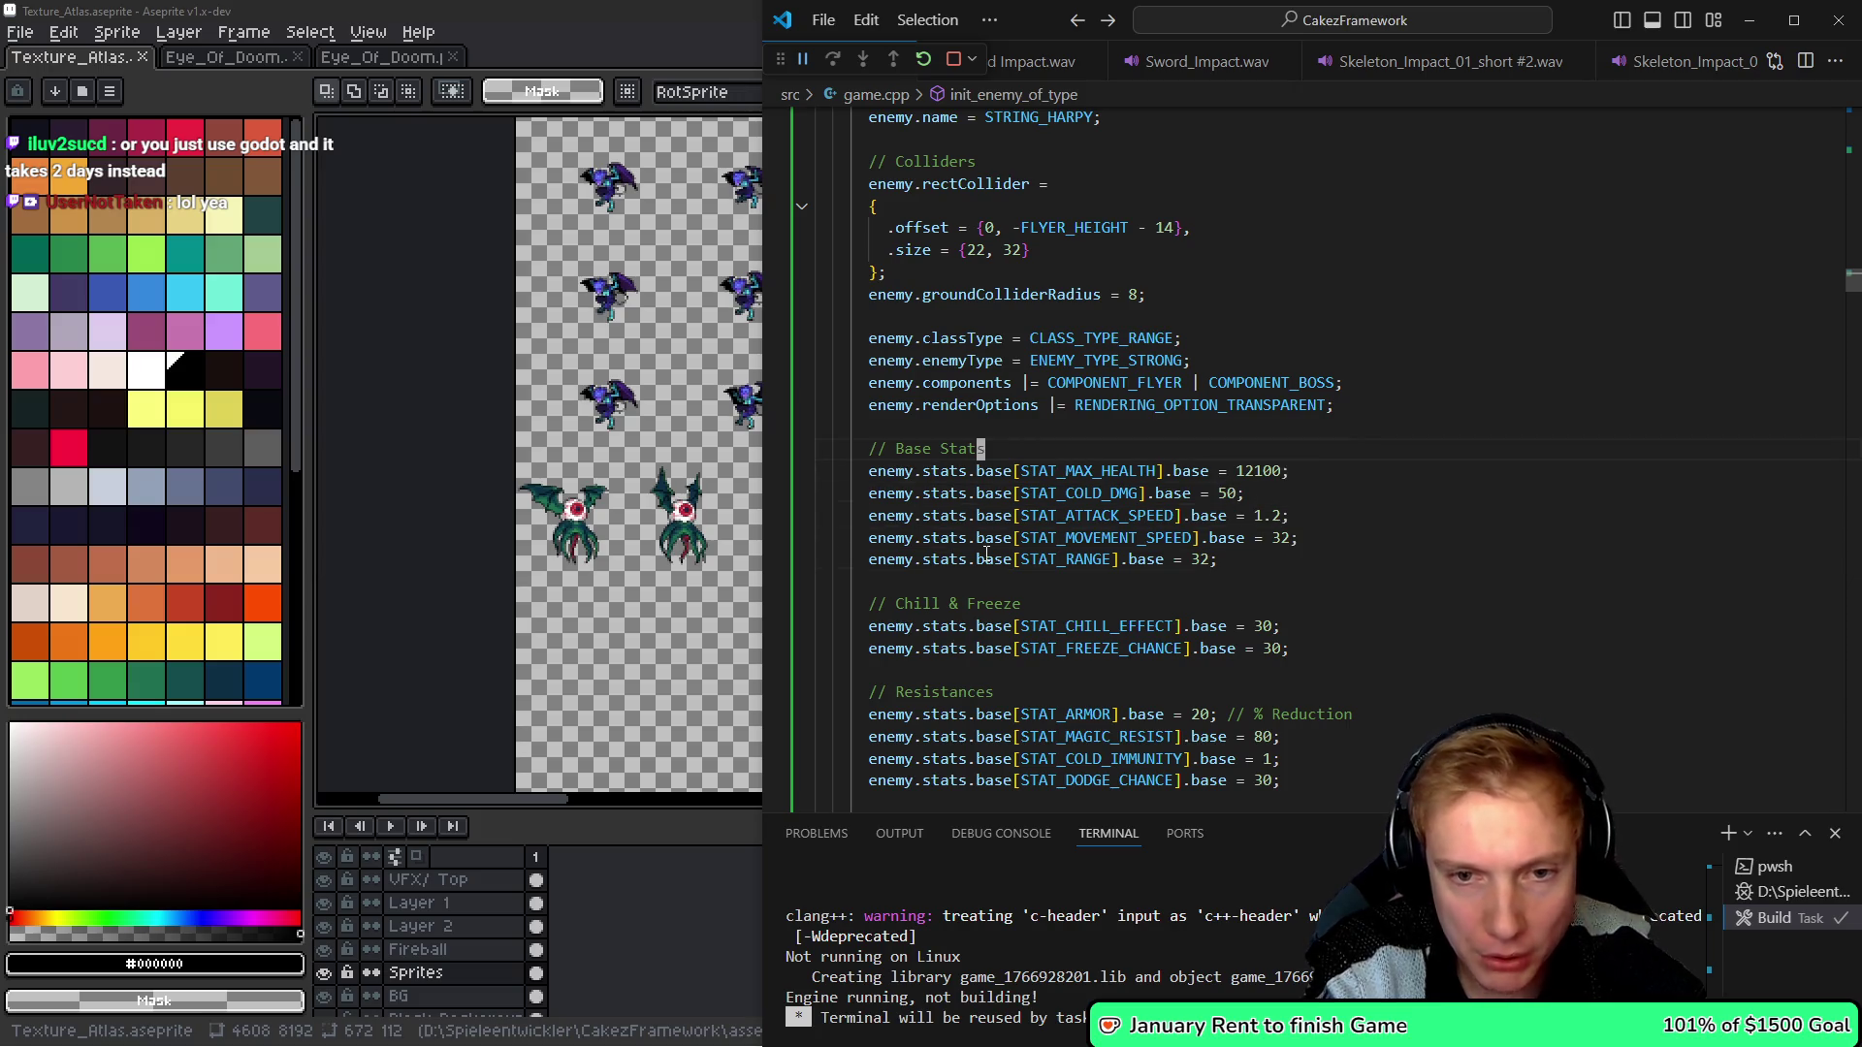
key(ctrl+BackSpace)
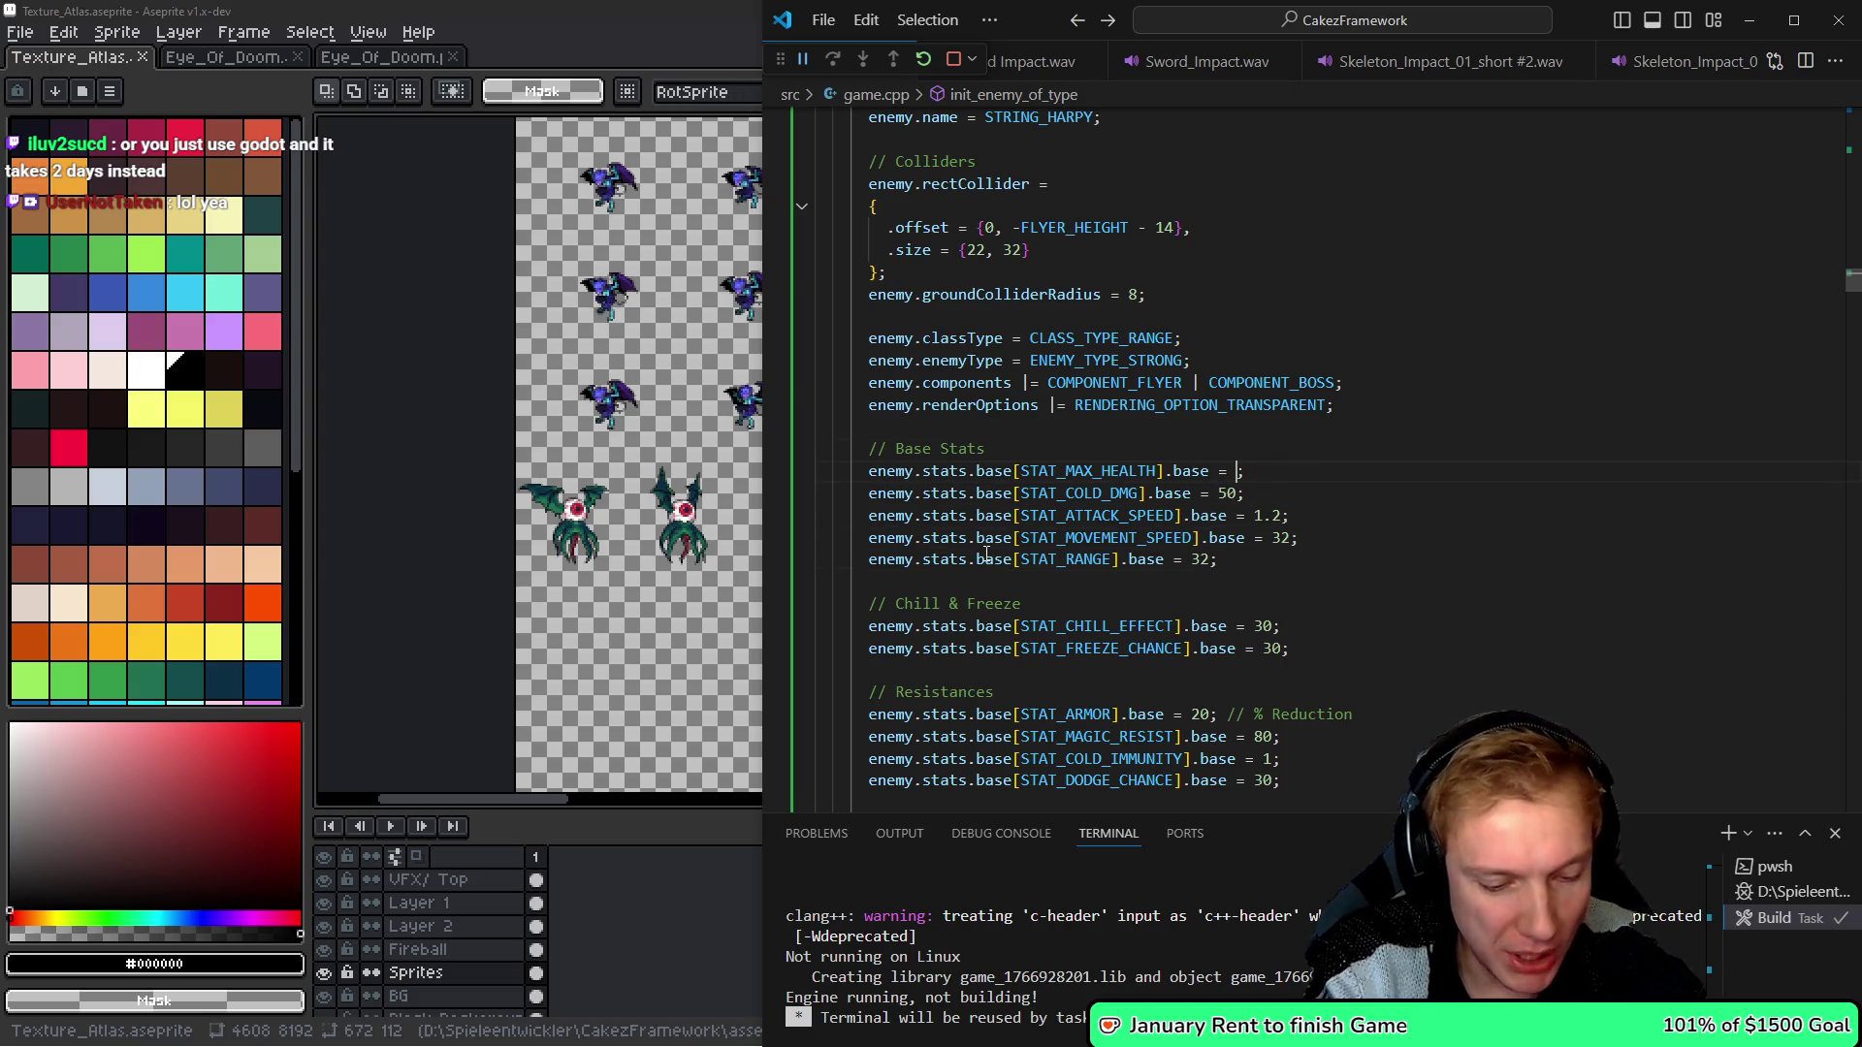
text(100')
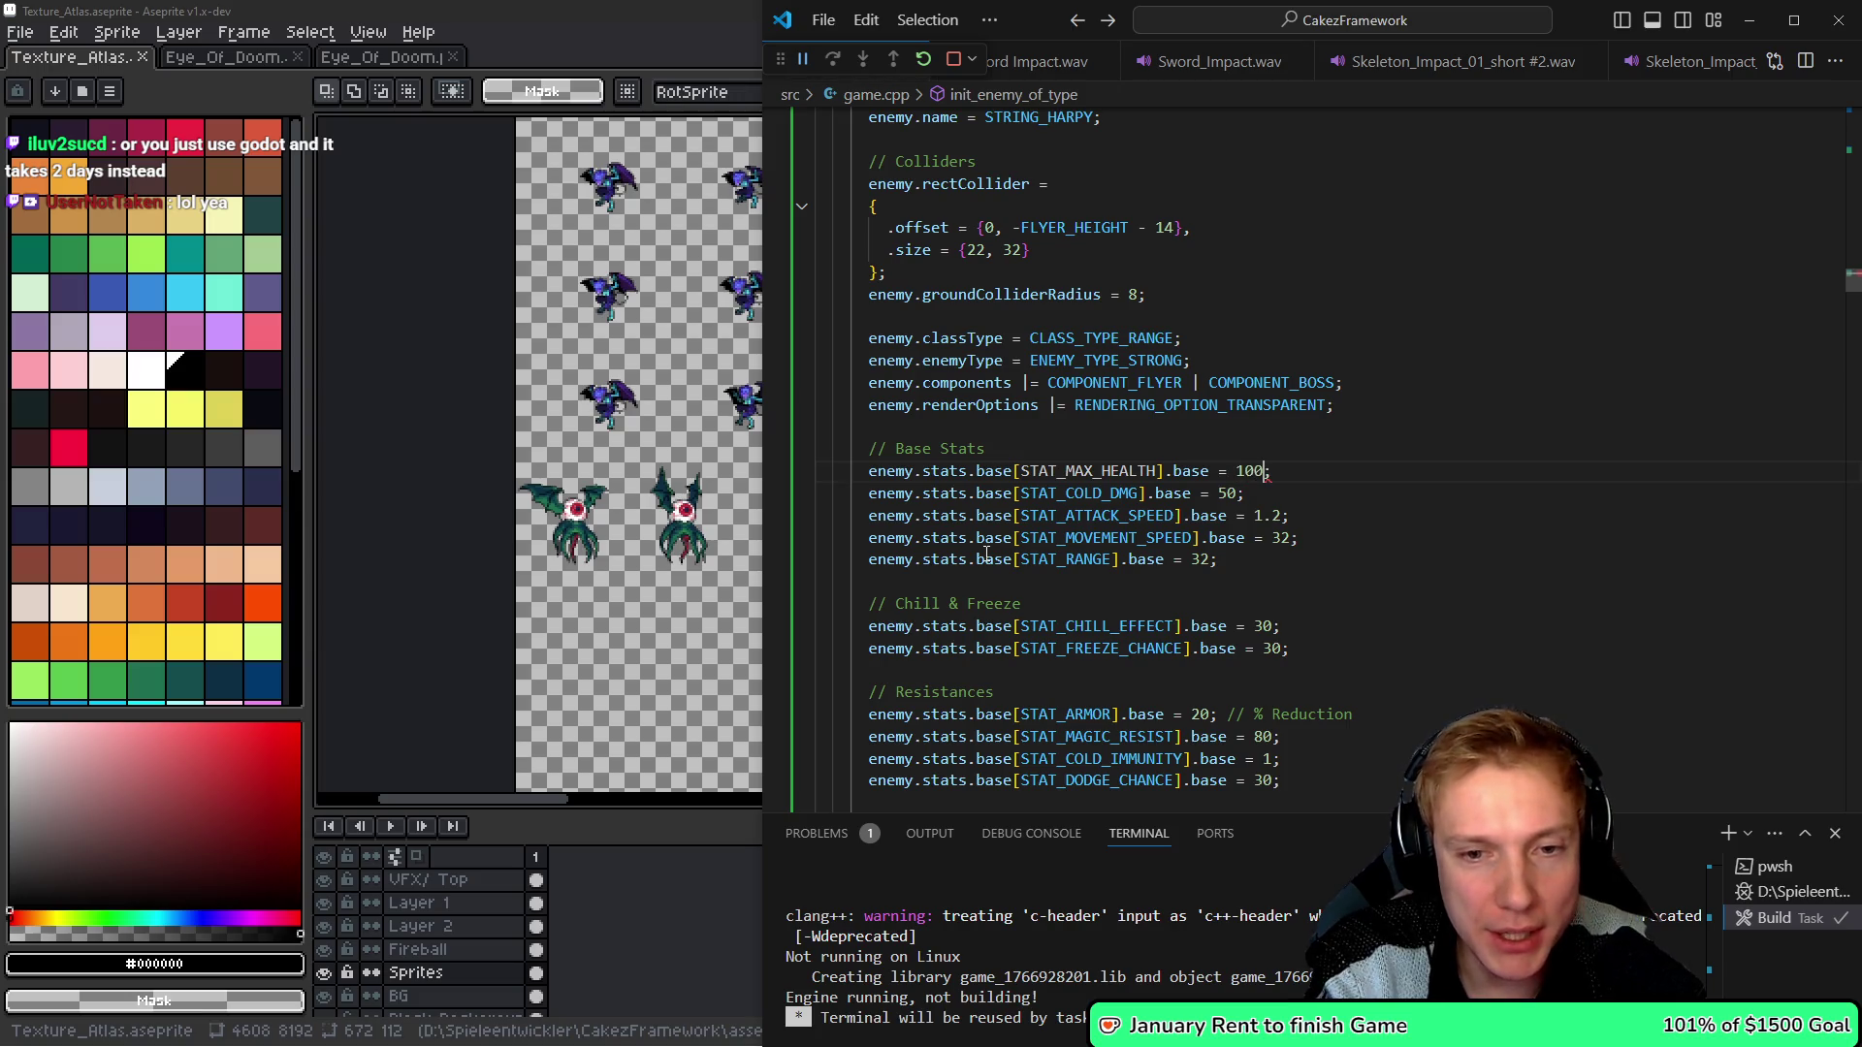
text(000'00)
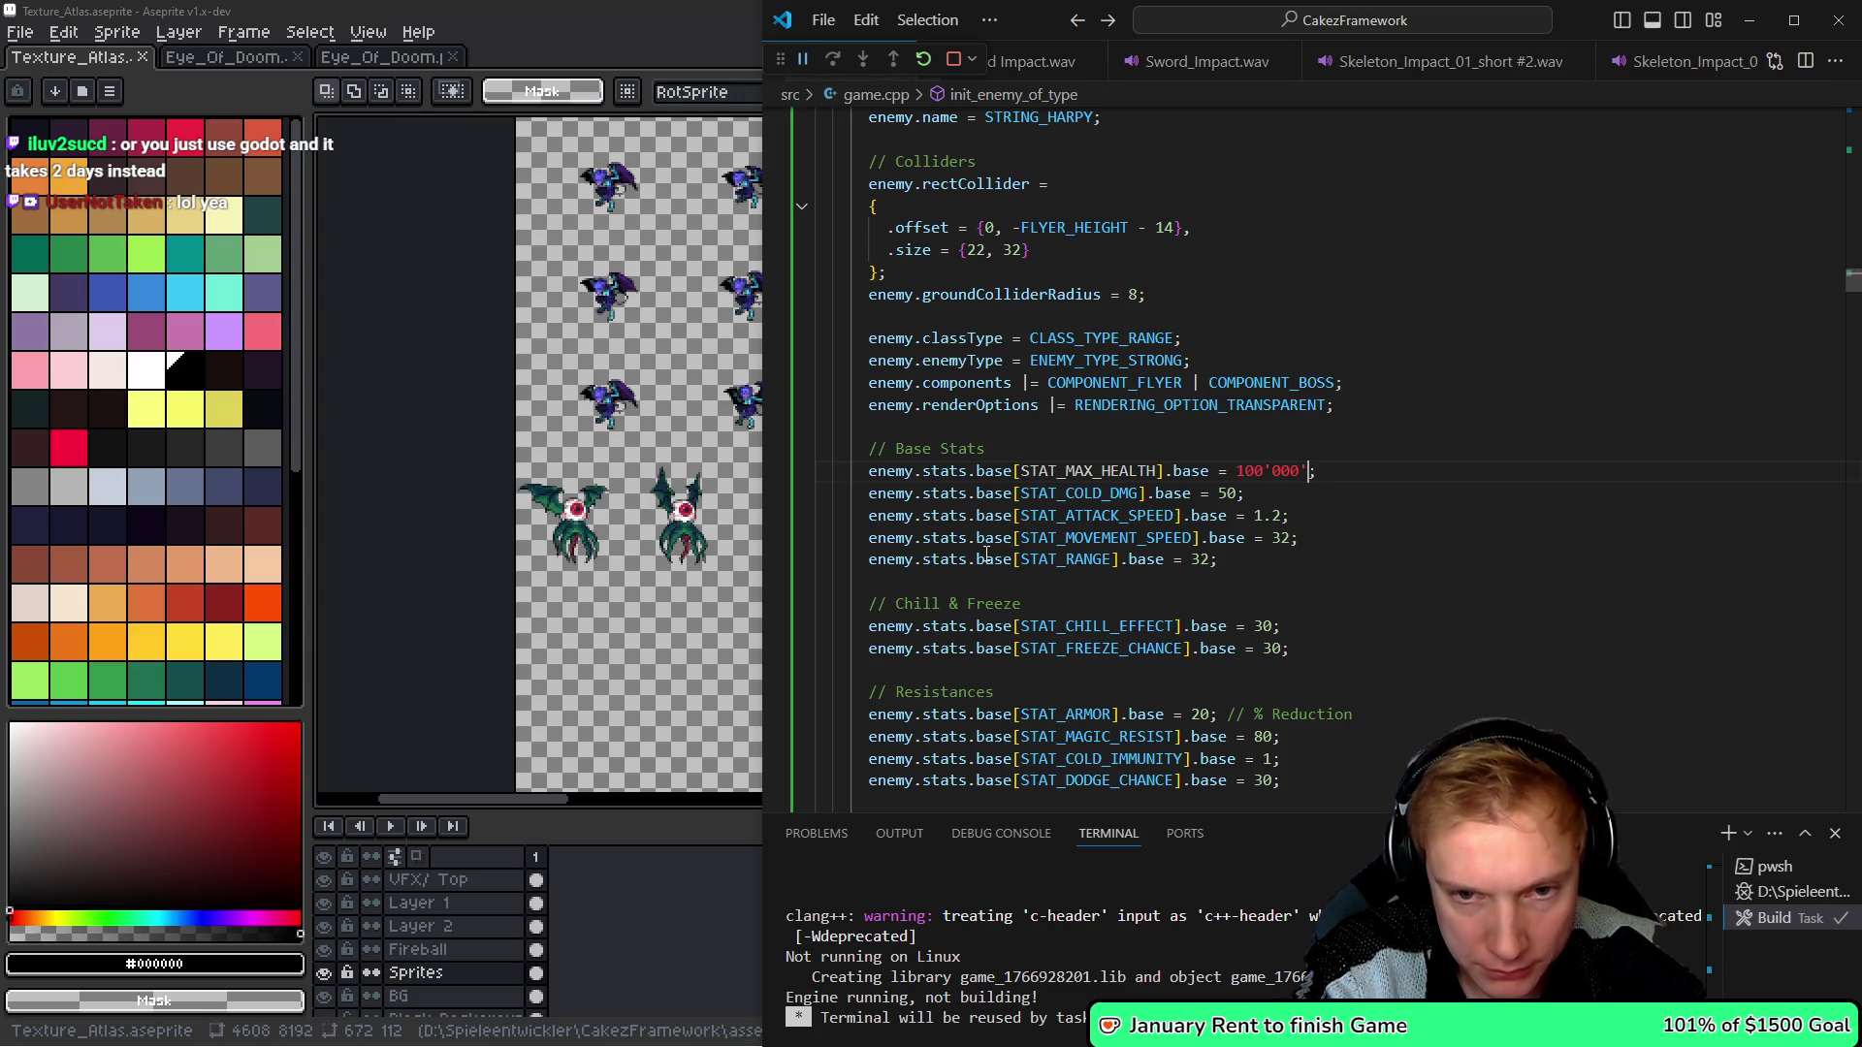
text(0)
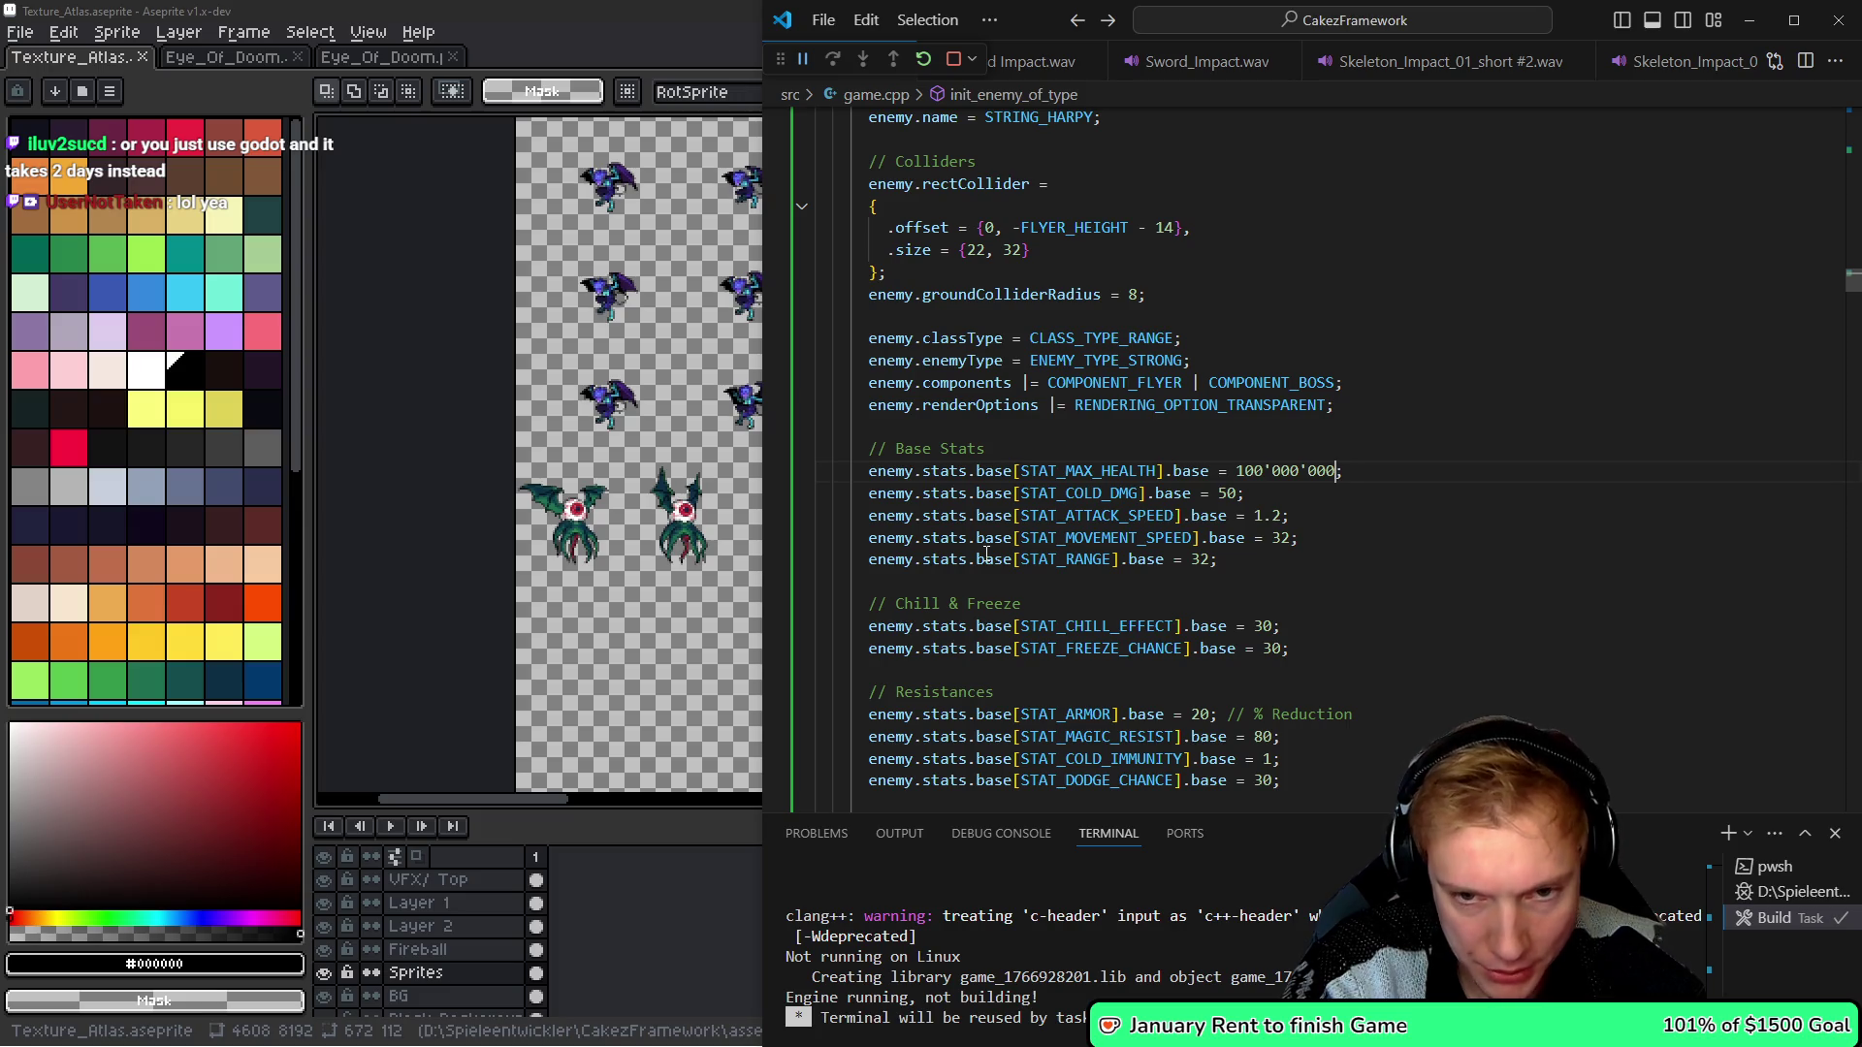
key(Left)
key(Left)
key(Left)
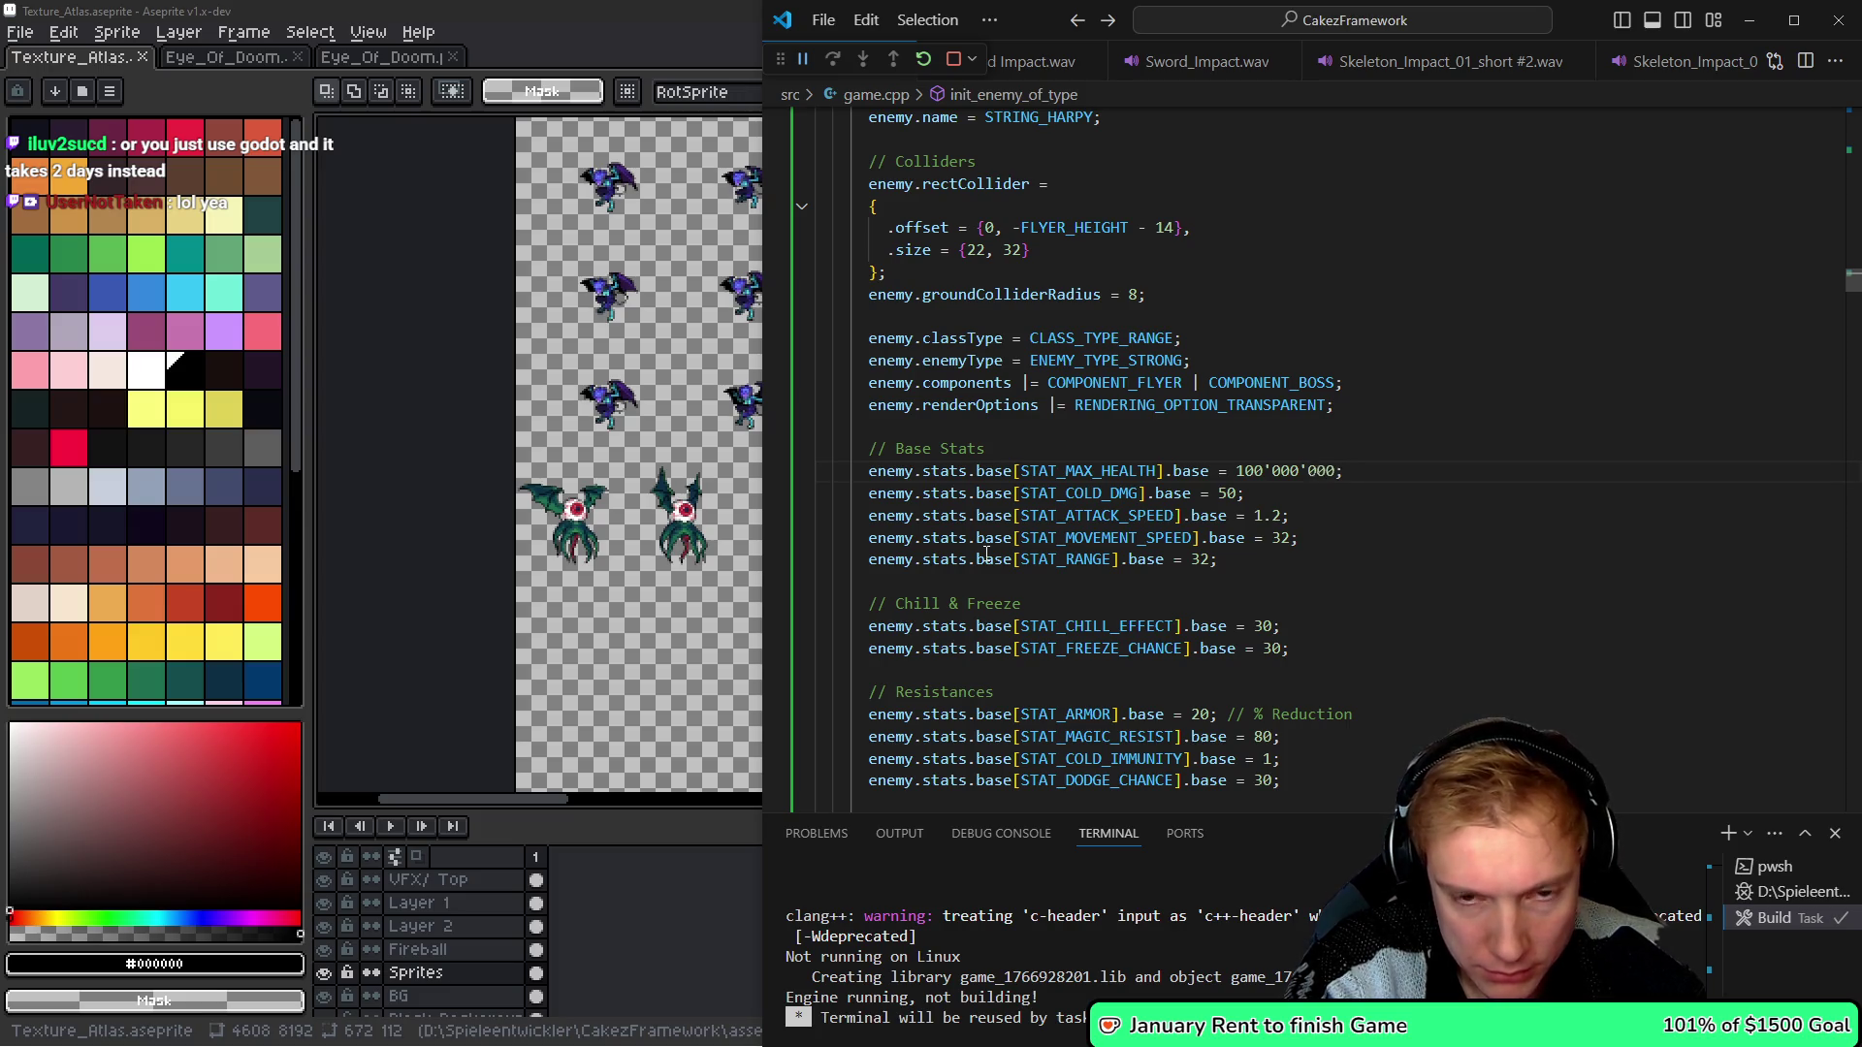
text('0)
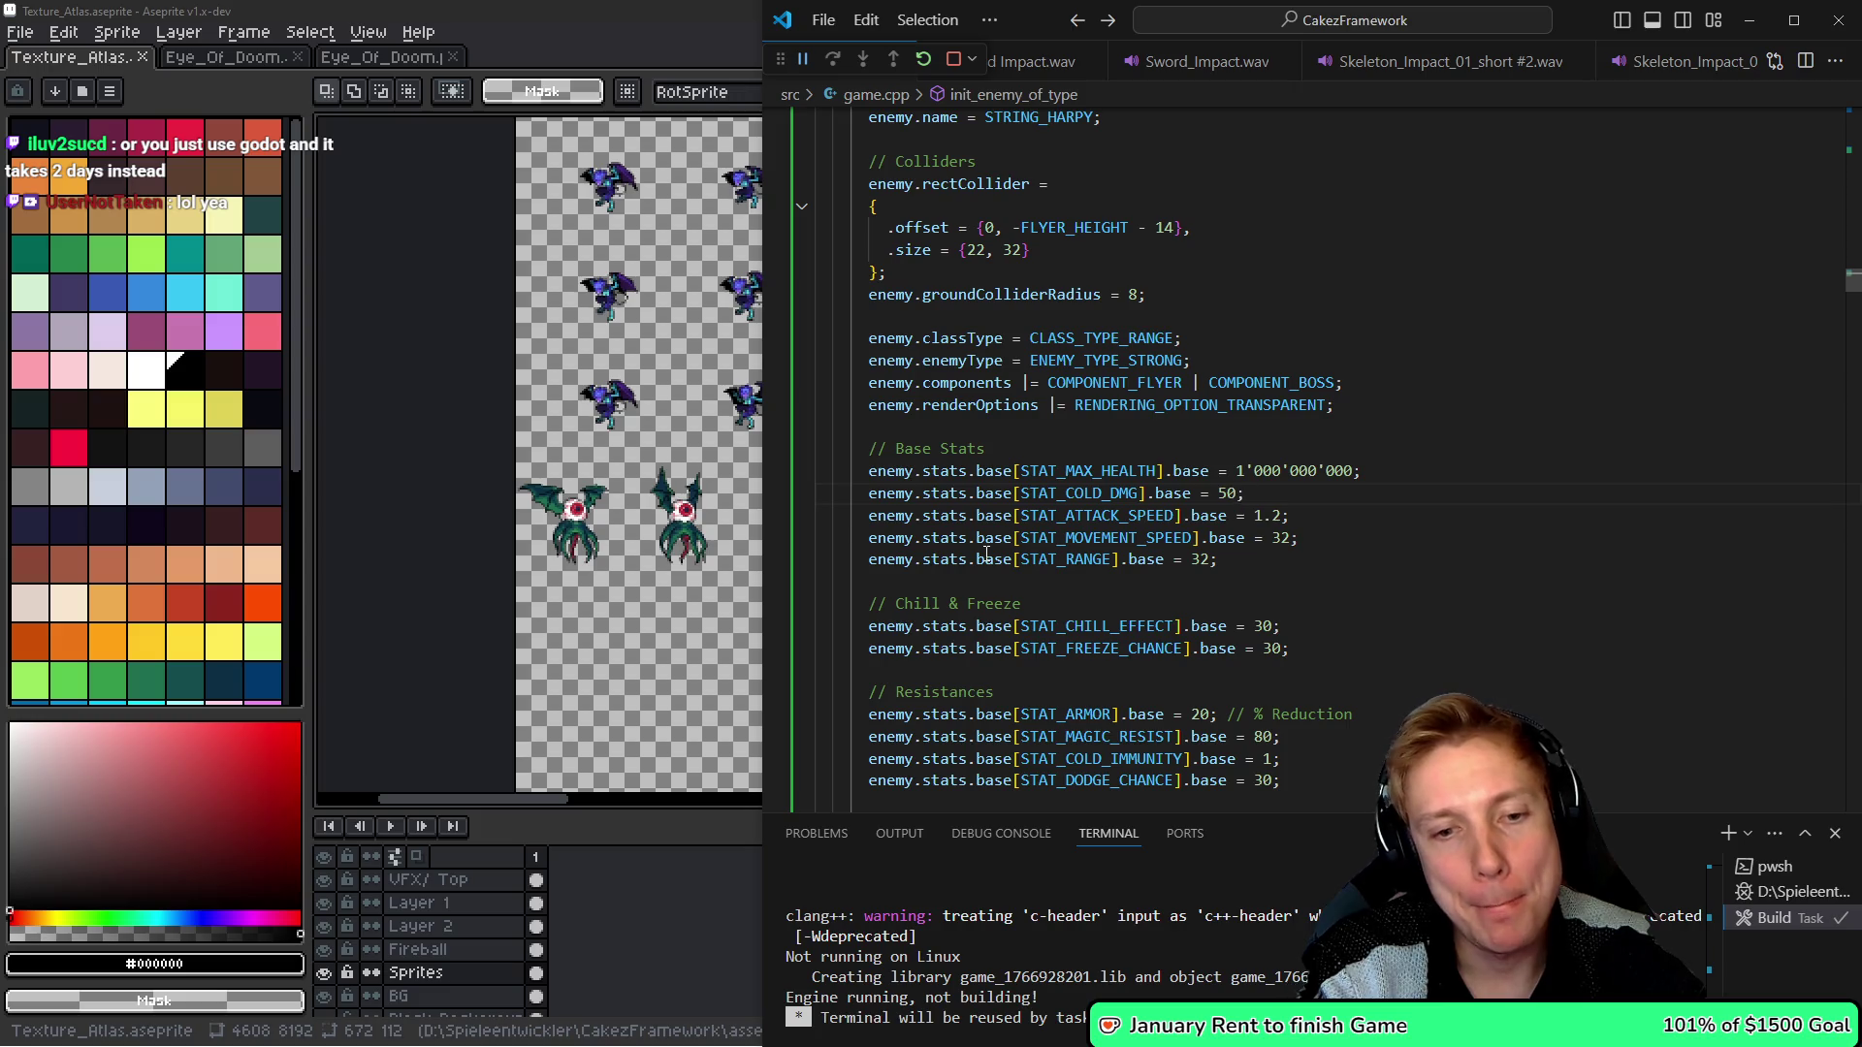
- Change the STAT_ARMOR value to 40
key(Down)
key(Down)
key(Down)
key(Up)
key(Up)
key(Up)
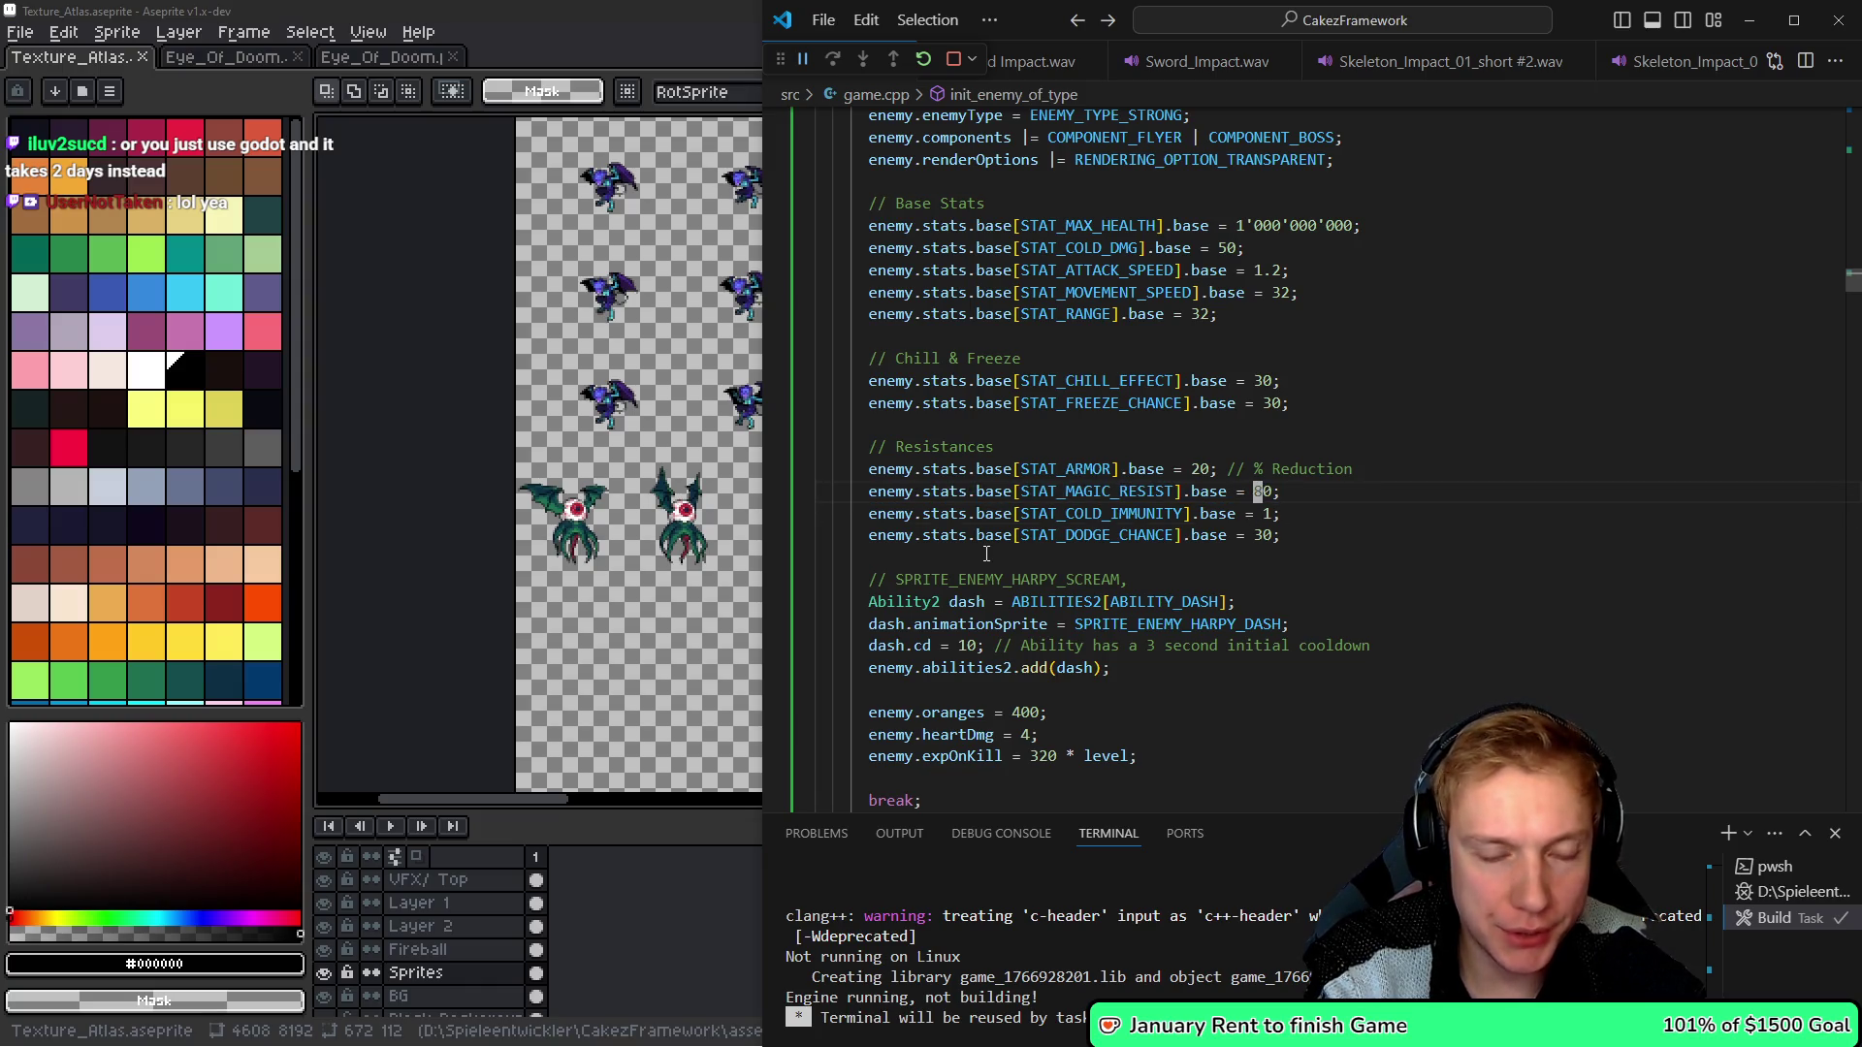
key(Up)
key(Left)
key(Left)
key(Left)
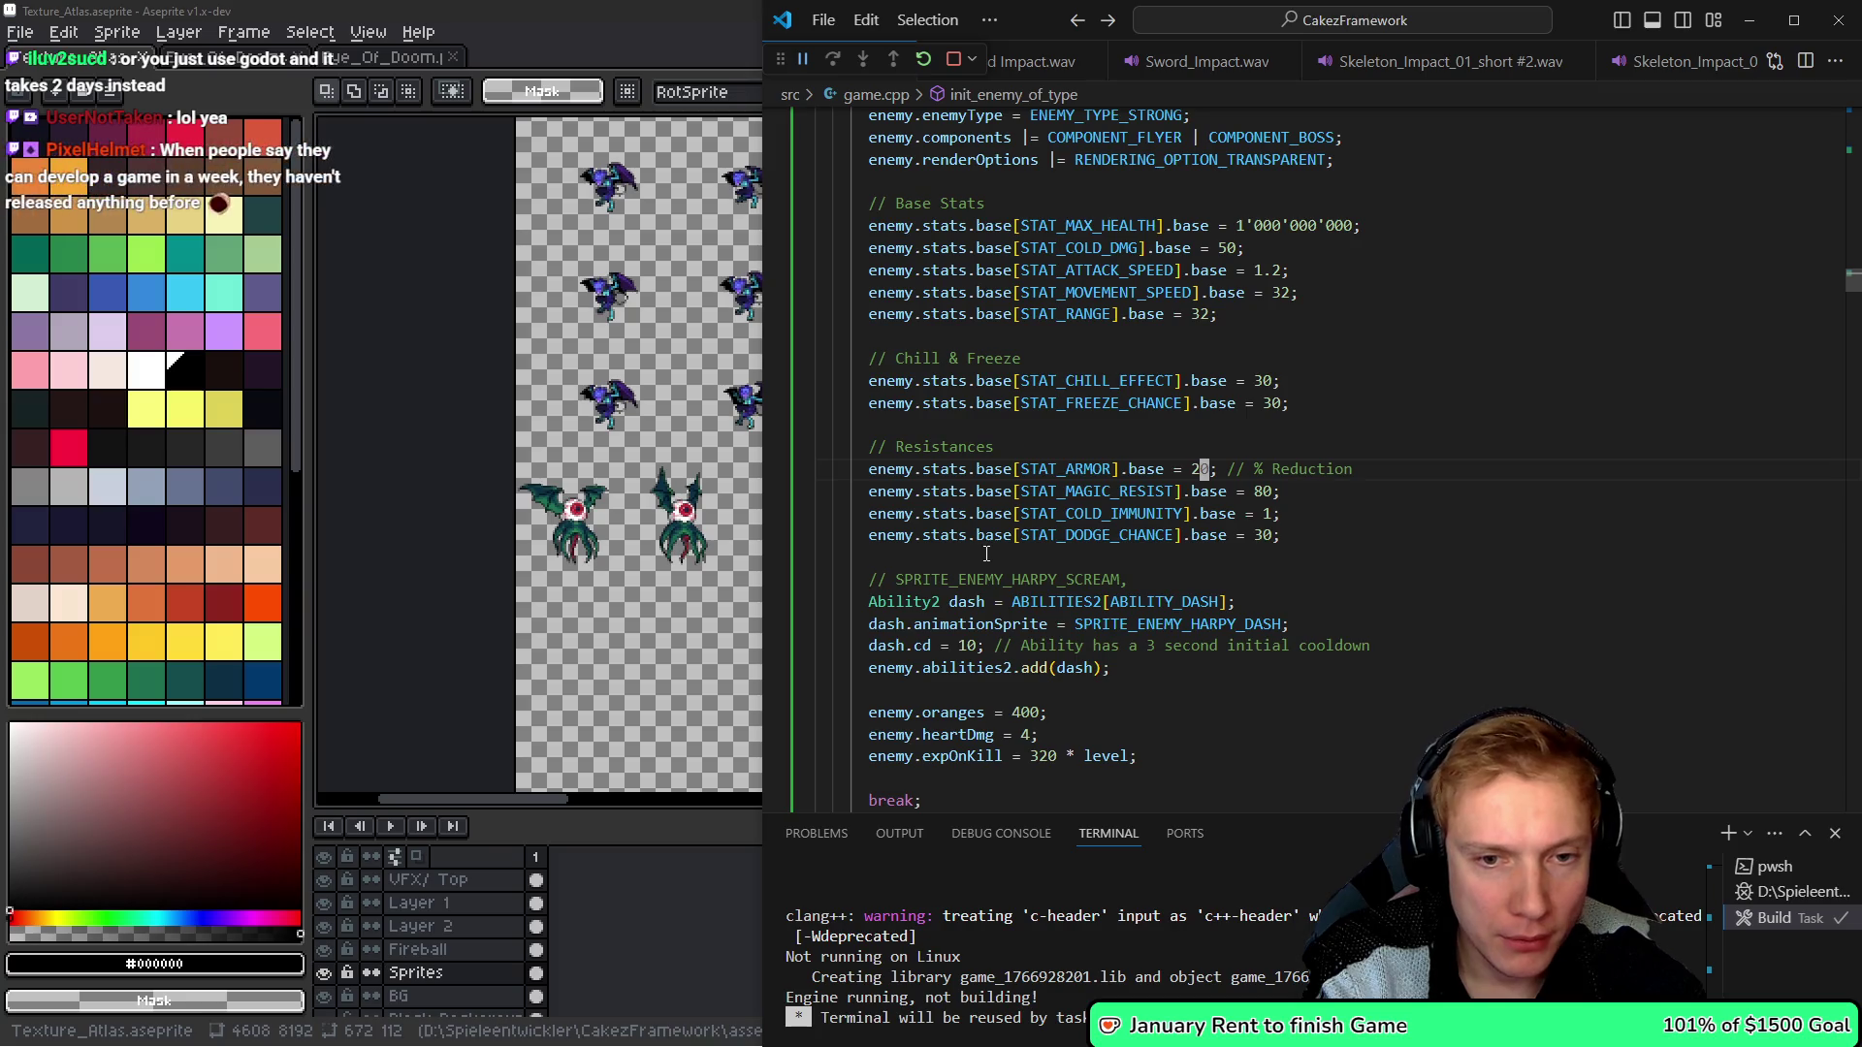
key(Left)
key(Left)
key(BackSpace)
text(4)
- Comment out the harpy dash ability lines, delete the leftover SCREAM comment, and rebuild
key(Down)
key(Down)
key(Down)
key(Down)
key(Down)
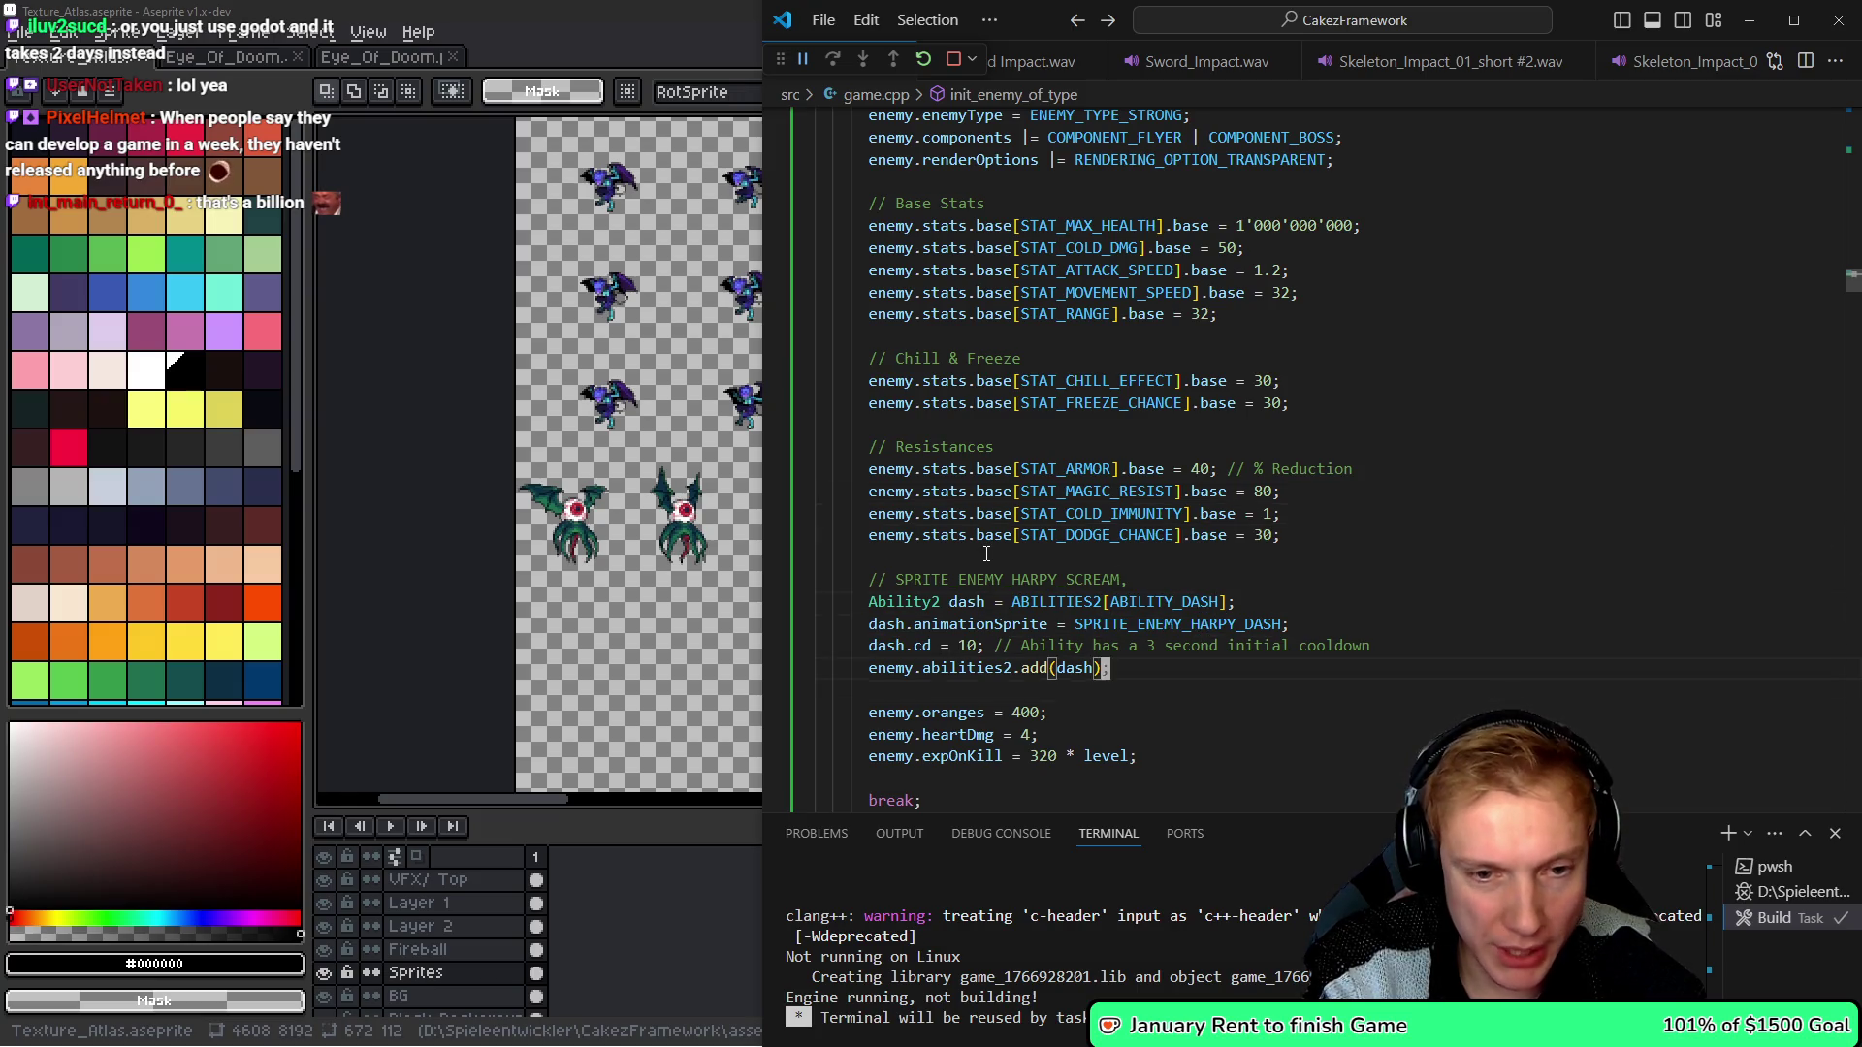
key(shift+Home)
key(shift+Home)
key(shift+Up)
key(shift+Up)
key(shift+Up)
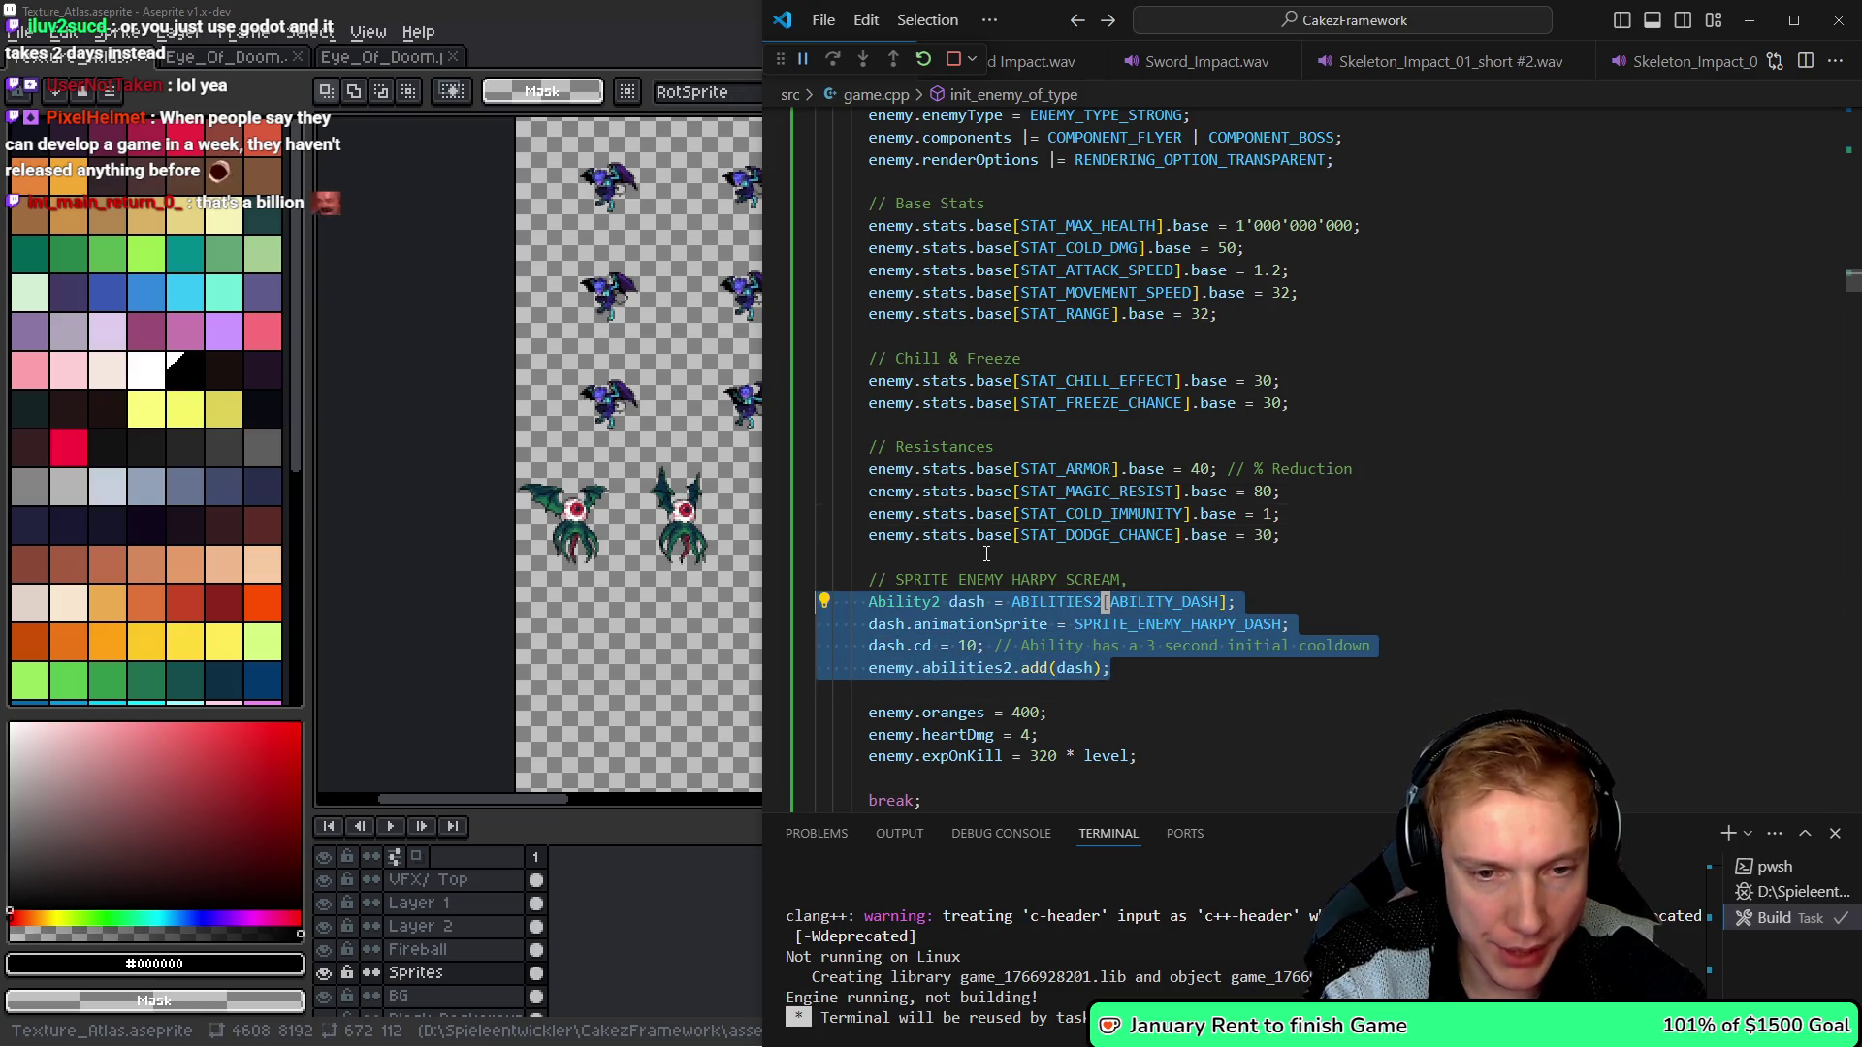
key(ctrl+slash)
key(Up)
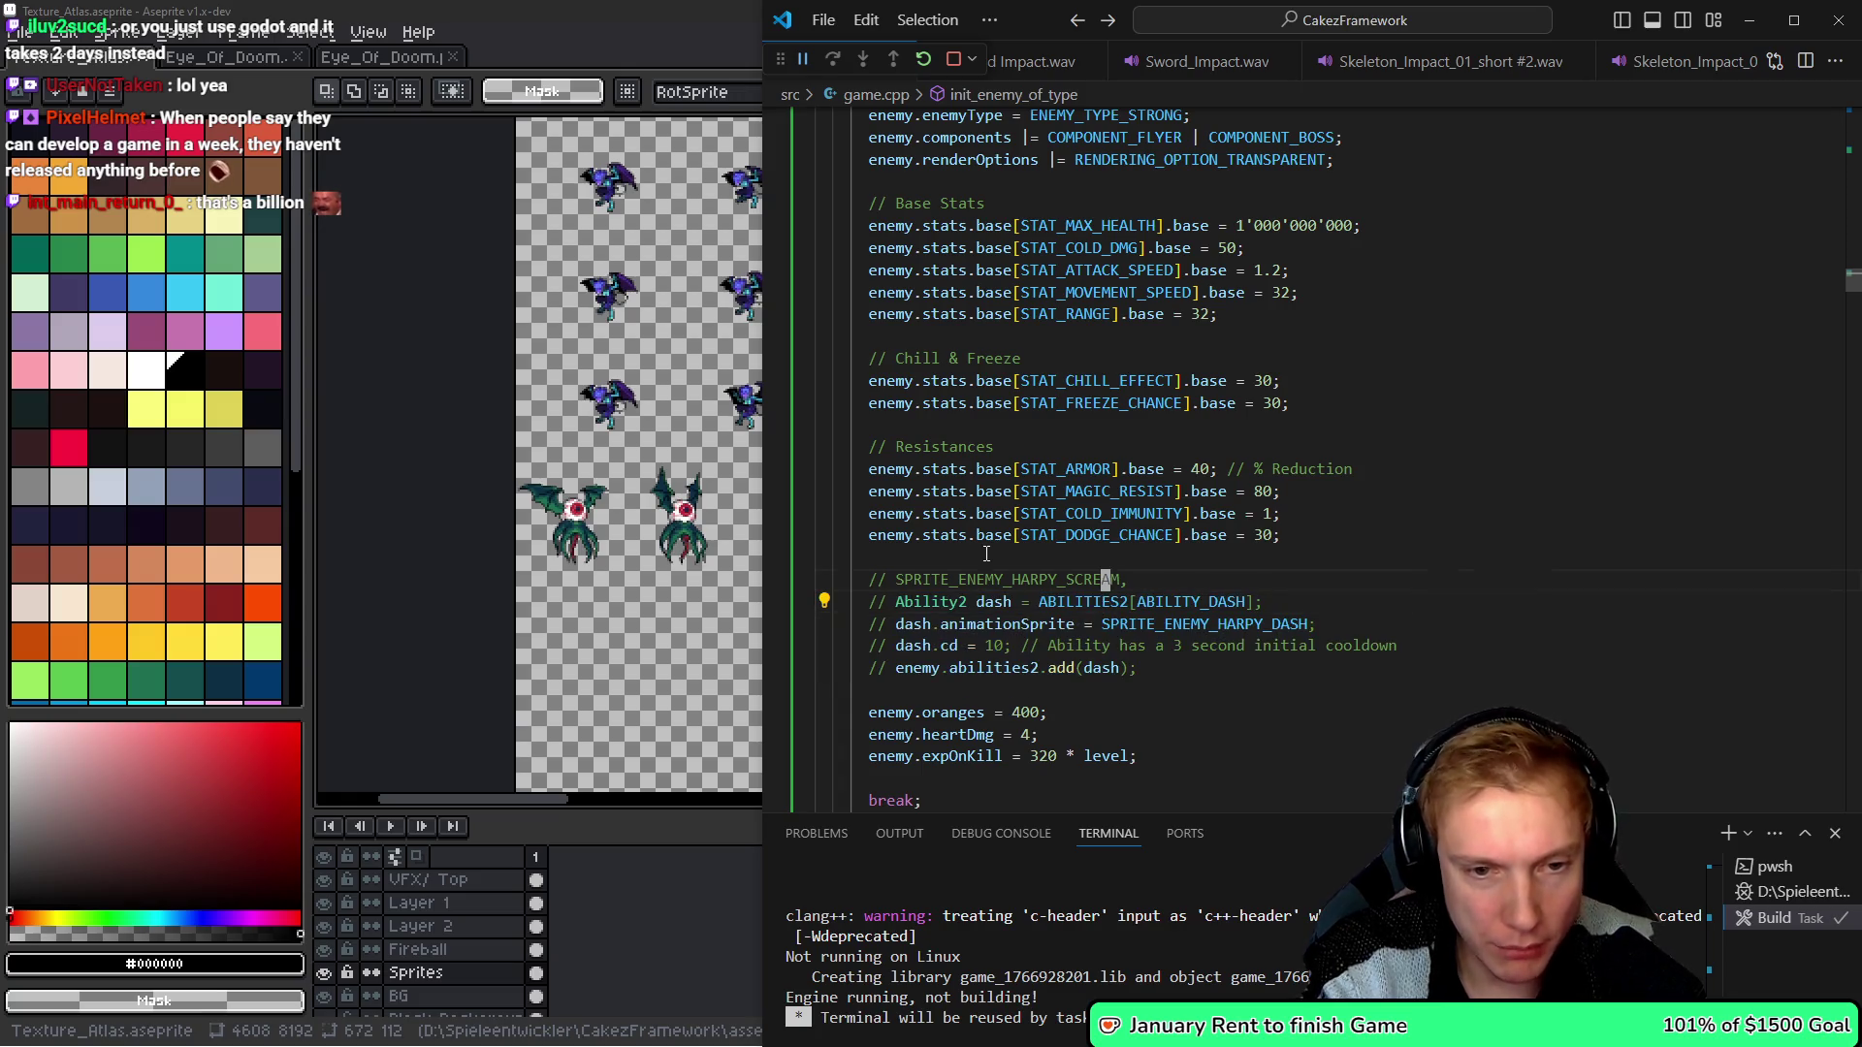
key(ctrl+shift+k)
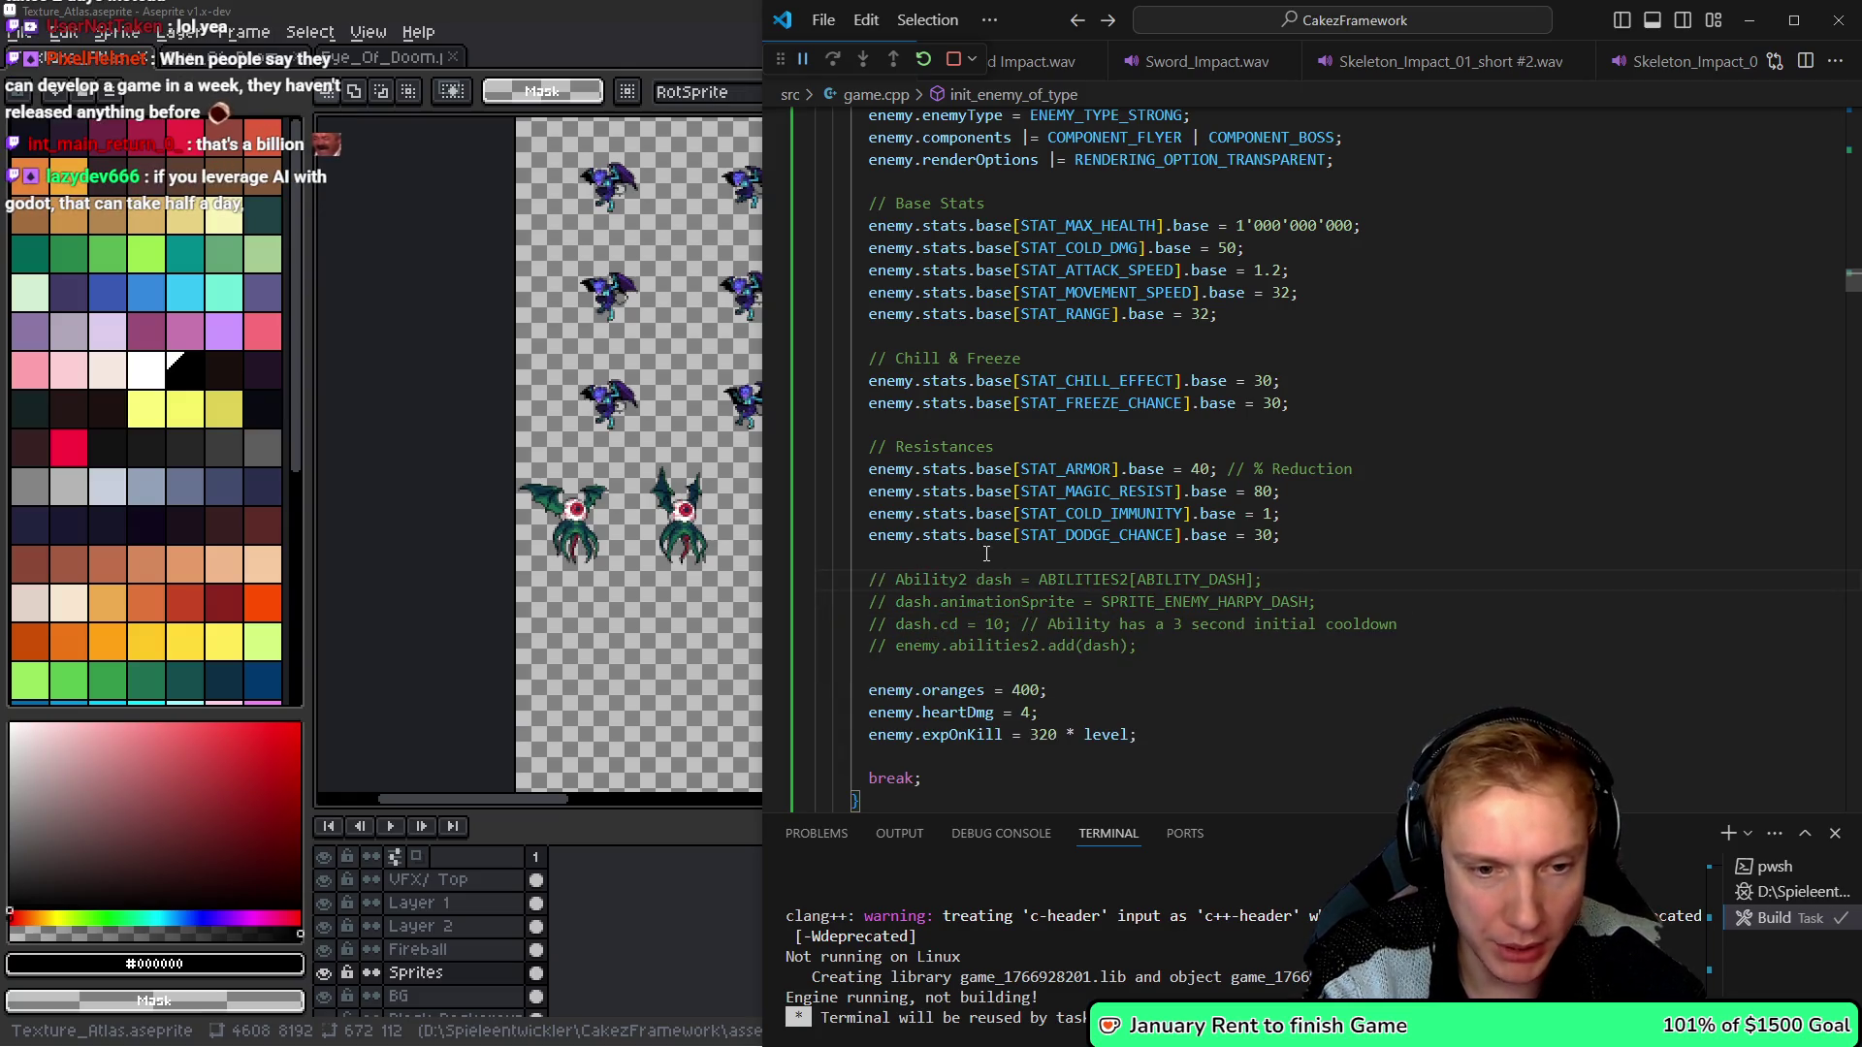
key(ctrl+shift+b)
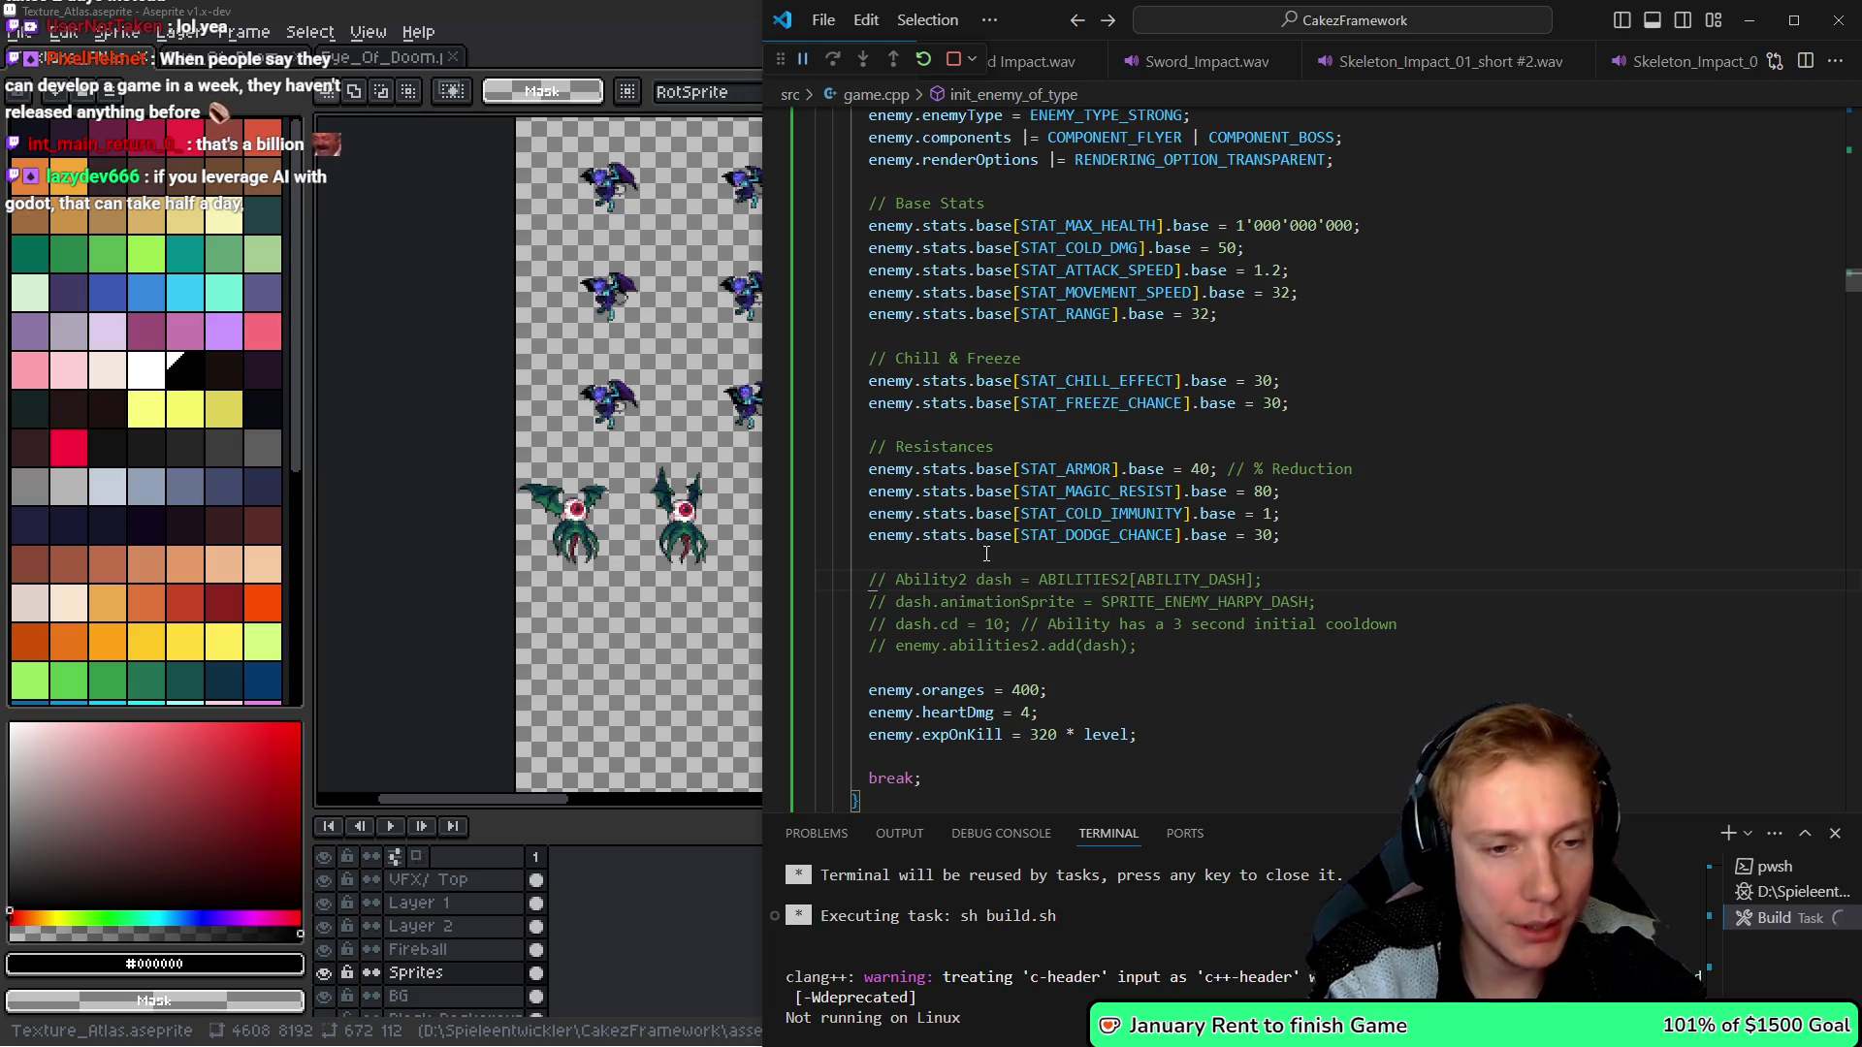
- Make Round 12's first spawn batch spawn ENEMY_EYE_OF_DOOM instead of the goblin
key(alt+Left)
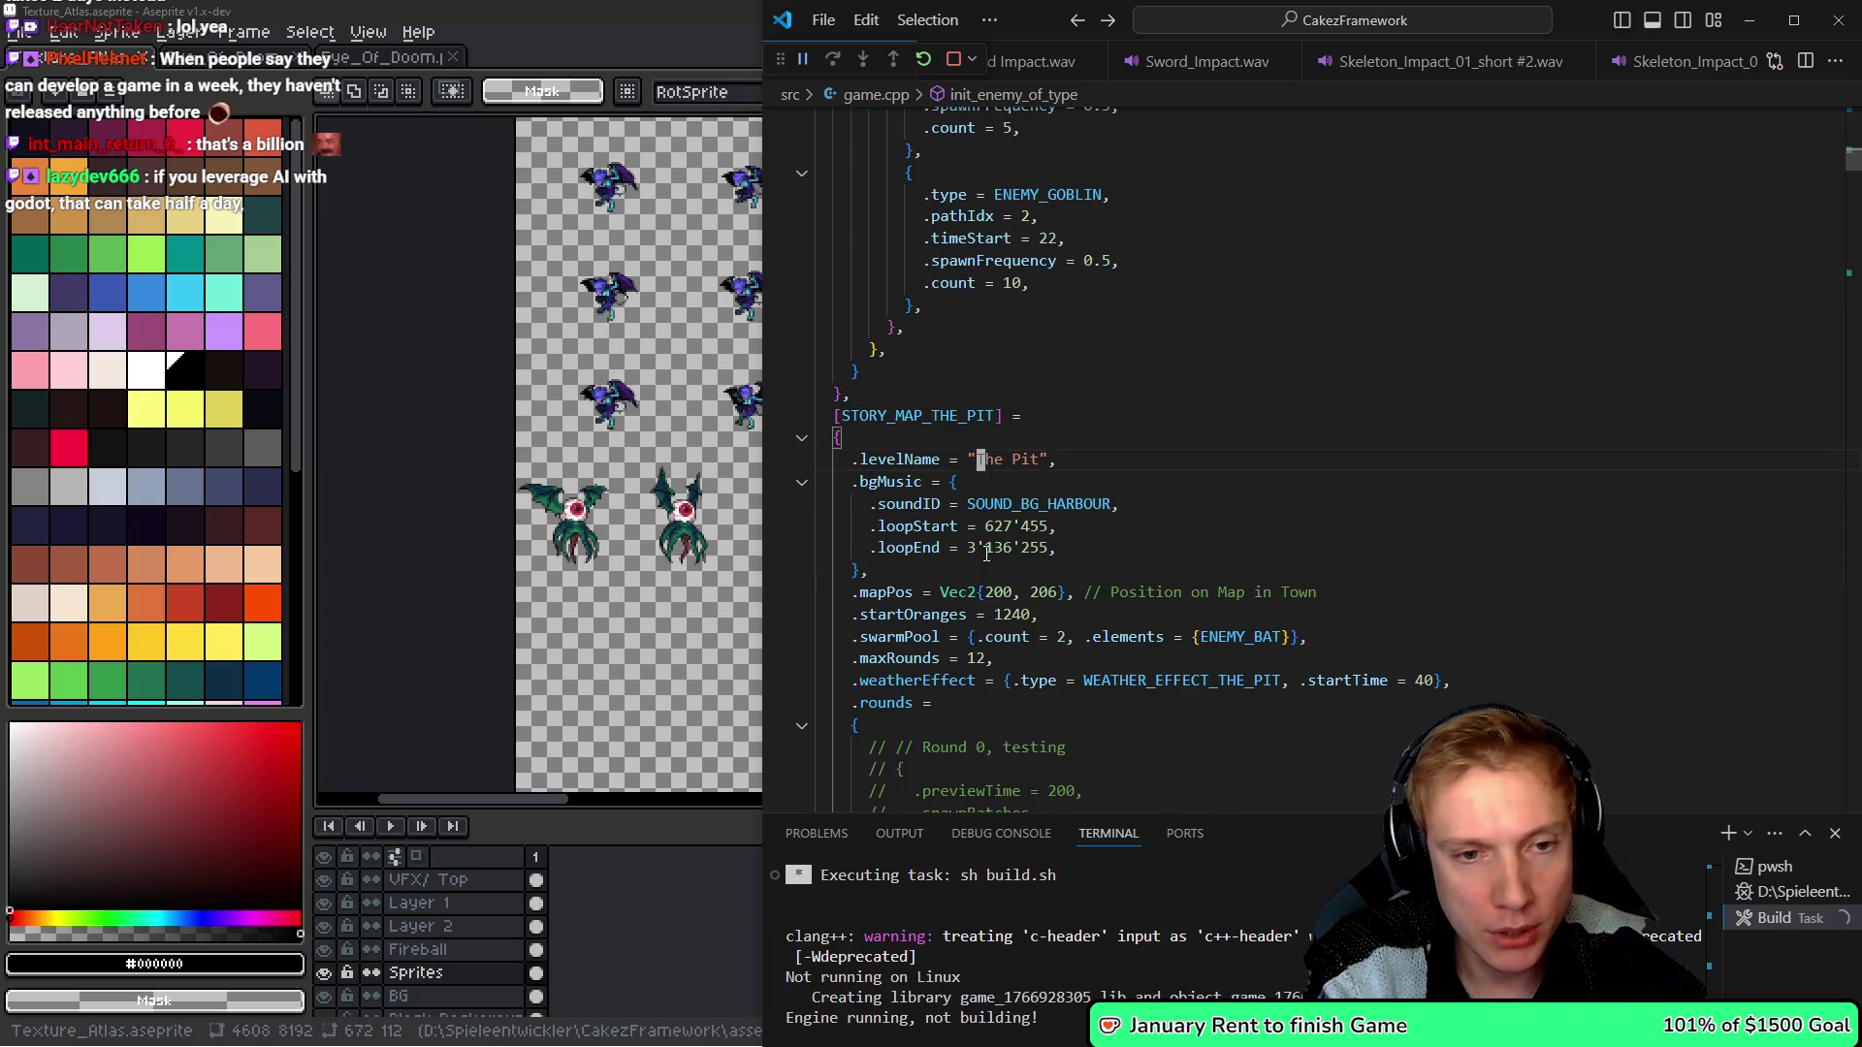
key(Down)
key(Down)
key(Down)
key(ctrl+shift+backslash)
key(Up)
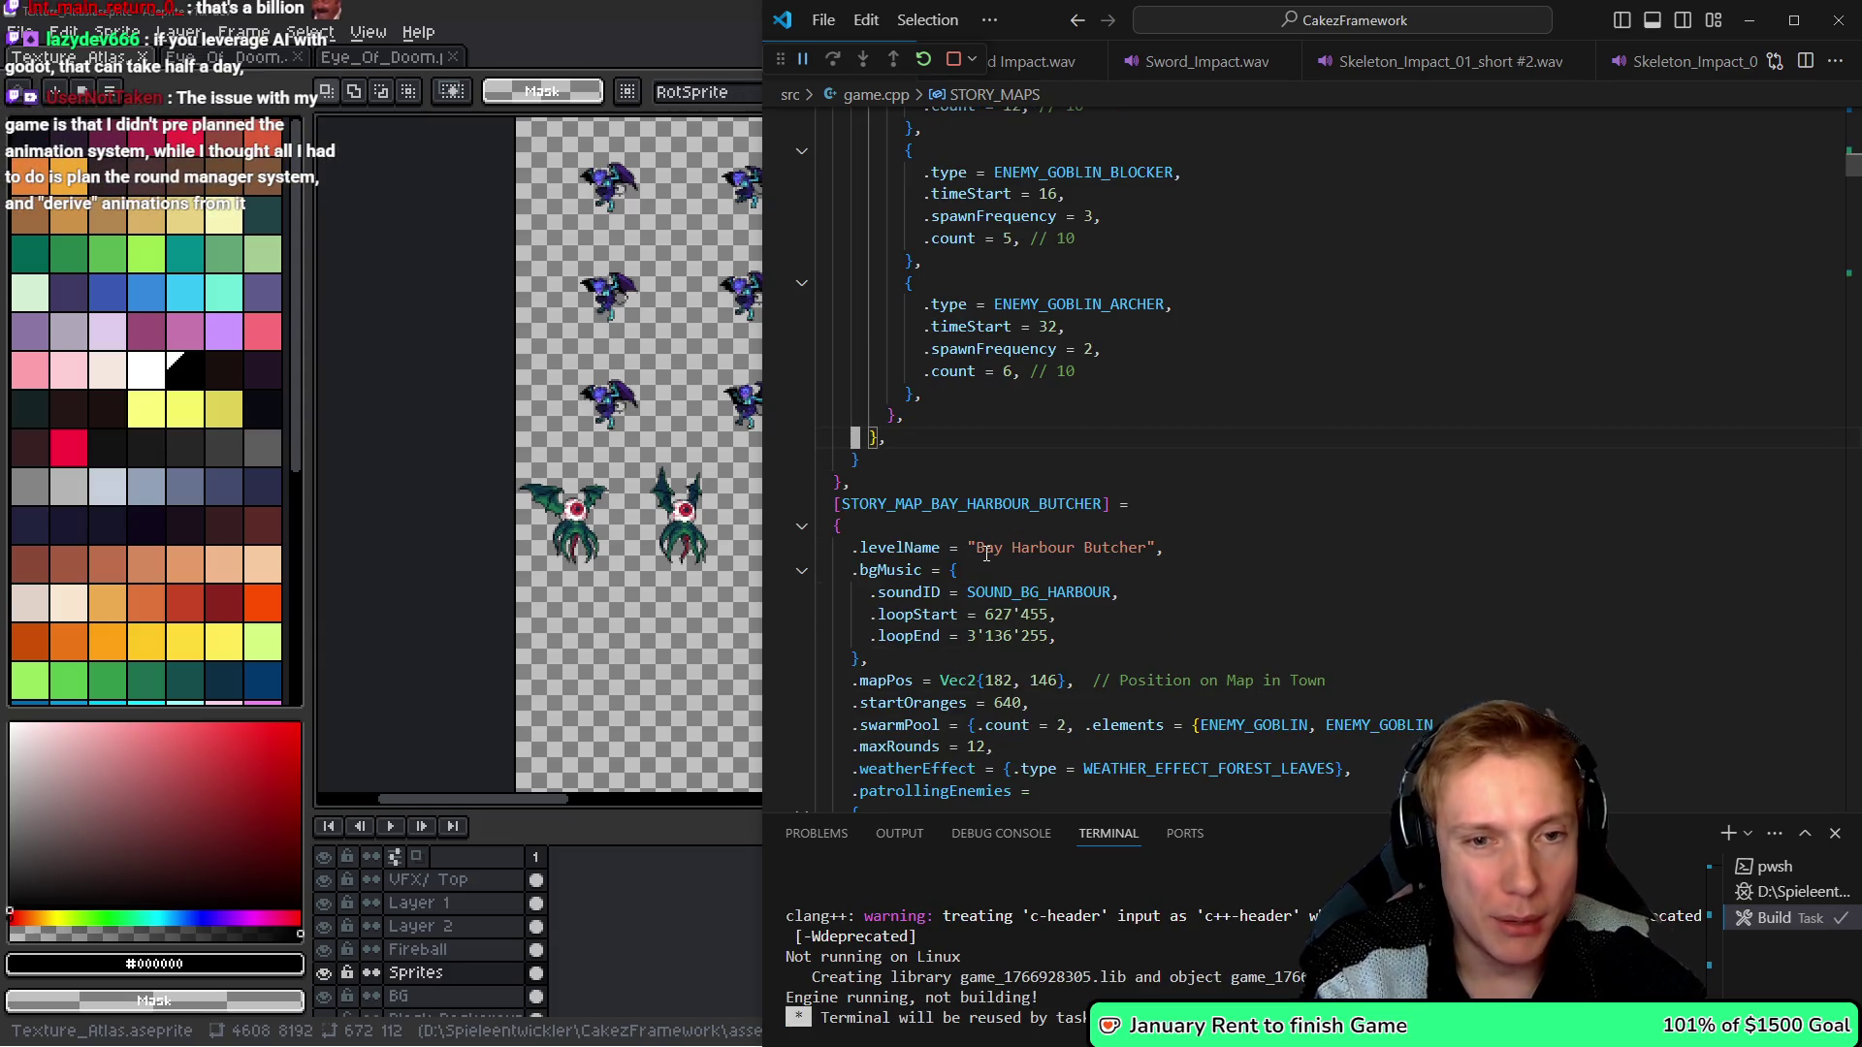
key(ctrl+shift+backslash)
key(Up)
key(Up)
key(Up)
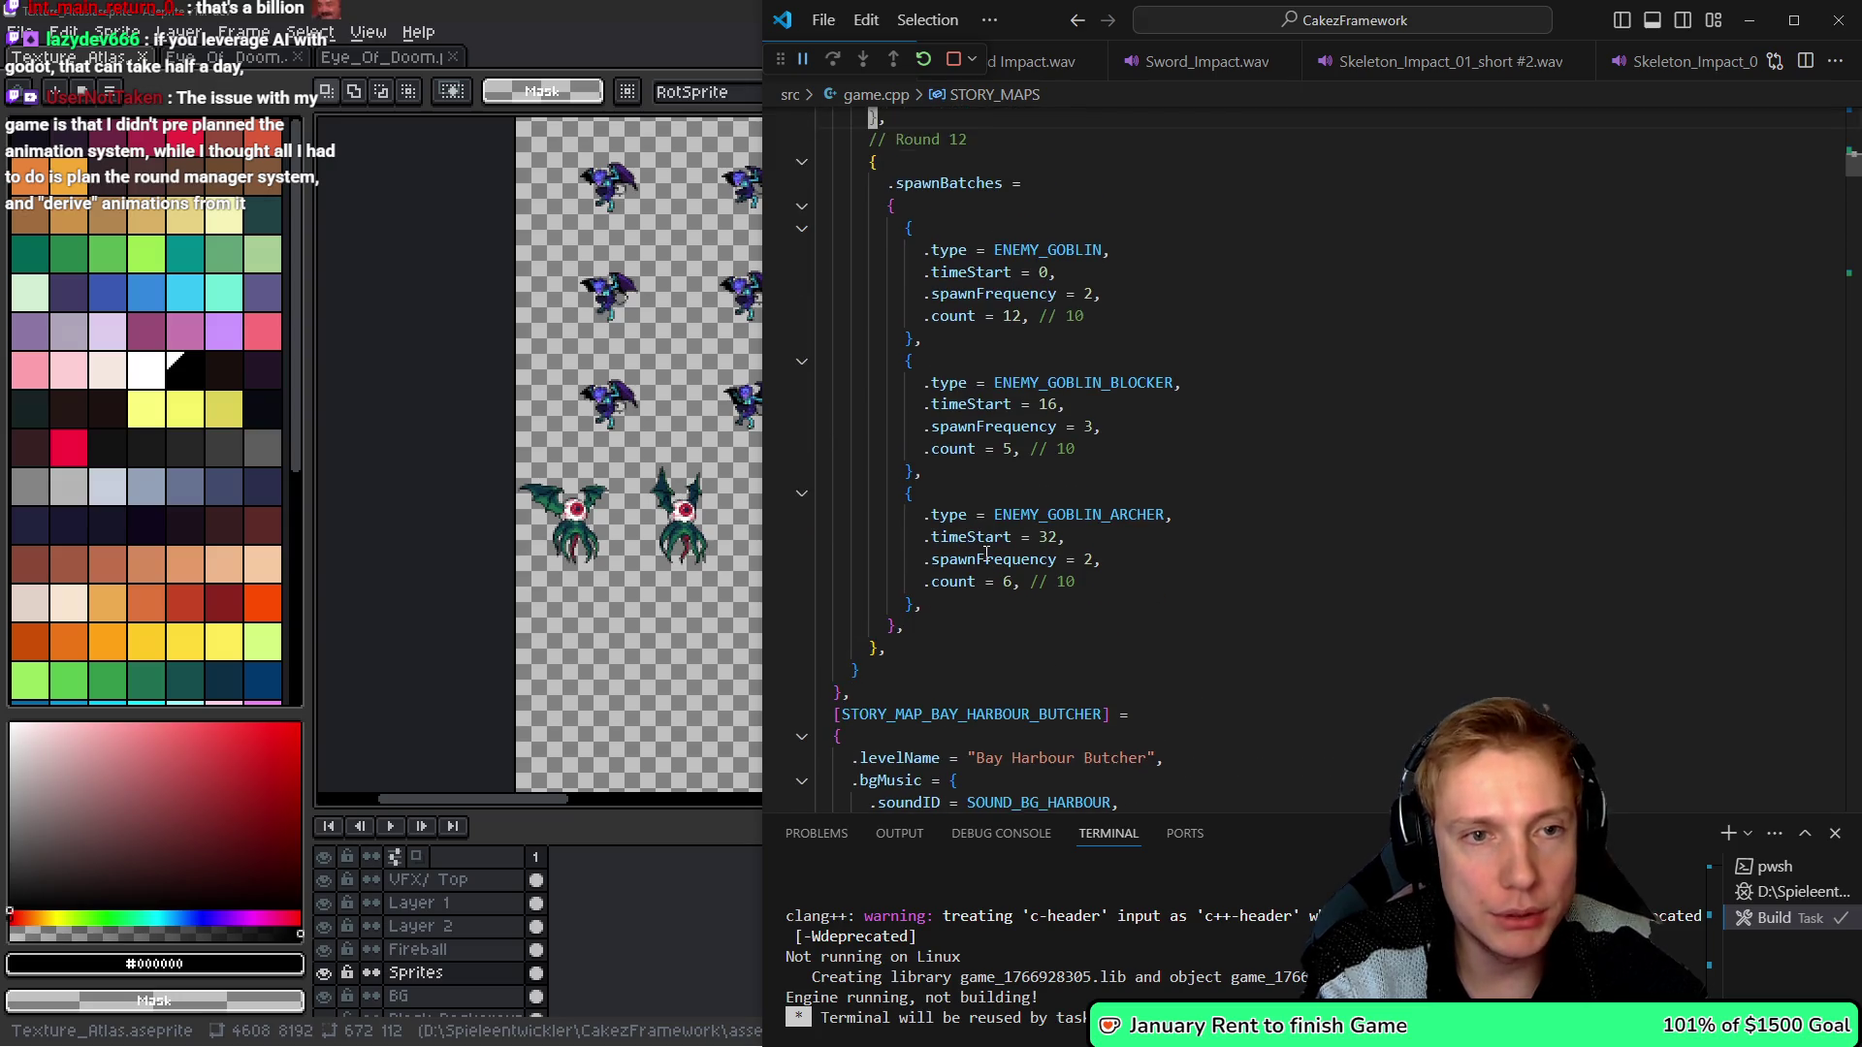
key(Down)
key(Down)
key(Down)
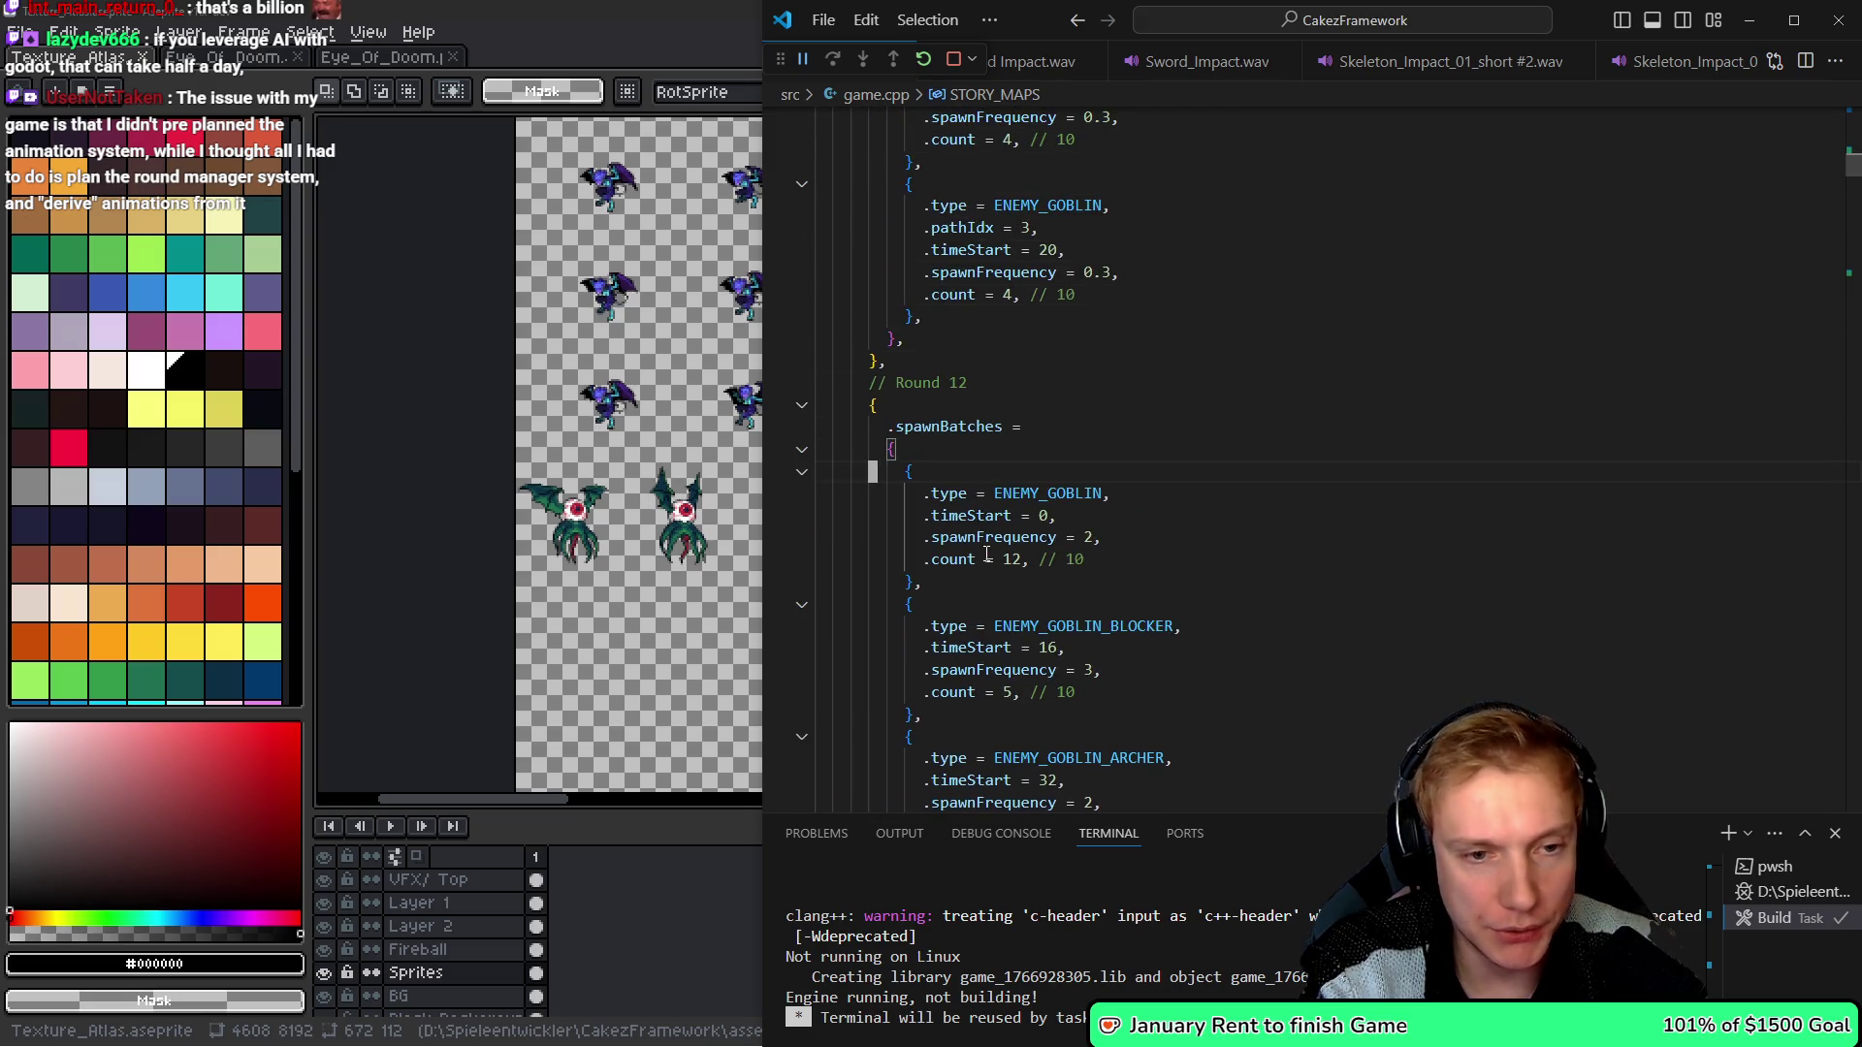
key(End)
key(Left)
key(BackSpace)
key(BackSpace)
key(BackSpace)
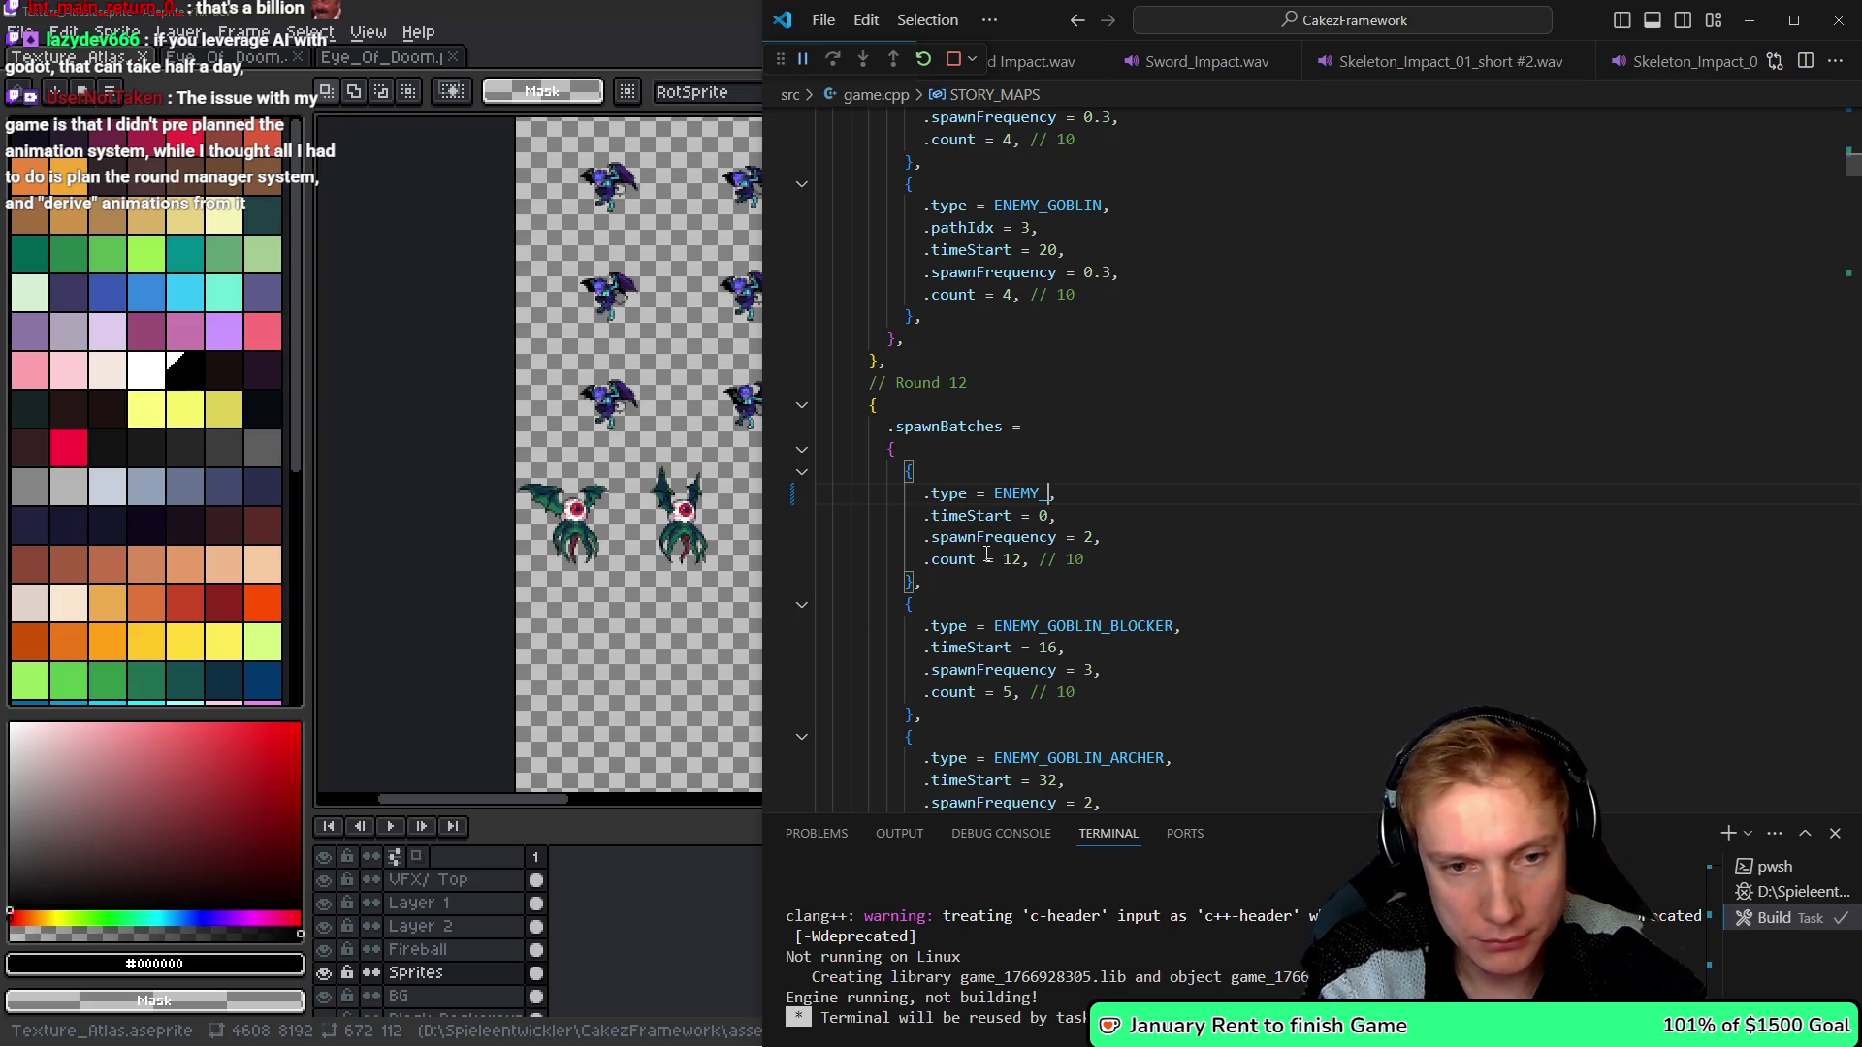
text(eye_o)
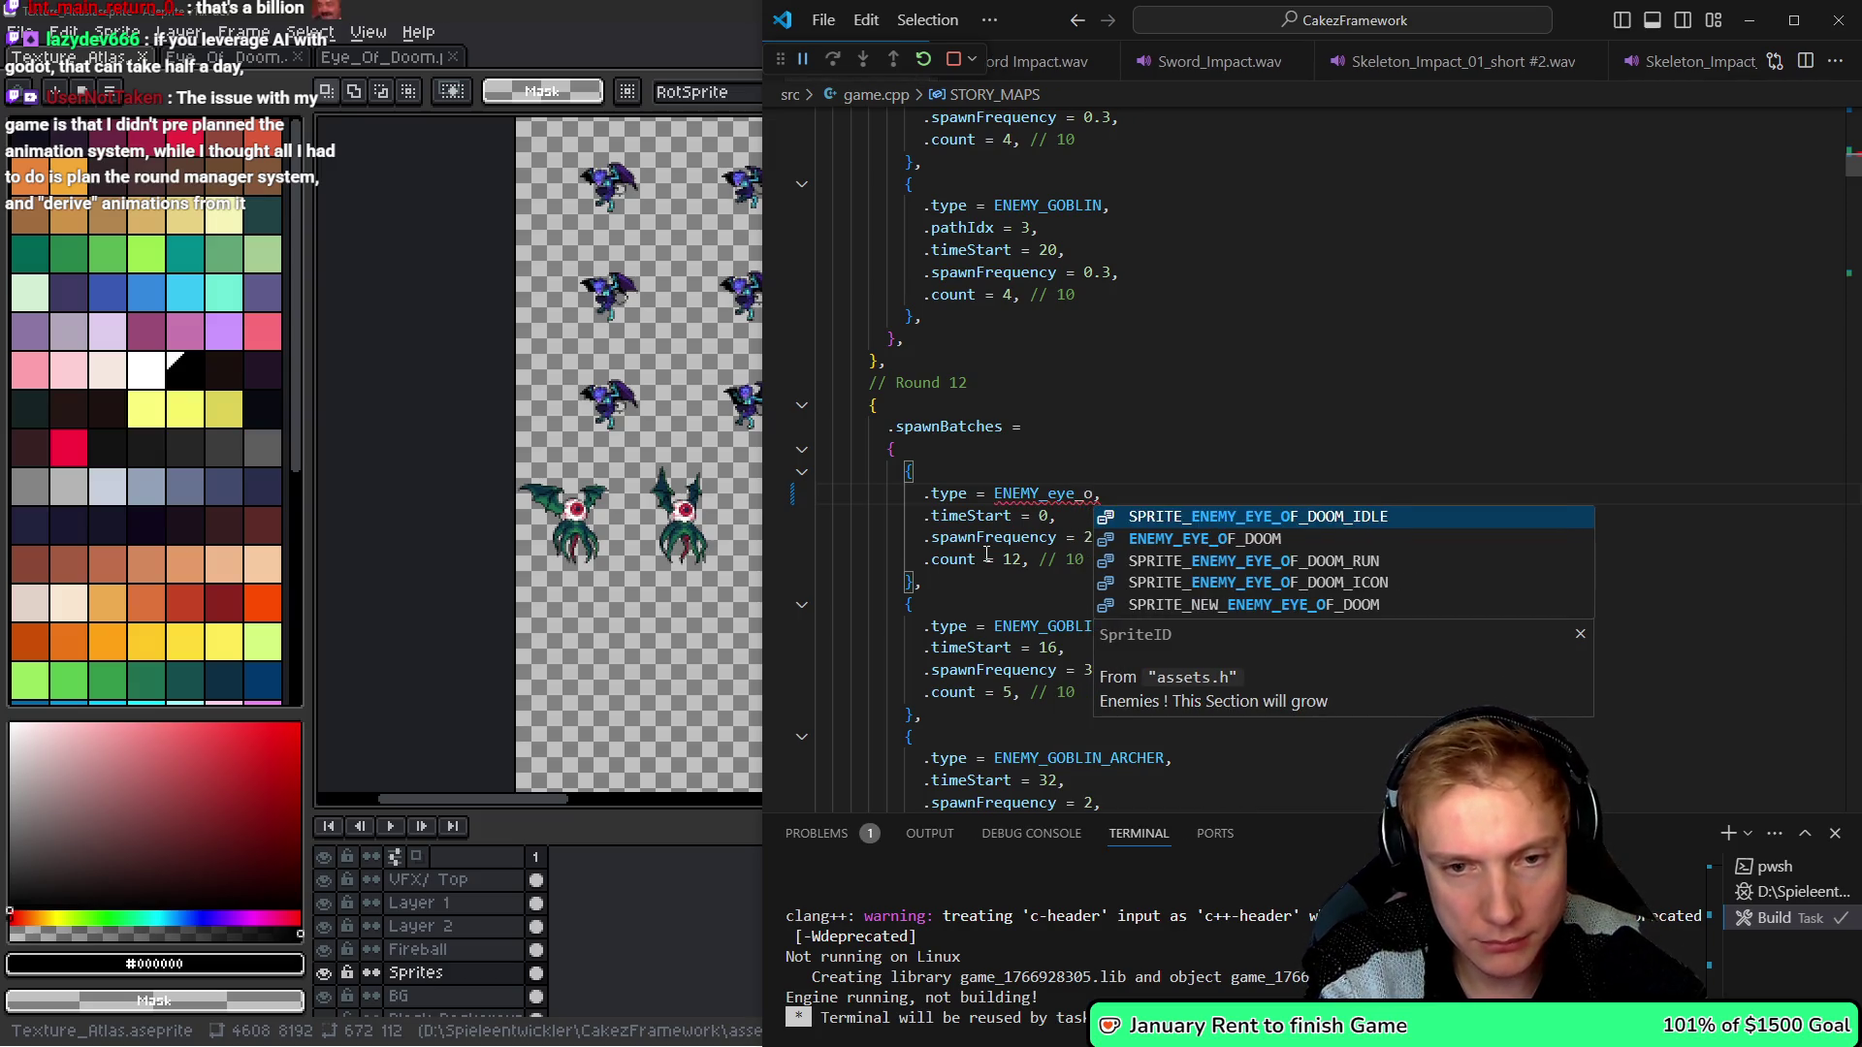
key(Down)
- Change that batch's count from 12 to 1 and add .pathIdx = 6
key(Tab)
key(Down)
key(Down)
key(Down)
key(ctrl+shift+Left)
key(Left)
key(Left)
key(Left)
key(BackSpace)
key(Up)
key(Up)
key(End)
key(Return)
text(.pathIdx)
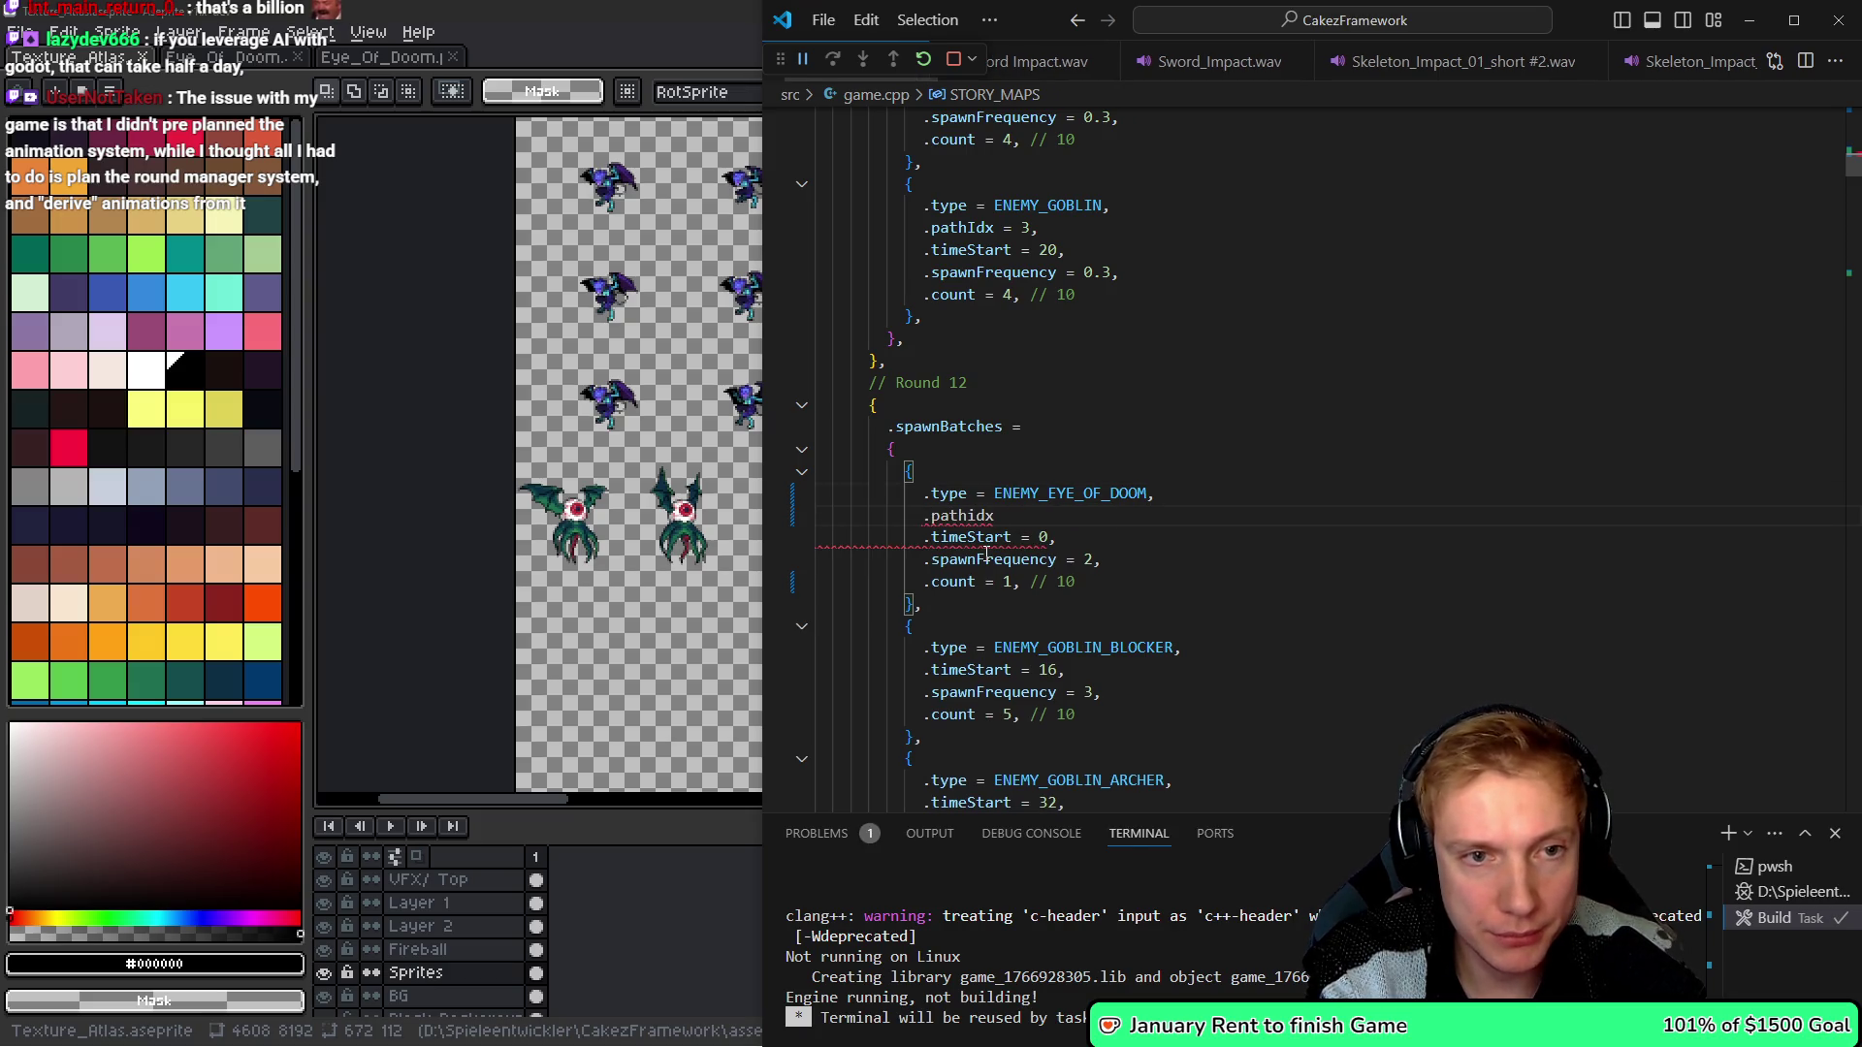
text( = 6)
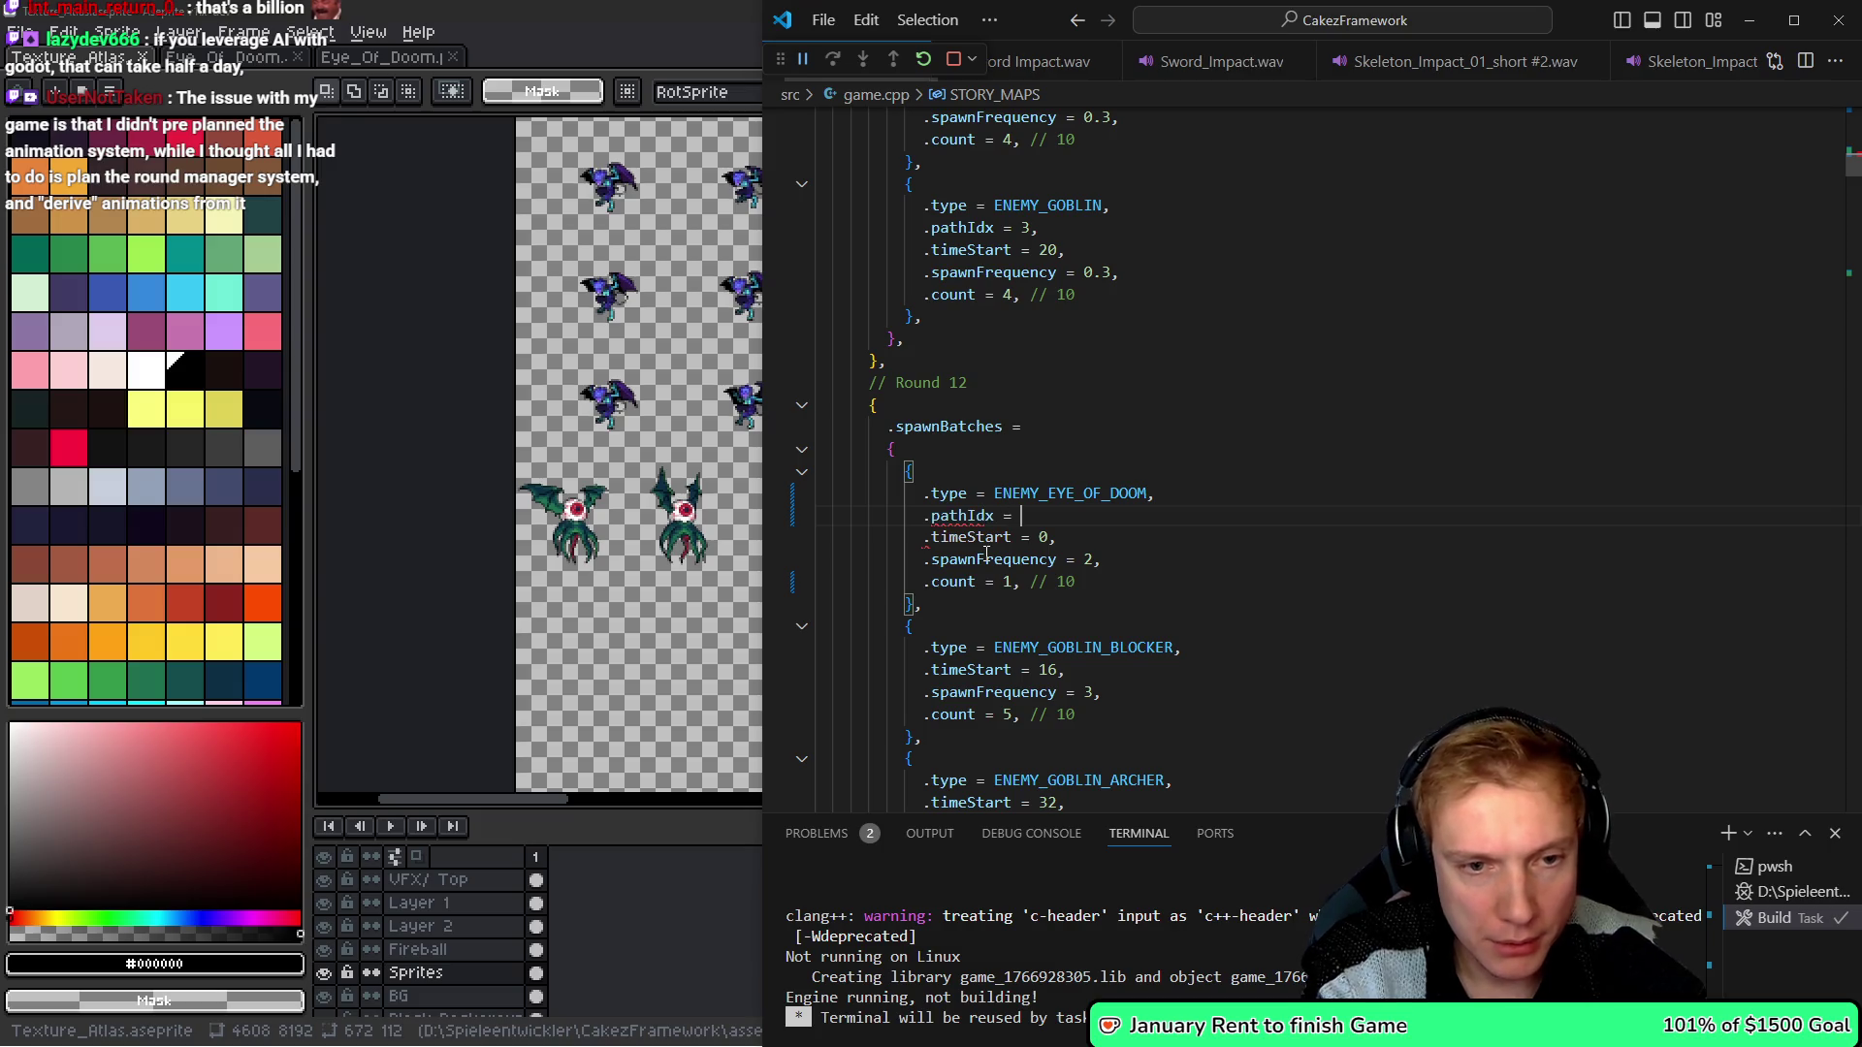
- Delete the goblin blocker and archer batches and label the round 'Round 12, Boss'
key(Down)
key(Down)
key(Down)
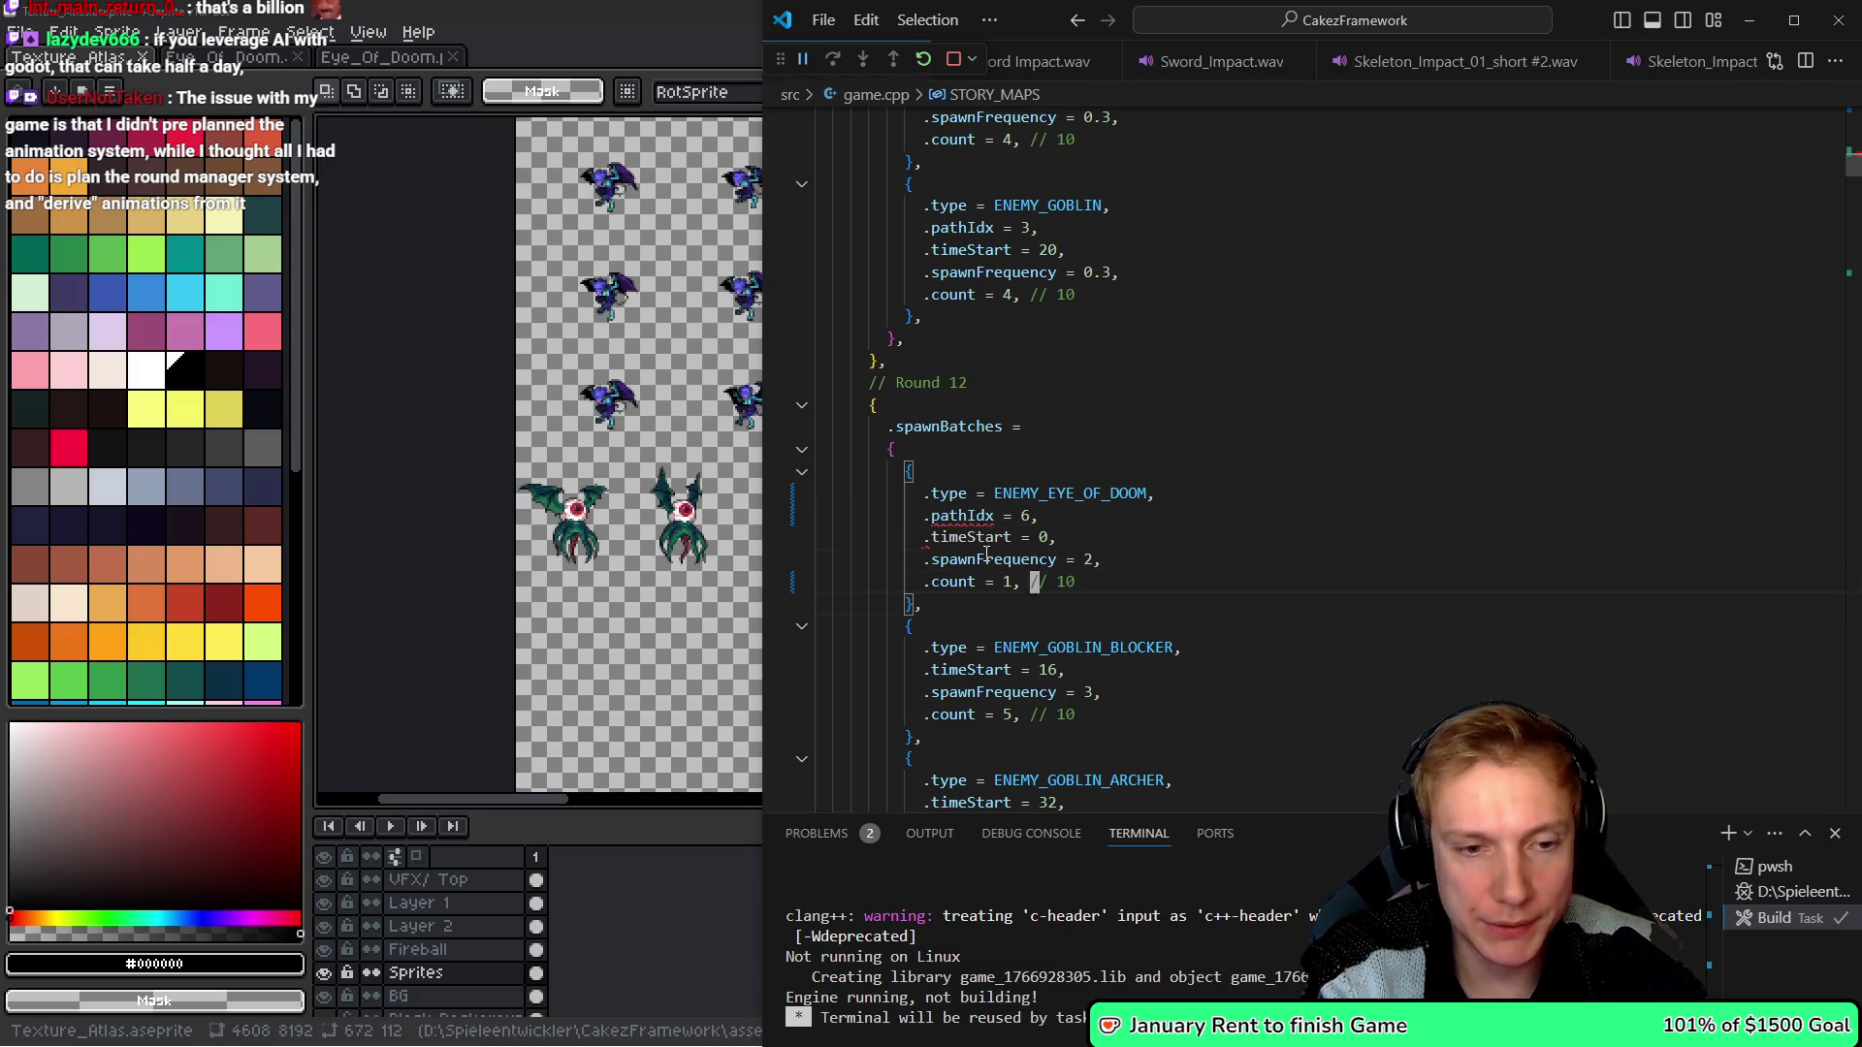
key(ctrl+l)
key(ctrl+l)
key(shift+Down)
key(shift+Down)
key(shift+Down)
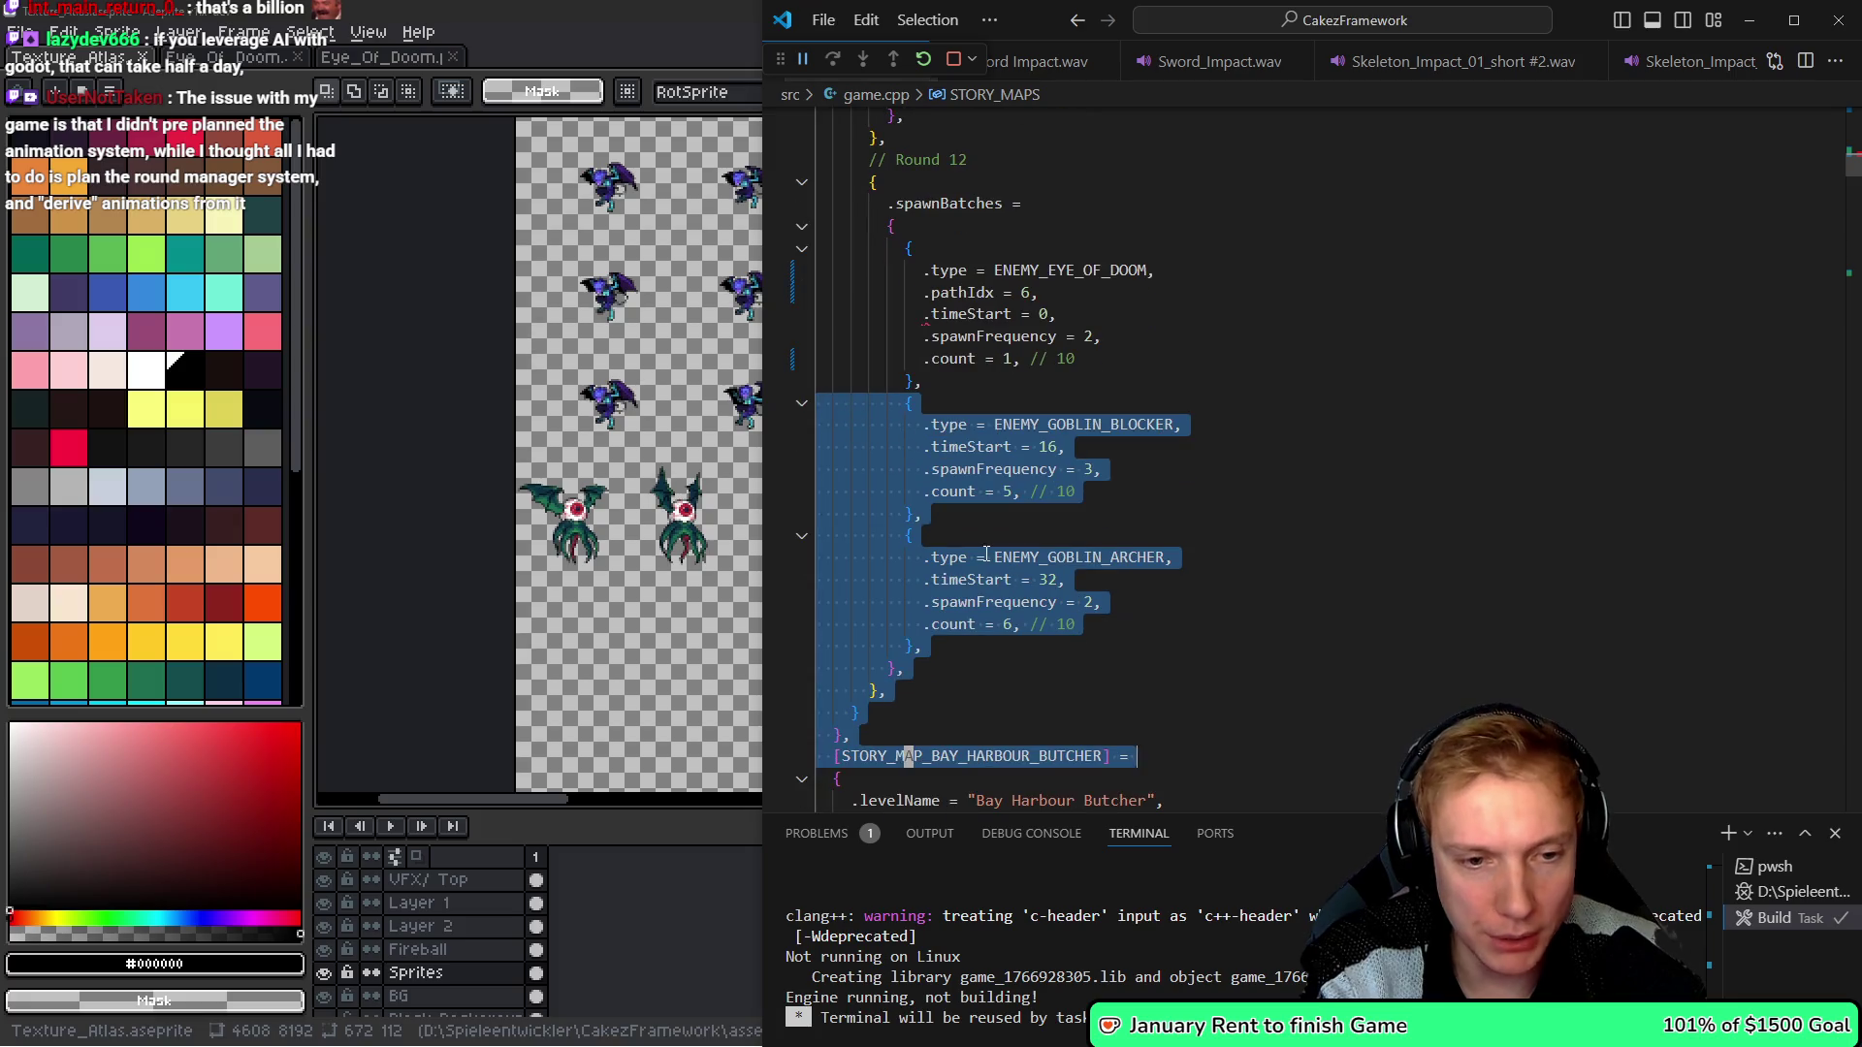
key(Delete)
key(Up)
key(Up)
key(Up)
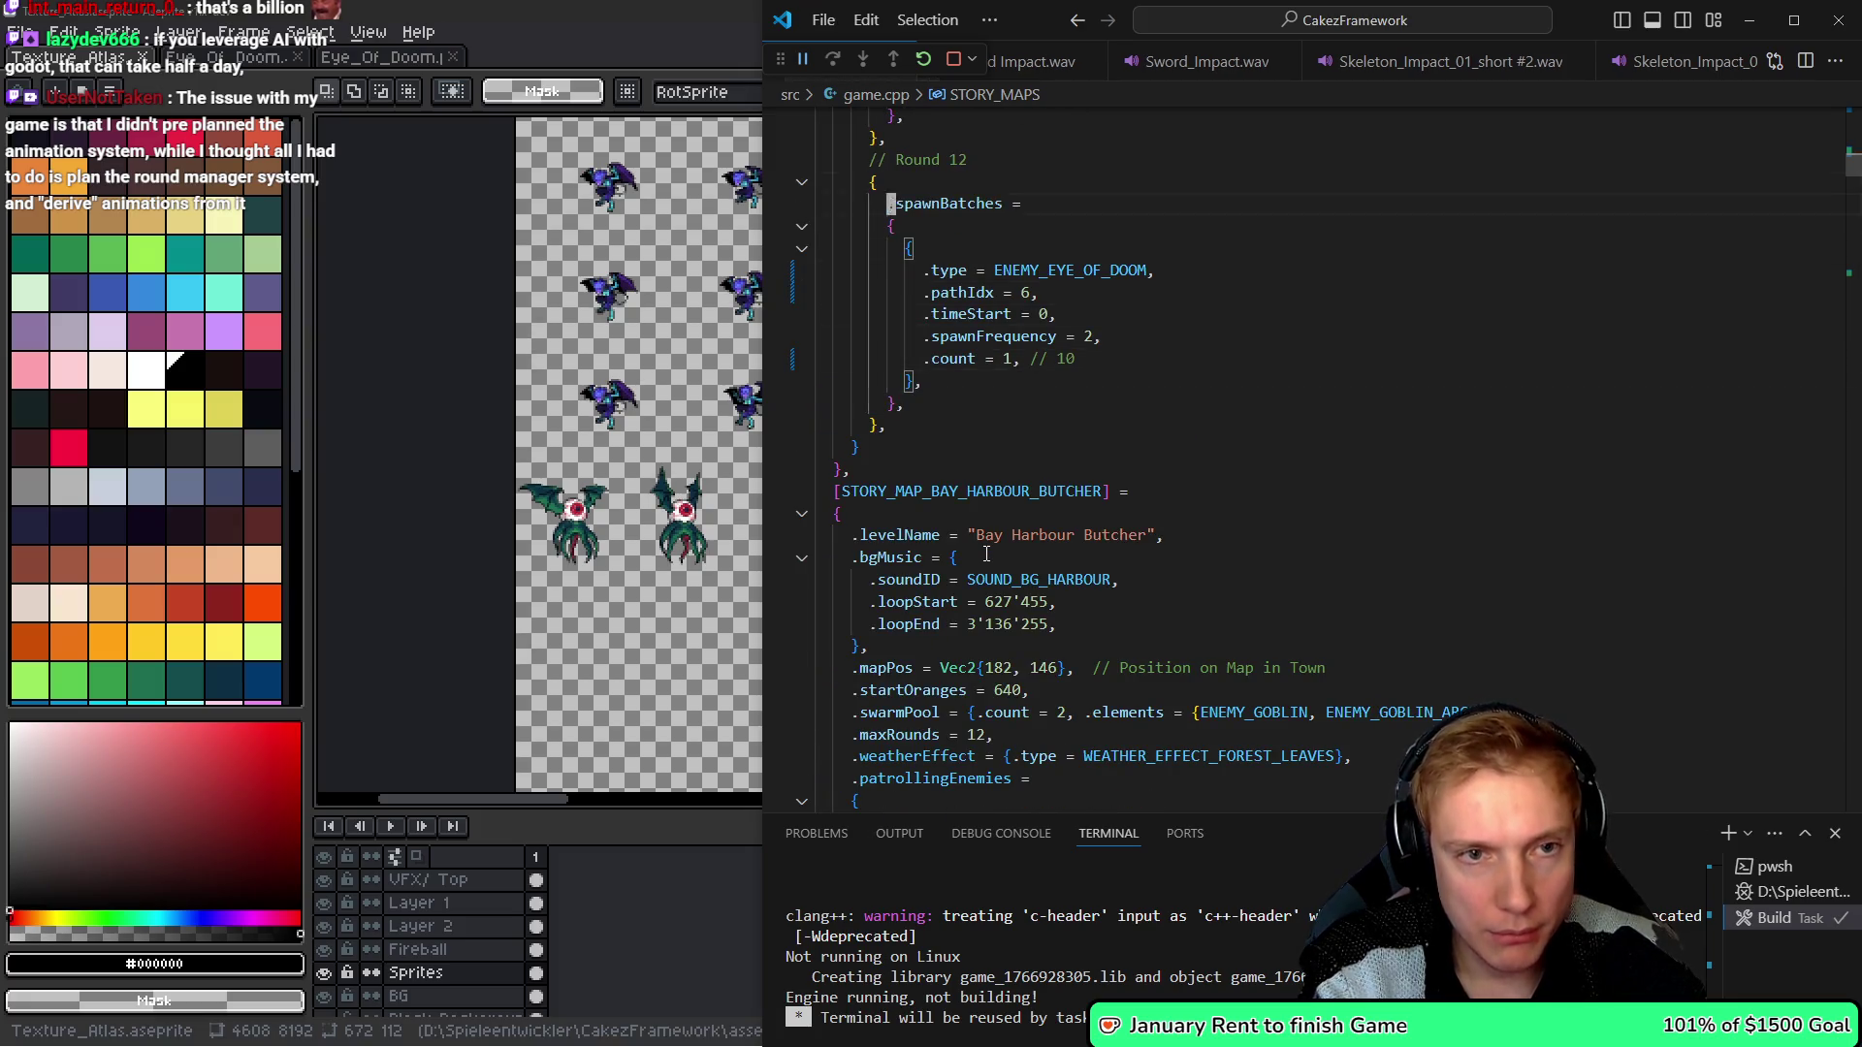
text(Boss)
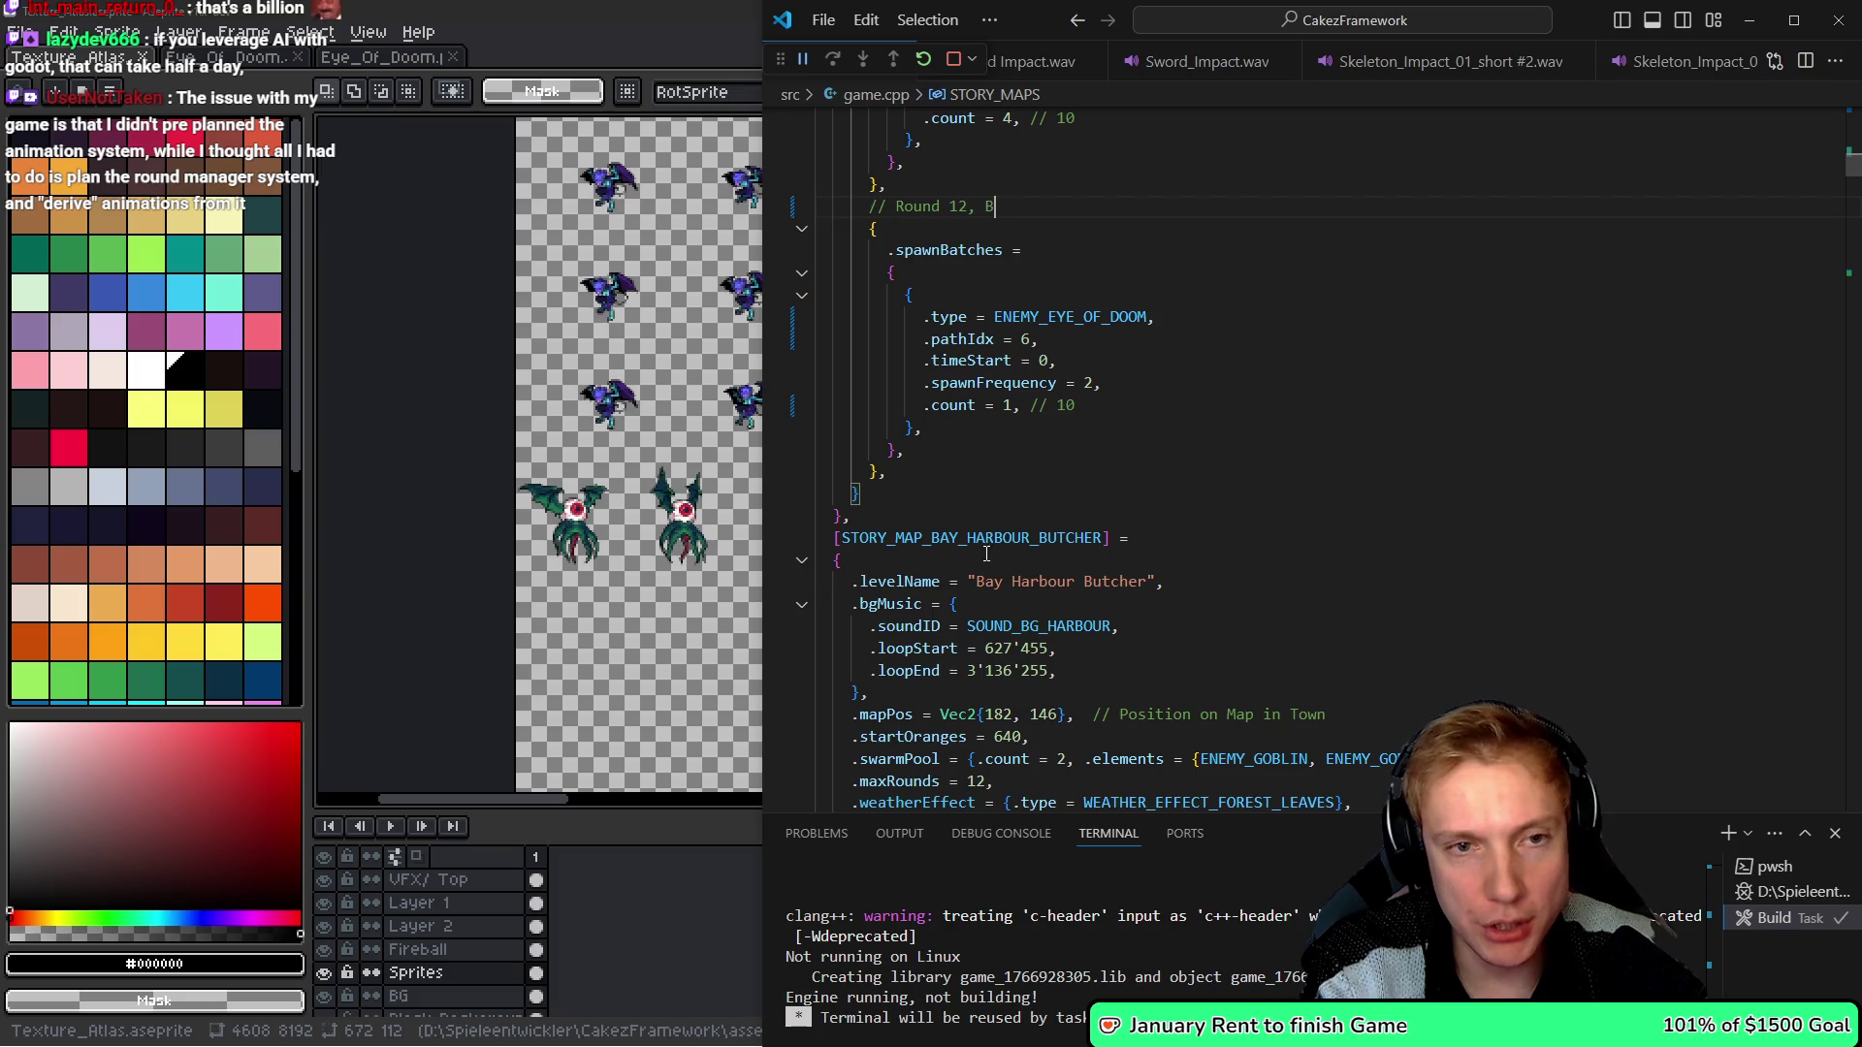
- Add '.previewTime = 24,' above Round 12's spawnBatches
key(Up)
key(Up)
key(Up)
key(Up)
key(Up)
key(Up)
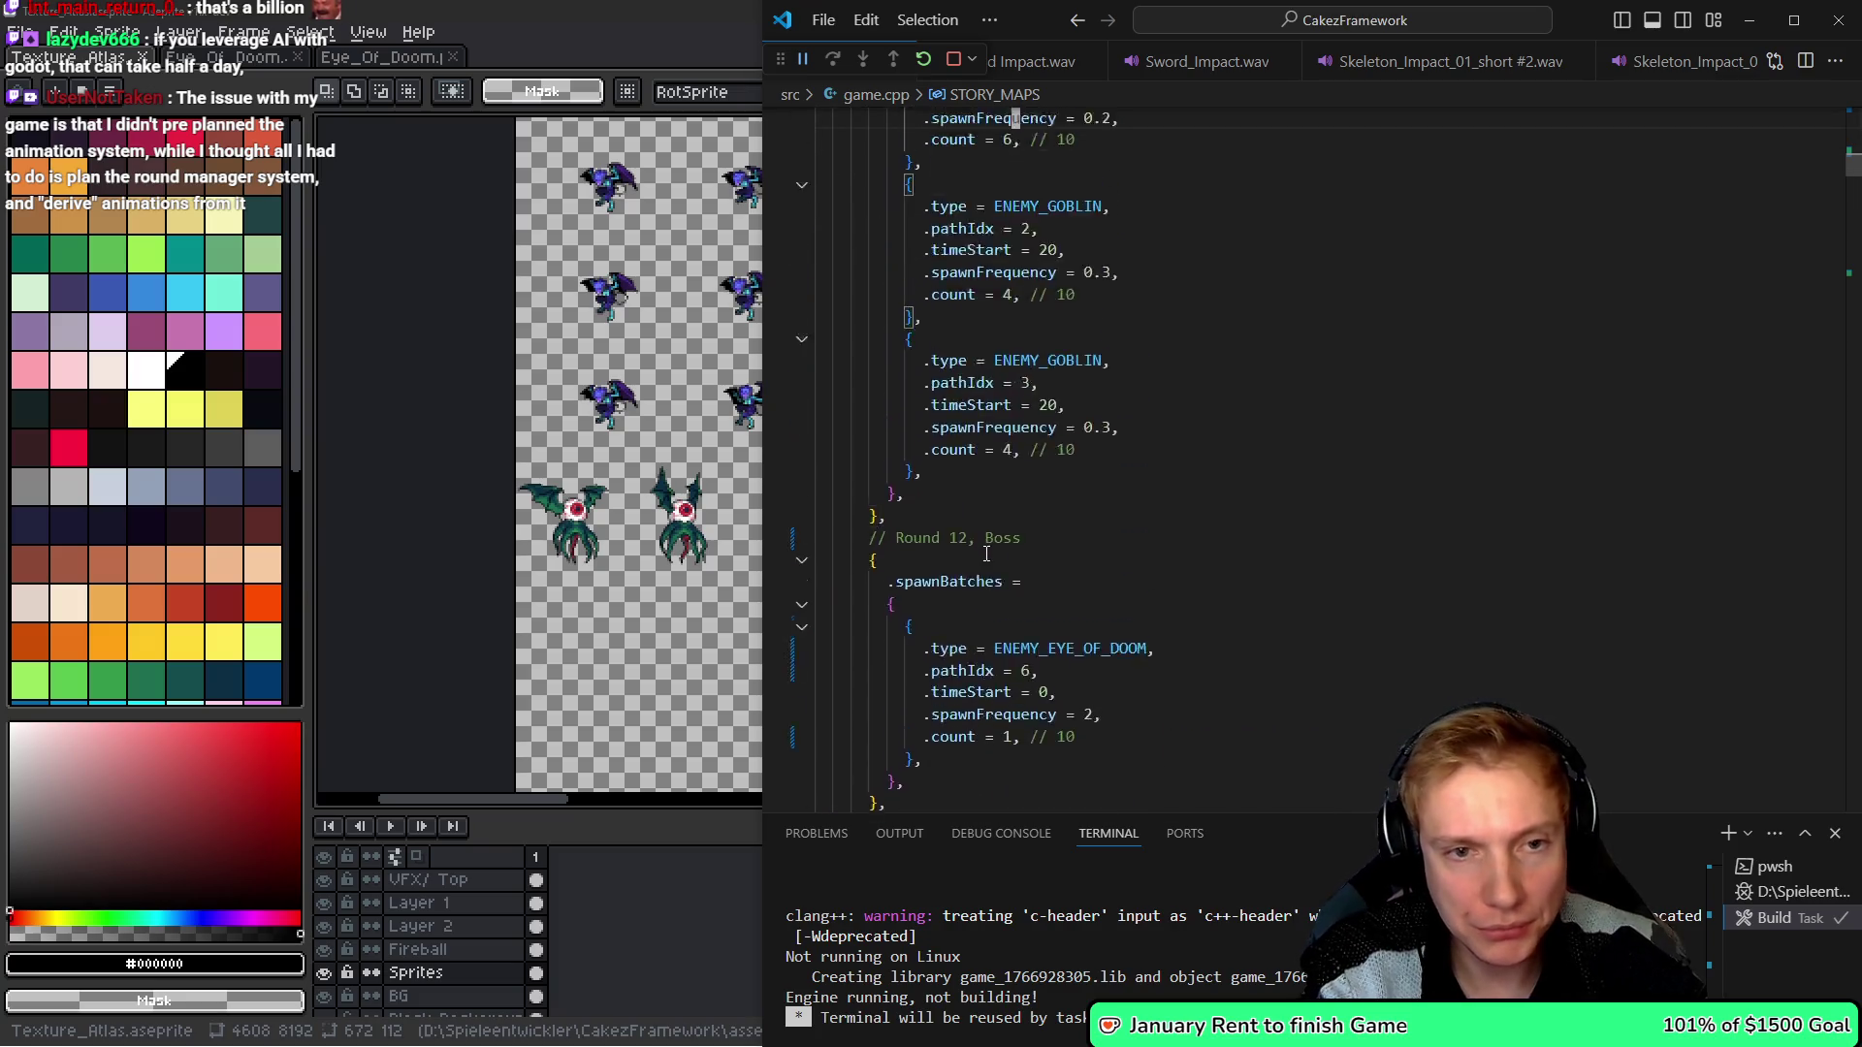
key(Up)
key(Up)
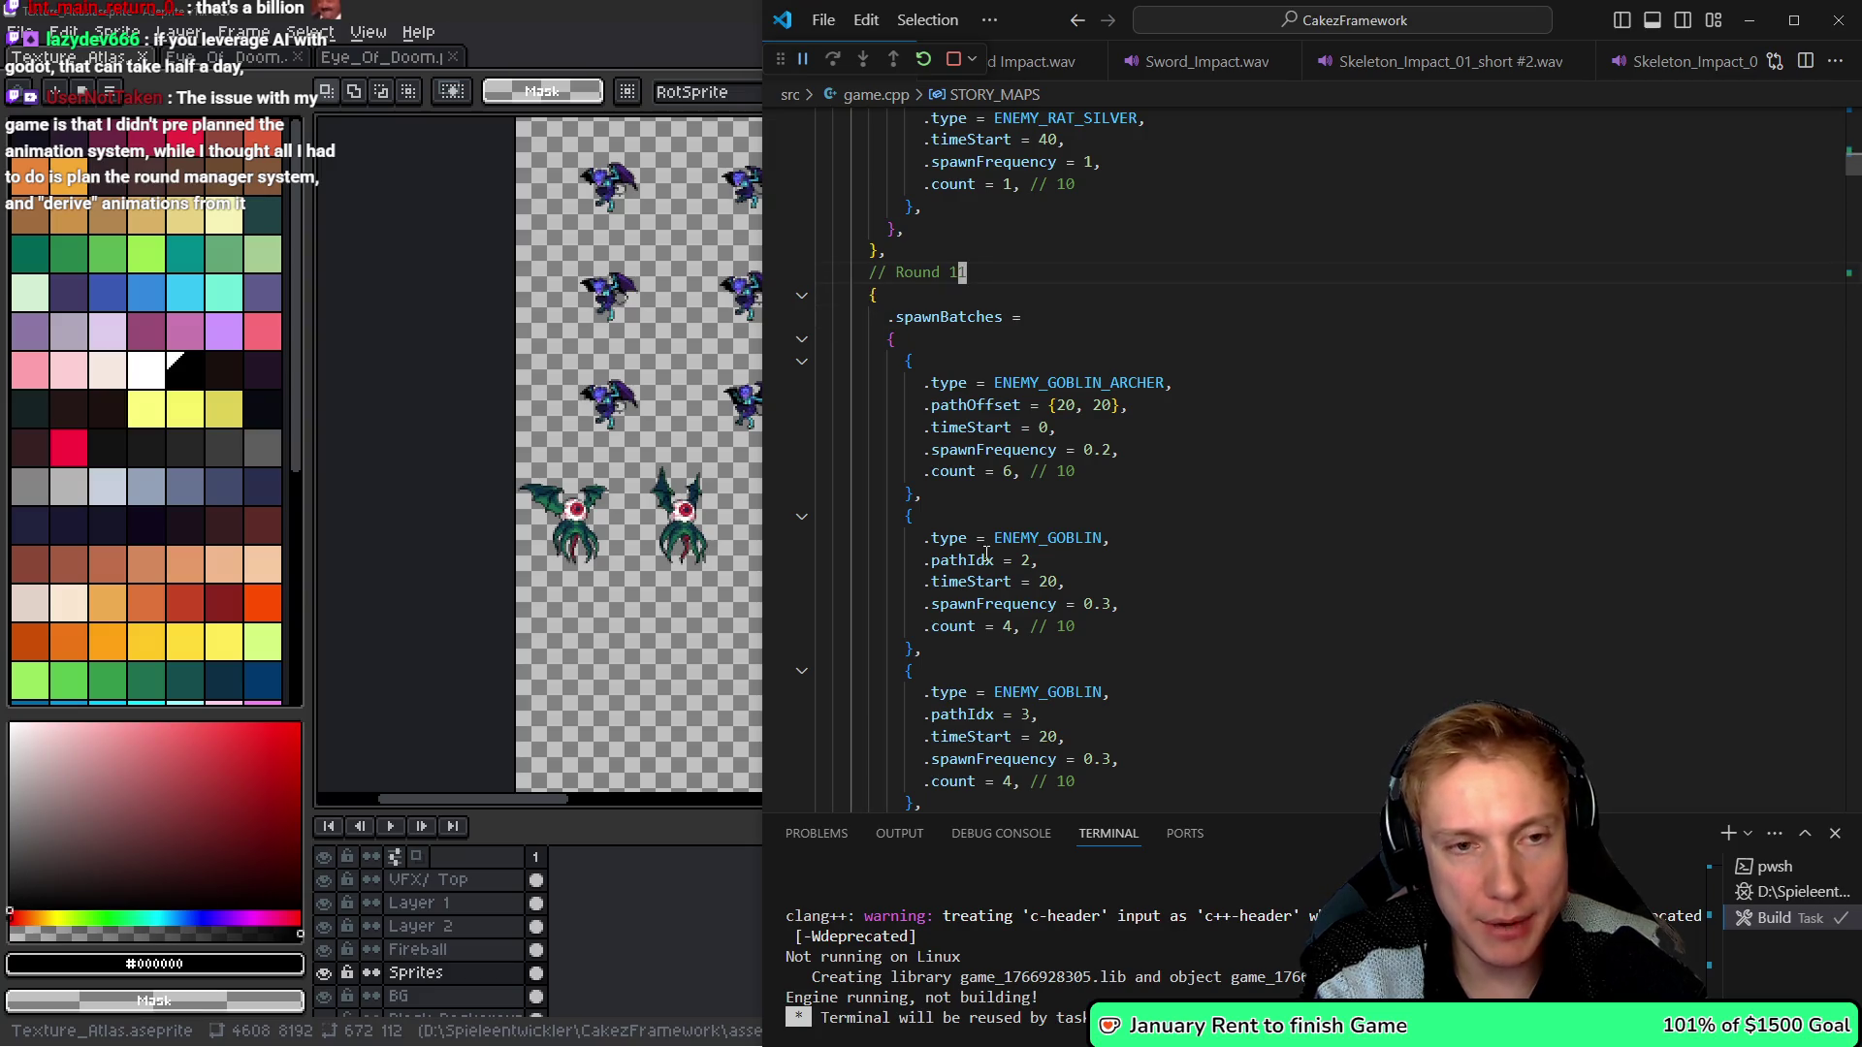
key(Down)
key(Down)
key(Down)
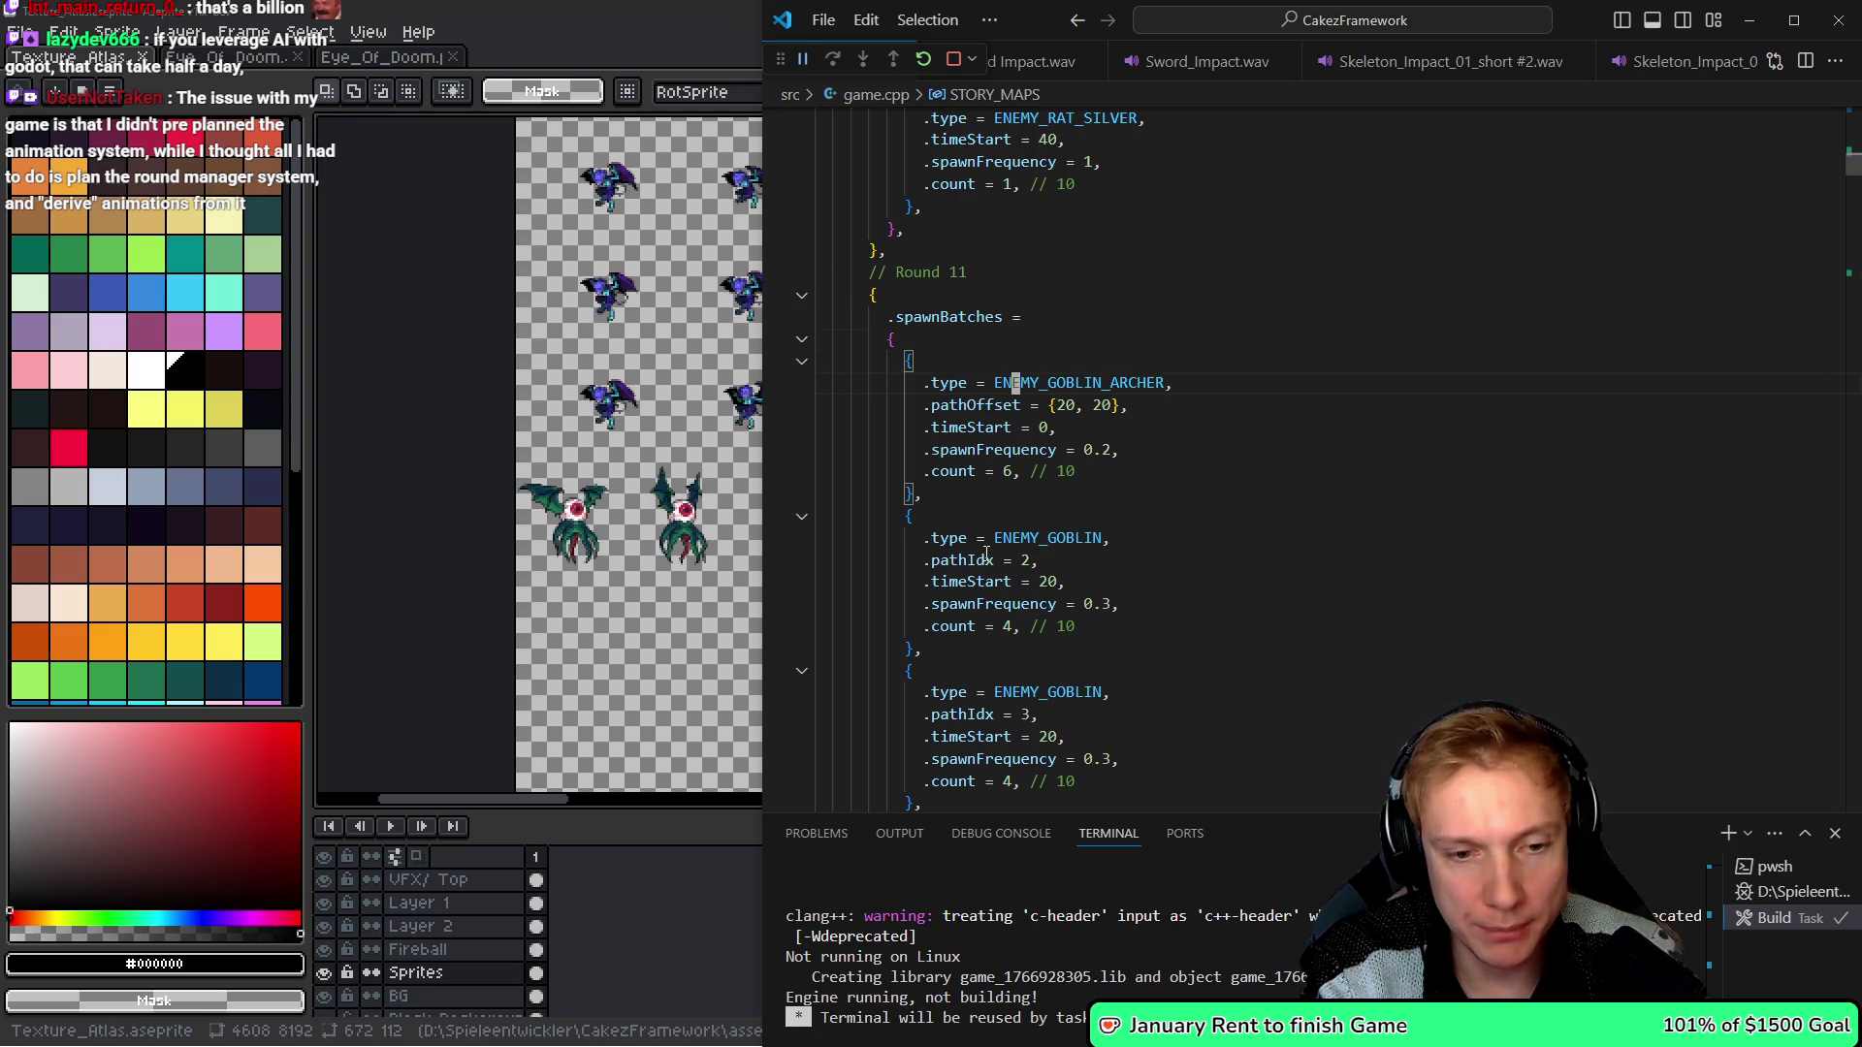
key(Down)
key(Down)
key(Down)
key(Up)
key(Up)
key(Up)
key(ctrl+shift+Return)
text(.p)
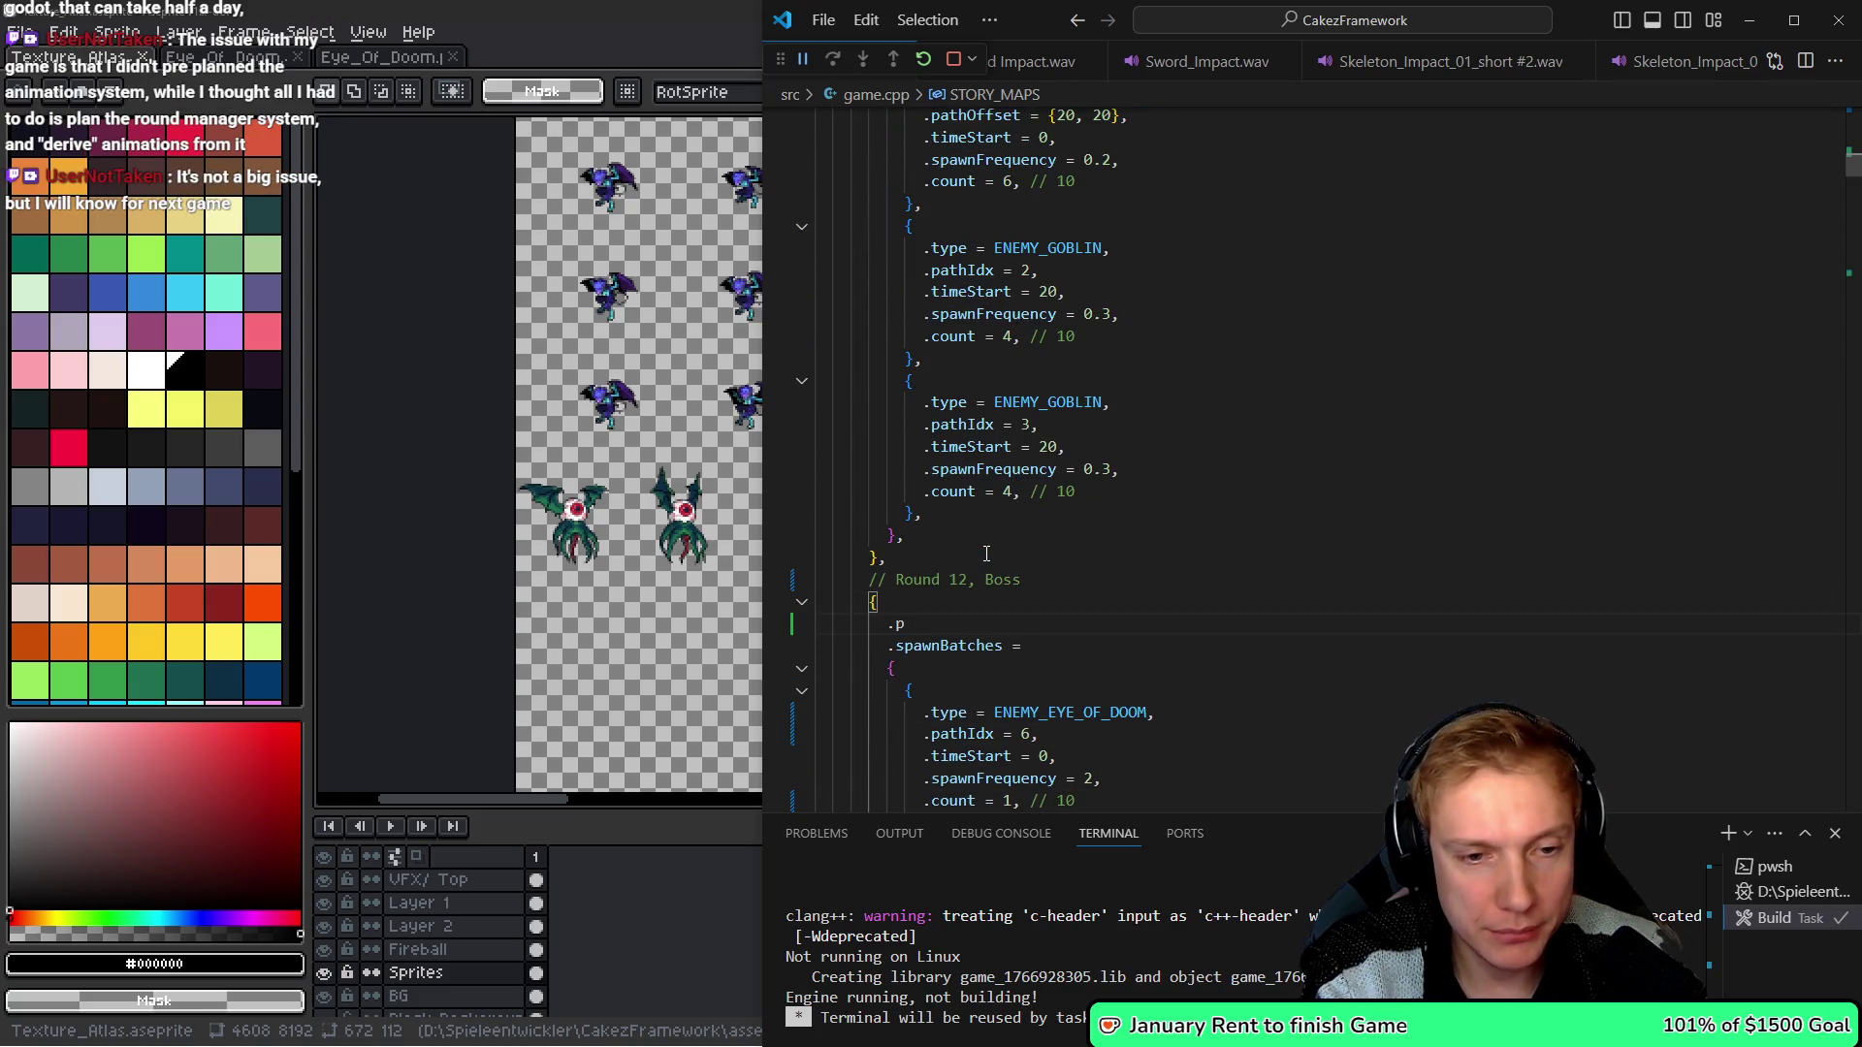
text(reviewTime =)
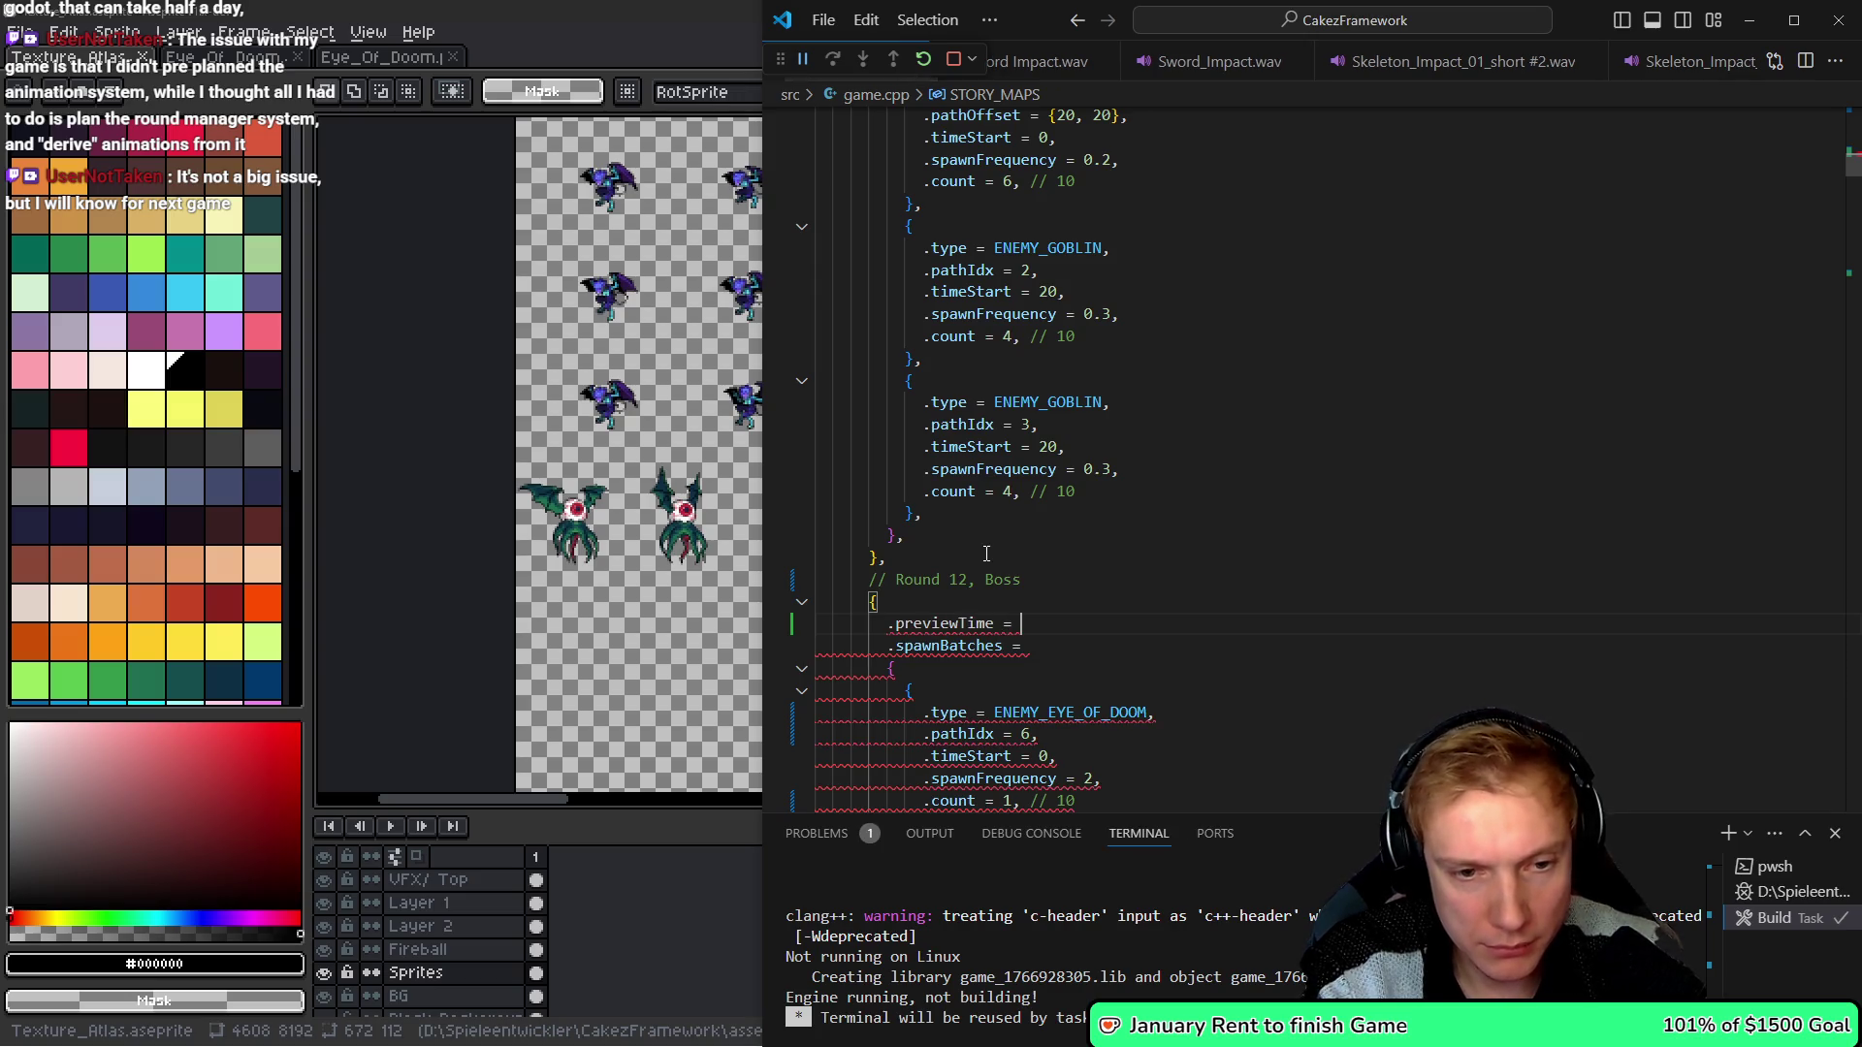
text( 24,)
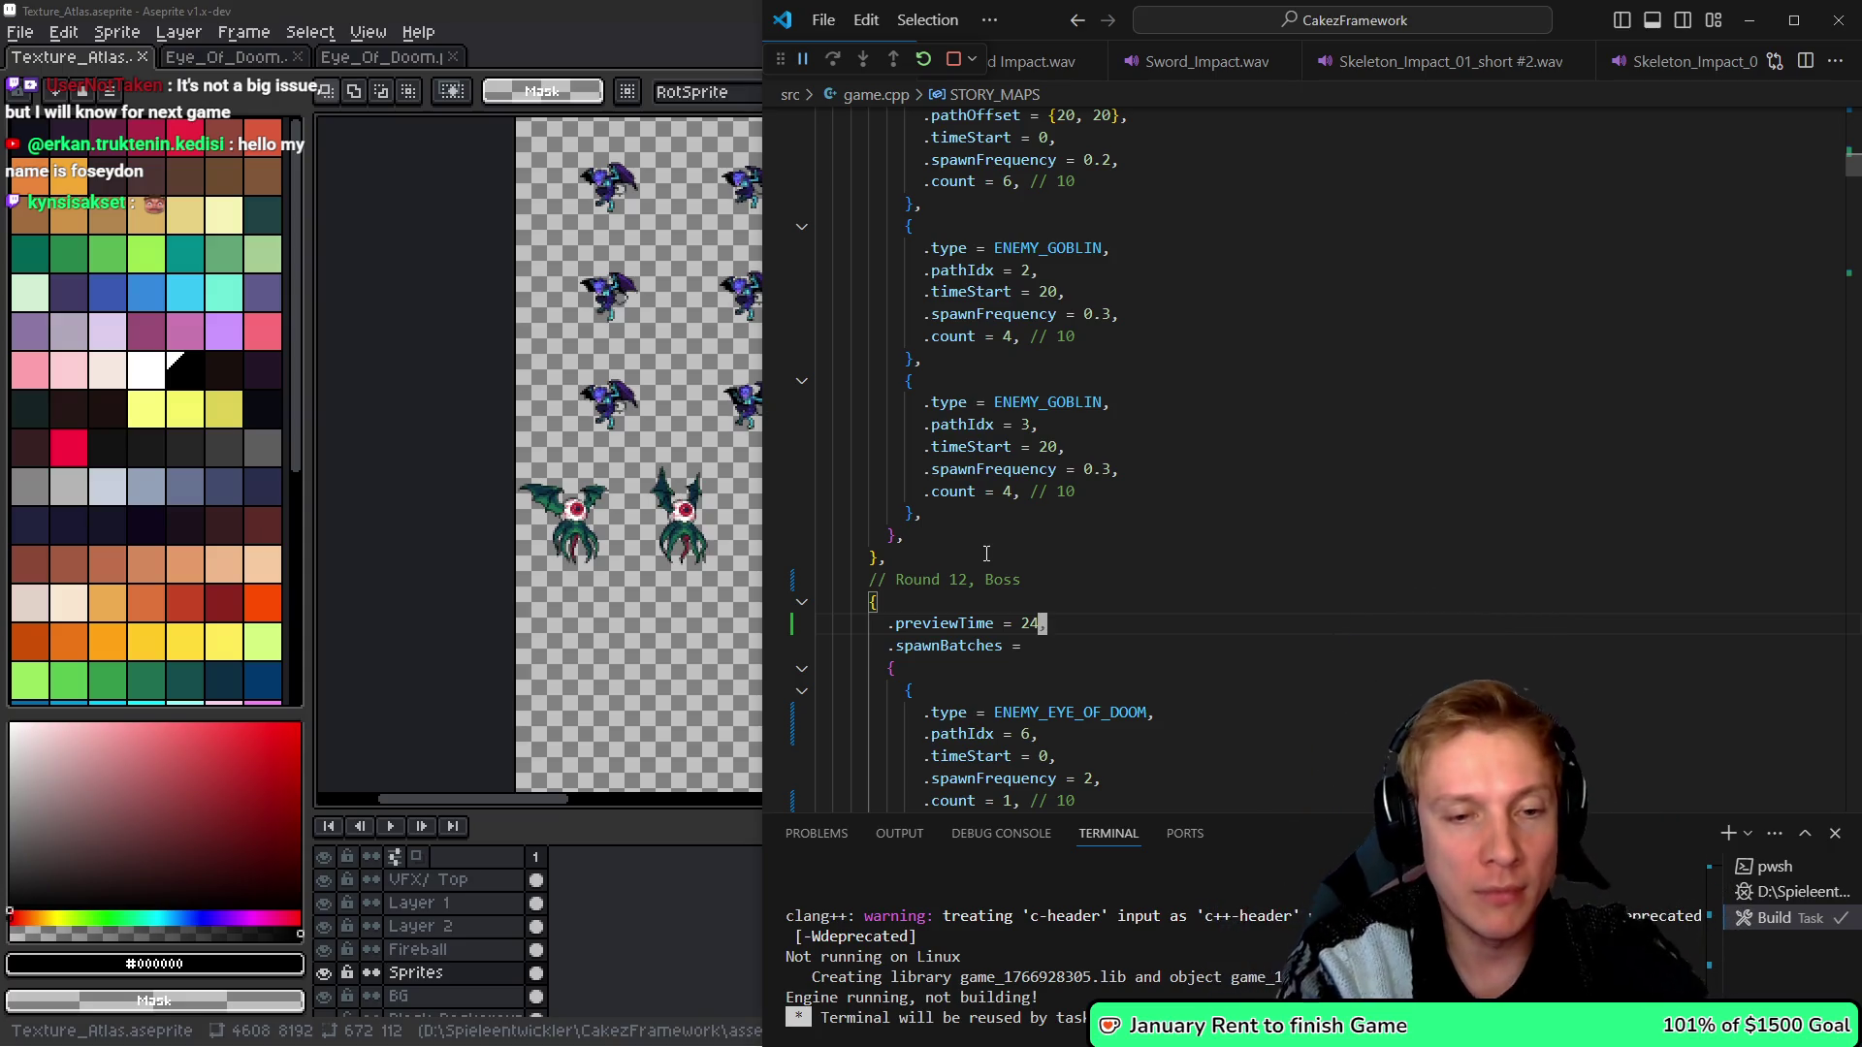
- Review Round 11's spawn batches and Round 10's commented fast-rat batches
key(Up)
key(Up)
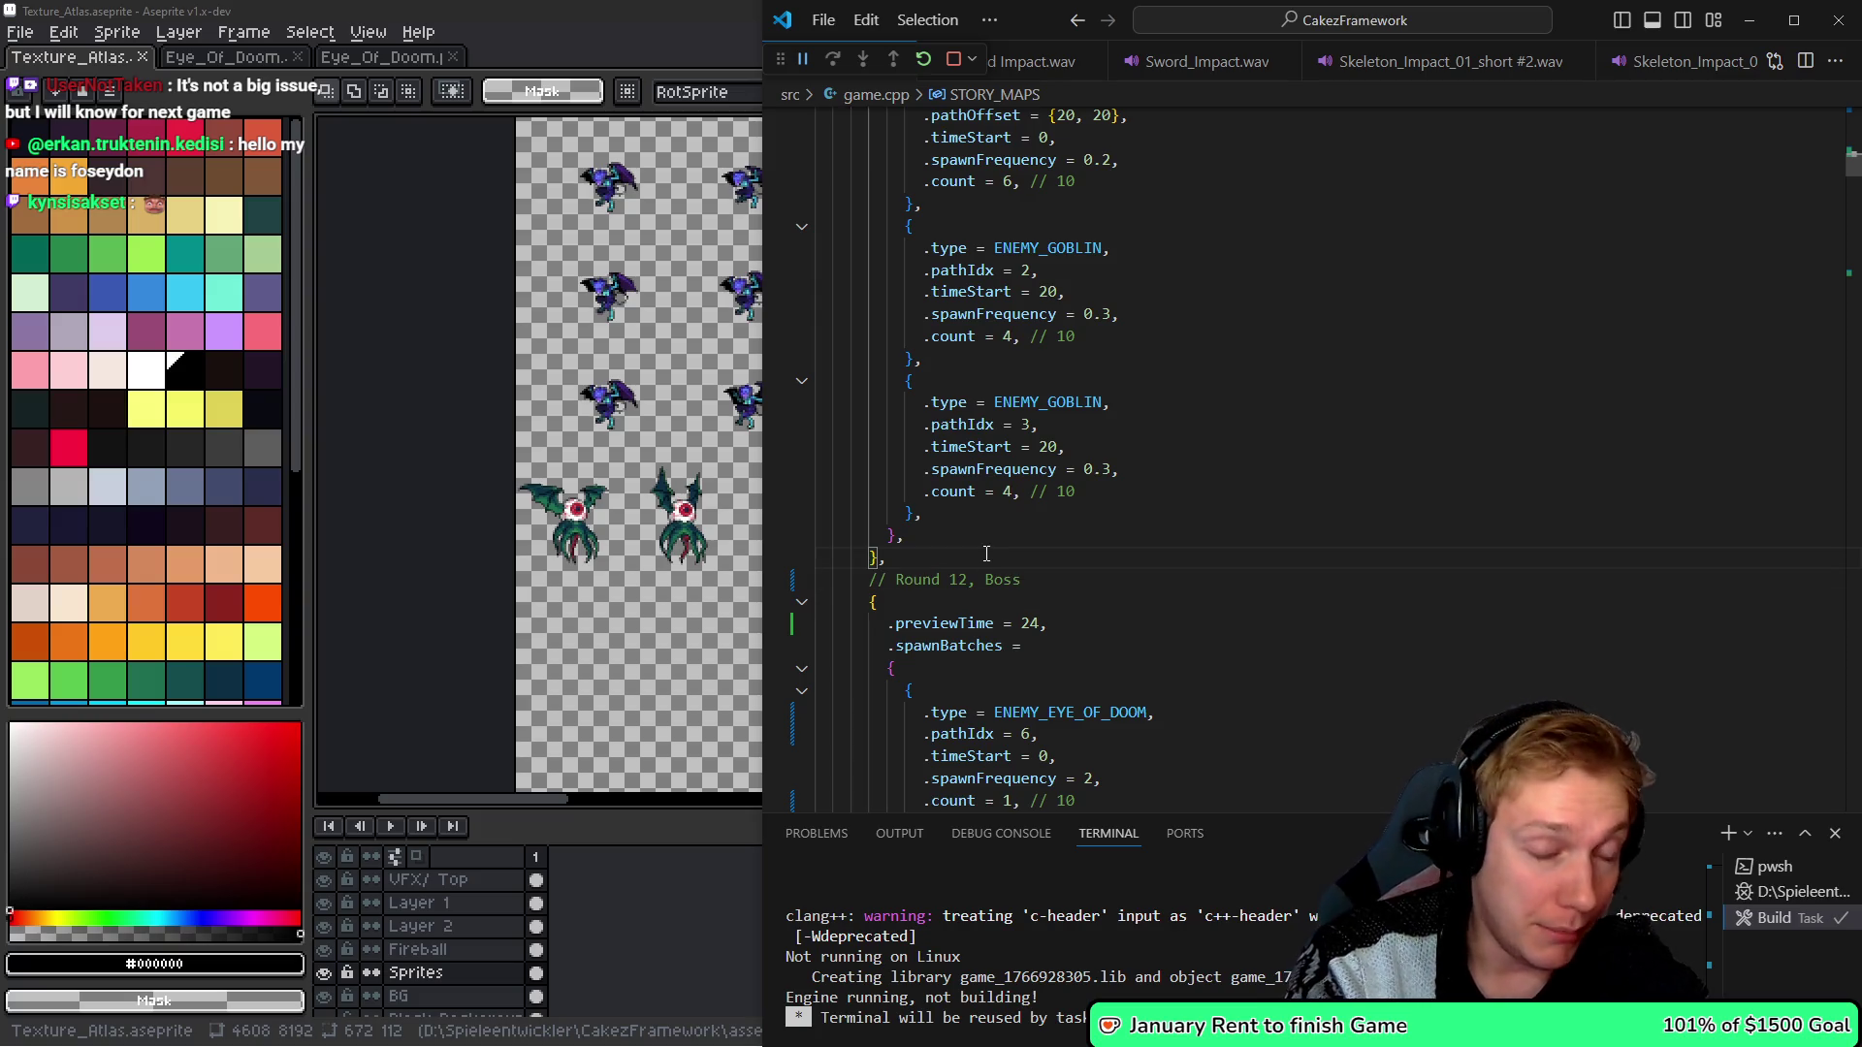
scroll(987, 553, up, 2)
scroll(986, 553, up, 3)
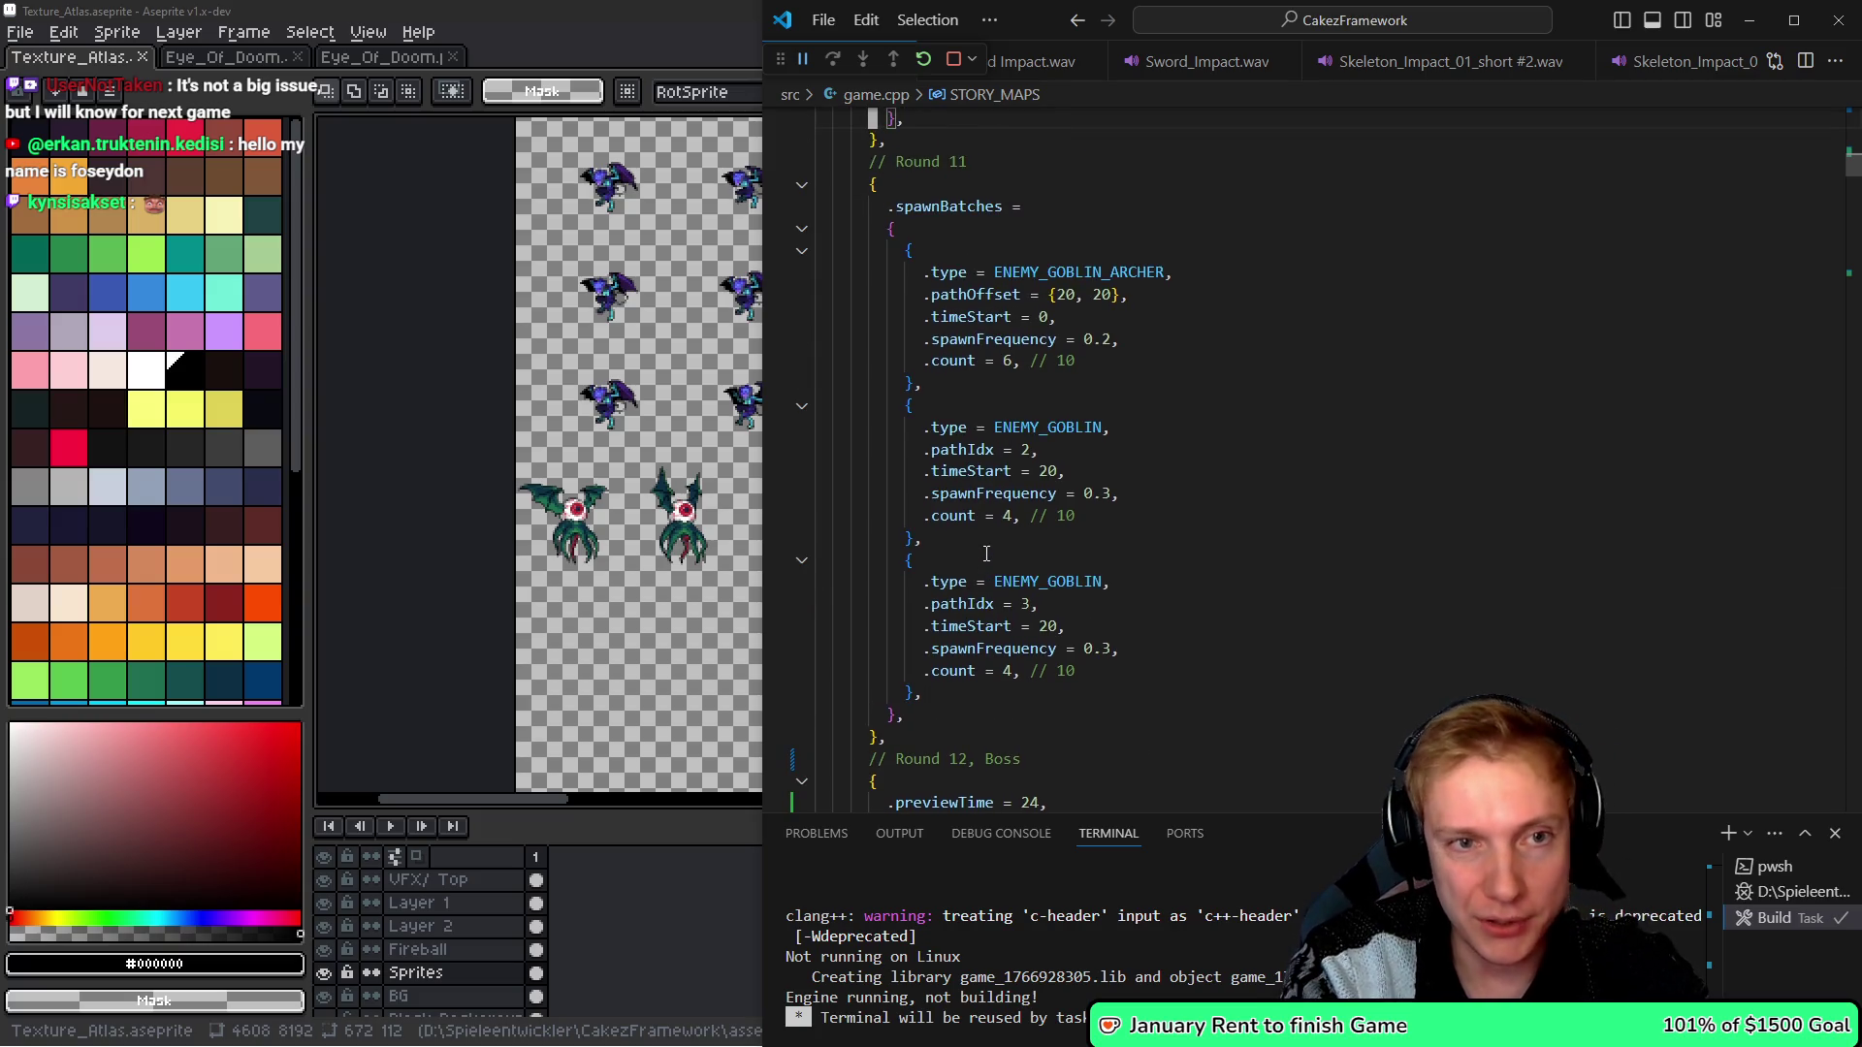
key(Down)
key(Down)
key(Down)
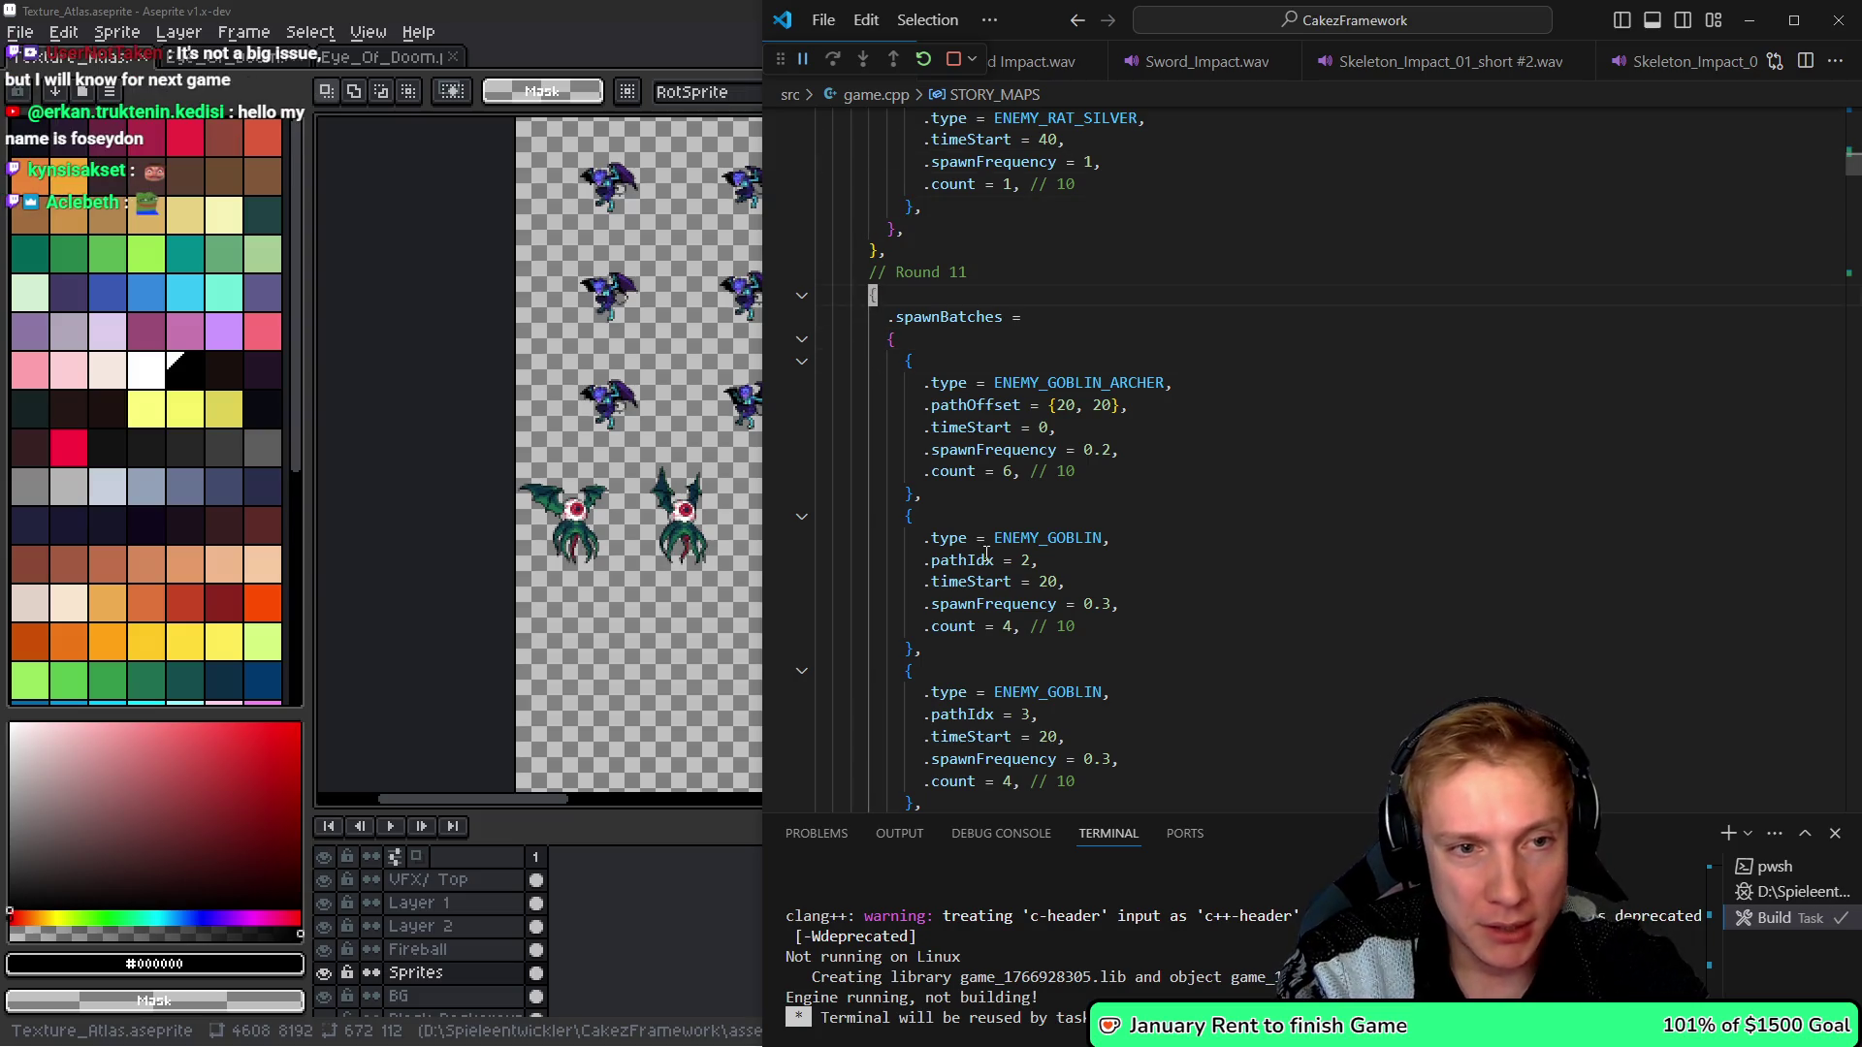
key(Up)
key(Down)
key(Down)
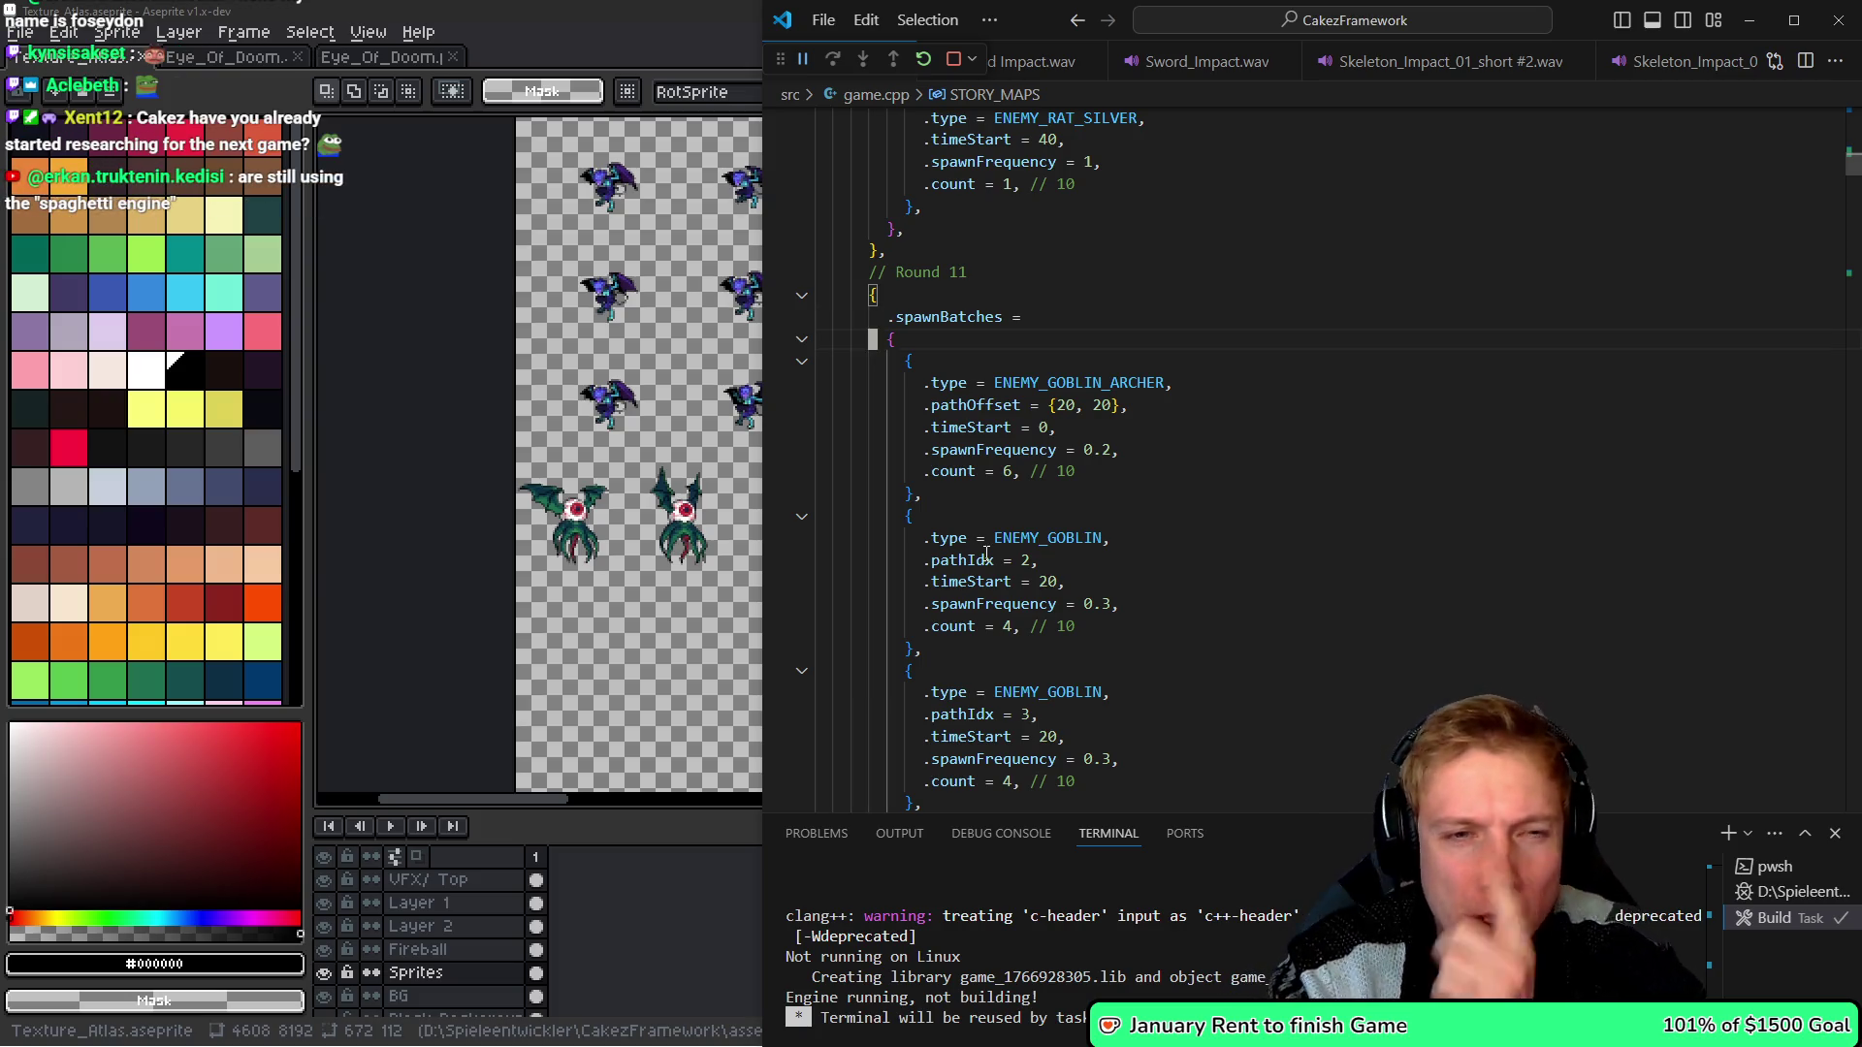
key(Down)
key(Down)
key(Down)
key(Up)
key(Up)
key(Up)
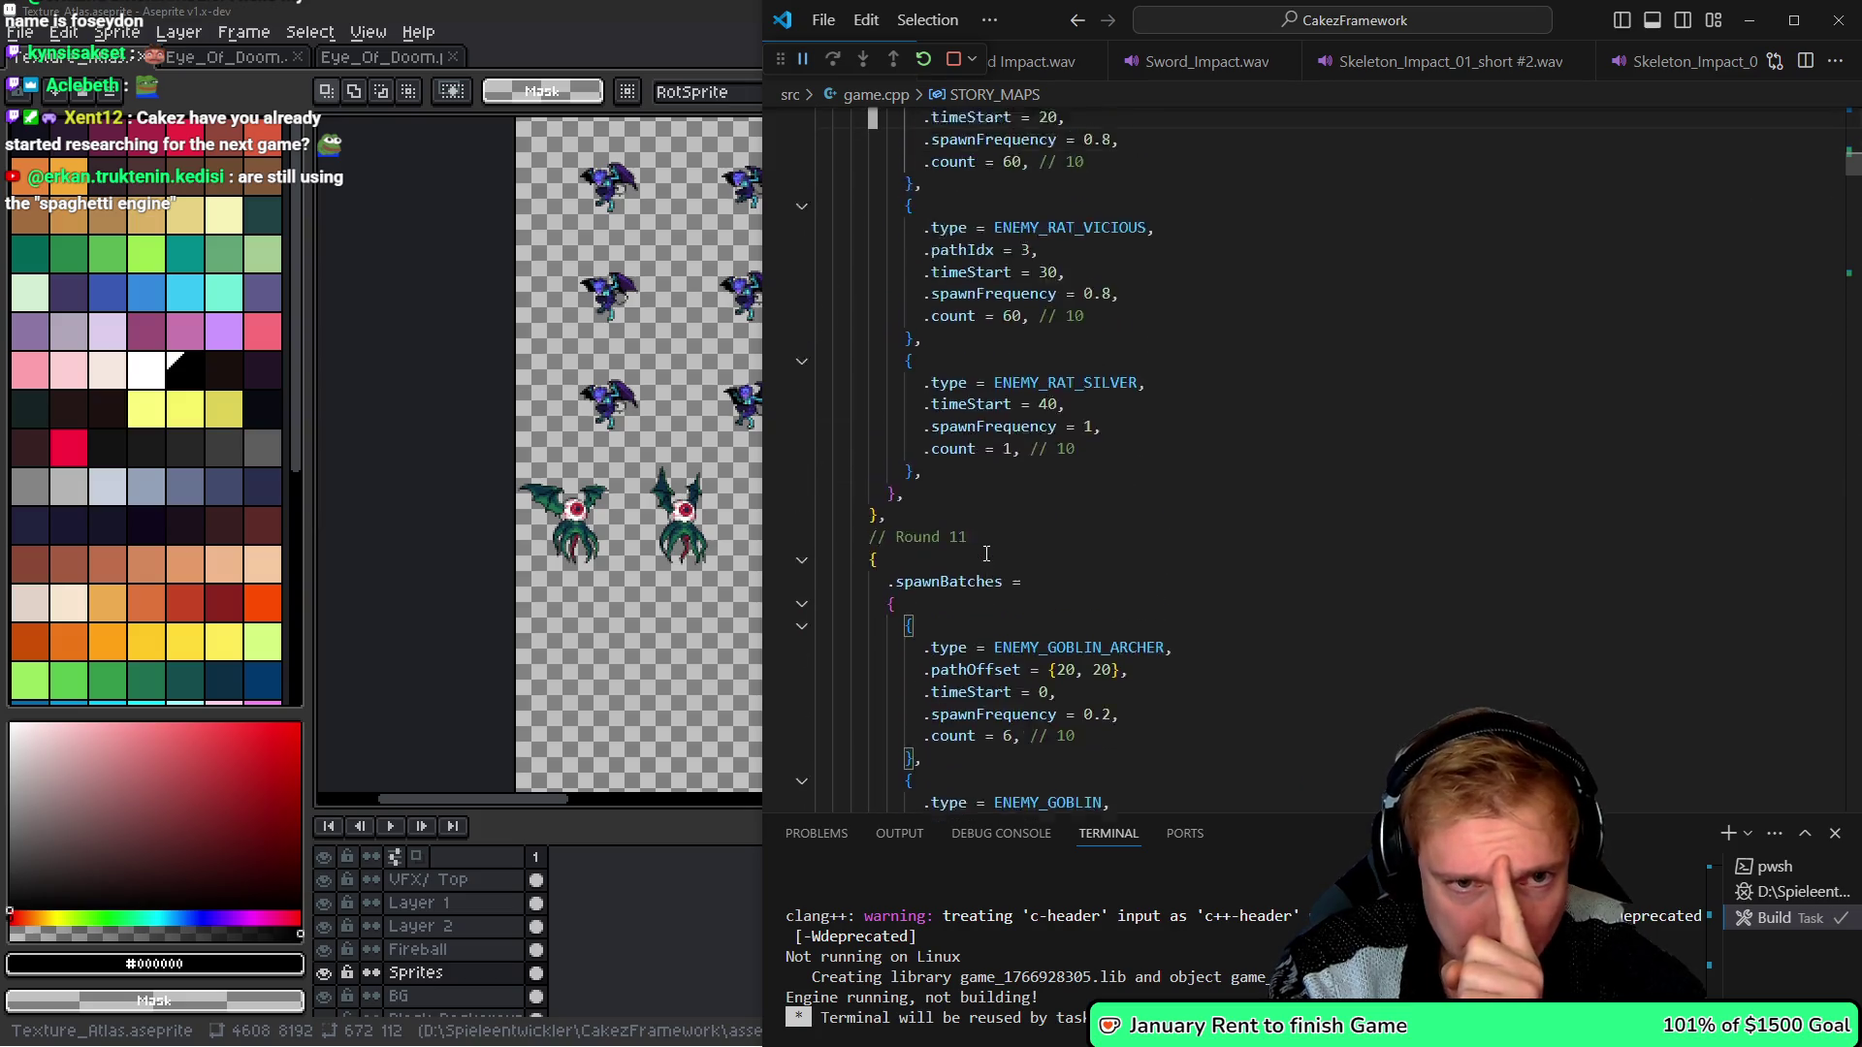
key(Up)
key(Up)
key(Up)
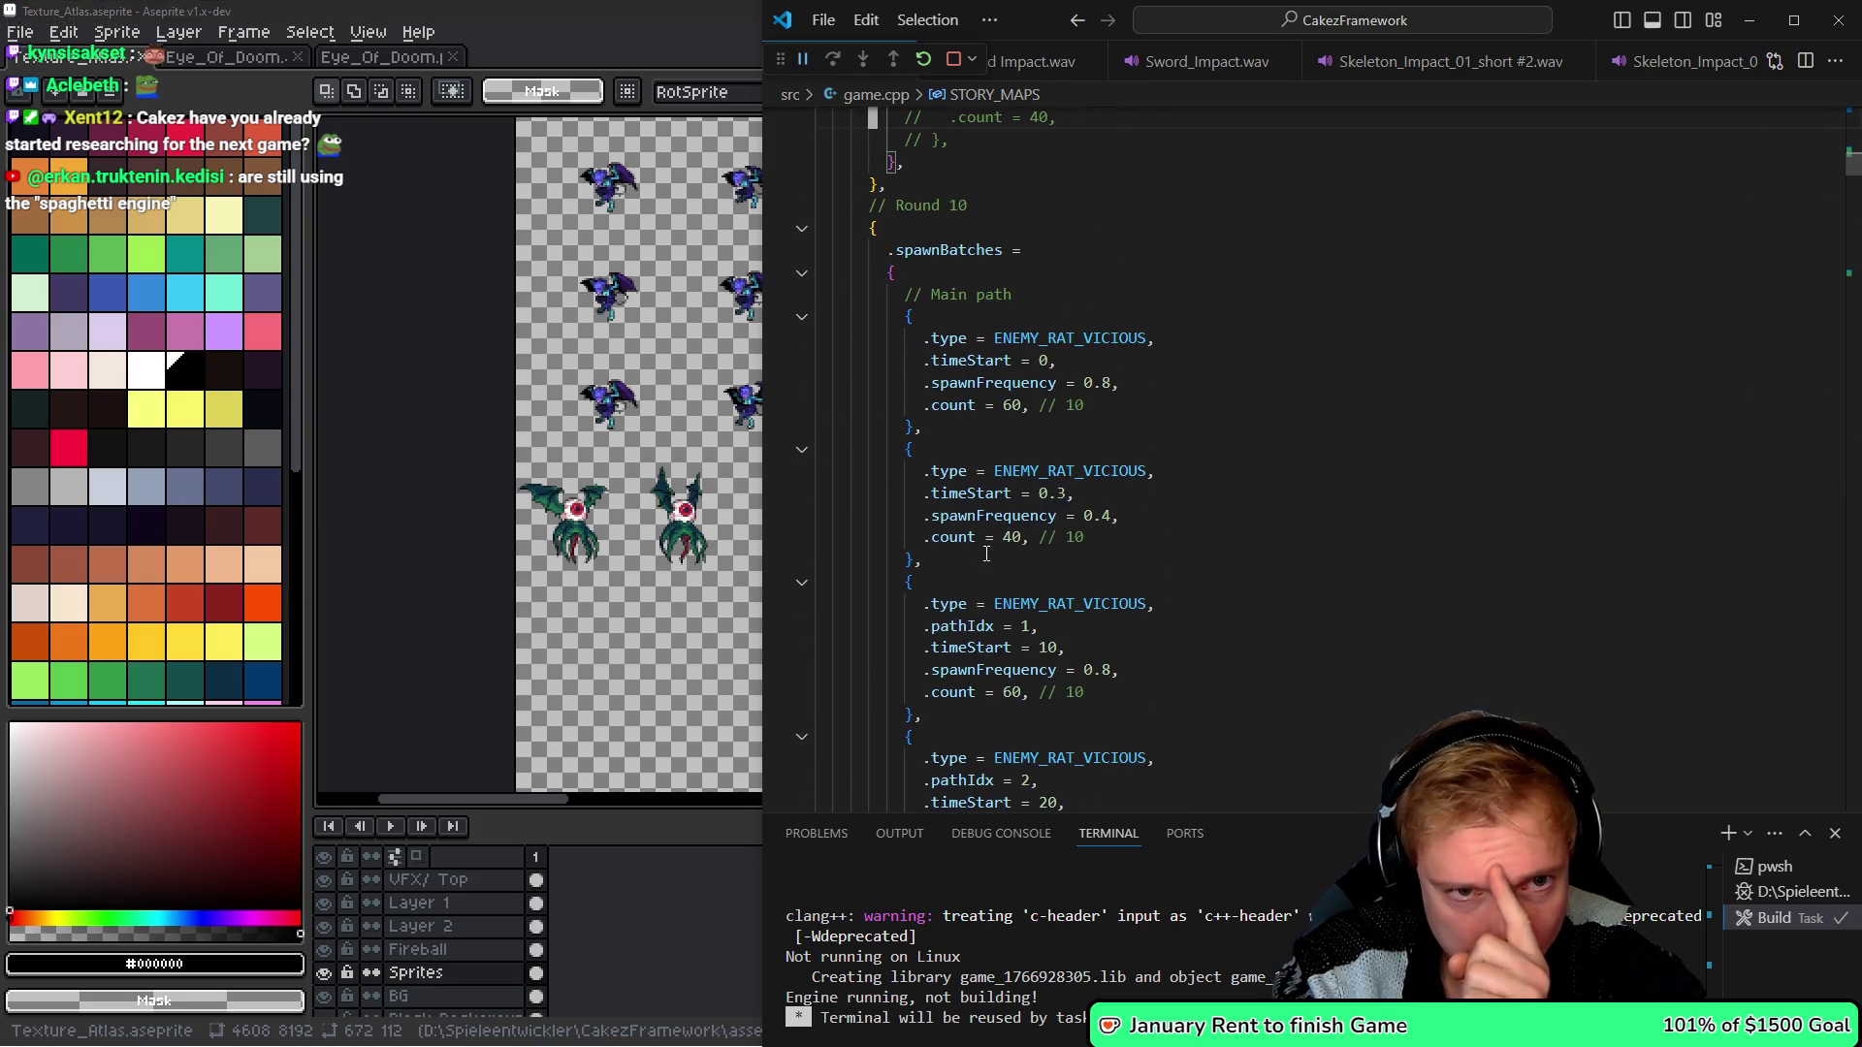
- Jump to Round 9 and scroll through rounds 9–12
key(Down)
key(Down)
key(Down)
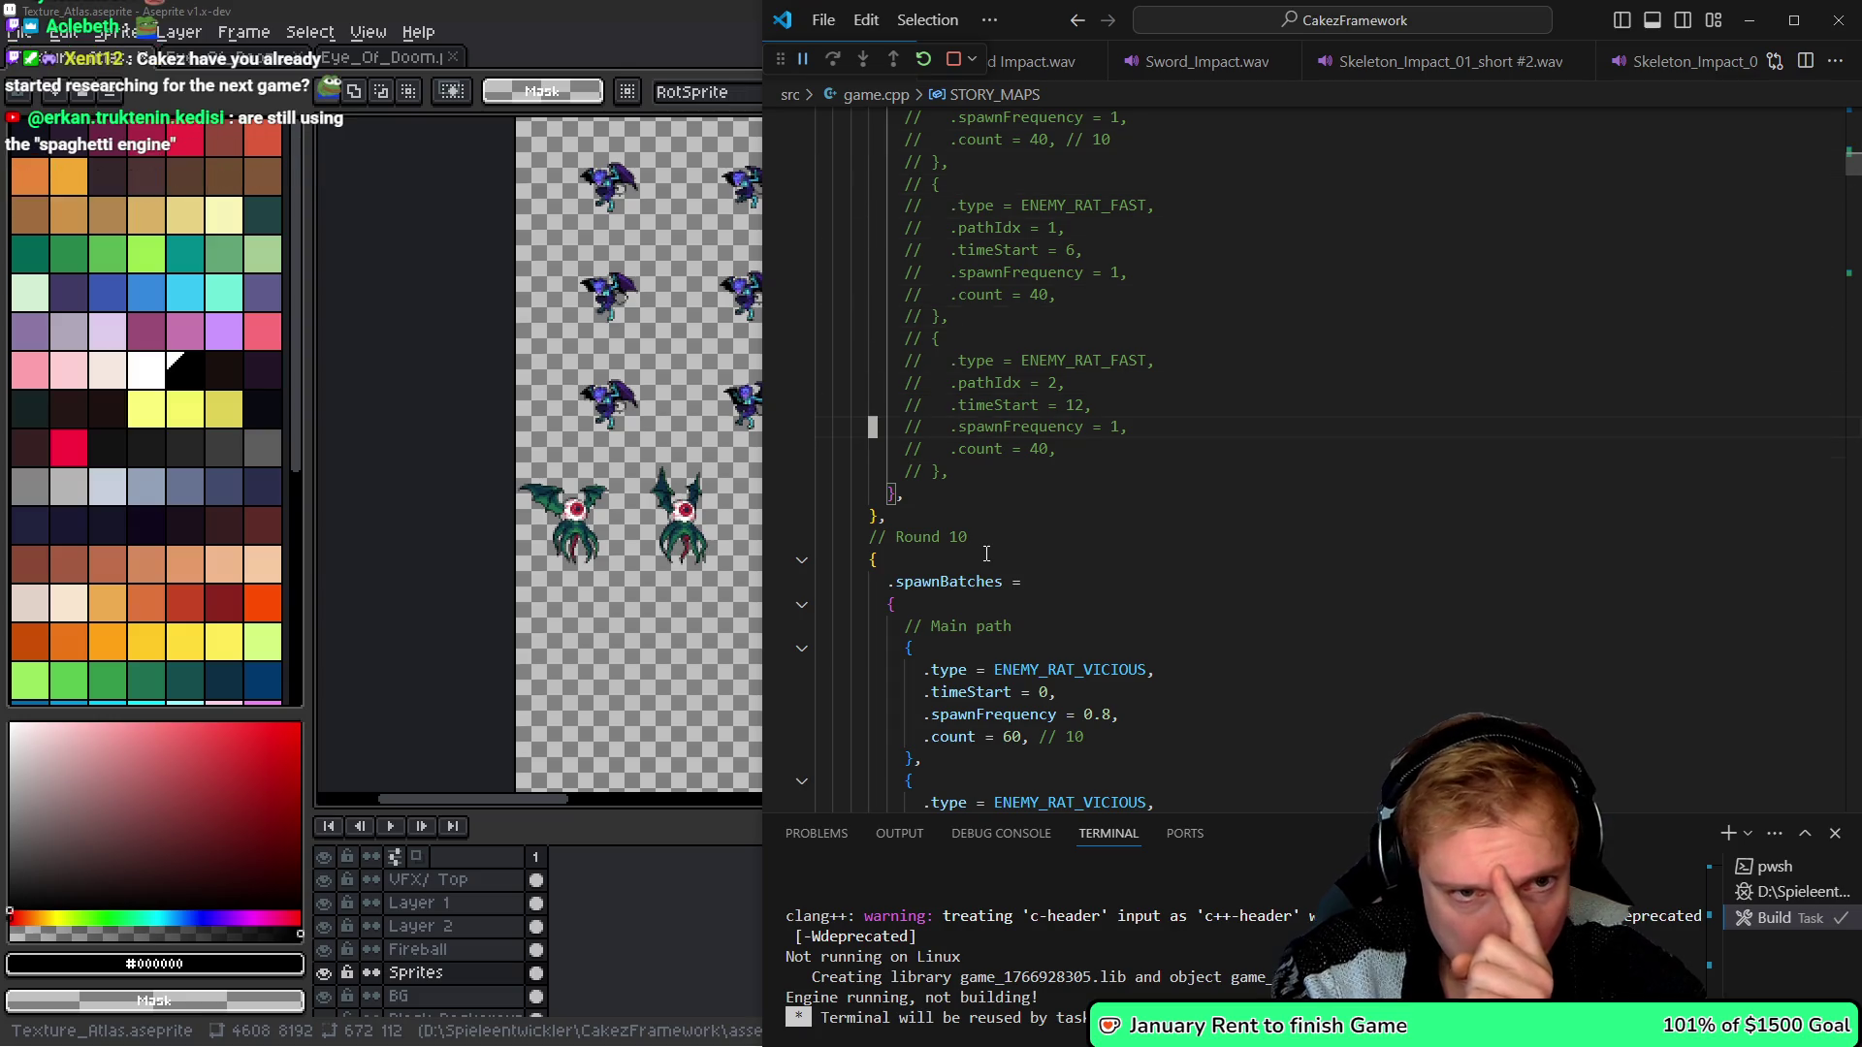
key(ctrl+shift+backslash)
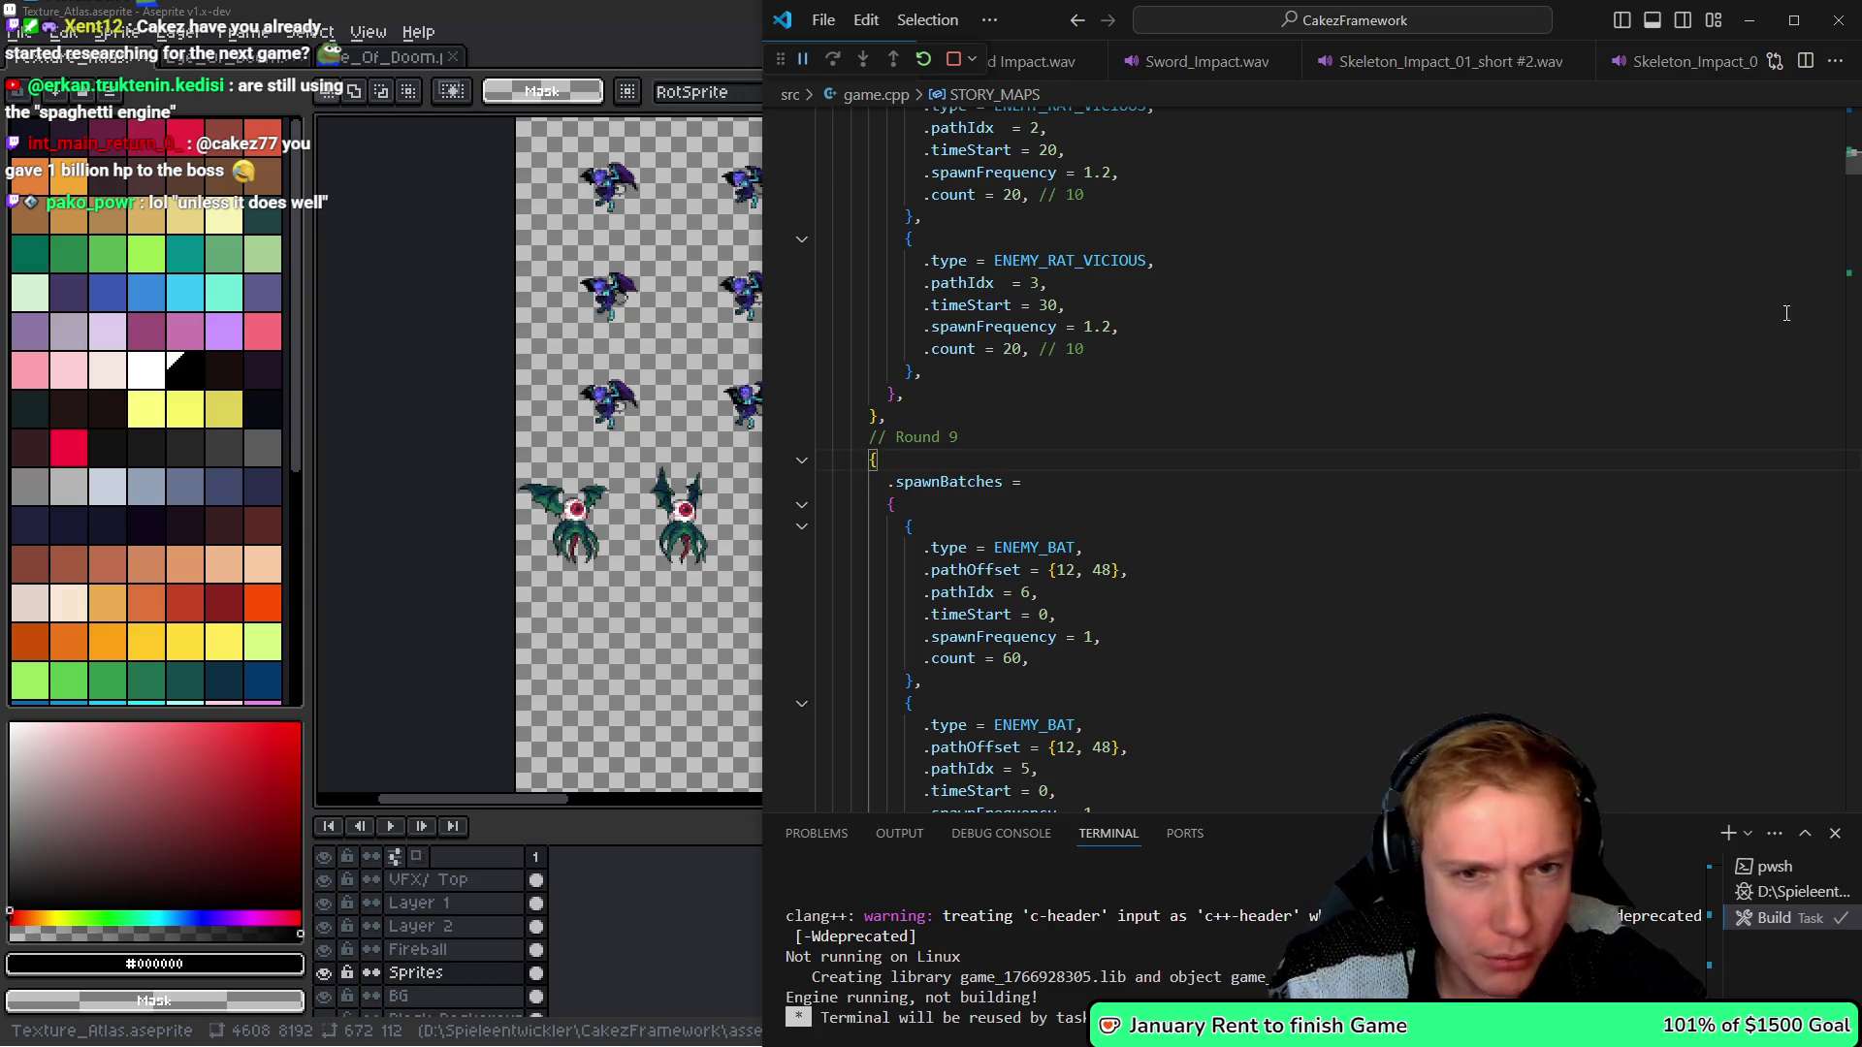
scroll(1513, 366, up, 10)
scroll(1228, 432, down, 10)
scroll(1164, 400, down, 15)
scroll(1149, 453, down, 15)
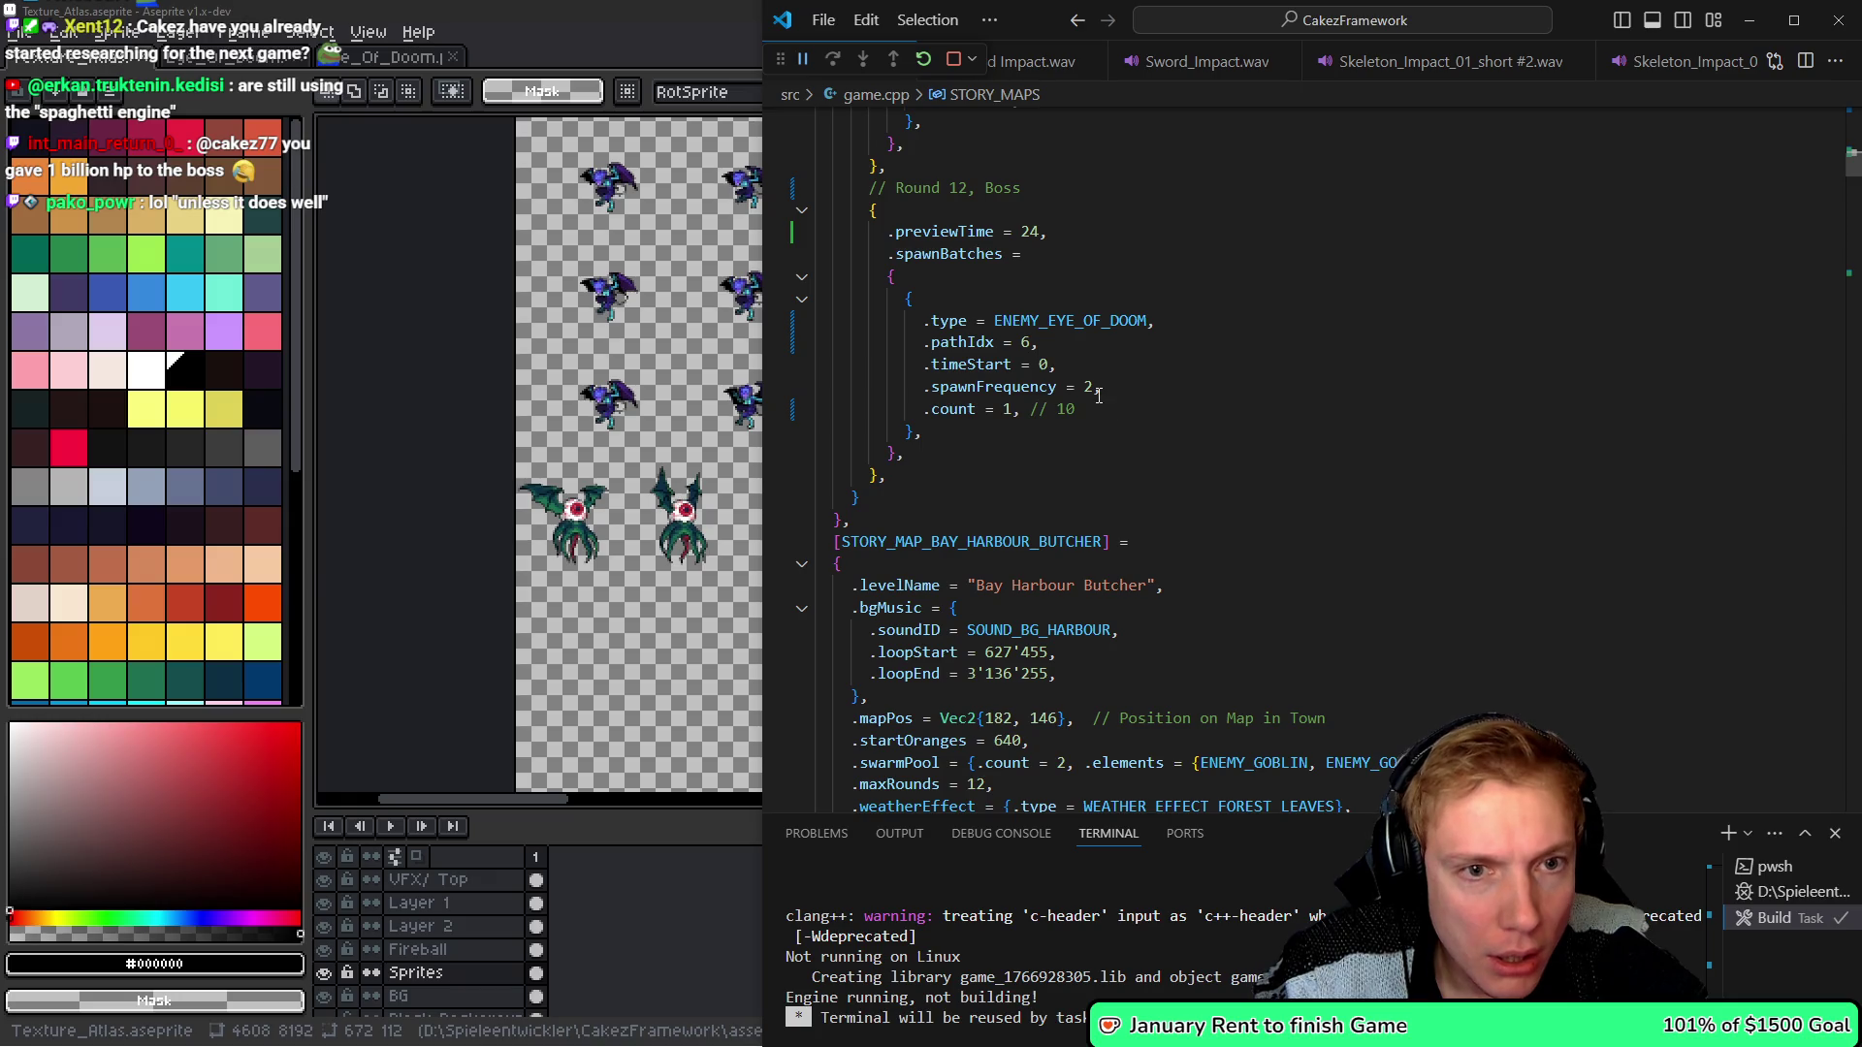
scroll(1099, 394, up, 7)
- Undo the Round 12 previewTime, Boss label and harpy dash edits
click(1077, 436)
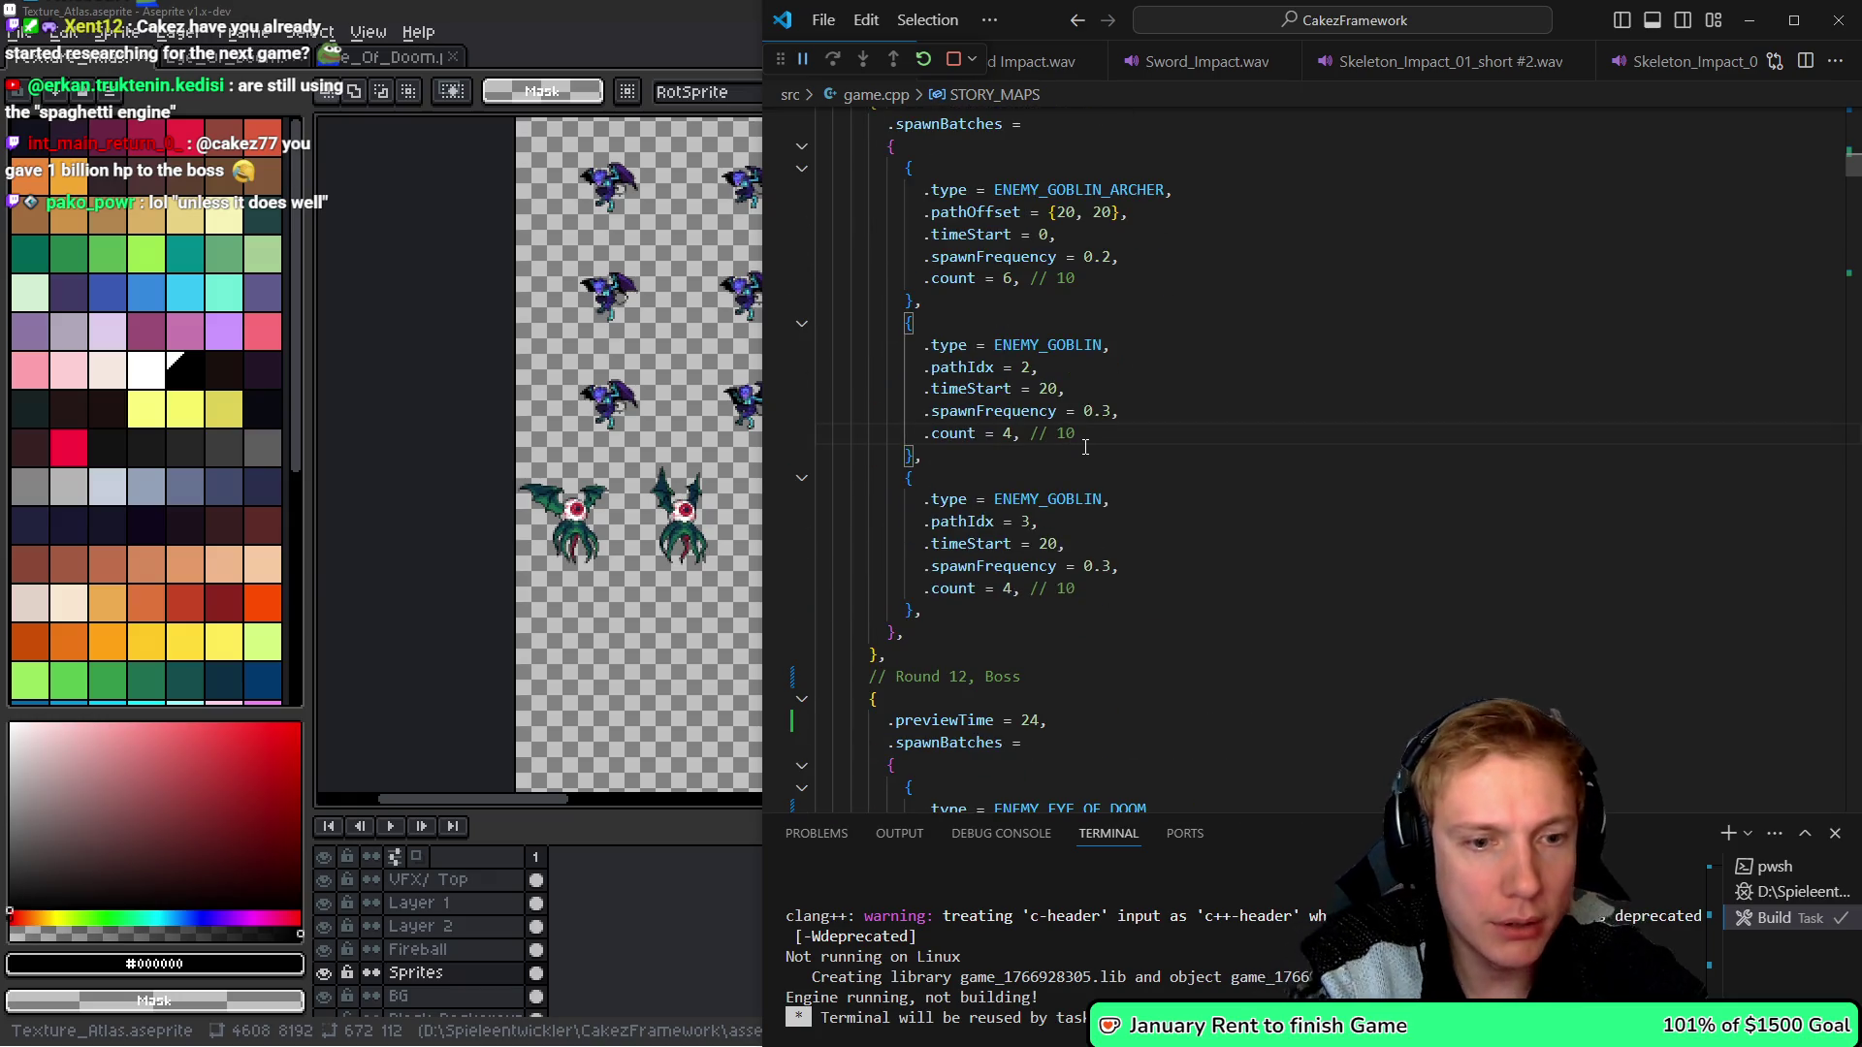
key(ctrl+z)
key(ctrl+z)
key(ctrl+z)
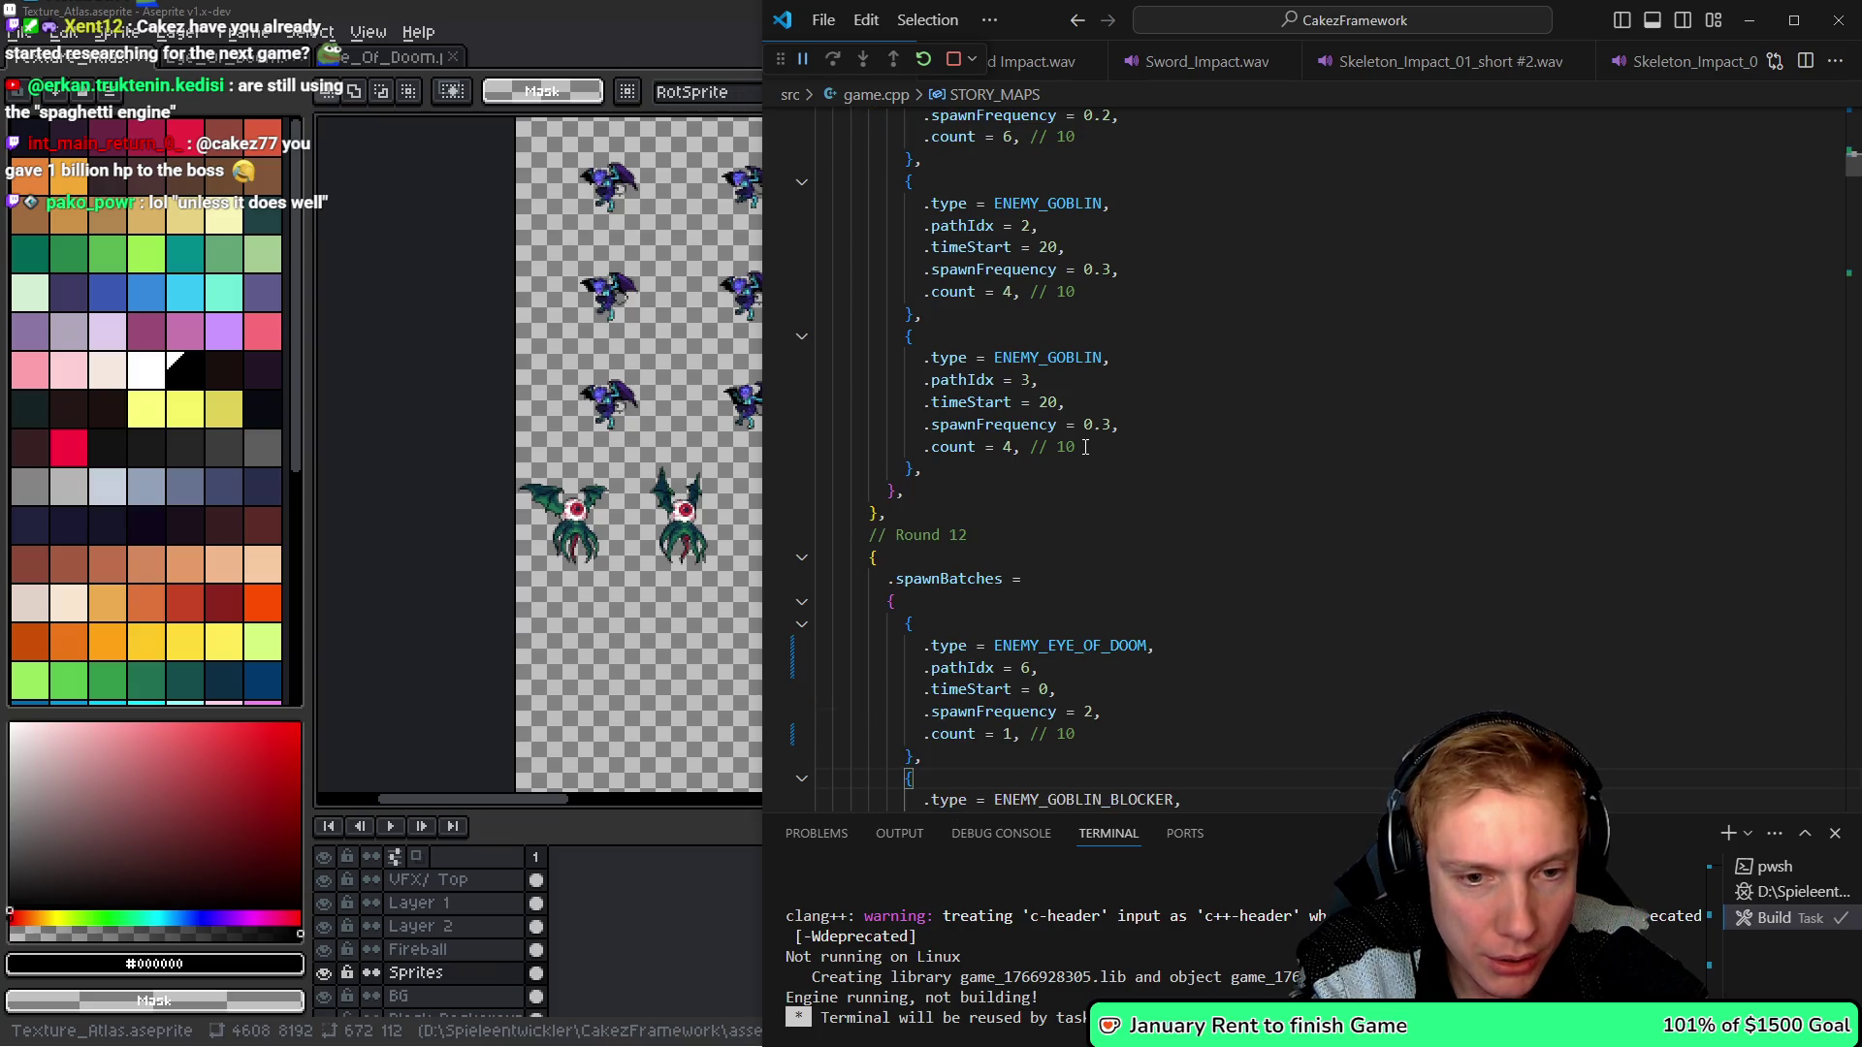
key(ctrl+z)
key(ctrl+z)
key(ctrl+z)
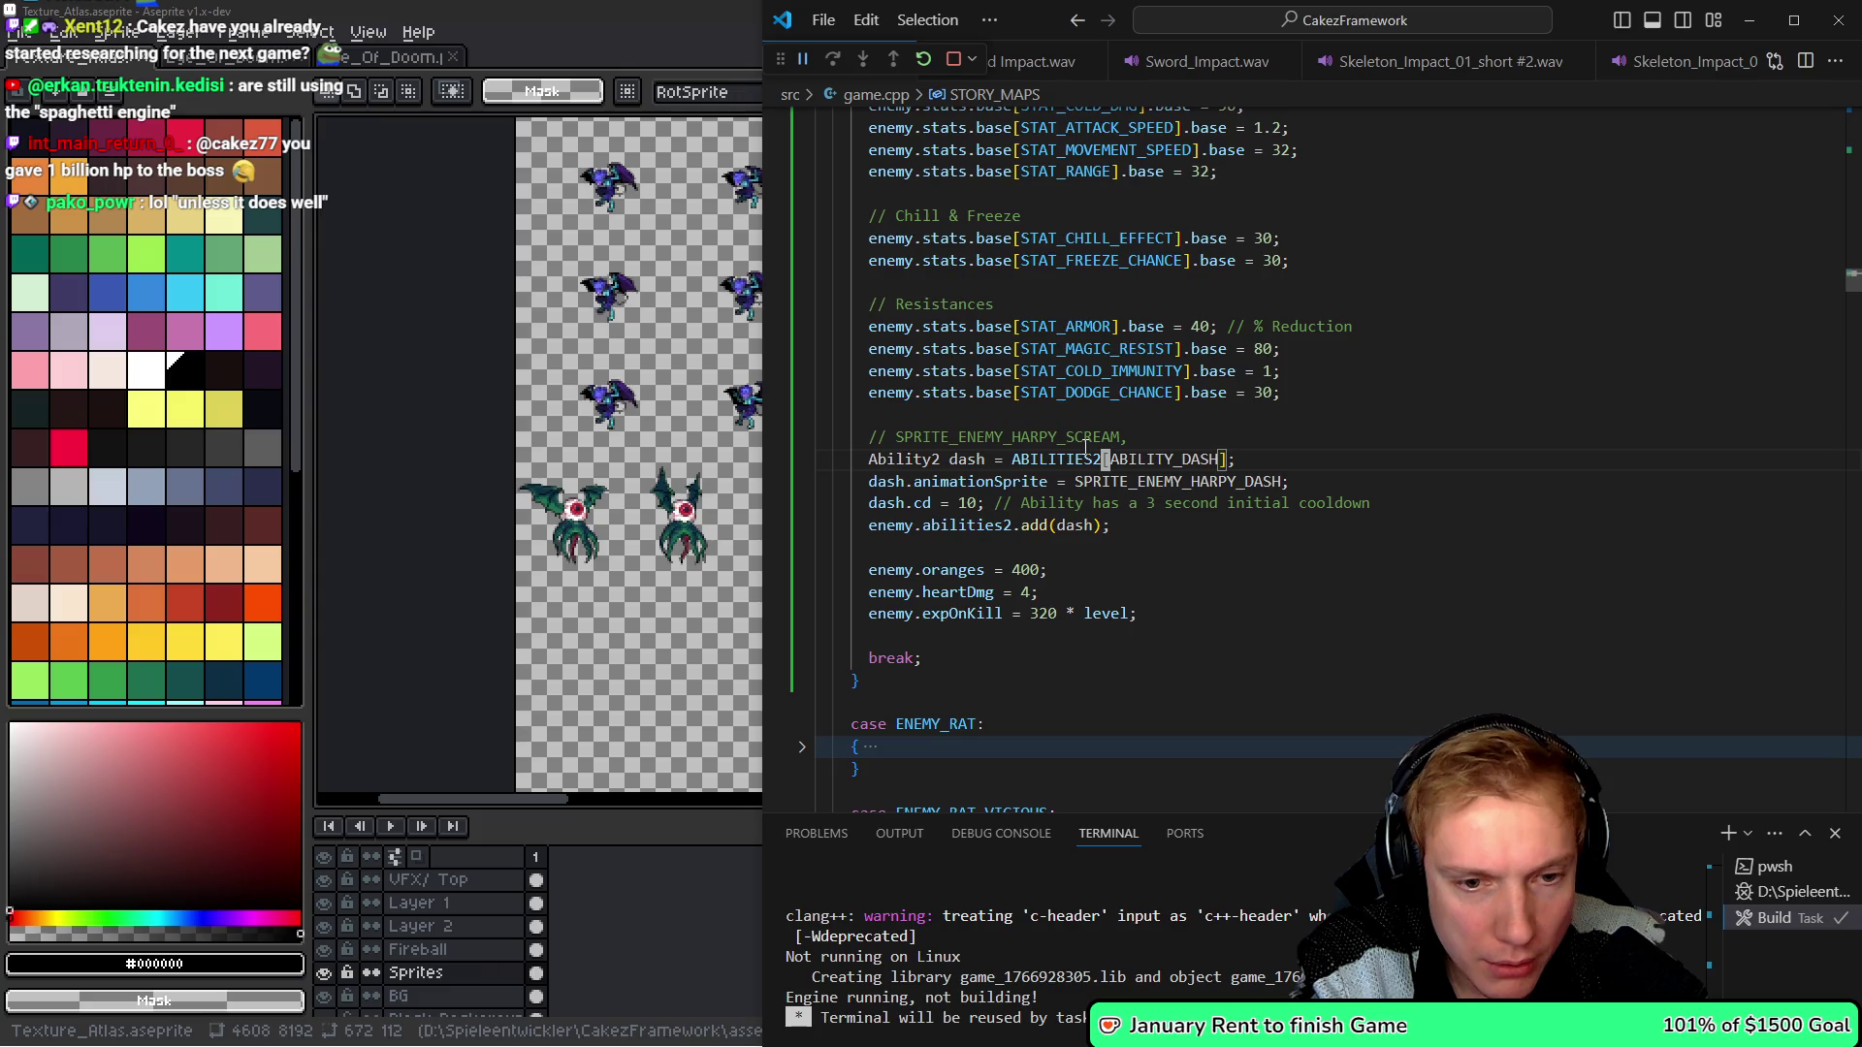
key(ctrl+z)
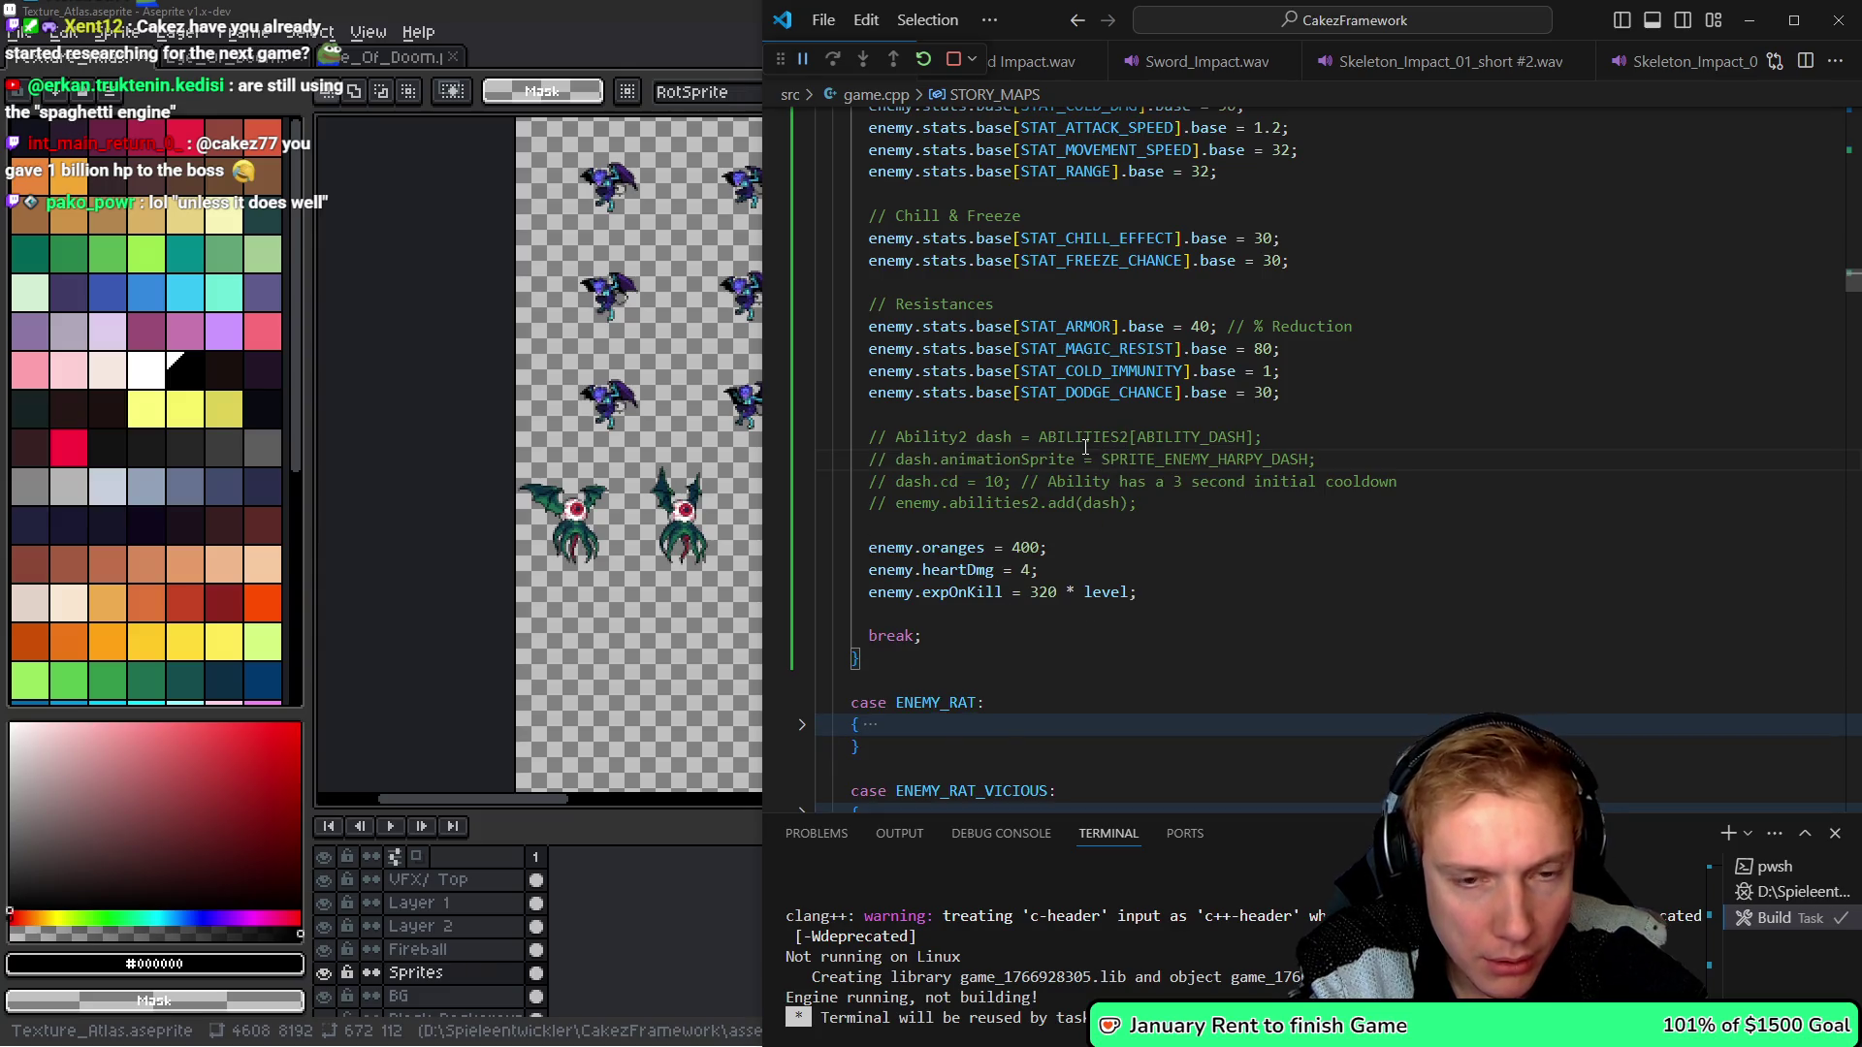
key(ctrl+z)
scroll(1142, 412, down, 5)
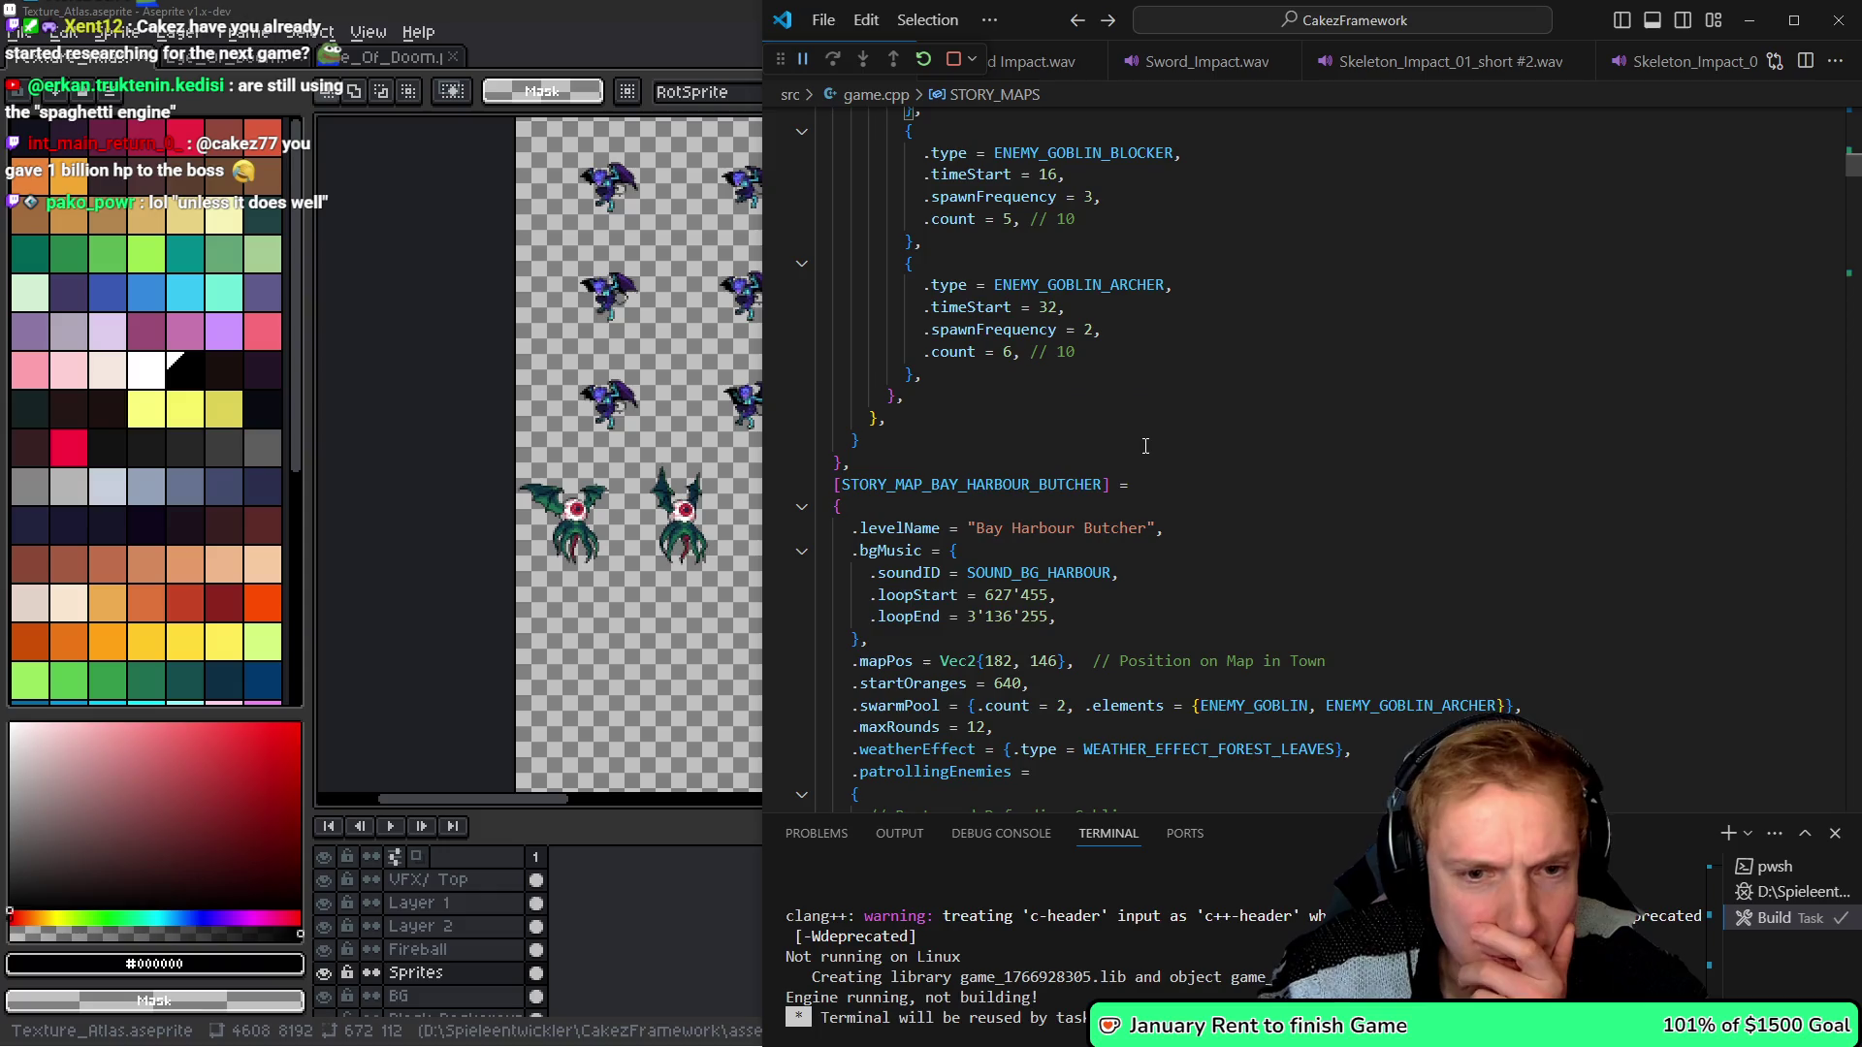
- Bring The Pit story map's rounds into view and fold the Round 10 block
click(831, 470)
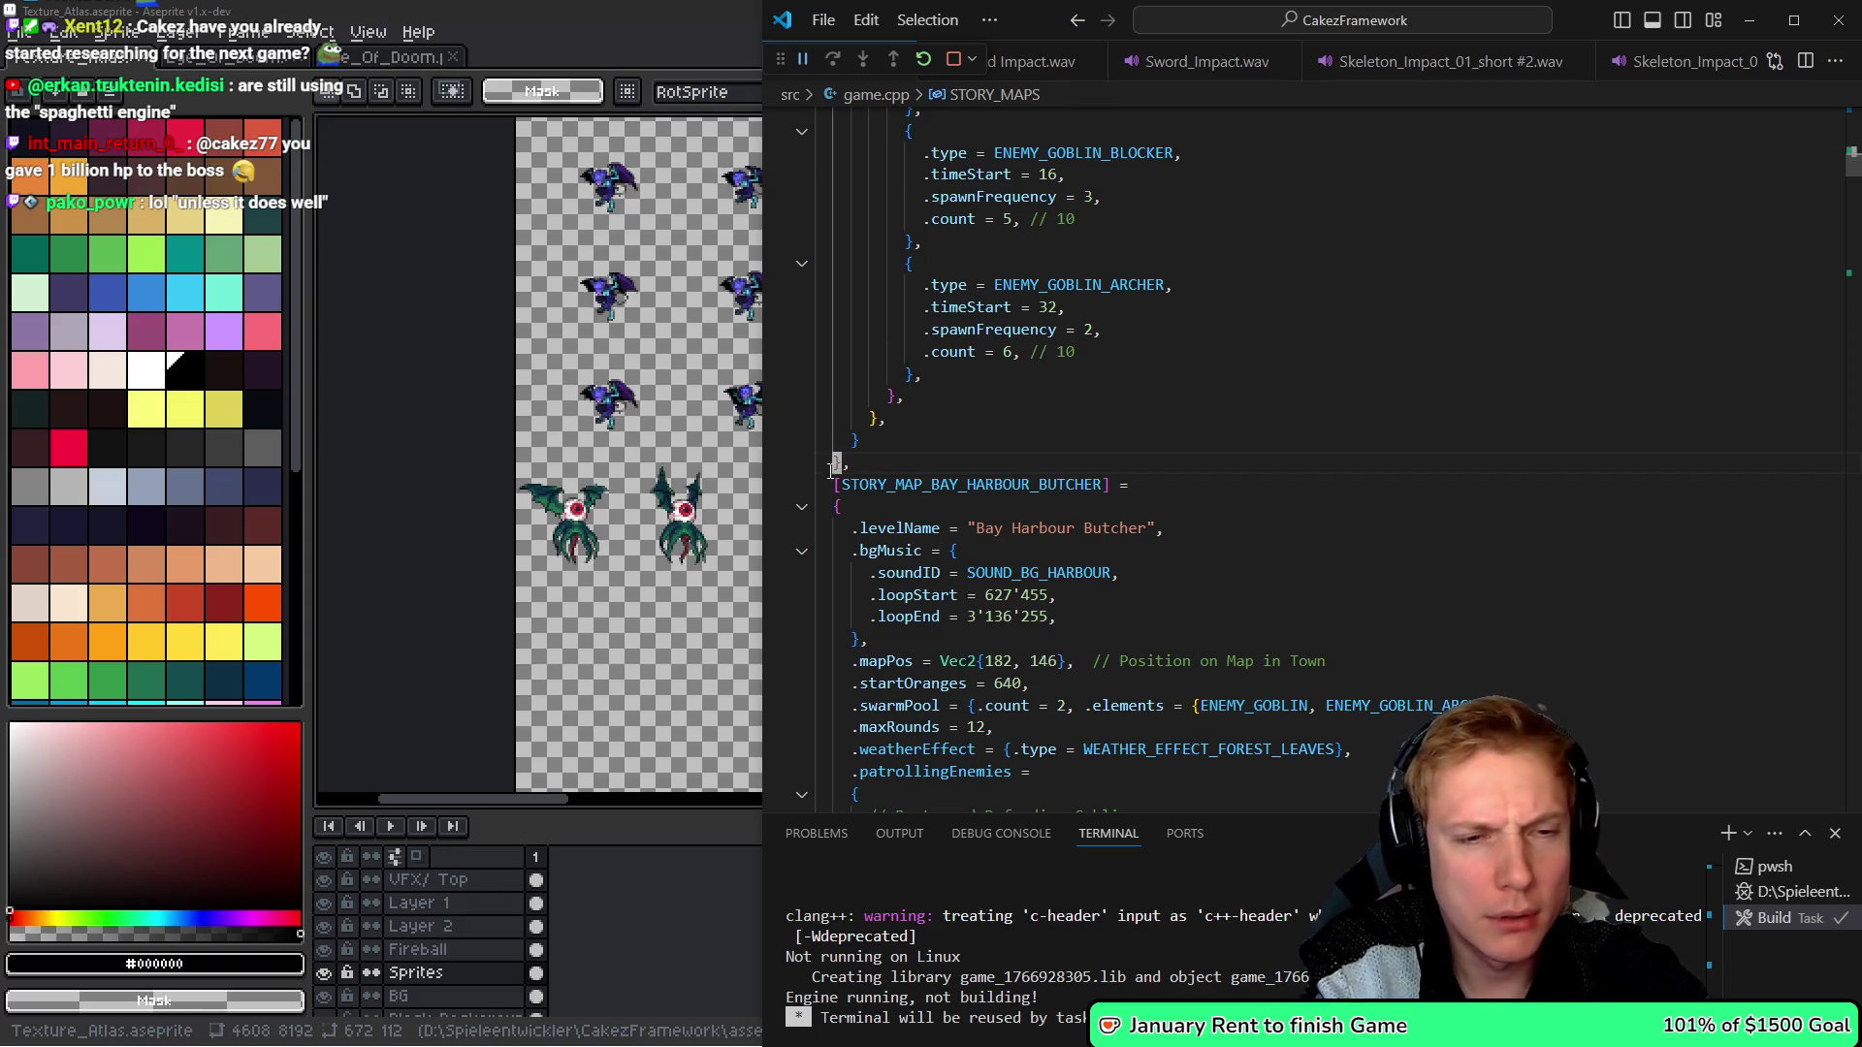
scroll(831, 470, down, 15)
click(831, 469)
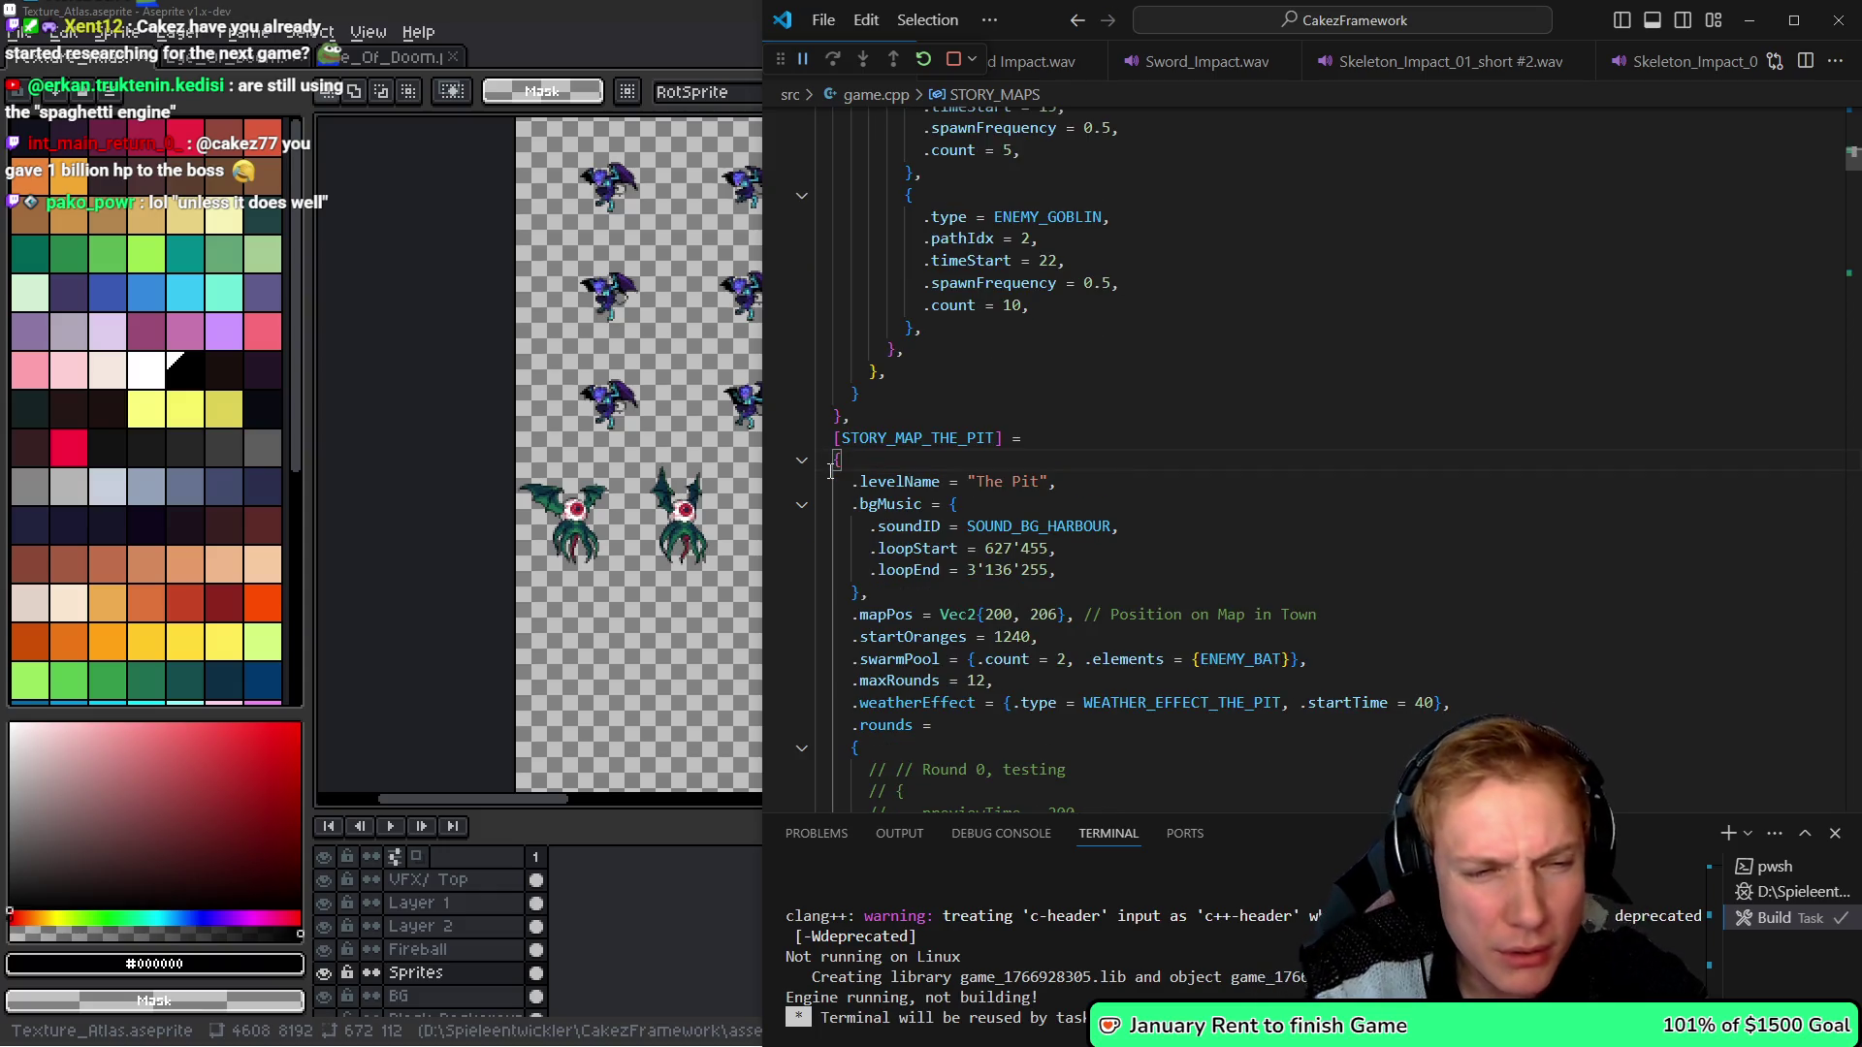
scroll(1112, 386, down, 10)
scroll(1187, 443, down, 10)
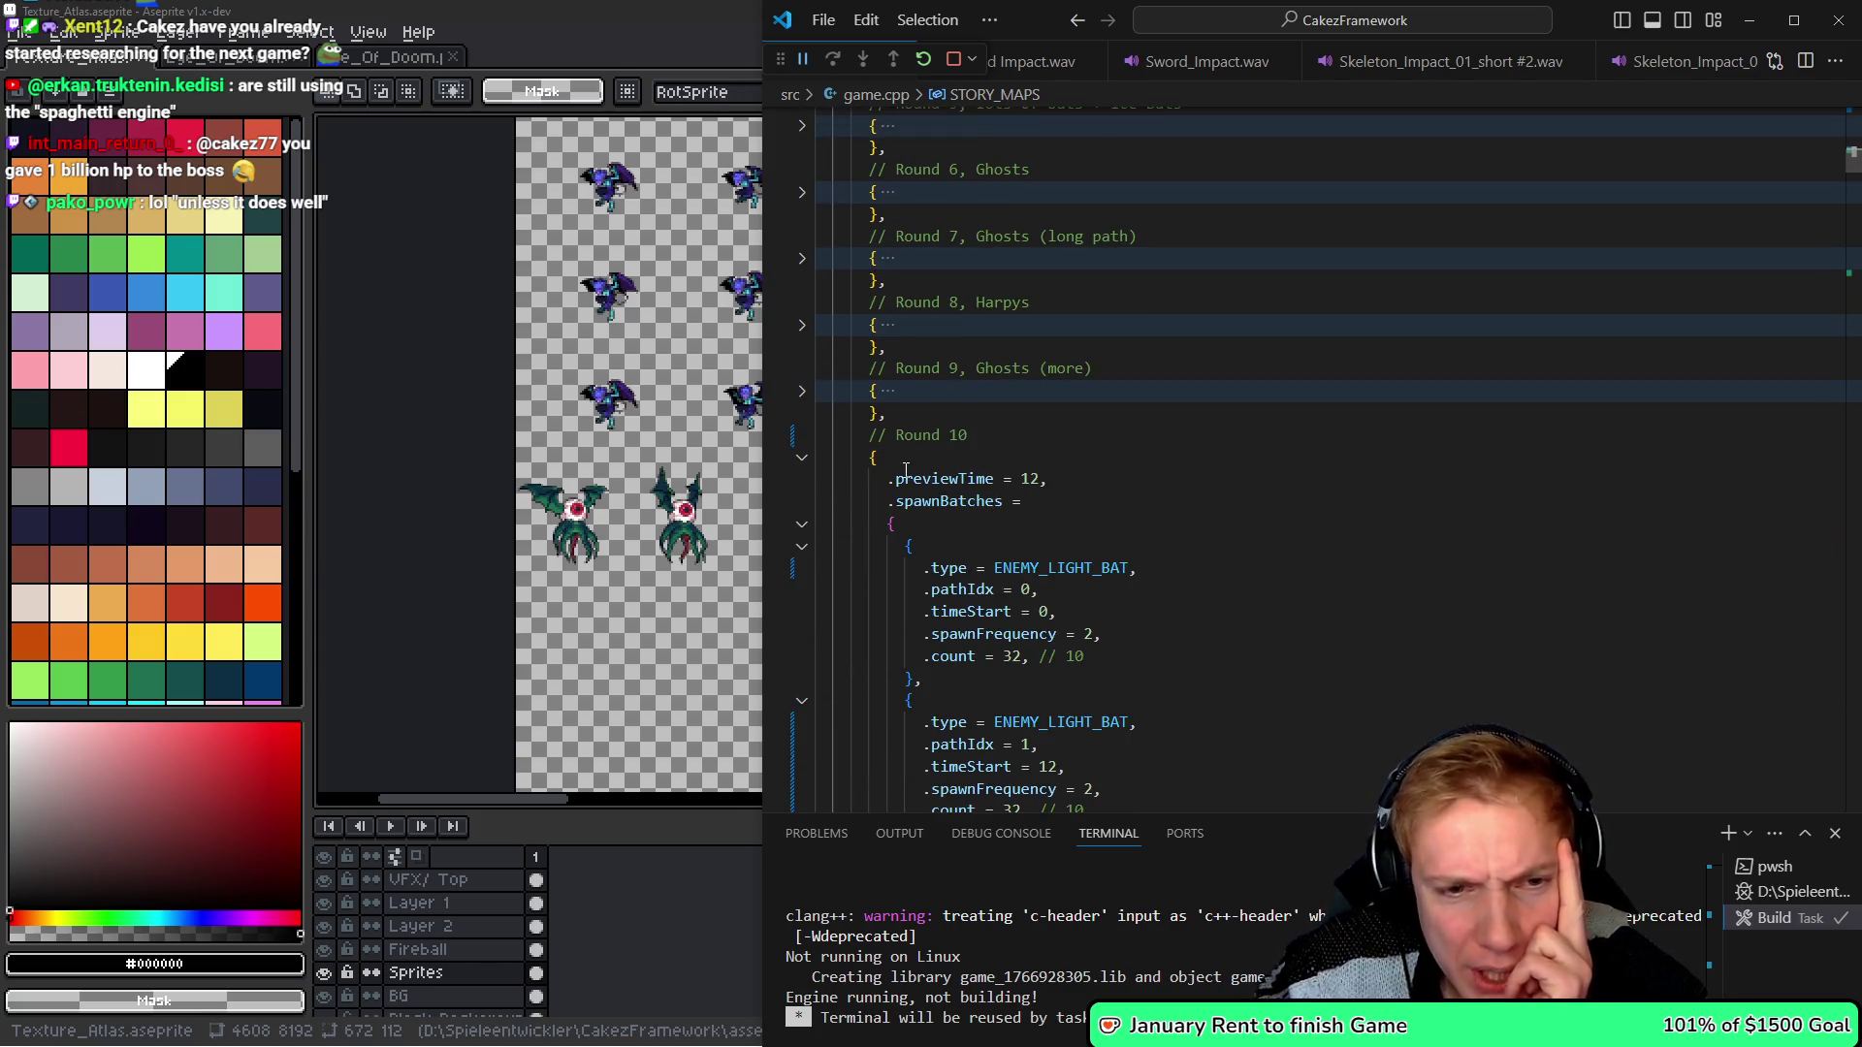
click(803, 457)
scroll(928, 501, down, 15)
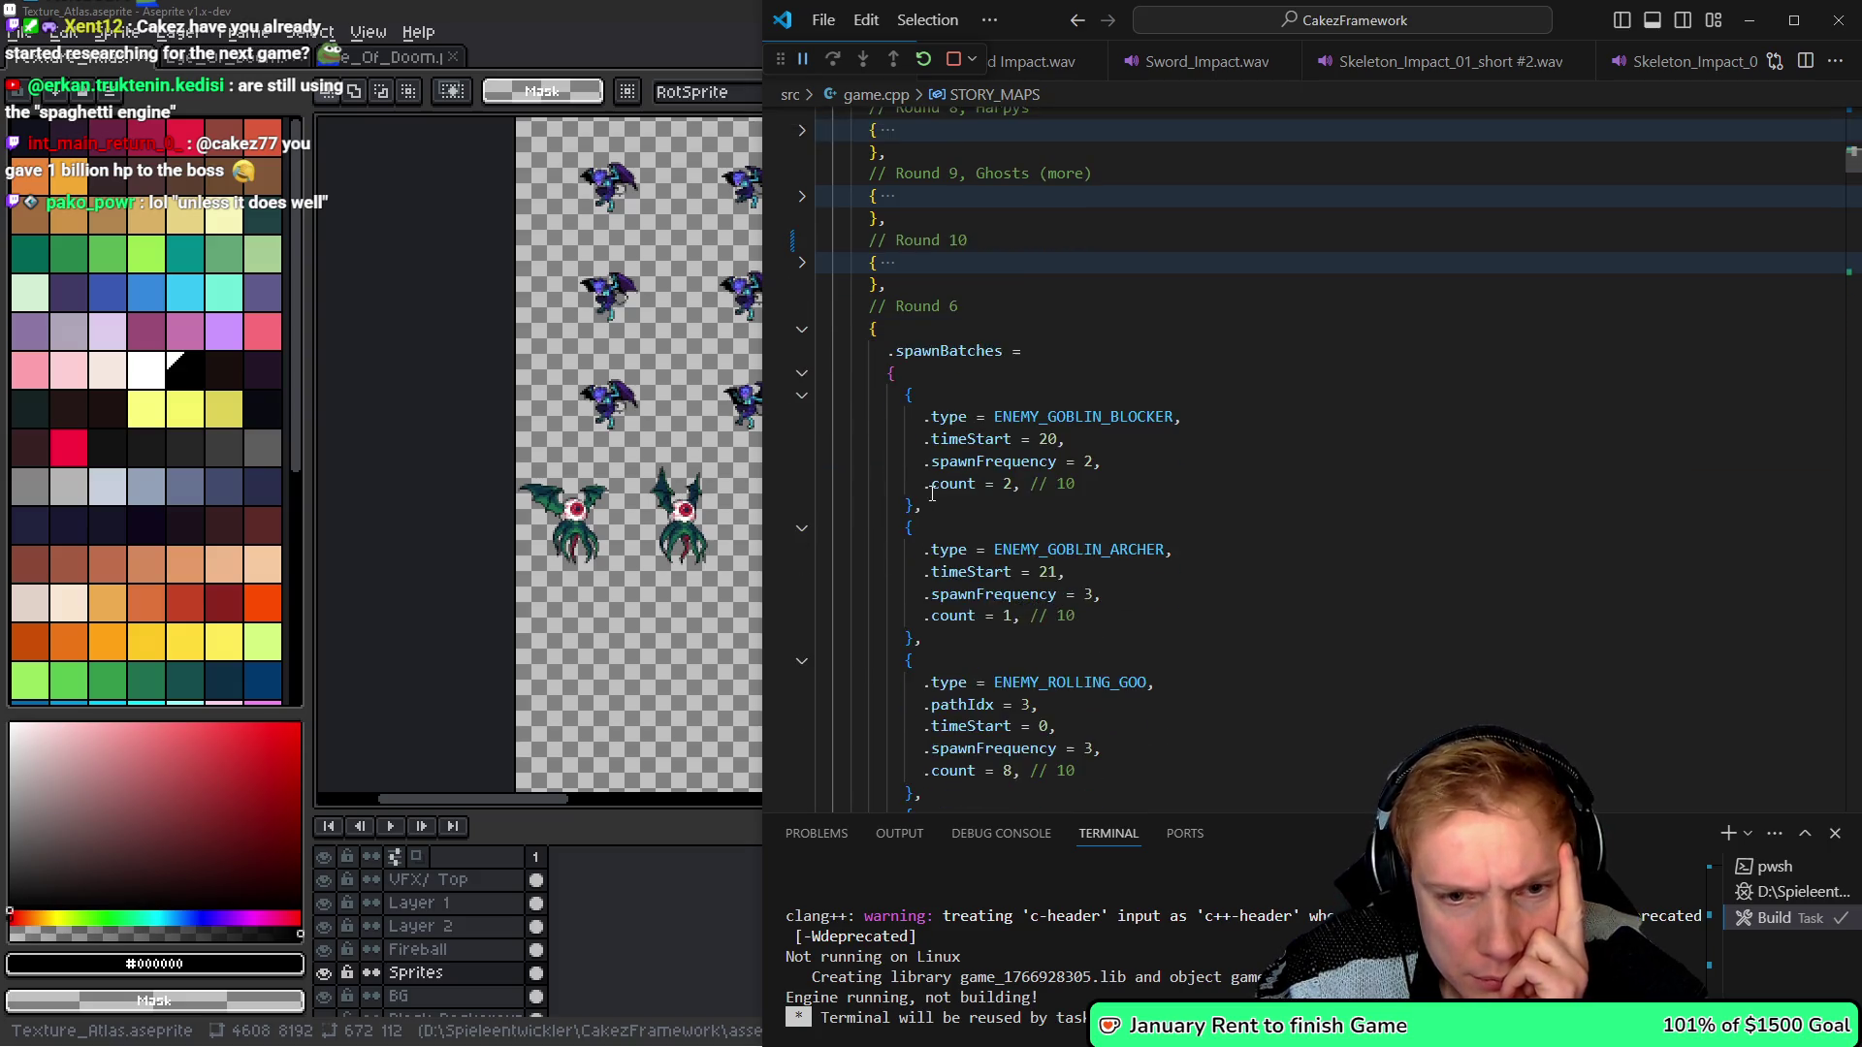
scroll(971, 492, down, 15)
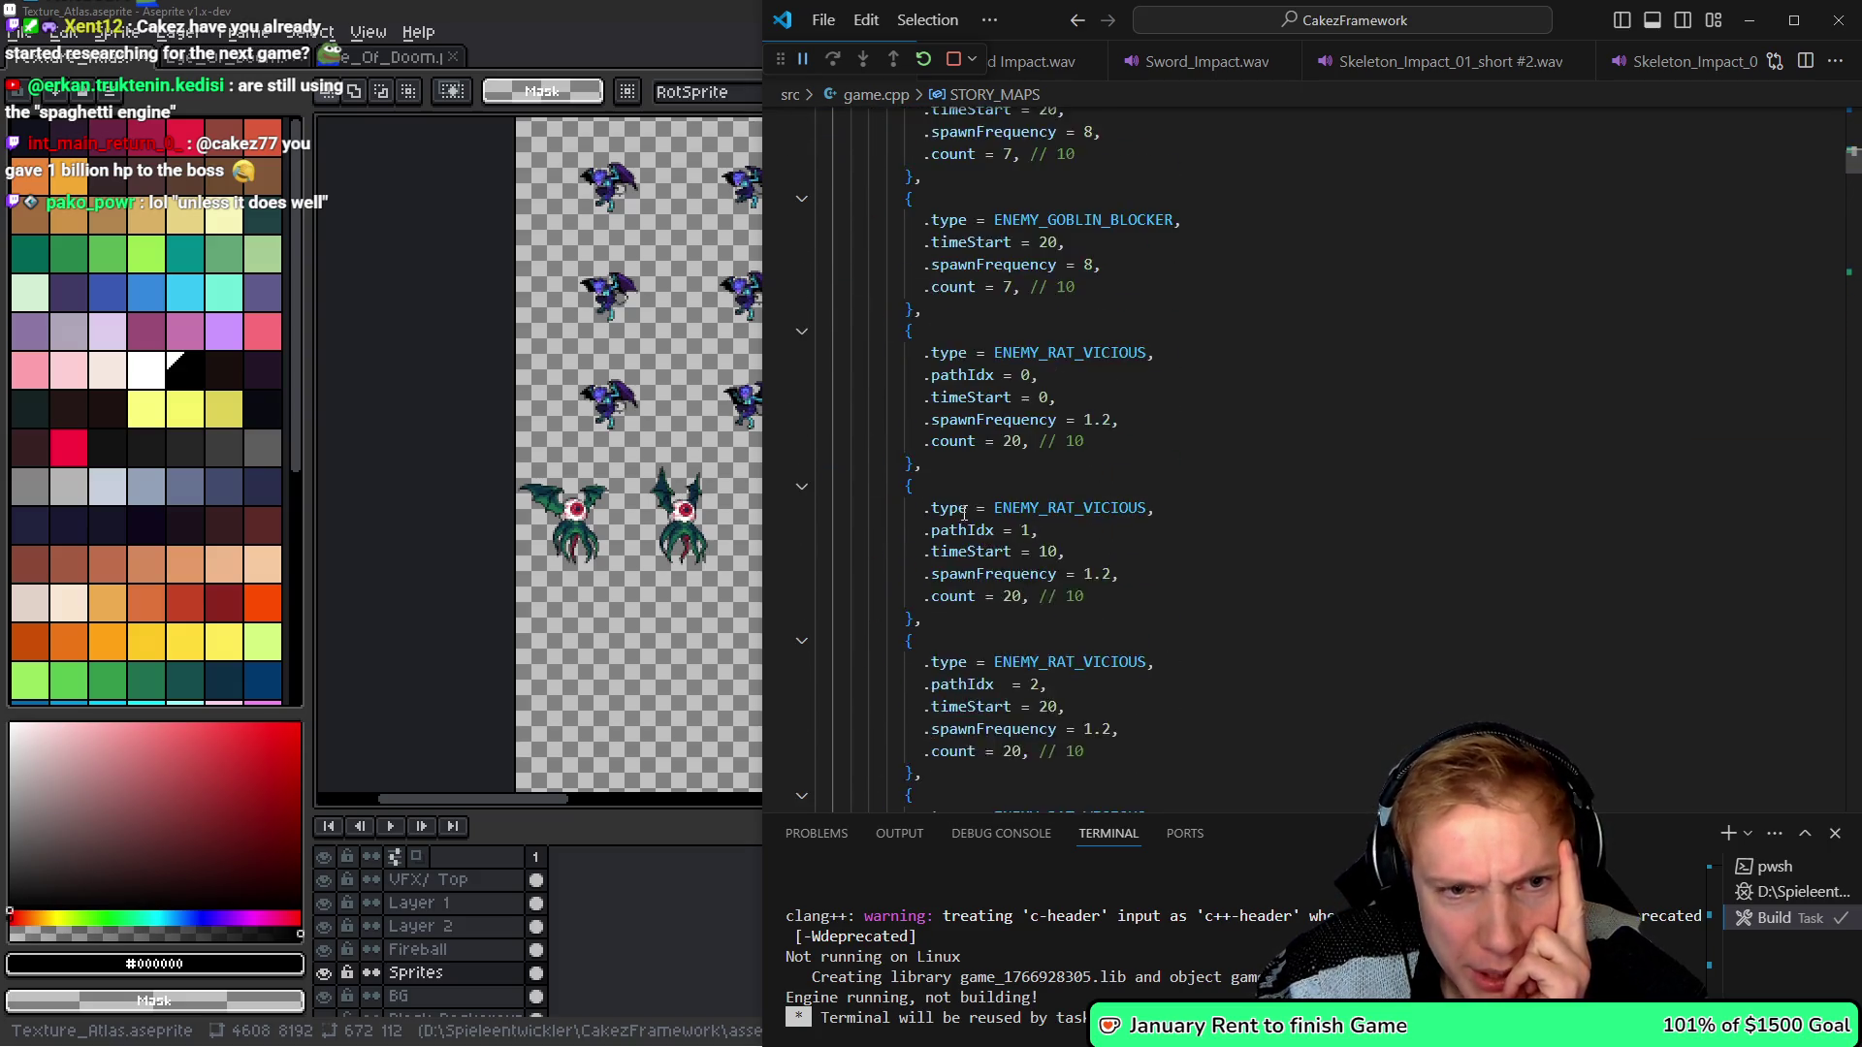
scroll(971, 524, up, 8)
scroll(970, 526, up, 10)
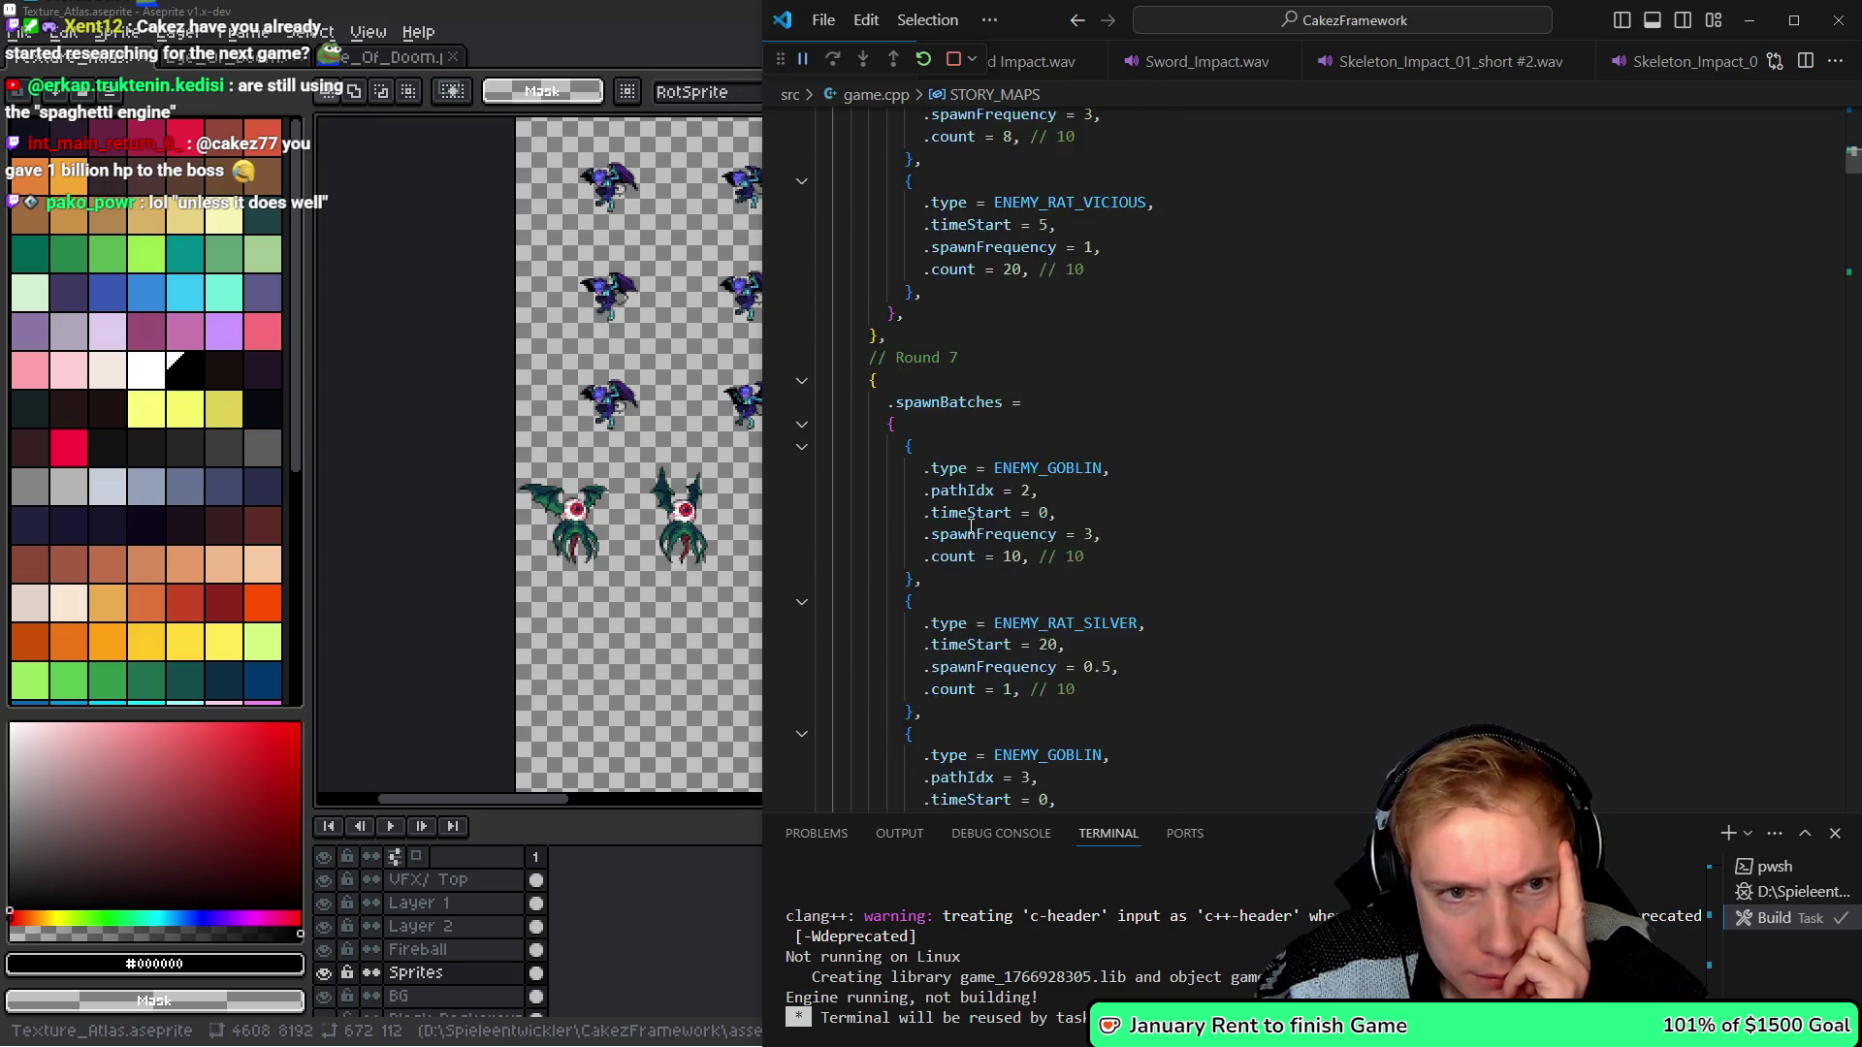
- Select rounds 6 through 12 and fold all their blocks
click(907, 502)
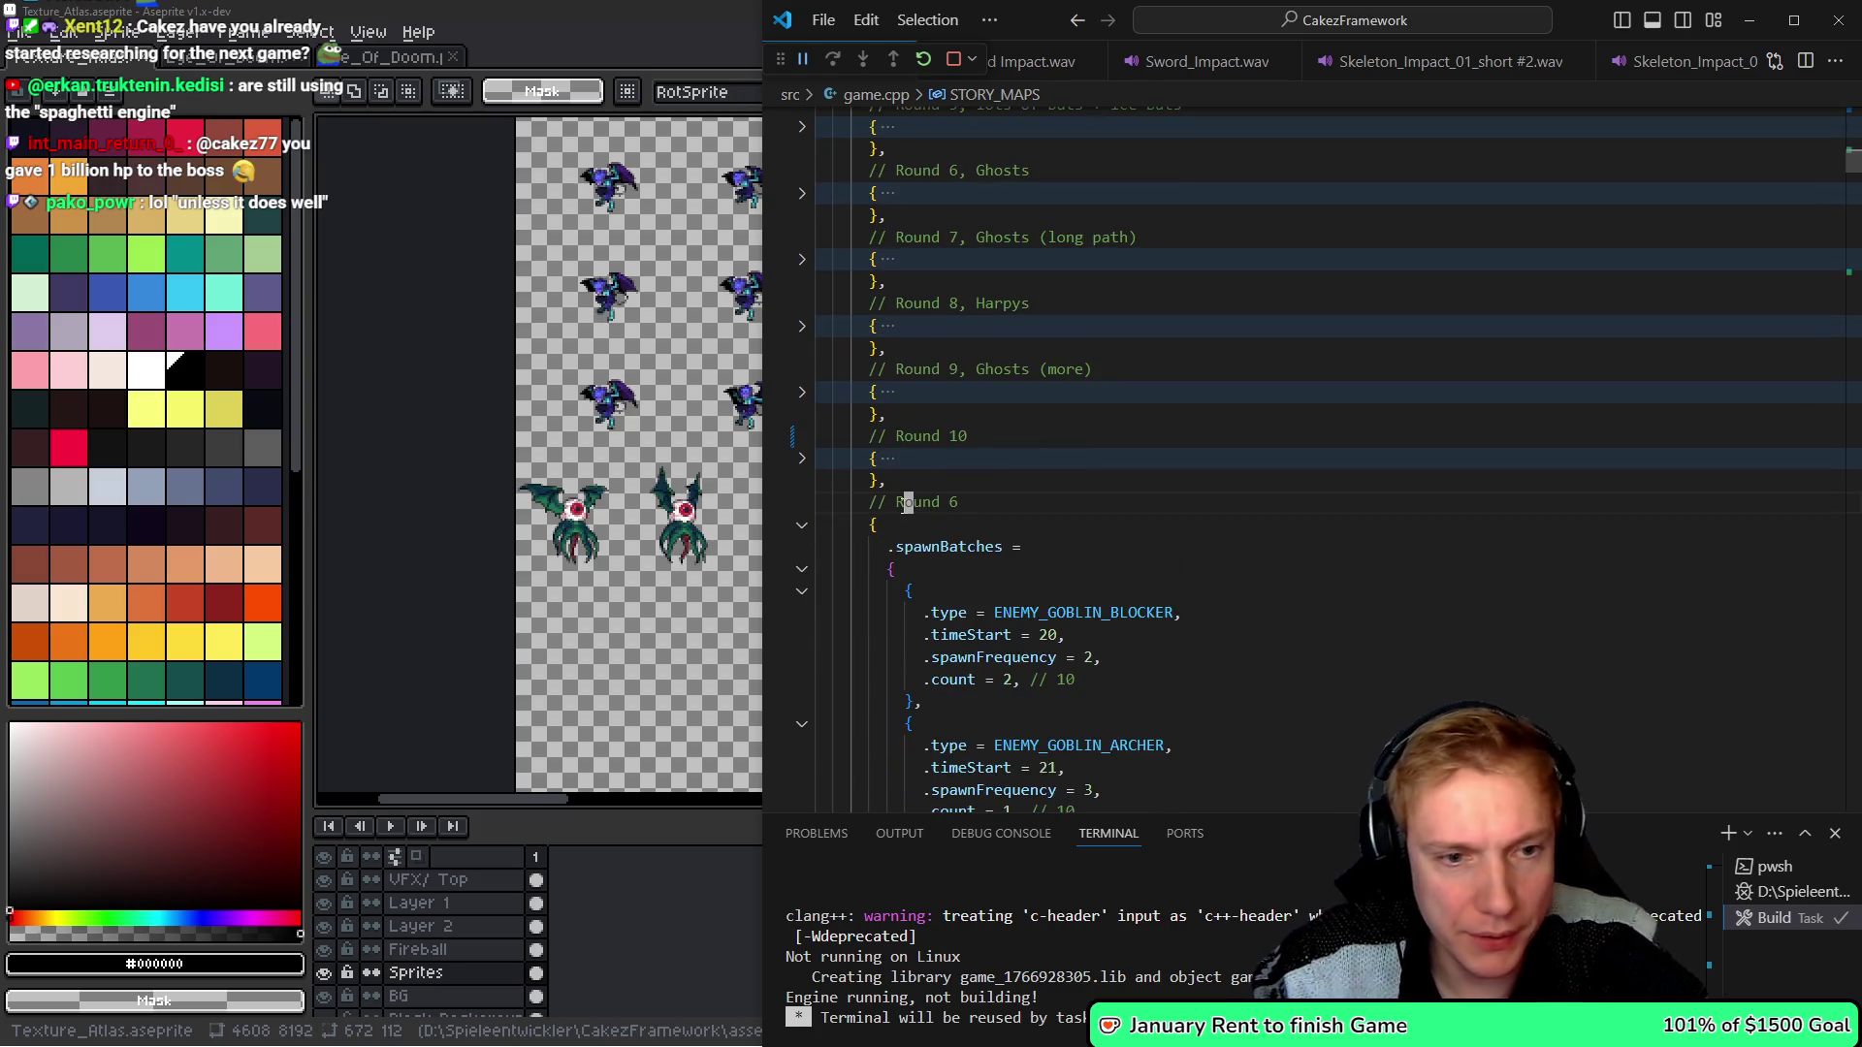
key(shift+Page_Down)
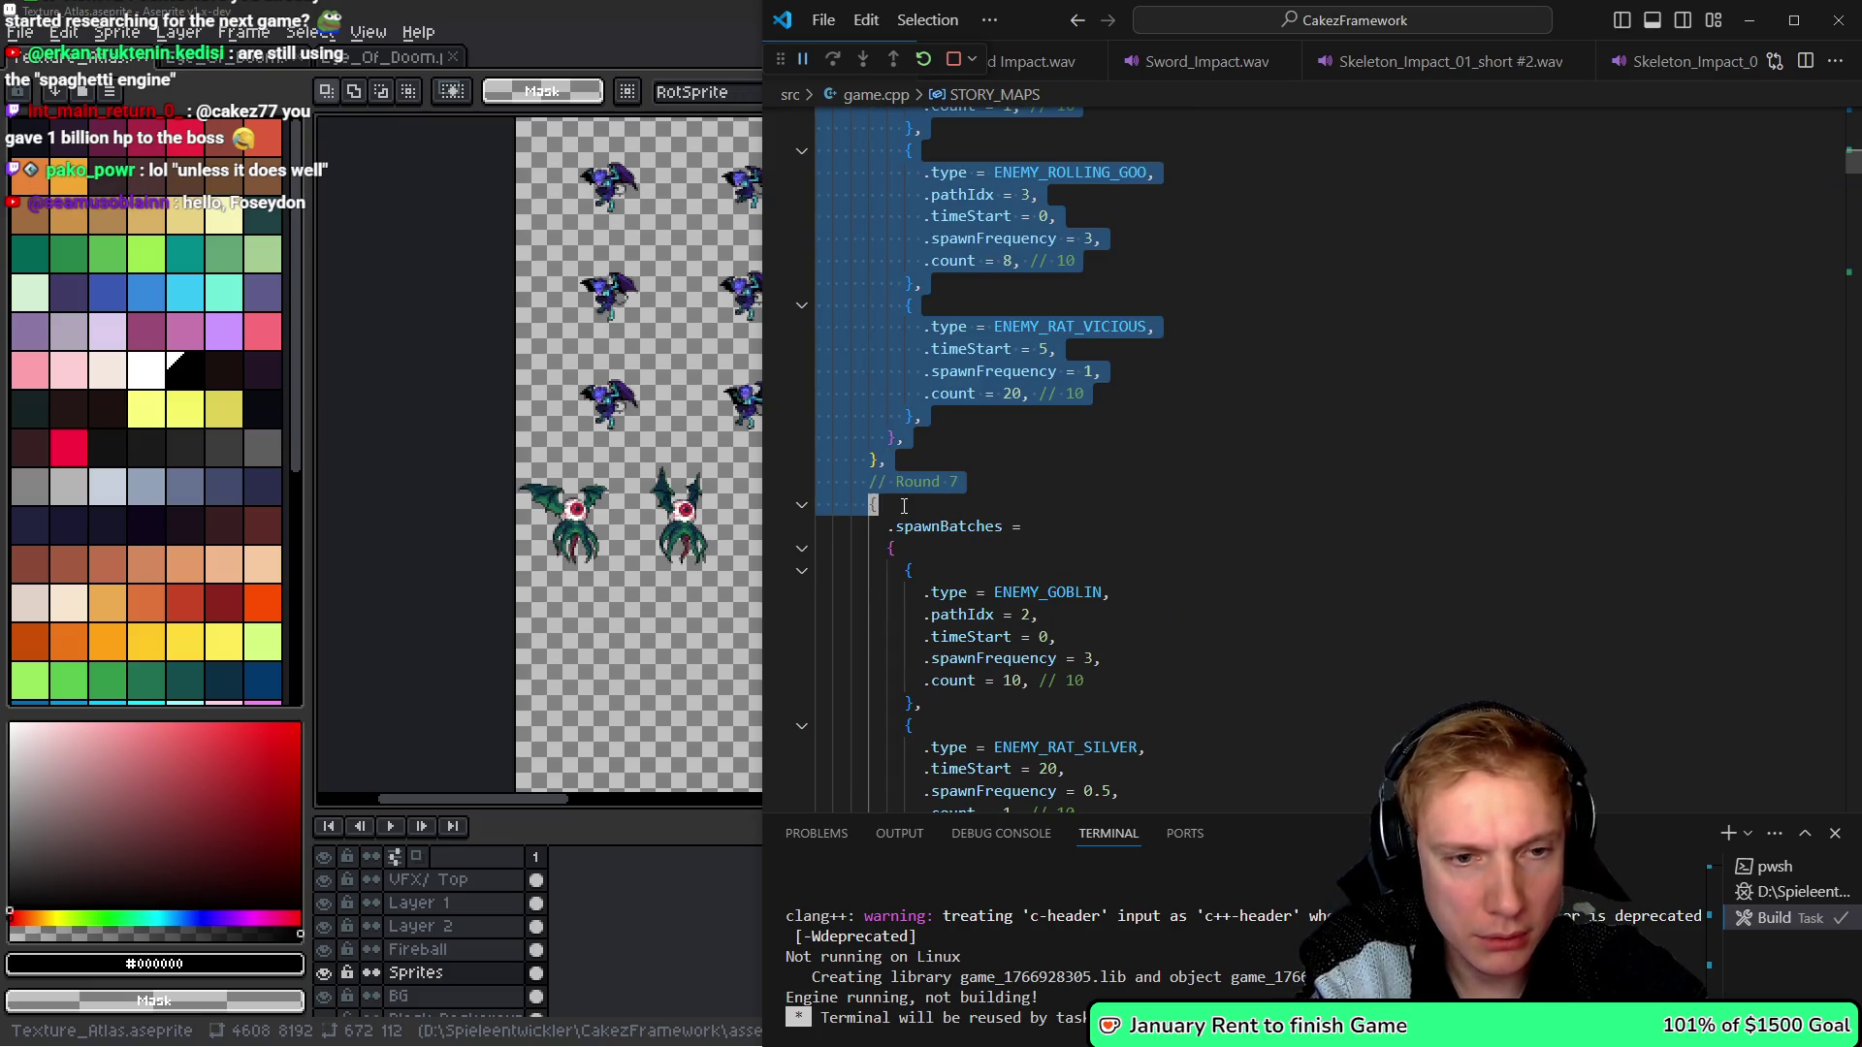
key(shift+Down)
key(shift+Down)
key(shift+Down)
scroll(904, 505, down, 10)
shift+click(904, 505)
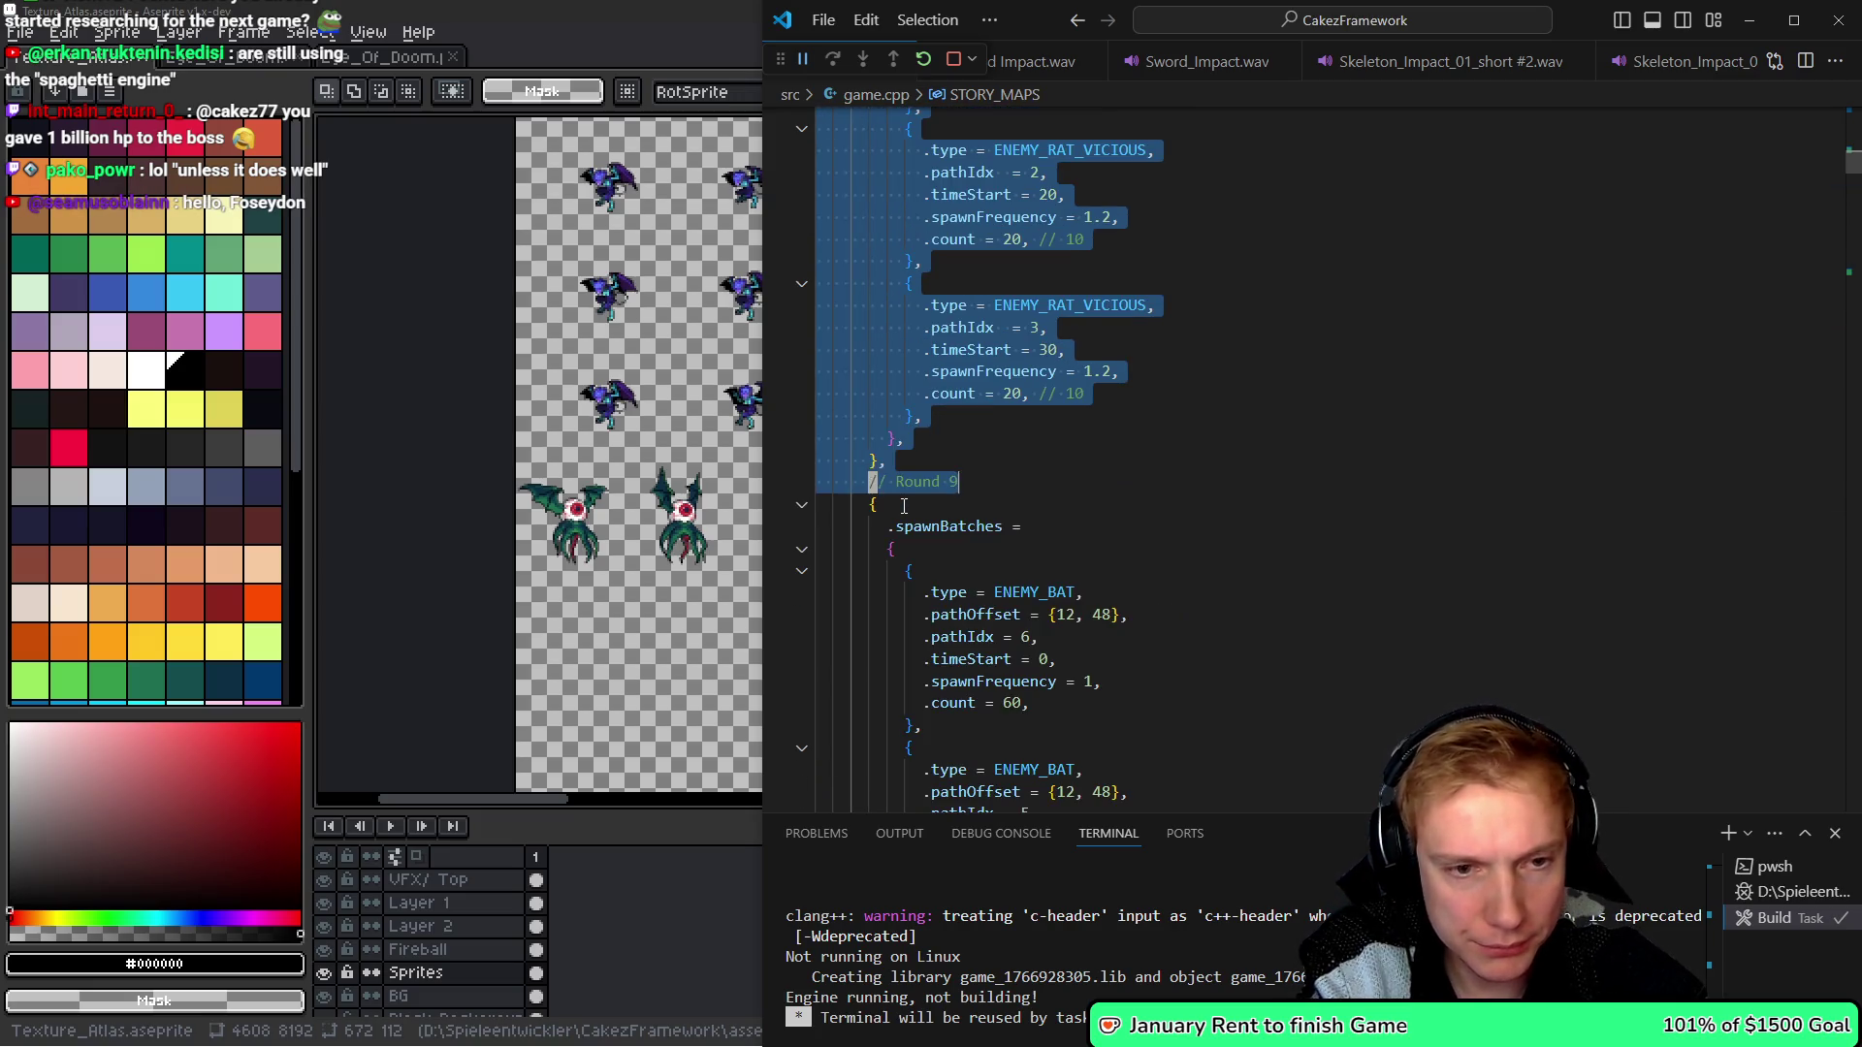
key(shift+Page_Down)
key(shift+Page_Down)
key(shift+Page_Down)
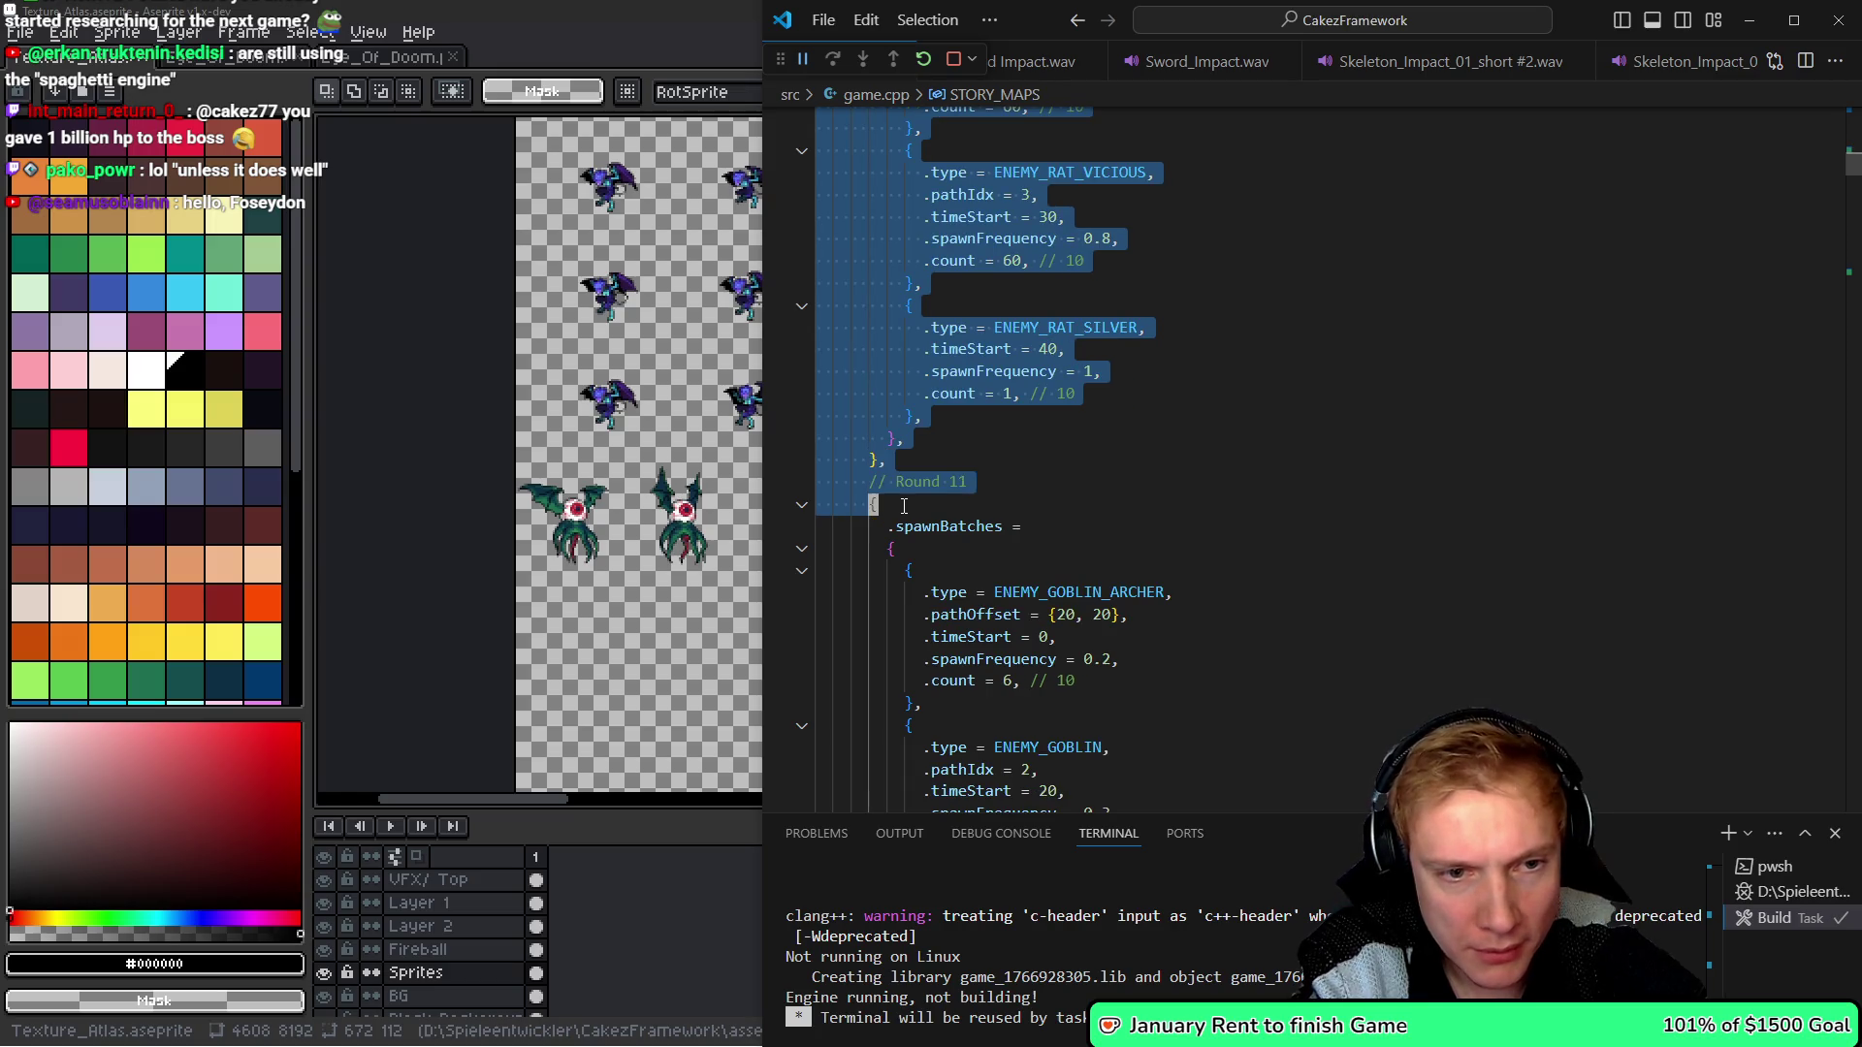
key(shift+Page_Down)
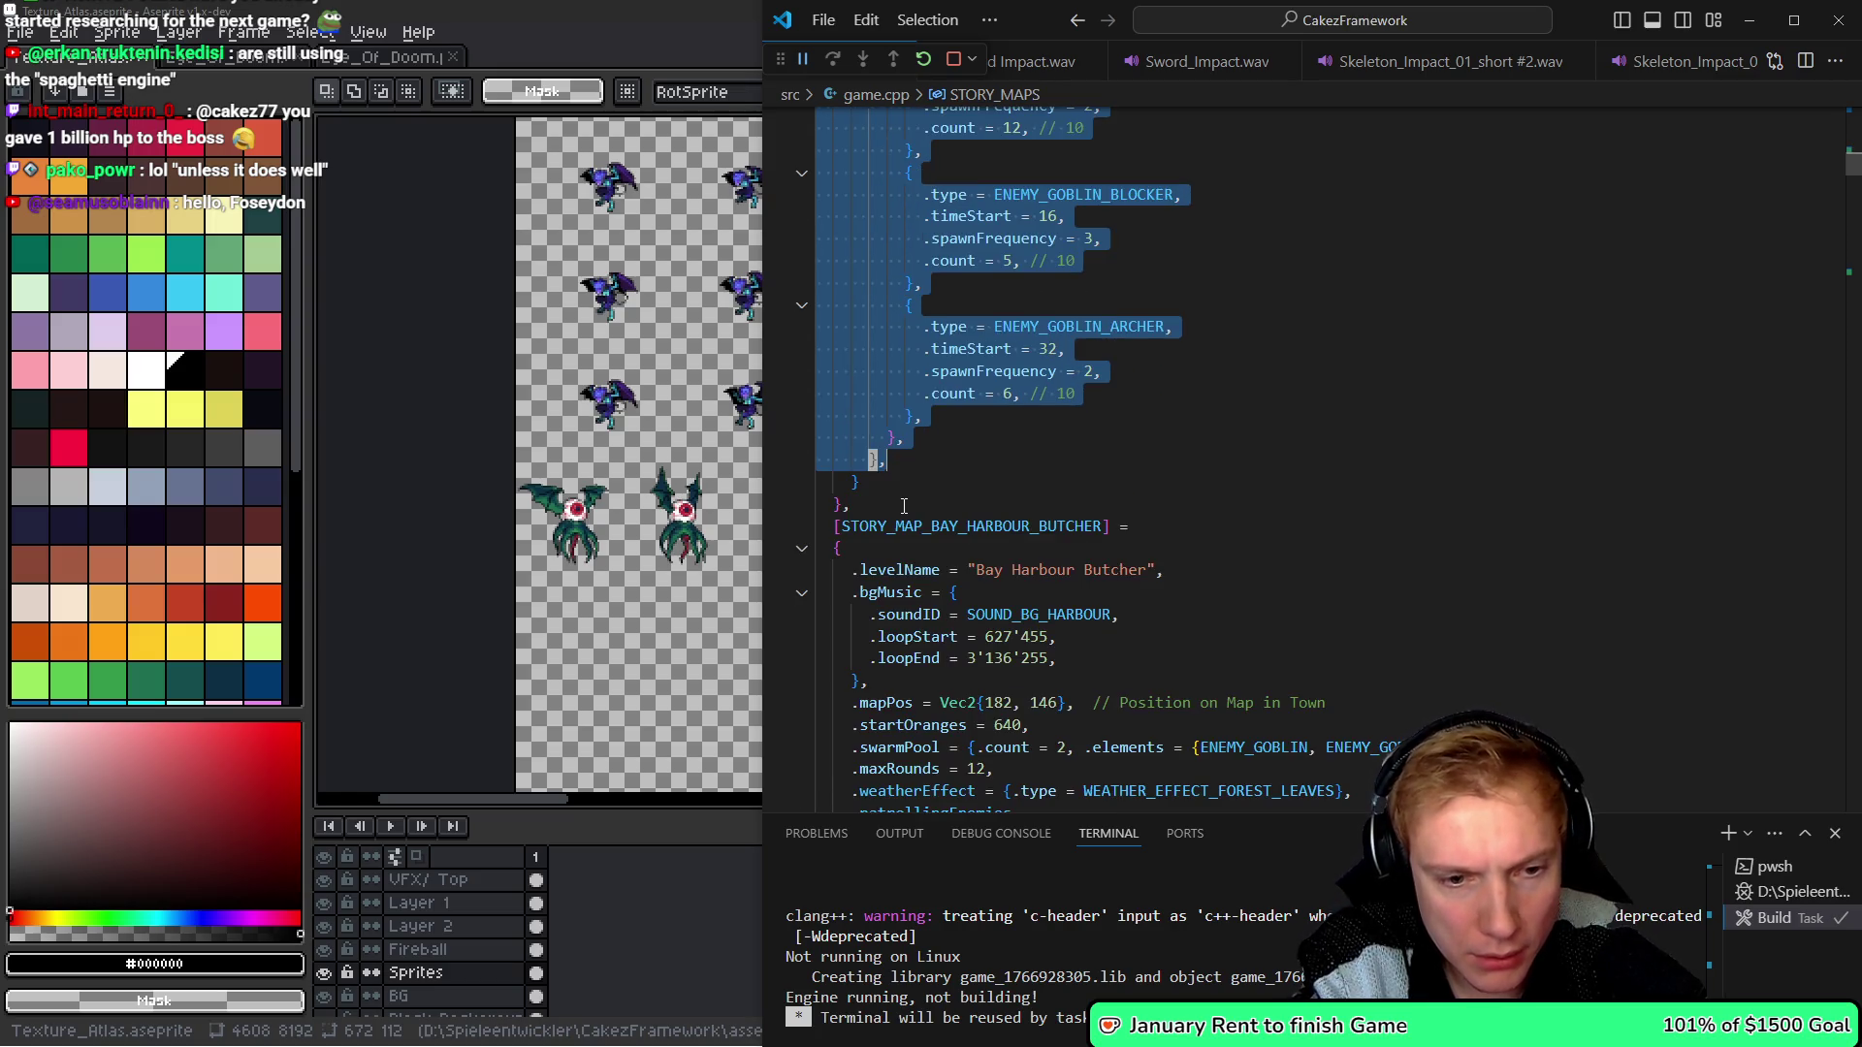
key(ctrl+shift+bracketleft)
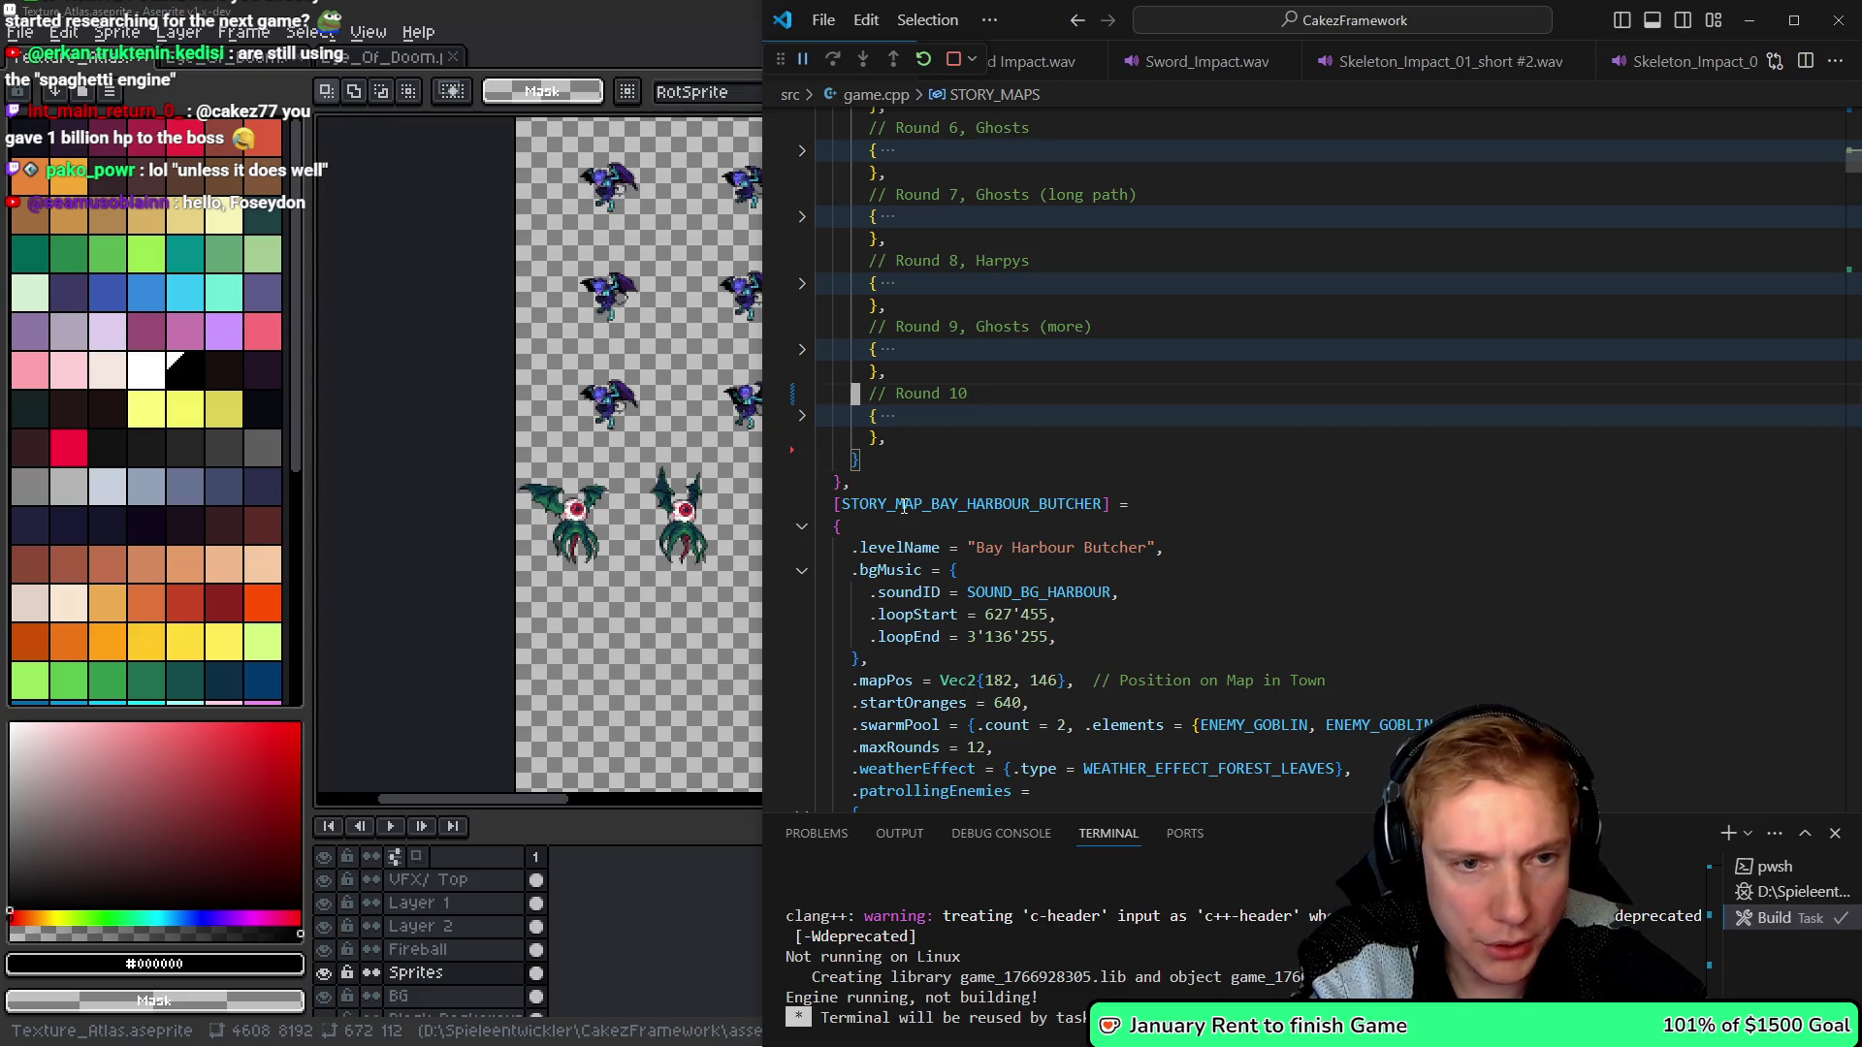
- Duplicate the folded Round 10 block directly beneath the original
key(ctrl+c)
key(Down)
key(Down)
key(ctrl+v)
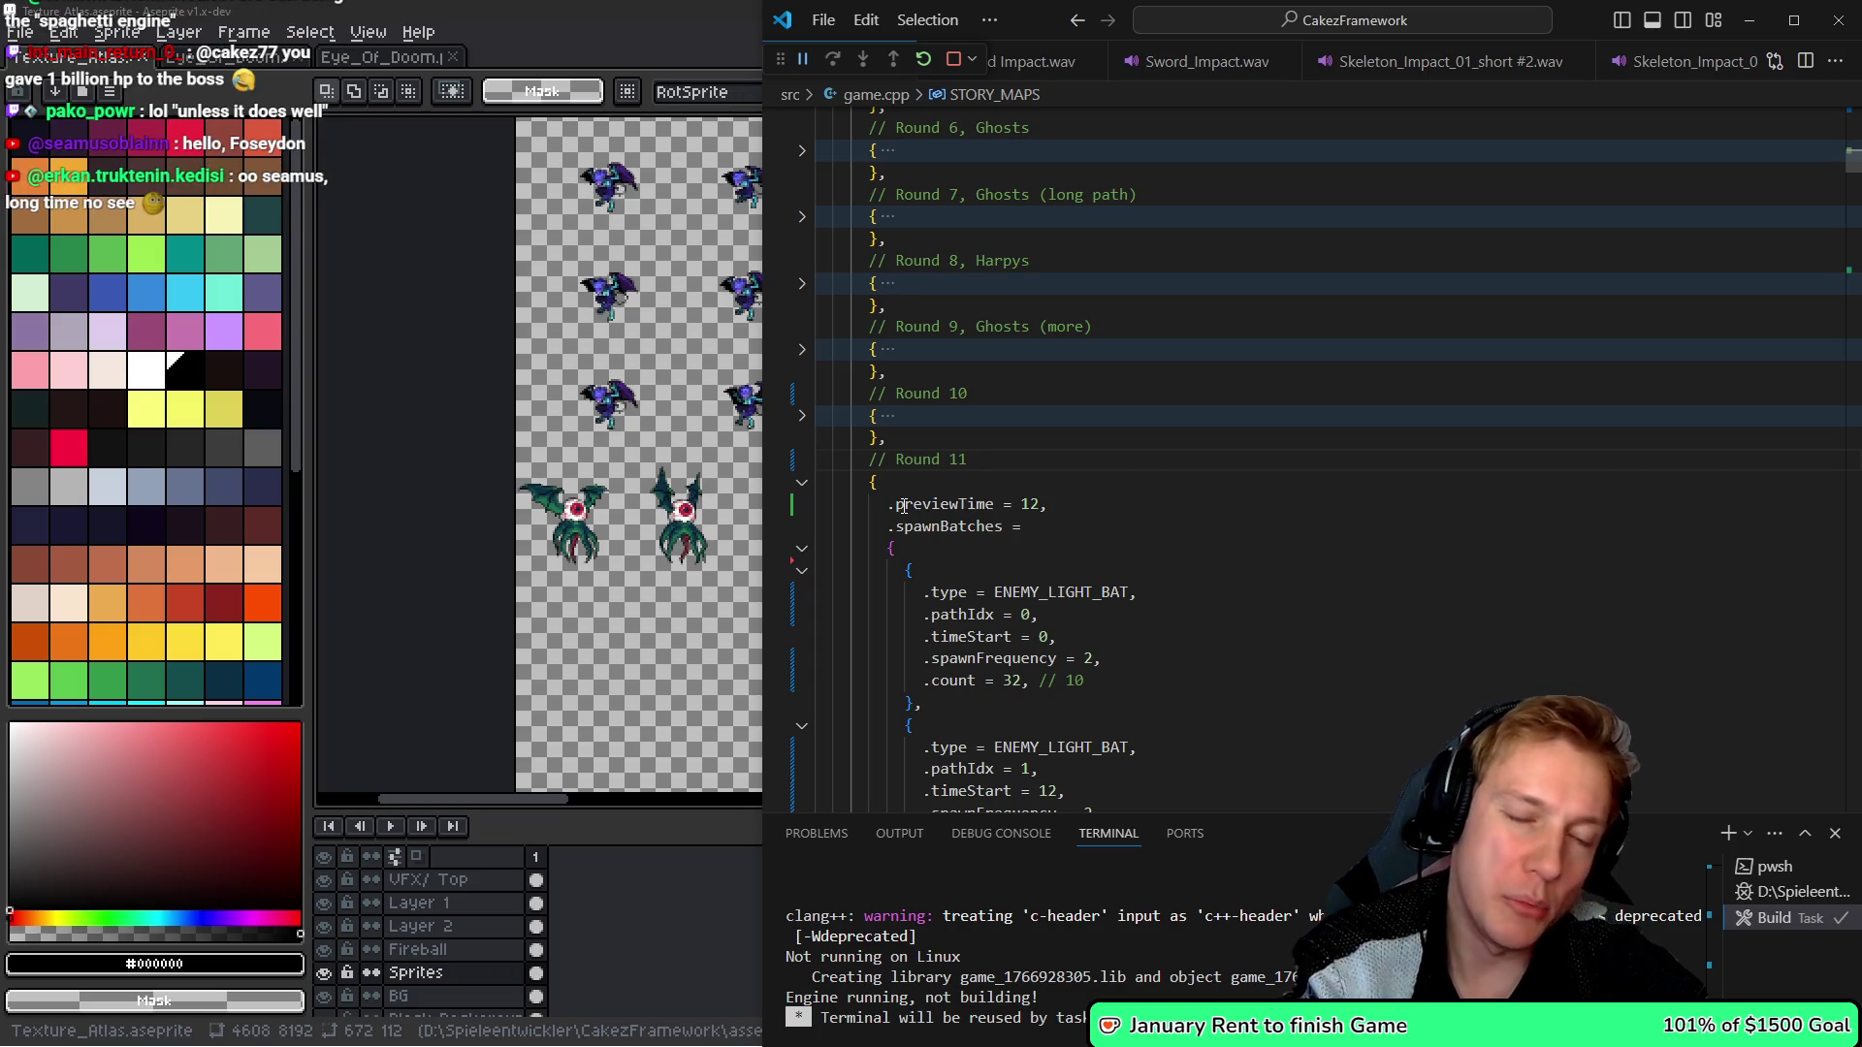
- Change the new round's first batch type to ENEMY_HARPY
key(Down)
key(Down)
key(Down)
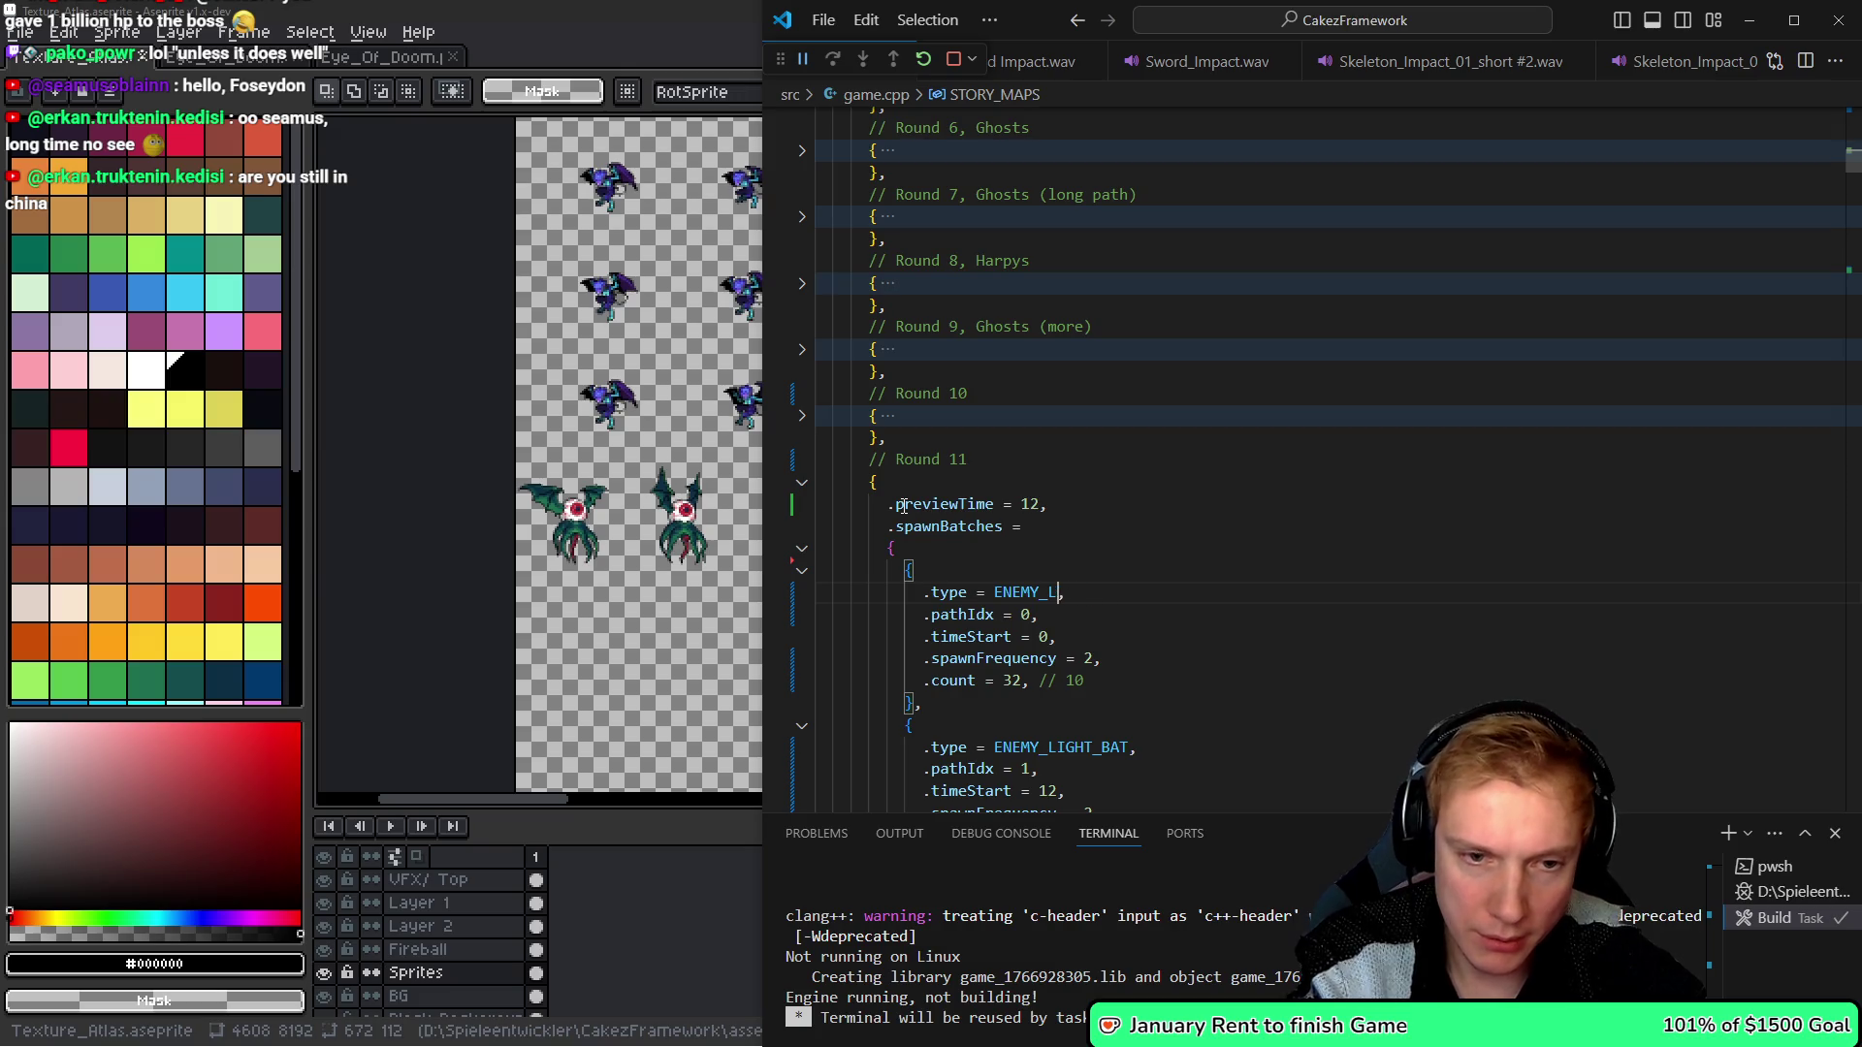
text(r)
key(Tab)
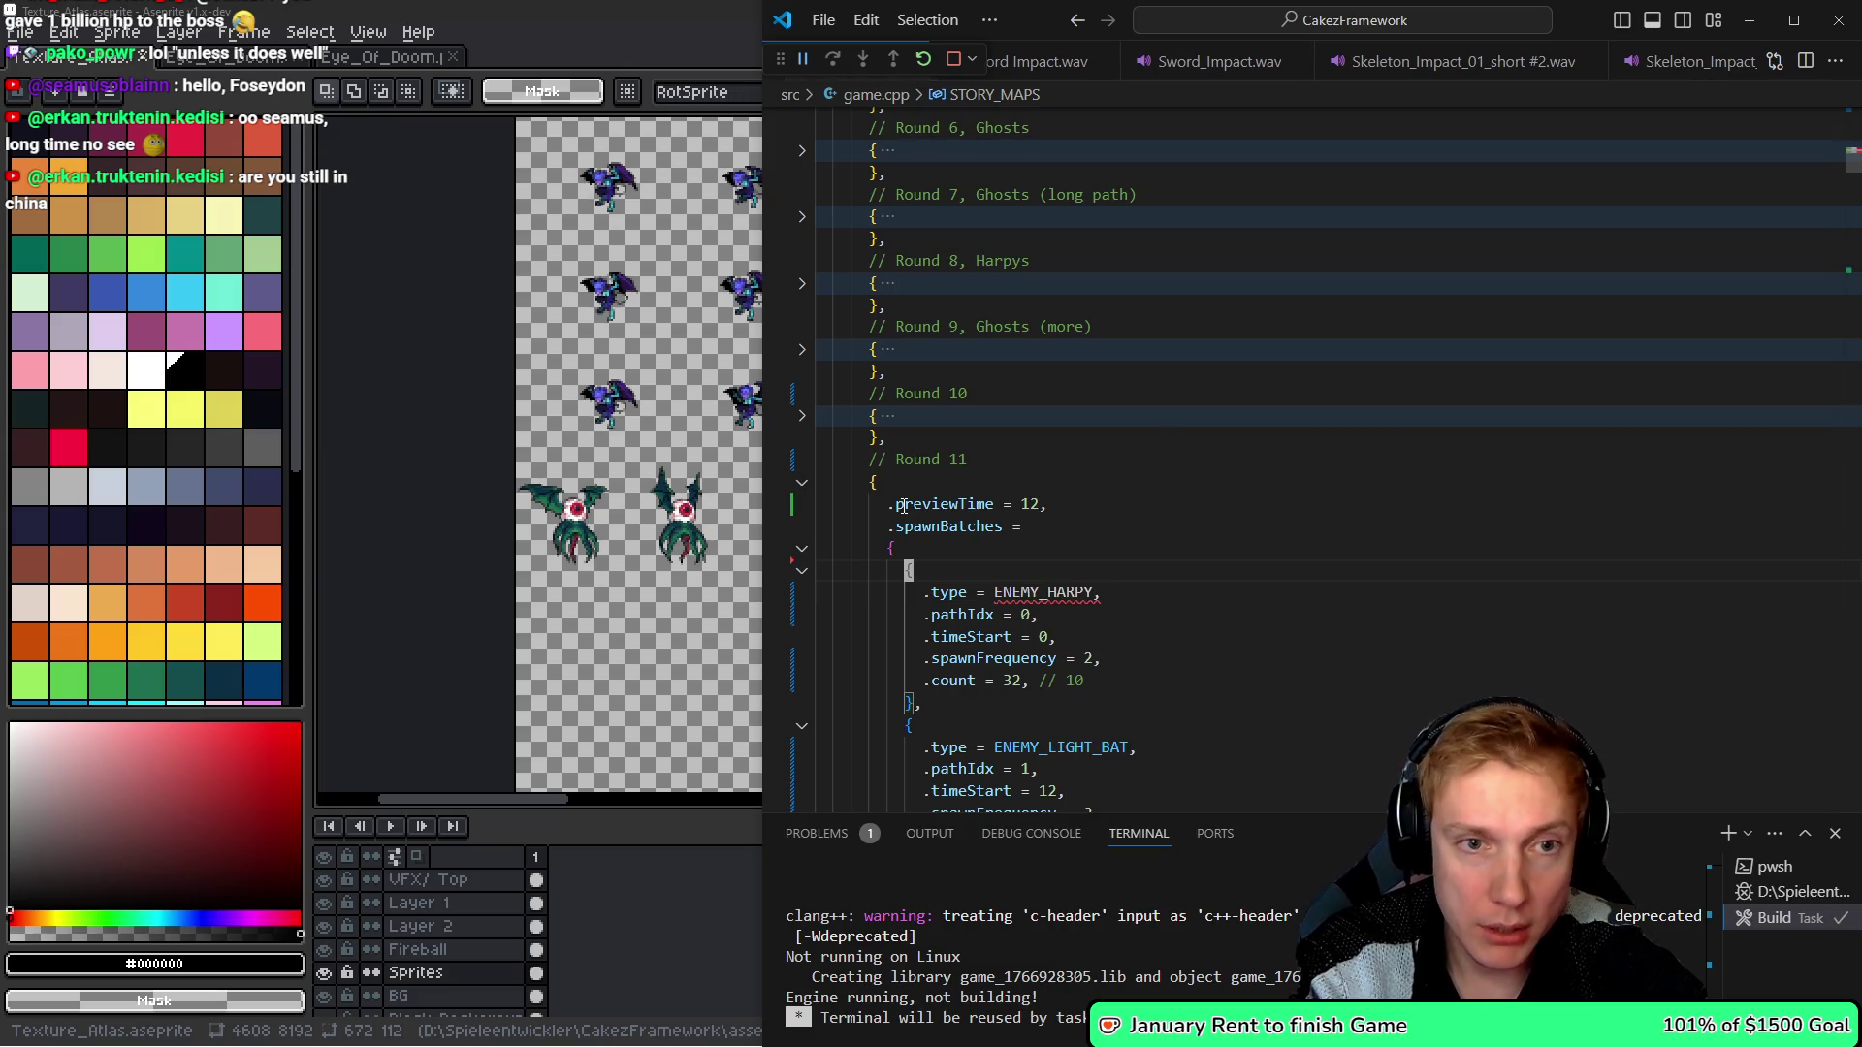
- Unfold Round 8 and copy its harpy spawn batch
key(Up)
key(Up)
key(Up)
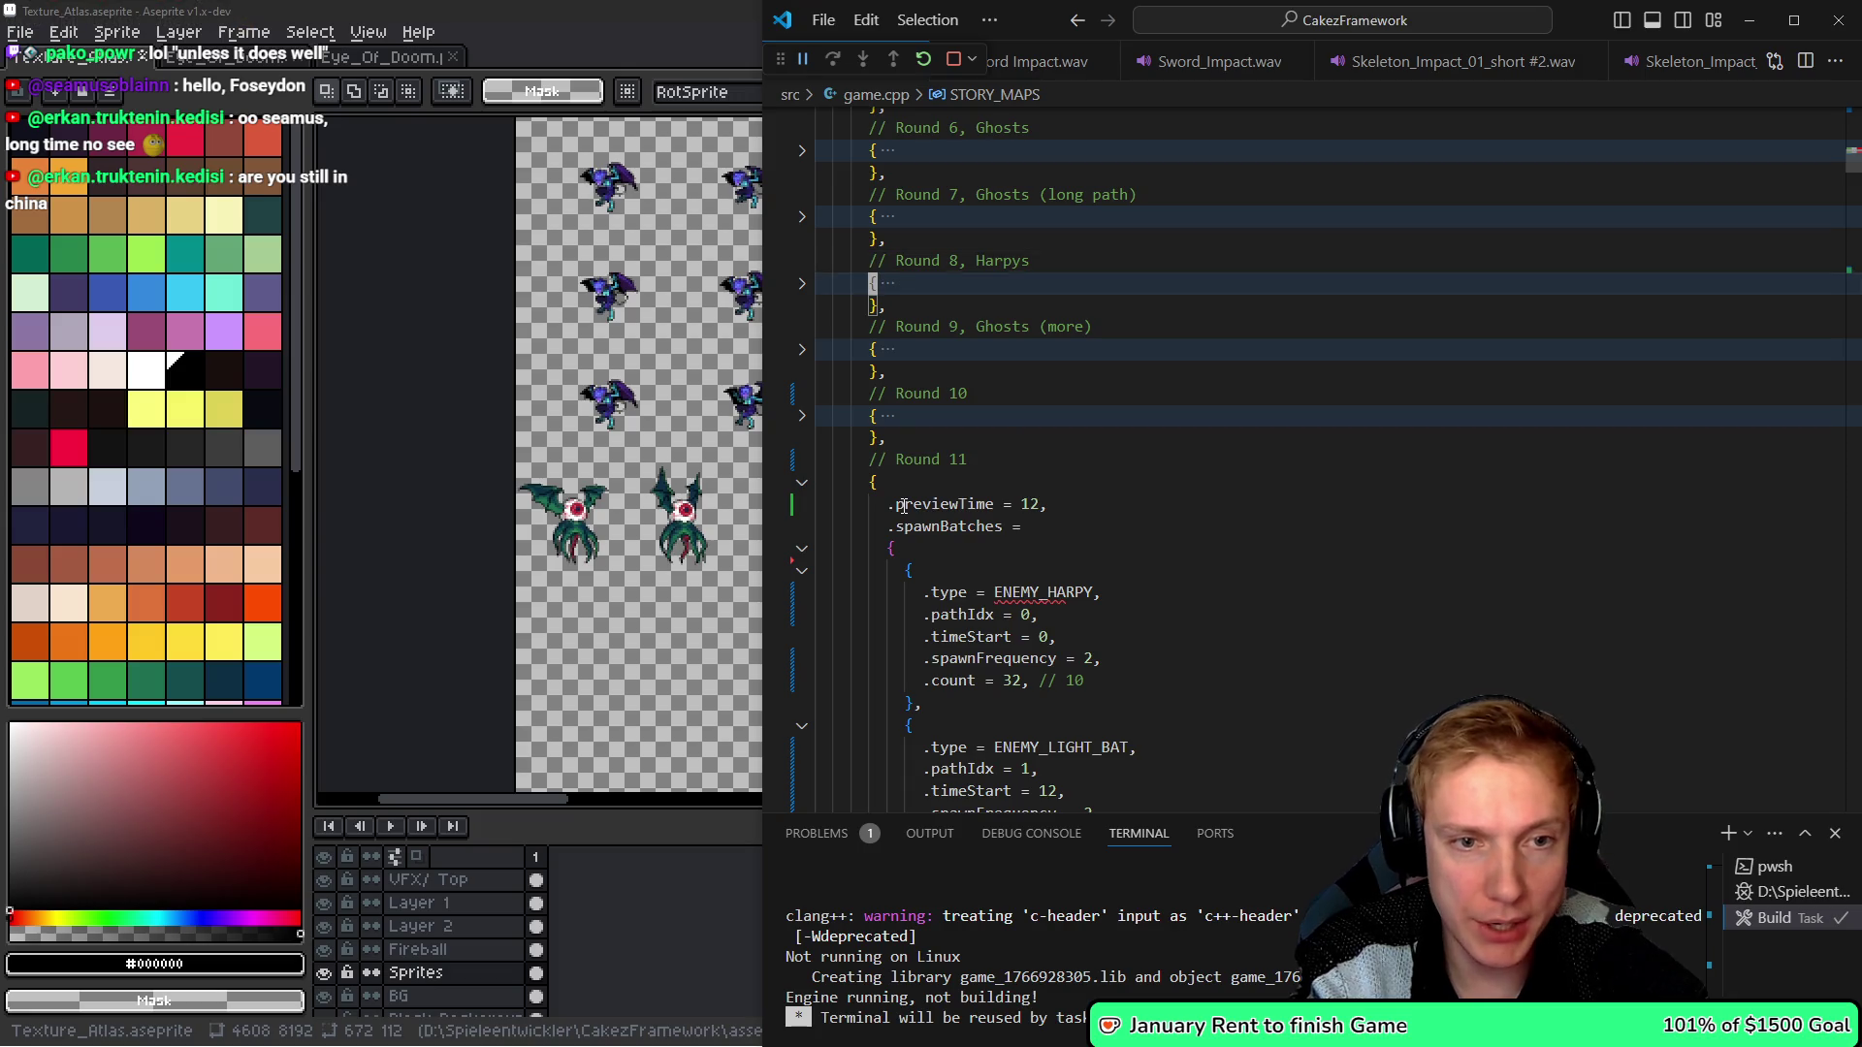
key(ctrl+shift+bracketright)
key(Down)
key(Down)
key(End)
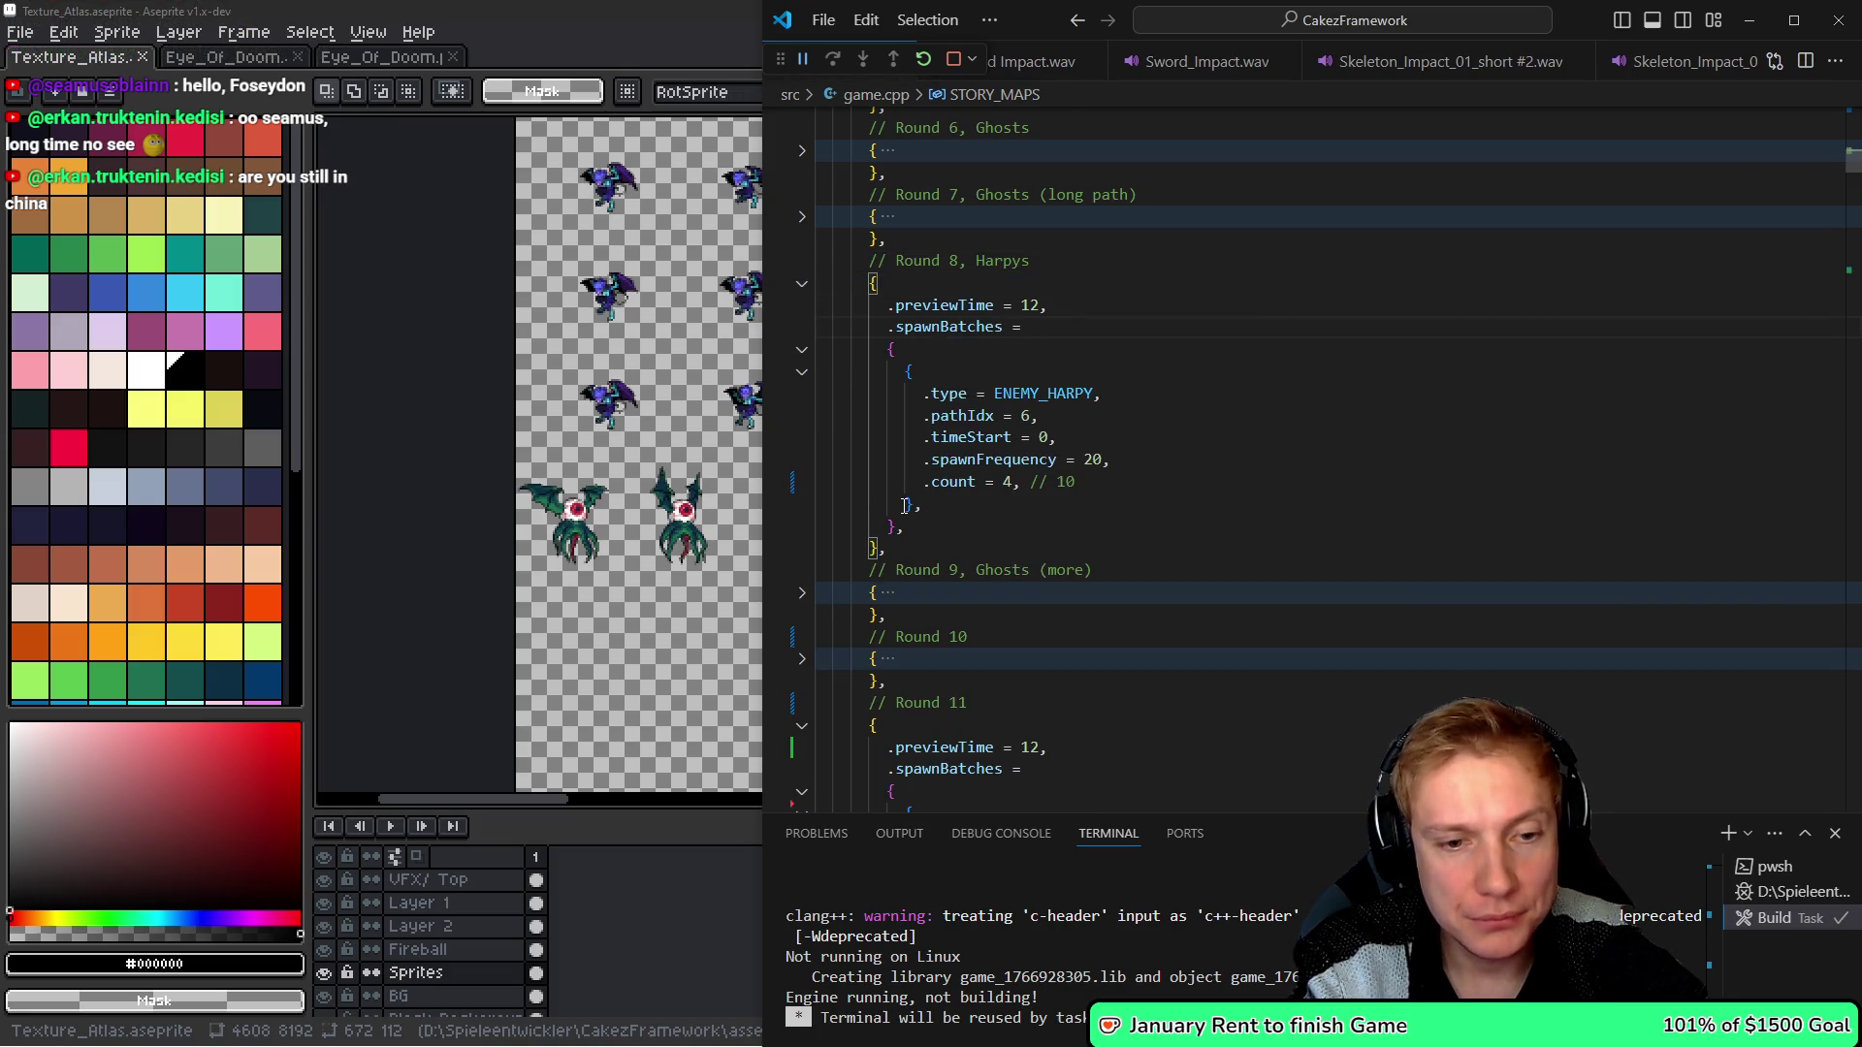
key(Down)
key(Down)
key(shift+Down)
key(shift+Down)
key(shift+Down)
key(Left)
- Fold Round 10 and paste the harpy batch at the top of Round 11's spawnBatches
key(Down)
key(Down)
key(Down)
key(ctrl+shift+bracketright)
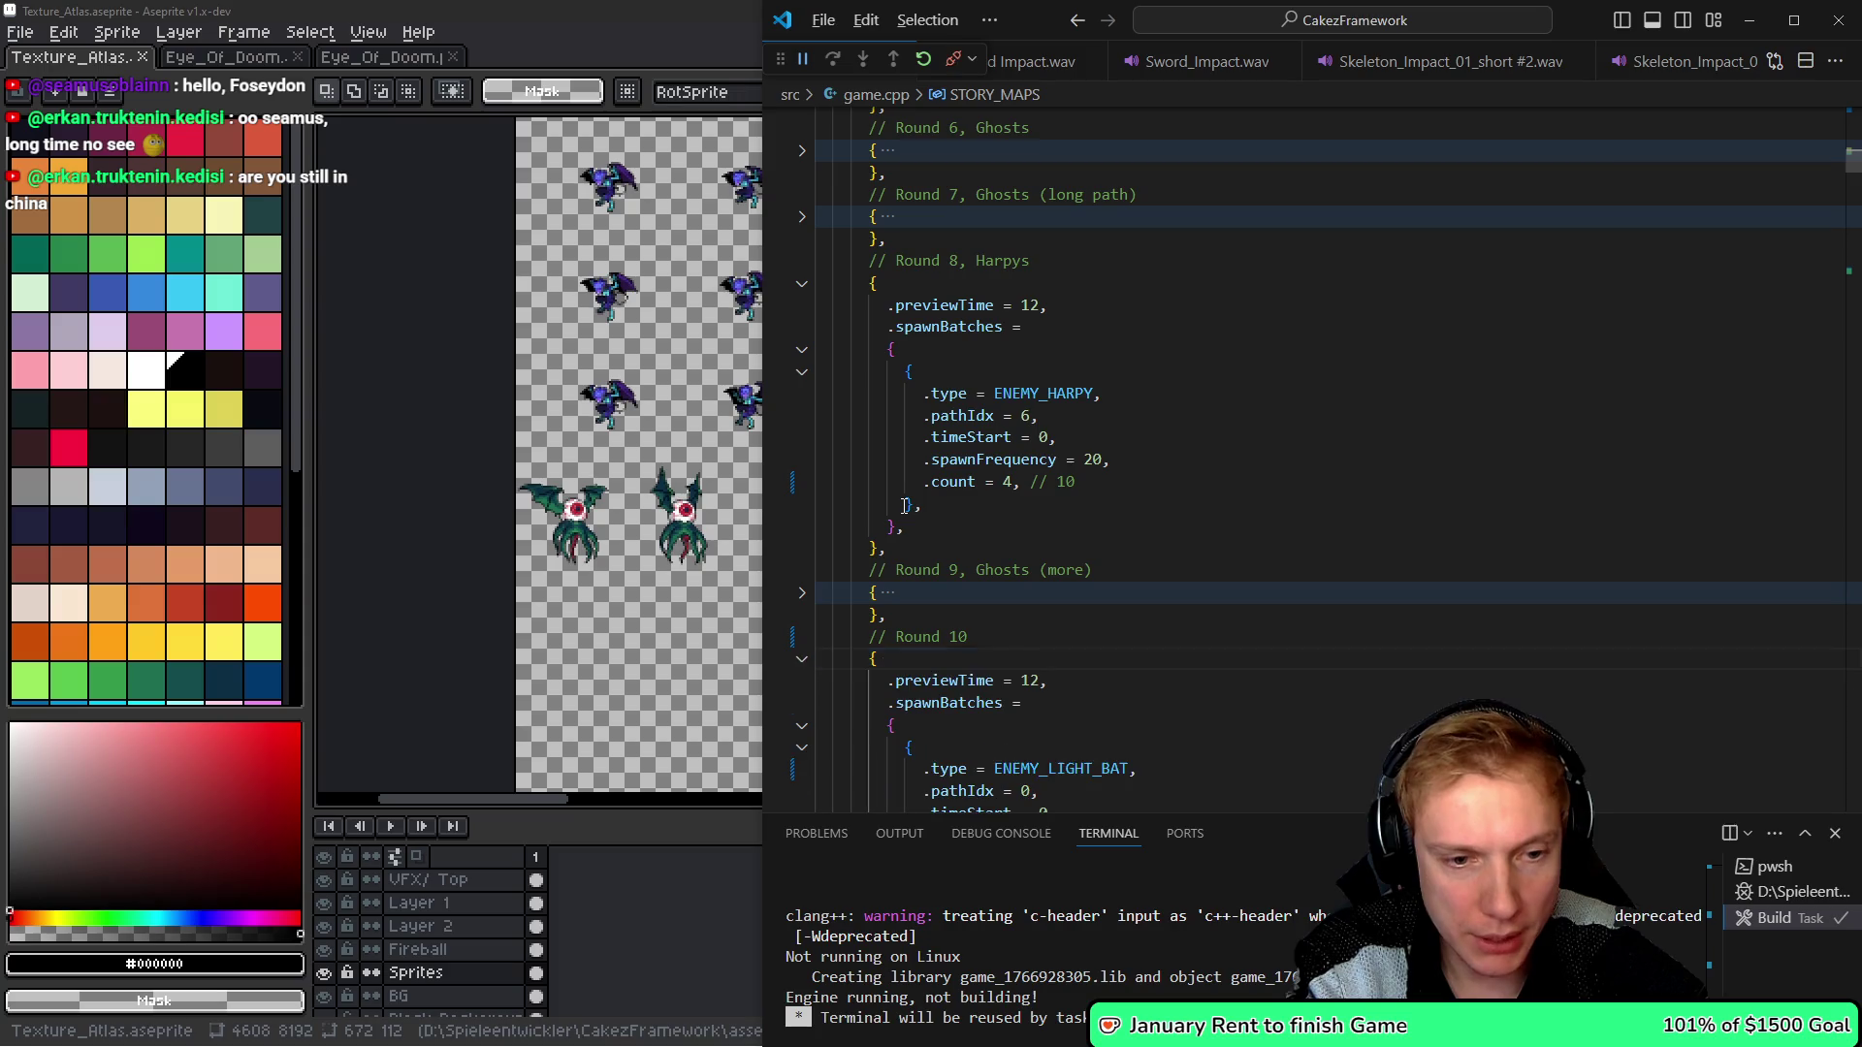
key(Down)
key(Down)
key(Down)
key(Up)
key(Up)
key(Up)
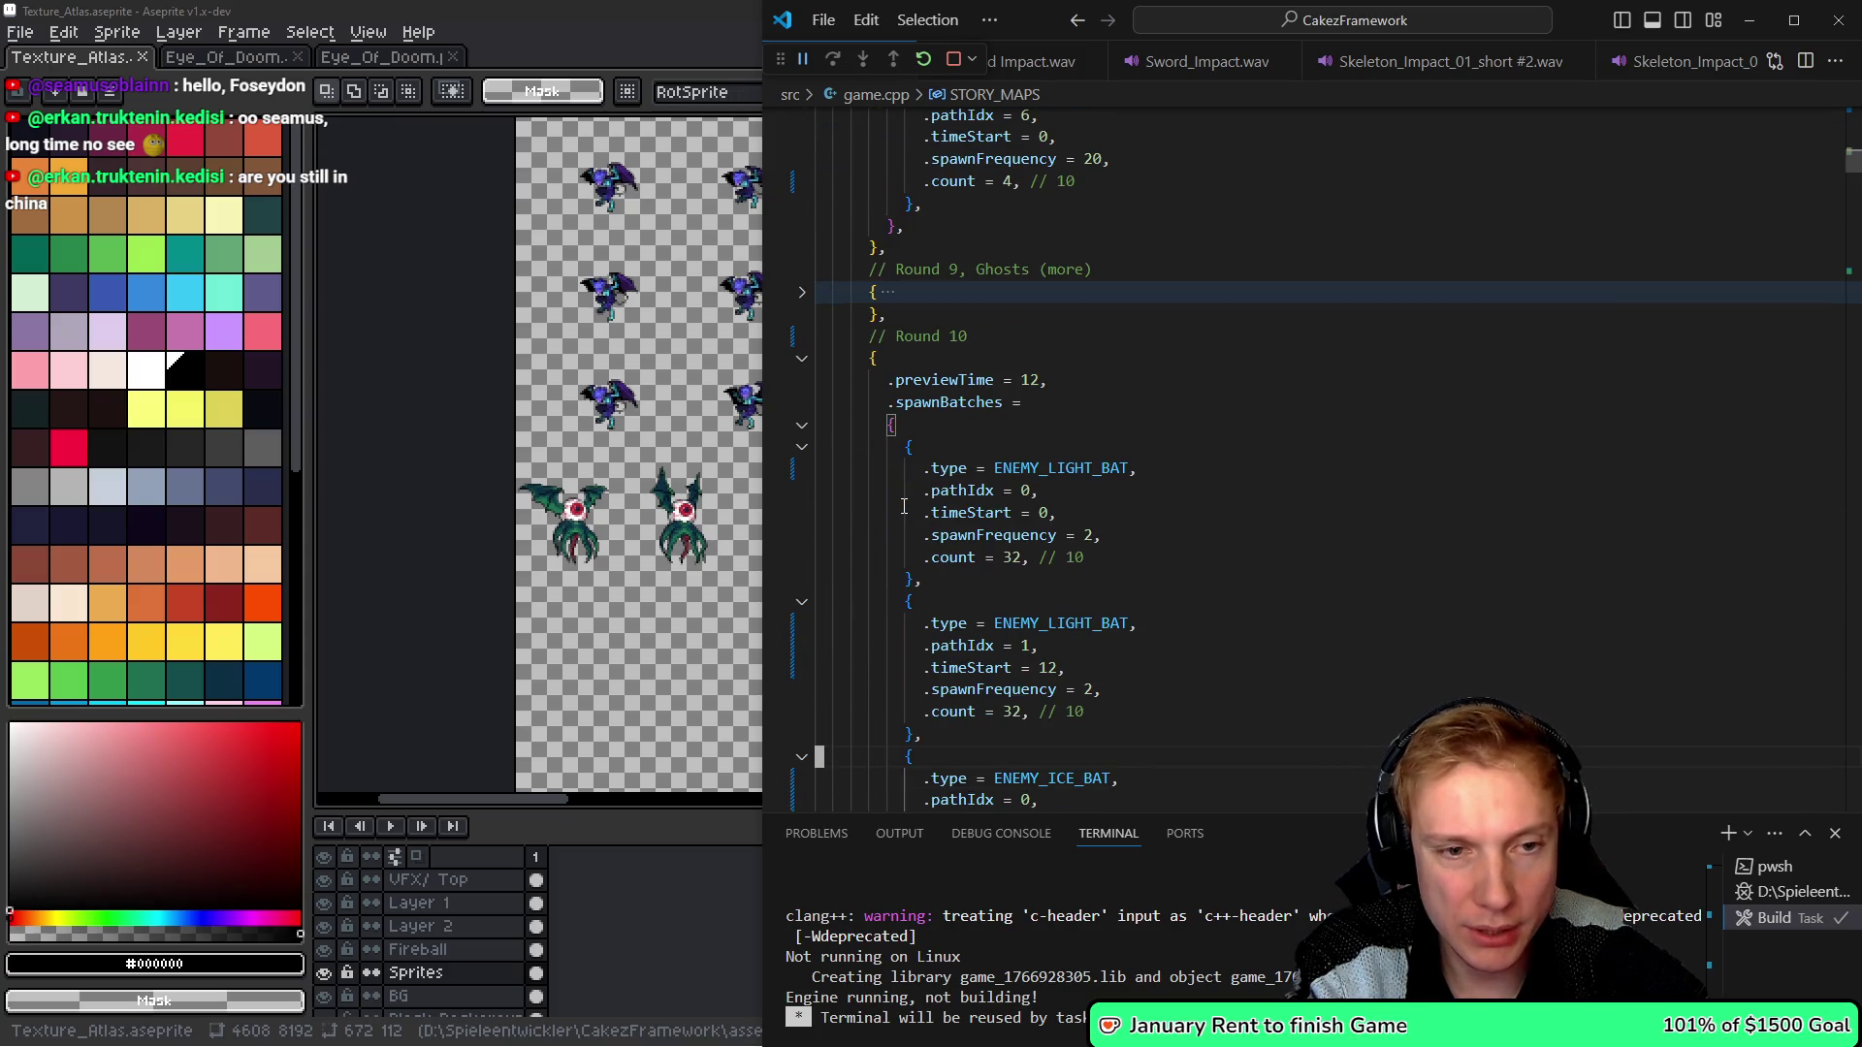
key(Up)
key(Up)
key(Up)
key(ctrl+shift+bracketleft)
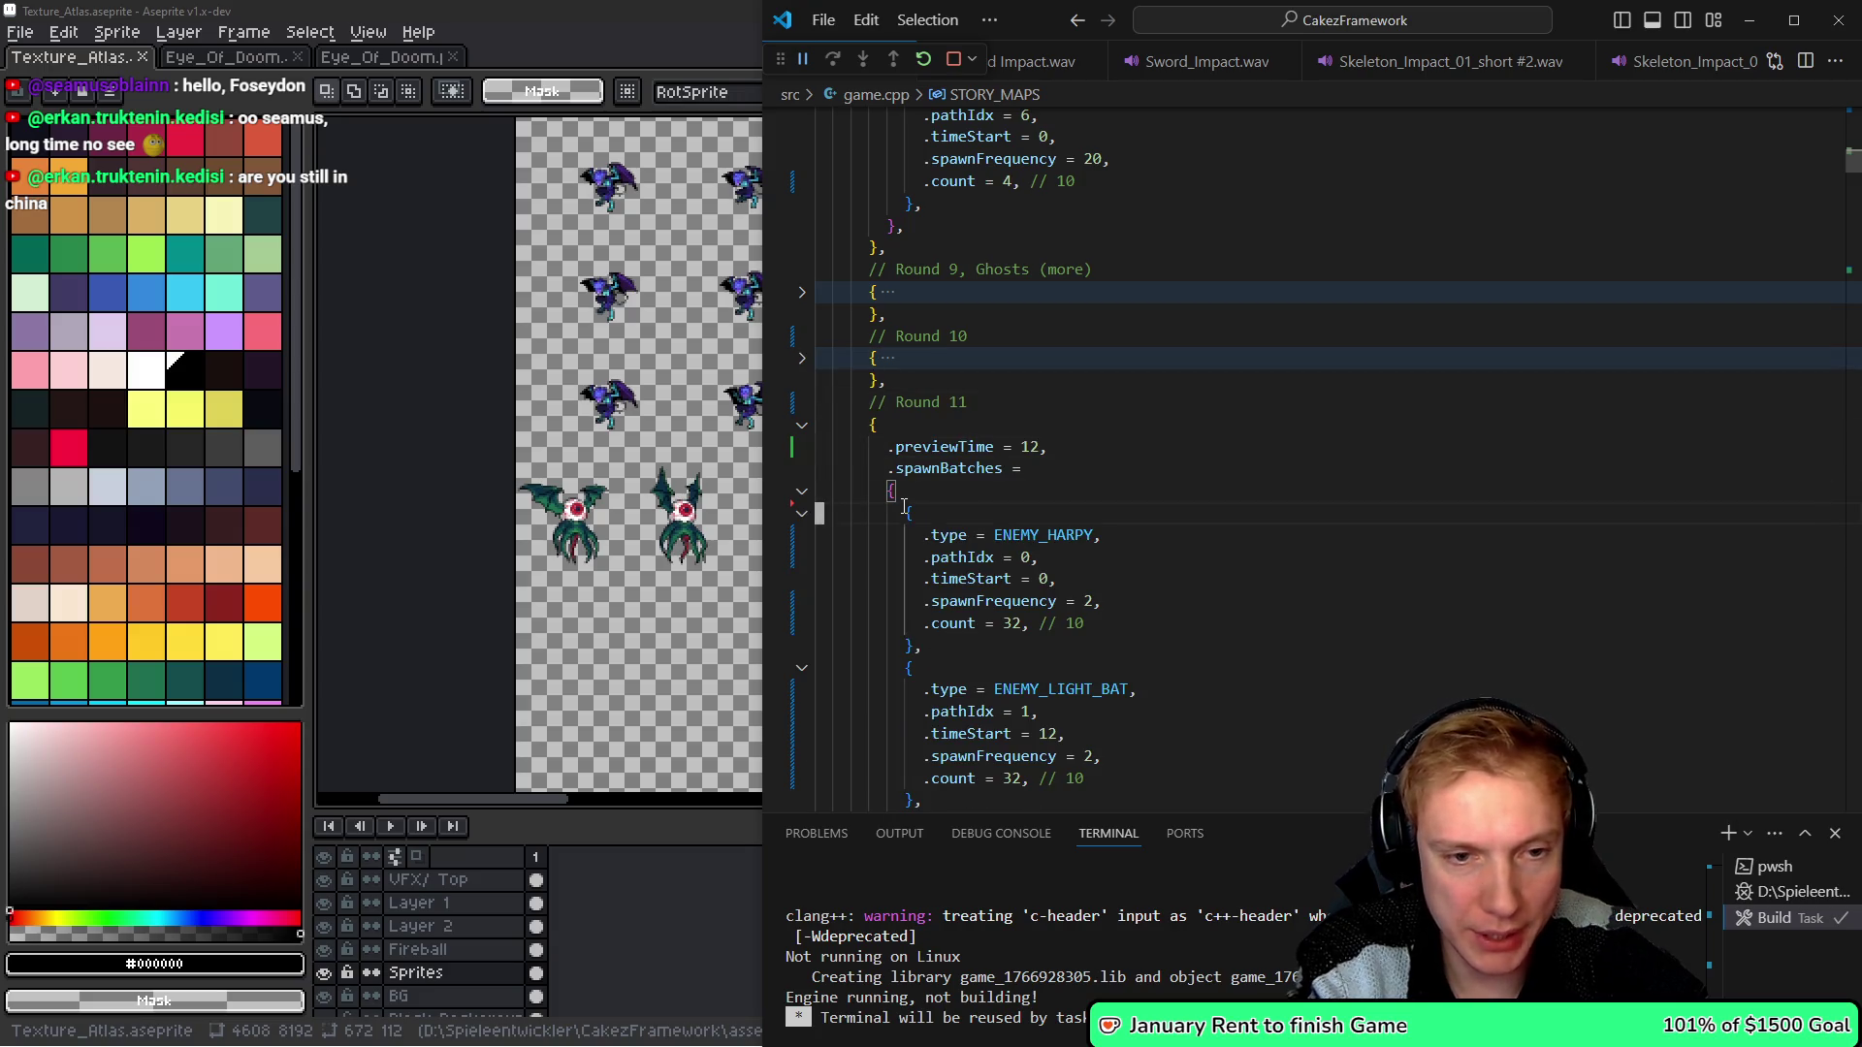
key(Down)
key(Down)
key(Down)
key(ctrl+v)
- Delete the duplicate second harpy batch from Round 11
key(Down)
key(Down)
key(Down)
key(Up)
key(shift+Up)
key(shift+Up)
key(shift+Up)
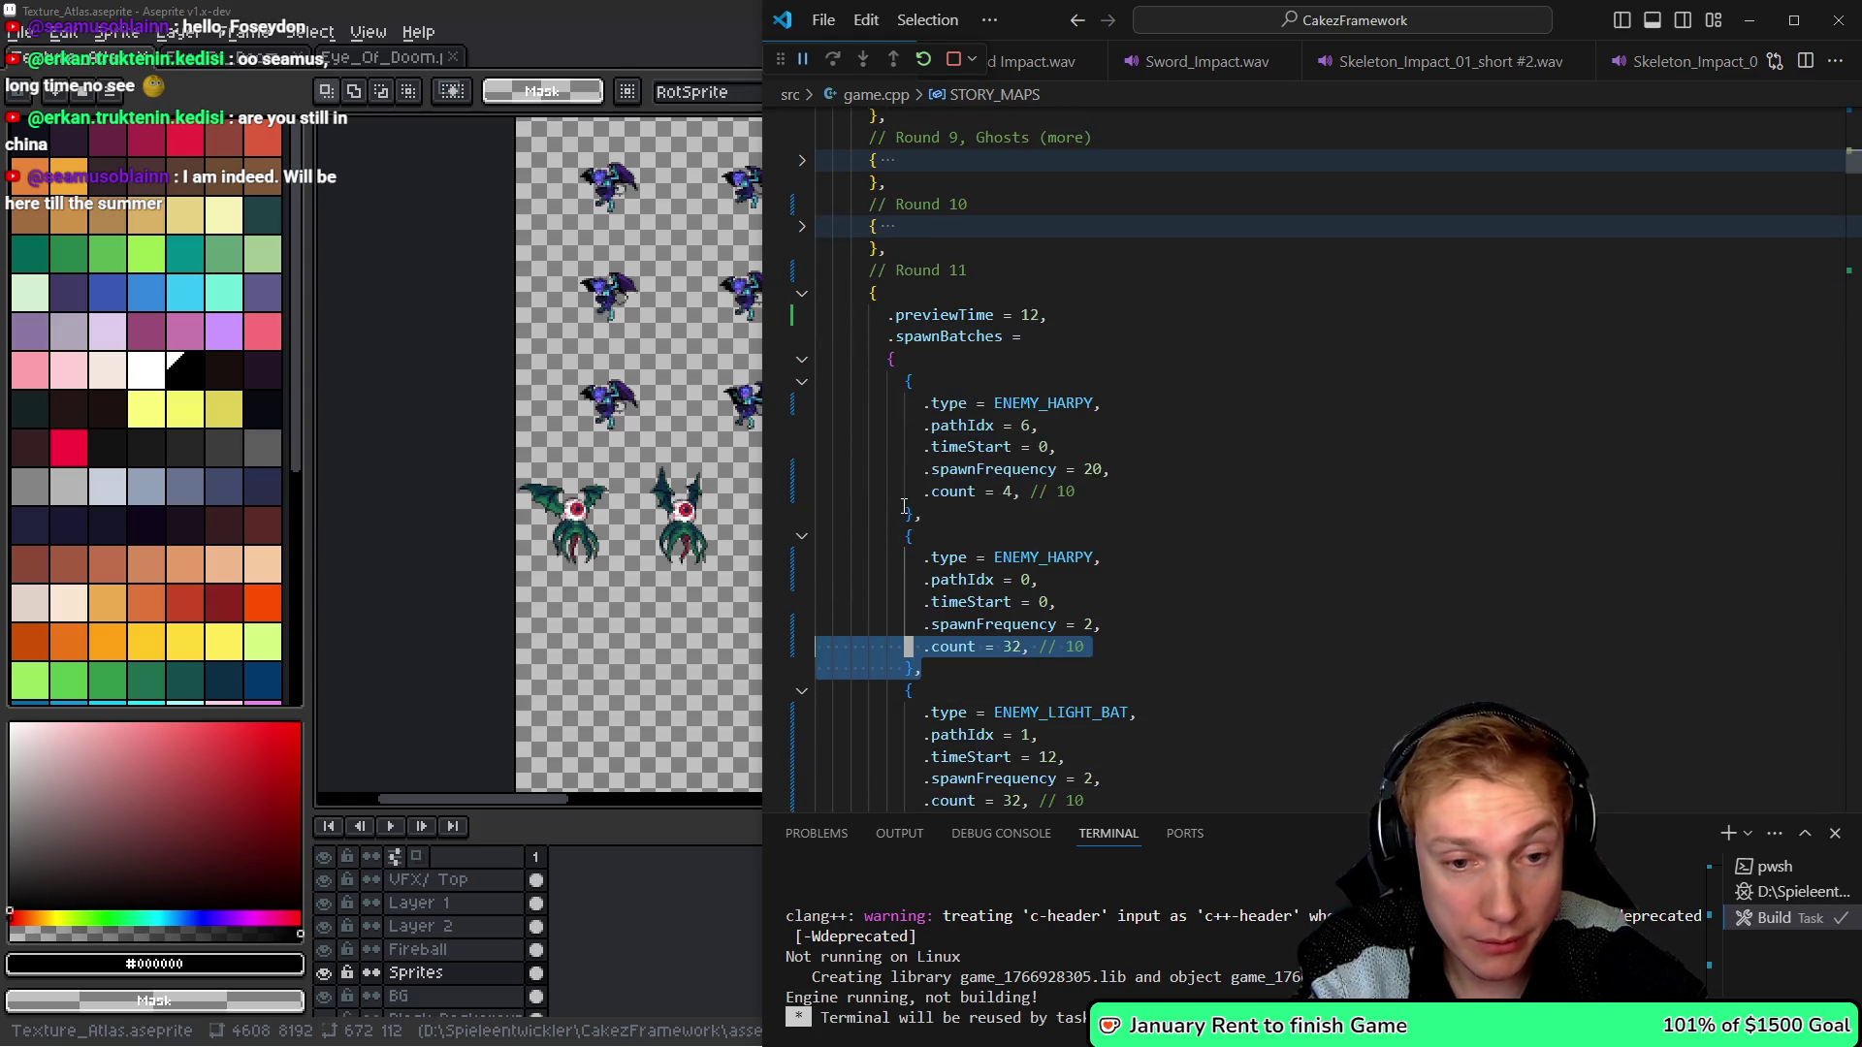
key(Delete)
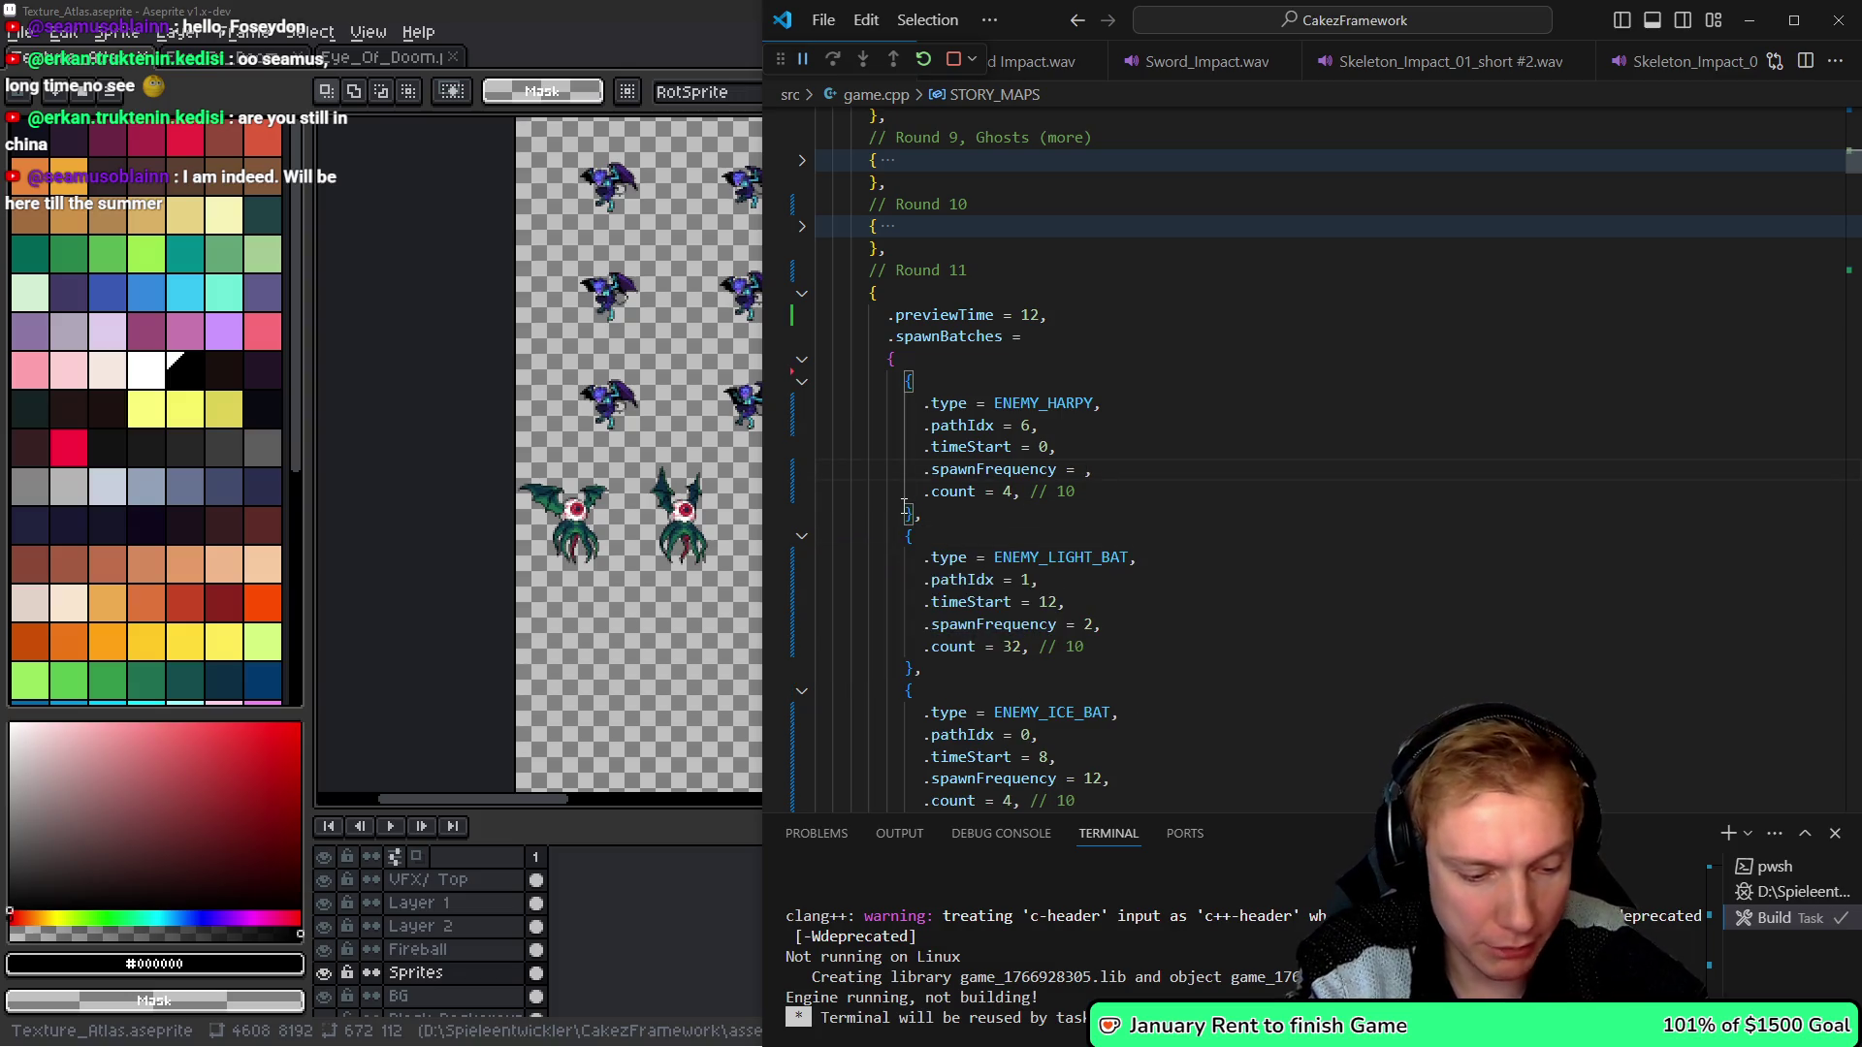
text(12)
- Set the harpy batch's count to 8 and delete the leftover comment after it
key(Down)
key(ctrl+Left)
key(ctrl+Left)
key(ctrl+Left)
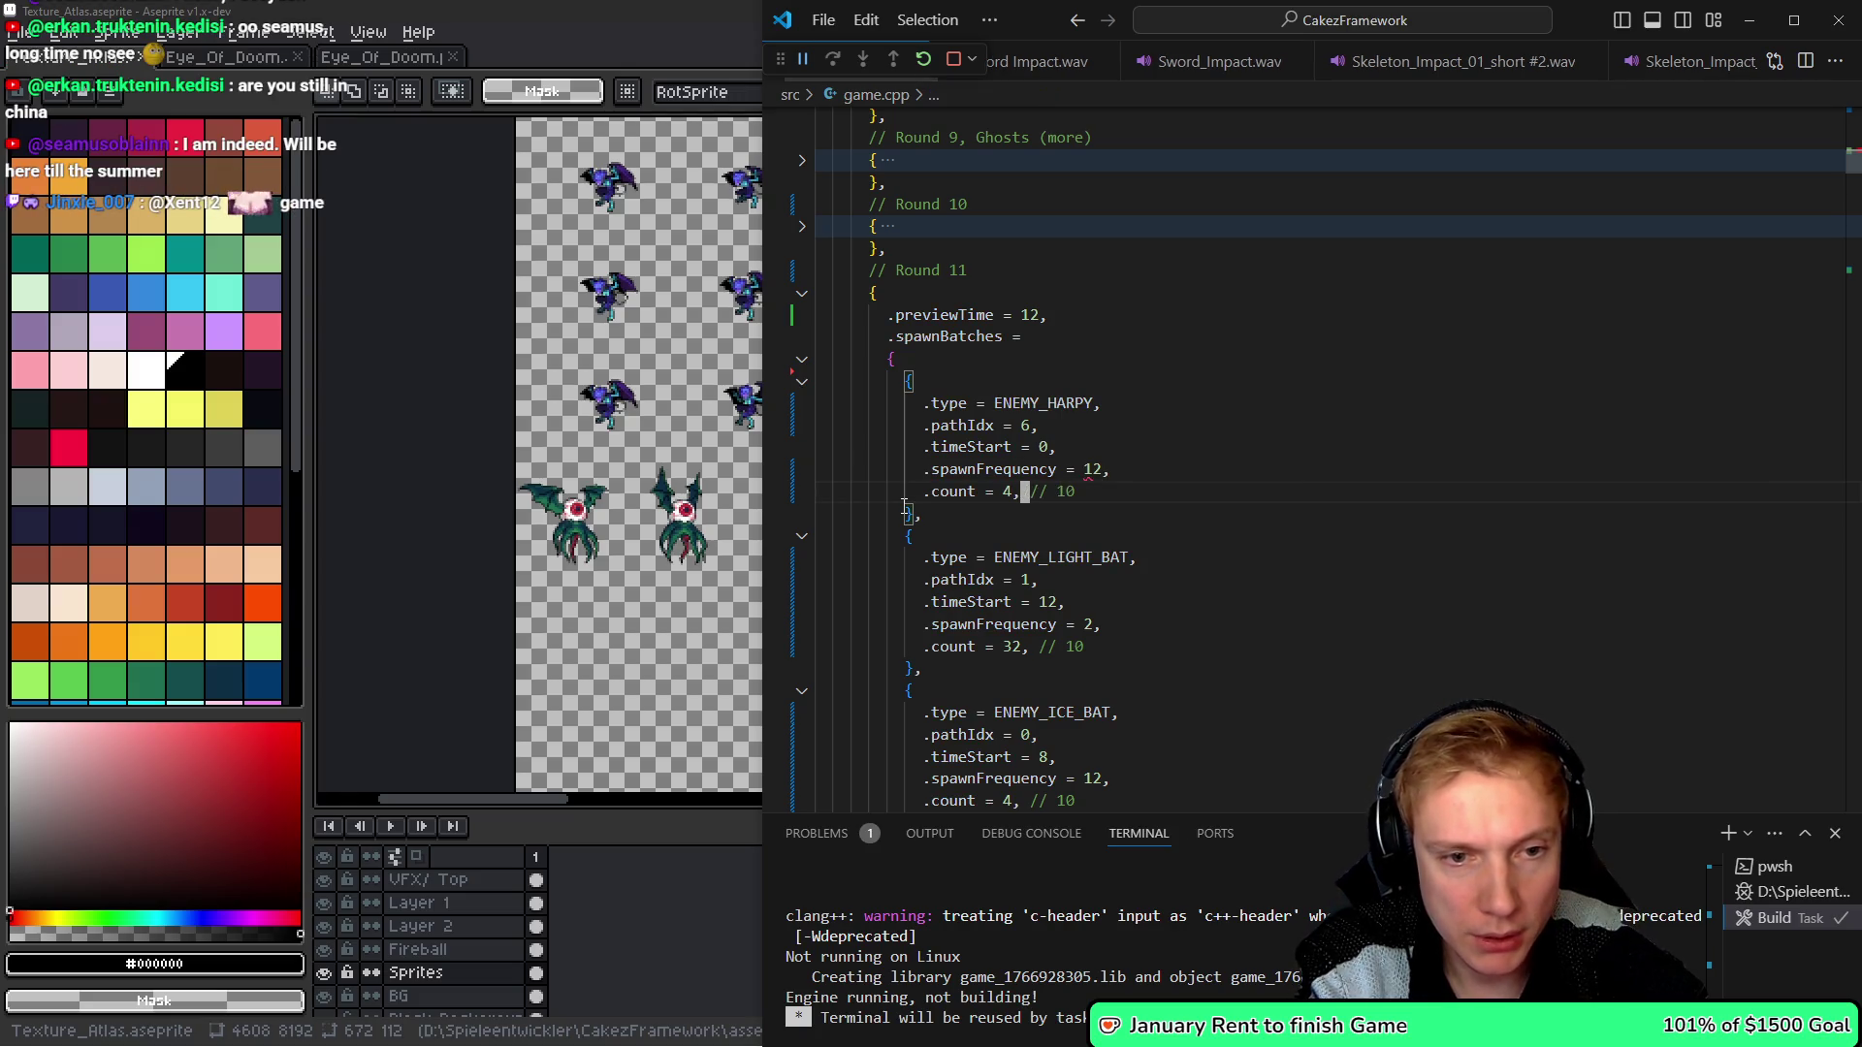
key(BackSpace)
text(8)
key(Right)
key(shift+End)
key(Delete)
key(Down)
key(Down)
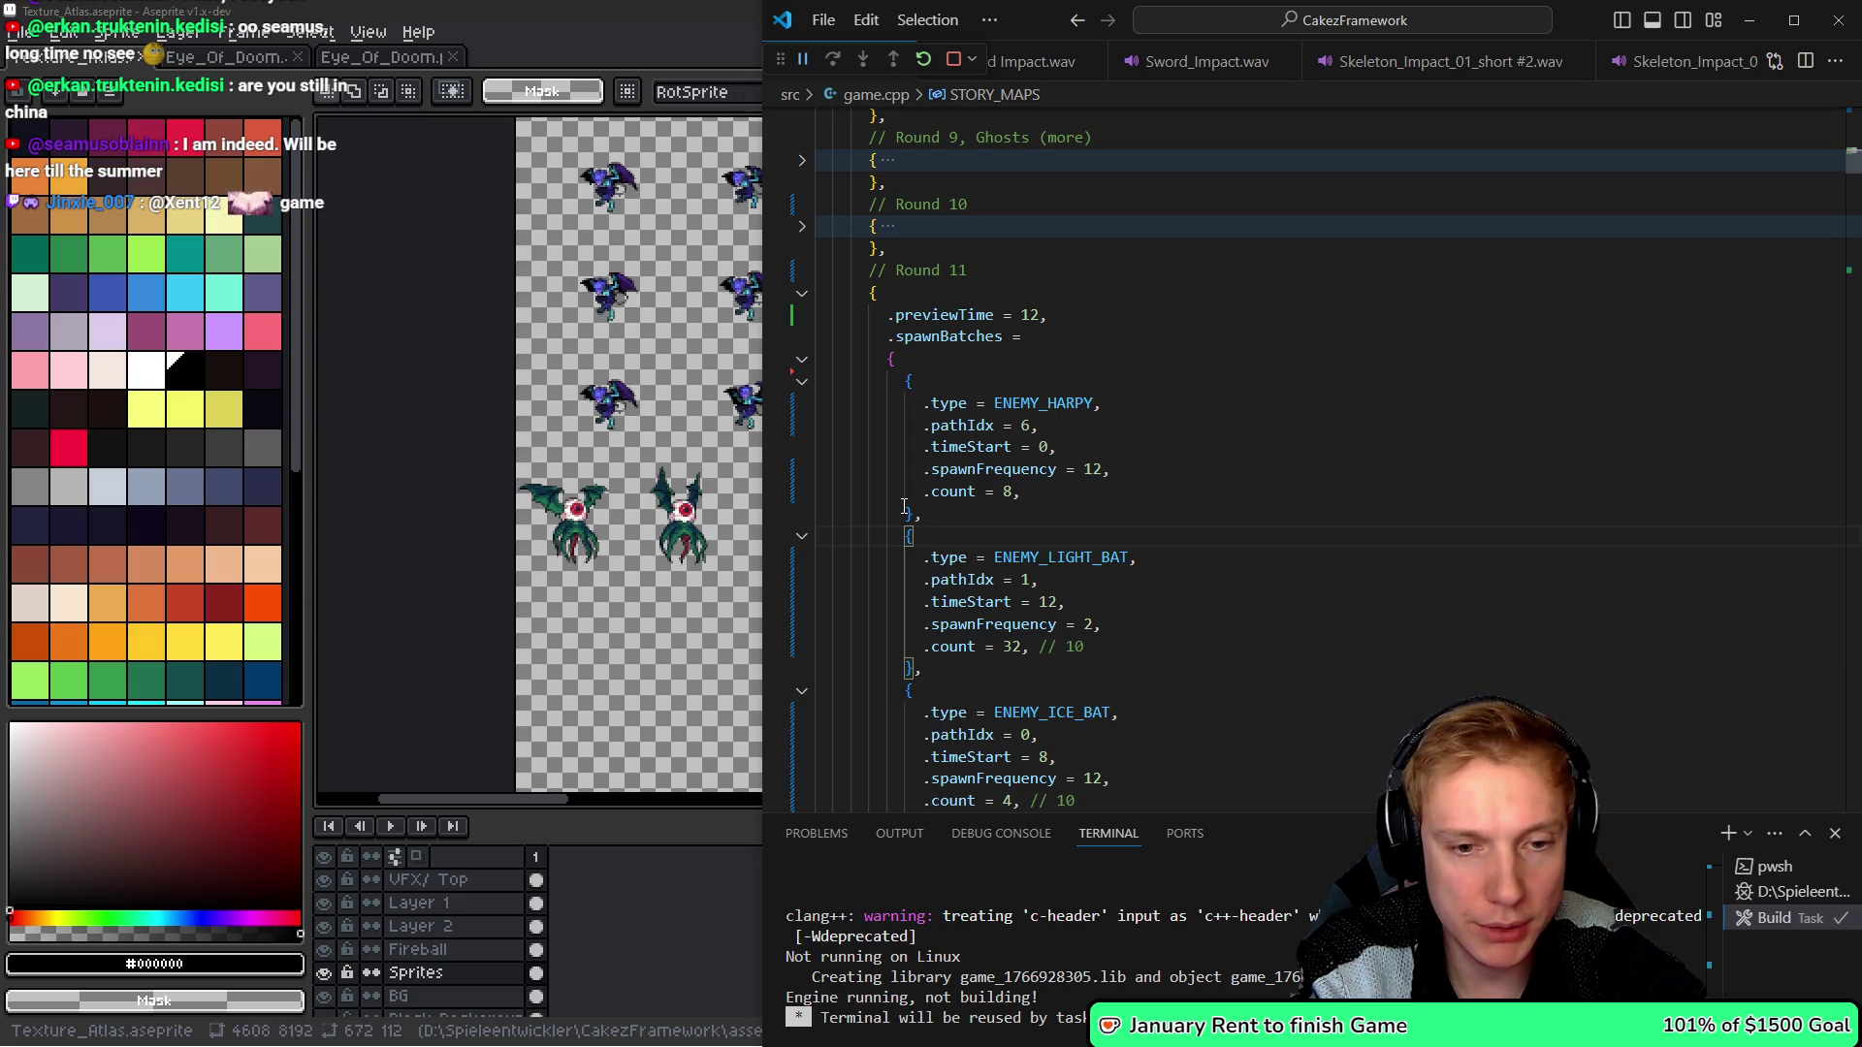
- Change the next batch's enemy type from ENEMY_LIGHT_BAT to ENEMY_ICE_BAT using autocomplete
key(Down)
key(End)
key(Left)
key(BackSpace)
key(BackSpace)
key(BackSpace)
- Give the ice-bat batch spawn frequency 6 and count 12
key(BackSpace)
key(BackSpace)
key(BackSpace)
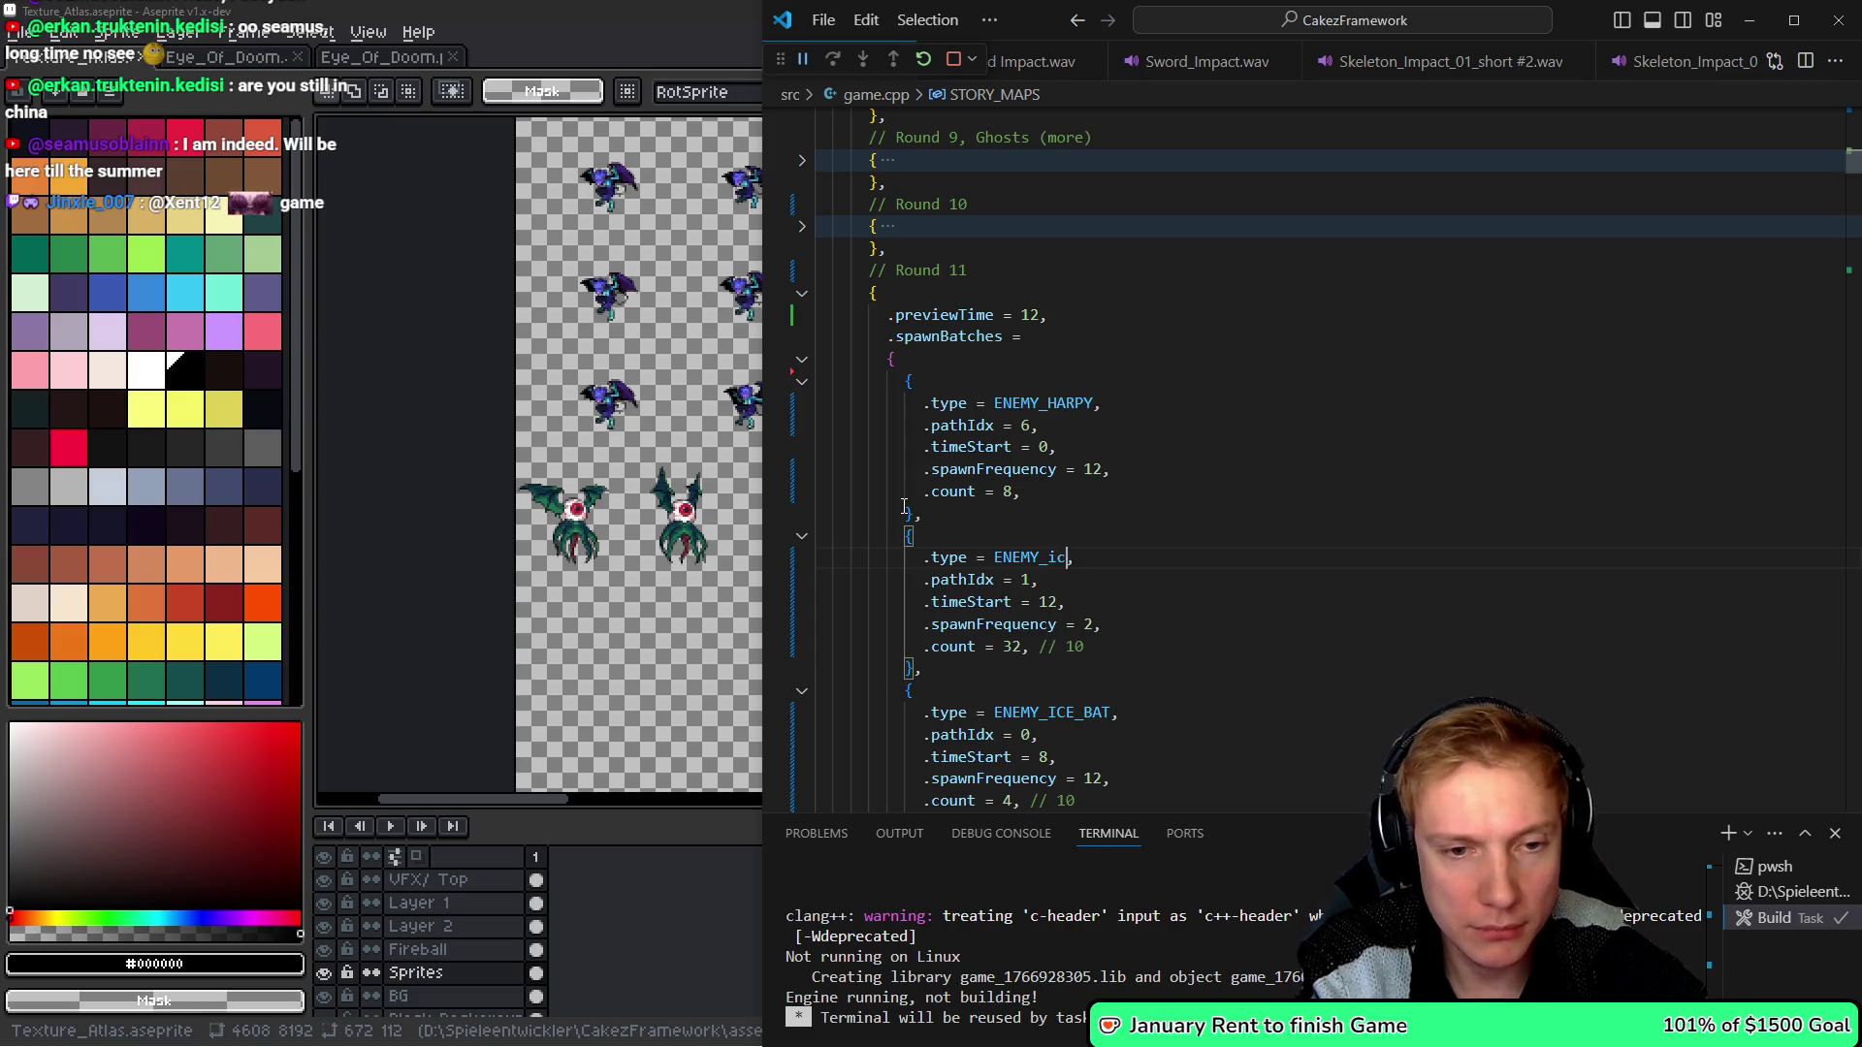
text(ice)
key(Tab)
key(Down)
key(Down)
key(Down)
key(End)
key(Left)
key(BackSpace)
key(BackSpace)
text(2)
key(BackSpace)
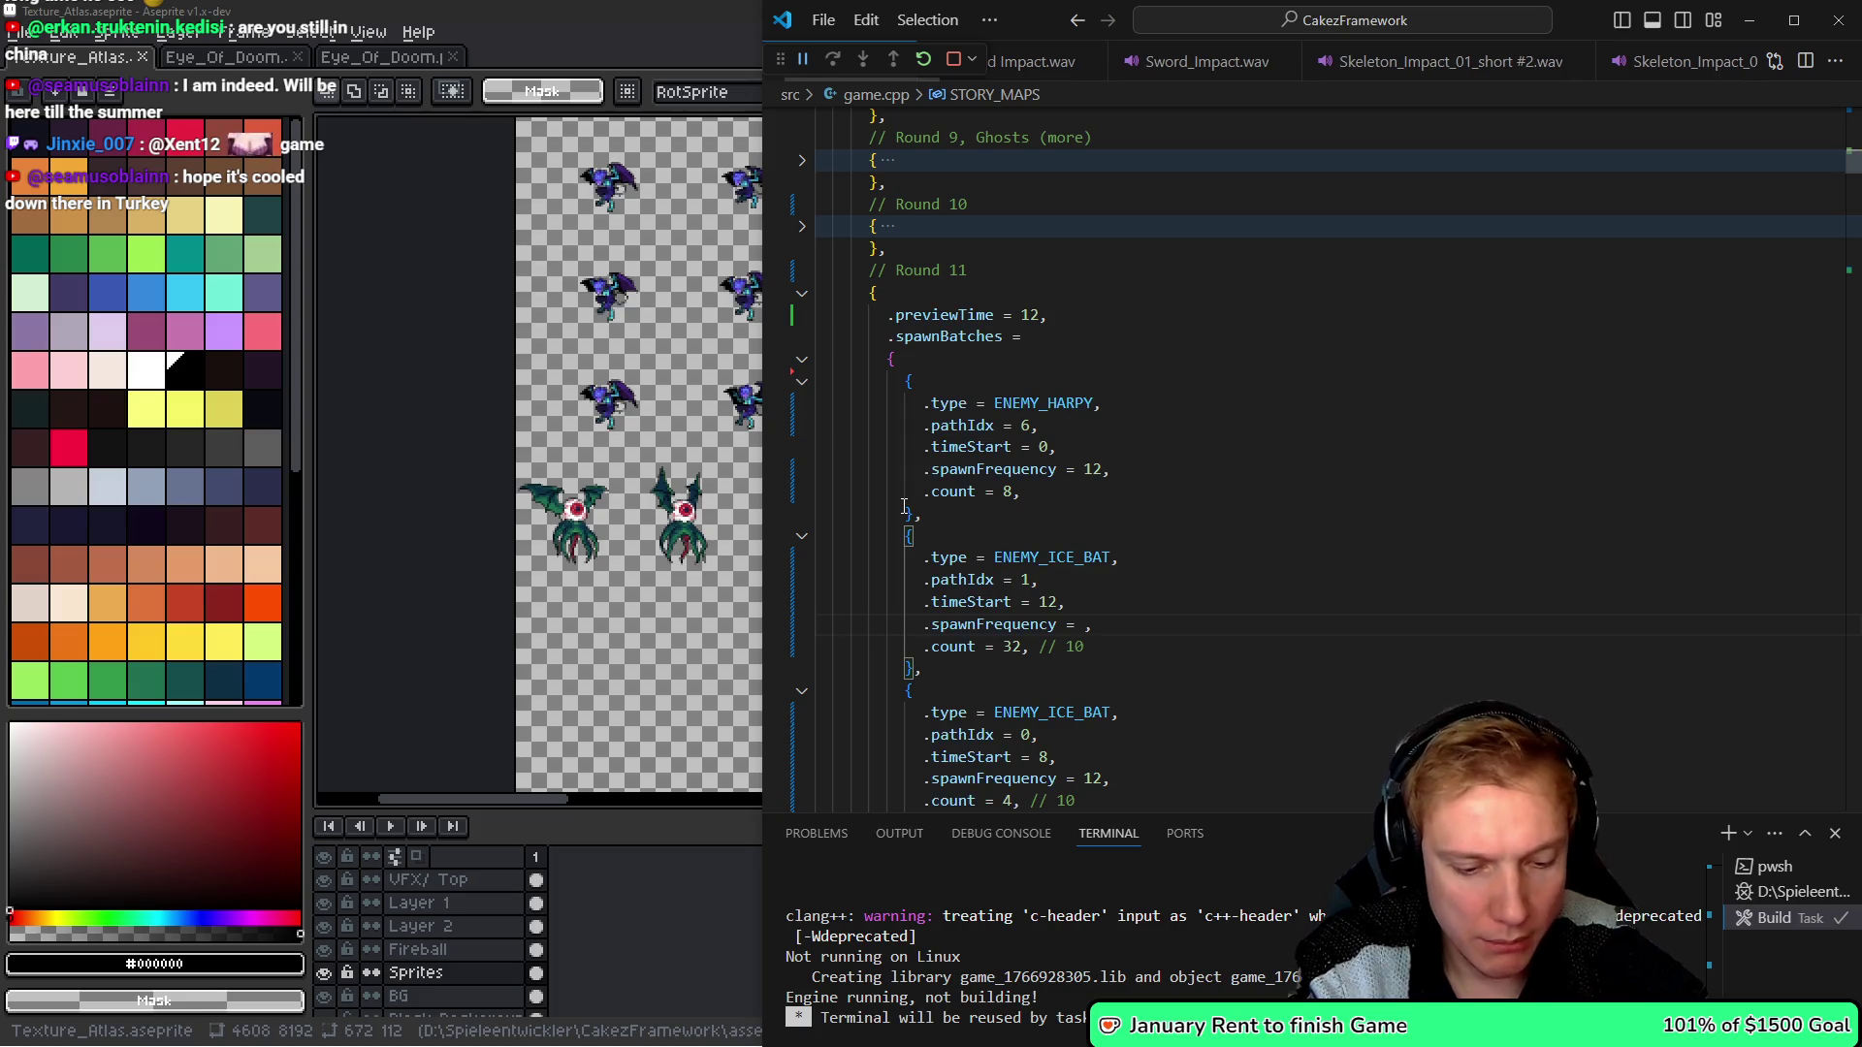
text(6)
key(Down)
key(Left)
key(Left)
key(Left)
key(Left)
key(Left)
key(BackSpace)
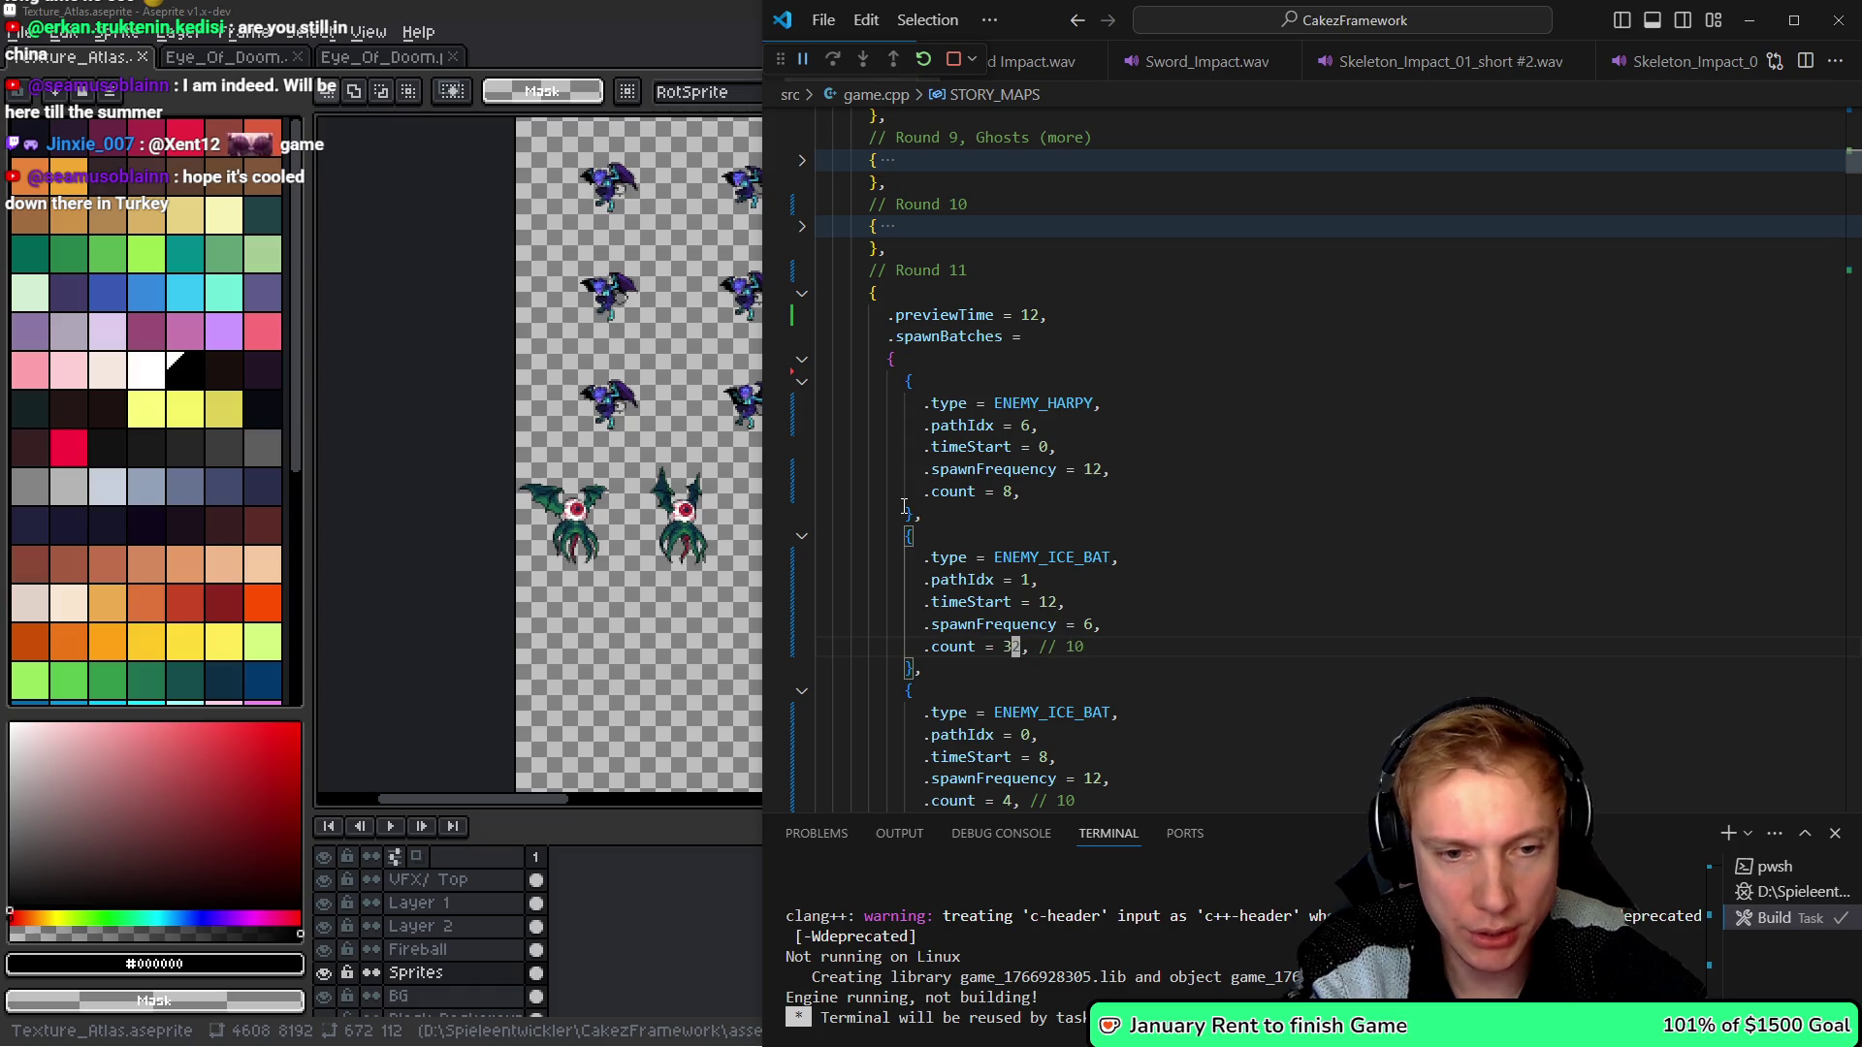
text(1)
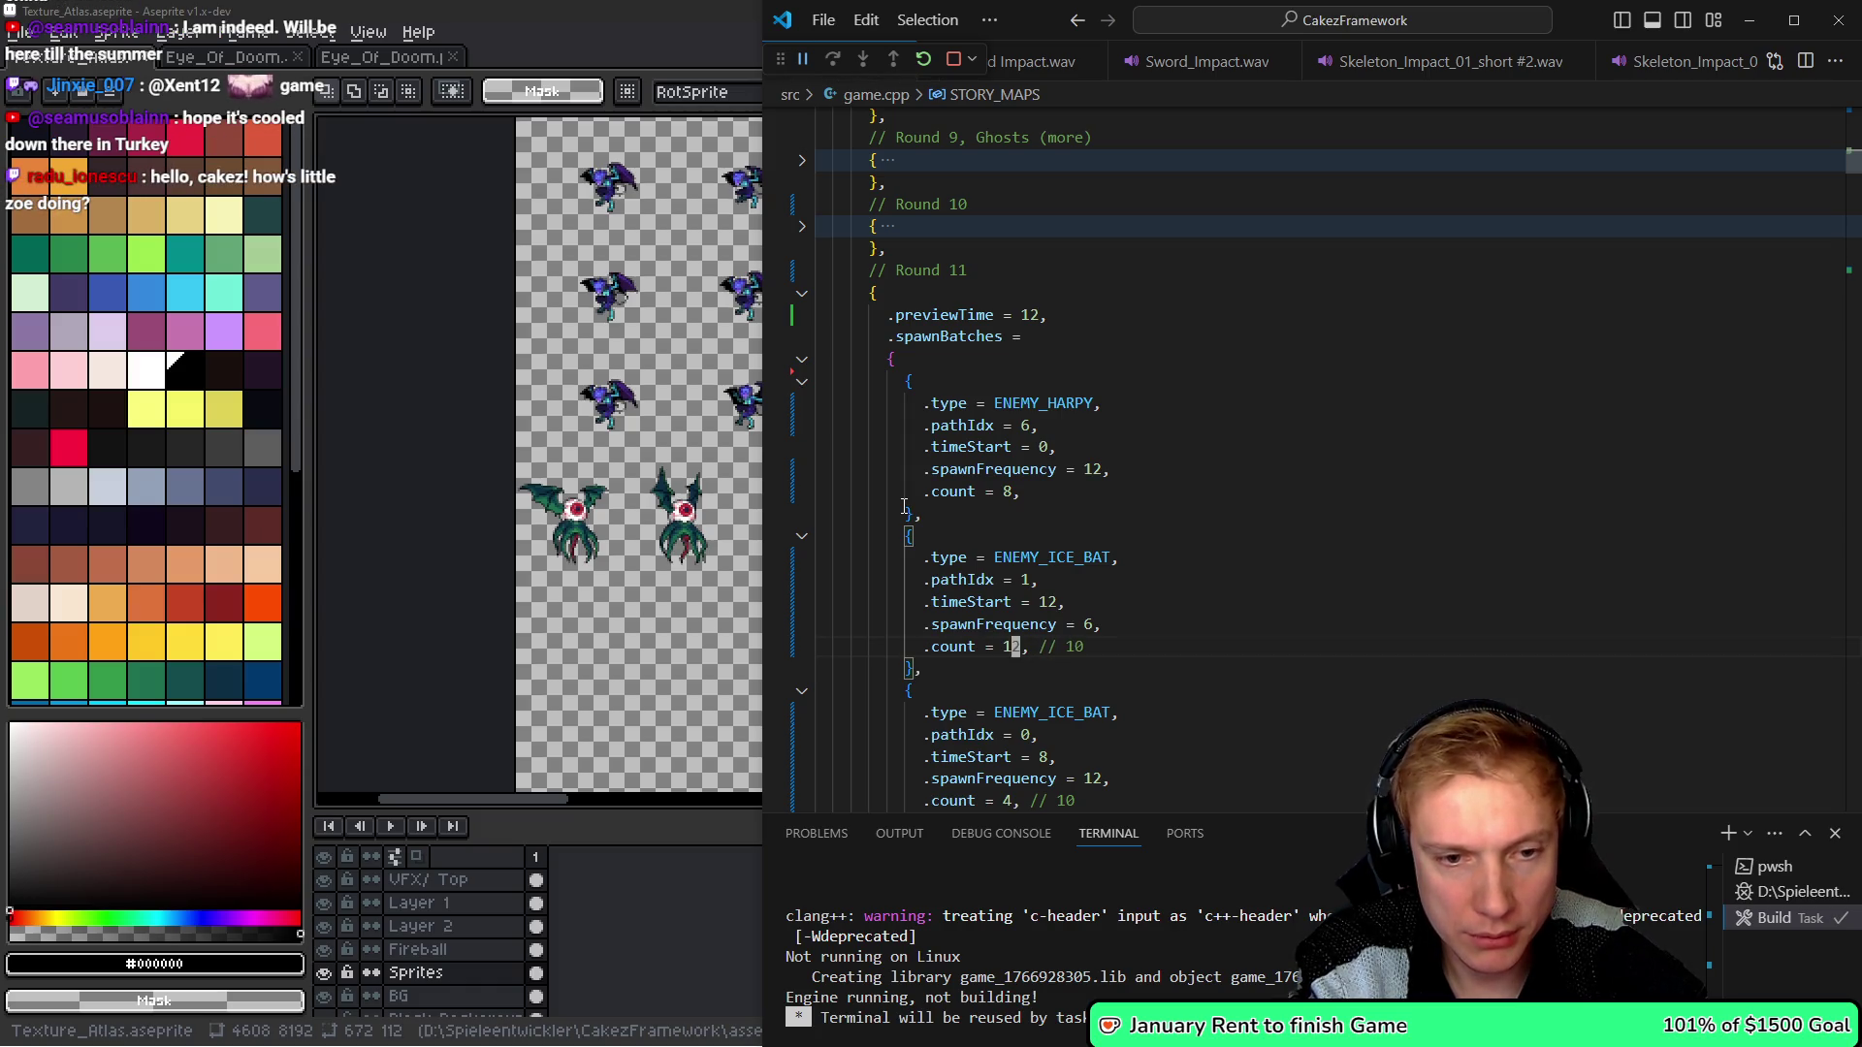
- Copy the ice-bat batch settings over the third batch's settings
key(Down)
key(shift+Home)
key(shift+Up)
key(shift+Up)
key(shift+Up)
key(Down)
key(Down)
key(Down)
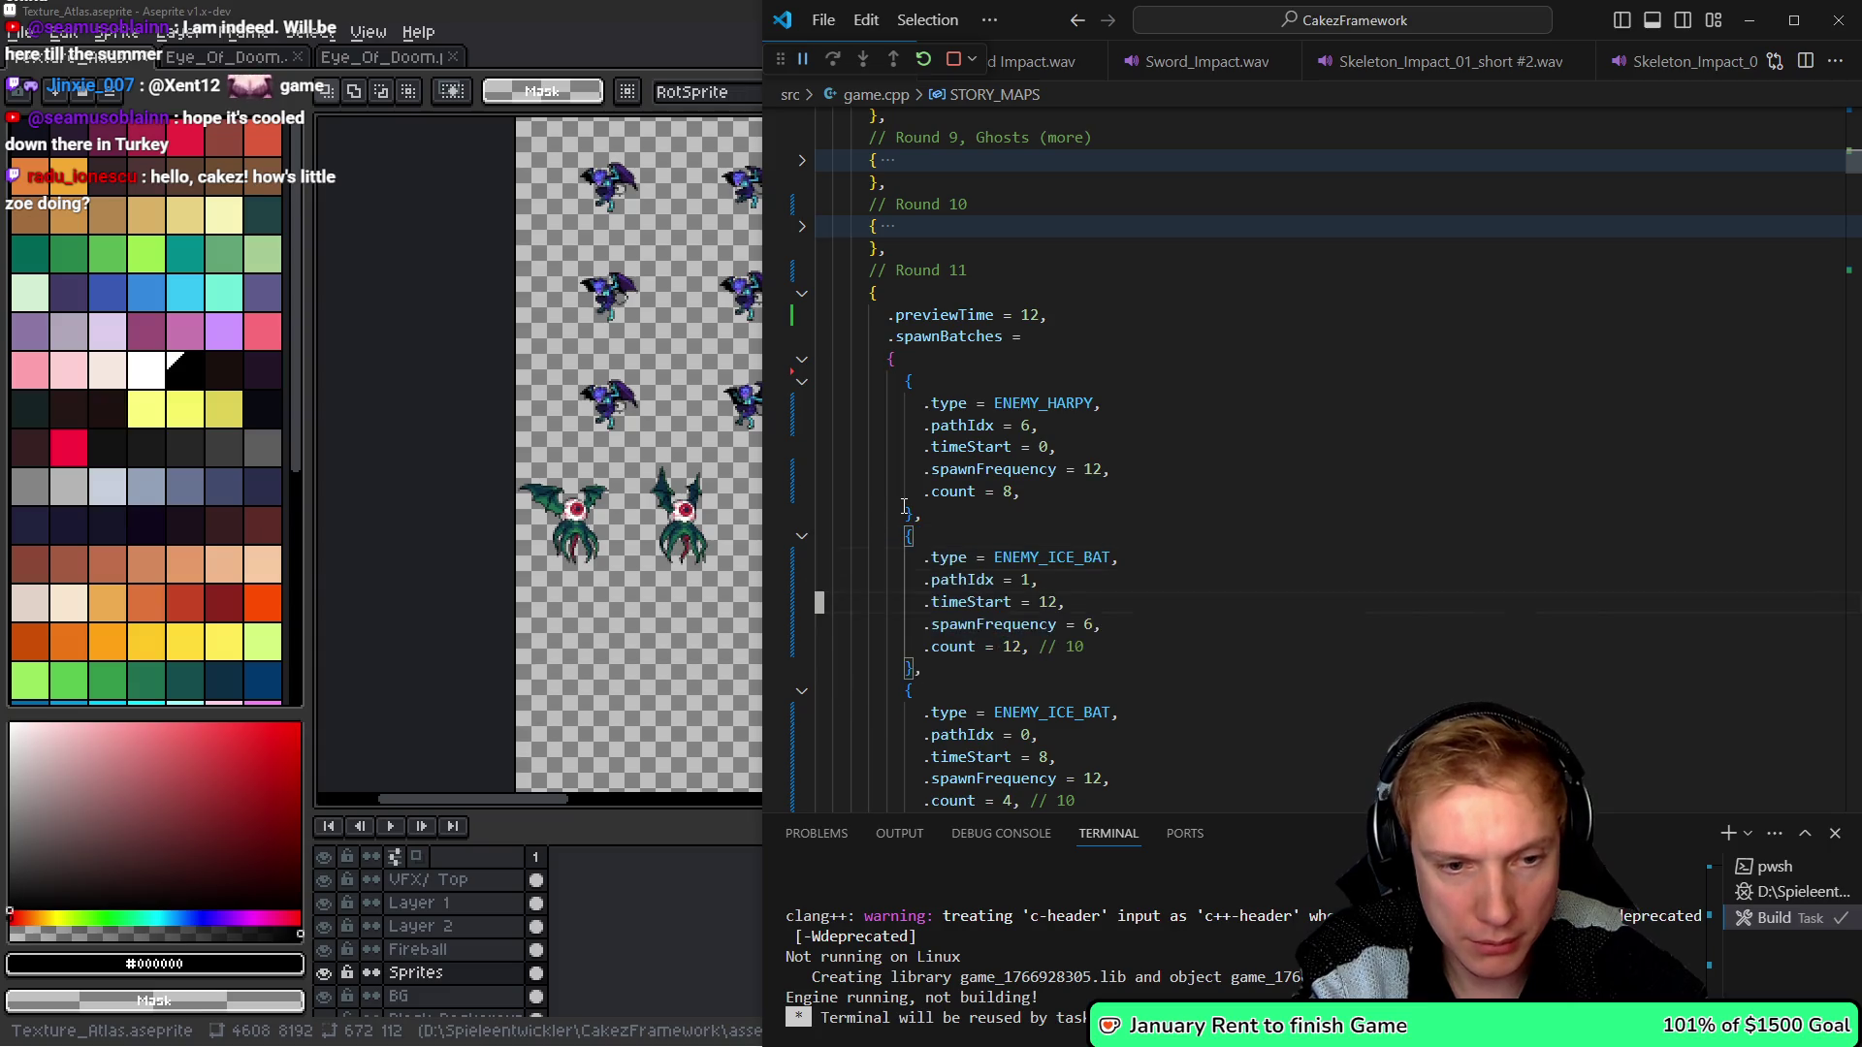
key(Down)
key(Down)
key(Down)
key(shift+Down)
key(shift+Down)
key(shift+Down)
key(ctrl+v)
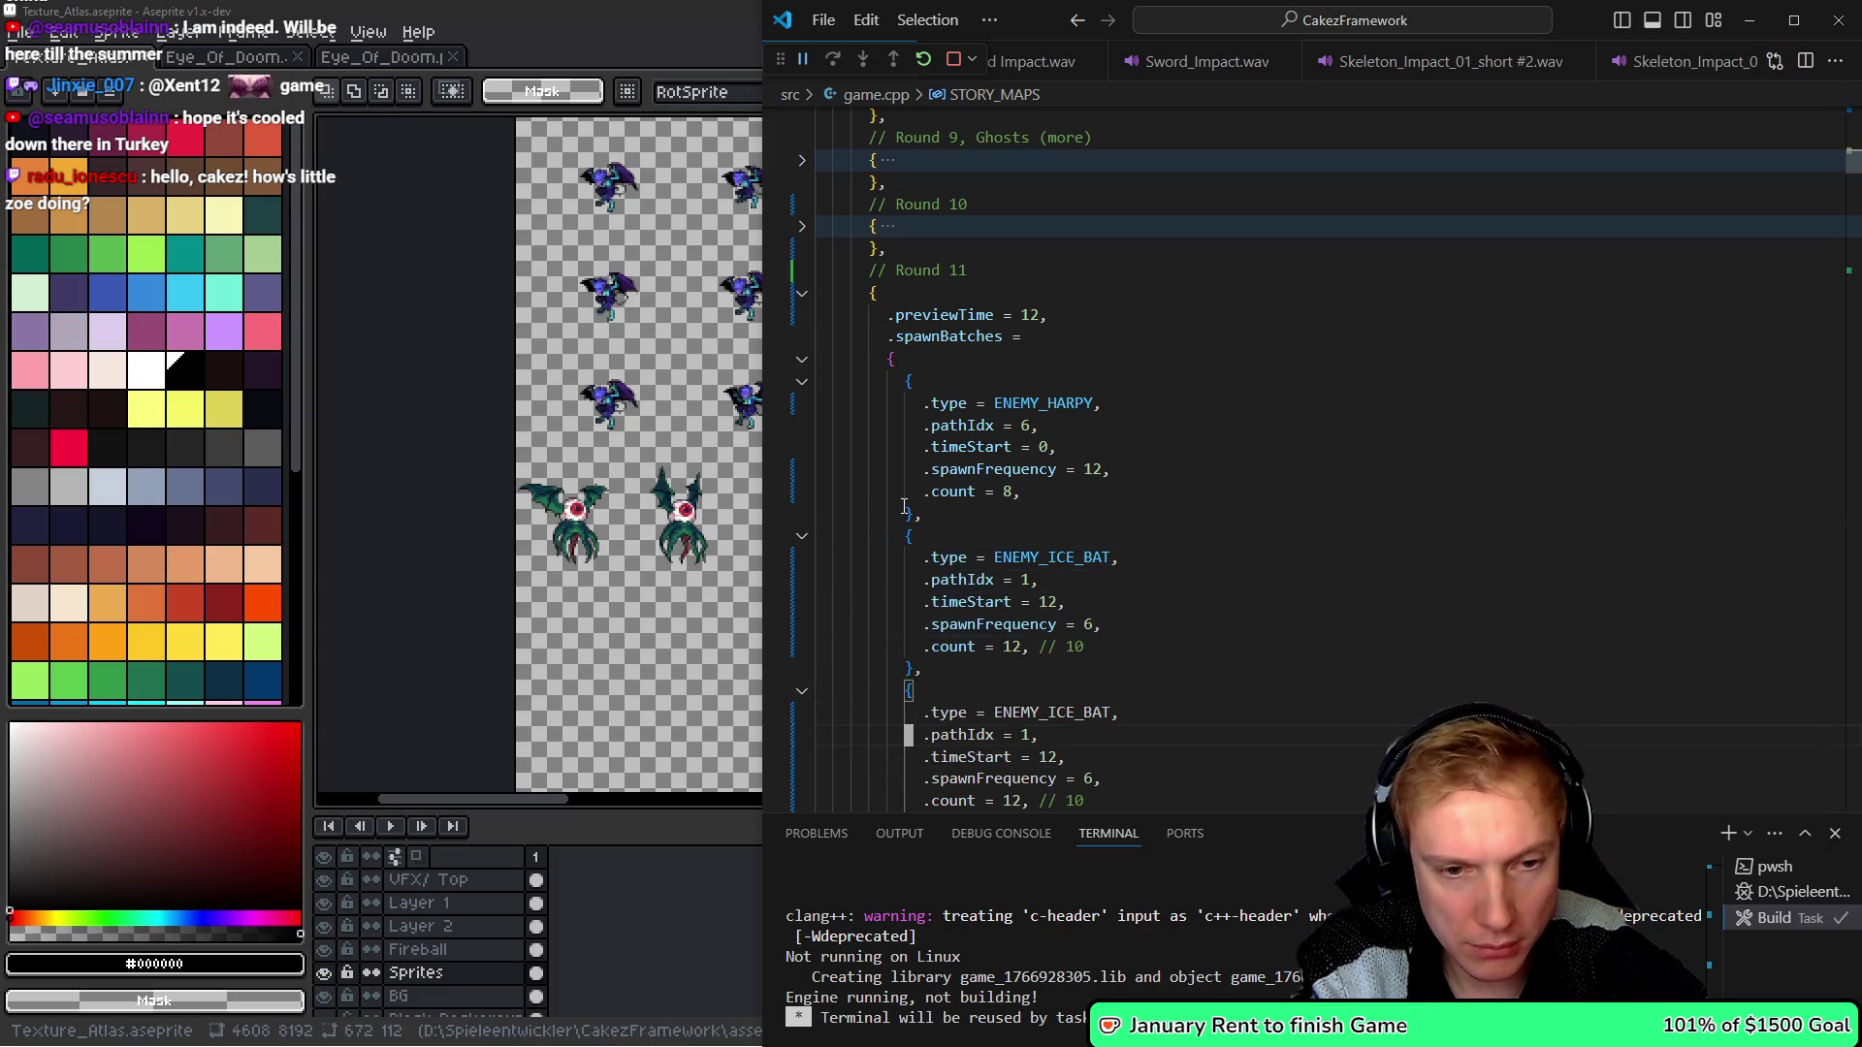
key(Down)
key(Down)
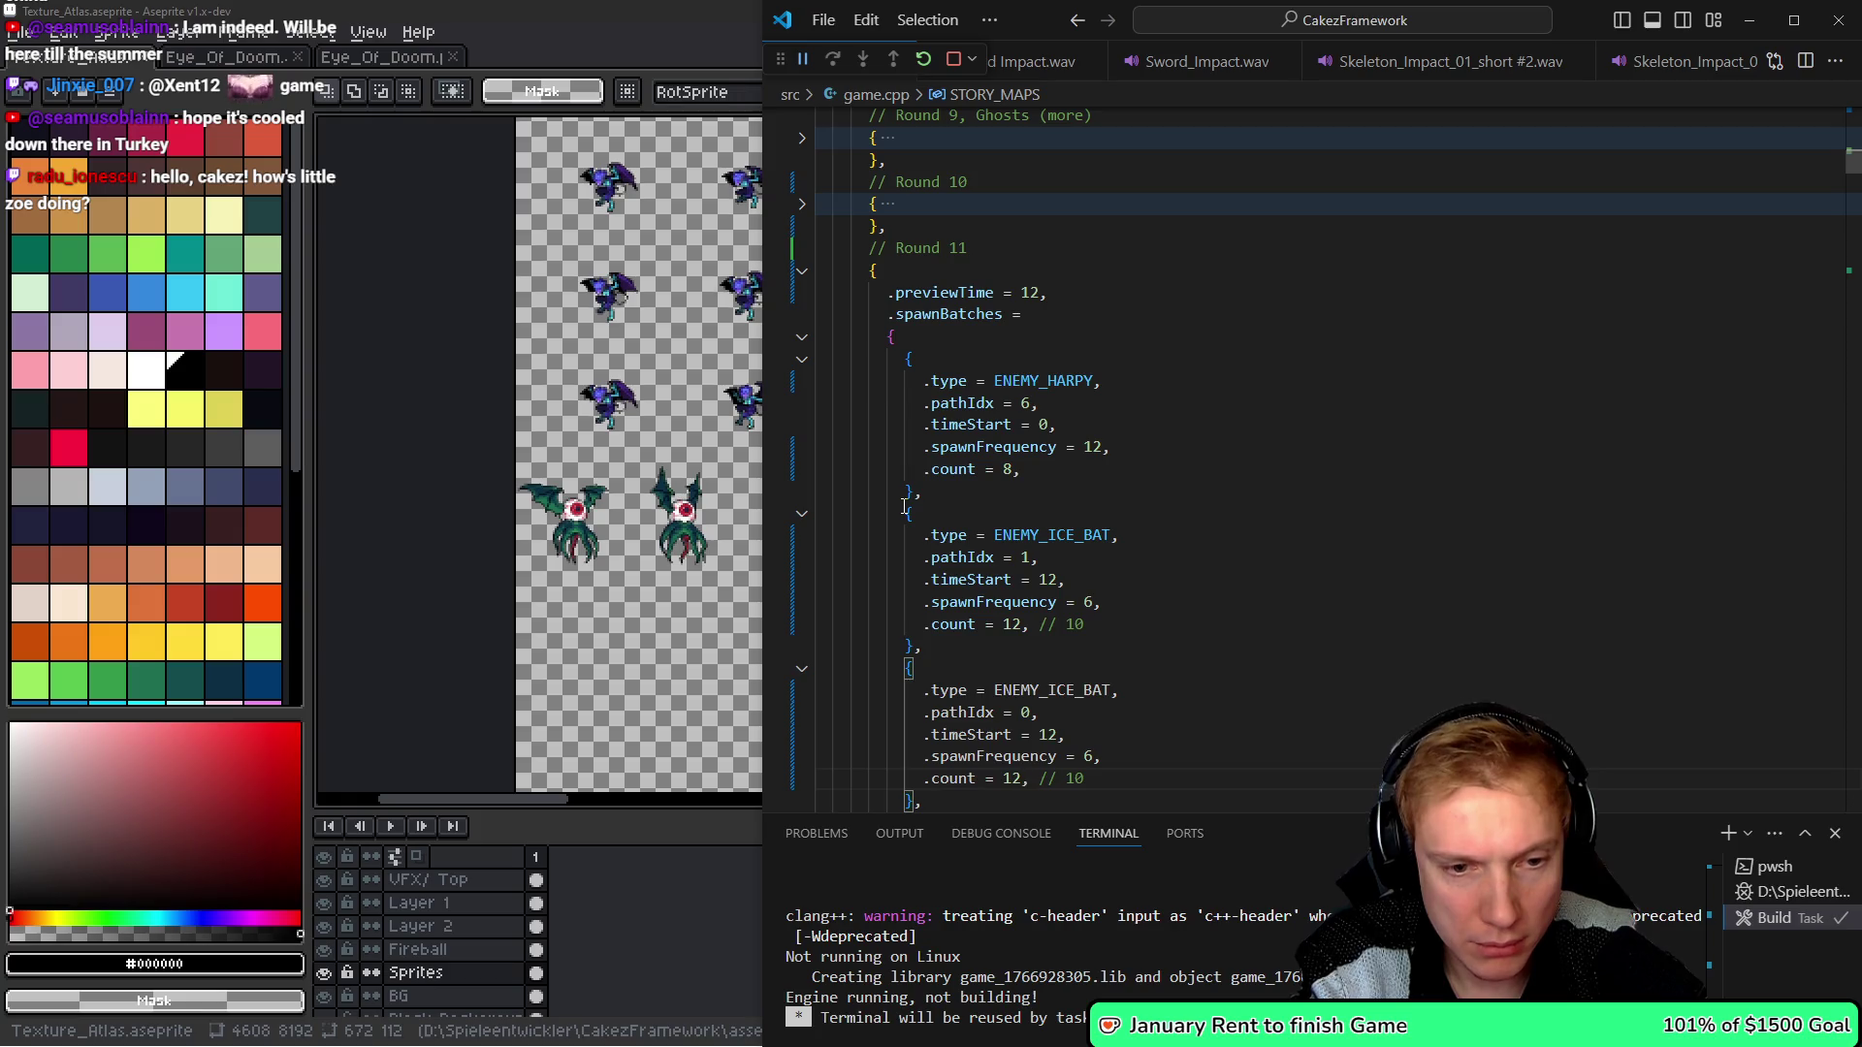
key(Up)
key(Up)
key(Up)
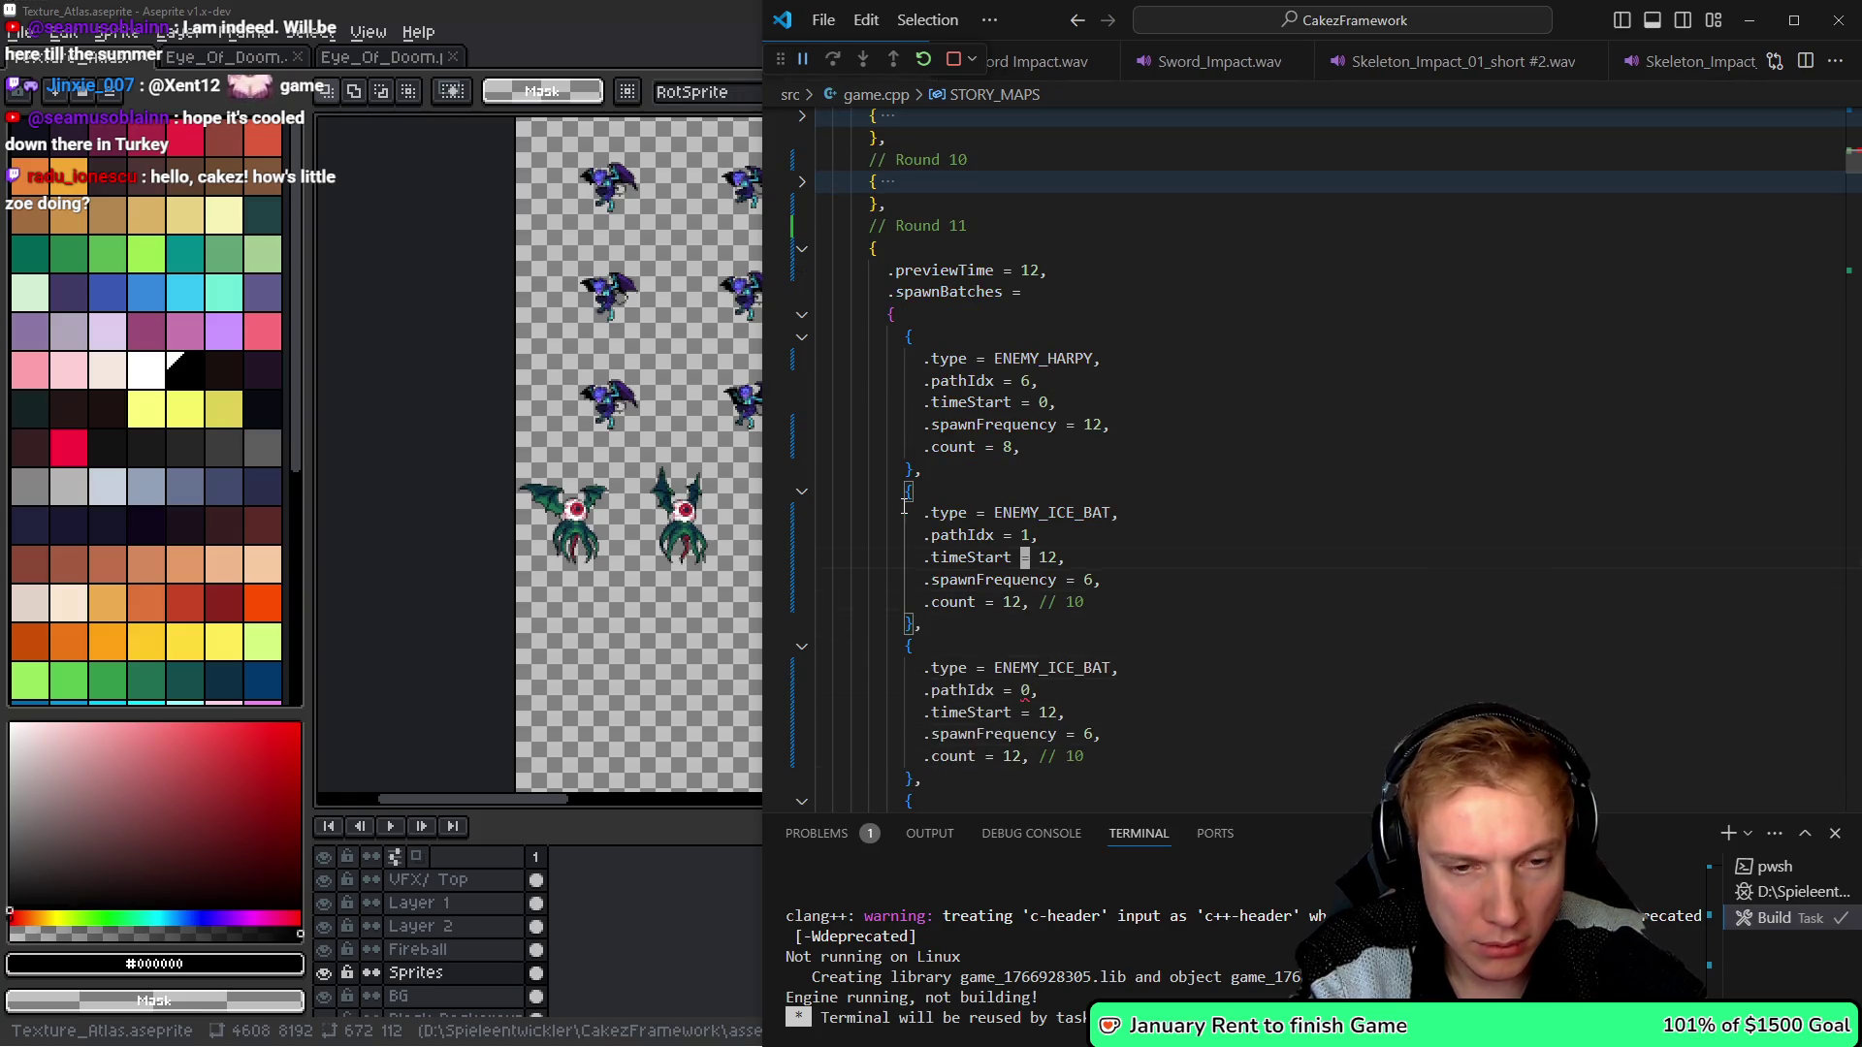
key(End)
key(Down)
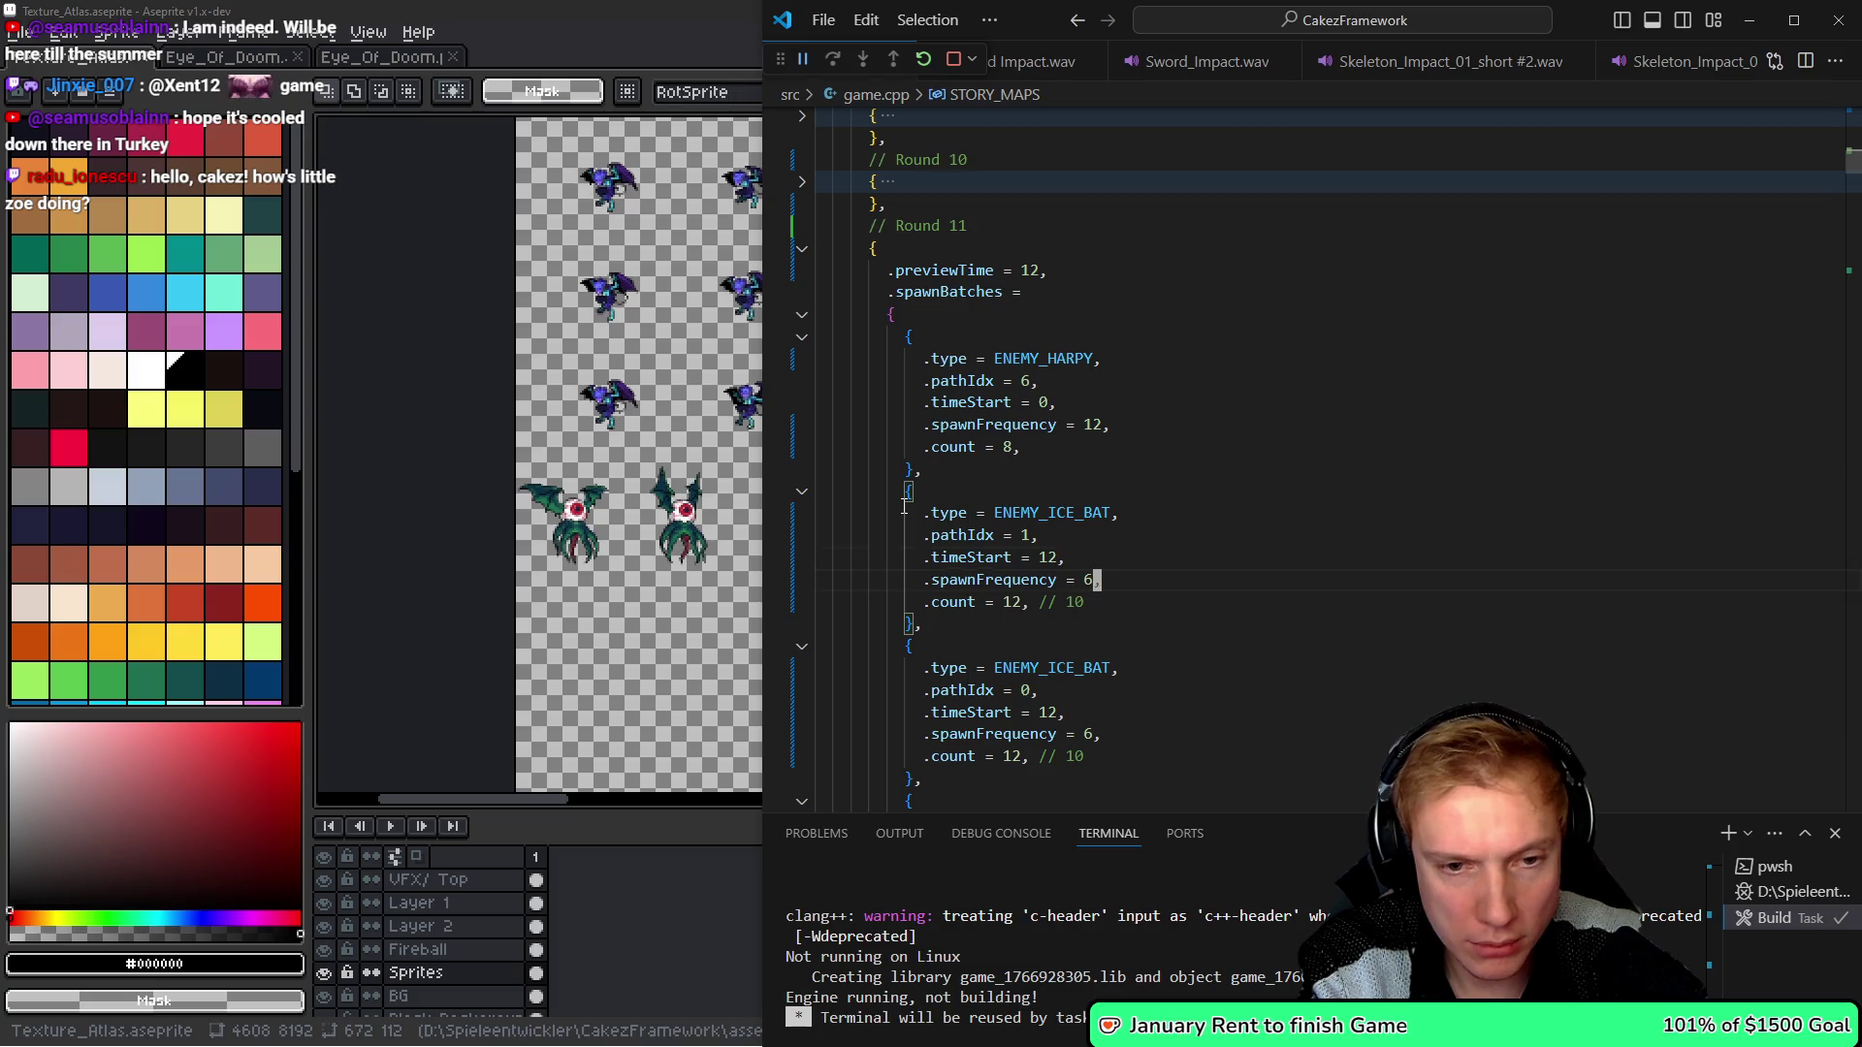
key(Down)
key(Down)
key(Down)
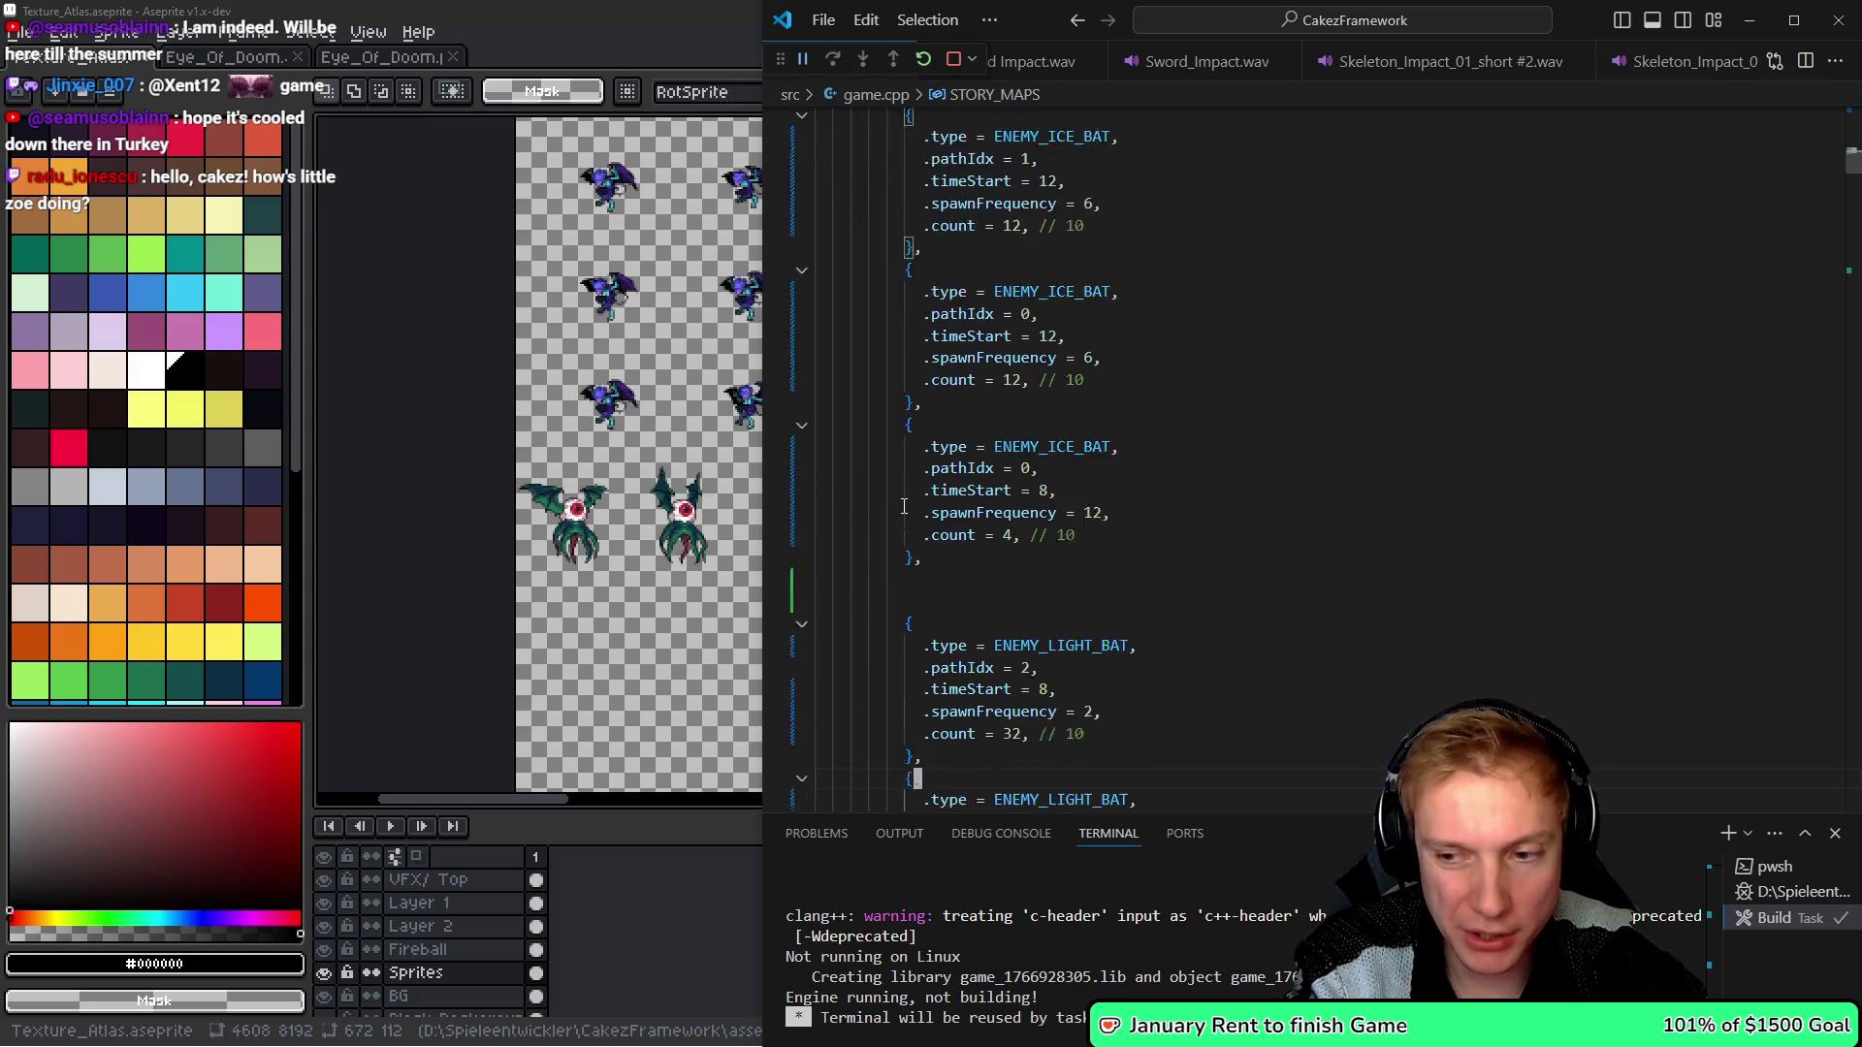
- Delete the leftover fourth ice-bat batch and the blank line it left
key(Up)
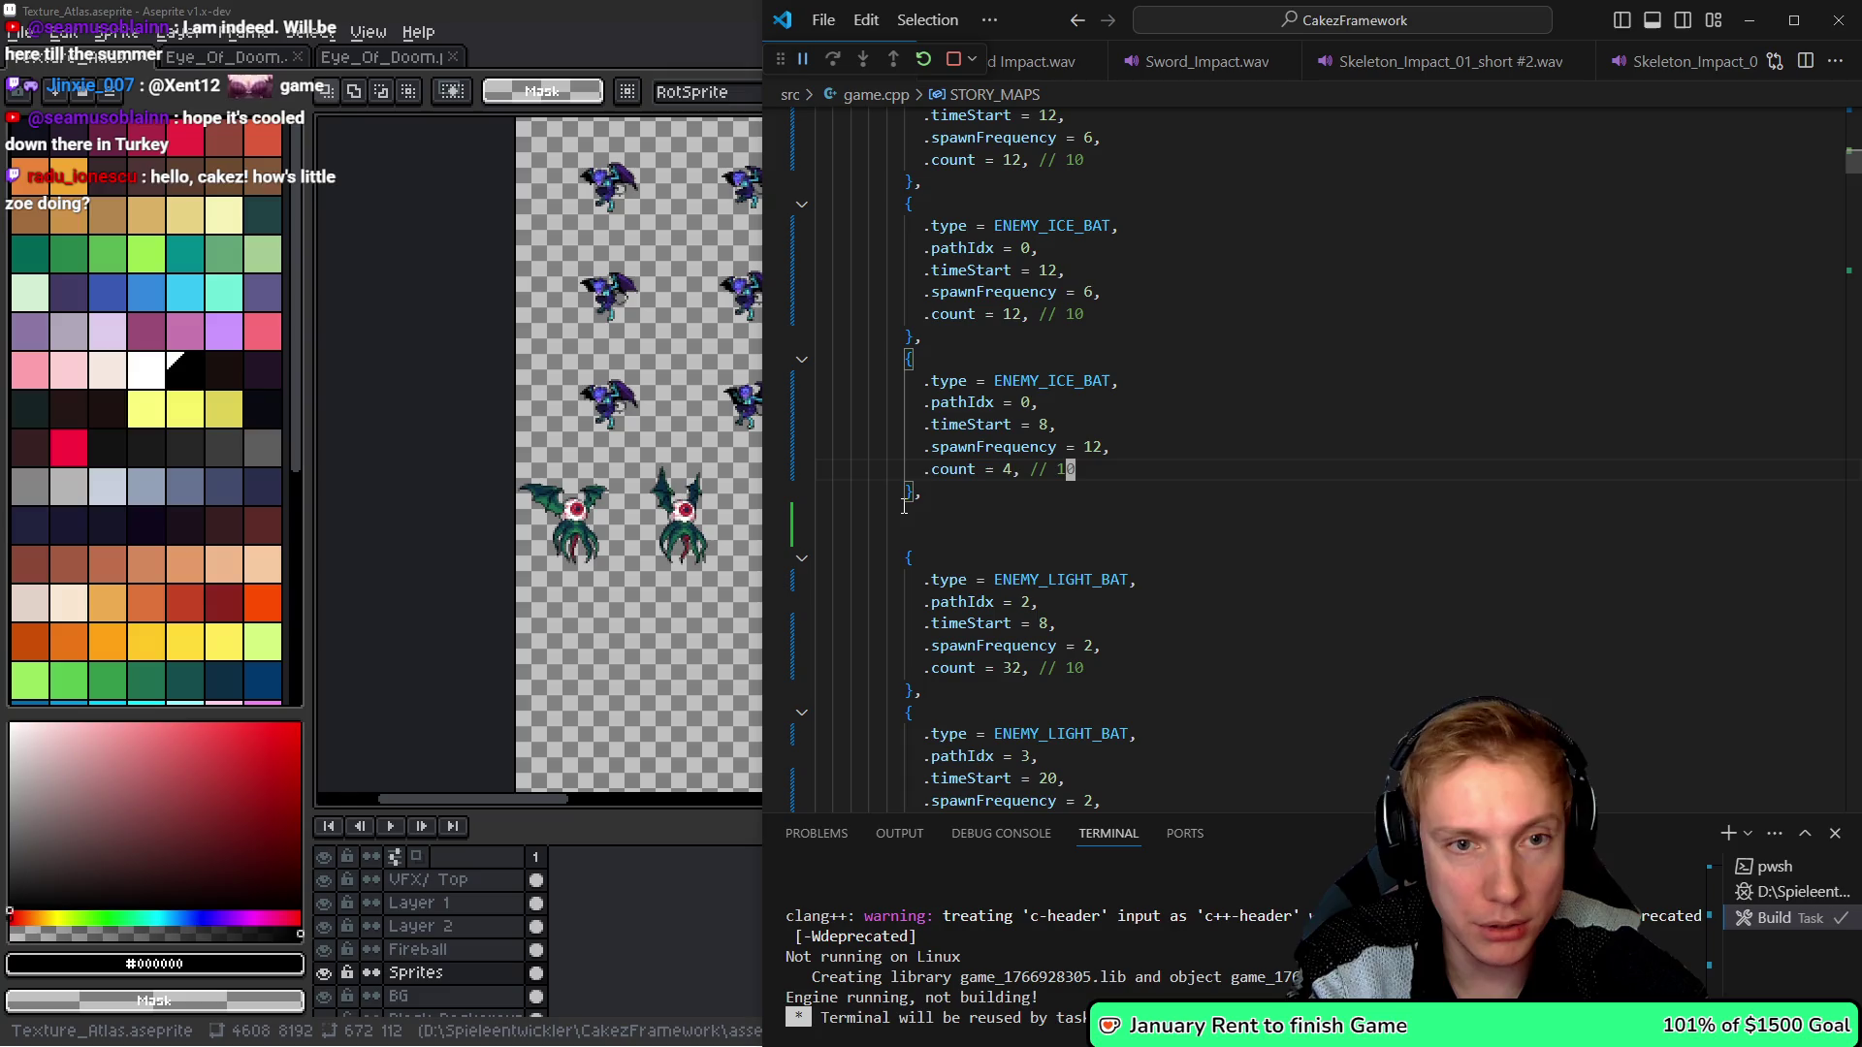
key(Up)
key(Up)
key(Up)
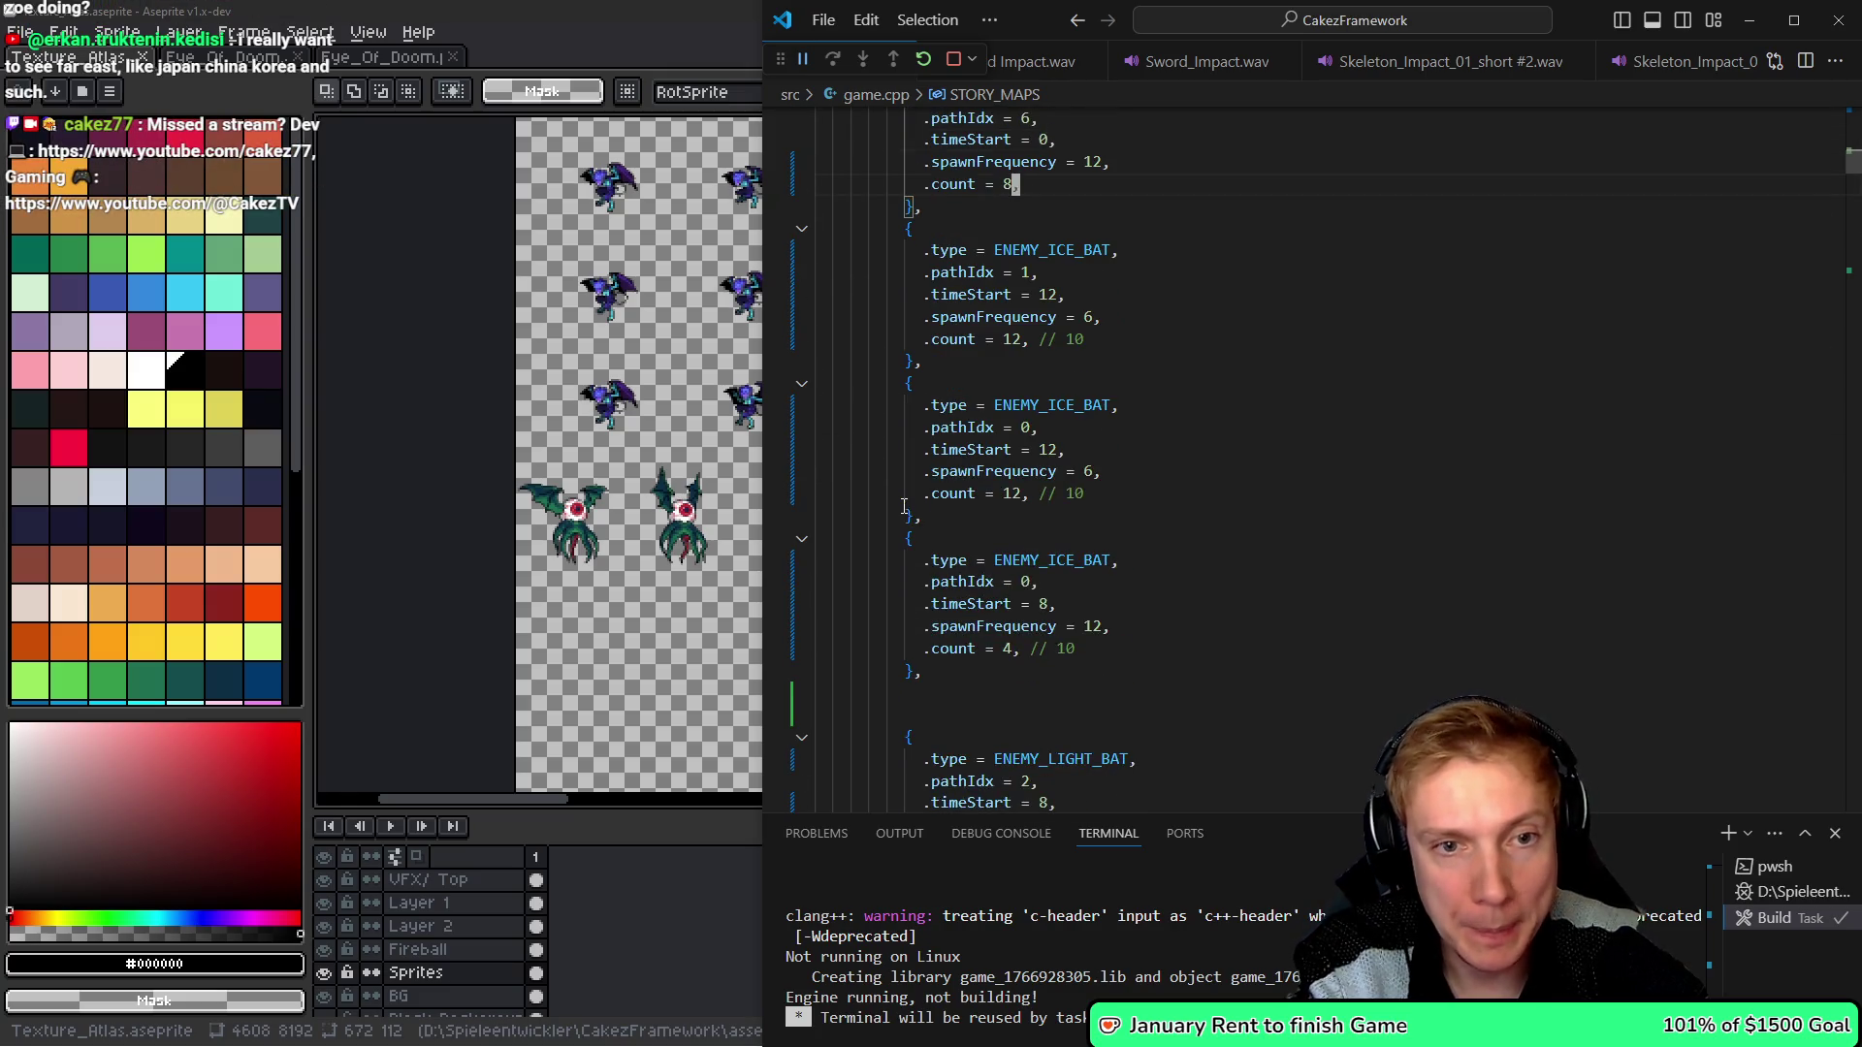
key(Up)
key(Up)
key(Up)
key(Down)
key(Down)
key(Down)
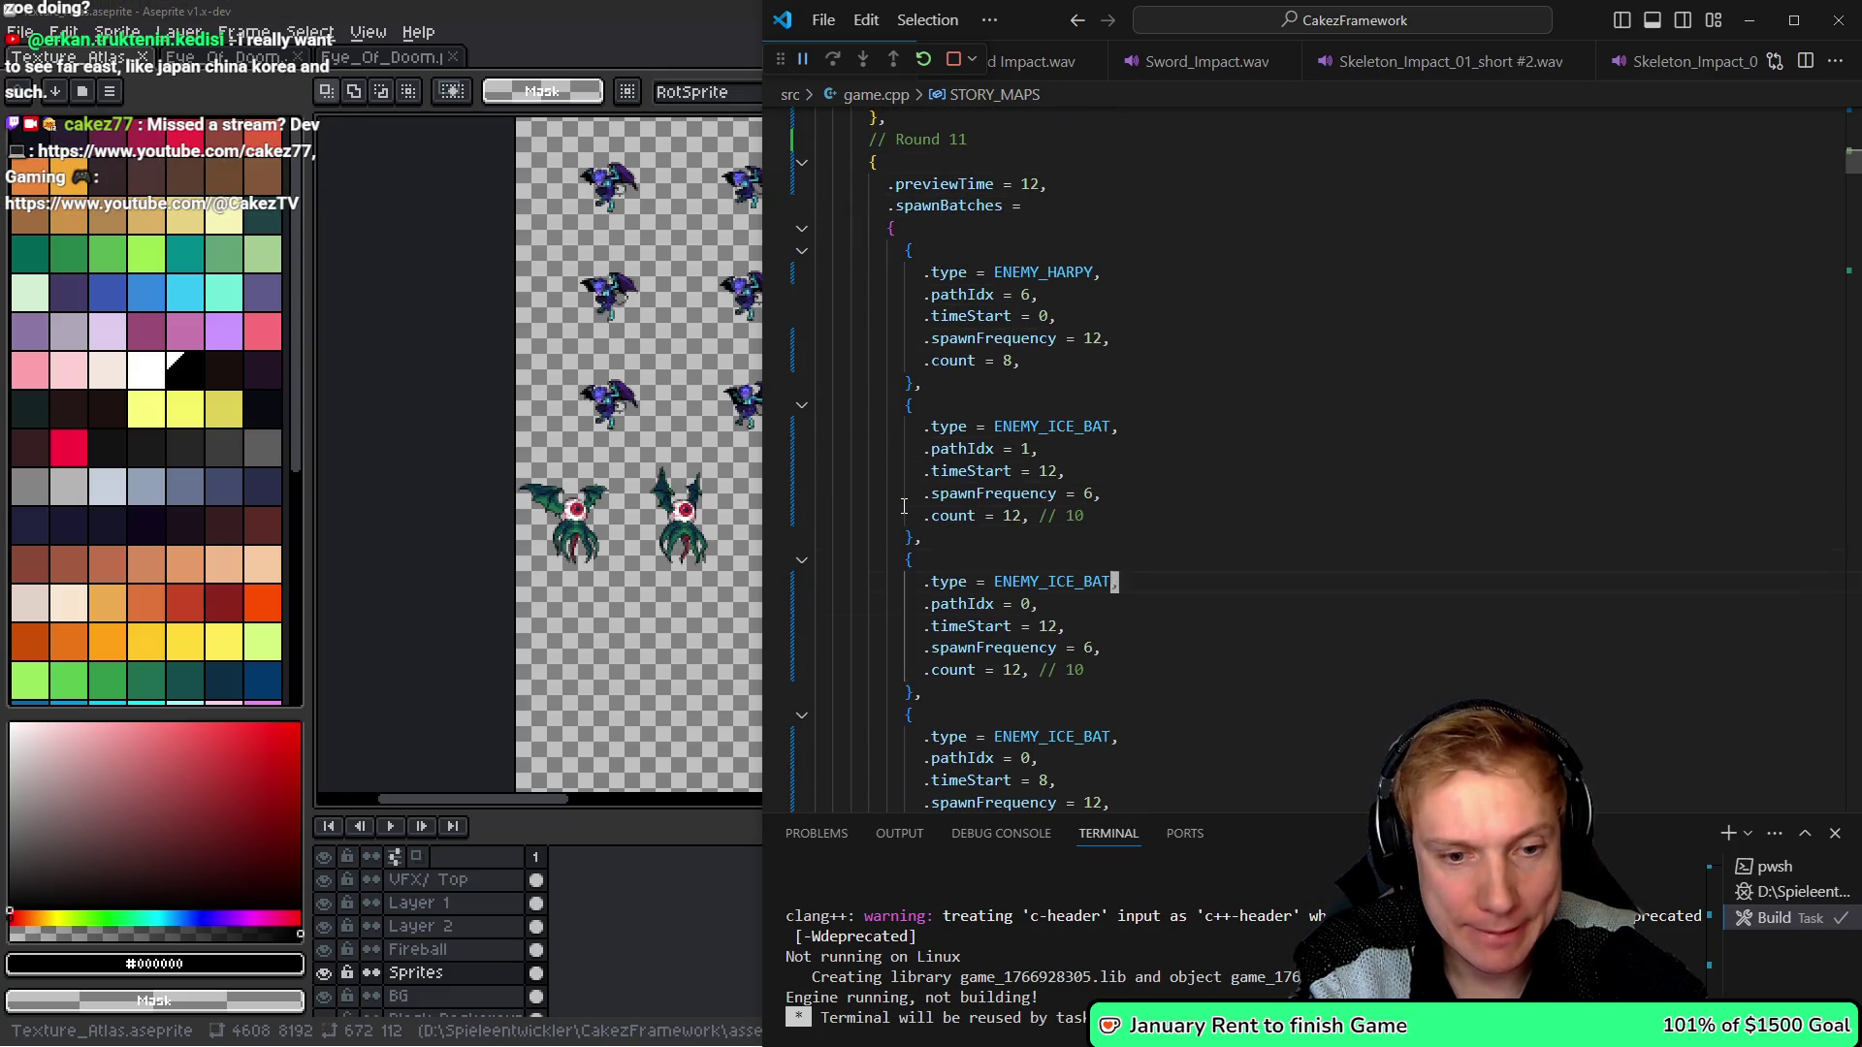
key(Up)
key(Up)
key(Up)
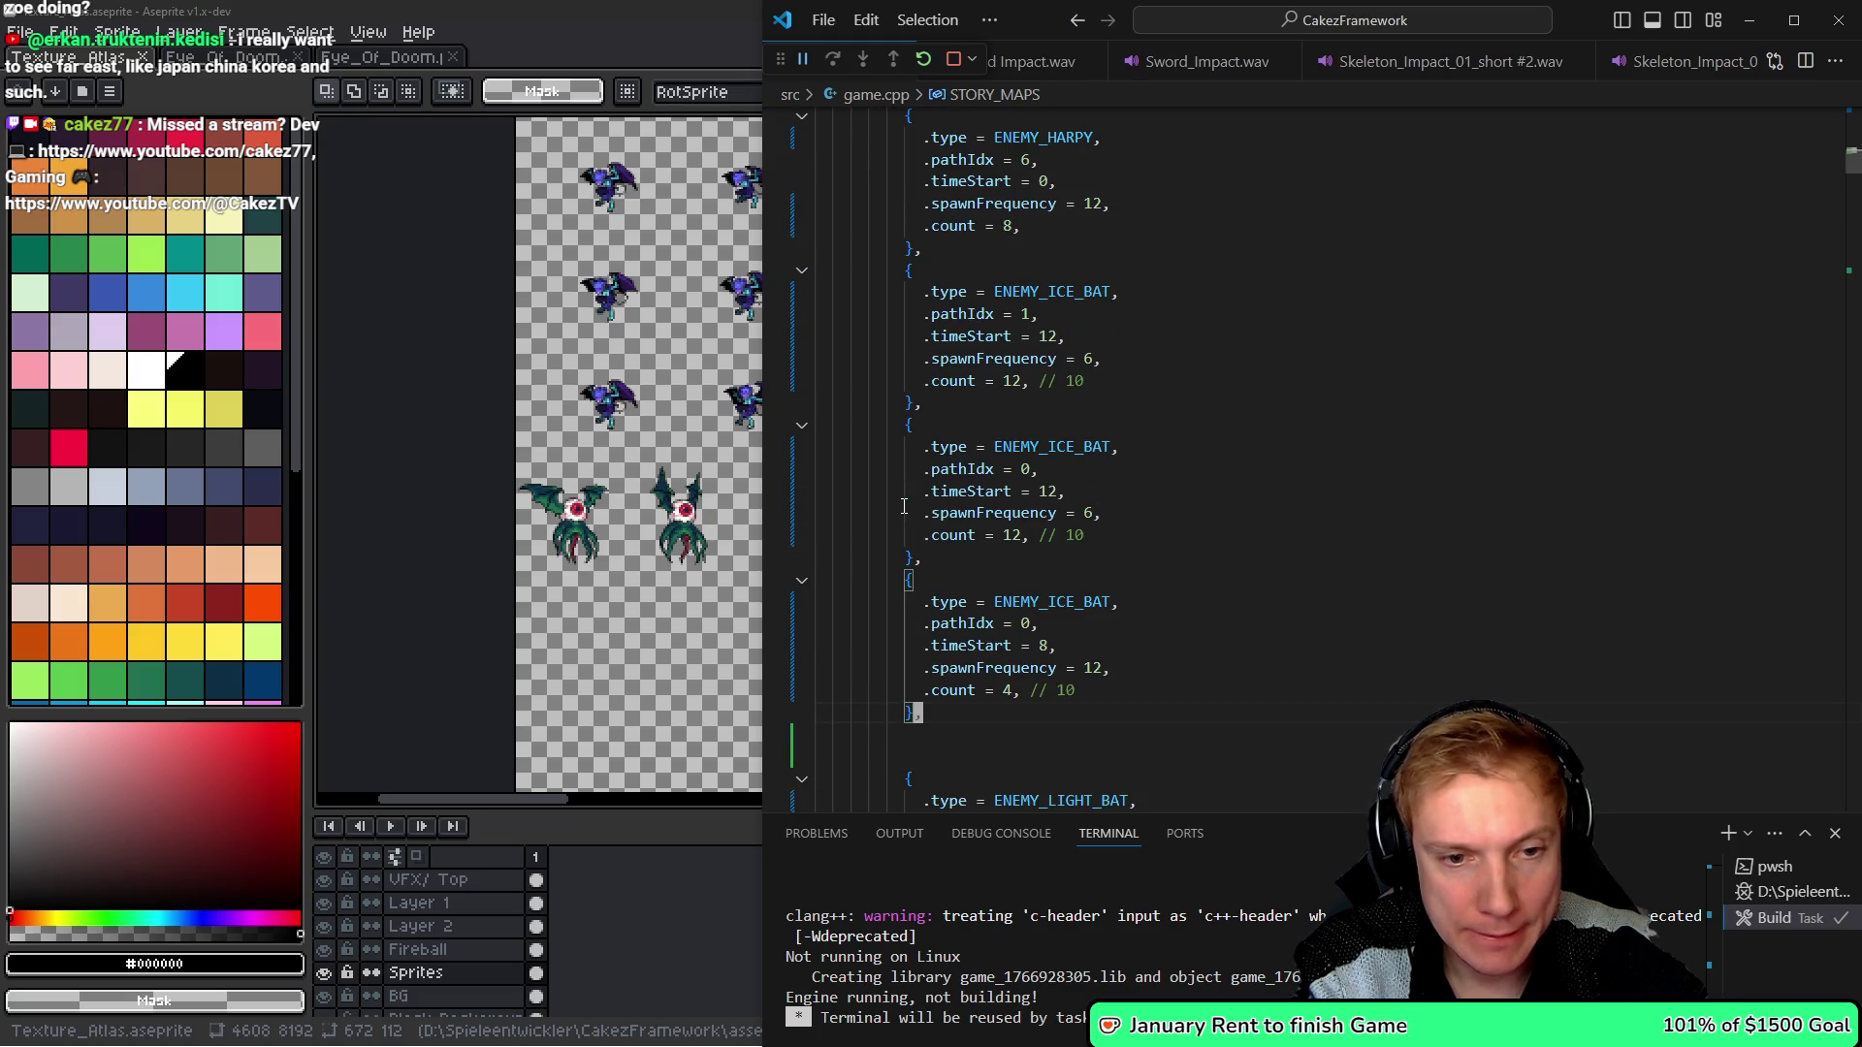
key(shift+Up)
key(shift+Up)
key(shift+Up)
key(shift+Home)
key(BackSpace)
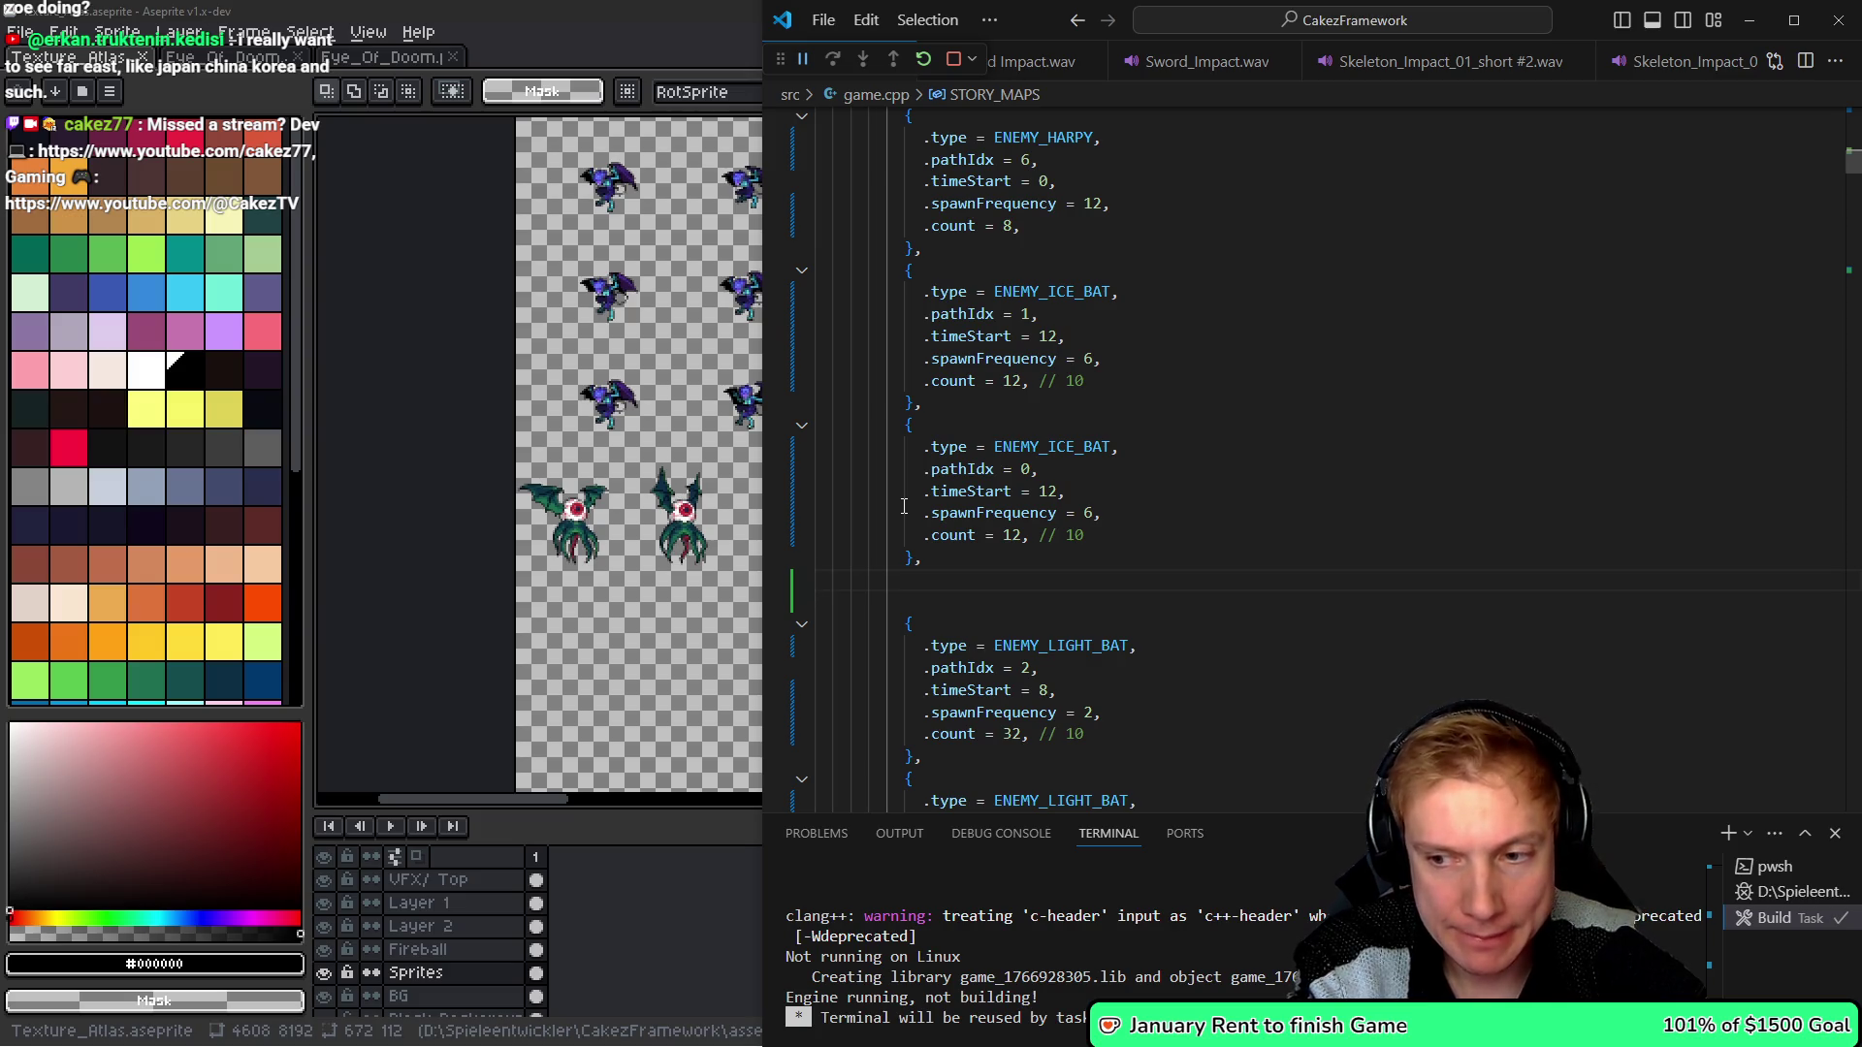
key(Delete)
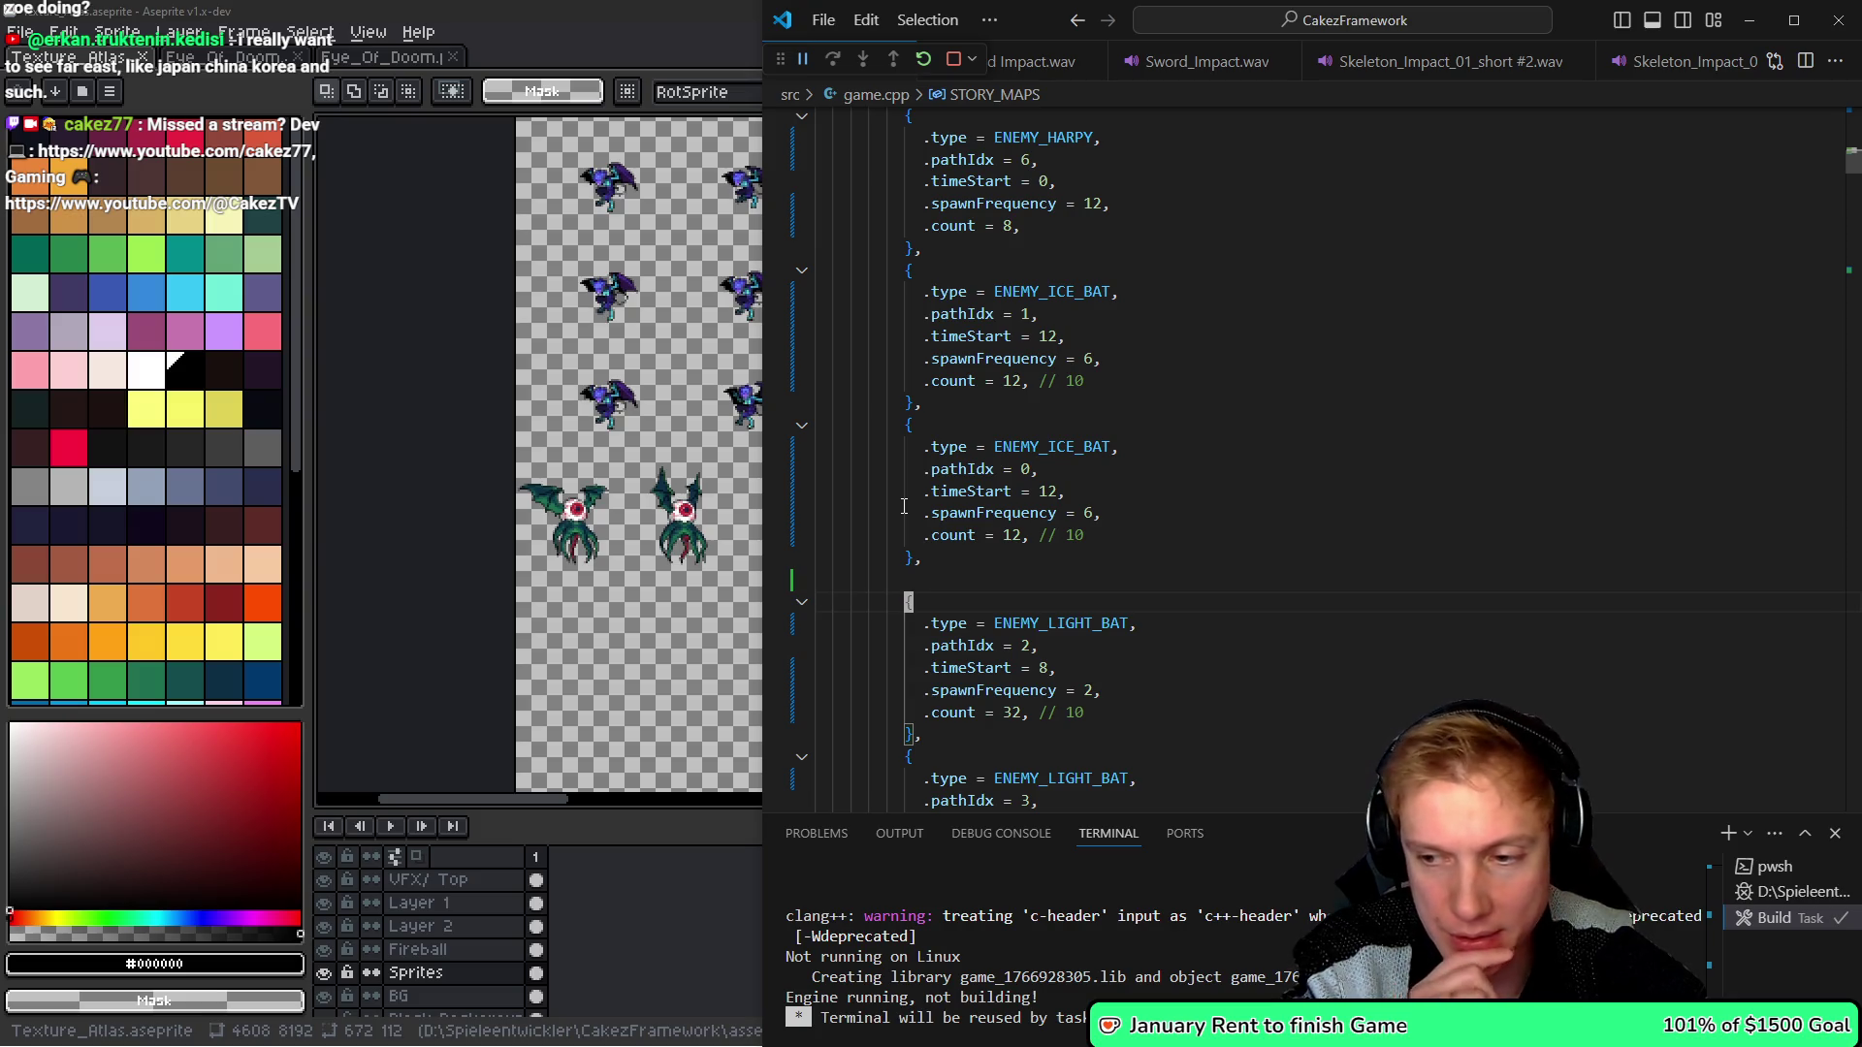
- Remove the following light-bat spawn batches and the blank line below the ice-bat batch
key(shift+Down)
key(shift+Down)
key(shift+Down)
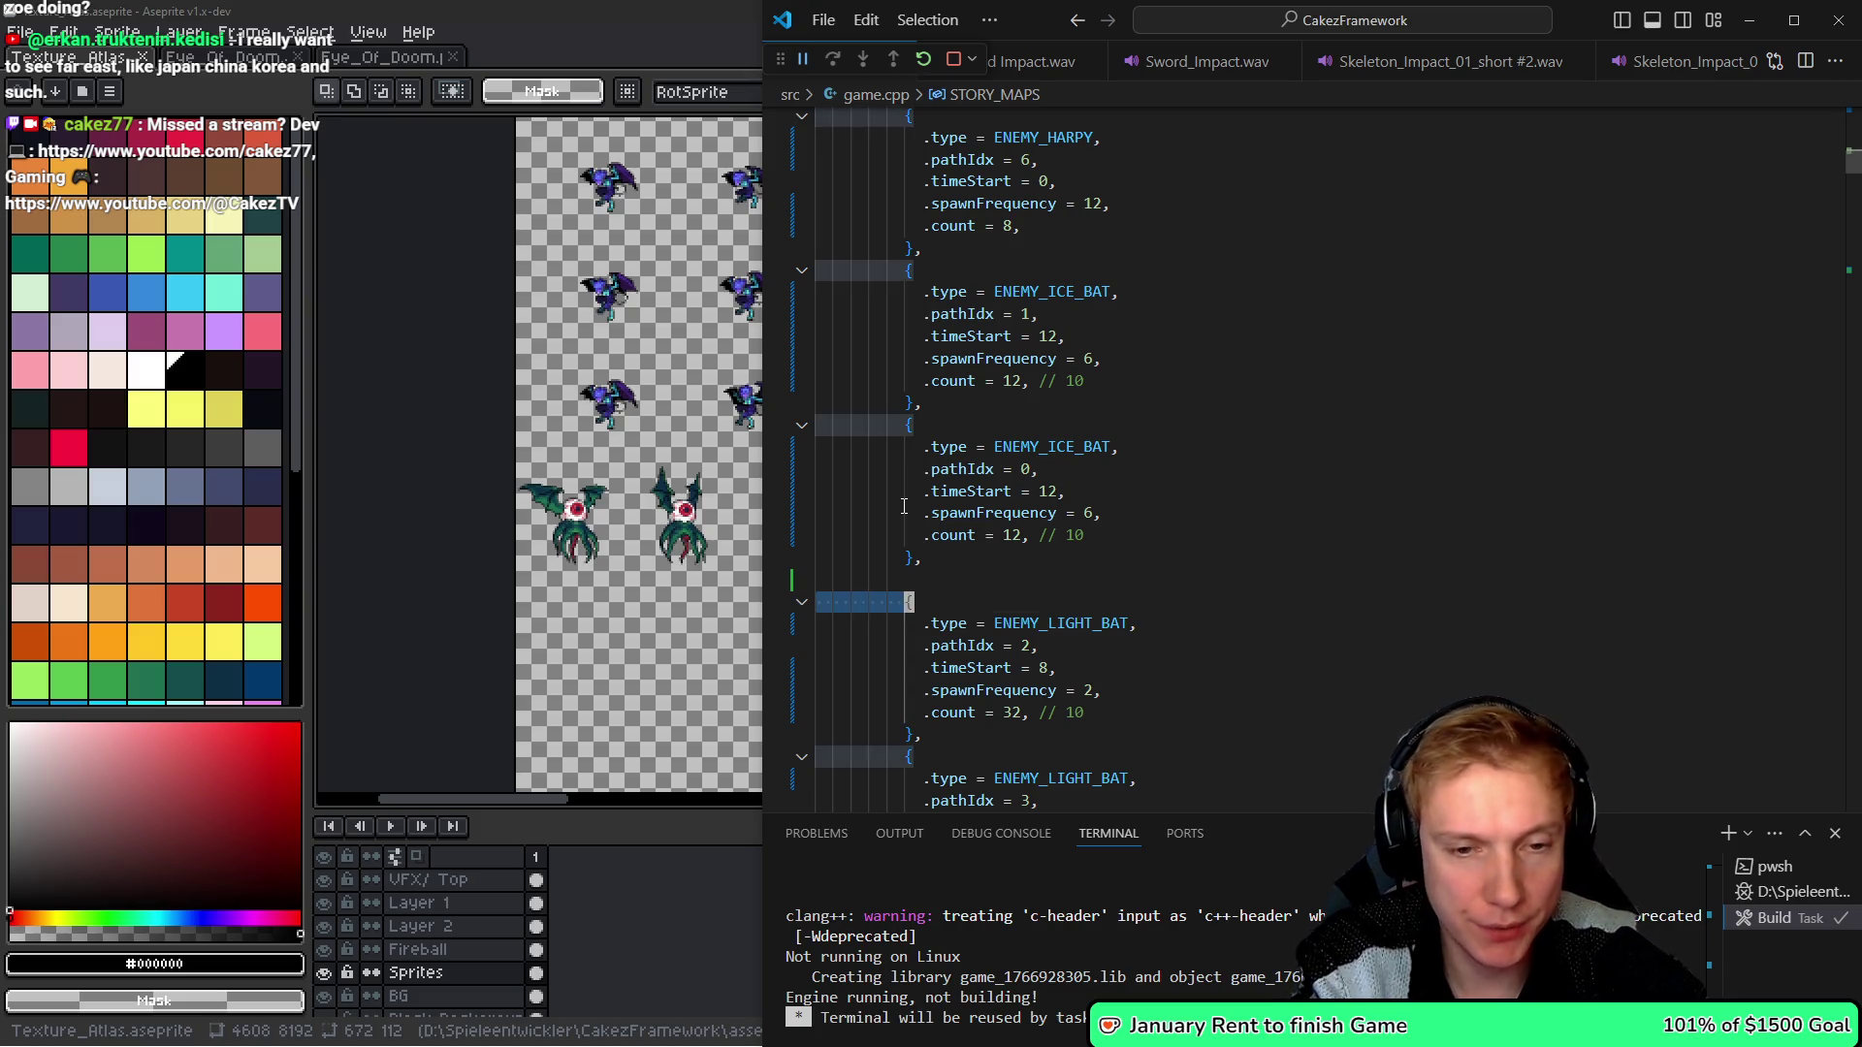
key(shift+Down)
key(shift+Down)
key(shift+Down)
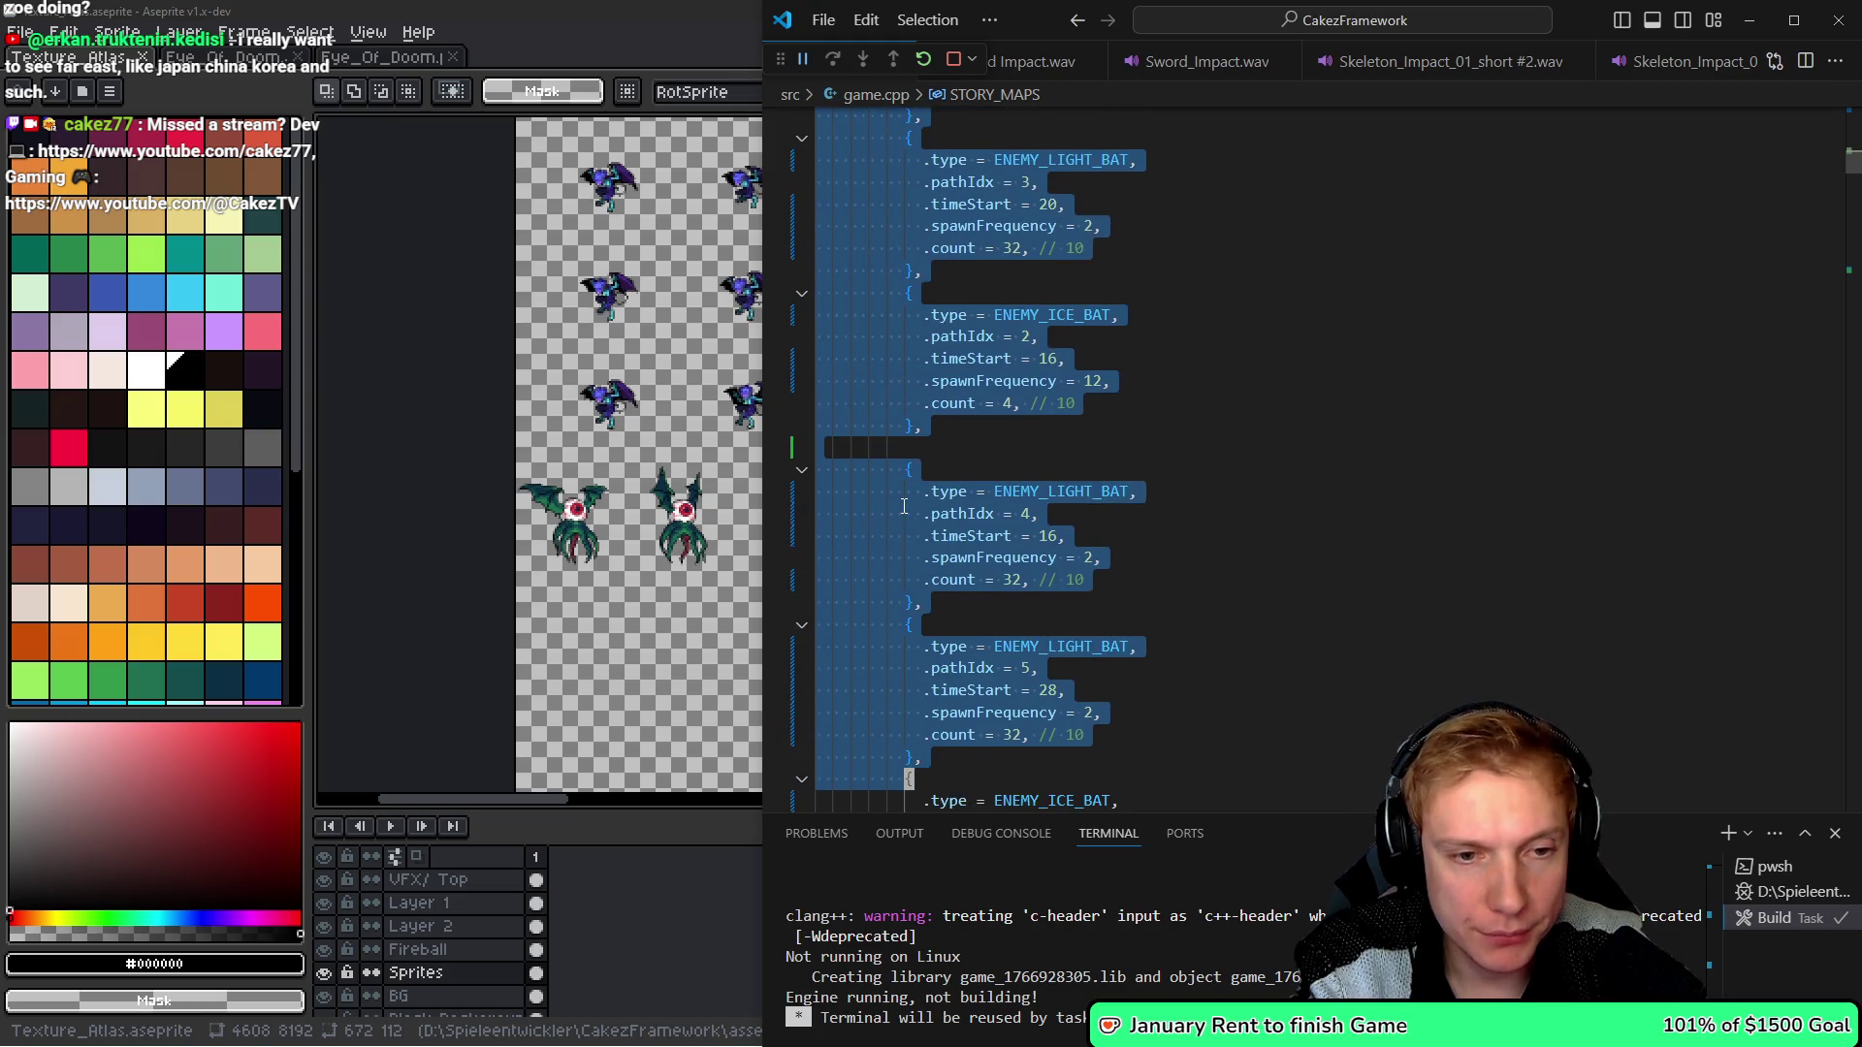
key(shift+Up)
key(shift+Up)
key(shift+Up)
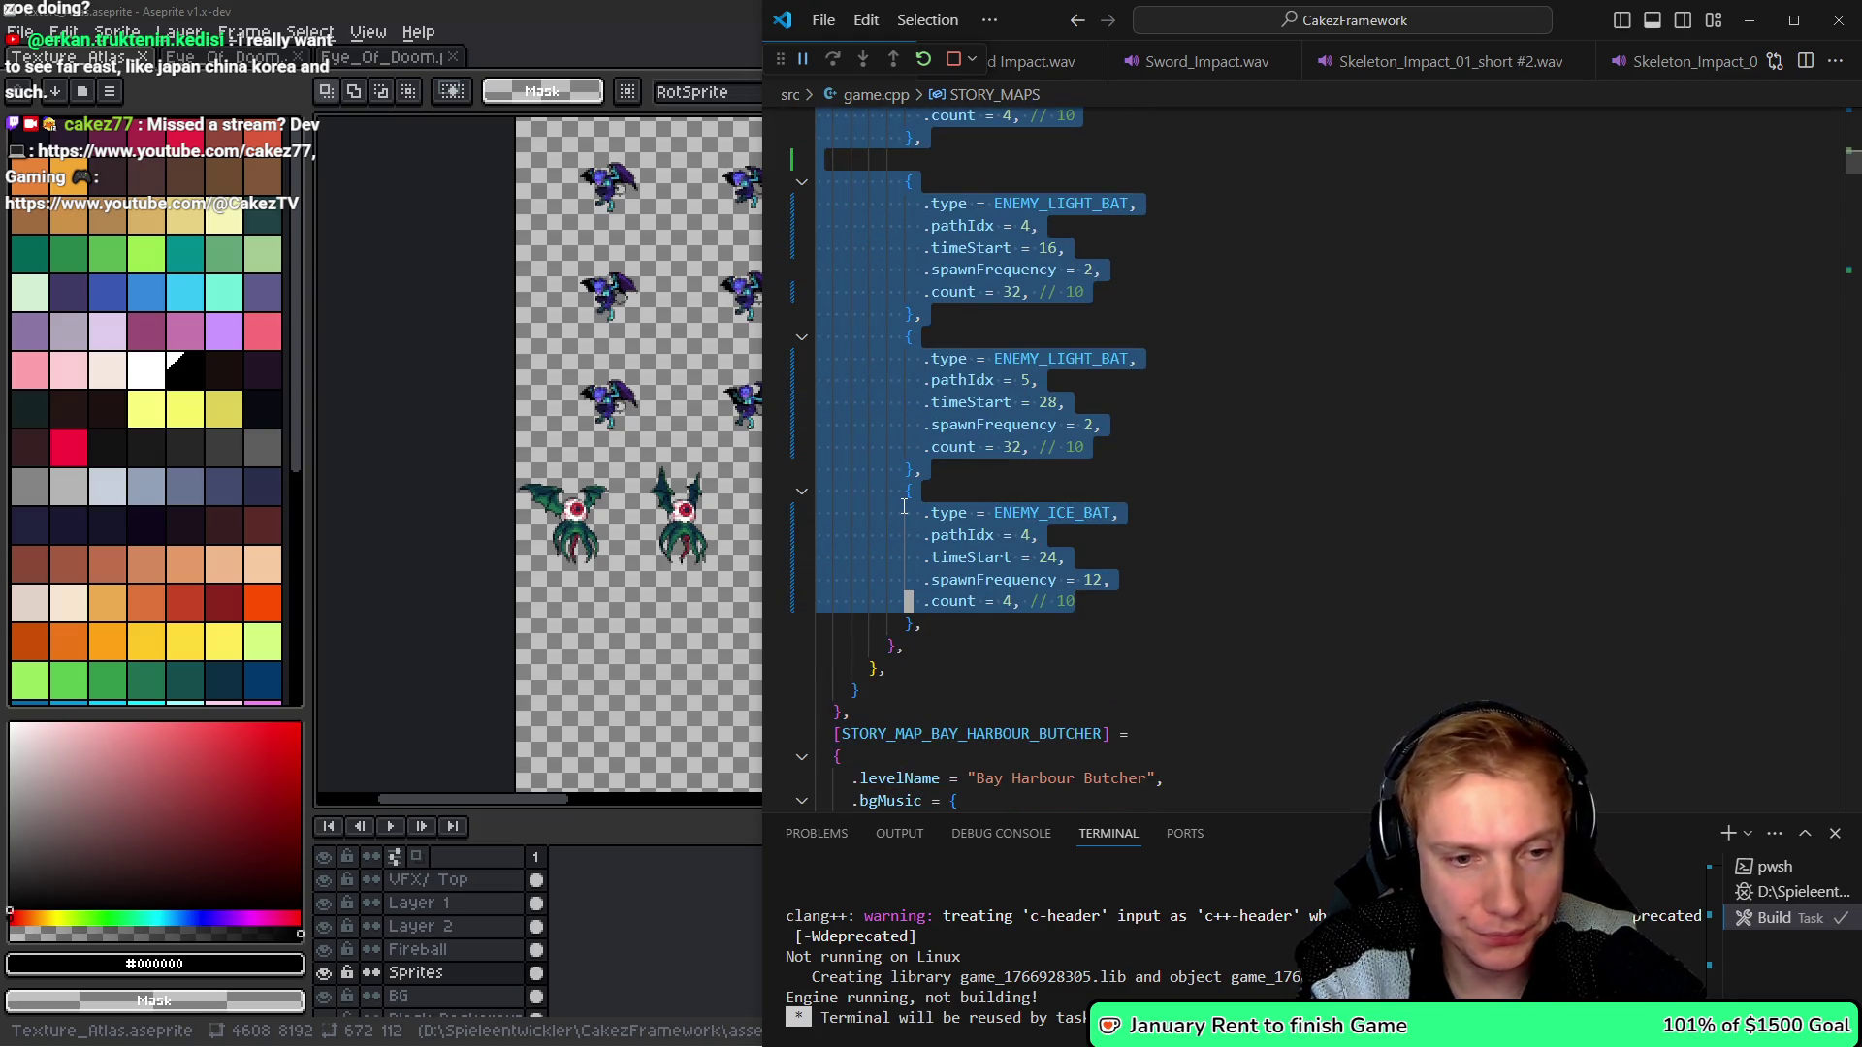
key(Delete)
key(Up)
key(Up)
key(Up)
key(Down)
key(ctrl+shift+k)
key(Up)
key(Up)
key(Up)
key(Up)
key(Up)
key(Up)
key(Down)
key(Down)
key(Down)
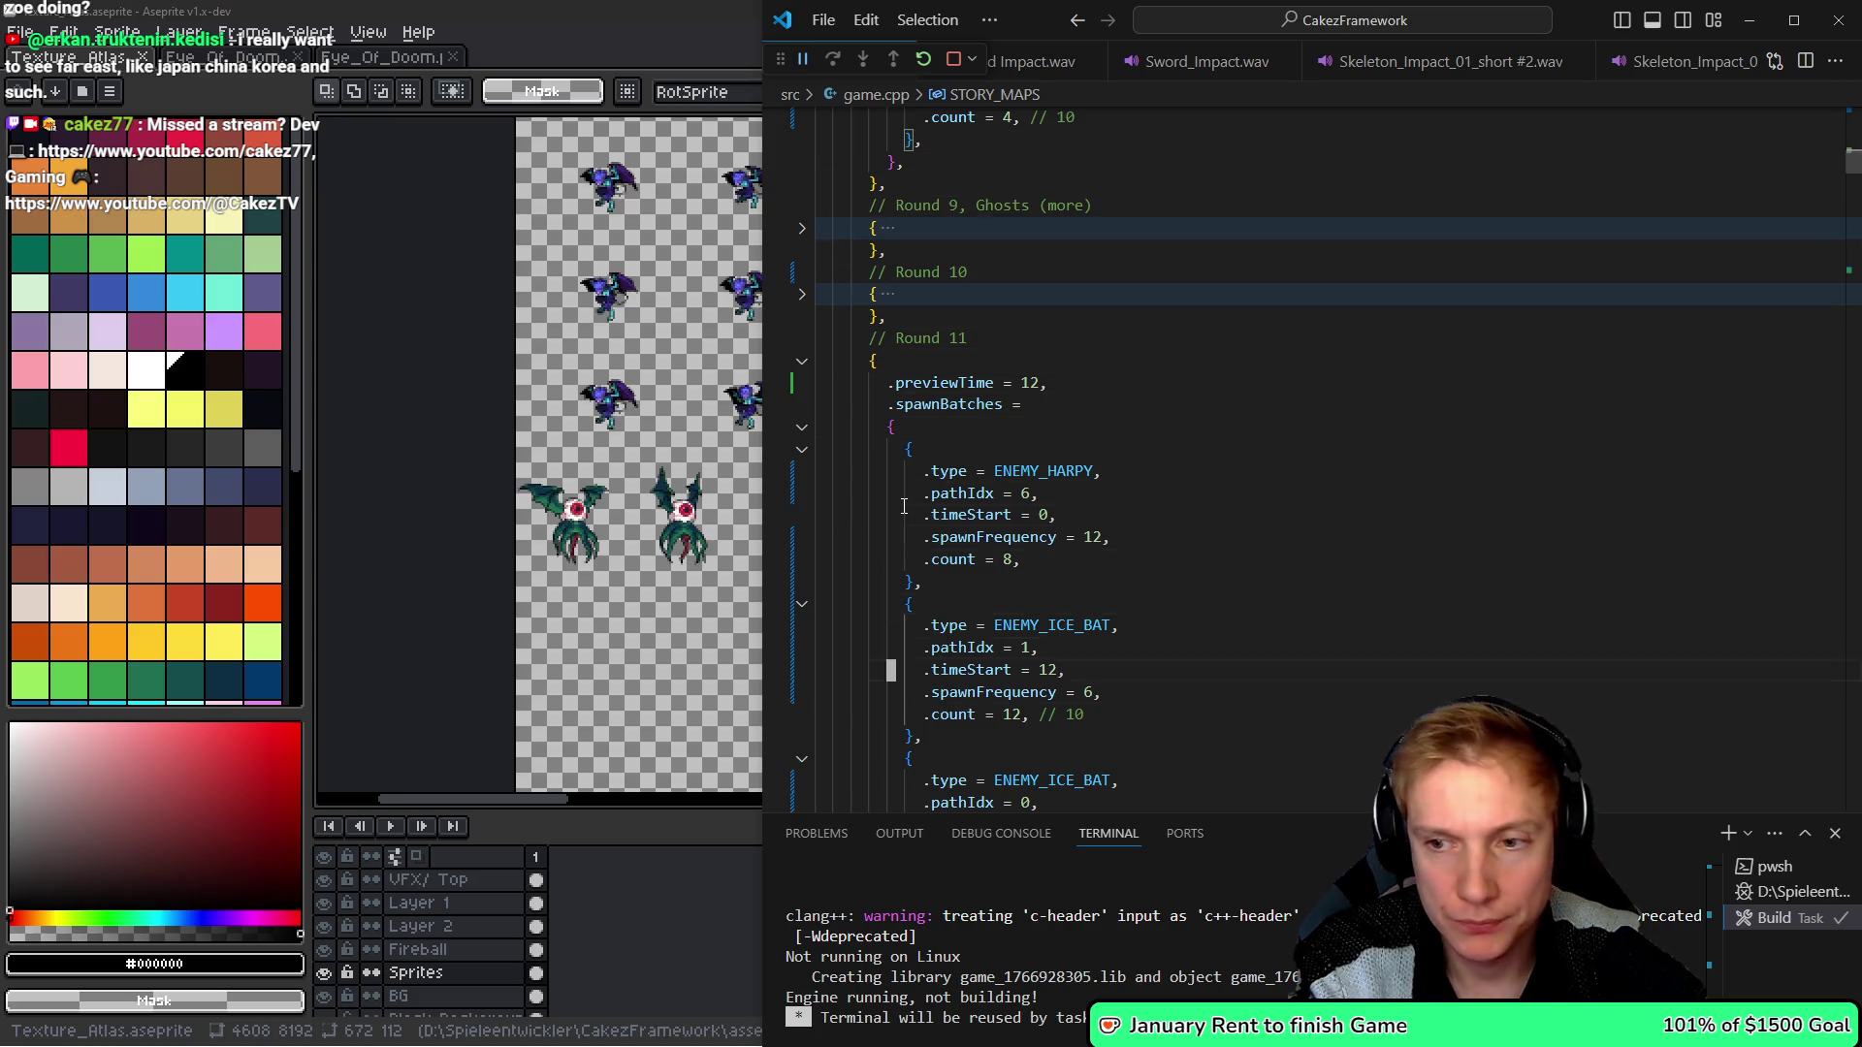
key(Down)
key(Down)
key(Down)
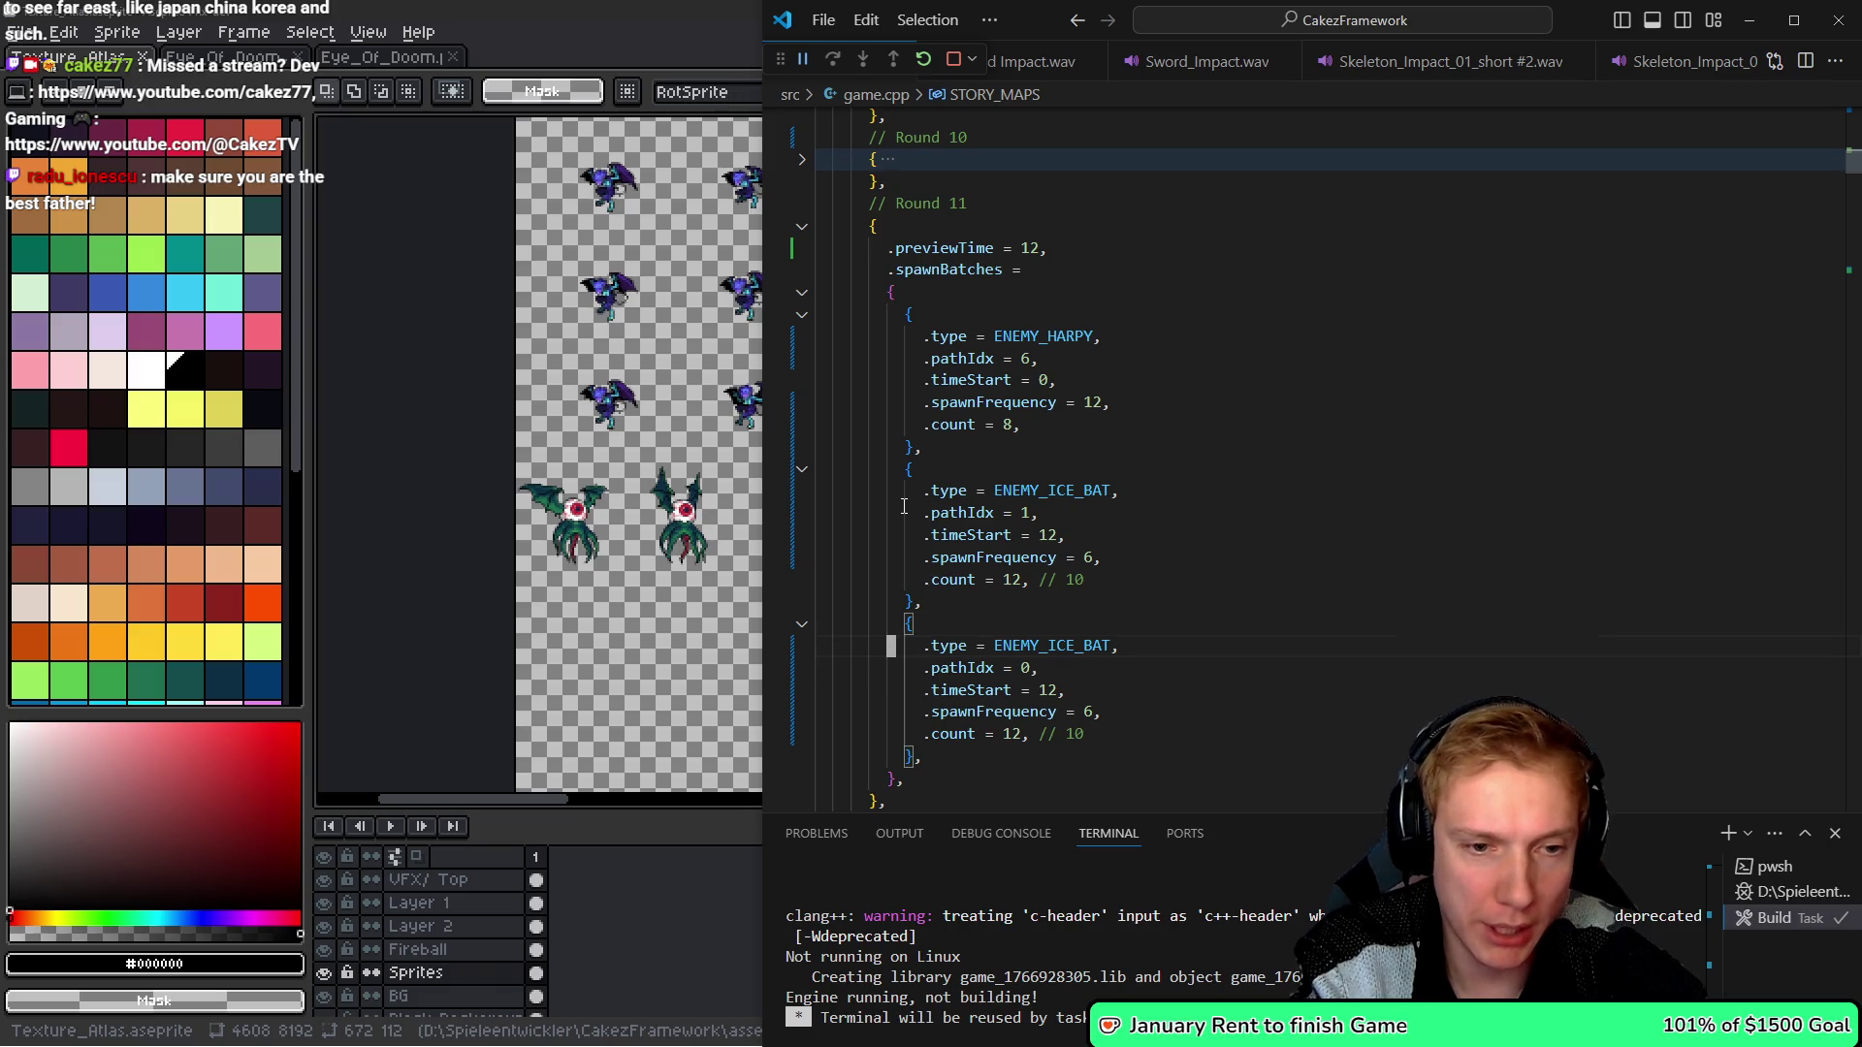
- Run the build task twice to rebuild the game, then bring up the Aseprite texture atlas
key(Home)
key(shift+Down)
key(shift+Down)
key(shift+Down)
key(Left)
scroll(904, 506, down, 5)
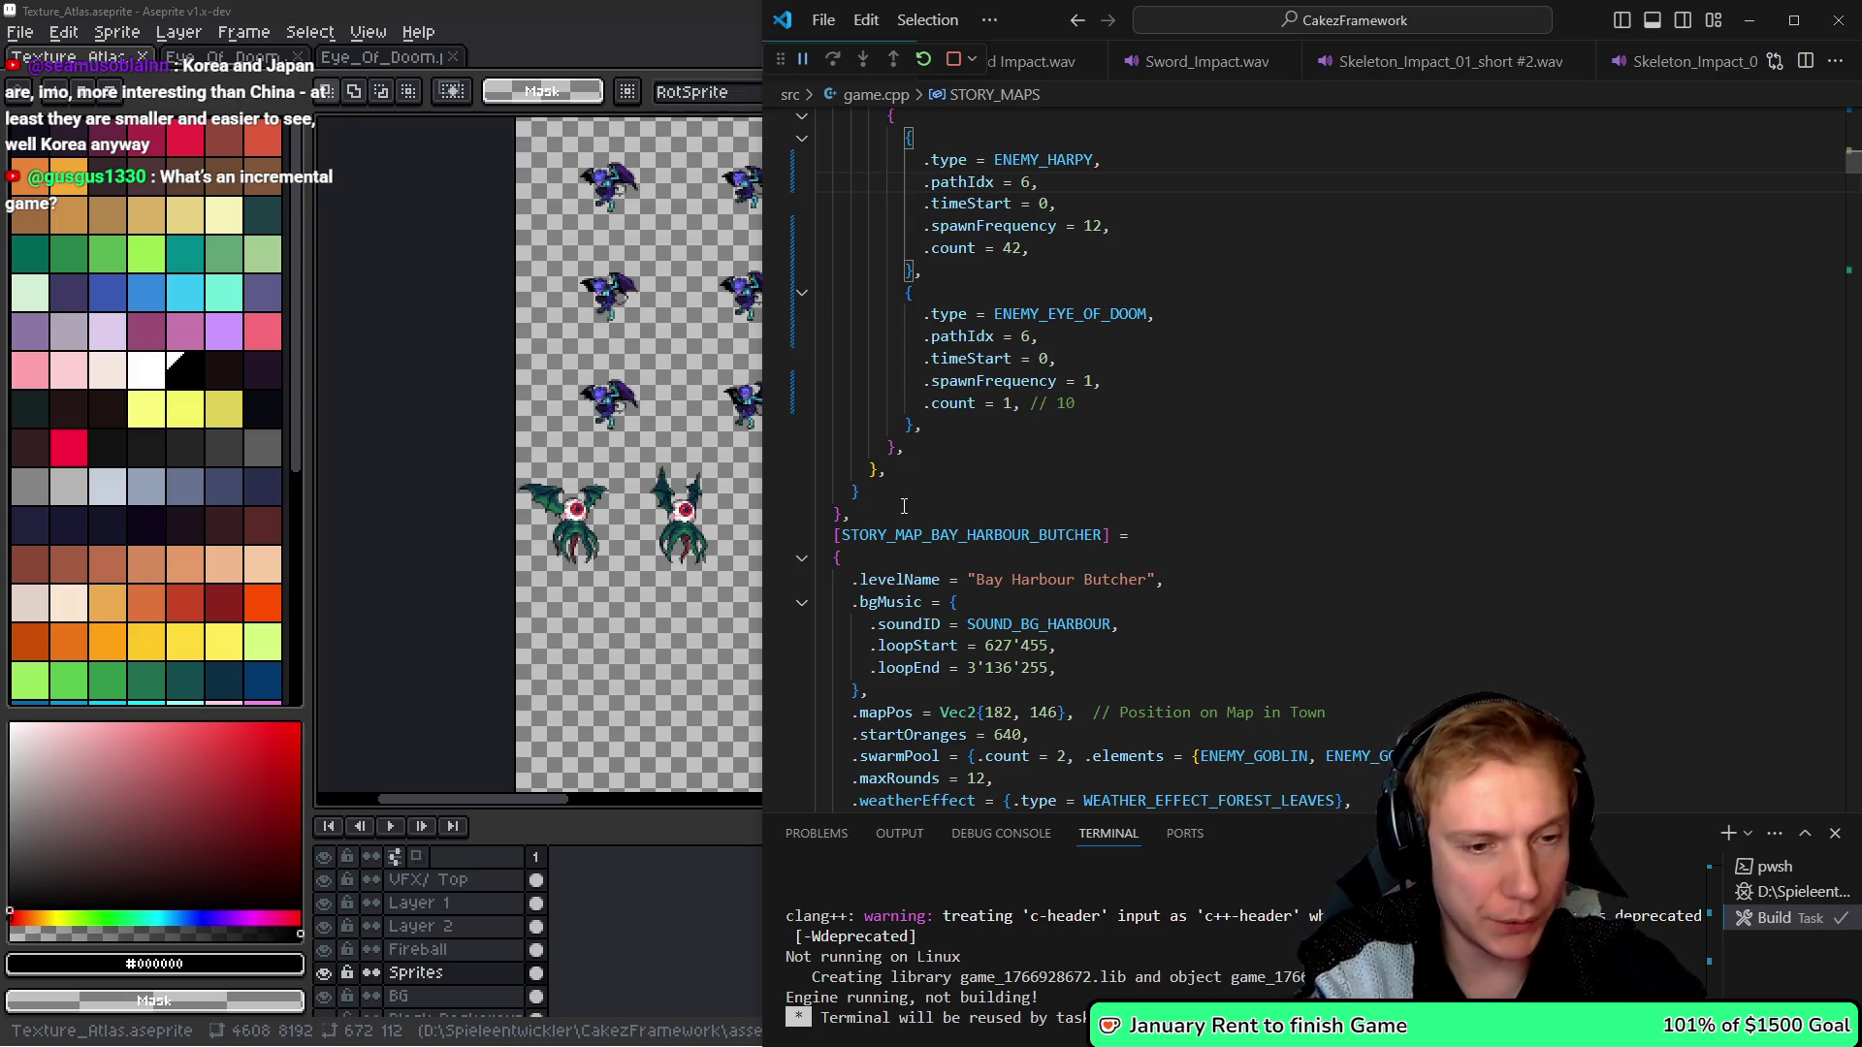
key(ctrl+shift+b)
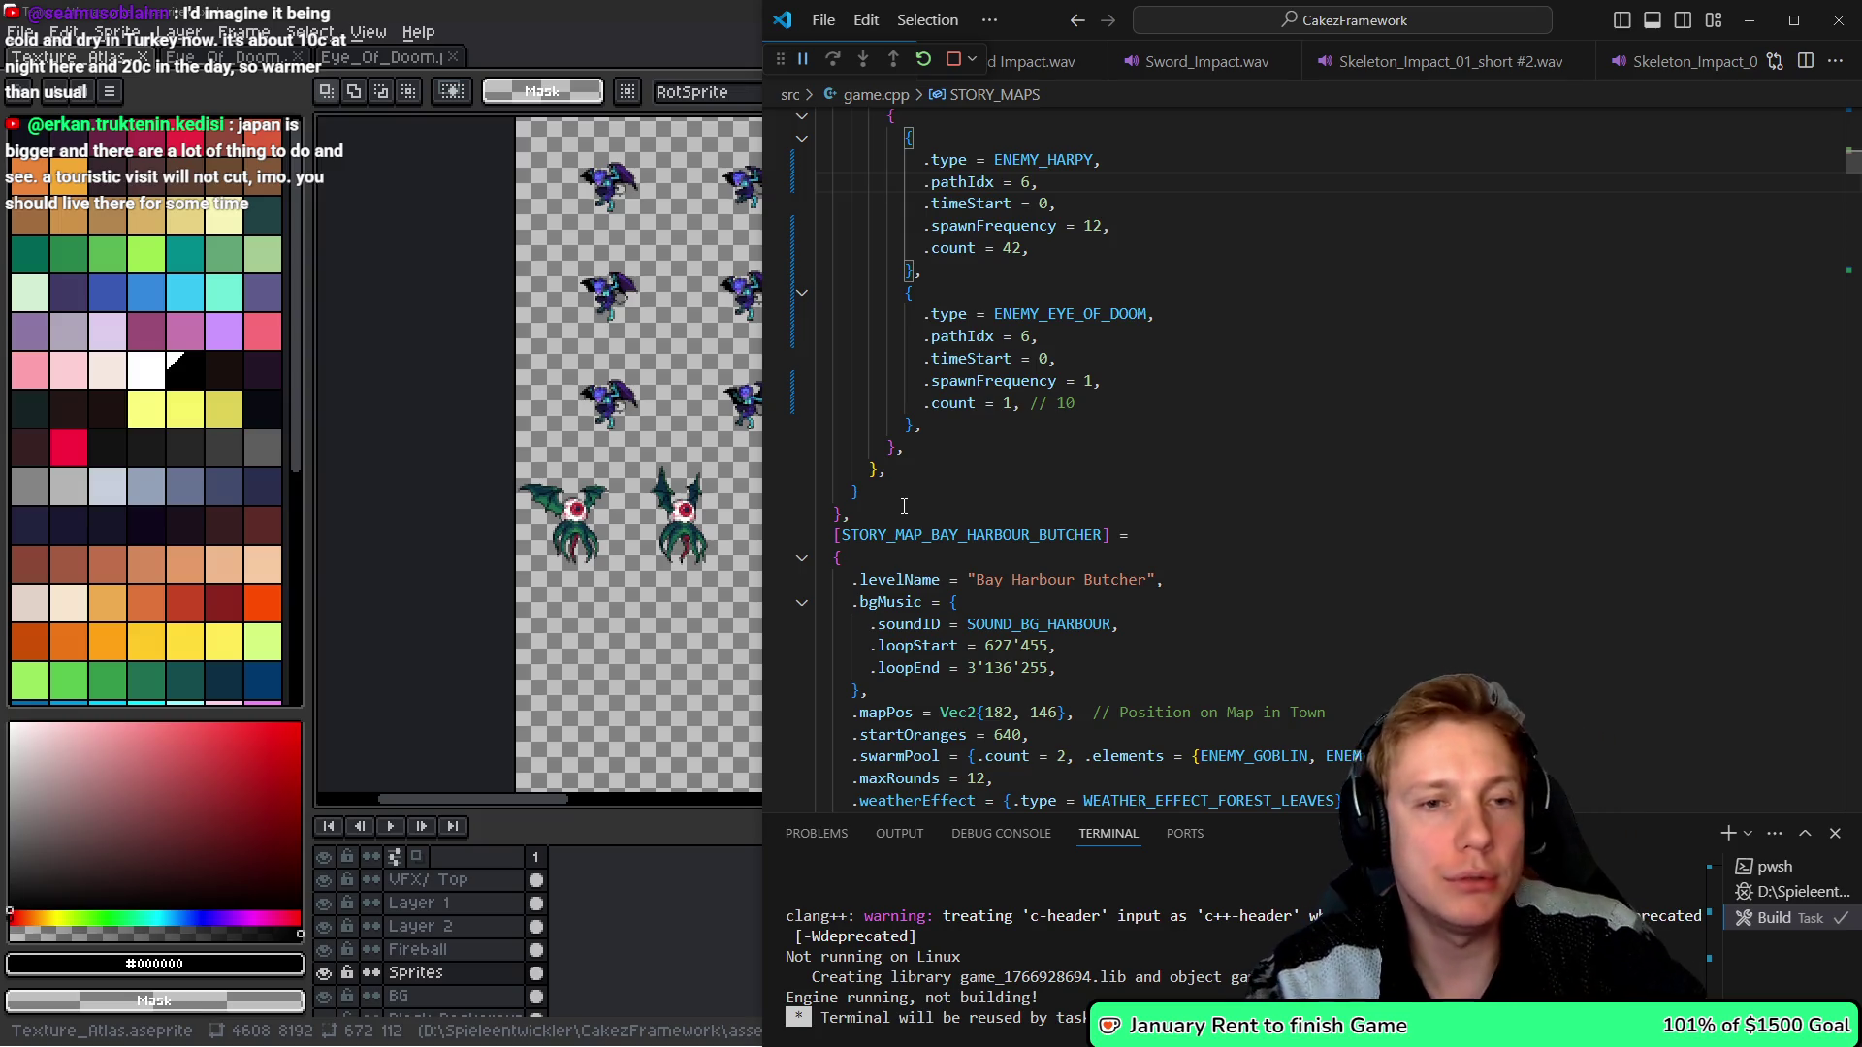
key(ctrl+shift+b)
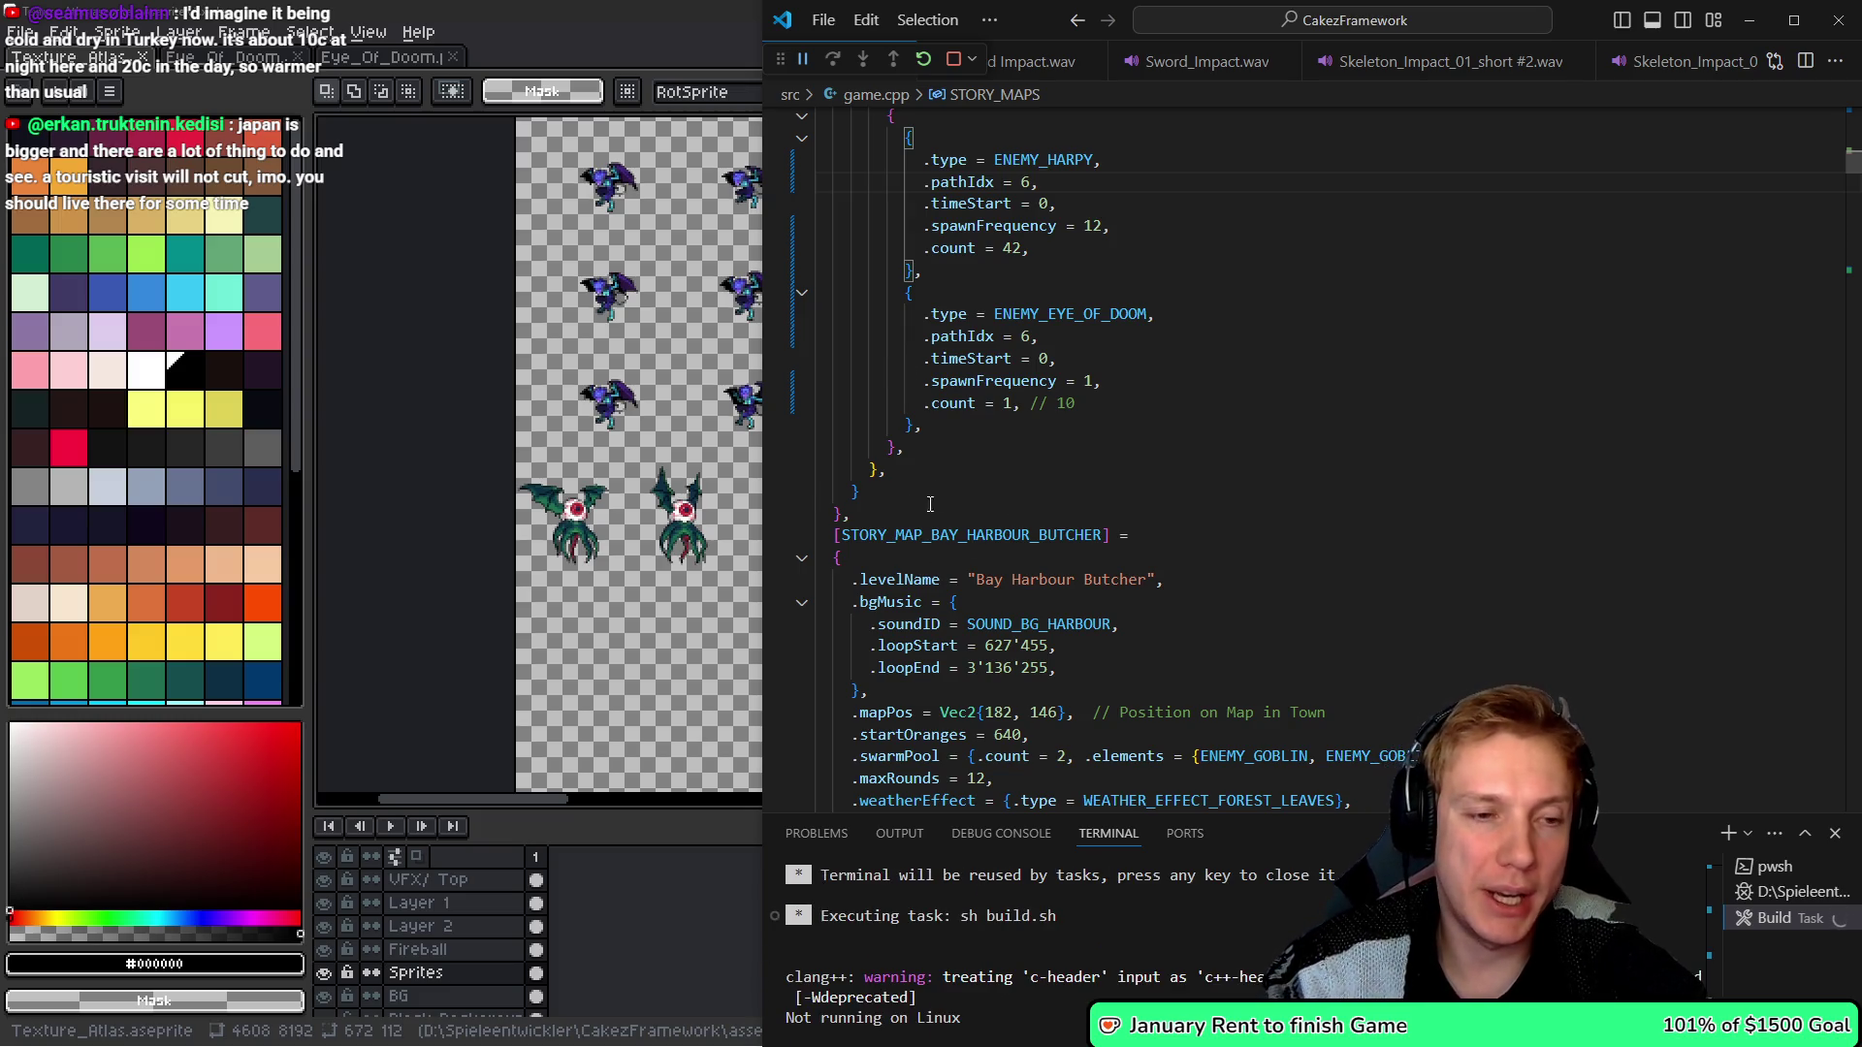
click(679, 594)
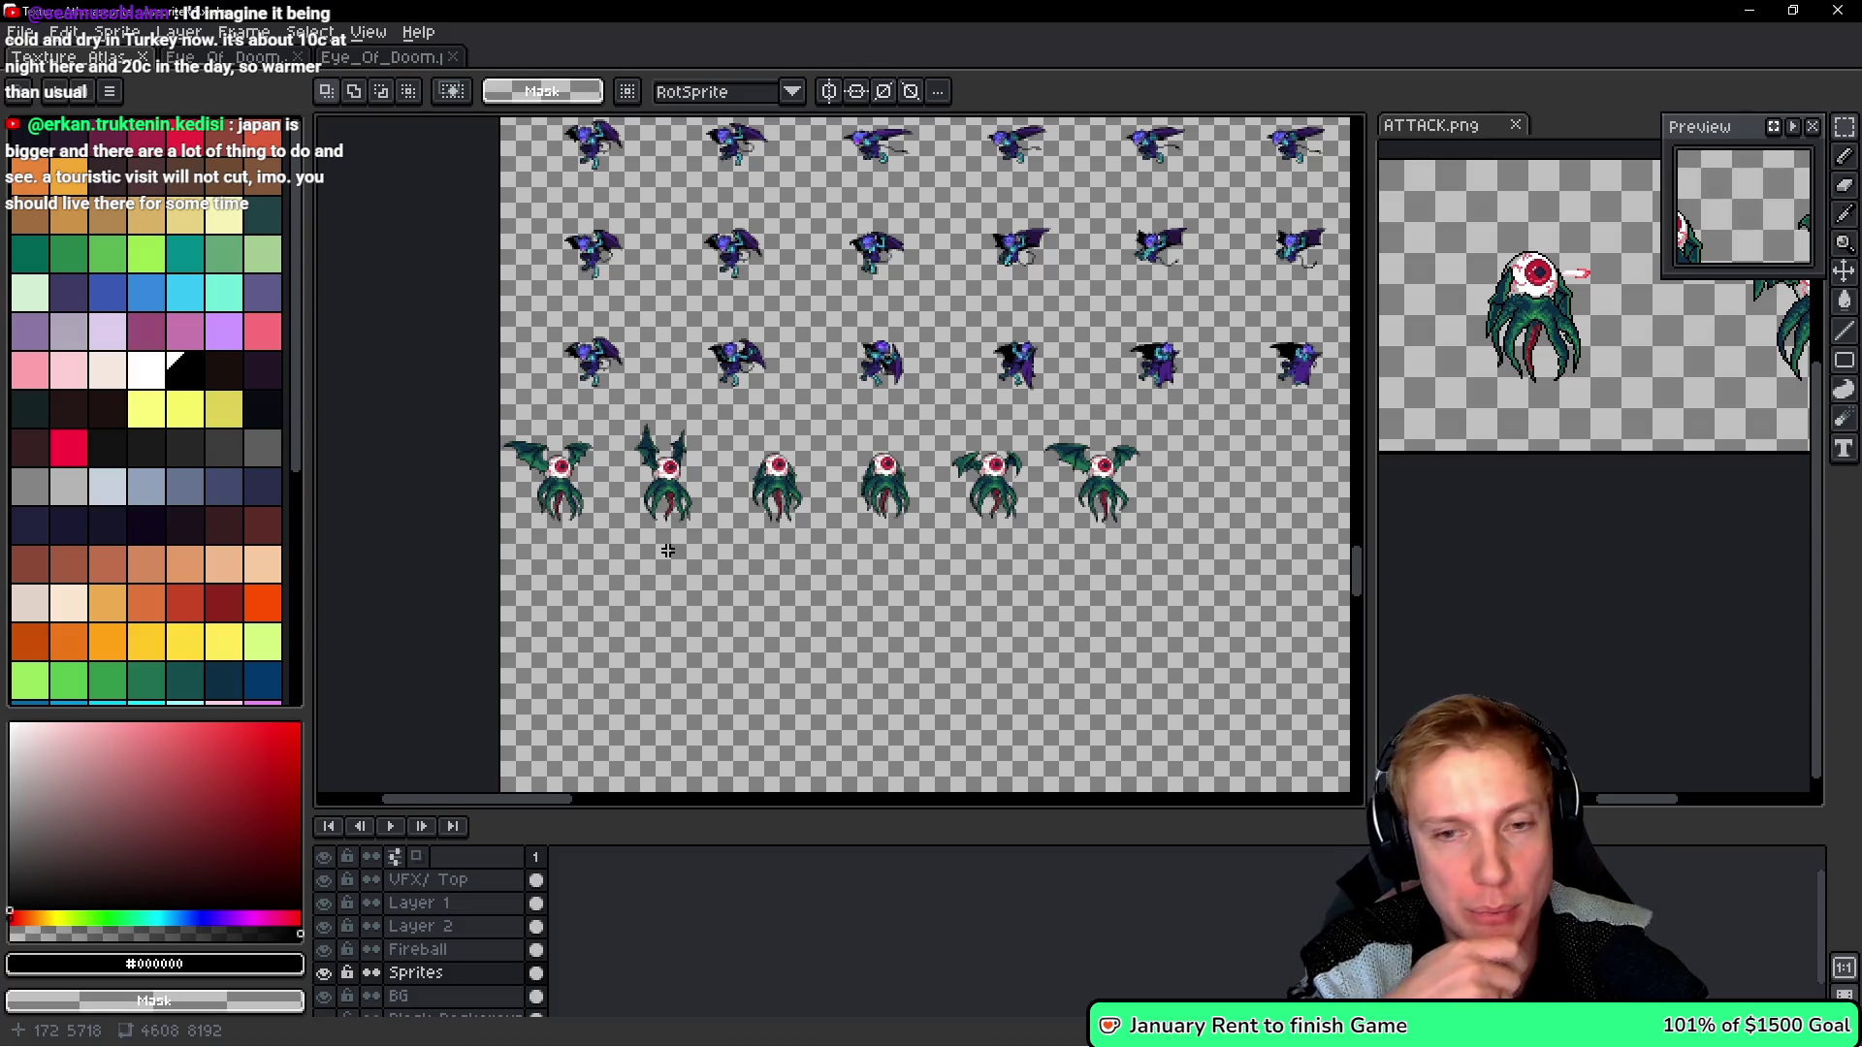
key(i)
key(alt+Tab)
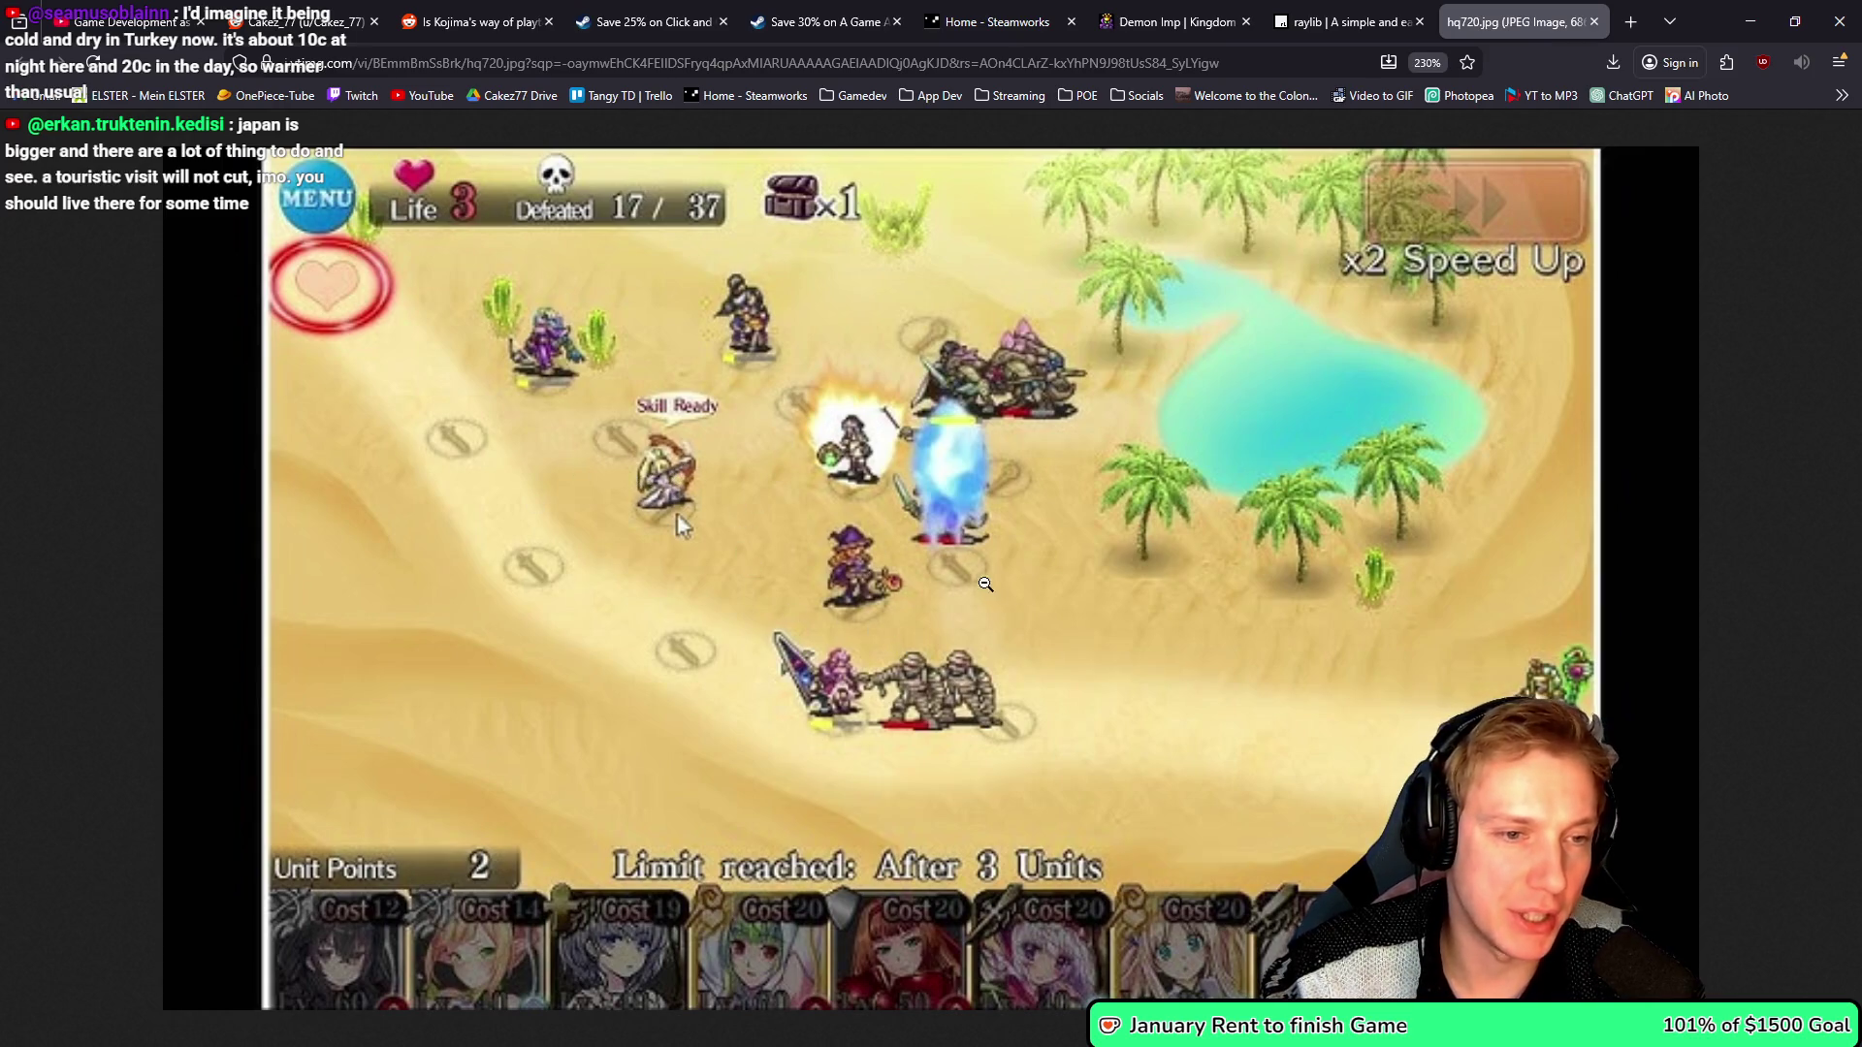
click(1750, 21)
key(v)
drag(1144, 550, 1122, 535)
key(alt)
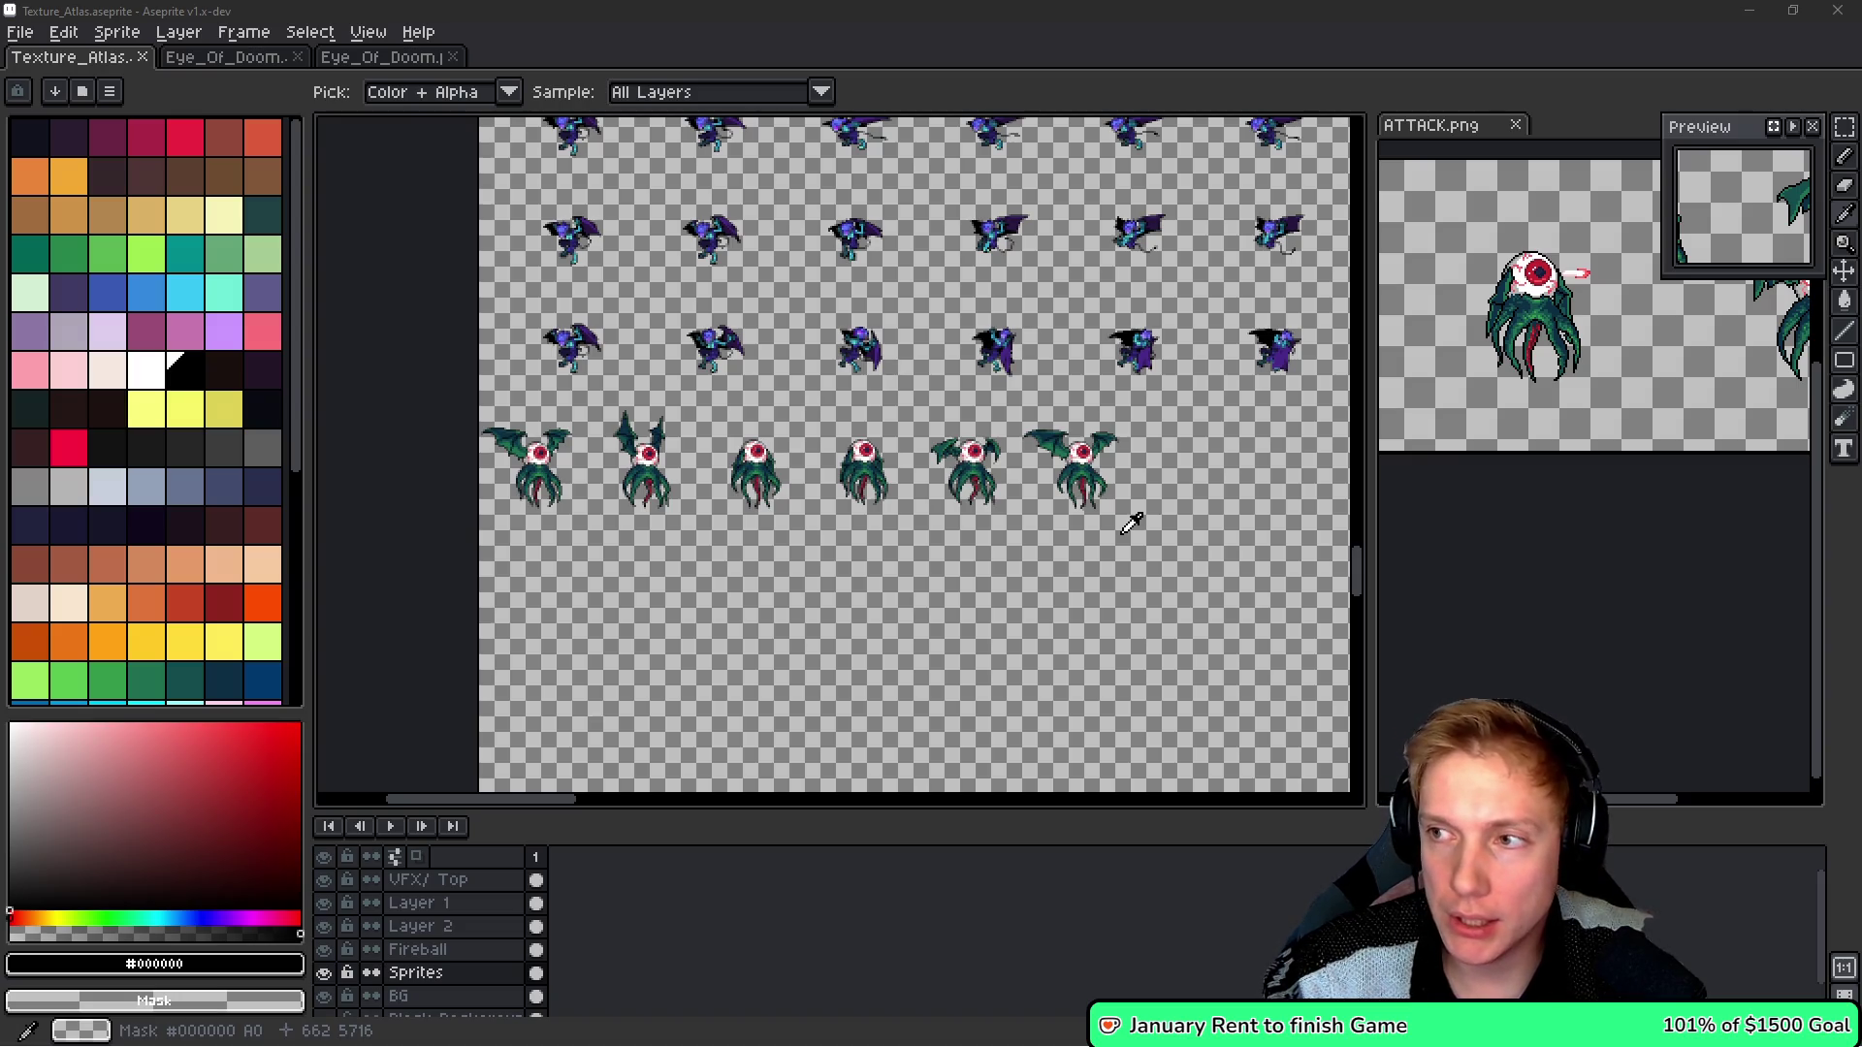
- Return to game.cpp and go to Round 12's boss wave HARPY batch
key(alt+Tab)
click(1120, 361)
scroll(1120, 361, up, 4)
click(1102, 374)
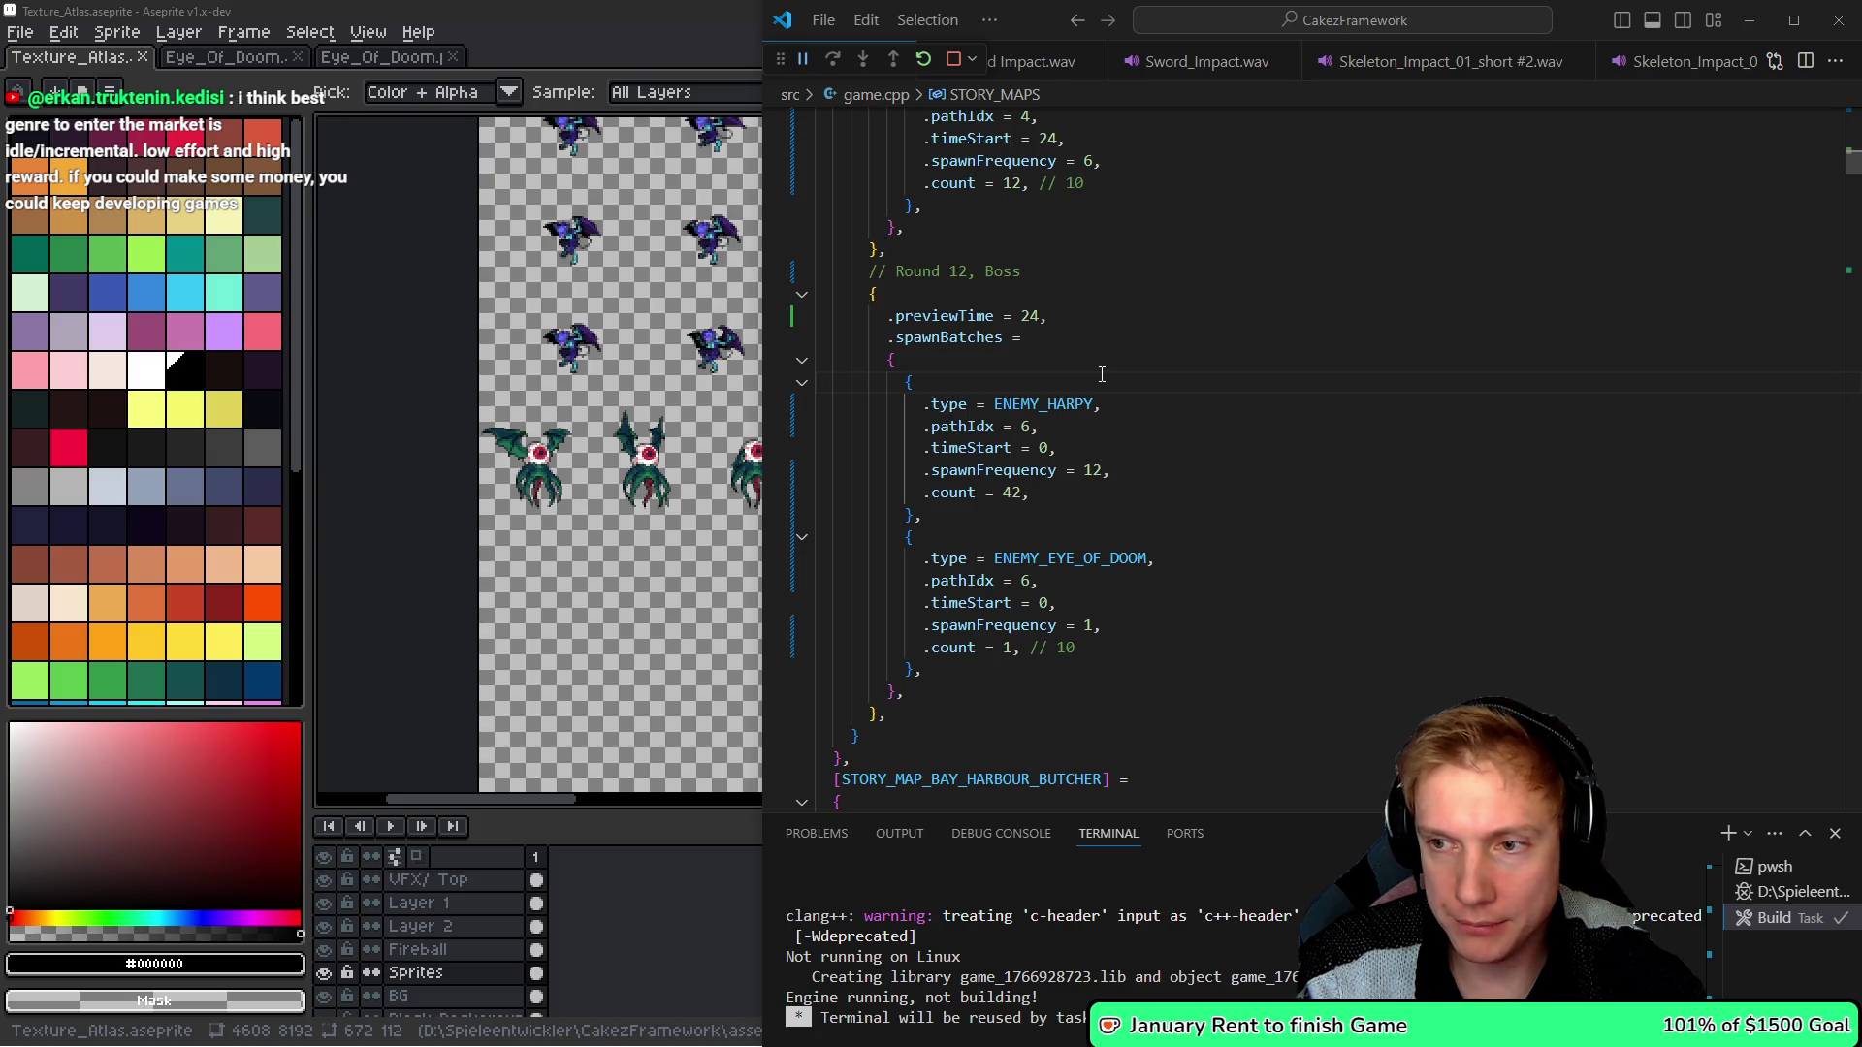
- Switch to the running Tangy TD game and close Options to resume Round 10
key(alt+Tab)
key(Escape)
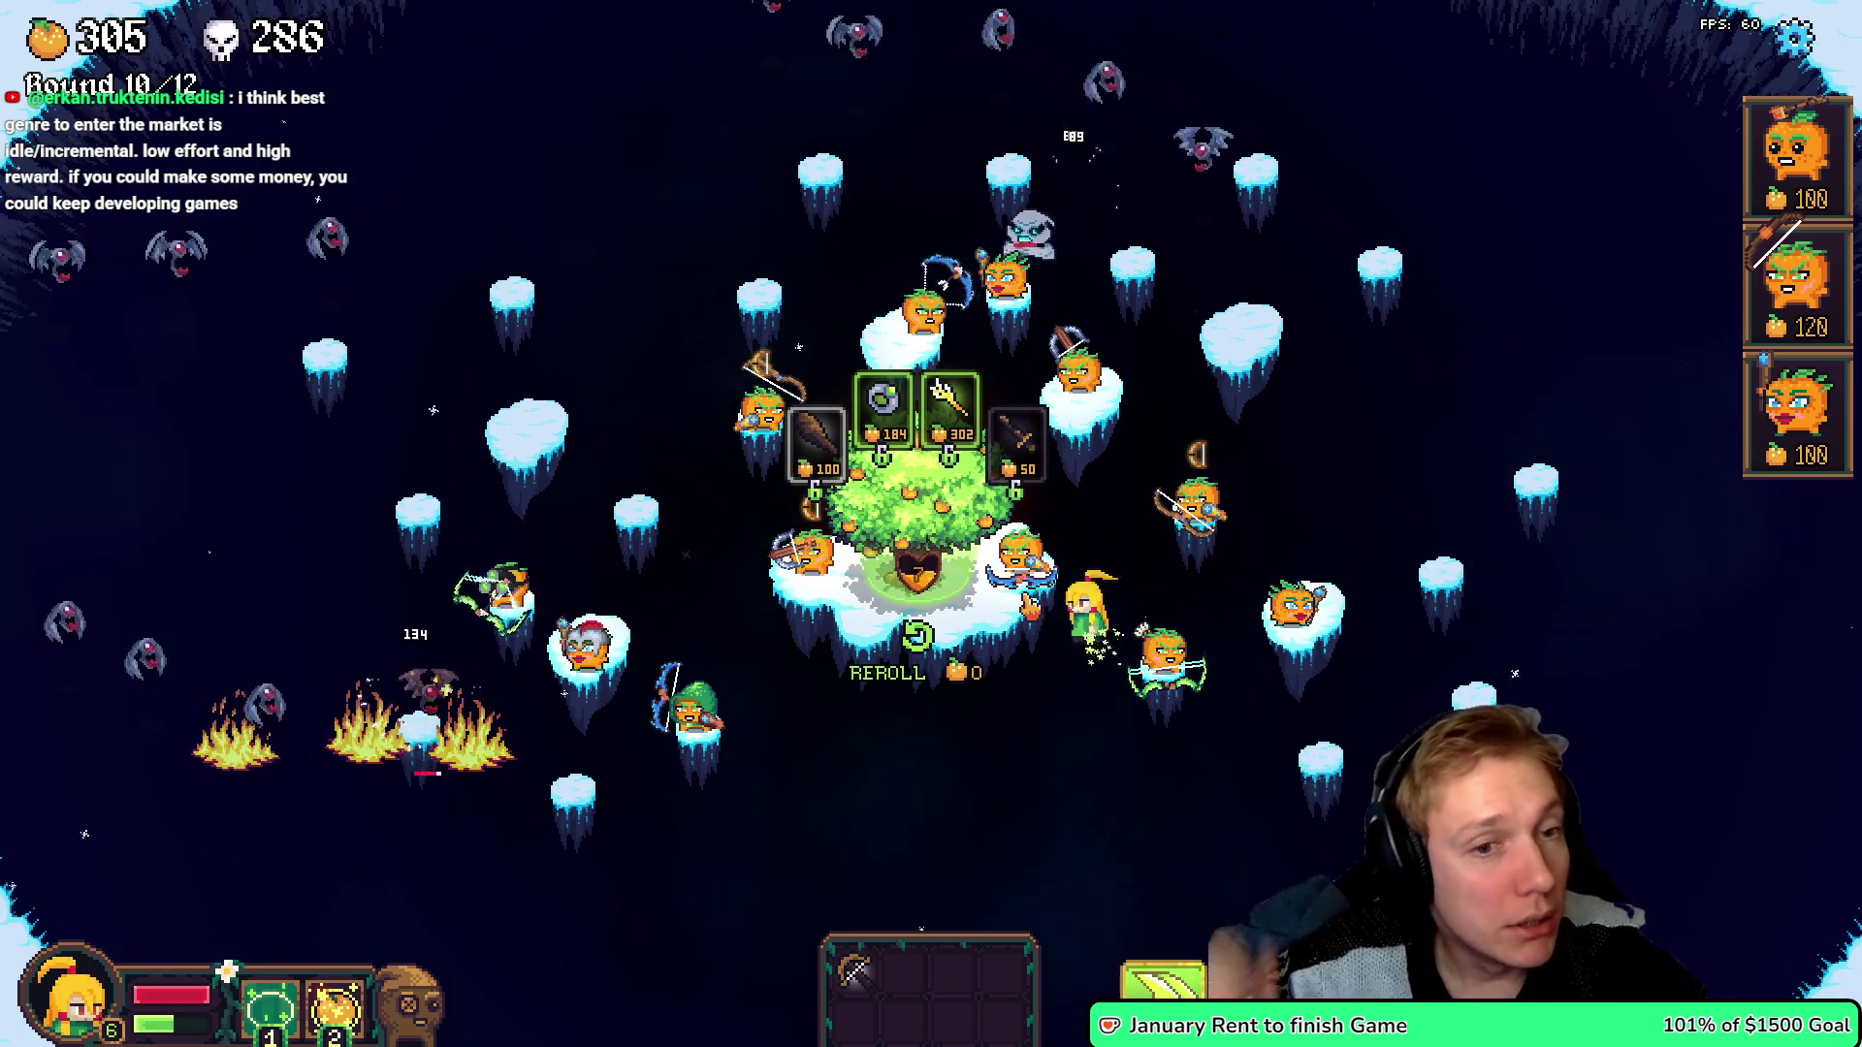
- Reroll the shop, buy the 117-cost item and War Banner, and place a 120-cost fruit unit
click(916, 639)
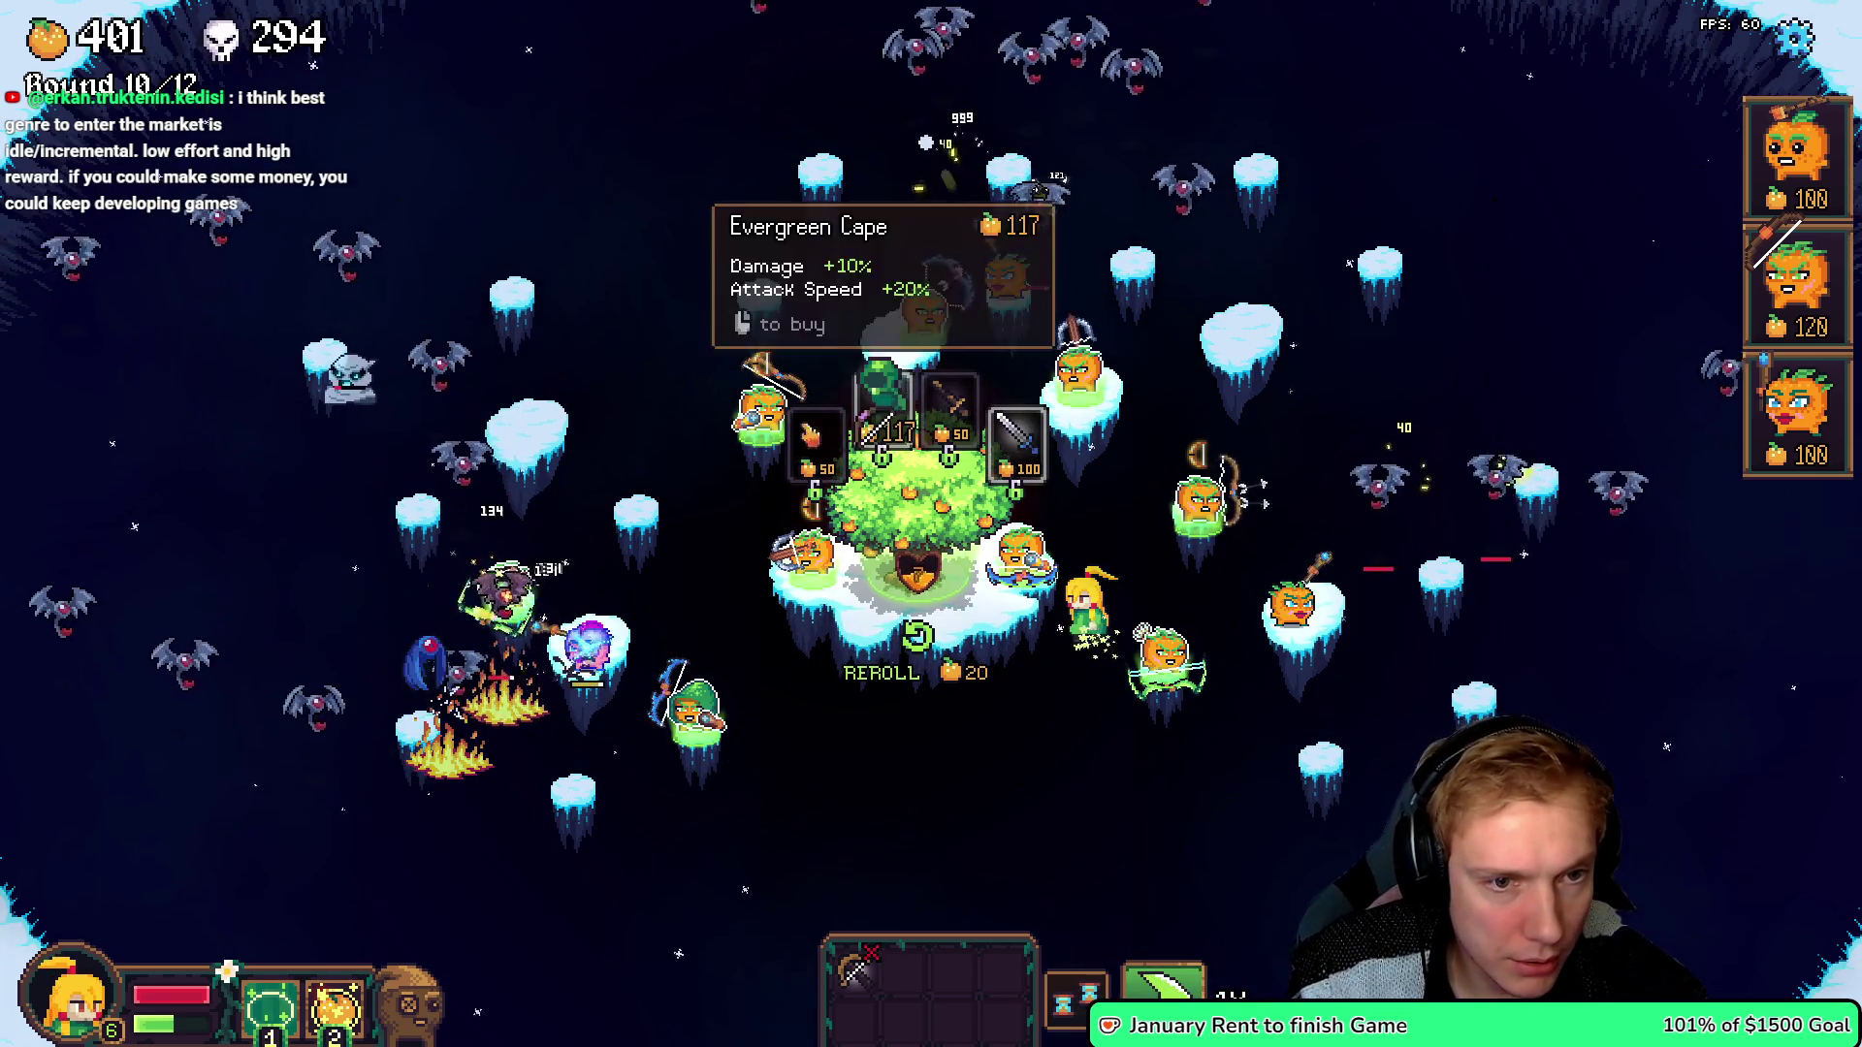
click(883, 403)
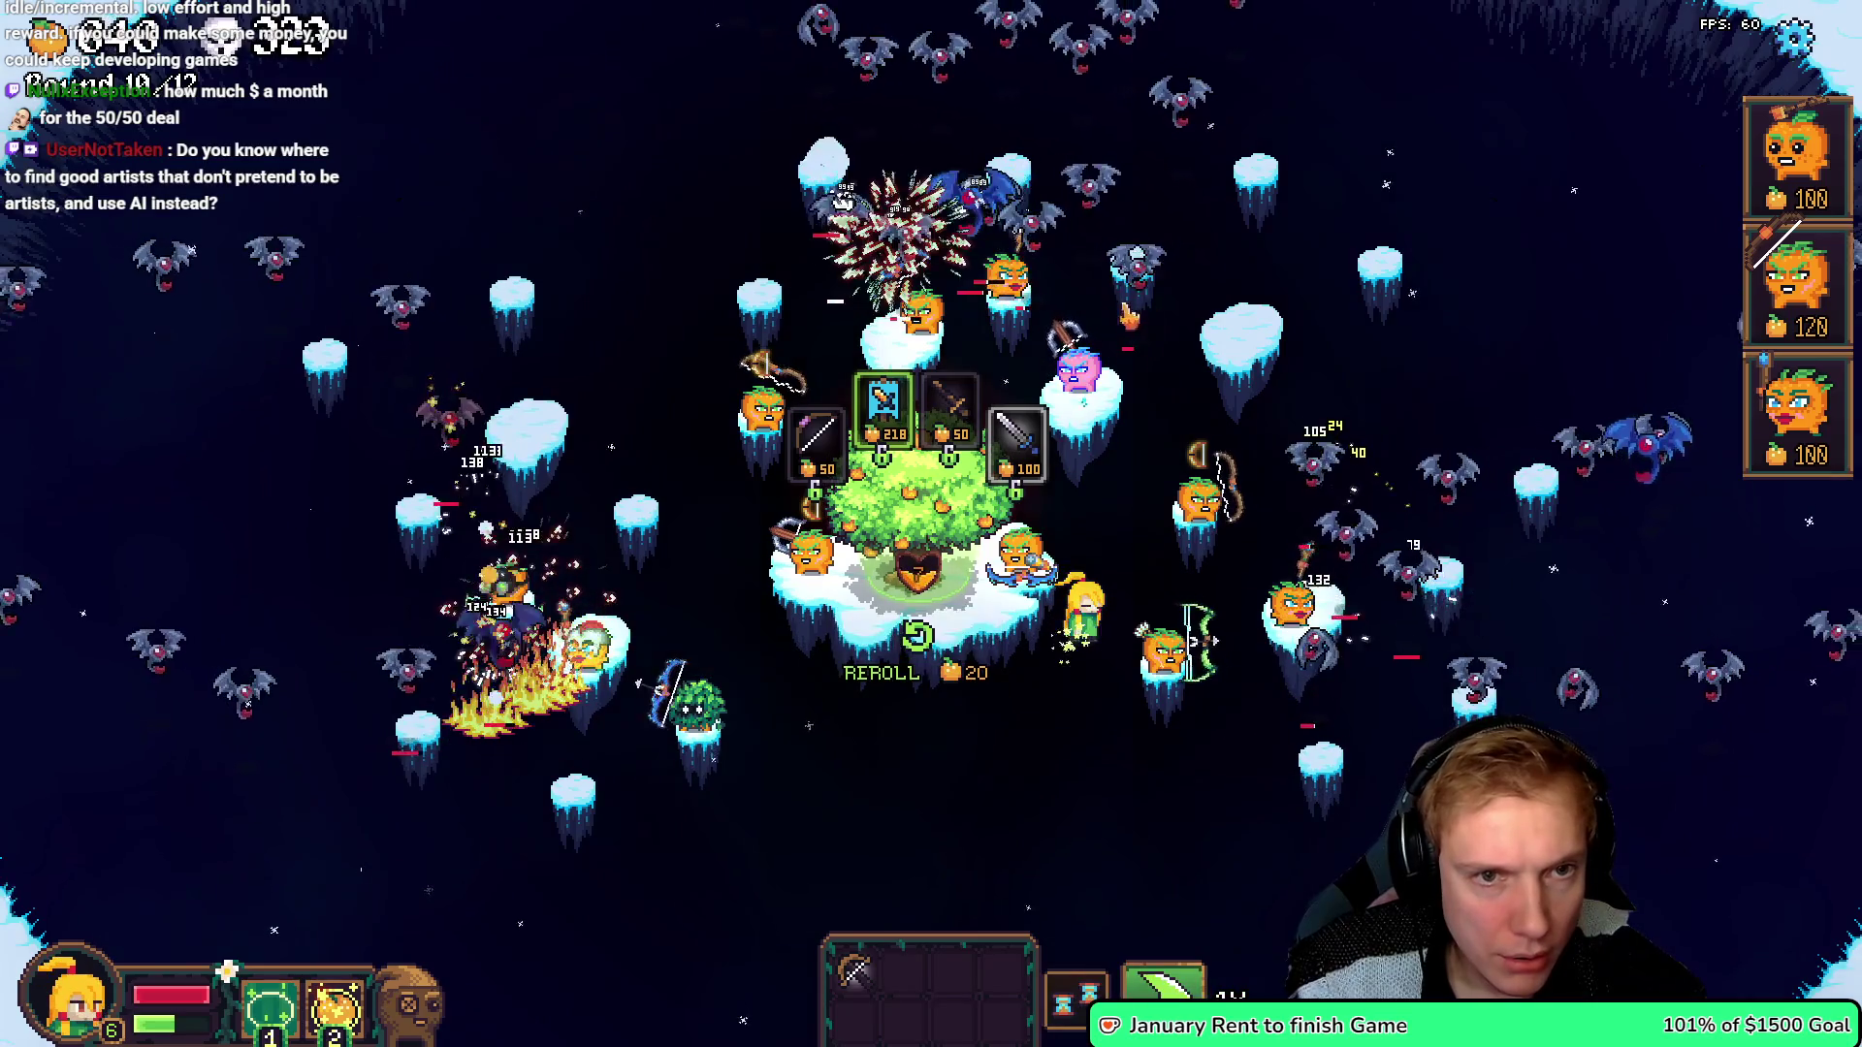
click(873, 413)
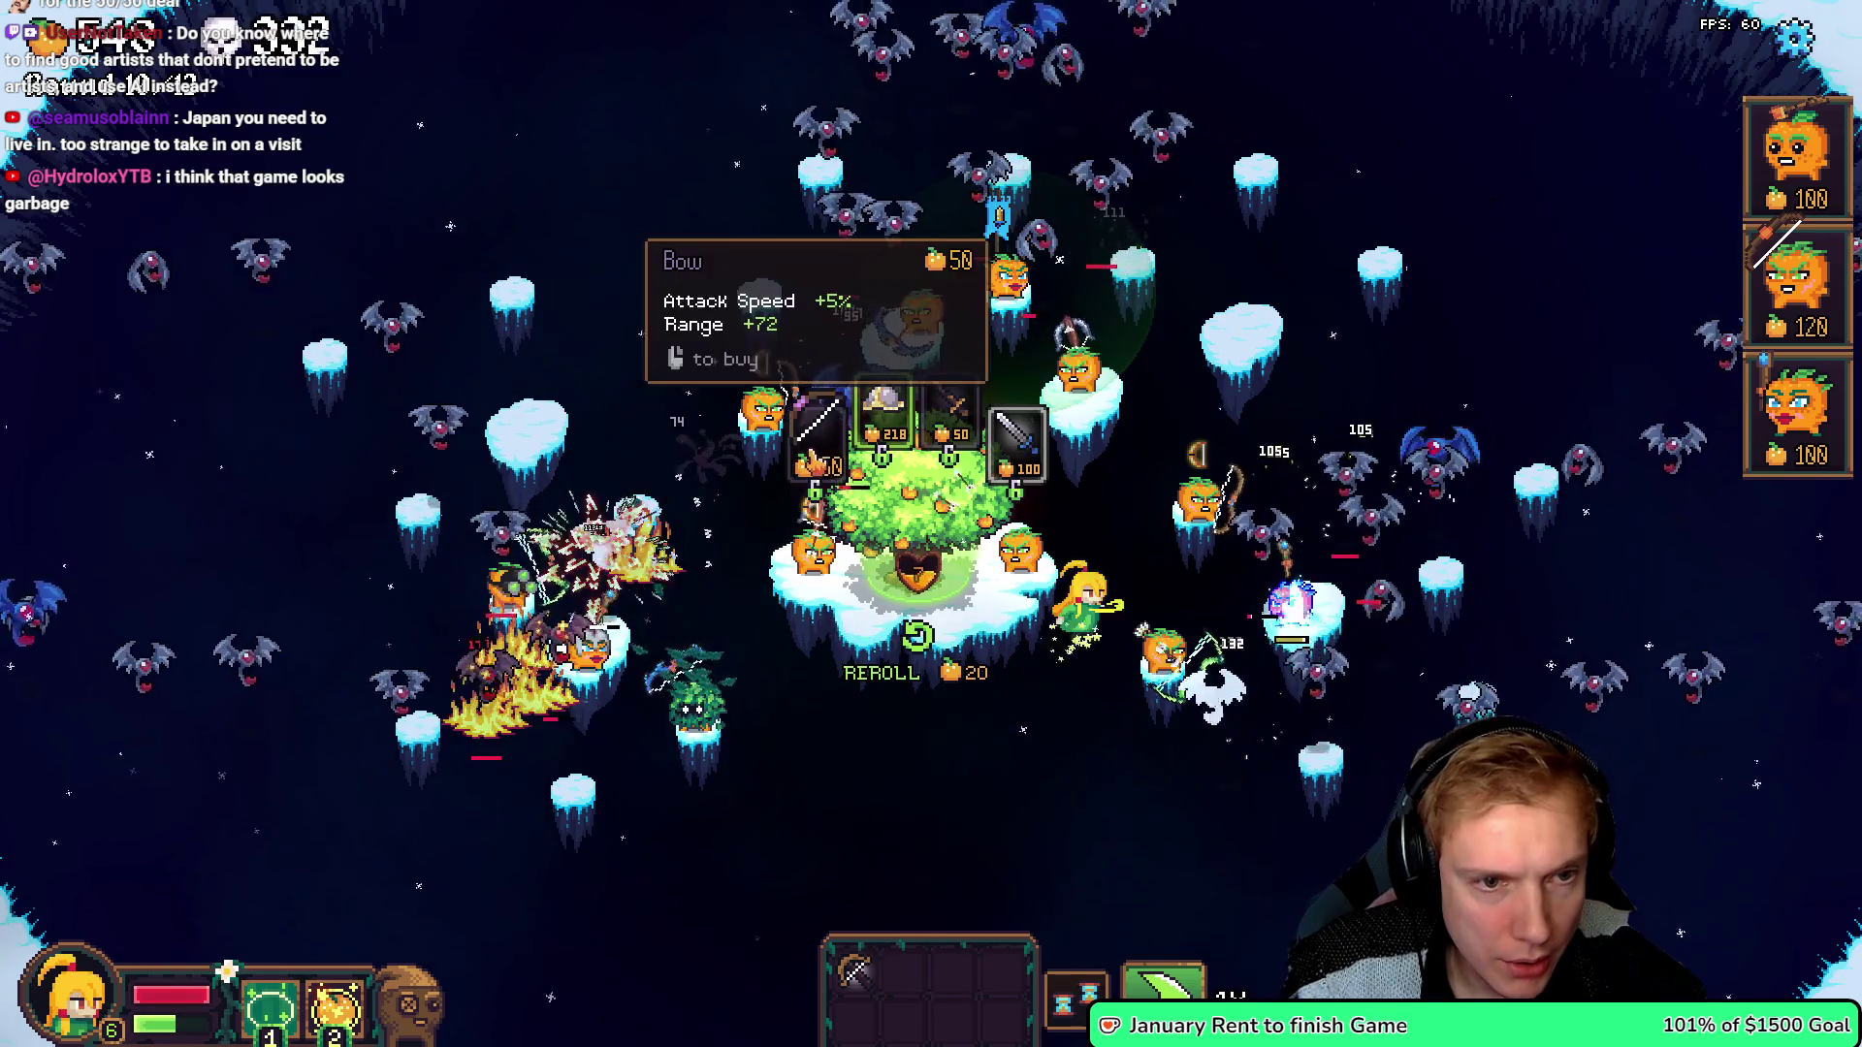
mouse_move(1798, 281)
mouse_down()
mouse_move(960, 243)
mouse_move(1131, 283)
mouse_up()
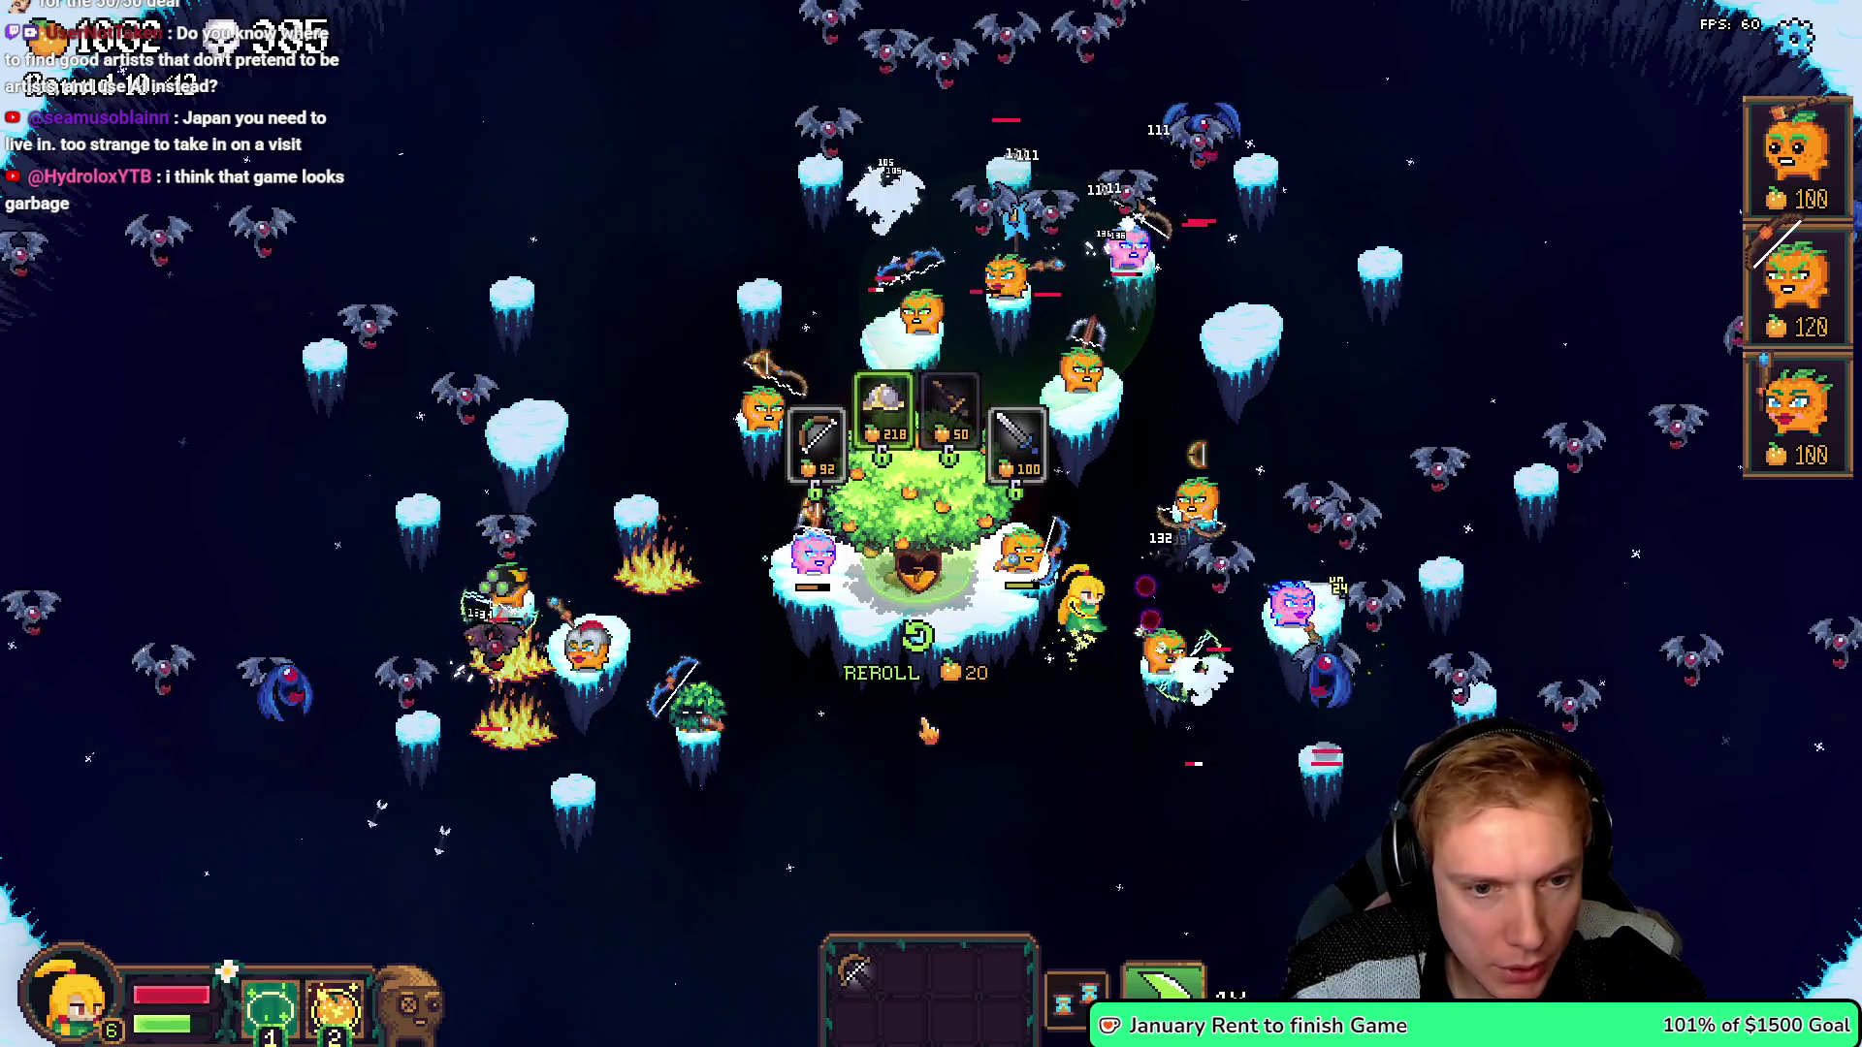
- Reroll, buy the Bow, reroll twice more, and place another 120-cost fruit unit
click(916, 663)
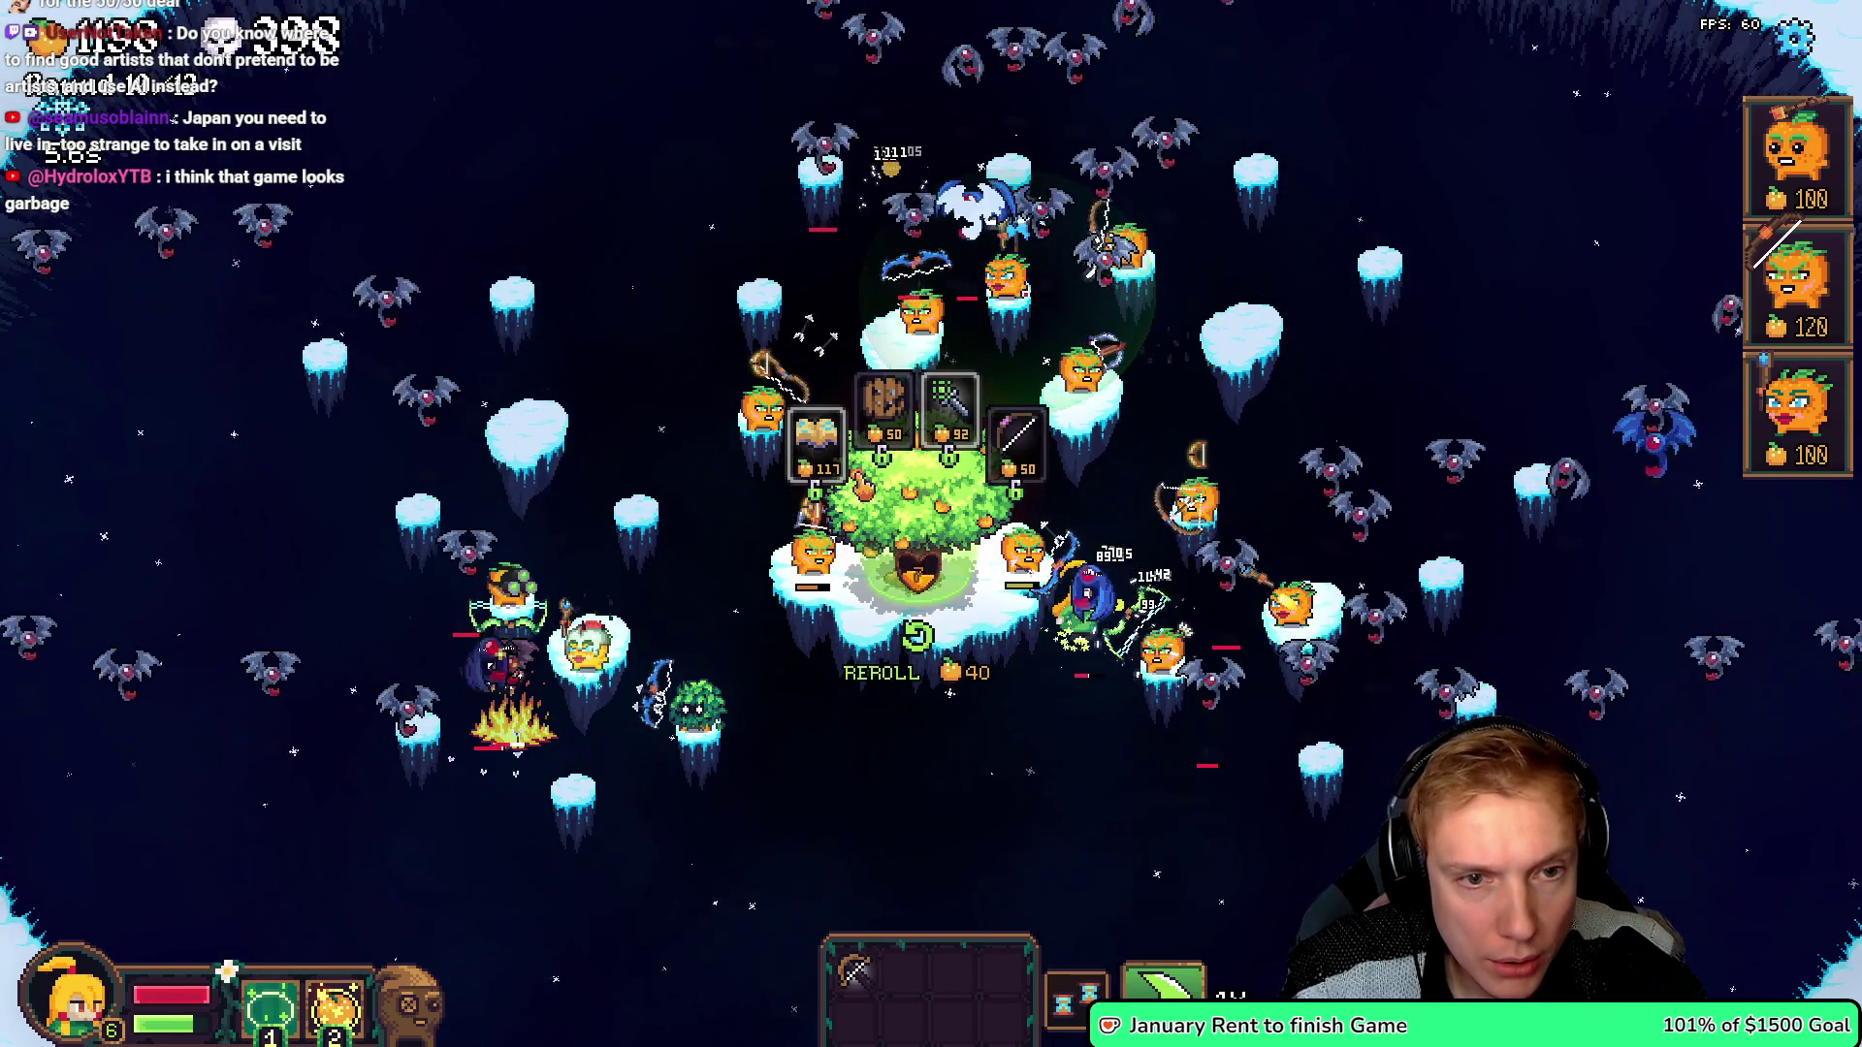
click(1018, 441)
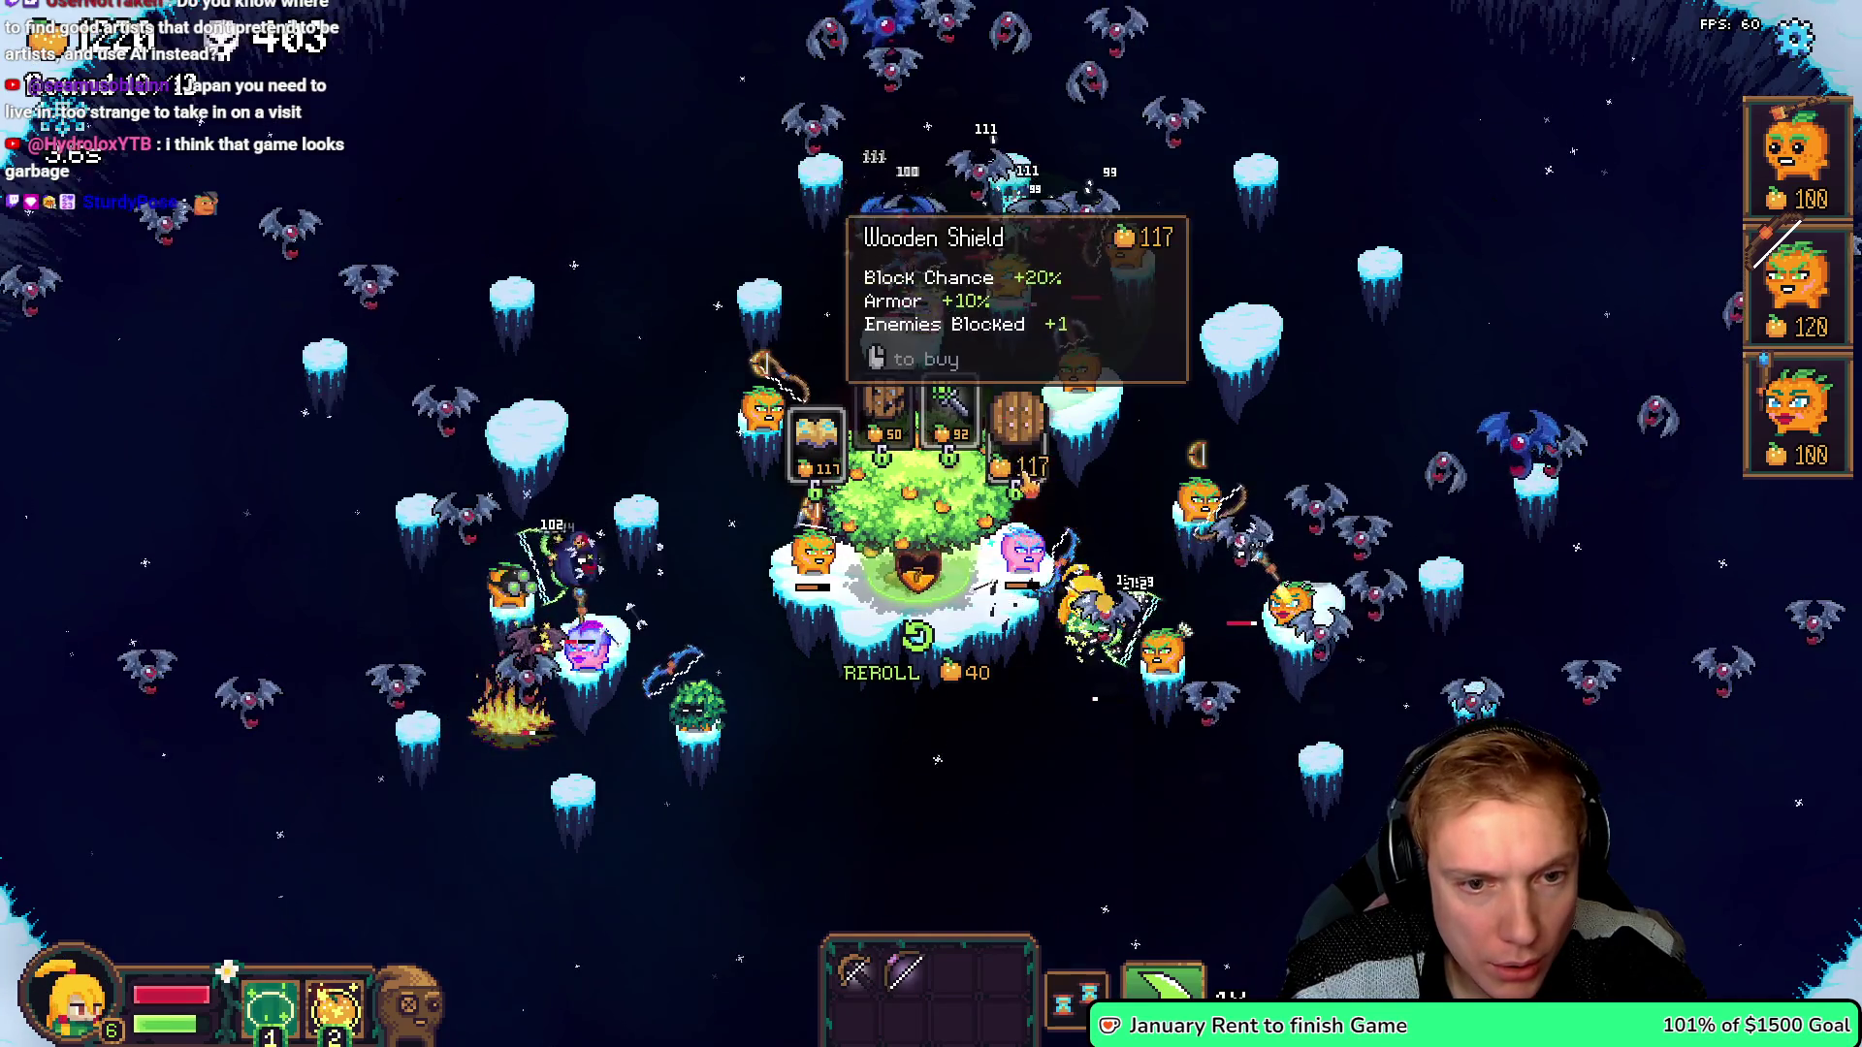
click(975, 674)
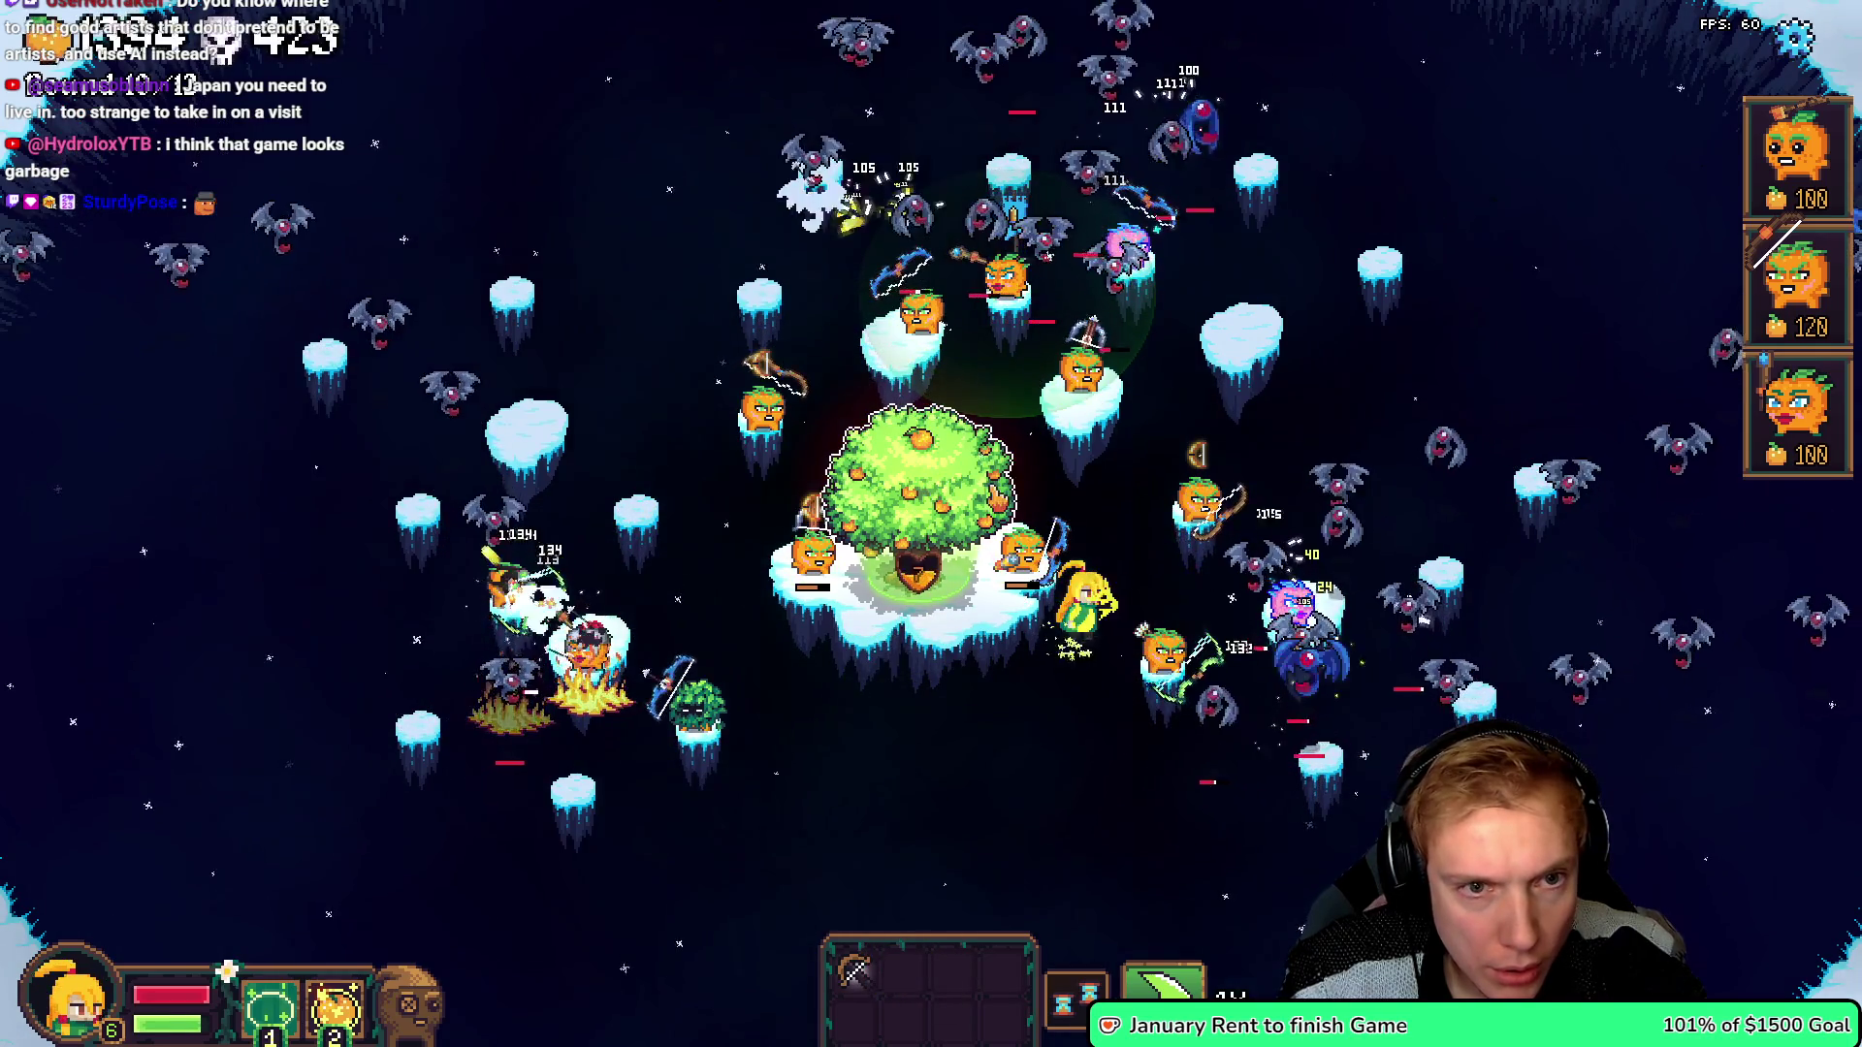
click(916, 645)
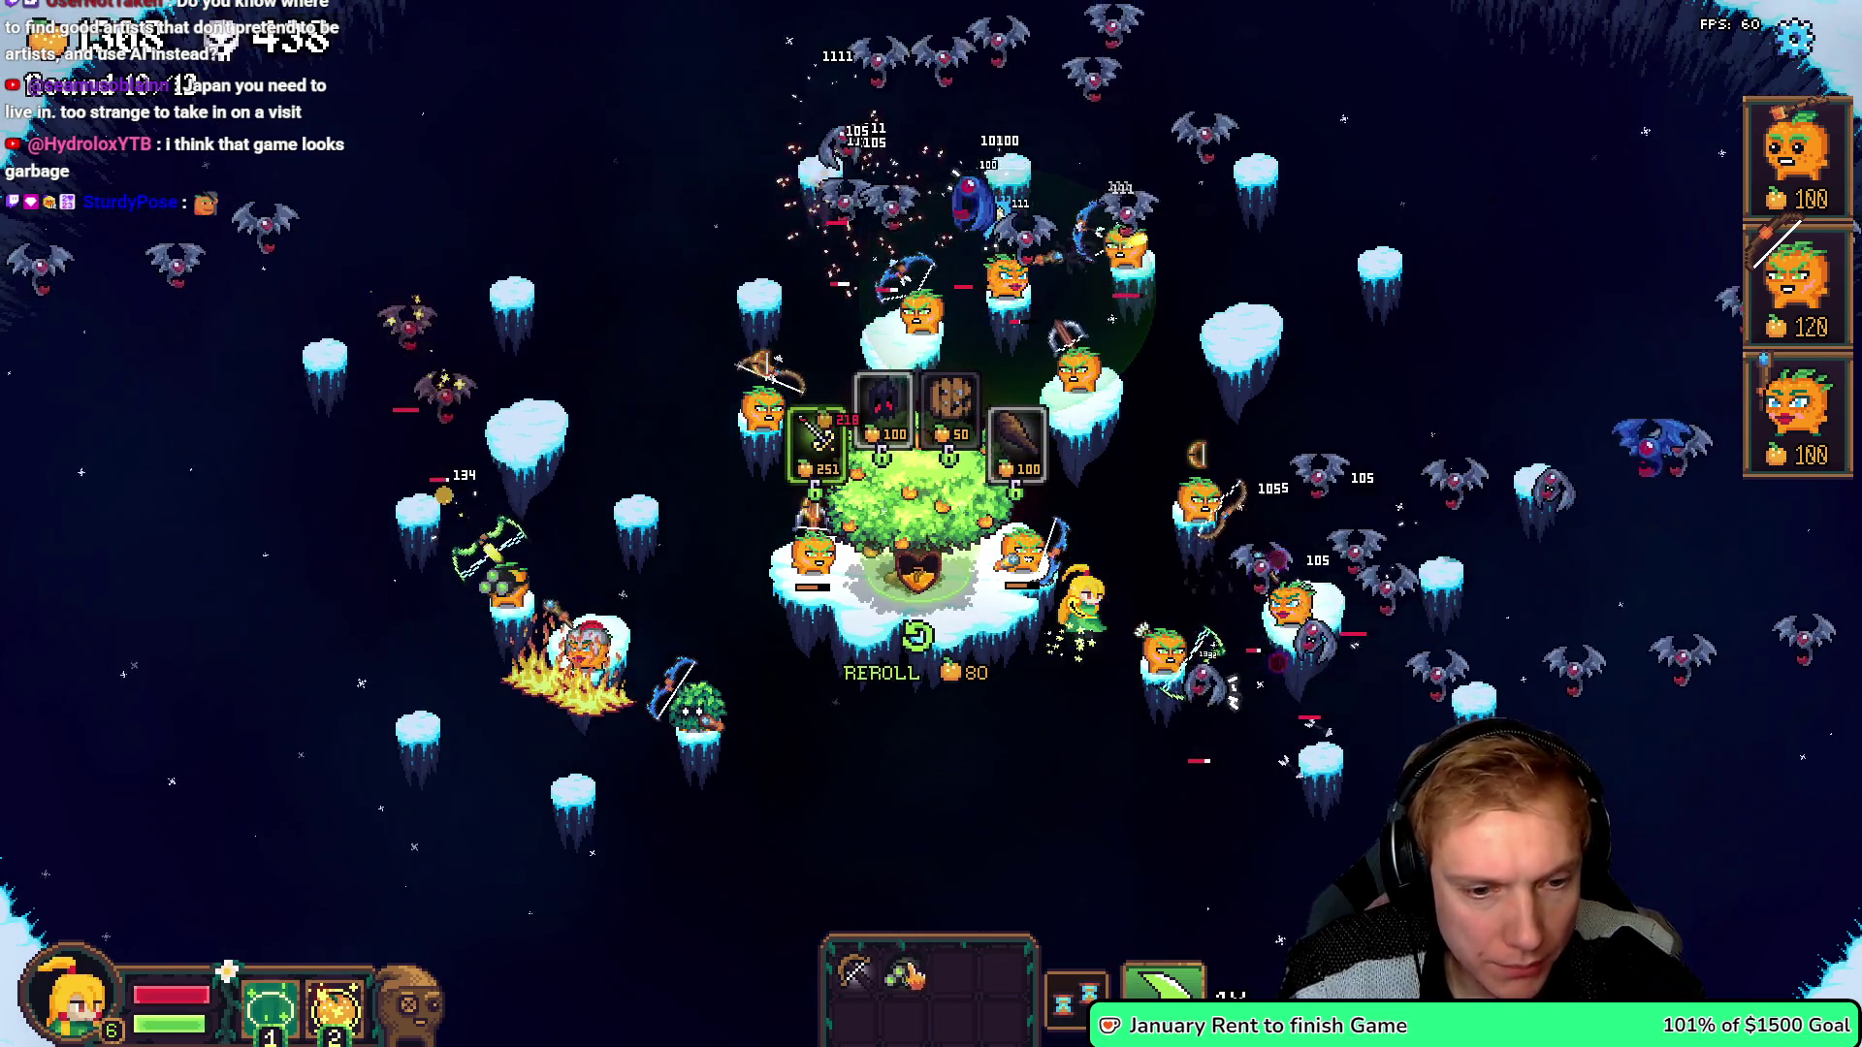
mouse_move(1797, 282)
mouse_down()
mouse_move(1662, 231)
mouse_move(1200, 276)
mouse_move(745, 271)
mouse_move(603, 398)
mouse_move(641, 523)
mouse_up()
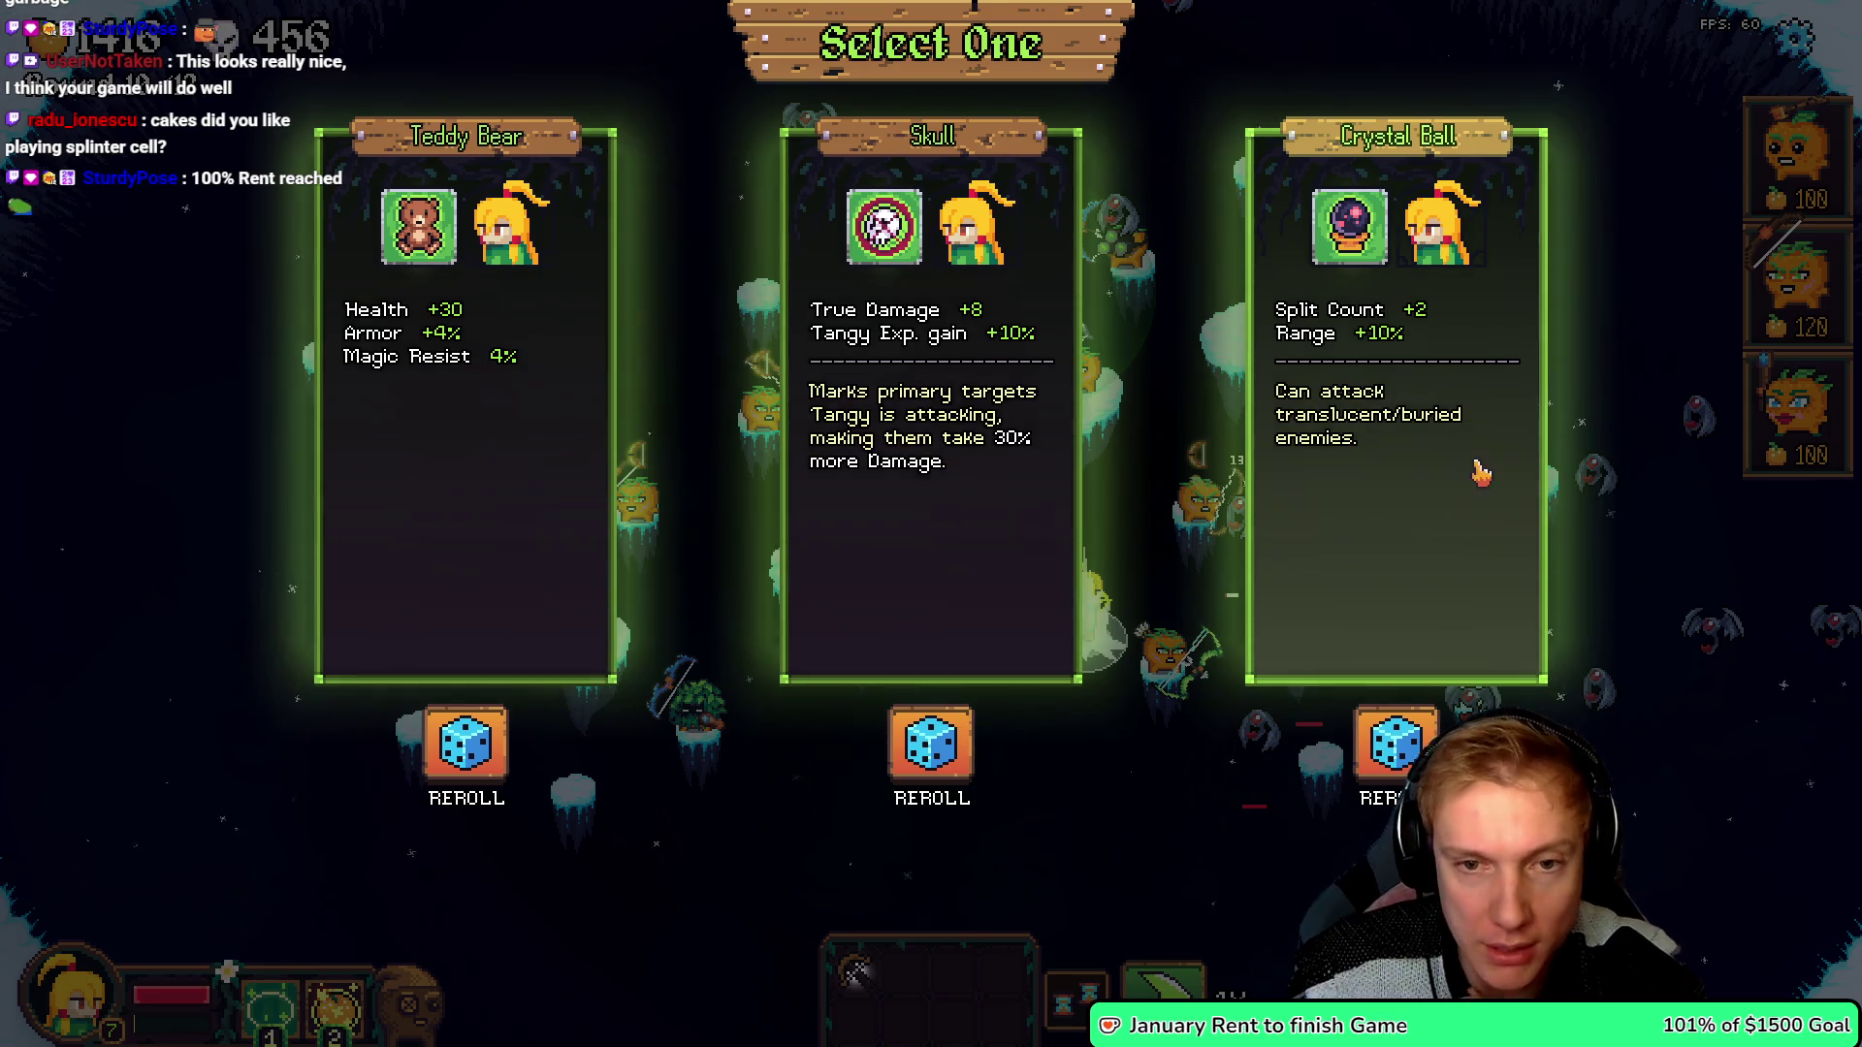
- Take the Skull upgrade, pause on Options, and switch back to game.cpp
click(936, 308)
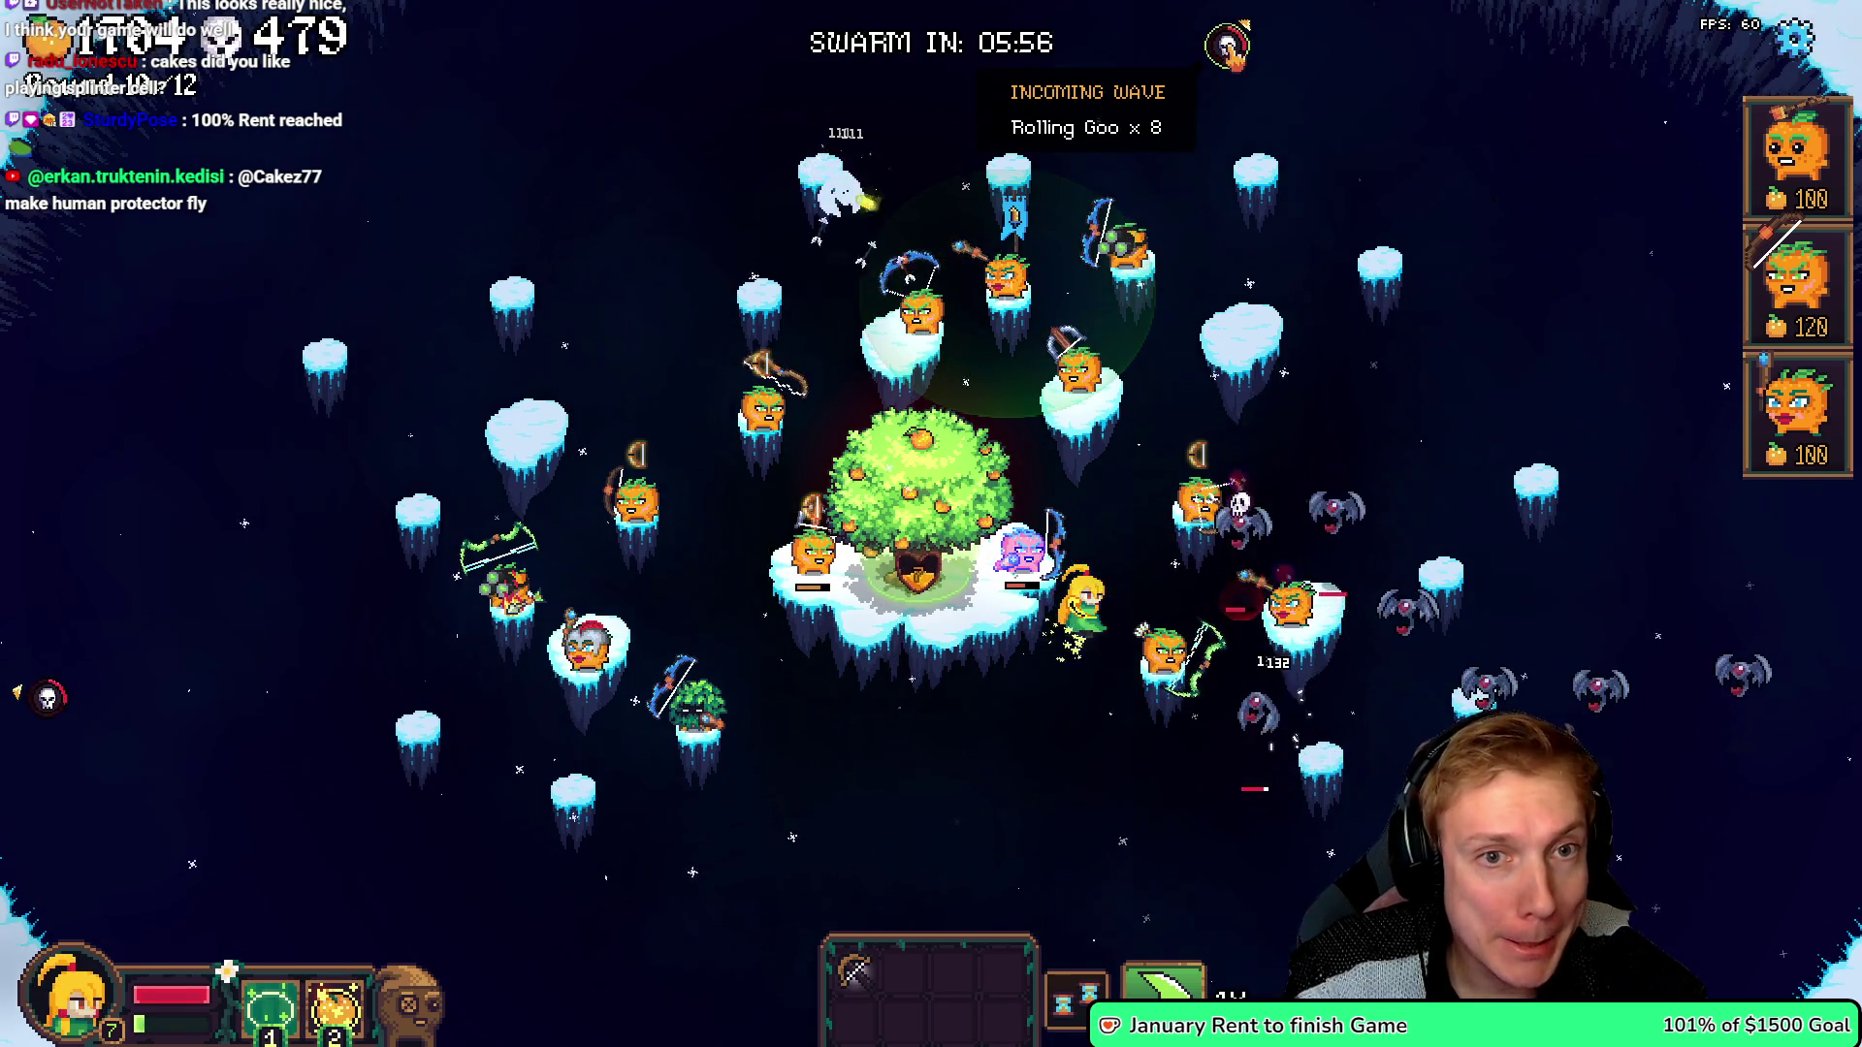
key(Escape)
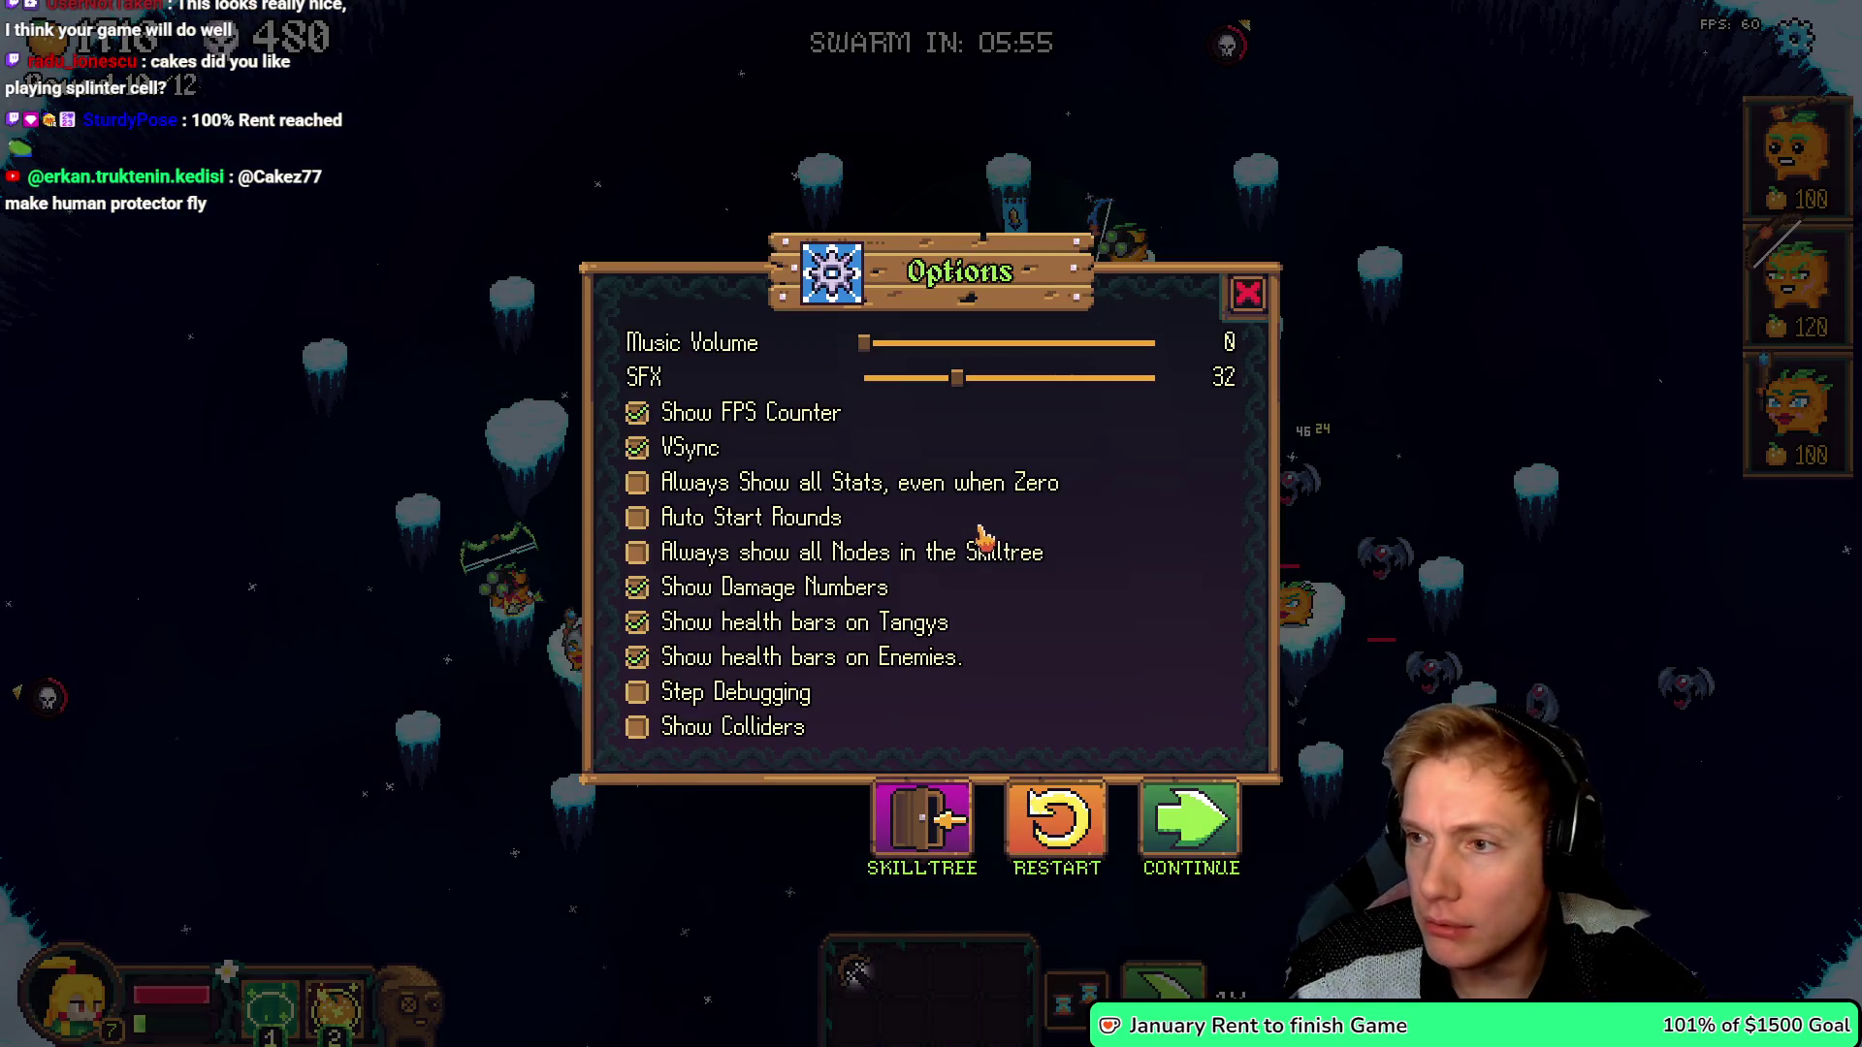
key(alt+Tab)
scroll(948, 461, up, 15)
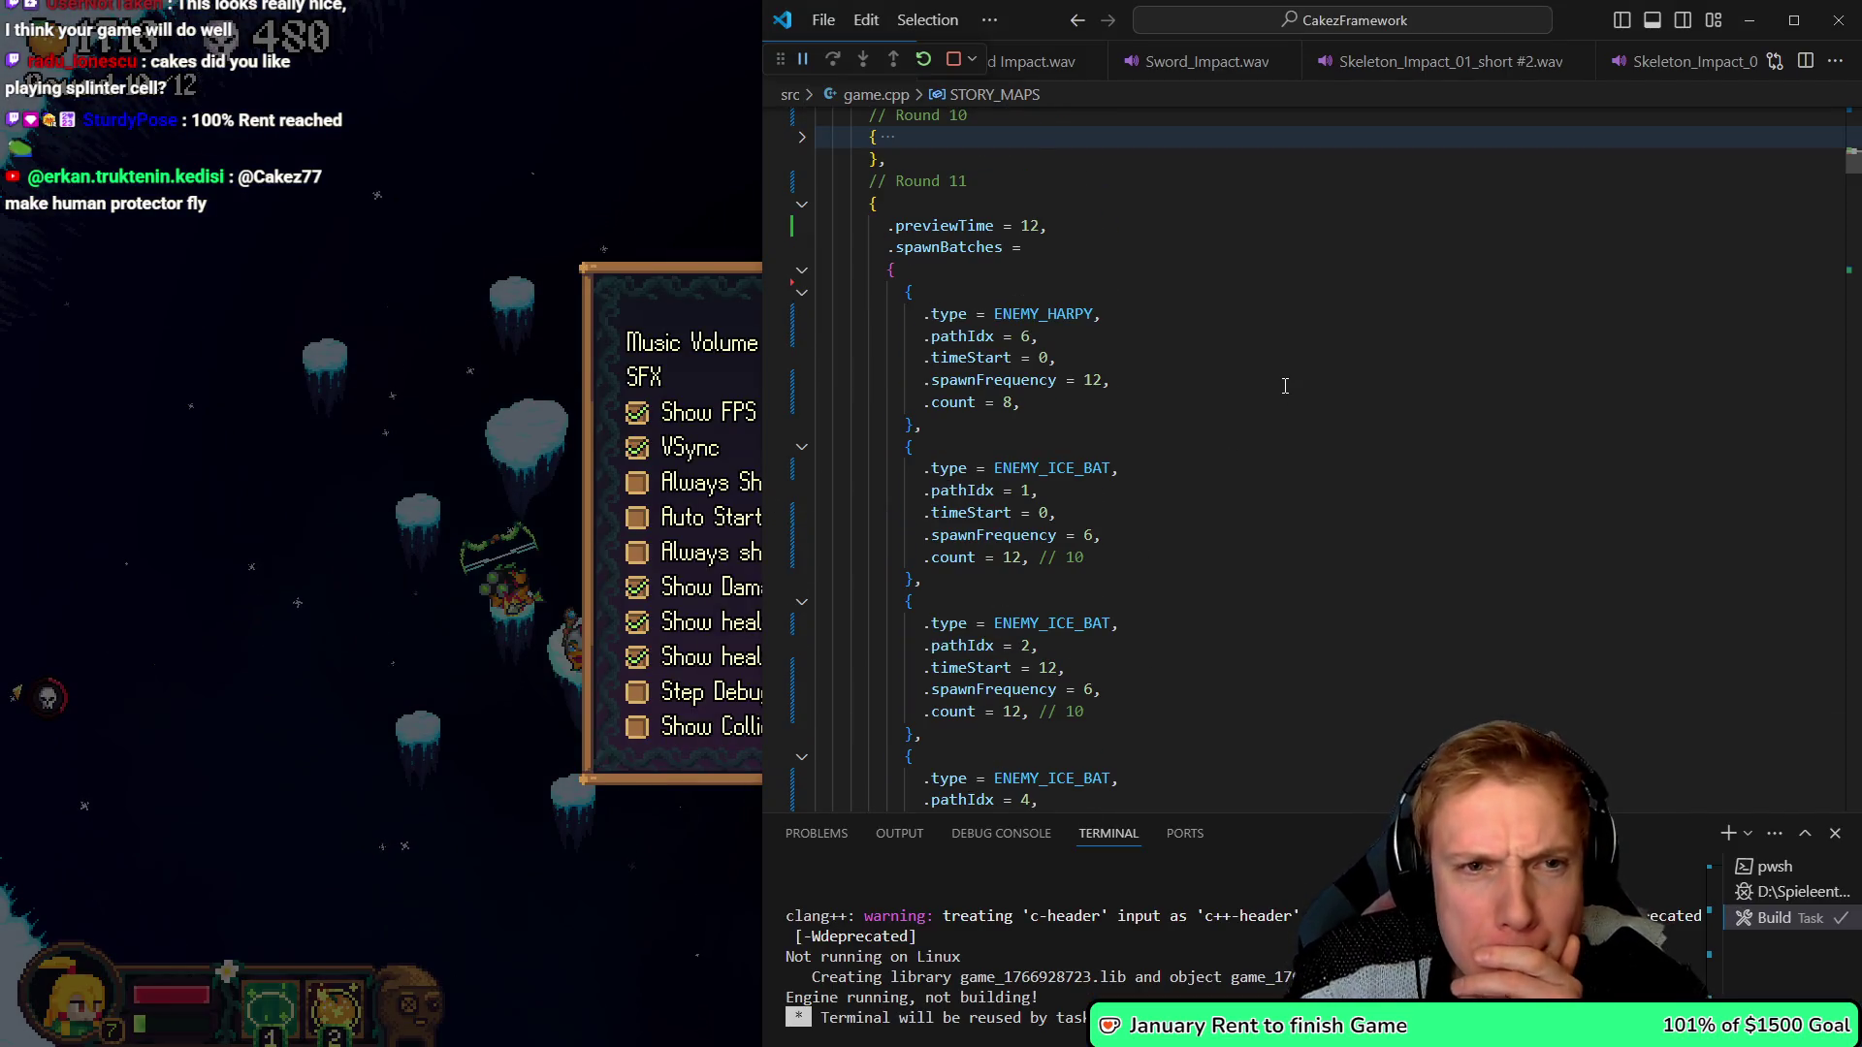
- Unfold Round 10's wave, review the bat batches through Round 12, and return to the game
click(801, 284)
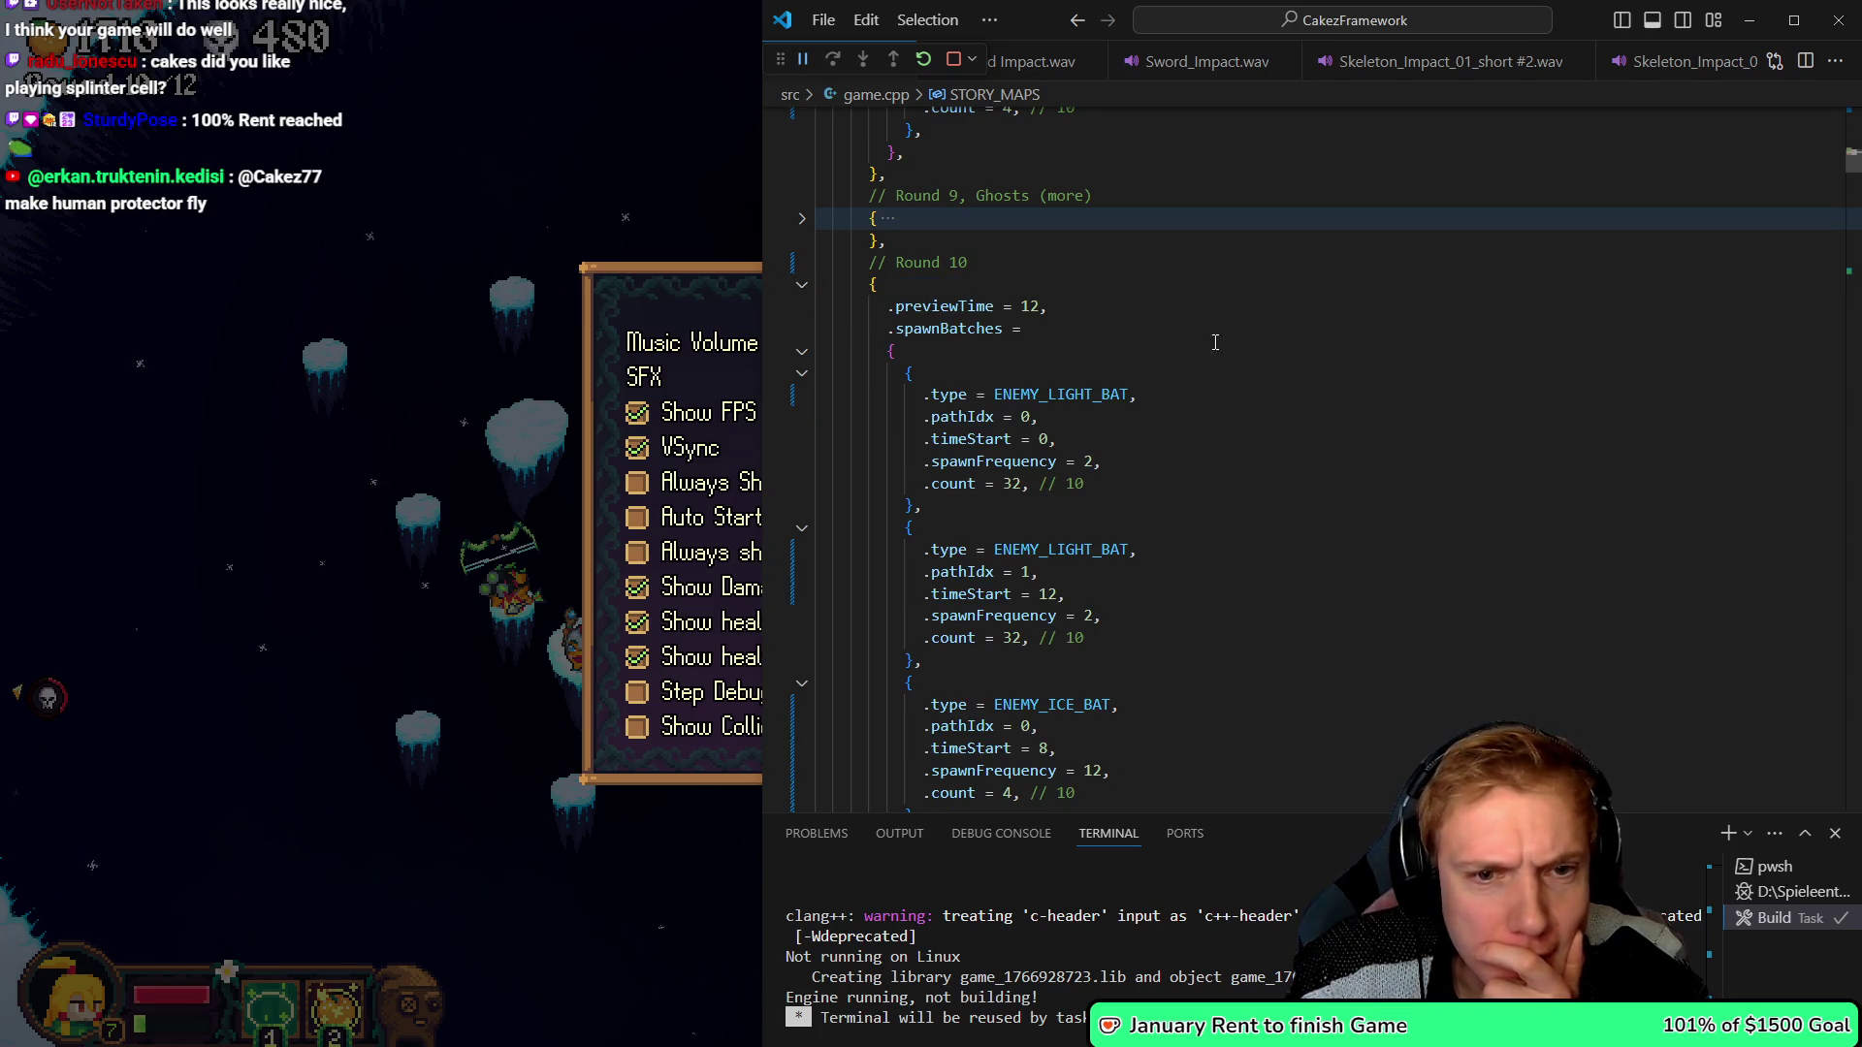
scroll(1222, 352, down, 10)
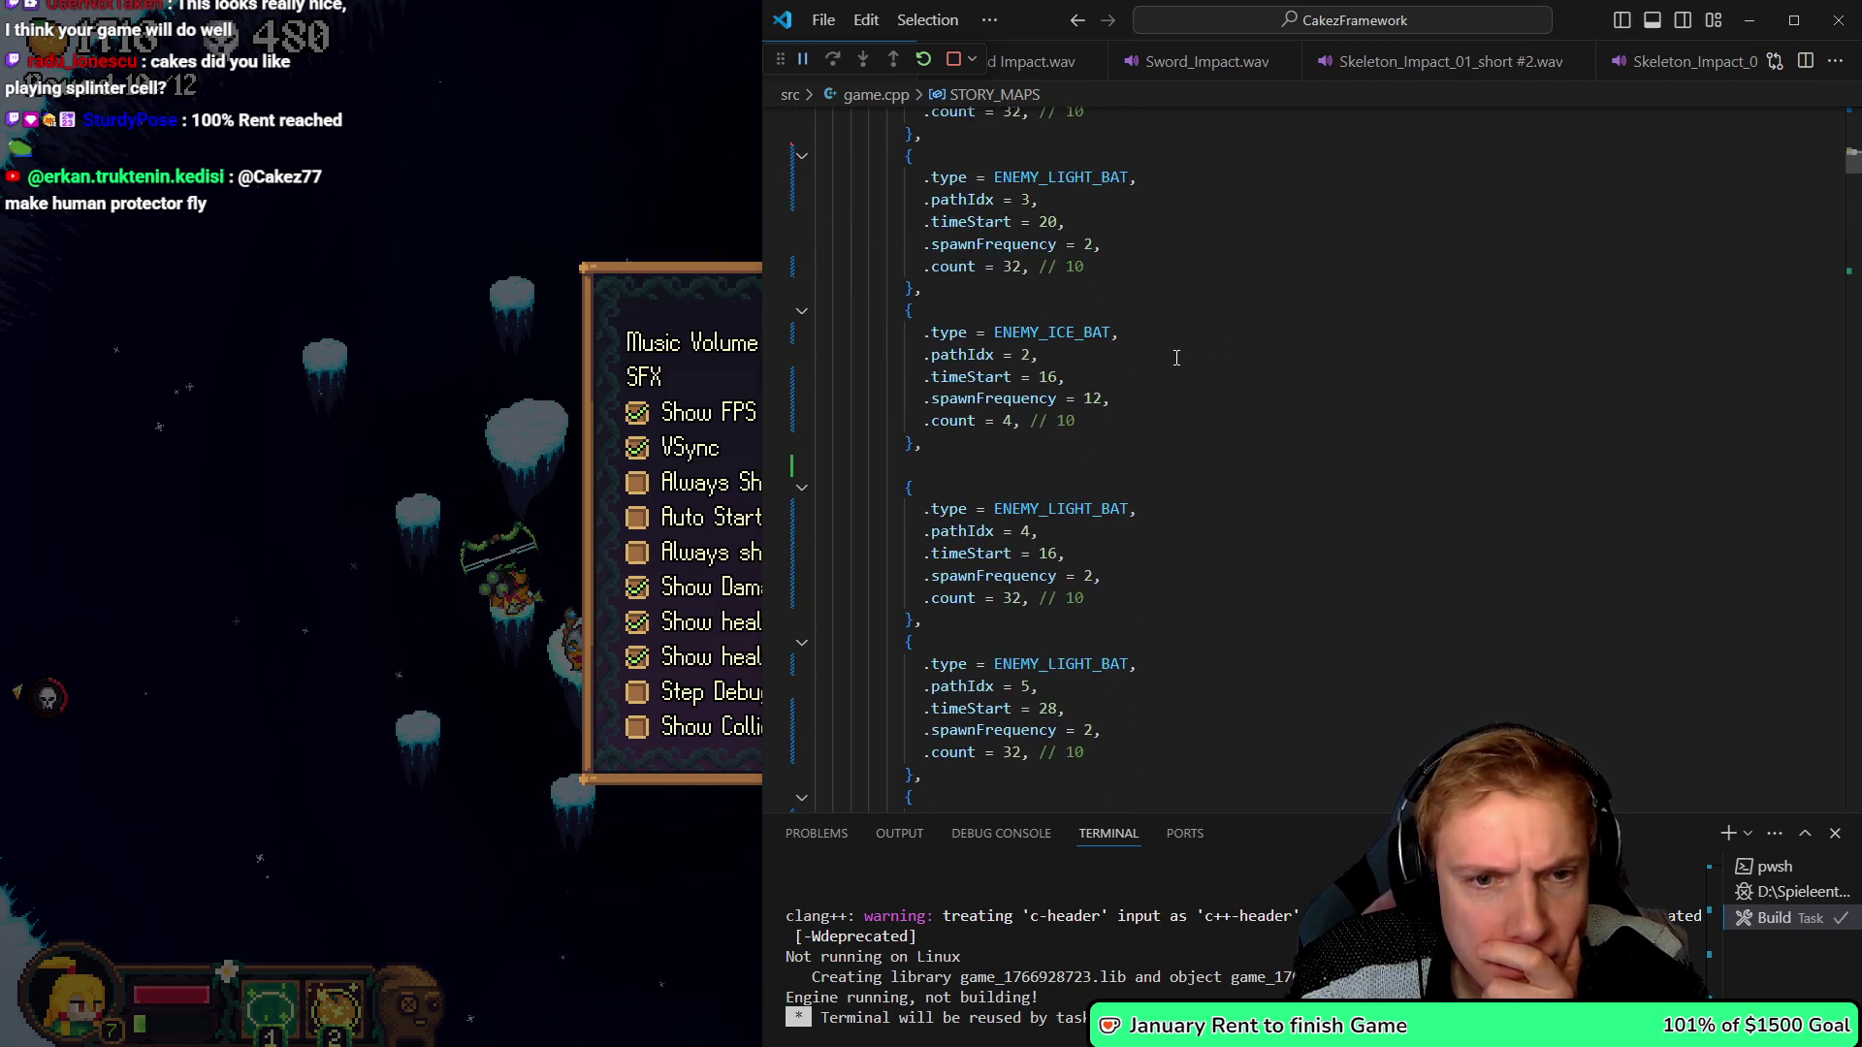
scroll(1179, 368, down, 10)
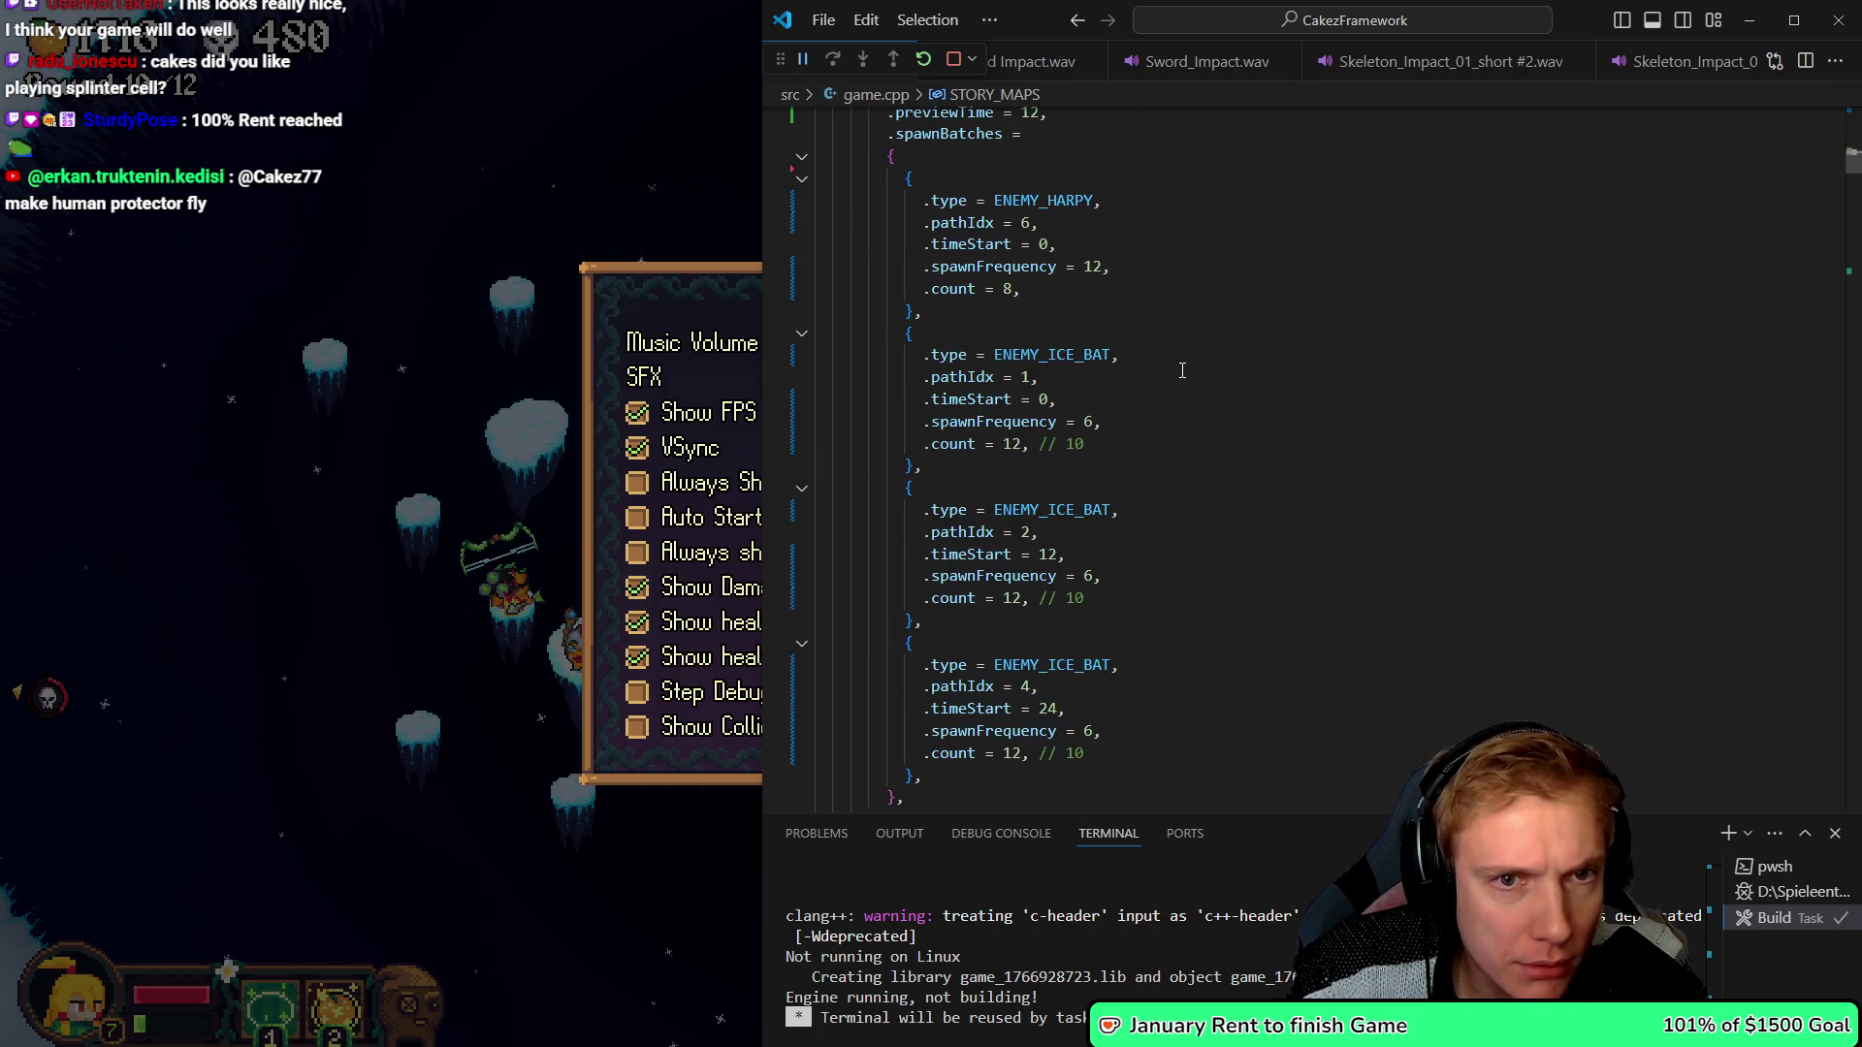
scroll(1183, 370, down, 4)
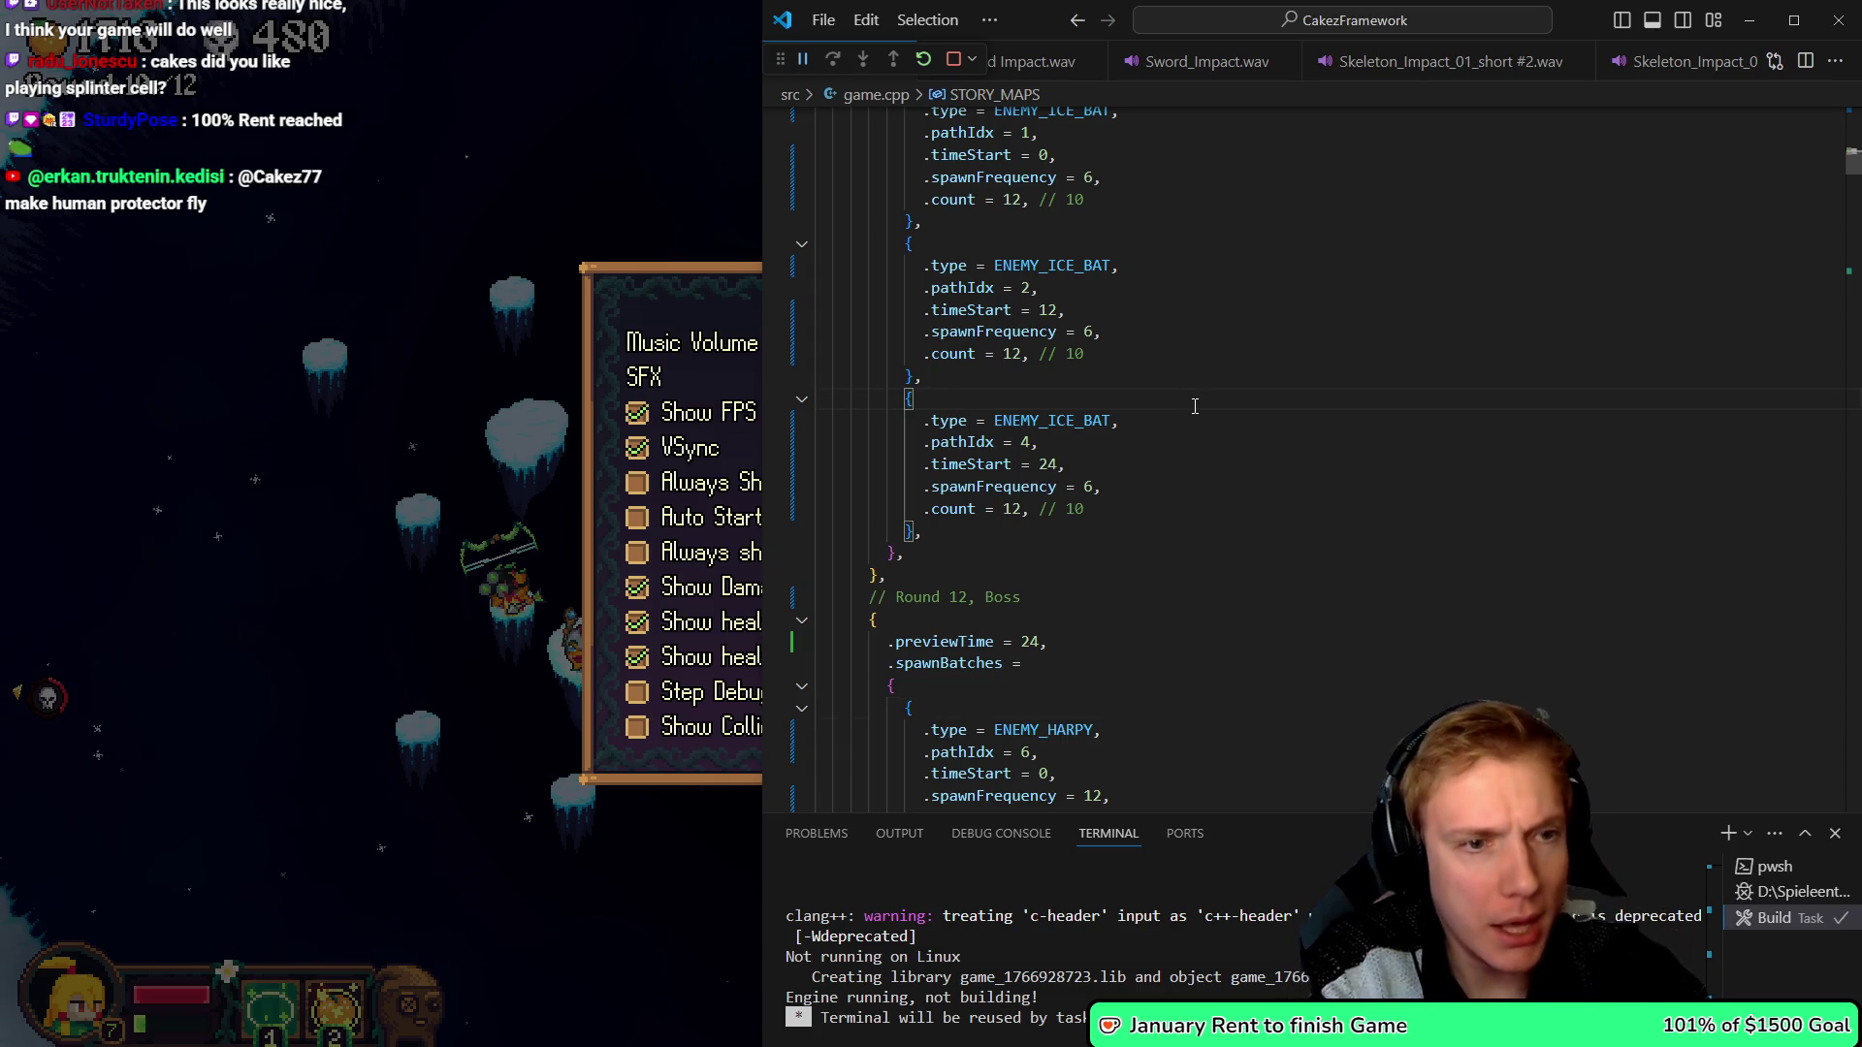
scroll(1213, 408, up, 5)
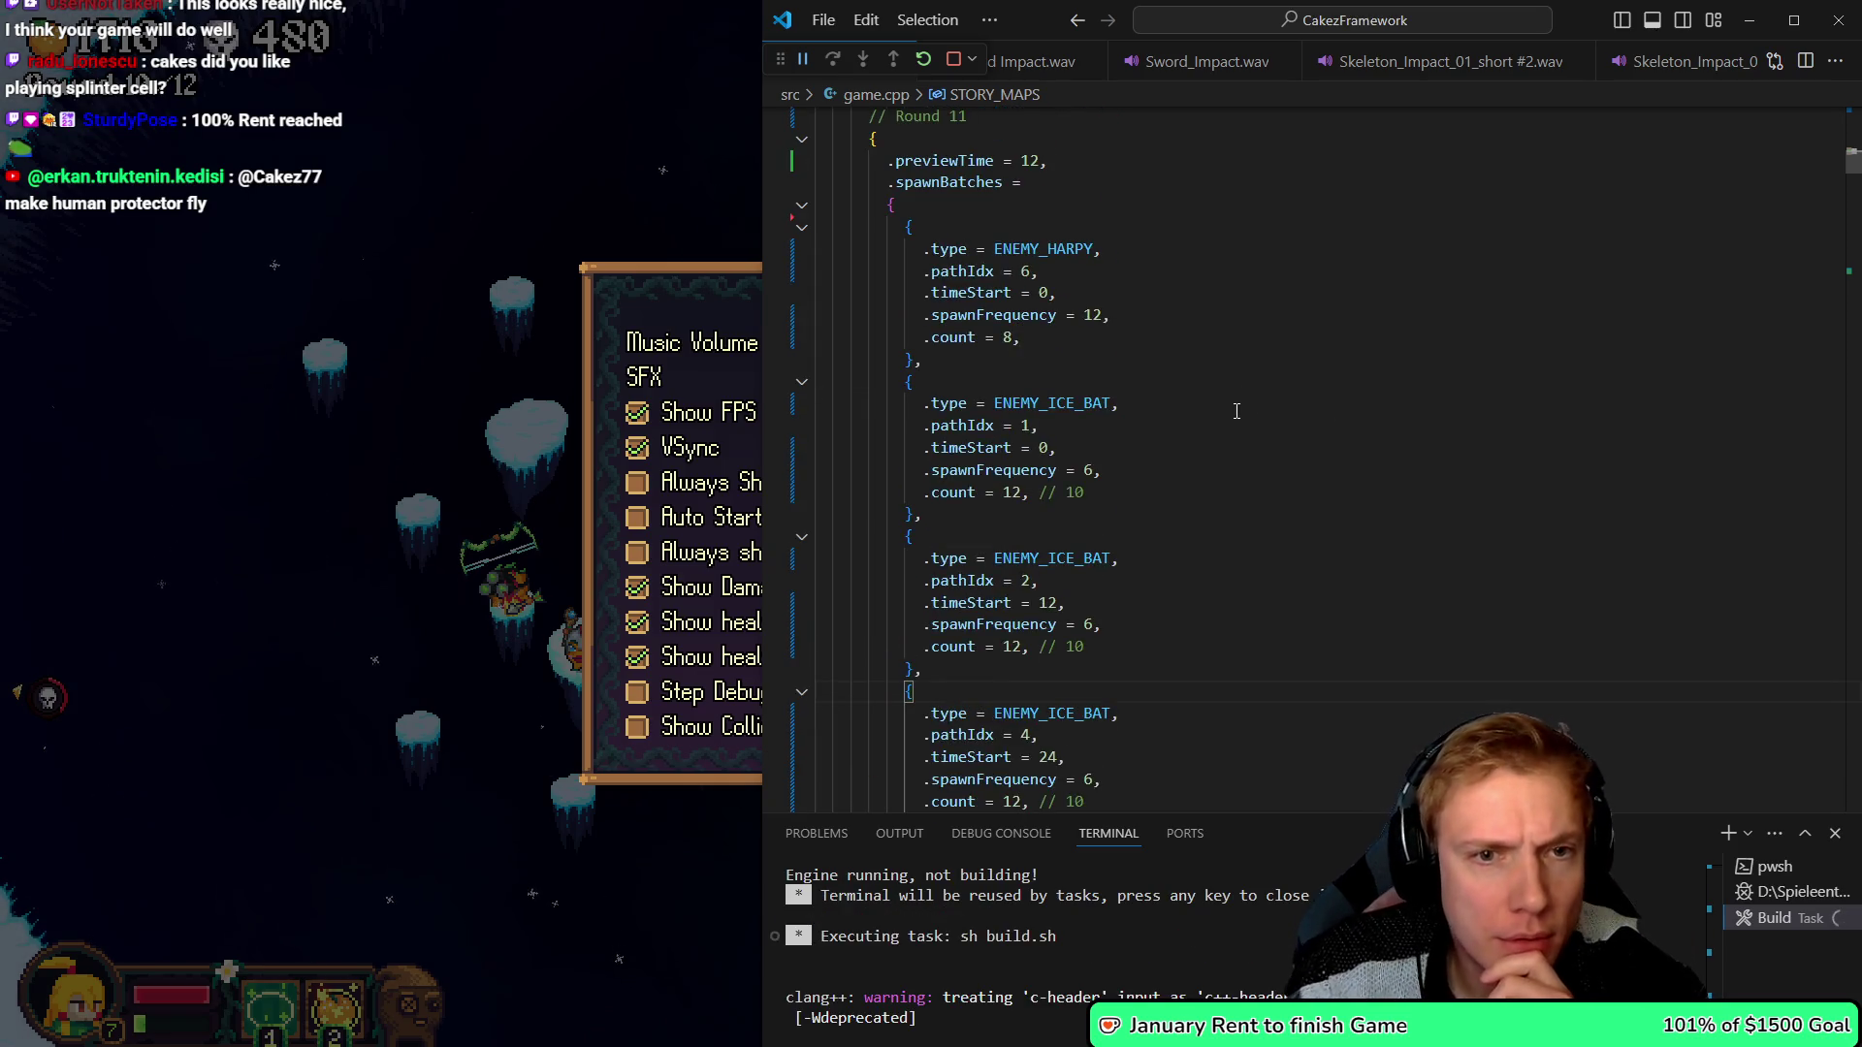
scroll(1239, 402, up, 2)
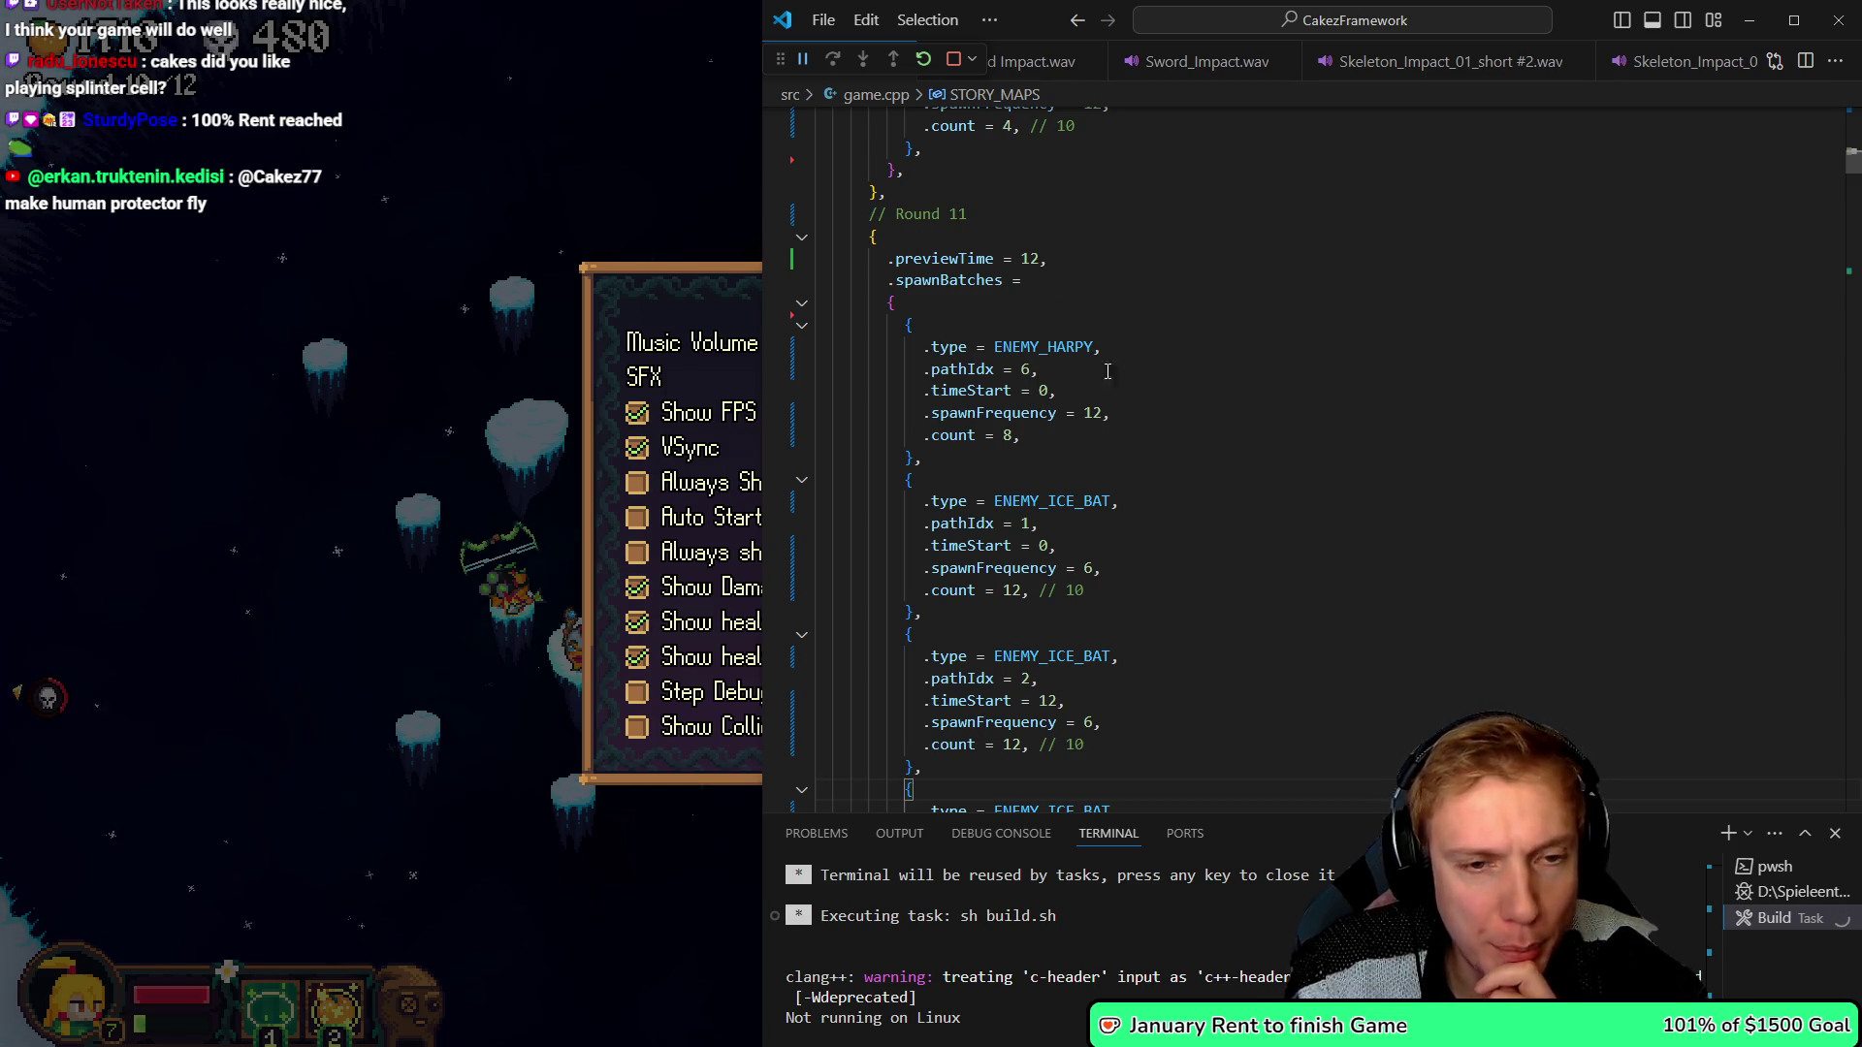
click(361, 454)
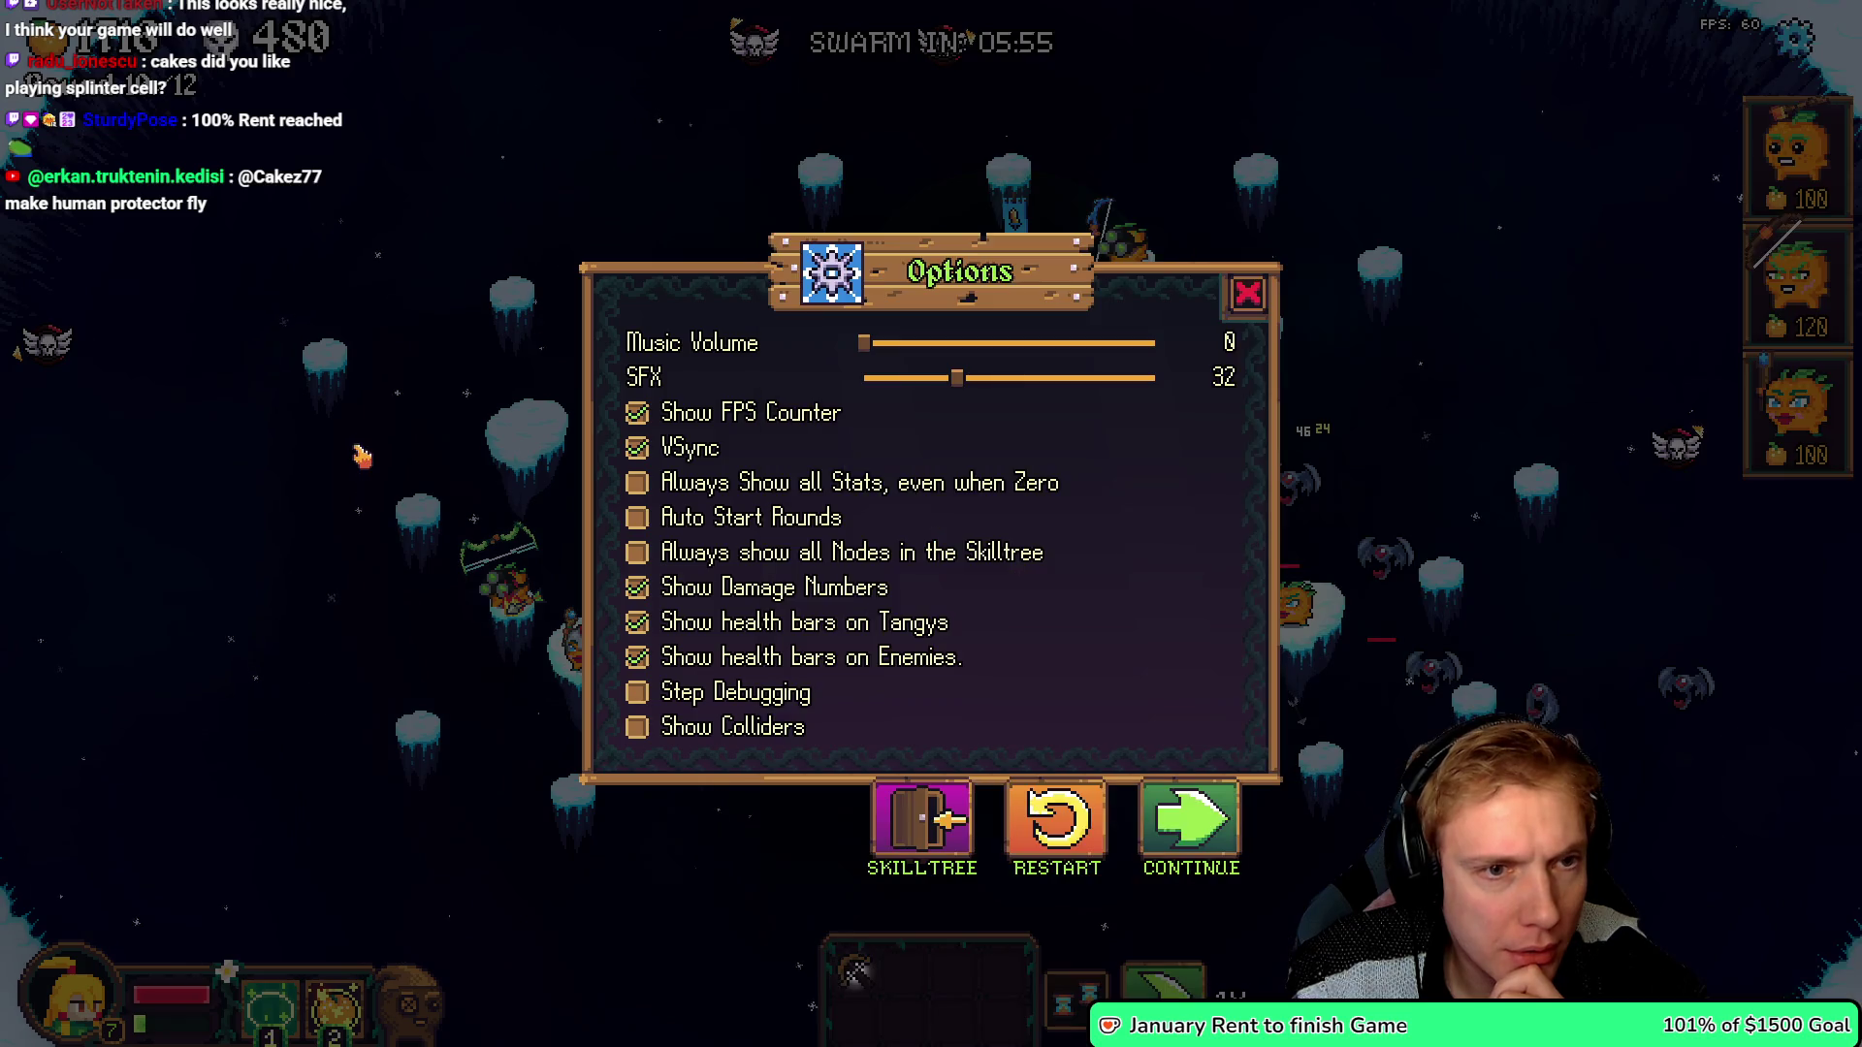
- Resume play, reroll the tree shop, discard the Long Bow and give a unit the crossbow
key(Escape)
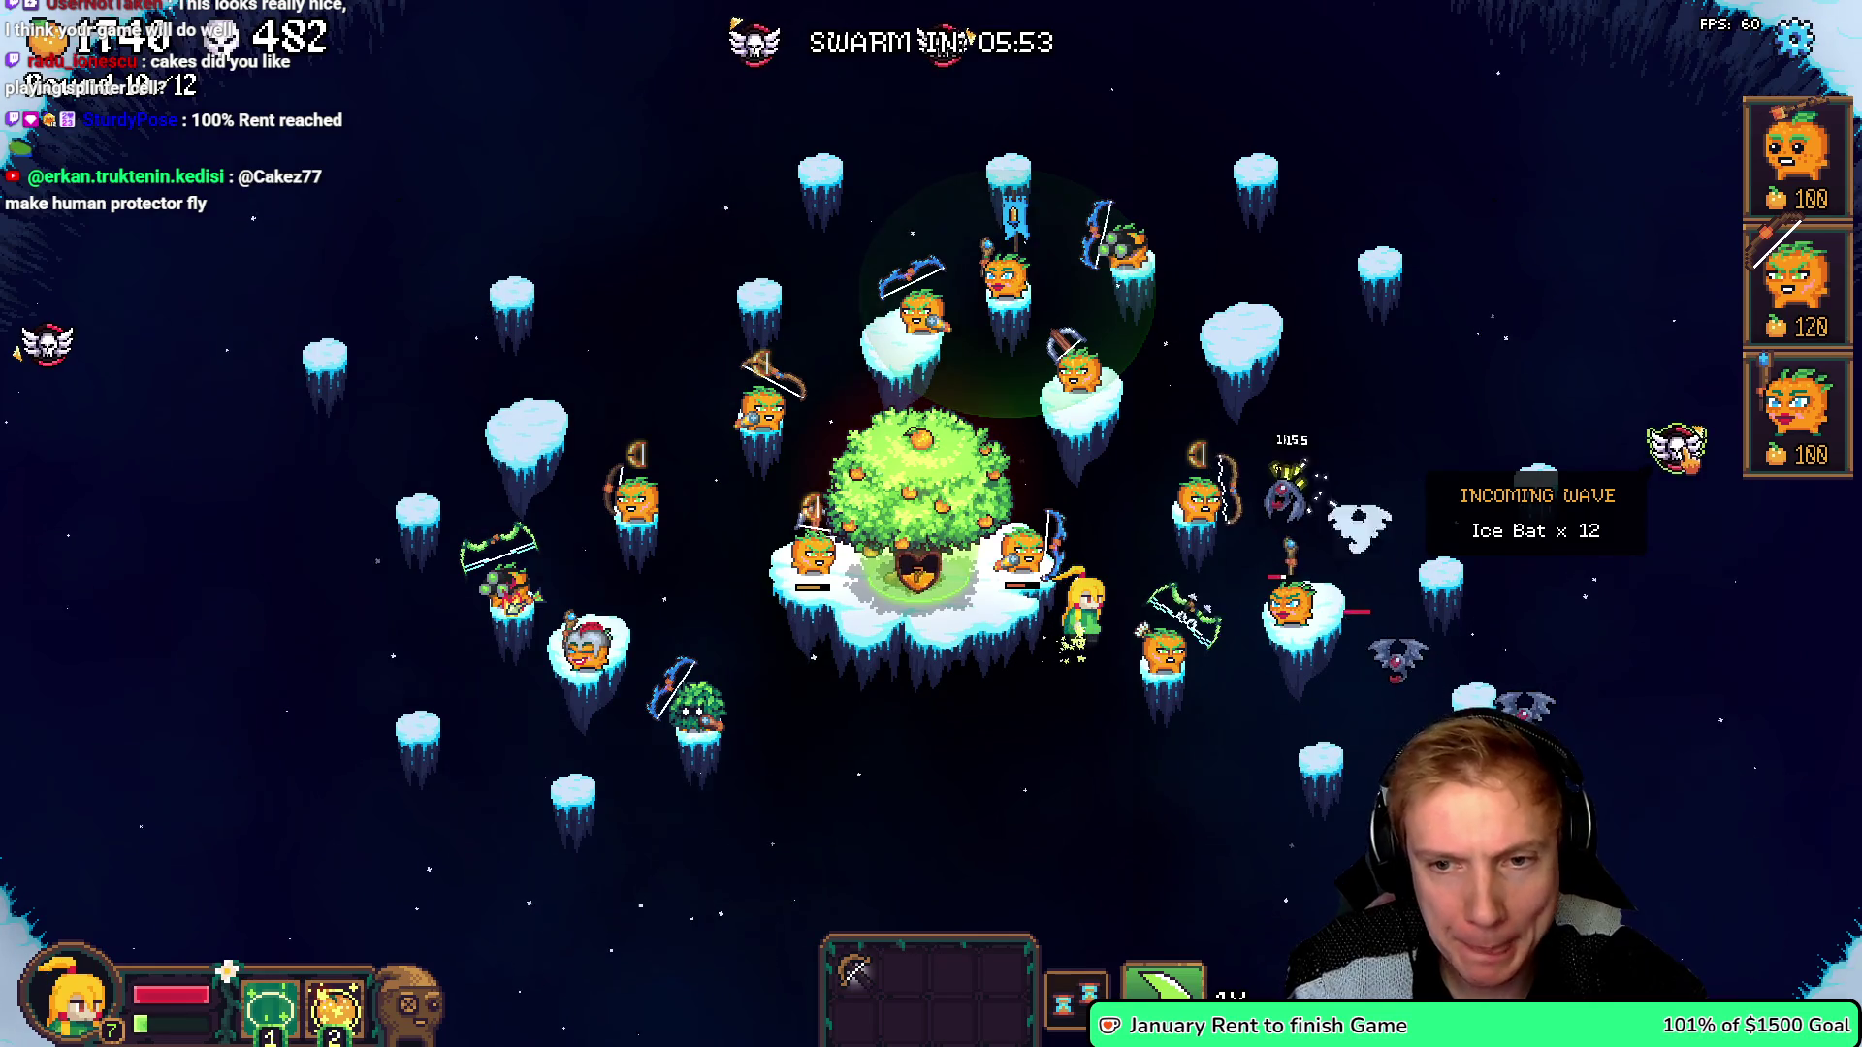
key(e)
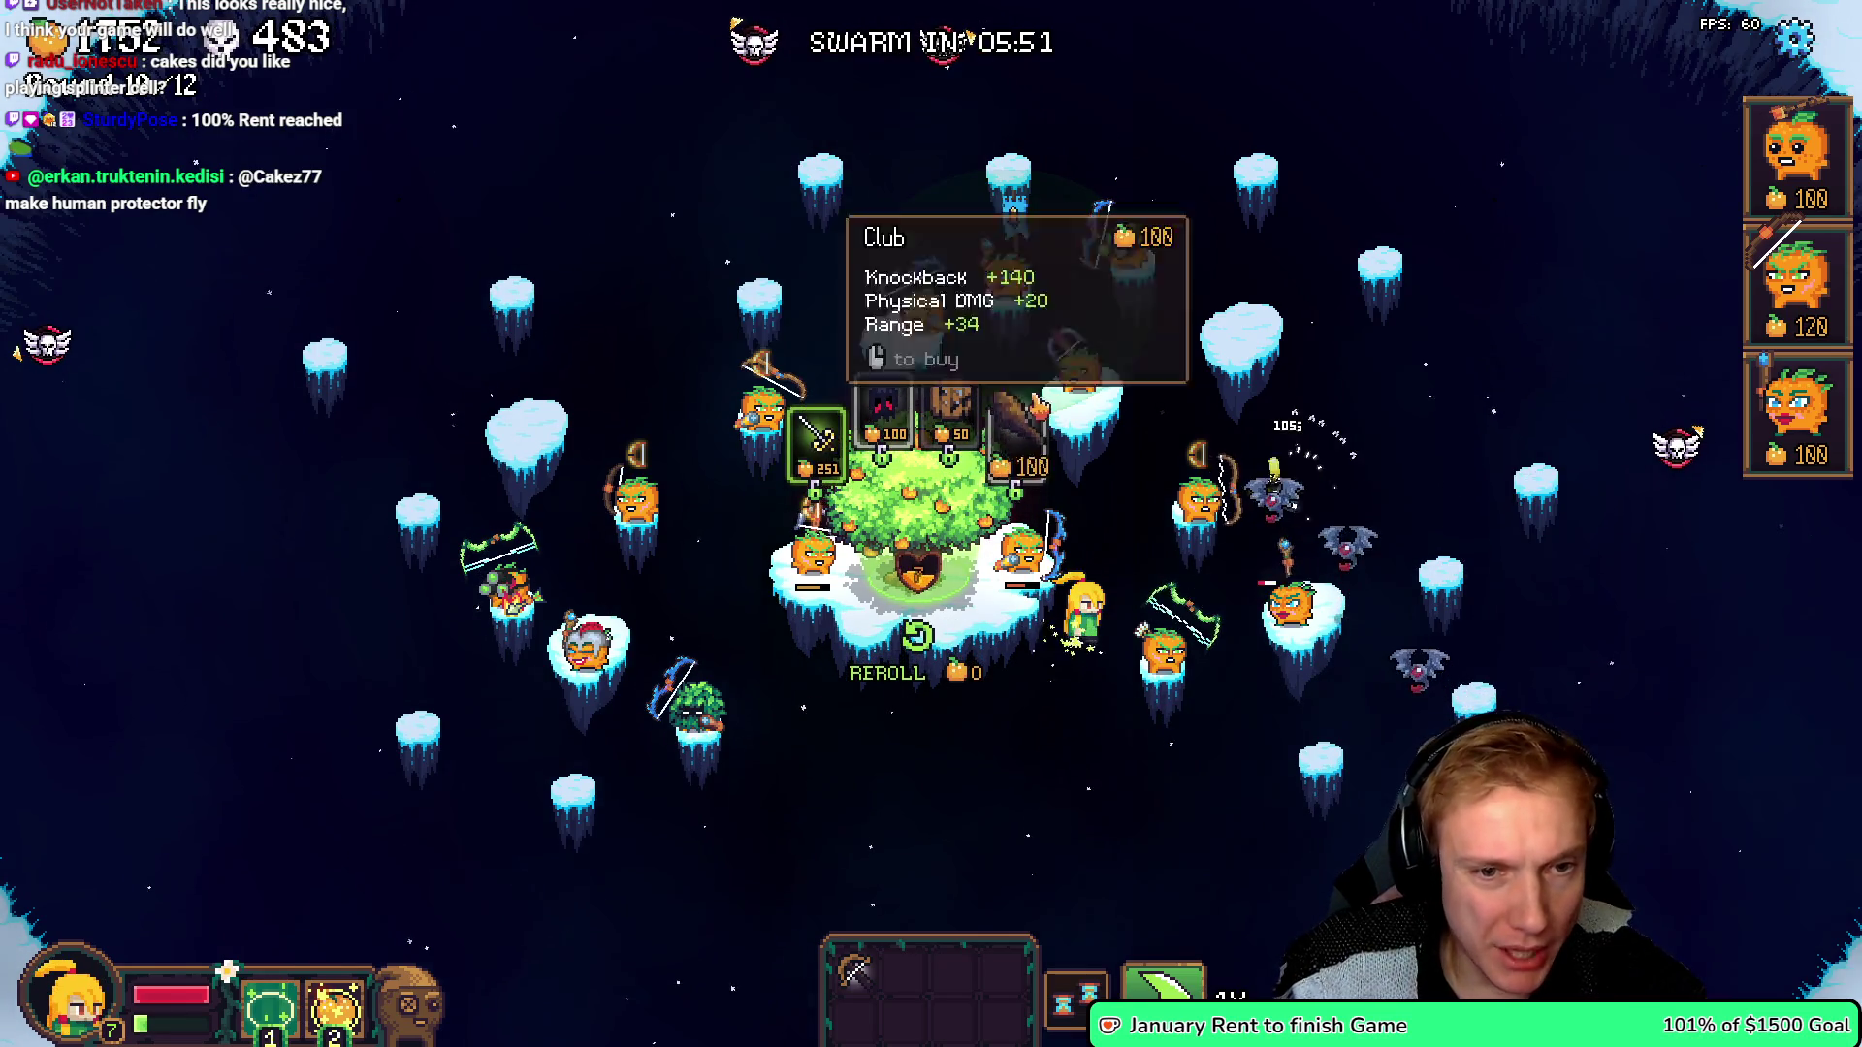
click(914, 674)
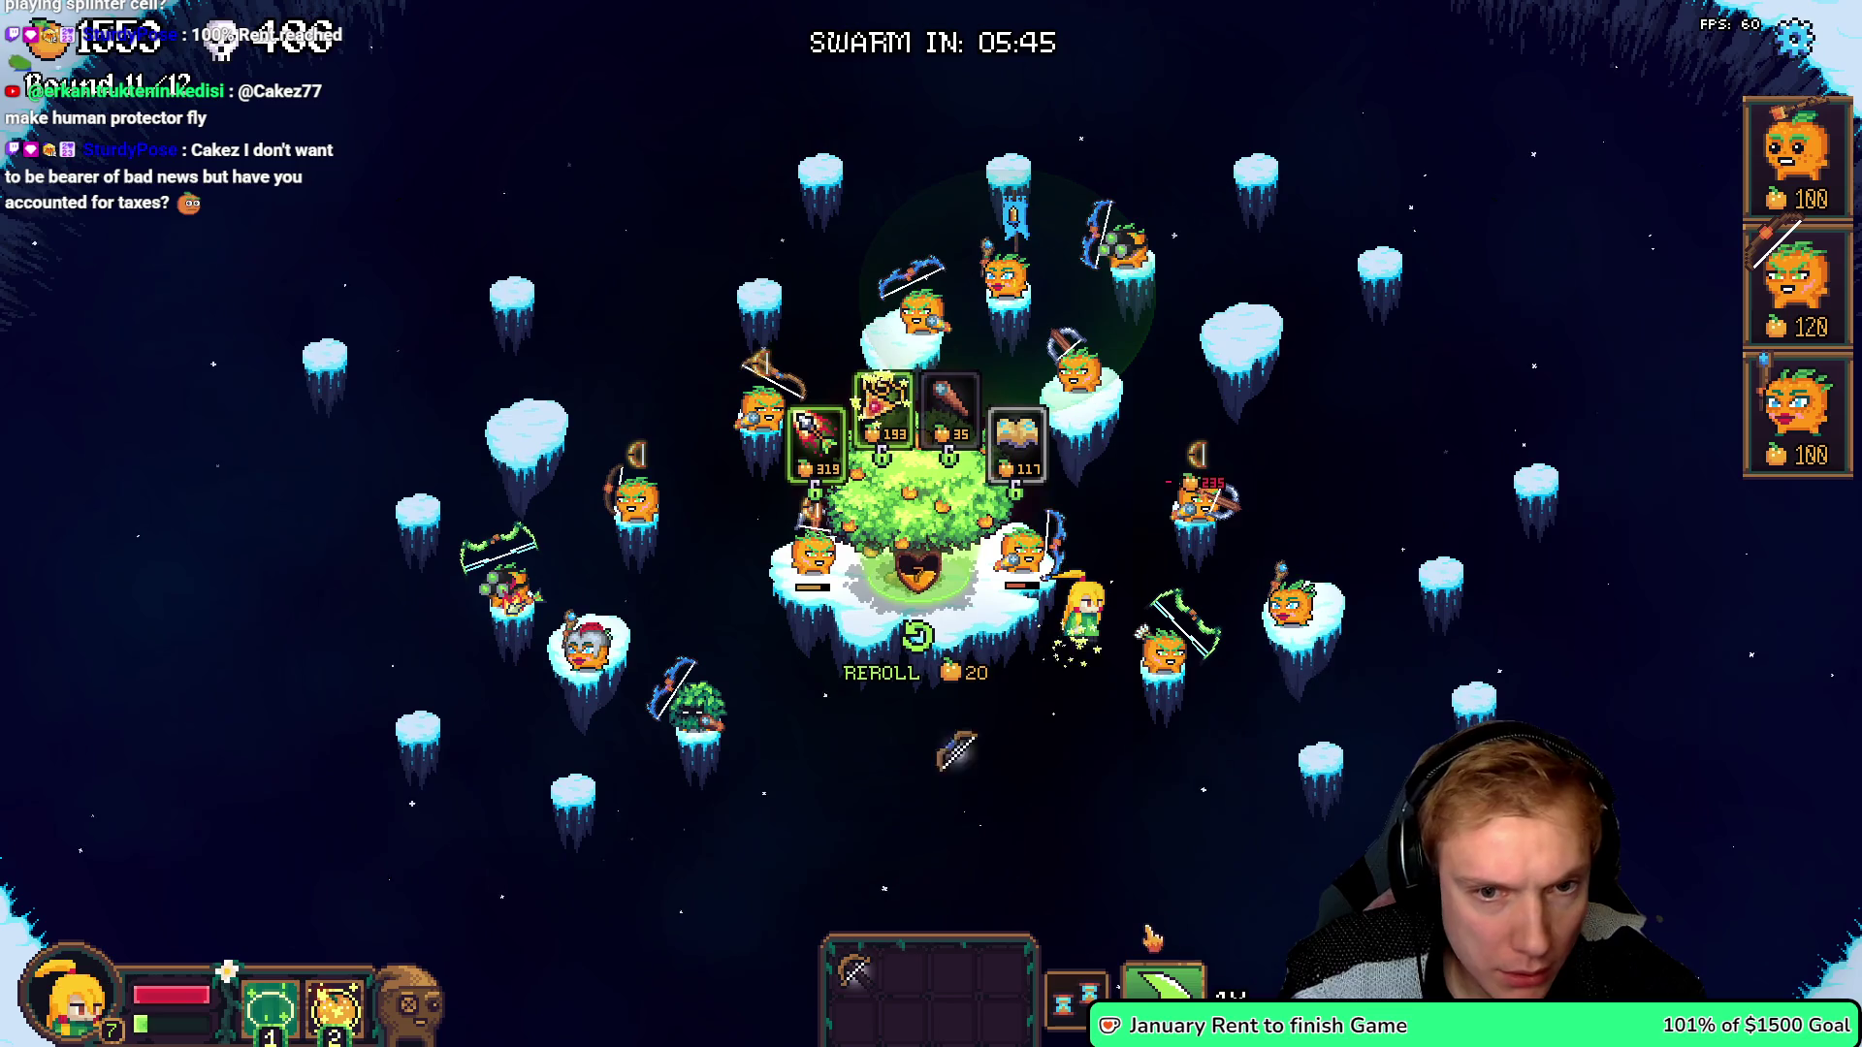
drag(853, 970, 854, 660)
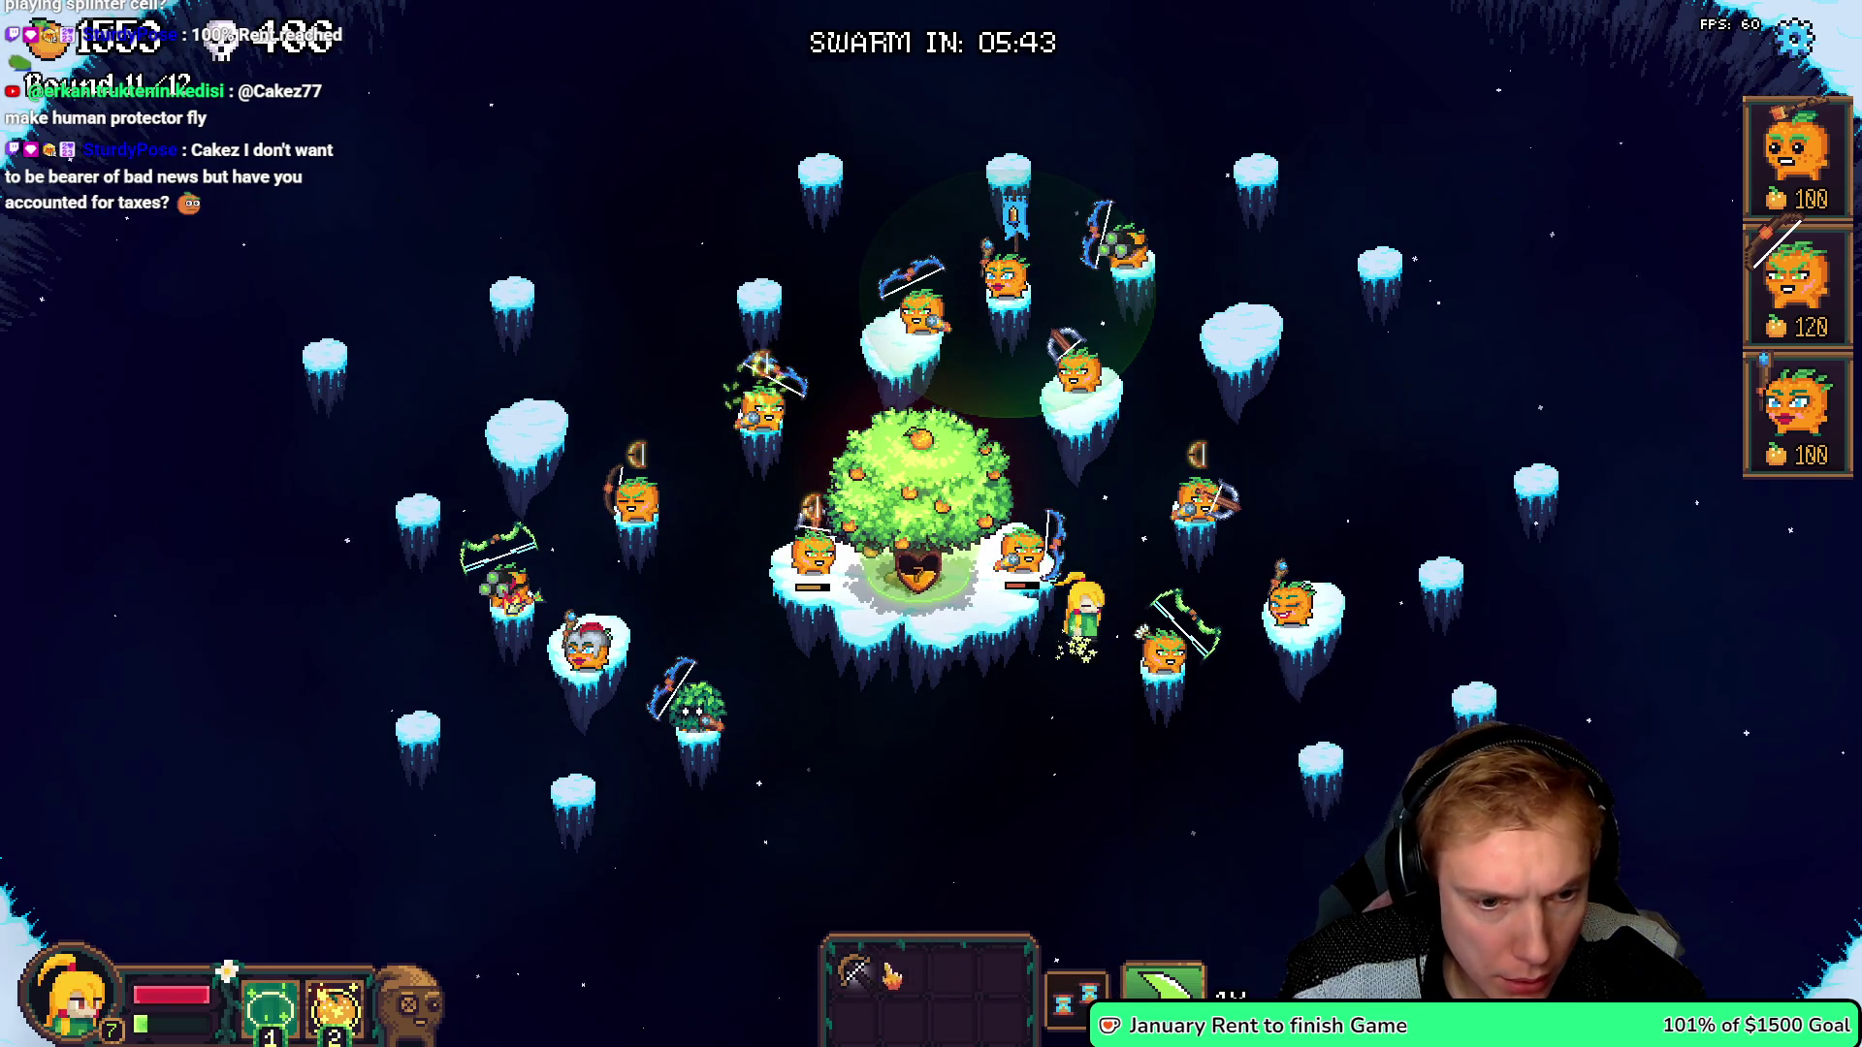
drag(854, 975, 691, 529)
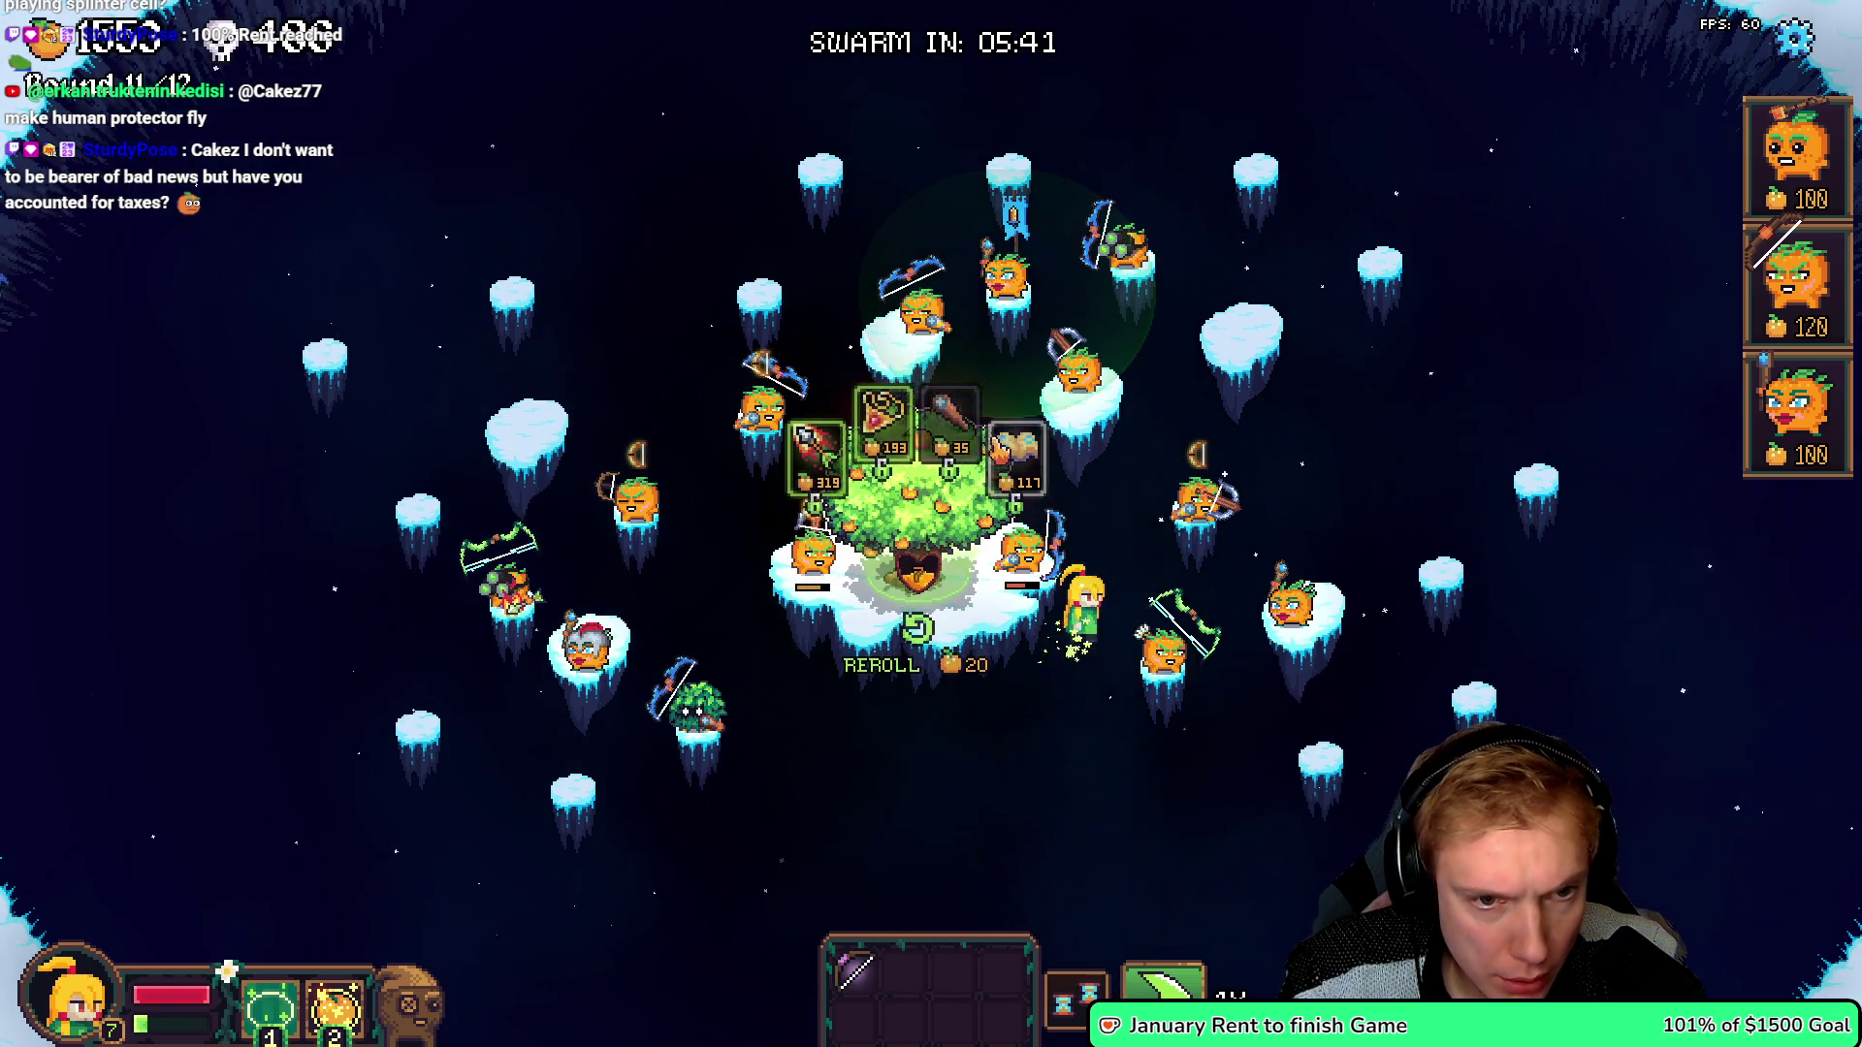
- Equip the right-side pumpkin with the Ruby Necklace and move the Burning Arrow and rocket items onto other pumpkins
drag(883, 417, 1127, 446)
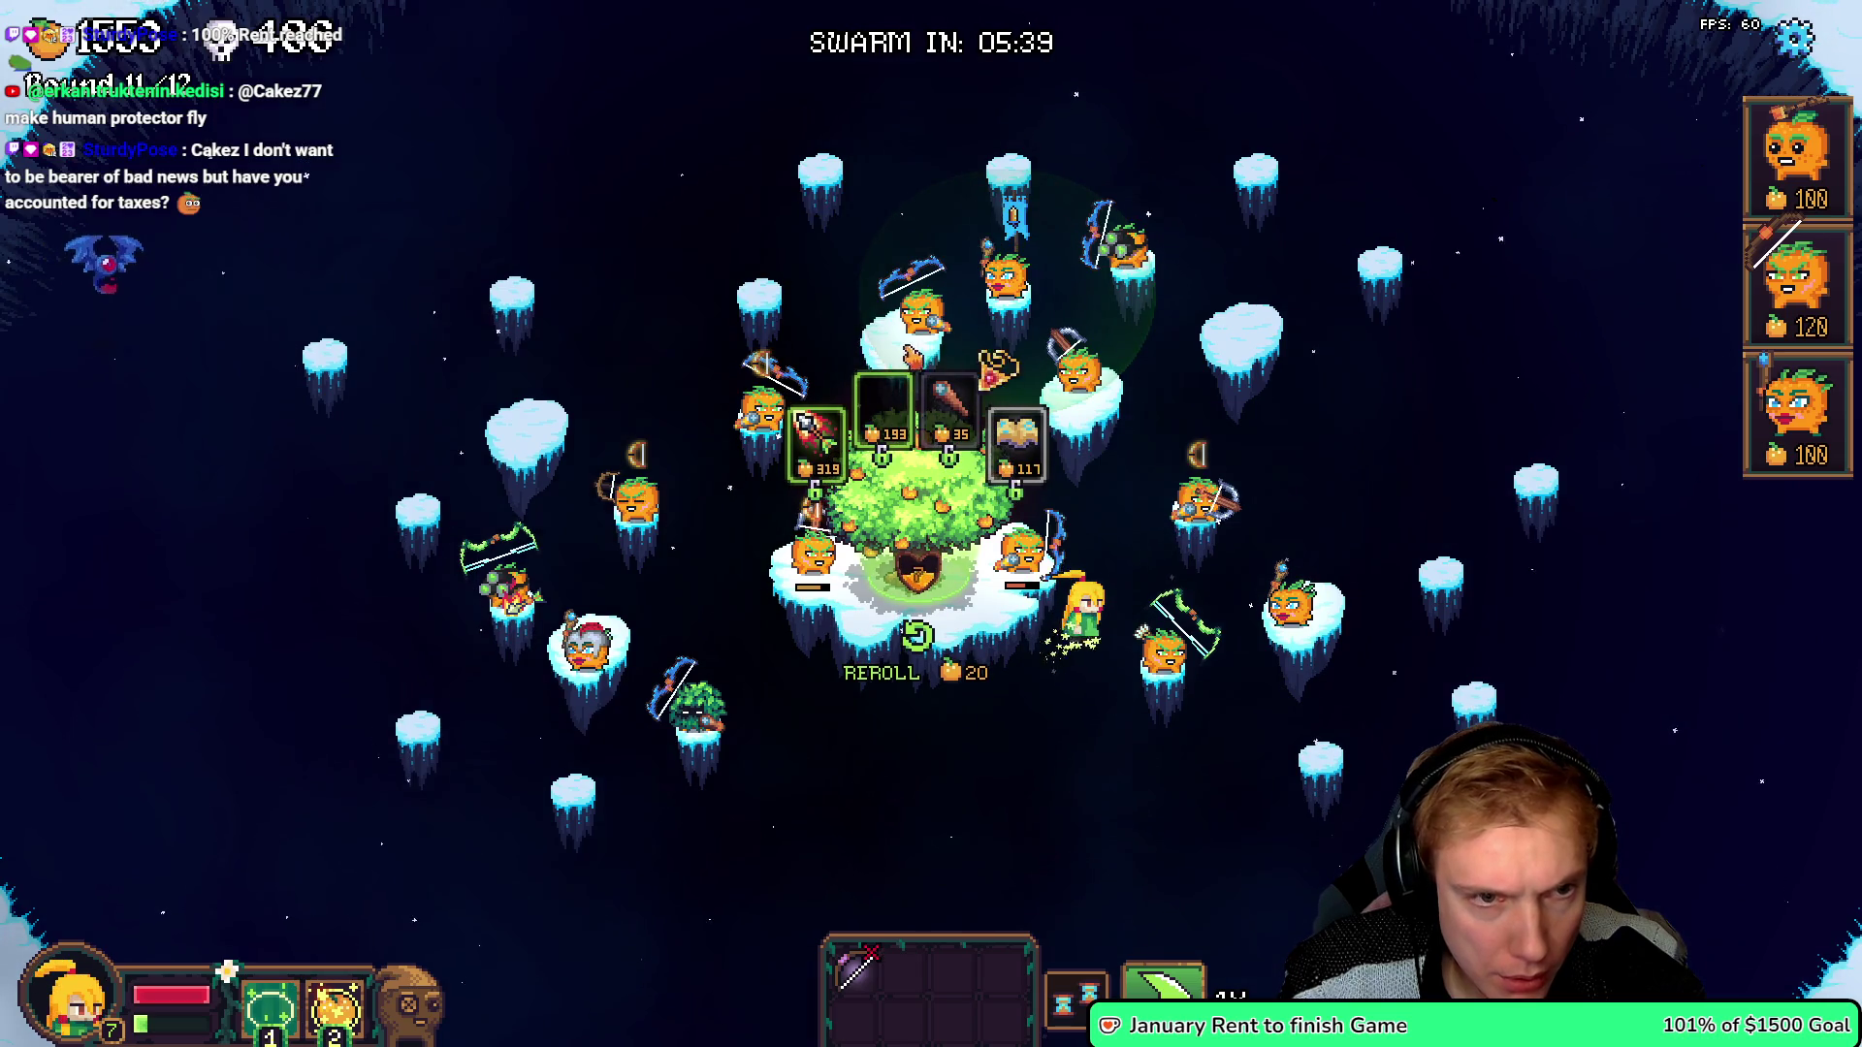
drag(846, 351, 596, 567)
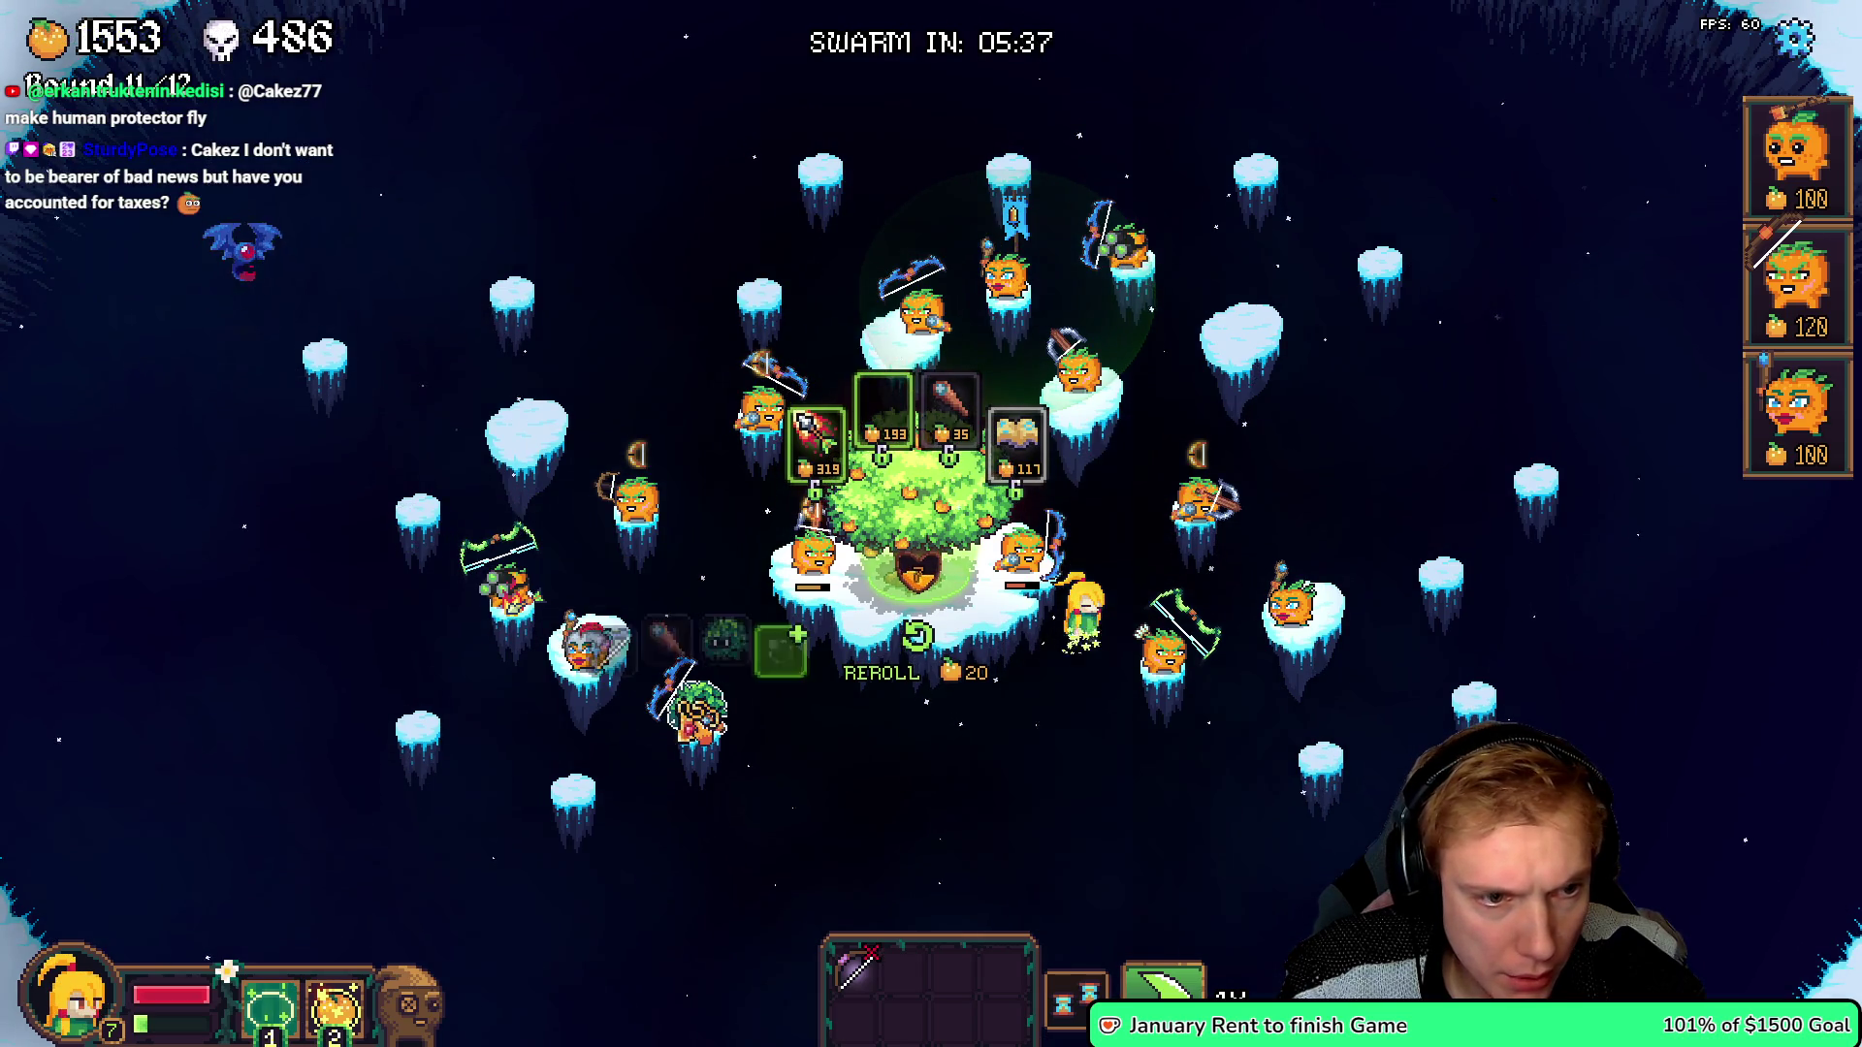
drag(1125, 658, 1208, 562)
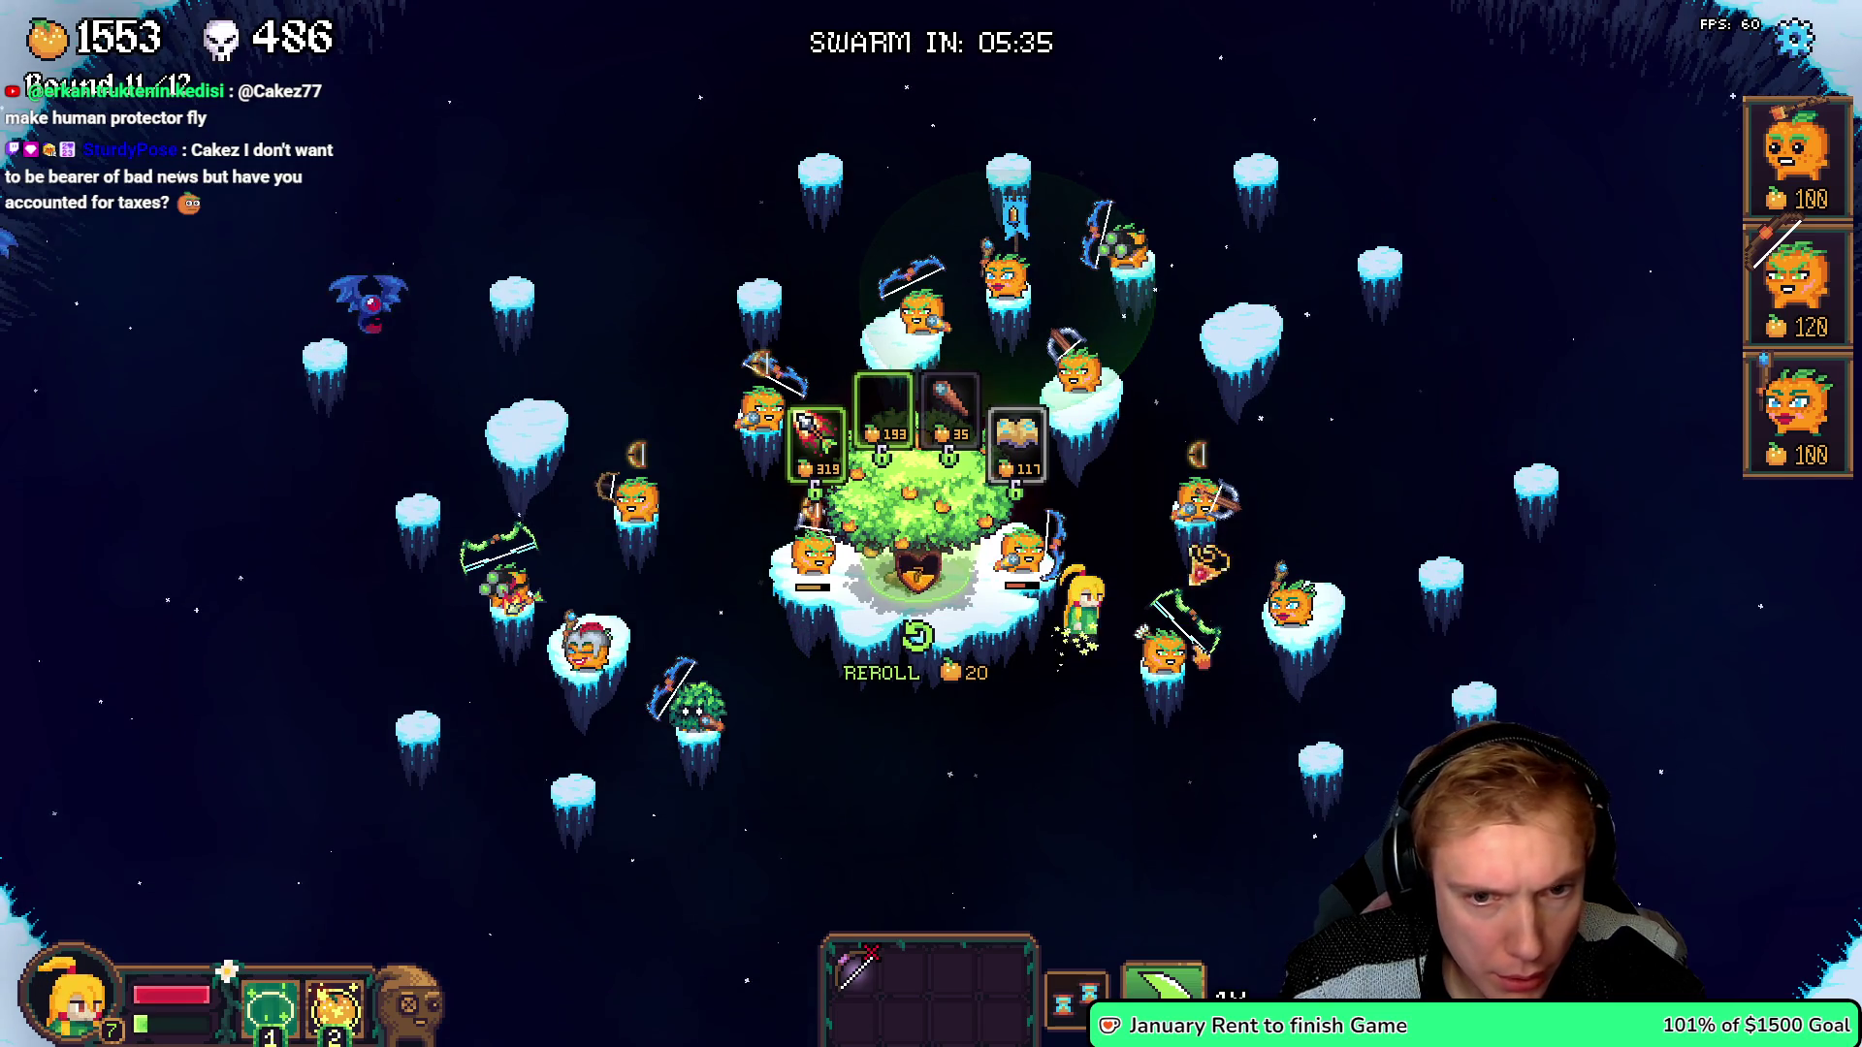
drag(1202, 496, 1205, 499)
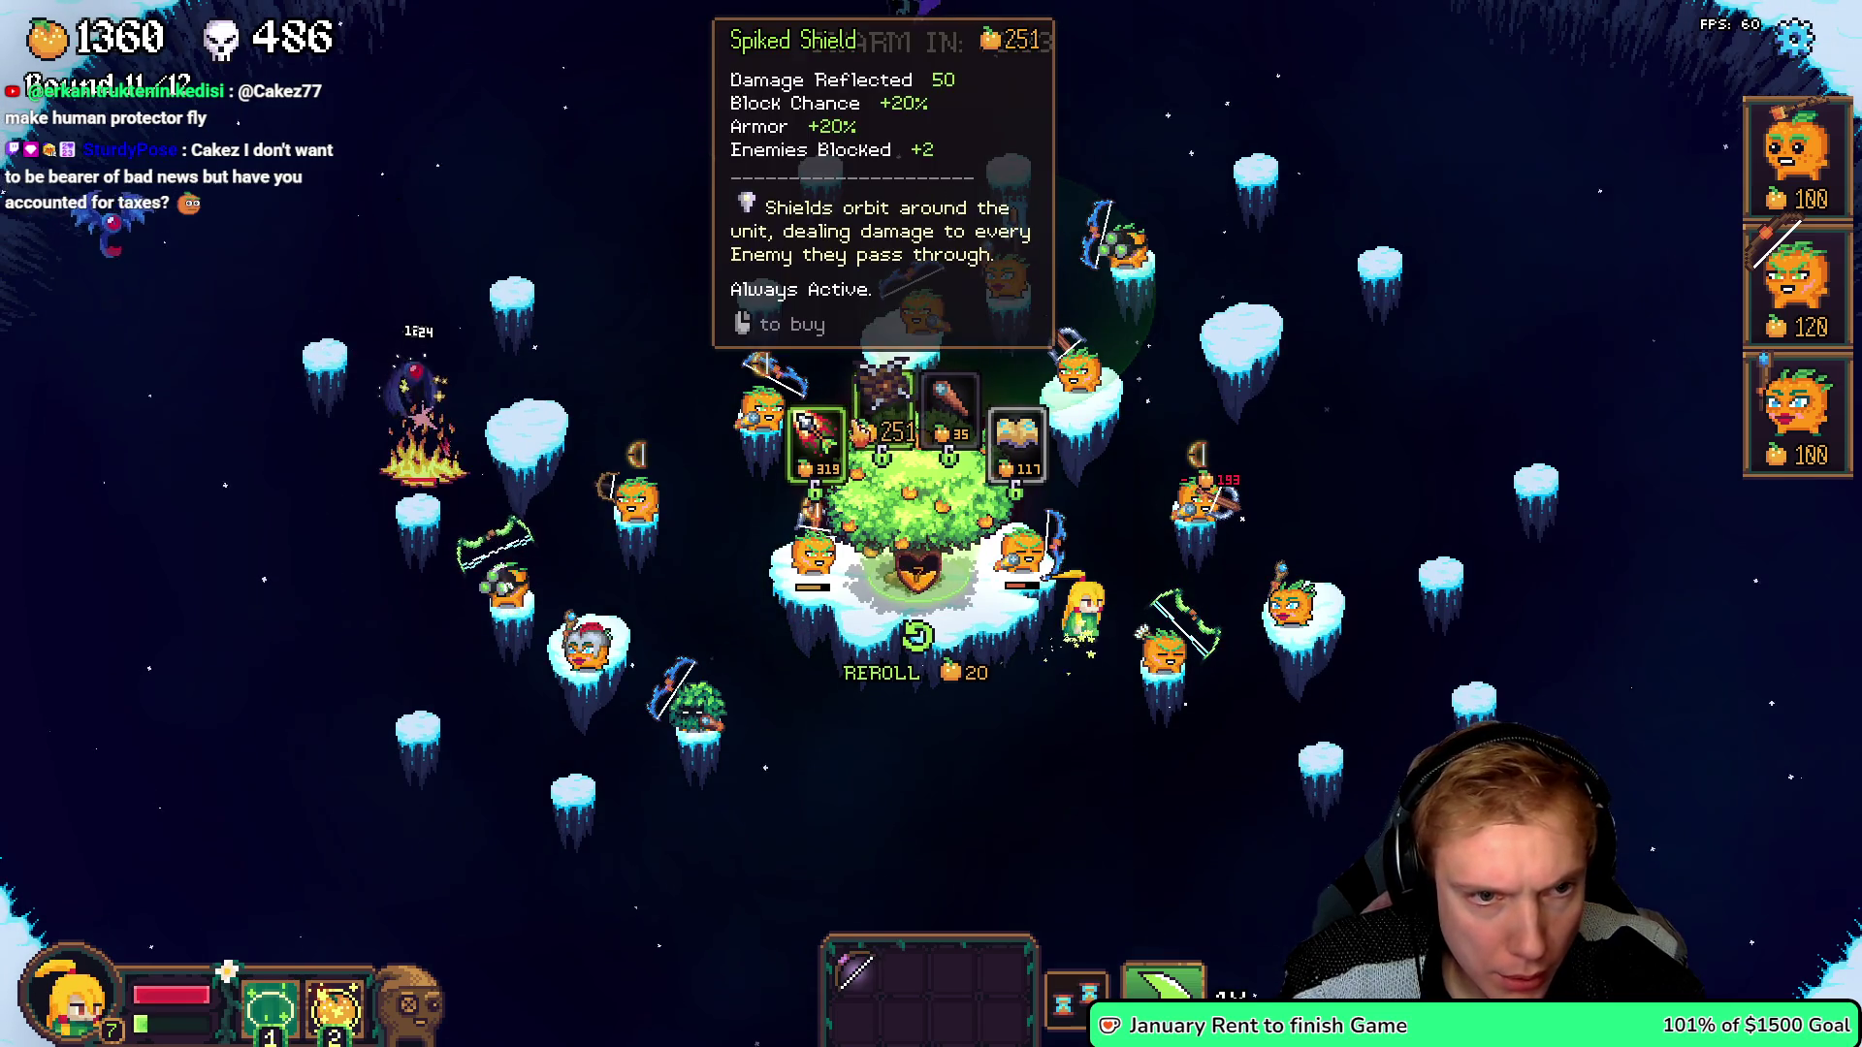
drag(815, 436, 1168, 433)
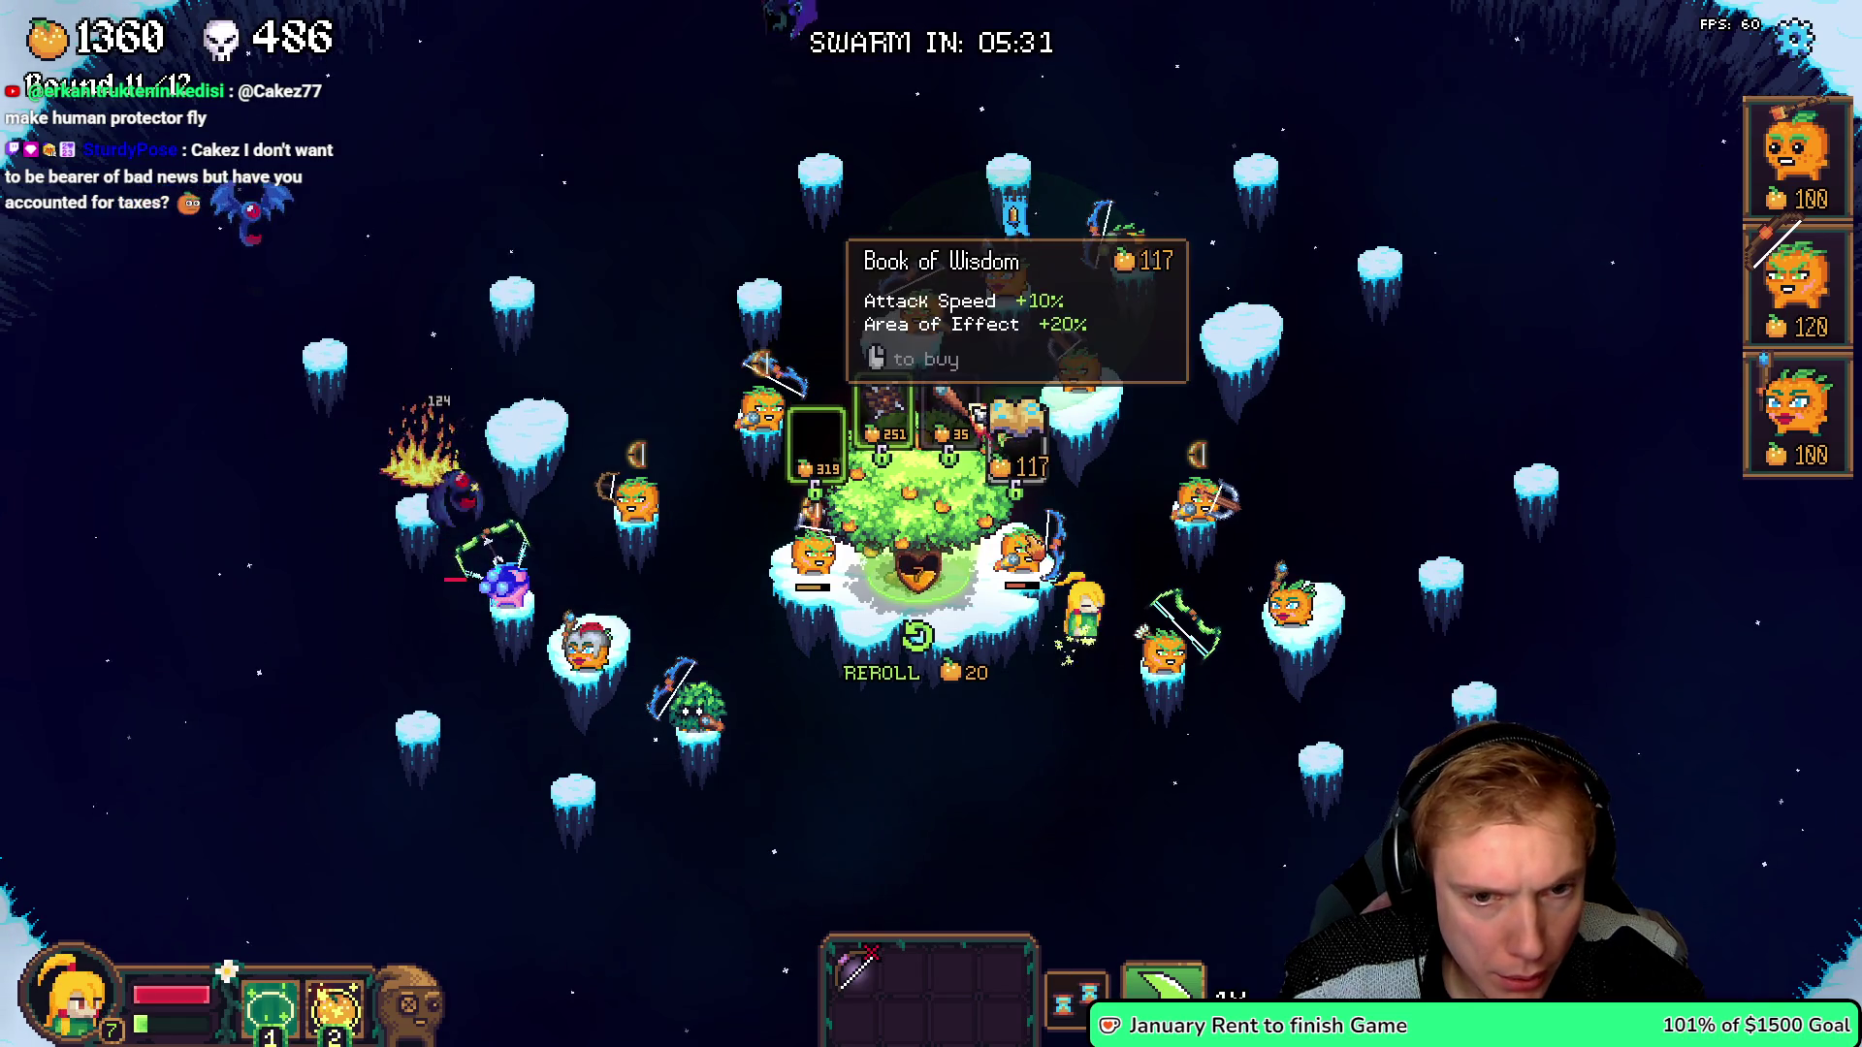
drag(1150, 635, 1087, 212)
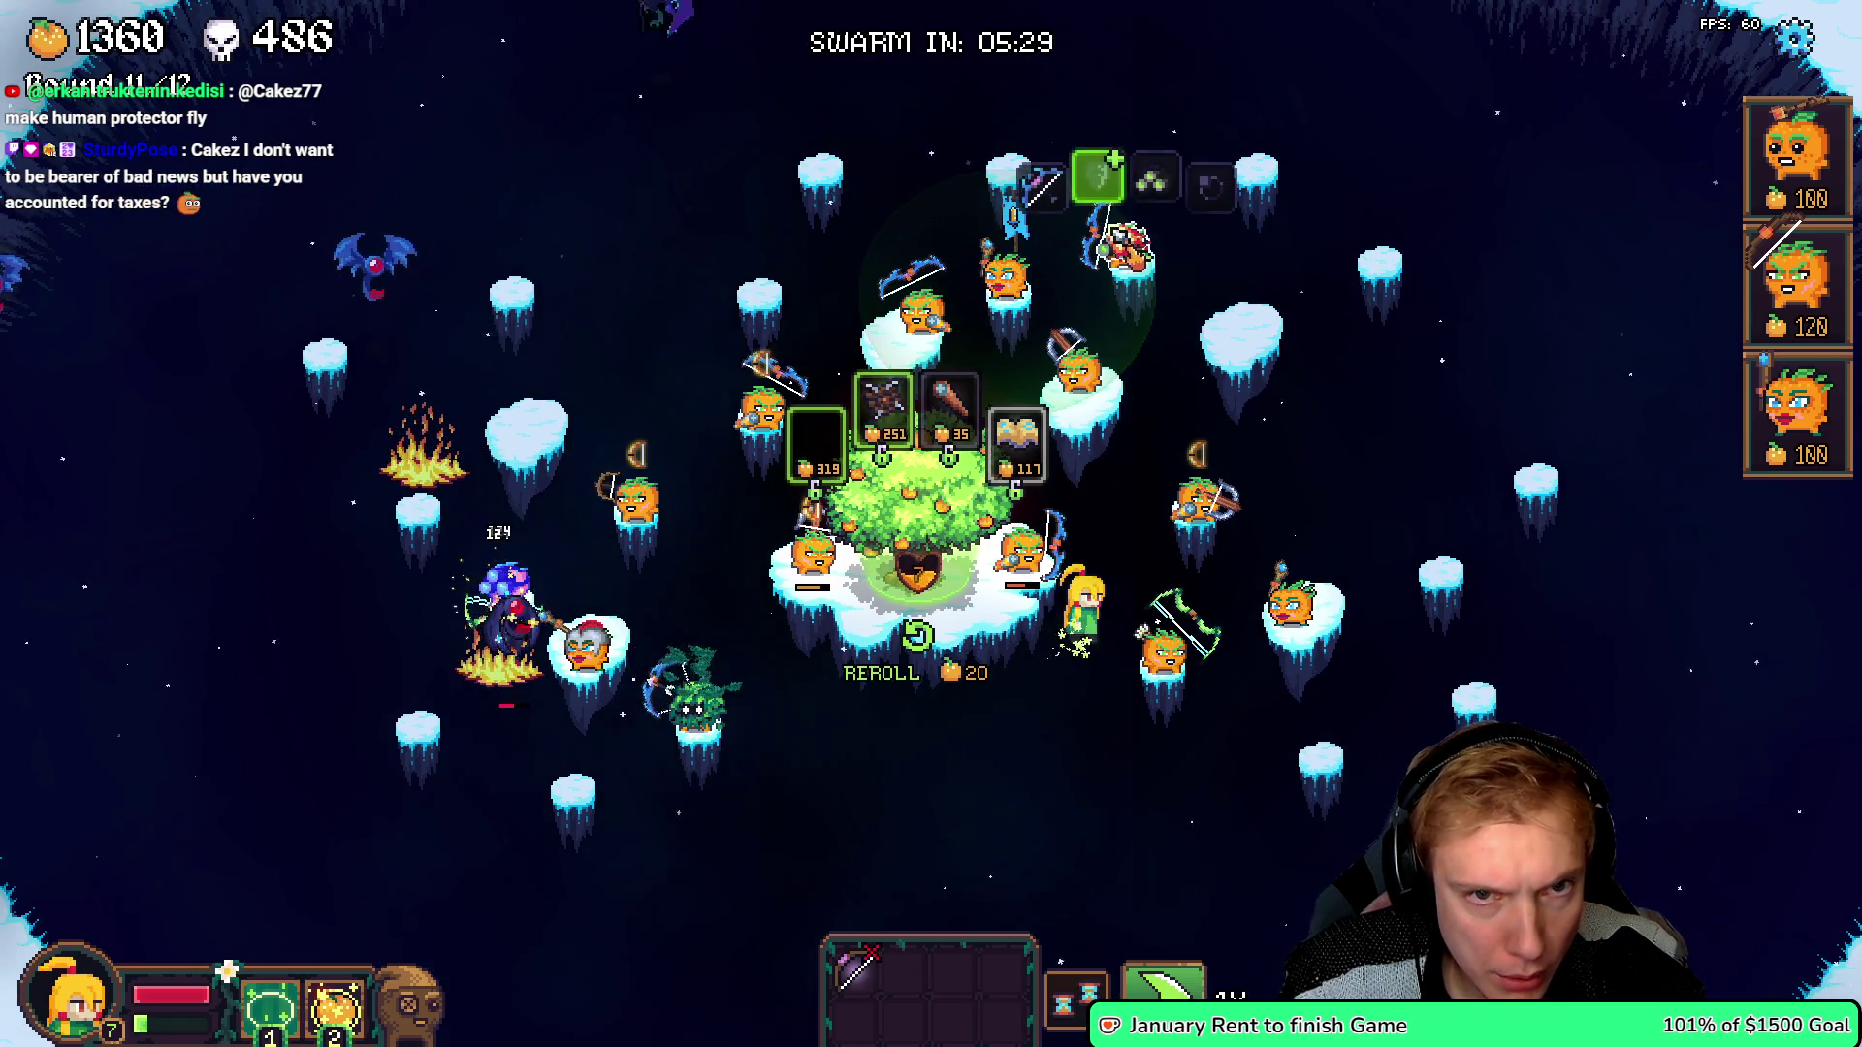
drag(897, 303, 739, 396)
drag(1020, 373, 1115, 242)
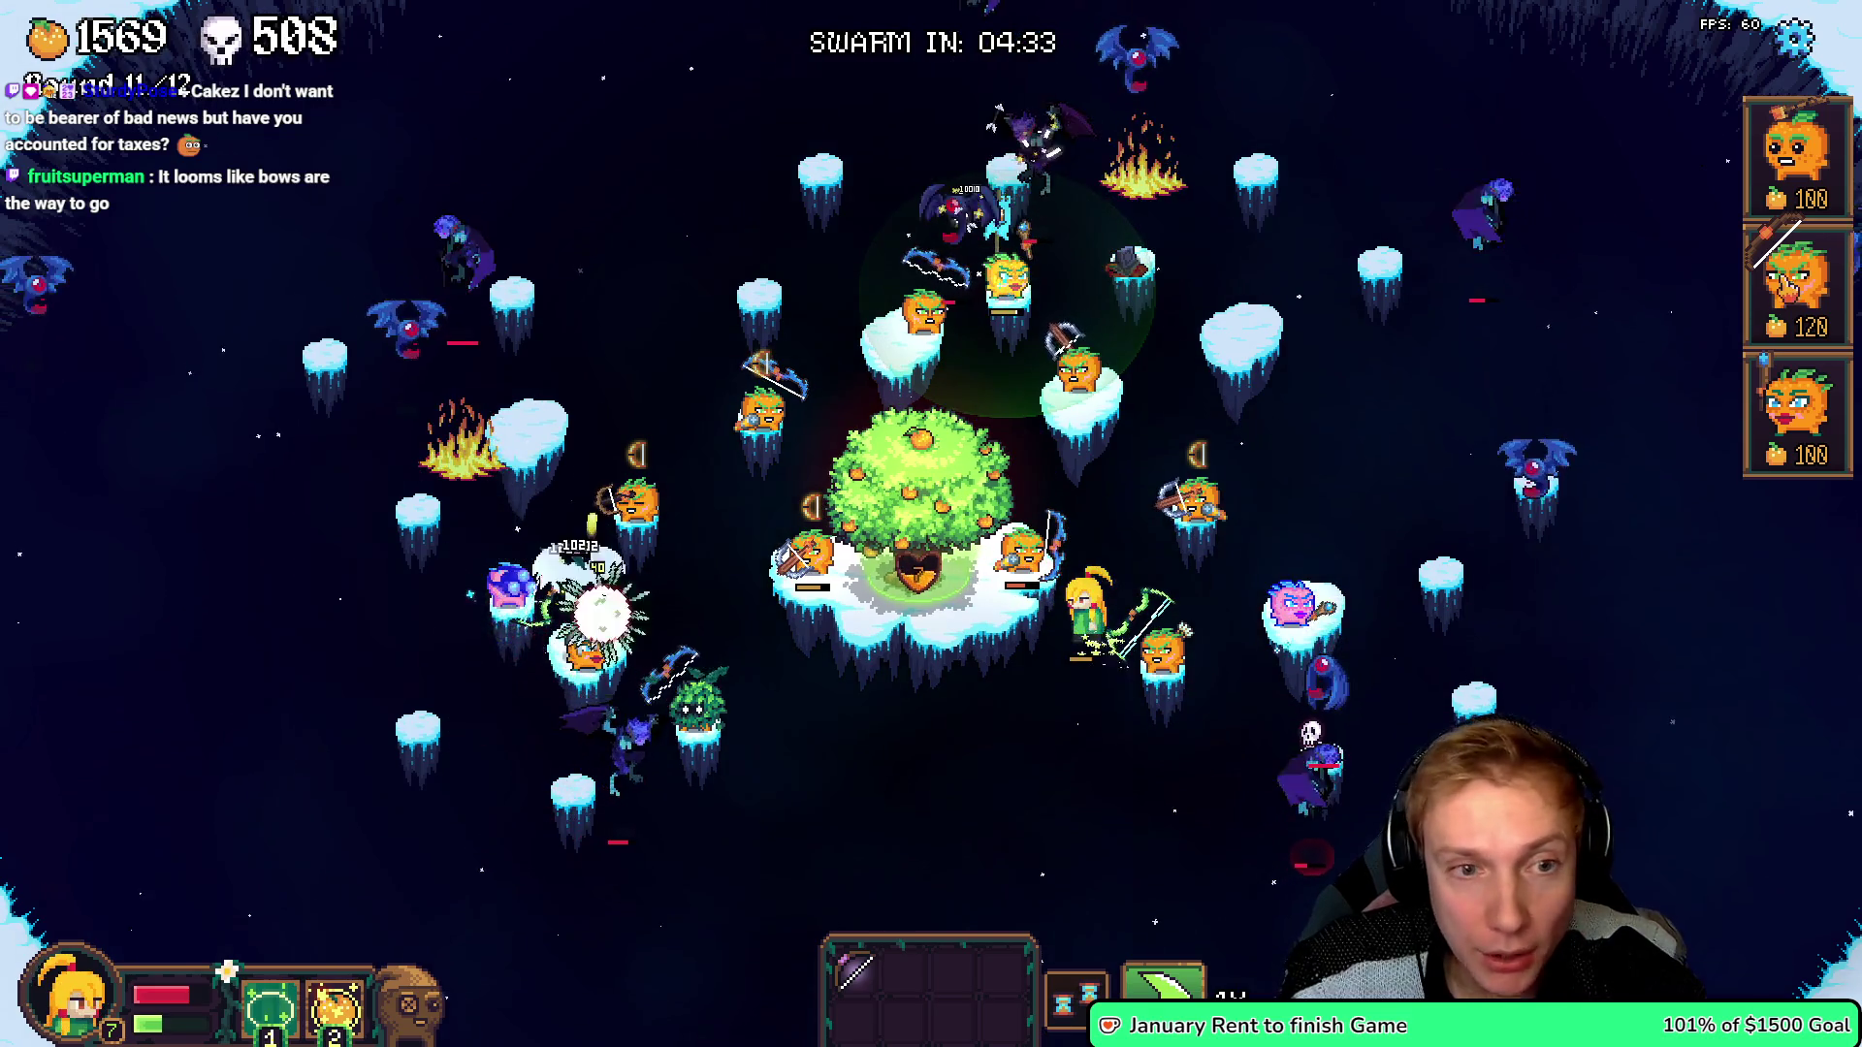
- Place a 120-cost pumpkin on an island, reroll the tree shop, and place another on the lower-right island
click(1797, 281)
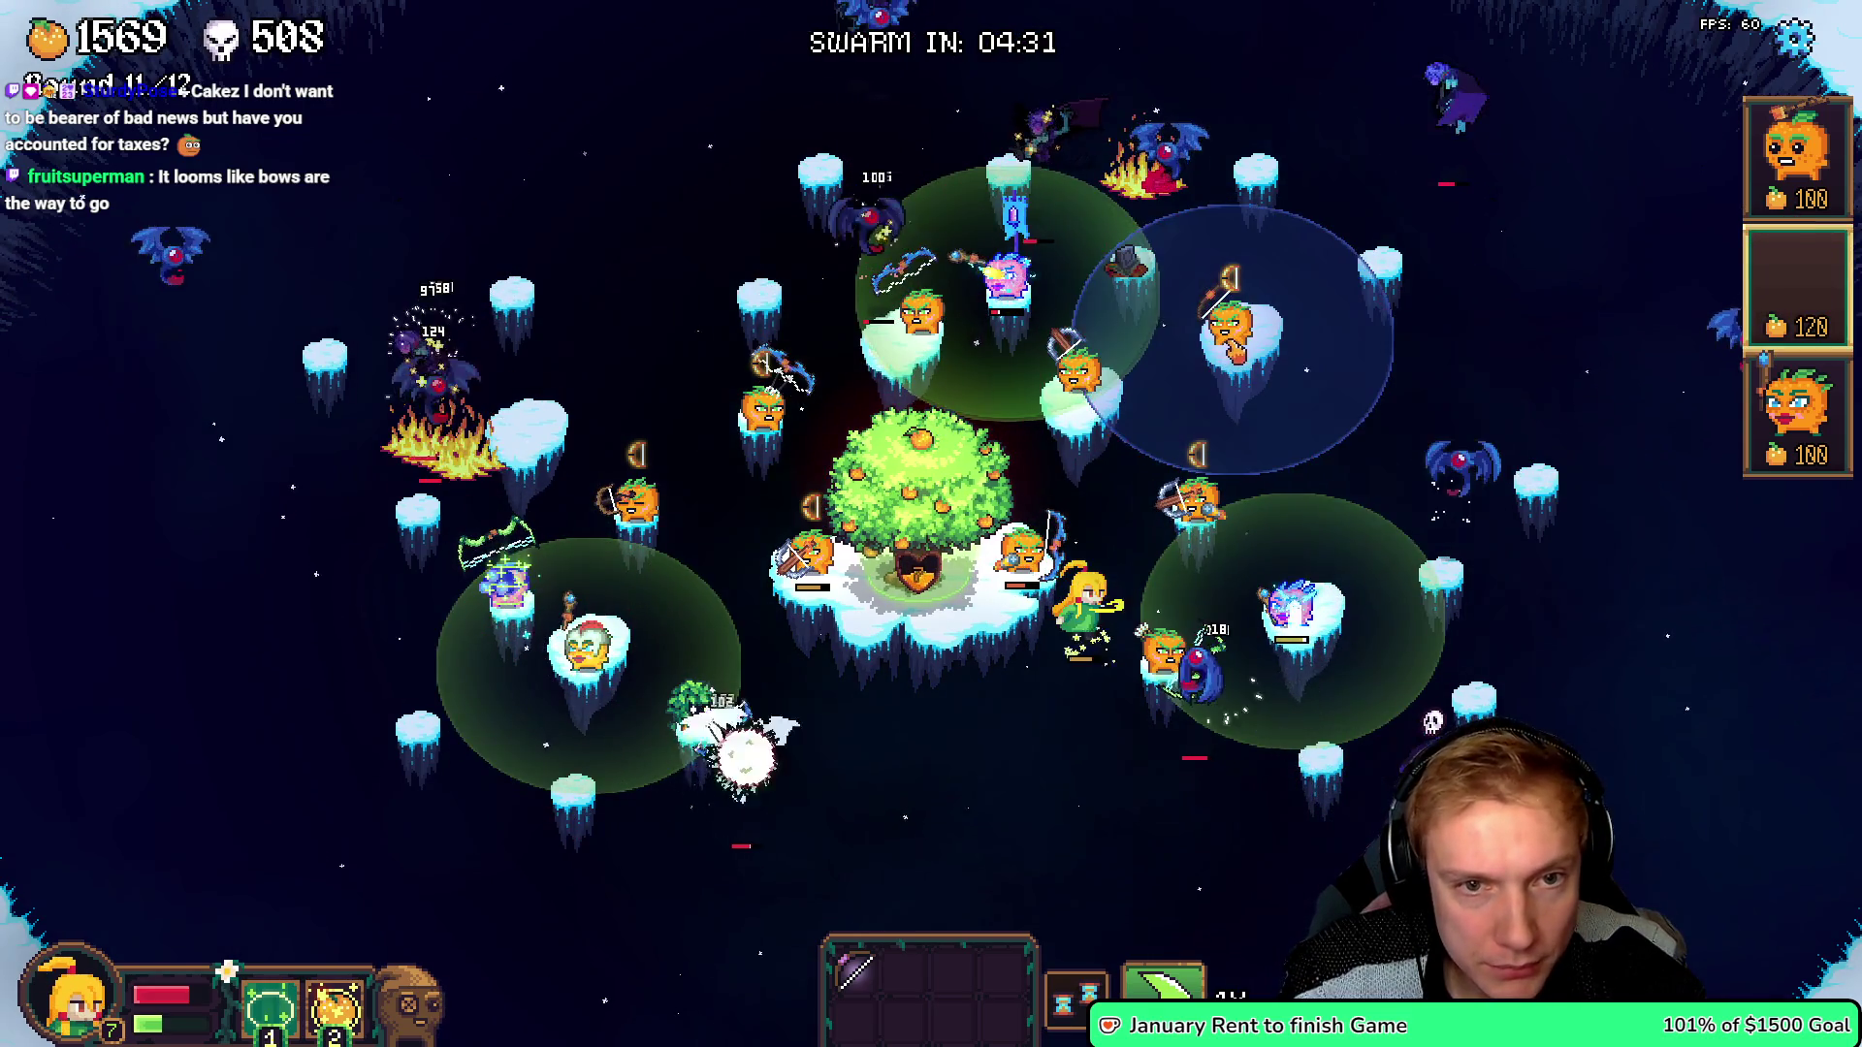
click(752, 286)
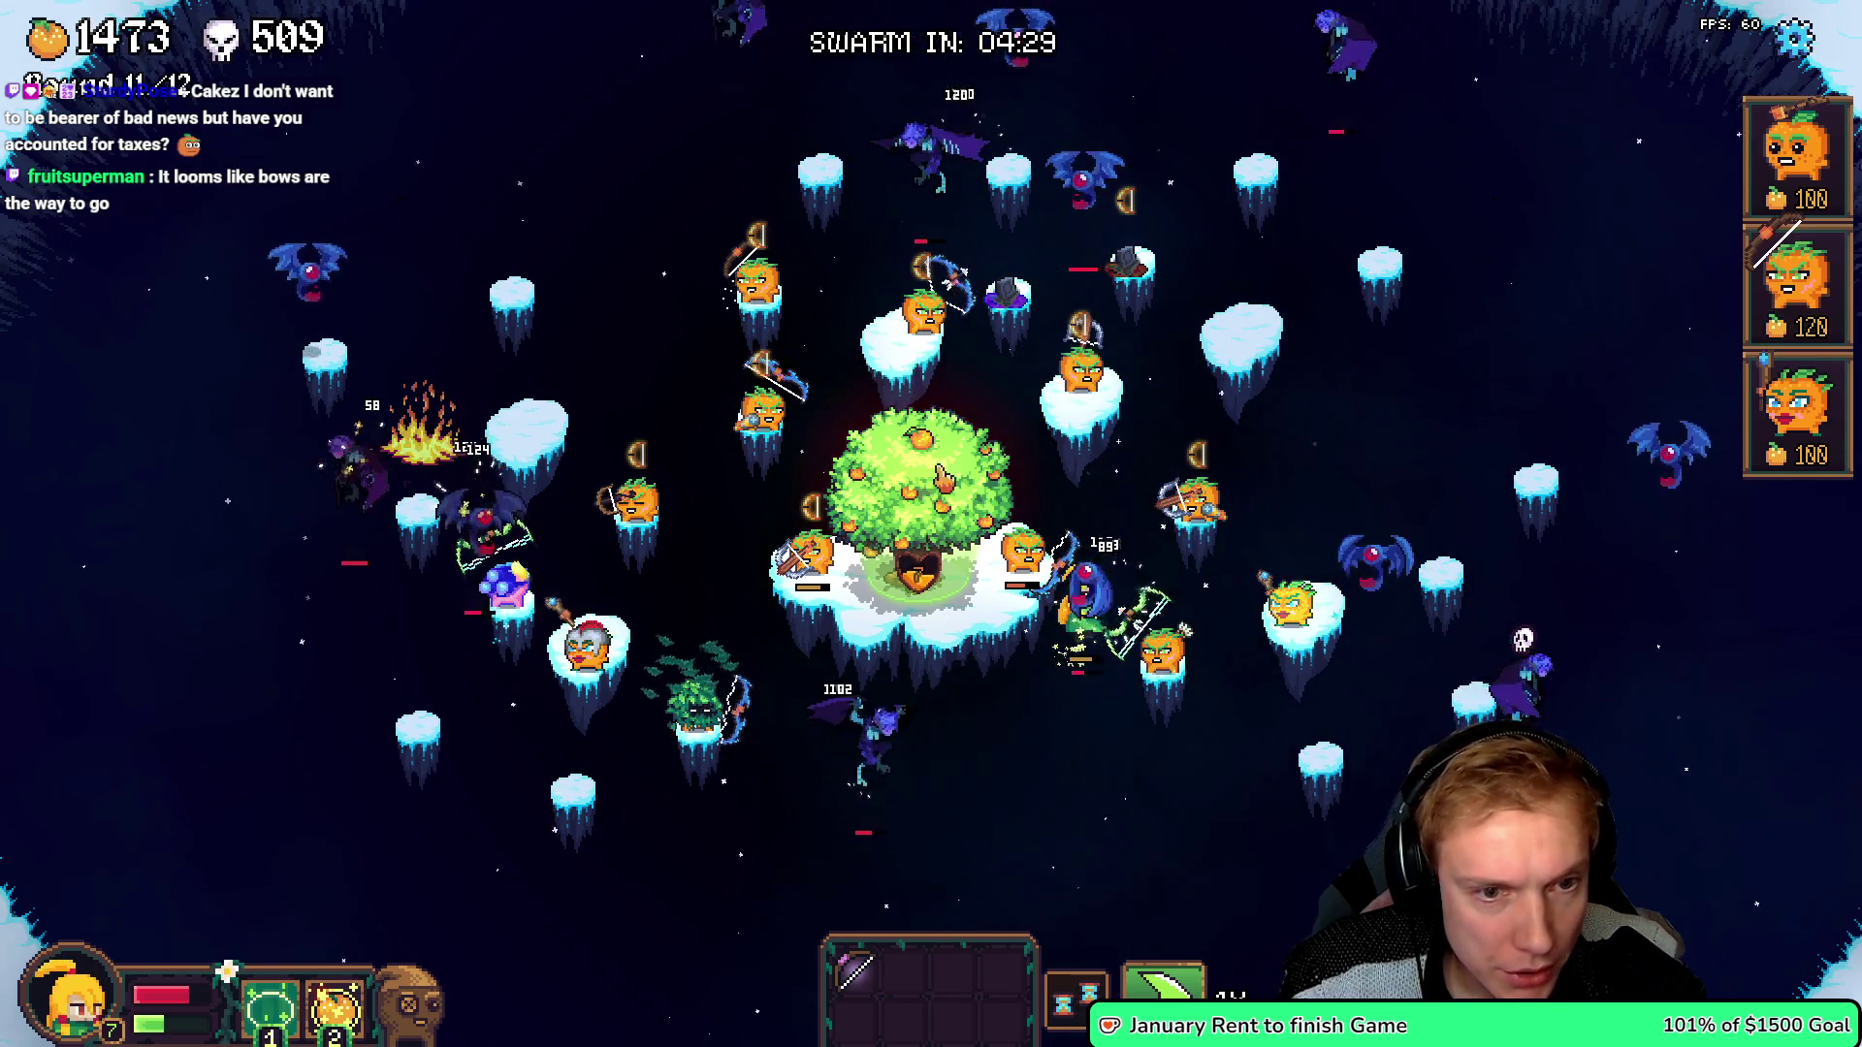
click(916, 489)
click(881, 673)
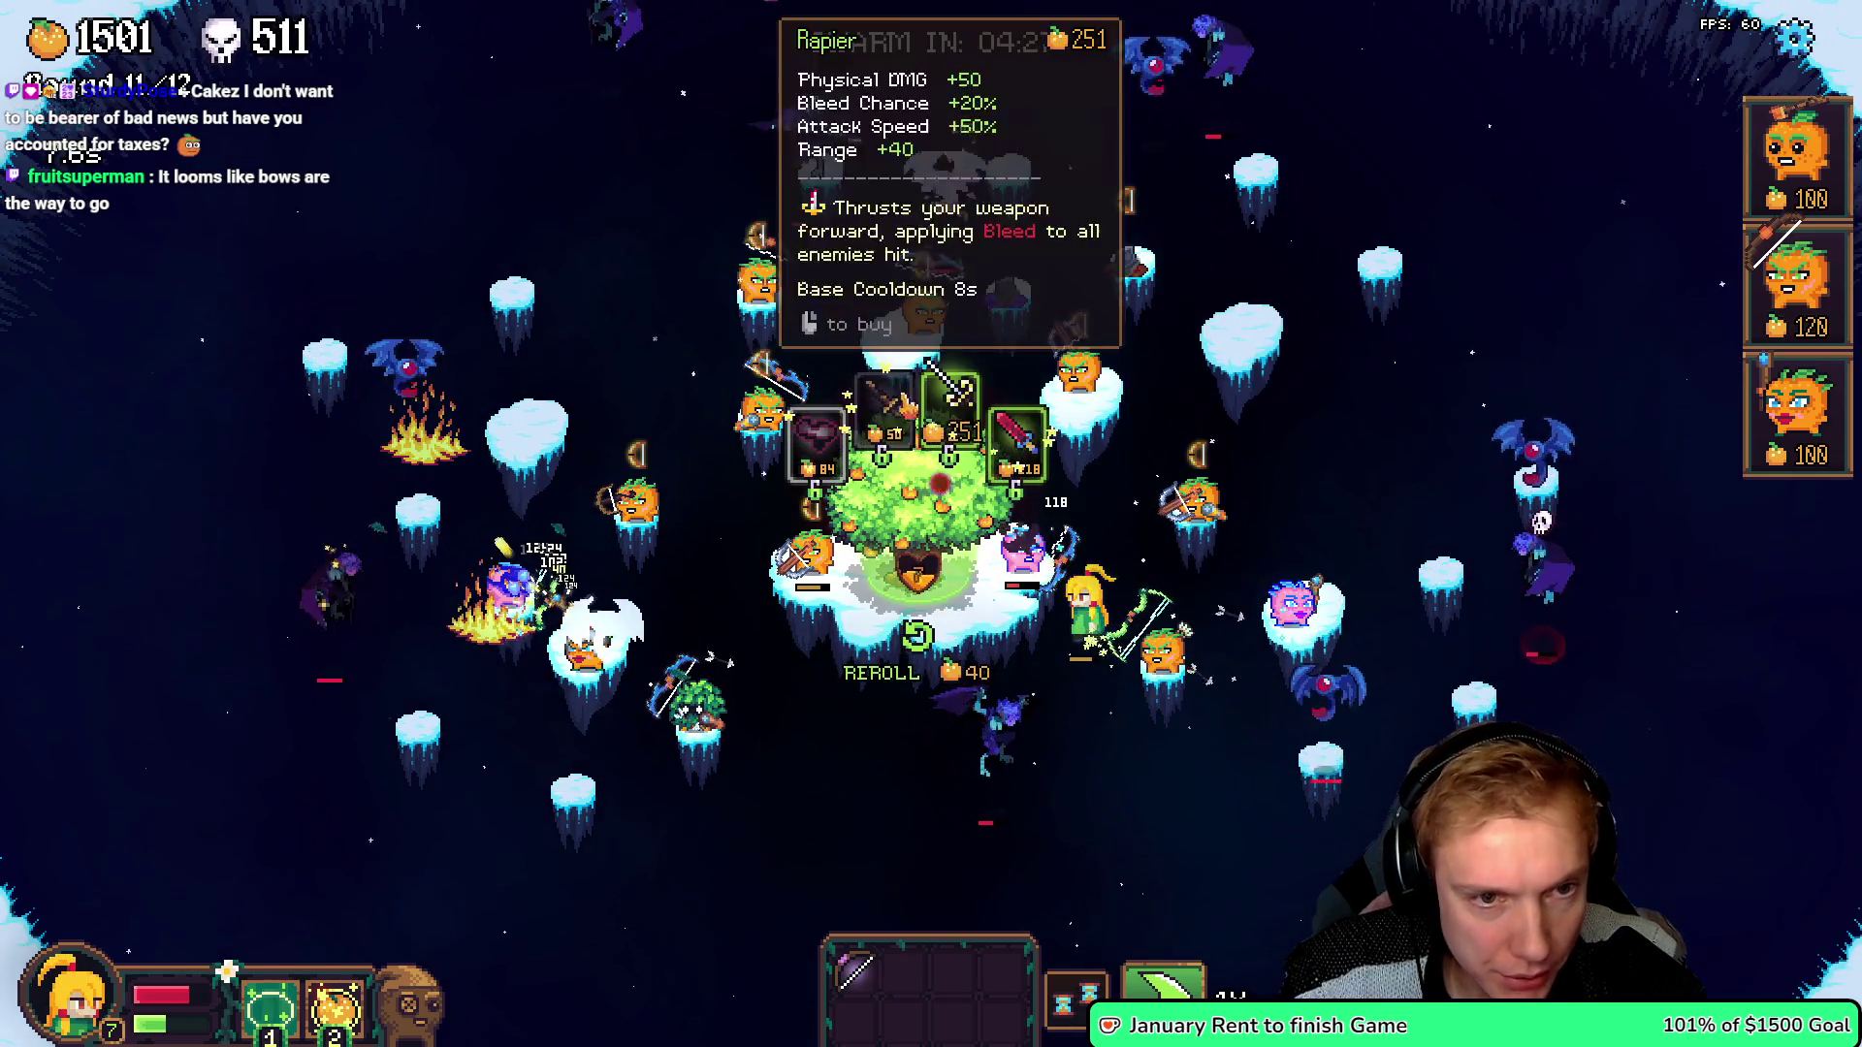
click(1796, 281)
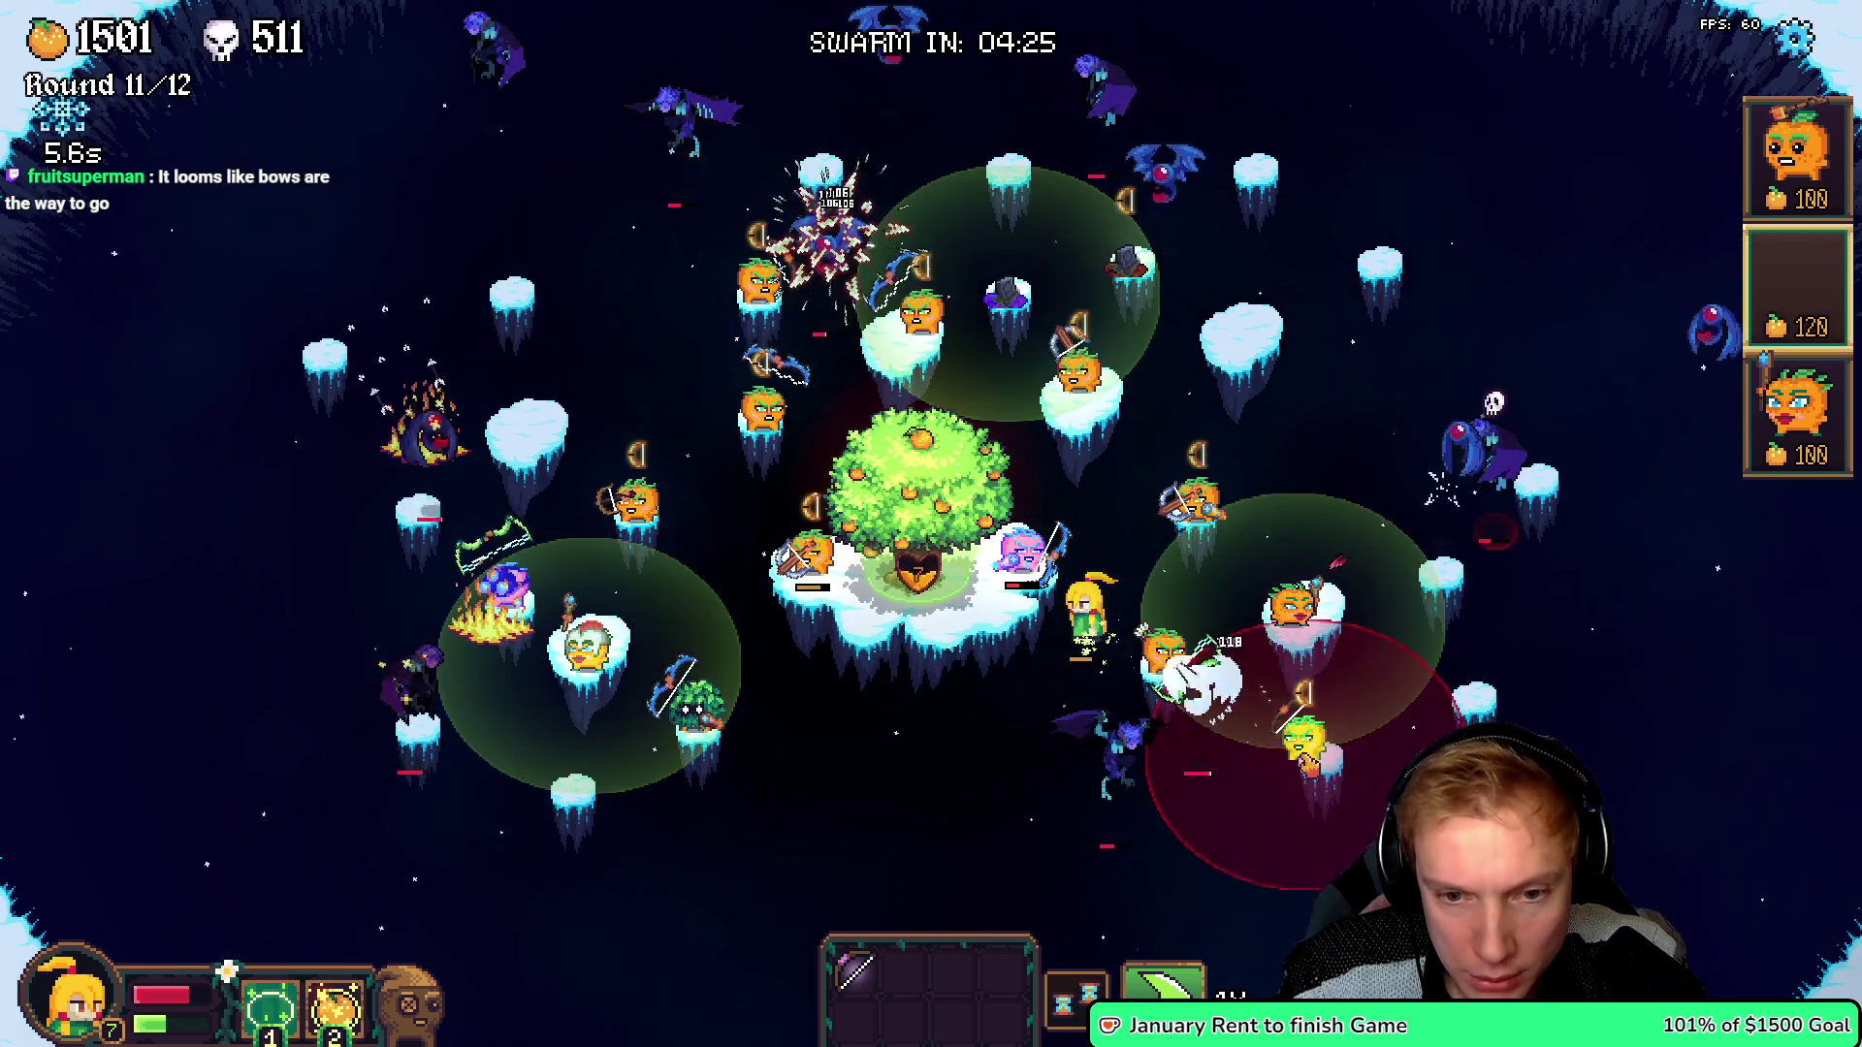
click(1324, 742)
- Place pumpkins on the right and lower-left, give one the inventory weapon, and pause in Round 12
click(1796, 281)
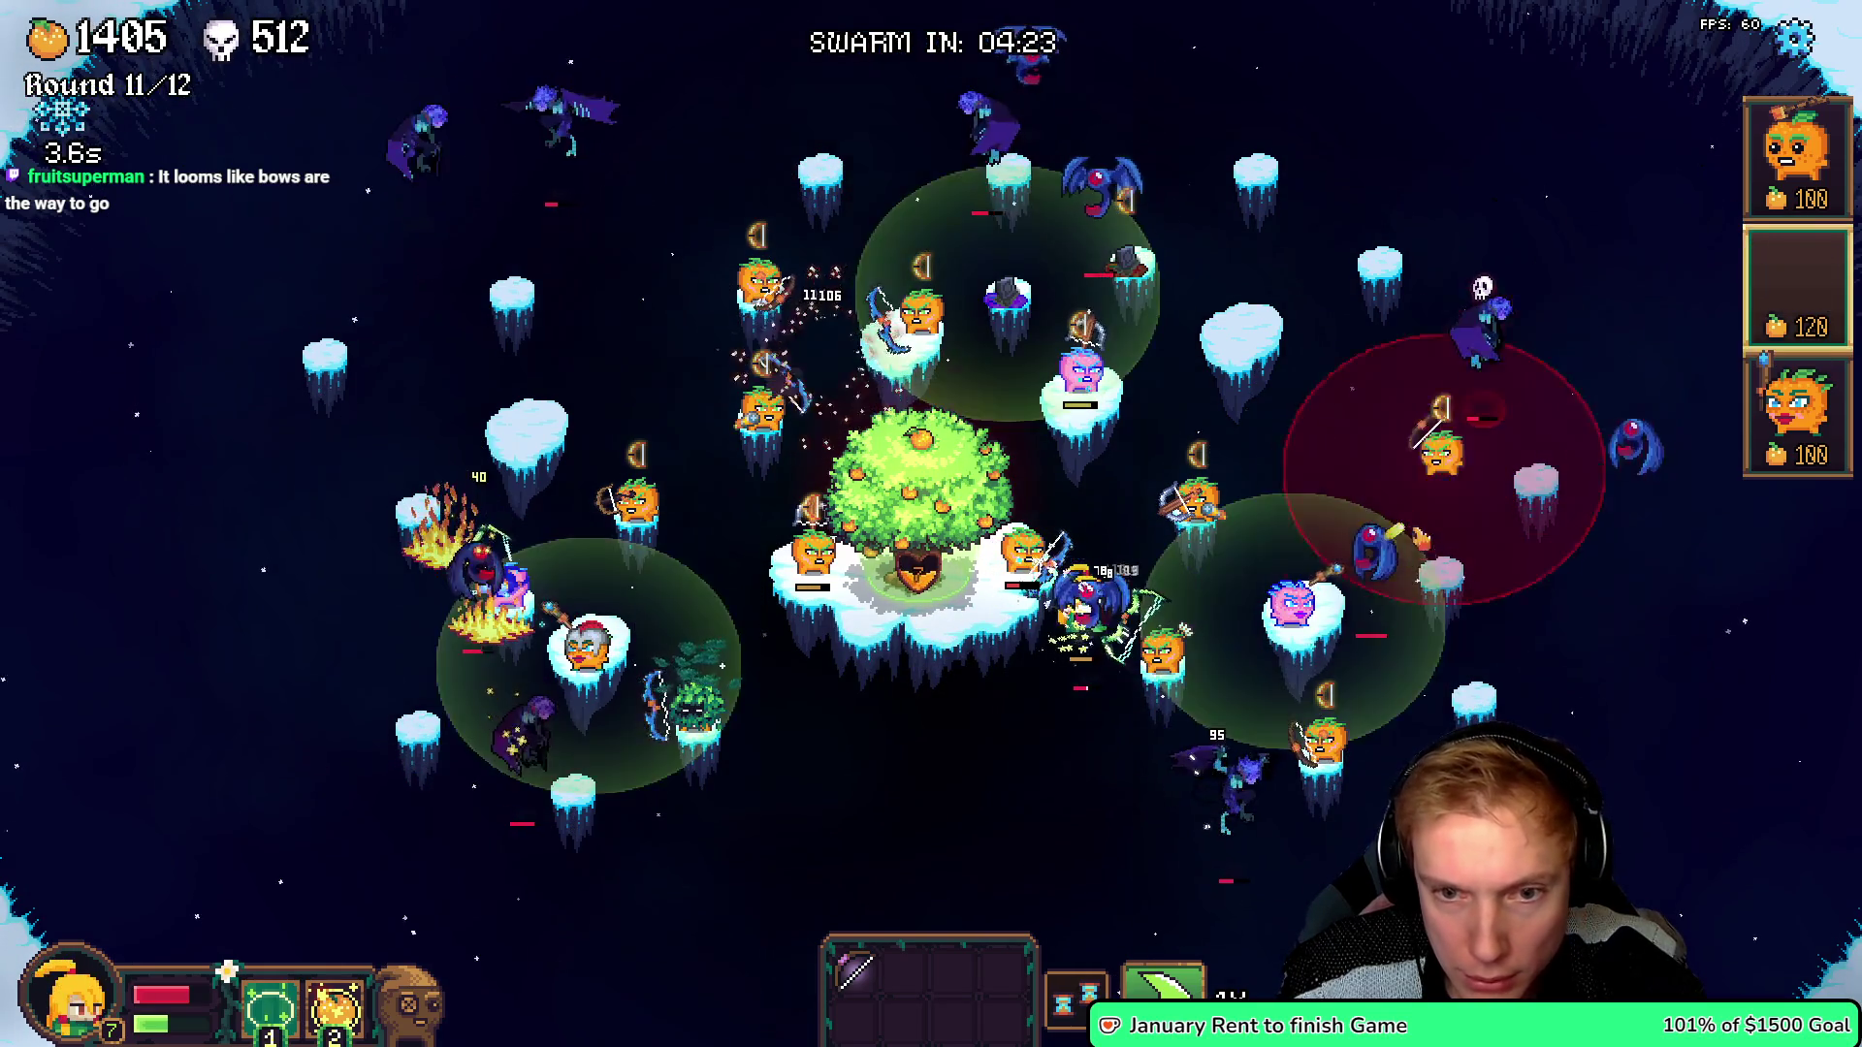
click(1445, 582)
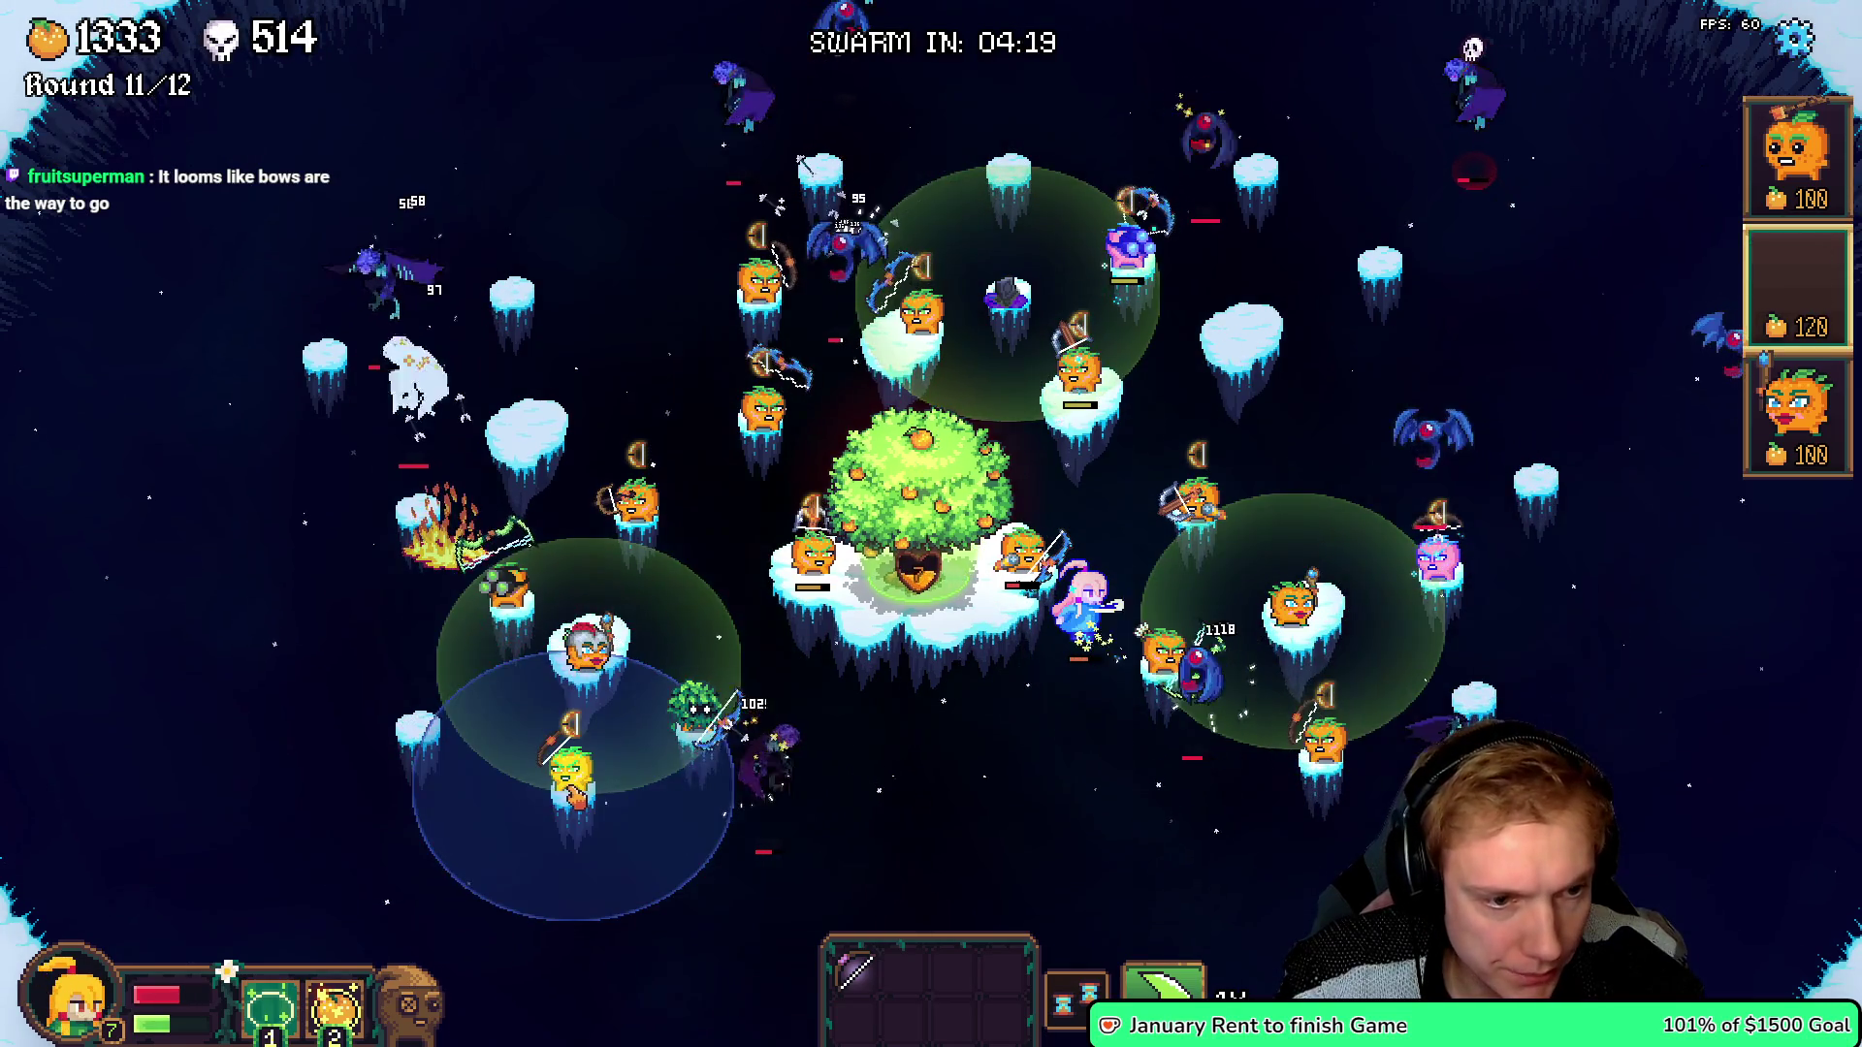
click(572, 771)
drag(849, 966, 1164, 645)
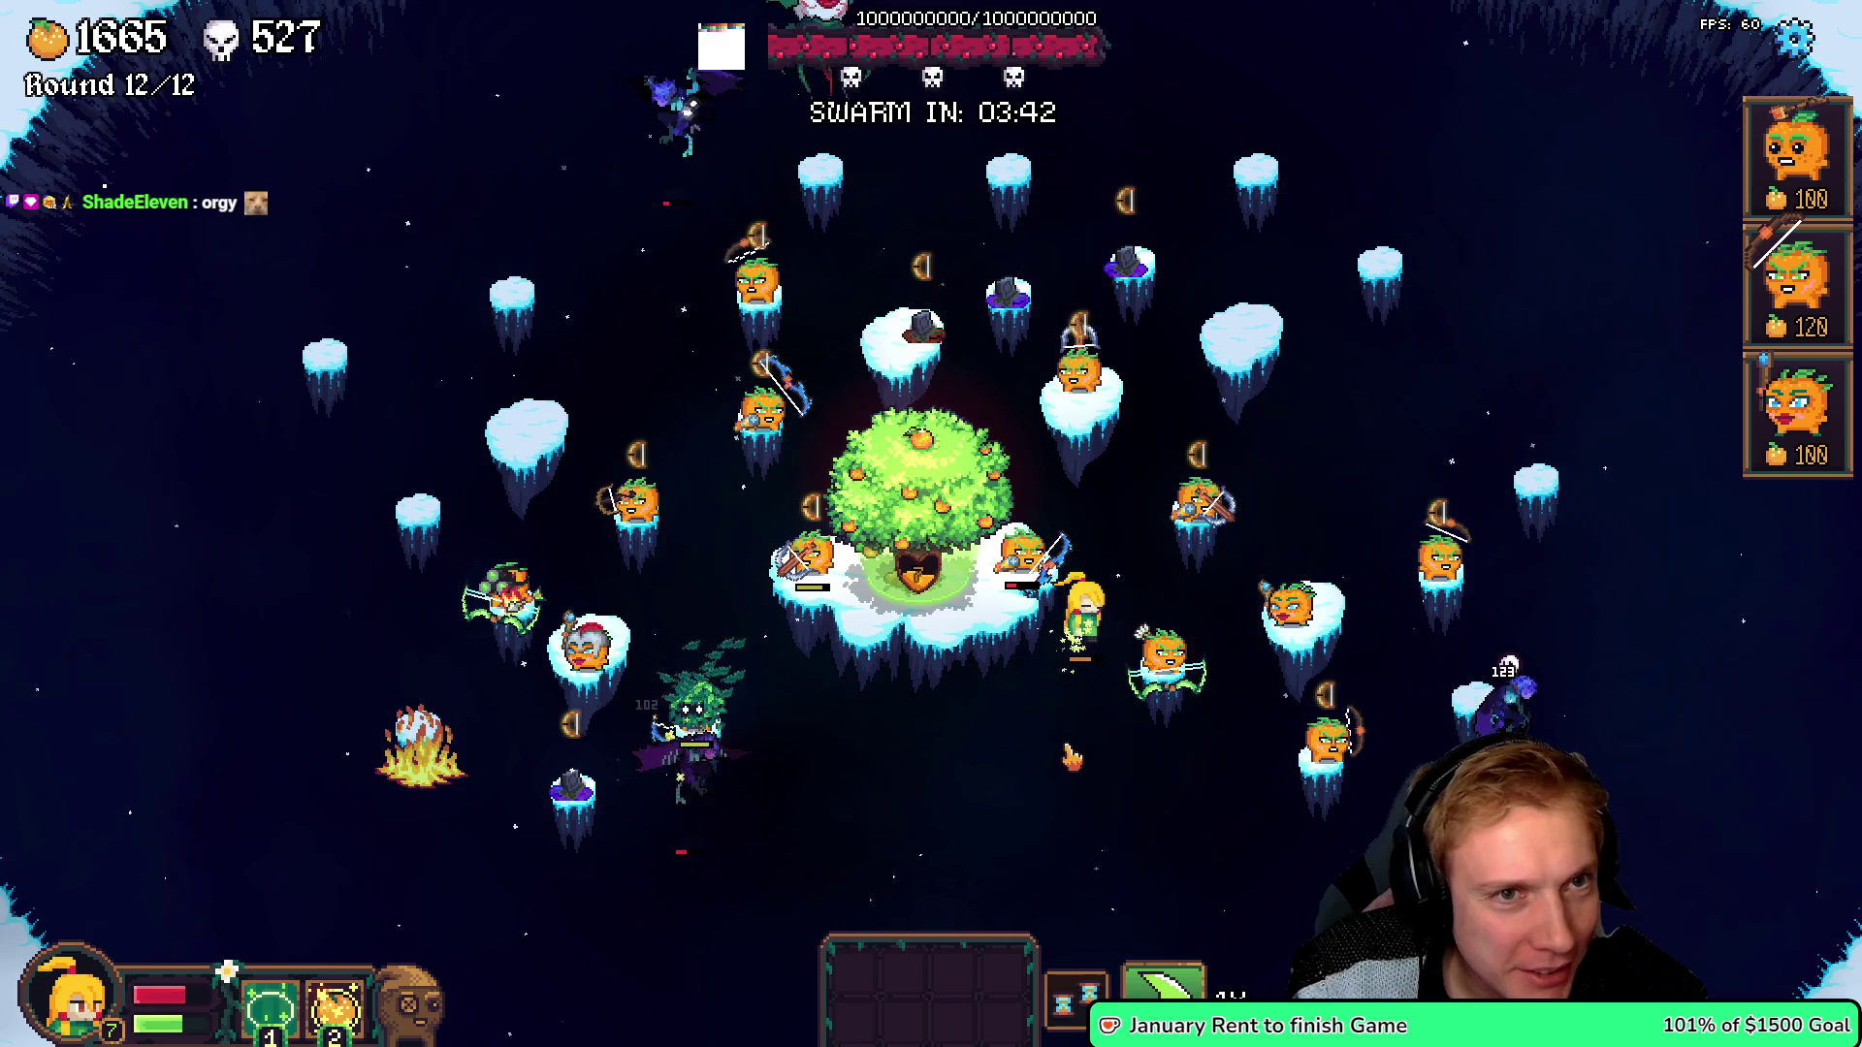
key(Escape)
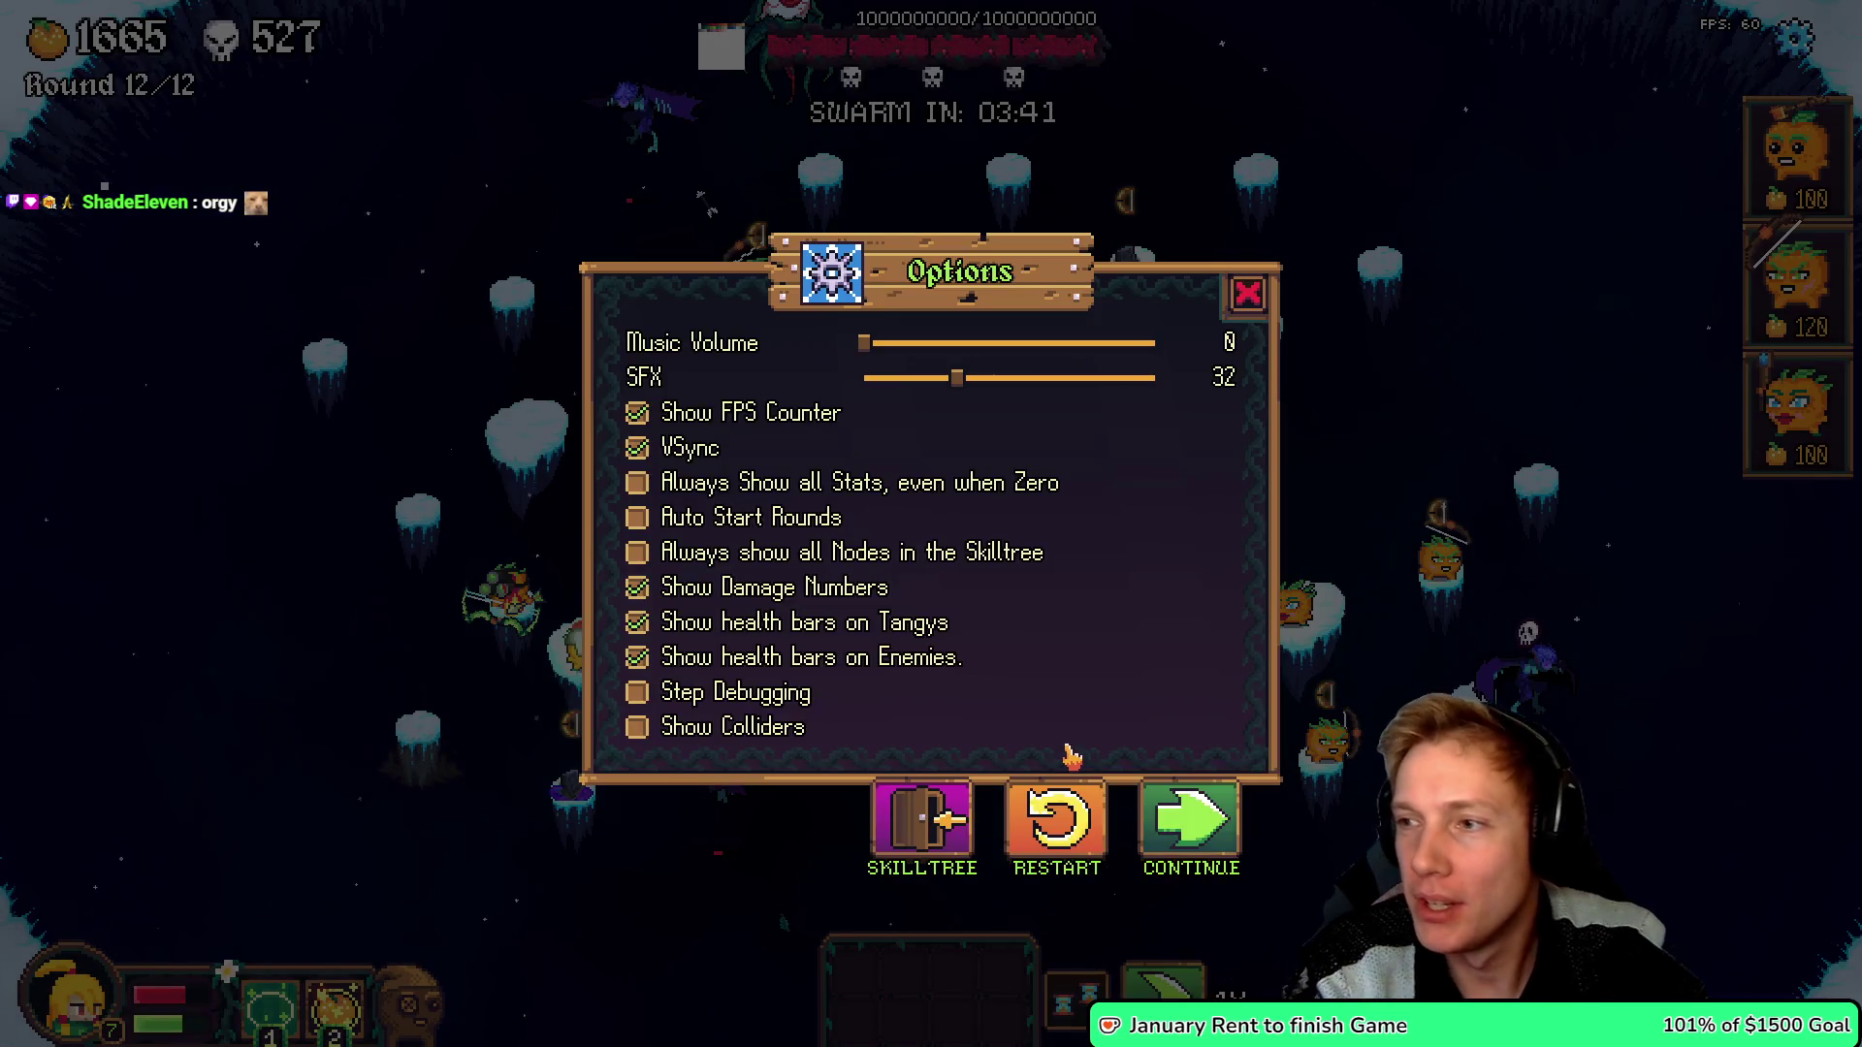
key(alt+Tab)
- Switch to the Eye_Of_Doom sprite in Aseprite and zoom in on the eye
scroll(694, 470, up, 3)
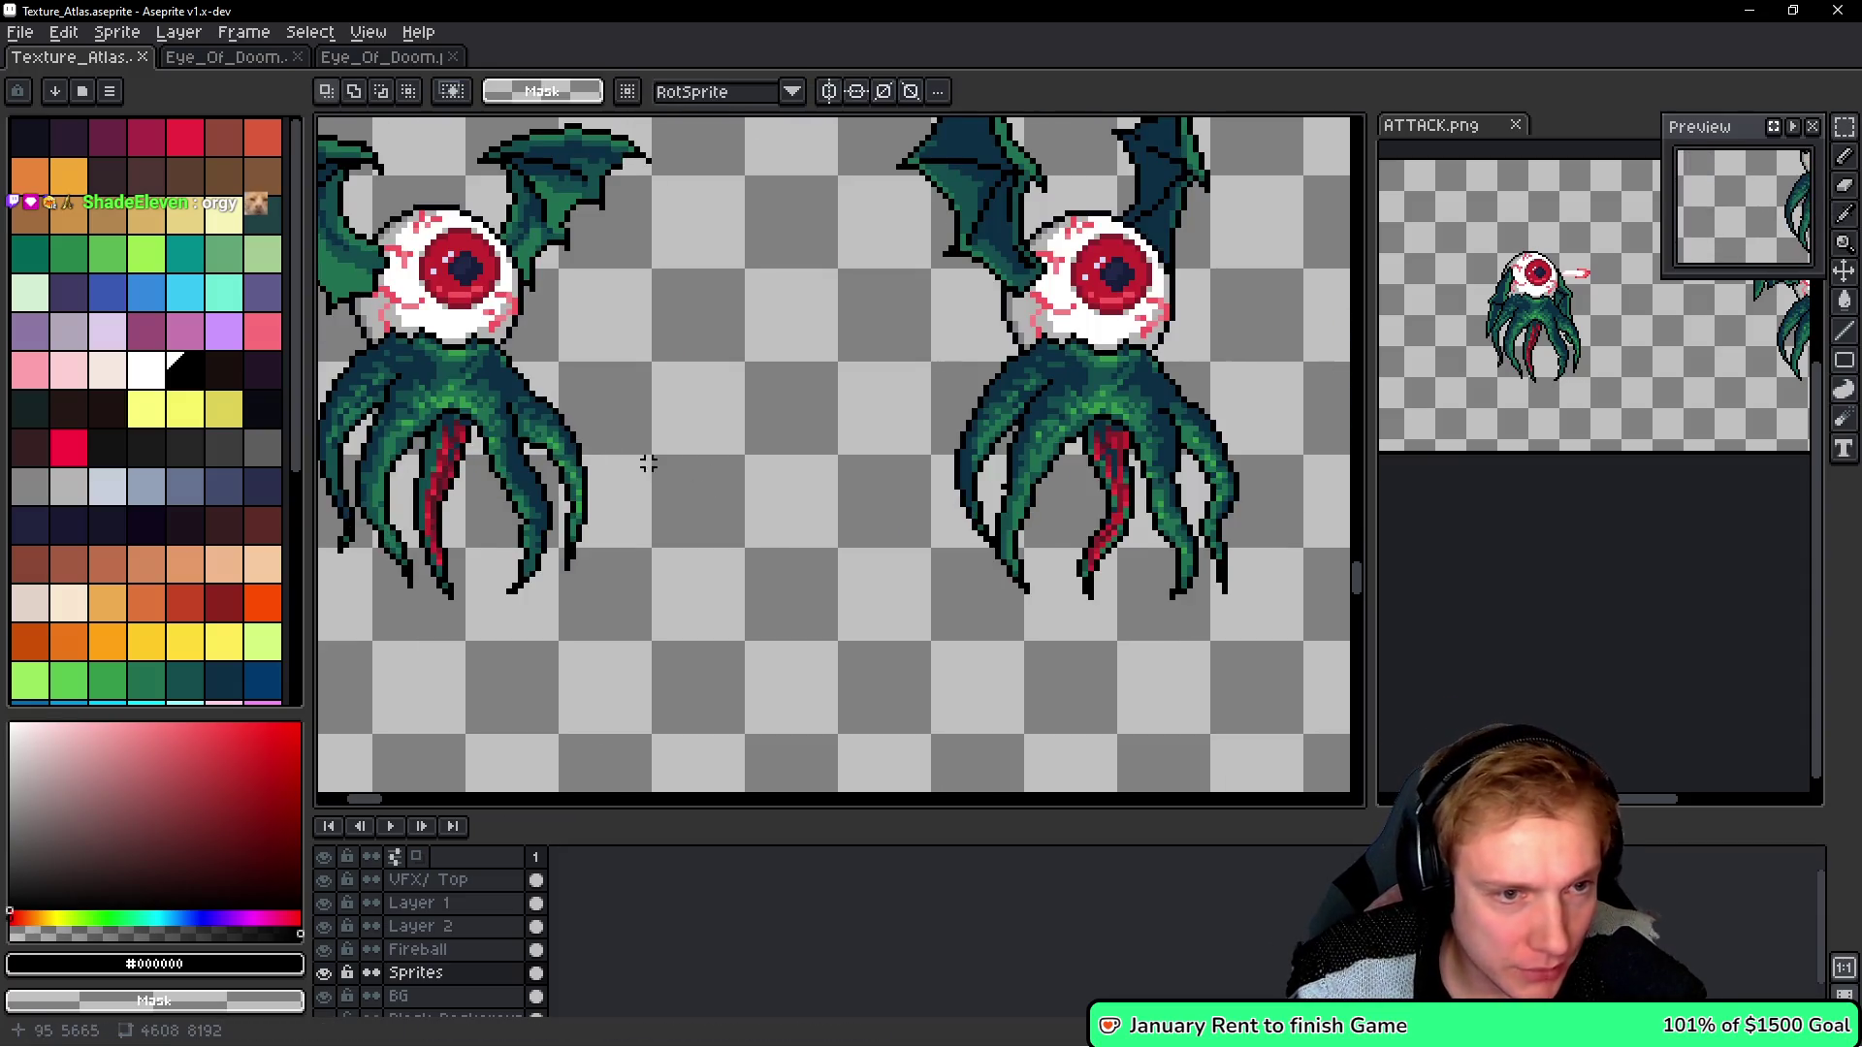
scroll(735, 424, left, 3)
click(243, 60)
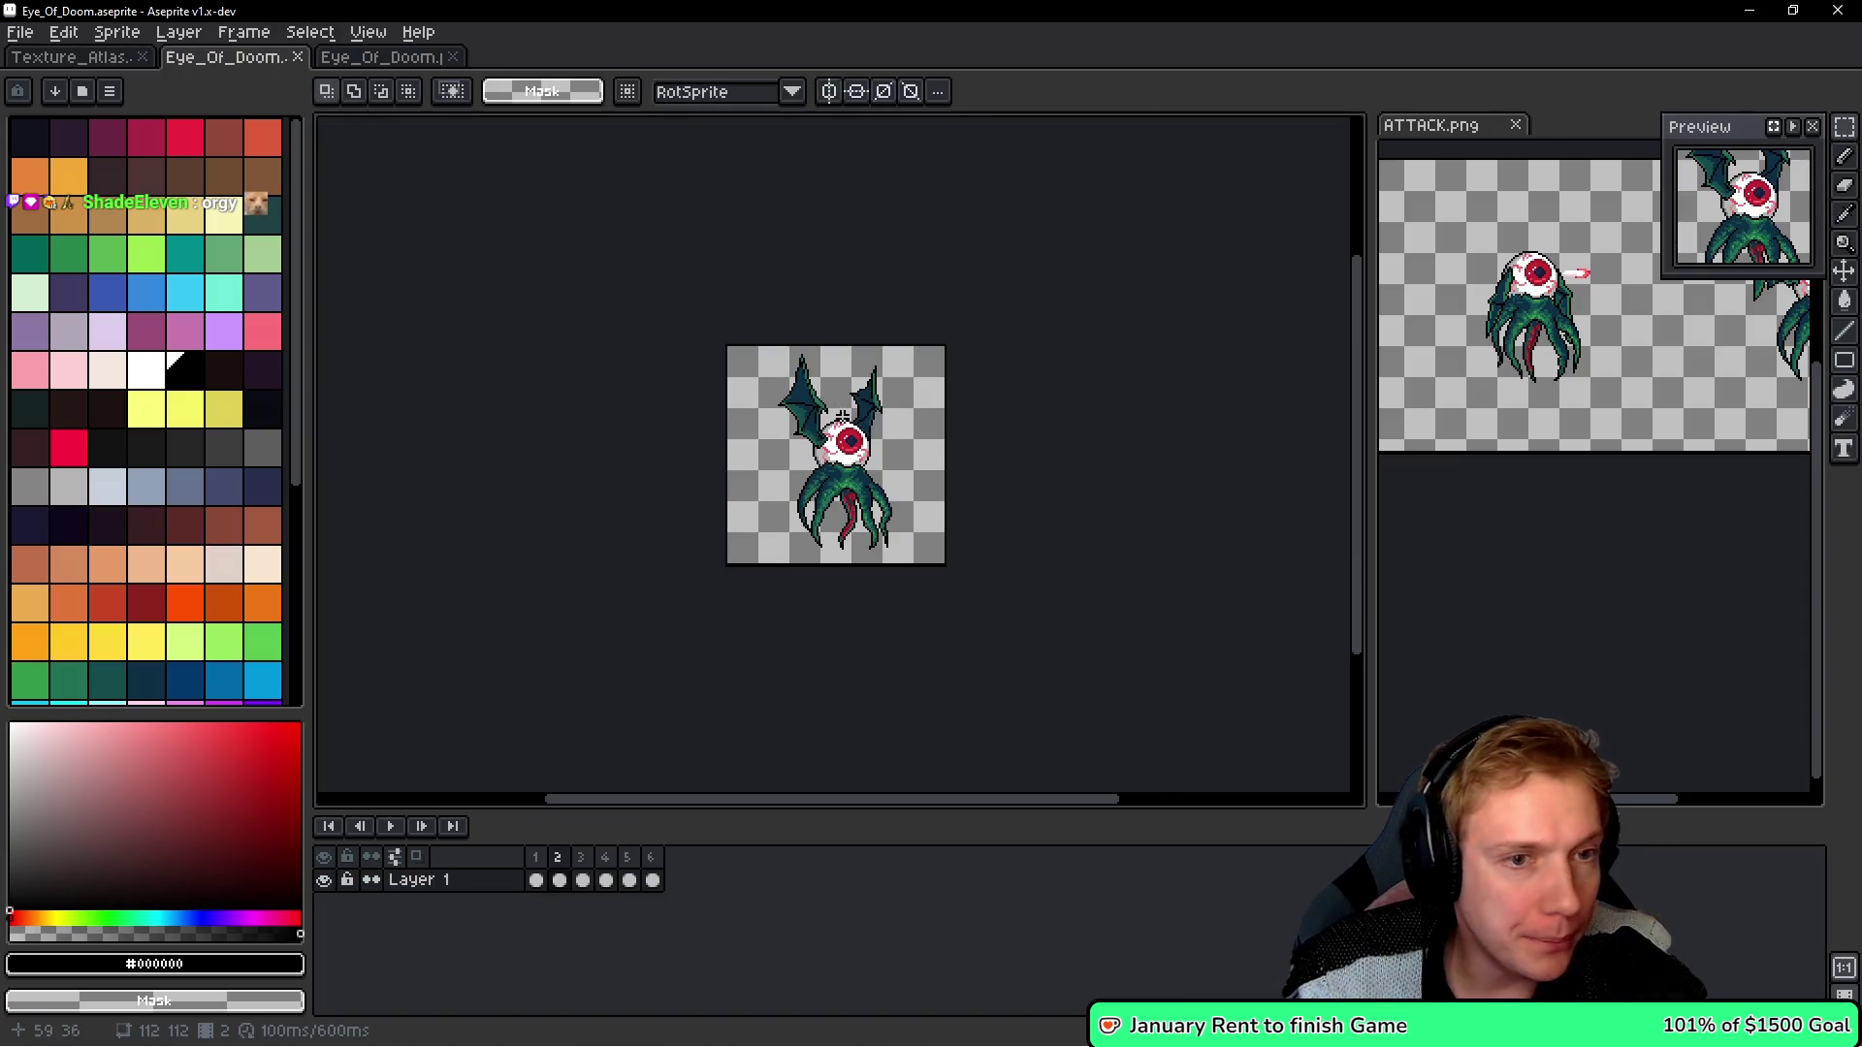
scroll(873, 427, up, 3)
scroll(870, 464, down, 1)
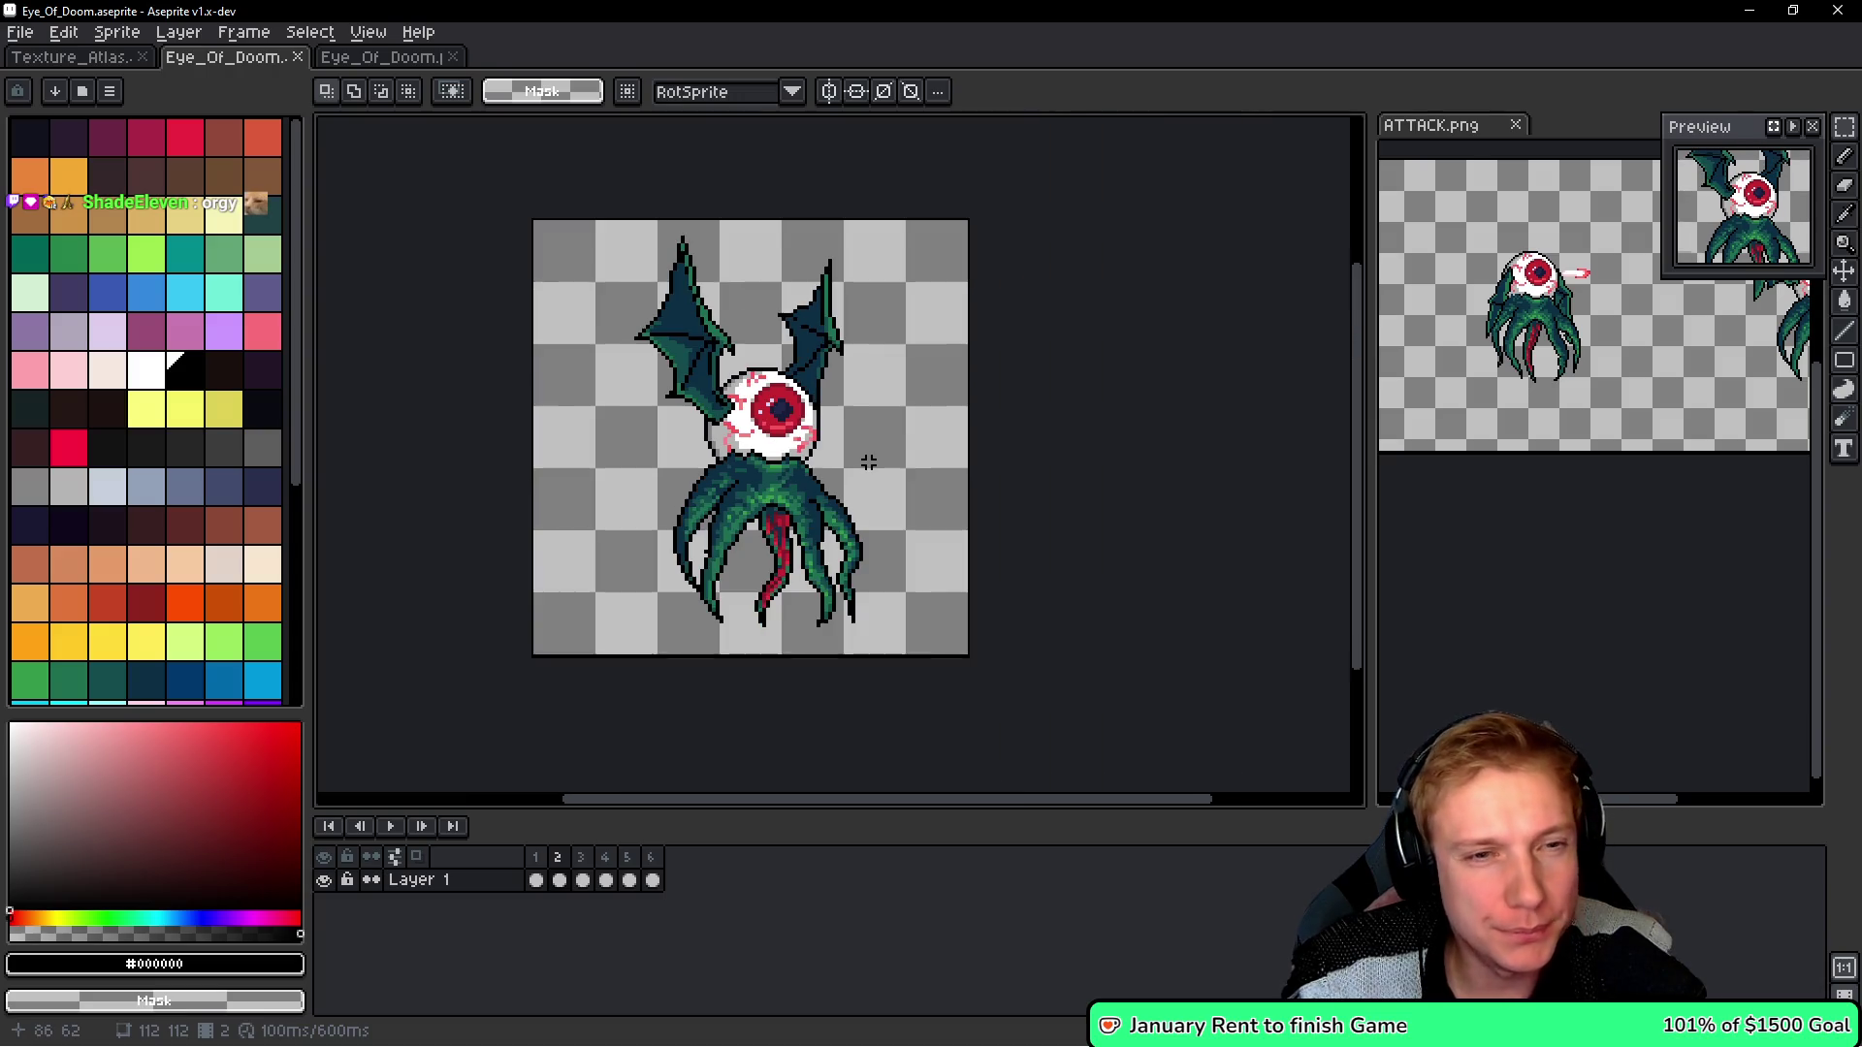
scroll(789, 427, up, 2)
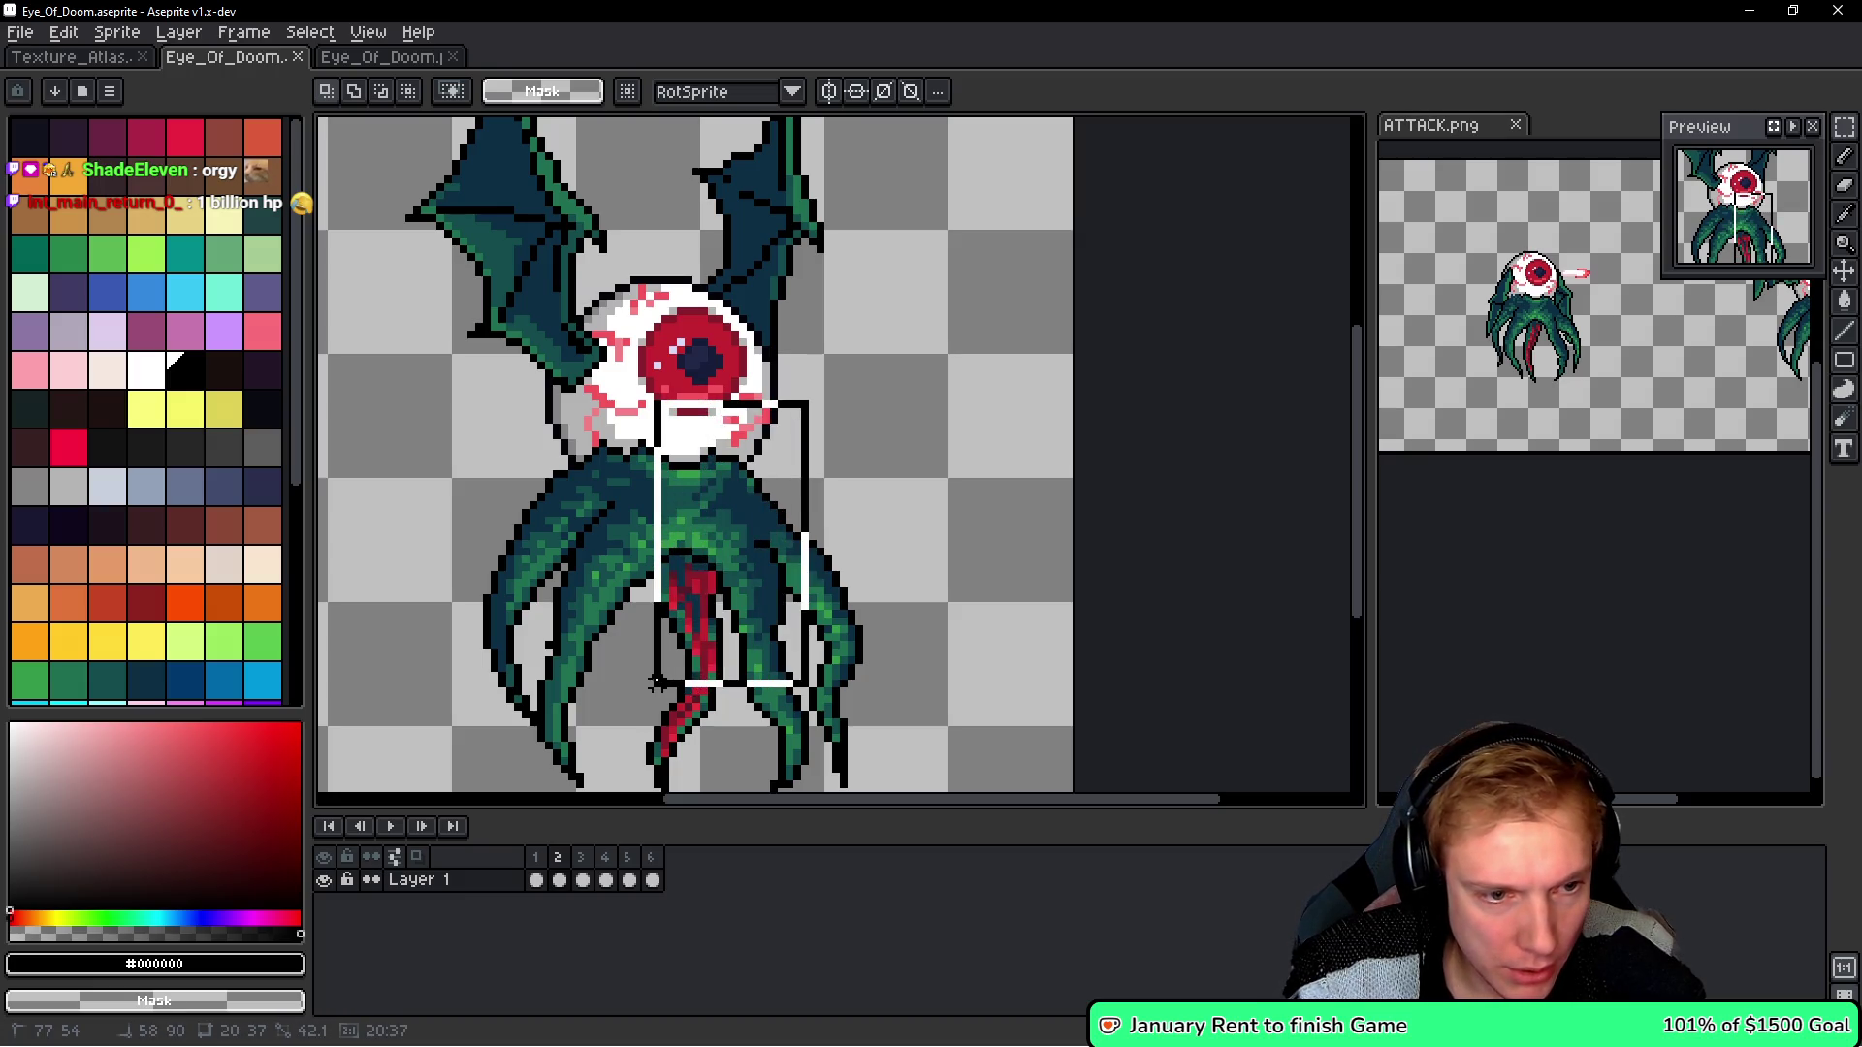
- Marquee-select from the eye centre down the body to measure the pivot, then return to VS Code
drag(647, 722, 656, 787)
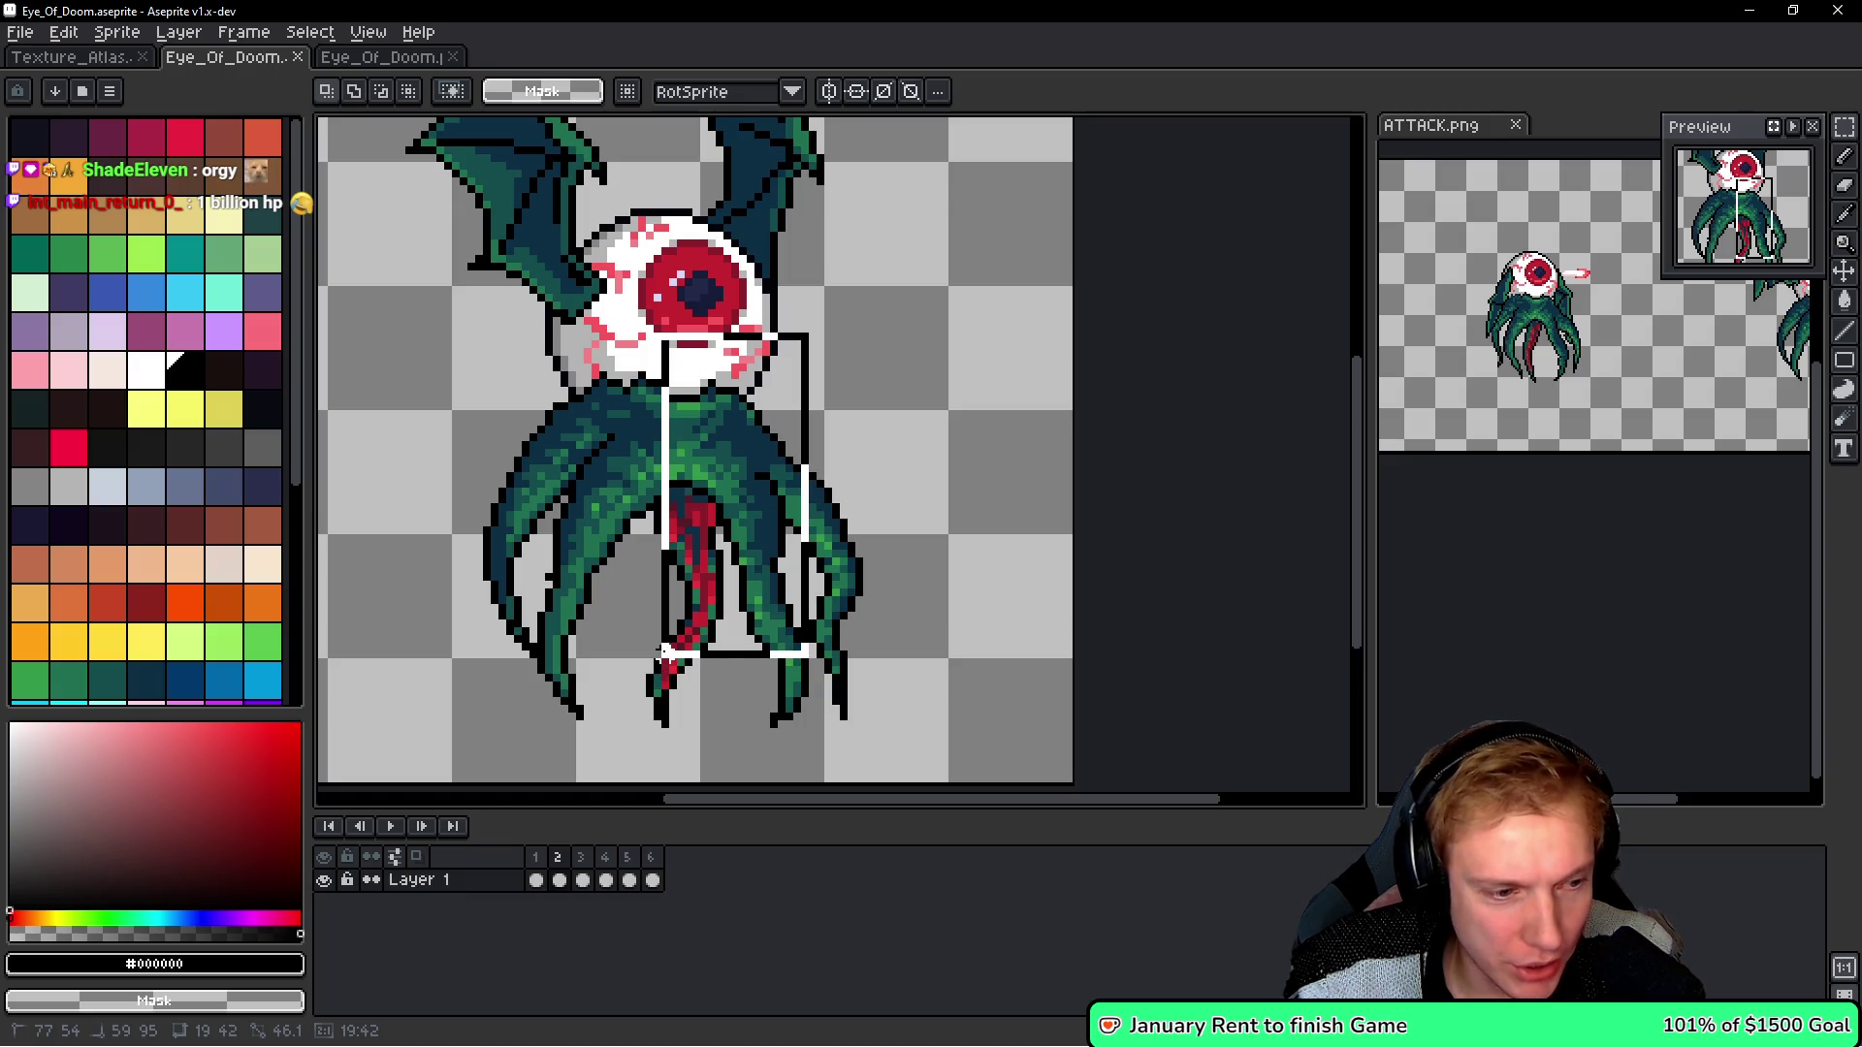
key(i)
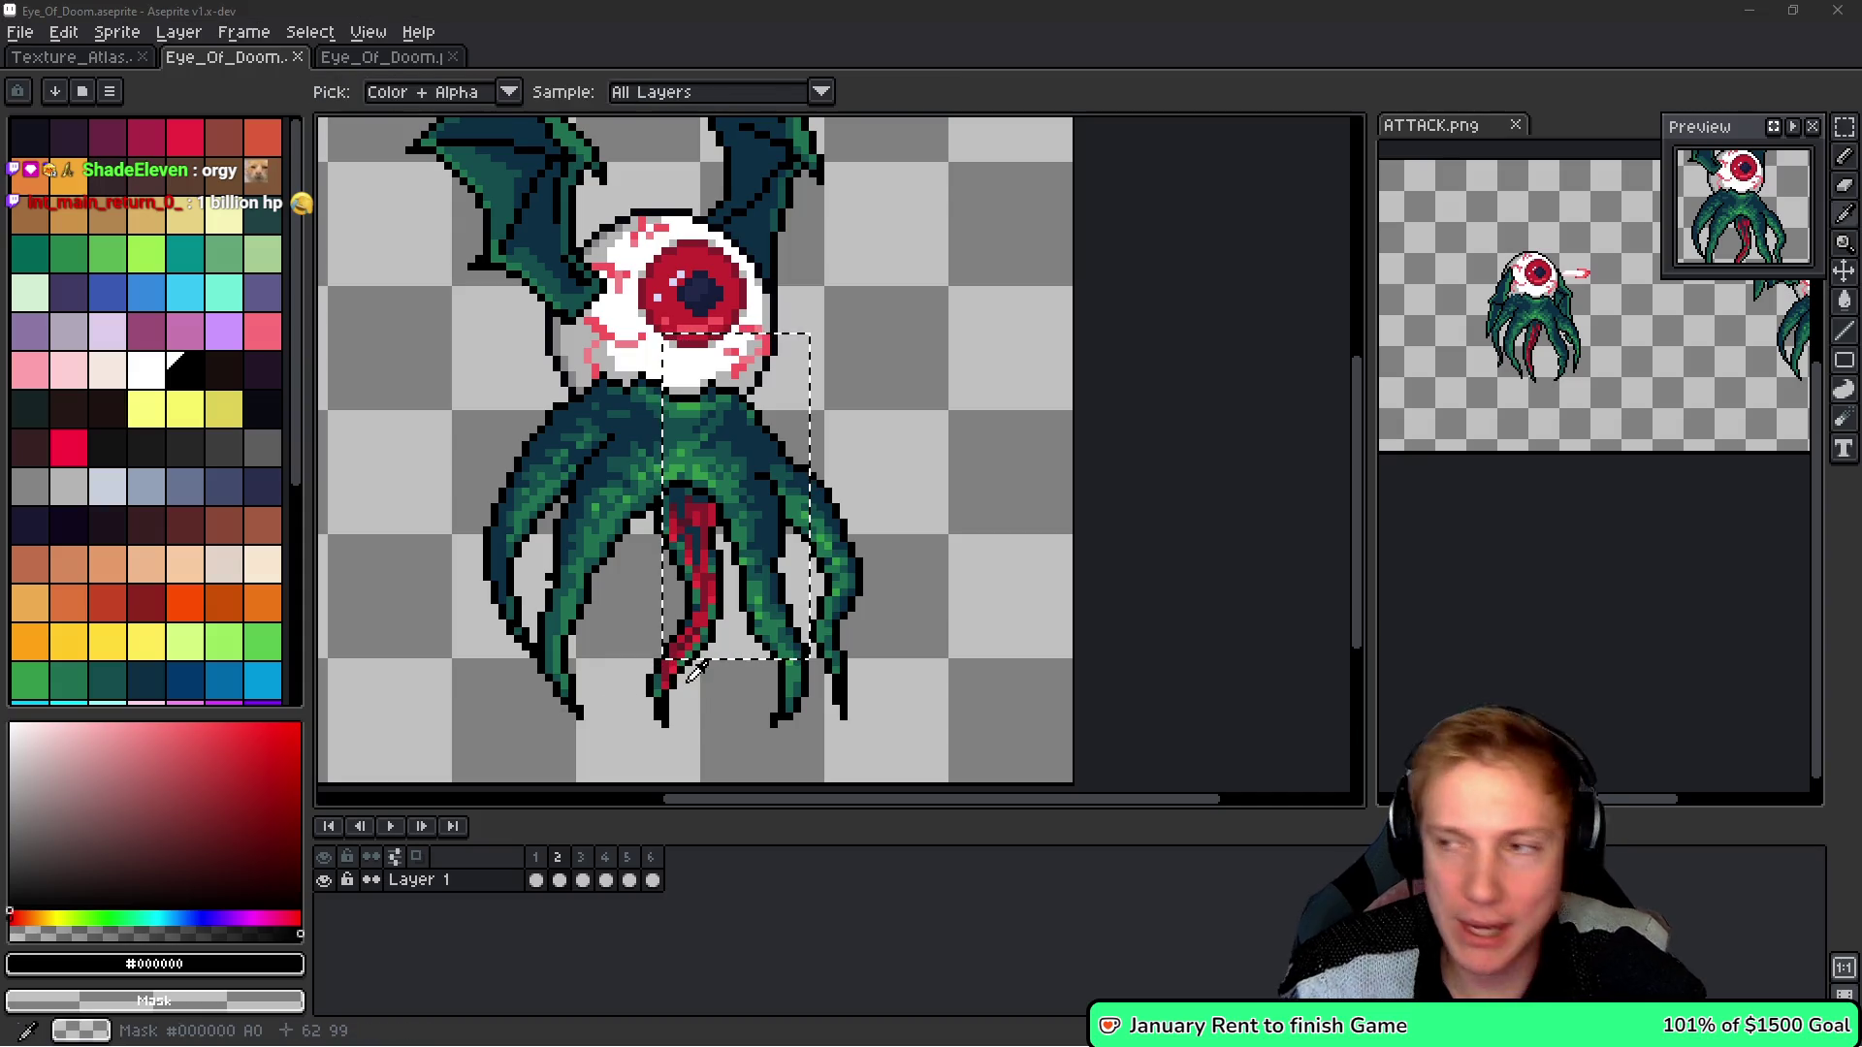
key(alt+Tab)
key(ctrl+p)
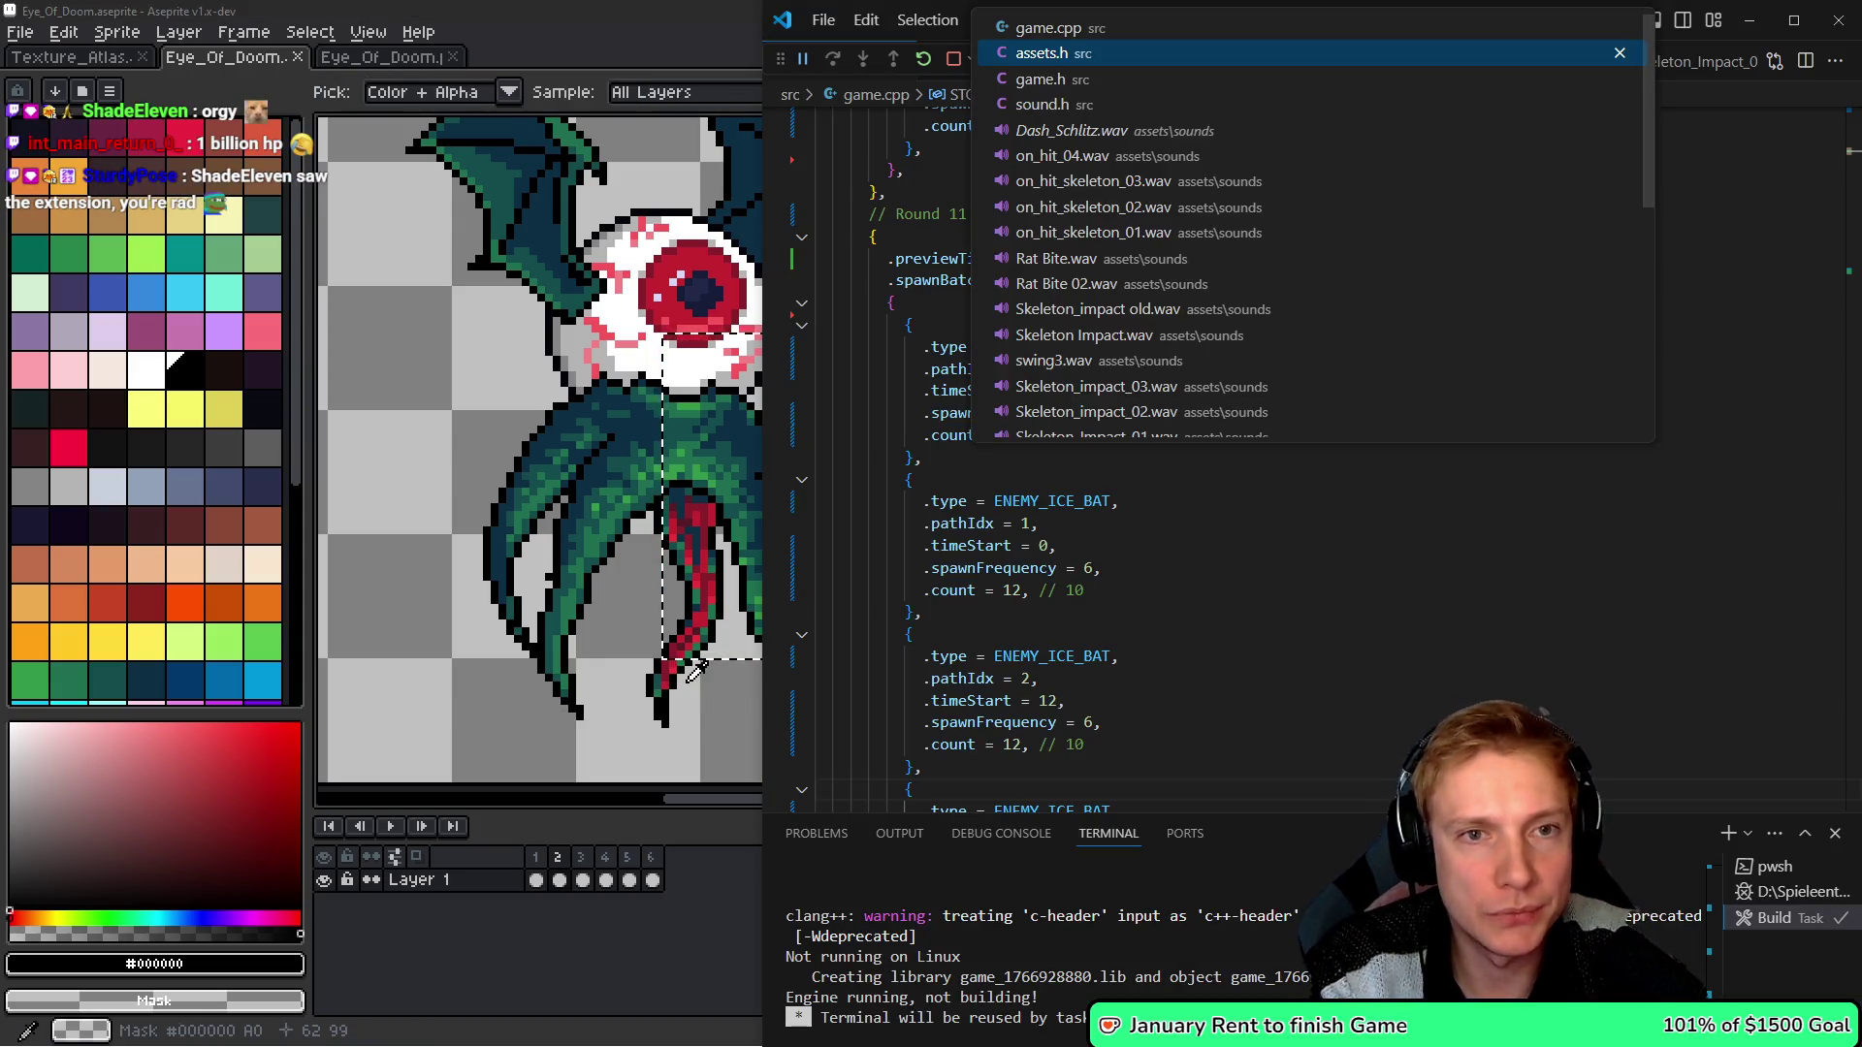
- In assets.h, set the Eye of Doom idle and run .pivotOffset to {0, -42} and save
key(Return)
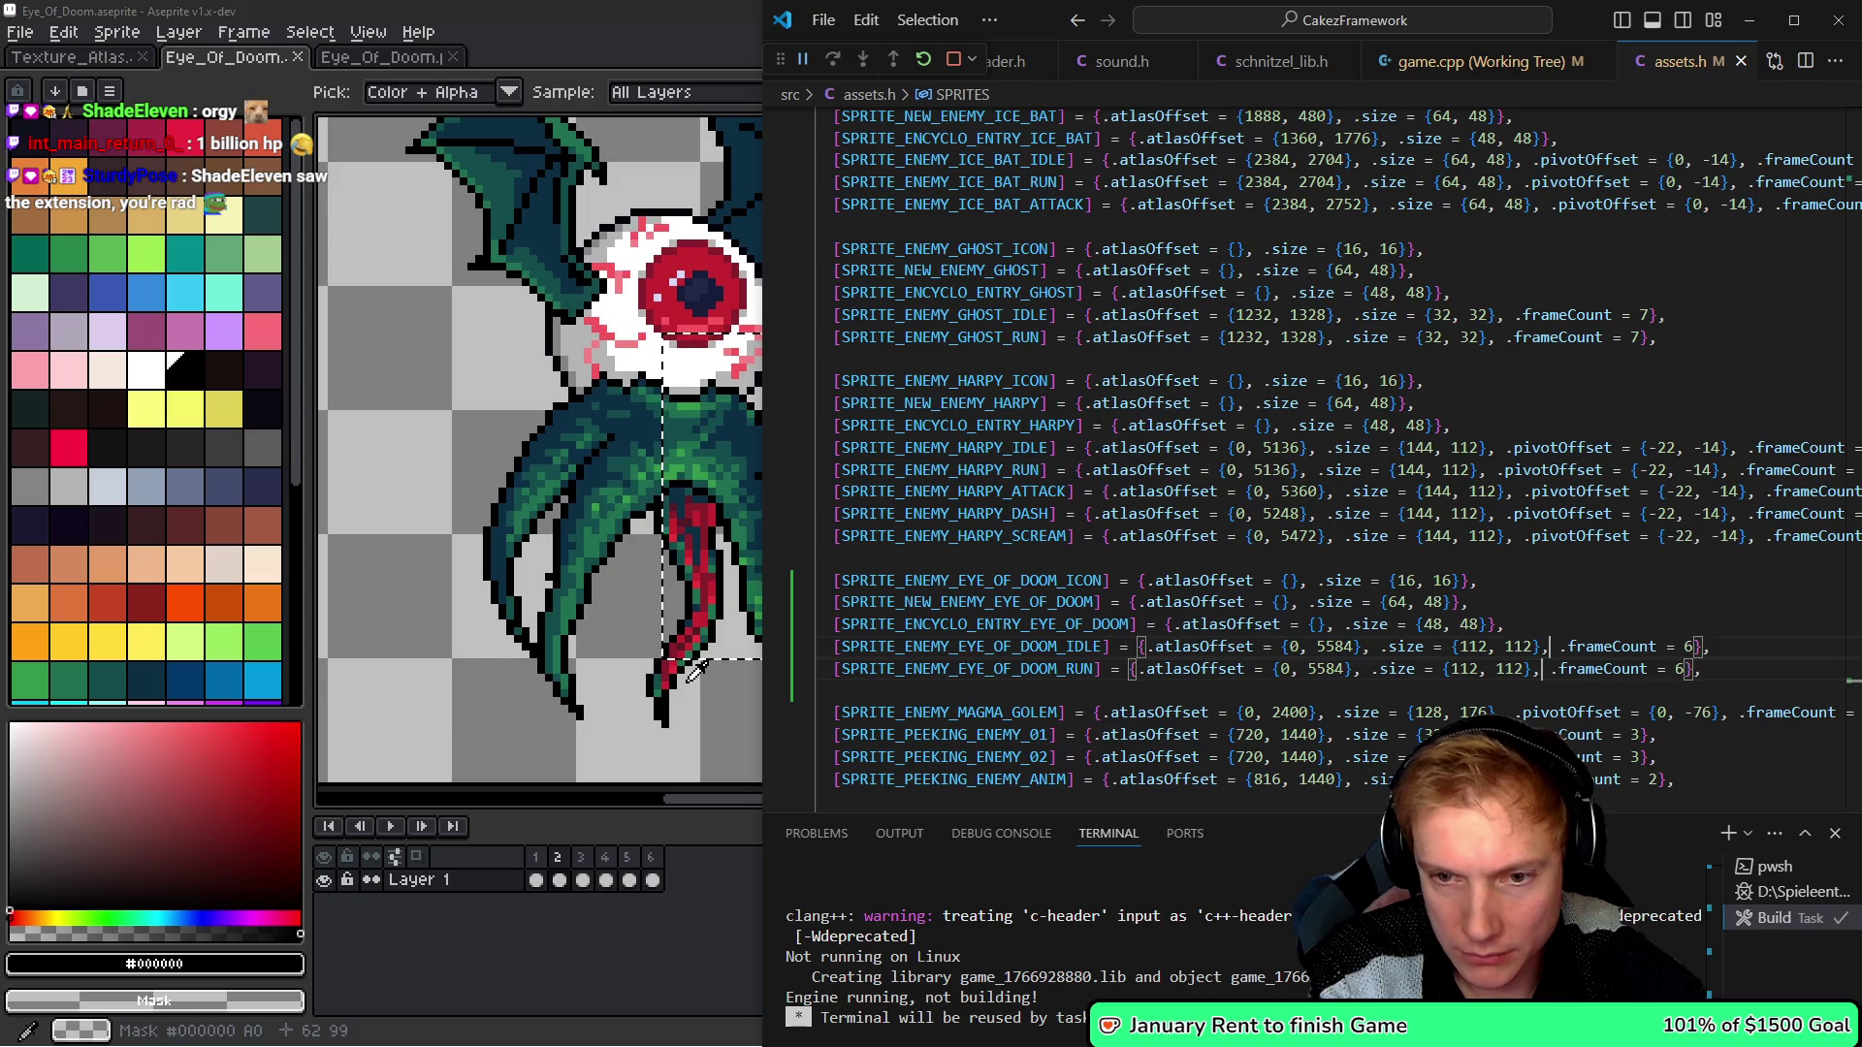
text(.)
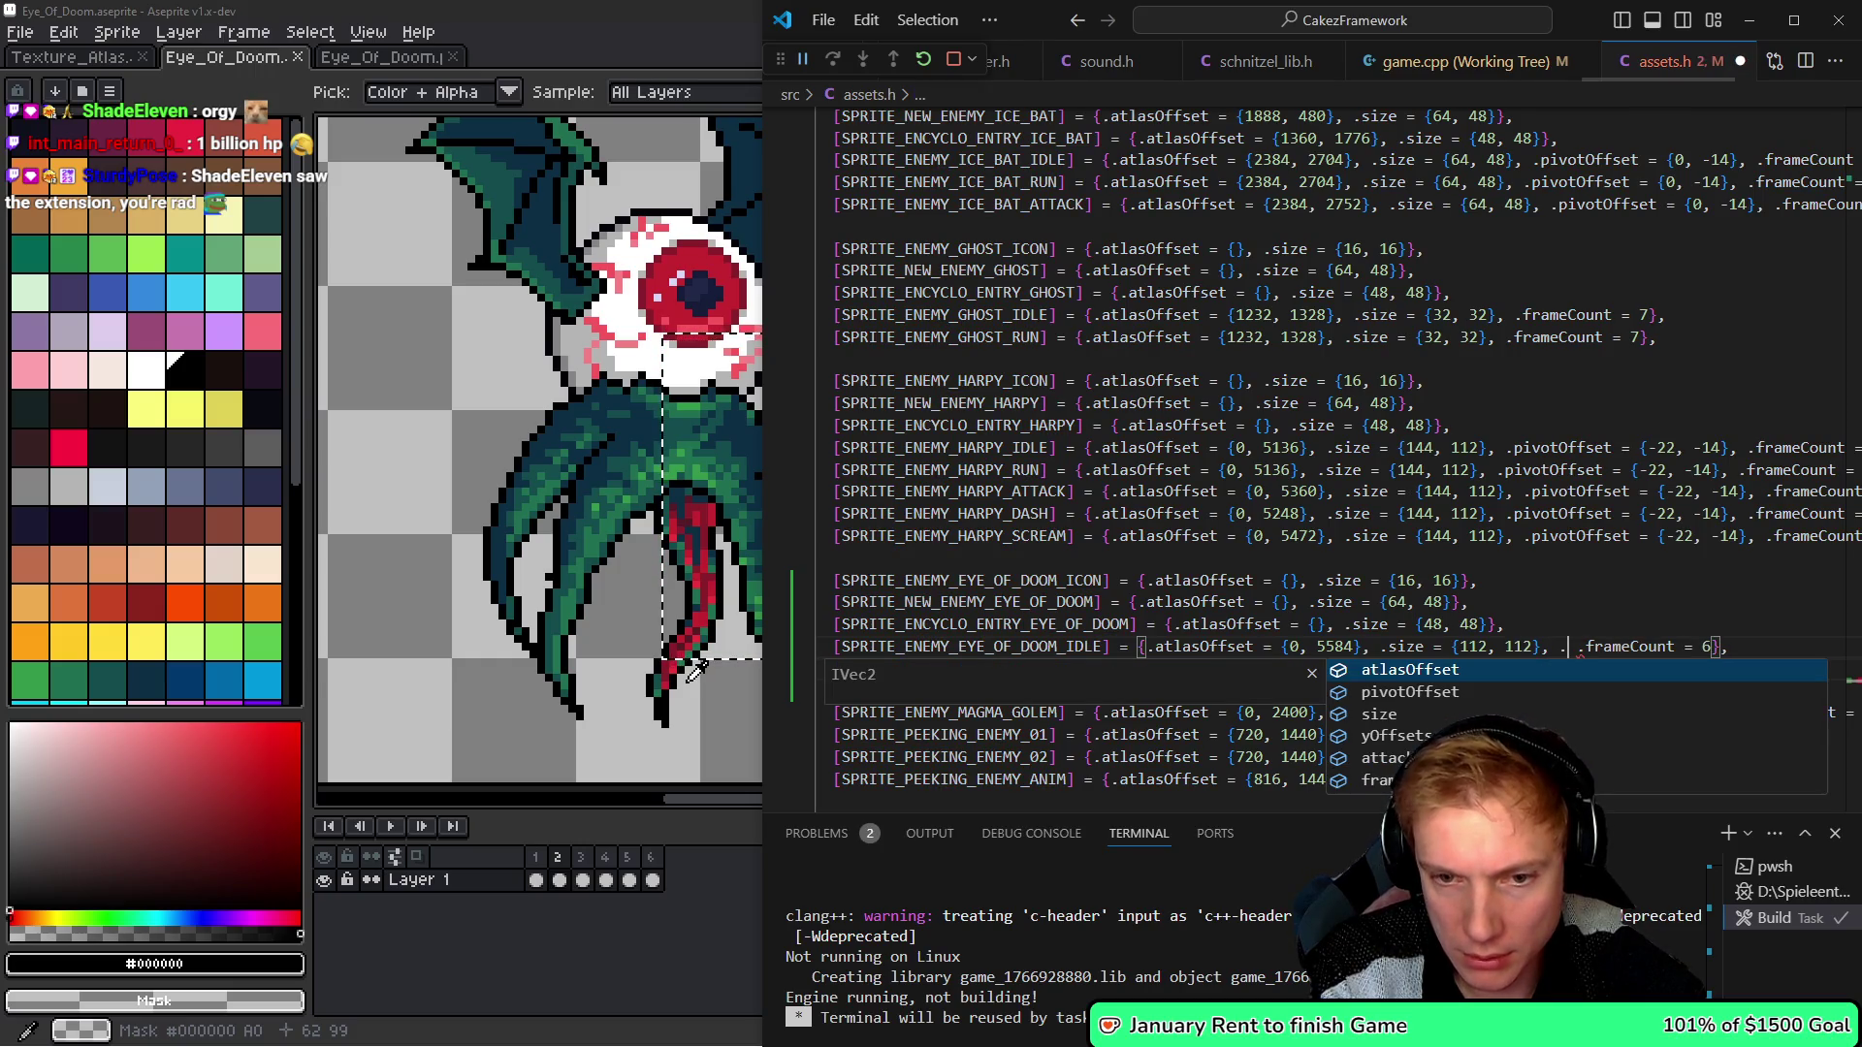
key(Tab)
text(= {)
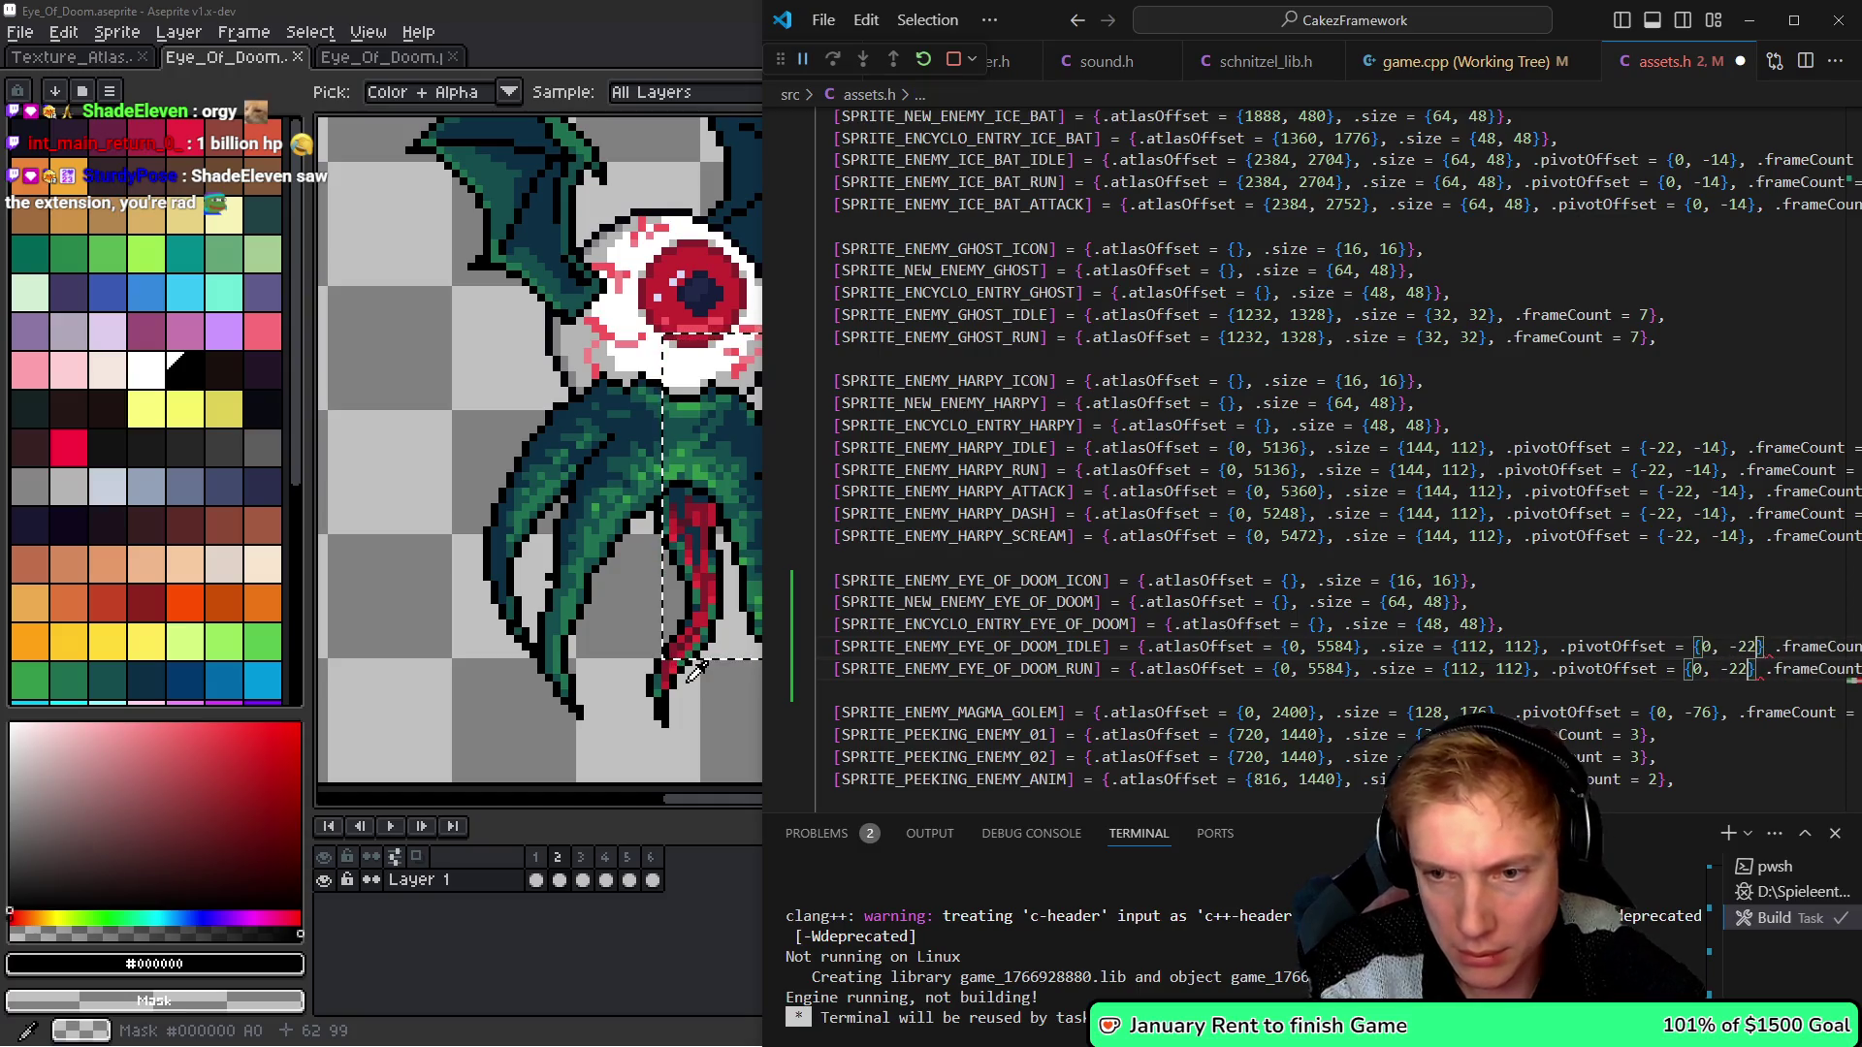
key(BackSpace)
key(BackSpace)
text(5)
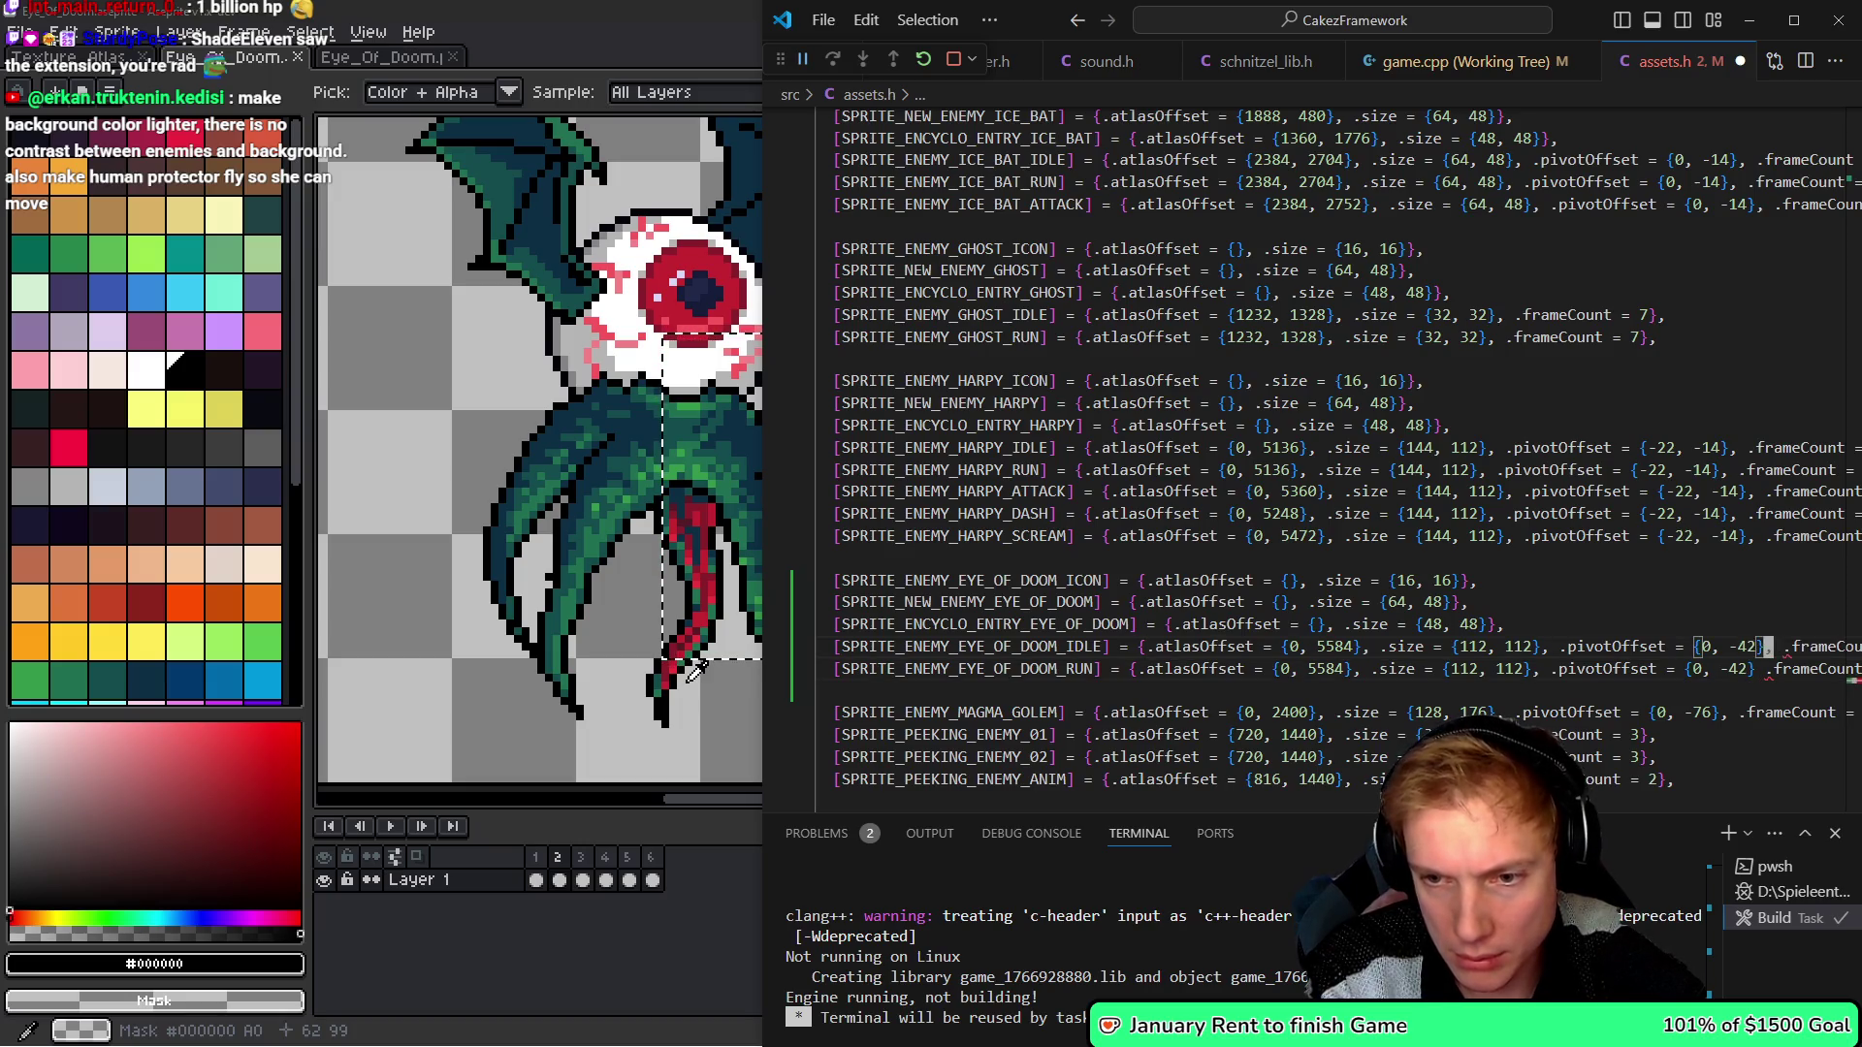
key(ctrl+s)
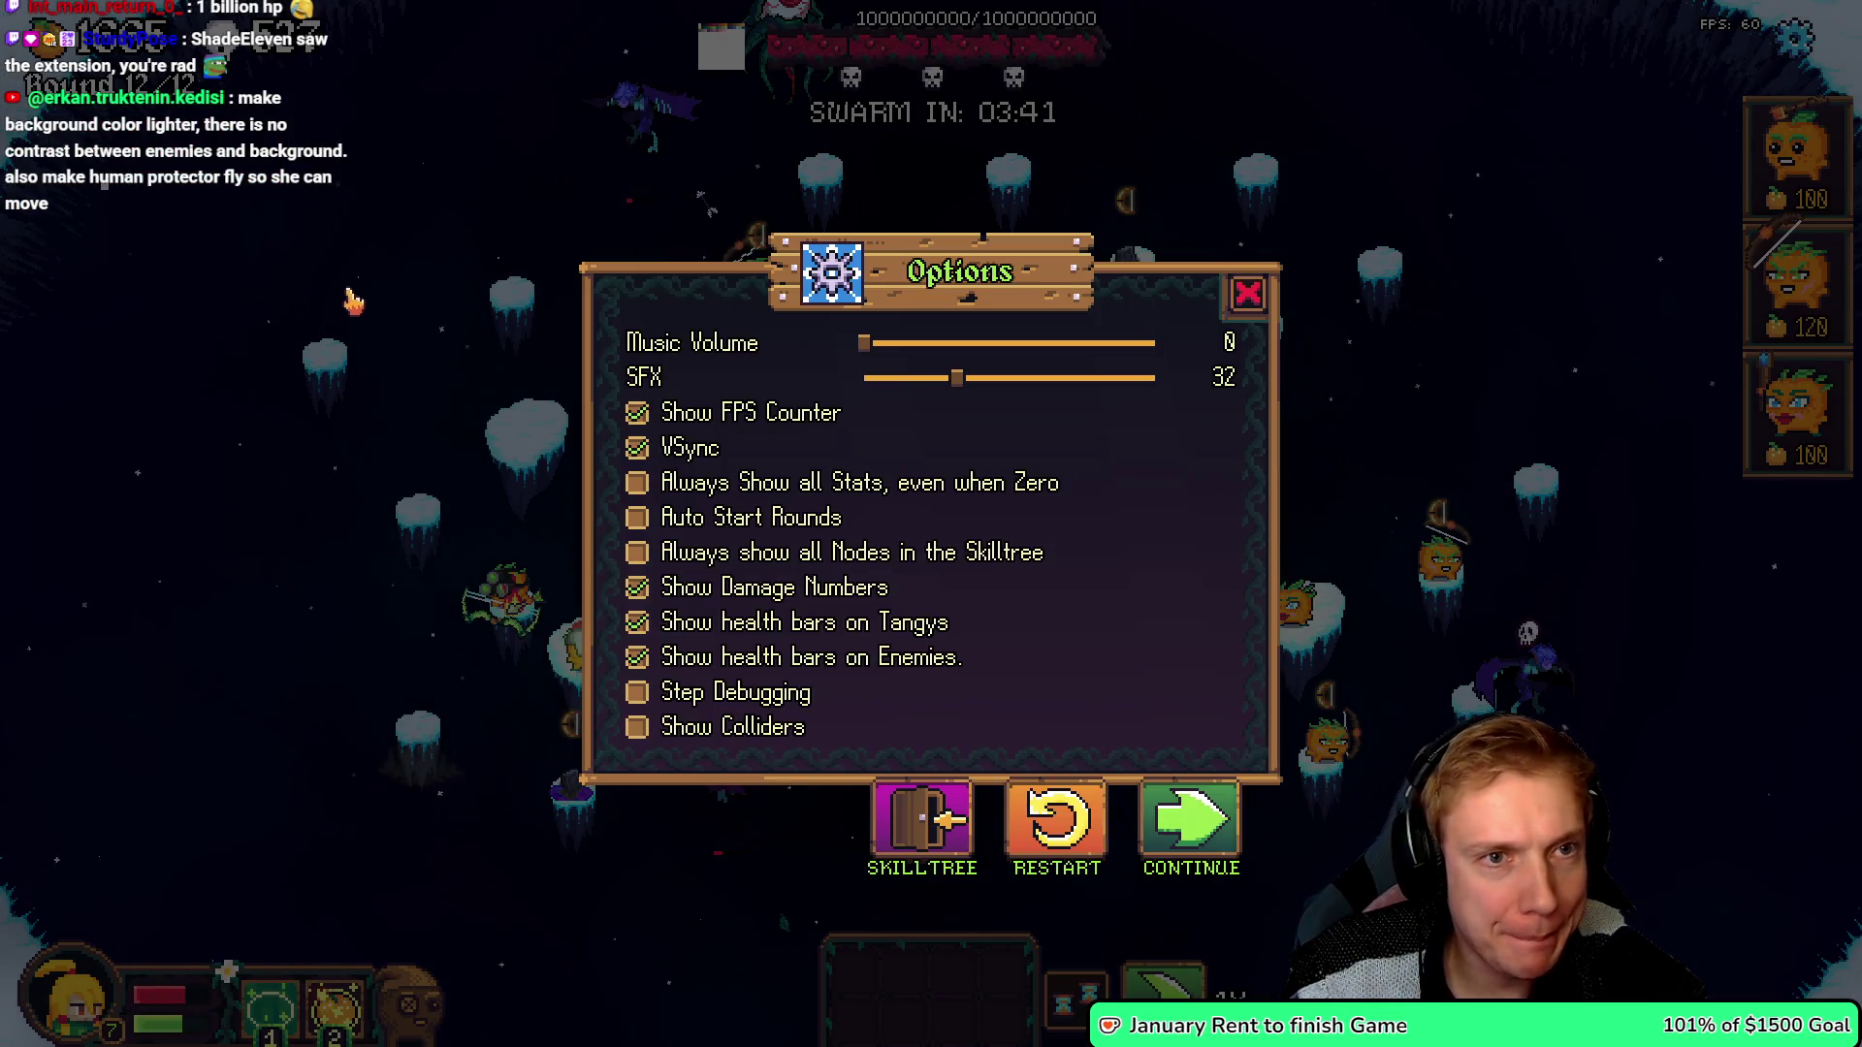
- Compare the Eye of Doom sprite in Aseprite with its definition in assets.h
key(alt+Tab)
scroll(1088, 351, down, 1)
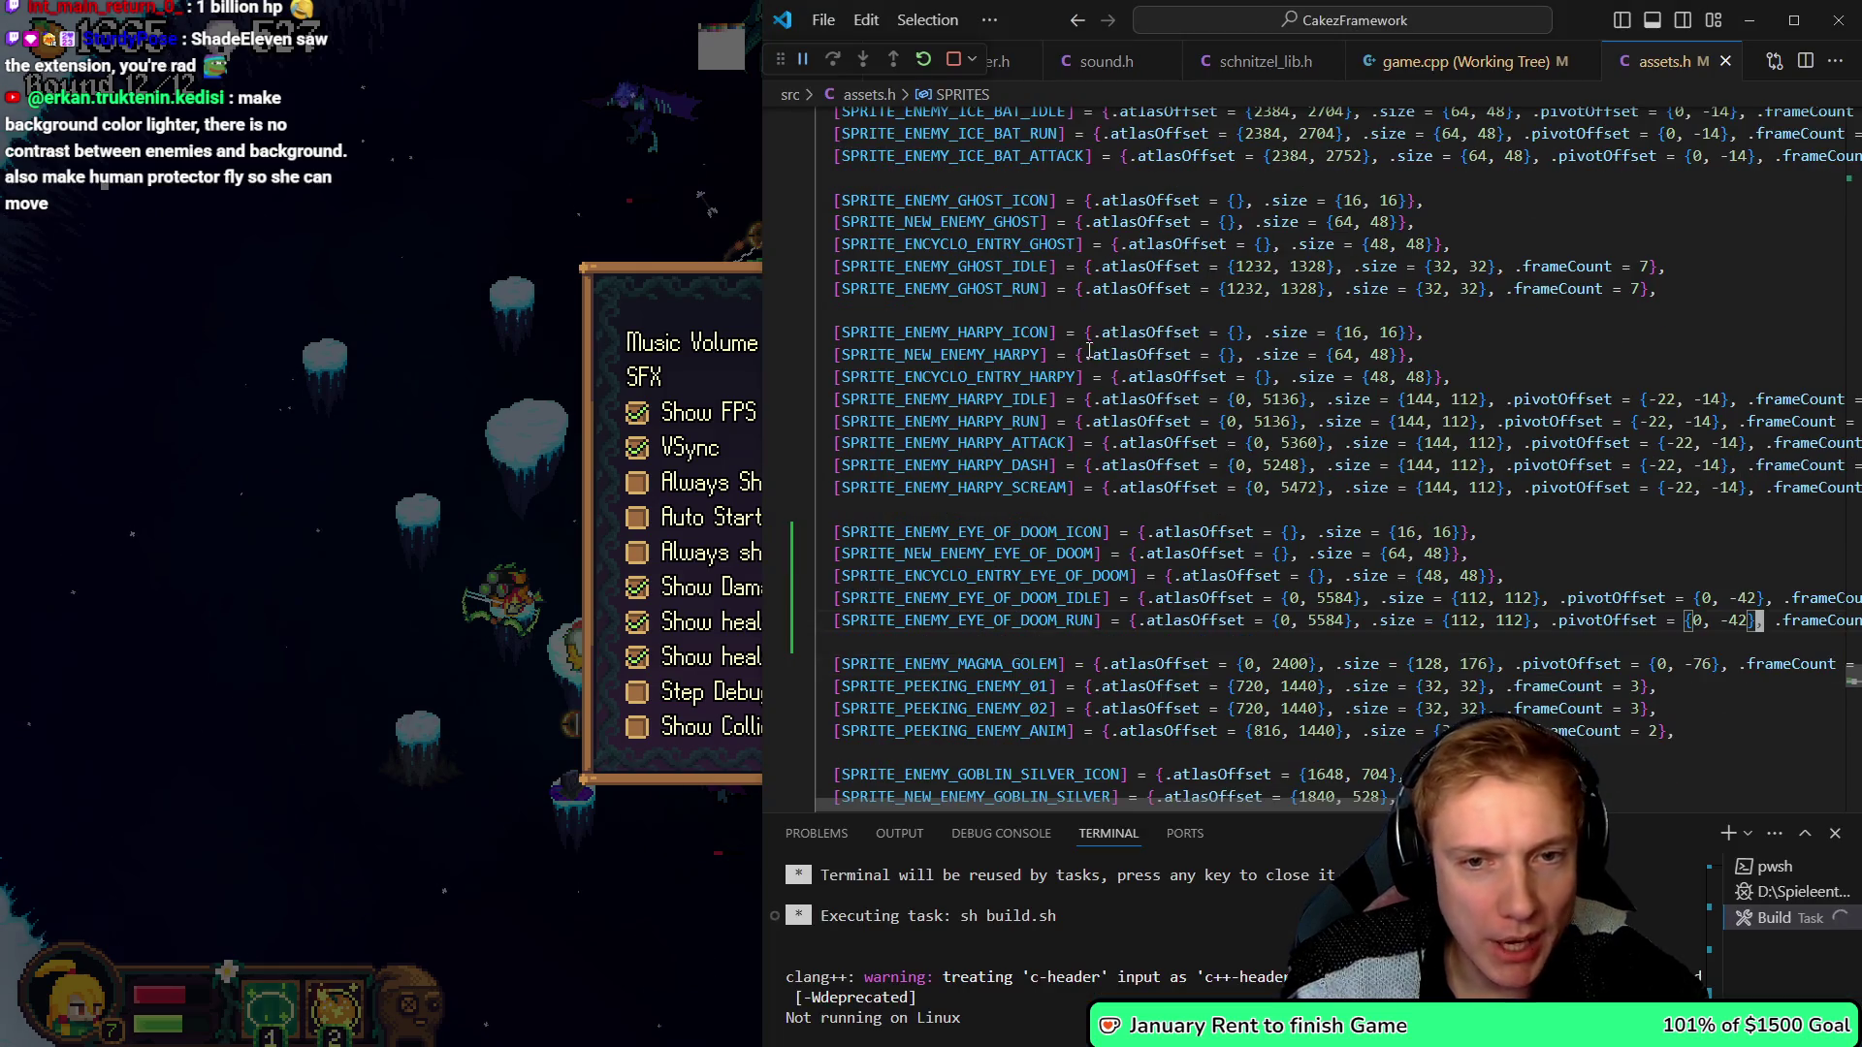
key(alt+Tab)
scroll(1073, 320, down, 3)
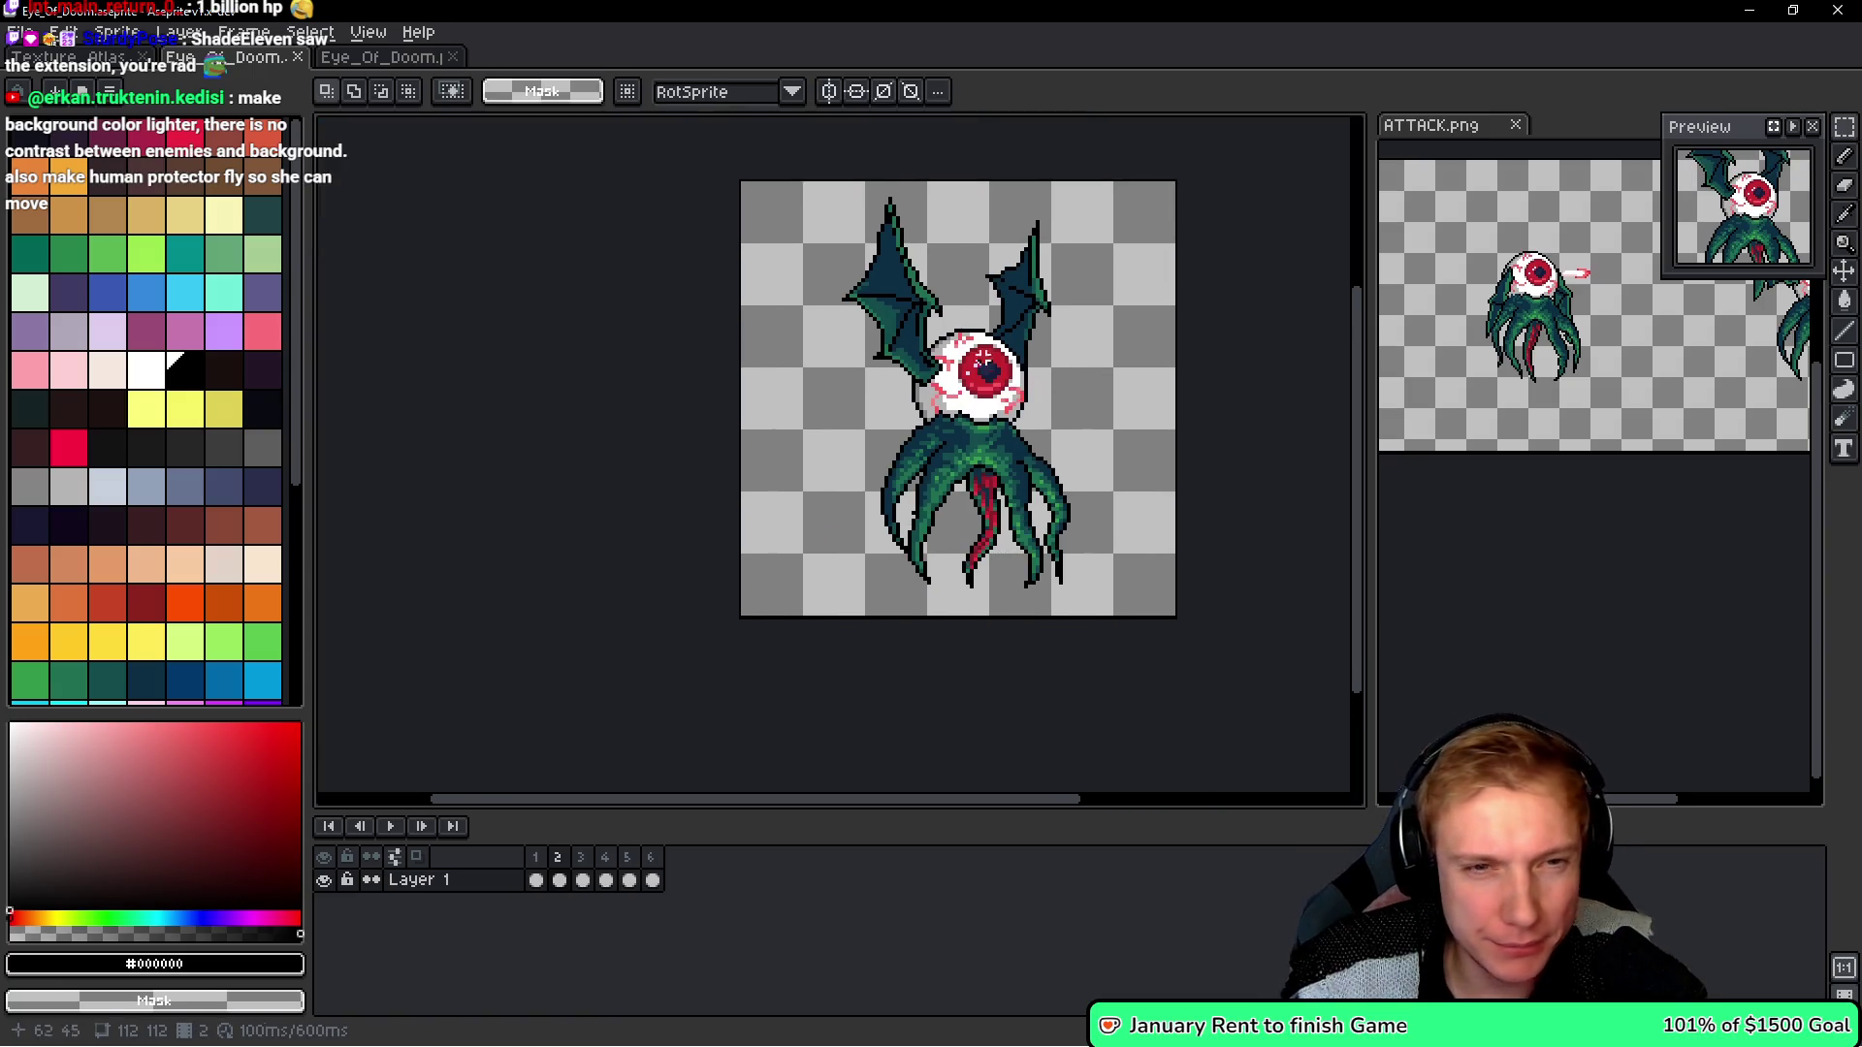
scroll(944, 344, up, 1)
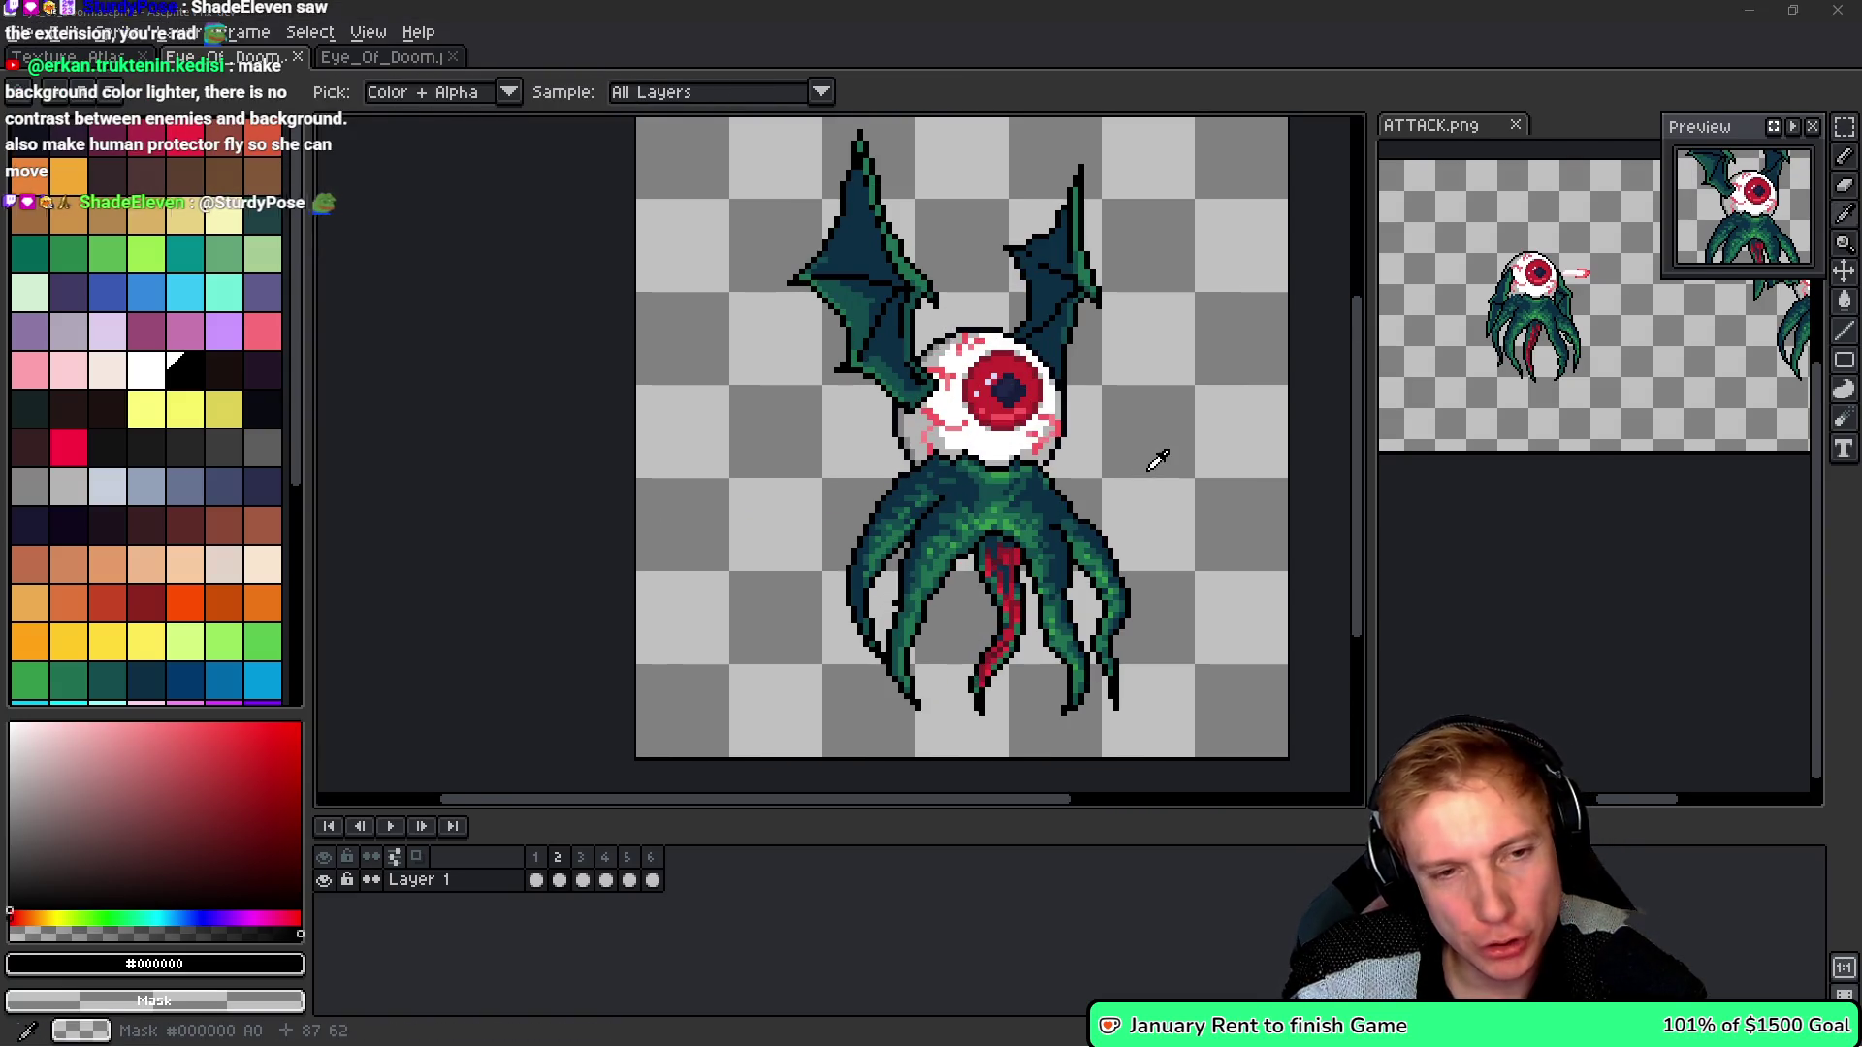
key(alt+Tab)
key(alt+Tab)
- Test the Eye of Doom in the running game, then pause it with Escape
key(Escape)
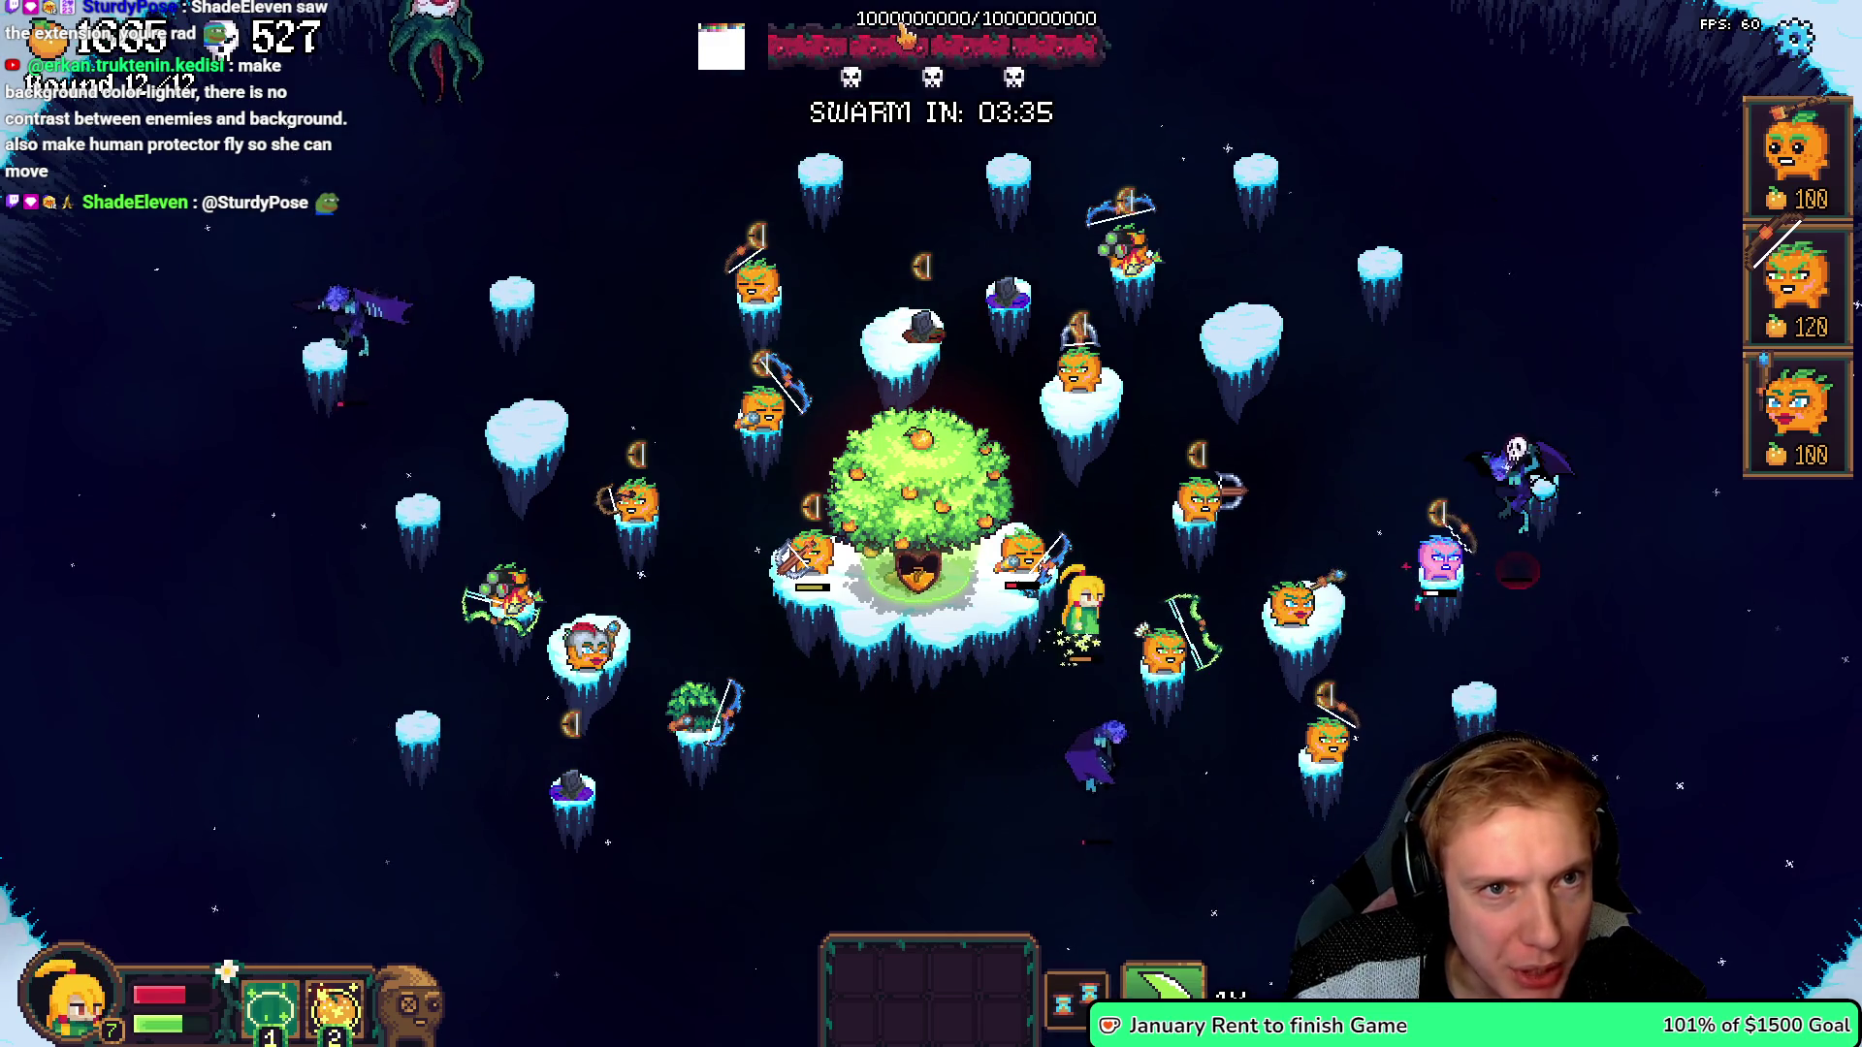
key(Escape)
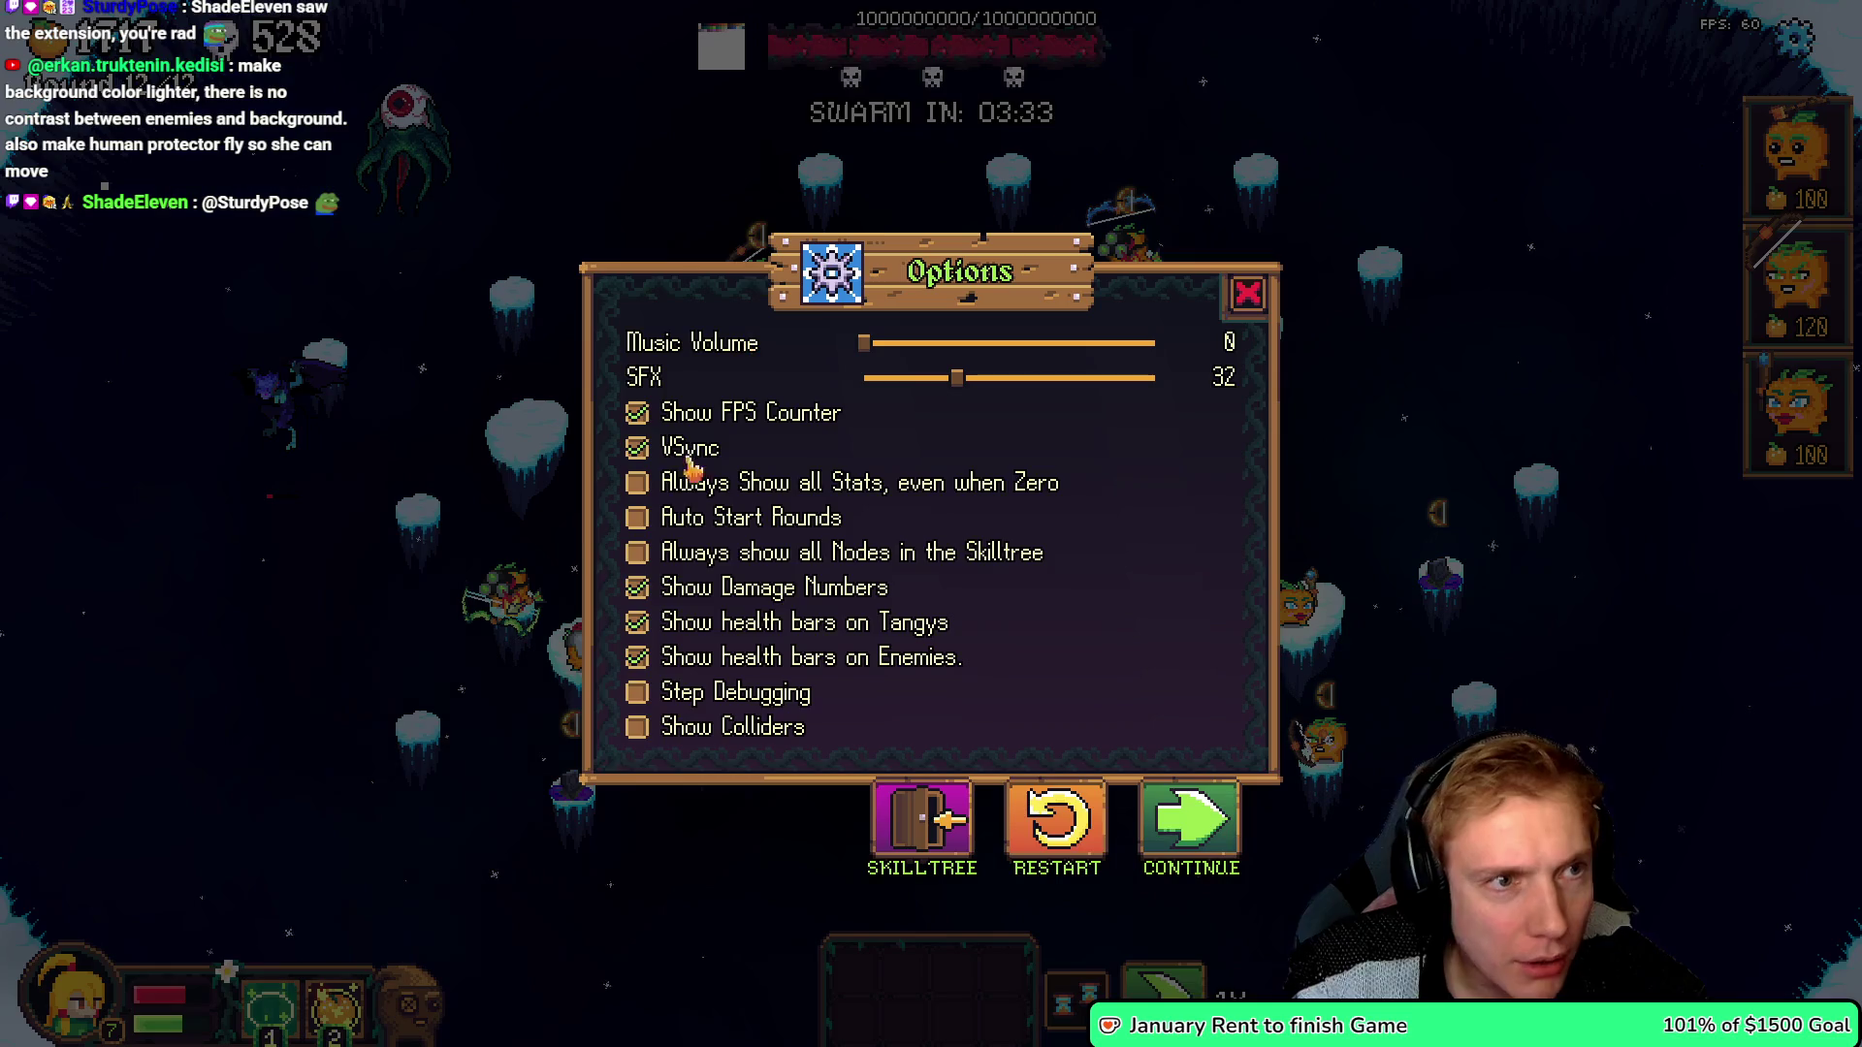
key(alt+Tab)
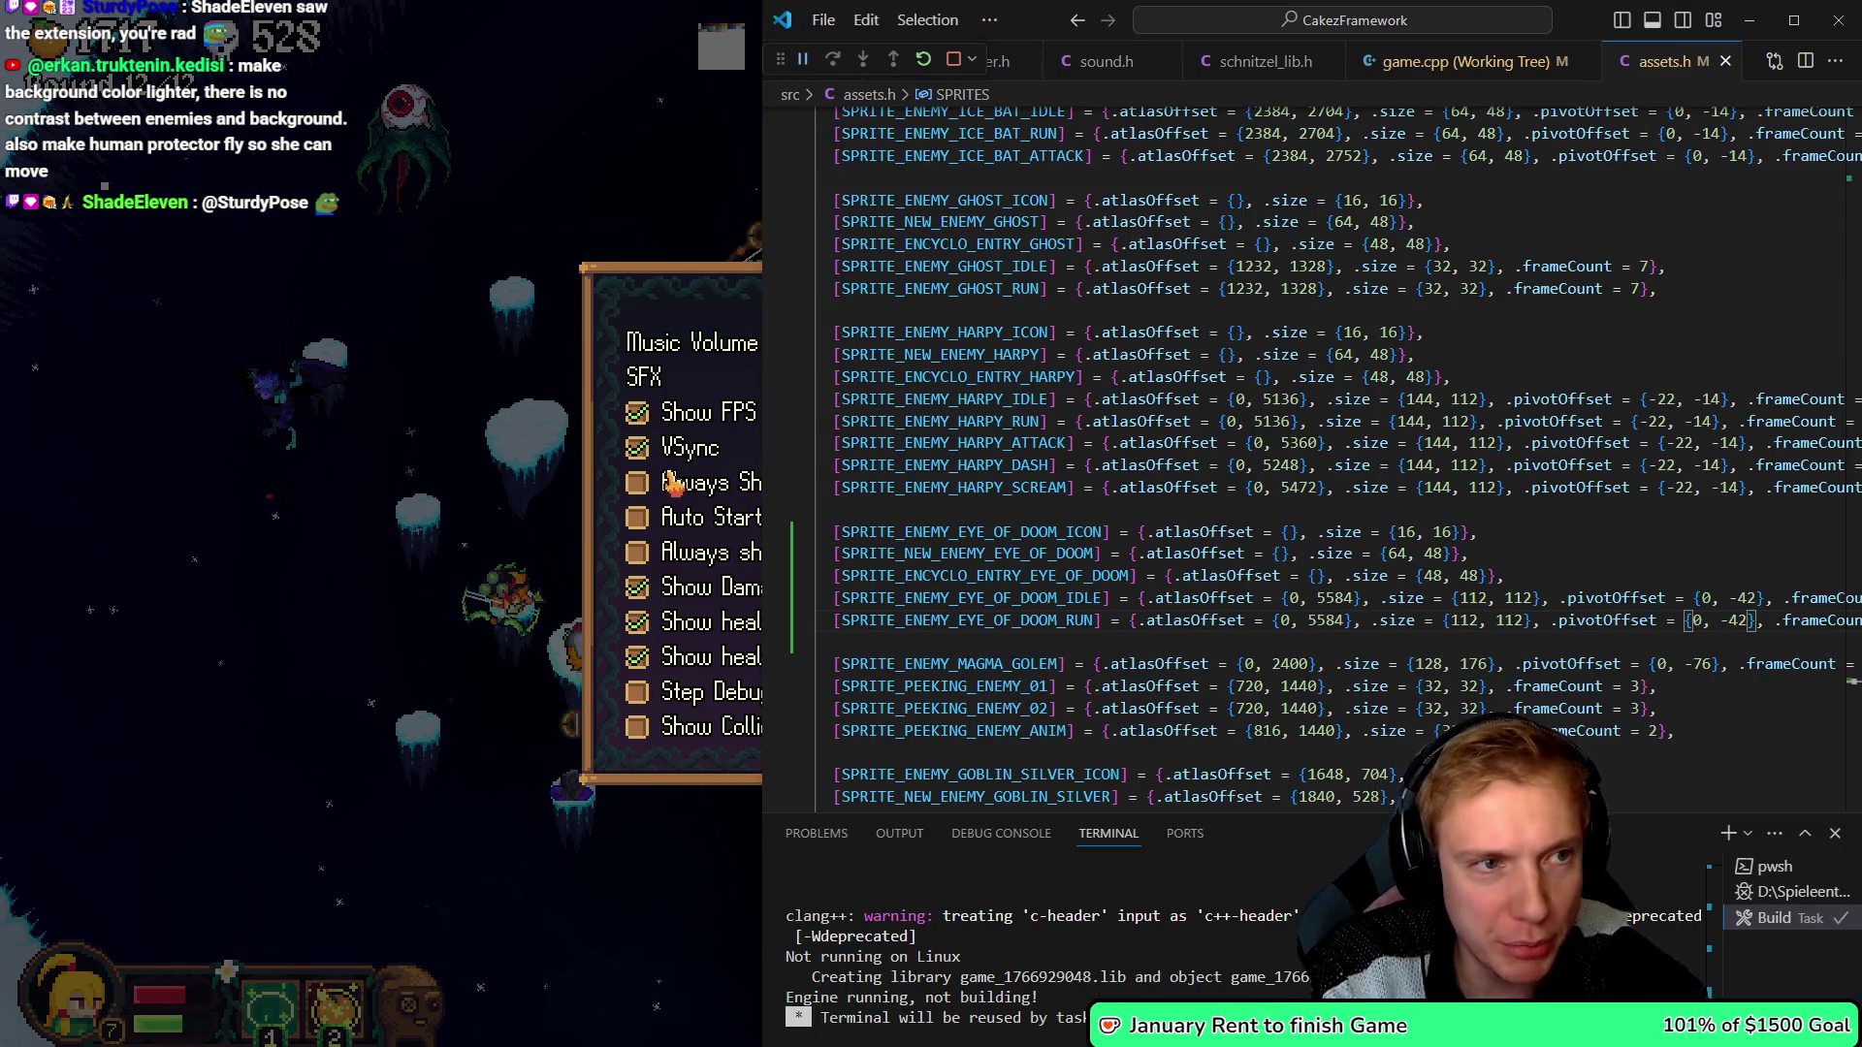
key(alt+Tab)
- Flip the Eye of Doom canvas horizontally, undoing an accidental vertical flip first
scroll(742, 368, down, 3)
scroll(742, 367, up, 2)
click(32, 37)
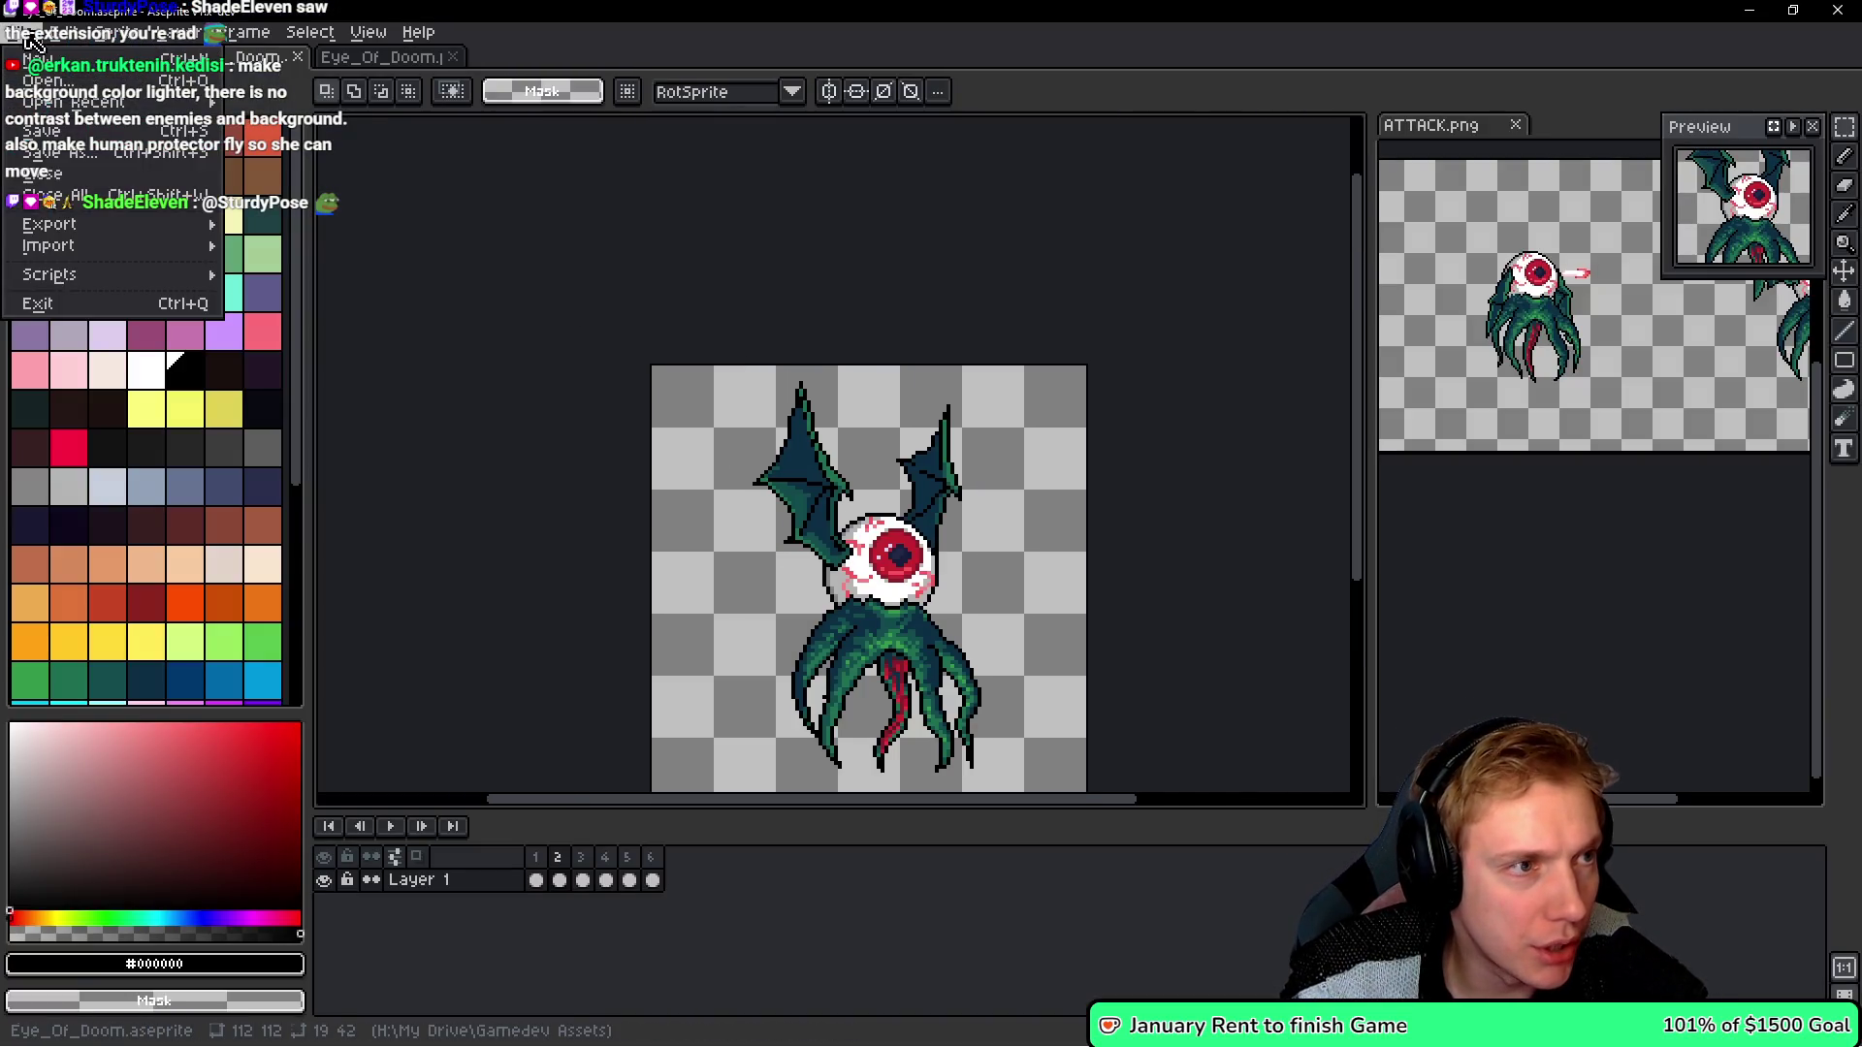
mouse_move(109, 38)
mouse_move(165, 185)
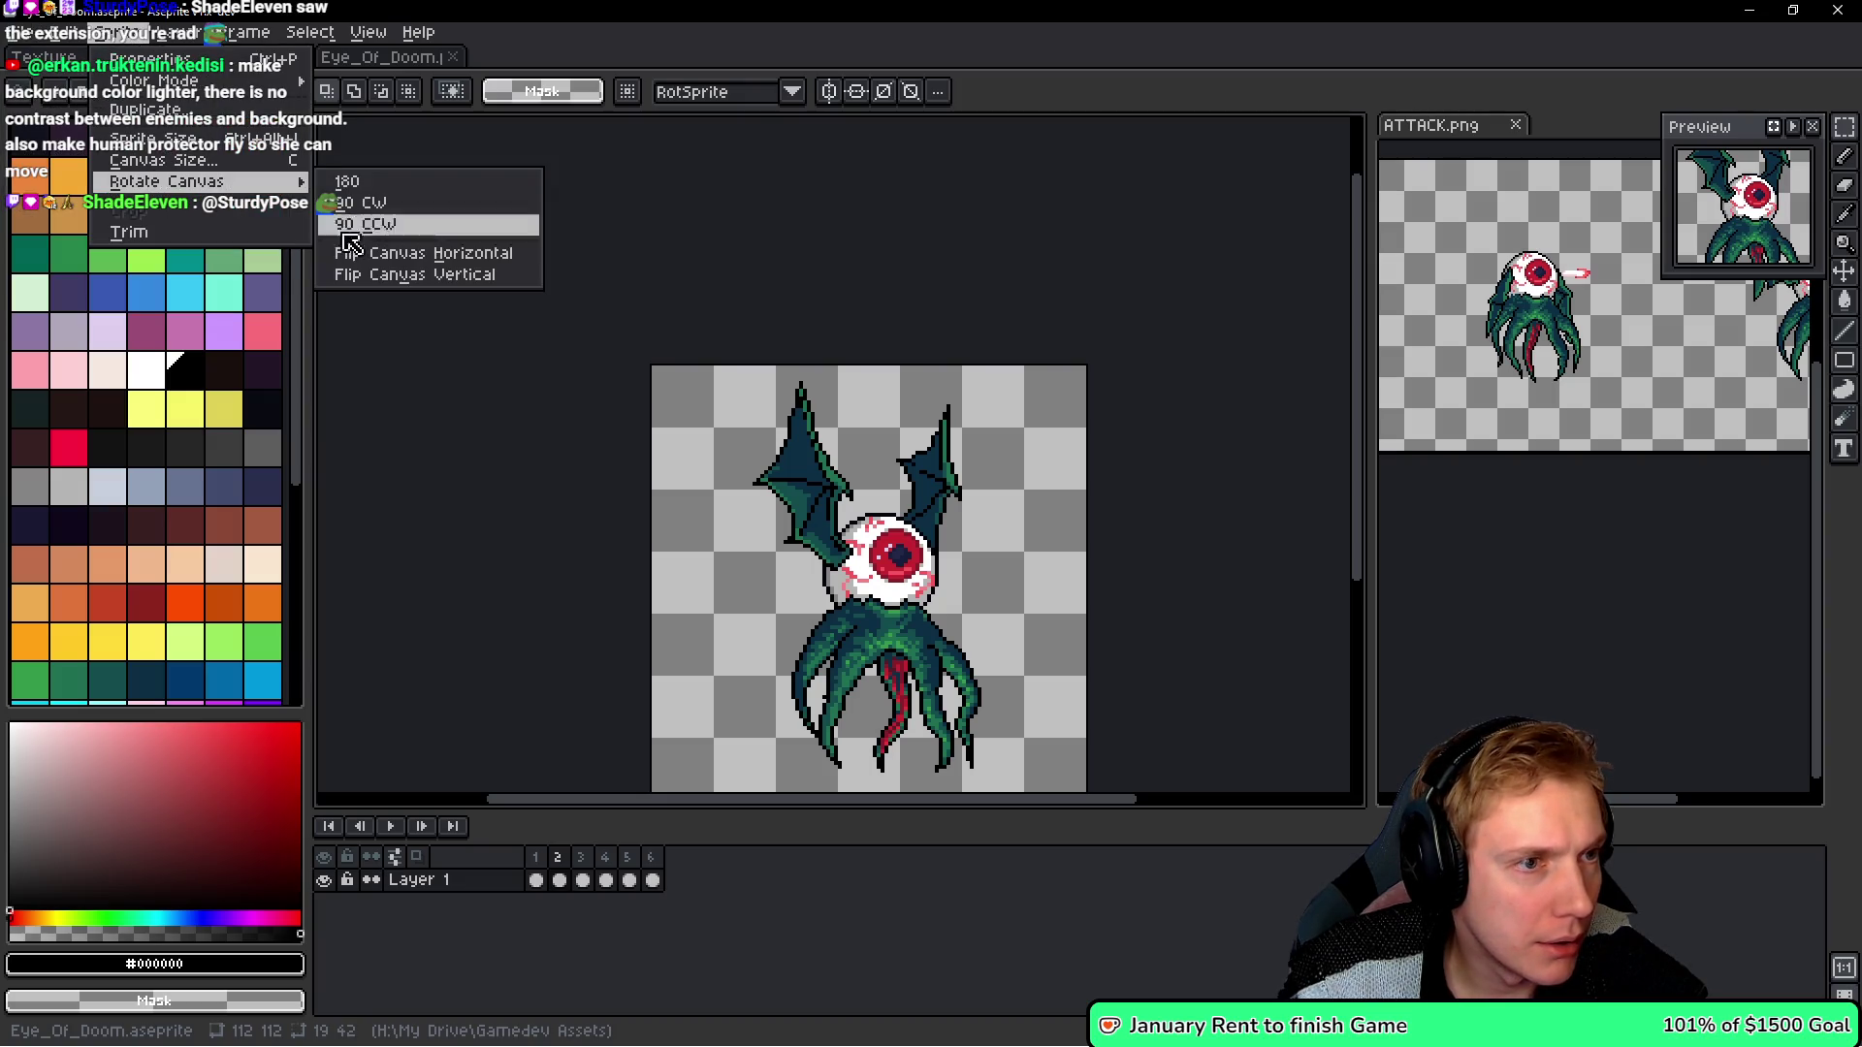
click(362, 281)
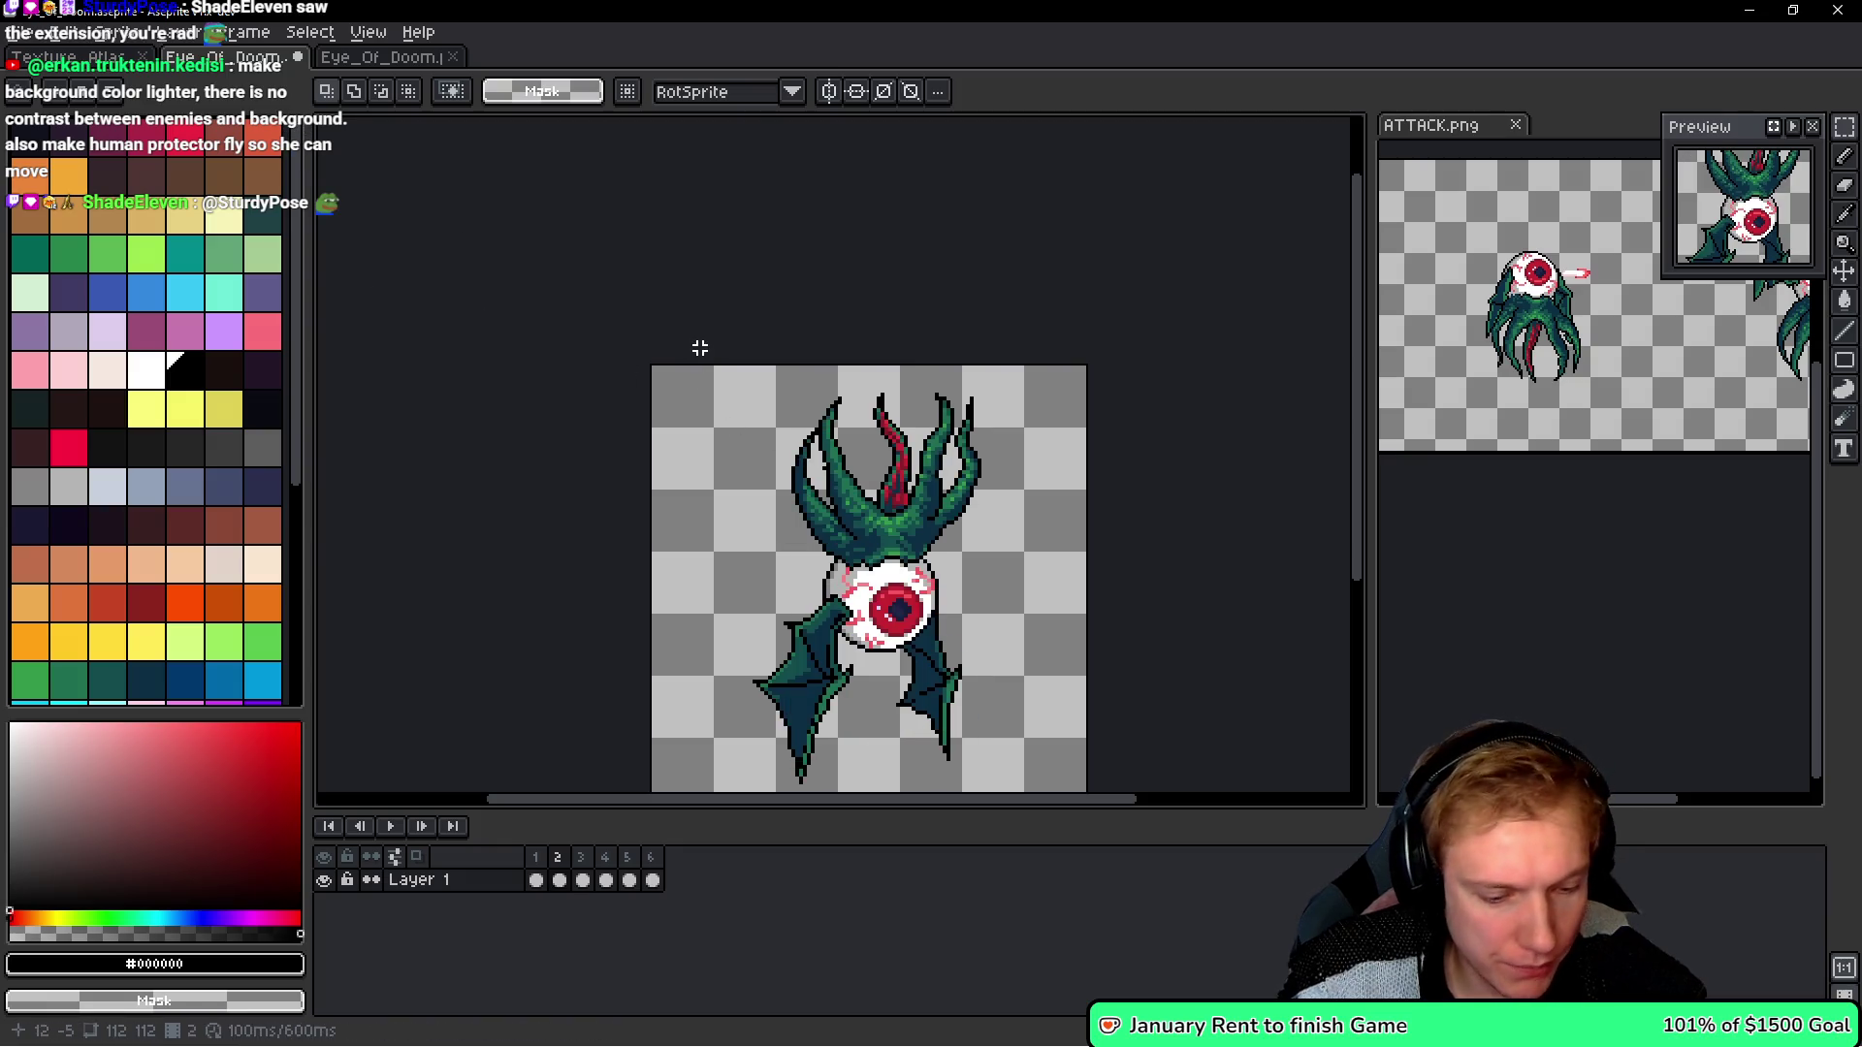
key(ctrl+z)
click(126, 35)
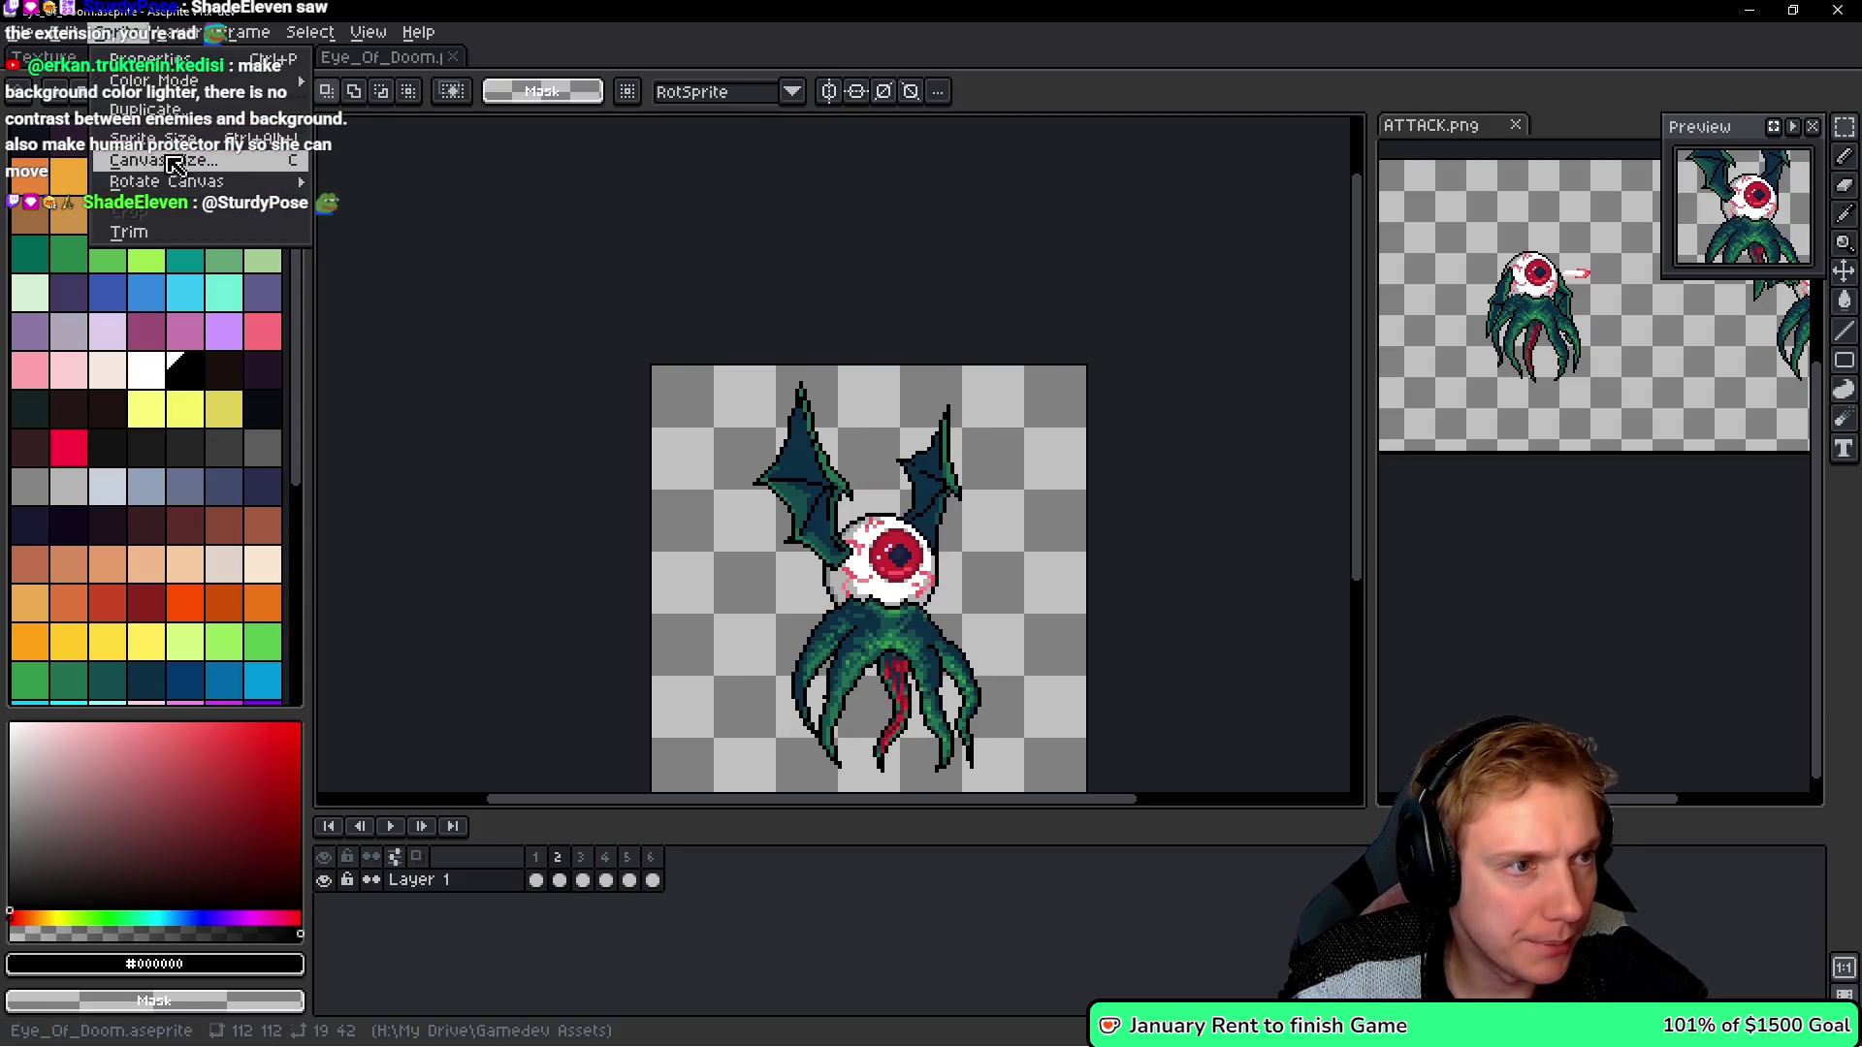
mouse_move(237, 180)
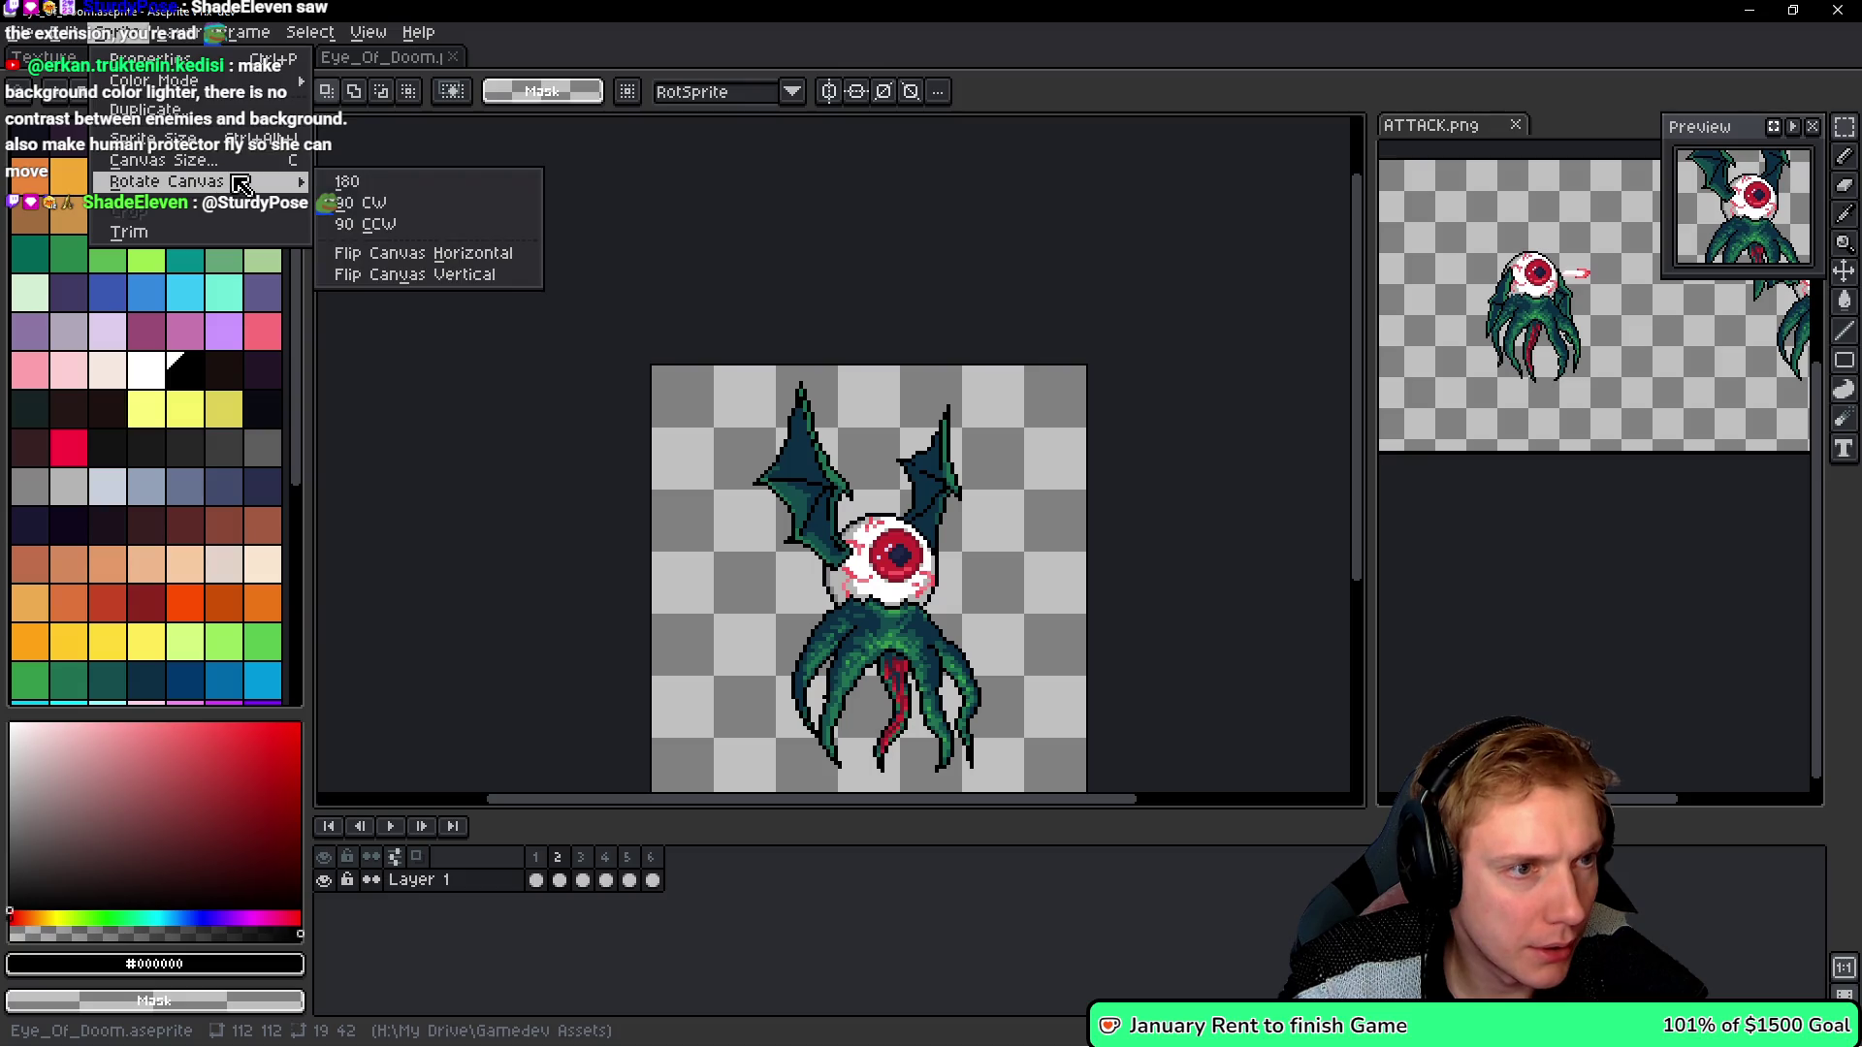
click(388, 257)
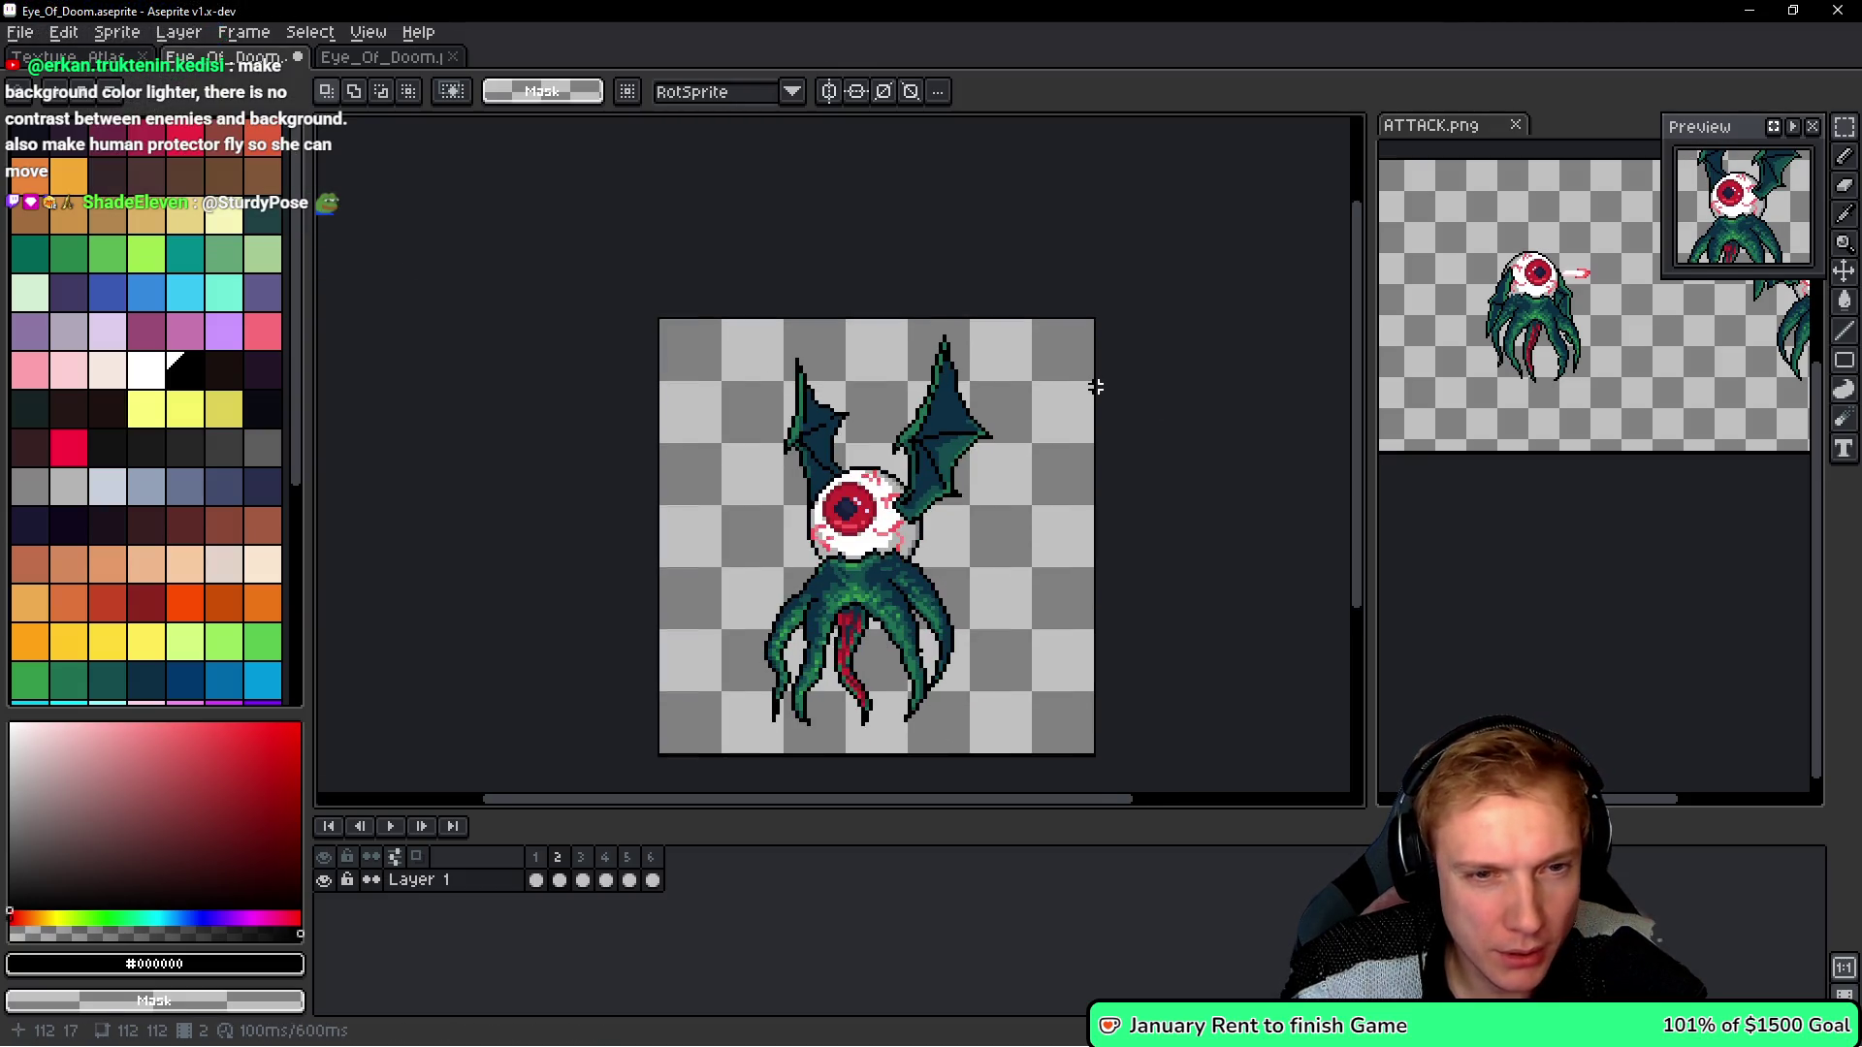
- Save the mirrored sprite and export its frames as the Eye_Of_Doom.png sprite sheet
key(ctrl+s)
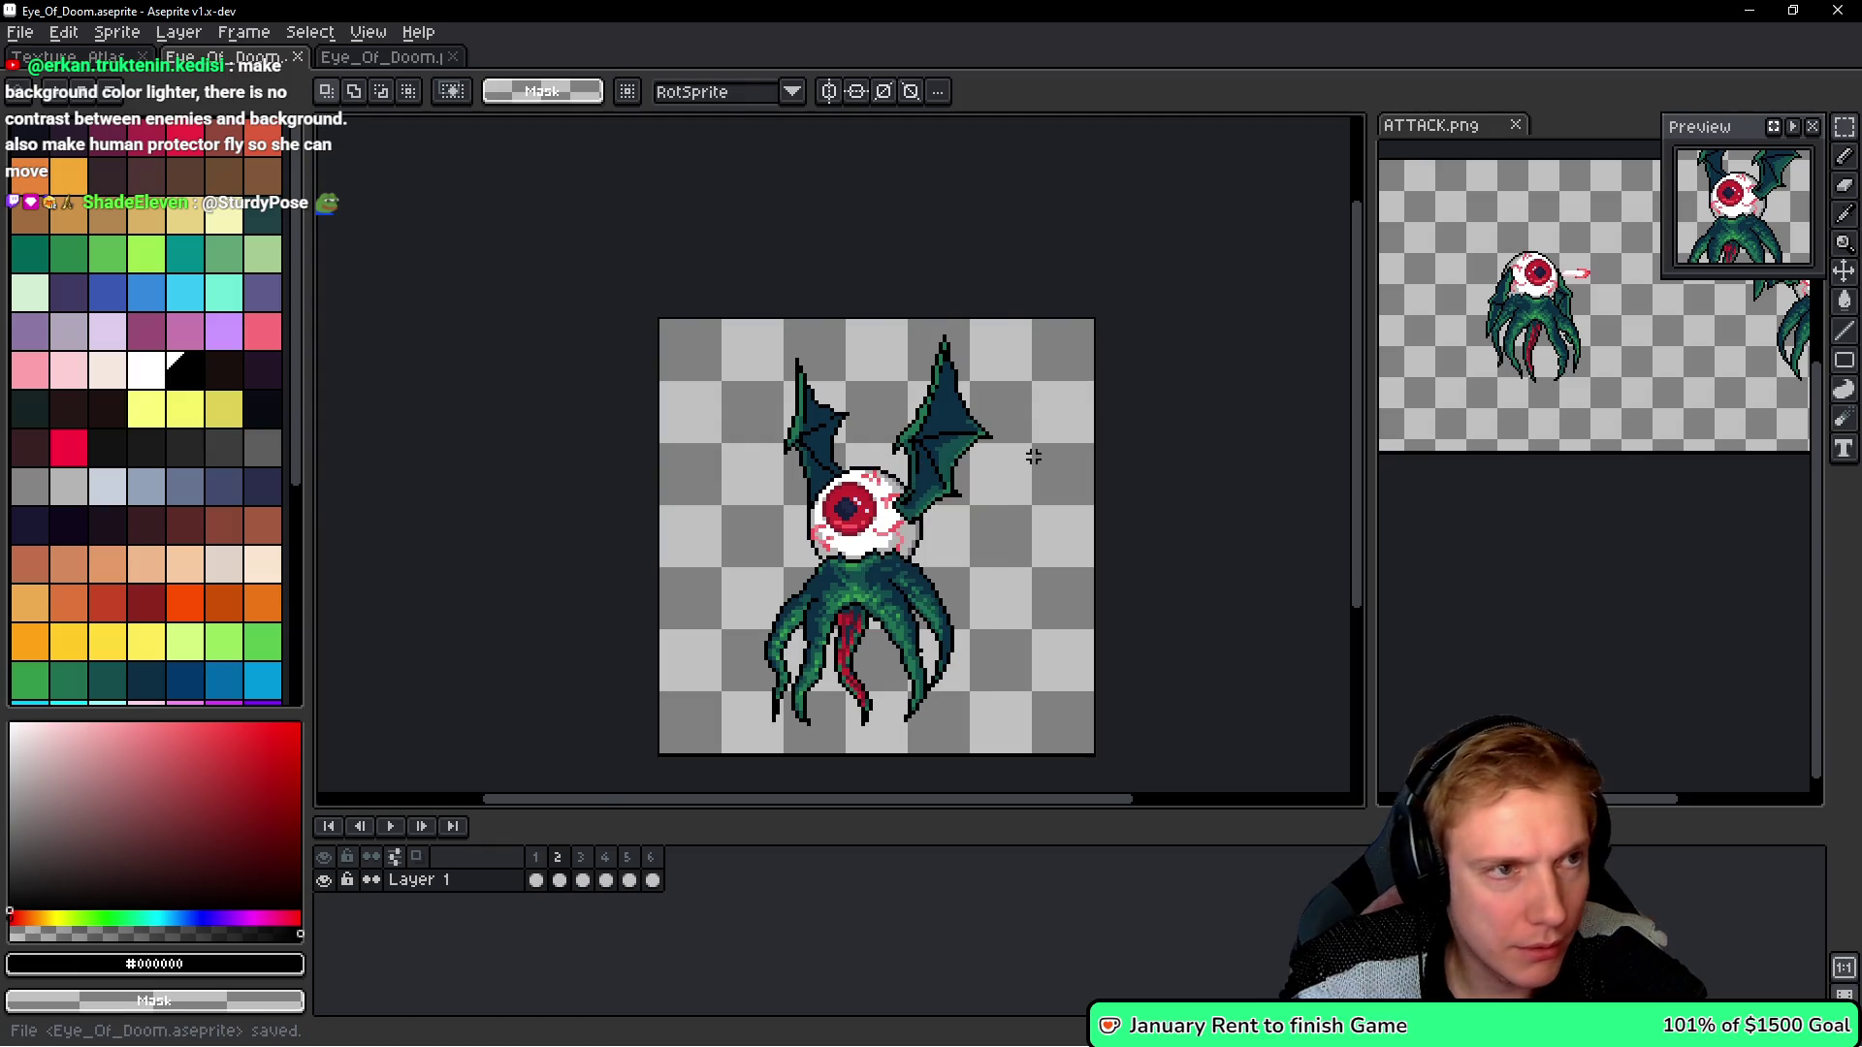
key(ctrl+e)
click(1465, 445)
click(392, 63)
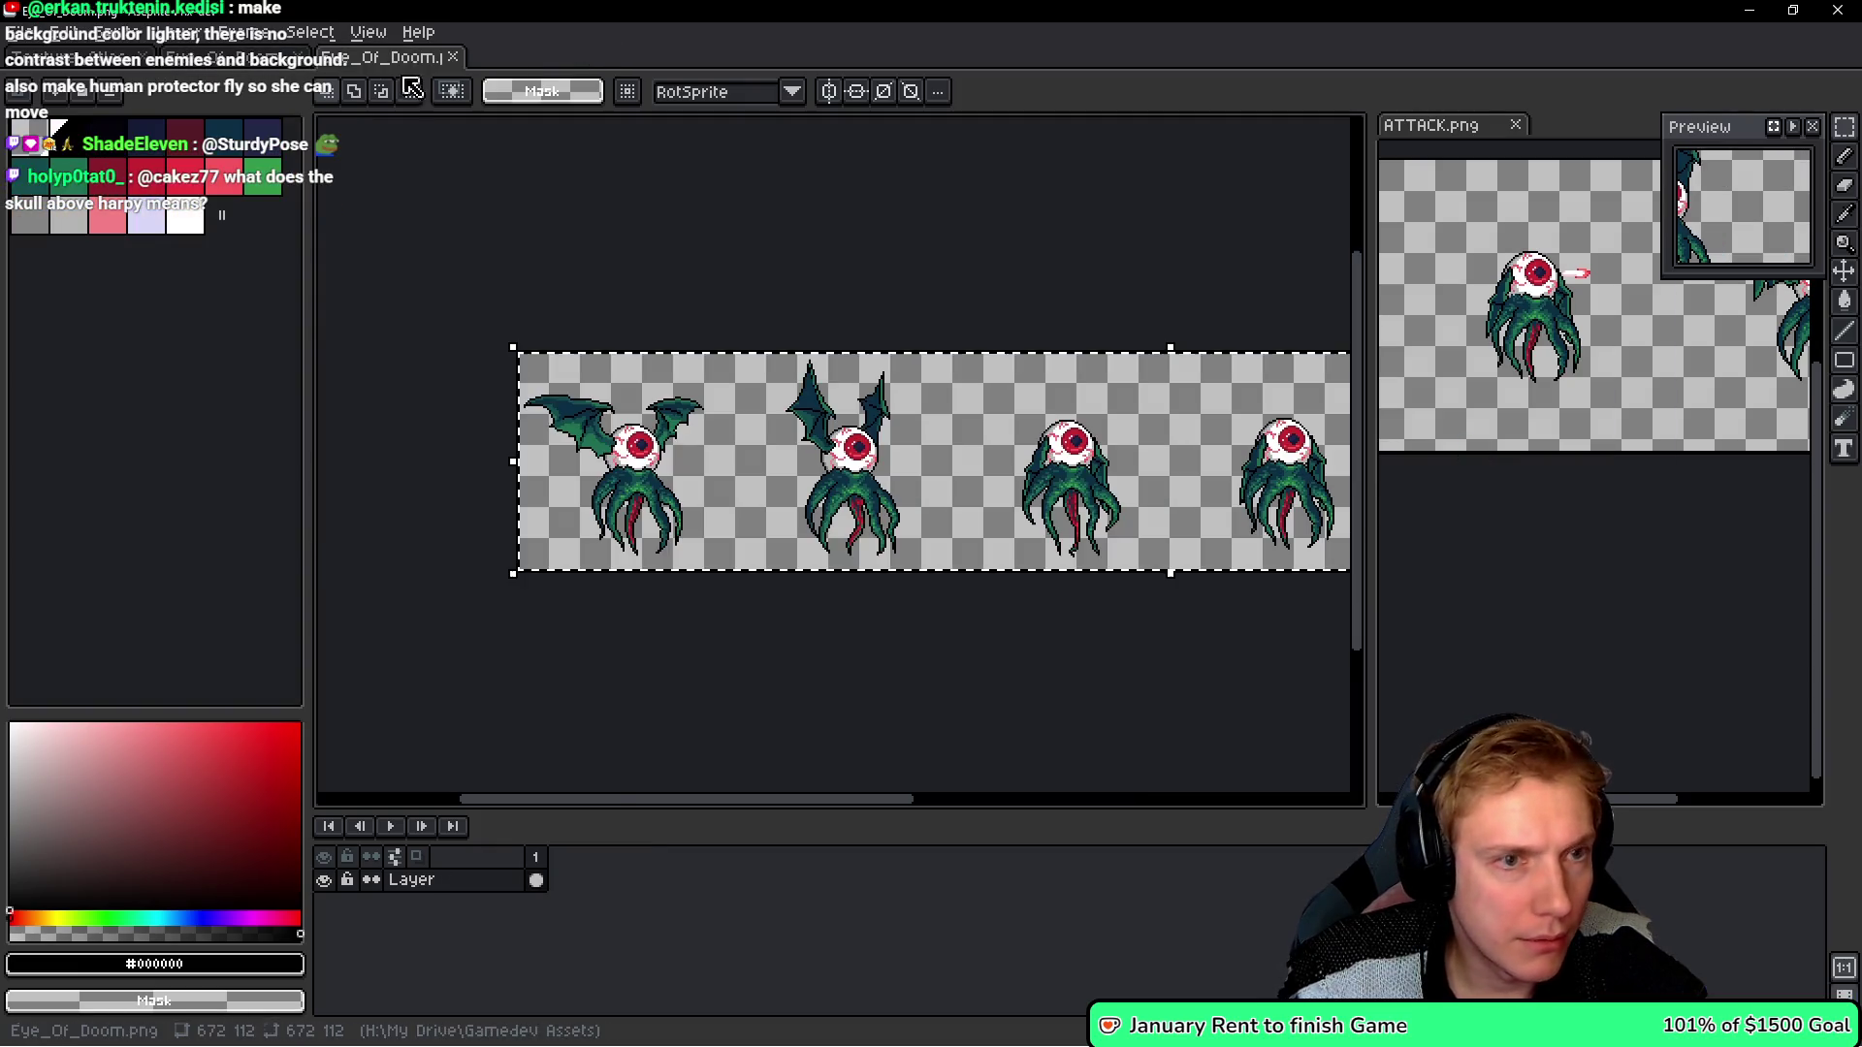
- Open the exported Eye_Of_Doom.png sheet from the recent files list
click(227, 57)
click(37, 32)
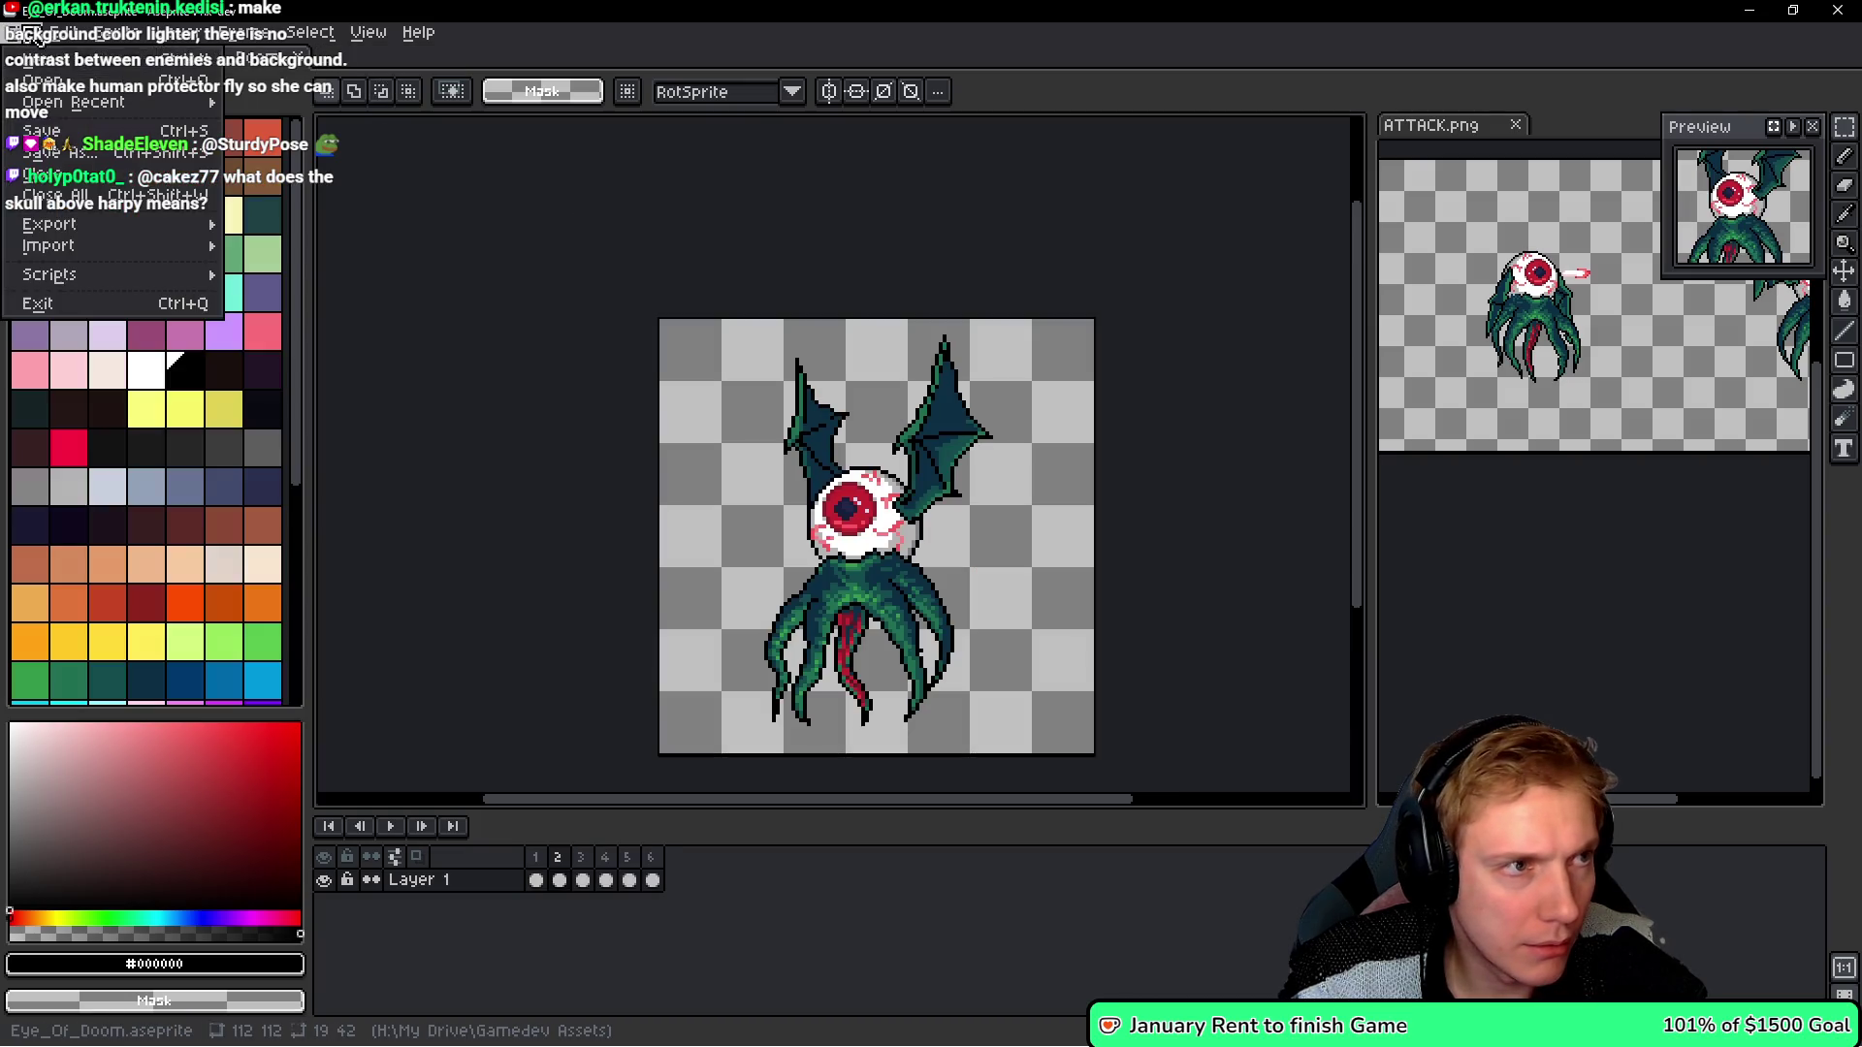
mouse_move(97, 104)
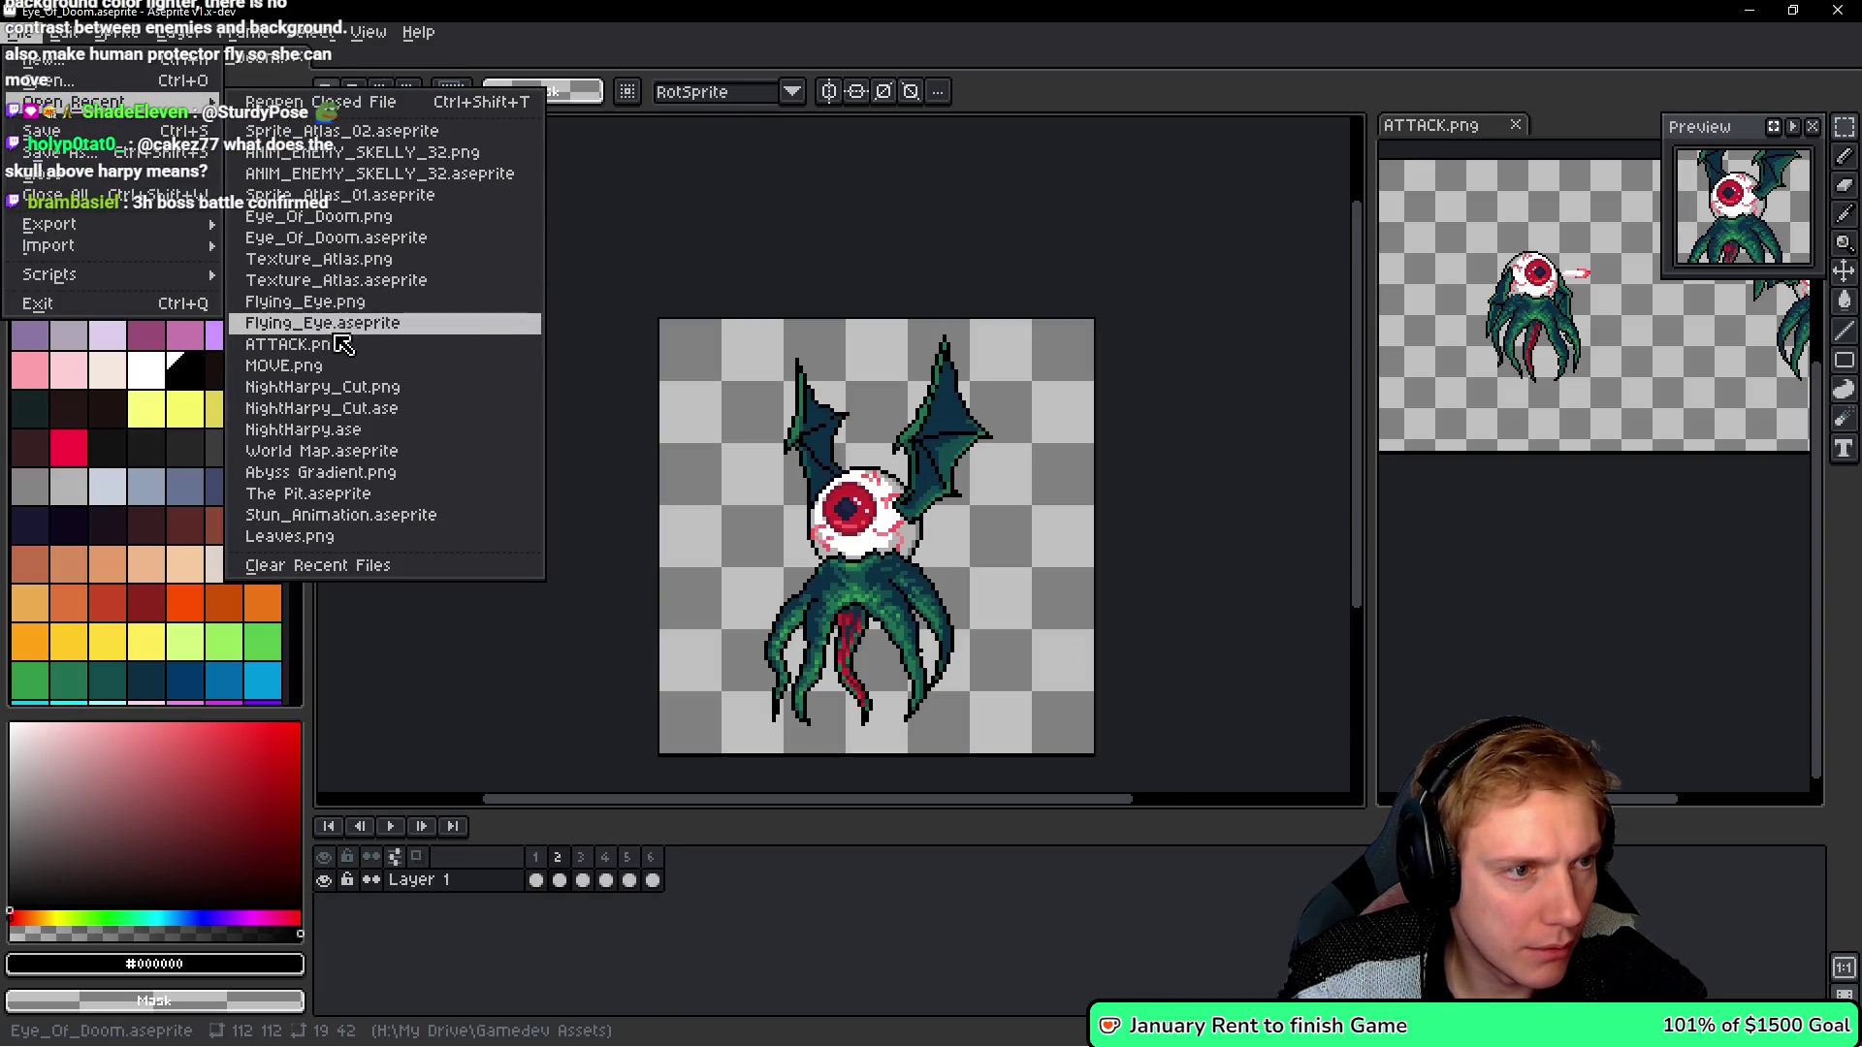
click(335, 219)
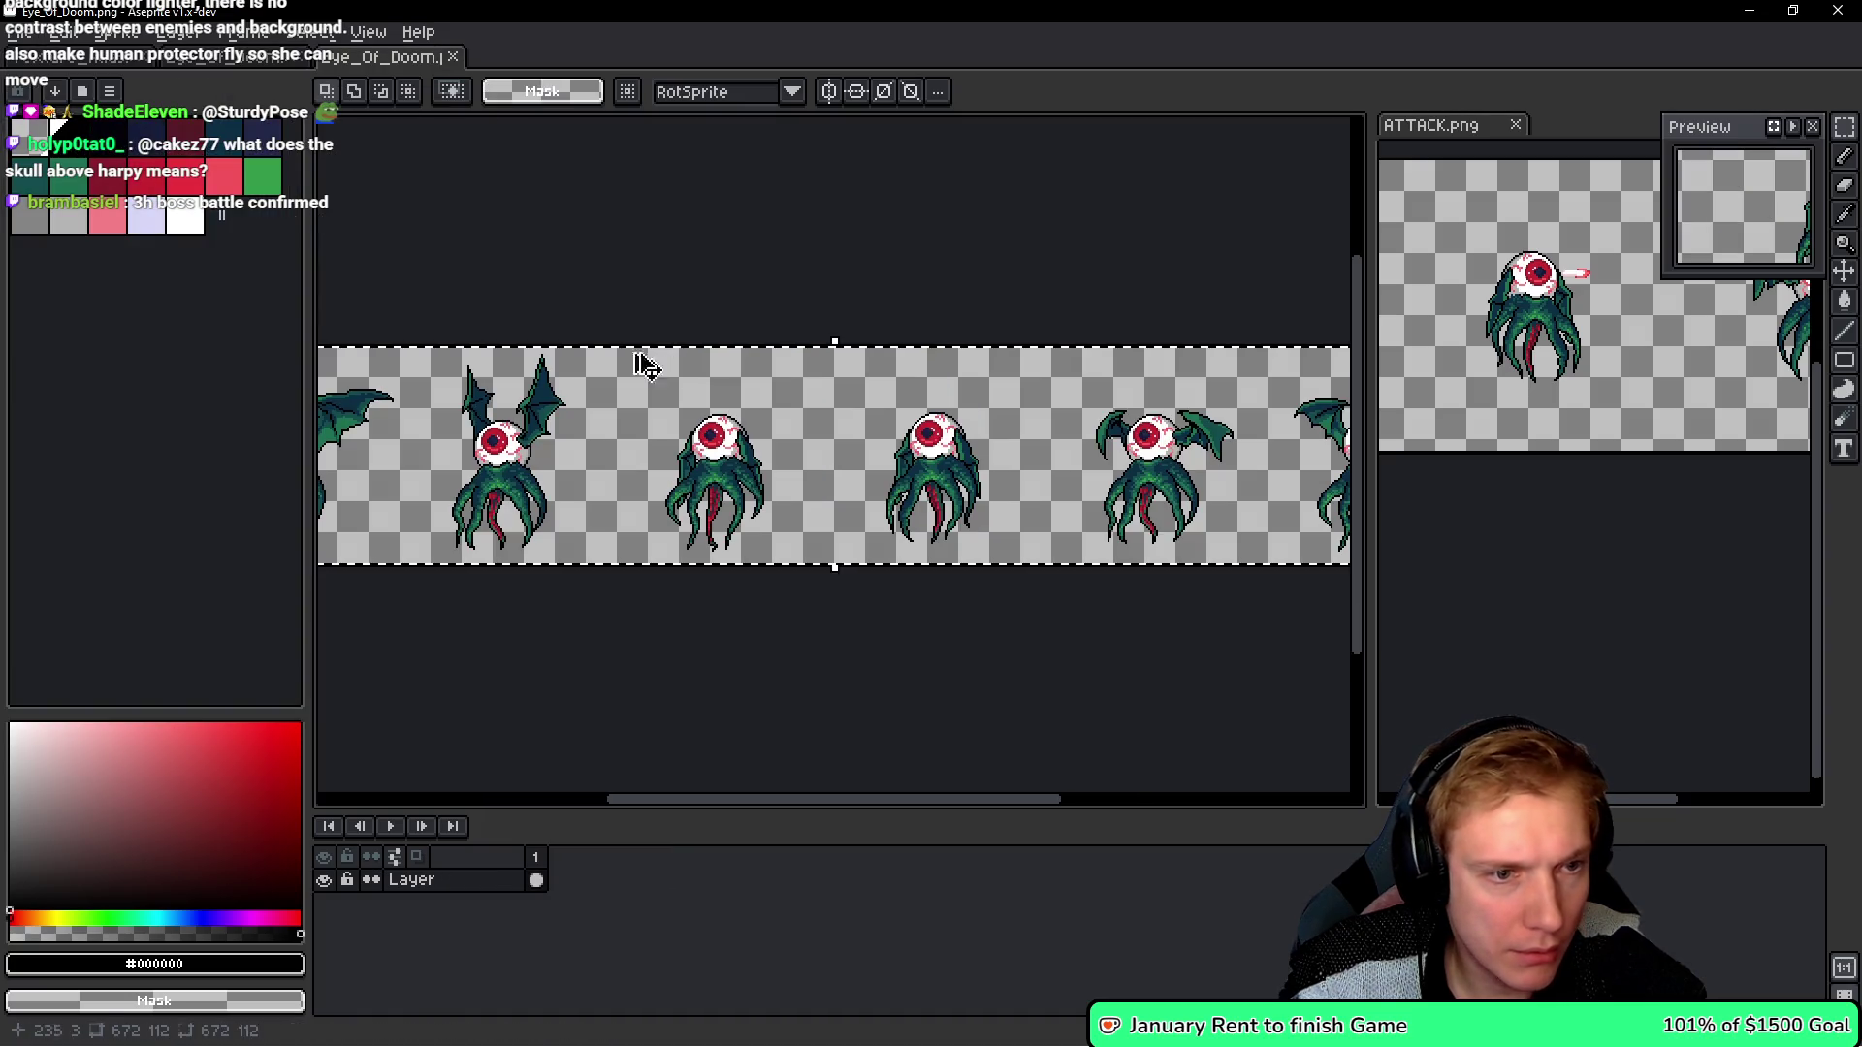
- In Texture_Atlas, replace the old eye row with the mirrored strip at y 5584 and save
key(ctrl+Tab)
scroll(698, 420, down, 2)
scroll(698, 420, up, 1)
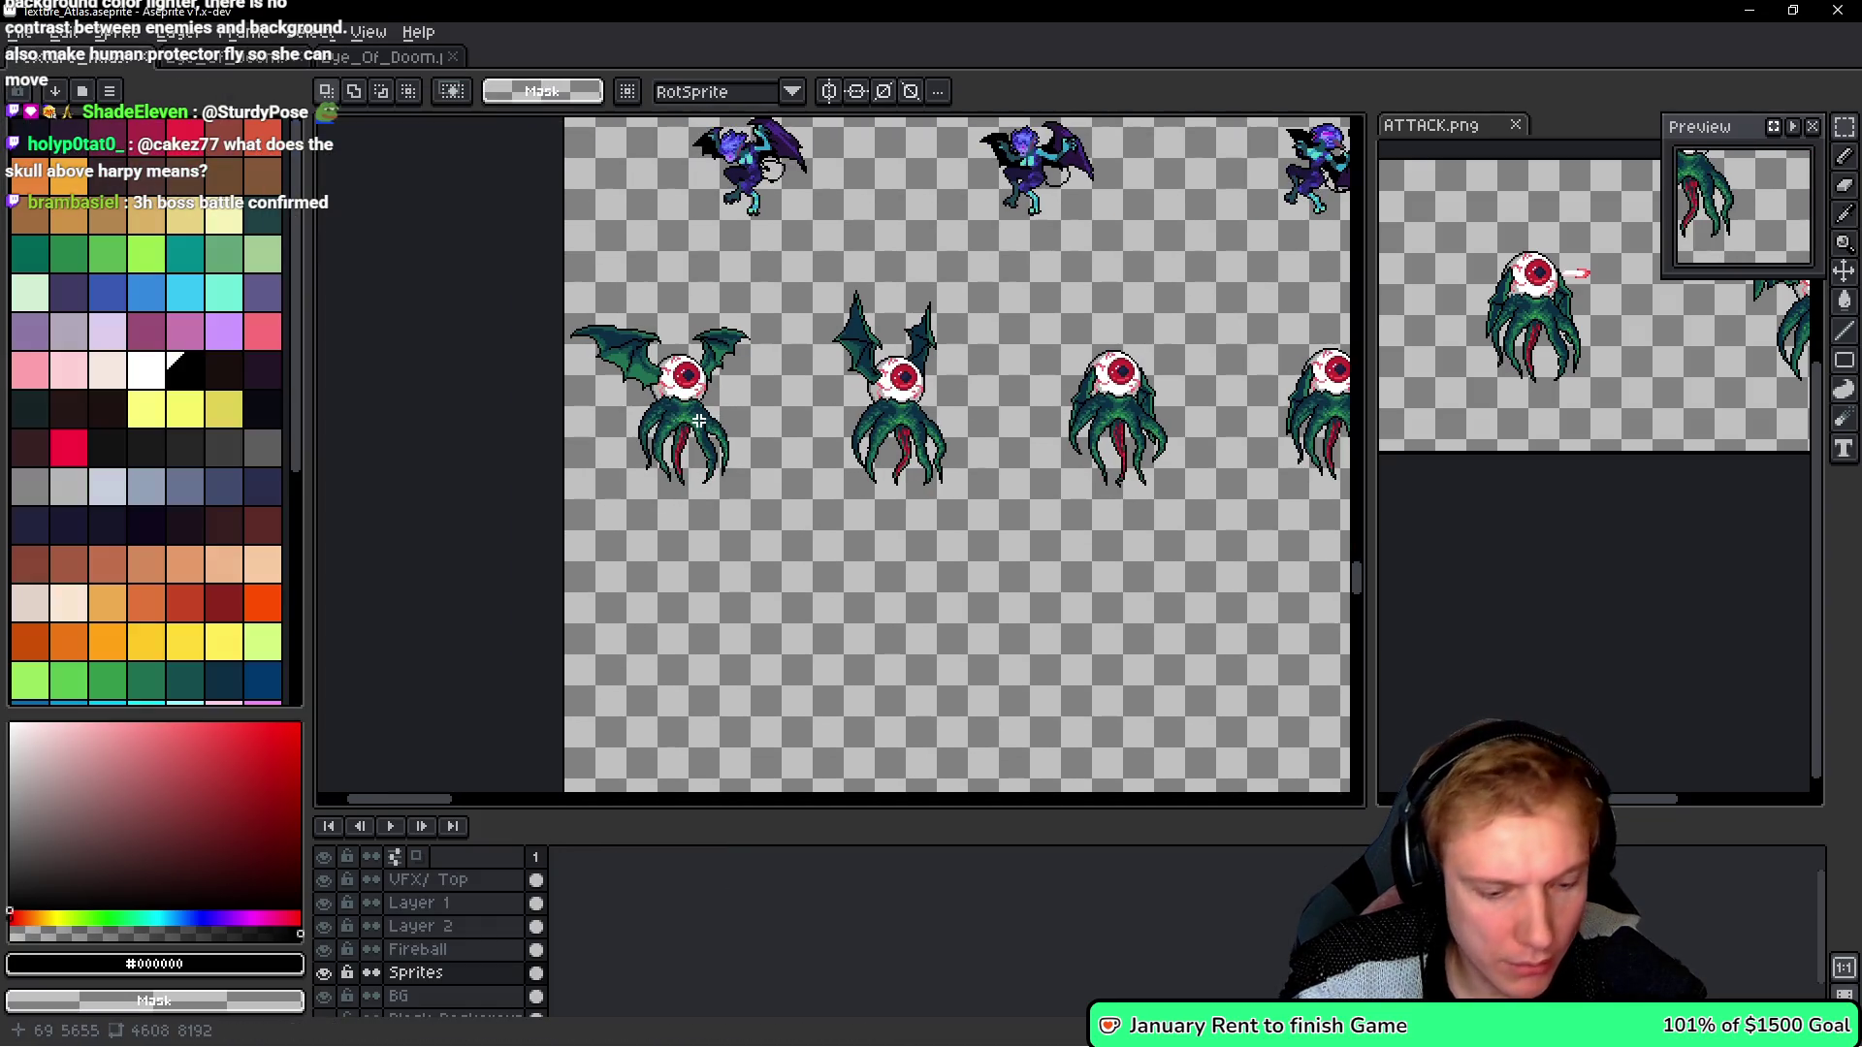
key(ctrl+z)
key(Delete)
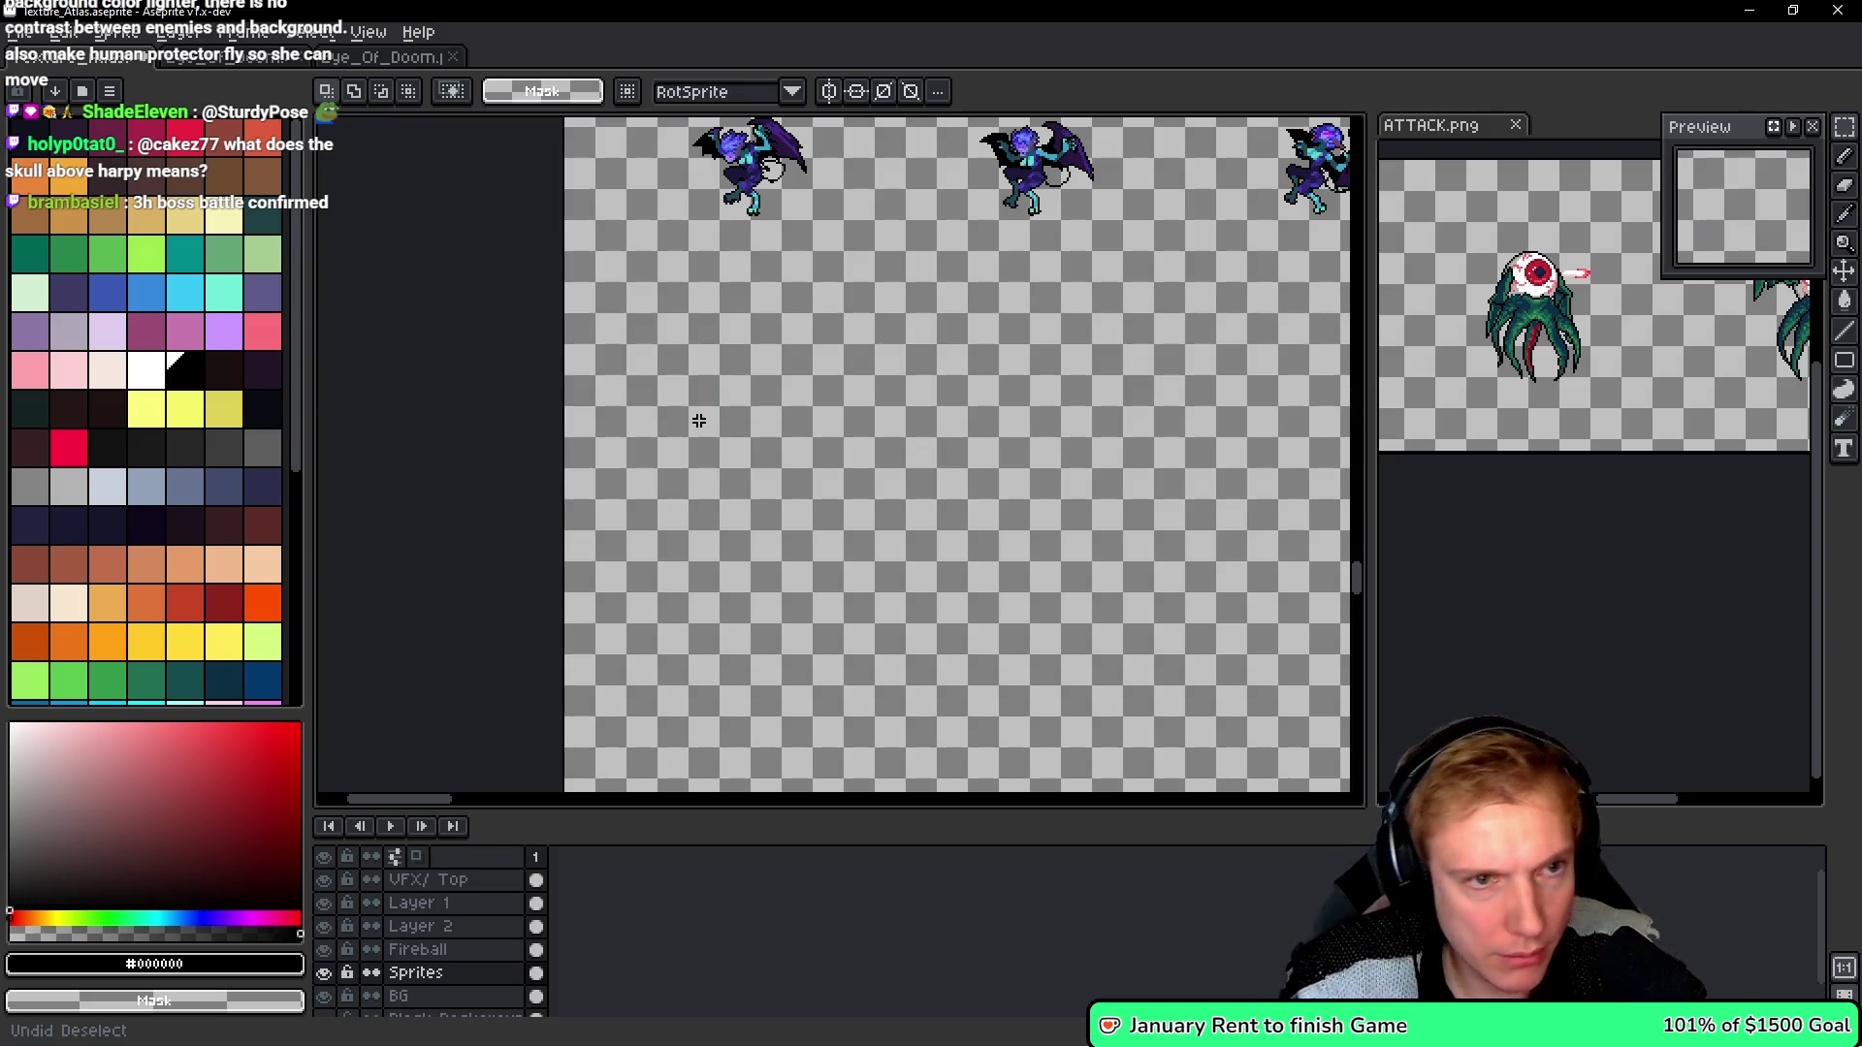
key(ctrl+v)
key(Up)
key(Up)
key(Up)
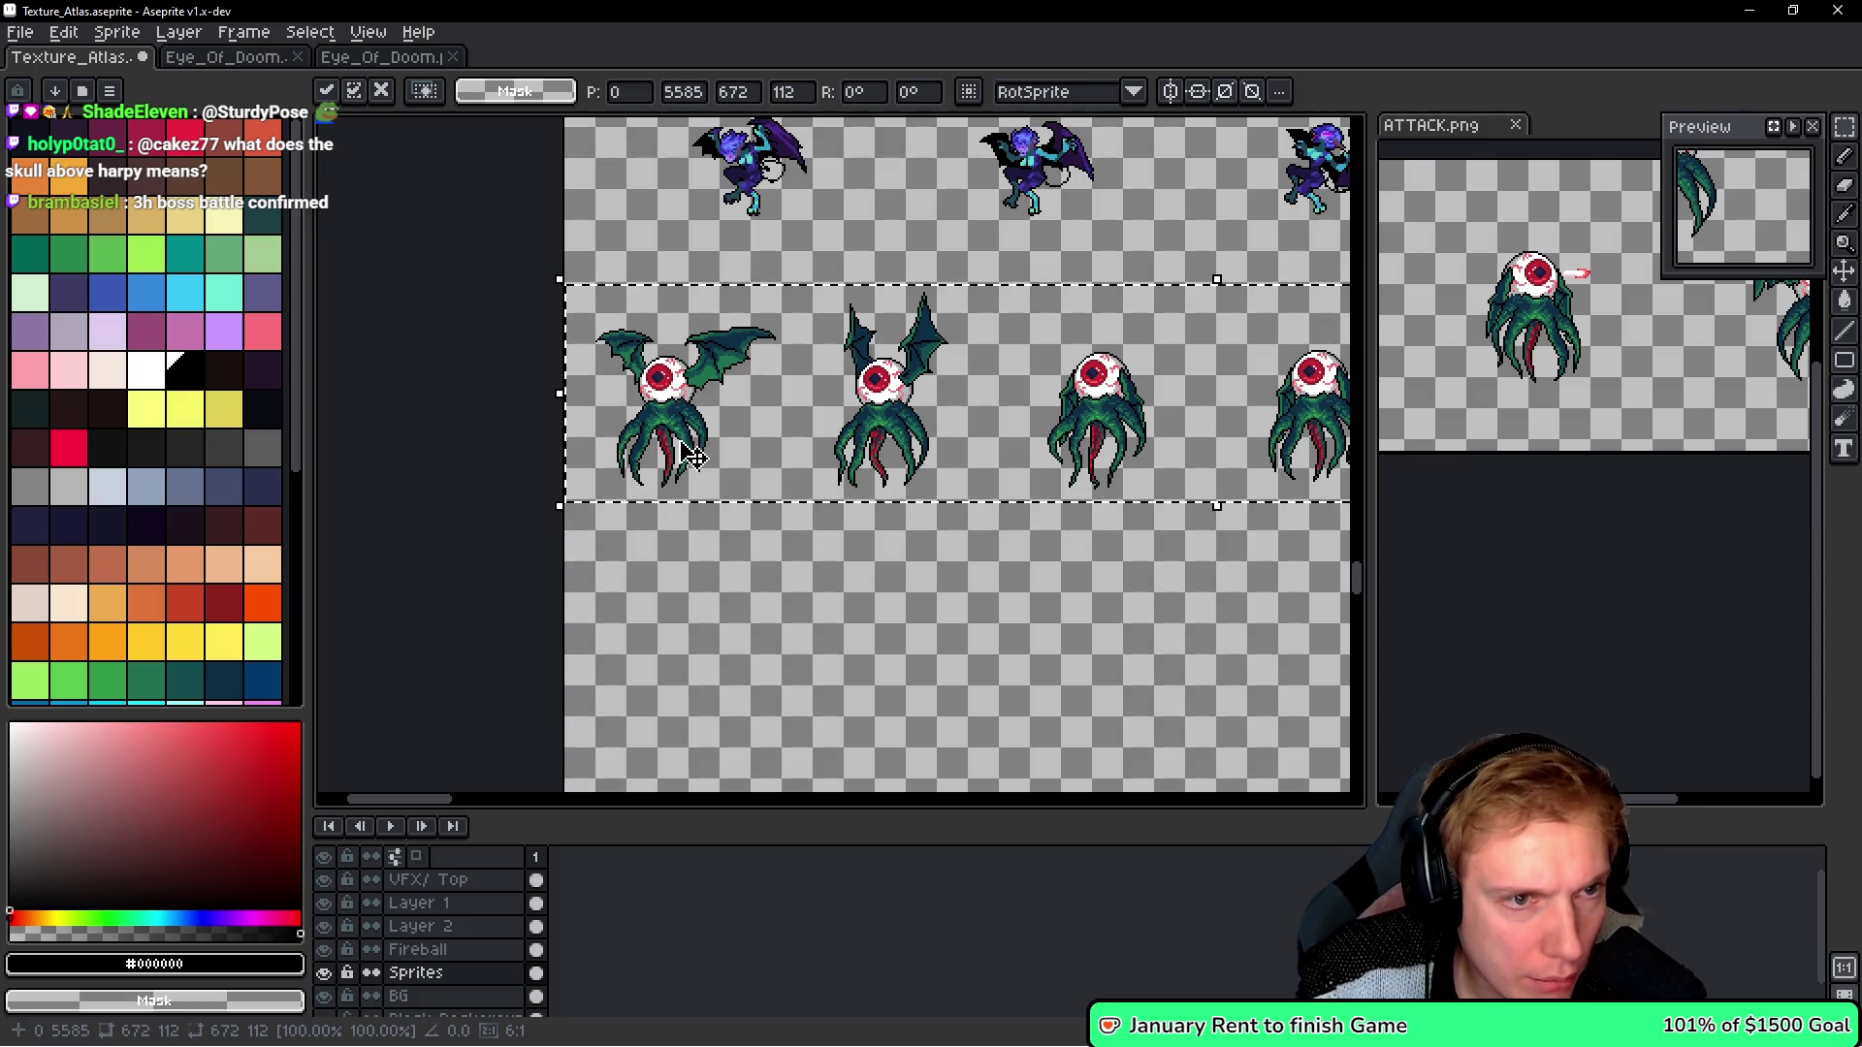
key(Up)
key(Up)
key(Up)
scroll(624, 291, up, 4)
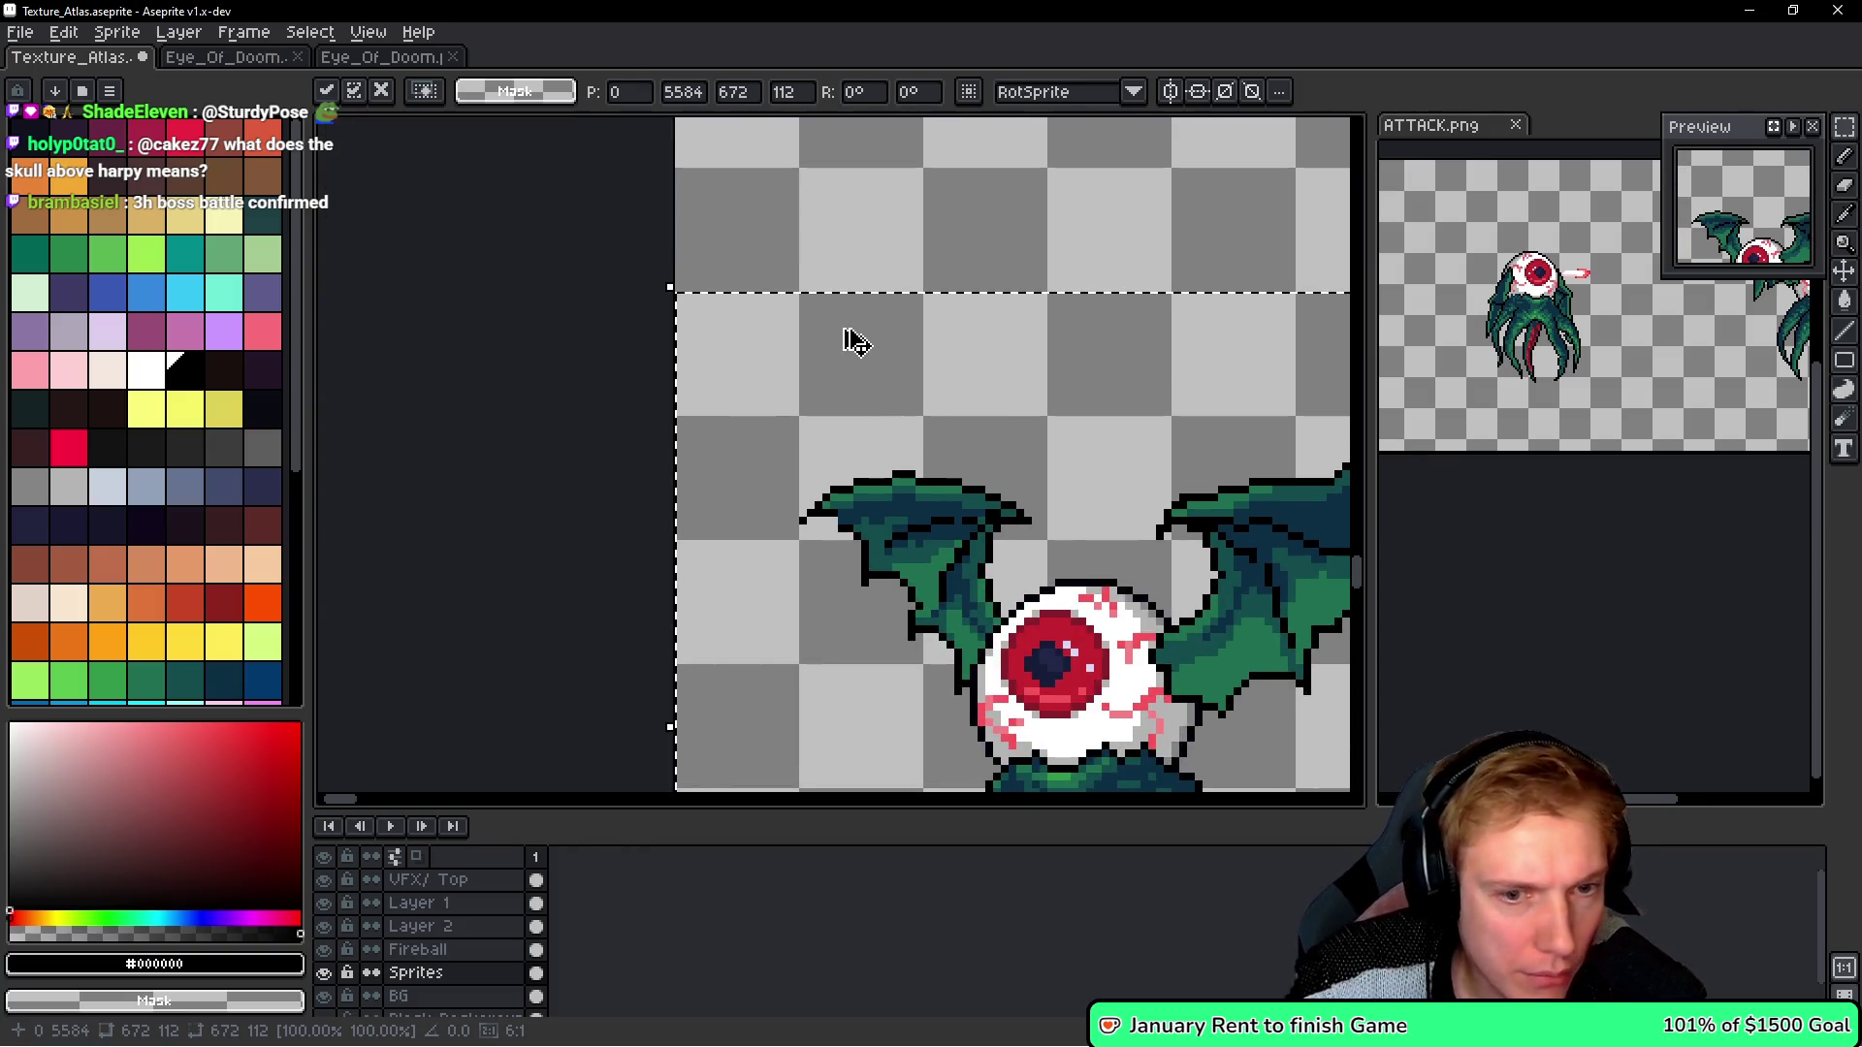
key(ctrl+s)
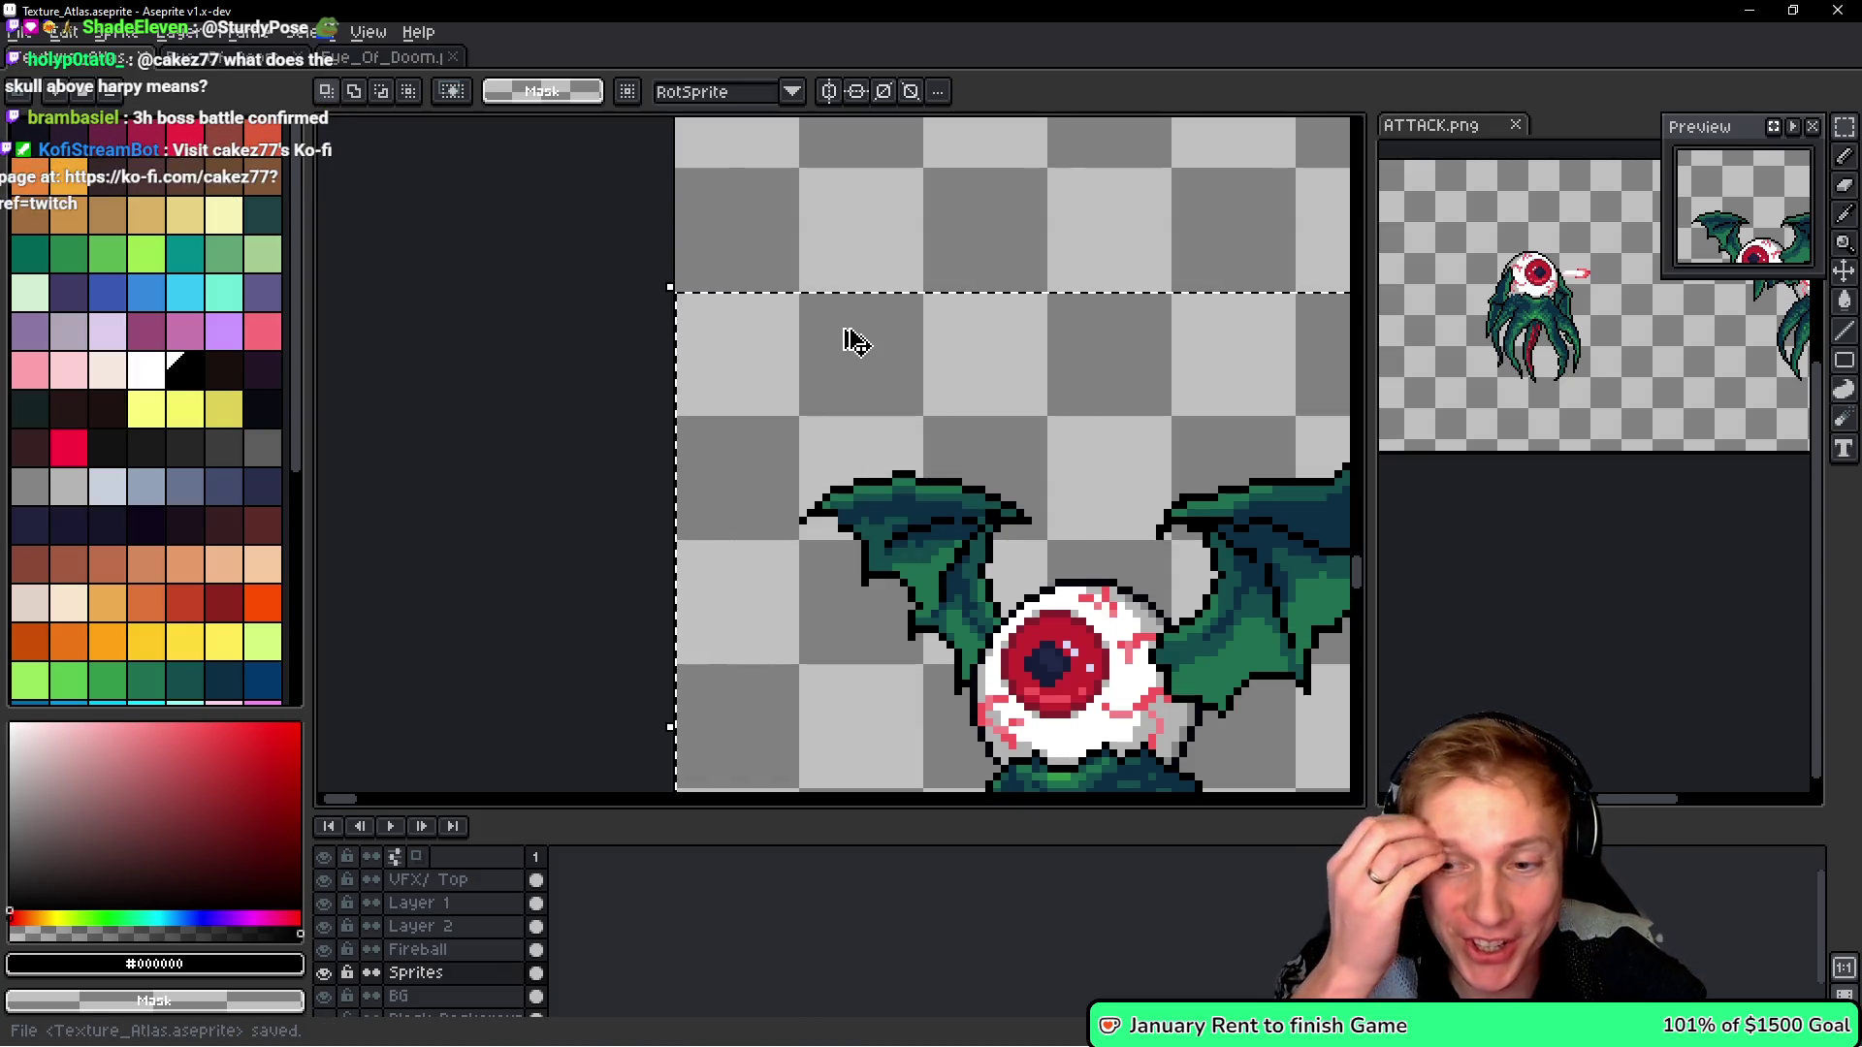
key(ctrl+e)
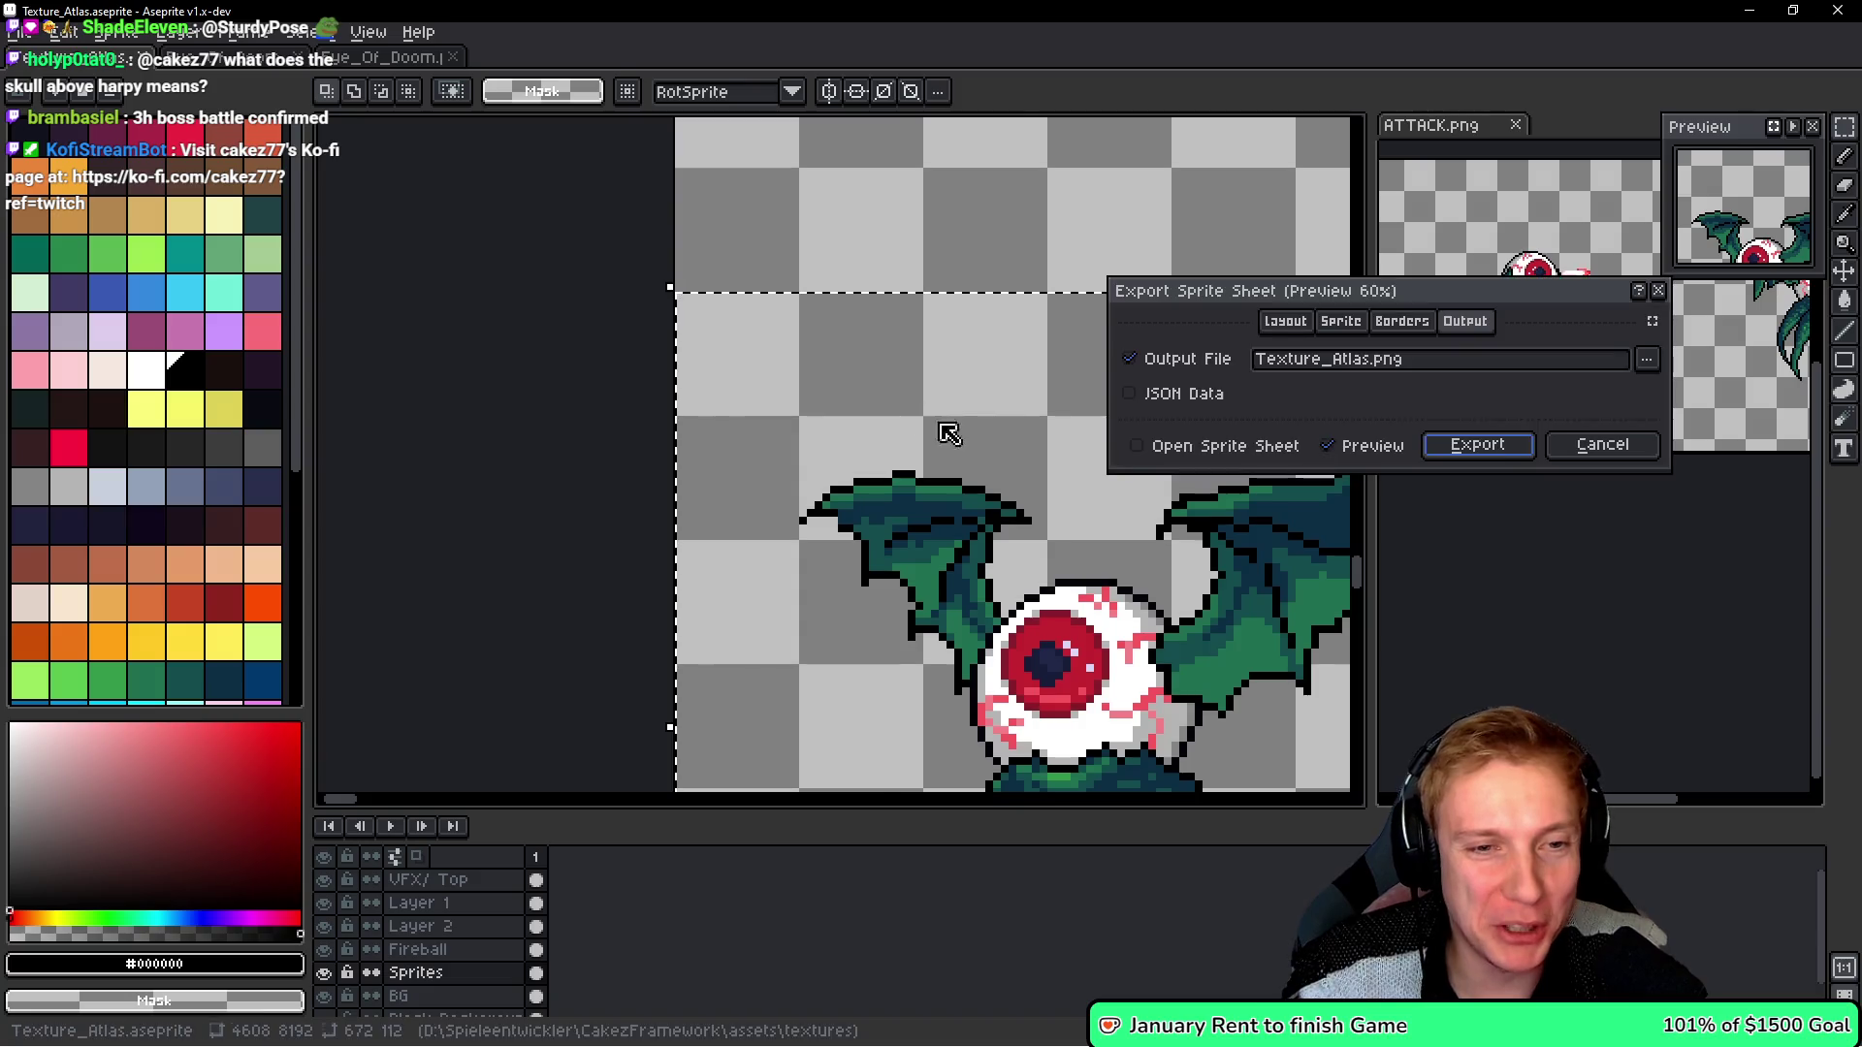
- Export the atlas to Texture_Atlas.png, then save and re-export it after checking the game
click(1480, 441)
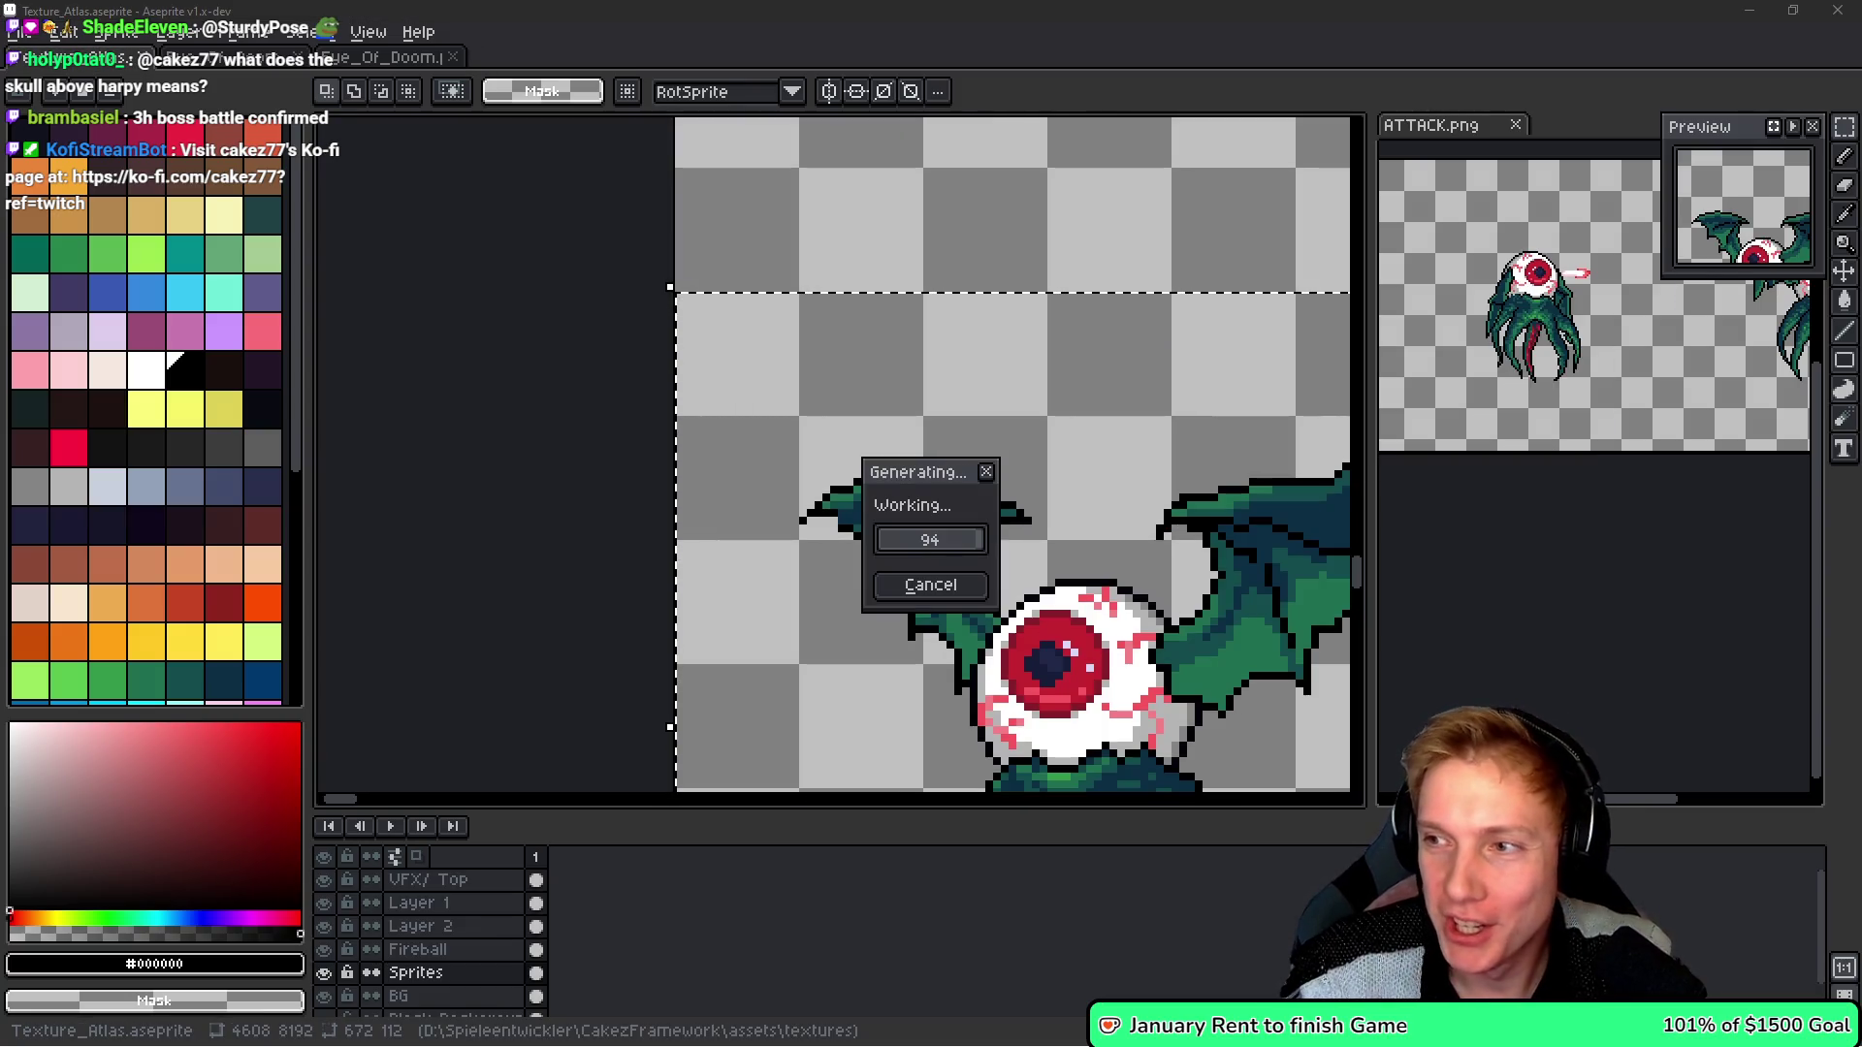
key(alt+Tab)
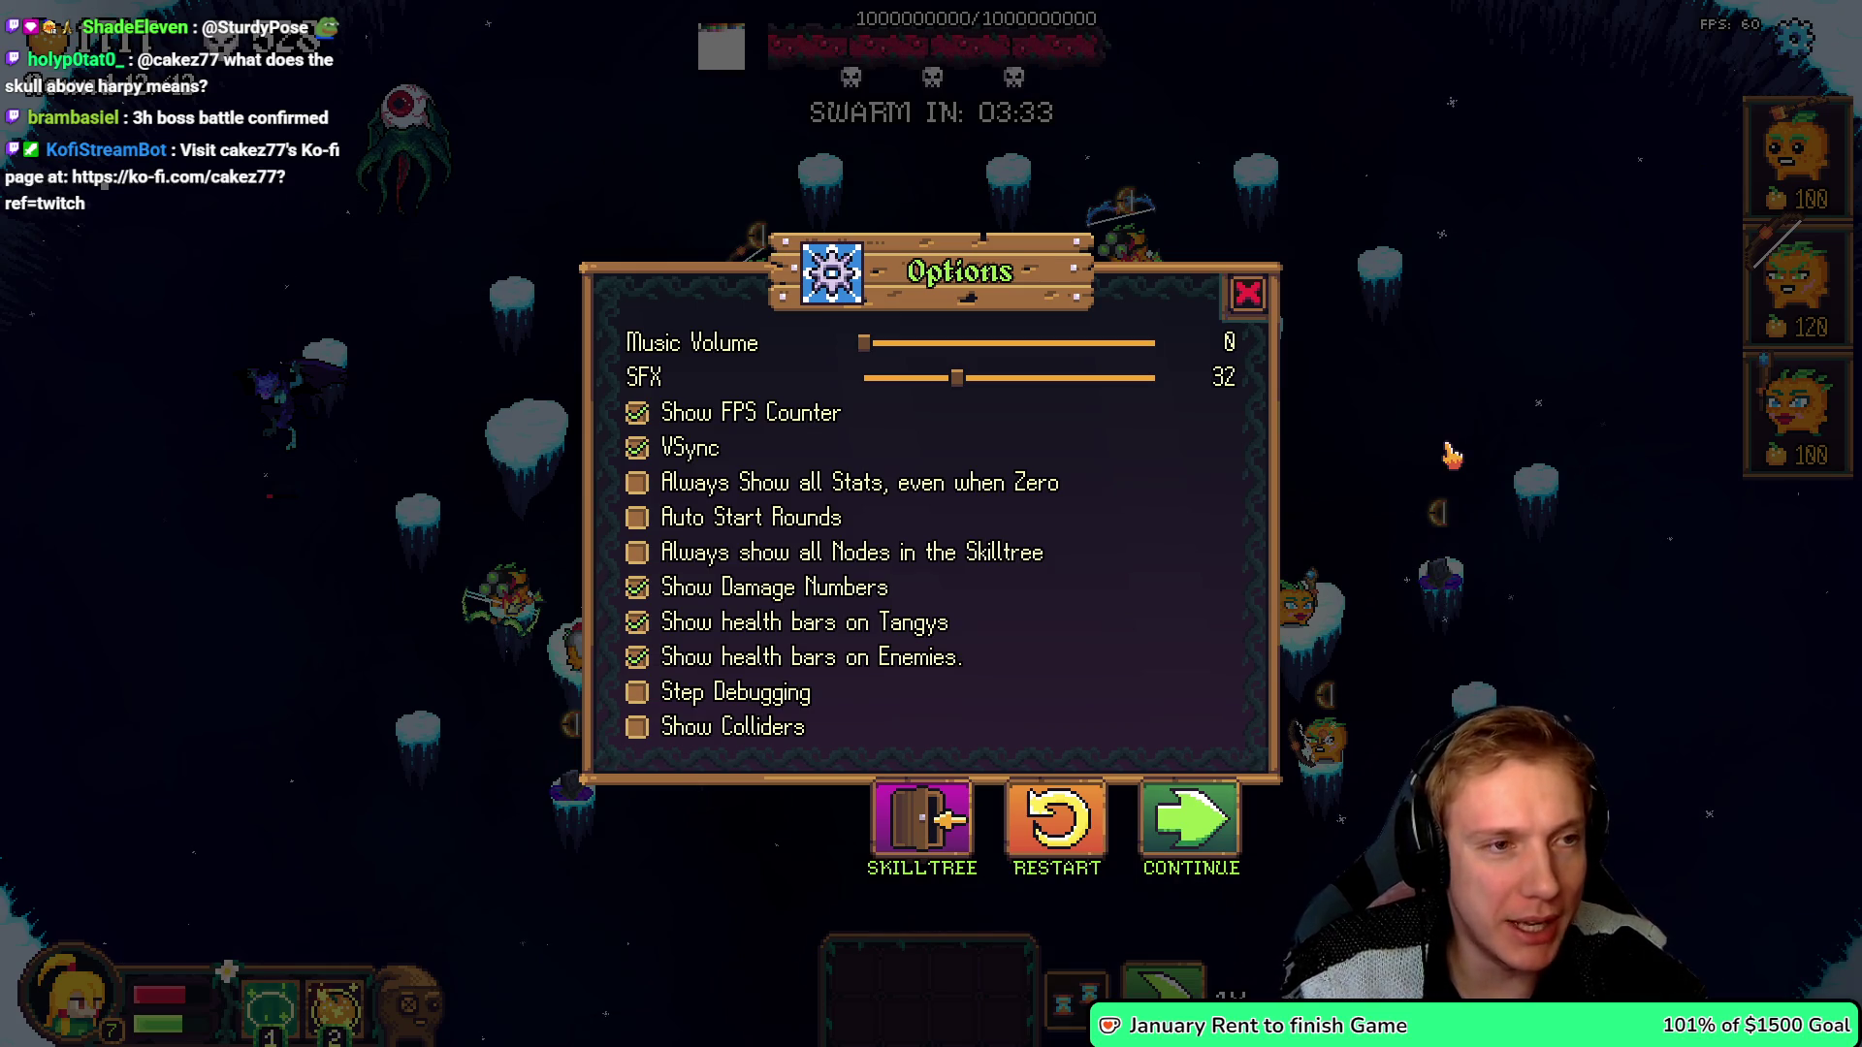
key(alt+Tab)
key(ctrl+s)
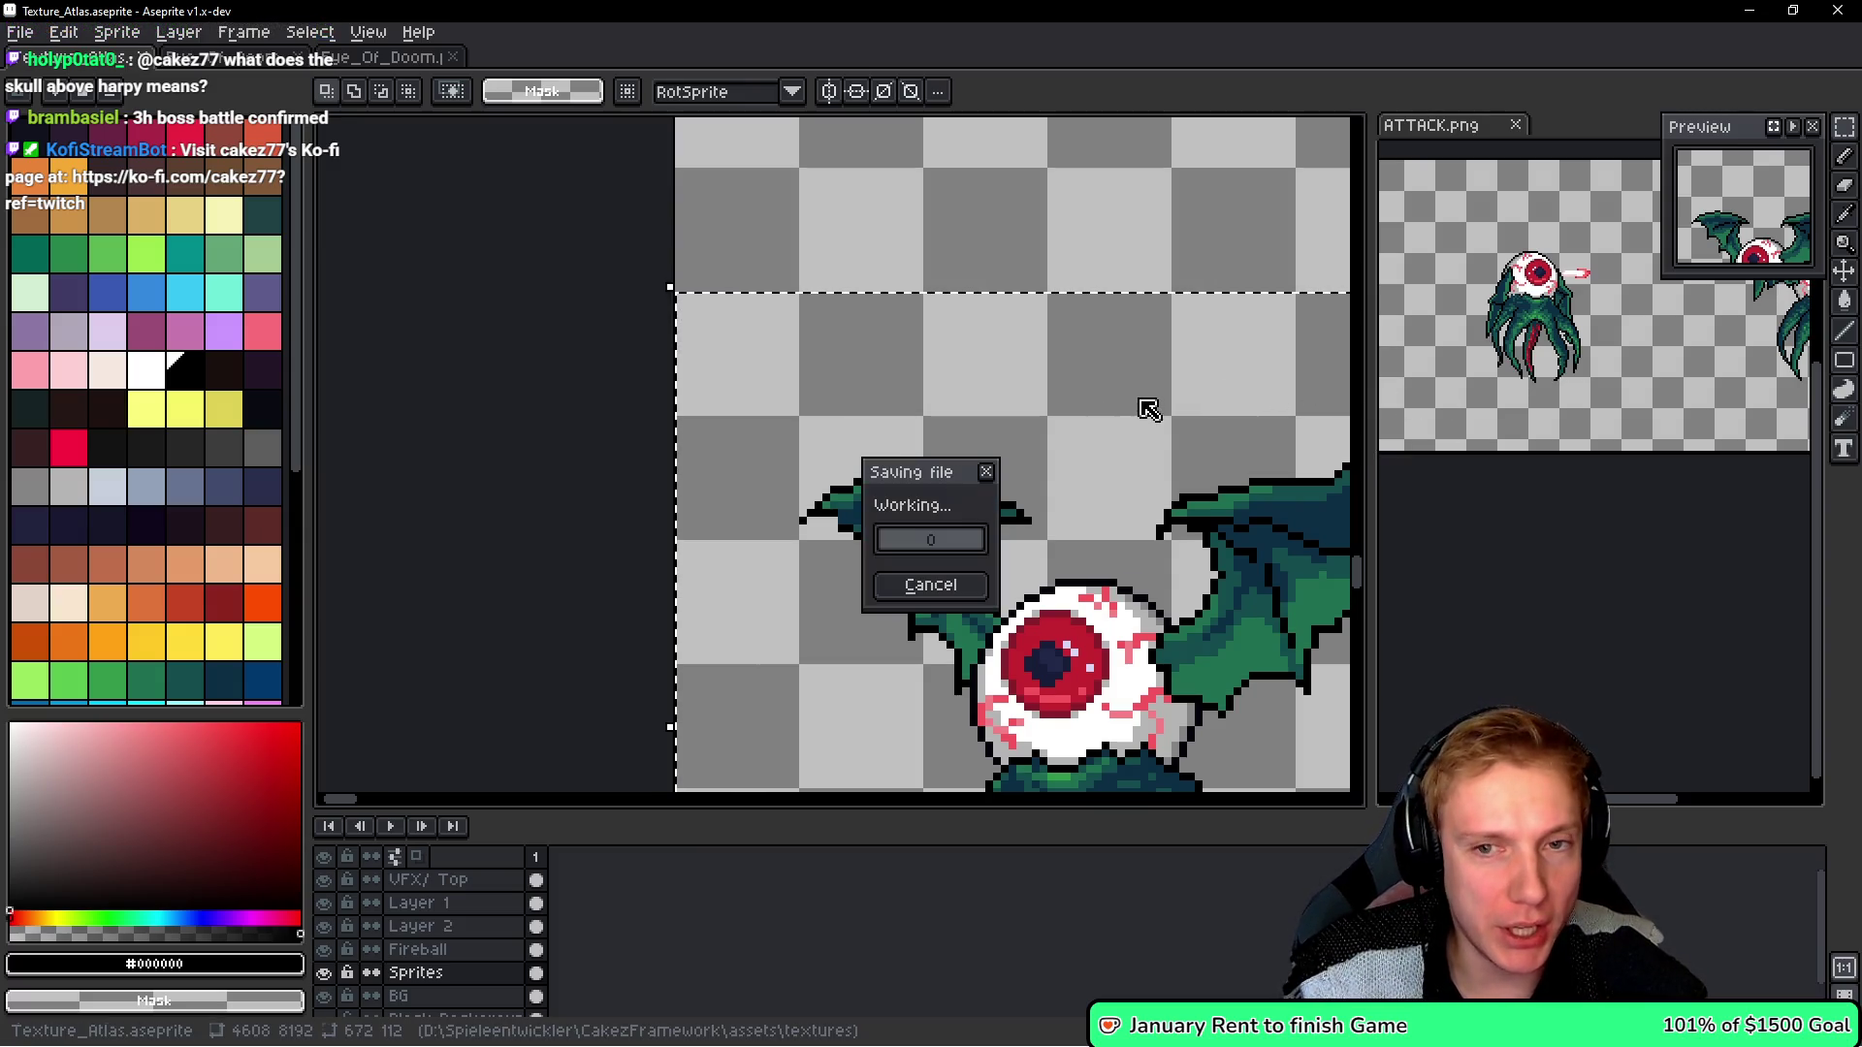
key(ctrl+e)
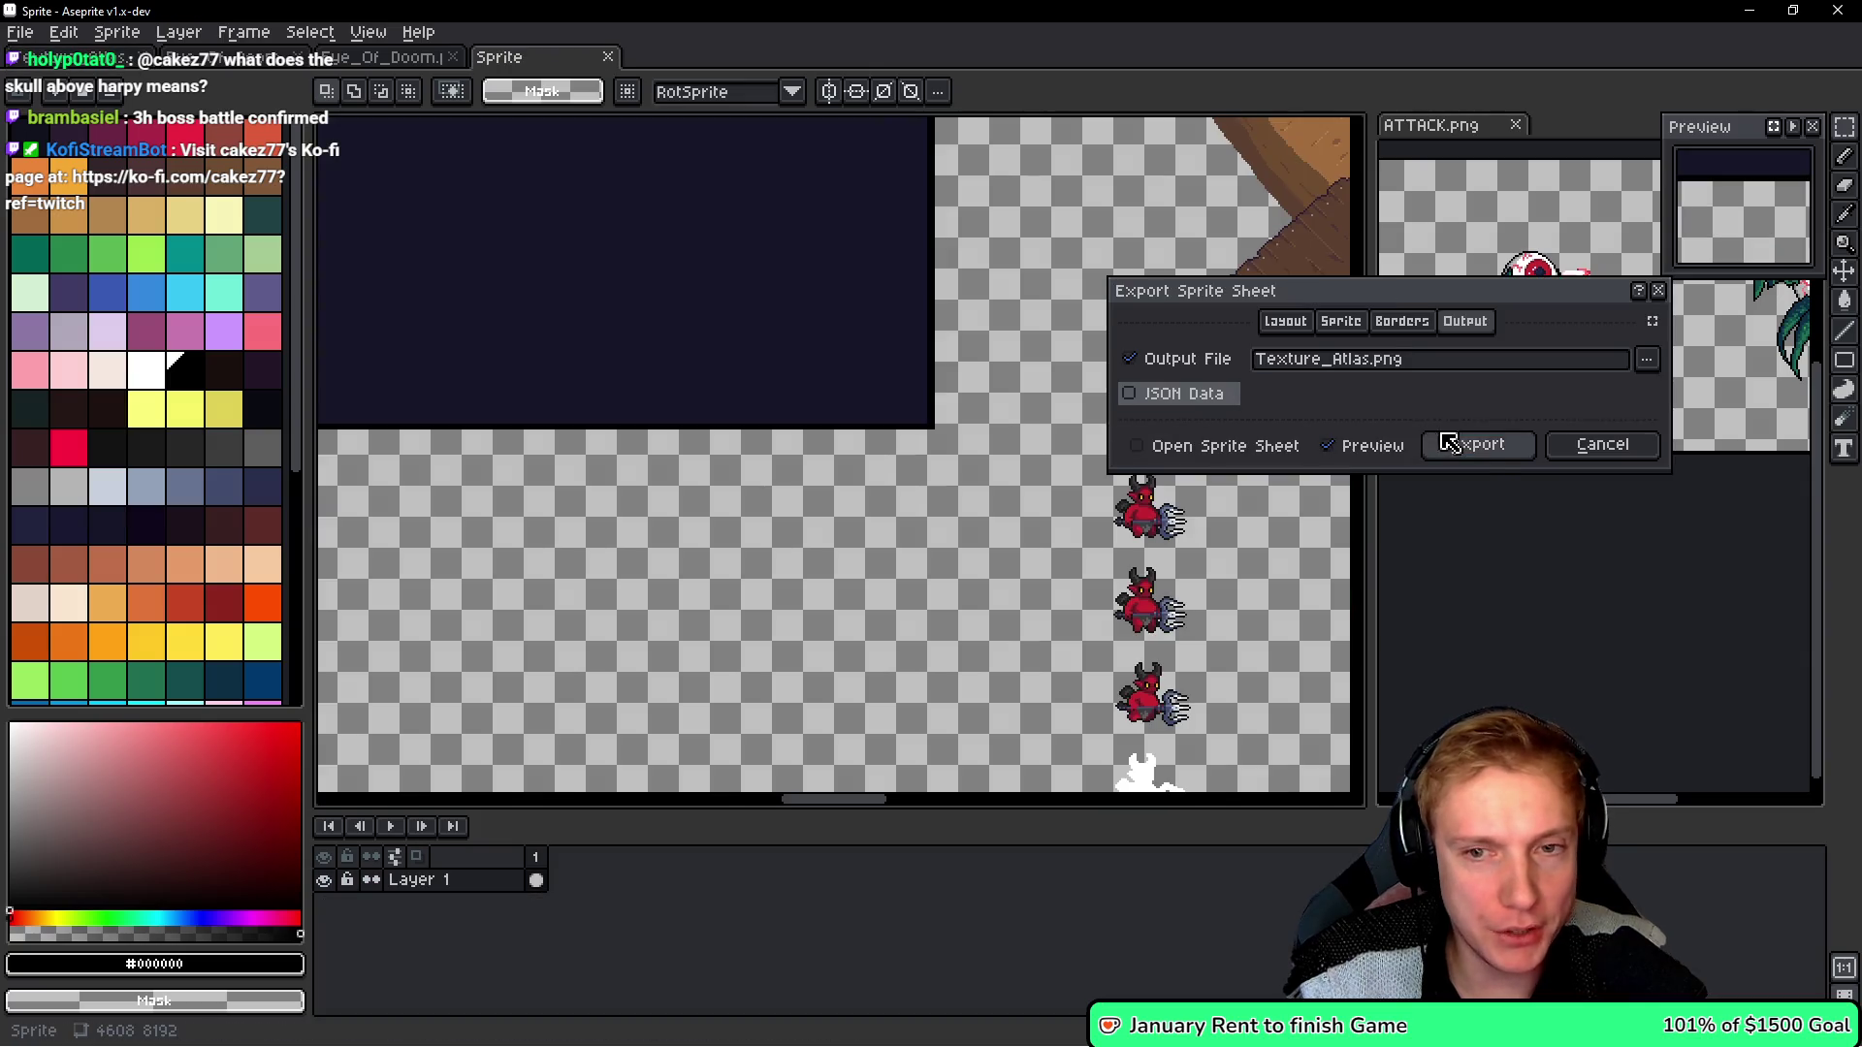
key(Return)
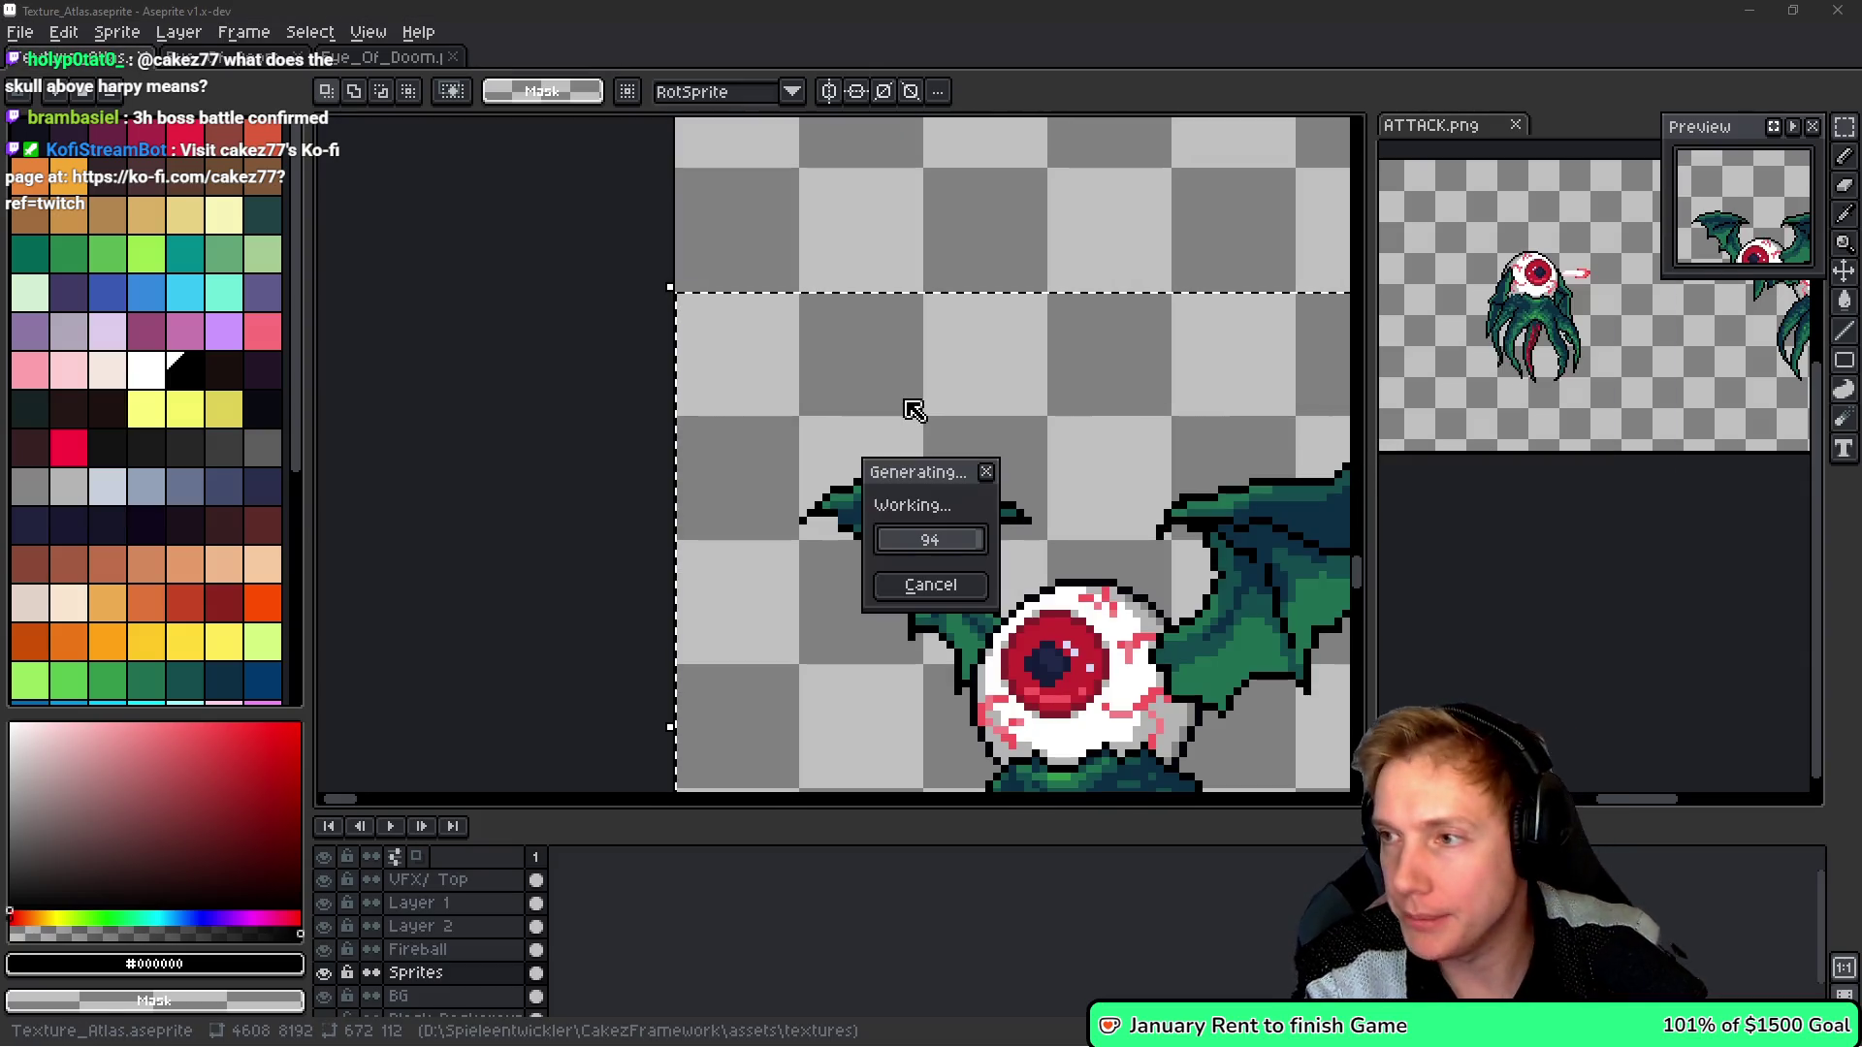
key(alt)
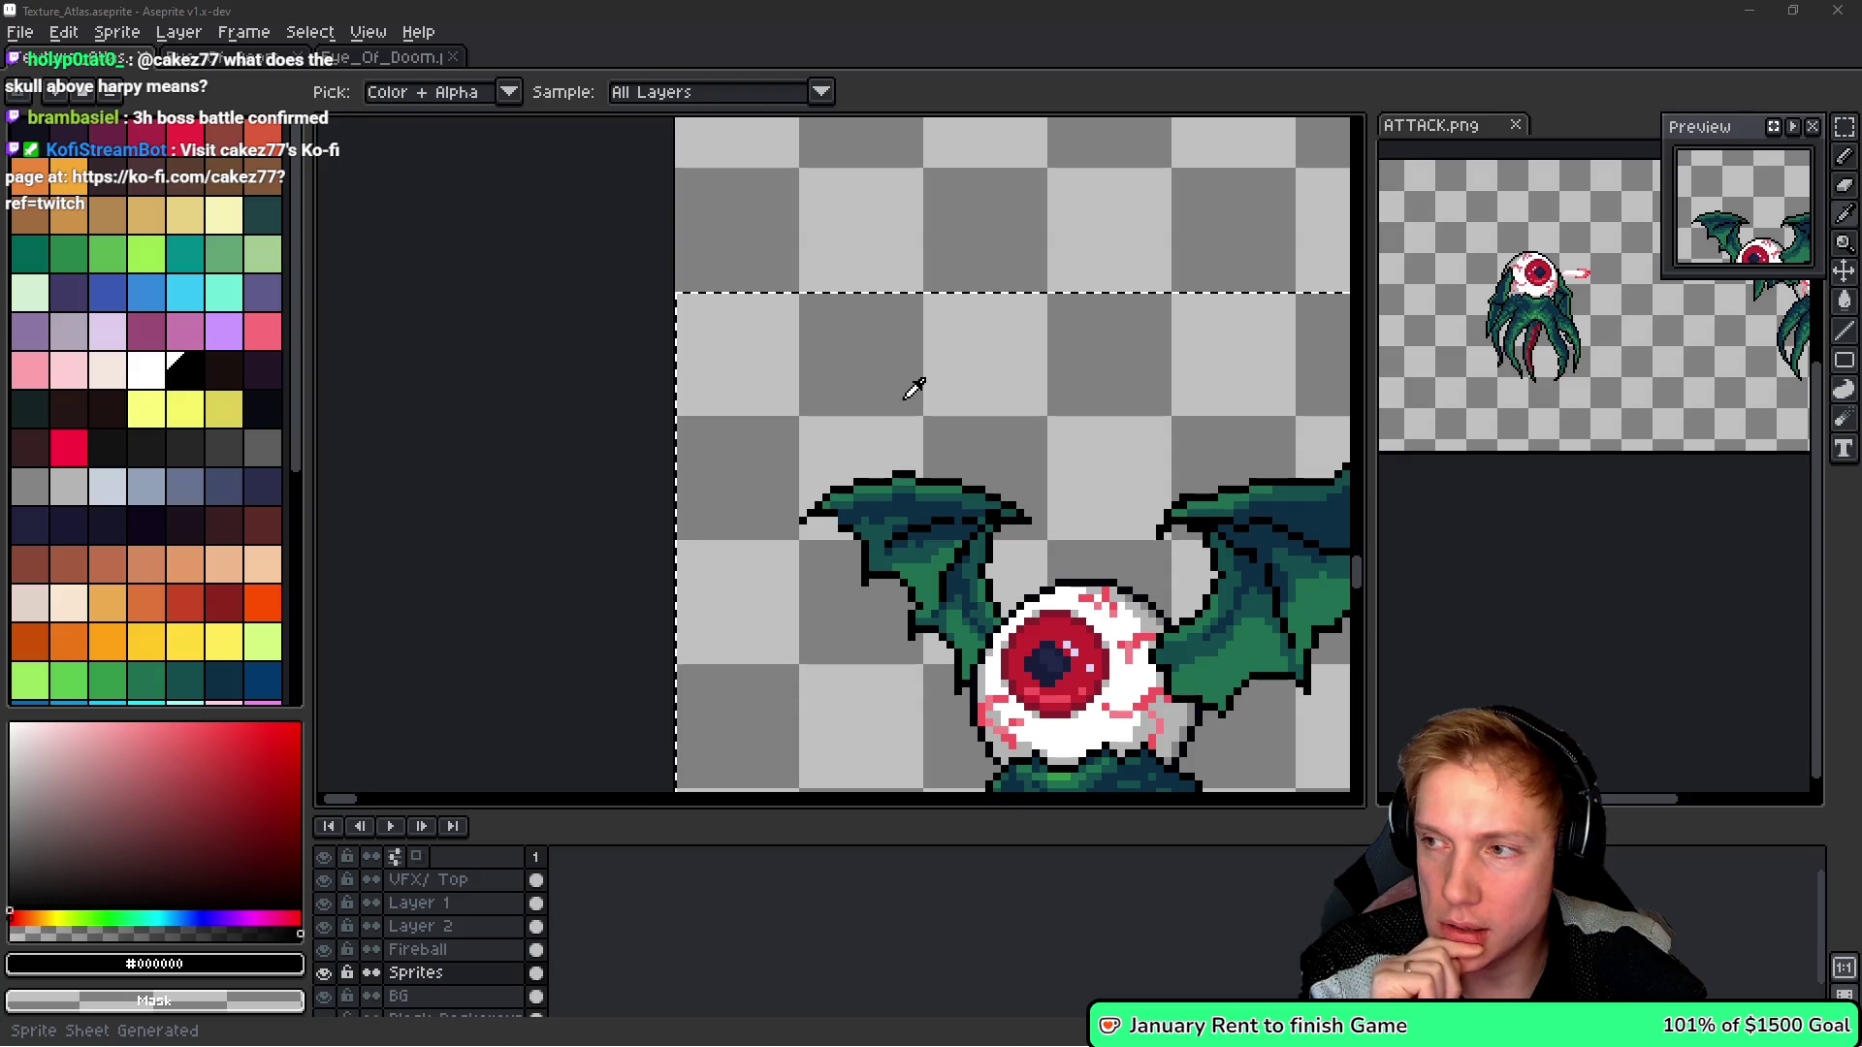
key(alt+Tab)
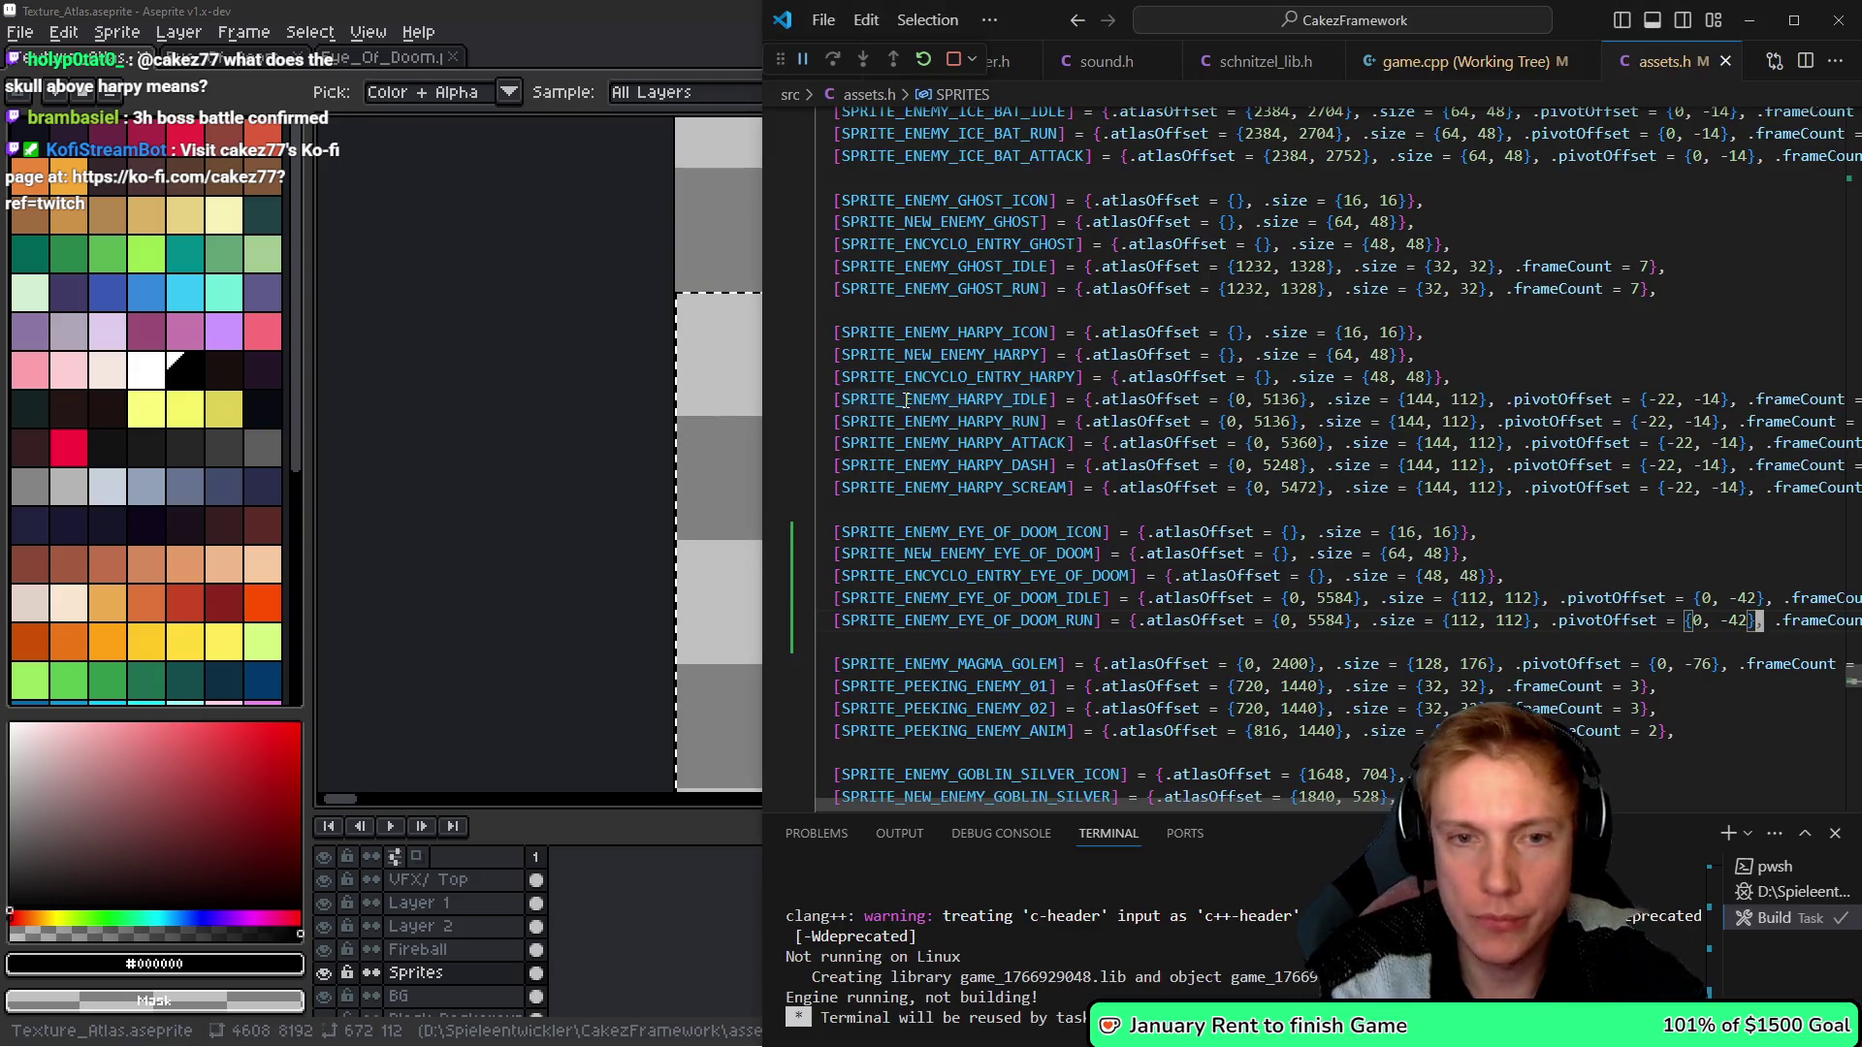
- In game.cpp, change EYE_OF_DOOM's STAT_MAX_HEALTH from 1'000'000'000 to 1'000'000 and rebuild
key(ctrl+Tab)
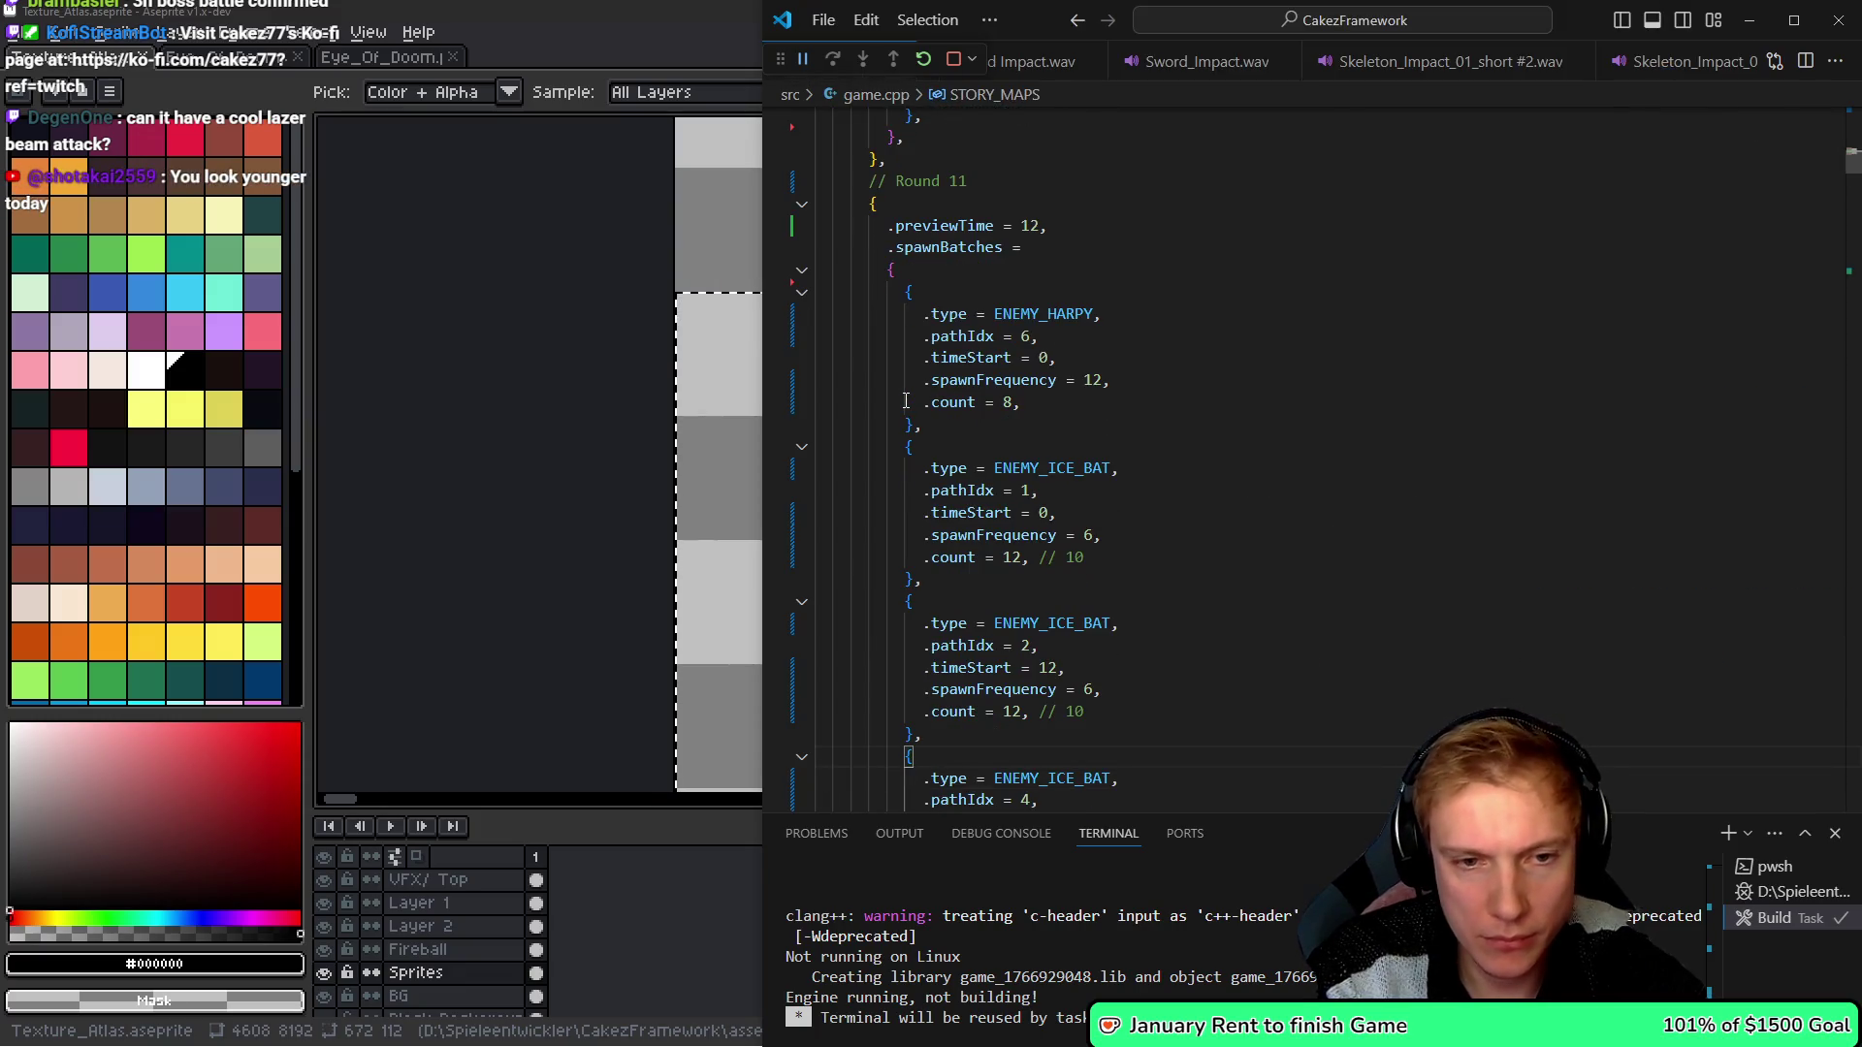
text(EYE_OF_DOOM:)
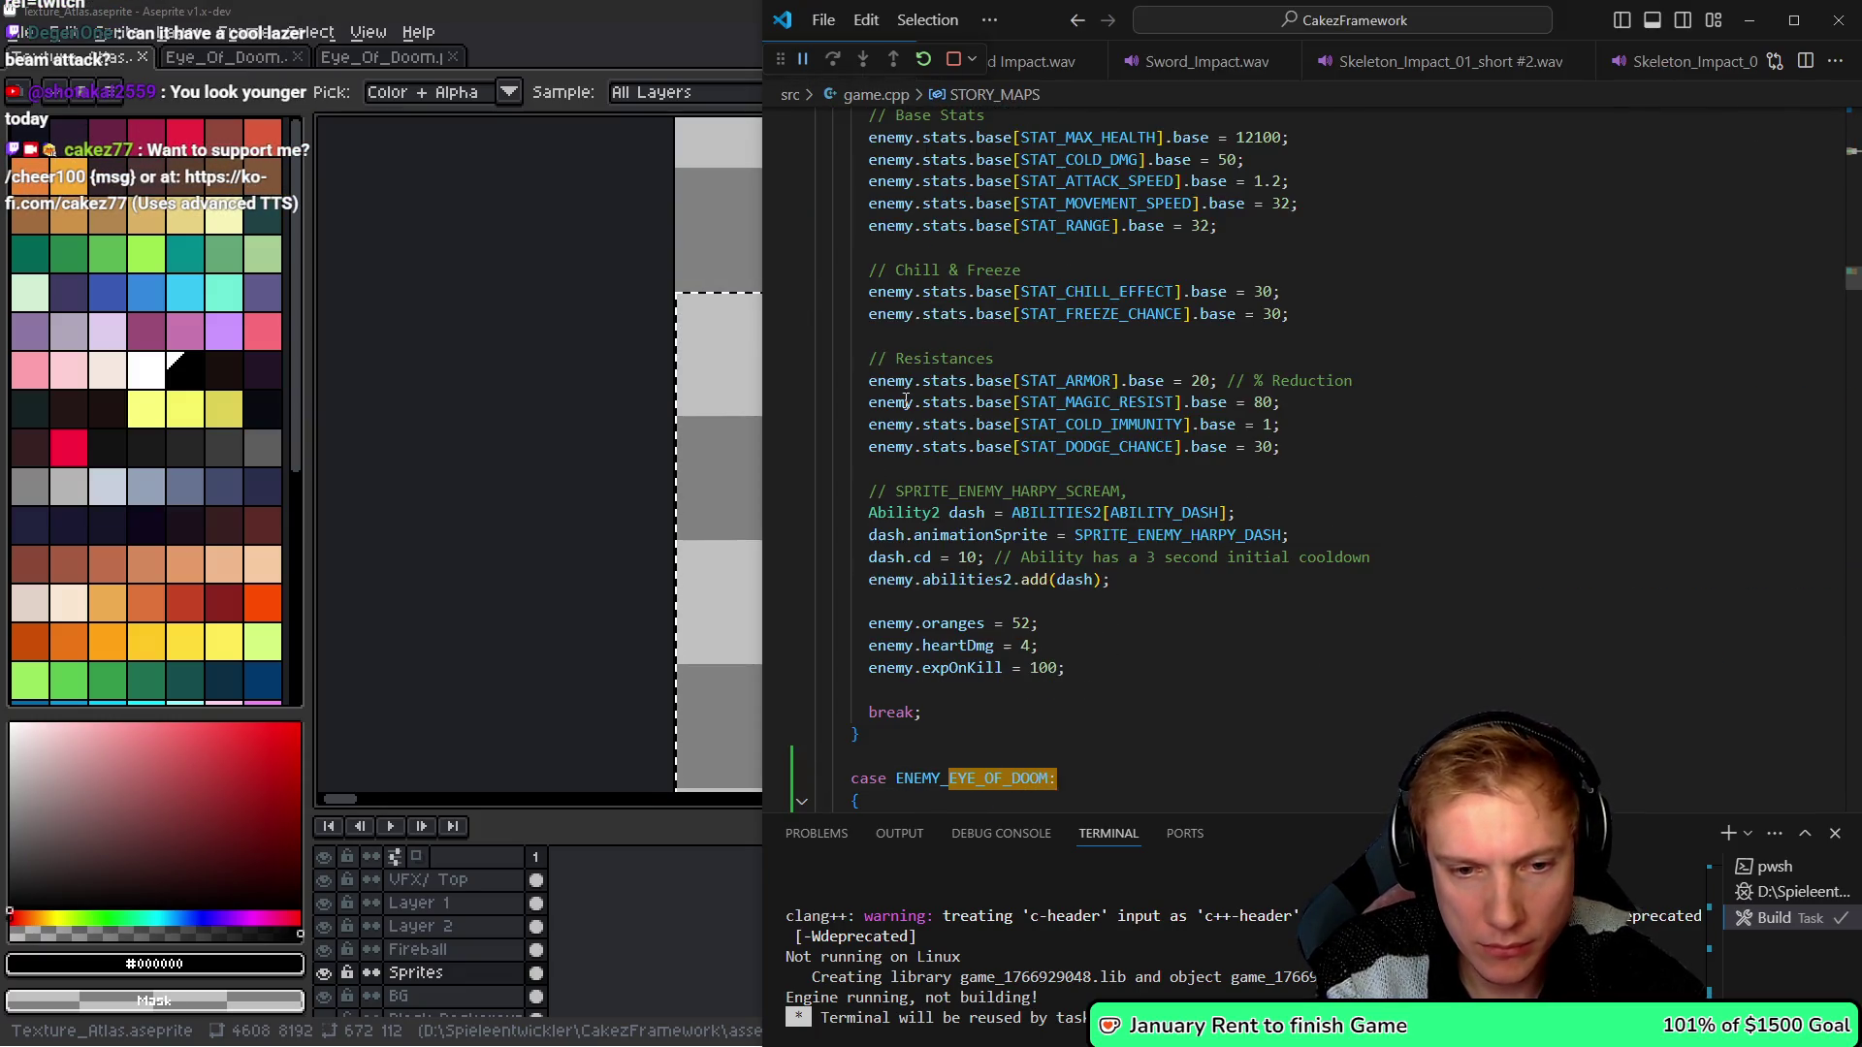
scroll(904, 402, down, 10)
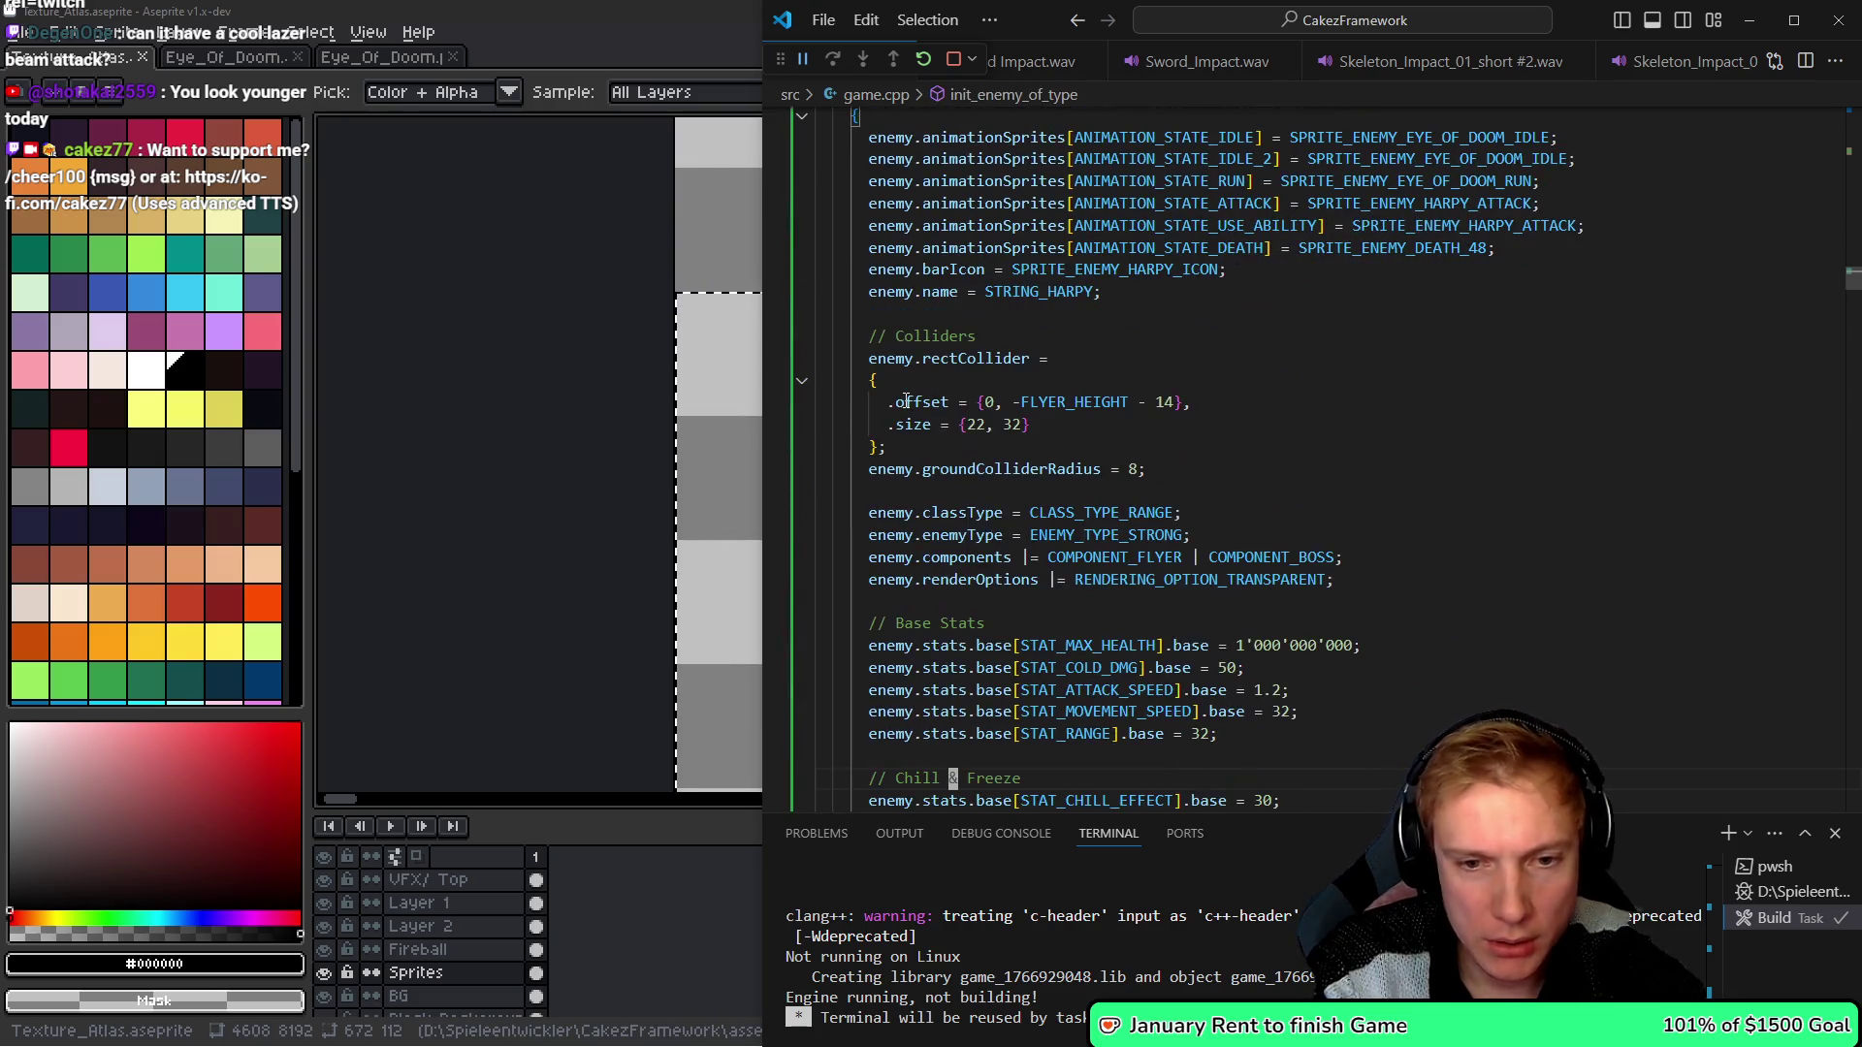
key(End)
key(Left)
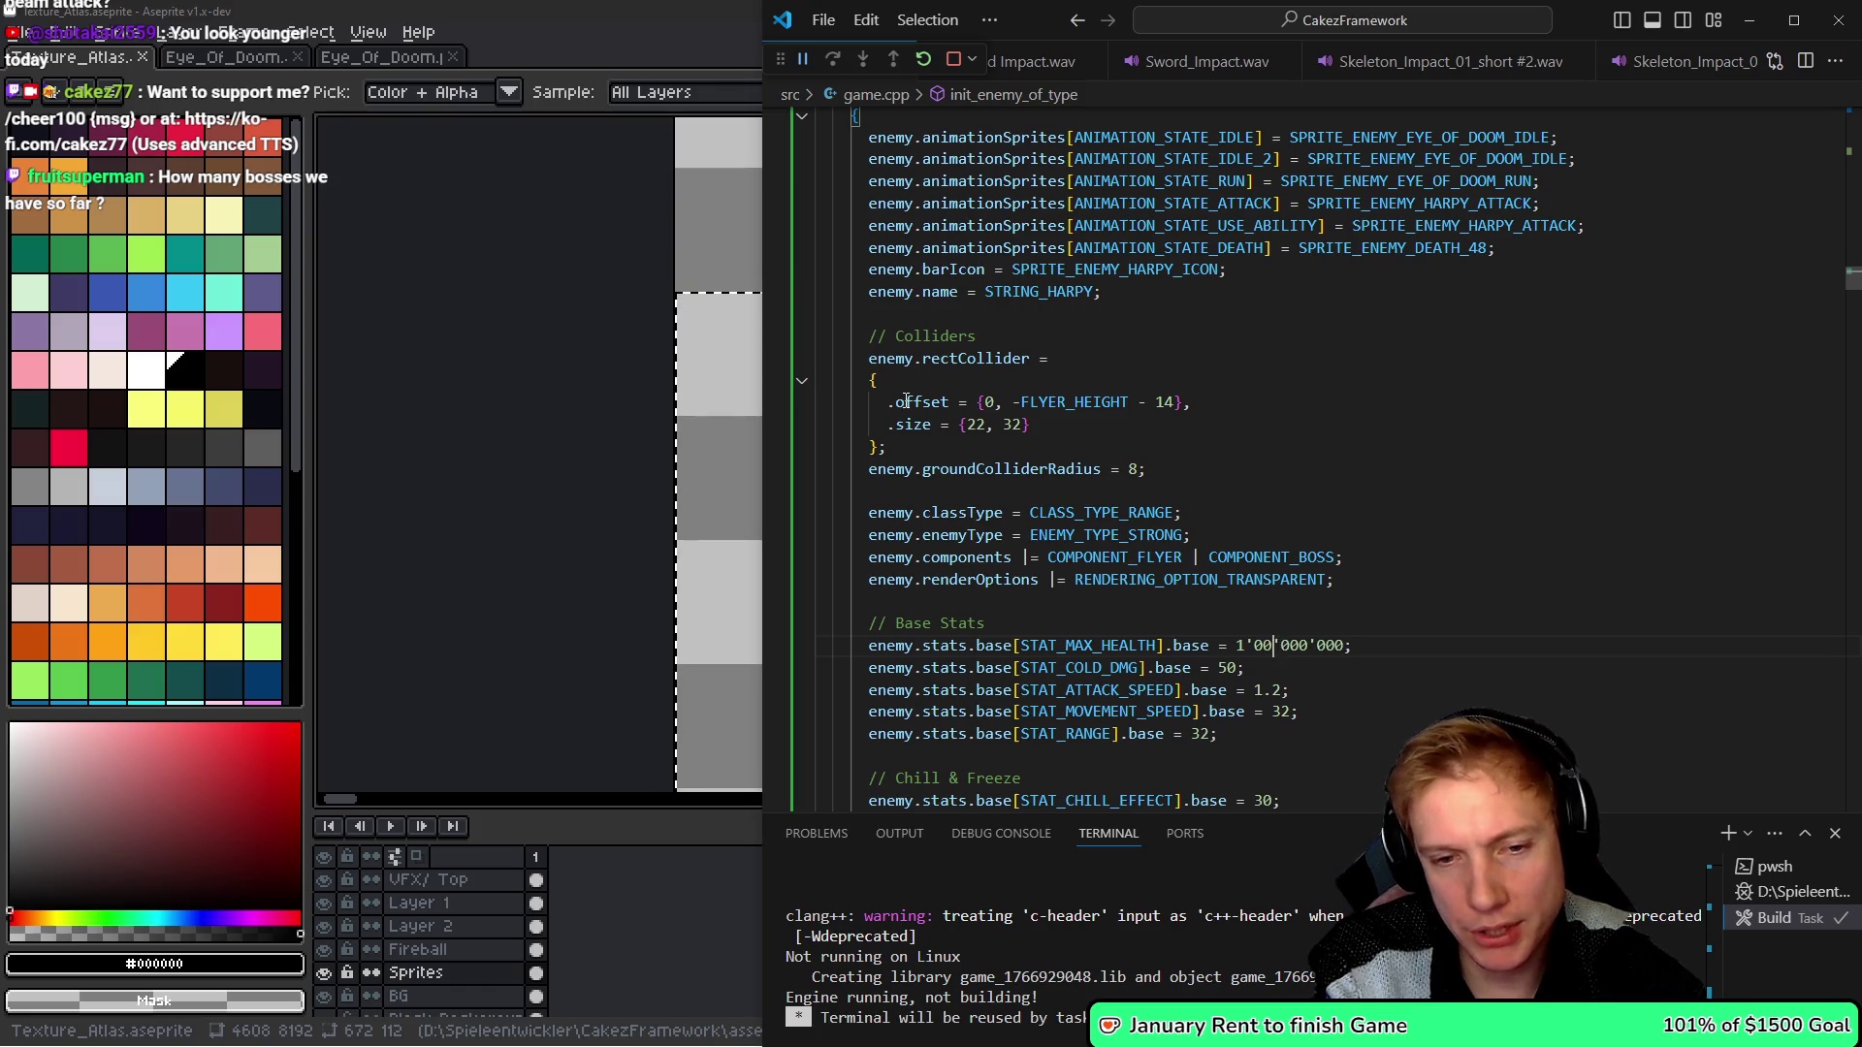
key(BackSpace)
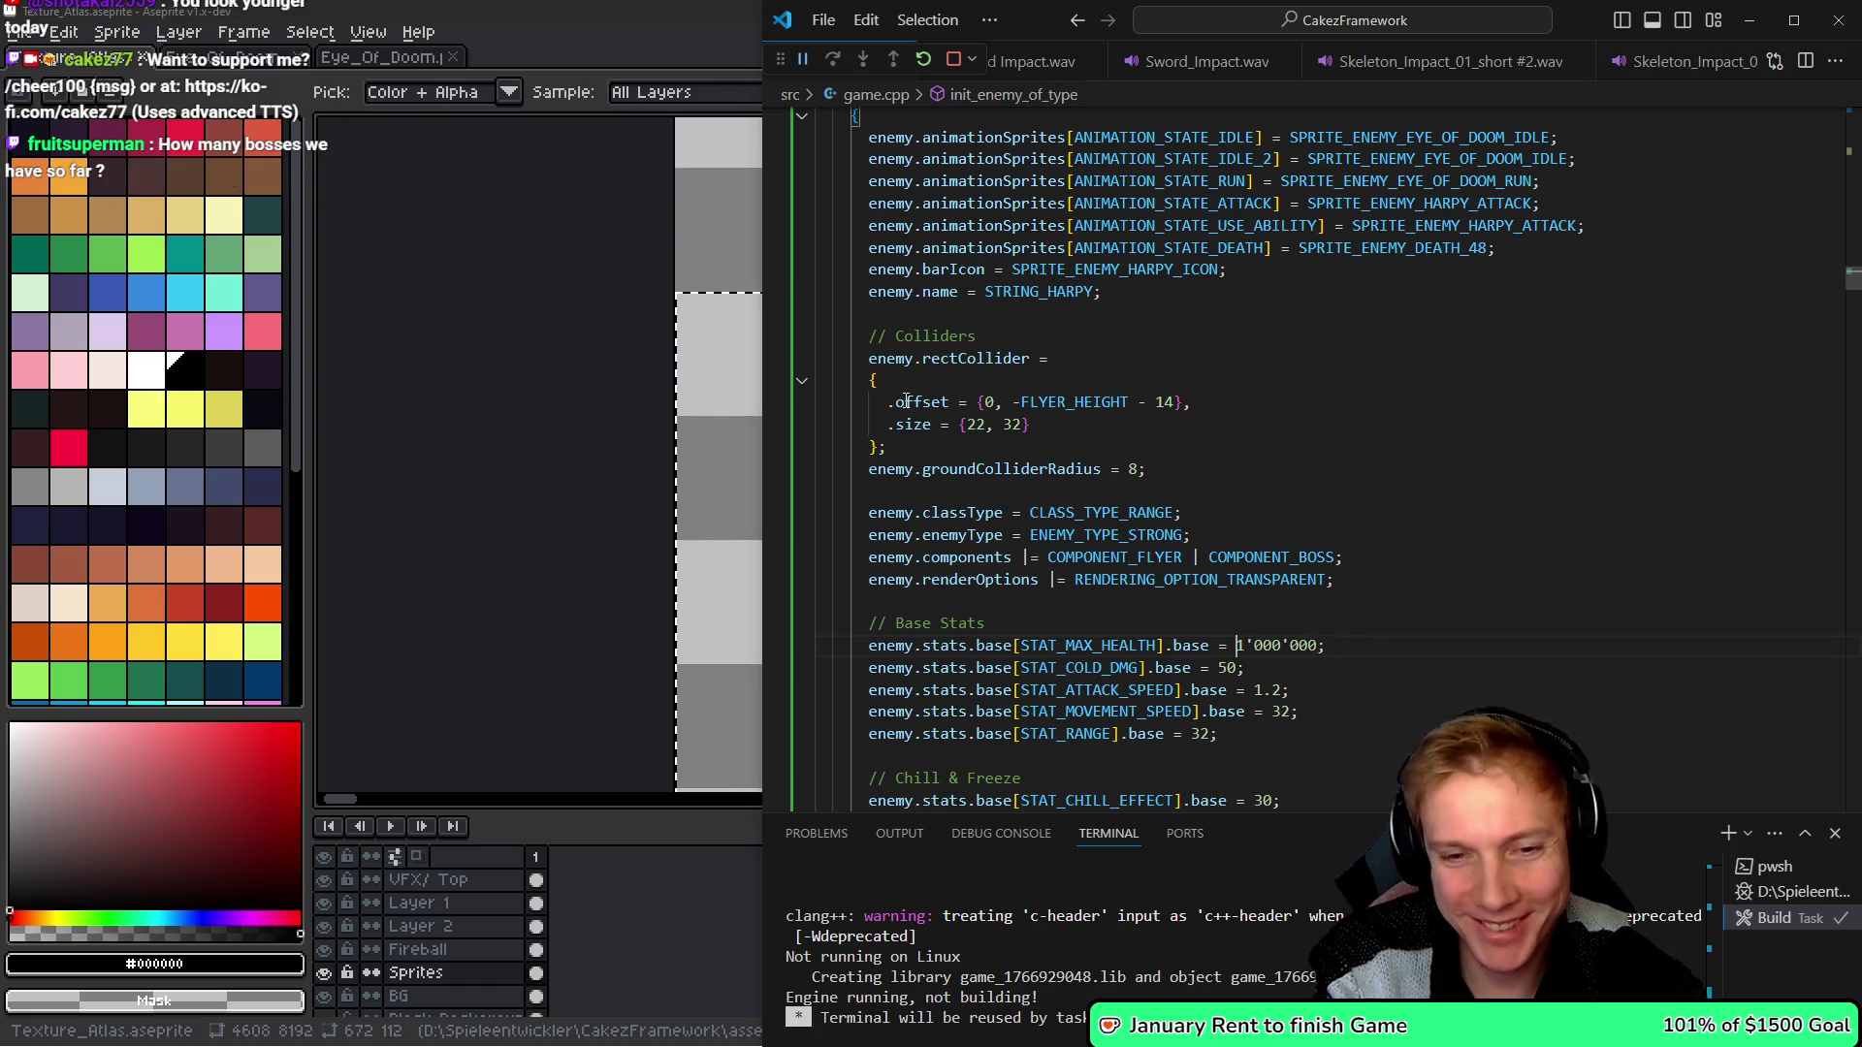
key(ctrl+shift+b)
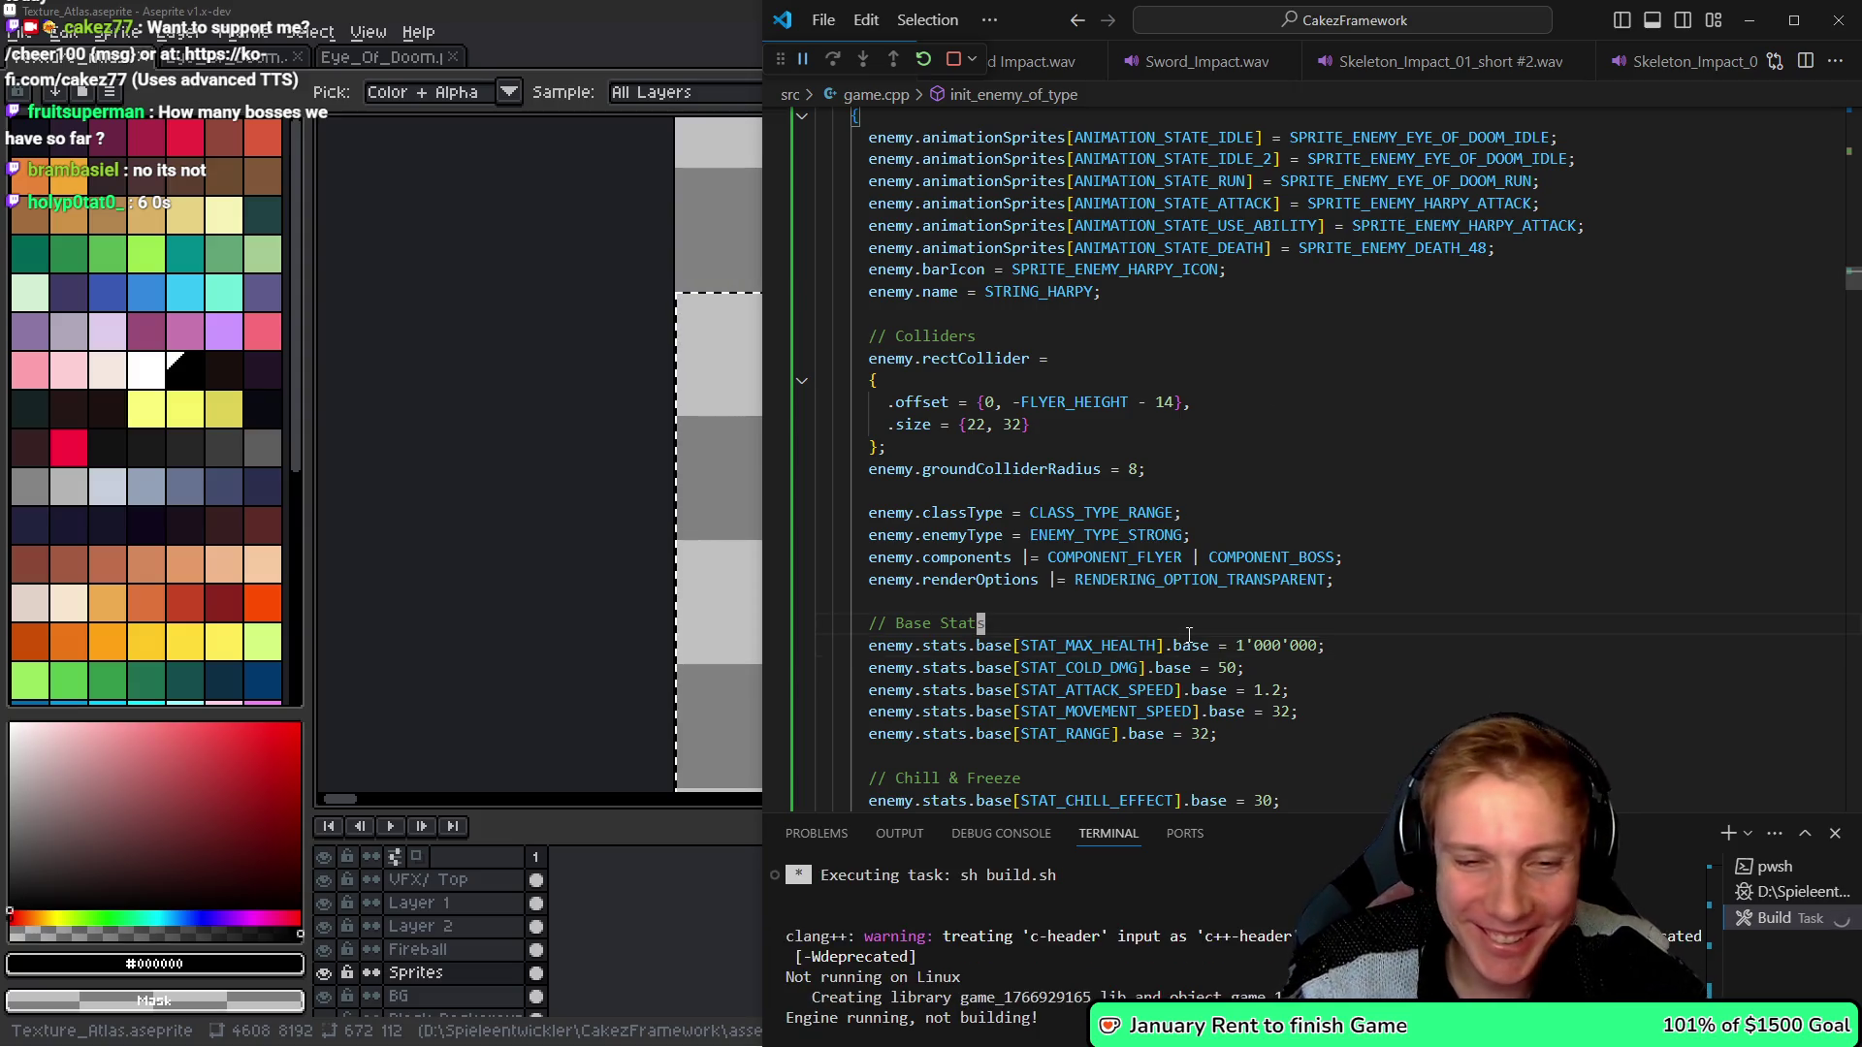
scroll(1189, 635, down, 1)
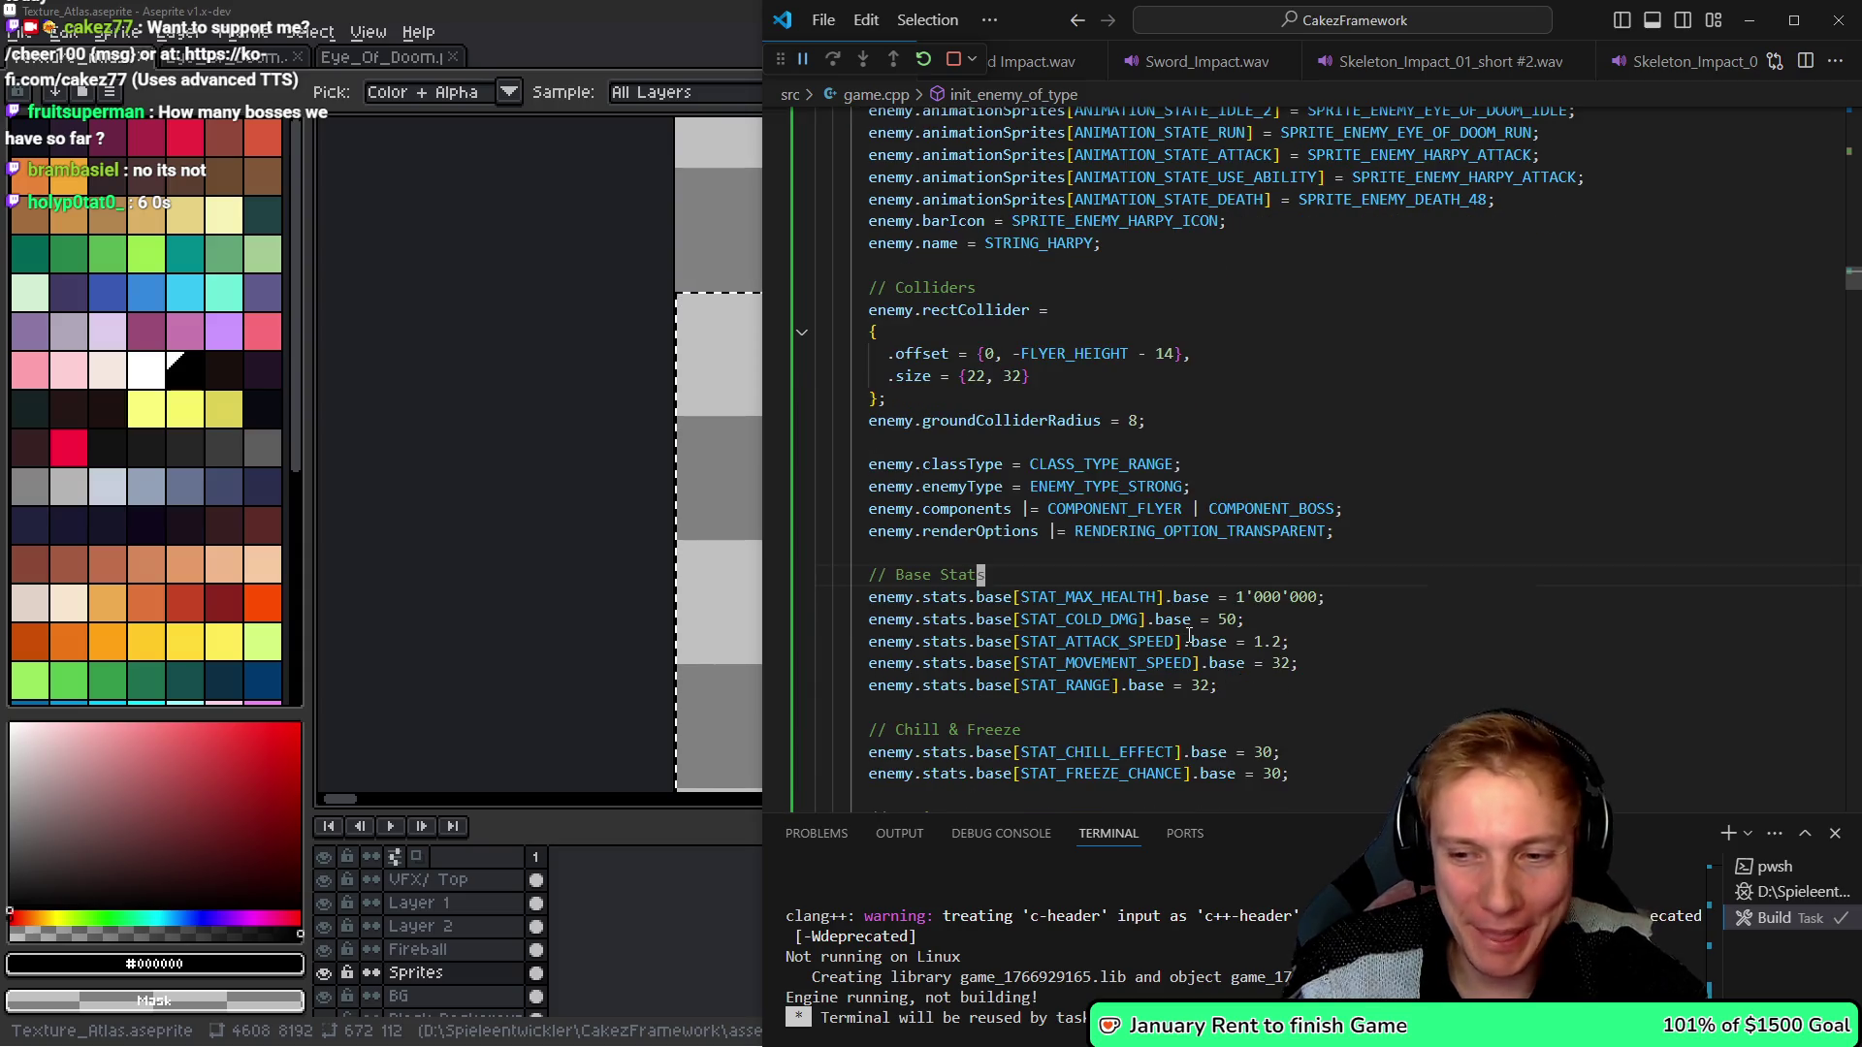
key(alt+Tab)
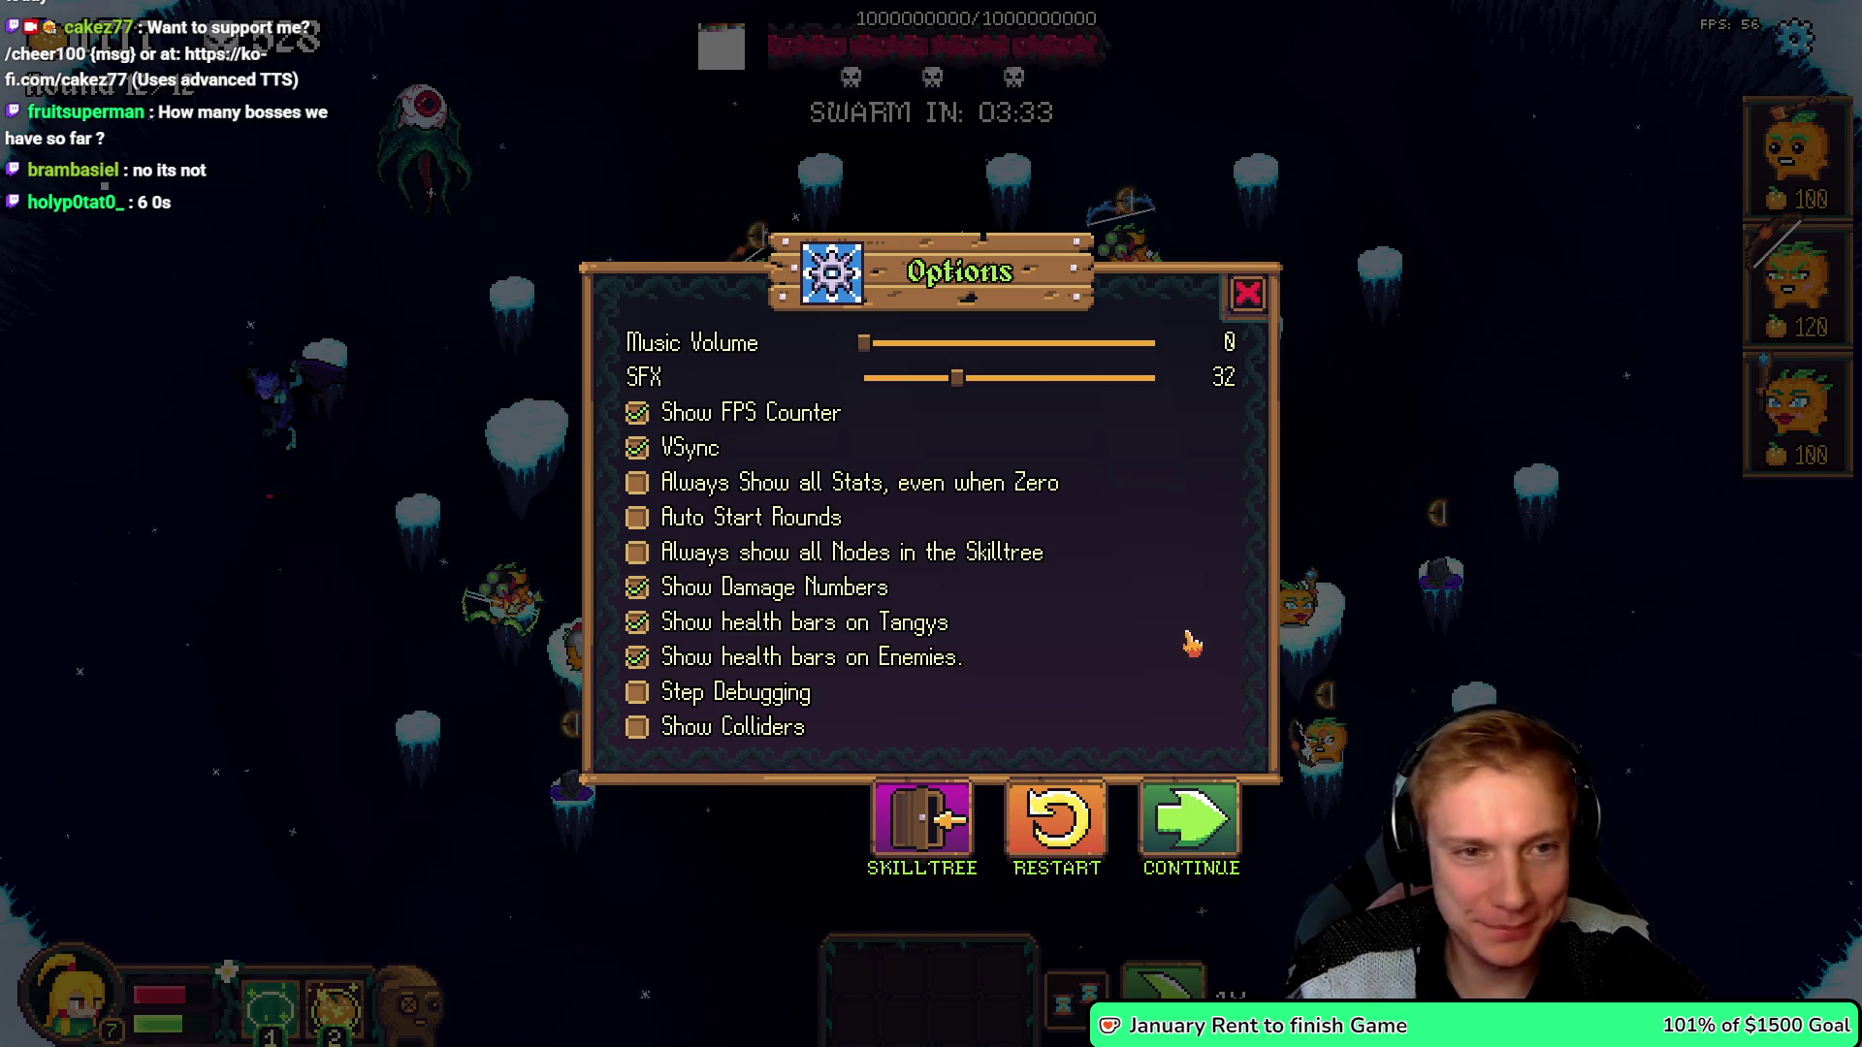
- Resume the round, let the boss drop to 990635/1000000 health, then pause again
key(Escape)
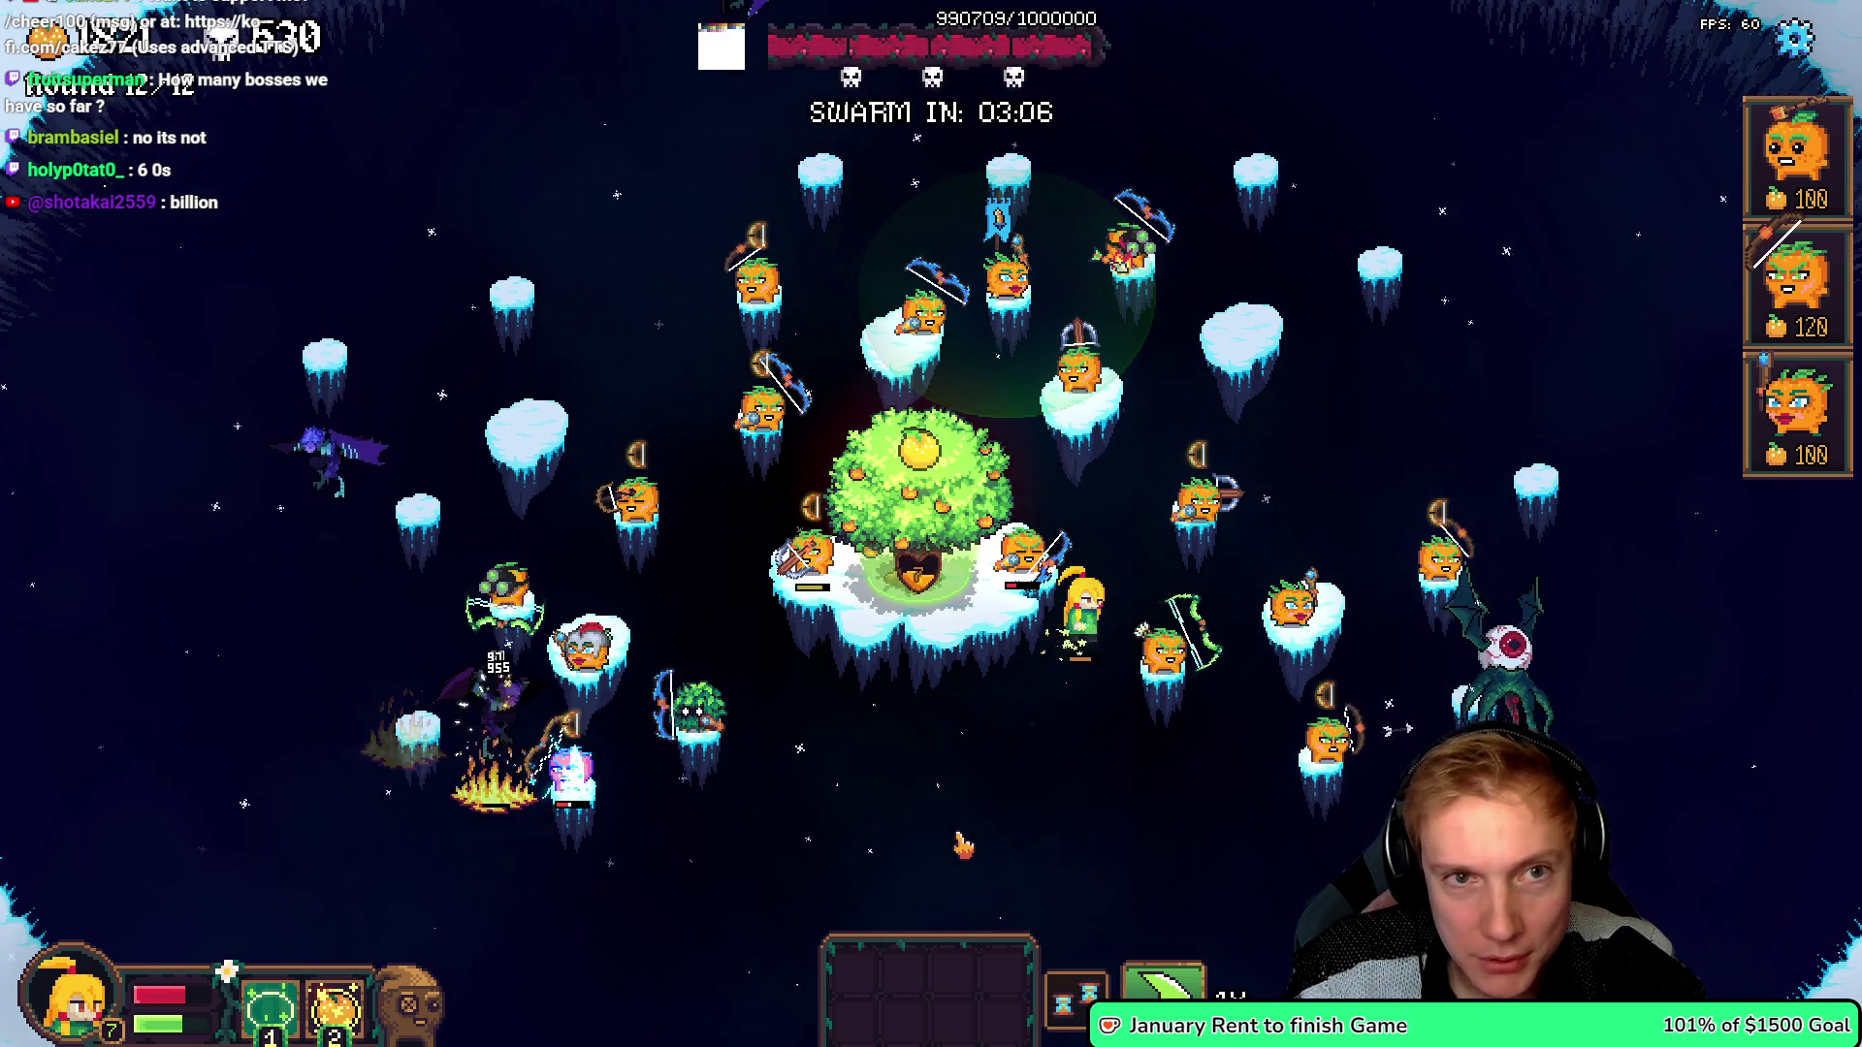
key(Escape)
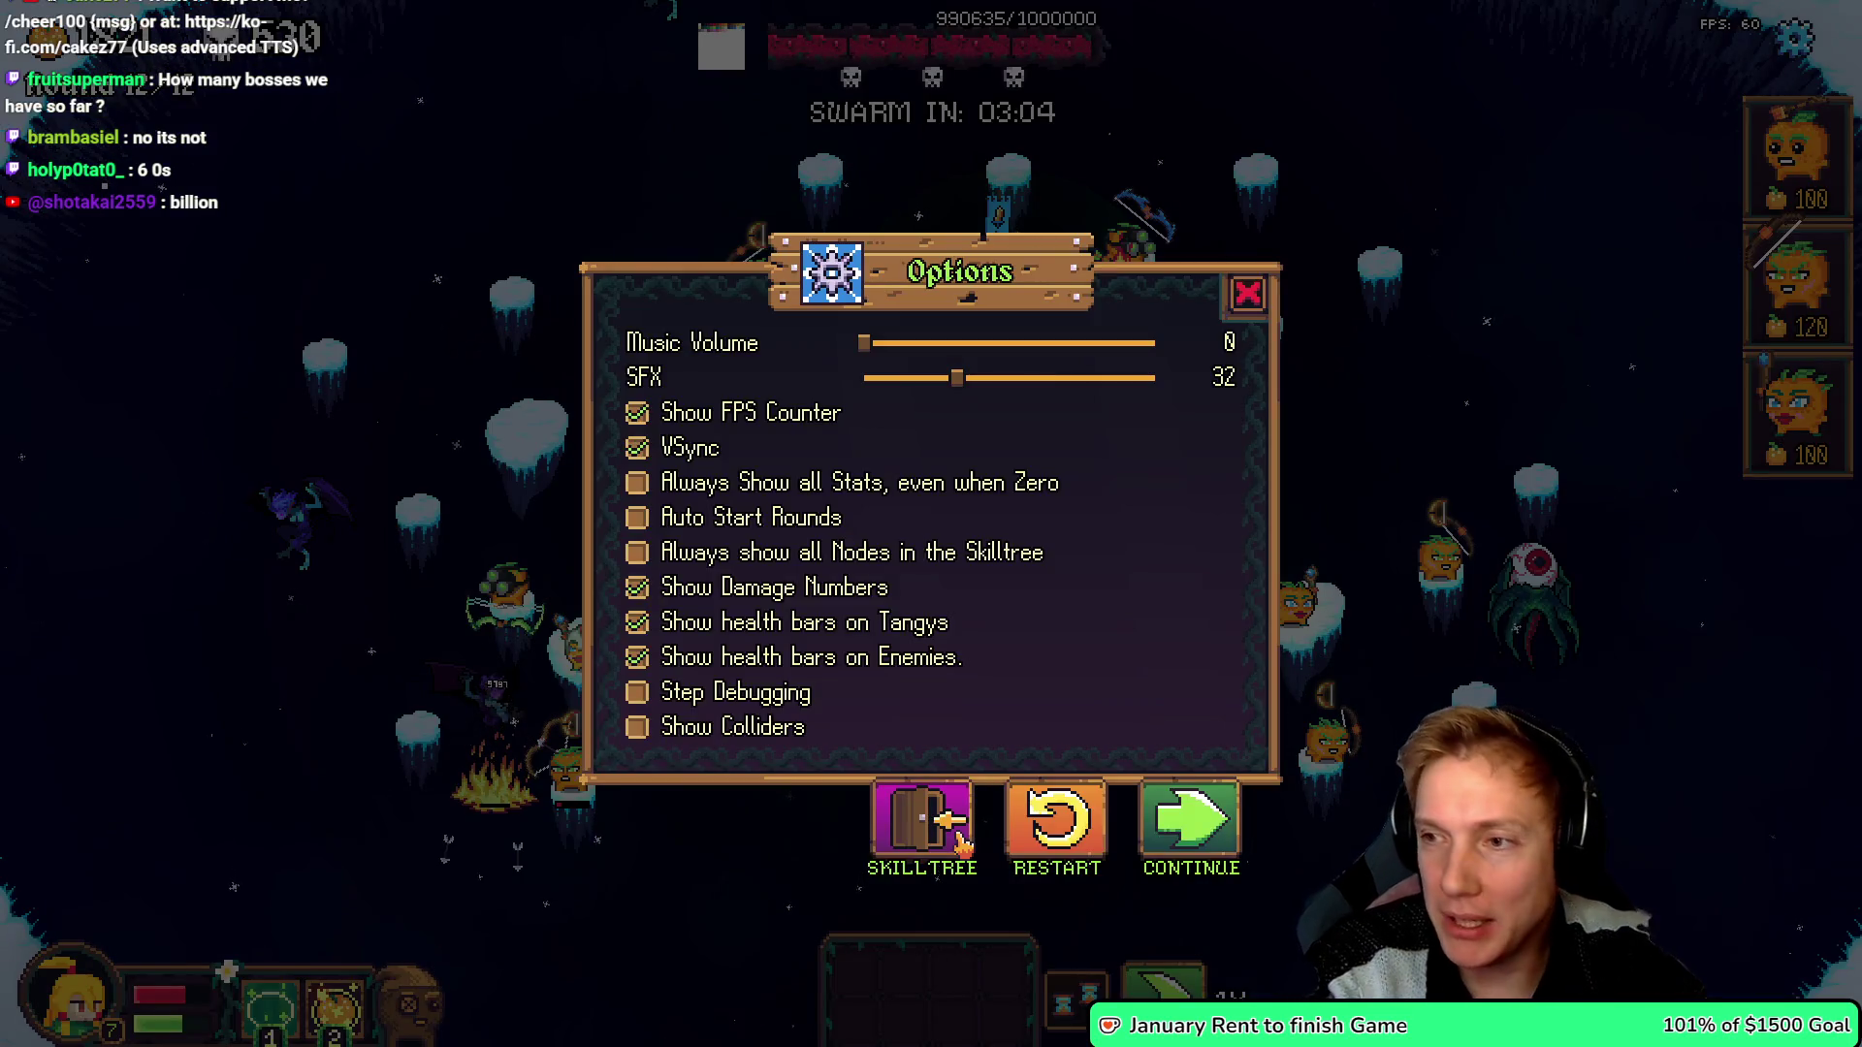
- Lower the Eye of Doom's STAT_MOVEMENT_SPEED value in game.cpp
key(alt+Tab)
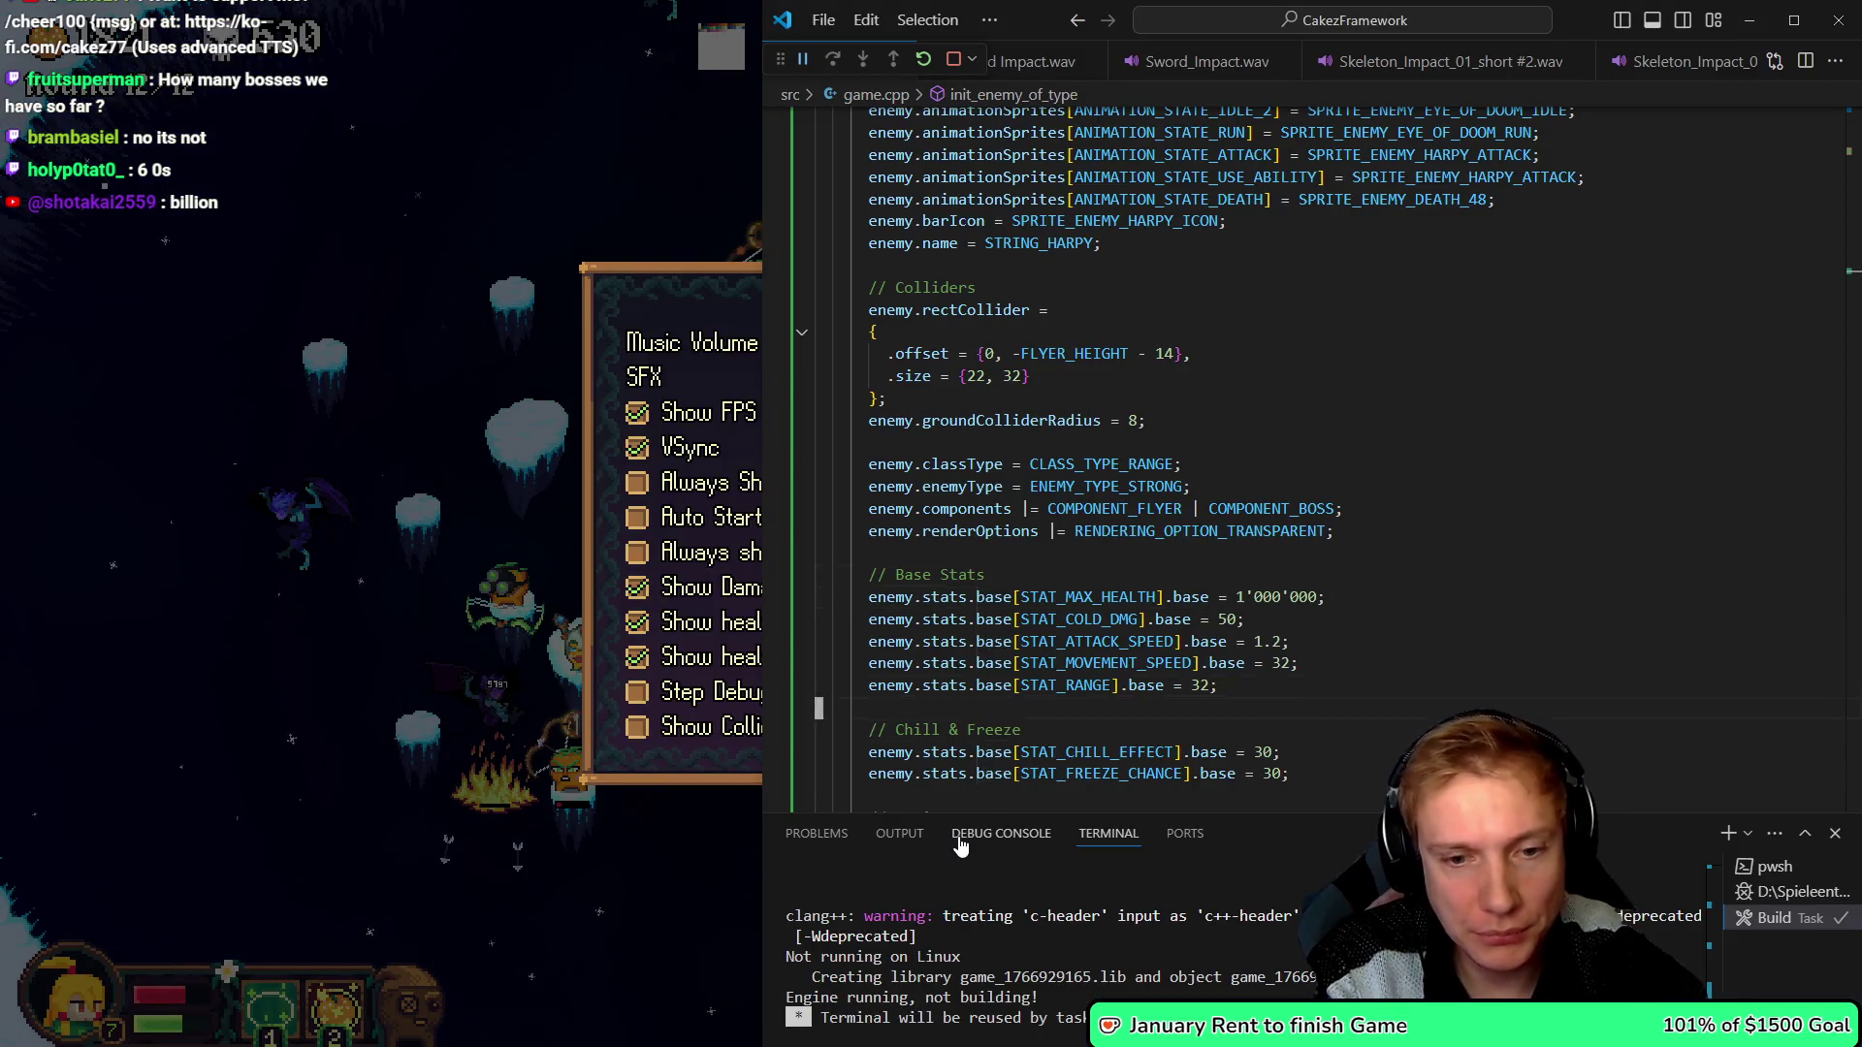
key(Down)
key(Down)
key(Down)
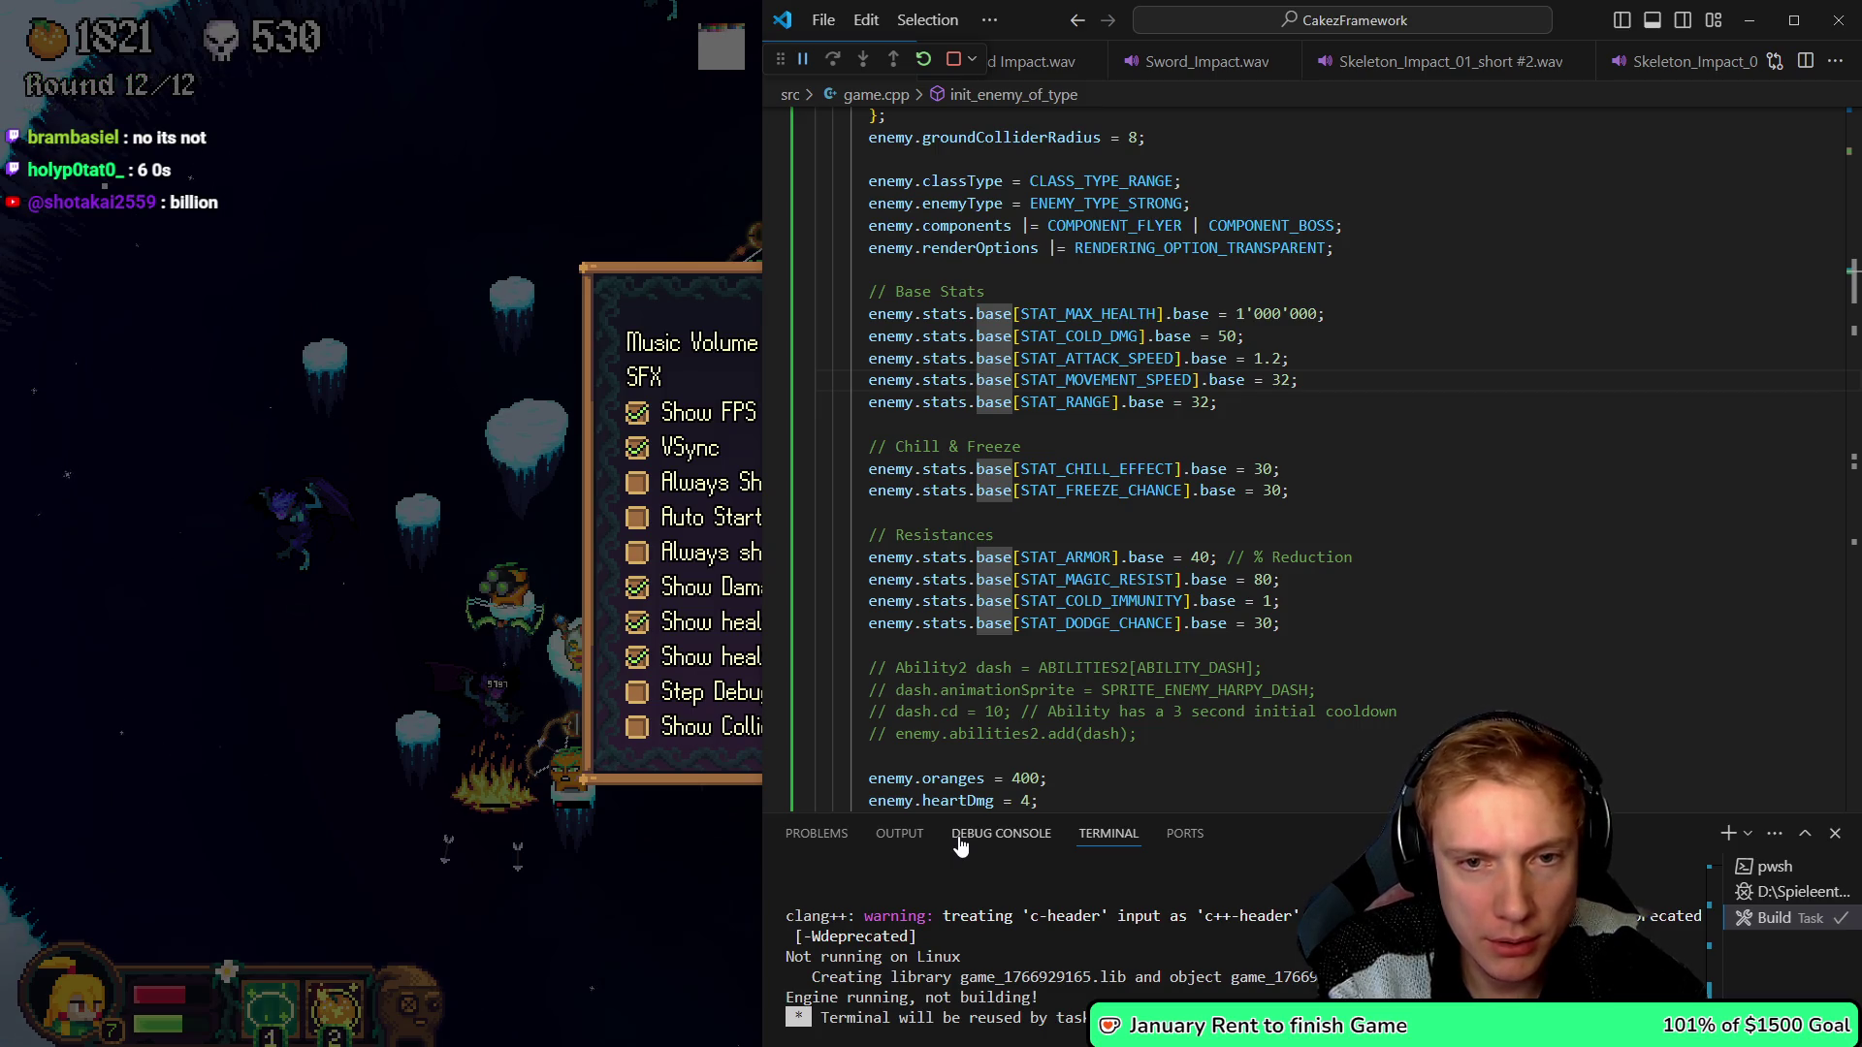
key(End)
key(Left)
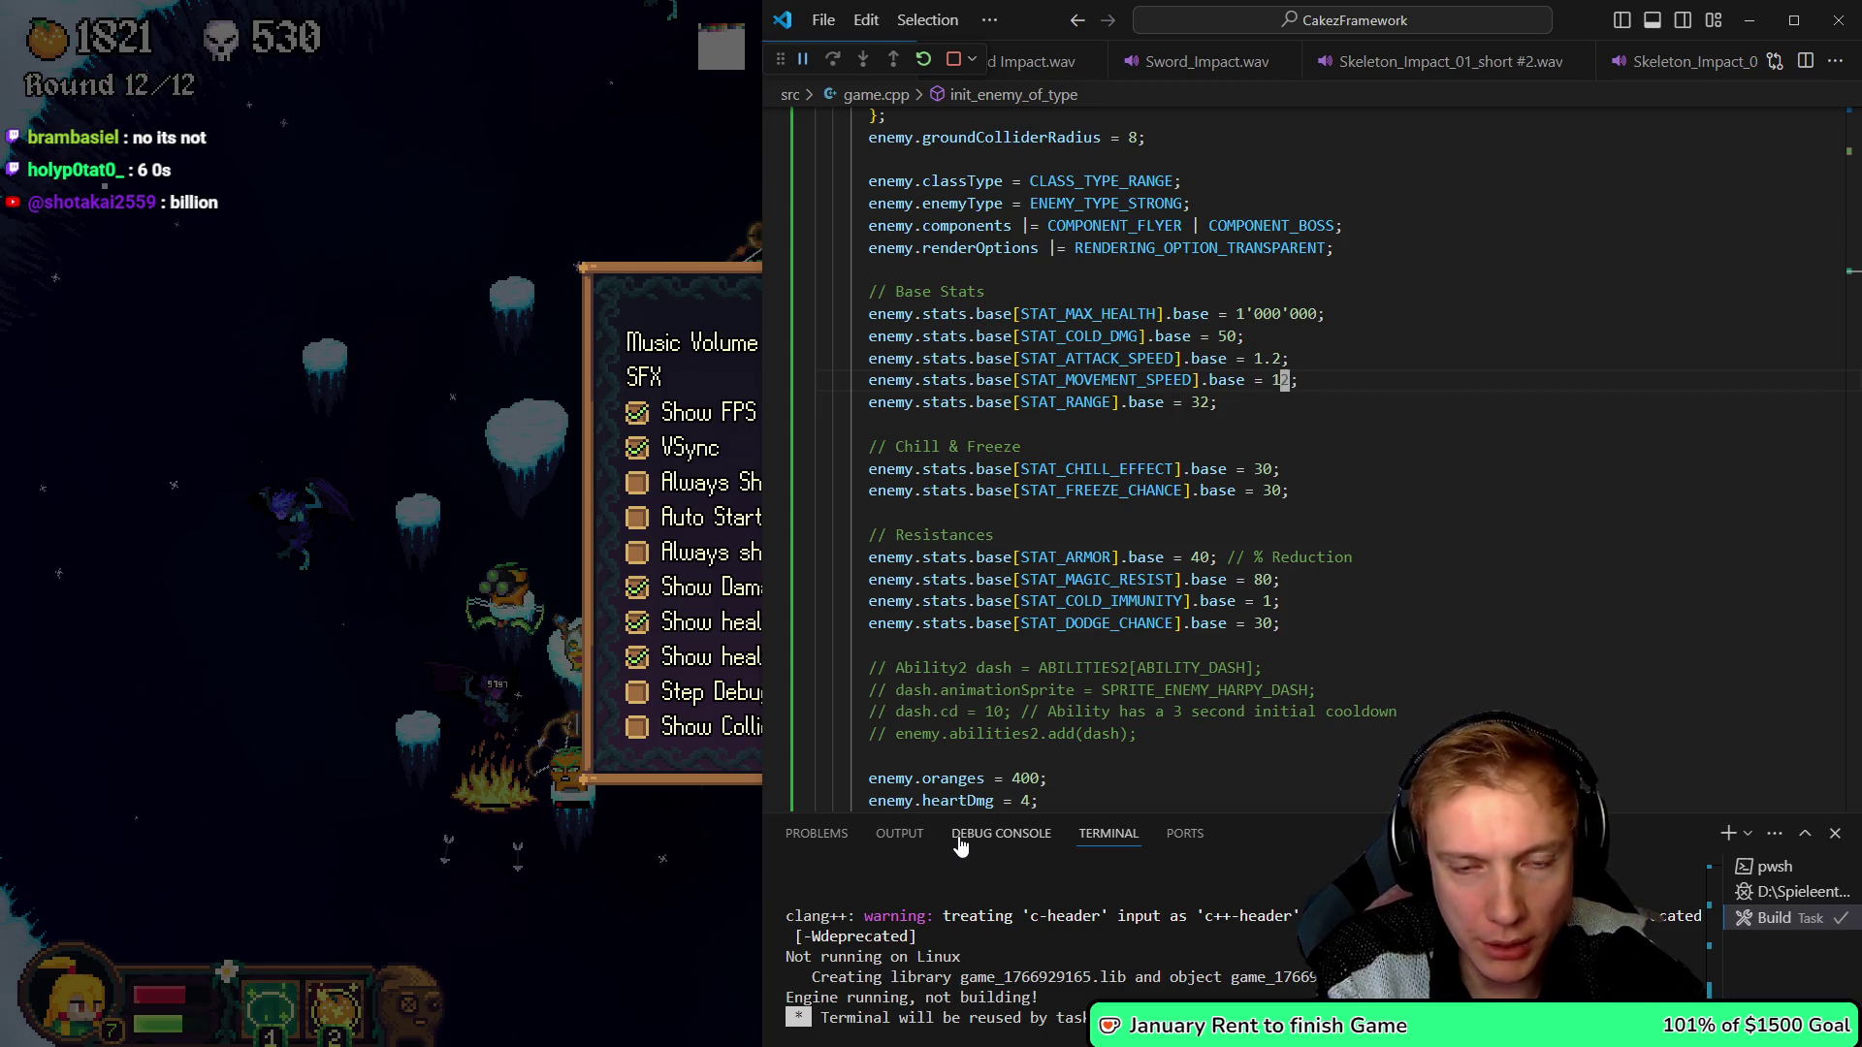
- Add enemy.runDelay = 2.0f; after enemy.name, rebuild, and resume the game
key(Page_Down)
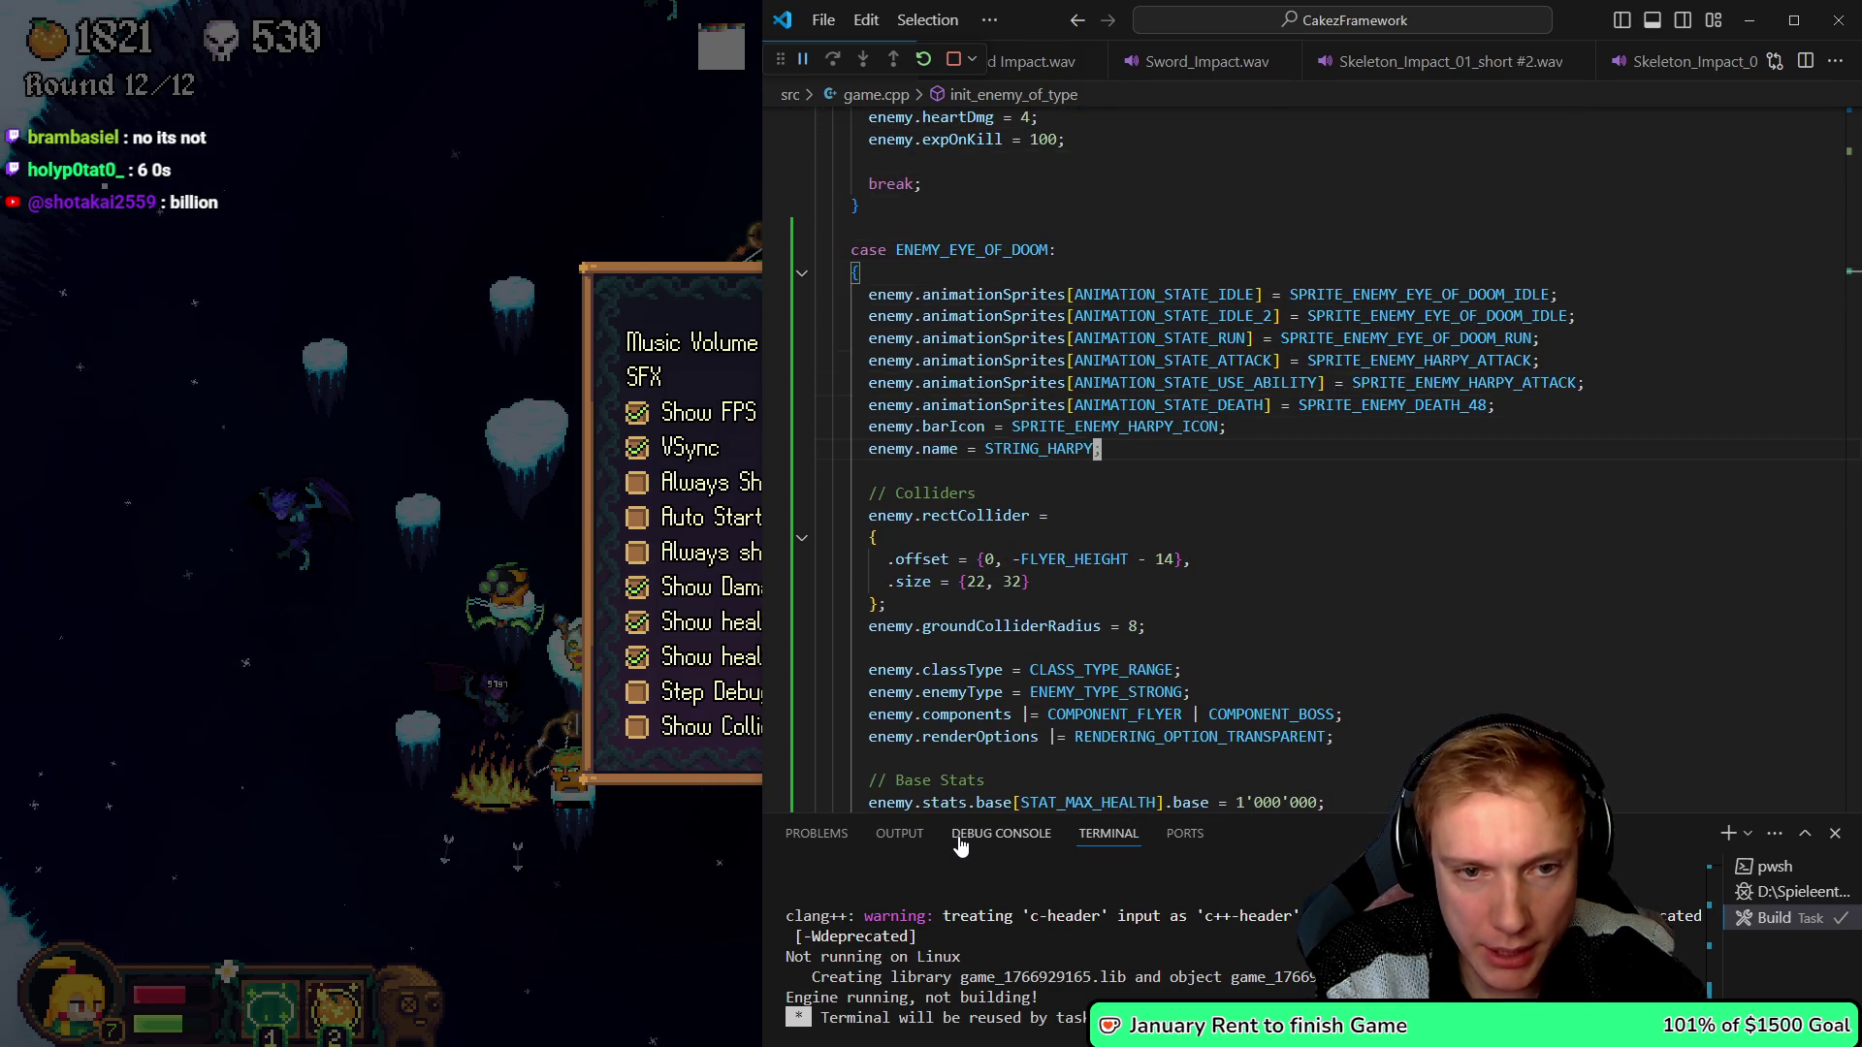
key(End)
key(Return)
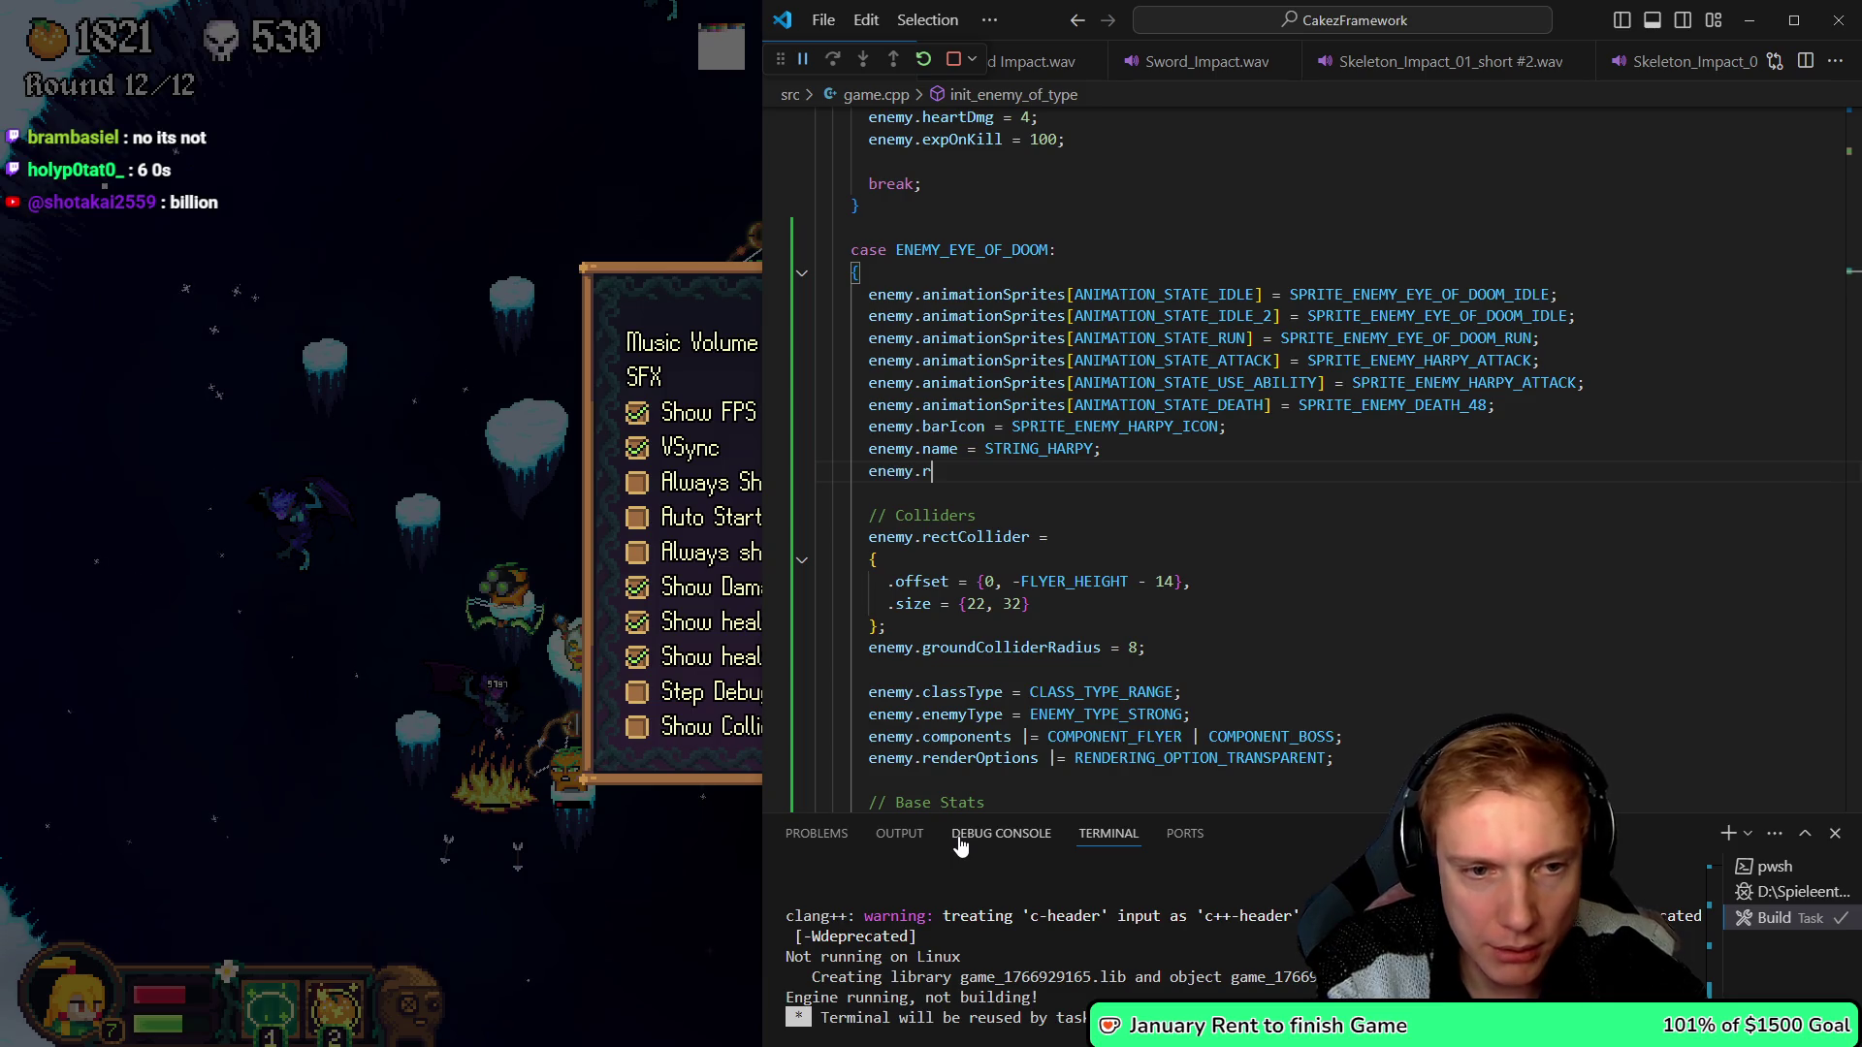
key(Tab)
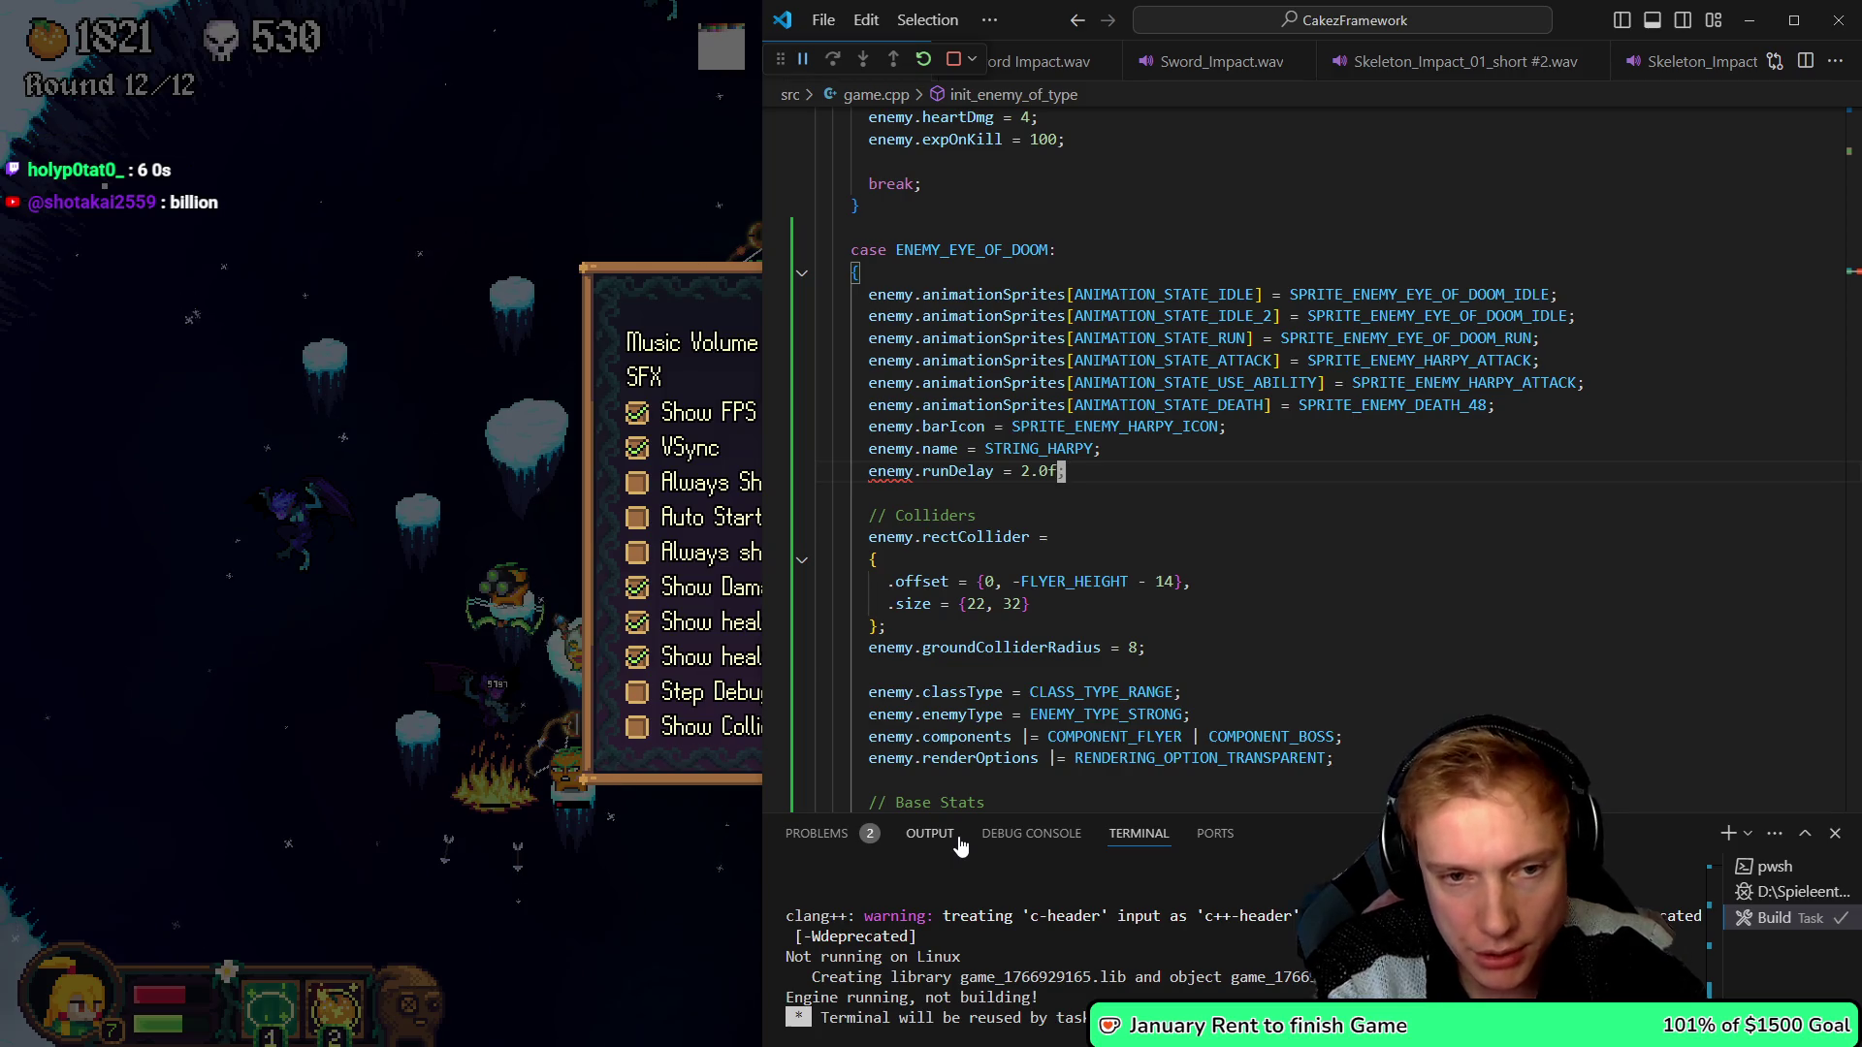
key(ctrl+shift+b)
click(659, 201)
key(Escape)
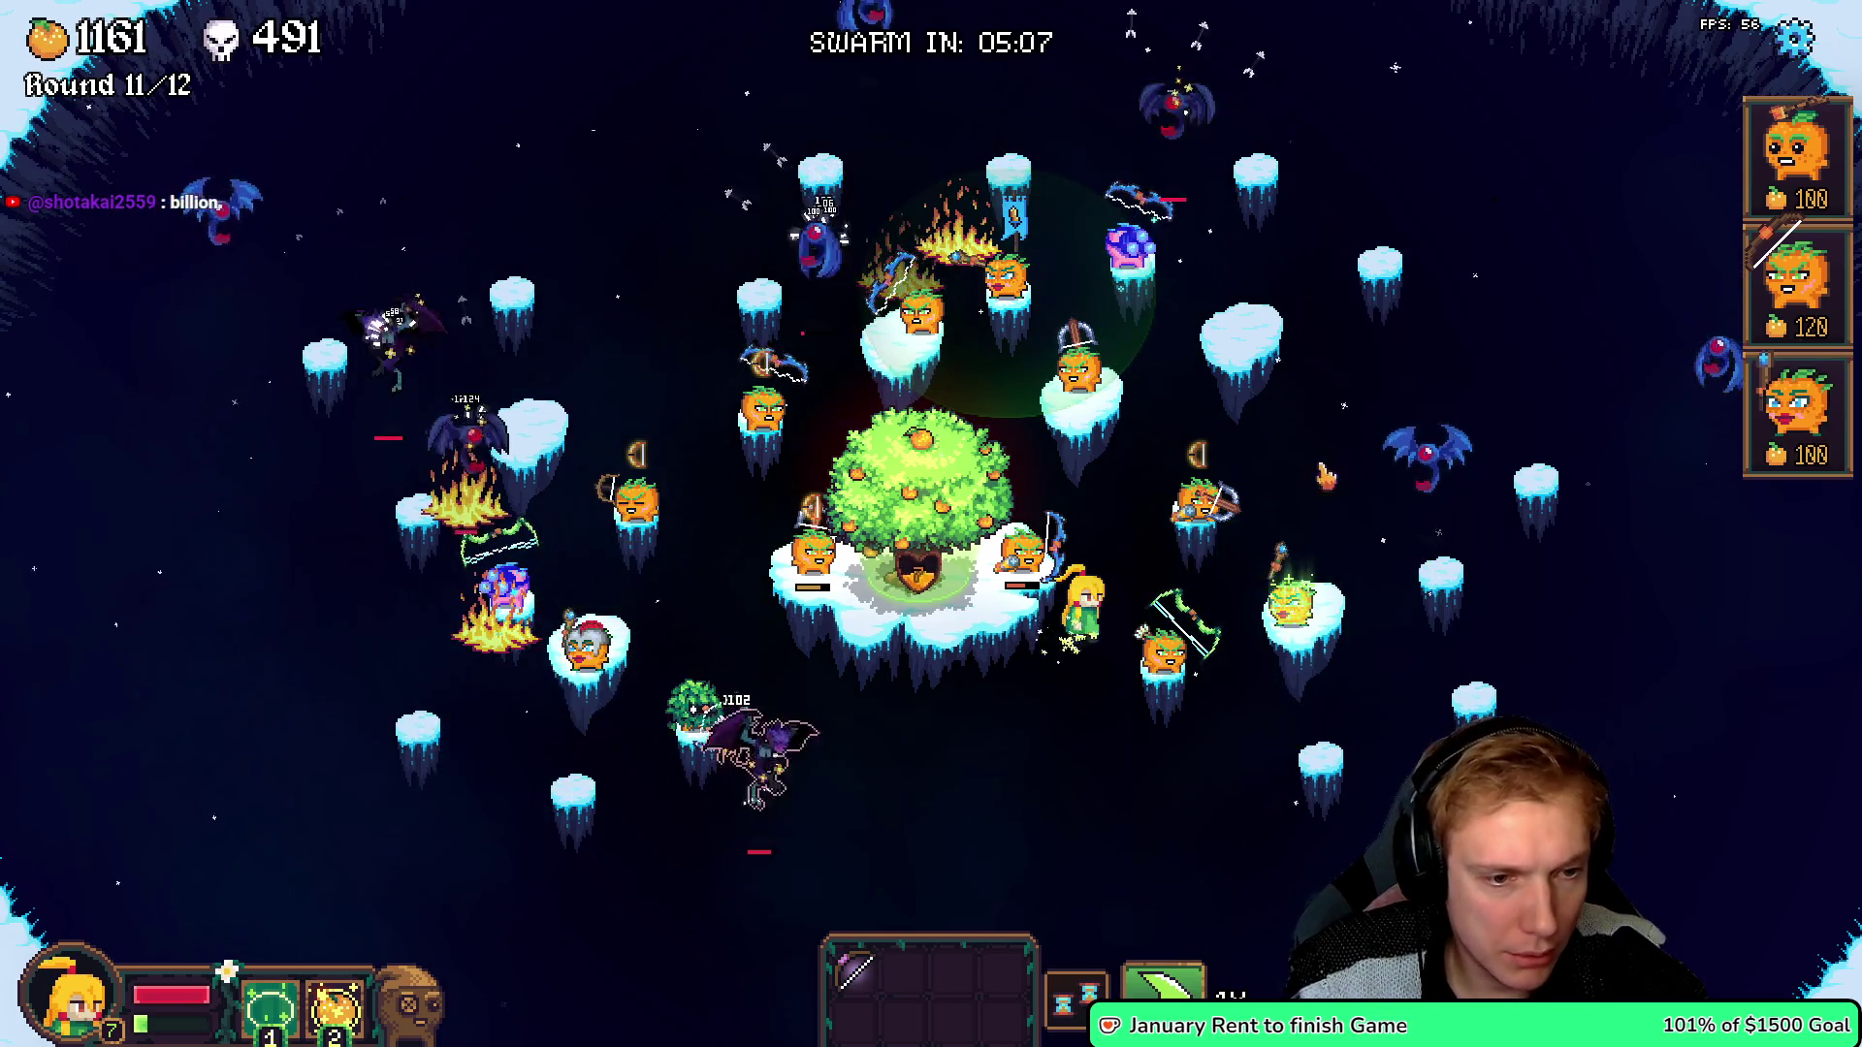
- Buy new towers and place them on the lower-left and right-side islands
key(2)
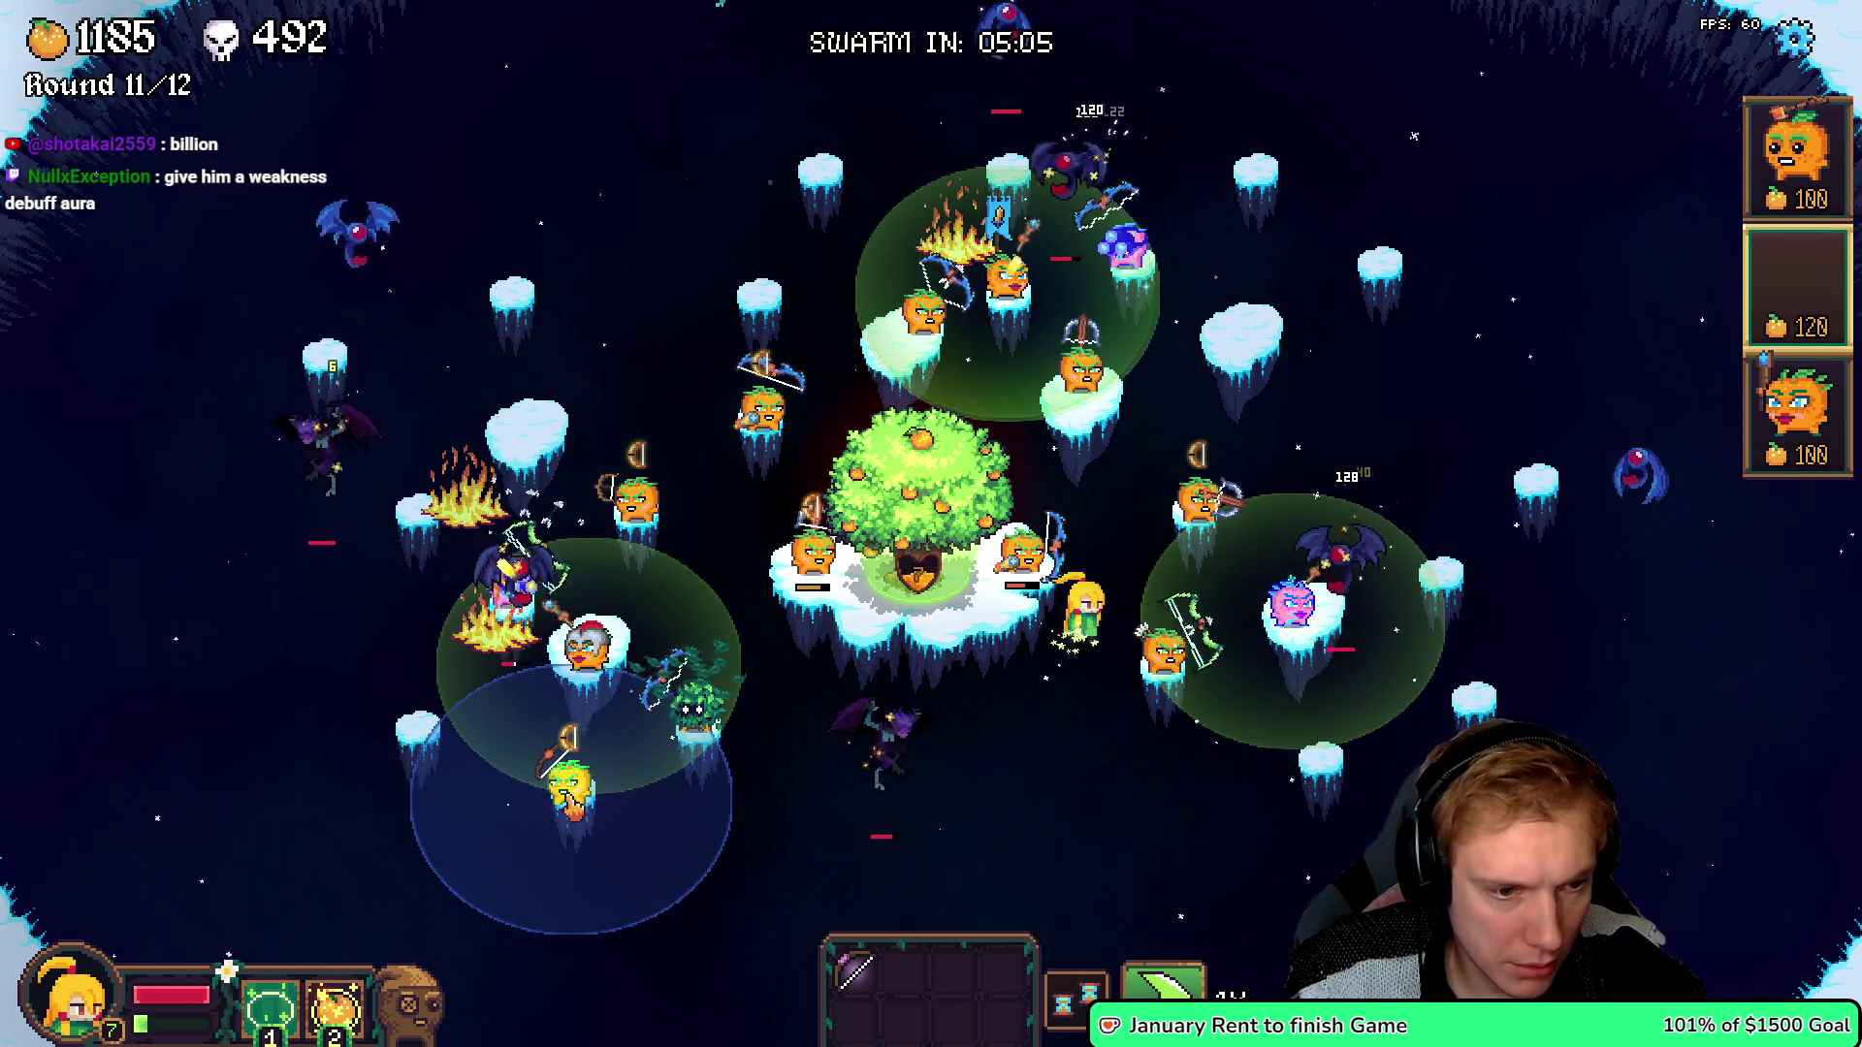
click(570, 788)
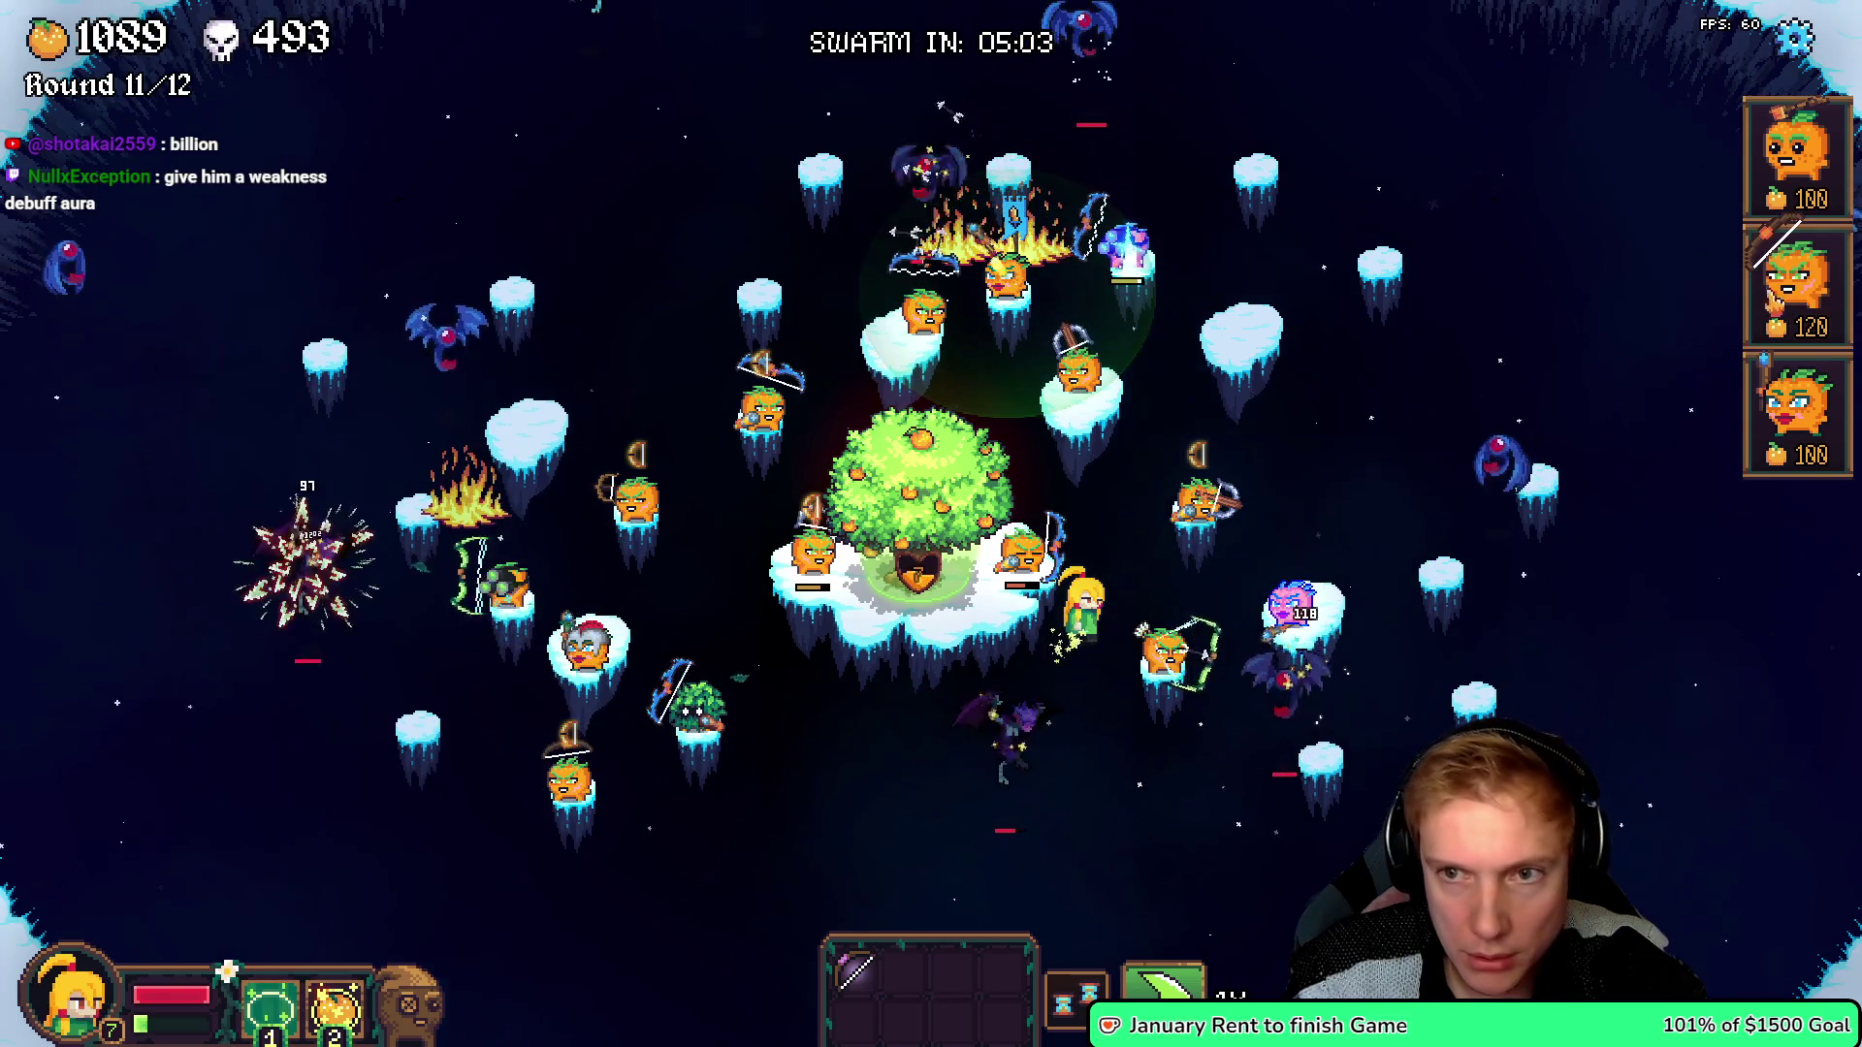
click(1321, 751)
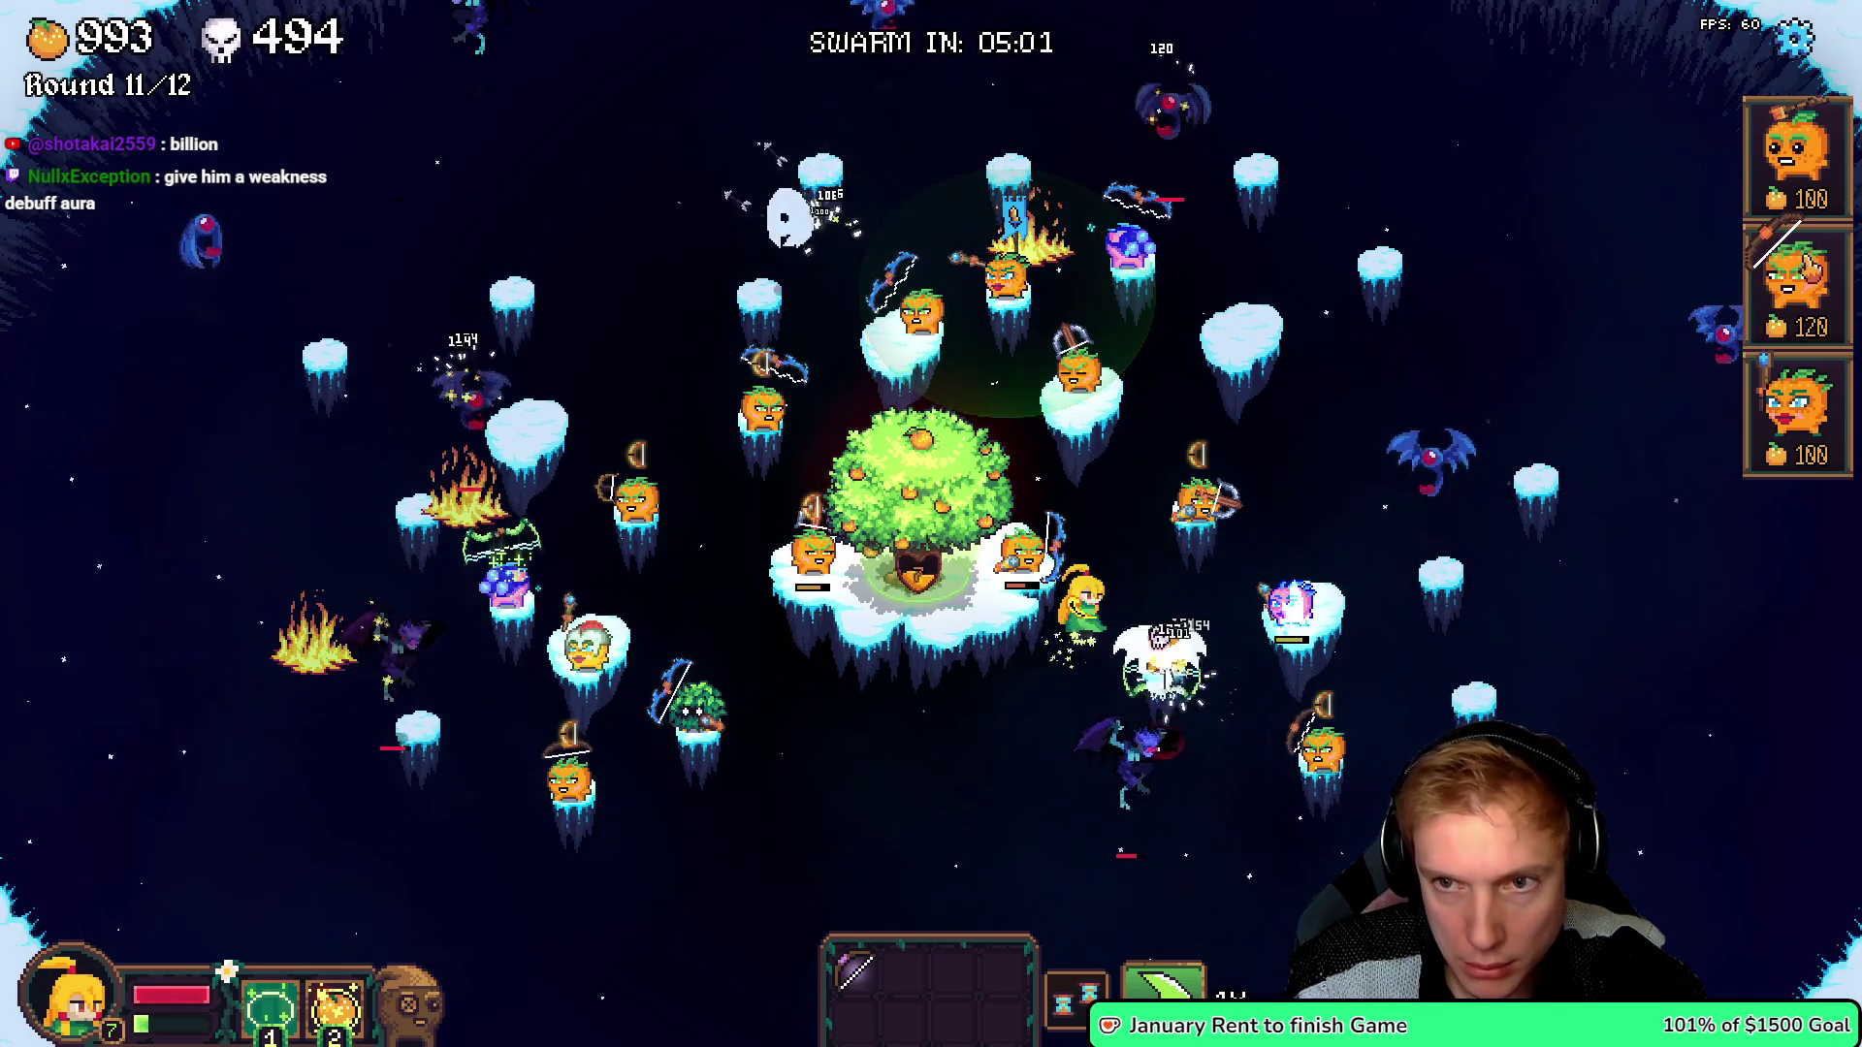
click(1804, 274)
click(1443, 572)
- Reroll the item shop, buy the Silver Spyglass, and equip Wizard Hat, heart banner, spyglass and bow
click(877, 431)
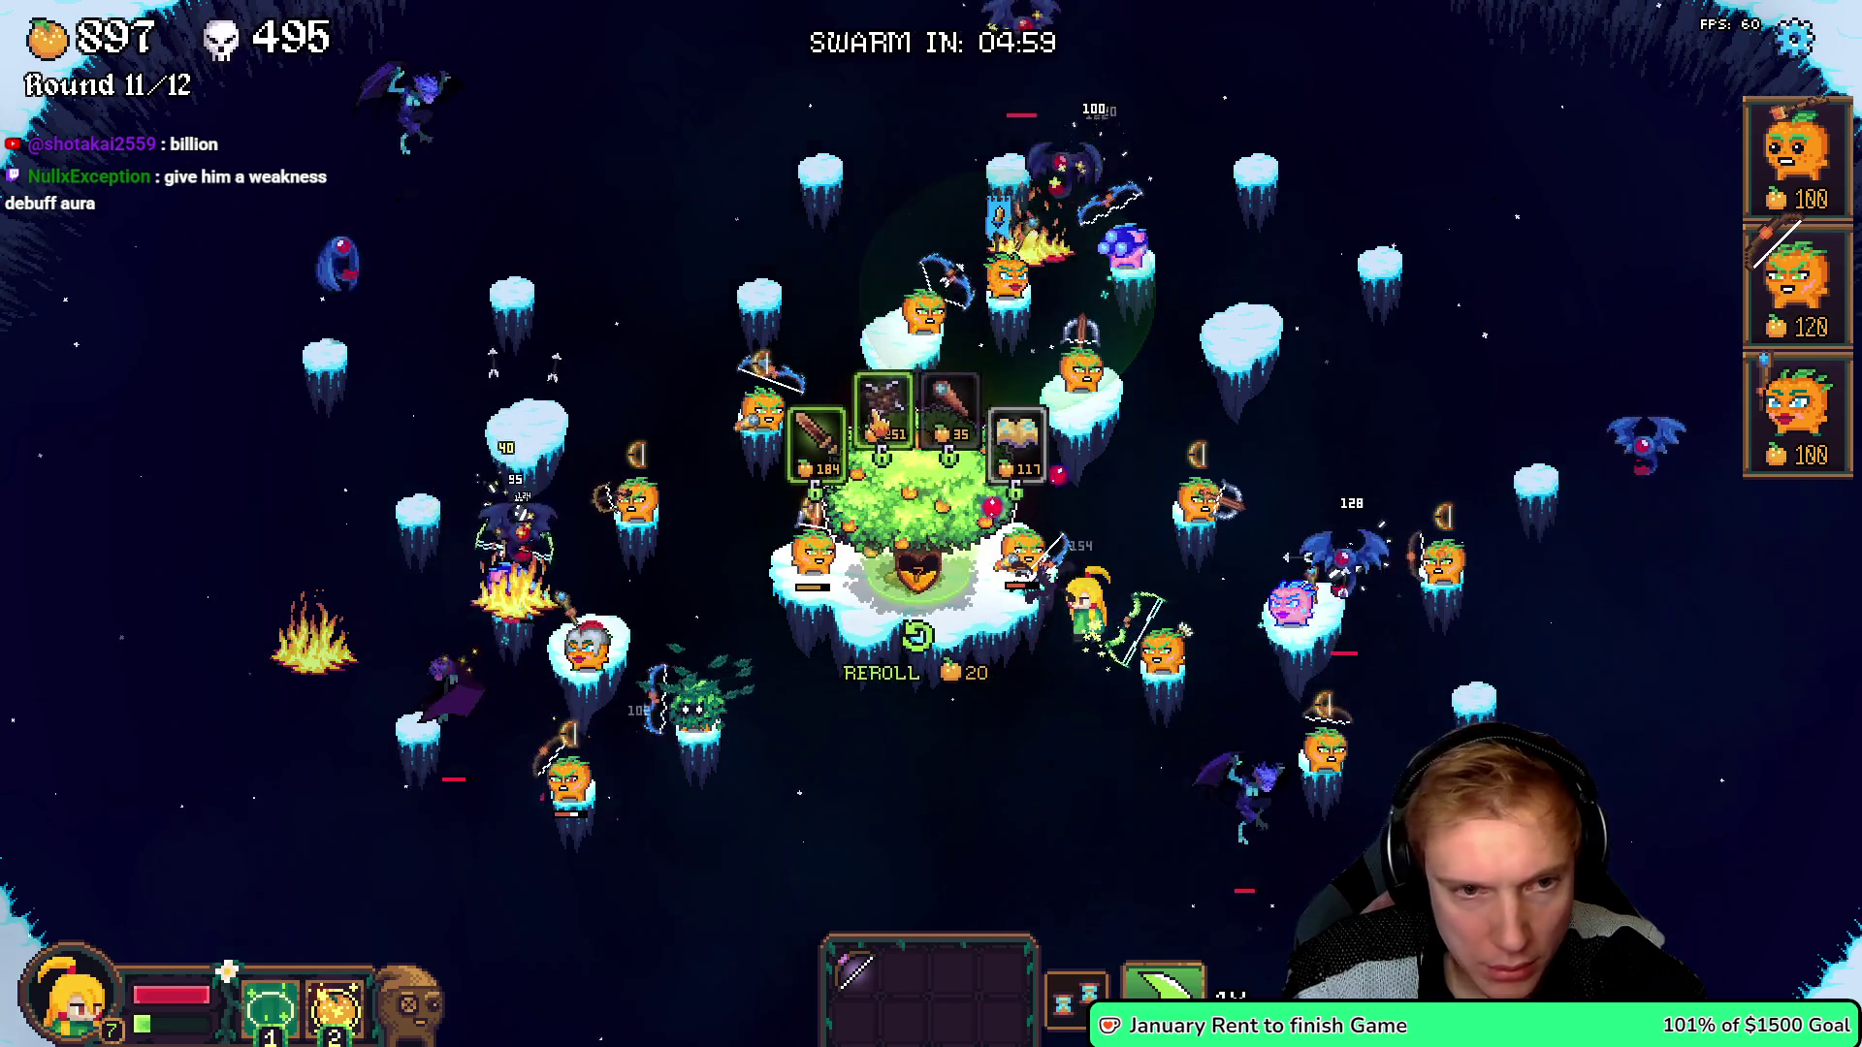
key(r)
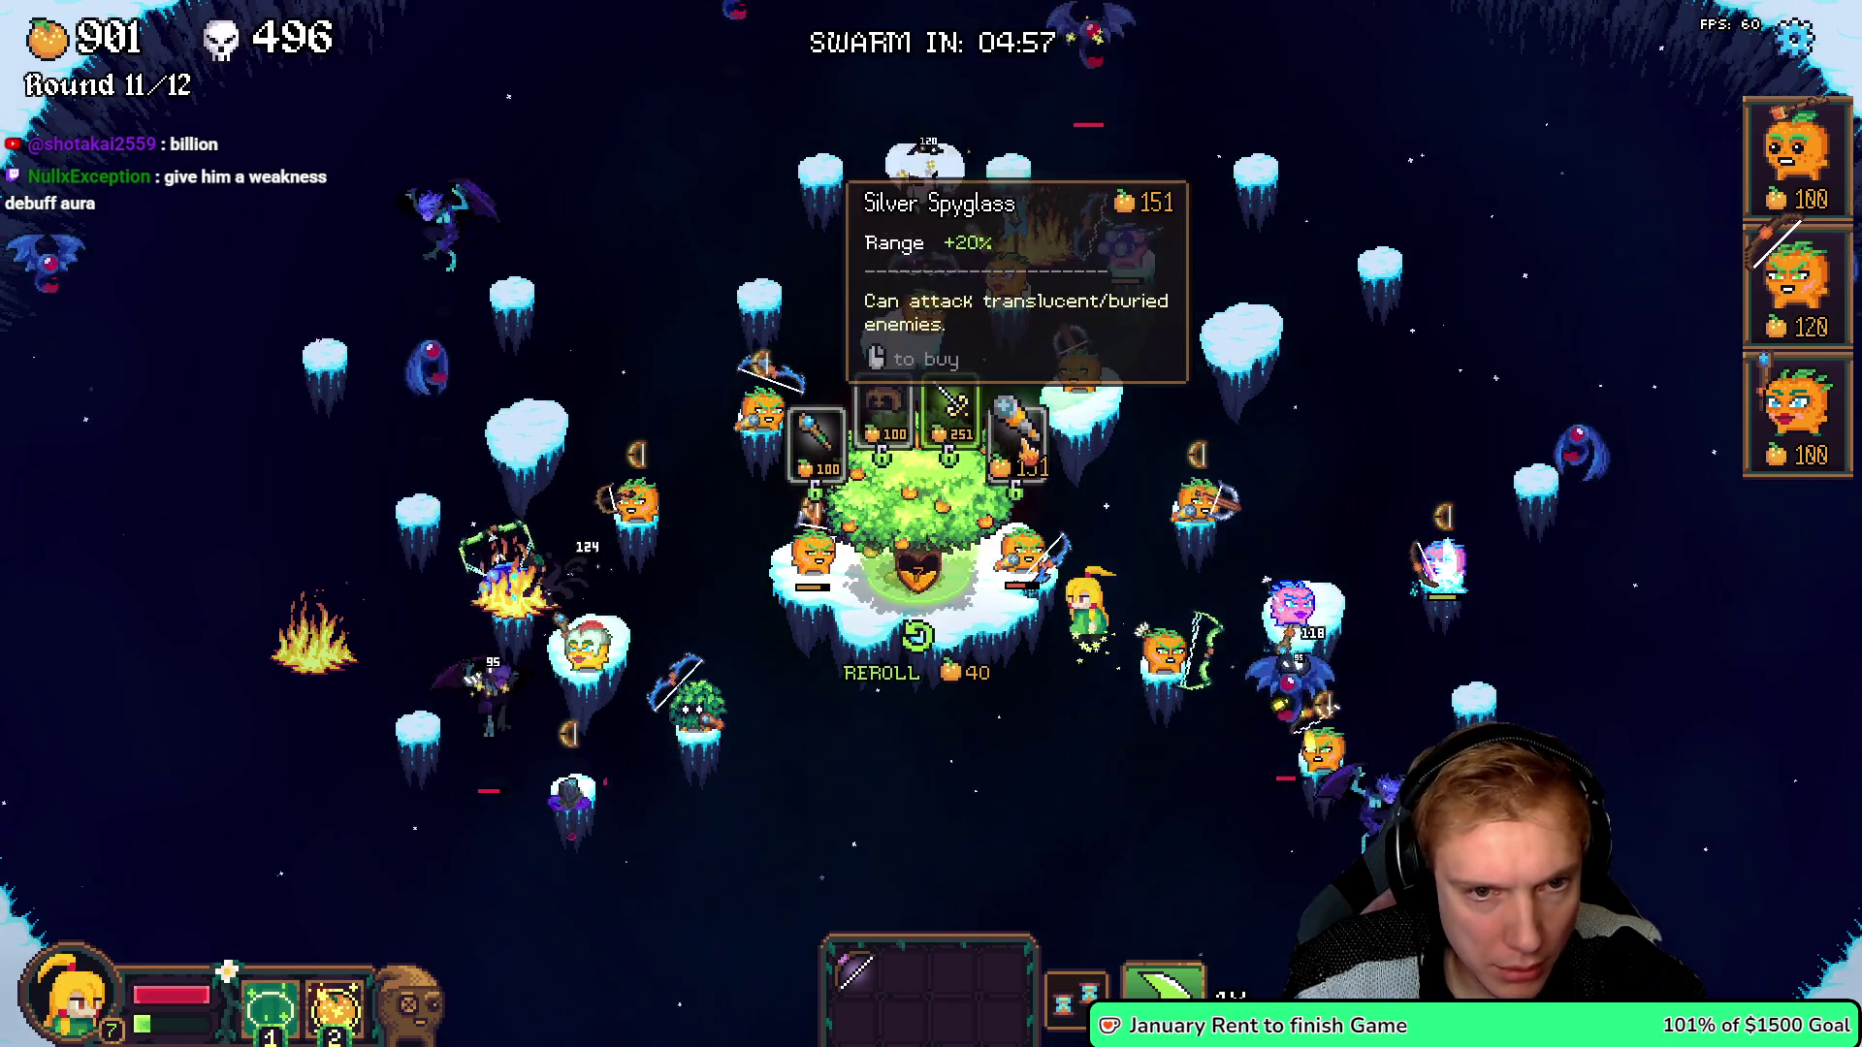
click(1026, 451)
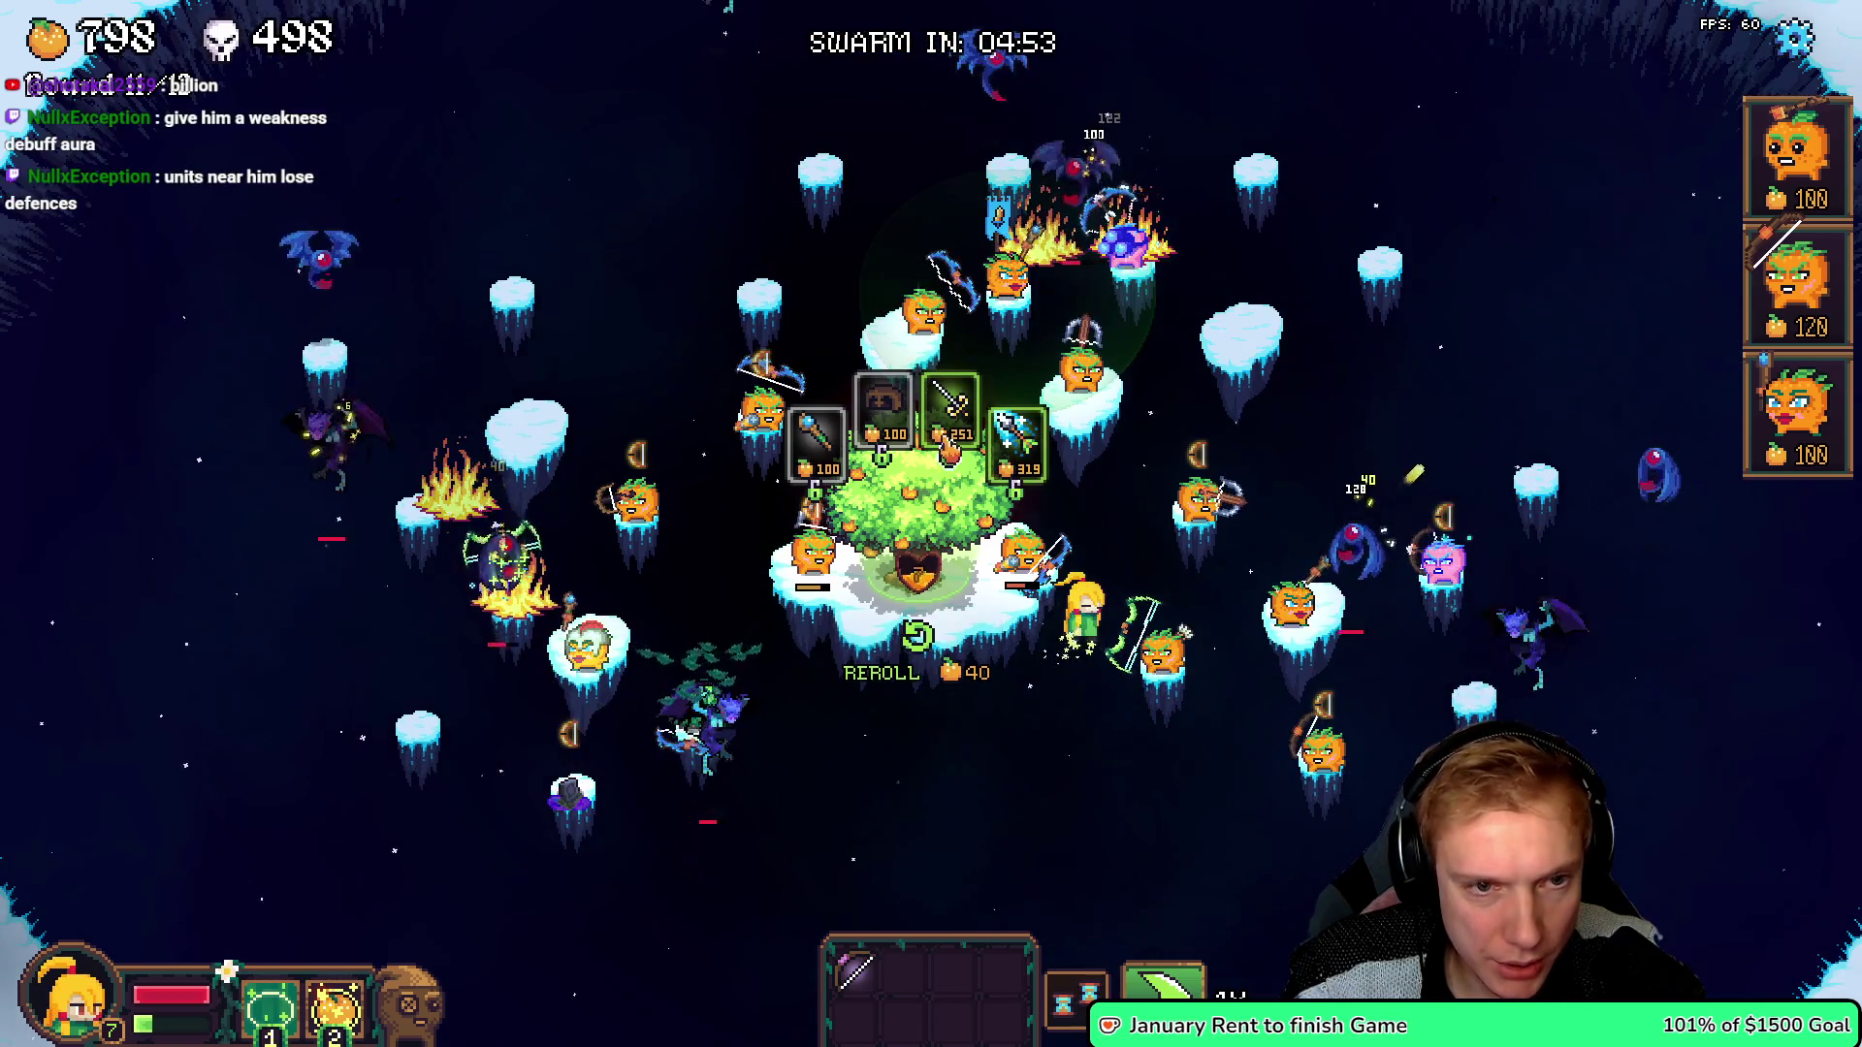
key(r)
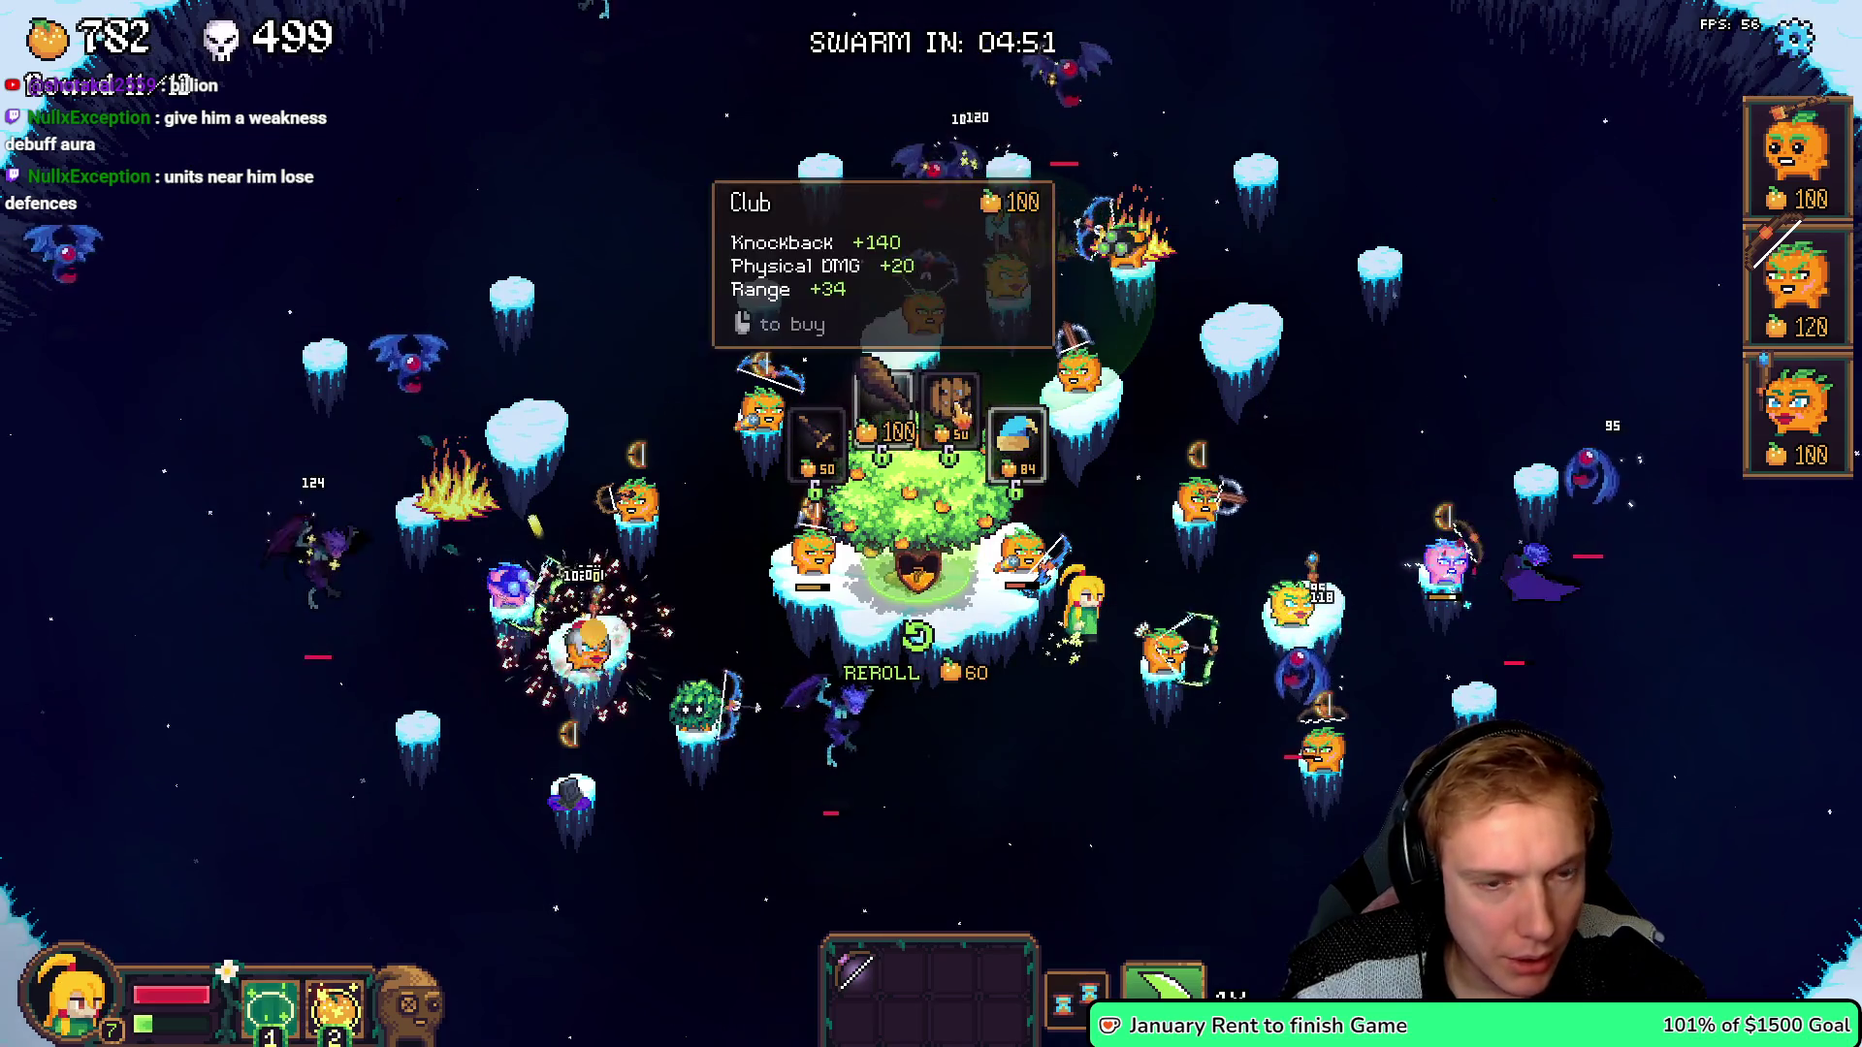
mouse_move(1017, 441)
mouse_down()
mouse_move(1269, 548)
mouse_move(1322, 532)
mouse_move(1173, 519)
mouse_move(1034, 211)
mouse_up()
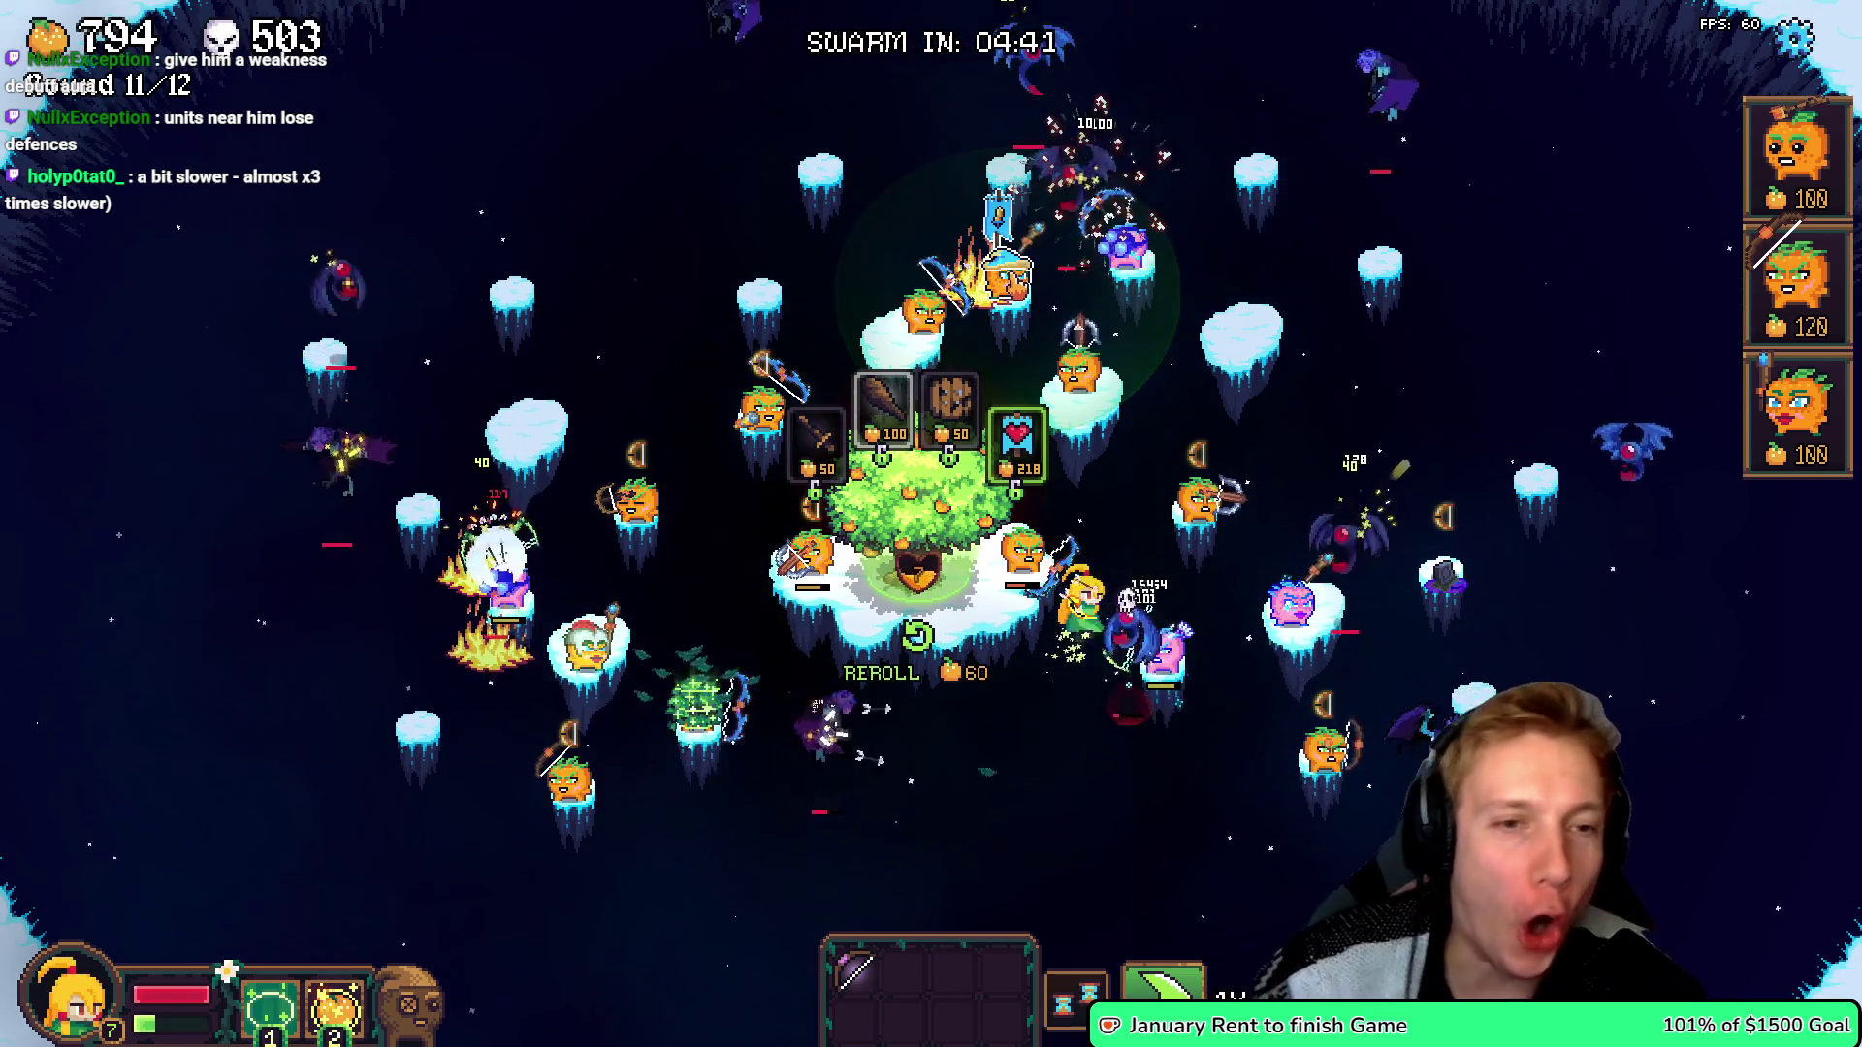
mouse_move(1017, 437)
mouse_down()
mouse_move(1224, 450)
mouse_move(1205, 490)
mouse_up()
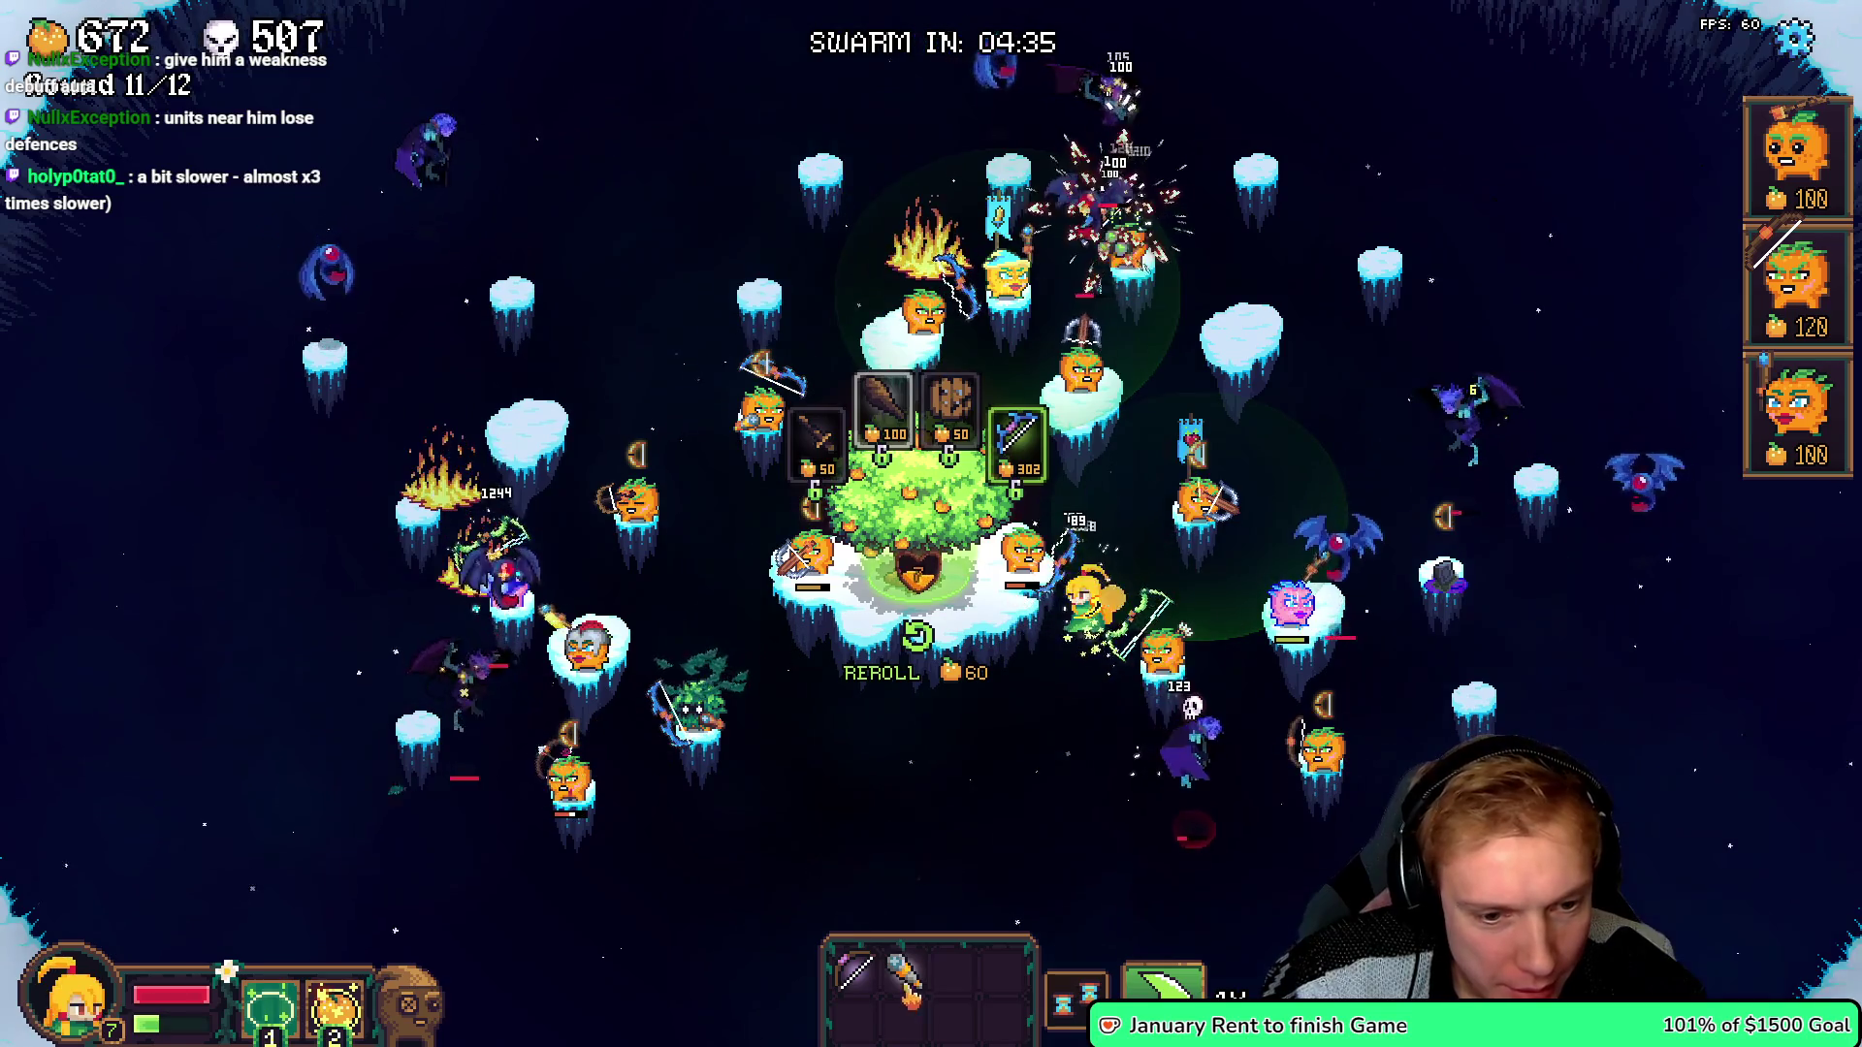
mouse_move(909, 972)
mouse_down()
mouse_move(1142, 881)
mouse_move(1321, 745)
mouse_up()
drag(862, 989, 1440, 555)
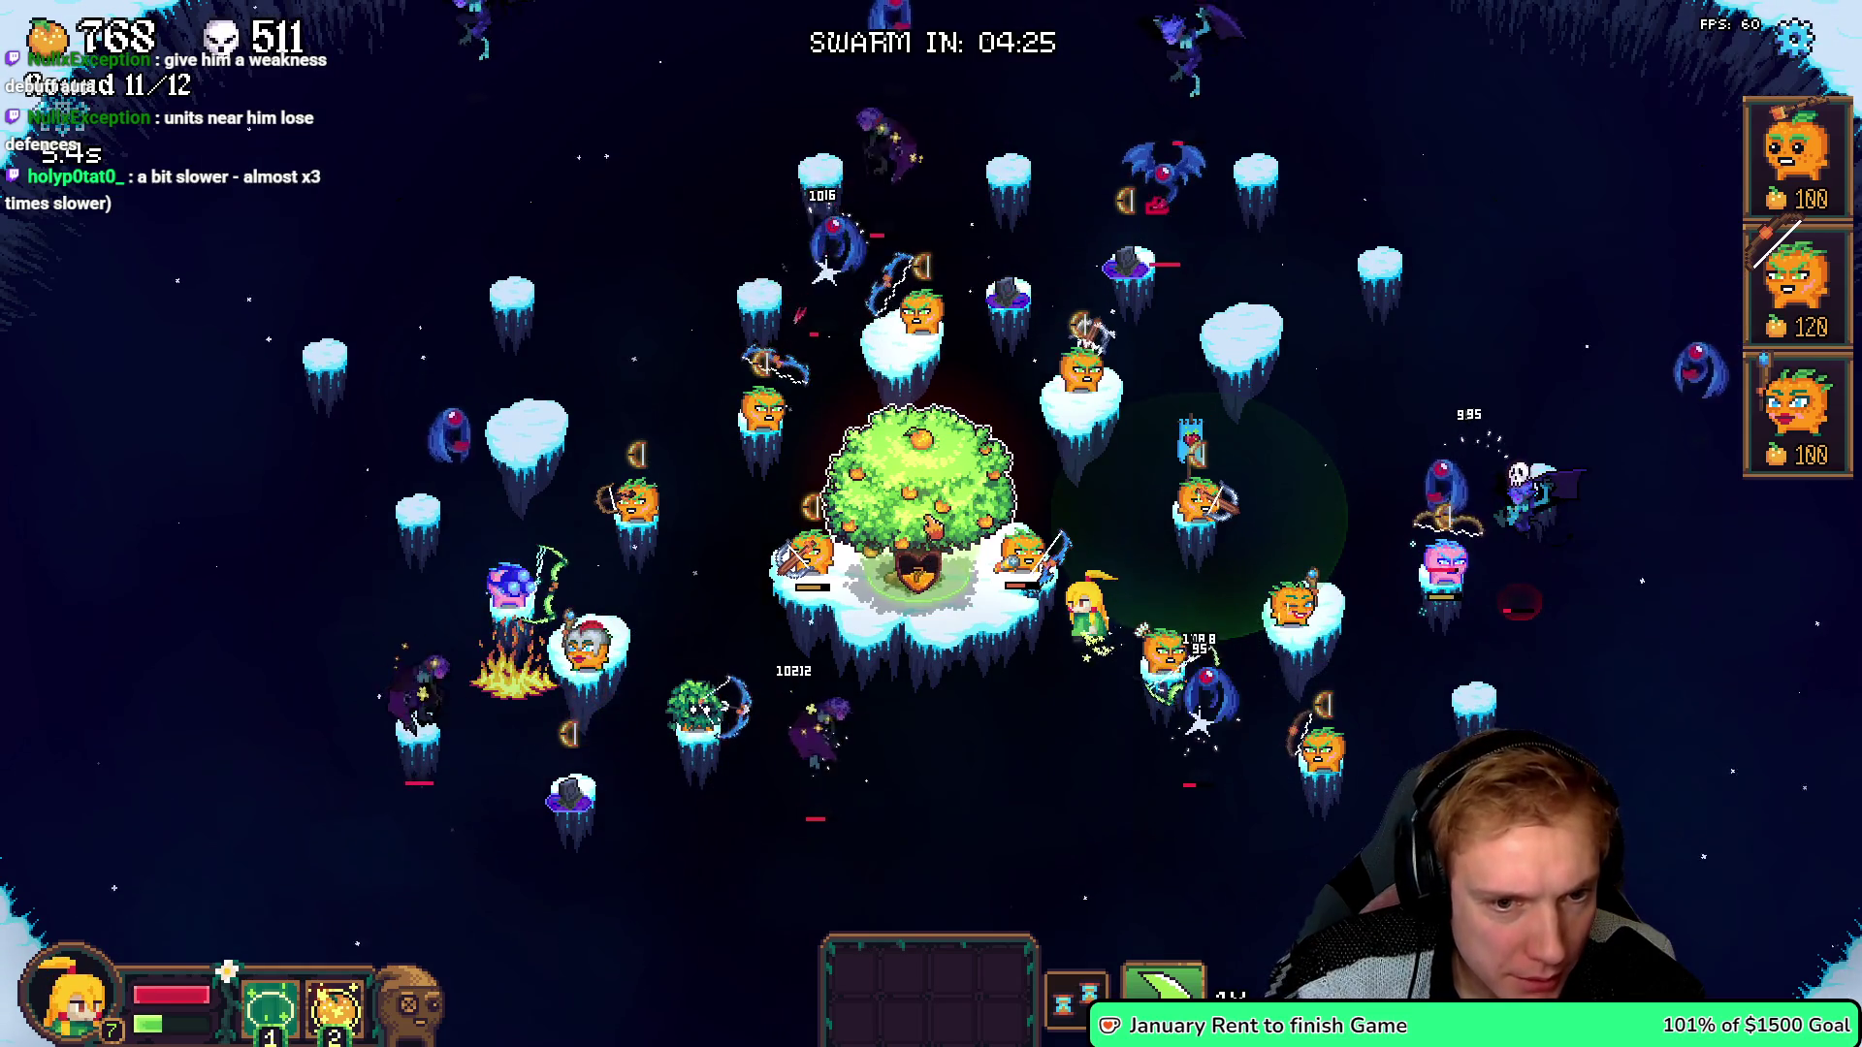
- Place the 120-cost pumpkin unit, give the 302-cost bow, reroll, and equip a 50-cost item
click(1013, 543)
drag(1016, 454, 1136, 637)
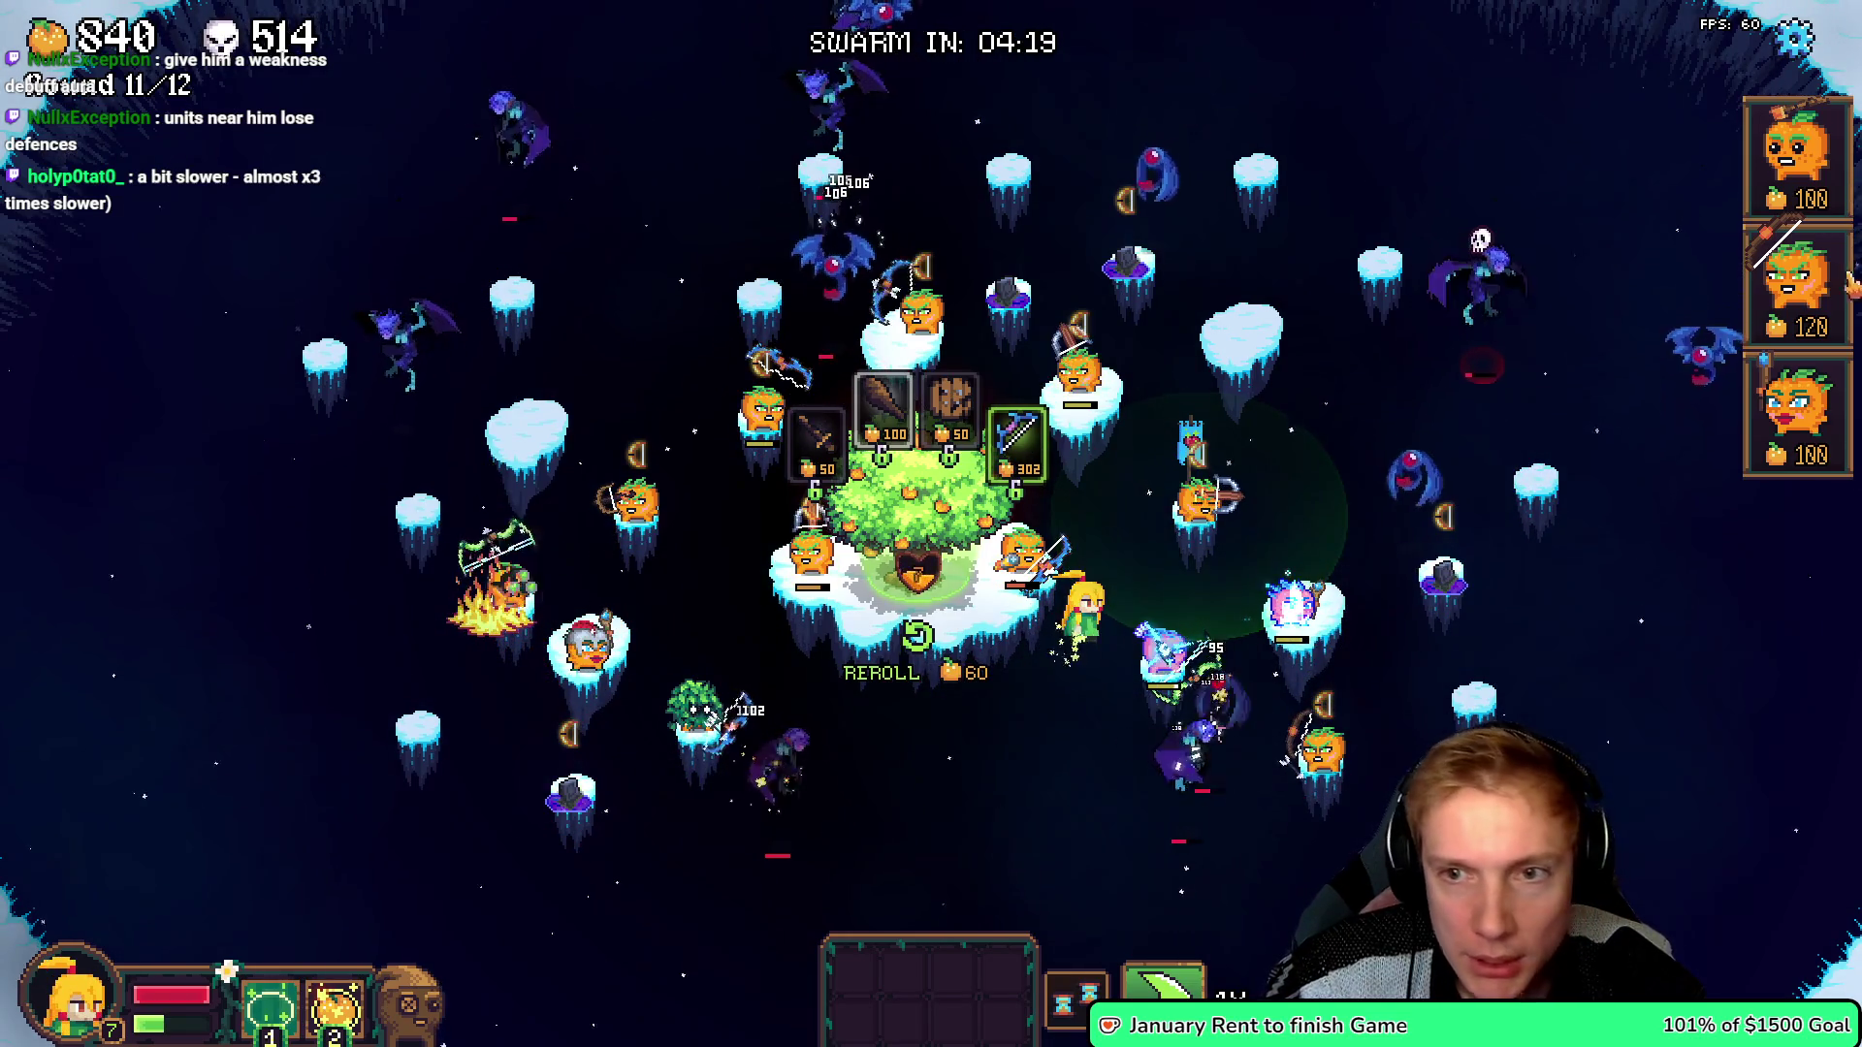
mouse_move(1797, 281)
mouse_down()
mouse_move(1026, 199)
mouse_move(1011, 169)
mouse_up()
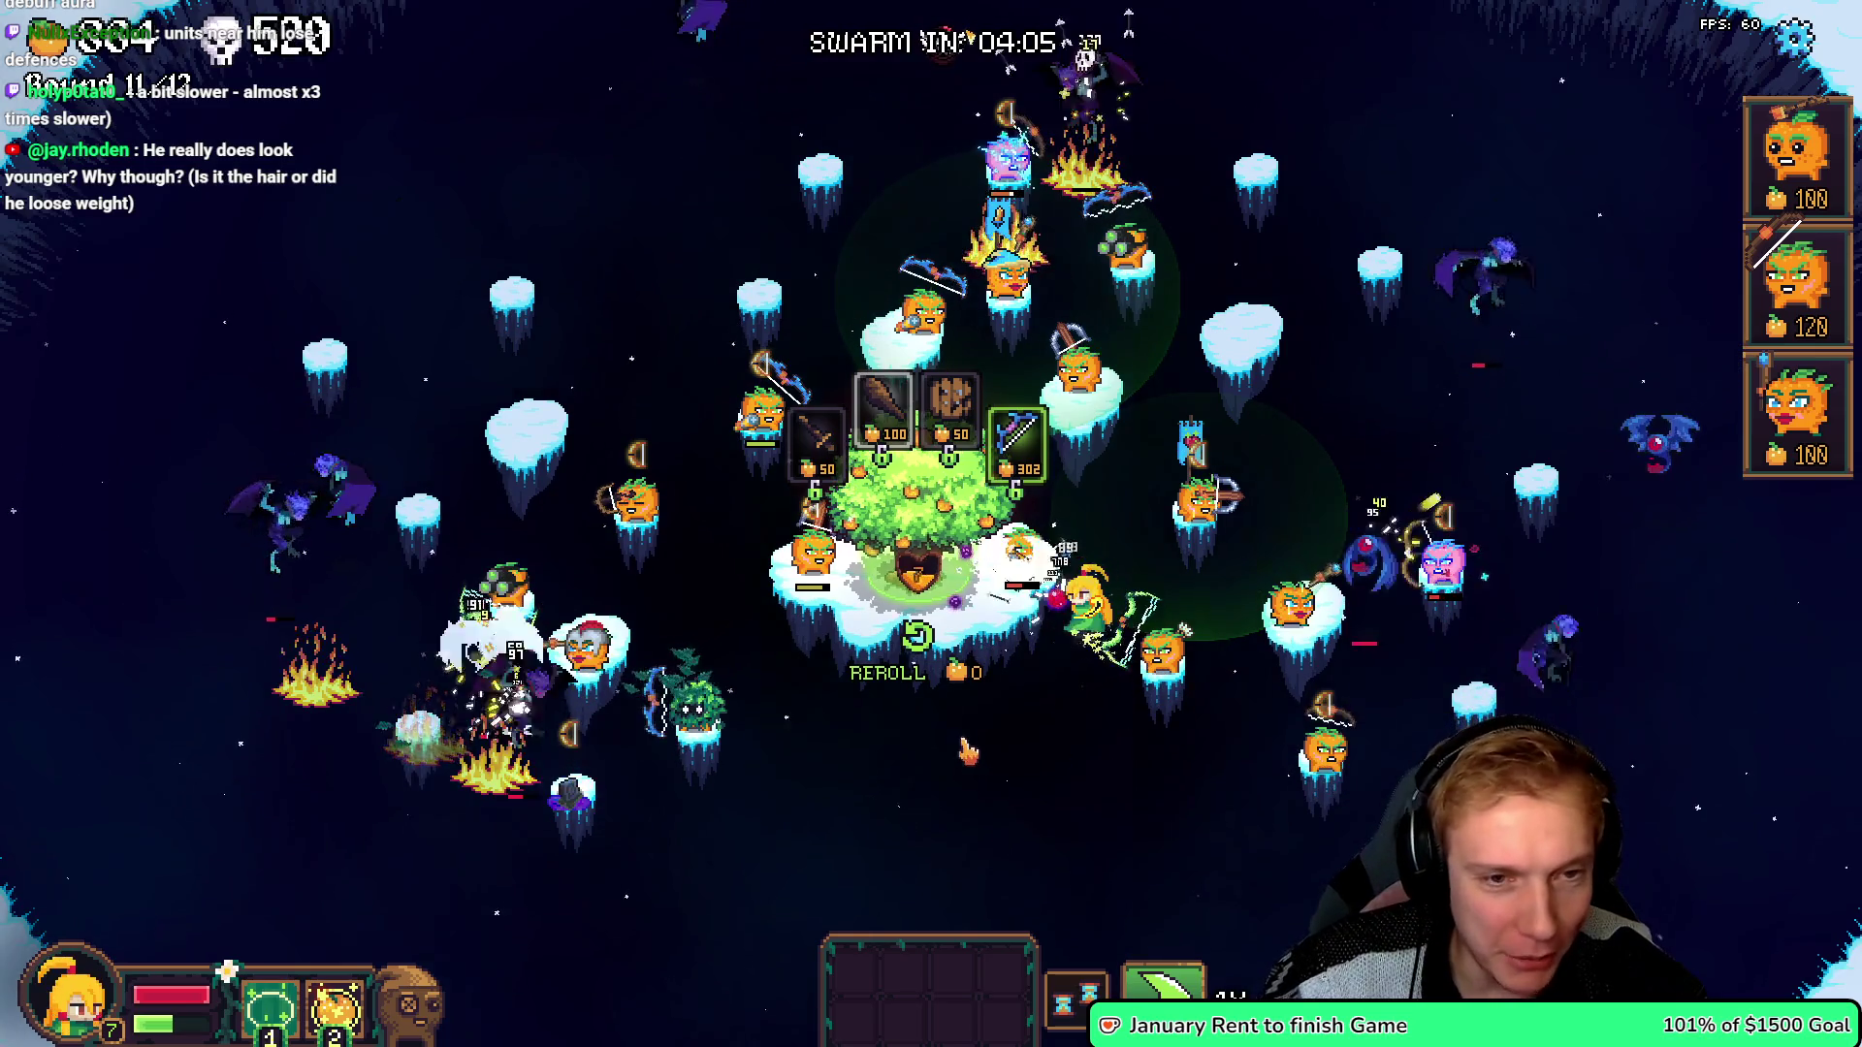
mouse_move(1017, 441)
mouse_down()
mouse_move(1042, 560)
mouse_move(1364, 499)
mouse_move(1239, 692)
mouse_move(1169, 648)
mouse_up()
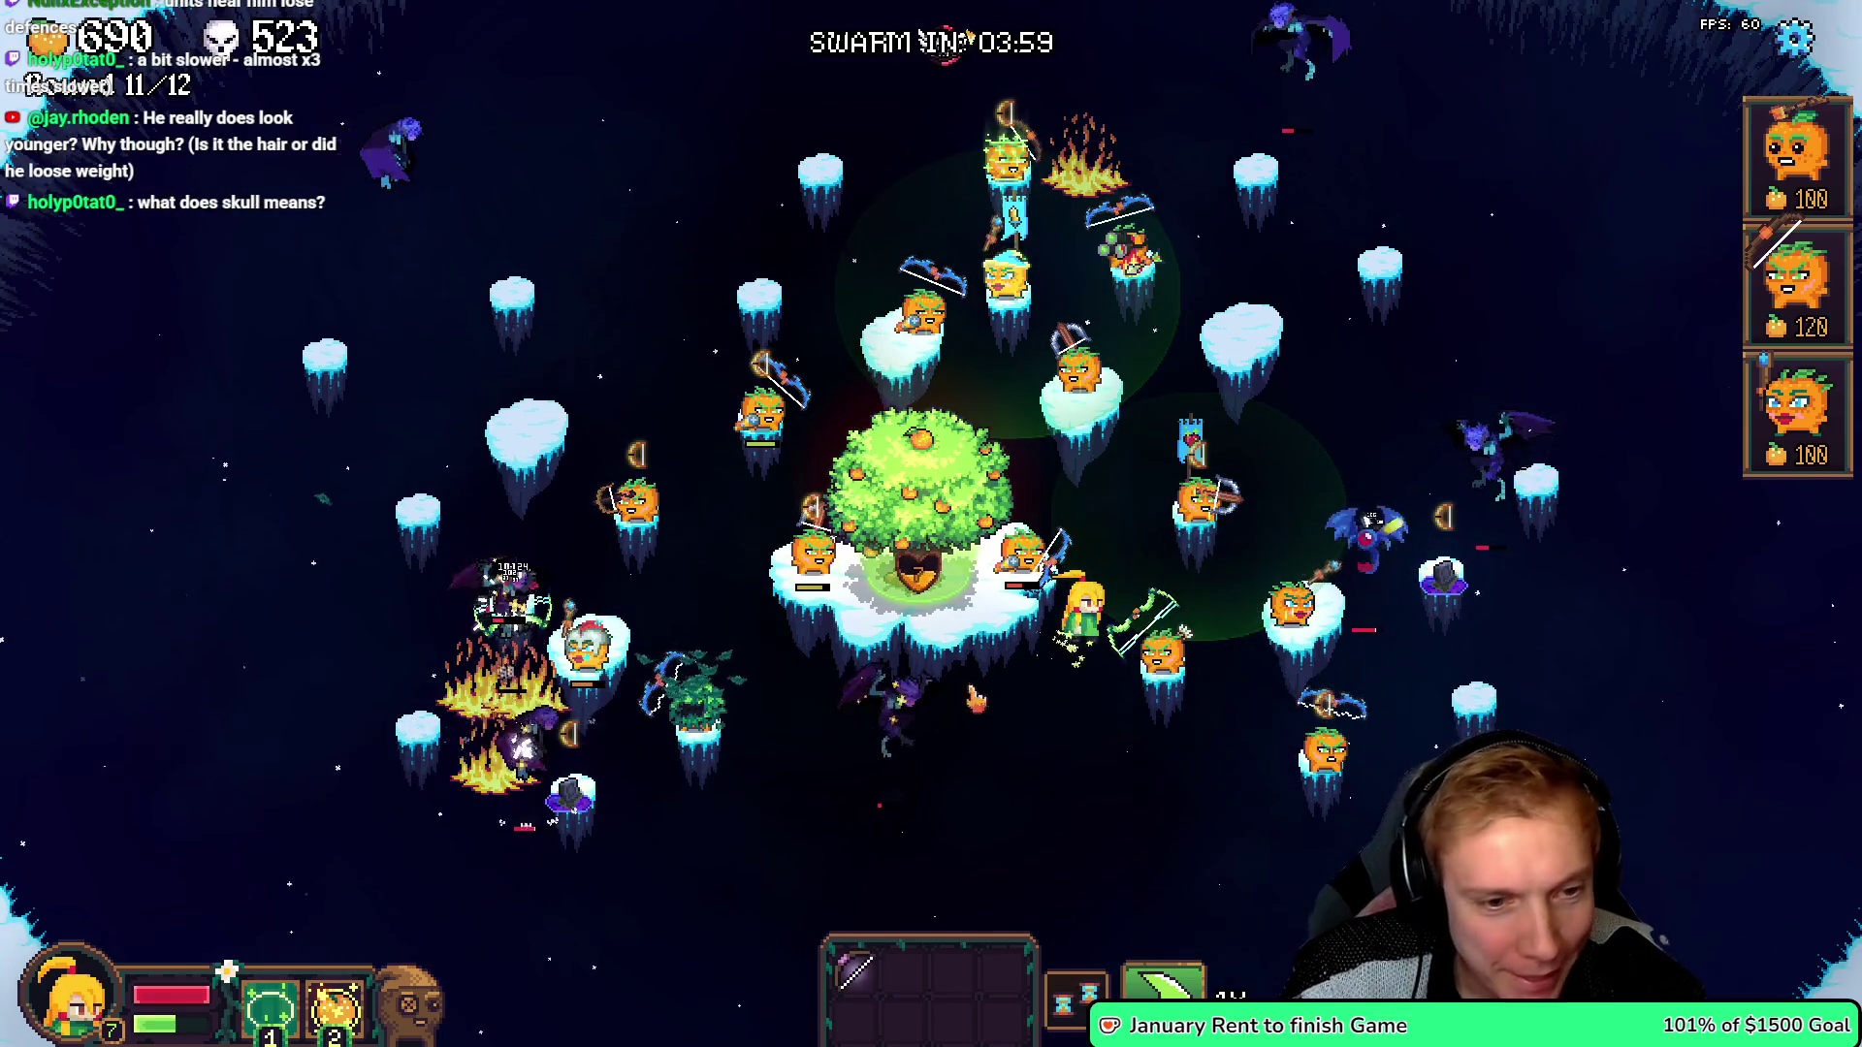
click(965, 490)
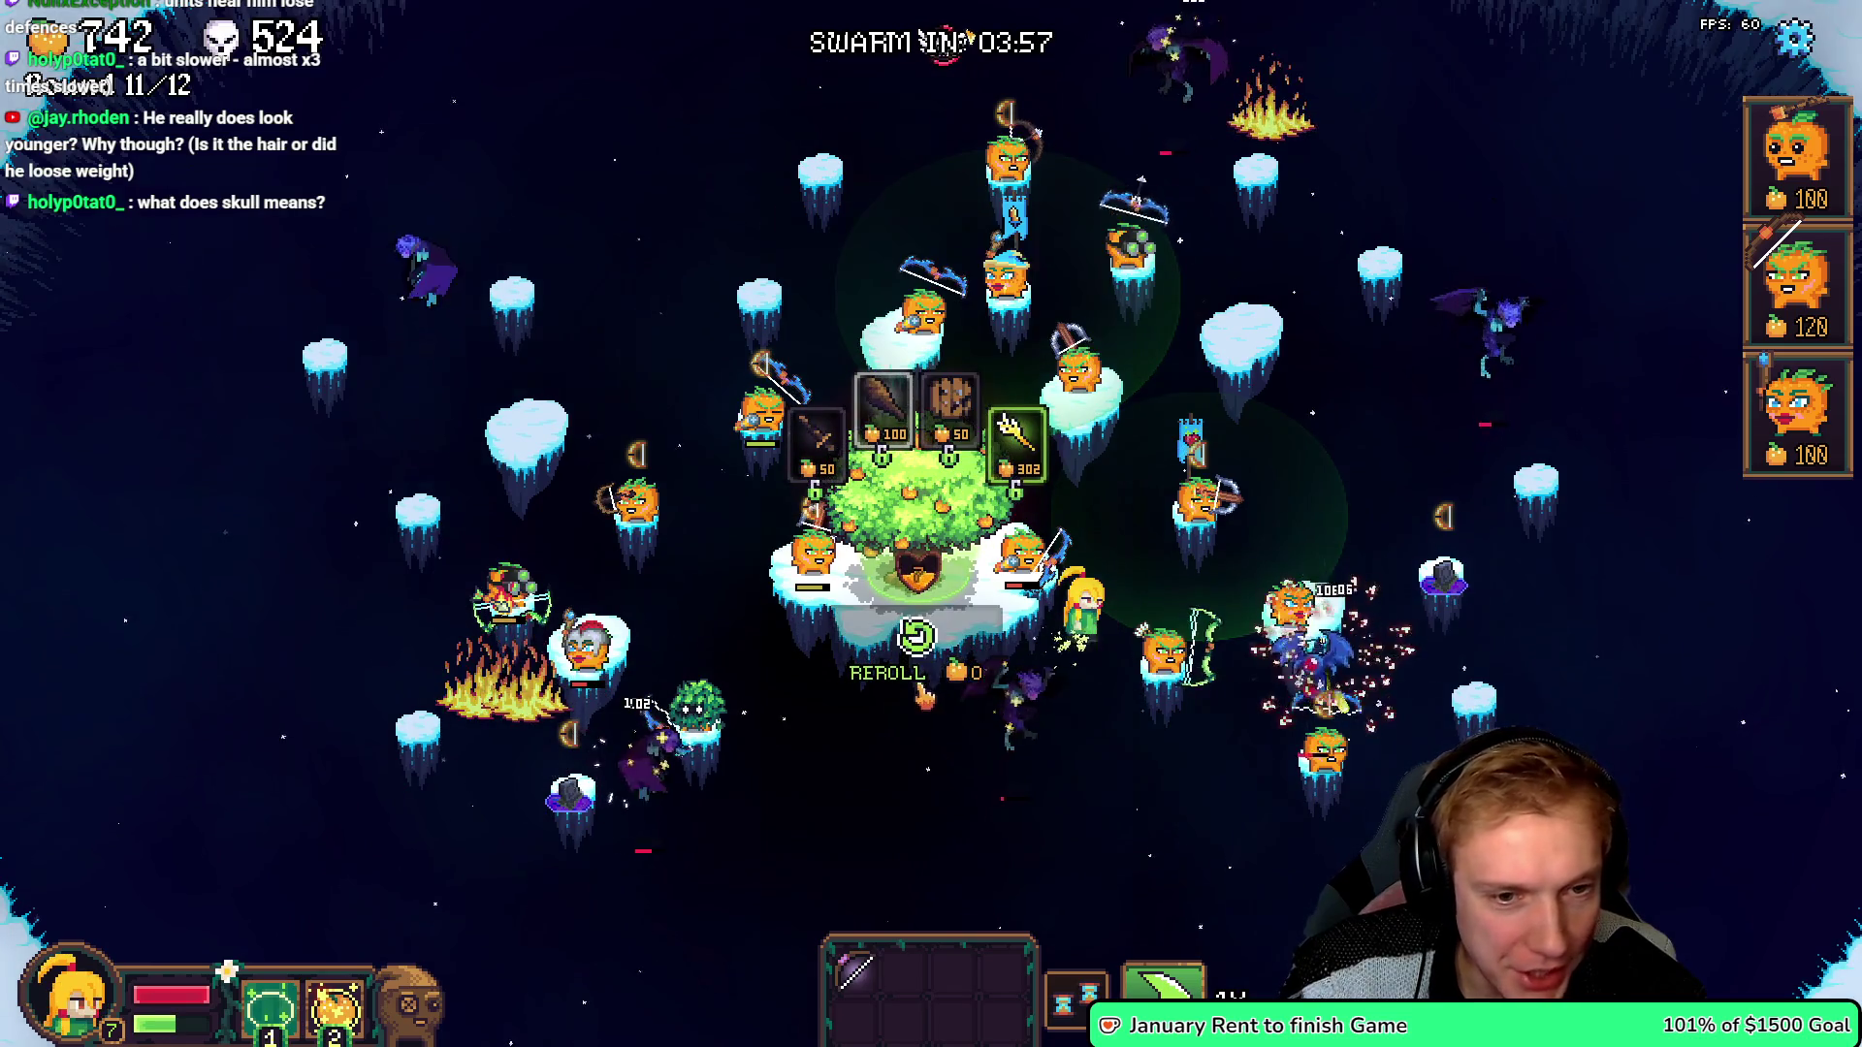
click(914, 659)
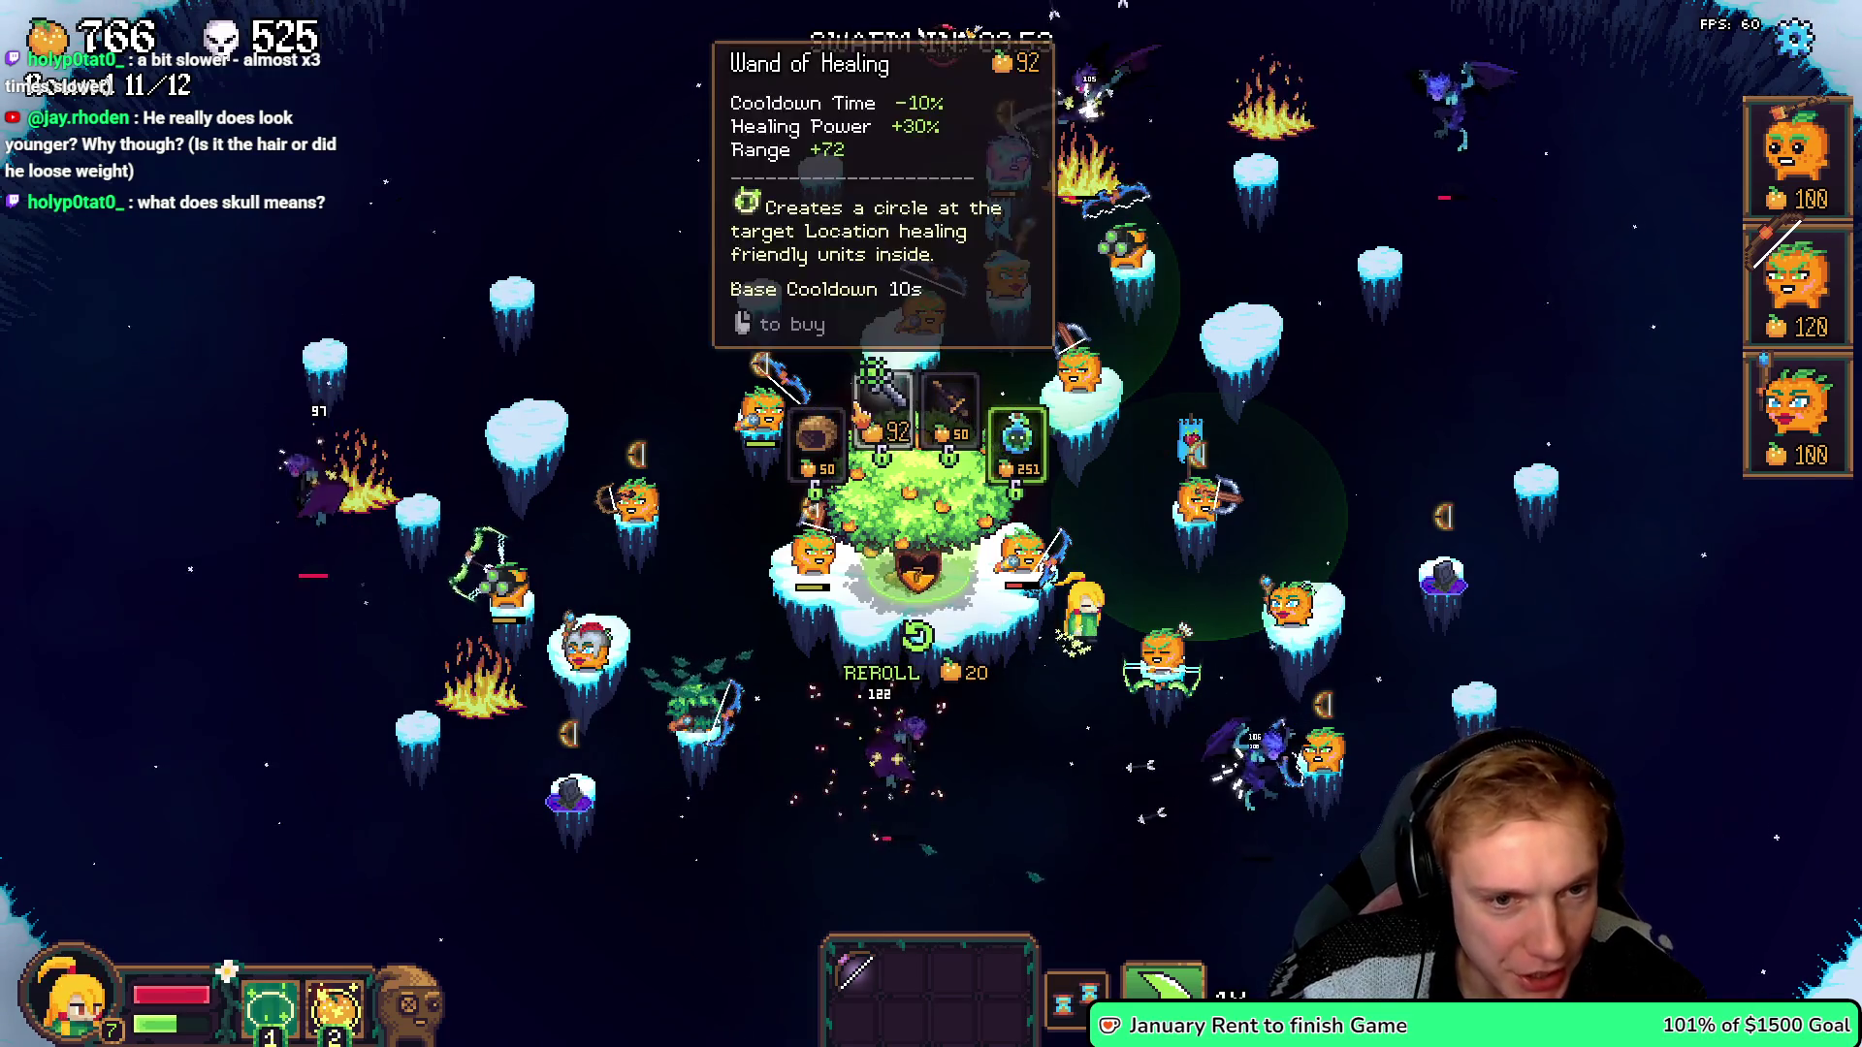
mouse_move(816, 437)
mouse_down()
mouse_move(1242, 601)
mouse_move(1215, 642)
mouse_move(1201, 505)
mouse_up()
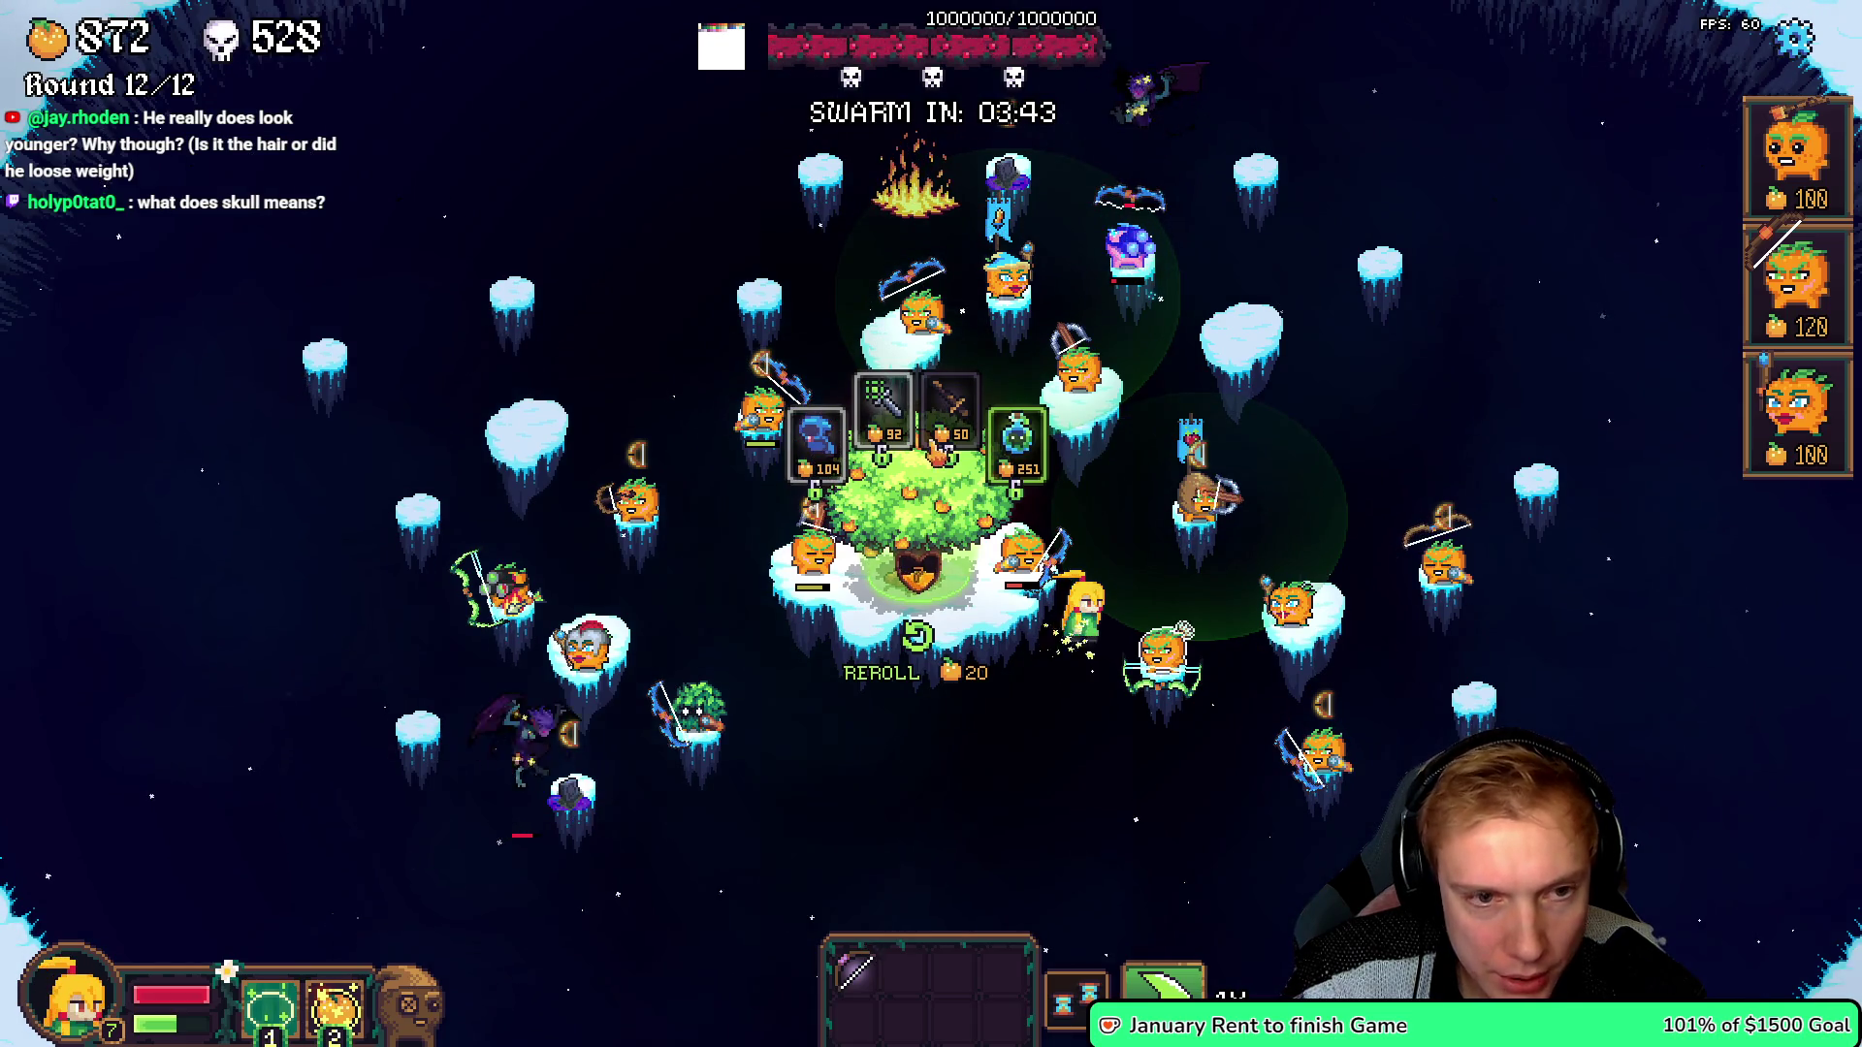
- Reroll the shop, buy the Wooden Wand, and place a 100-cost pumpkin on a snowy island
mouse_move(1019, 456)
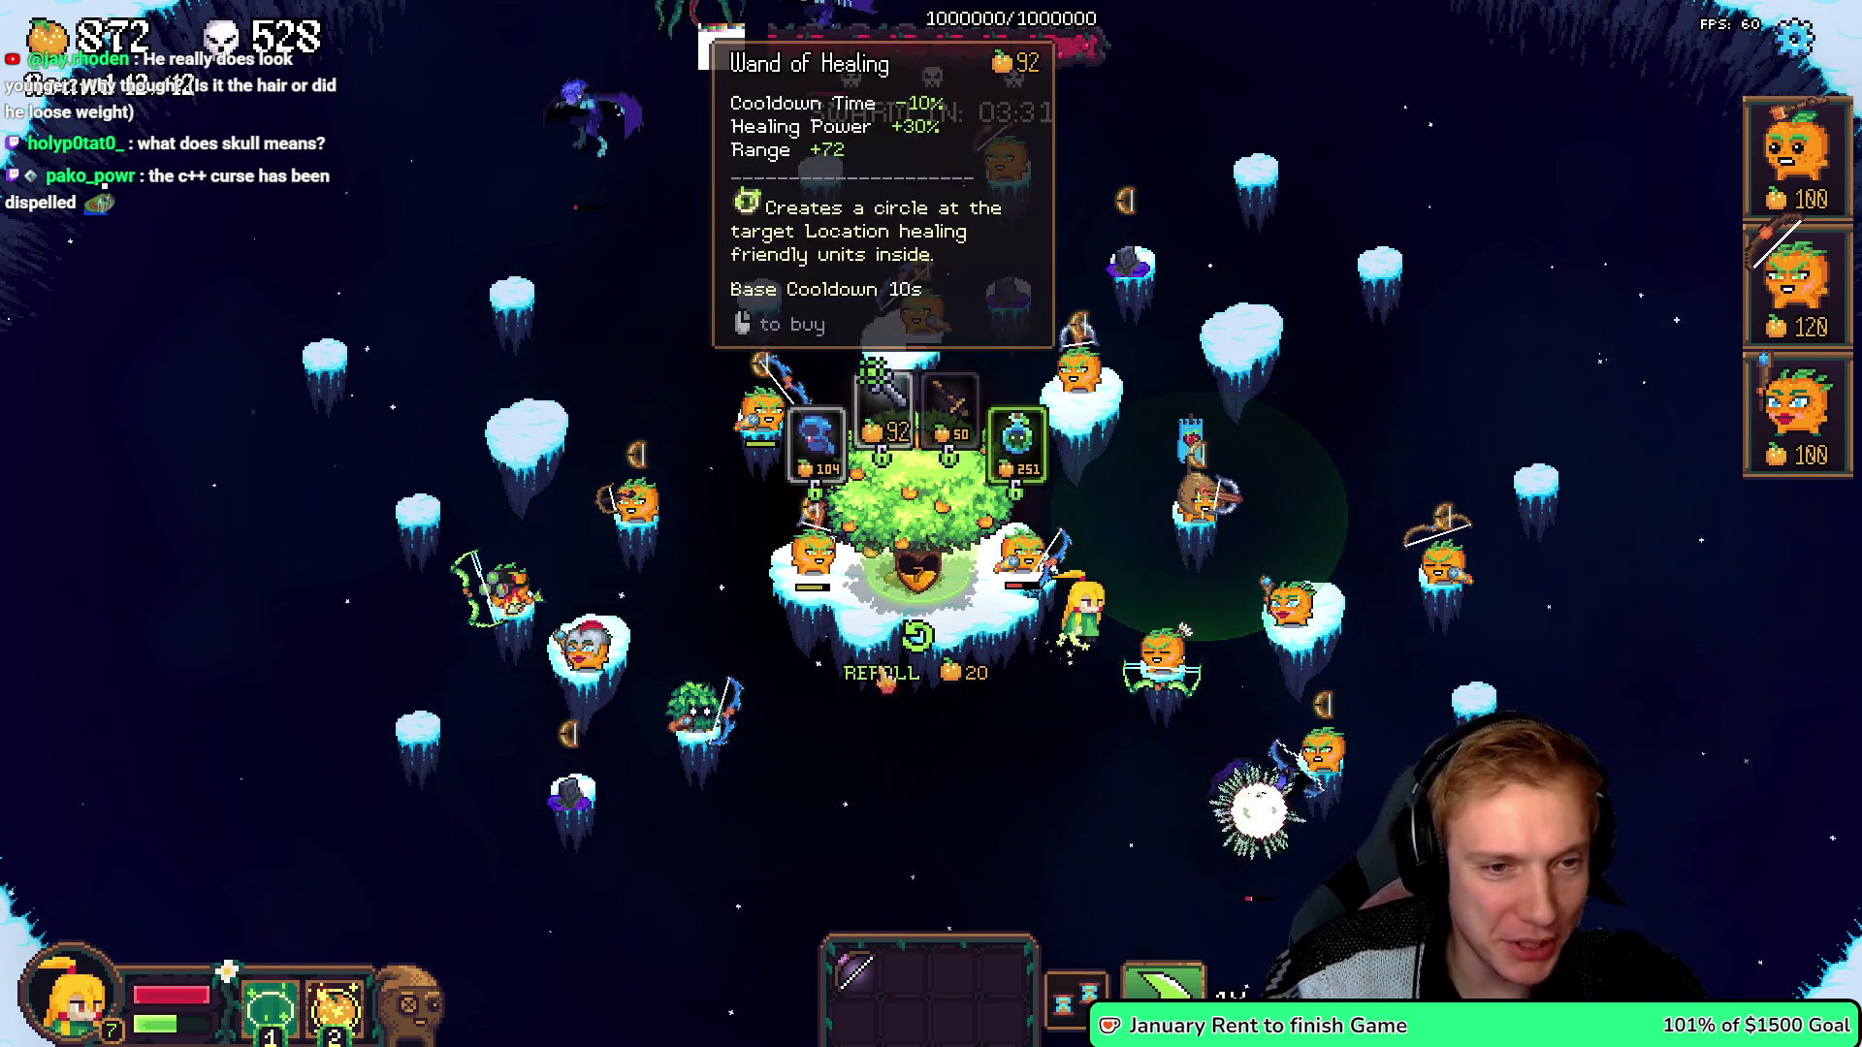
key(r)
mouse_move(957, 398)
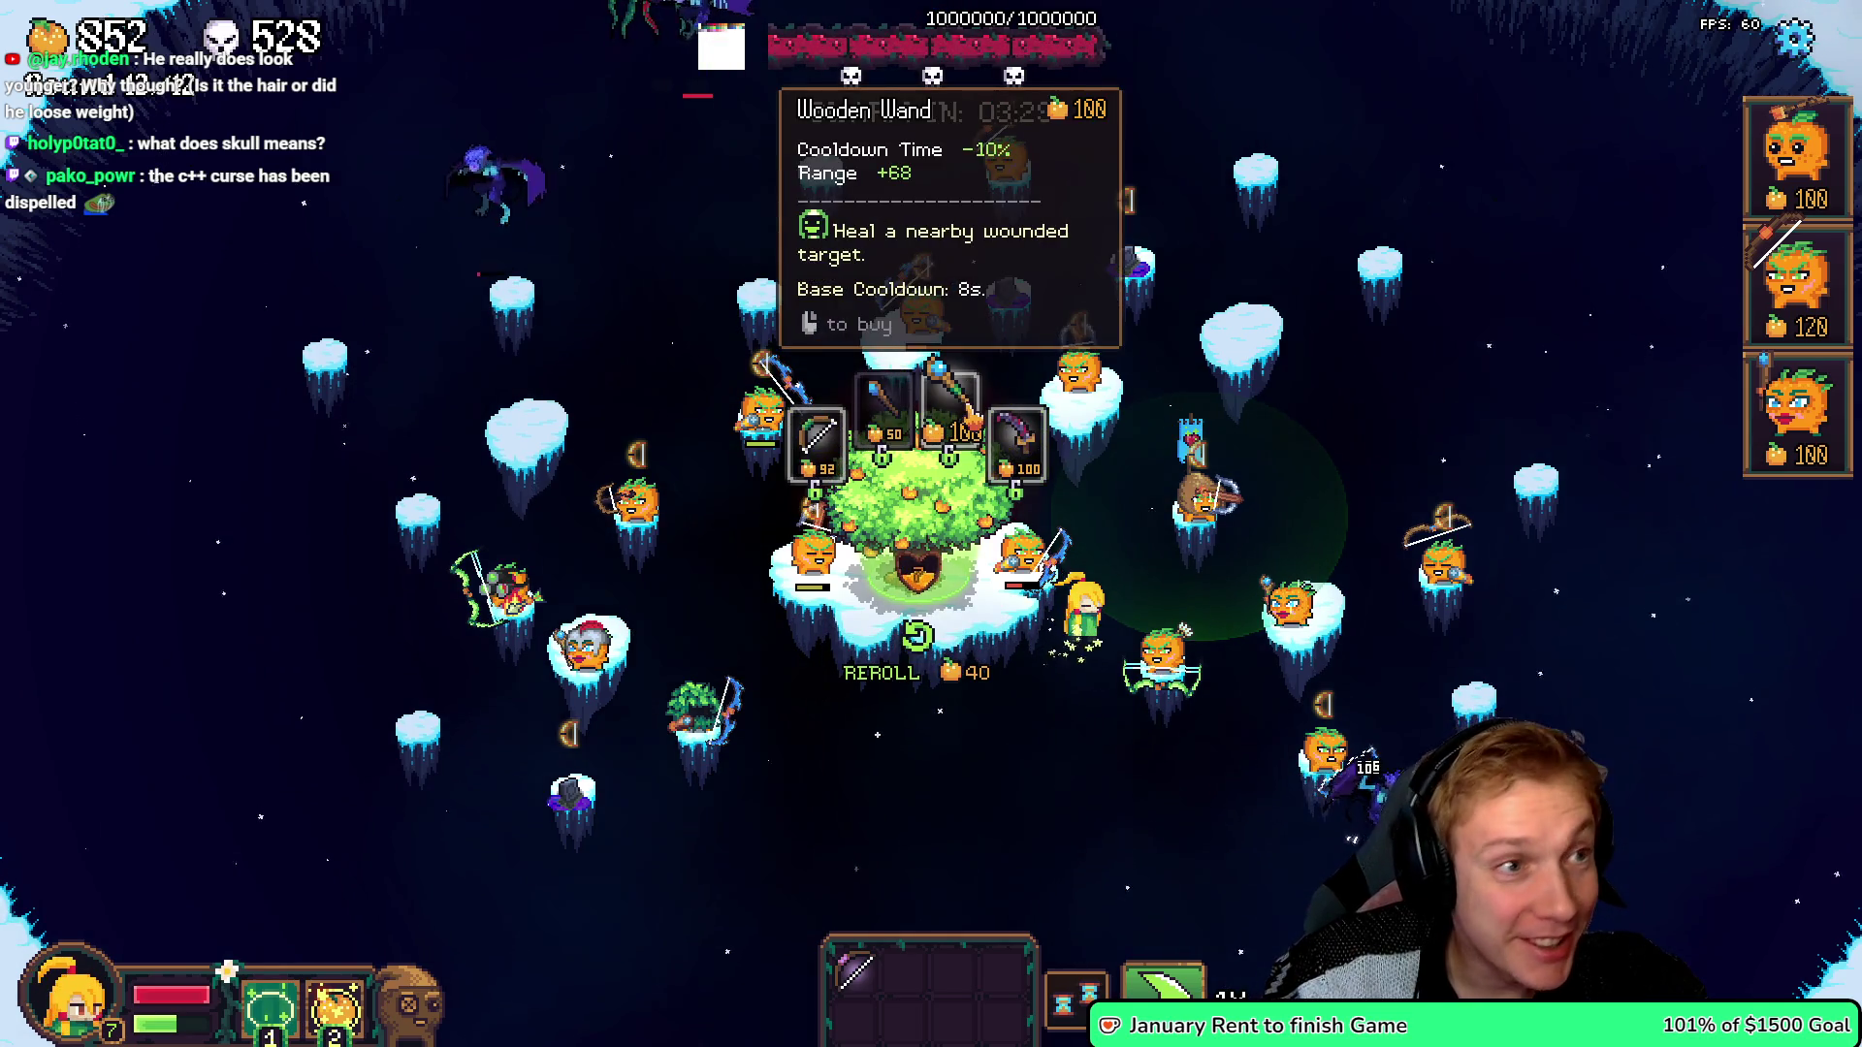
click(957, 397)
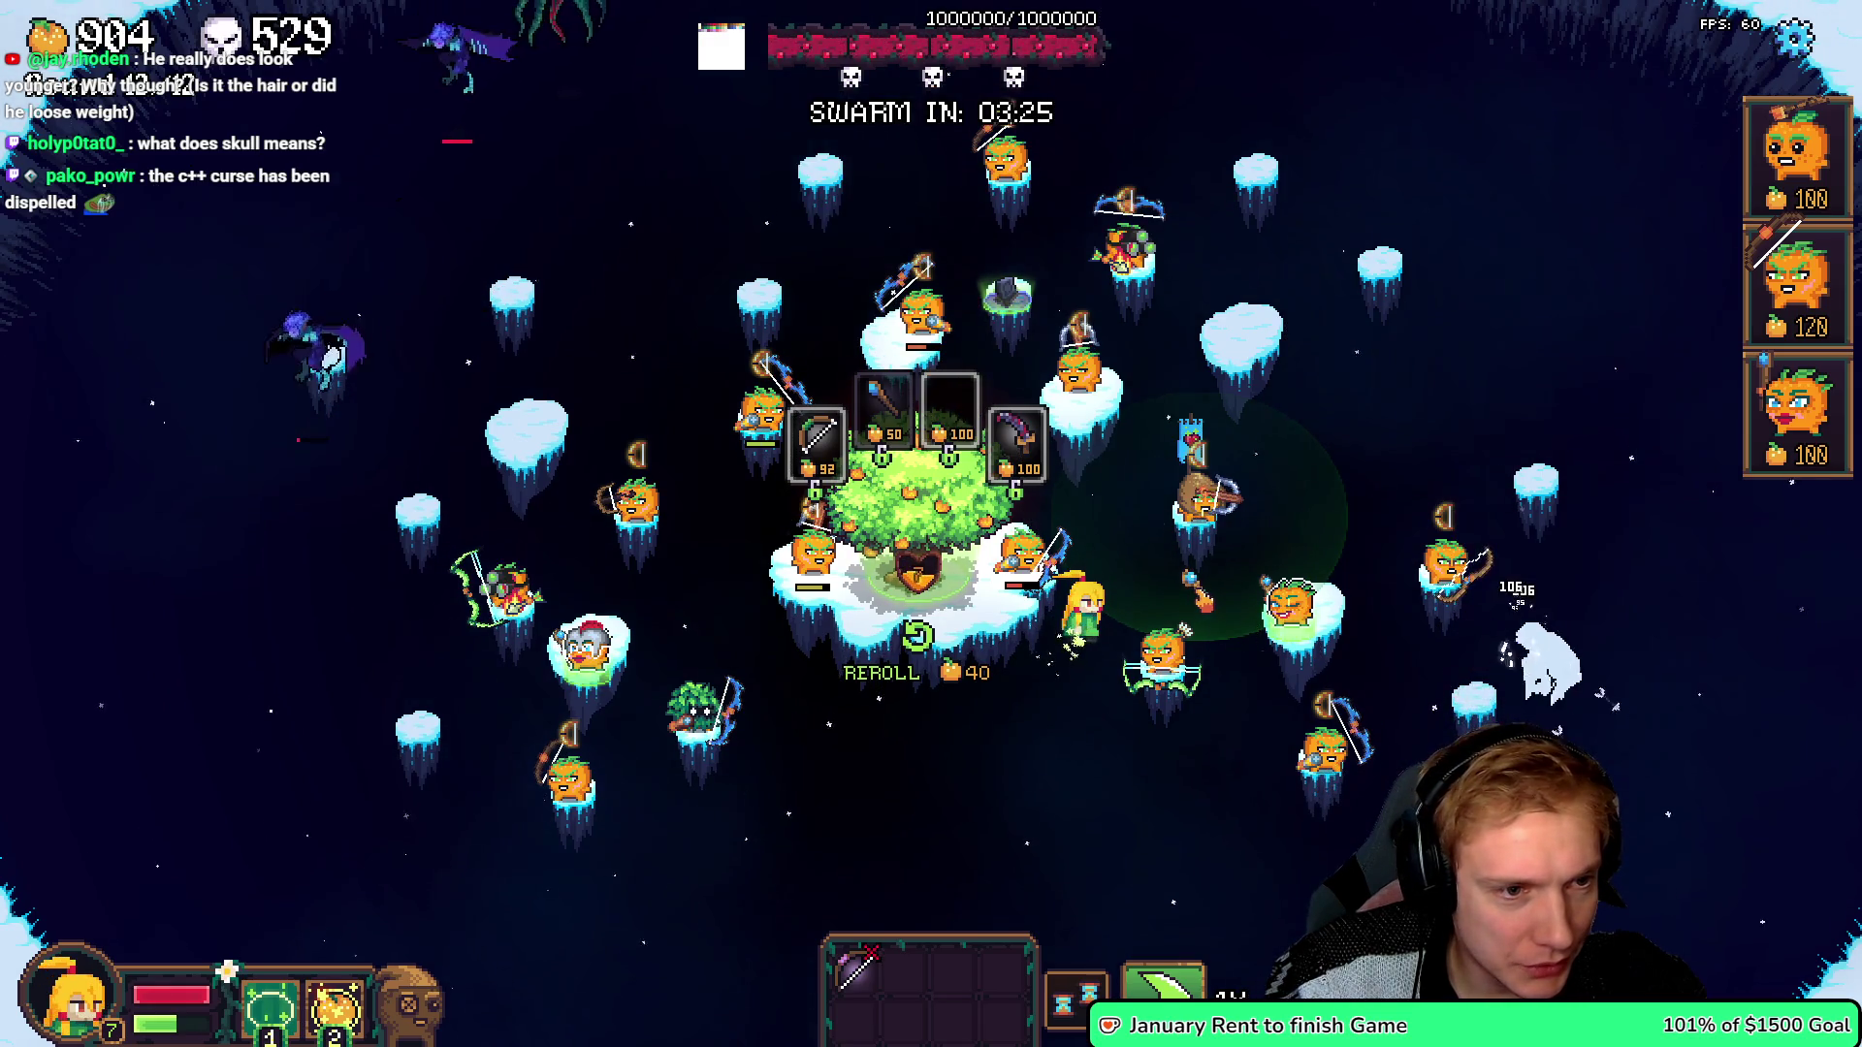
click(1797, 412)
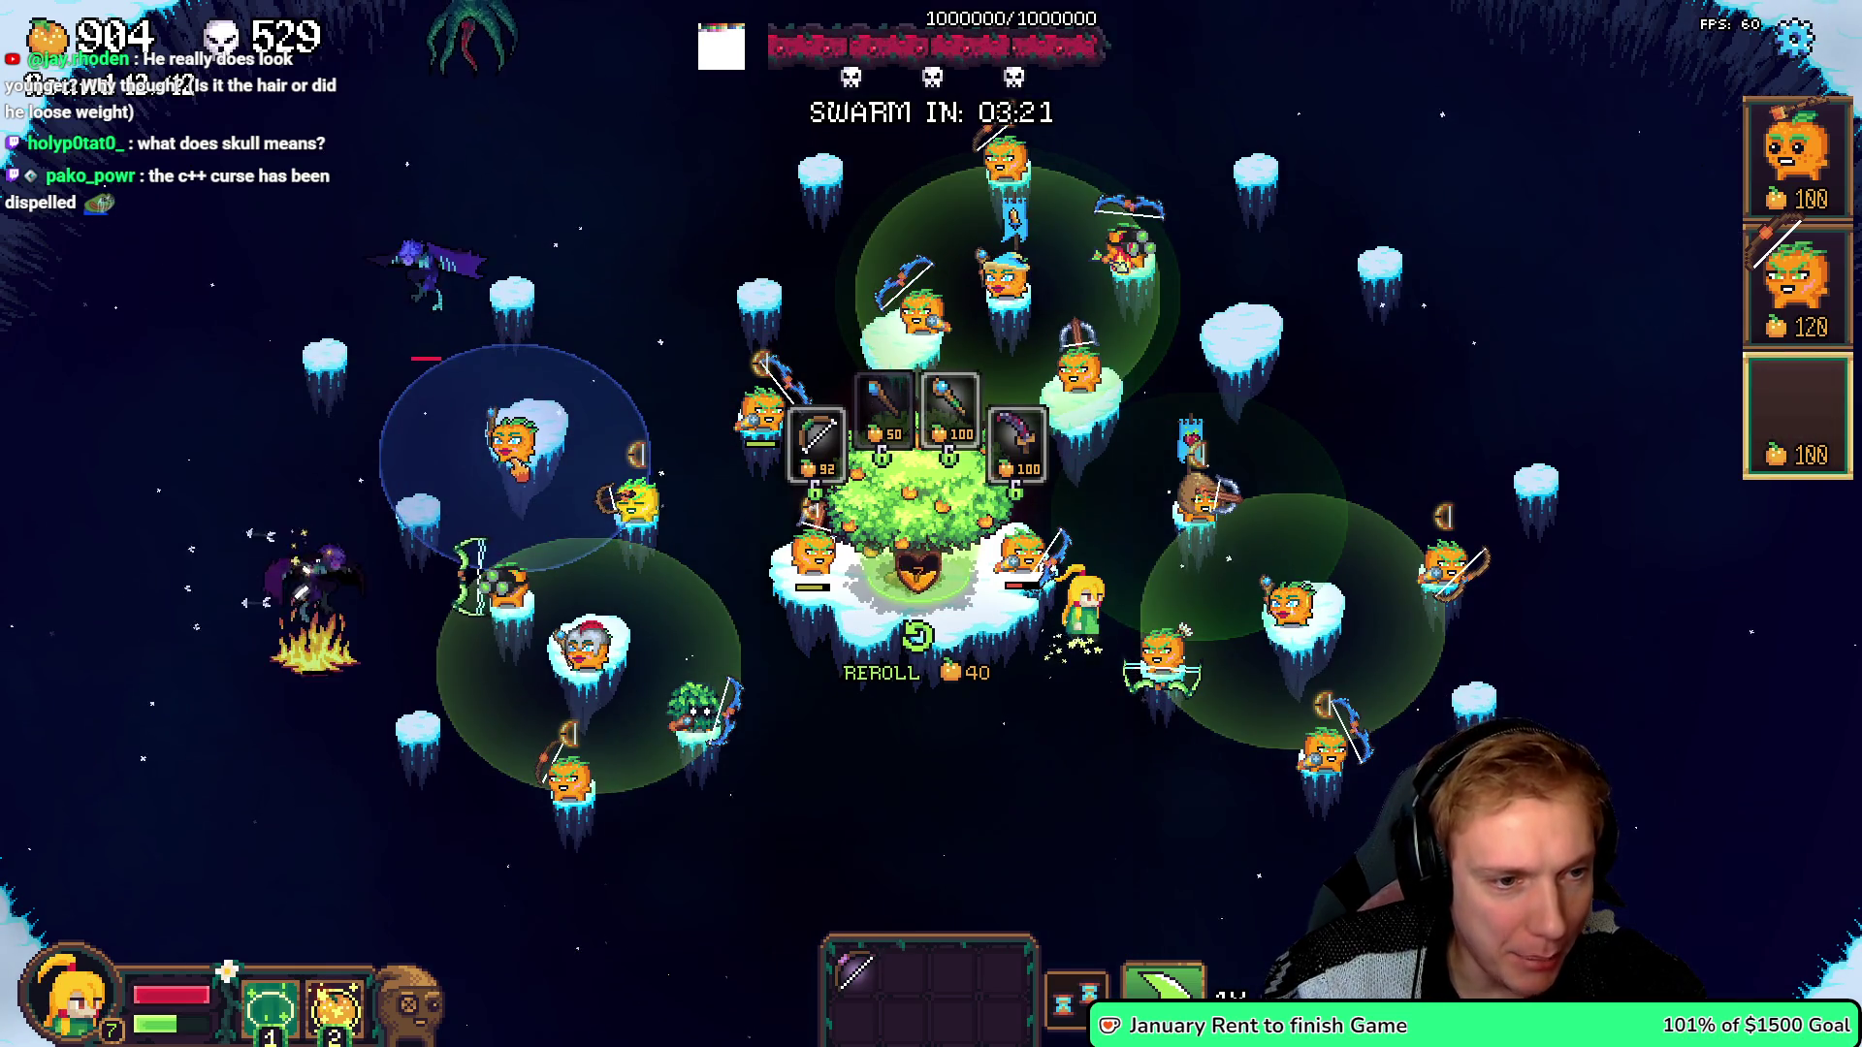
click(516, 441)
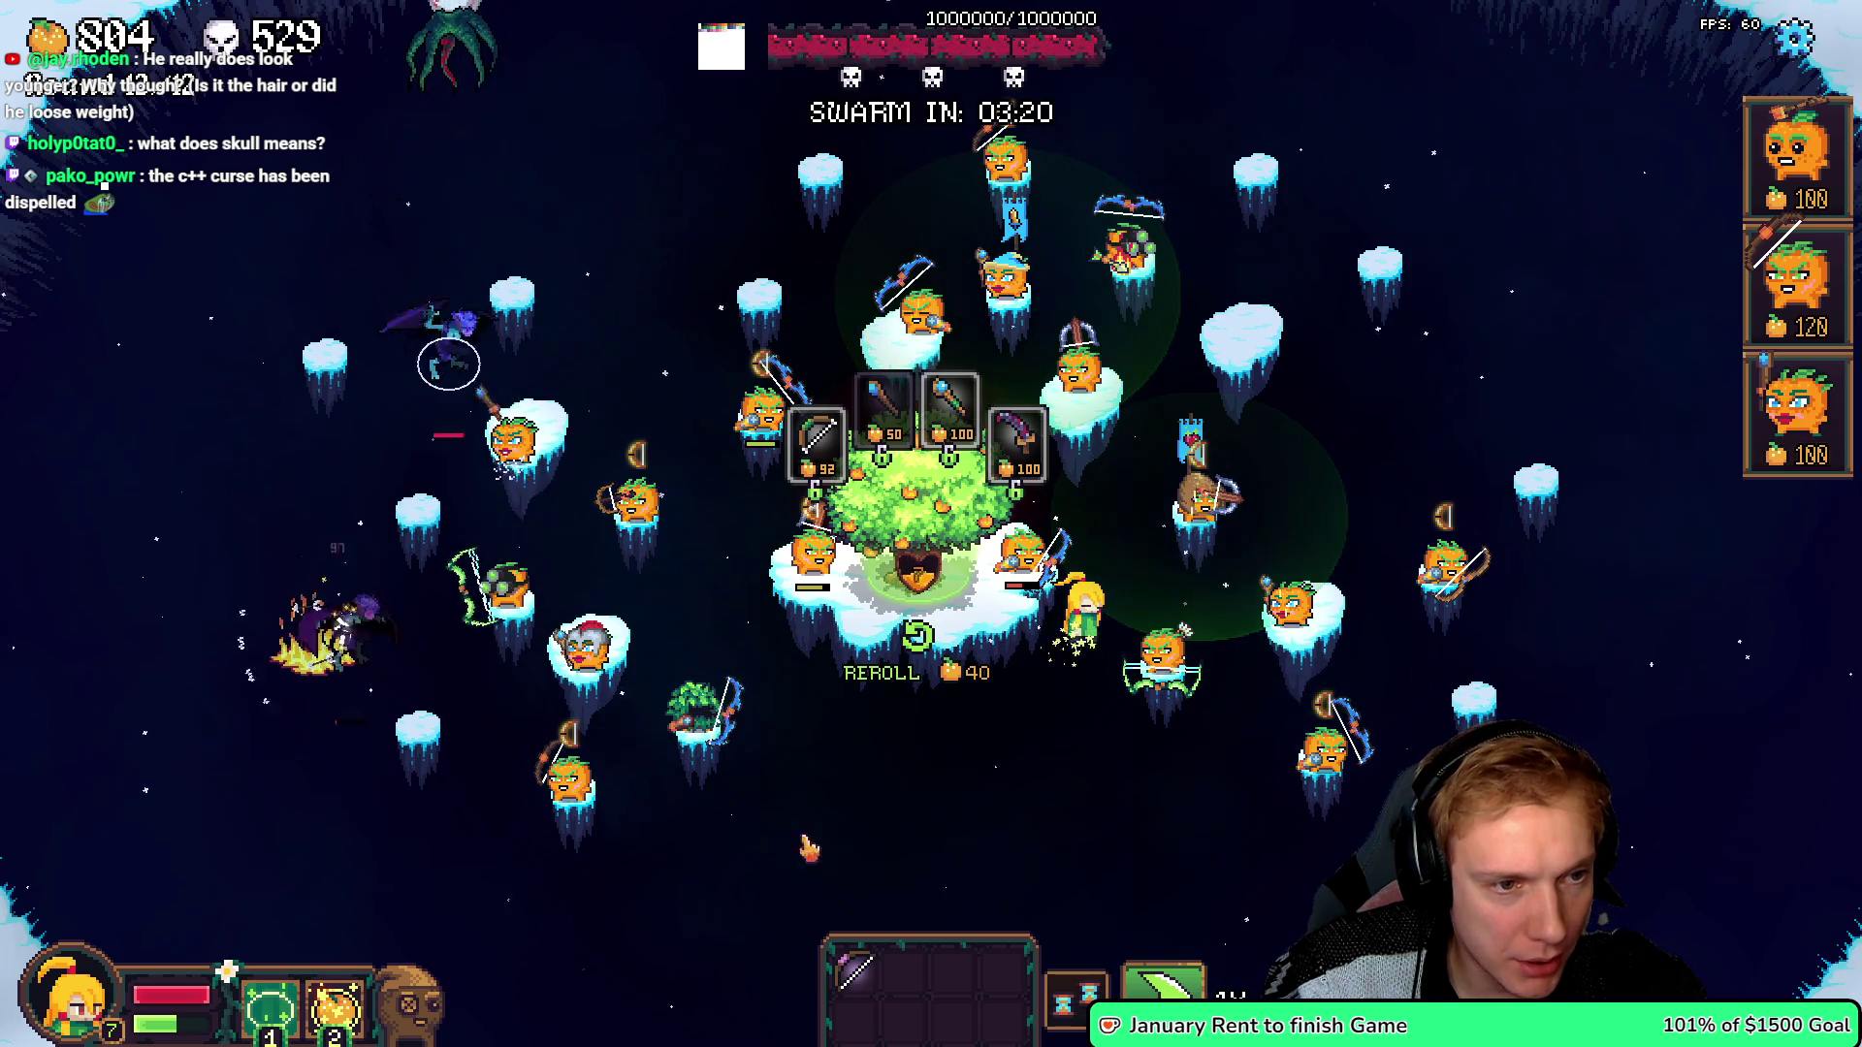
- Equip a wand on the blue-hatted pumpkin and the heart banner on the helmeted pumpkin, then pause the game
click(950, 402)
click(1006, 271)
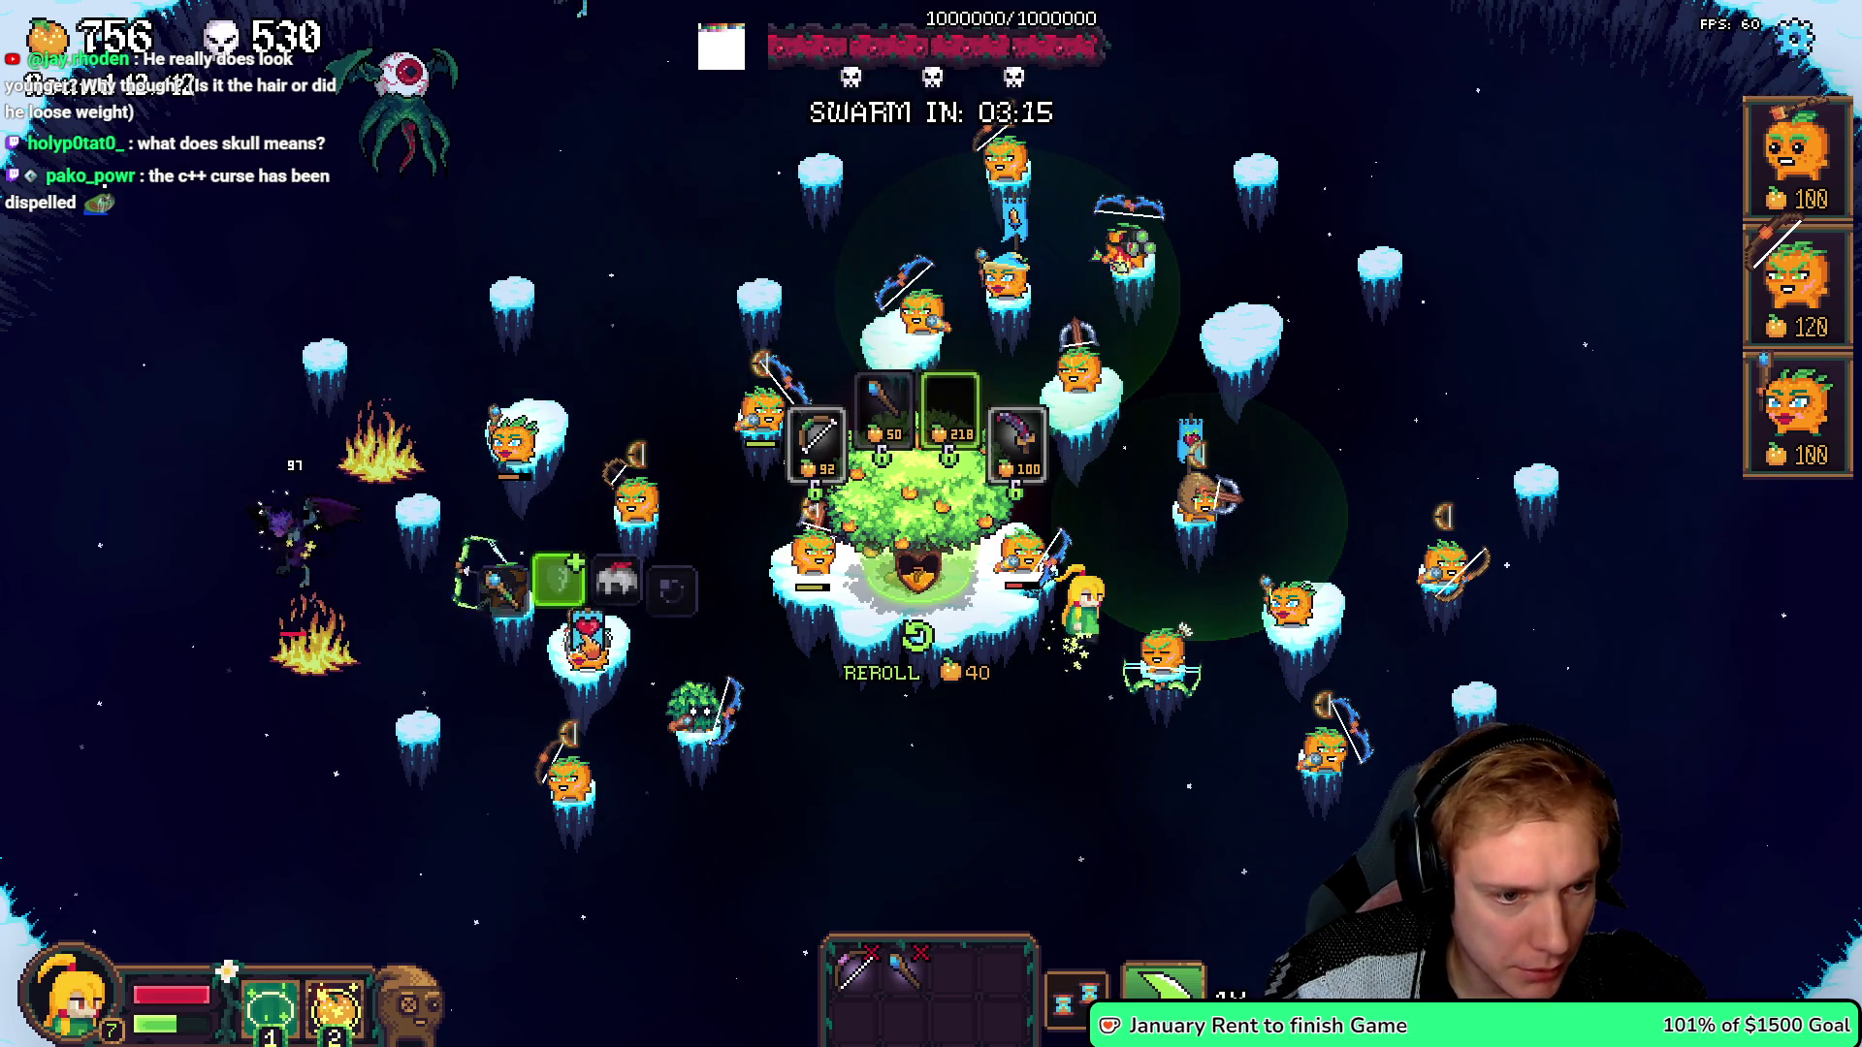
click(588, 630)
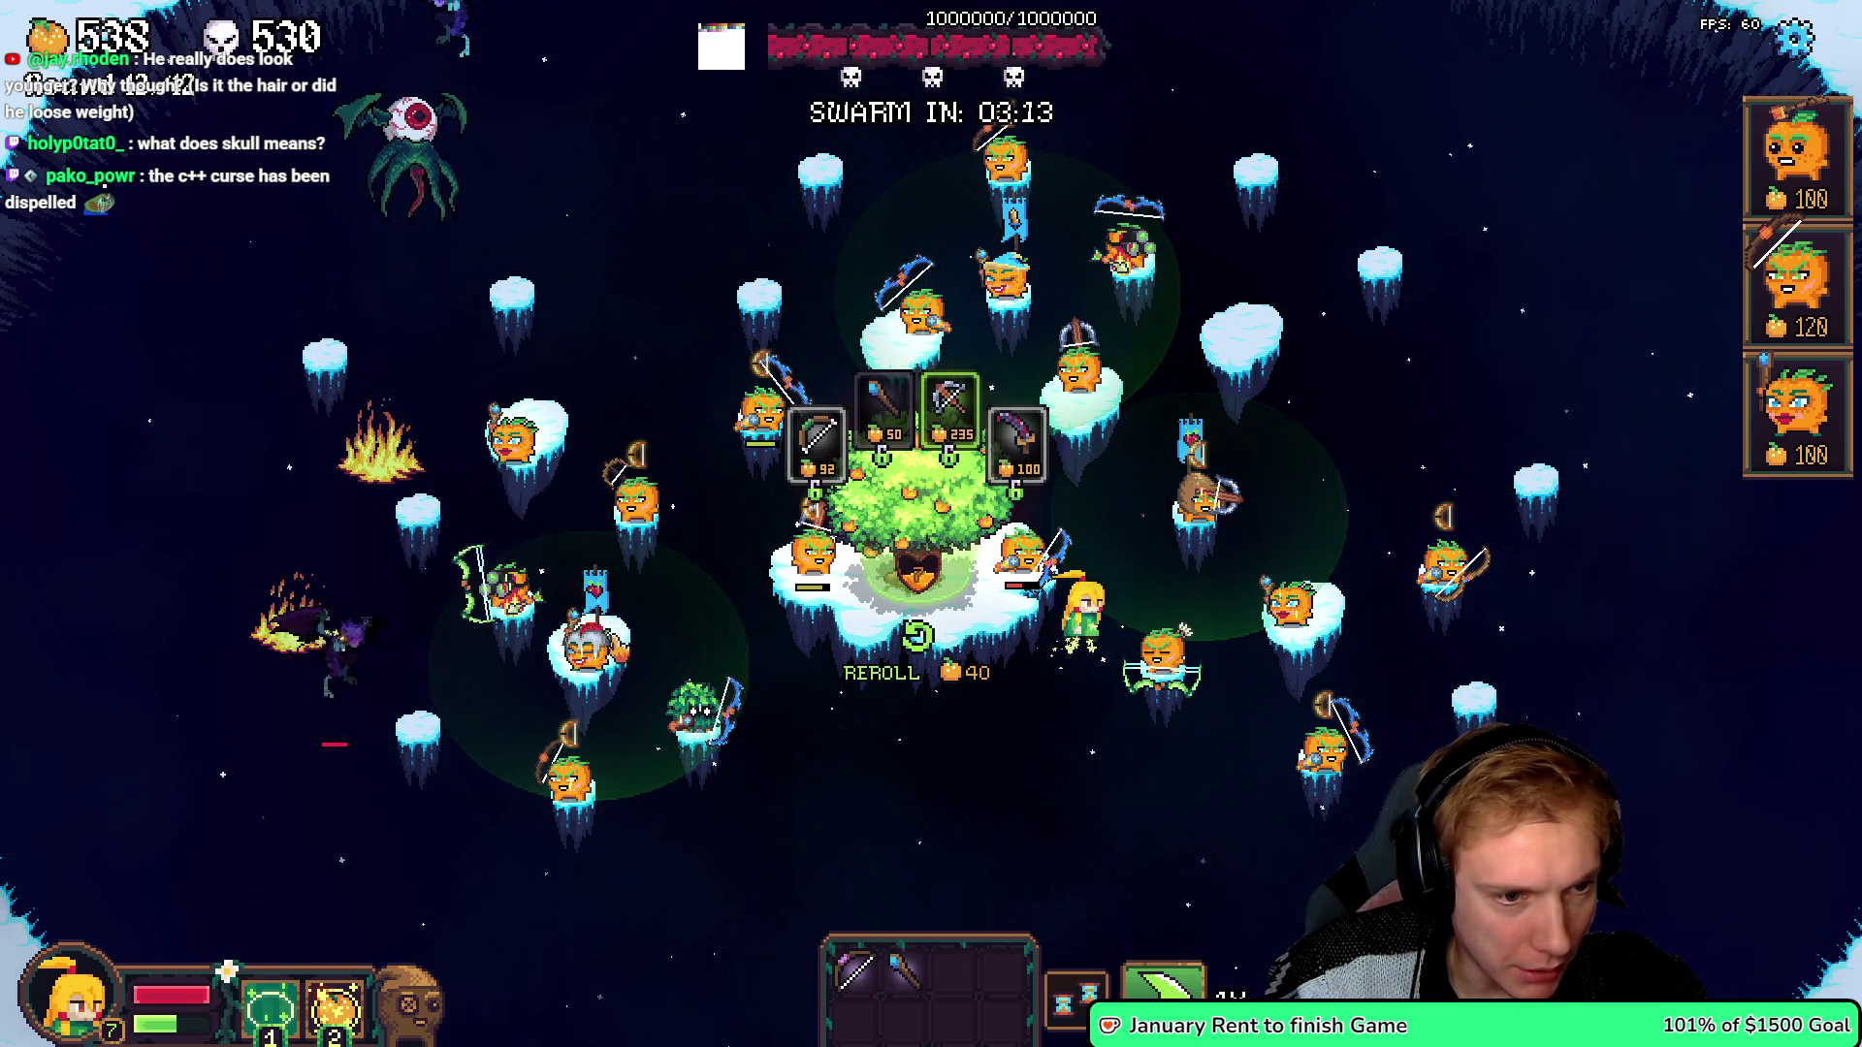
click(626, 648)
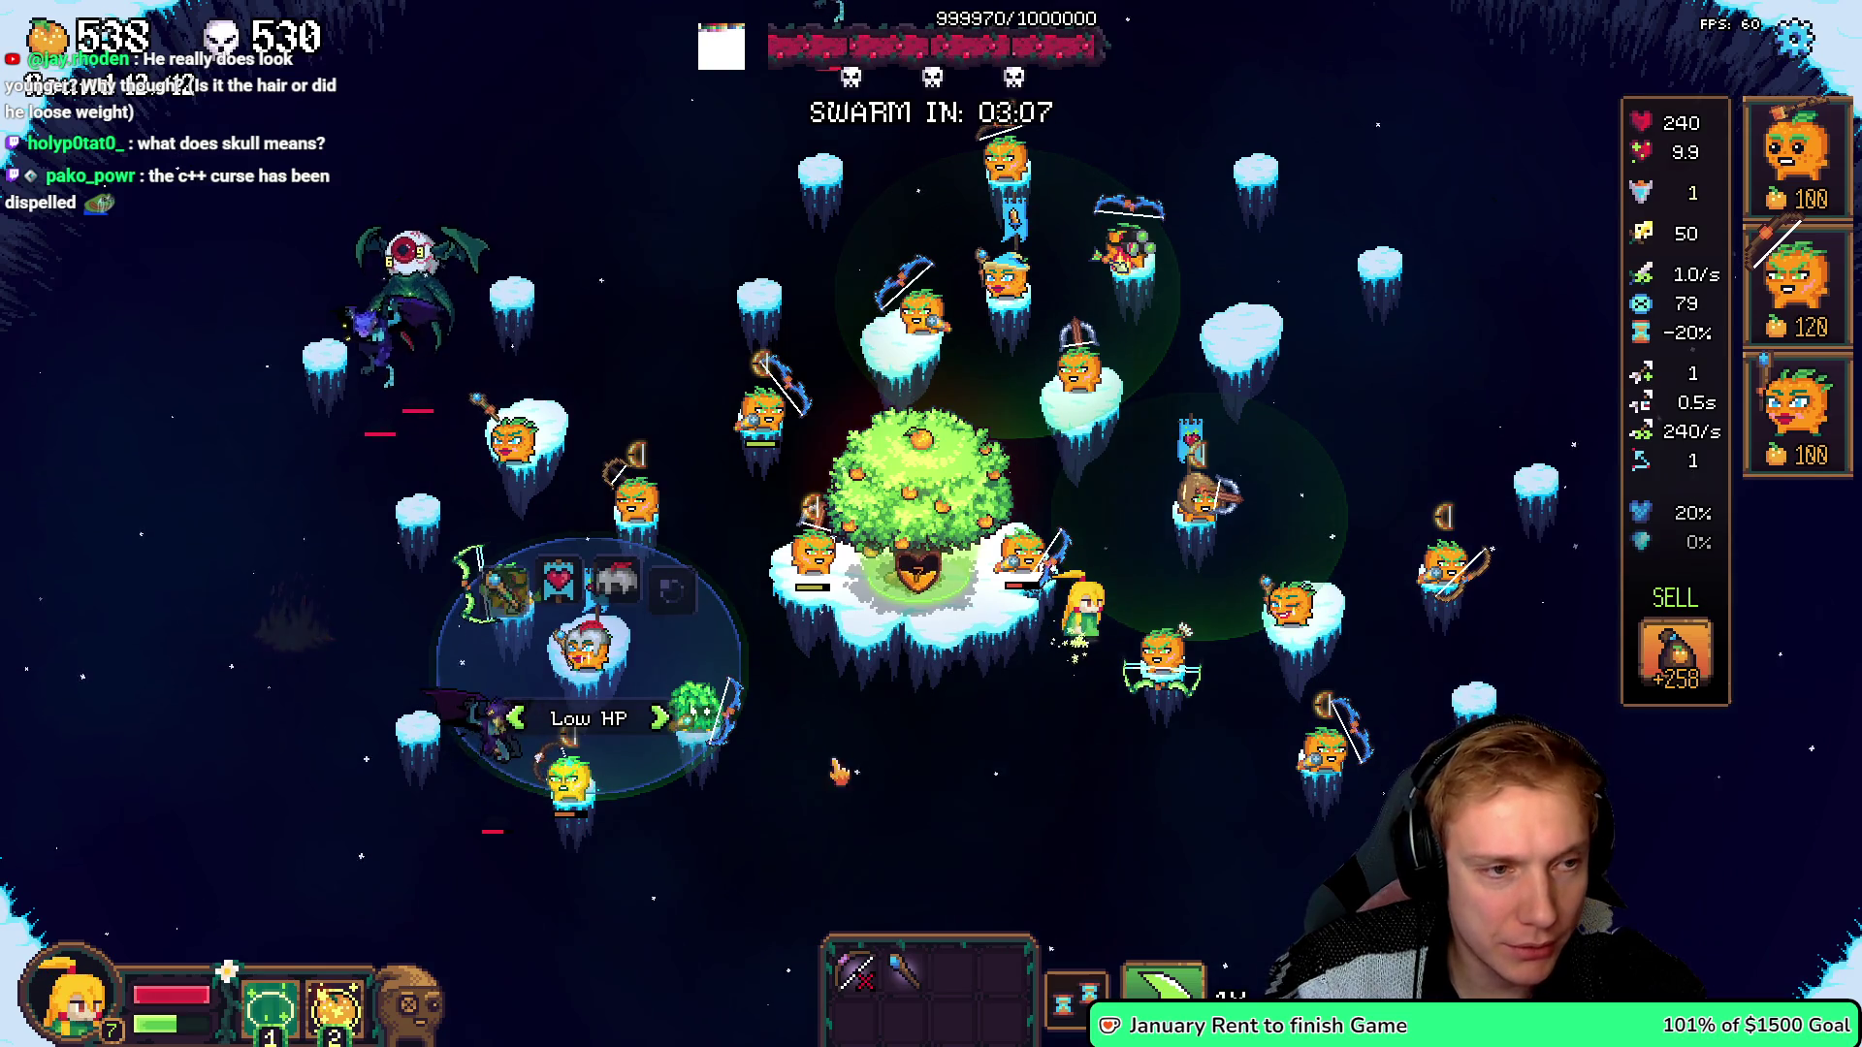
key(Escape)
key(Escape)
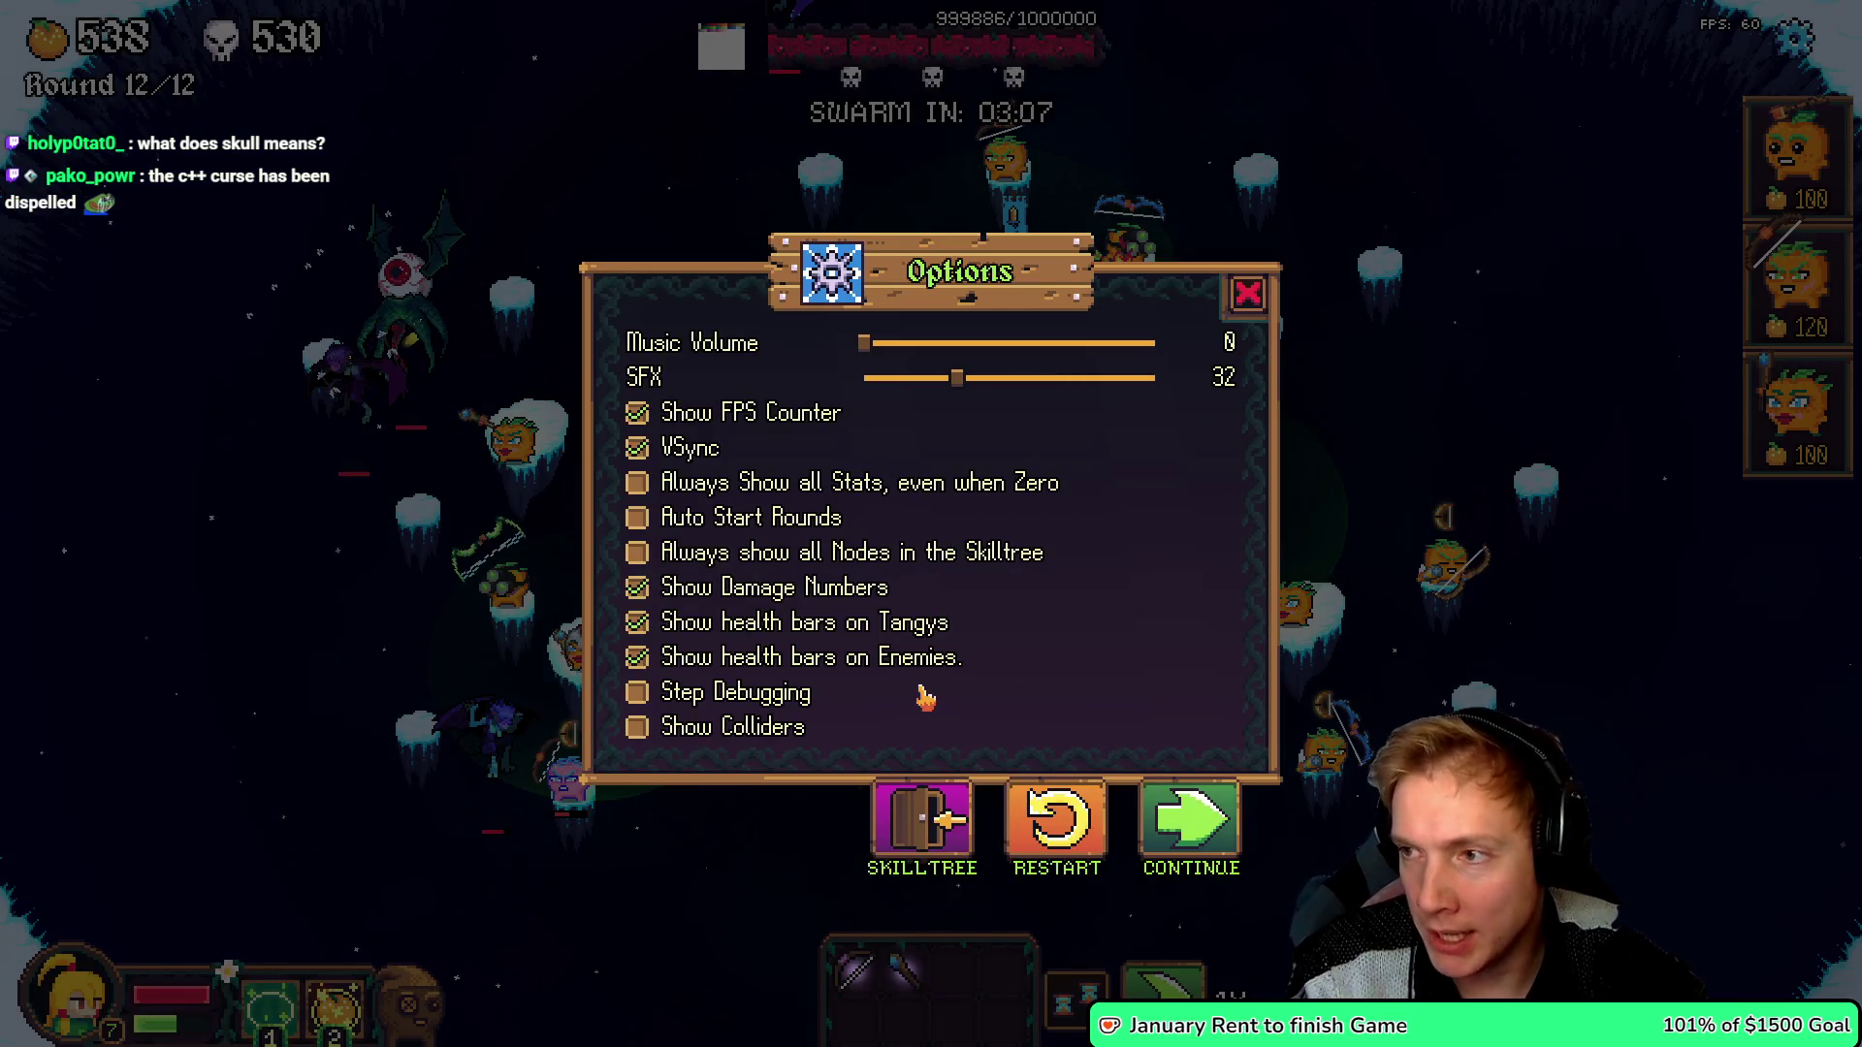
key(alt+Tab)
- Zoom and pan Texture_Atlas to the crown, chicken leg and skull sprites, then select the eyedropper
scroll(980, 519, down, 3)
scroll(980, 519, up, 3)
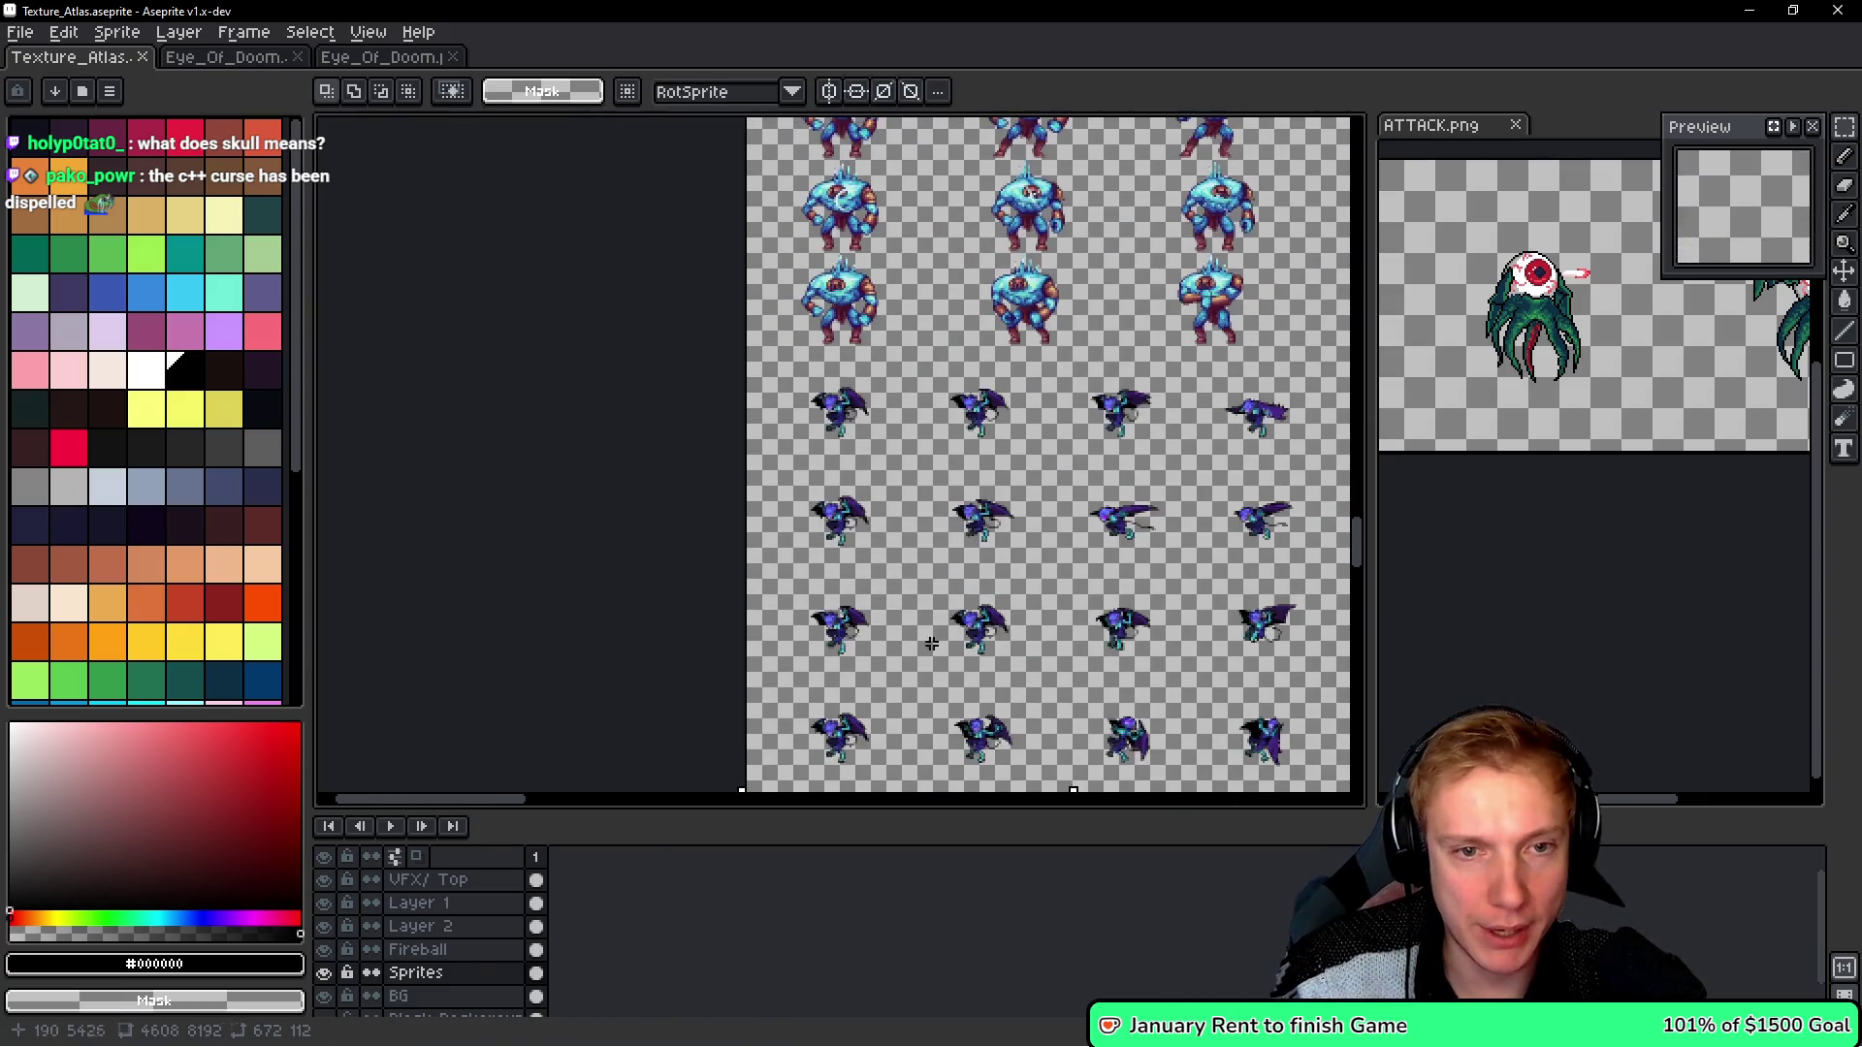
scroll(979, 519, up, 20)
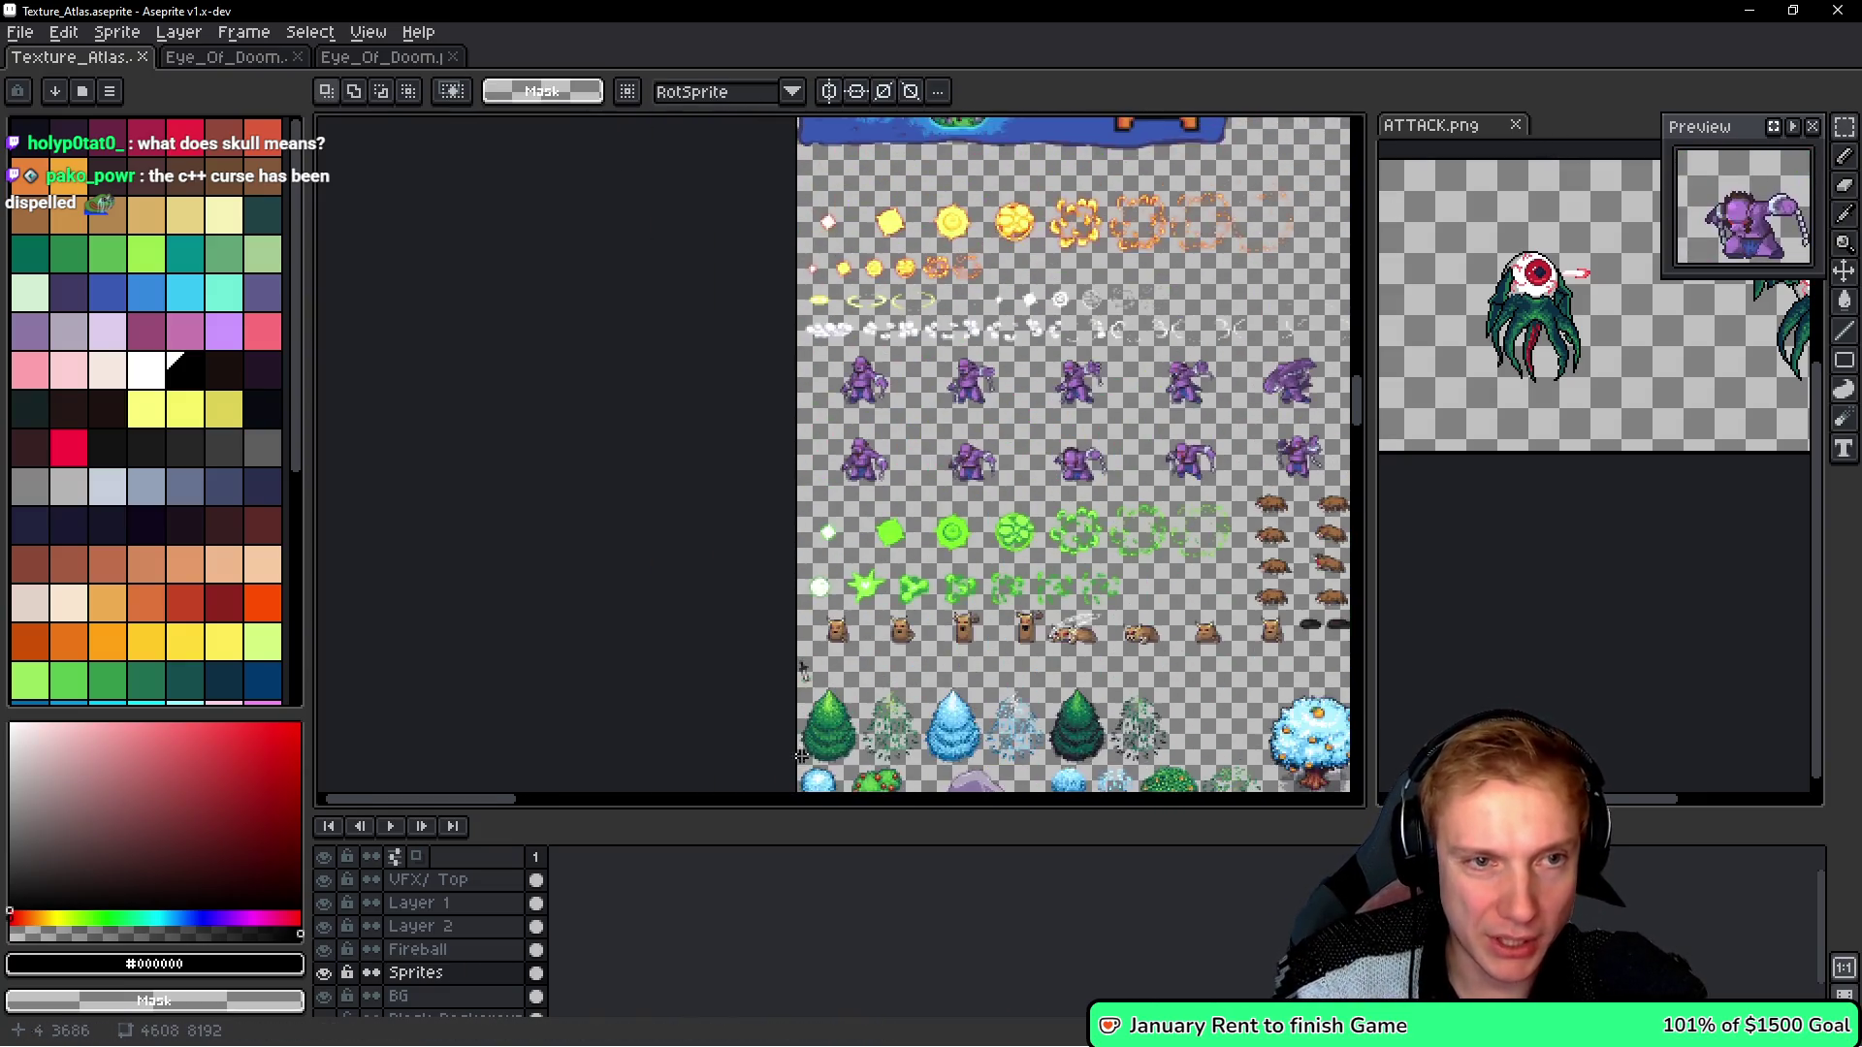
scroll(801, 541, up, 15)
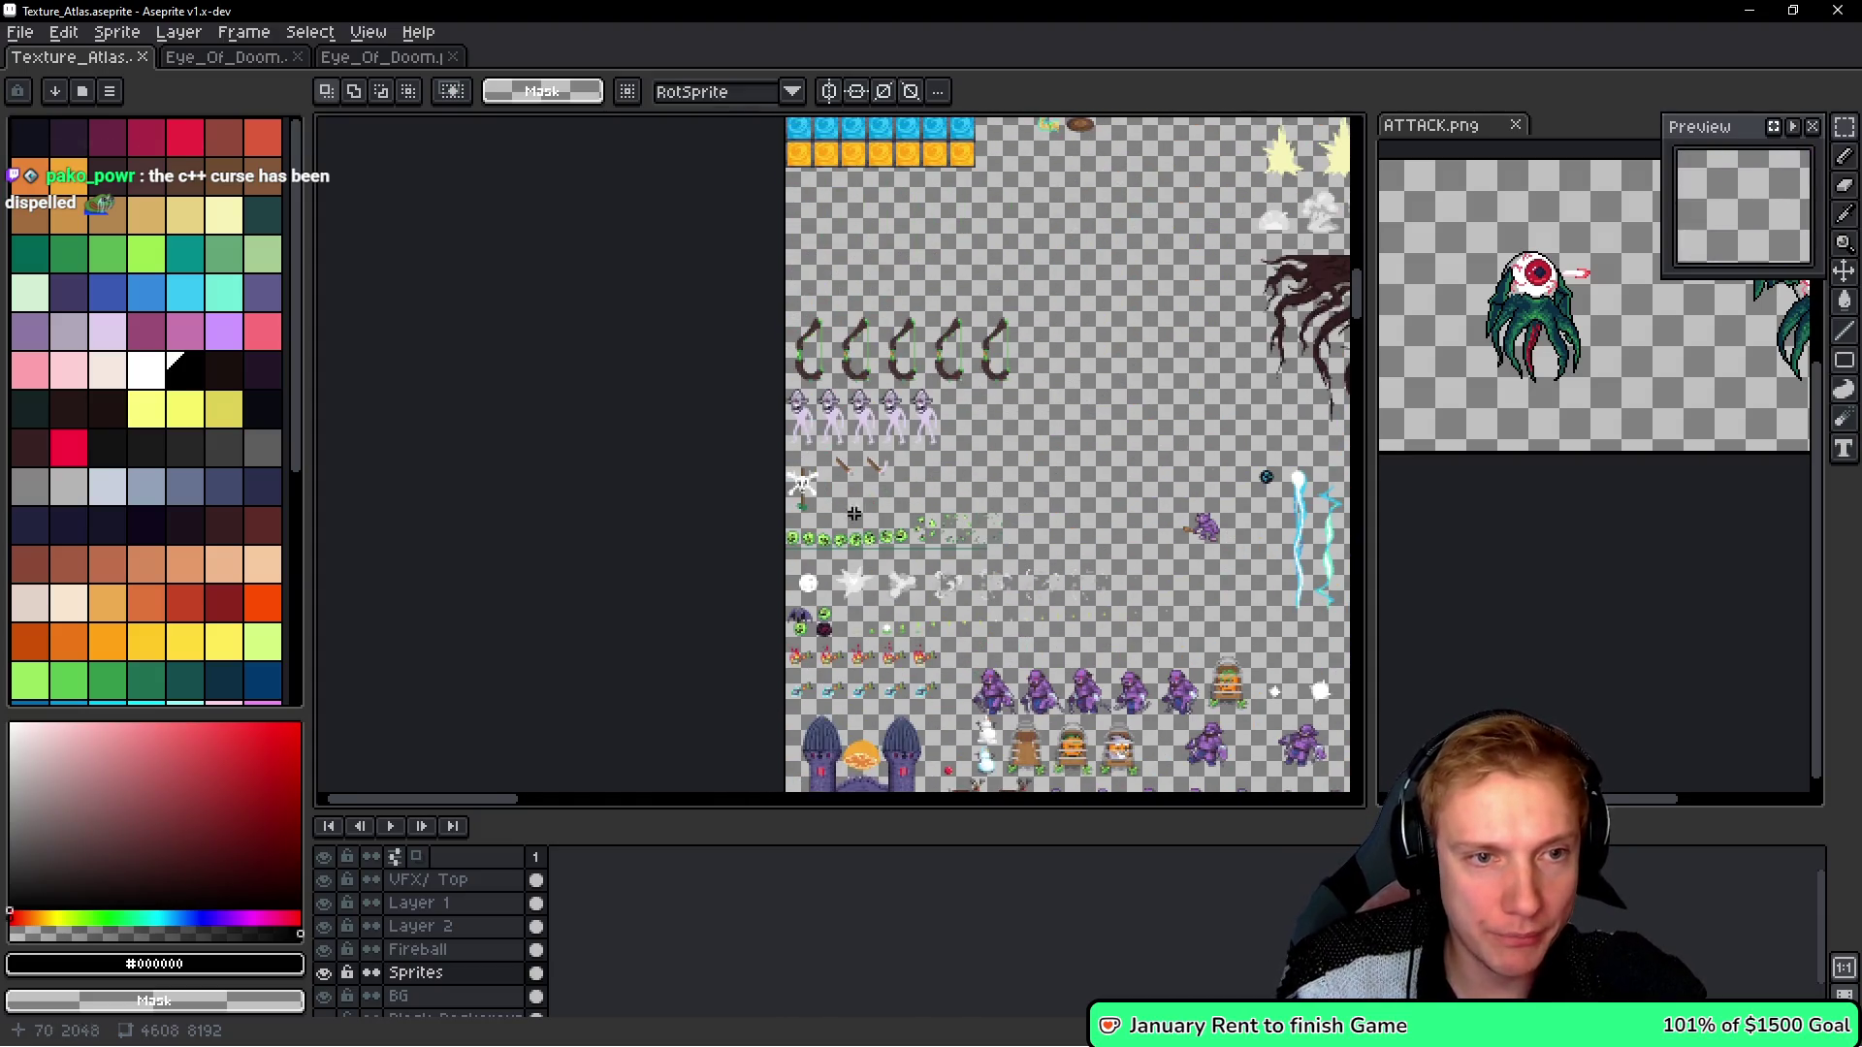
scroll(879, 443, down, 2)
scroll(976, 459, up, 4)
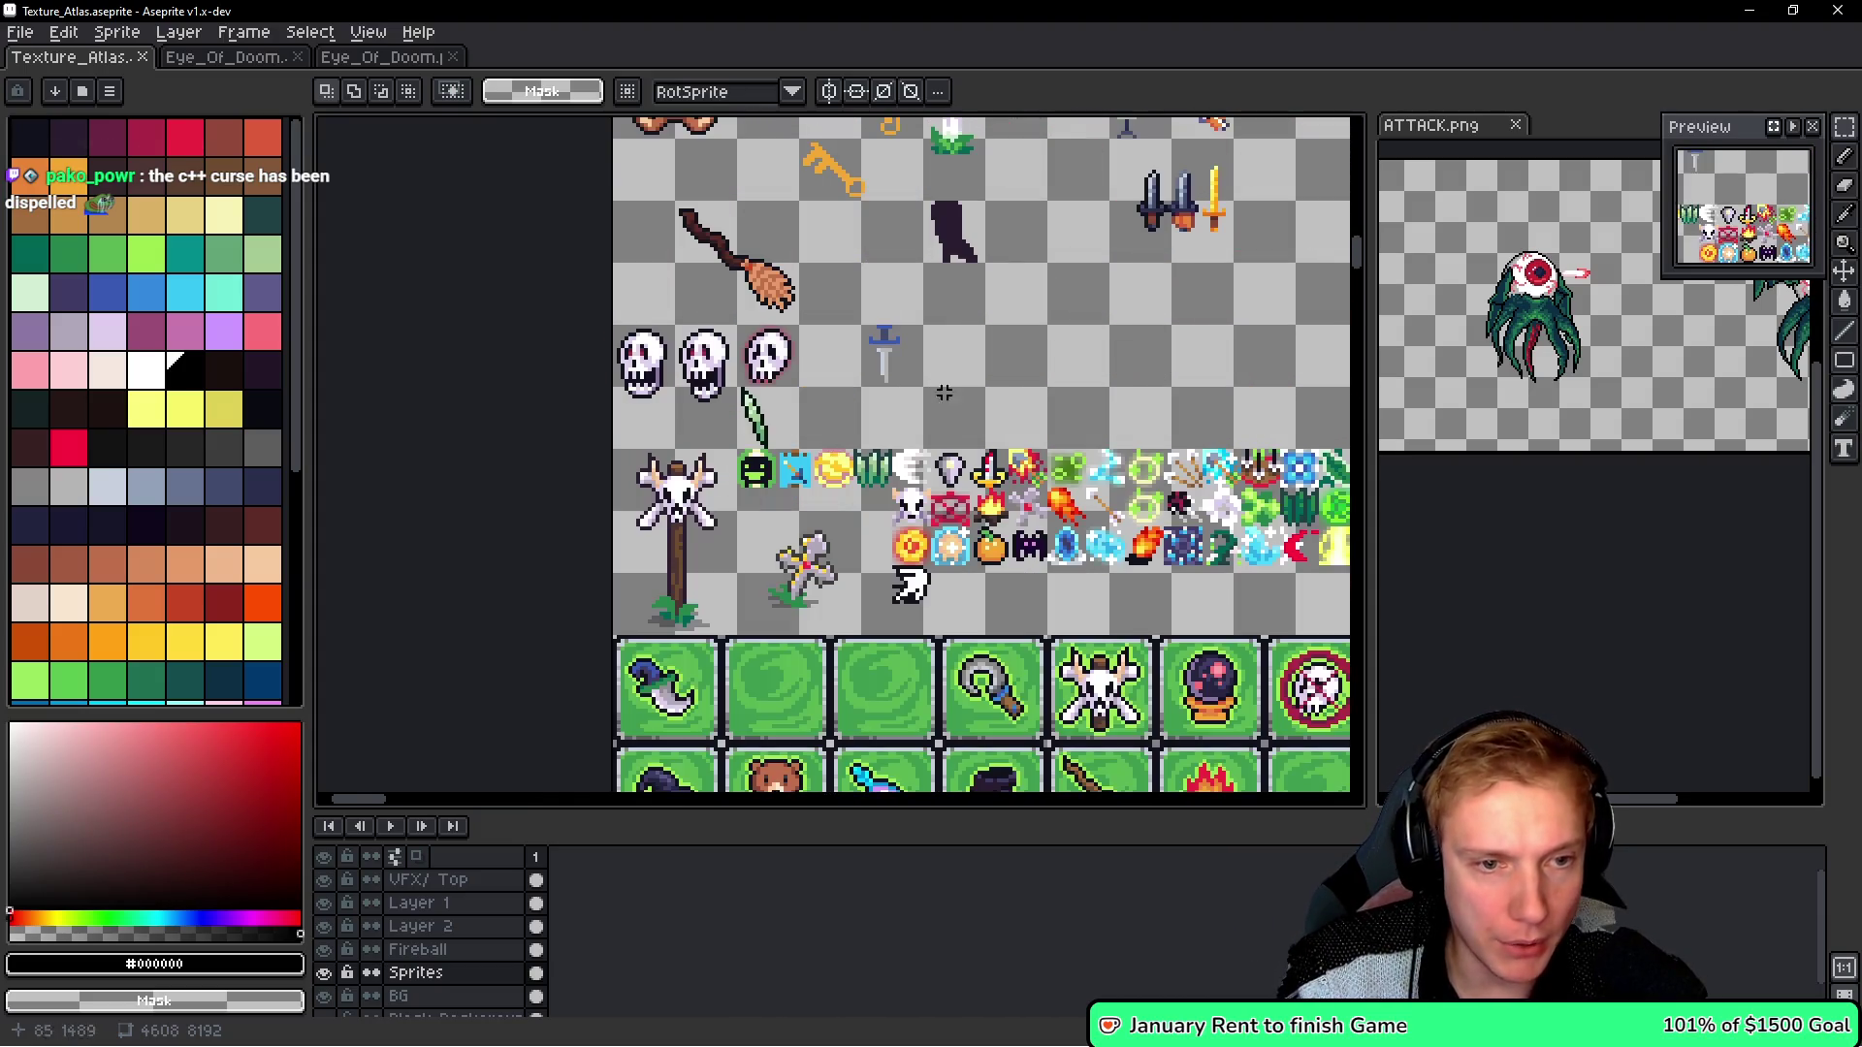
scroll(976, 460, down, 1)
scroll(759, 600, up, 3)
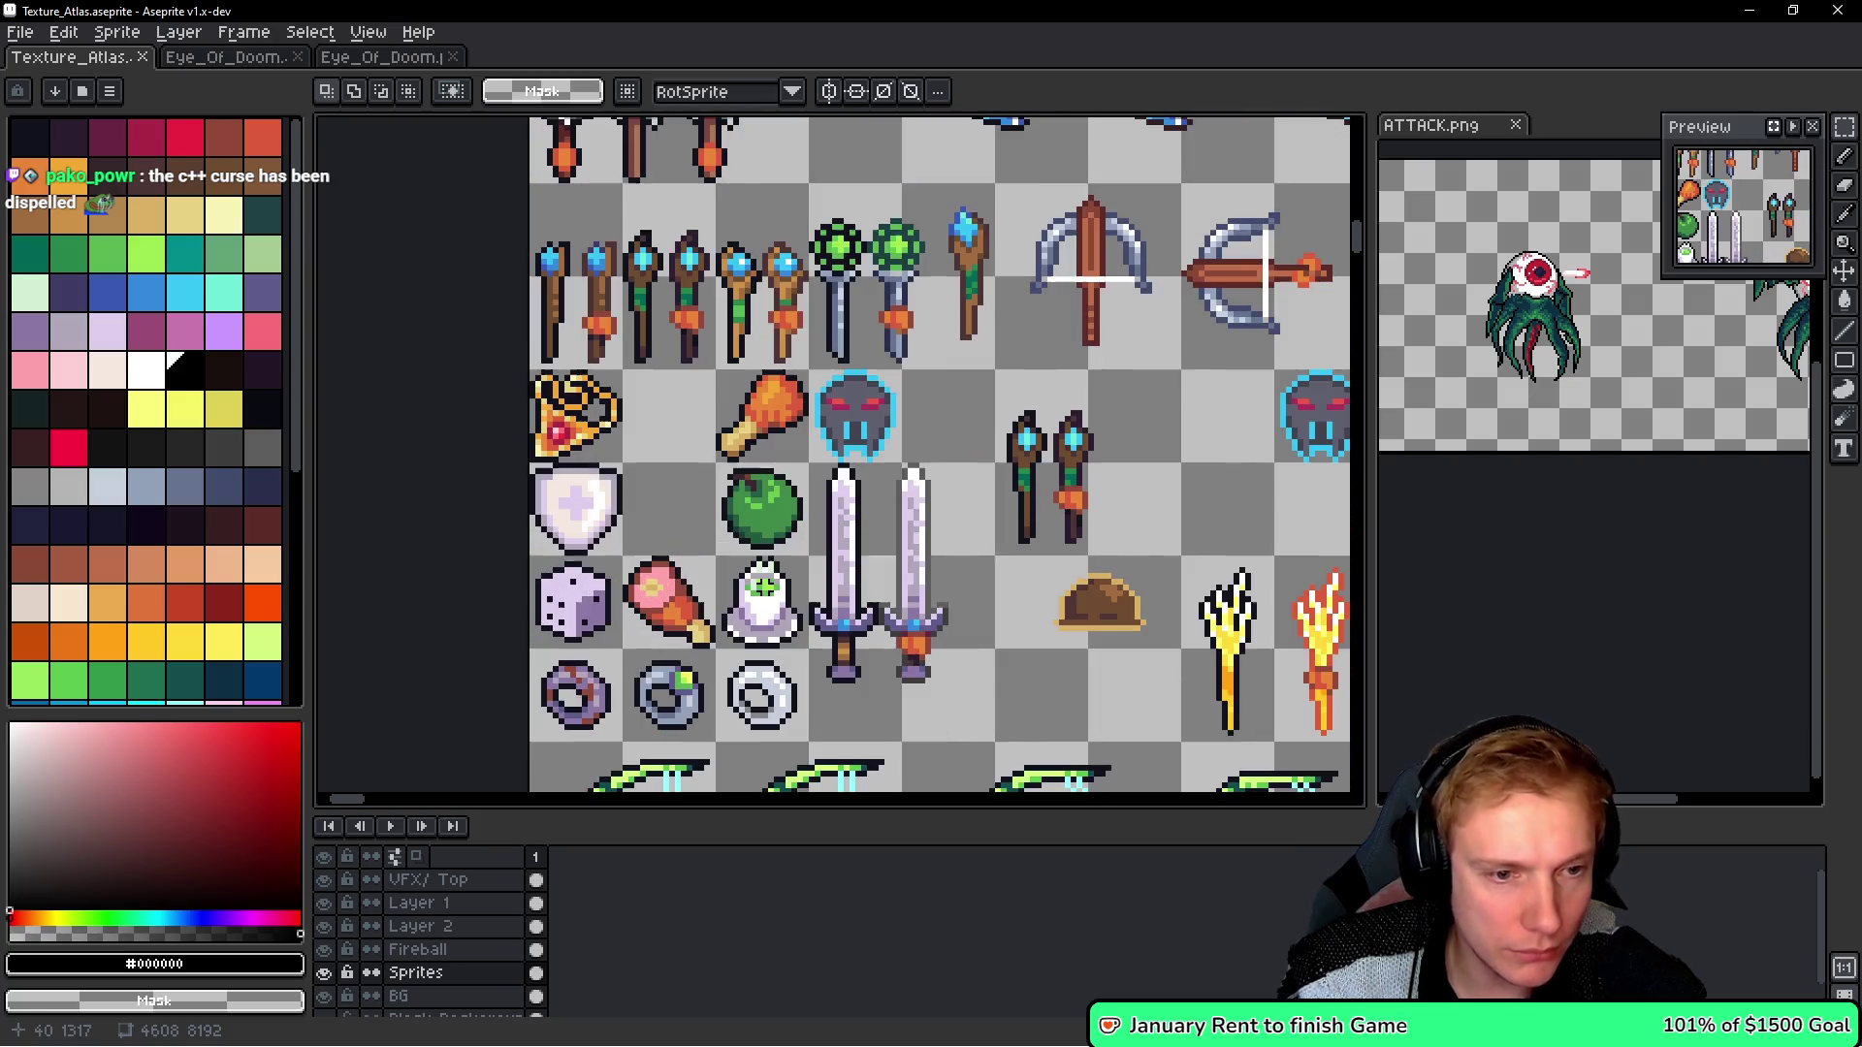
drag(713, 610, 784, 528)
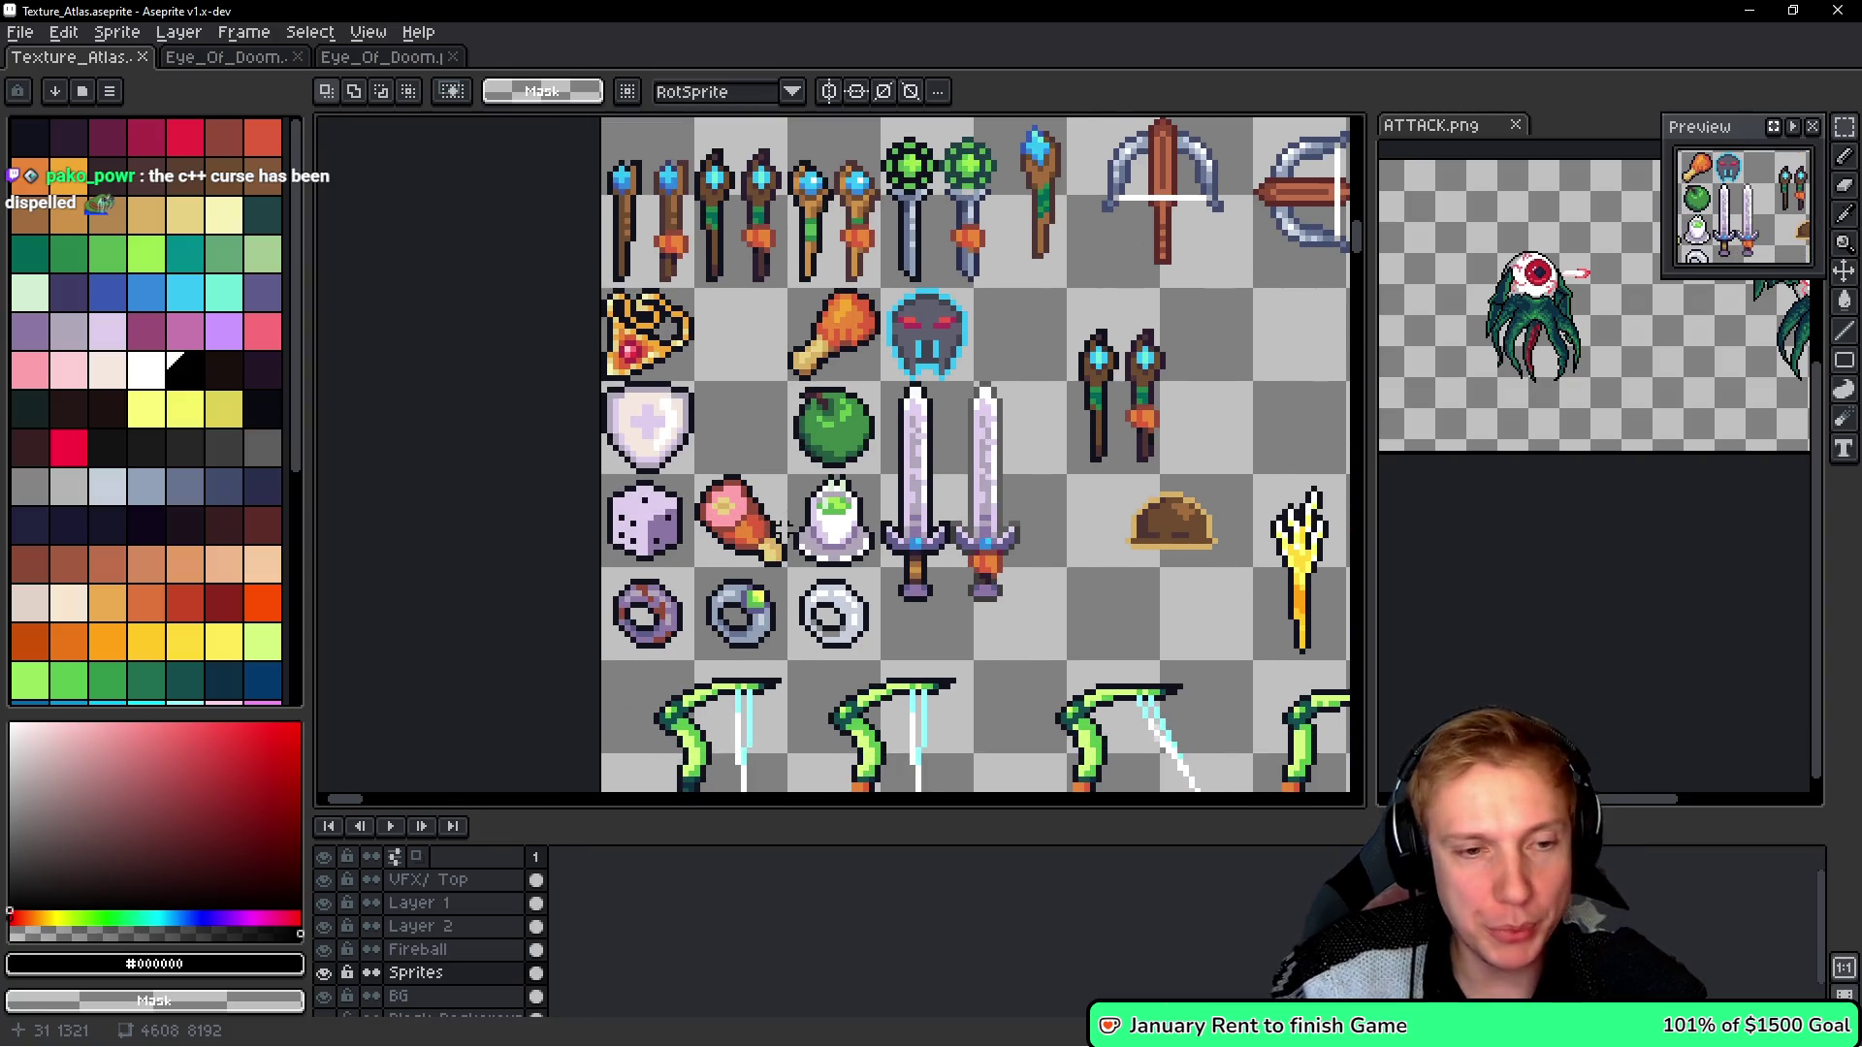
scroll(601, 310, up, 2)
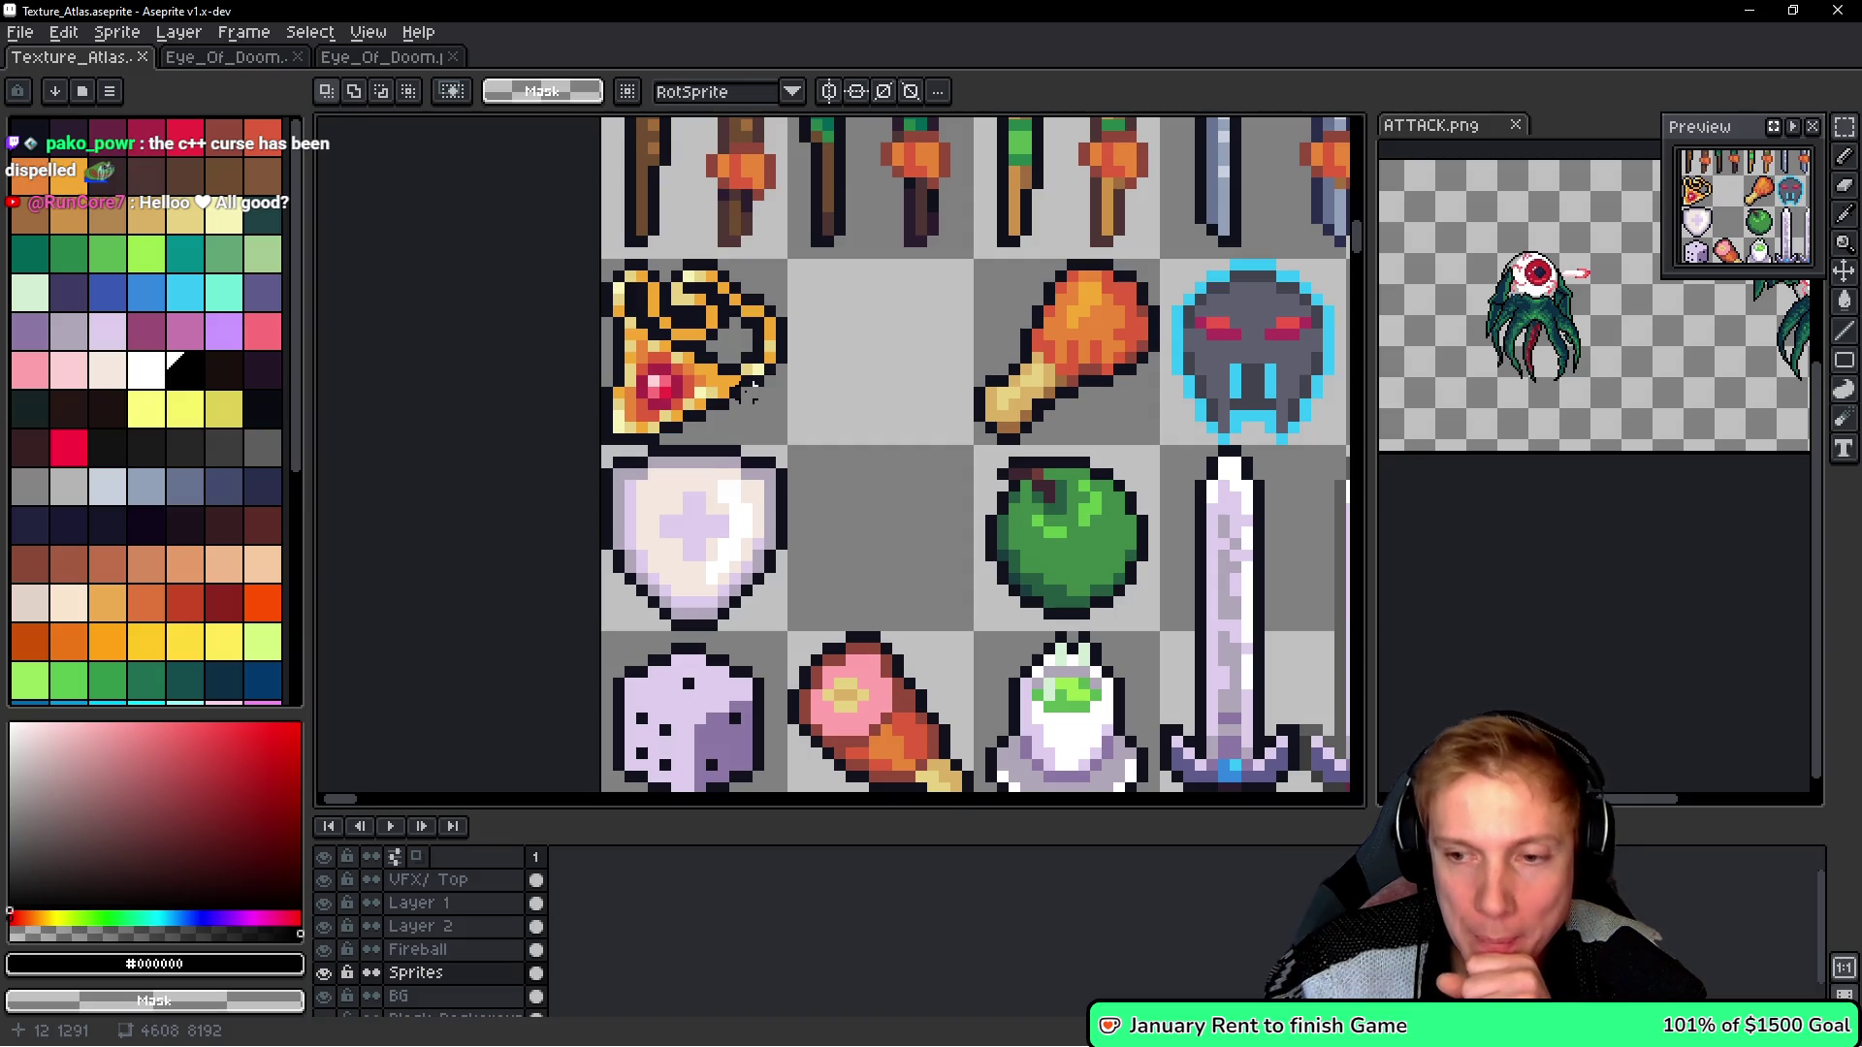
key(i)
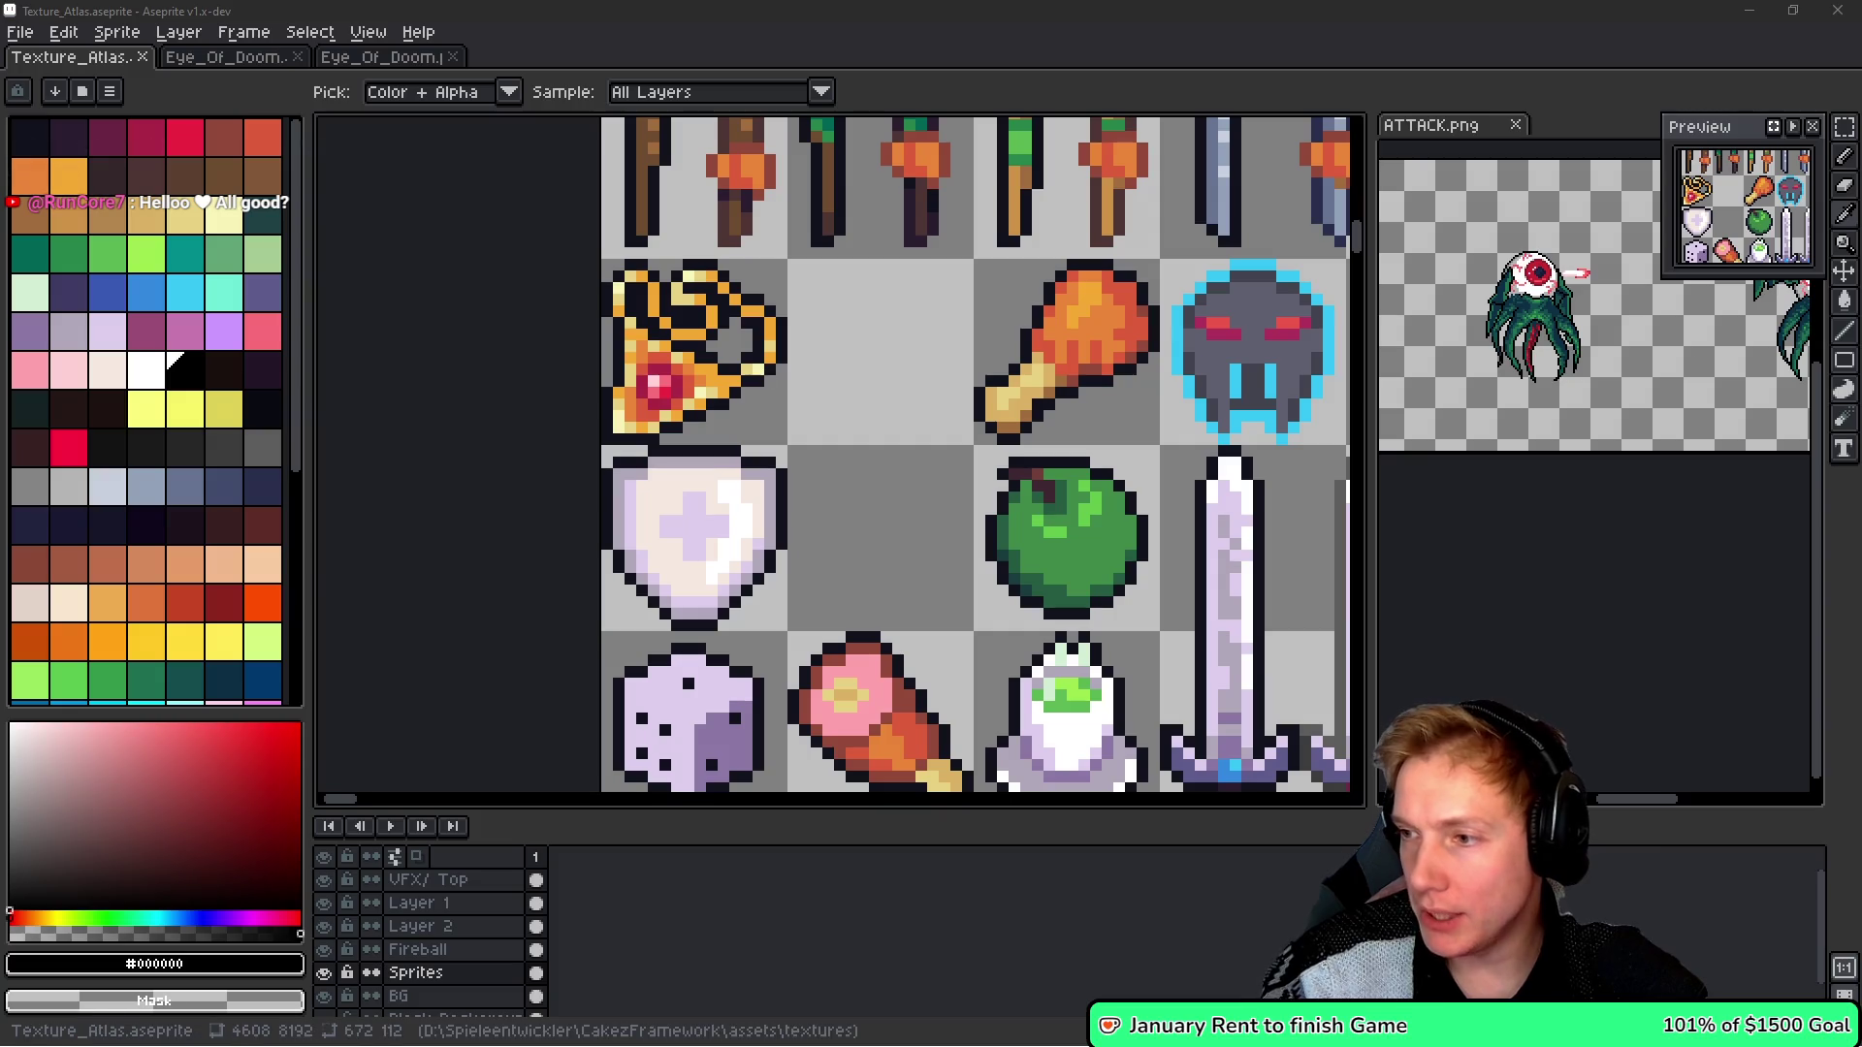
key(alt+Tab)
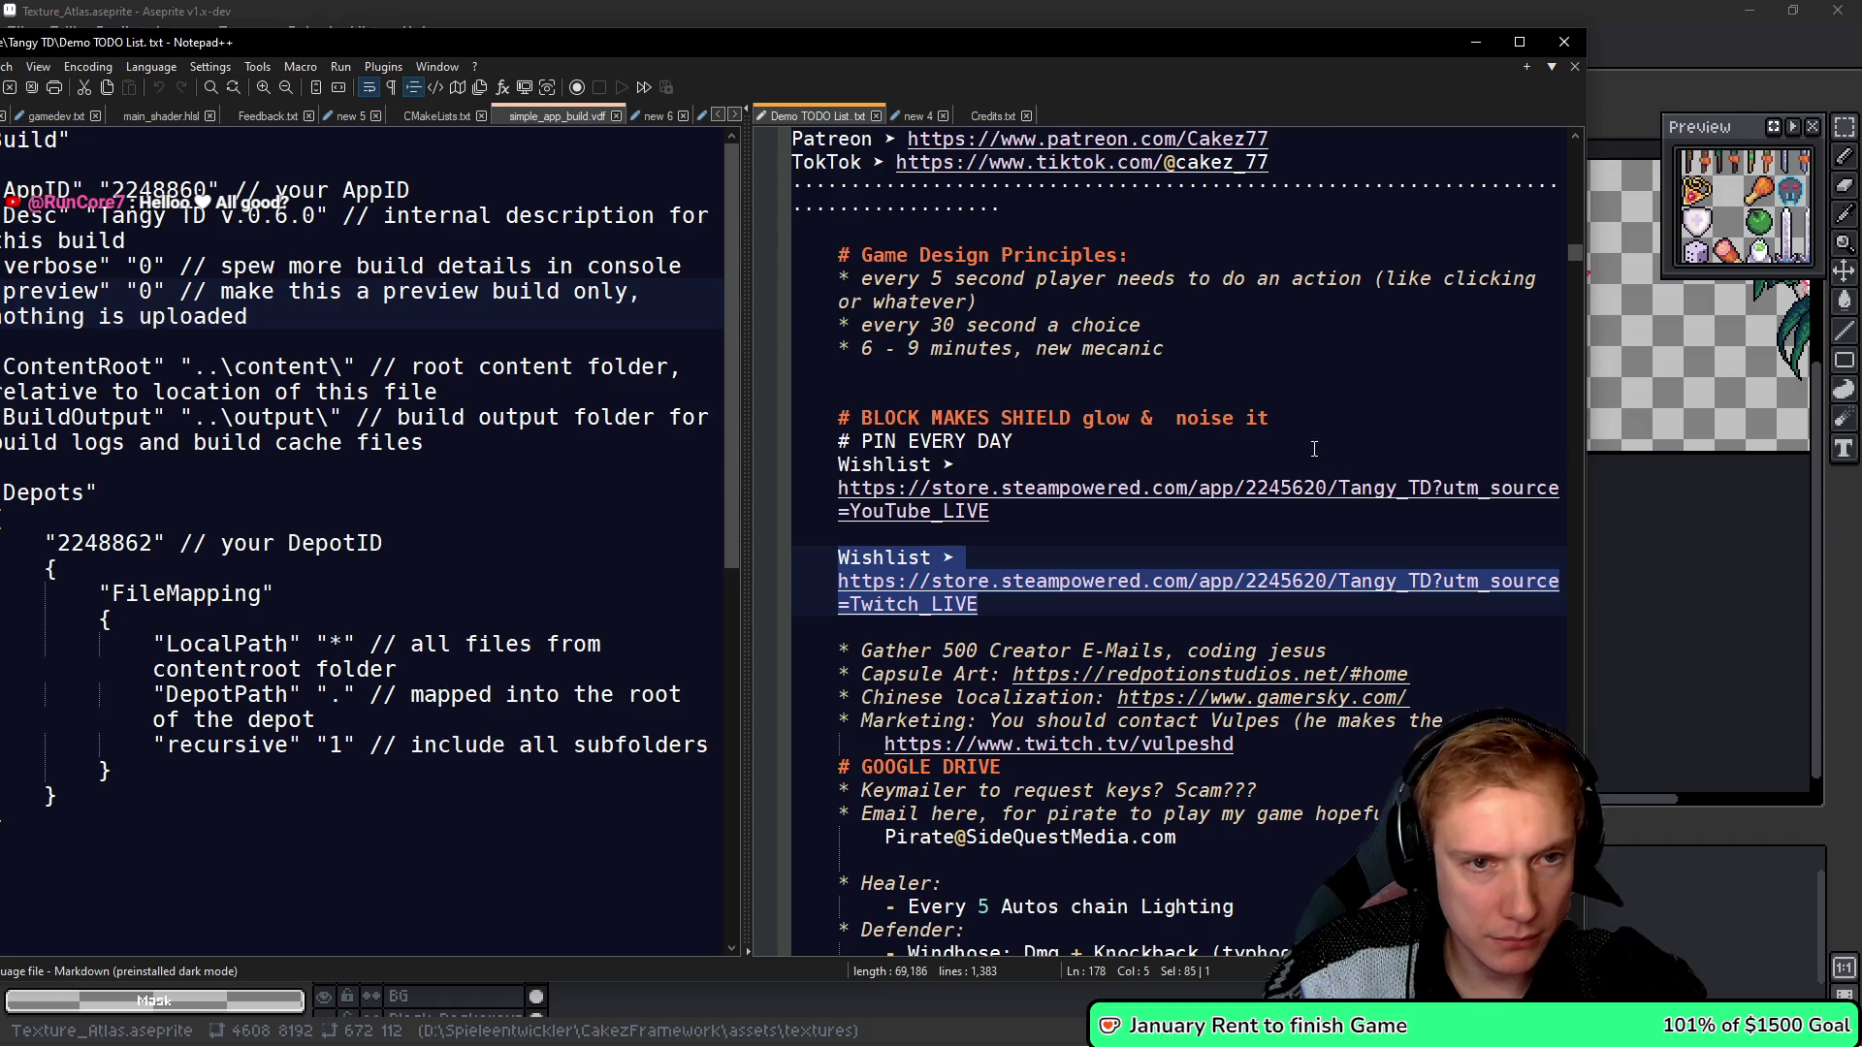
- Skim the Demo TODO List, then return to game.cpp and select the enemy.runDelay = 2.0f line
scroll(1342, 455, down, 4)
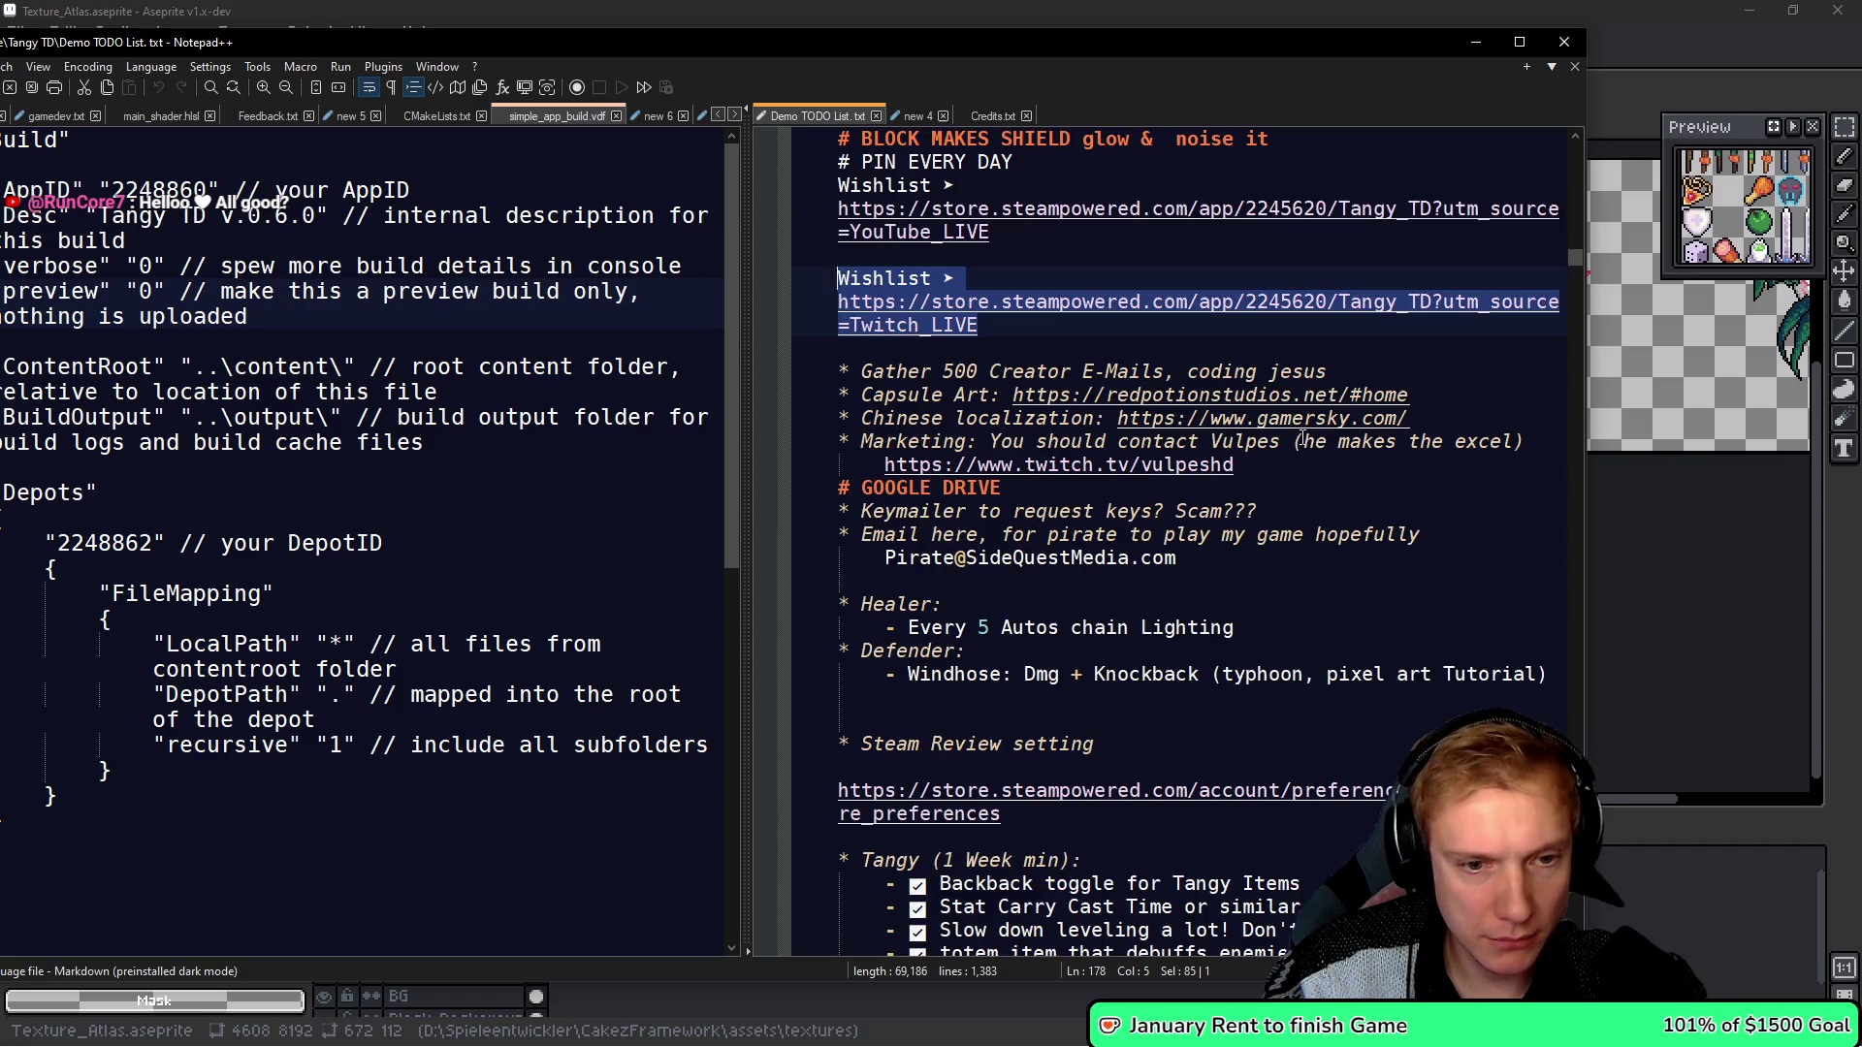
click(1050, 496)
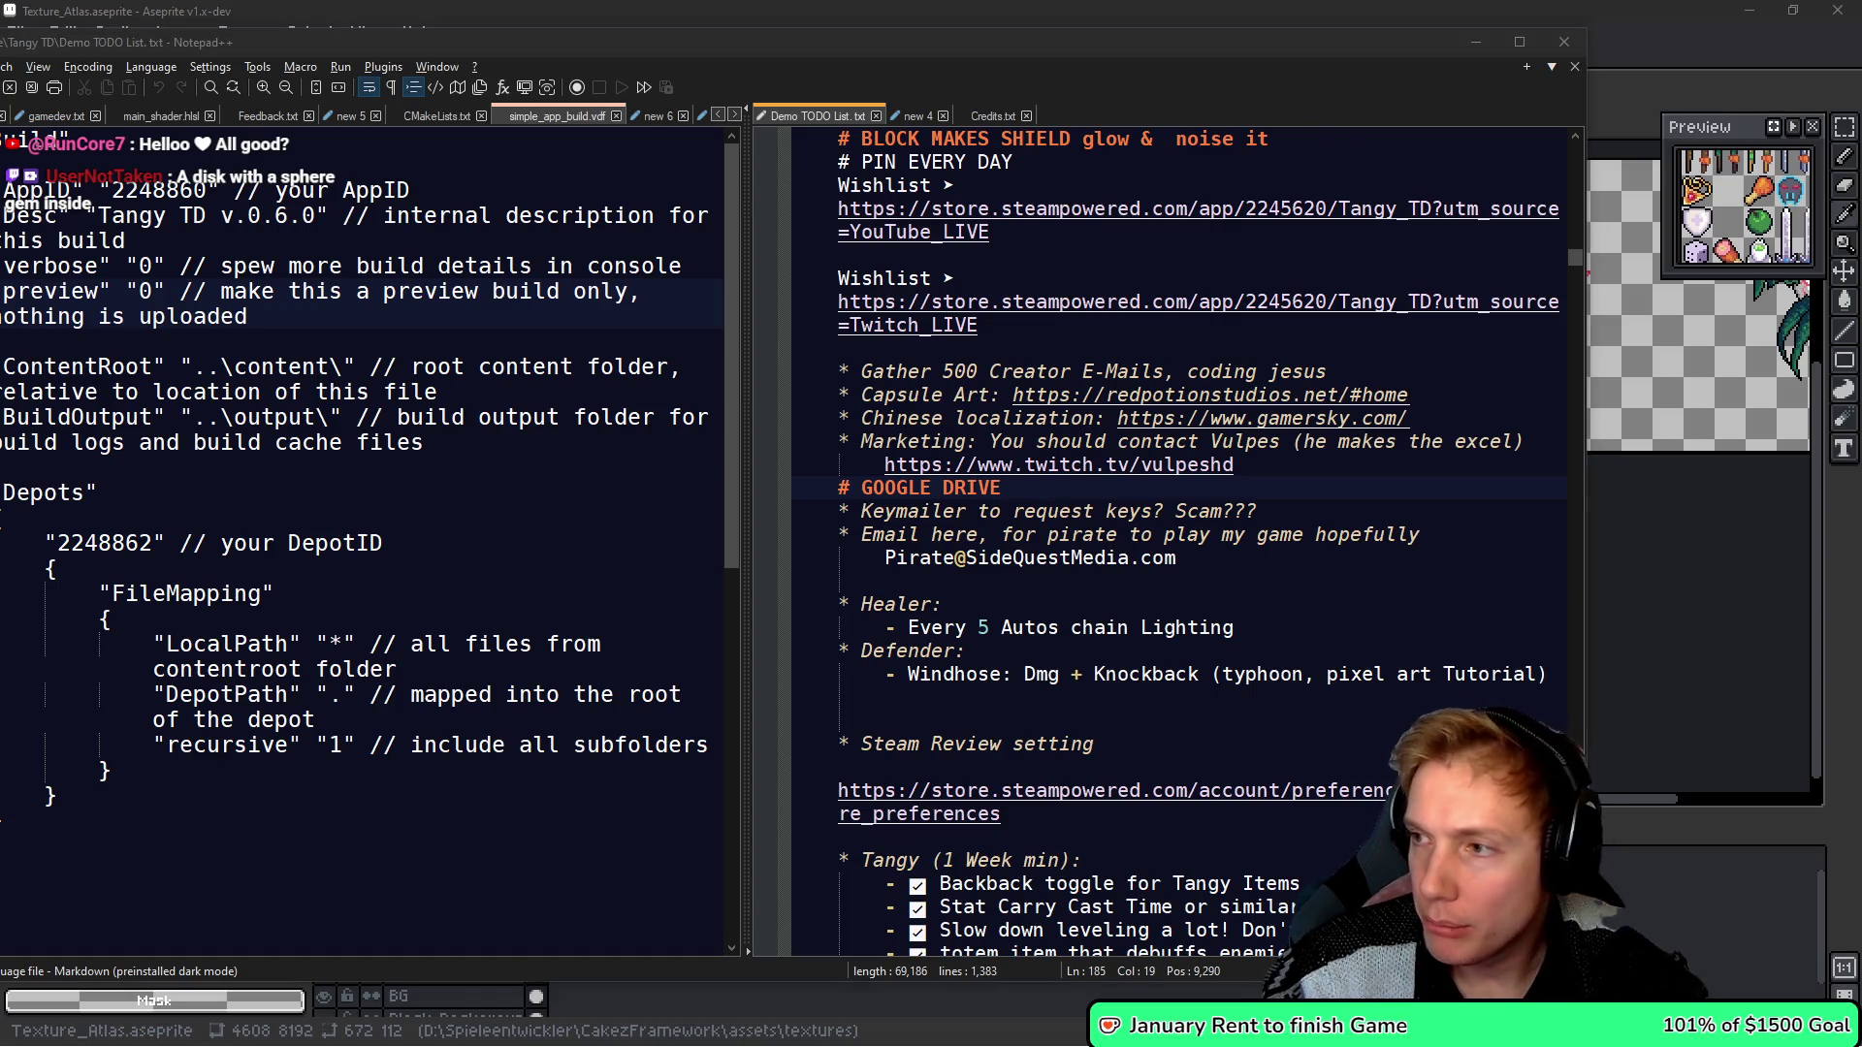
key(alt+Tab)
double_click(1087, 472)
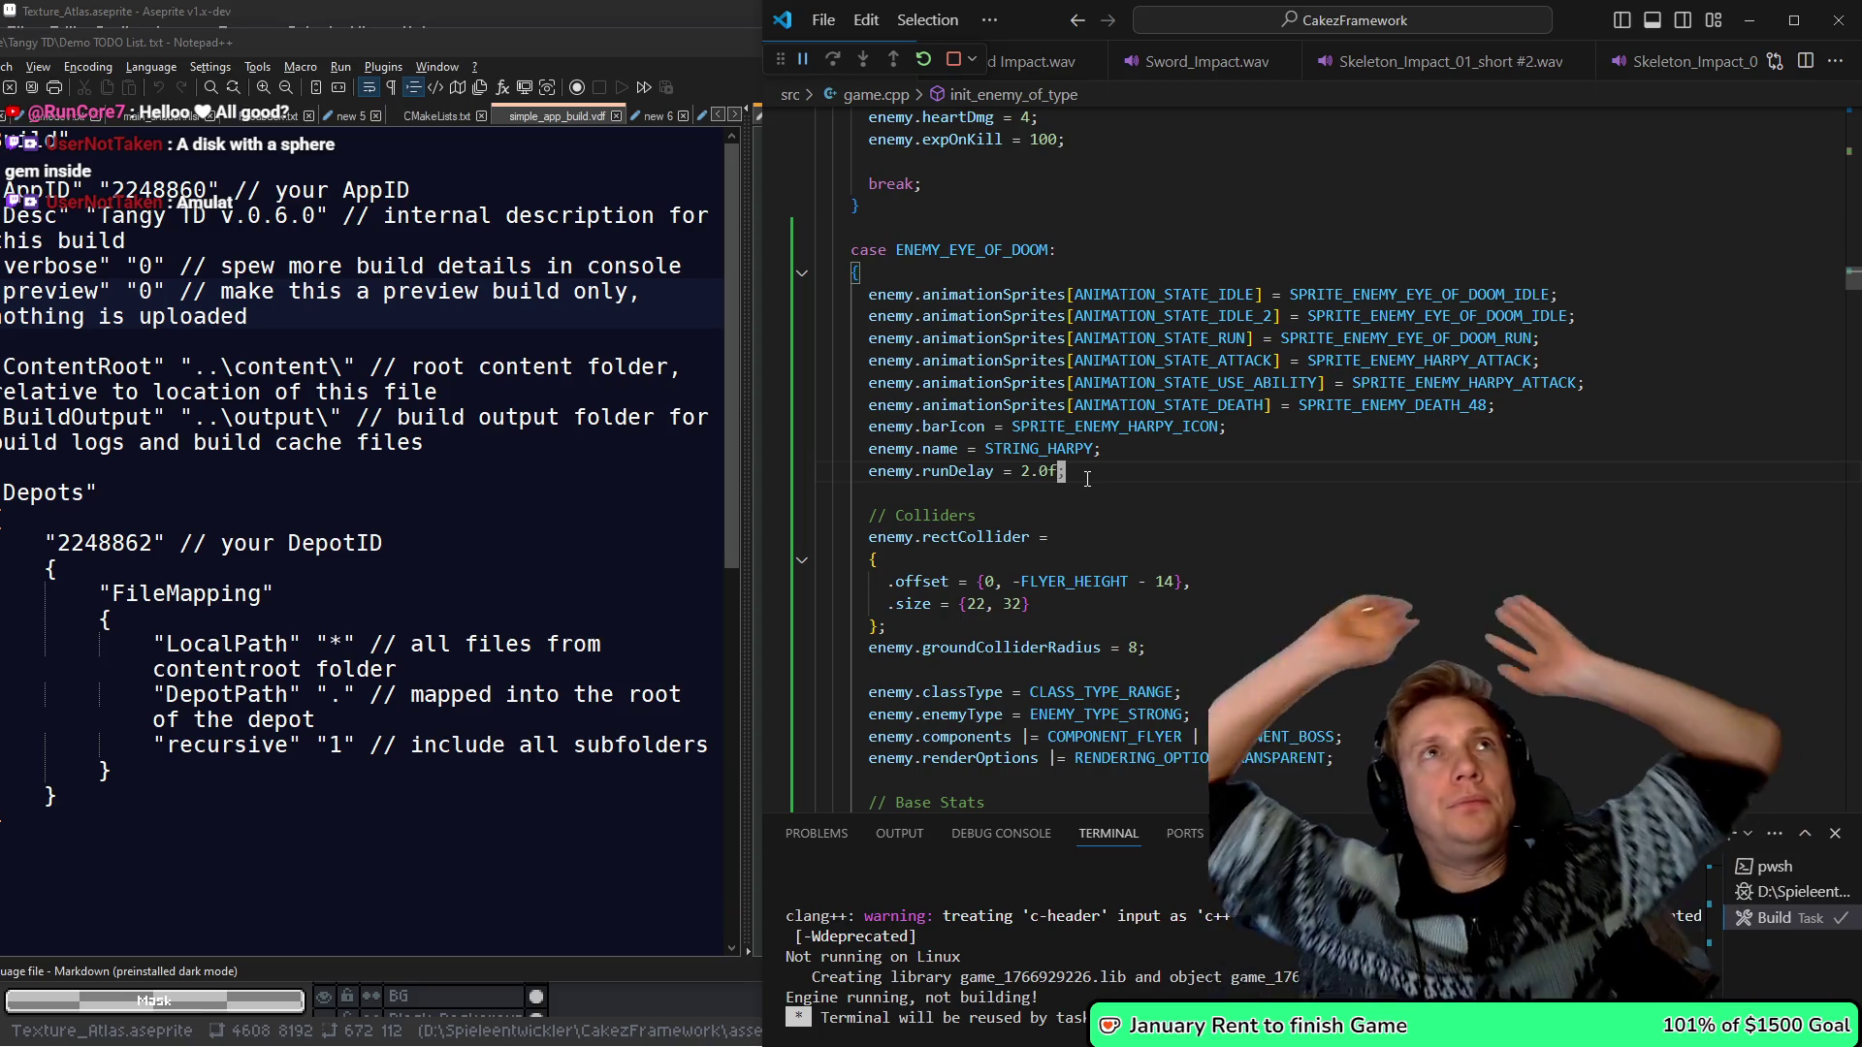
click(1087, 479)
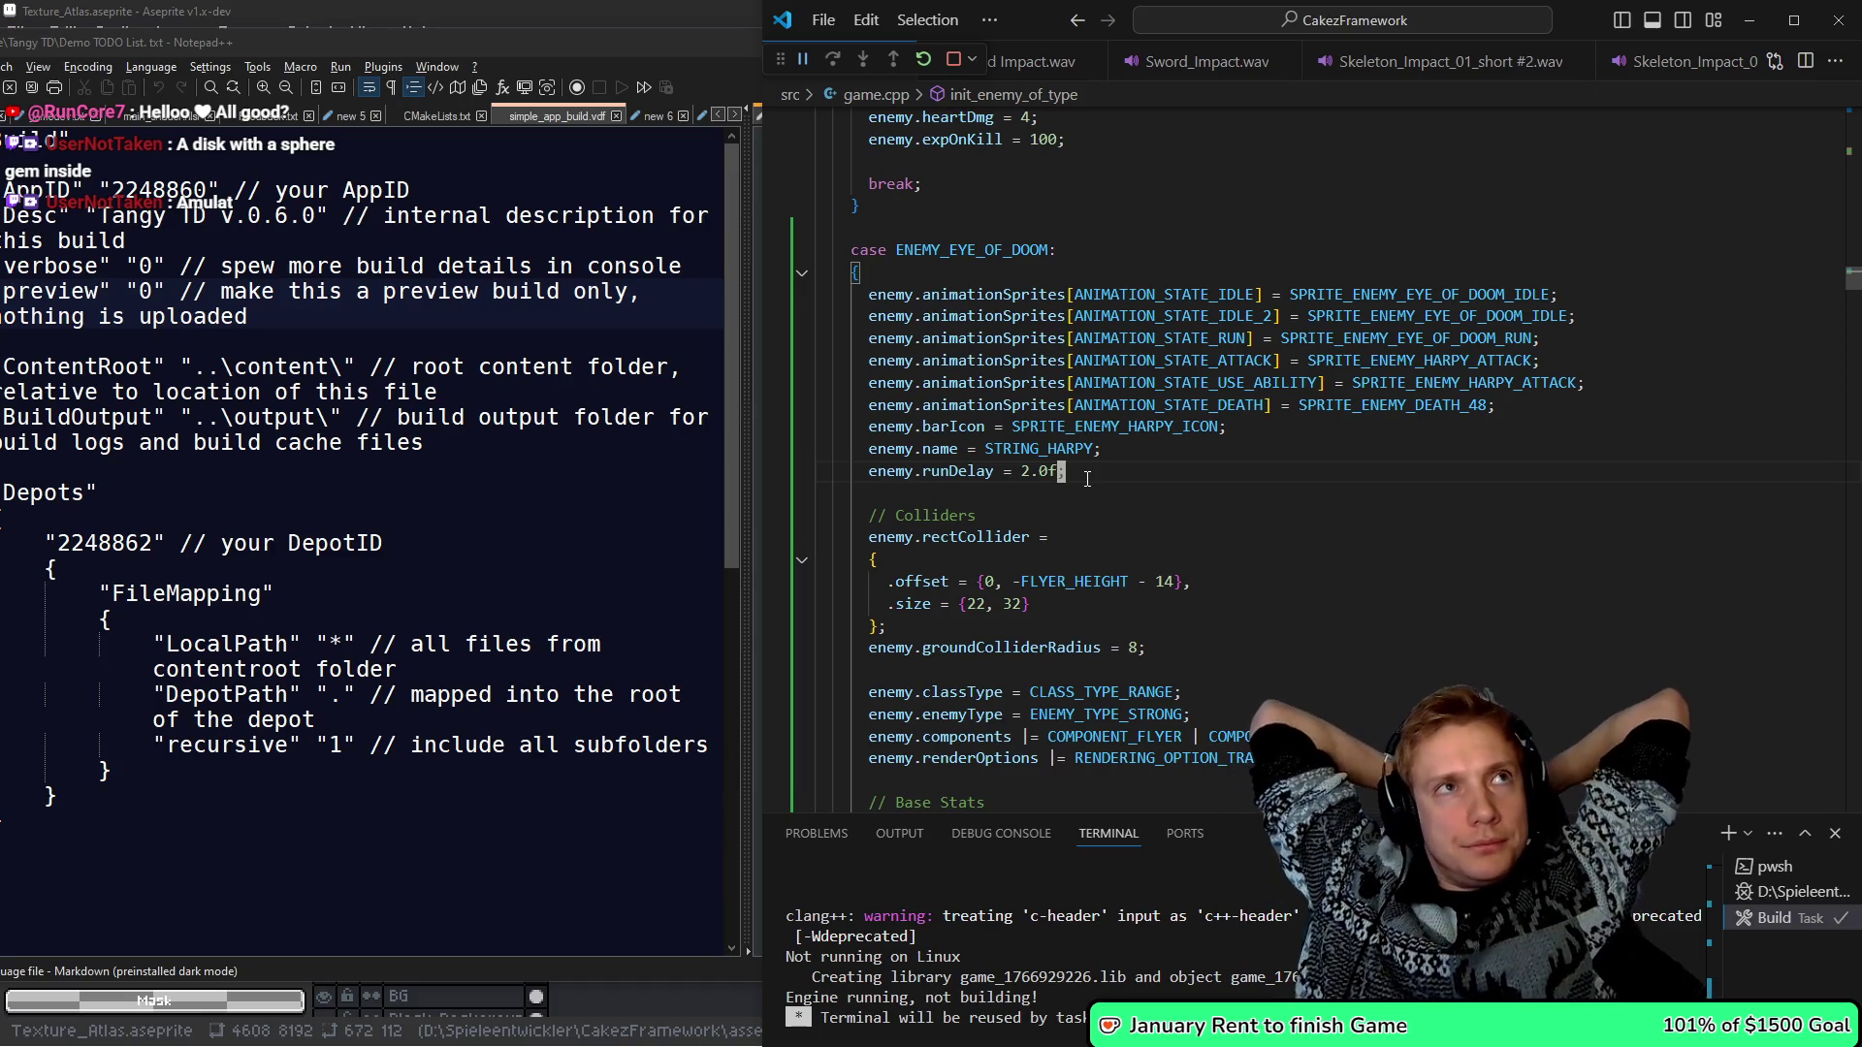
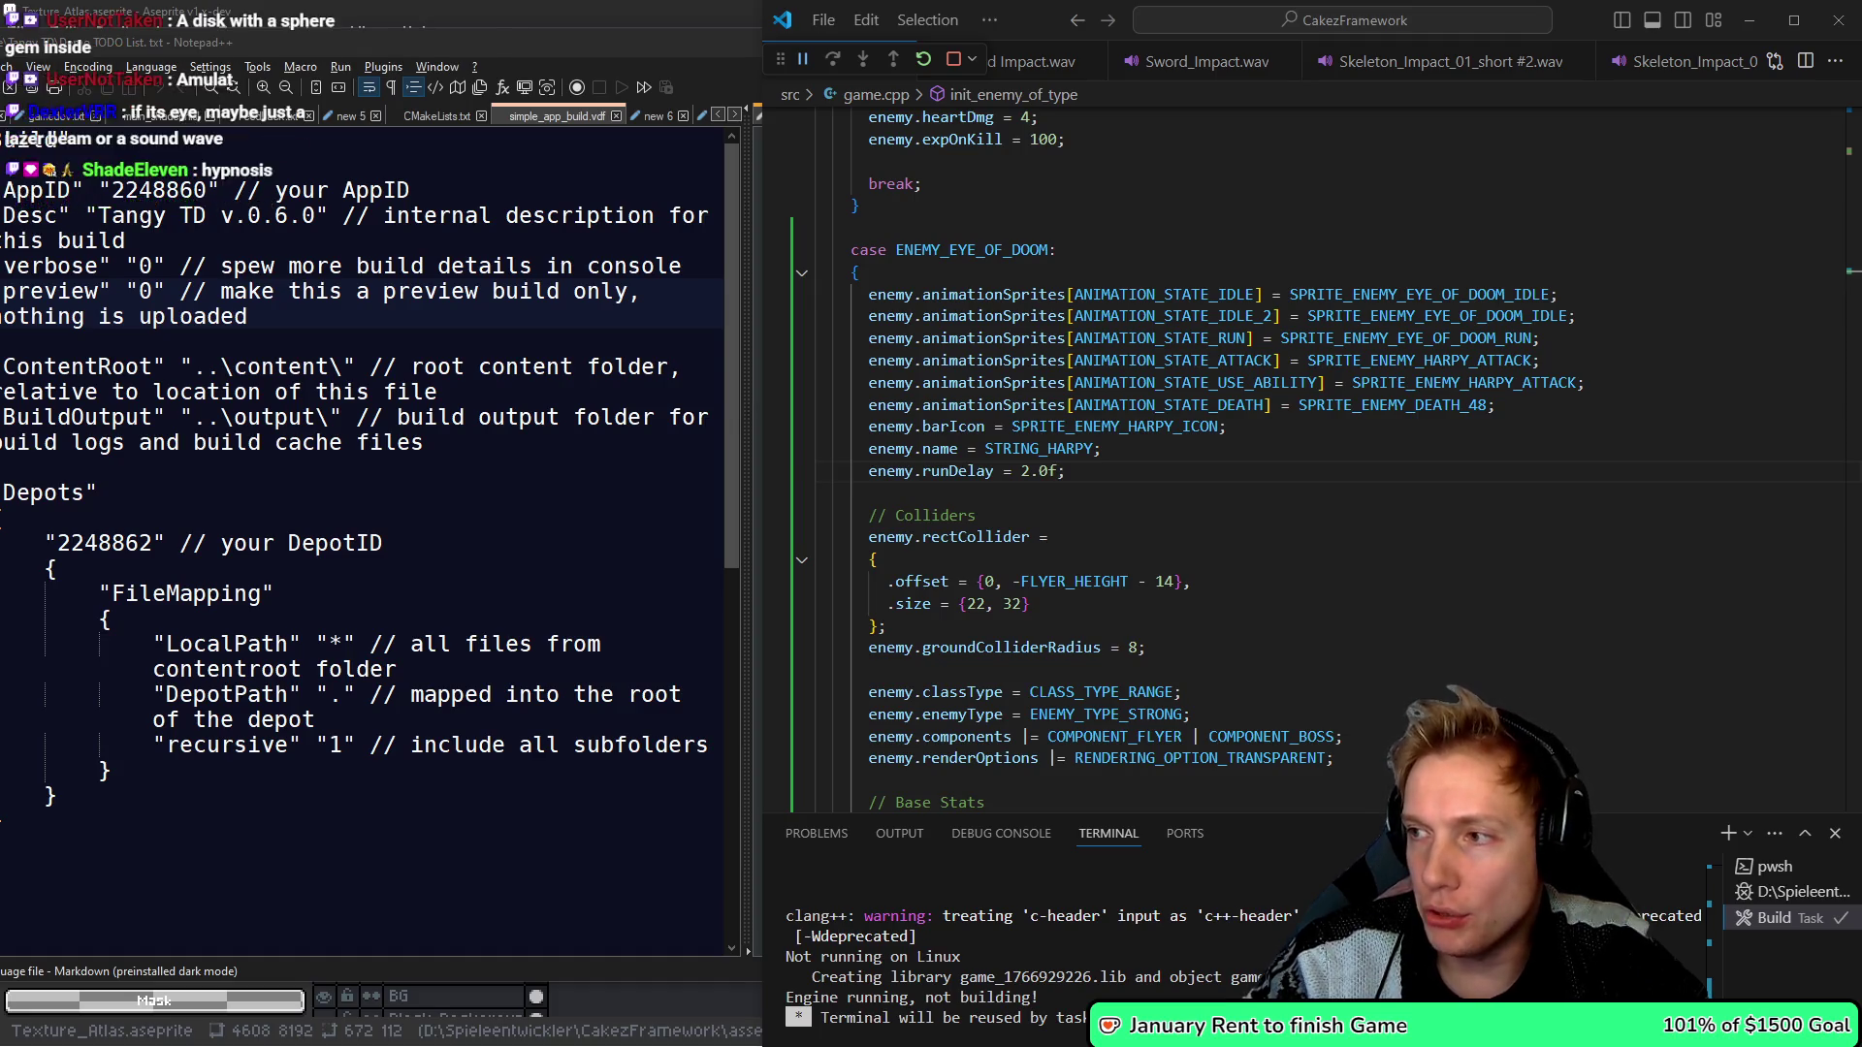
- In Aseprite, create a new blank 672×112 sprite
key(alt+Tab)
scroll(1183, 409, down, 5)
drag(1307, 464, 745, 415)
key(ctrl+n)
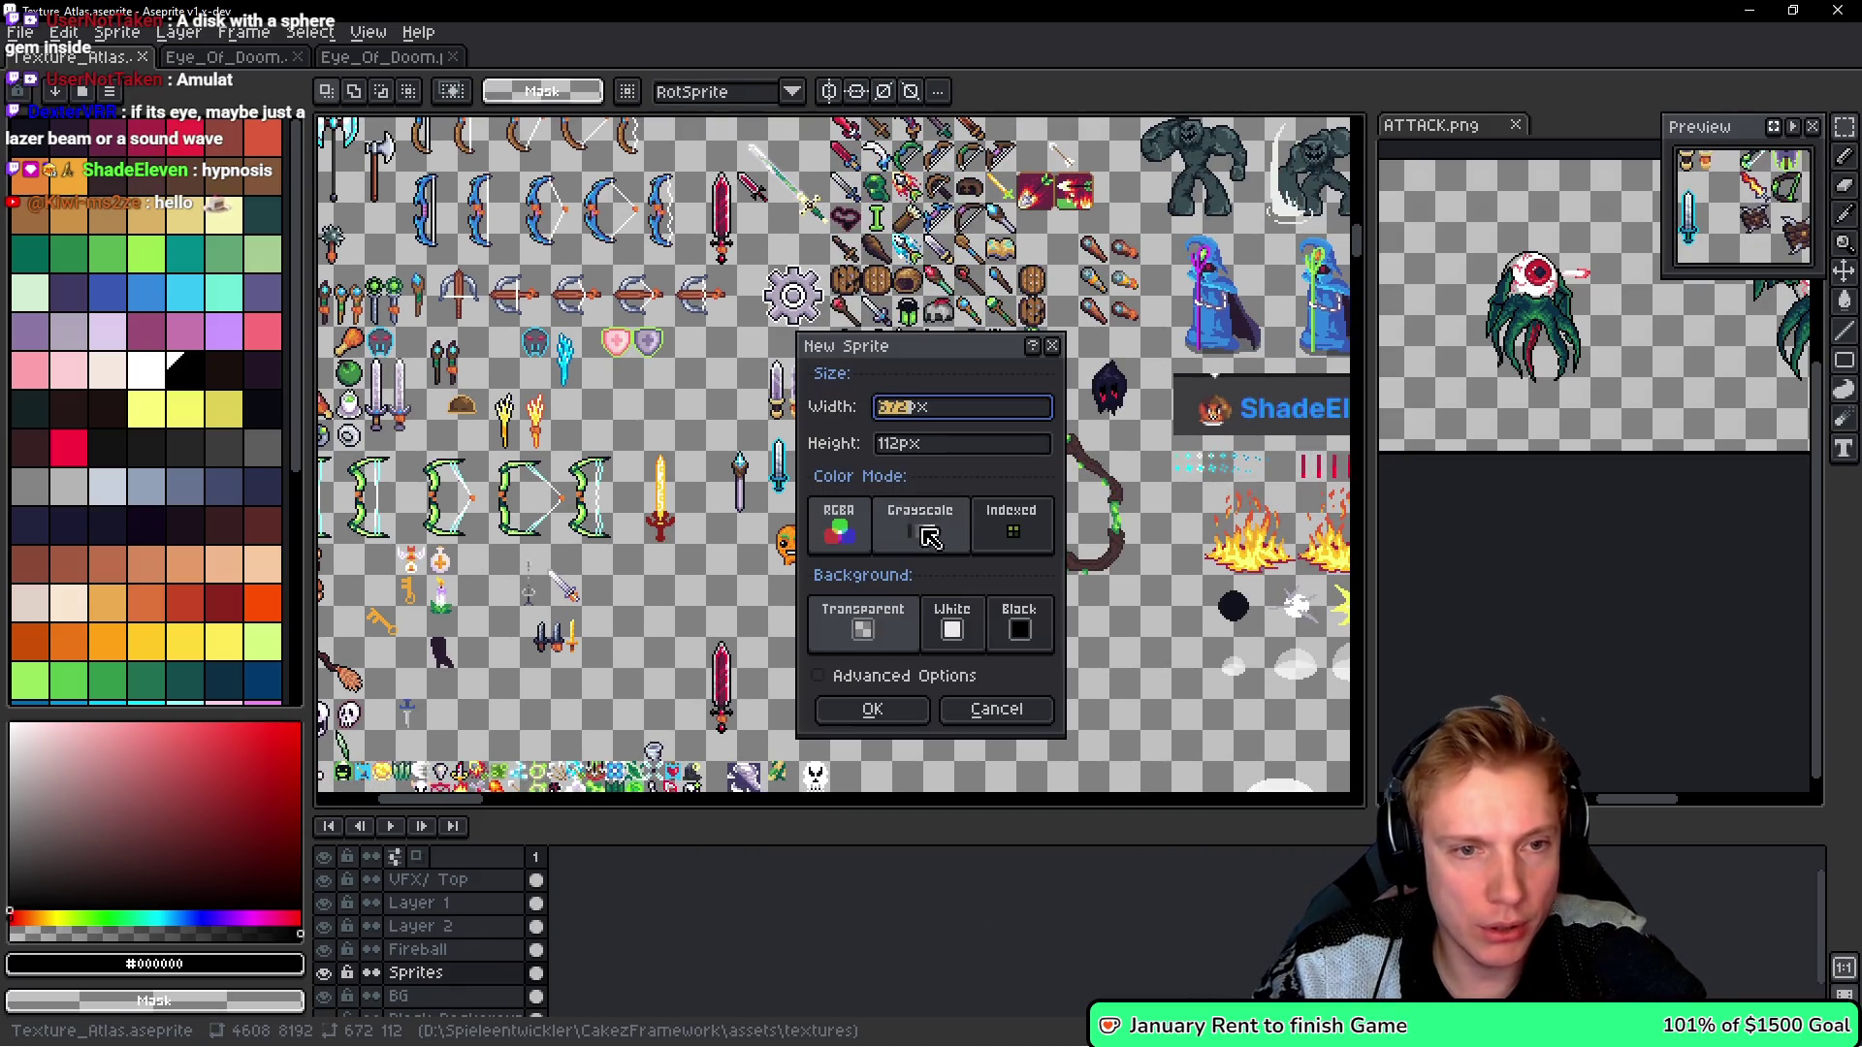
click(873, 709)
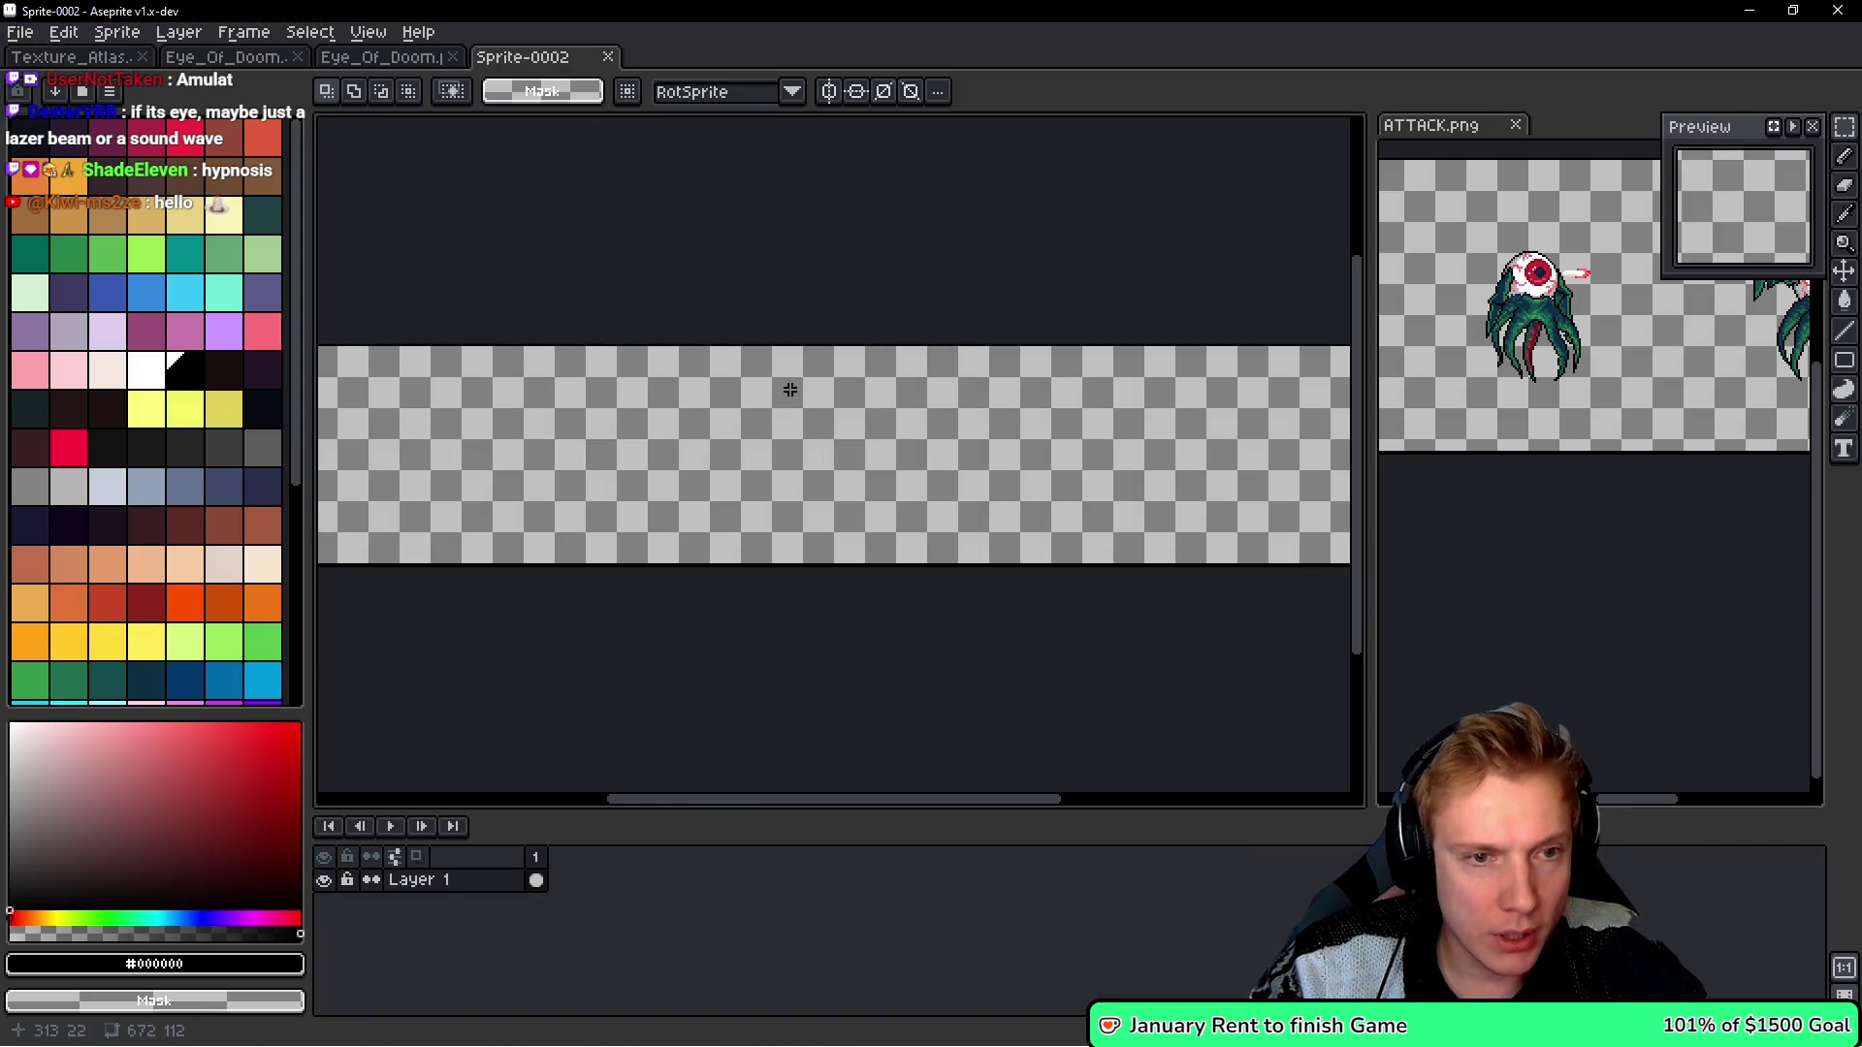
scroll(919, 437, down, 3)
scroll(919, 480, up, 2)
- Extend the new sprite's canvas upward to 672×324
key(ctrl+alt+c)
drag(859, 477, 860, 277)
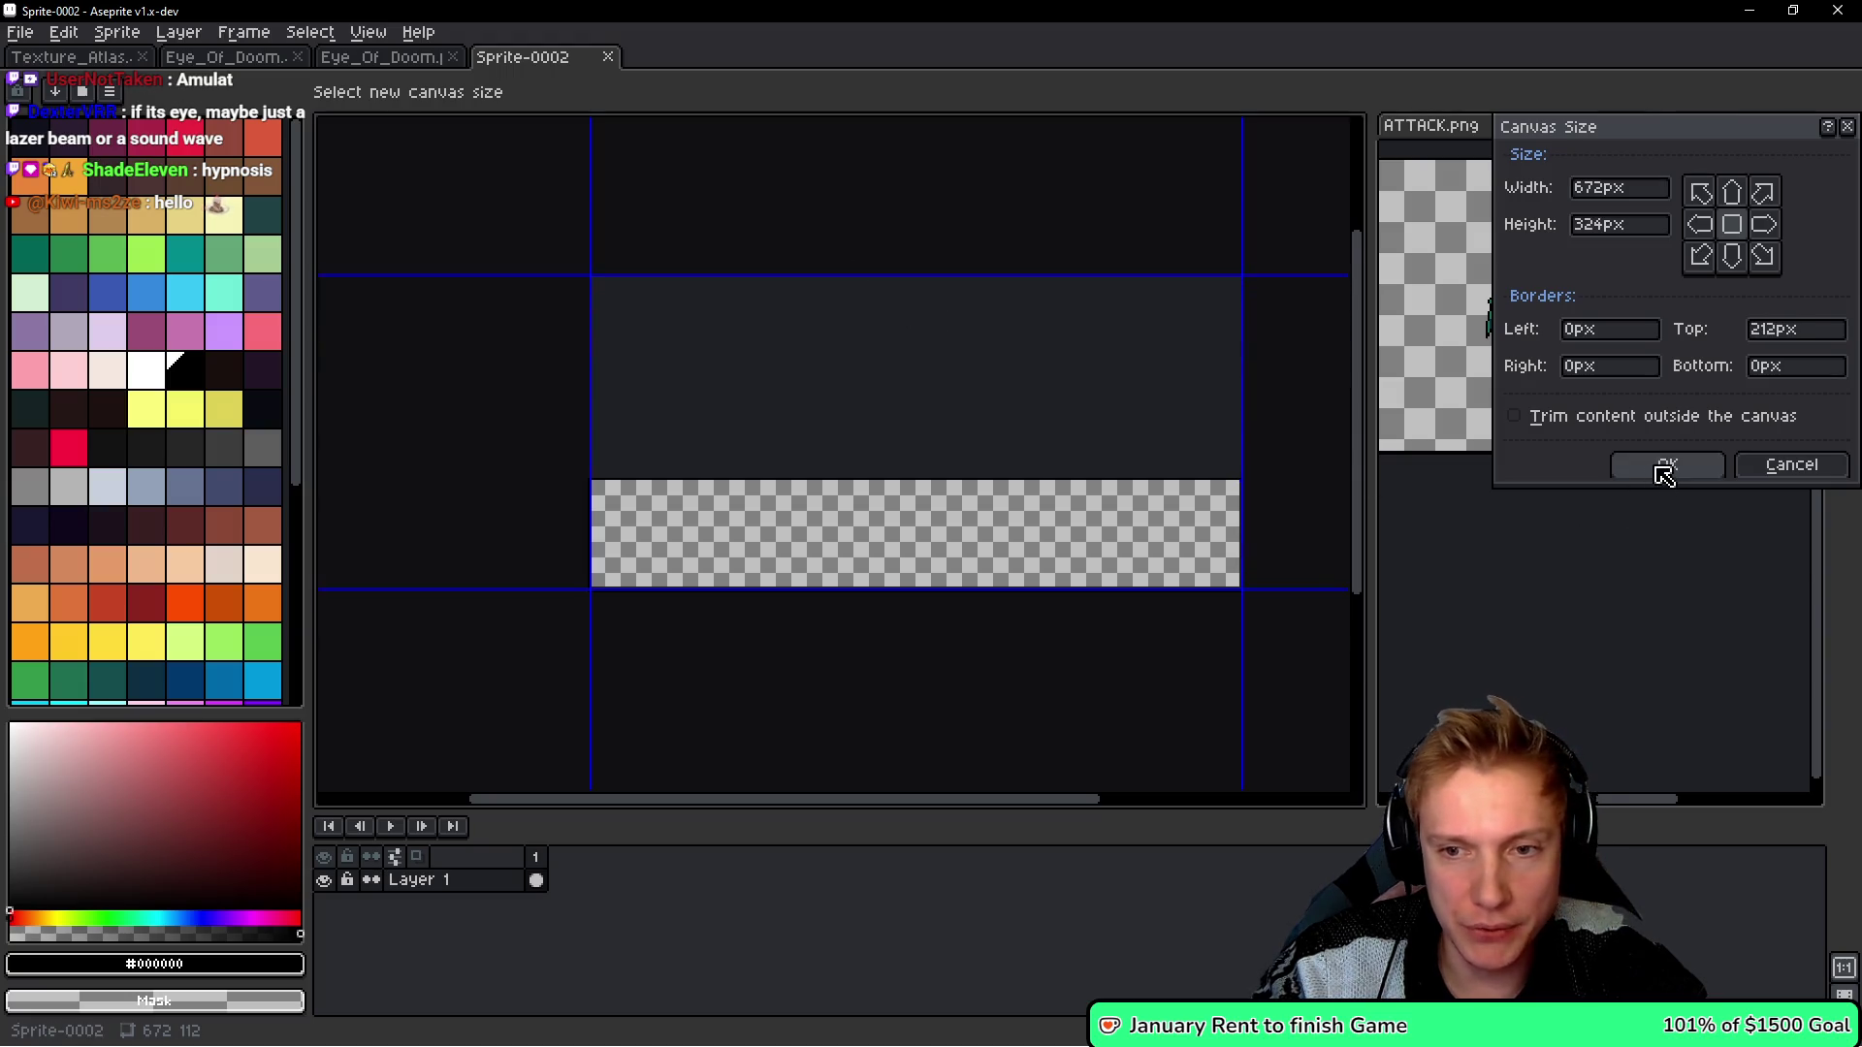
click(1664, 468)
scroll(786, 397, up, 3)
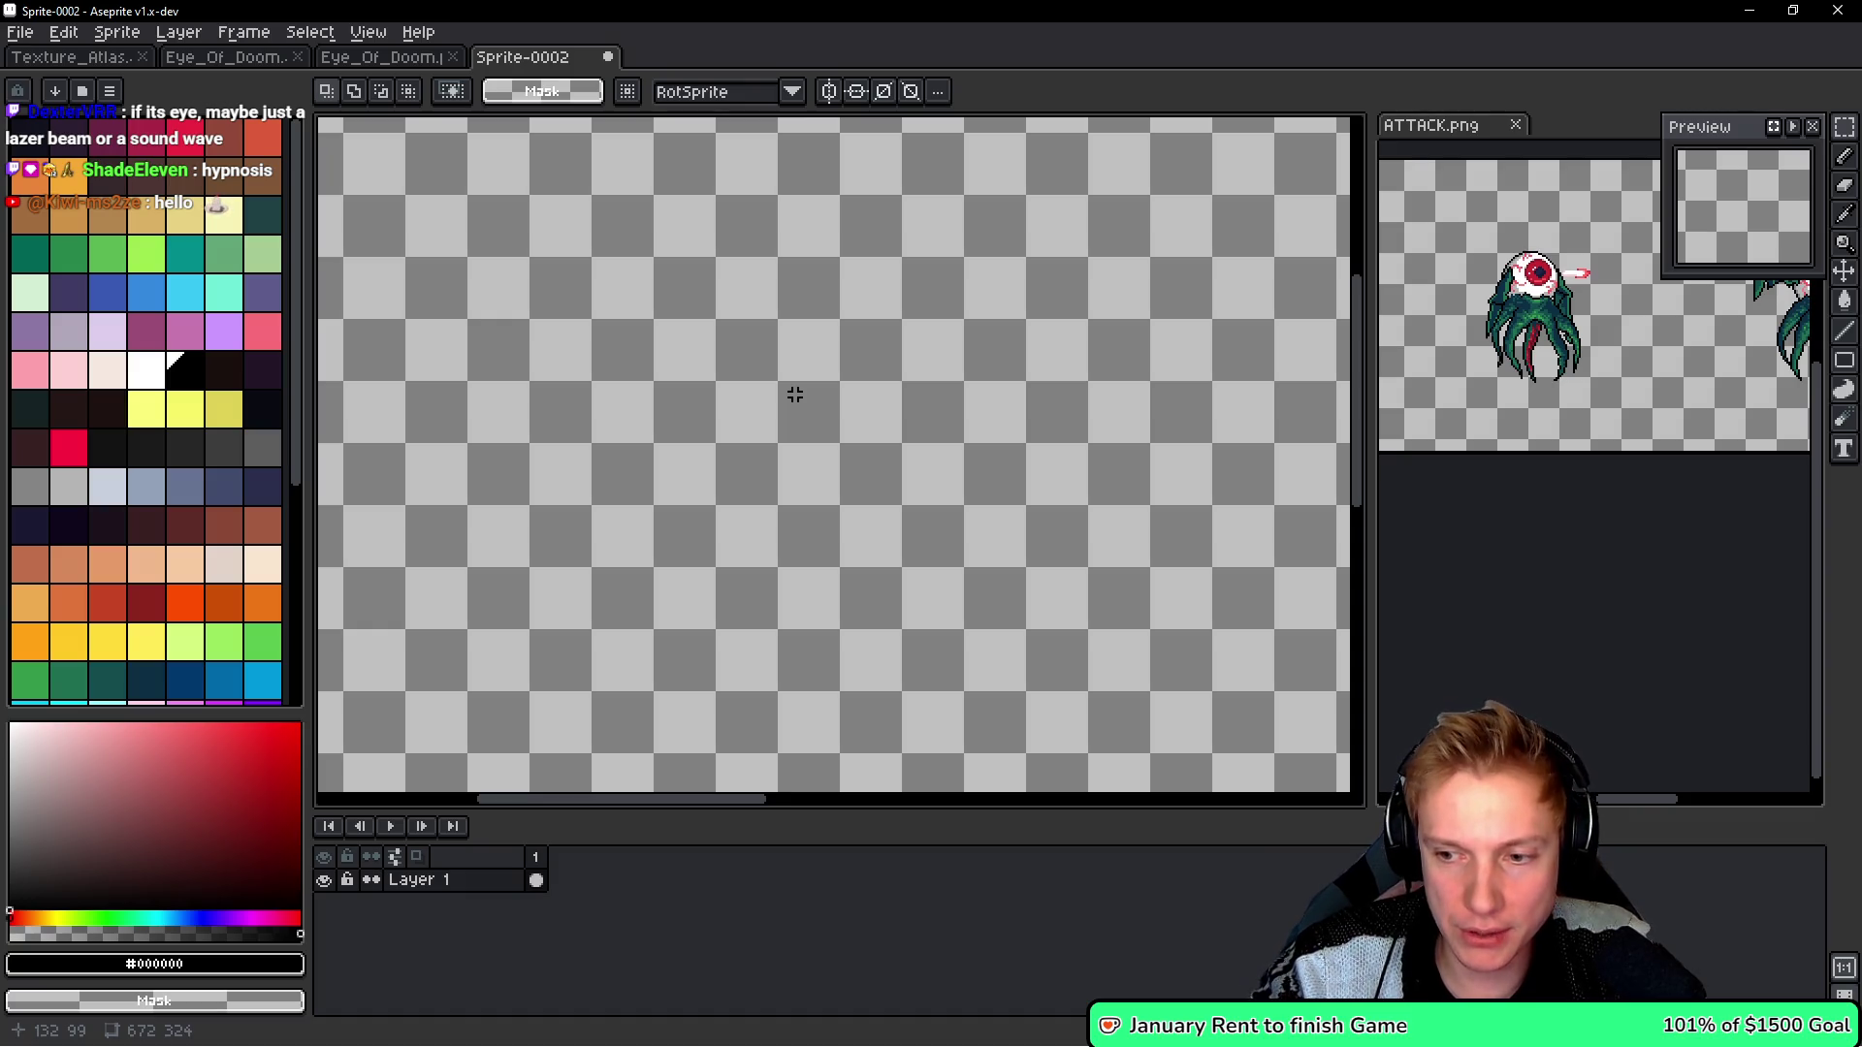
- Switch back to the Eye_Of_Doom sprite, then return to game.cpp in the code editor
click(92, 56)
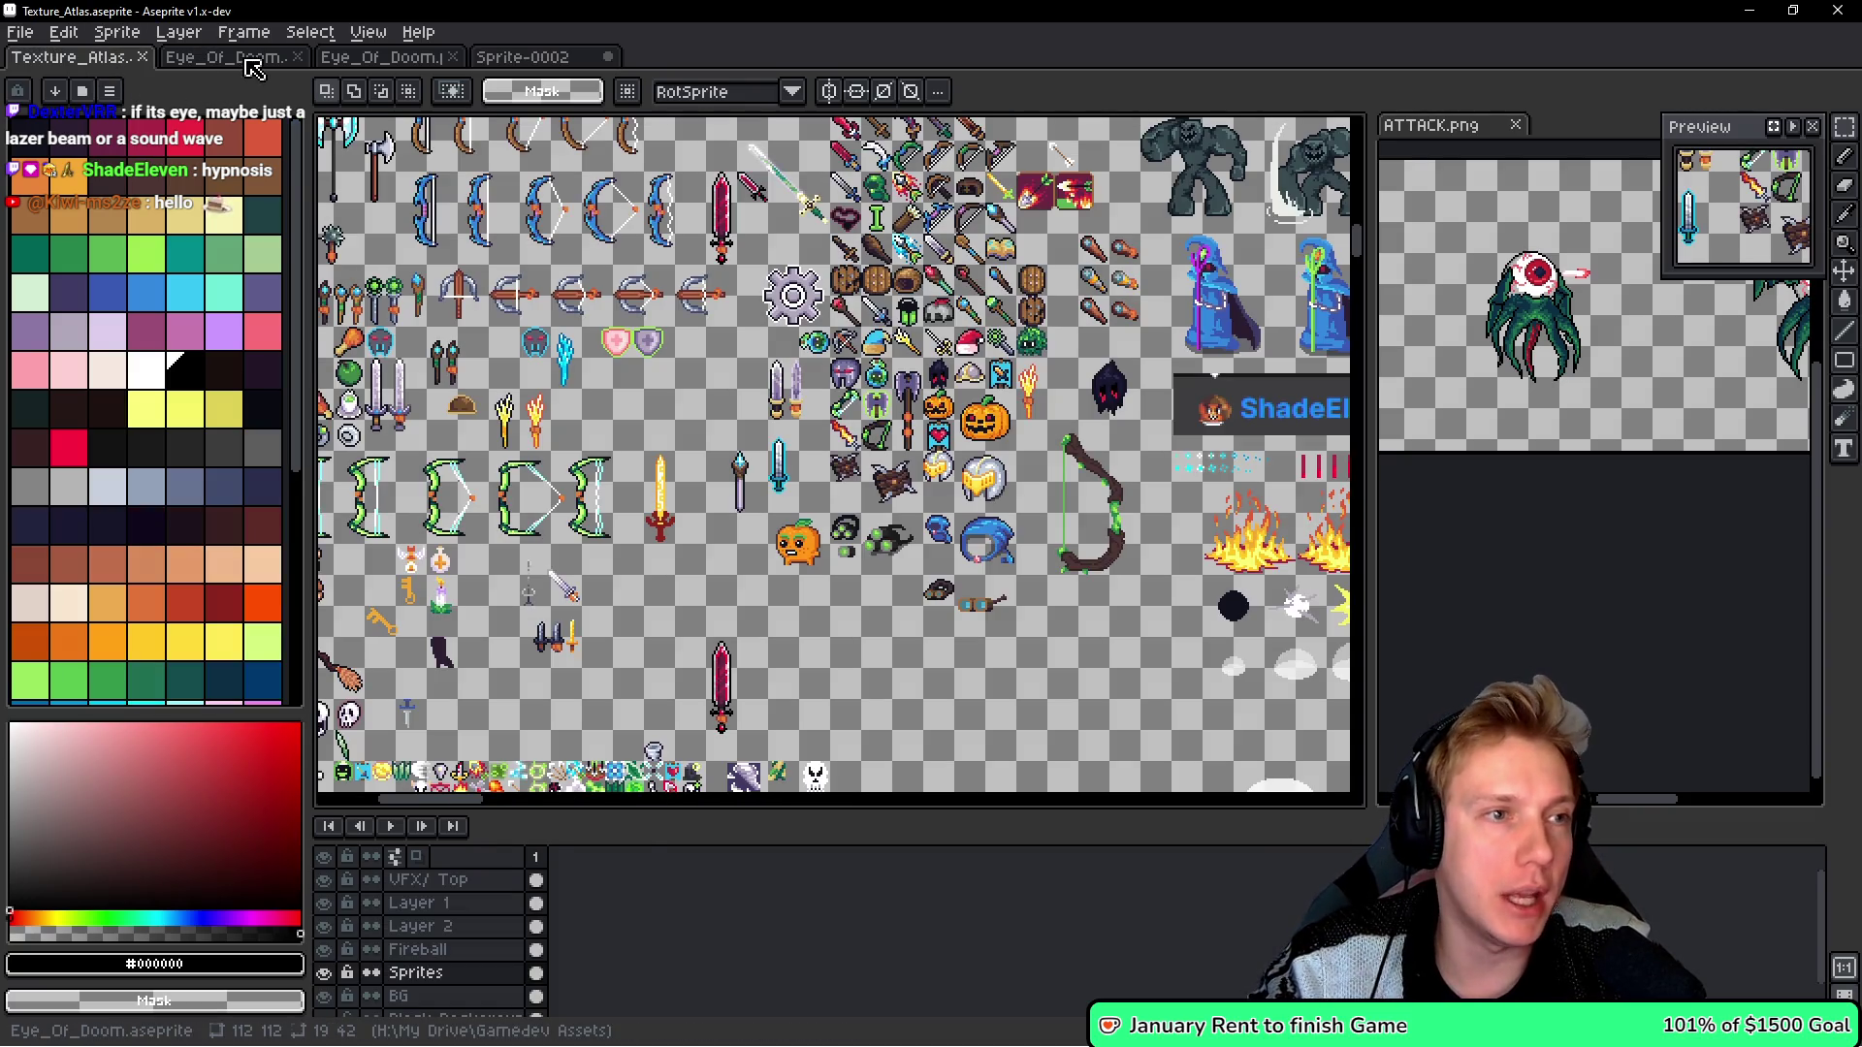
click(225, 57)
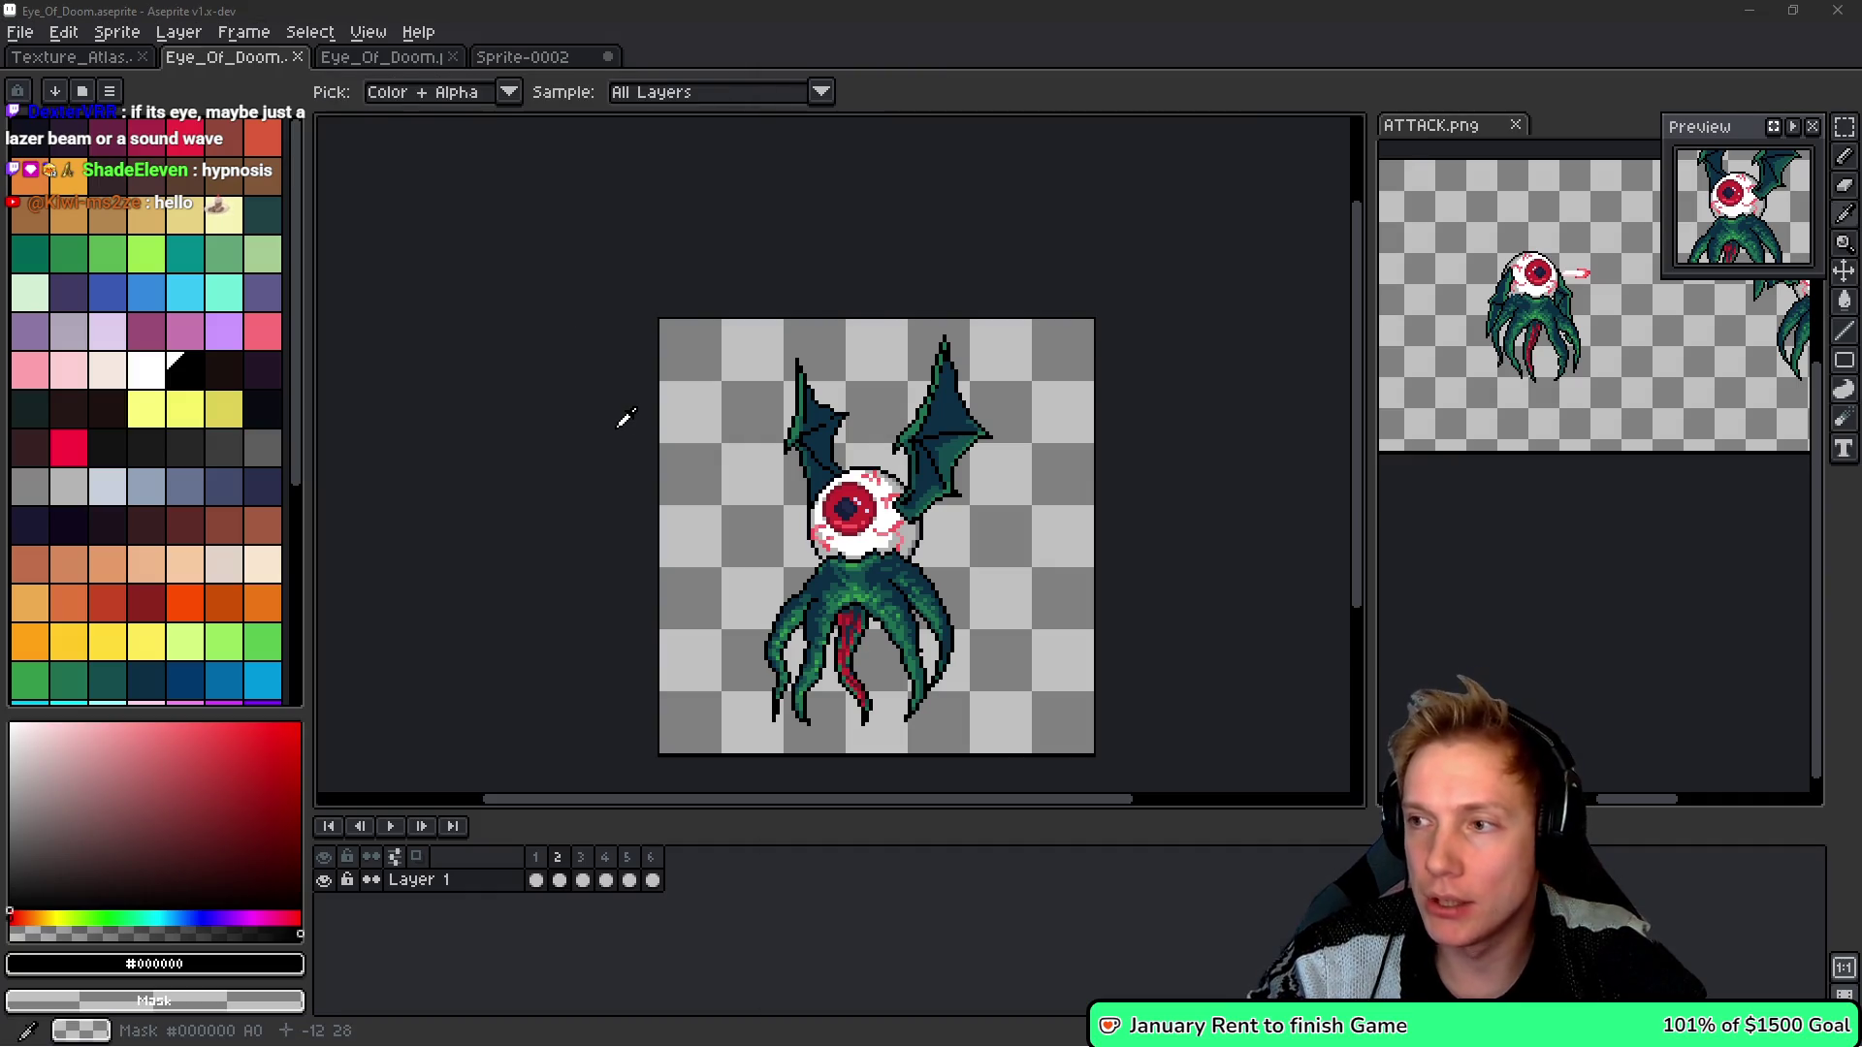
key(alt+Tab)
scroll(1120, 536, down, 13)
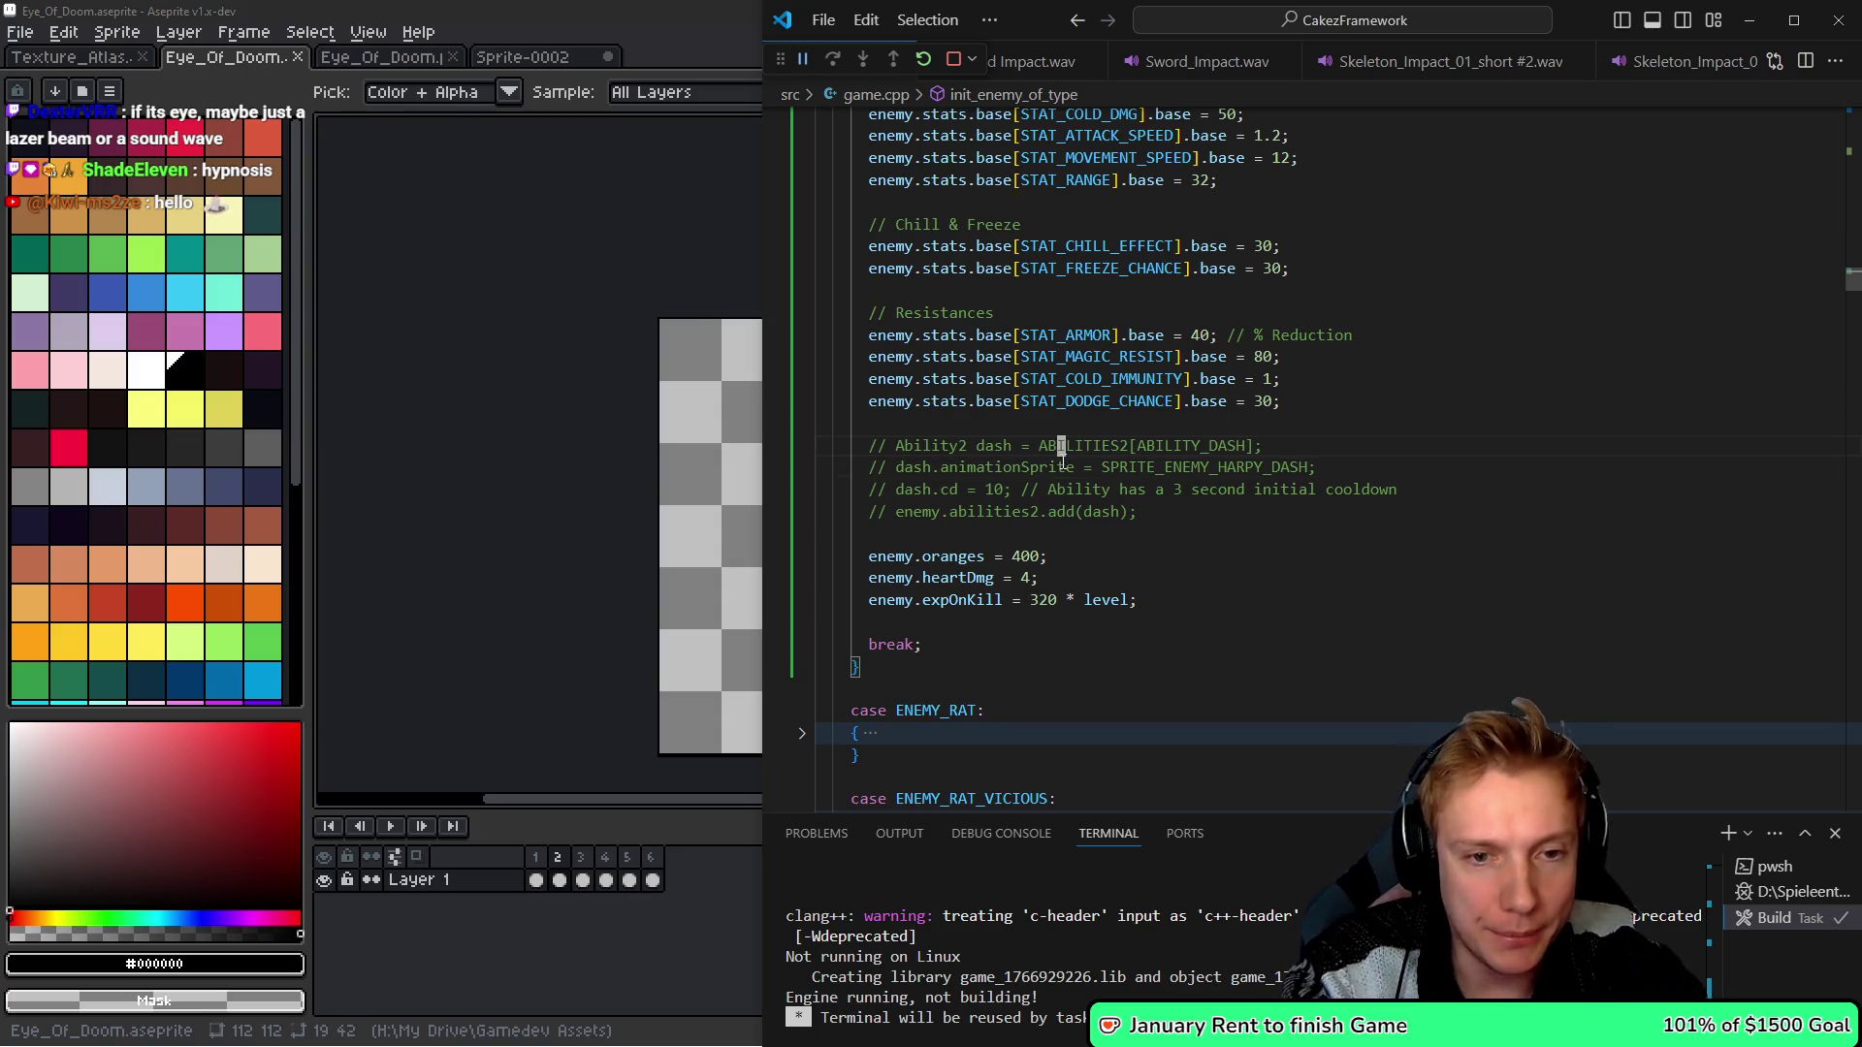
- Uncomment the boss's dash ability lines and change ABILITY_DASH to ABILITY_FROST_ZONE
key(shift+Down)
key(shift+Down)
key(shift+Down)
key(ctrl+slash)
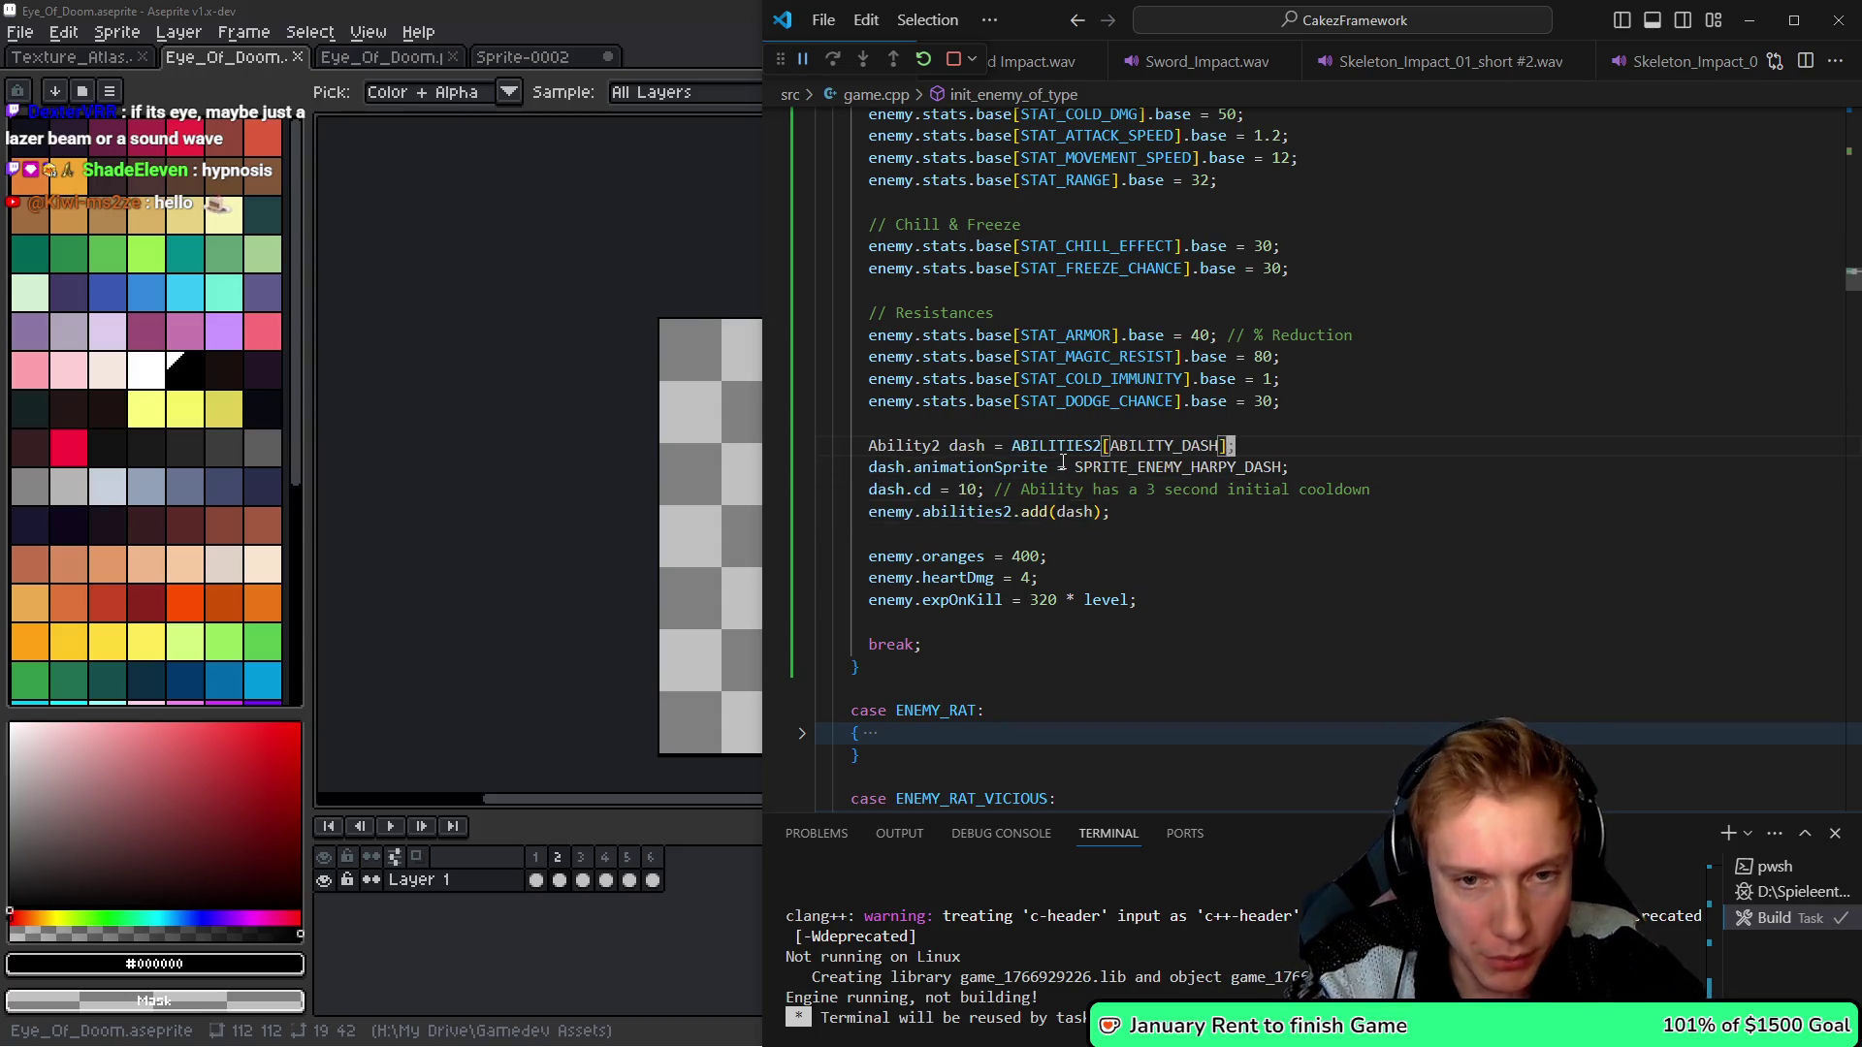
key(BackSpace)
key(BackSpace)
key(BackSpace)
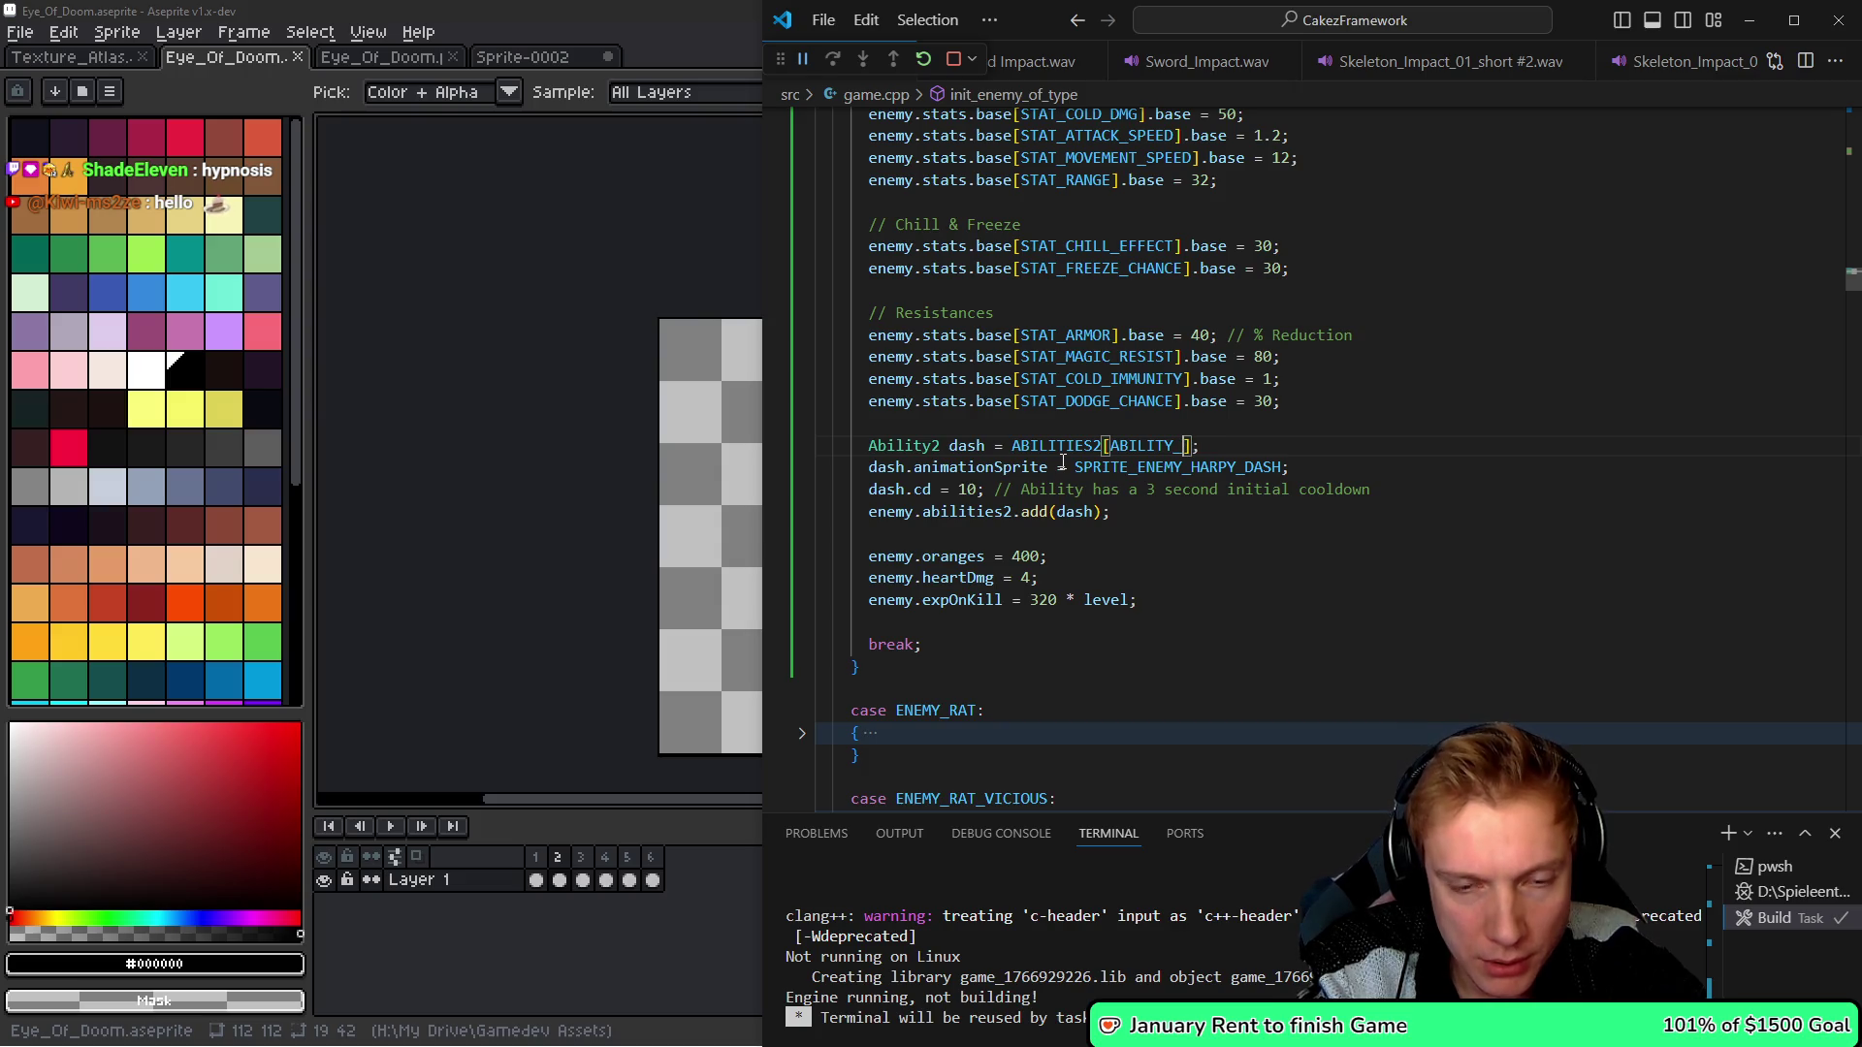
text(fr)
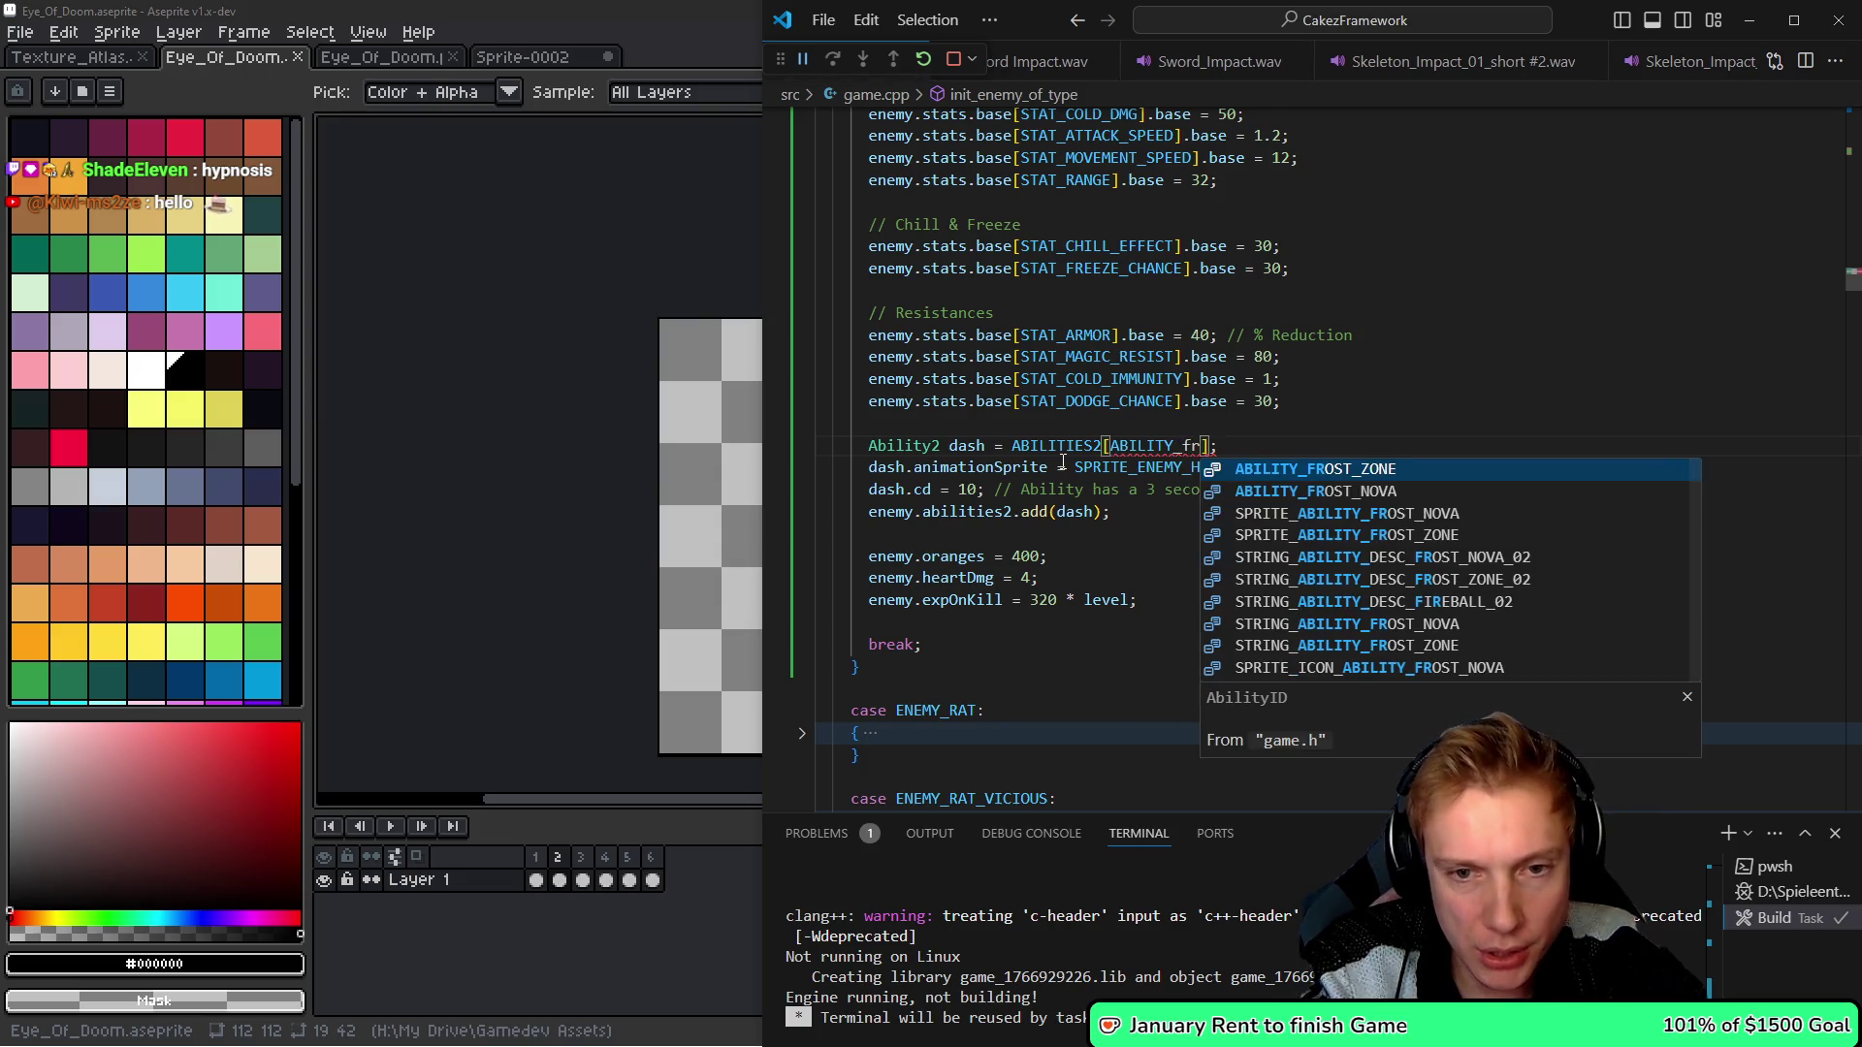
key(Tab)
key(Home)
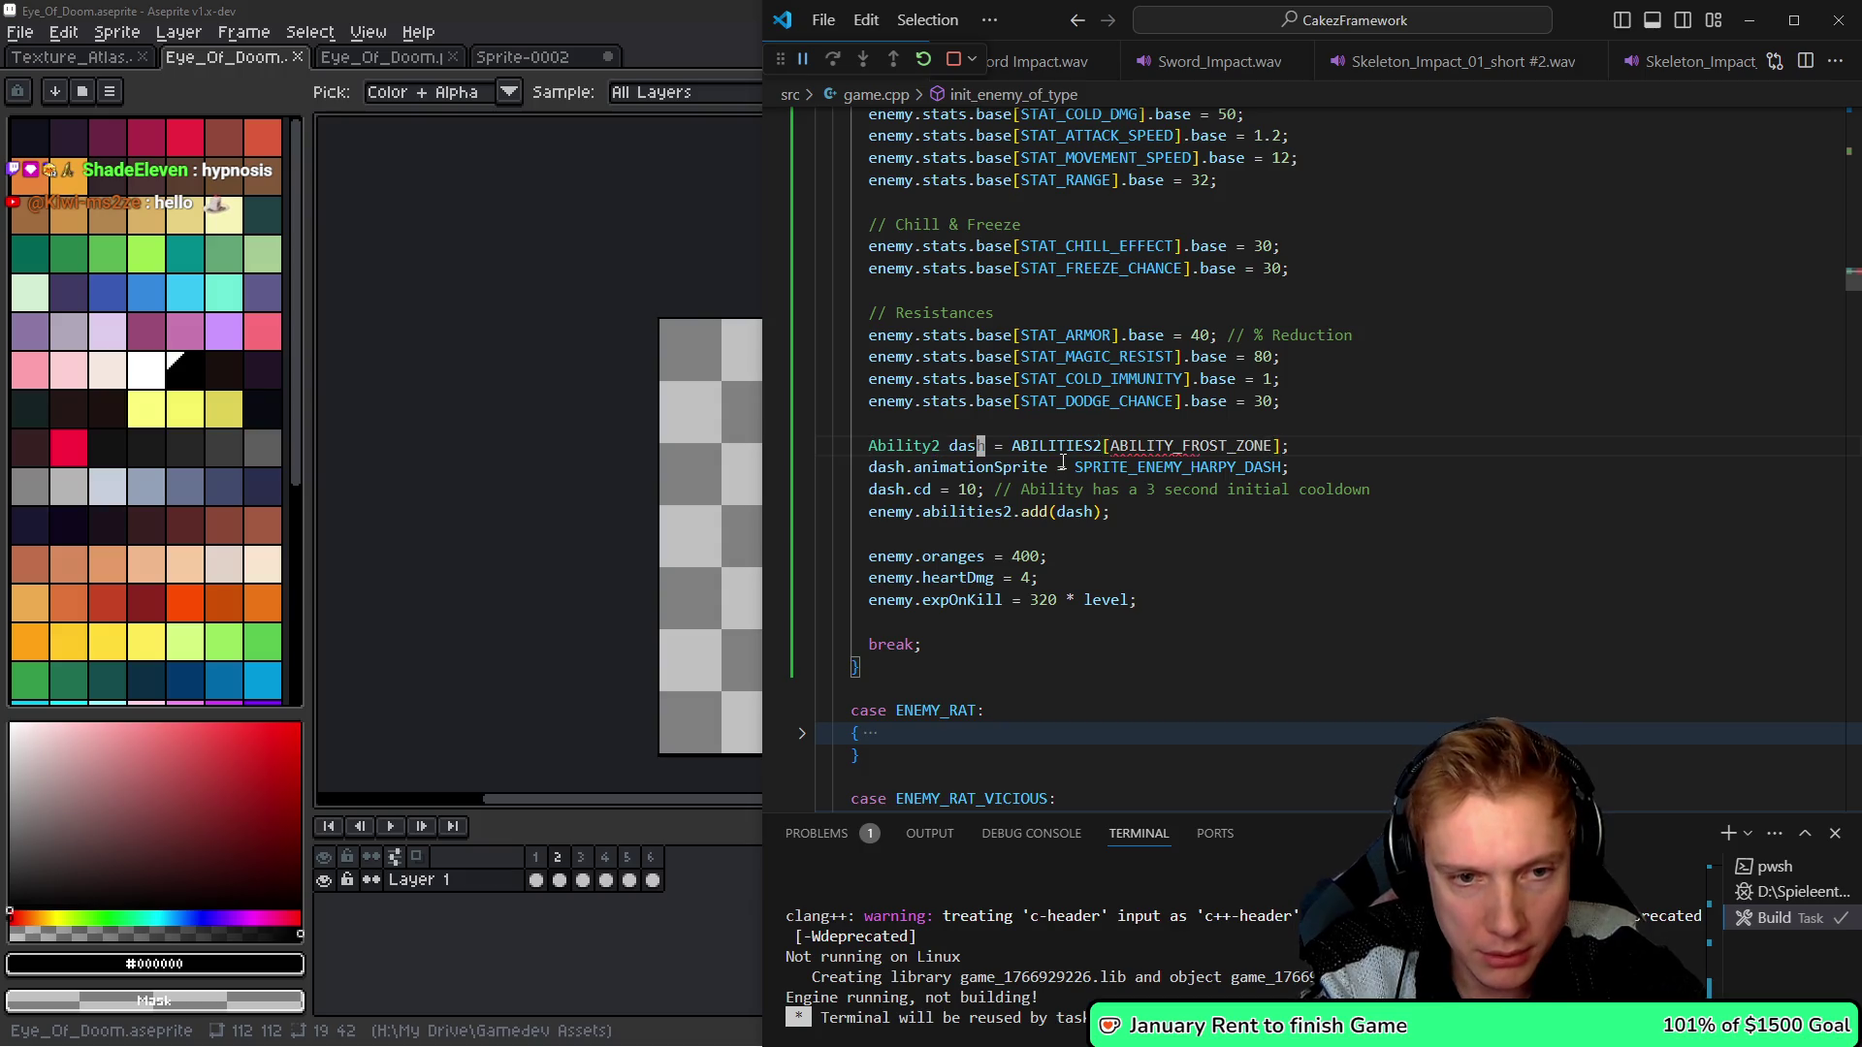
- Rename the dash variable to frostZone everywhere with F2
key(F2)
text(frostZ)
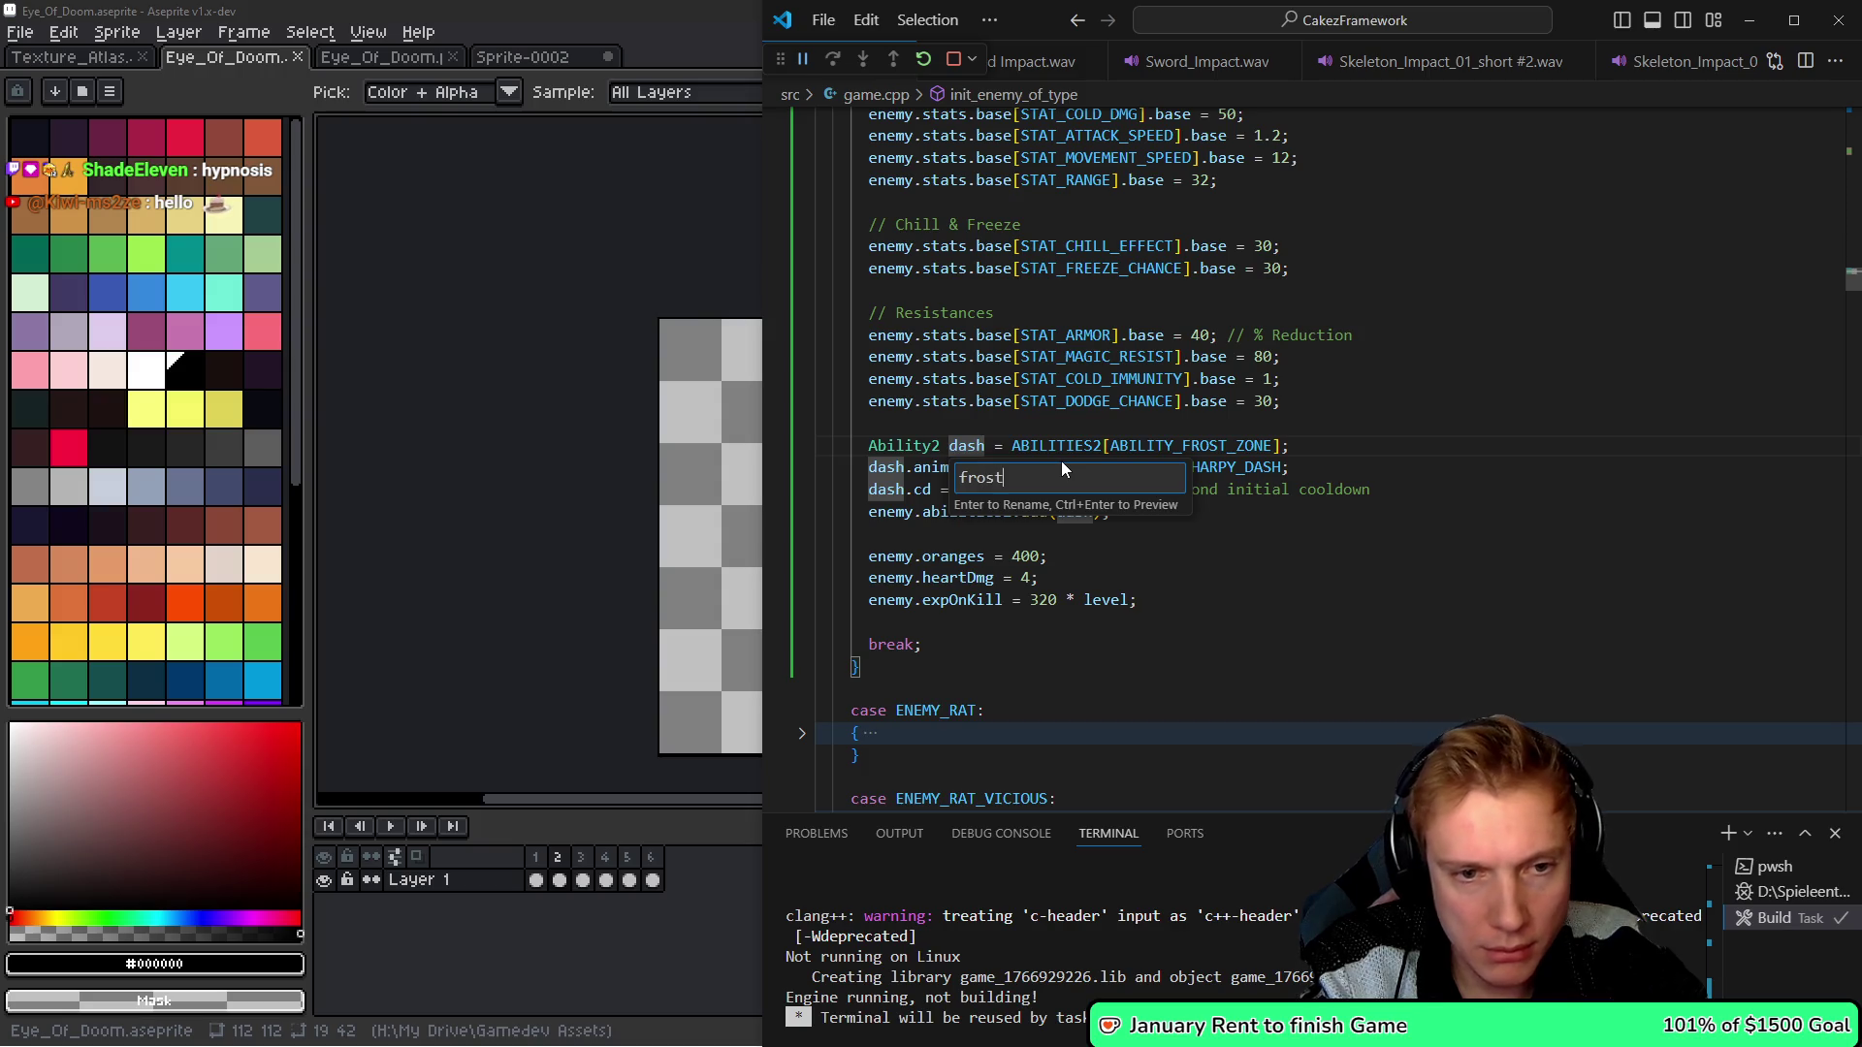
text(one)
key(Return)
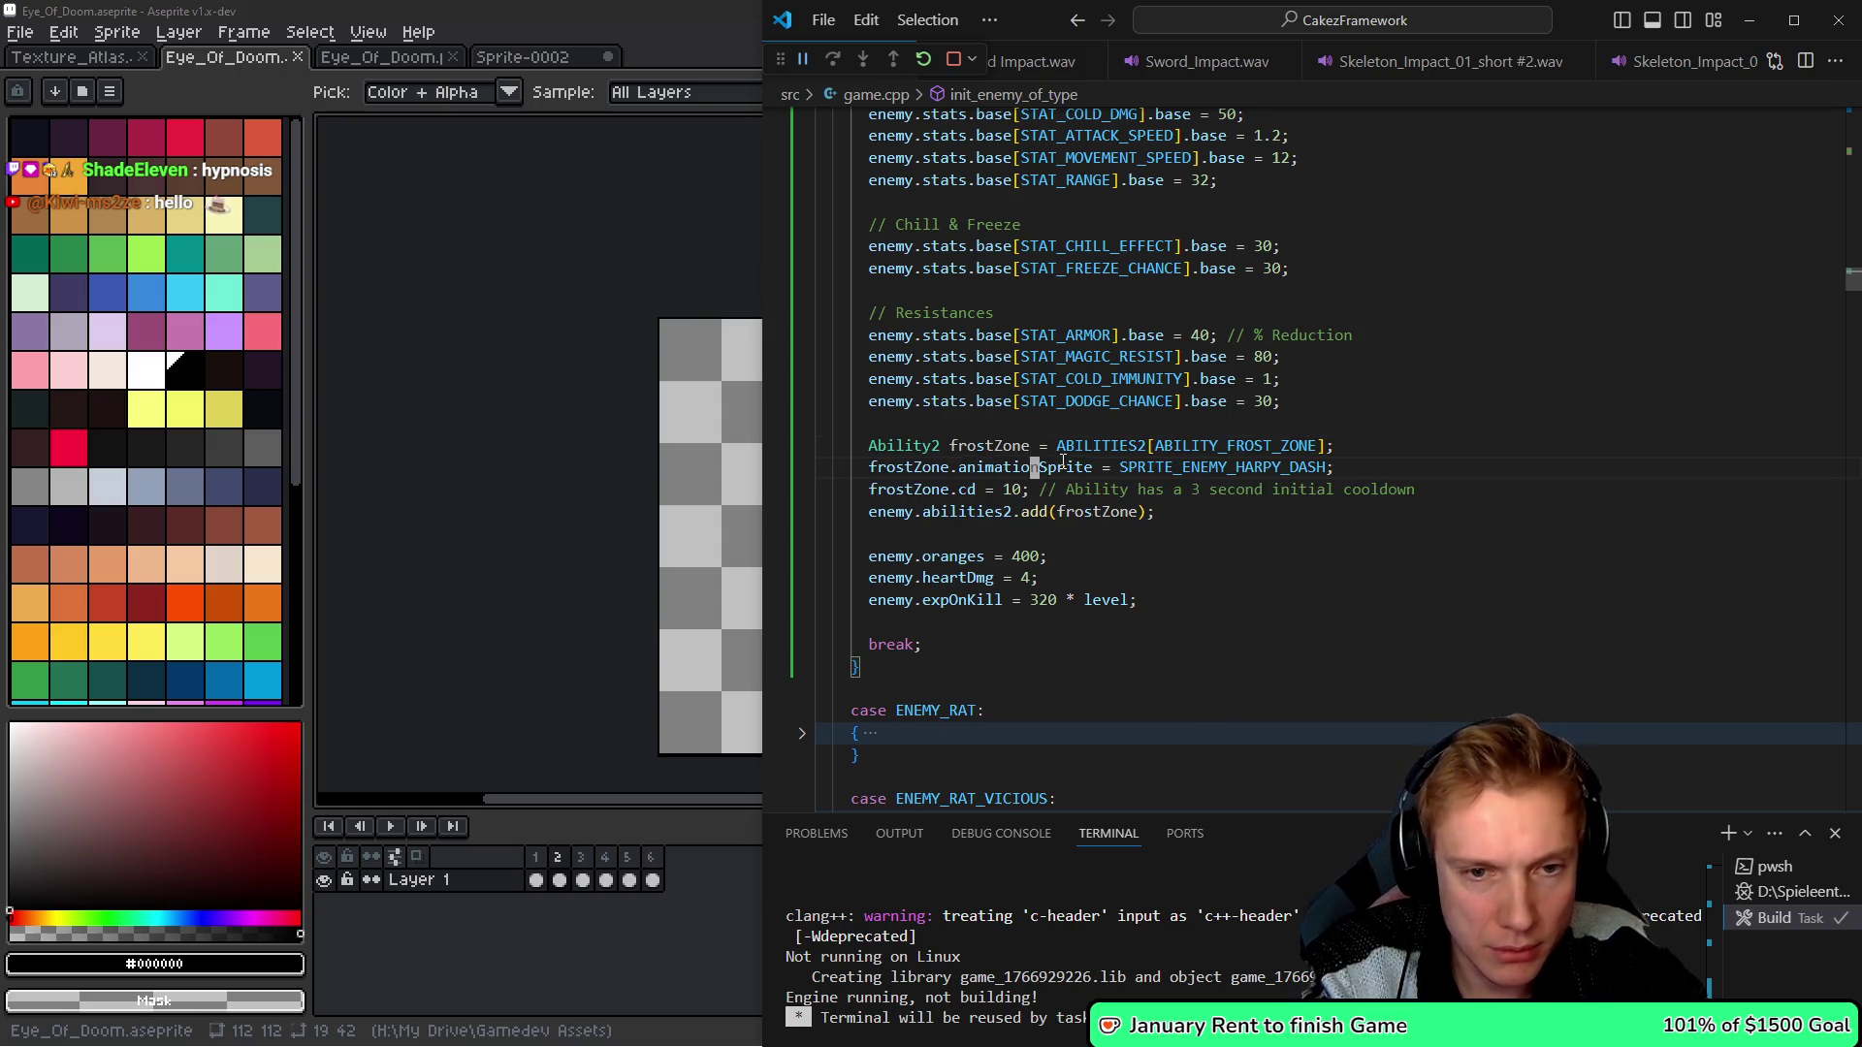
- Delete the frostZone animationSprite and cooldown override lines
double_click(1064, 466)
key(ctrl+shift+k)
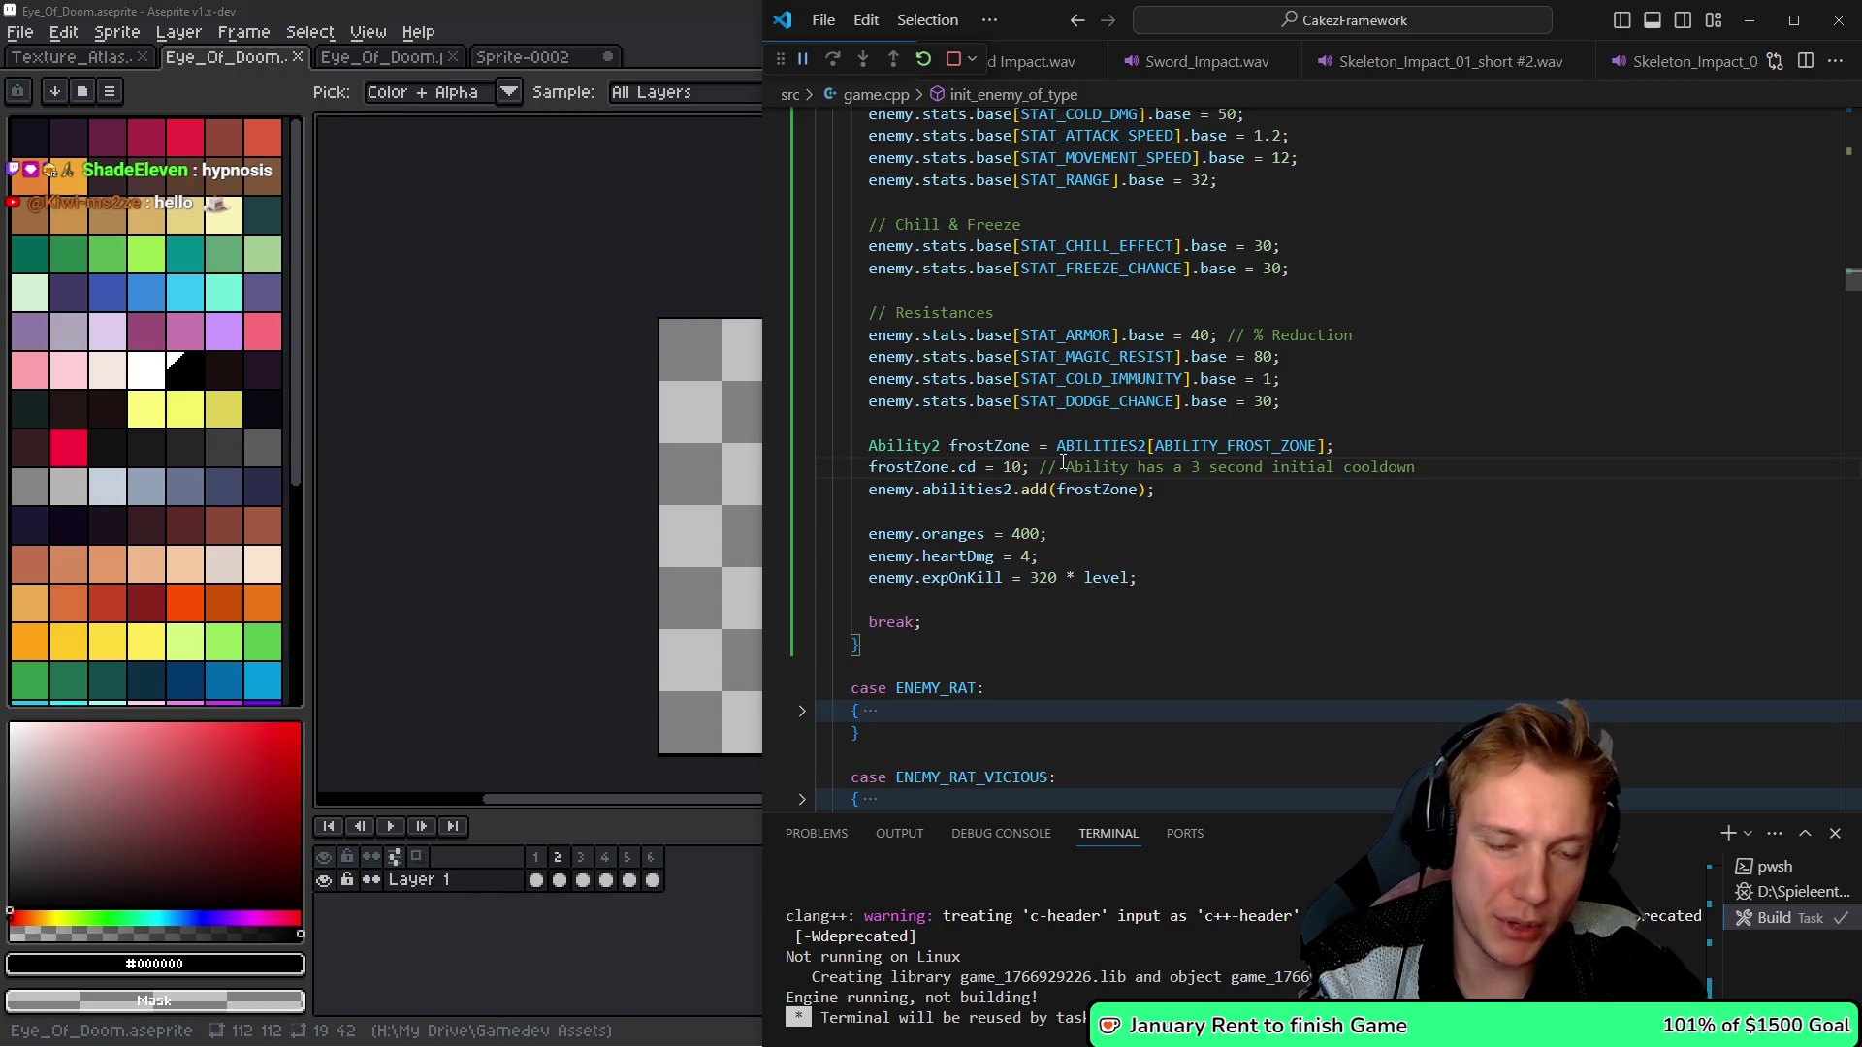
key(Home)
key(ctrl+shift+k)
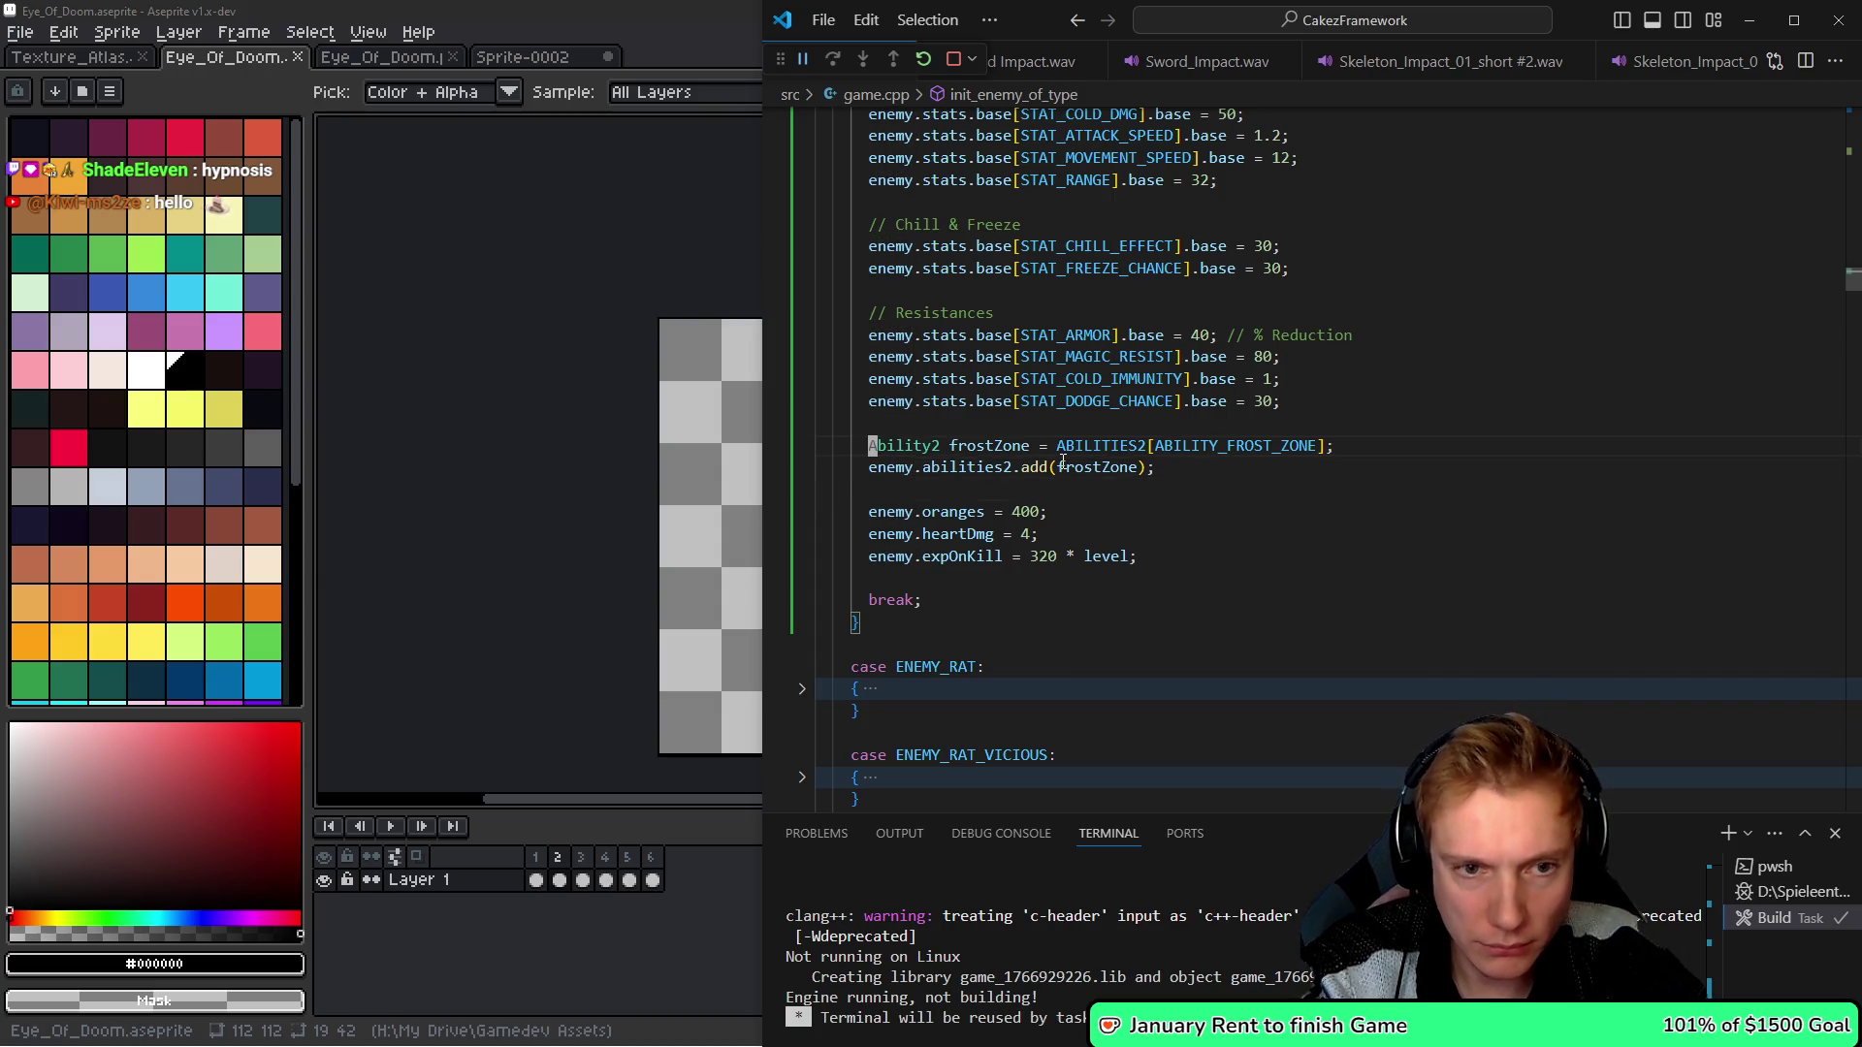
- Go to the definition of ABILITY_FROST_ZONE
key(Up)
key(ctrl+Right)
key(ctrl+shift+Right)
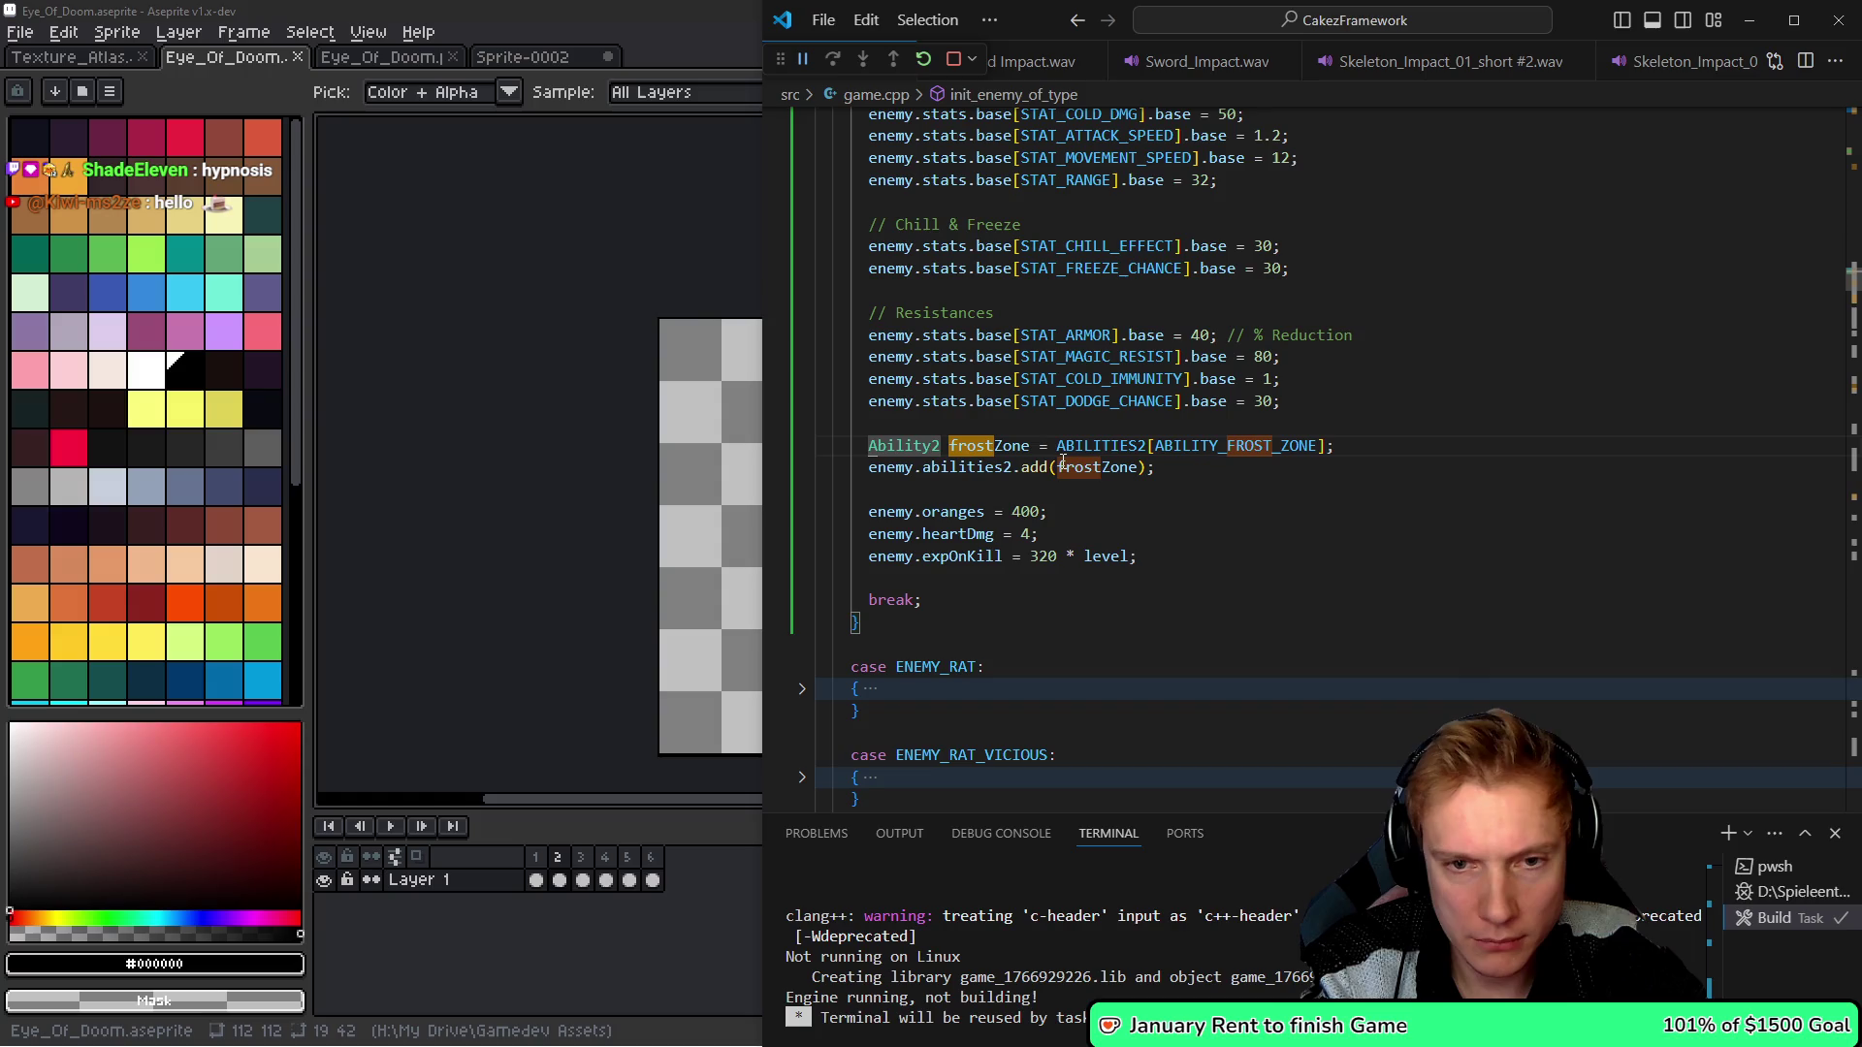
key(ctrl+k)
key(ctrl+d)
key(shift+Right)
key(shift+Right)
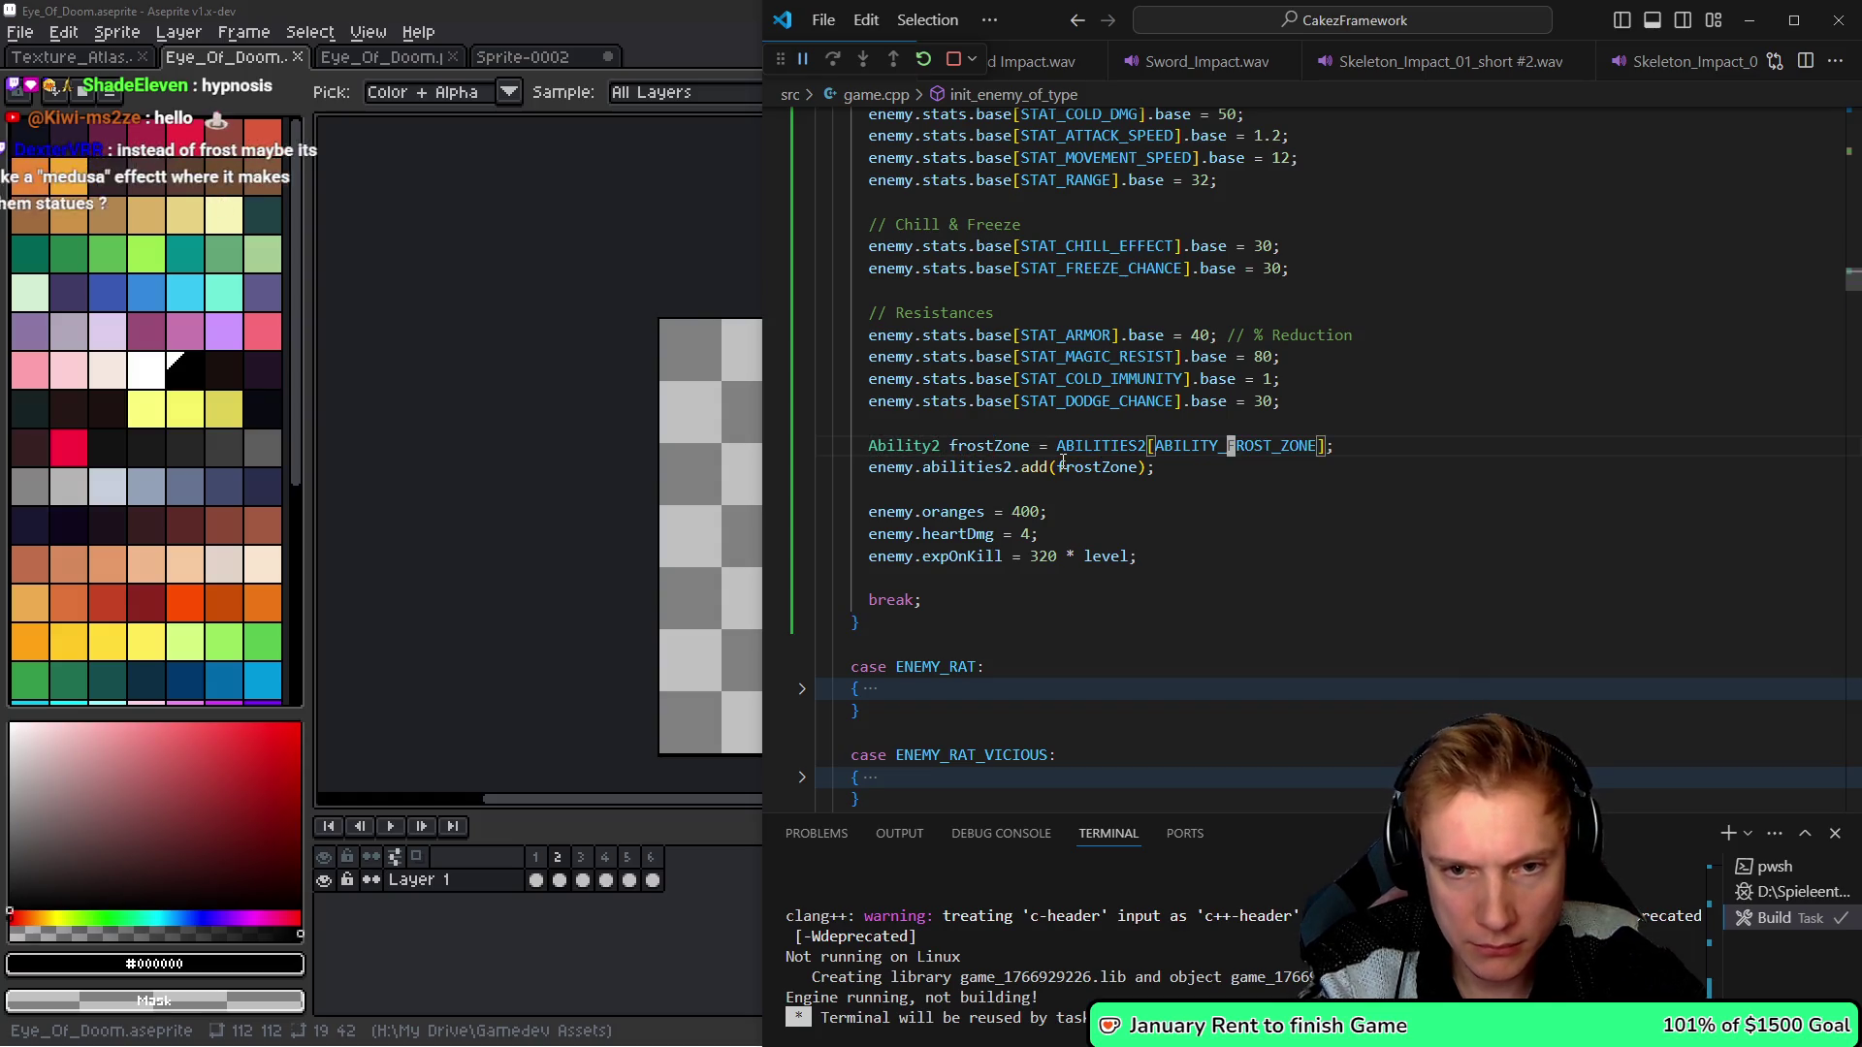
key(F12)
key(Right)
key(Right)
key(Right)
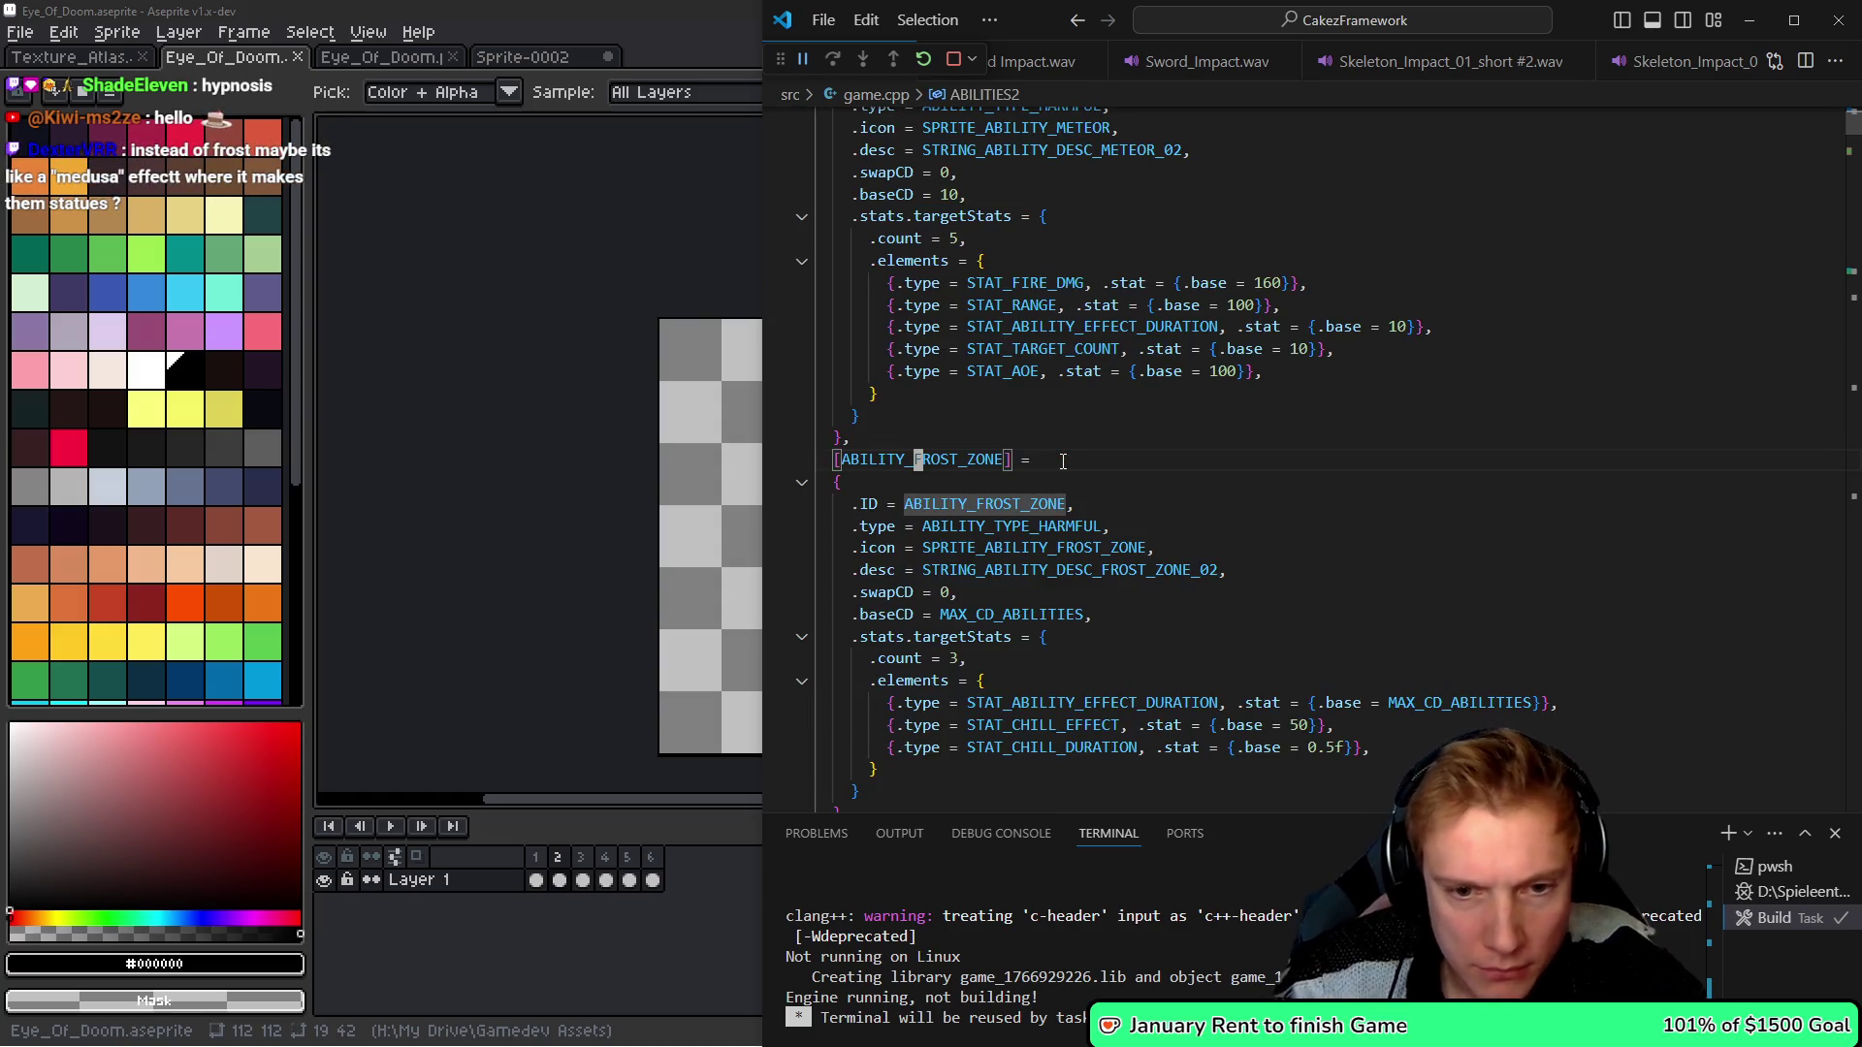
- Inspect the frost zone's effect duration, base cooldown and chill entries, then return to init_enemy_of_type
click(1441, 703)
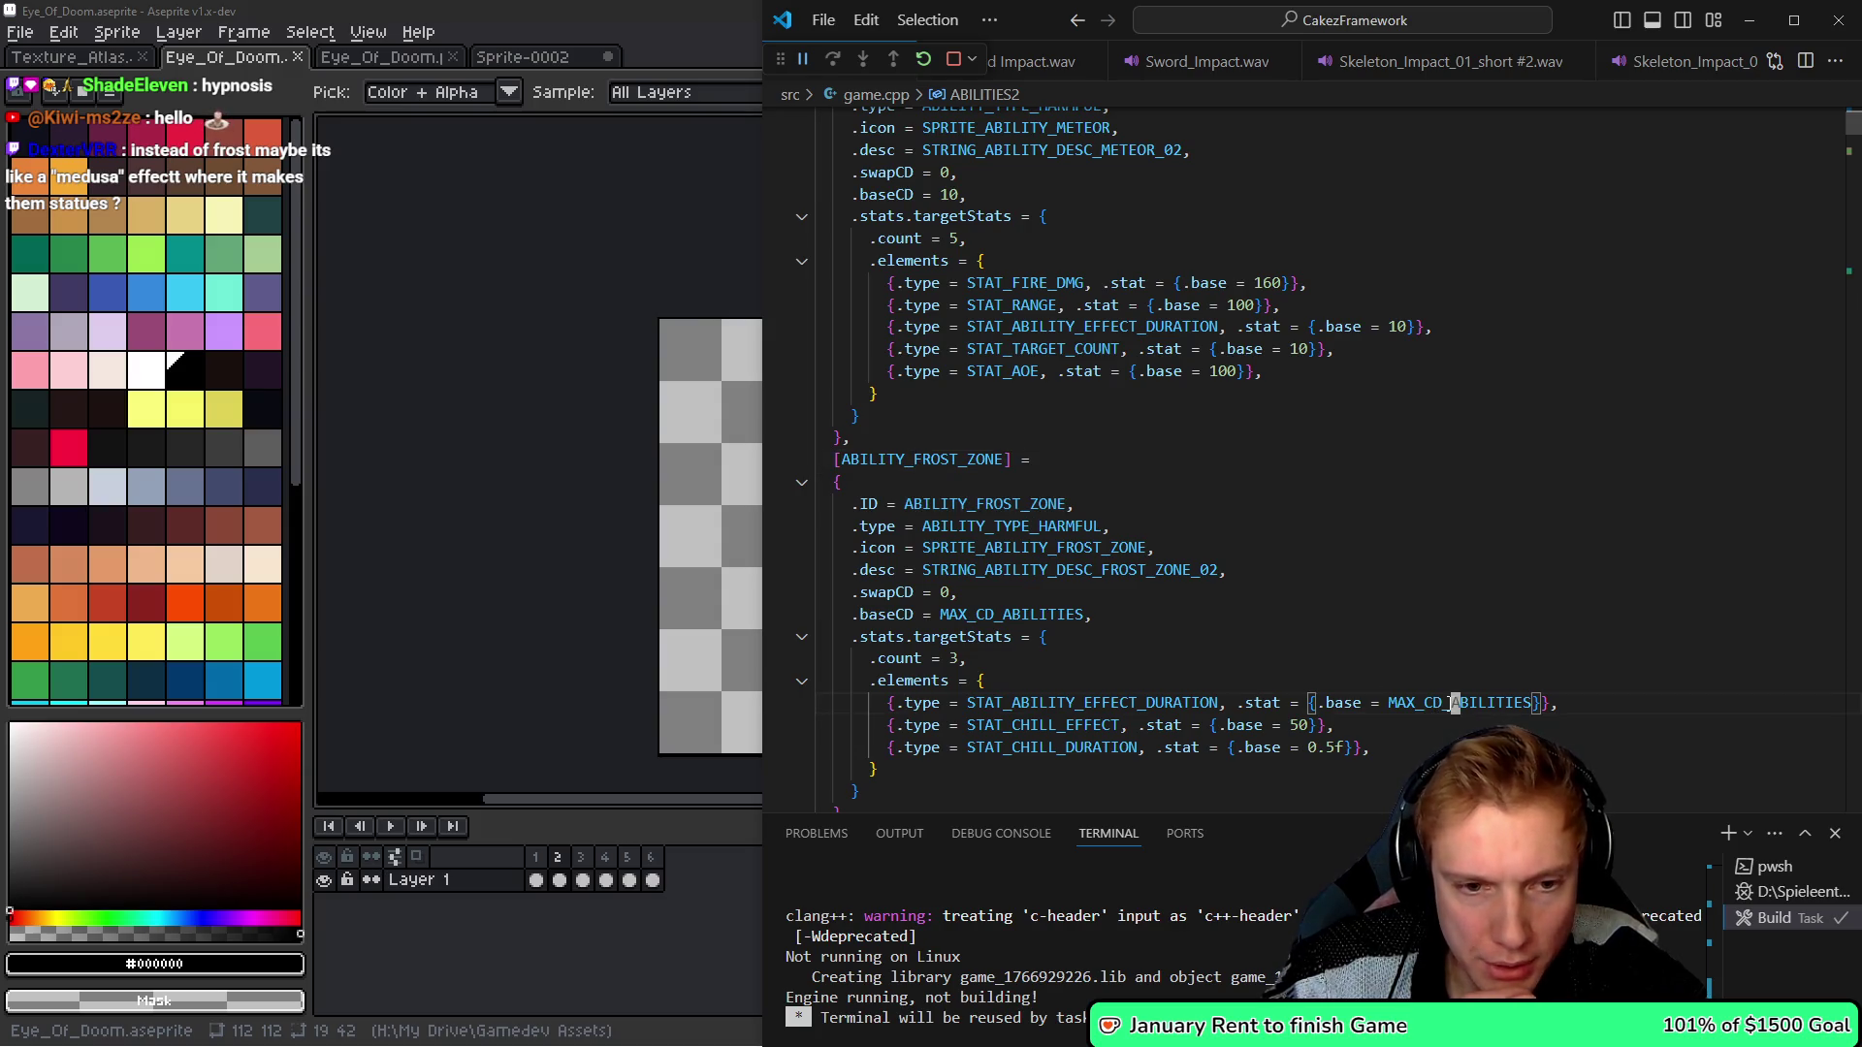
click(1014, 613)
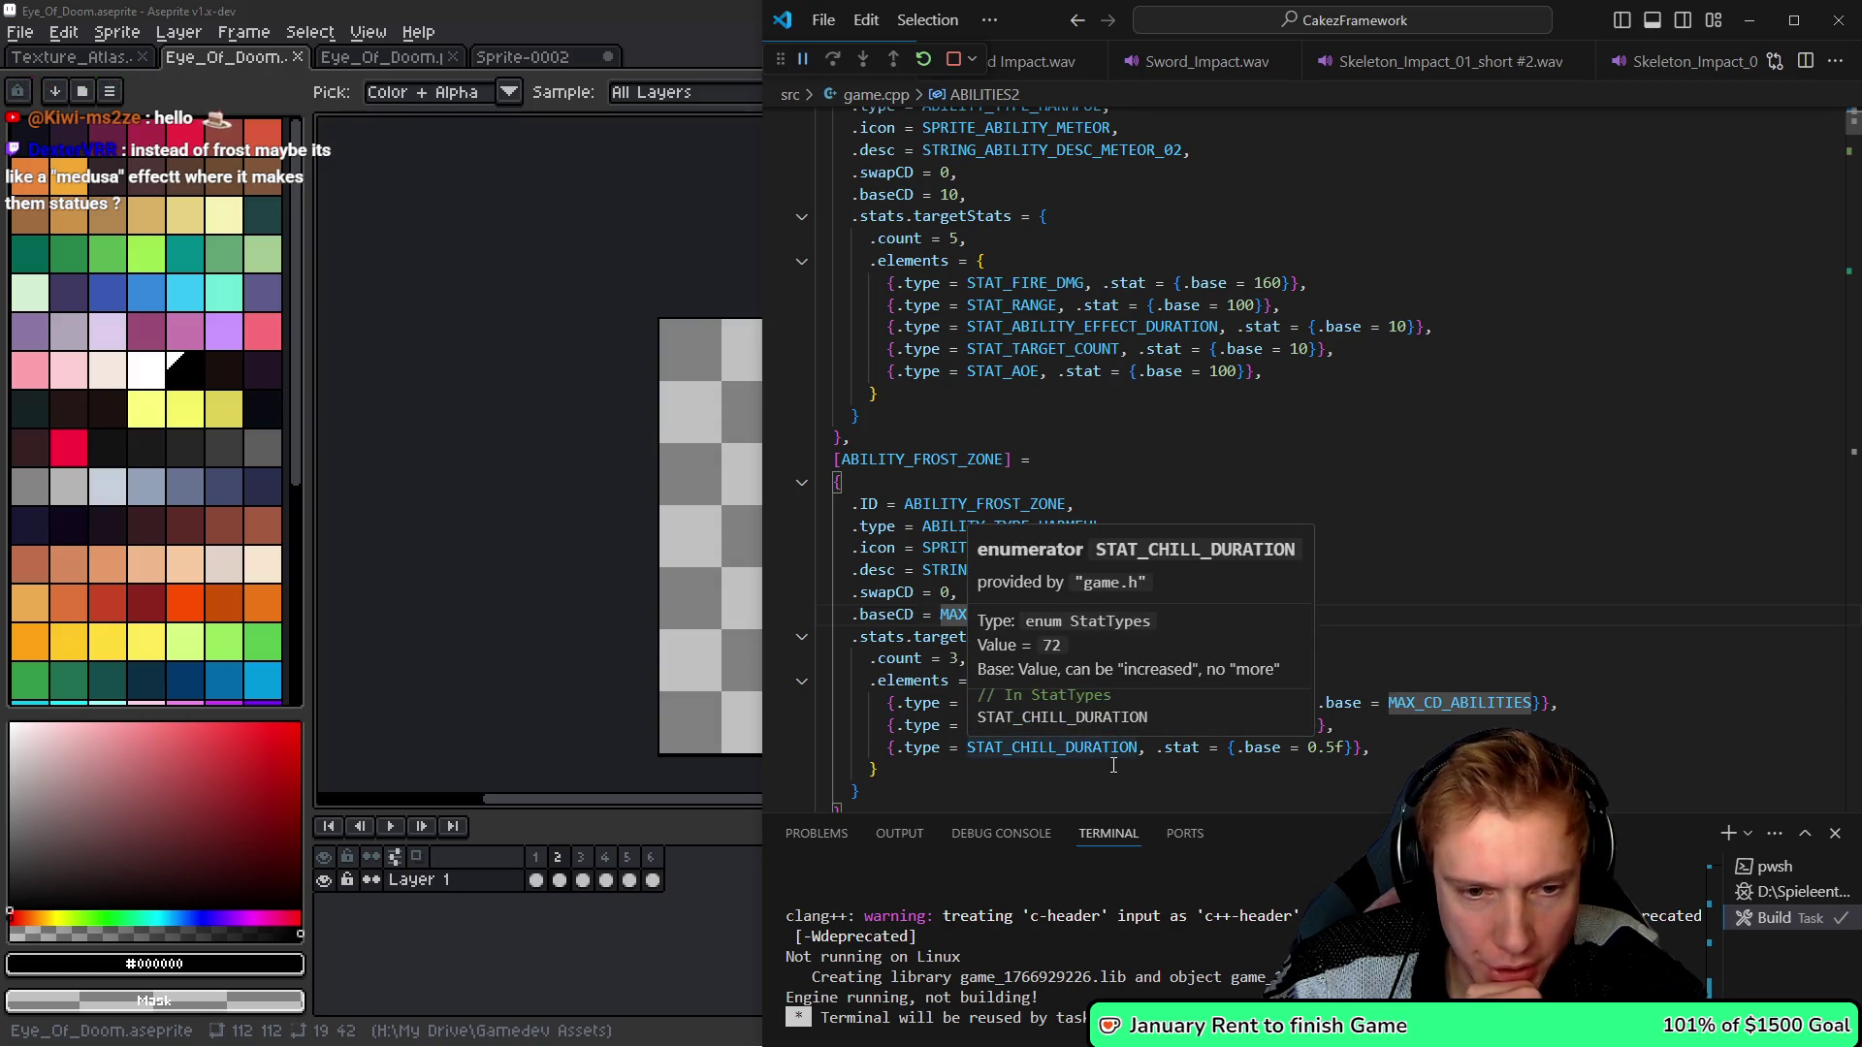
scroll(1399, 706, down, 1)
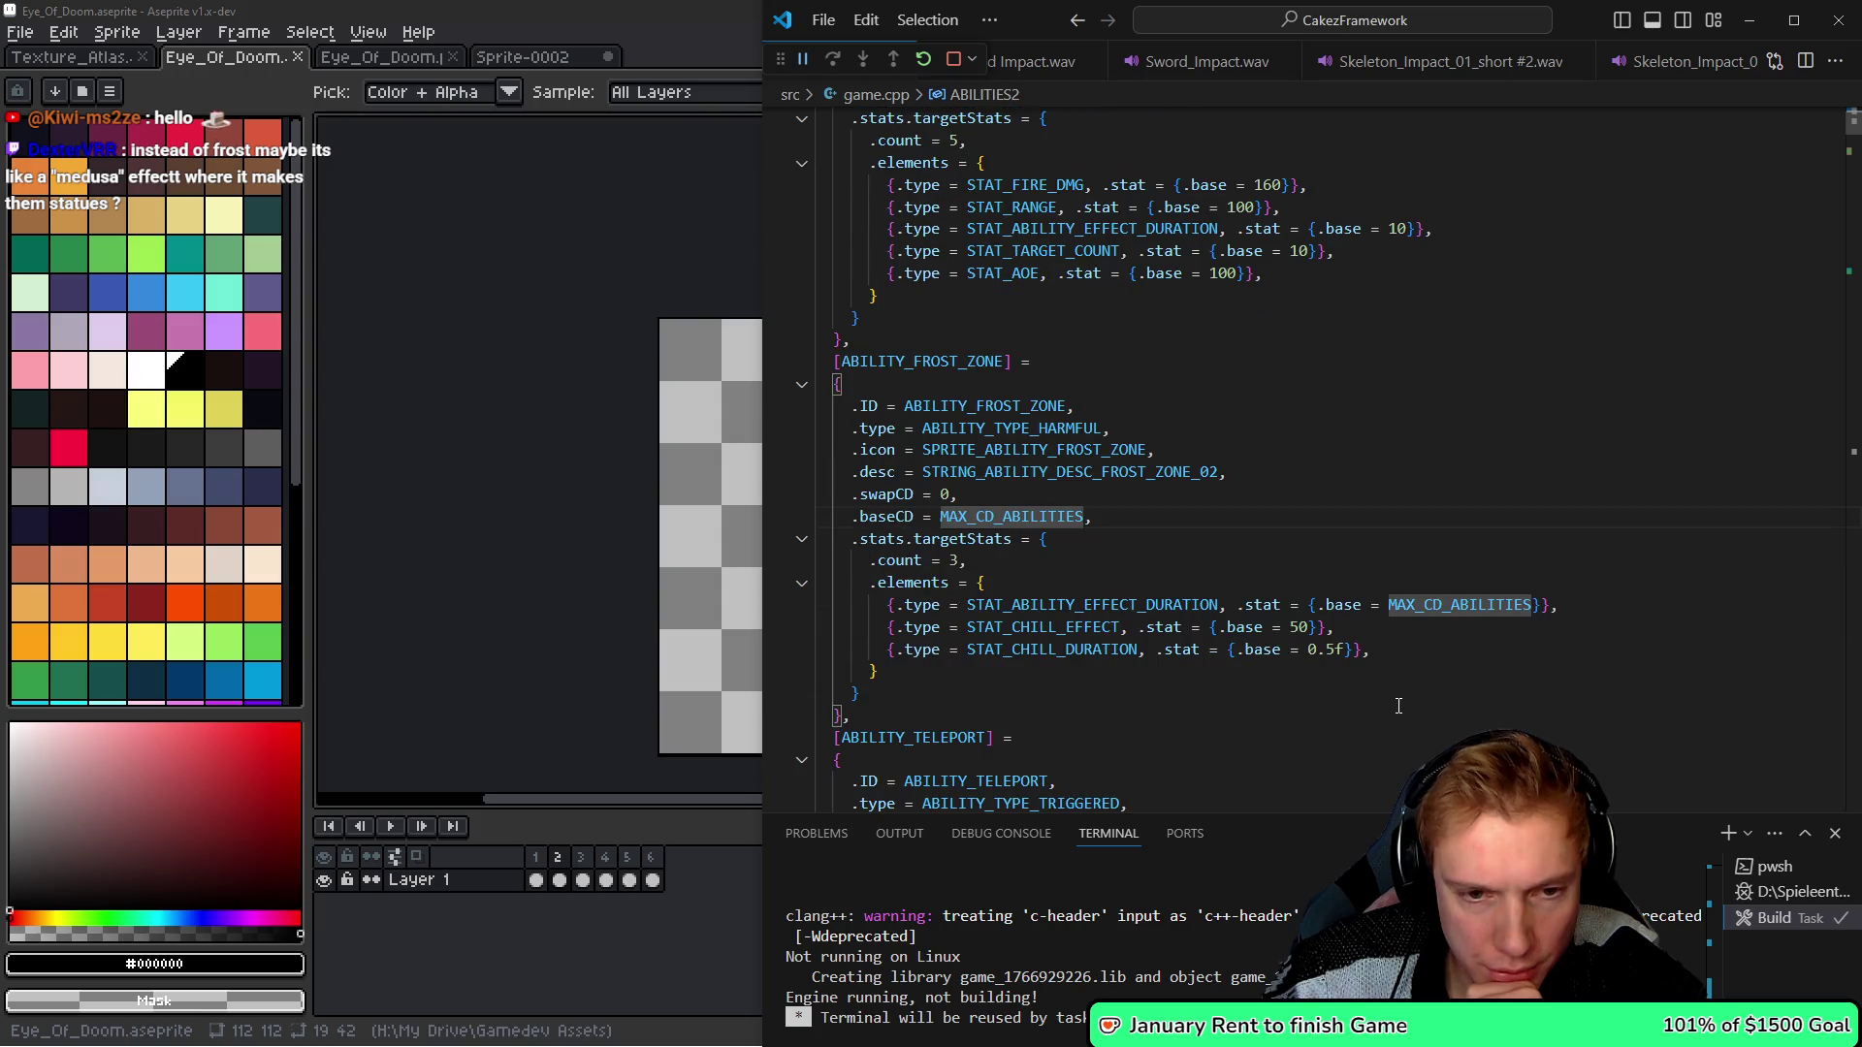
click(1093, 647)
click(1042, 627)
key(alt+Left)
key(alt+Left)
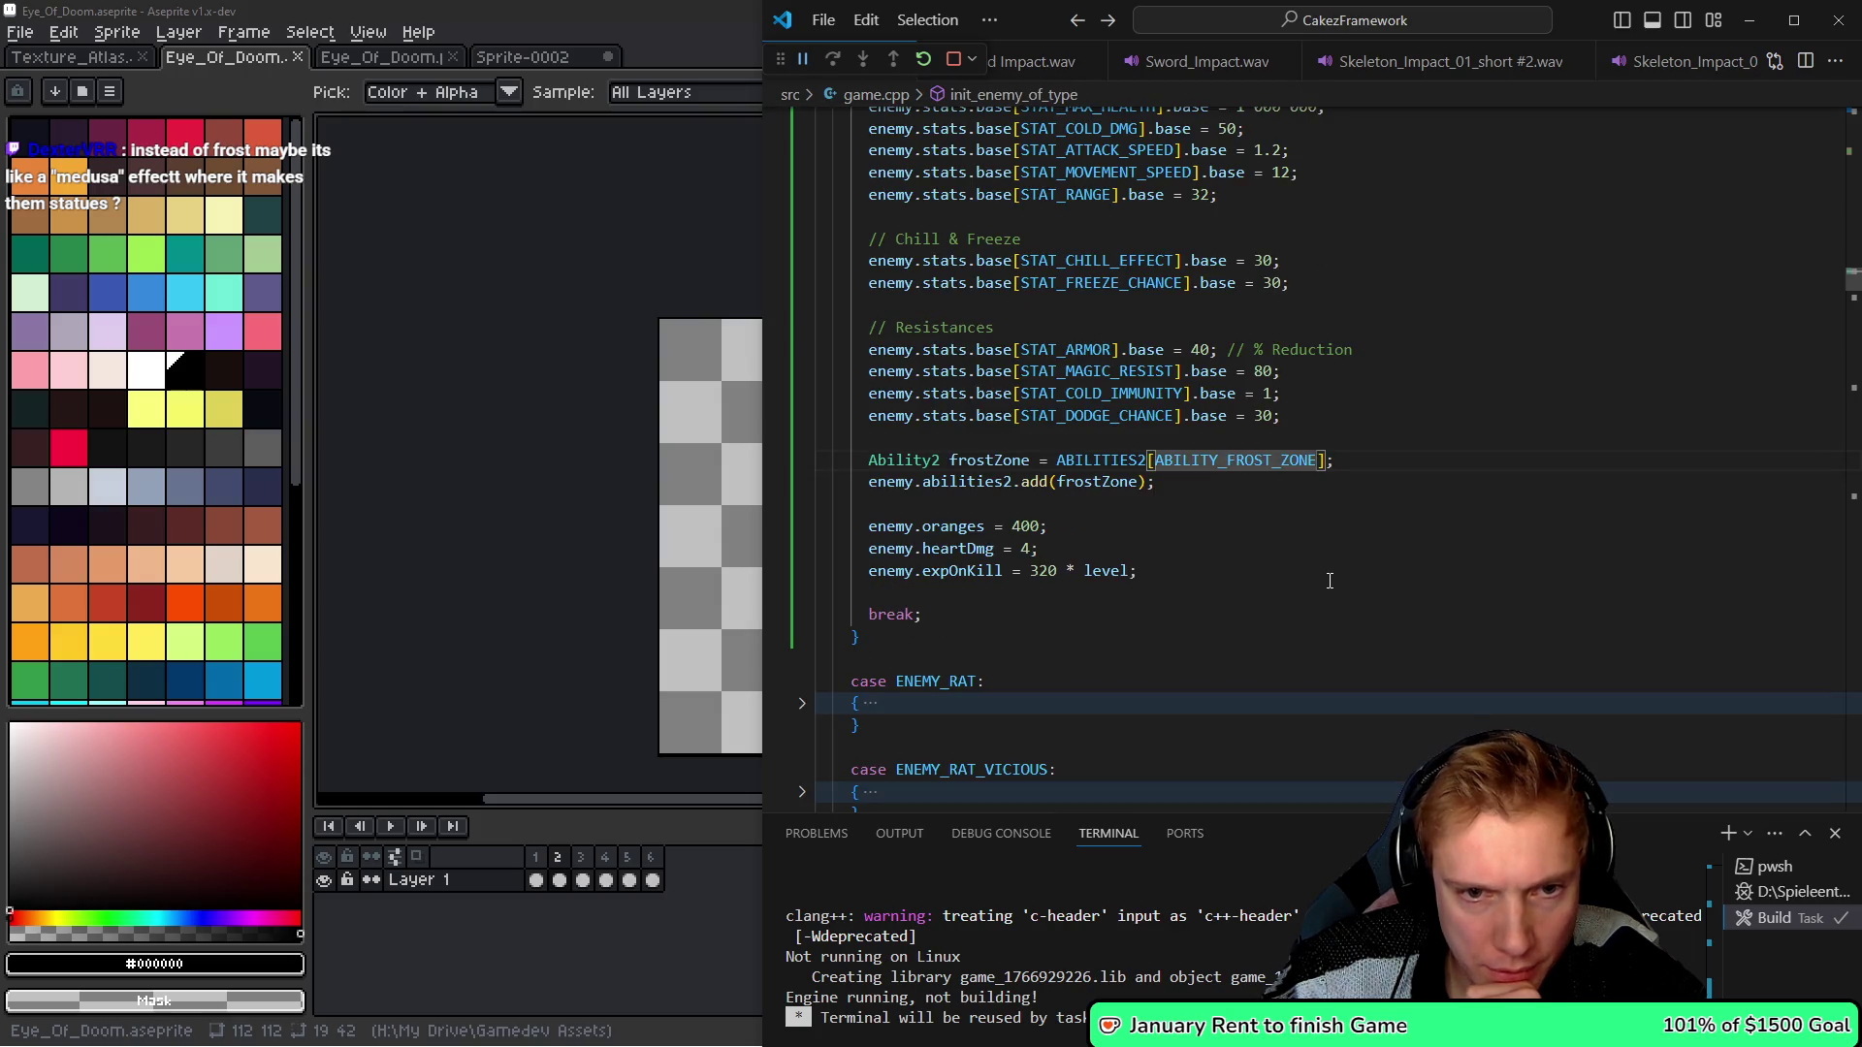
scroll(1301, 563, up, 1)
scroll(1301, 562, up, 1)
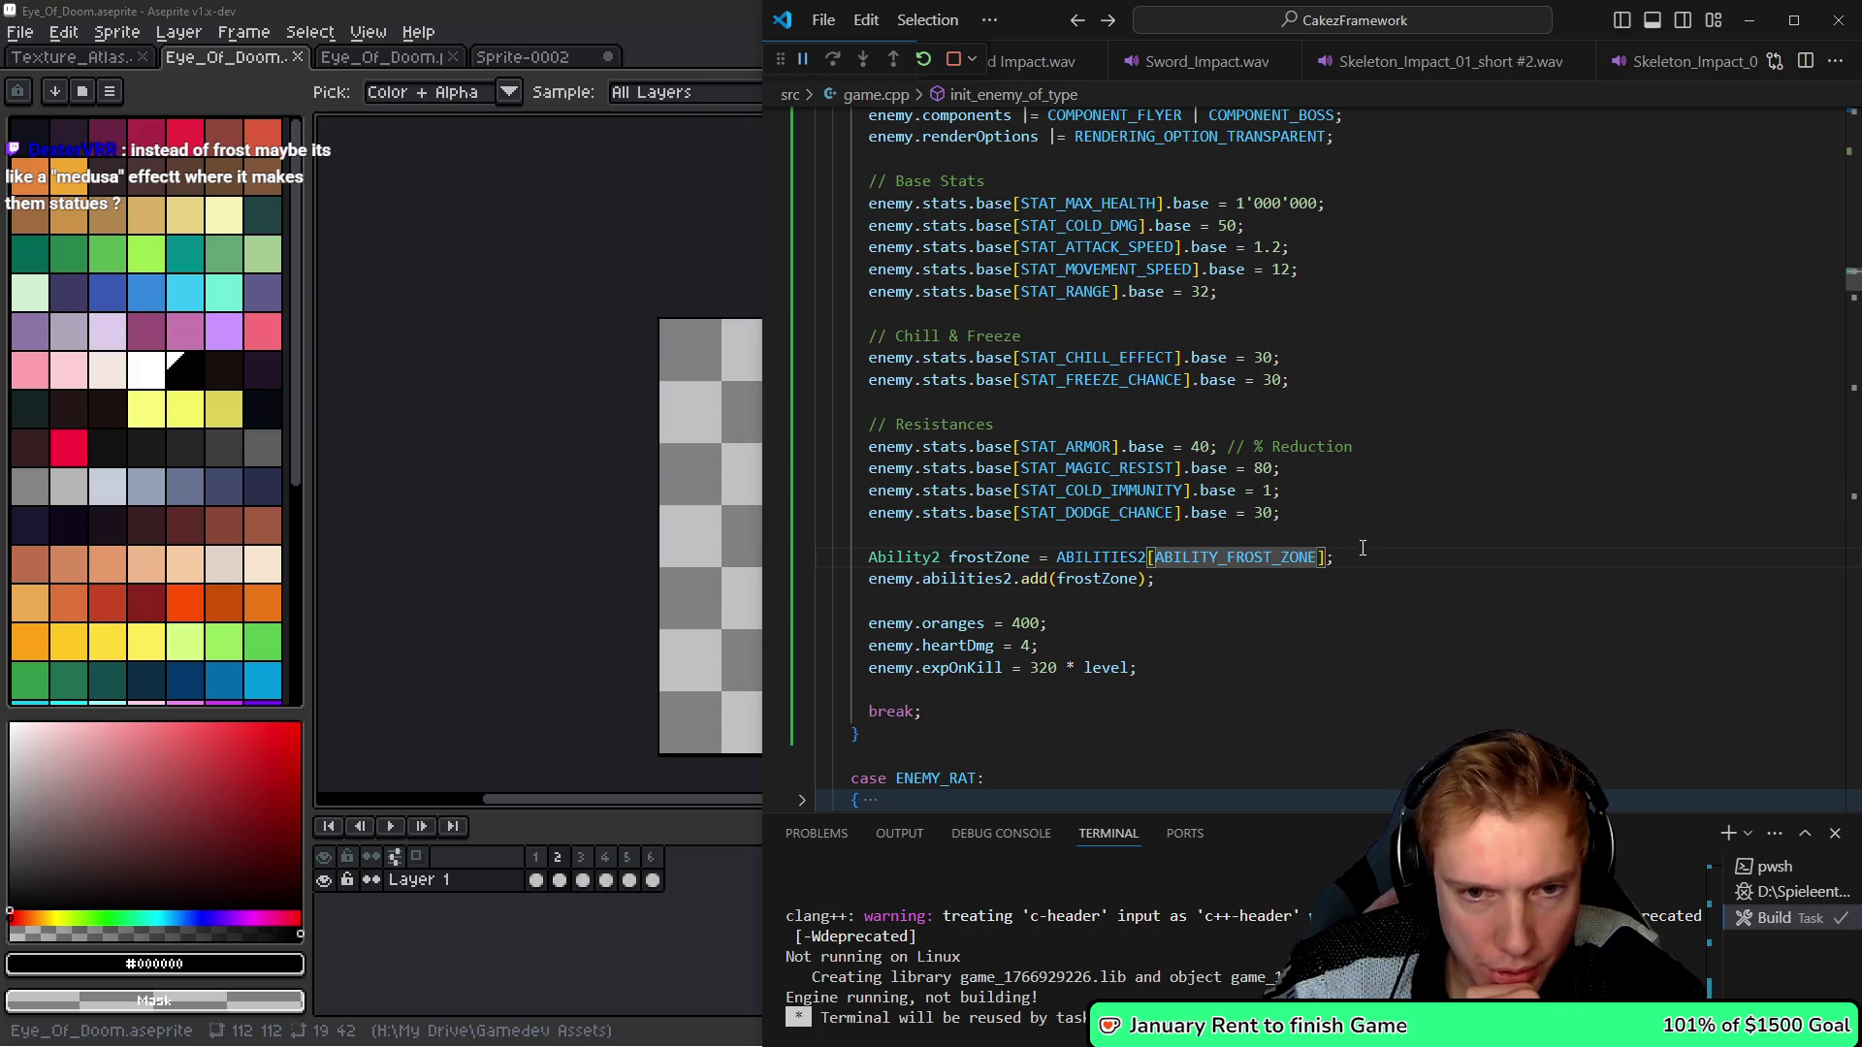
- Add an '// Expand AOE, test' comment below STAT_FREEZE_CHANCE and duplicate that stat line
click(1314, 384)
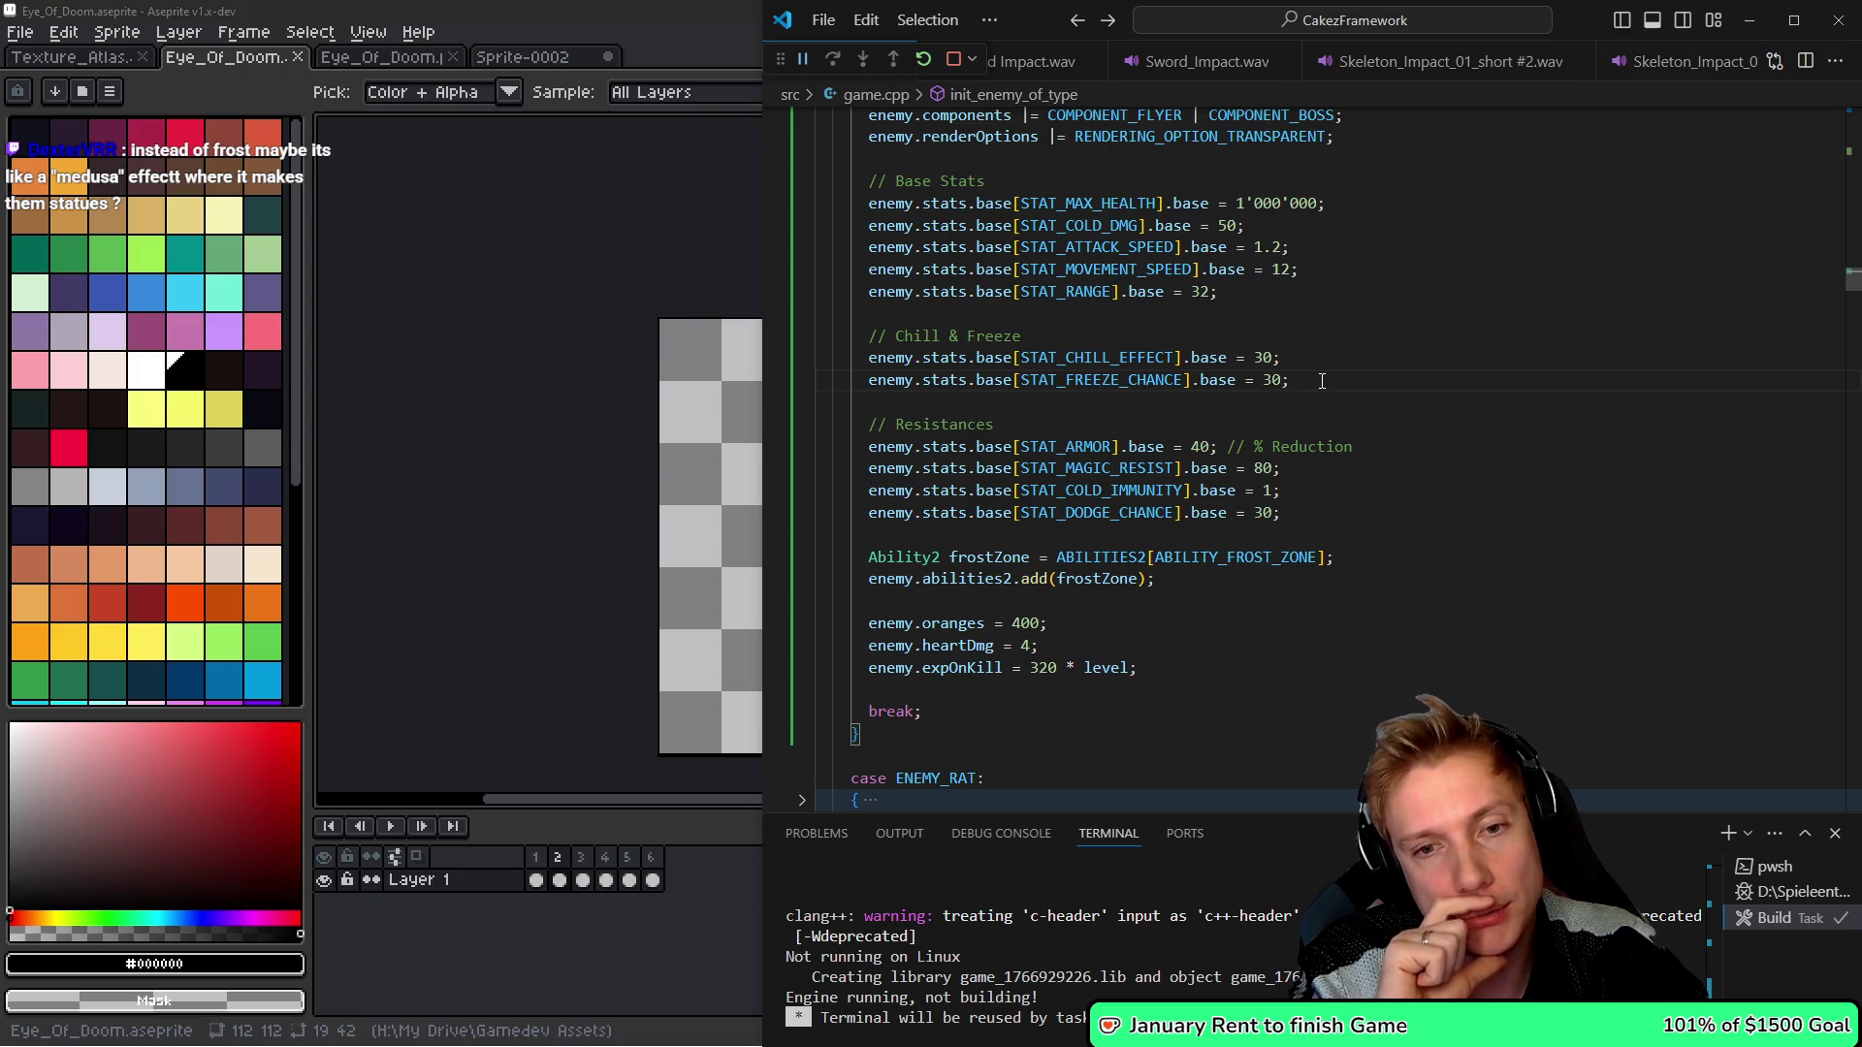
key(Return)
key(Return)
text(// Expand AOE)
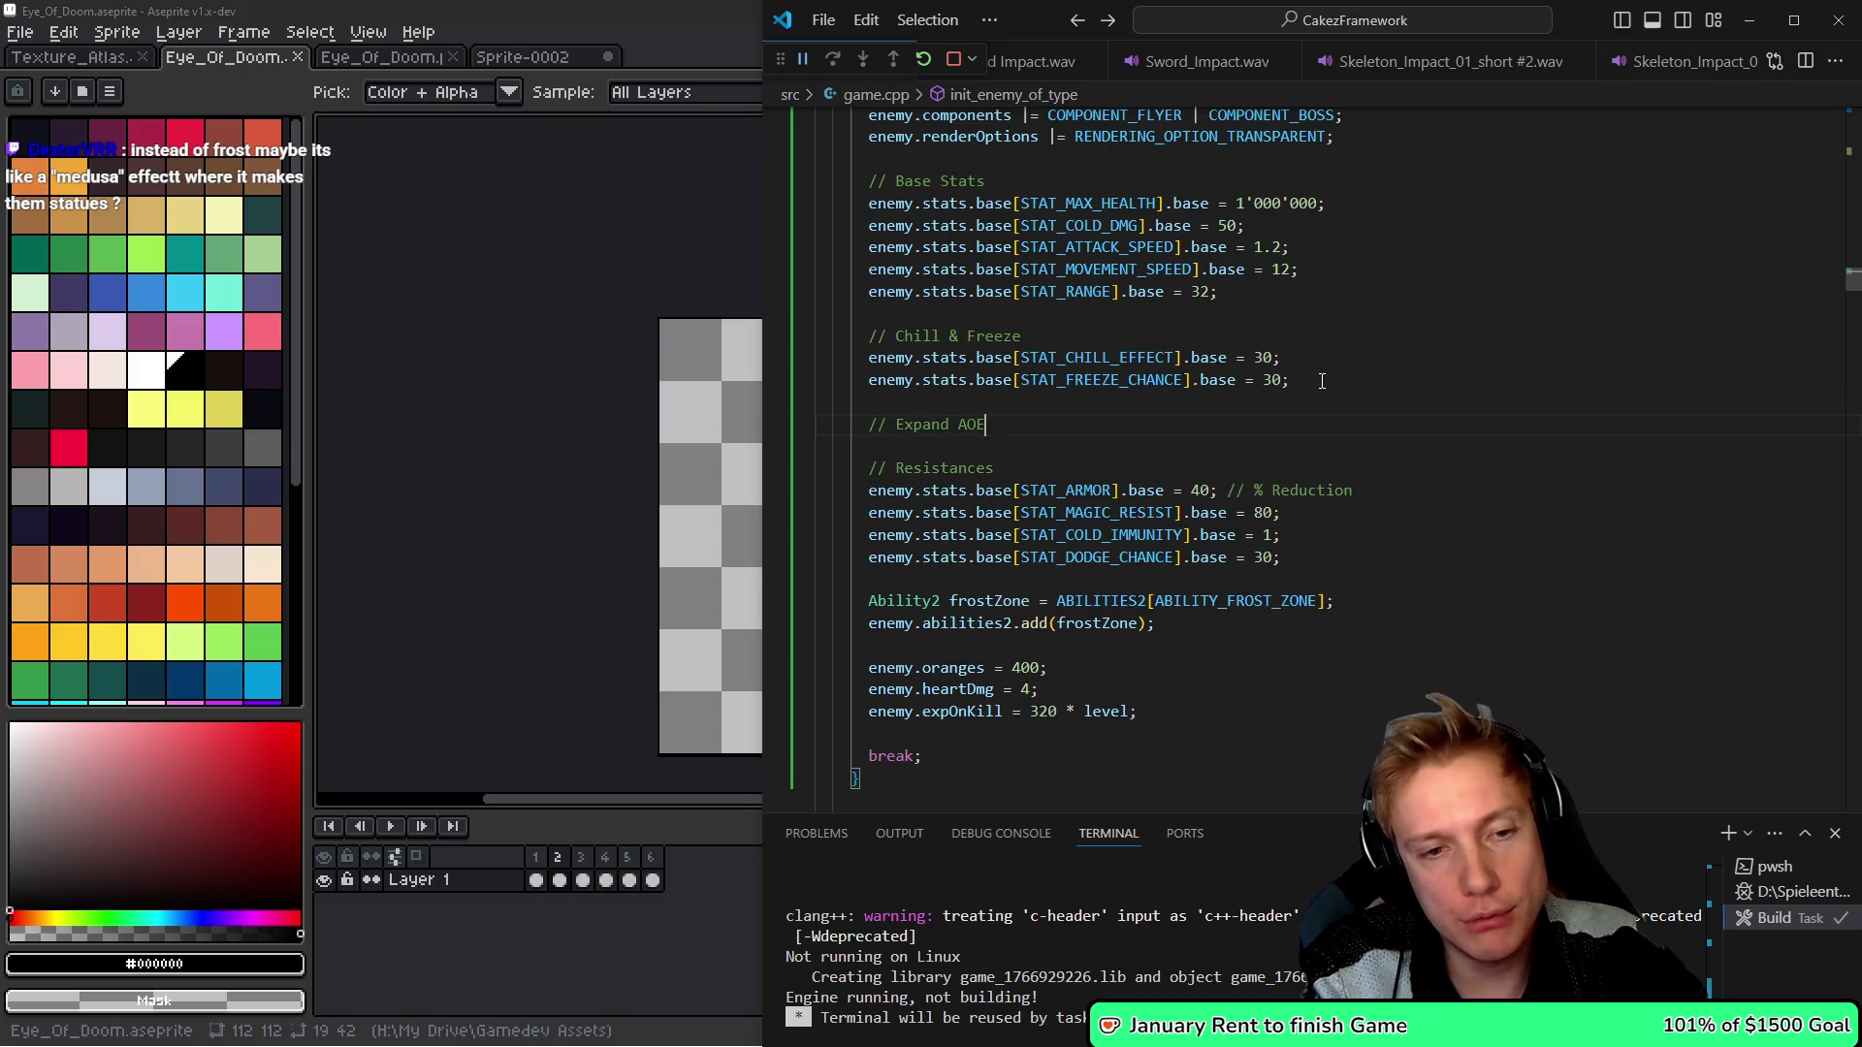
text(k)
key(y)
key(y)
key(p)
key(alt+Down)
key(alt+Down)
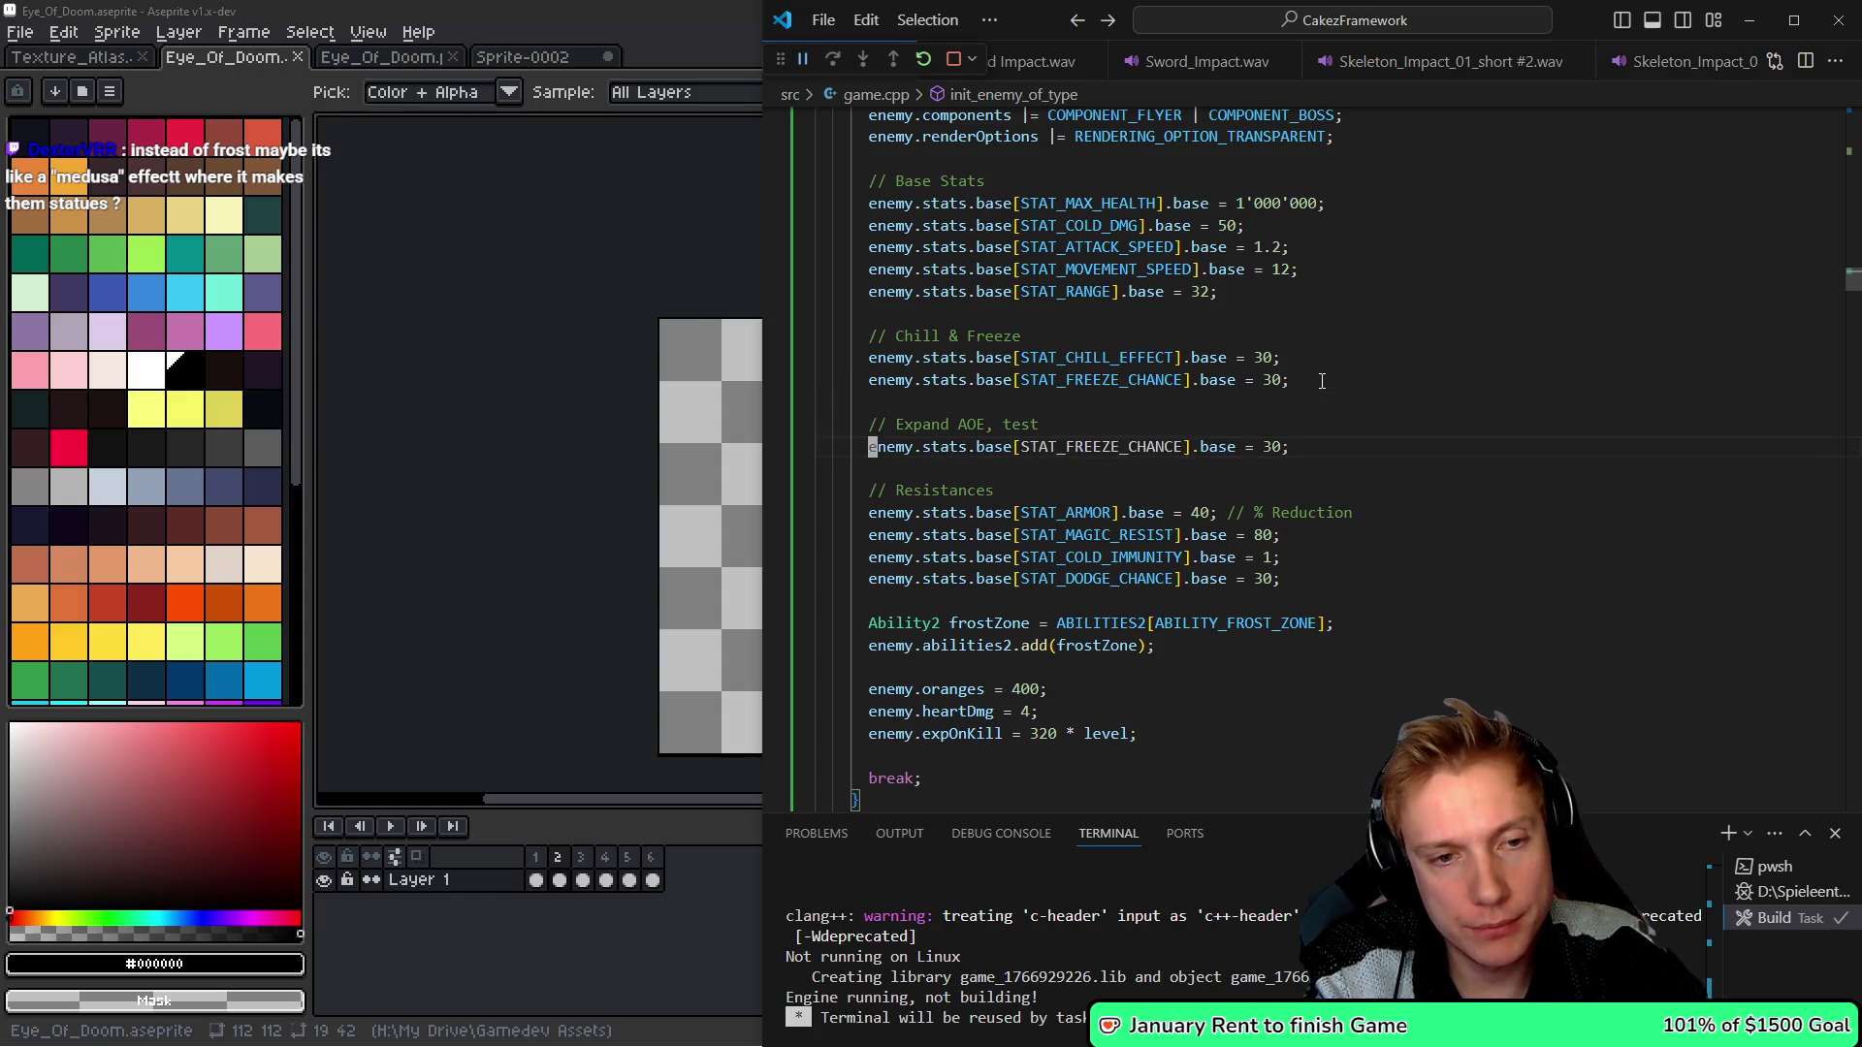
- Turn the copy into enemy.stats.base[STAT_AOE].increased = 200 and rebuild the game
text(el)
text(ci[stat)
text(_aoe)
key(Tab)
key(w)
key(w)
text(cwinc)
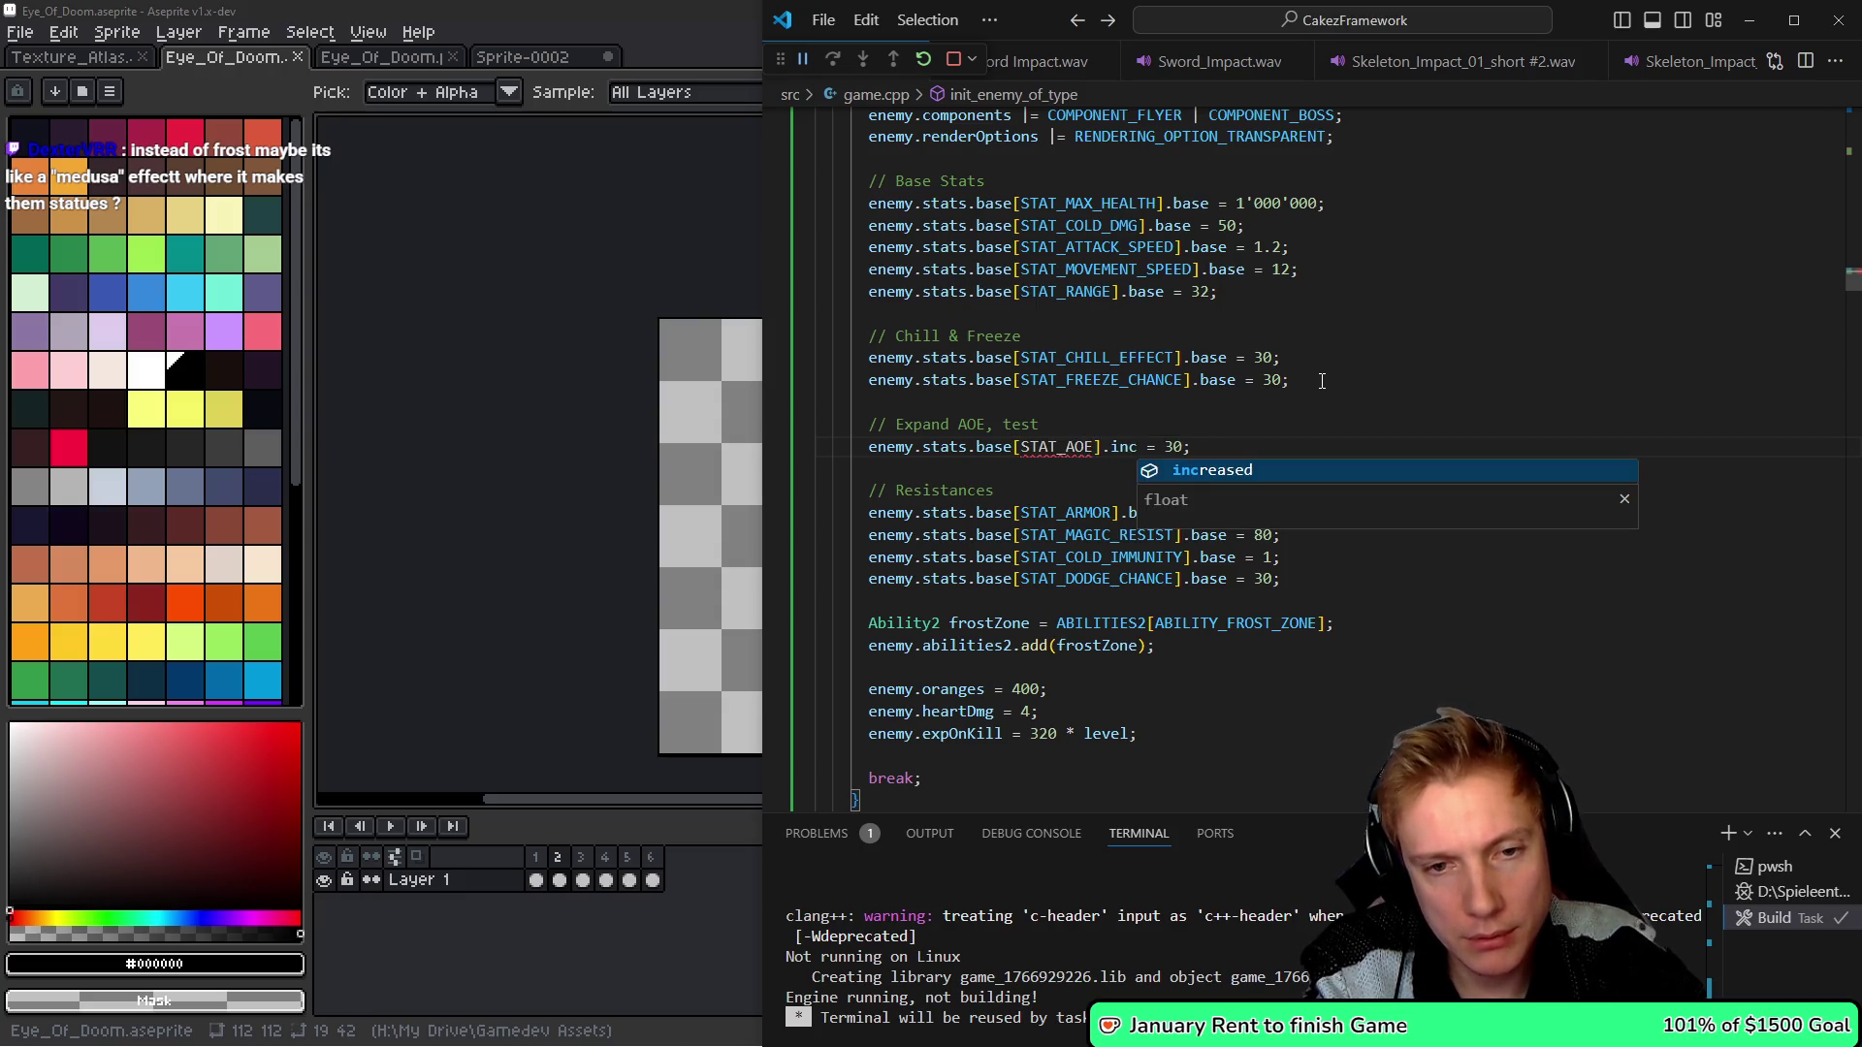
key(Tab)
key(Escape)
text($)
text(200)
key(Escape)
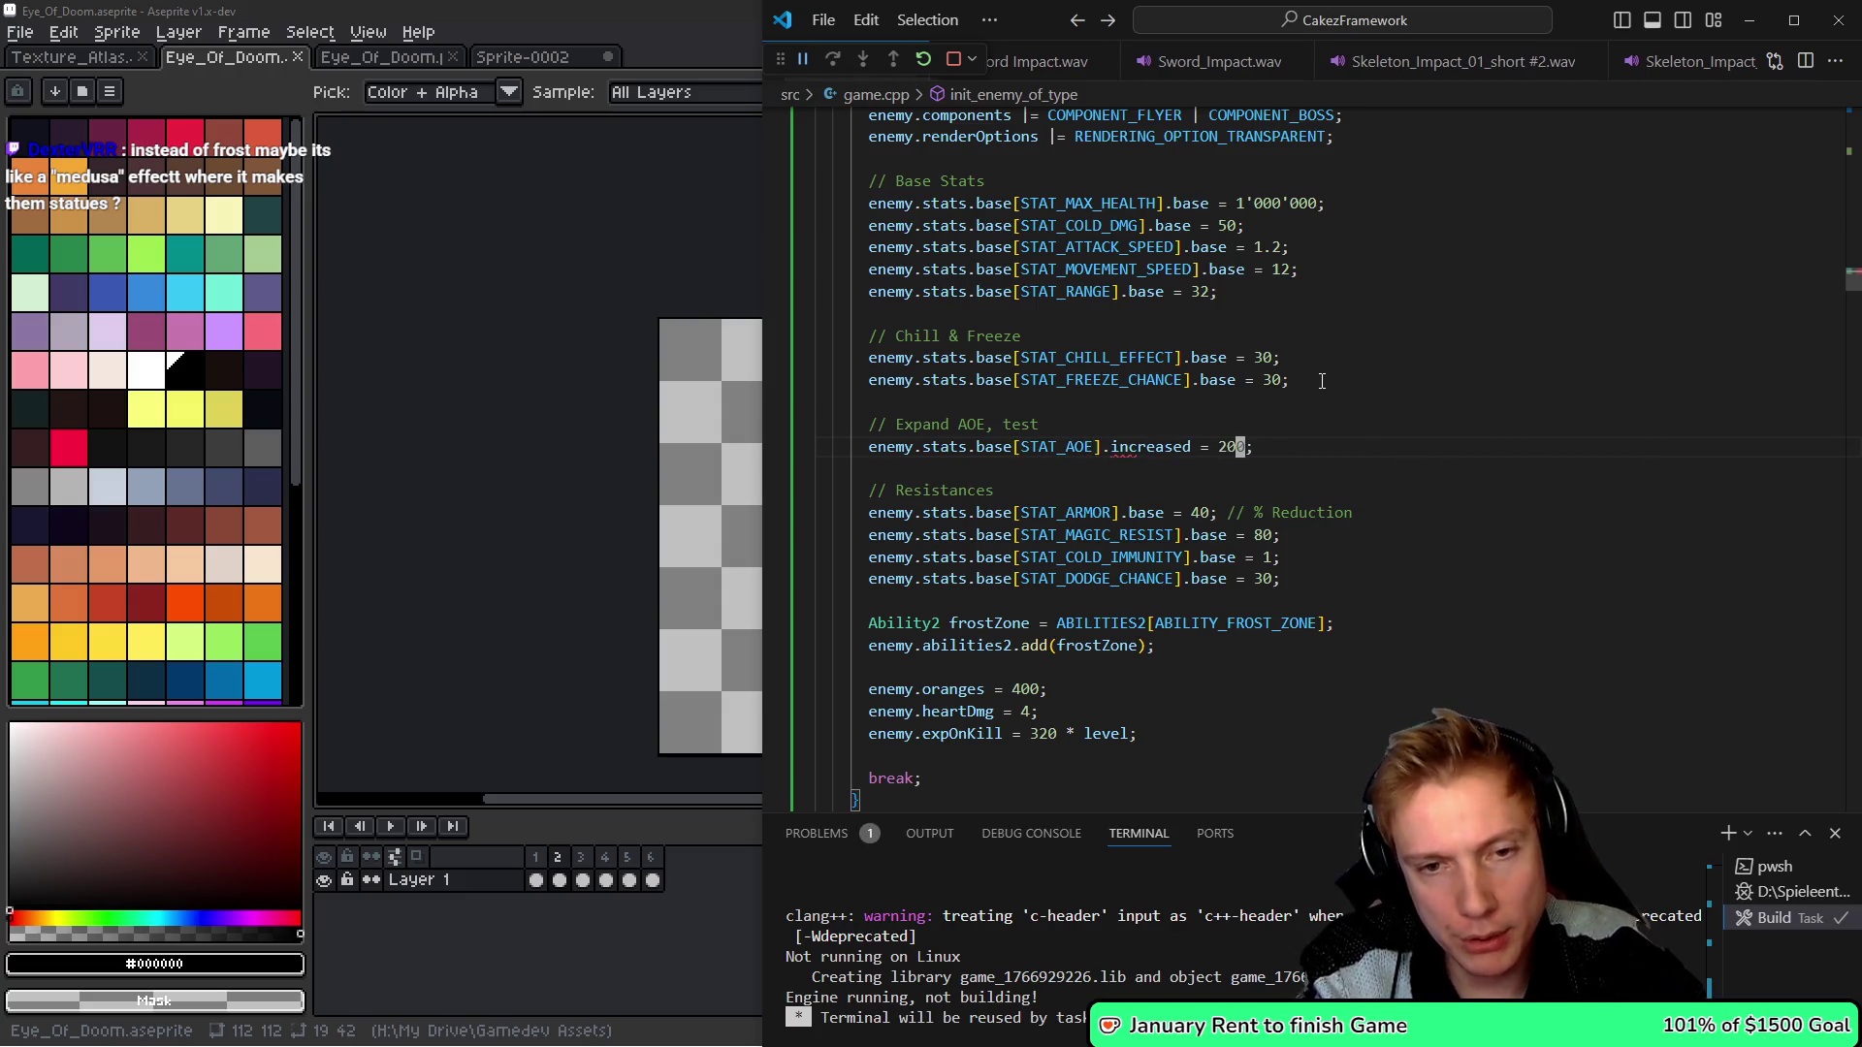
key(ctrl+shift+b)
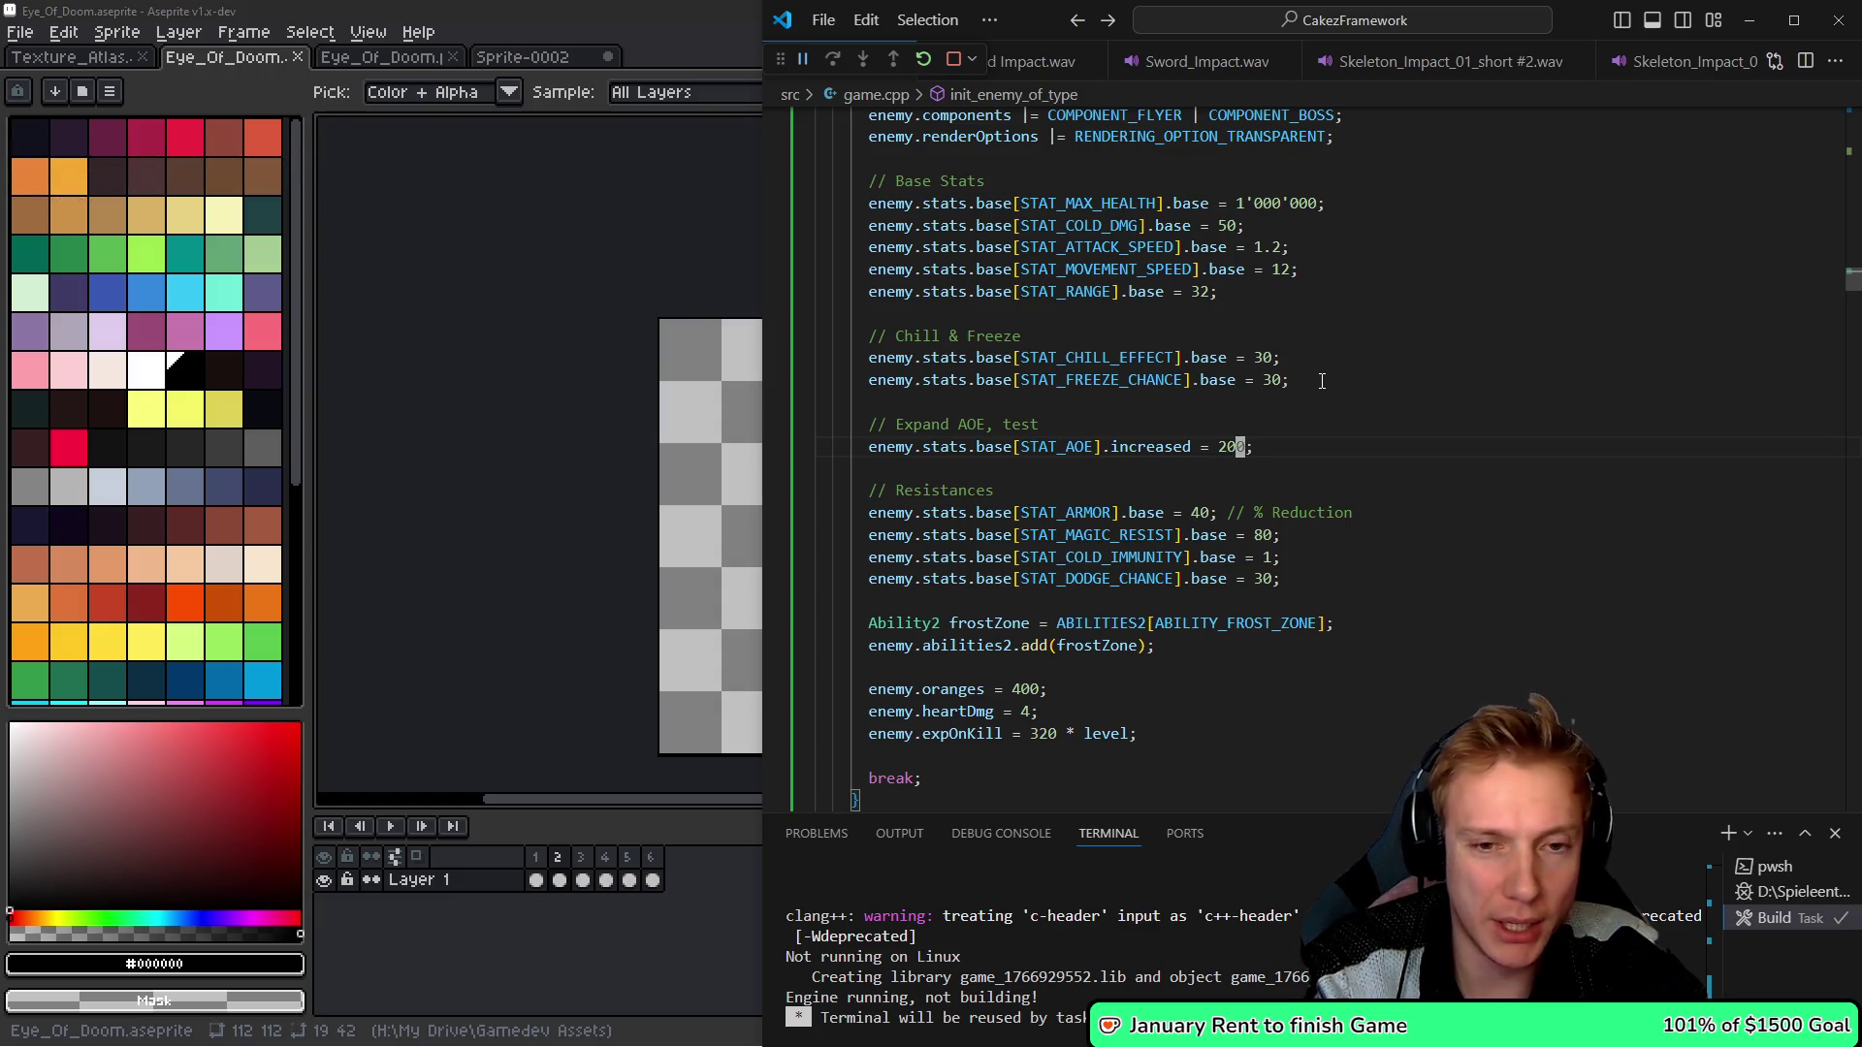
key(ctrl+shift+b)
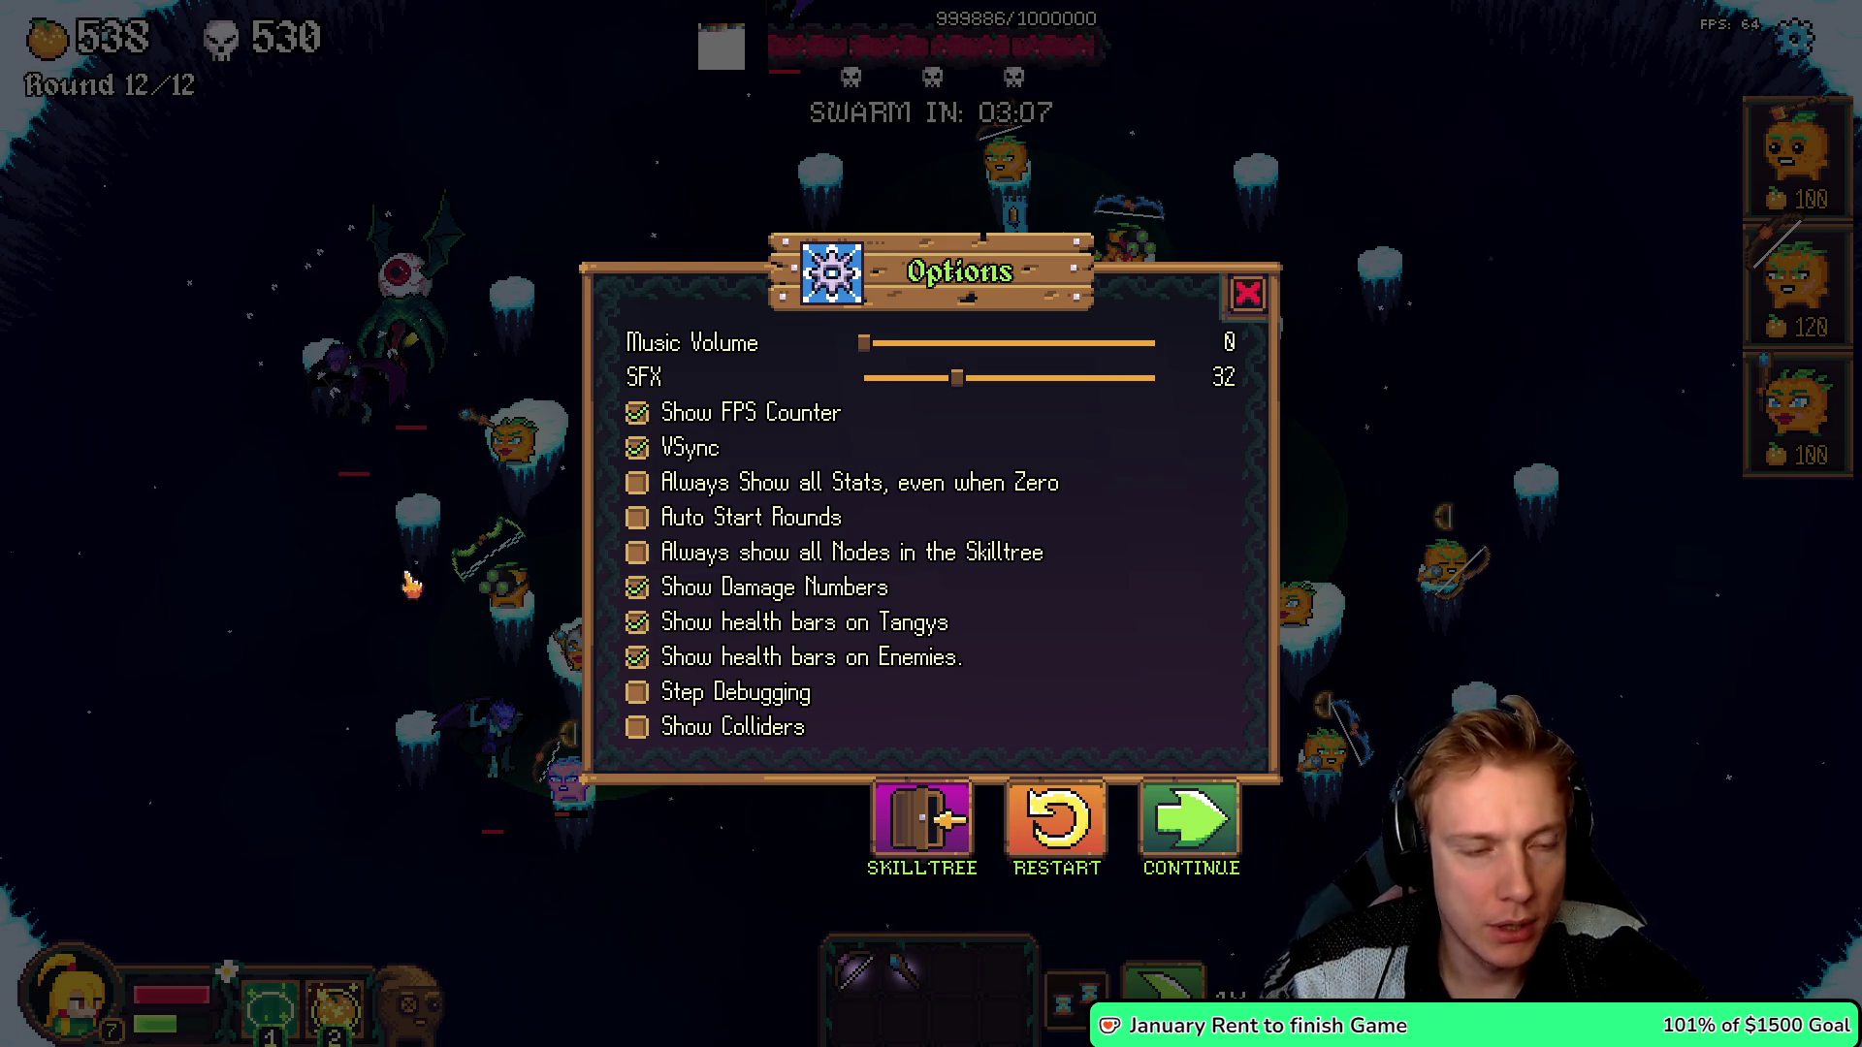
- Resume the game and place the 120-coin tower on the upper-left island
click(1191, 824)
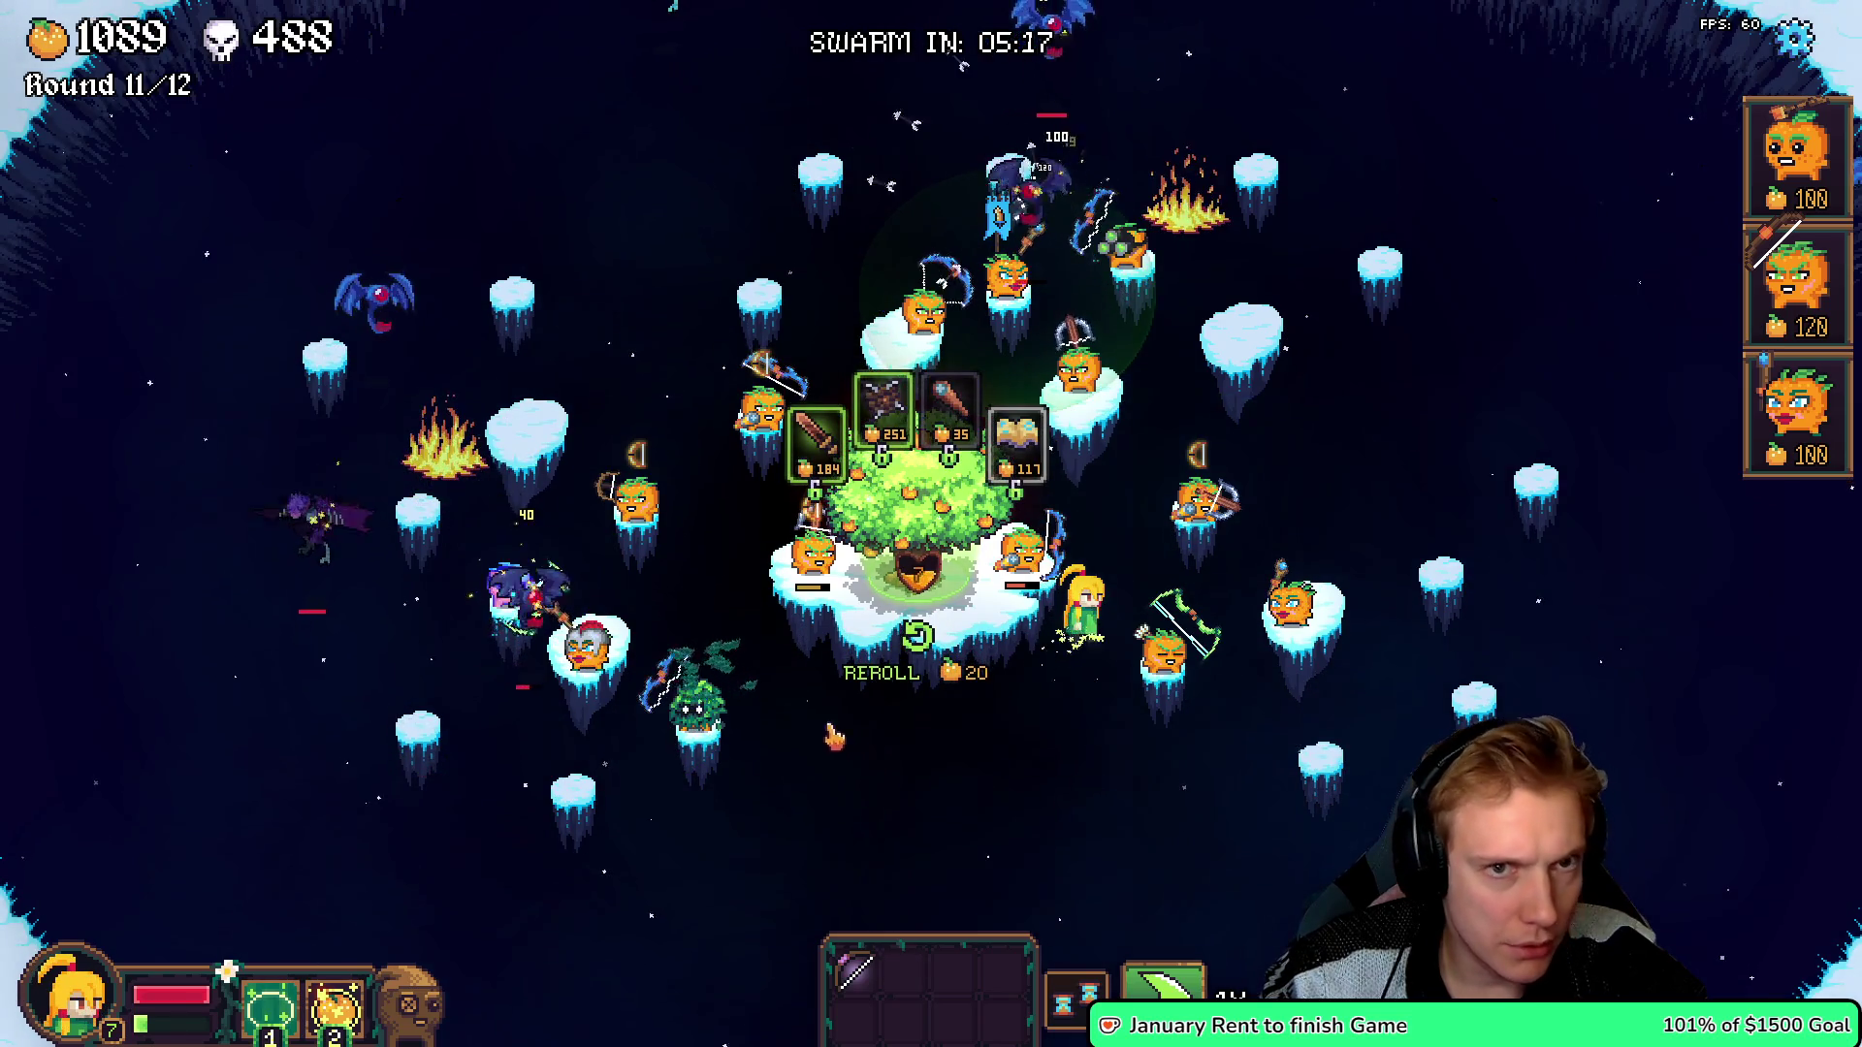
mouse_move(1802, 274)
mouse_down()
mouse_move(1434, 623)
mouse_move(1296, 615)
mouse_move(1422, 623)
mouse_move(1331, 752)
mouse_move(707, 375)
mouse_move(747, 290)
mouse_move(1011, 194)
mouse_move(1004, 165)
mouse_up()
drag(1802, 273, 756, 291)
click(917, 495)
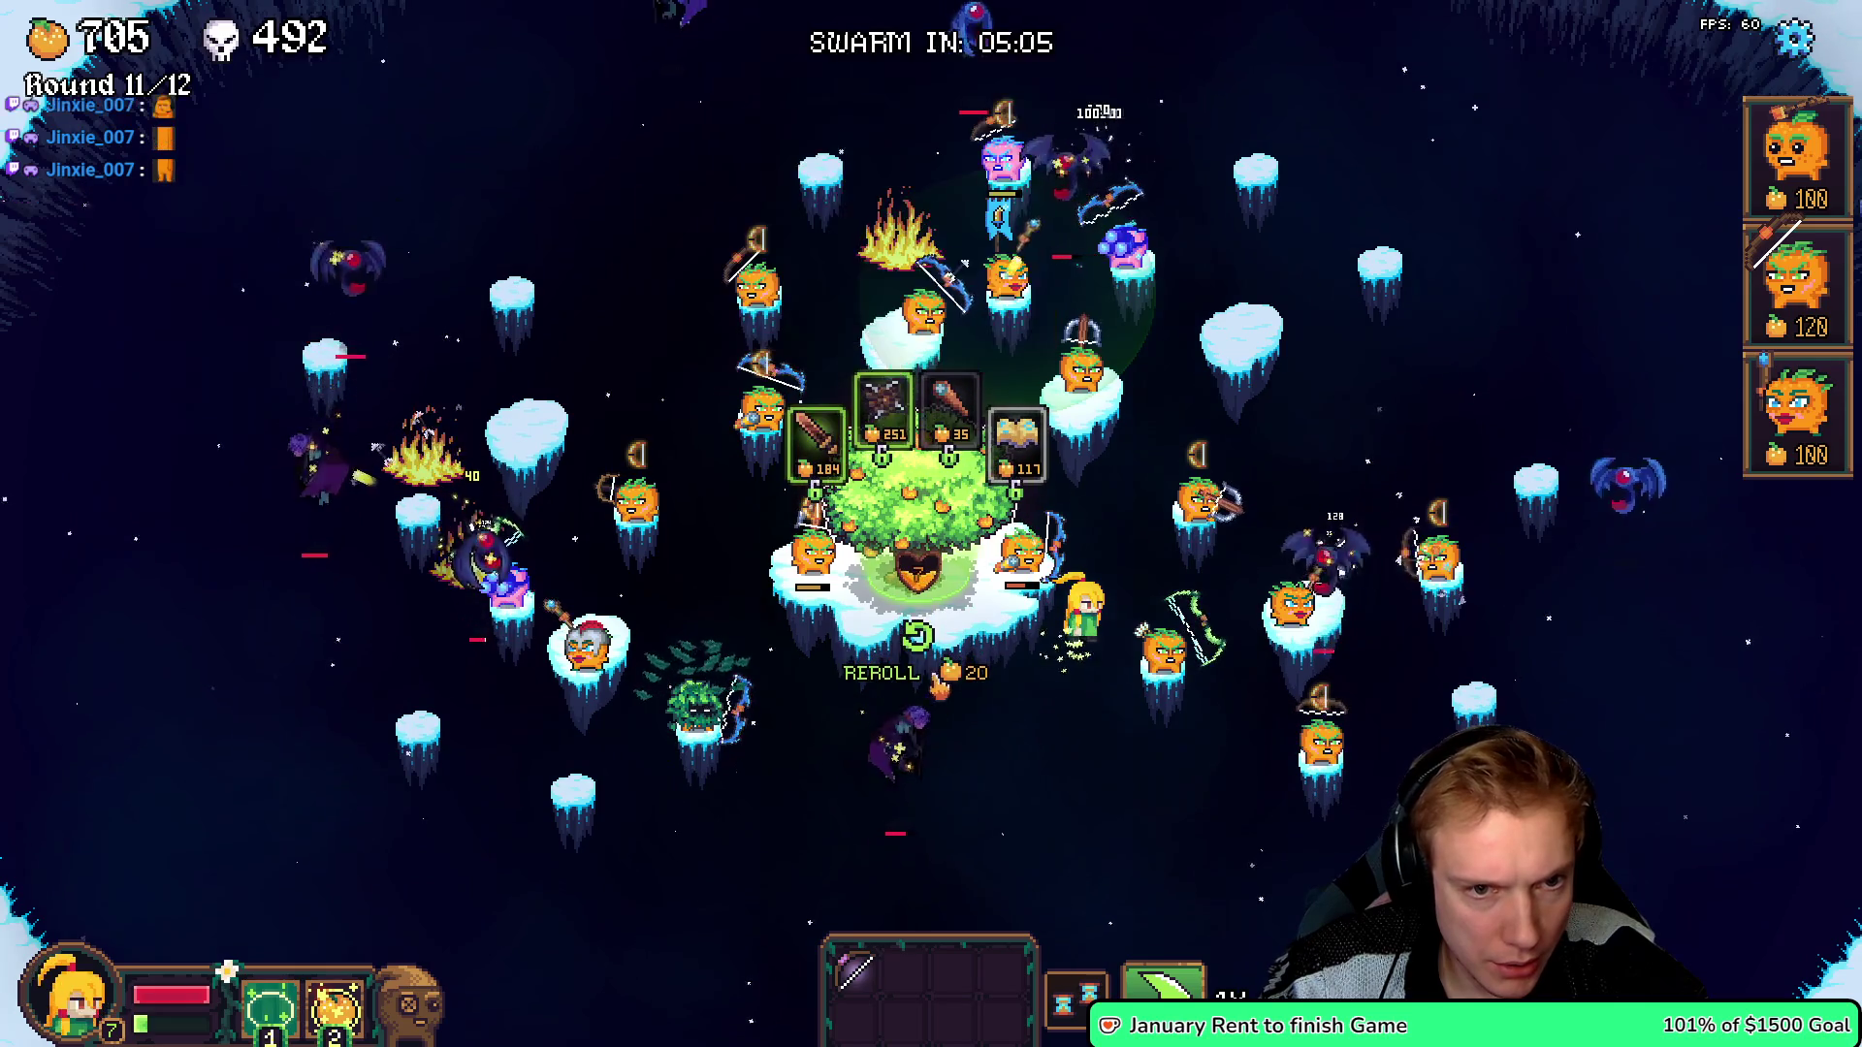
- Equip the Book of Wisdom on the top tower and pause the game
mouse_move(1016, 441)
mouse_down()
mouse_move(1038, 393)
mouse_move(1077, 383)
mouse_move(977, 208)
mouse_up()
key(Escape)
key(Escape)
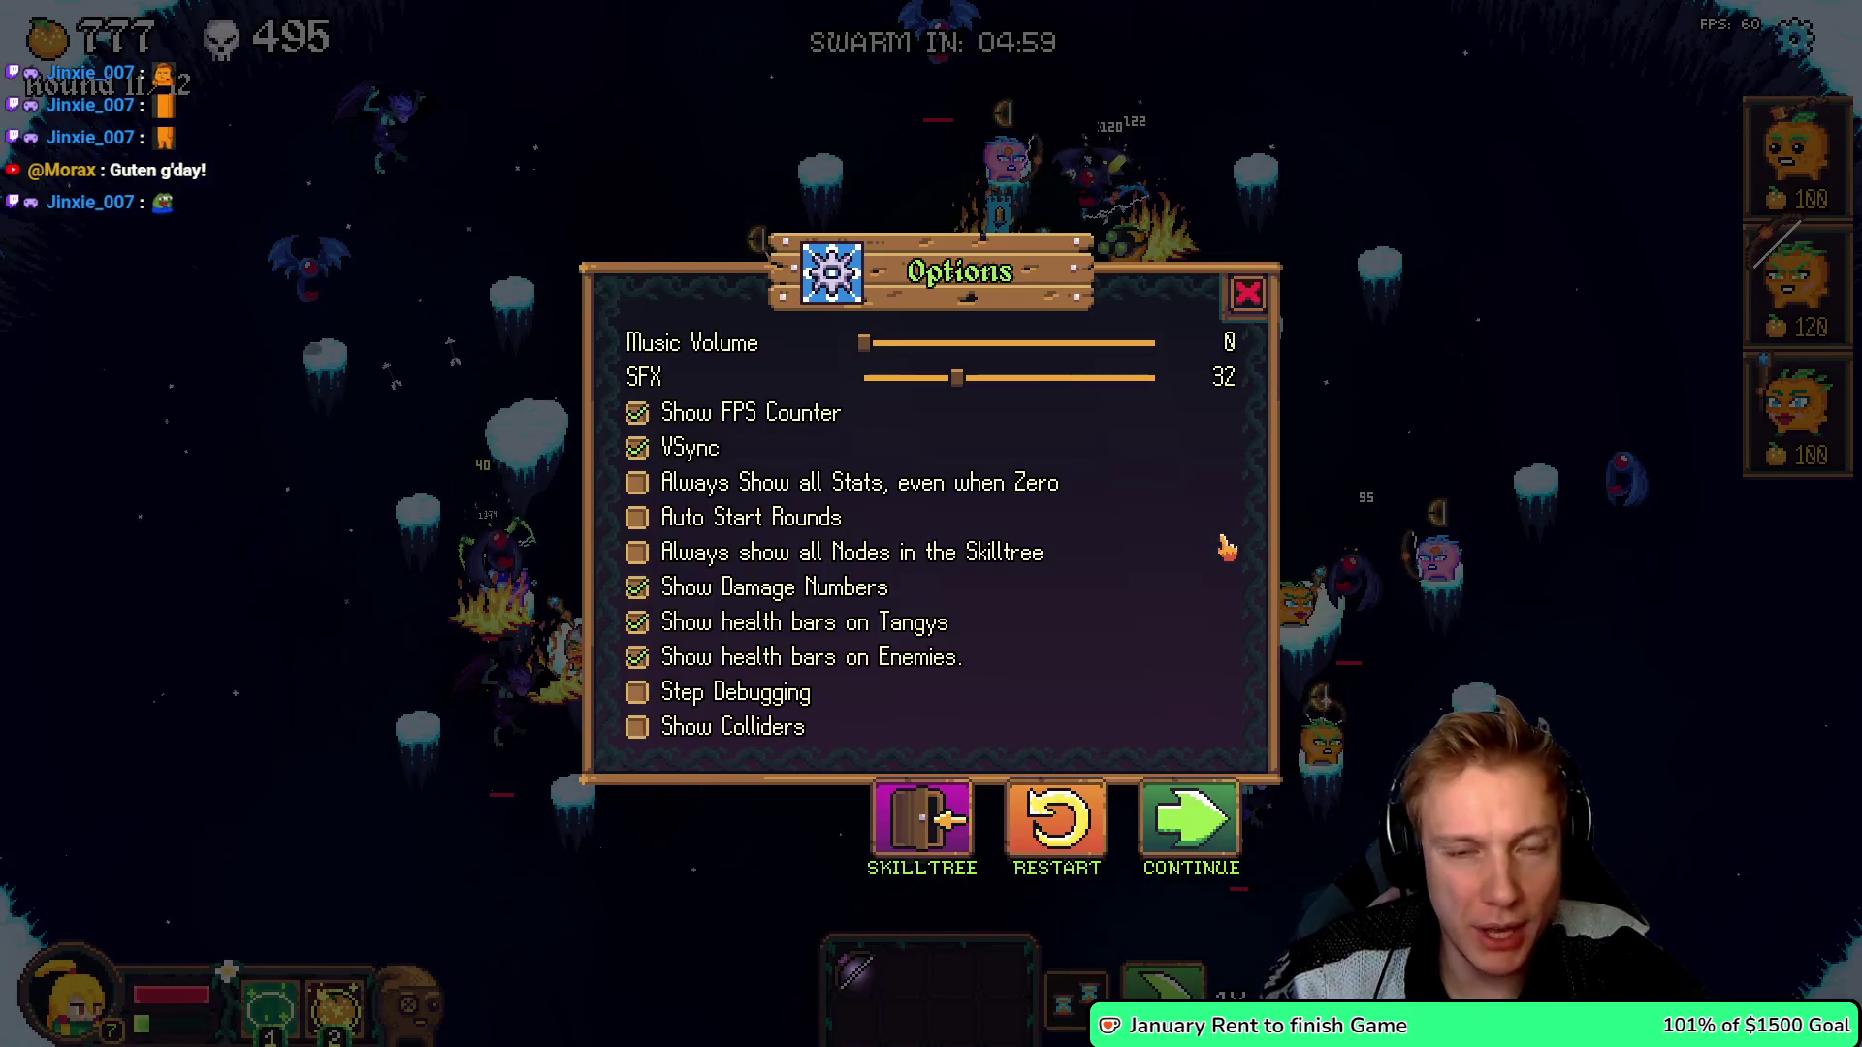
key(alt+Tab)
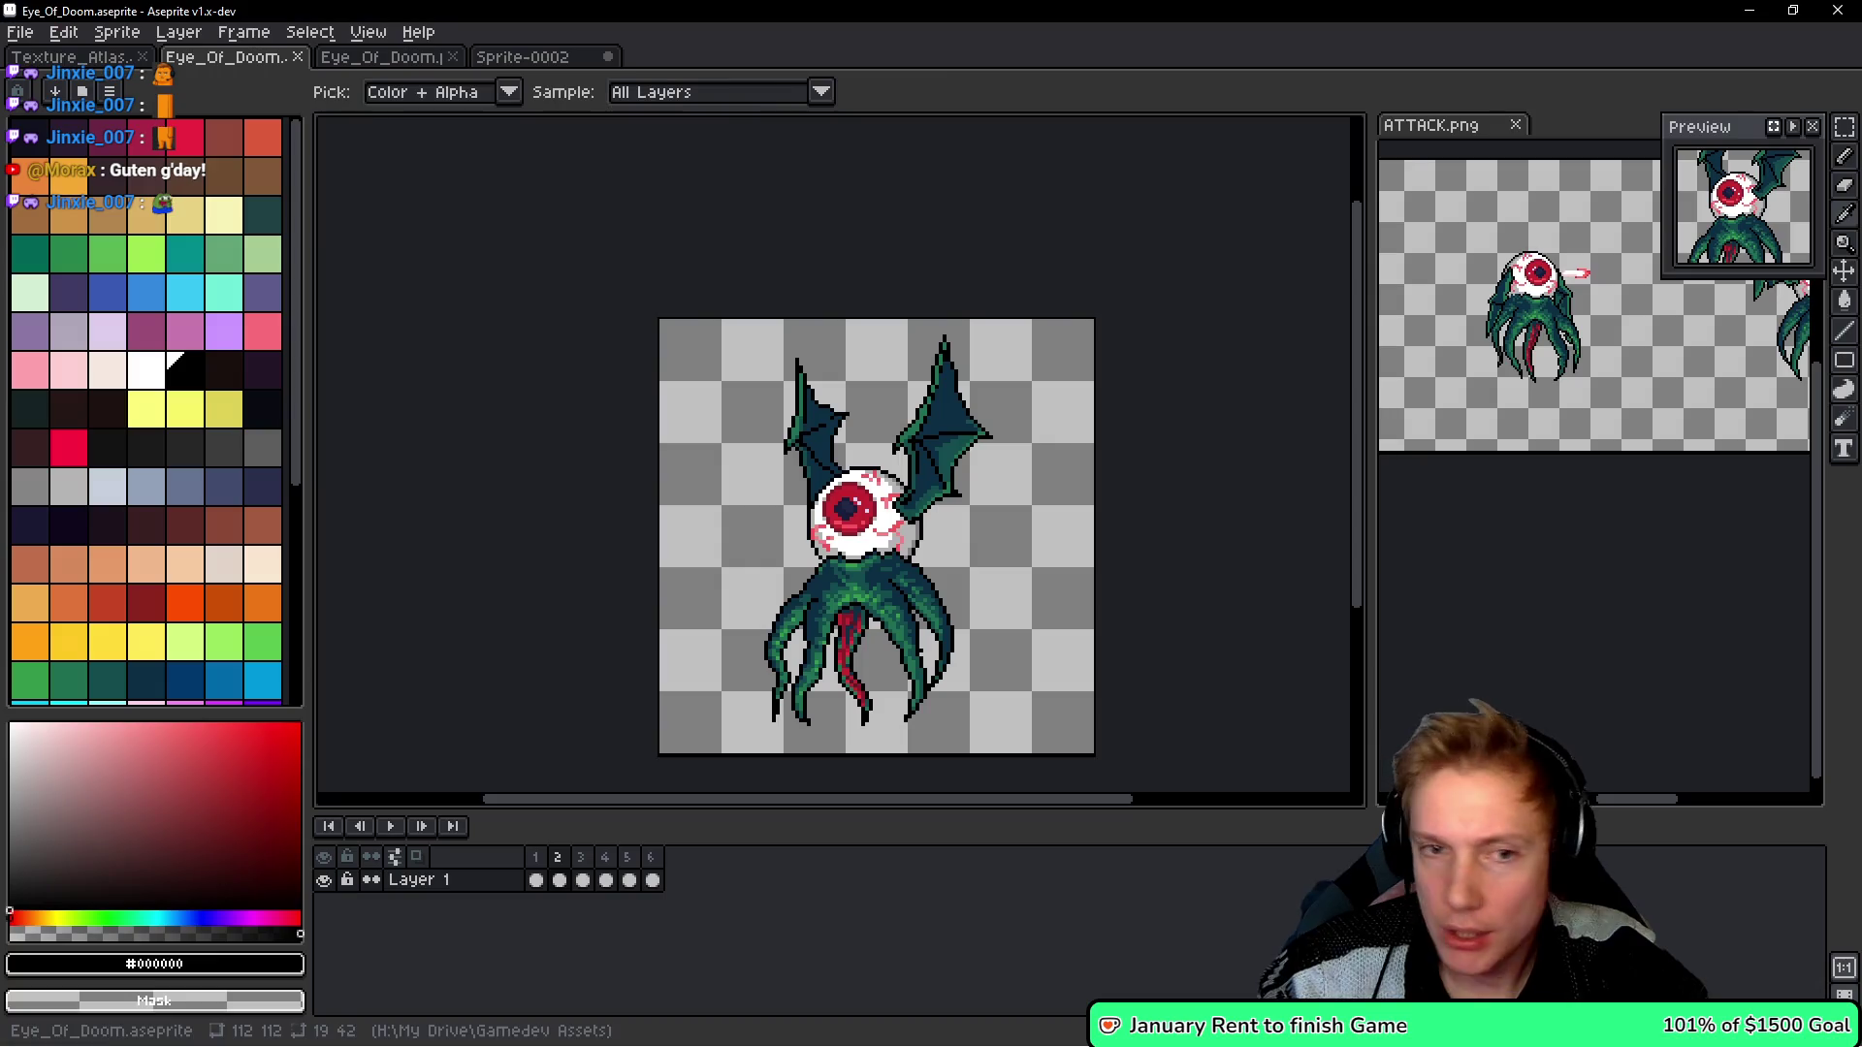
- Select the 16×16 amulet tile and place a copy just right of the original
scroll(844, 320, up, 6)
key(b)
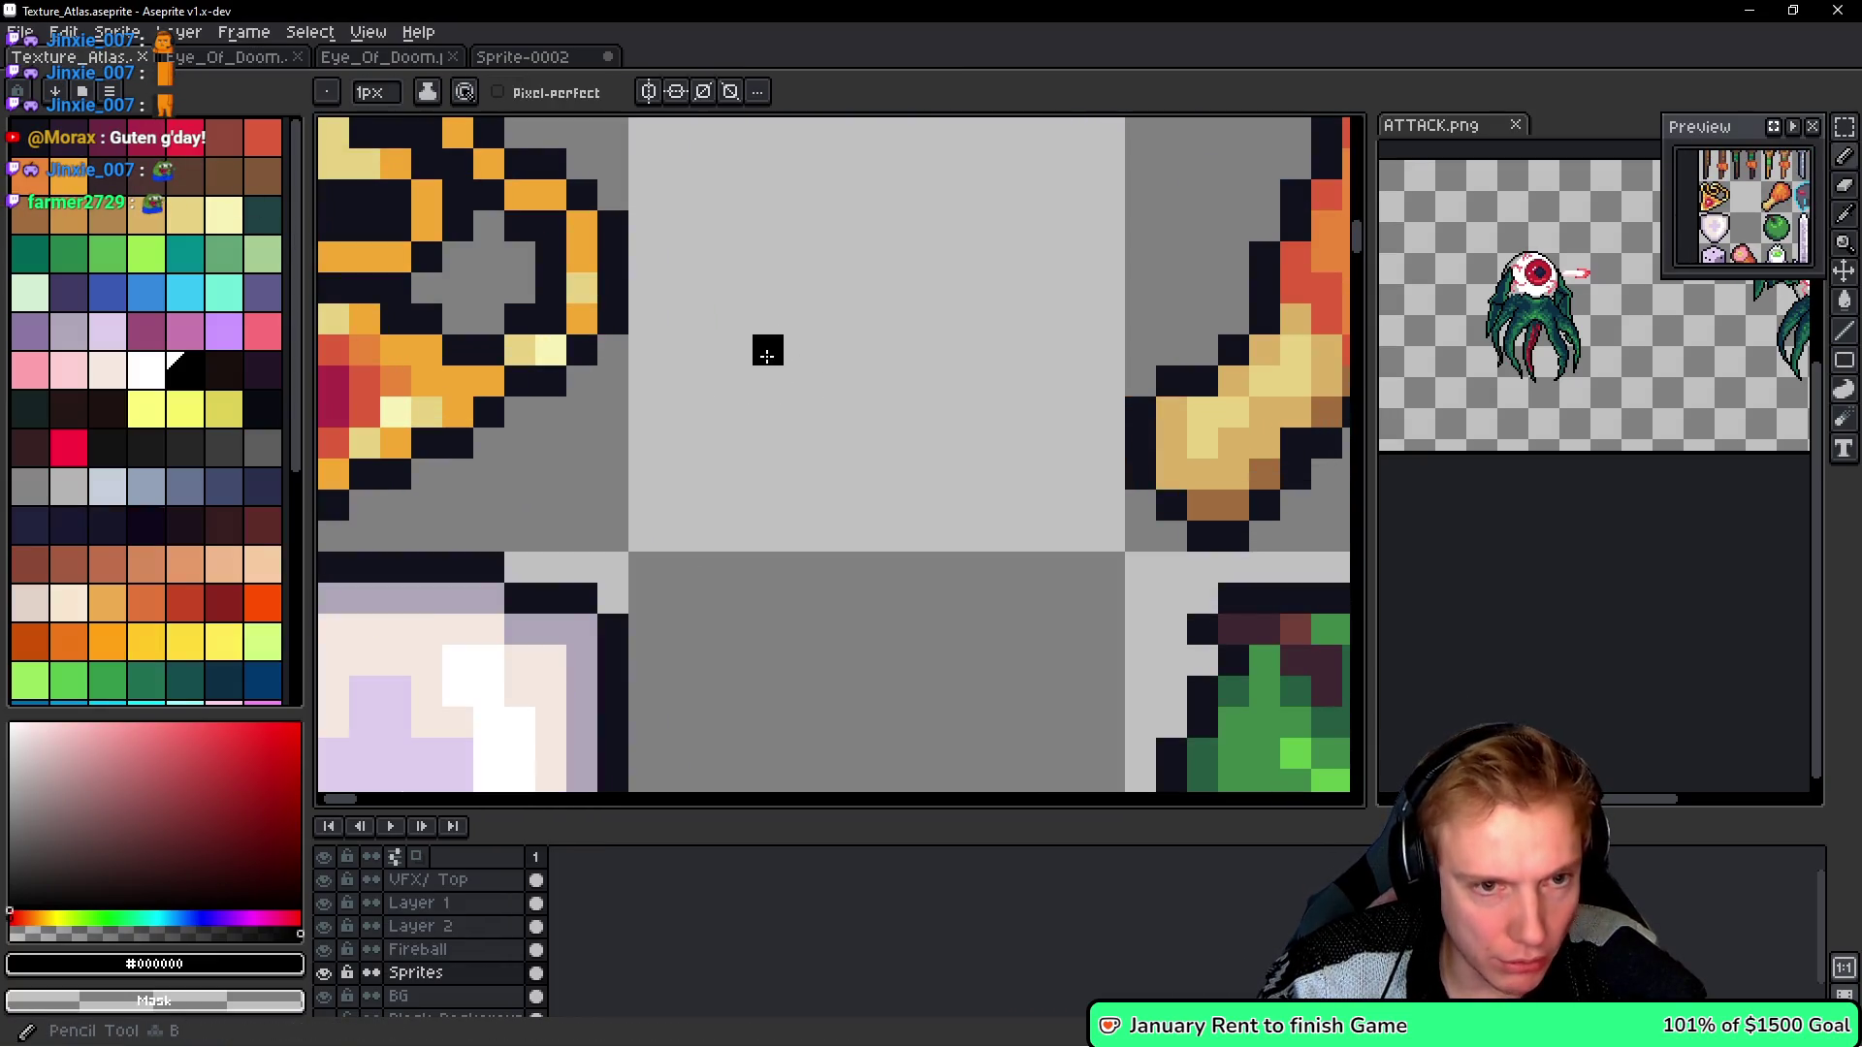
scroll(922, 483, down, 1)
scroll(832, 512, left, 2)
scroll(736, 487, left, 1)
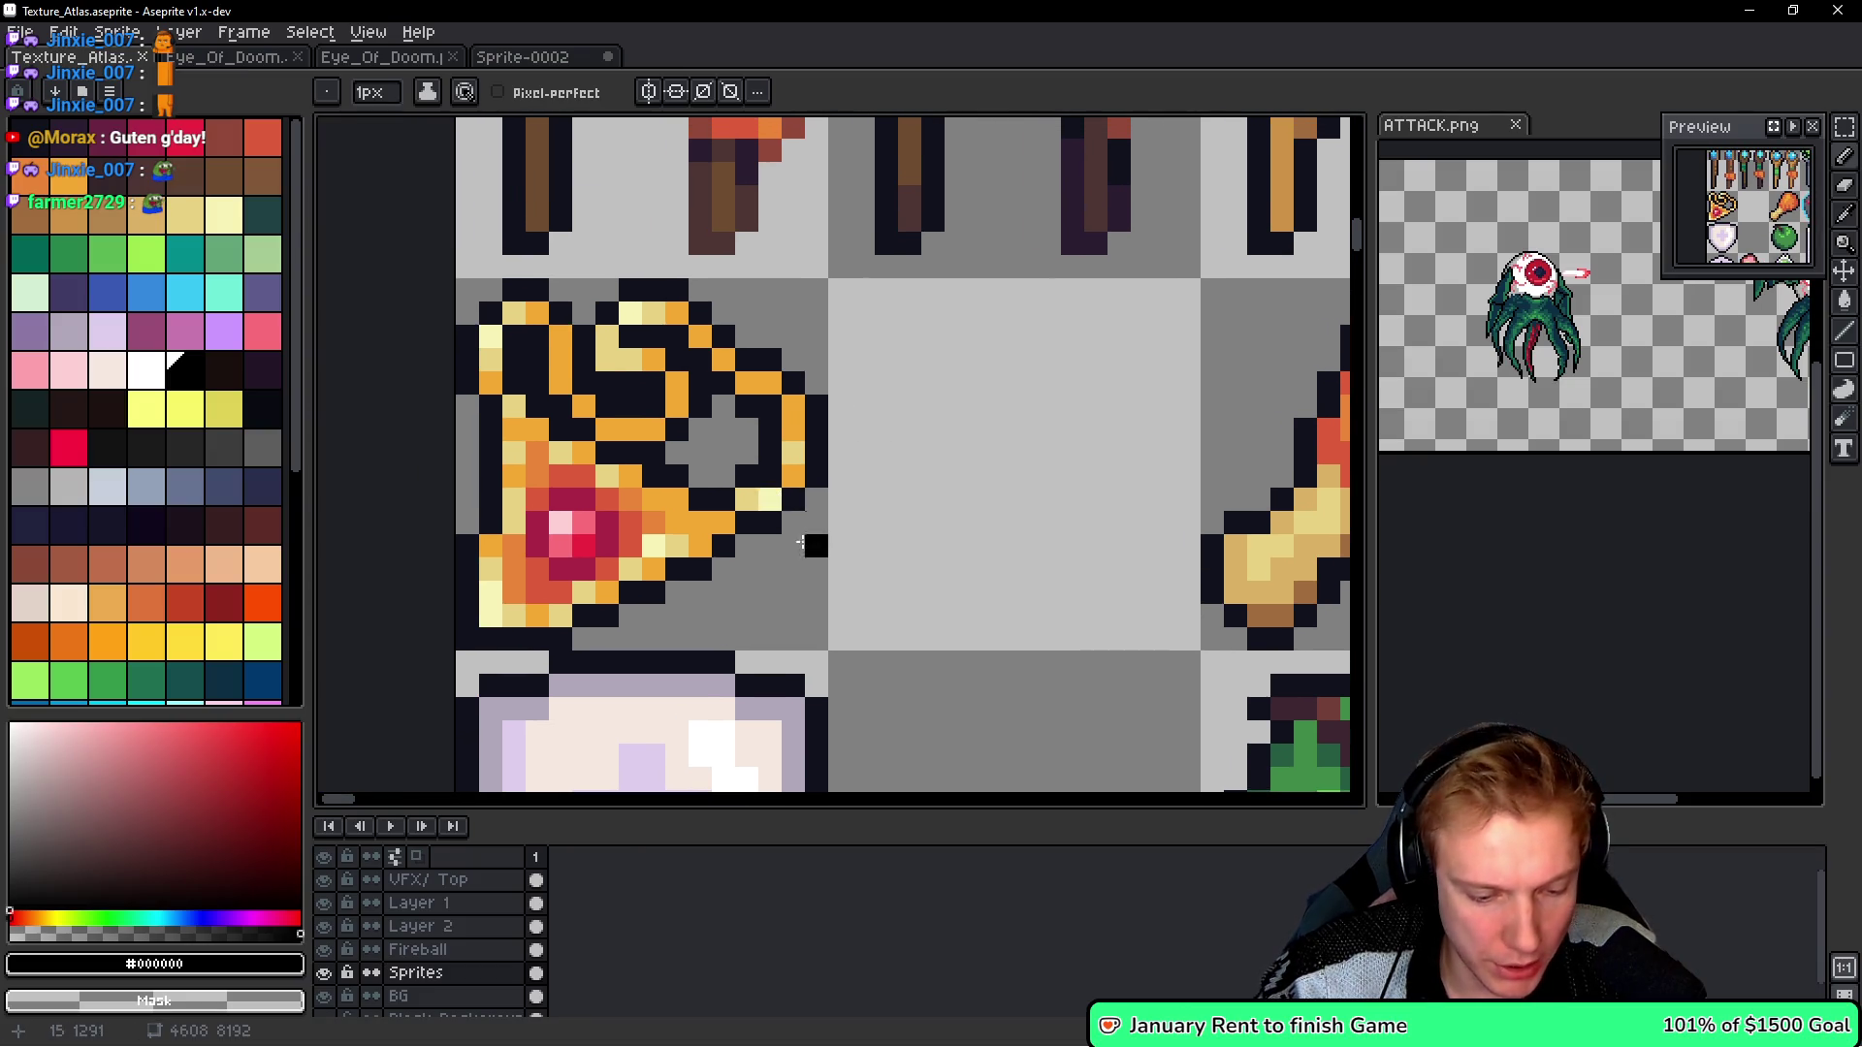
key(m)
drag(815, 637, 466, 286)
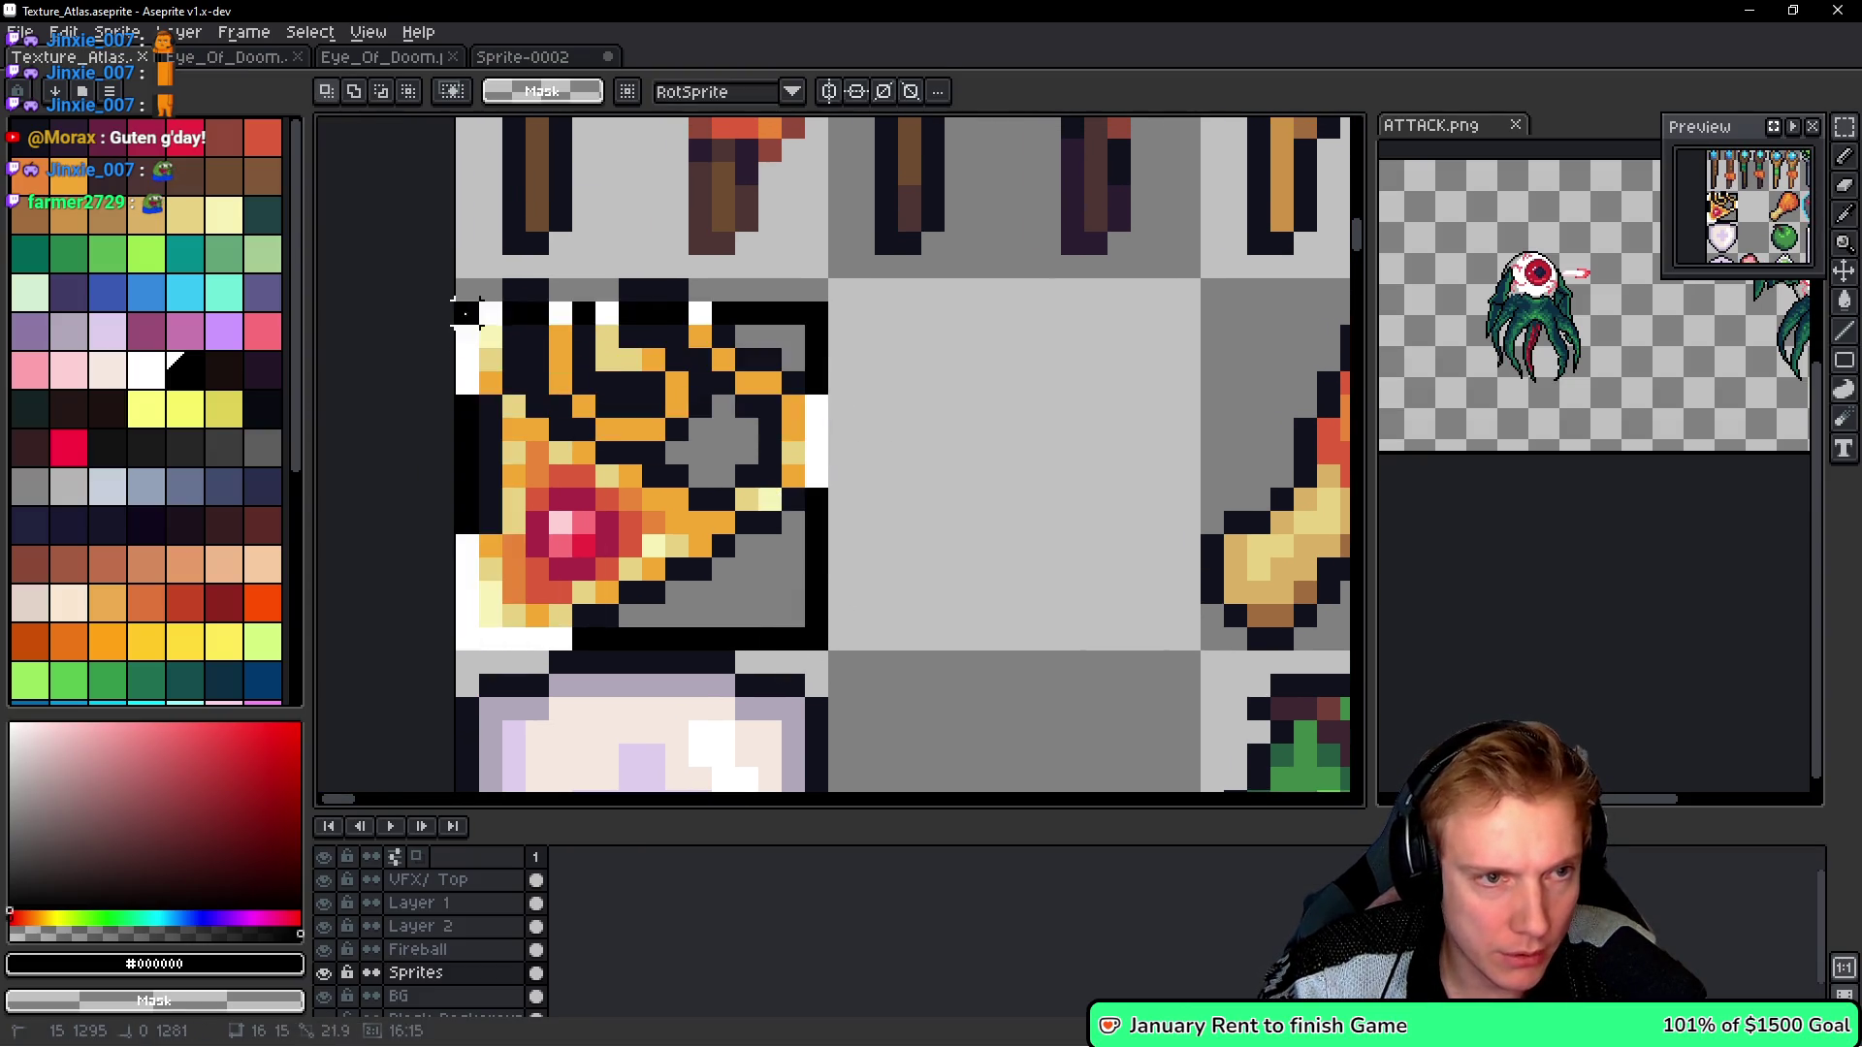
scroll(696, 499, down, 1)
mouse_move(698, 500)
mouse_down()
mouse_move(832, 490)
mouse_move(795, 484)
mouse_up()
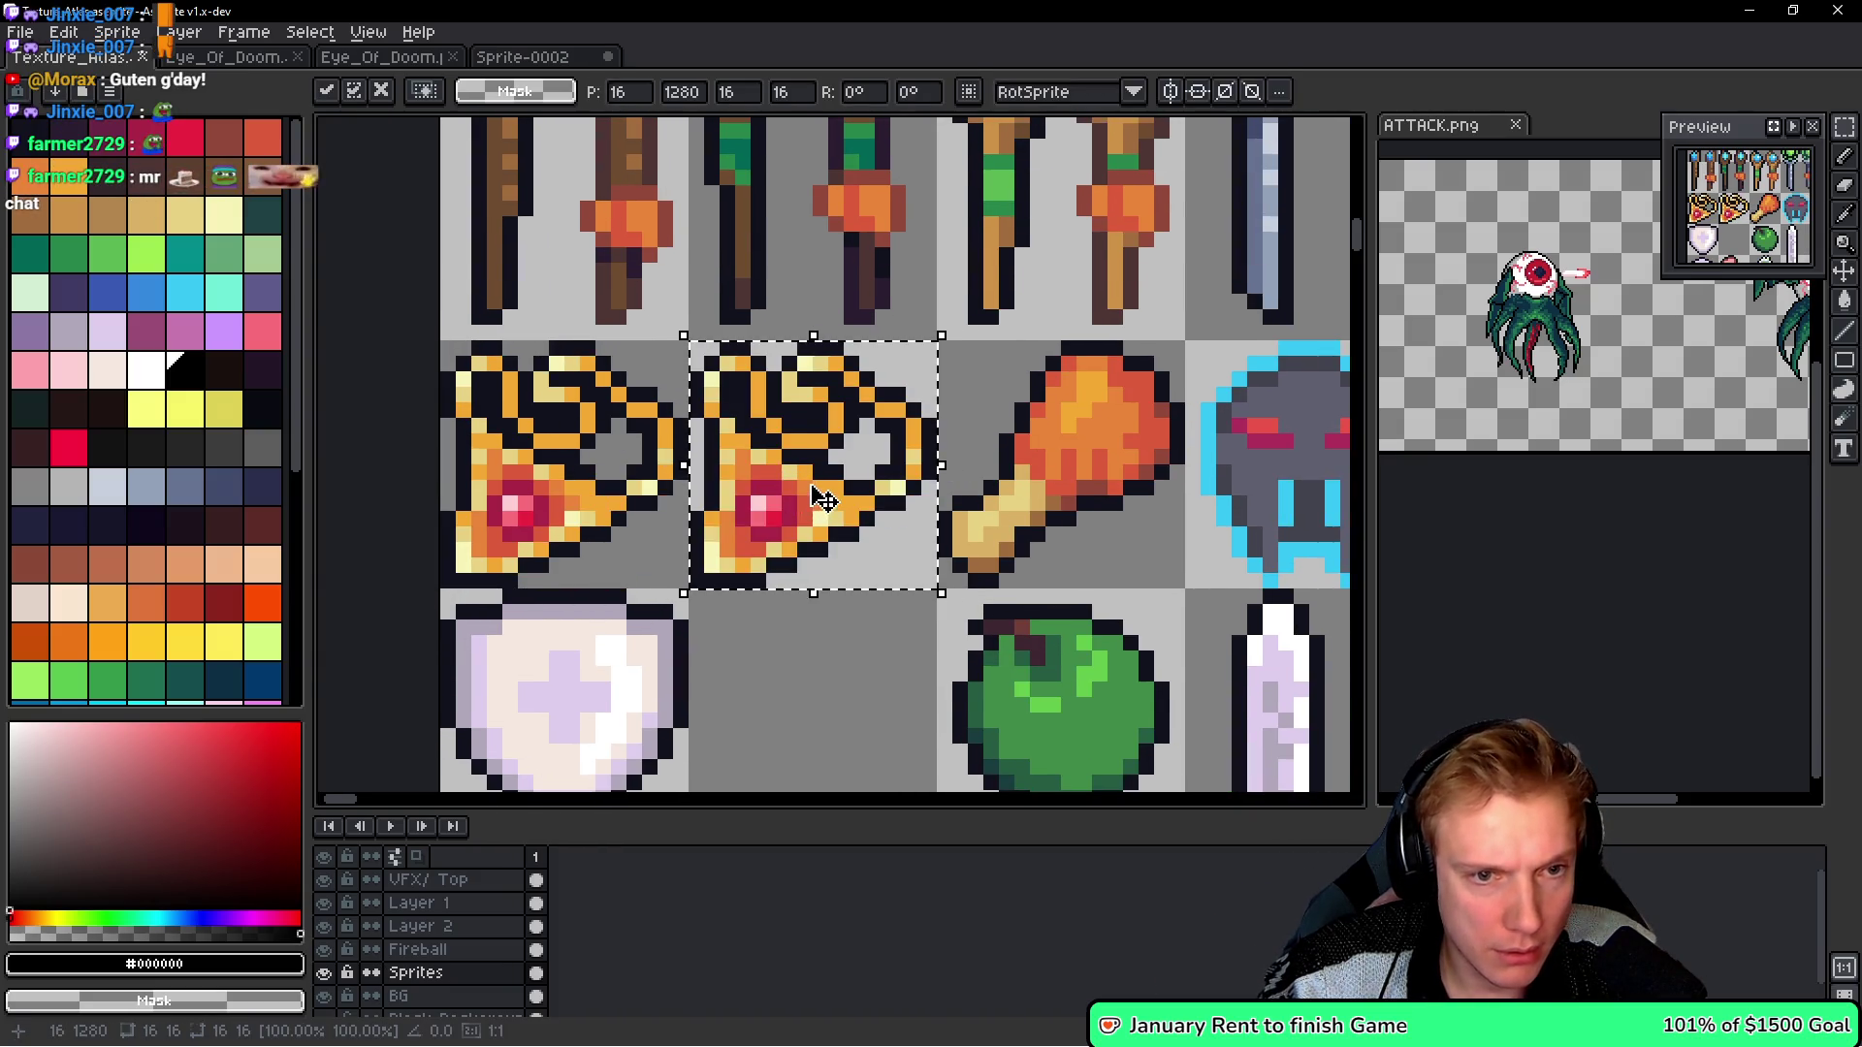
scroll(820, 504, up, 1)
key(g)
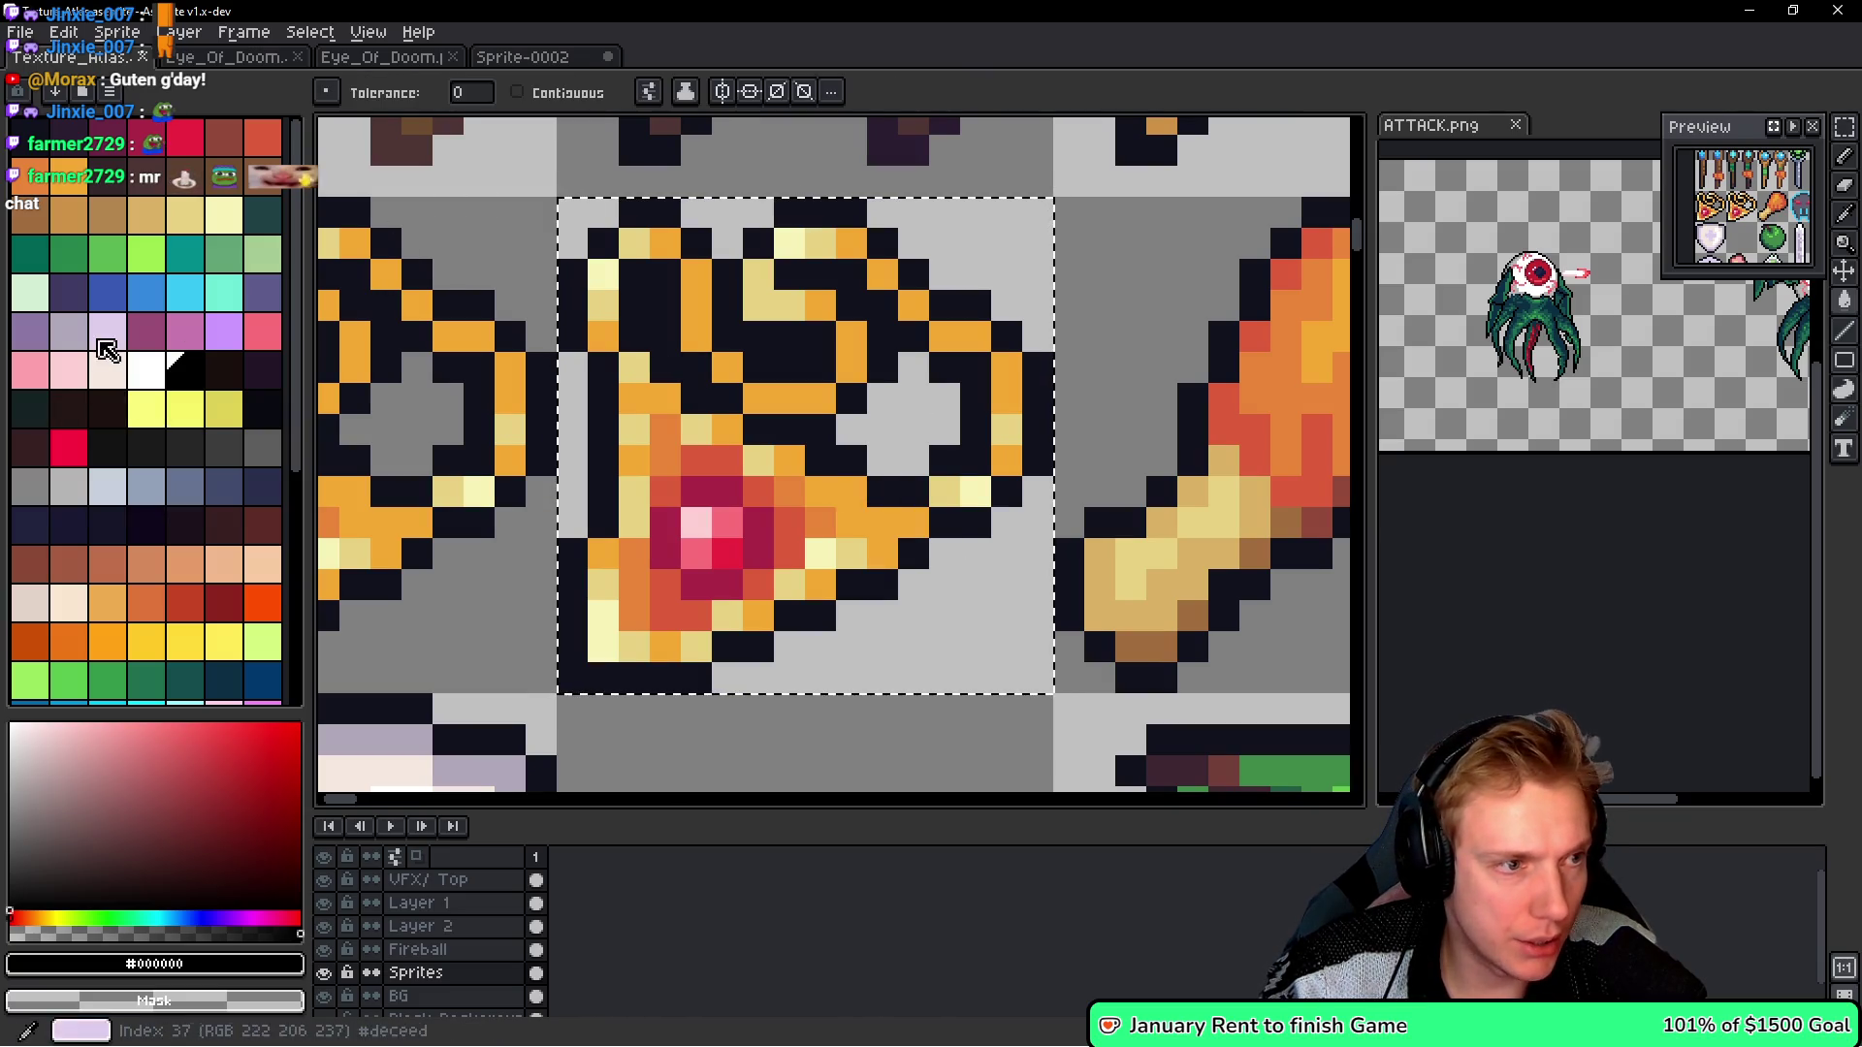
- Recolour the copy's pale-yellow pixels light blue-grey
click(106, 487)
click(868, 514)
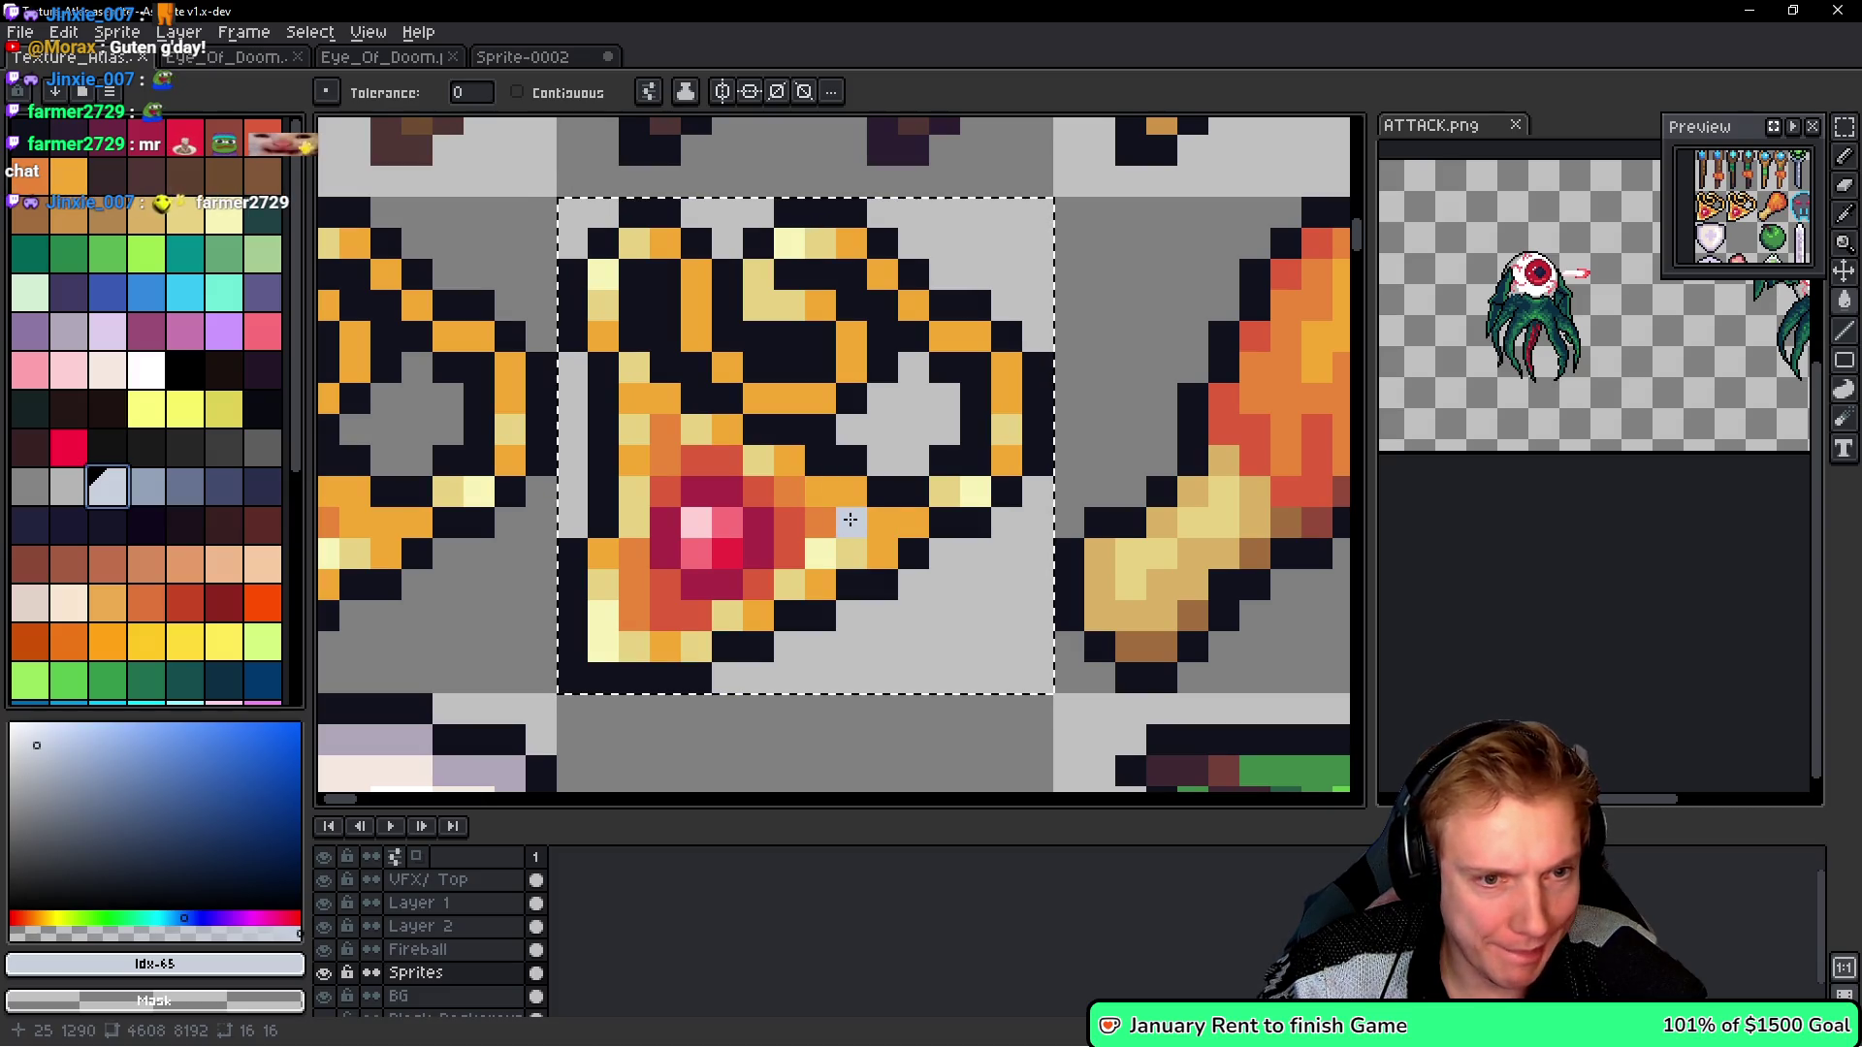
key(f)
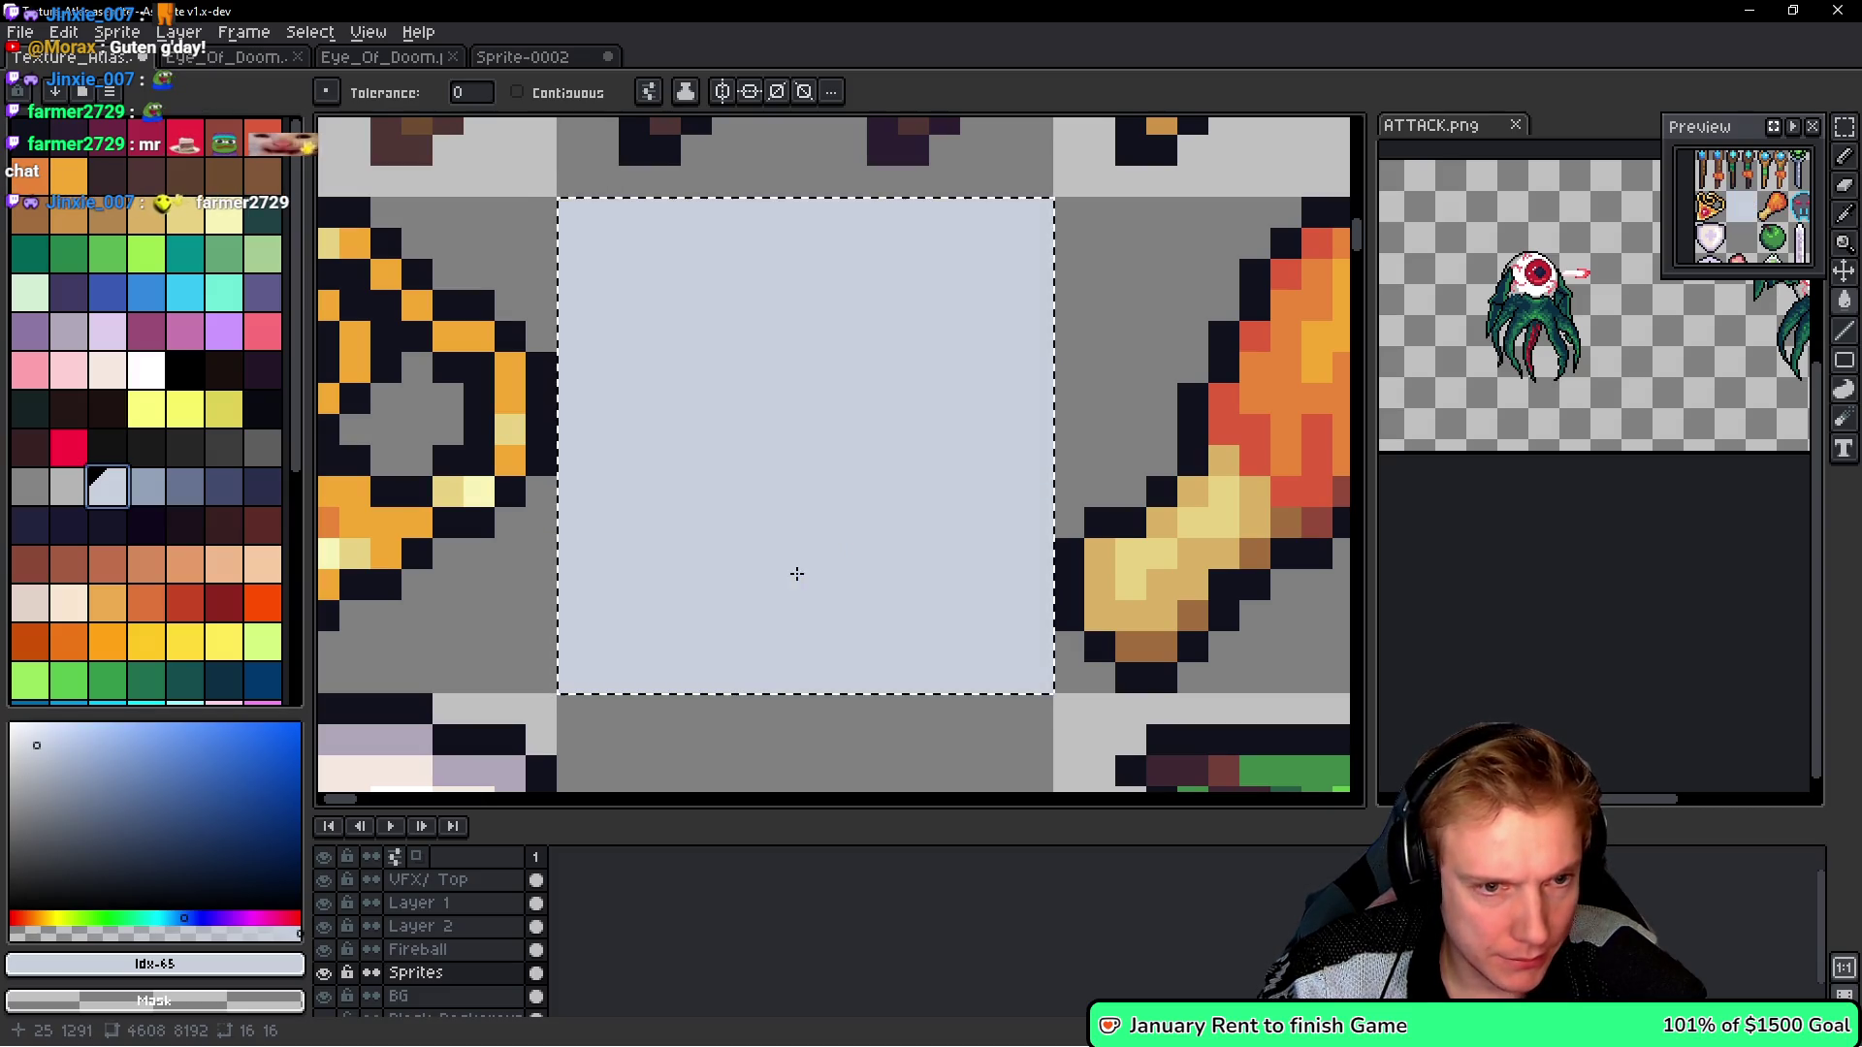
key(v)
key(g)
key(ctrl+z)
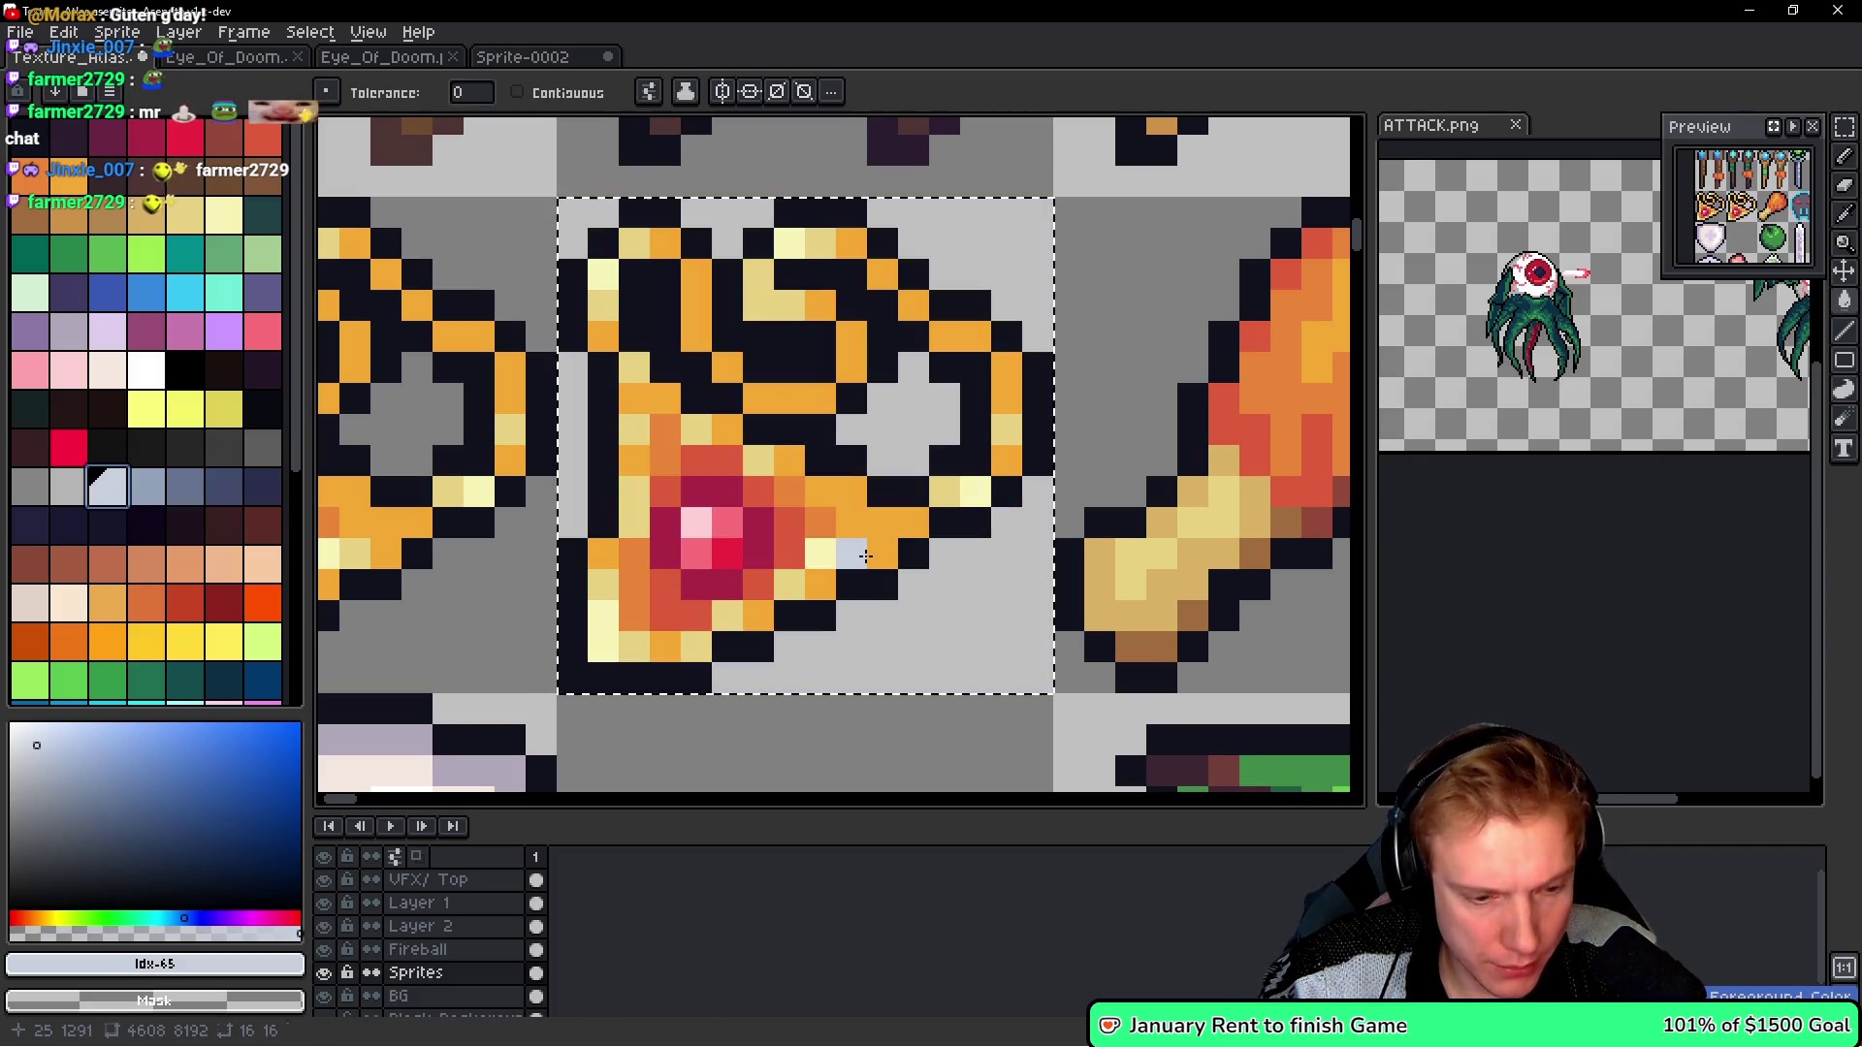
click(819, 549)
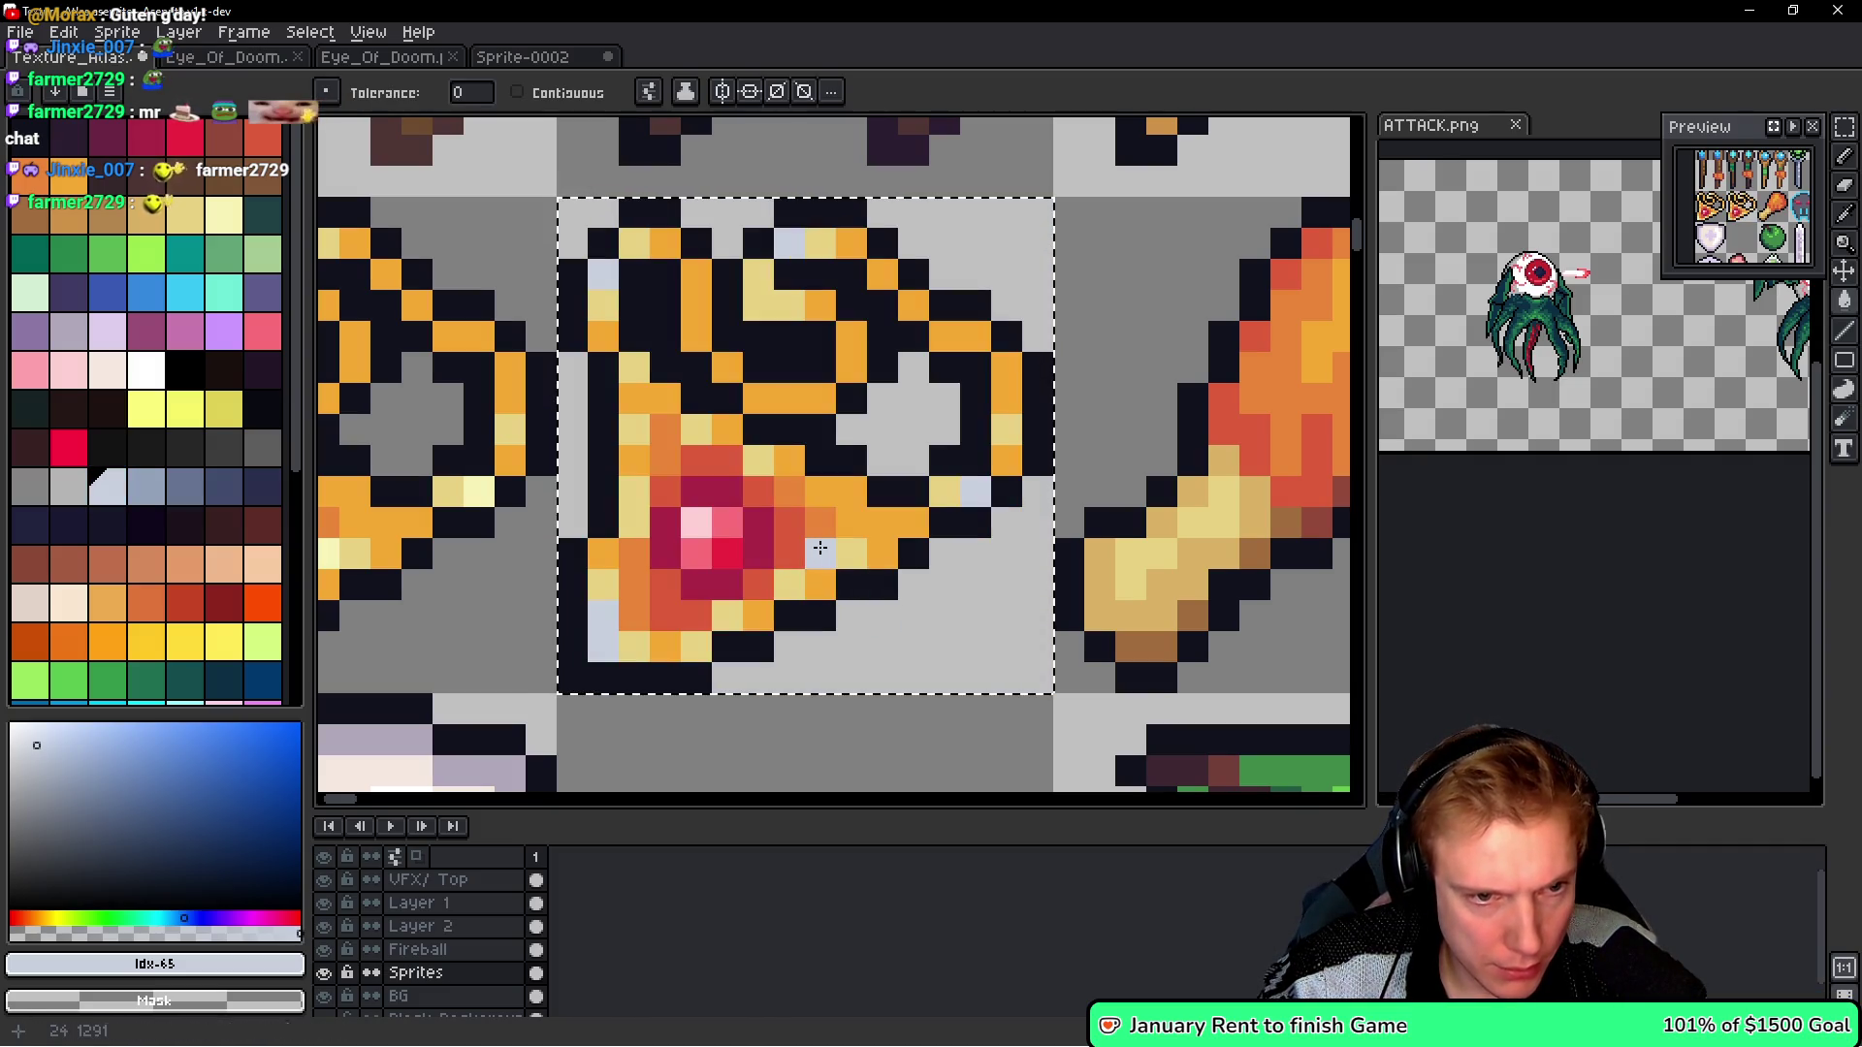
click(790, 578)
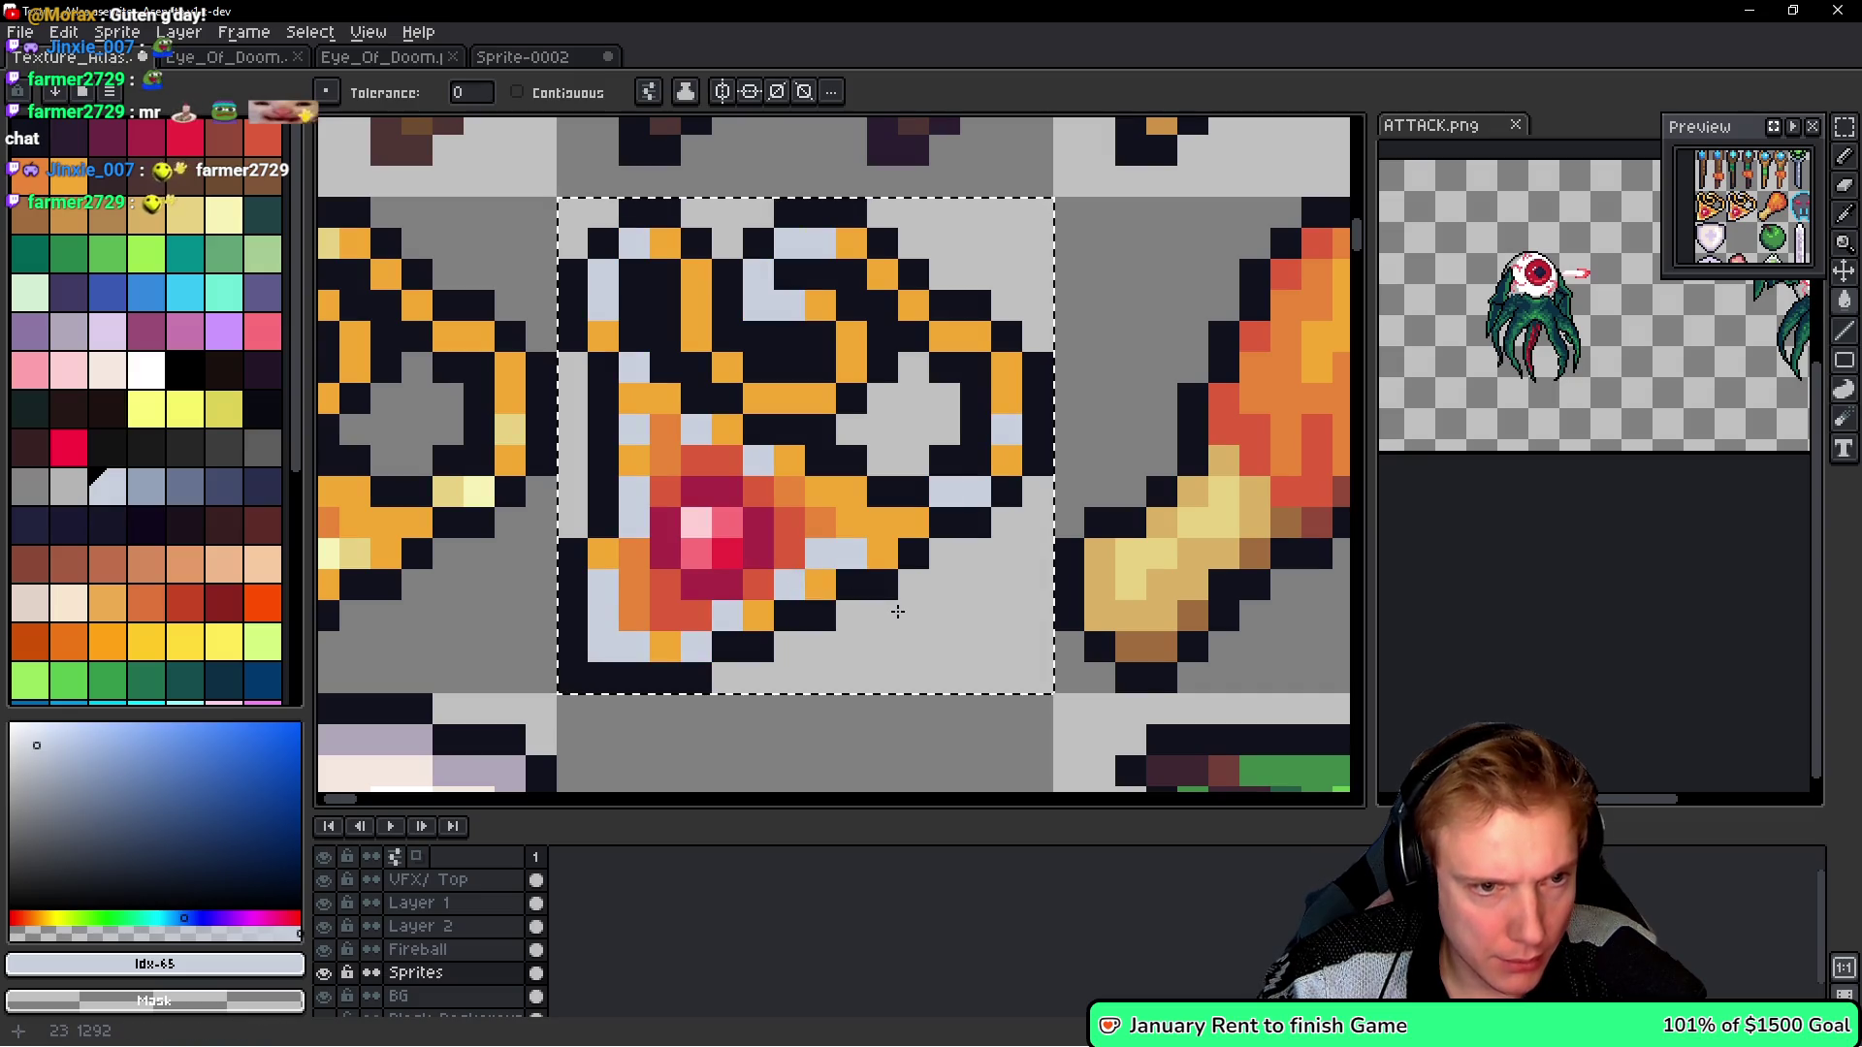
- Turn the copy's yellow-orange and orange-red pixels mid and dark grey
click(80, 497)
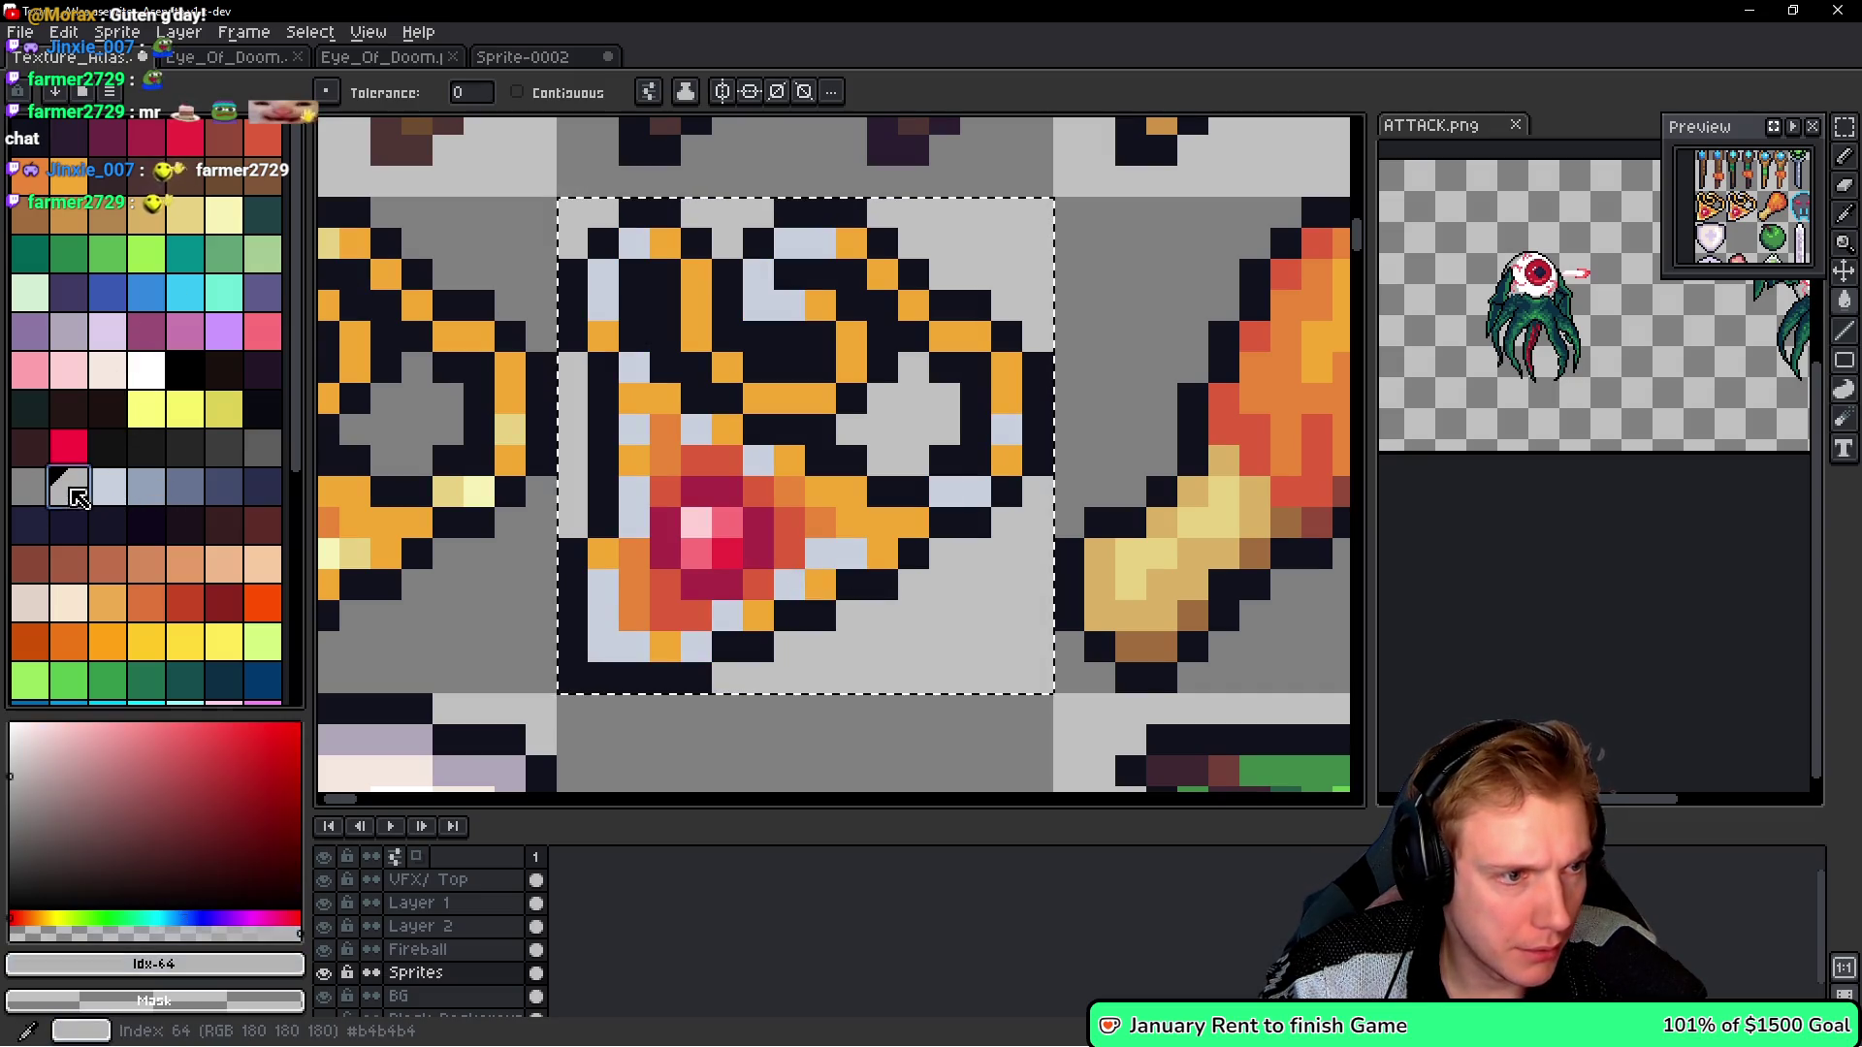
click(832, 540)
click(853, 526)
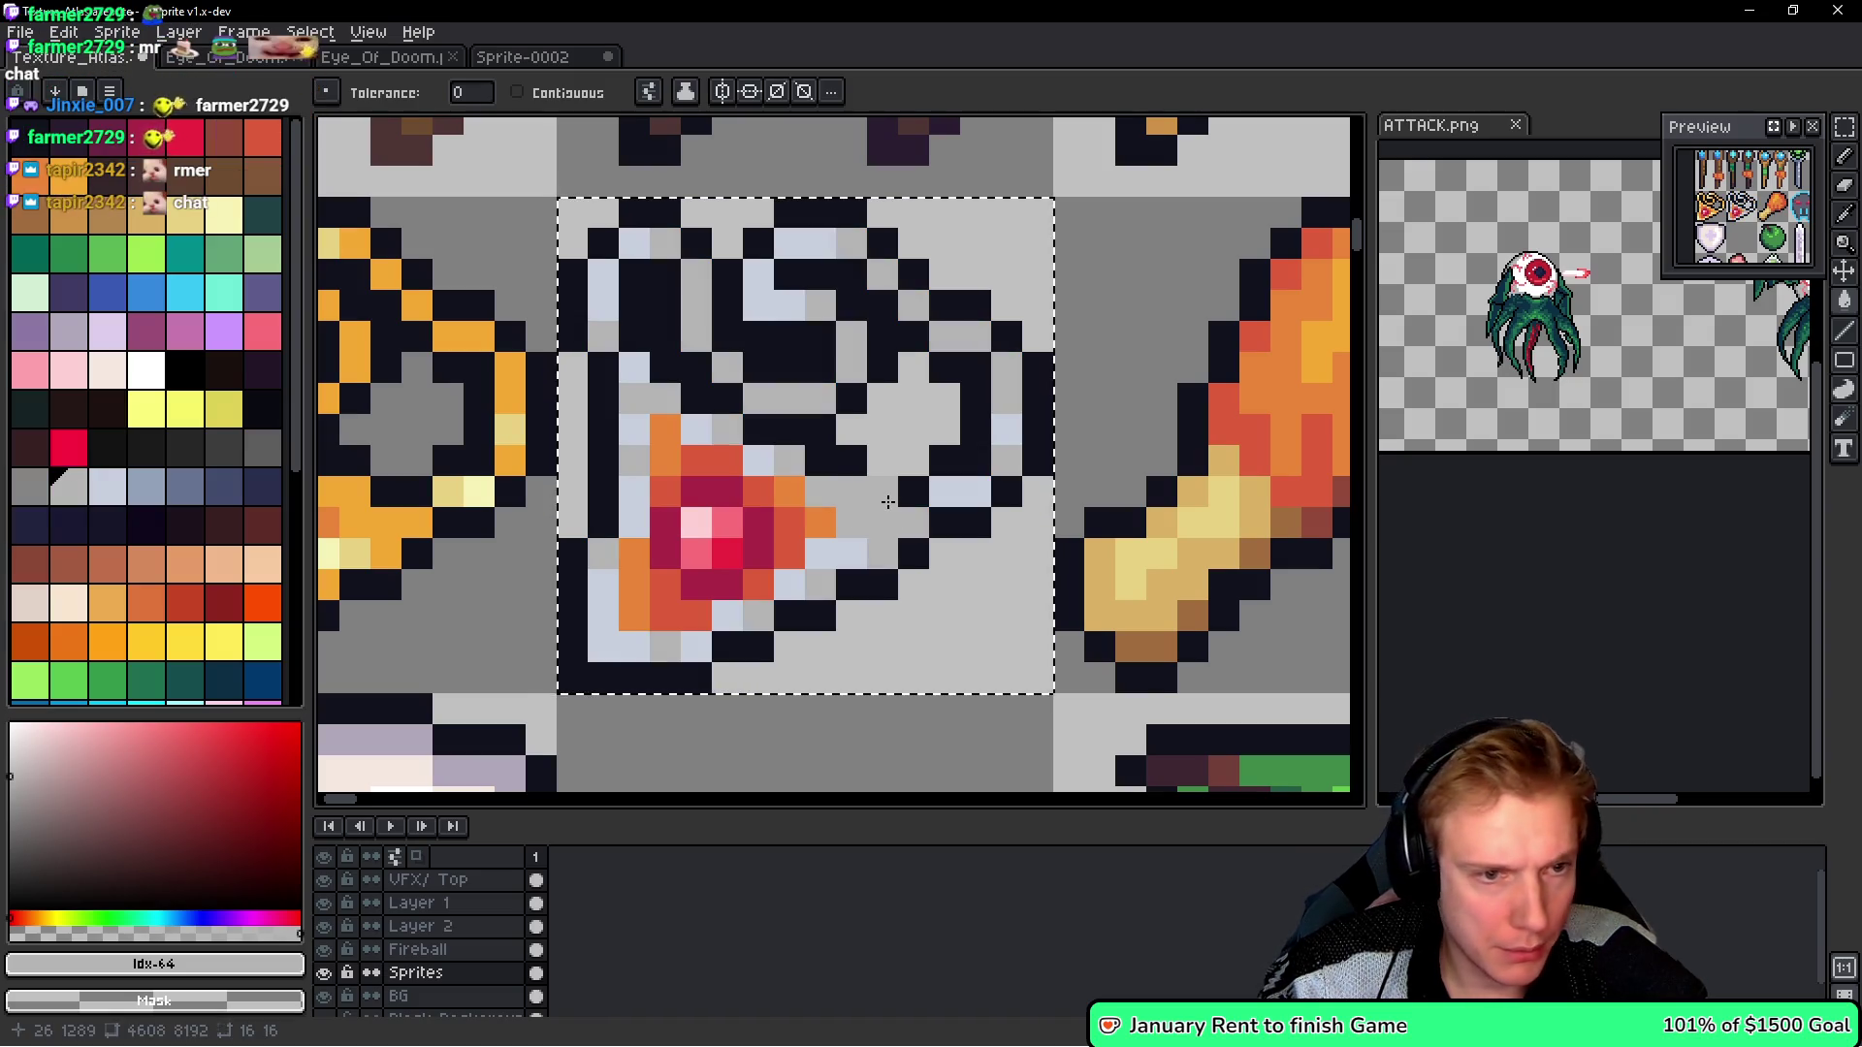
click(32, 499)
click(789, 487)
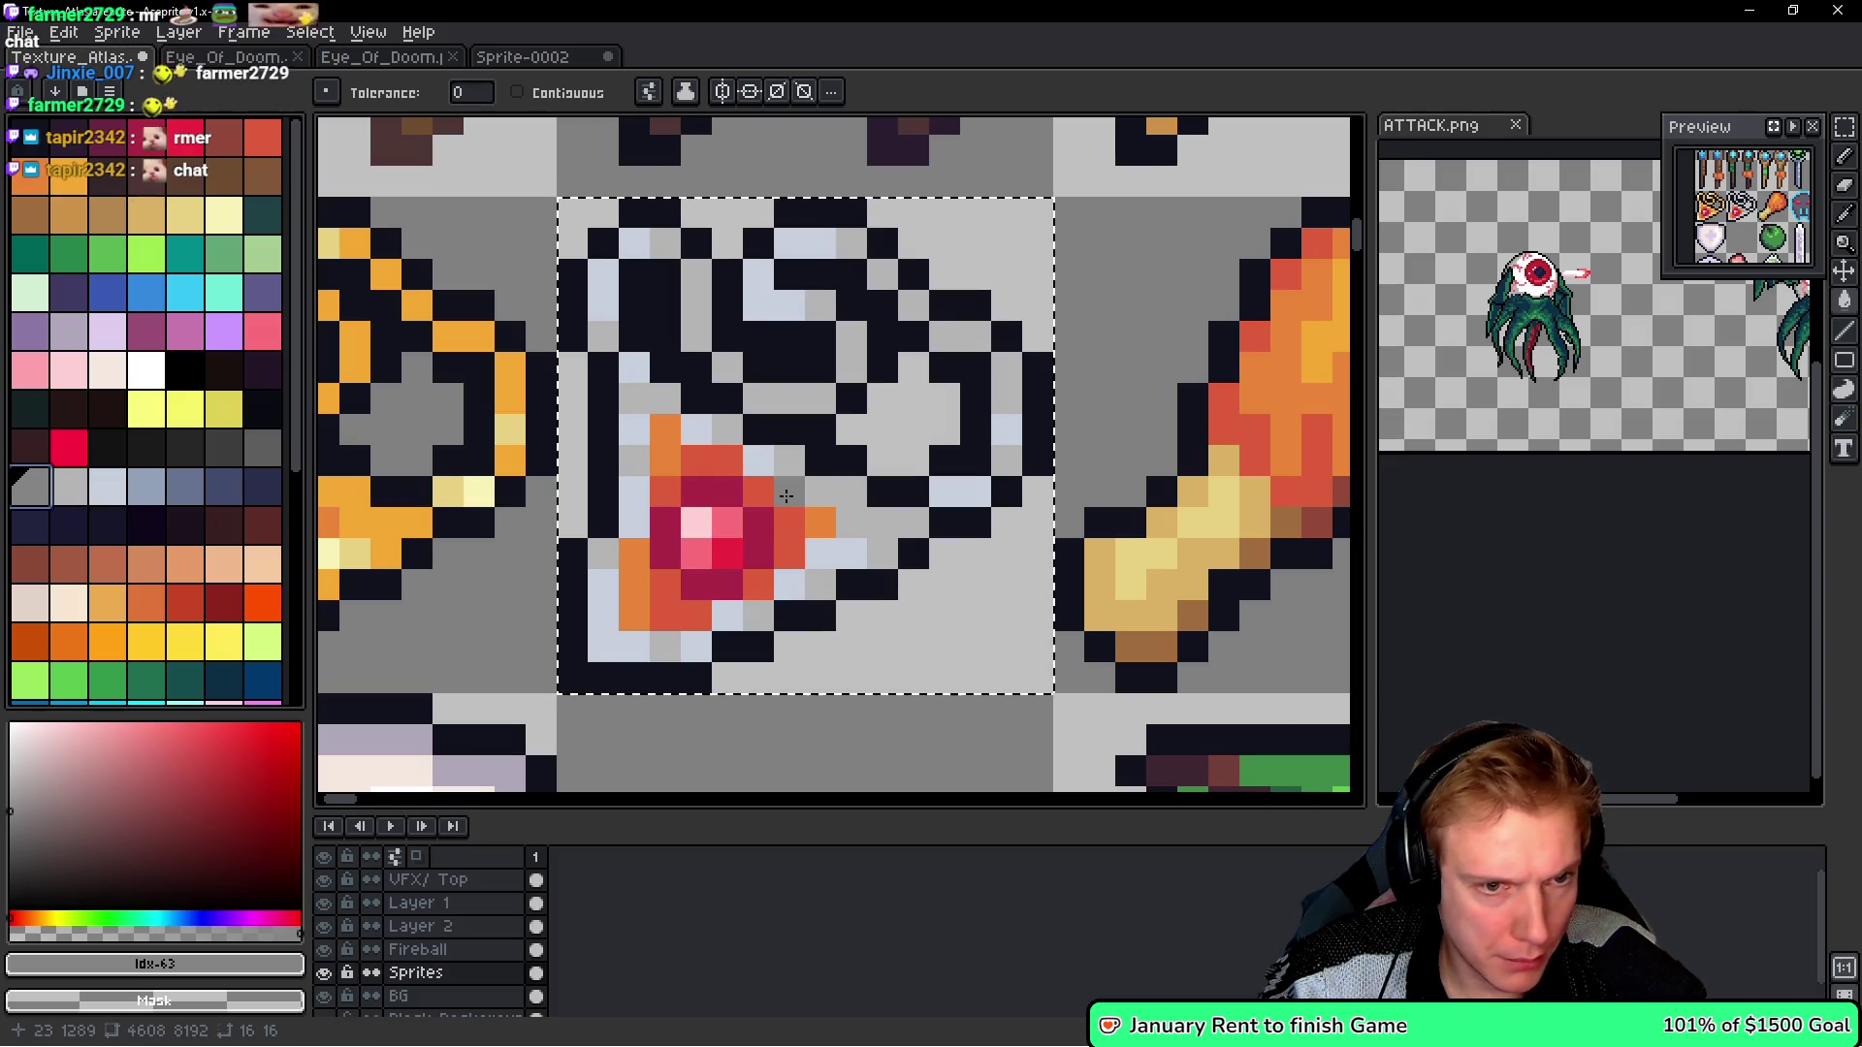
click(758, 497)
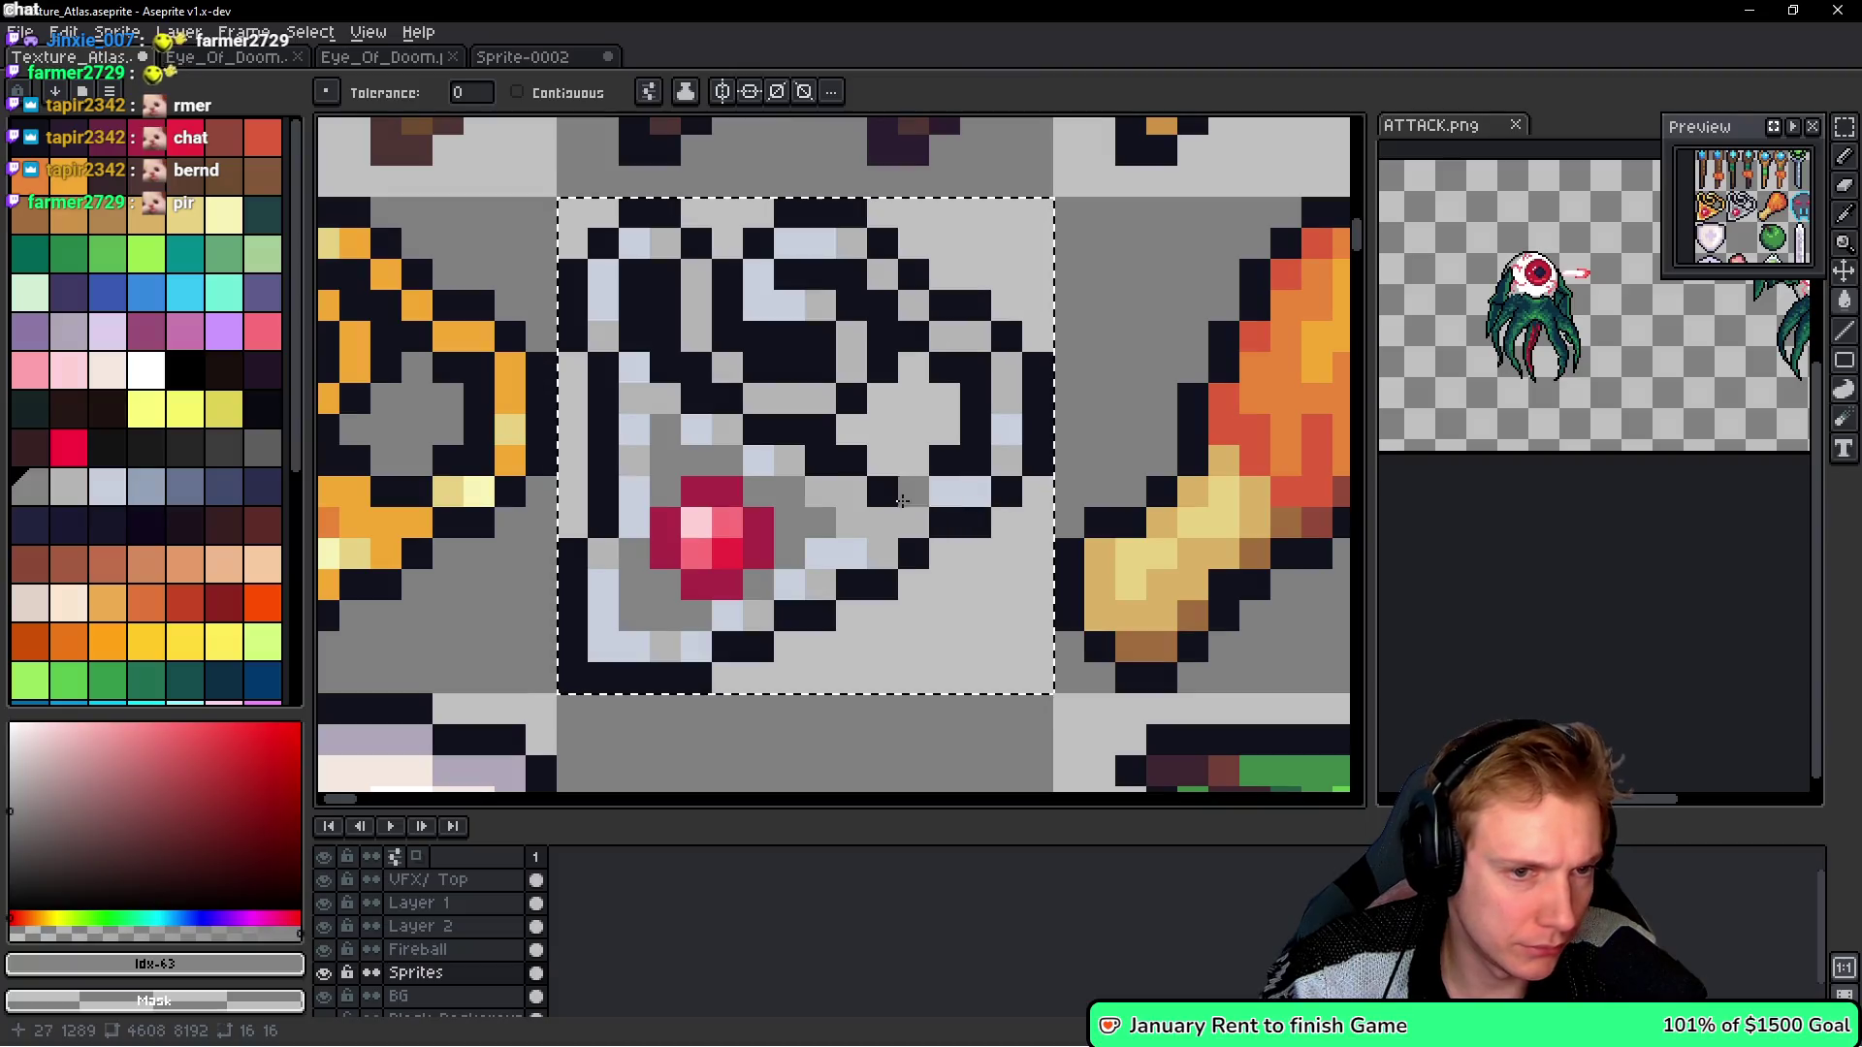
alt+click(813, 482)
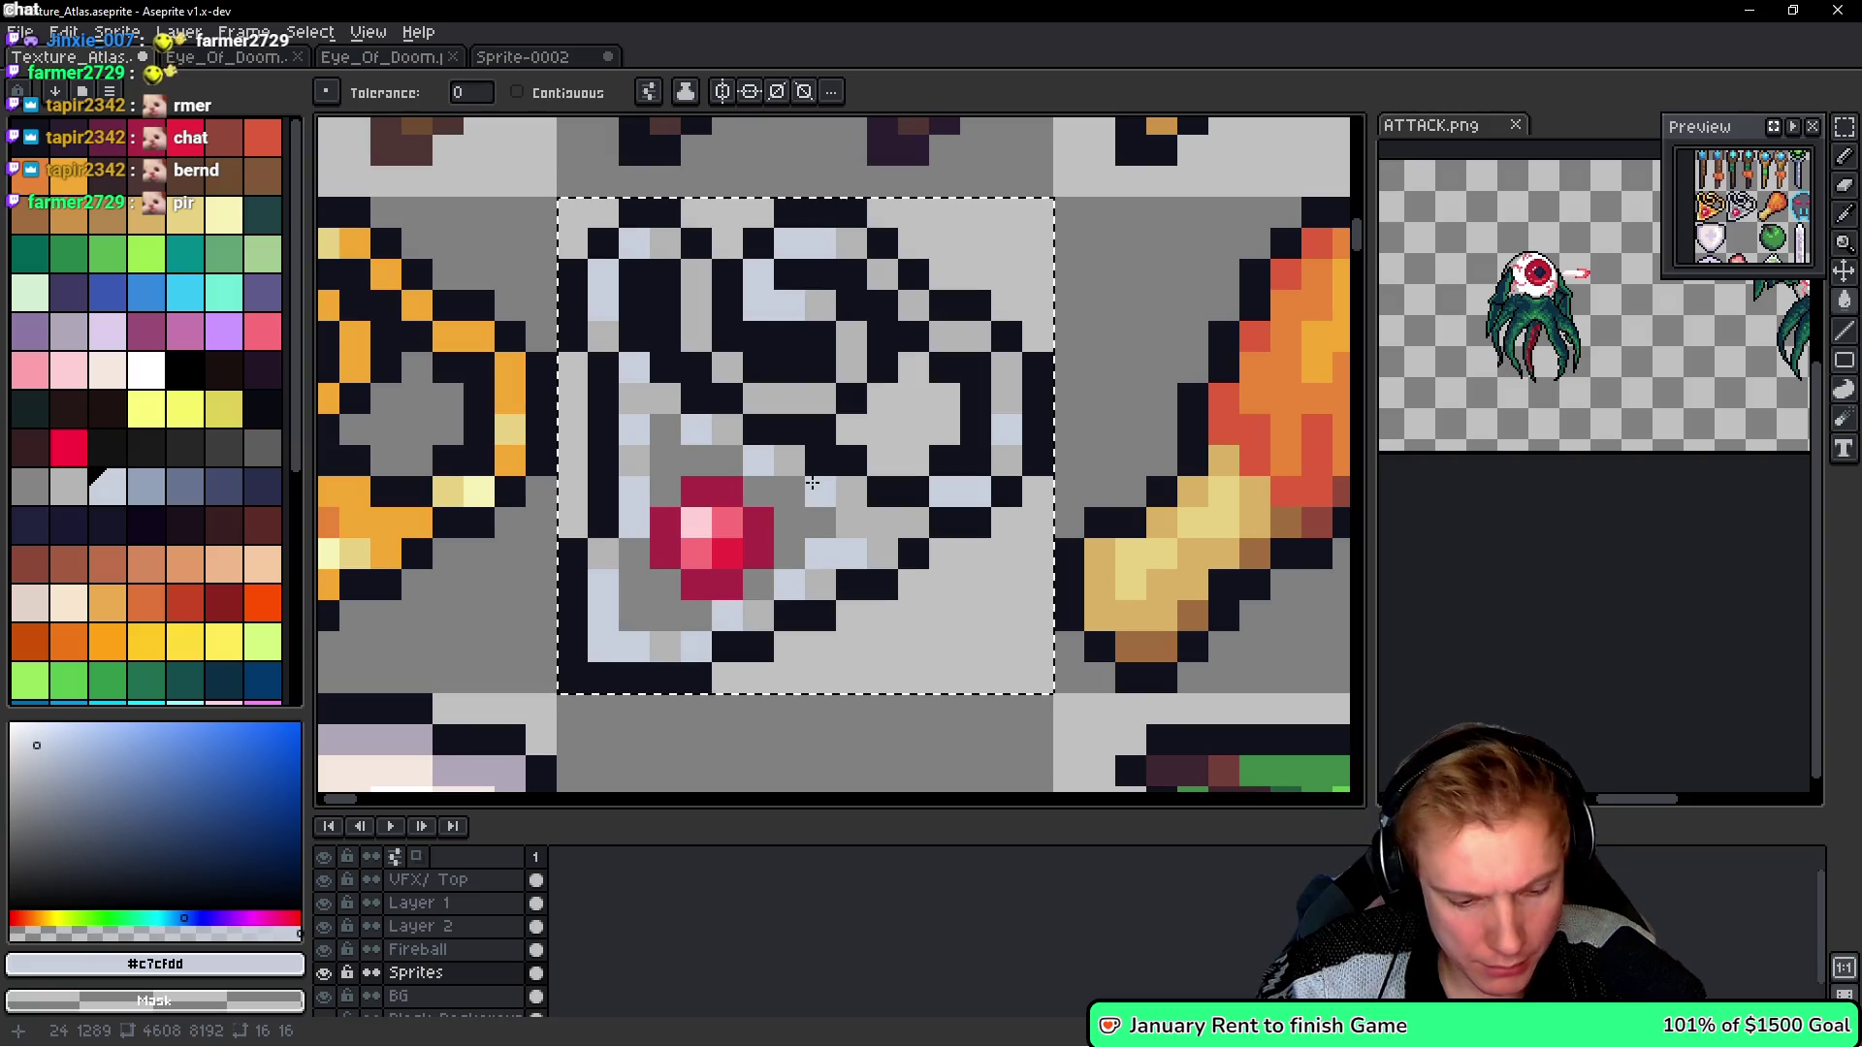
- Recolour the copy's blue-grey and grey pixels cyan and bright cyan
key(b)
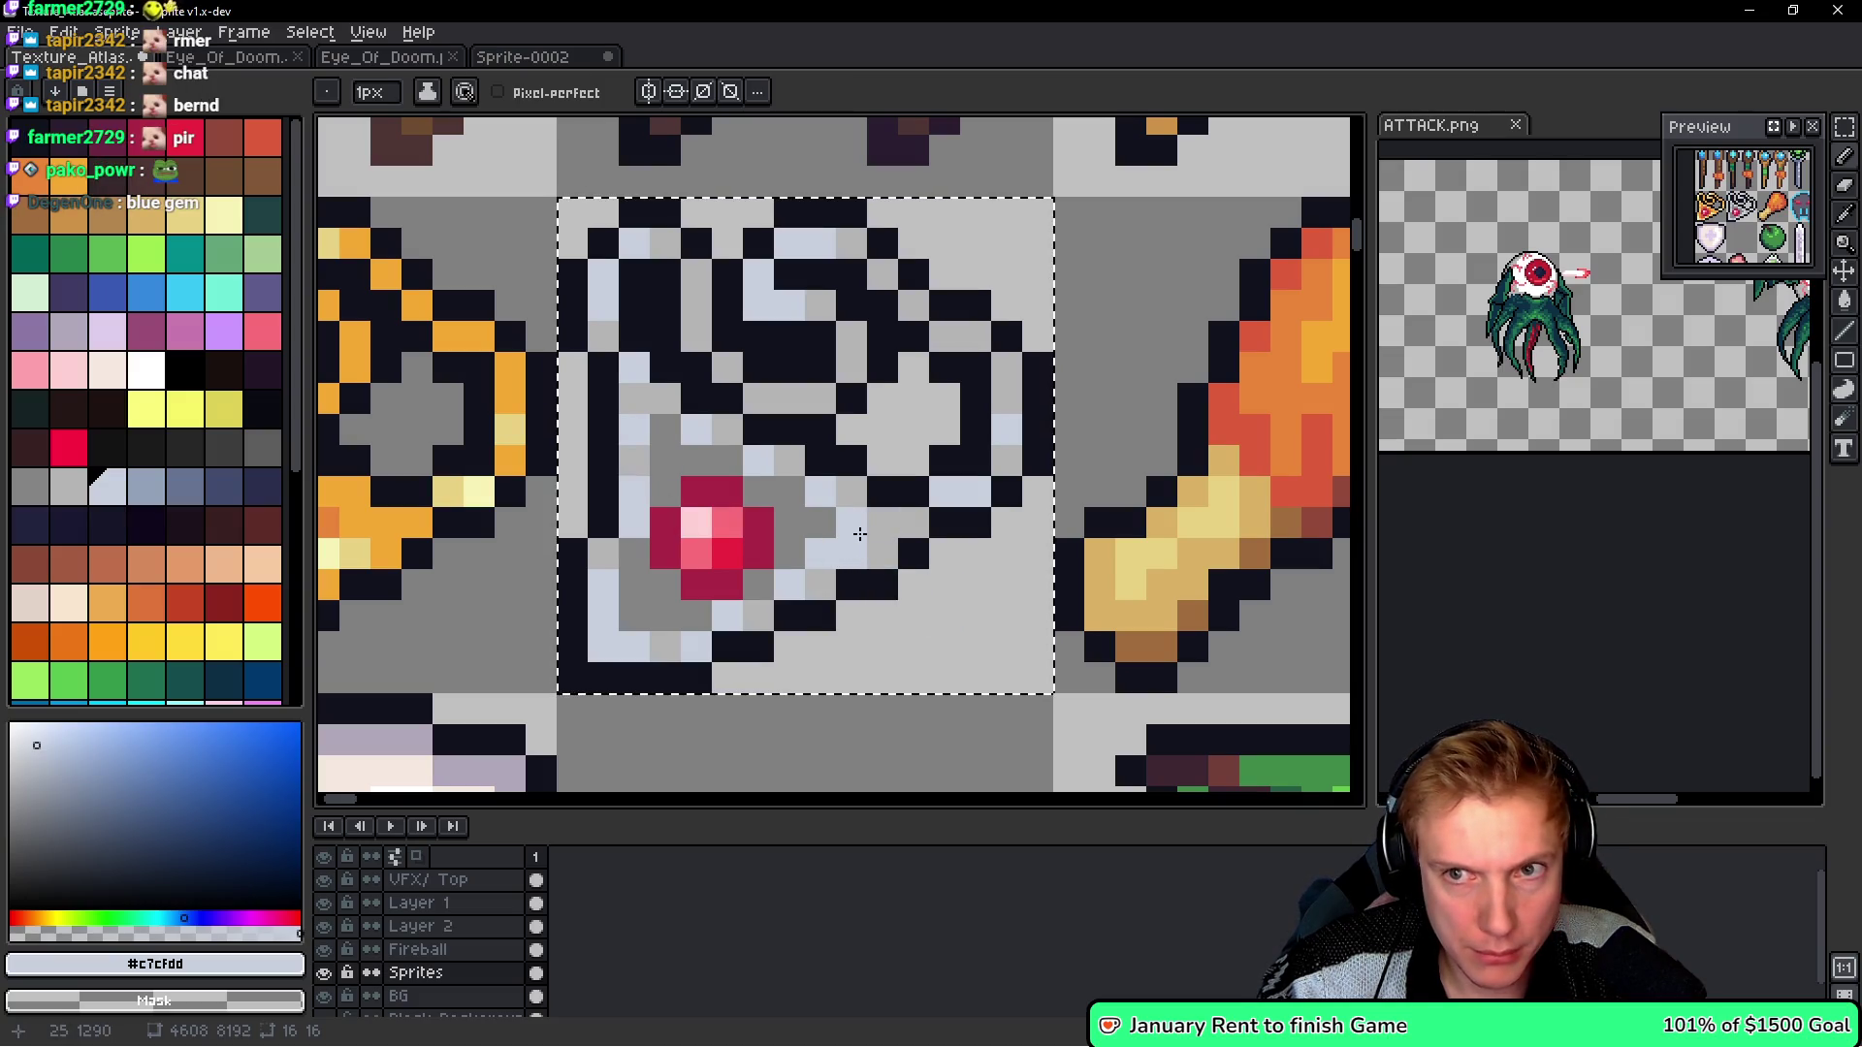
click(184, 291)
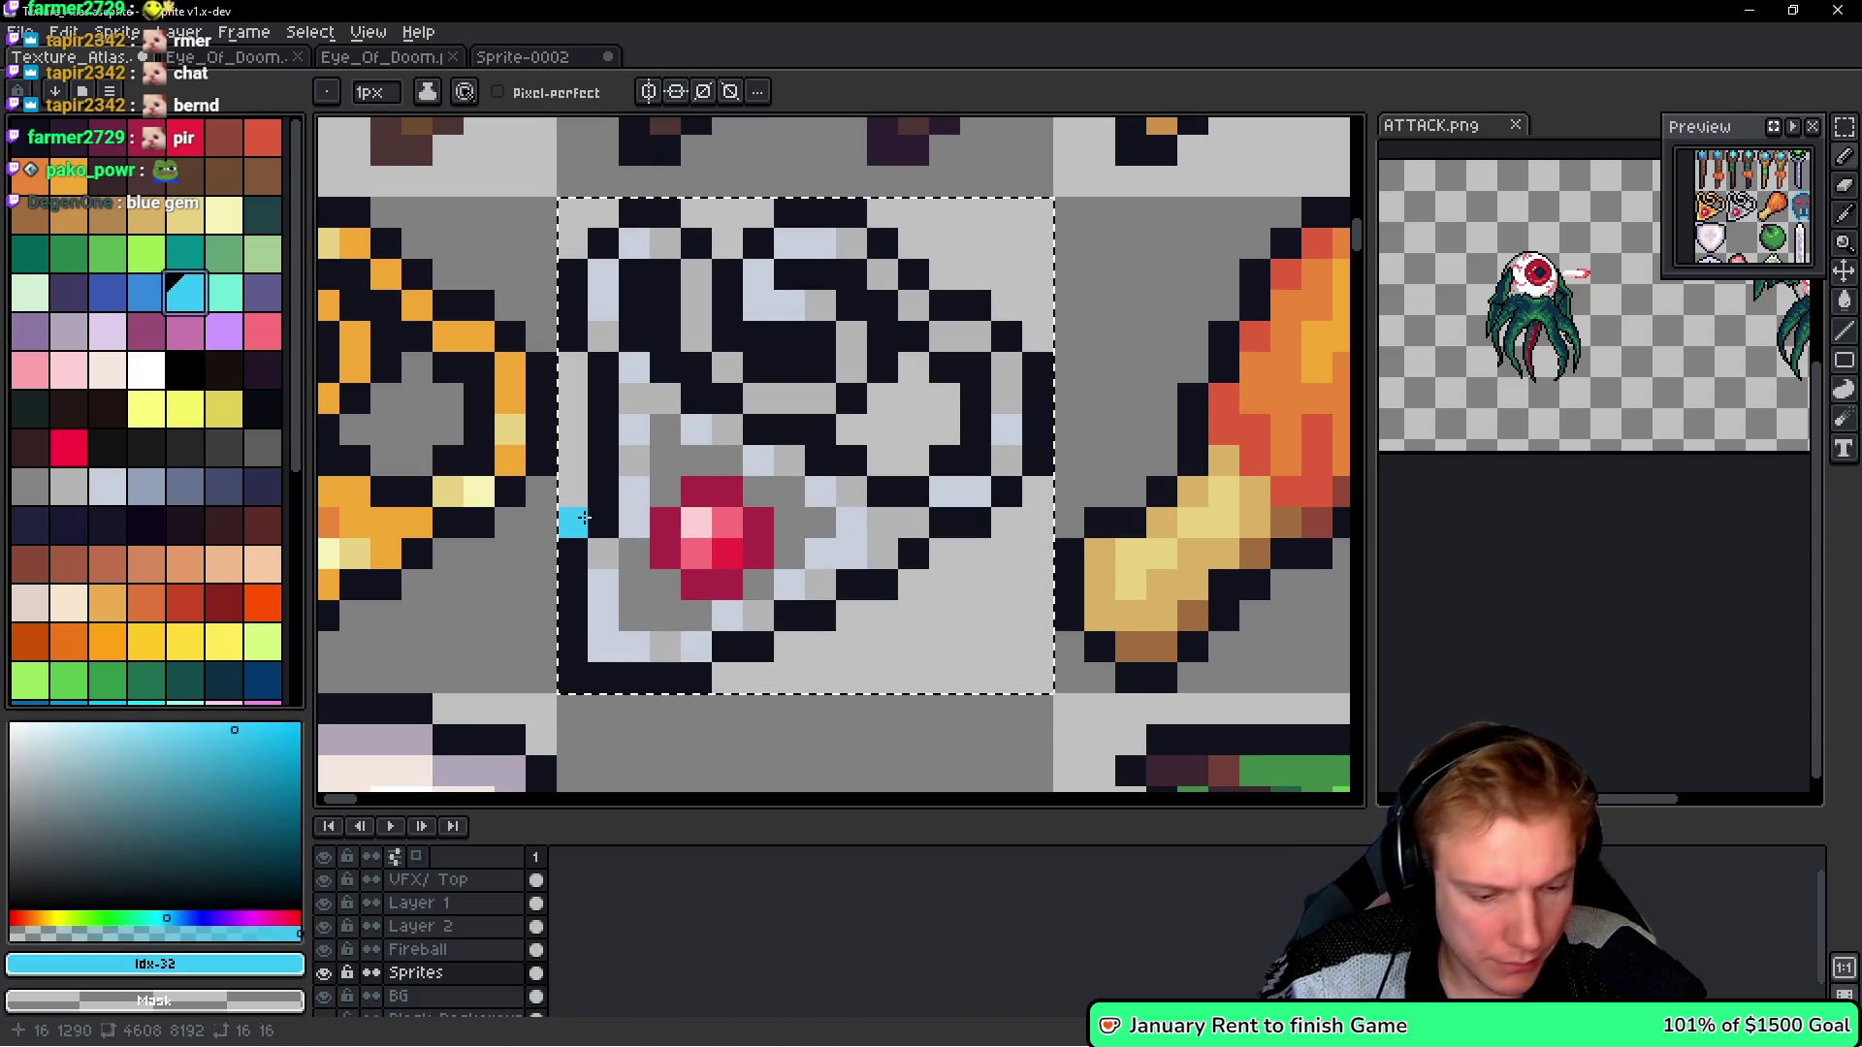
key(g)
click(733, 559)
key(ctrl+z)
click(848, 486)
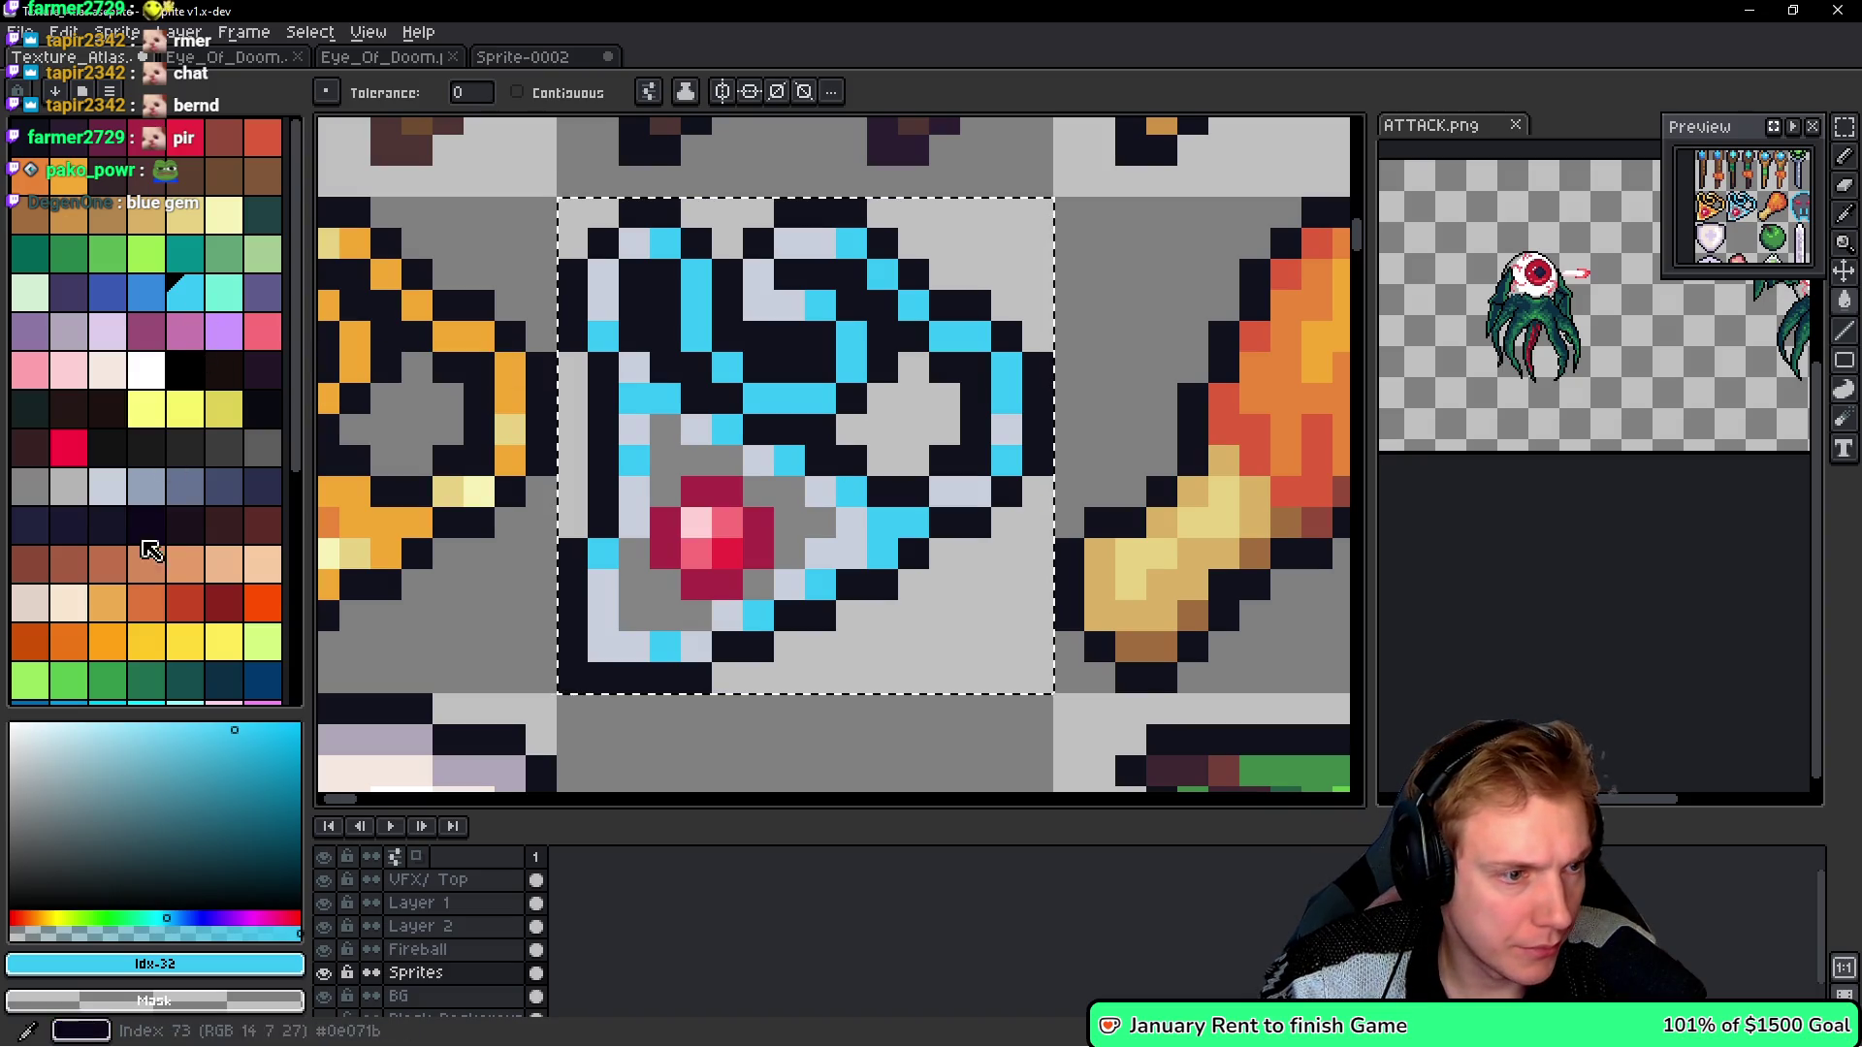
scroll(152, 539, down, 3)
click(147, 388)
click(635, 490)
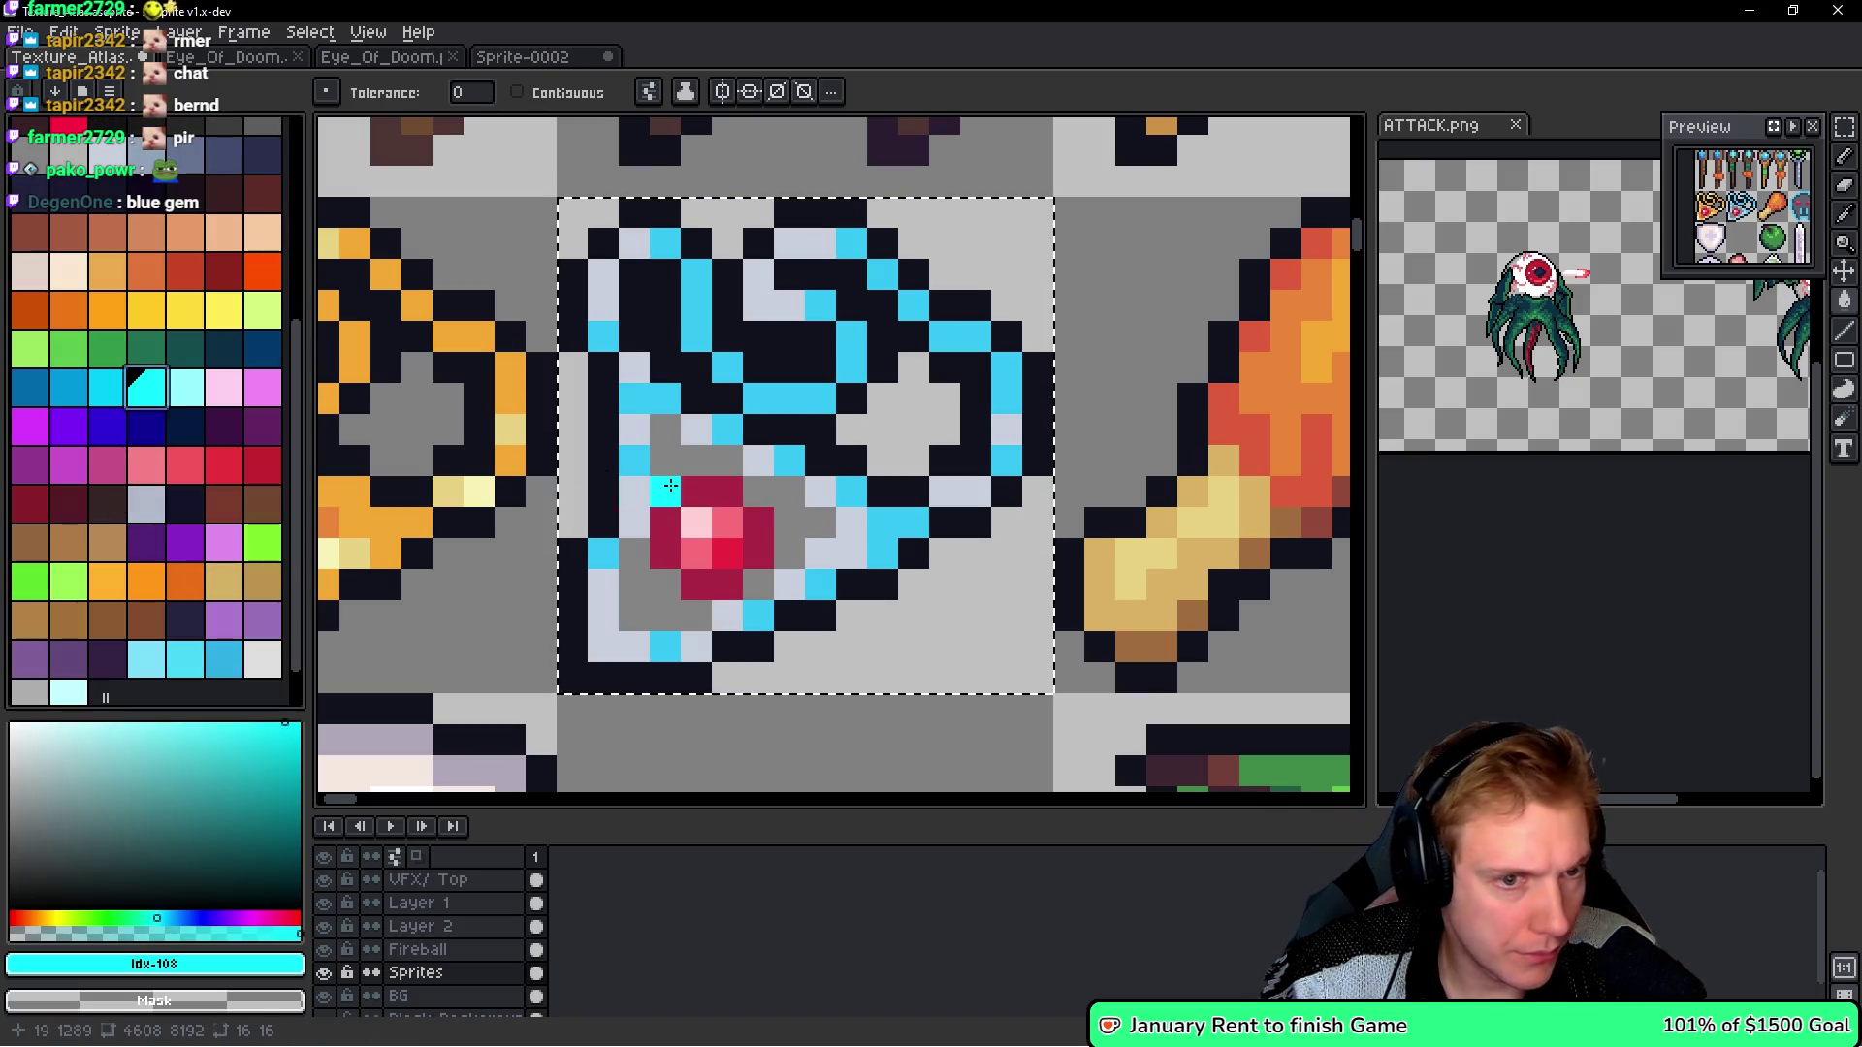
click(761, 466)
click(782, 493)
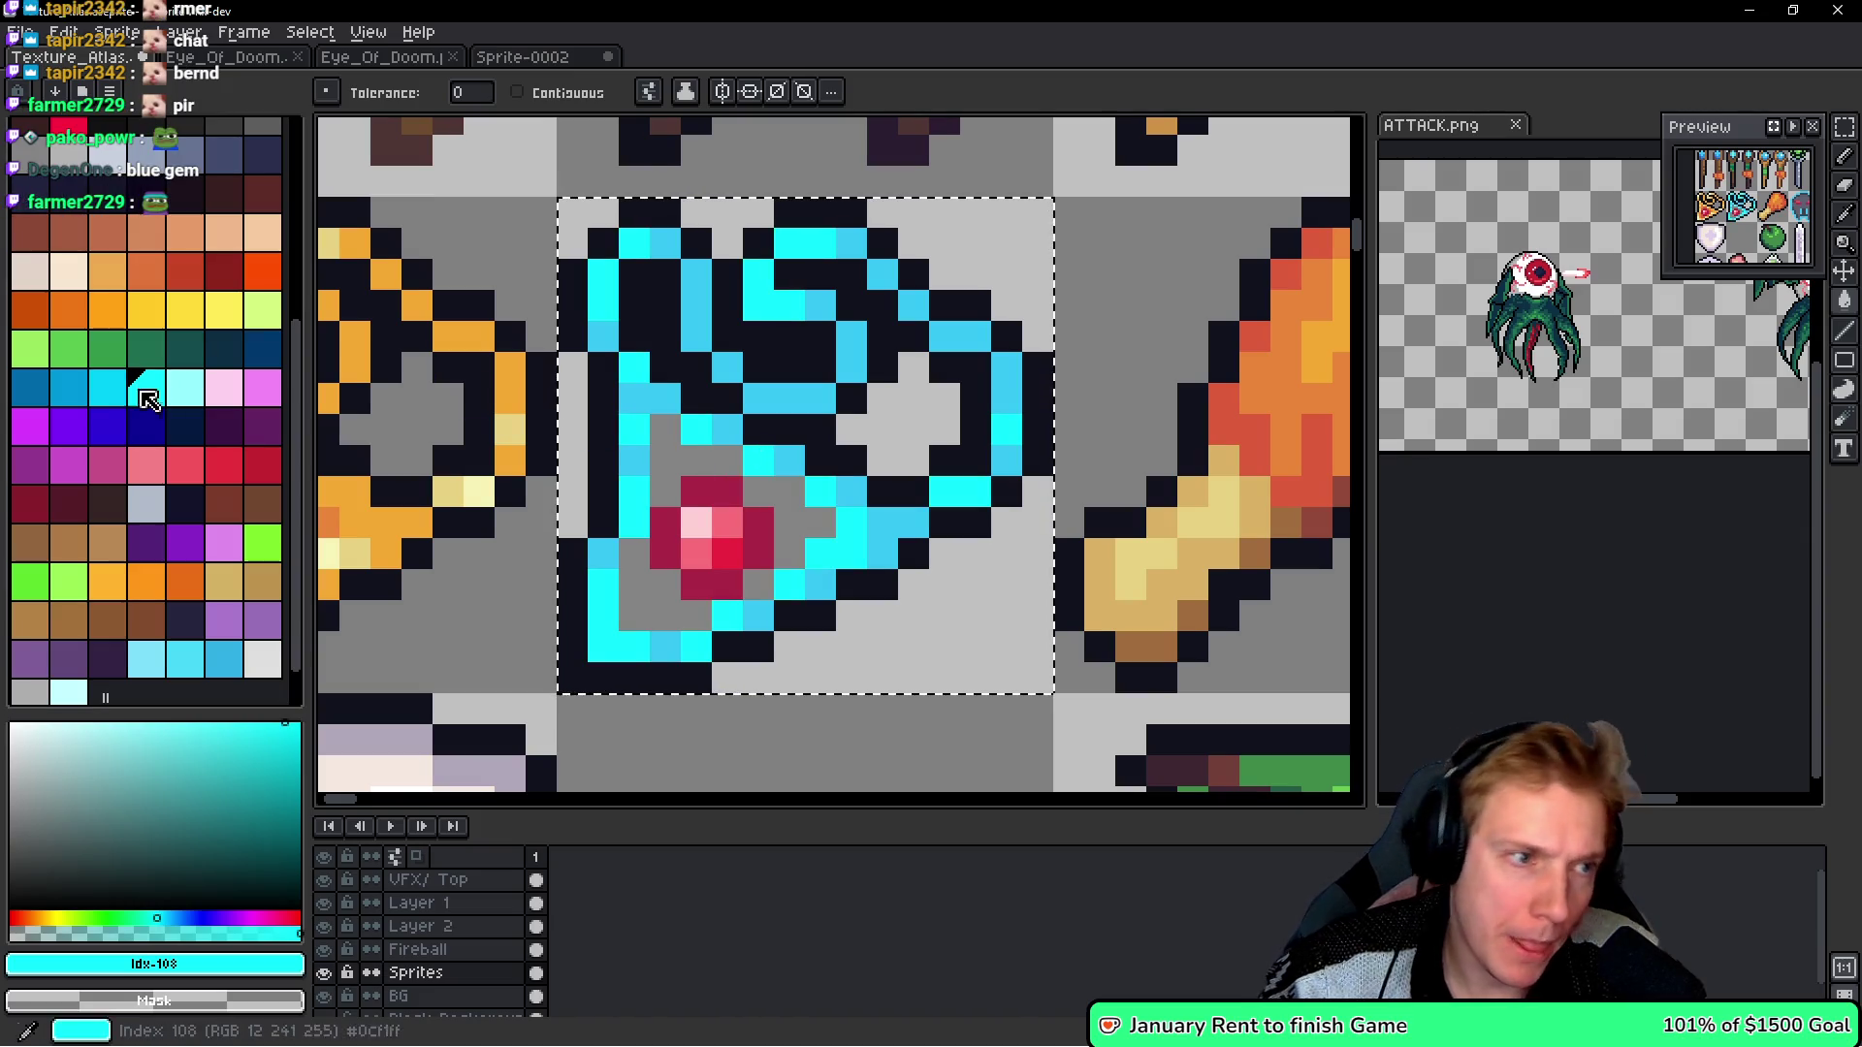
- Paint darker and medium blue around the gem, then clear the cyan and blue recolouring
alt+click(728, 426)
click(713, 469)
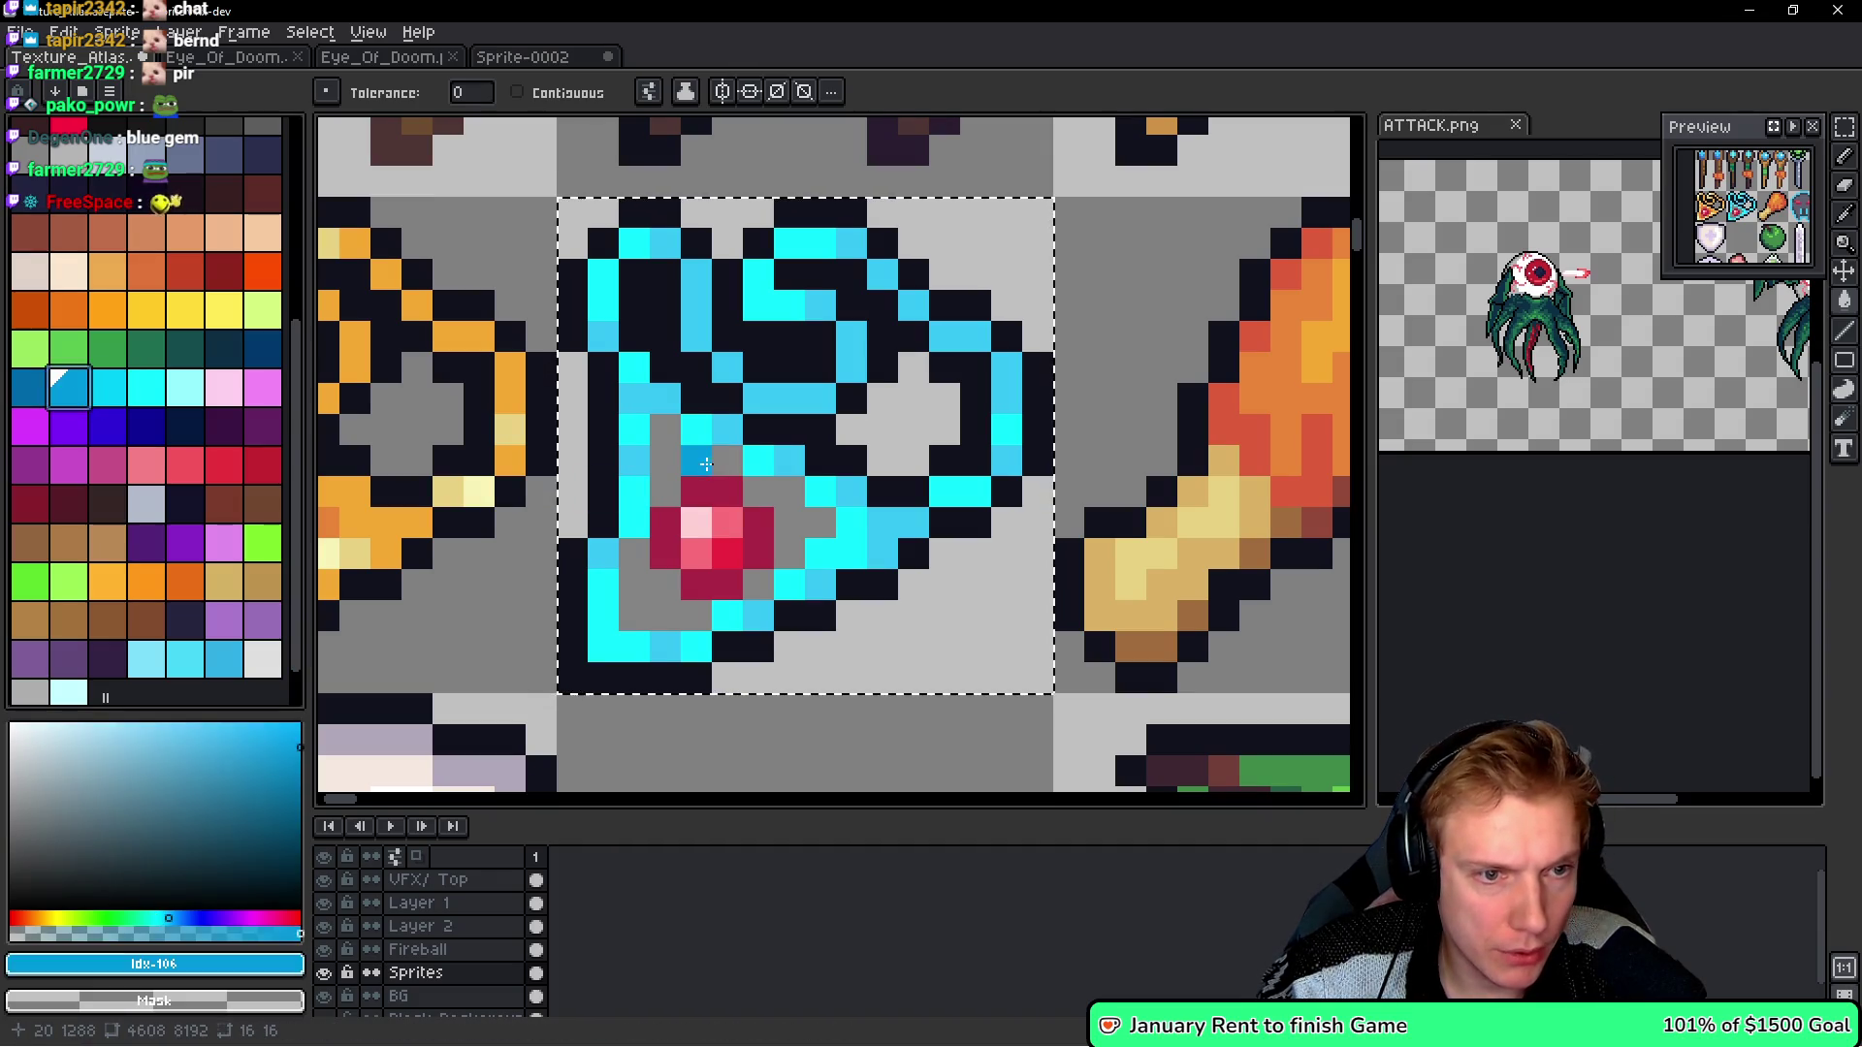
scroll(96, 332, up, 3)
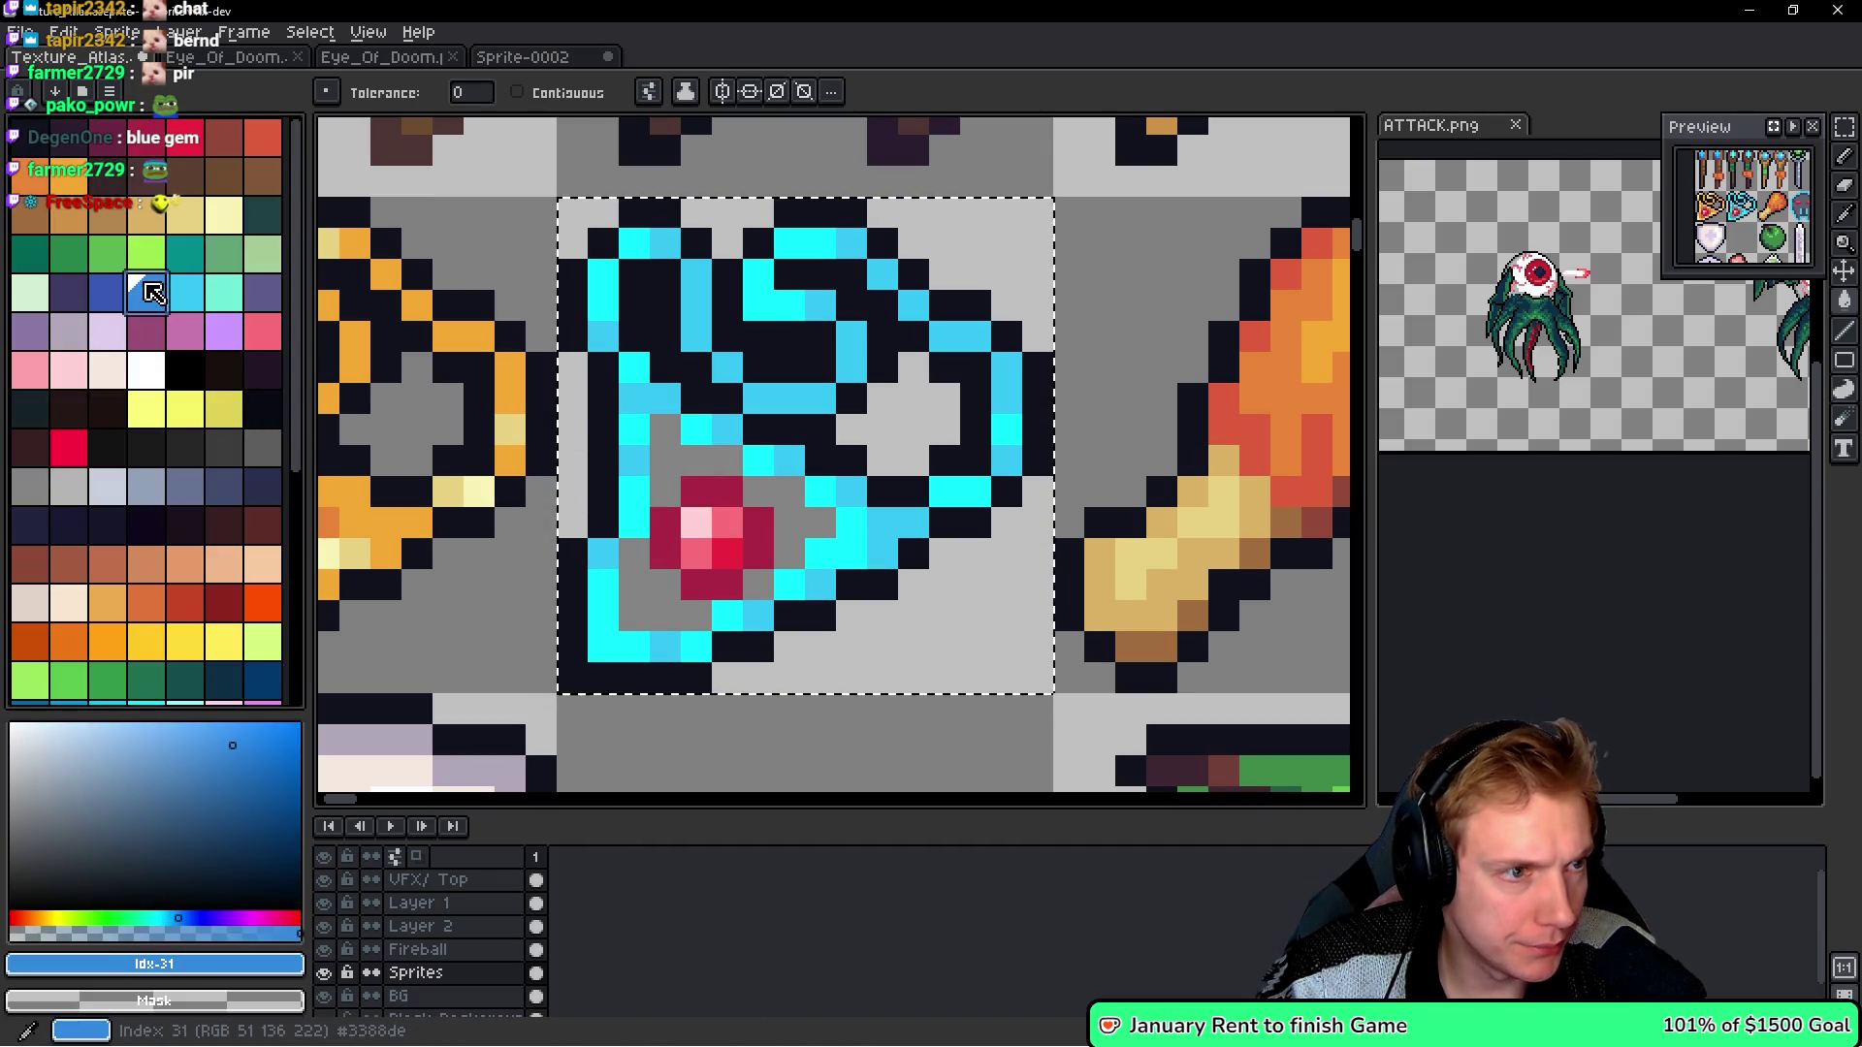
click(146, 291)
click(669, 446)
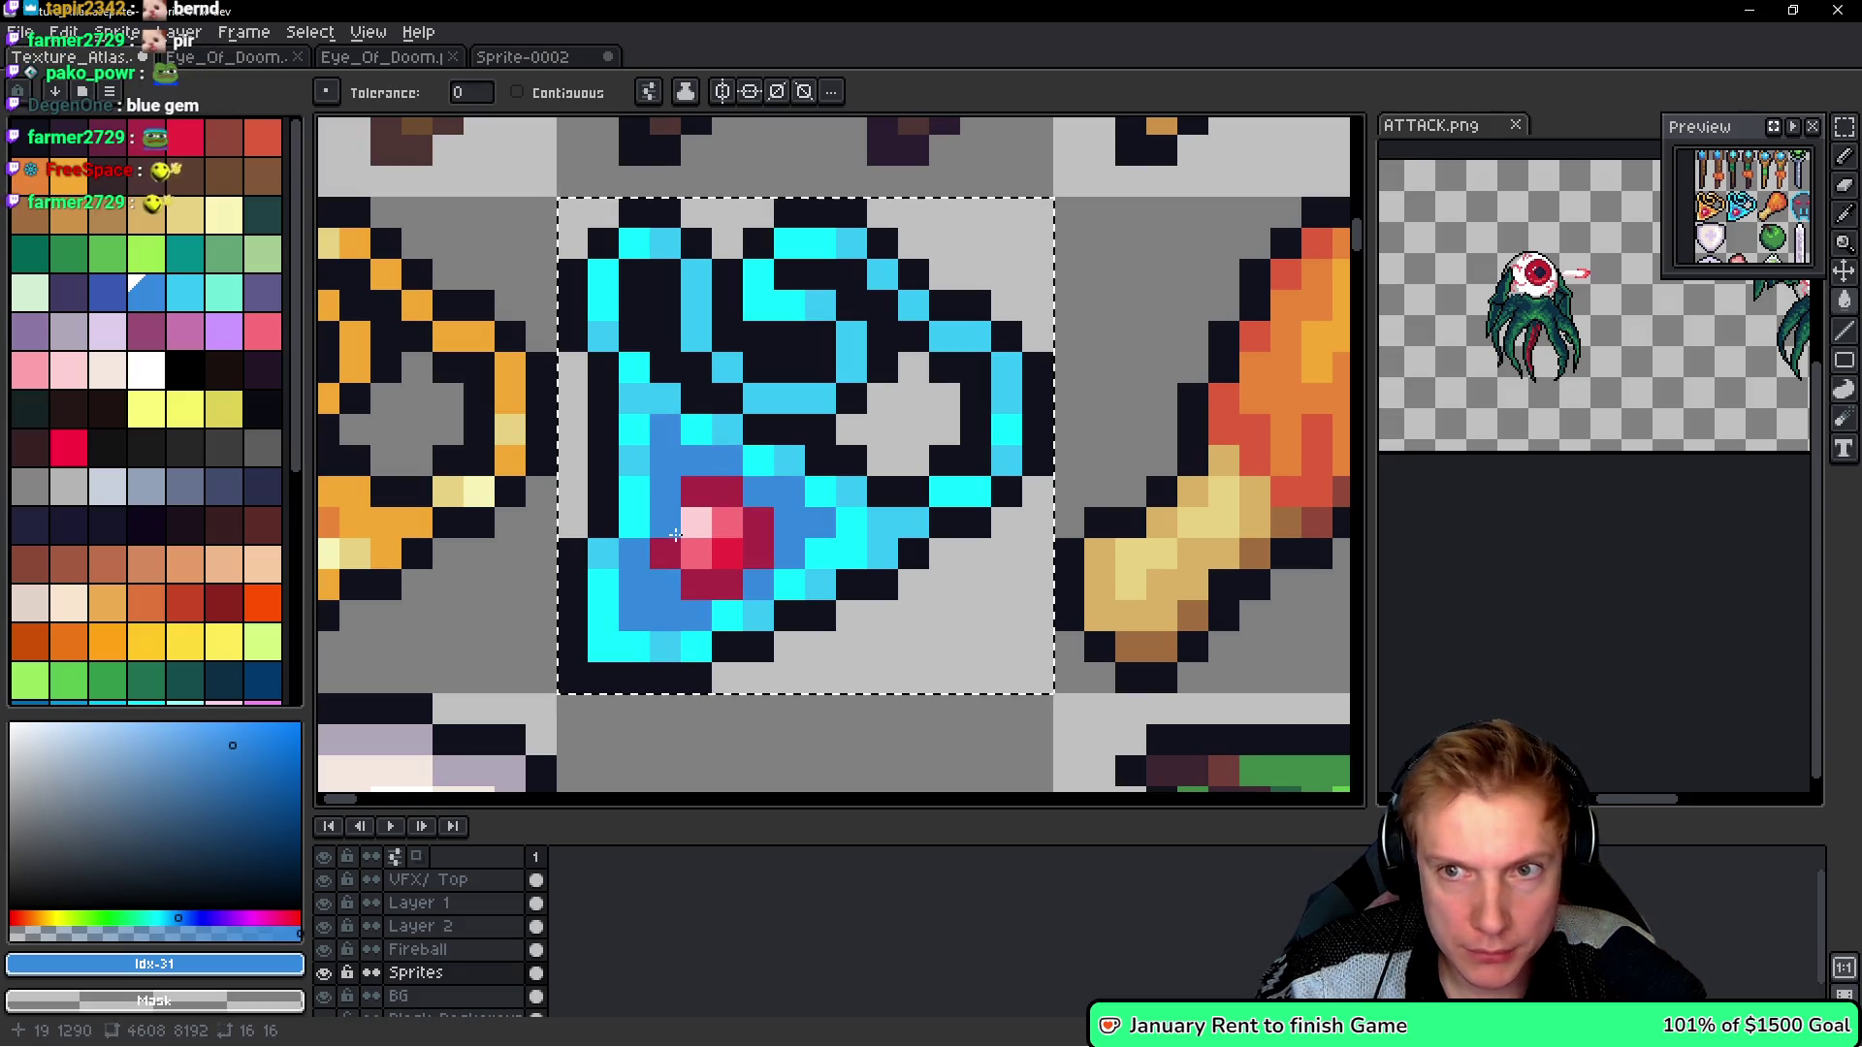
click(676, 535)
key(ctrl+z)
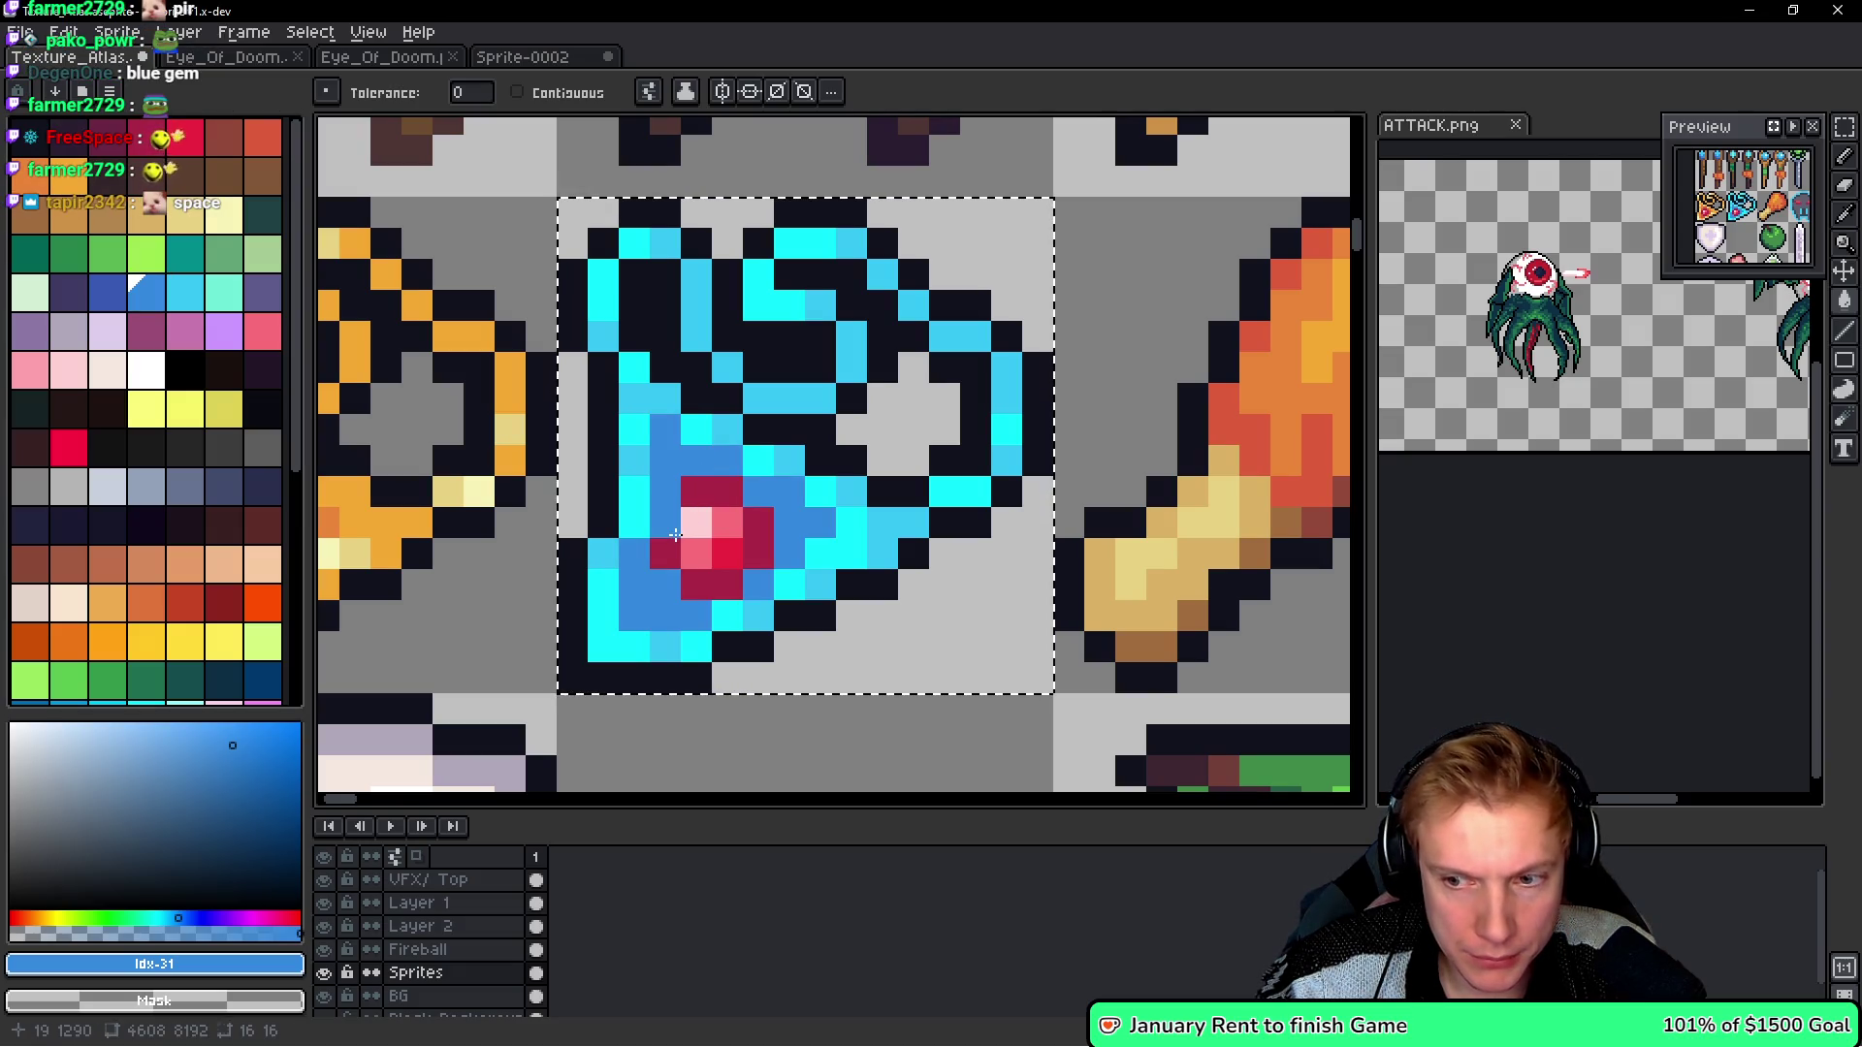
click(829, 574)
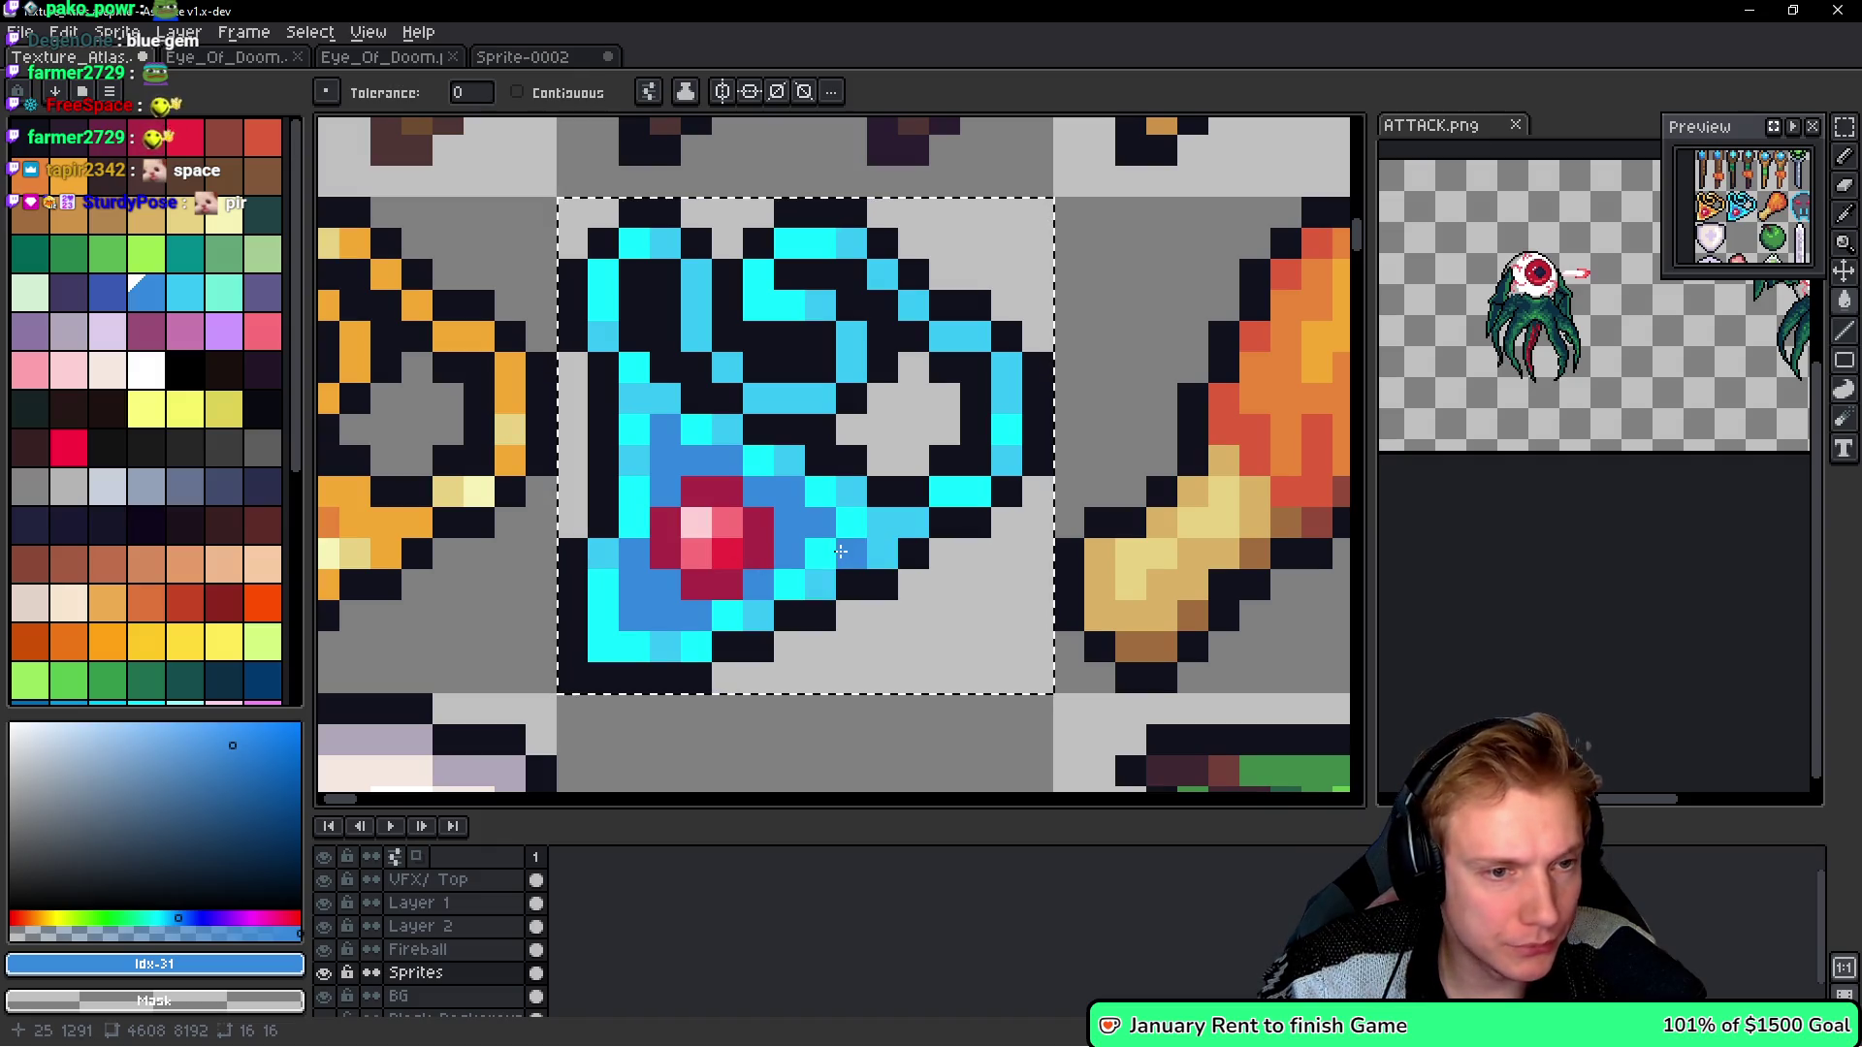
key(v)
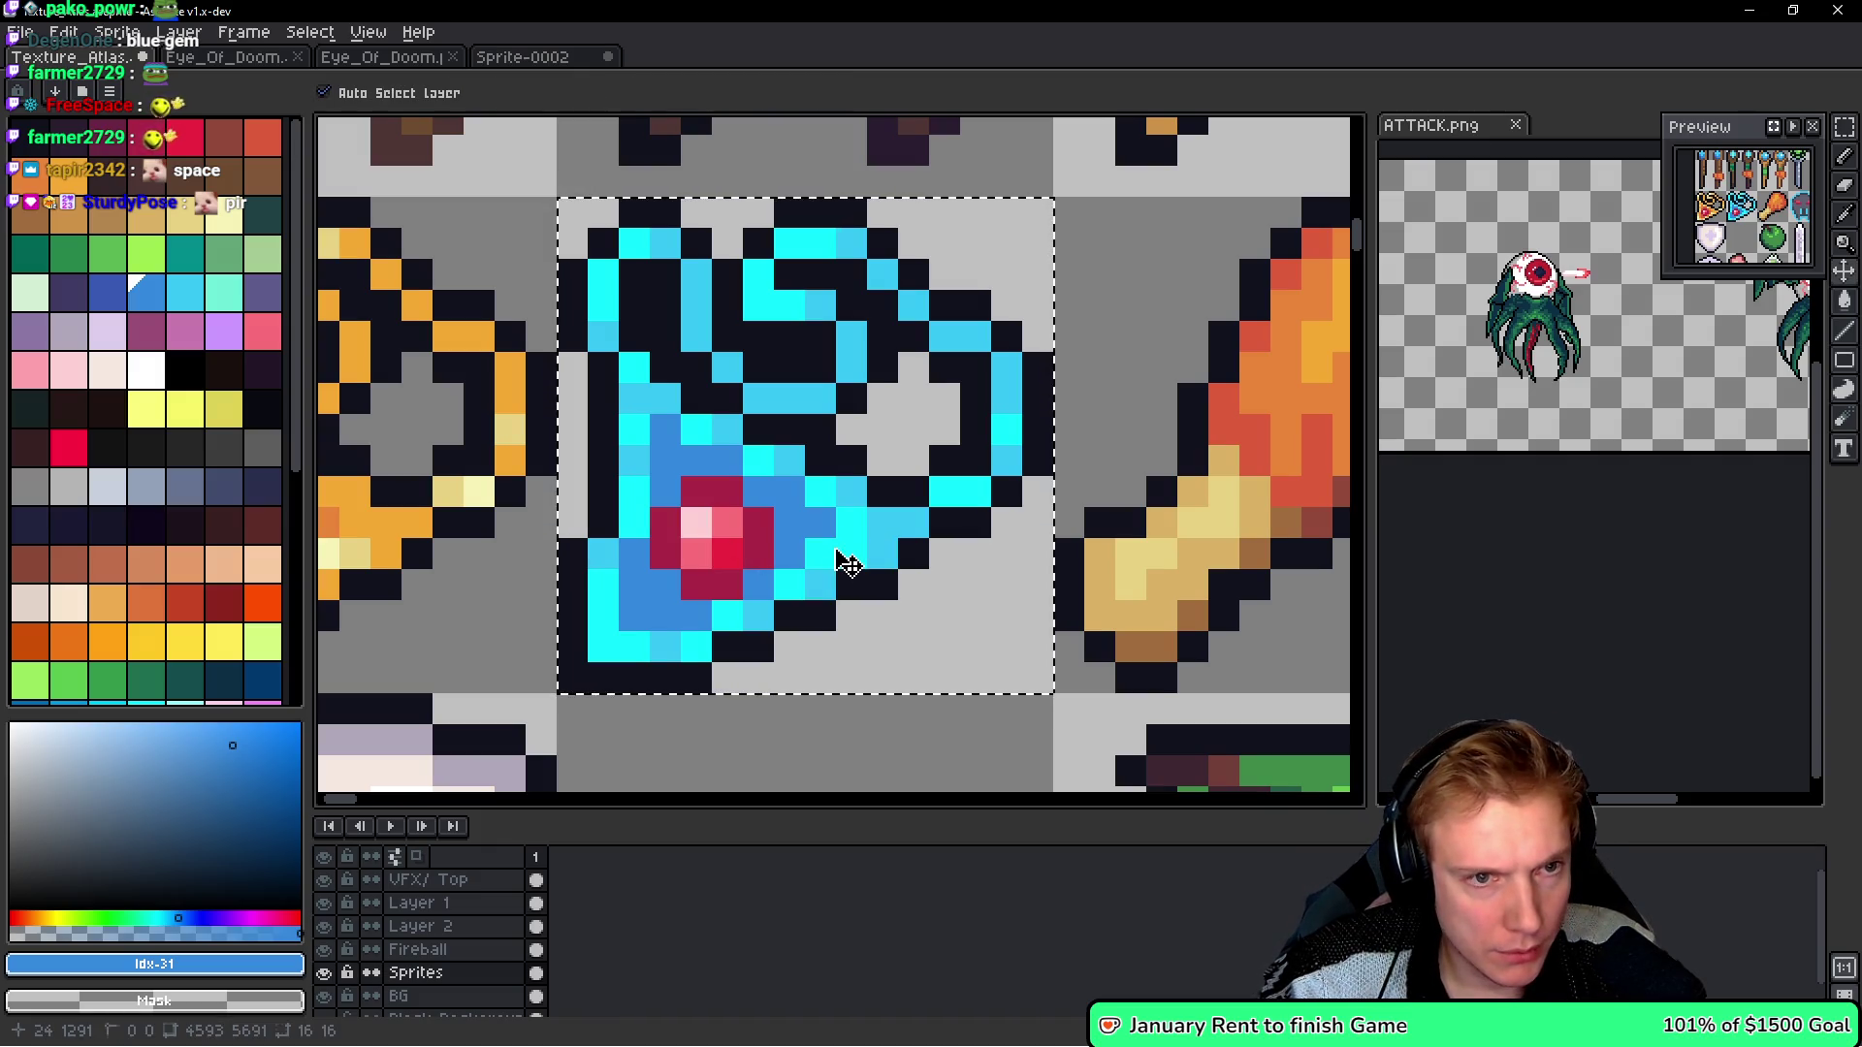
key(Delete)
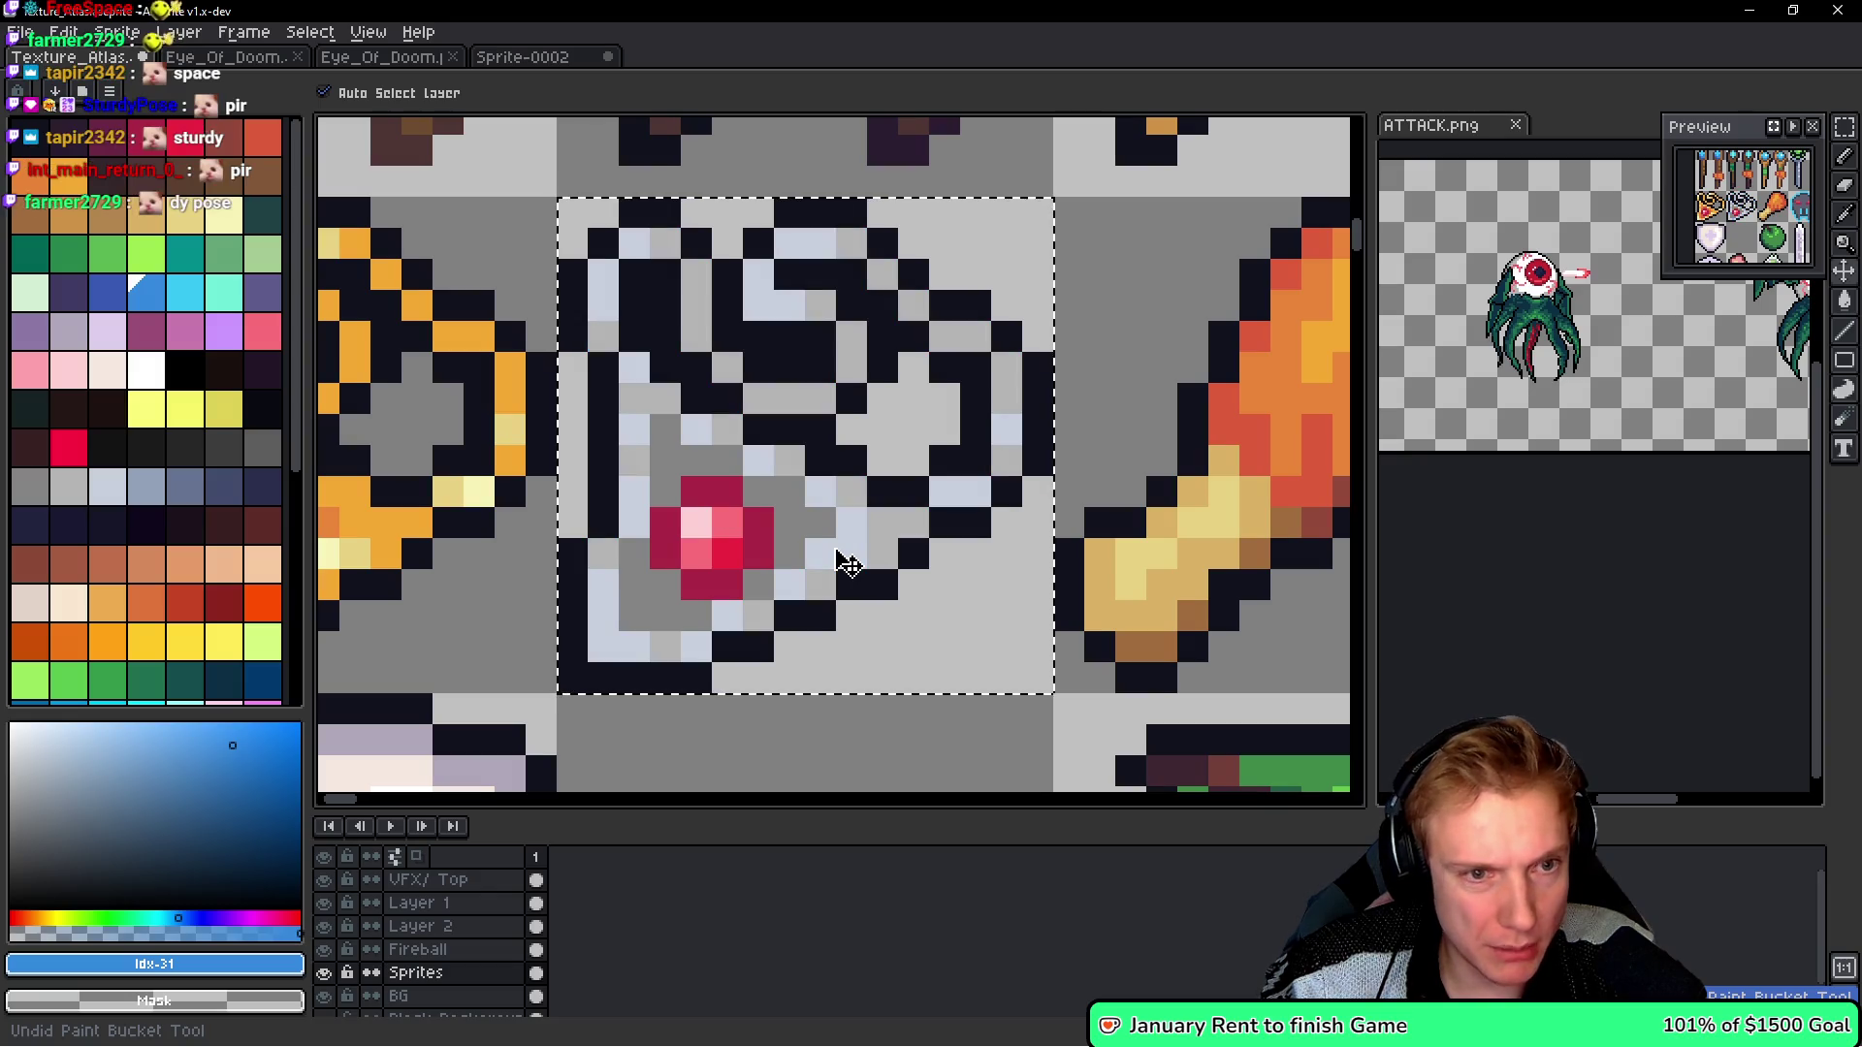
- Fill the grey pixels beside the gem cyan and a gem pixel light cyan
key(g)
click(184, 291)
click(707, 488)
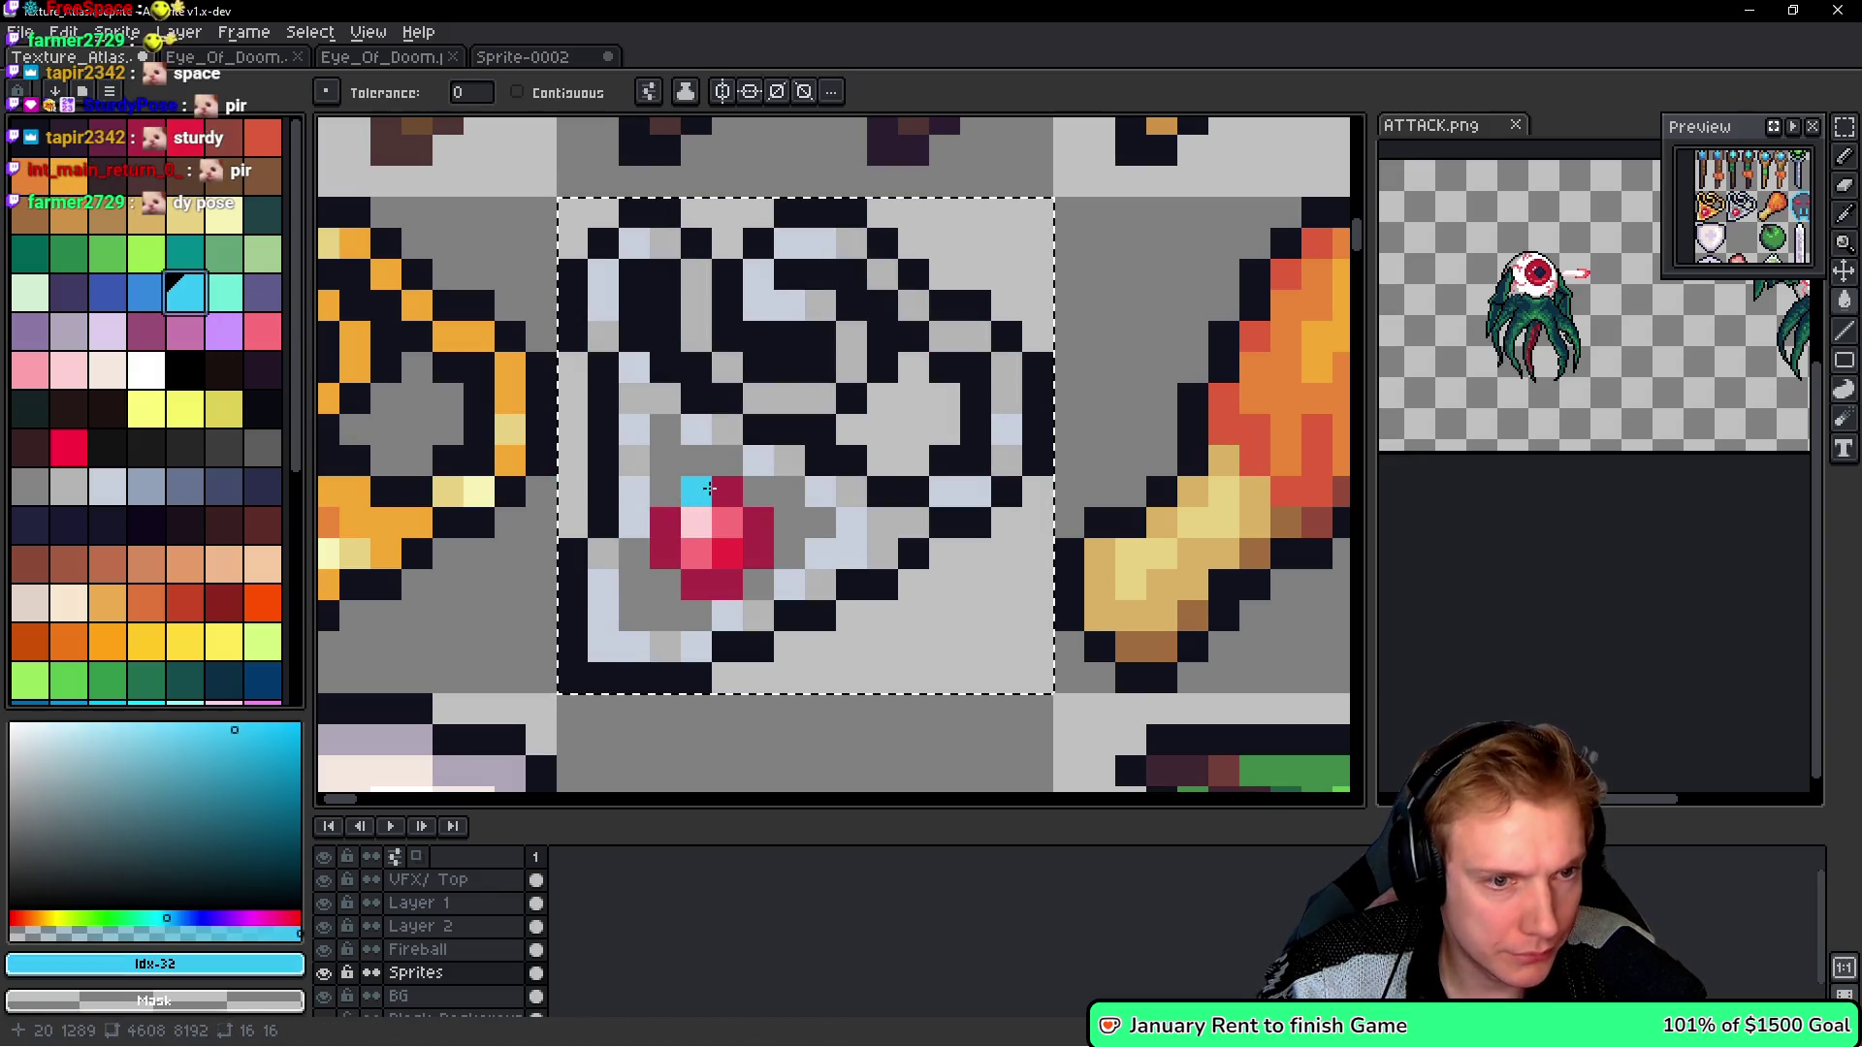
click(728, 523)
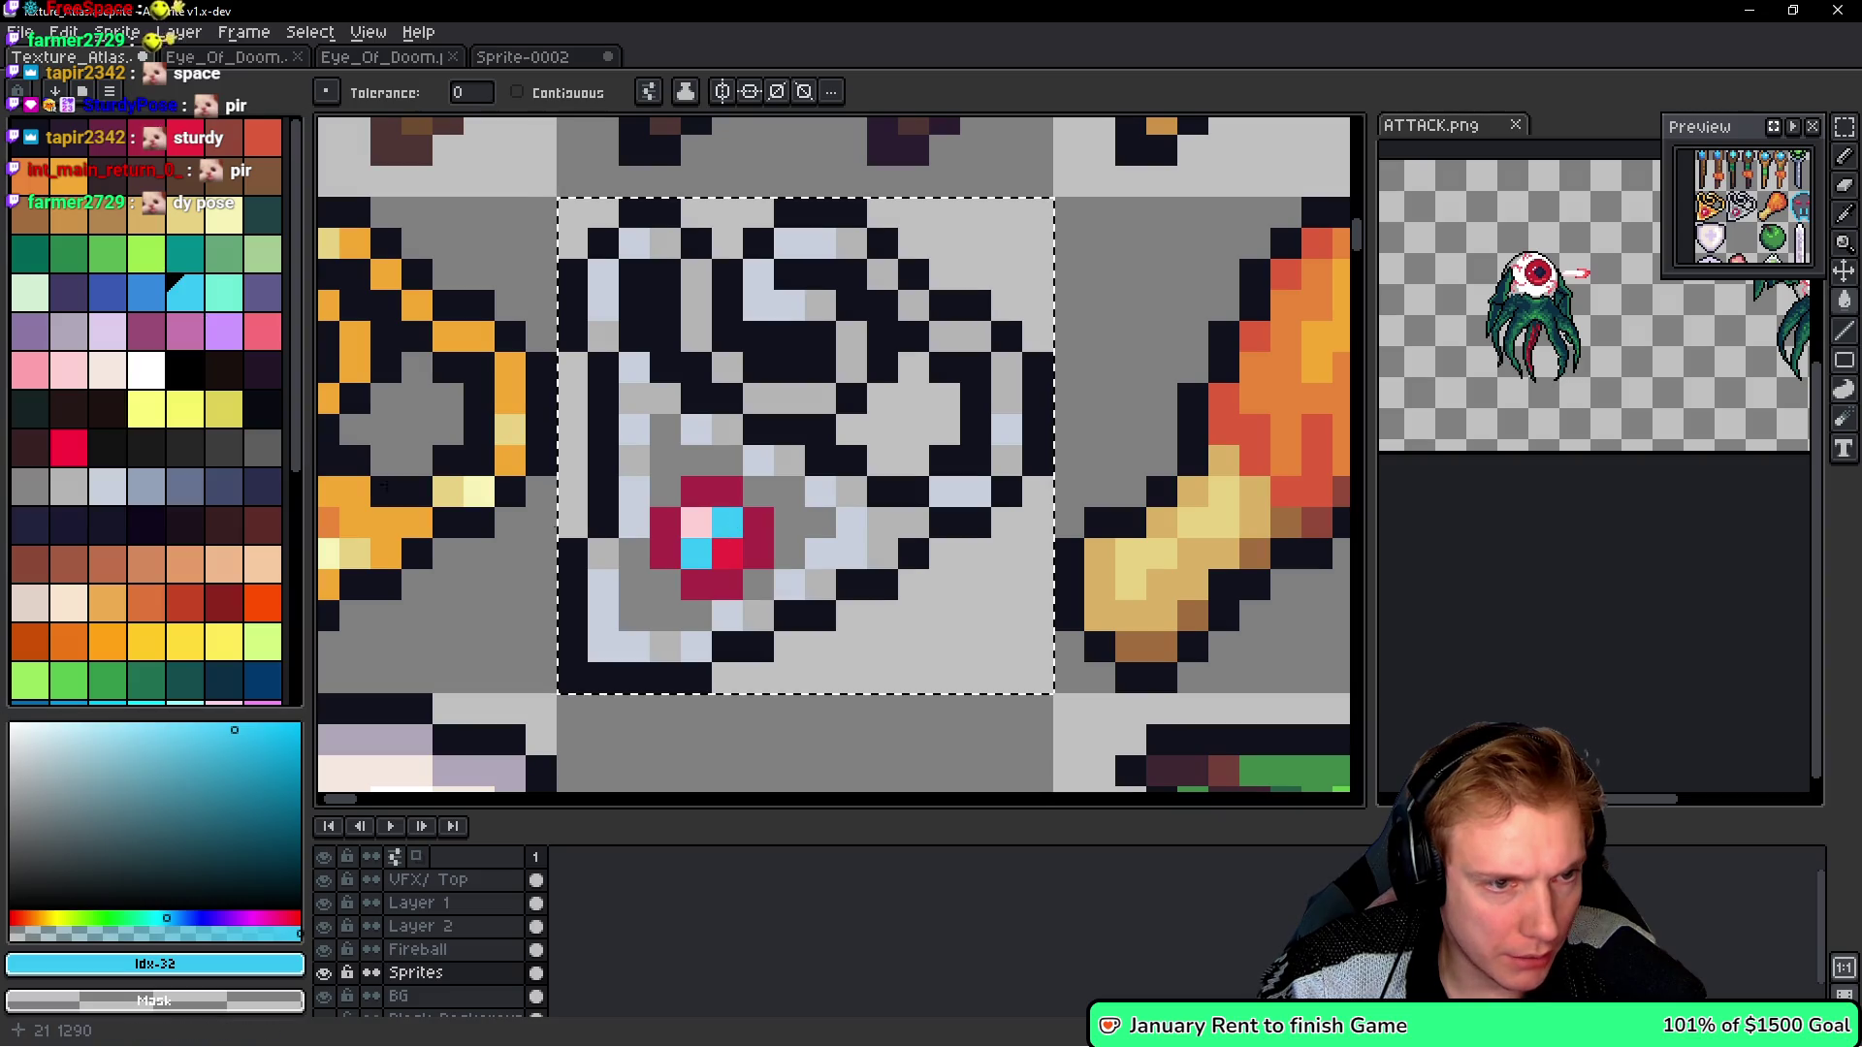
scroll(241, 475, down, 3)
click(184, 388)
click(697, 524)
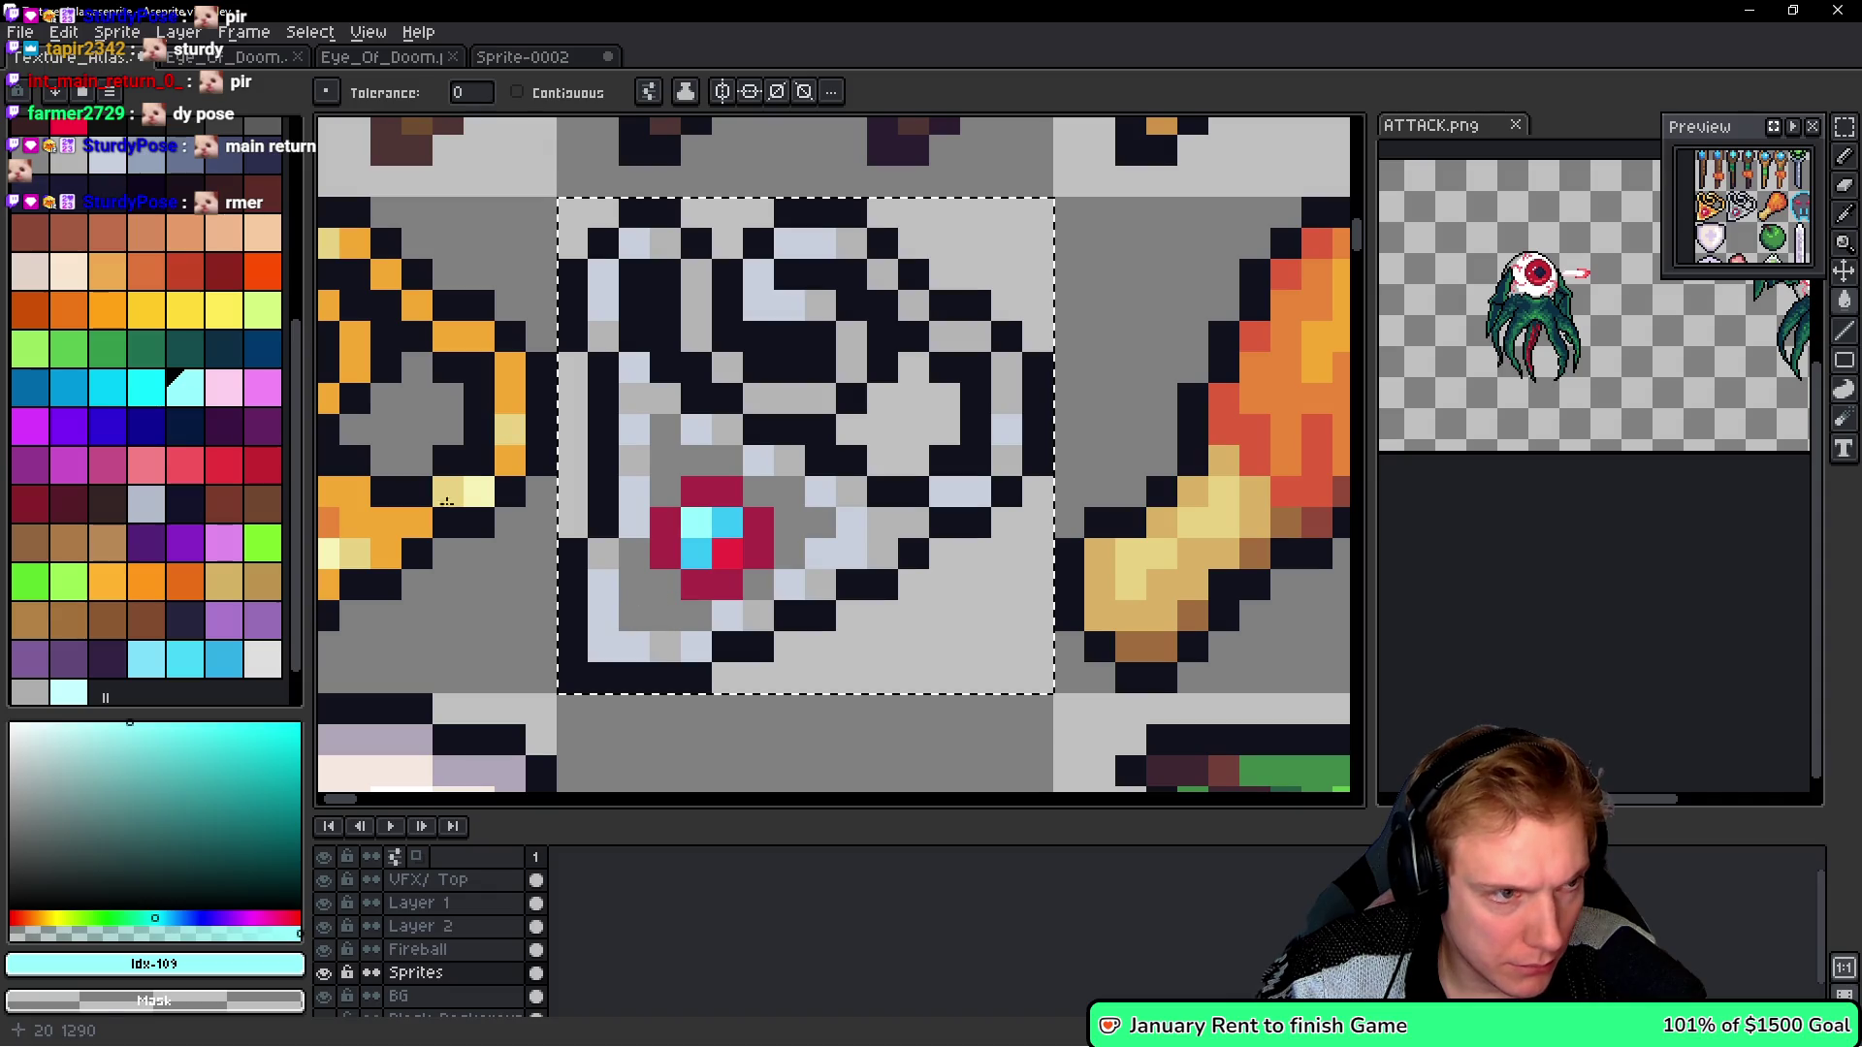
- Repaint the gem's crimson ring deep blue and save the texture atlas
click(109, 388)
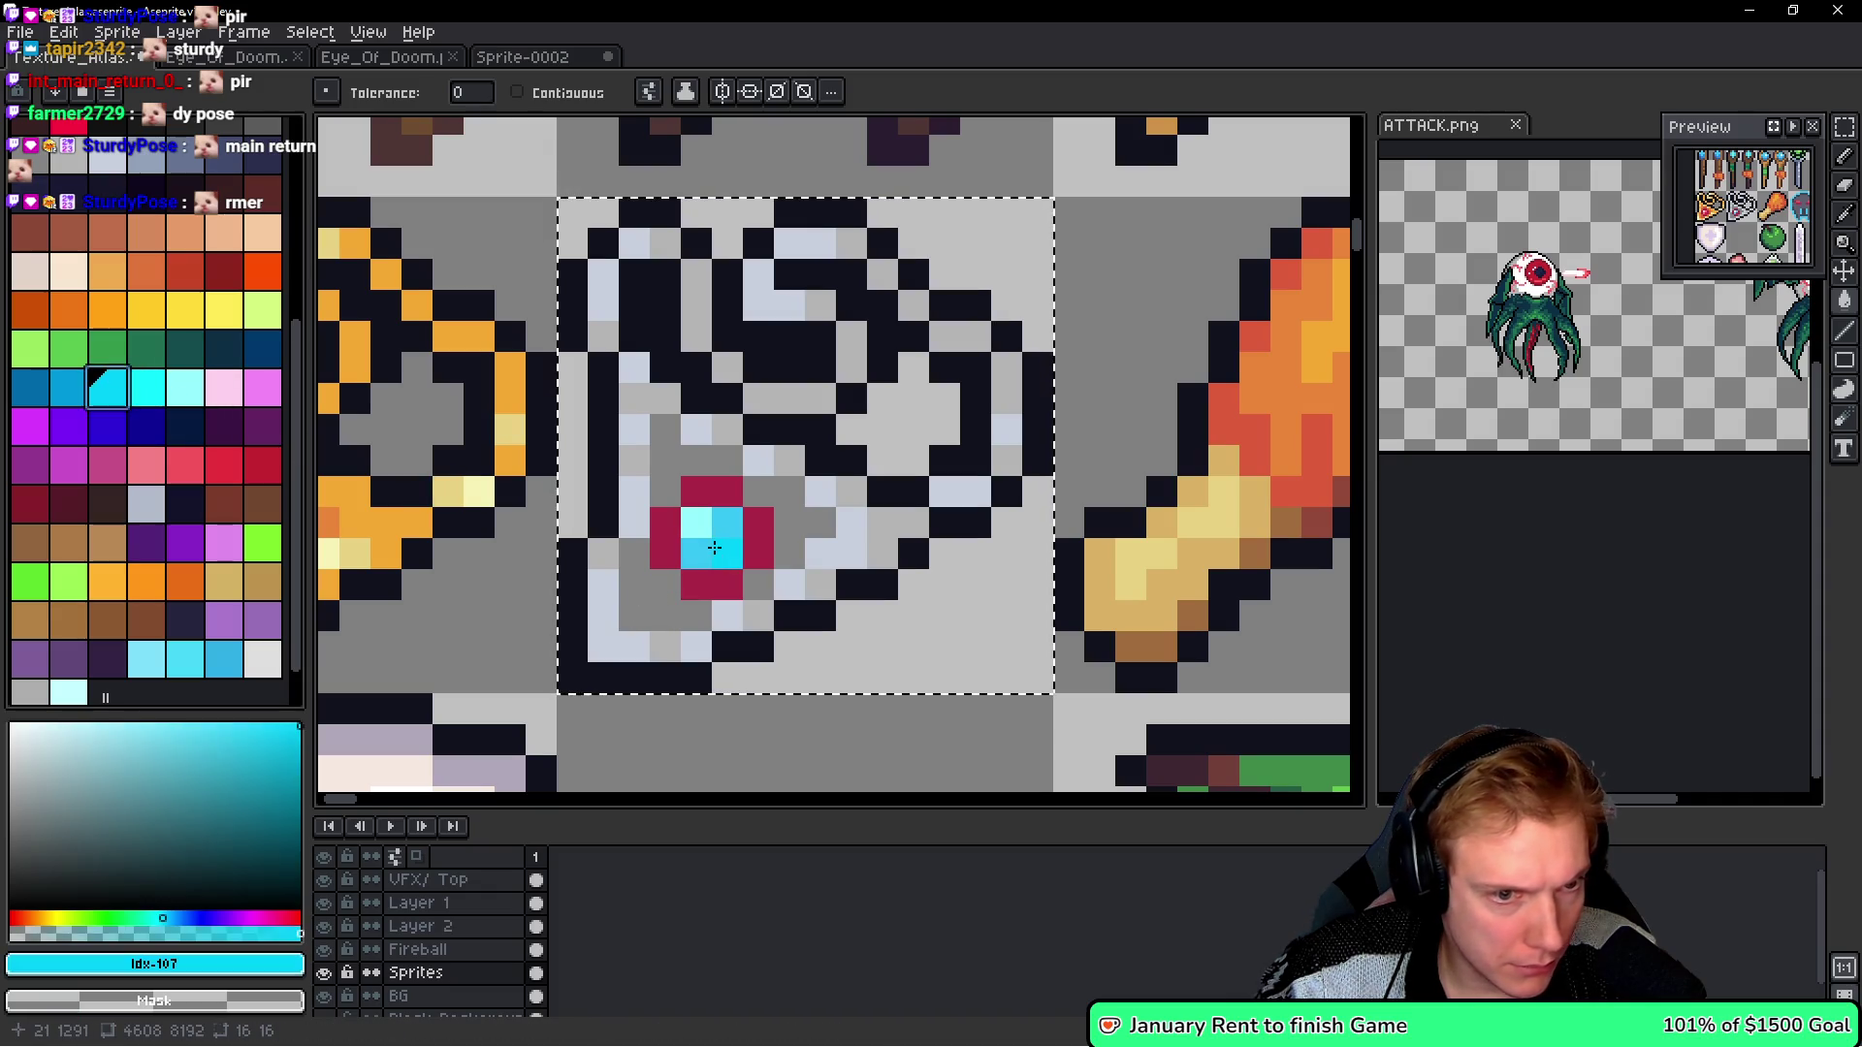
click(68, 388)
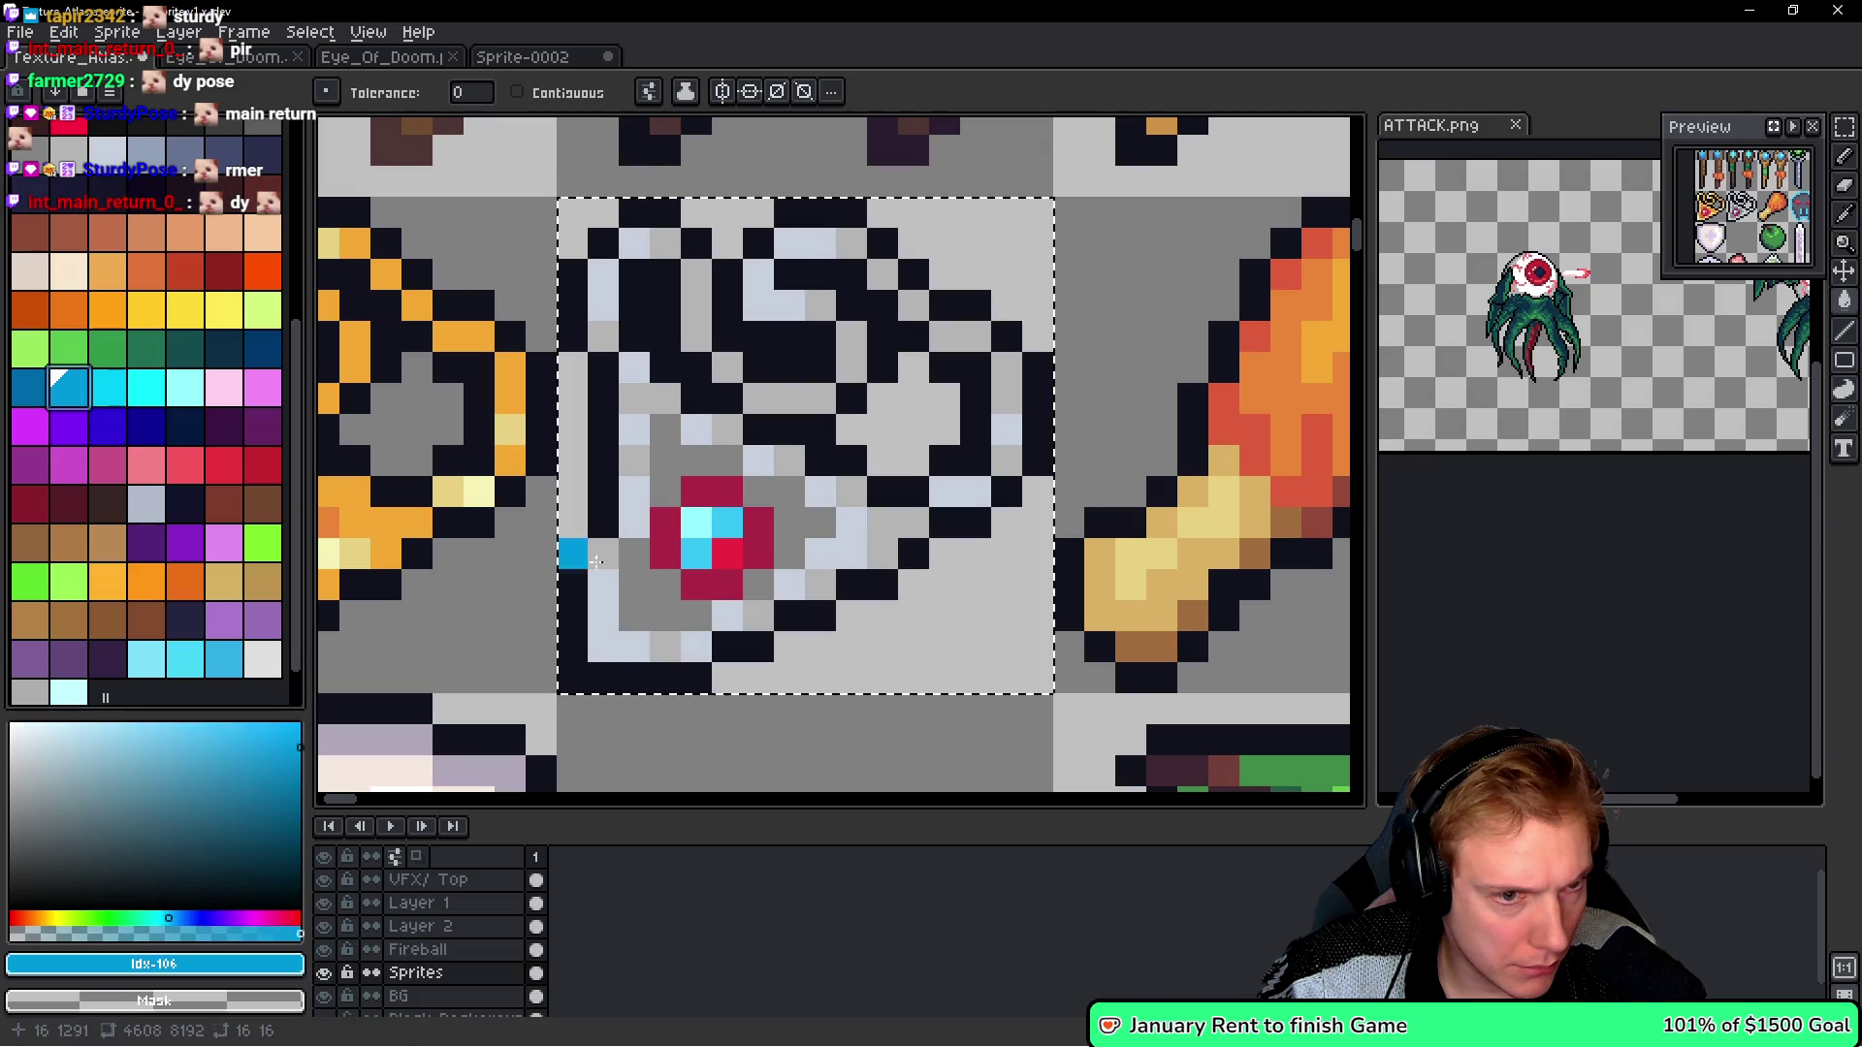
click(720, 546)
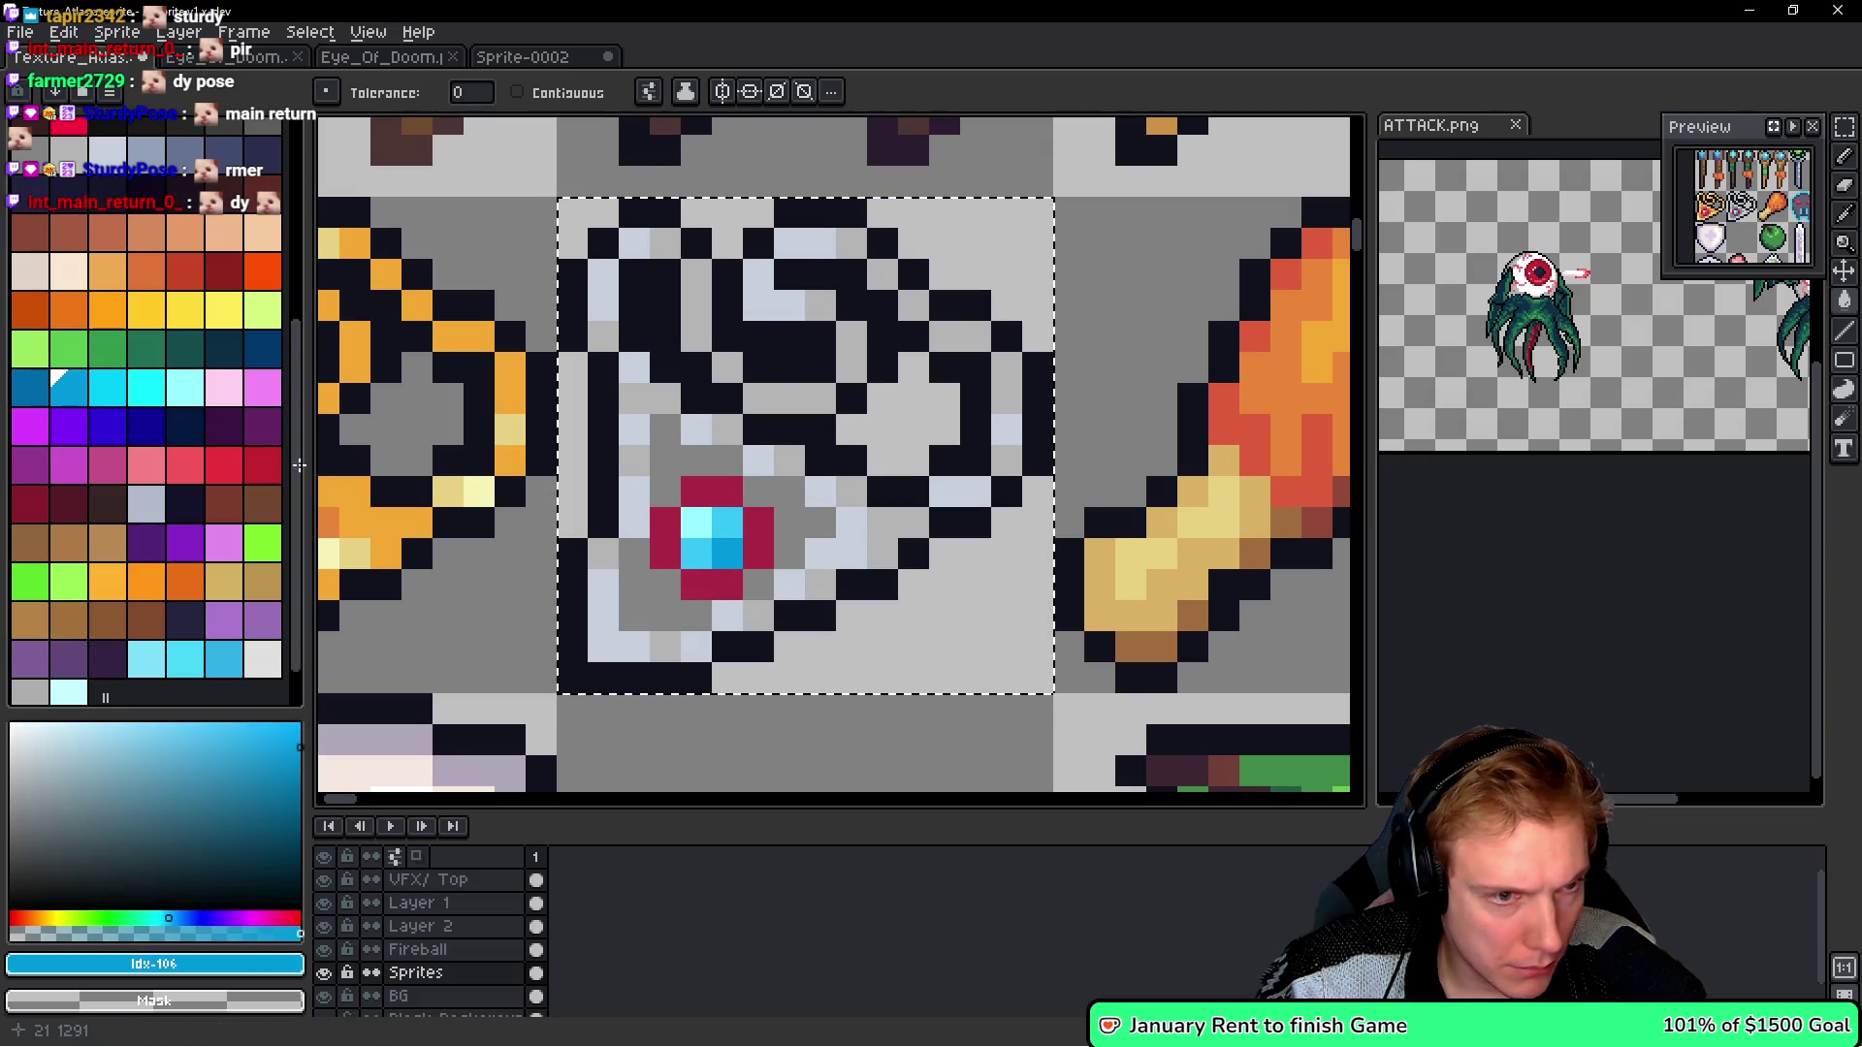
click(30, 388)
click(659, 537)
click(660, 529)
click(858, 547)
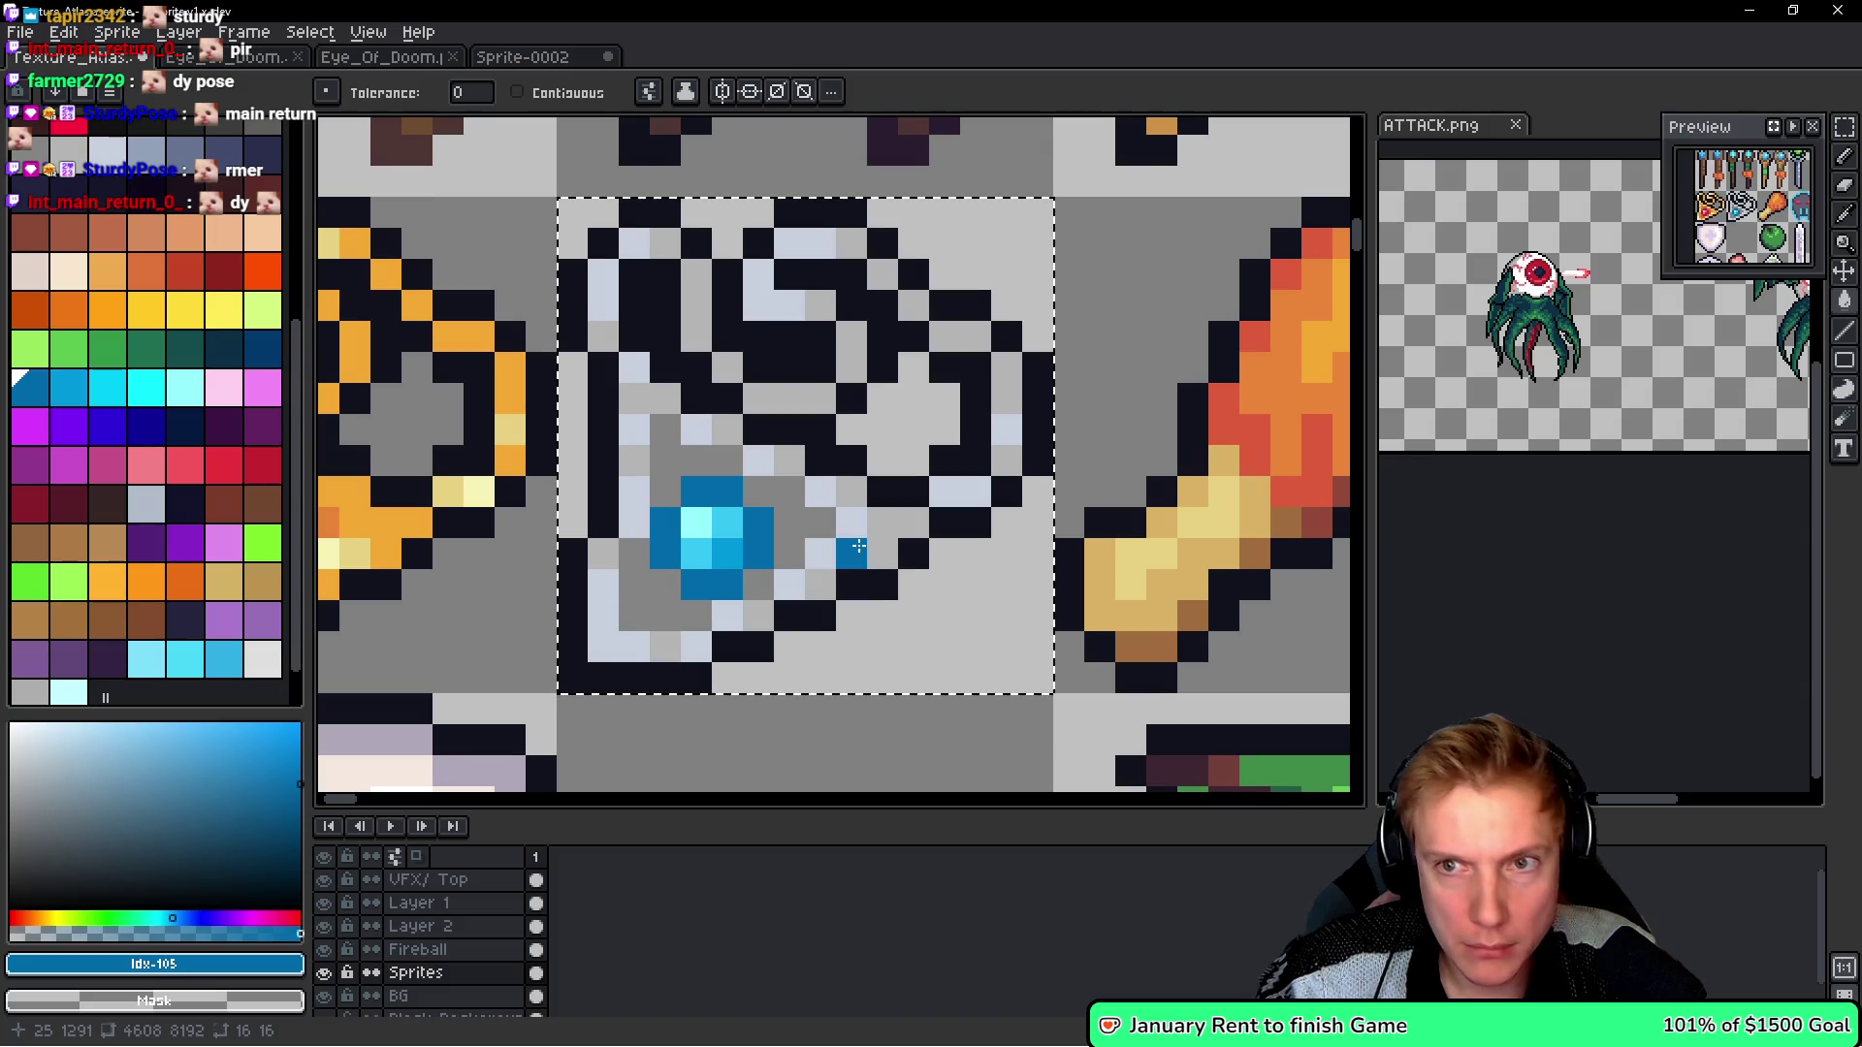
scroll(873, 514, down, 3)
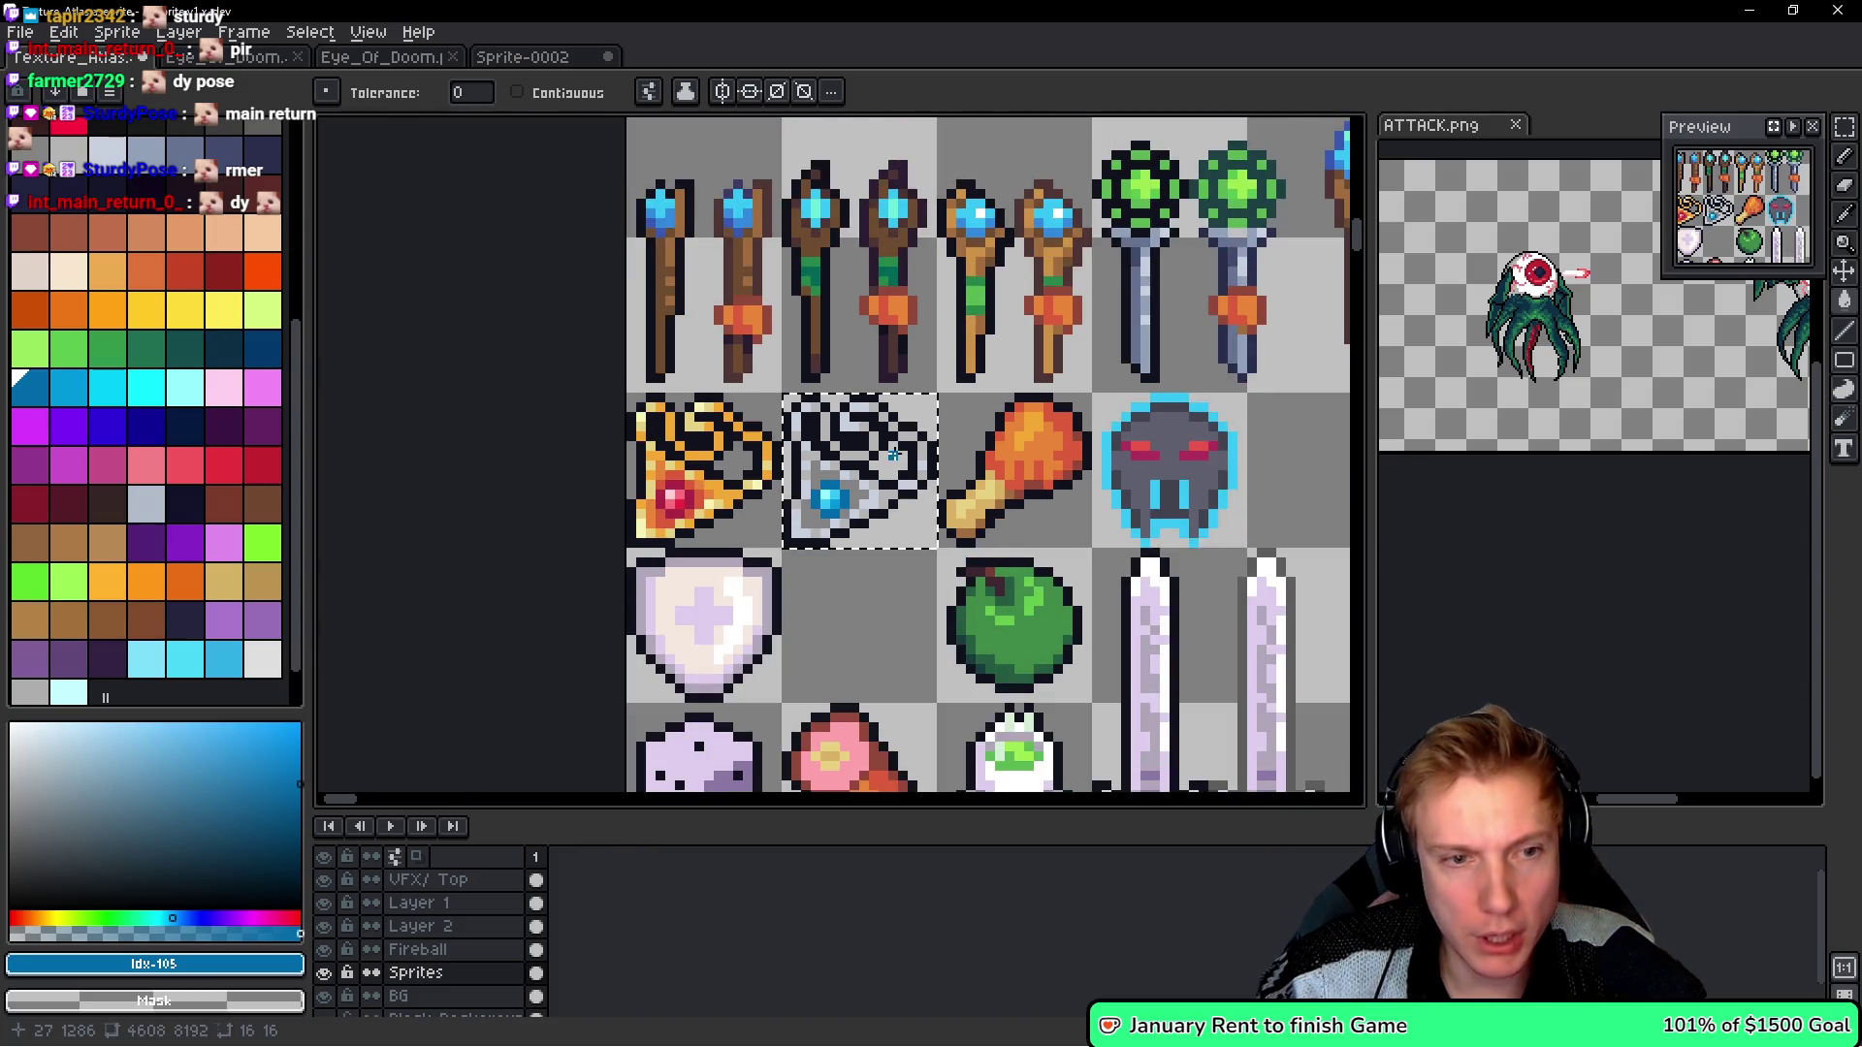
key(ctrl+s)
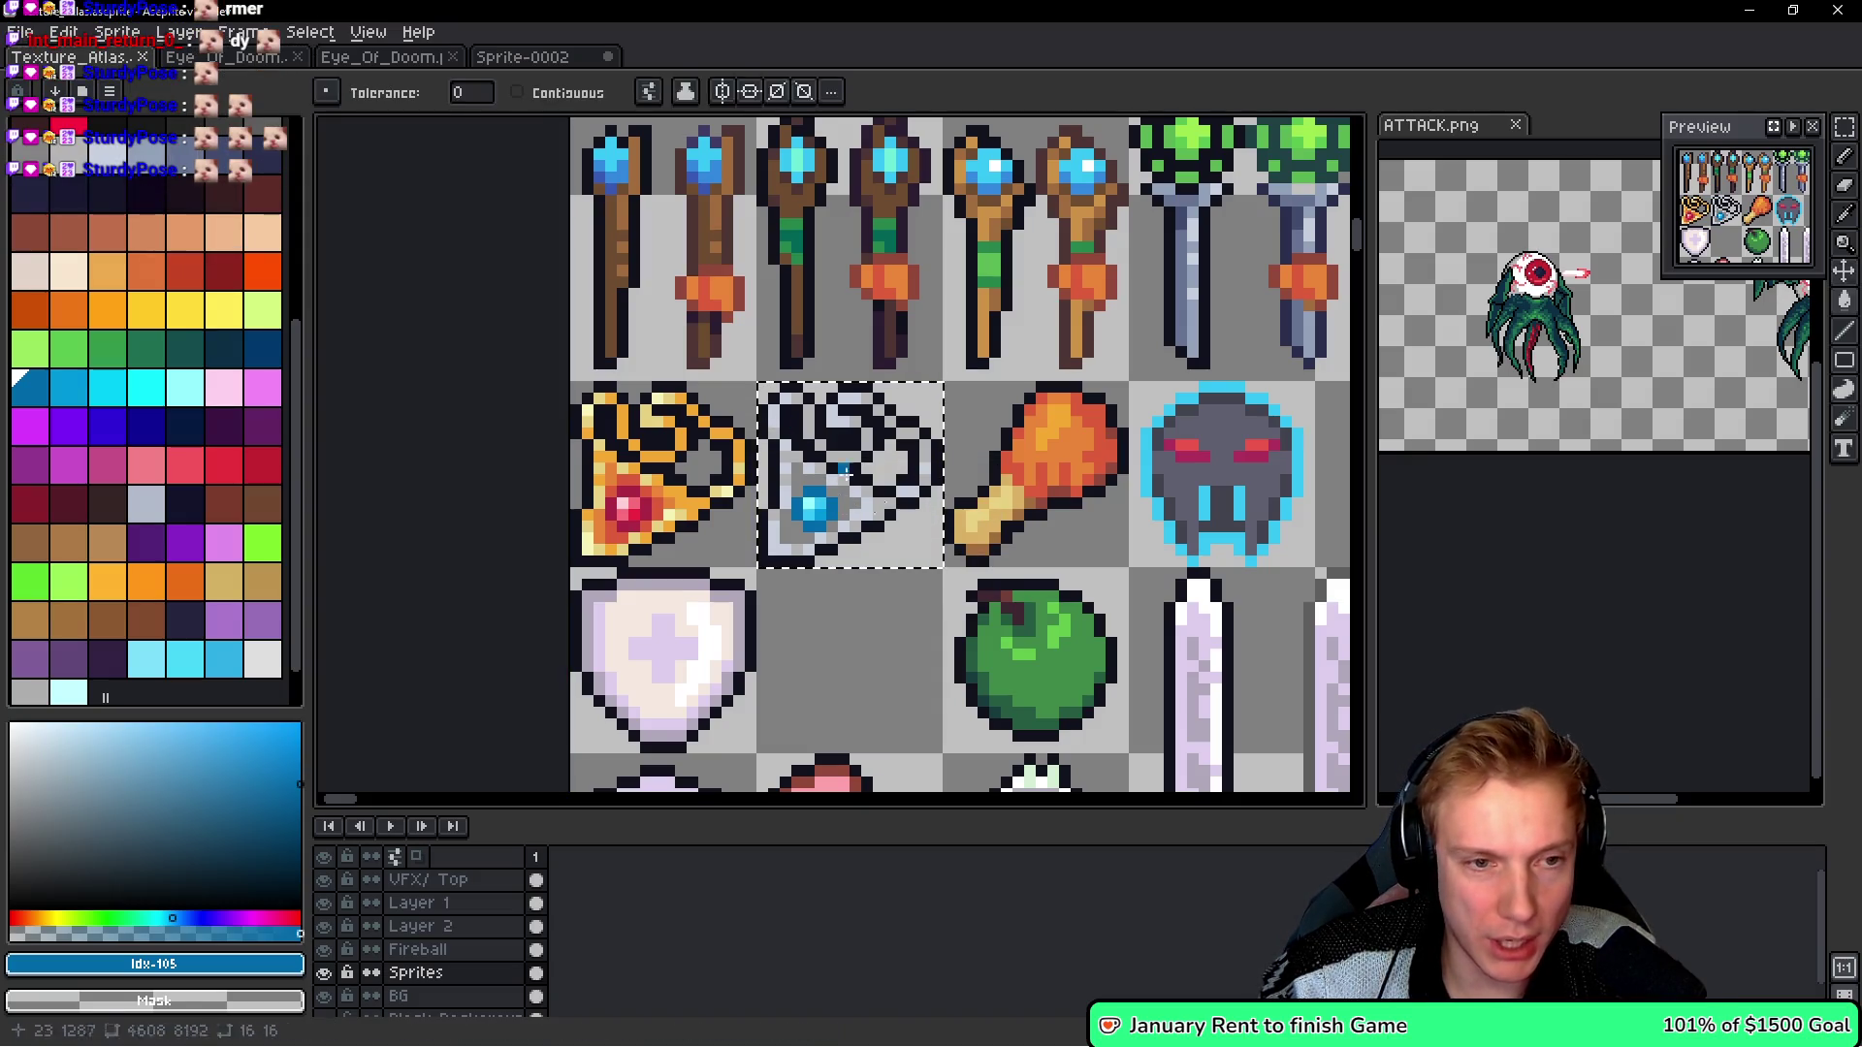
- Export the texture atlas as the Texture_Atlas.png sprite sheet and return to Visual Studio Code
scroll(706, 455, up, 2)
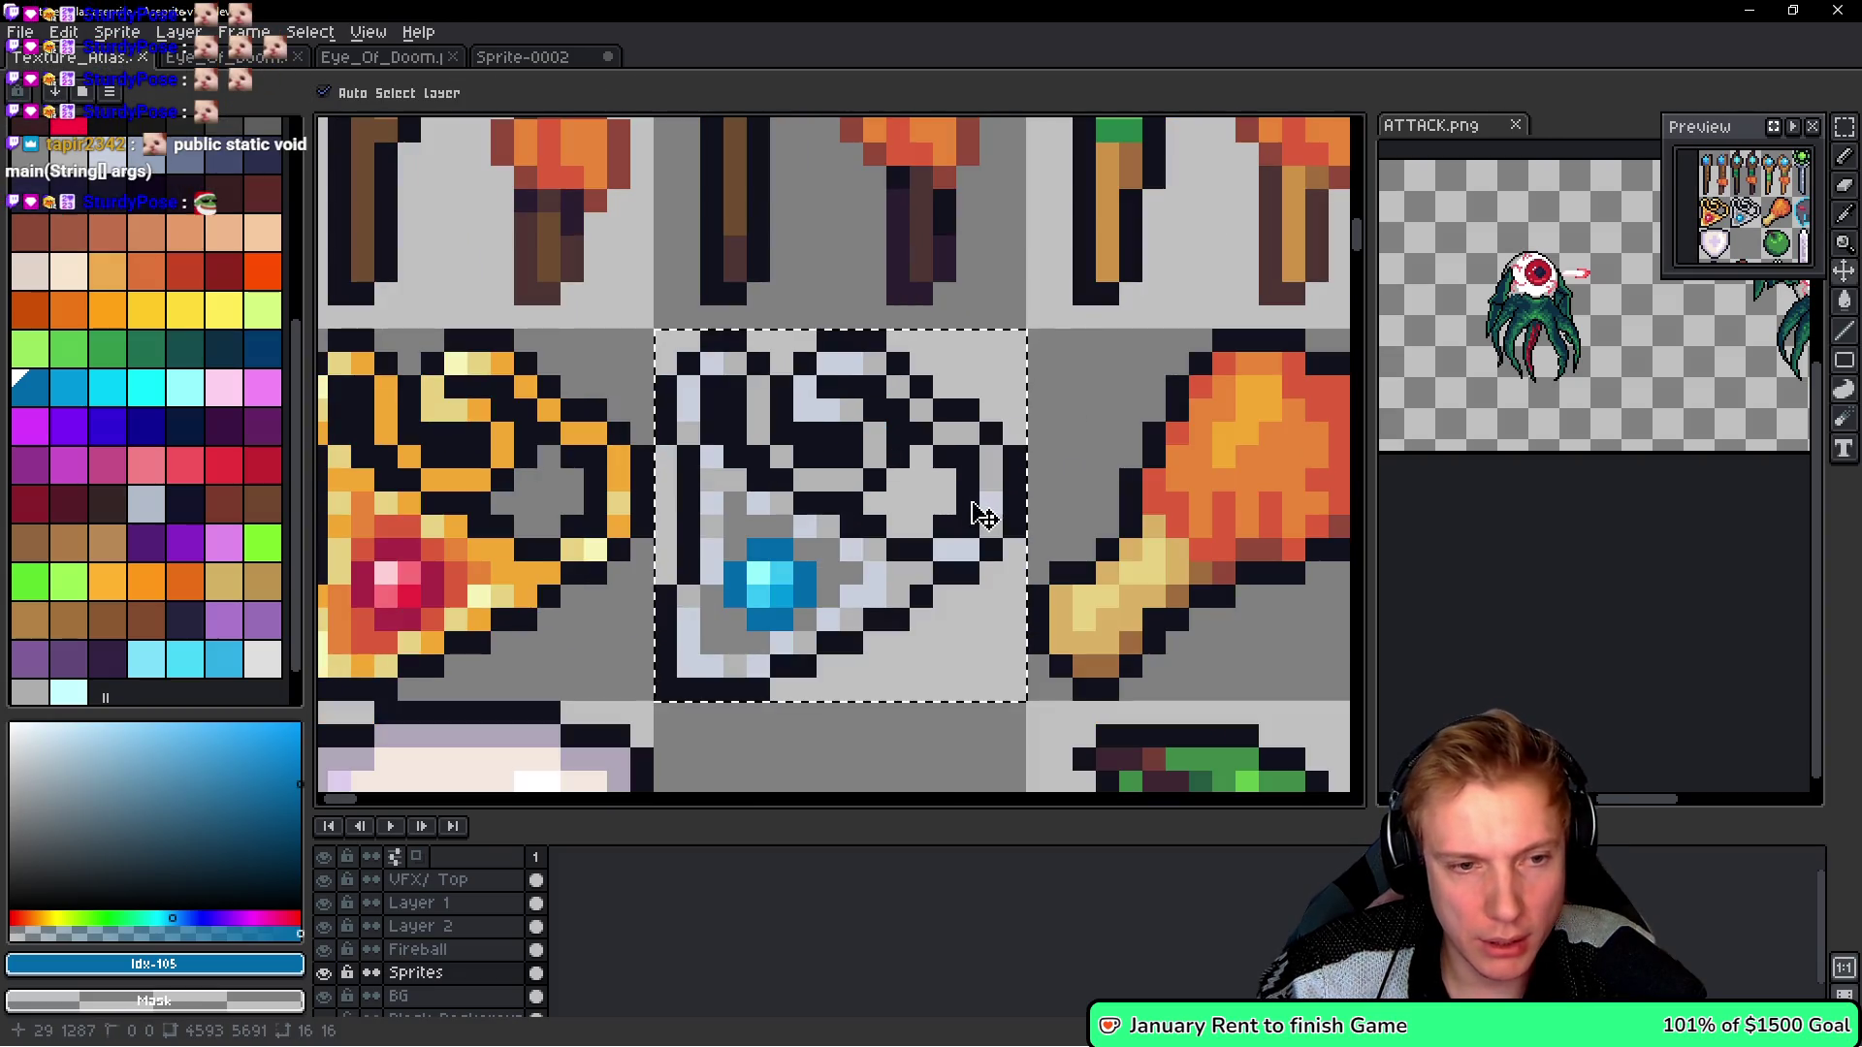
key(ctrl+e)
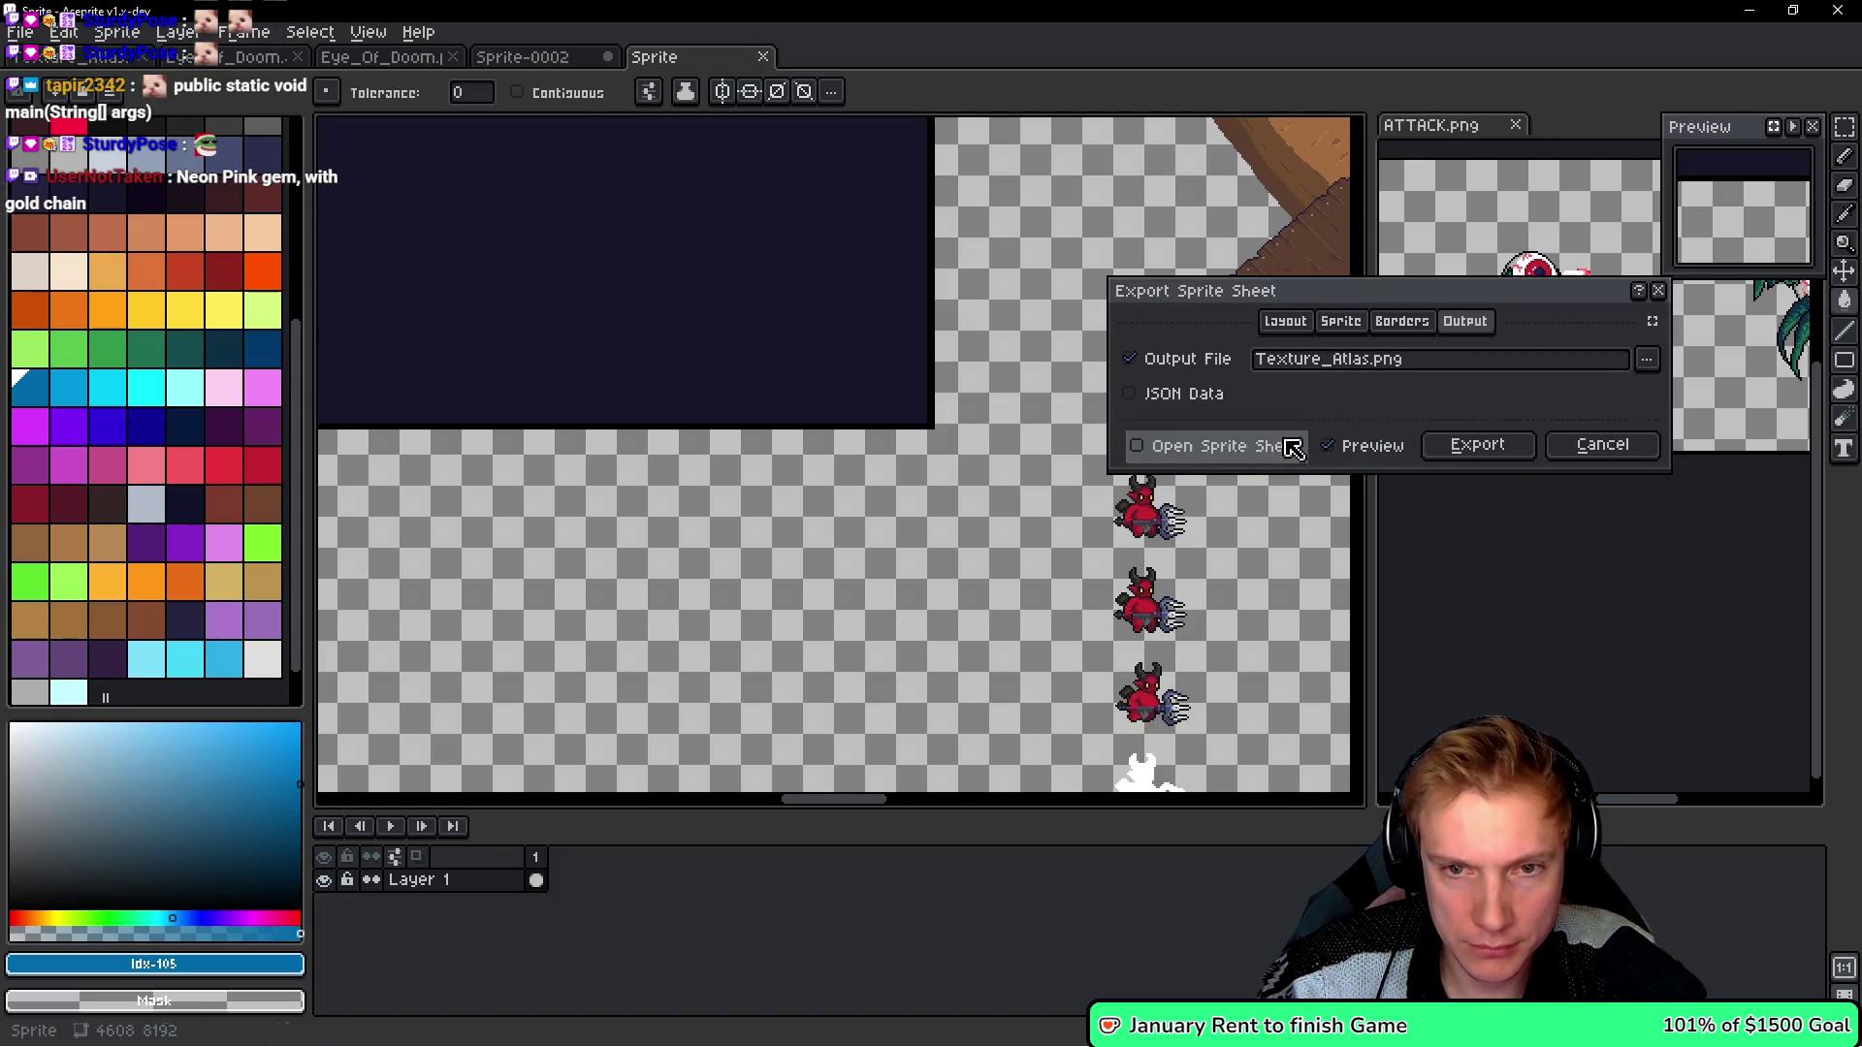
click(1491, 461)
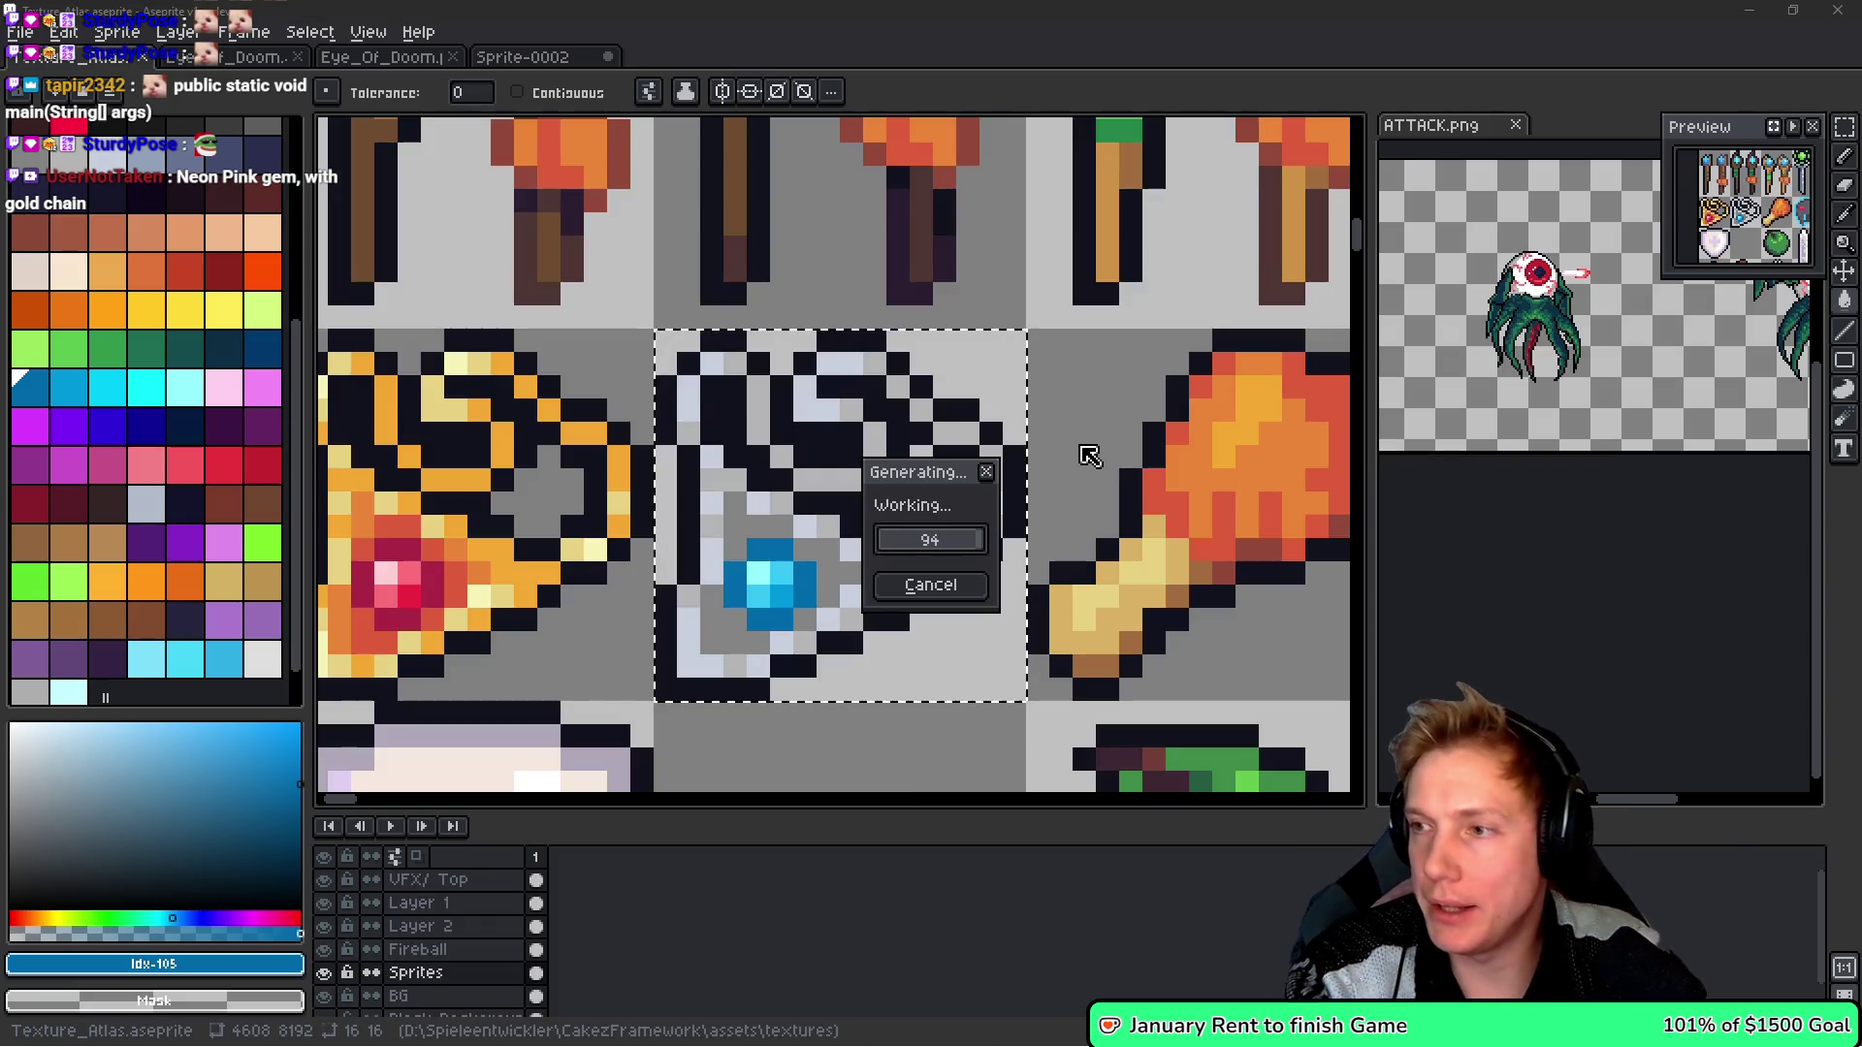
key(alt+Tab)
key(ctrl+Tab)
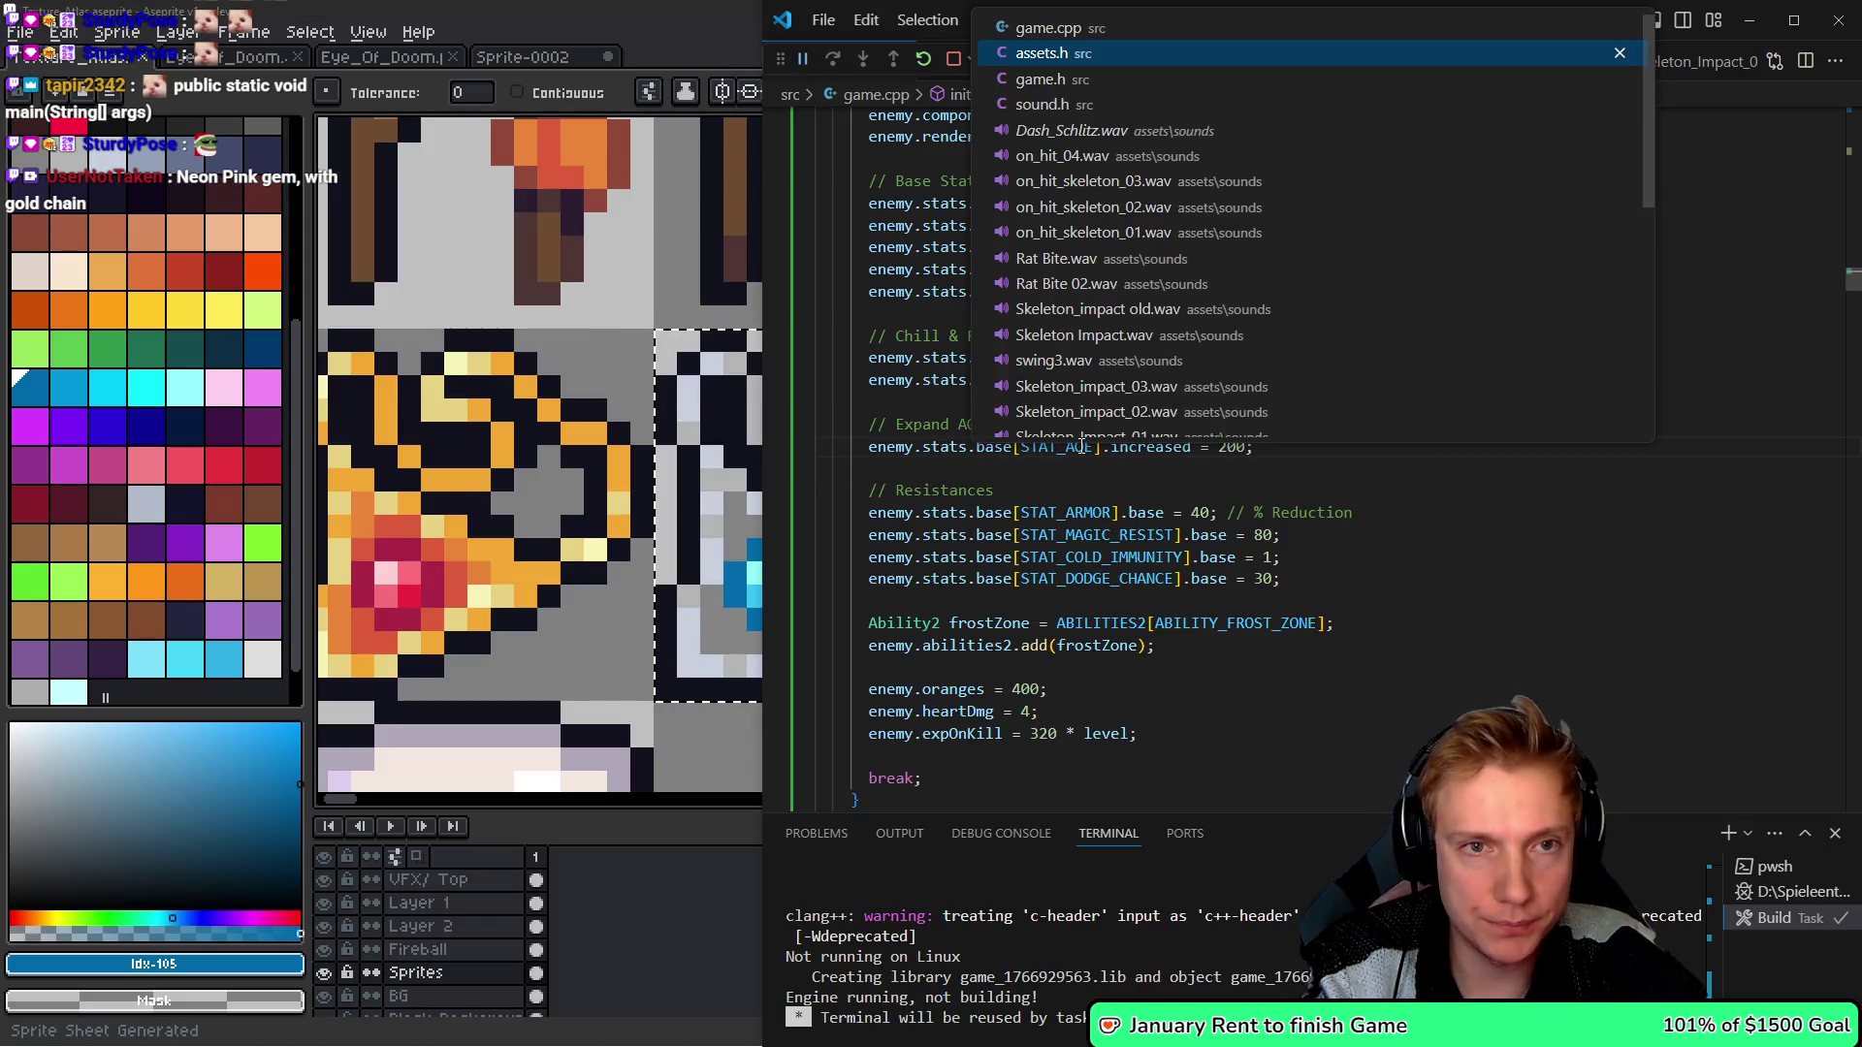
- Find the ITEM_RUBY_NECKLACE entry in game.h and copy its line
key(ctrl+Tab)
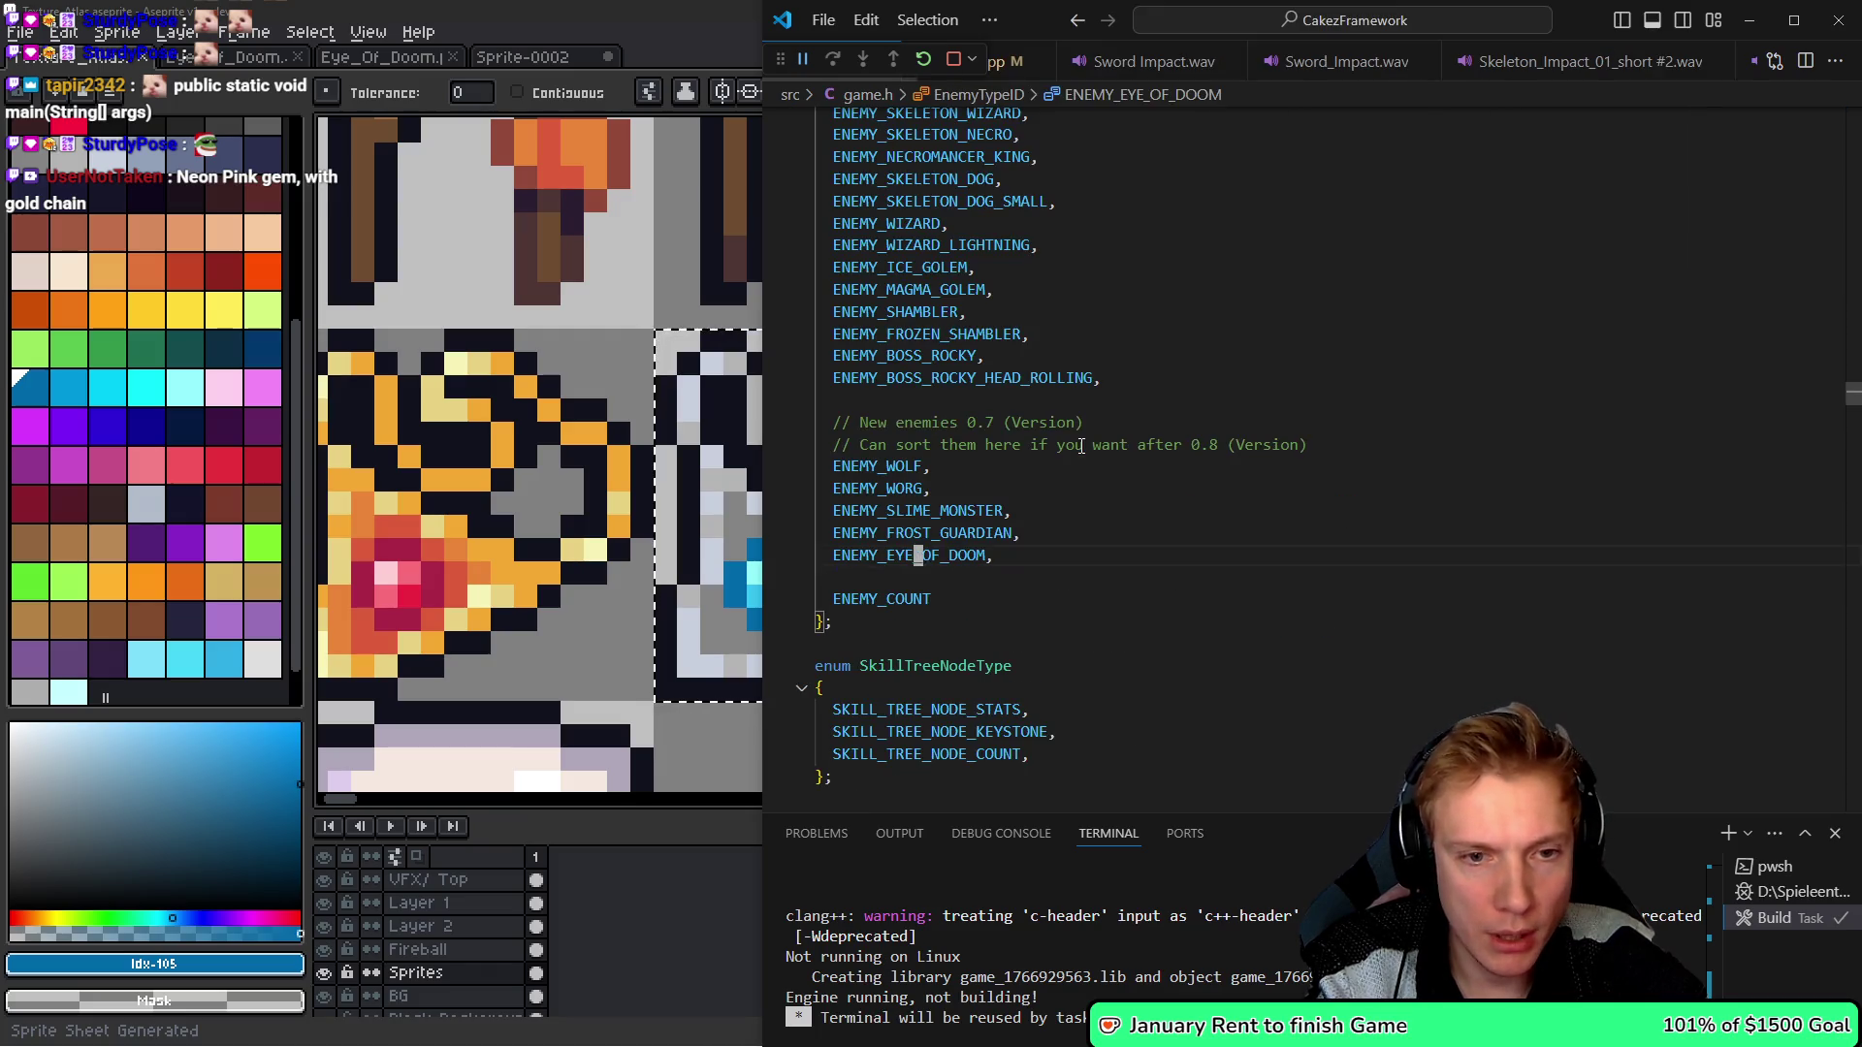
key(ctrl+d)
scroll(1082, 446, down, 10)
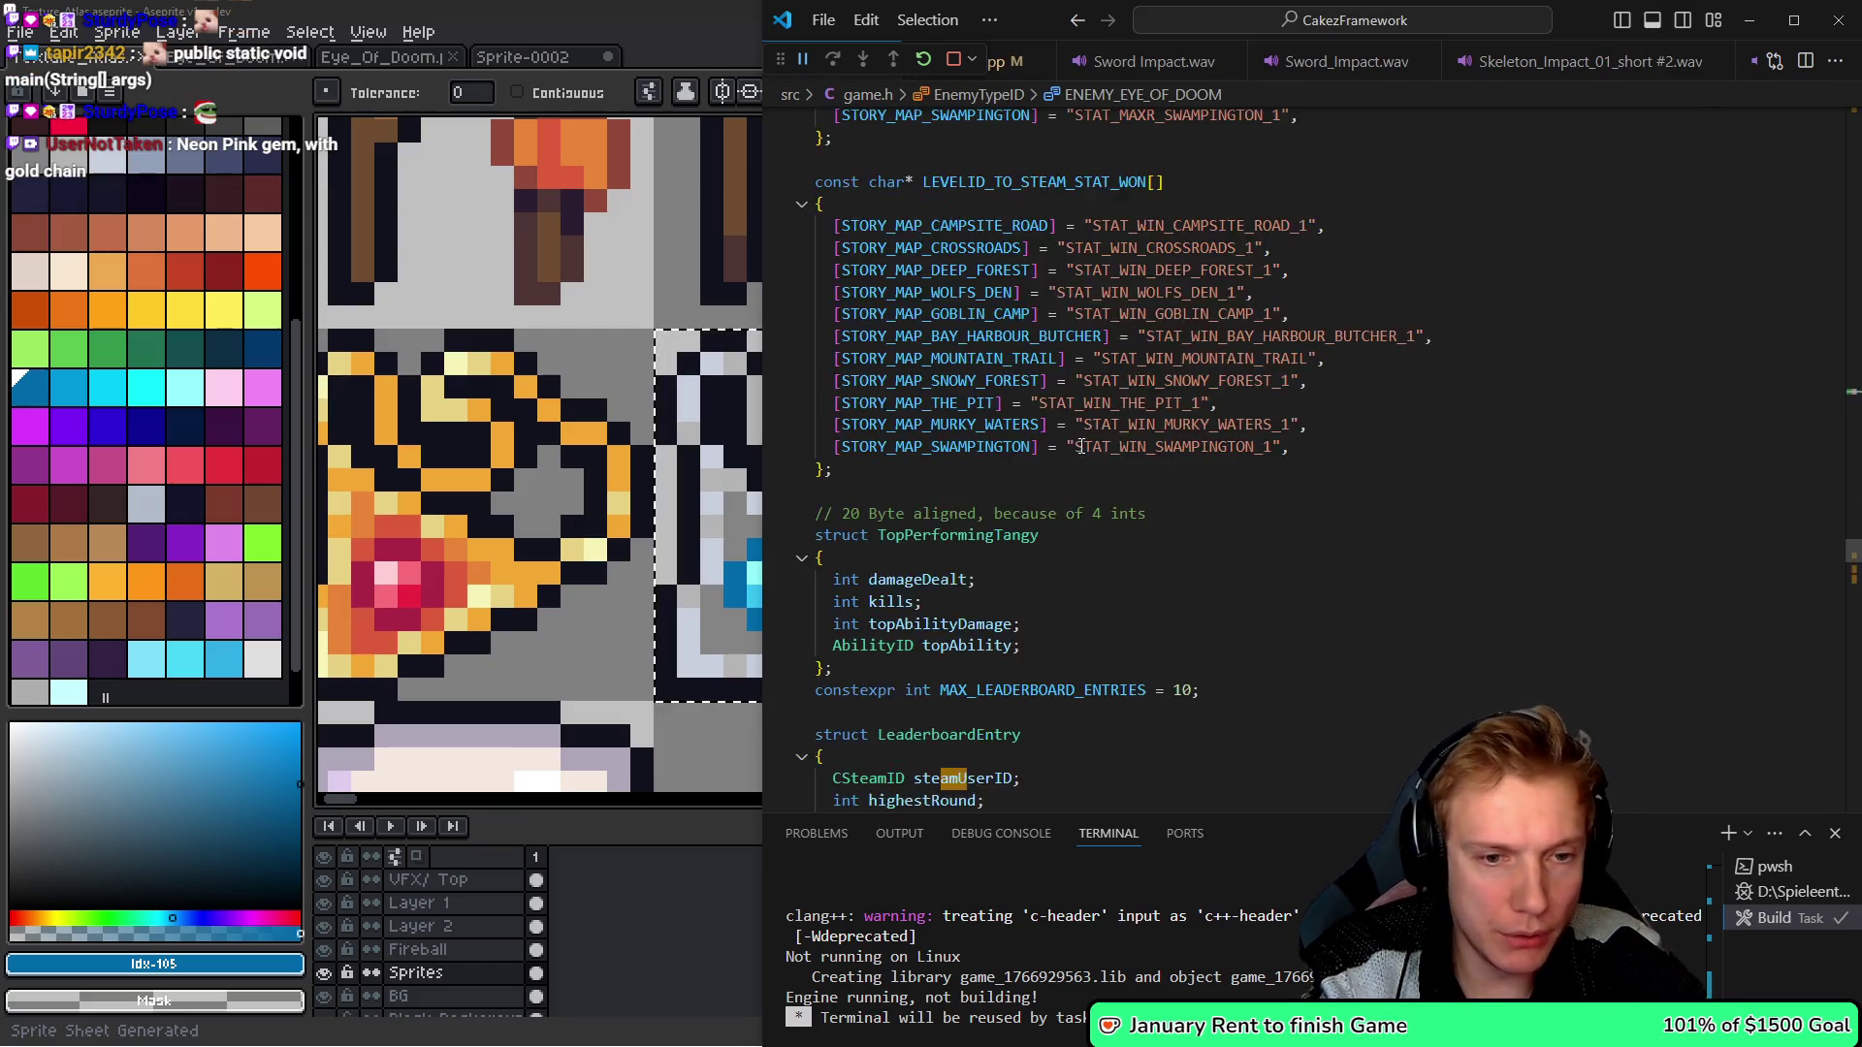
scroll(1082, 446, up, 10)
key(ctrl+d)
scroll(1081, 446, down, 10)
scroll(1081, 447, up, 10)
scroll(1081, 446, down, 10)
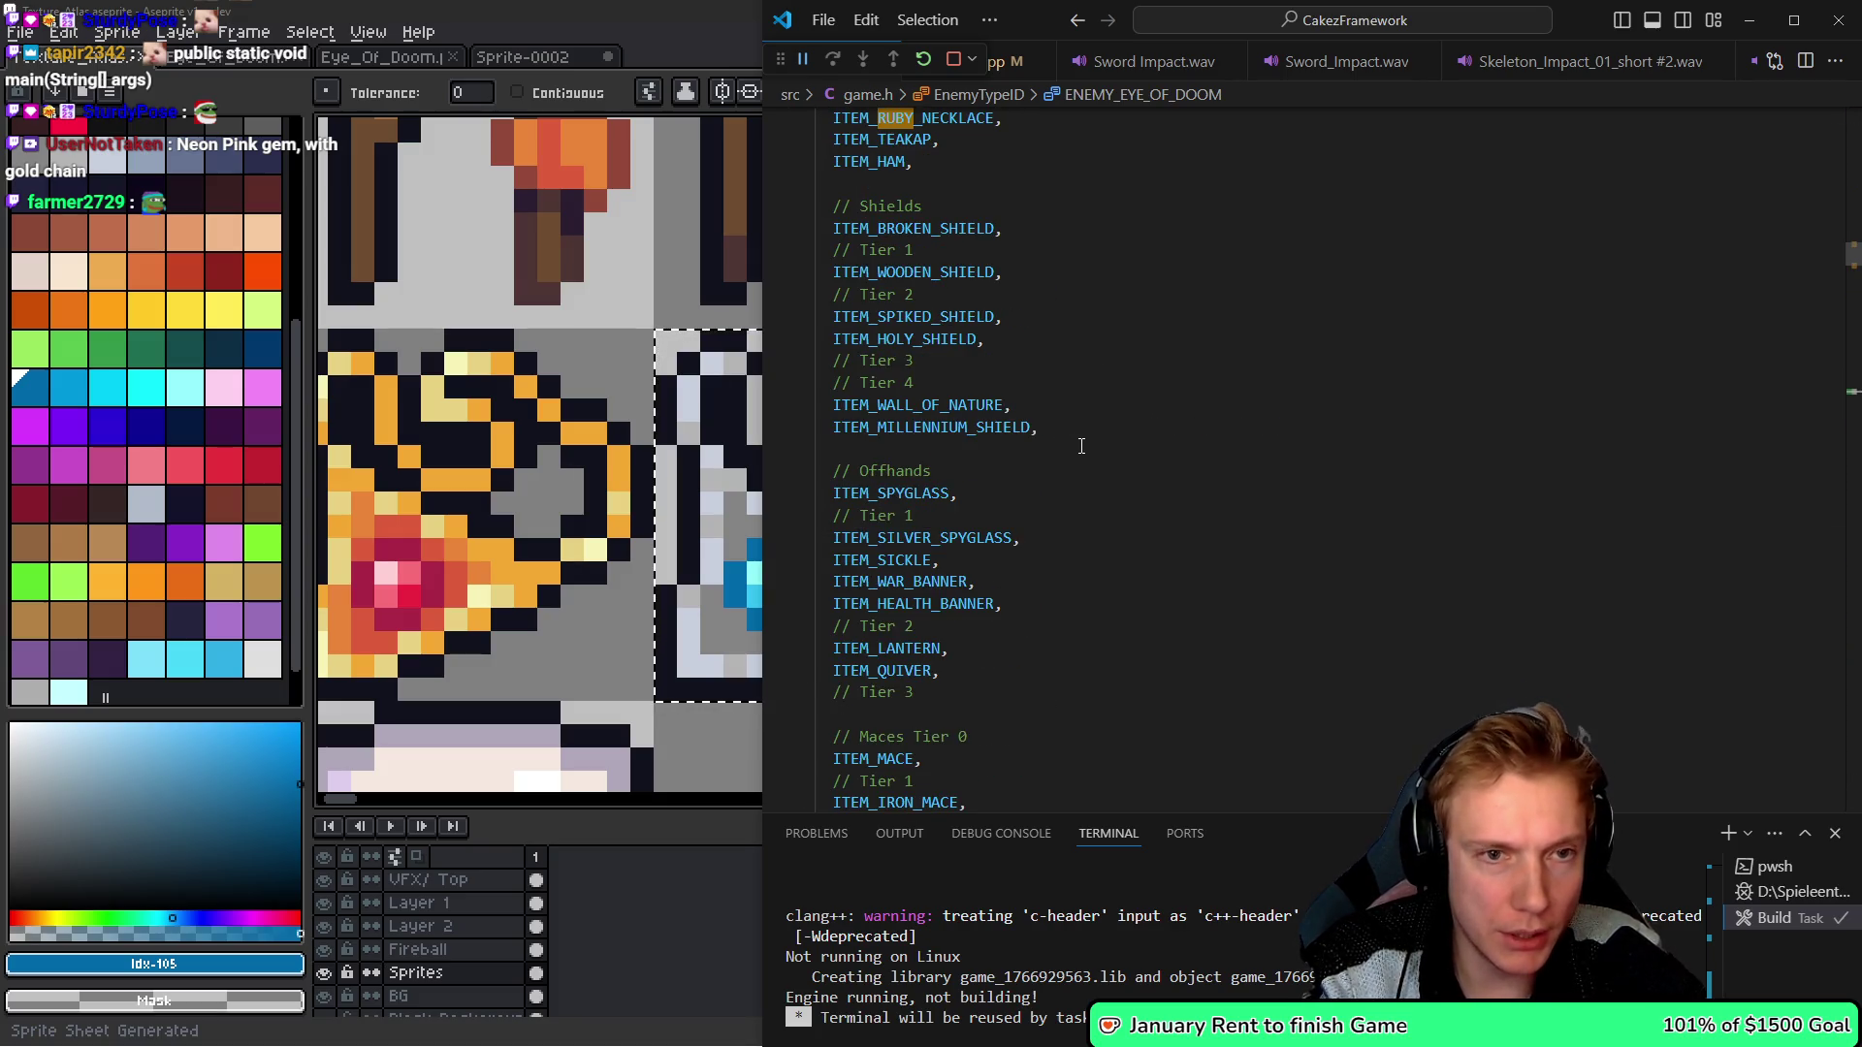
scroll(1082, 446, up, 1)
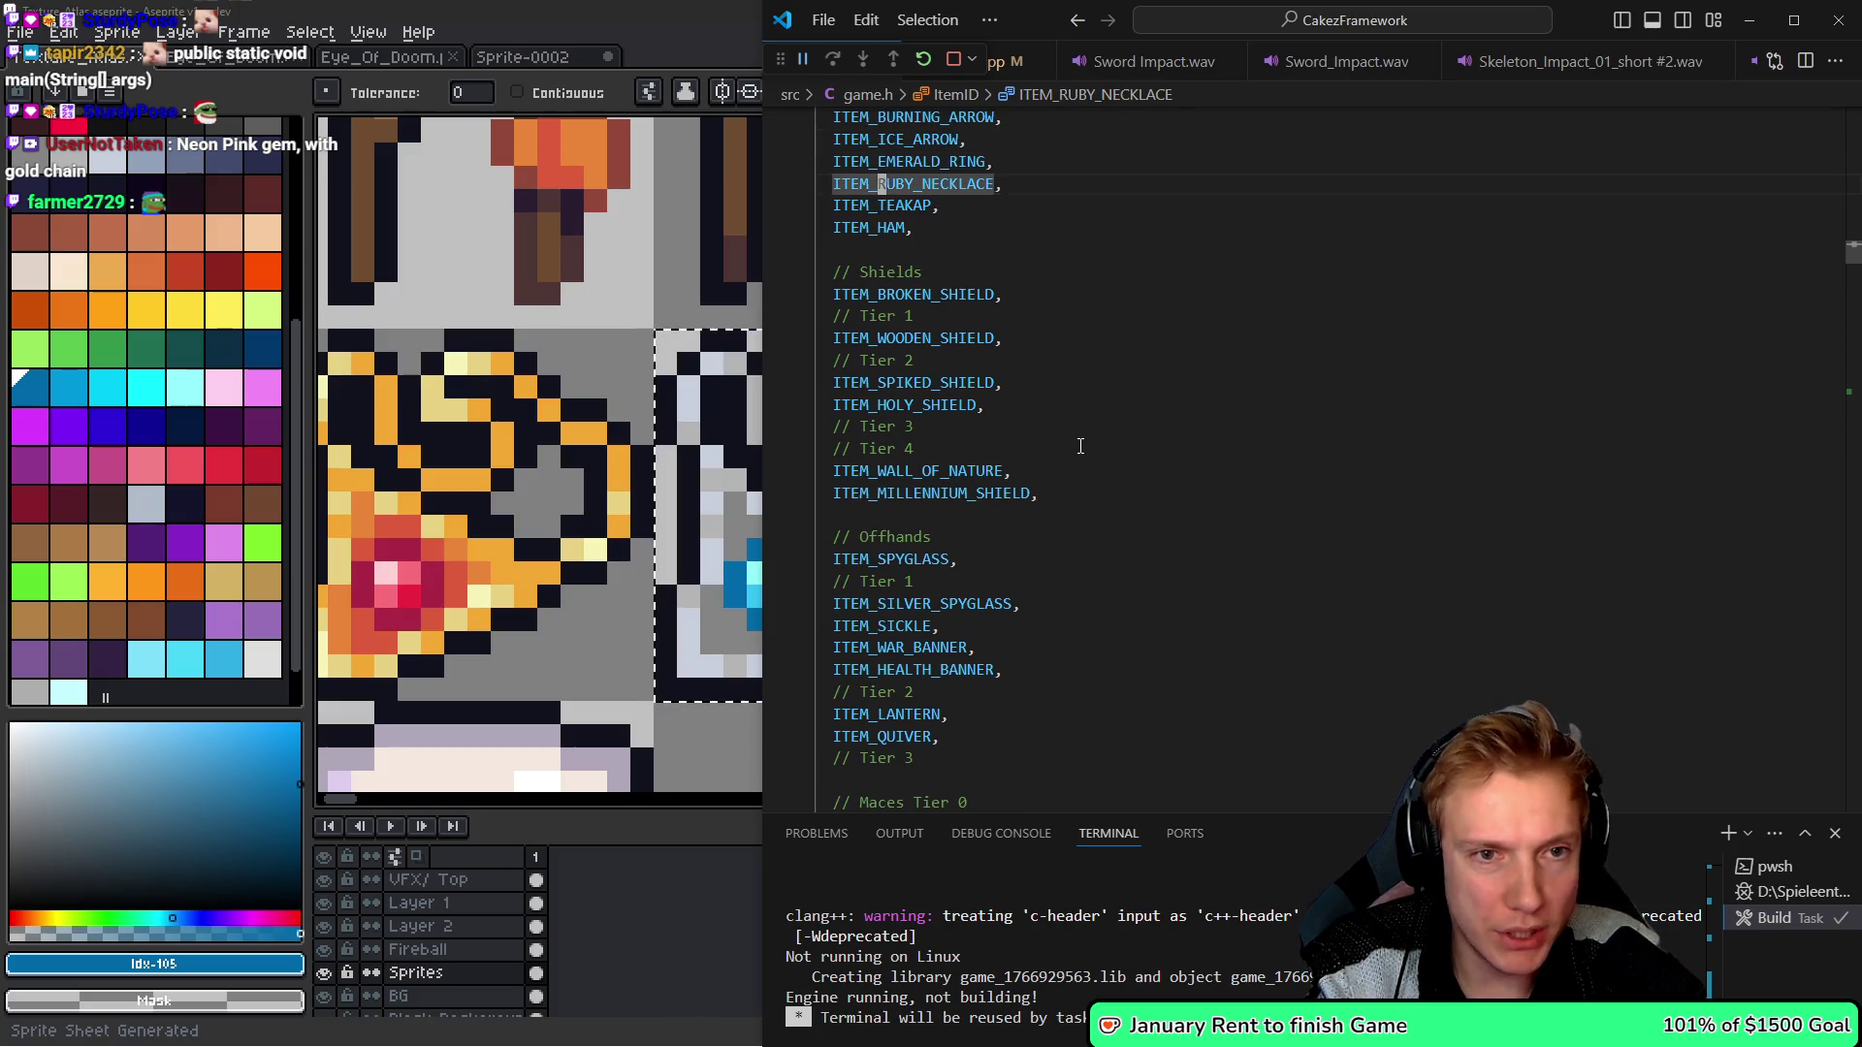
key(shift+alt+Down)
key(ctrl+Right)
key(BackSpace)
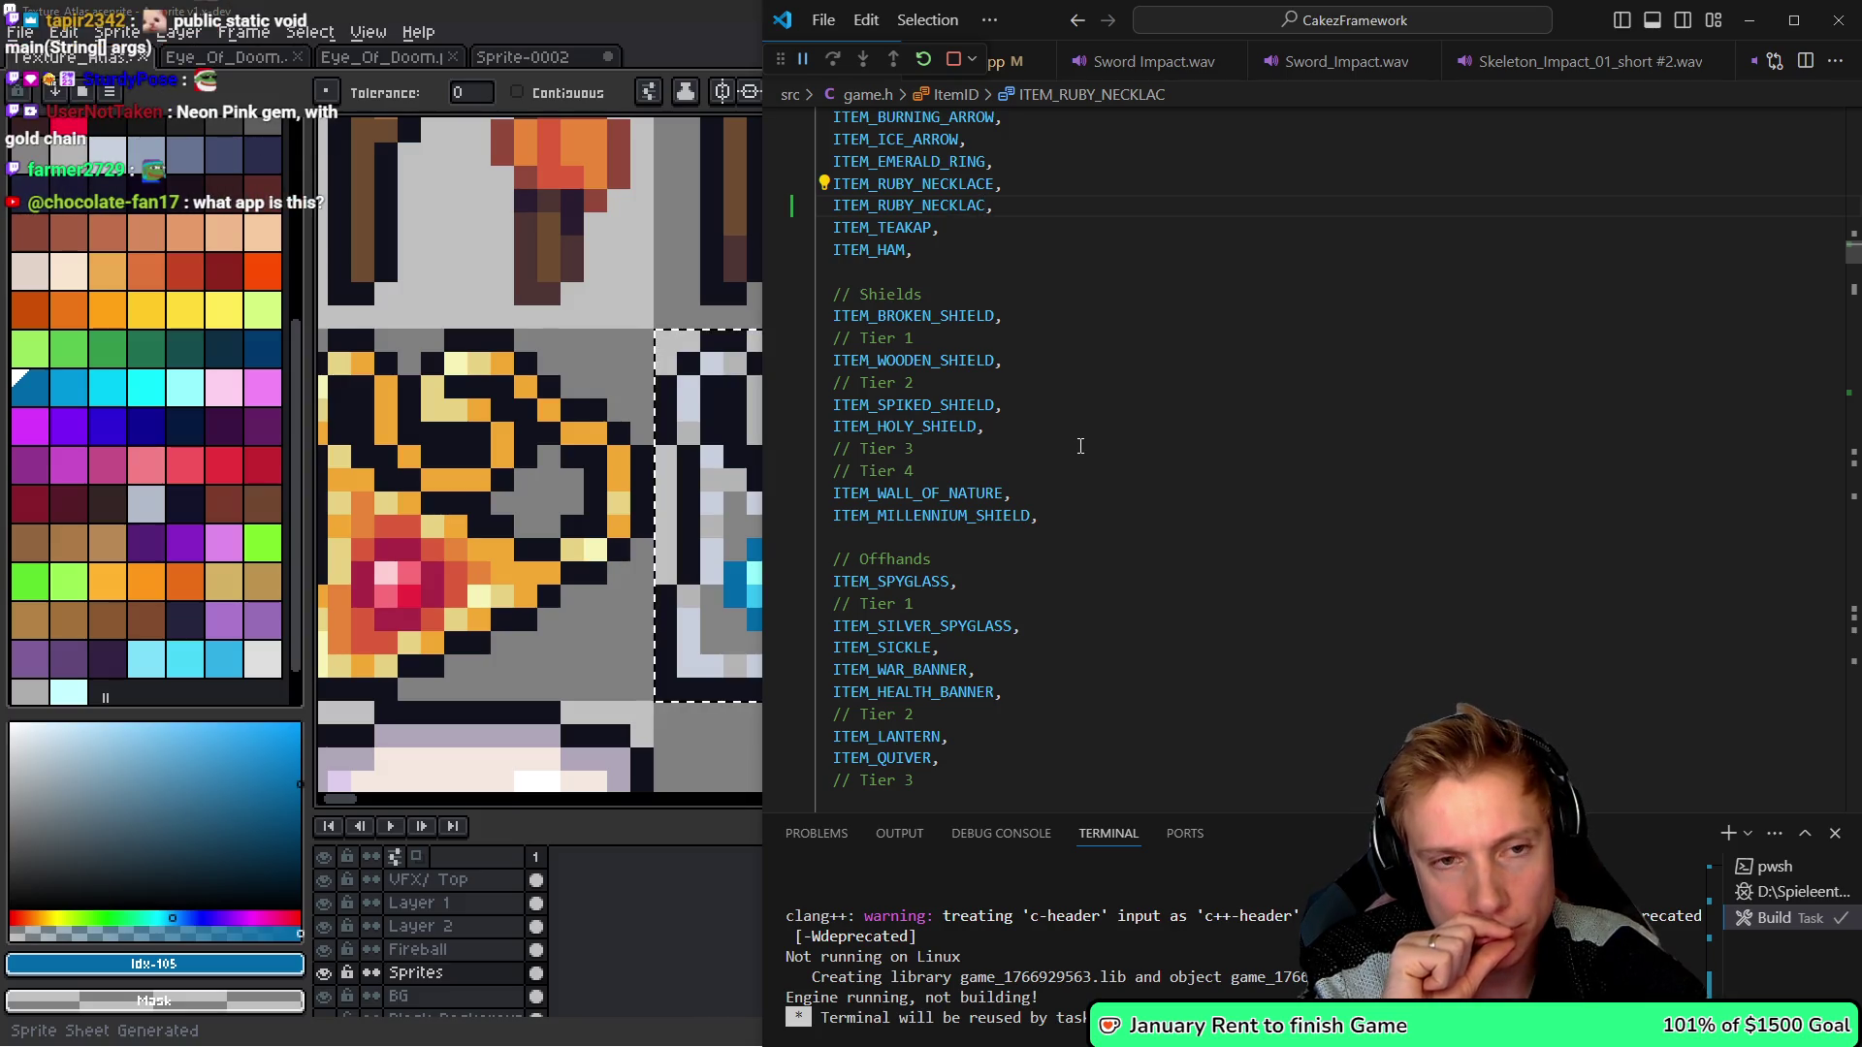
key(shift+Home)
key(ctrl+shift+k)
- Paste the copied entry after ITEM_TANGY_ANKH and rename it ITEM_SAPPHIRE_NECKLACE
key(Down)
key(Down)
key(Down)
key(Down)
key(Down)
key(Down)
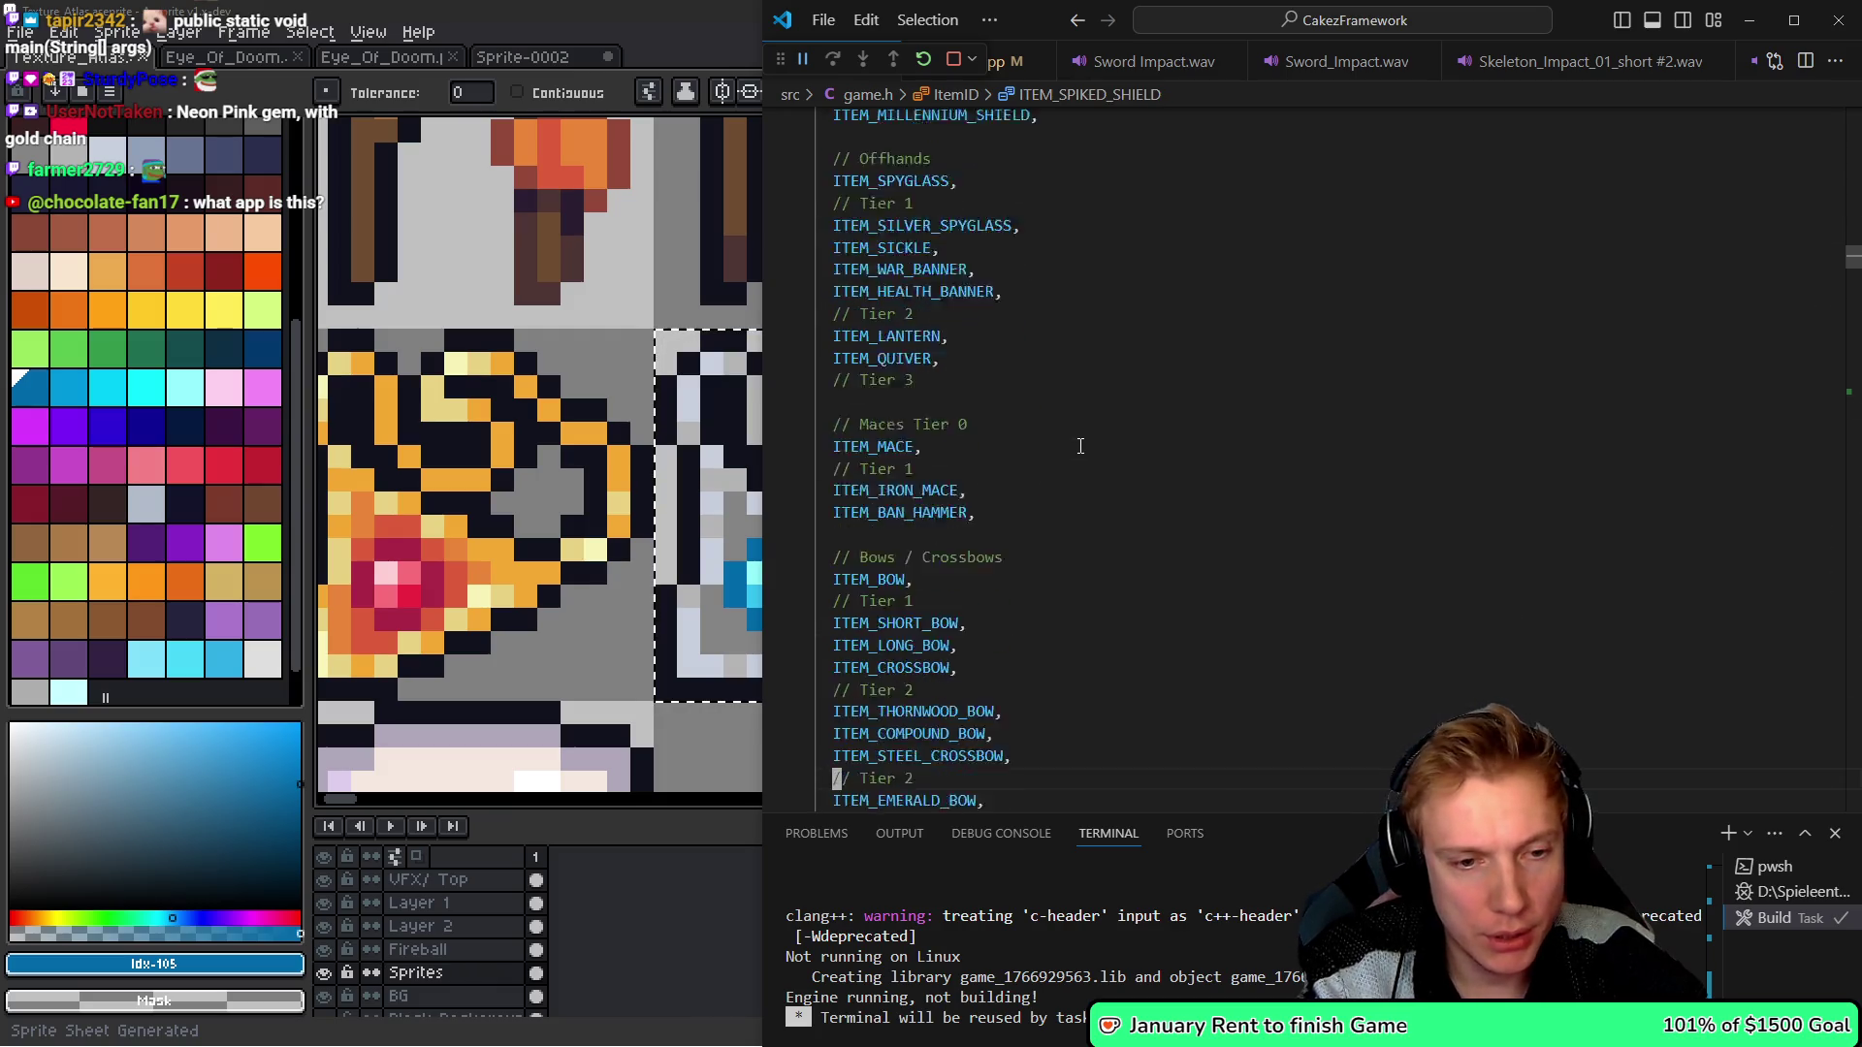
key(Down)
key(Down)
key(Down)
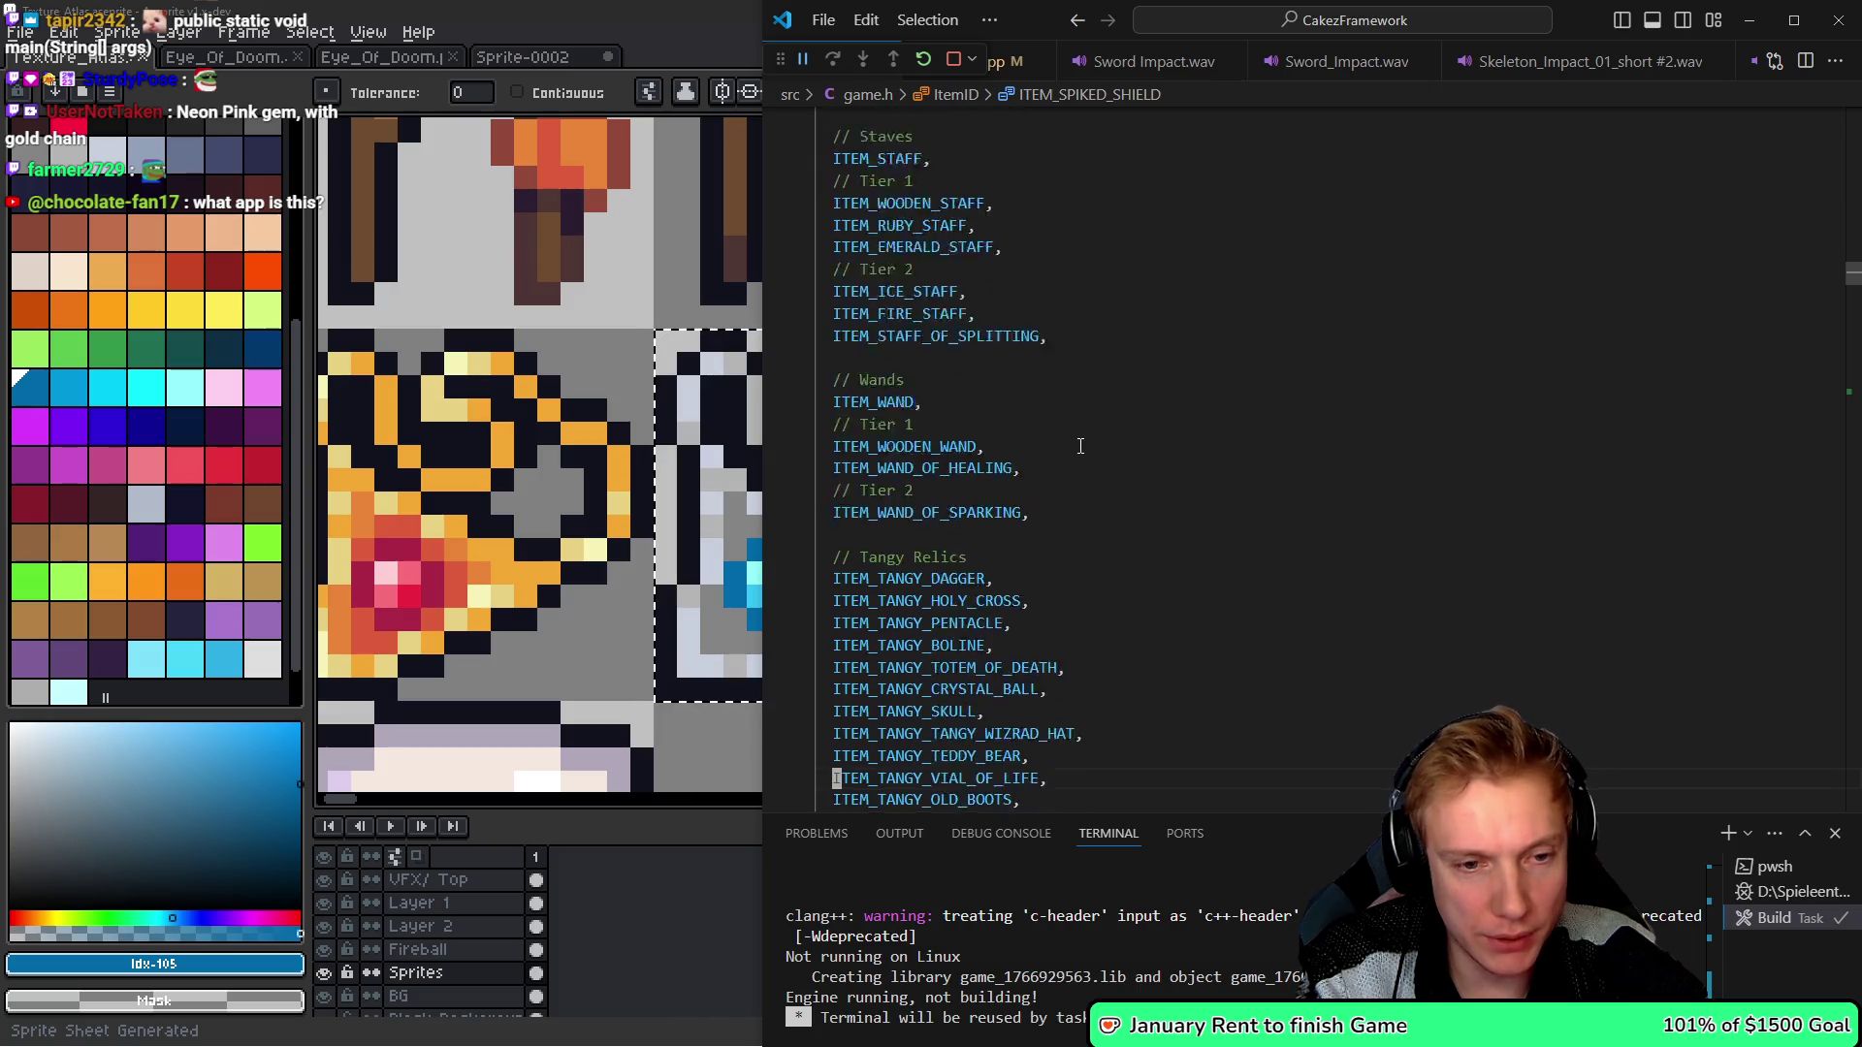
key(Up)
key(Up)
key(Up)
key(End)
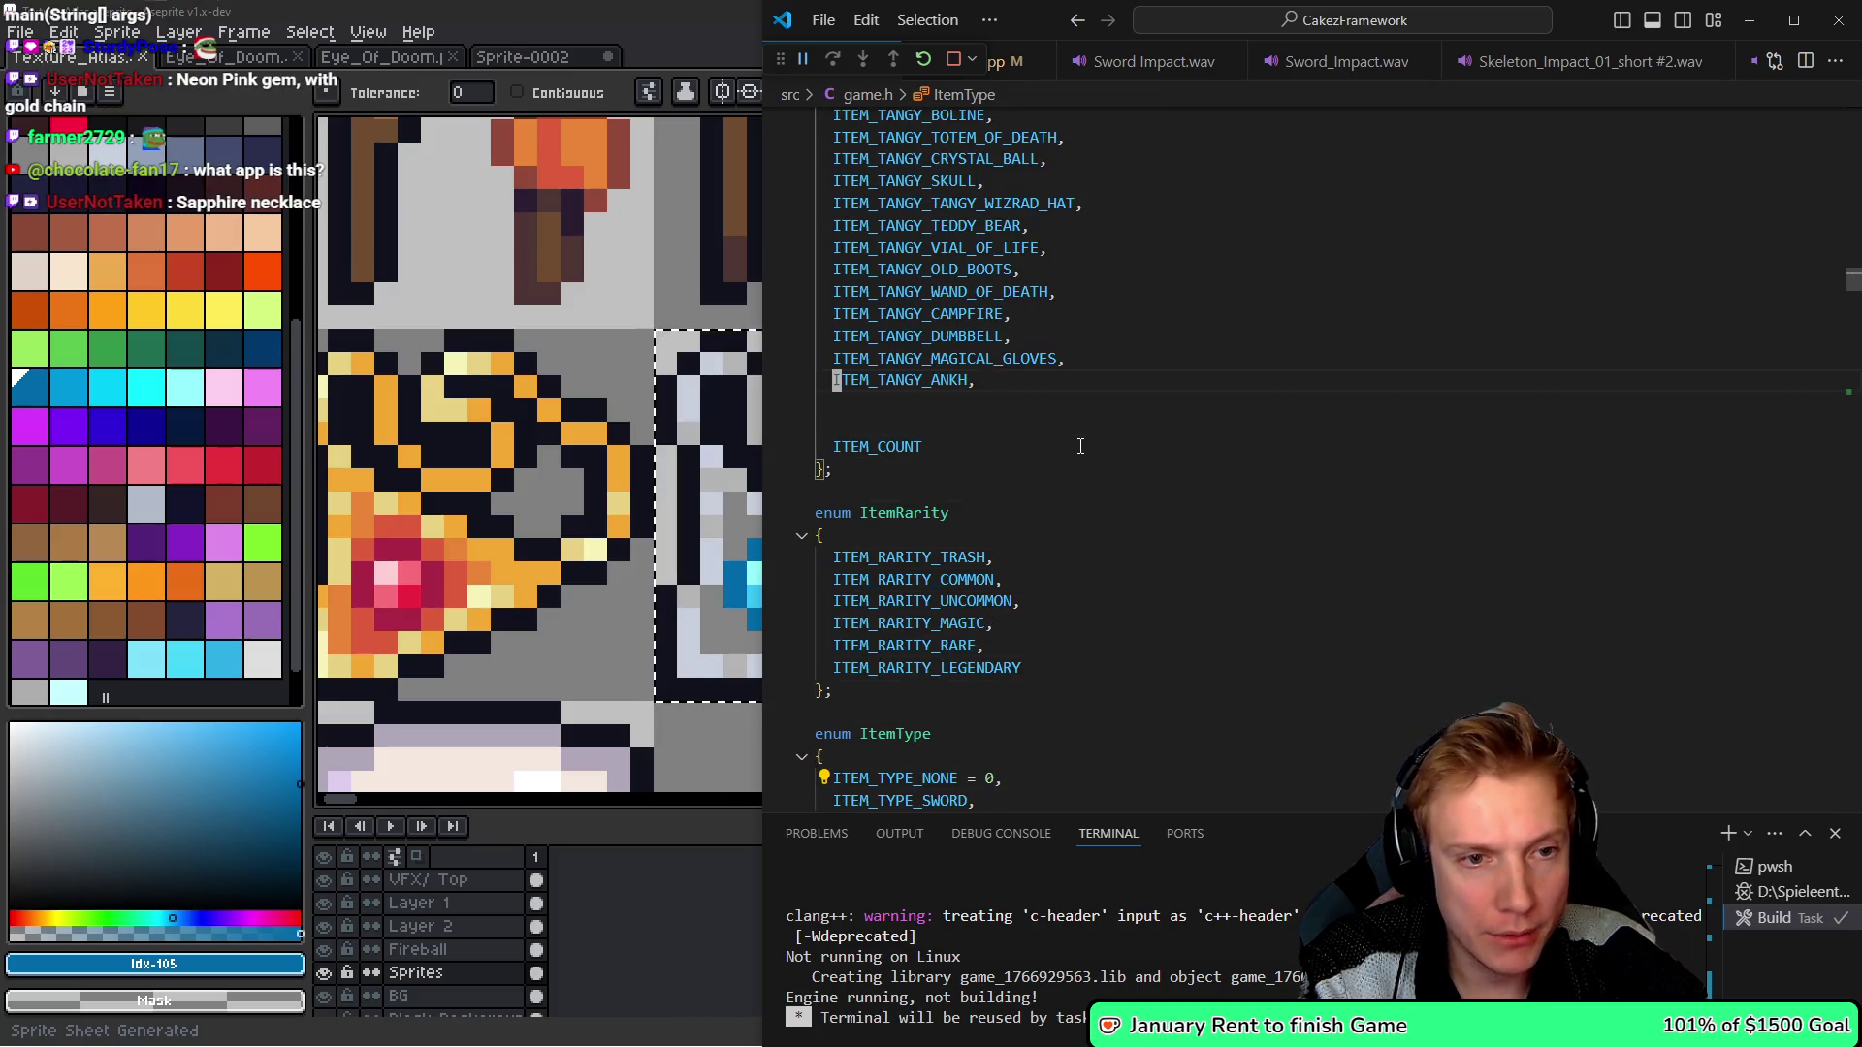
key(Return)
key(Return)
key(Down)
text(ITEM_RUBY_NECKLAC,)
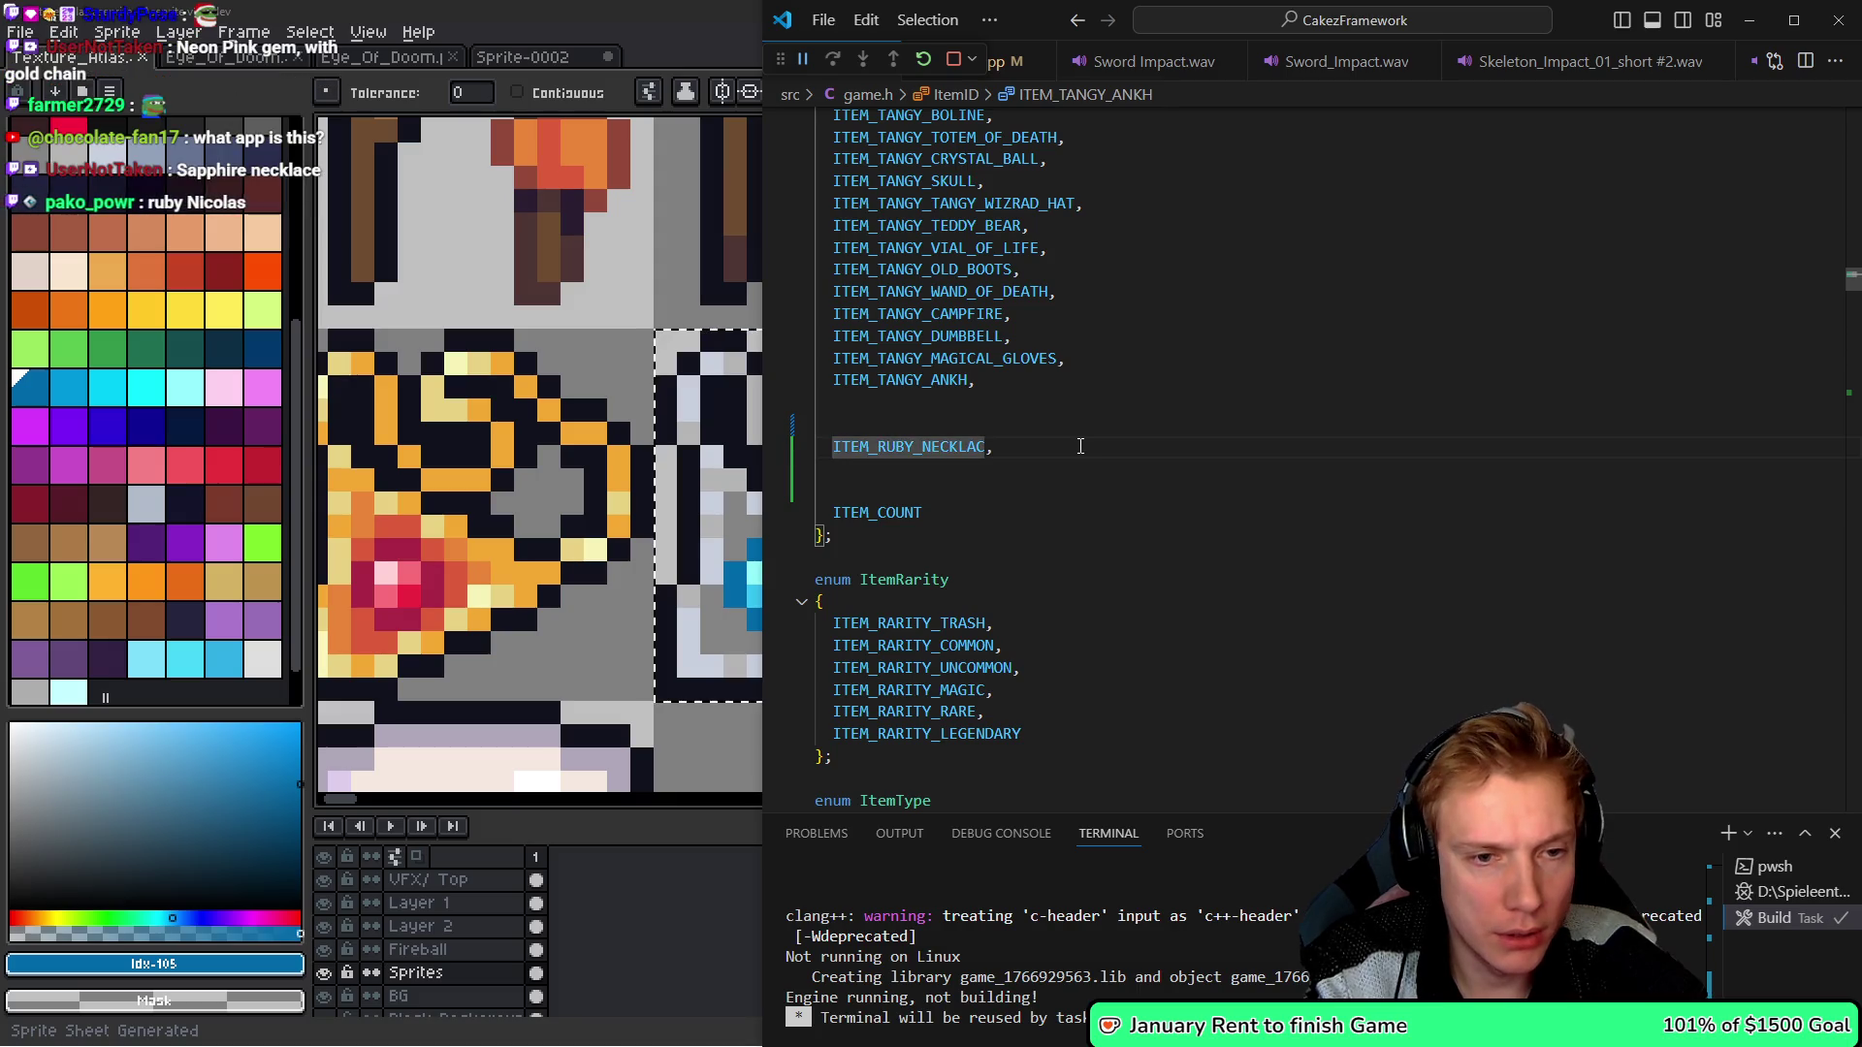
key(BackSpace)
key(BackSpace)
key(BackSpace)
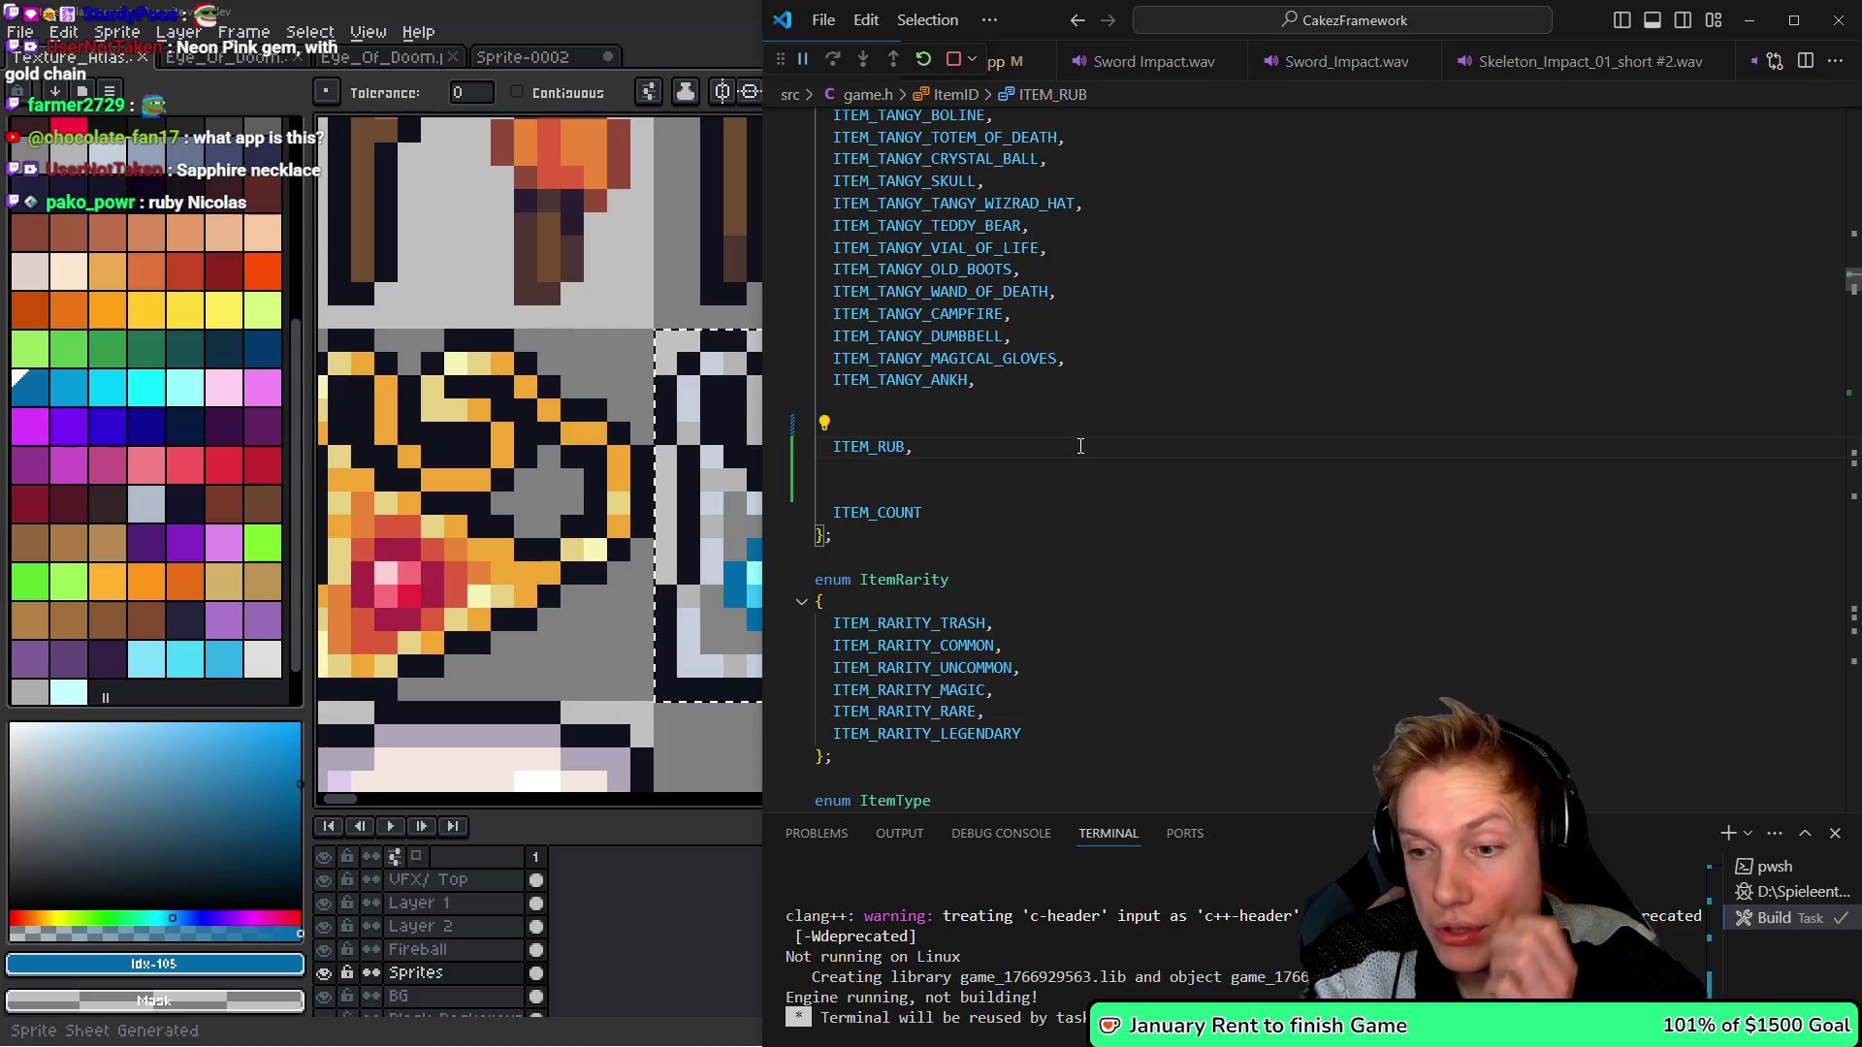
key(BackSpace)
key(BackSpace)
key(BackSpace)
text(SA)
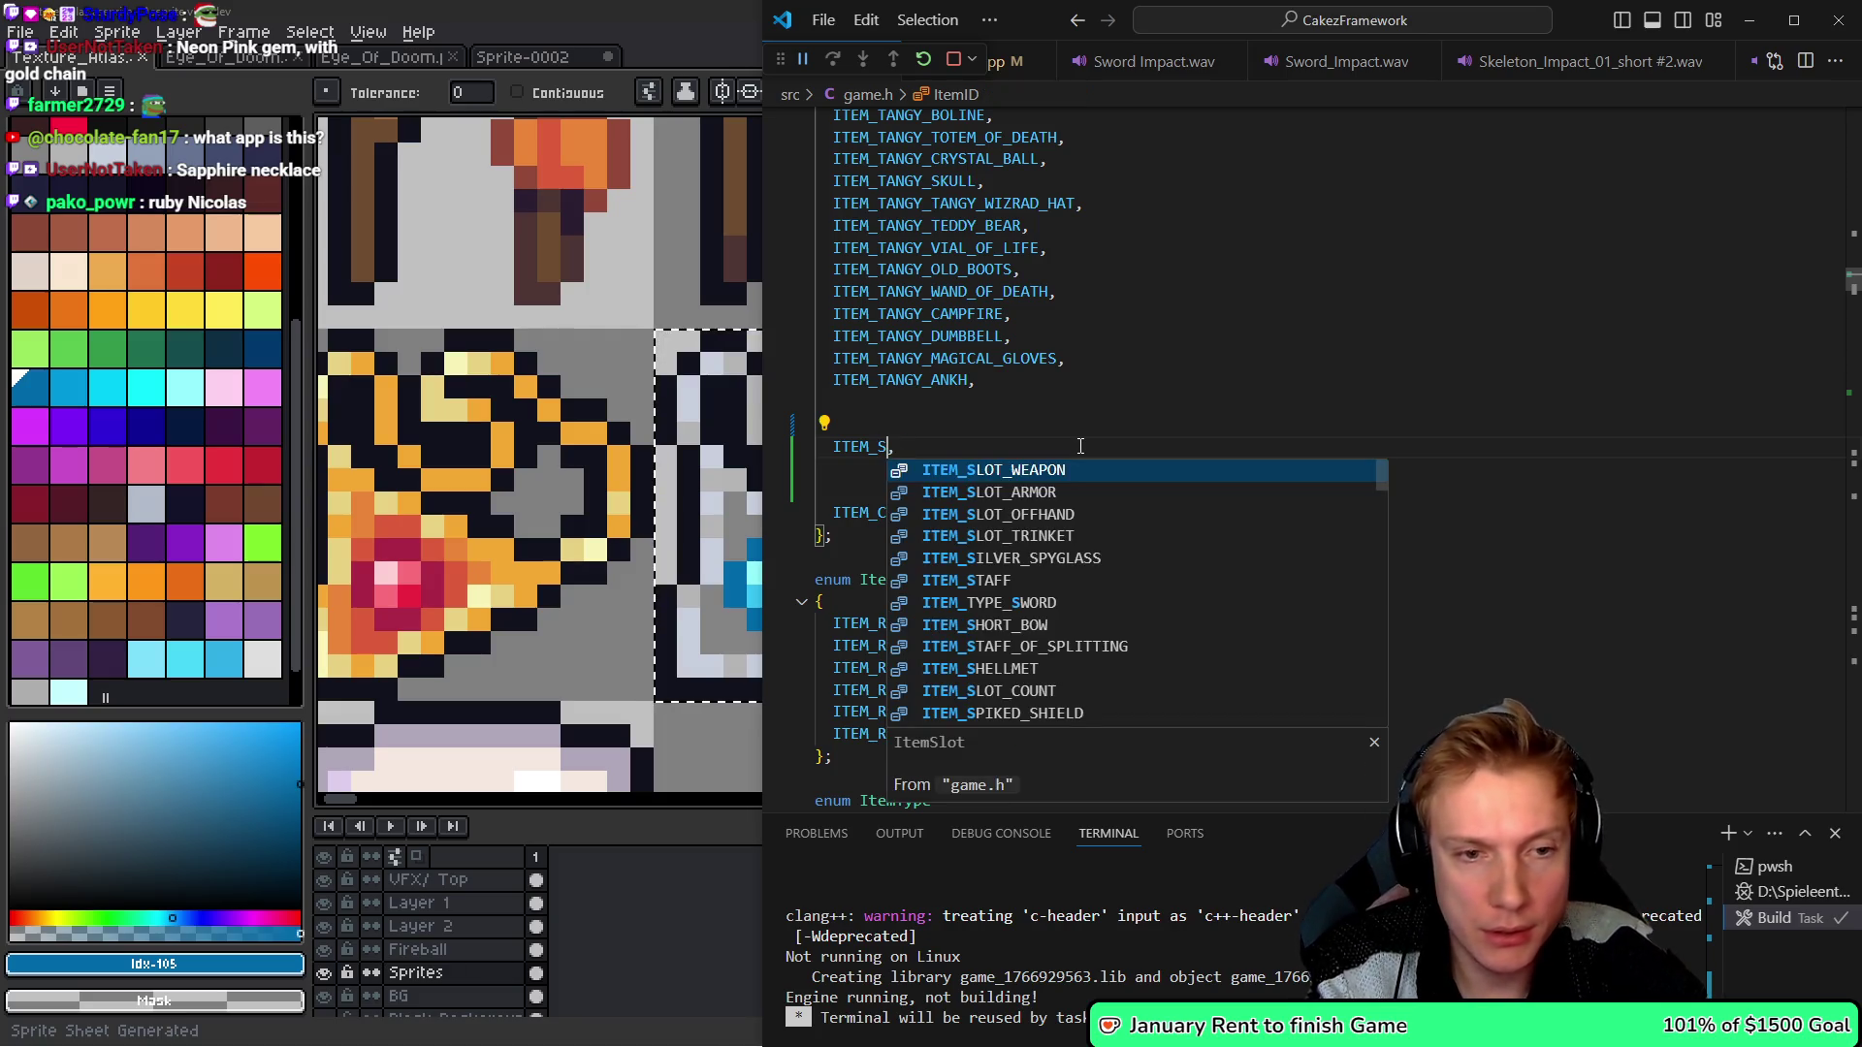
text(PP)
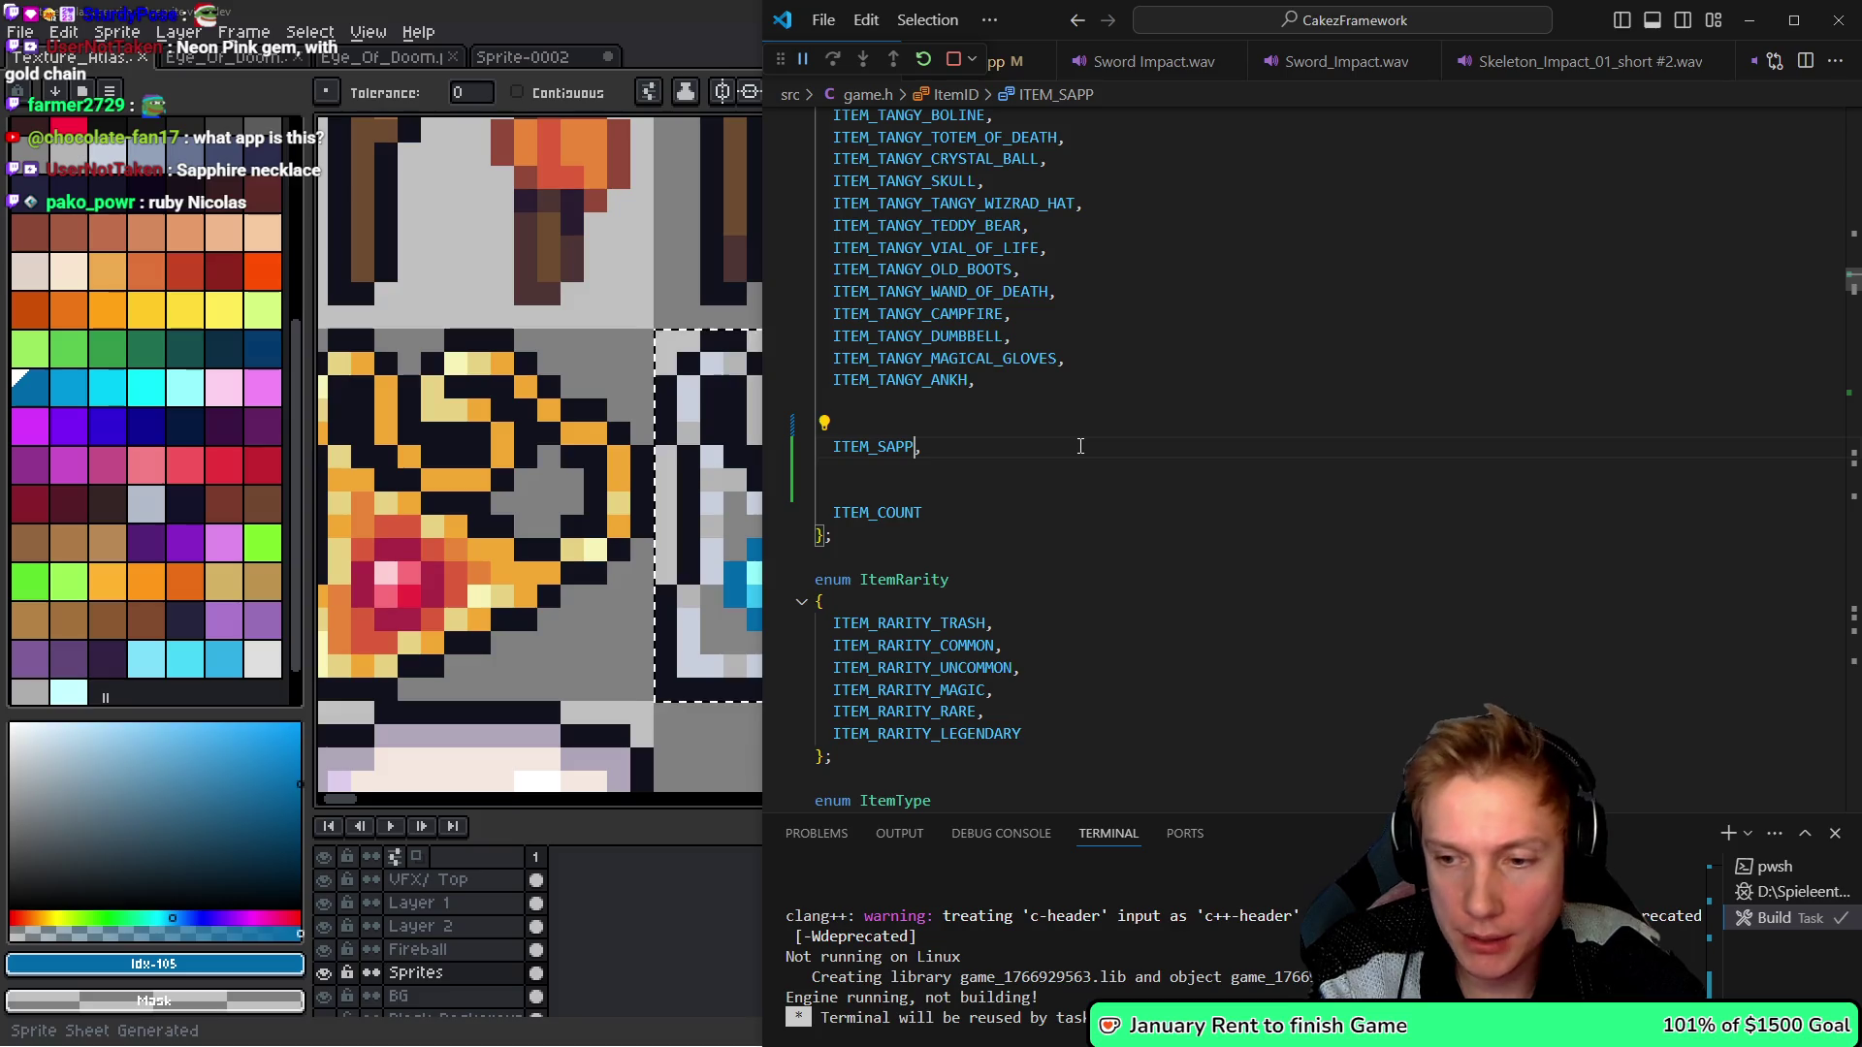
text(HIRE_)
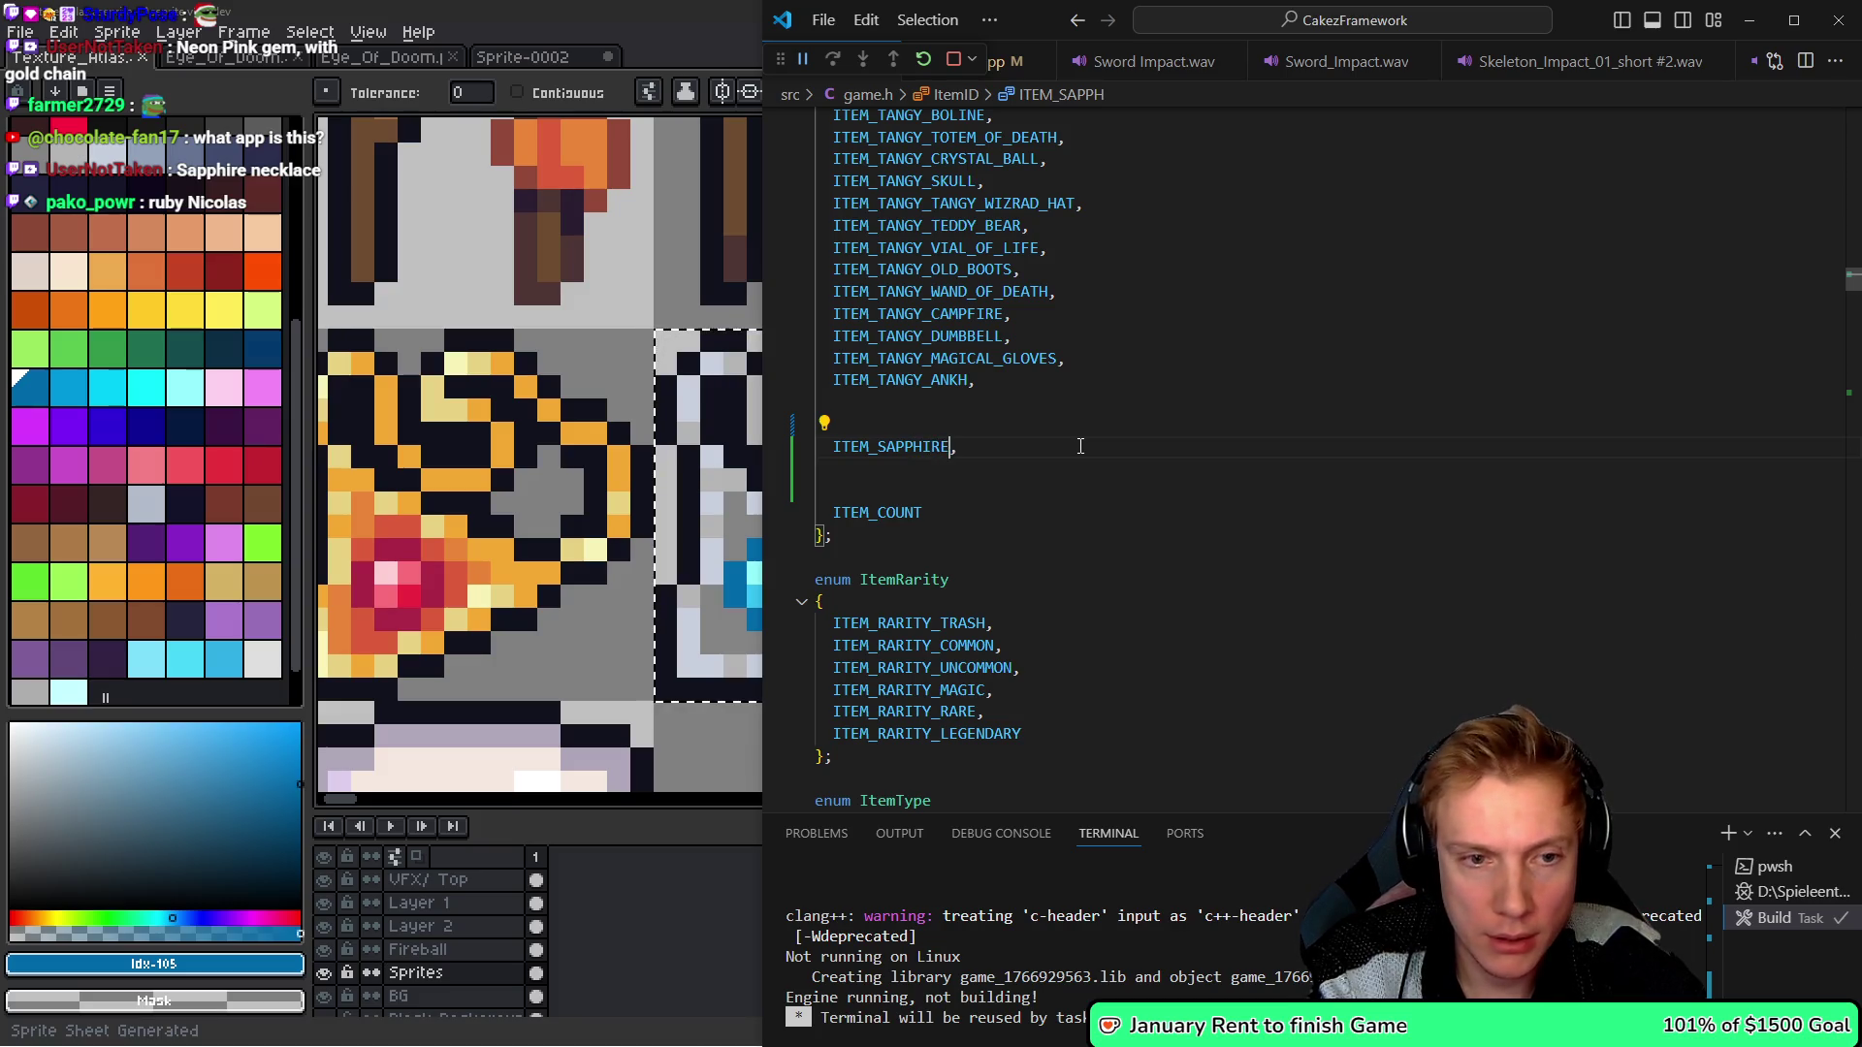
text(NECKLACE)
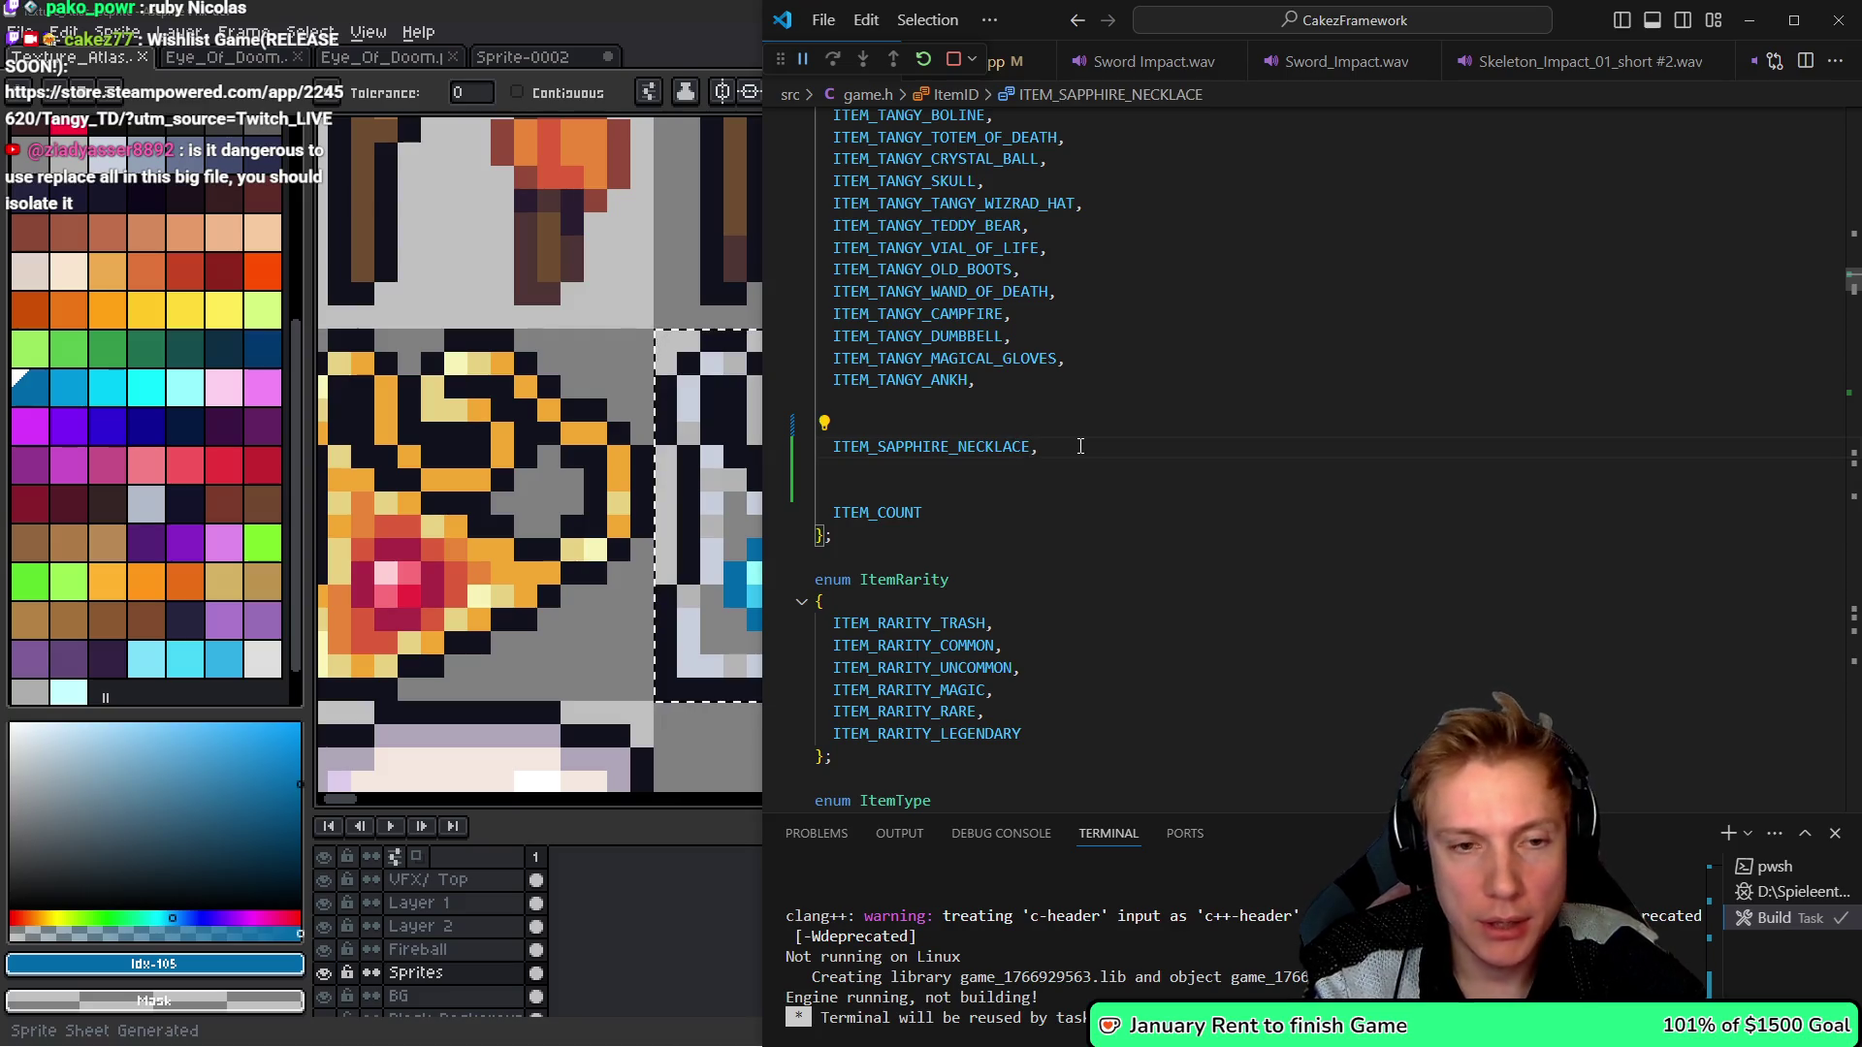
- Remove the blank lines around the new entry and copy the ITEM_SAPPHIRE_NECKLACE name
key(Up)
key(ctrl+shift+k)
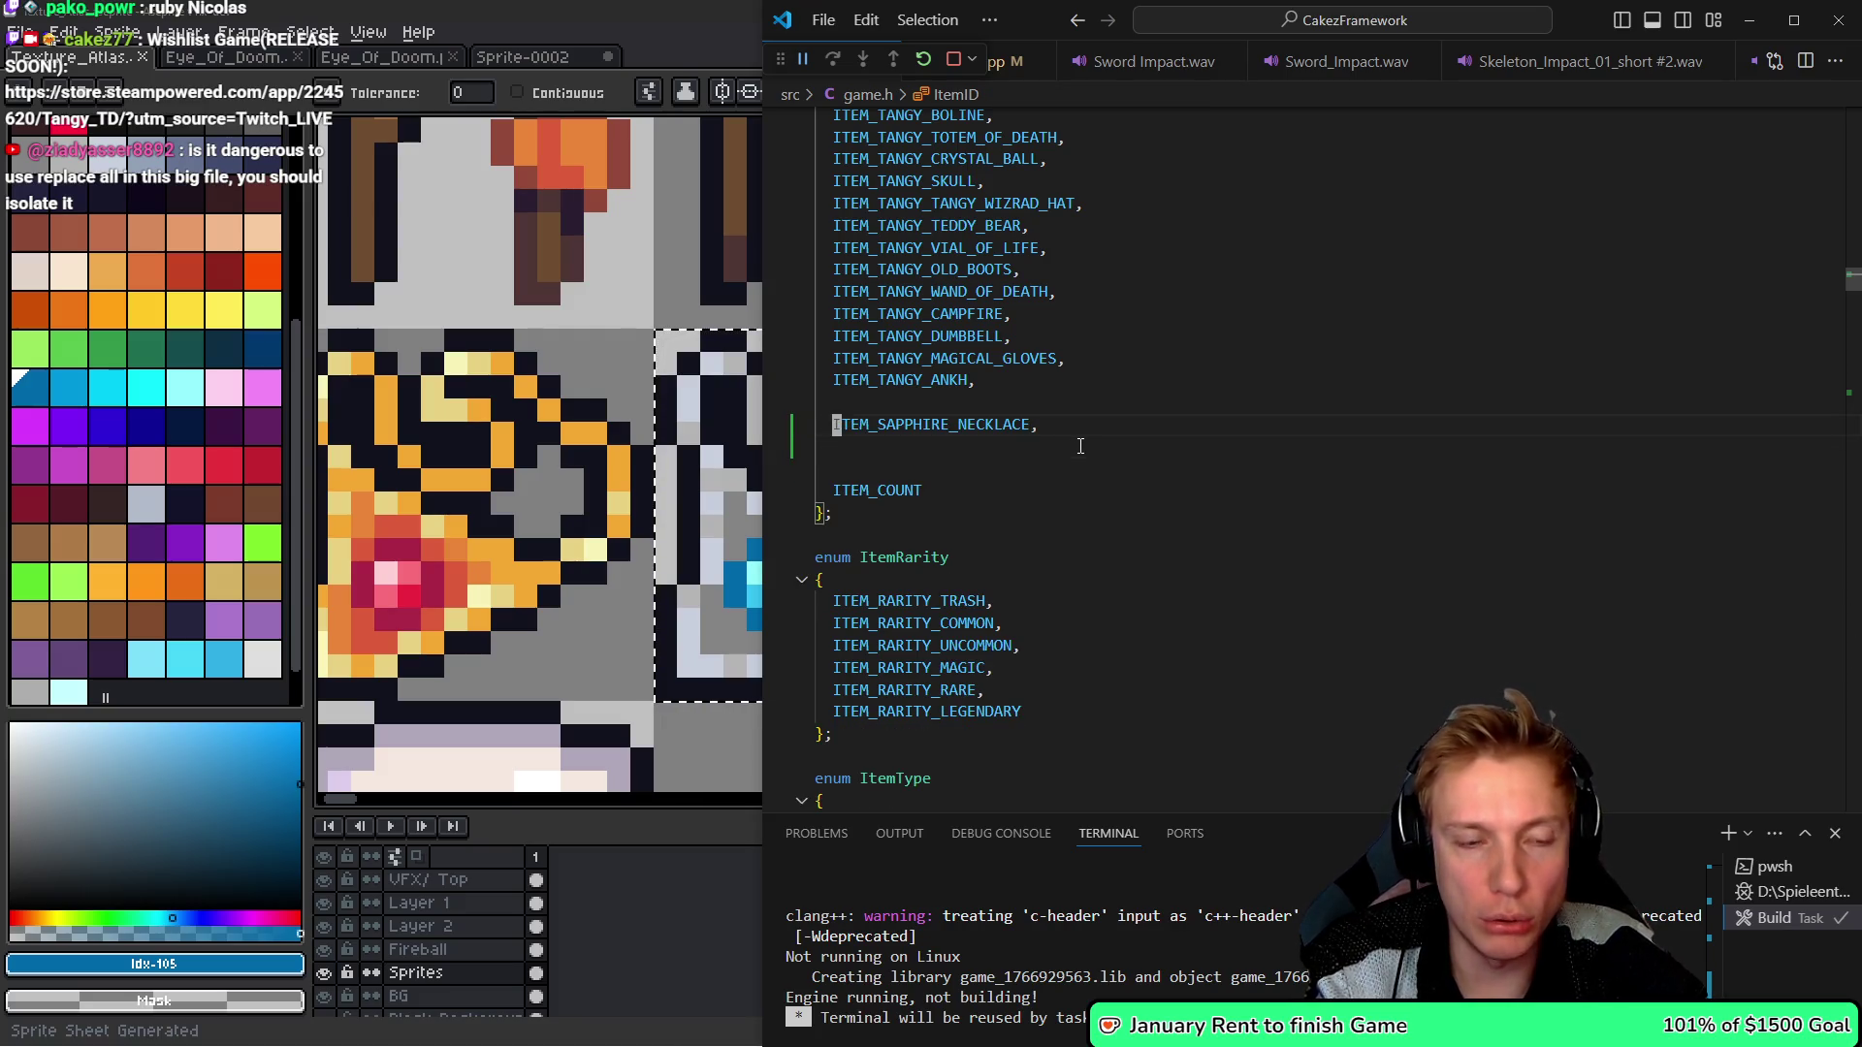
key(Down)
key(ctrl+shift+k)
key(Up)
key(ctrl+d)
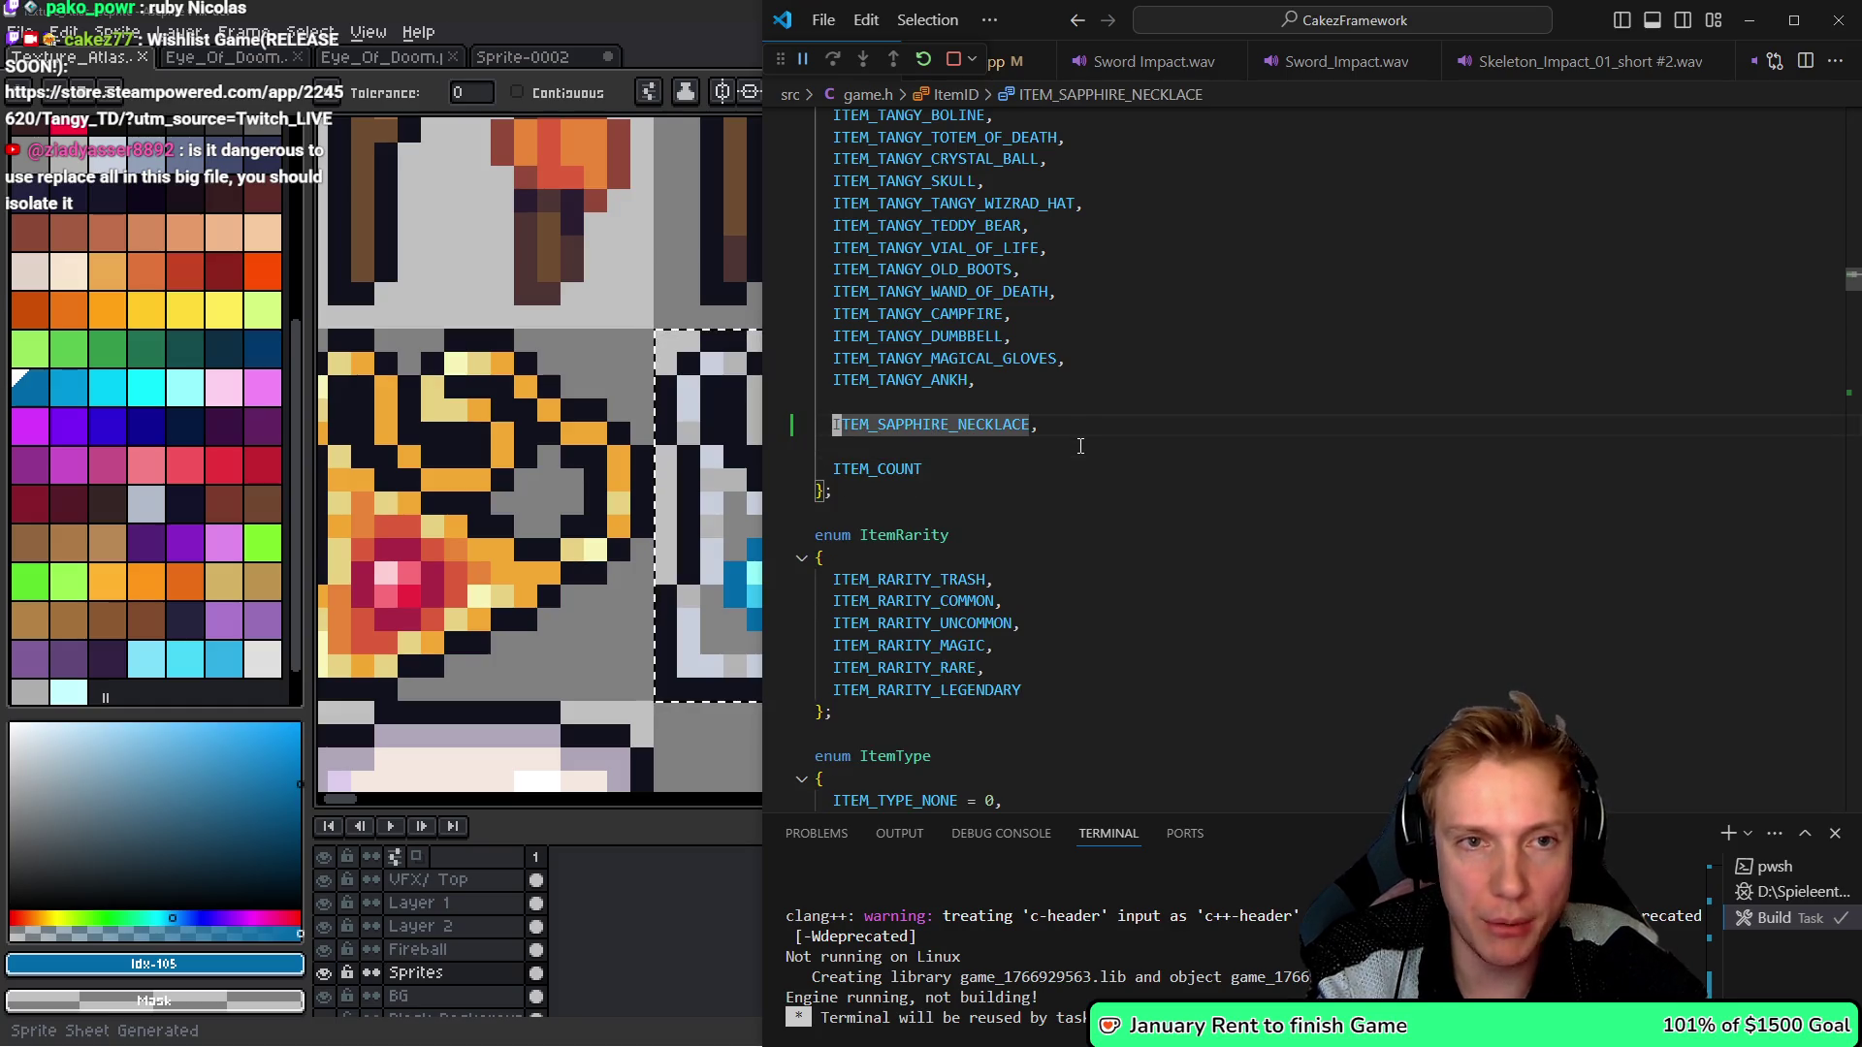
key(ctrl+Tab)
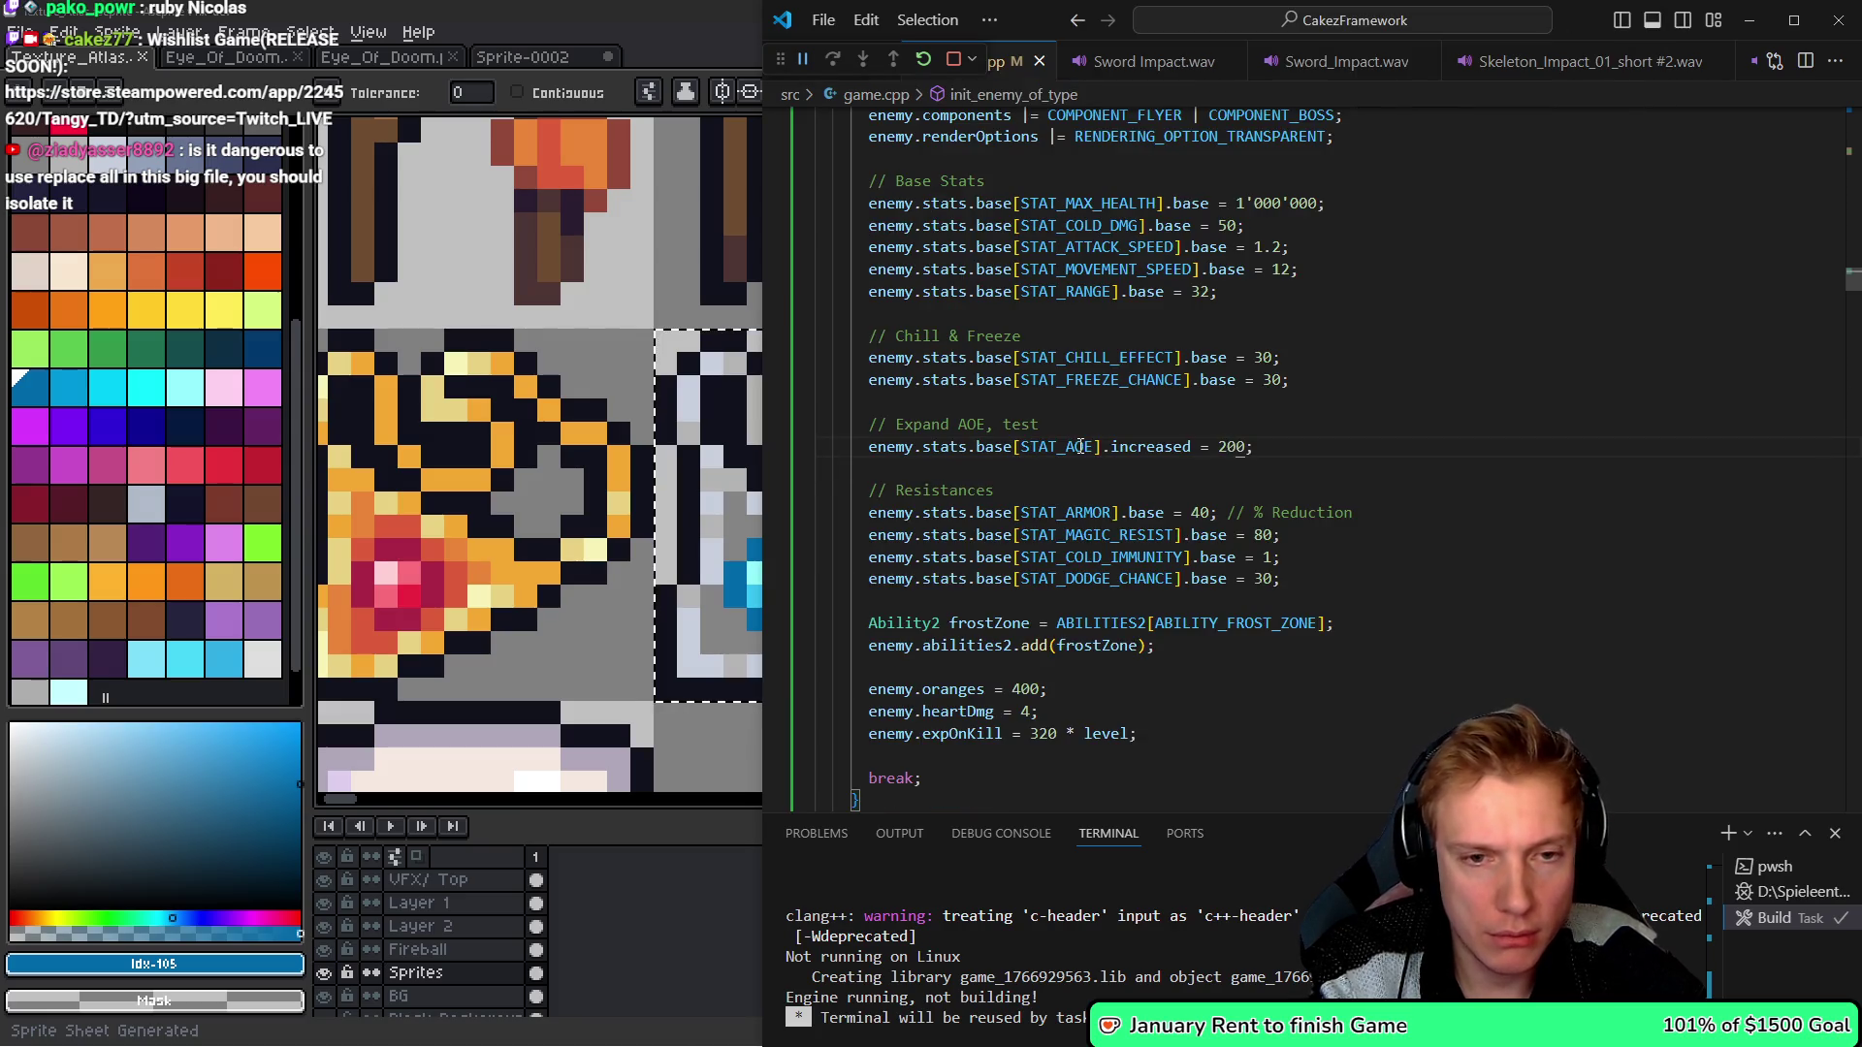
- Duplicate the ruby necklace definition in game.cpp and rename the copy's header to ITEM_SAPPHIRE_NECKLACE
key(alt+Left)
key(alt+Left)
key(alt+Left)
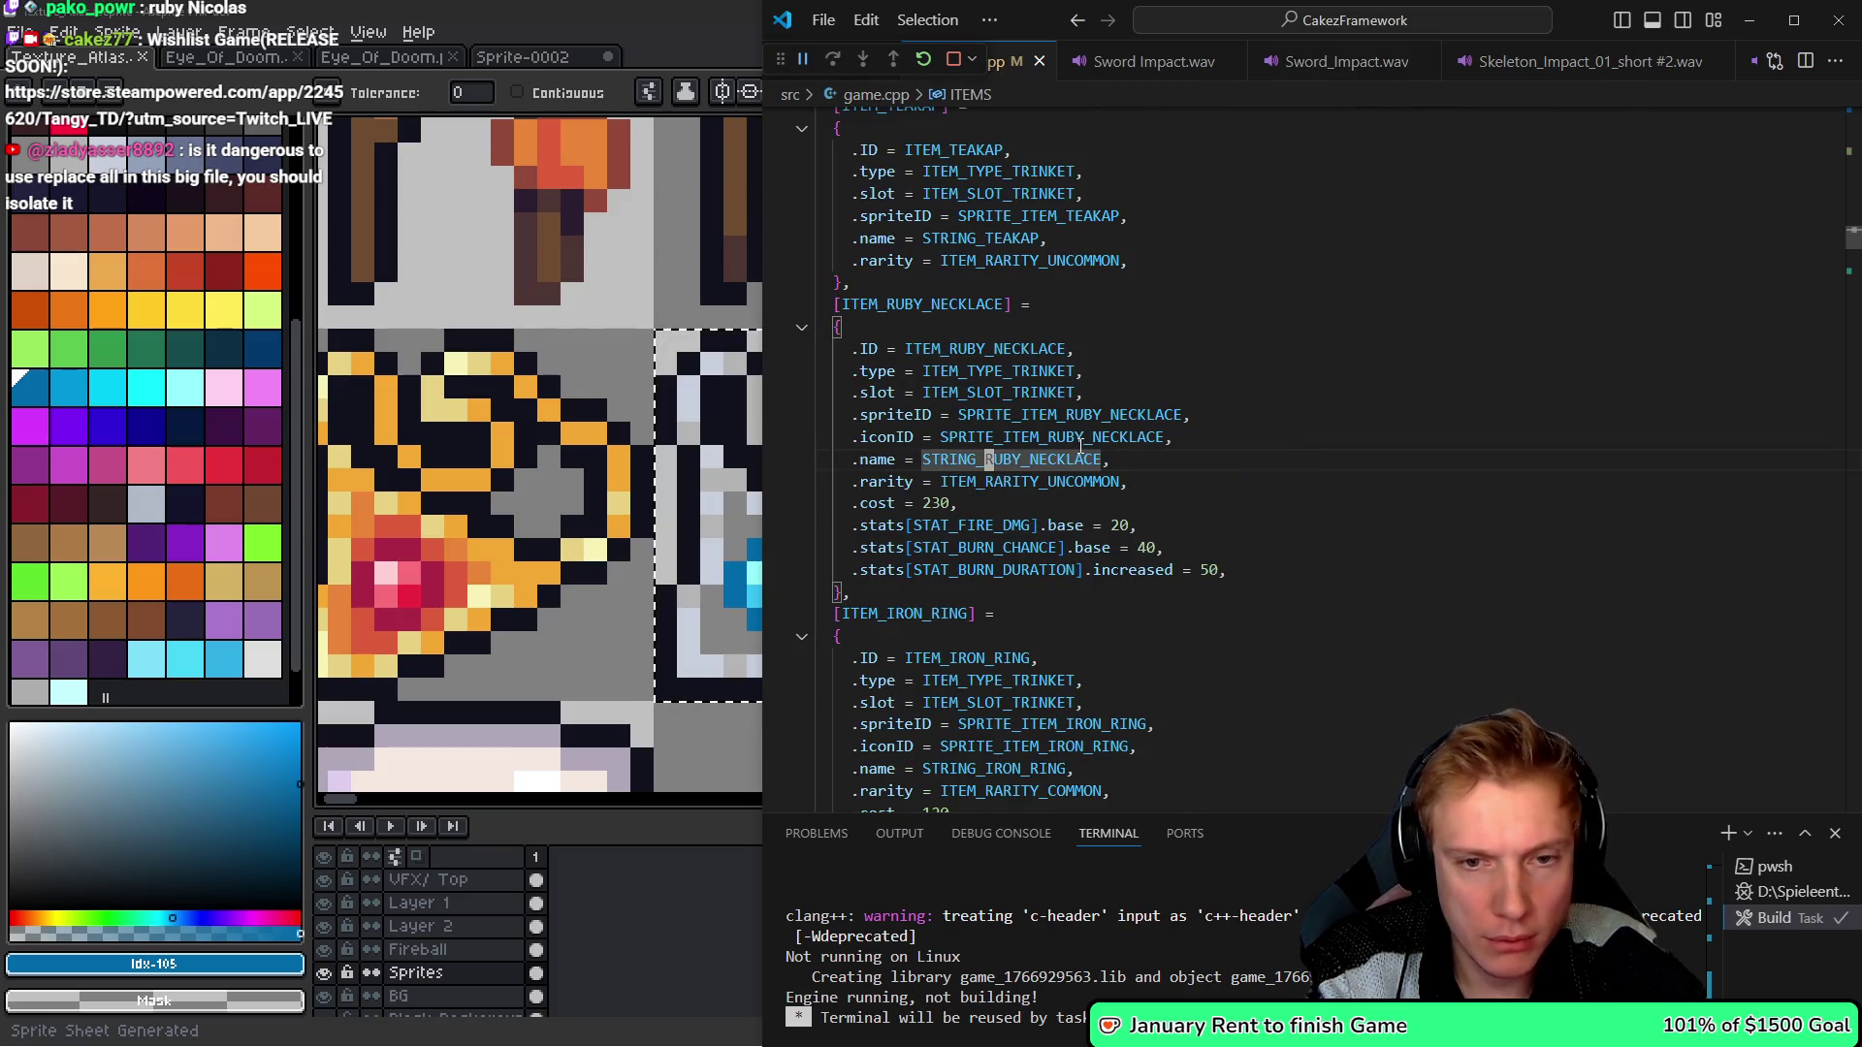
key(Down)
key(Down)
key(Down)
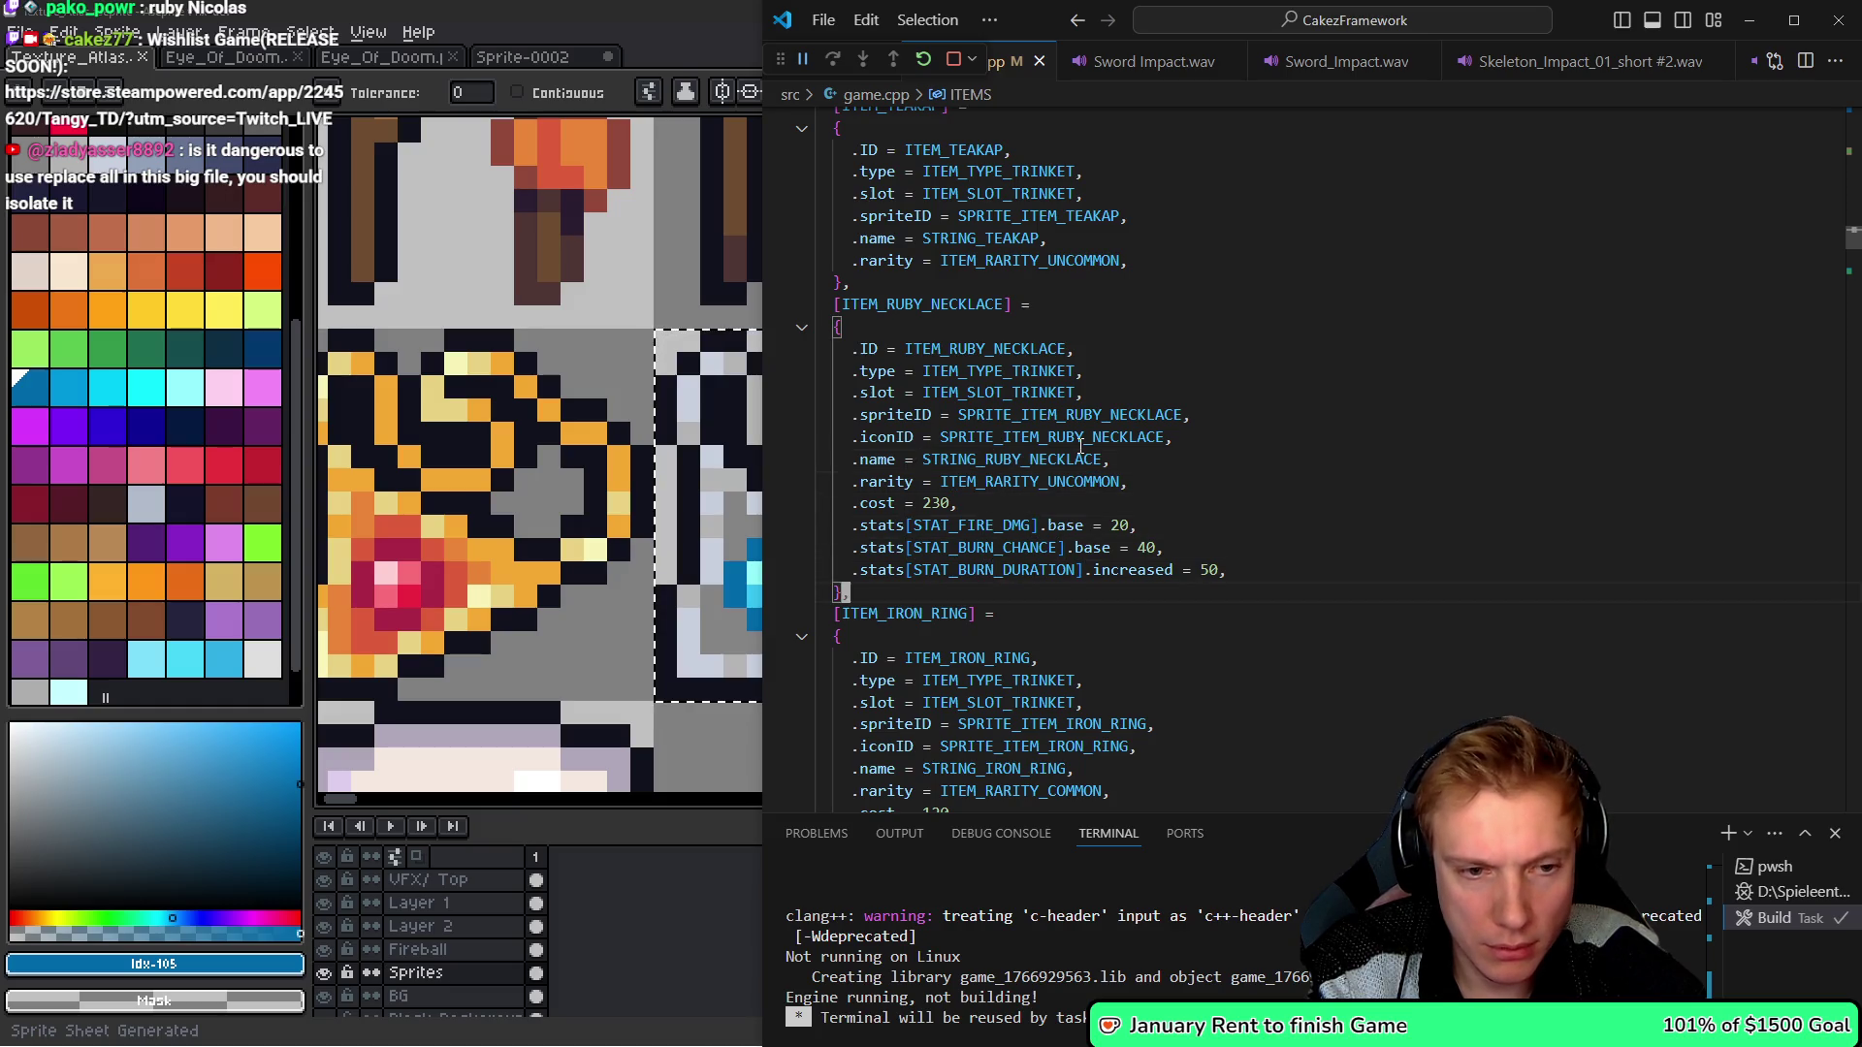
key(ctrl+v)
key(shift+Up)
key(shift+Up)
key(shift+Up)
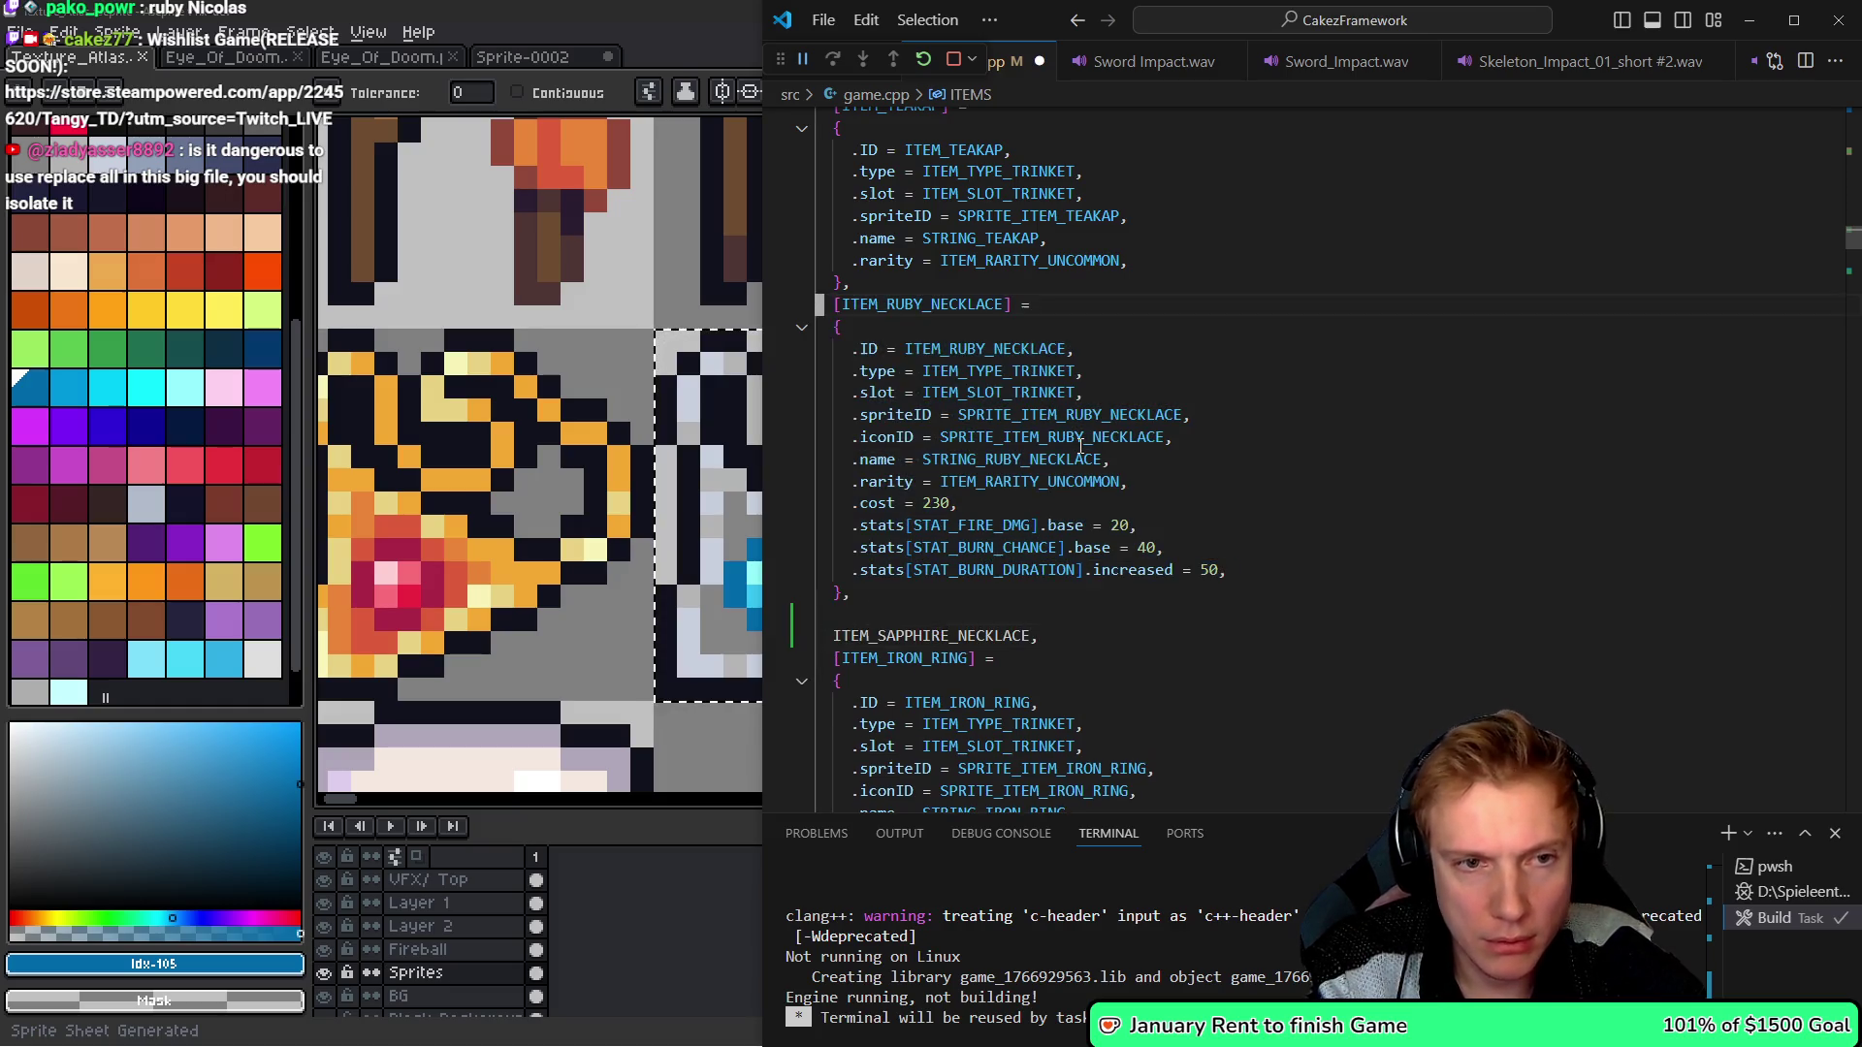
key(Down)
key(ctrl+v)
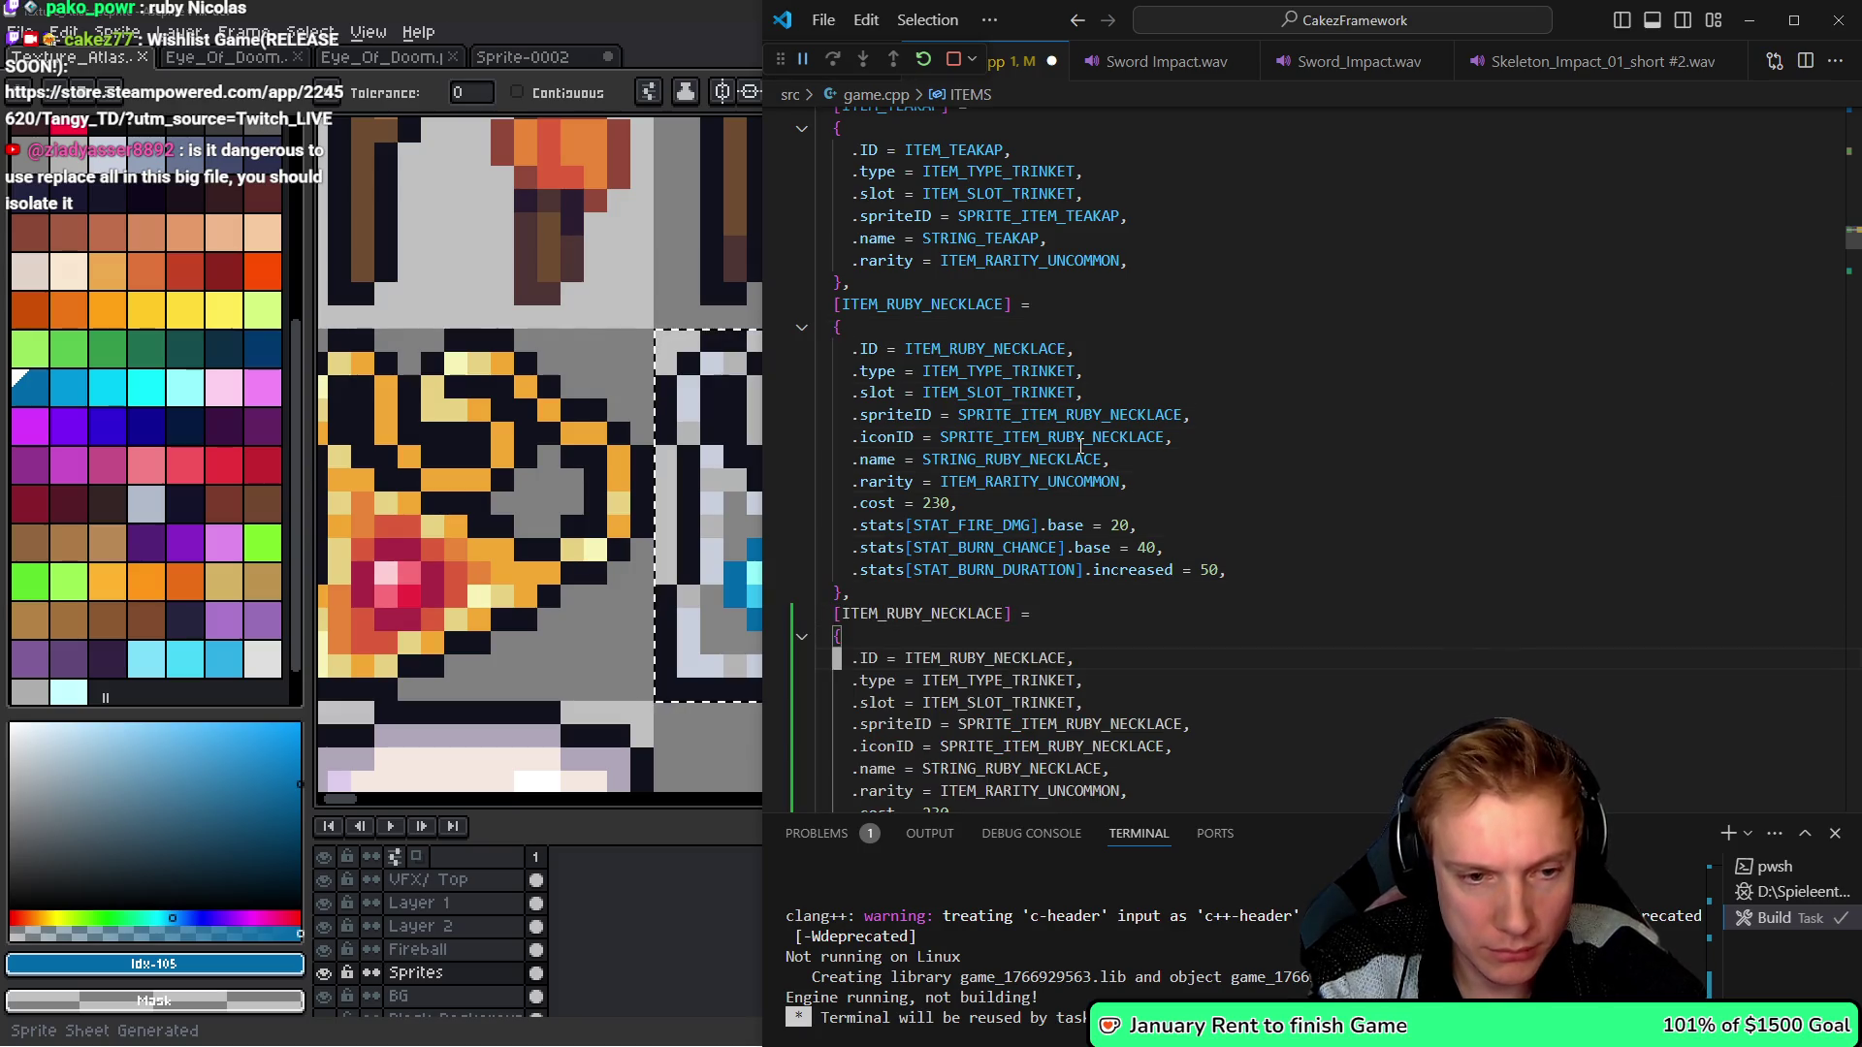
key(Down)
key(Down)
key(Down)
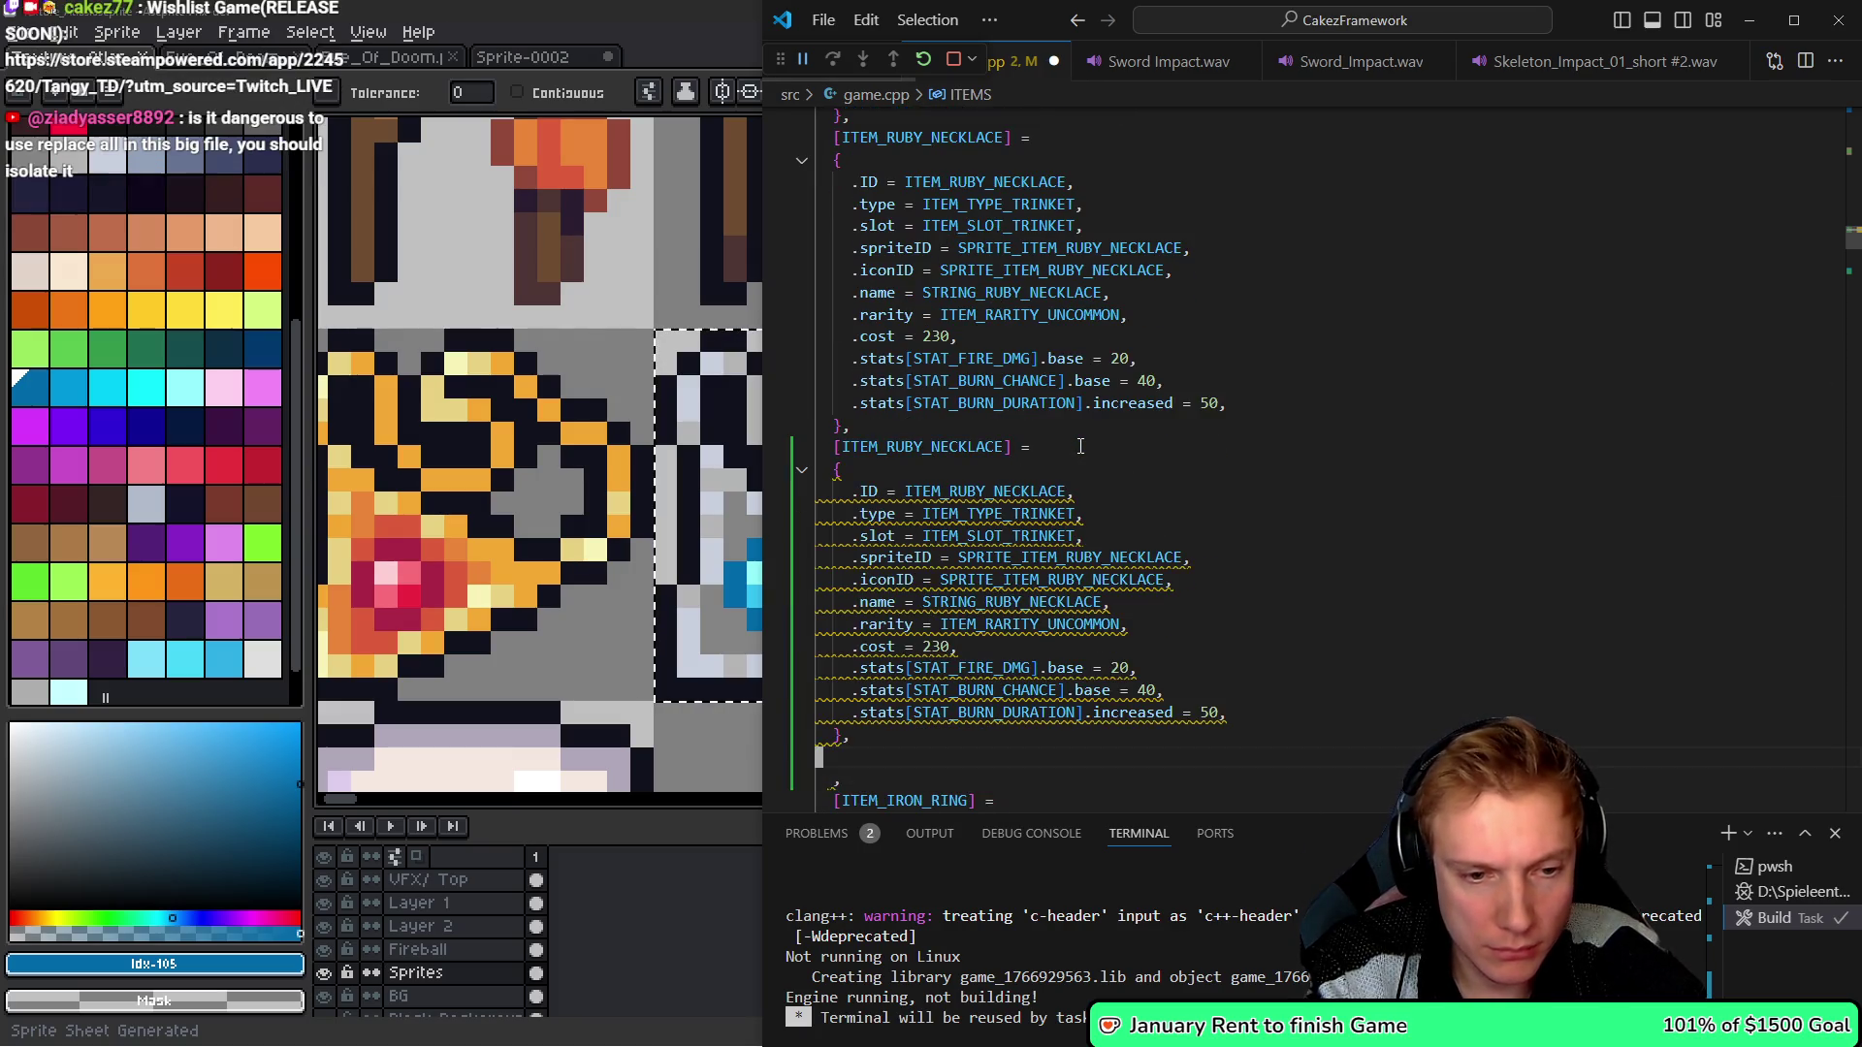
key(Up)
key(Up)
key(Up)
key(Right)
key(Right)
key(Right)
key(shift+Right)
key(shift+Right)
key(shift+Right)
text(SAPPHIRE)
key(Down)
key(Down)
key(Down)
key(Down)
- Replace STAT_FIRE_DMG with STAT_COLD_DMG and STAT_BURN_CHANCE with STAT_AOE
key(BackSpace)
key(BackSpace)
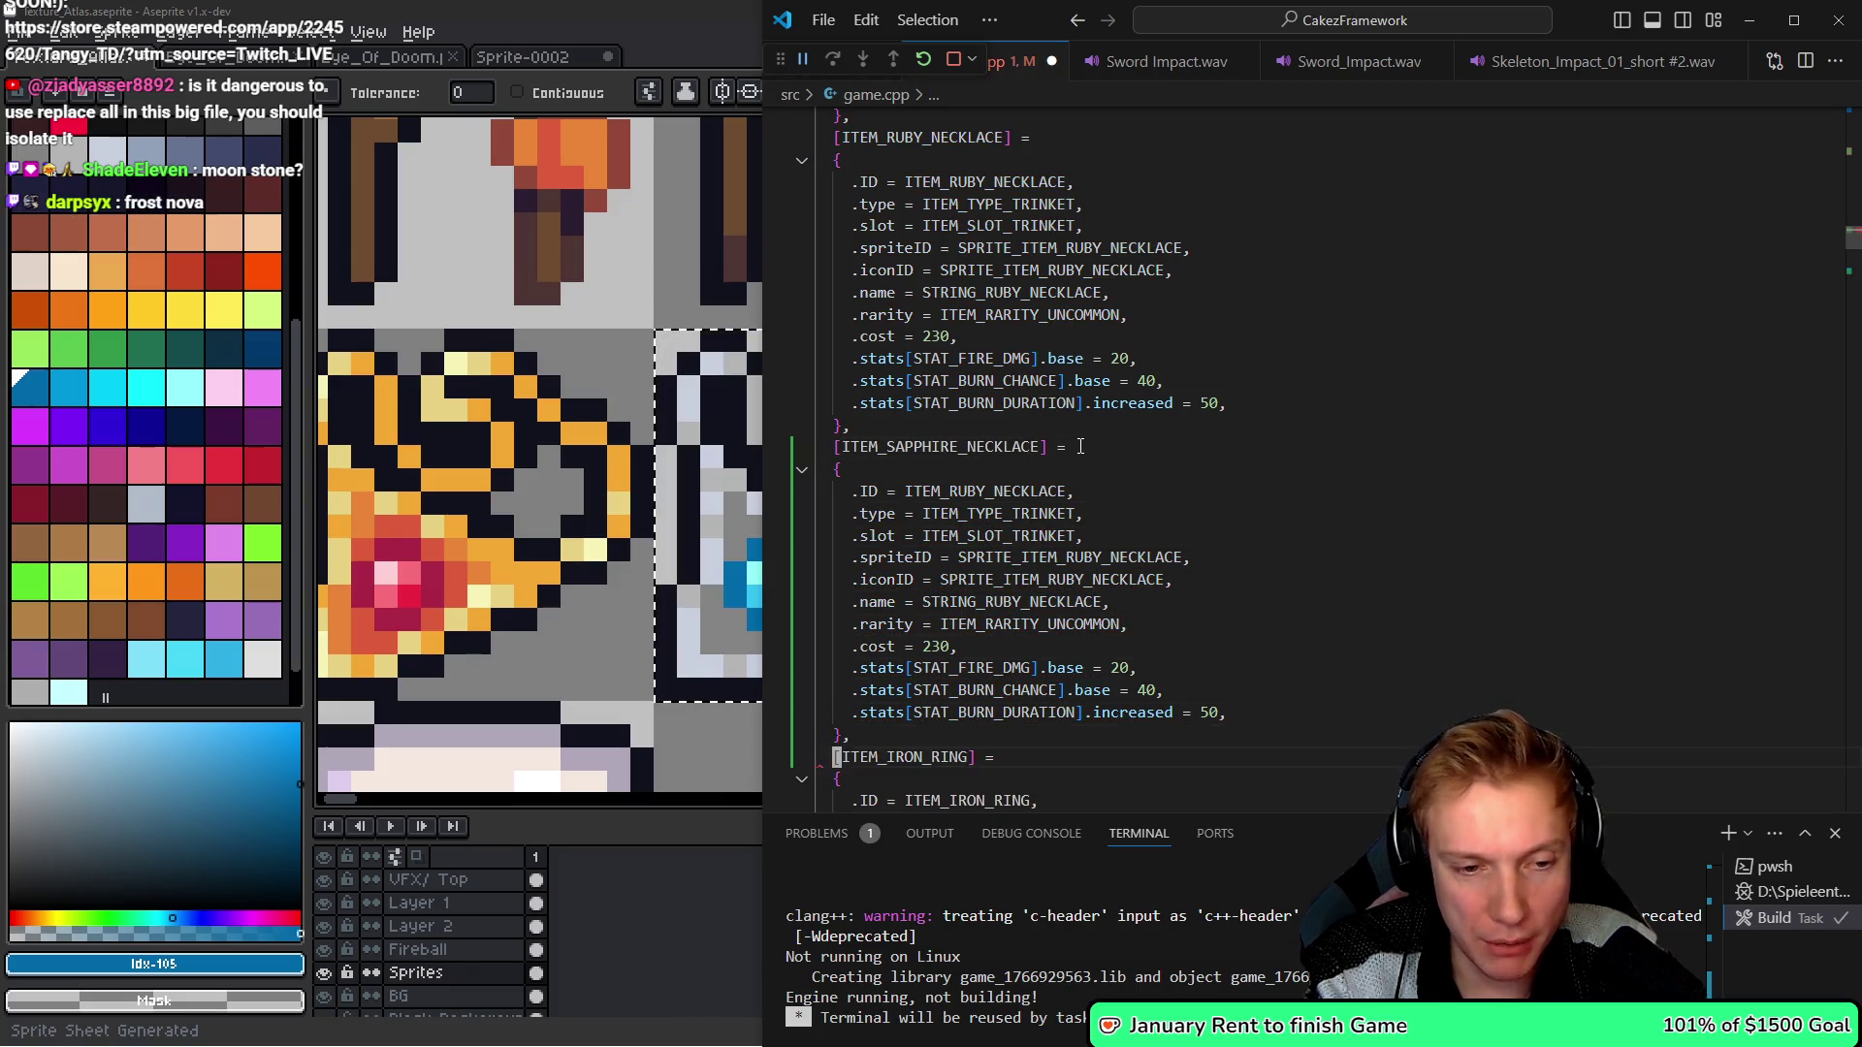
key(ctrl+Right)
key(ctrl+Right)
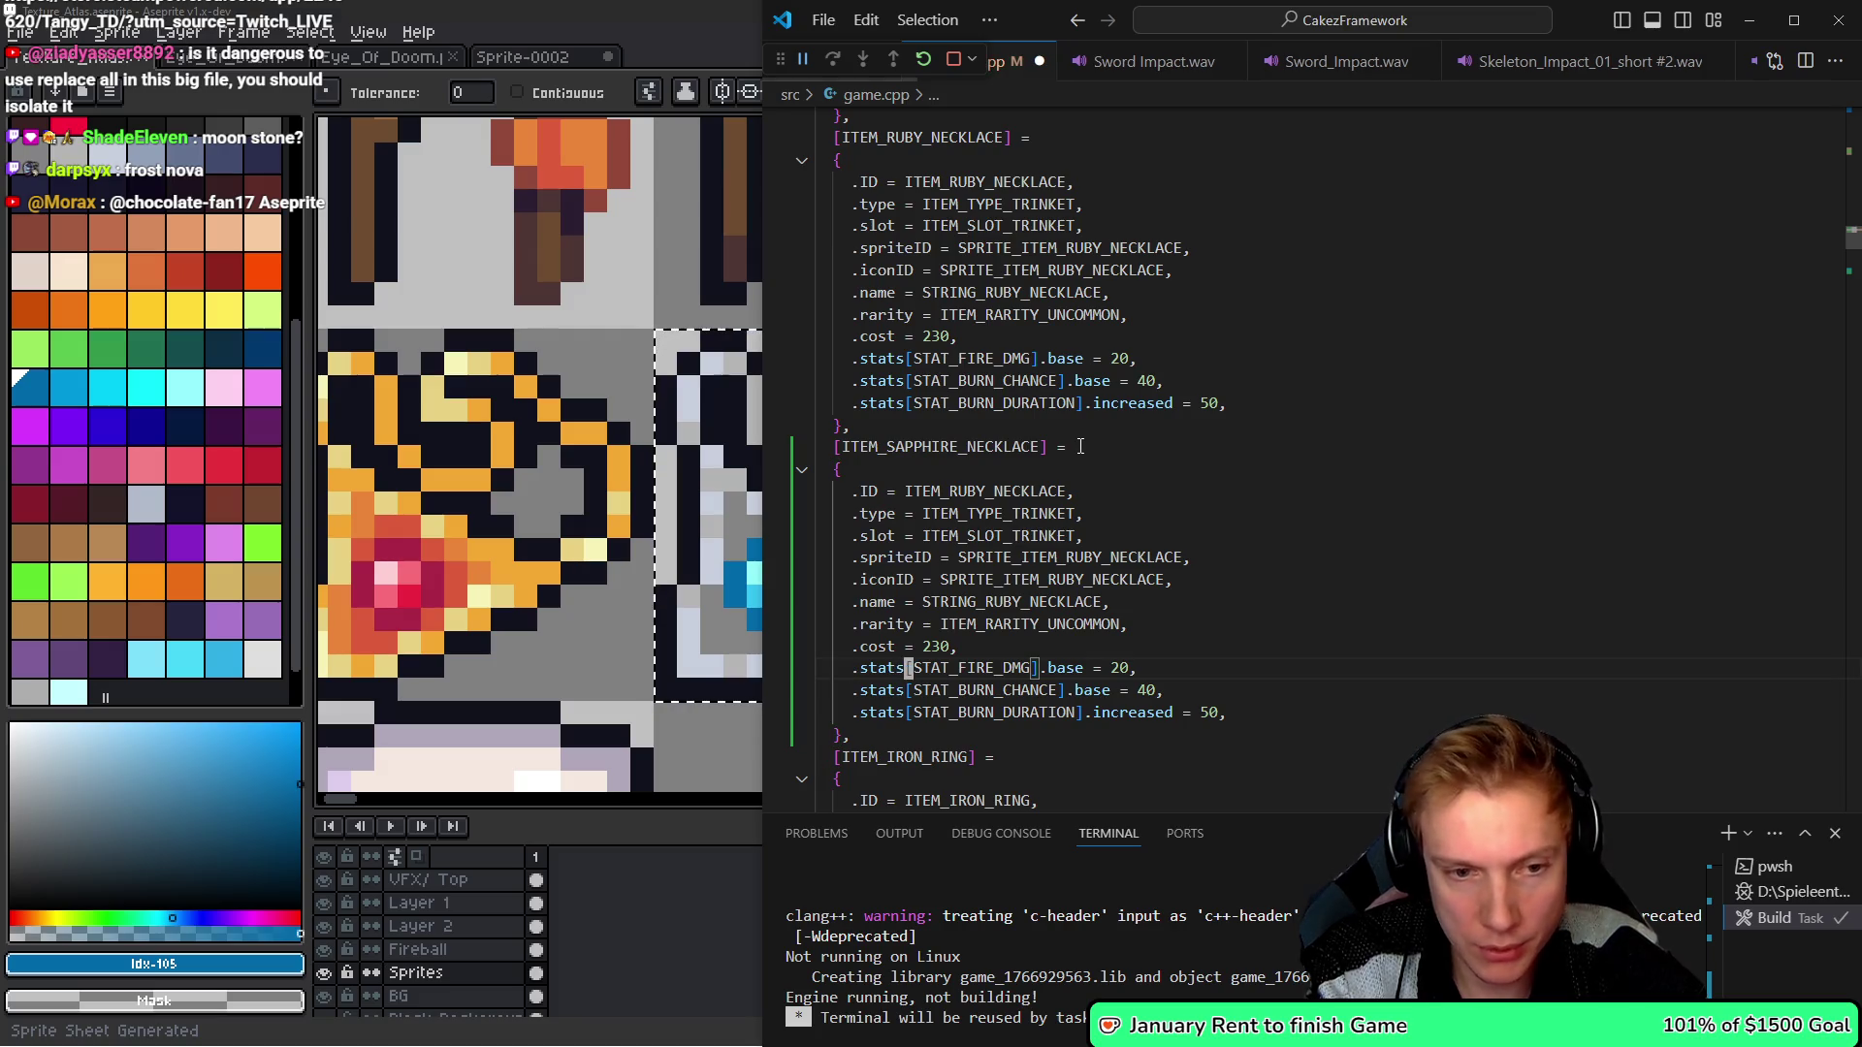
key(BackSpace)
key(BackSpace)
key(BackSpace)
key(BackSpace)
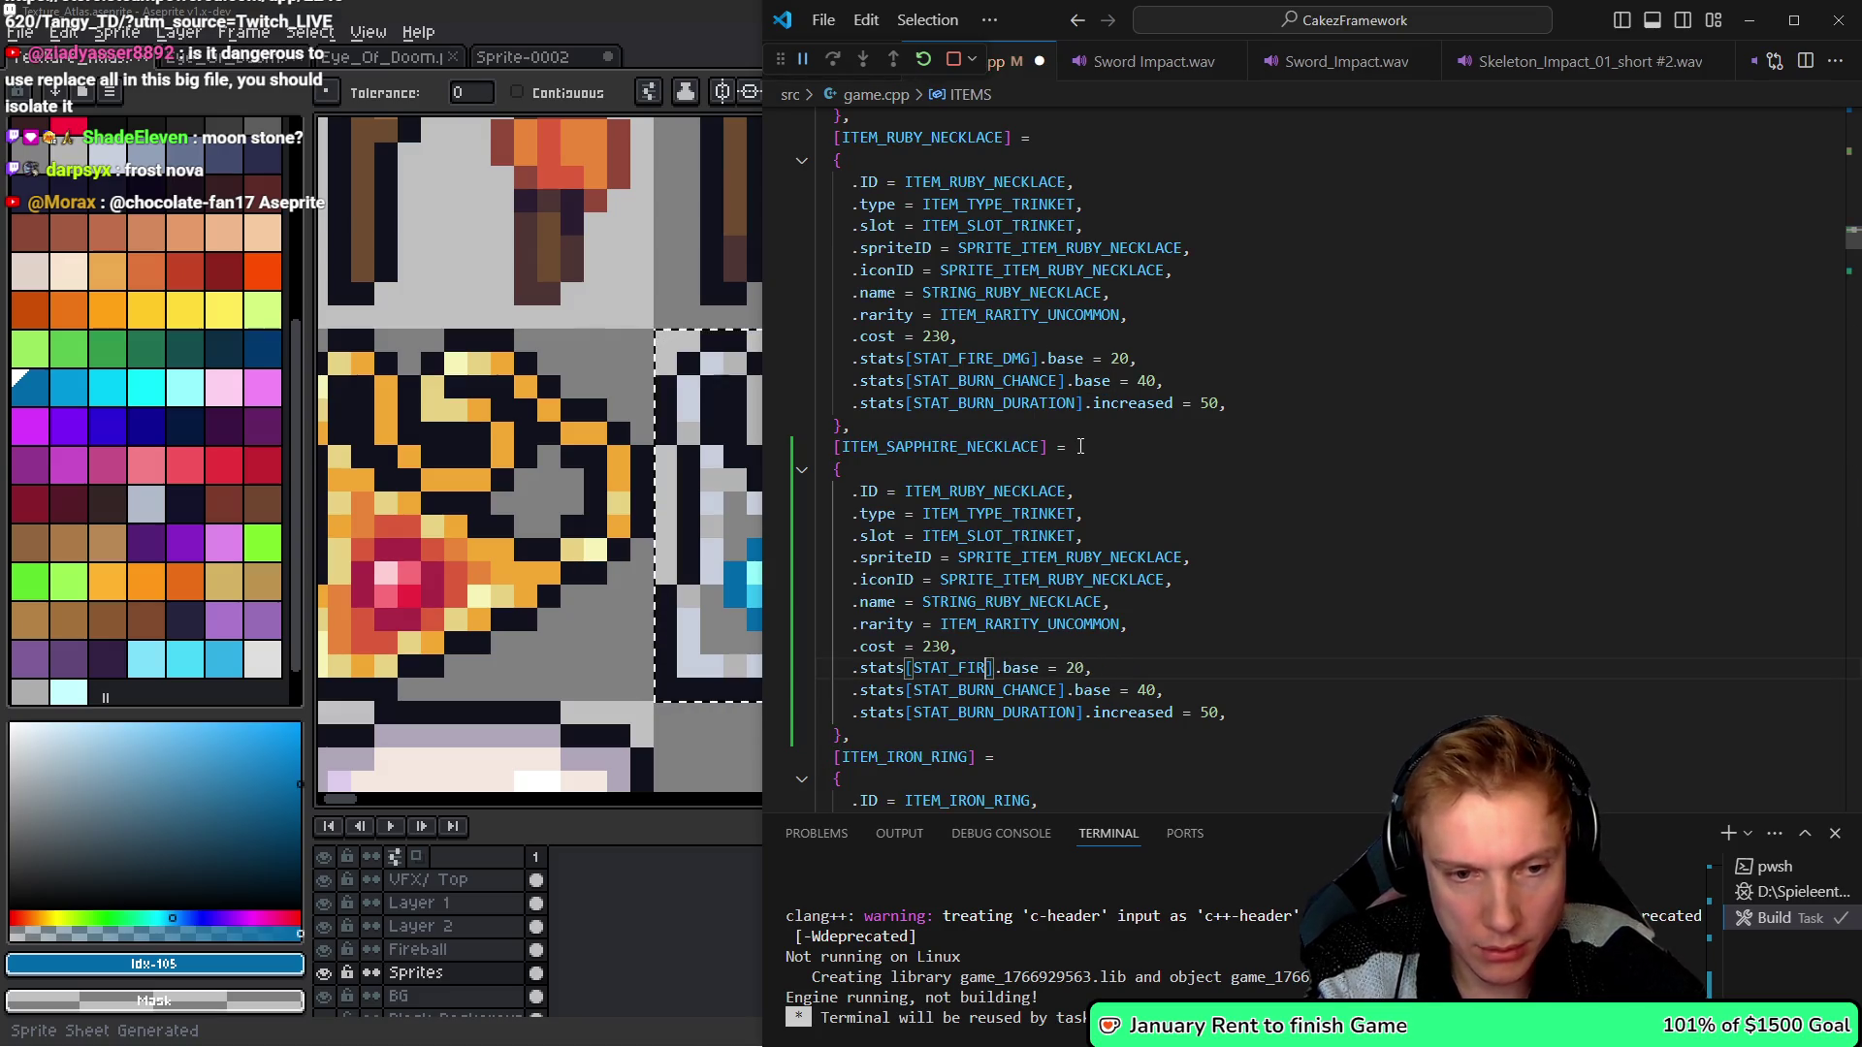
text(col)
key(Tab)
key(Down)
key(ctrl+Right)
key(ctrl+BackSpace)
text(STAT_AO)
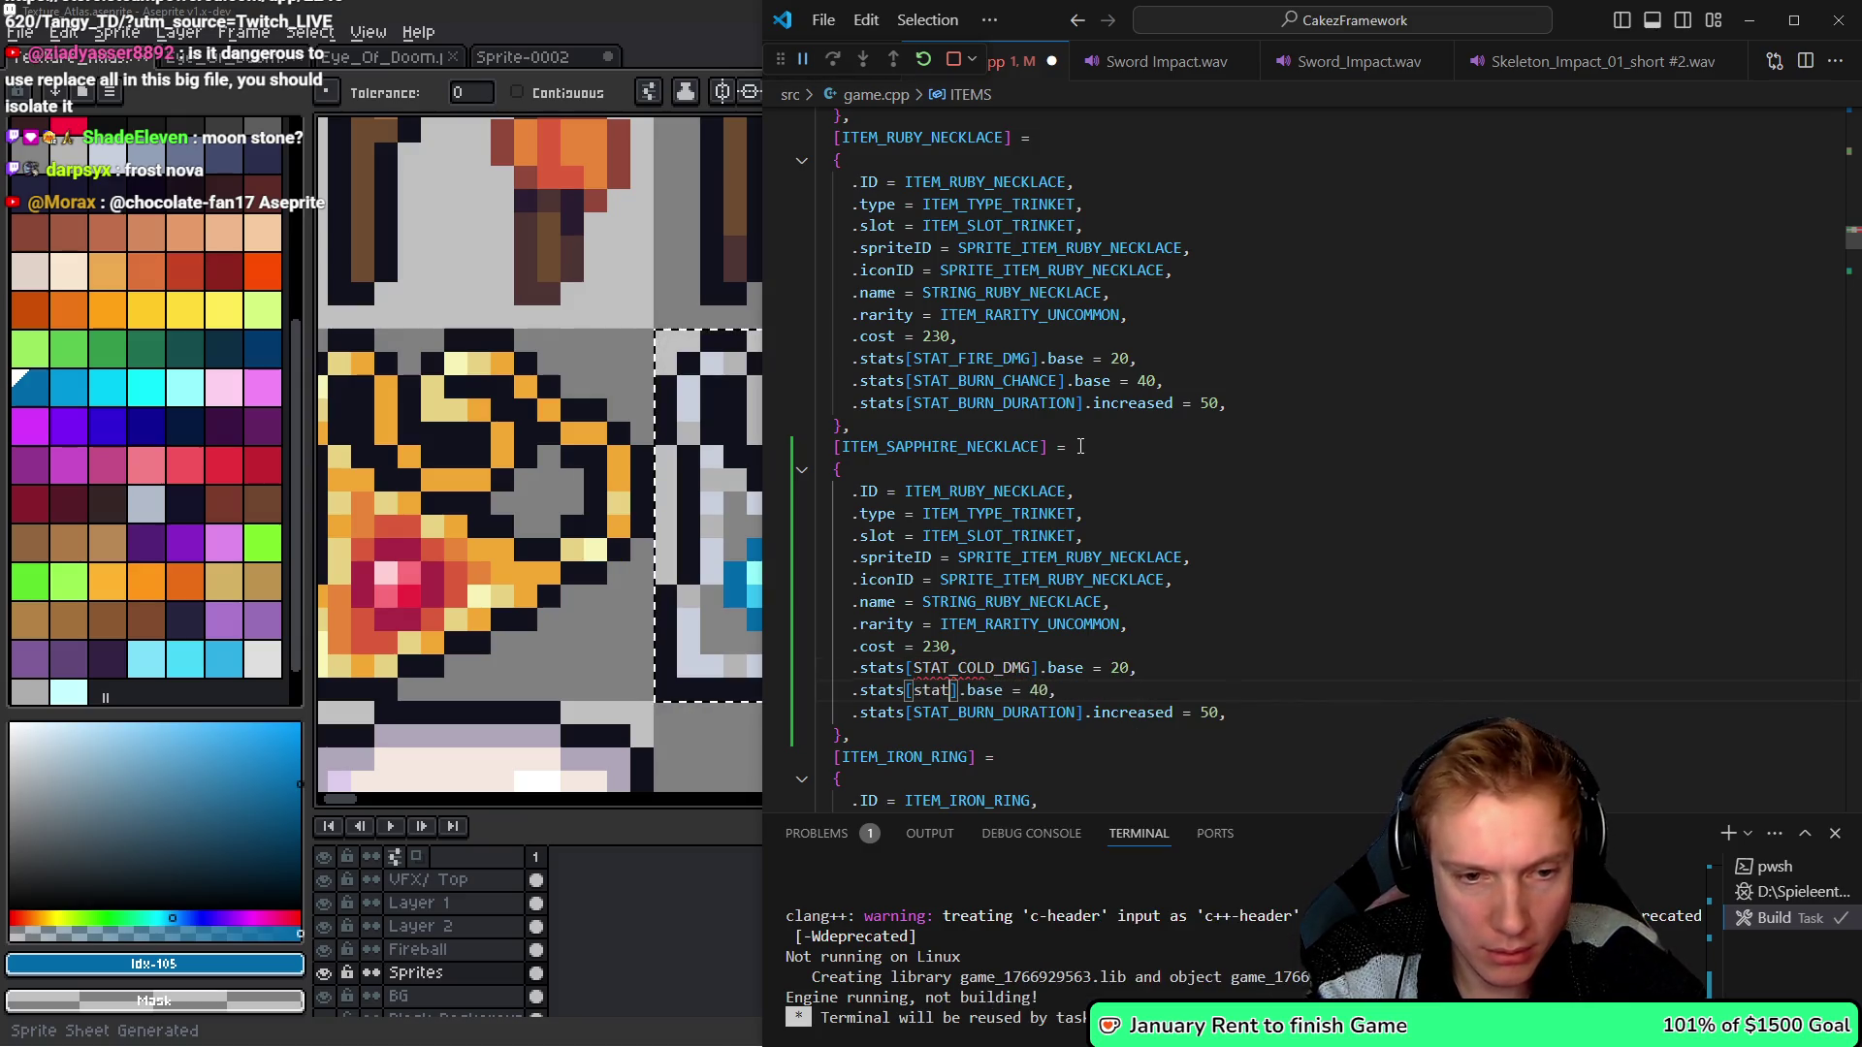
key(Tab)
- Make the AOE stat increased 40, delete the burn duration line, and save
key(ctrl+Right)
key(ctrl+BackSpace)
text(inc)
key(Tab)
key(End)
key(BackSpace)
key(BackSpace)
key(BackSpace)
text(40)
key(Down)
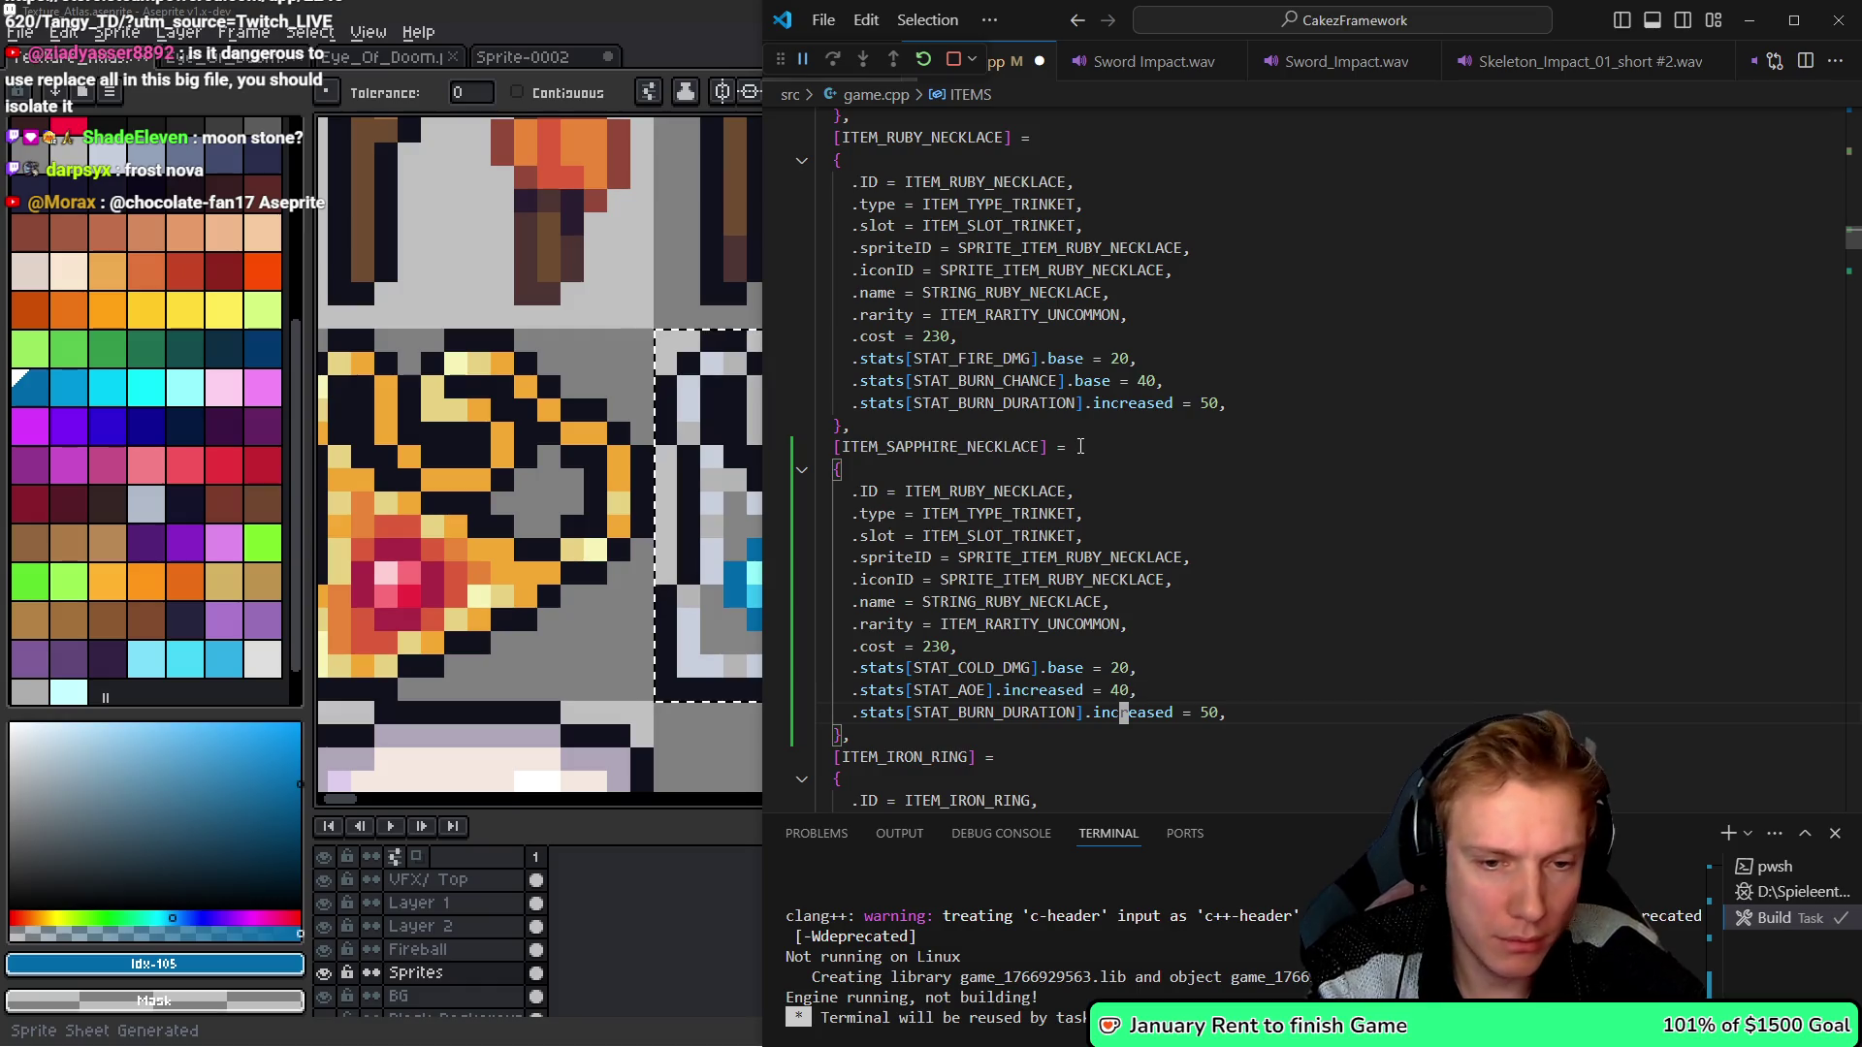
key(ctrl+shift+k)
key(ctrl+s)
- Change the sapphire necklace's cost from 230 to 160
key(Up)
key(End)
key(Left)
key(BackSpace)
key(BackSpace)
key(BackSpace)
text(1)
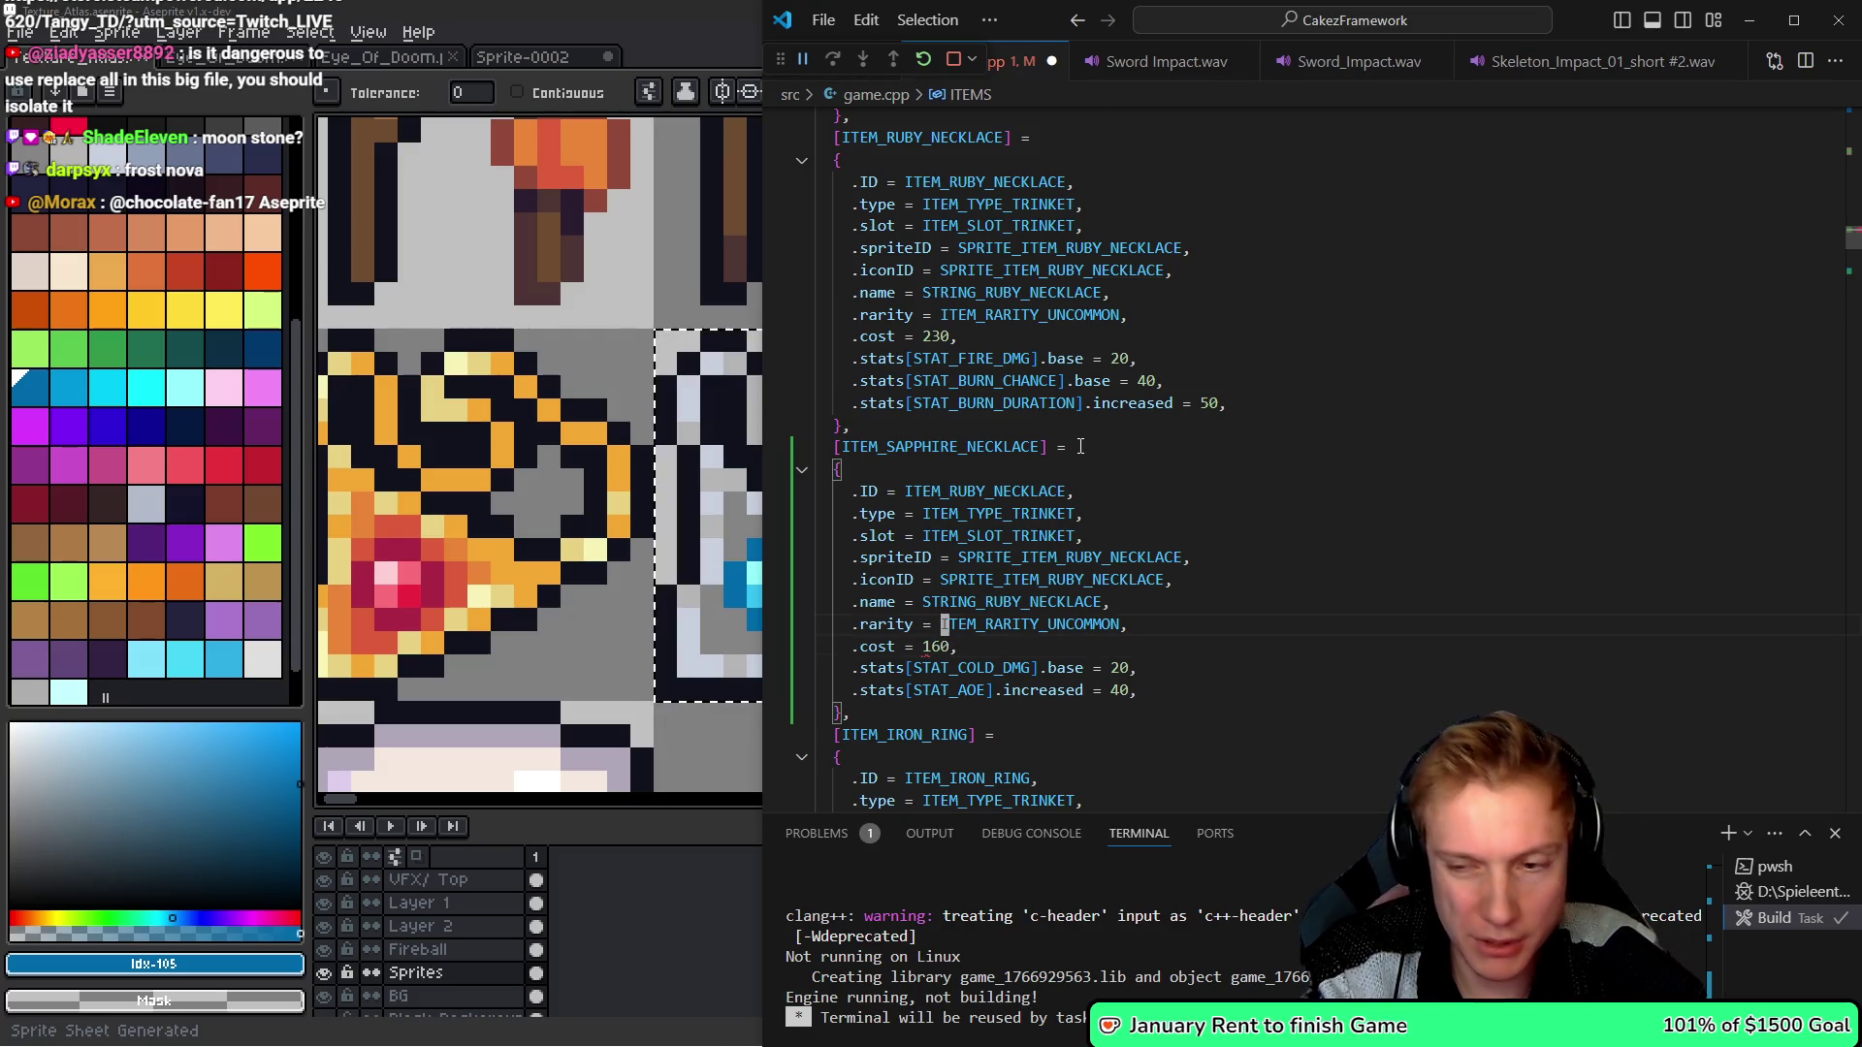
key(Up)
key(Up)
key(Up)
key(Up)
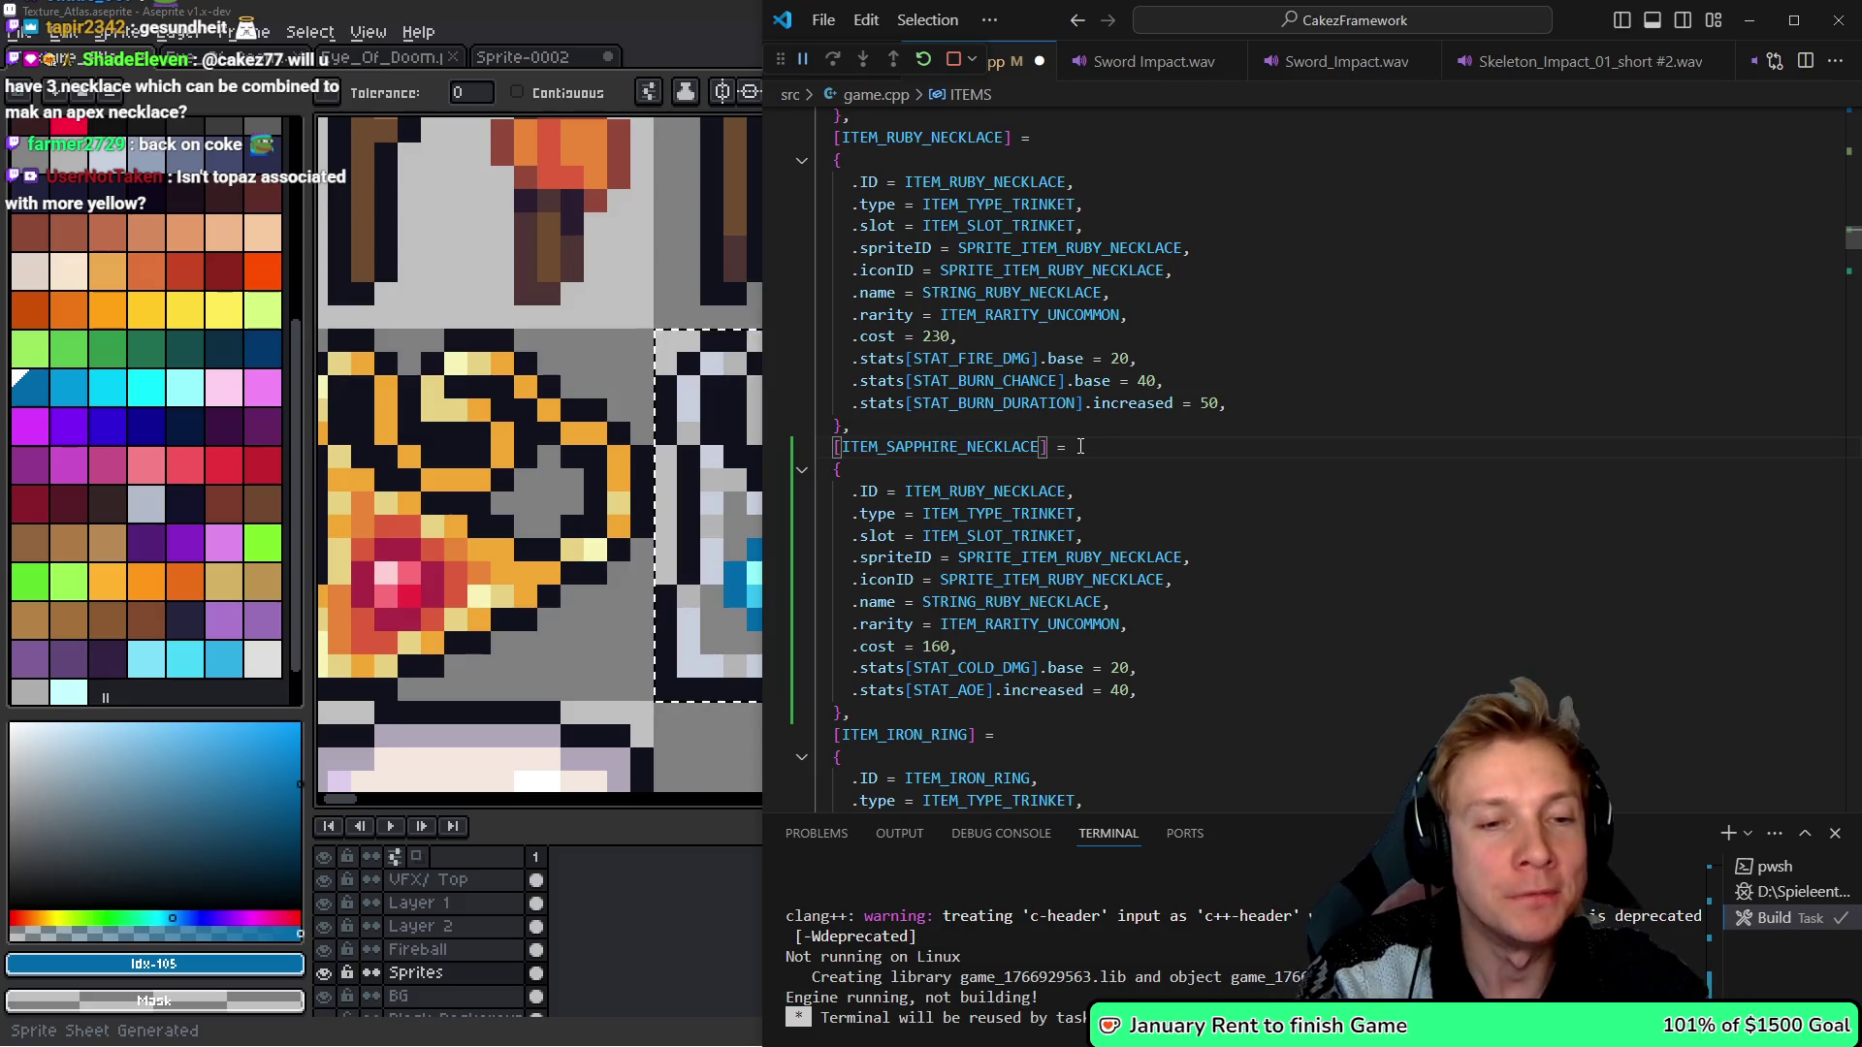
- Set the sapphire block's .ID to ITEM_SAPPHIRE_NECKLACE using Vim motions
key(j)
key(j)
key(f)
key(underscore)
key(k)
key(k)
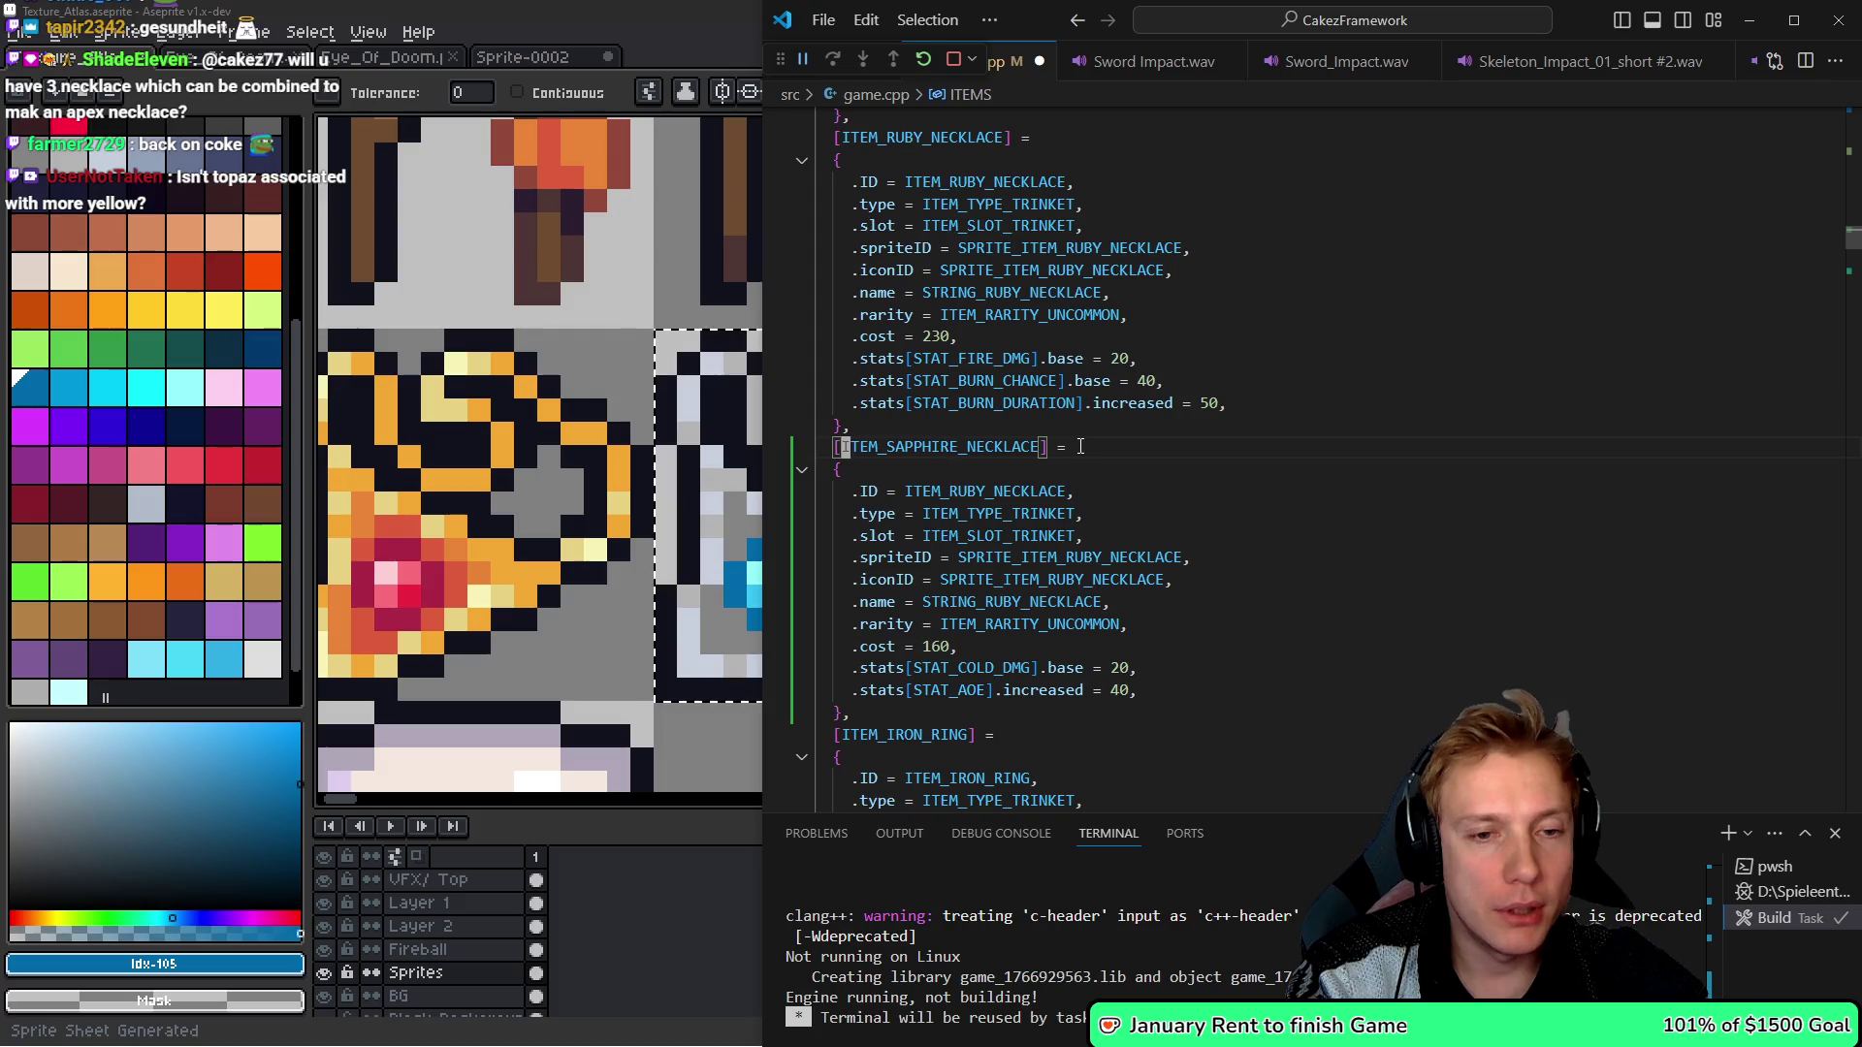
key(j)
key(j)
key(v)
key(i)
key(w)
key(p)
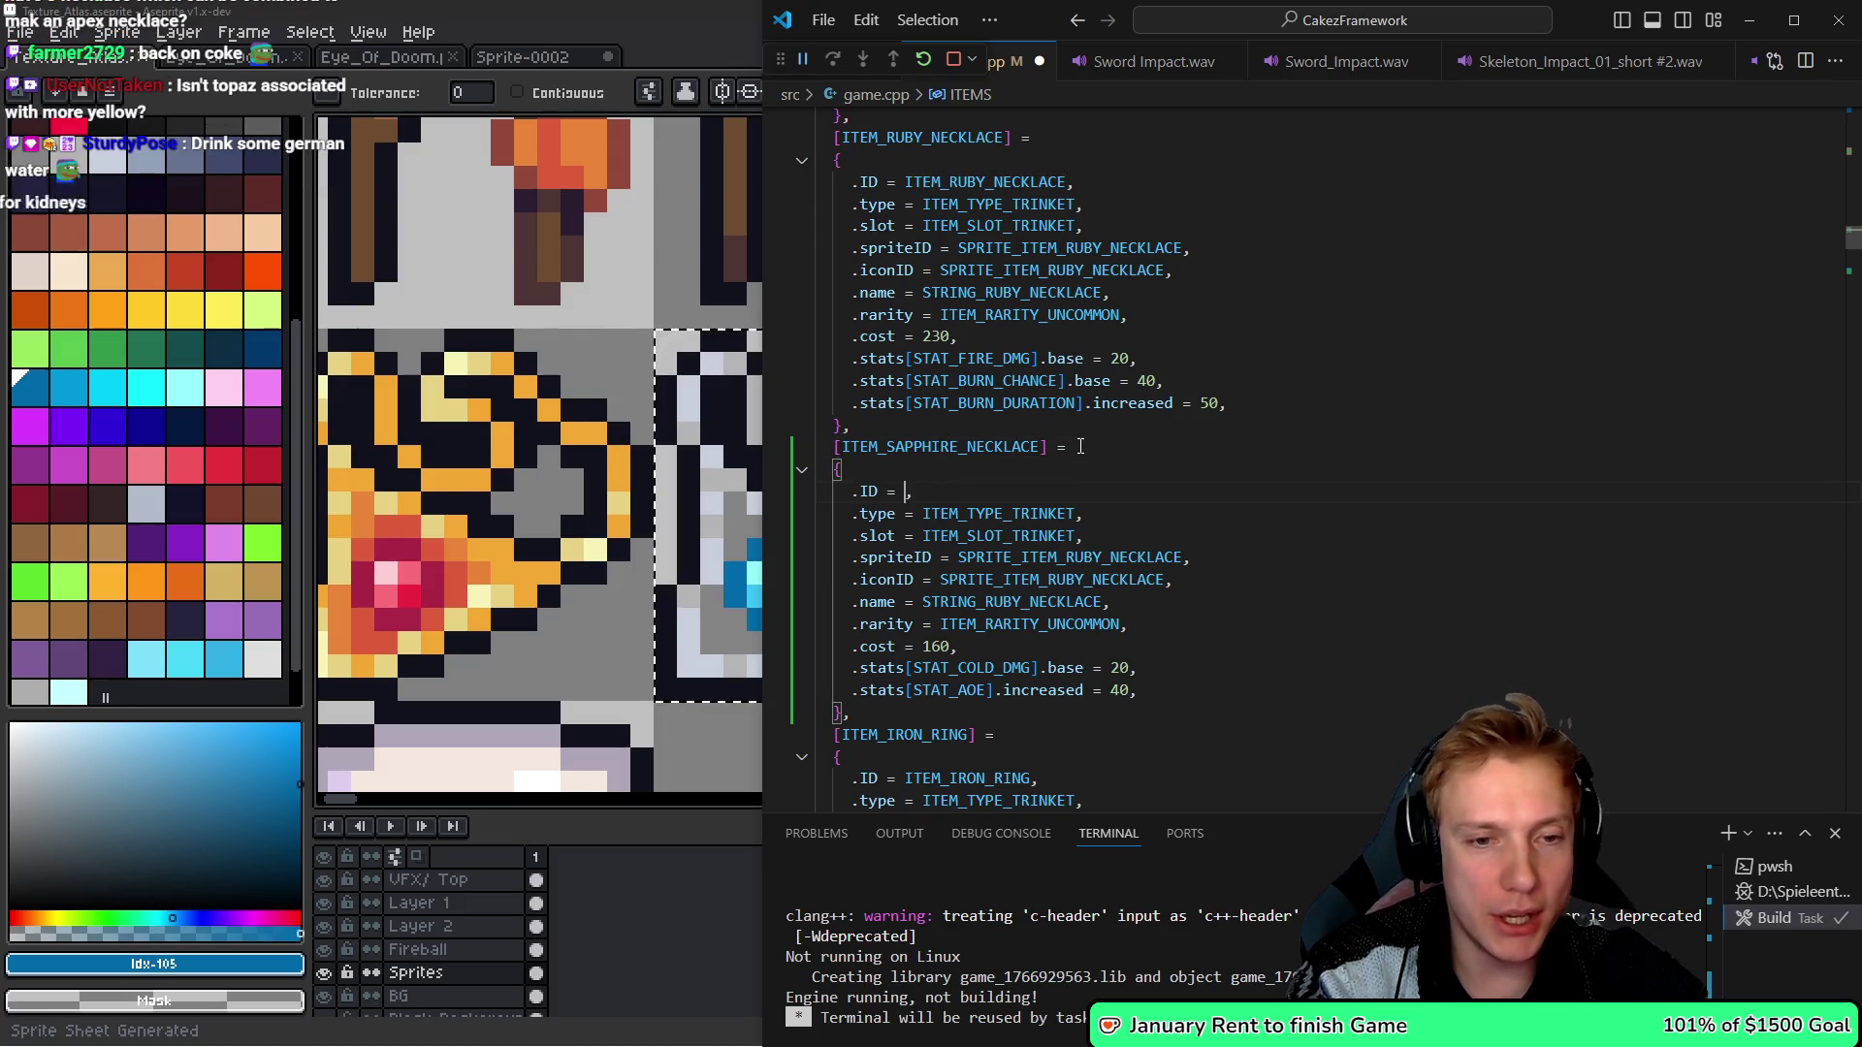
- Go to the definition of SPRITE_ITEM_RUBY_NECKLACE in assets.h
key(j)
key(j)
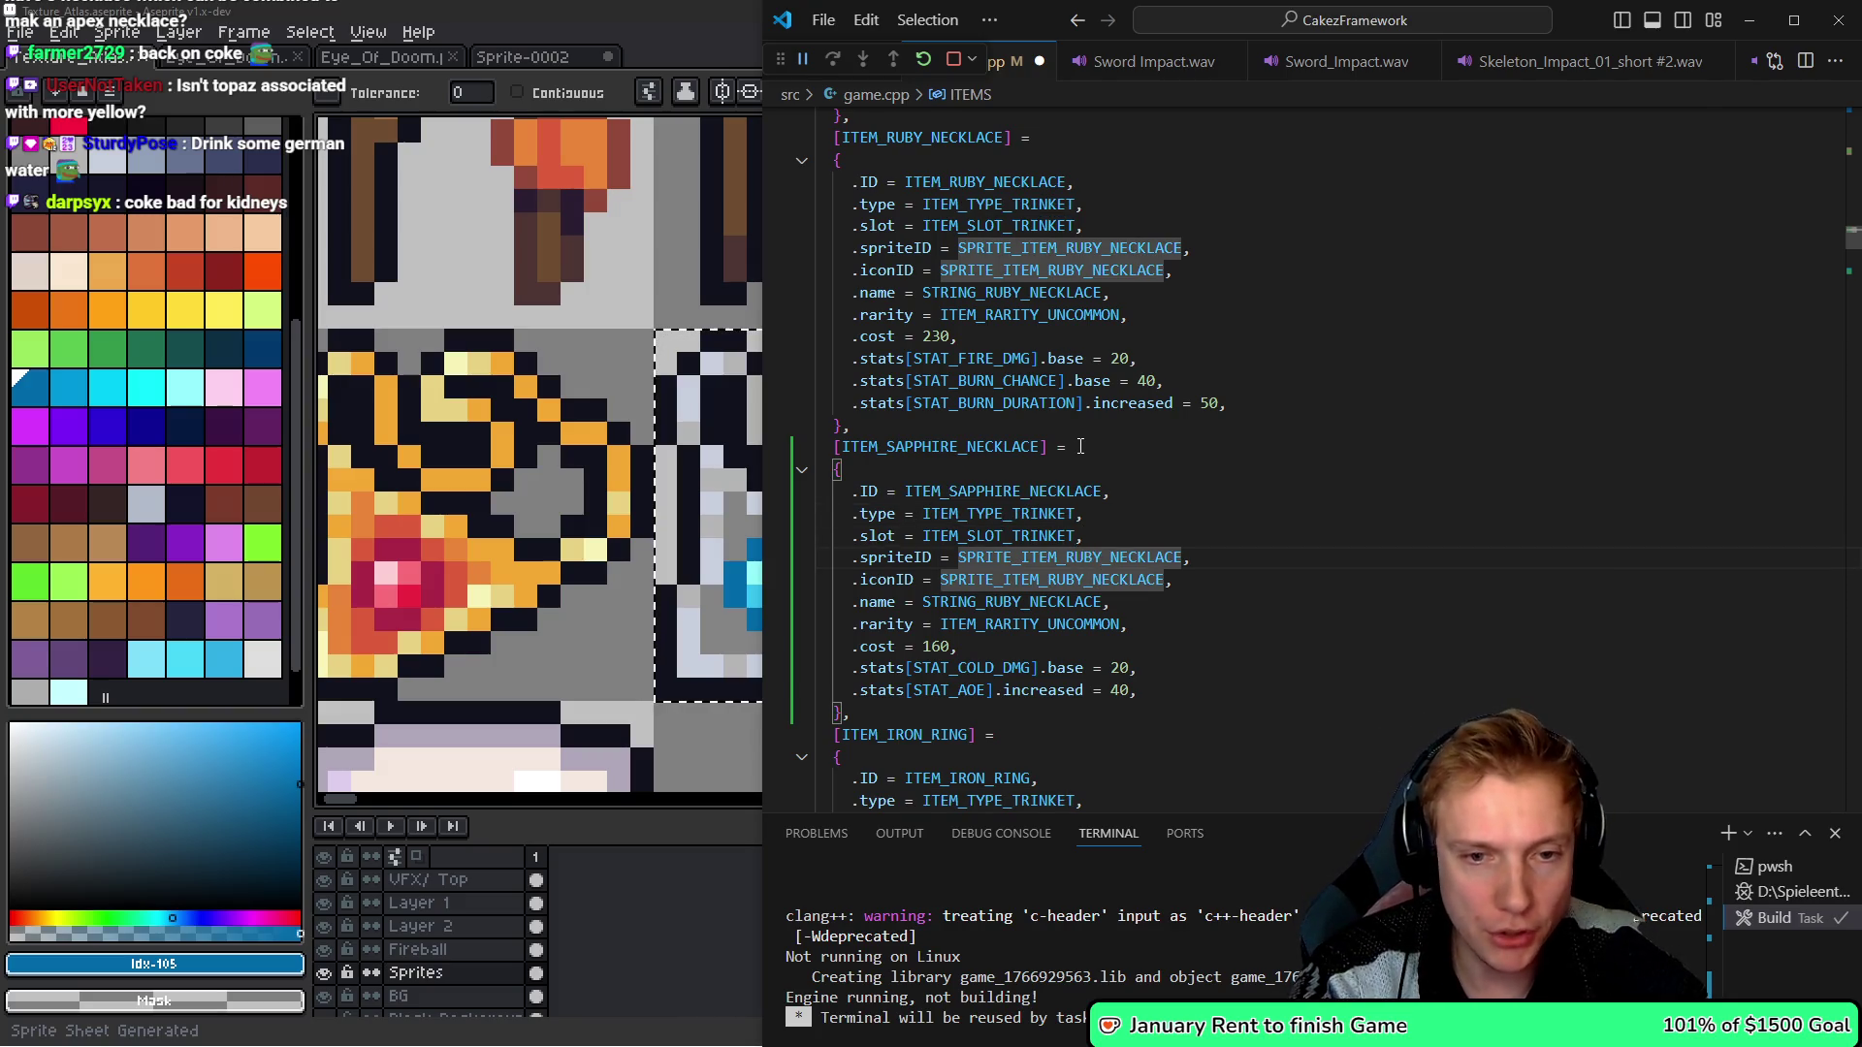
key(g)
key(d)
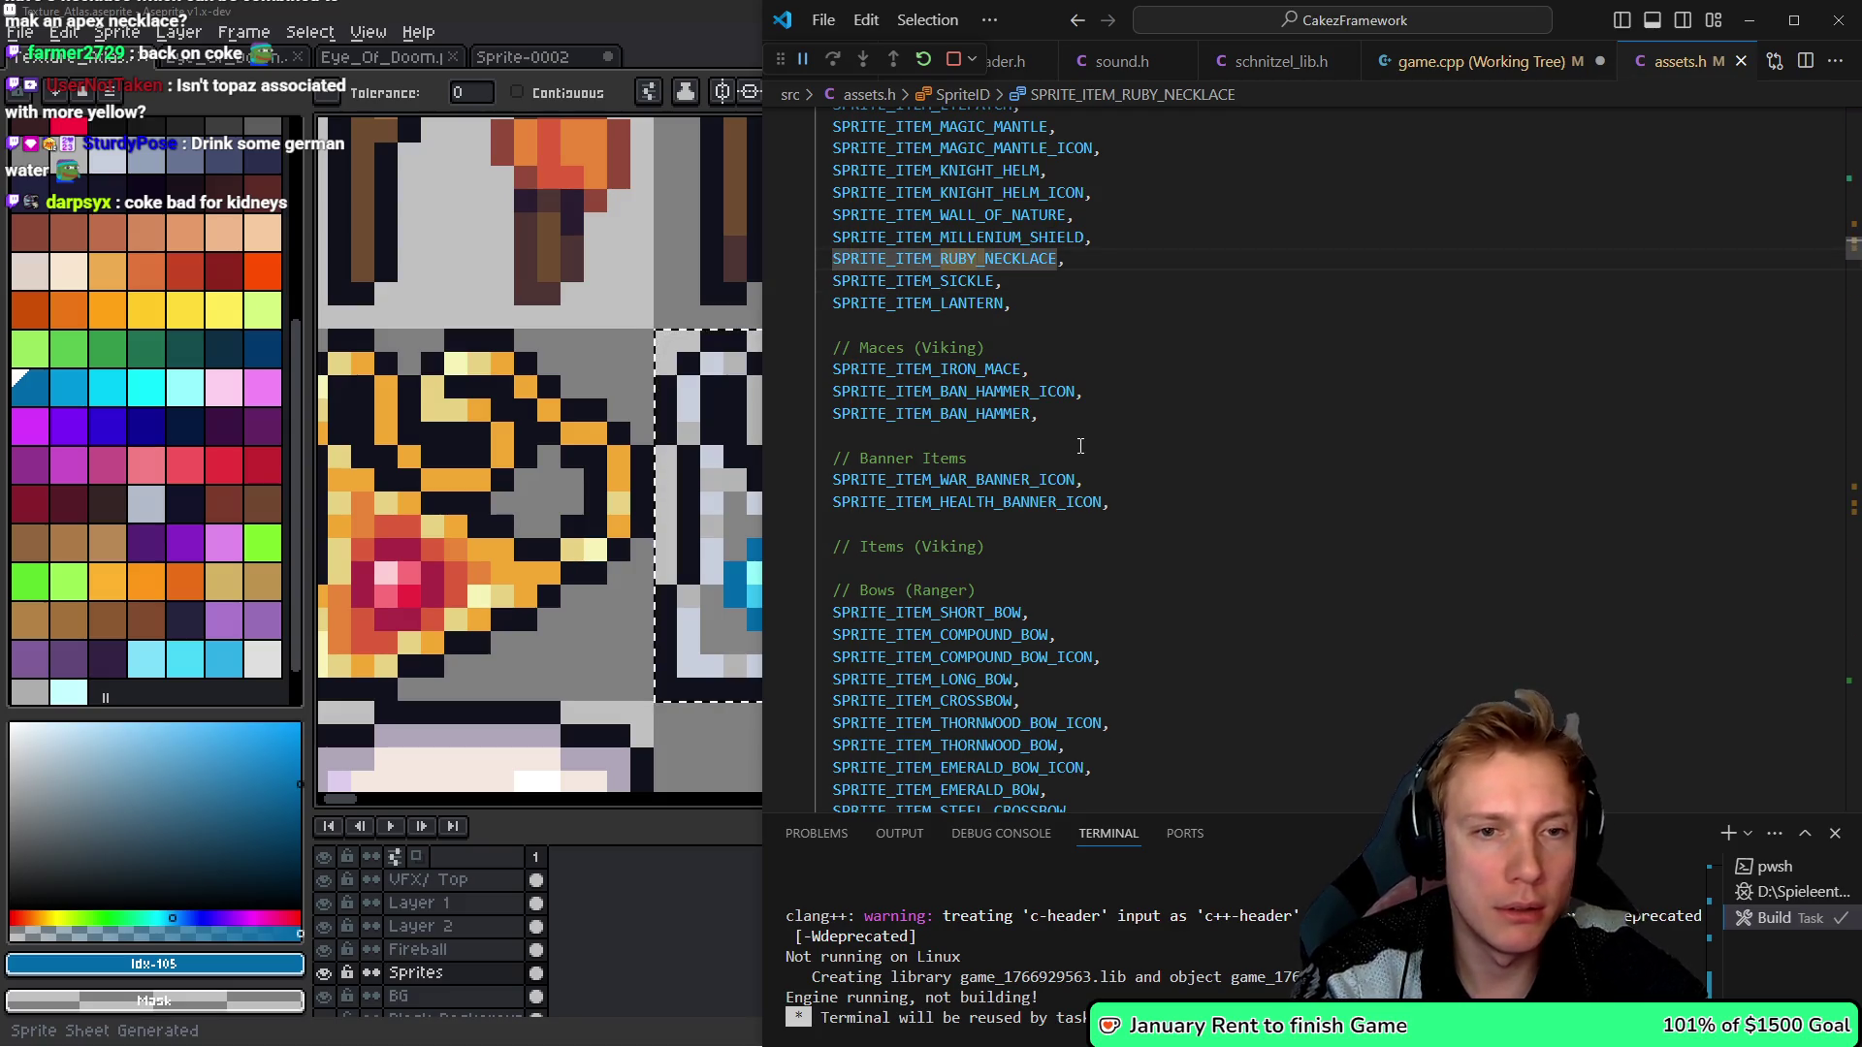
- Add a SPRITE_ITEM_SAPPHIRE_NECKLACE enum entry by duplicating the ruby necklace one
key(asterisk)
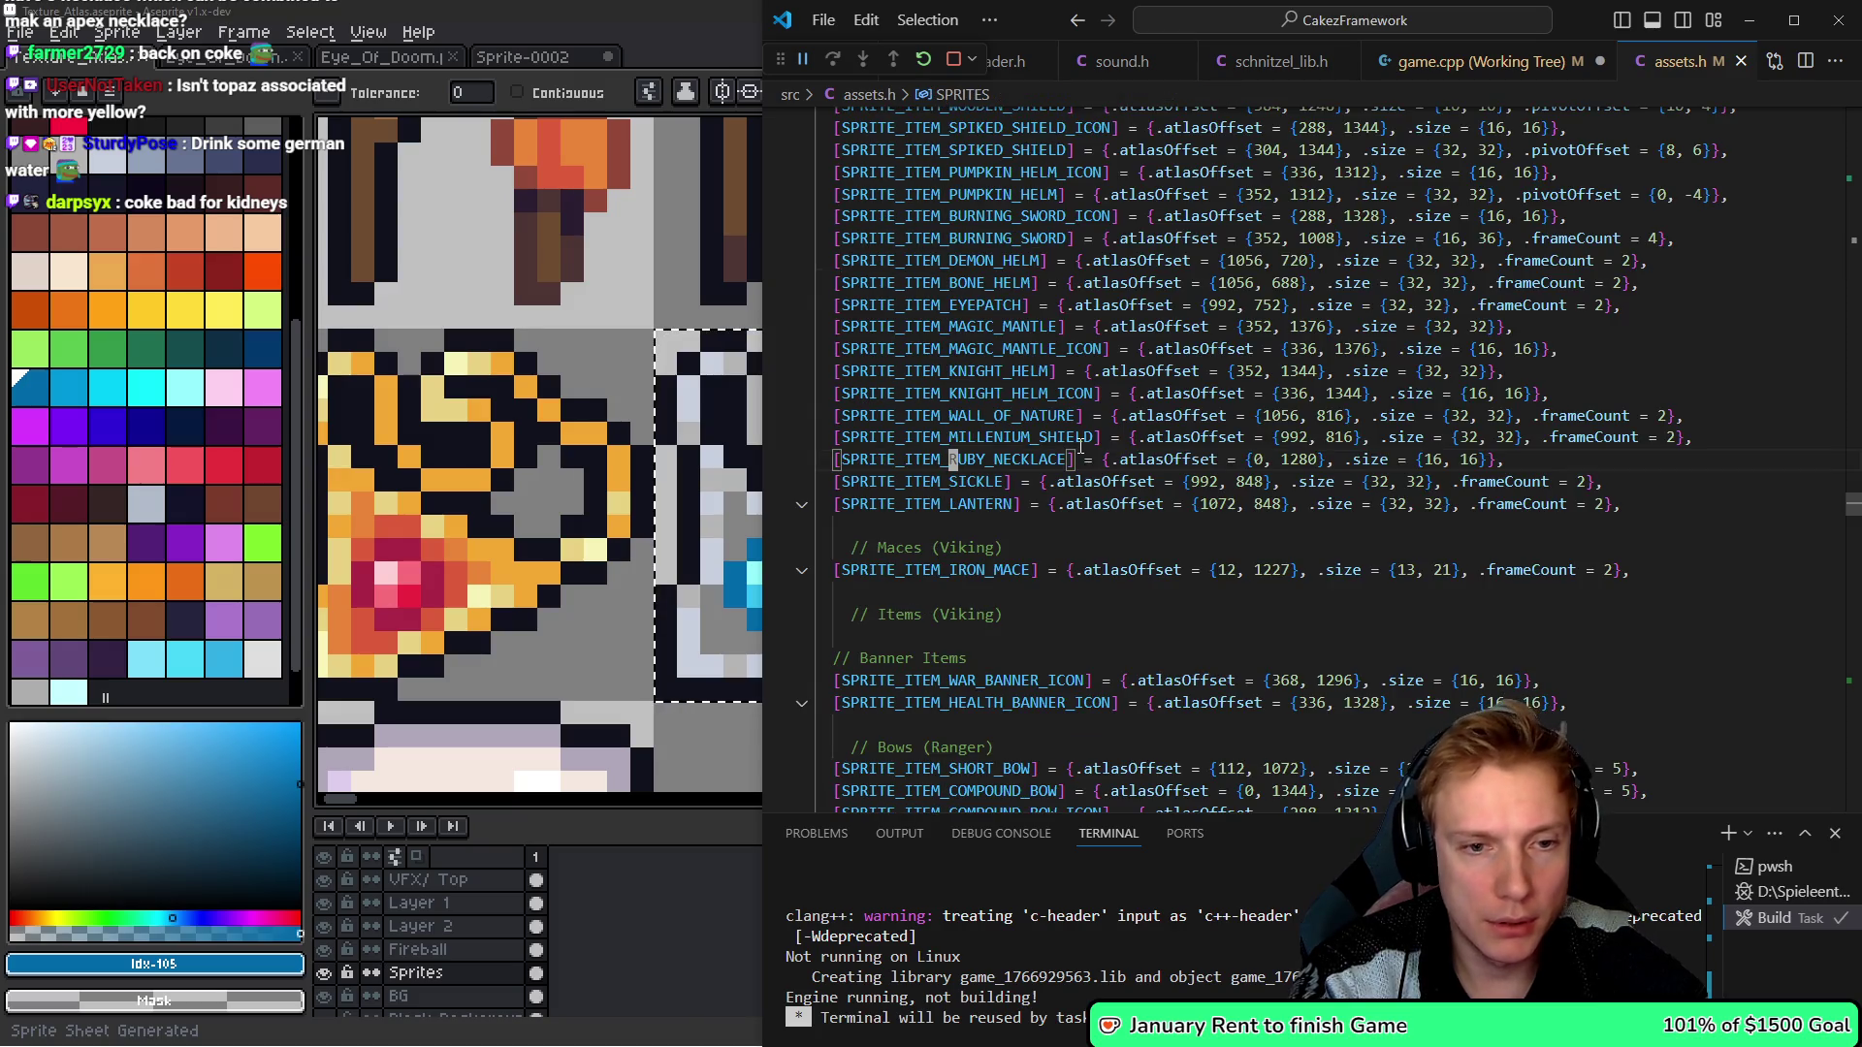
key(asterisk)
key(asterisk)
key(asterisk)
key(Home)
key(shift+alt+Down)
key(End)
key(Left)
key(Left)
key(Left)
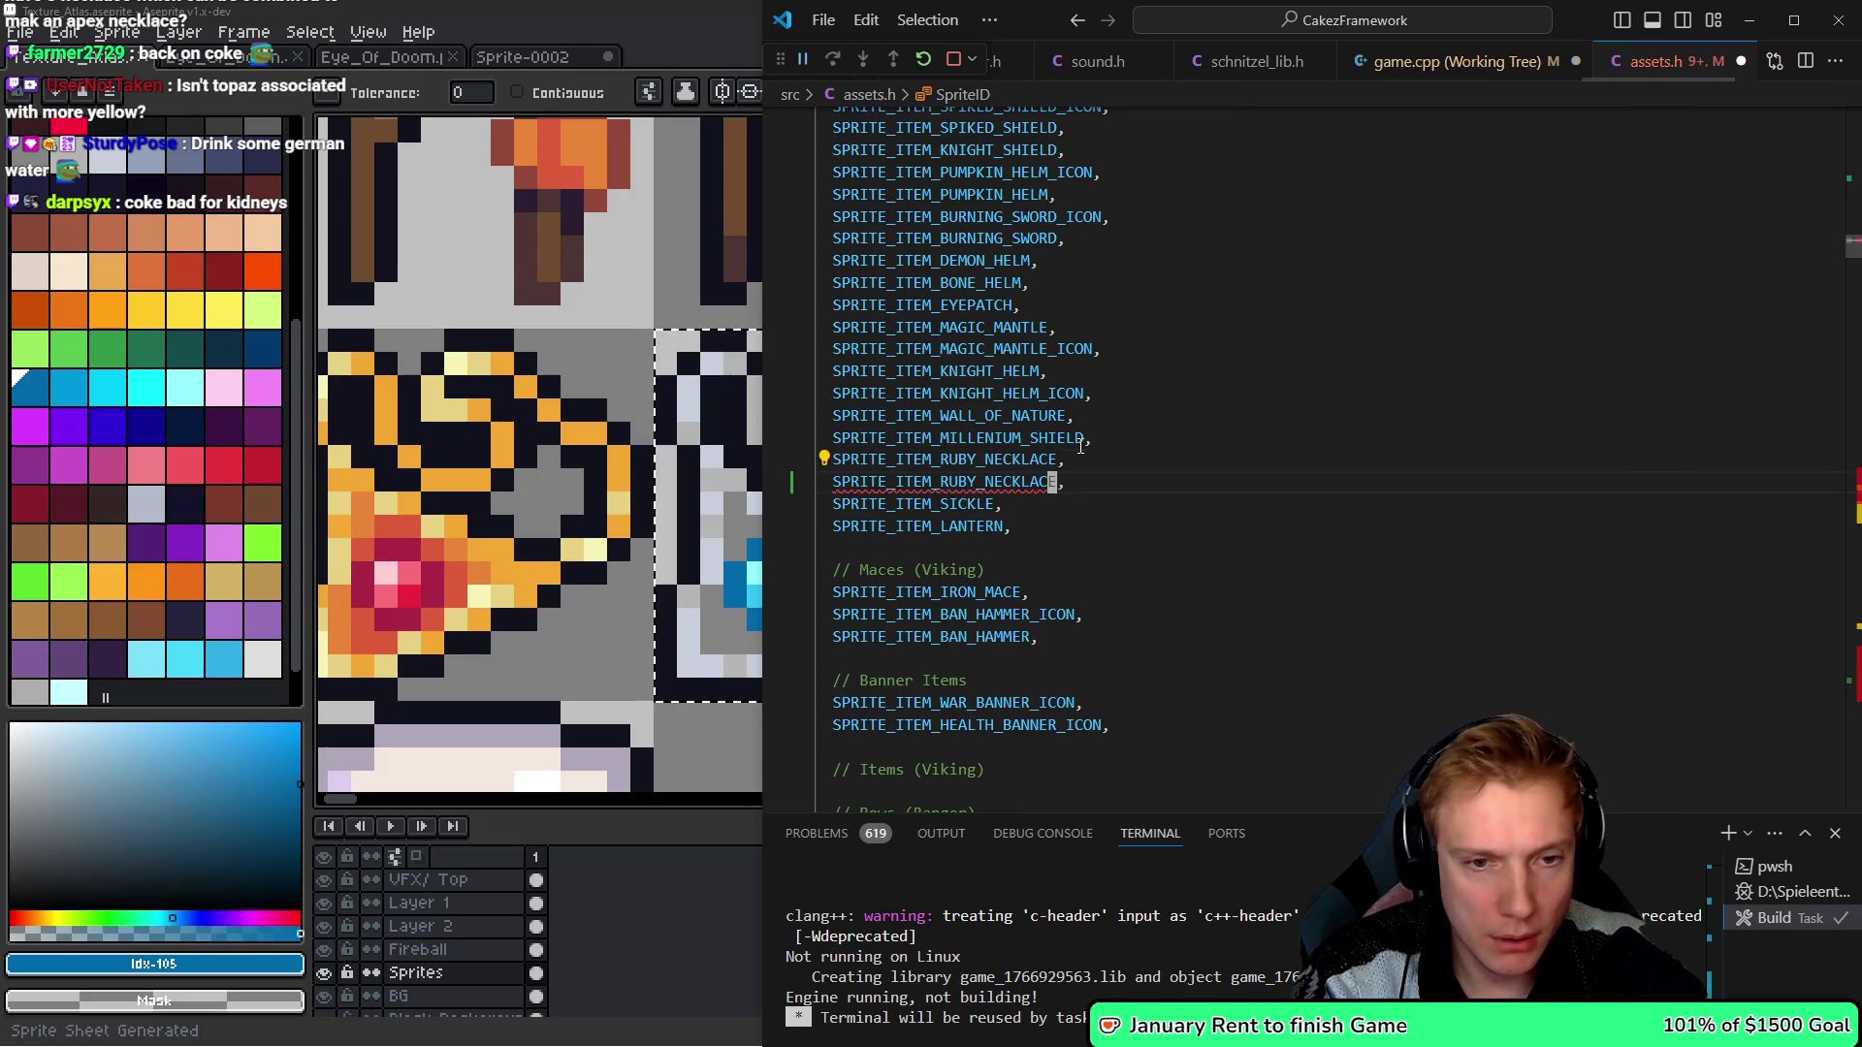
key(BackSpace)
key(BackSpace)
key(BackSpace)
key(BackSpace)
text(SA)
text(PPHI)
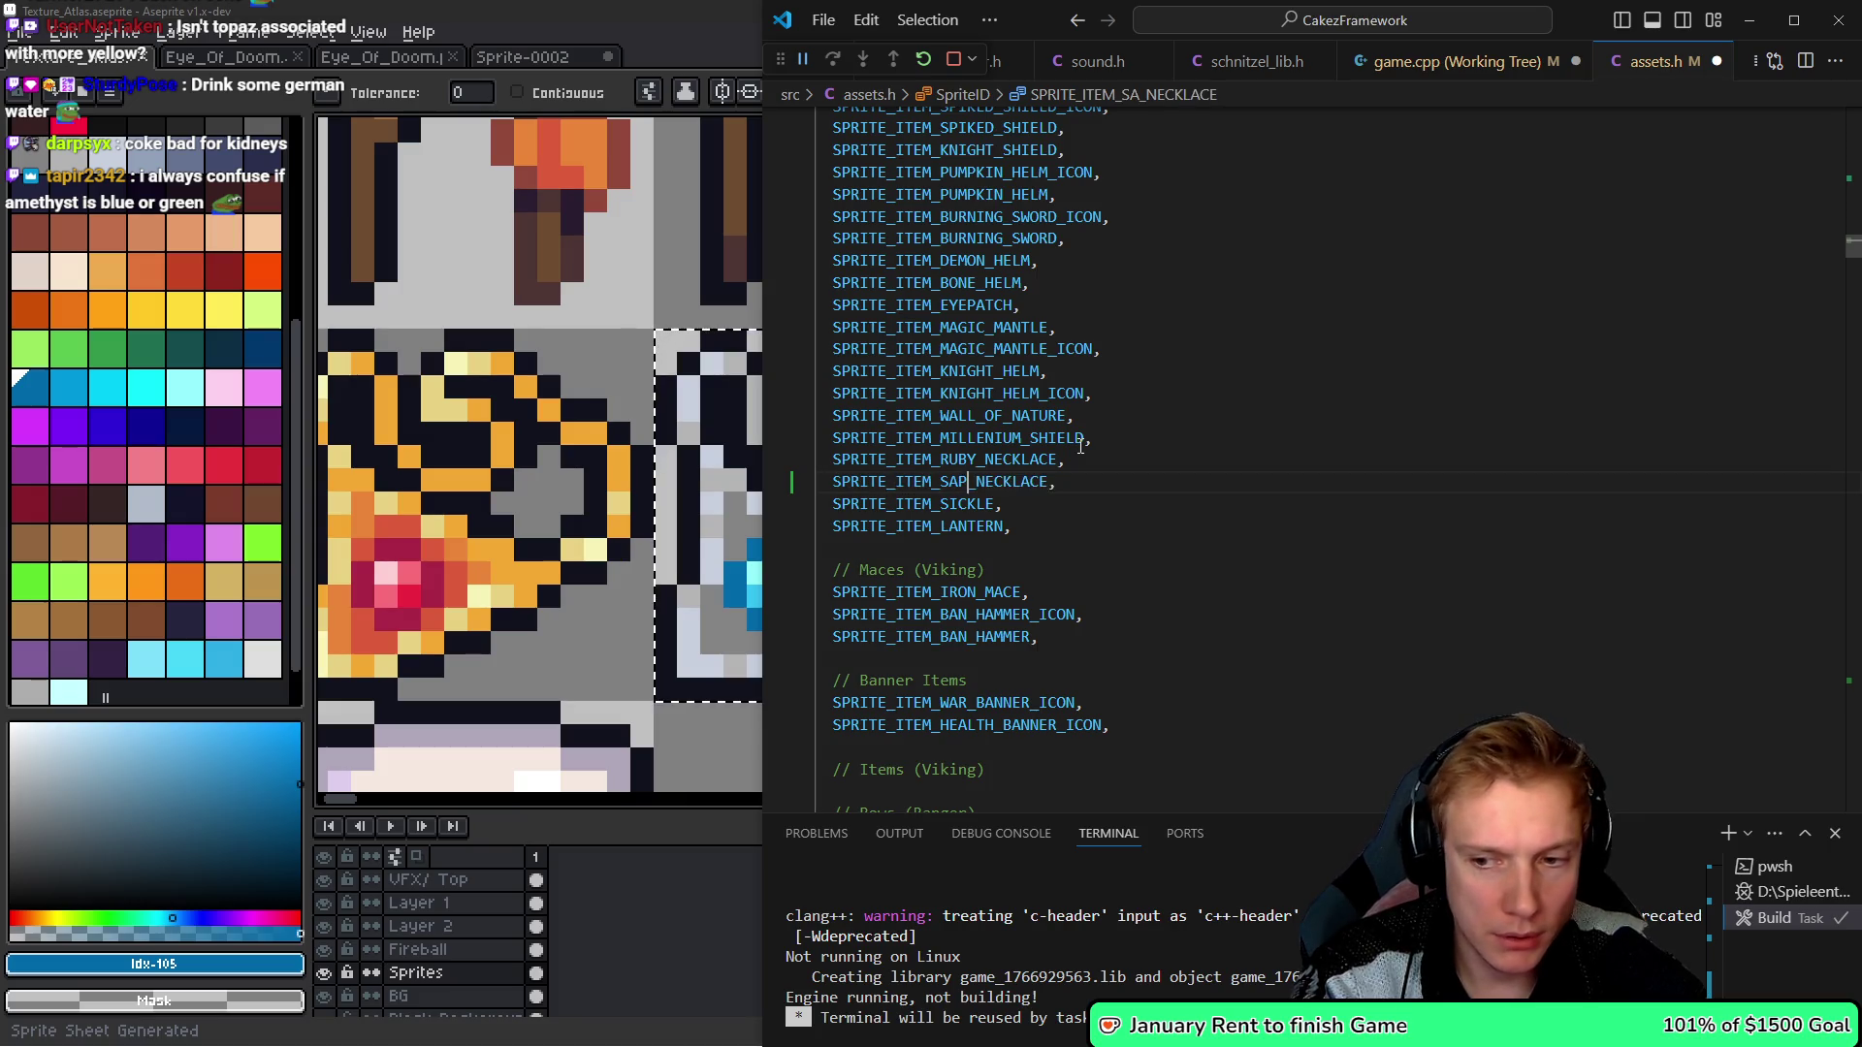
text(RE)
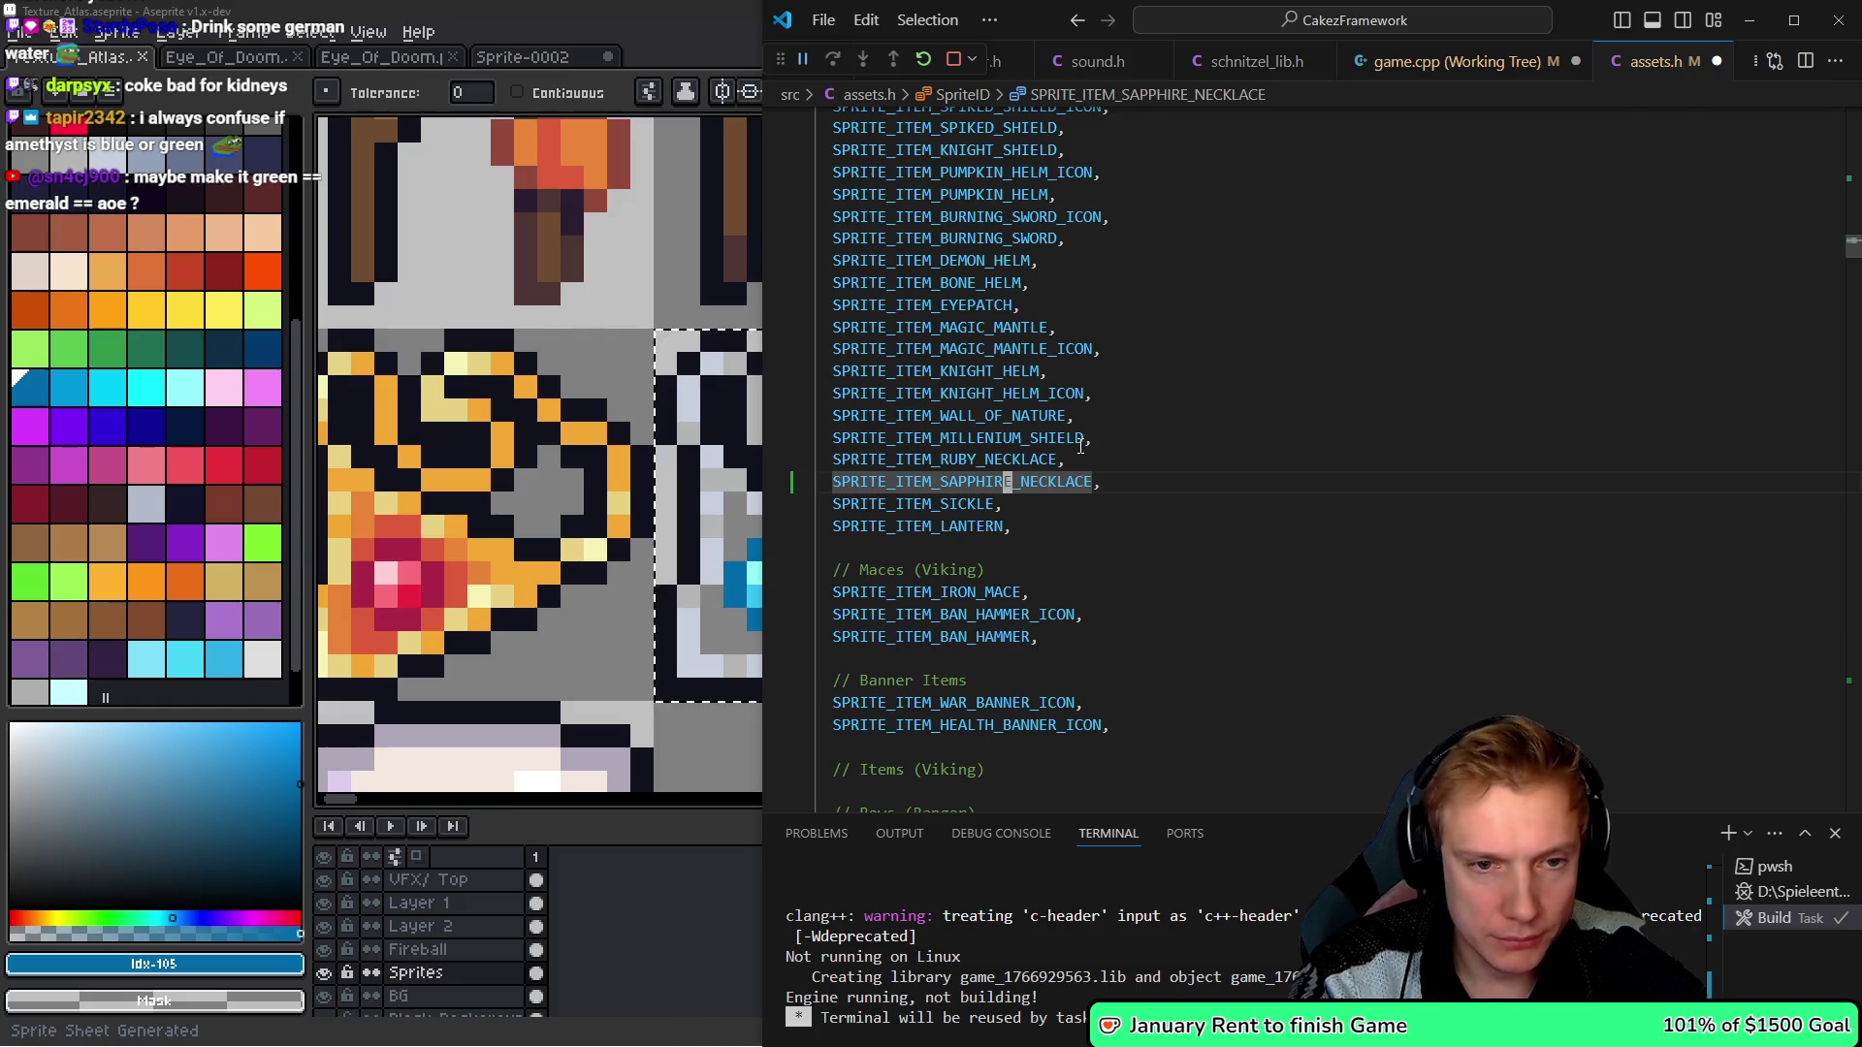
- Duplicate the ruby necklace sprite table entry and rename it to SAPPHIRE_NECKLACE
key(alt+Left)
key(alt+Left)
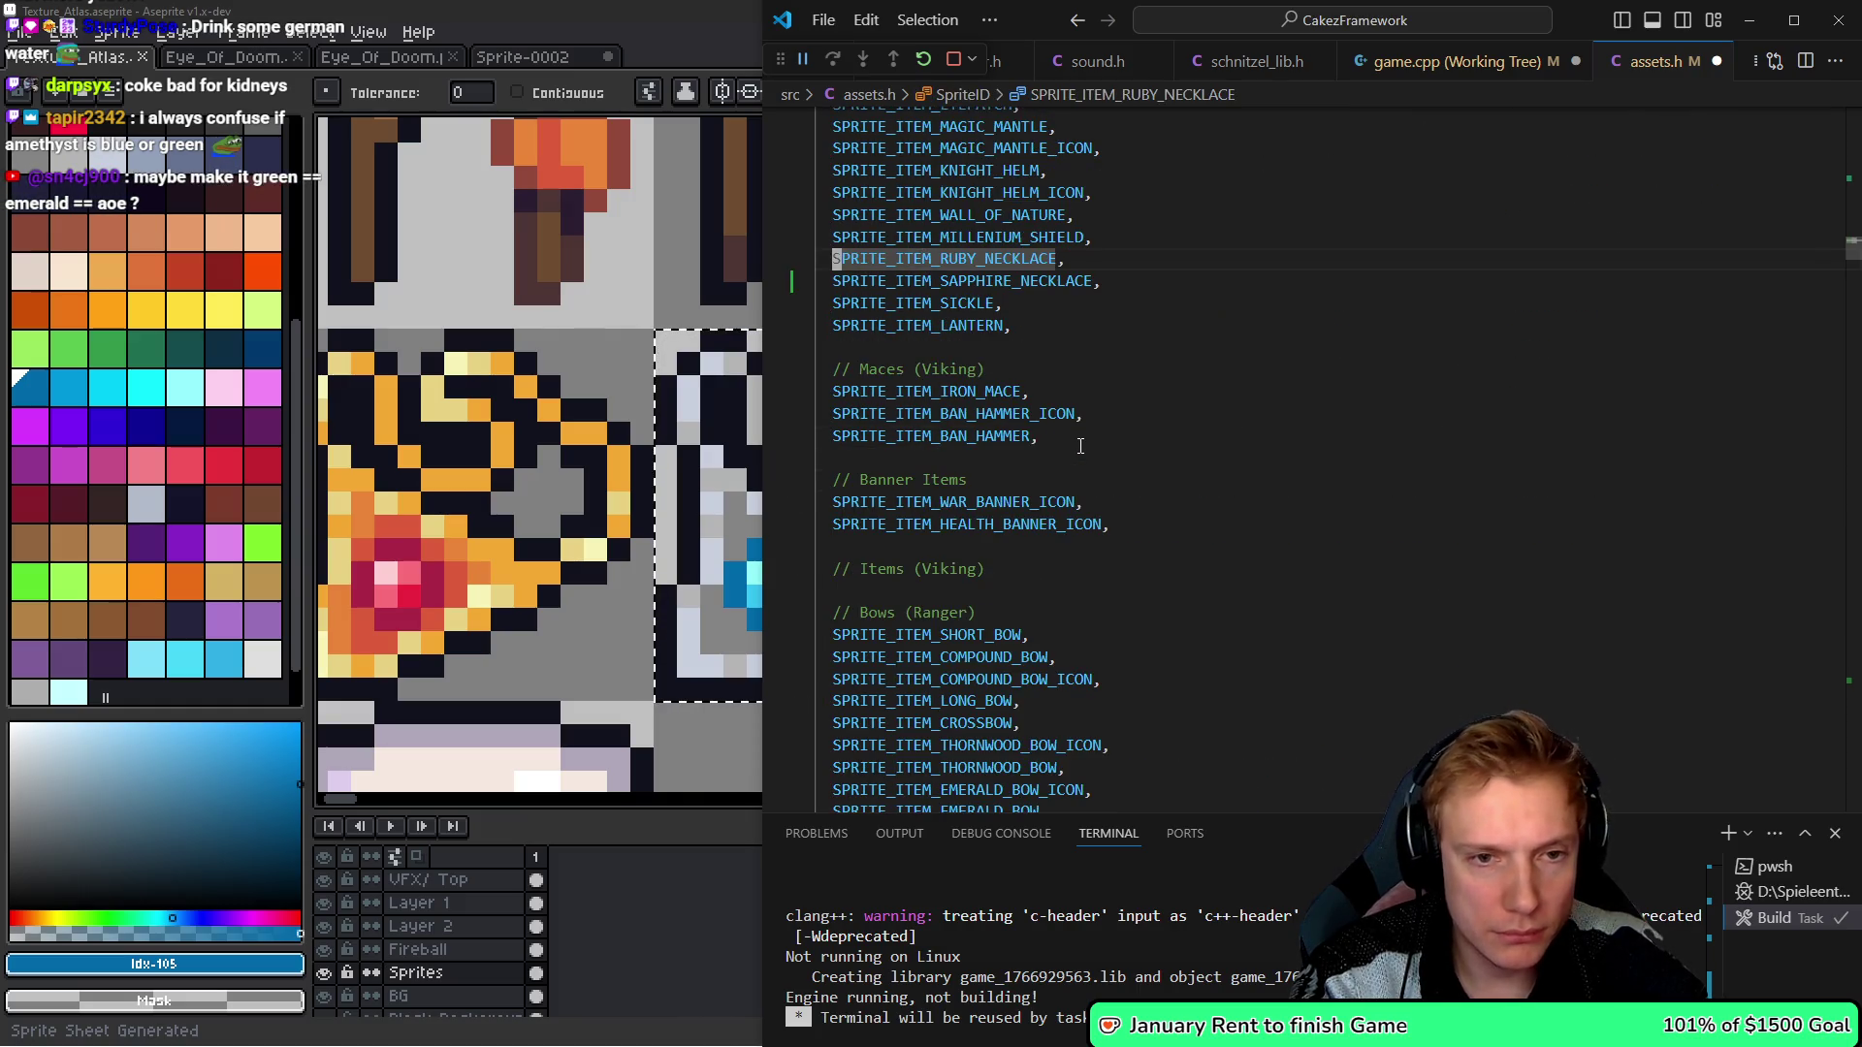
key(alt+Right)
key(shift+alt+Down)
key(ctrl+v)
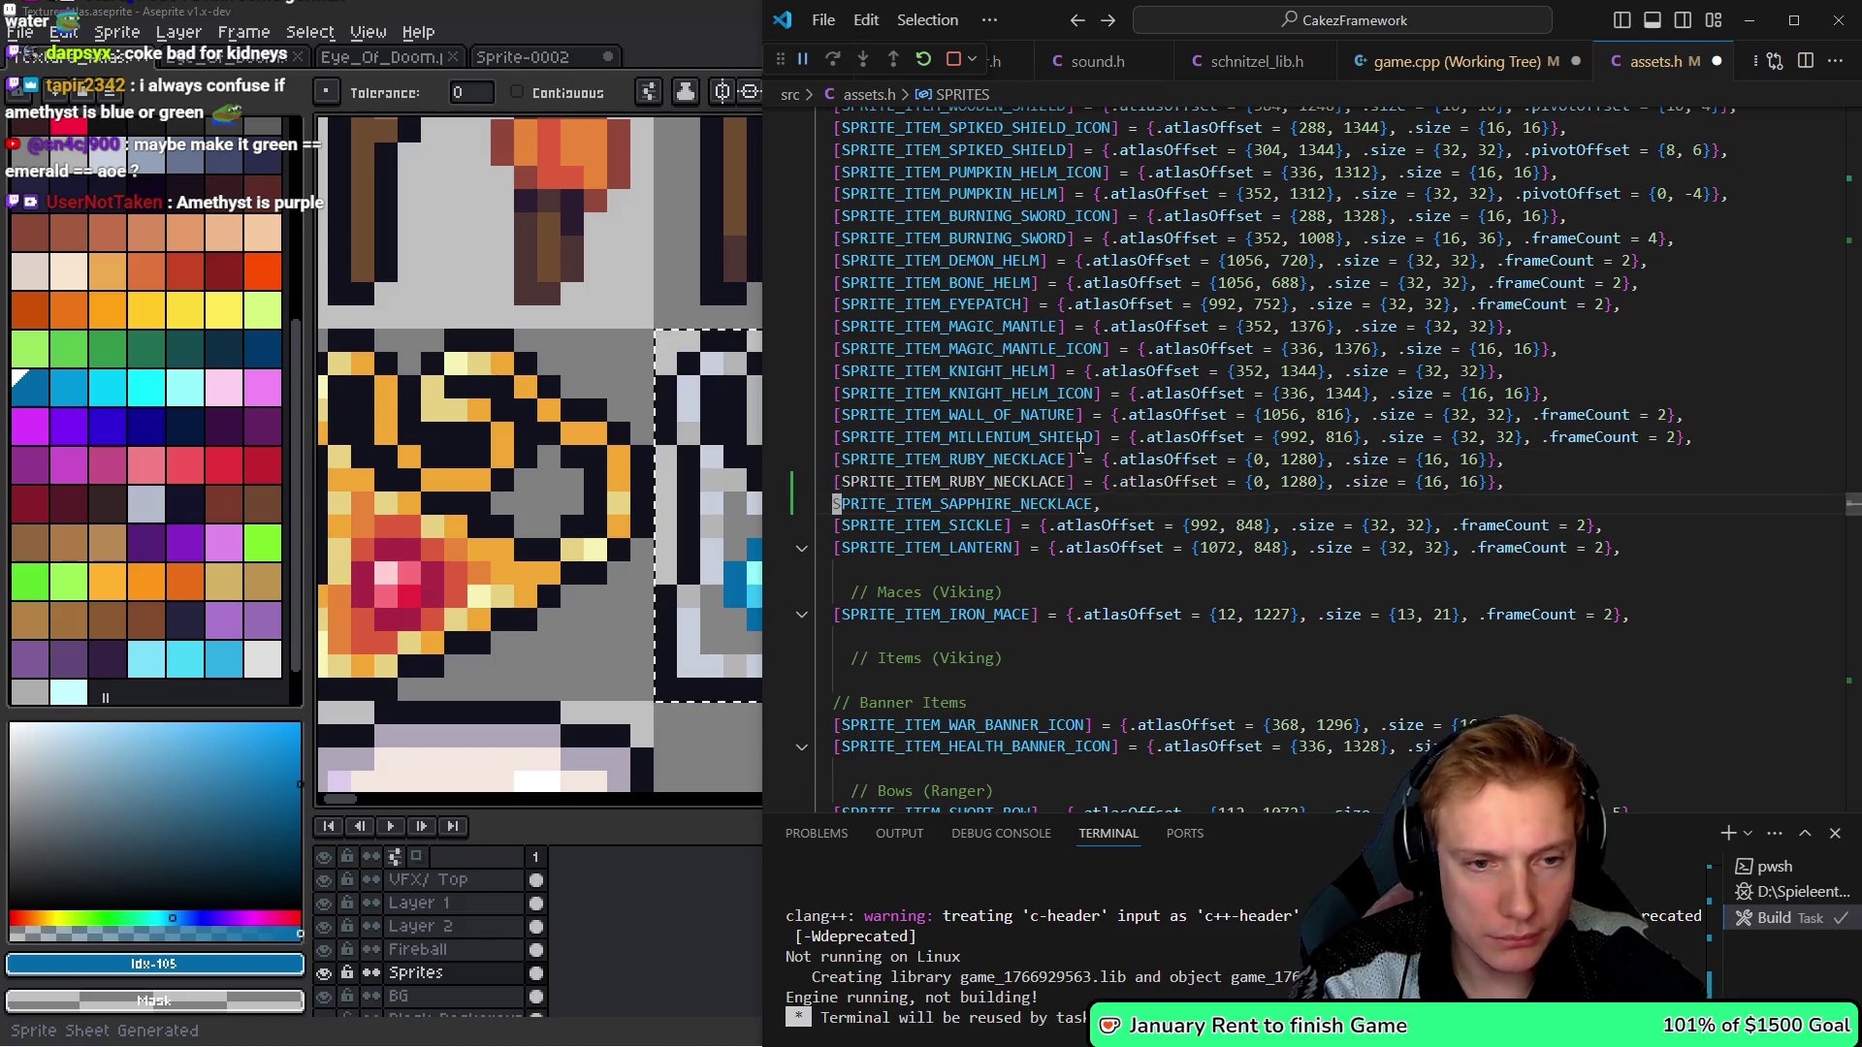
key(ctrl+shift+Right)
key(ctrl+x)
key(Up)
key(Right)
key(ctrl+shift+Right)
key(ctrl+v)
key(Down)
key(ctrl+shift+k)
key(Up)
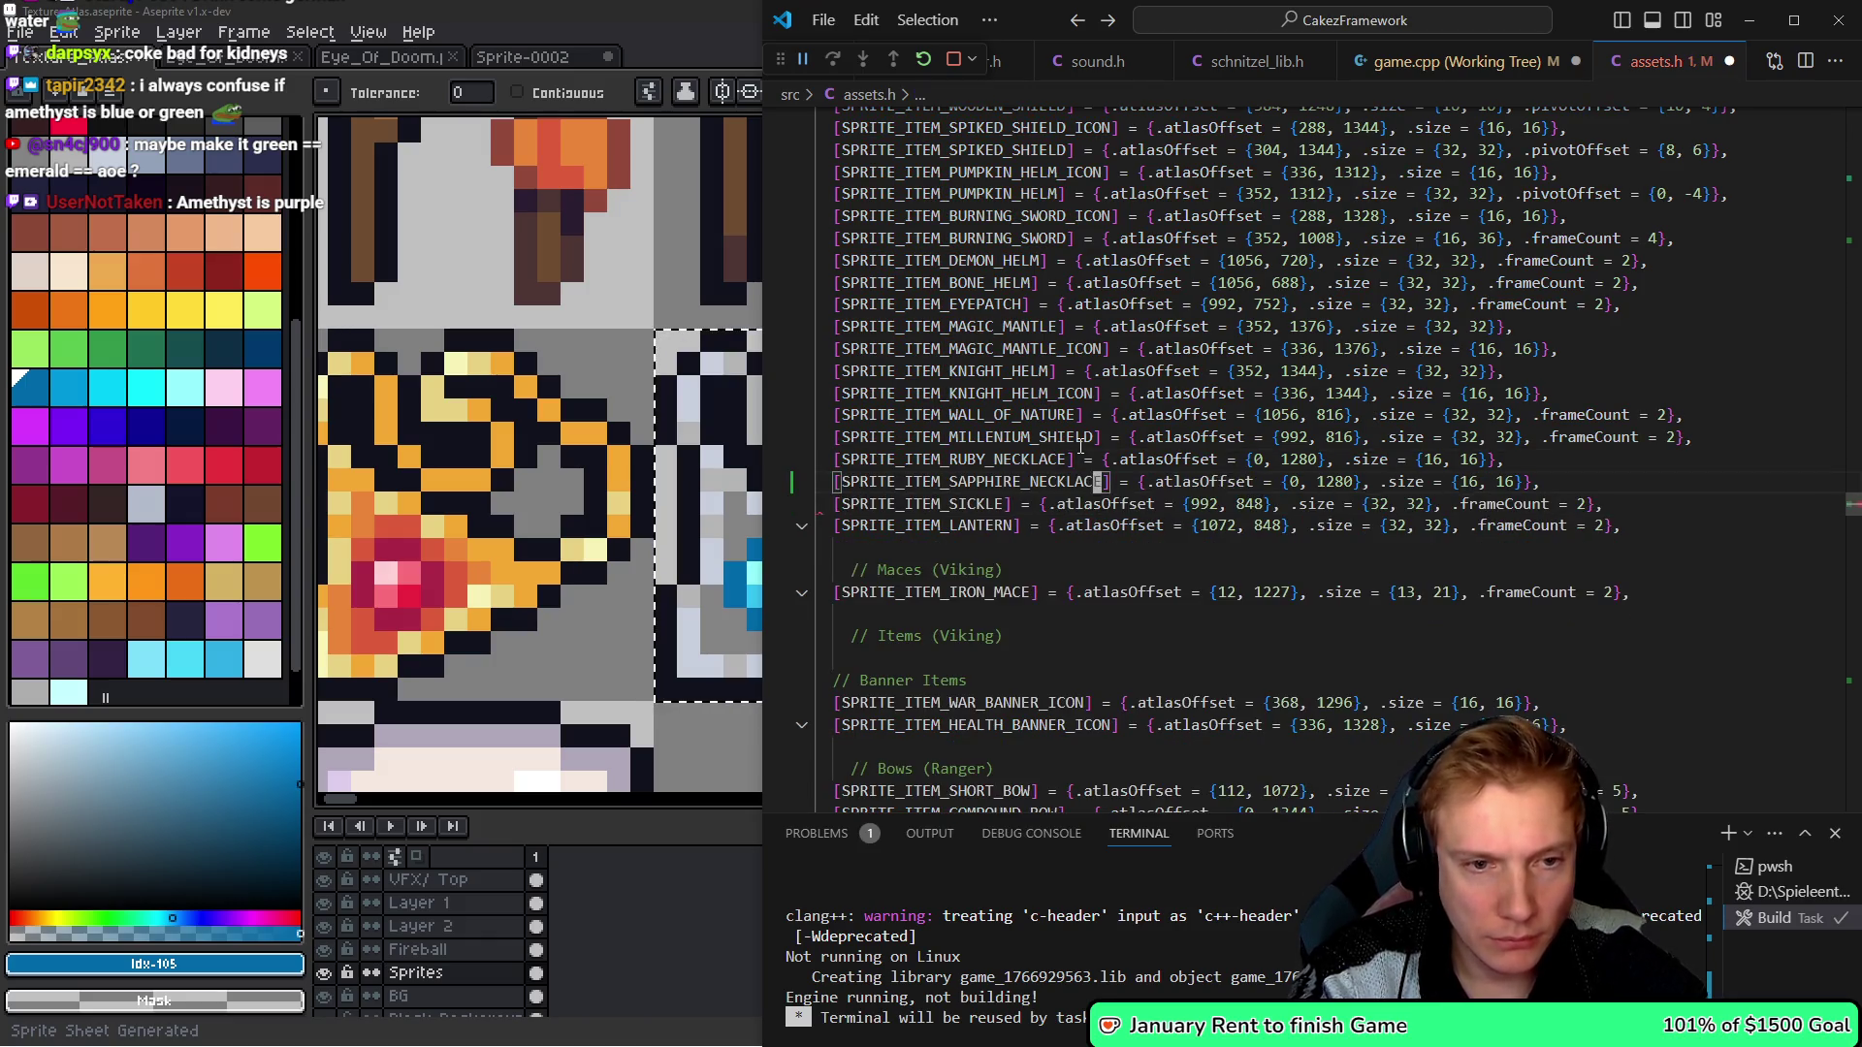
- Set the sapphire sprite's atlas offset x to 16, giving {16, 1280}, and save assets.h
key(ctrl+Right)
key(ctrl+Right)
key(ctrl+Right)
key(ctrl+shift+Right)
text(16)
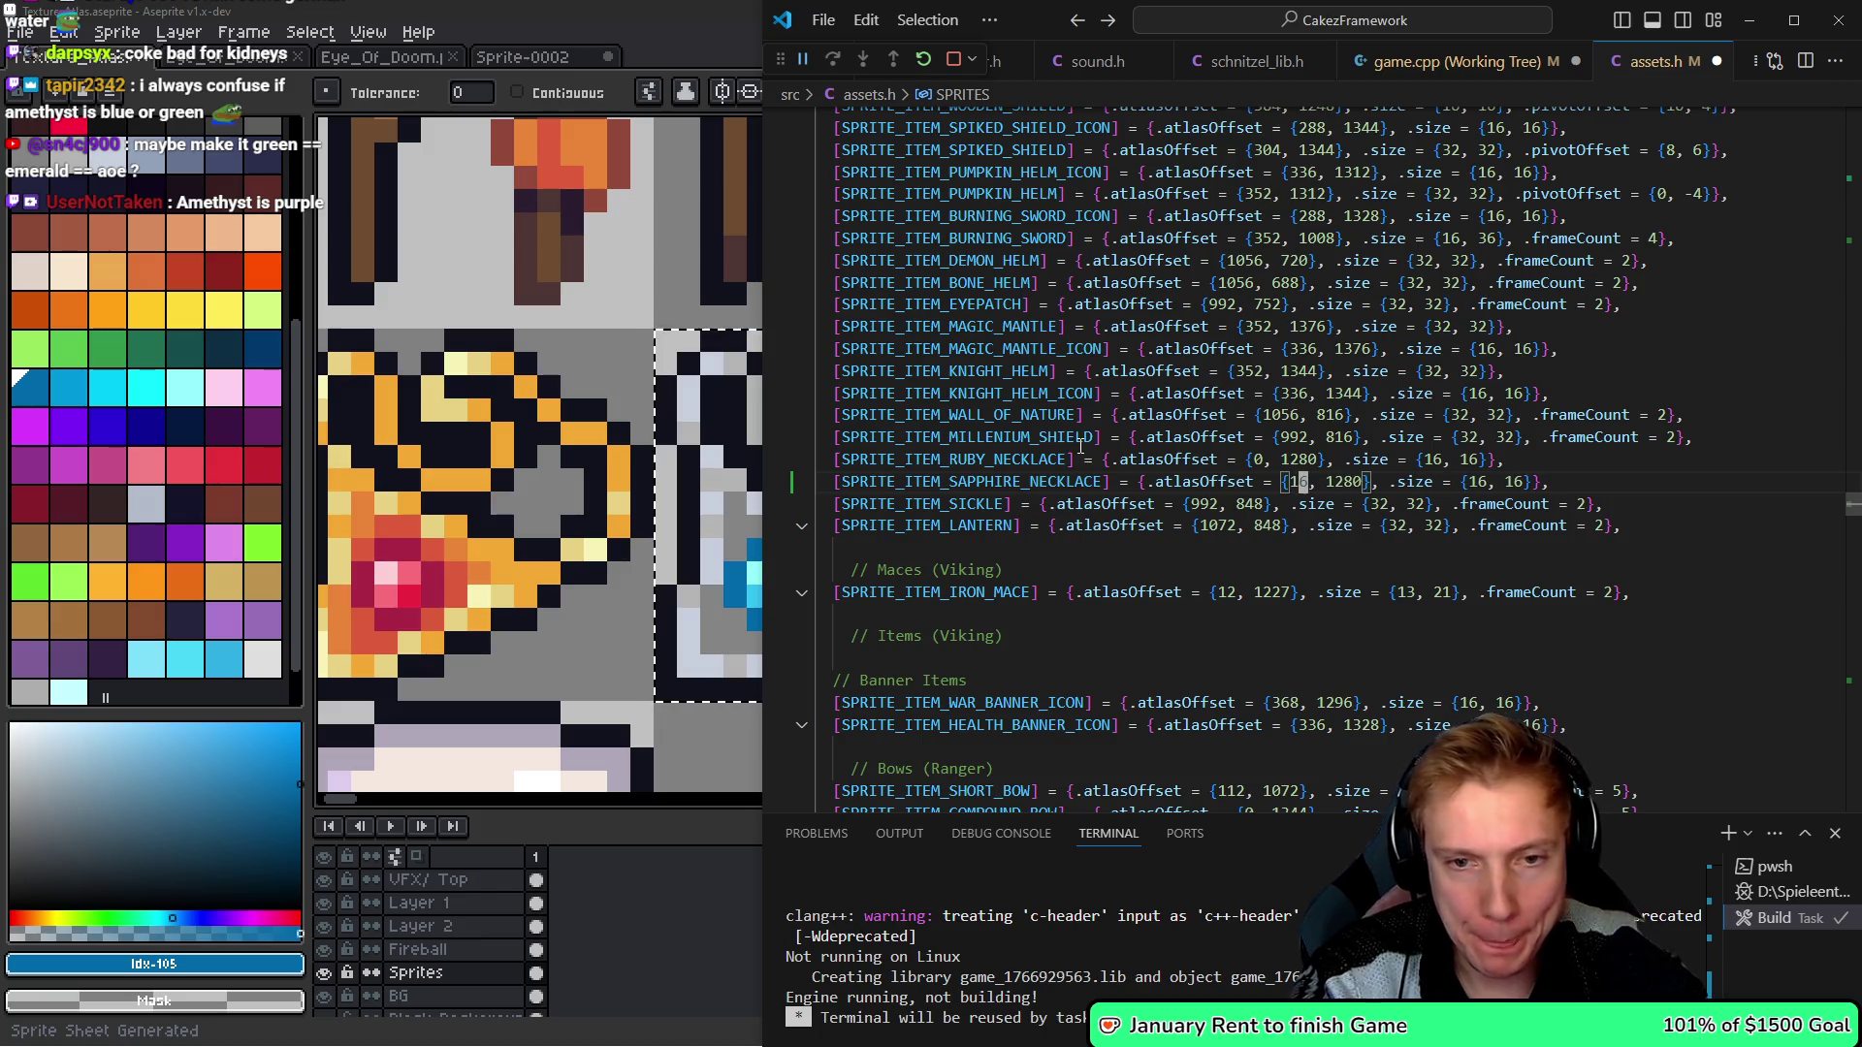
key(Home)
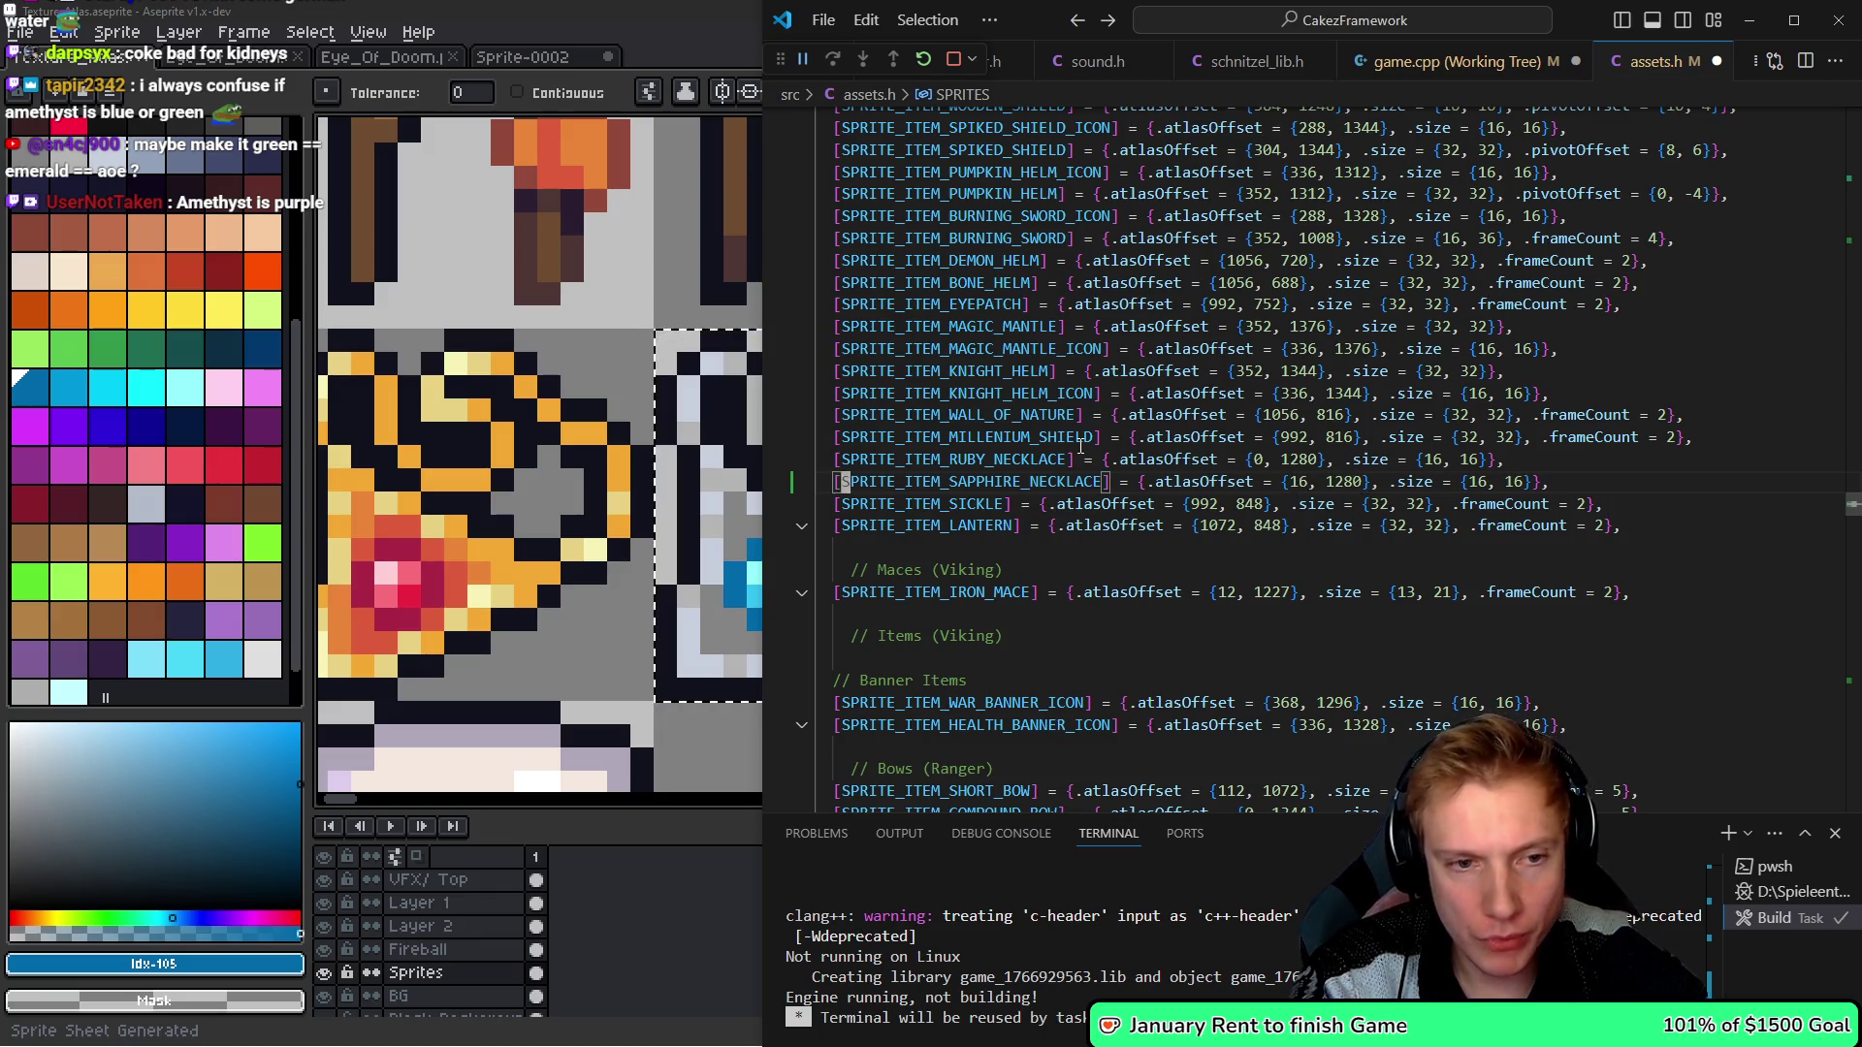
key(ctrl+s)
- Point the sapphire item's spriteID in game.cpp at SPRITE_ITEM_SAPPHIRE_NECKLACE
key(ctrl+Tab)
key(ctrl+d)
text(SPRITE_ITEM_SAPPHIRE_NECKLACE,)
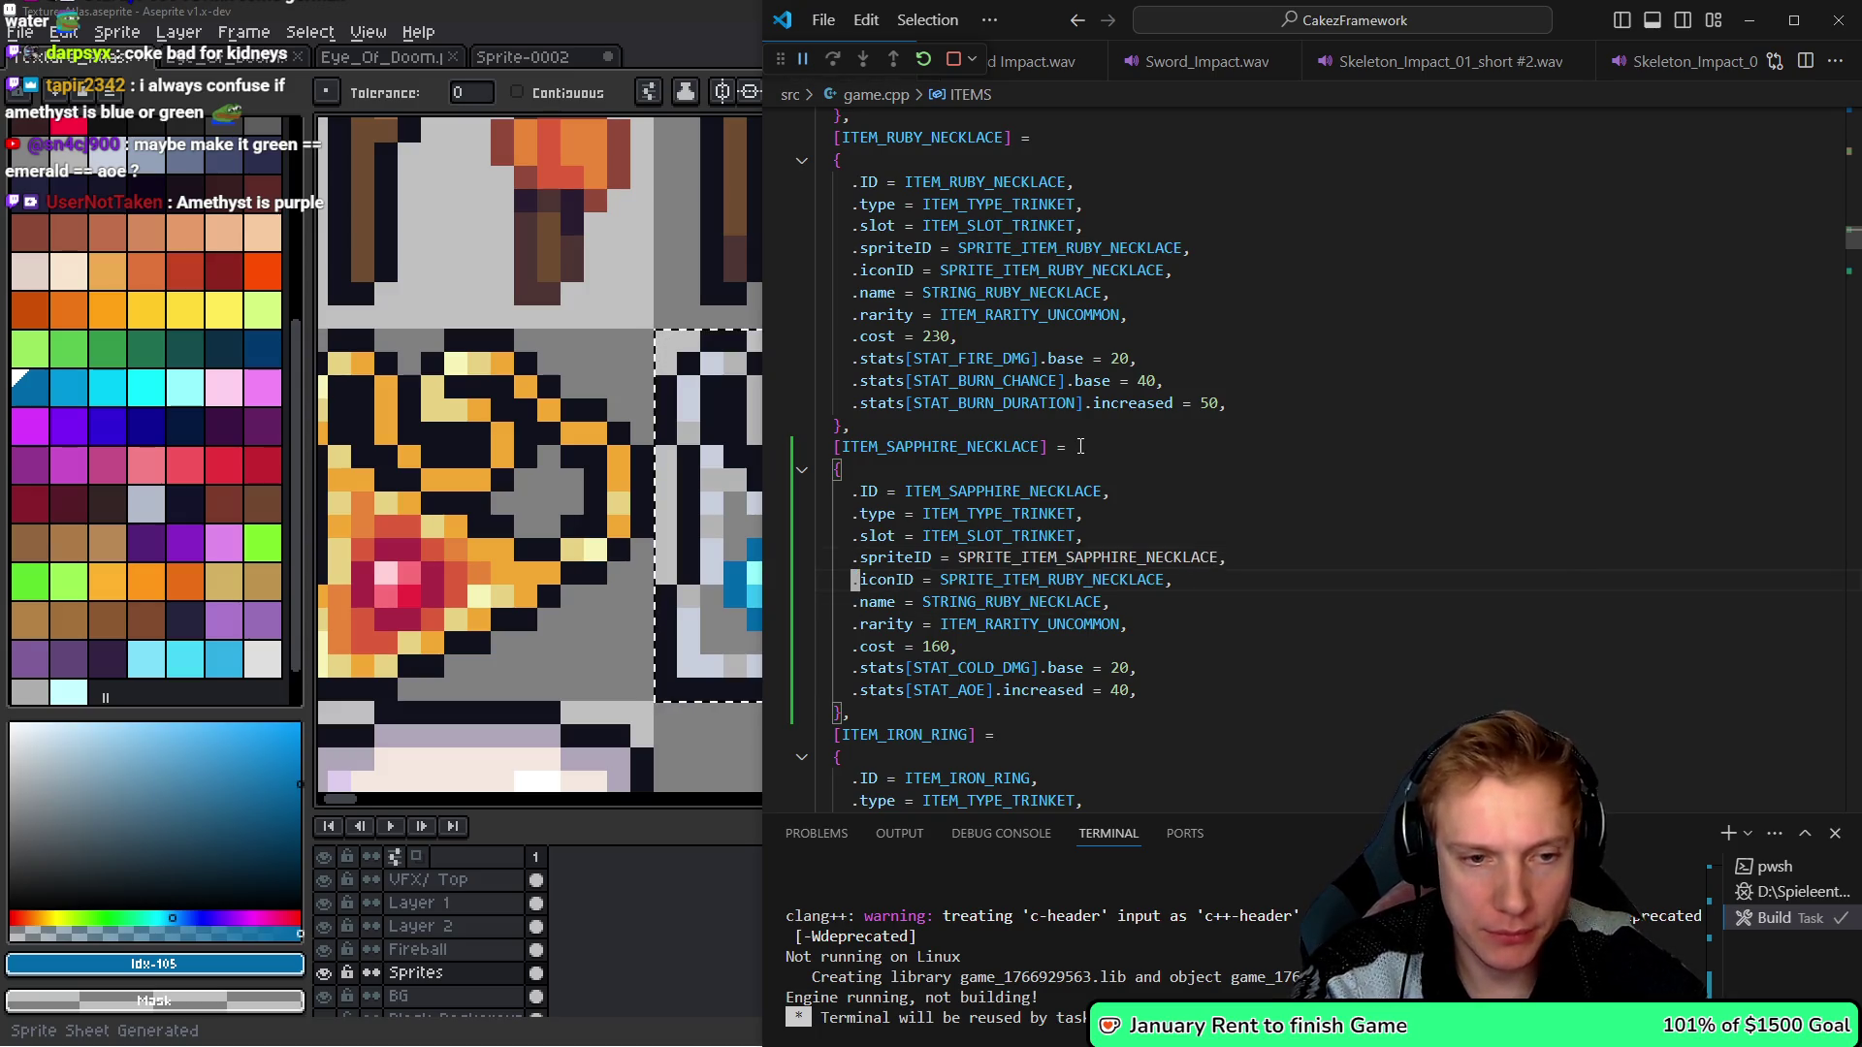
- Set iconID to SPRITE_ITEM_SAPPHIRE_NECKLACE, rarity to ITEM_RARITY_COMMON, and cold damage base to 10
key(ctrl+d)
key(ctrl+v)
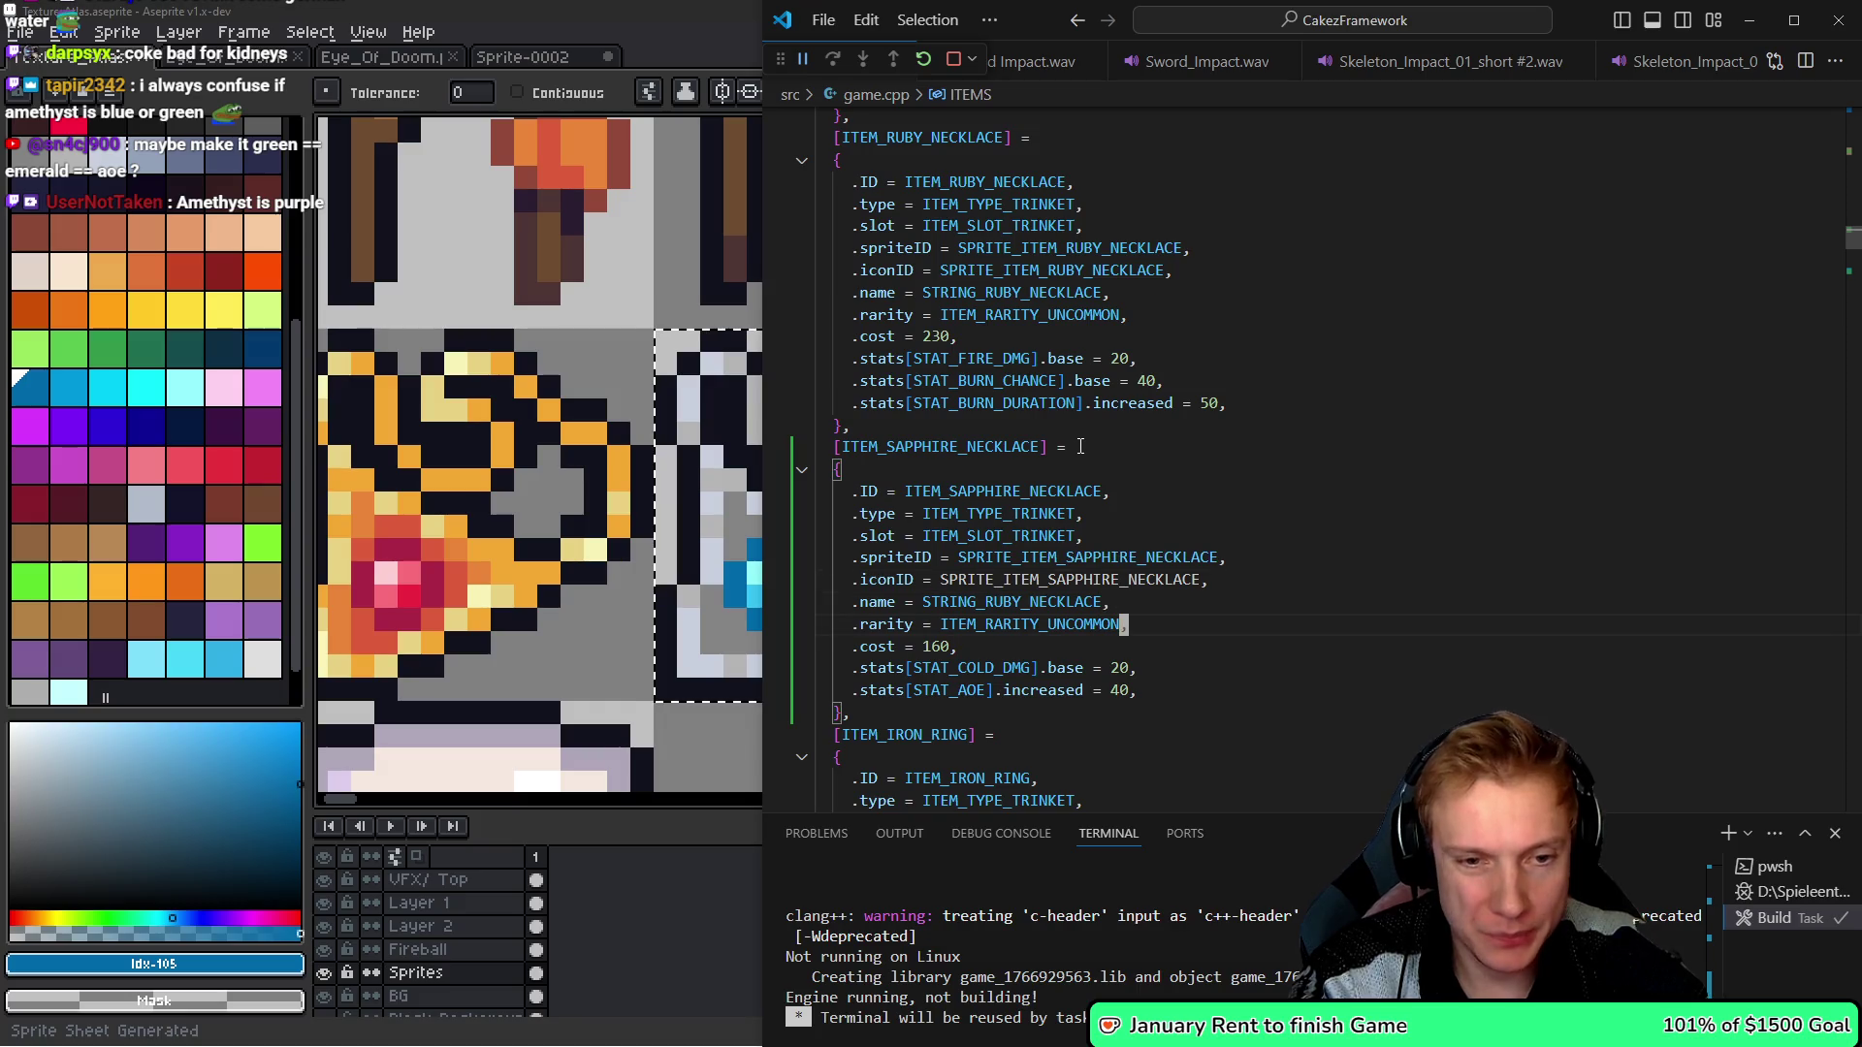
key(BackSpace)
key(BackSpace)
key(BackSpace)
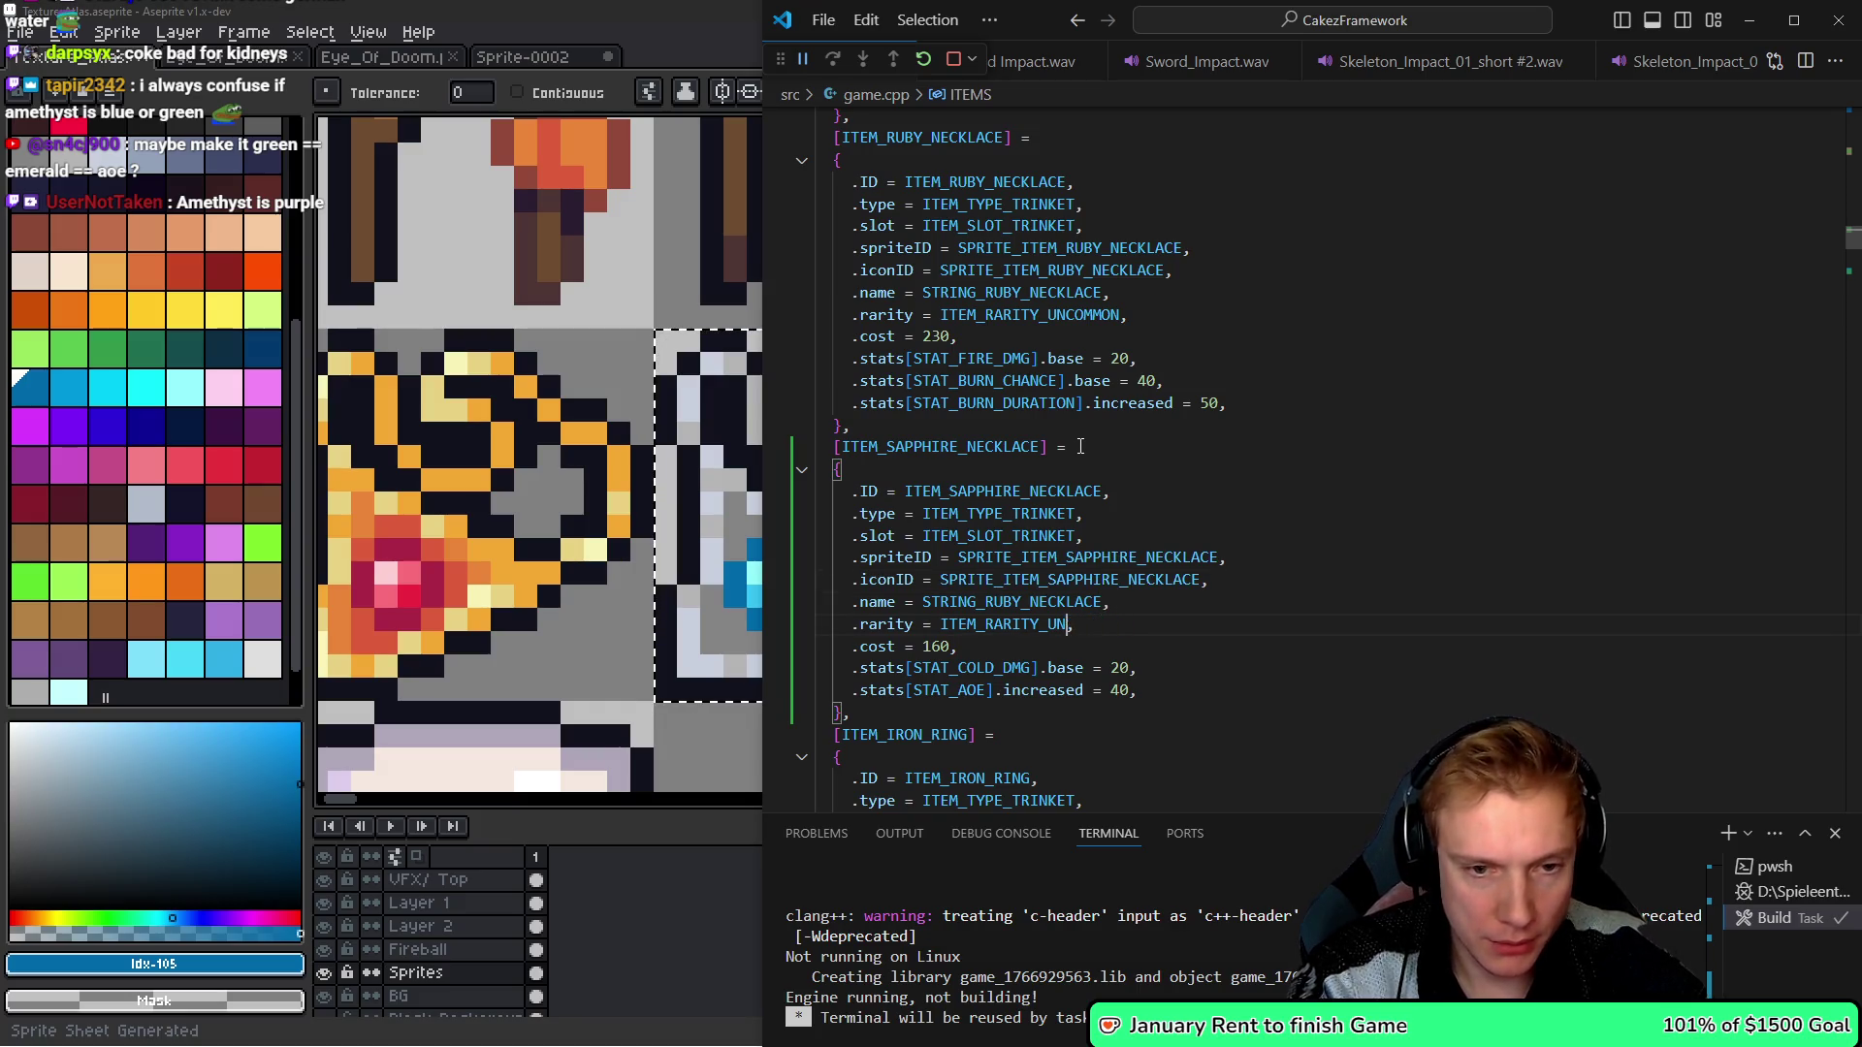
text(COMMON)
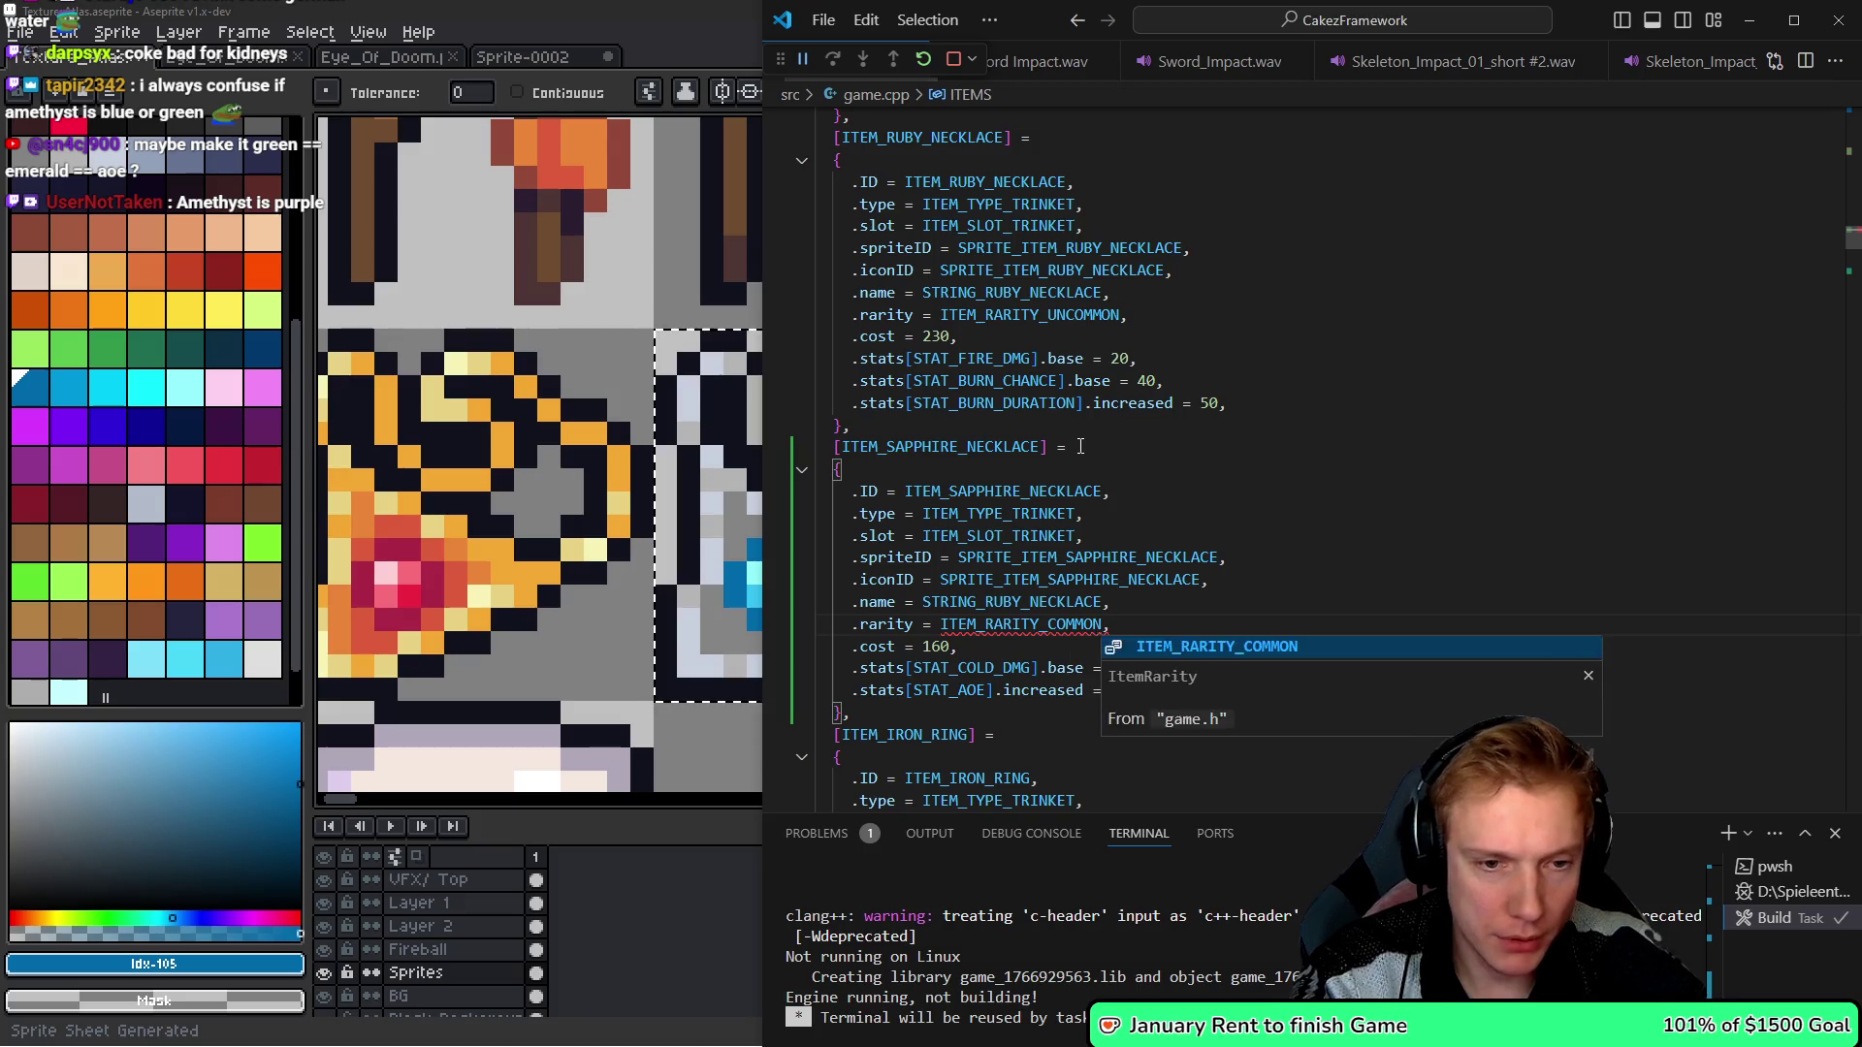
key(Down)
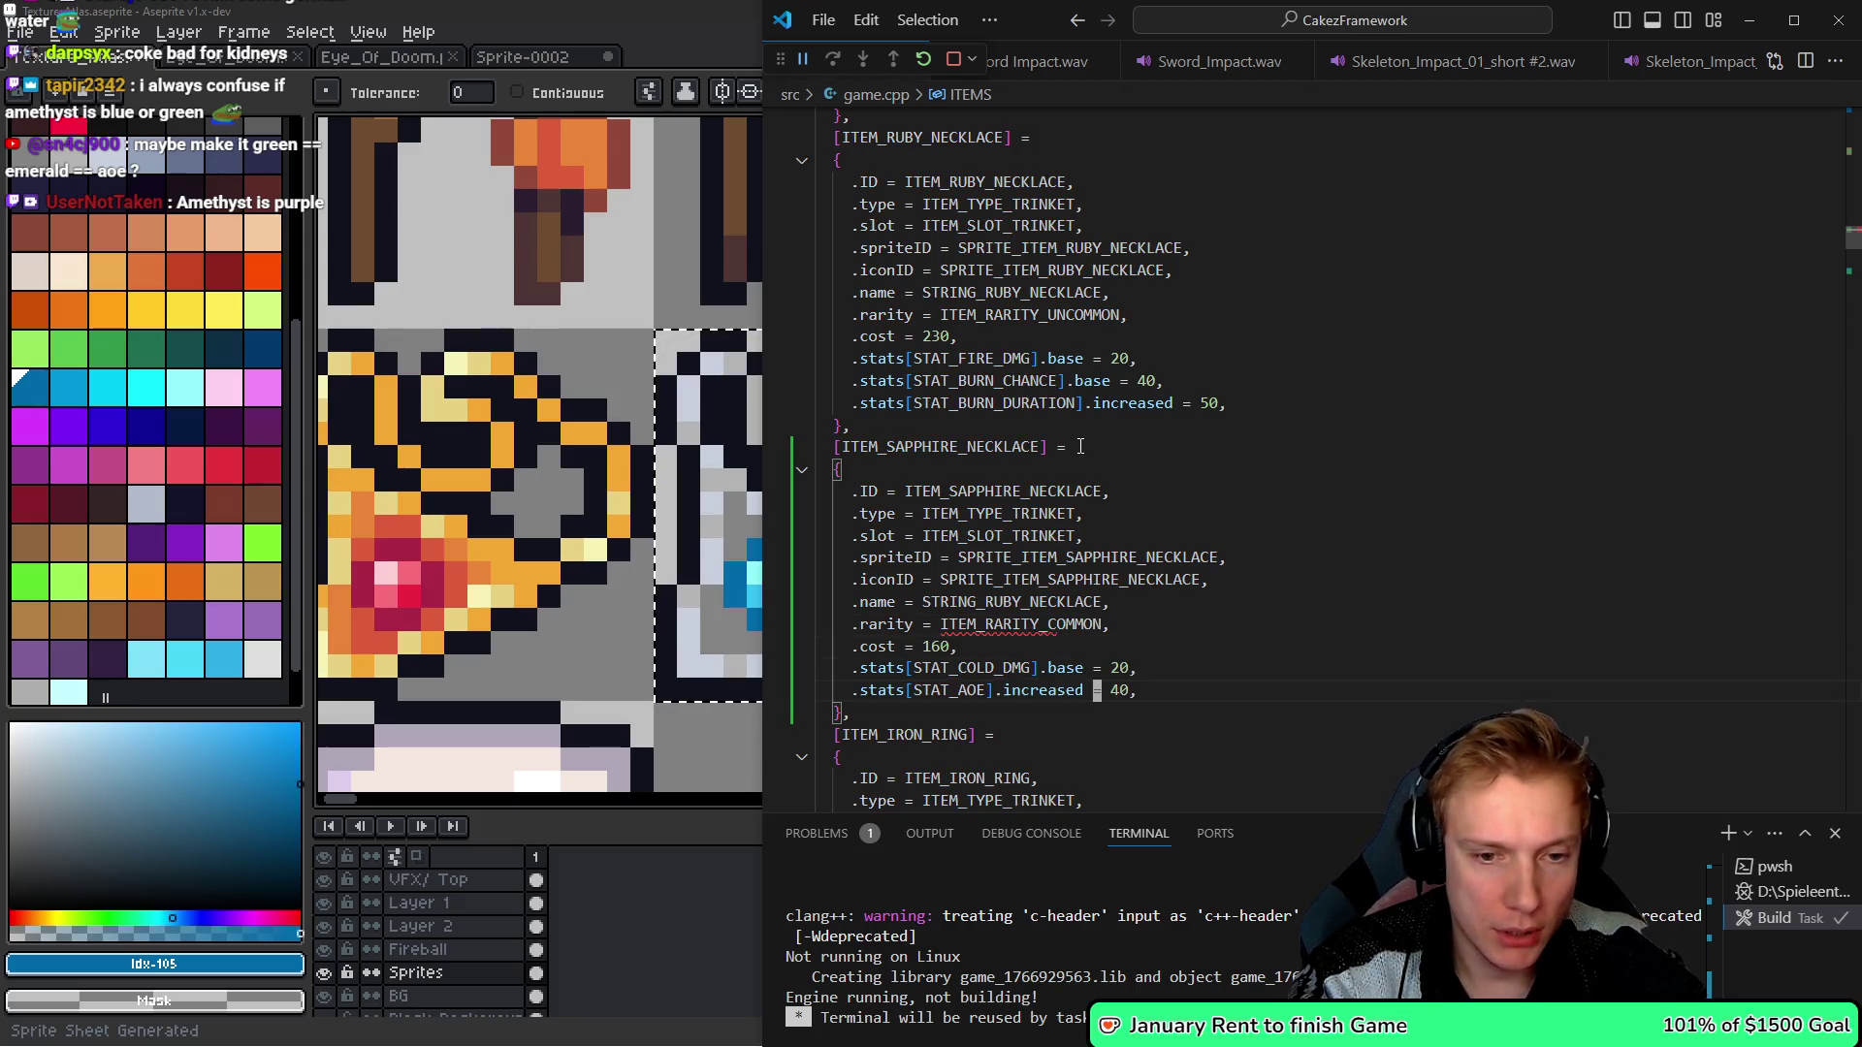
key(Up)
key(Right)
key(Right)
key(Right)
key(BackSpace)
text(1)
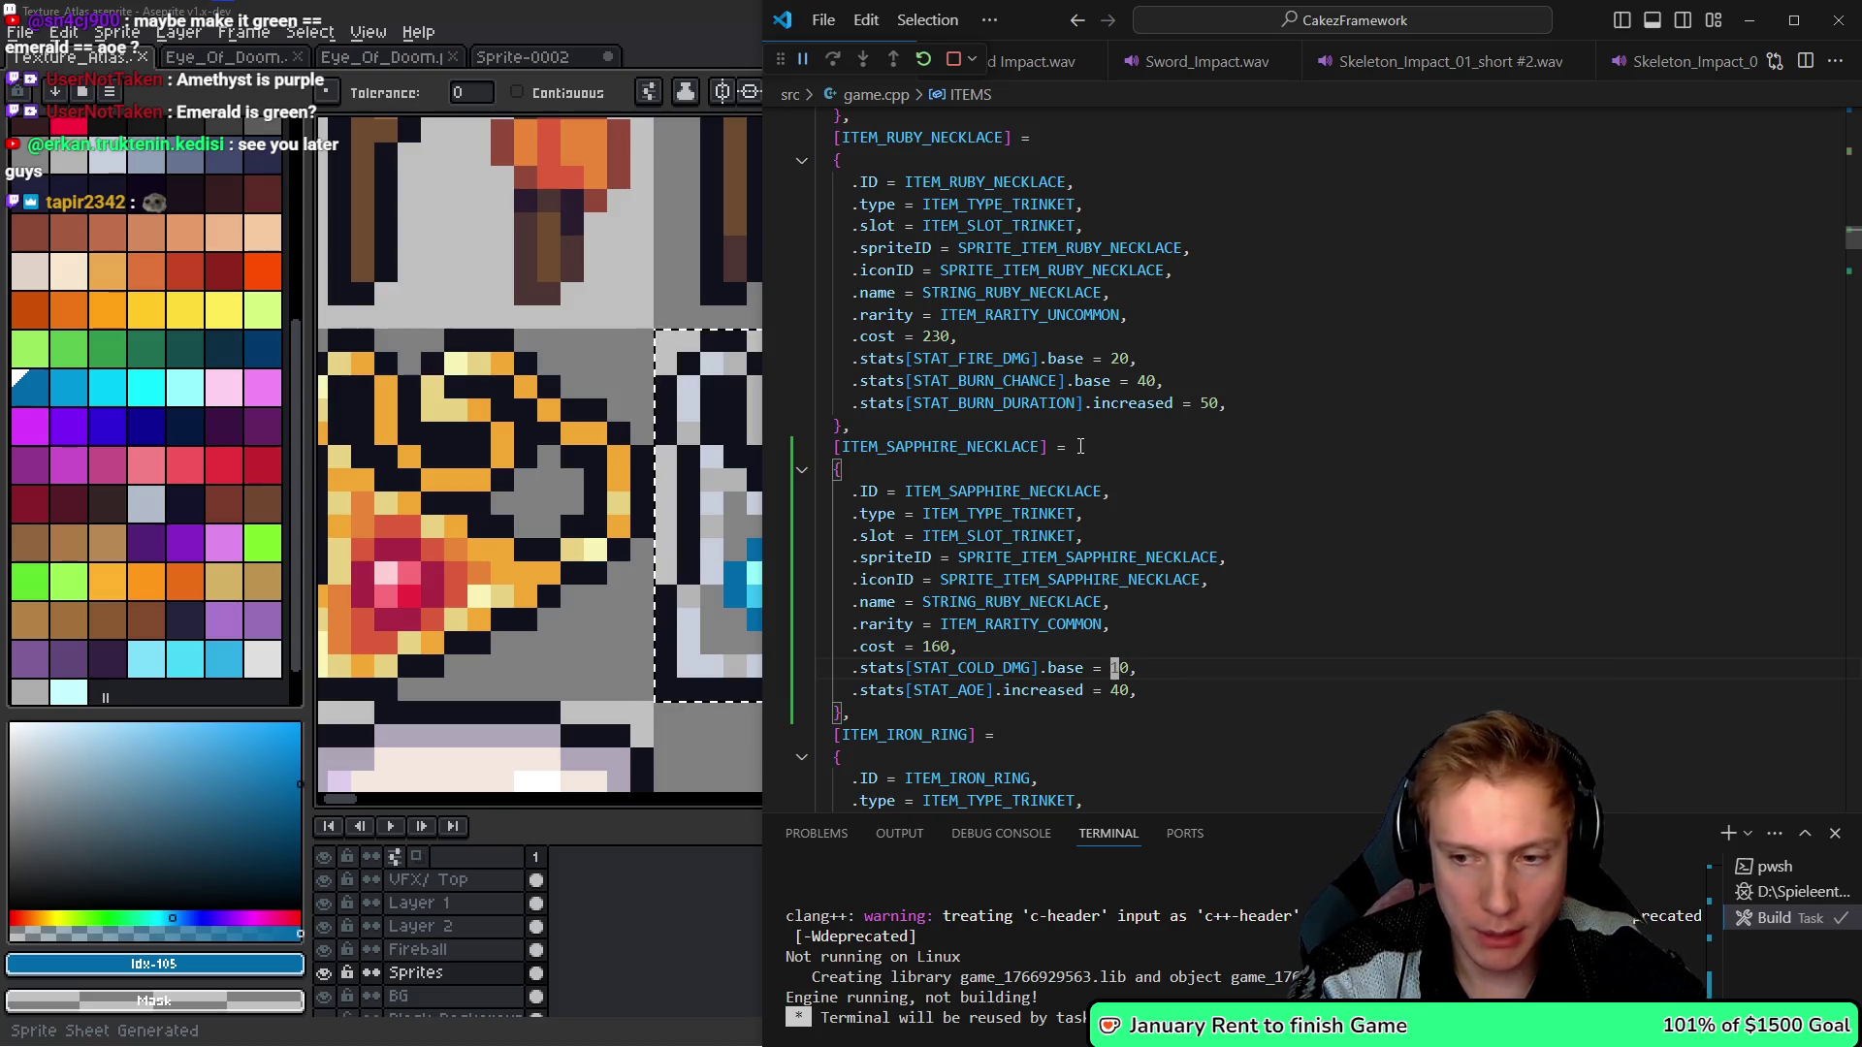
key(ctrl+Tab)
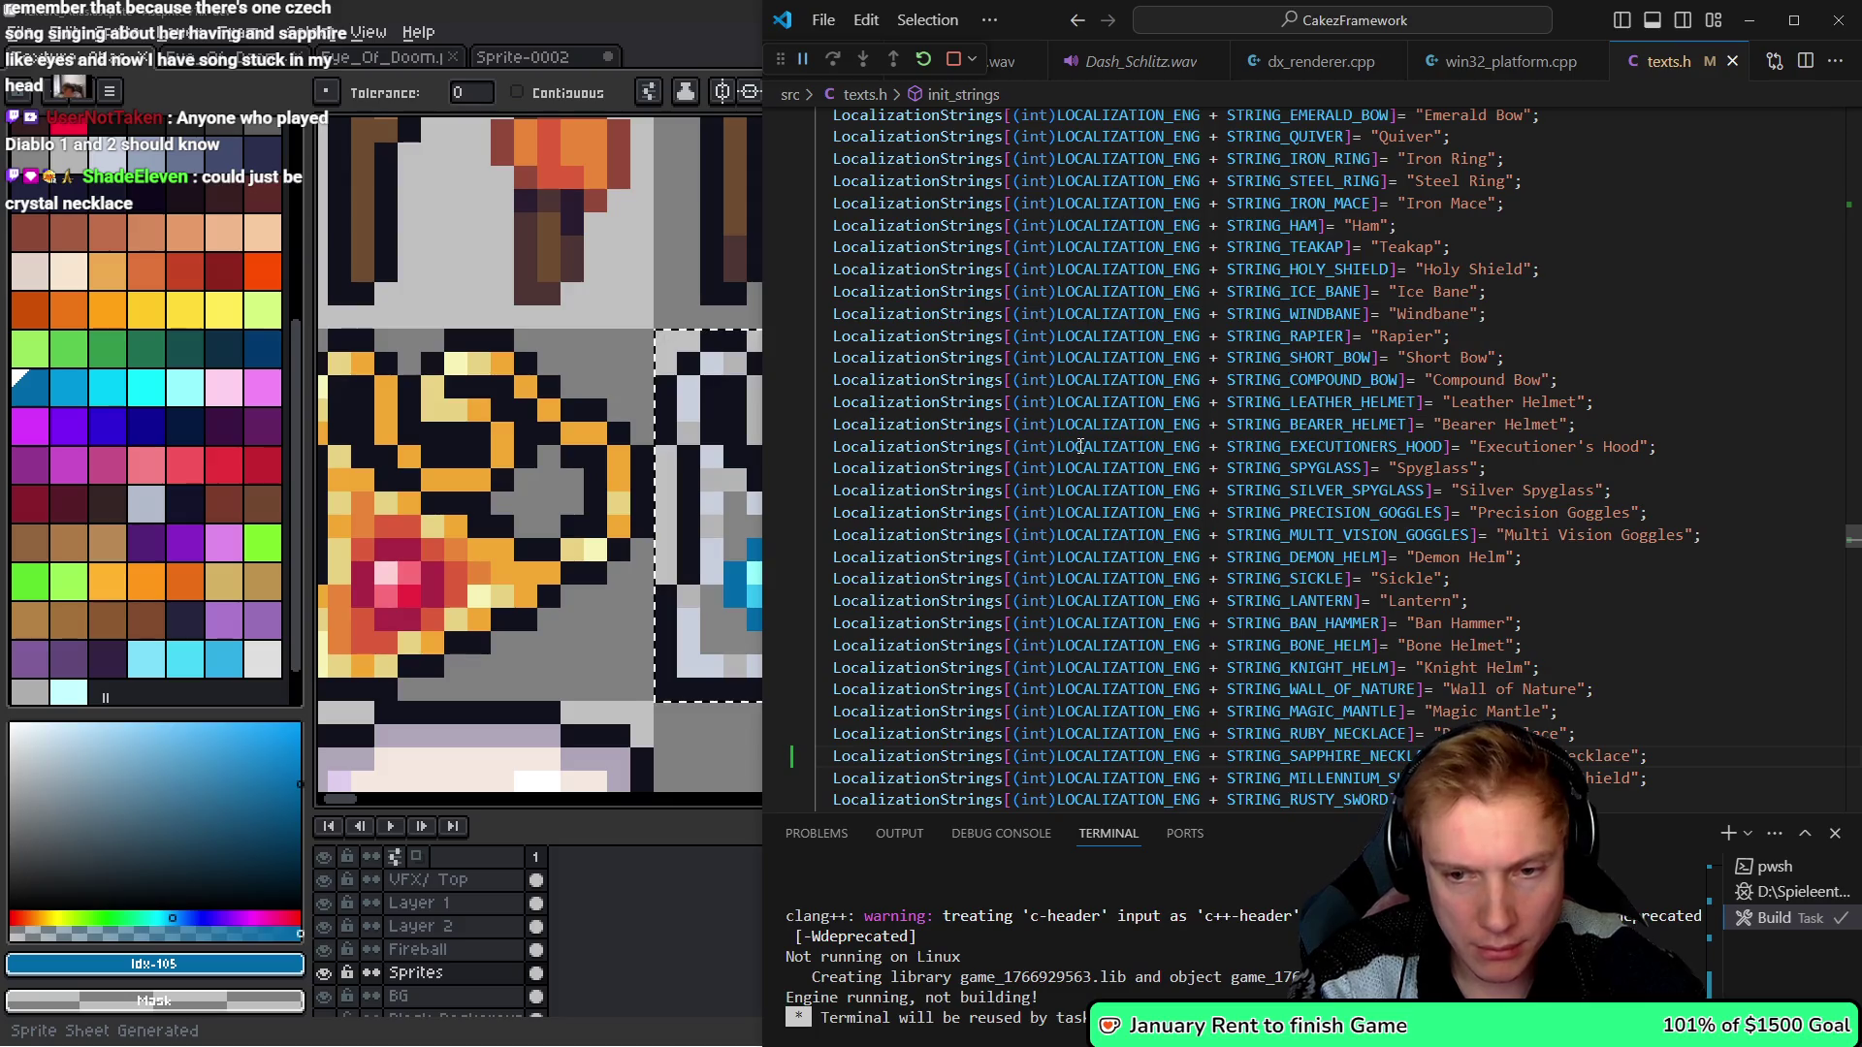
- Replace the copied ruby name with STRING_SAPPHIRE_NECKLACE in the sapphire necklace entry
key(ctrl+shift+l)
key(Right)
key(Right)
key(Right)
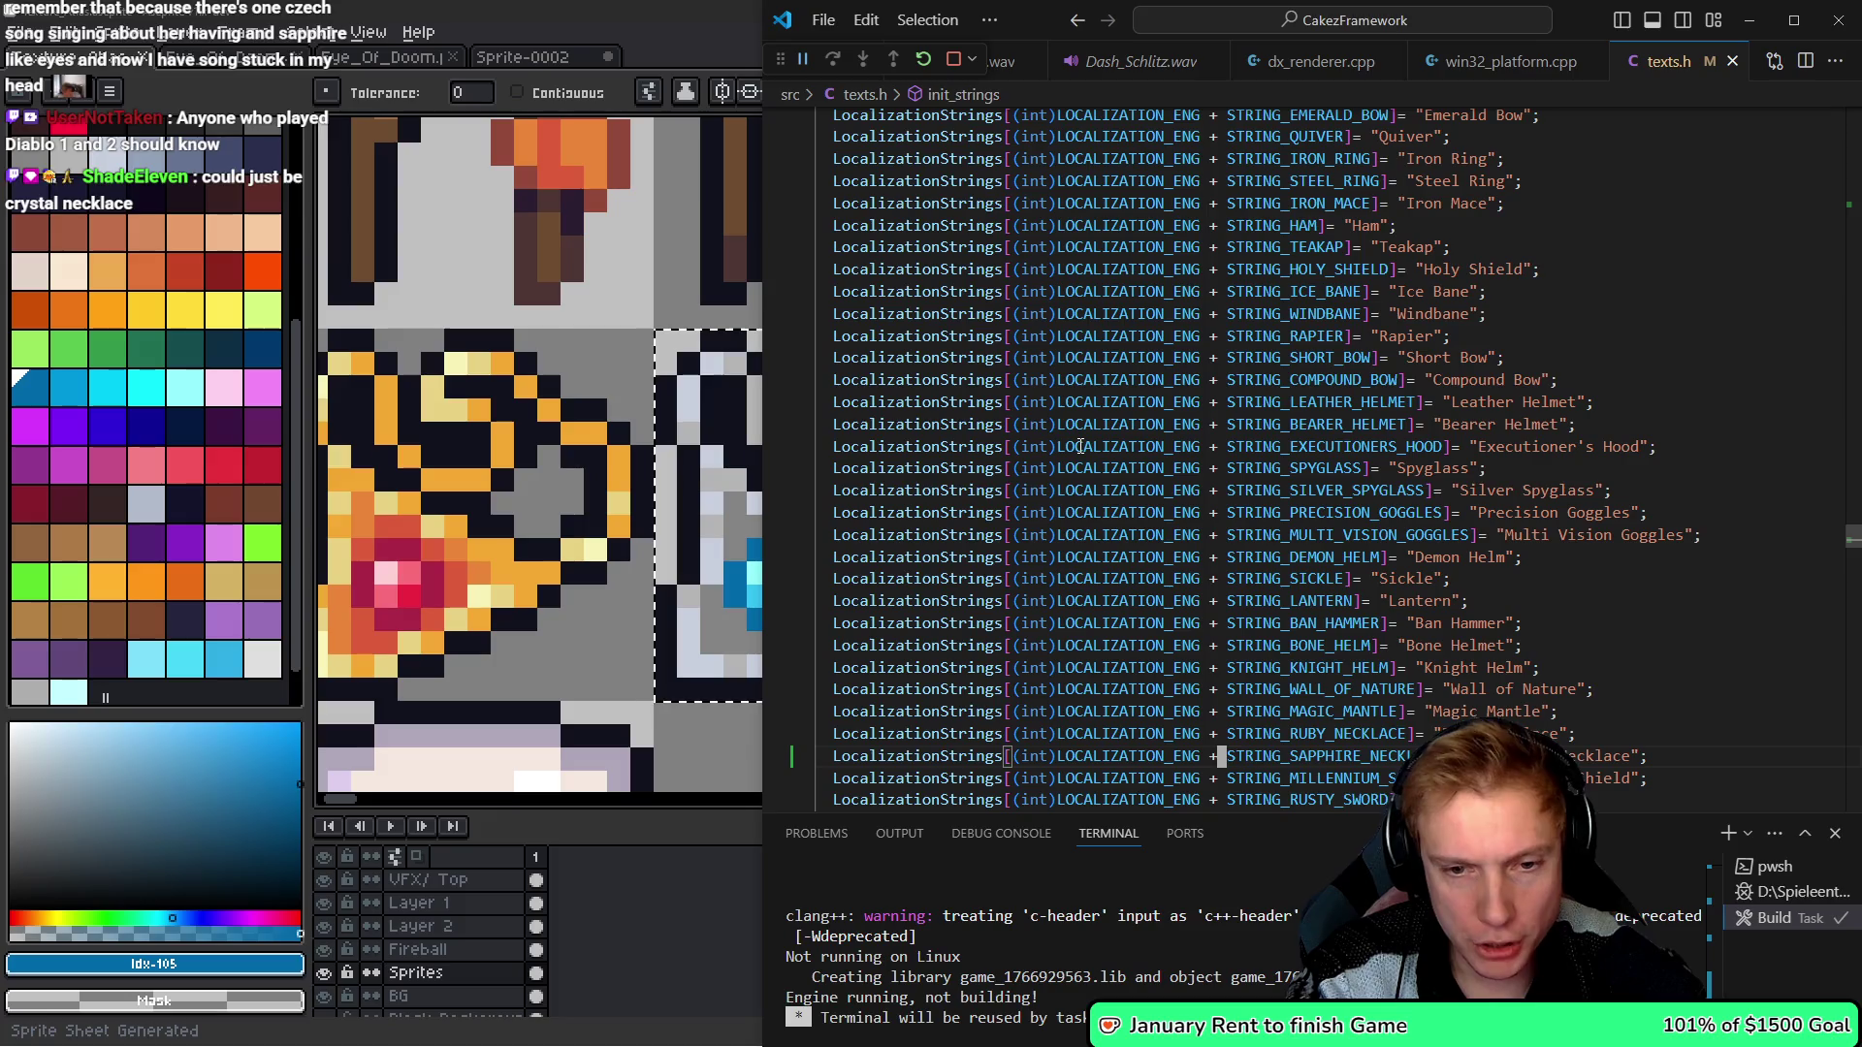
key(ctrl+Tab)
key(v)
key(i)
key(w)
key(p)
key(BackSpace)
key(Escape)
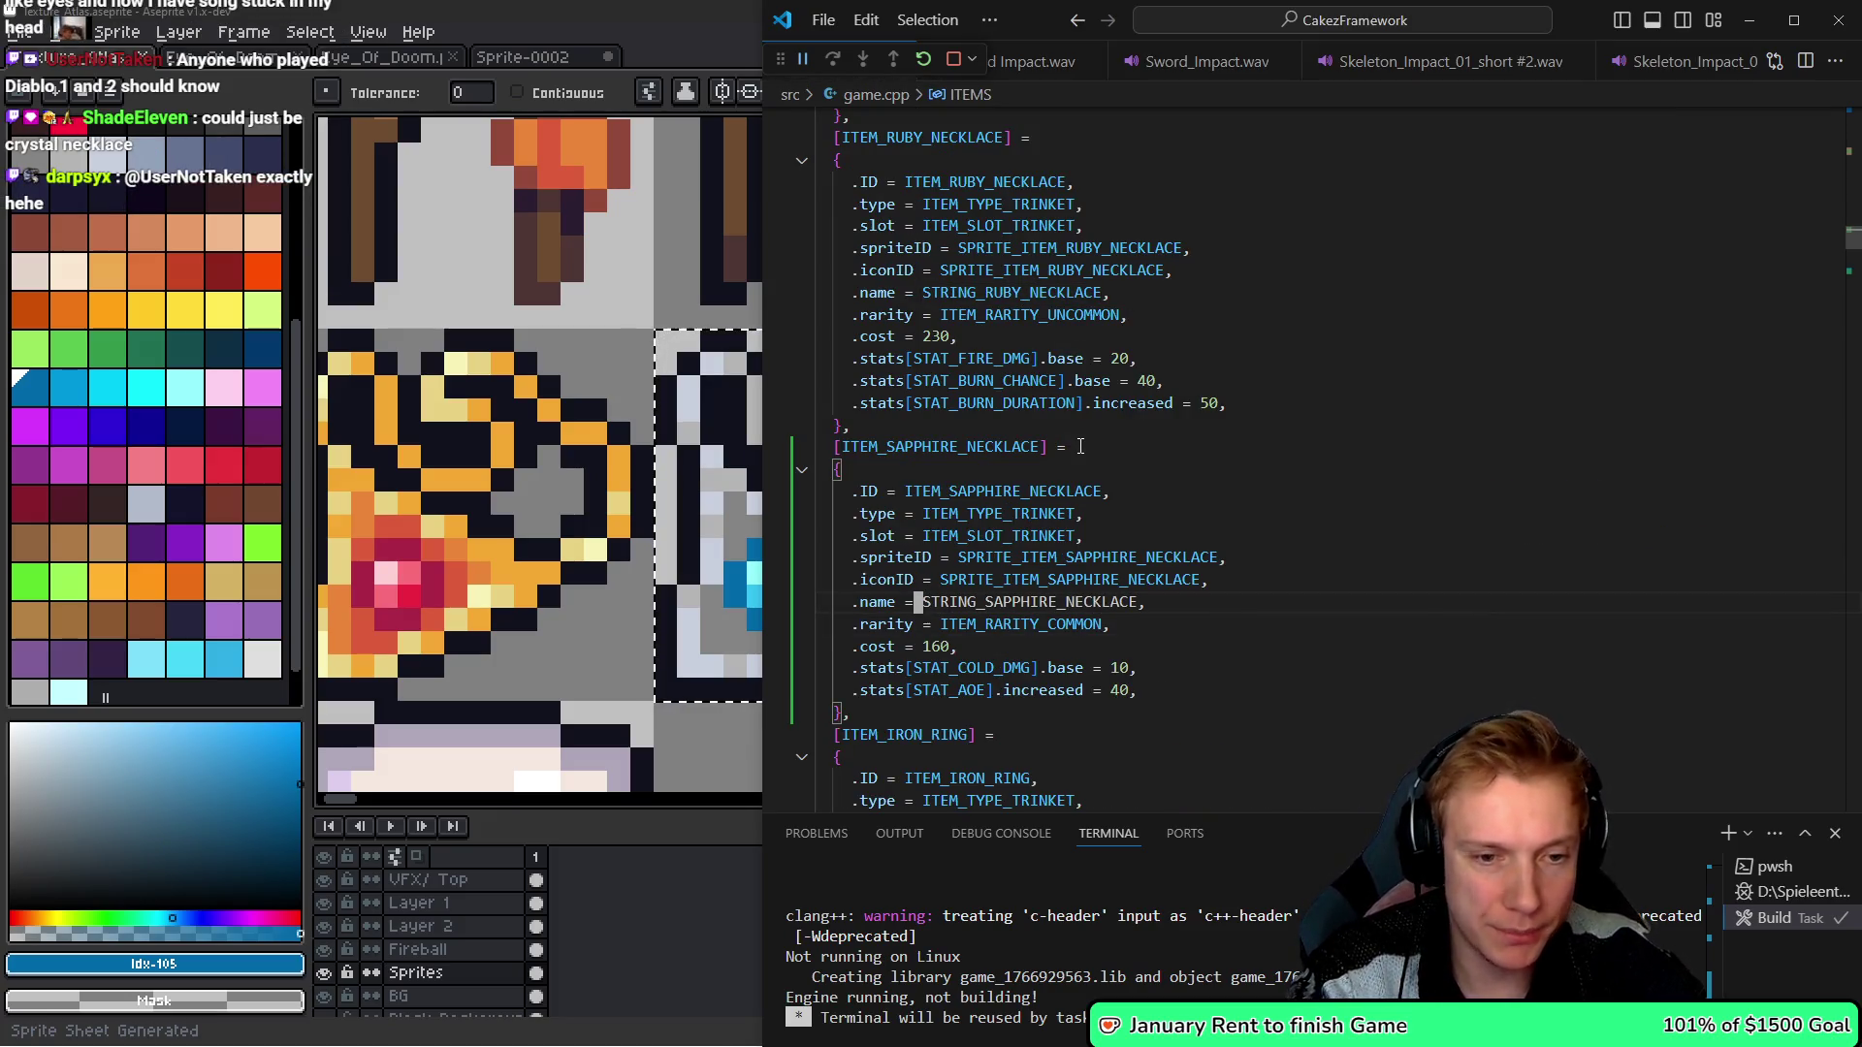
- Change the sapphire necklace's cost to 140 and save the item
text(wl)
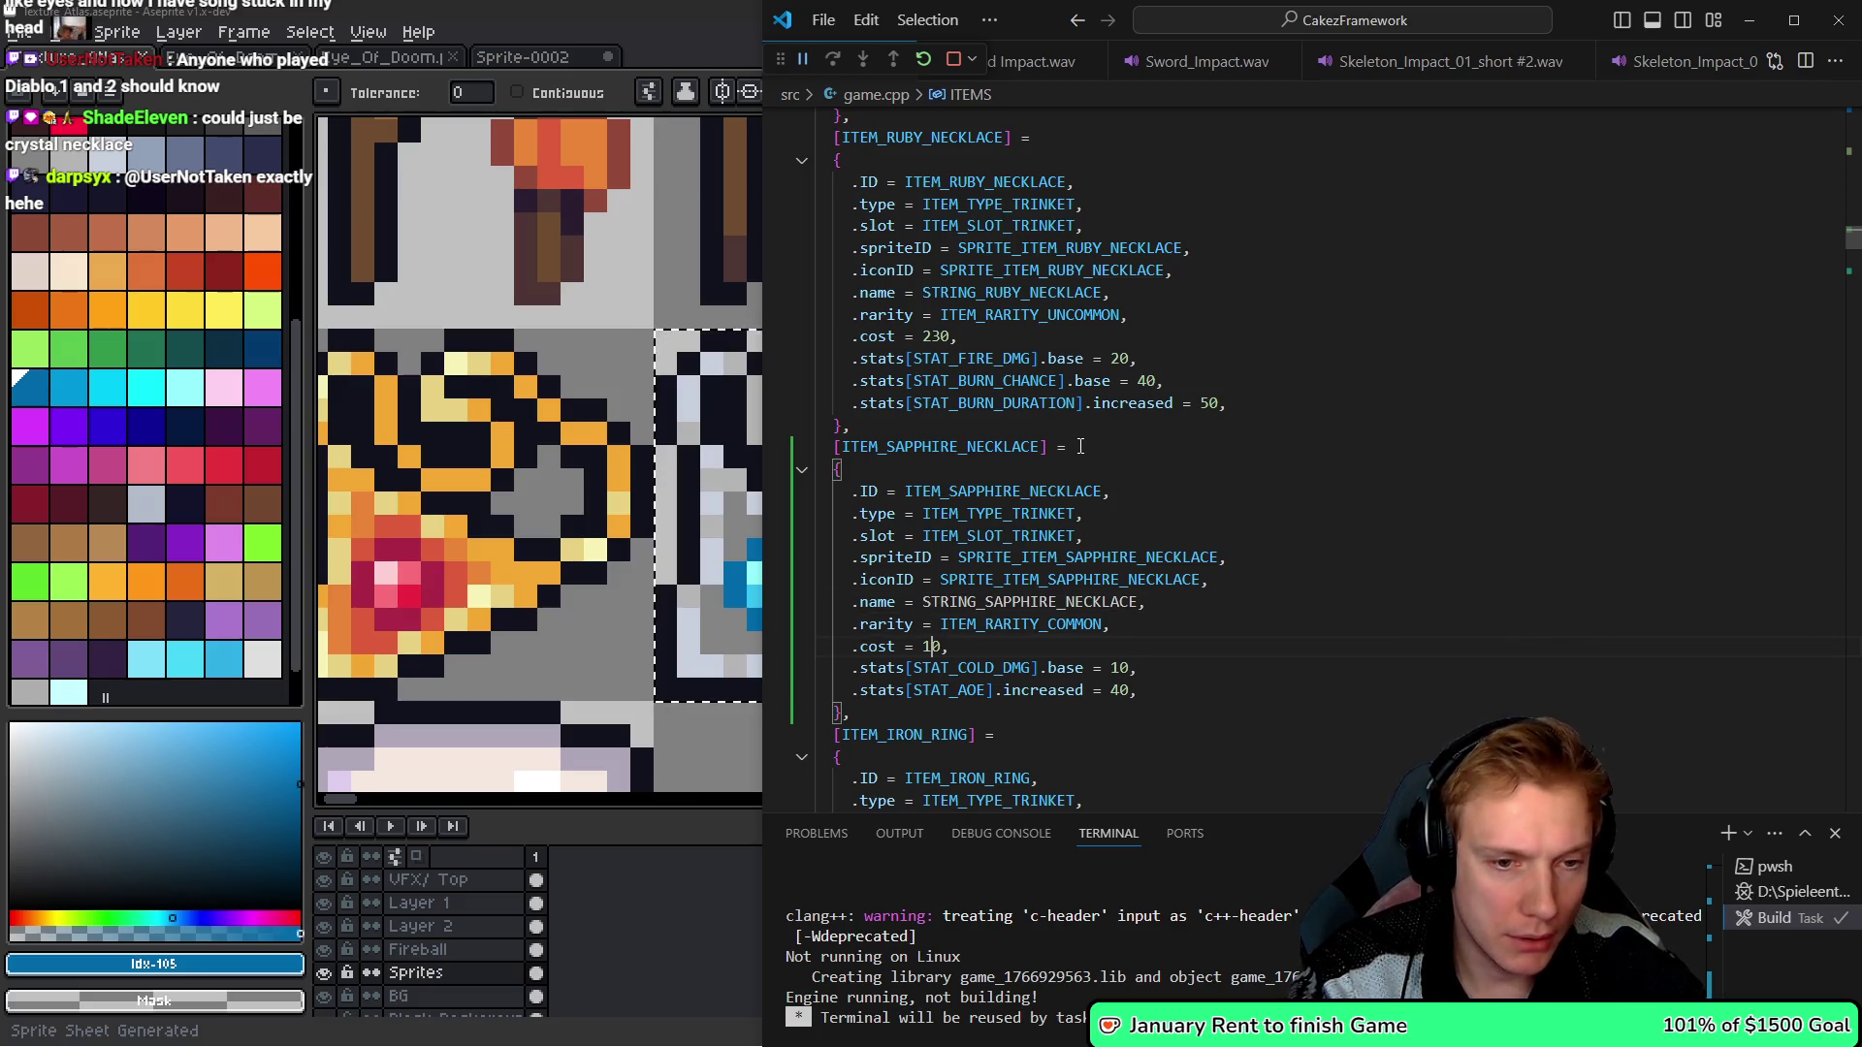
text(s5)
key(BackSpace)
text(4)
key(Escape)
- Rebuild the game and copy the ITEM_SAPPHIRE_NECKLACE identifier
key(ctrl+shift+b)
key(j)
key(k)
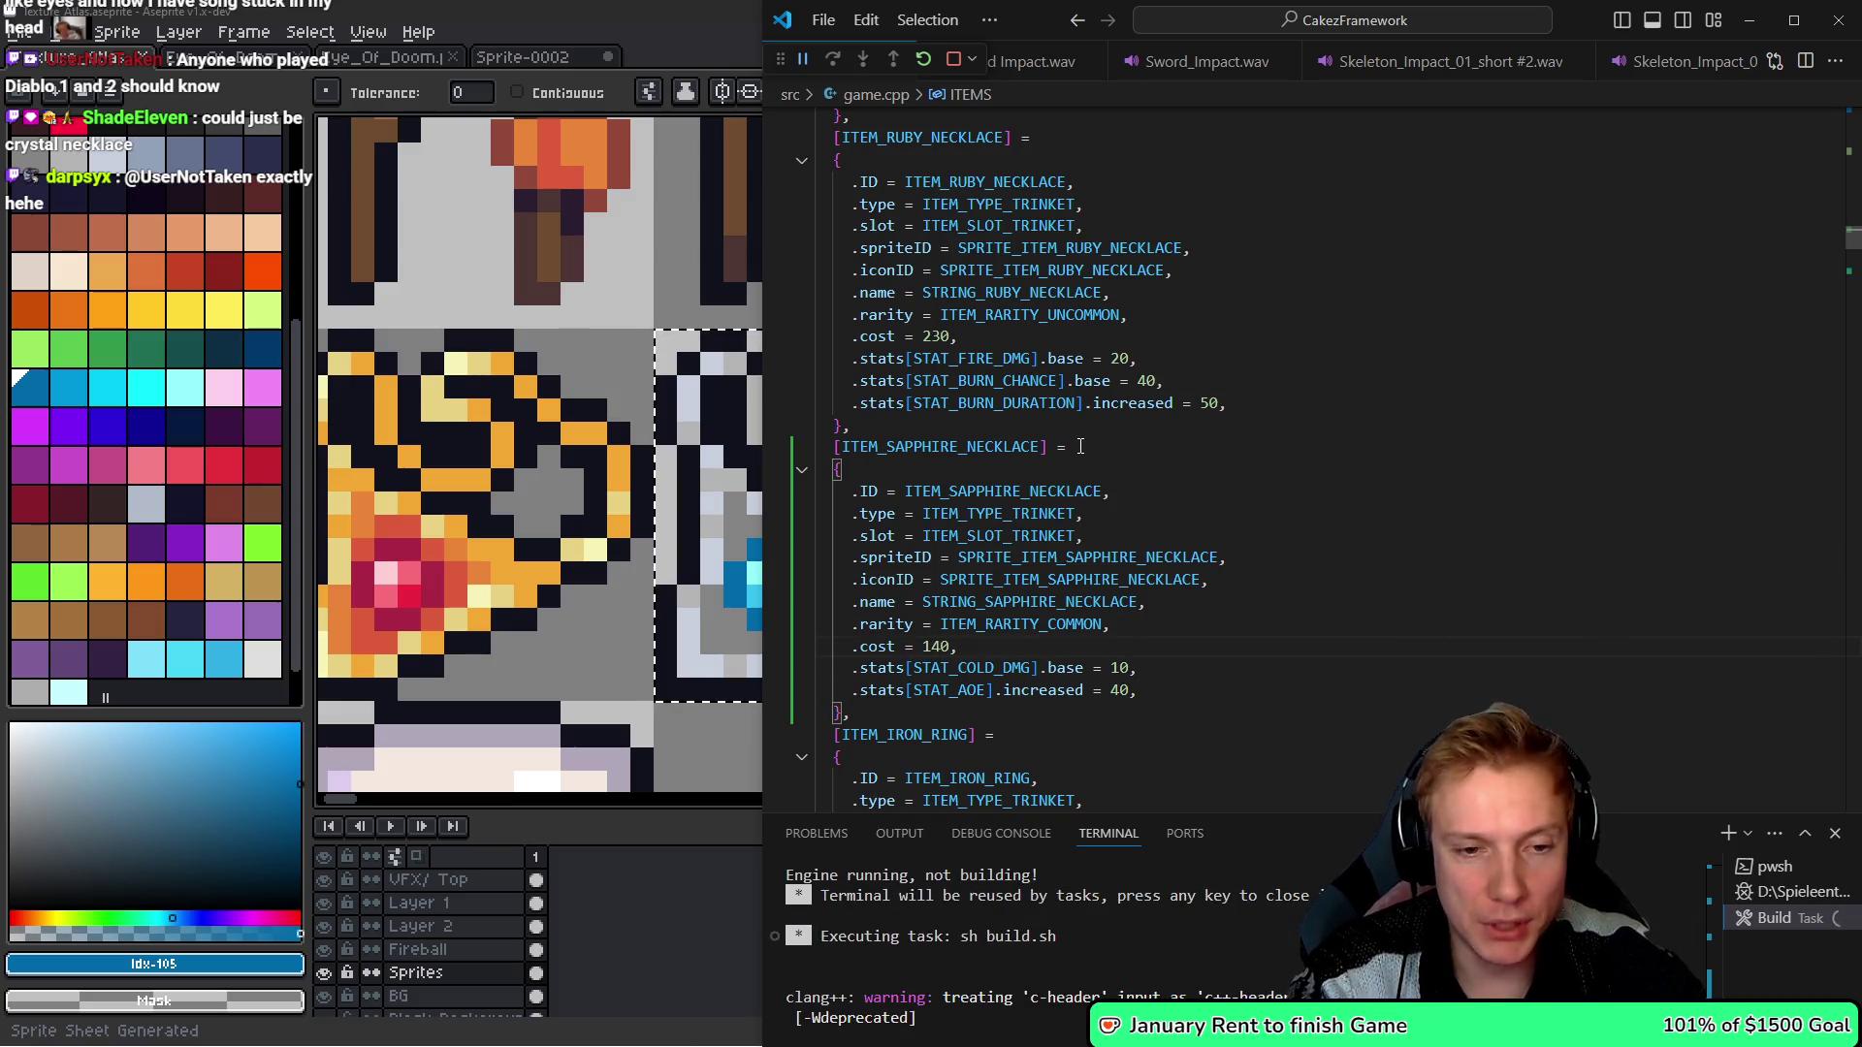
key(k)
key(k)
key(k)
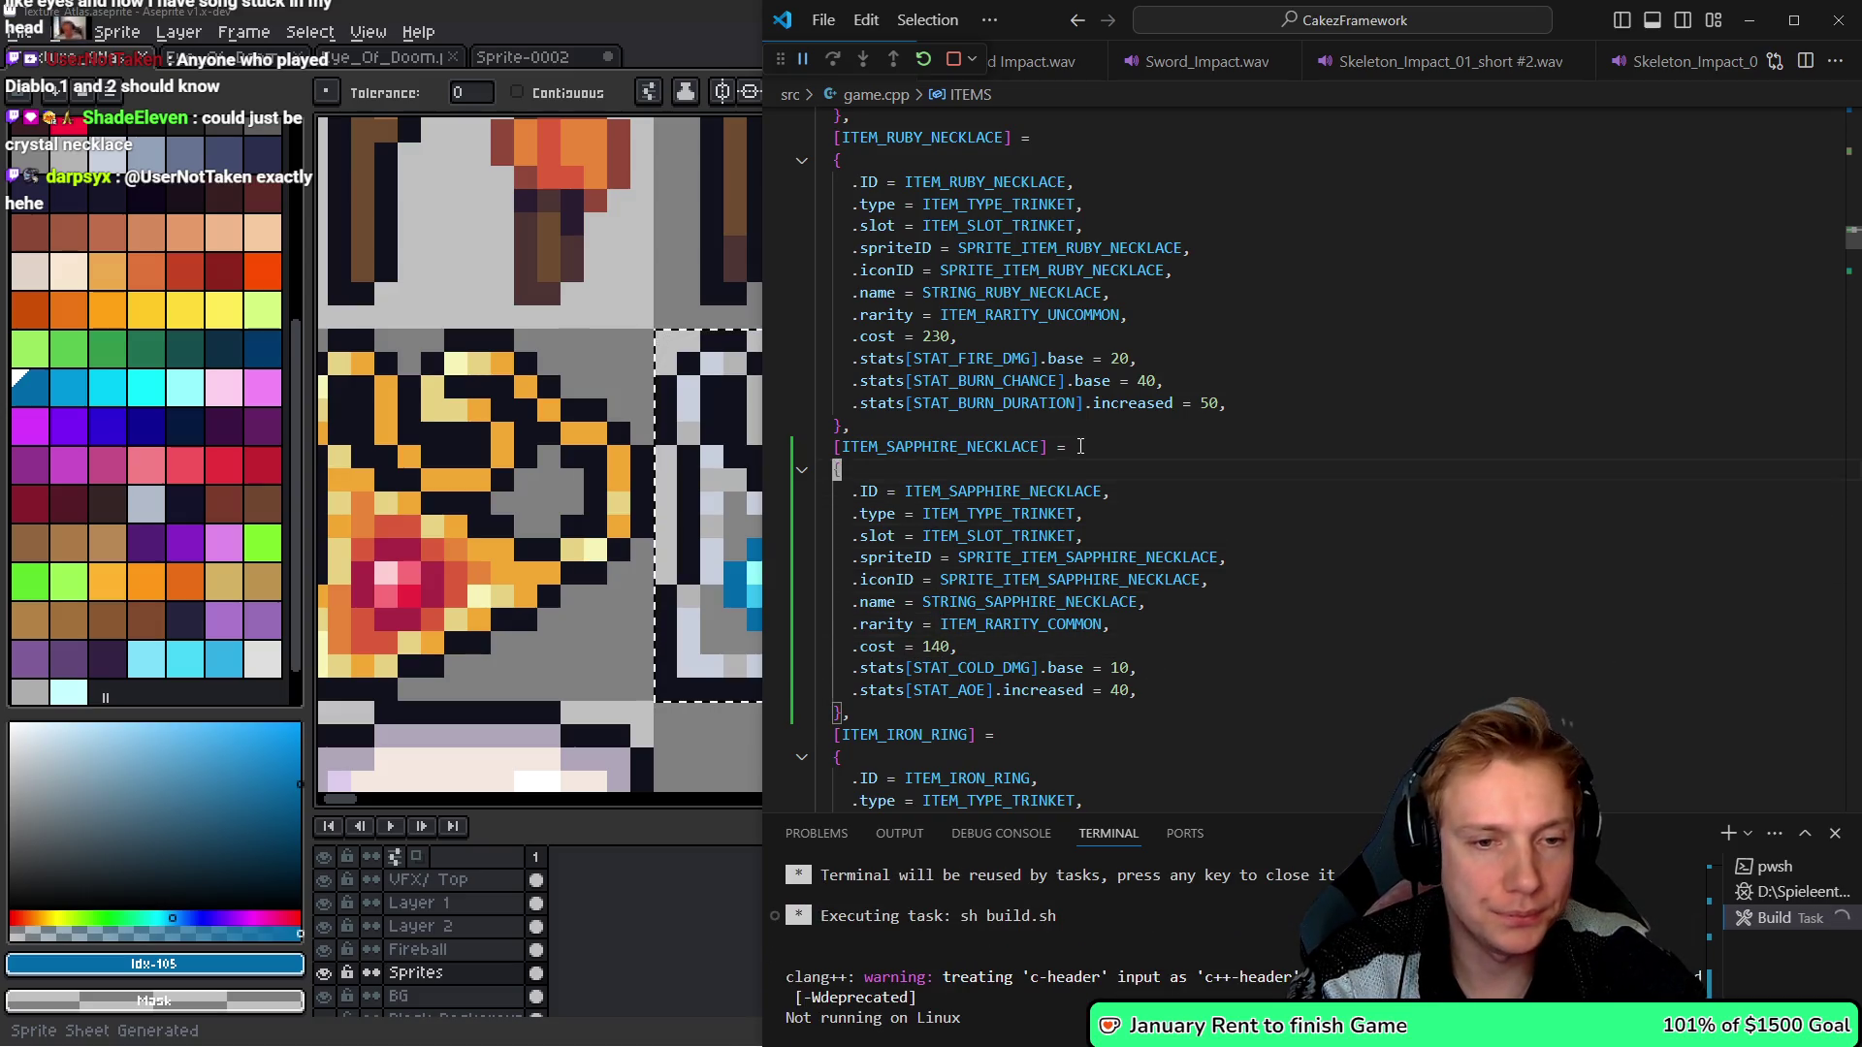
key(j)
key(w)
key(w)
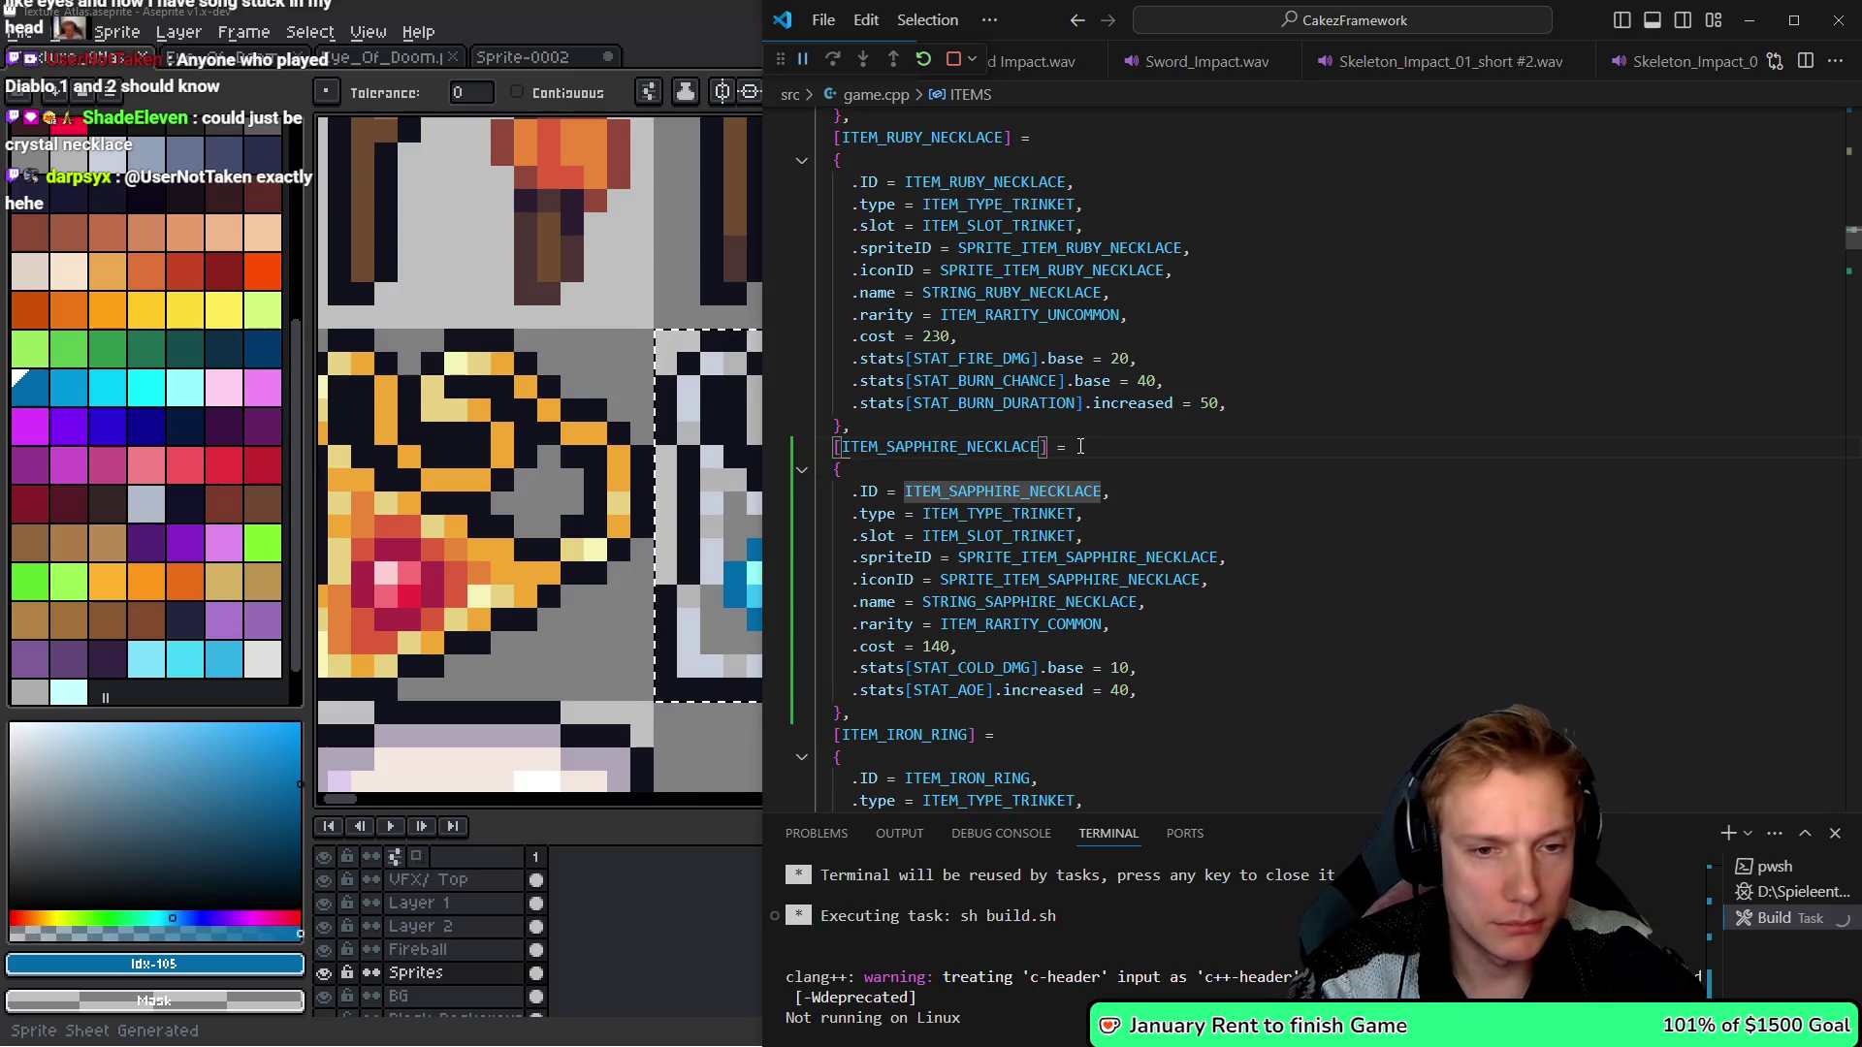
key(n)
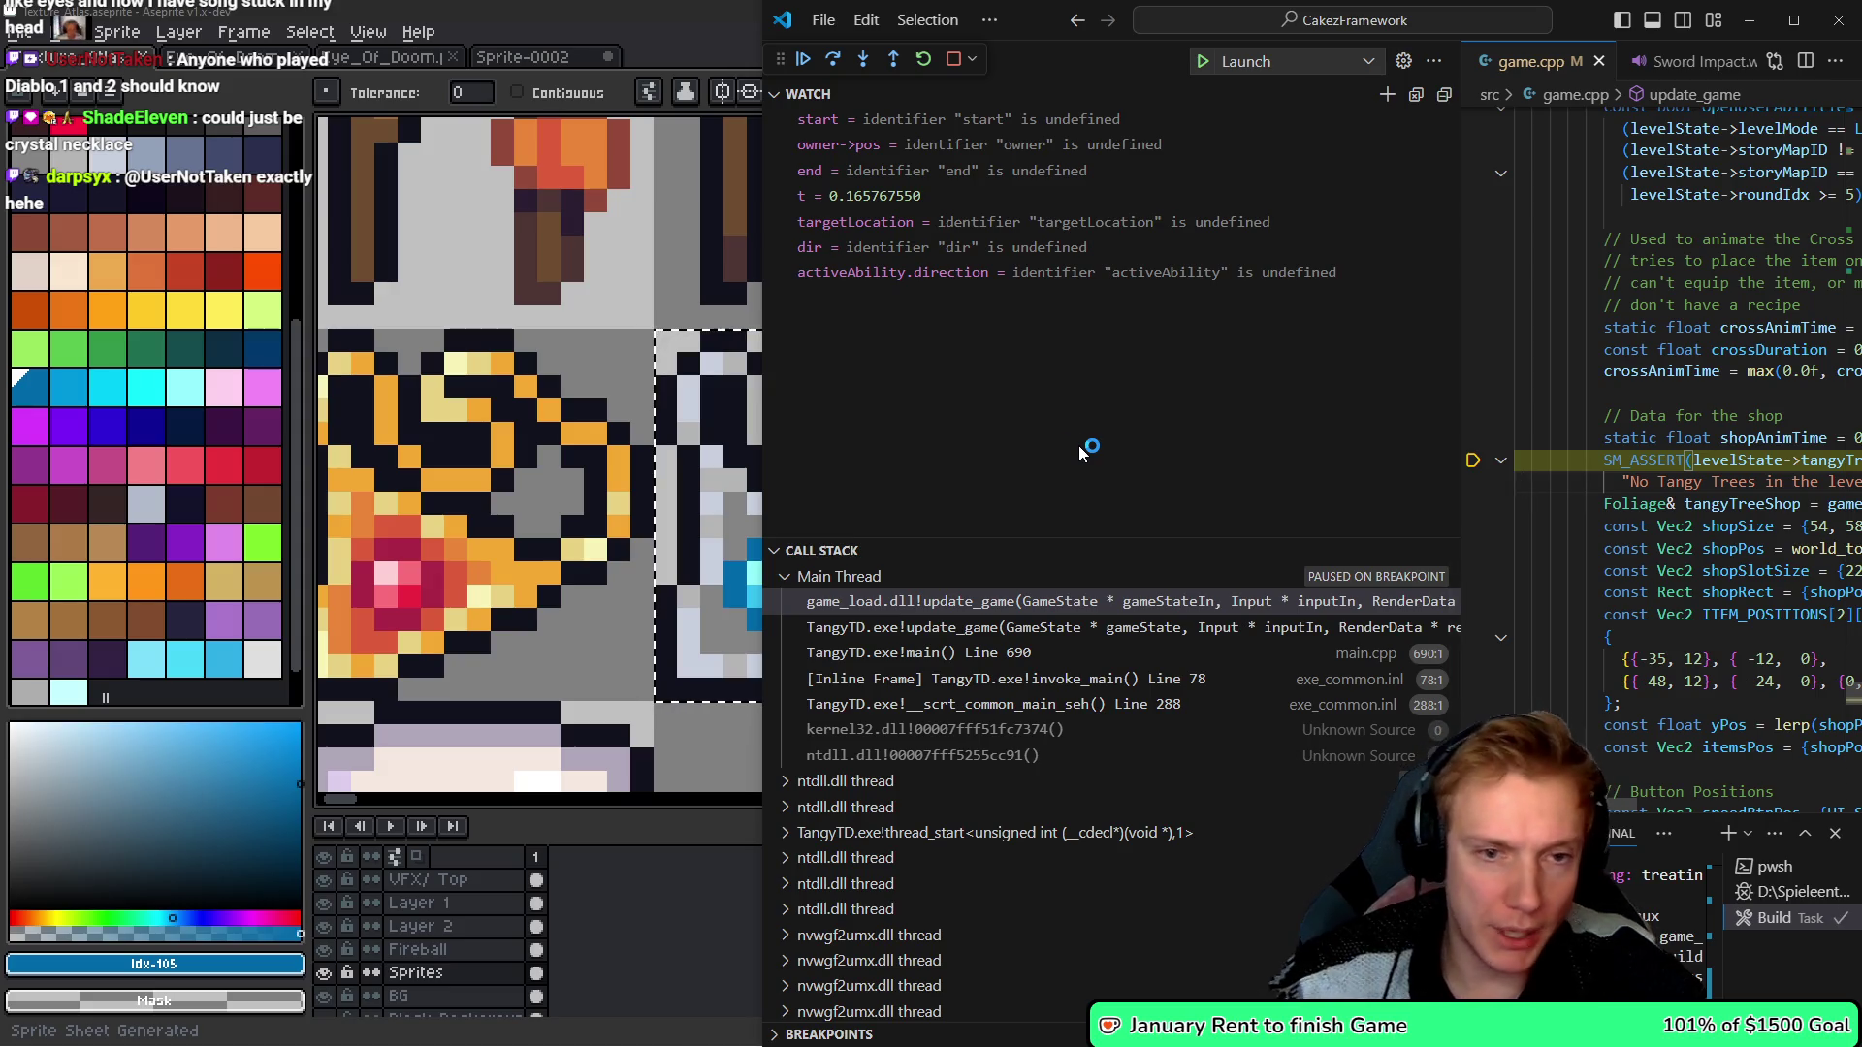
- Widen the code editor, dismiss the tangyTrees debug popup, and stop debugging
drag(761, 368, 203, 379)
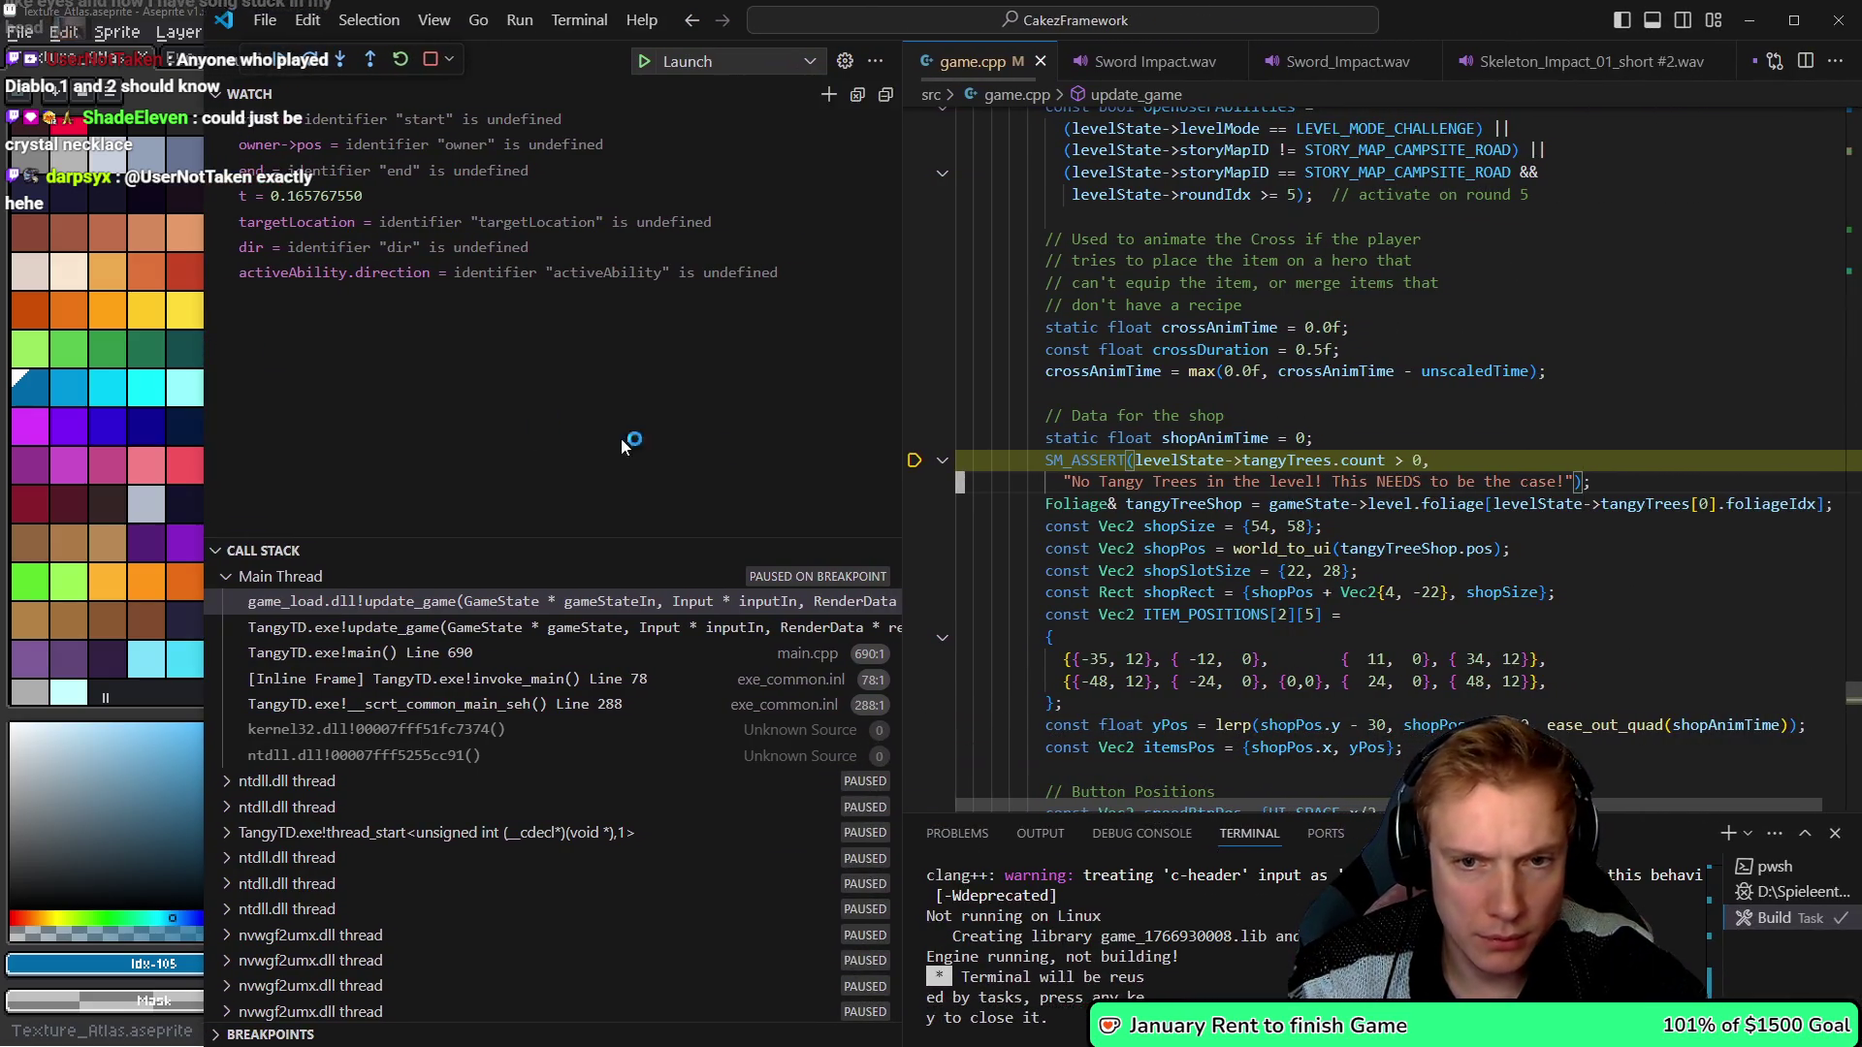
click(1294, 456)
key(shift+F5)
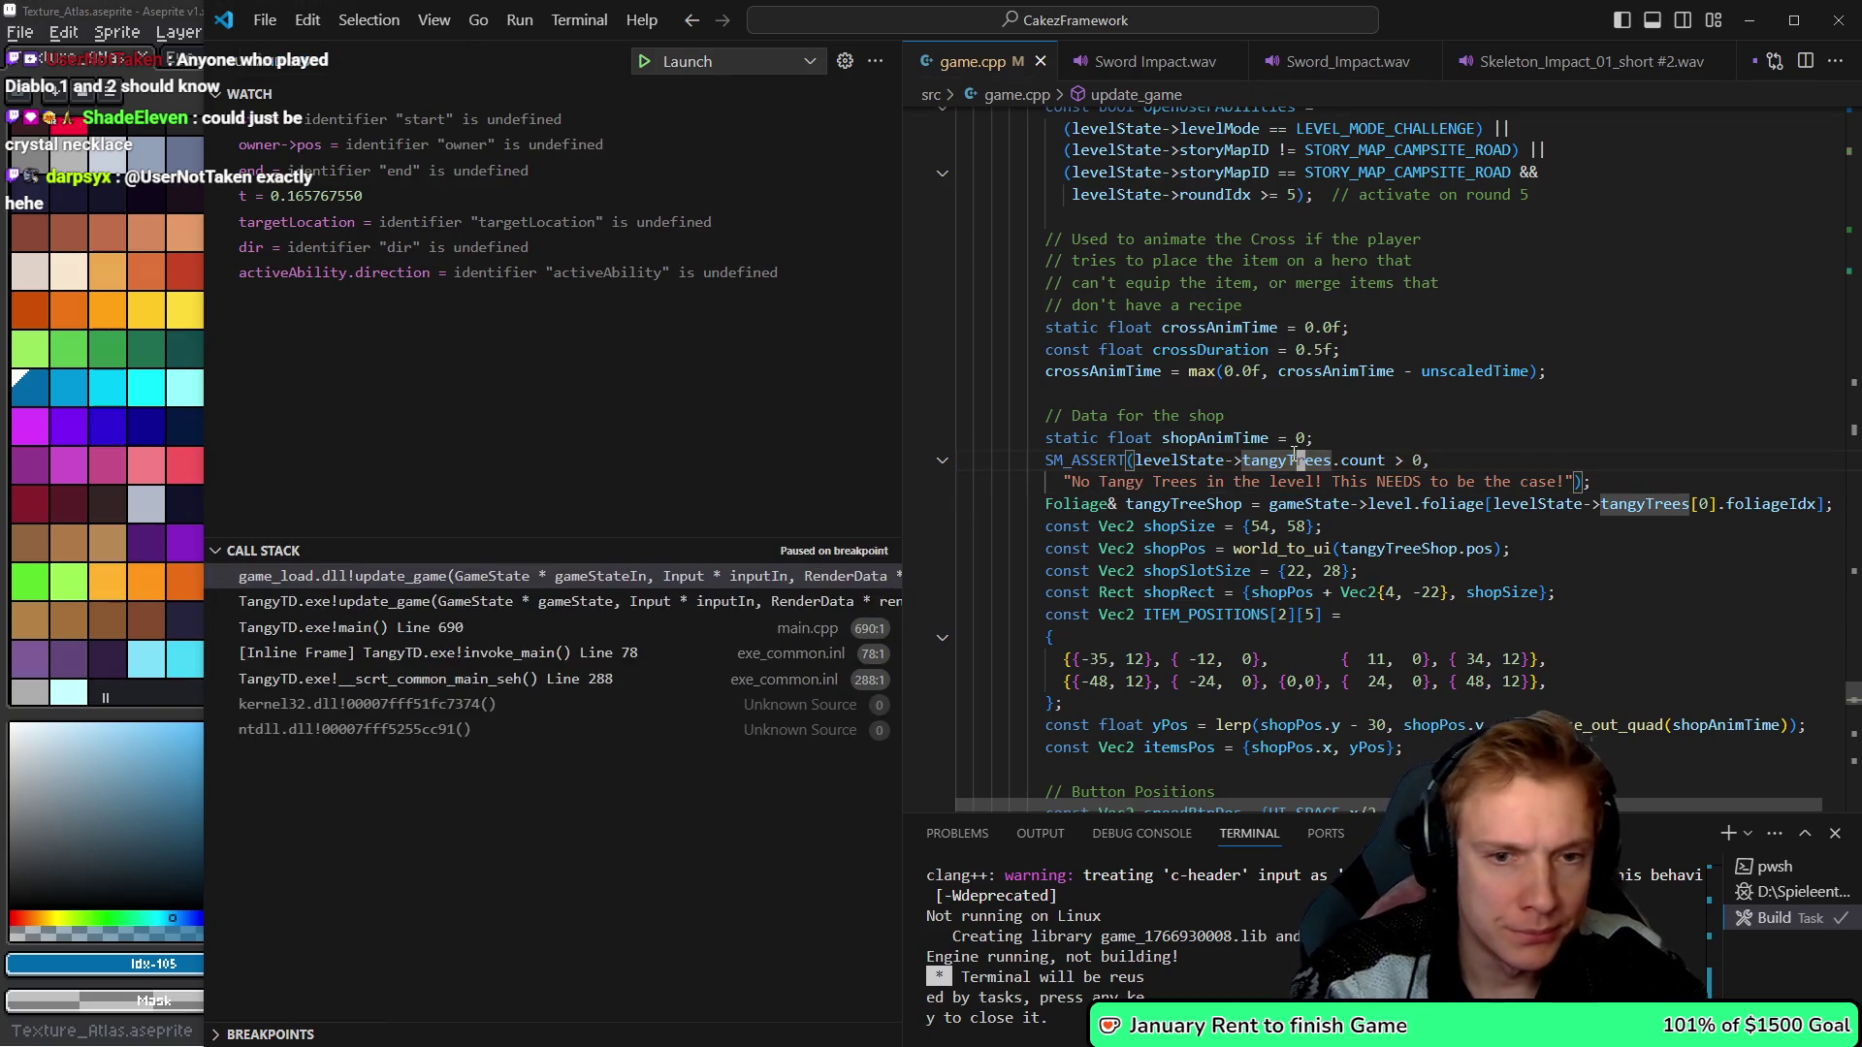
- Duplicate the EMERALD_STAFF line into an ITEM_SAPPHIRE_NECKLACE entry at weight 800, aligned and saved
key(alt+Left)
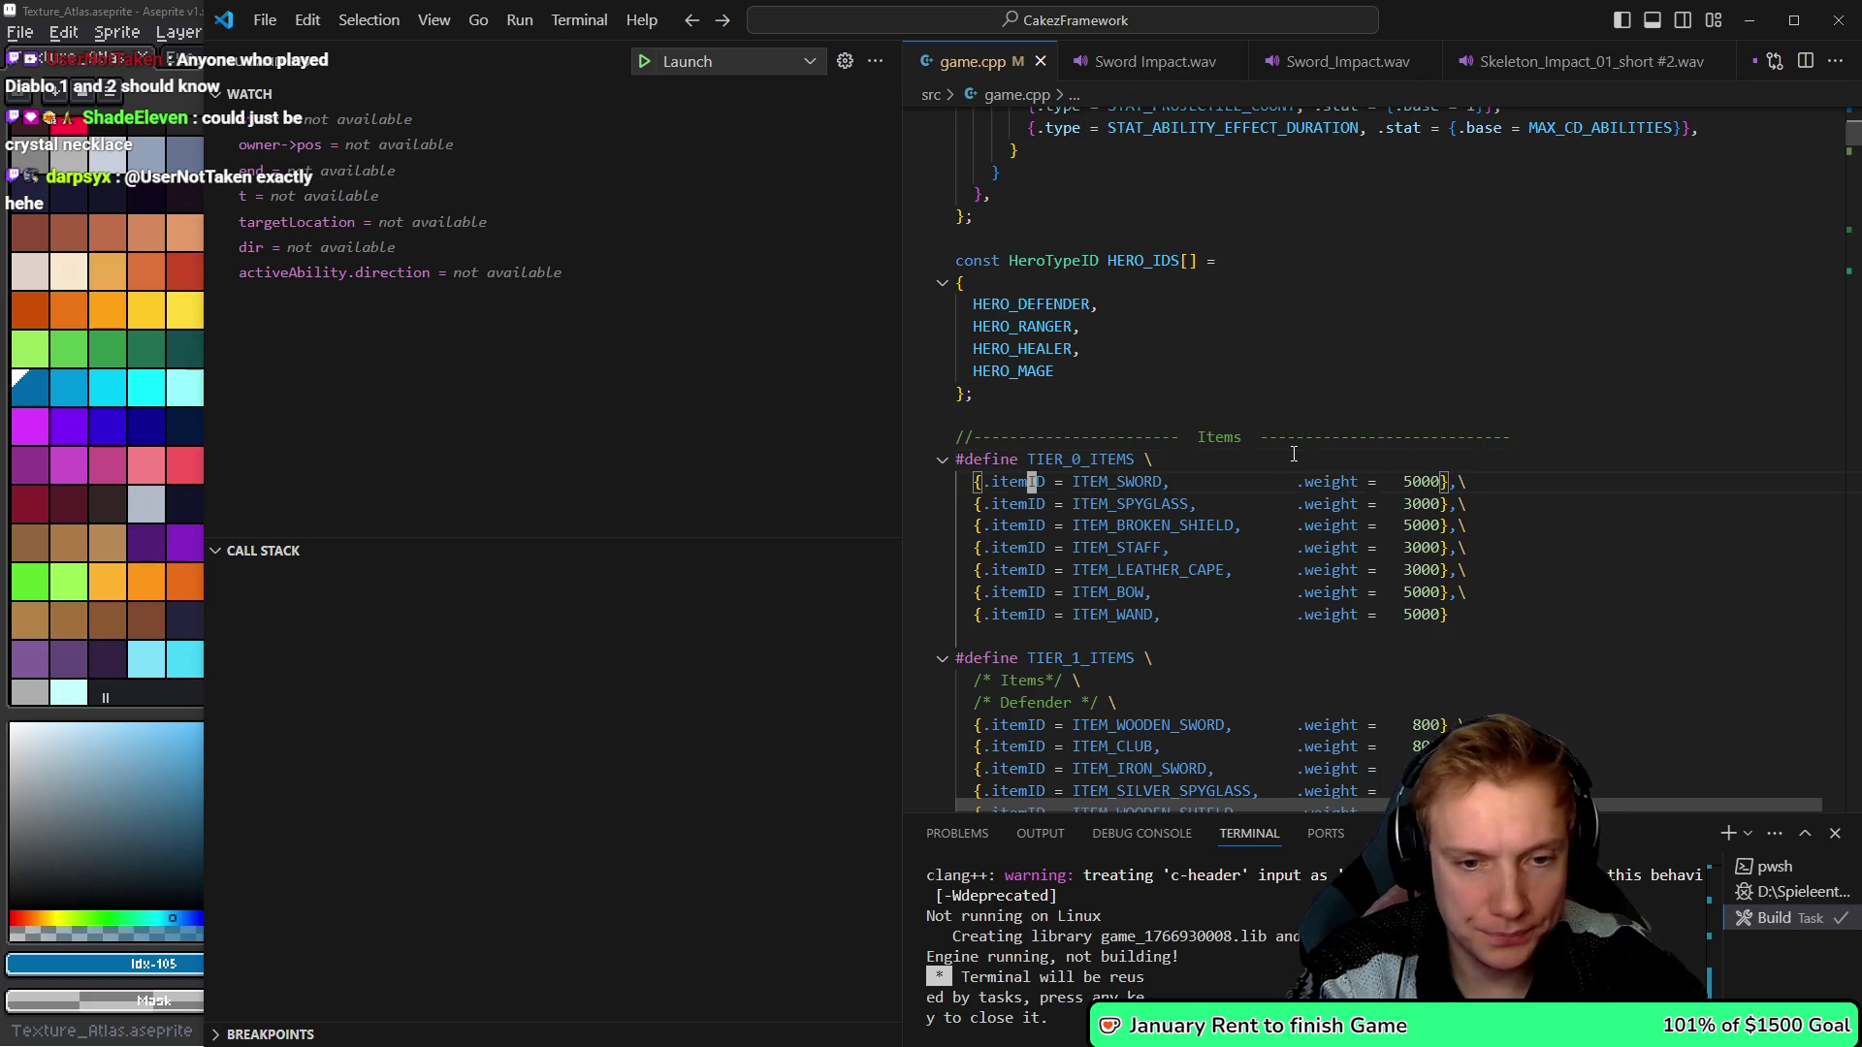
key(Down)
key(Down)
key(Down)
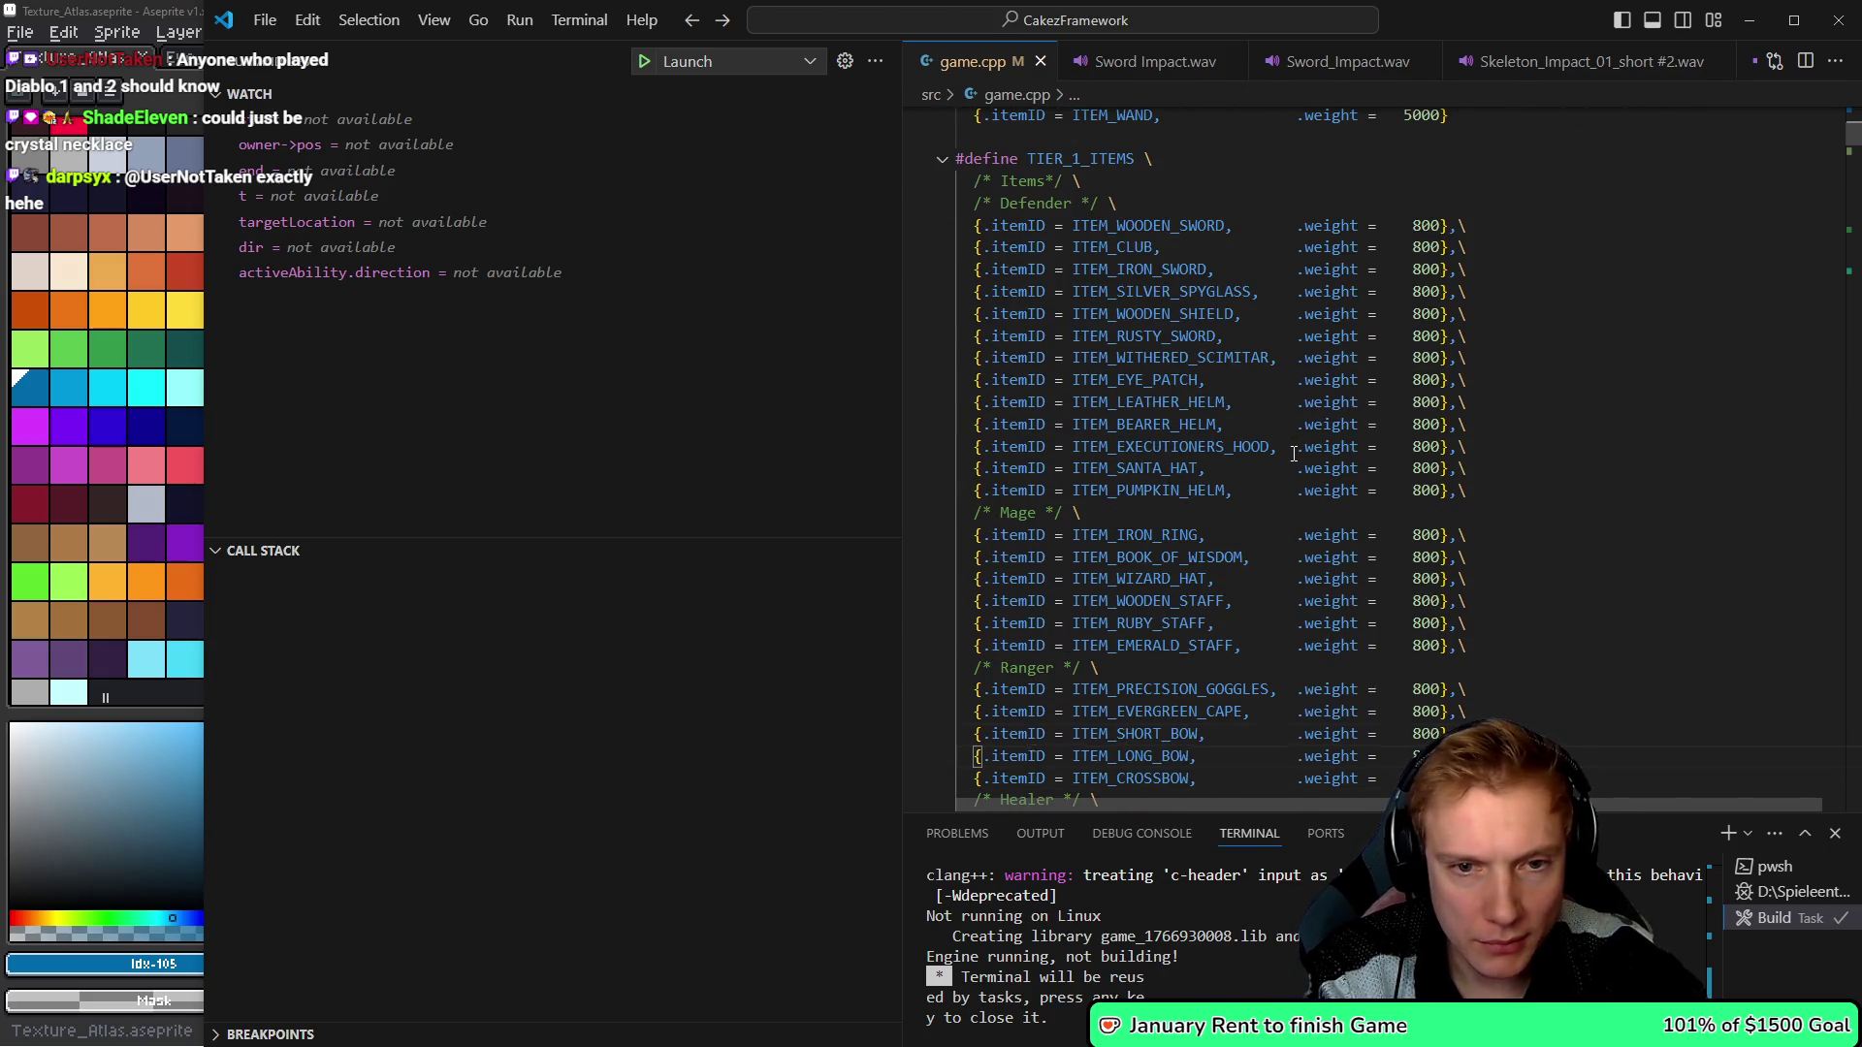
key(Down)
key(Down)
key(Down)
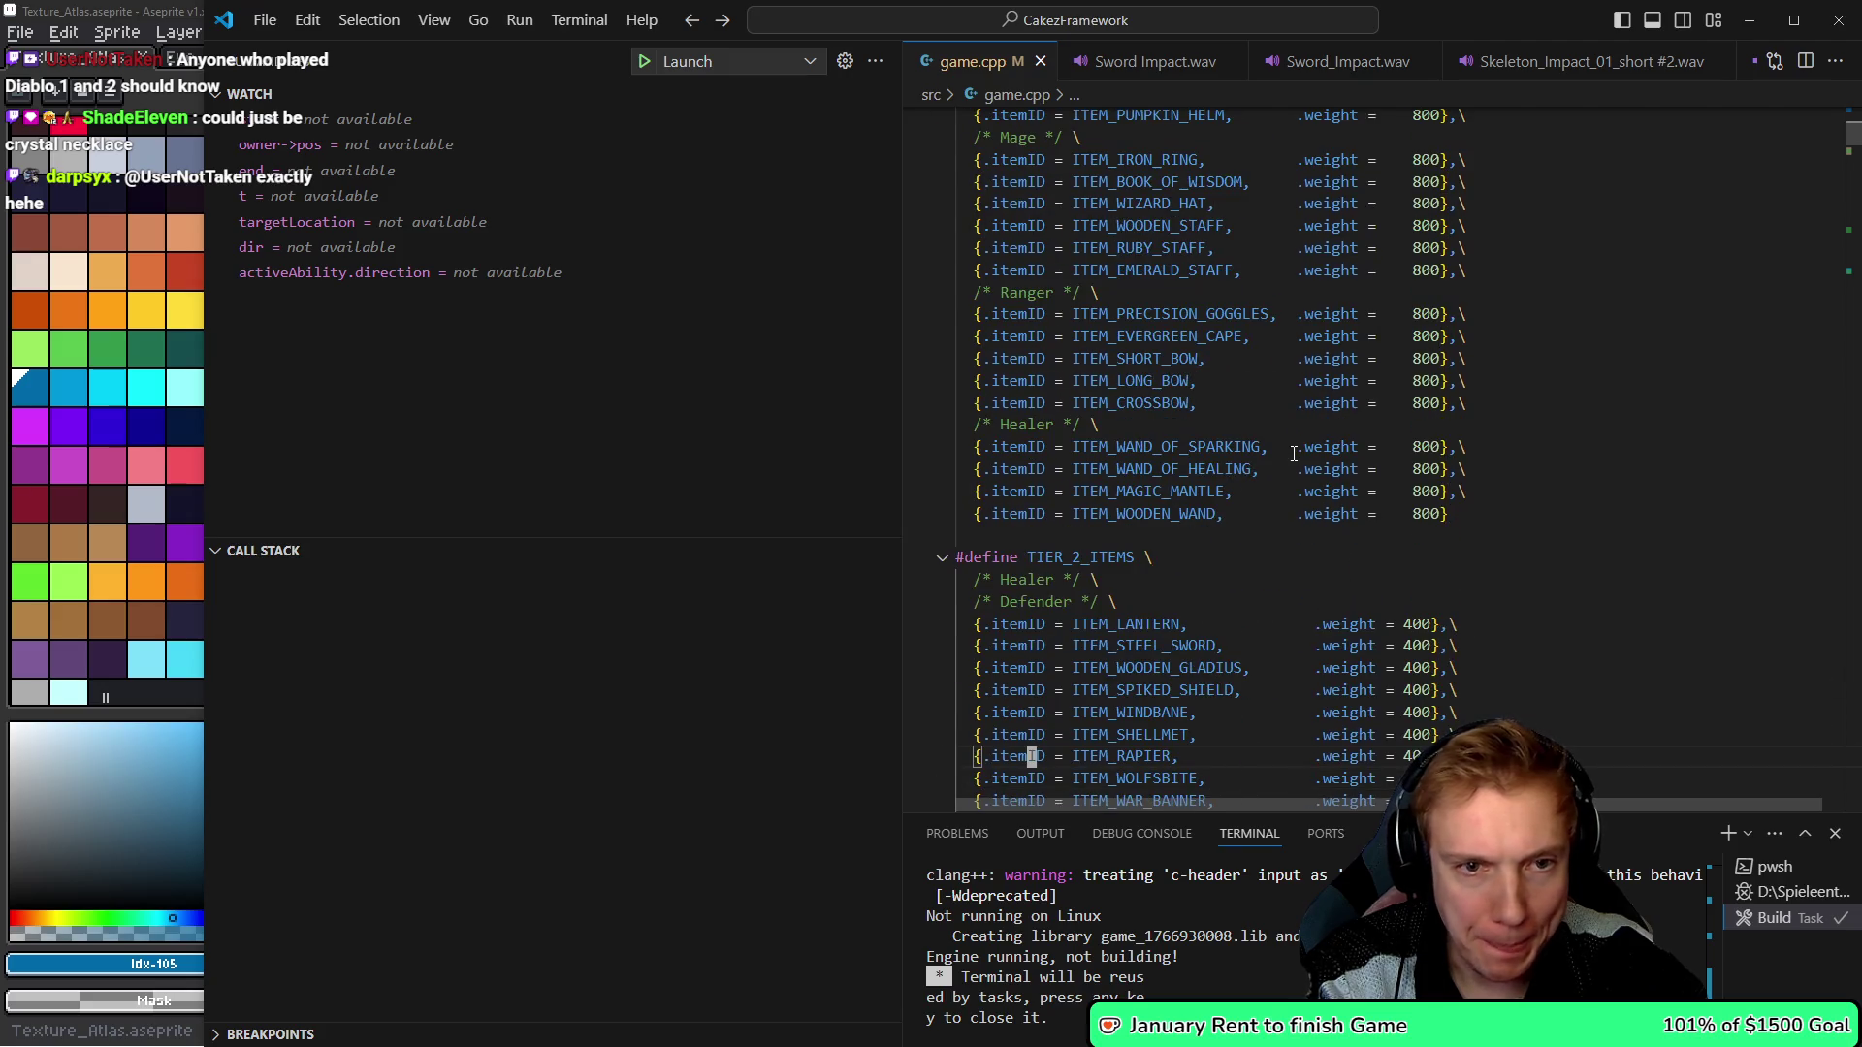
key(Up)
key(Up)
key(Up)
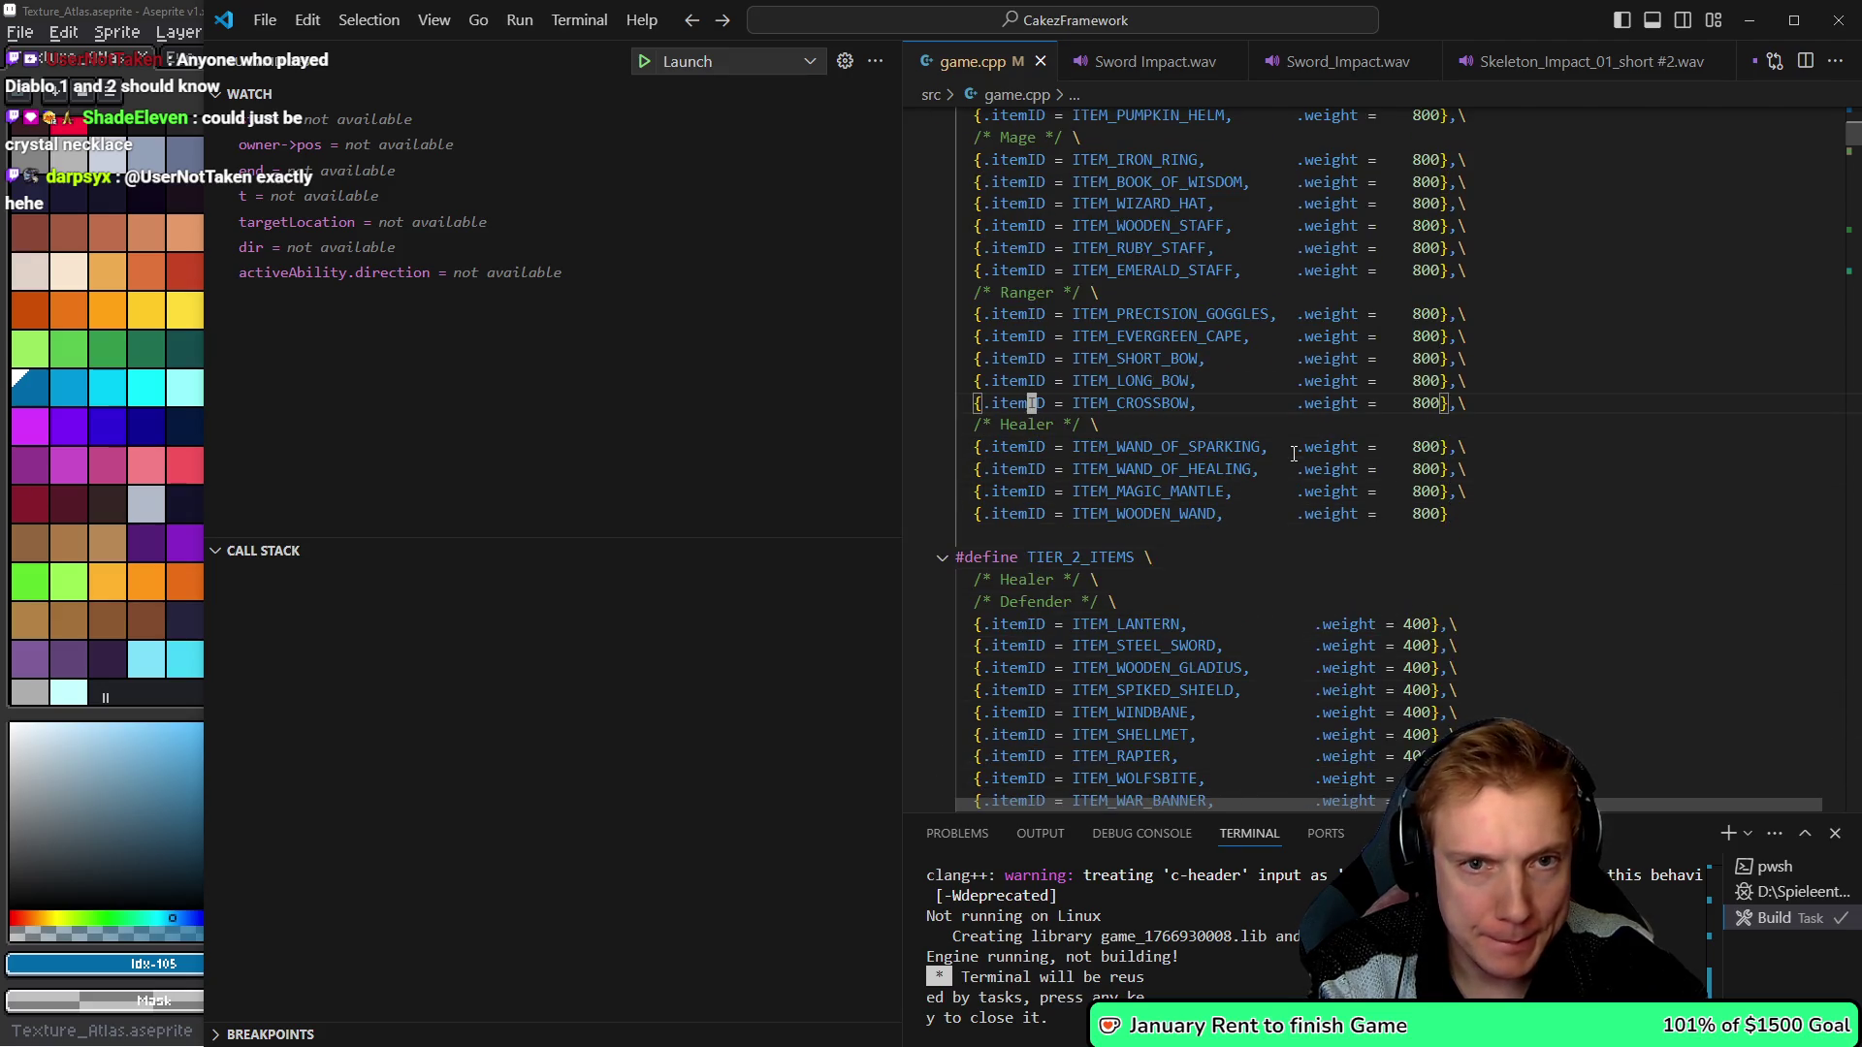
key(ctrl+v)
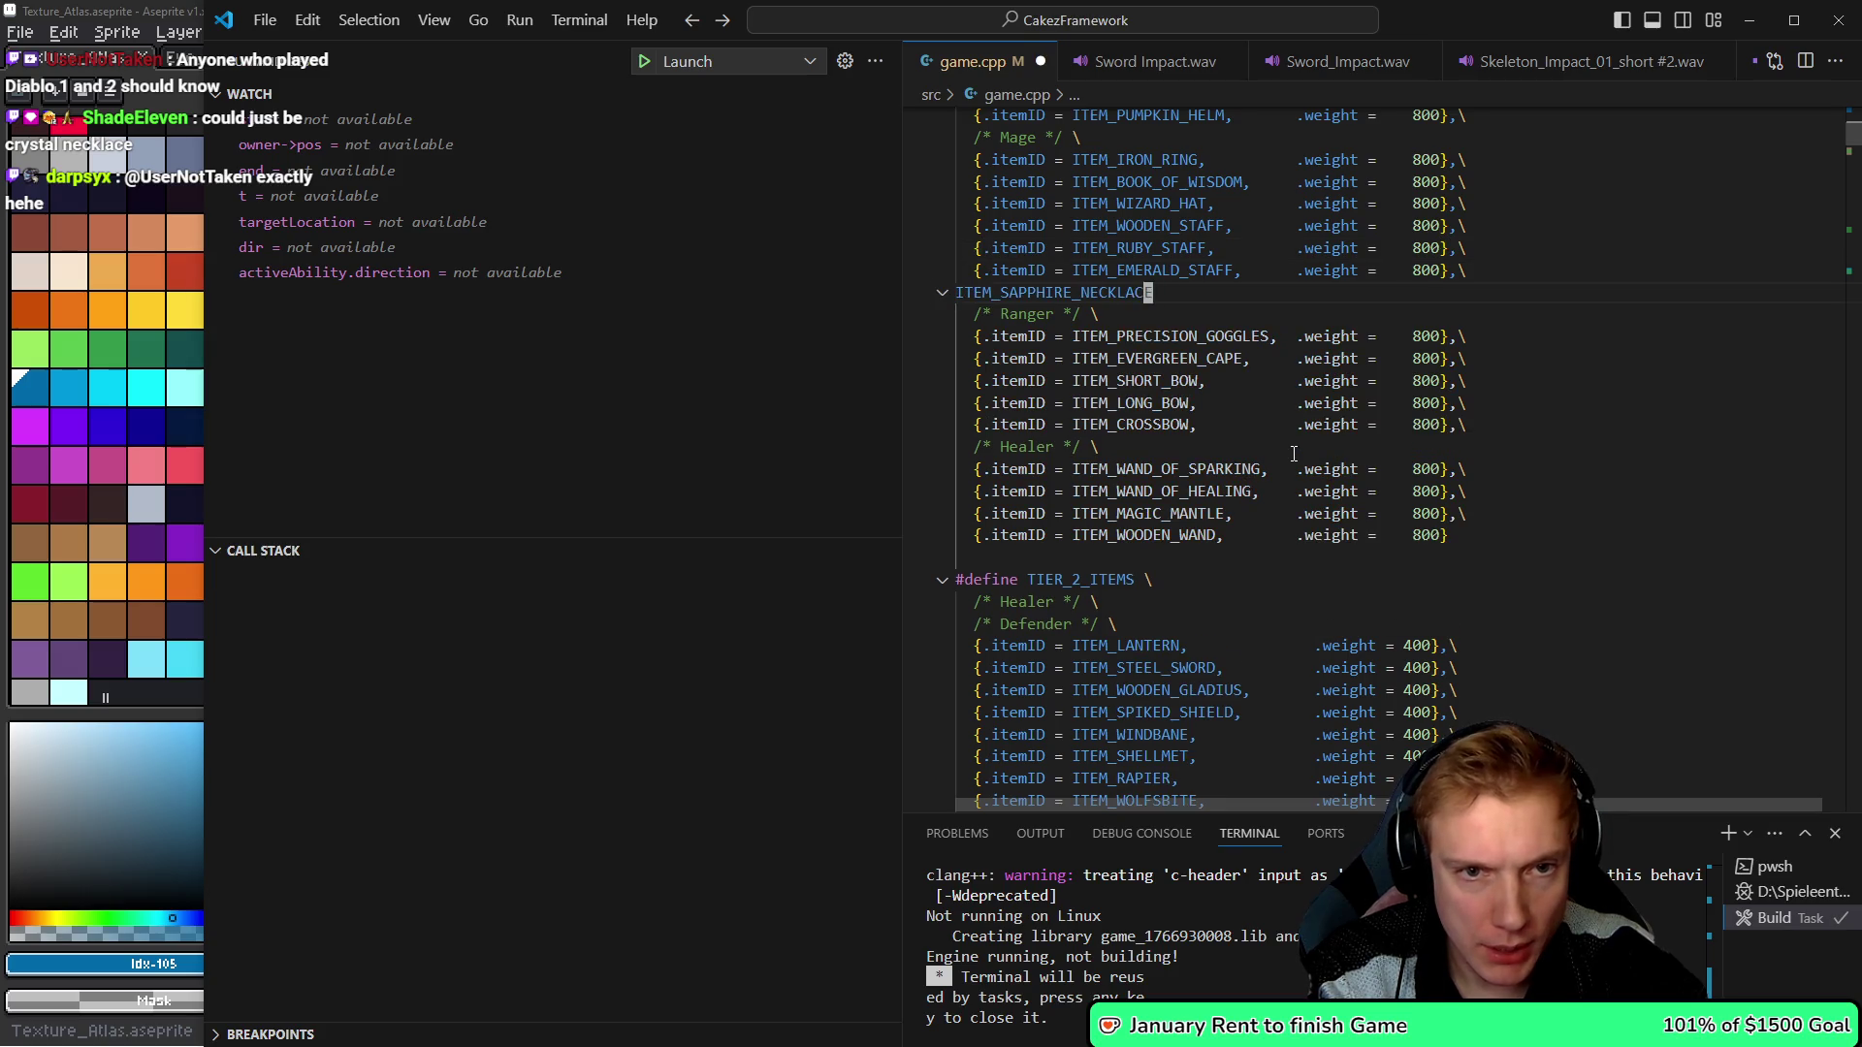
key(shift+alt+Down)
key(ctrl+z)
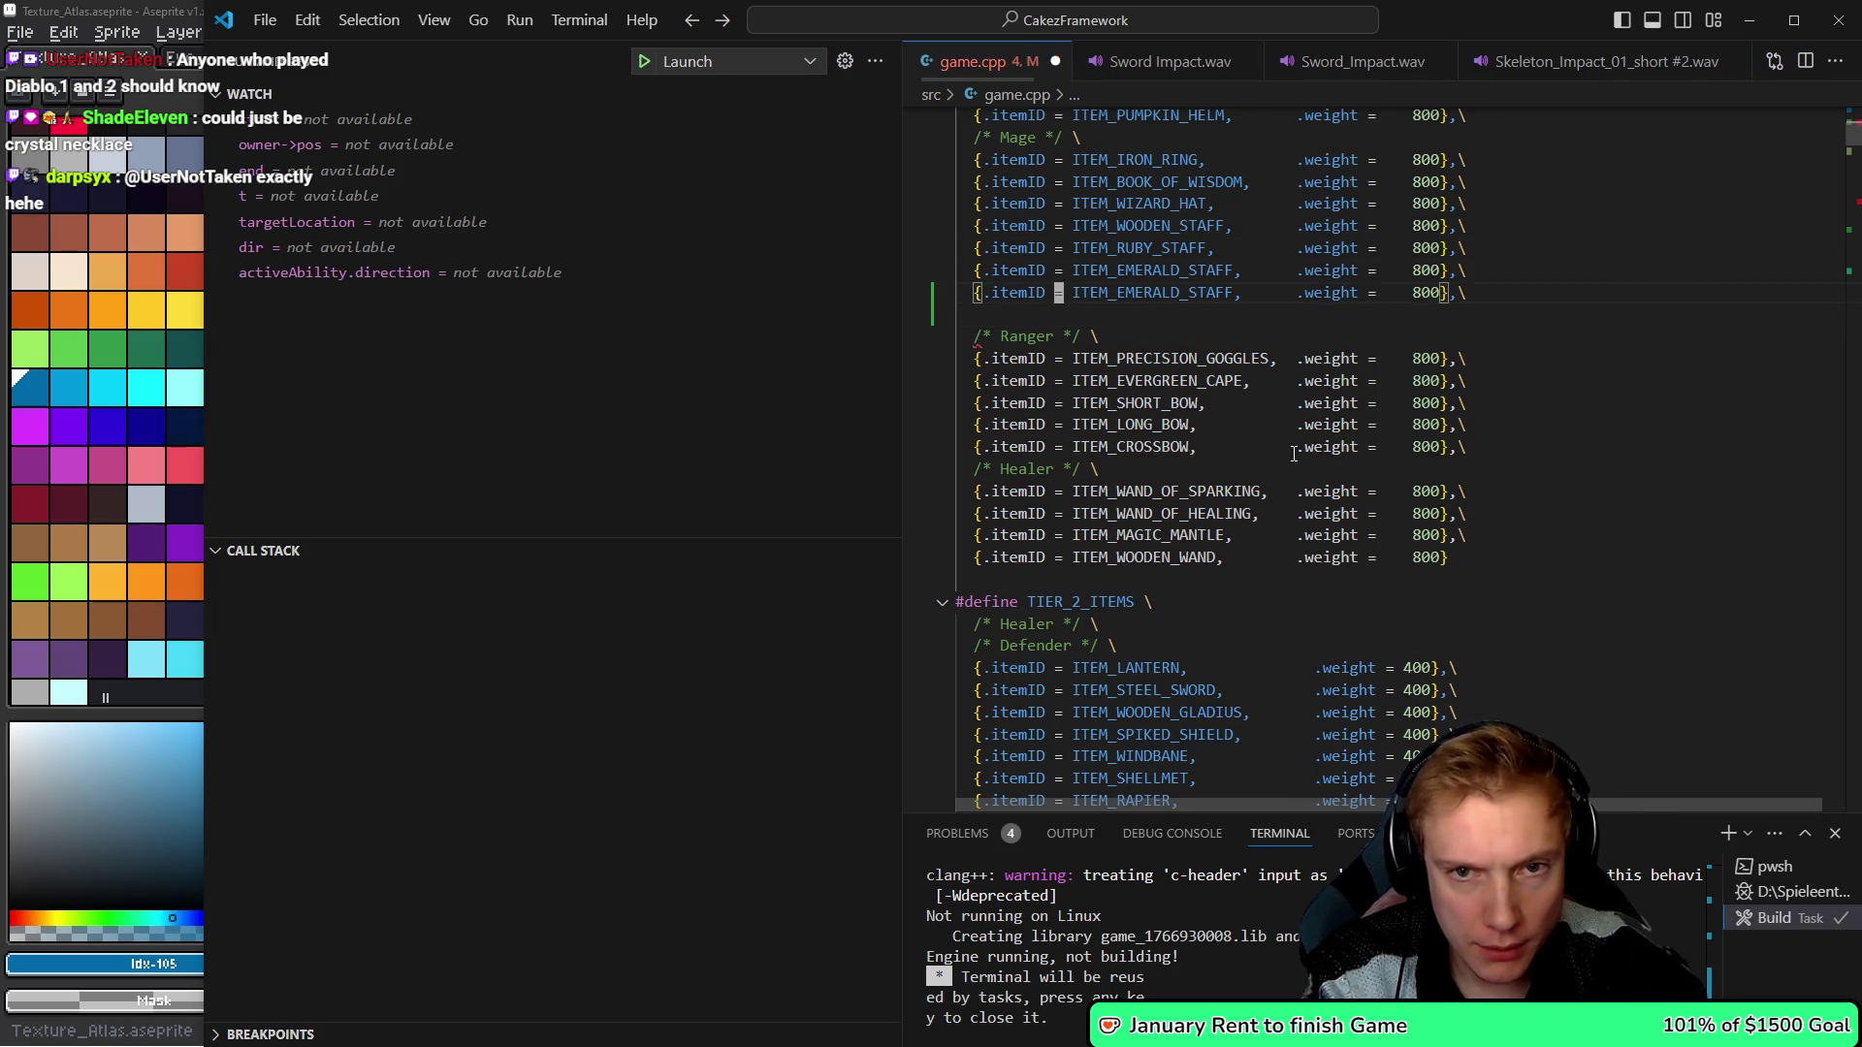
key(ctrl+shift+Left)
text(ITEM_SAPPHIRE_NECKLACE)
key(Down)
key(ctrl+shift+k)
key(ctrl+s)
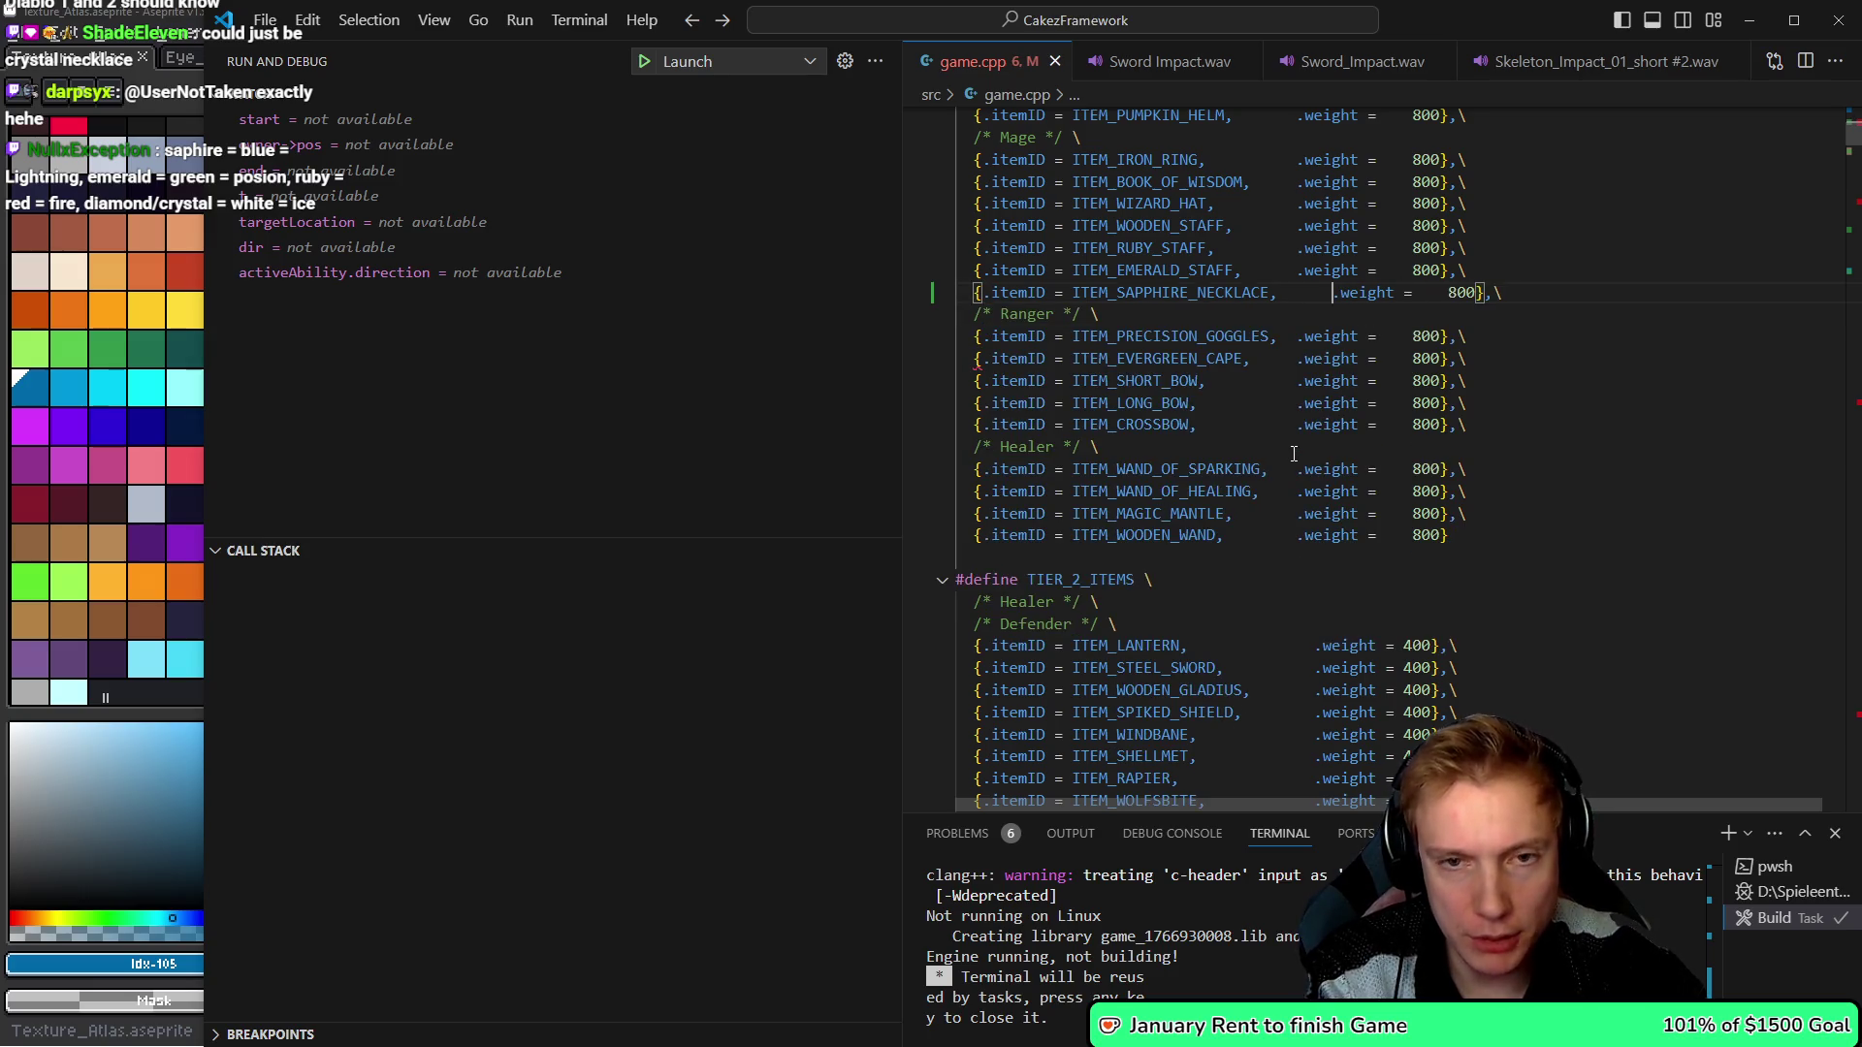
key(BackSpace)
key(BackSpace)
key(BackSpace)
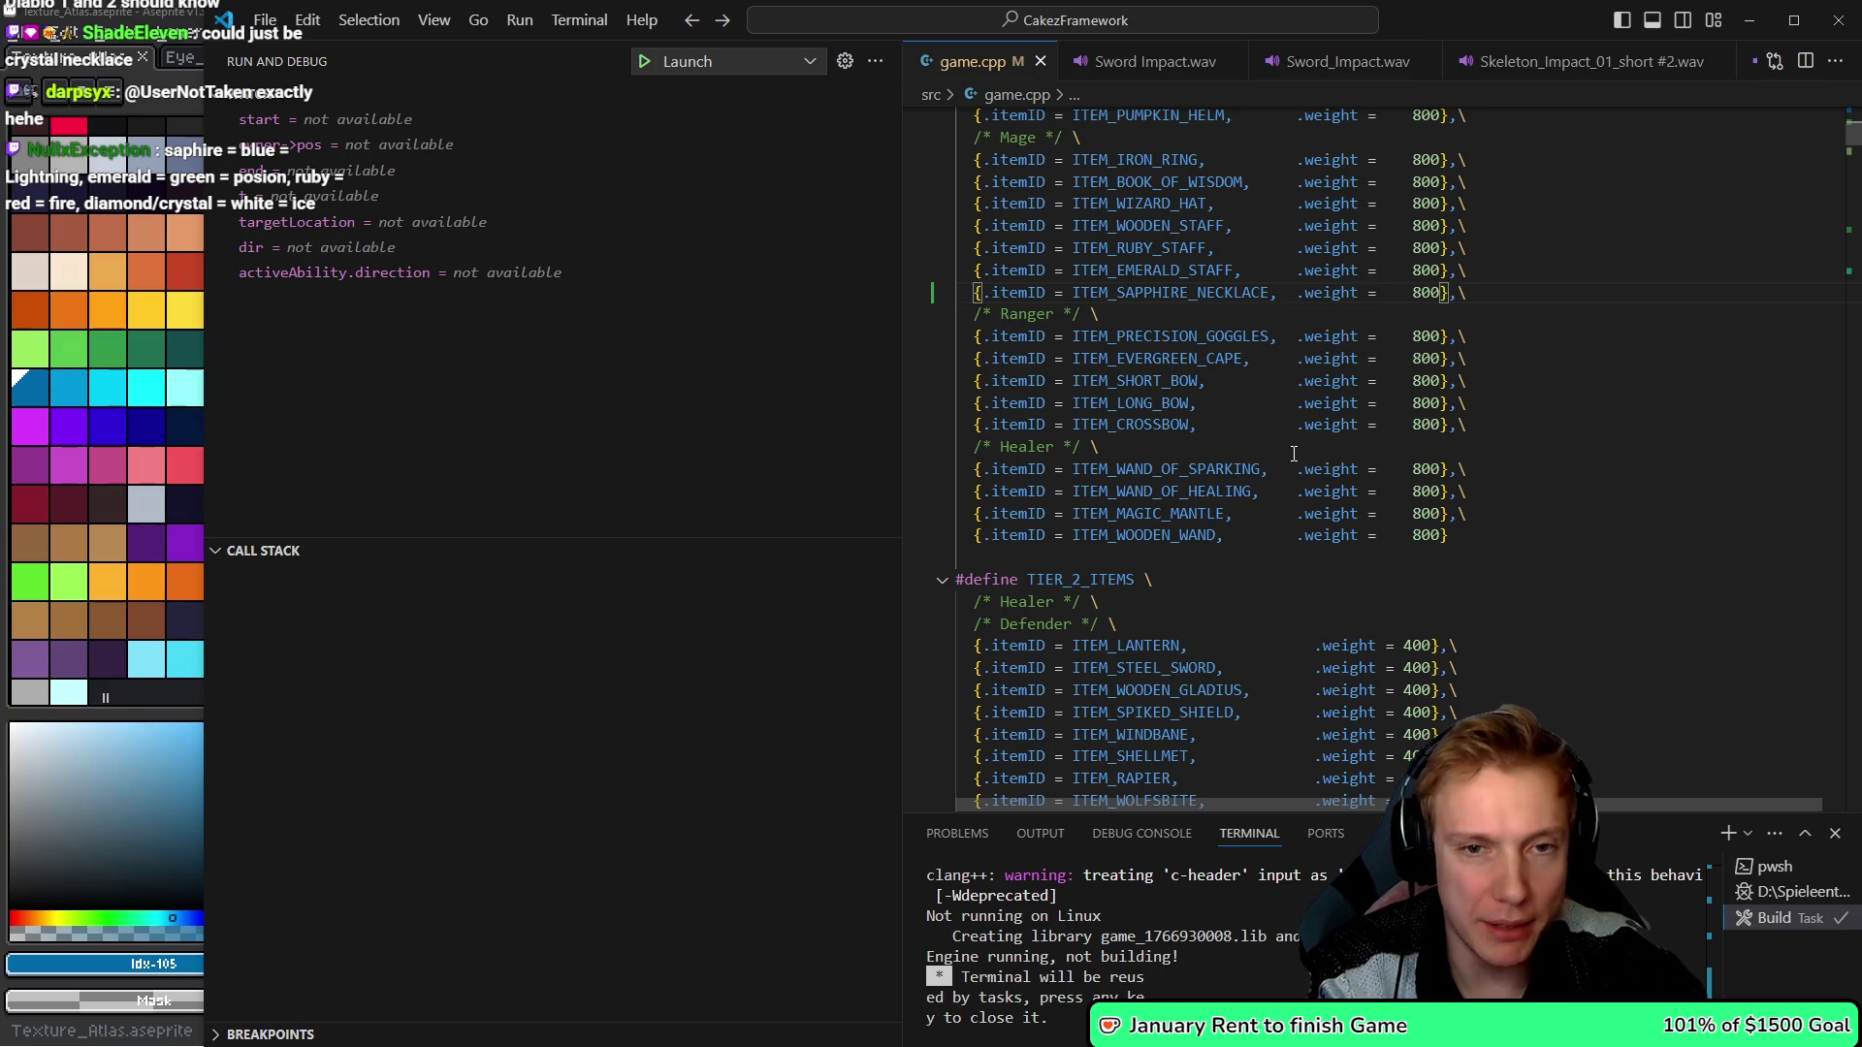
- Jump back to the sapphire necklace definition at its area-of-effect increase value
key(F12)
key(Down)
key(ctrl+Right)
key(ctrl+Right)
key(ctrl+Right)
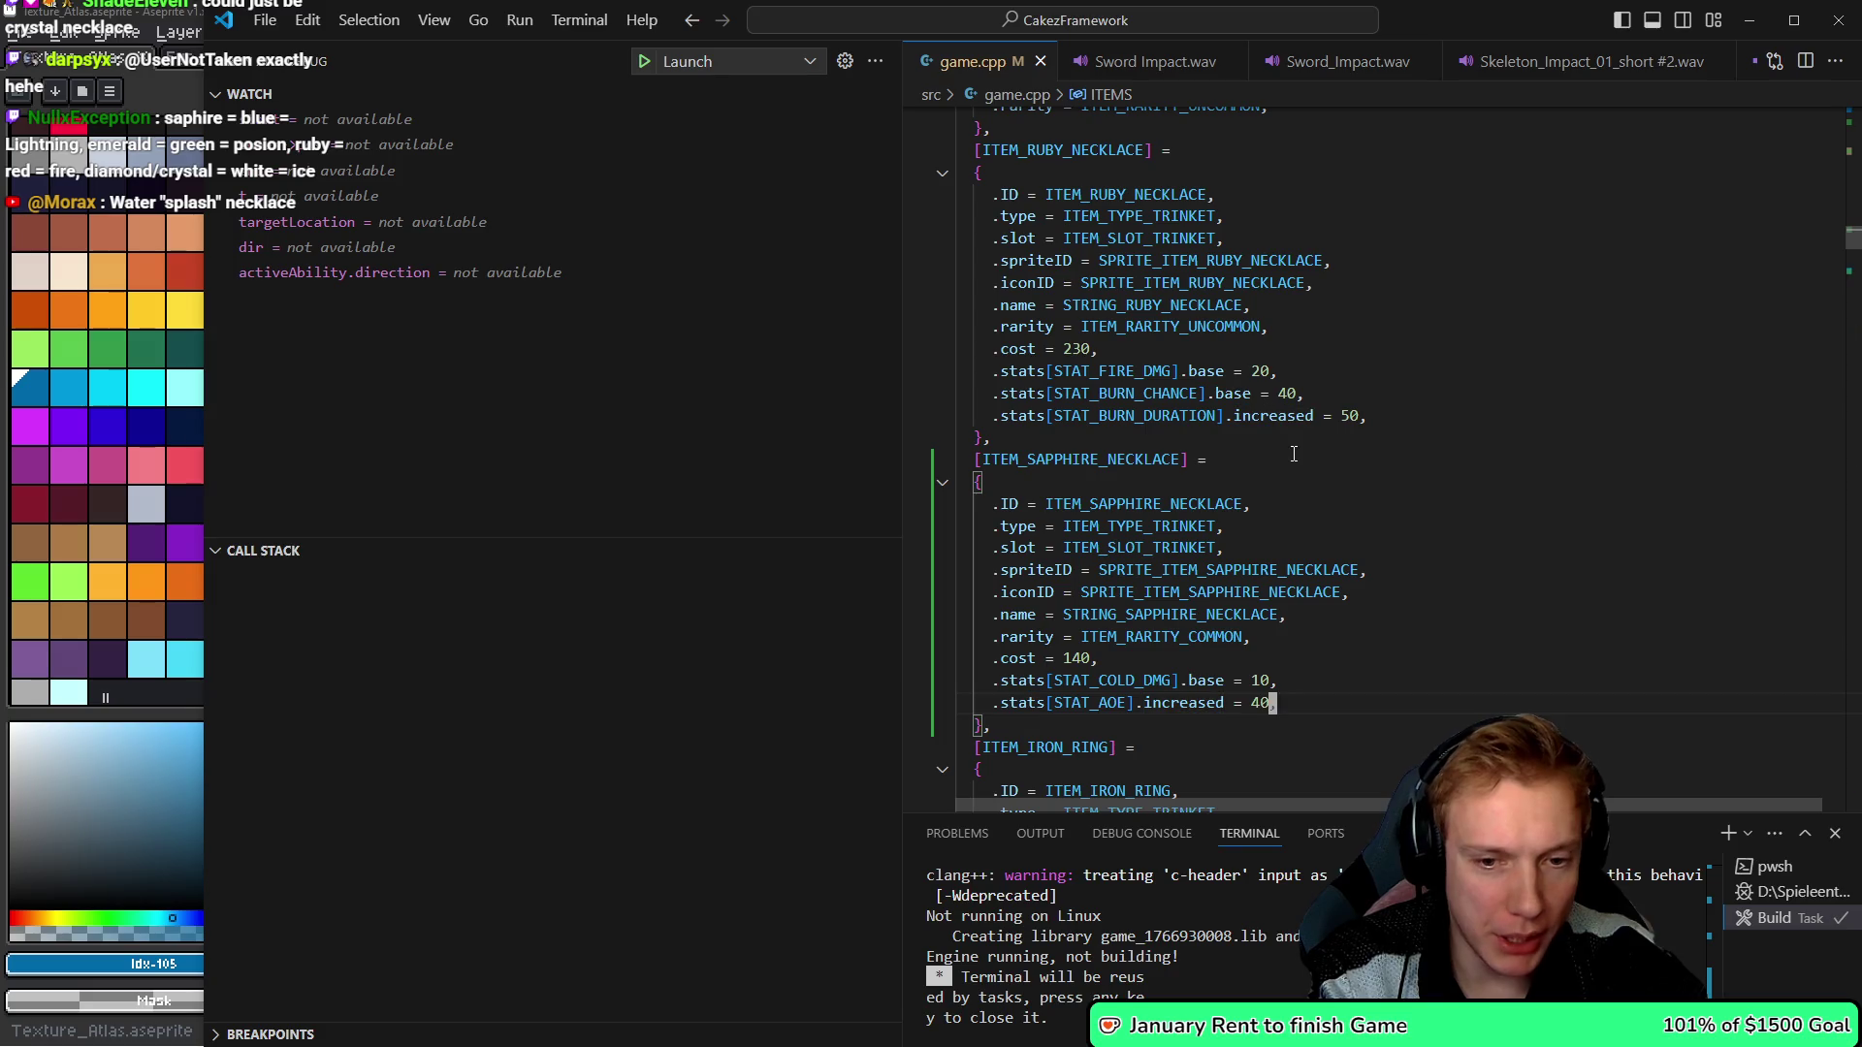
text(2)
- Change the necklace's area-of-effect increase from 40 to 20, save, and rebuild
key(ctrl+s)
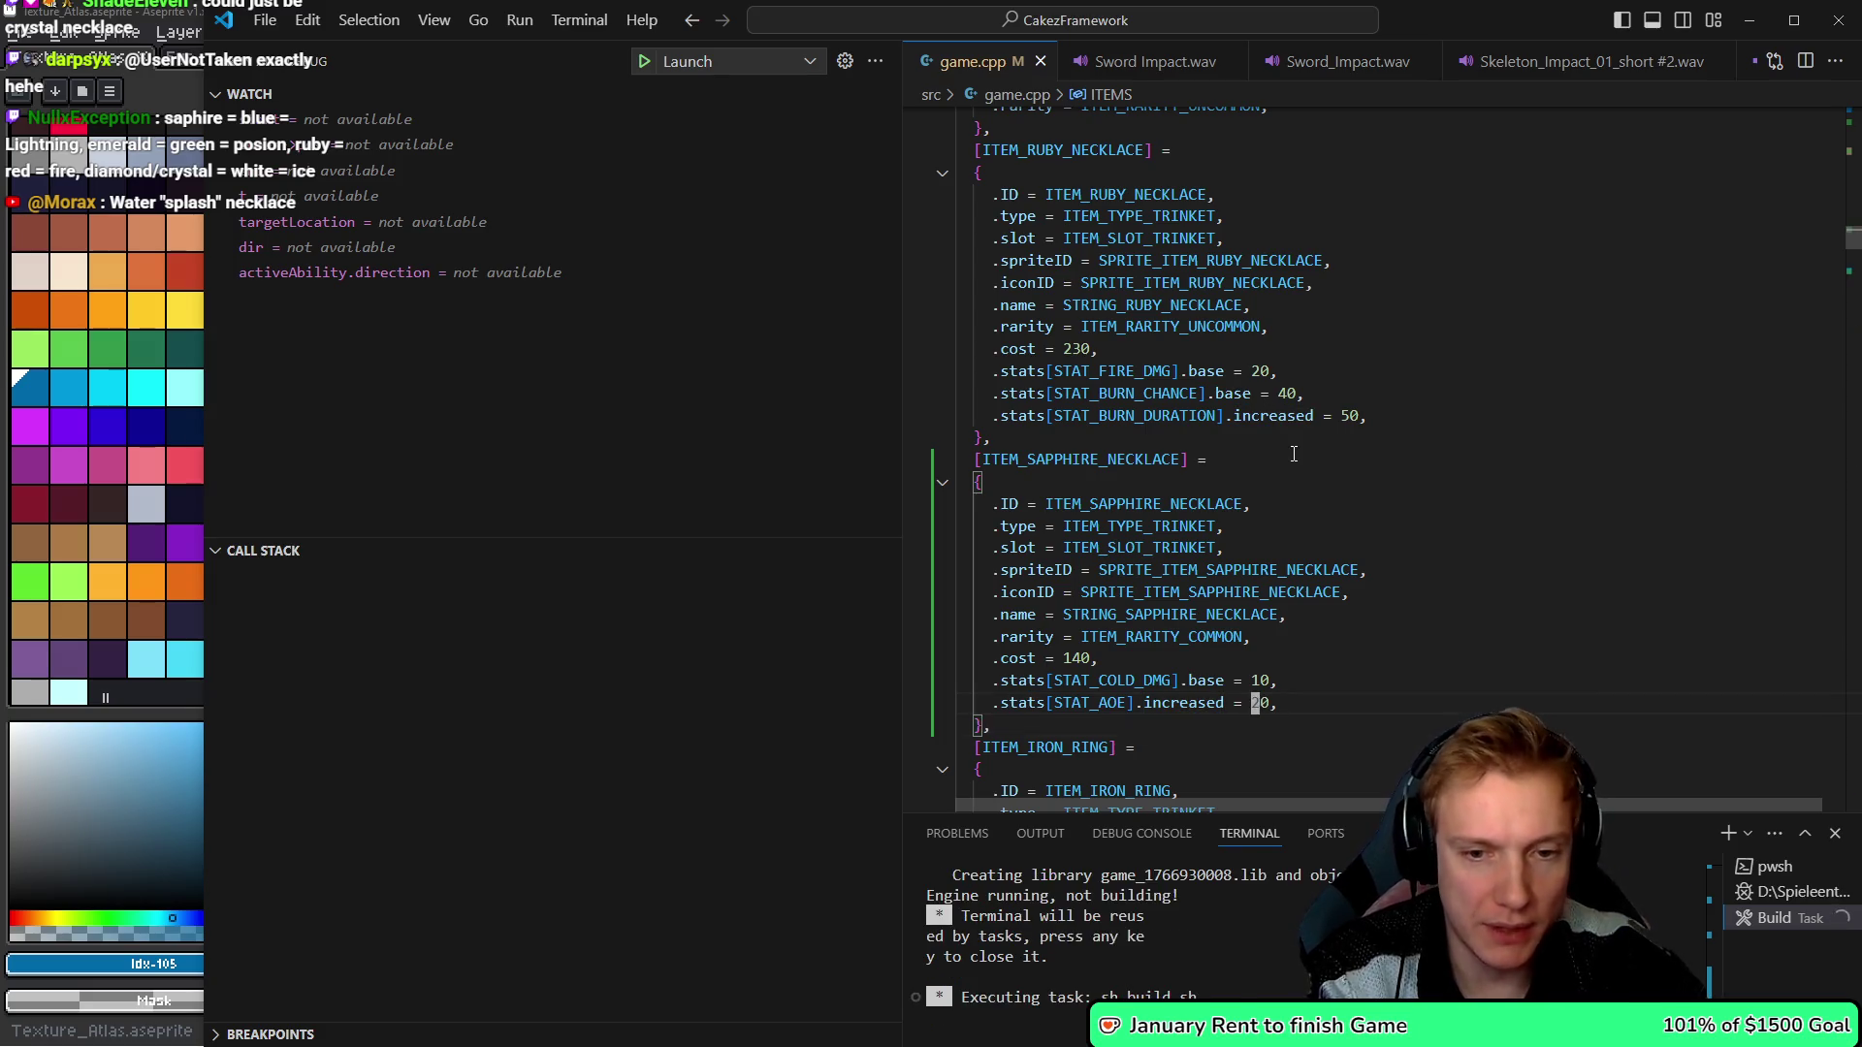
key(shift+Left)
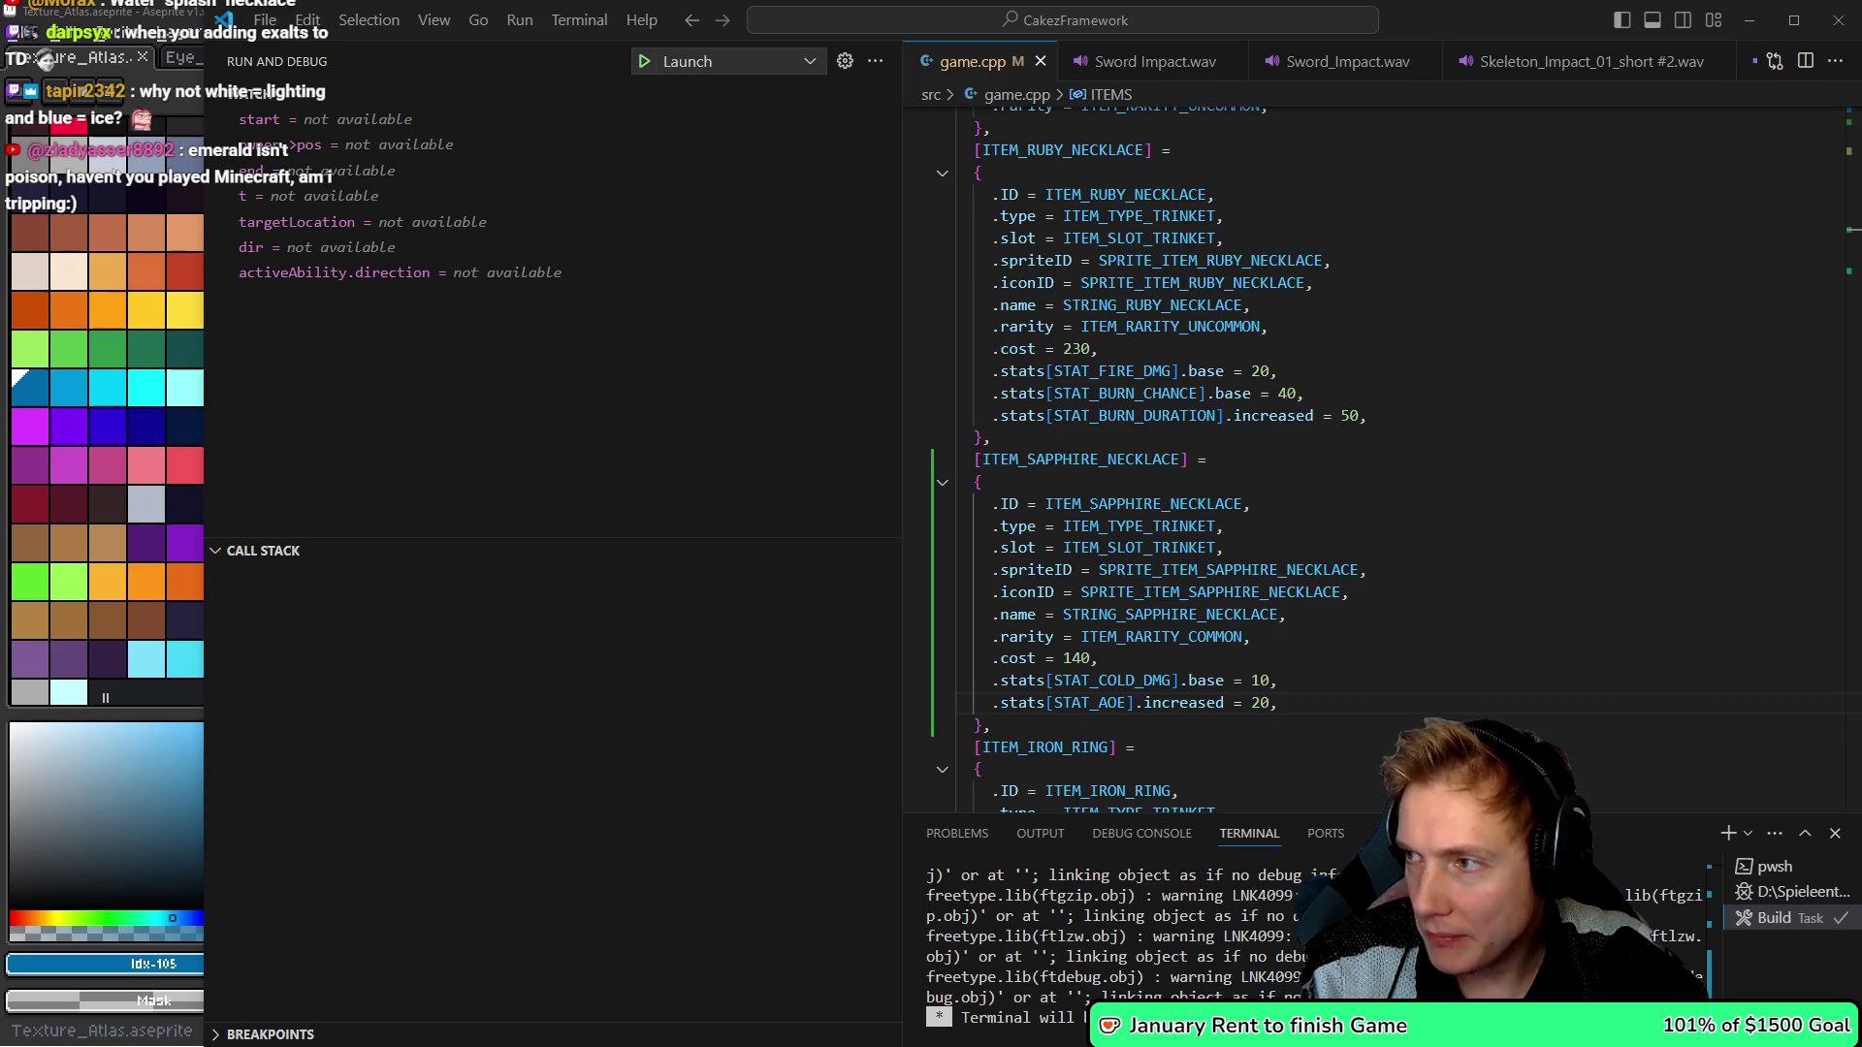
key(alt+Tab)
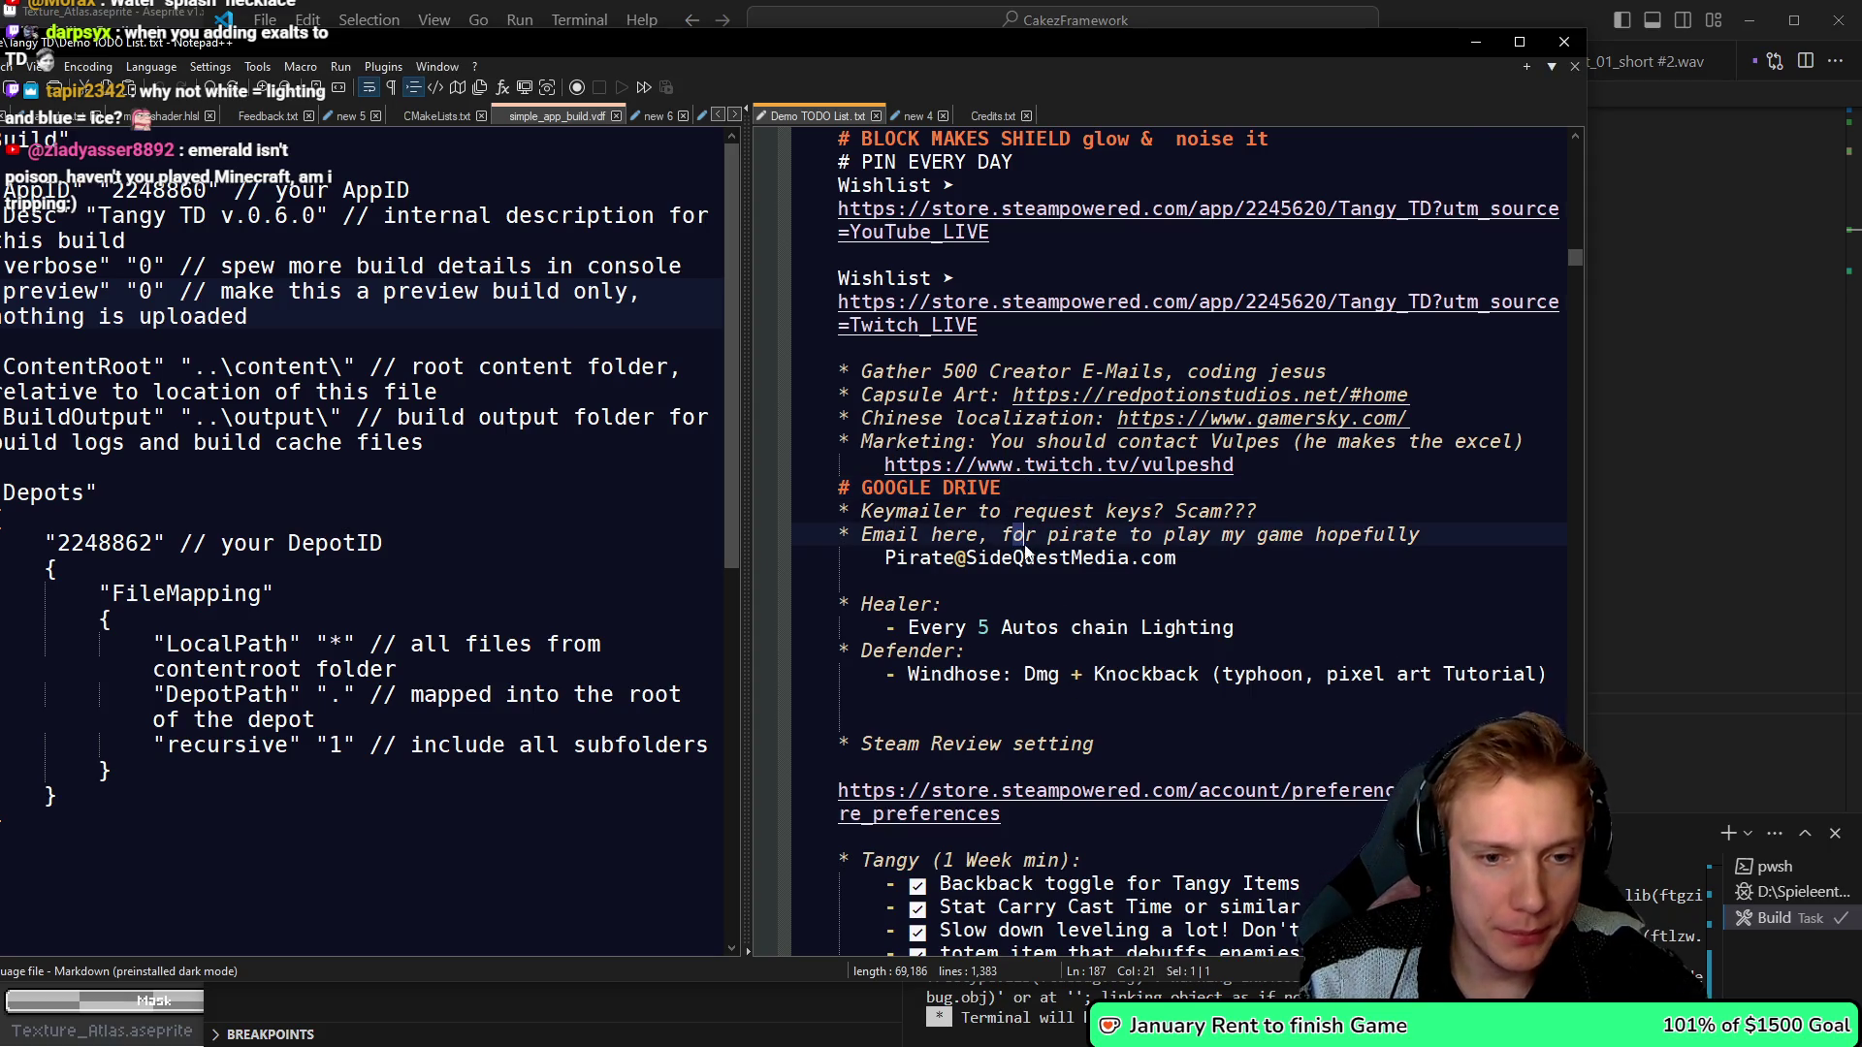
- Put a ✅ before the Healer note, join its chain-lightning line, and save
scroll(1025, 548, down, 2)
click(967, 489)
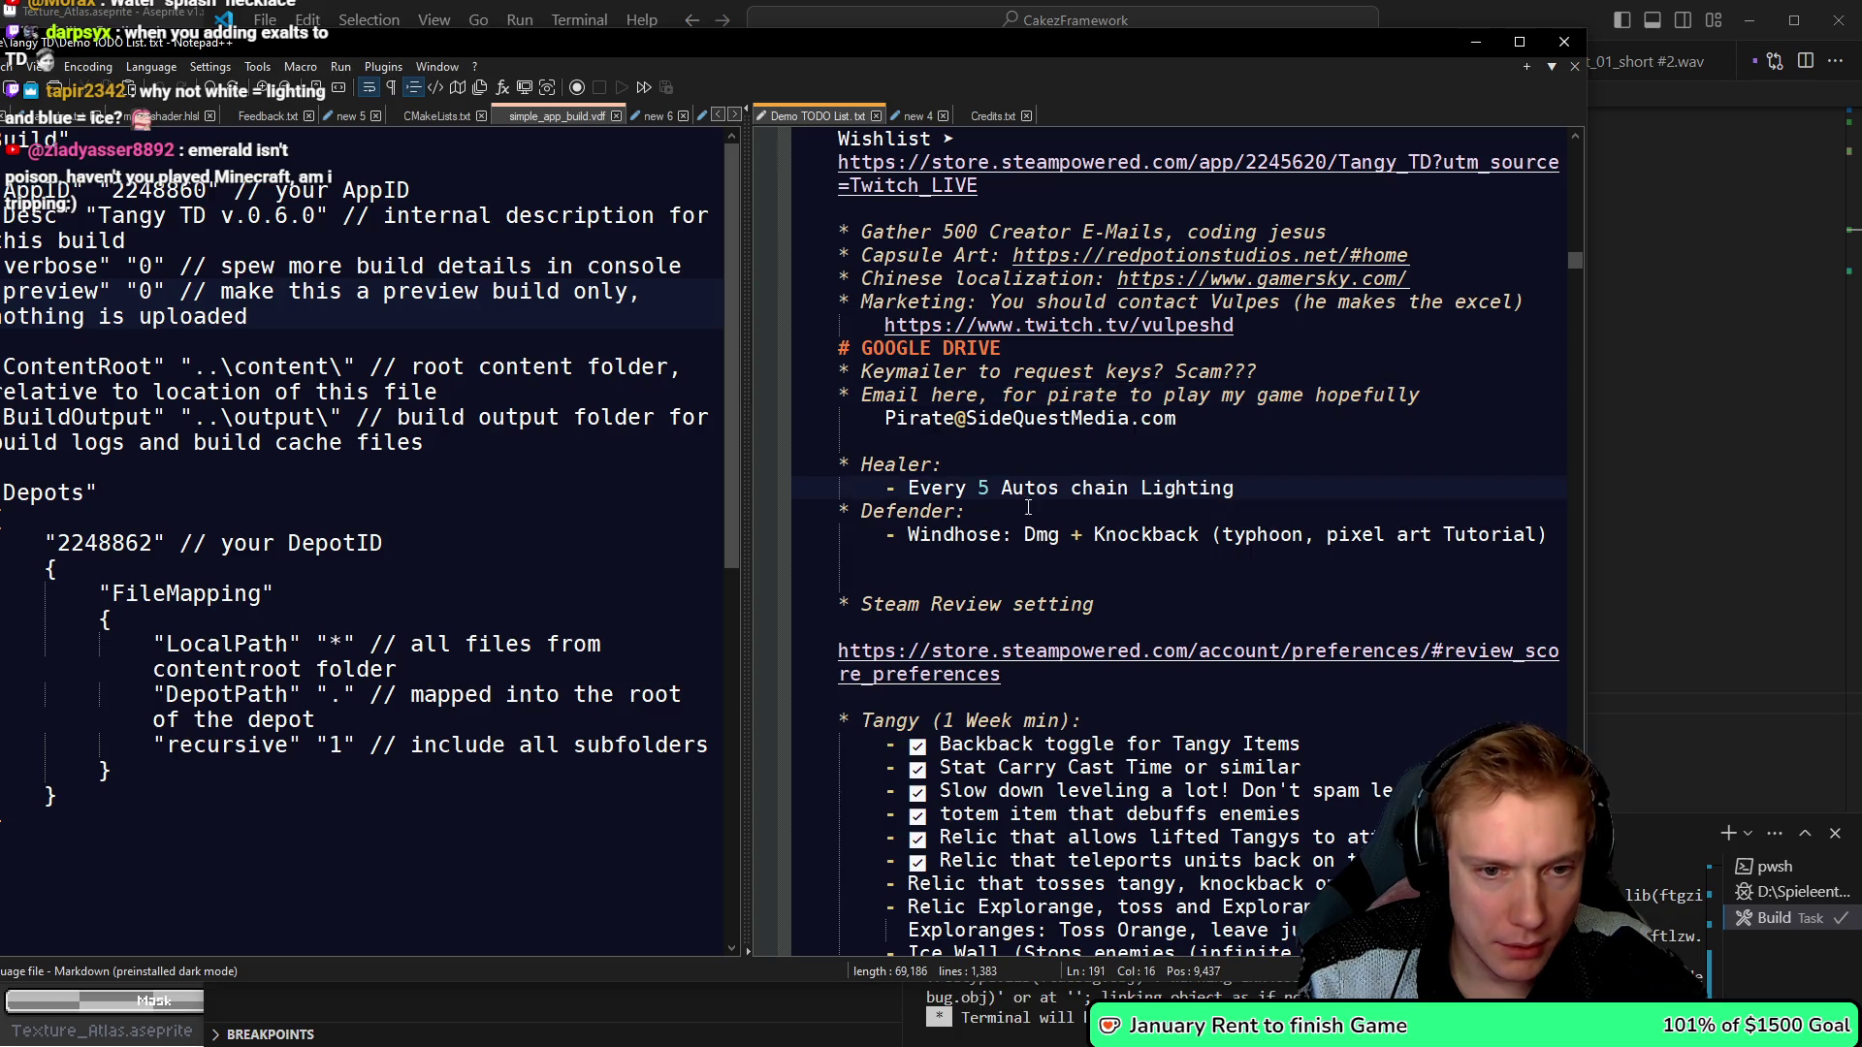
drag(1234, 487, 794, 458)
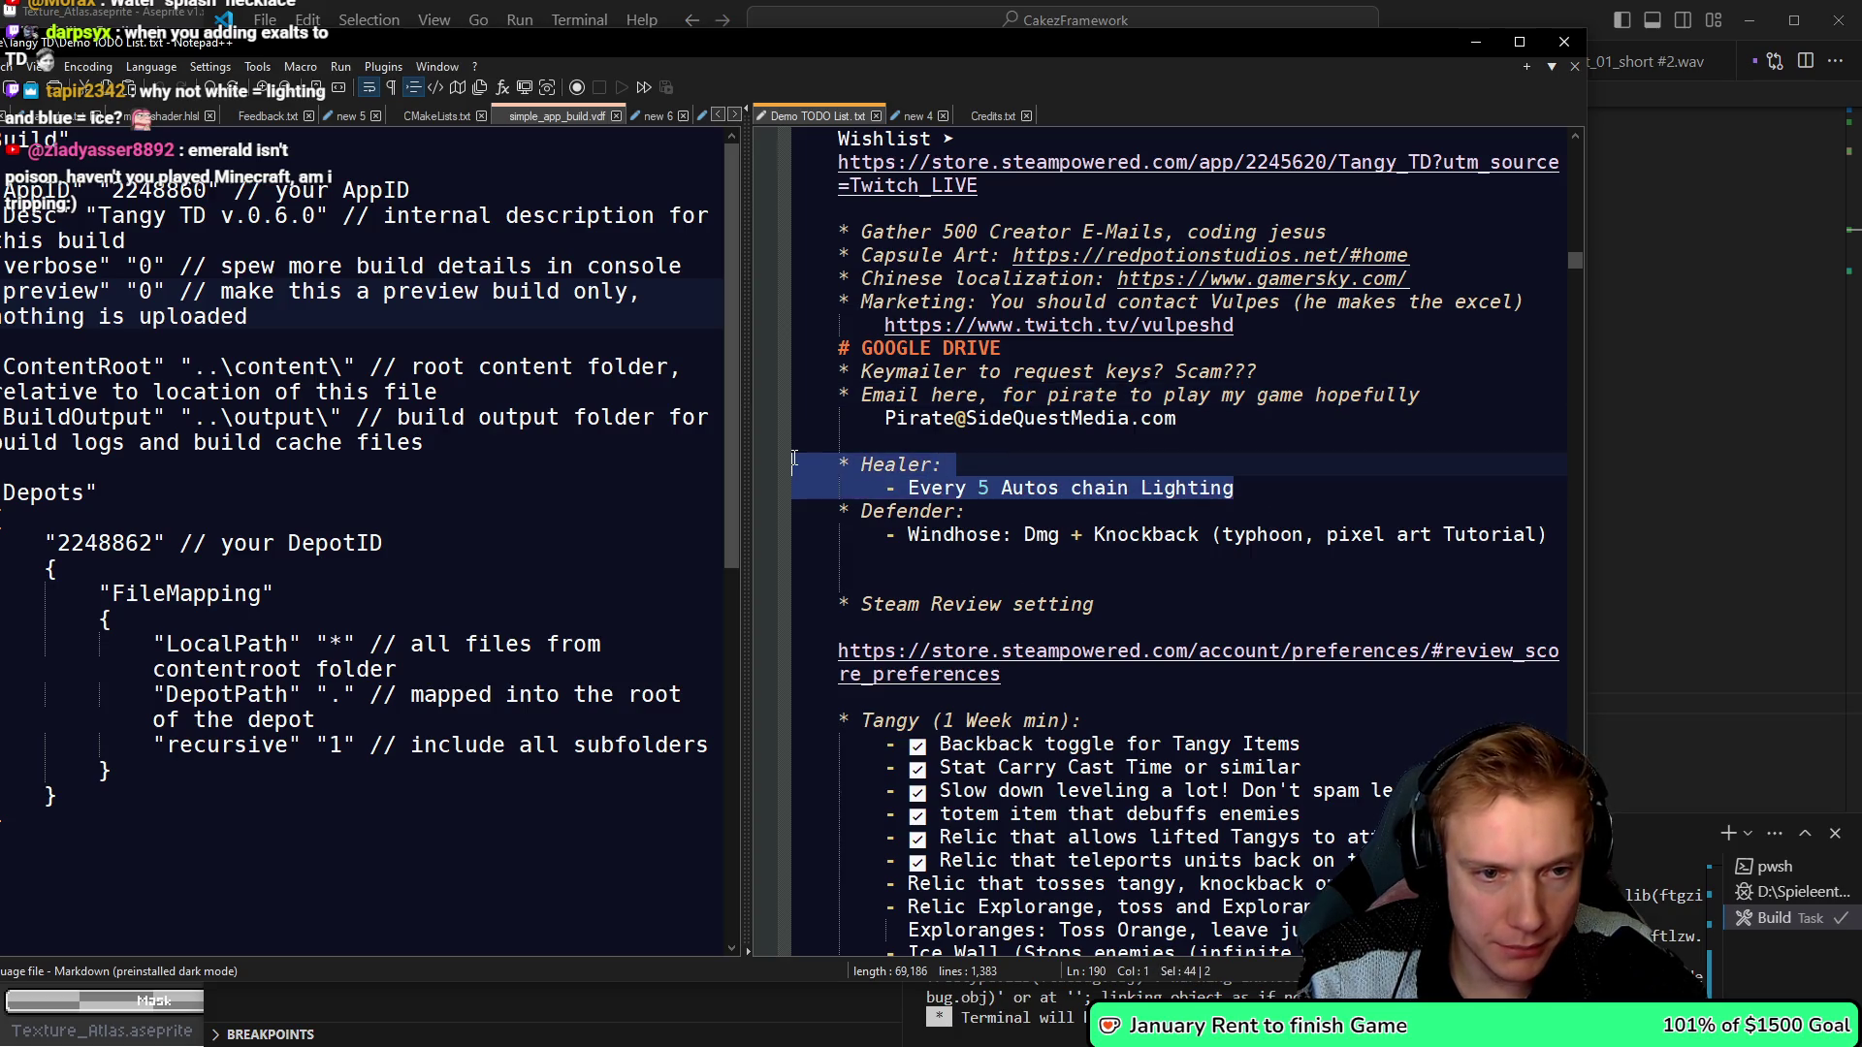
click(861, 465)
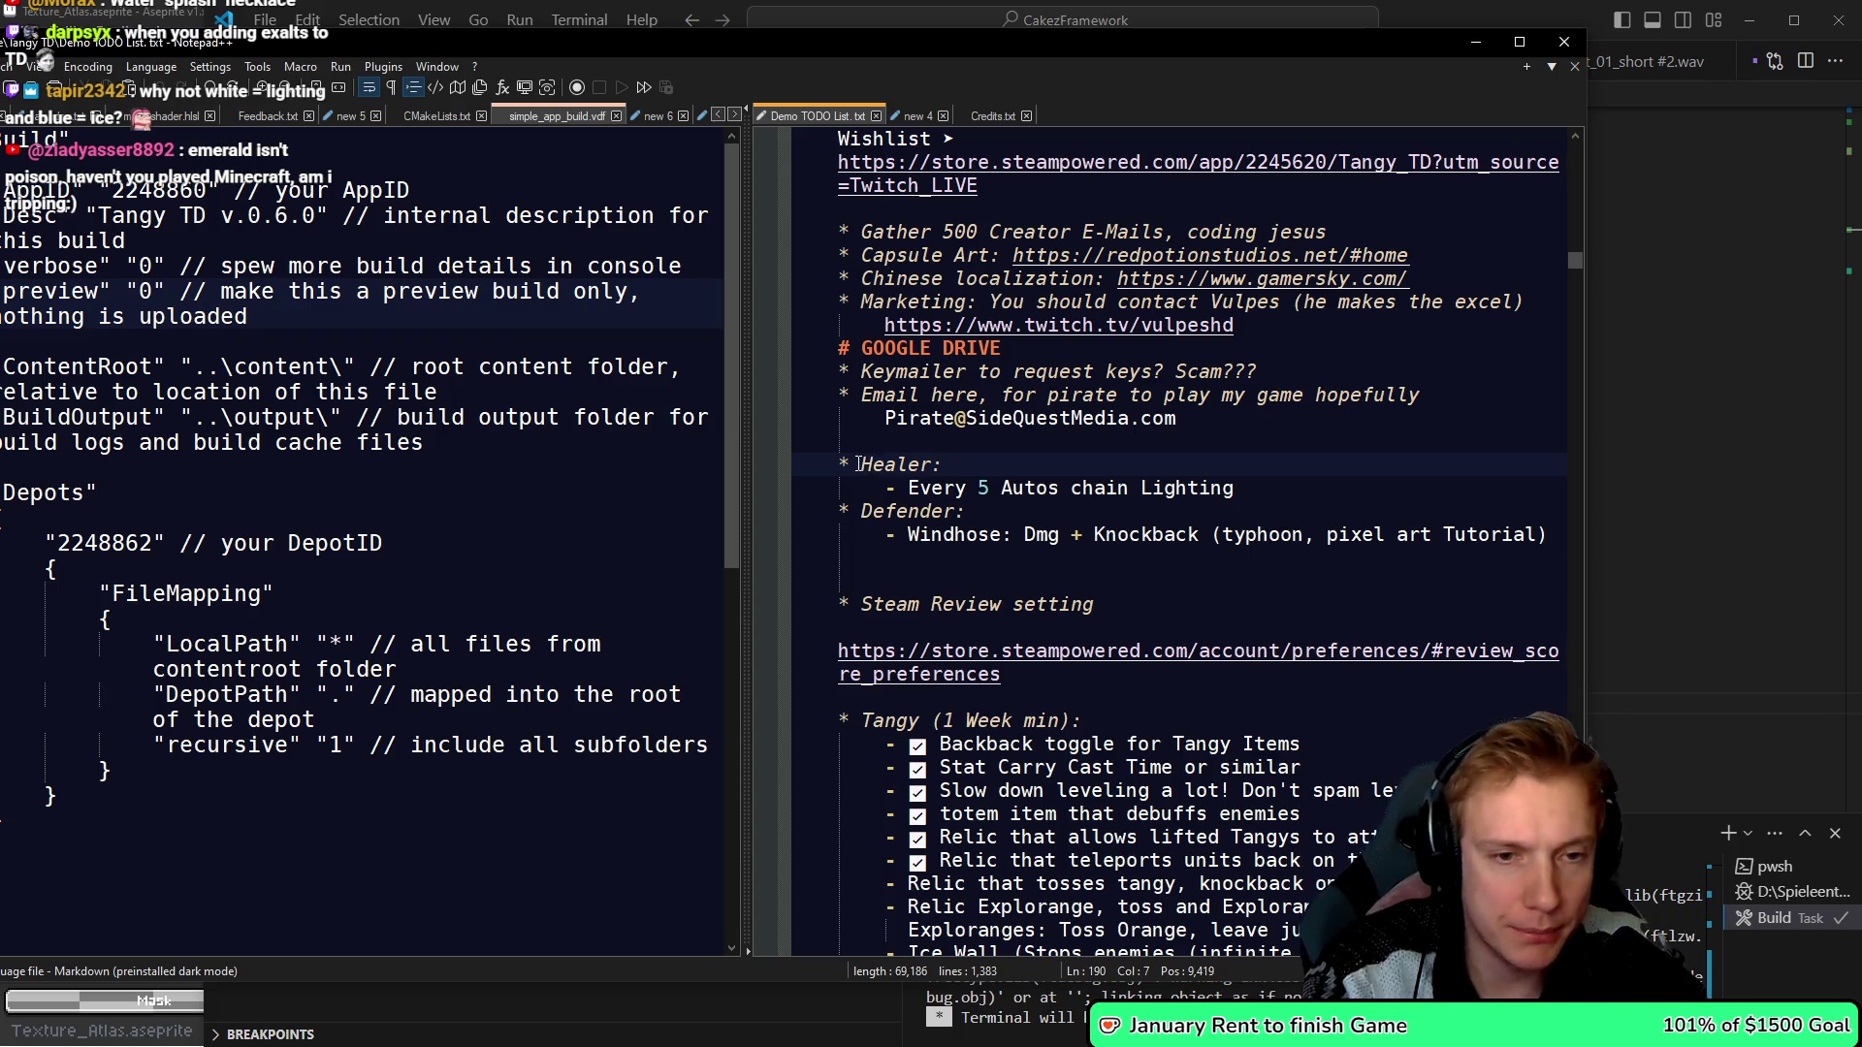
key(super+period)
key(Return)
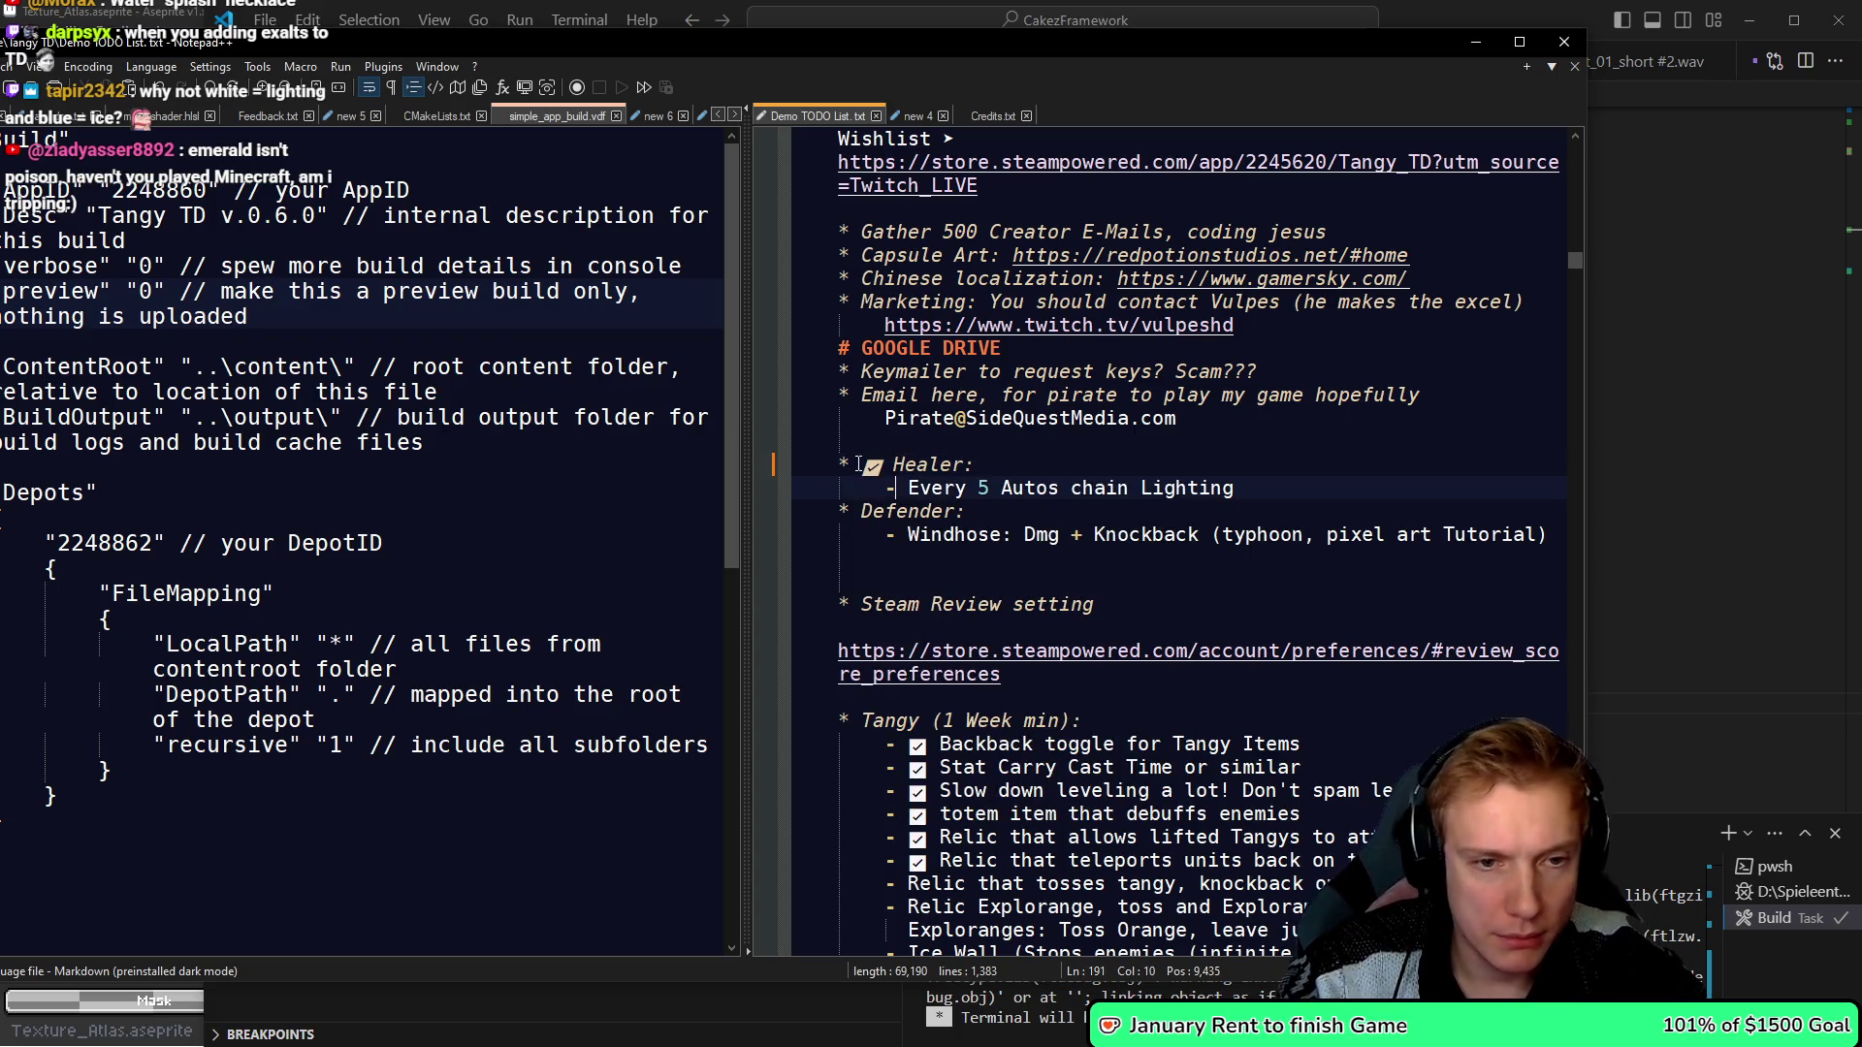
key(BackSpace)
key(BackSpace)
key(BackSpace)
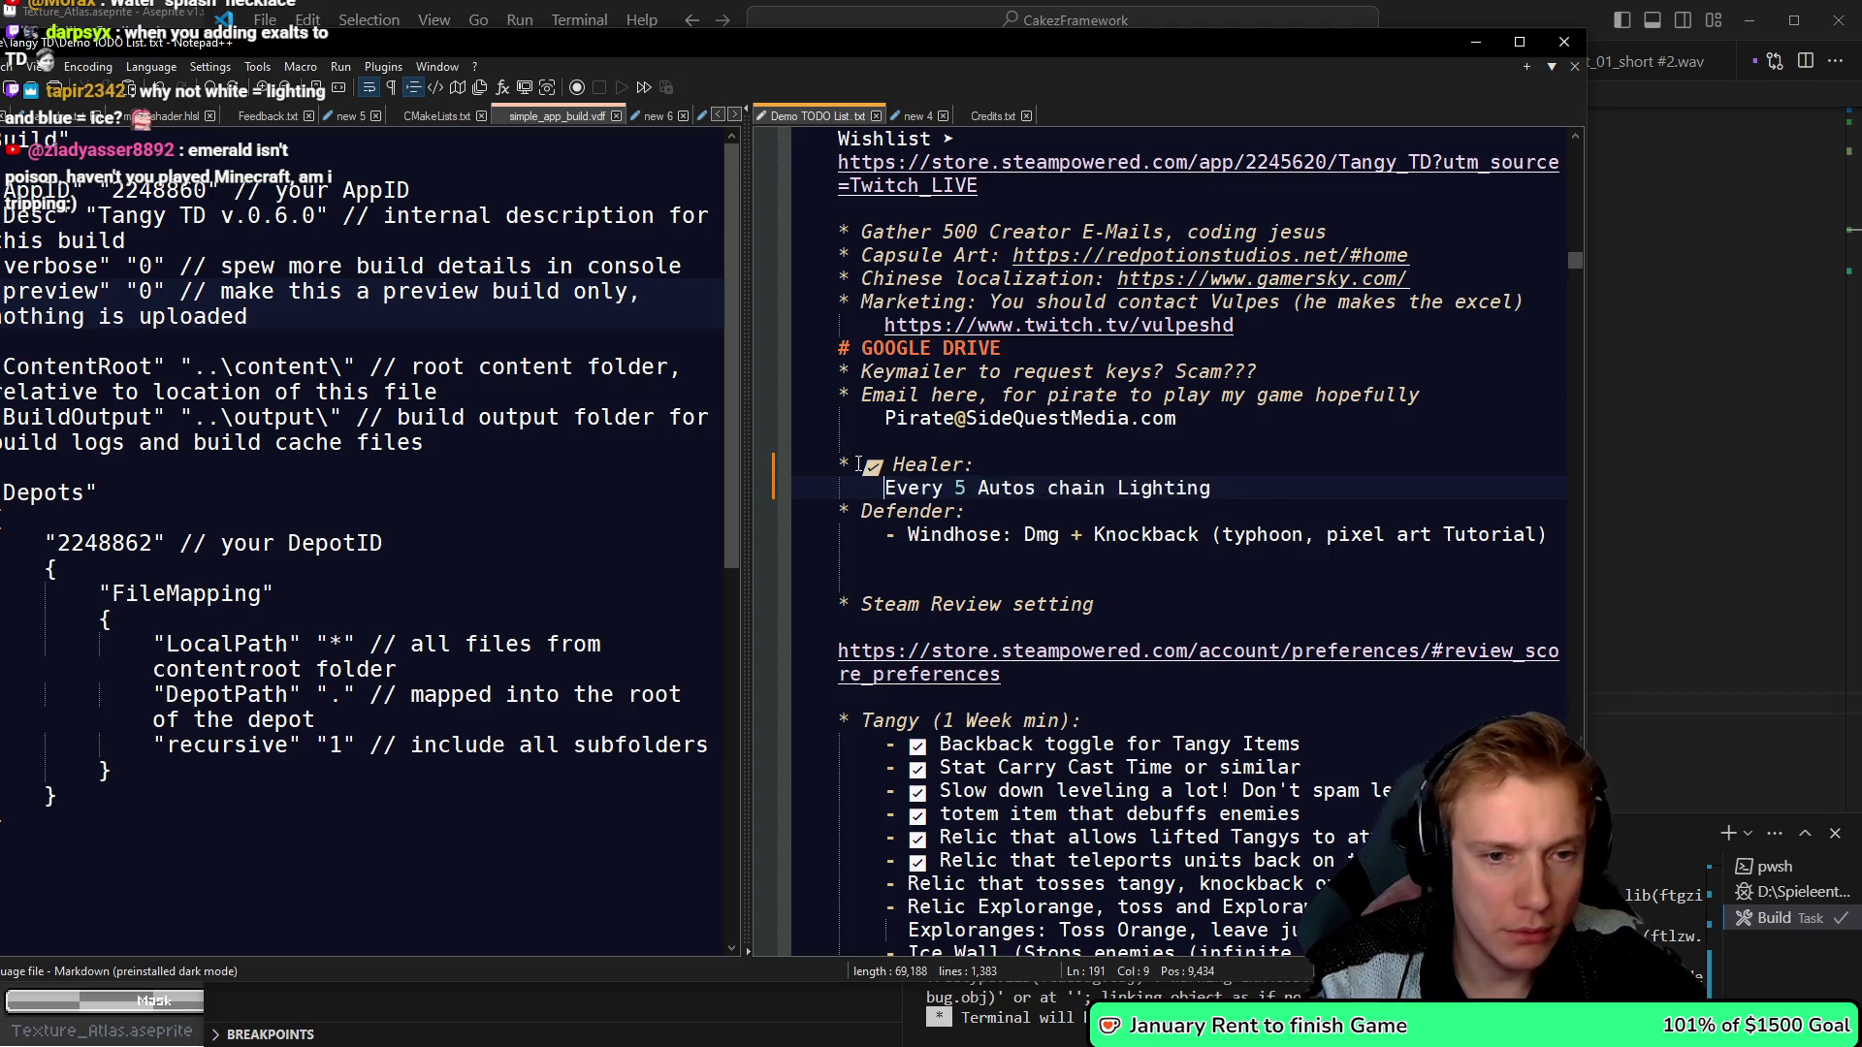
text(,)
key(ctrl+s)
- Paste the gem colour-to-element suggestion under Bugfixes & polish and save
key(Down)
key(Down)
key(Down)
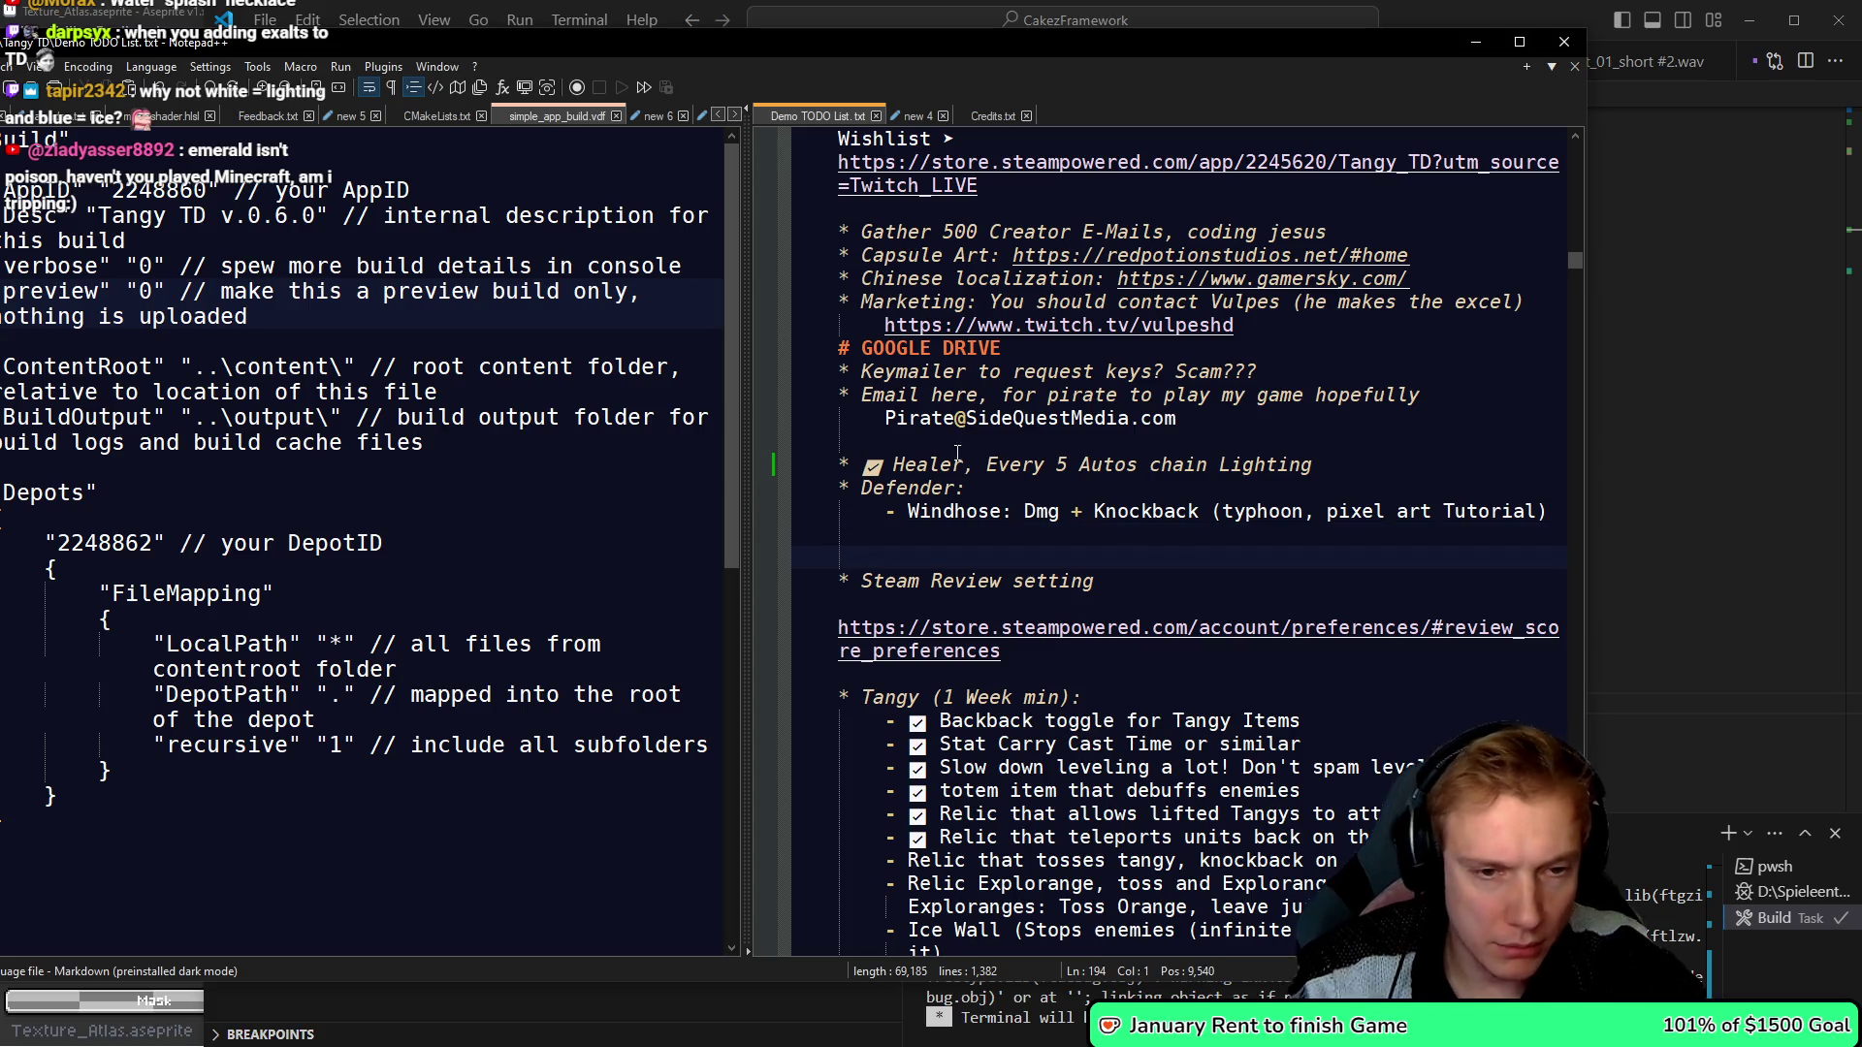
scroll(970, 485, down, 14)
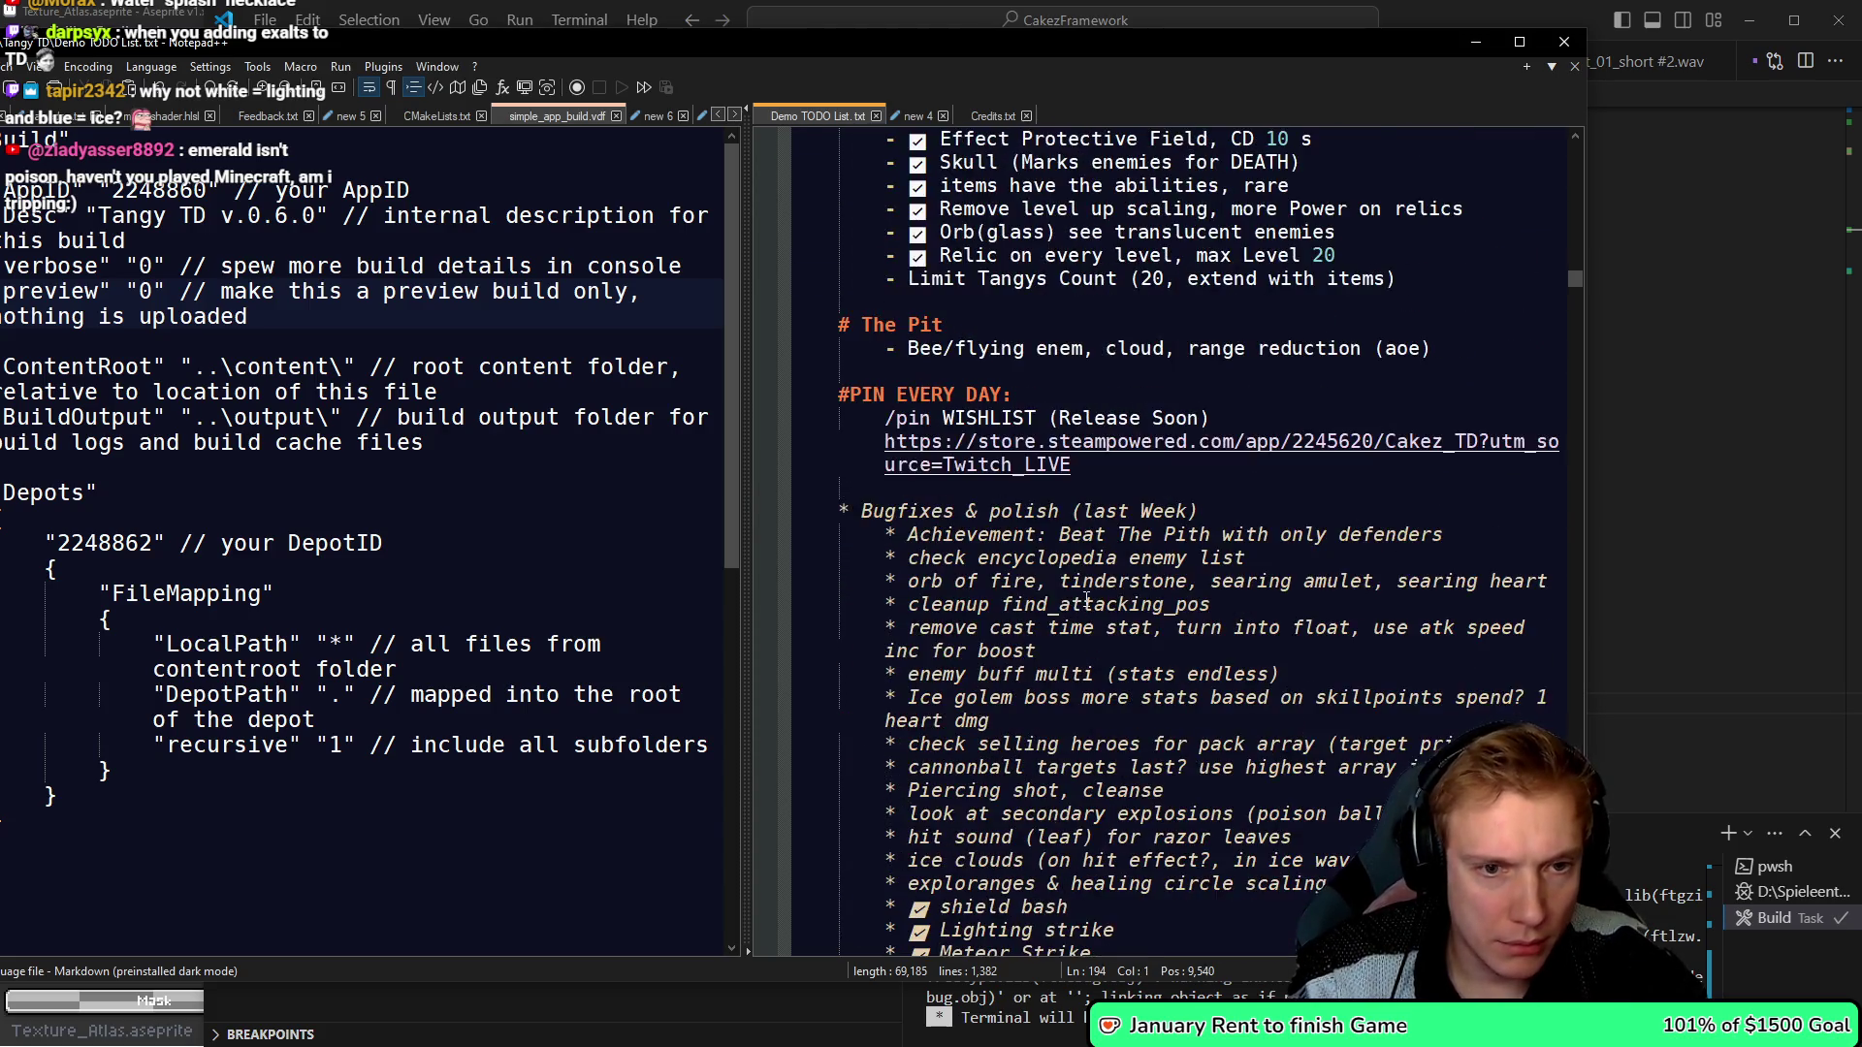
scroll(1087, 601, up, 1)
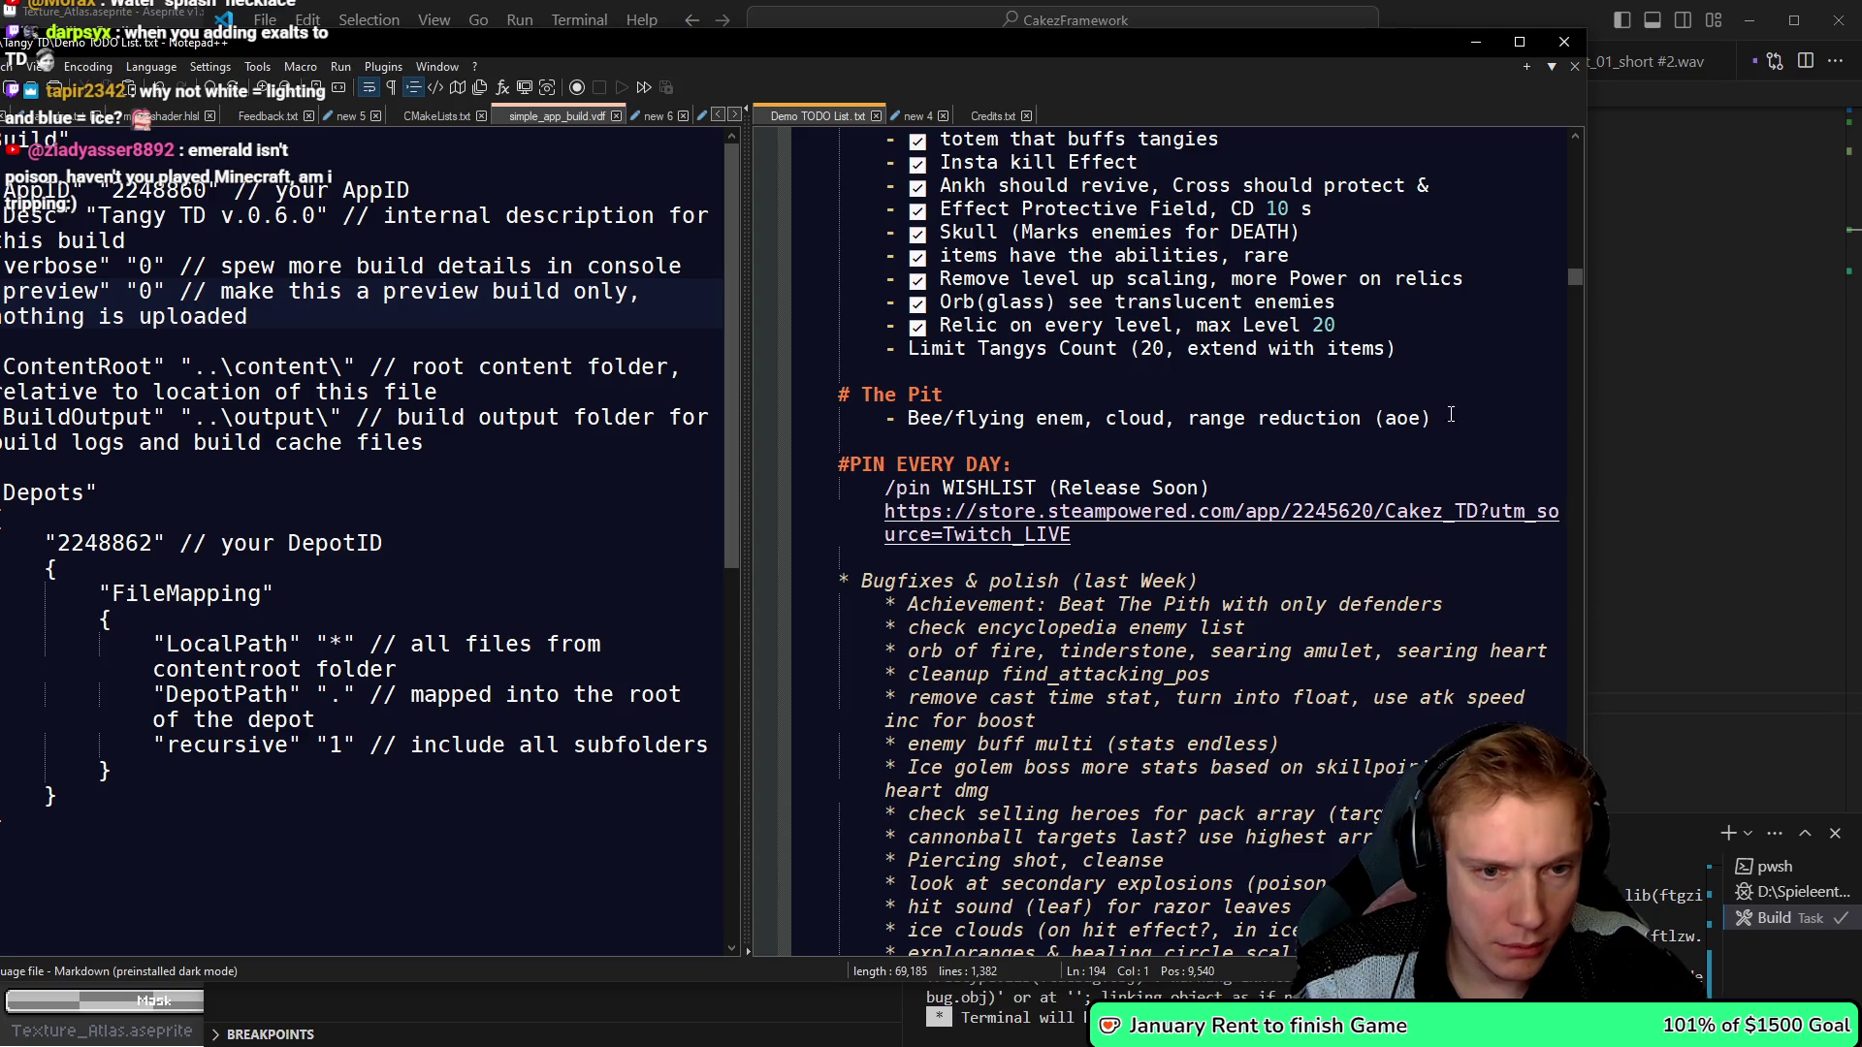
click(1245, 578)
key(Return)
key(ctrl+v)
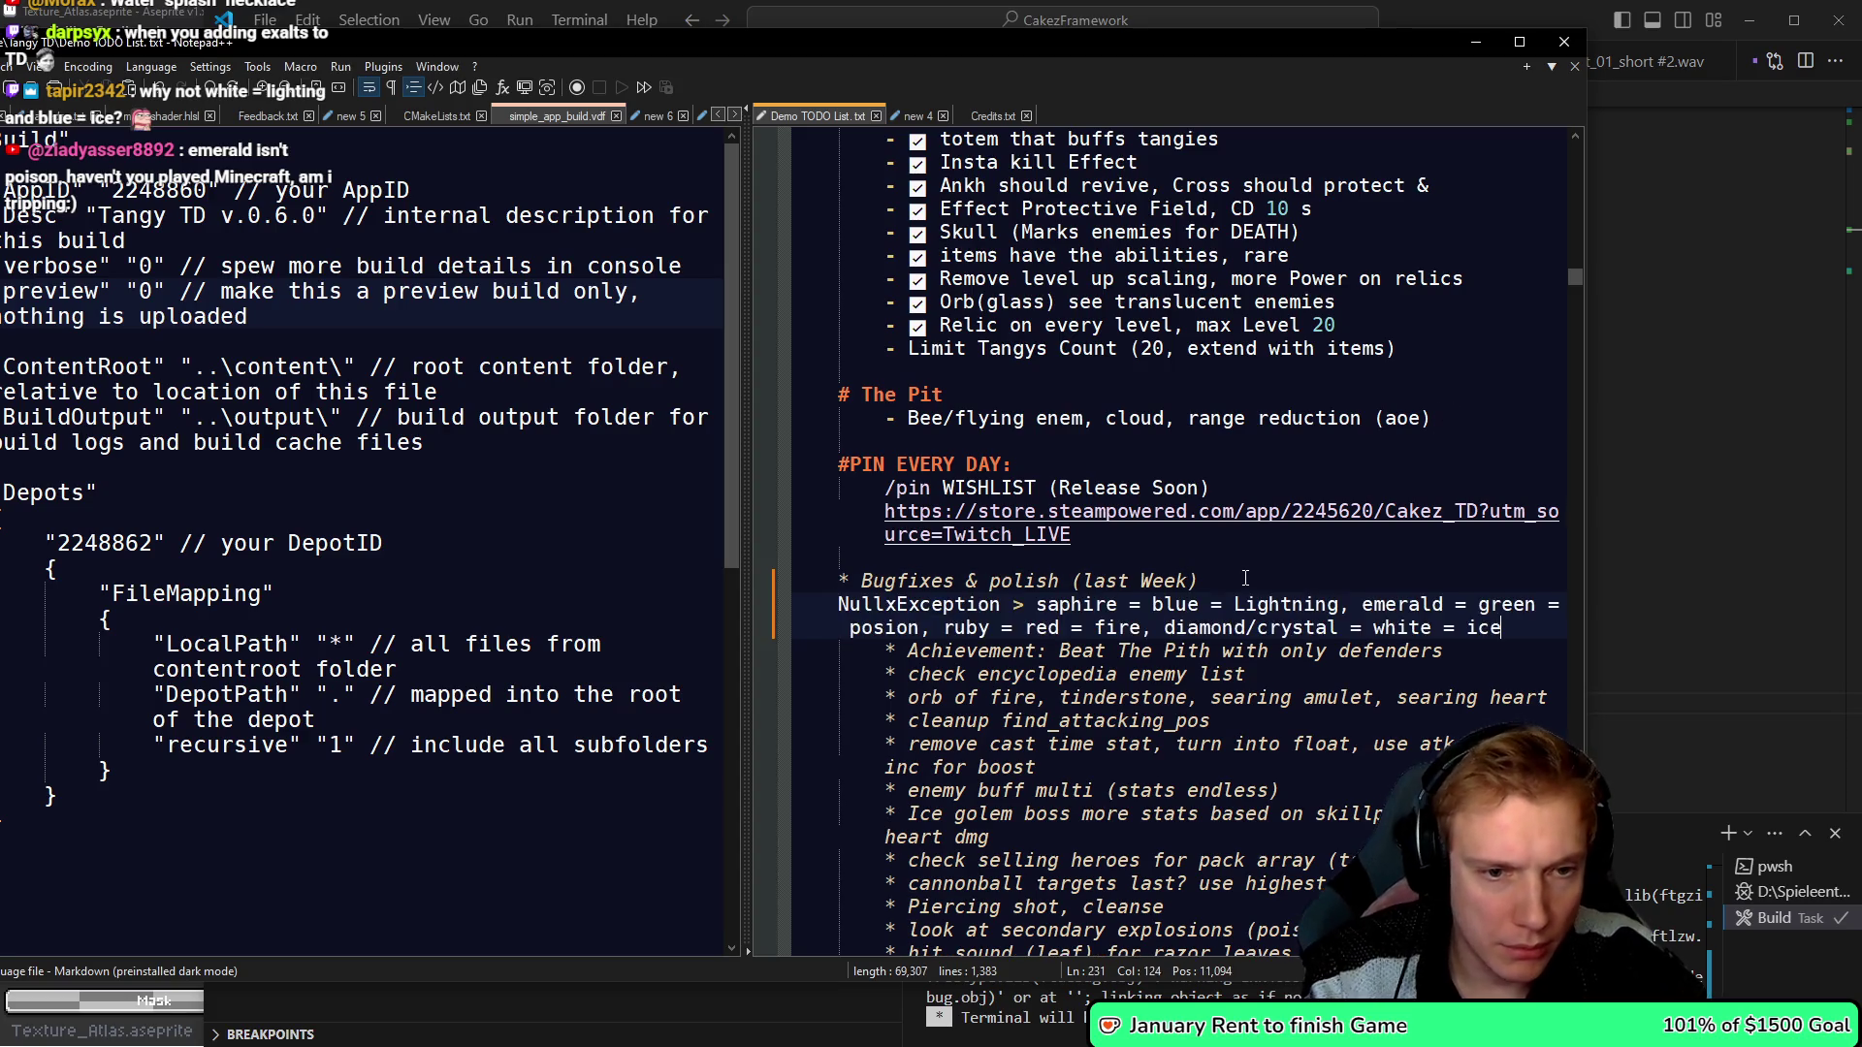
key(ctrl+s)
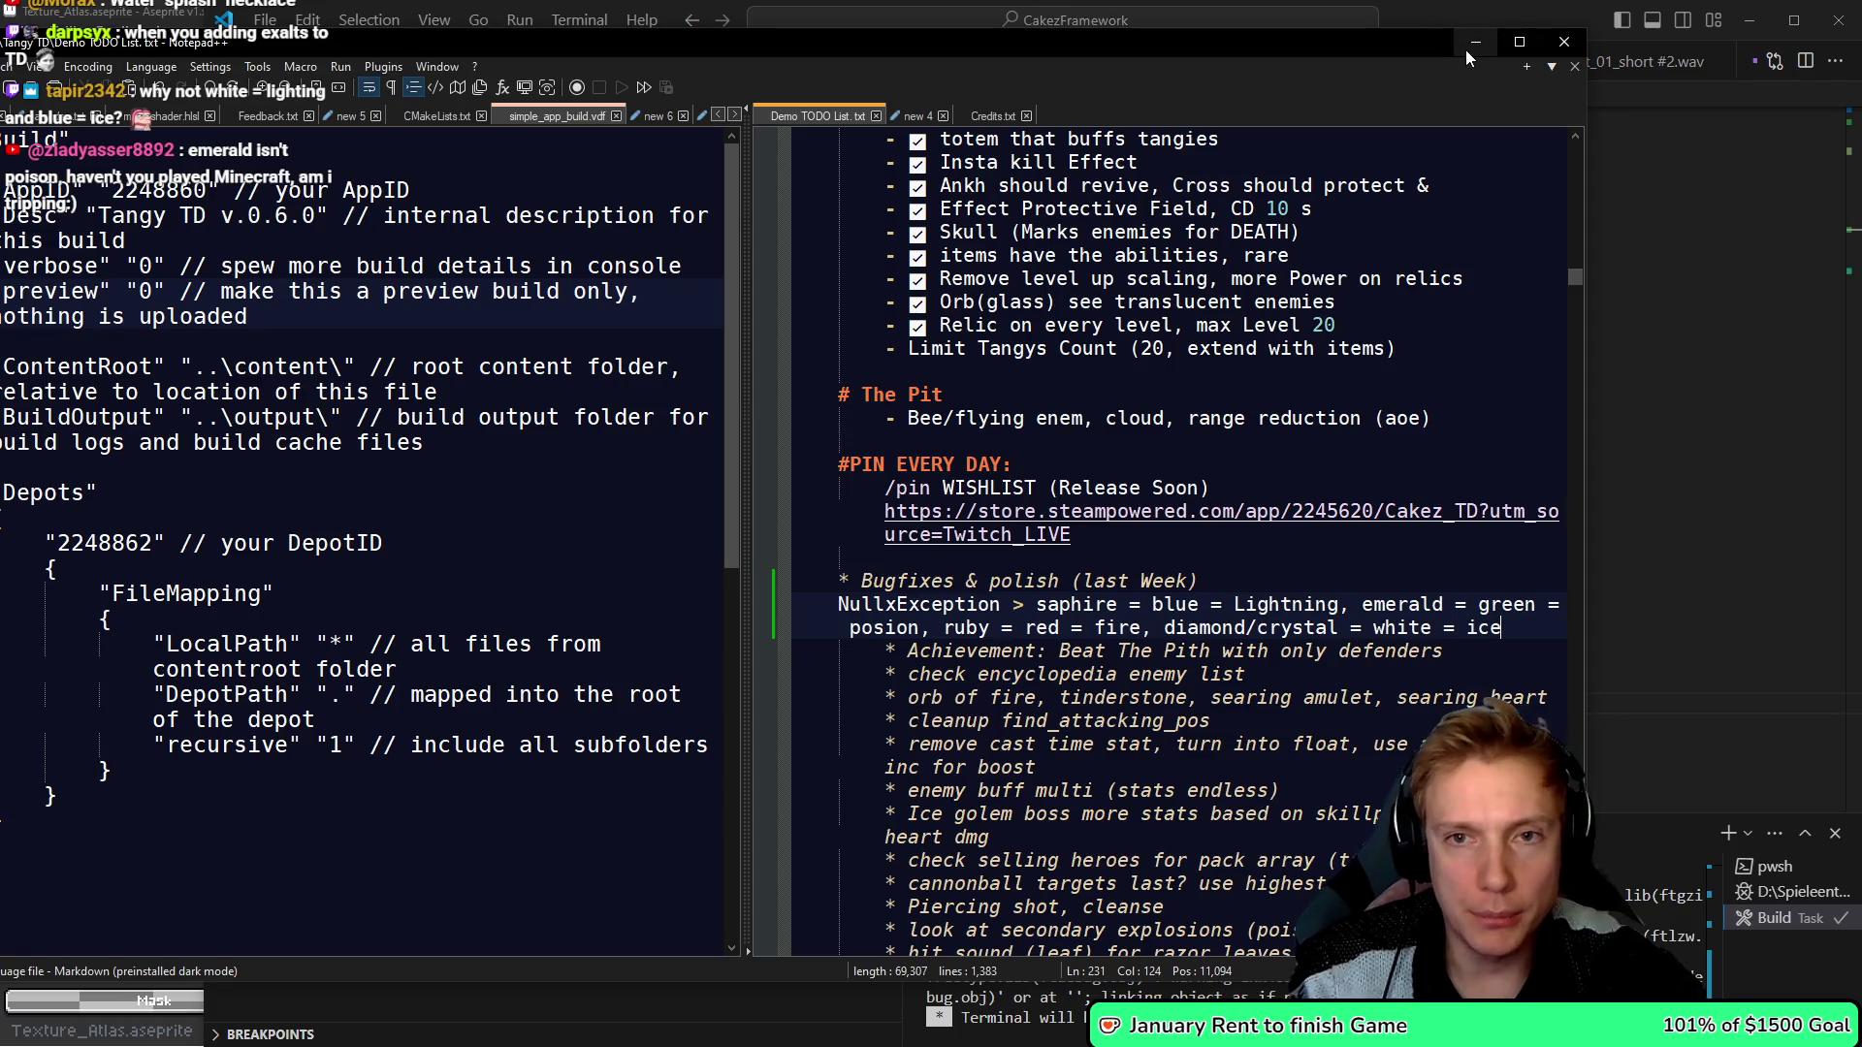
click(1468, 48)
- Copy SPRITE_ITEM_SAPPHIRE_NECKLACE and start rebuilding the game
double_click(1255, 594)
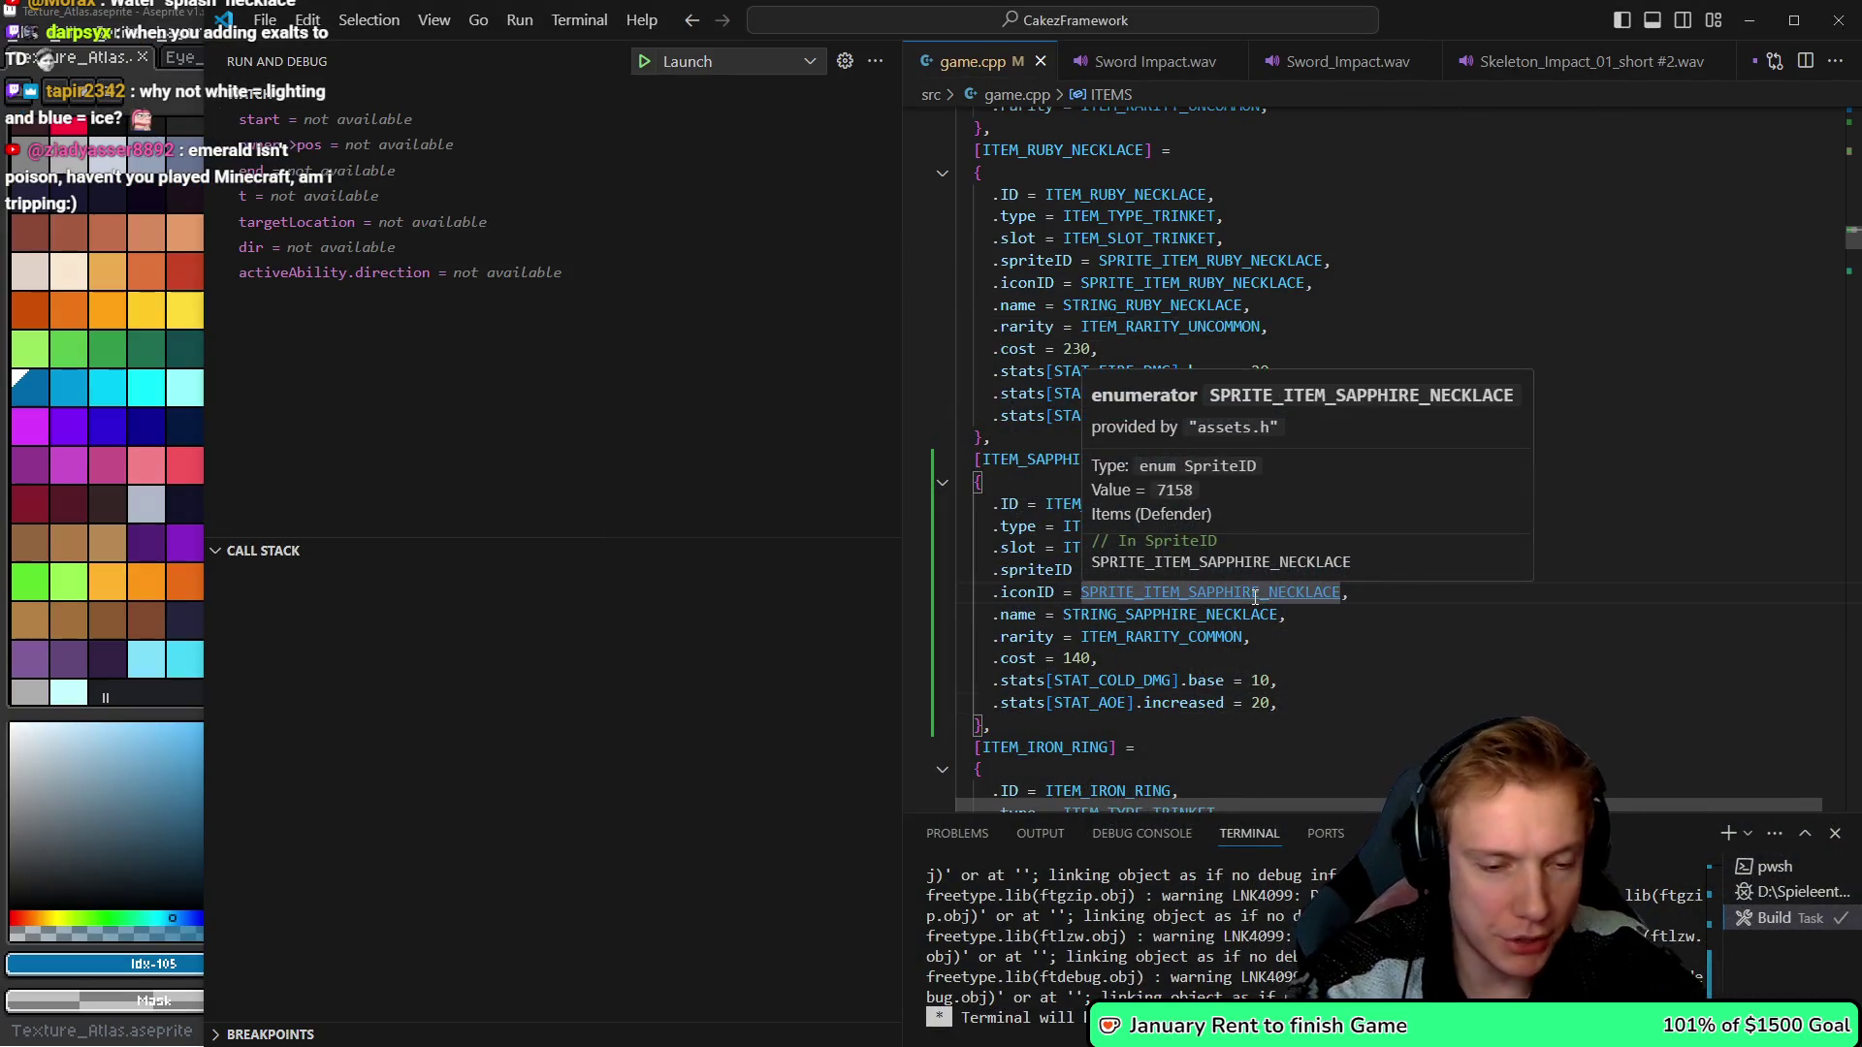
key(ctrl+c)
key(ctrl+shift+b)
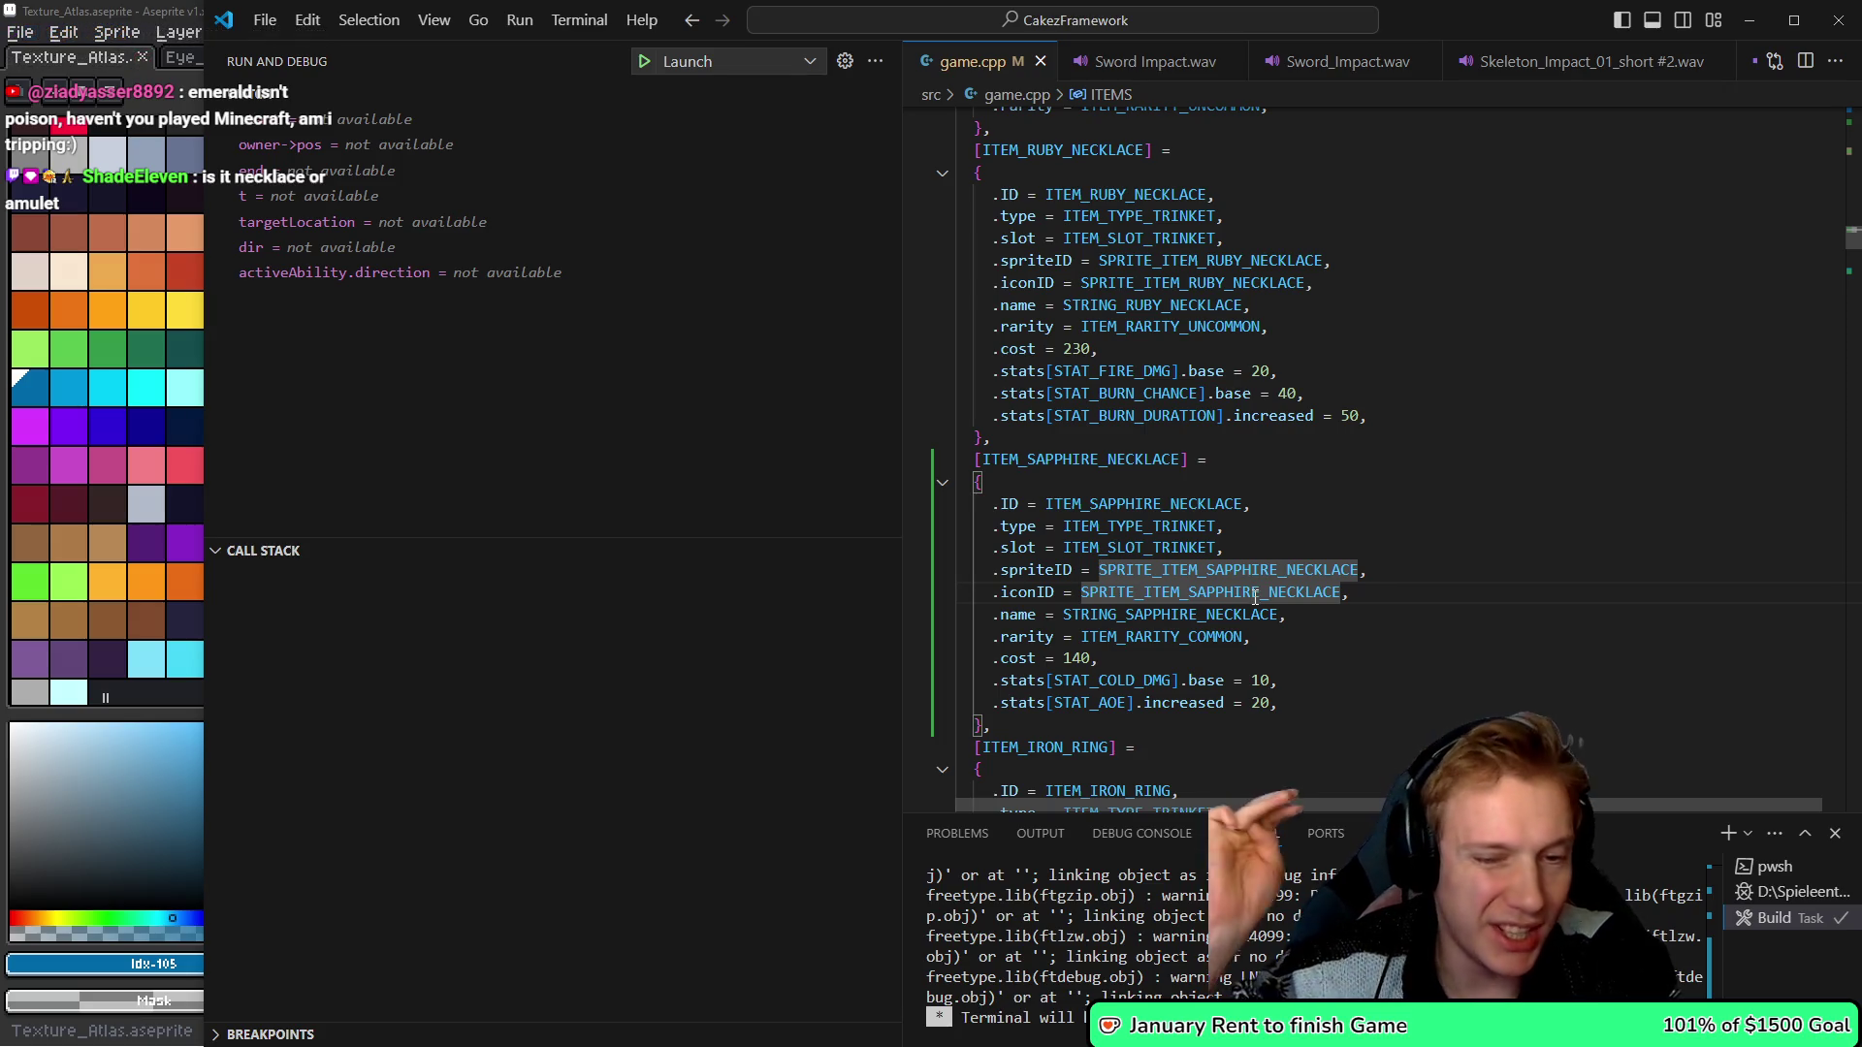
- Check the Sapphire Necklace name string, return to game.cpp, then open the game's missions map
ctrl+click(1203, 587)
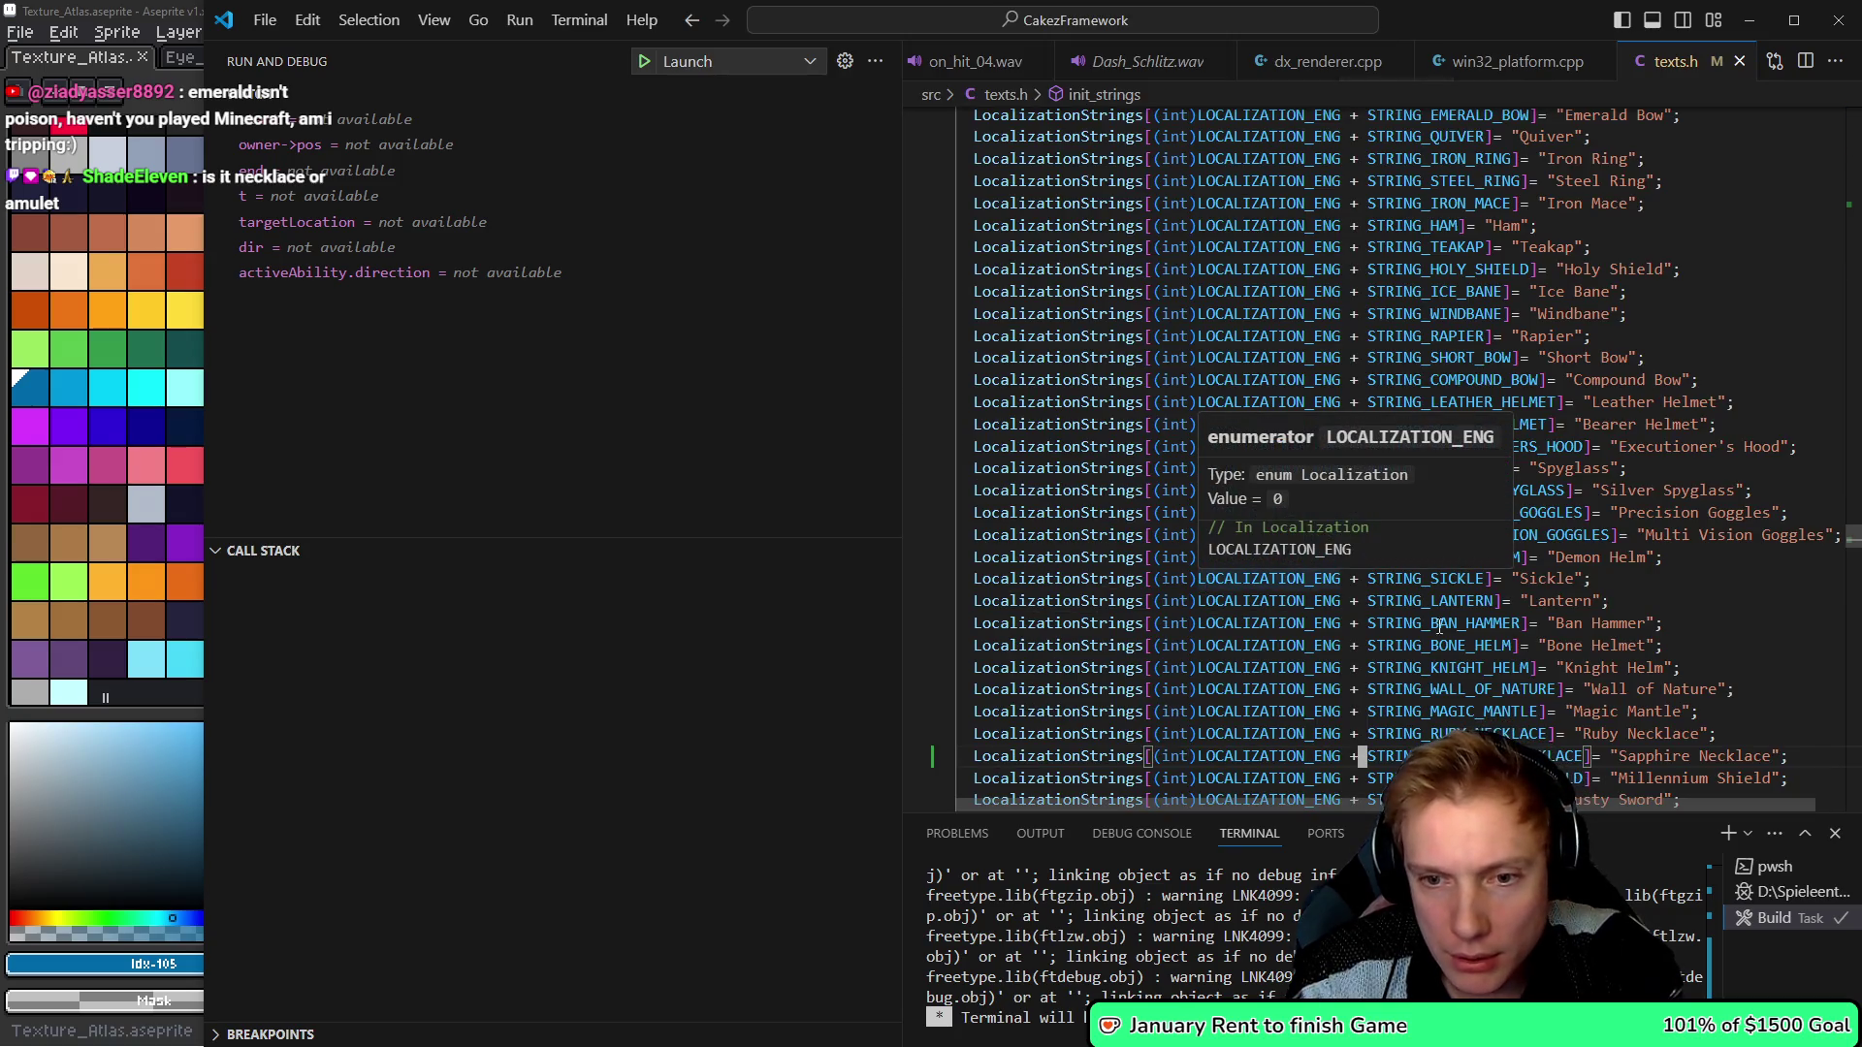
scroll(1552, 631, down, 1)
key(ctrl+Tab)
double_click(1139, 548)
click(1257, 545)
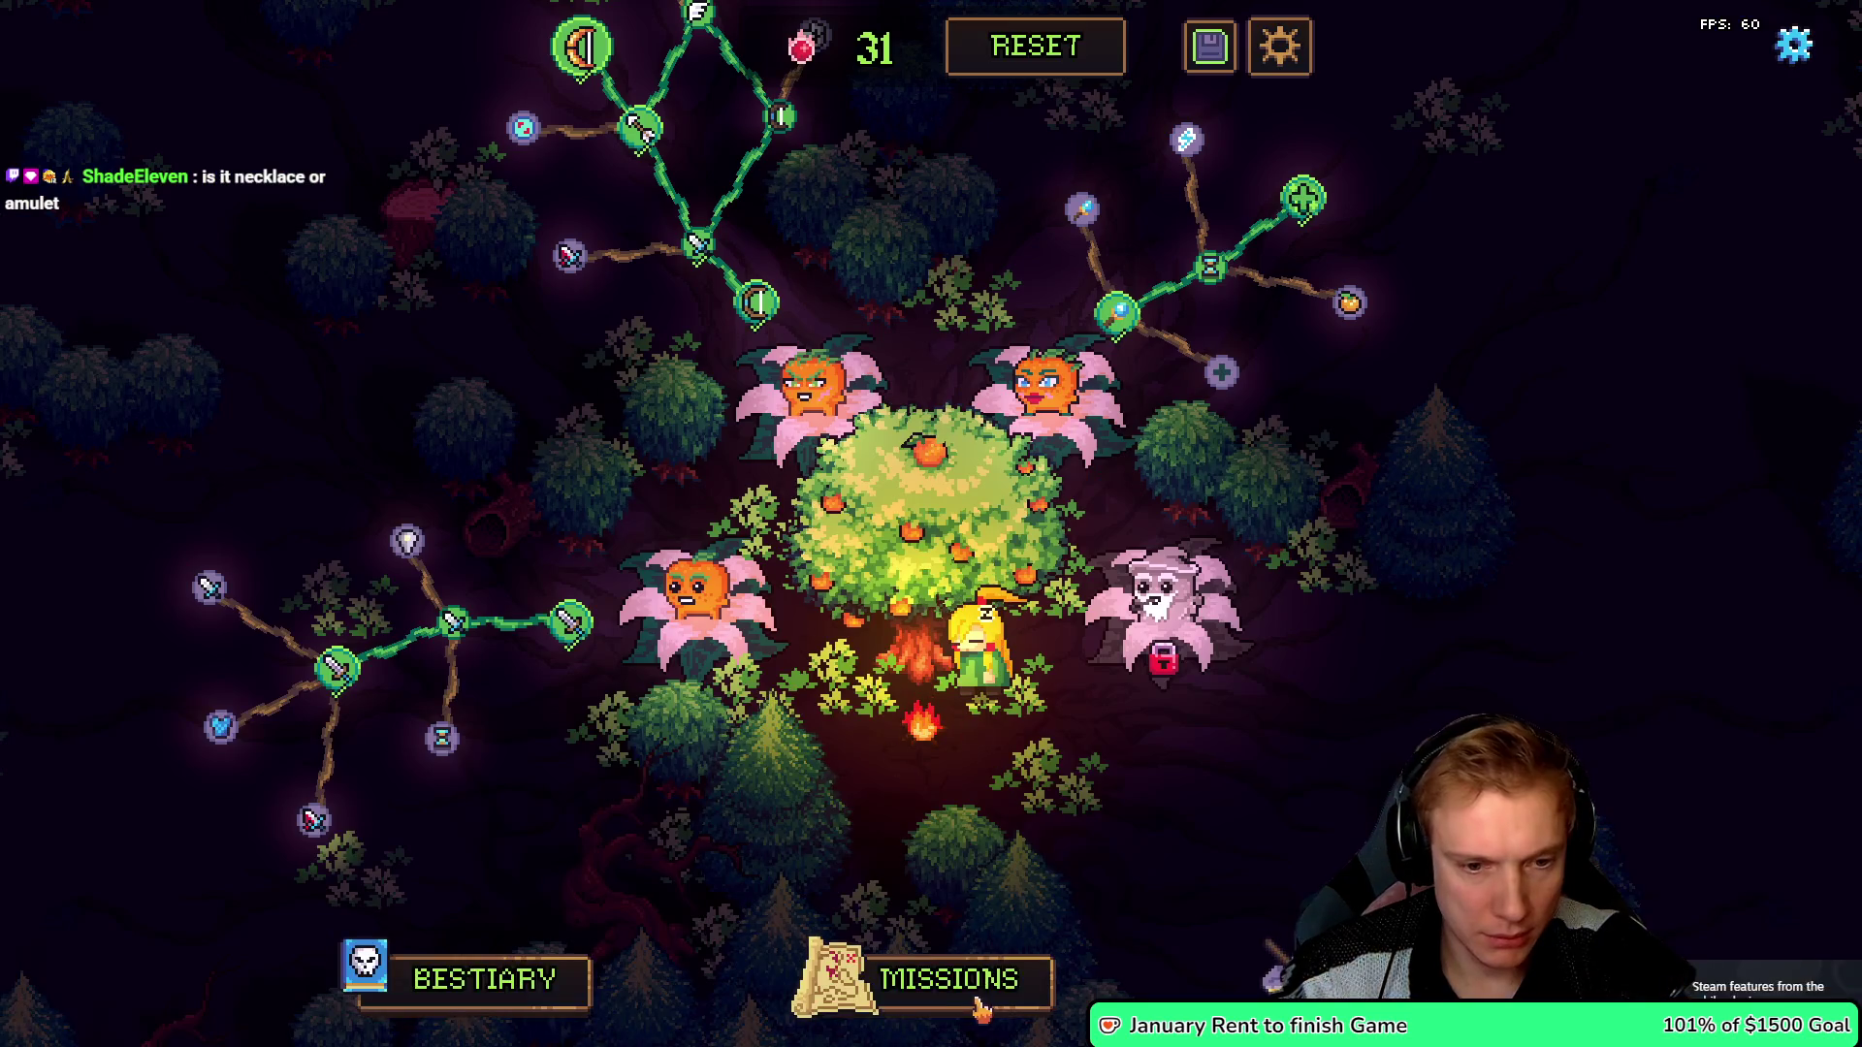
click(949, 980)
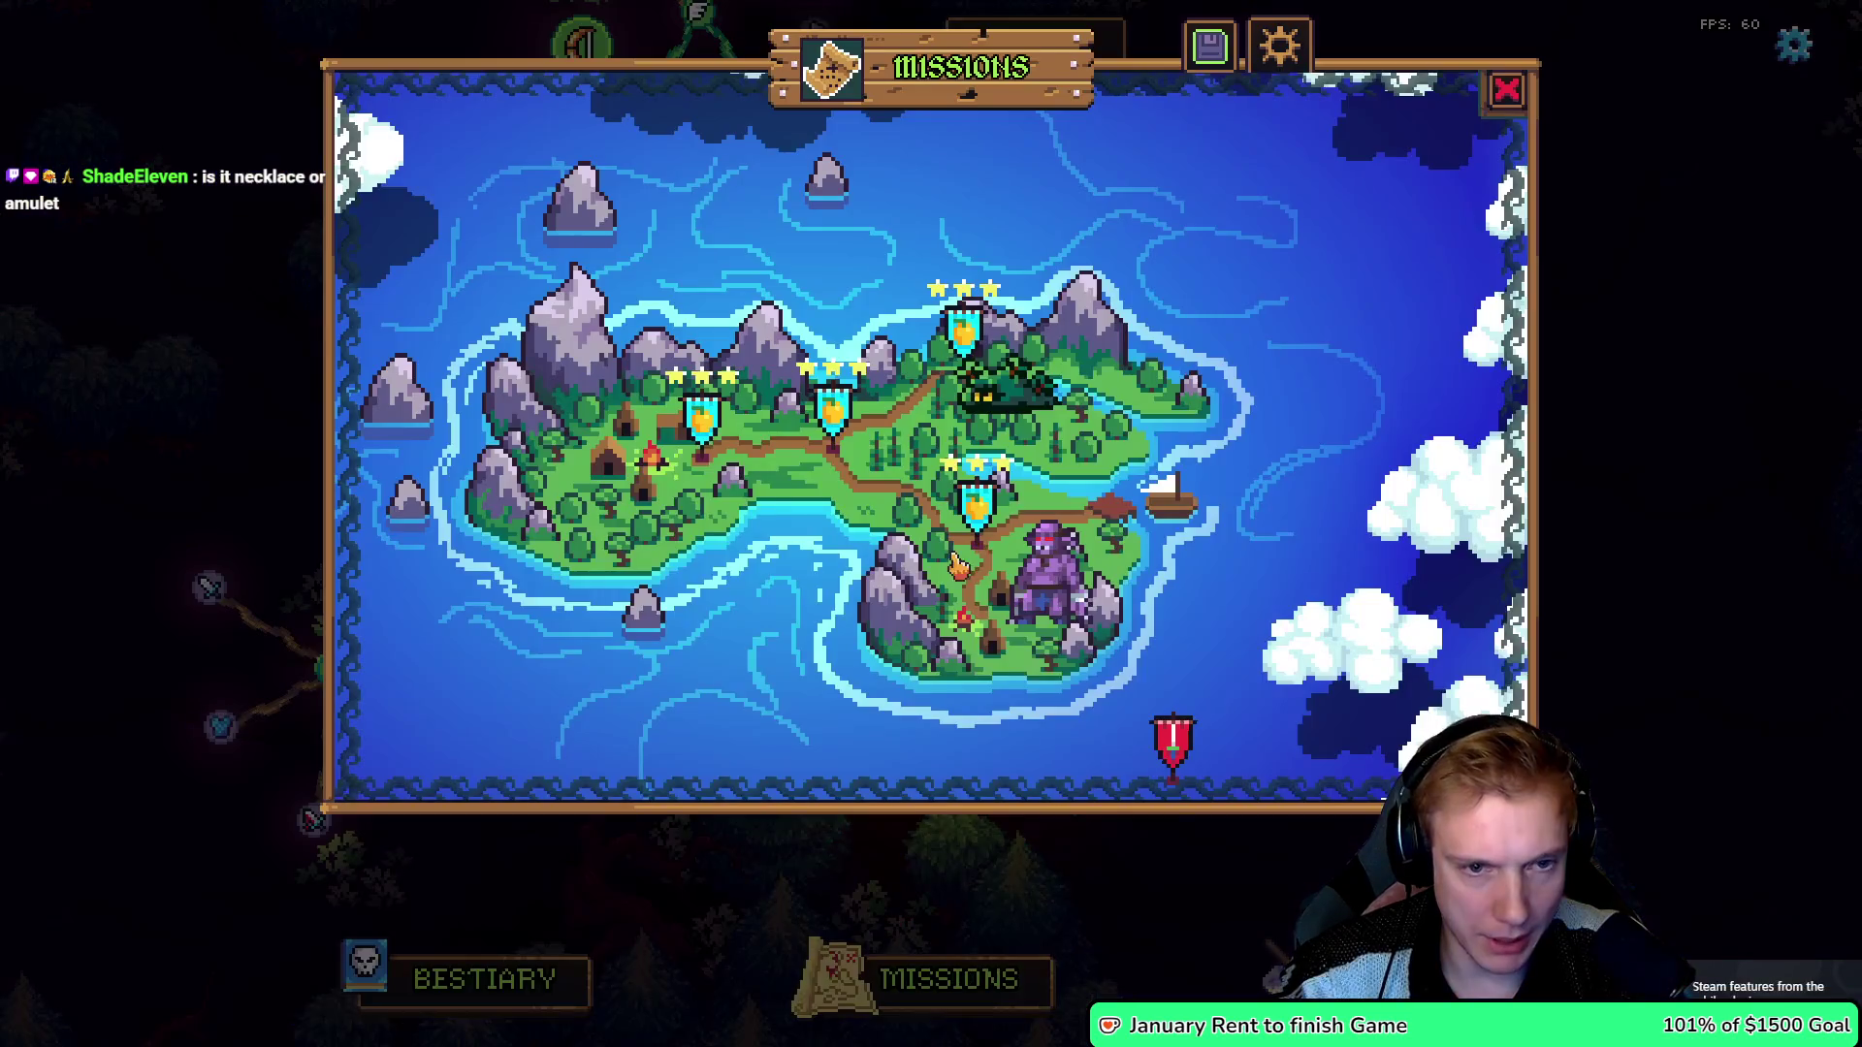
- Select The Pit, then stop and restart the debug run of the game
click(1169, 747)
click(953, 723)
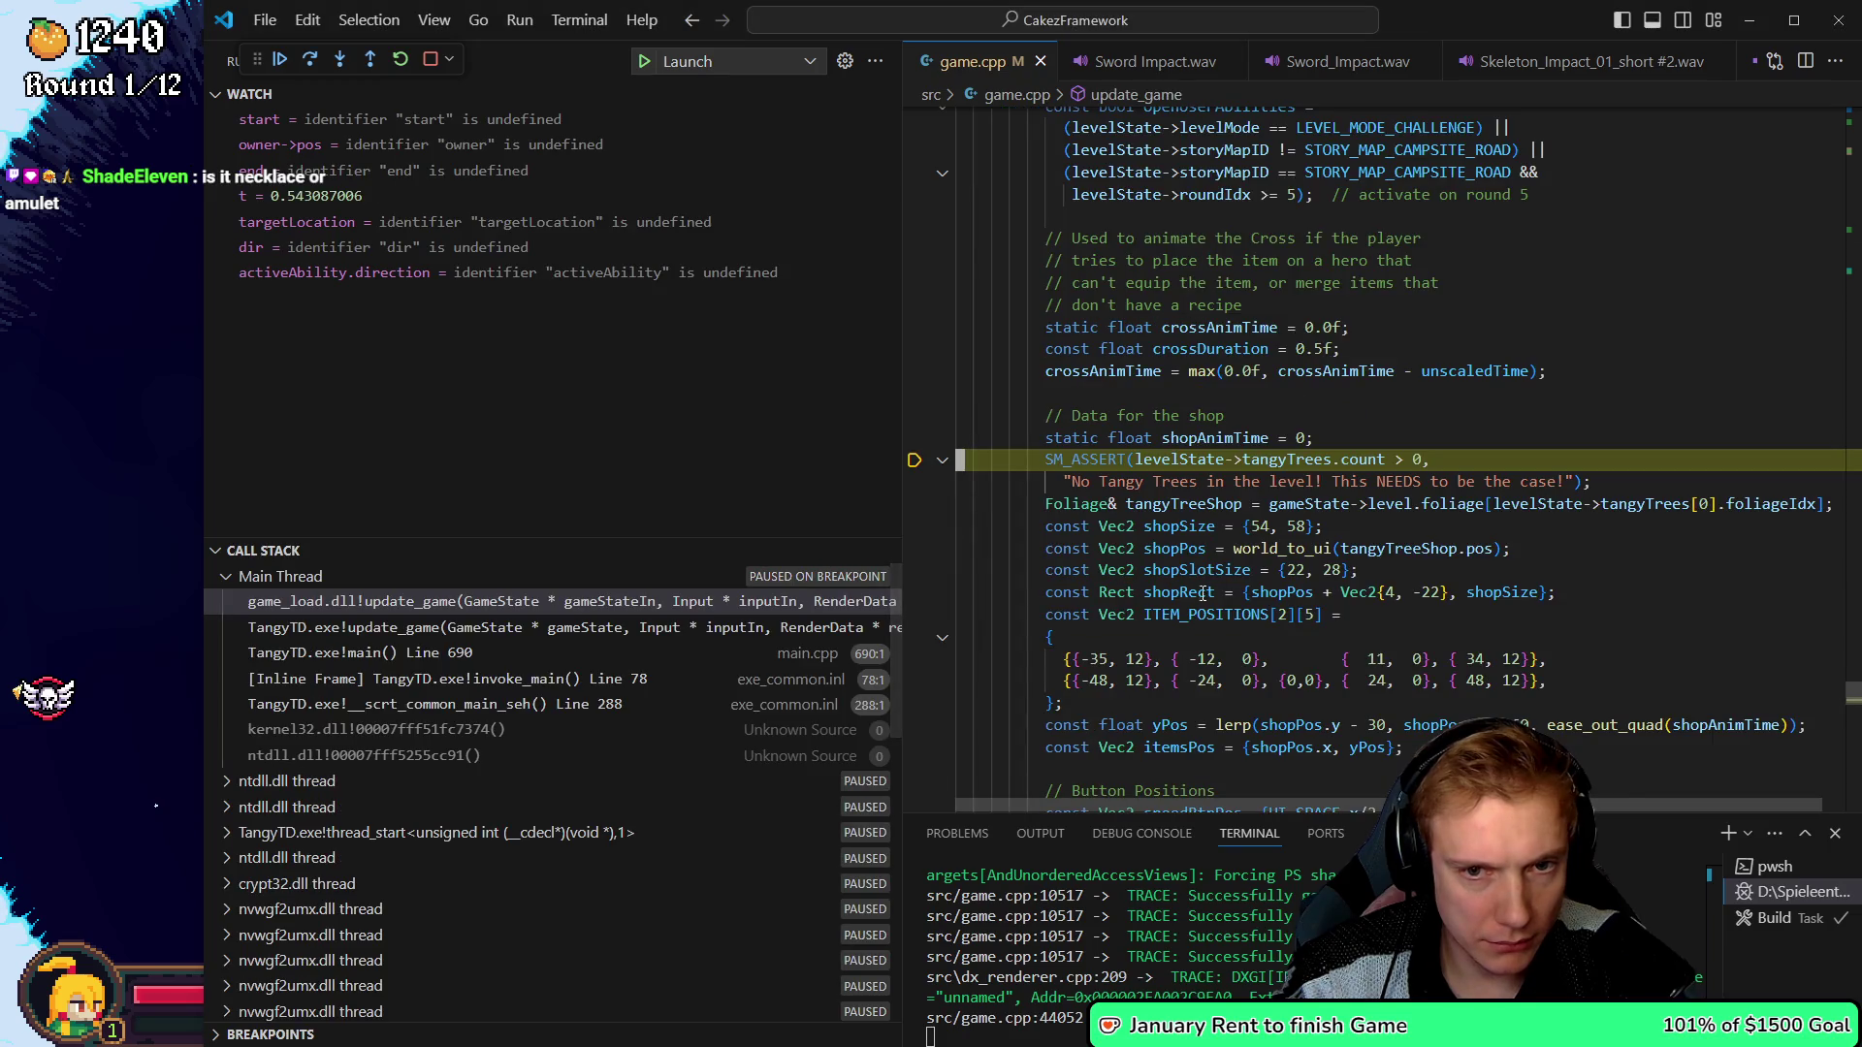
mouse_move(1307, 456)
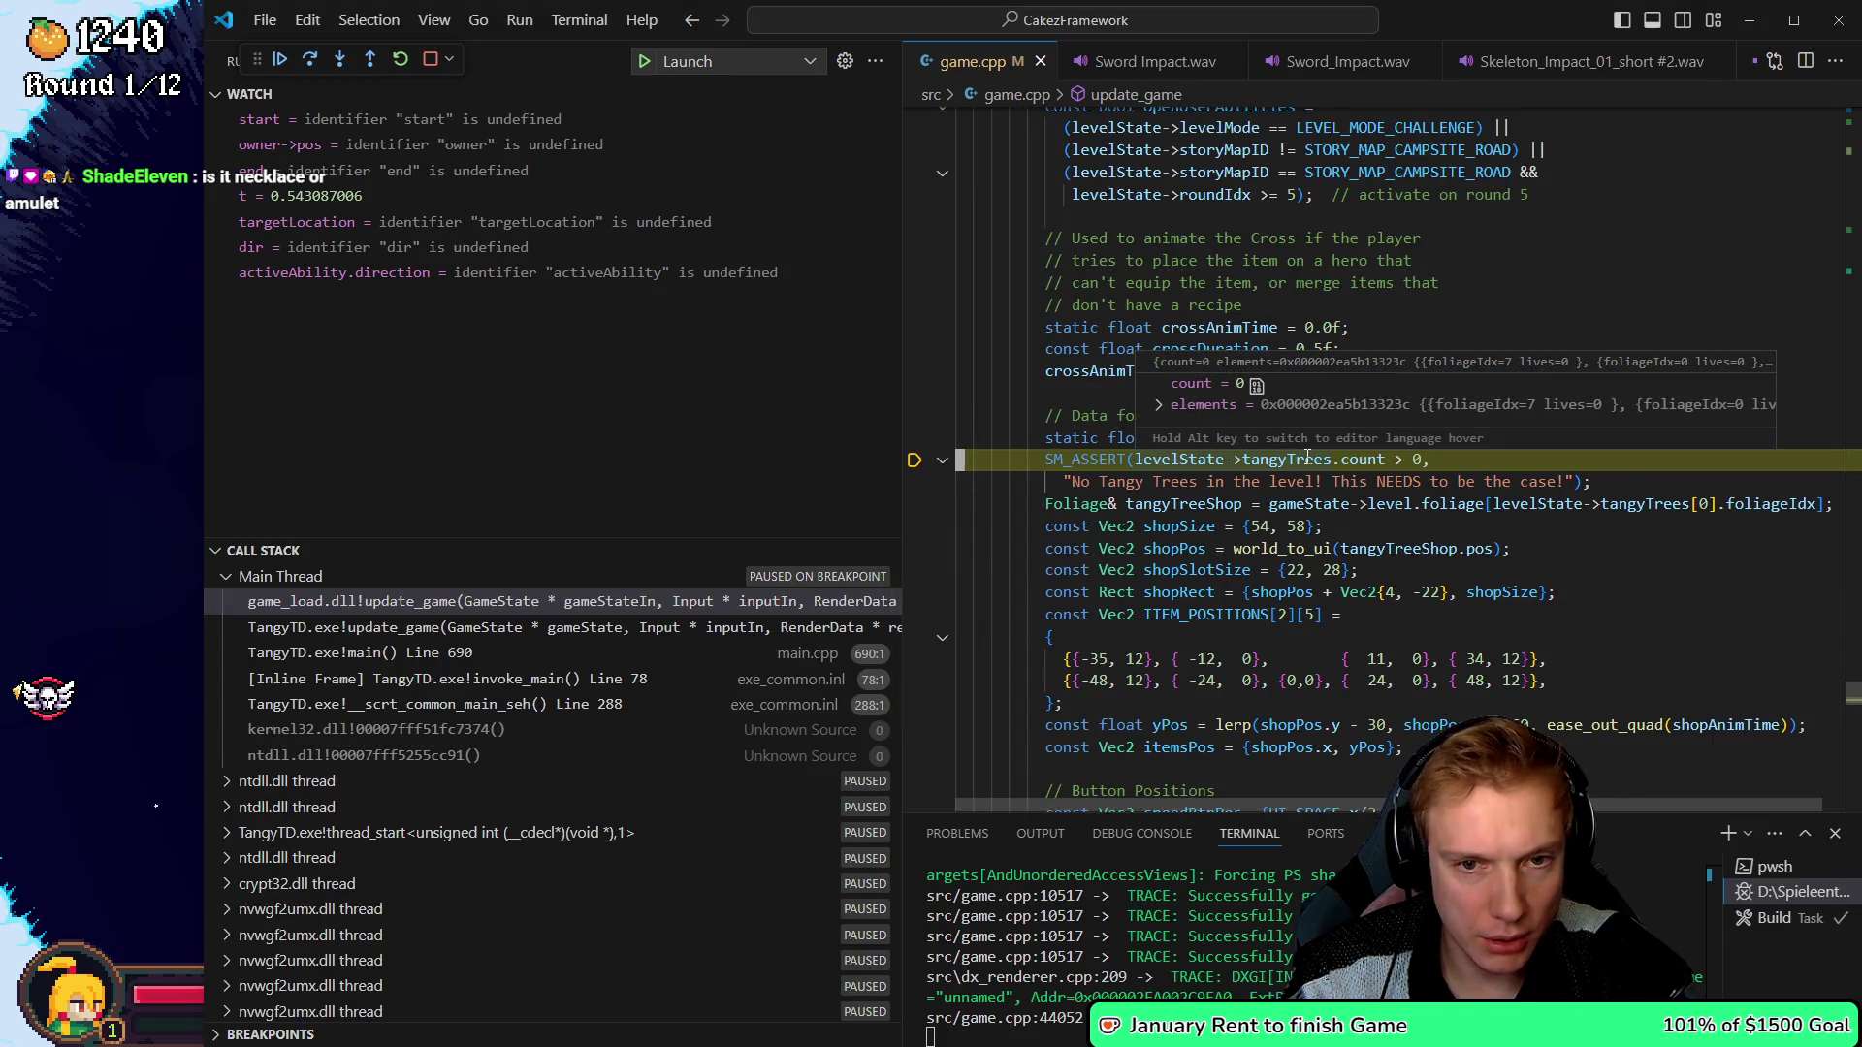
key(shift+F5)
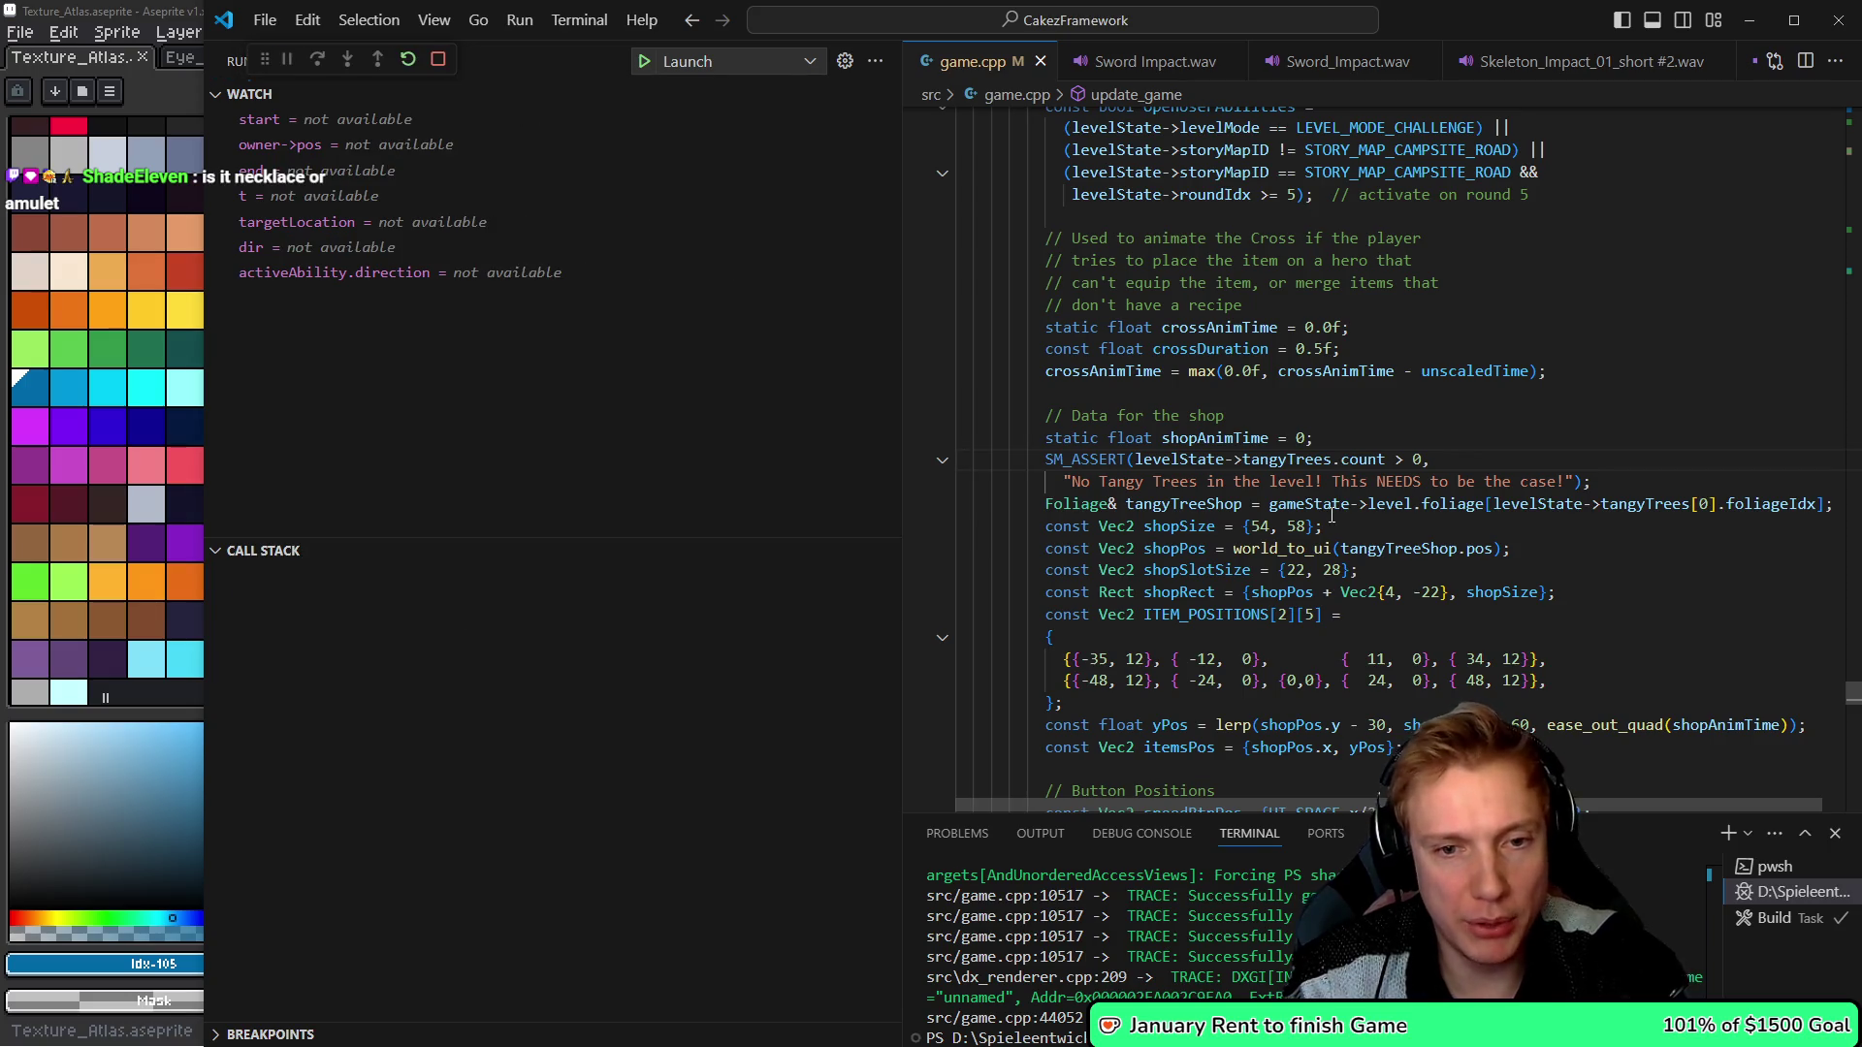
key(F5)
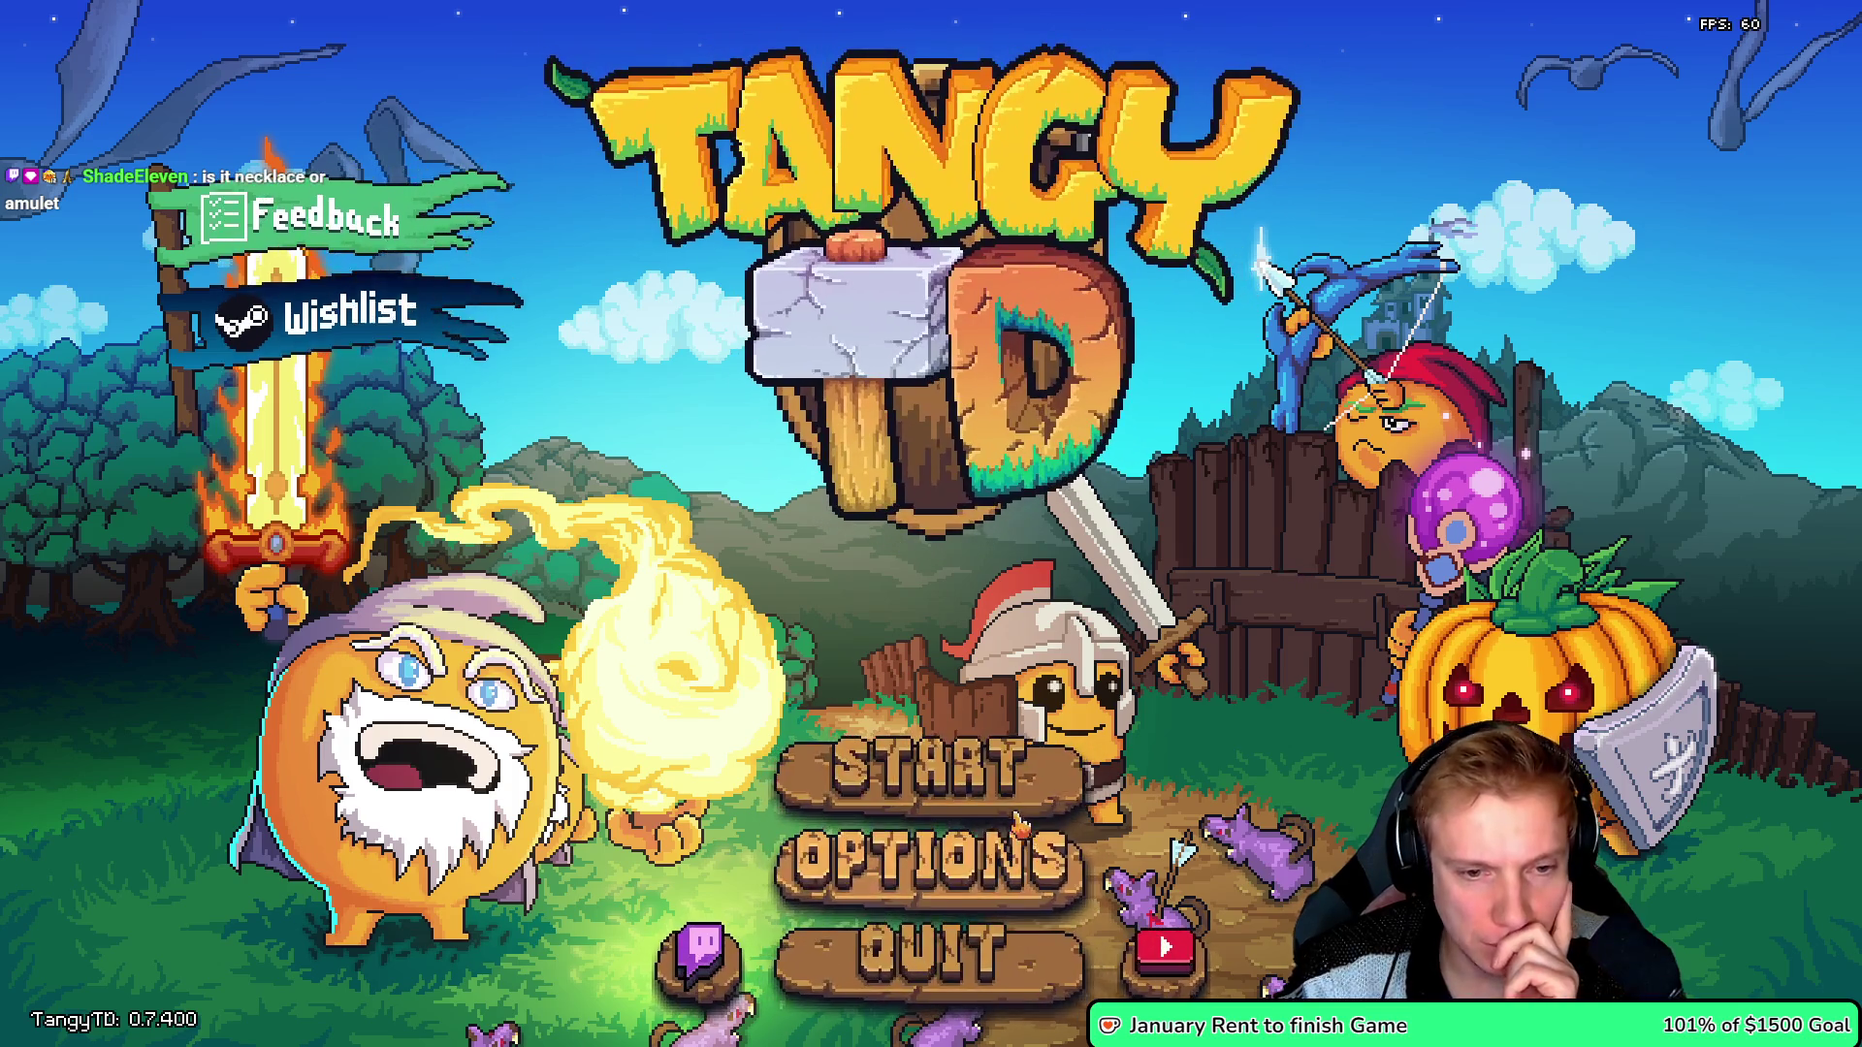
- Start from the title screen and open The Pit mission details
click(1025, 766)
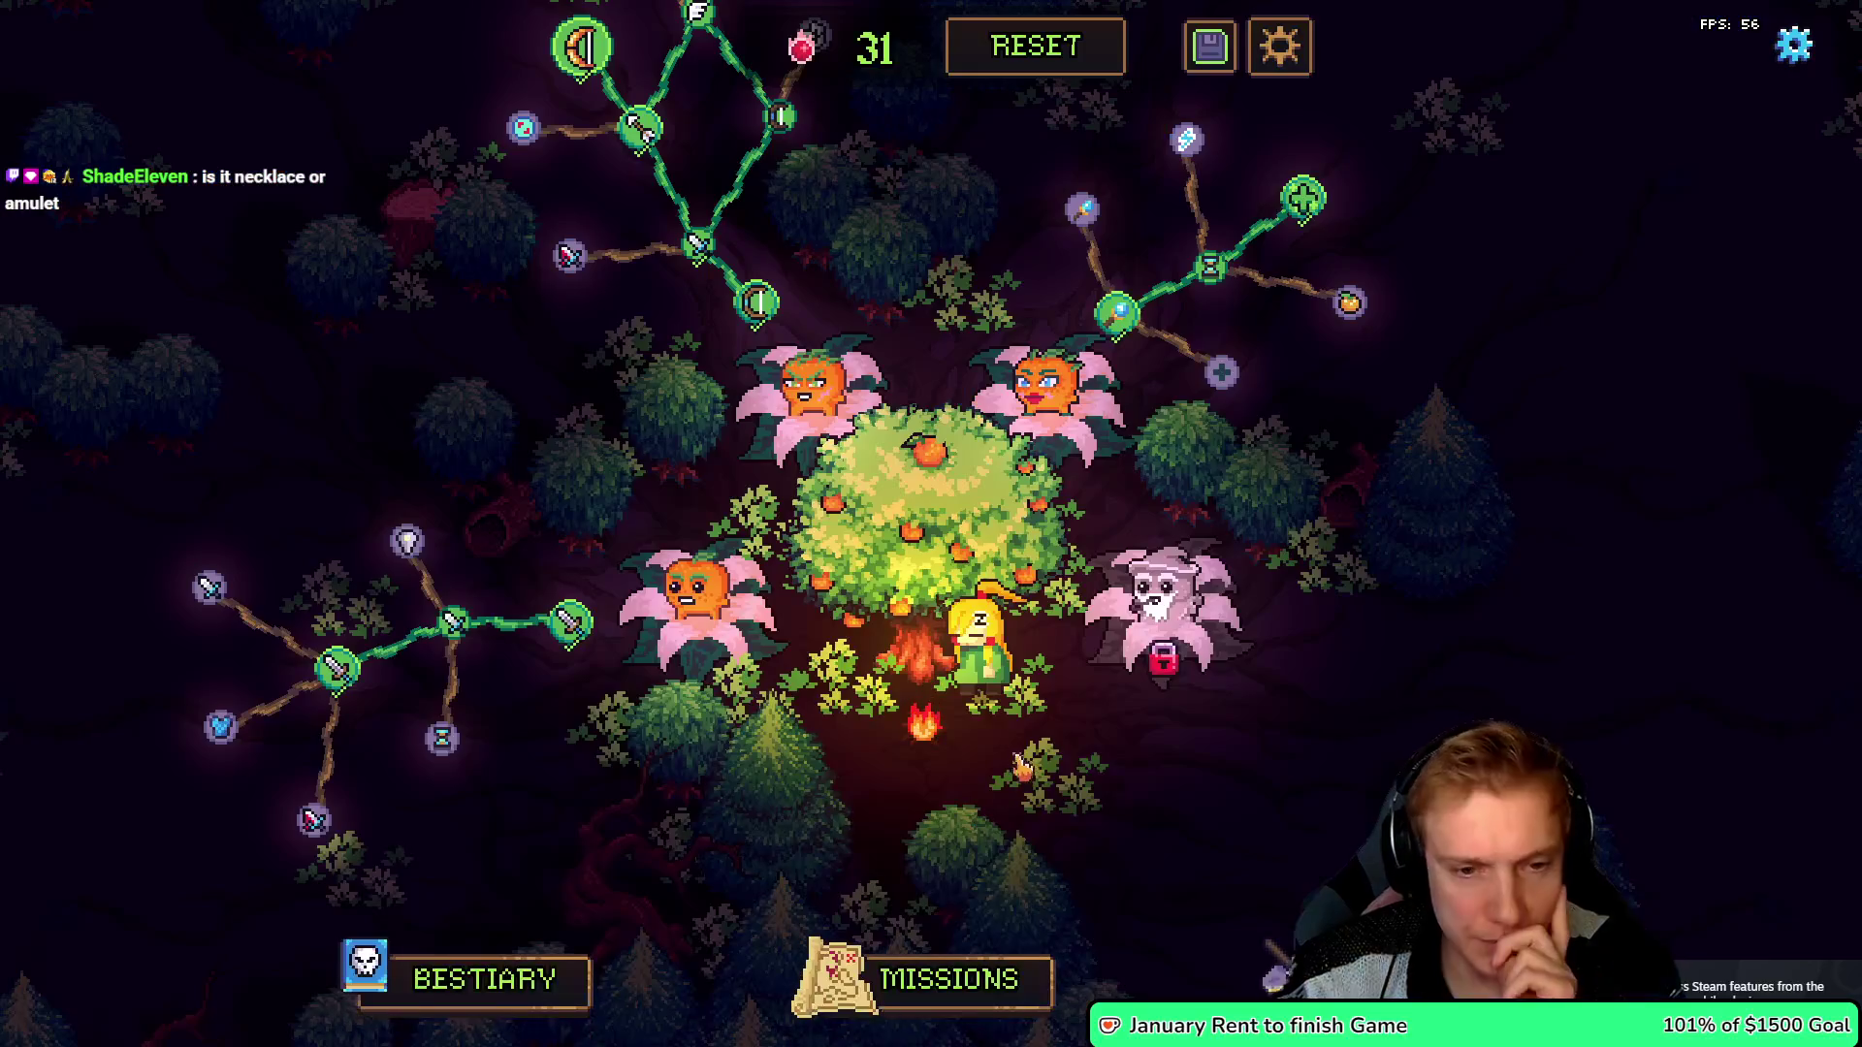
click(970, 975)
click(1170, 752)
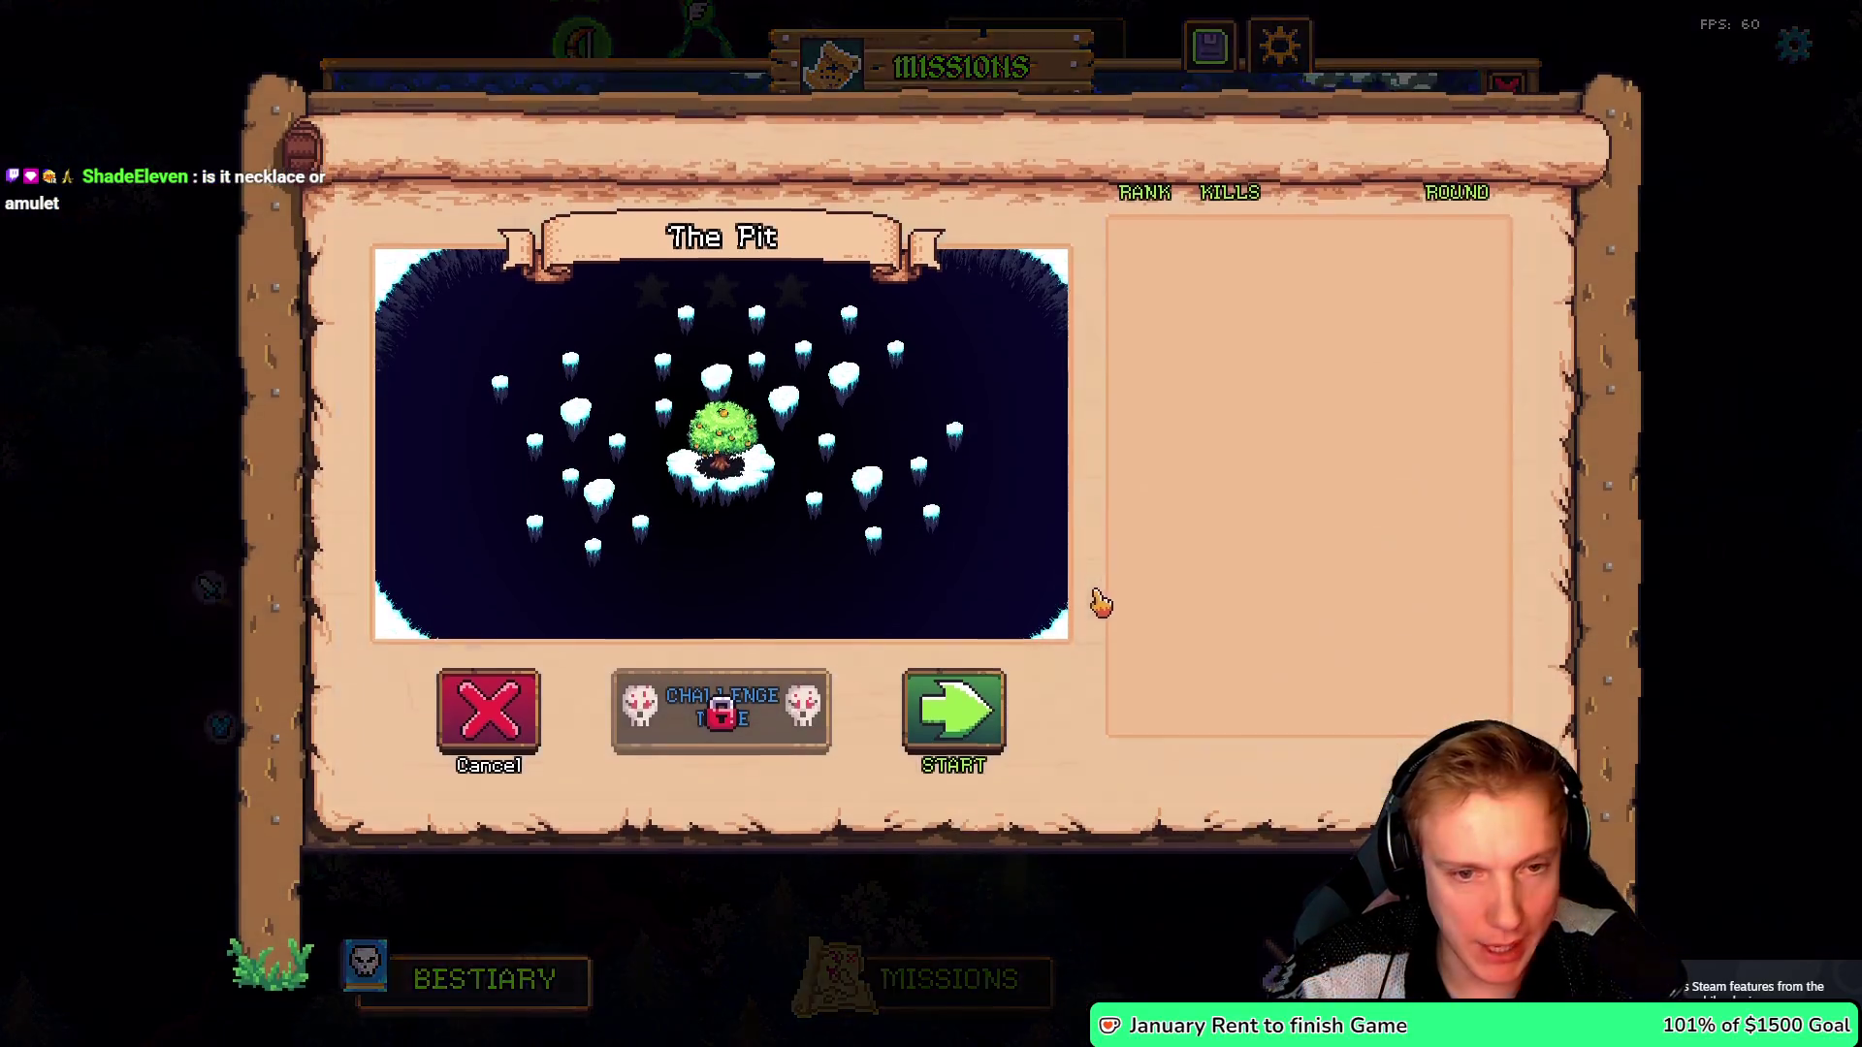
- Start The Pit and place the first 100-cost, 120-cost and staff towers on islands
click(954, 712)
drag(1797, 281, 1006, 274)
mouse_move(1797, 412)
mouse_down()
mouse_move(1434, 263)
mouse_move(1010, 276)
mouse_up()
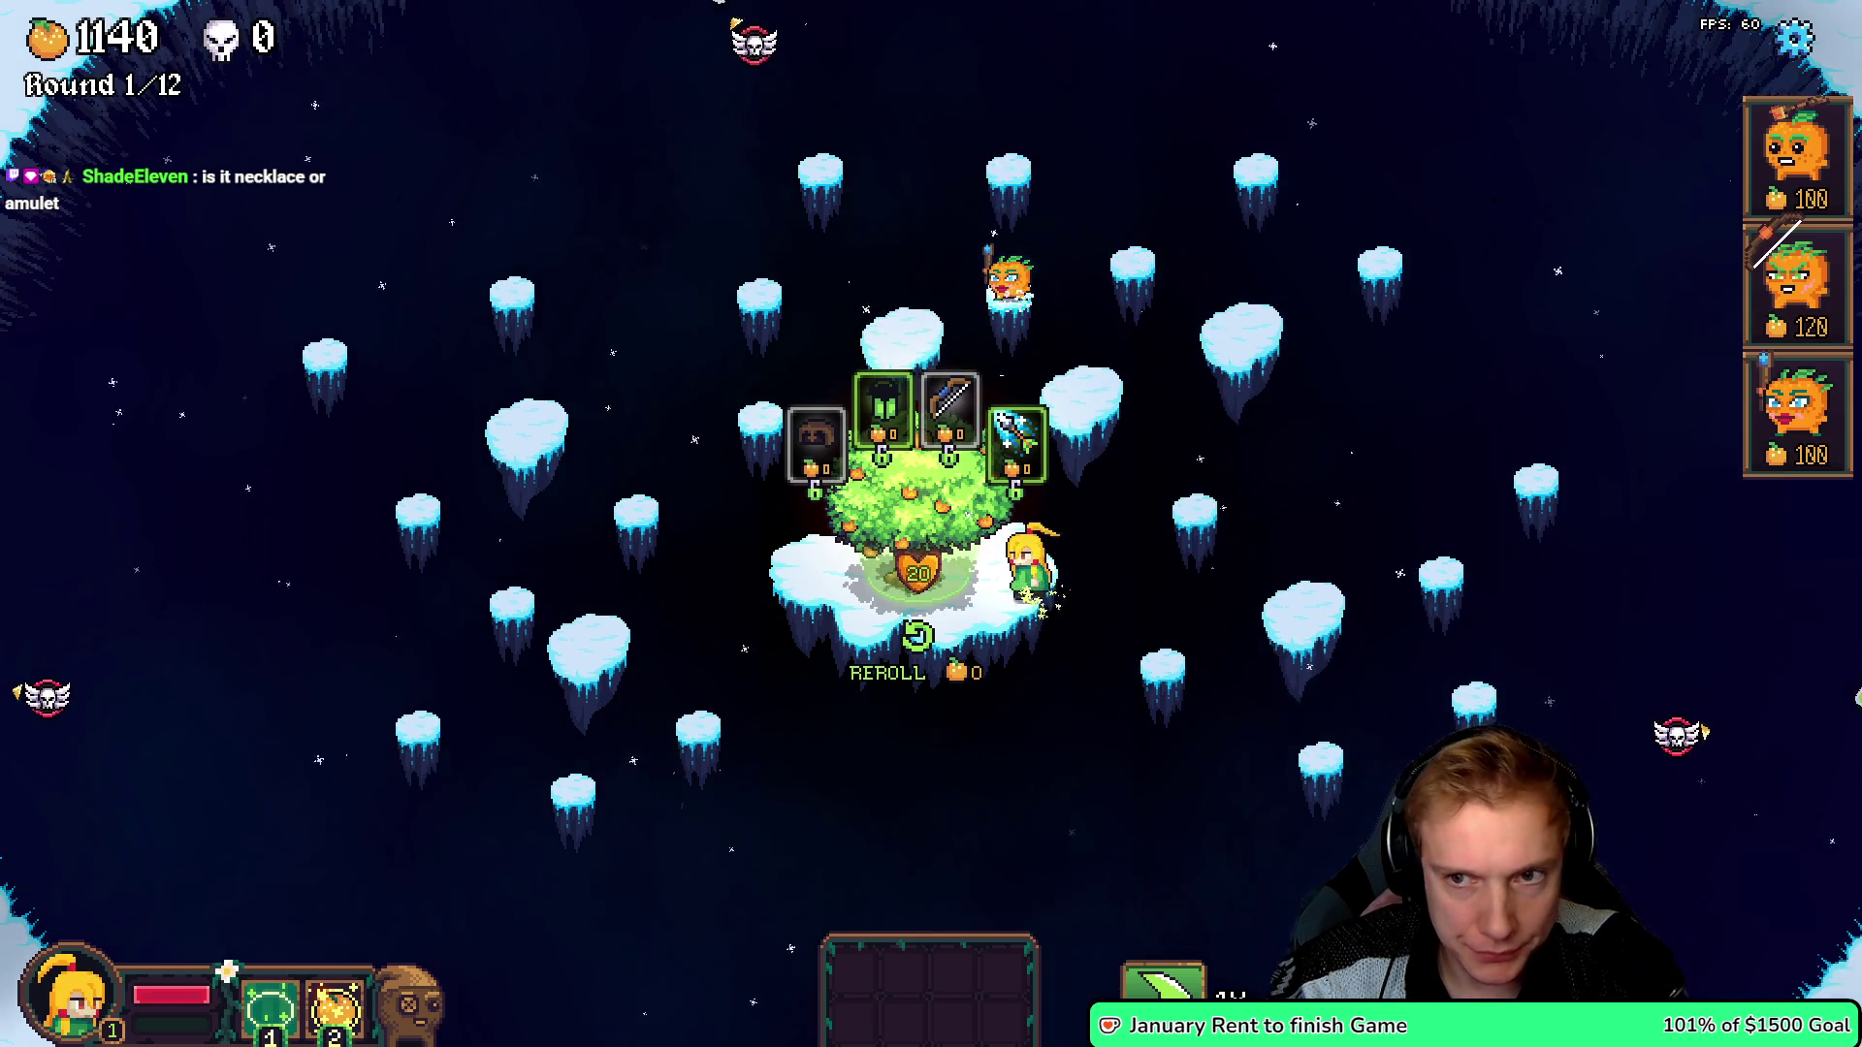
mouse_move(1797, 281)
mouse_down()
mouse_move(1090, 311)
mouse_move(1084, 373)
mouse_move(927, 310)
mouse_up()
mouse_move(1083, 398)
mouse_down()
mouse_move(710, 413)
mouse_move(1794, 291)
mouse_up()
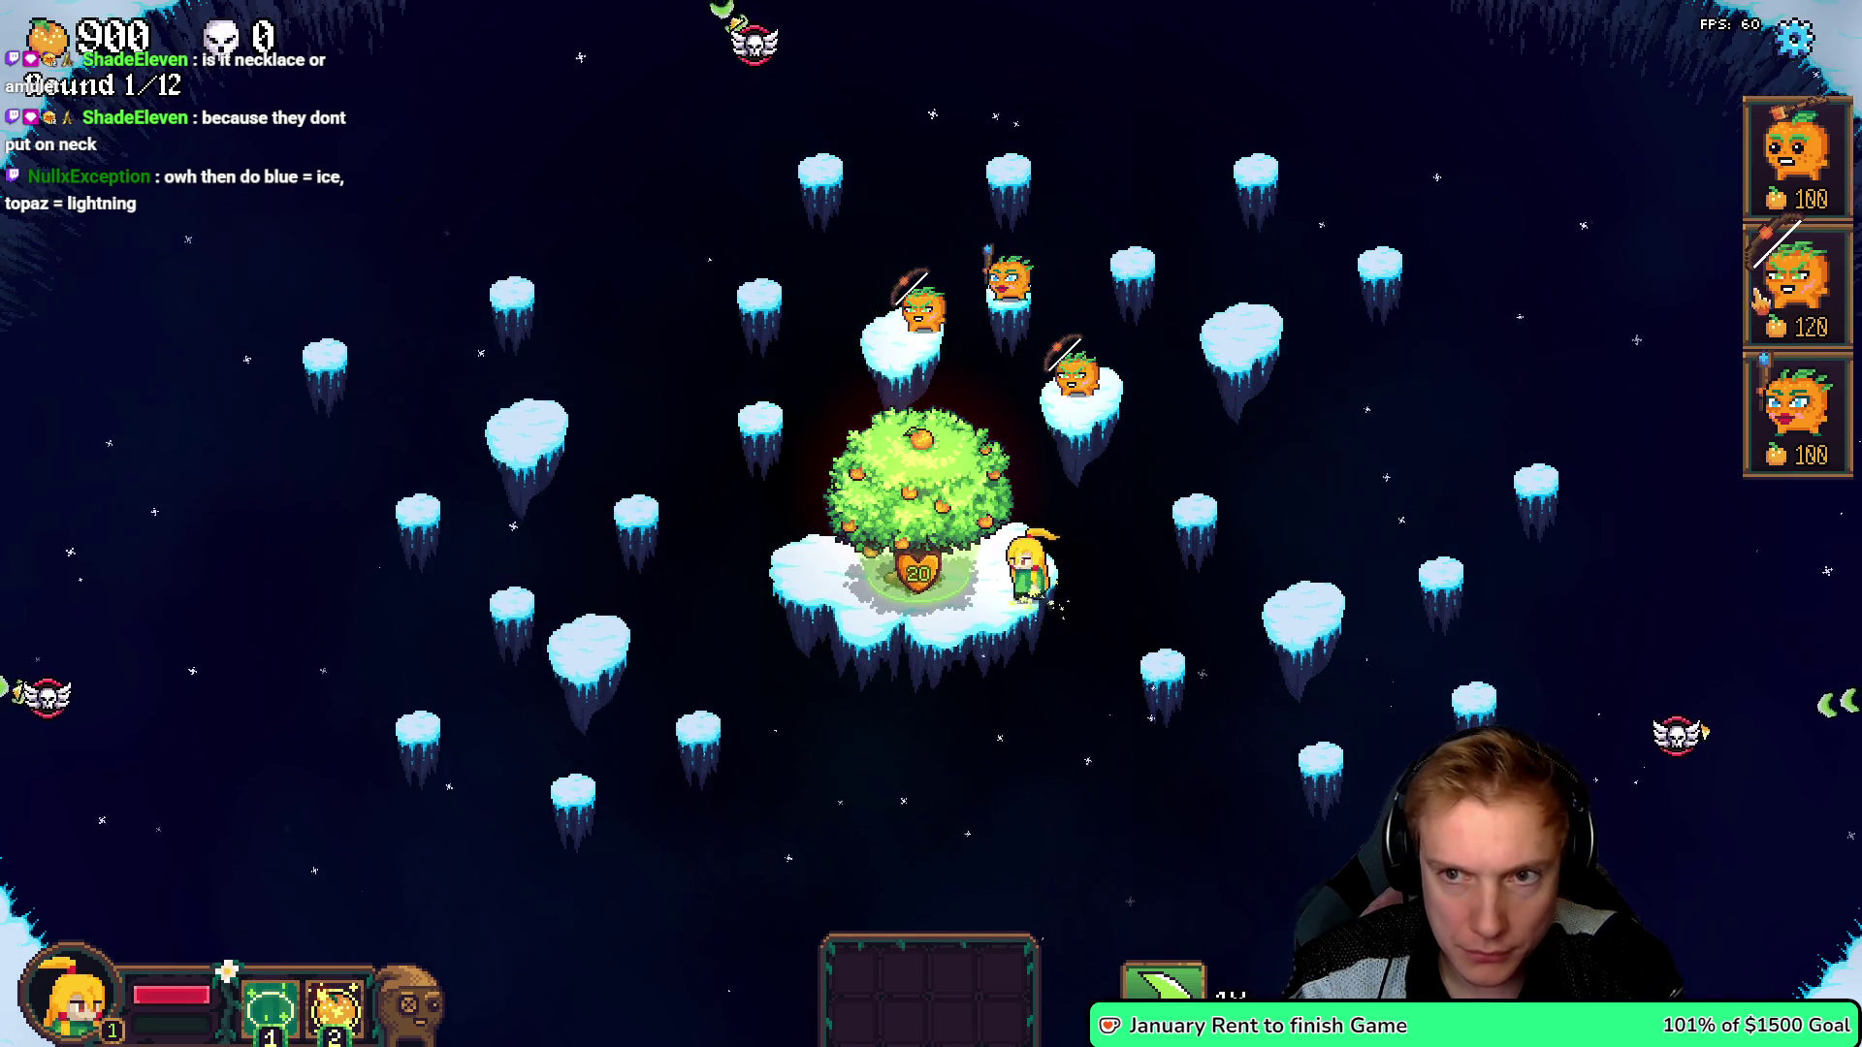
mouse_move(1795, 407)
mouse_down()
mouse_move(540, 539)
mouse_move(517, 624)
mouse_move(599, 665)
mouse_up()
mouse_move(1794, 281)
mouse_down()
mouse_move(360, 643)
mouse_move(505, 615)
mouse_up()
- Add an archer on the left, a staff tower on the right, and 120-cost towers on the lower and right islands
drag(709, 737, 706, 729)
mouse_move(1794, 407)
mouse_down()
mouse_move(1372, 553)
mouse_move(1285, 607)
mouse_up()
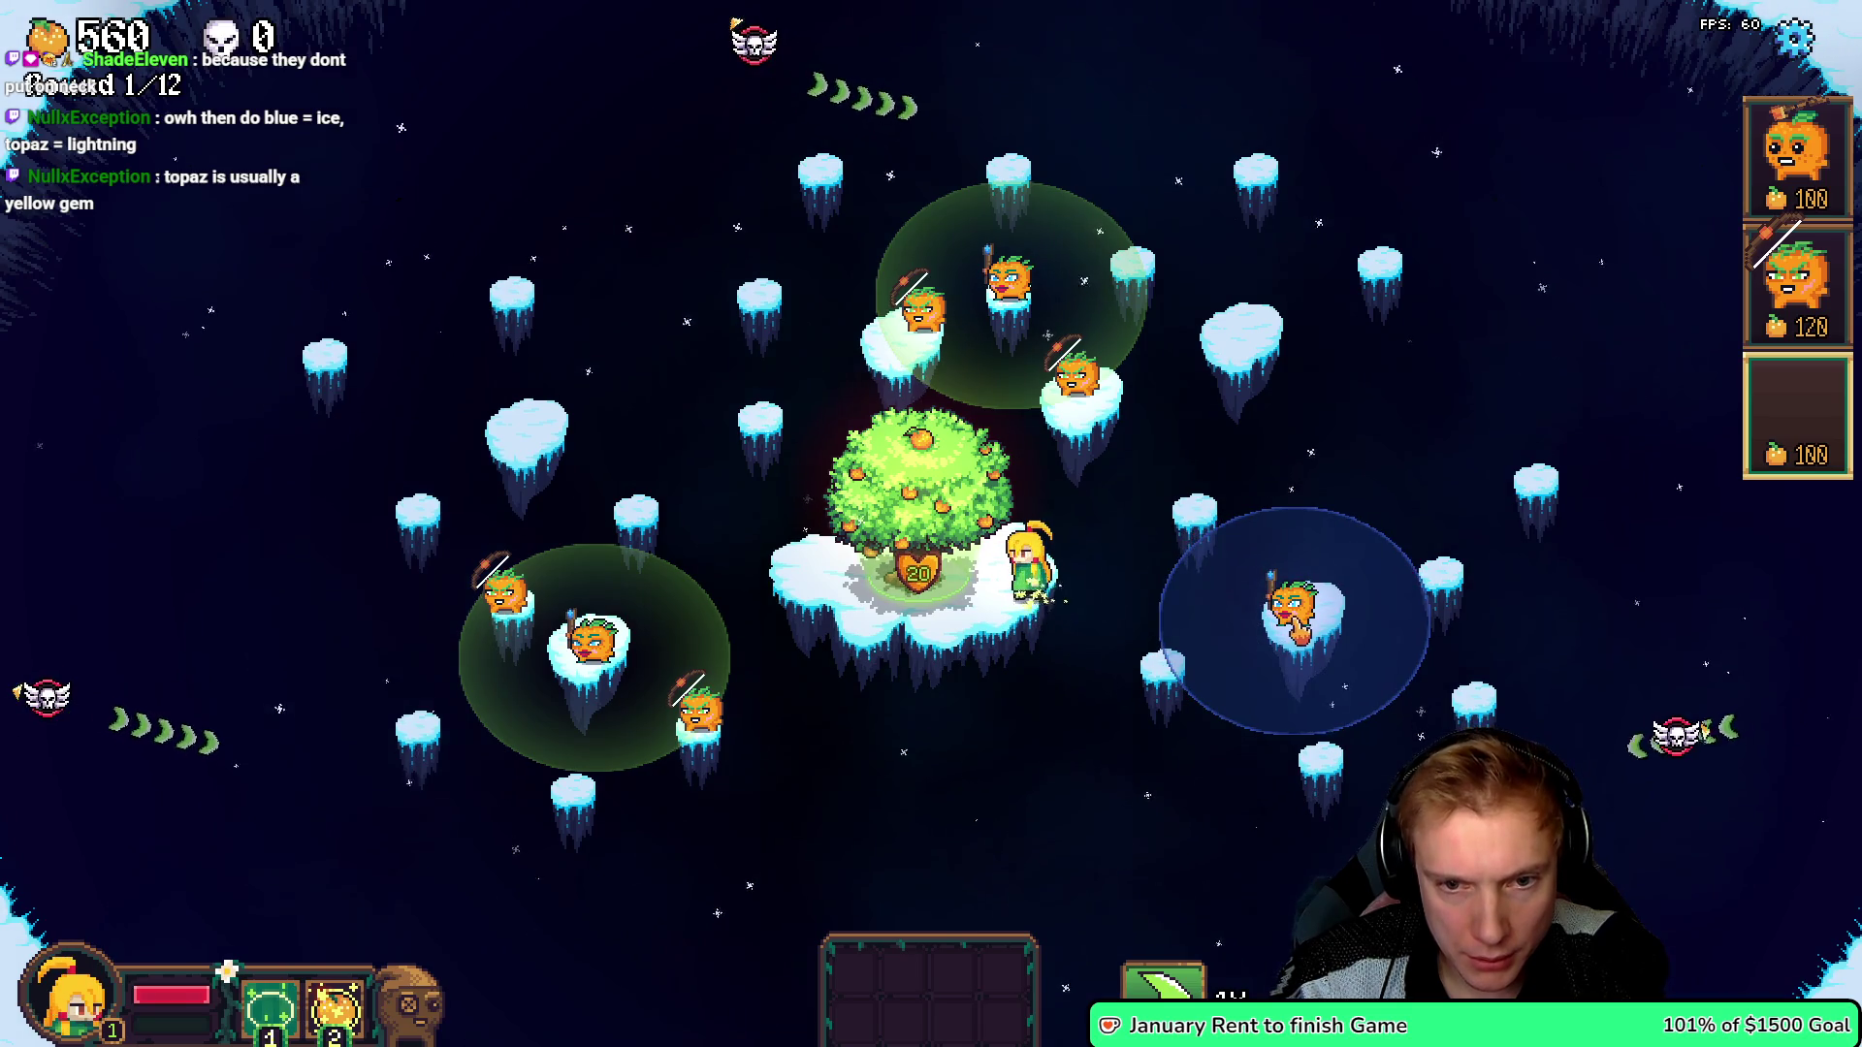
click(1298, 630)
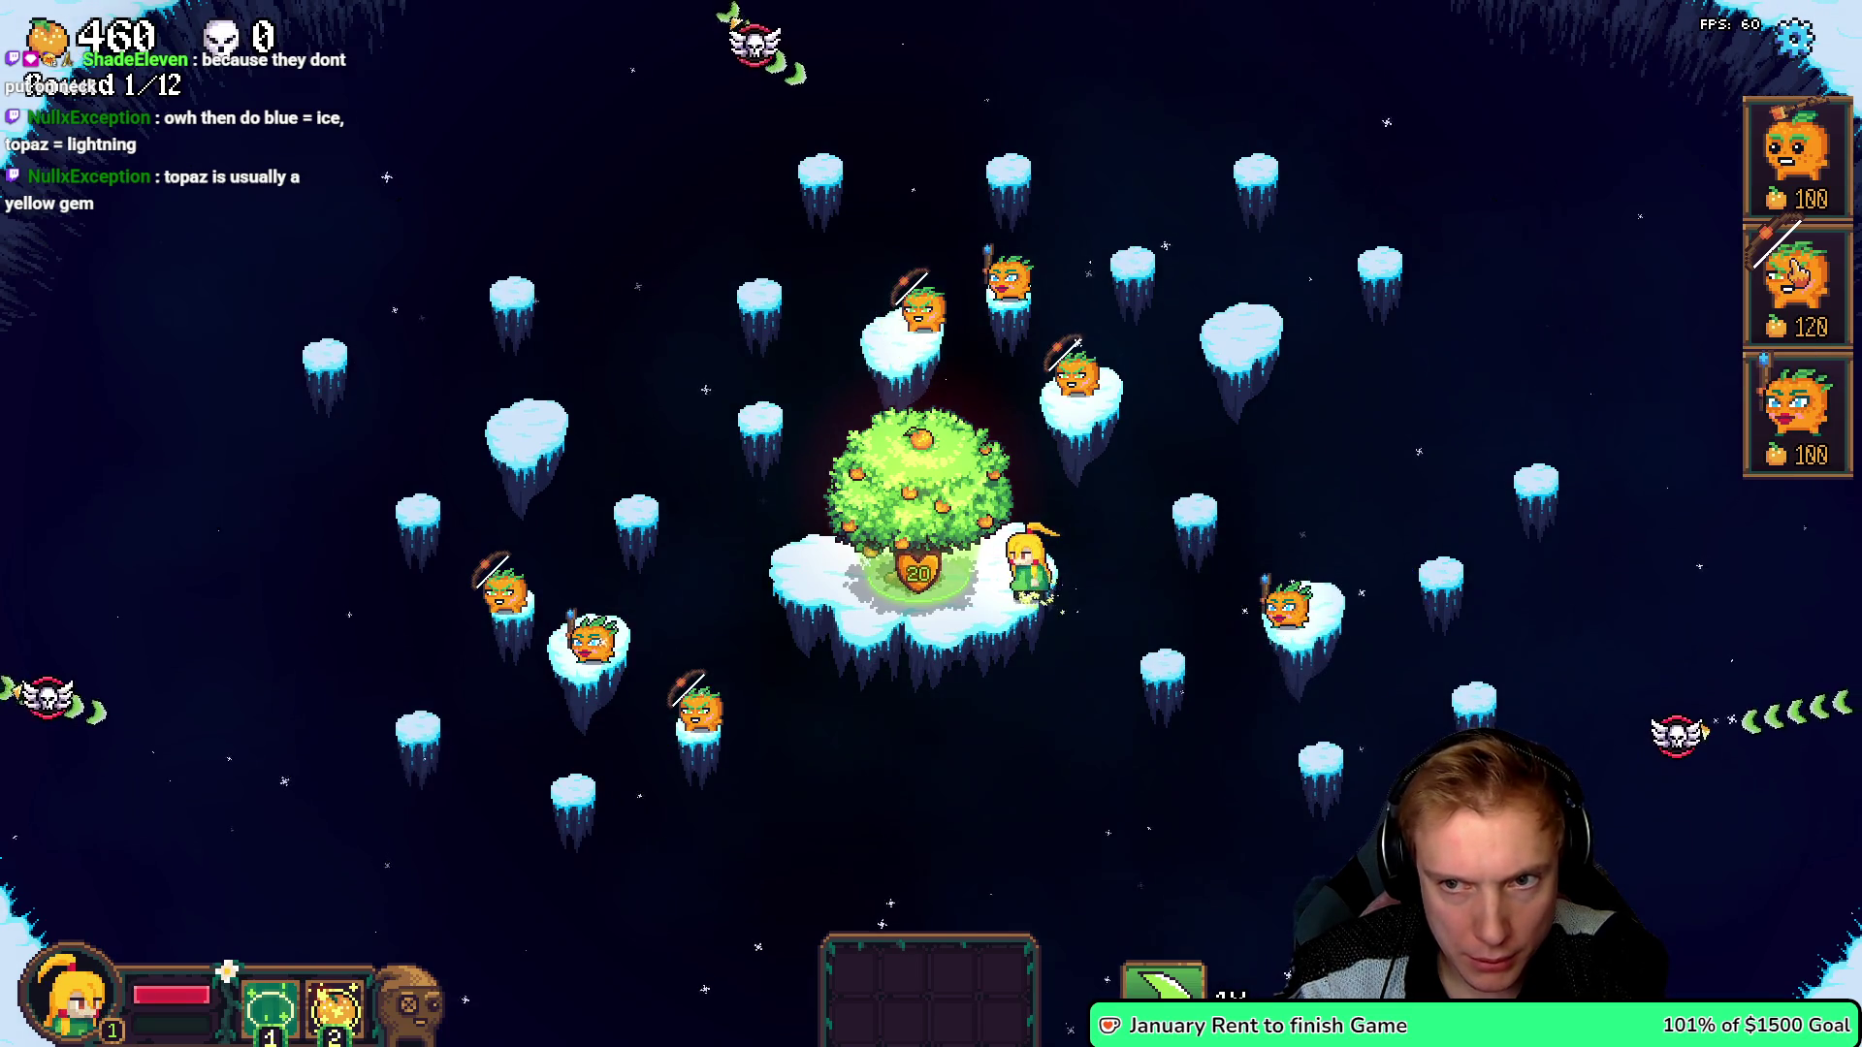
key(2)
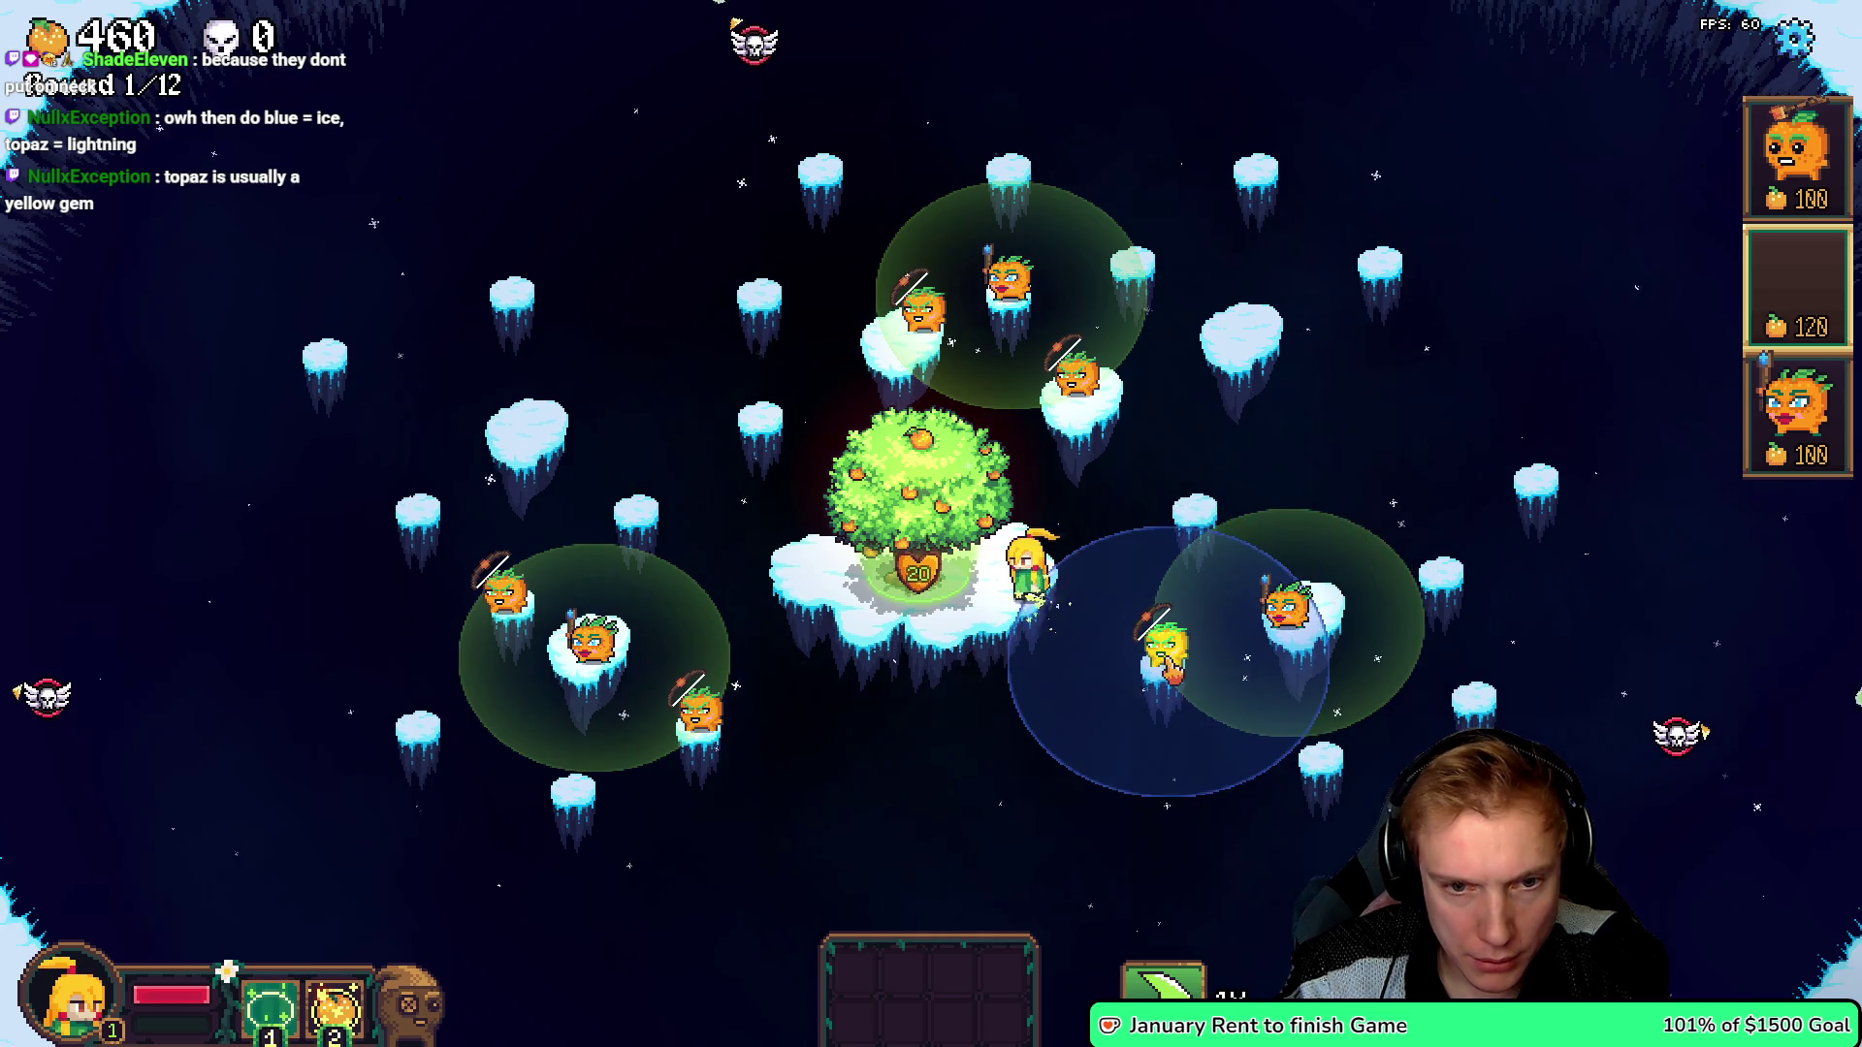
click(1171, 670)
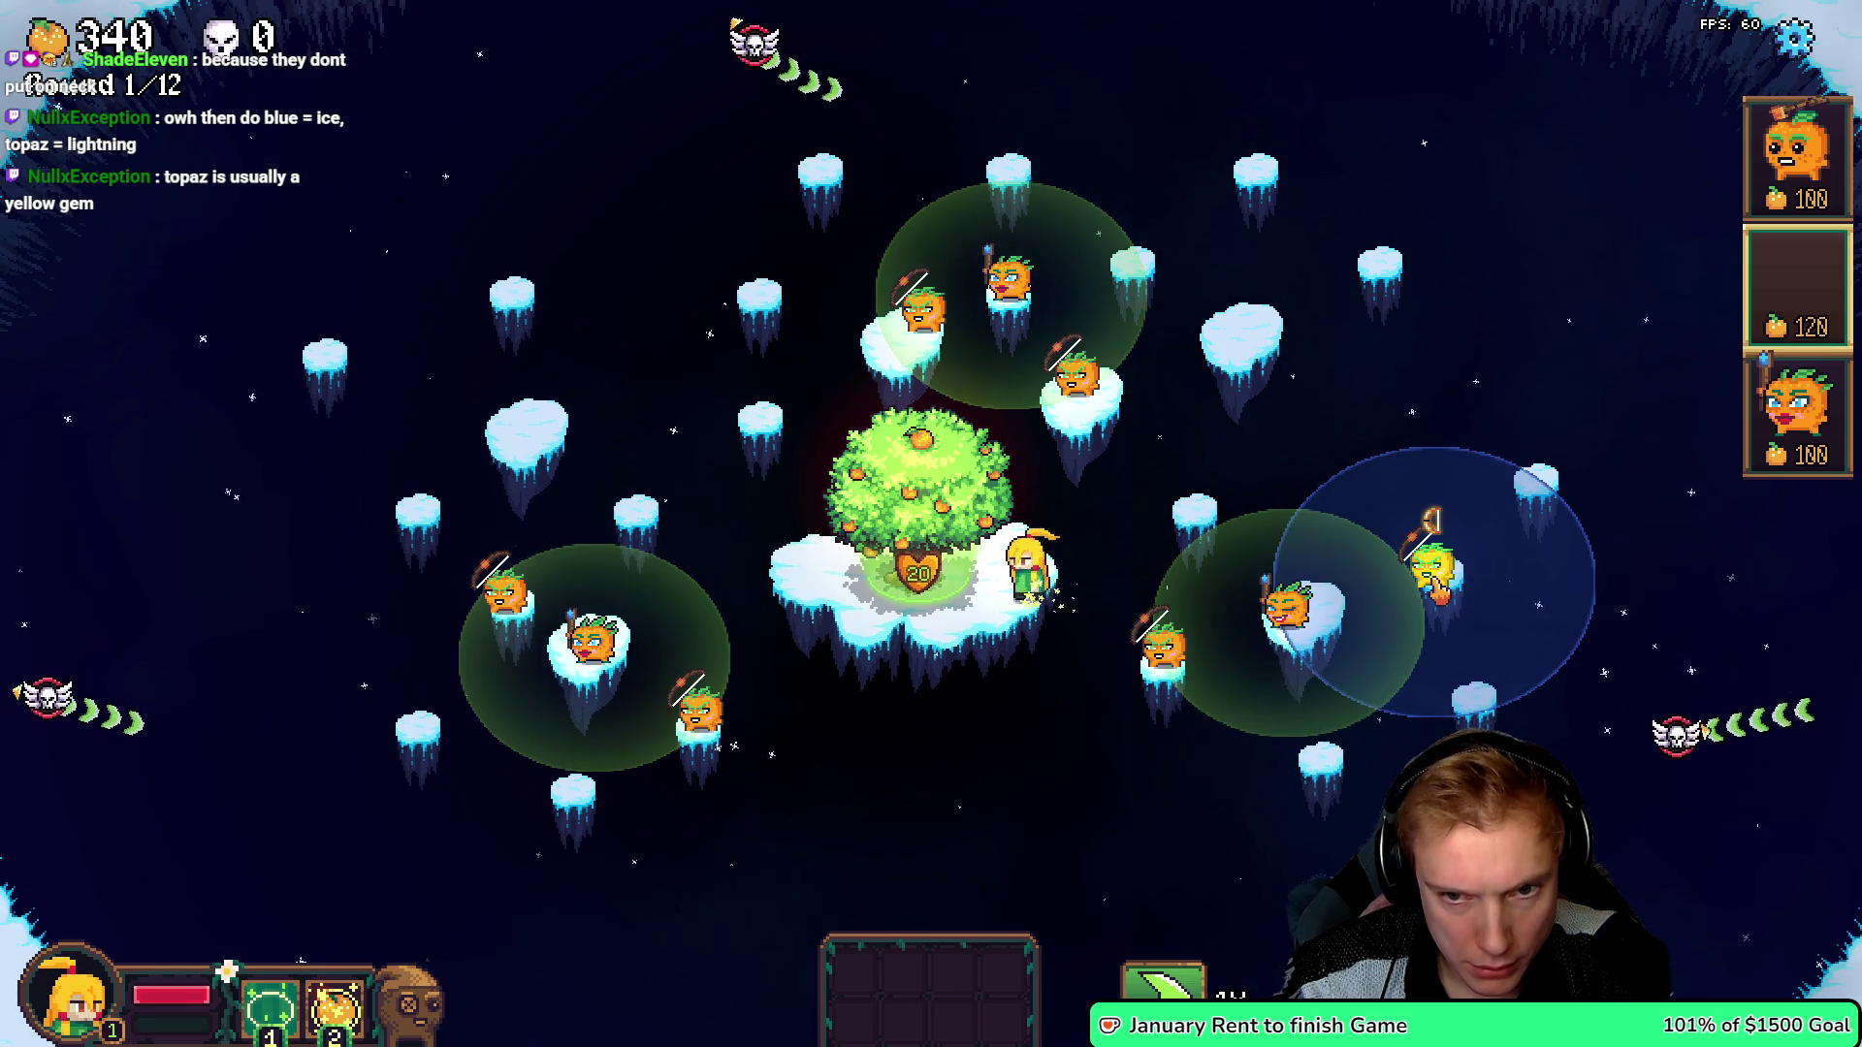
click(1440, 589)
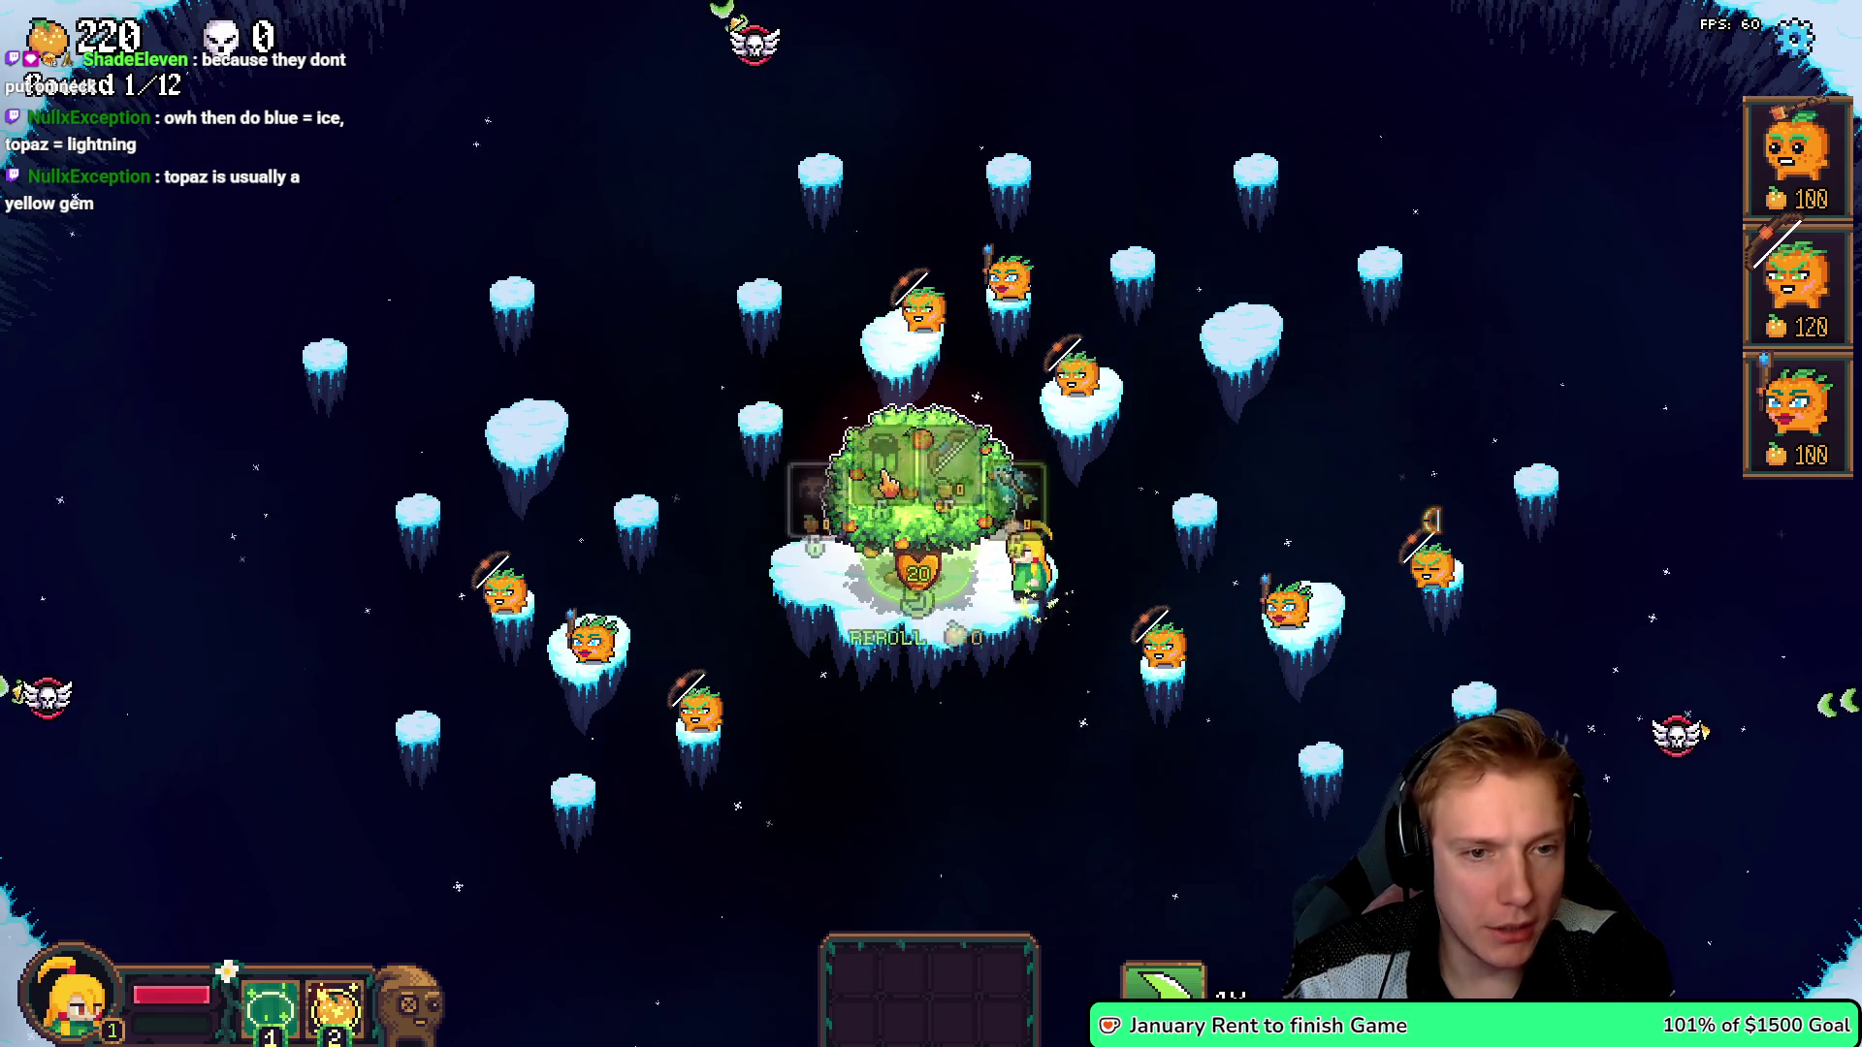
- Take the Long Bow from the tree shop, reroll a card, and pick Crystal Ball
click(949, 407)
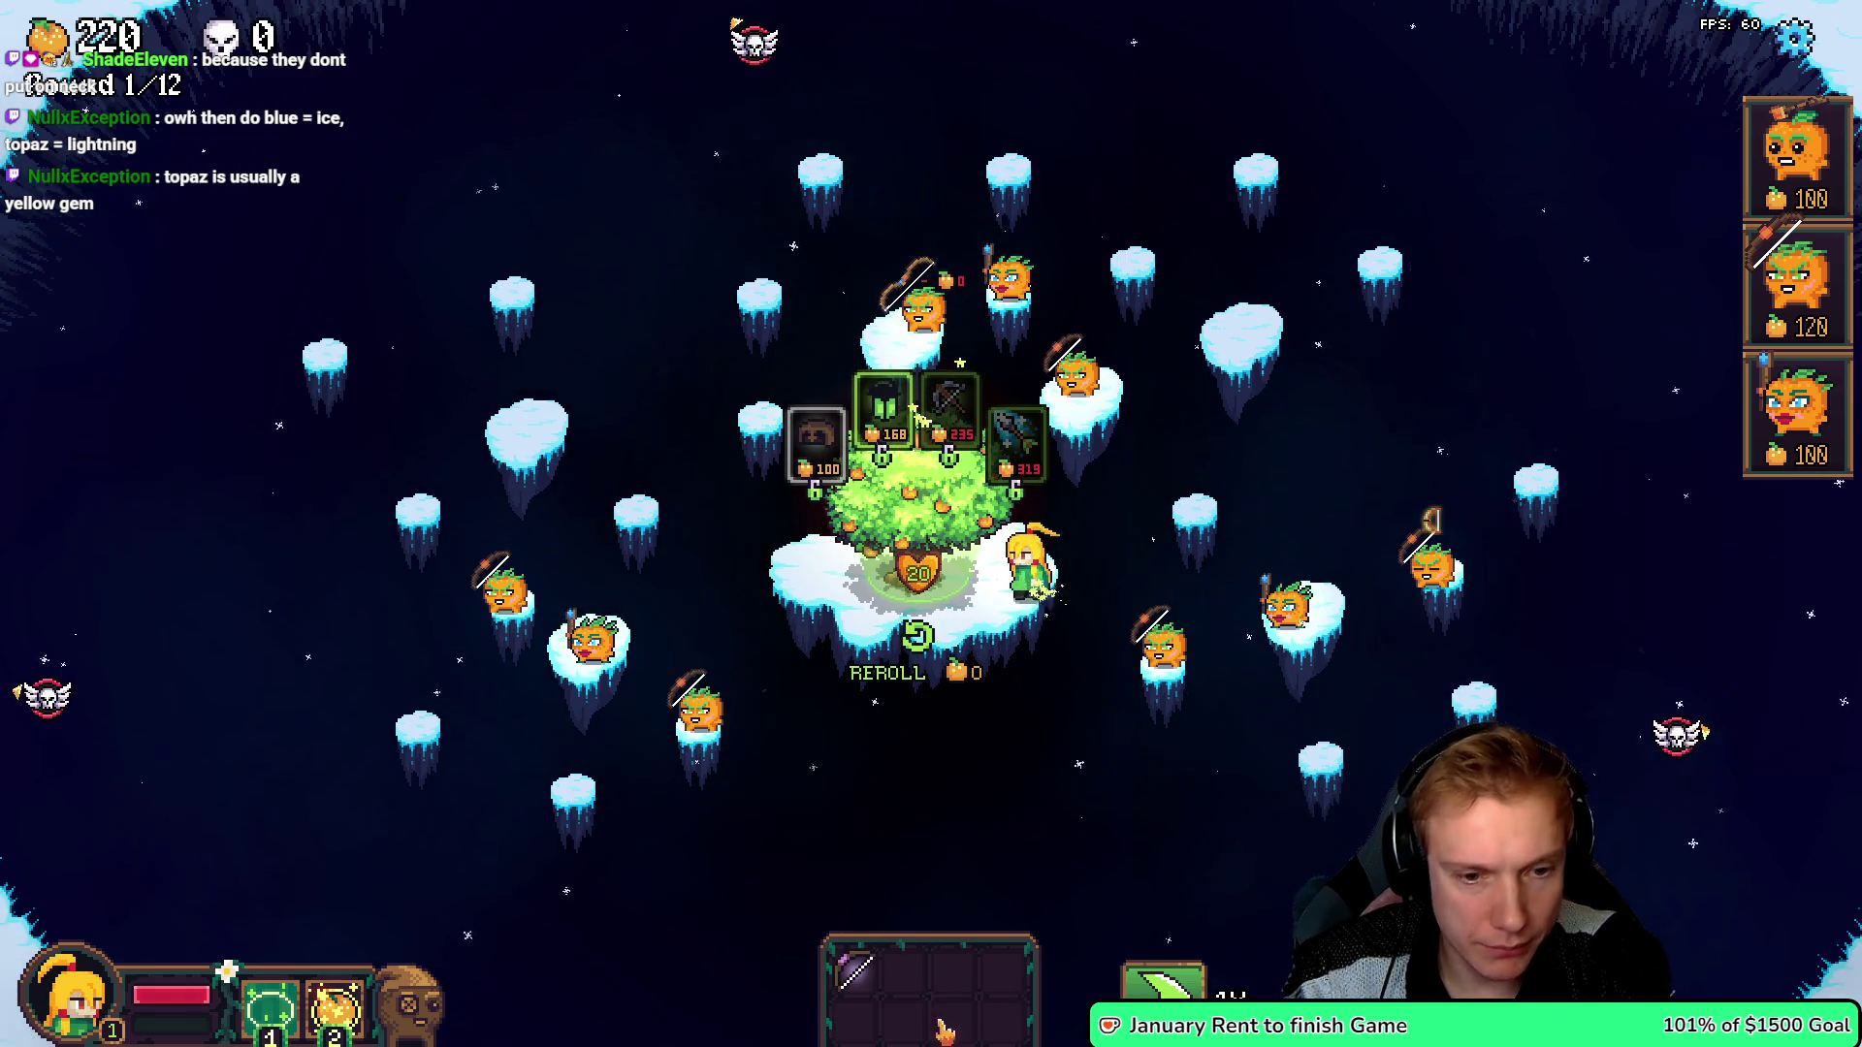
click(921, 475)
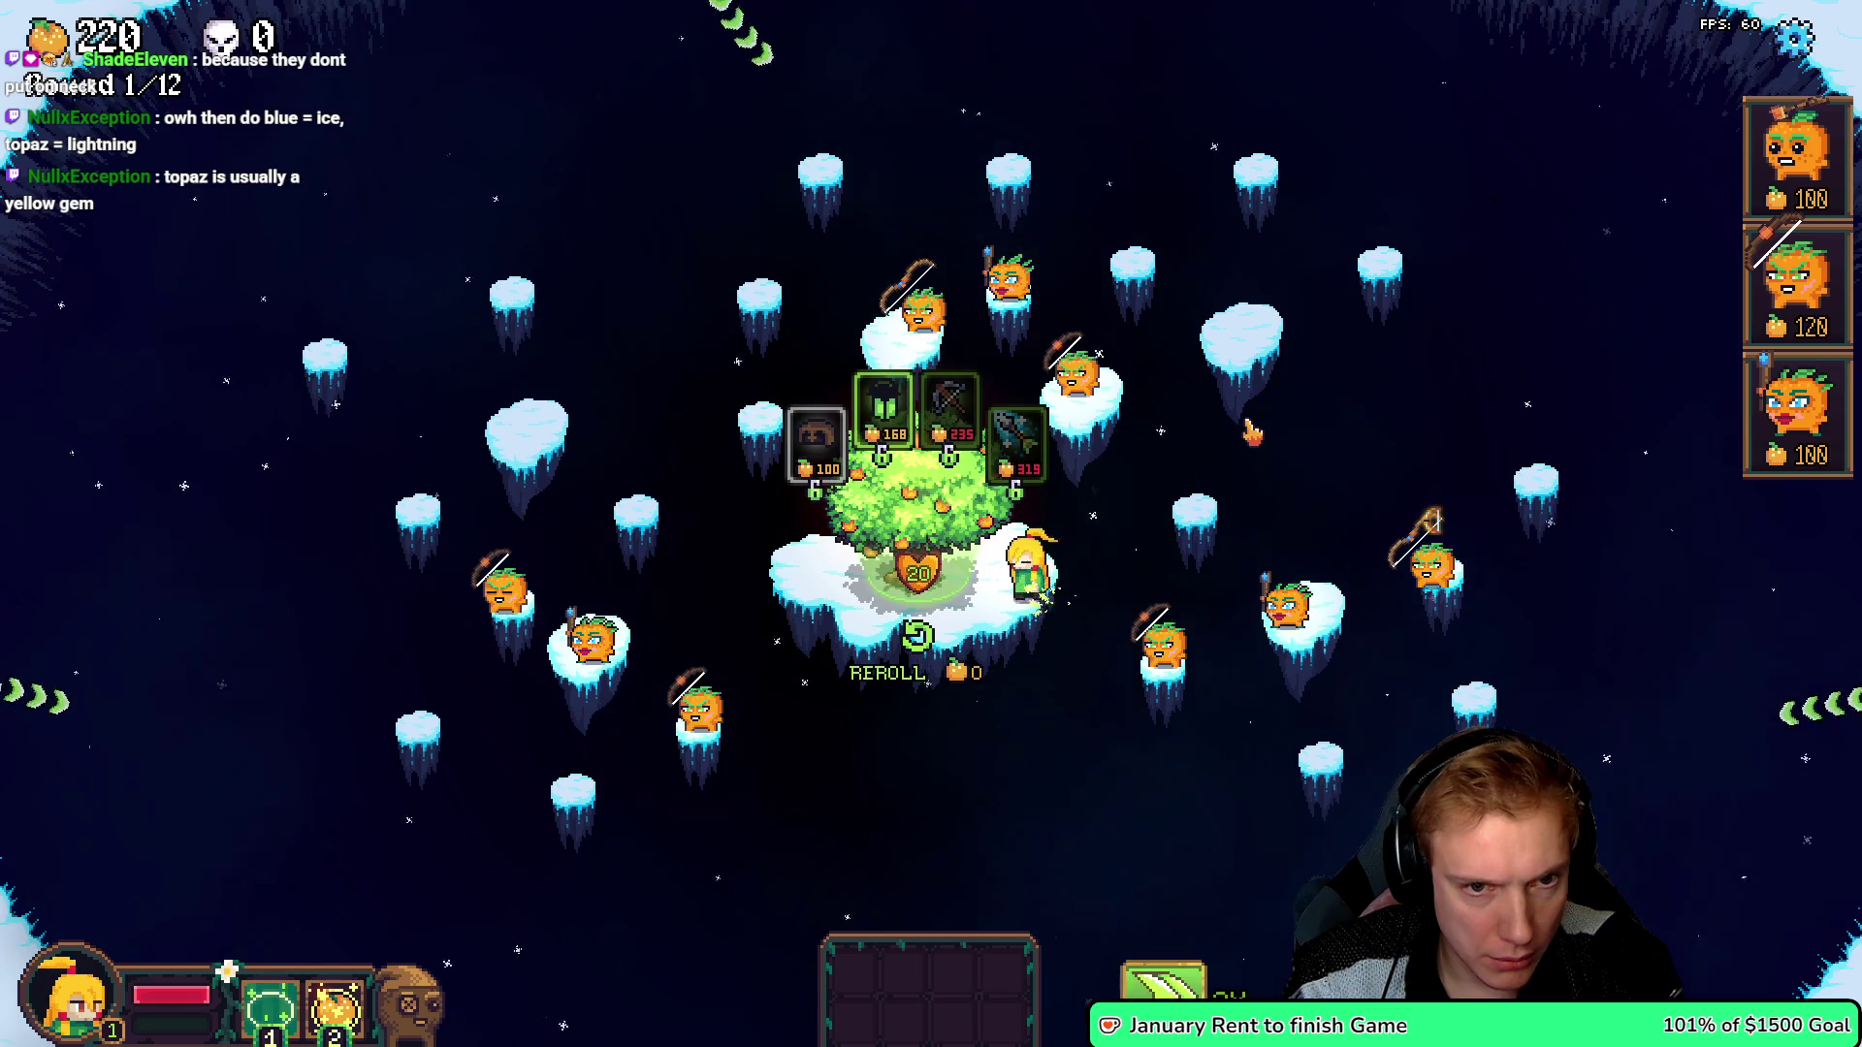
click(1263, 475)
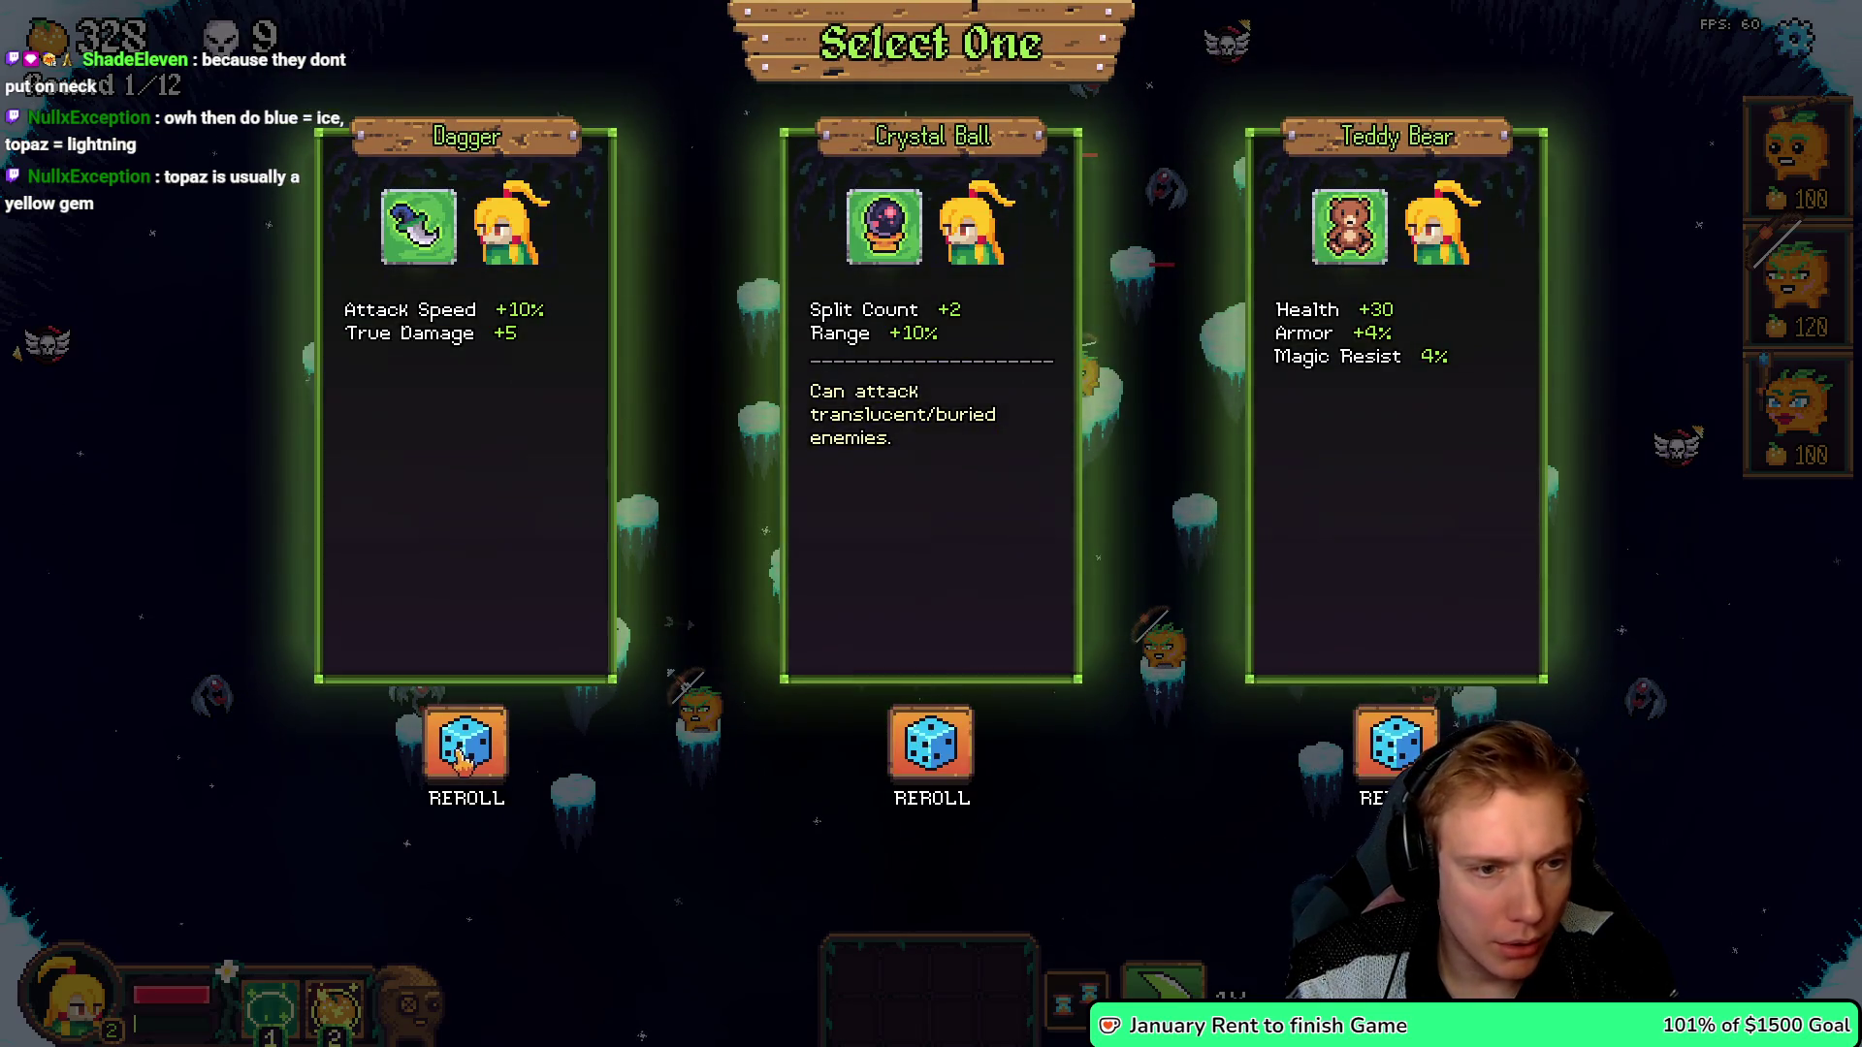
click(463, 762)
click(1006, 258)
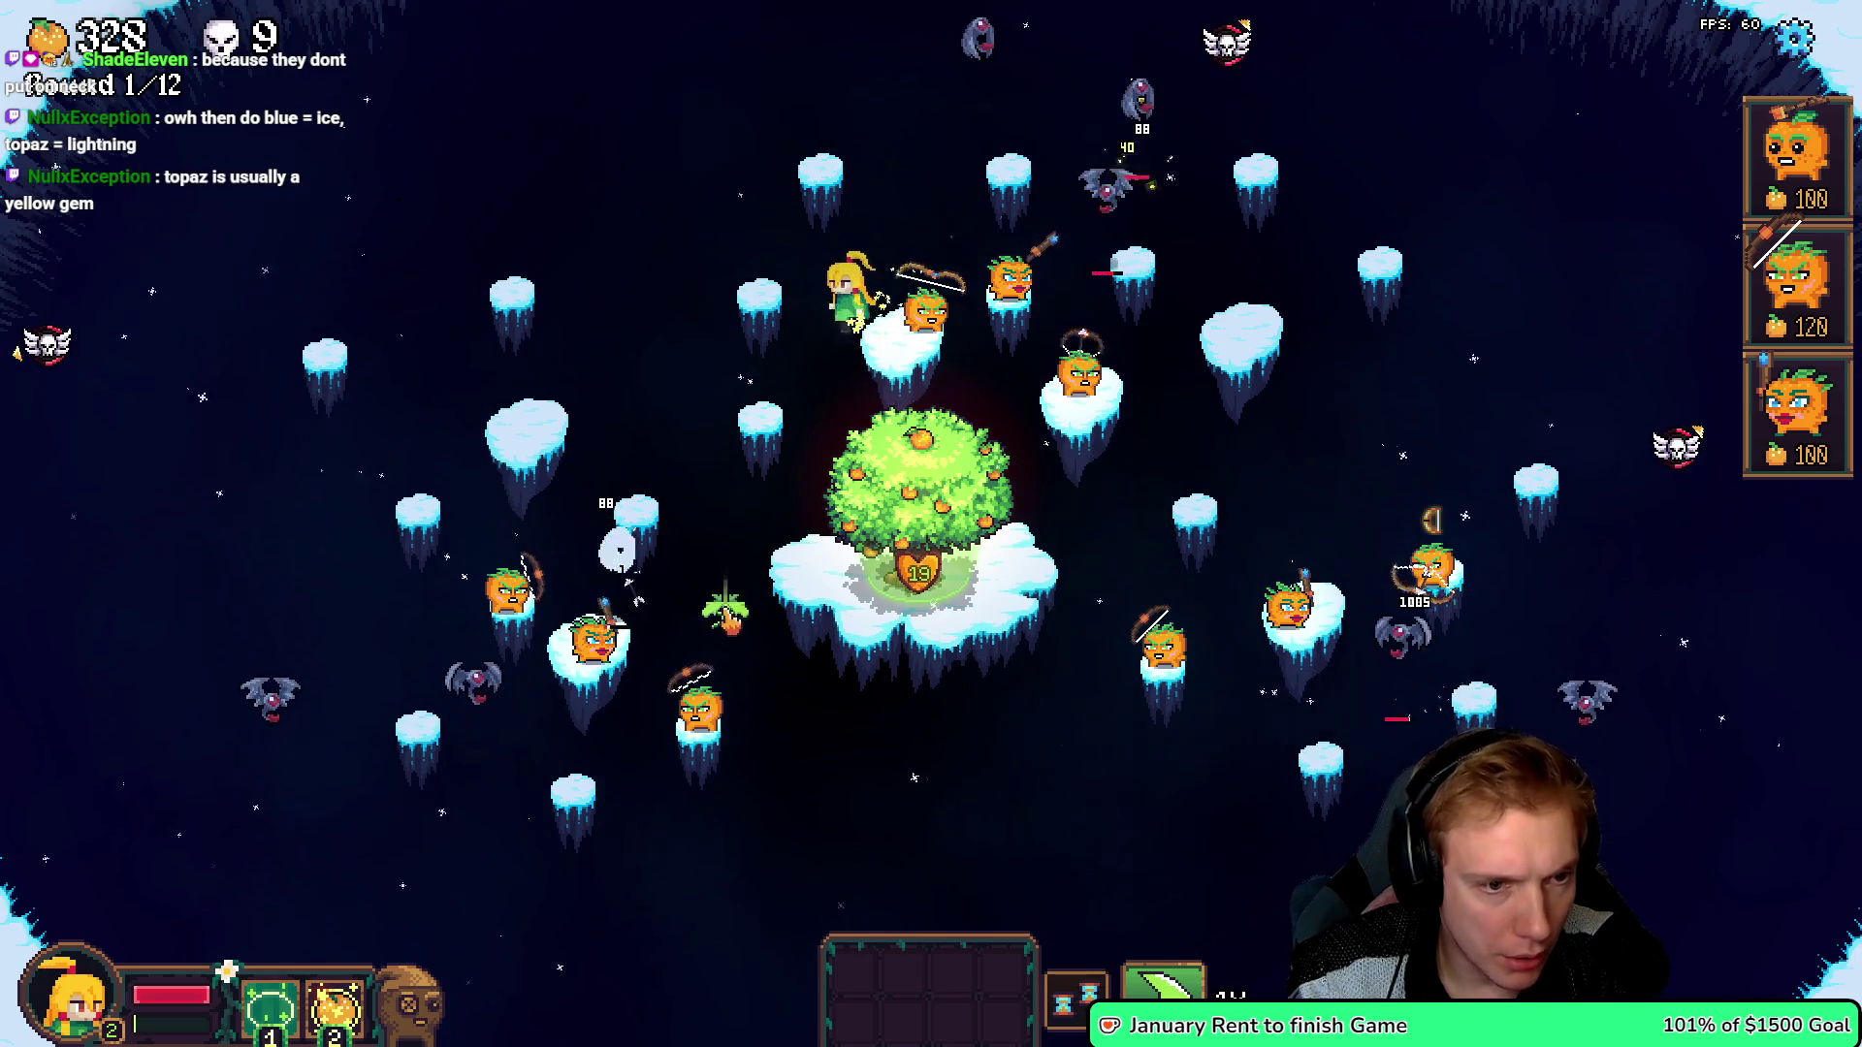
- Buy the Steel Crossbow and equip it on the right archer tower
key(s)
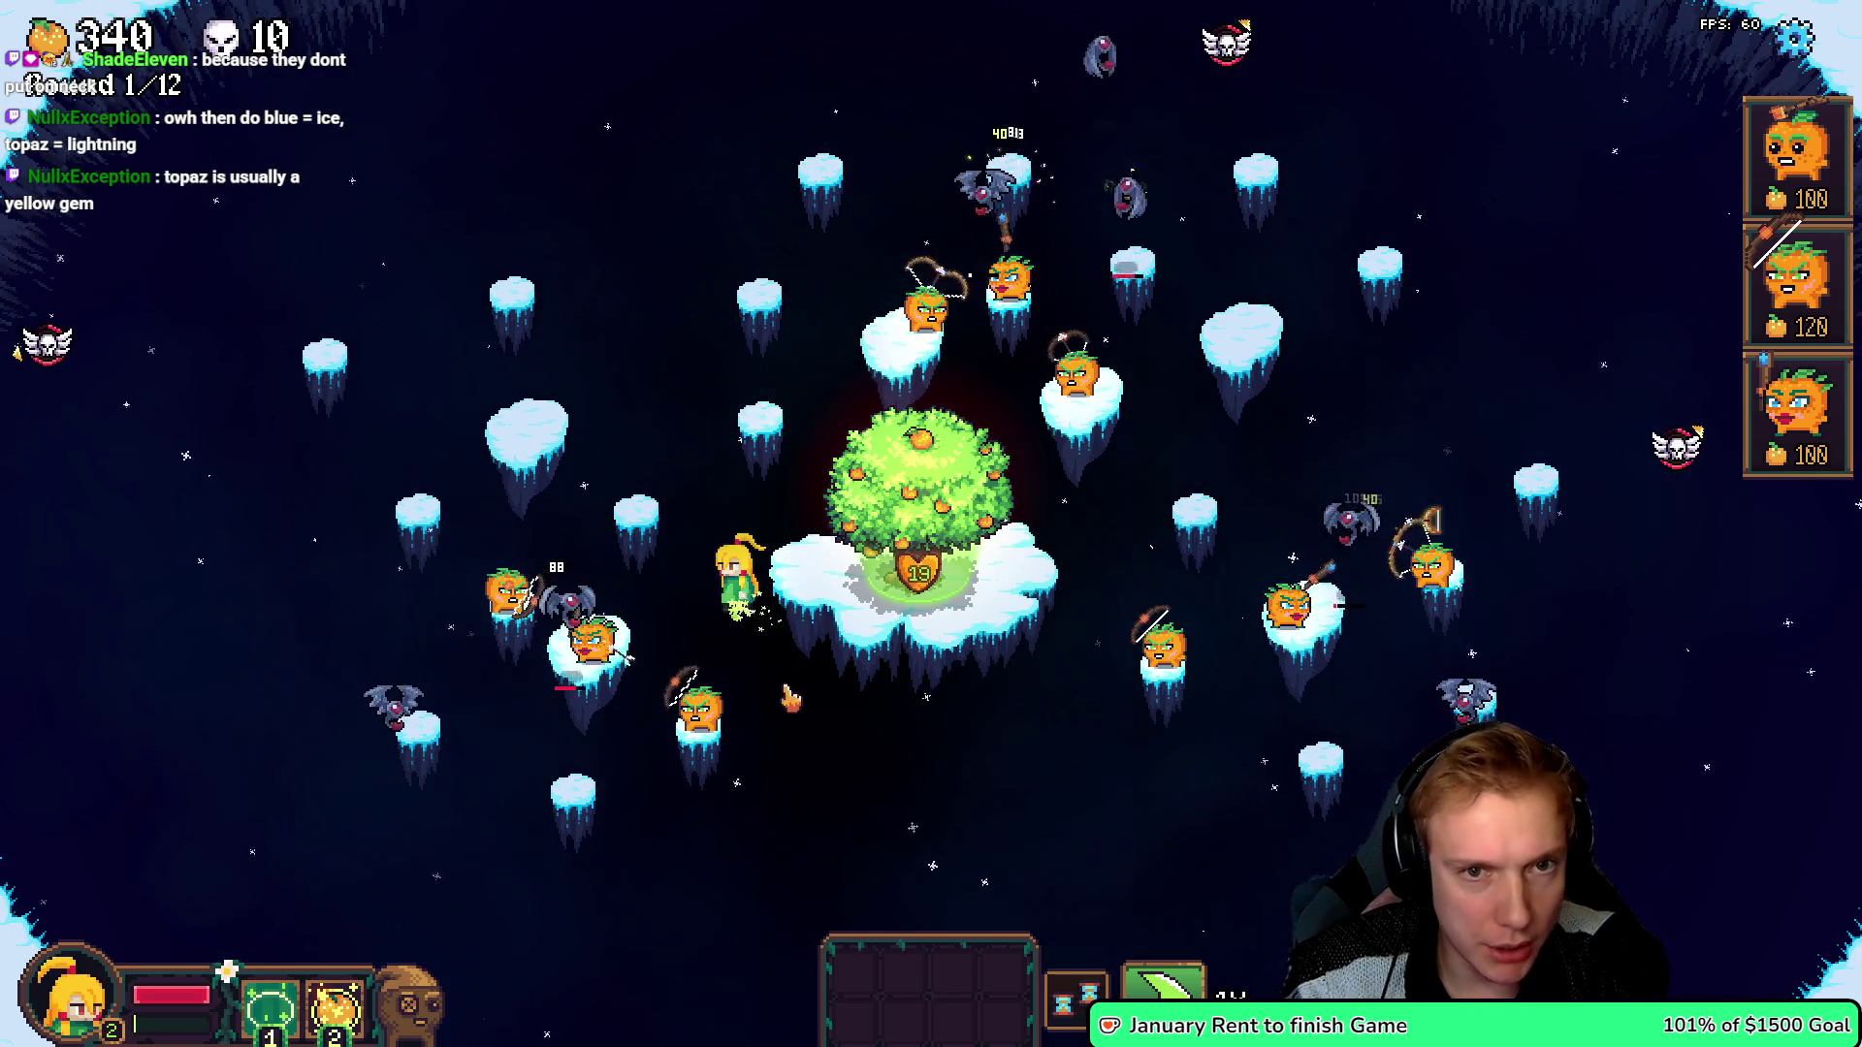
click(956, 555)
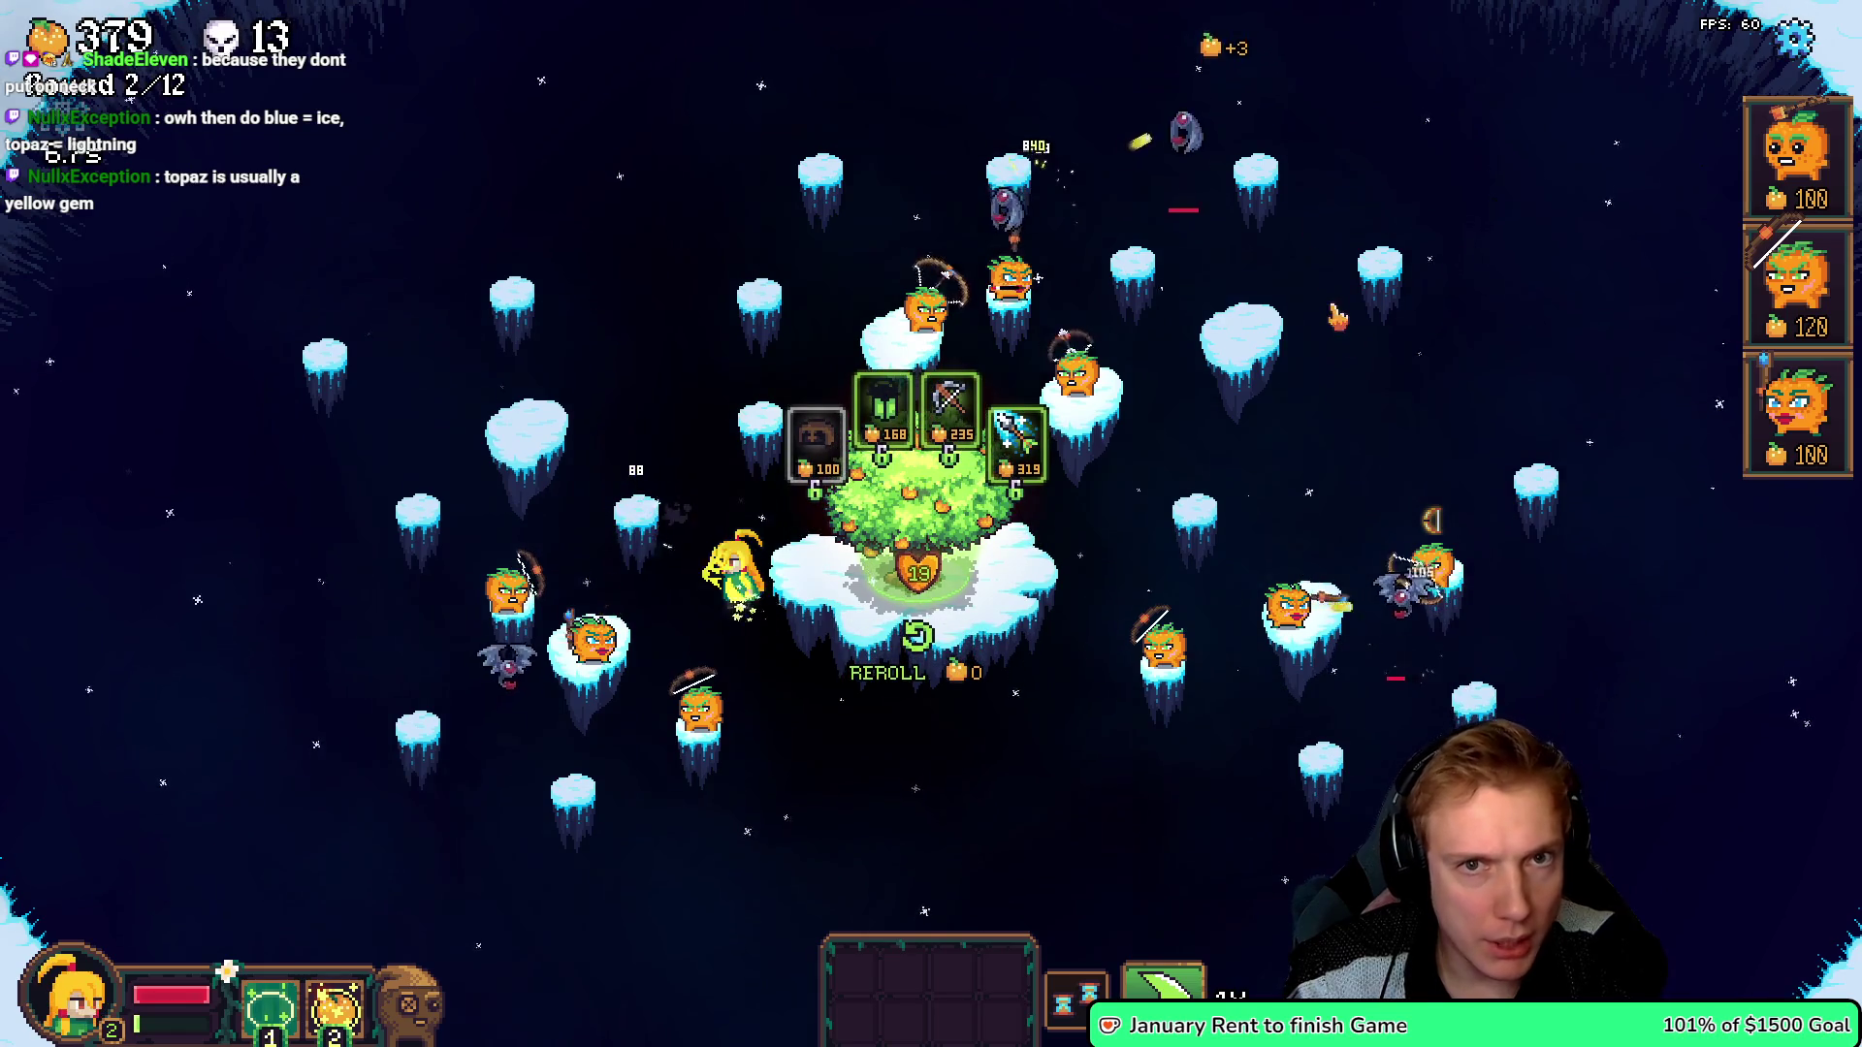
click(948, 408)
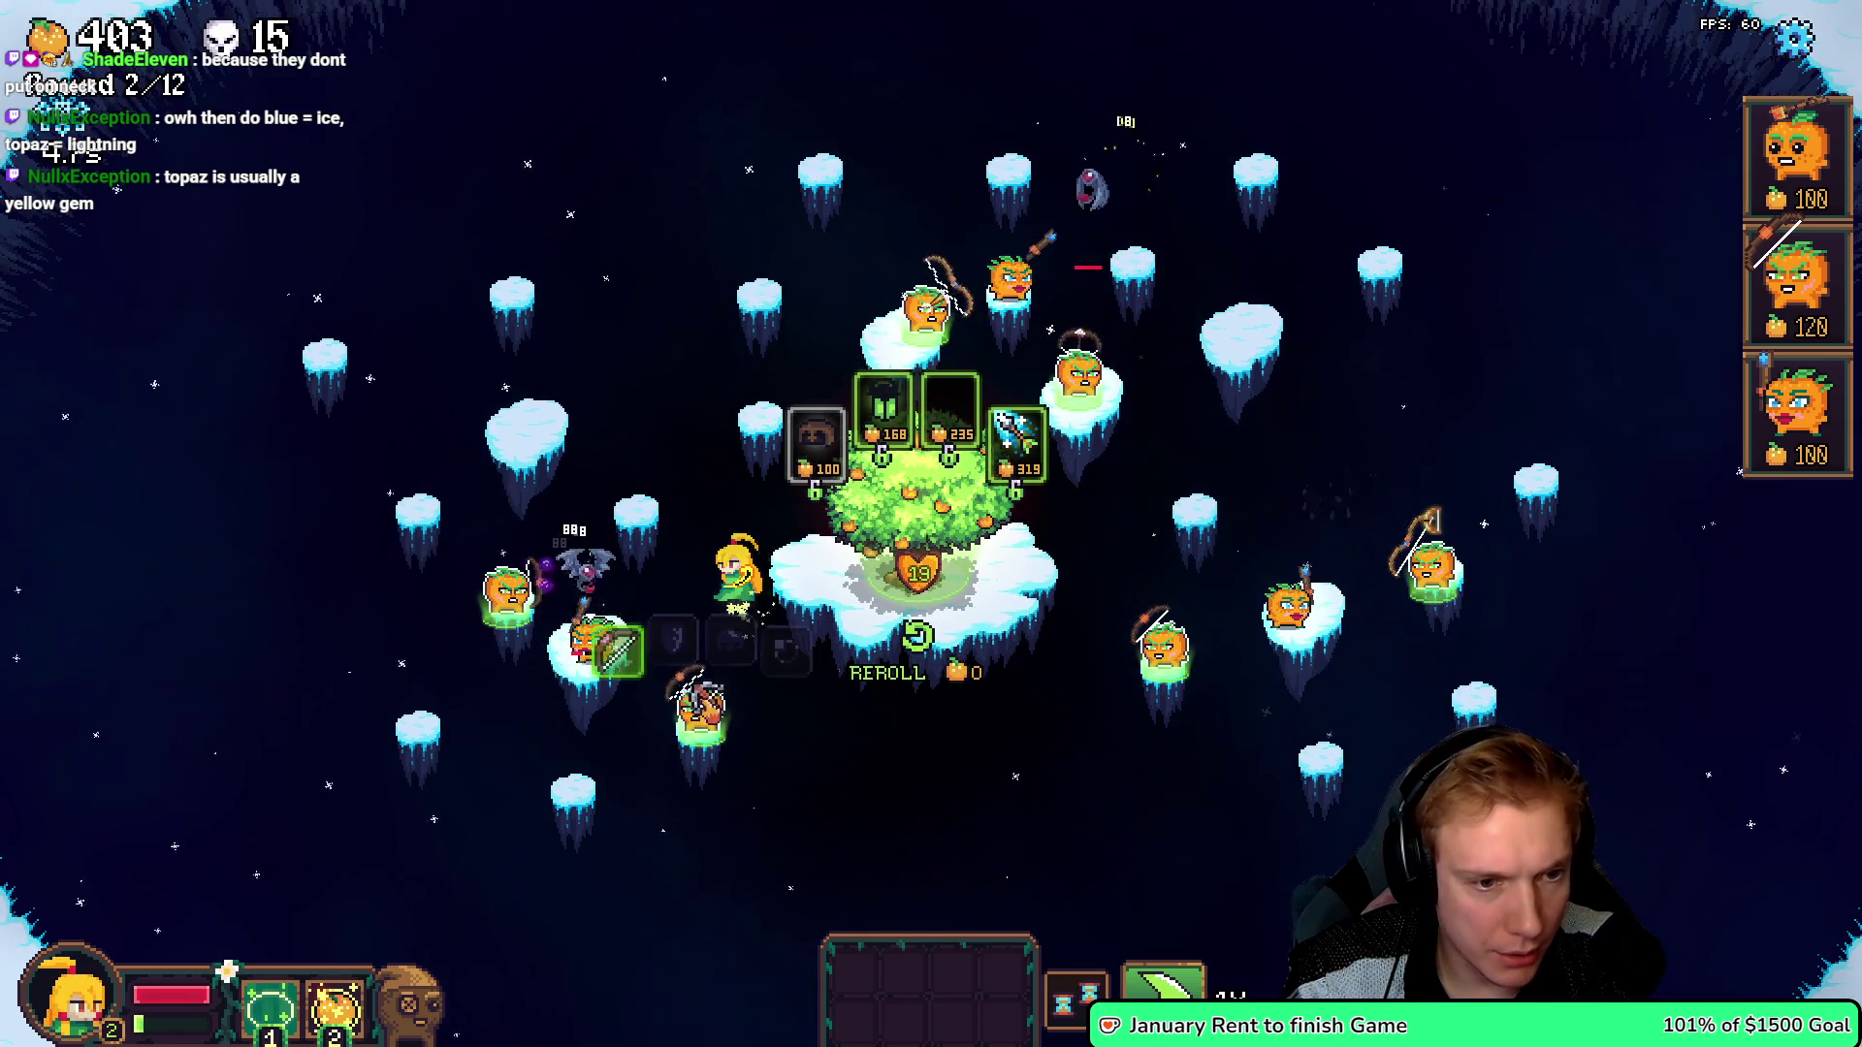
drag(853, 964, 1164, 635)
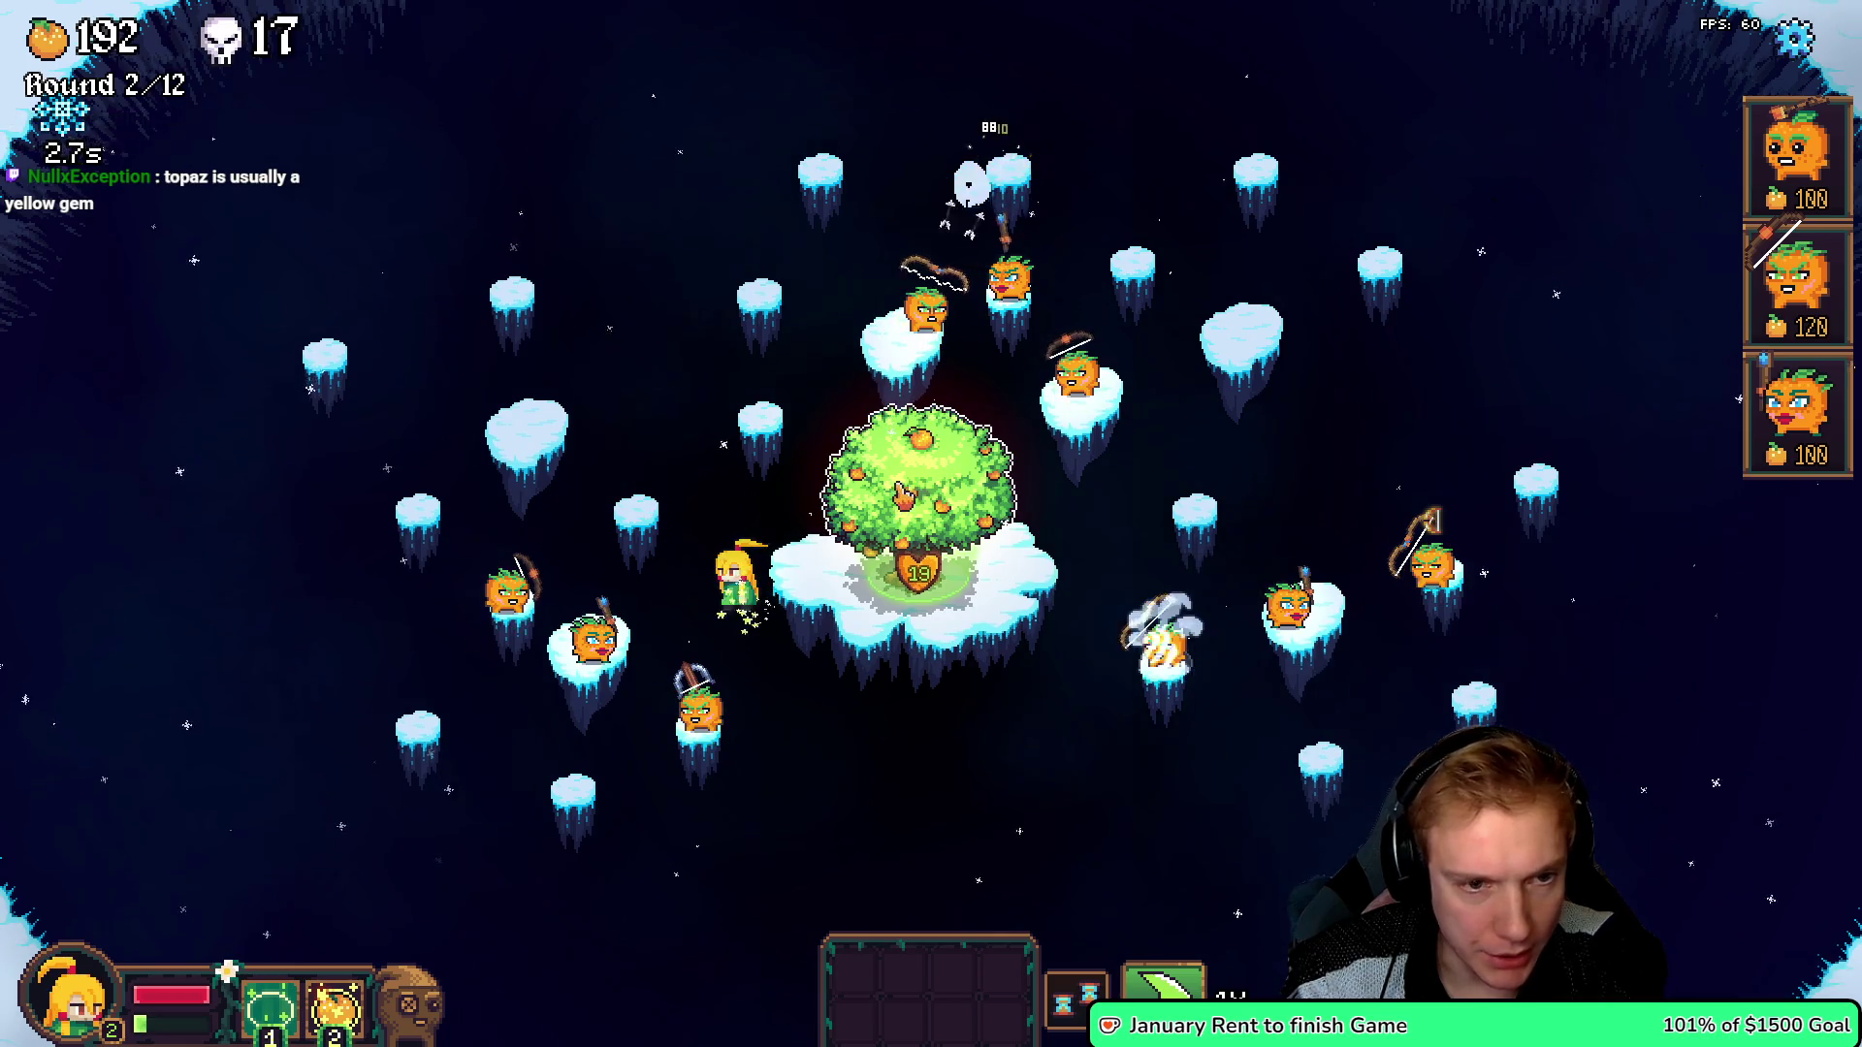
- Give the War Banner to a Tangy, equip the Lantern, and buy a 168-cost item
click(1045, 574)
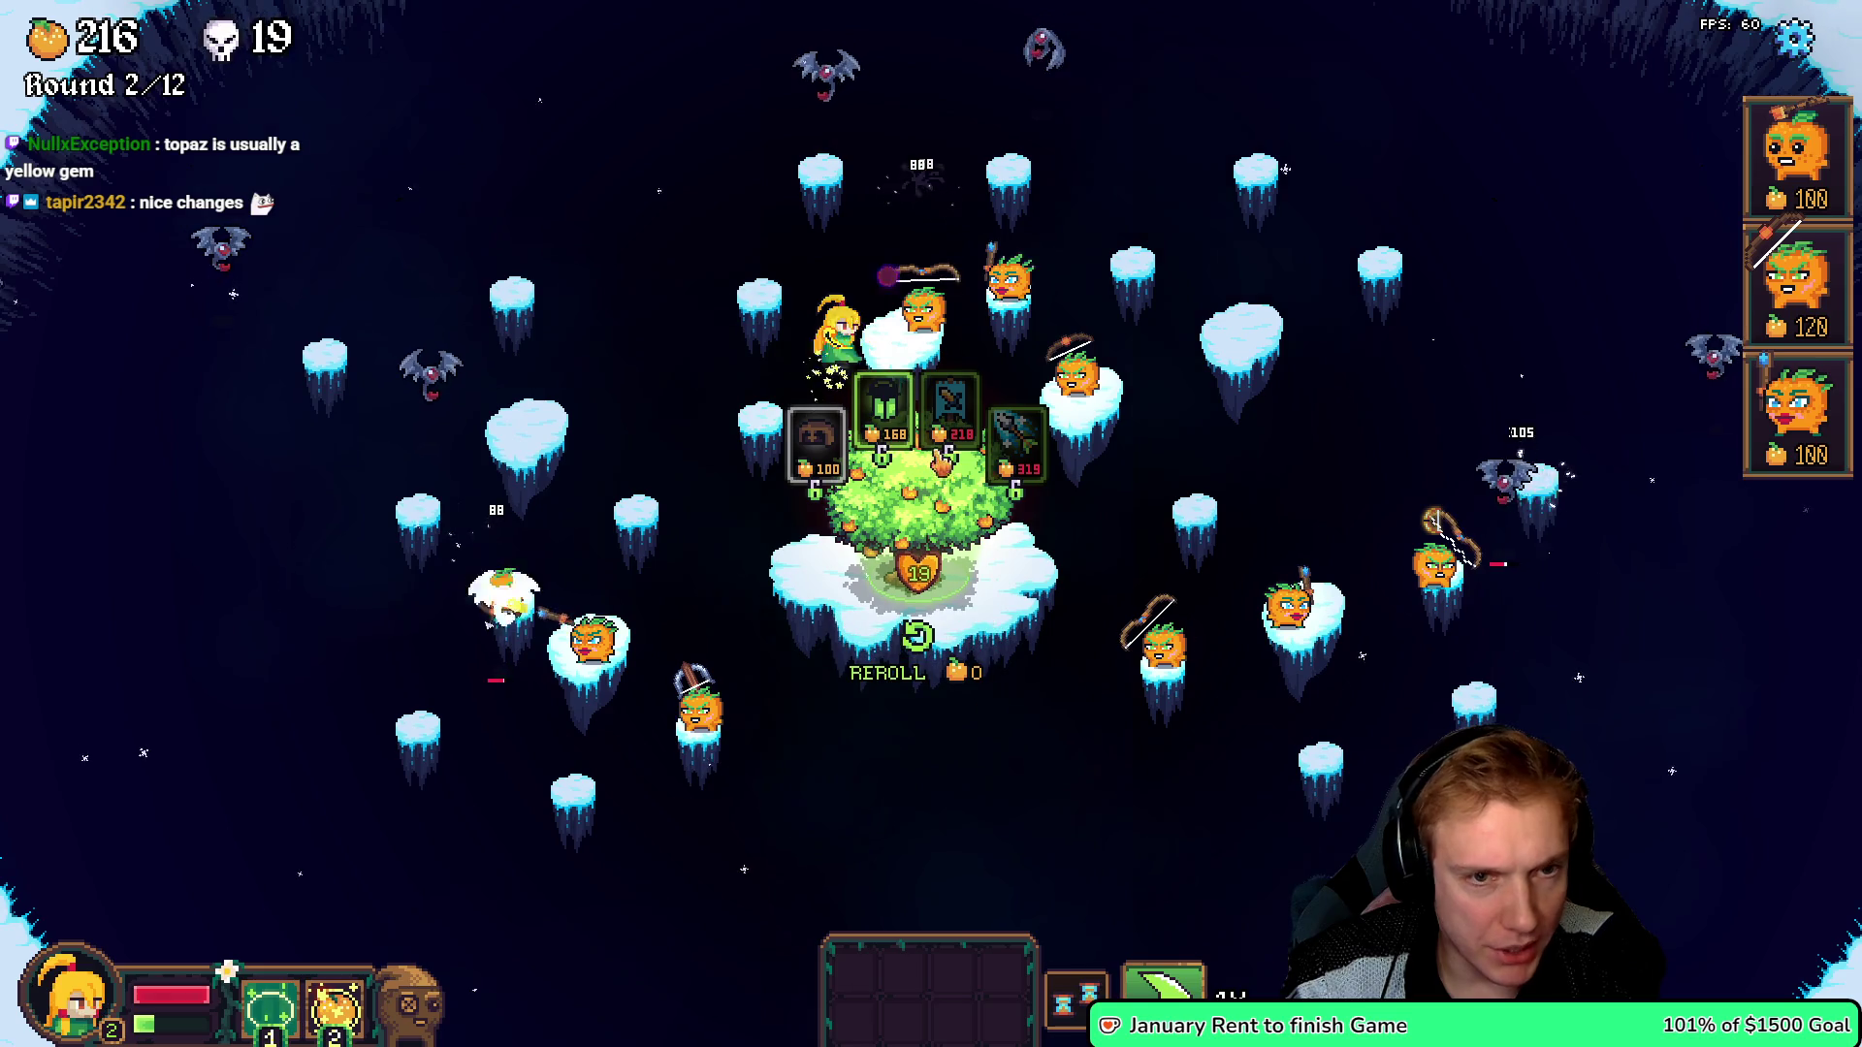
mouse_move(961, 398)
drag(955, 402, 603, 640)
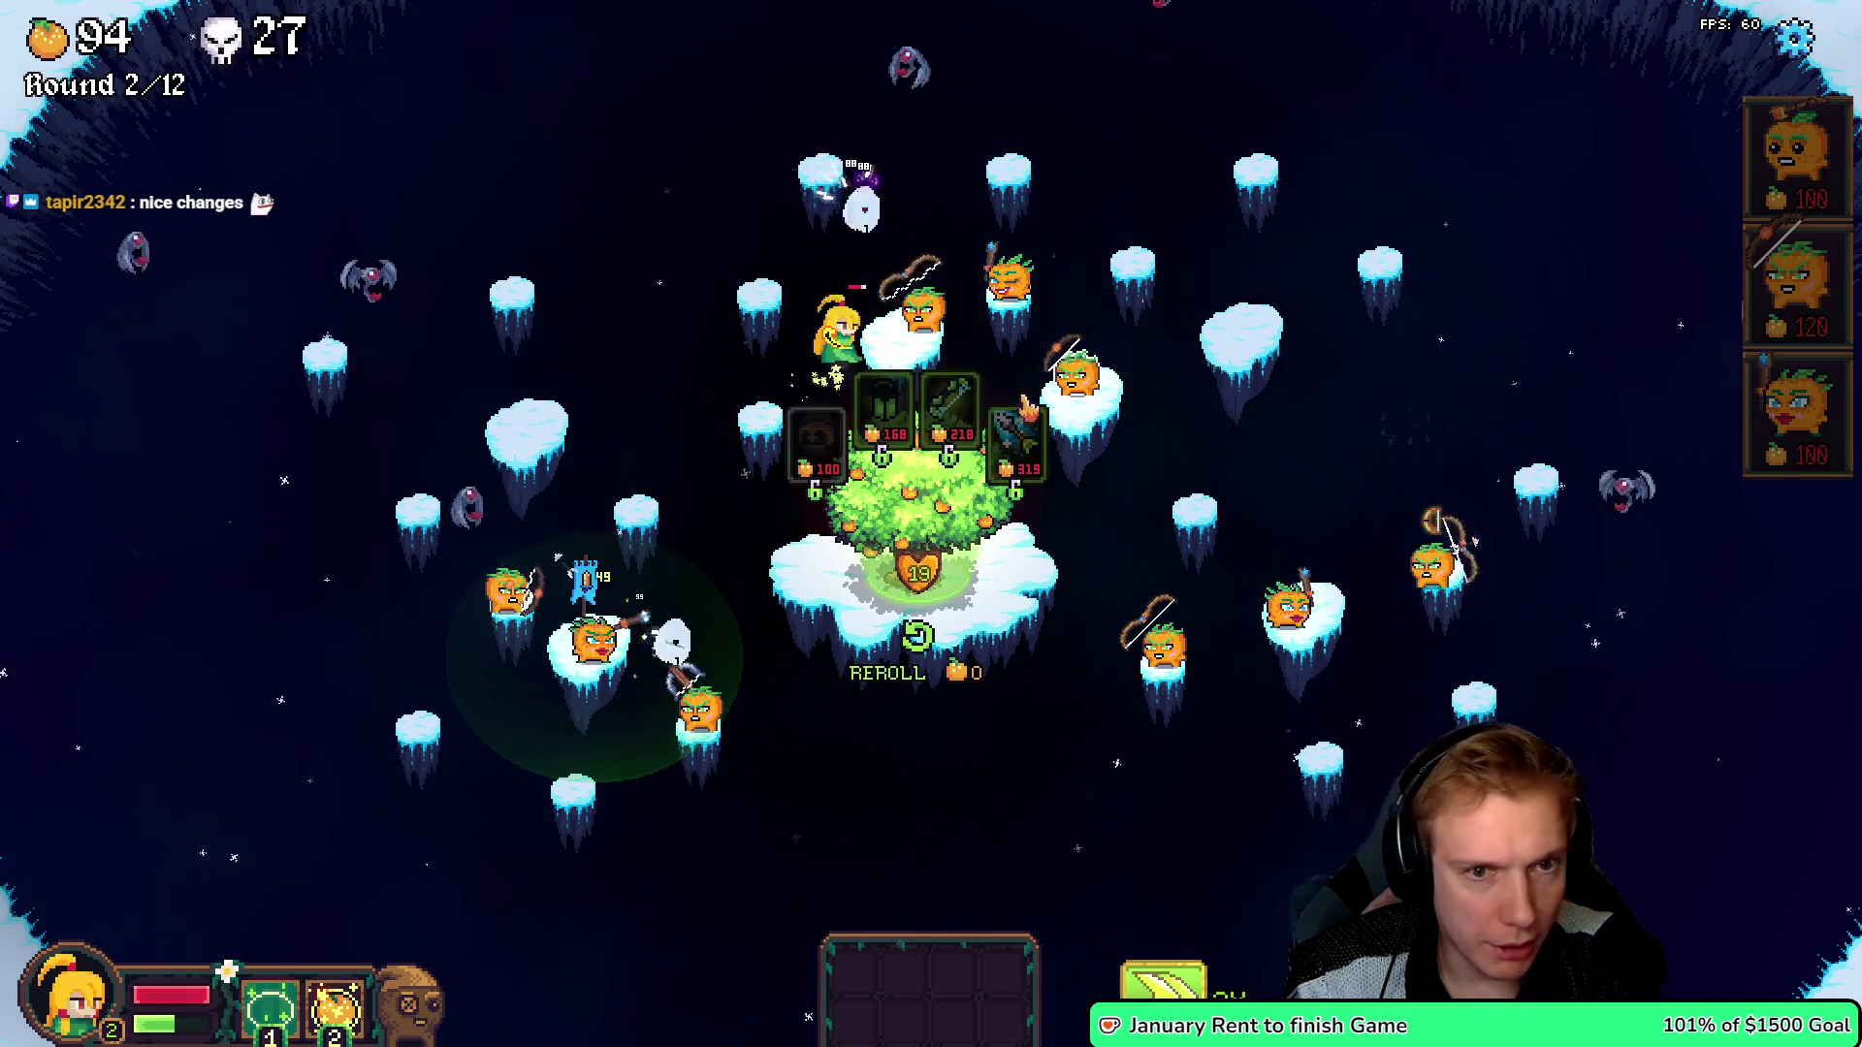
mouse_move(950, 420)
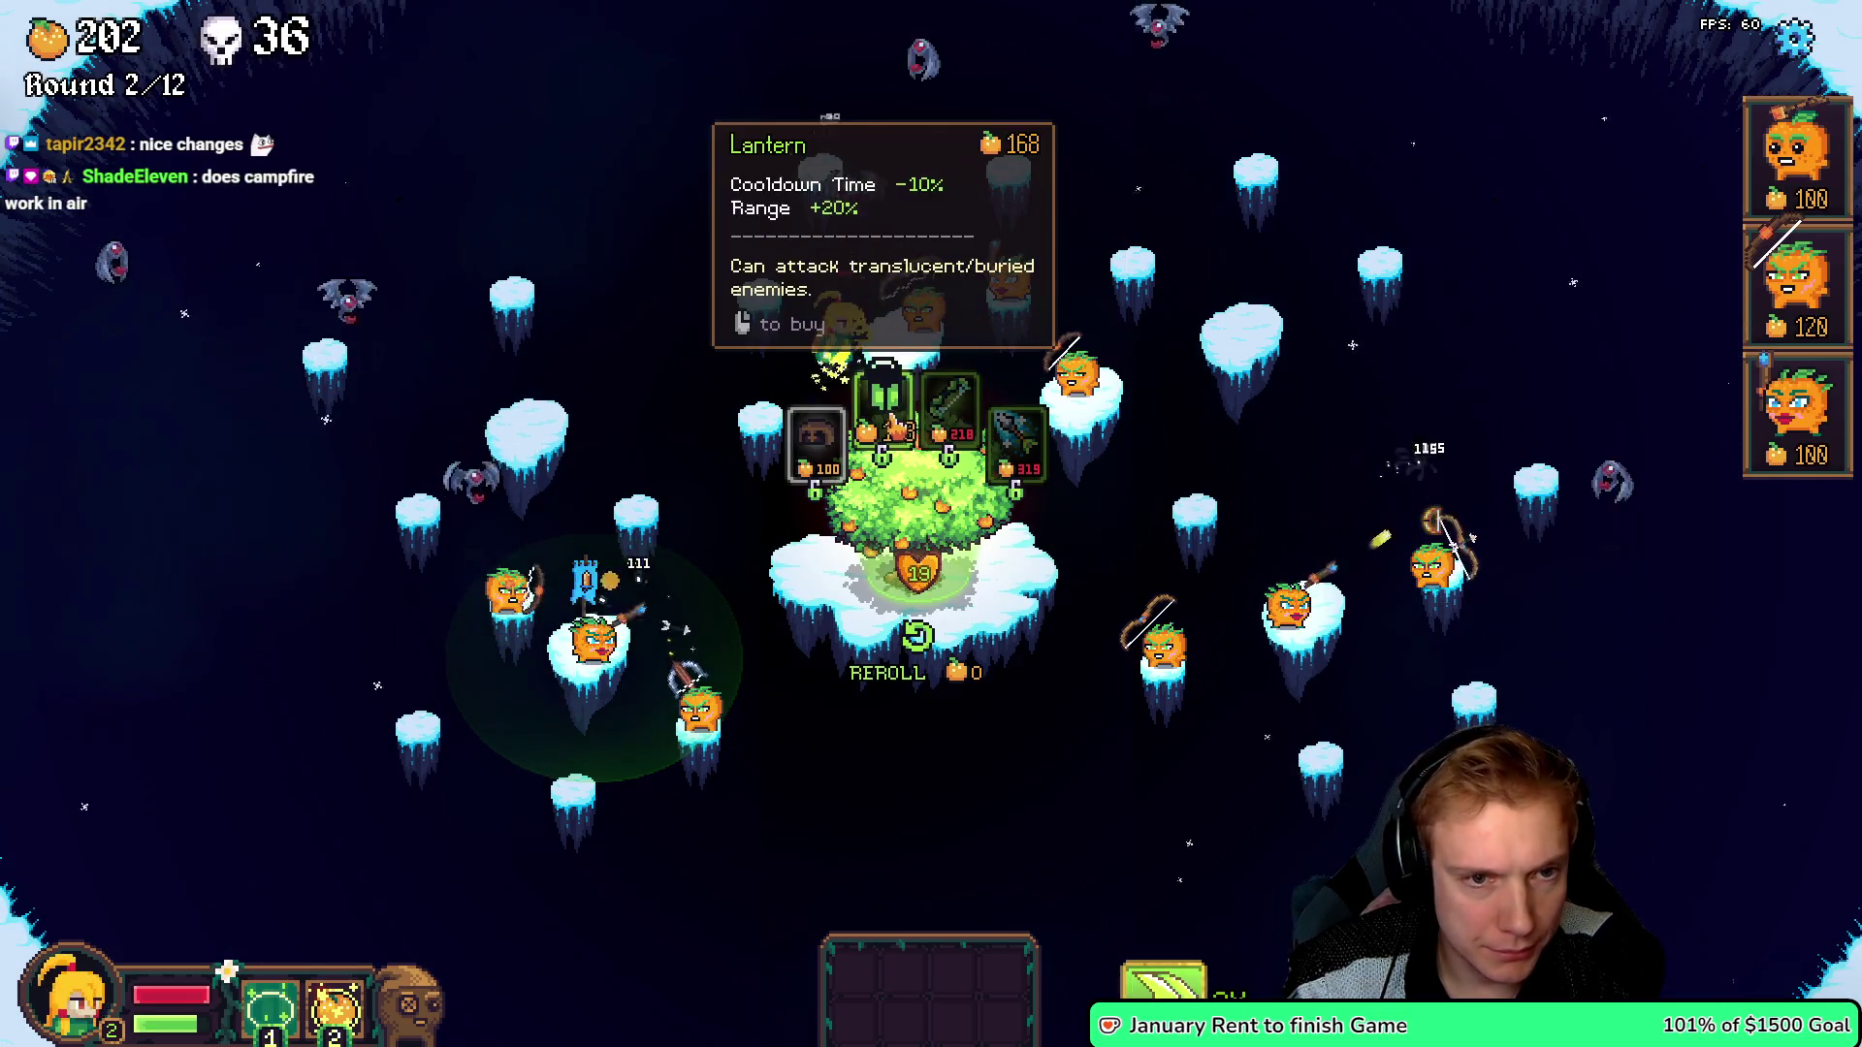
drag(897, 427, 955, 292)
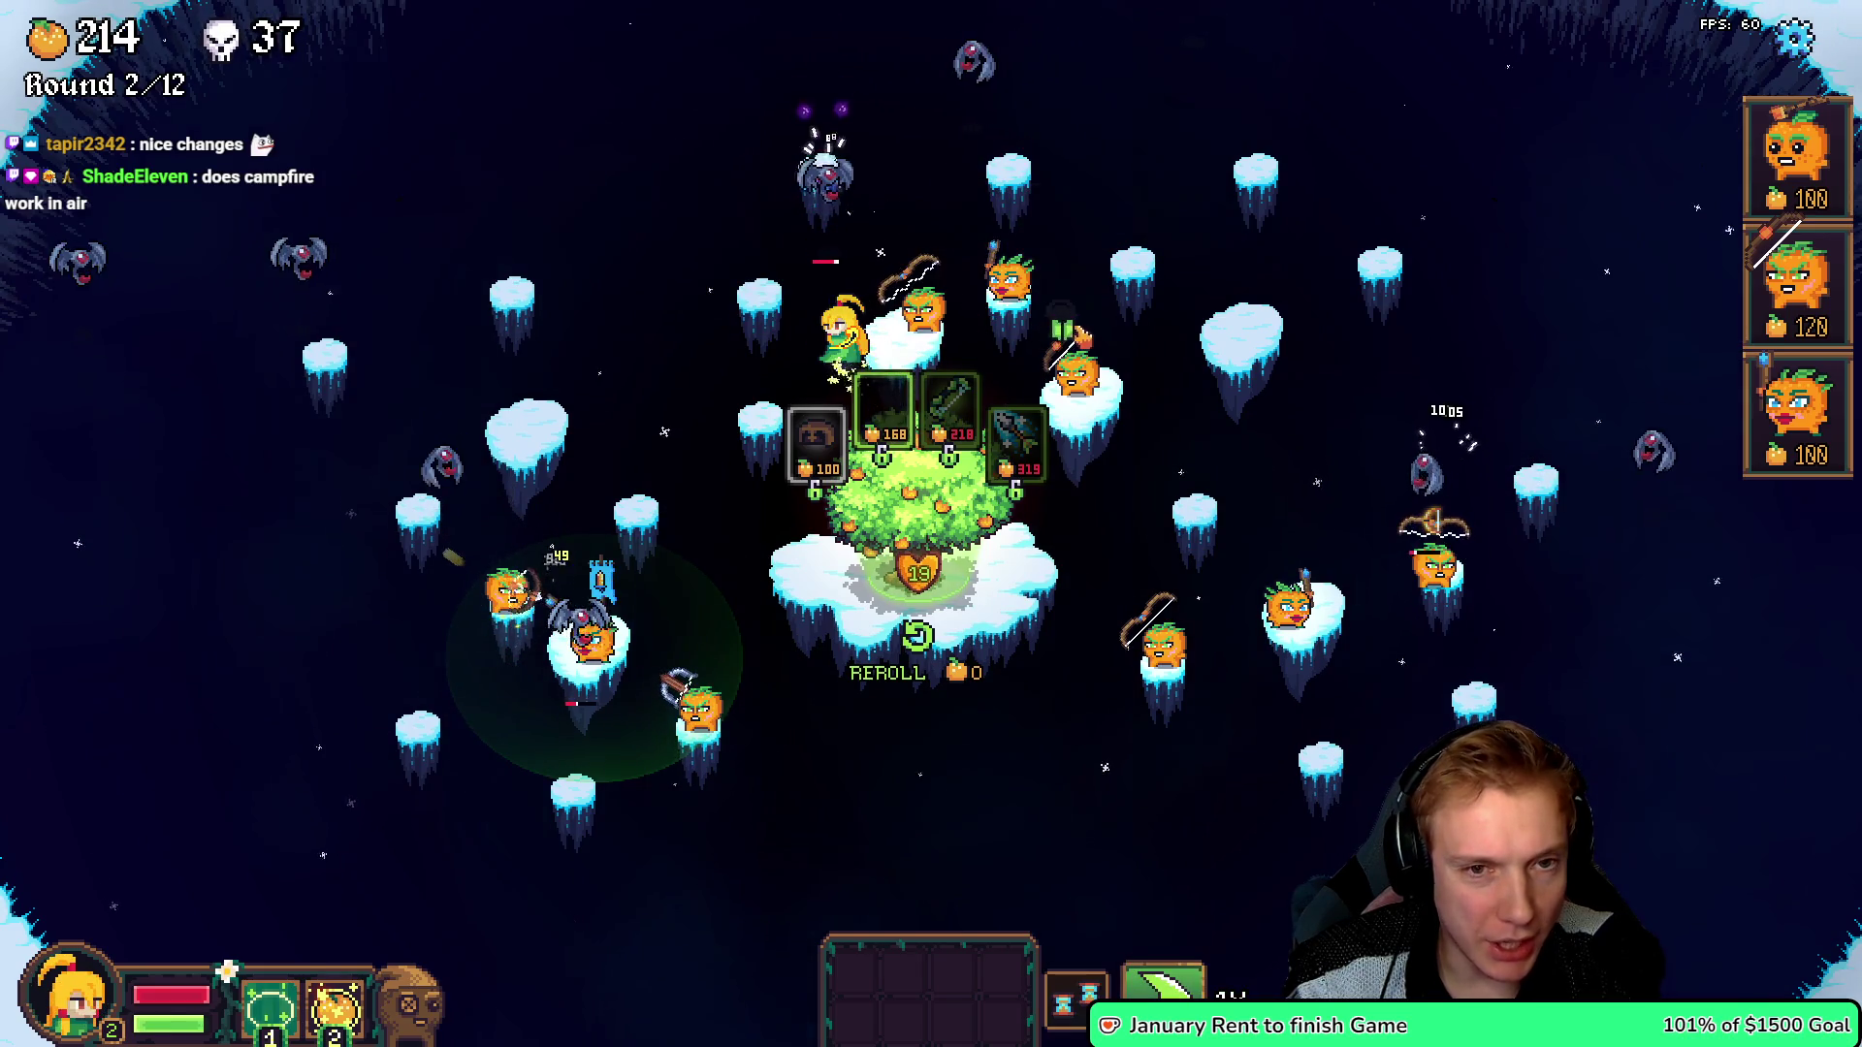
drag(982, 211, 981, 212)
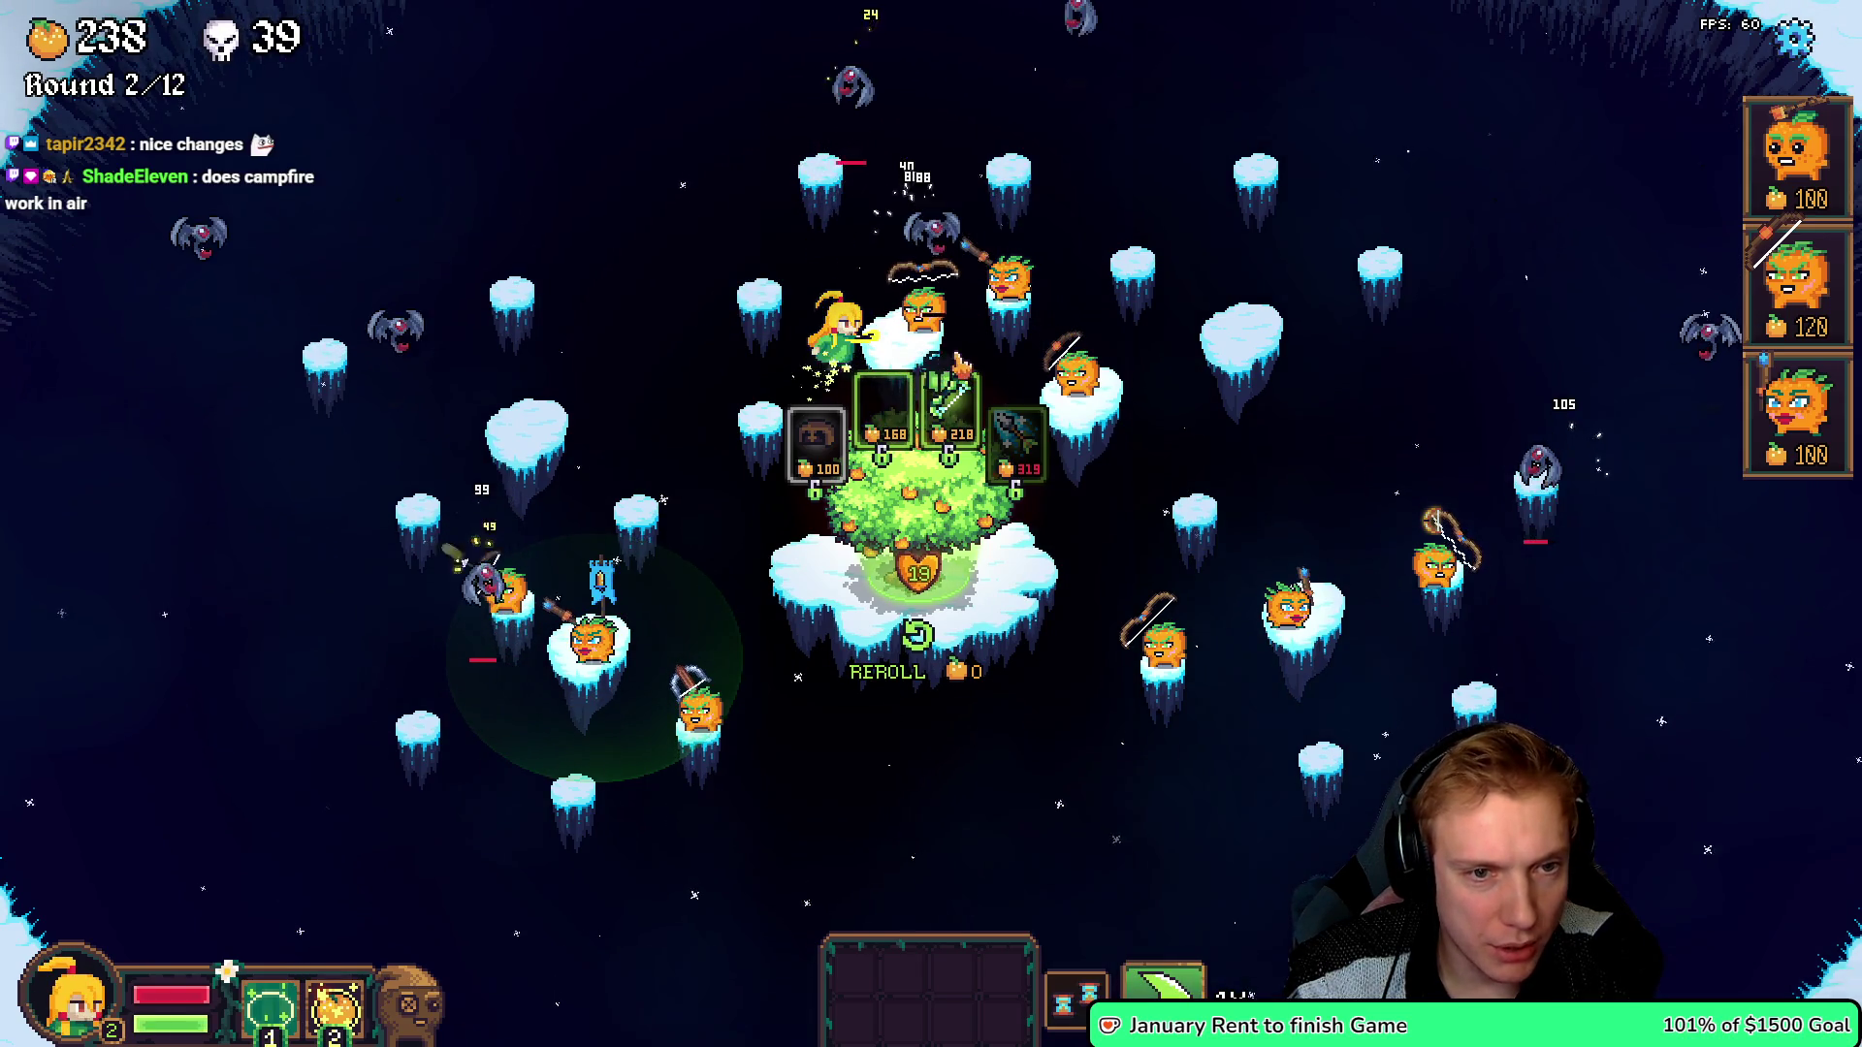
click(900, 243)
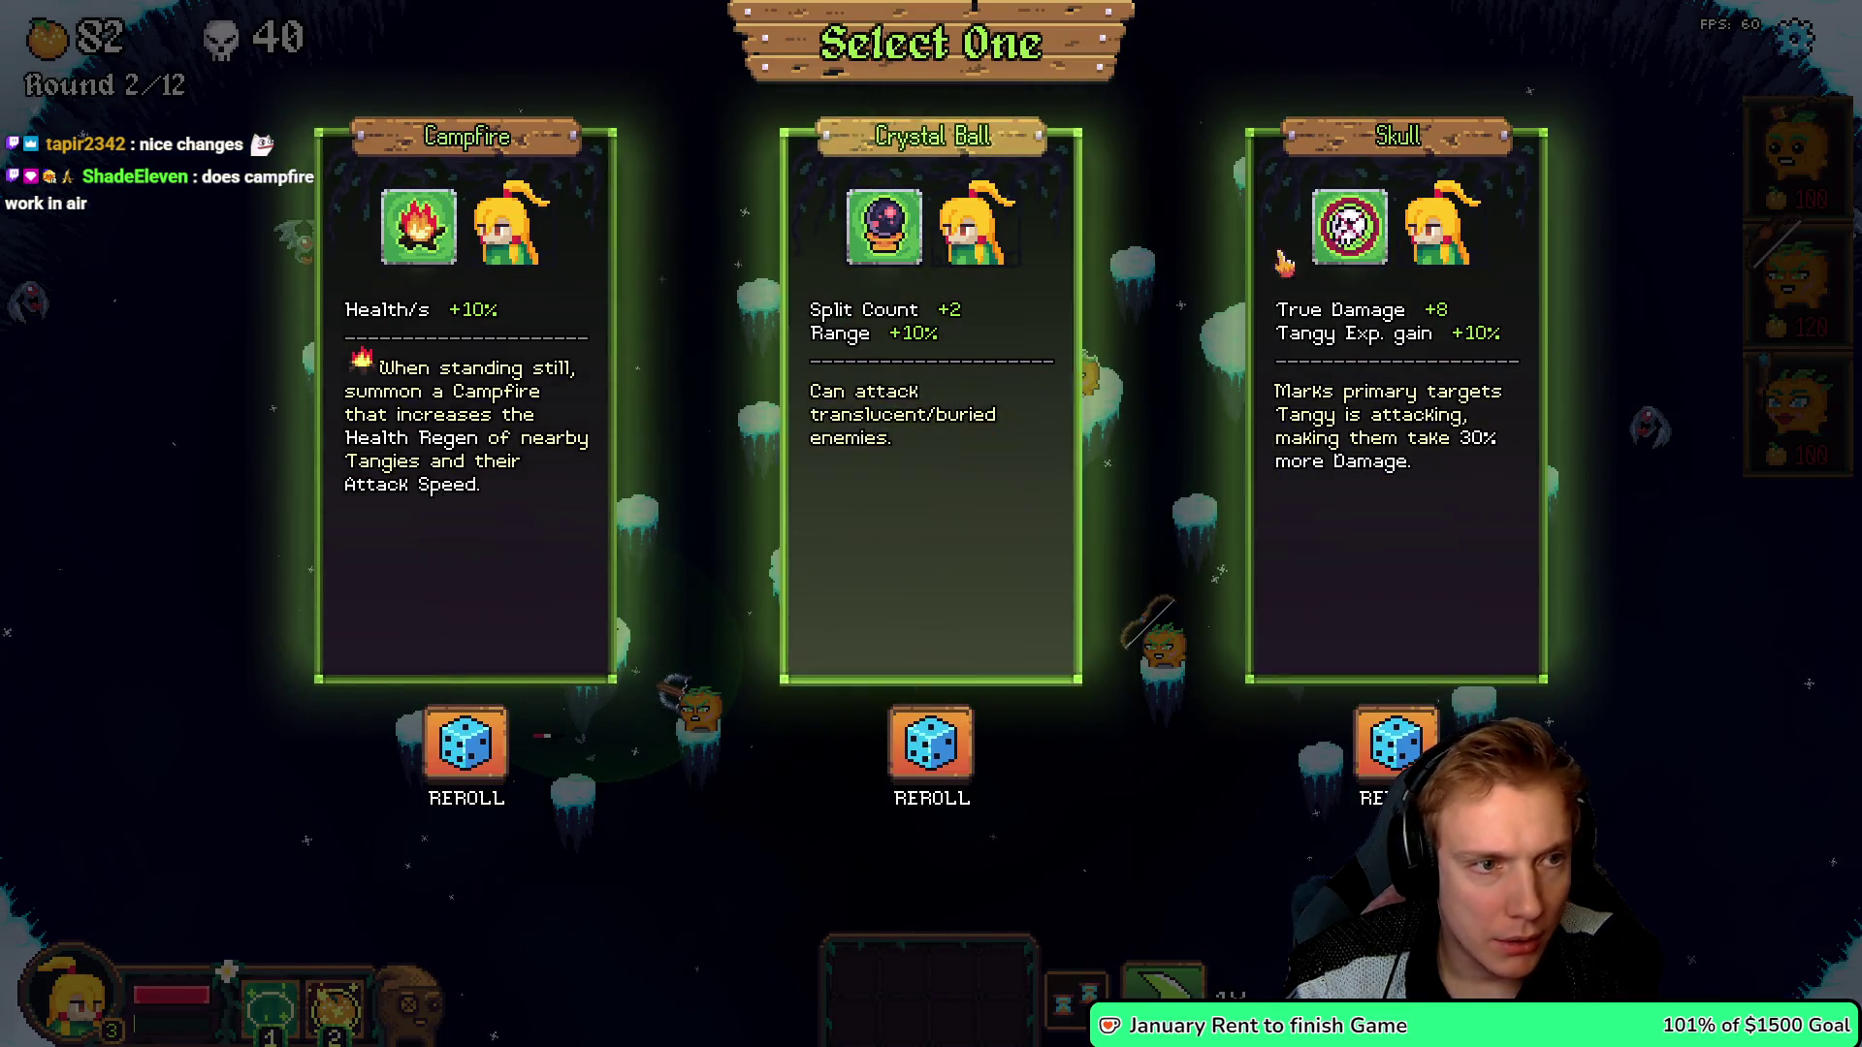
- Equip the Long Bow and a Bow on the archers, reroll two cards, and take Skull
click(1360, 237)
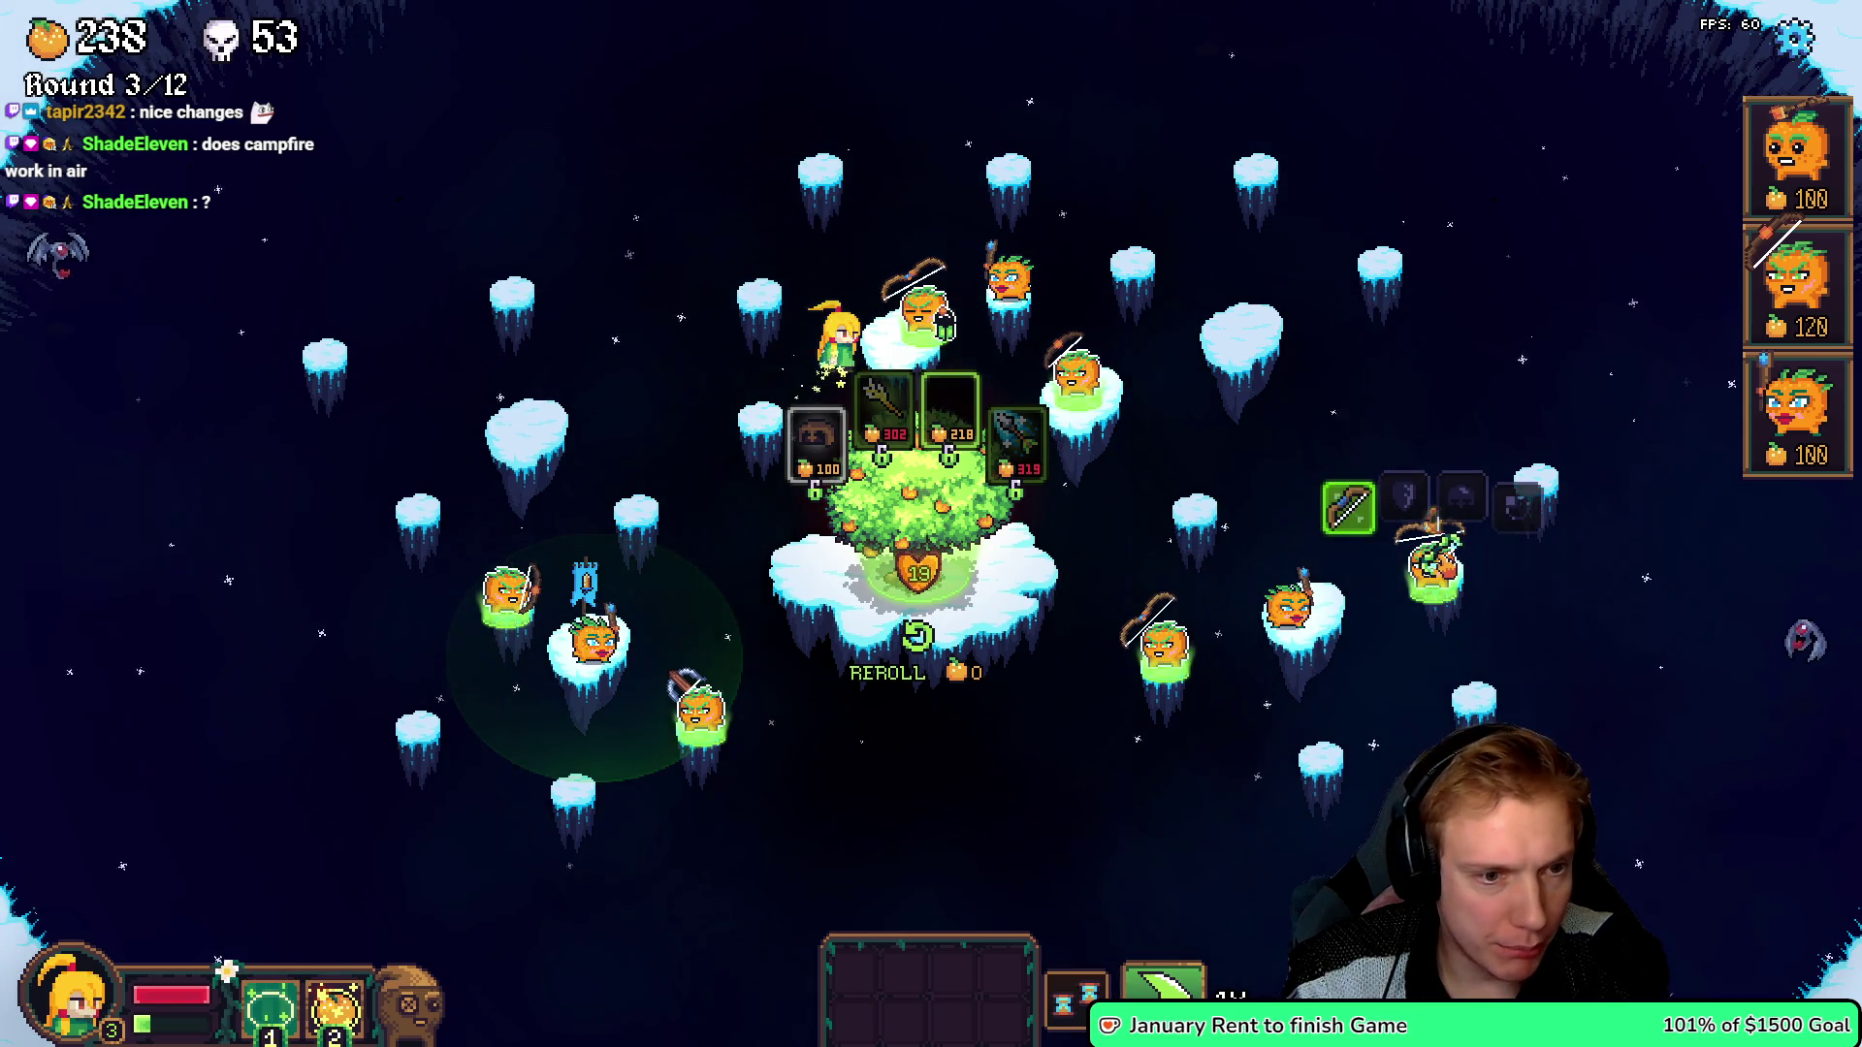
drag(1348, 507, 1350, 509)
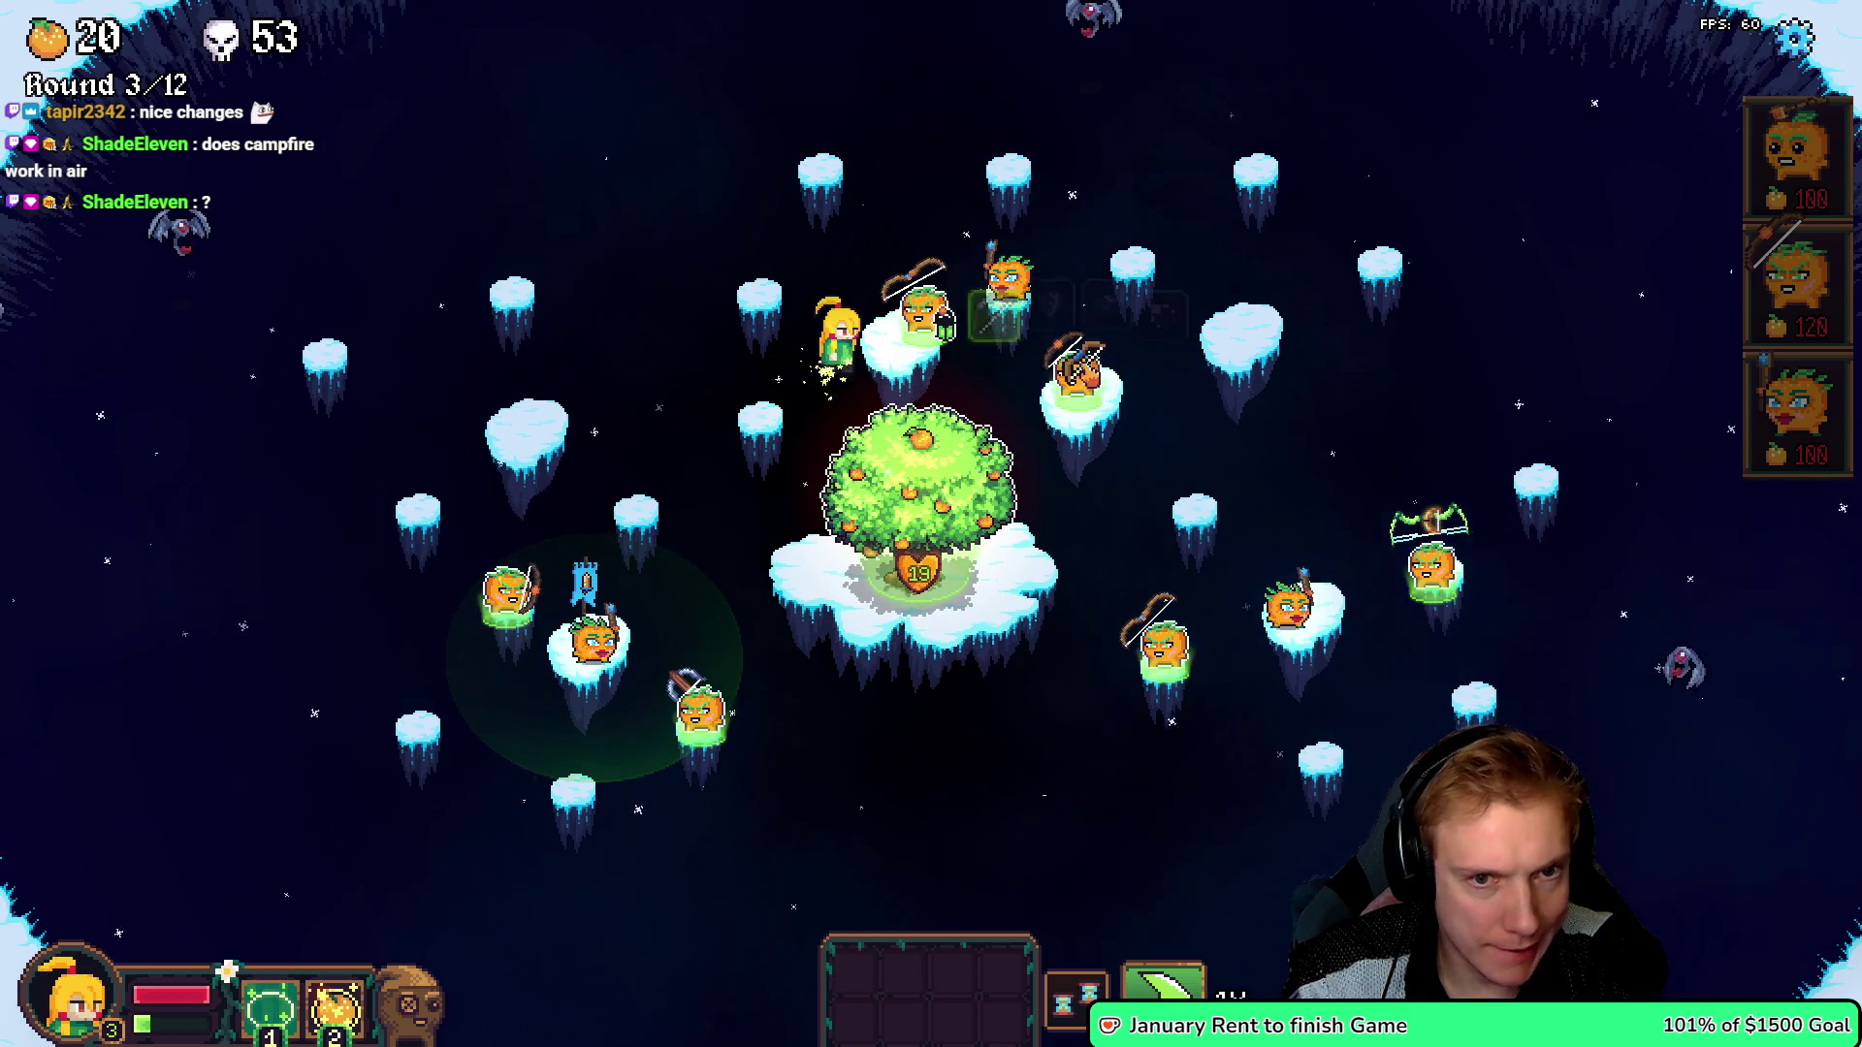
drag(854, 970, 495, 524)
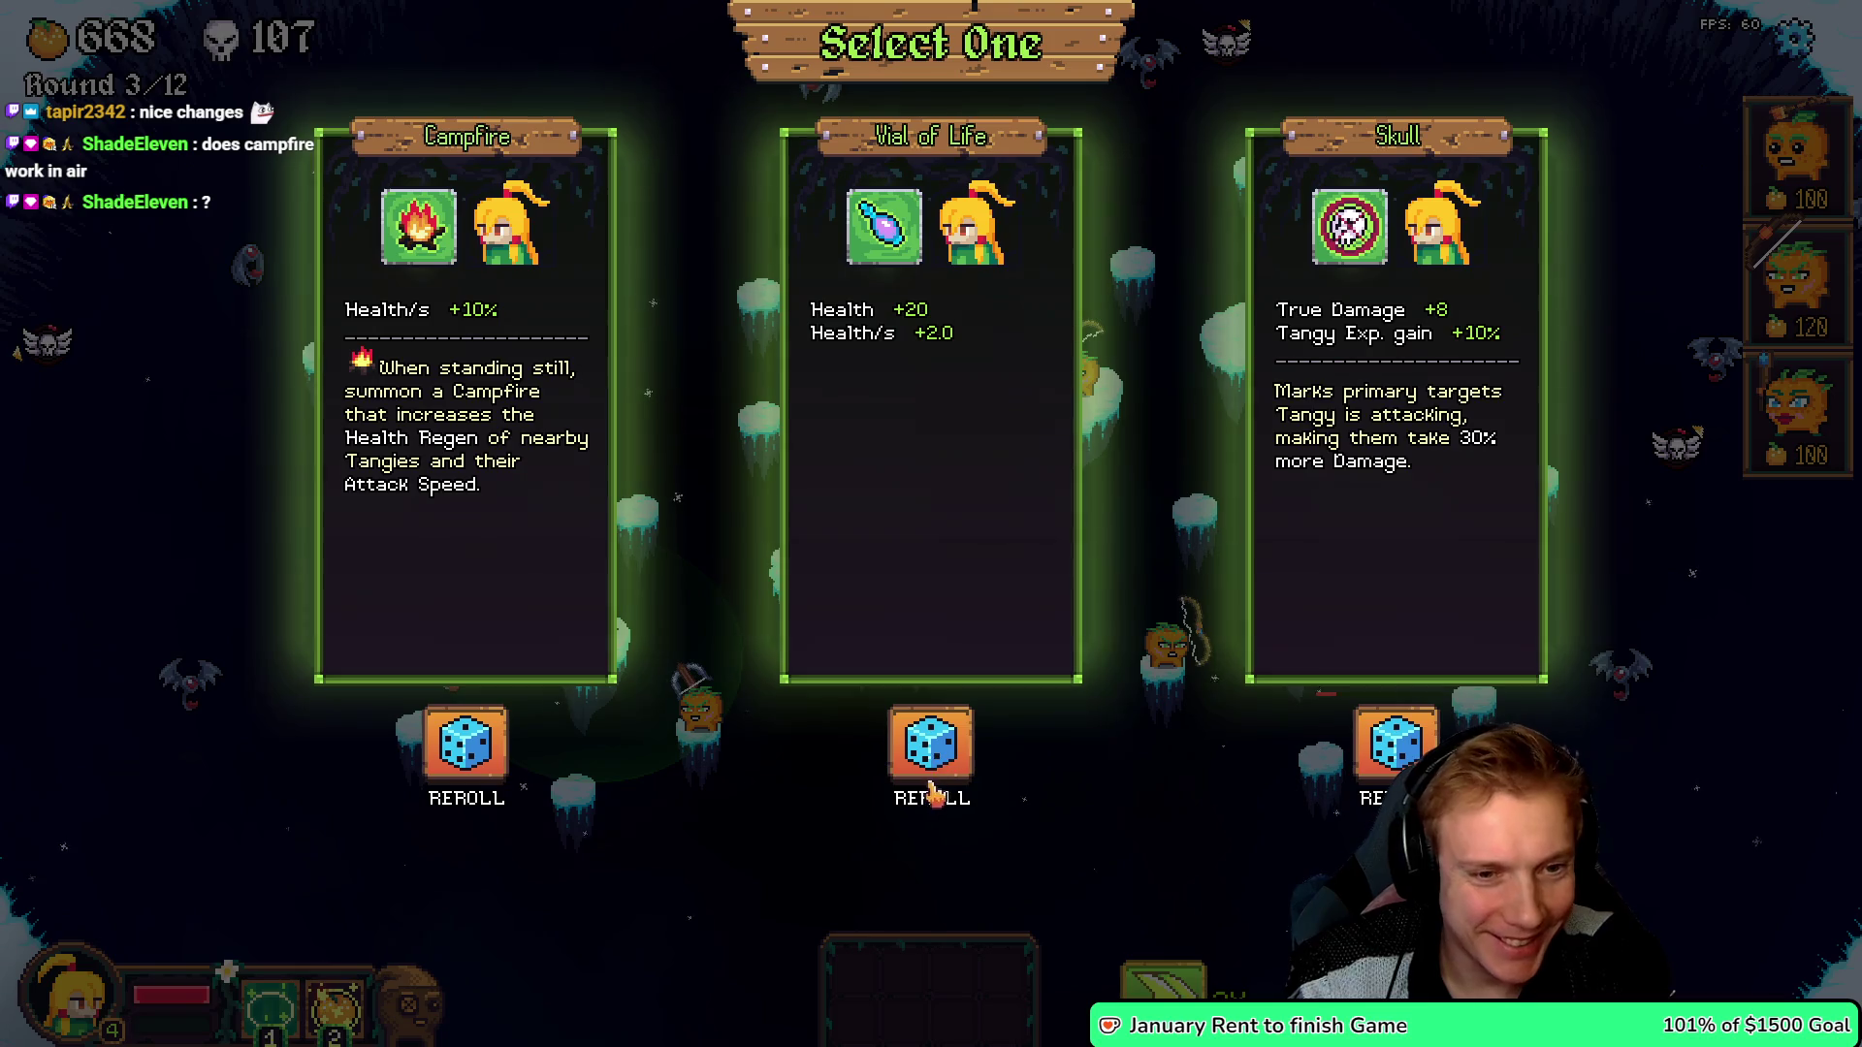
click(931, 745)
click(466, 745)
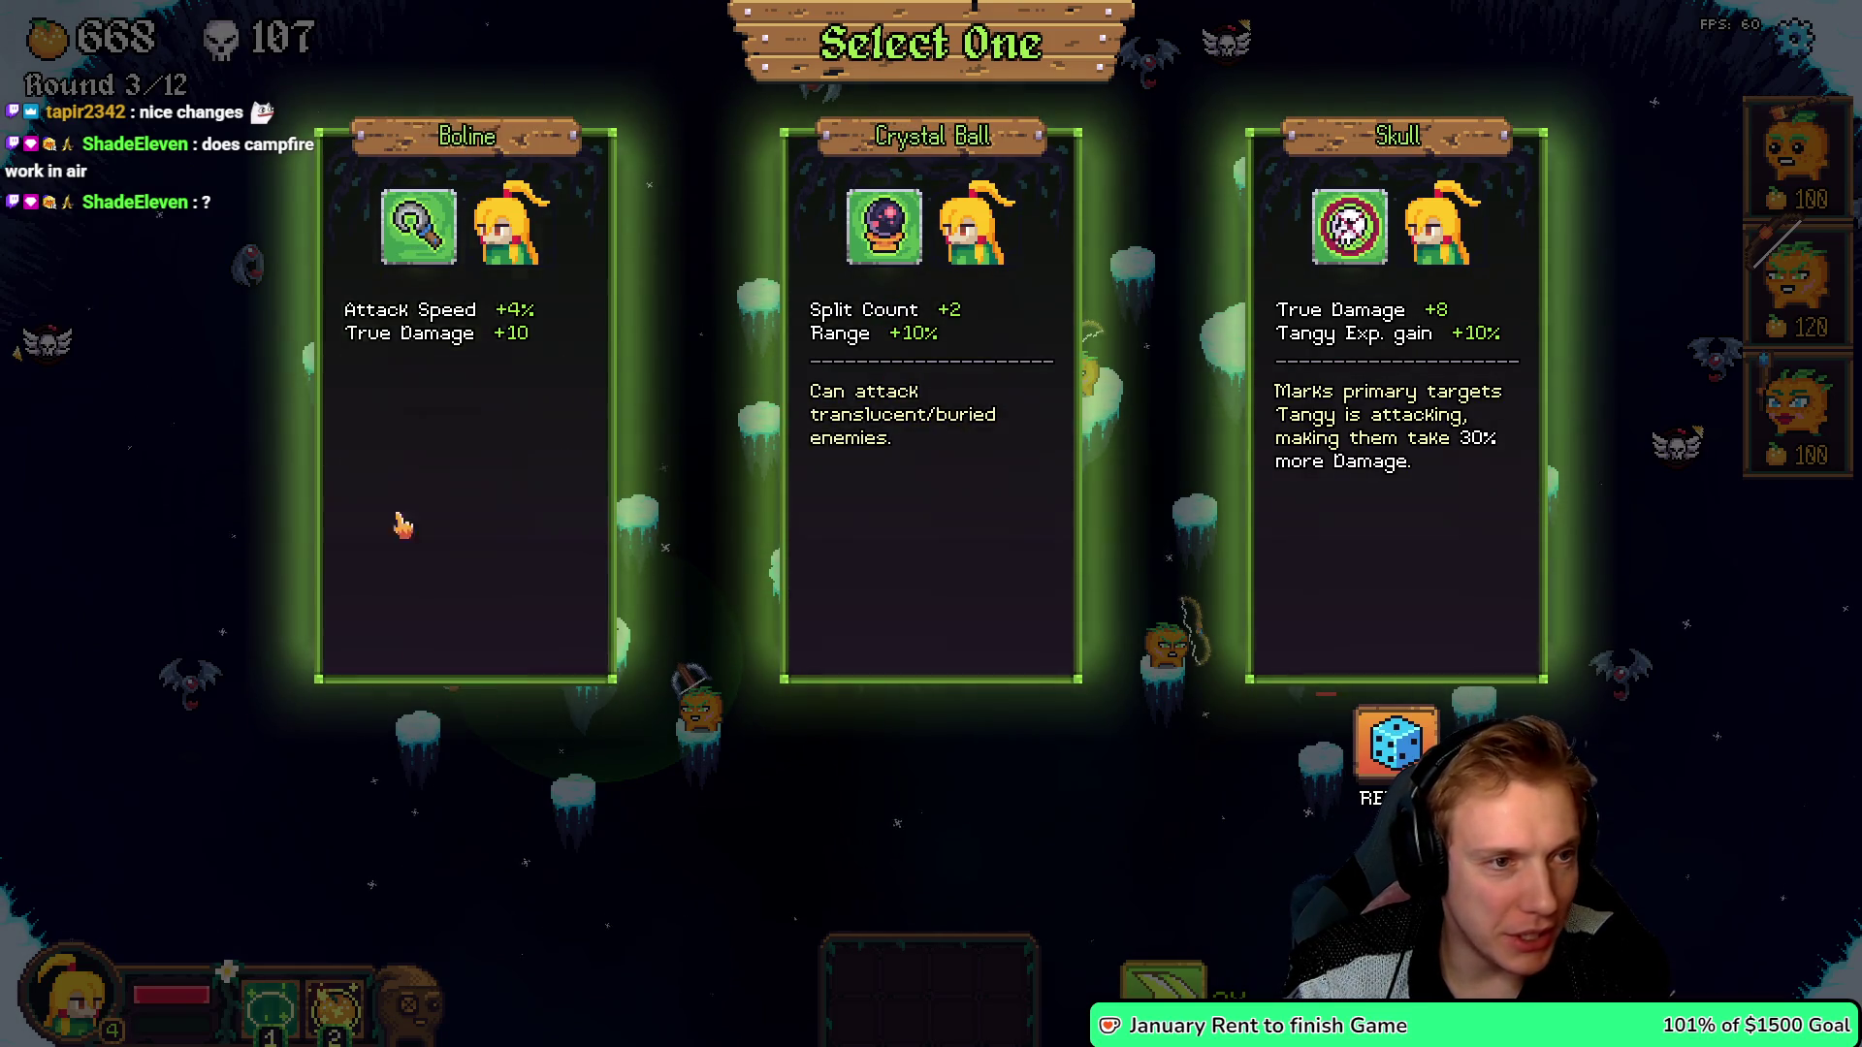
click(1397, 436)
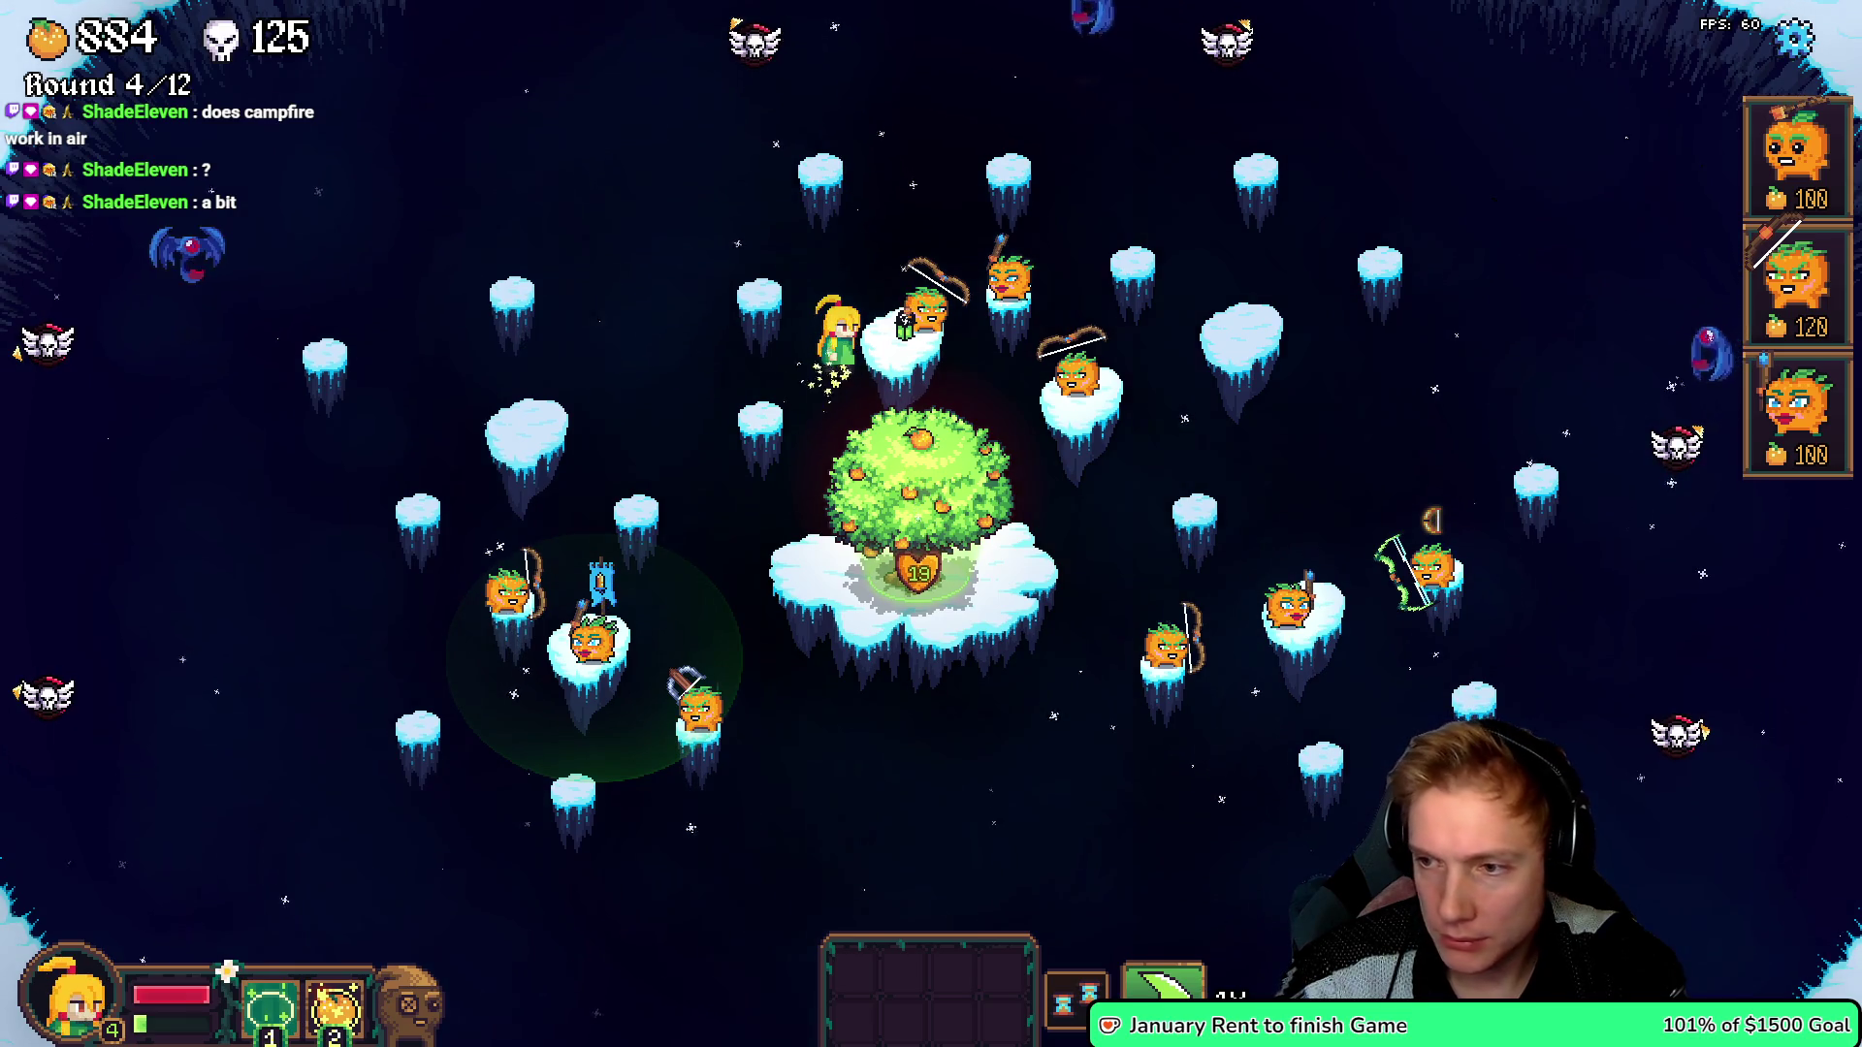
- Equip the Health Banner and Lantern on towers, plus the Compound Bow on the left tower
key(d)
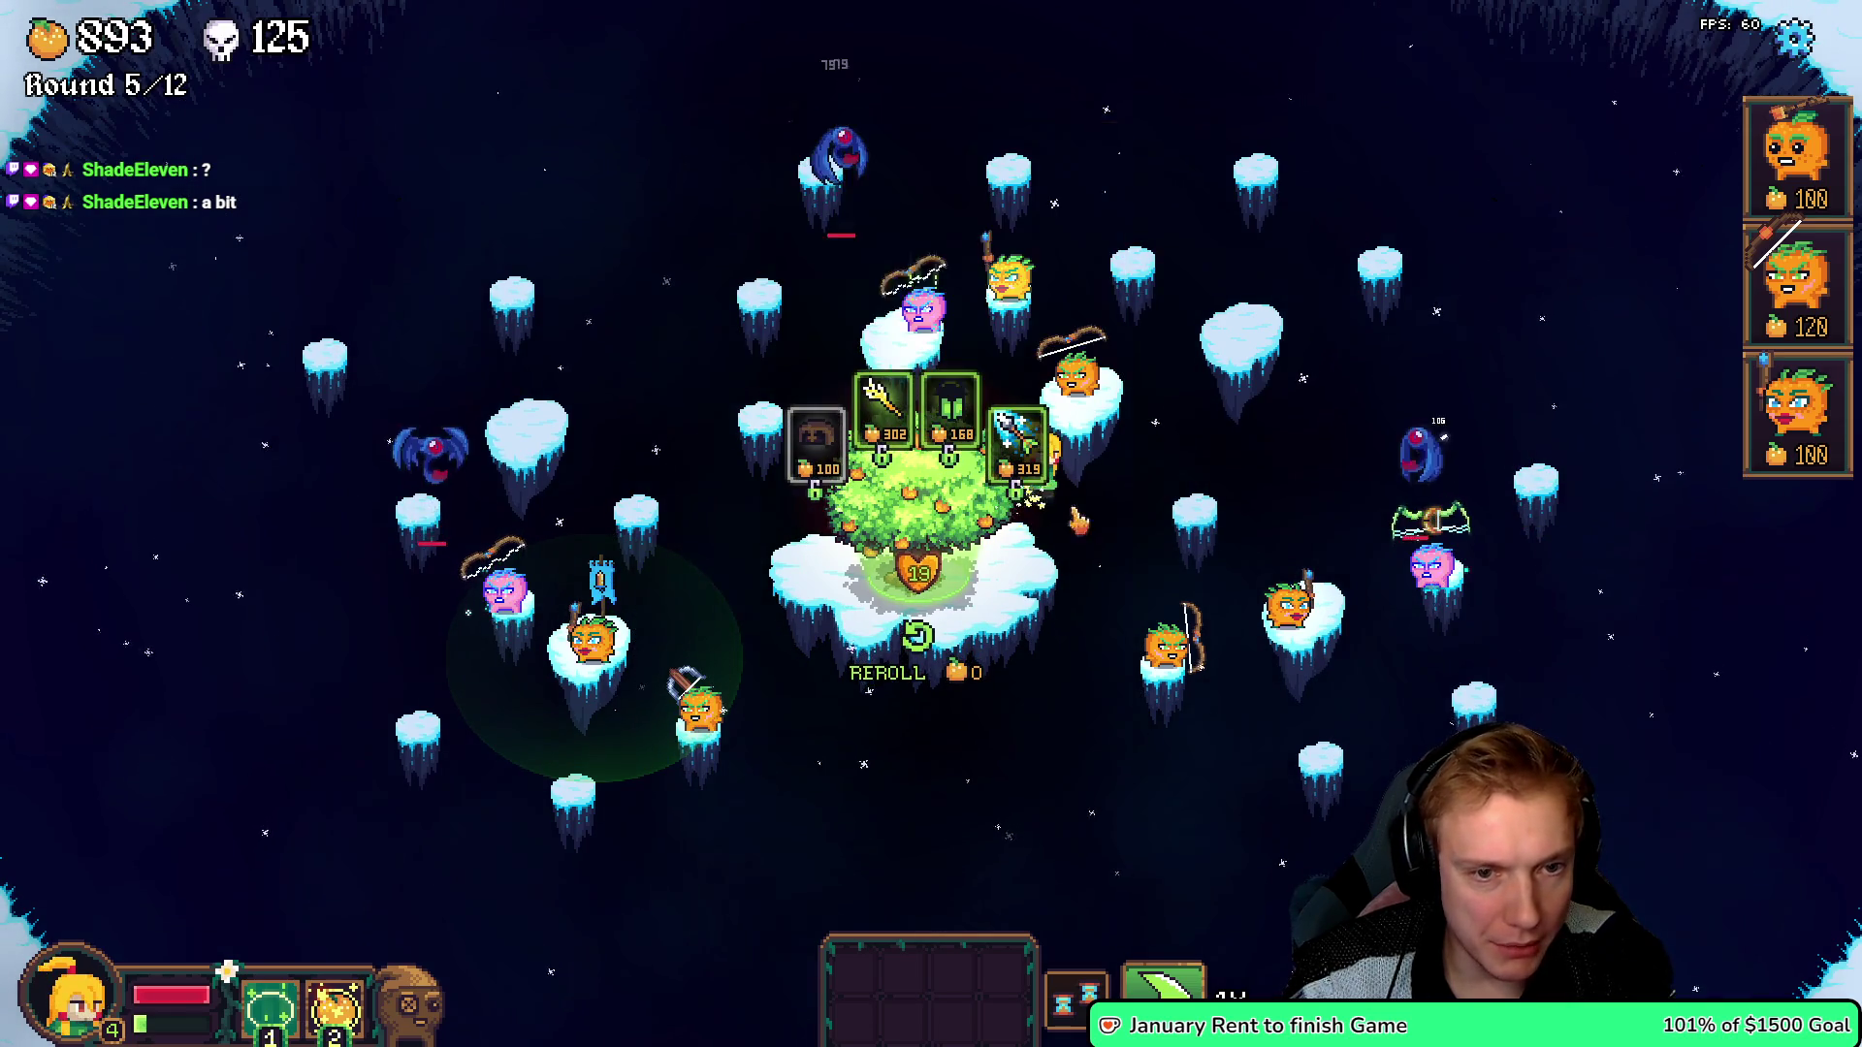
drag(951, 408, 1290, 671)
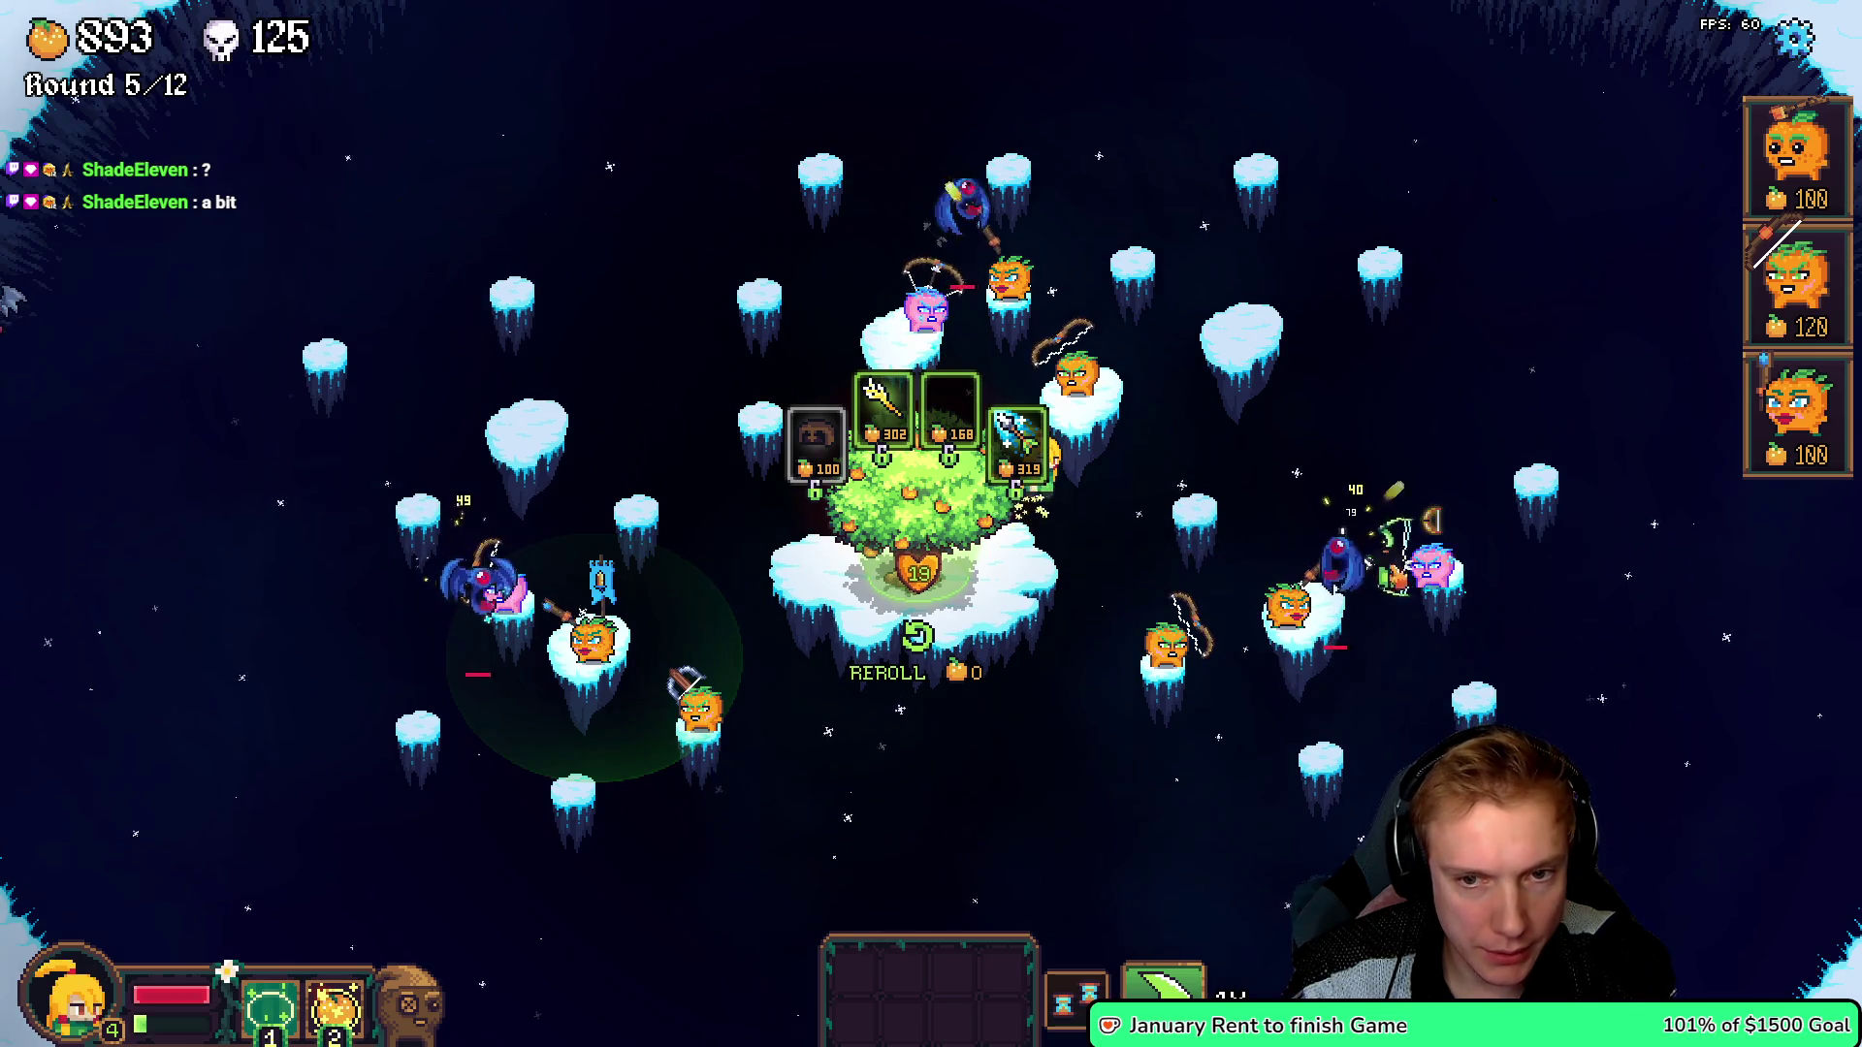
drag(950, 407, 1280, 591)
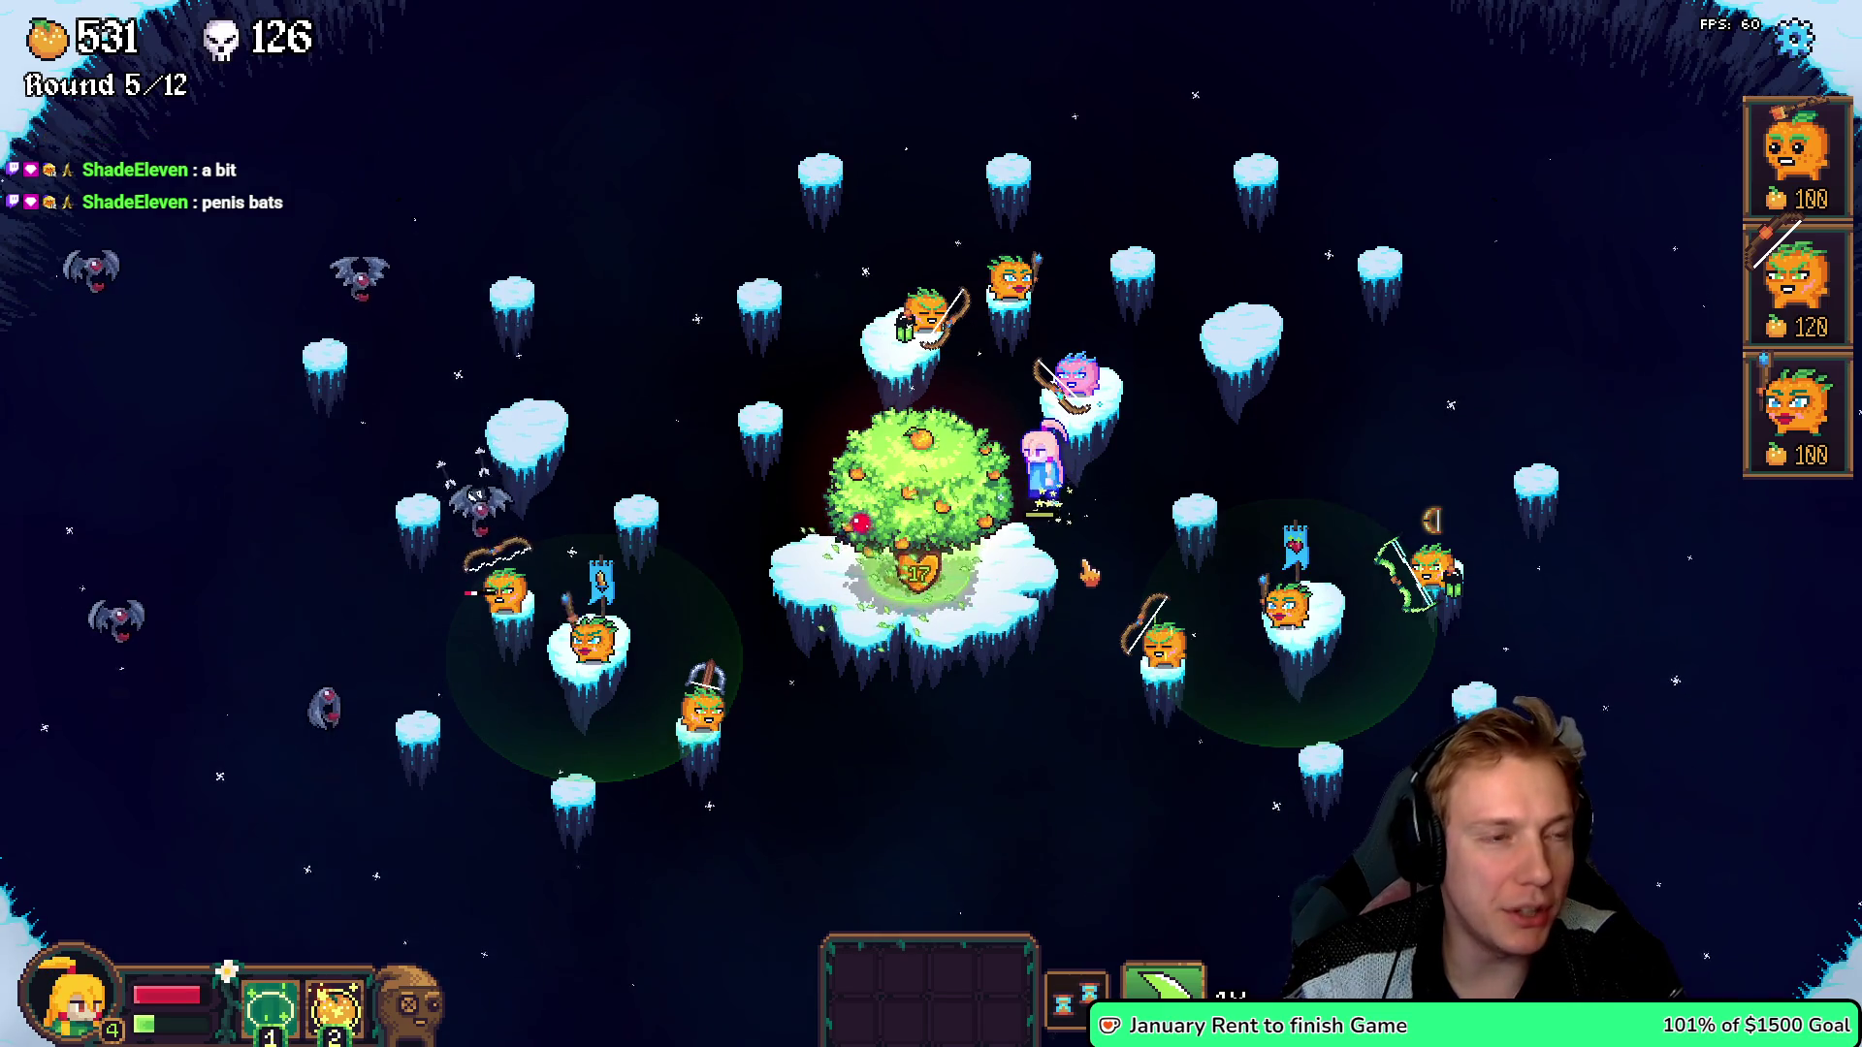
click(910, 504)
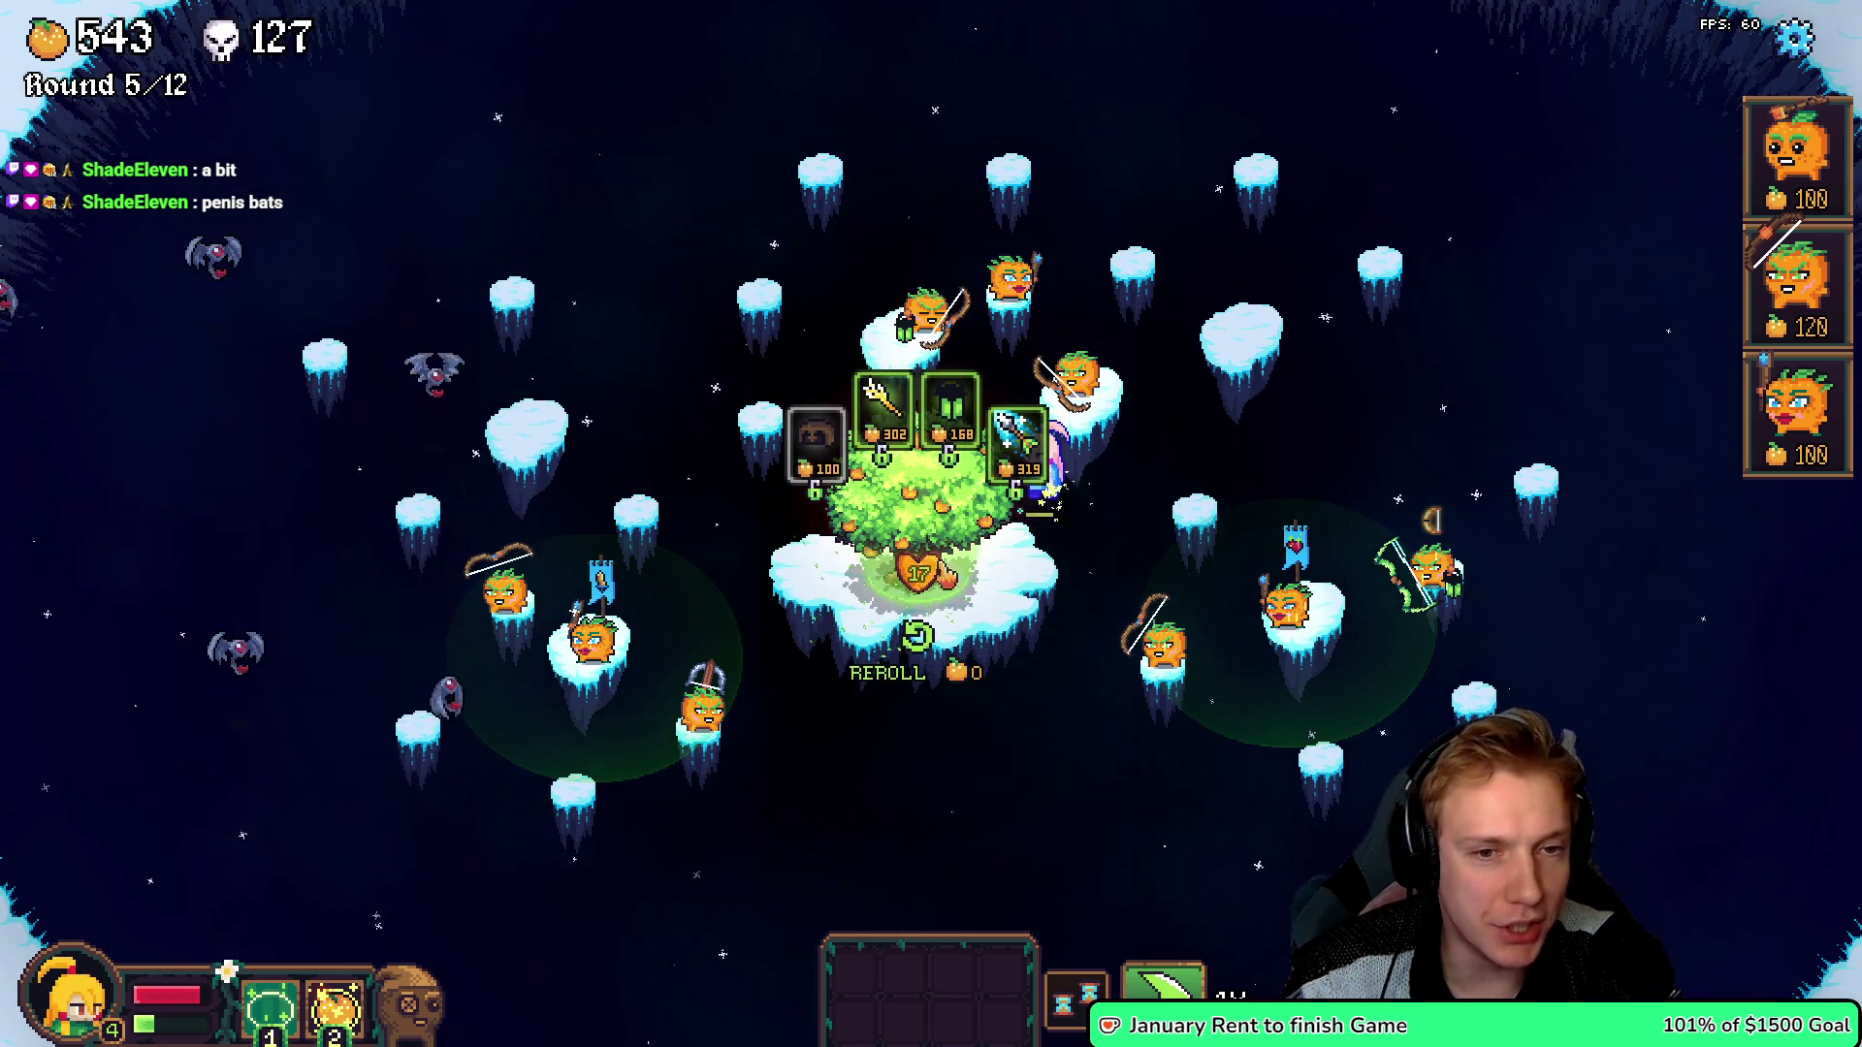
mouse_move(931, 427)
mouse_down()
mouse_move(500, 532)
mouse_move(503, 558)
mouse_up()
drag(951, 407, 422, 531)
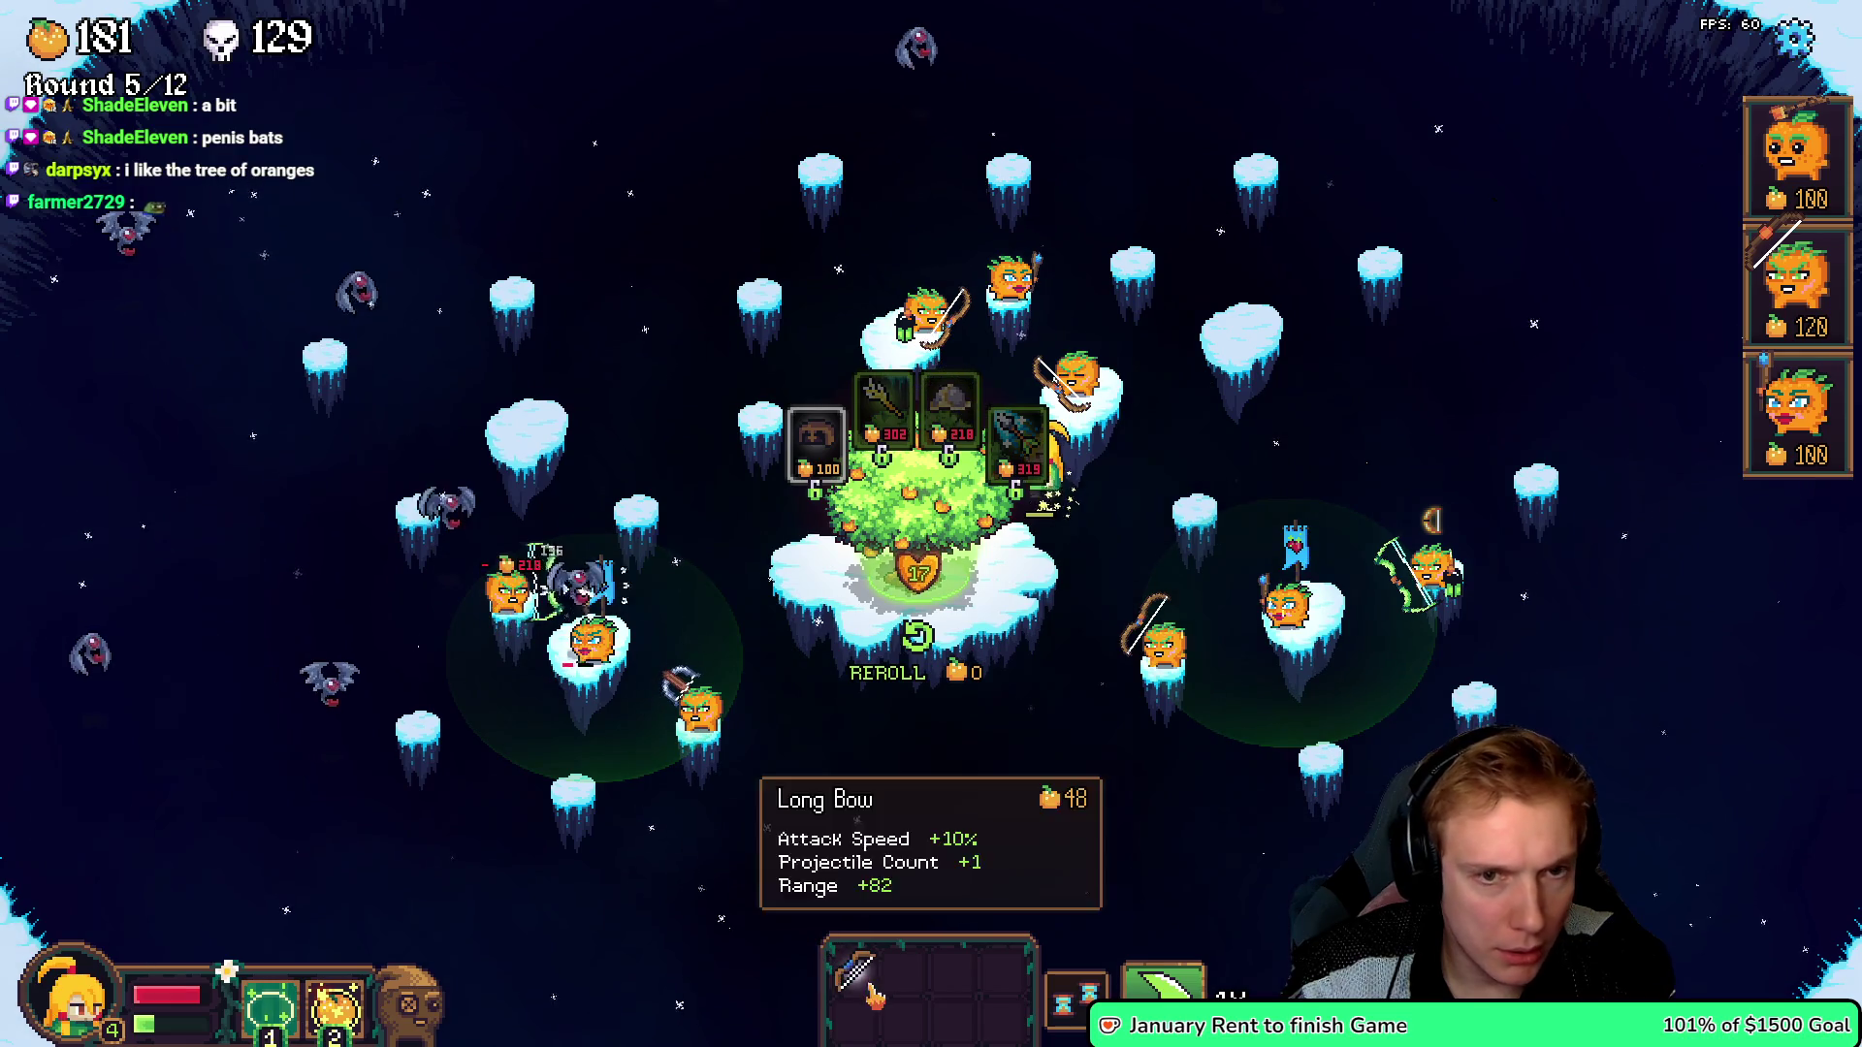
- Reroll the shop, buy the Silver Spyglass and Ruby Necklace, then place two sword units near the tree
click(970, 500)
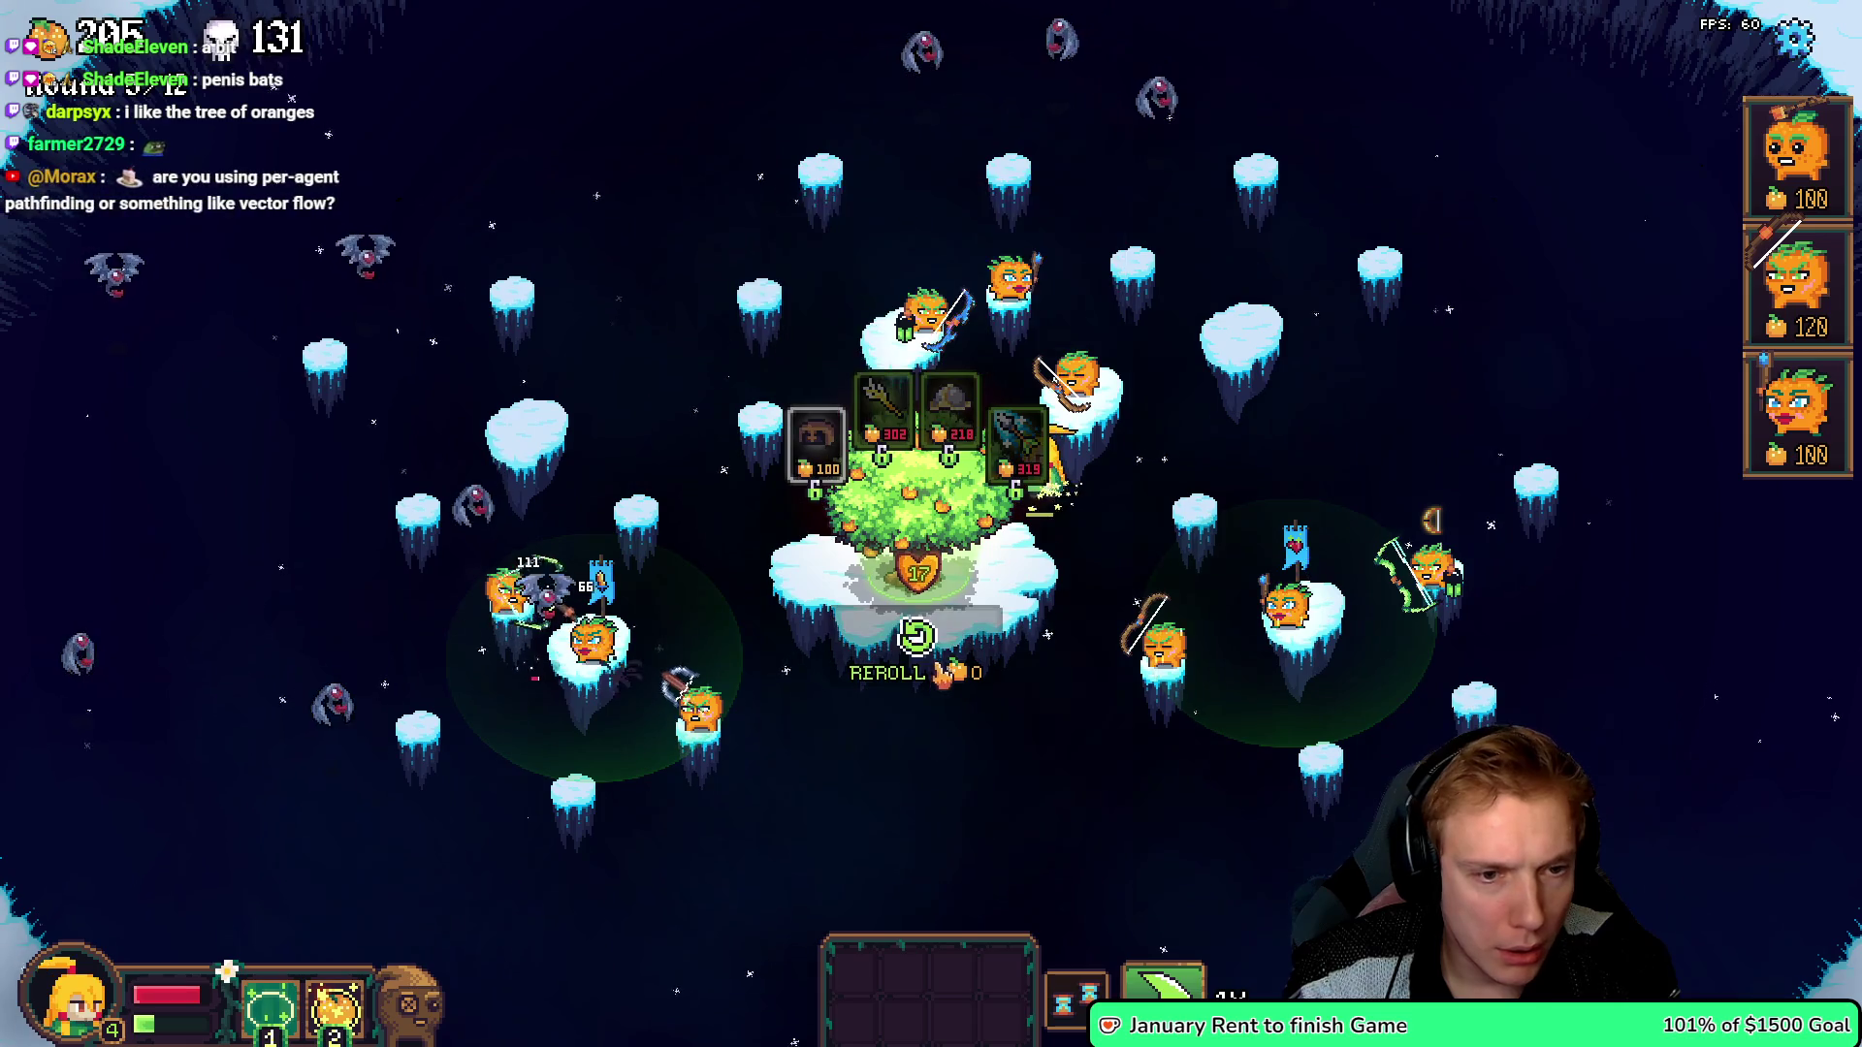
click(916, 640)
drag(1013, 432, 1081, 378)
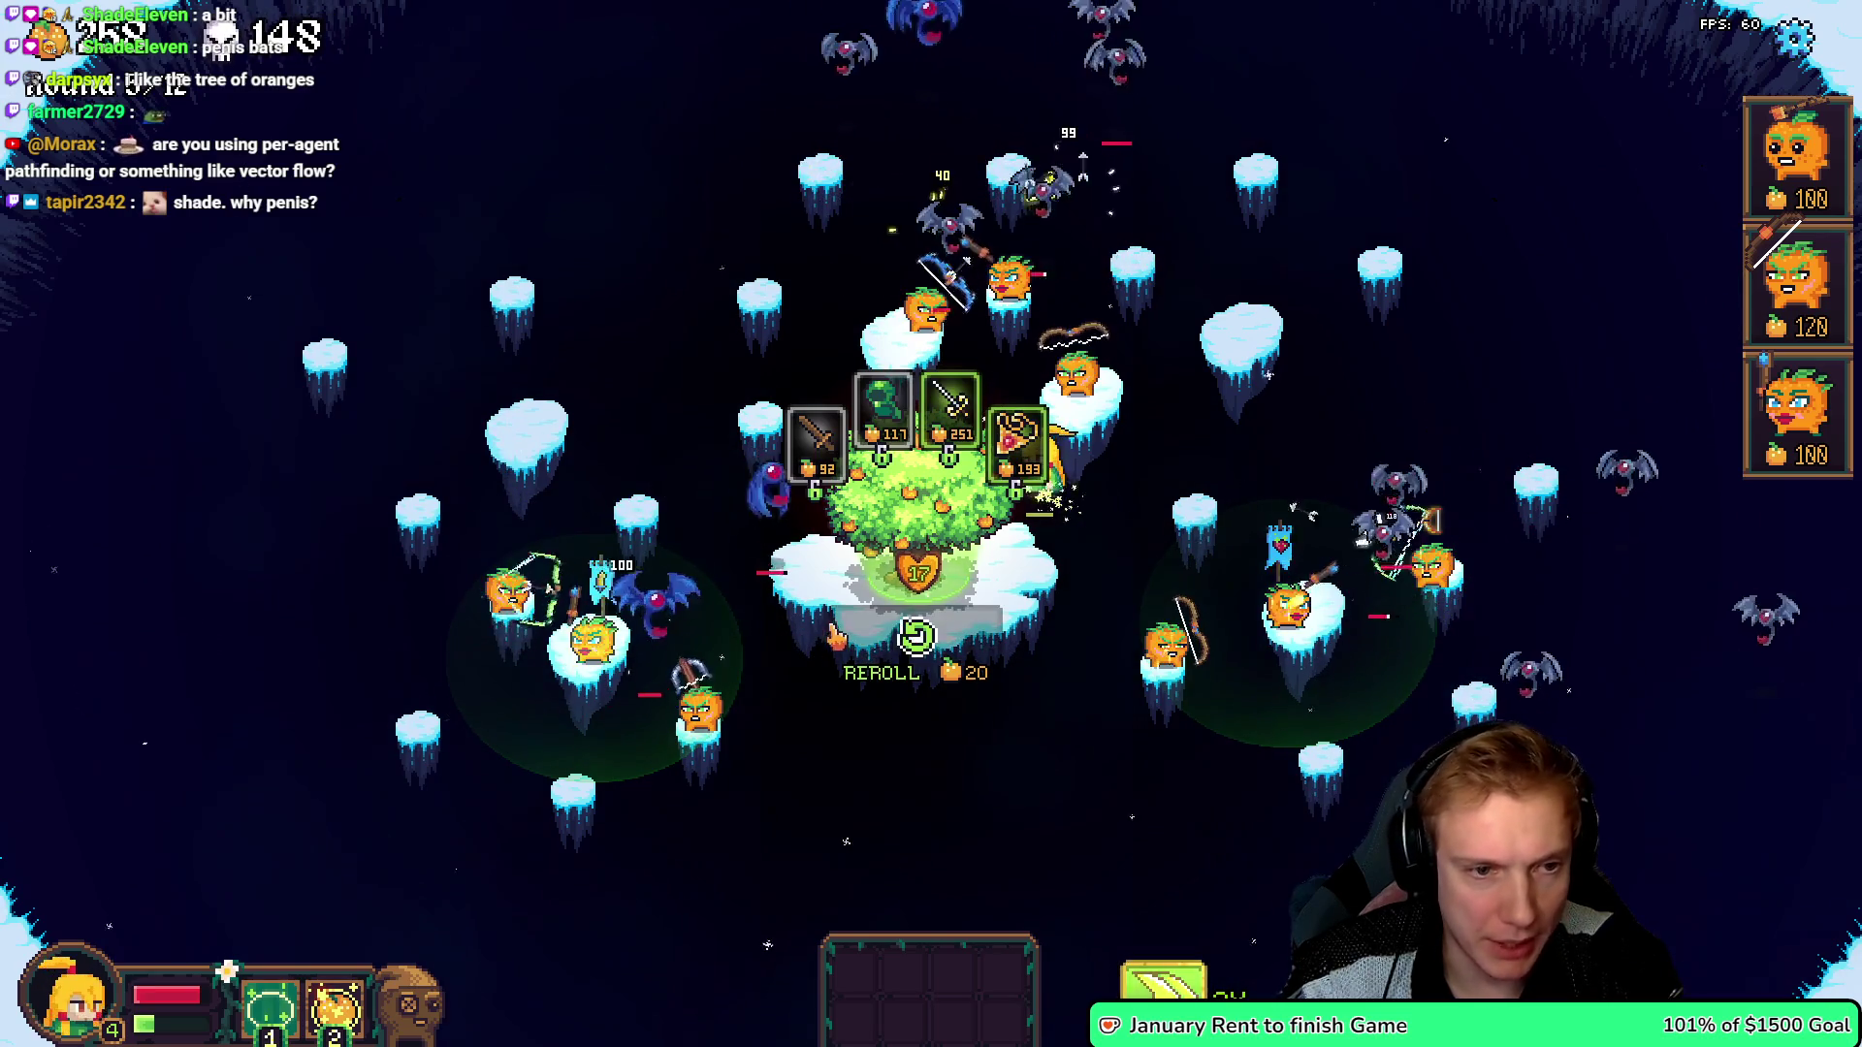
drag(1014, 432, 936, 291)
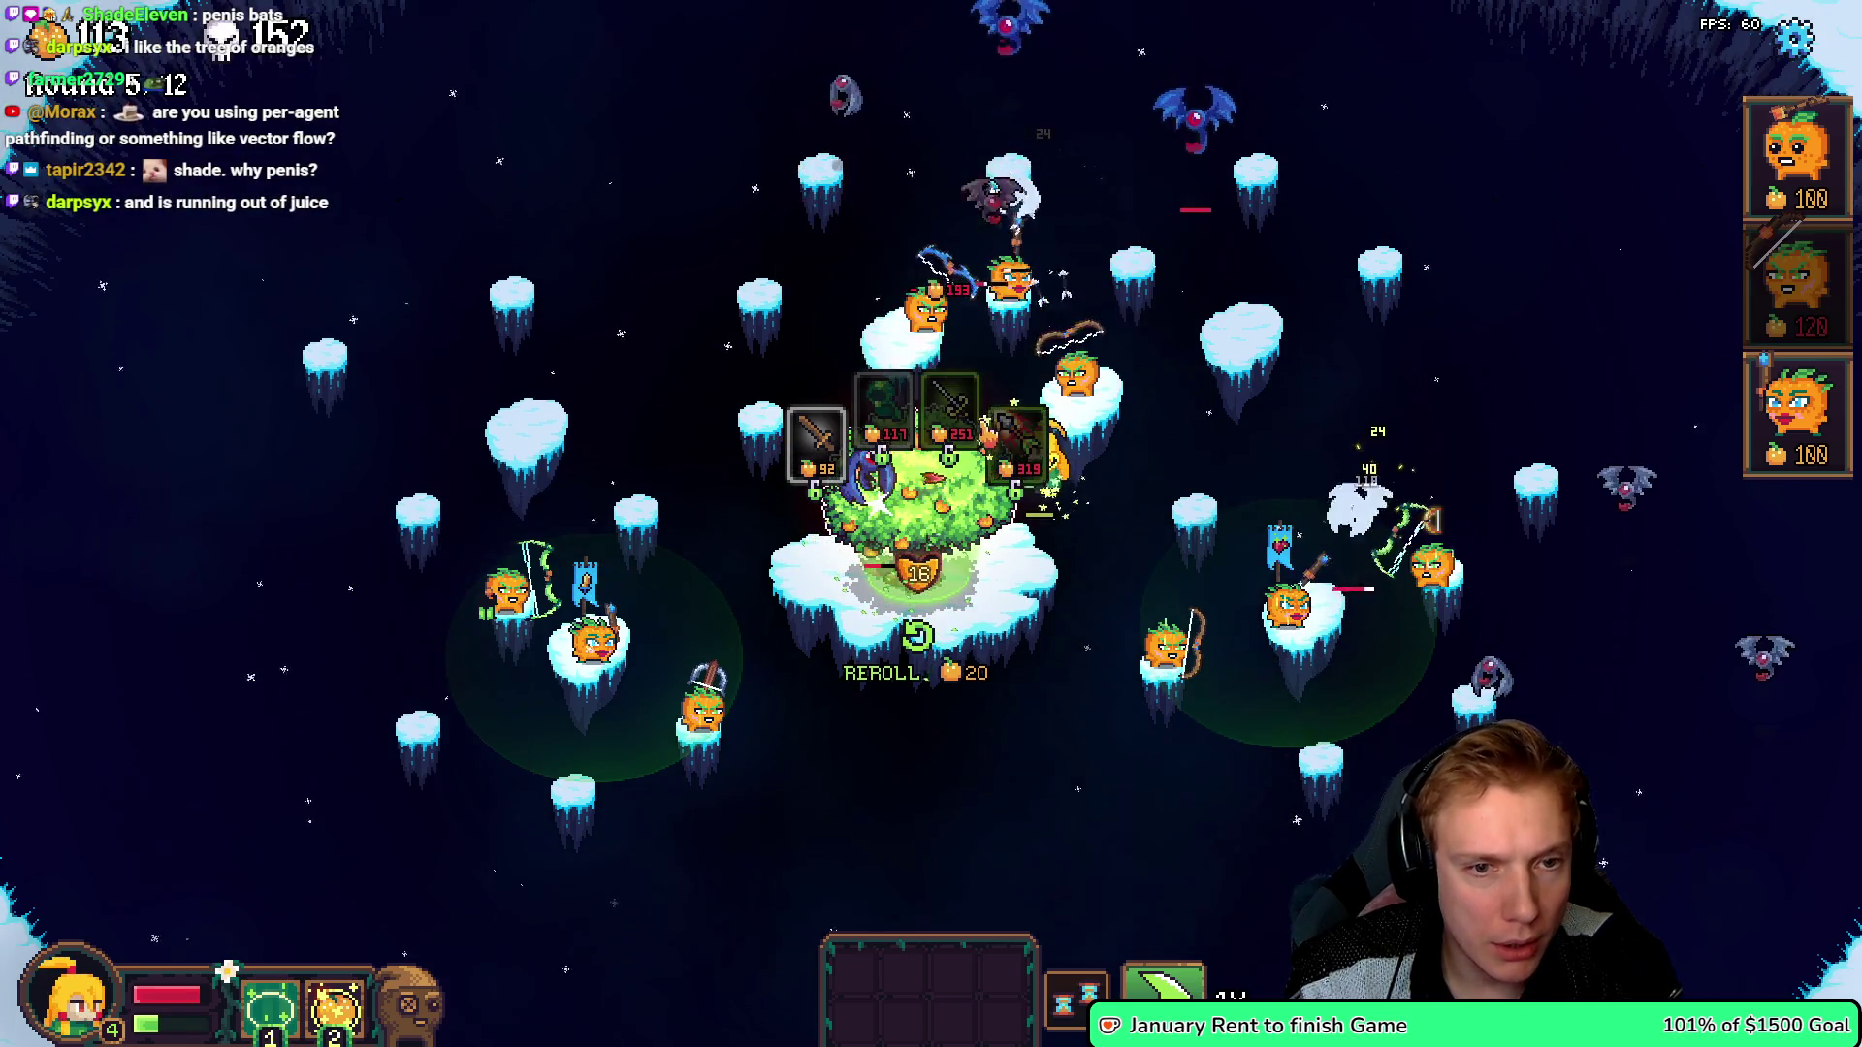
key(w)
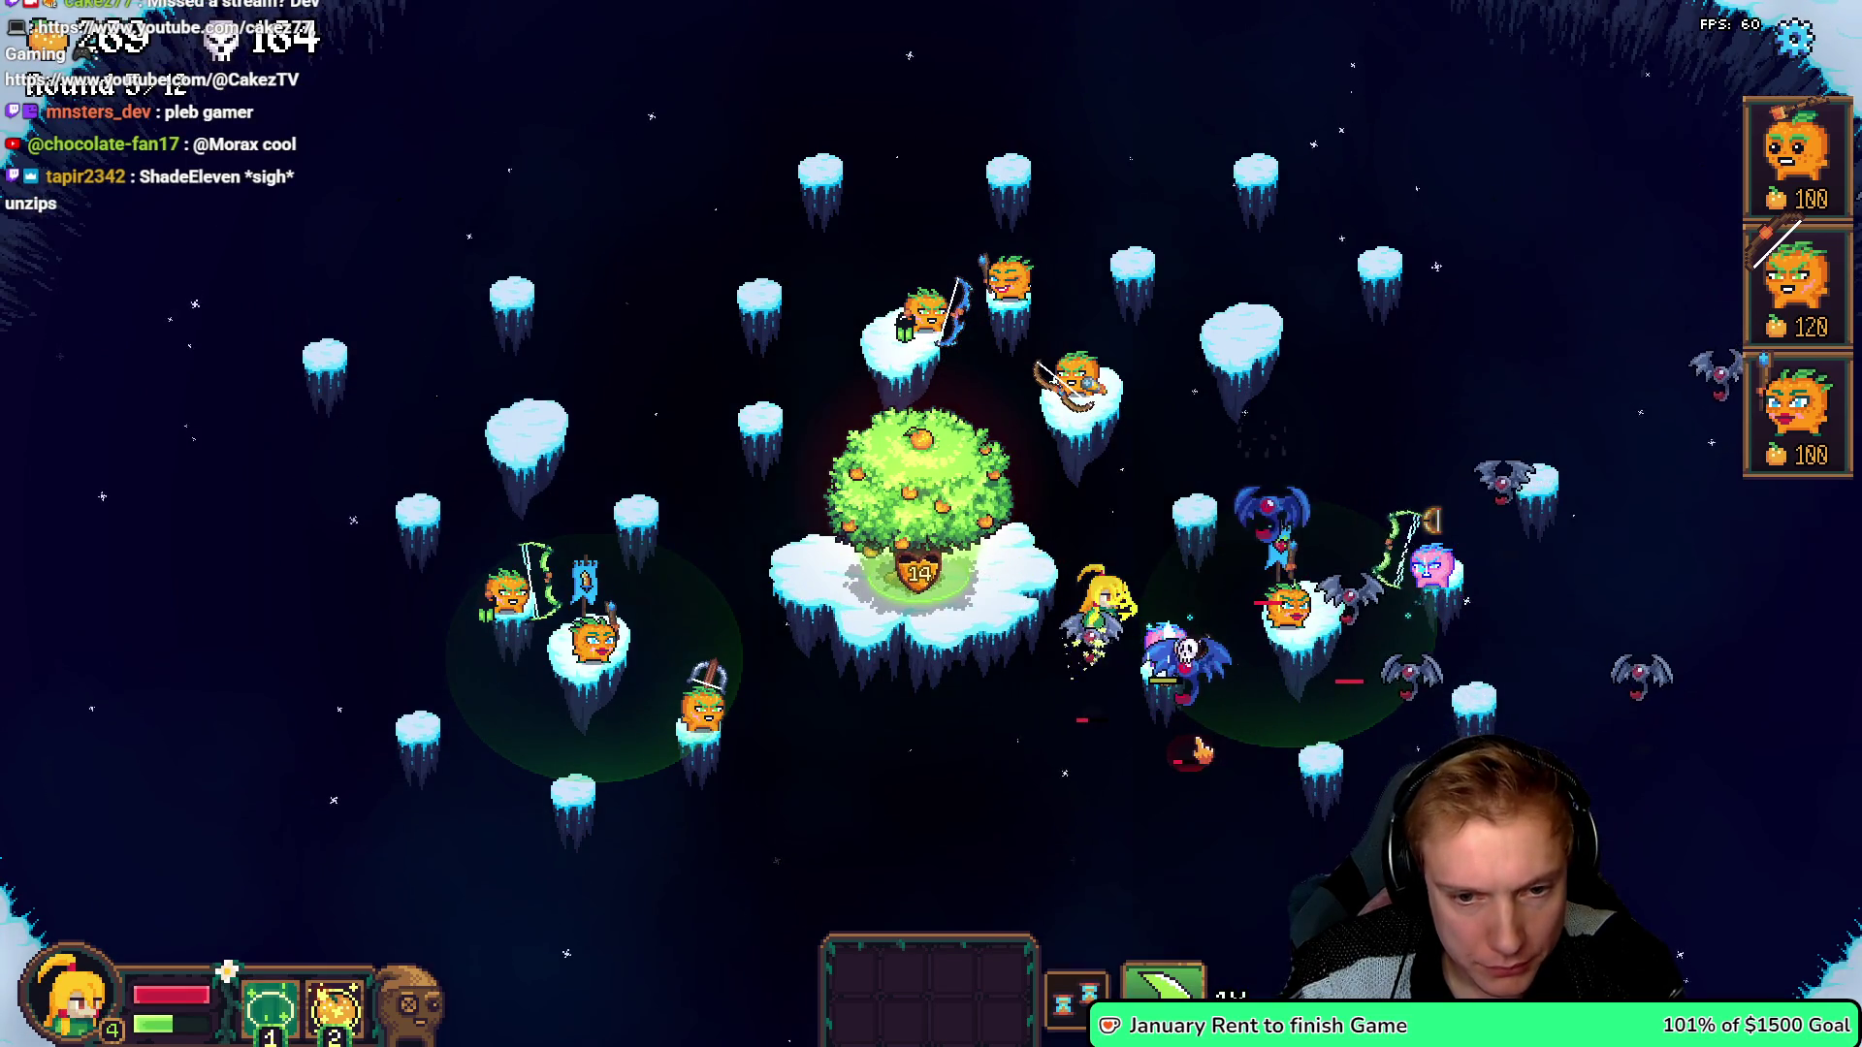
mouse_move(1800, 291)
mouse_down()
mouse_move(894, 624)
mouse_move(1014, 568)
mouse_up()
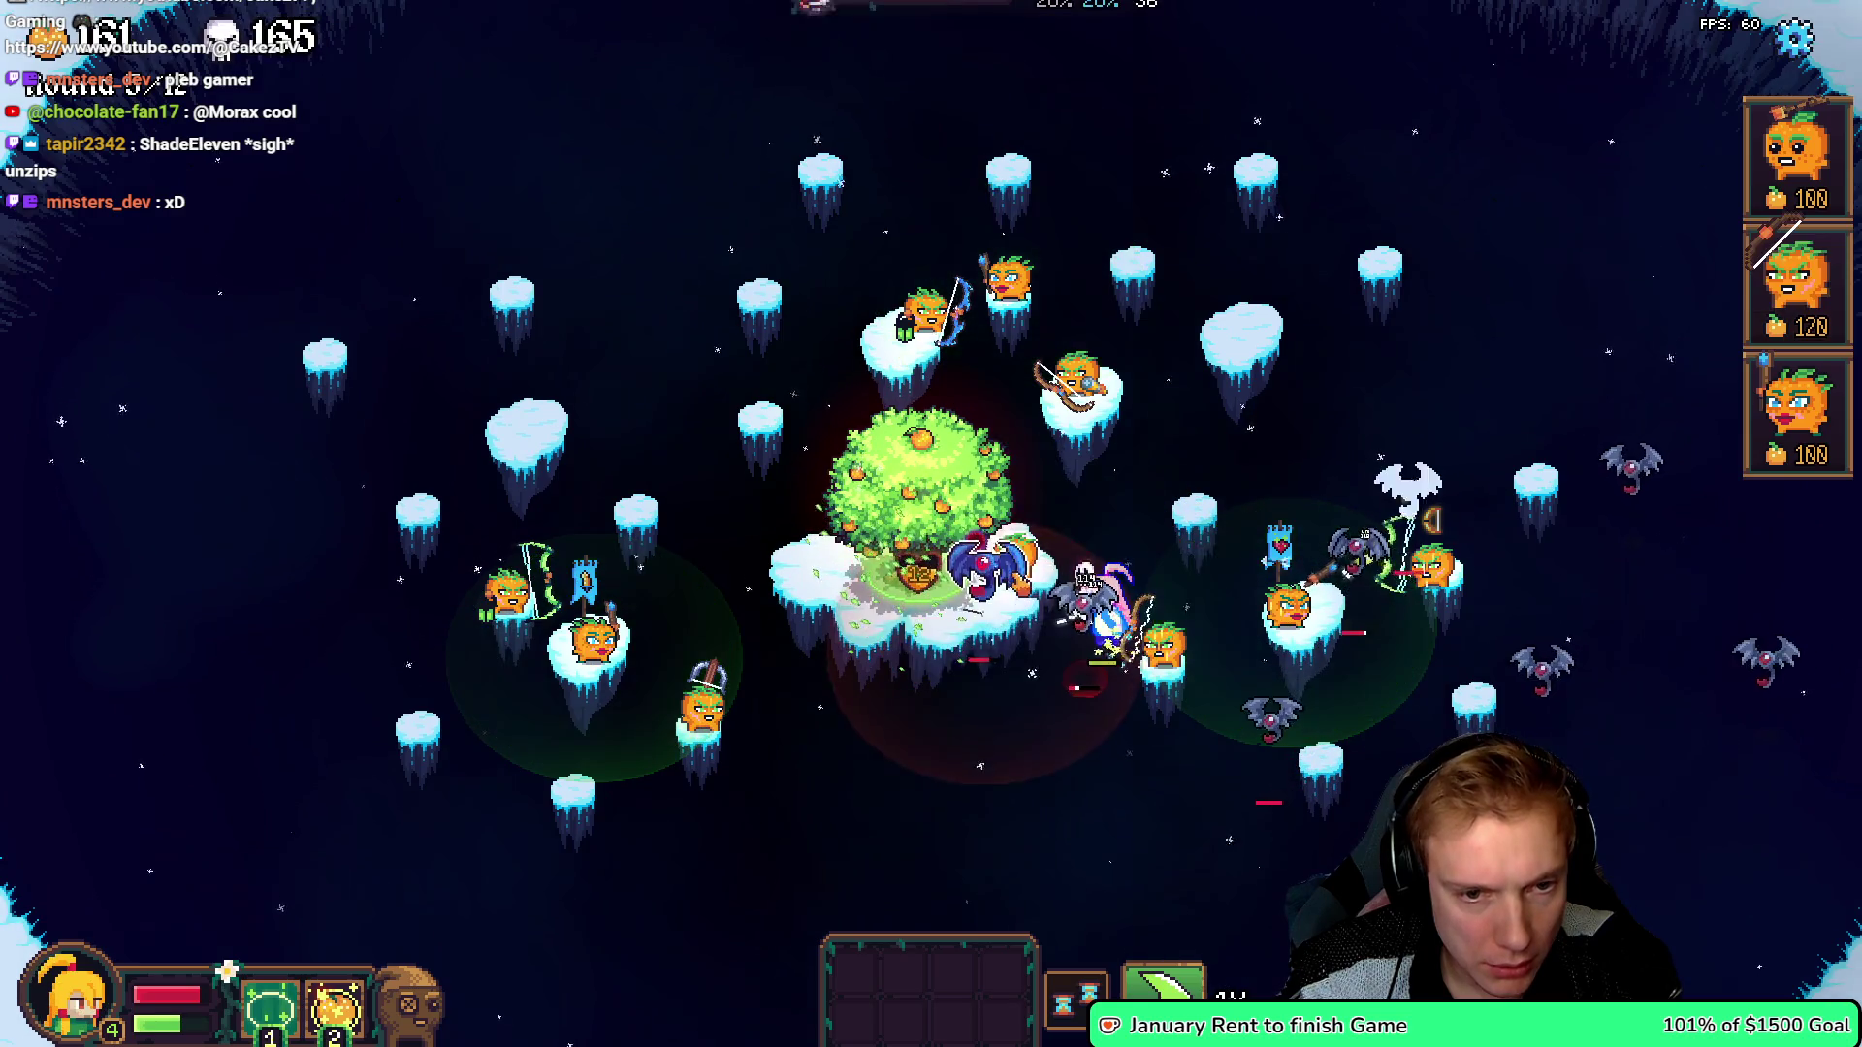
mouse_move(1799, 291)
mouse_down()
mouse_move(960, 301)
mouse_move(794, 607)
mouse_move(809, 561)
mouse_up()
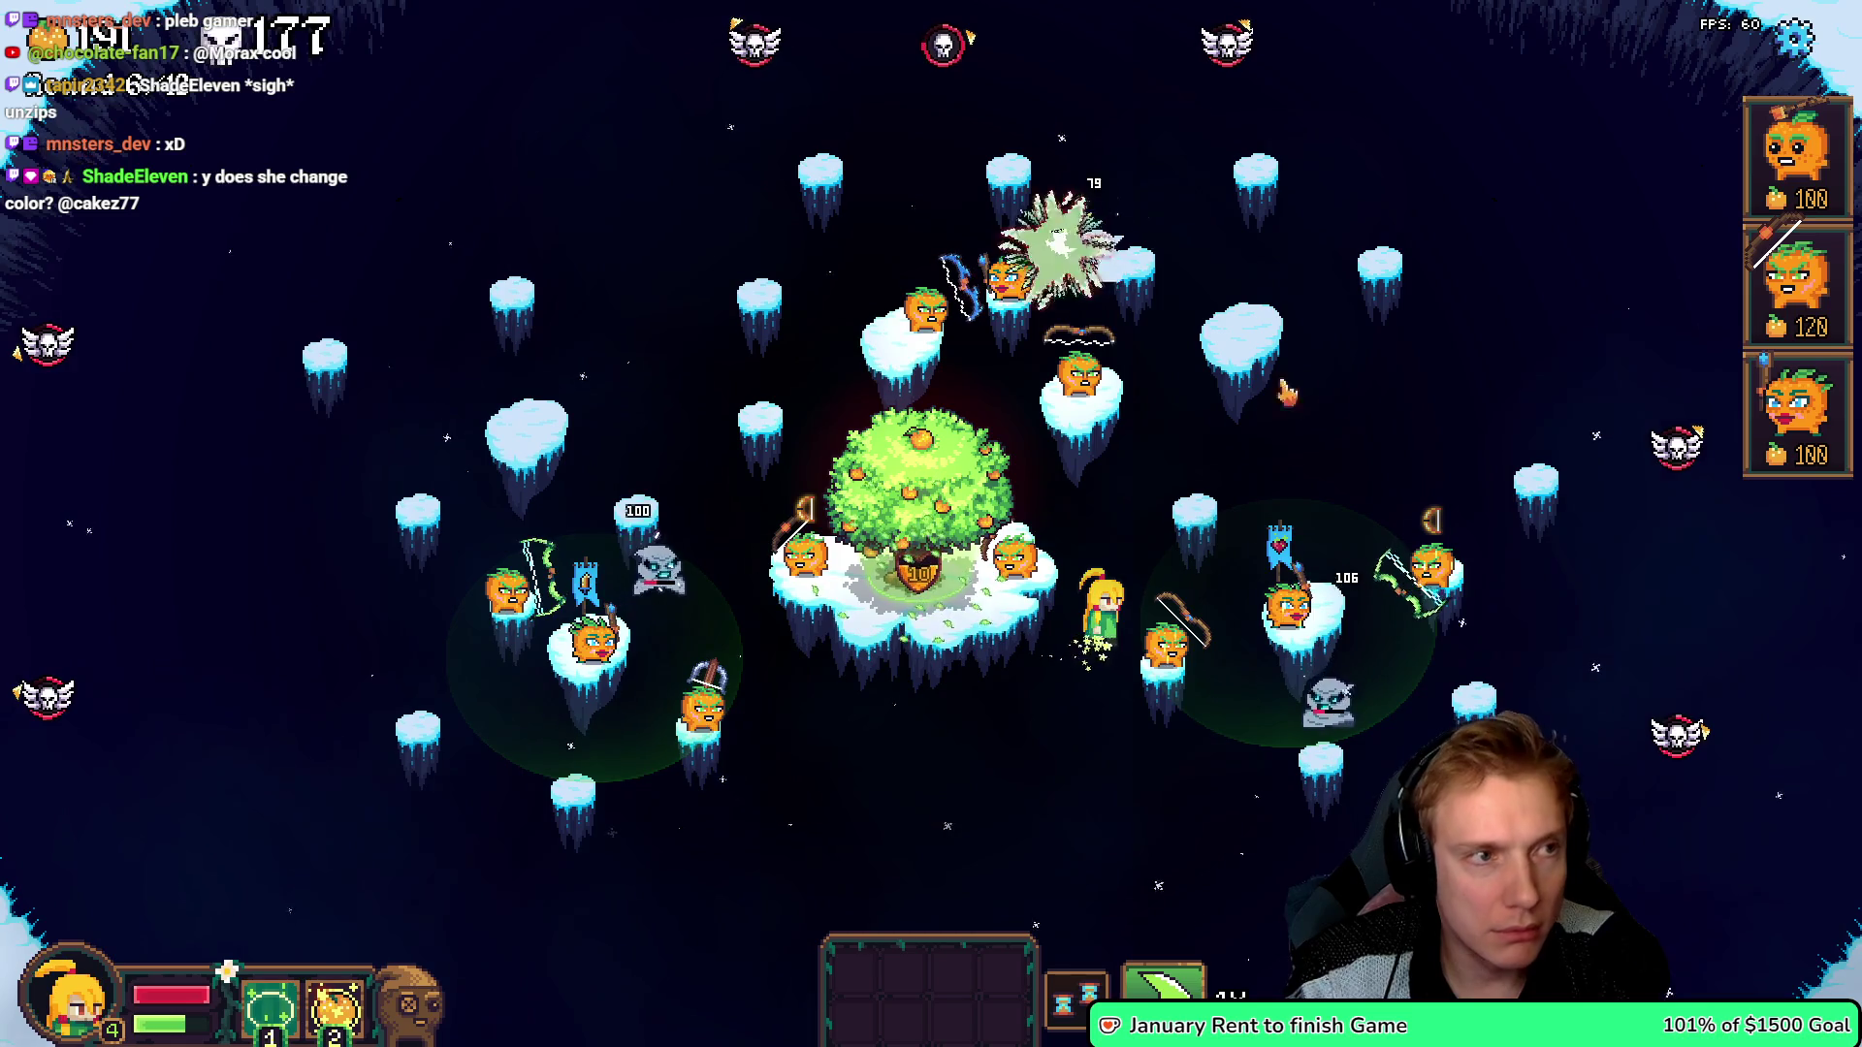
- Equip the Evergreen Cape on the left tower and buy the Quiver for a unit
drag(883, 407, 509, 703)
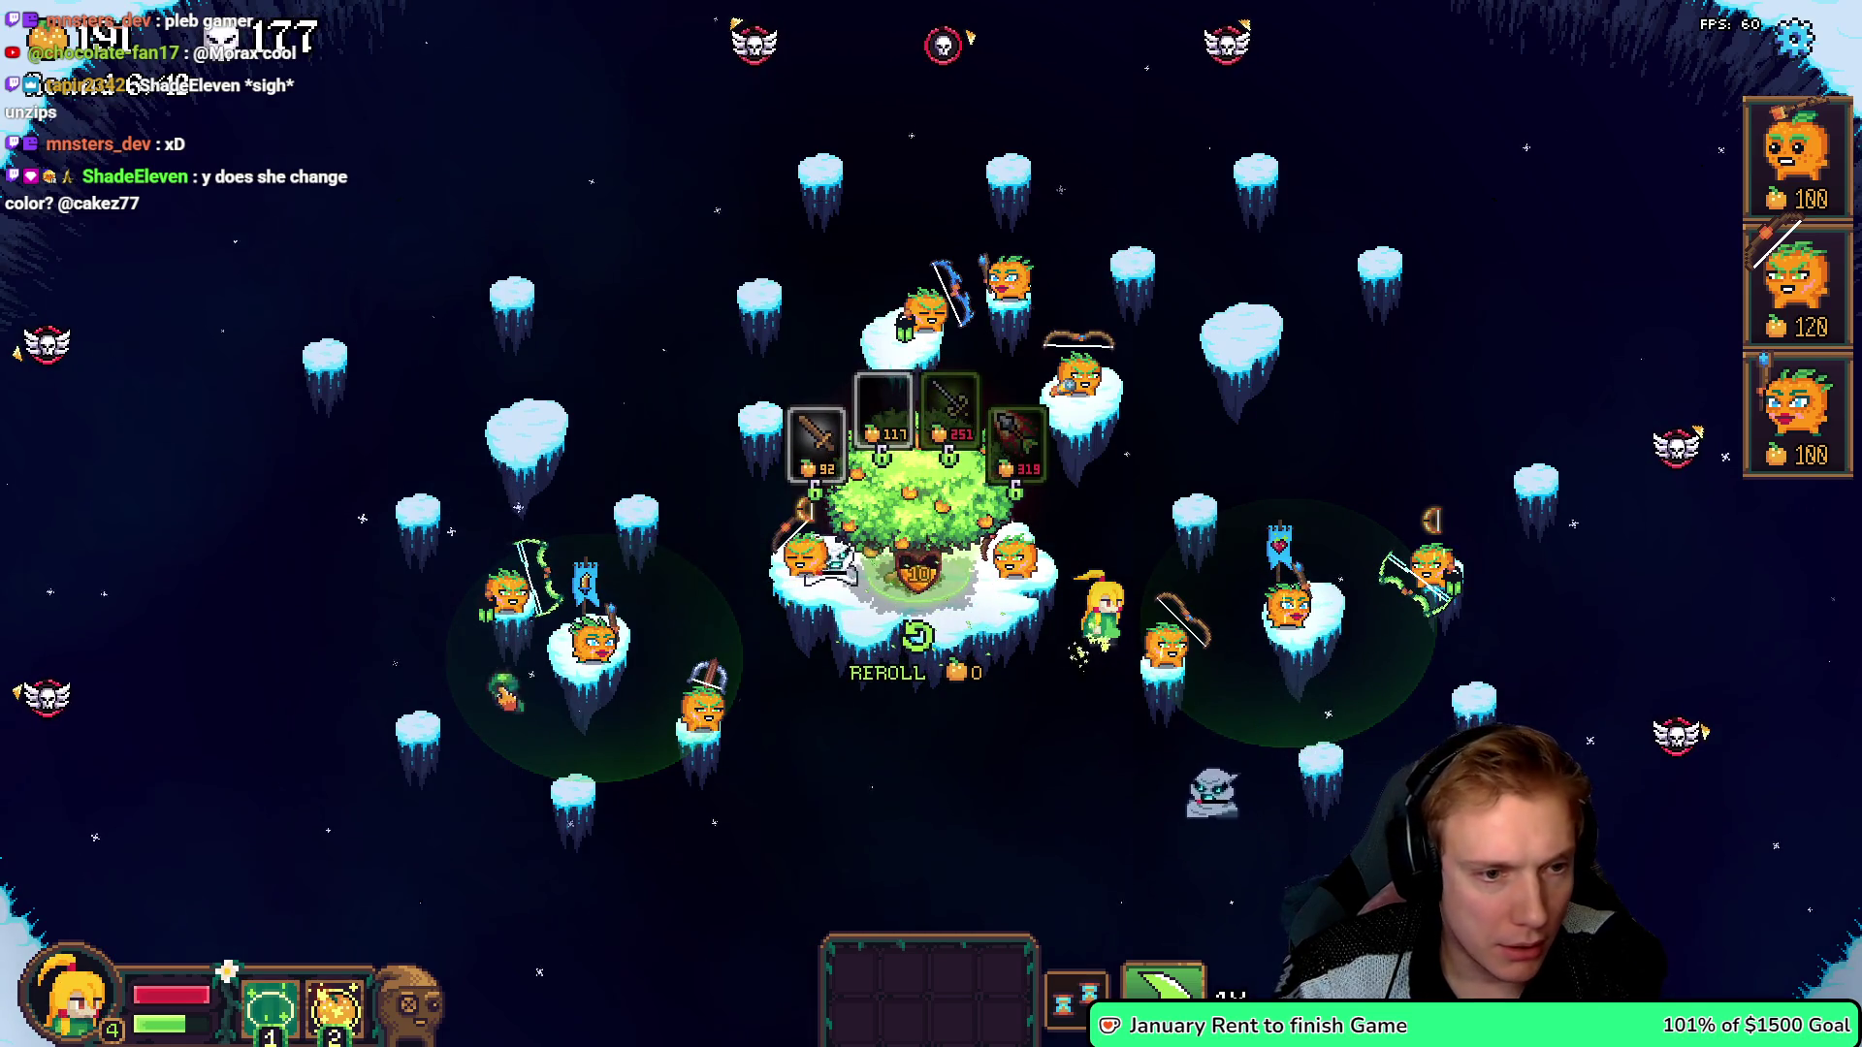
drag(535, 524, 536, 524)
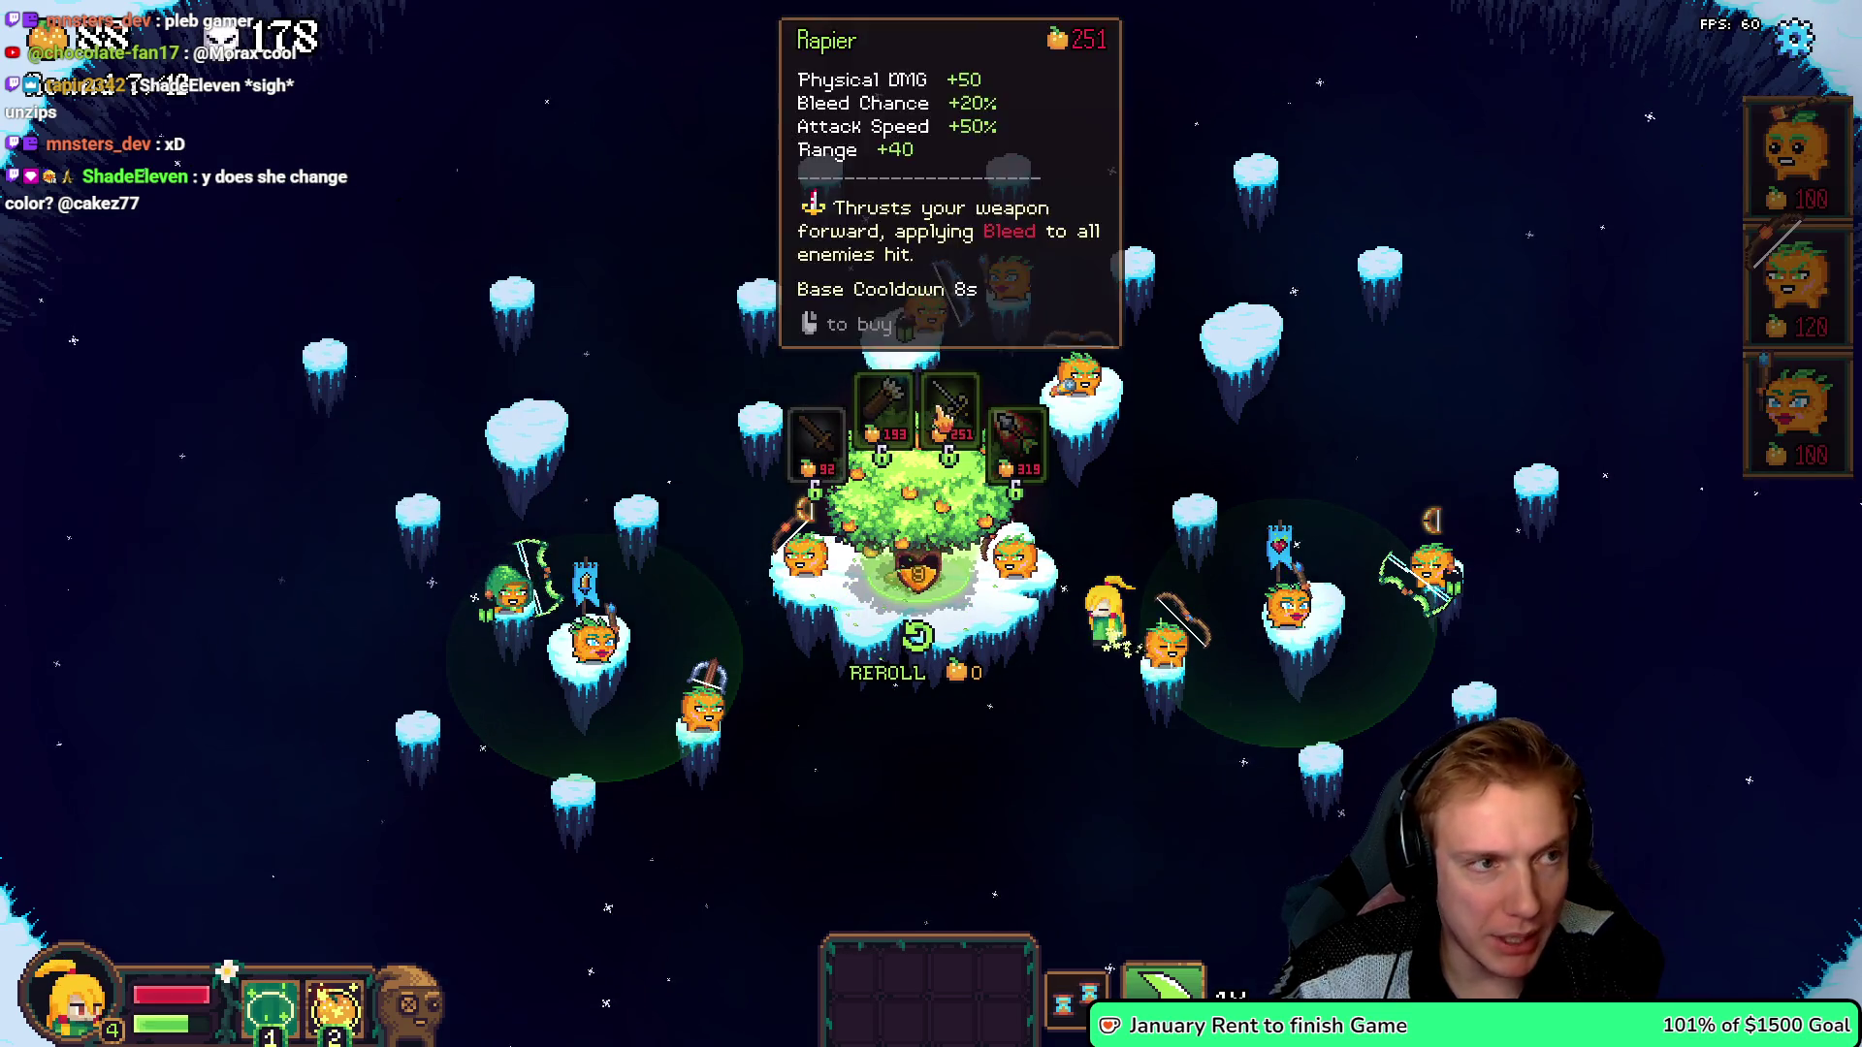
mouse_move(896, 397)
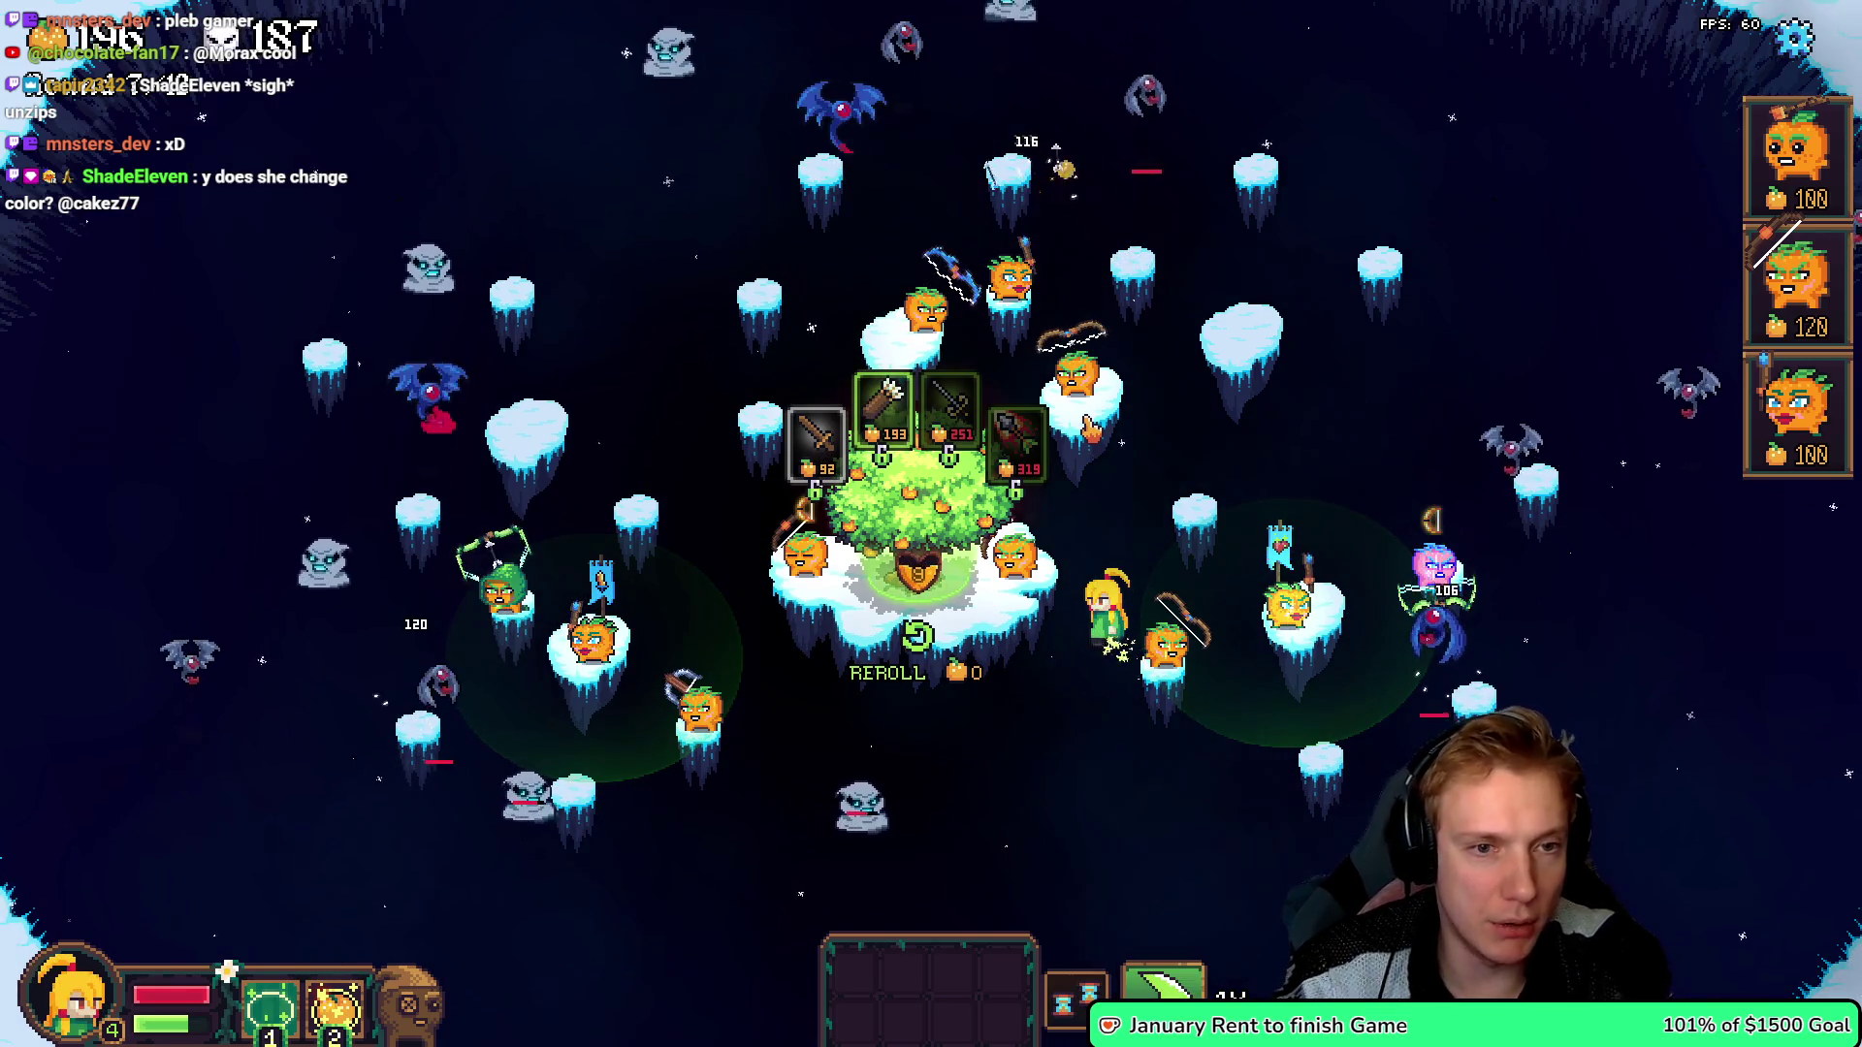
mouse_move(882, 407)
mouse_down()
mouse_move(480, 519)
mouse_move(669, 635)
mouse_up()
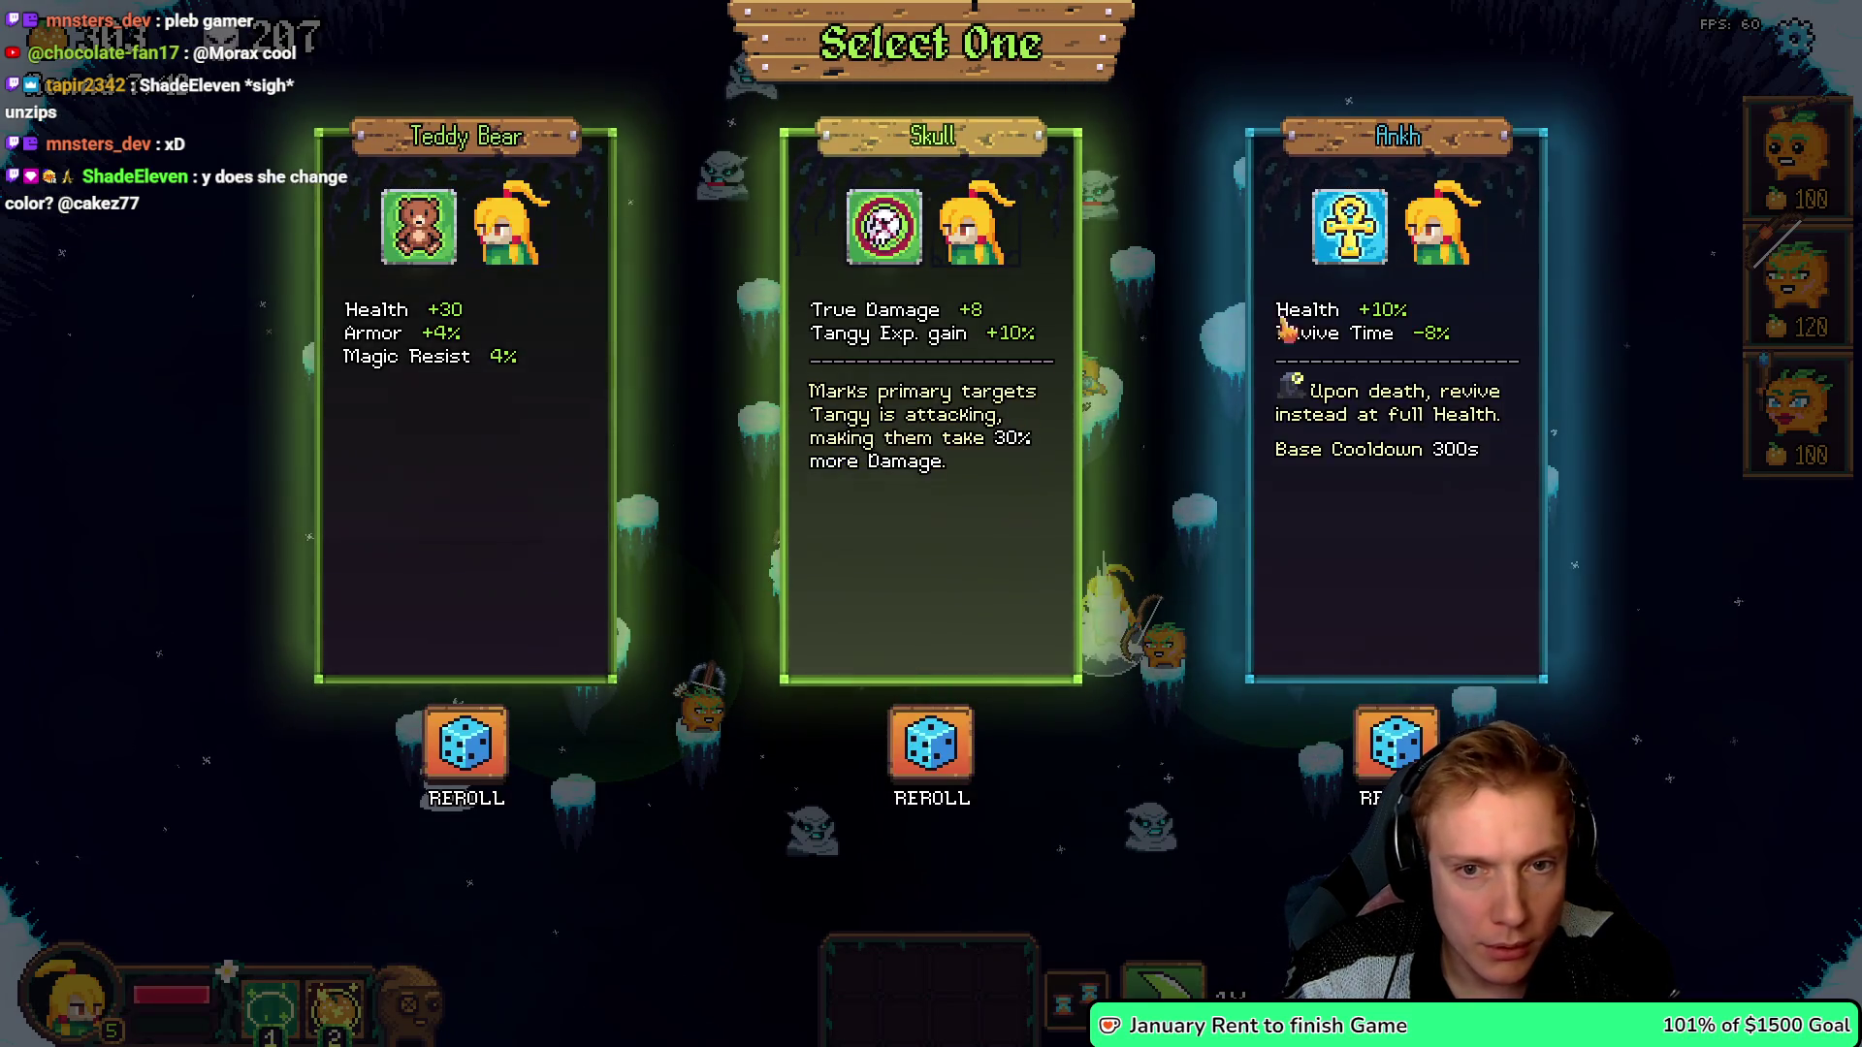
- Pick the Skull reward, then give the bottom-right archer a shop item and the Steel Crossbow
click(820, 334)
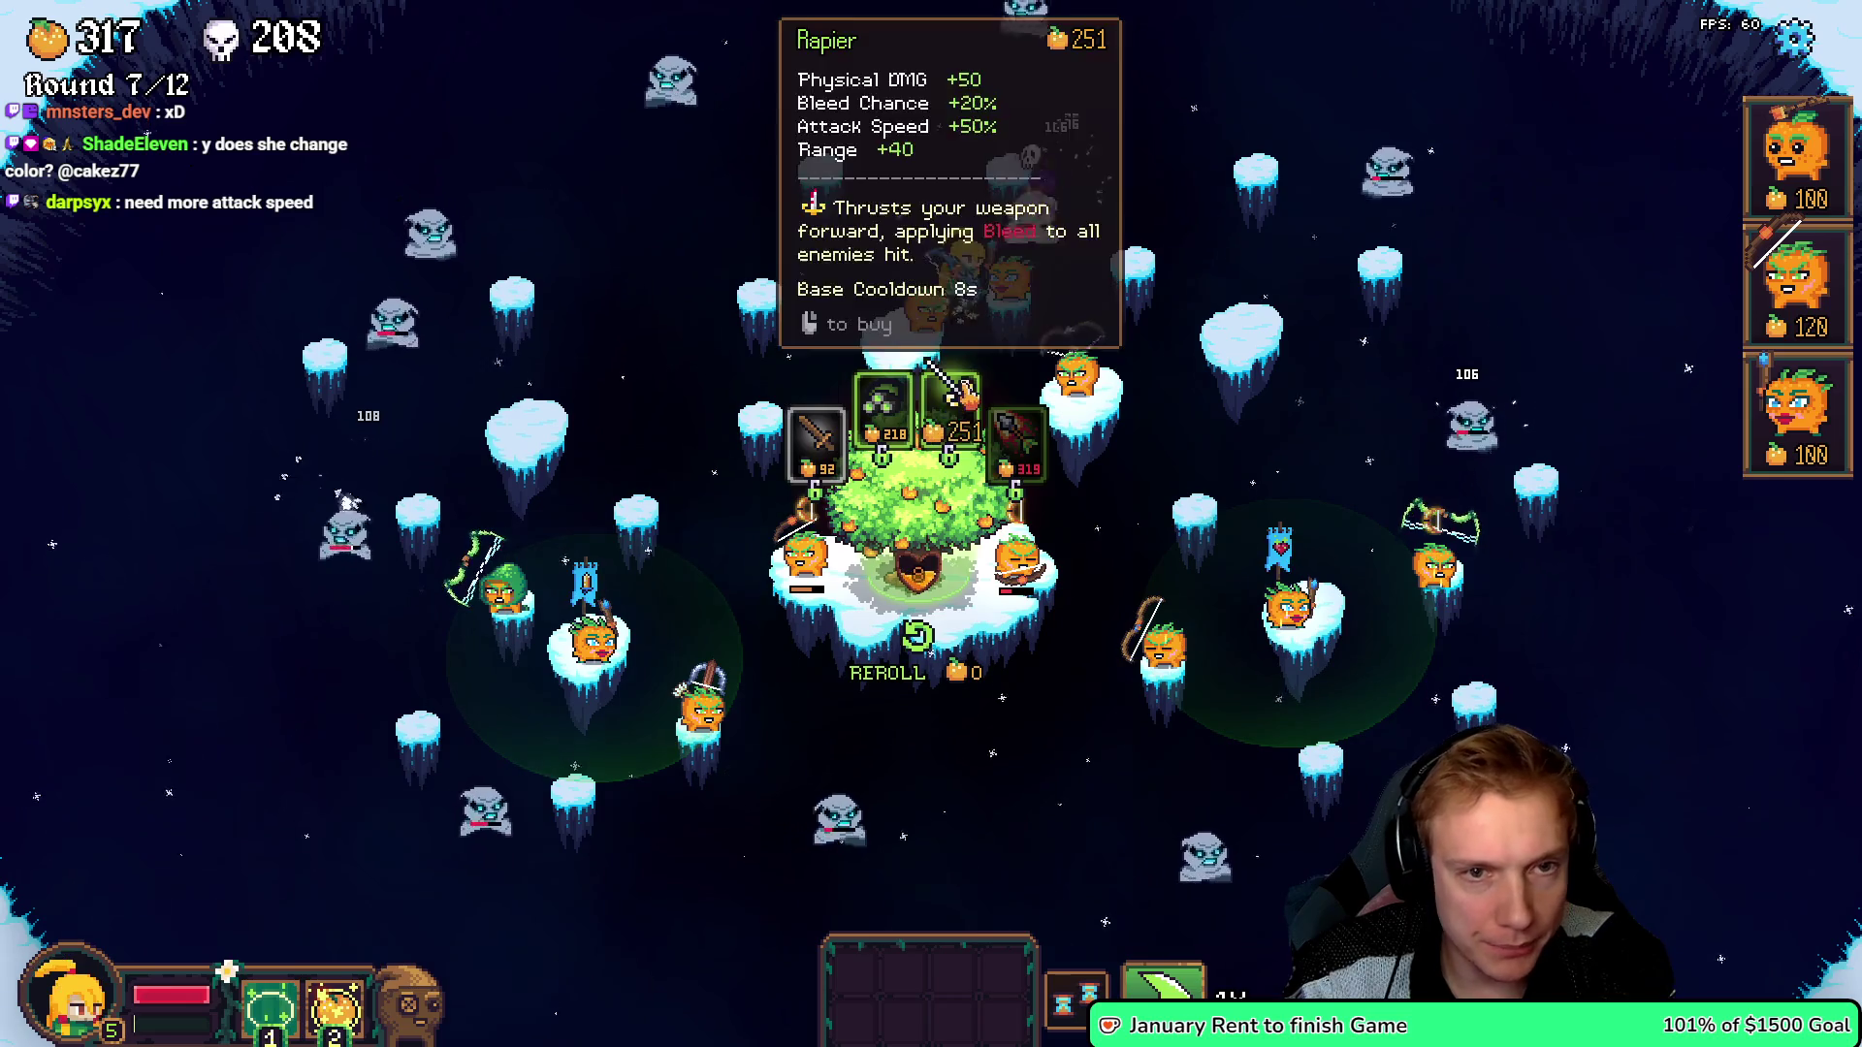
drag(1195, 577, 1168, 648)
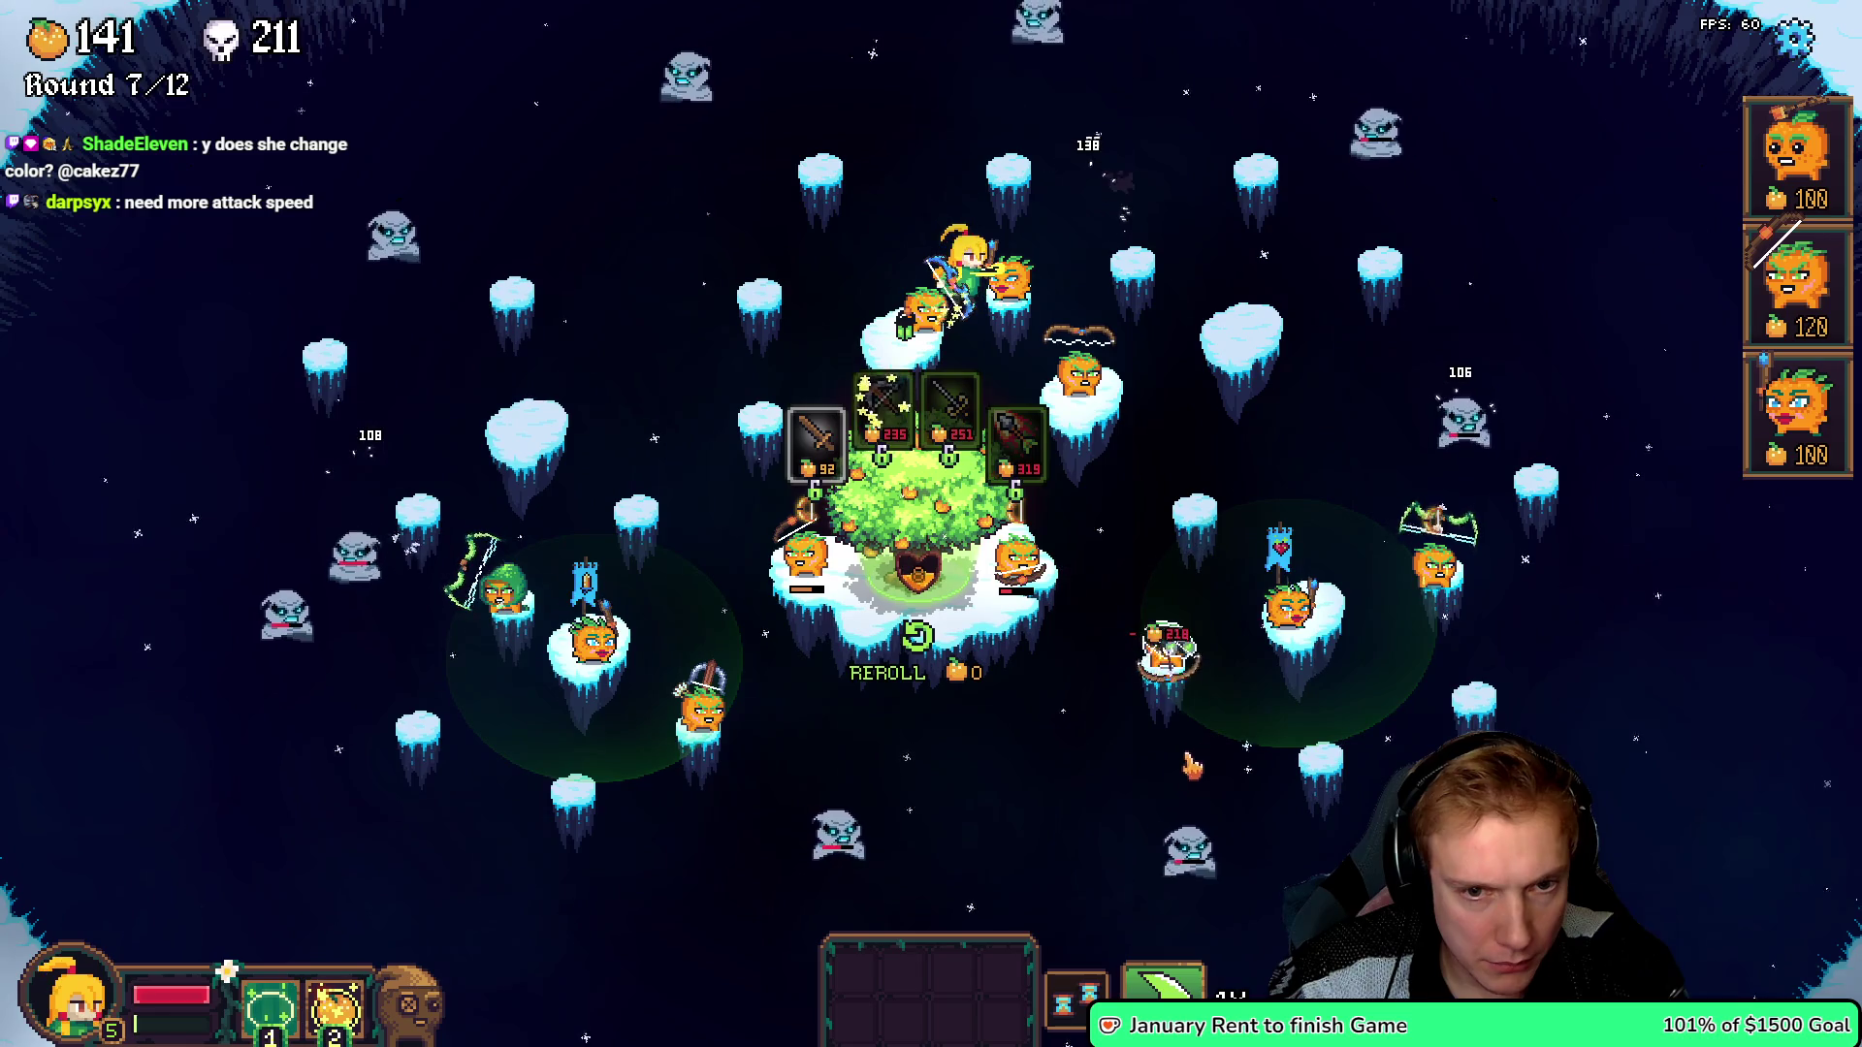
mouse_move(886, 429)
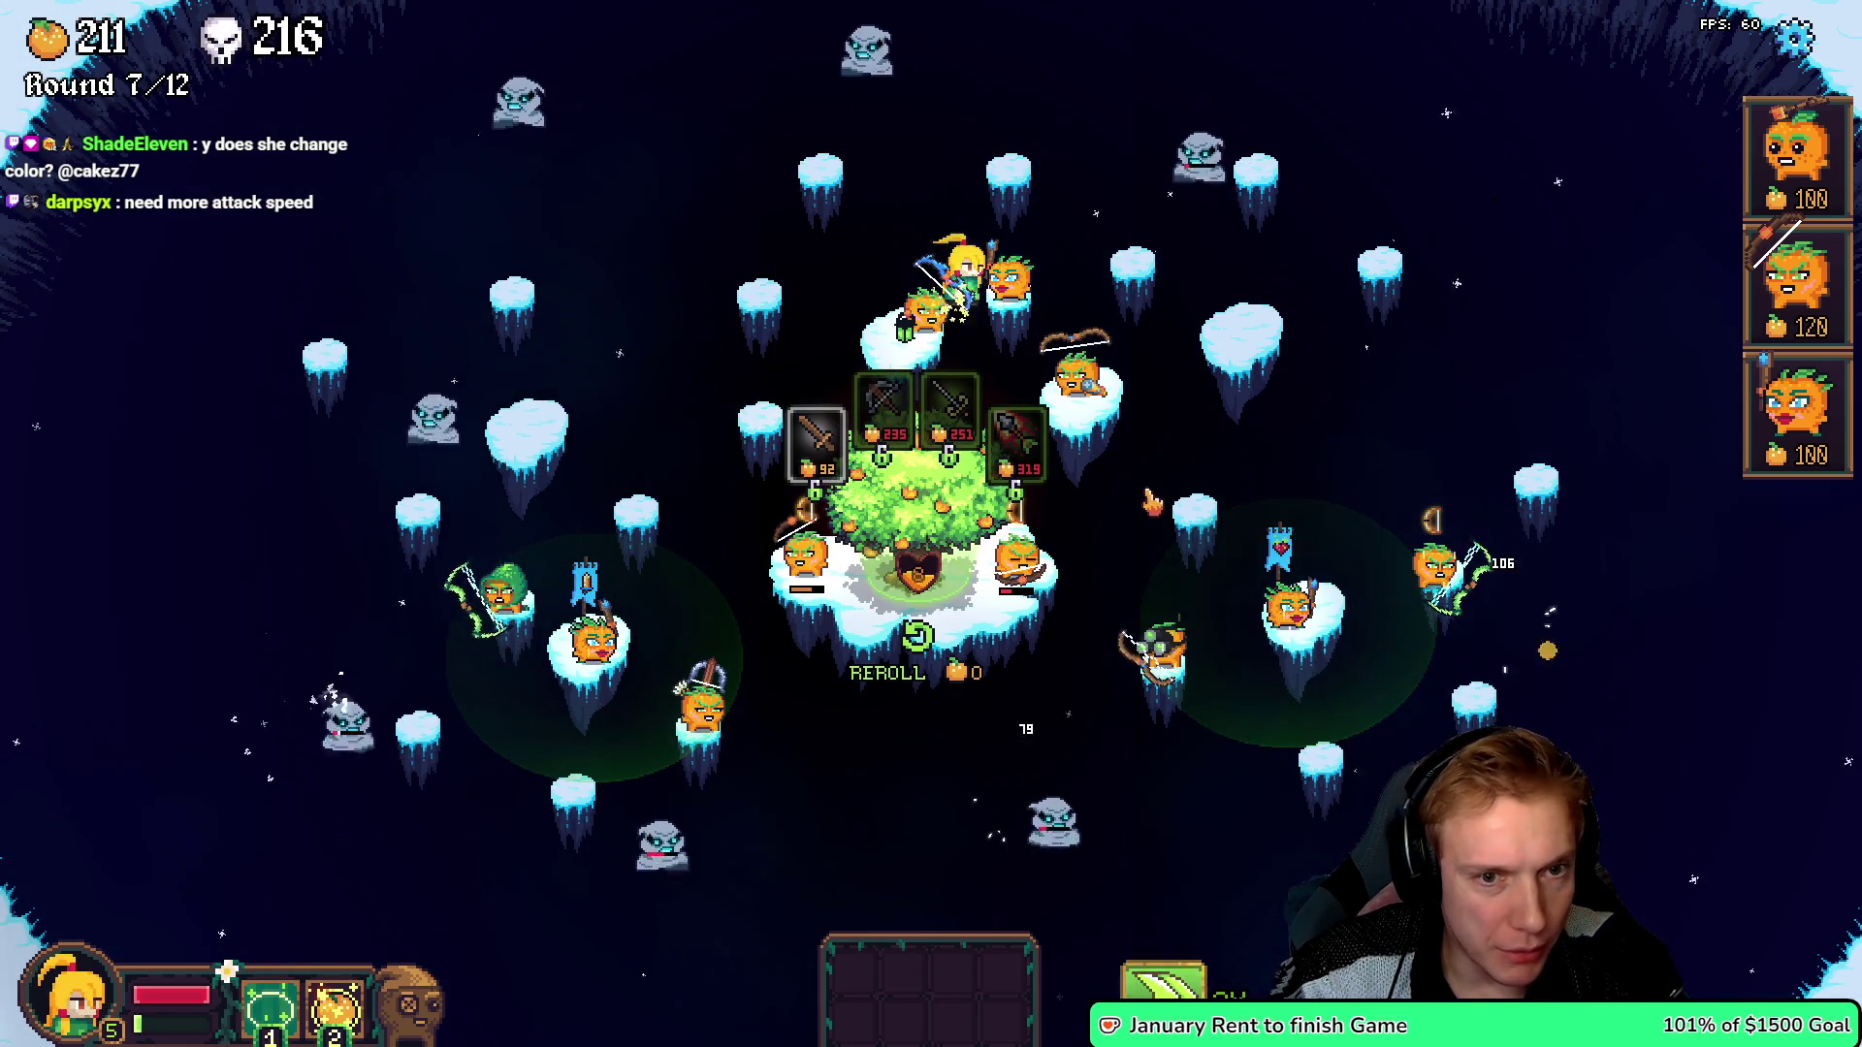
mouse_move(886, 427)
mouse_down()
mouse_move(1176, 626)
mouse_move(1169, 640)
mouse_up()
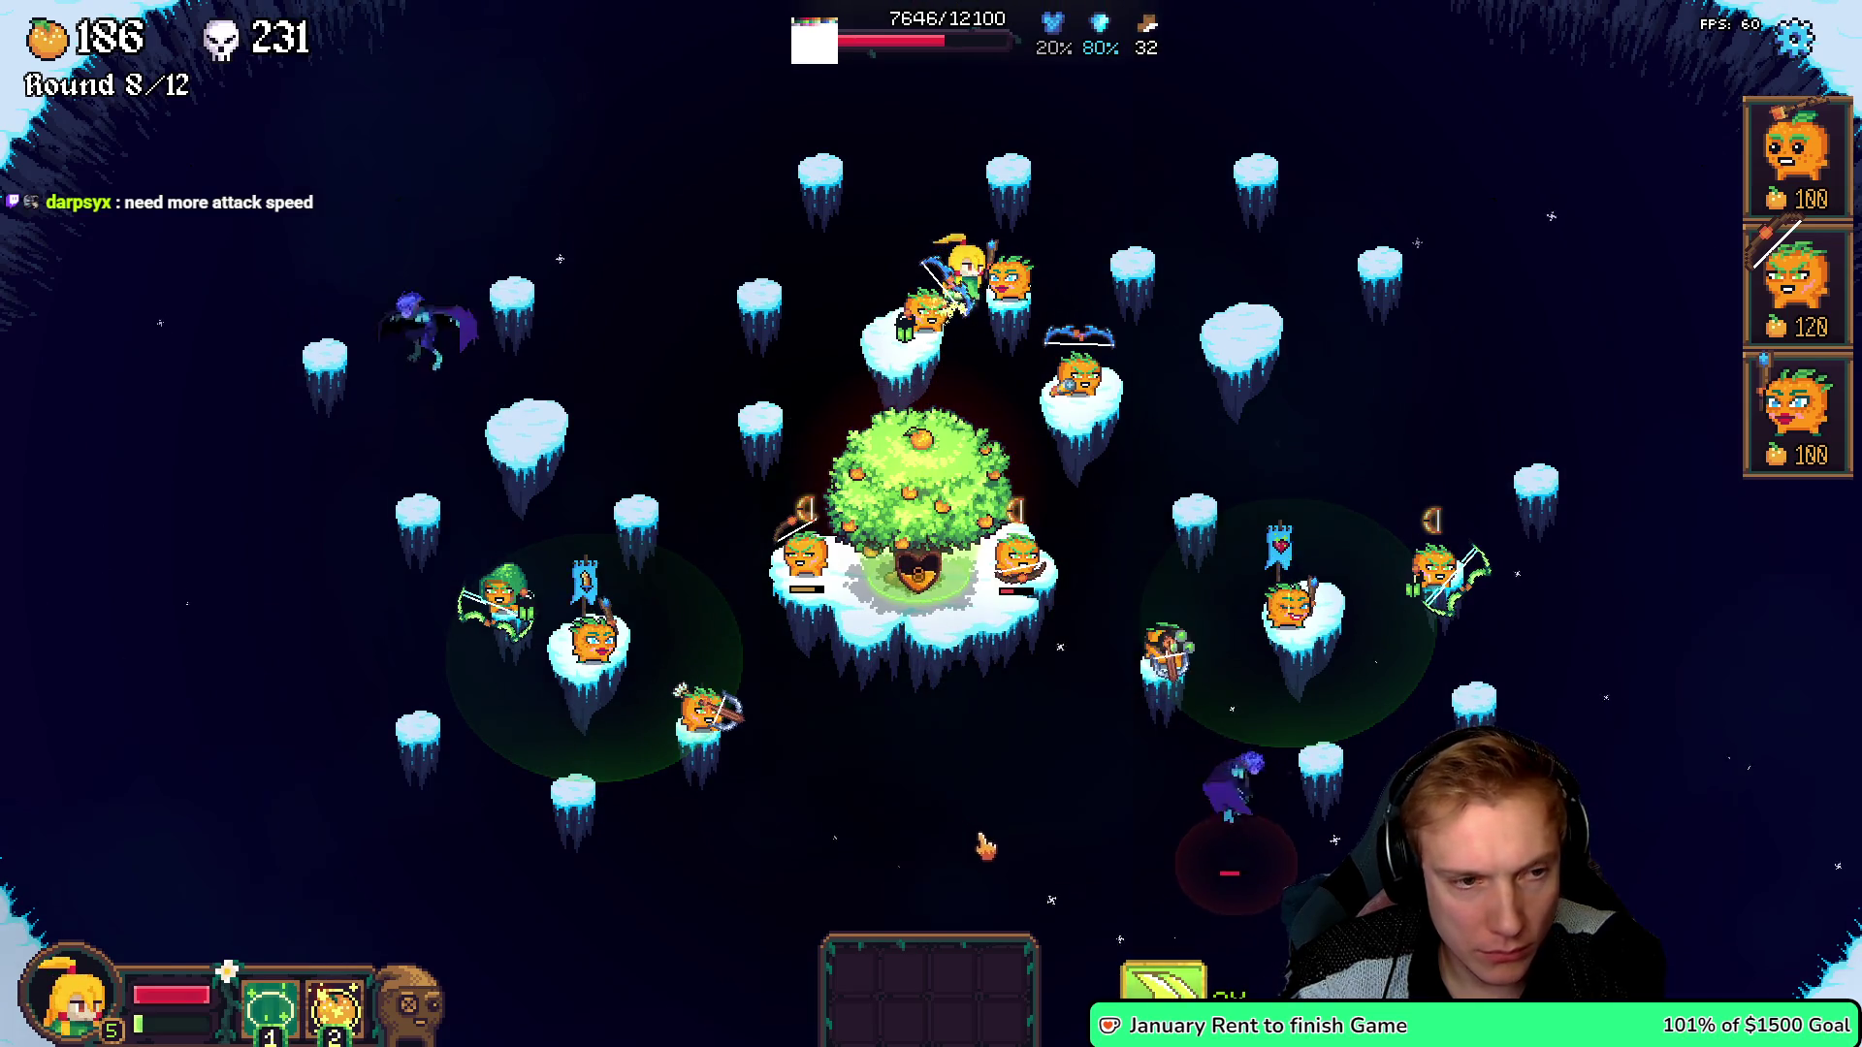
- Buy the 193-cost item for the crossbow tower and deploy a sword unit on the map
click(958, 463)
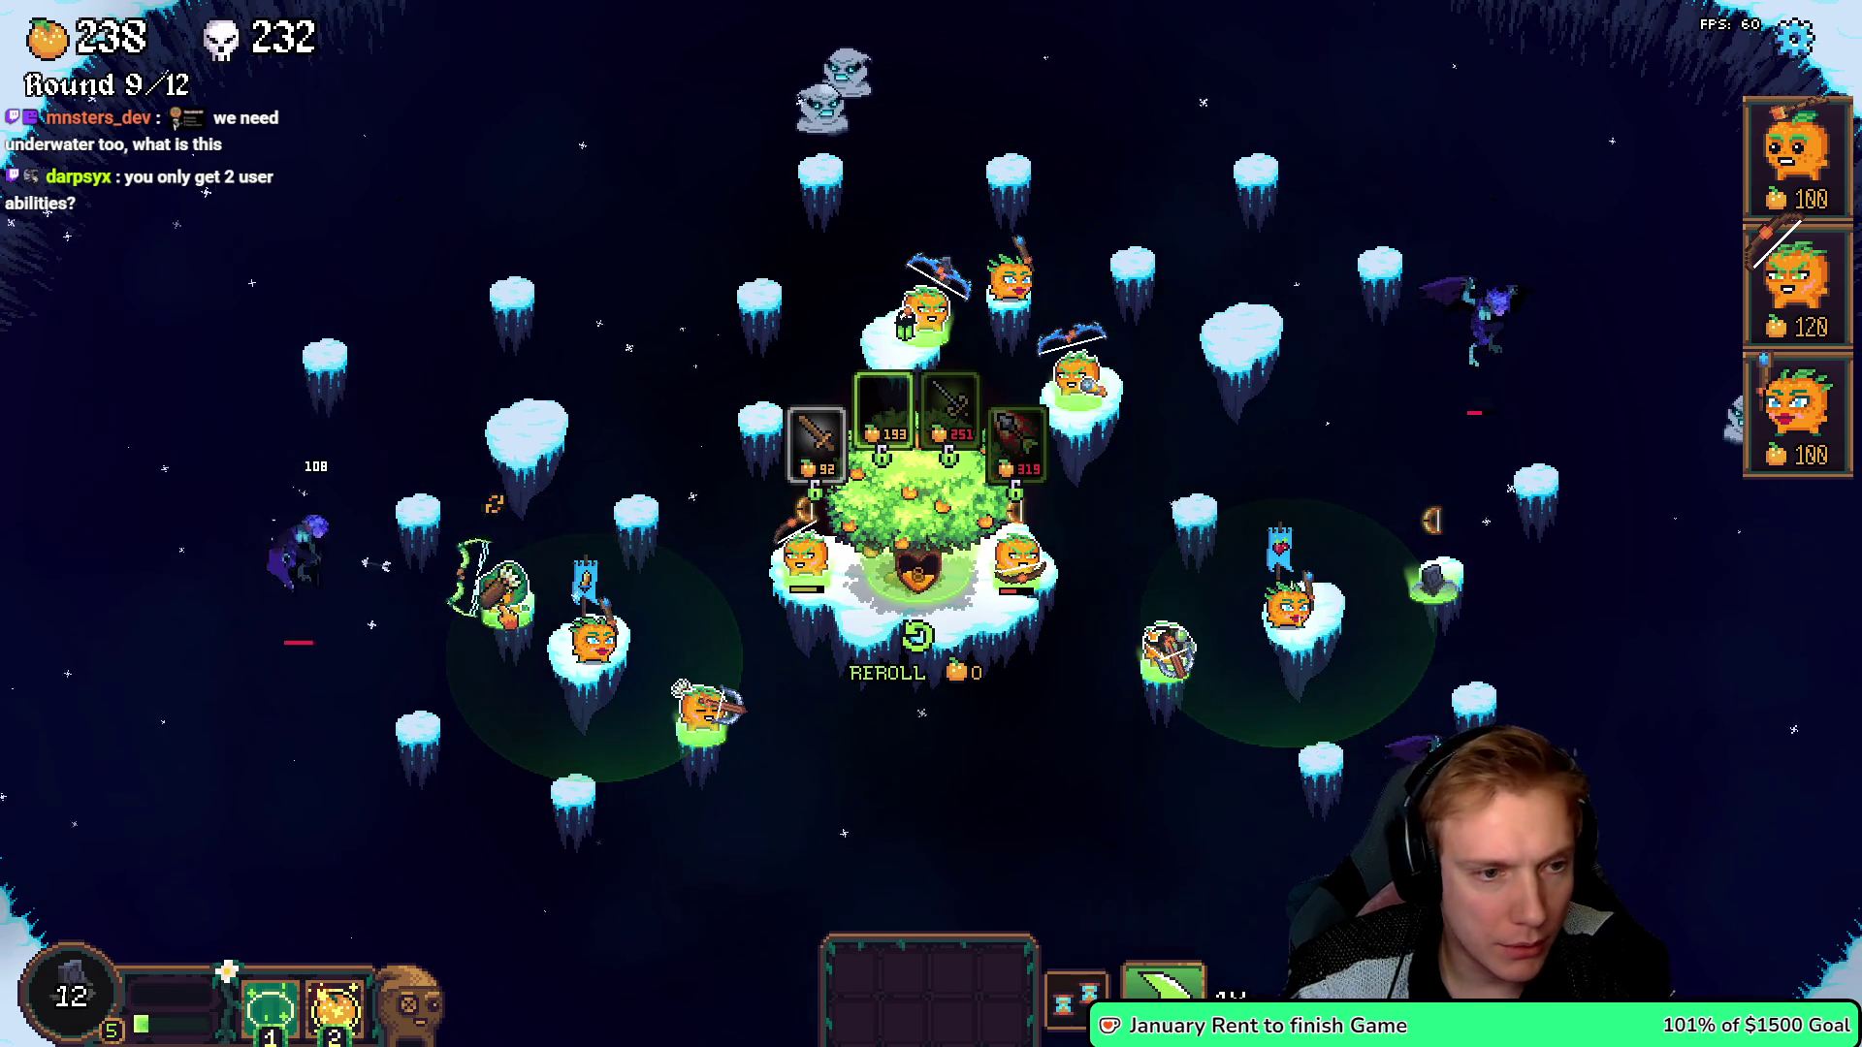
click(1164, 645)
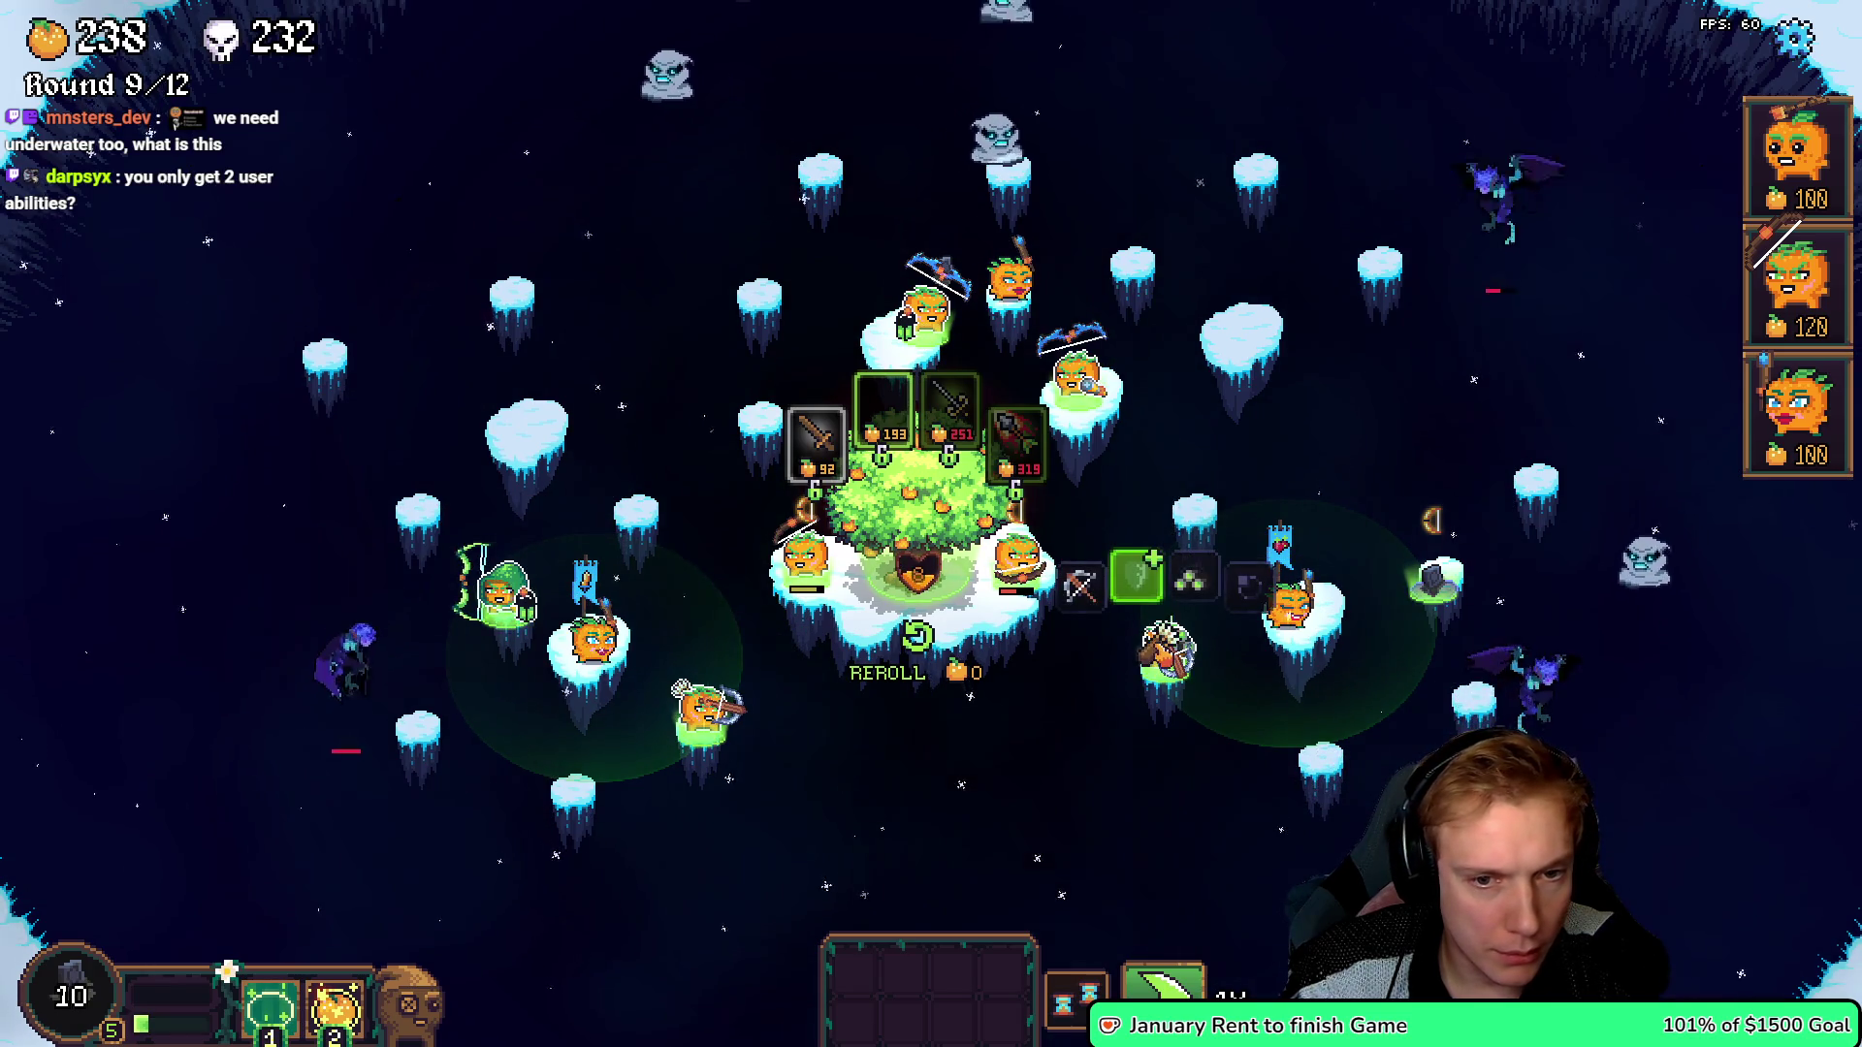
click(883, 412)
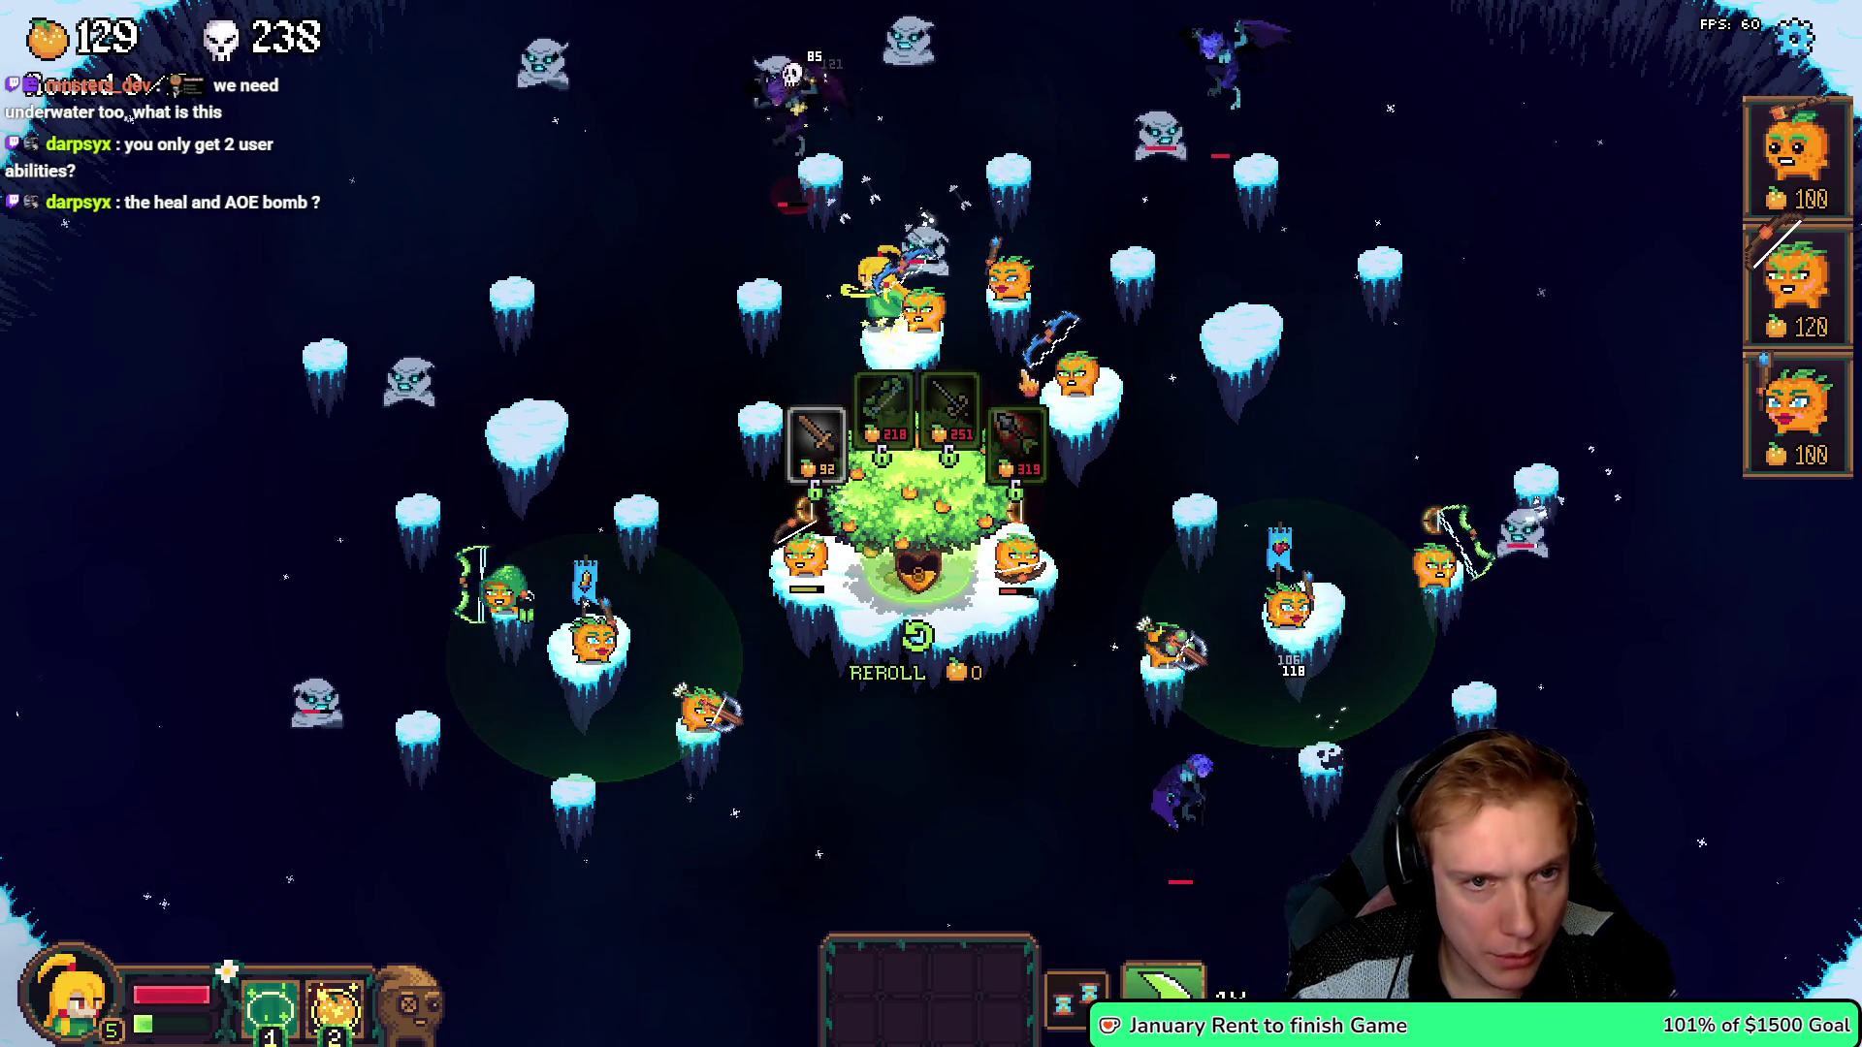
mouse_move(1797, 281)
mouse_down()
mouse_move(1213, 257)
mouse_move(762, 419)
mouse_up()
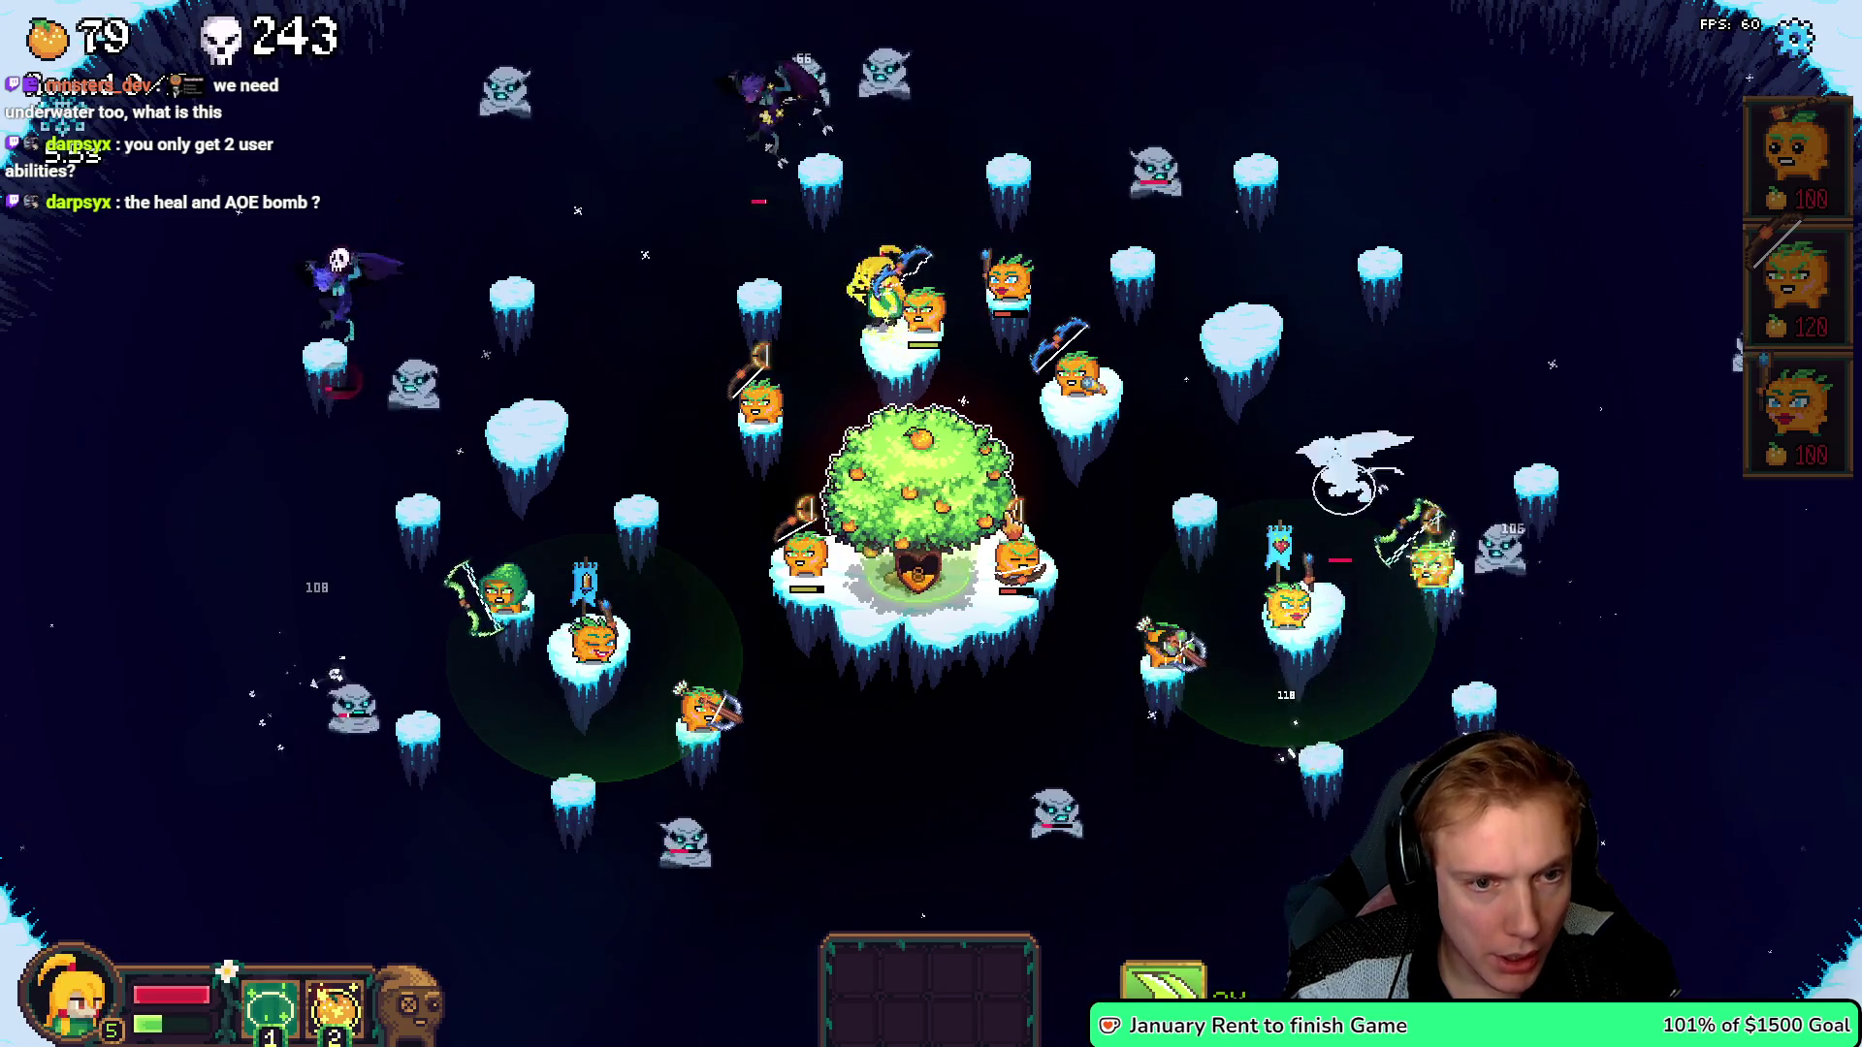
- Check the item shop between rounds and move the Book away from the top tangie
click(945, 497)
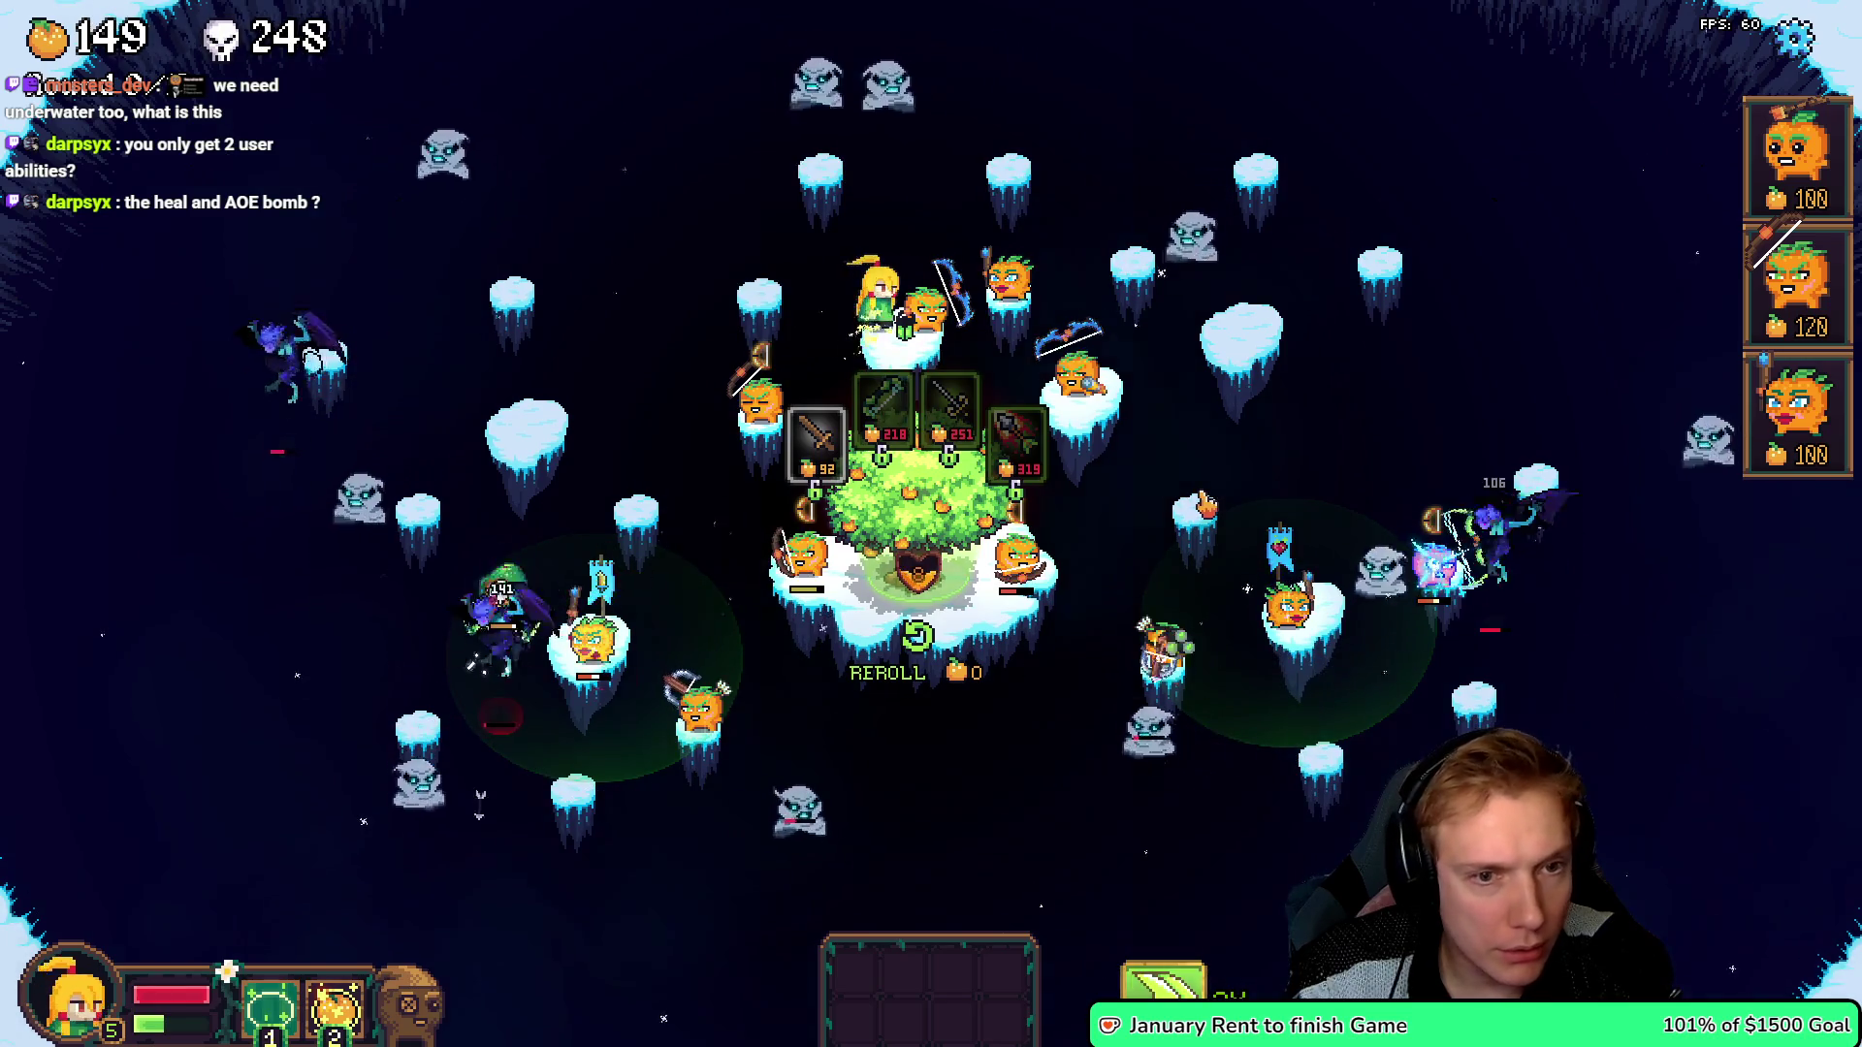
click(1172, 478)
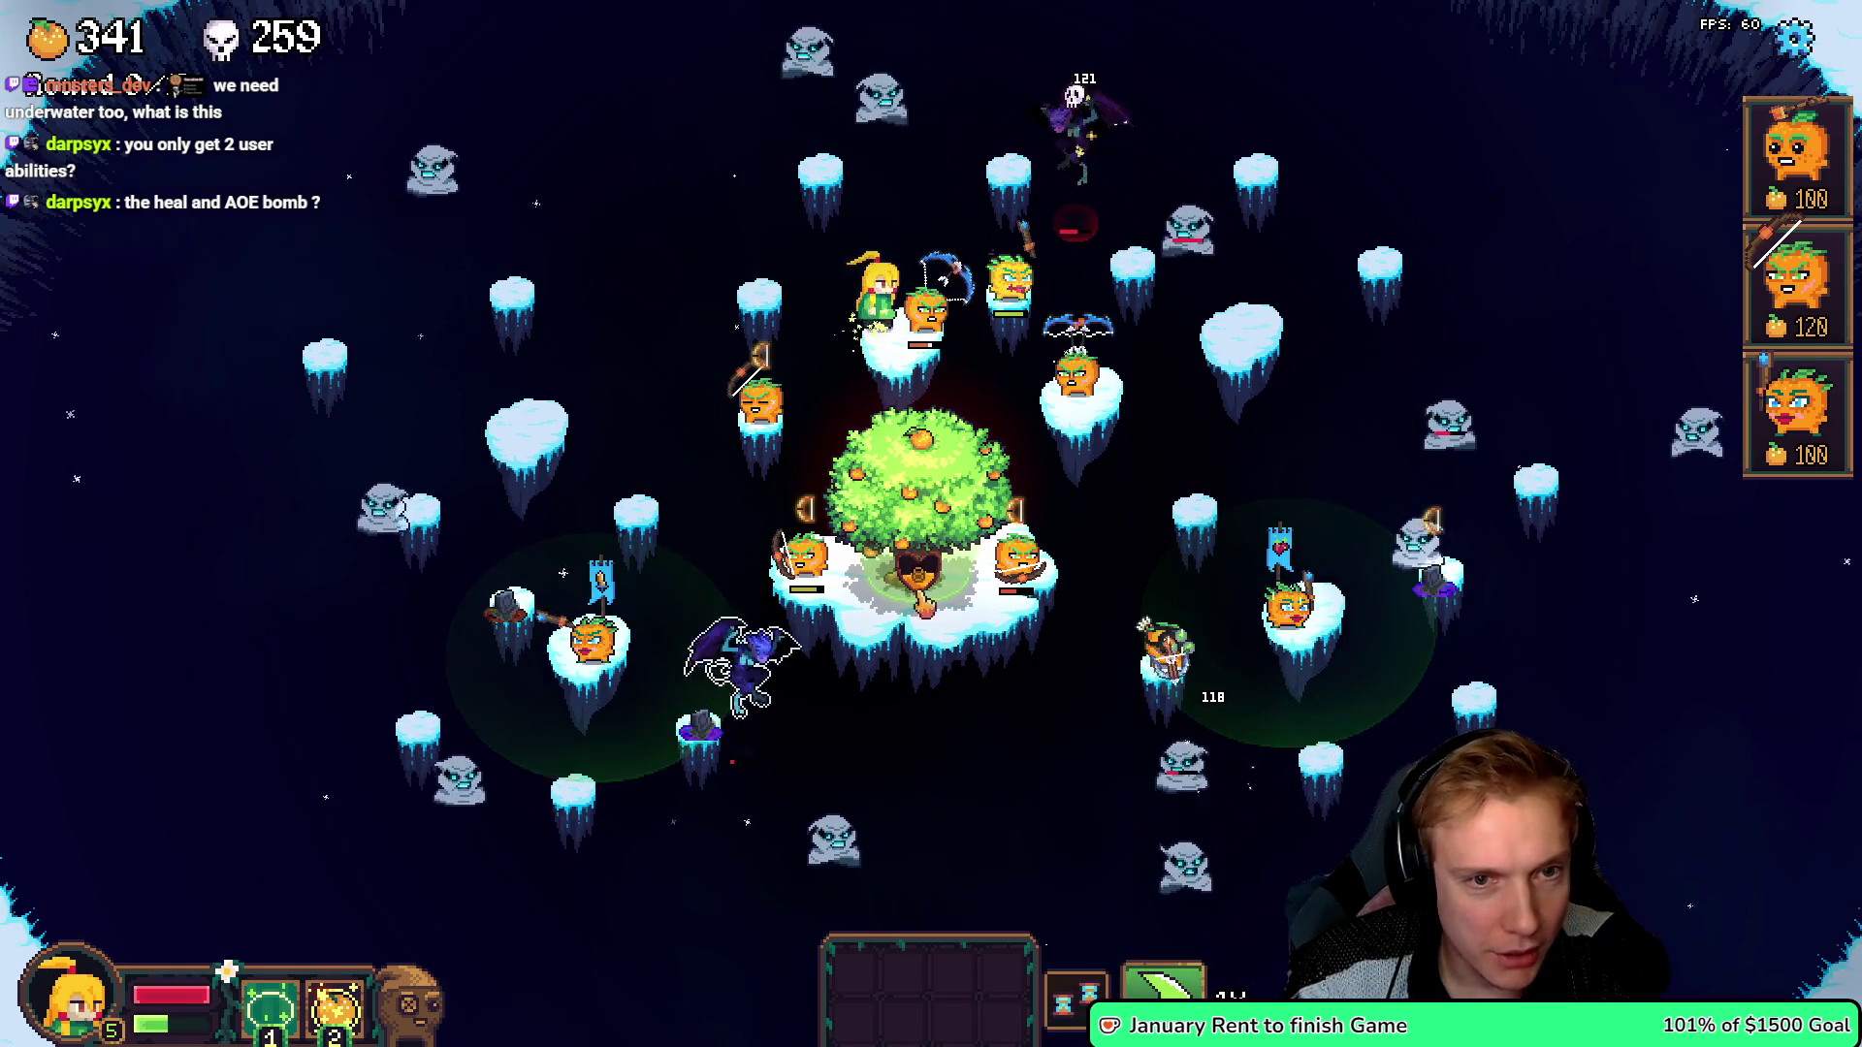
click(946, 451)
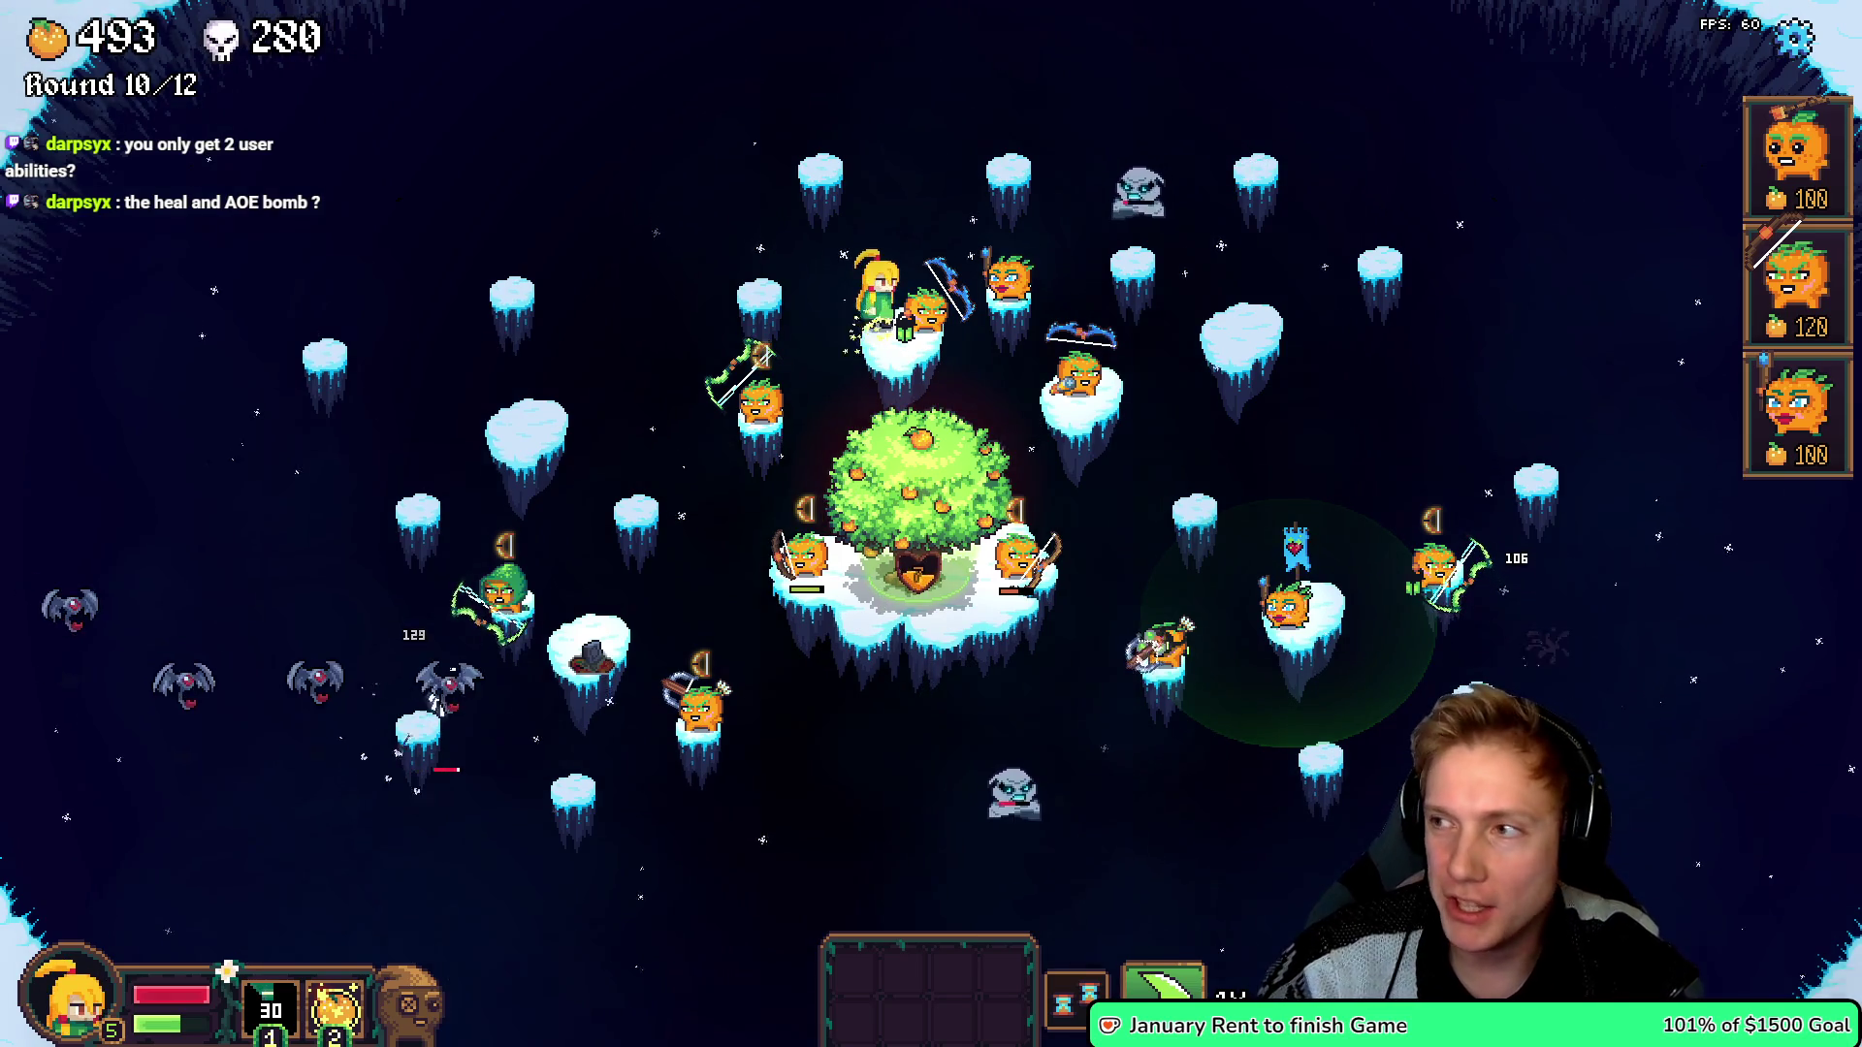
click(943, 512)
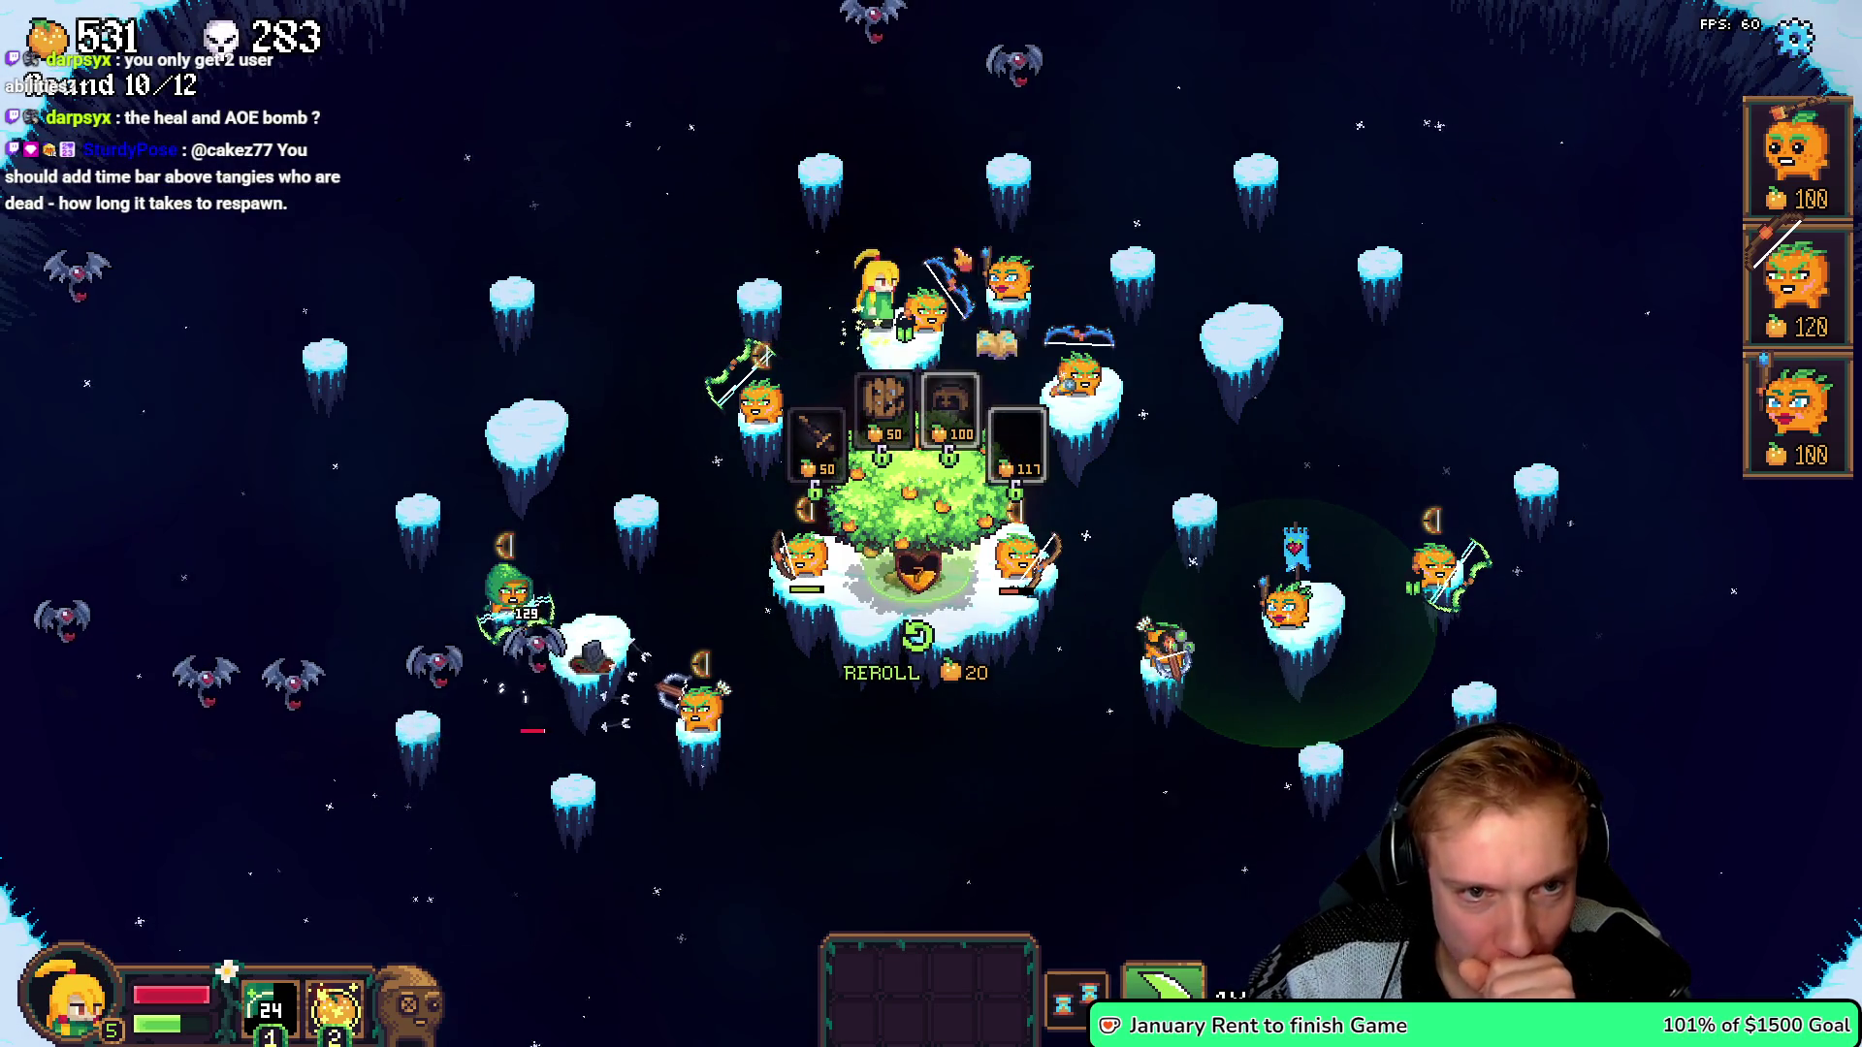
drag(970, 336, 1193, 386)
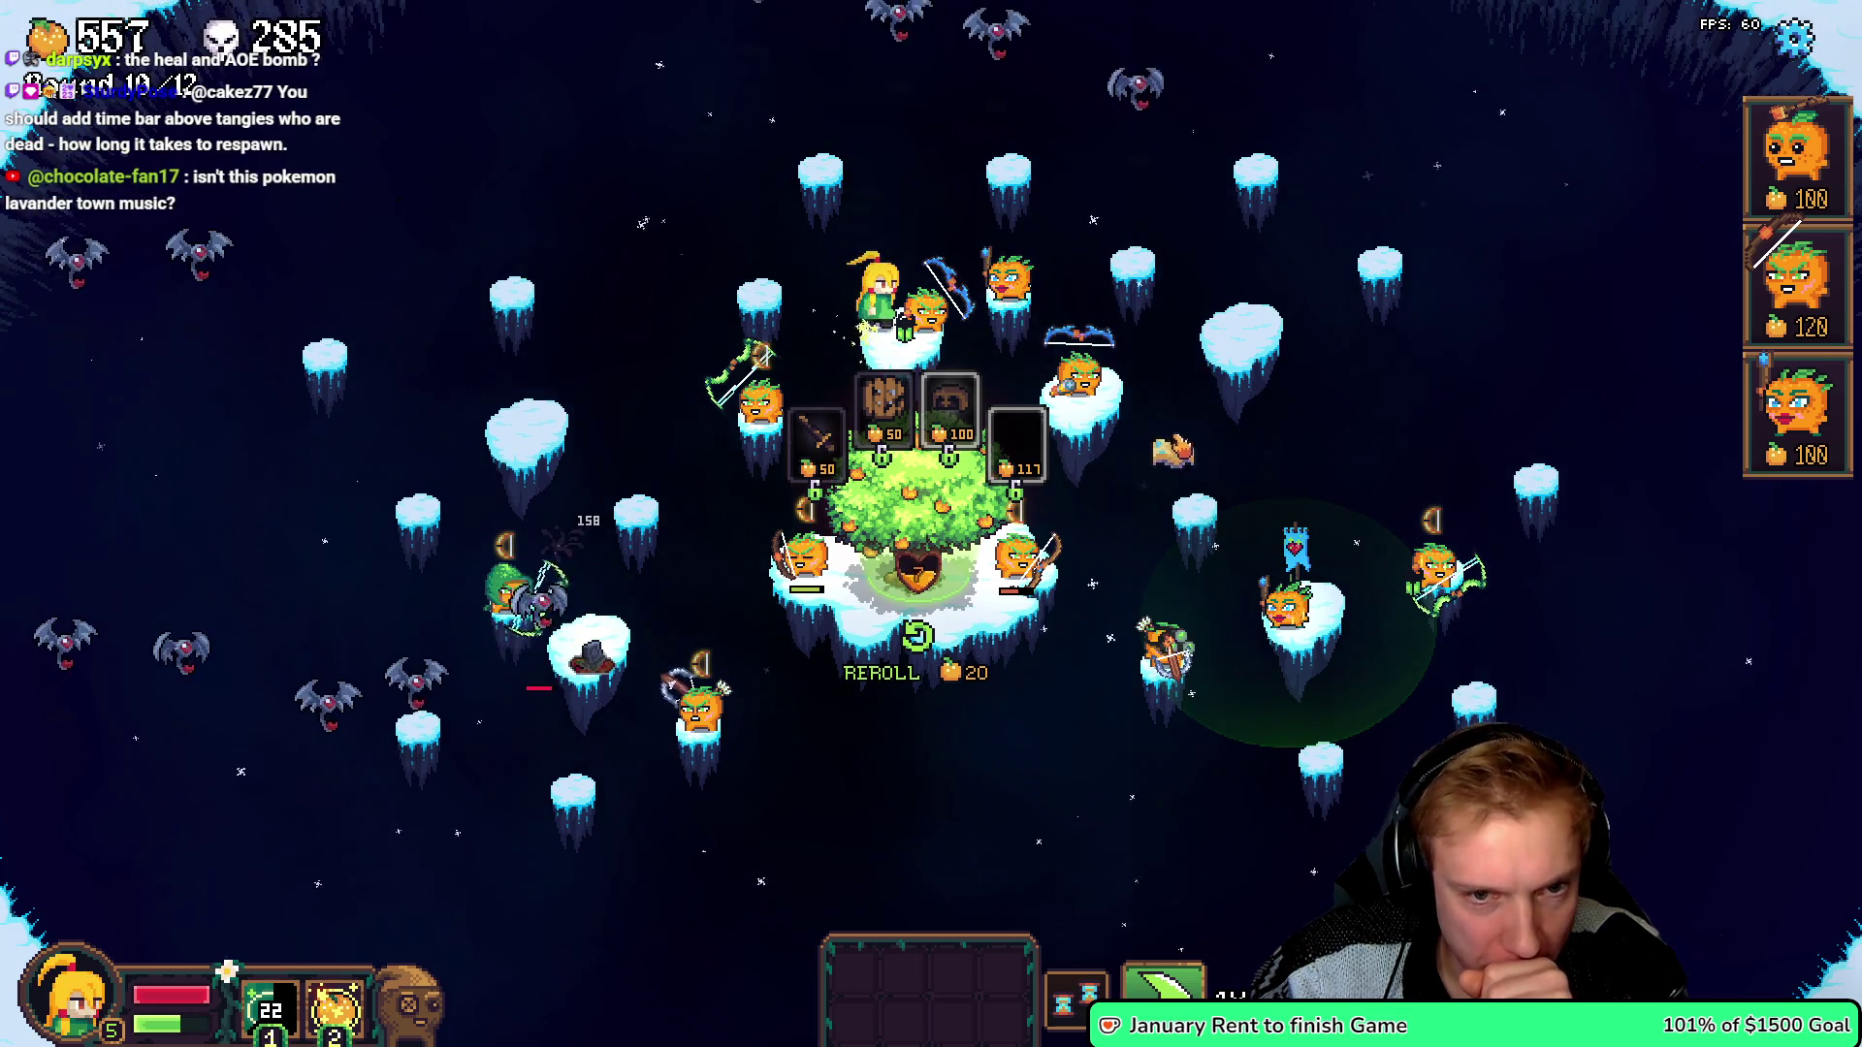